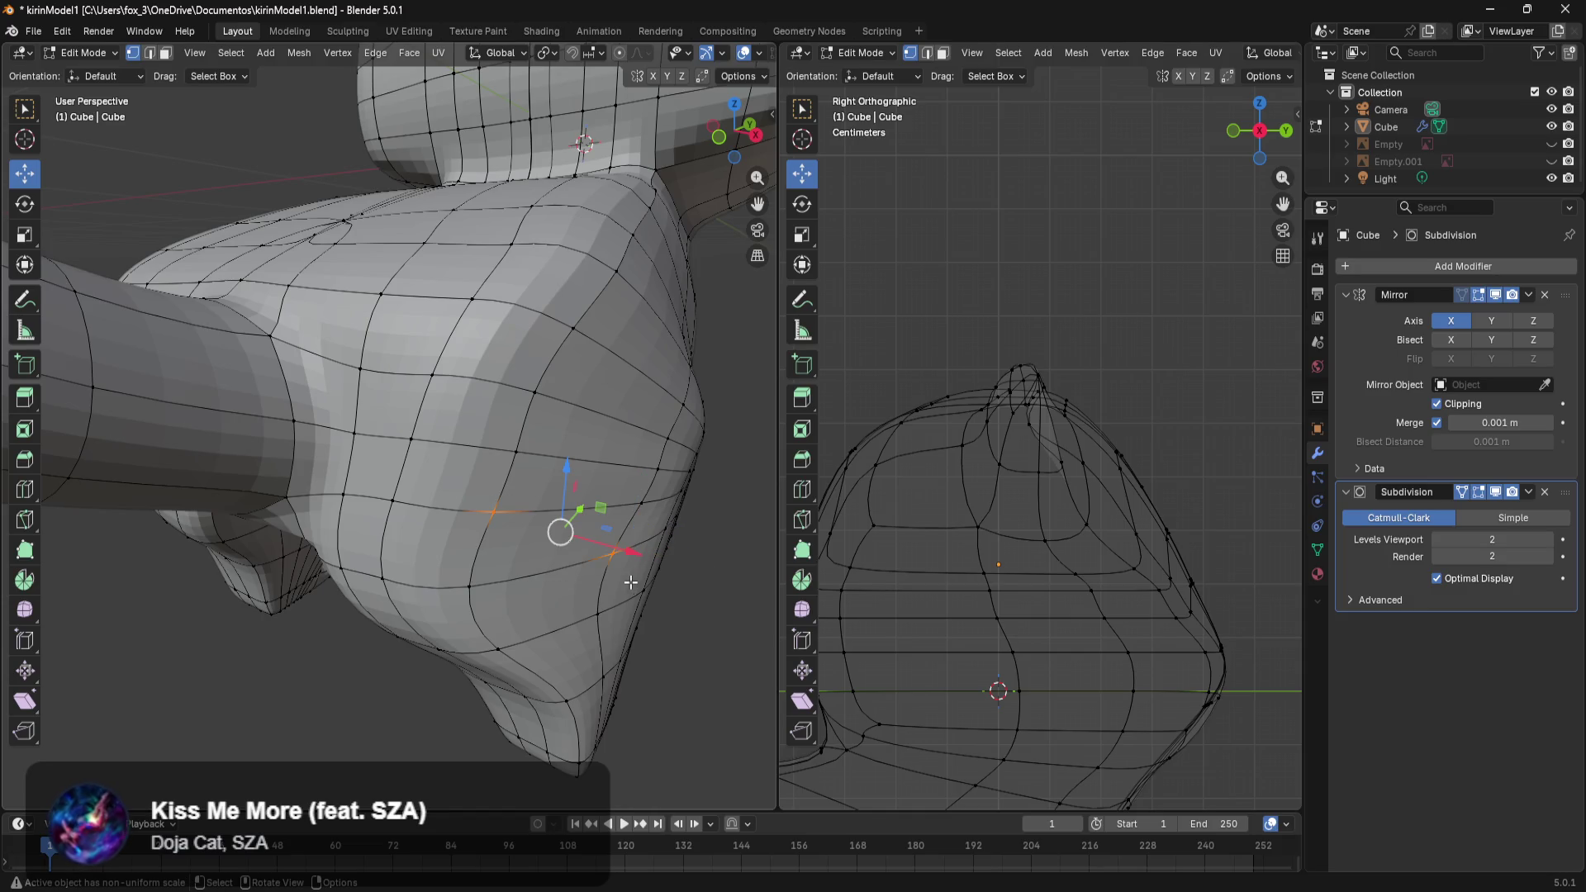
Select a quad face on the leg and shift it sideways along X.
shift+click(632, 512)
shift+click(468, 587)
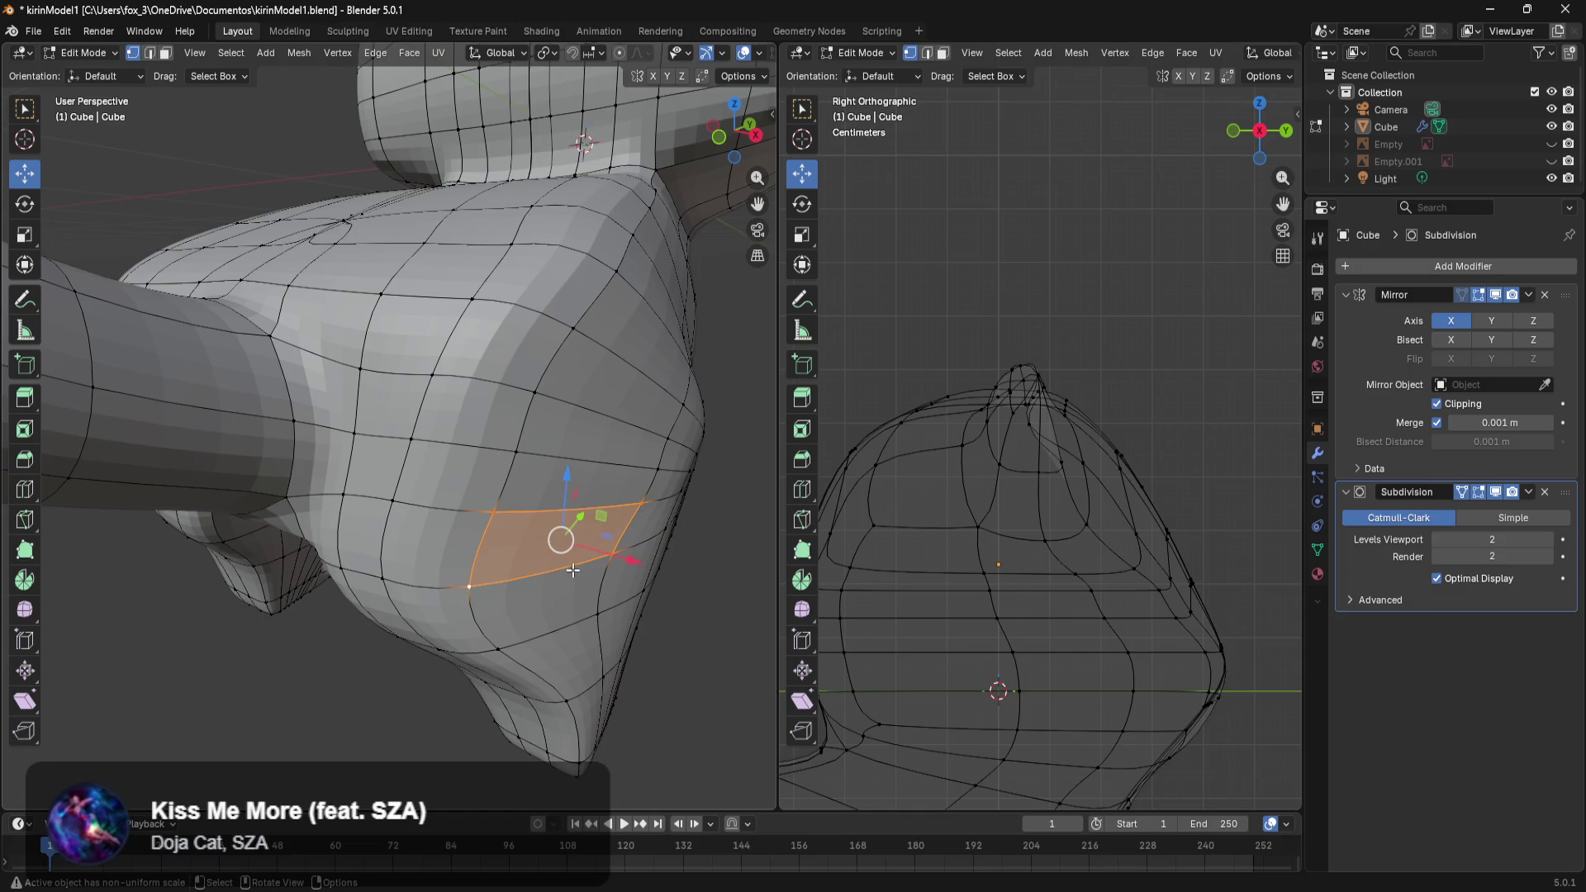
key(g)
key(x)
click(603, 557)
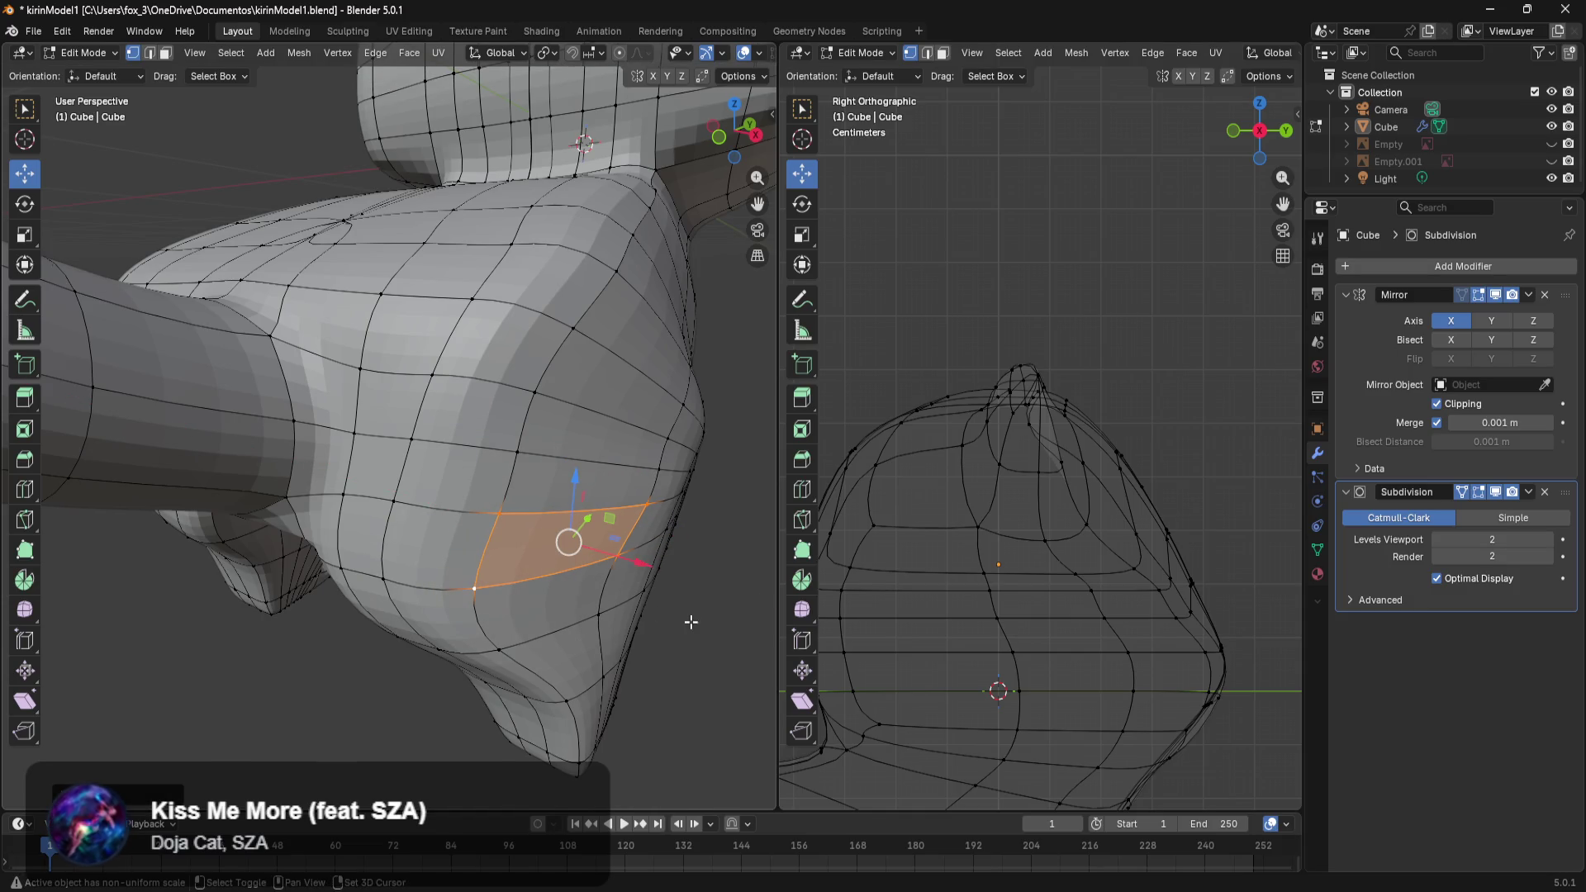
From the side view, box-select the front leg faces and scale them wider along X.
middle_drag(690, 621, 516, 515)
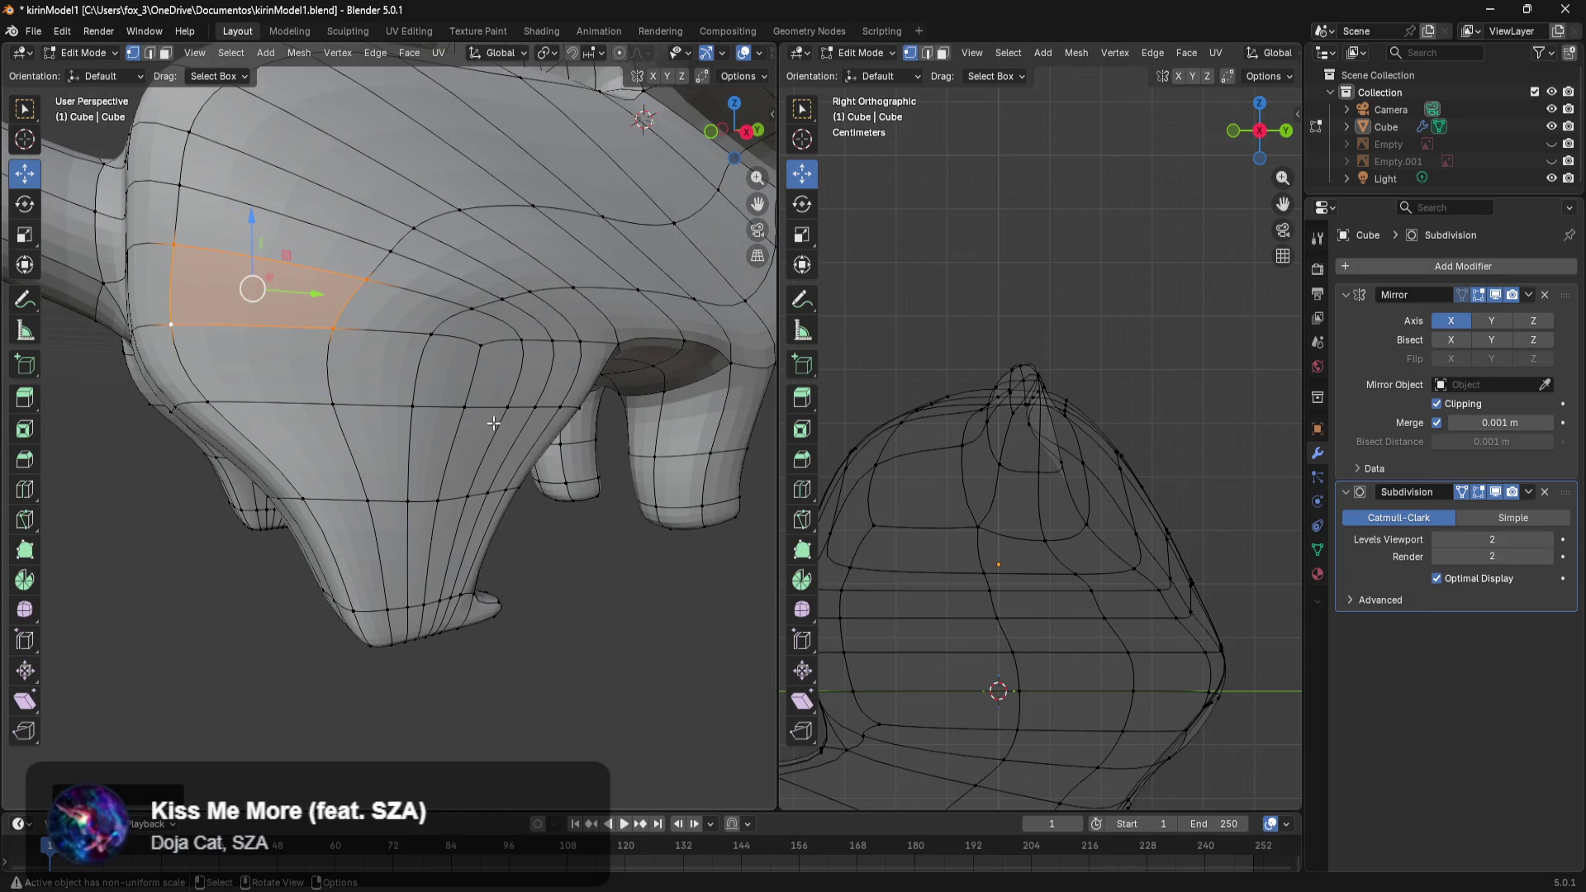
mouse_move(529, 453)
middle_down()
mouse_move(521, 517)
mouse_move(512, 492)
middle_up()
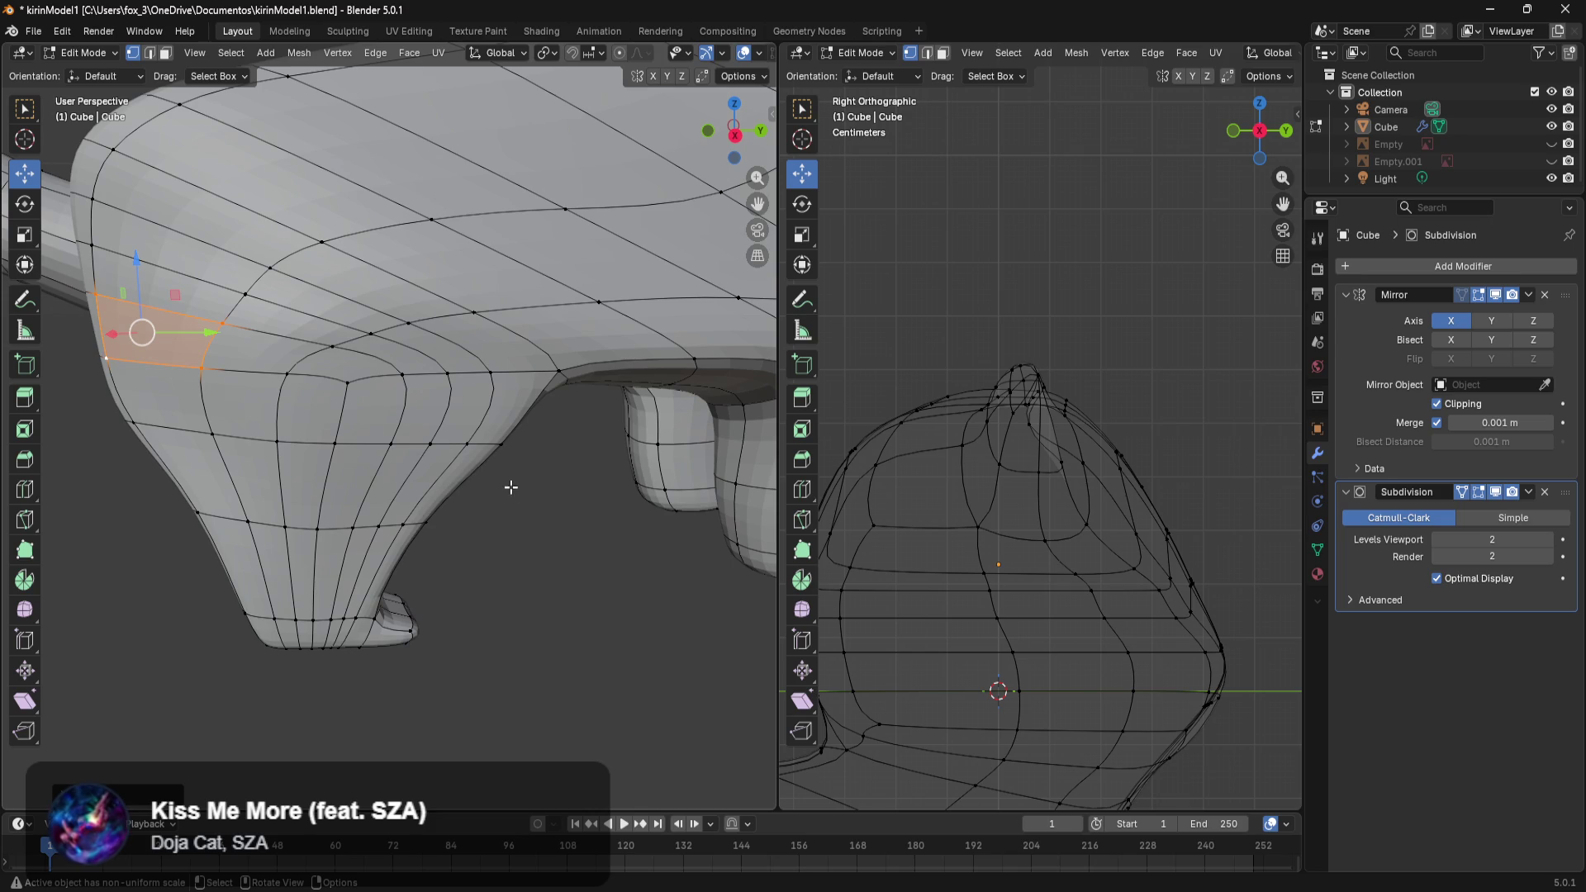
key(KP_3)
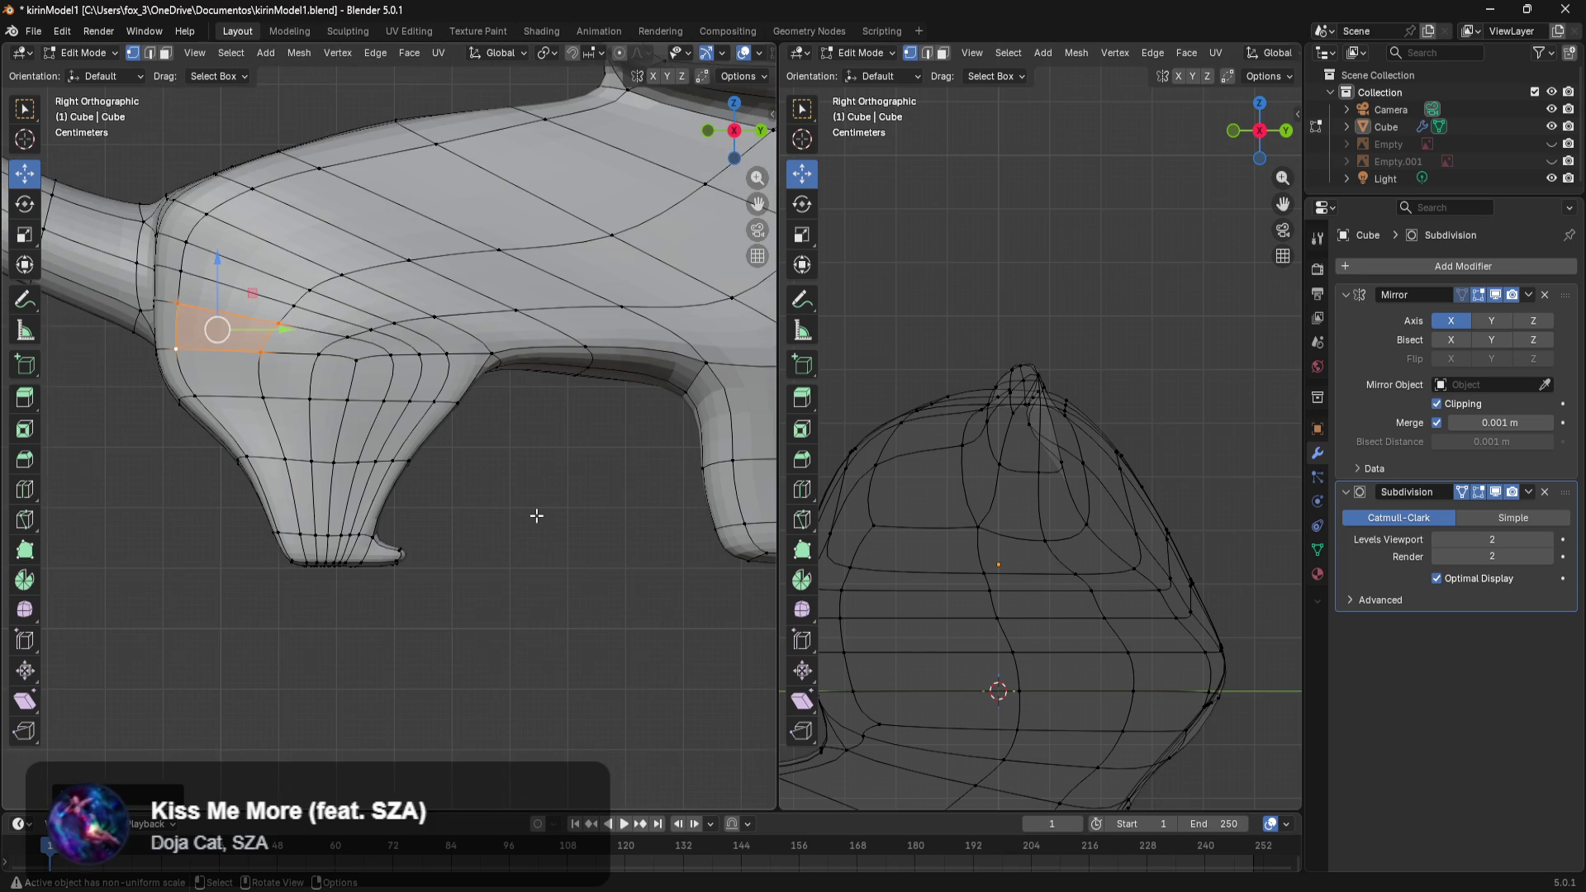
scroll(514, 513, up, 1)
shift+middle_drag(478, 478, 622, 555)
mouse_move(664, 419)
mouse_down()
mouse_move(508, 448)
mouse_move(285, 536)
mouse_up()
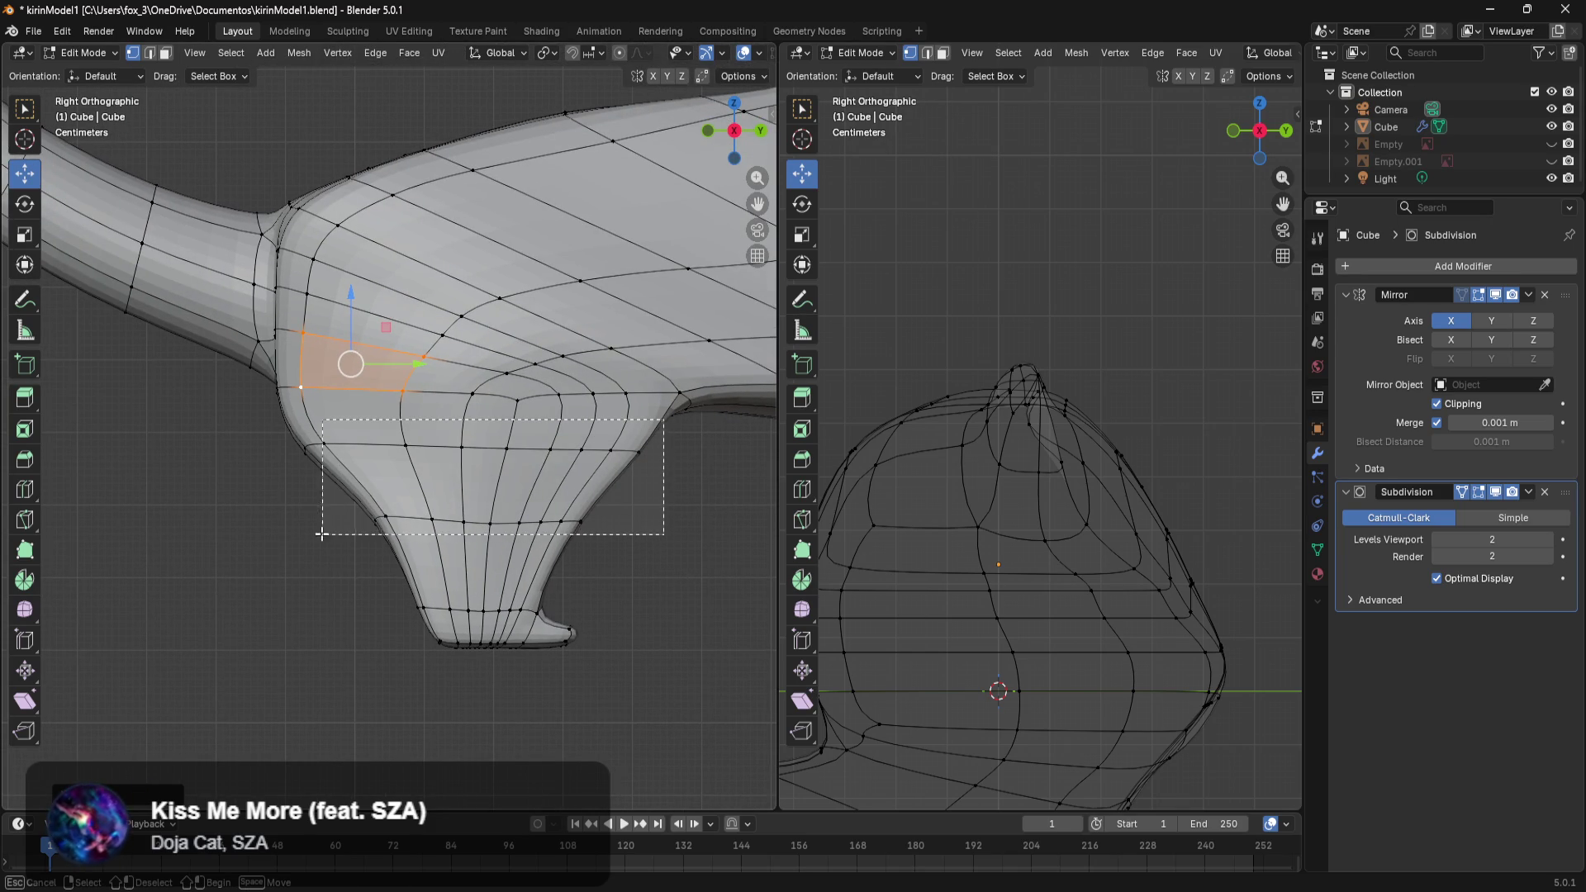
middle_drag(343, 549, 509, 595)
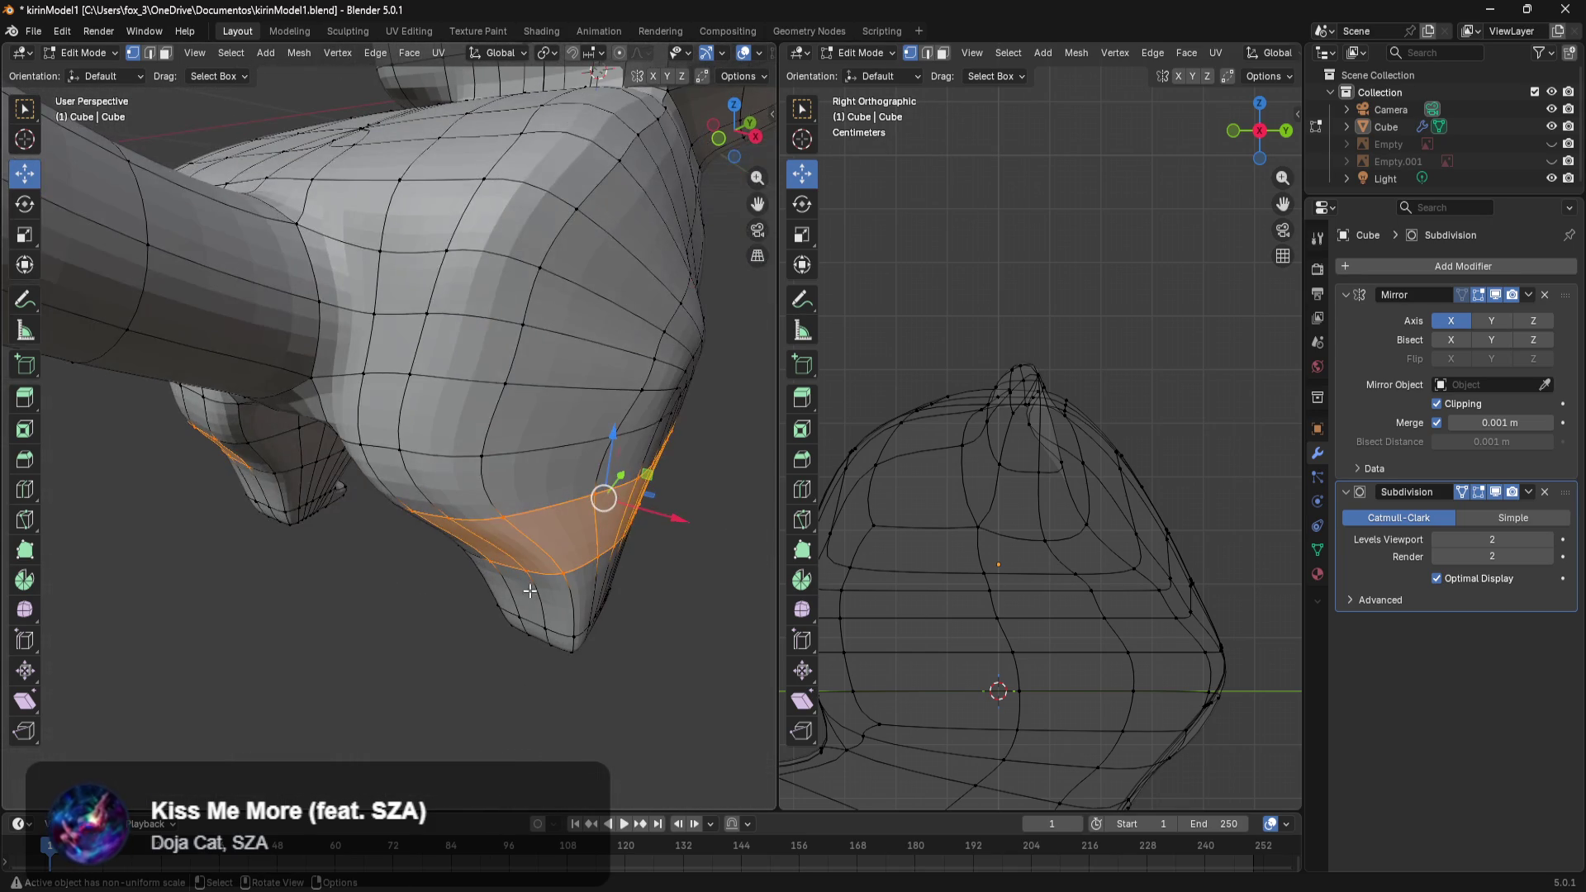
key(s)
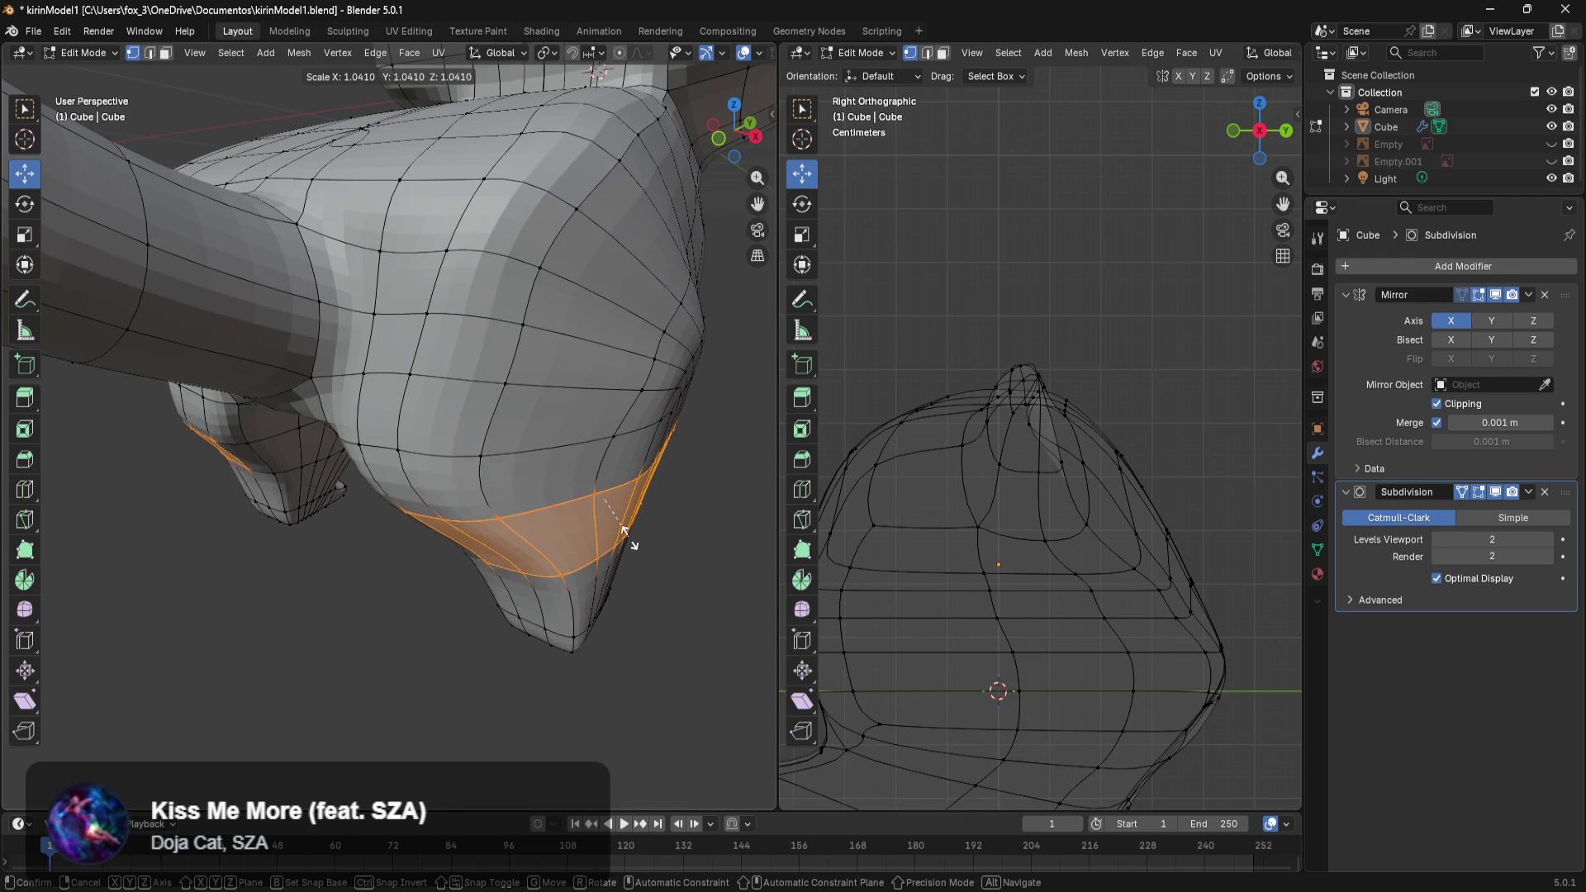
key(x)
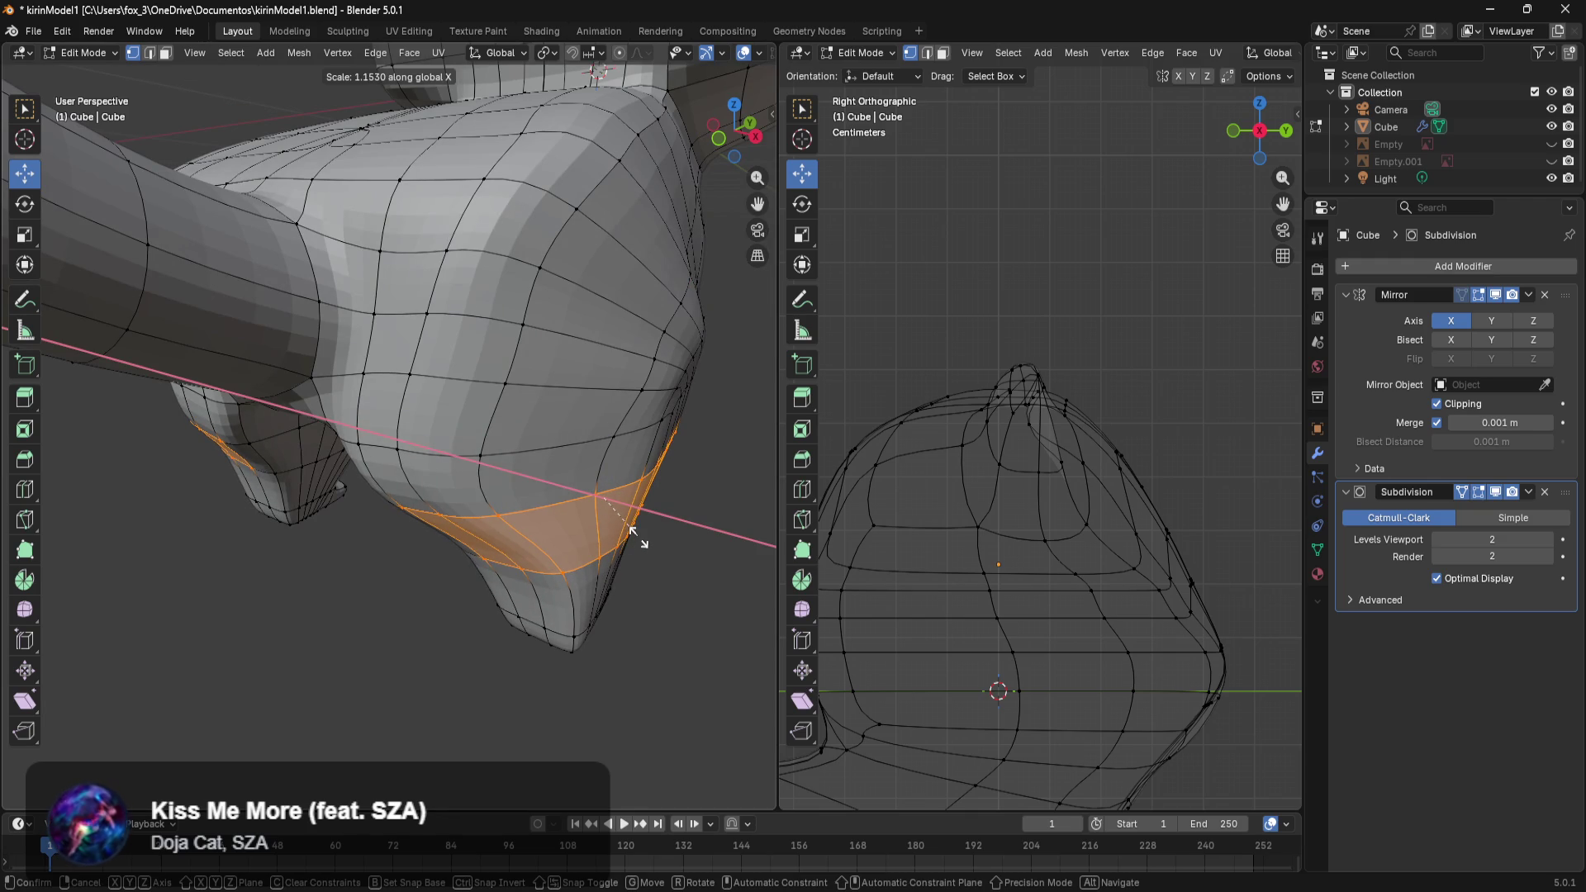
click(648, 538)
Circle-select a narrower band of leg faces, slide it along X, then box-select lower-leg faces.
middle_drag(617, 607, 670, 559)
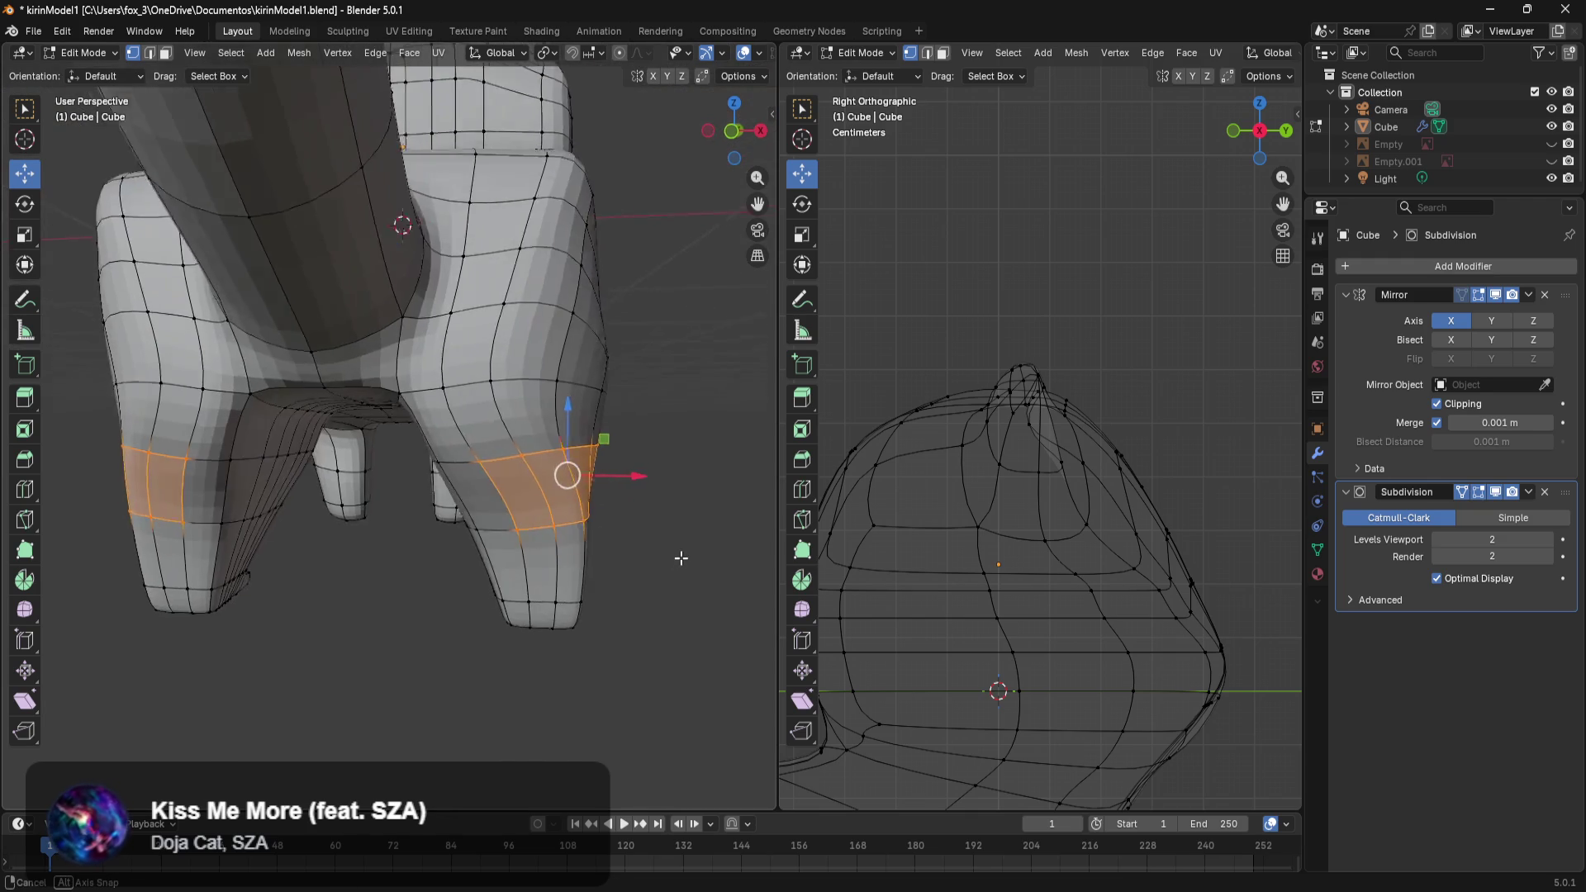
key(c)
middle_drag(483, 455, 514, 483)
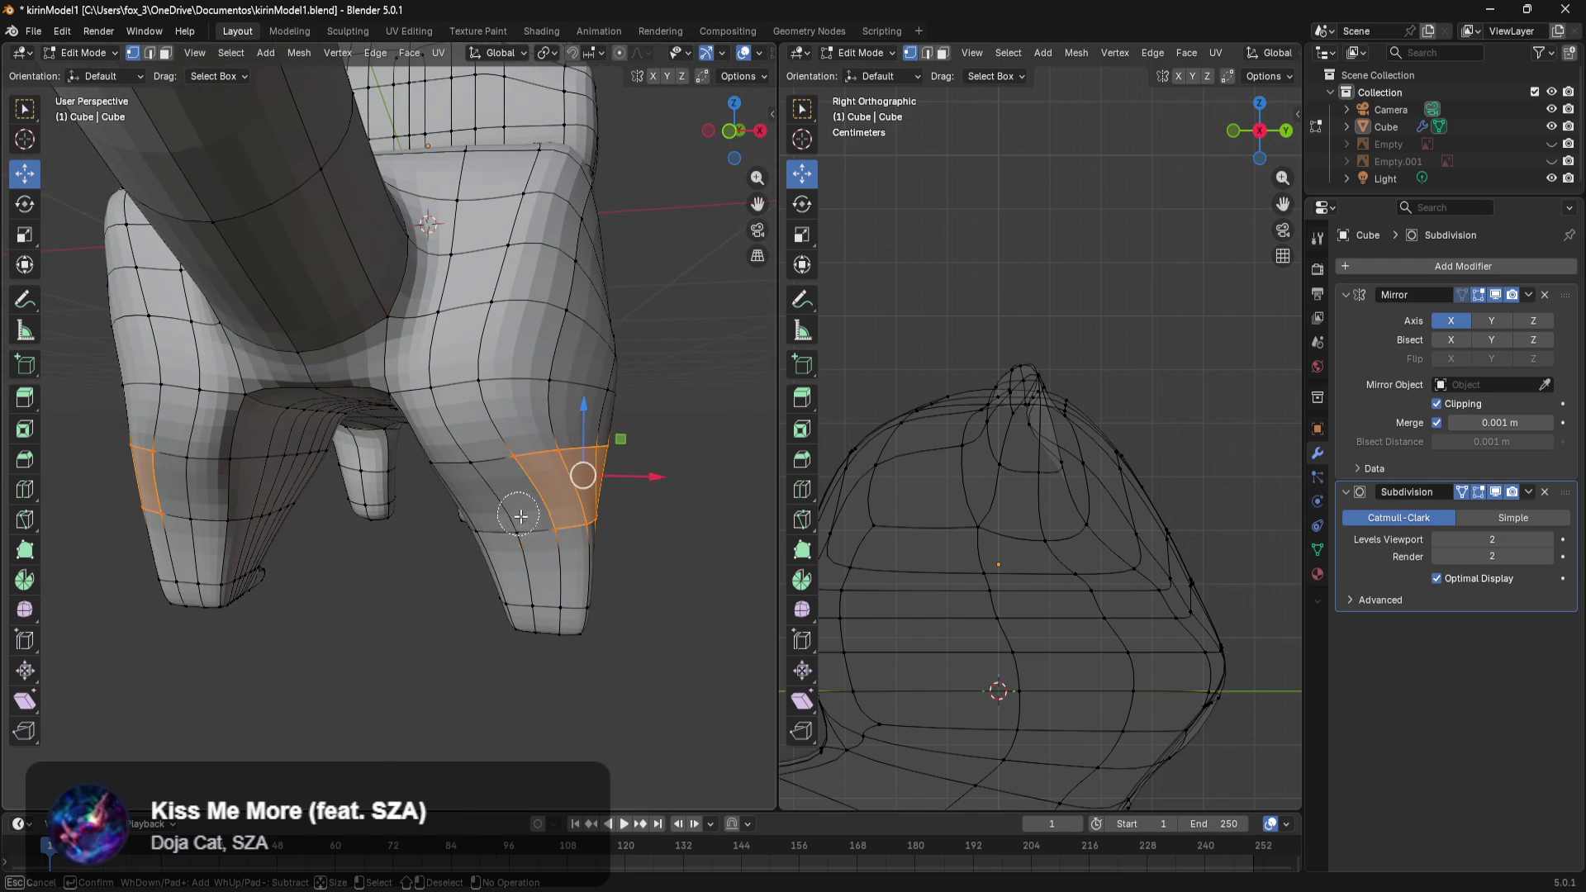
right_click(514, 483)
middle_drag(649, 585, 336, 565)
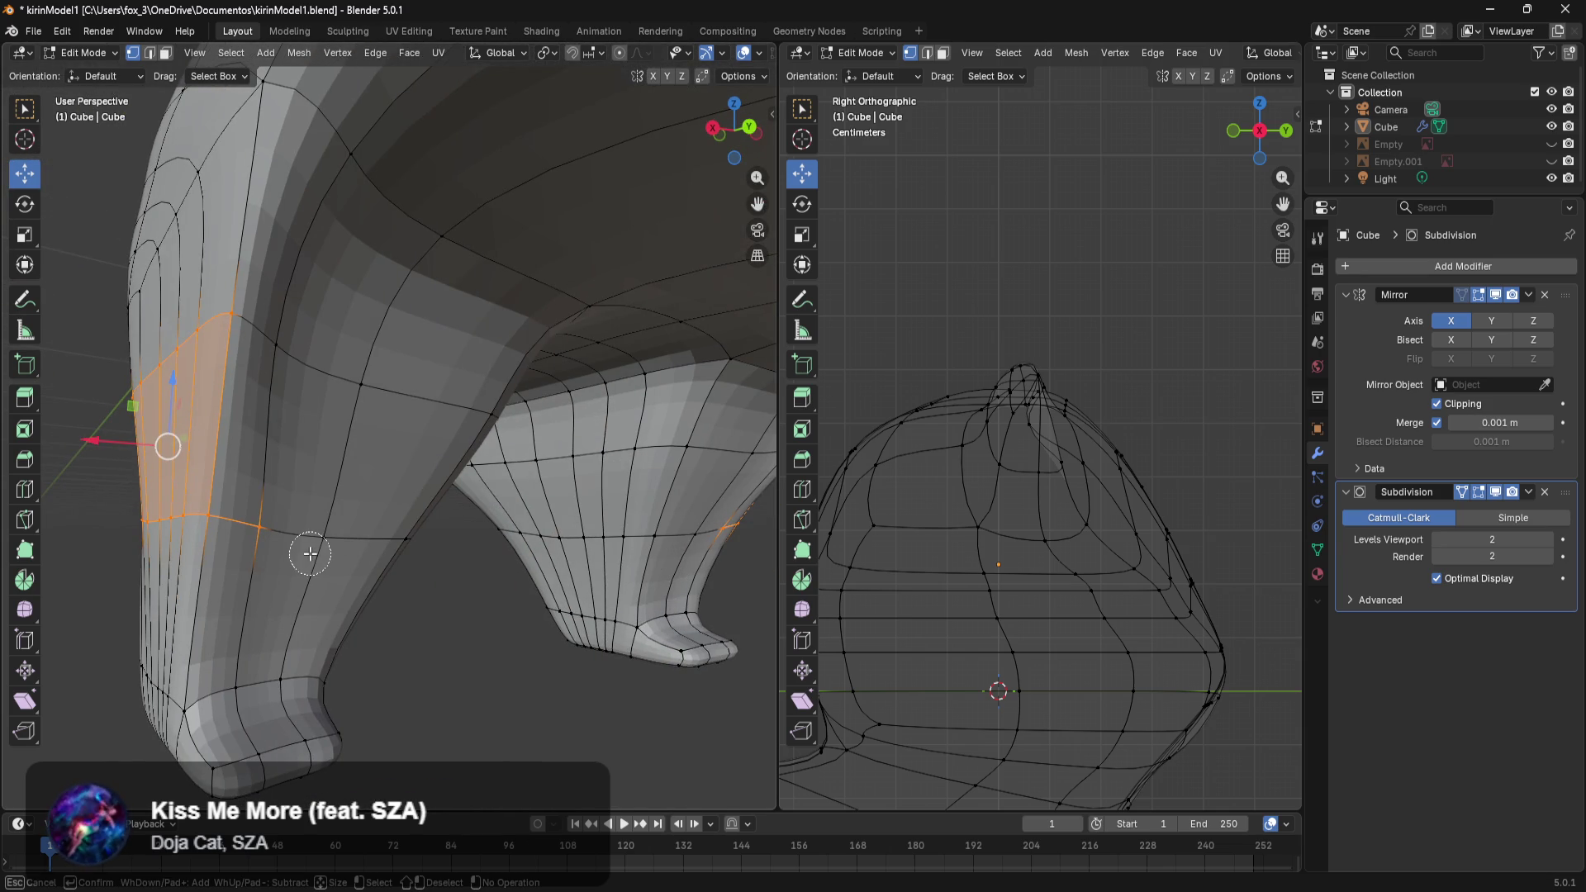
mouse_move(240, 588)
middle_down()
mouse_move(349, 628)
mouse_move(526, 616)
middle_up()
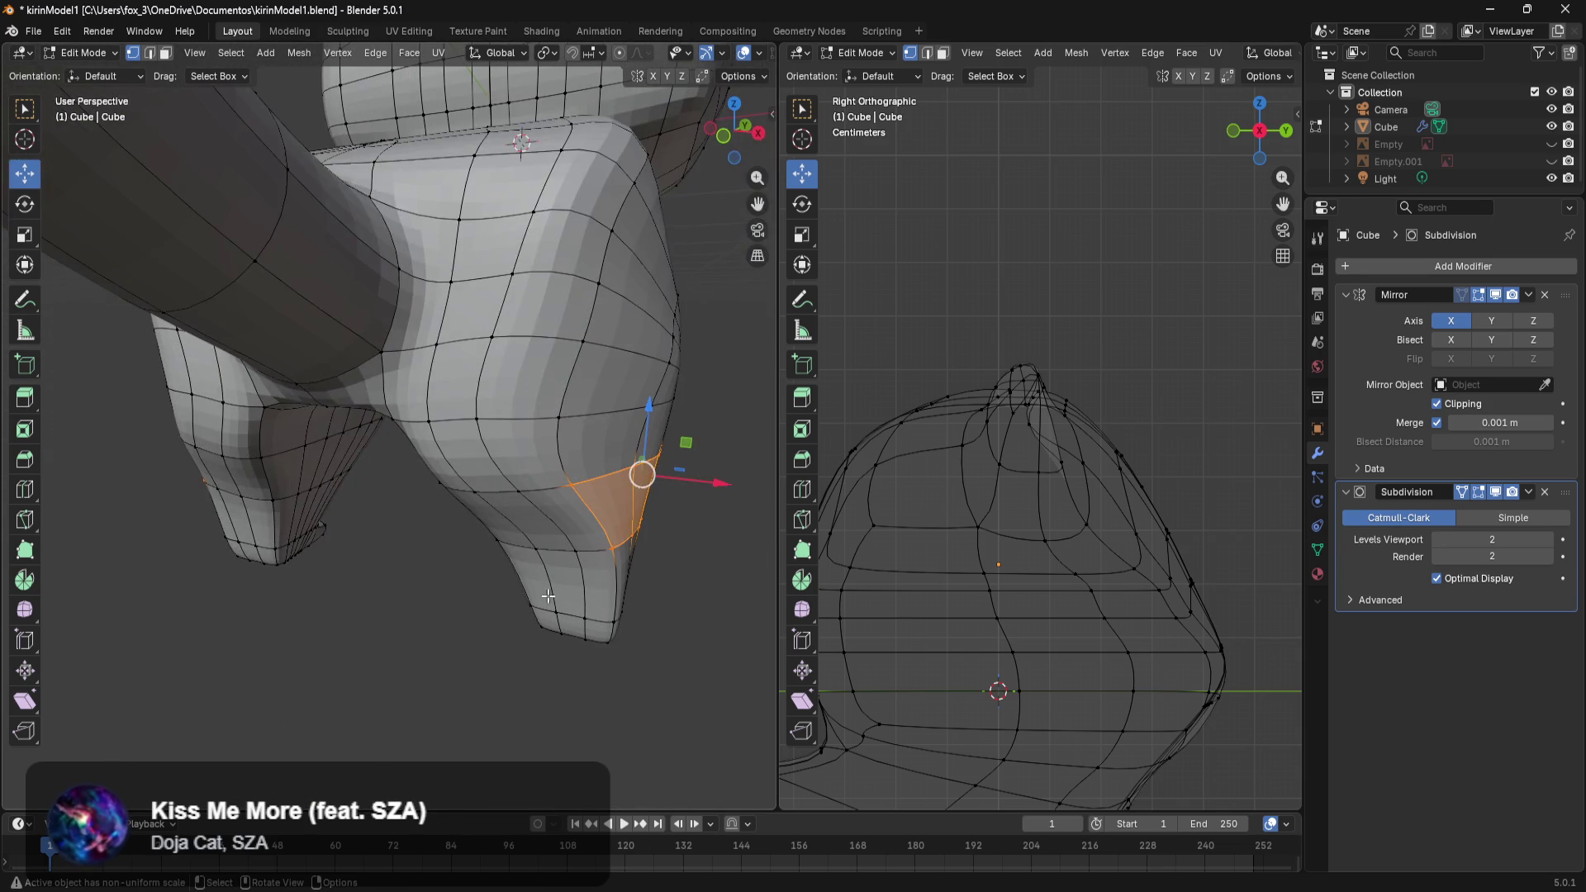
drag(707, 485, 694, 589)
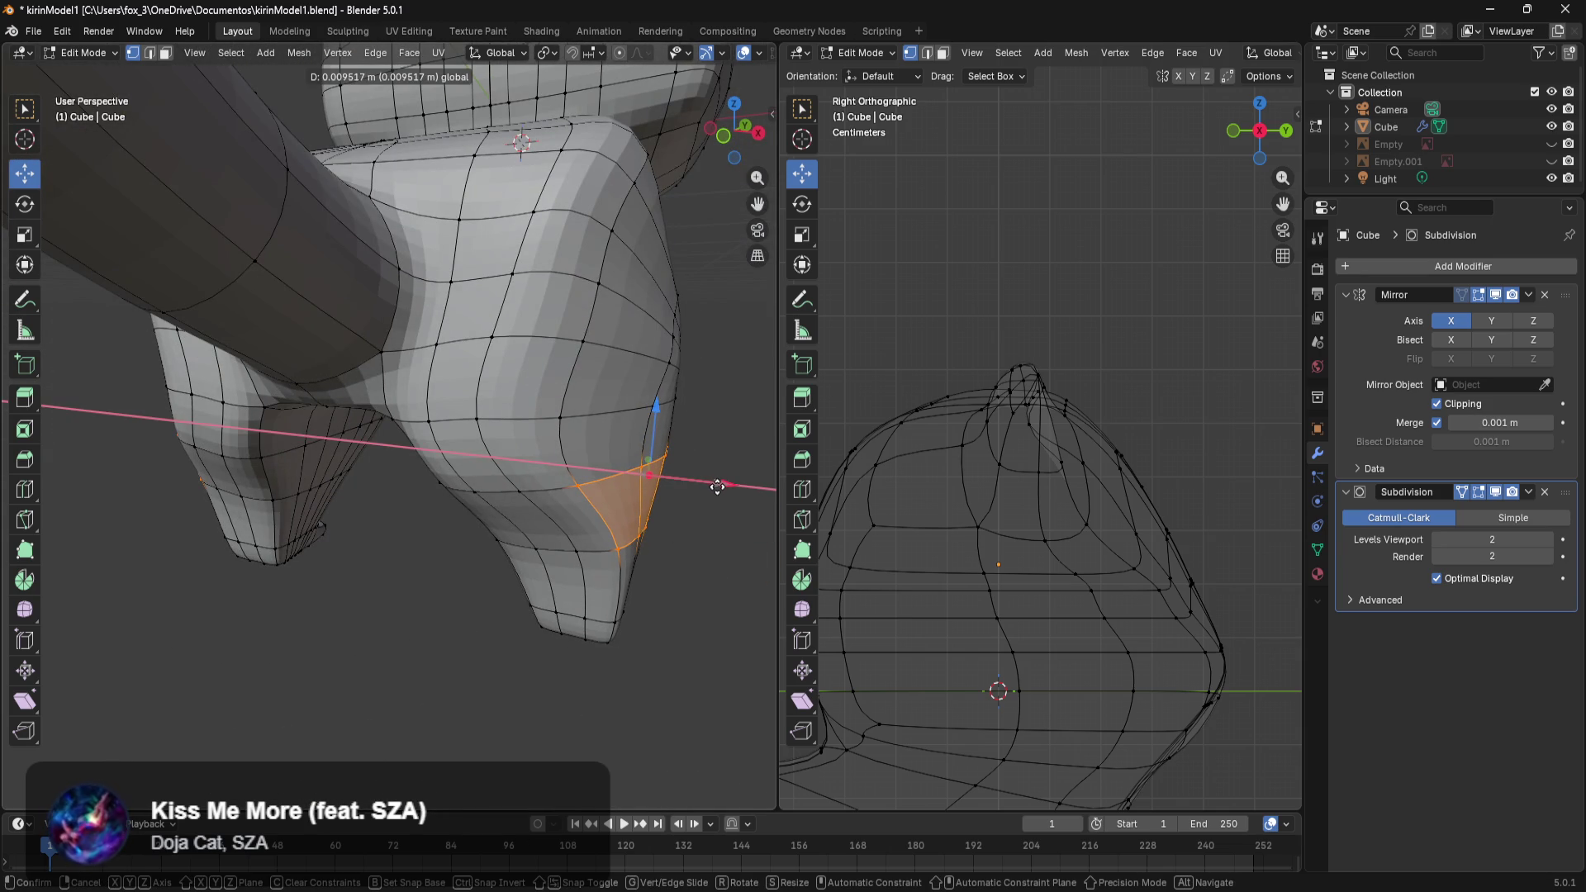
middle_drag(694, 588, 608, 490)
drag(603, 433, 501, 565)
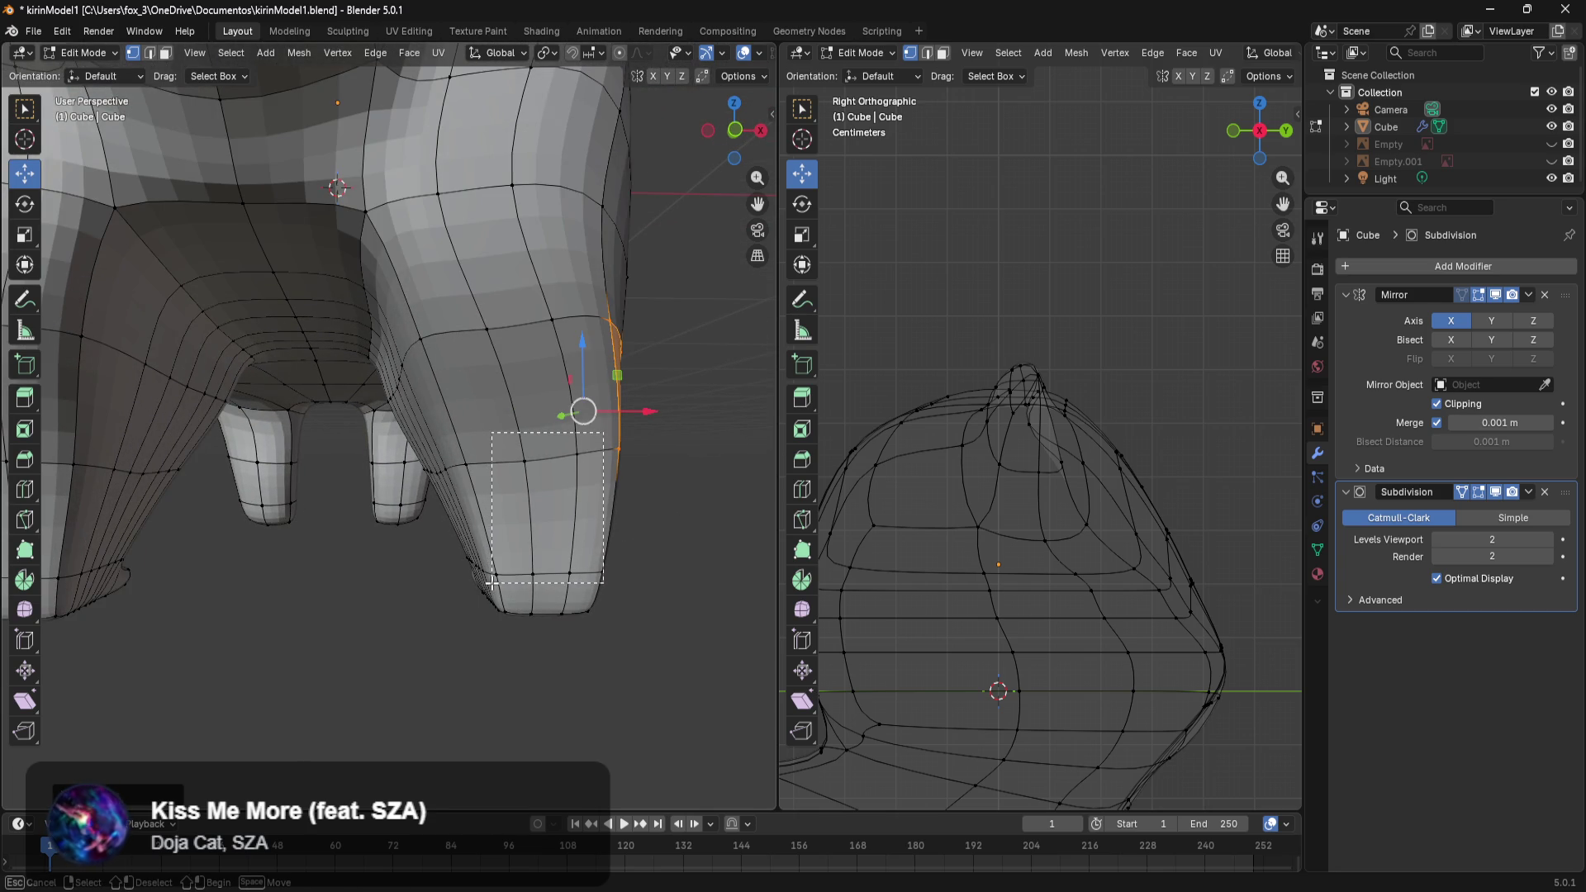
Complete the lower-leg face selection with a nearby vertex and move those faces.
drag(491, 582, 493, 582)
shift+click(473, 466)
scroll(549, 549, up, 3)
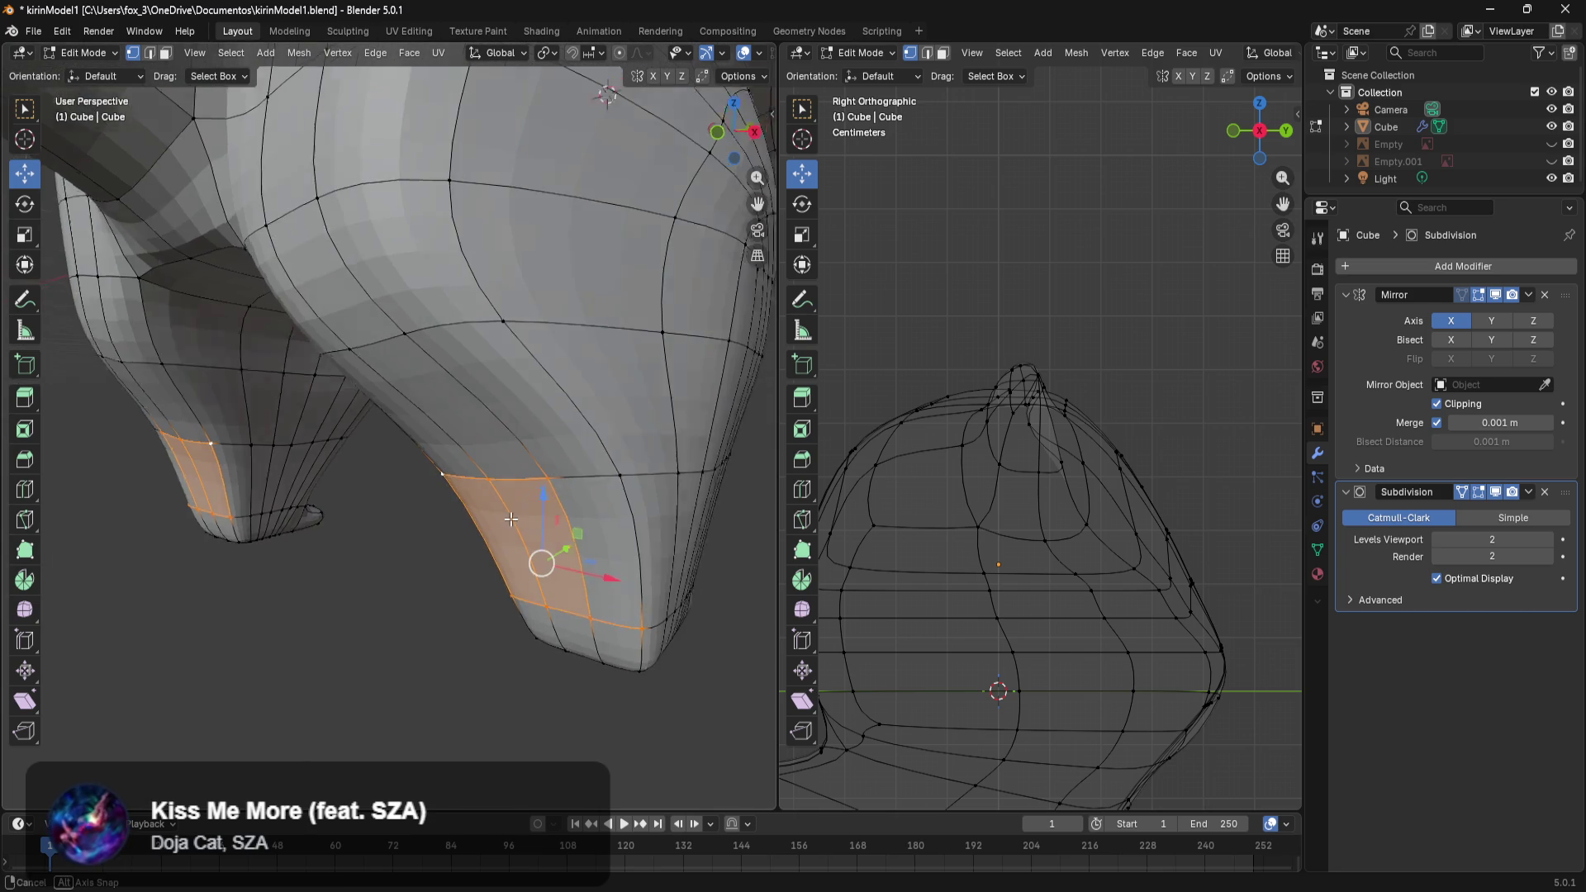
middle_drag(555, 555, 536, 575)
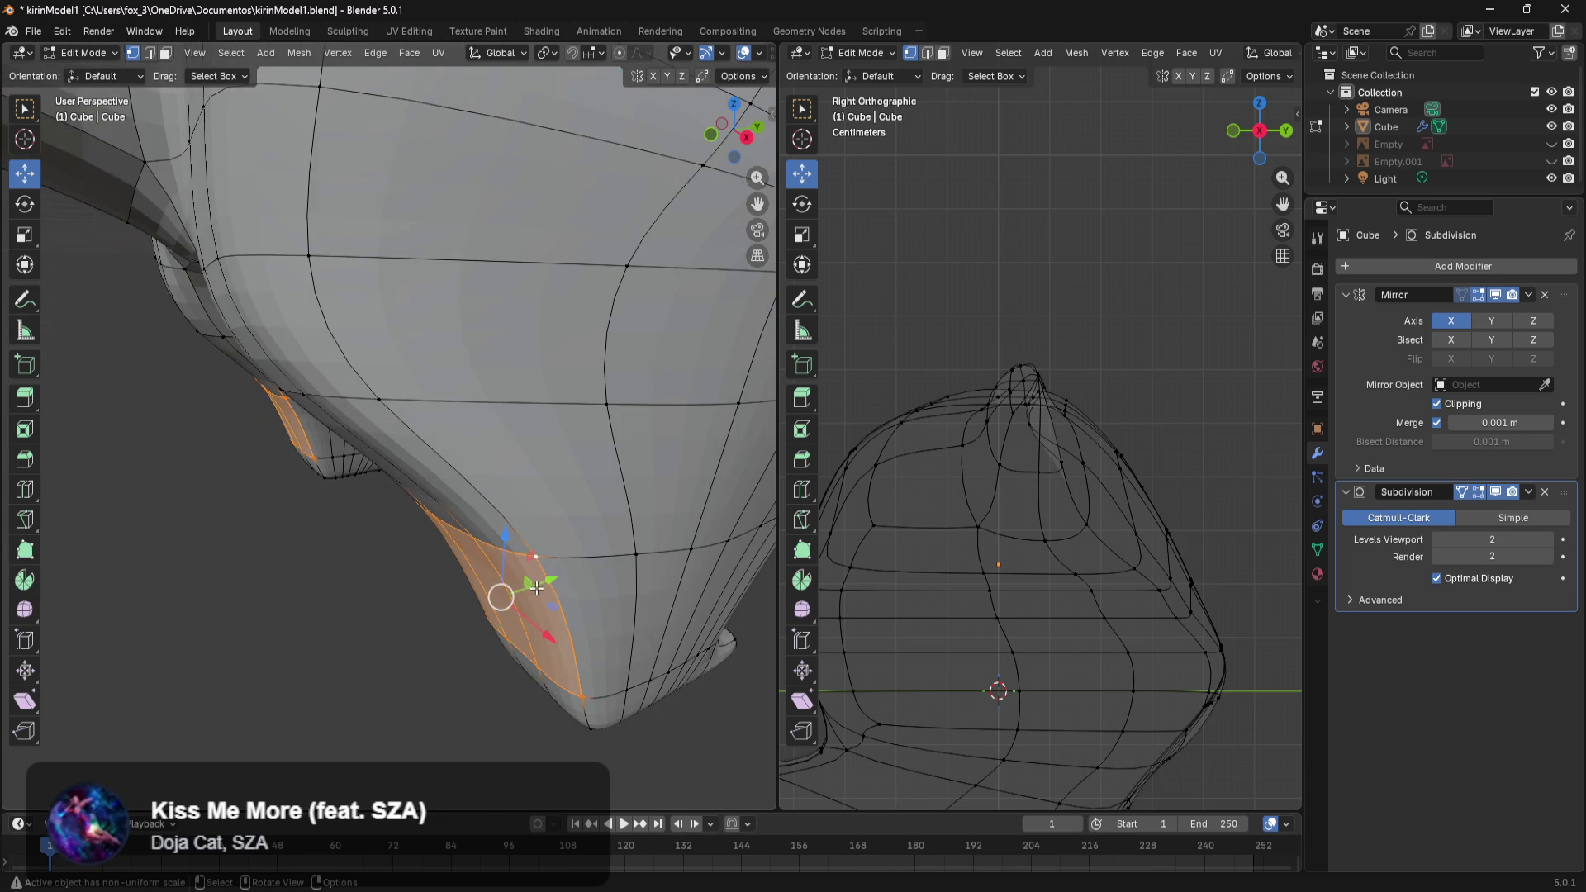
drag(537, 588, 507, 602)
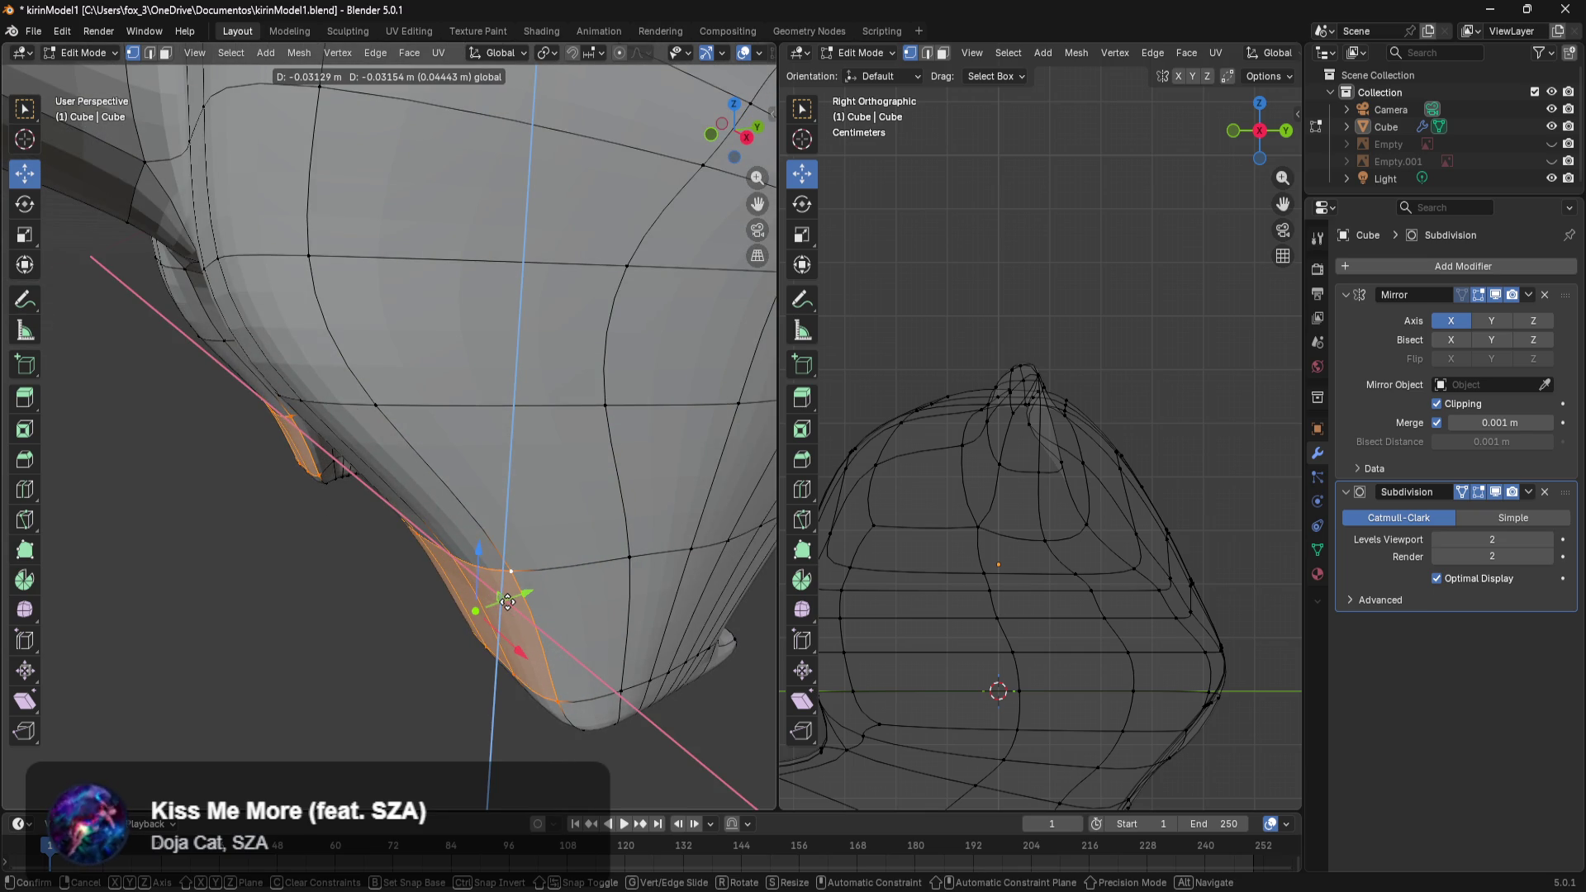
middle_drag(507, 602, 605, 541)
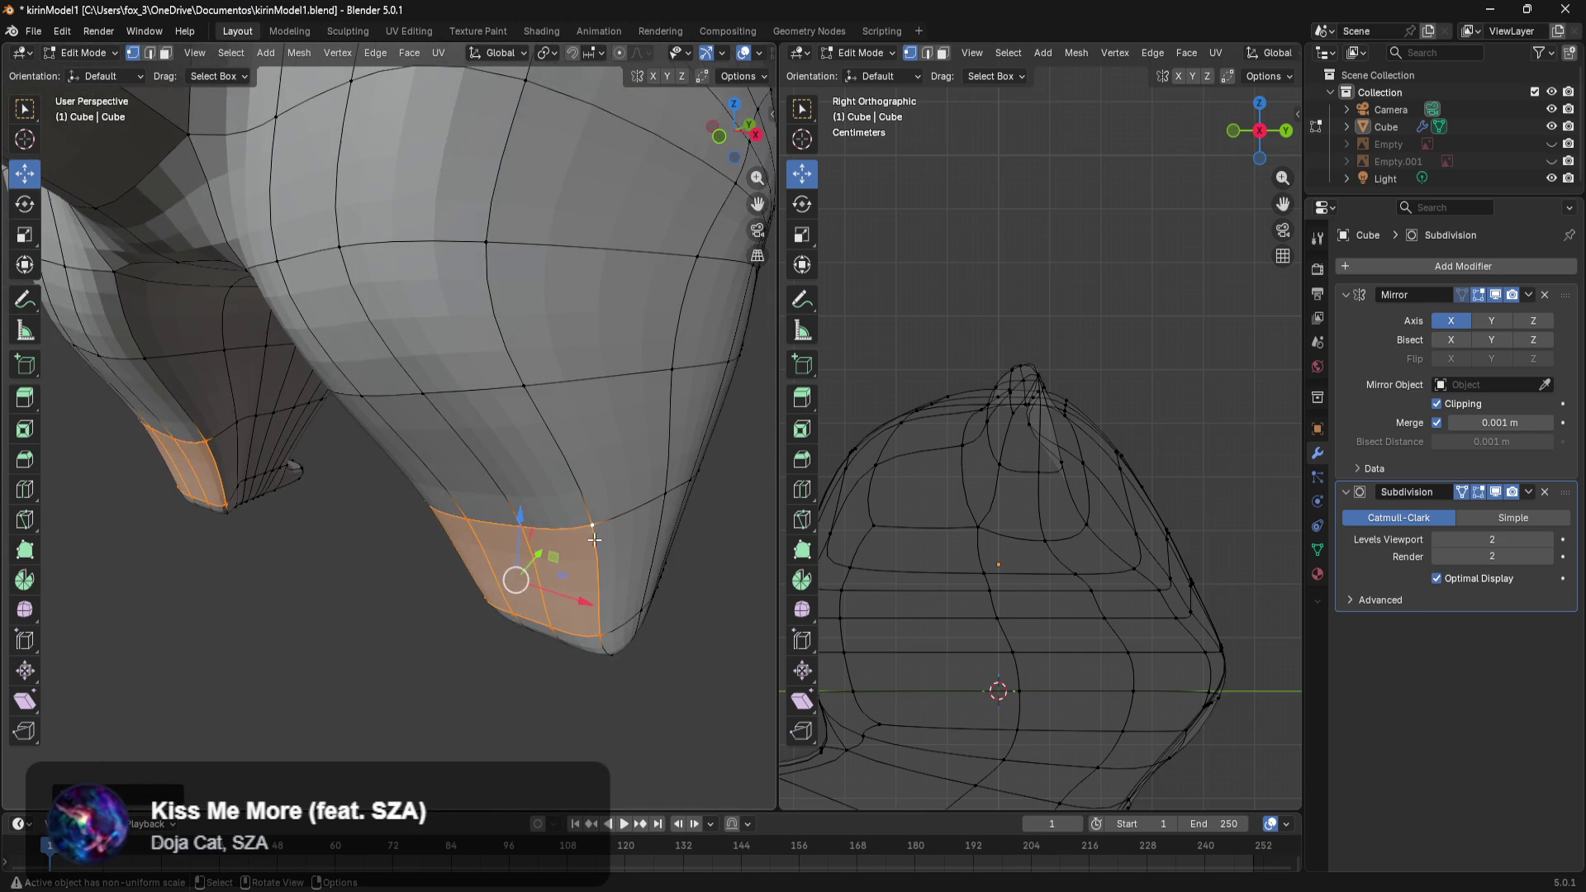
Select an edge loop around the leg and move it along Y.
click(537, 361)
drag(577, 344, 484, 383)
drag(389, 423, 389, 423)
middle_drag(453, 453, 567, 401)
drag(536, 350, 450, 399)
middle_drag(450, 399, 555, 453)
mouse_move(567, 361)
mouse_down()
mouse_move(541, 361)
mouse_move(584, 364)
mouse_up()
middle_drag(584, 364, 531, 354)
Select an edge near the foot and move it along Y to taper the leg.
click(532, 493)
shift+click(544, 496)
middle_drag(544, 508, 573, 533)
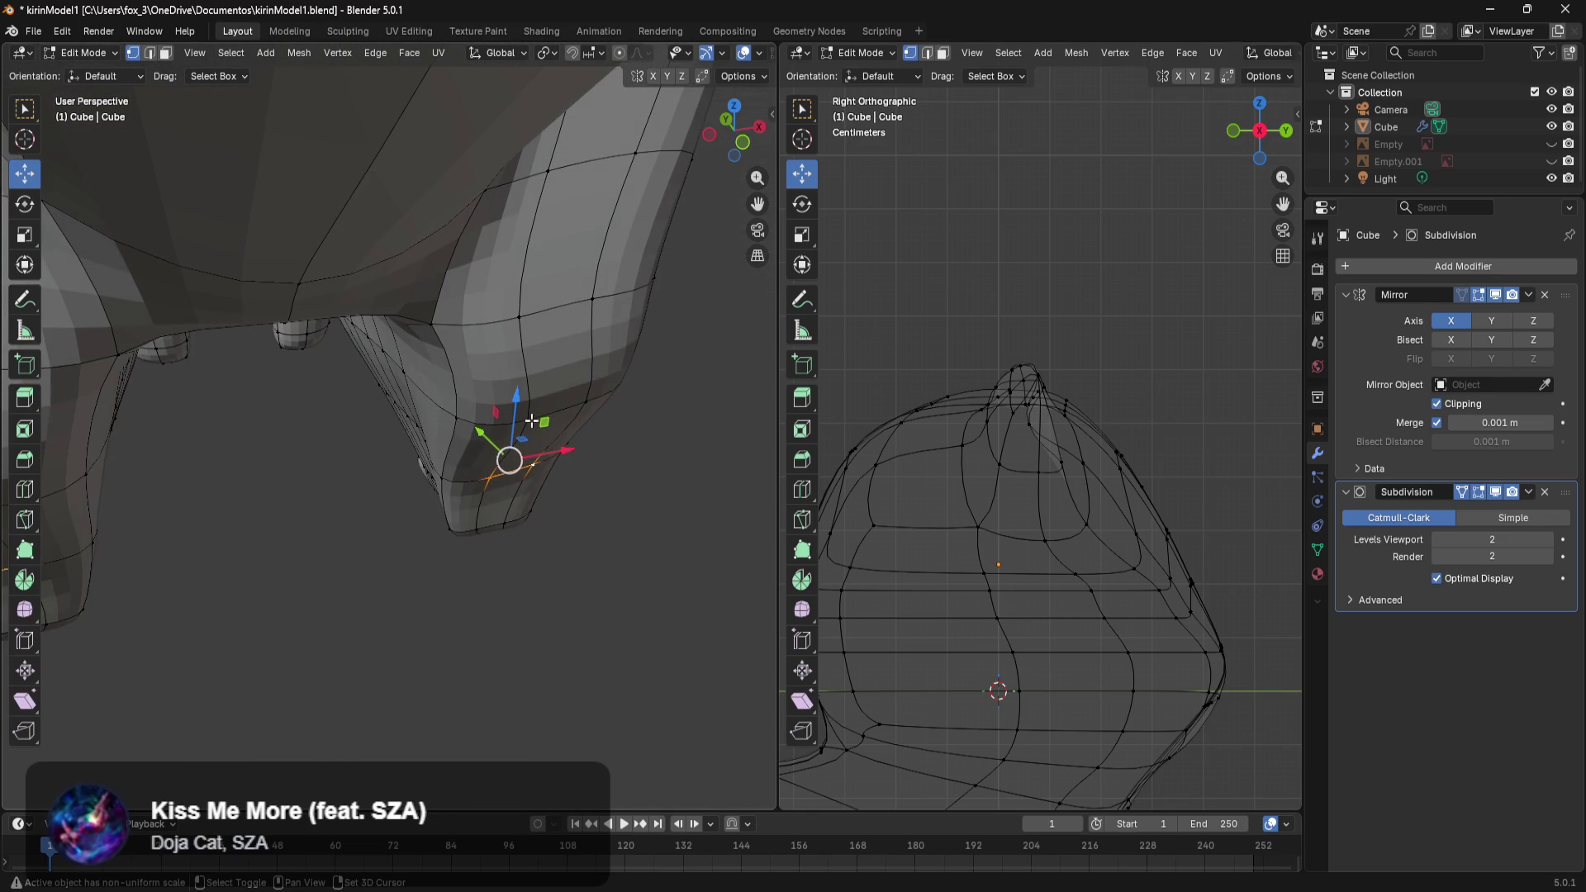
drag(481, 436, 494, 448)
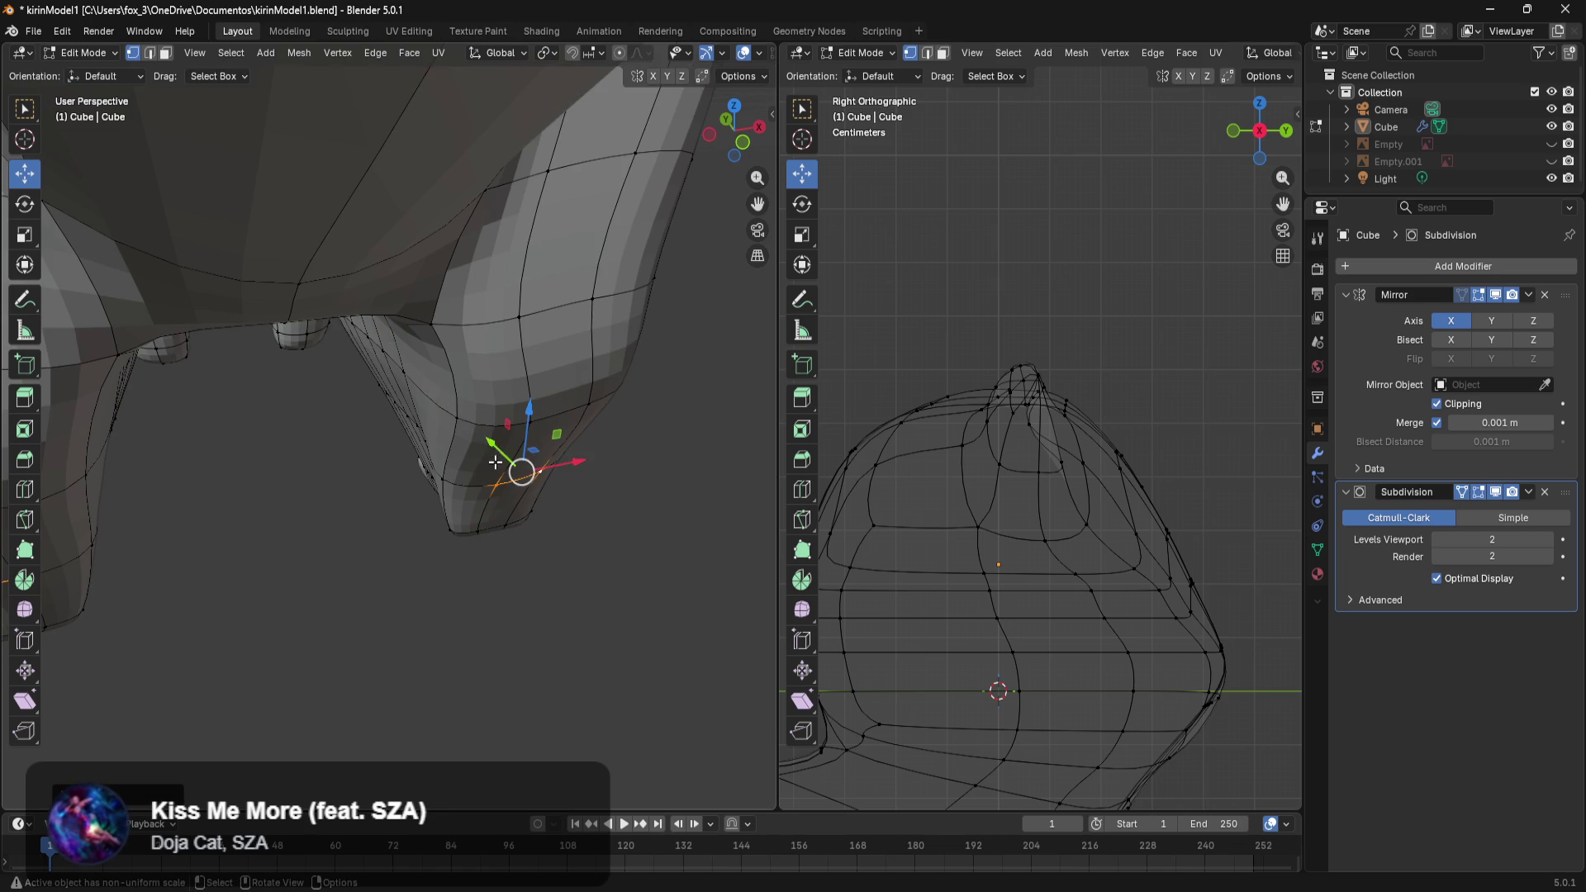
scroll(495, 459, up, 3)
mouse_move(496, 459)
middle_down()
mouse_move(426, 538)
mouse_move(396, 541)
mouse_move(419, 659)
mouse_move(413, 634)
mouse_move(496, 607)
middle_up()
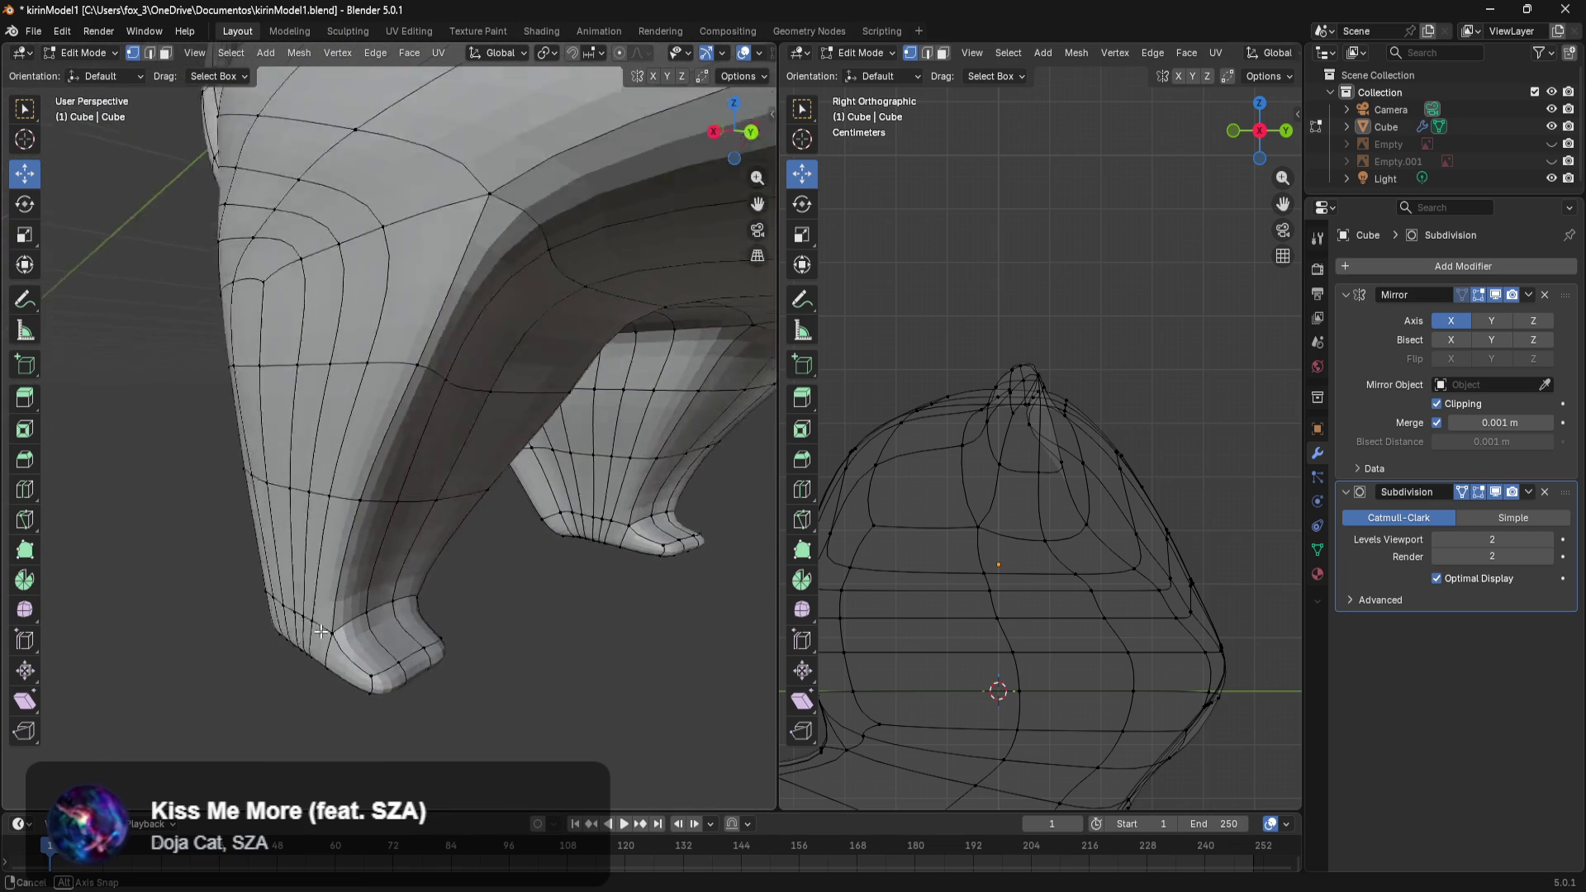
Add a nearby vertex and nudge the selected vertices sideways along X.
shift+click(606, 521)
middle_drag(606, 521, 596, 591)
drag(621, 553, 628, 562)
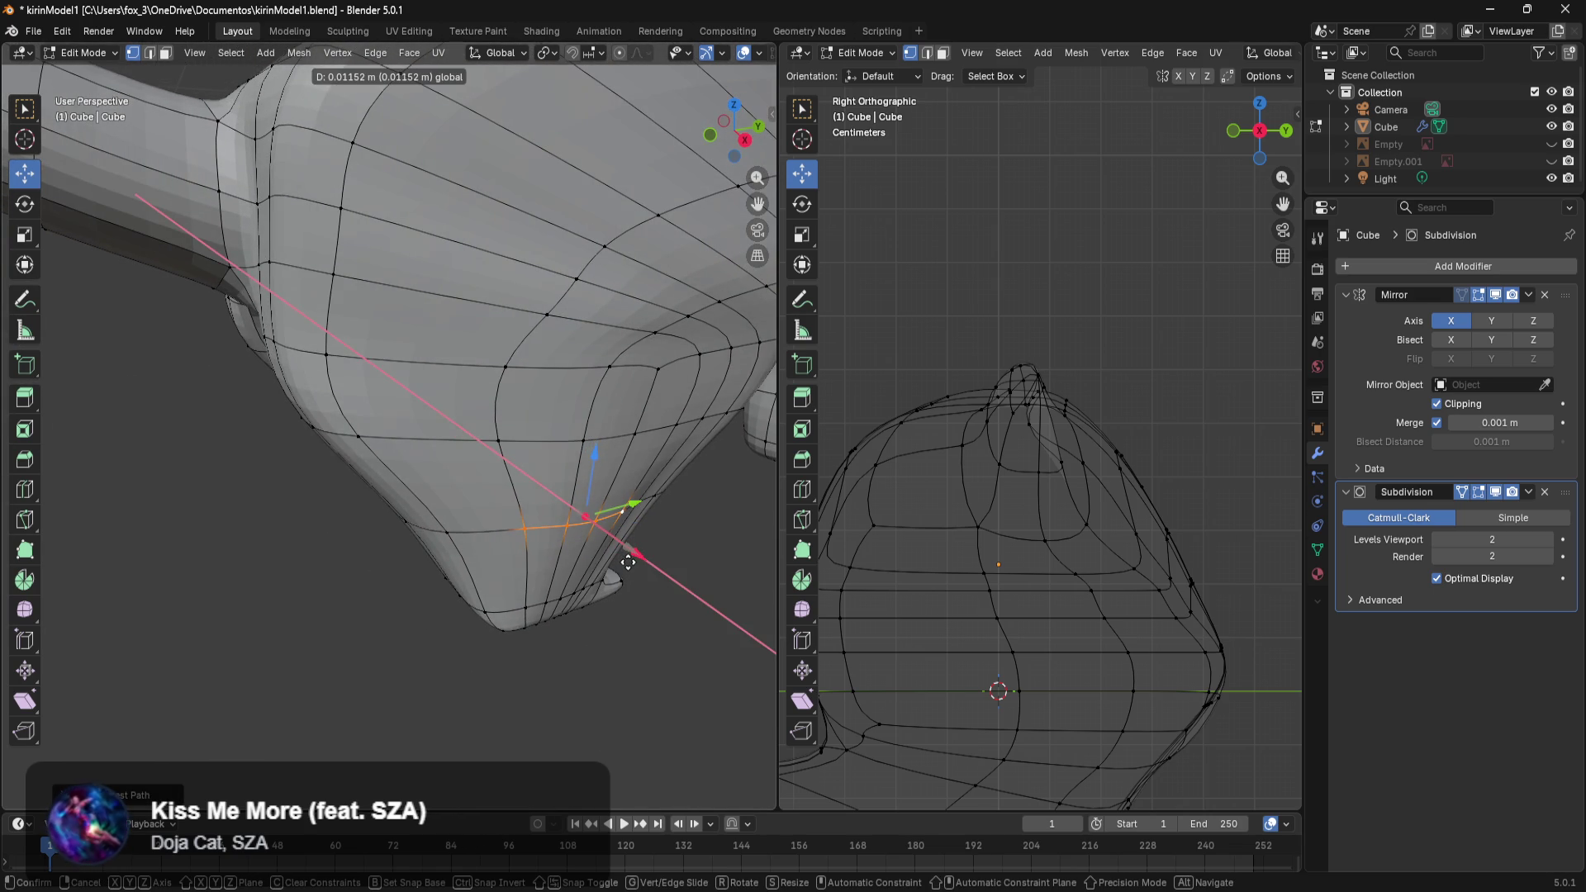
click(627, 562)
Select the faces between two leg vertices and move them along X.
click(504, 438)
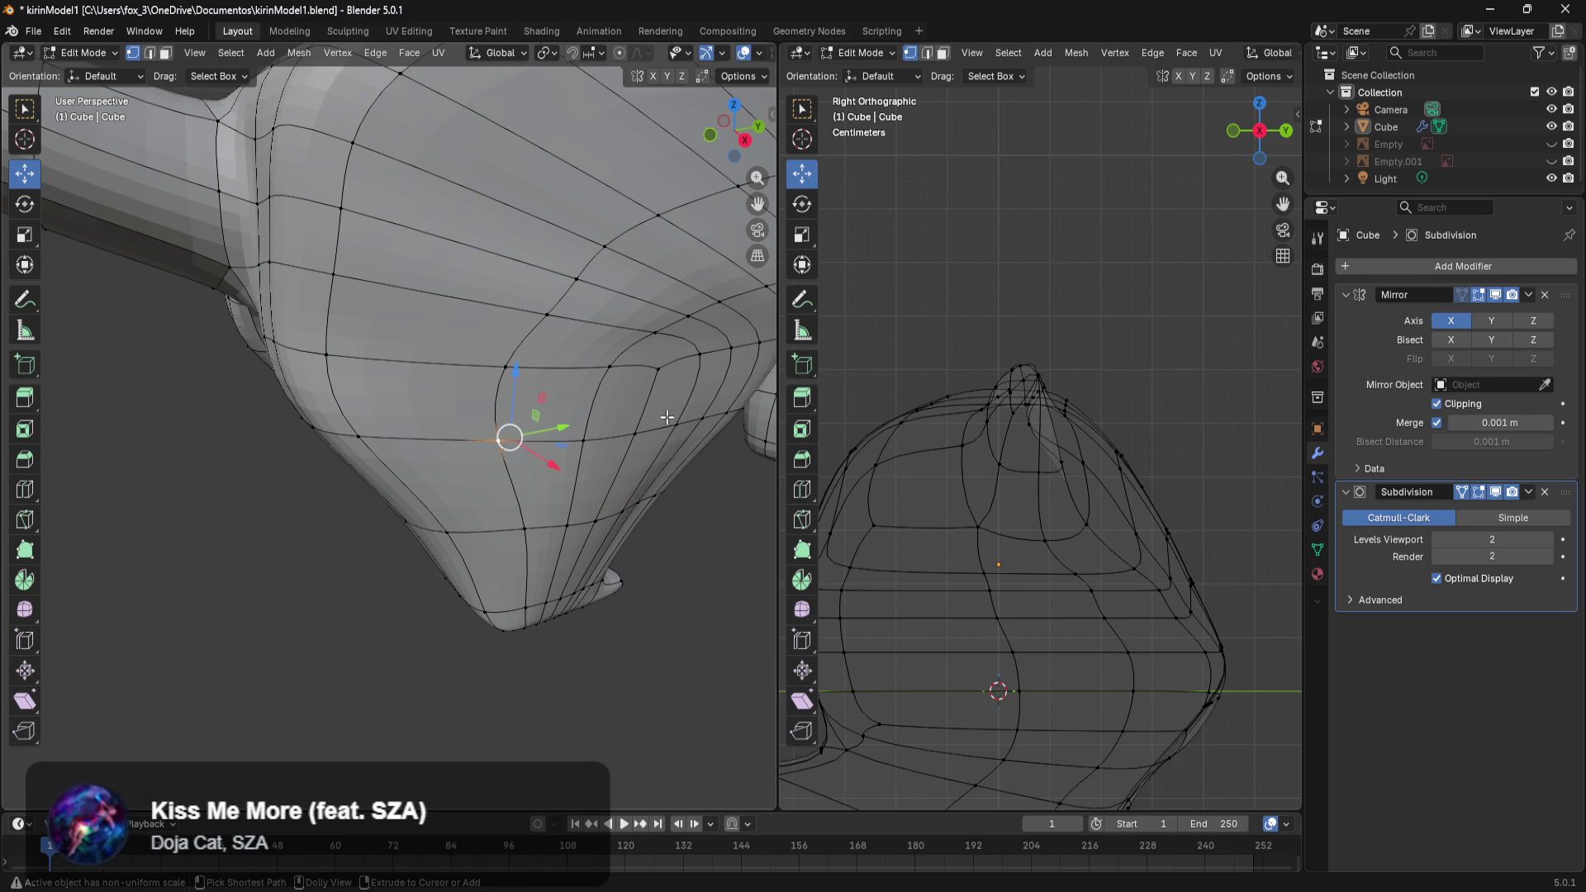
ctrl+click(636, 438)
drag(657, 453, 659, 455)
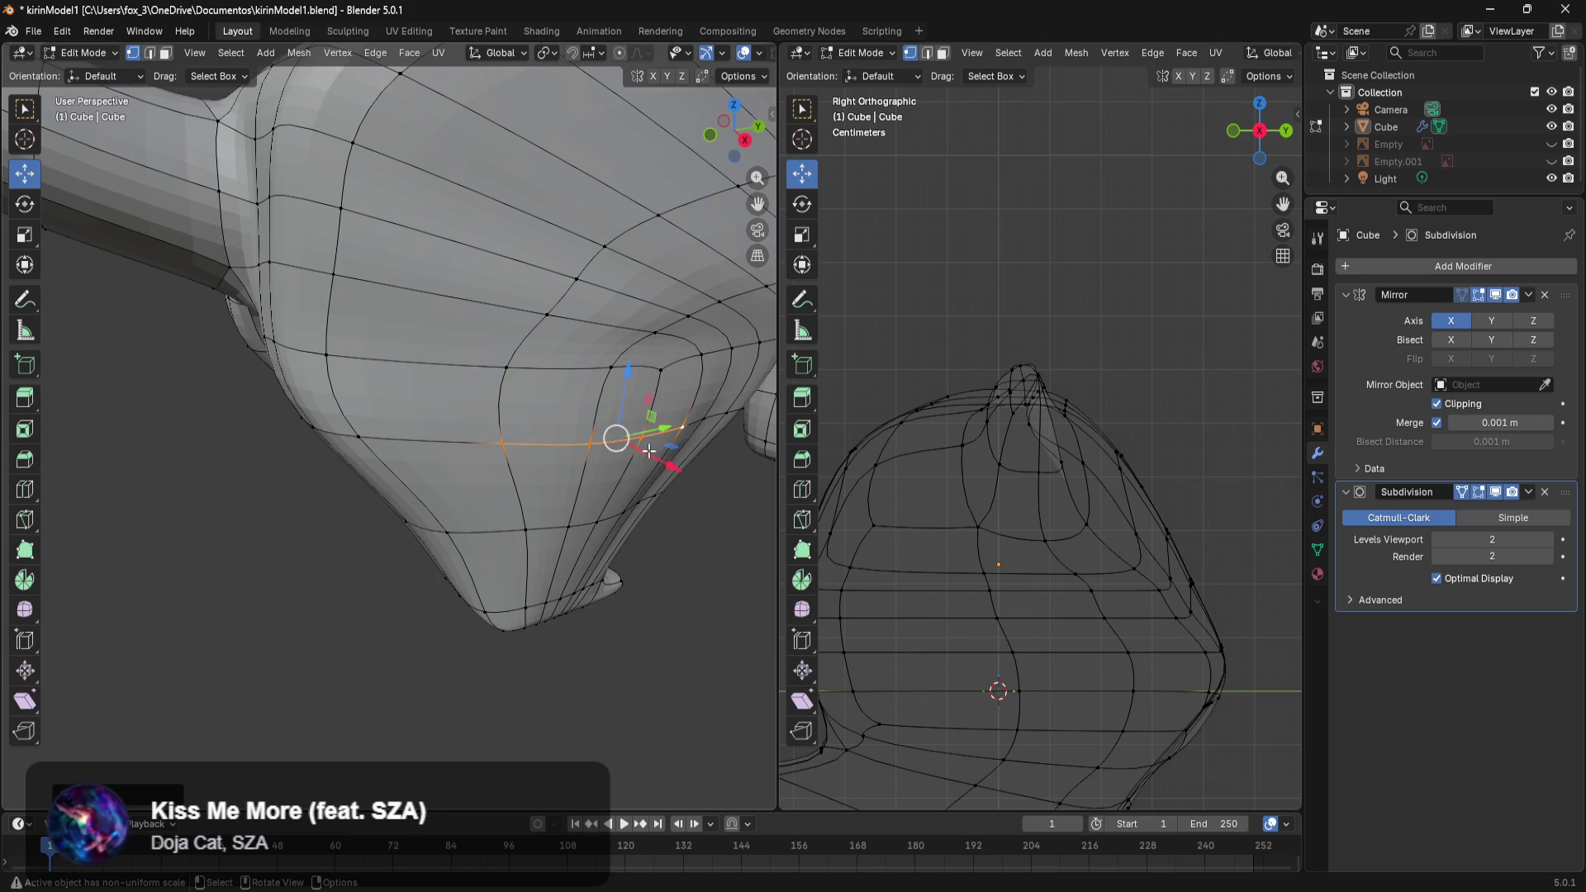
click(509, 364)
ctrl+shift+click(702, 356)
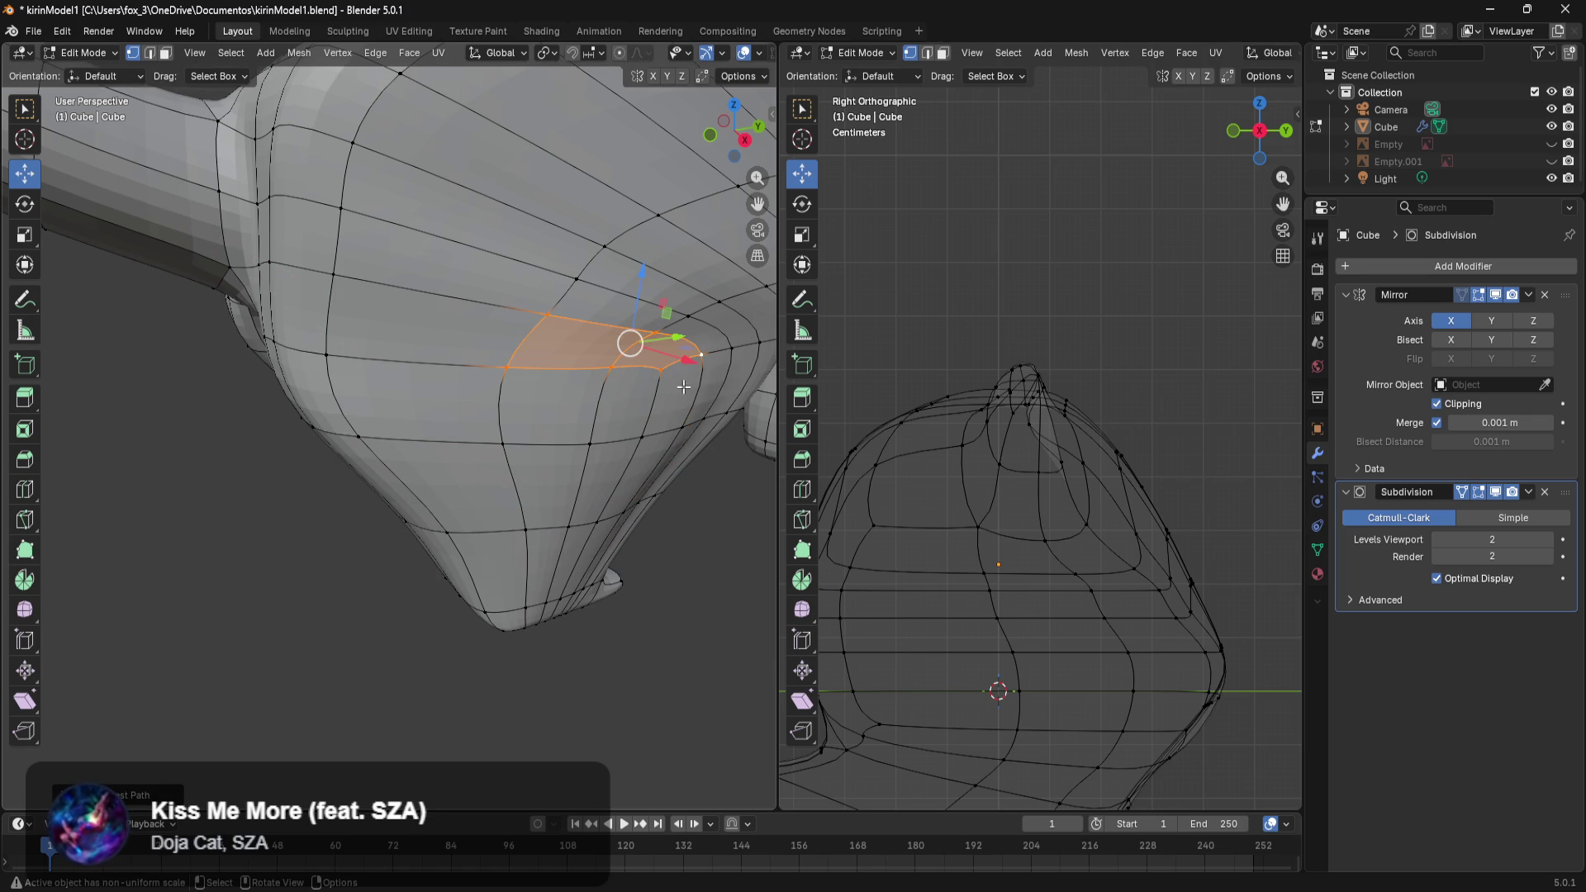
drag(676, 360, 692, 364)
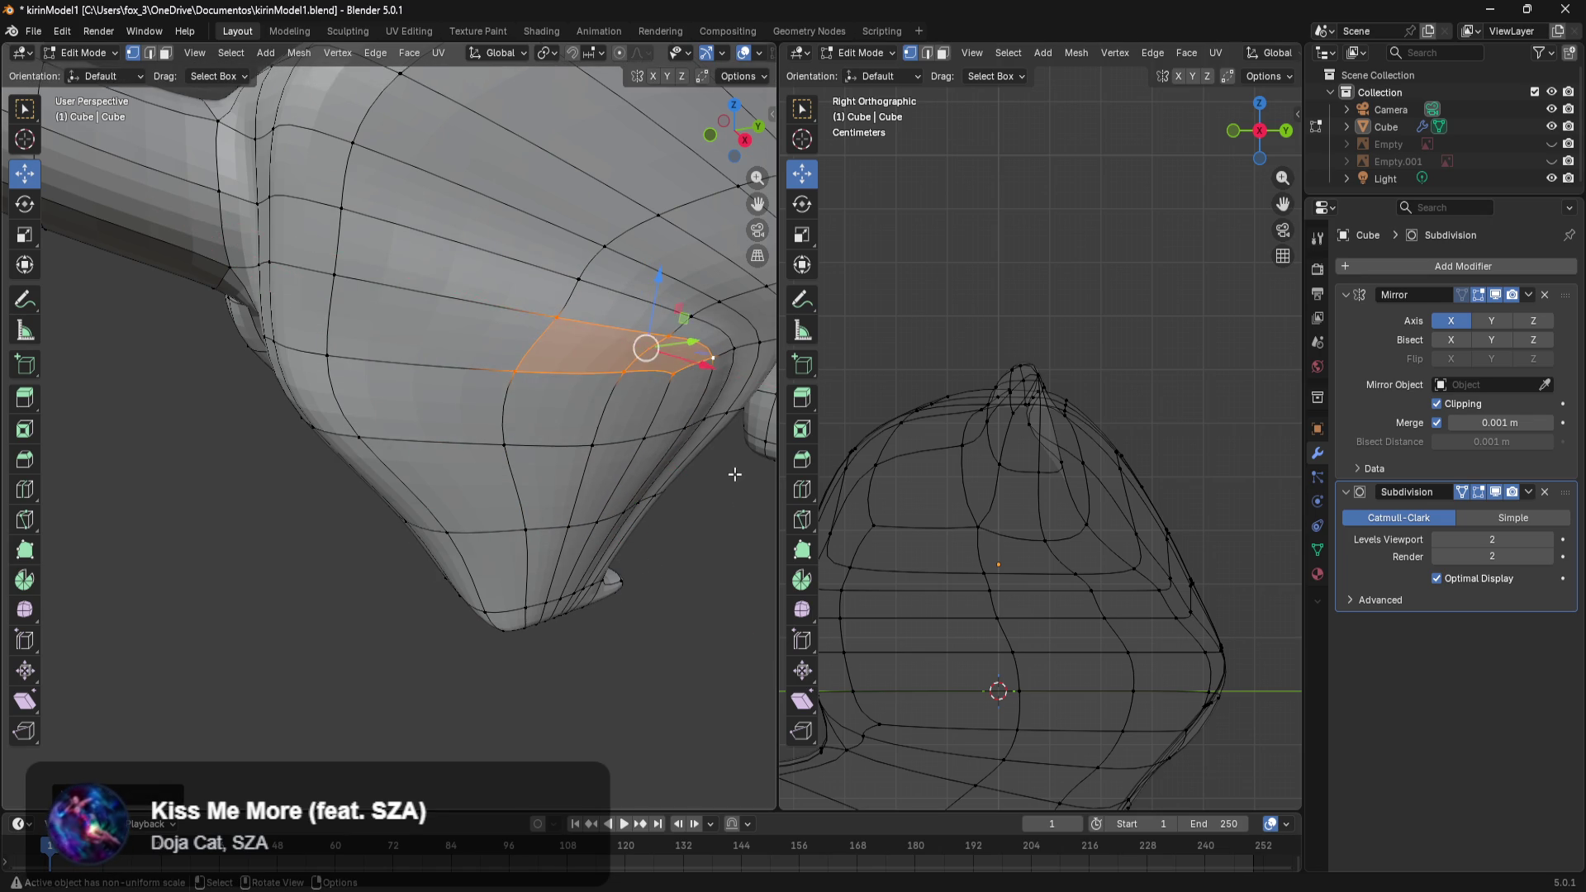
middle_drag(692, 364, 487, 304)
Box-select a group of leg faces and shift them along X.
mouse_move(447, 265)
mouse_down()
mouse_move(552, 404)
mouse_move(549, 424)
mouse_up()
mouse_move(549, 425)
middle_down()
mouse_move(593, 542)
mouse_move(384, 462)
mouse_move(485, 488)
mouse_move(576, 303)
middle_up()
key(g)
key(x)
click(578, 520)
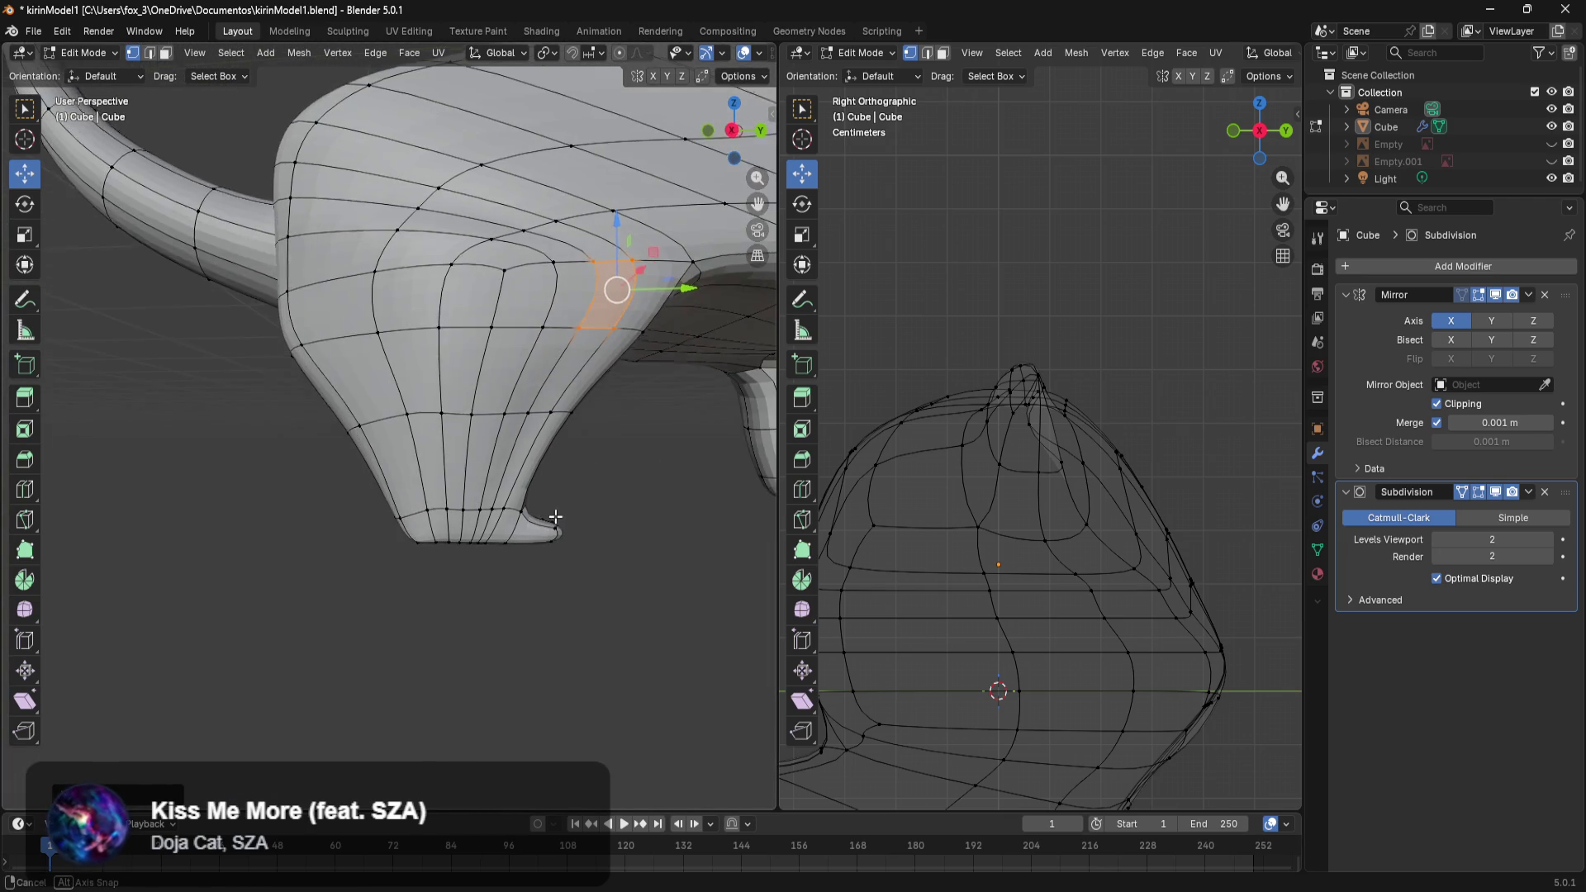
Select a face patch on the body beneath the leg and shift it slightly along X.
middle_drag(421, 242, 492, 333)
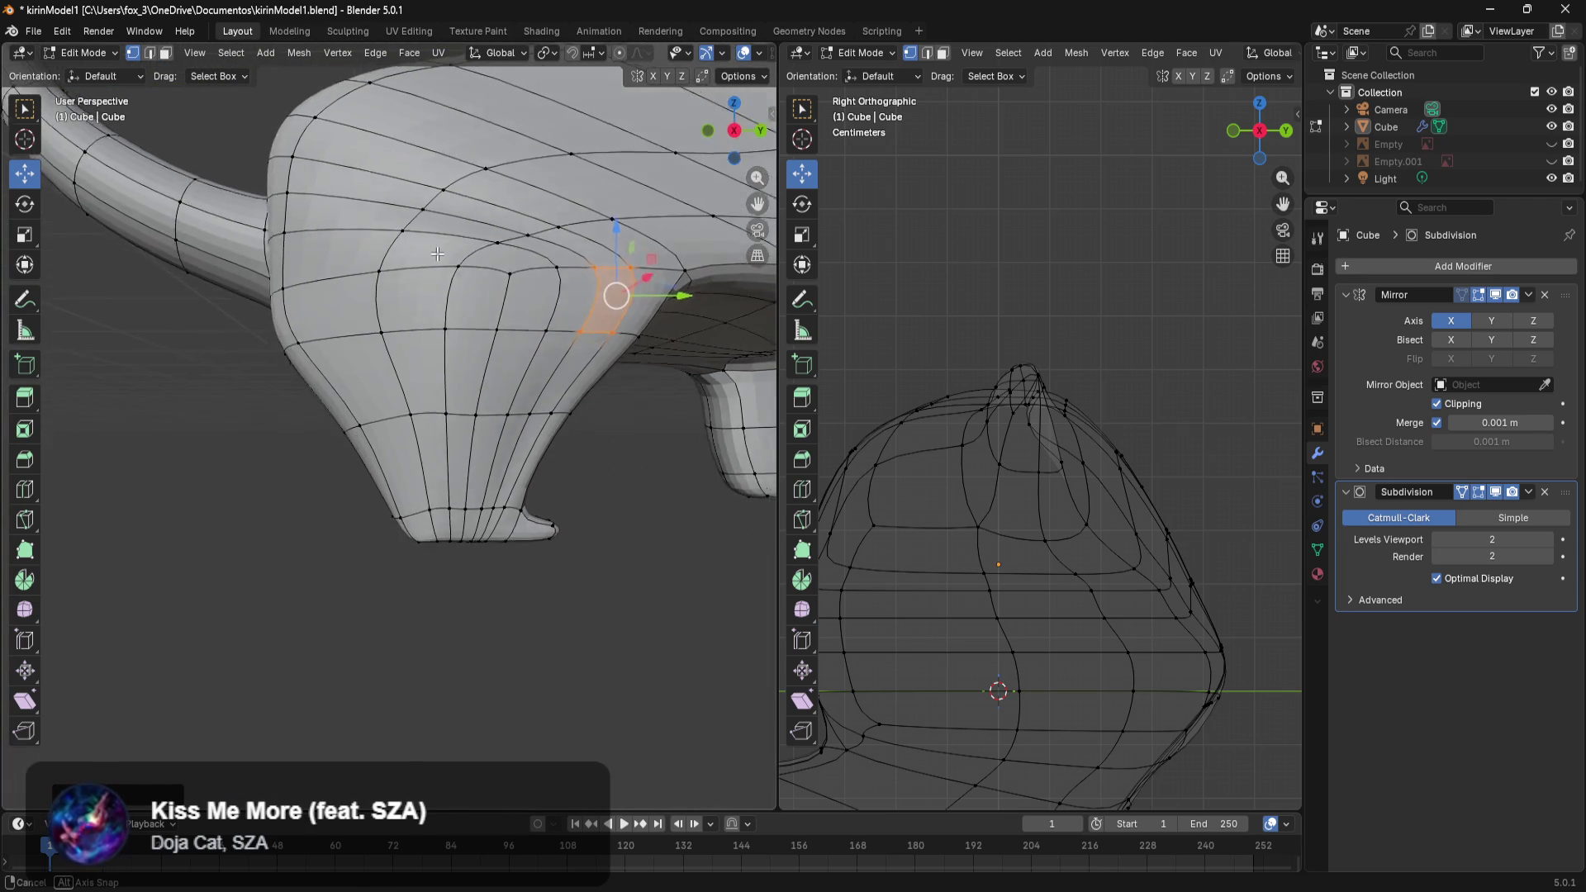
click(466, 242)
ctrl+click(564, 267)
ctrl+click(478, 211)
mouse_move(575, 281)
middle_down()
mouse_move(586, 308)
mouse_move(505, 274)
middle_up()
click(649, 299)
ctrl+click(553, 304)
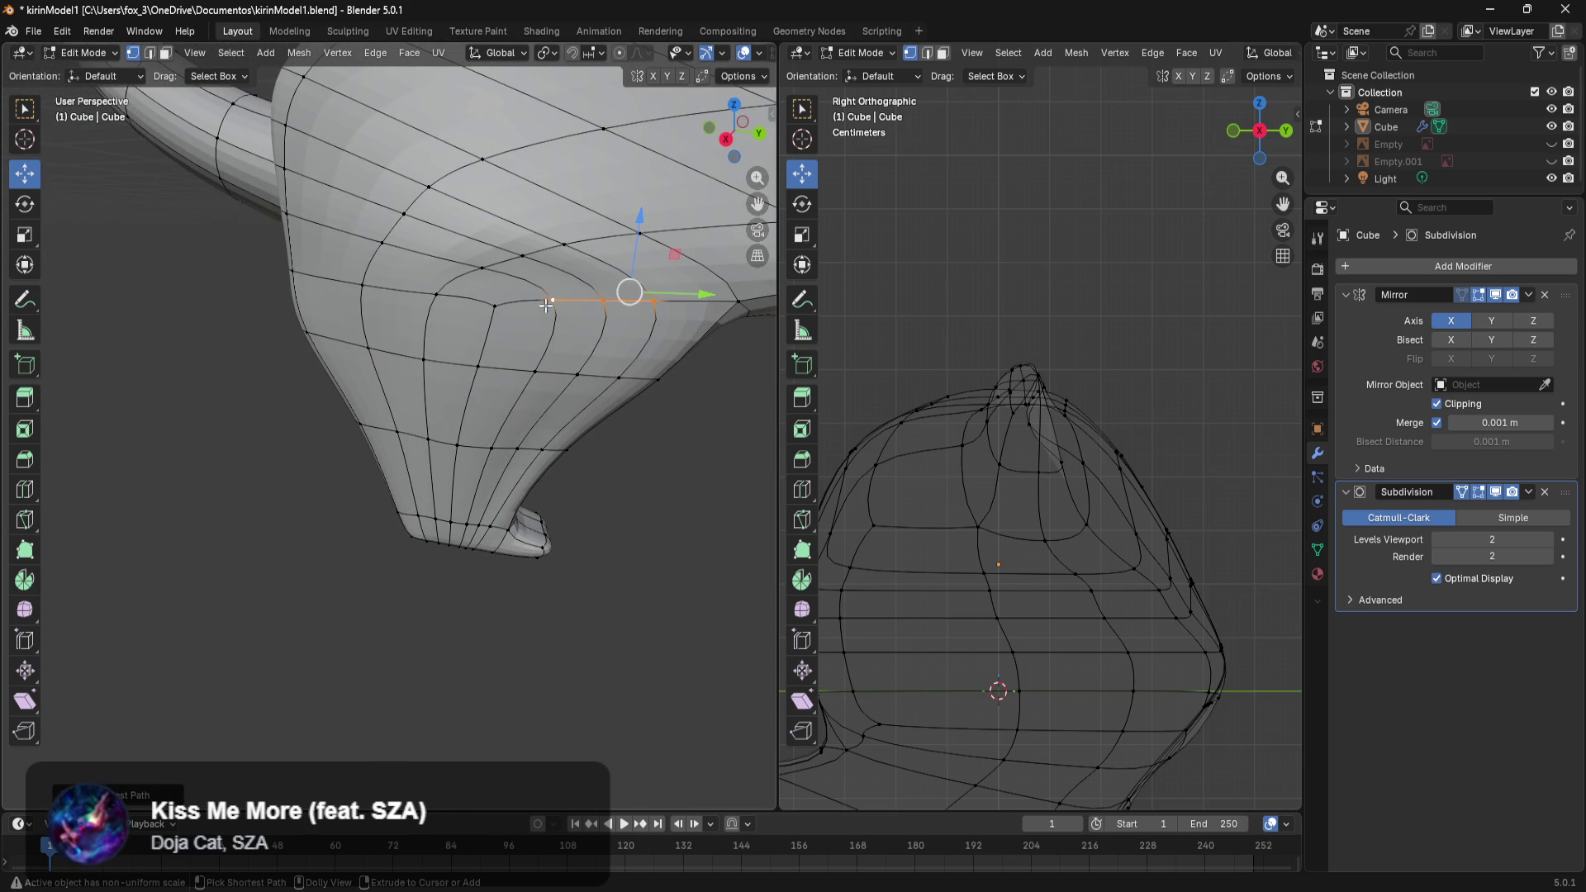
ctrl+click(542, 258)
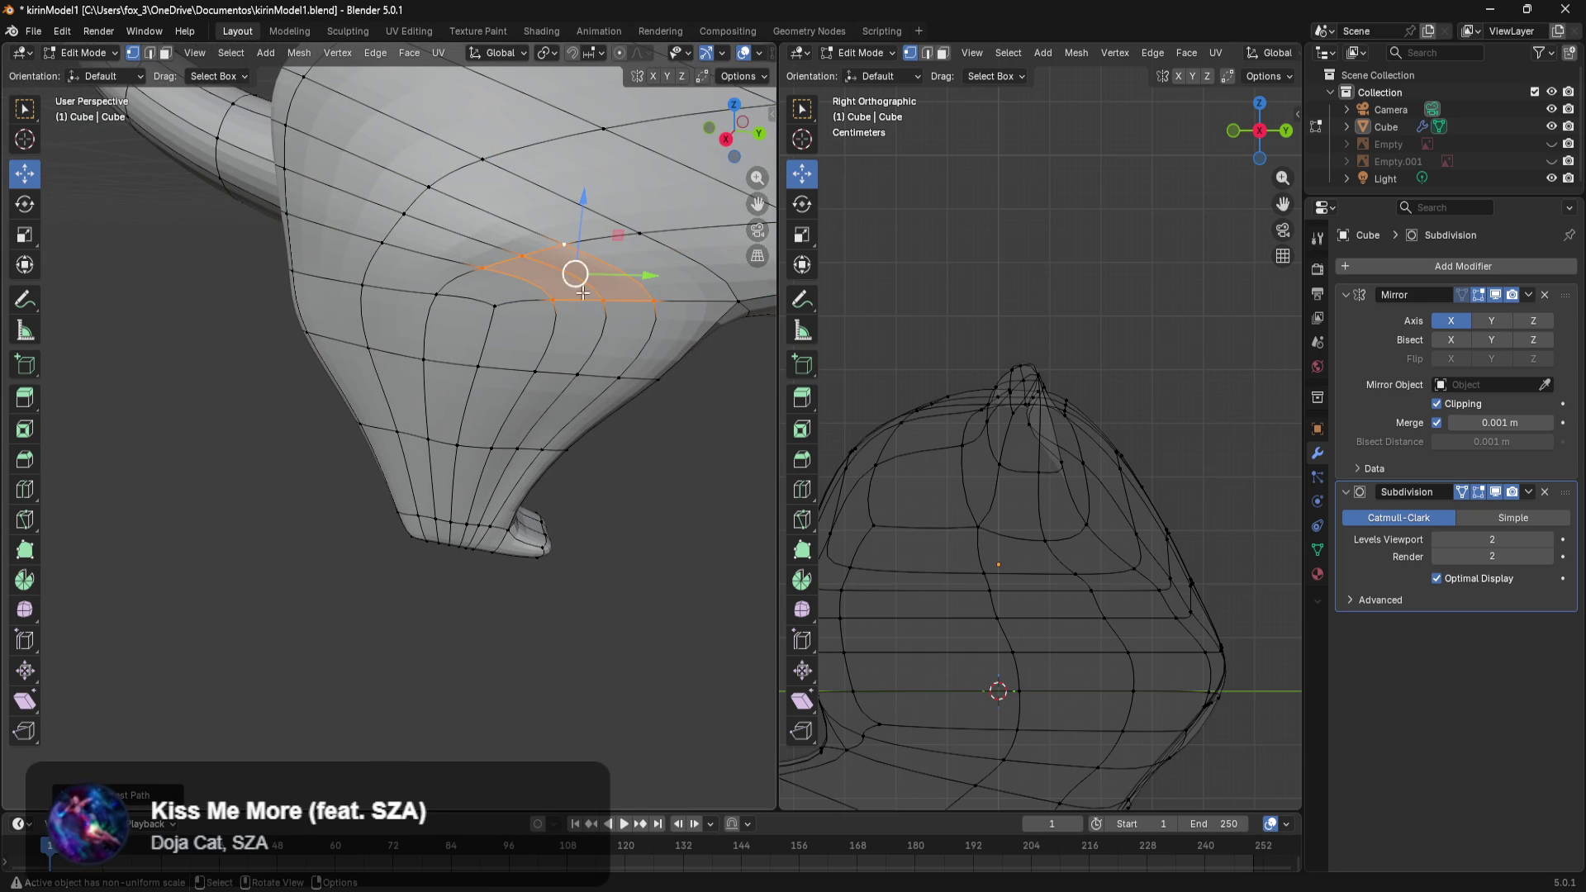
middle_drag(543, 265, 648, 330)
drag(648, 330, 588, 363)
Reposition a single vertex along X and select a block of upper-leg faces.
click(544, 334)
mouse_move(588, 363)
middle_down()
mouse_move(456, 413)
mouse_move(576, 391)
middle_up()
drag(640, 162, 366, 339)
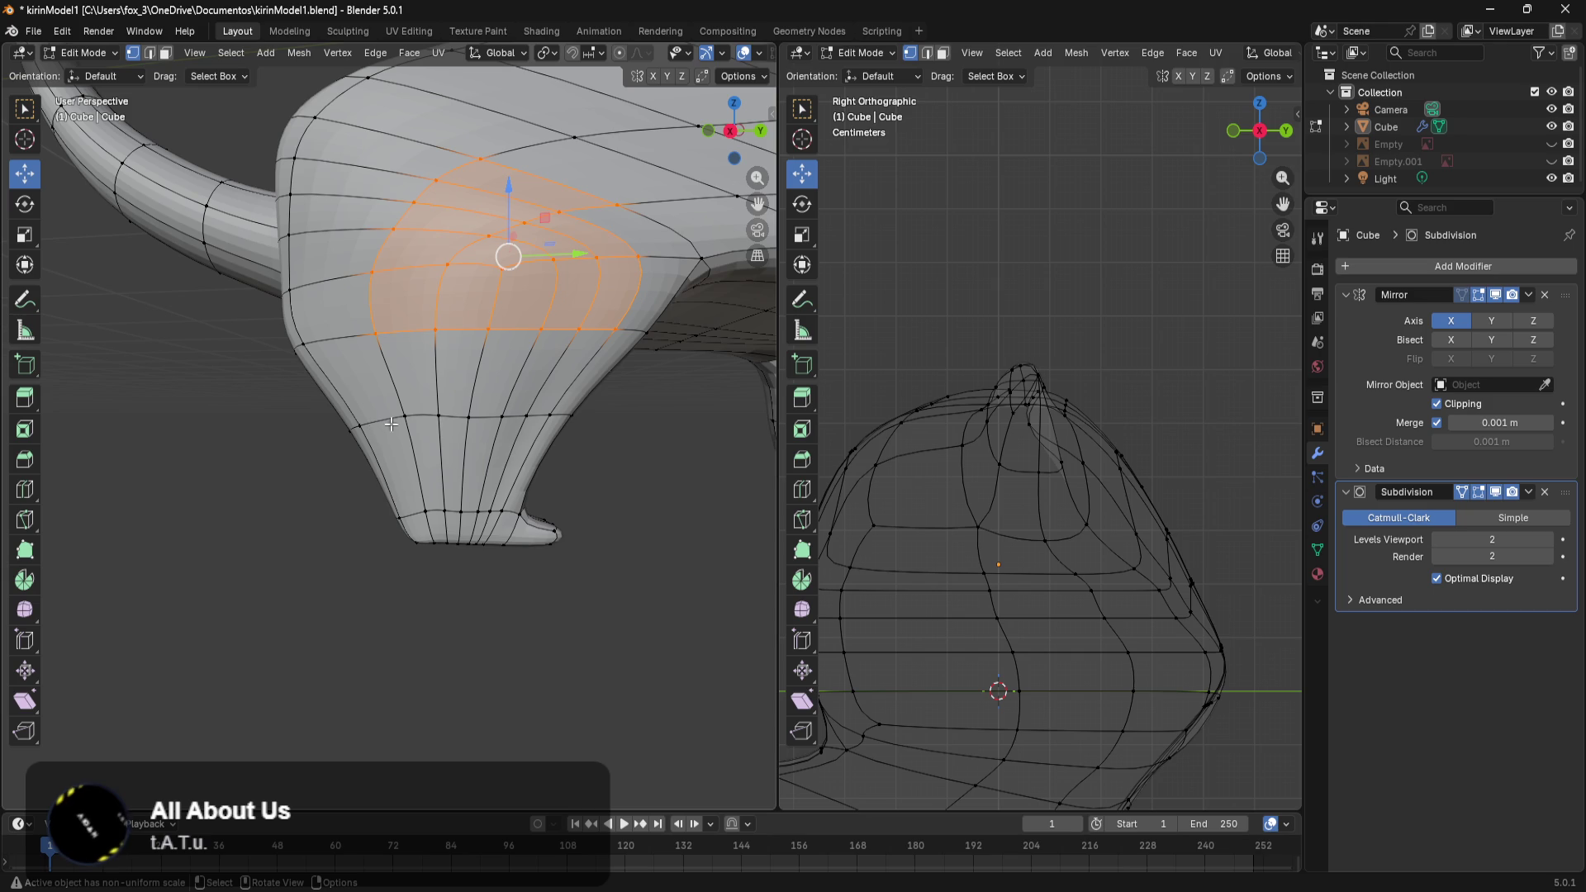
Reselect the leg faces from the upper leg down to the lower ring and move them along X.
ctrl+drag(564, 328, 561, 386)
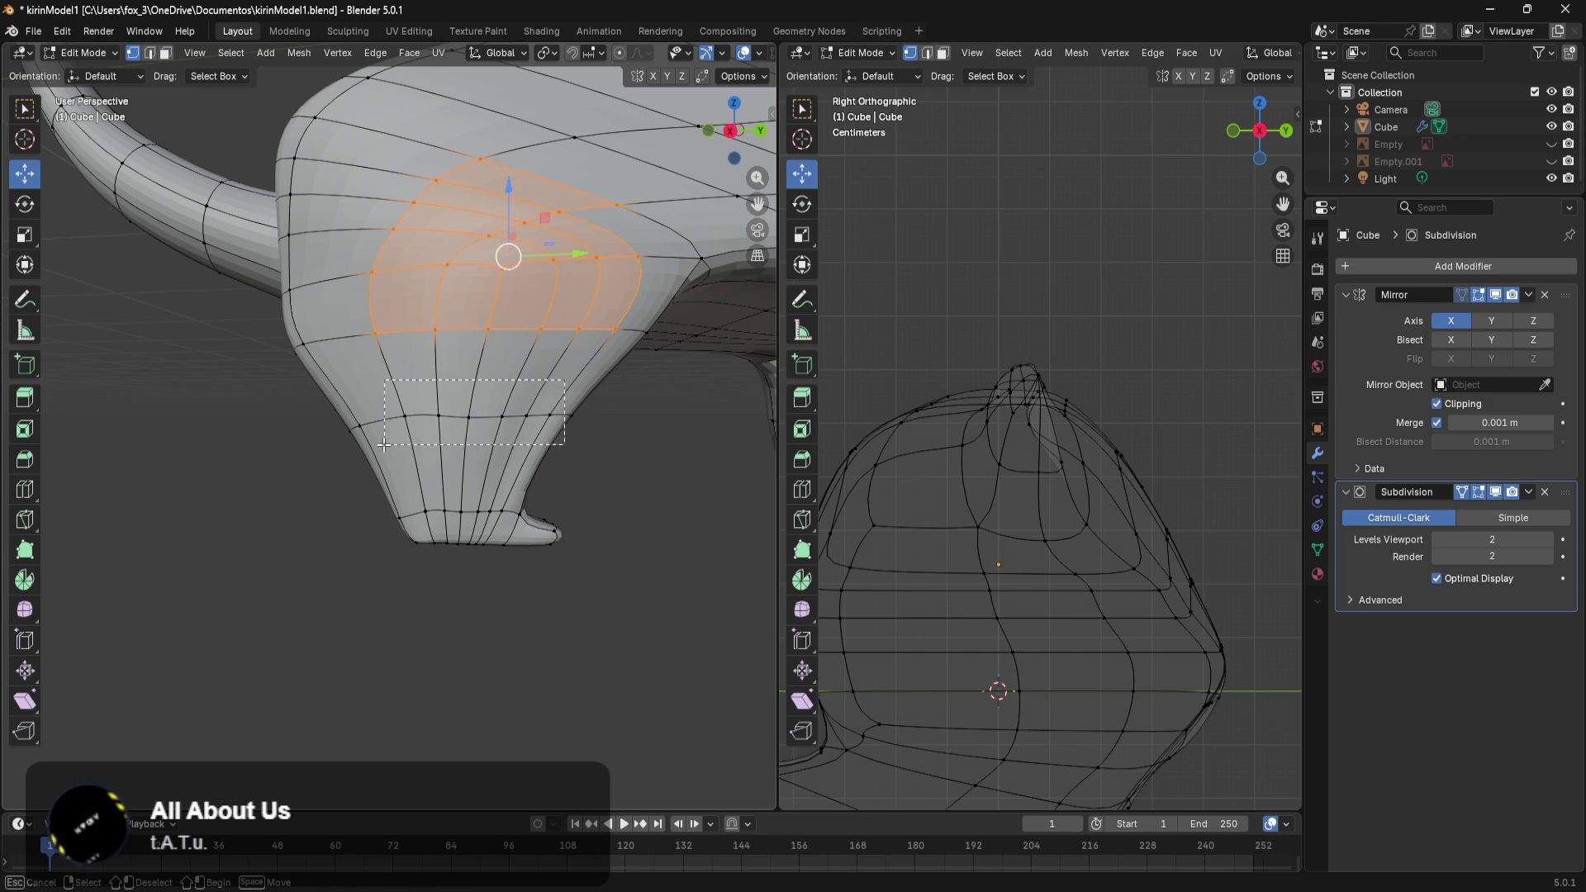
ctrl+drag(385, 444, 417, 467)
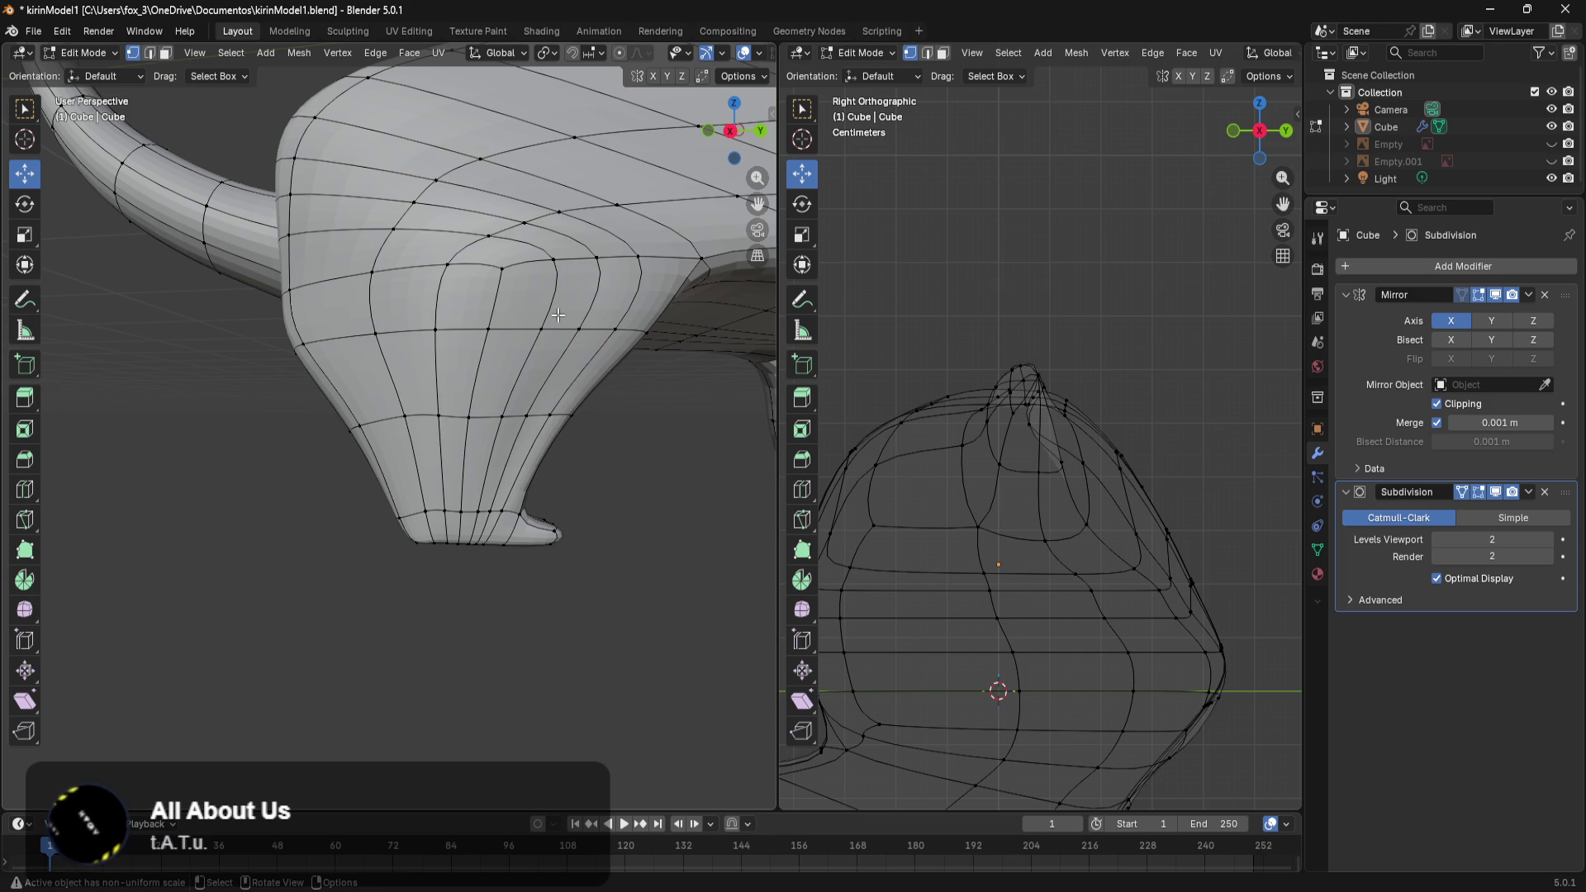
drag(649, 161, 367, 331)
shift+drag(561, 339, 424, 447)
mouse_move(423, 448)
middle_down()
mouse_move(556, 499)
mouse_move(574, 358)
middle_up()
key(g)
key(x)
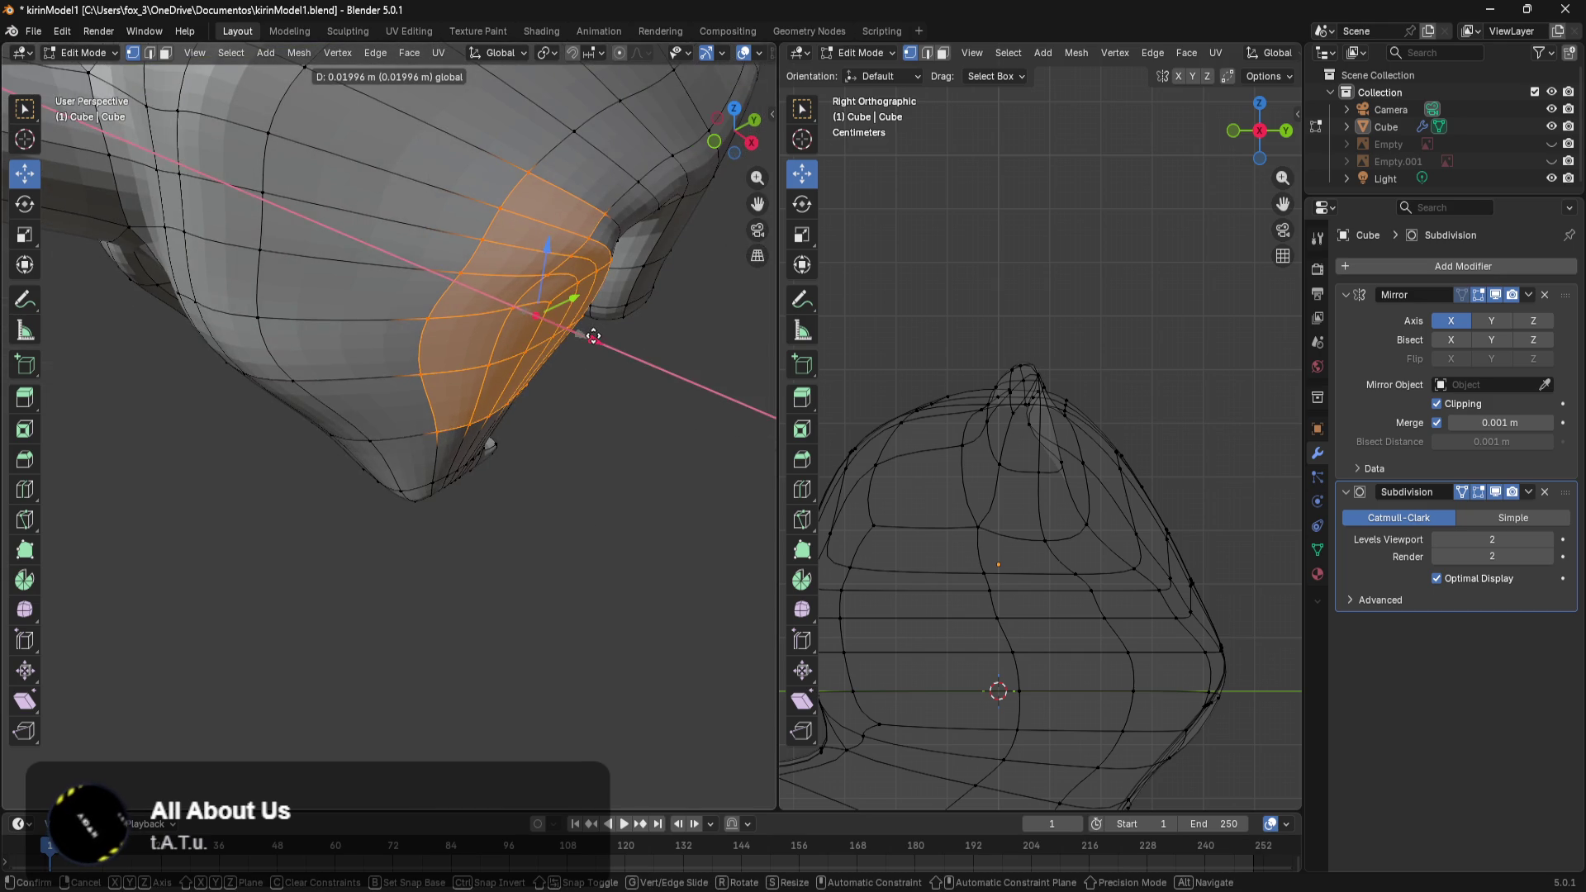
click(594, 337)
Select the leg's lower edge loop and shift it sideways along X.
mouse_move(612, 435)
middle_down()
mouse_move(379, 356)
mouse_move(581, 410)
middle_up()
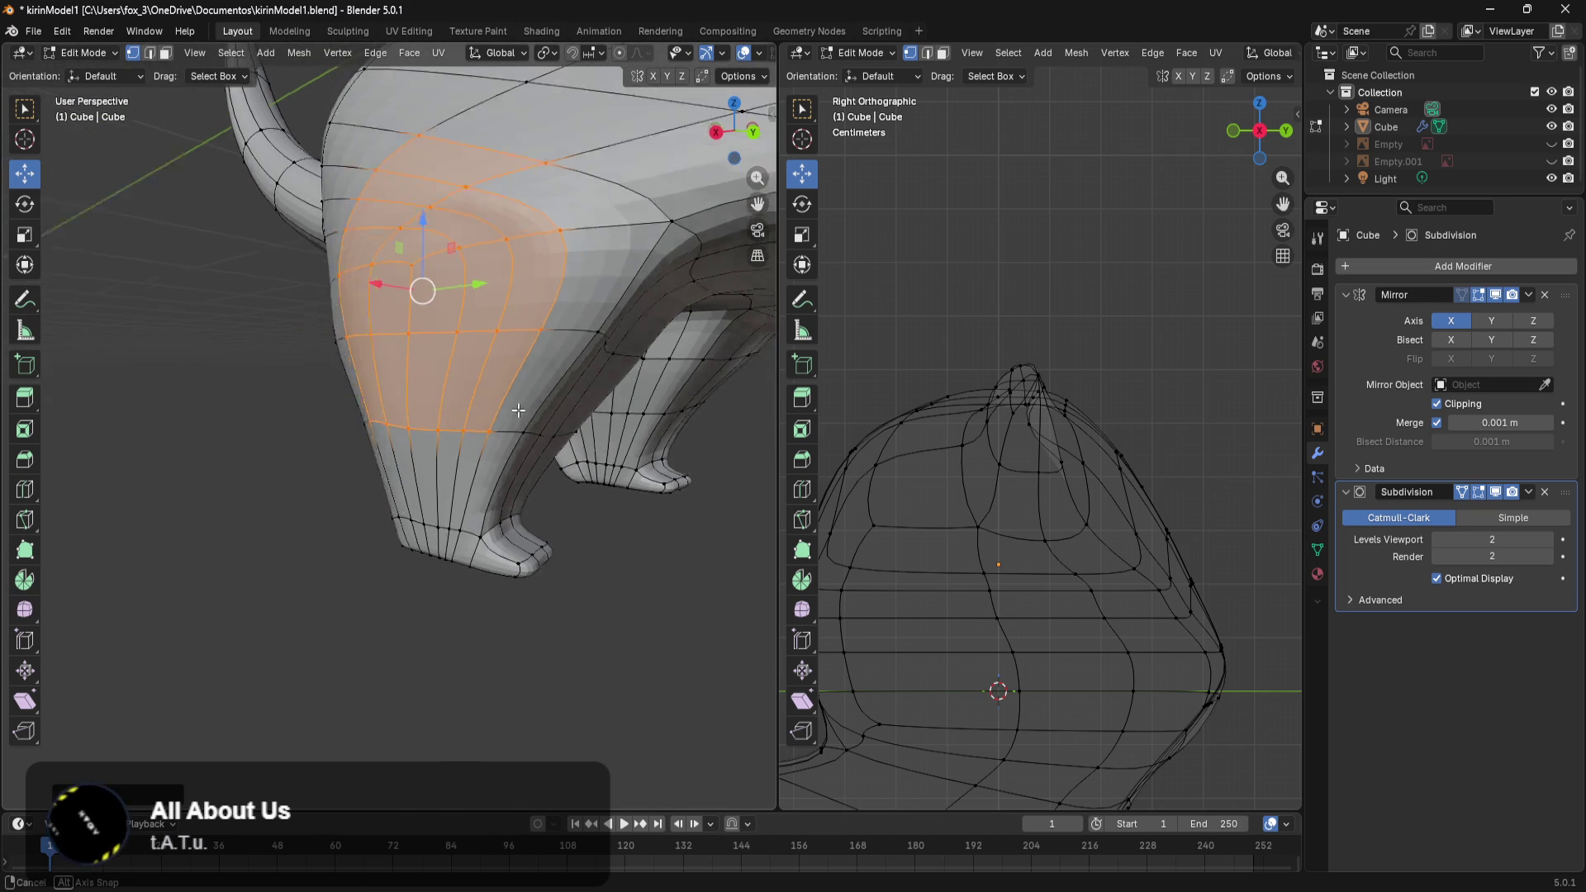
drag(576, 406, 447, 445)
drag(576, 405, 378, 451)
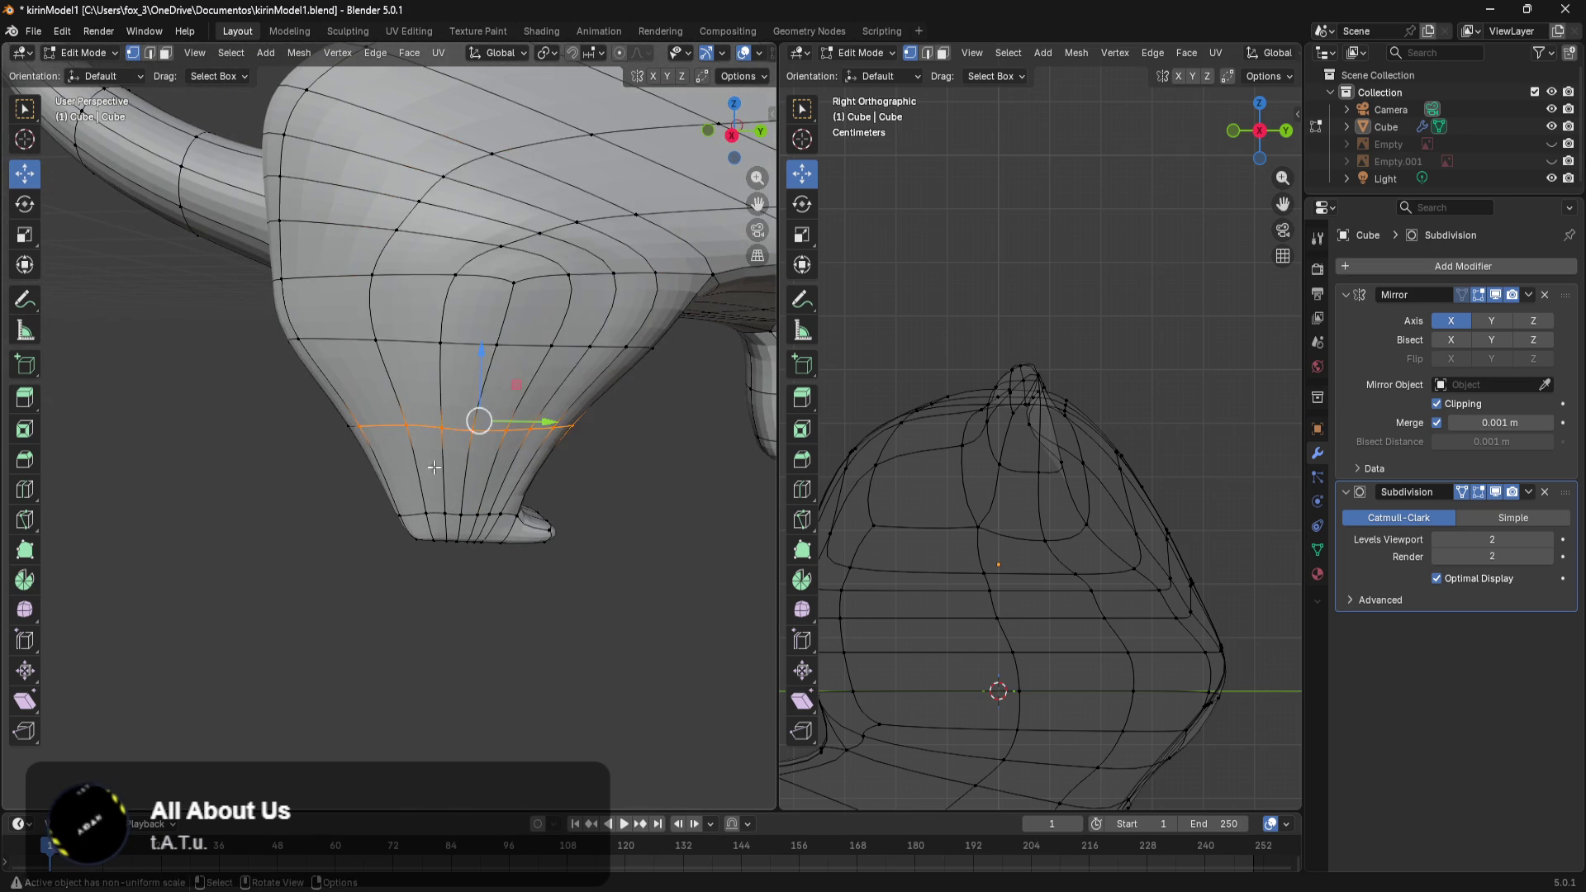
middle_drag(388, 438, 528, 409)
key(g)
key(x)
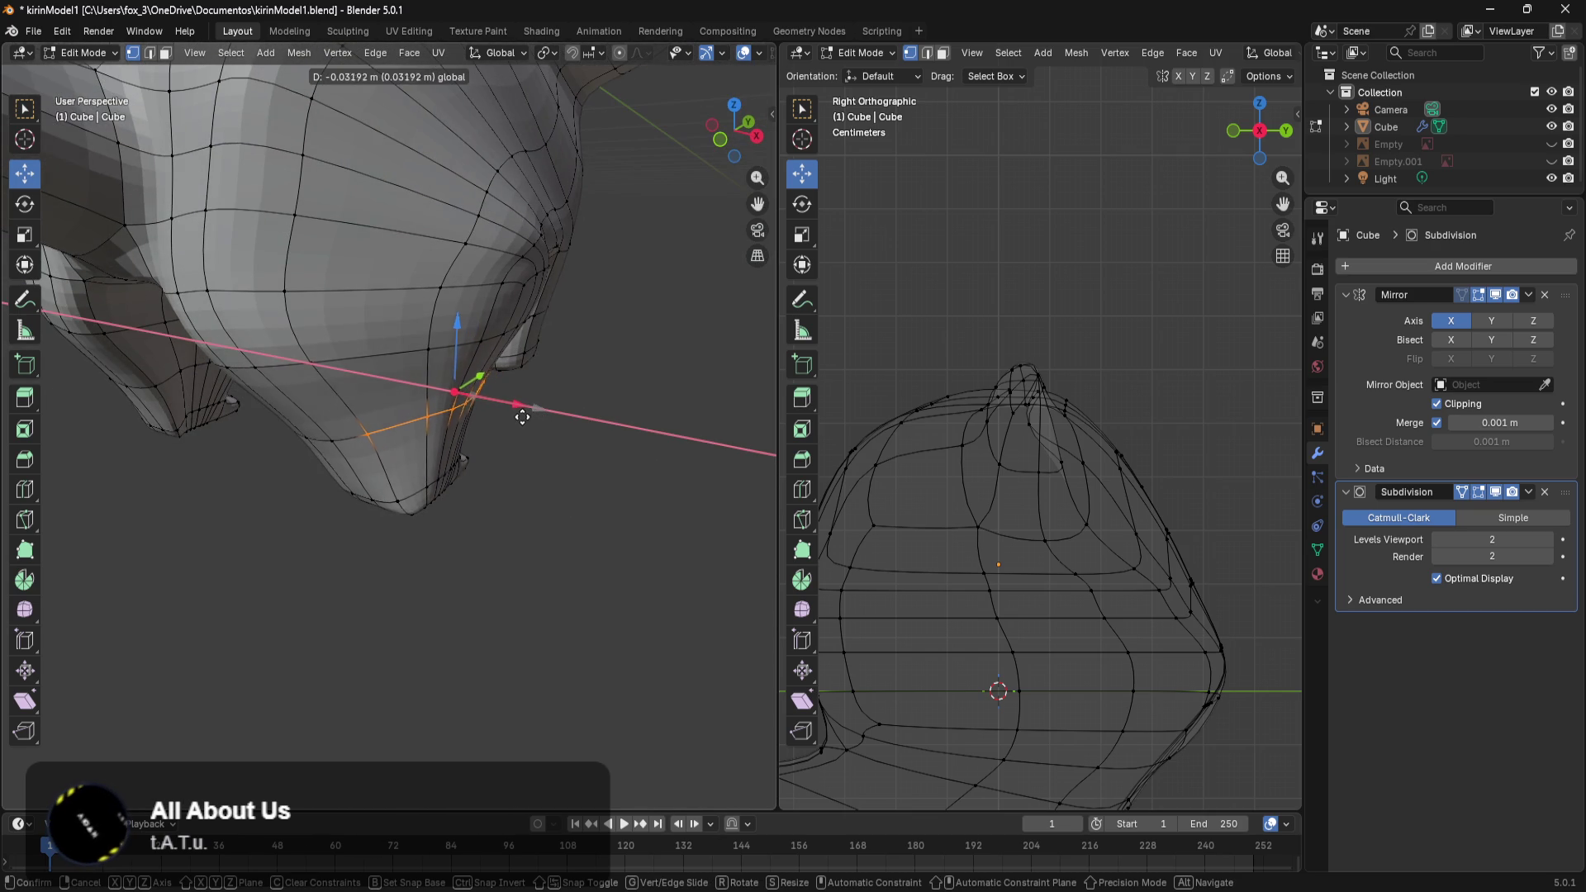
click(537, 416)
Select a strip of faces on the leg and move it along X.
mouse_move(519, 477)
middle_down()
mouse_move(531, 470)
mouse_move(471, 496)
mouse_move(353, 484)
middle_up()
scroll(562, 503, up, 3)
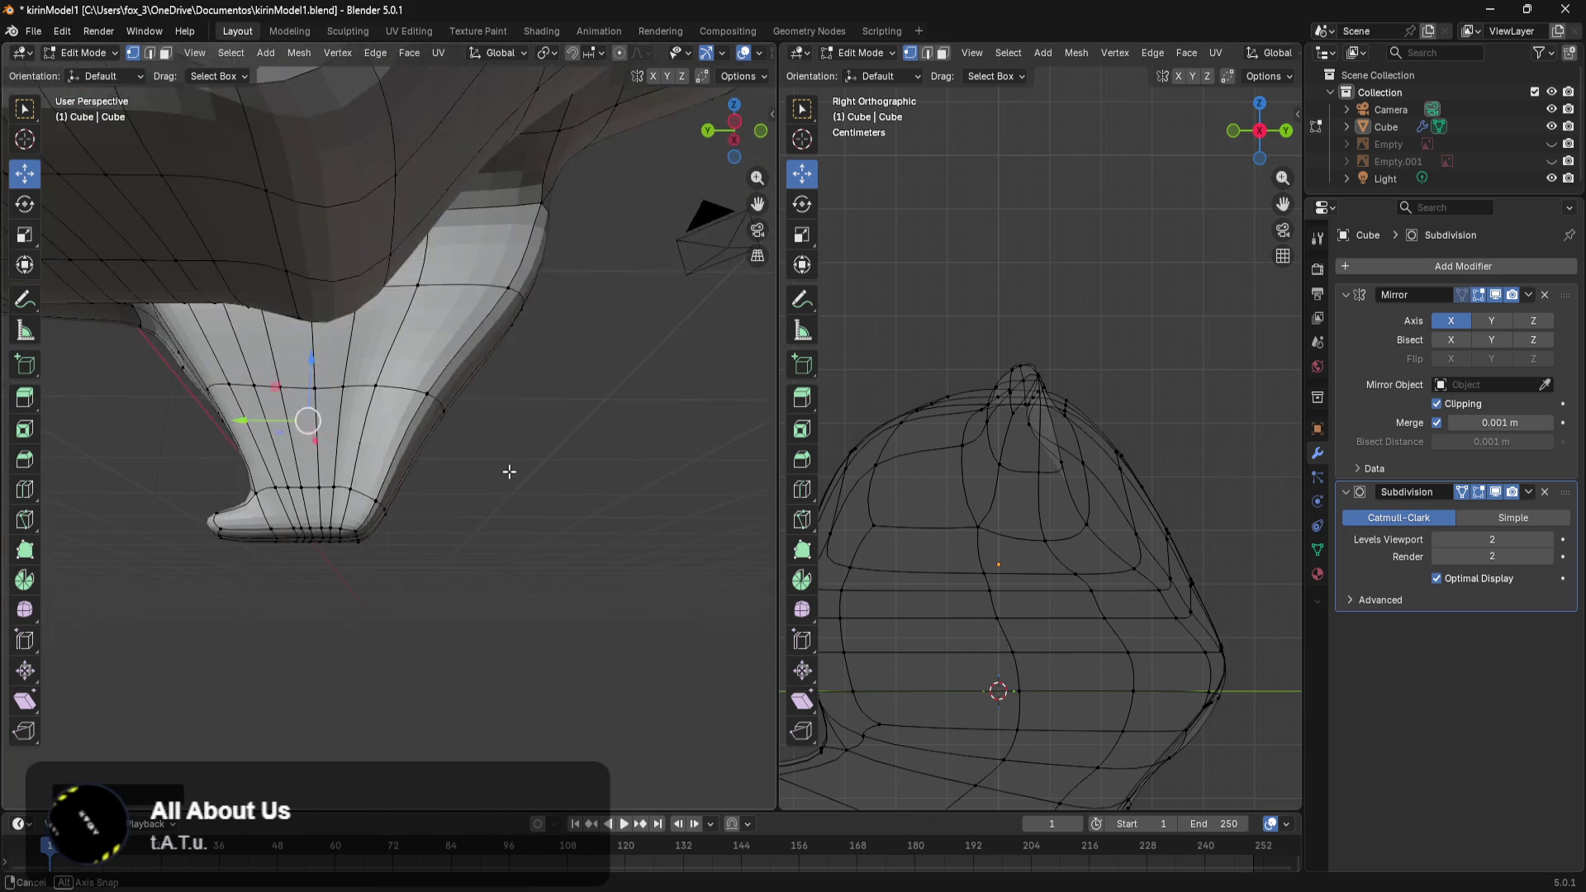
drag(374, 492, 291, 524)
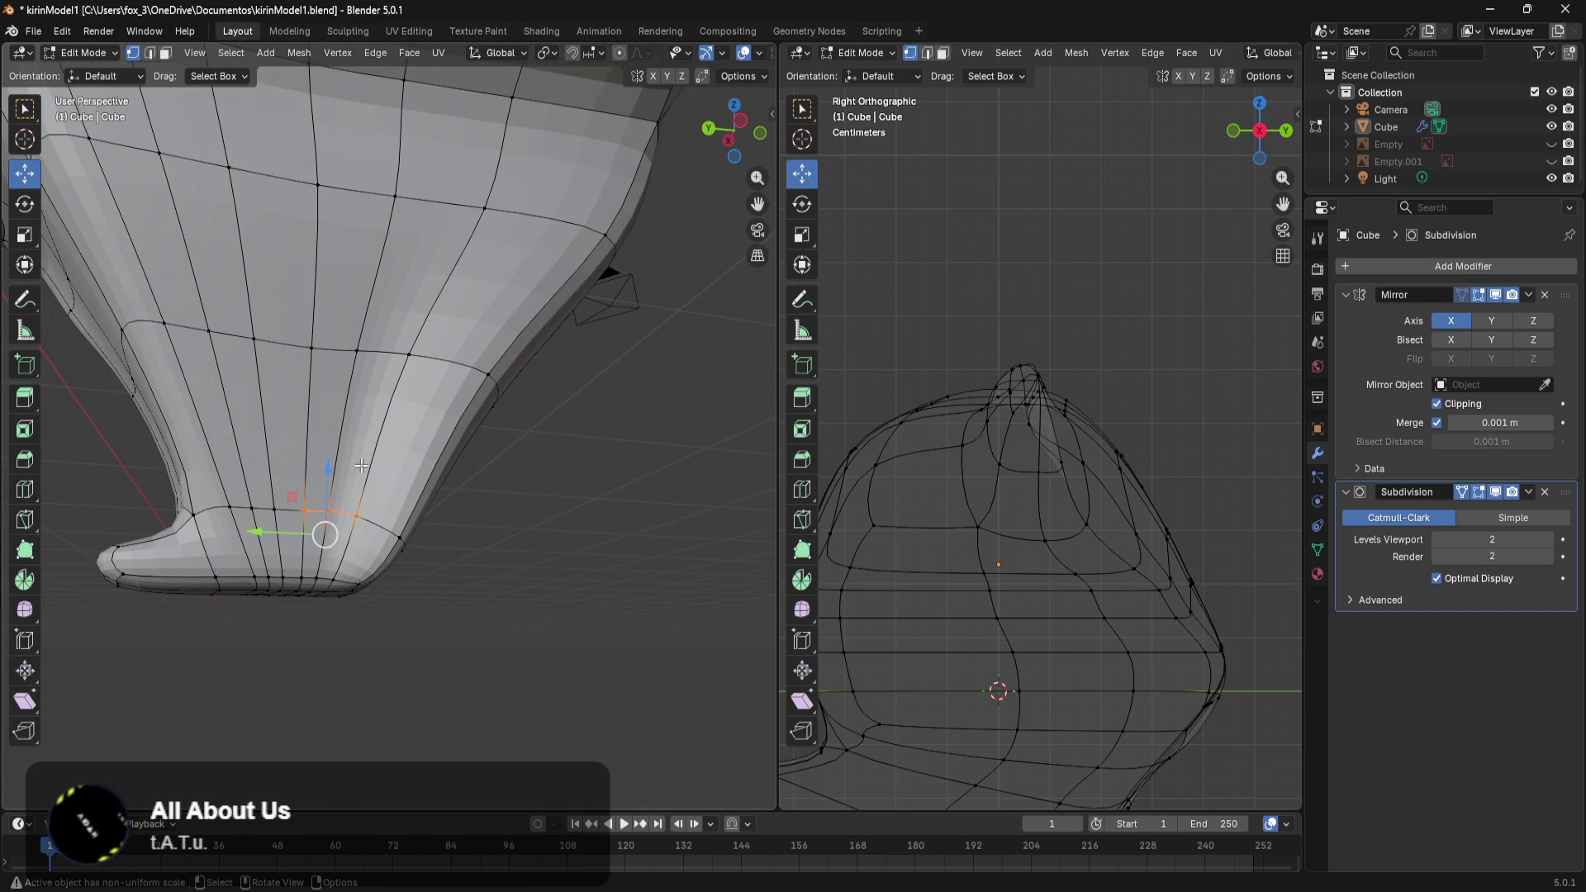
drag(299, 376, 299, 375)
middle_drag(330, 438, 441, 524)
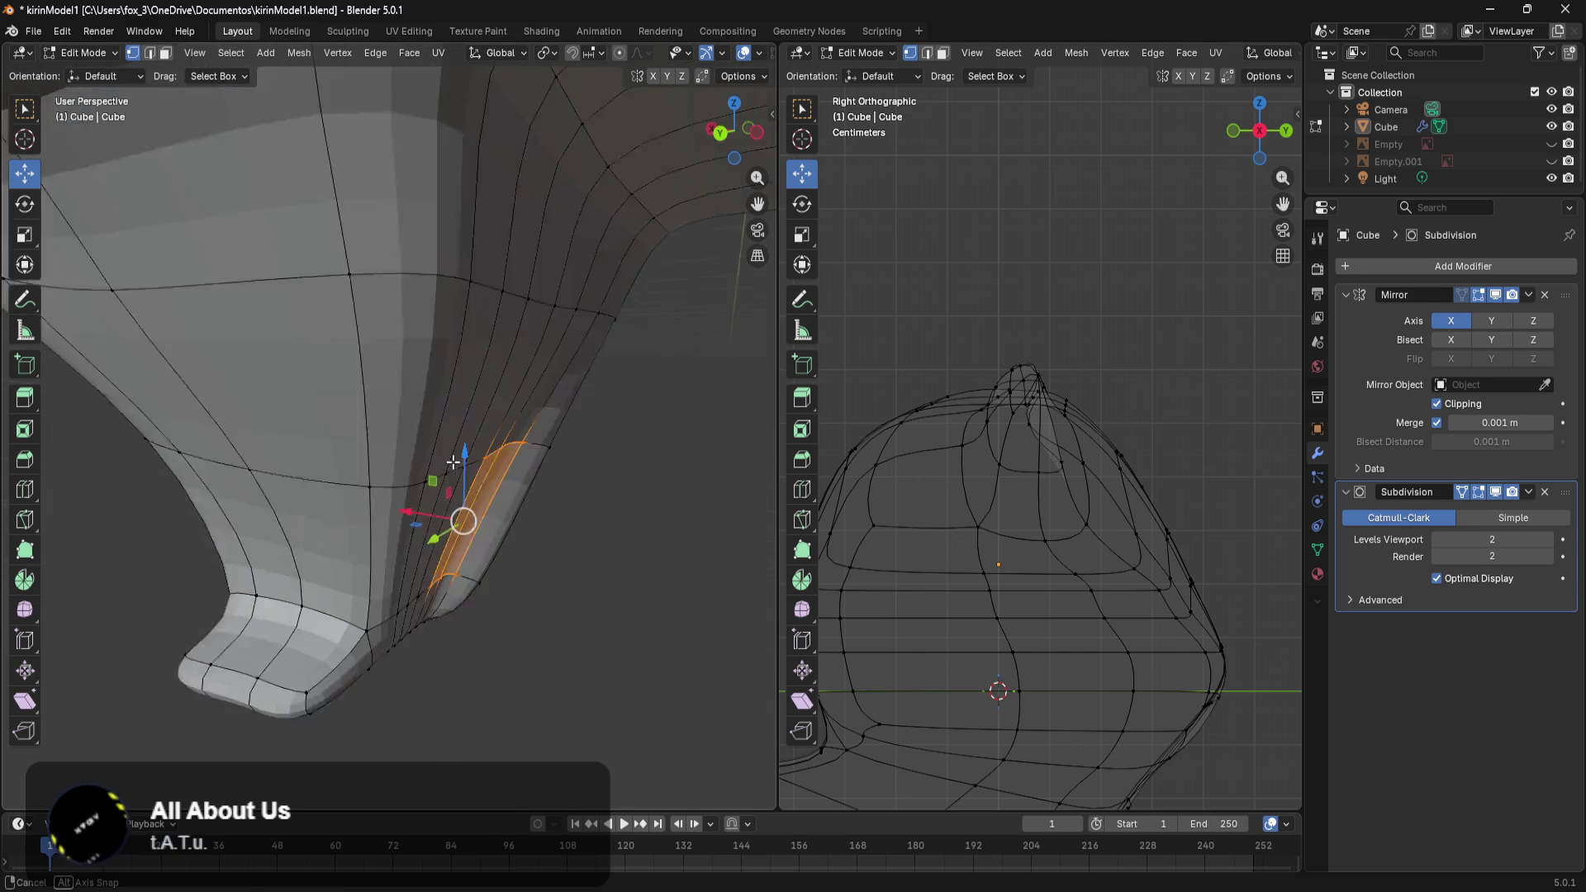
drag(442, 523, 454, 552)
middle_drag(454, 552, 375, 552)
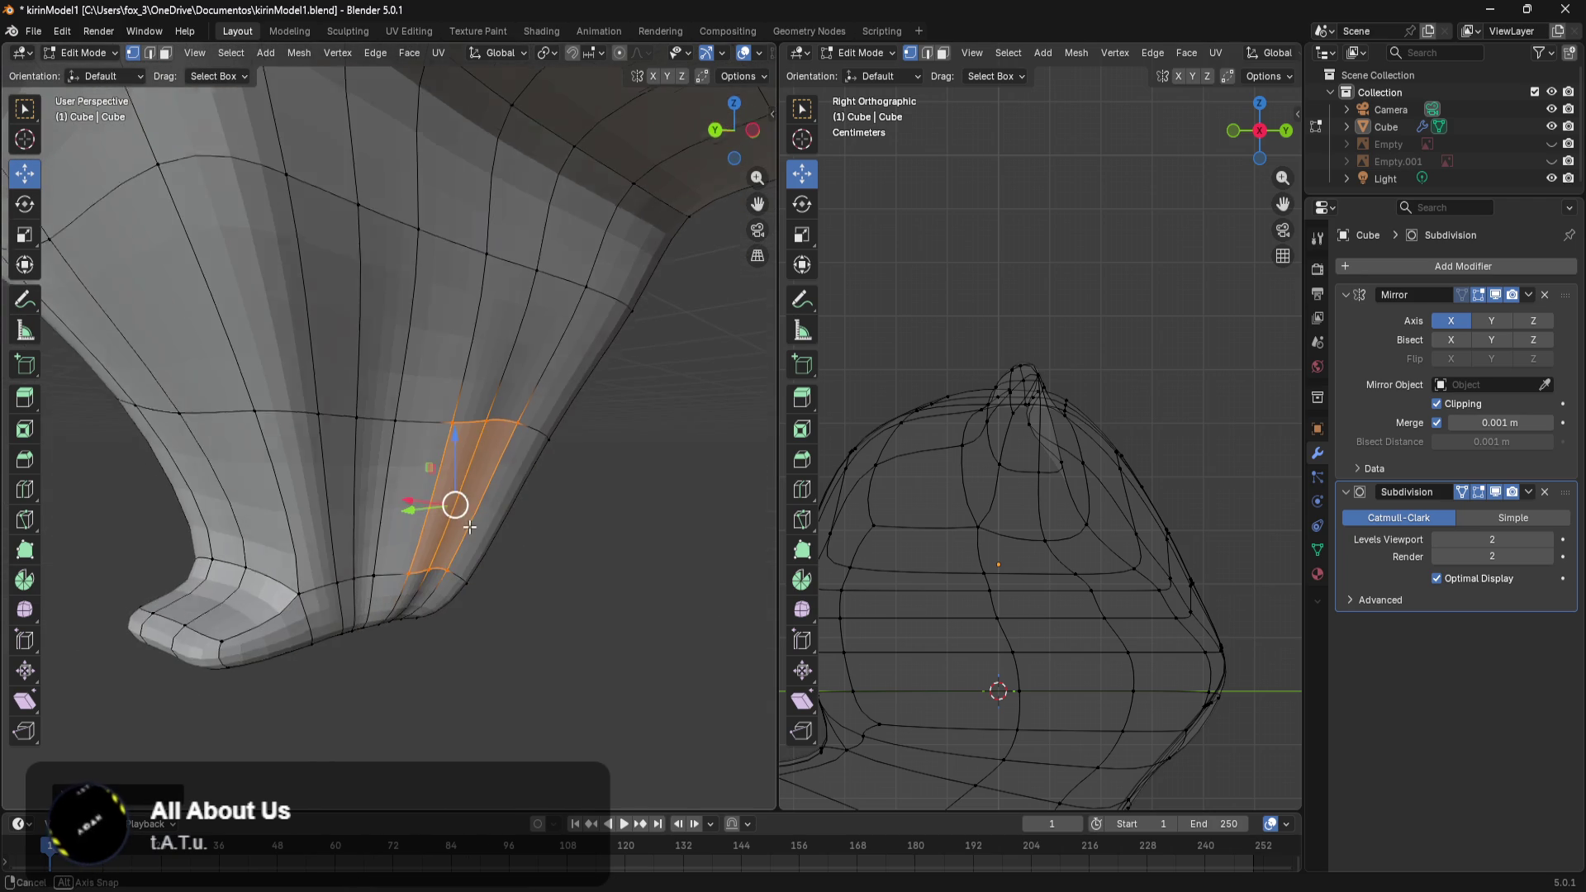
Shift two vertical face strips on the leg along X.
alt+click(376, 551)
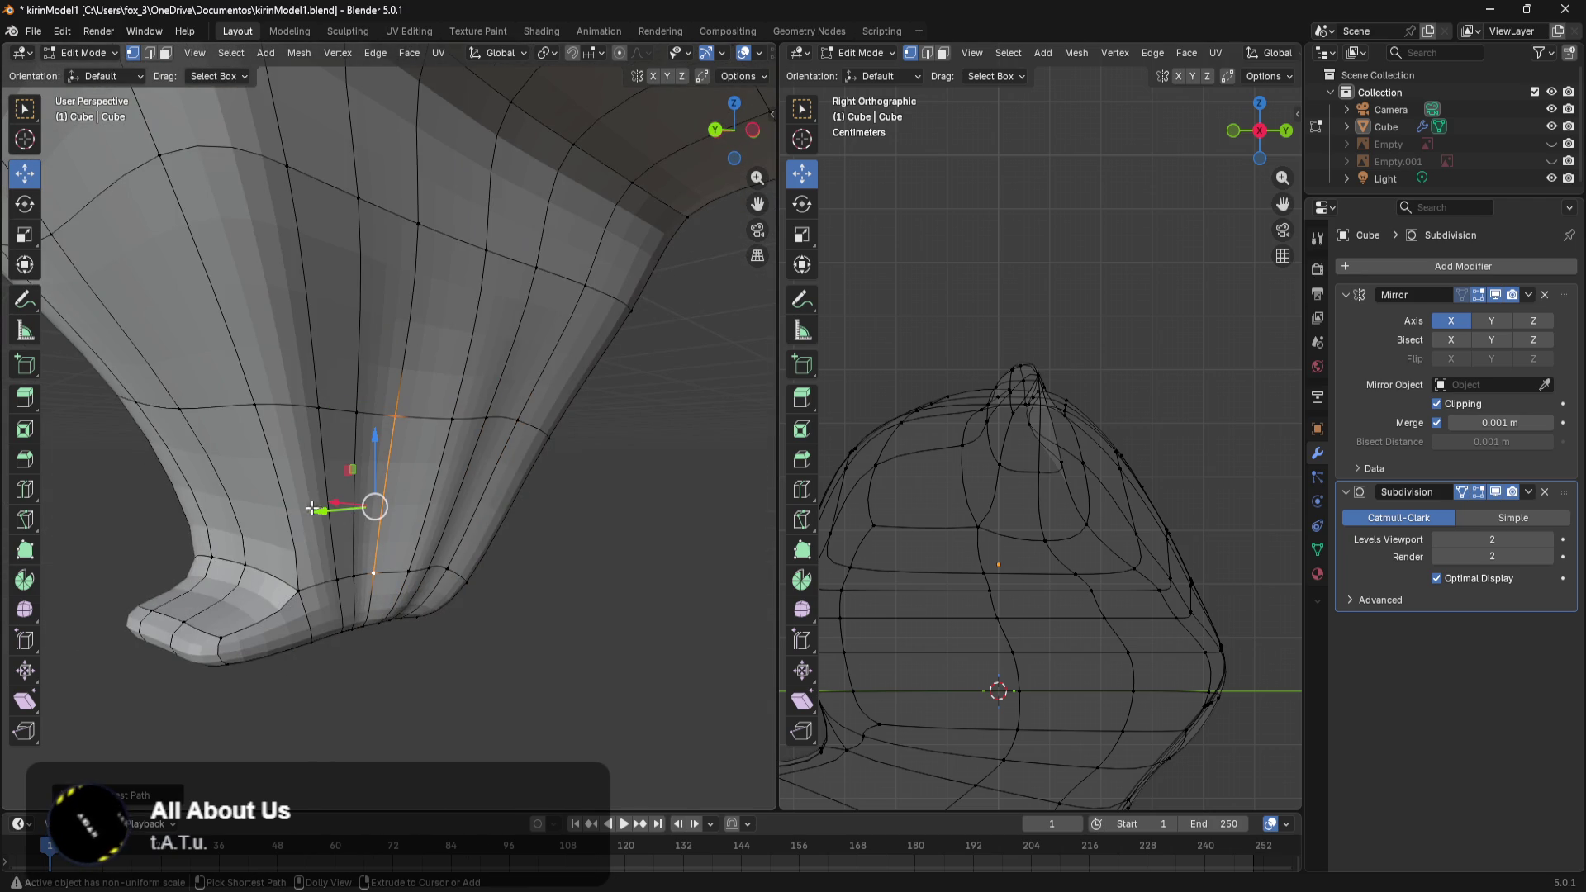
ctrl+shift+click(258, 409)
middle_drag(312, 568, 429, 585)
drag(442, 584, 435, 582)
alt+click(297, 536)
mouse_move(435, 582)
middle_down()
mouse_move(297, 537)
mouse_move(302, 570)
middle_up()
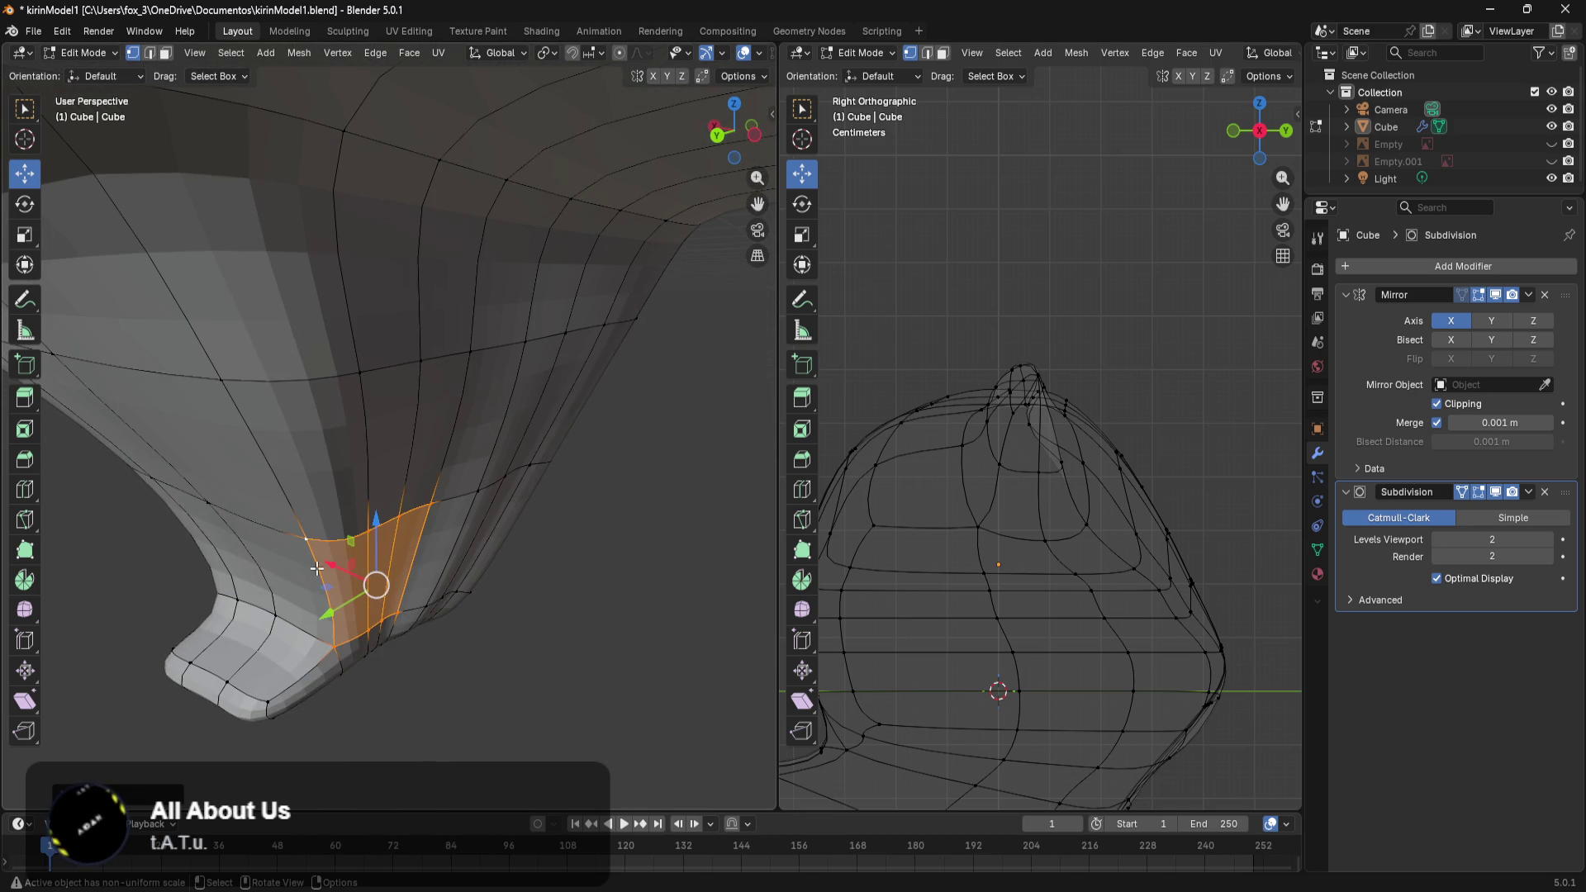
drag(318, 570, 333, 576)
click(347, 582)
Select another edge loop on the leg and move it along global X.
scroll(389, 591, up, 4)
mouse_move(388, 591)
middle_down()
mouse_move(377, 557)
mouse_move(314, 503)
middle_up()
scroll(314, 503, down, 4)
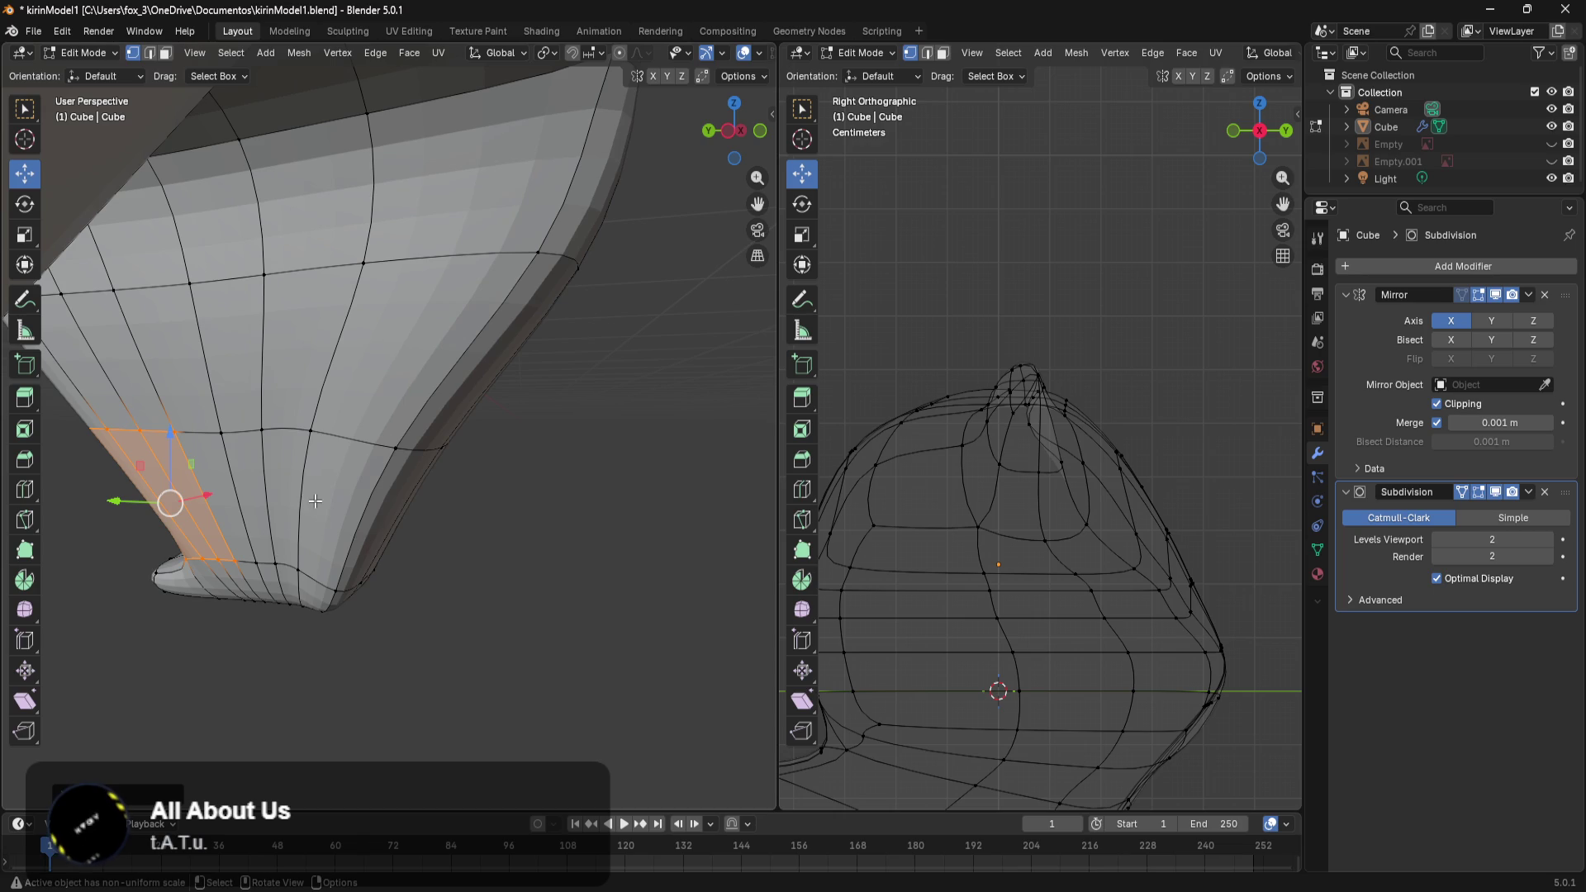
alt+click(385, 452)
middle_drag(383, 449, 297, 582)
key(g)
key(x)
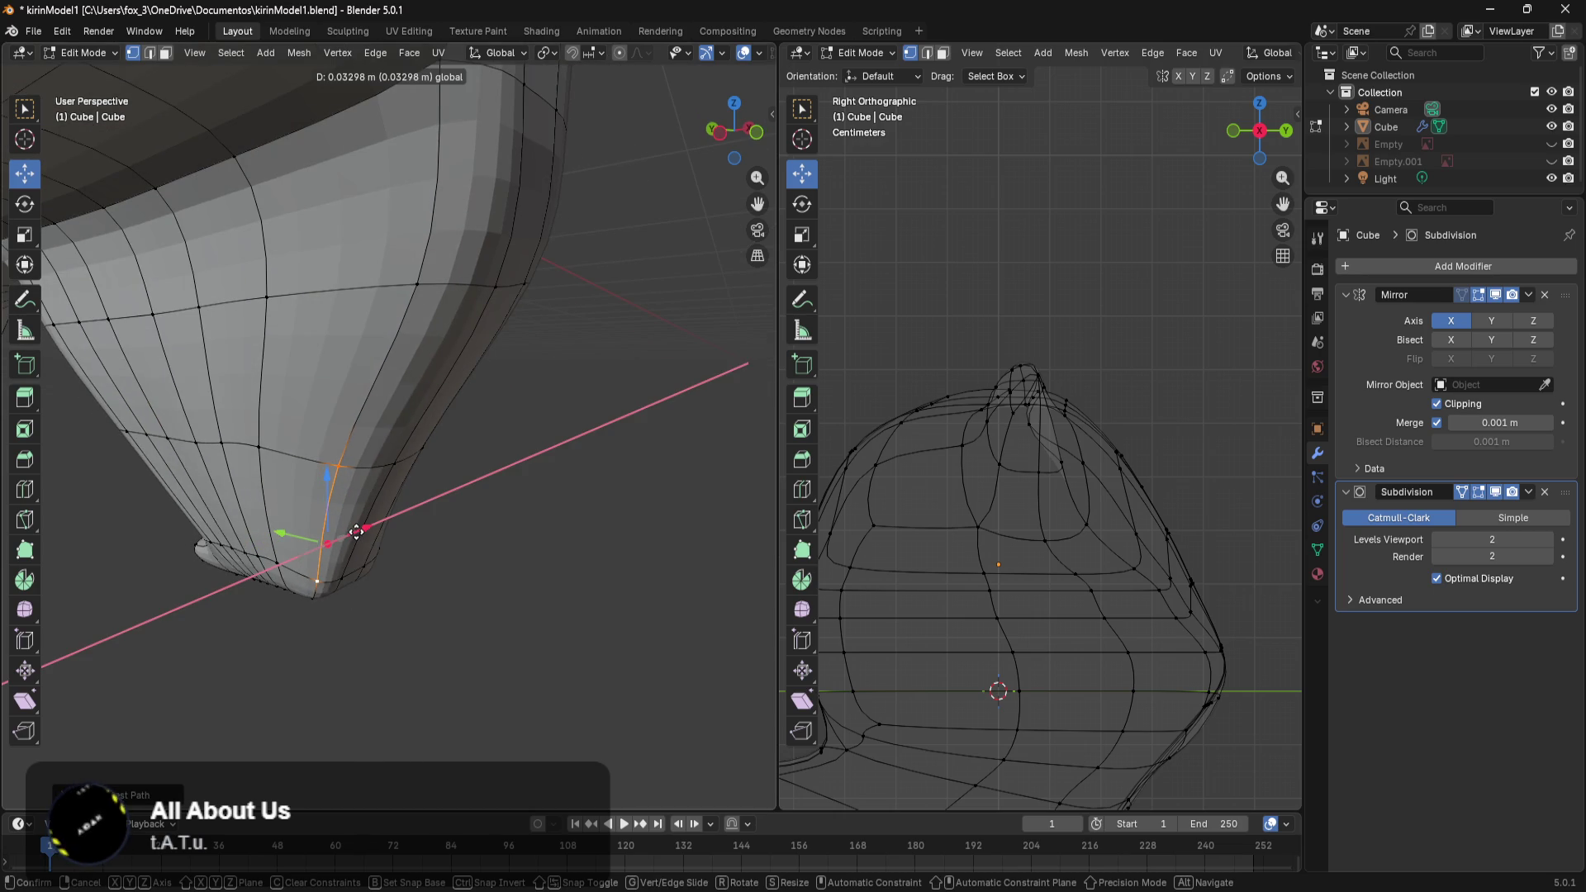
click(364, 522)
Switch to the Numpad 3 orthographic side view and pan down slightly.
mouse_move(439, 550)
middle_down()
mouse_move(137, 538)
mouse_move(131, 523)
middle_up()
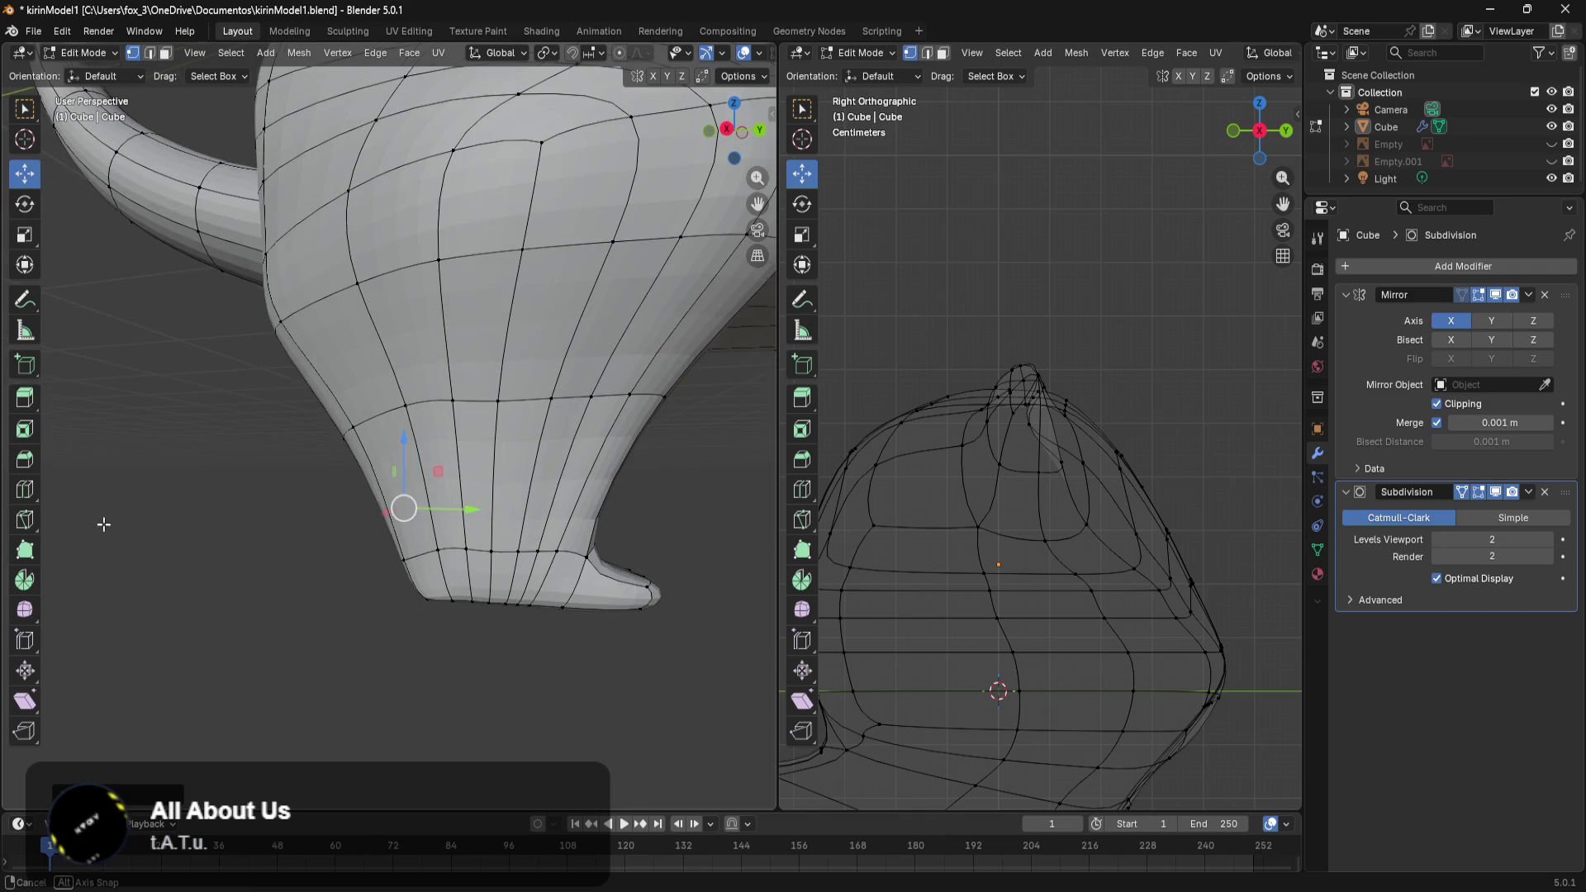
key(KP_3)
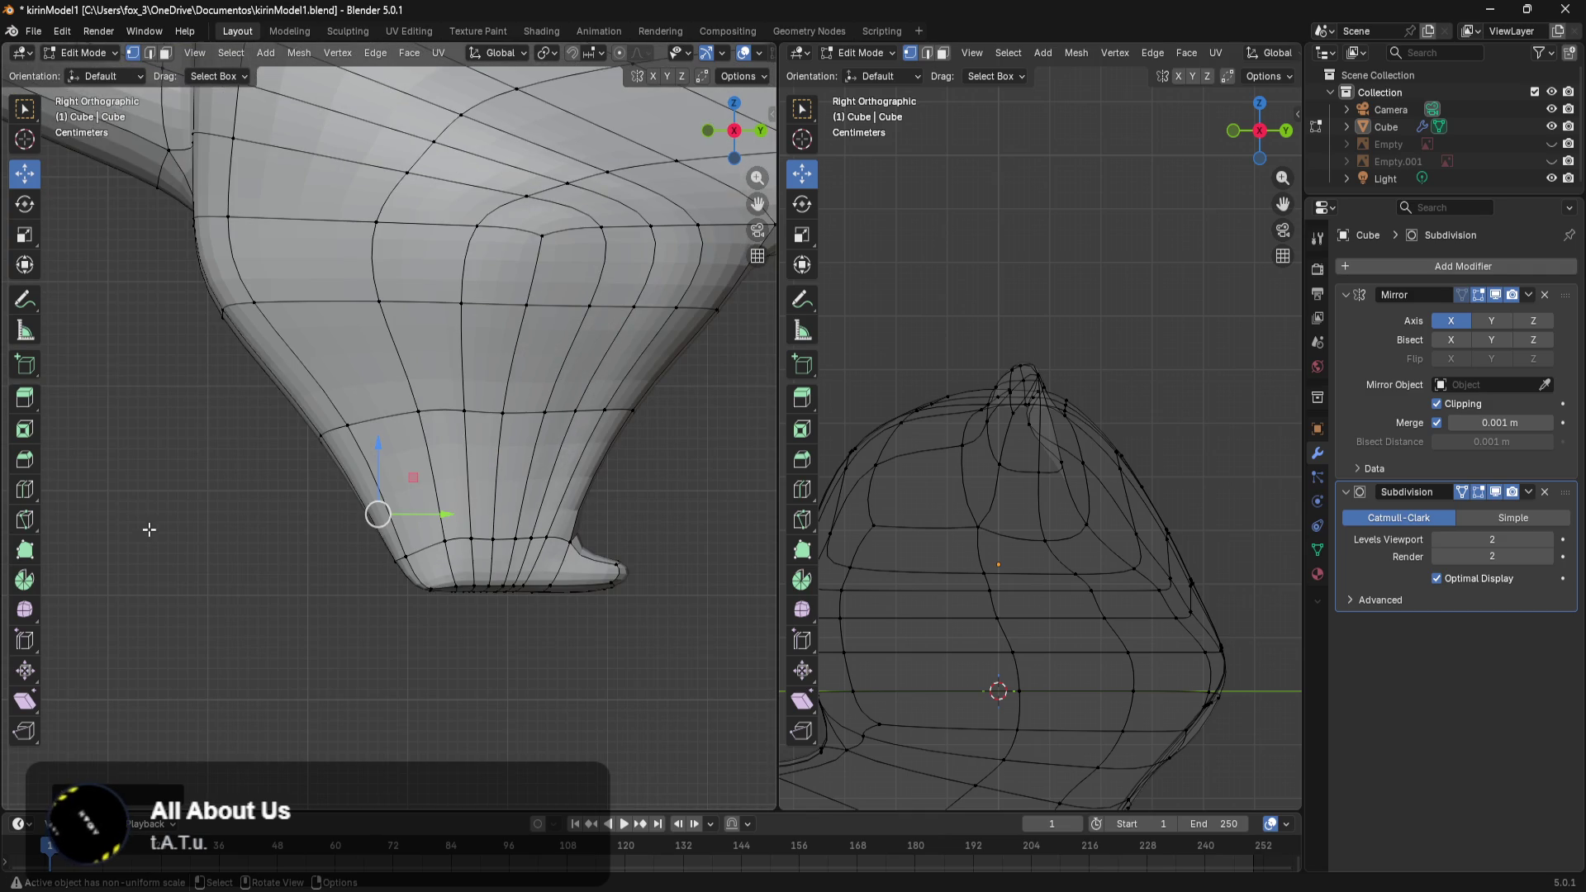
shift+middle_drag(374, 541, 360, 582)
Switch to wireframe shading and select all vertices of the leg's bottom edge loop.
key(z)
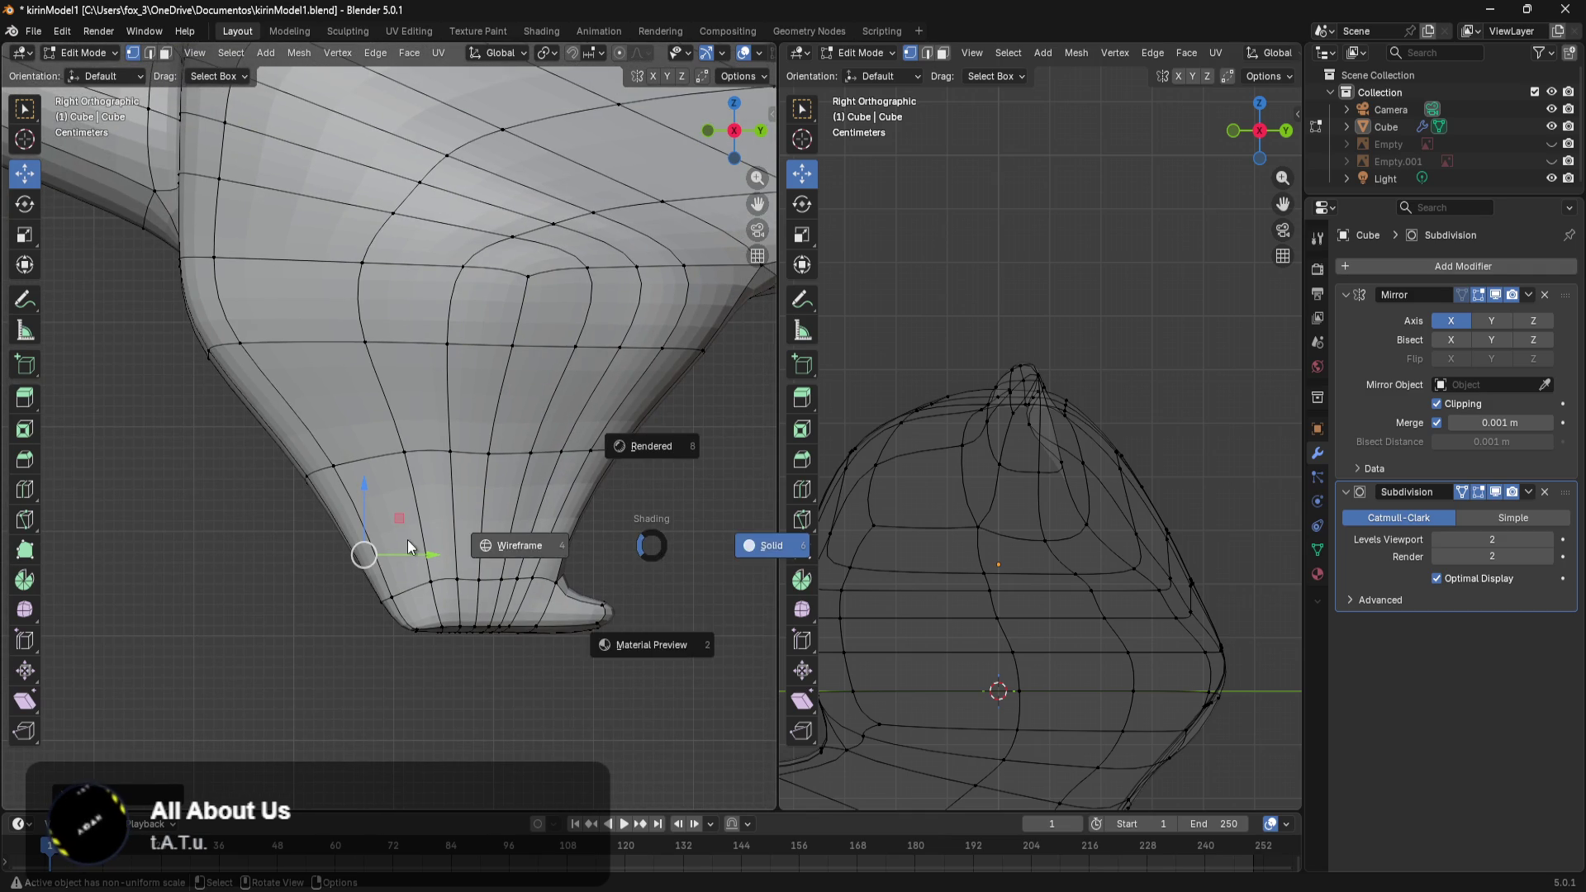
click(552, 529)
drag(647, 519, 299, 615)
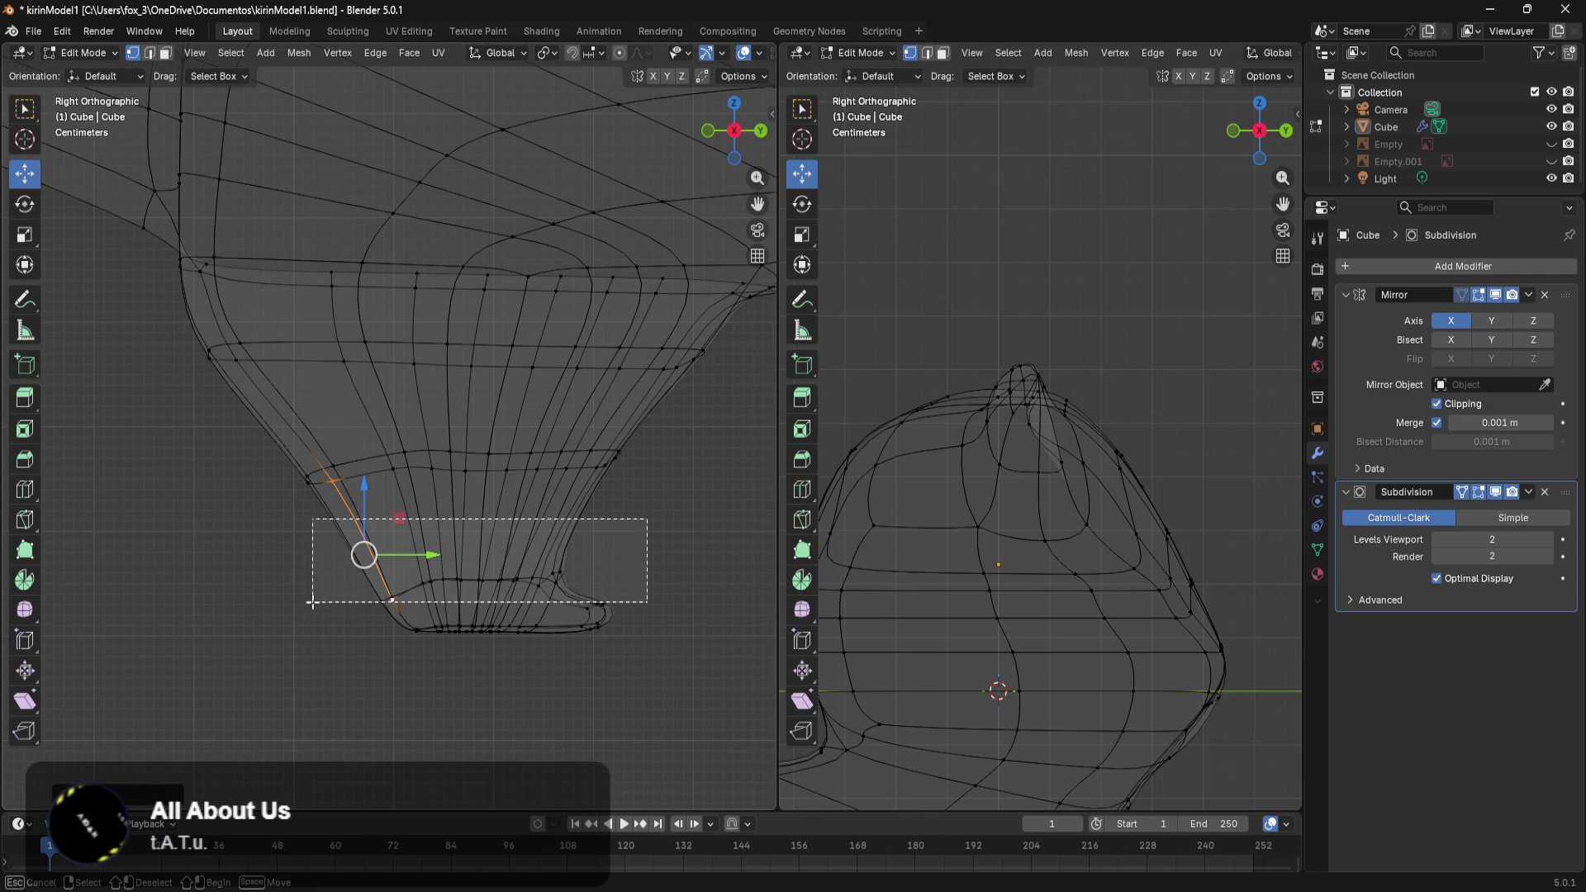
click(665, 546)
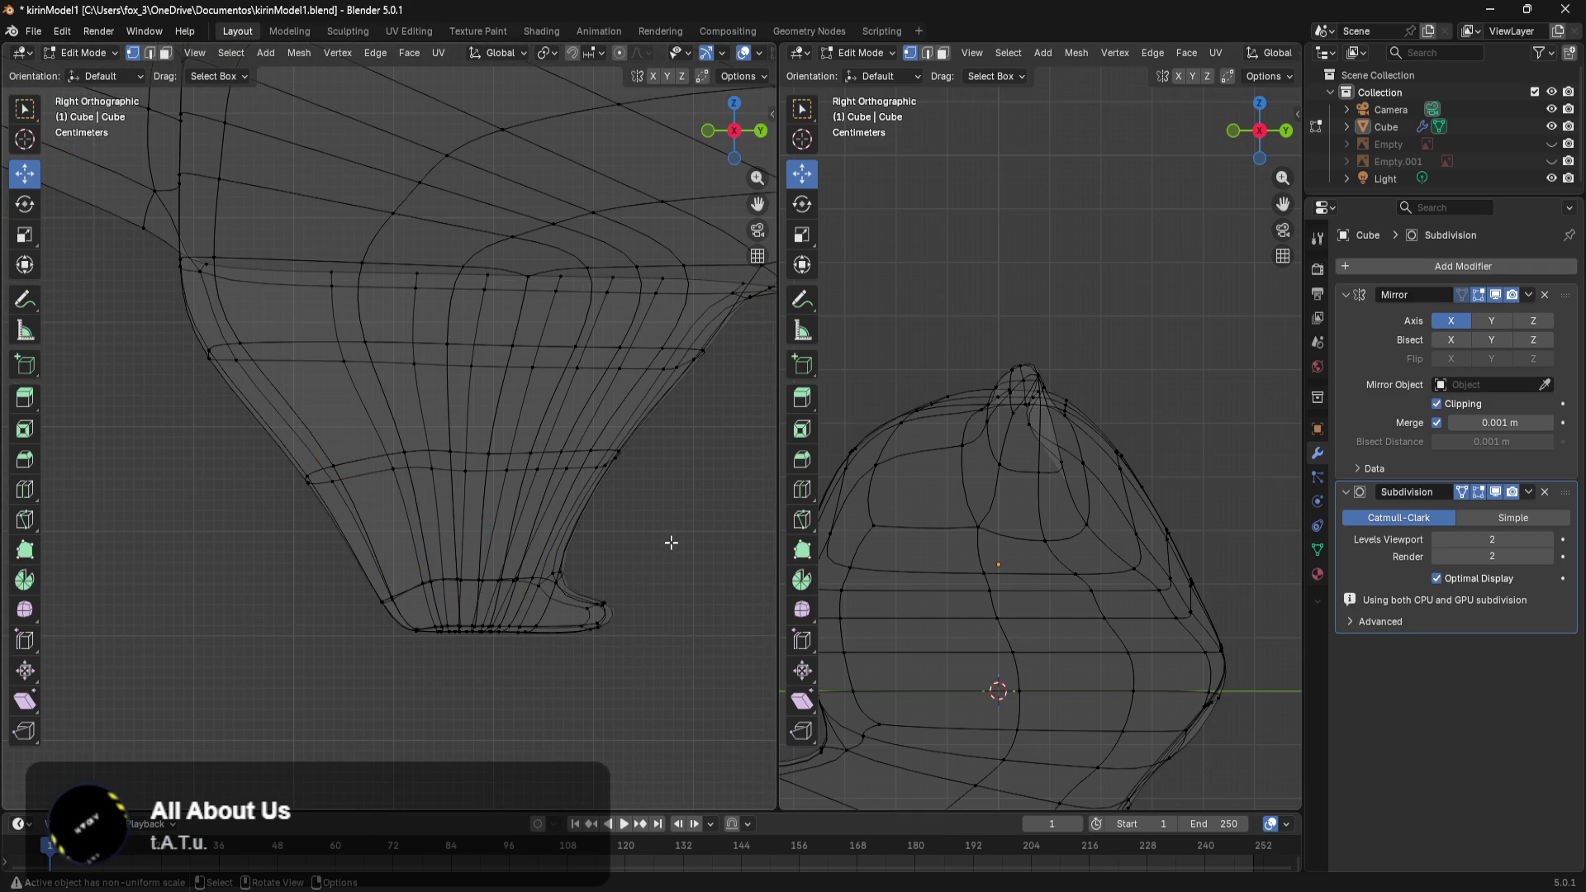
drag(588, 537, 460, 591)
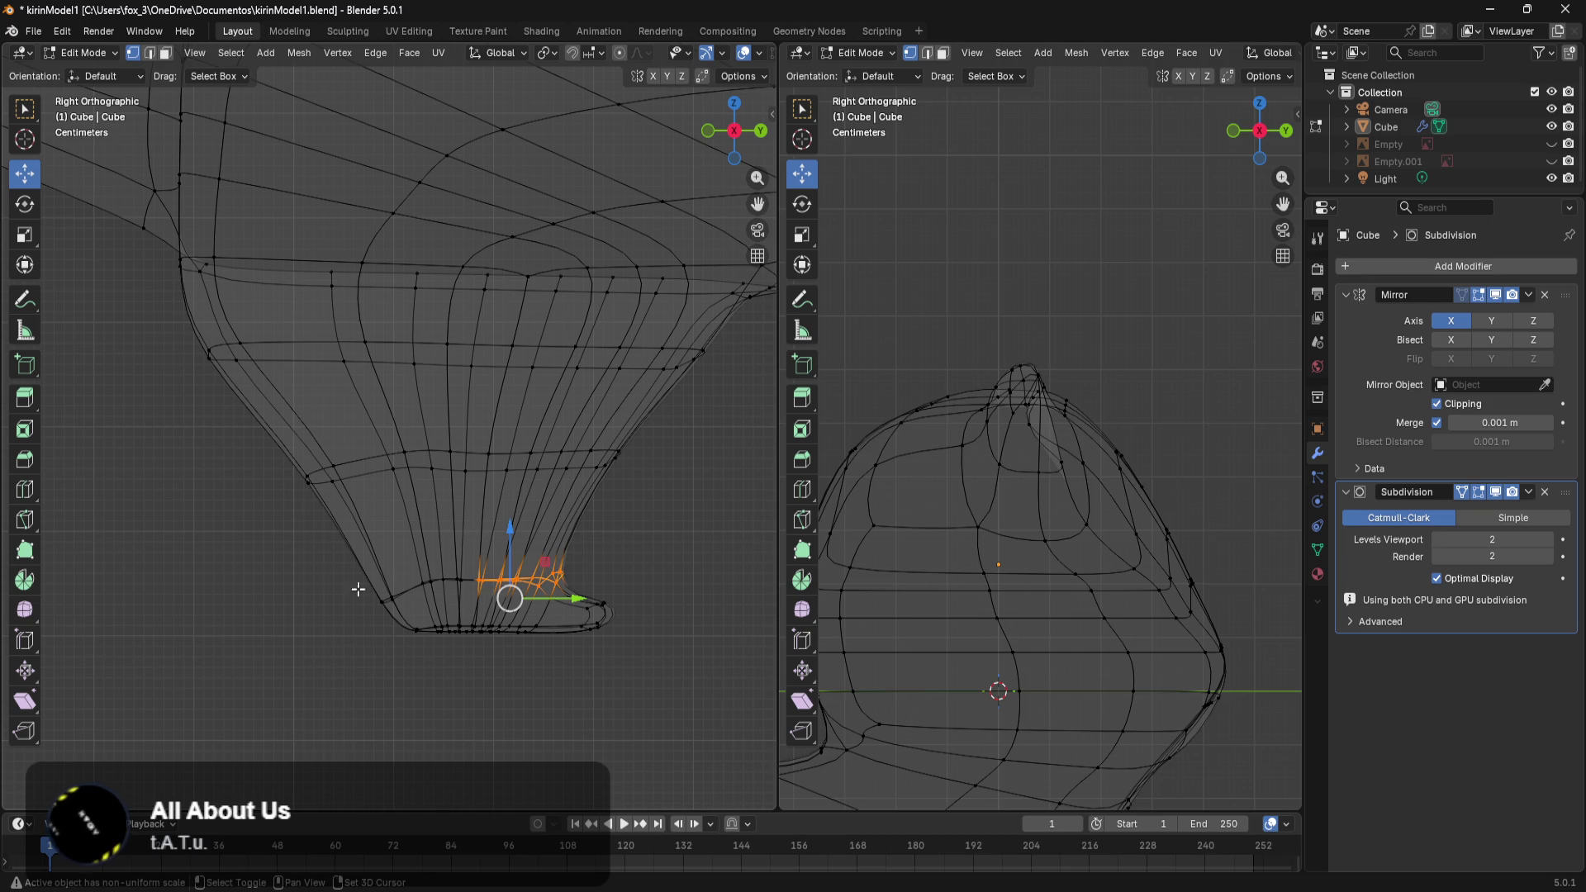
shift+drag(331, 587, 429, 617)
shift+drag(391, 546, 472, 602)
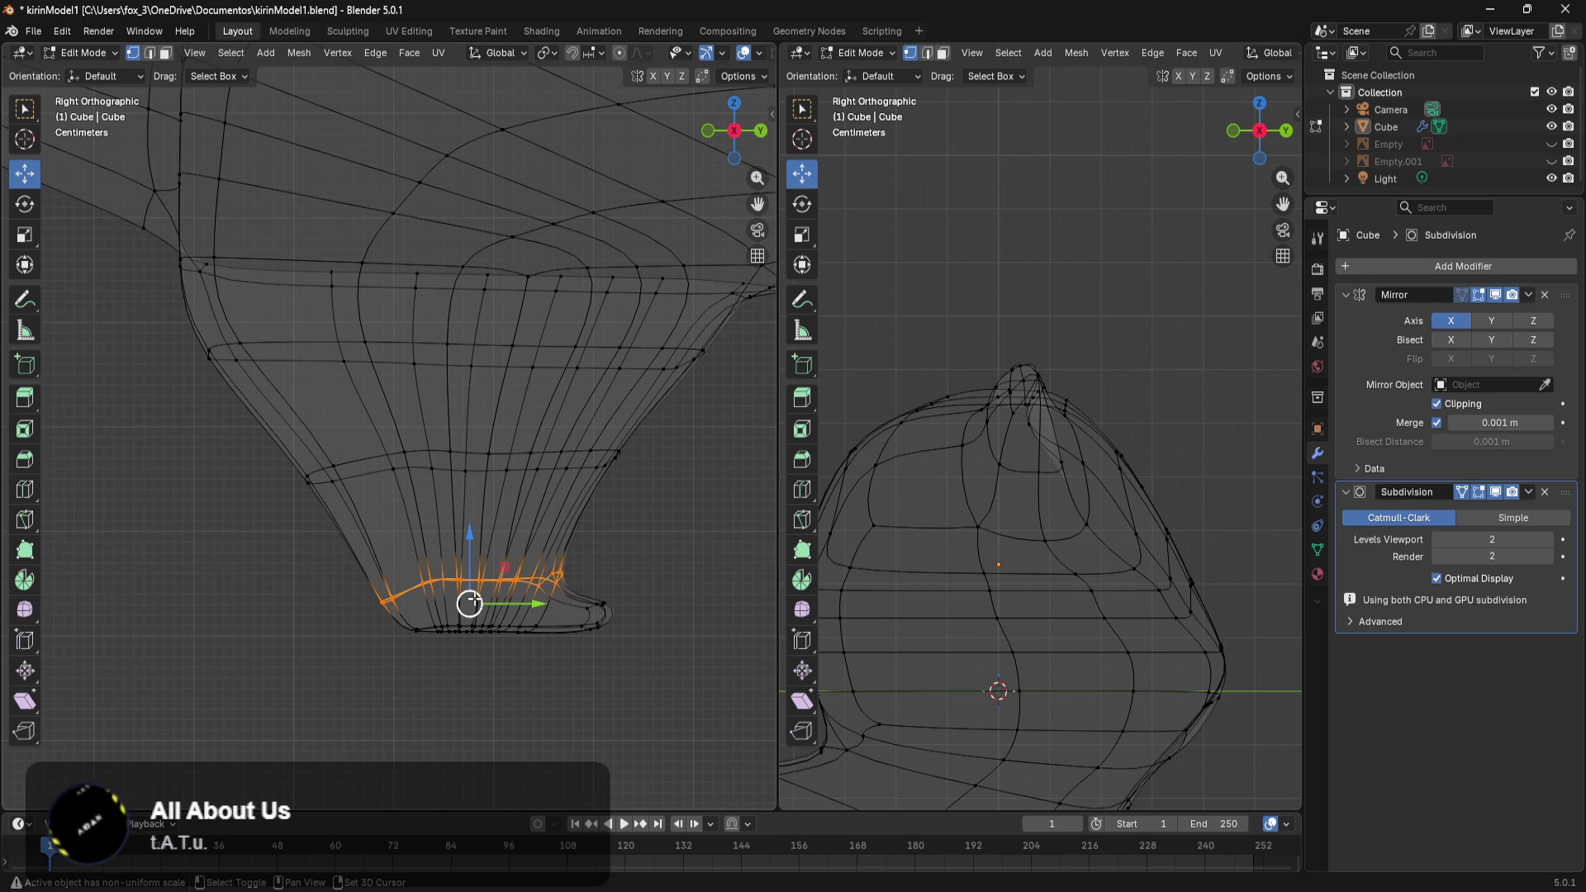
Squeeze the bottom leg loop narrower along Y, then deselect it.
key(s)
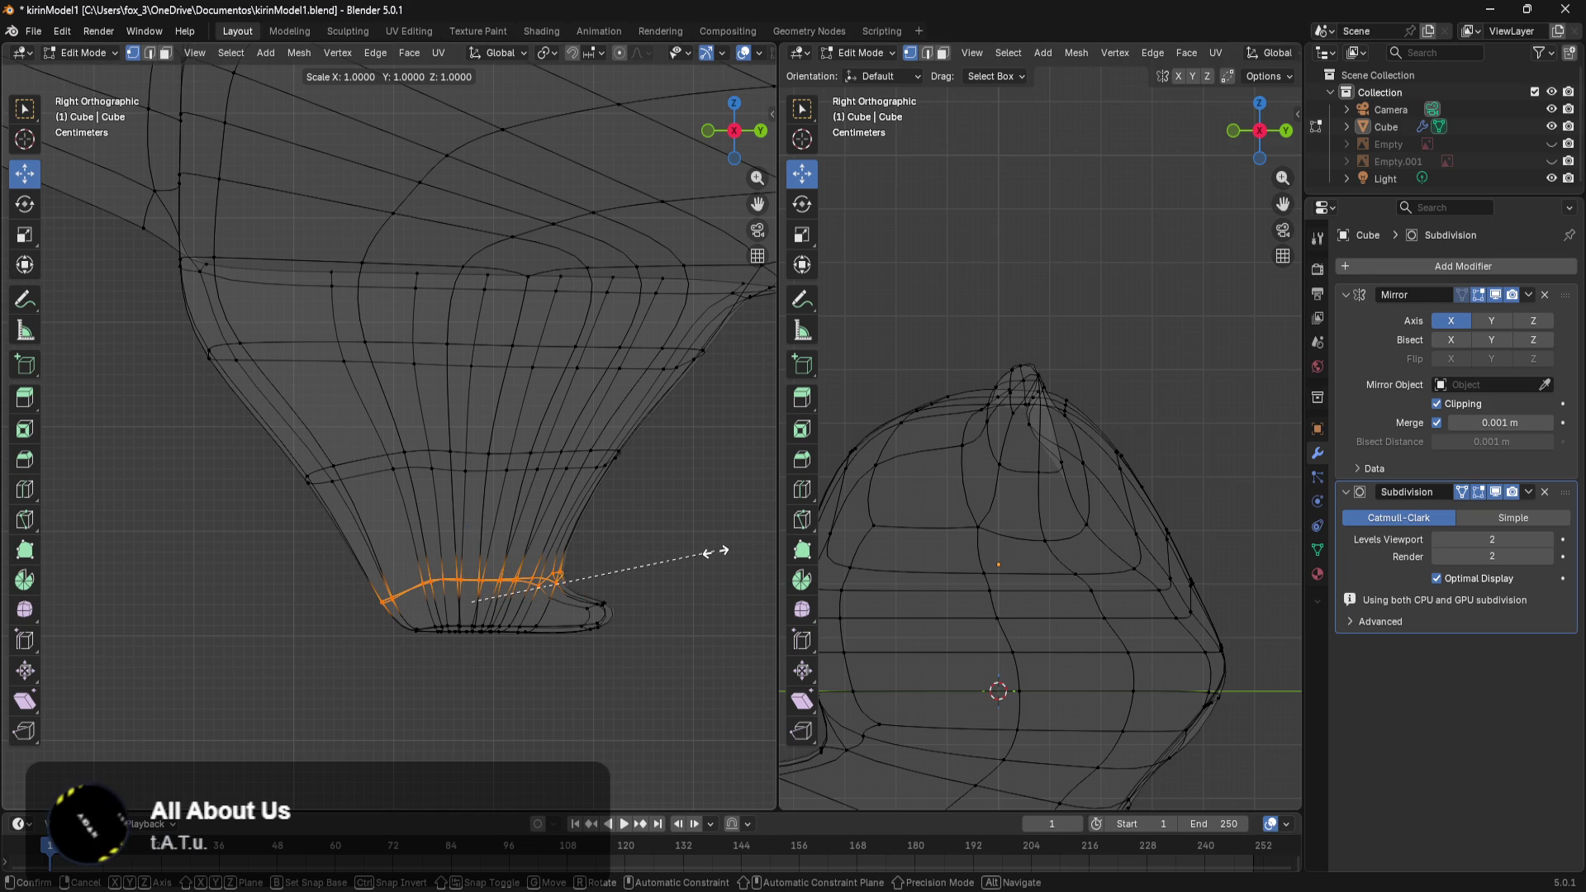
key(y)
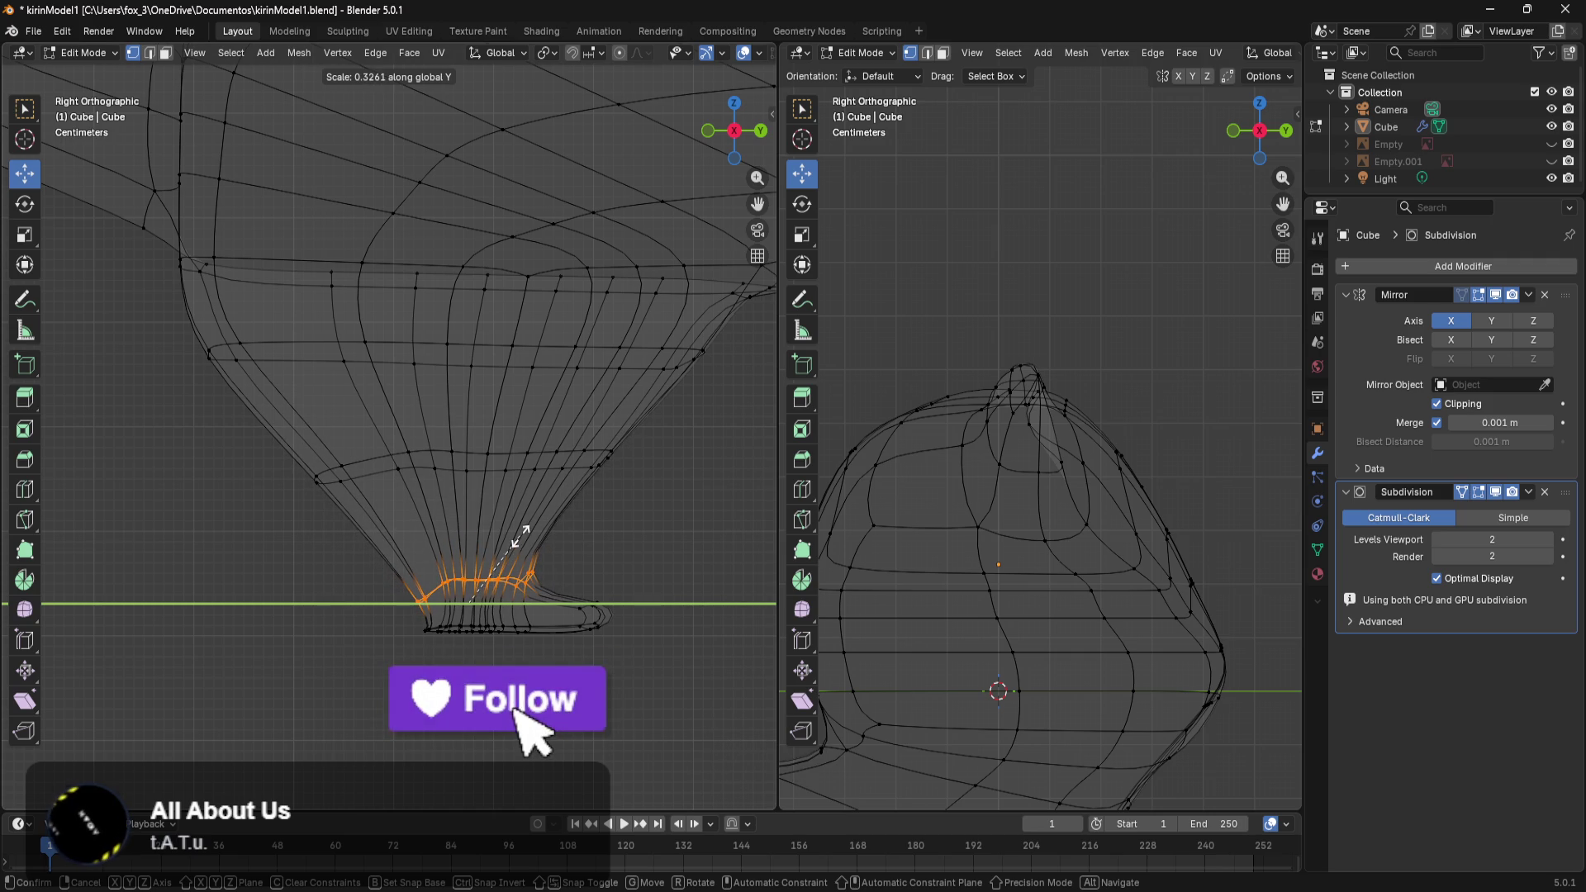
click(491, 539)
key(g)
key(z)
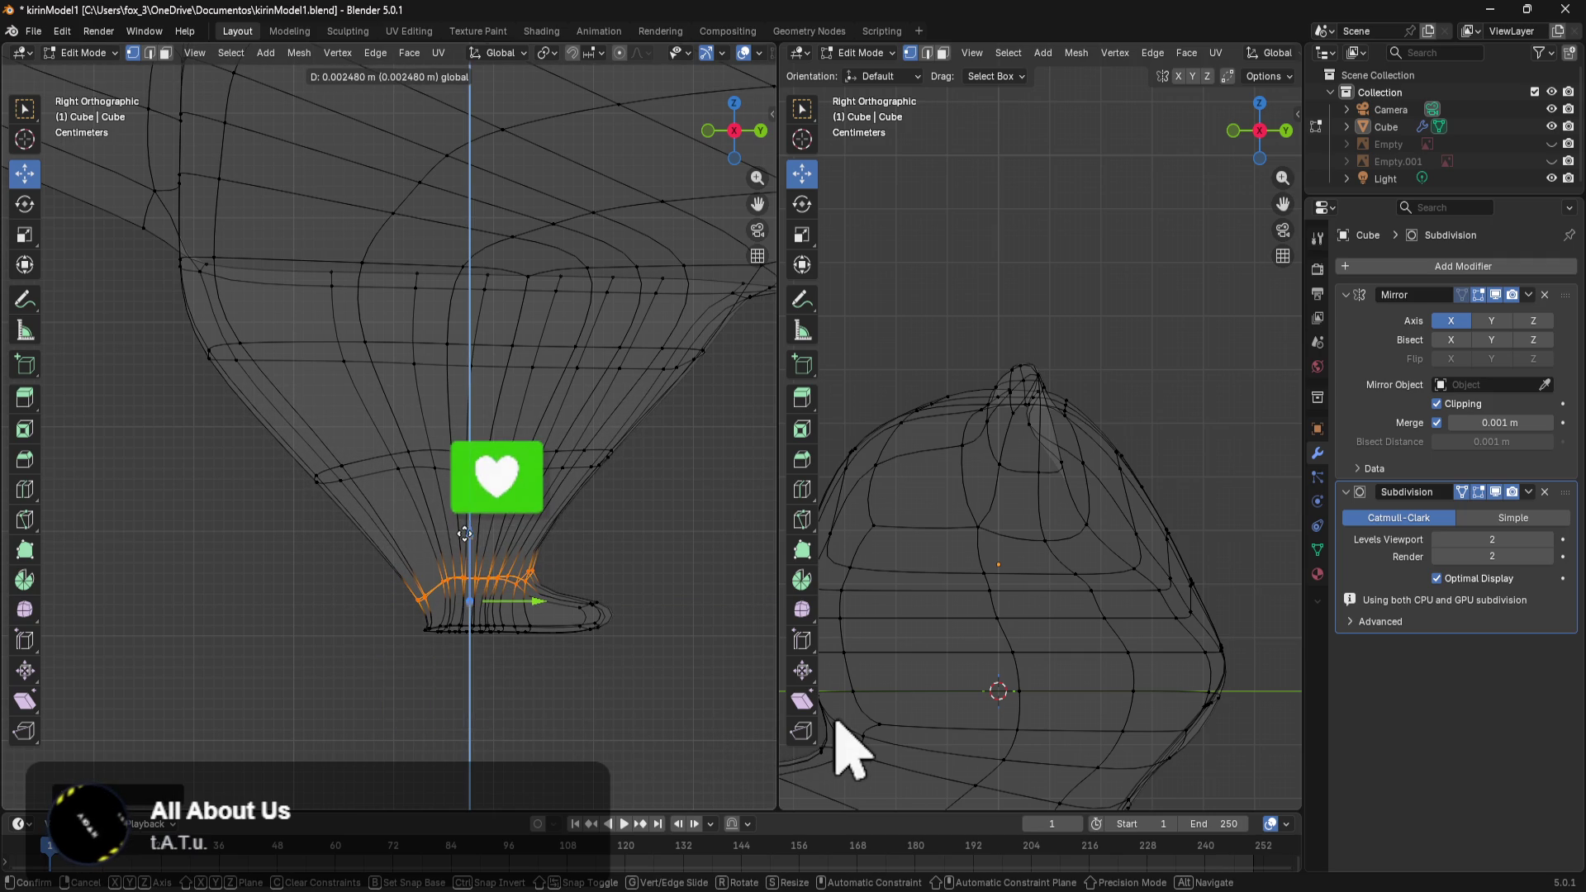
key(Escape)
click(661, 537)
Insert a new edge loop around the lower leg and flatten it with a Y-scale of 0.
key(ctrl+r)
click(483, 529)
click(492, 505)
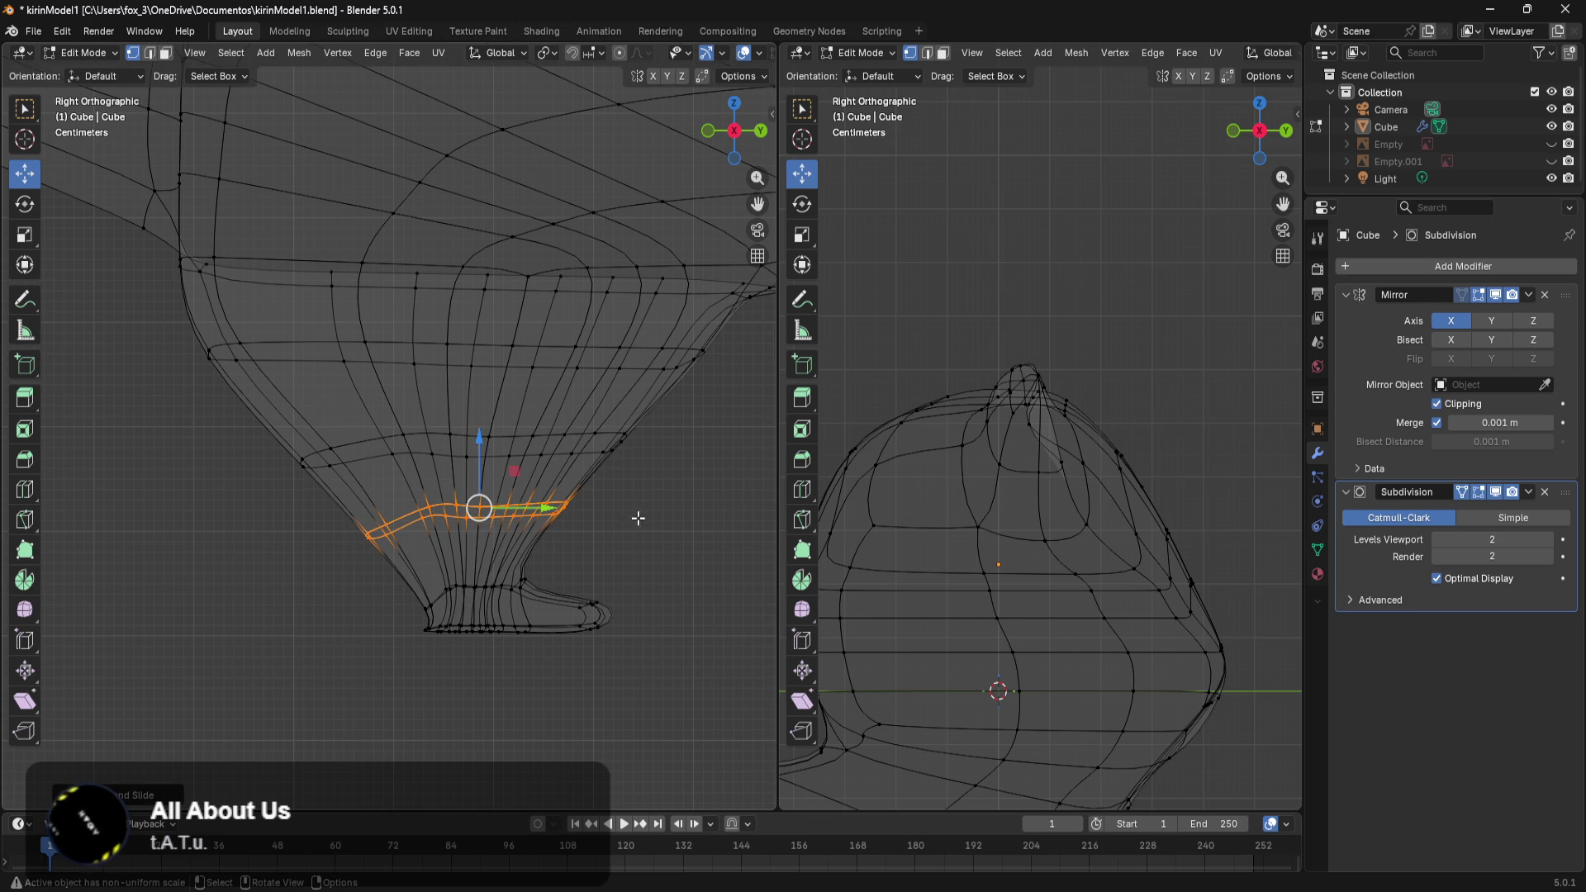
key(s)
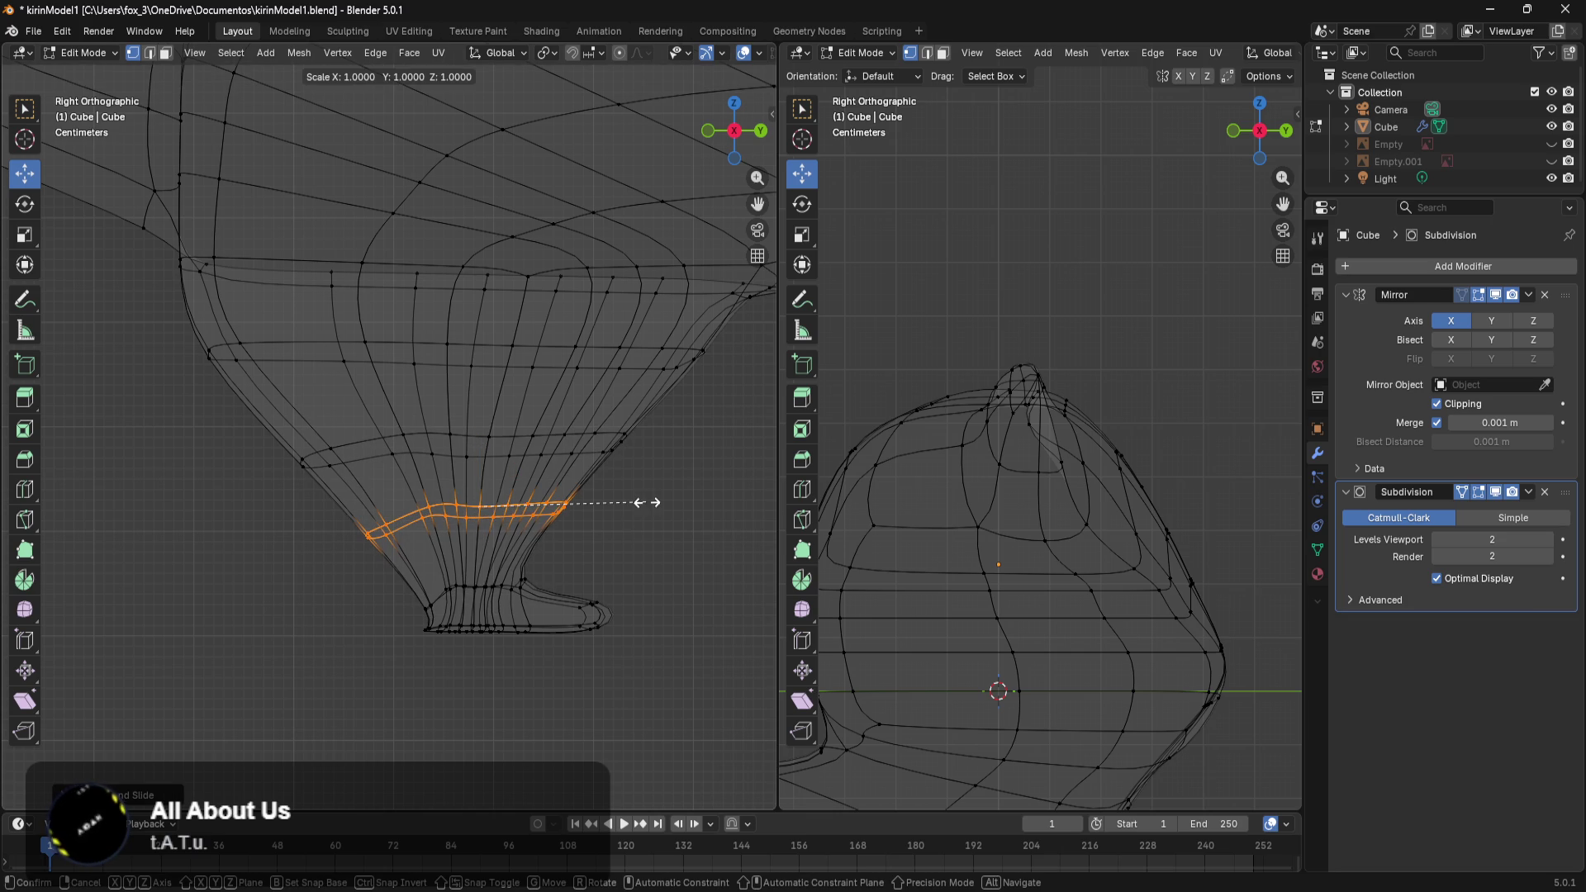
text(y)
text(0)
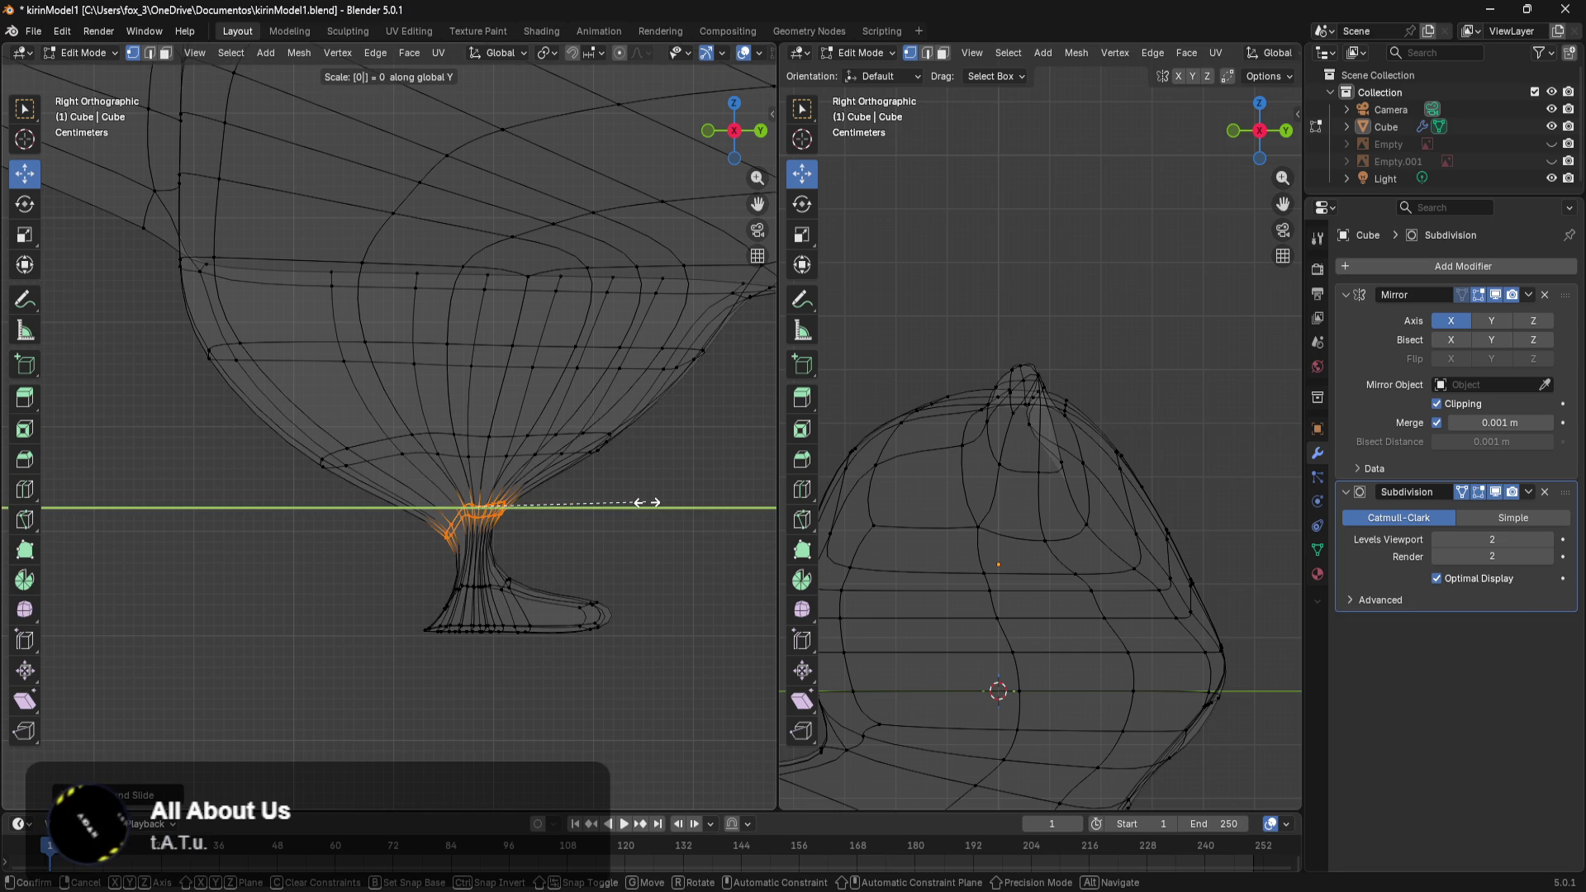
text(x)
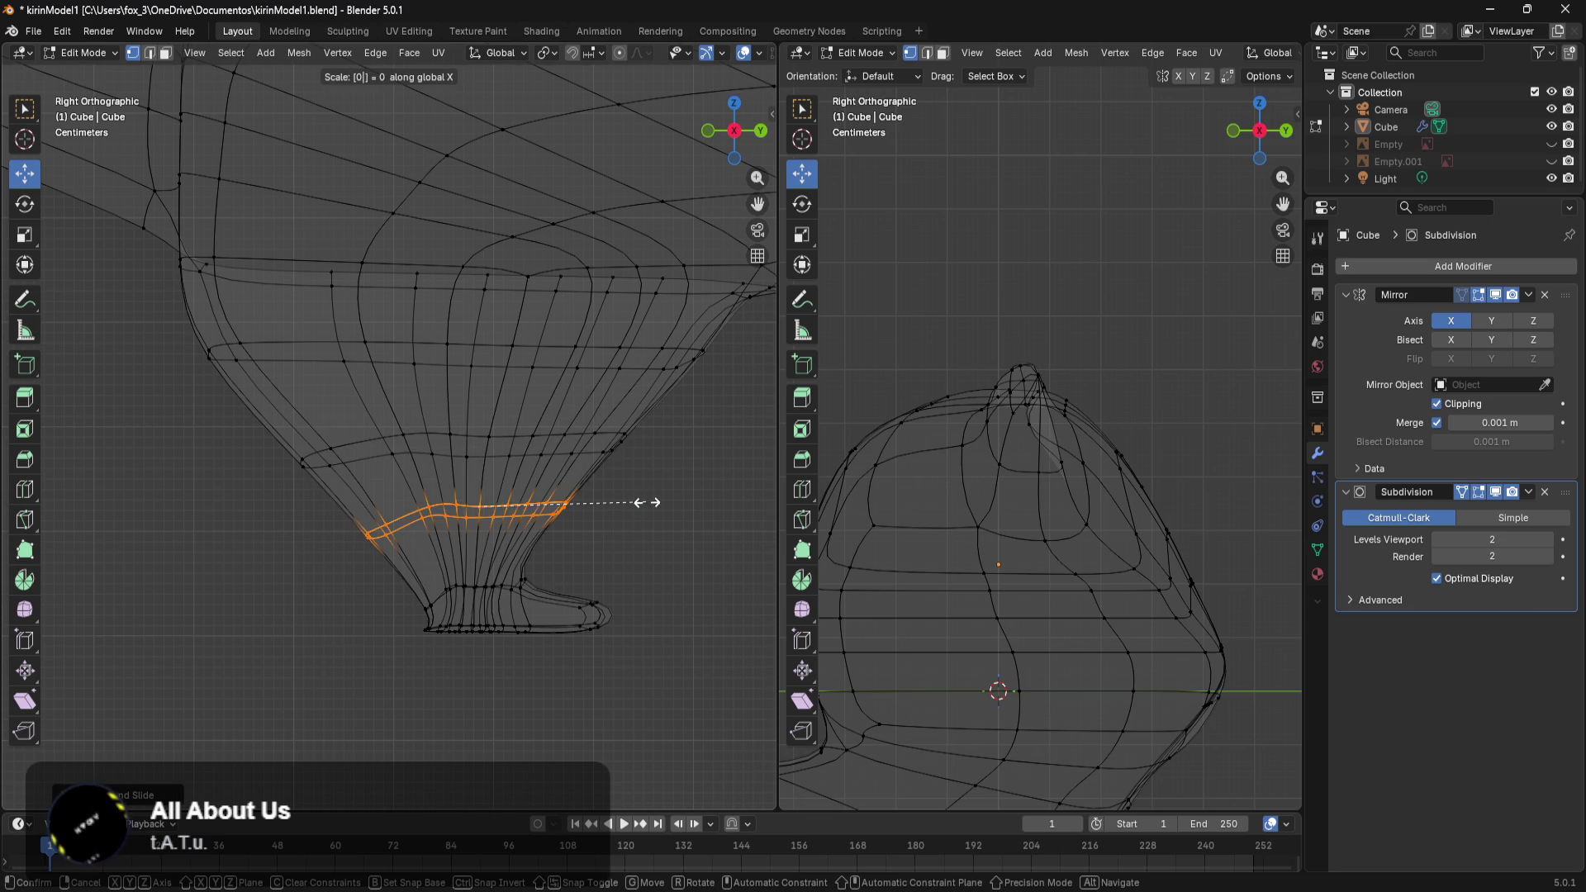
text(z)
key(Return)
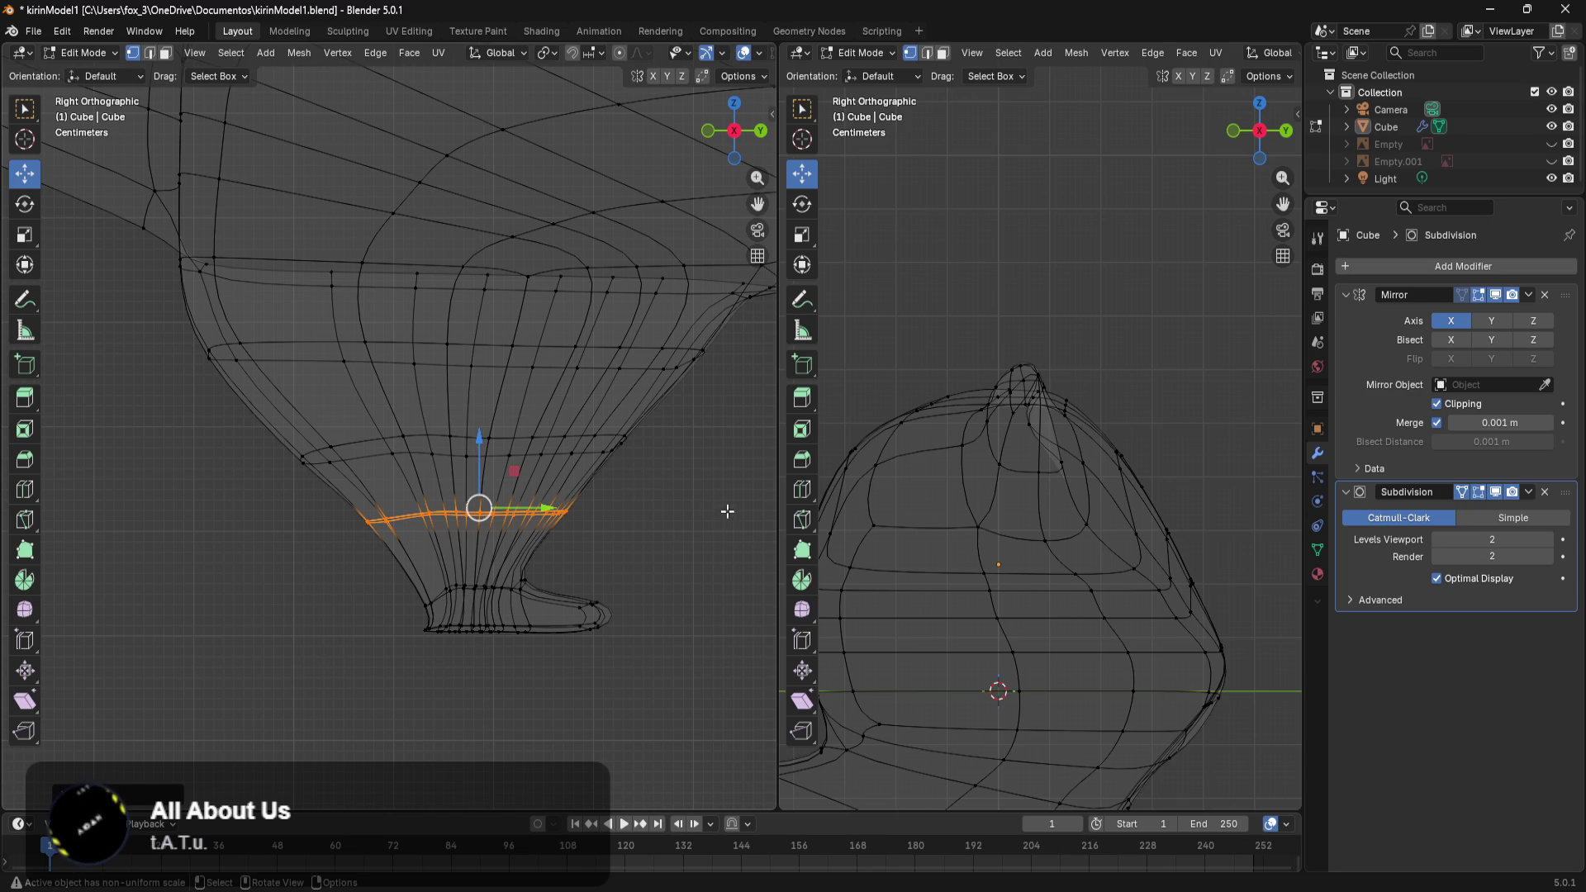
Narrow the new lower-leg loop along Y, lower it slightly, and re-widen it a touch along Y.
key(s)
key(x)
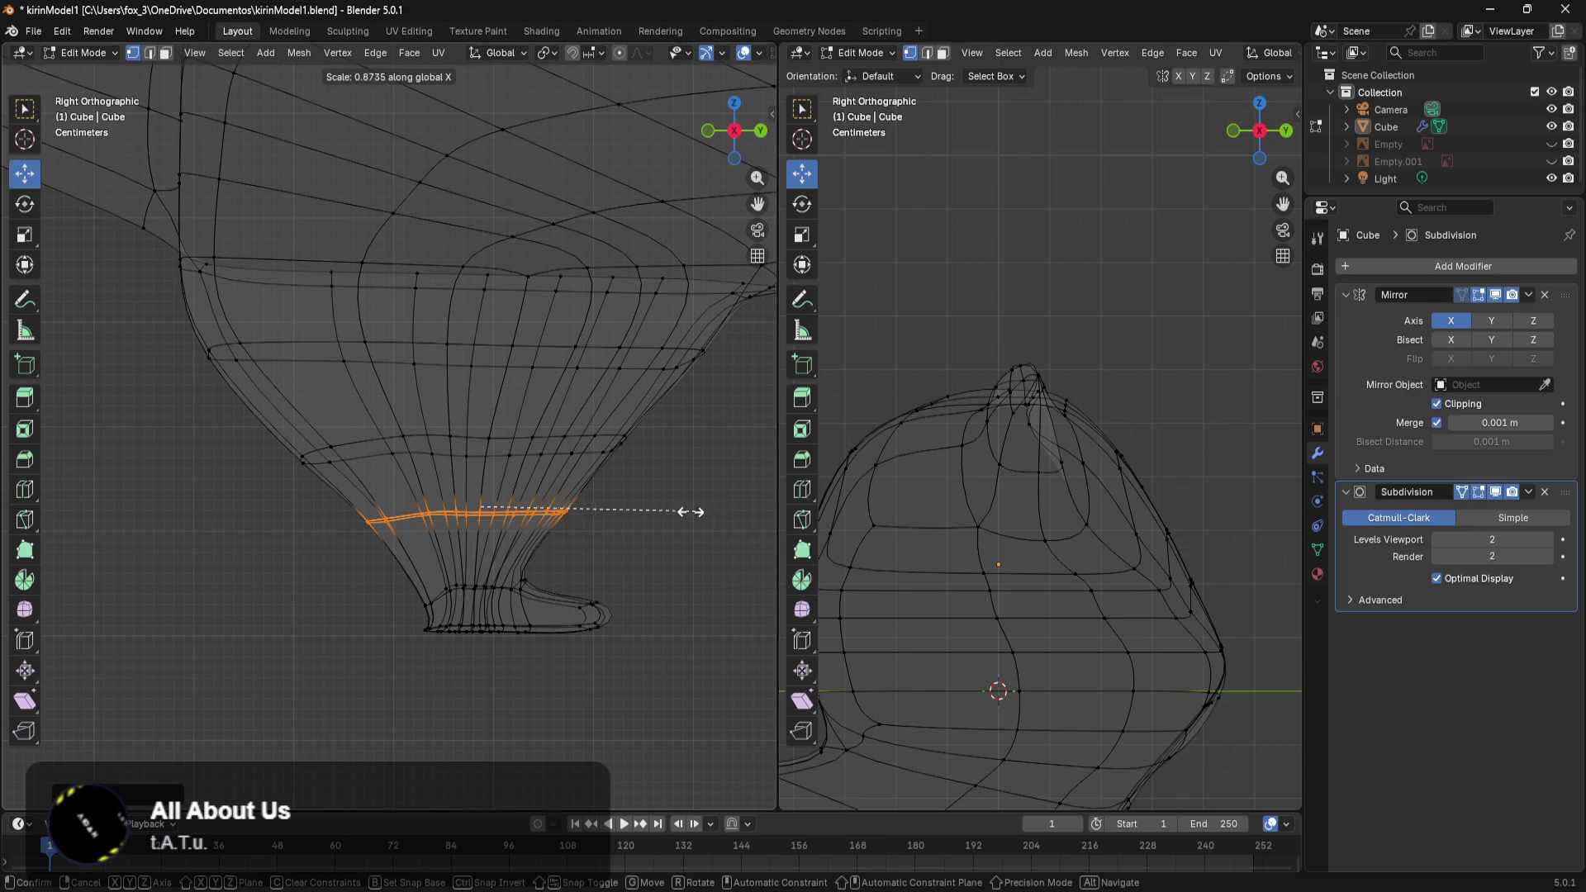
key(y)
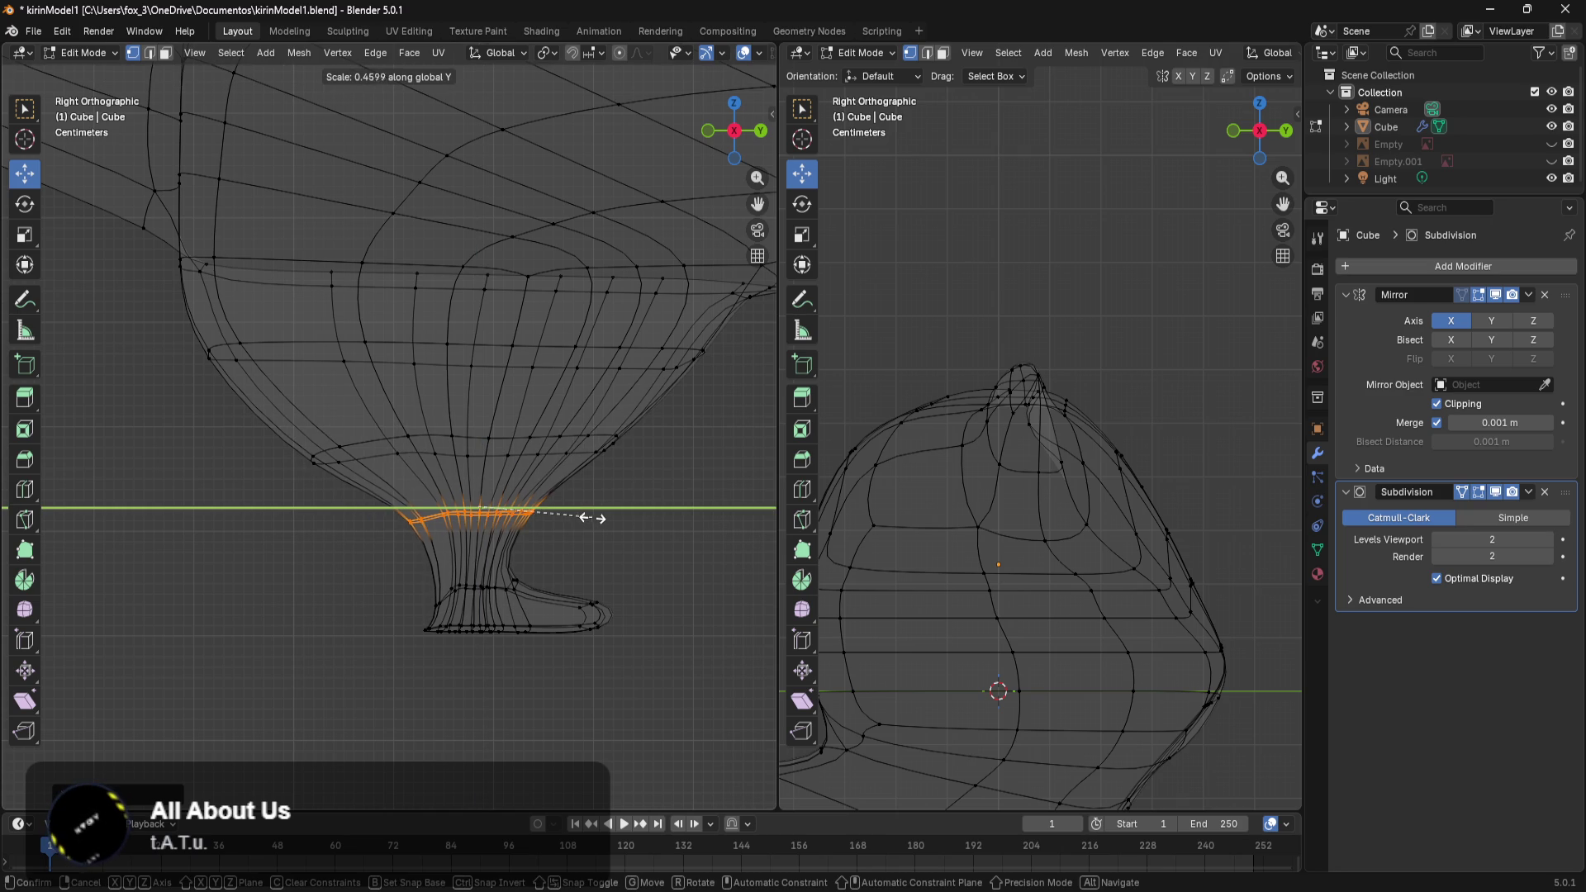
click(620, 525)
drag(495, 441, 482, 479)
key(s)
key(y)
click(627, 515)
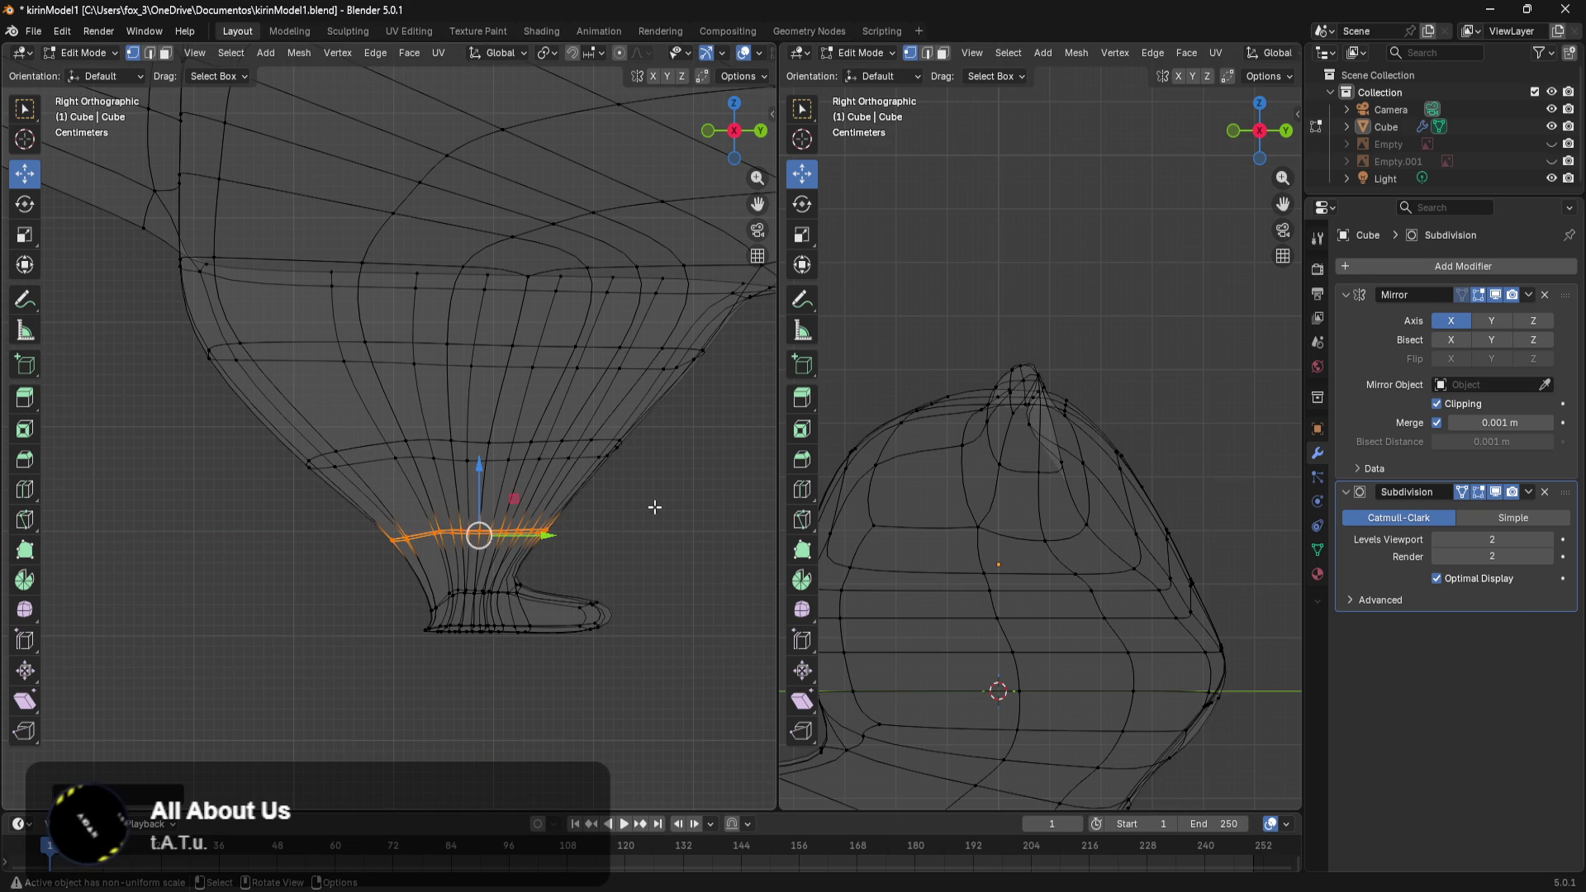
Narrow the next edge loop up the leg along Y and lower it down the leg.
drag(657, 413, 275, 499)
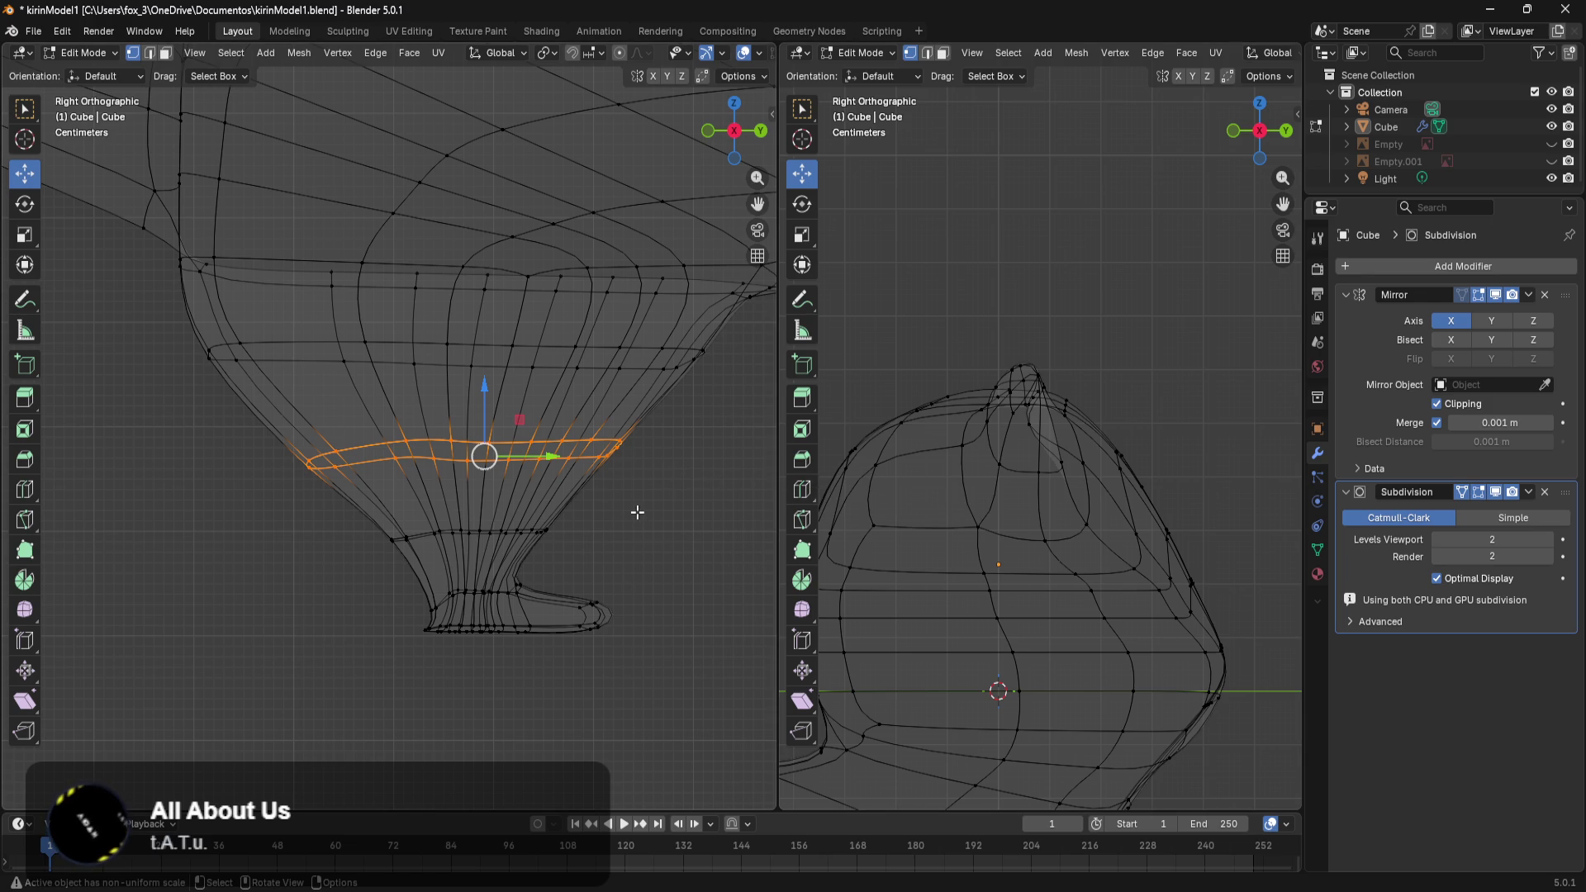
key(x)
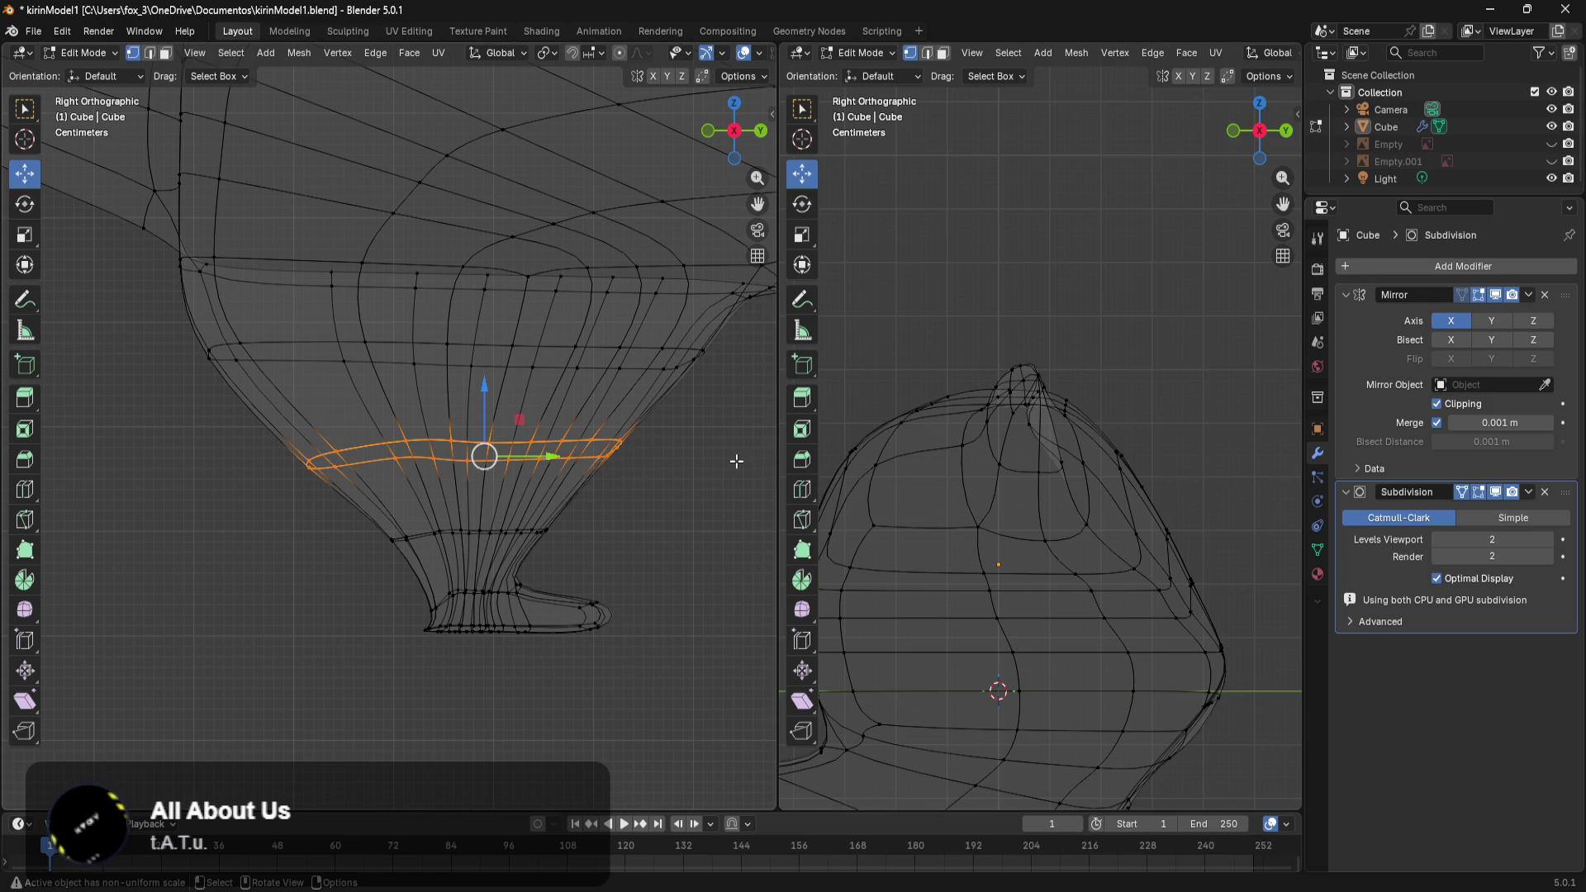
key(s)
key(x)
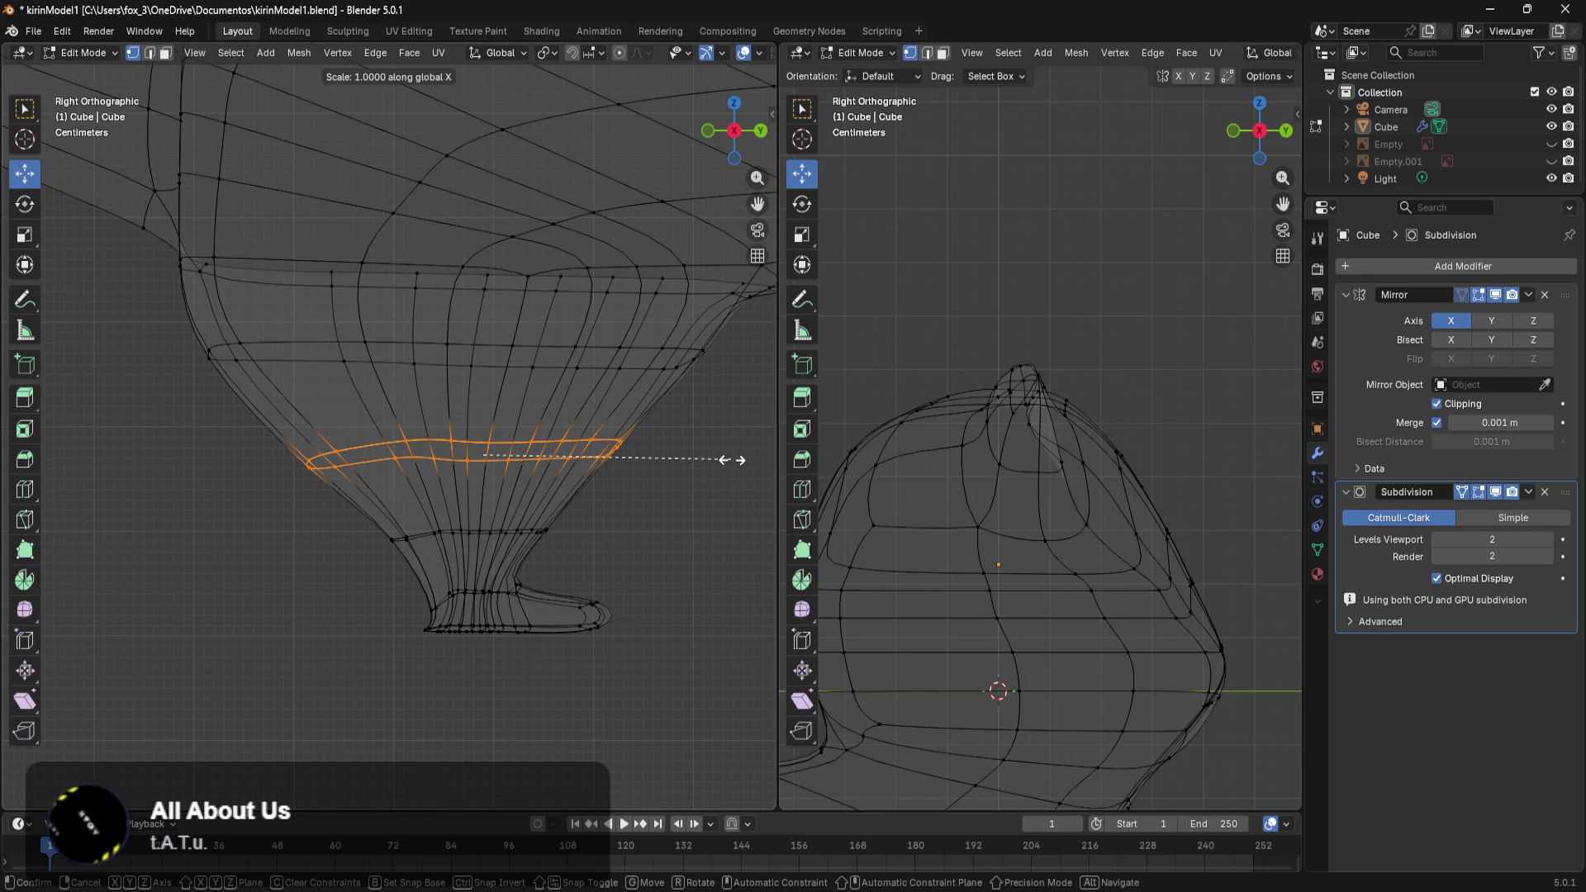
key(y)
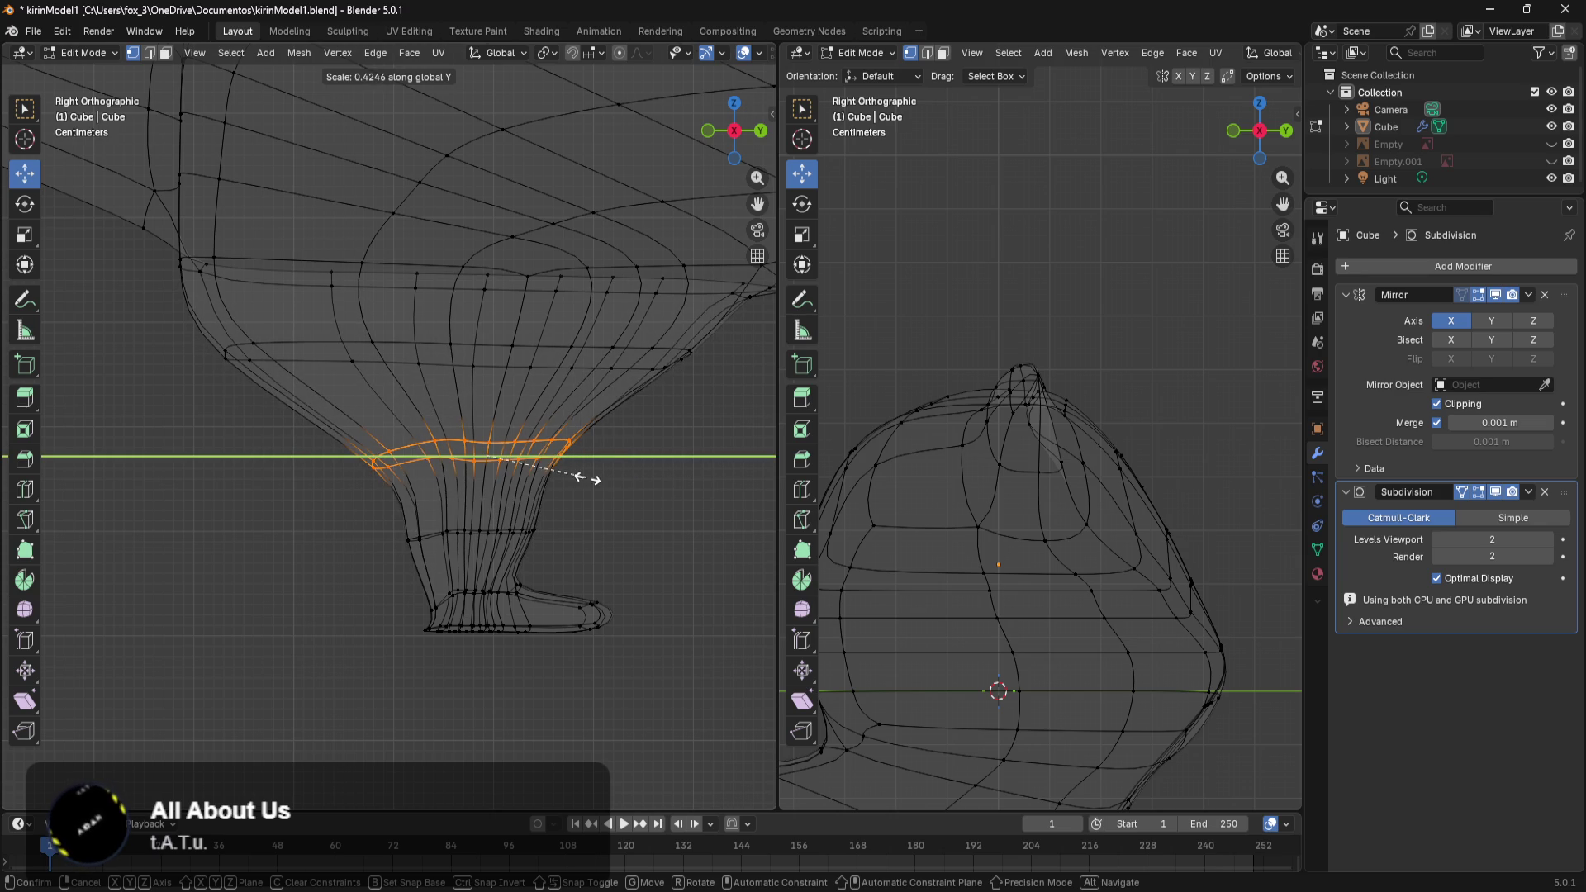
click(641, 486)
drag(489, 405, 508, 442)
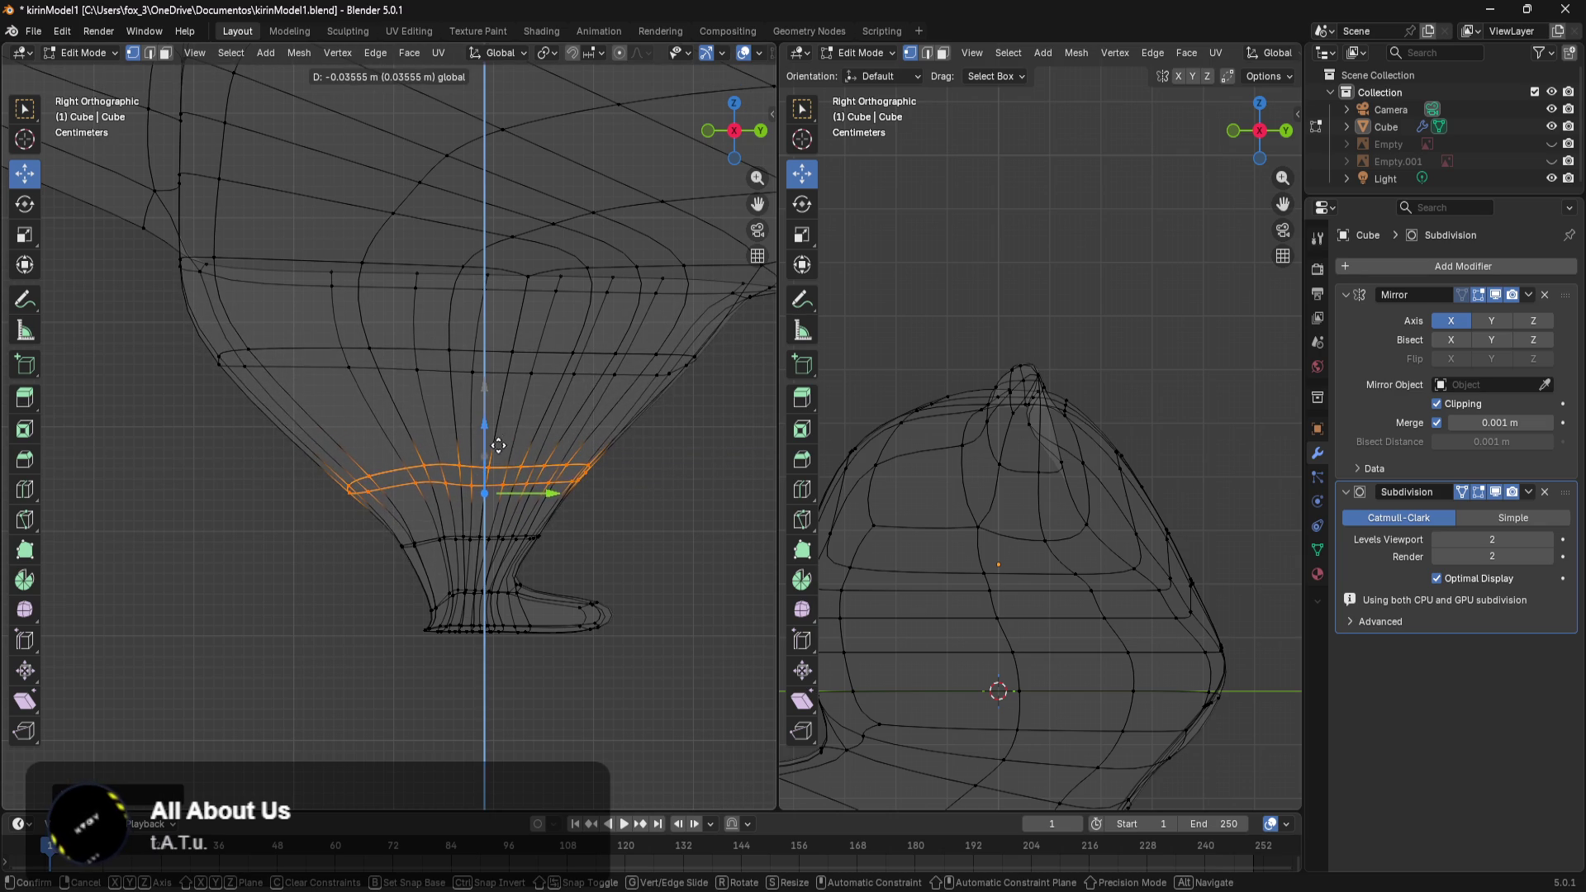
click(703, 469)
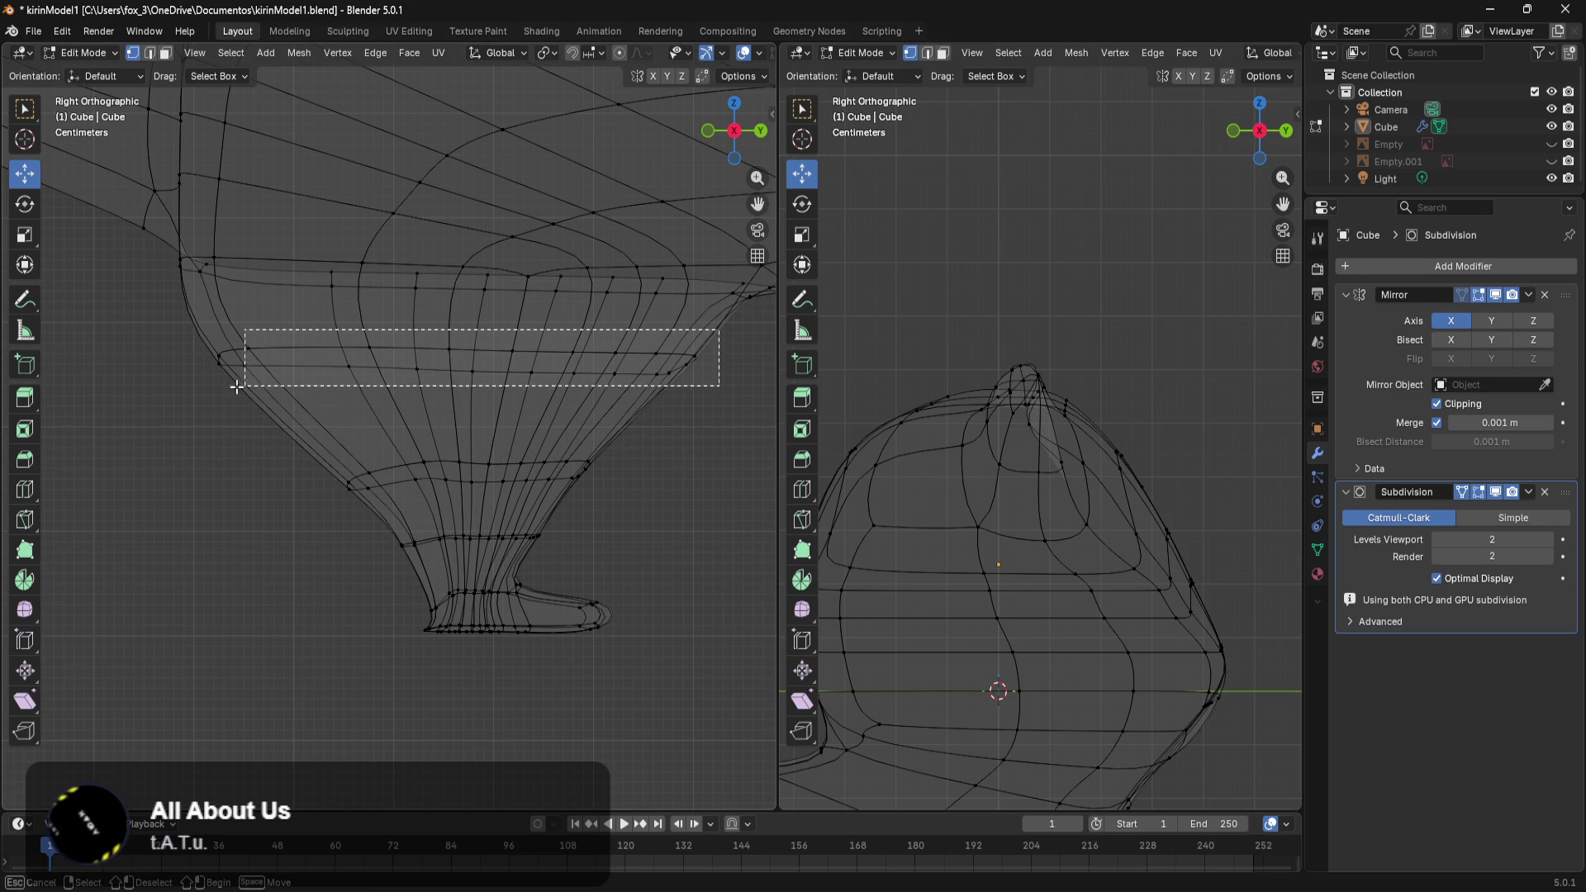
Move the edge loop near the top of the leg down and narrow it along Y.
drag(714, 342, 180, 400)
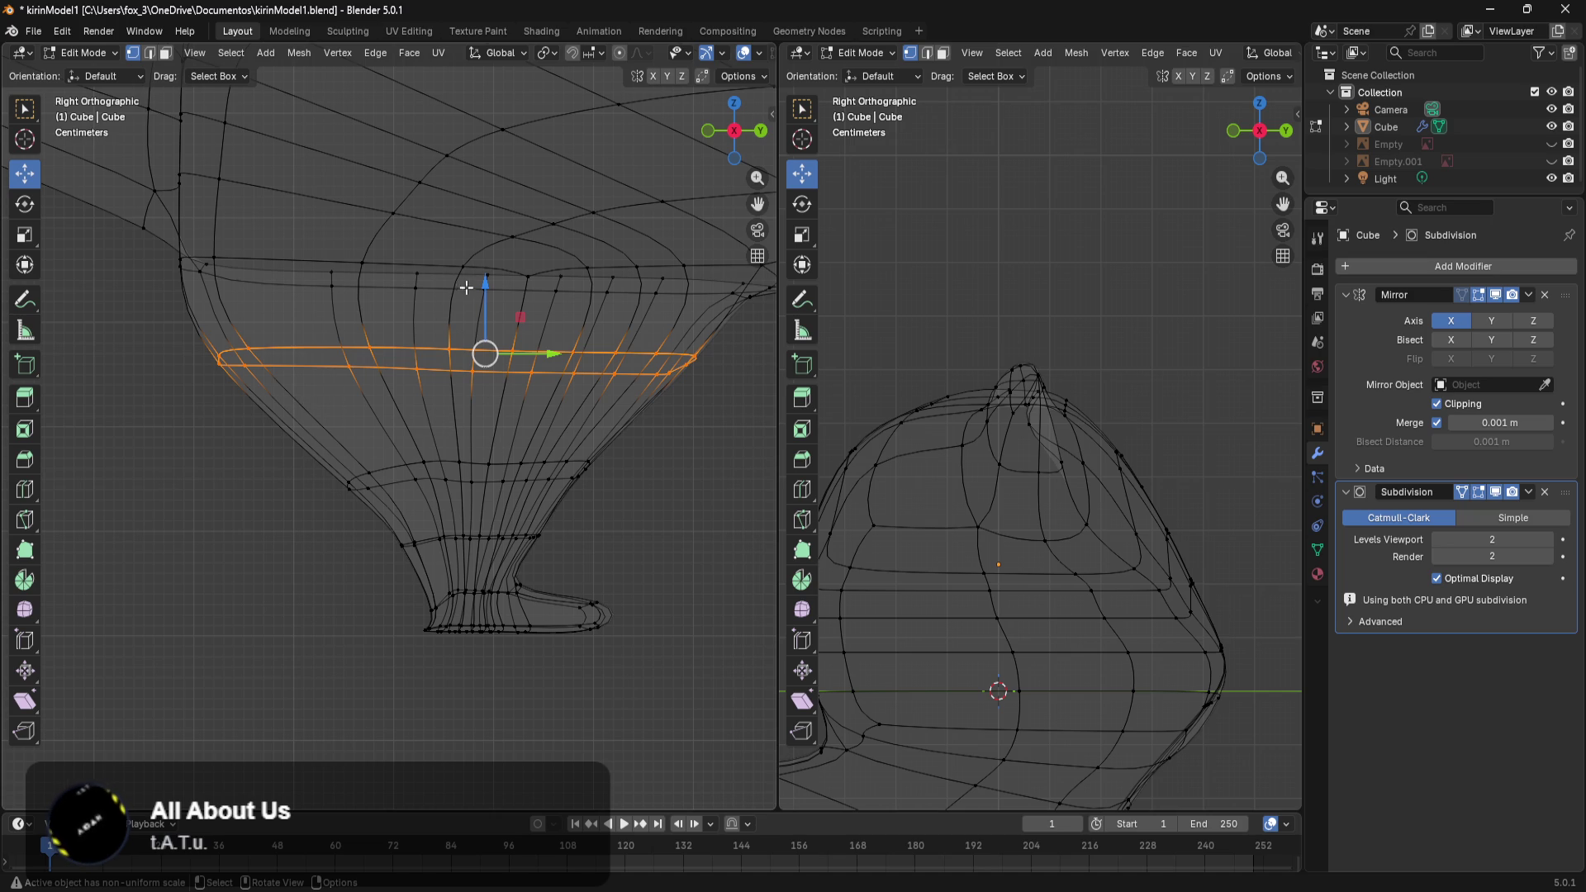
drag(486, 293, 484, 351)
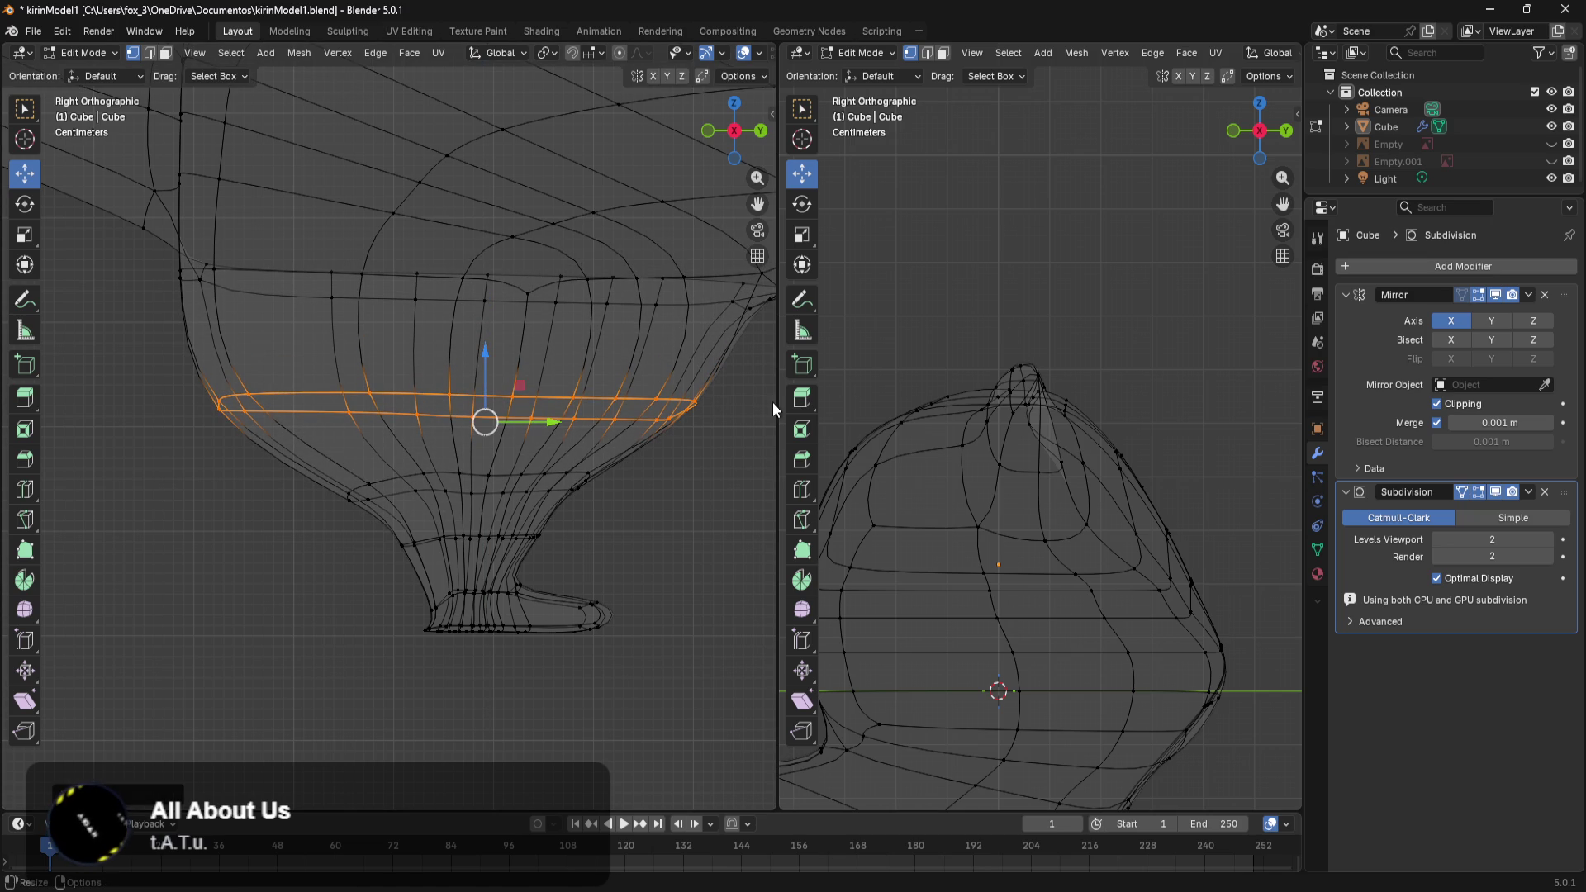
key(s)
key(y)
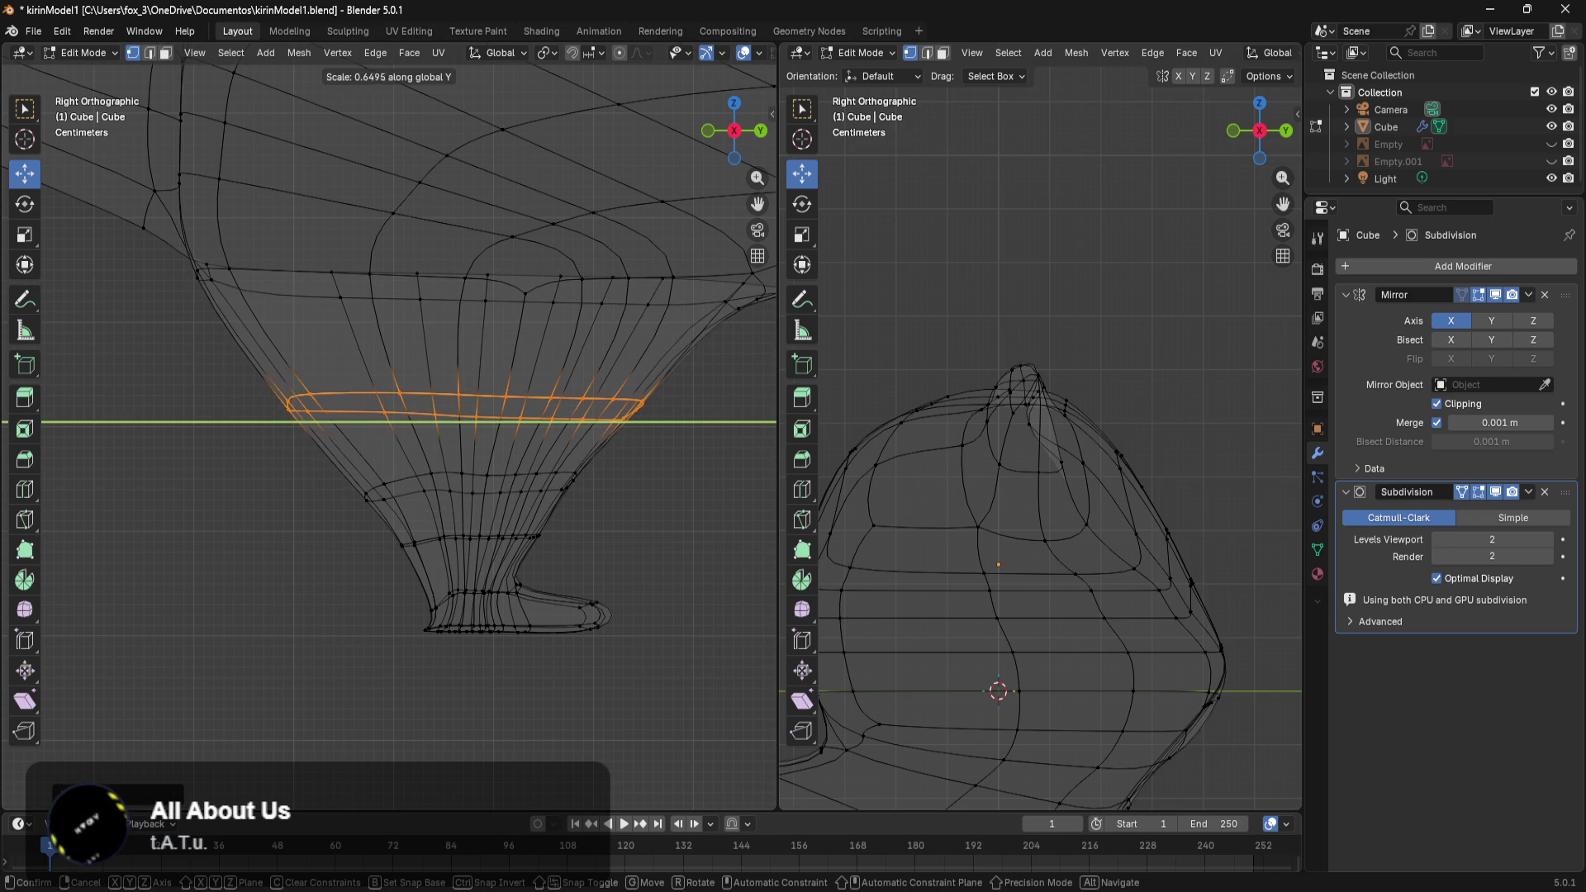
click(652, 412)
Slide the faces along the leg's top junction with the body along Y.
shift+middle_drag(726, 483, 541, 559)
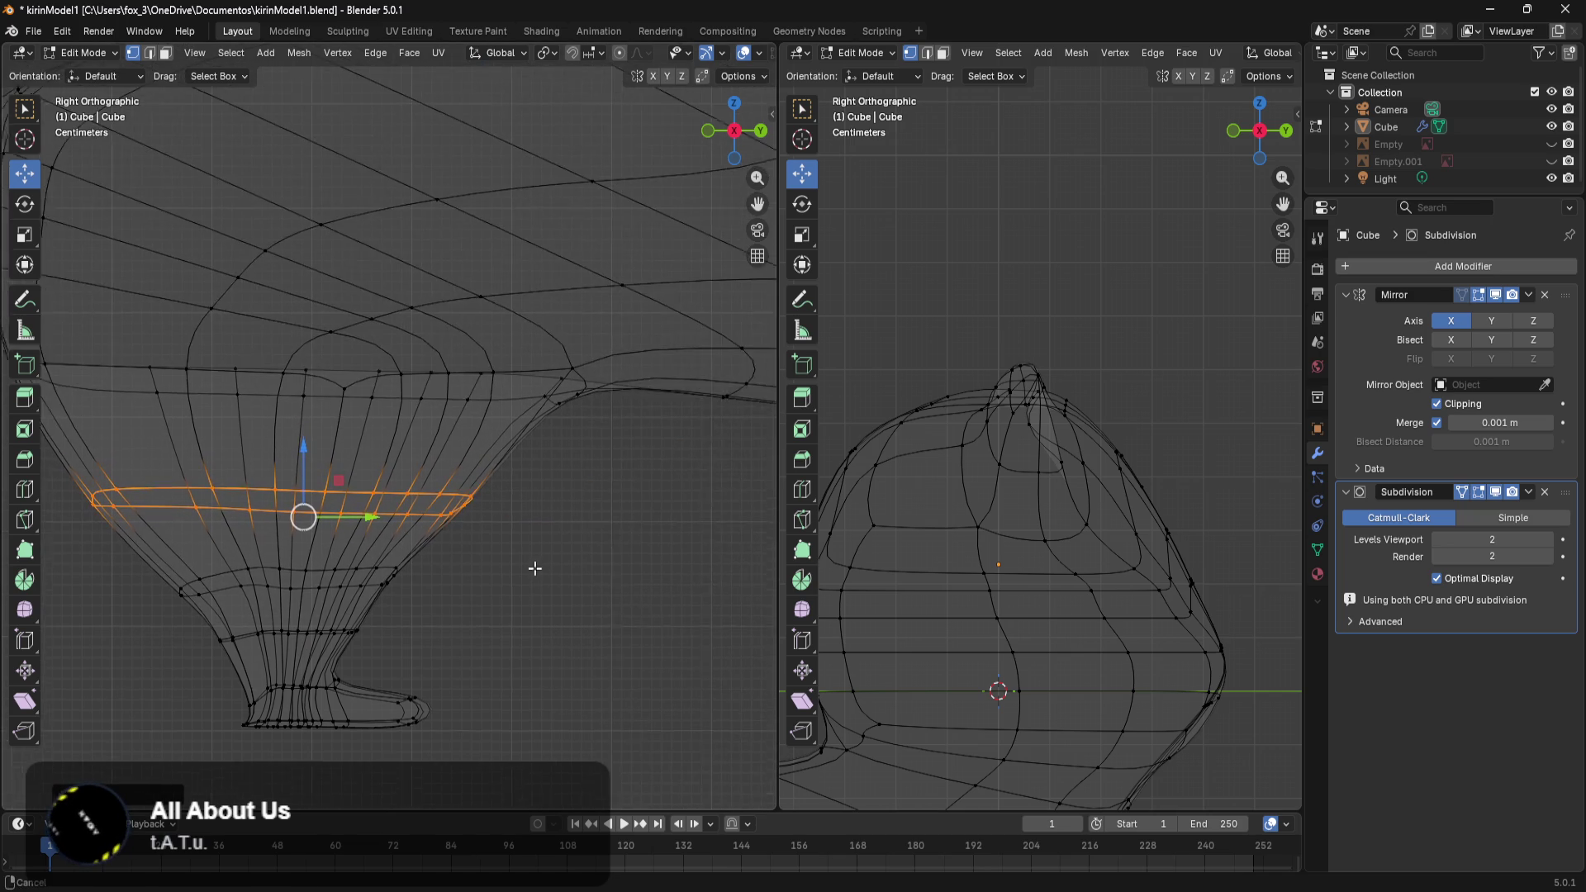
scroll(658, 407, up, 3)
drag(671, 317, 567, 447)
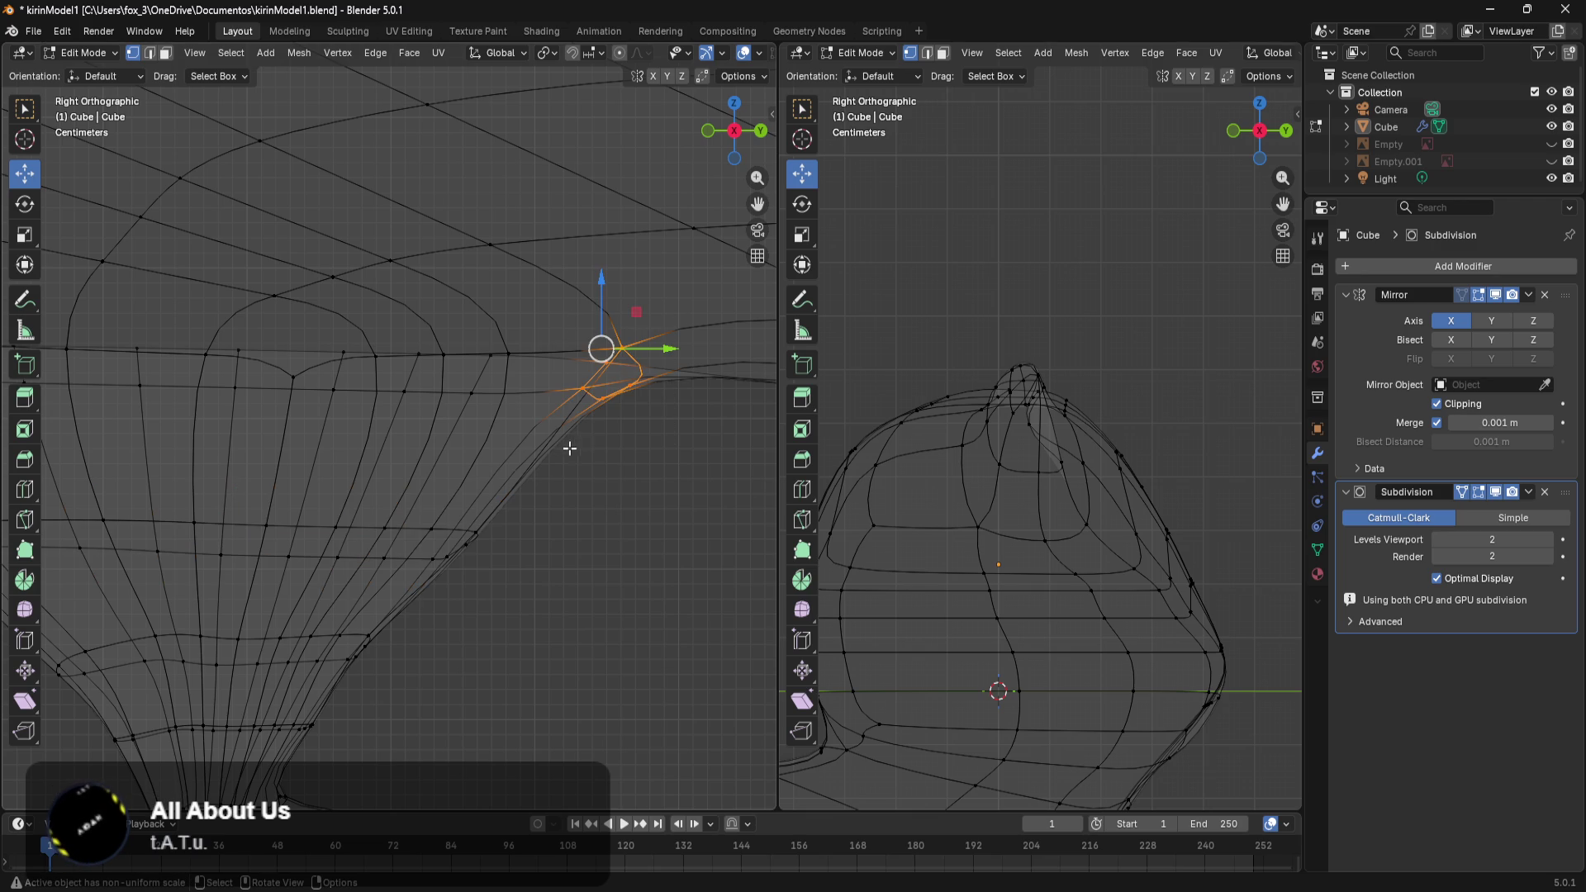
click(532, 498)
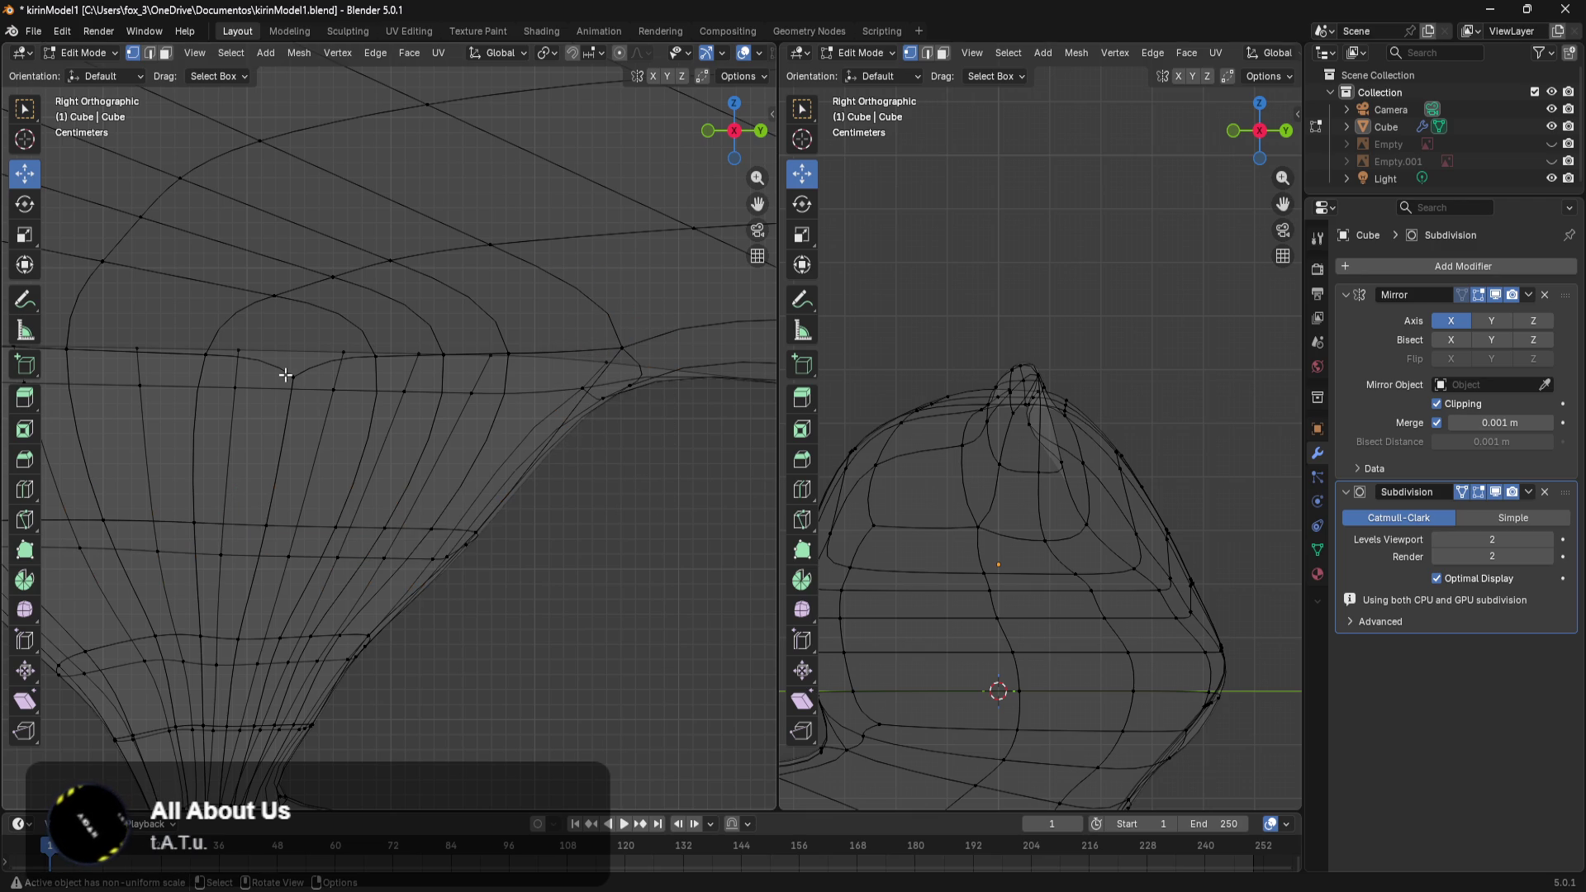
drag(647, 304, 286, 447)
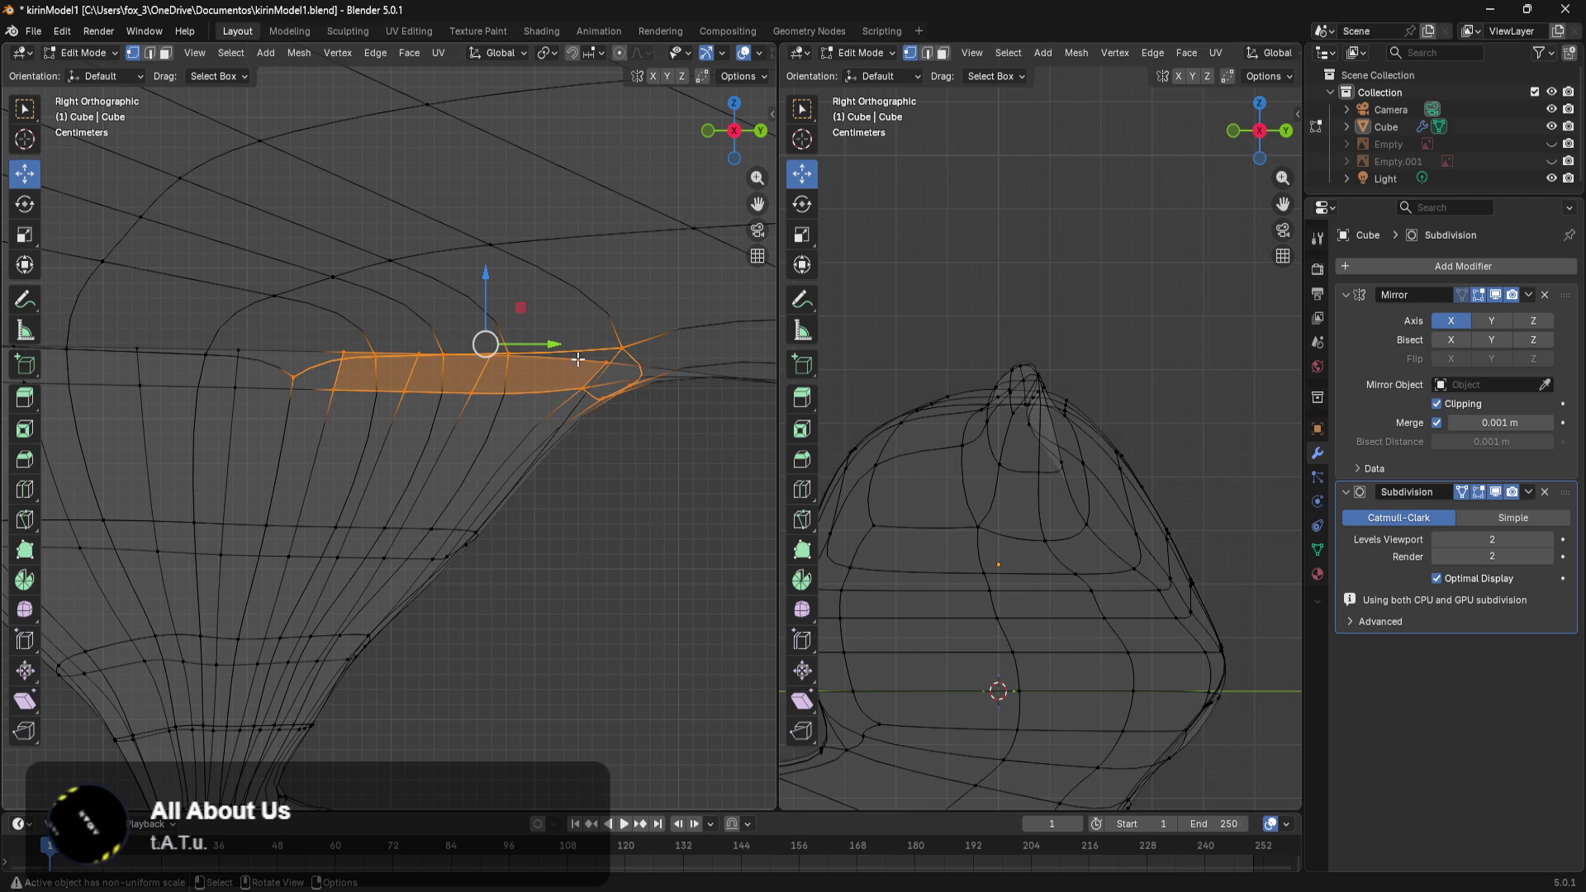
drag(553, 347, 406, 351)
Shift vertices on the leg's outer contour along Y to smooth its outline.
shift+middle_drag(461, 588, 673, 583)
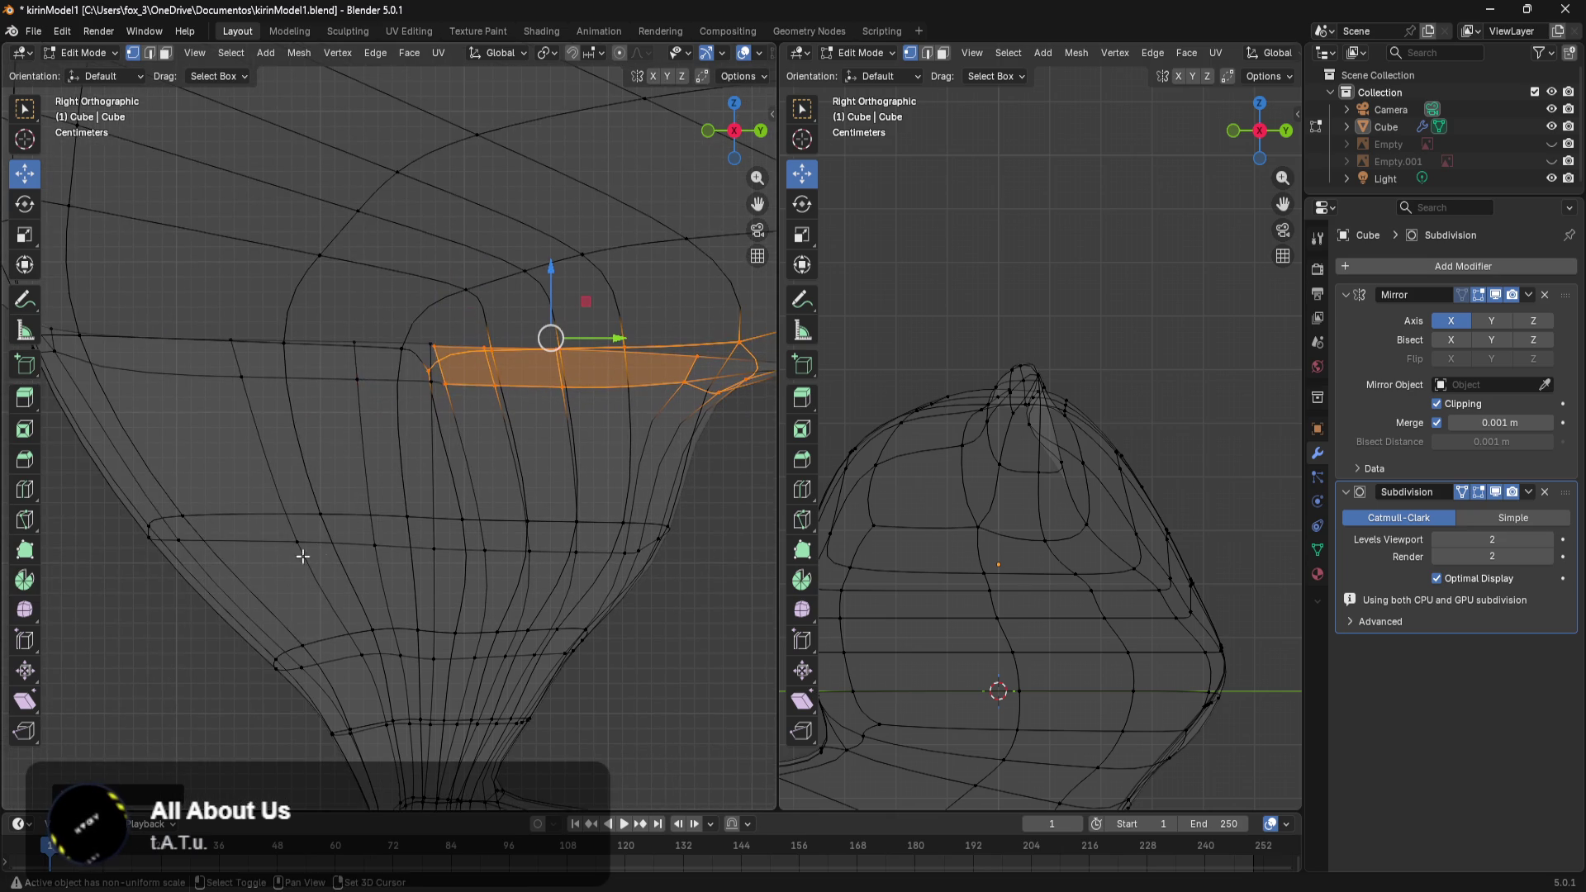
mouse_move(313, 572)
shift+middle_down()
mouse_move(492, 608)
mouse_move(379, 609)
shift+middle_up()
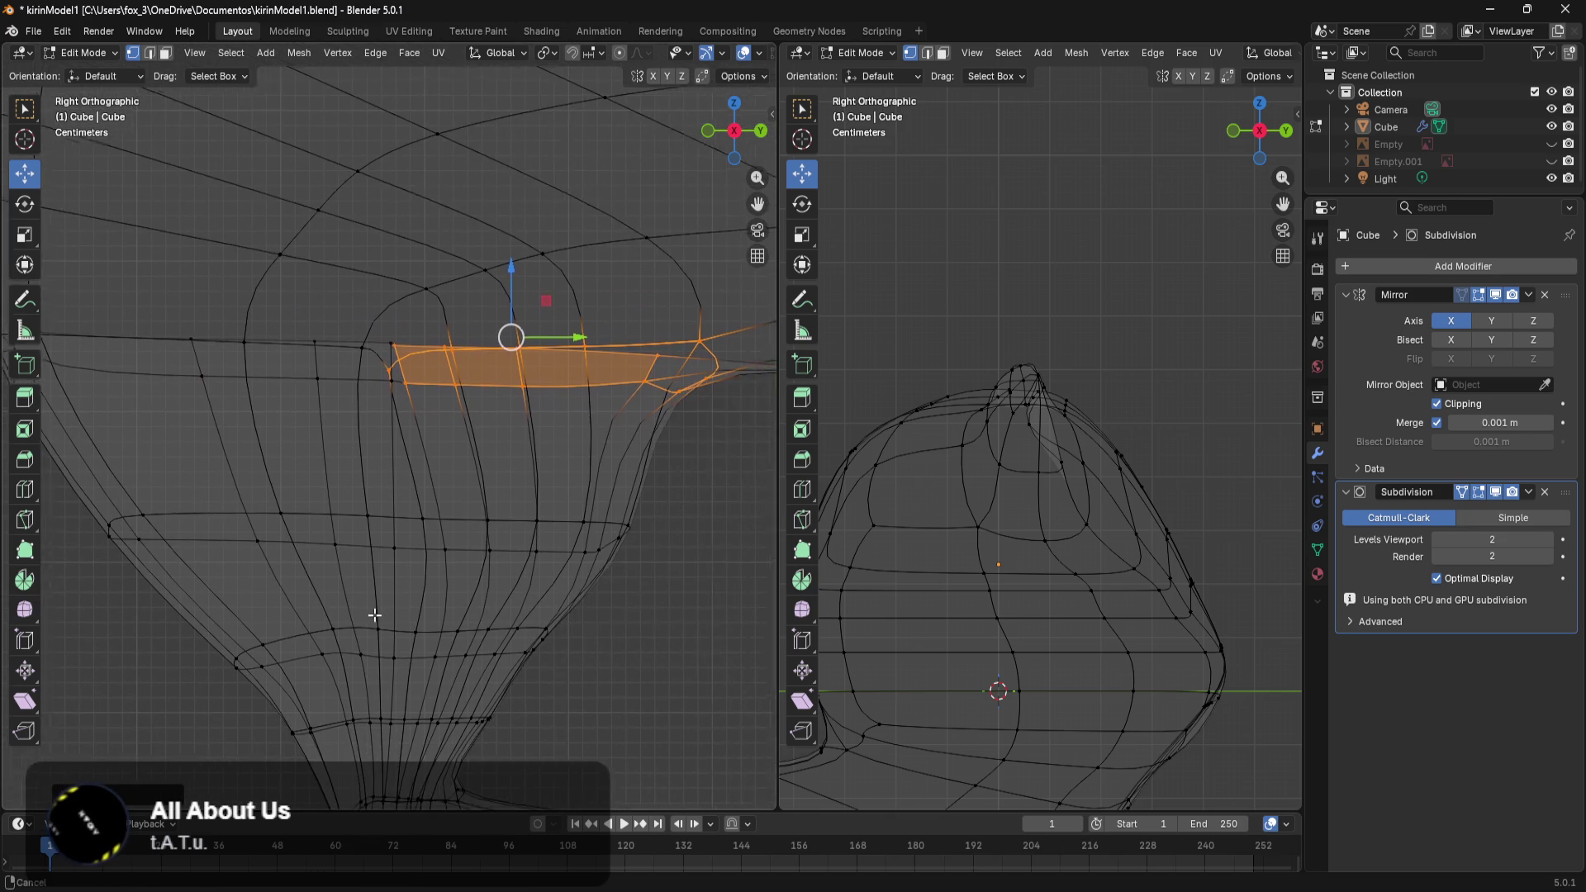
mouse_move(123, 643)
shift+middle_down()
mouse_move(308, 641)
mouse_move(340, 623)
shift+middle_up()
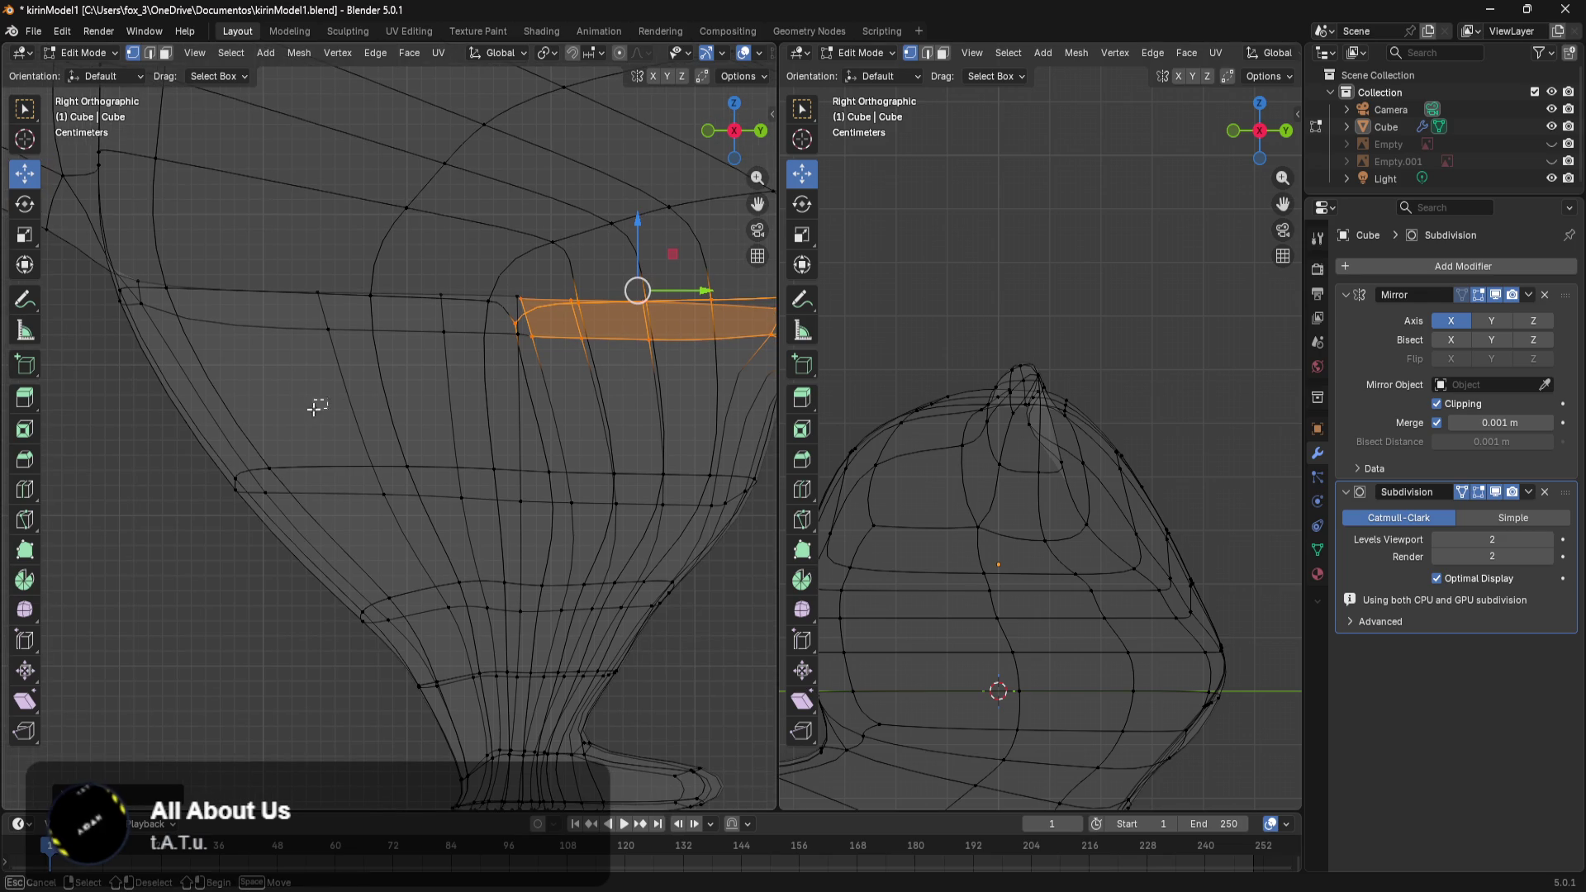
click(235, 495)
drag(301, 503, 249, 500)
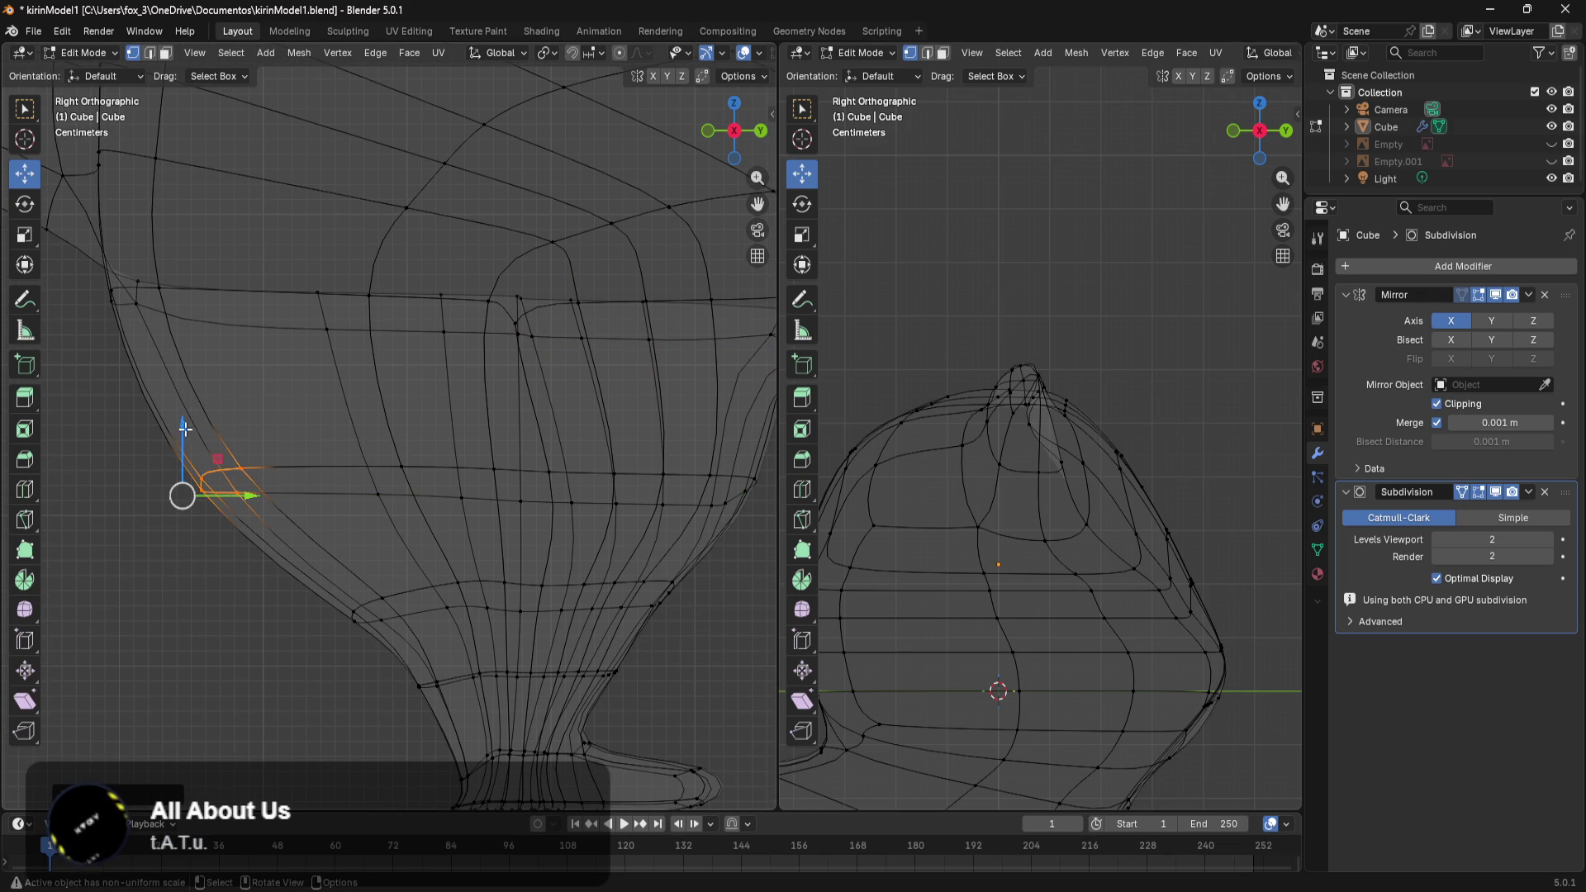
scroll(532, 516, down, 2)
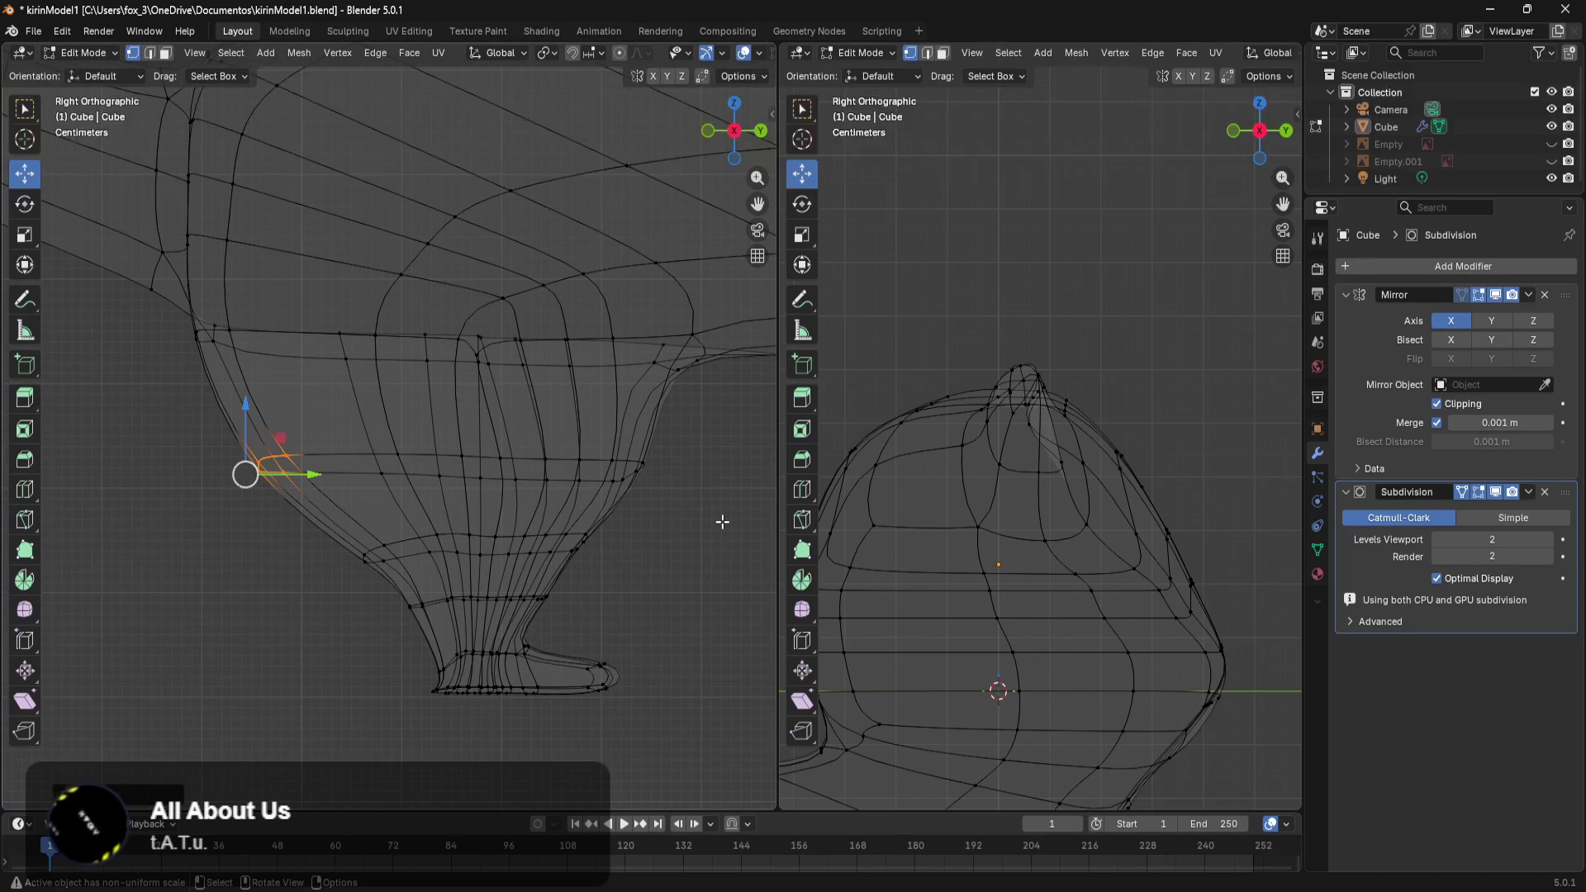
drag(695, 427, 470, 510)
drag(637, 488, 616, 494)
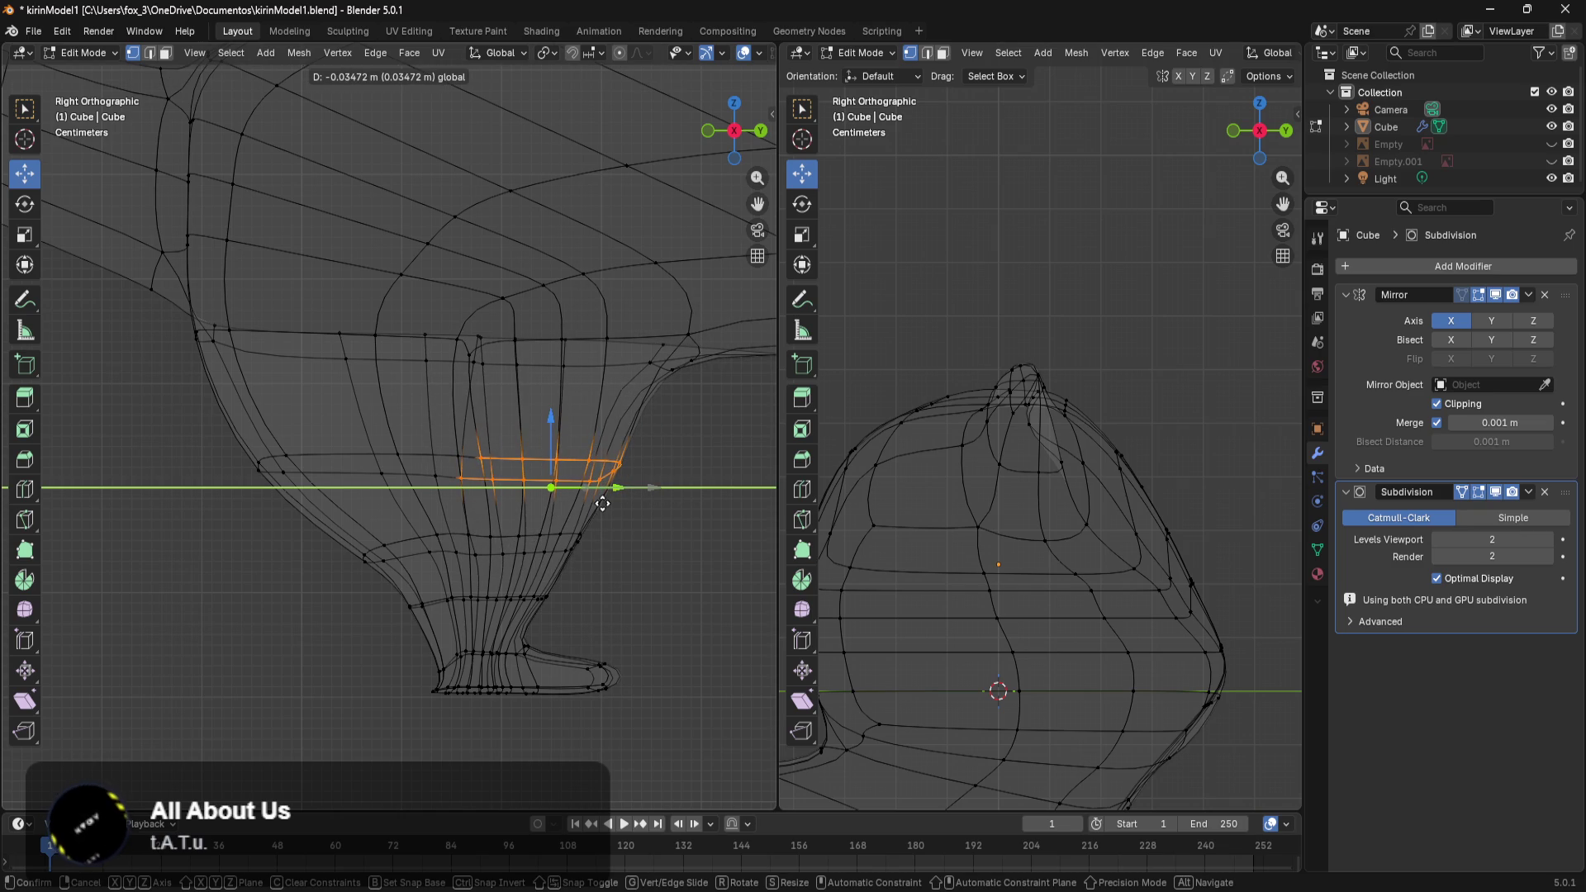
drag(616, 494, 608, 499)
click(717, 431)
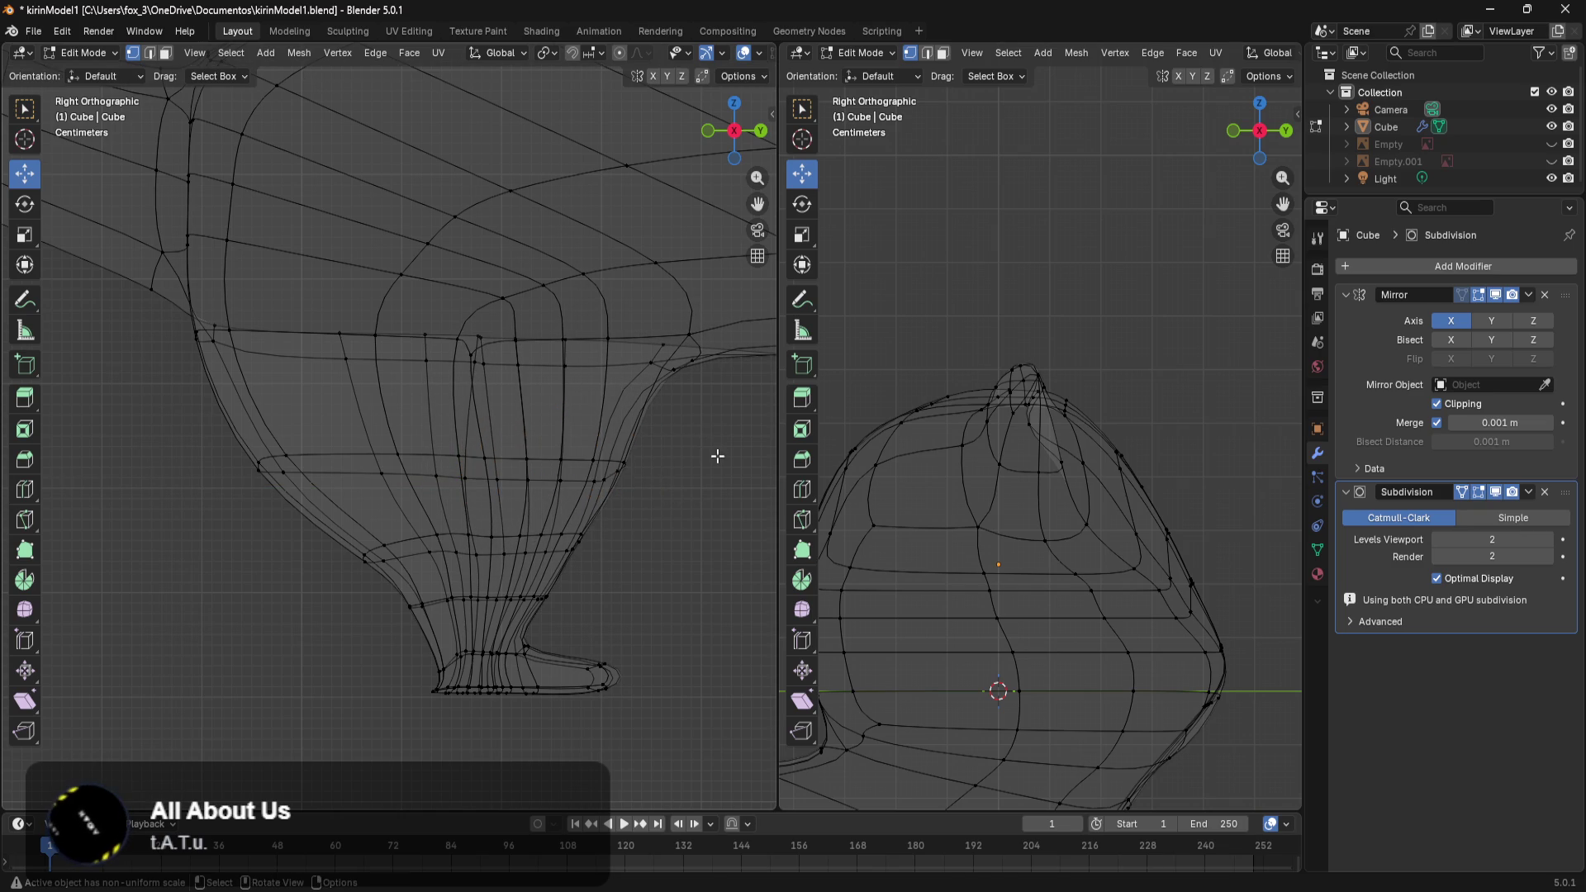
Slide the faces just under the body junction along Y.
scroll(718, 453, up, 3)
drag(659, 389, 549, 484)
click(671, 446)
drag(684, 371, 351, 503)
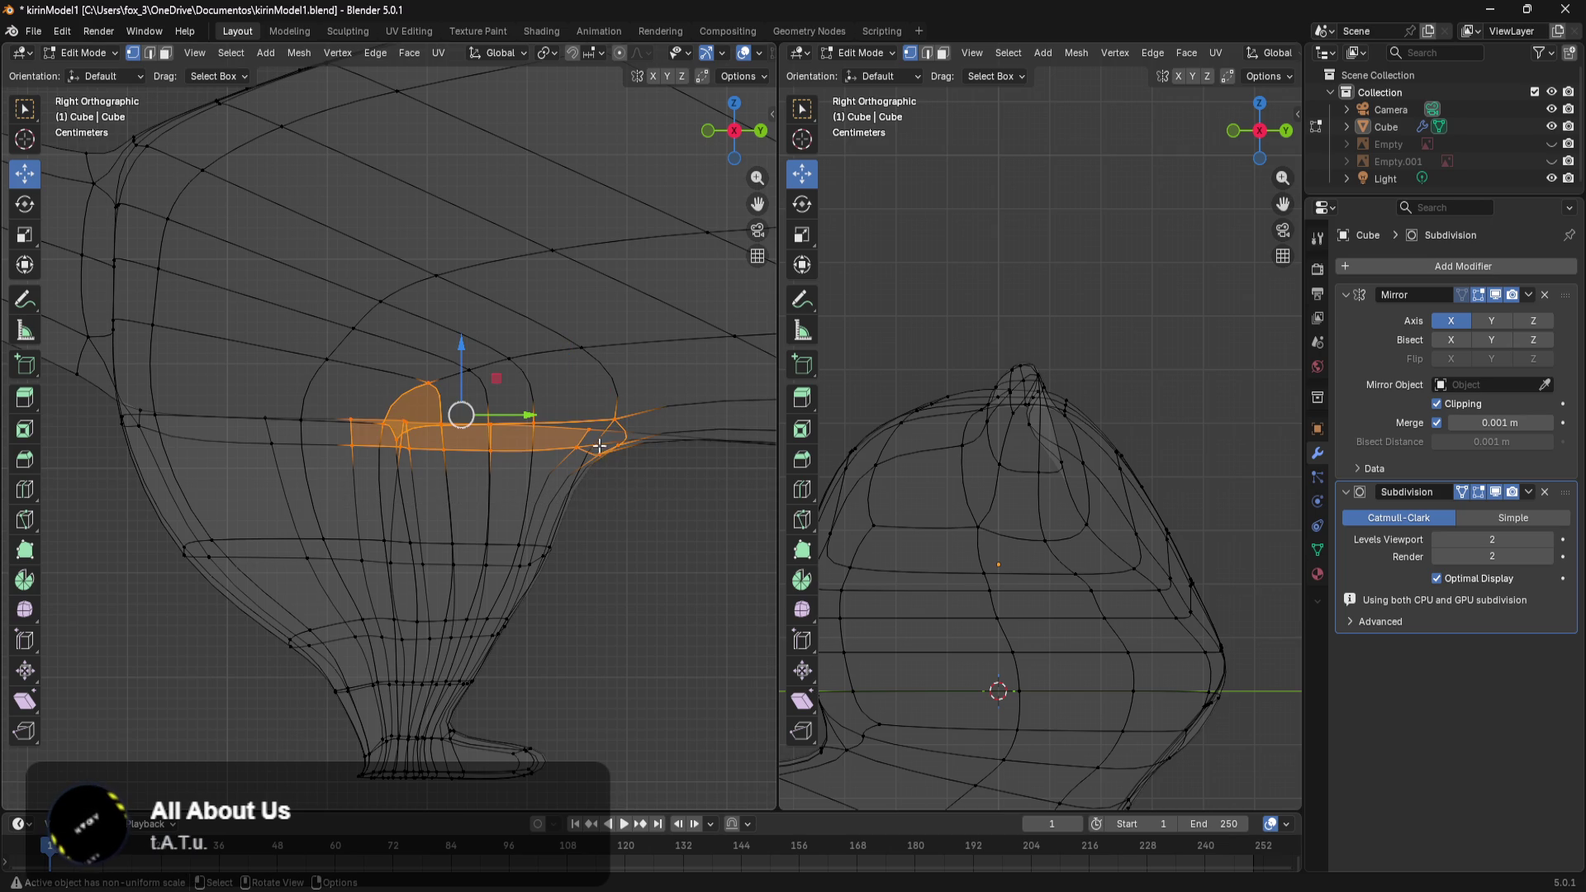
drag(519, 420, 488, 419)
click(598, 524)
Adjust the lower leg vertices, then frame the whole leg in view.
mouse_move(600, 523)
mouse_down()
mouse_move(481, 587)
mouse_move(609, 568)
mouse_up()
click(595, 679)
shift+middle_drag(595, 680, 659, 535)
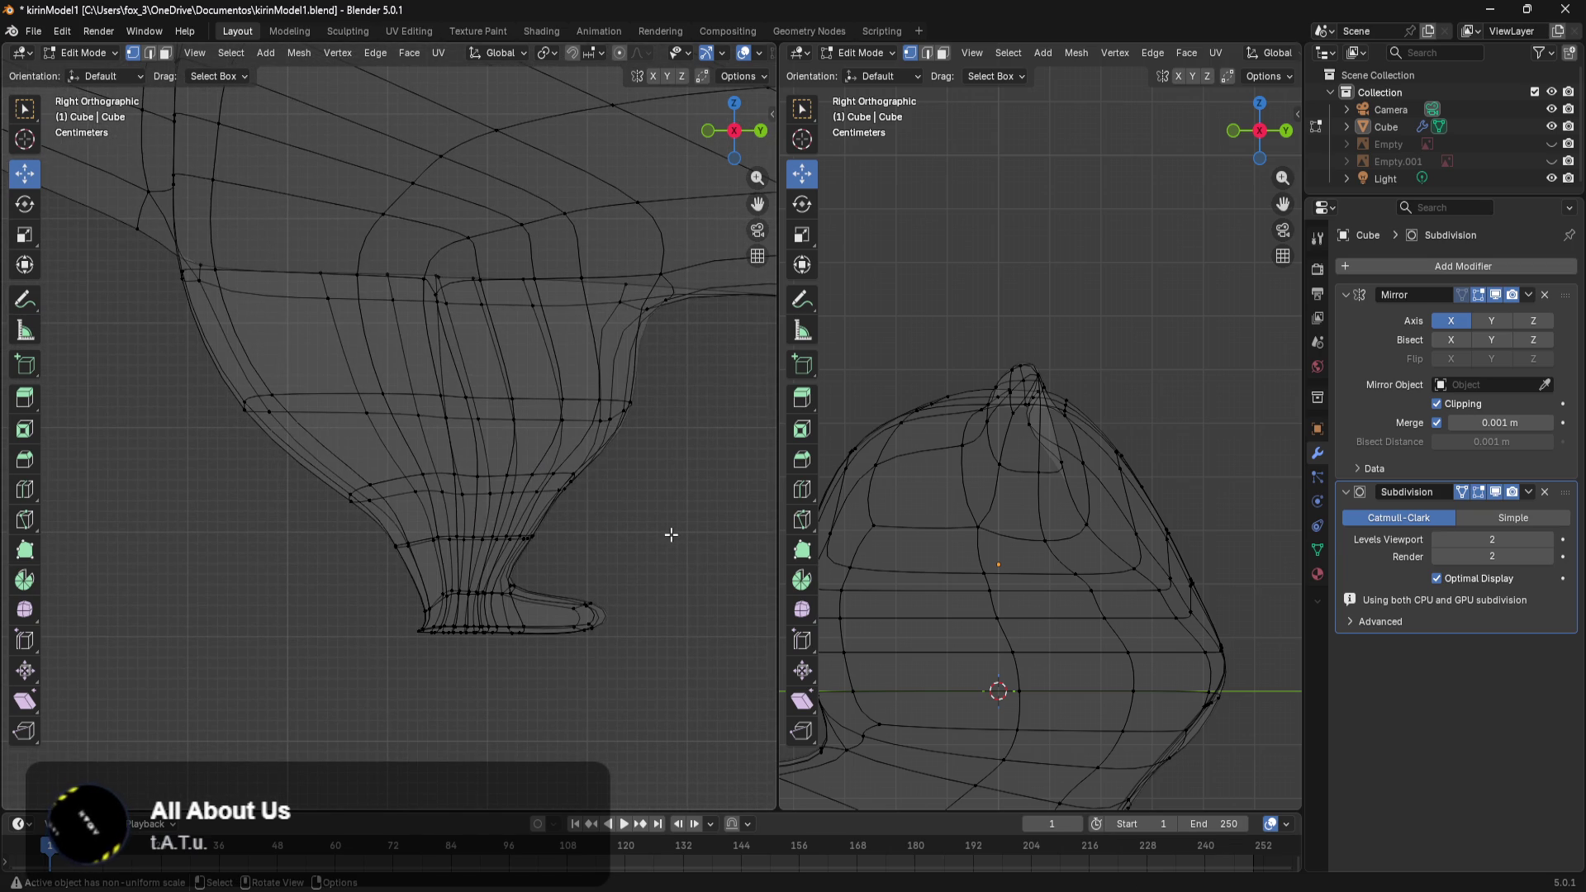
scroll(649, 556, up, 2)
scroll(610, 574, up, 1)
scroll(641, 577, up, 1)
scroll(612, 562, down, 5)
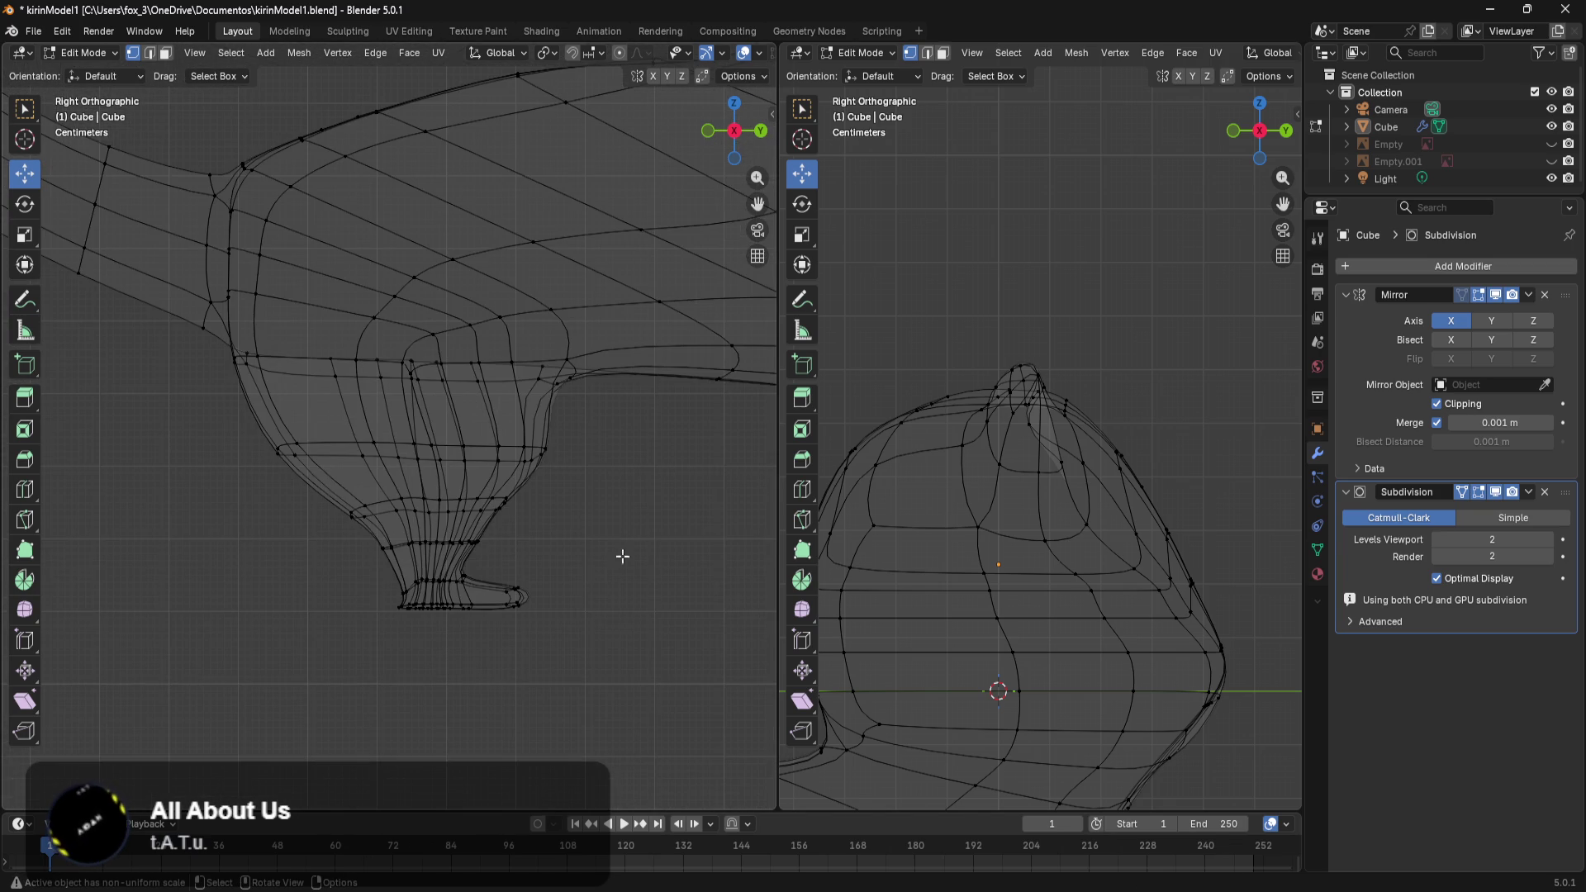
Return to solid shading and move a leg vertex along Y.
key(z)
key(z)
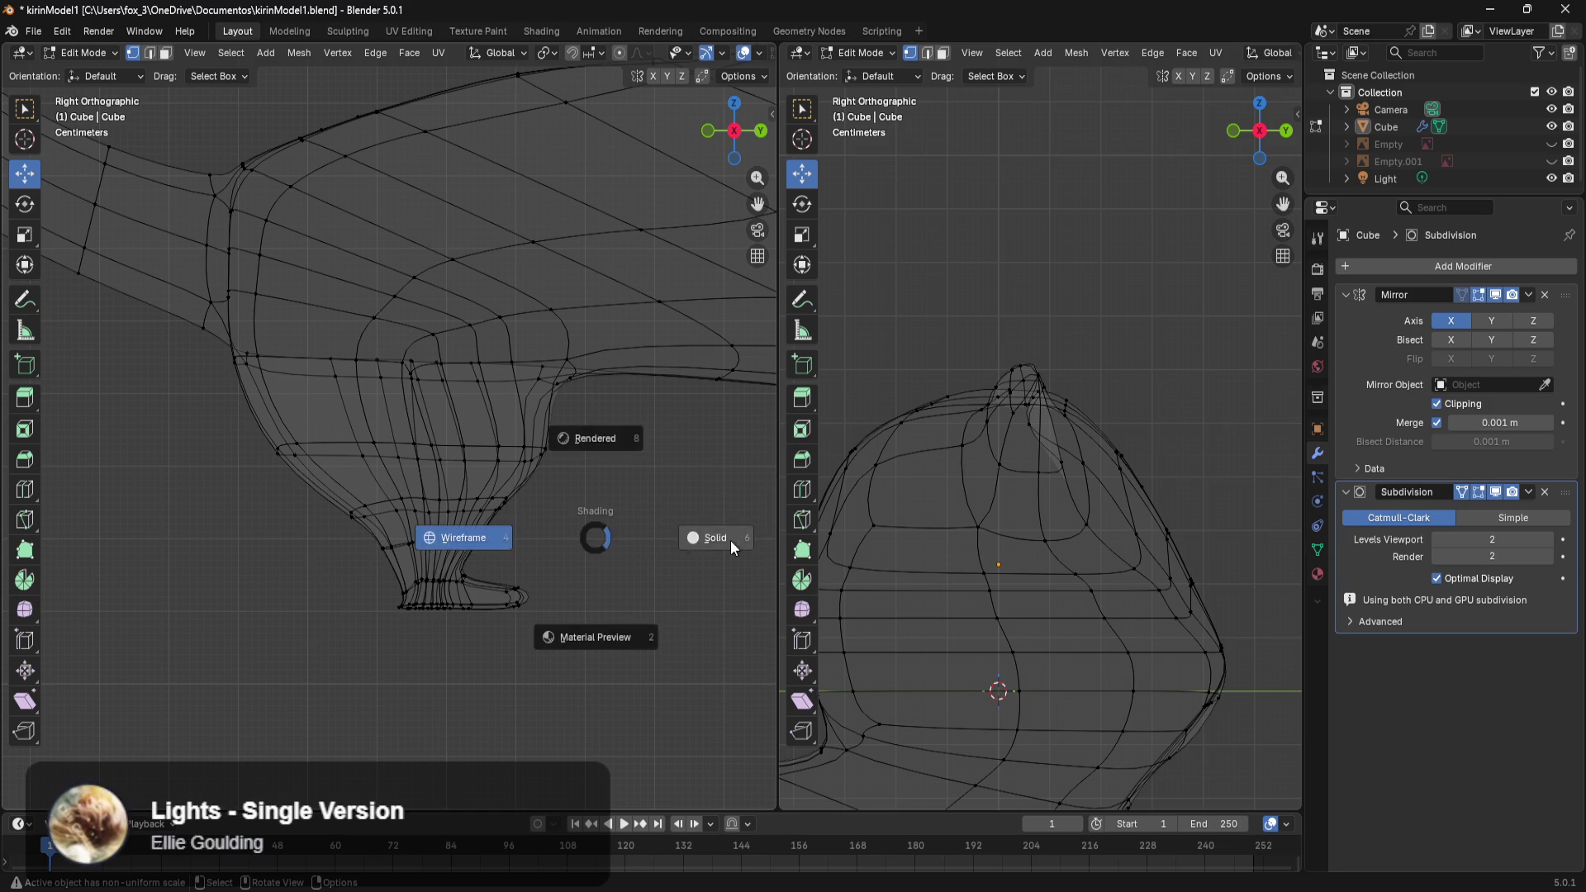
click(677, 543)
middle_drag(671, 554, 499, 453)
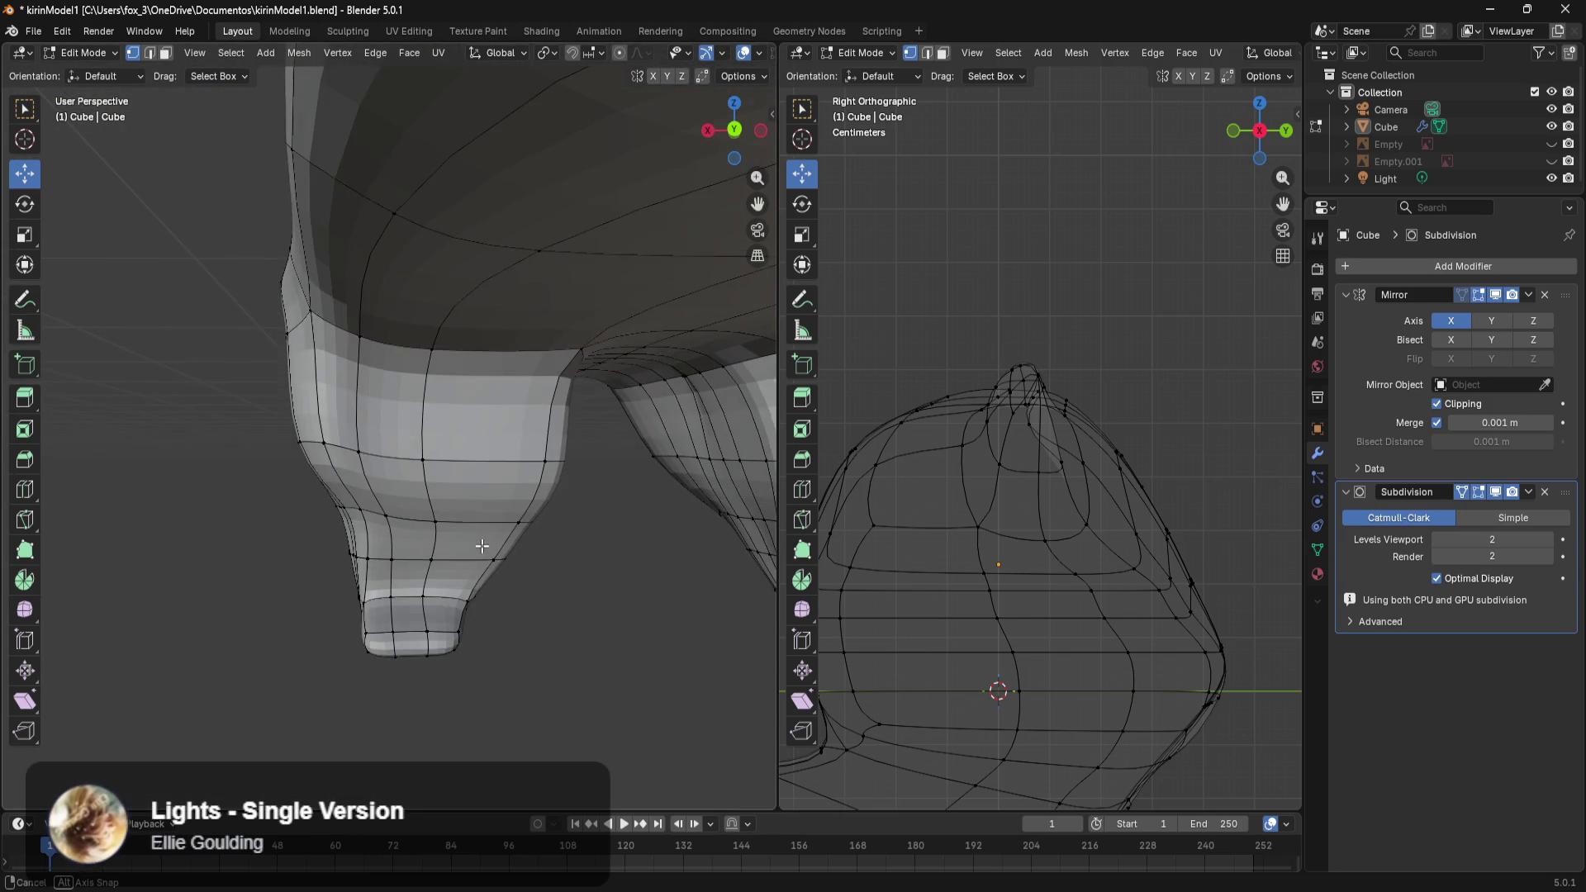
click(440, 479)
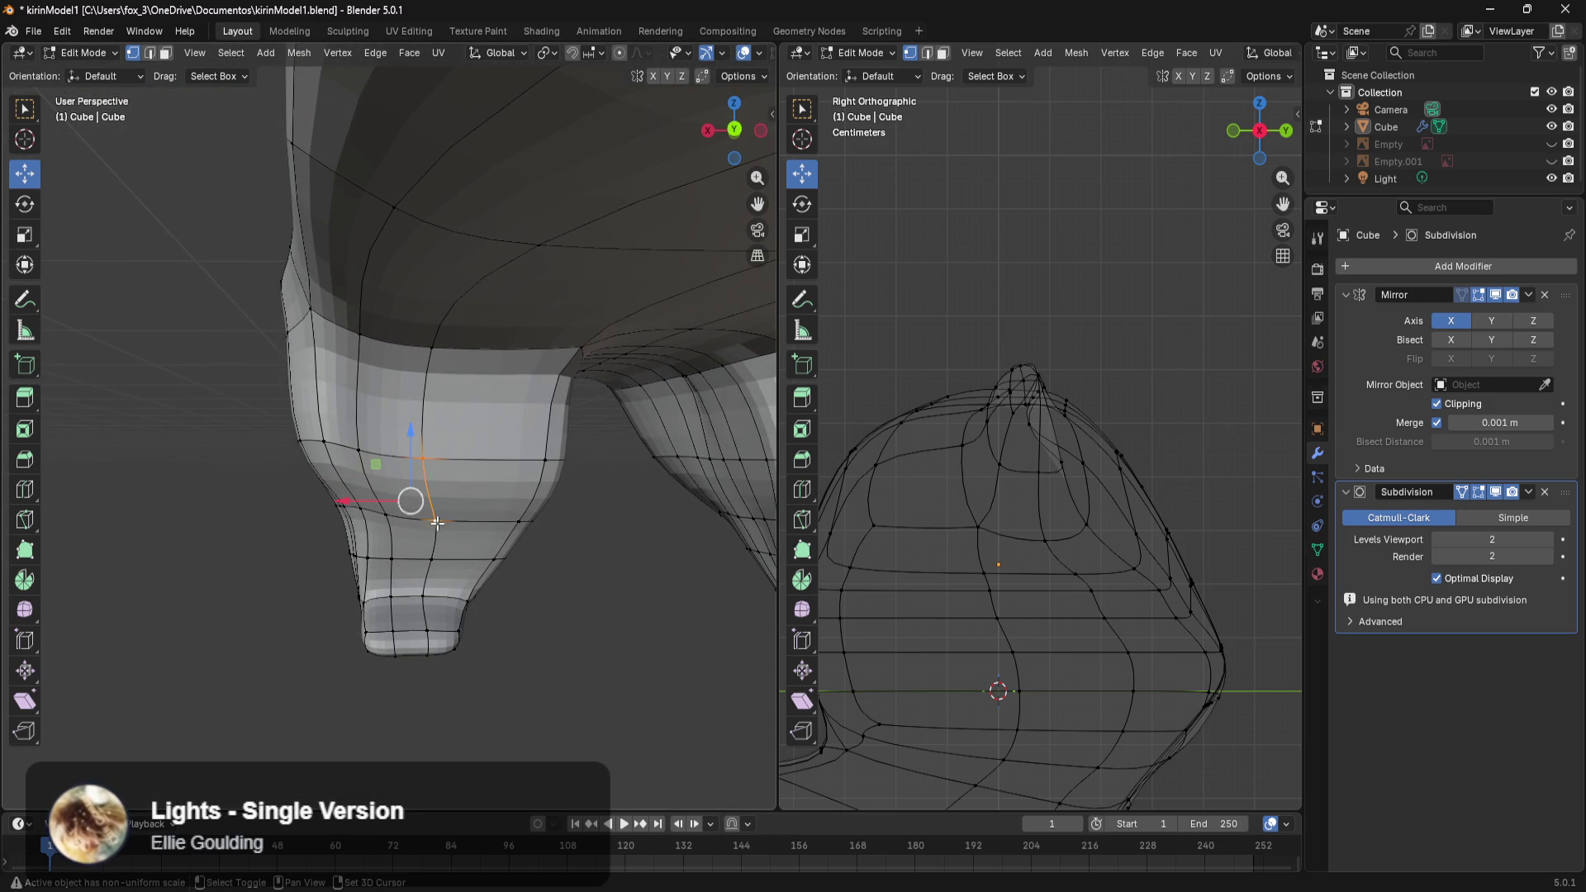
middle_drag(430, 552, 540, 579)
mouse_move(566, 558)
mouse_down()
mouse_move(580, 572)
mouse_move(576, 557)
mouse_up()
Shift the vertex path from the belly crease down the leg along Y.
middle_drag(576, 558, 483, 424)
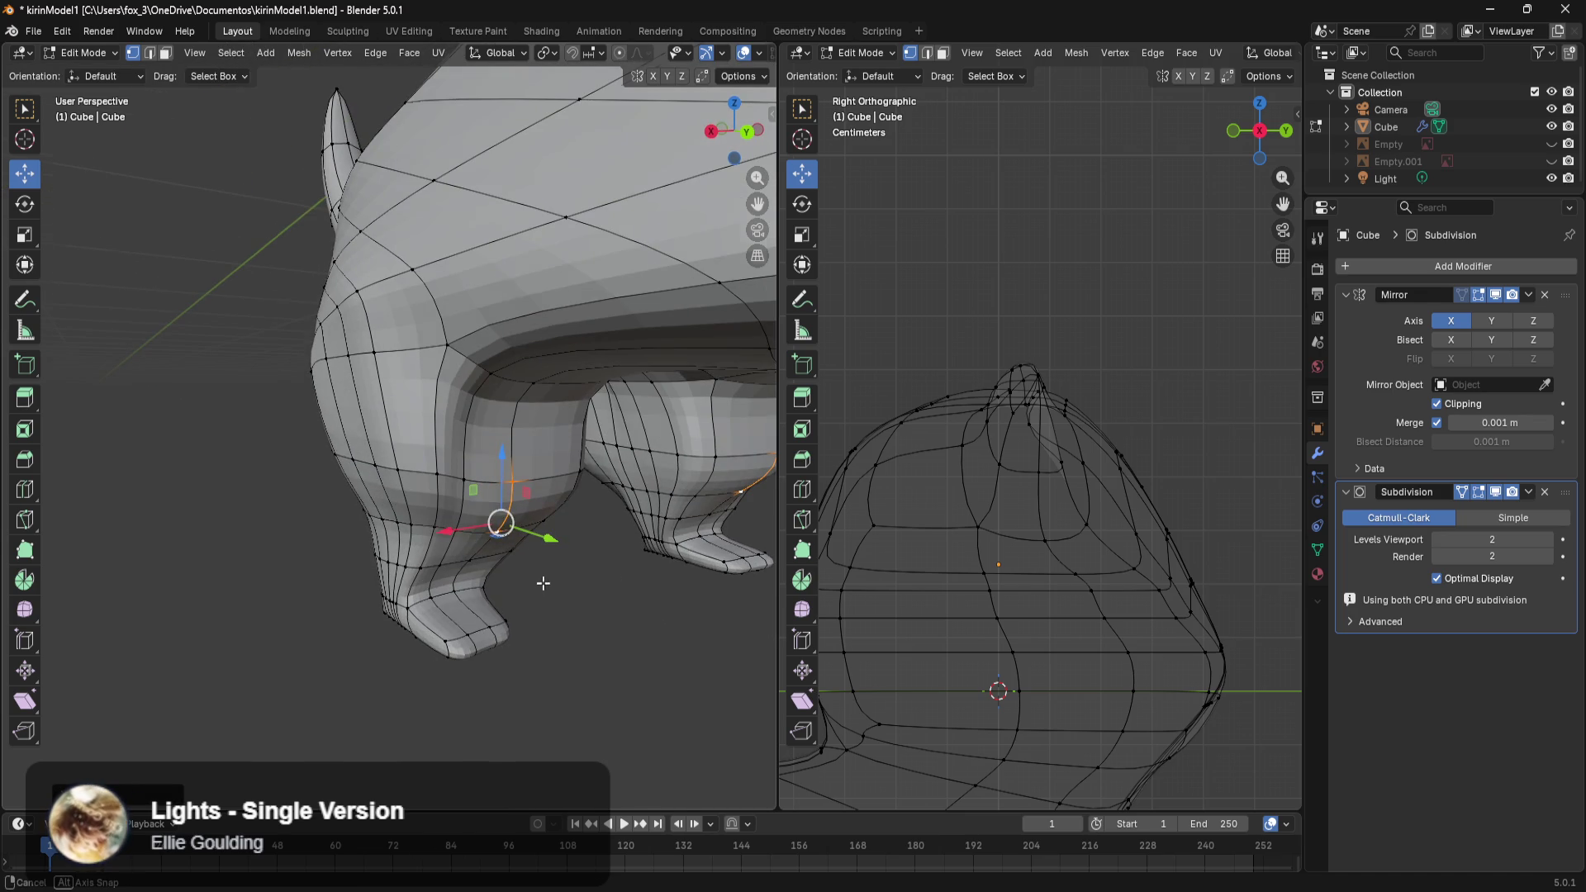
click(481, 414)
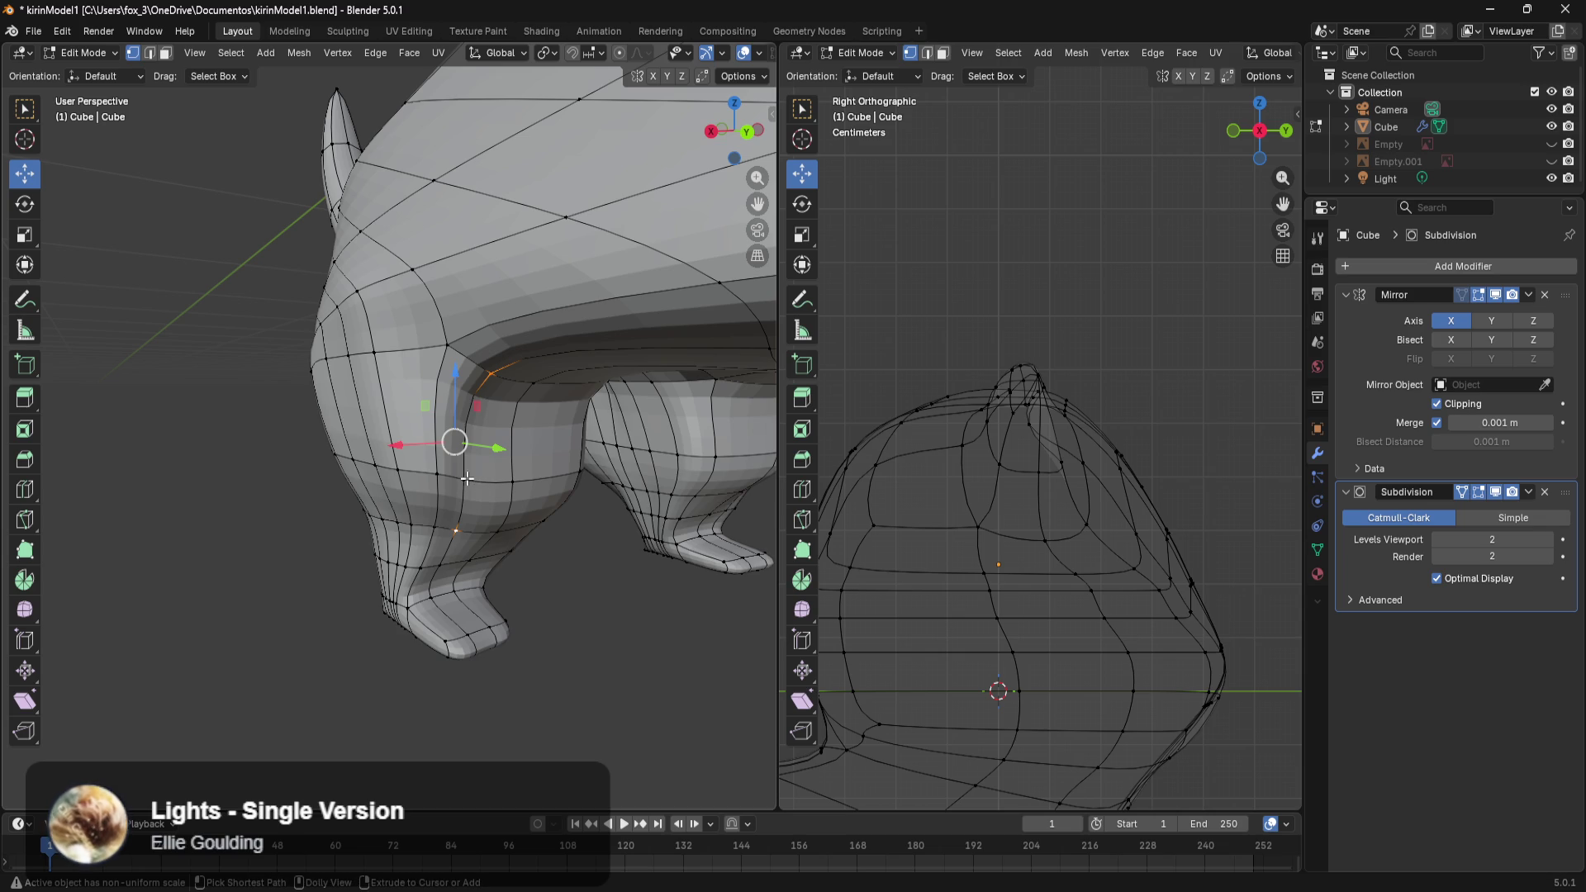
ctrl+click(465, 479)
drag(497, 470, 514, 483)
Pull the faces on the side of the leg slightly in along X.
middle_drag(620, 531, 520, 524)
scroll(421, 513, up, 3)
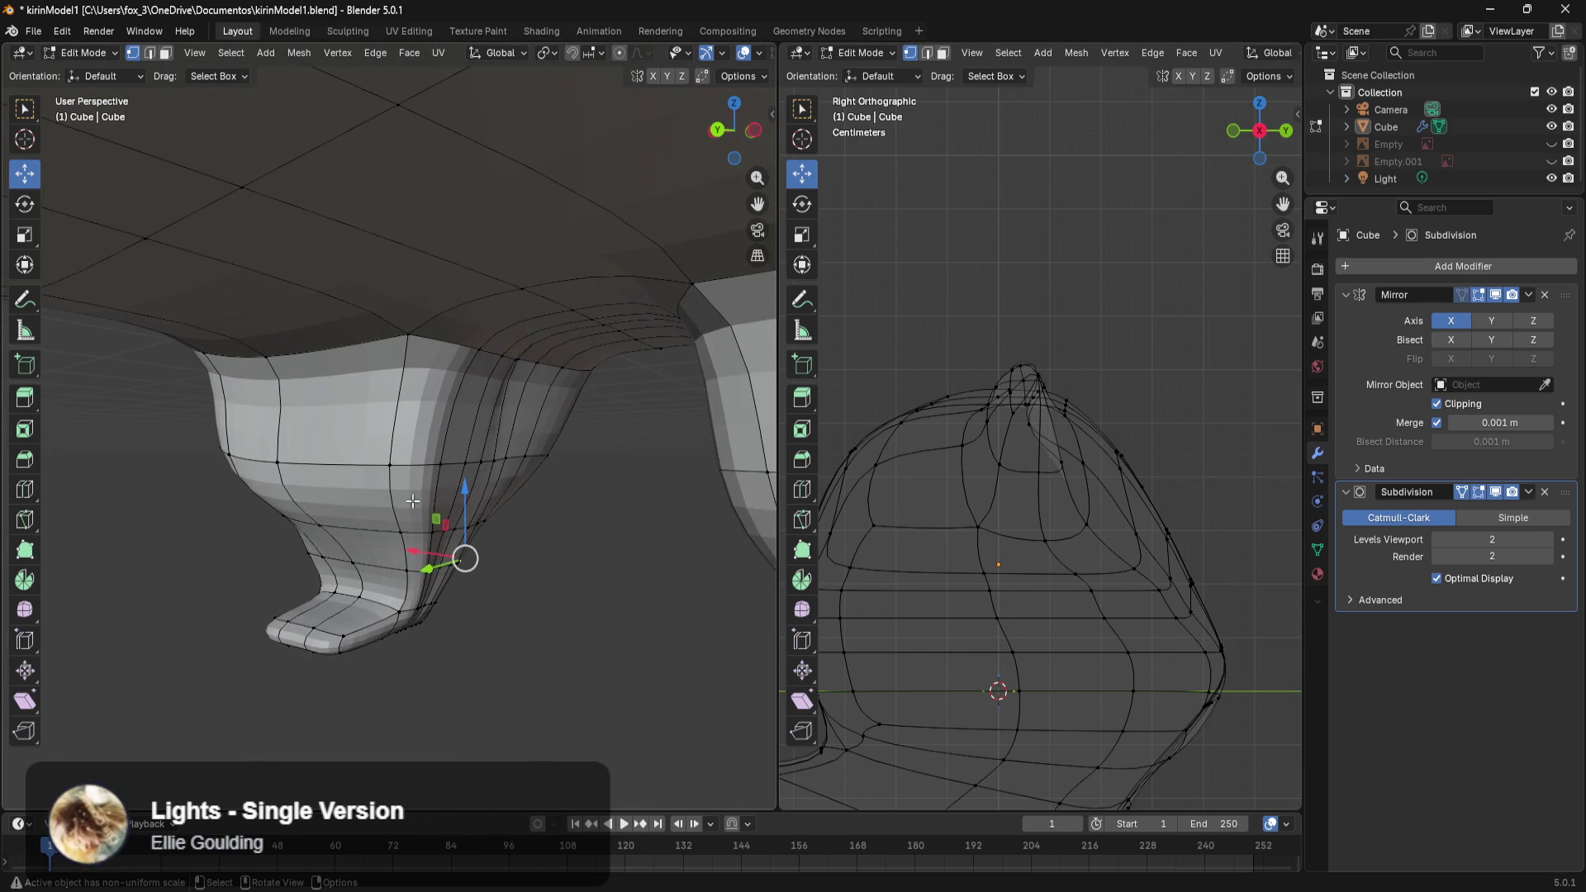
middle_drag(386, 465, 342, 397)
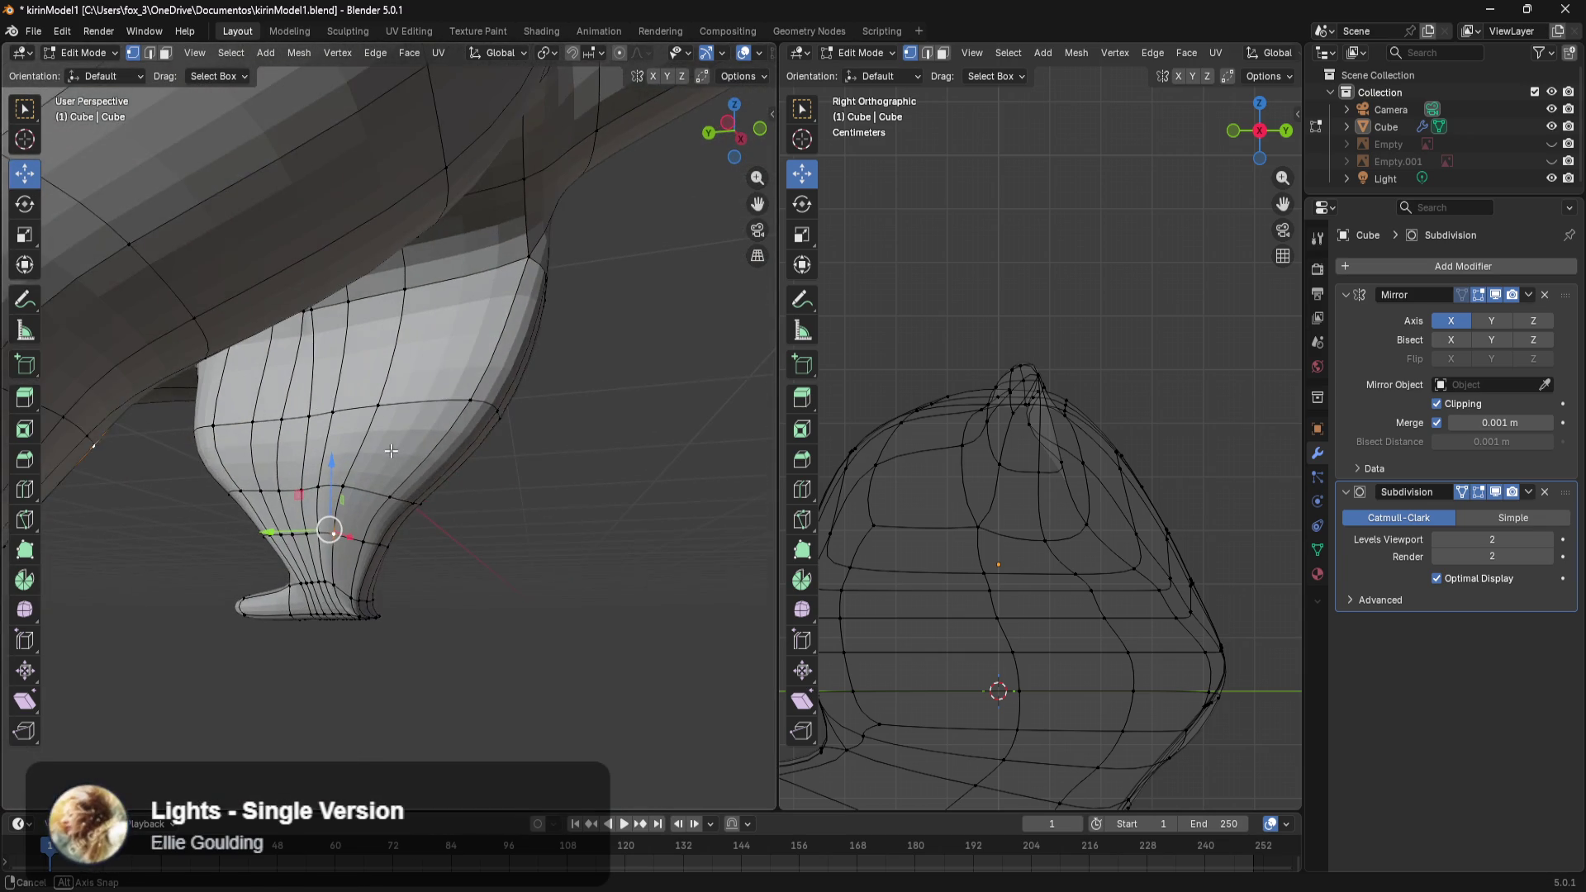
drag(336, 389, 267, 501)
middle_drag(267, 501, 453, 498)
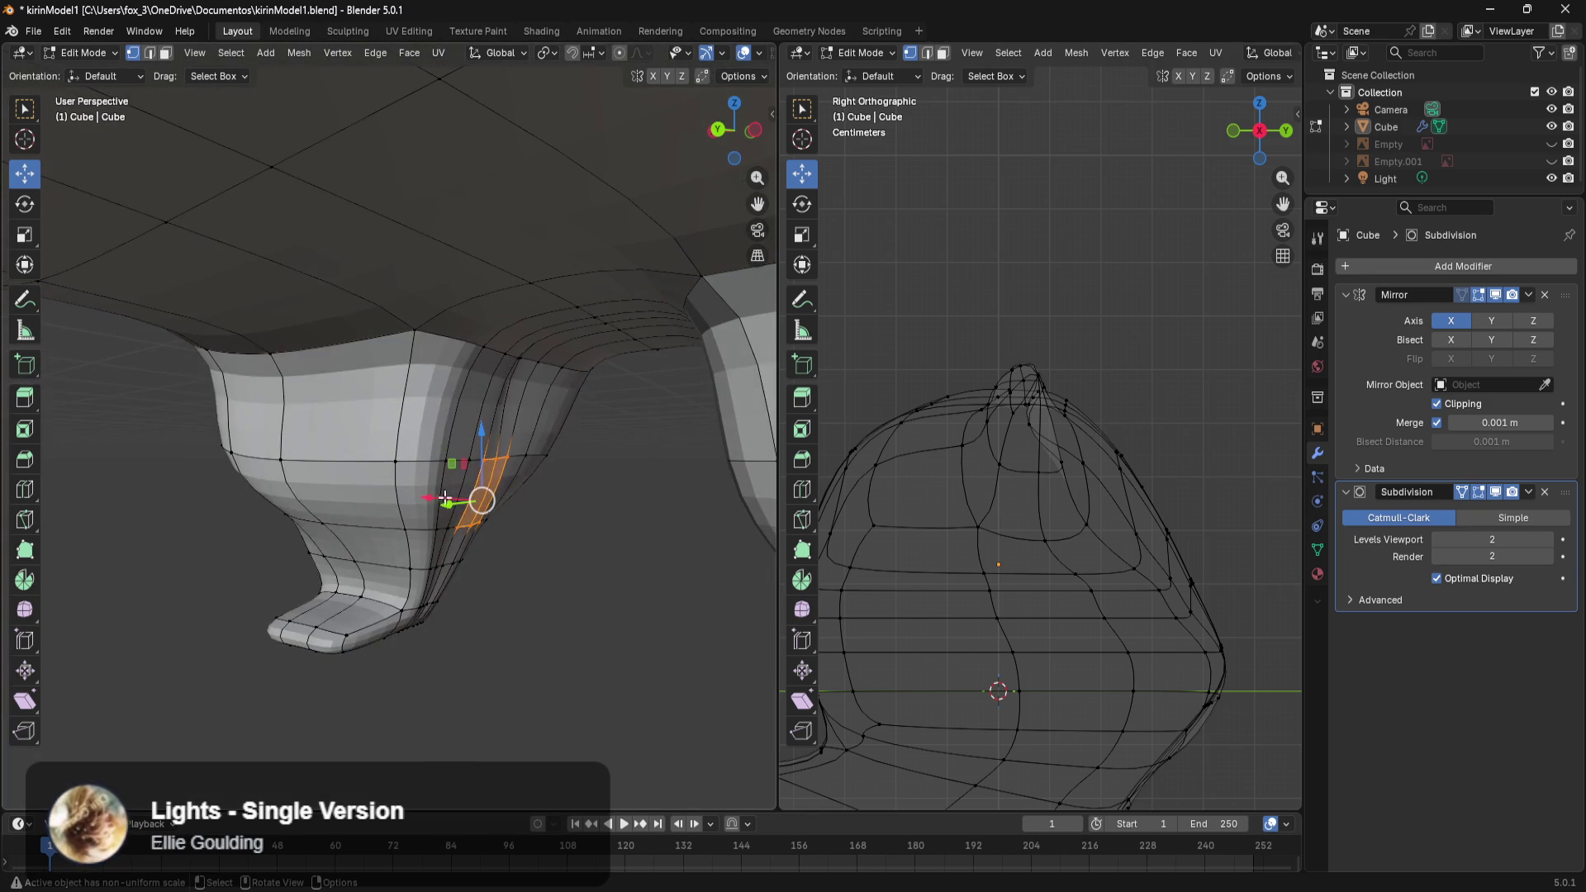
drag(432, 500, 436, 499)
Move a lower-leg vertex along X to smooth the leg.
scroll(447, 529, up, 1)
scroll(446, 528, up, 1)
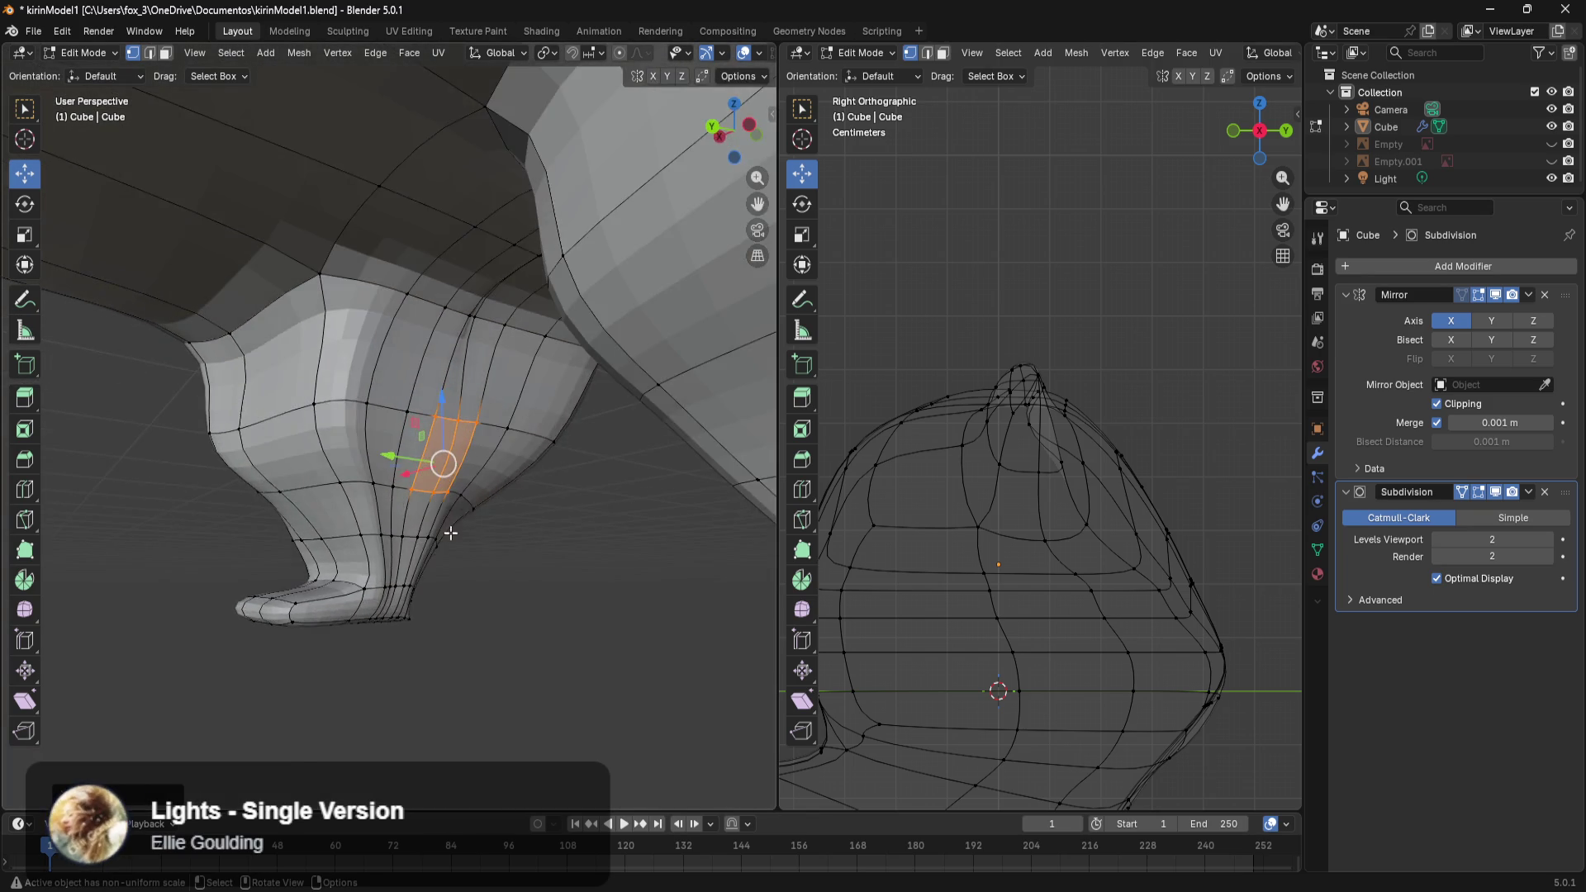
scroll(446, 533, up, 1)
click(409, 625)
scroll(409, 625, up, 2)
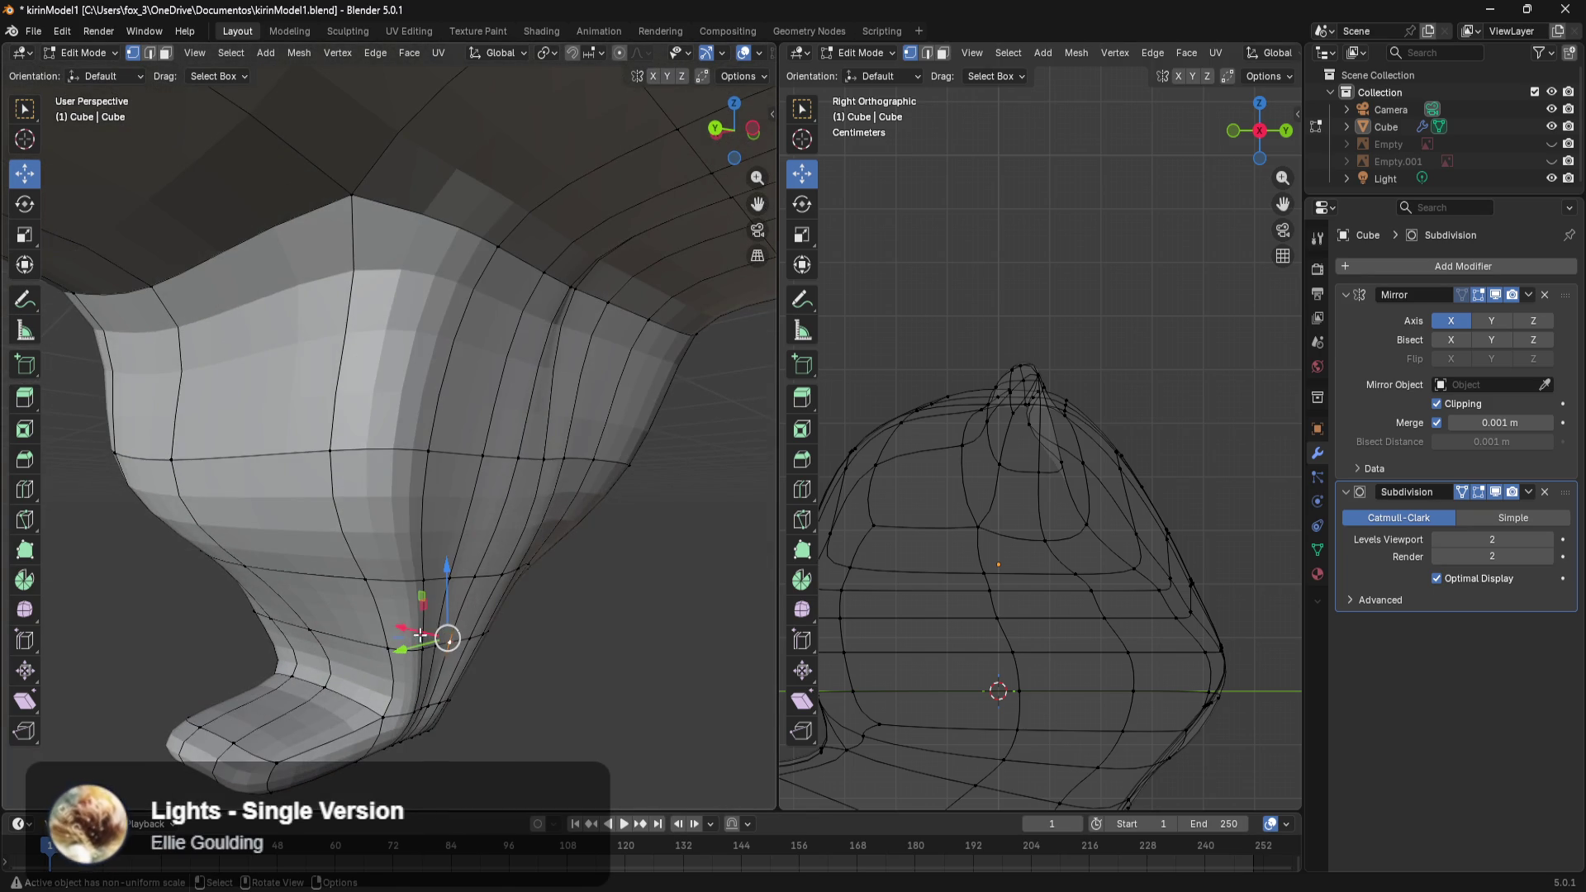
drag(425, 635, 405, 625)
click(453, 637)
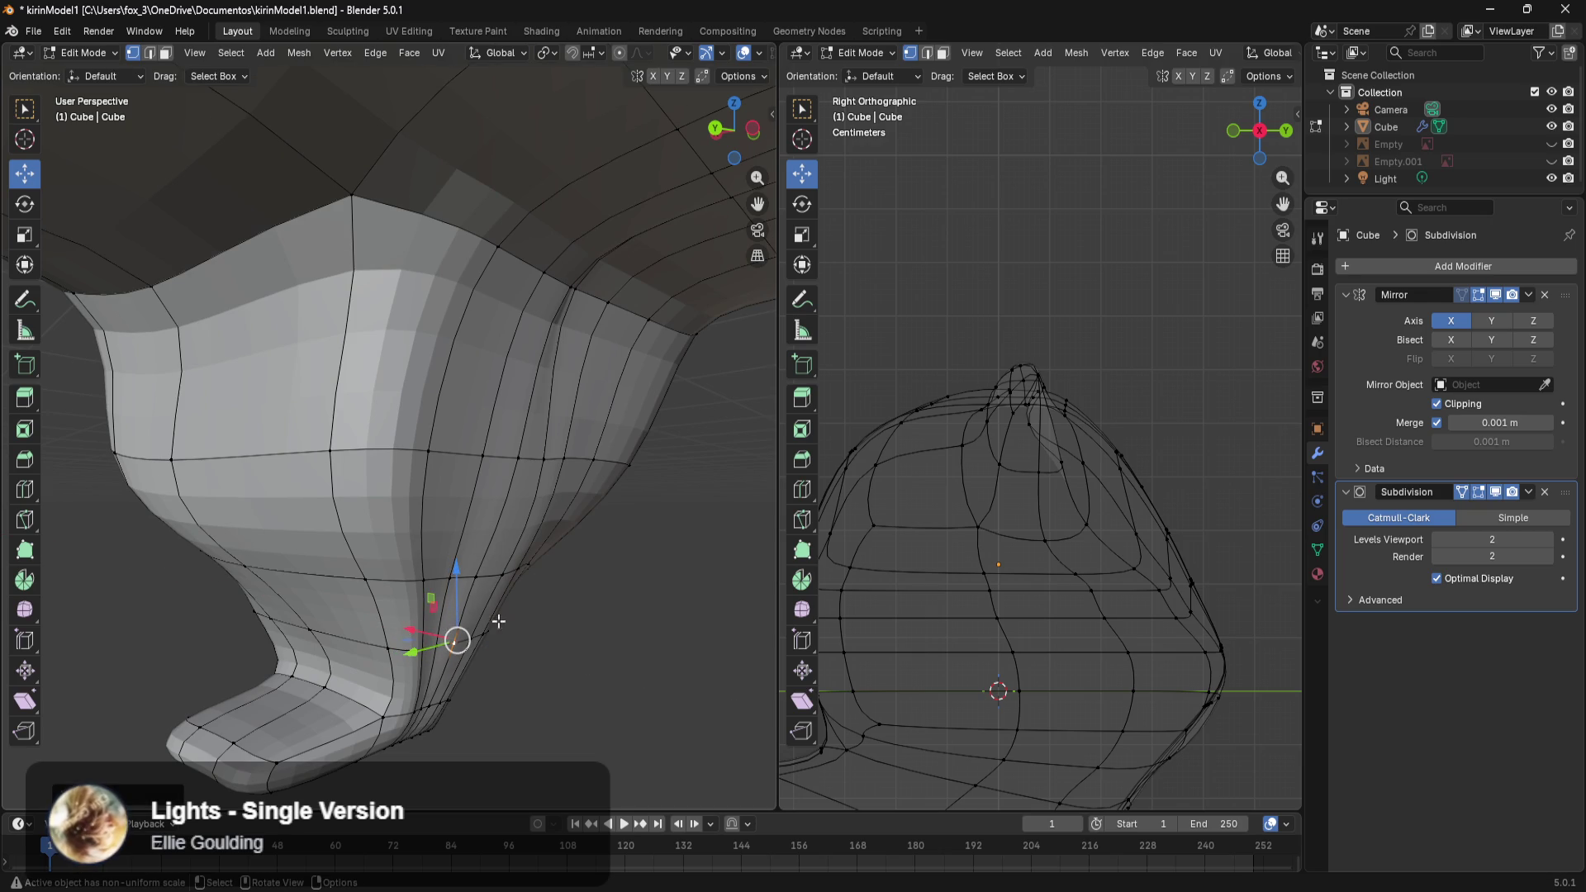
Select the vertices around the hoof and raise them along Z.
scroll(454, 637, up, 3)
mouse_move(453, 637)
middle_down()
mouse_move(455, 592)
mouse_move(510, 595)
middle_up()
mouse_move(400, 666)
middle_down()
mouse_move(403, 636)
mouse_move(403, 671)
middle_up()
drag(402, 672, 288, 701)
middle_drag(290, 701, 441, 714)
drag(304, 716, 379, 627)
key(z)
Slide the hoof's bottom edge loop along X.
middle_drag(489, 657, 436, 672)
alt+click(351, 713)
drag(413, 713, 408, 715)
mouse_move(479, 684)
middle_down()
mouse_move(273, 643)
mouse_move(622, 718)
middle_up()
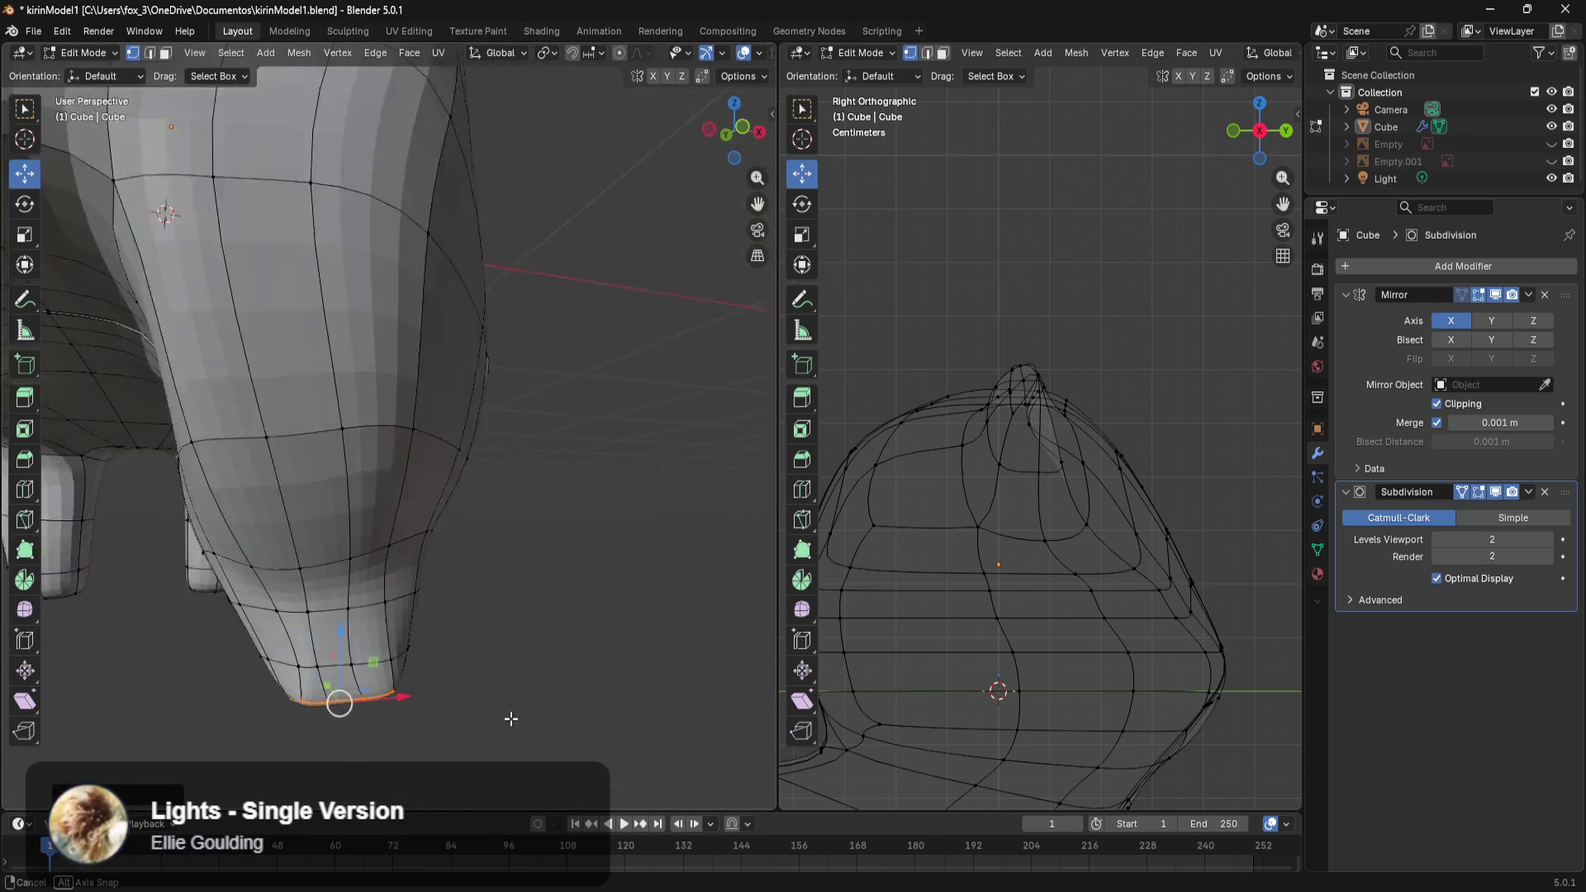
Move a short leg edge along Y and pull a lower-ring vertex inward along X.
middle_drag(498, 754, 355, 650)
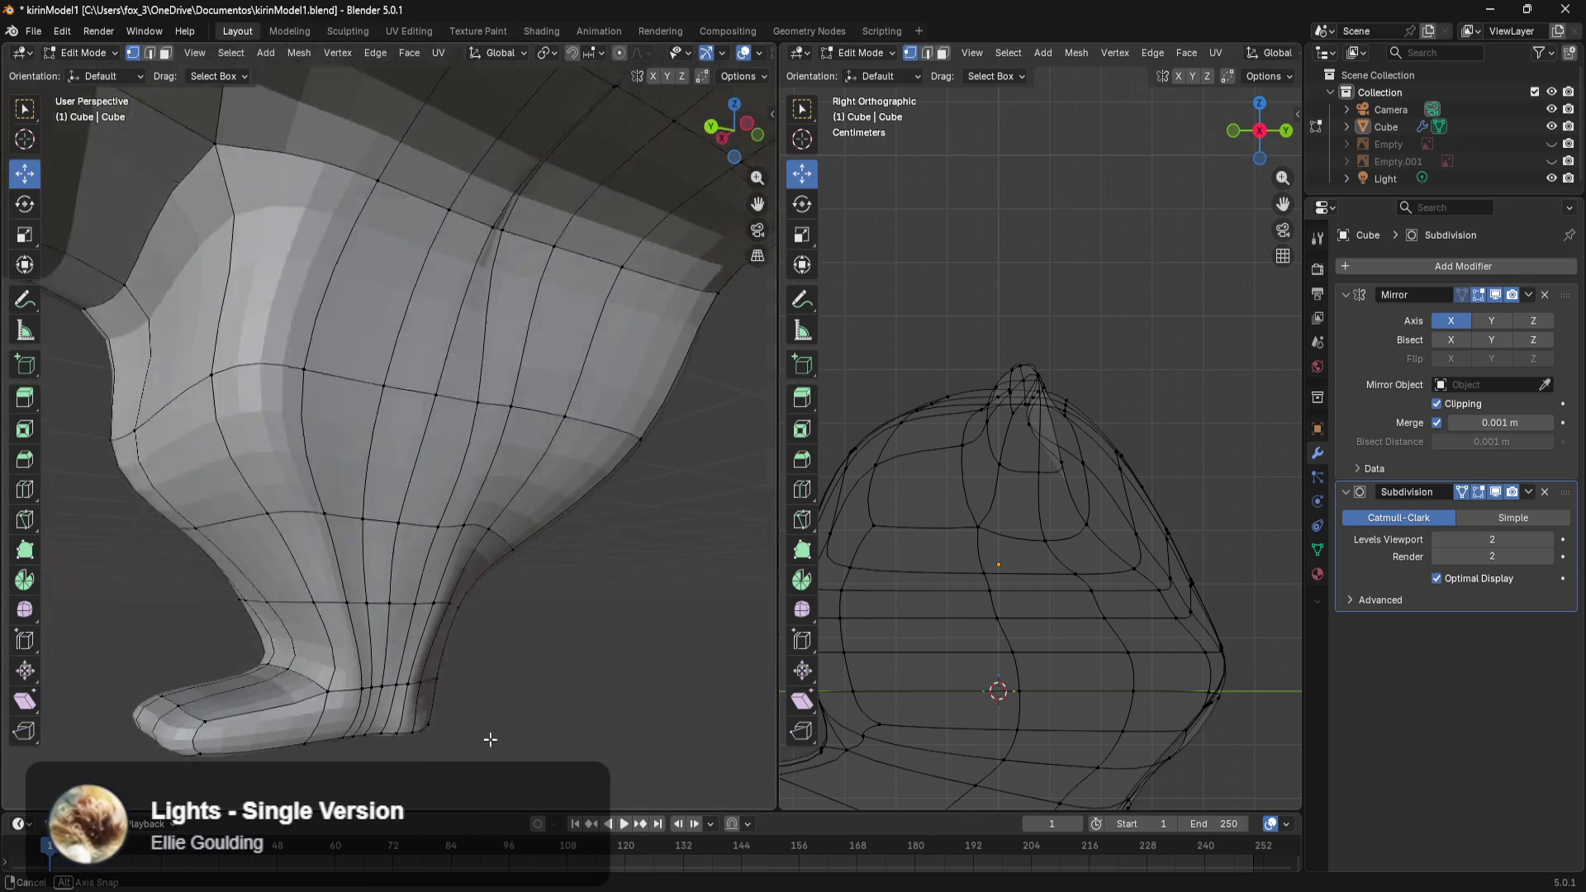
click(361, 586)
shift+click(366, 649)
drag(288, 626, 366, 644)
middle_drag(516, 664, 460, 672)
scroll(400, 652, up, 3)
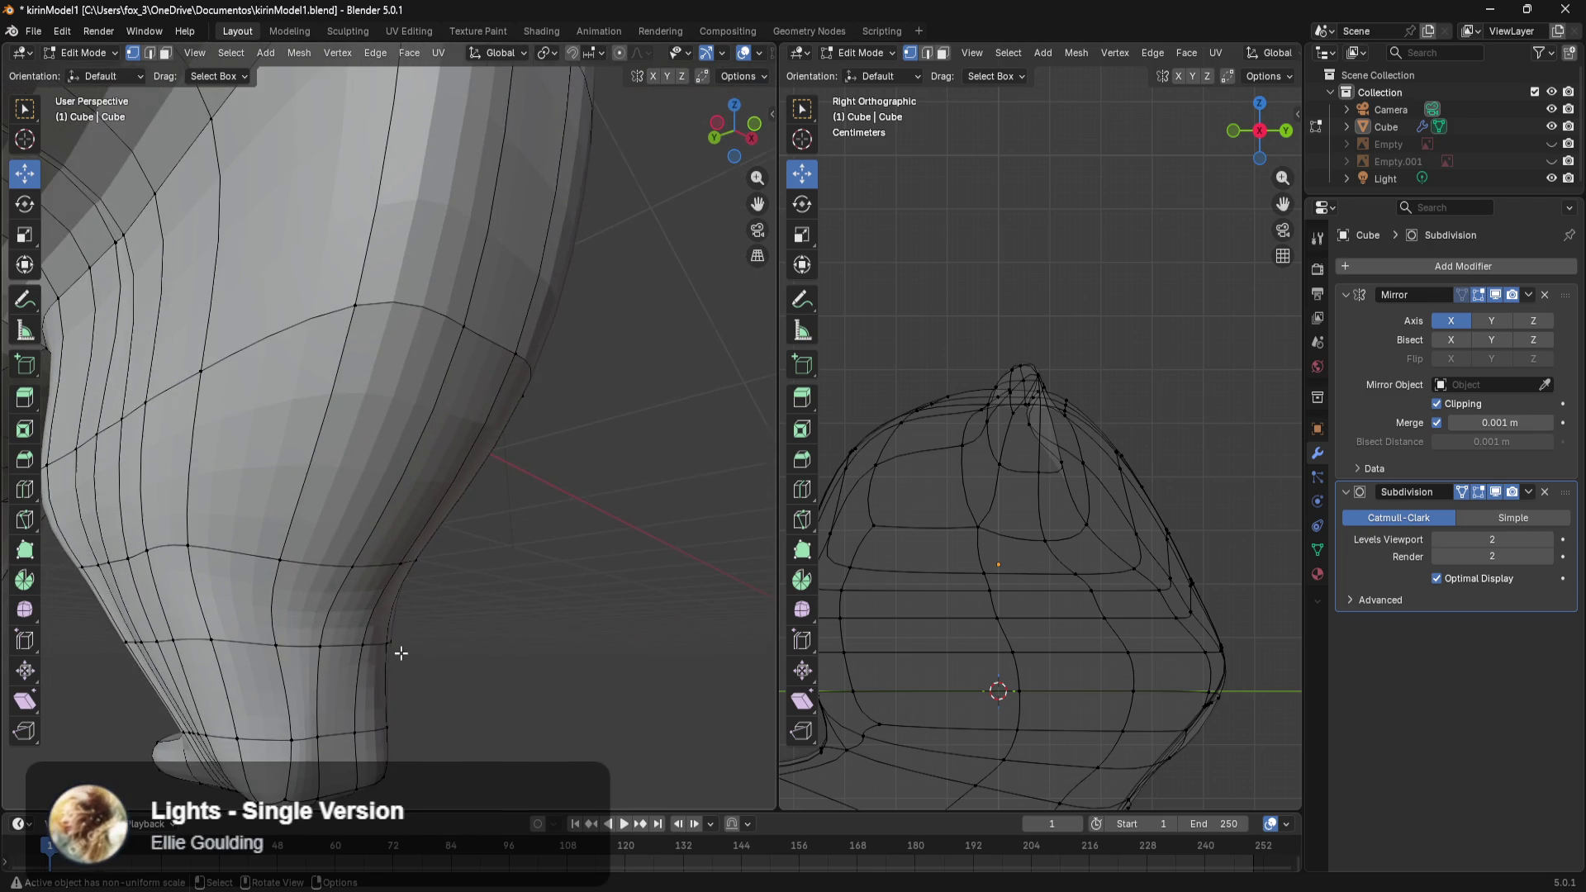
scroll(526, 614, down, 2)
click(374, 615)
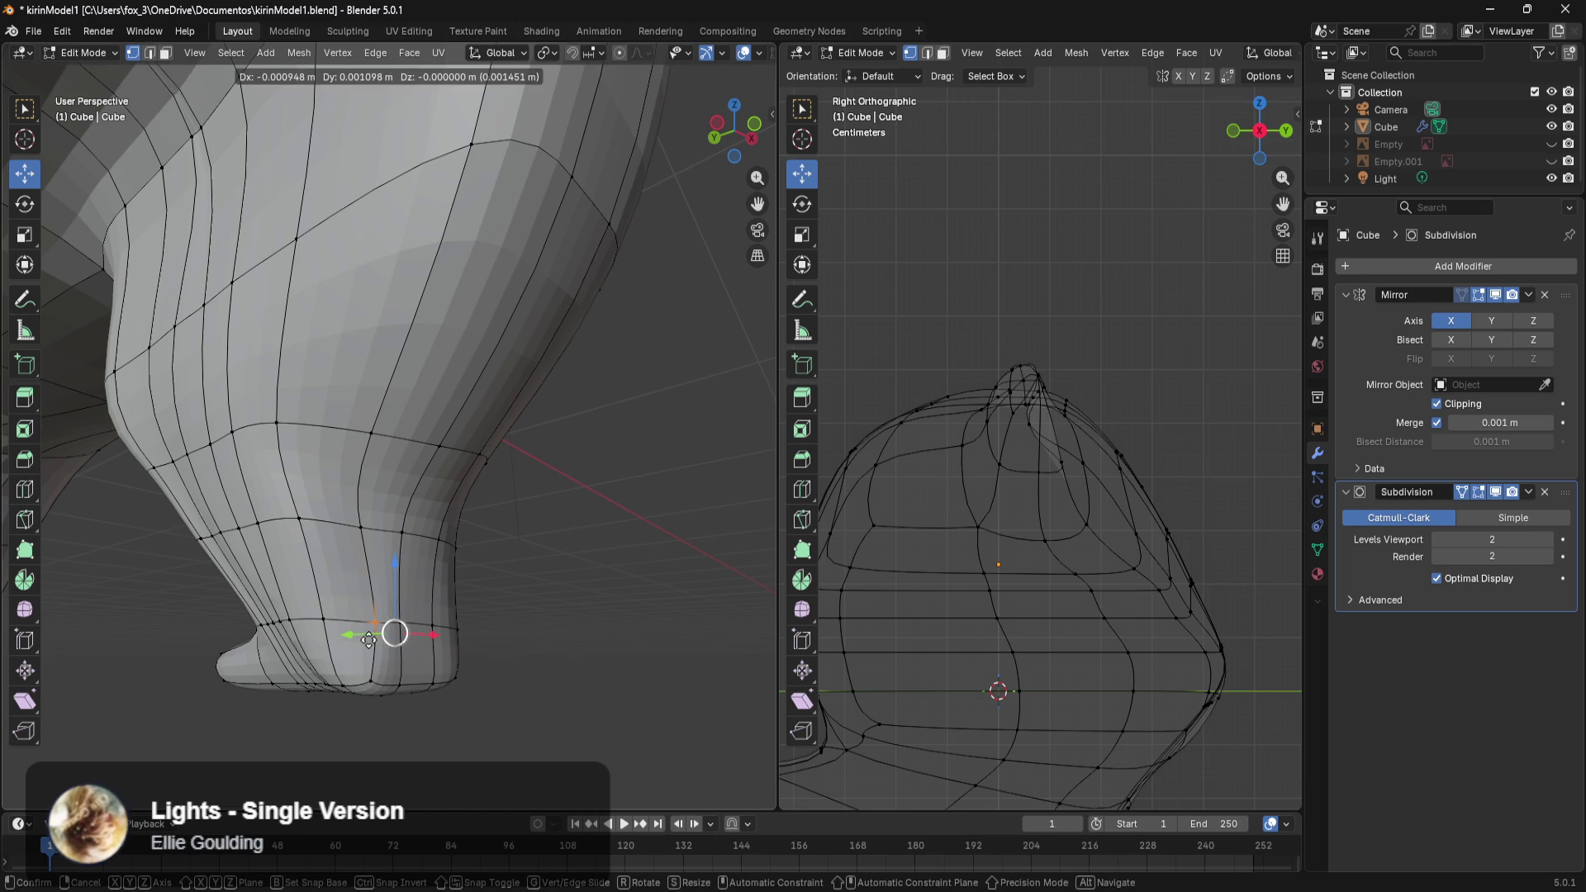
drag(431, 634, 399, 632)
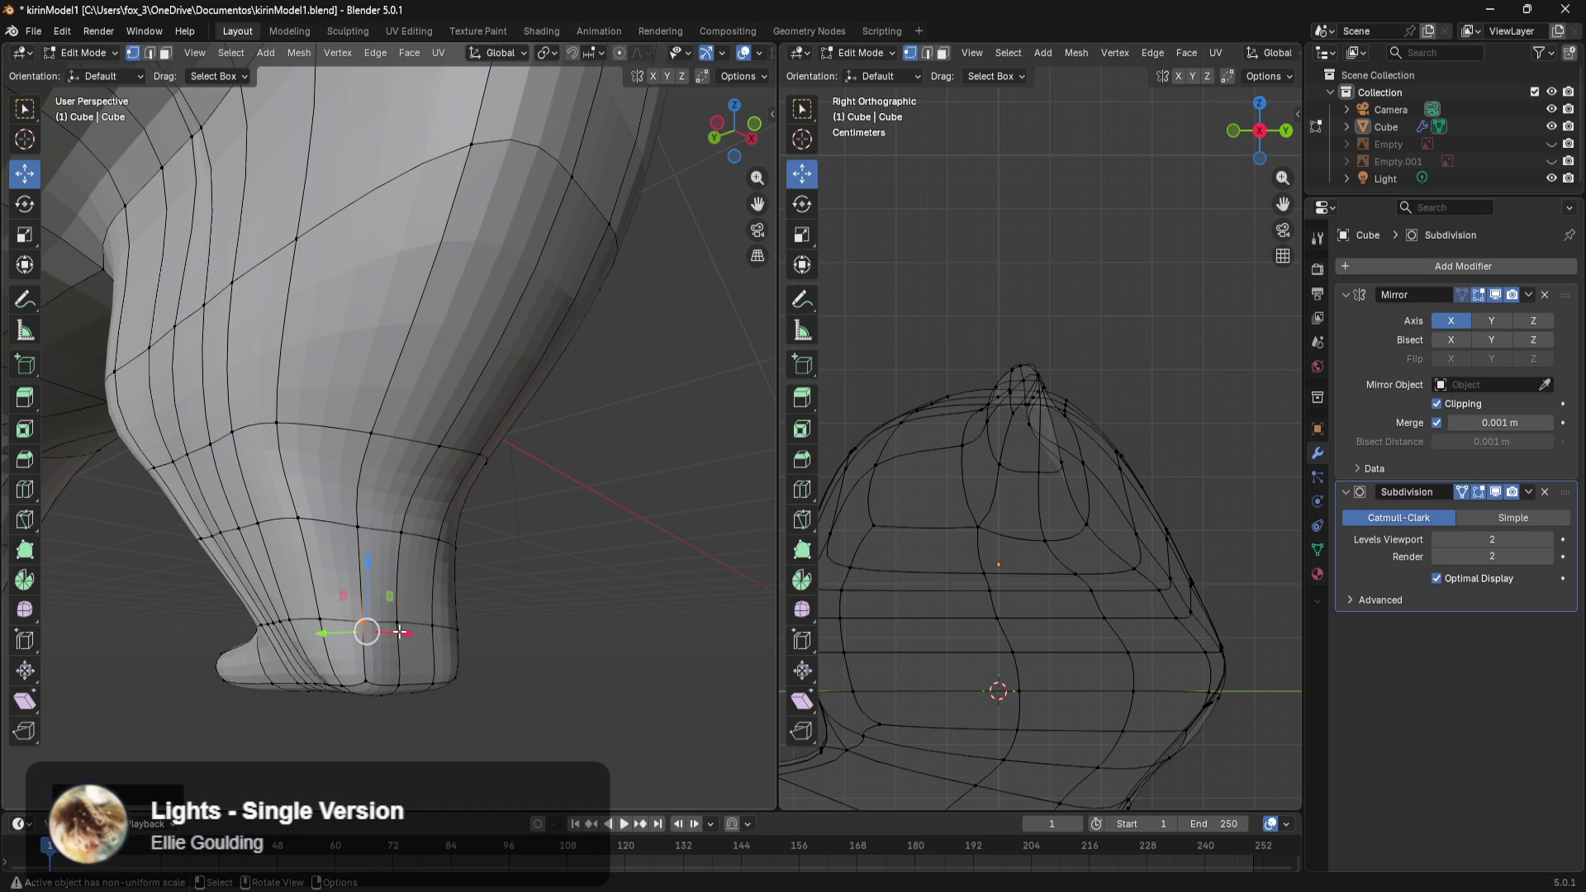
Box-select the foot vertices and move them along Y.
mouse_move(544, 646)
middle_down()
mouse_move(352, 645)
mouse_move(361, 583)
middle_up()
key(b)
drag(288, 675, 288, 675)
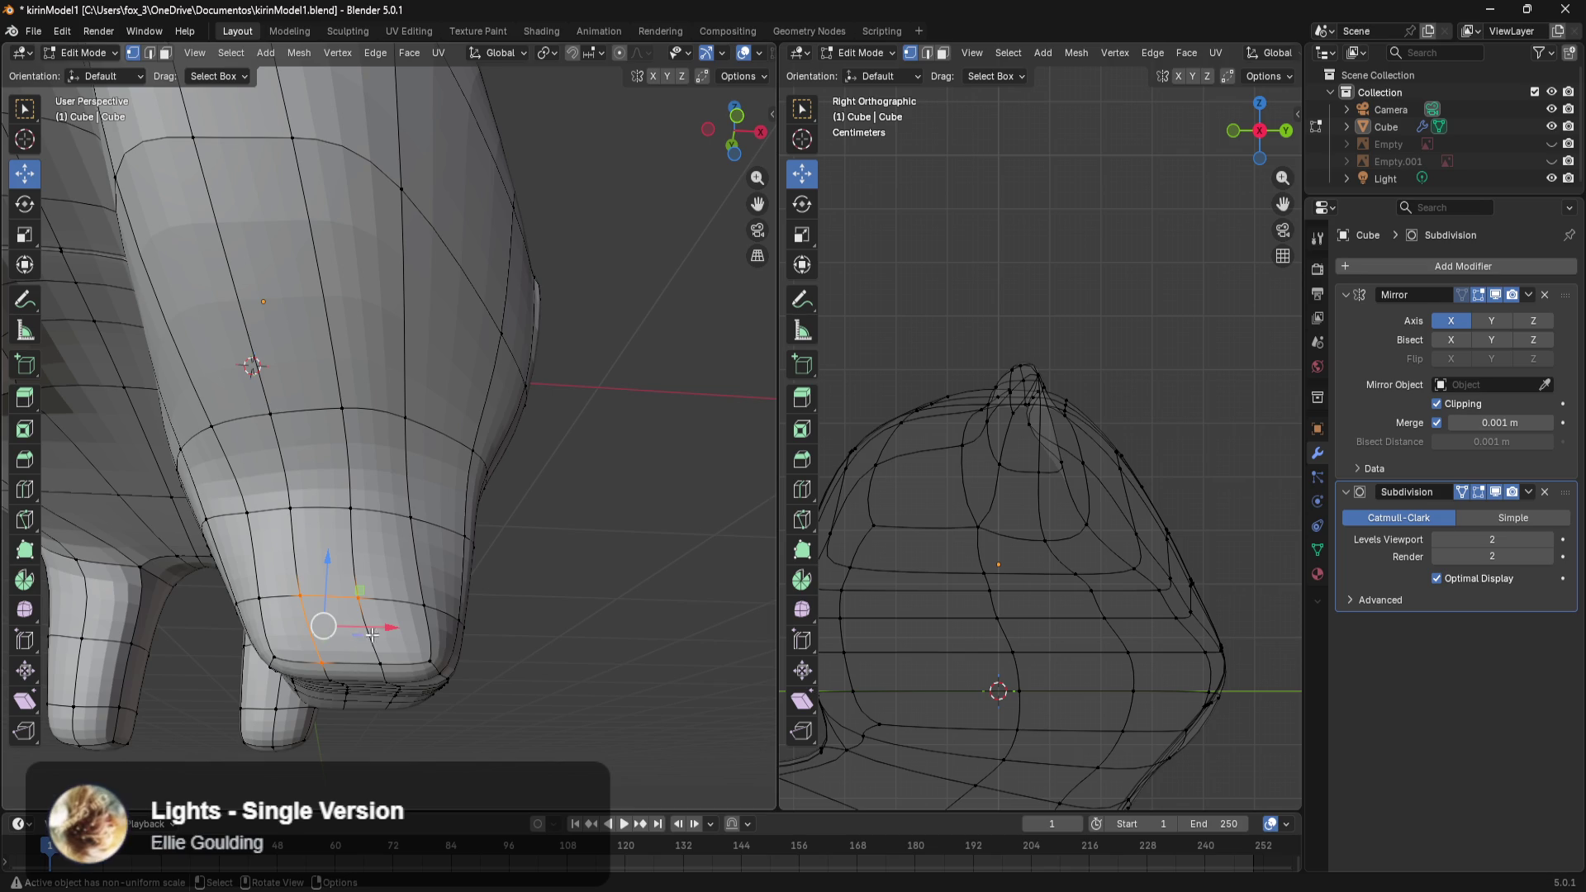
middle_drag(388, 625, 279, 707)
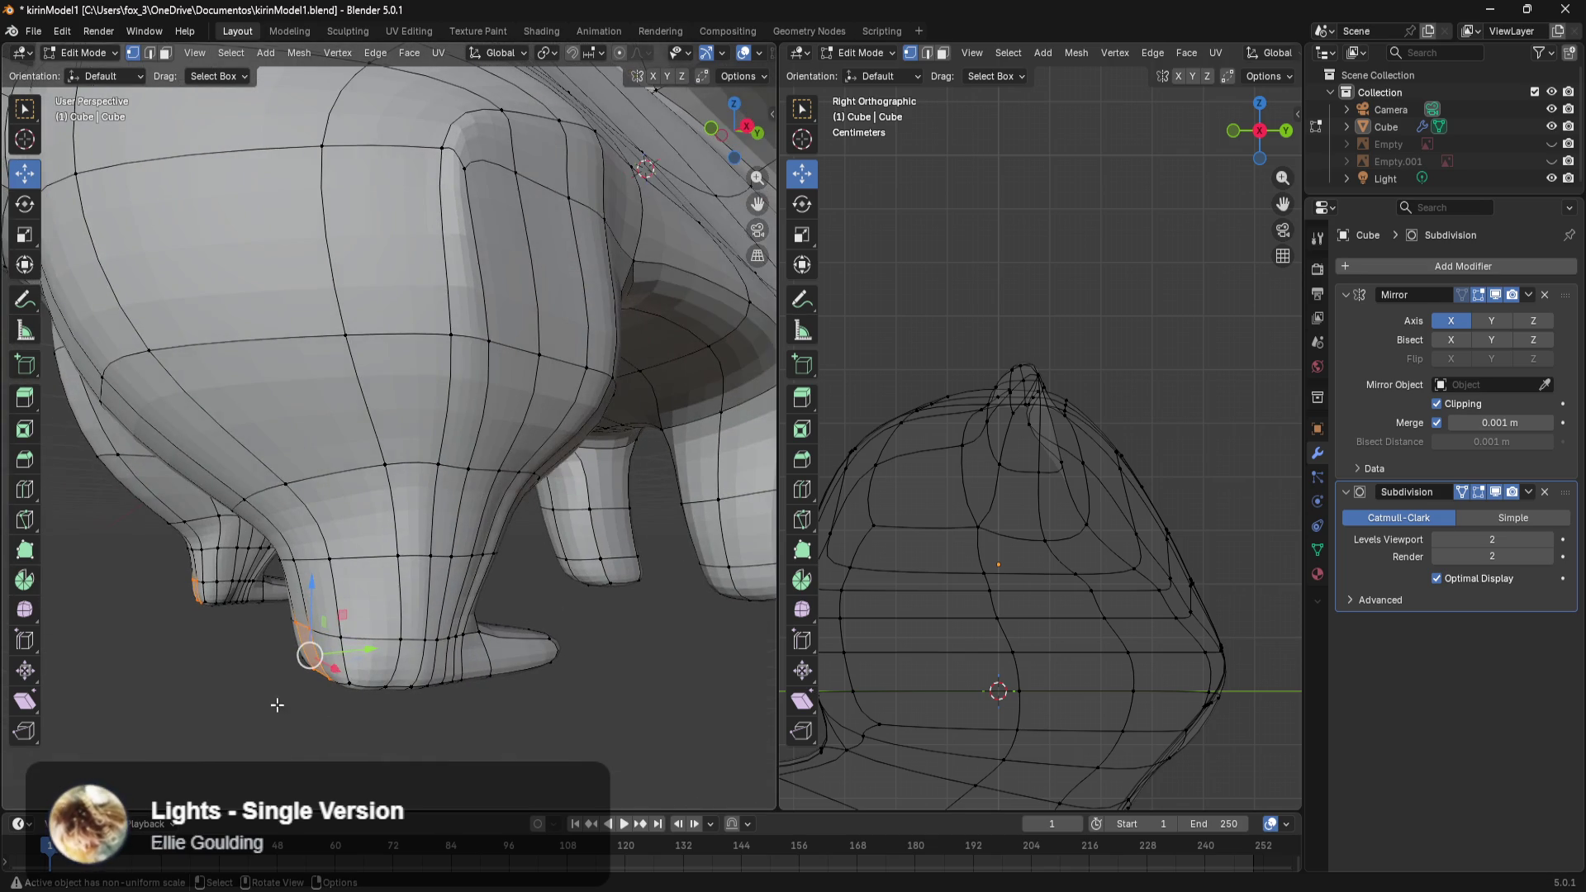
drag(367, 650, 339, 657)
middle_drag(347, 655, 504, 637)
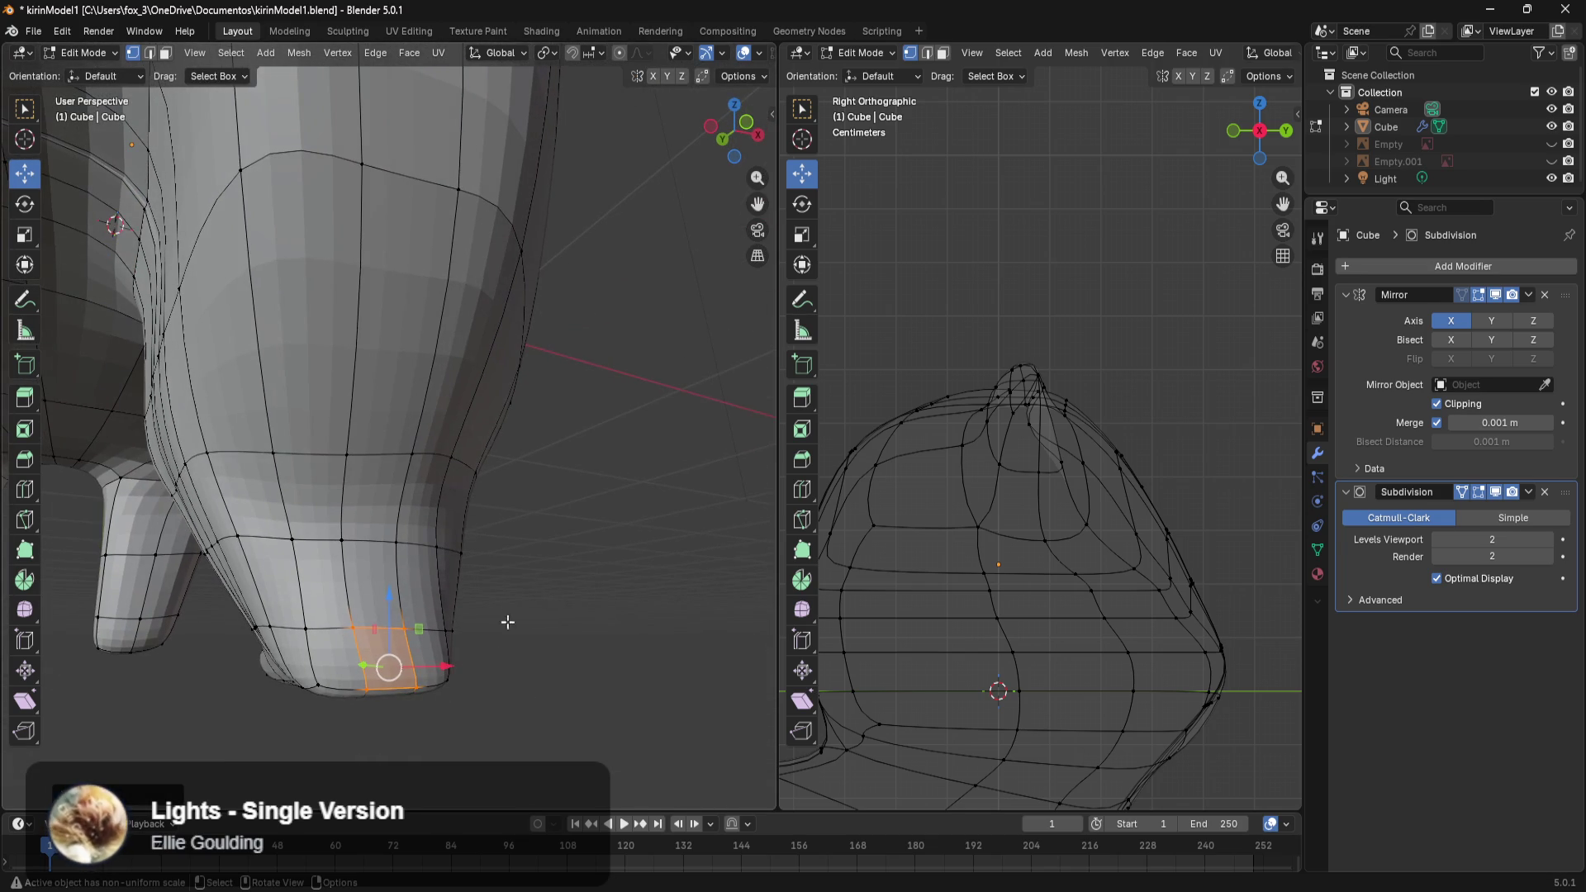
Push a leg edge loop along Y, then view the leg from the front in see-through wireframe.
mouse_move(561, 560)
middle_down()
mouse_move(423, 651)
mouse_move(452, 555)
middle_up()
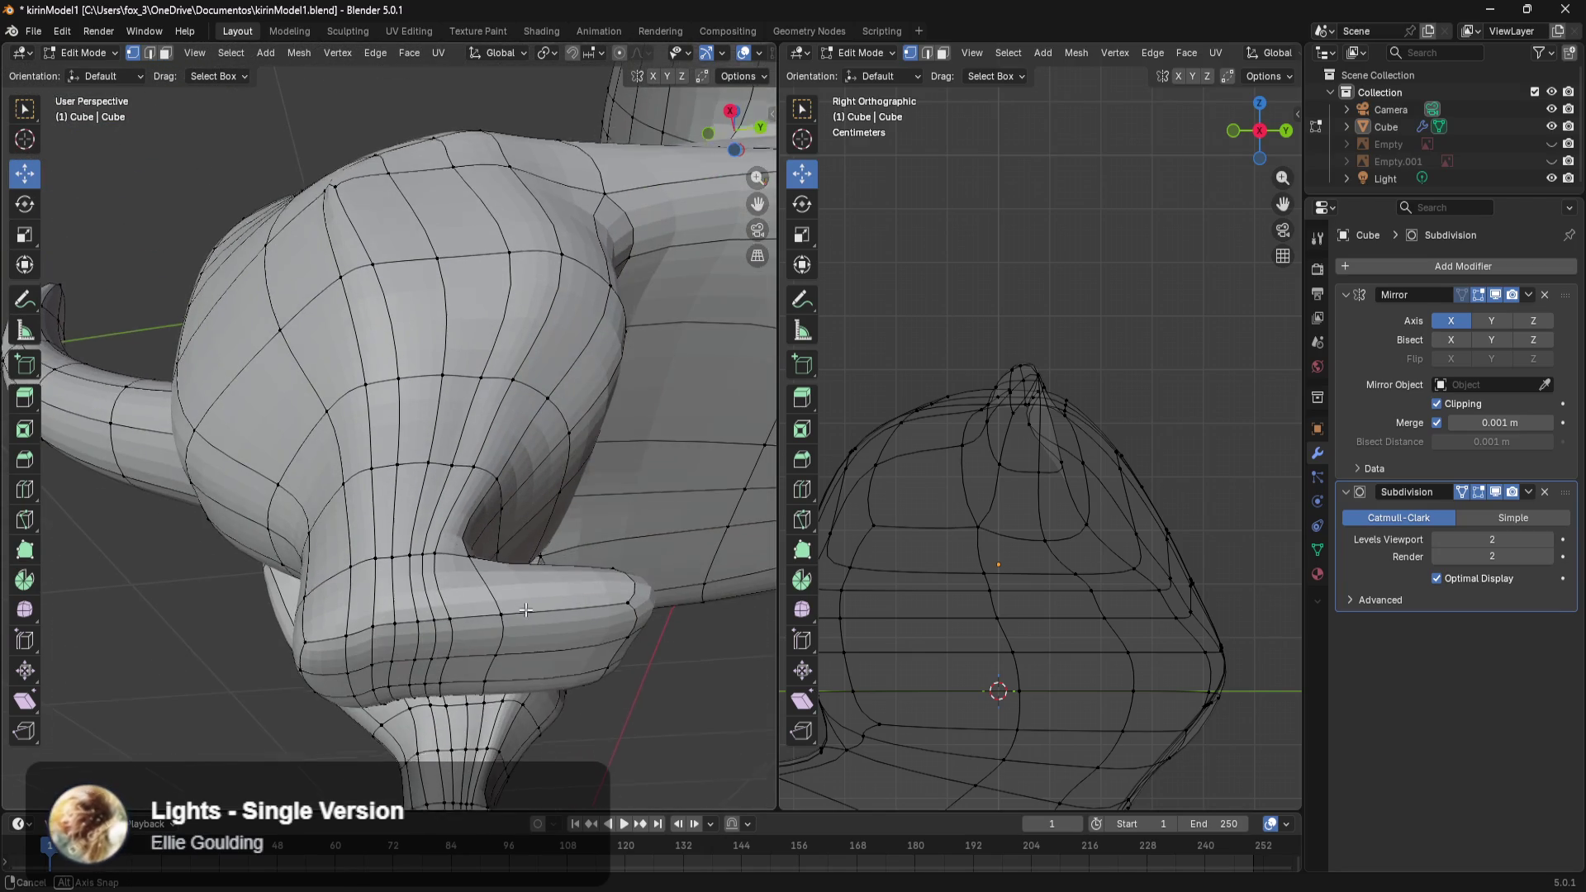
middle_drag(525, 607, 388, 674)
key(b)
drag(383, 564, 385, 565)
middle_drag(496, 549, 504, 549)
mouse_move(565, 558)
mouse_down()
mouse_move(582, 573)
mouse_move(528, 552)
mouse_up()
scroll(529, 555, up, 5)
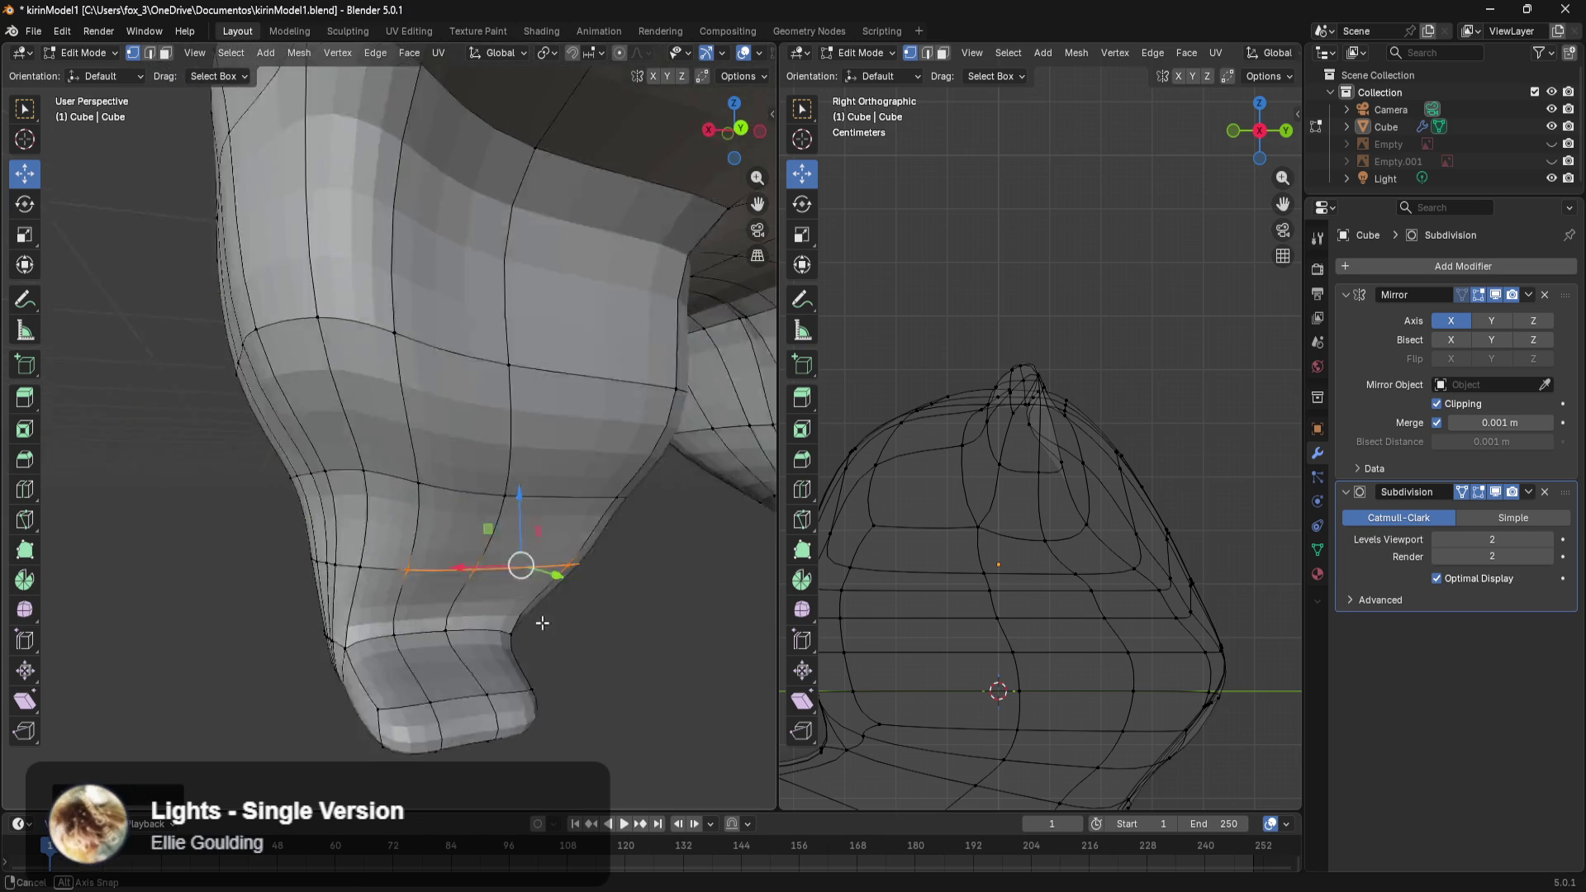
mouse_move(500, 567)
middle_down()
mouse_move(620, 628)
mouse_move(551, 610)
middle_up()
key(shift+z)
key(KP_1)
Select the face band above the hoof, shift and rotate it slightly, then narrow it along X.
scroll(446, 587, up, 2)
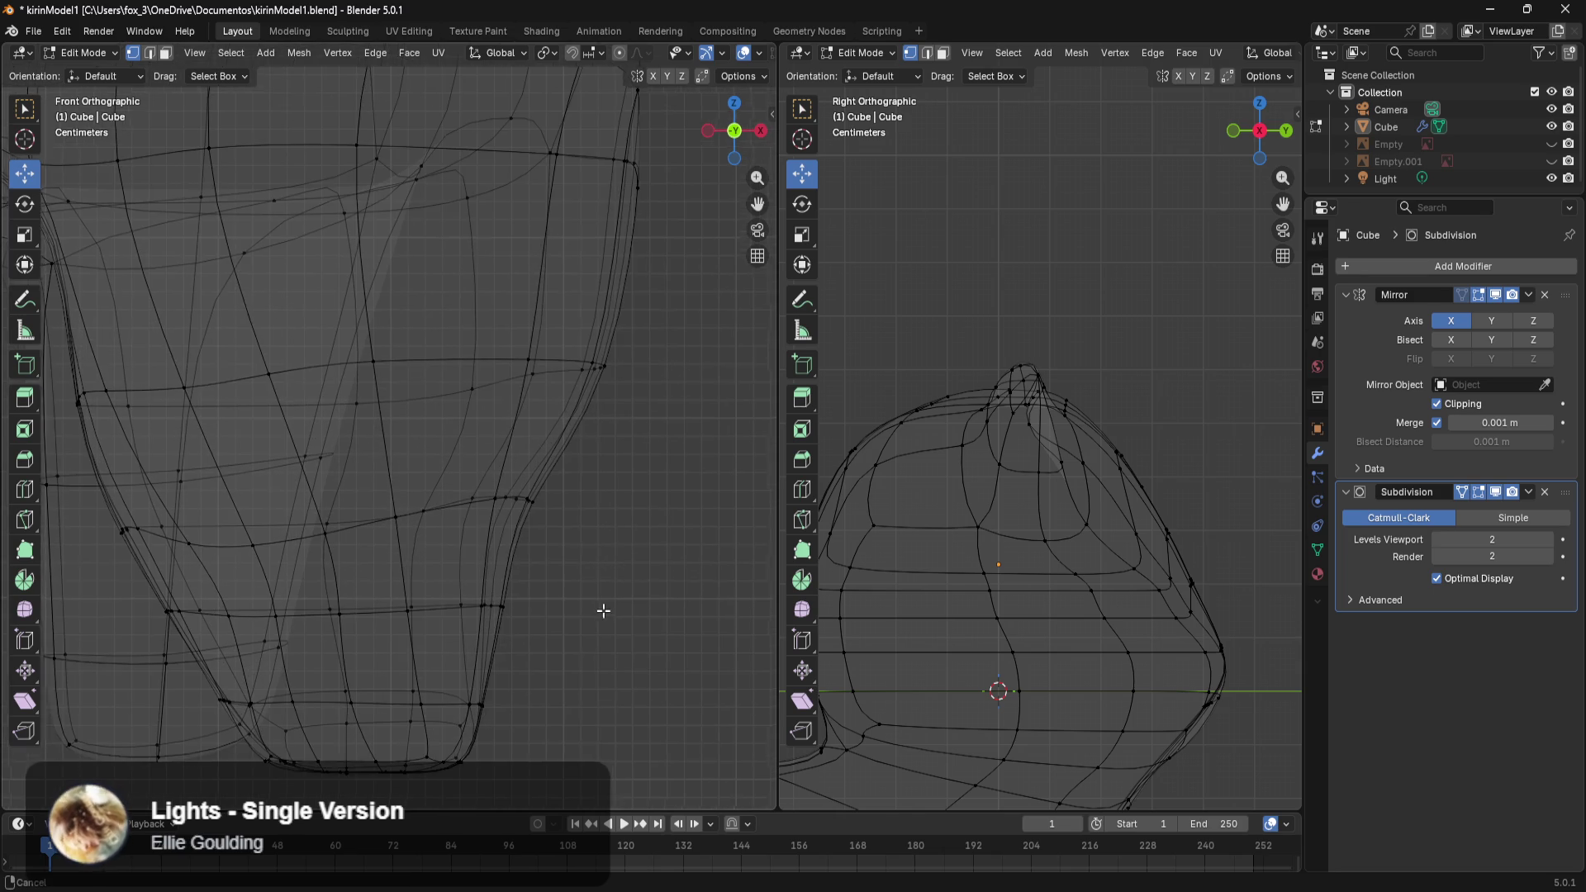
scroll(603, 609, up, 2)
mouse_move(230, 600)
middle_down()
mouse_move(532, 579)
mouse_move(417, 596)
mouse_move(635, 609)
middle_up()
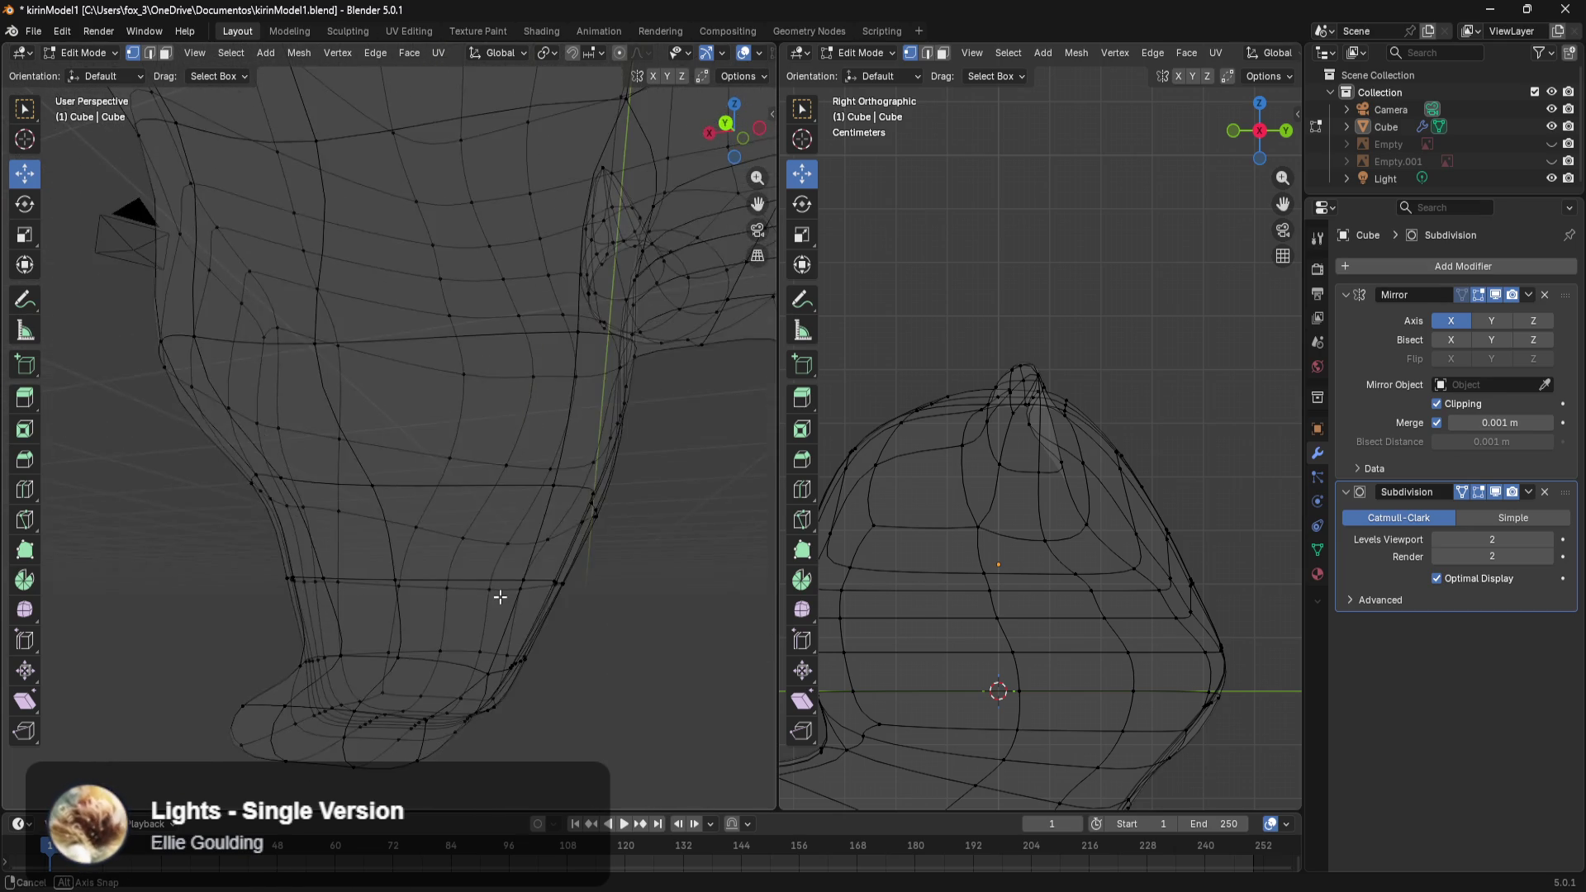
middle_drag(635, 608, 604, 566)
drag(649, 497, 662, 514)
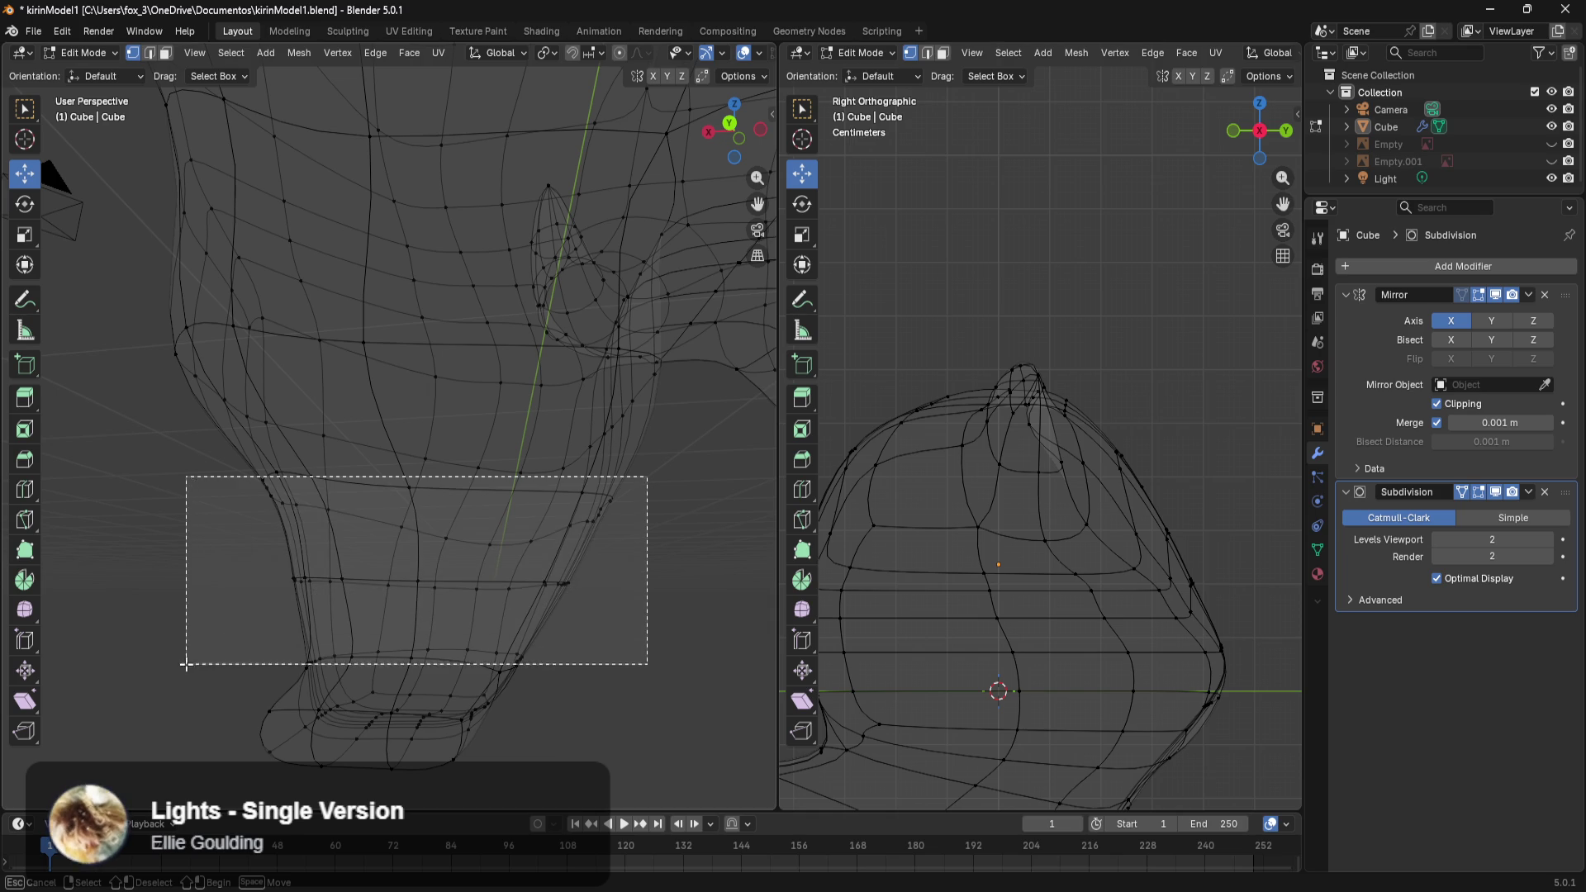
drag(450, 514, 236, 673)
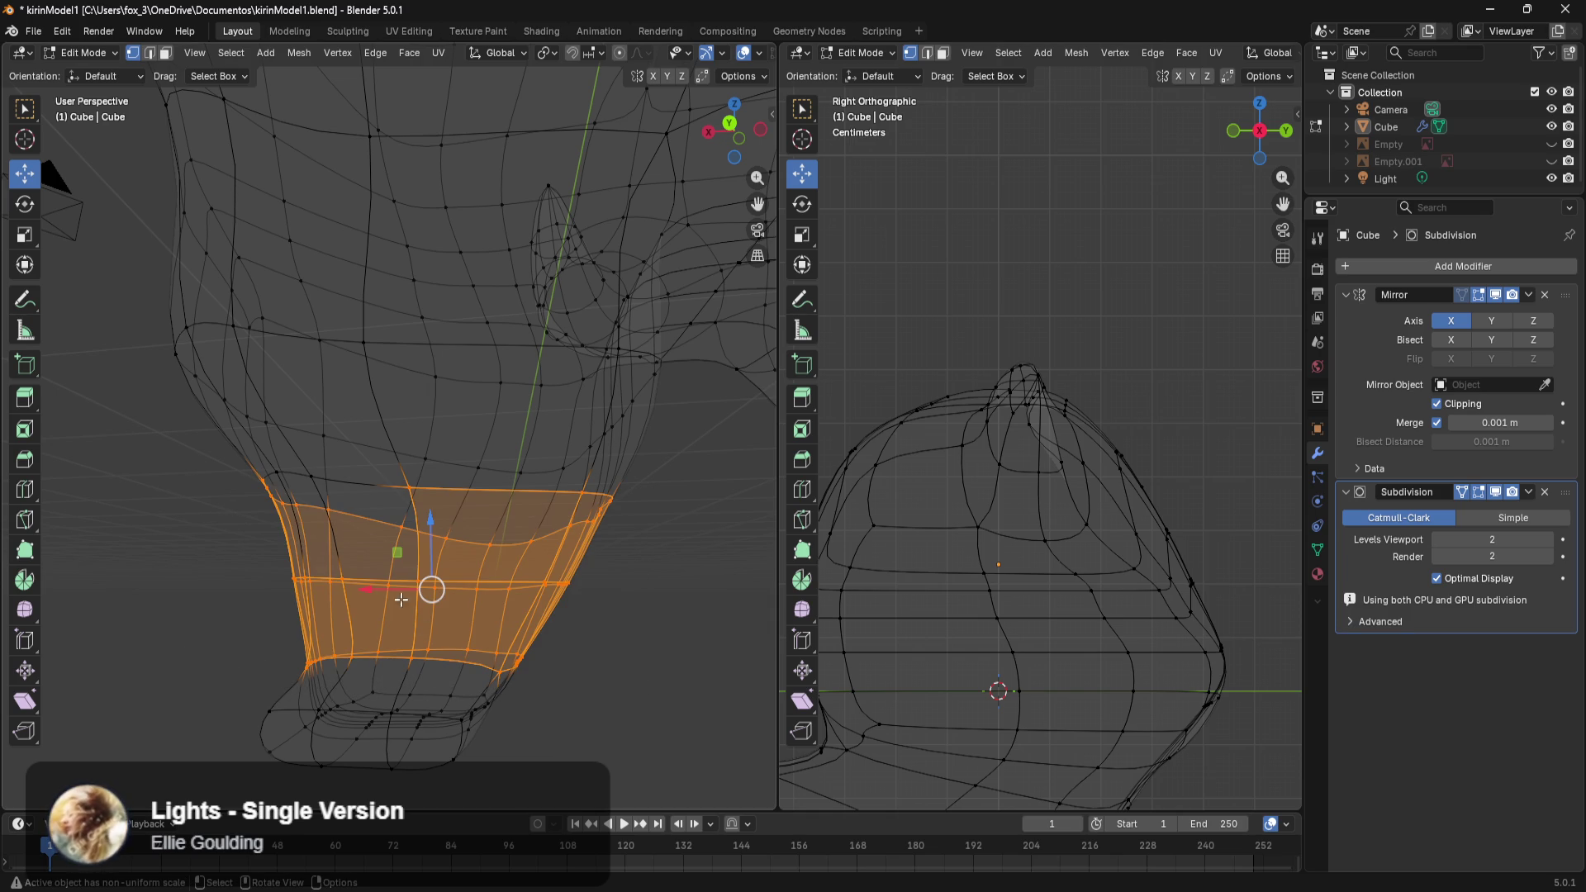
key(b)
drag(347, 475, 203, 536)
key(b)
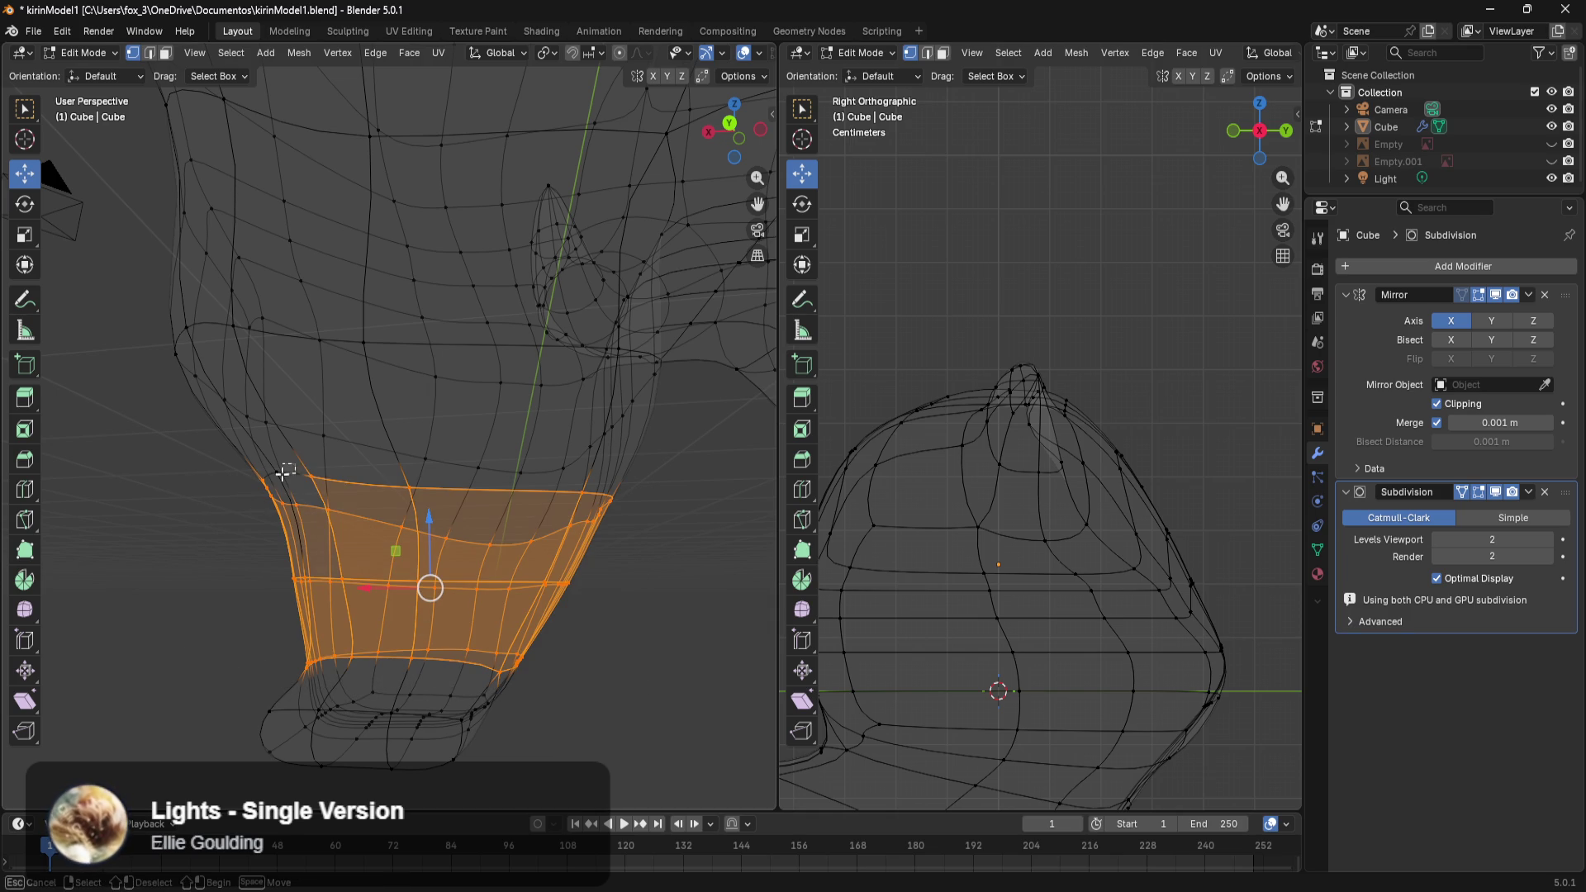
drag(287, 469, 237, 535)
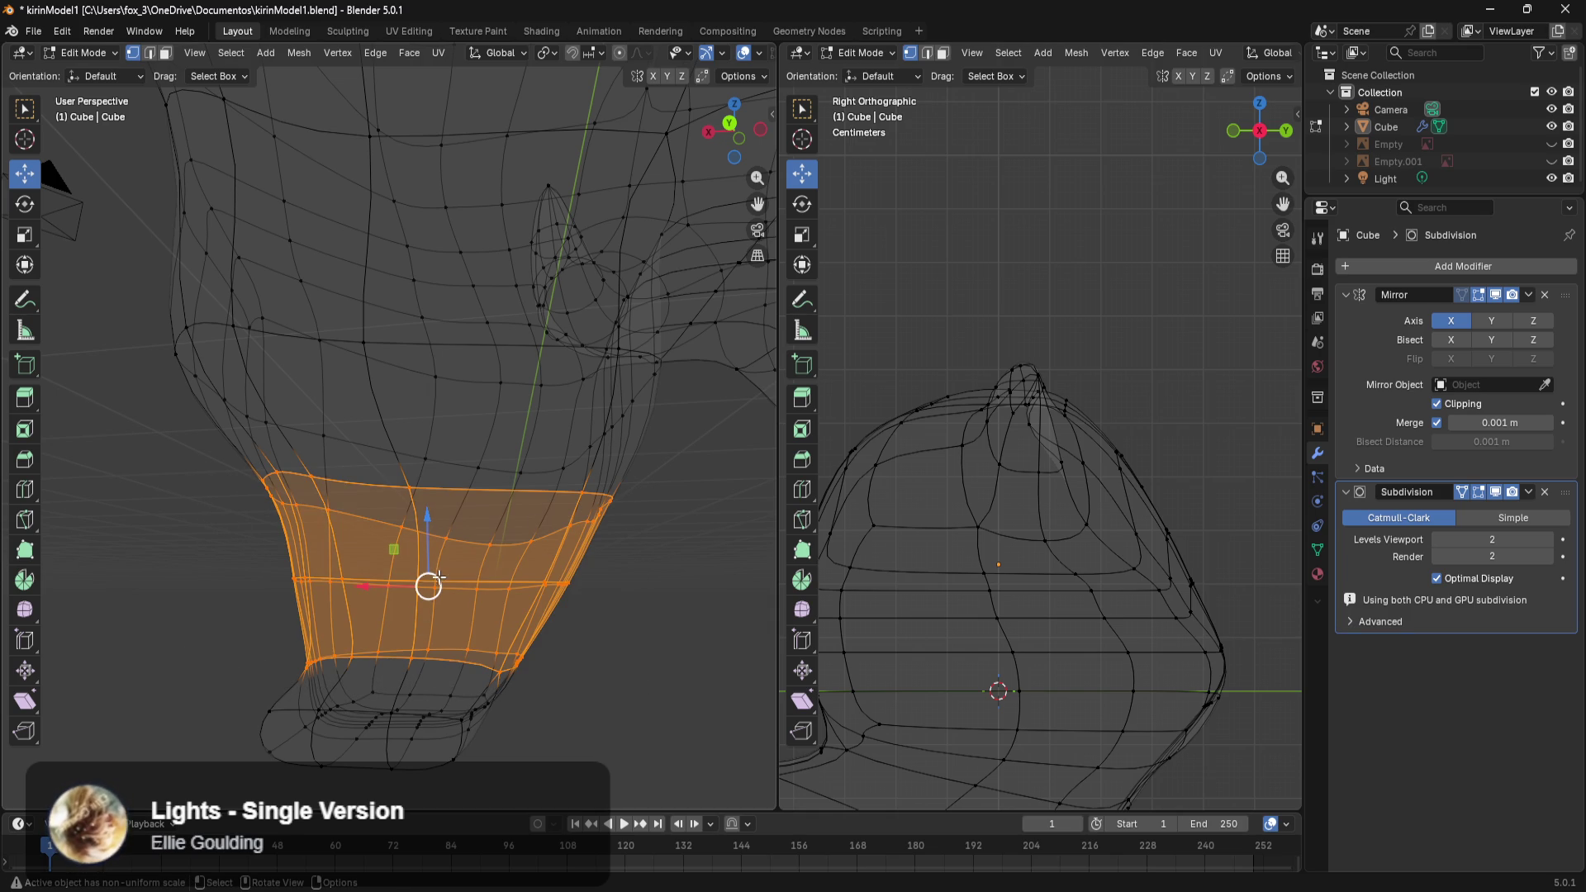
drag(366, 587, 350, 588)
key(r)
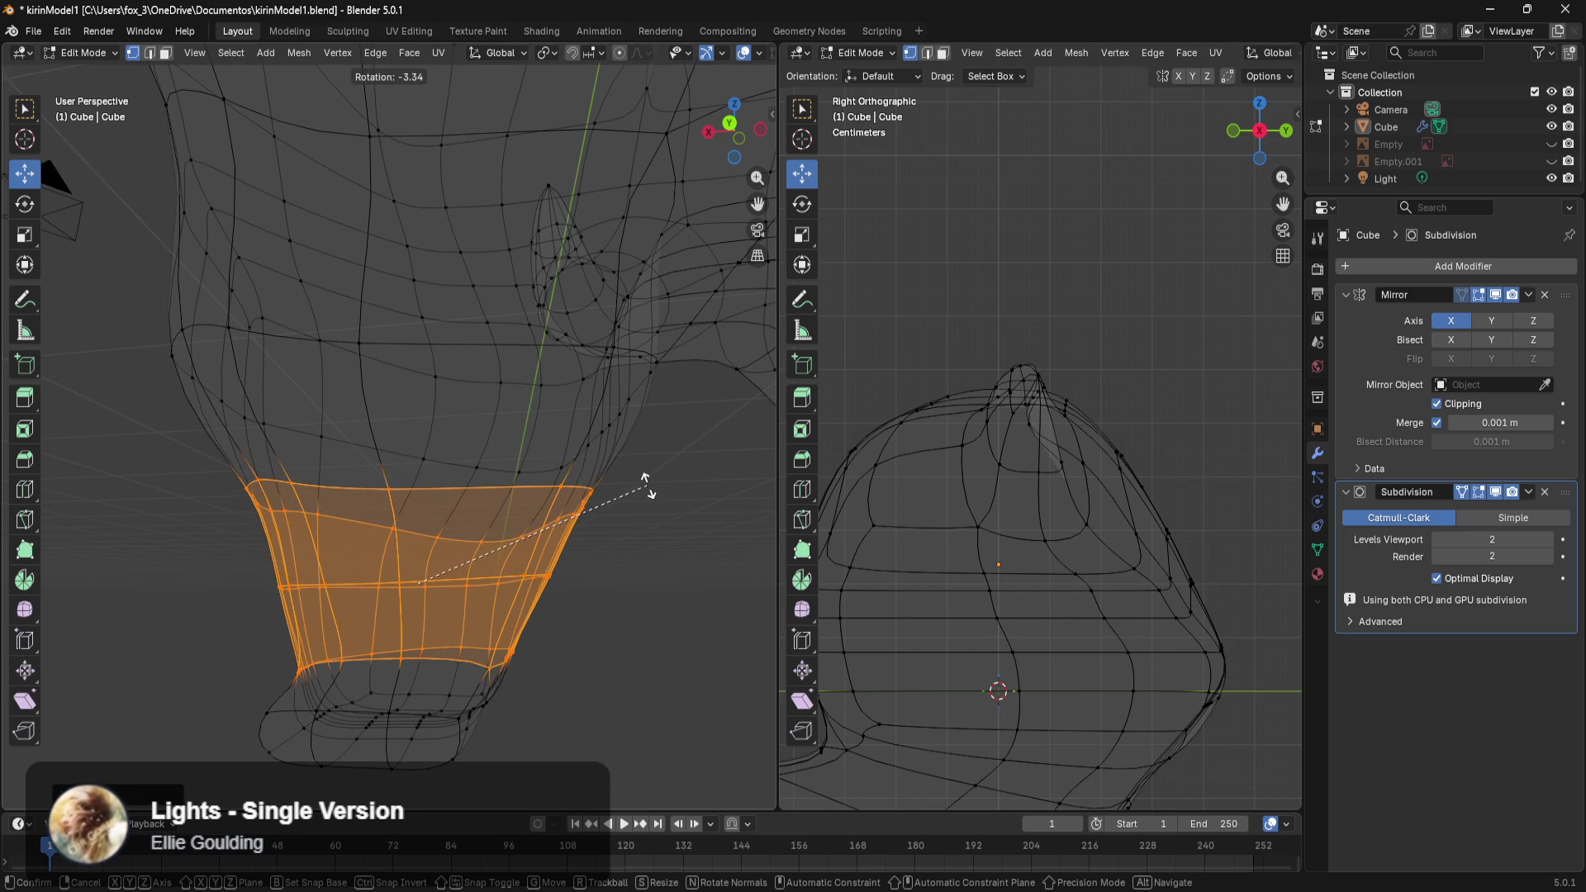
click(647, 492)
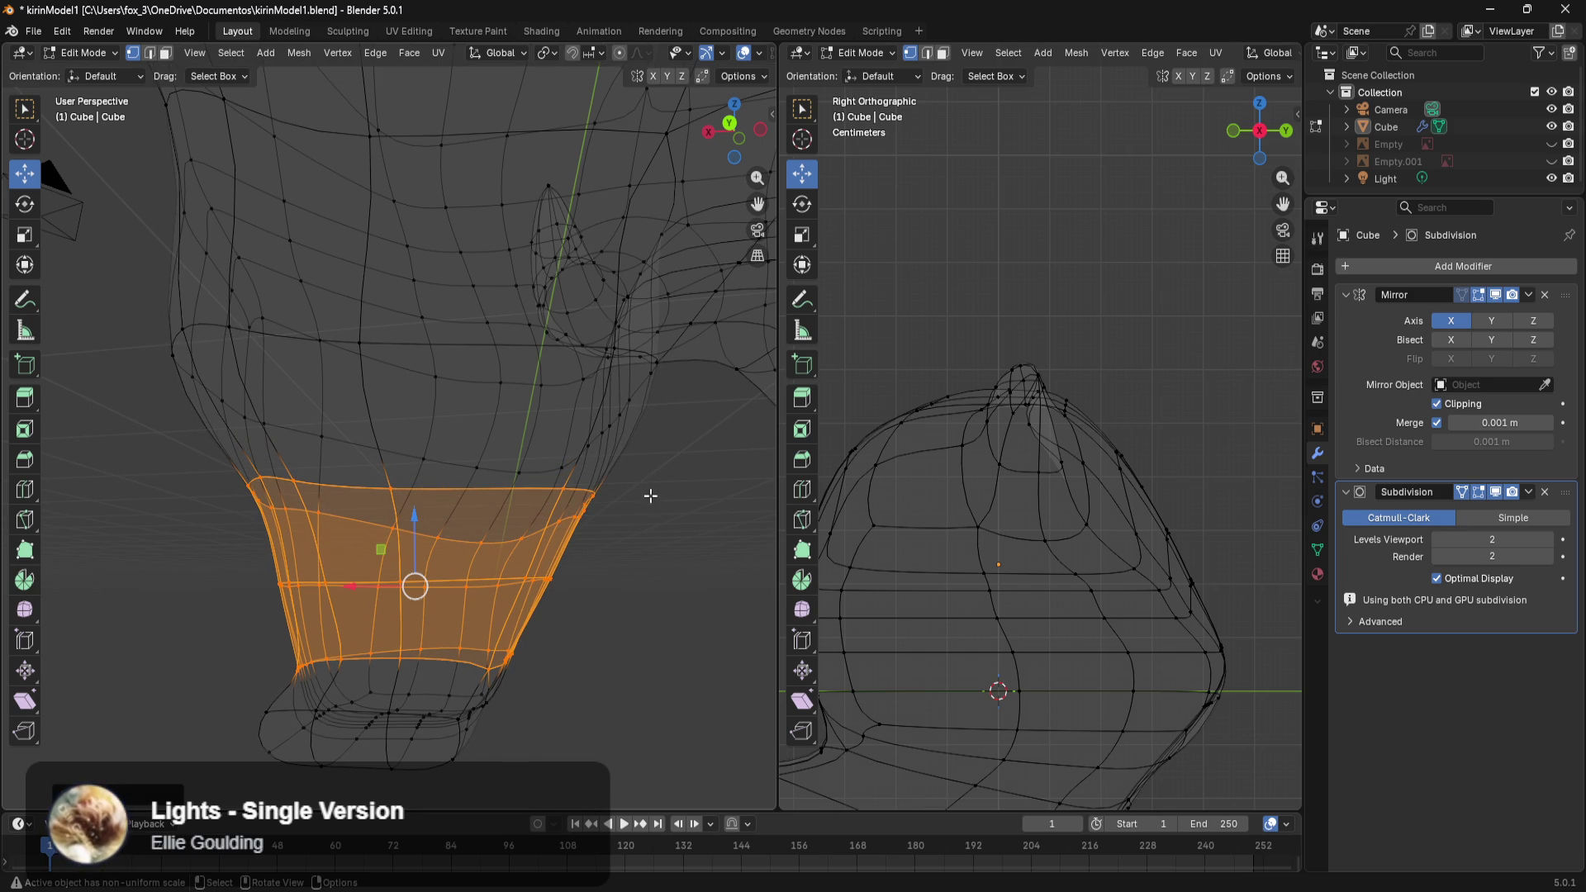
key(s)
key(x)
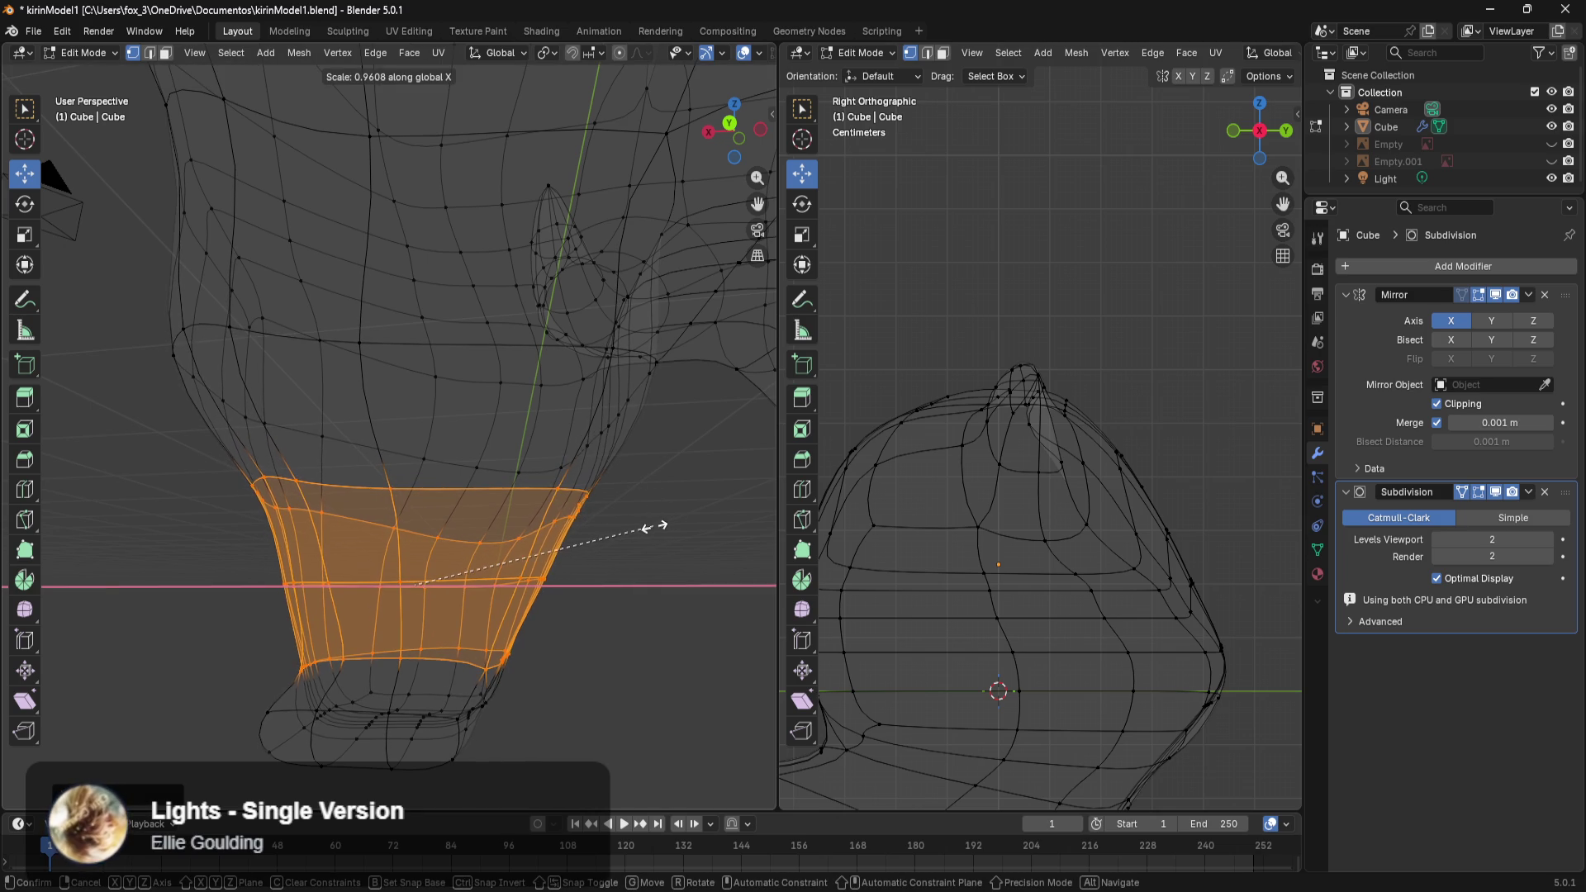
click(559, 529)
Select the hoof, nudge it along X and rotate it slightly.
mouse_move(601, 563)
middle_down()
mouse_move(597, 616)
mouse_move(568, 622)
middle_up()
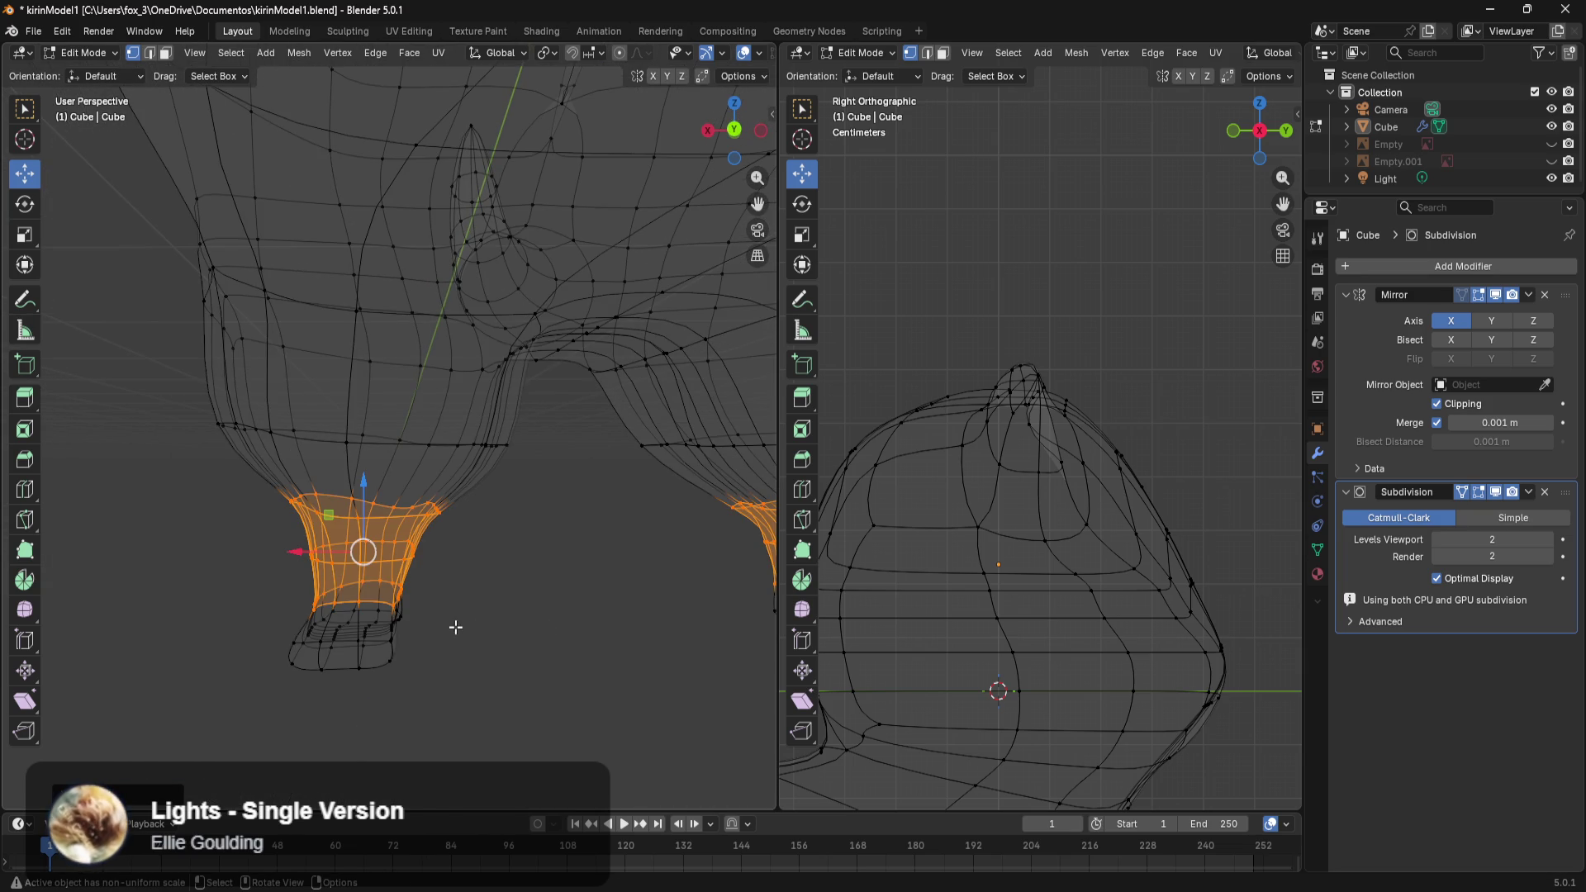
drag(454, 595, 263, 672)
mouse_move(424, 655)
middle_down()
mouse_move(560, 660)
mouse_move(447, 588)
middle_up()
mouse_move(446, 588)
mouse_down()
mouse_move(323, 653)
mouse_move(279, 699)
mouse_up()
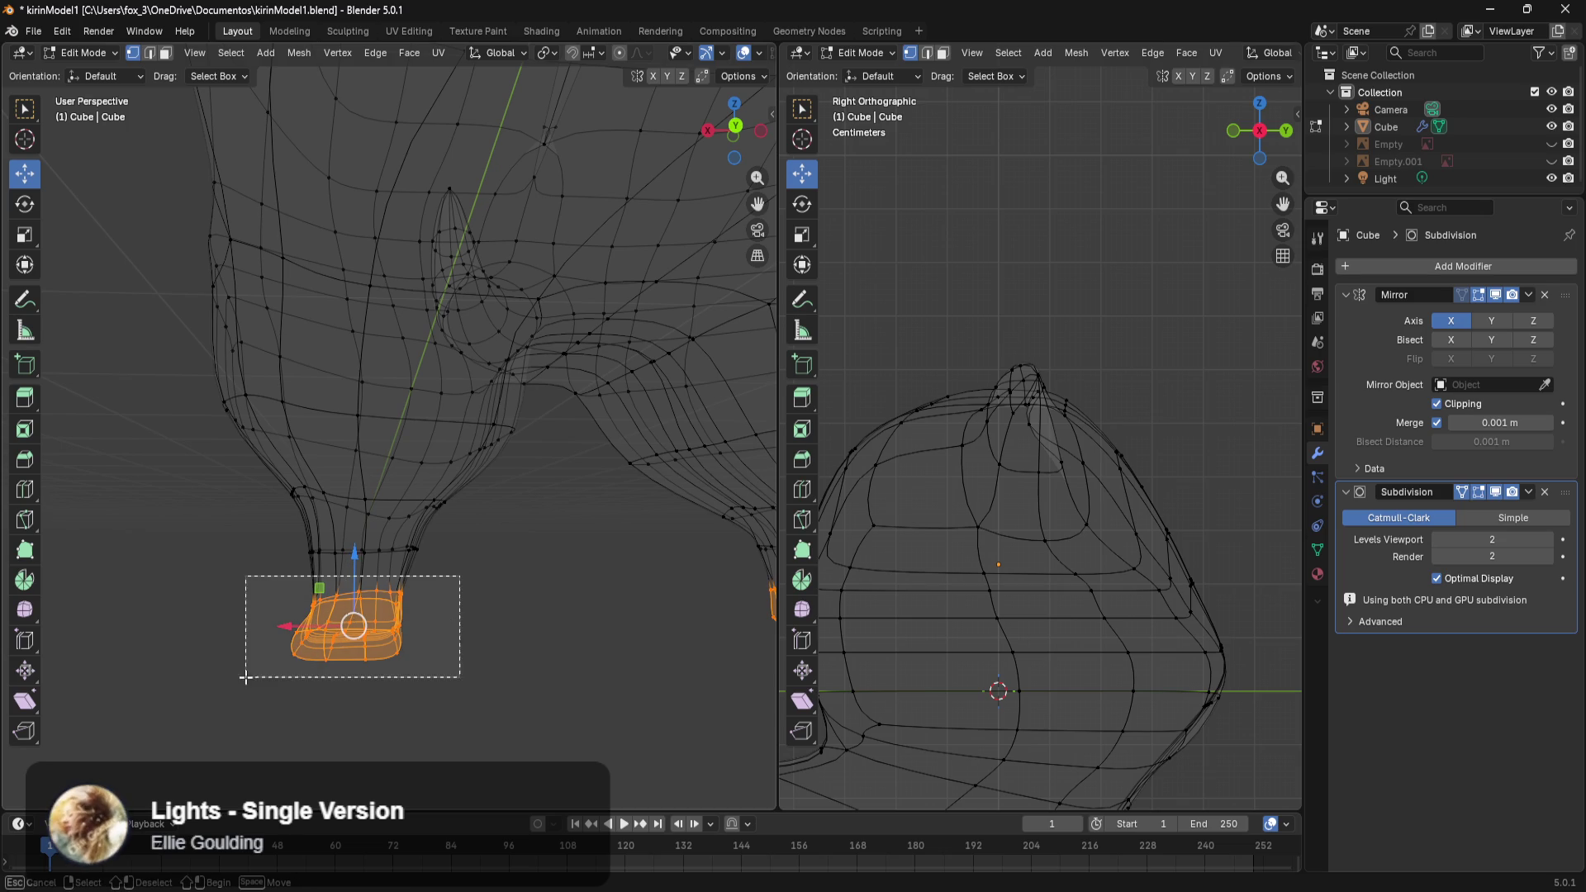
drag(290, 628, 299, 632)
key(r)
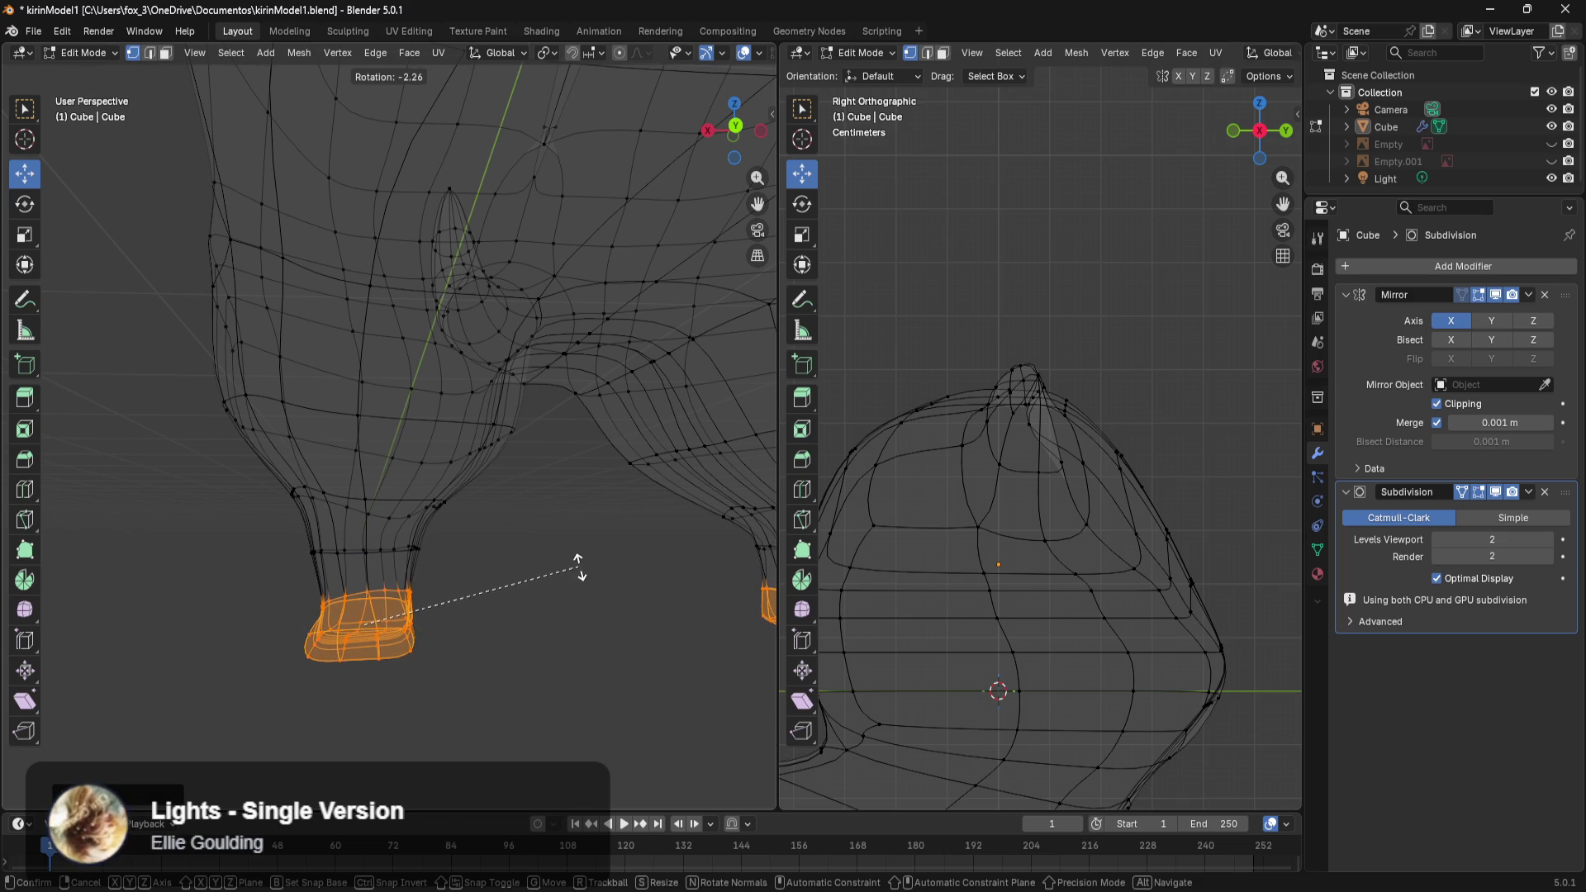
click(592, 580)
Select a face at the hoof's bottom front and shift it up the leg.
mouse_move(587, 577)
middle_down()
mouse_move(576, 618)
mouse_move(623, 662)
middle_up()
scroll(612, 577, up, 3)
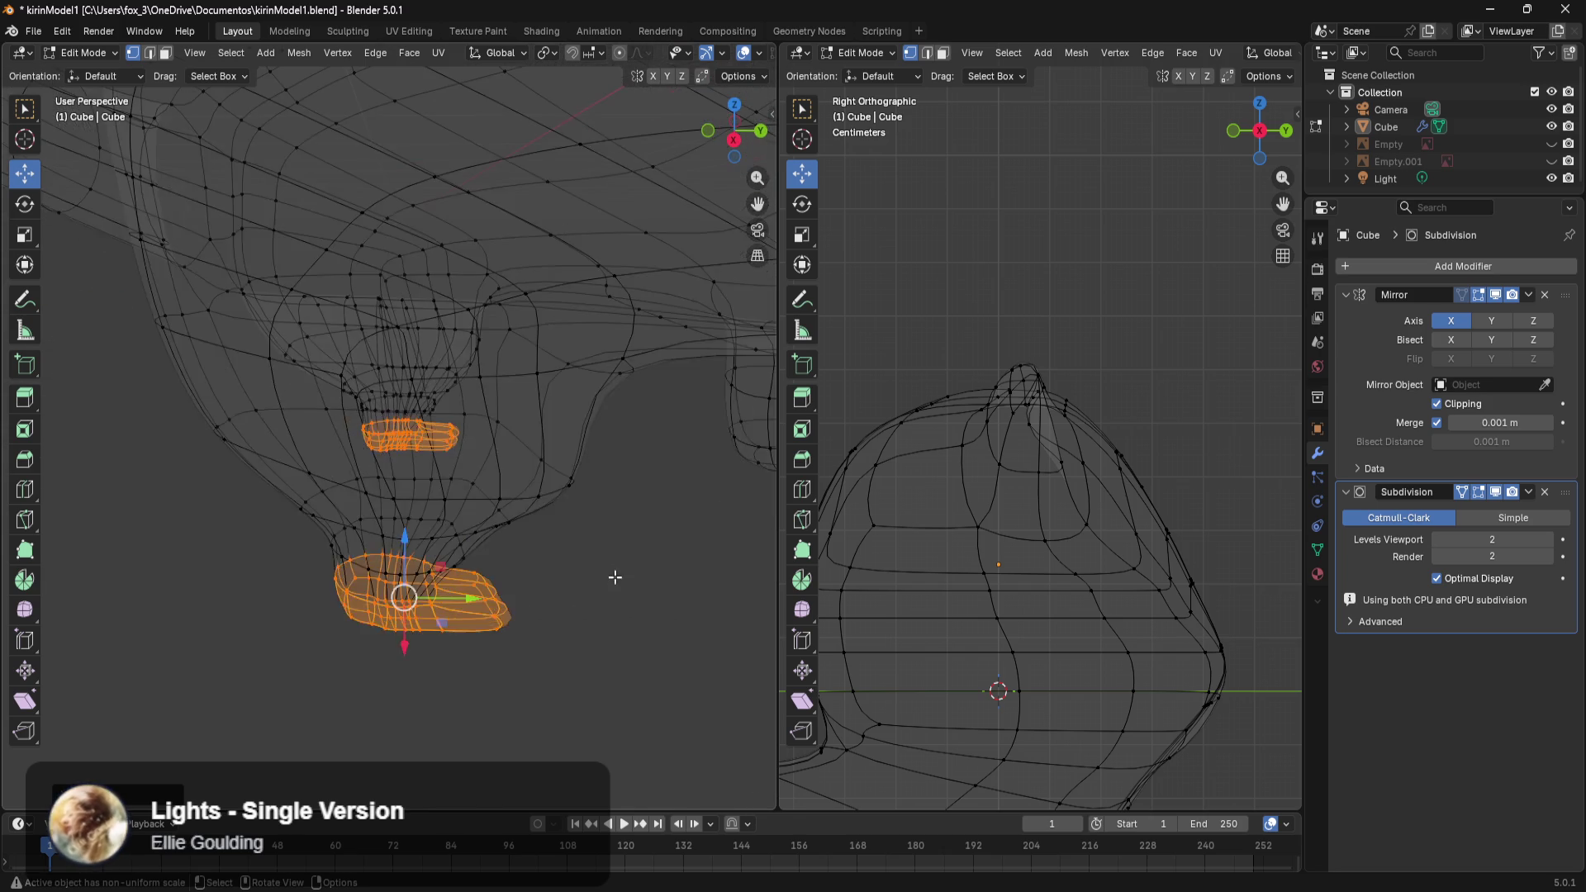
mouse_move(662, 577)
middle_down()
mouse_move(568, 581)
mouse_move(595, 607)
mouse_move(588, 549)
middle_up()
scroll(602, 569, up, 1)
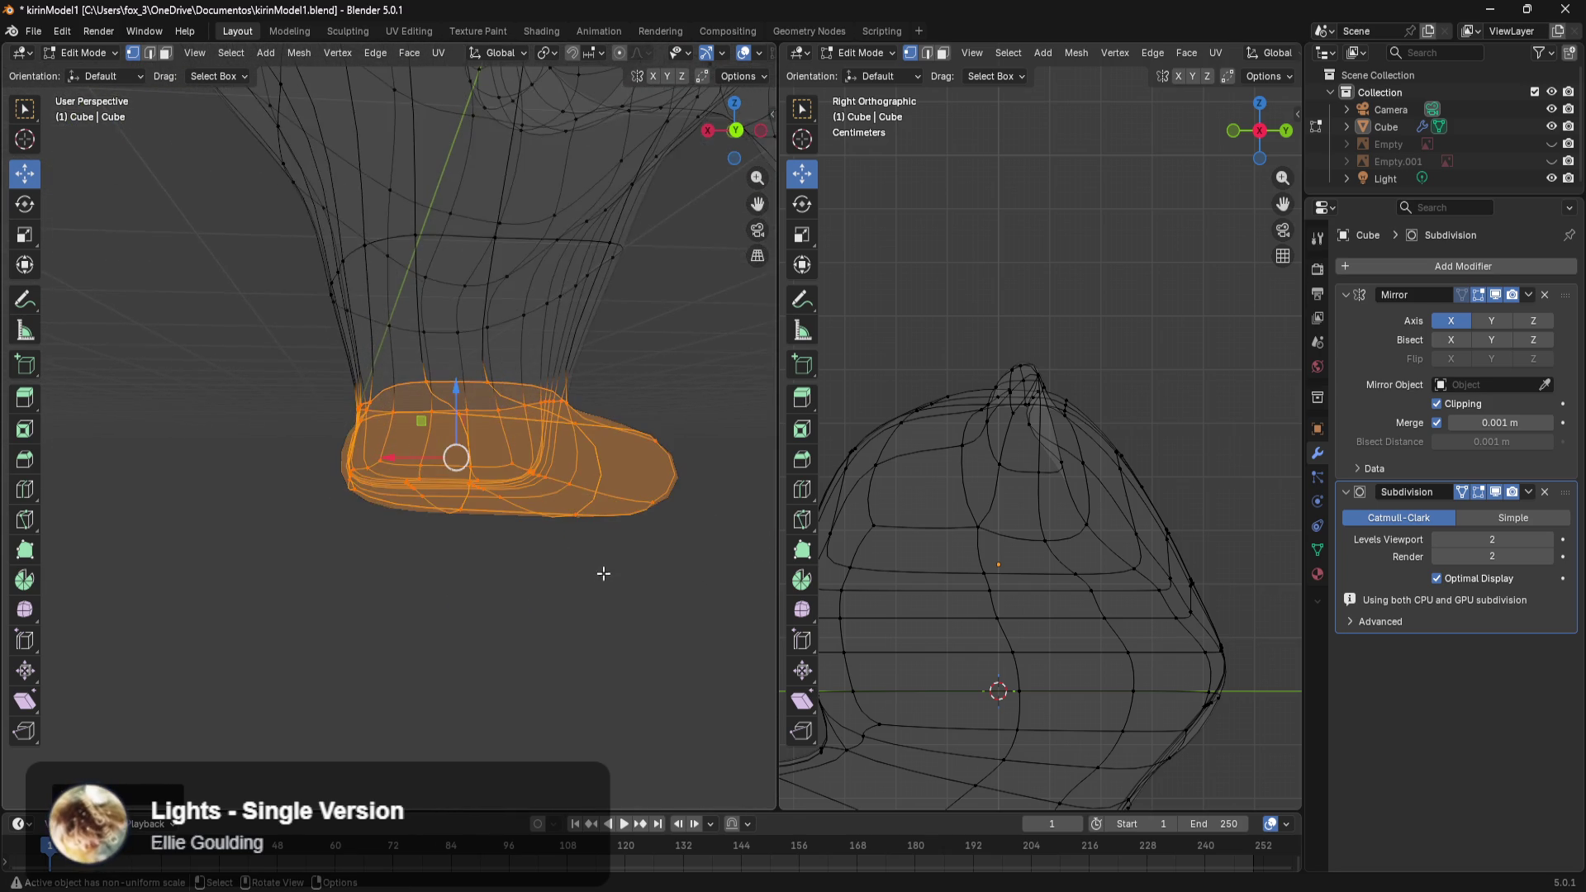
scroll(578, 627, up, 2)
scroll(528, 727, up, 1)
click(533, 753)
drag(540, 593, 389, 732)
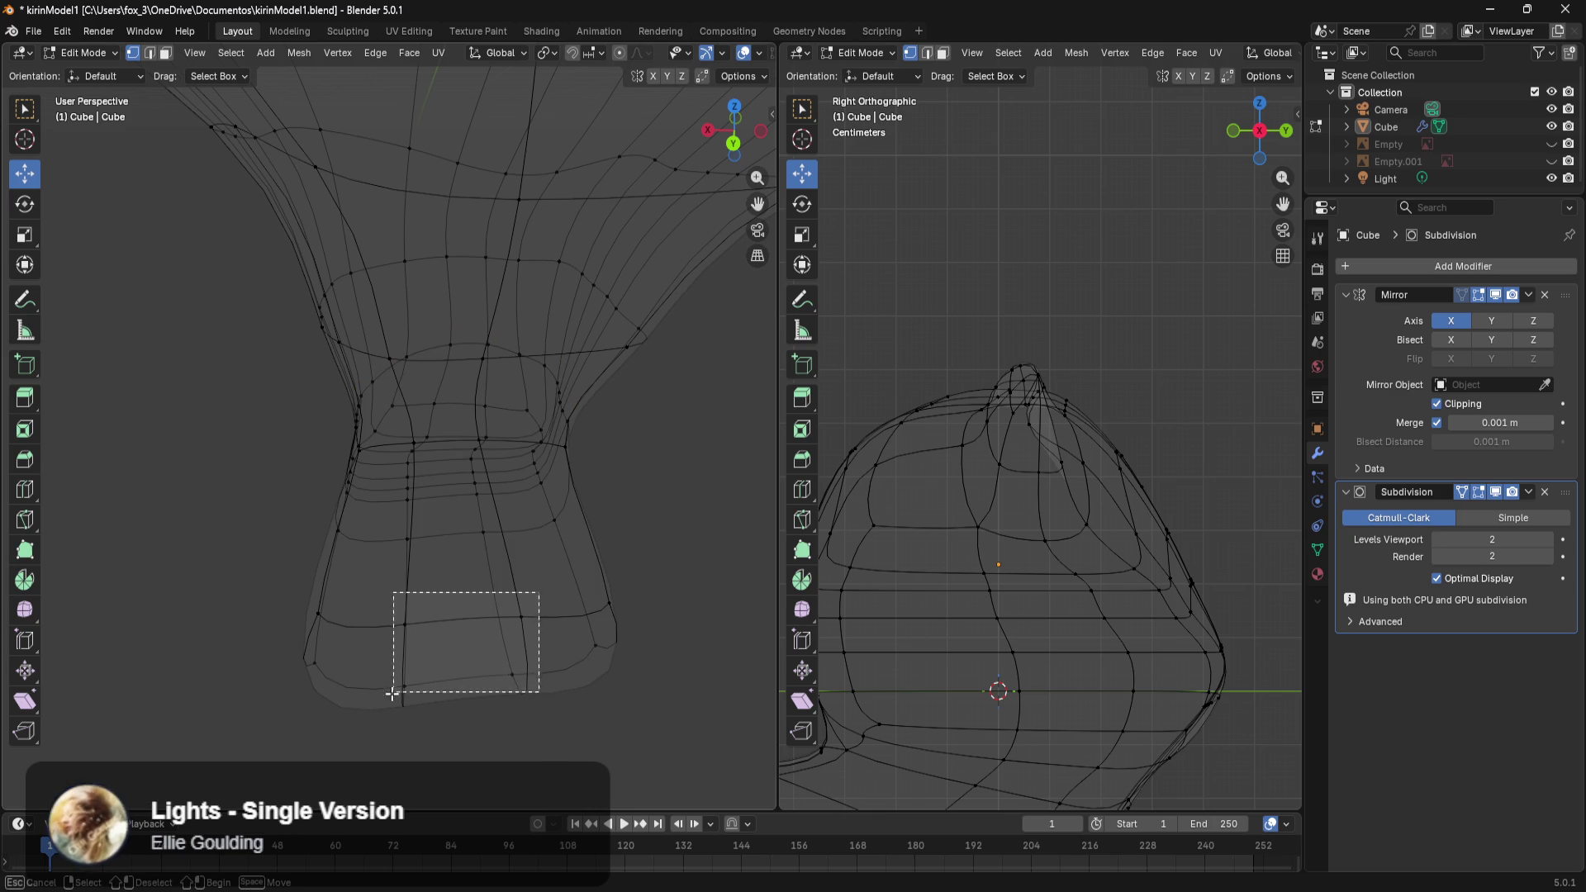
drag(466, 791, 460, 724)
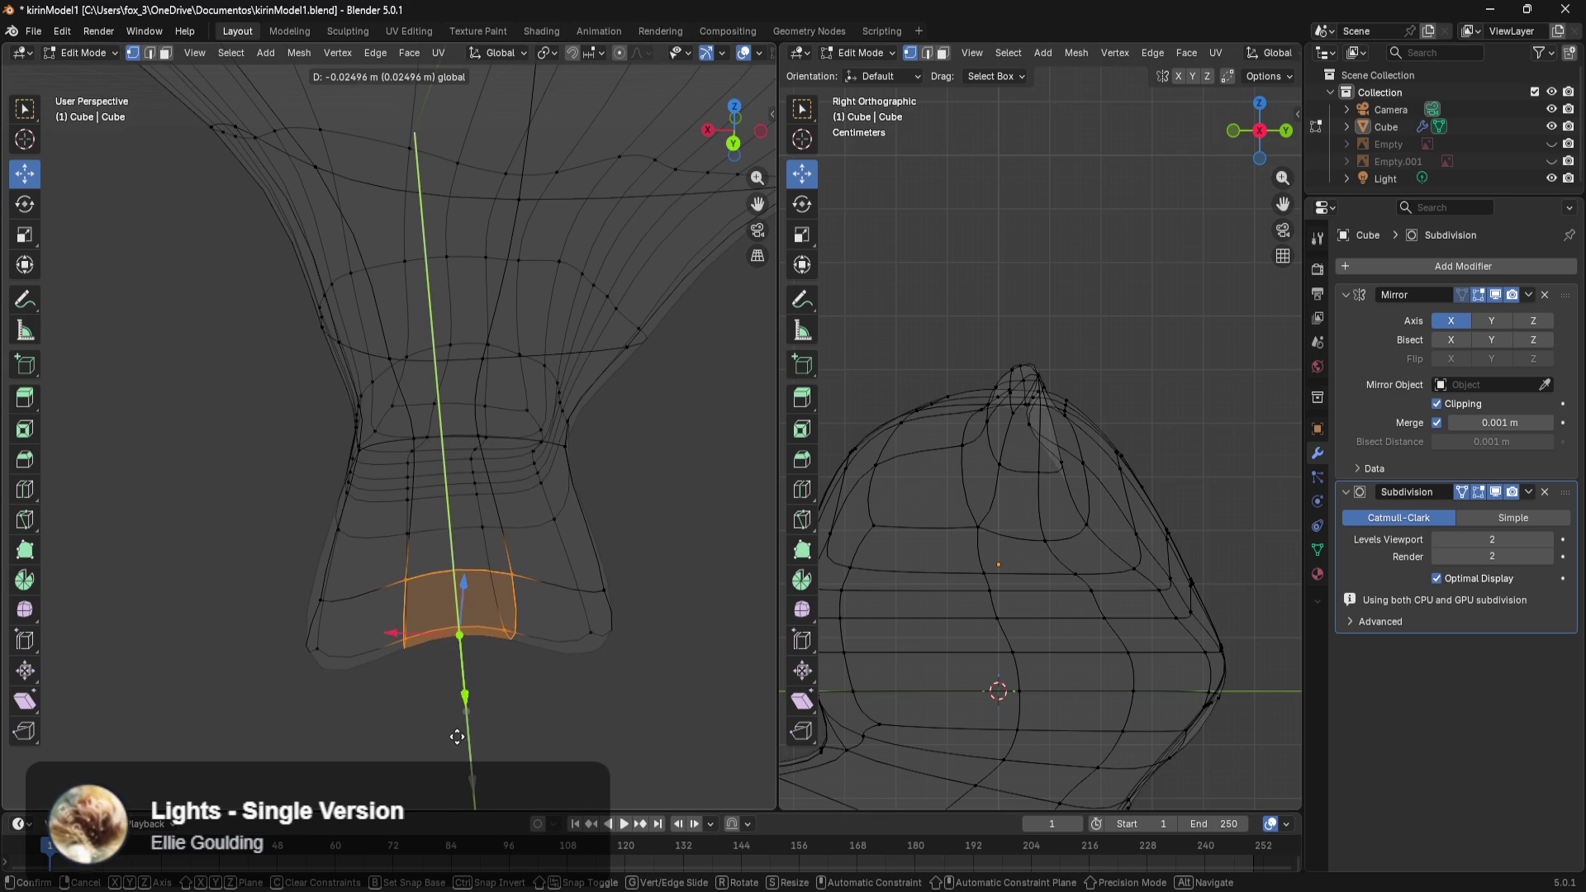
Select the hoof's bottom edge loop and lower it along Y.
mouse_move(588, 696)
middle_down()
mouse_move(694, 499)
mouse_move(633, 594)
middle_up()
drag(633, 593, 542, 696)
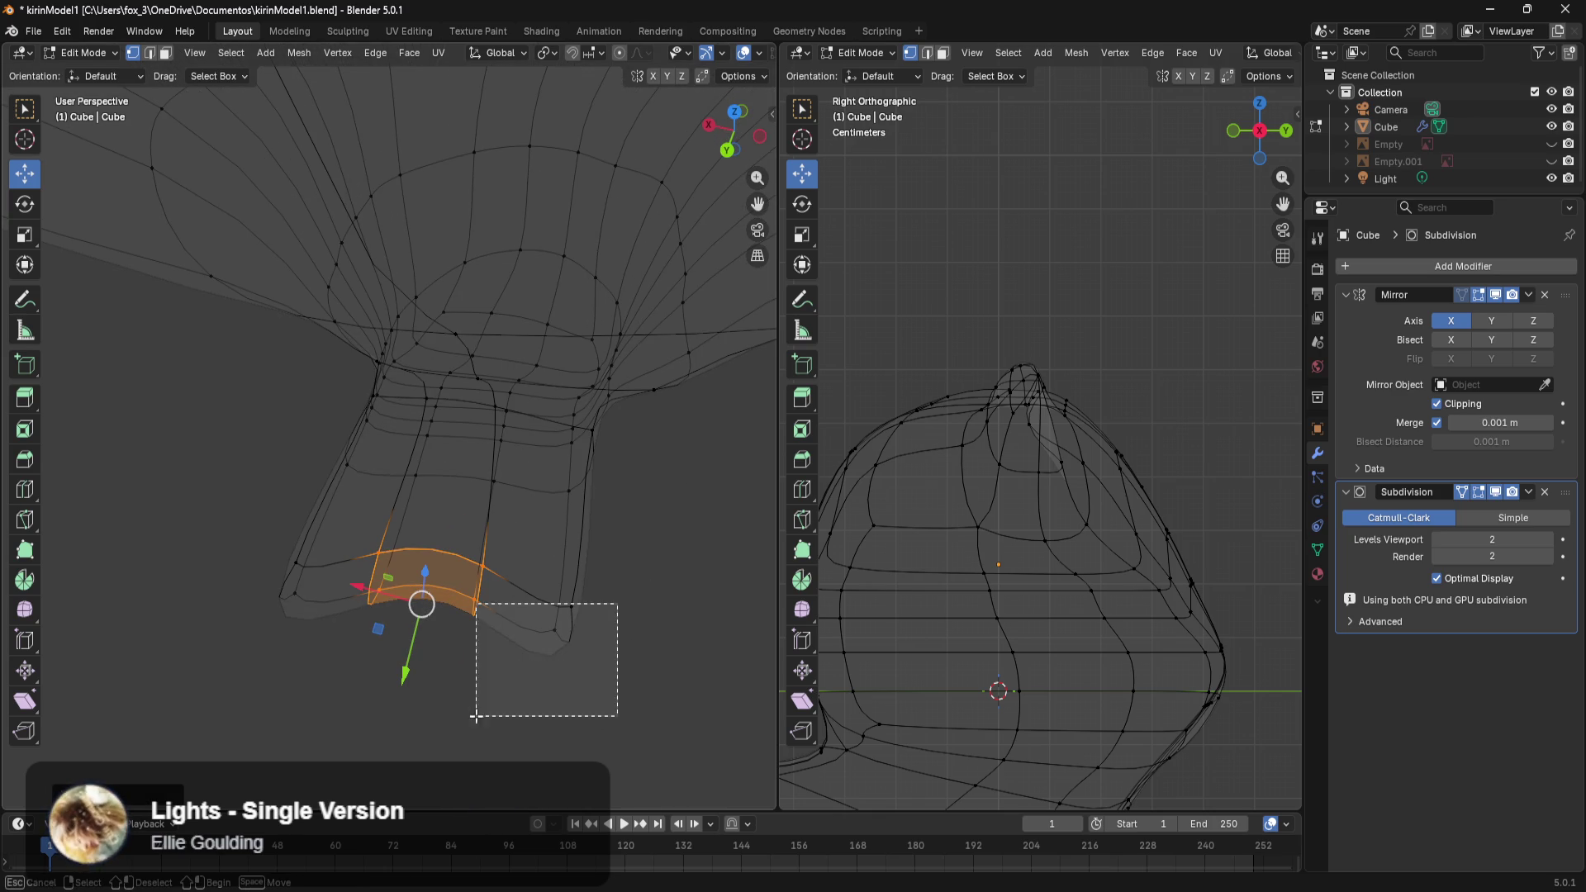
shift+click(484, 604)
shift+drag(451, 584, 584, 673)
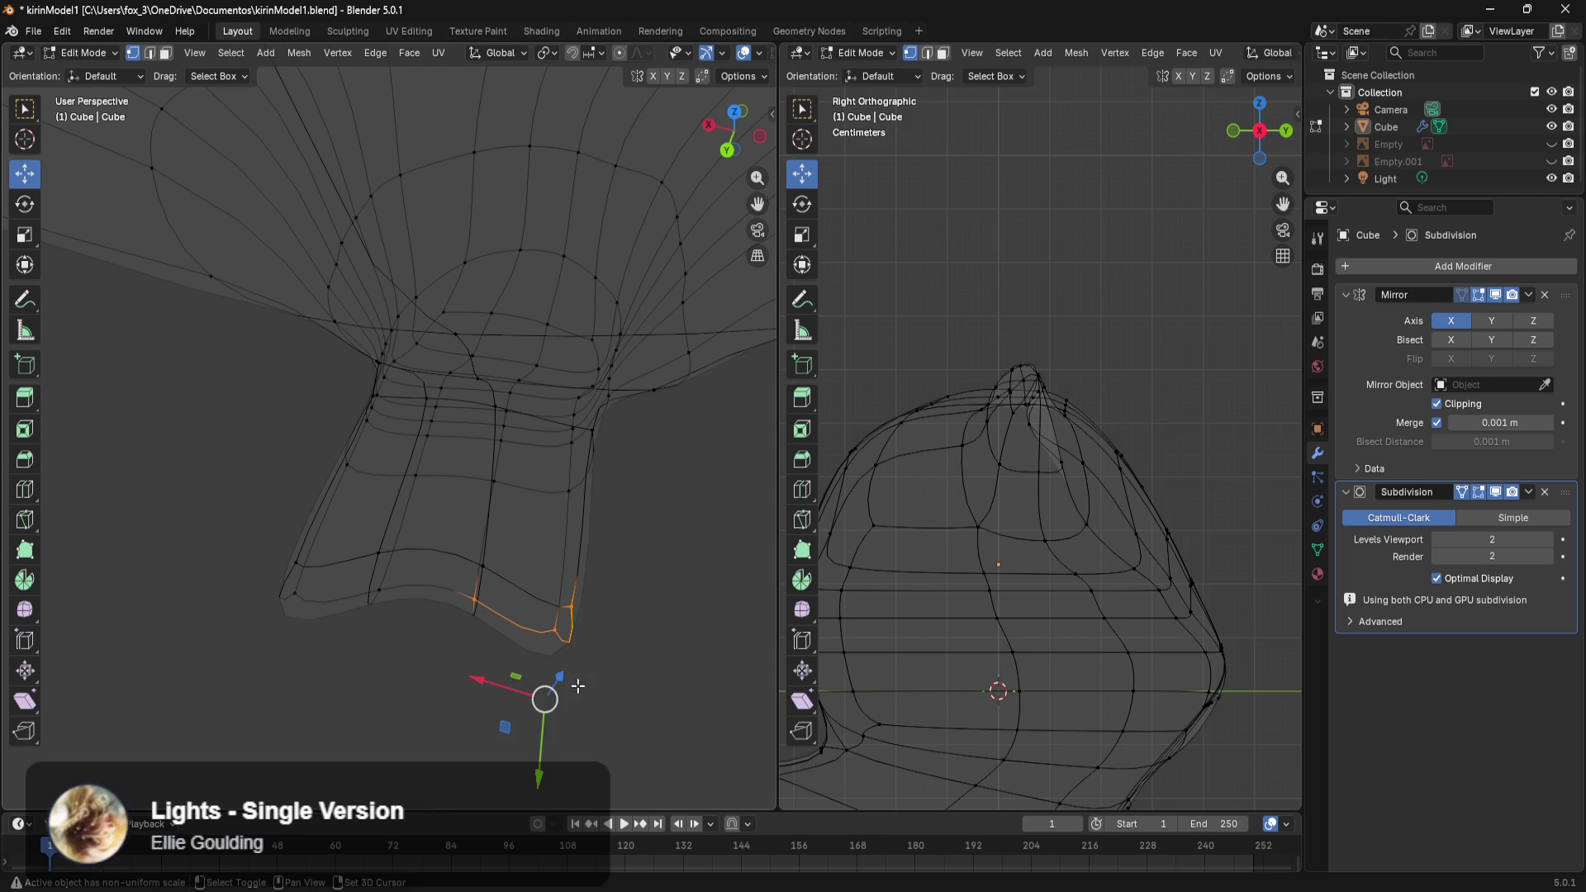
key(g)
key(y)
click(538, 747)
Grow the hoof's left-edge selection to adjacent faces and move them along Y.
drag(260, 540, 350, 692)
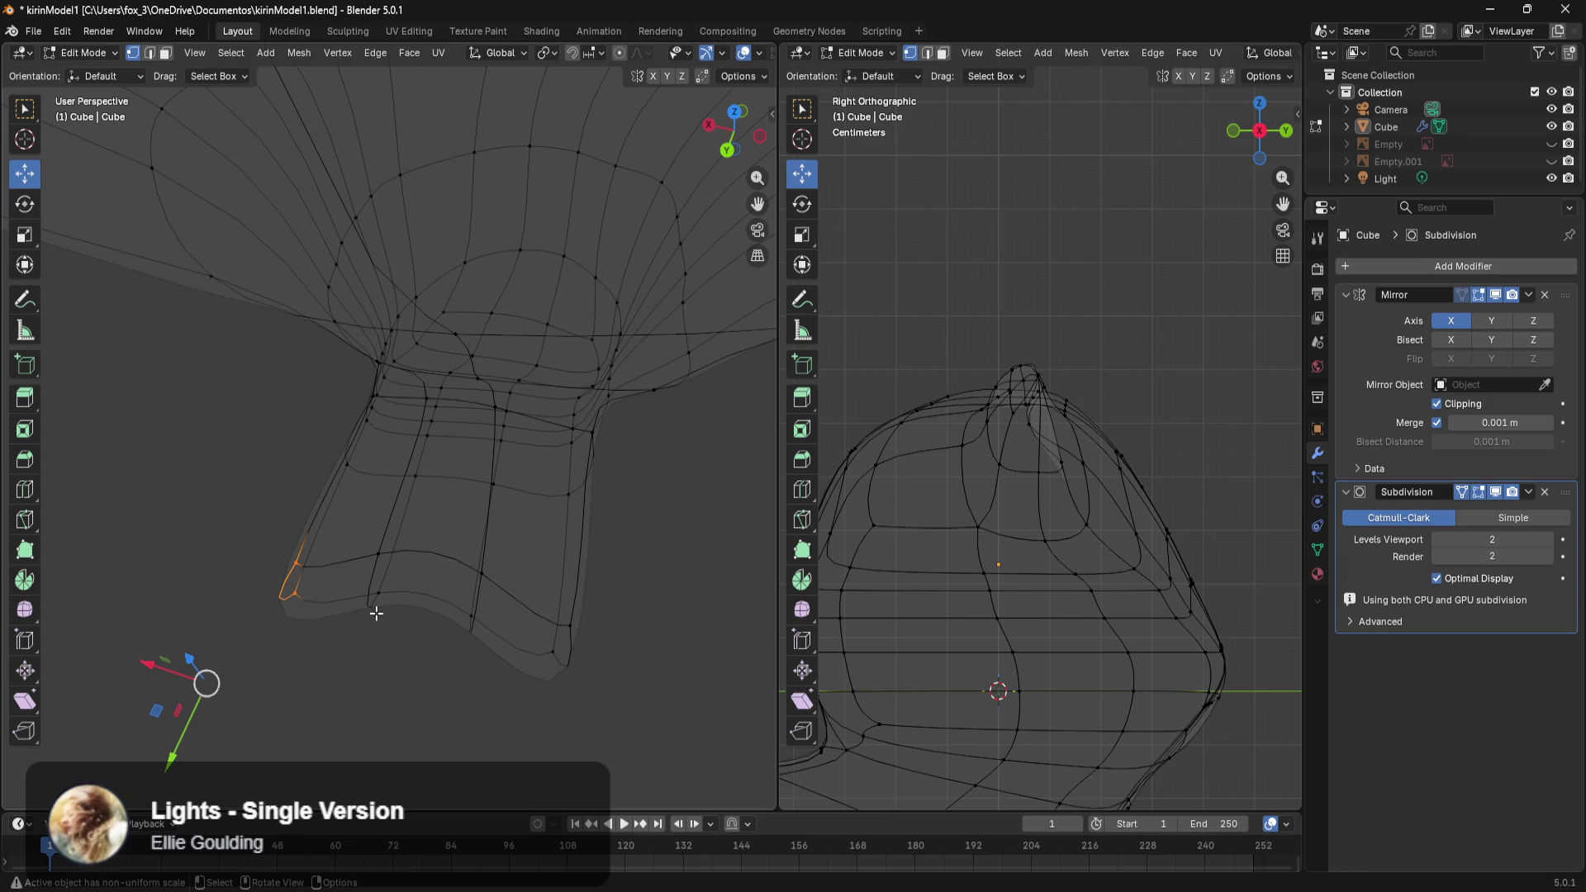
key(ctrl+KP_Add)
key(g)
key(y)
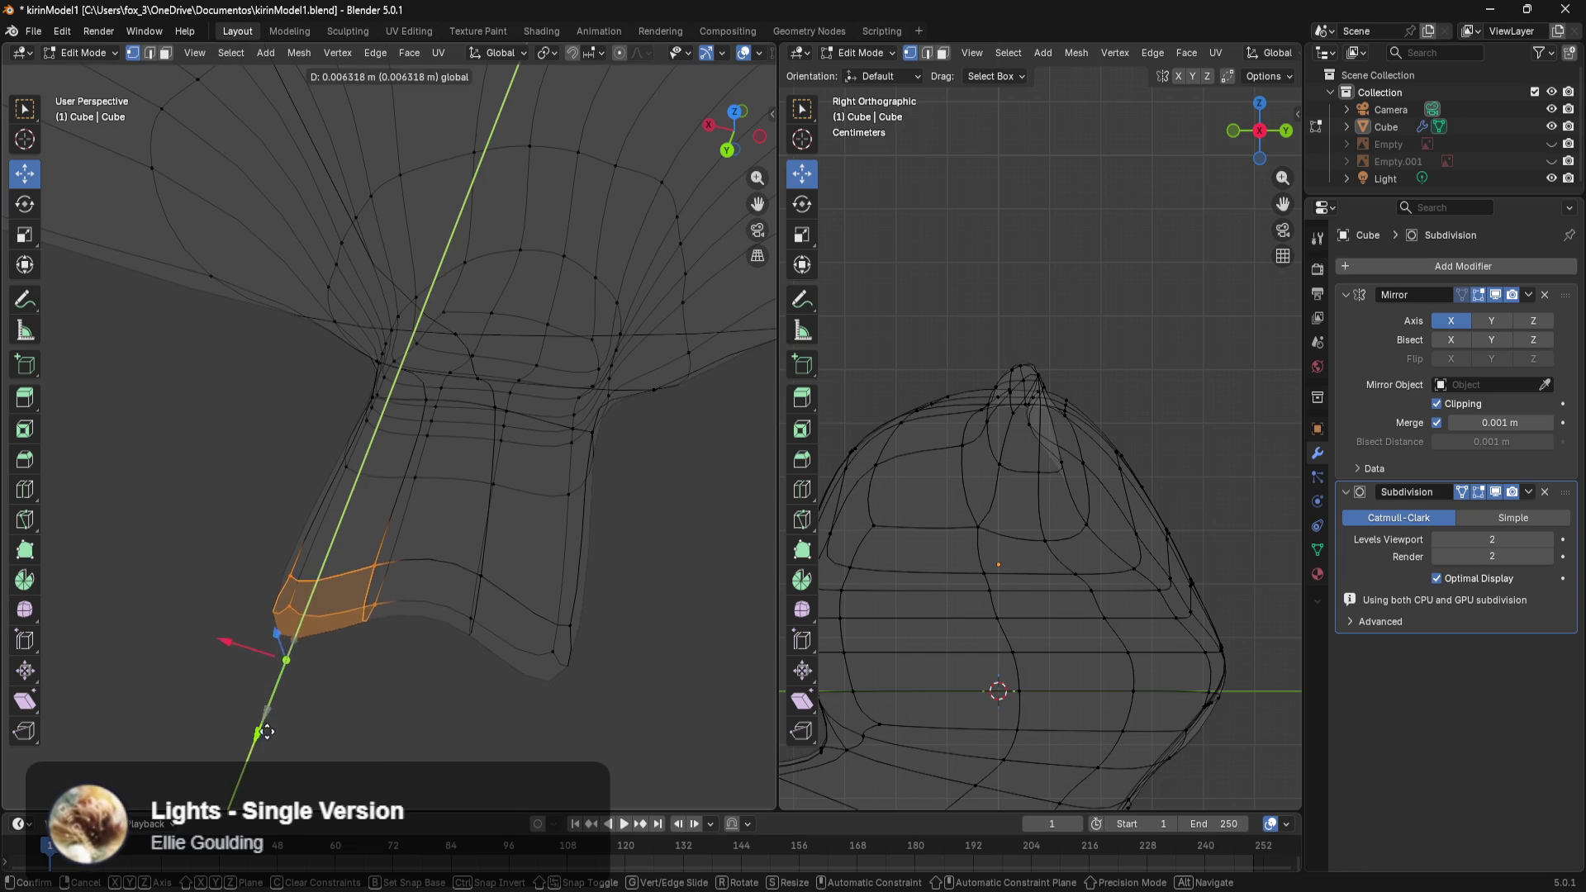
click(266, 727)
click(426, 645)
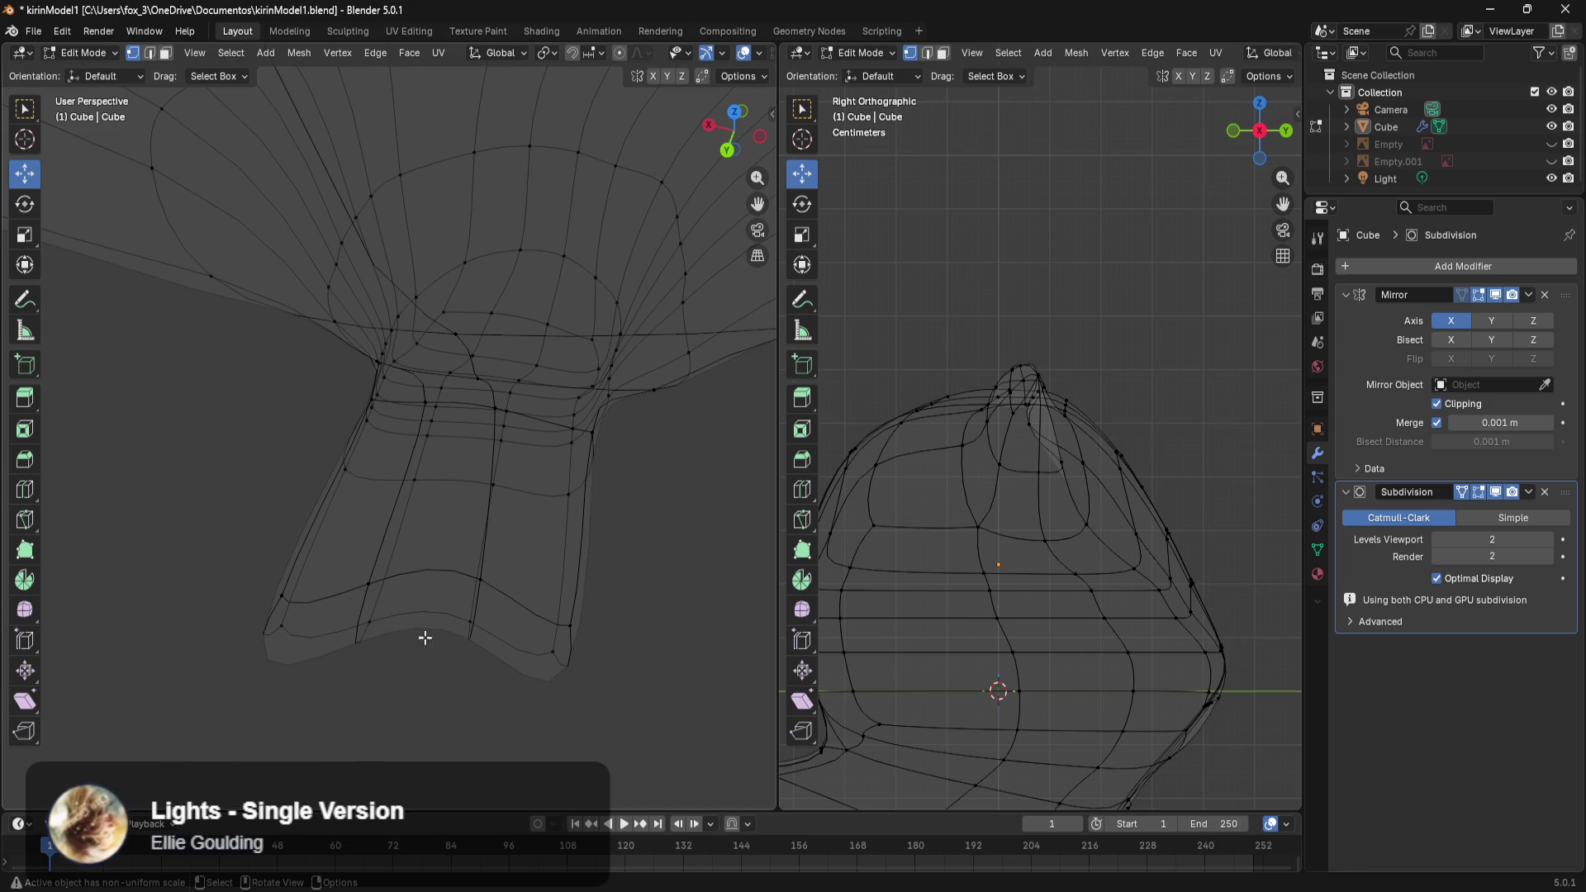
Narrow the hoof's front faces along X.
drag(491, 552, 318, 678)
middle_drag(537, 615, 569, 510)
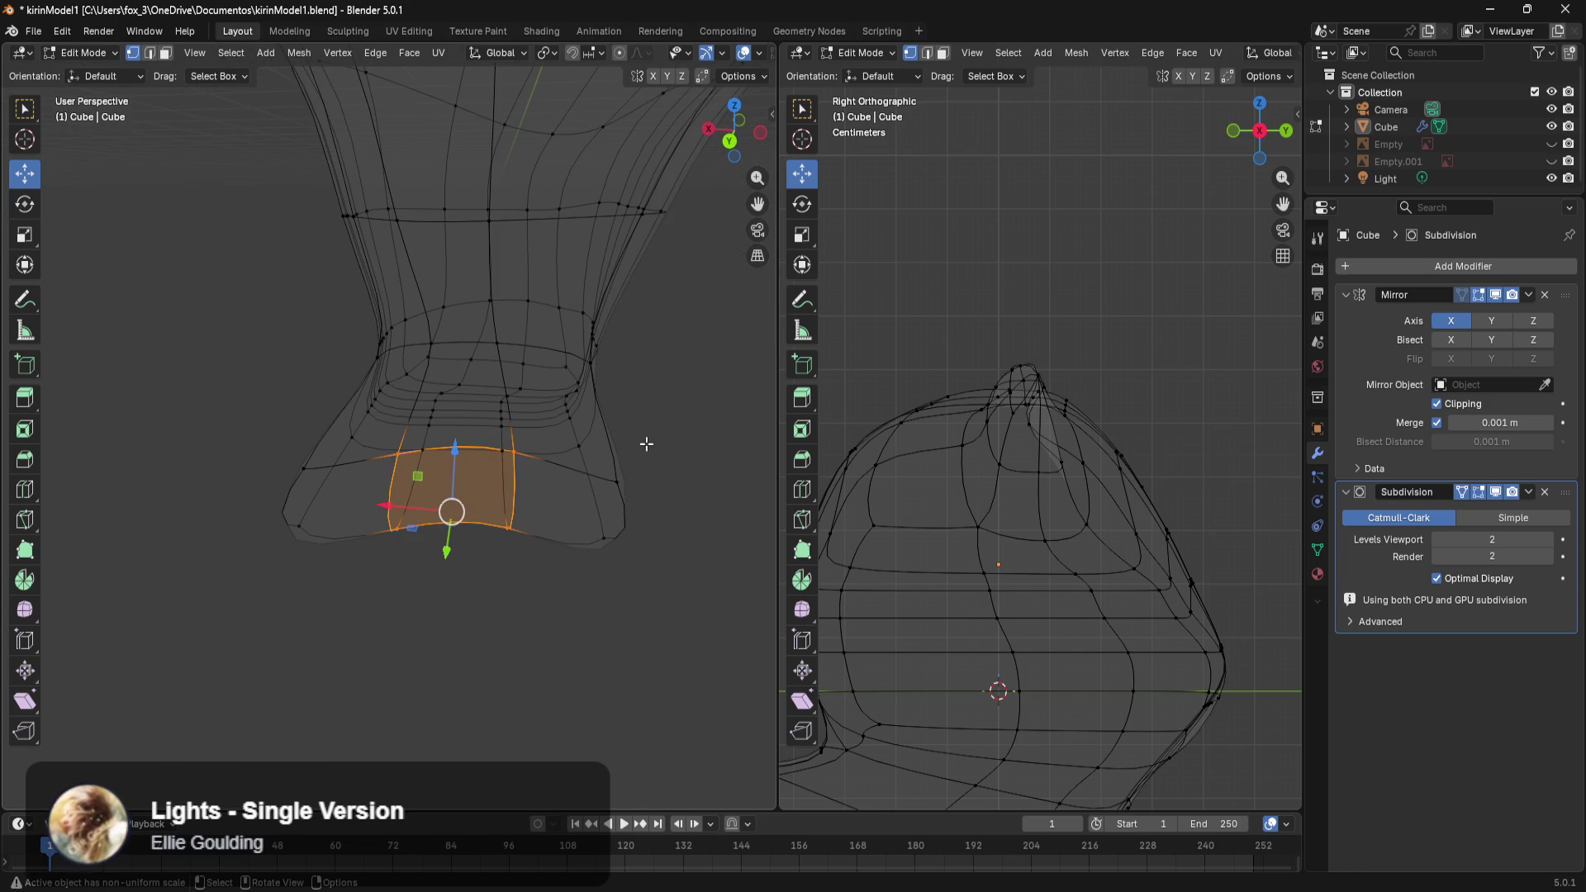
key(s)
key(x)
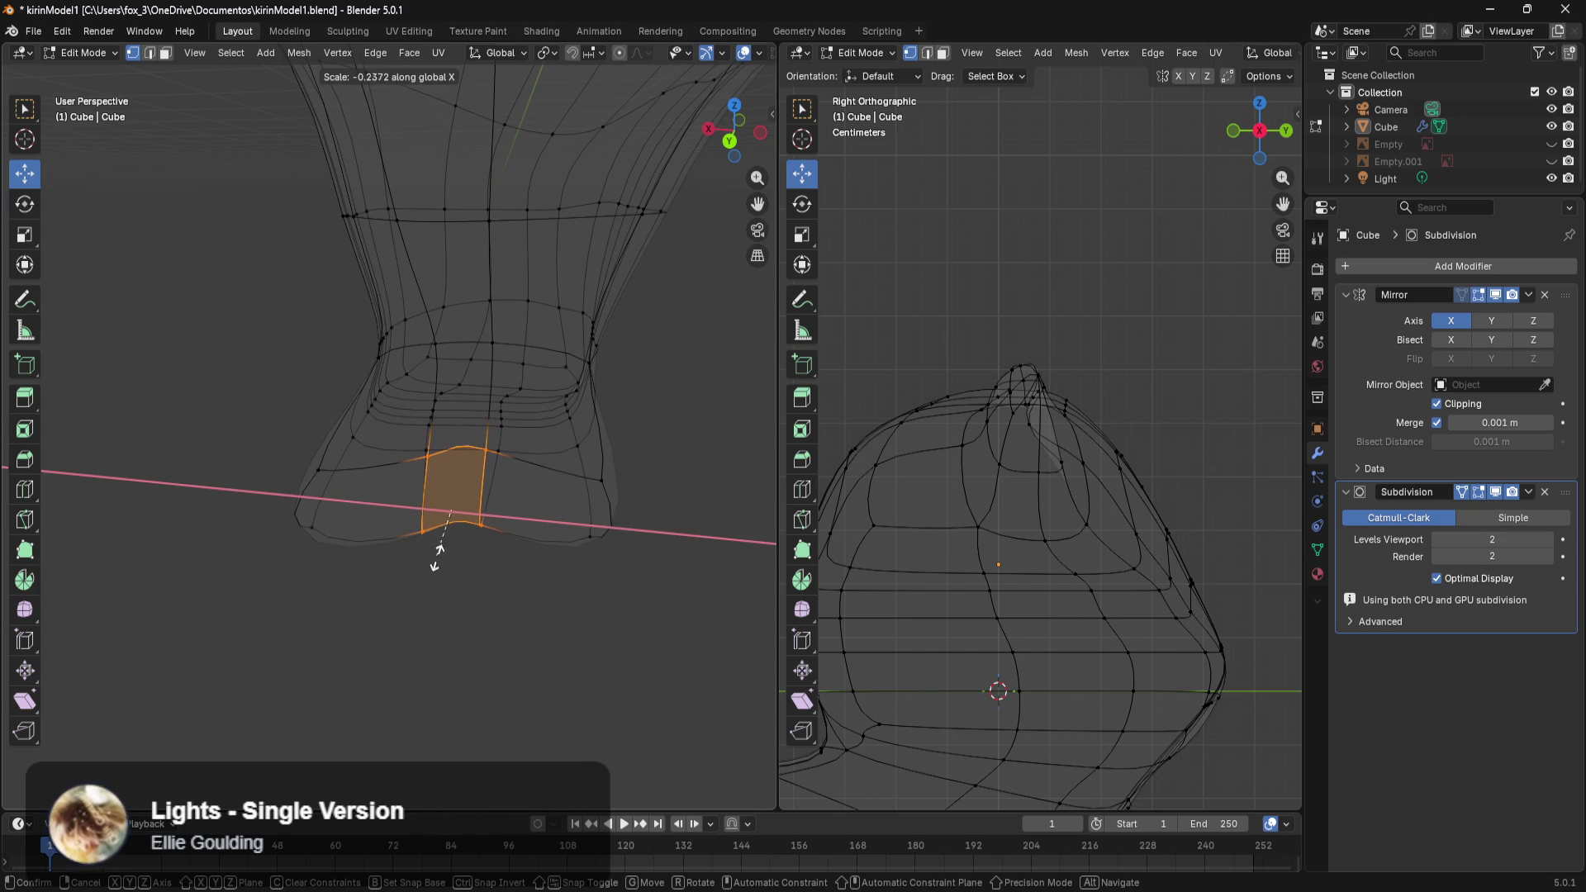
click(428, 619)
On the other hoof, shift the vertical-edge and lower-corner vertices along Y, then view the whole model.
middle_drag(598, 558, 598, 609)
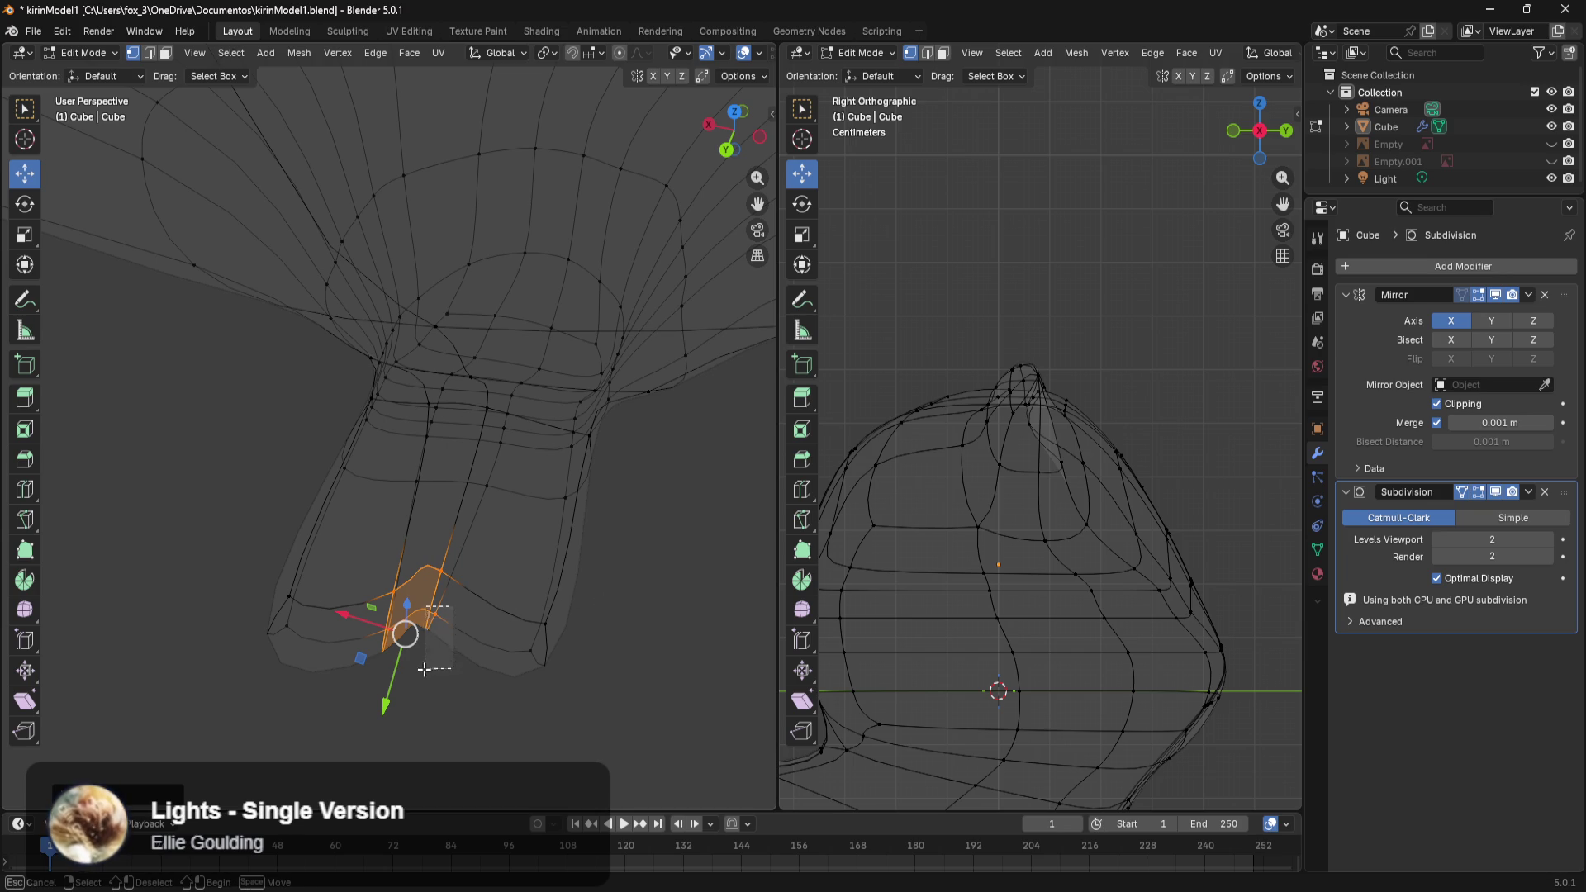
click(435, 618)
mouse_move(459, 552)
mouse_down()
mouse_move(408, 677)
mouse_move(380, 665)
mouse_up()
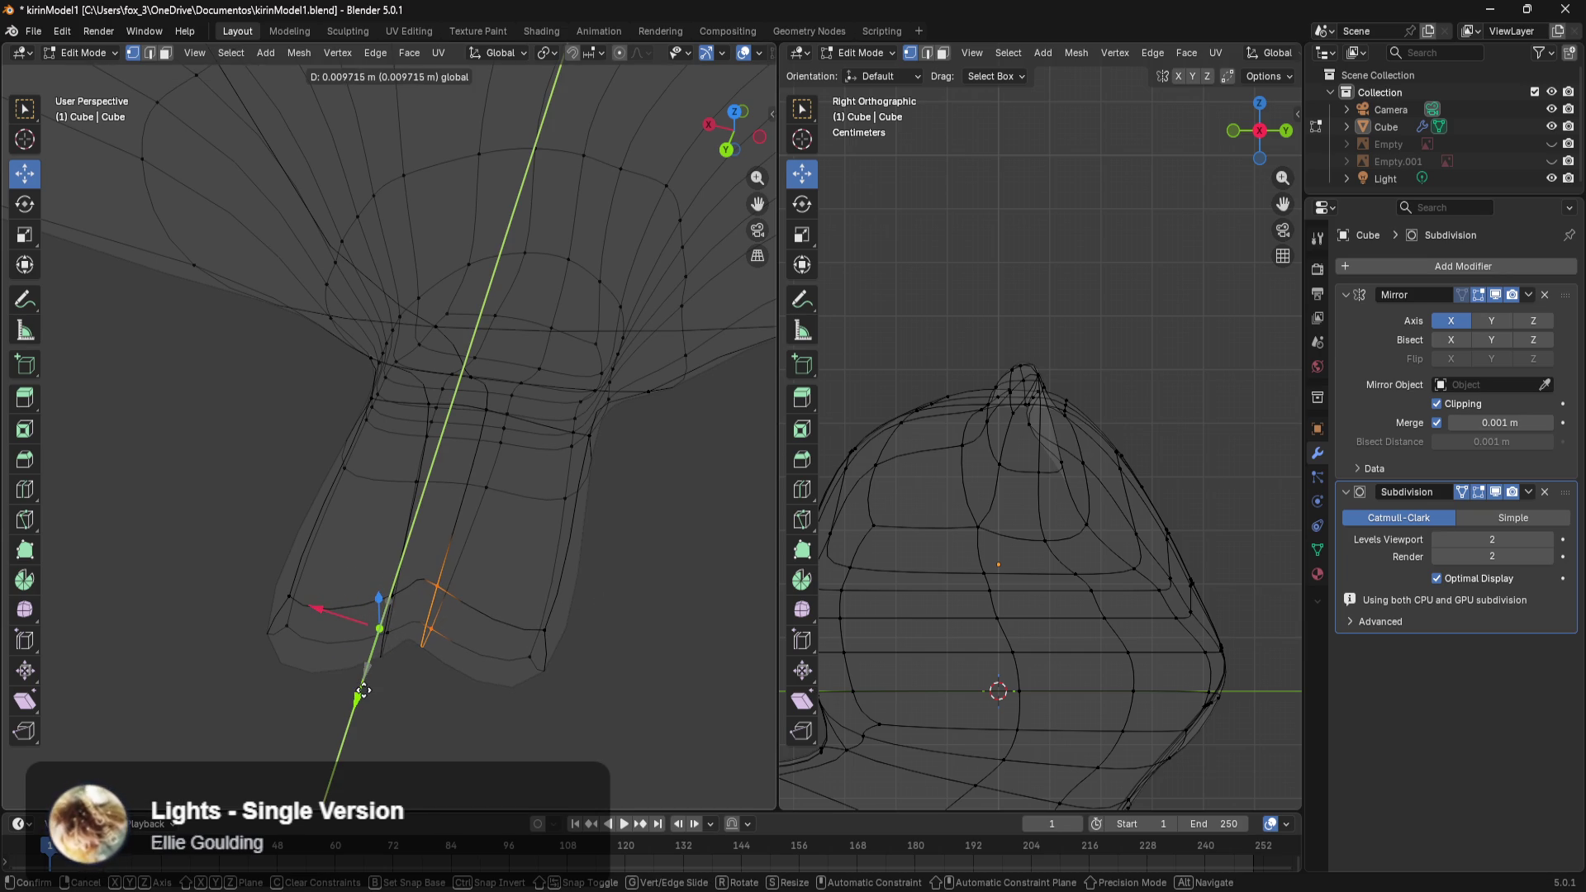
drag(601, 591, 467, 737)
scroll(560, 699, down, 2)
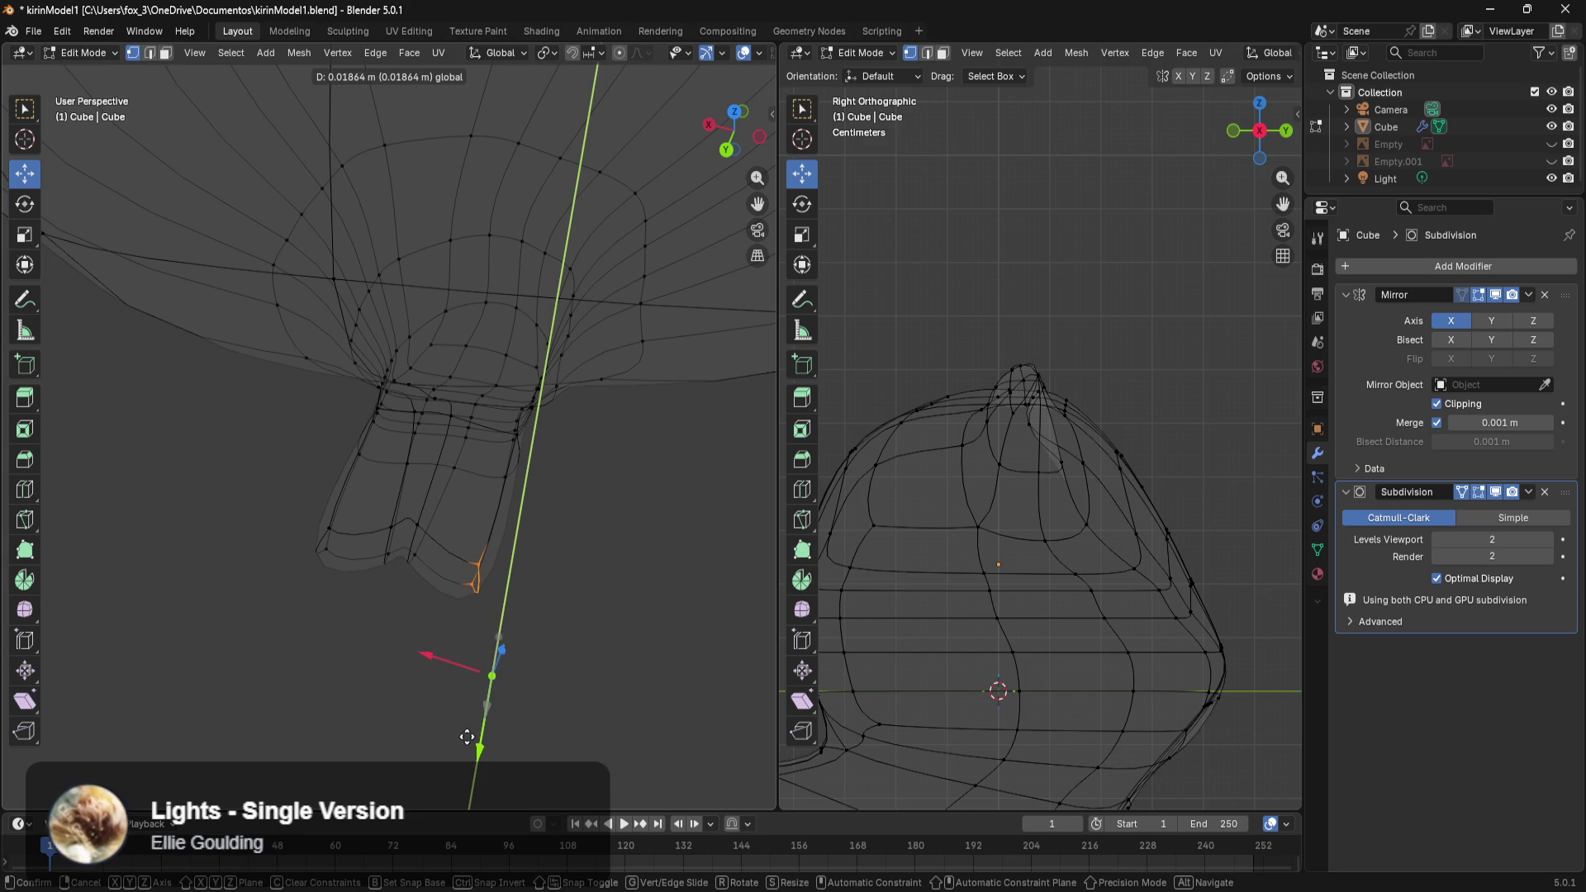
click(450, 624)
mouse_move(450, 624)
middle_down()
mouse_move(647, 538)
mouse_move(556, 581)
mouse_move(627, 460)
middle_up()
scroll(616, 438, down, 3)
scroll(627, 399, down, 2)
mouse_move(627, 400)
shift+middle_down()
mouse_move(529, 527)
mouse_move(588, 448)
mouse_move(87, 93)
shift+middle_up()
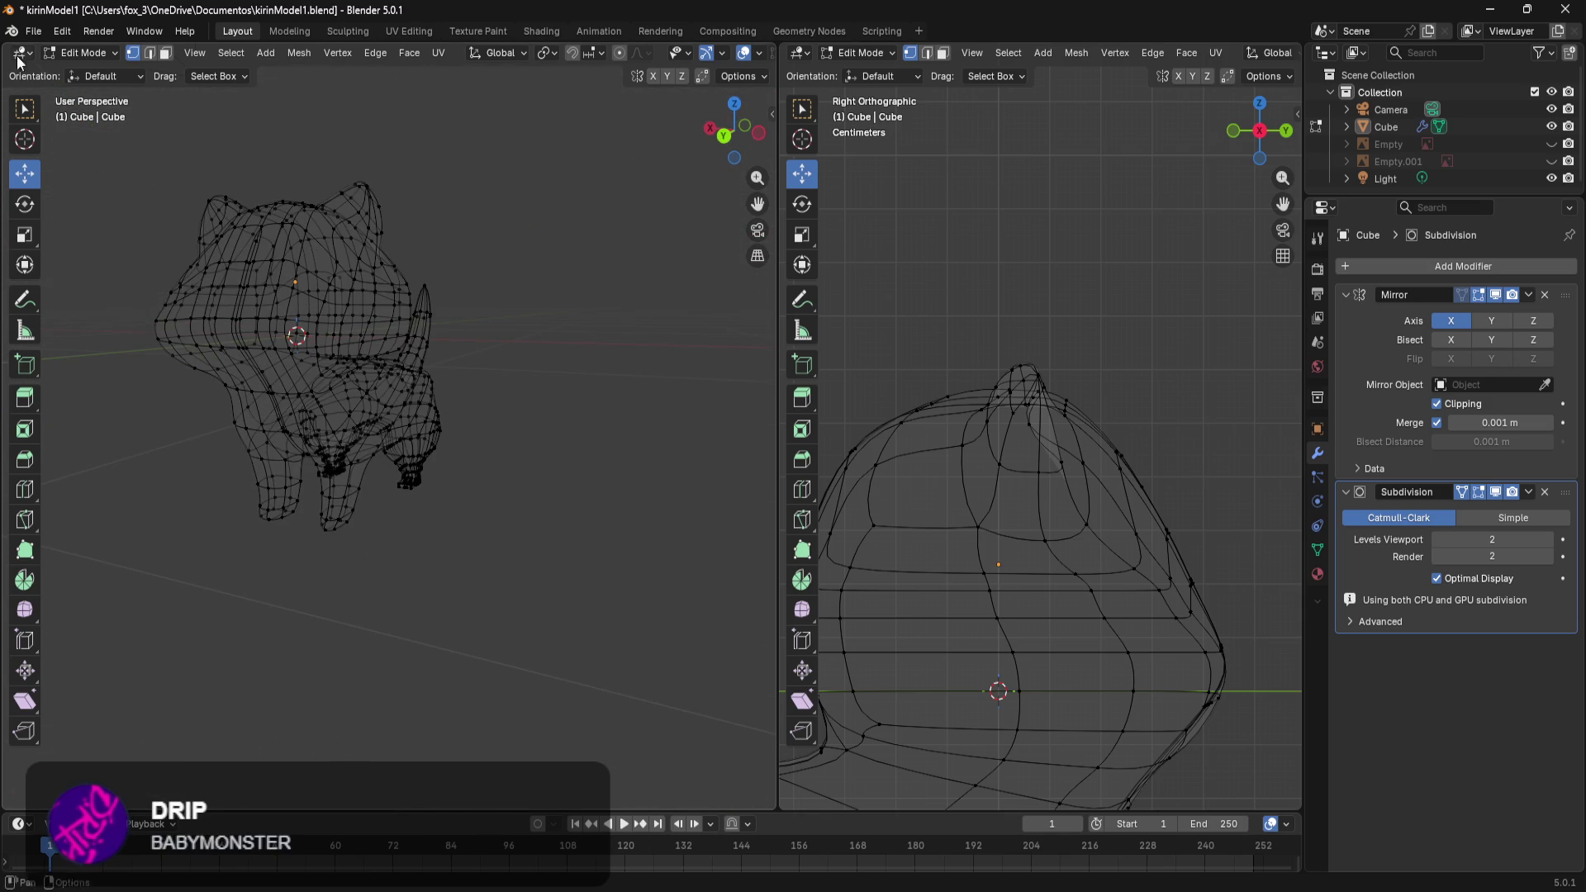
Save the file as kirinModel2.blend.
click(41, 30)
click(63, 166)
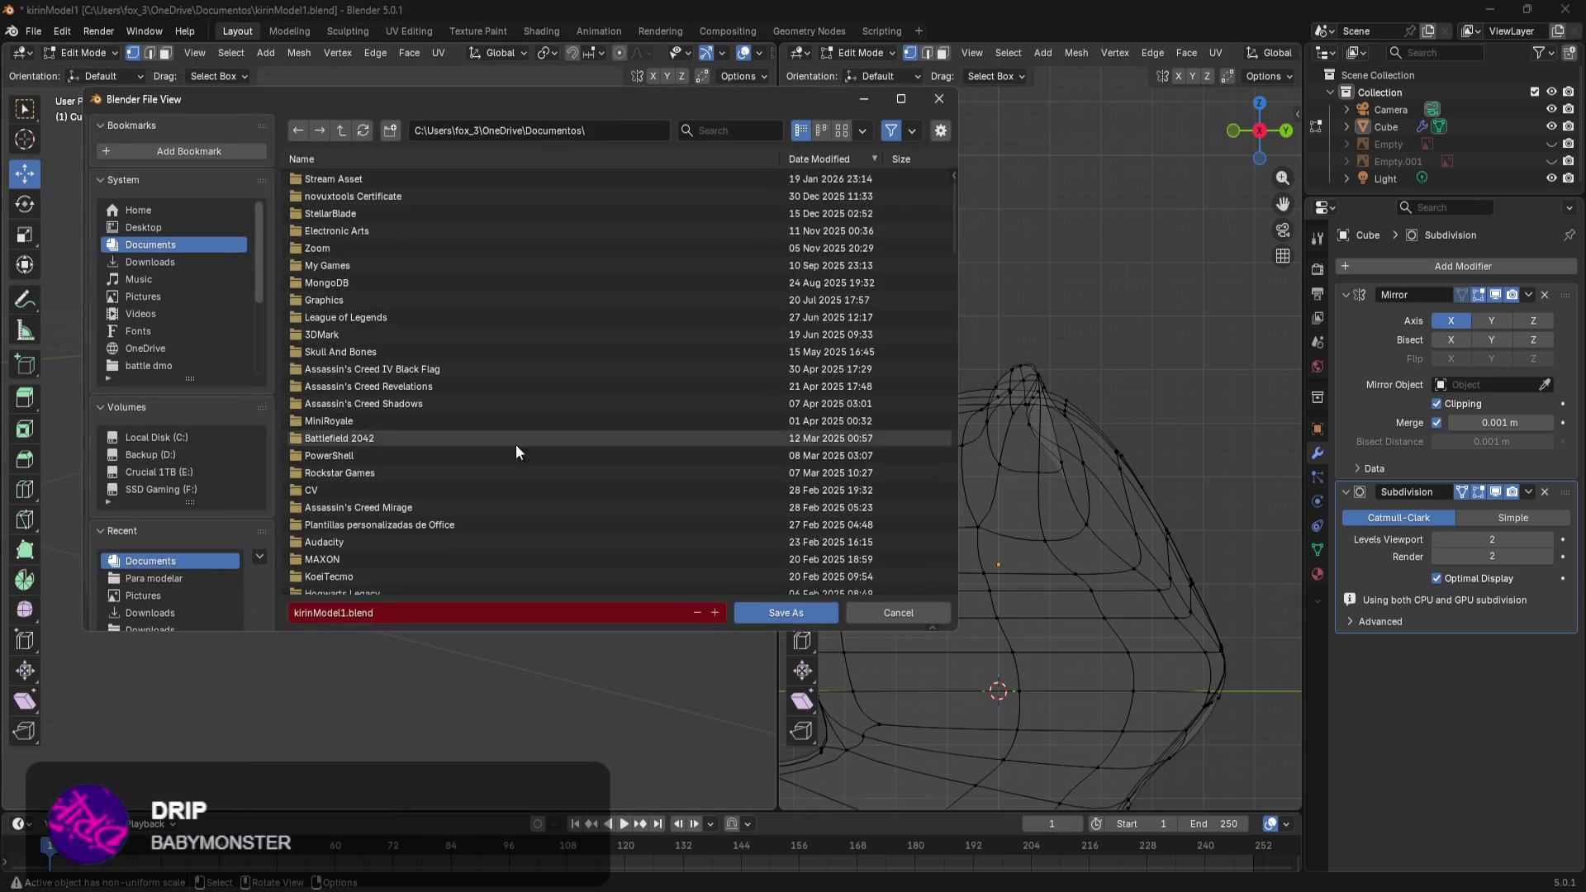
click(713, 614)
click(788, 620)
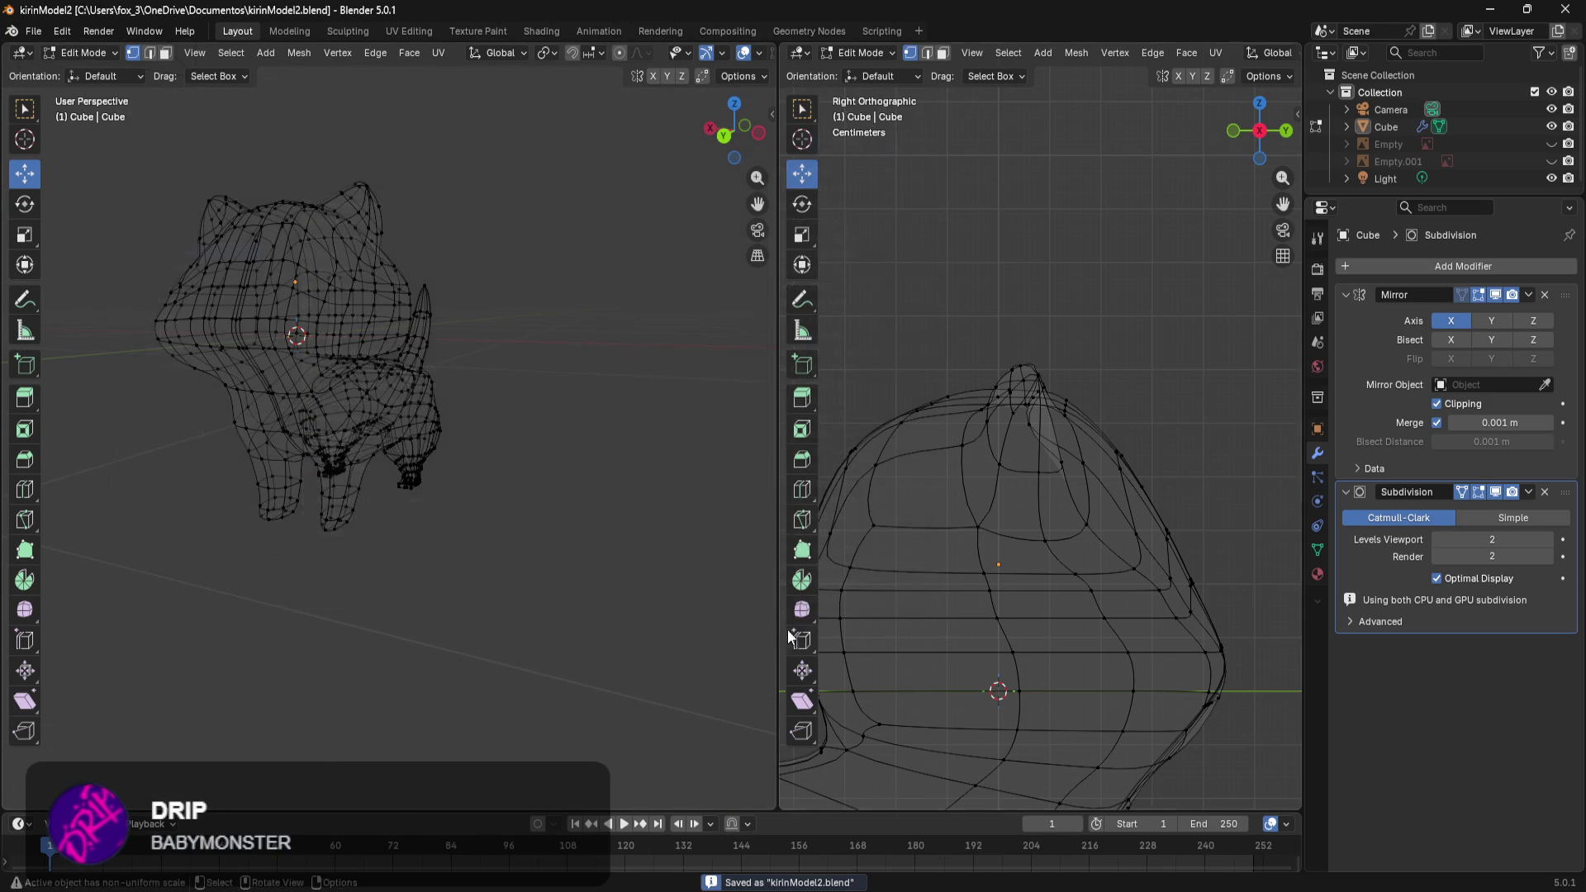
Switch to Solid shading and set viewport subdivision levels to 6.
key(z)
click(712, 441)
middle_drag(584, 439, 702, 465)
drag(1492, 539, 1511, 539)
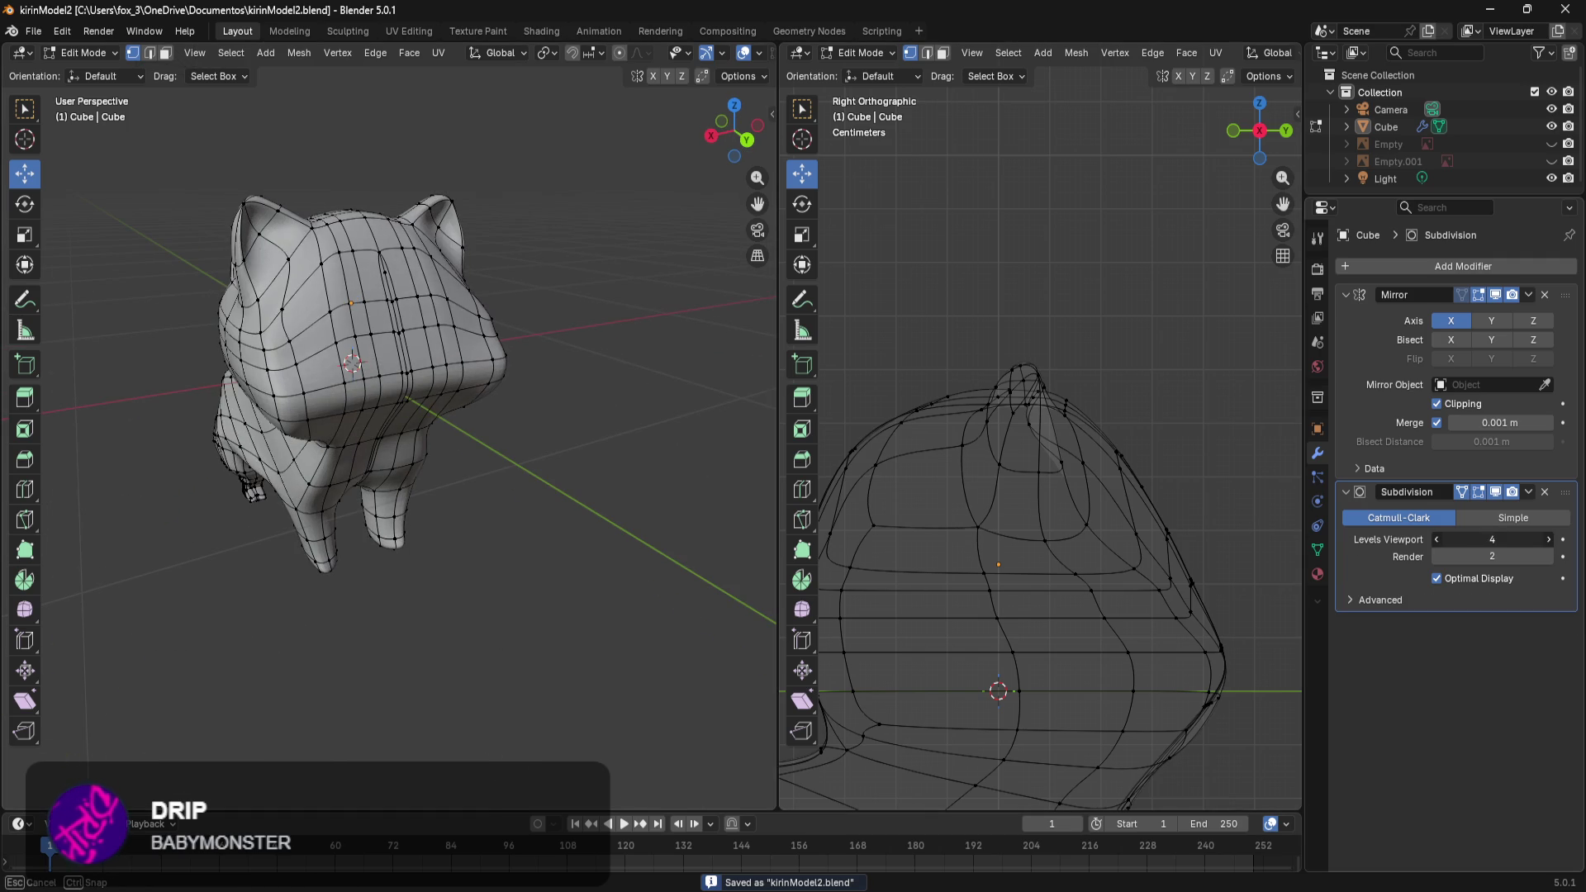
drag(1206, 529, 1218, 529)
scroll(444, 499, up, 5)
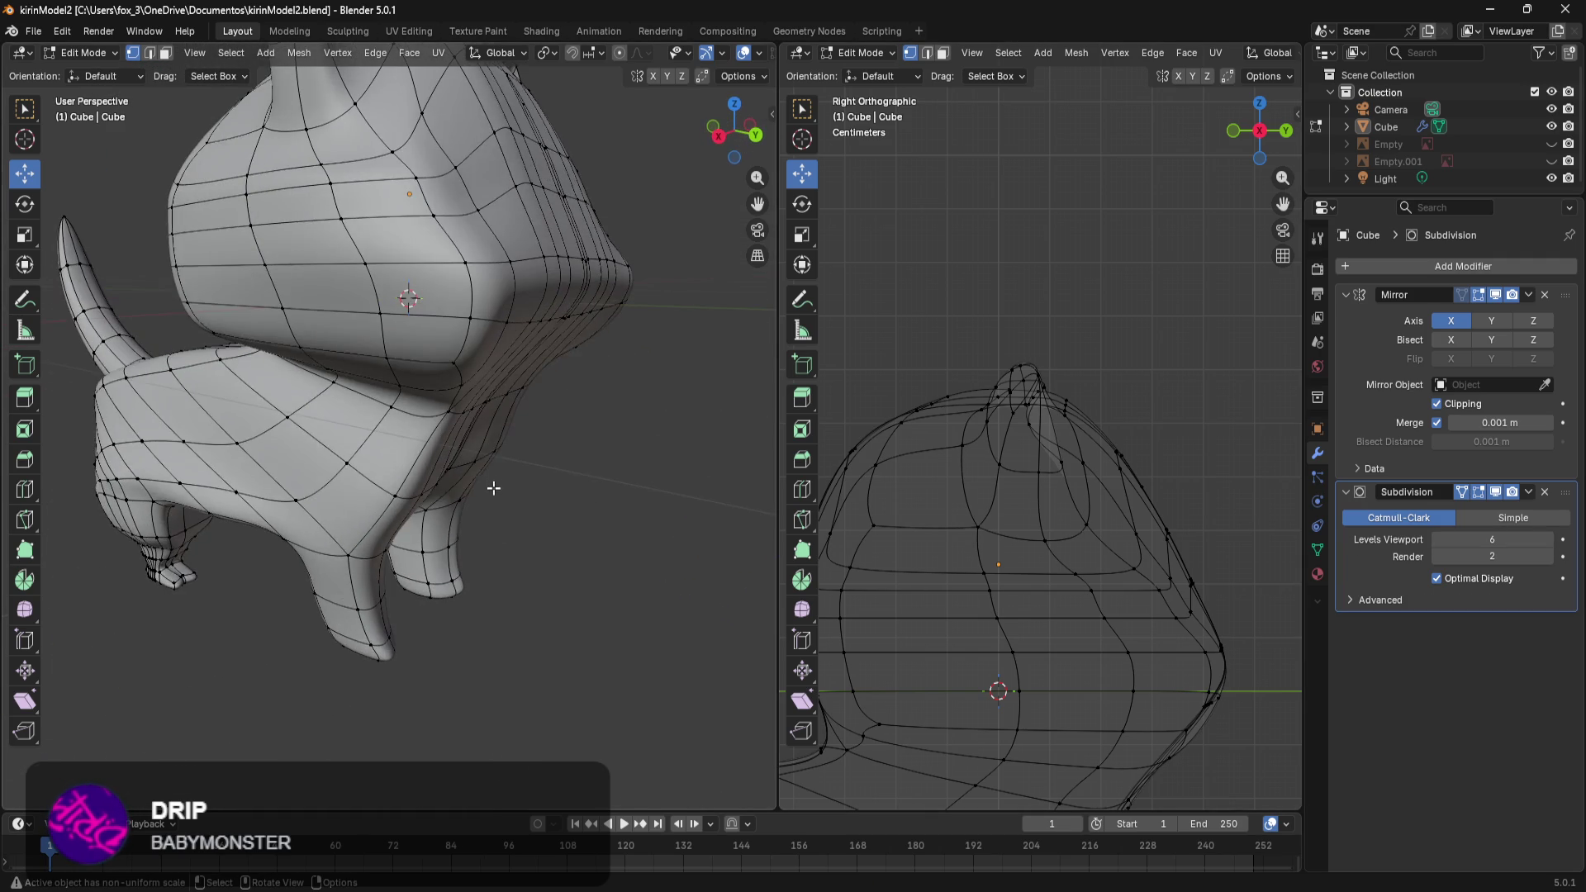
Inspect the smoothed kirin in Object Mode, then return to mesh editing at subdivision level 3.
key(Tab)
mouse_move(311, 553)
middle_down()
mouse_move(384, 514)
mouse_move(419, 538)
mouse_move(410, 573)
middle_up()
scroll(385, 486, up, 3)
mouse_move(351, 517)
shift+middle_down()
mouse_move(324, 620)
mouse_move(471, 595)
mouse_move(336, 637)
mouse_move(506, 637)
mouse_move(478, 595)
mouse_move(634, 657)
mouse_move(532, 608)
mouse_move(333, 702)
mouse_move(231, 641)
mouse_move(354, 645)
shift+middle_up()
key(ctrl+3)
key(Tab)
scroll(371, 675, up, 5)
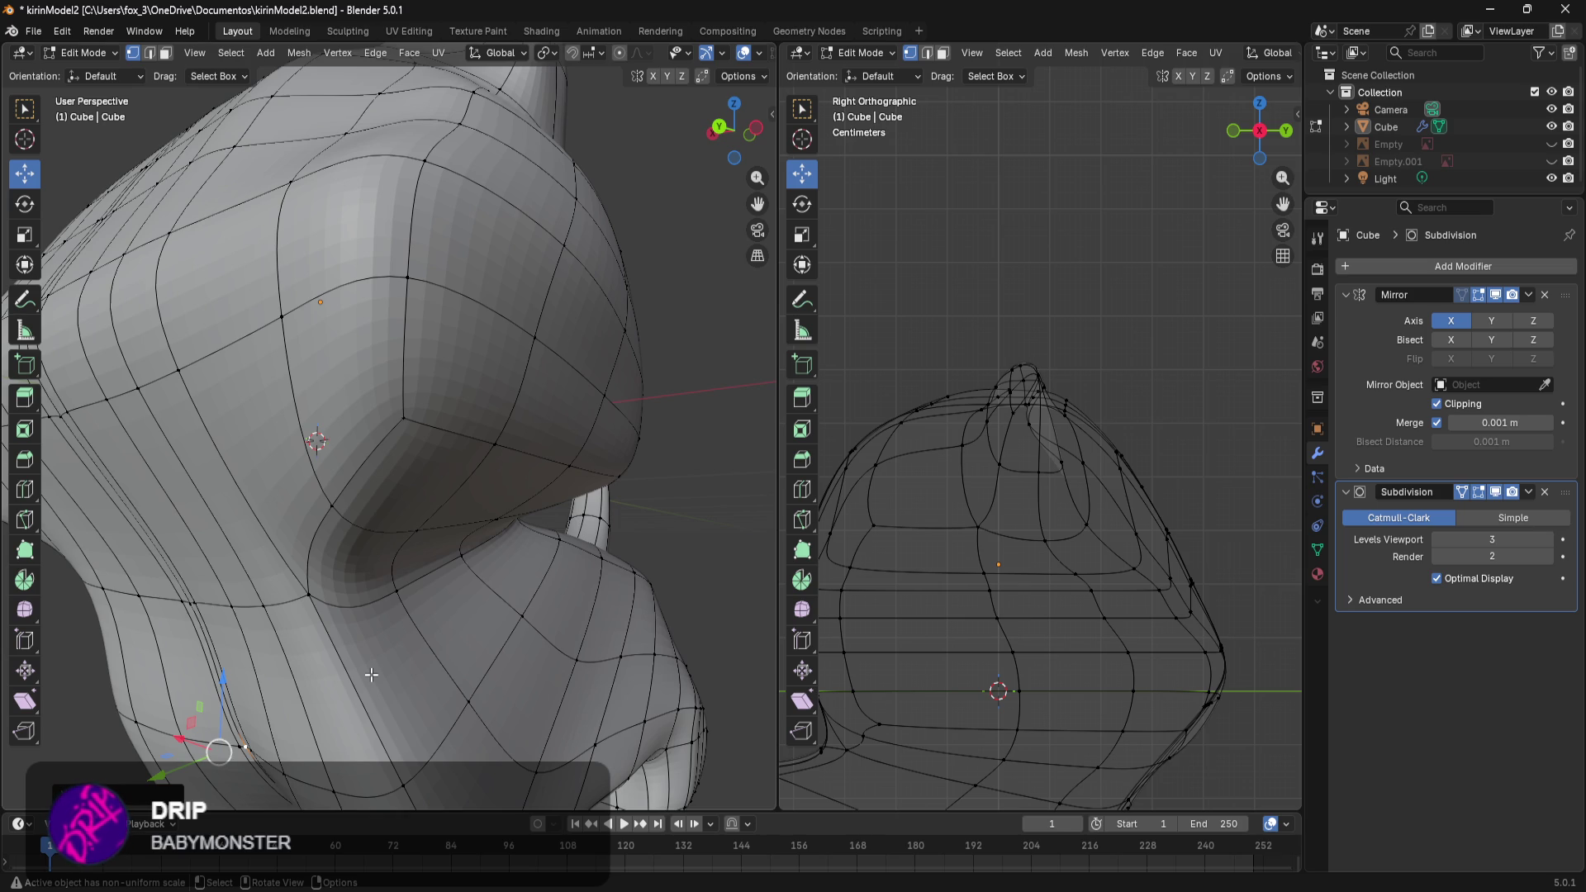
Box-select a band of body faces and try moving them along Y, then cancel.
middle_drag(204, 608, 504, 618)
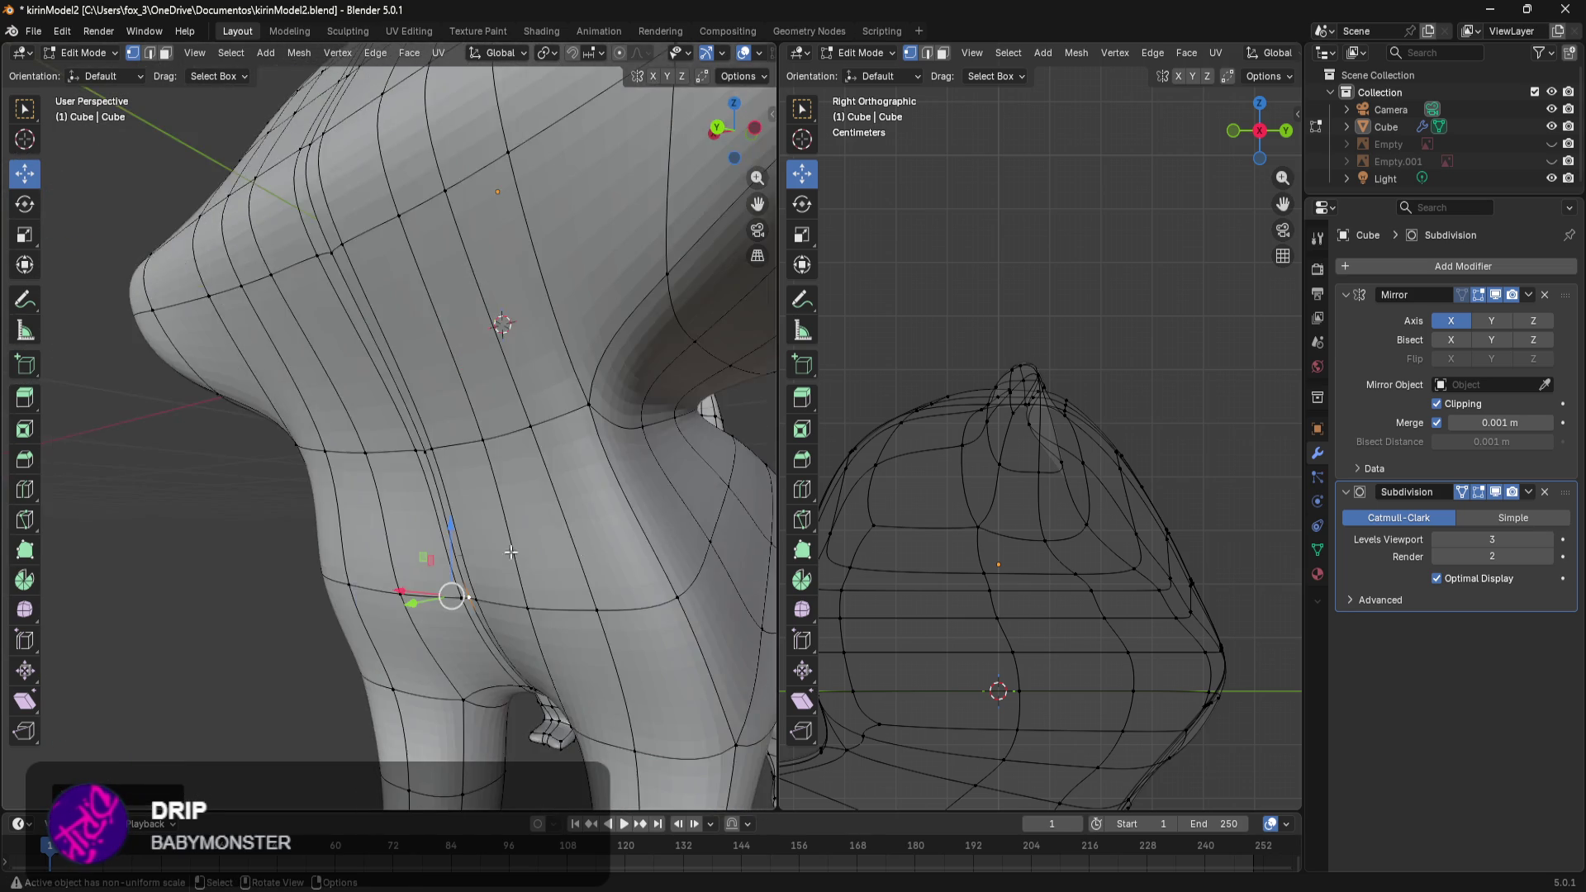
mouse_move(503, 618)
middle_down()
mouse_move(523, 621)
mouse_move(553, 430)
middle_up()
drag(551, 318, 402, 436)
middle_drag(402, 436, 611, 516)
key(g)
key(y)
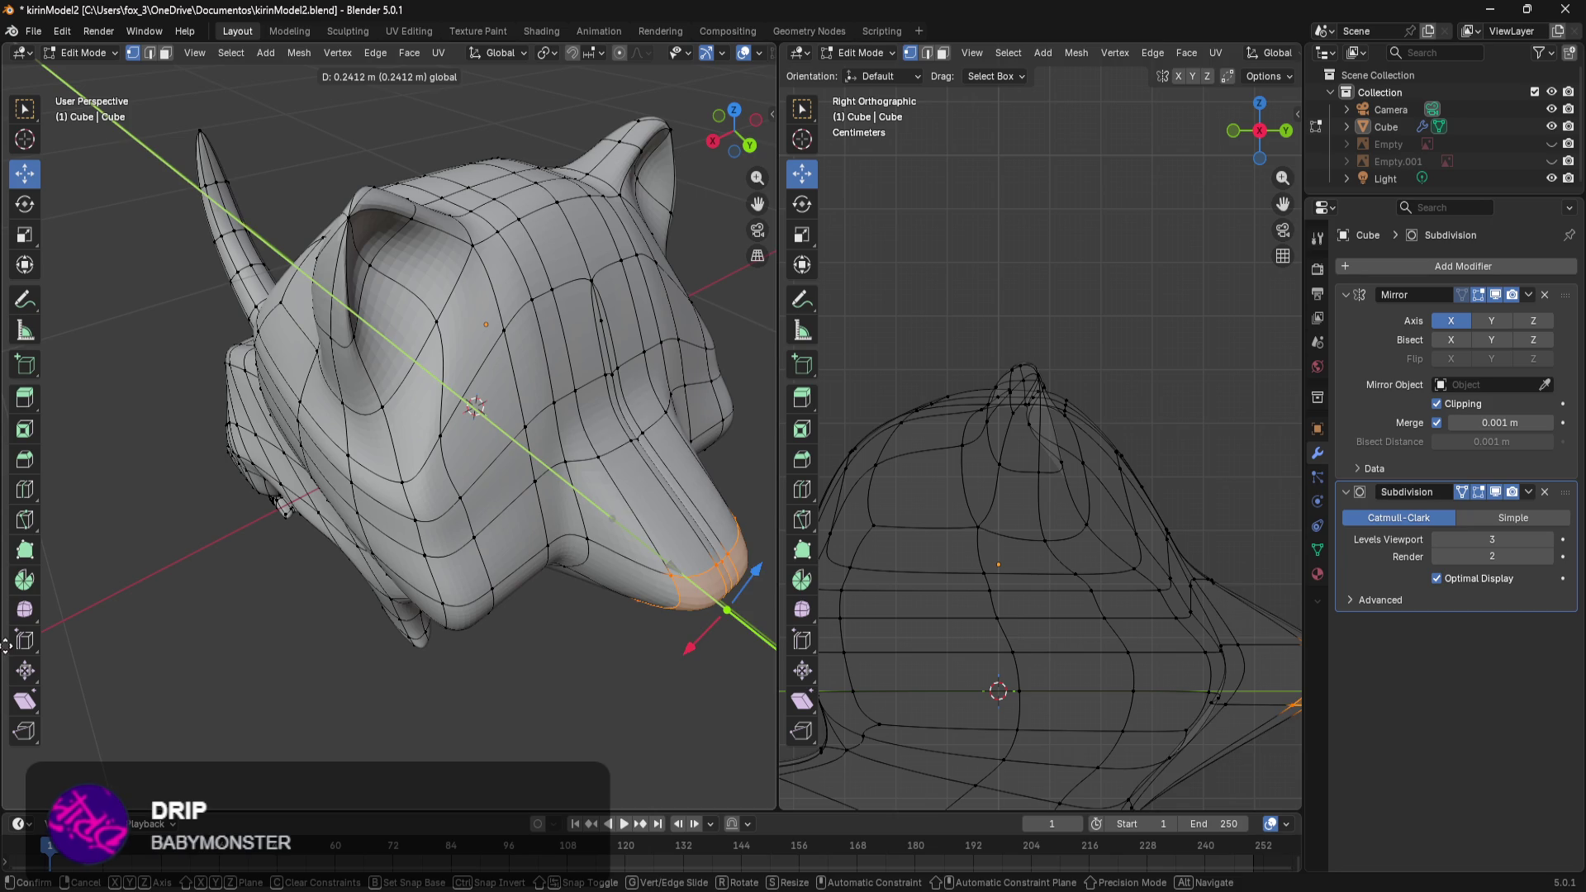
key(Escape)
Select the snout faces, pull them forward along Y, inspect, then undo the extension.
middle_drag(570, 587, 513, 448)
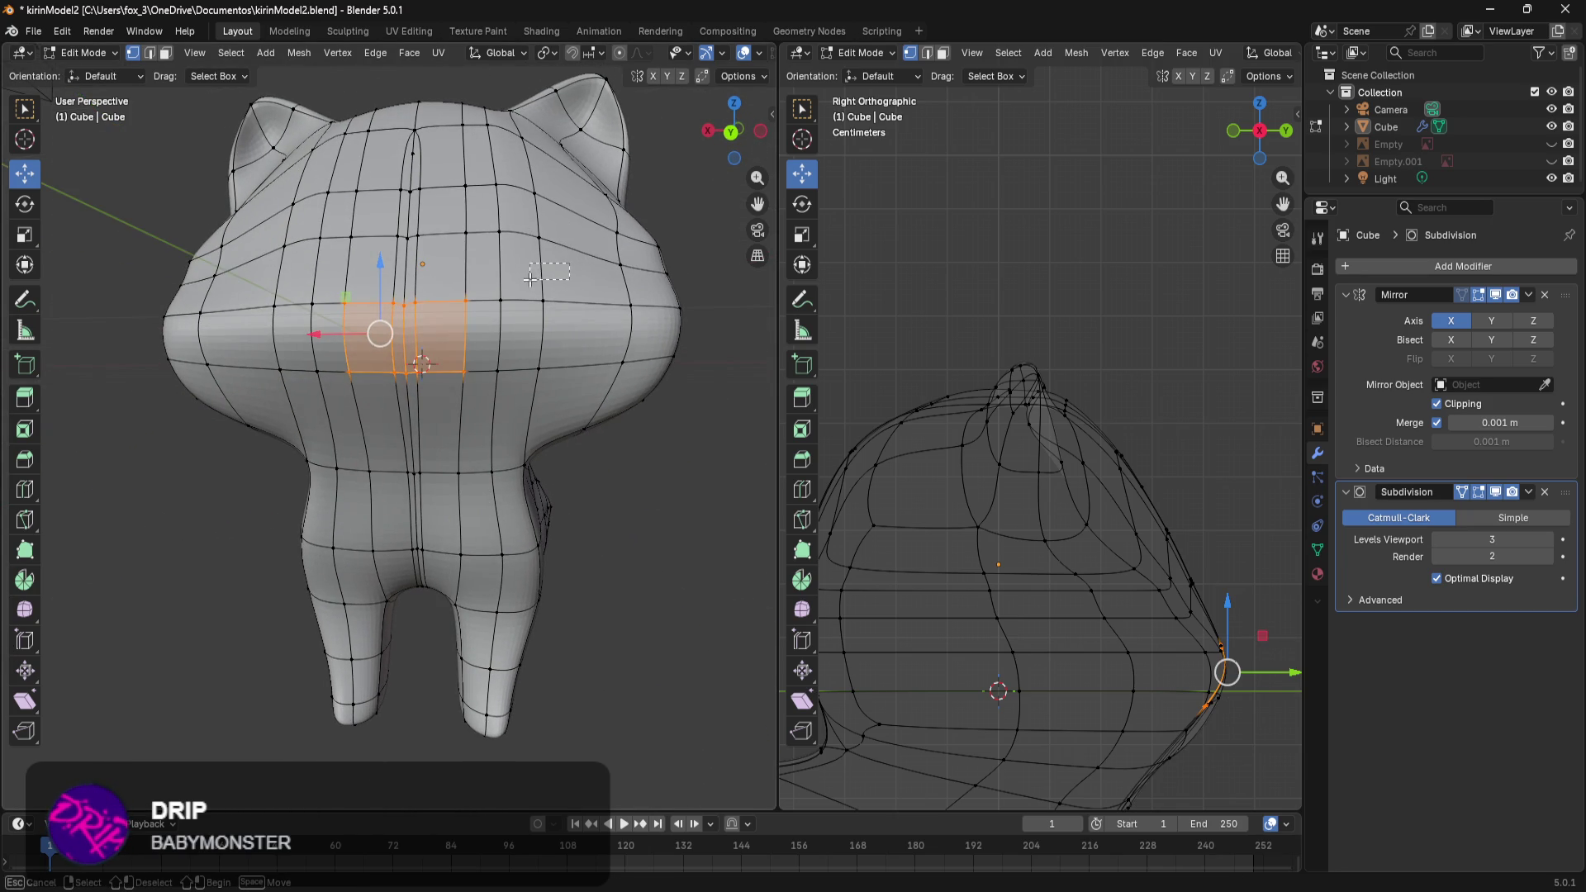
key(alt+a)
drag(570, 207, 266, 405)
middle_drag(269, 398, 584, 450)
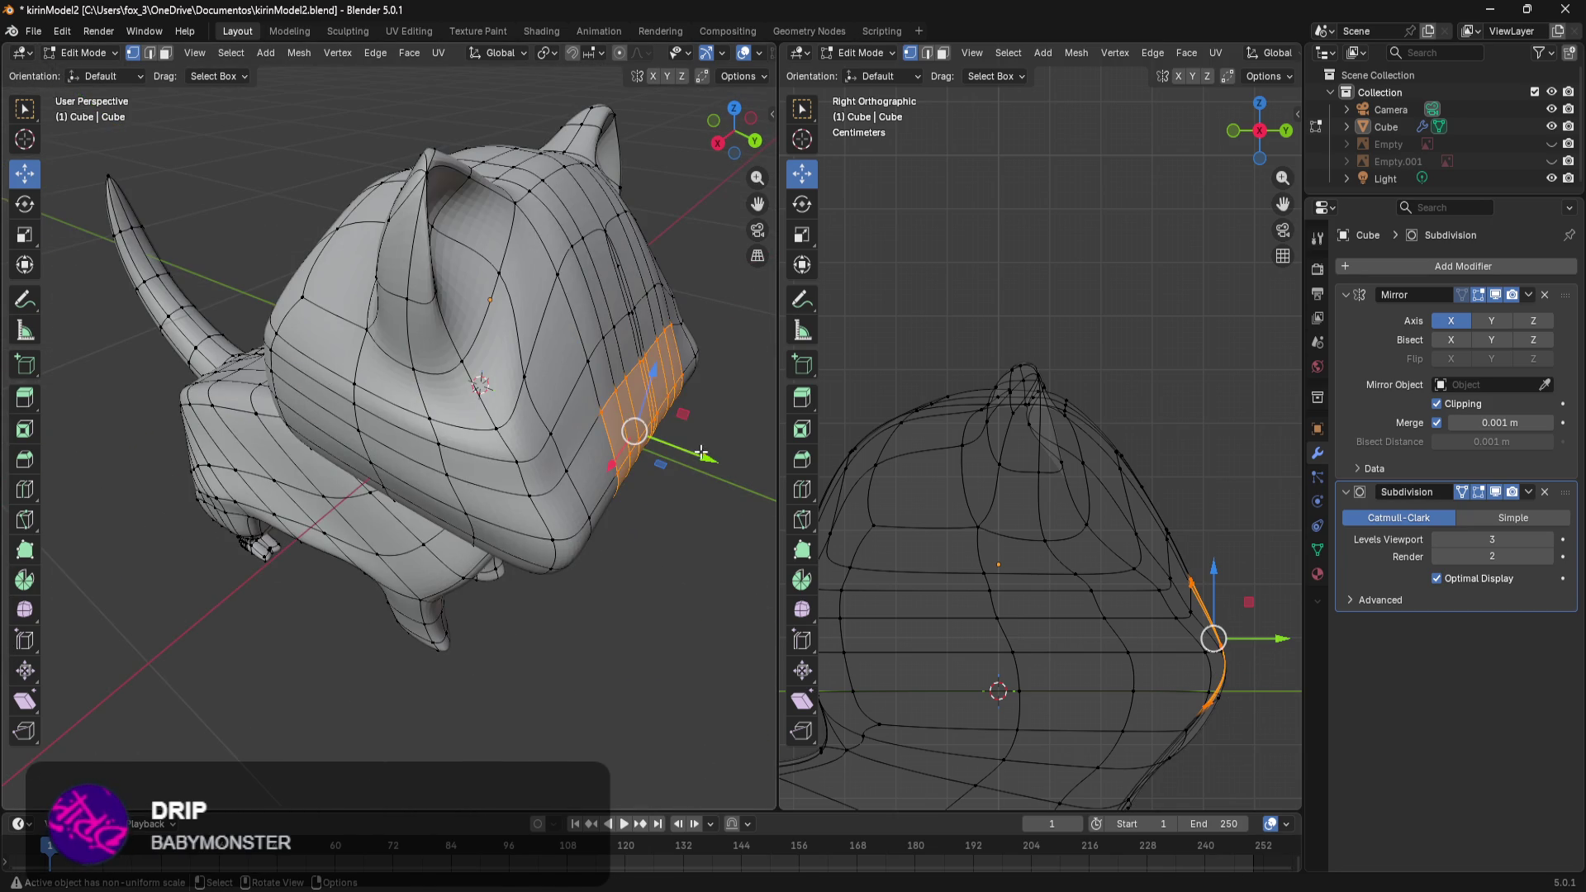
drag(702, 453, 768, 479)
mouse_move(501, 714)
middle_down()
mouse_move(543, 683)
mouse_move(226, 547)
mouse_move(390, 521)
middle_up()
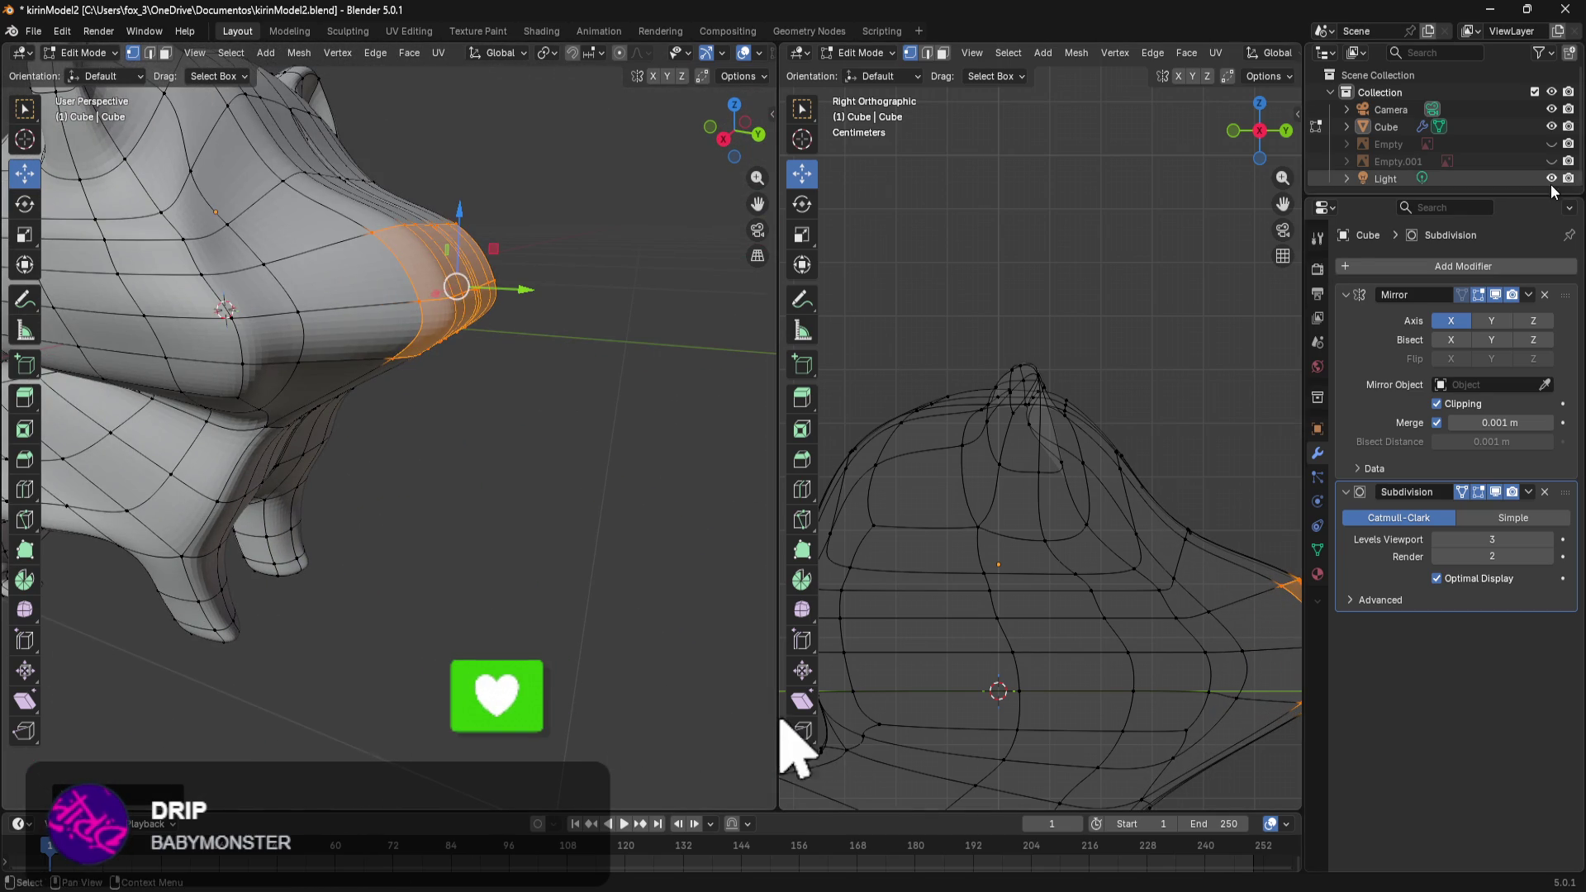
key(ctrl+z)
Show the side-view reference image and frame the snout and face.
click(1552, 143)
click(1552, 144)
click(1552, 161)
click(1552, 146)
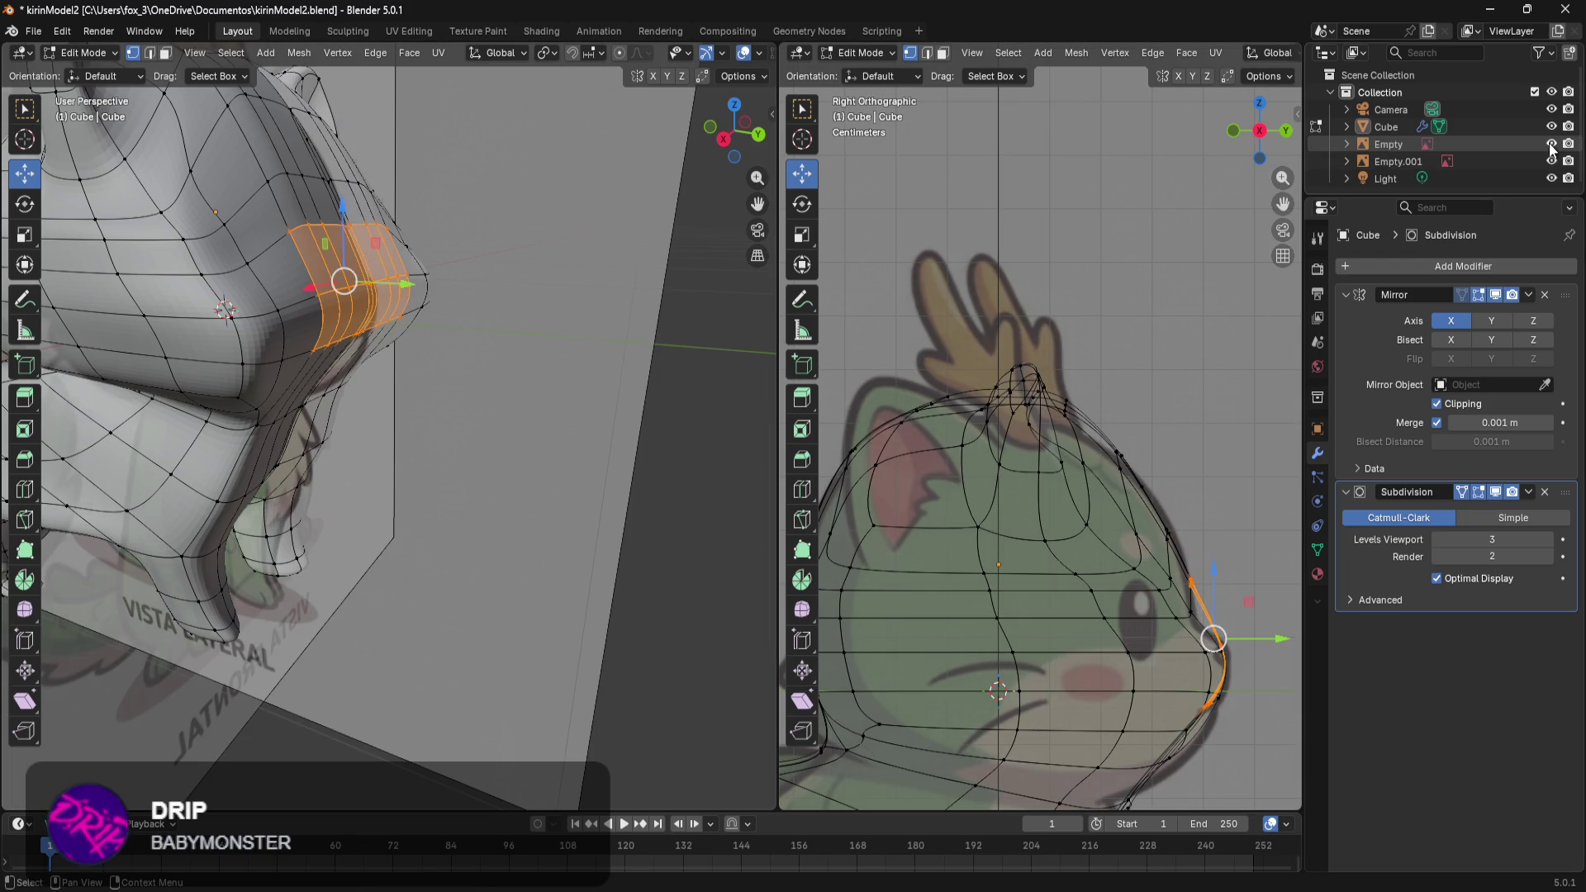
mouse_move(529, 339)
middle_down()
mouse_move(589, 325)
mouse_move(573, 326)
middle_up()
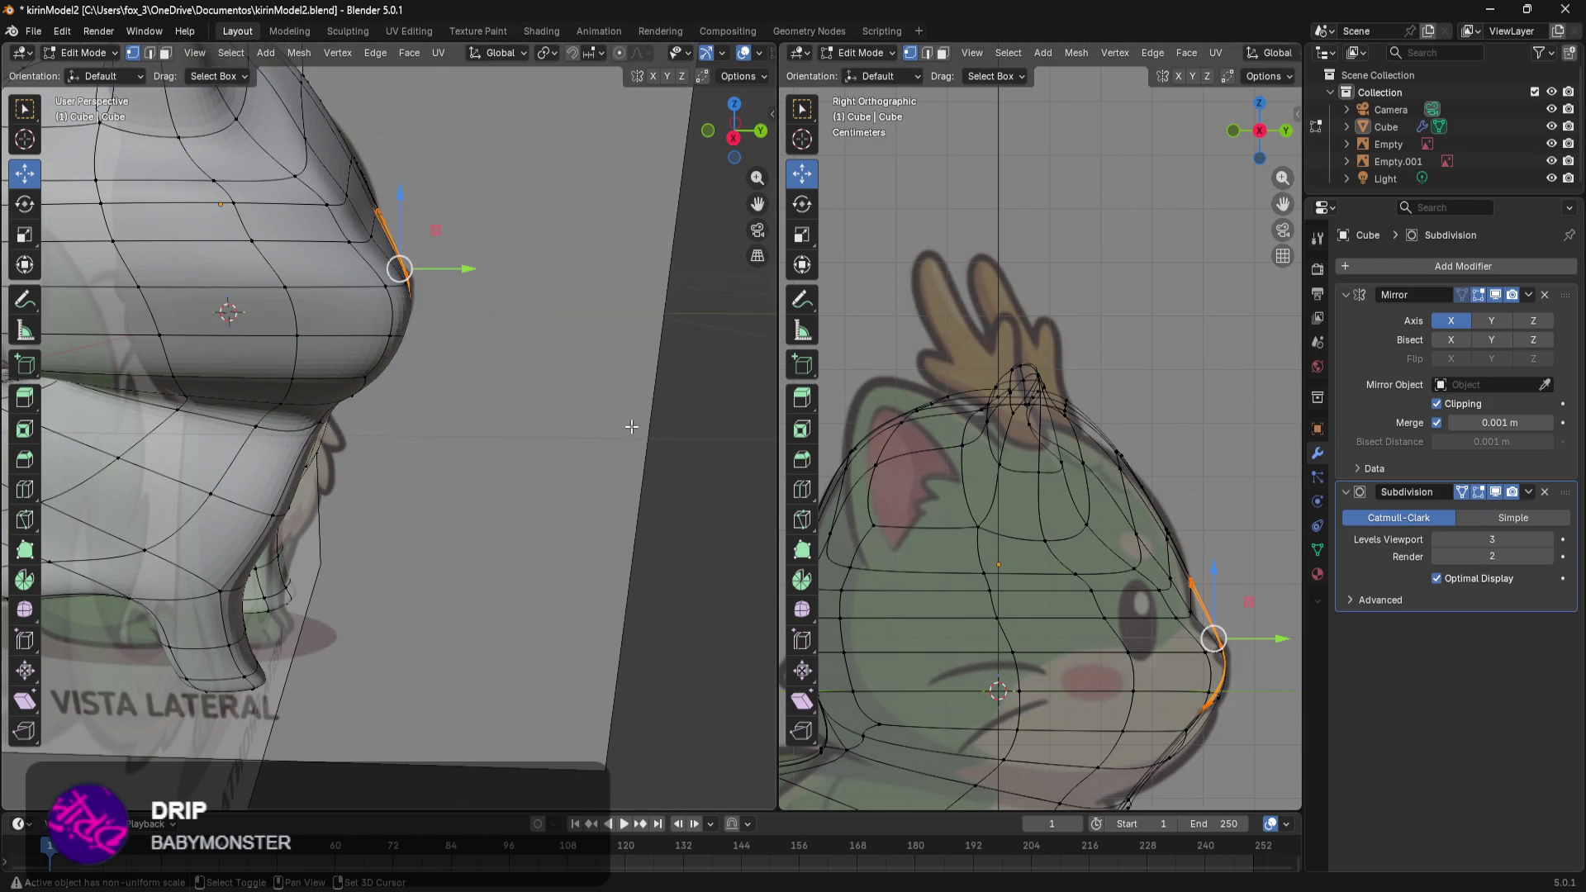
middle_drag(670, 418, 595, 366)
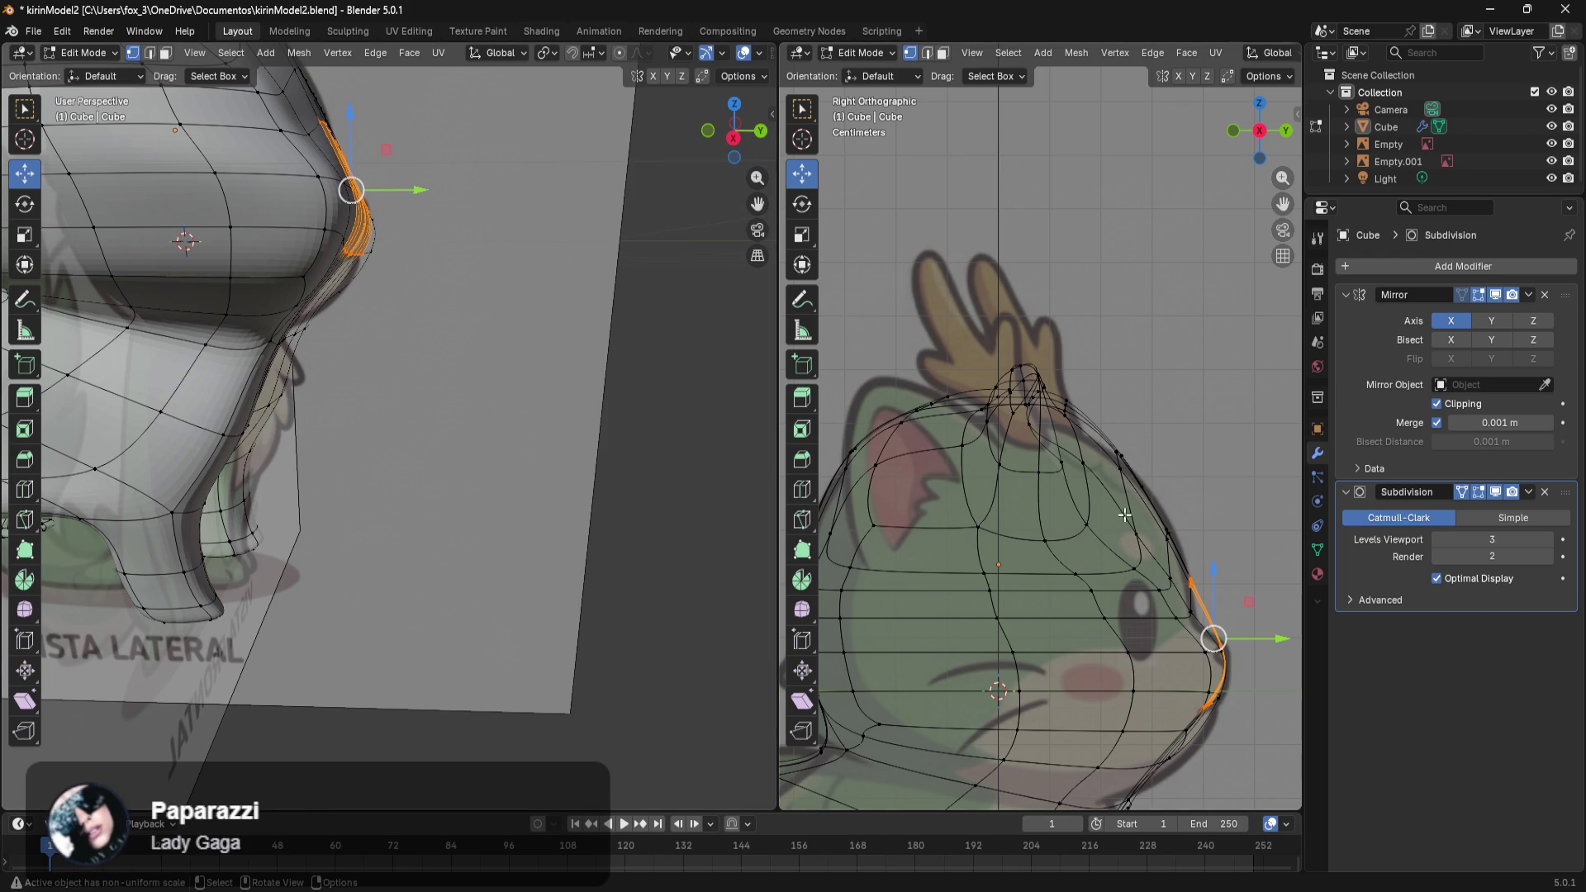
shift+middle_drag(1245, 585, 1176, 341)
scroll(1177, 341, up, 1)
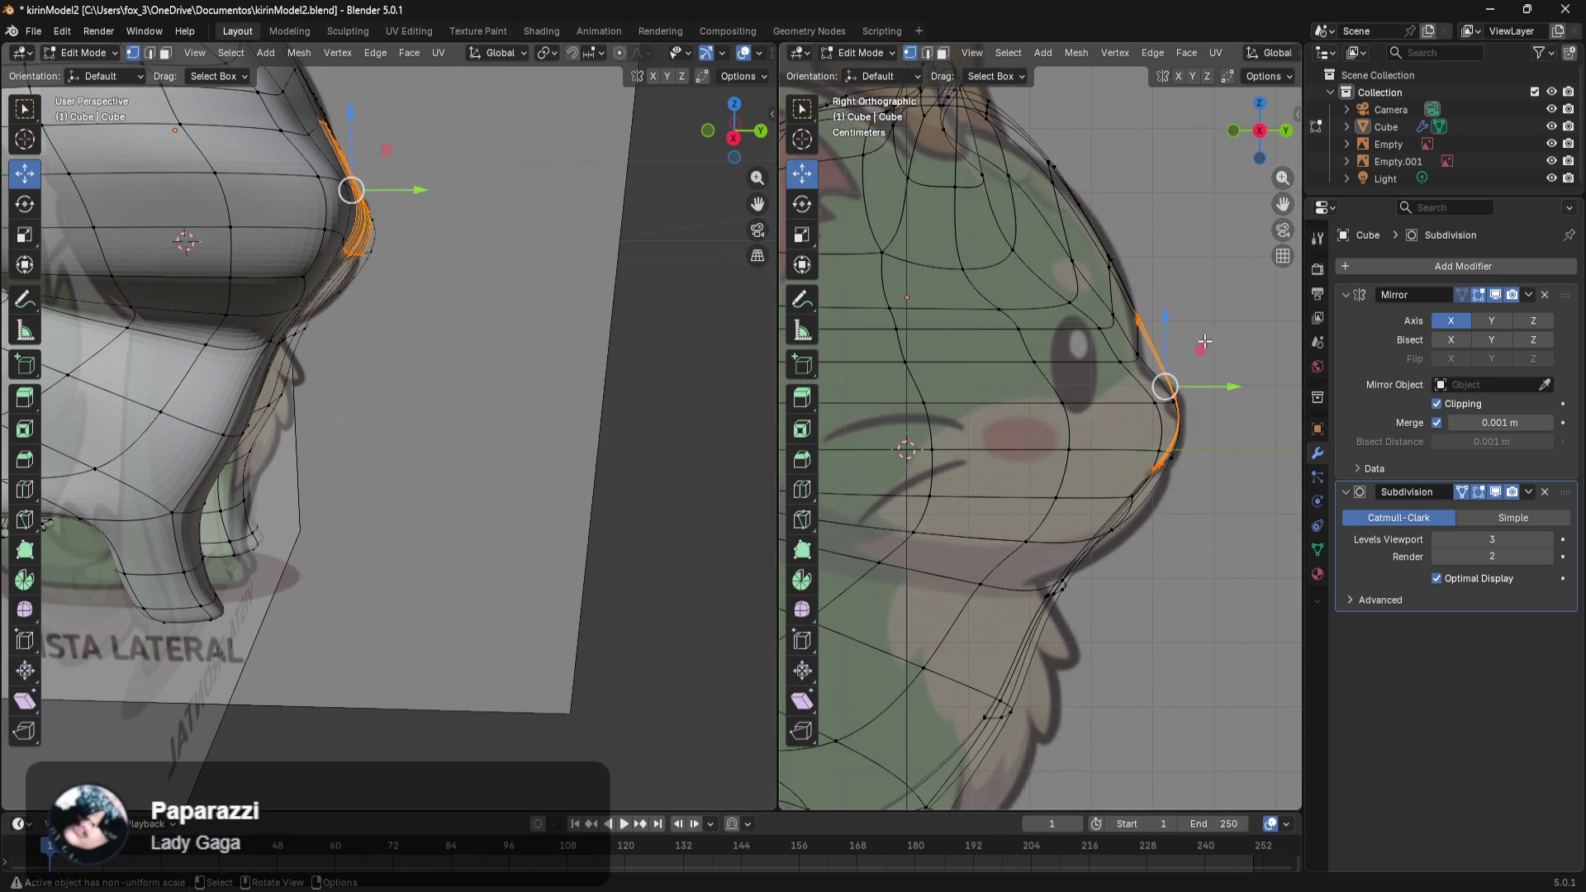
Move the lower snout edge along Y, then push the snout-tip loop forward and down.
drag(1141, 483, 1071, 568)
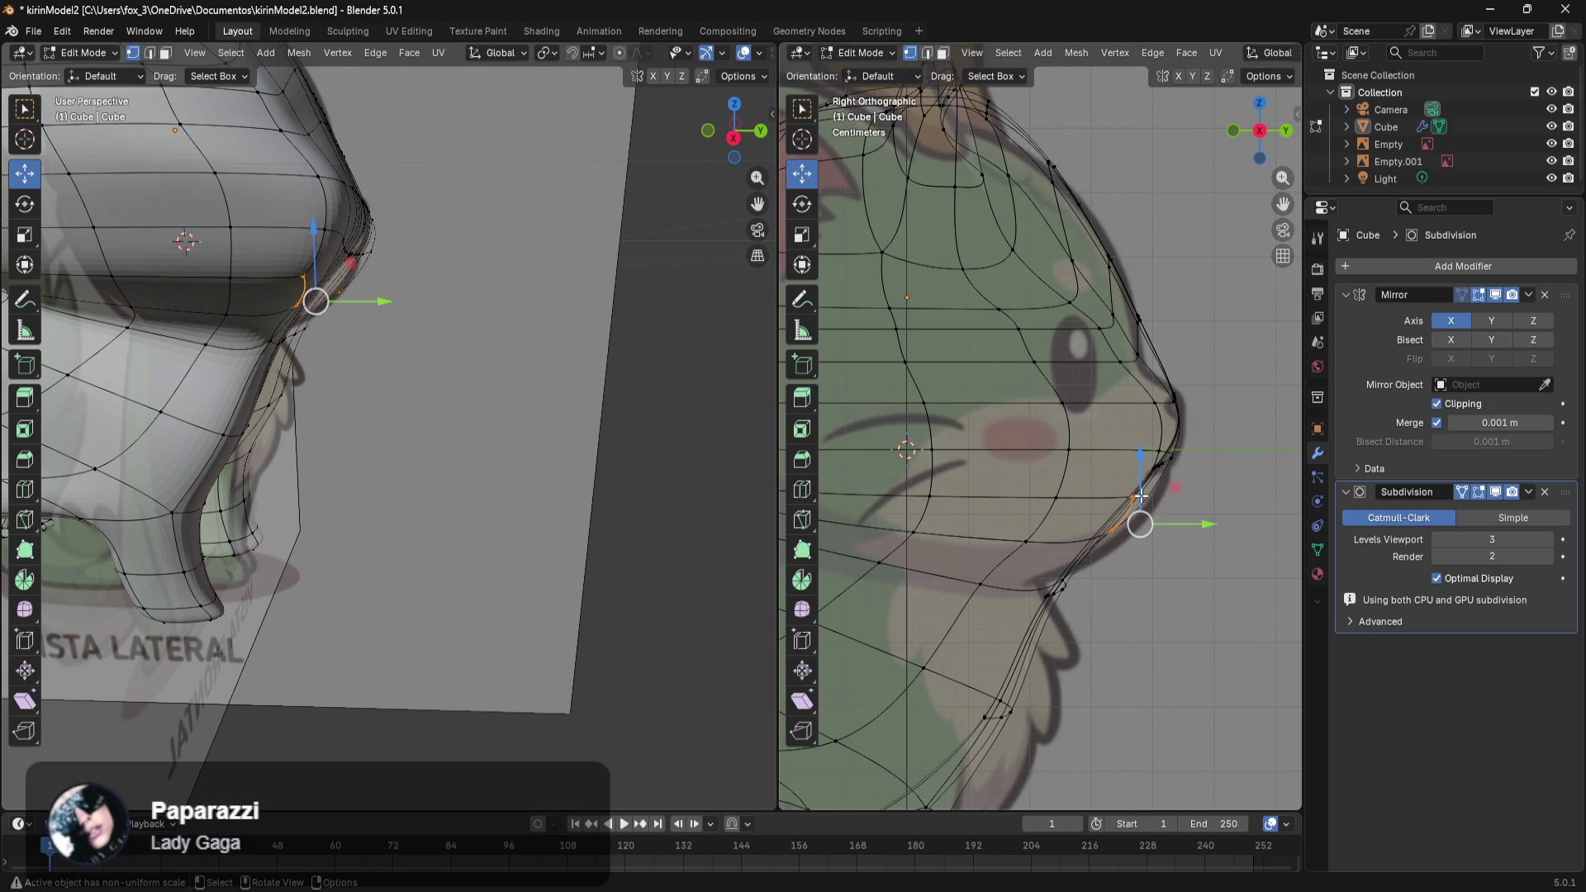
click(1068, 580)
key(g)
key(y)
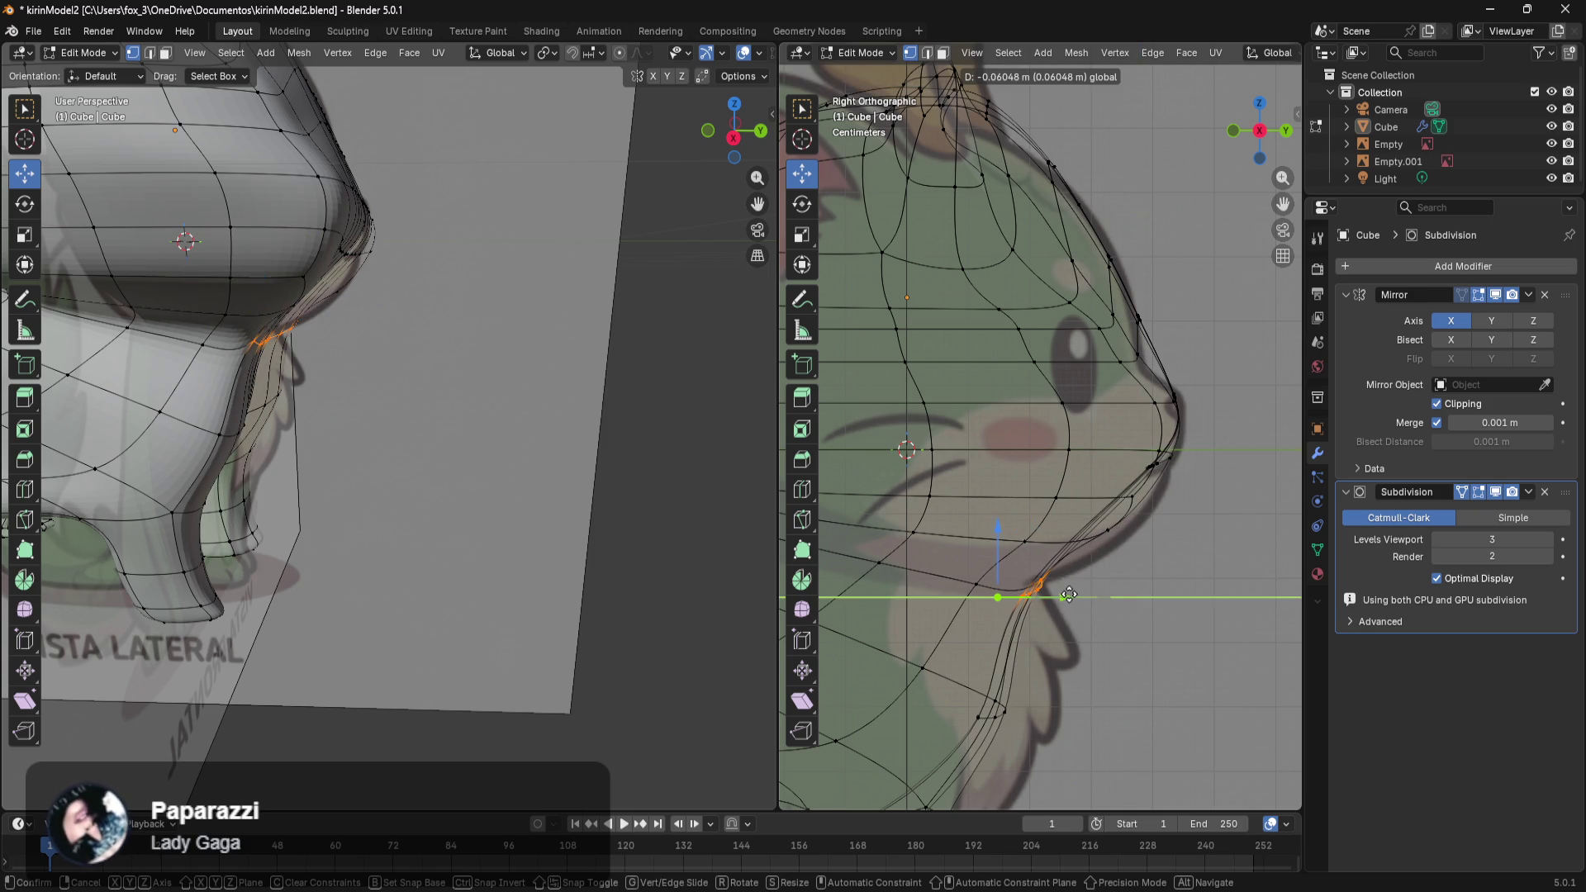
click(1069, 595)
drag(1063, 592, 1156, 450)
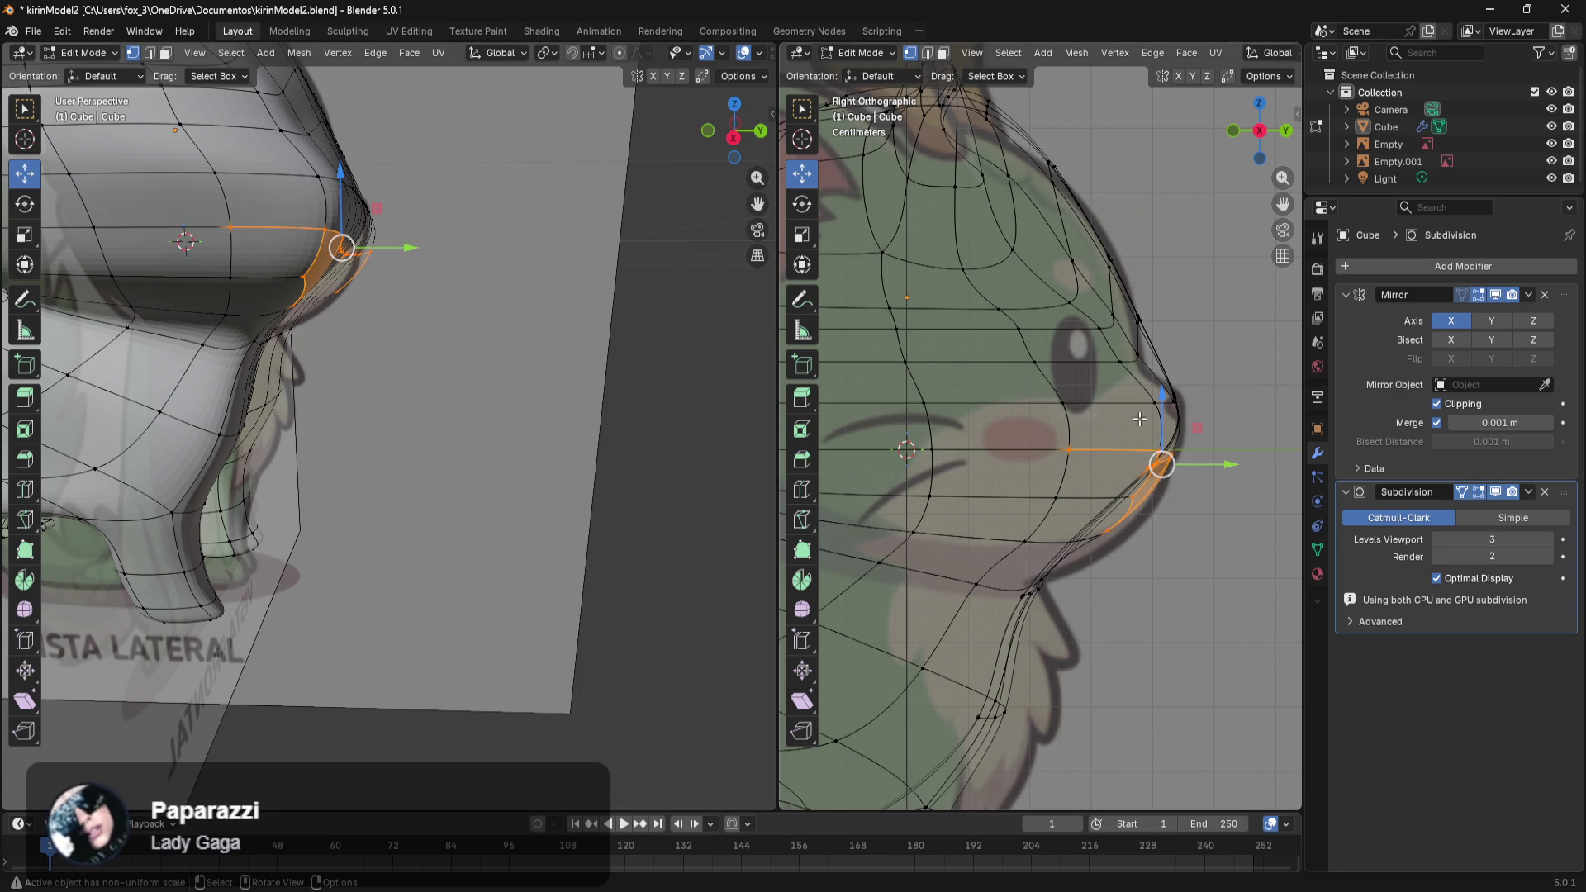
drag(1061, 439, 1071, 441)
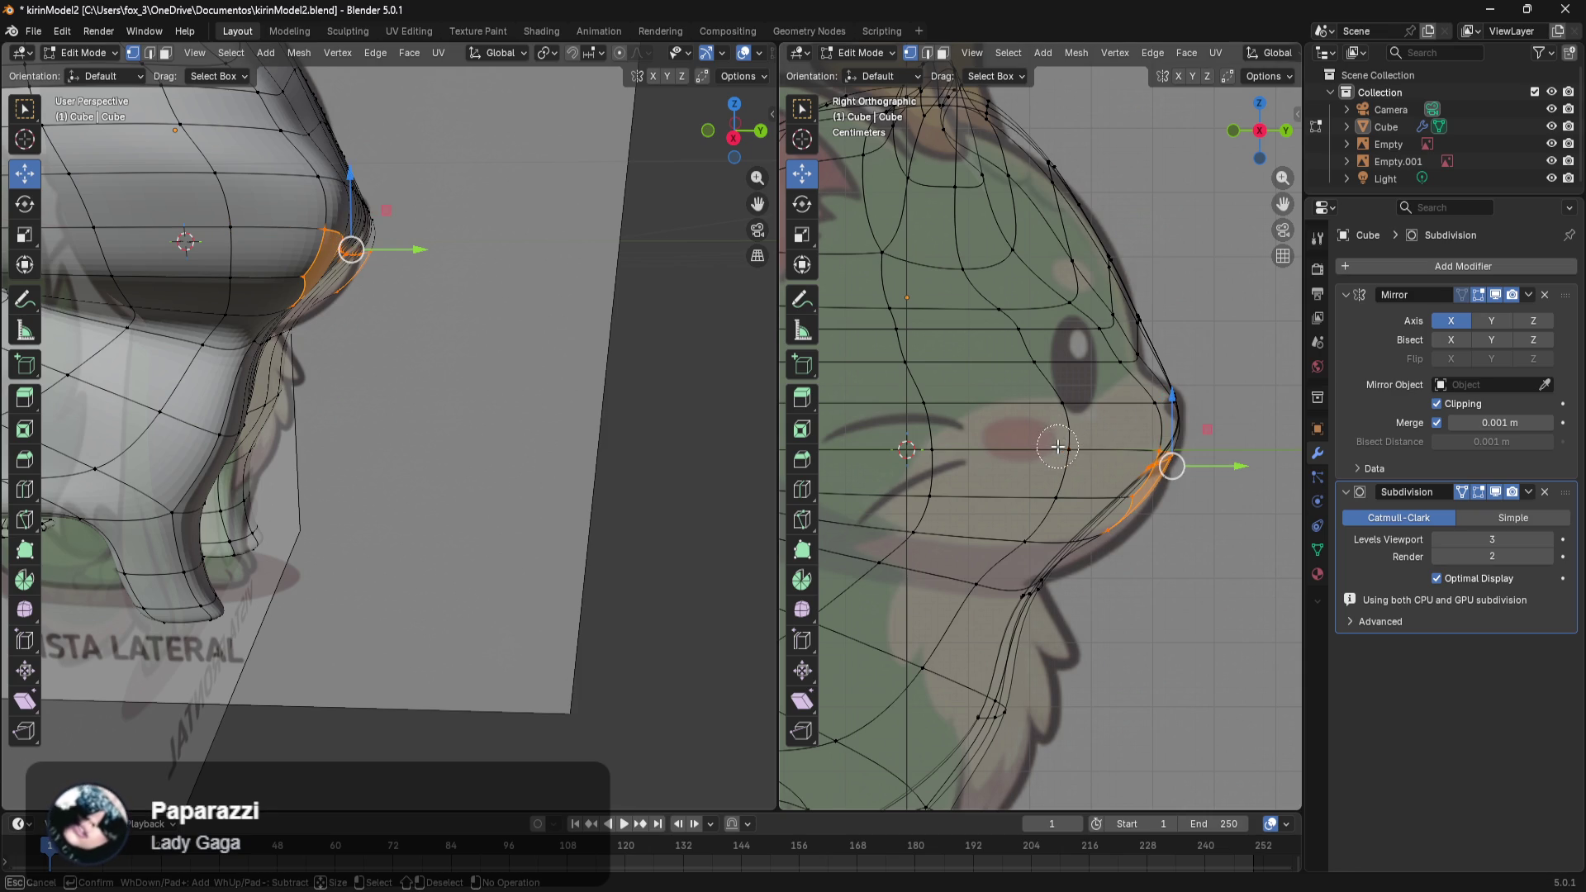
drag(1177, 414, 1175, 446)
click(1209, 424)
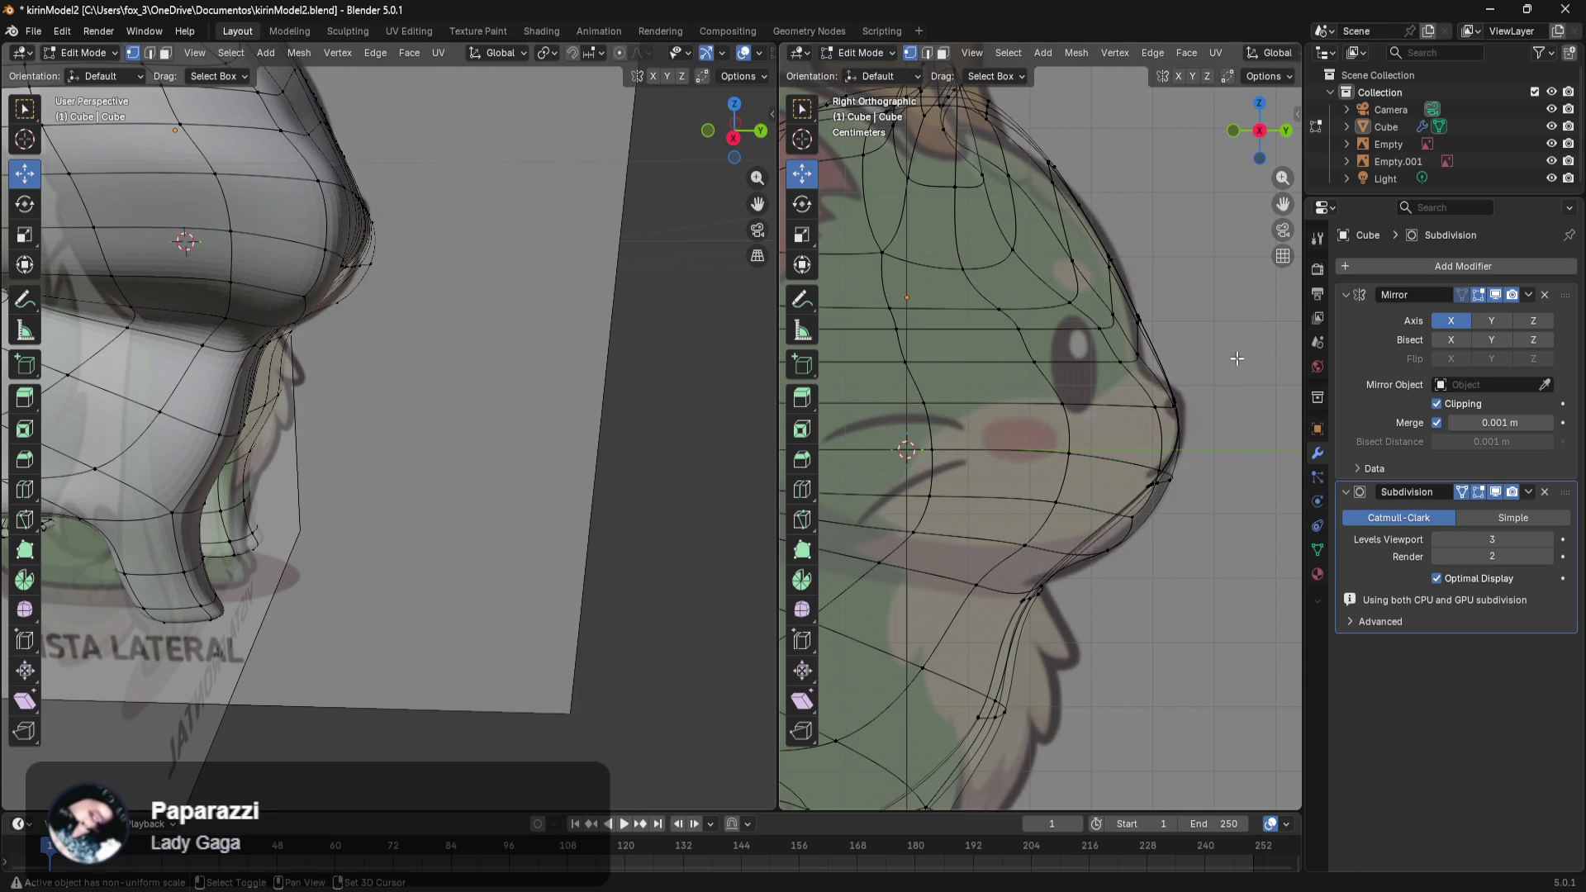
Select vertices on the face profile and adjust them vertically along Z.
shift+middle_drag(1247, 354, 1194, 422)
drag(1148, 351, 1125, 361)
mouse_move(1042, 450)
mouse_down()
mouse_move(1101, 435)
mouse_move(1087, 439)
mouse_up()
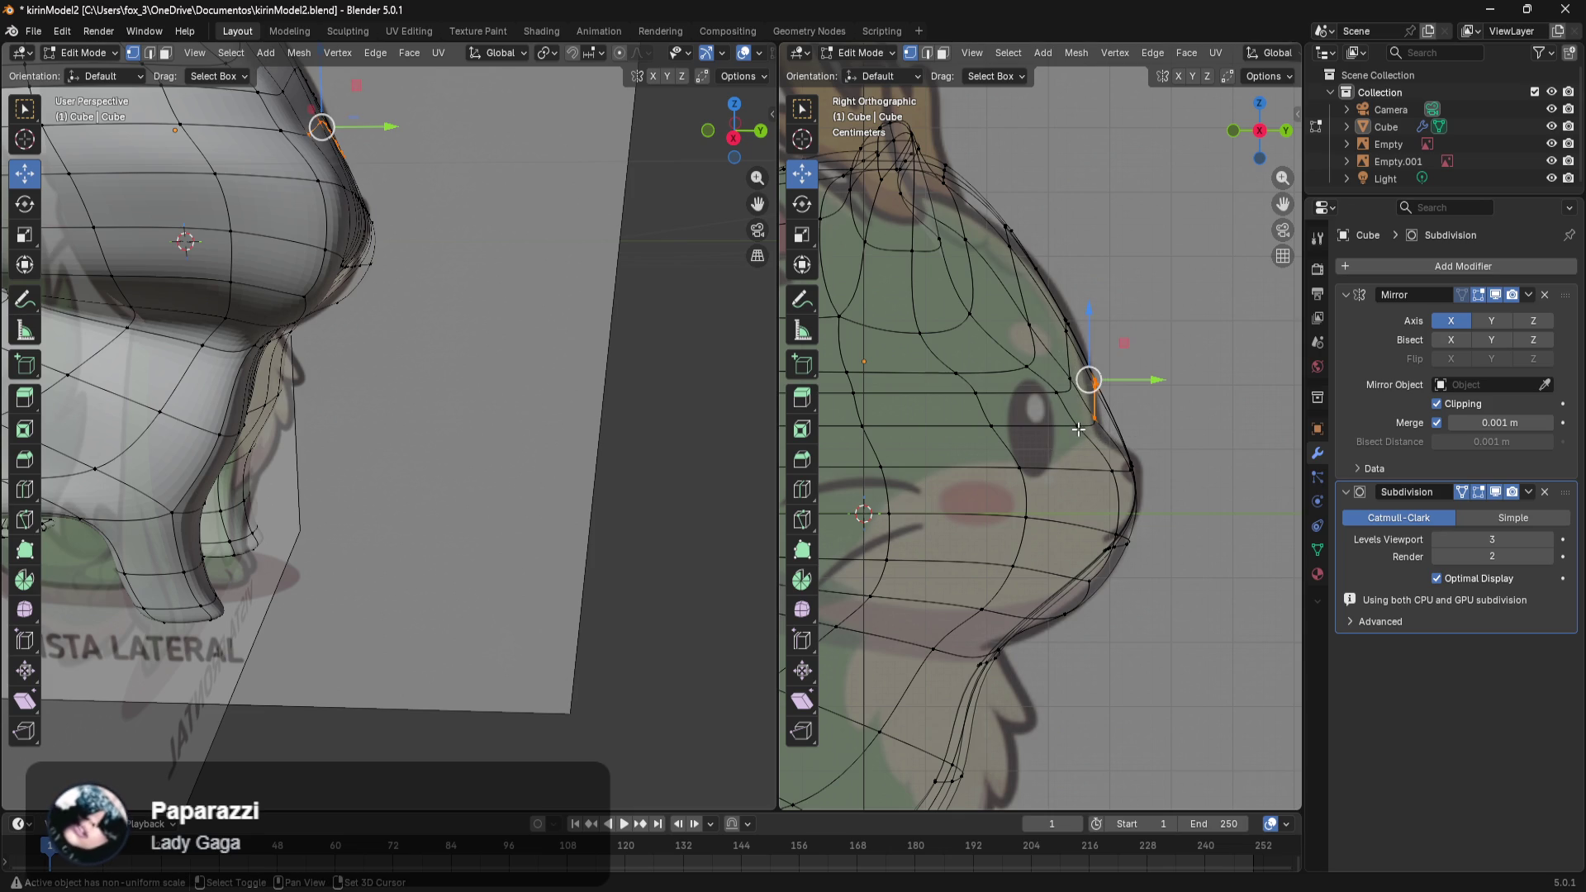
key(g)
key(z)
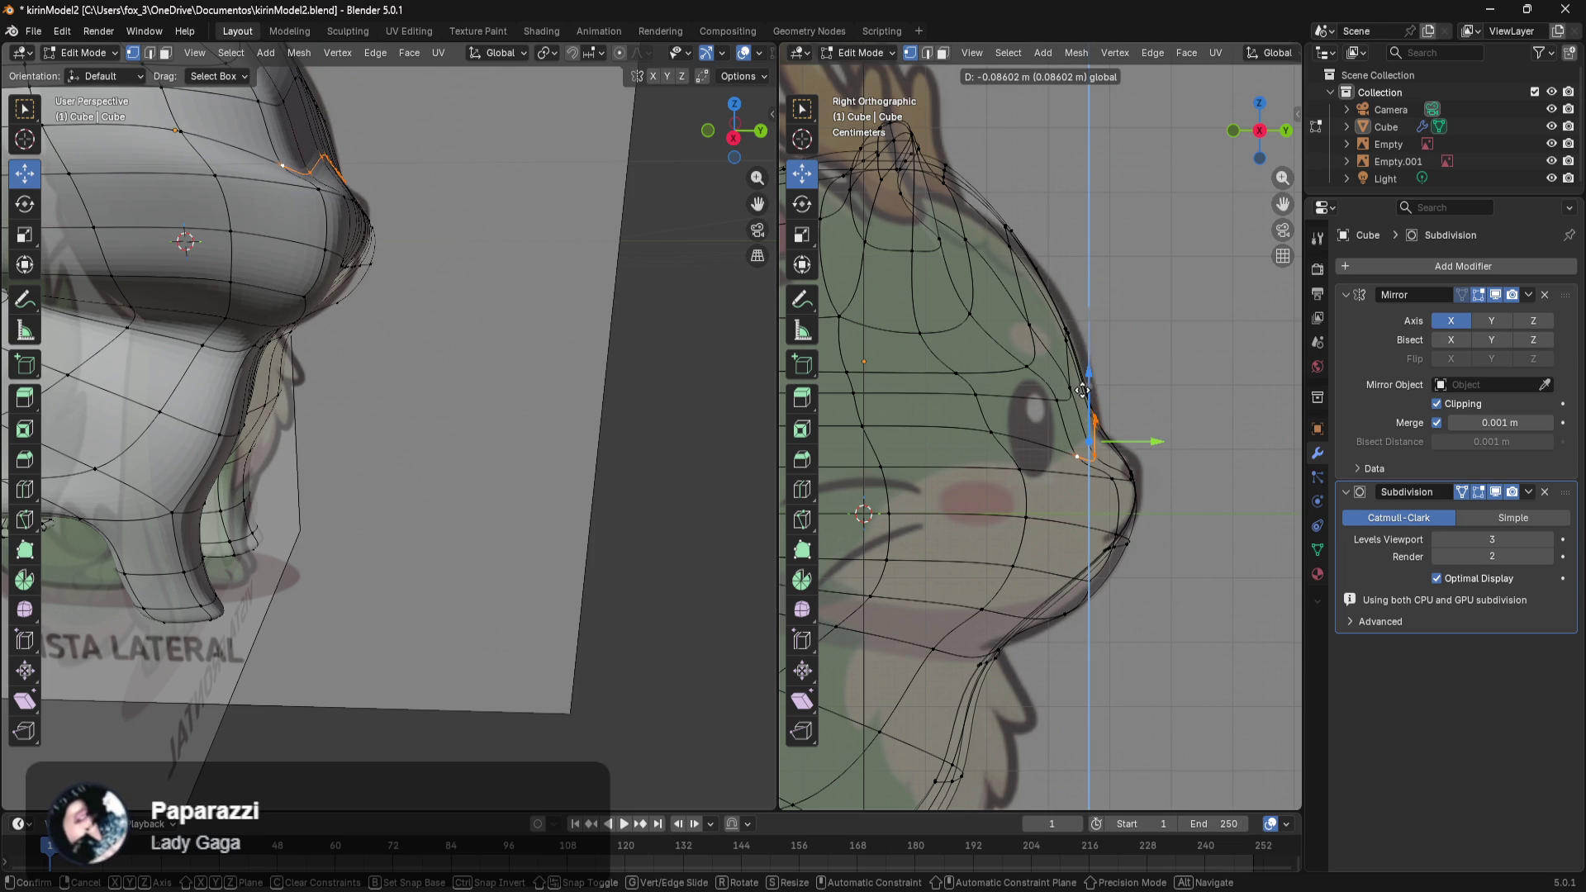
click(1082, 390)
Select the nose-tip vertices and adjust them forward, upward and back.
click(1177, 392)
mouse_move(1195, 393)
mouse_down()
mouse_move(1108, 506)
mouse_move(1264, 478)
mouse_up()
drag(1208, 432, 1104, 570)
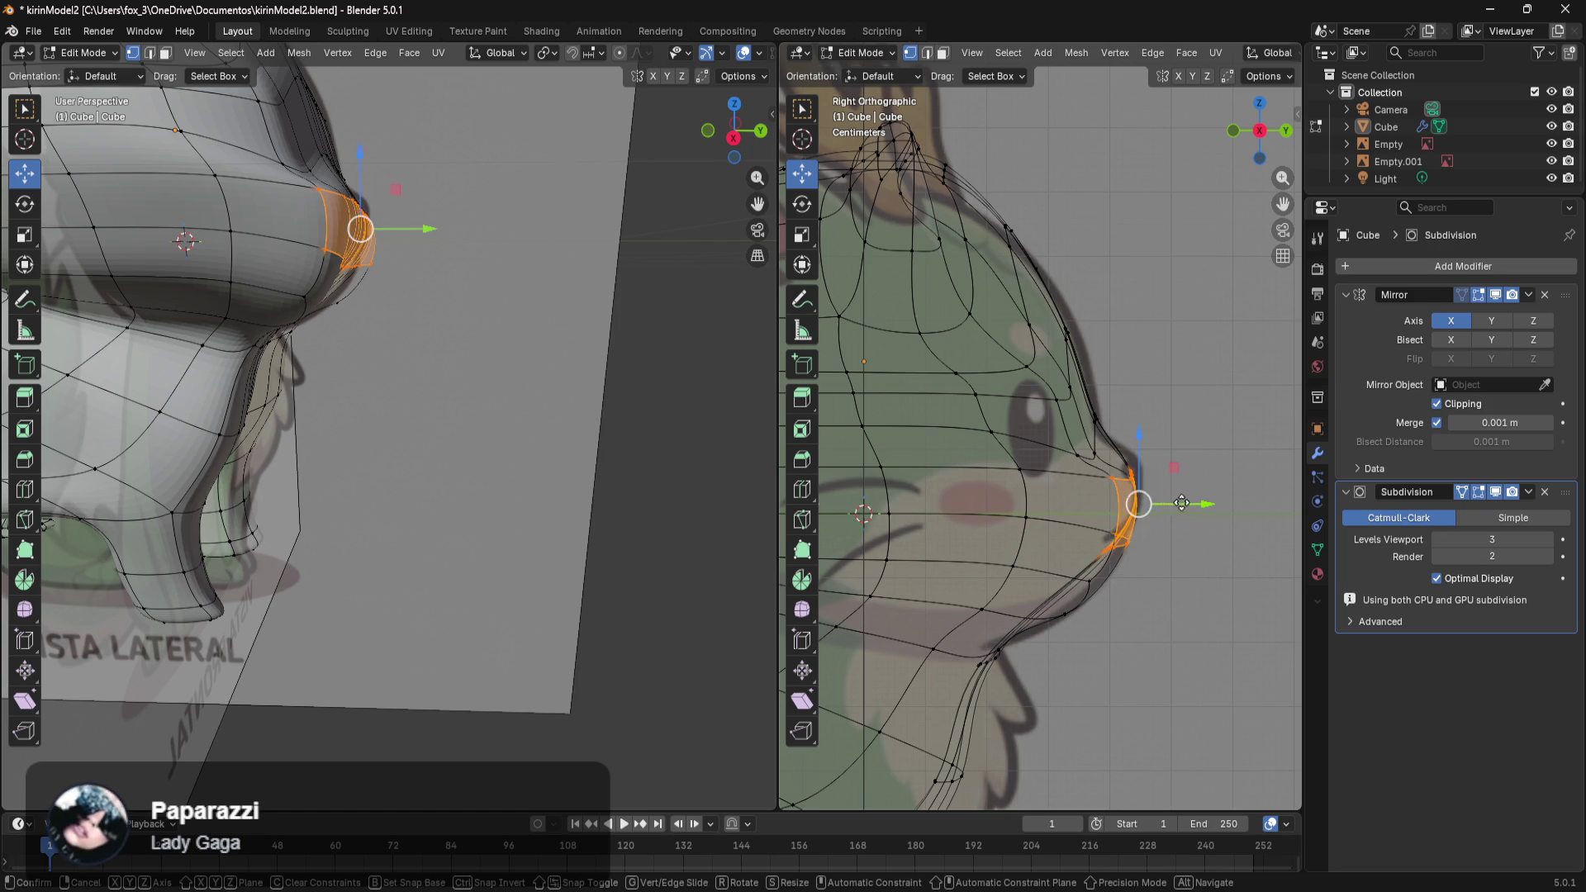
drag(1180, 503, 1193, 499)
drag(1156, 438, 1153, 431)
mouse_move(1200, 503)
mouse_down()
mouse_move(1131, 527)
mouse_move(1200, 519)
mouse_up()
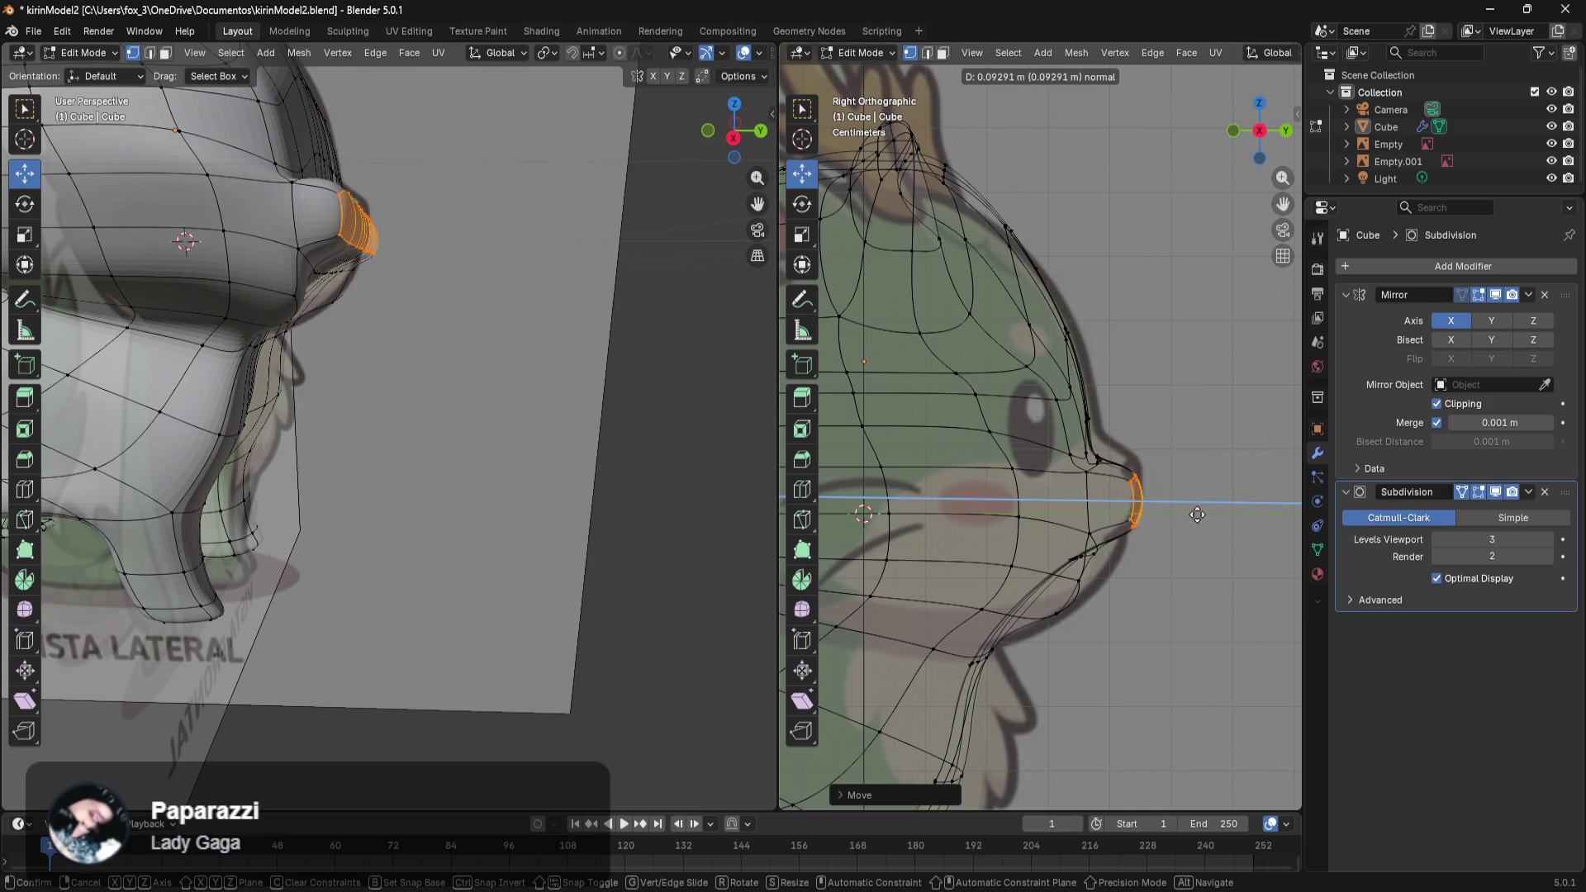
Cancel the nose-tip extrusion, then raise the snout-tip vertex.
right_click(1189, 518)
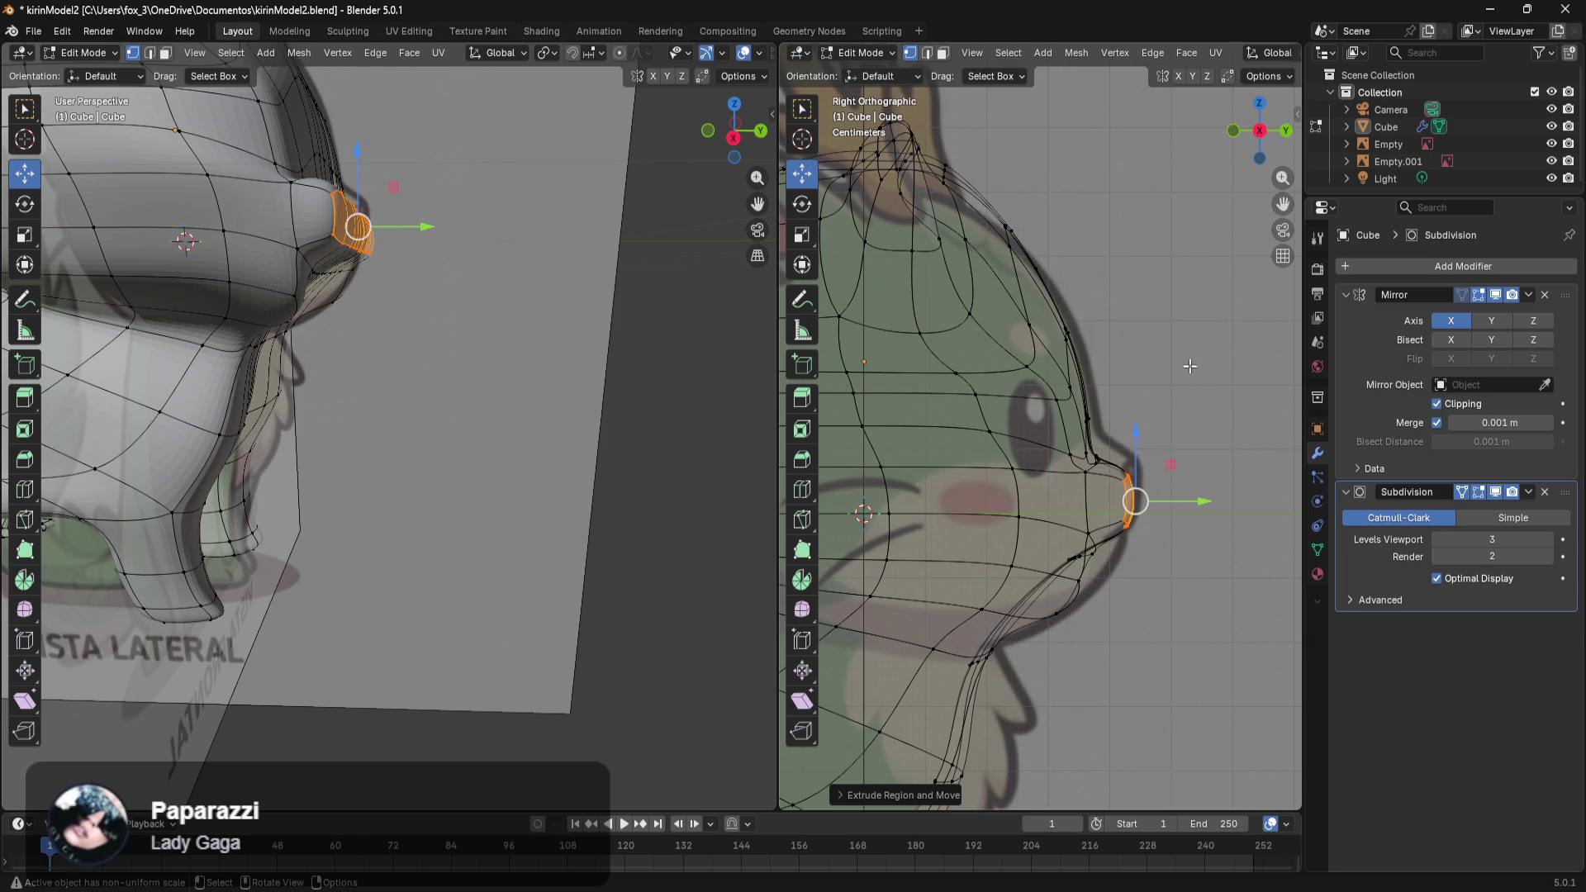
drag(1125, 429, 1072, 488)
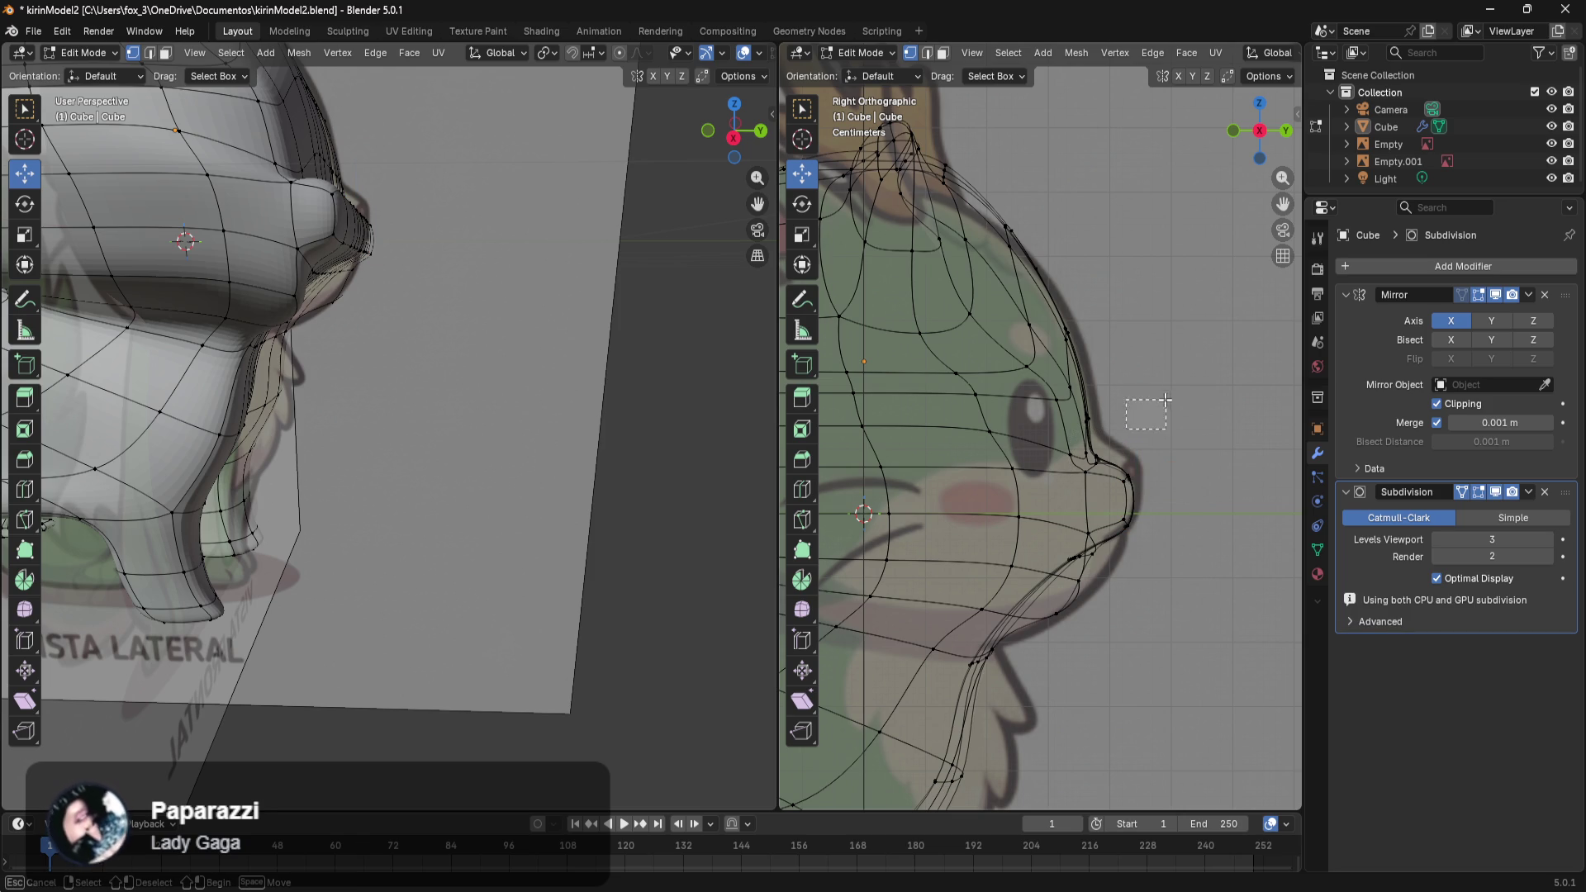
drag(1124, 408, 1057, 478)
mouse_move(1087, 403)
mouse_down()
mouse_move(1103, 384)
mouse_move(1152, 423)
mouse_up()
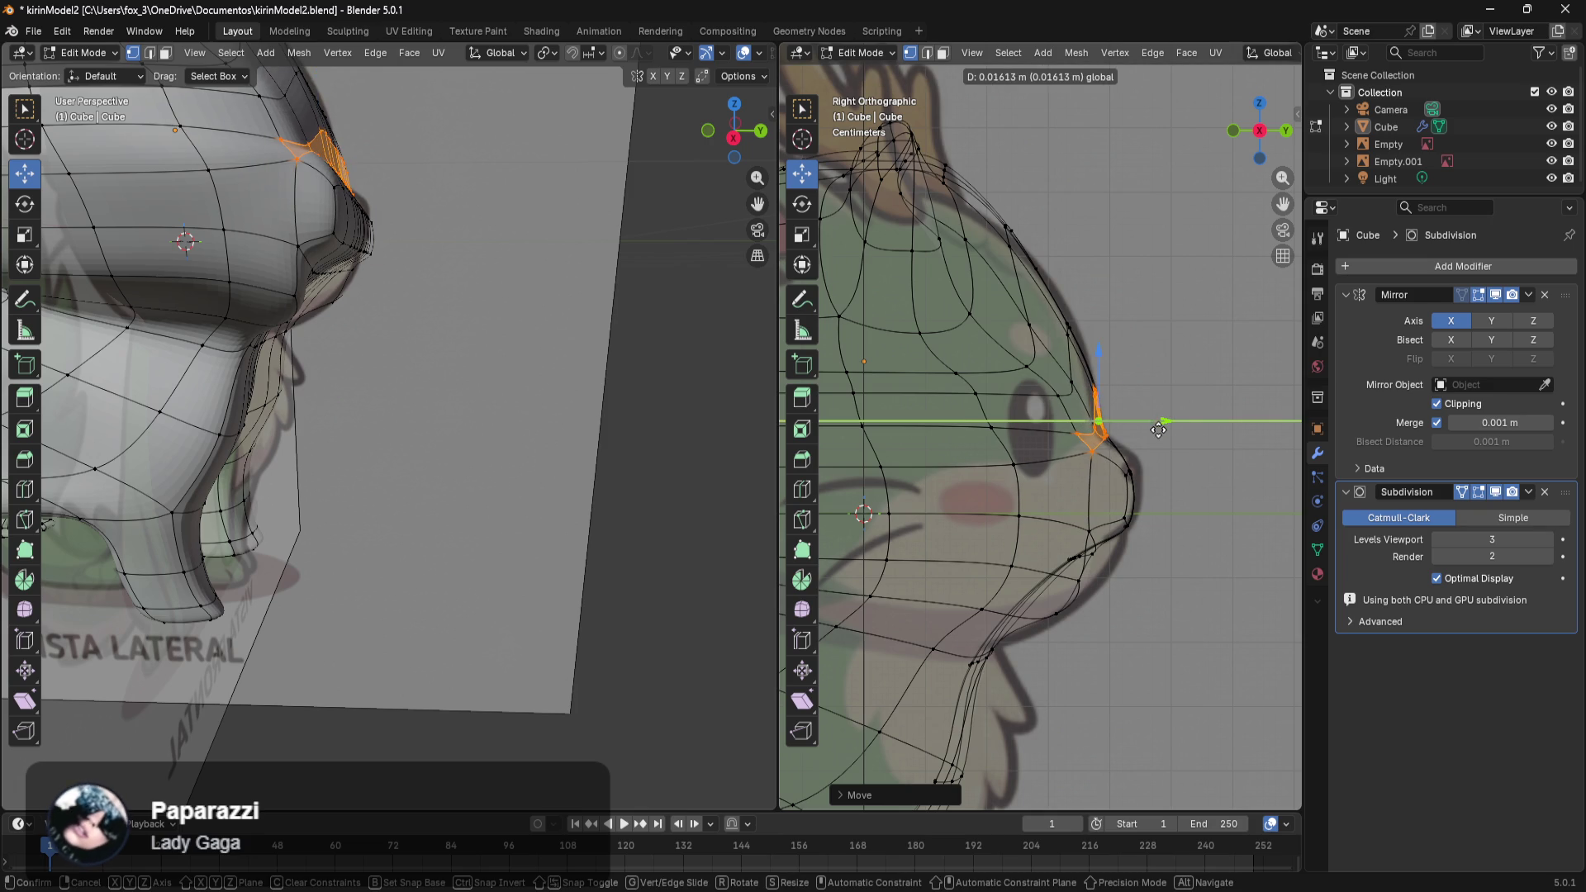
click(1201, 489)
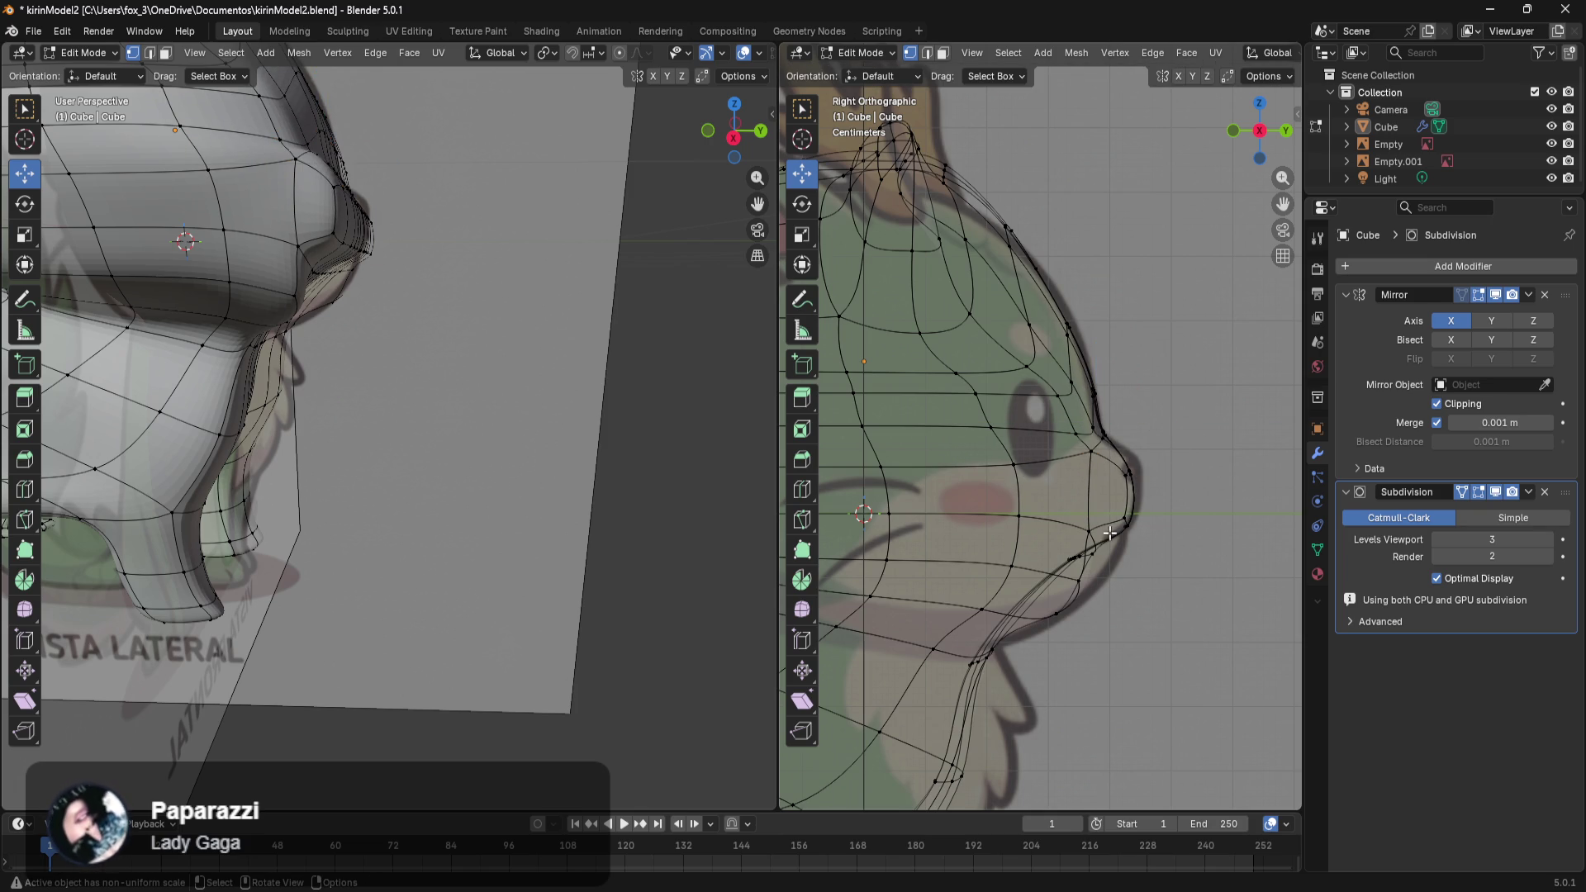
Push the vertices under the snout forward and lower them.
drag(1107, 558, 1051, 594)
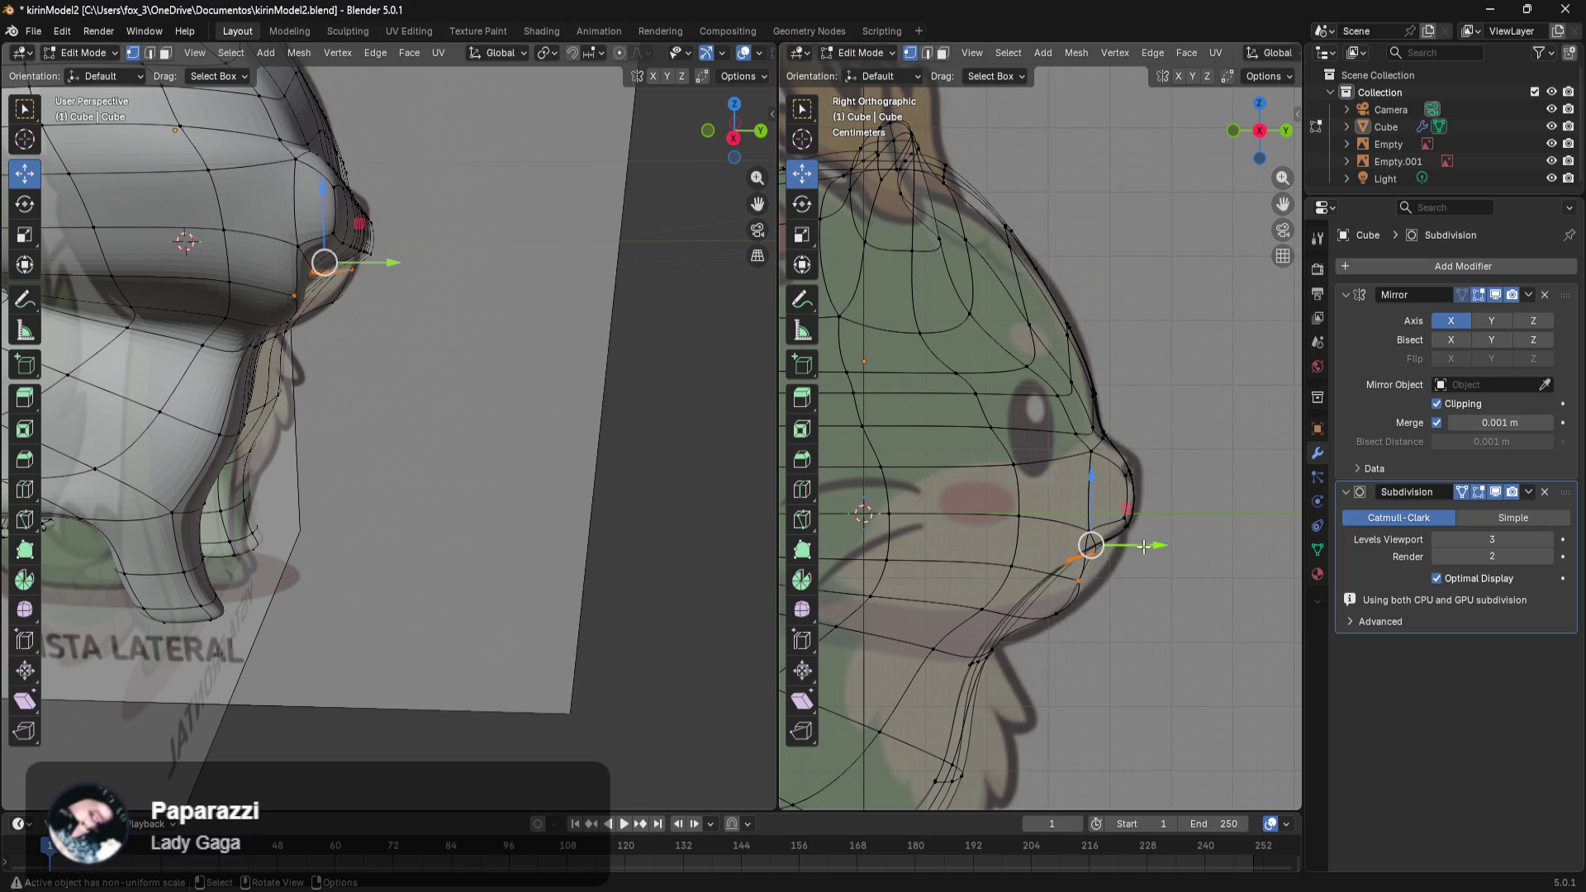
drag(1142, 546, 1169, 576)
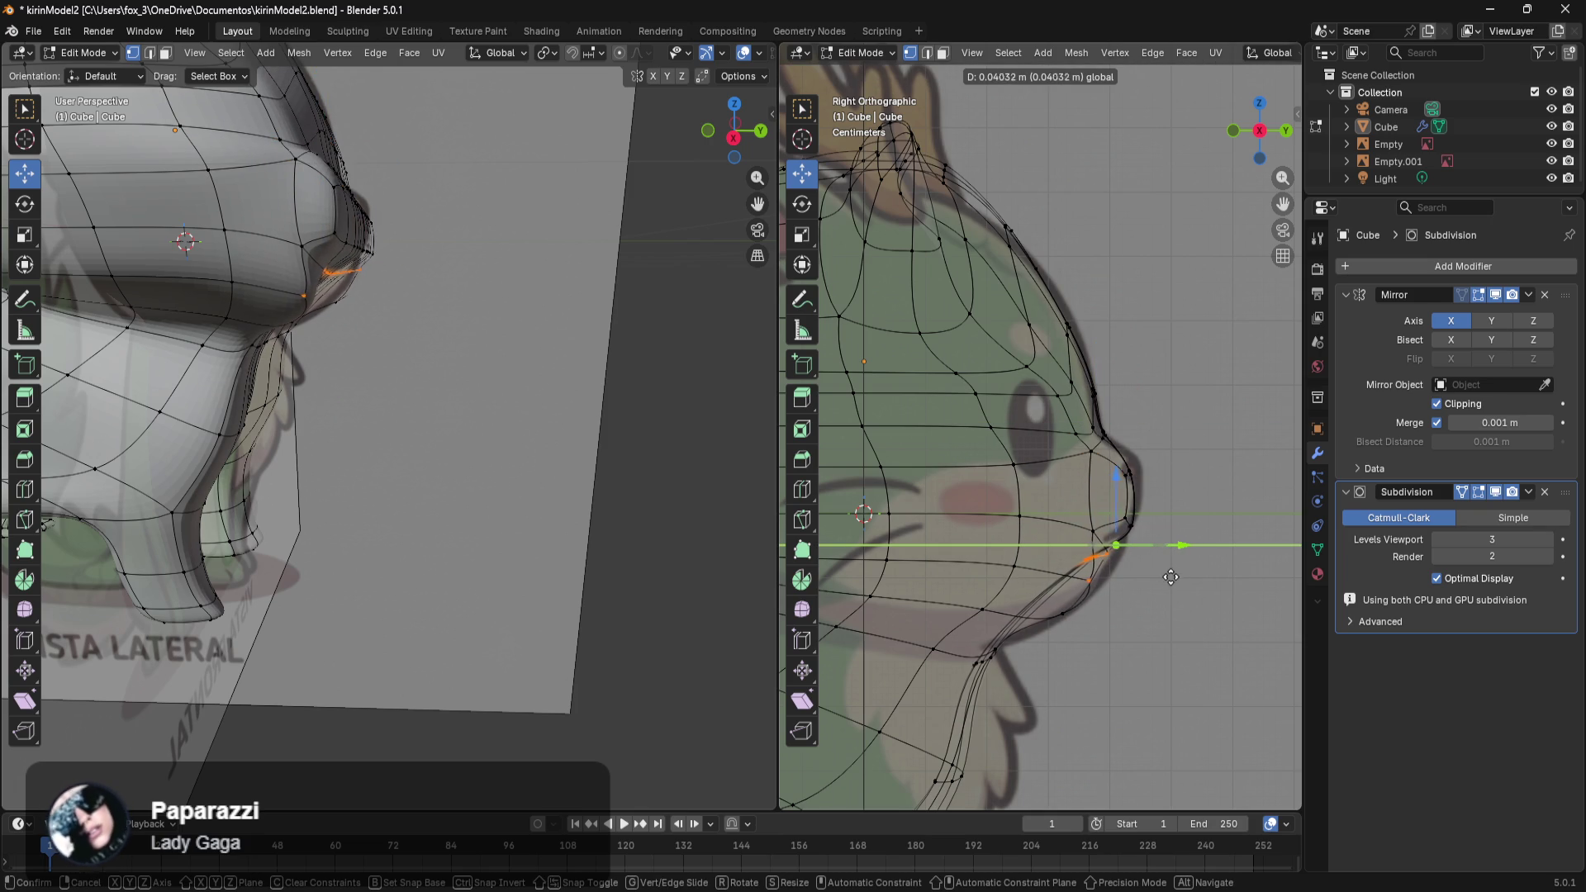
drag(1168, 575, 1174, 582)
drag(1119, 500, 1122, 519)
click(1137, 606)
Select the two jaw vertices, move them backward and lower them.
mouse_move(1076, 595)
mouse_down()
mouse_move(1012, 633)
mouse_move(1022, 648)
mouse_up()
drag(1104, 581, 1104, 580)
drag(1054, 665, 1053, 665)
drag(1153, 622, 1138, 622)
drag(1097, 560, 1075, 574)
Push the nose-tip vertices forward along Y to match the side reference.
mouse_move(1166, 428)
mouse_down()
mouse_move(1097, 558)
mouse_move(1115, 558)
mouse_up()
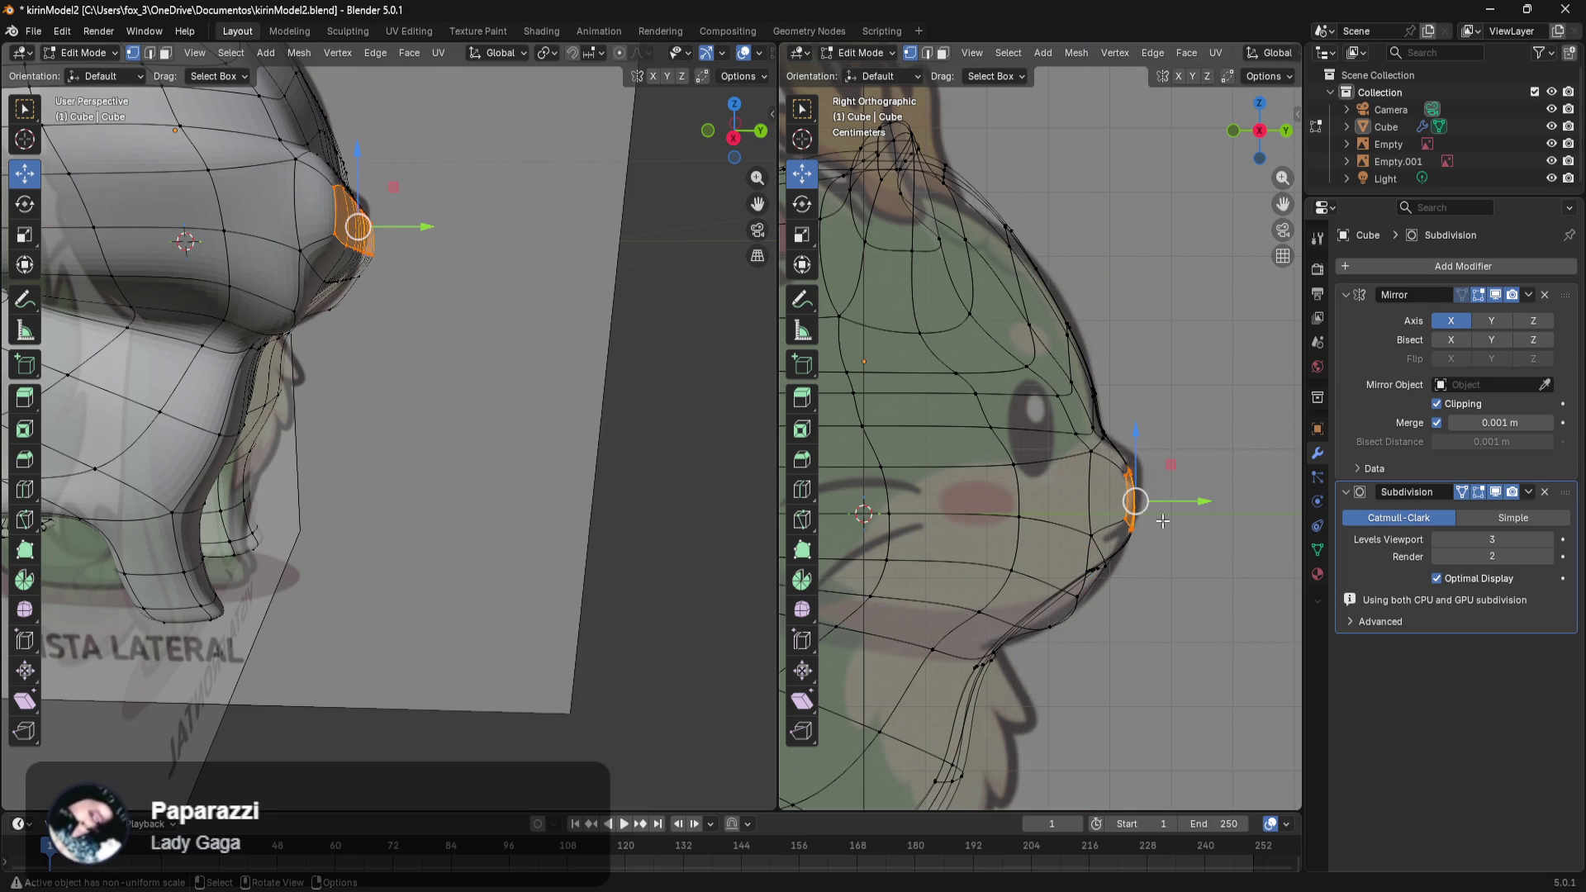
mouse_move(1191, 503)
mouse_down()
mouse_move(1214, 506)
mouse_move(1199, 510)
mouse_up()
mouse_move(519, 394)
middle_down()
mouse_move(293, 445)
mouse_move(352, 472)
middle_up()
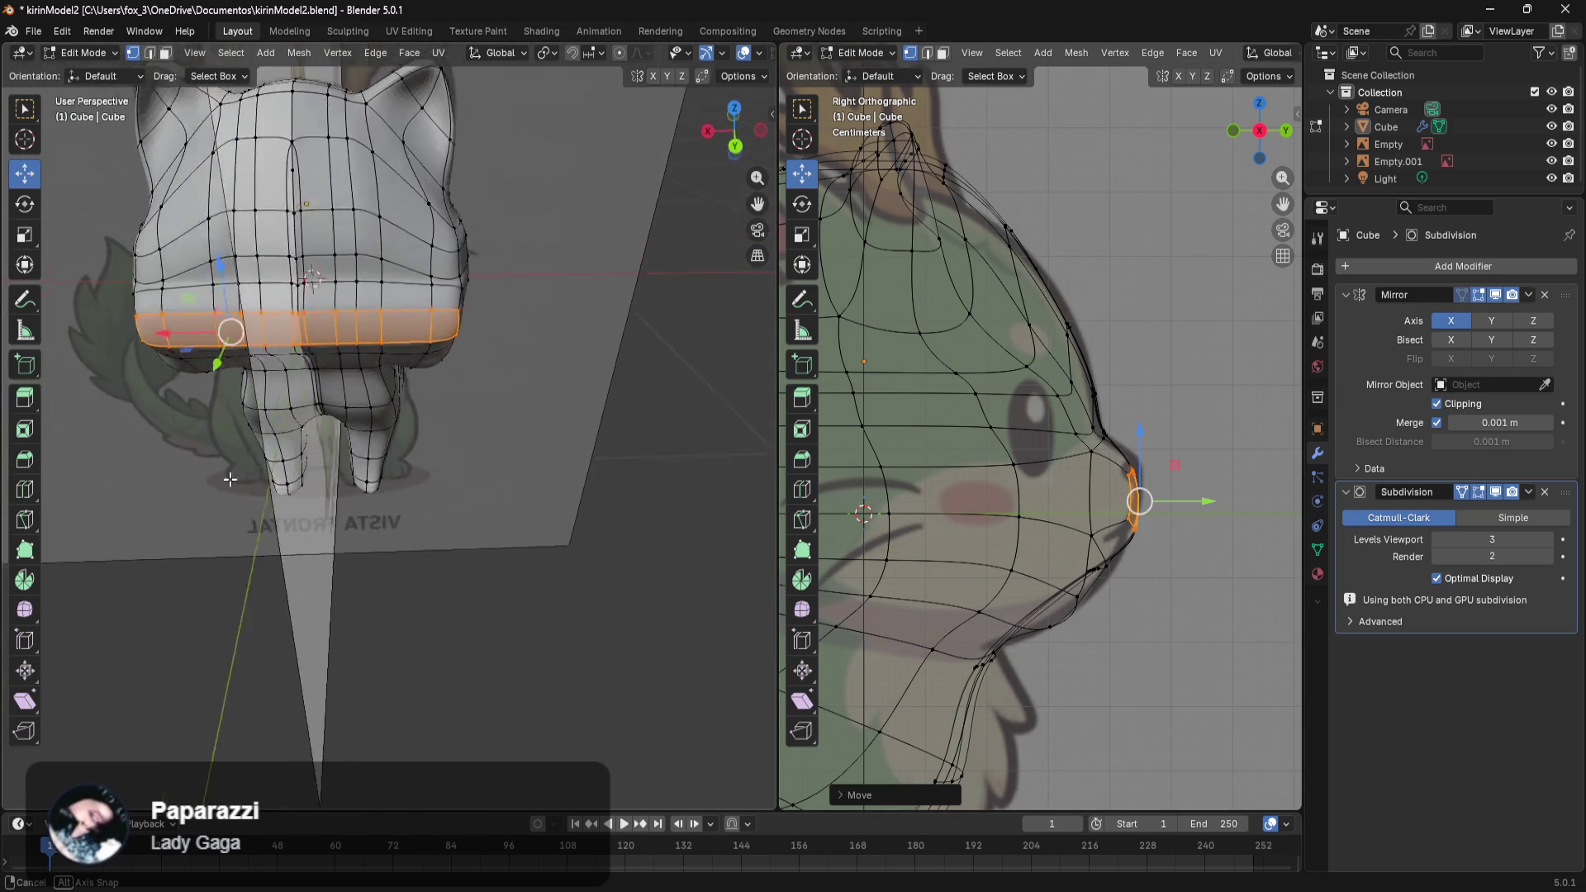
Set the left view to a zoomed back orthographic view of the head and box-select a face band across it.
middle_drag(353, 472, 411, 356)
key(KP_1)
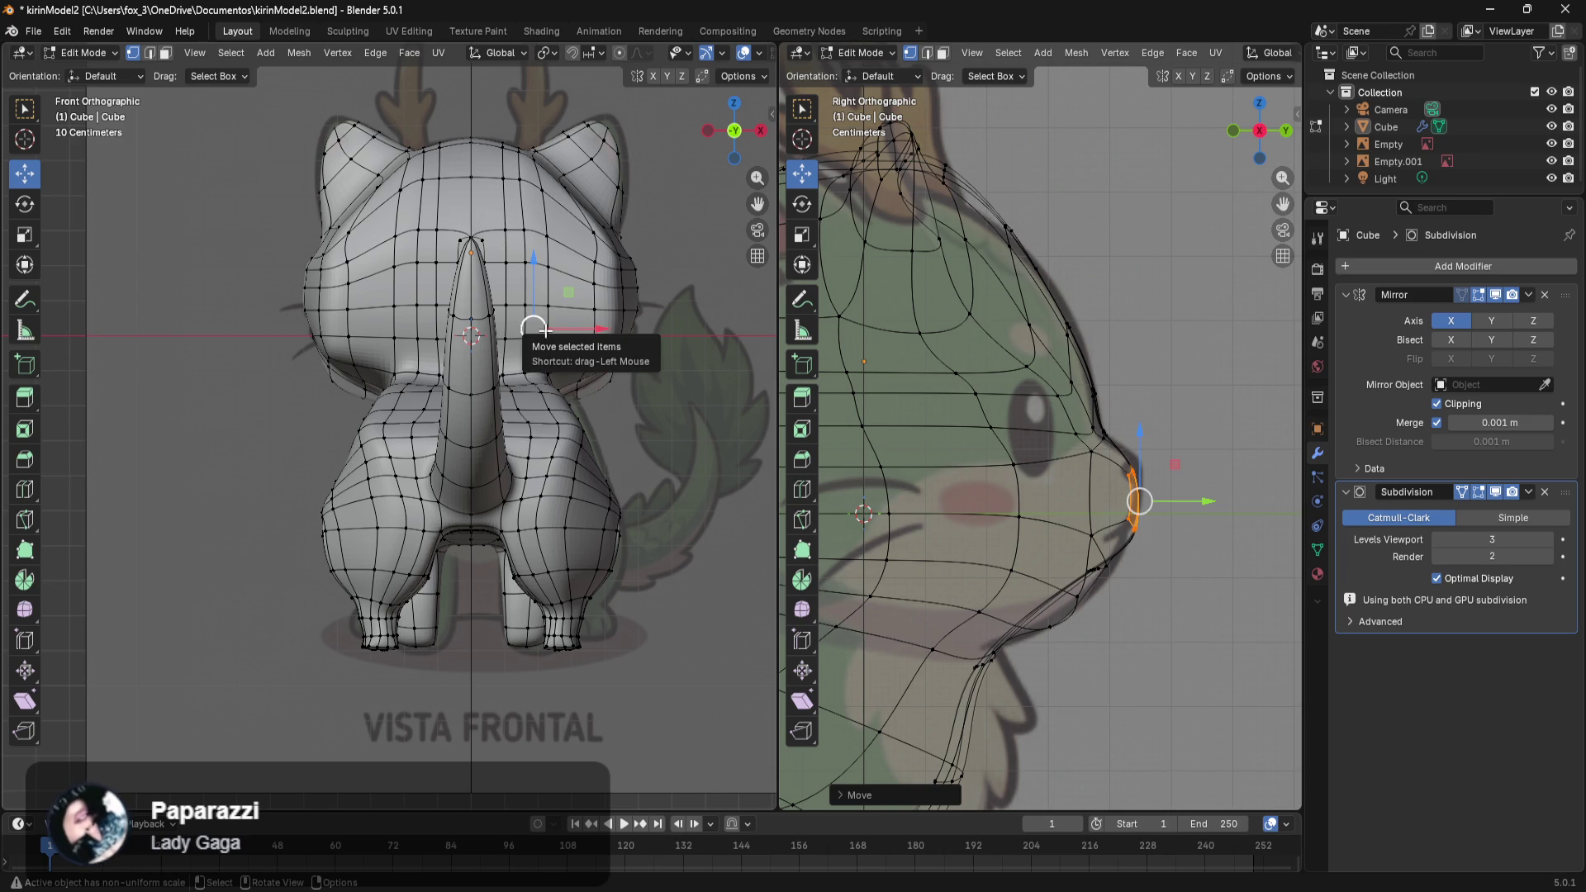
scroll(533, 328, up, 3)
scroll(533, 329, down, 3)
scroll(532, 329, up, 6)
mouse_move(533, 329)
middle_down()
mouse_move(494, 308)
mouse_move(373, 379)
middle_up()
scroll(494, 309, down, 5)
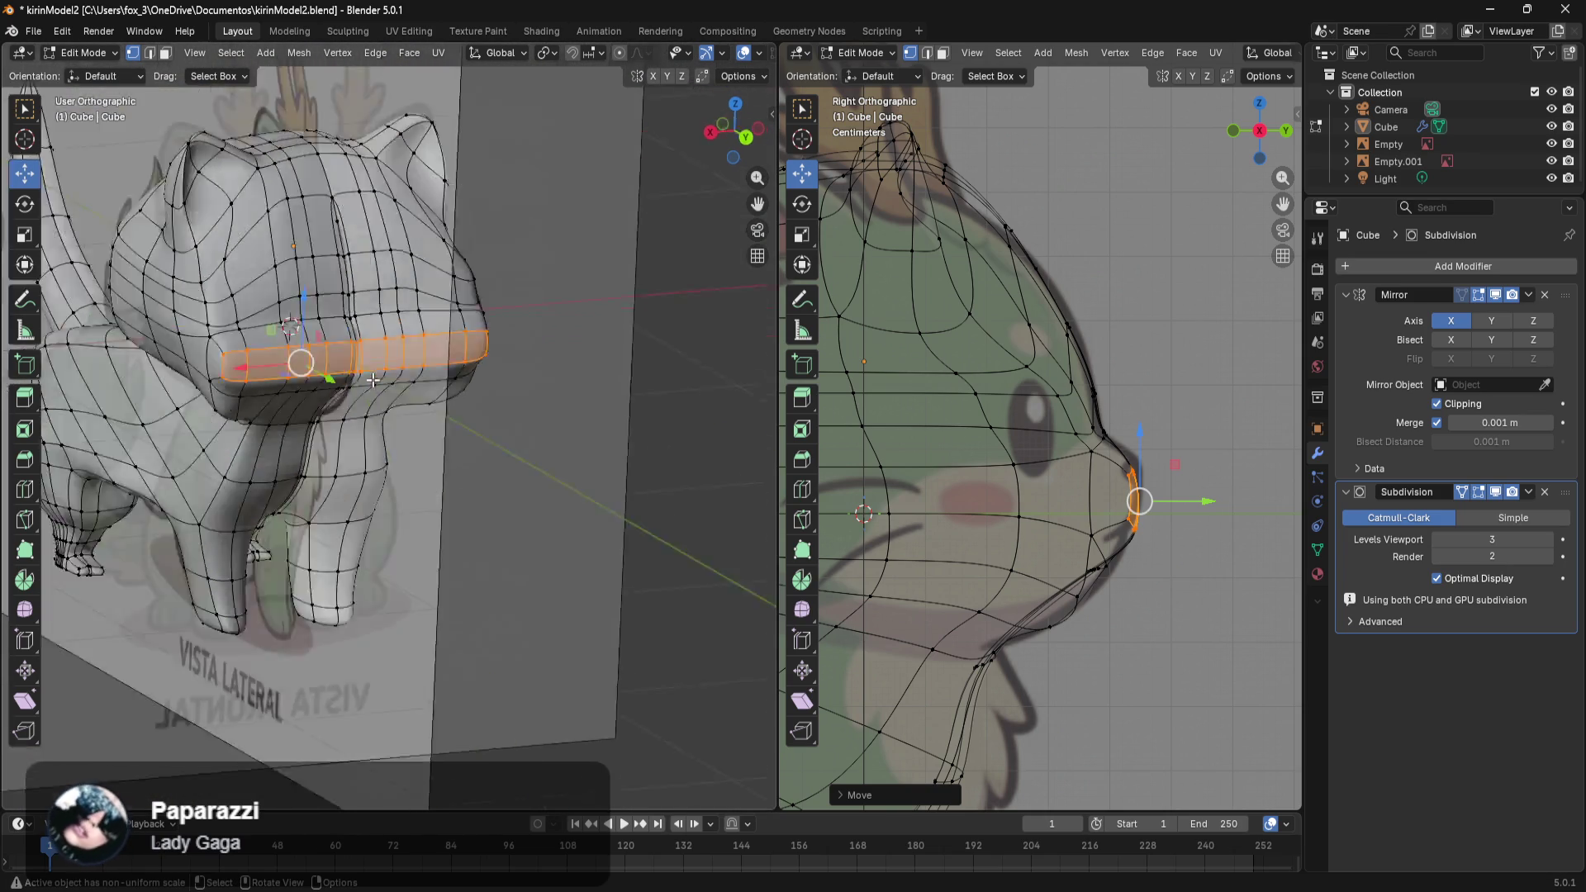
key(KP_1)
key(ctrl+KP_1)
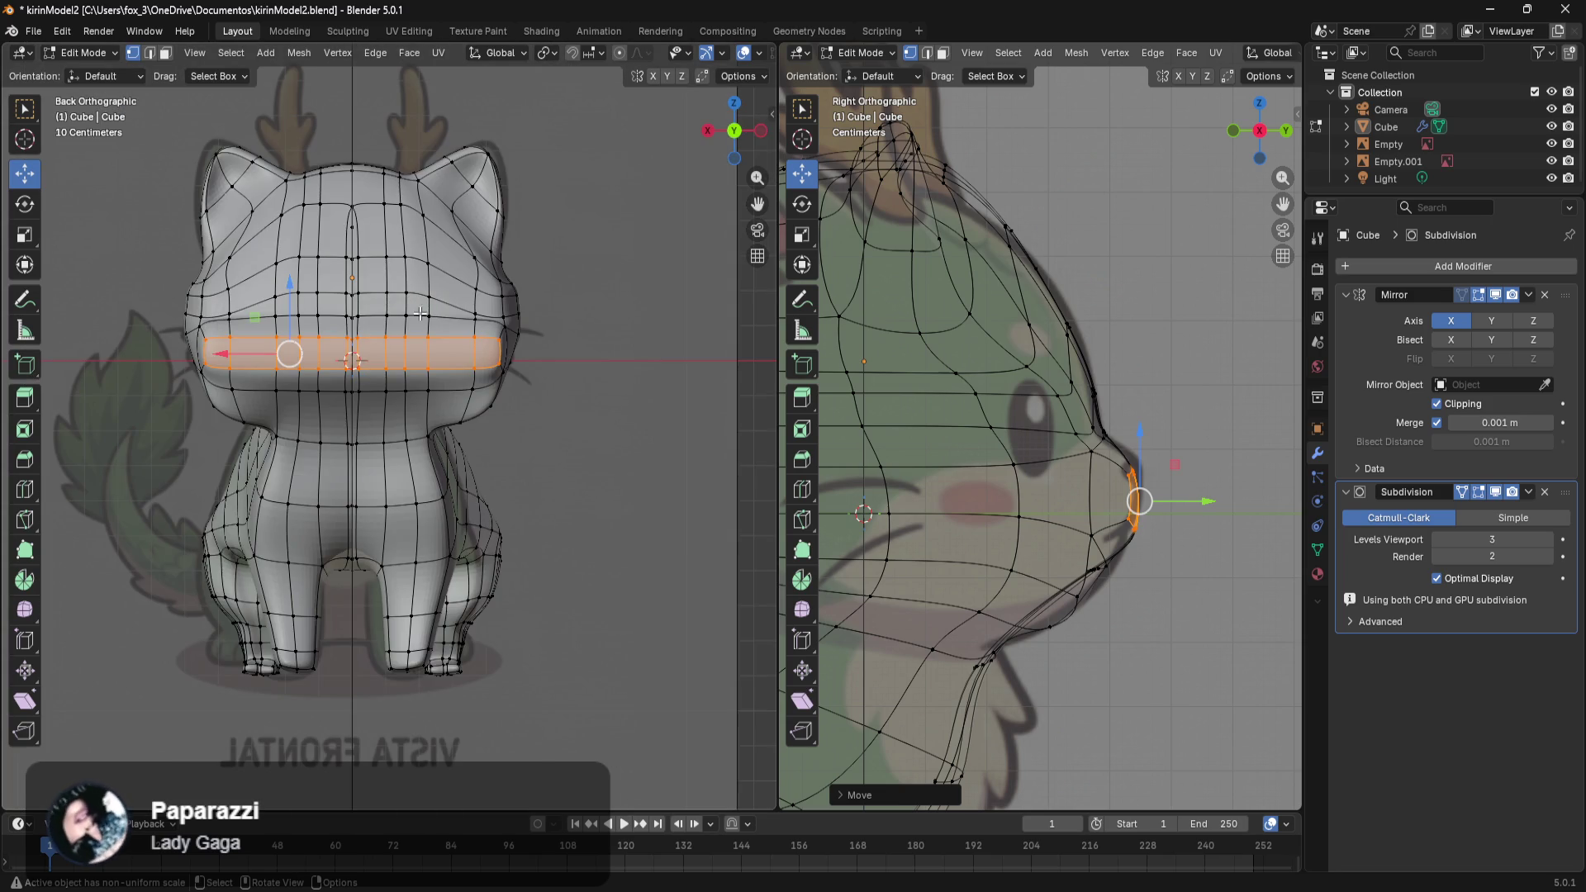
scroll(420, 314, up, 2)
drag(454, 278, 214, 366)
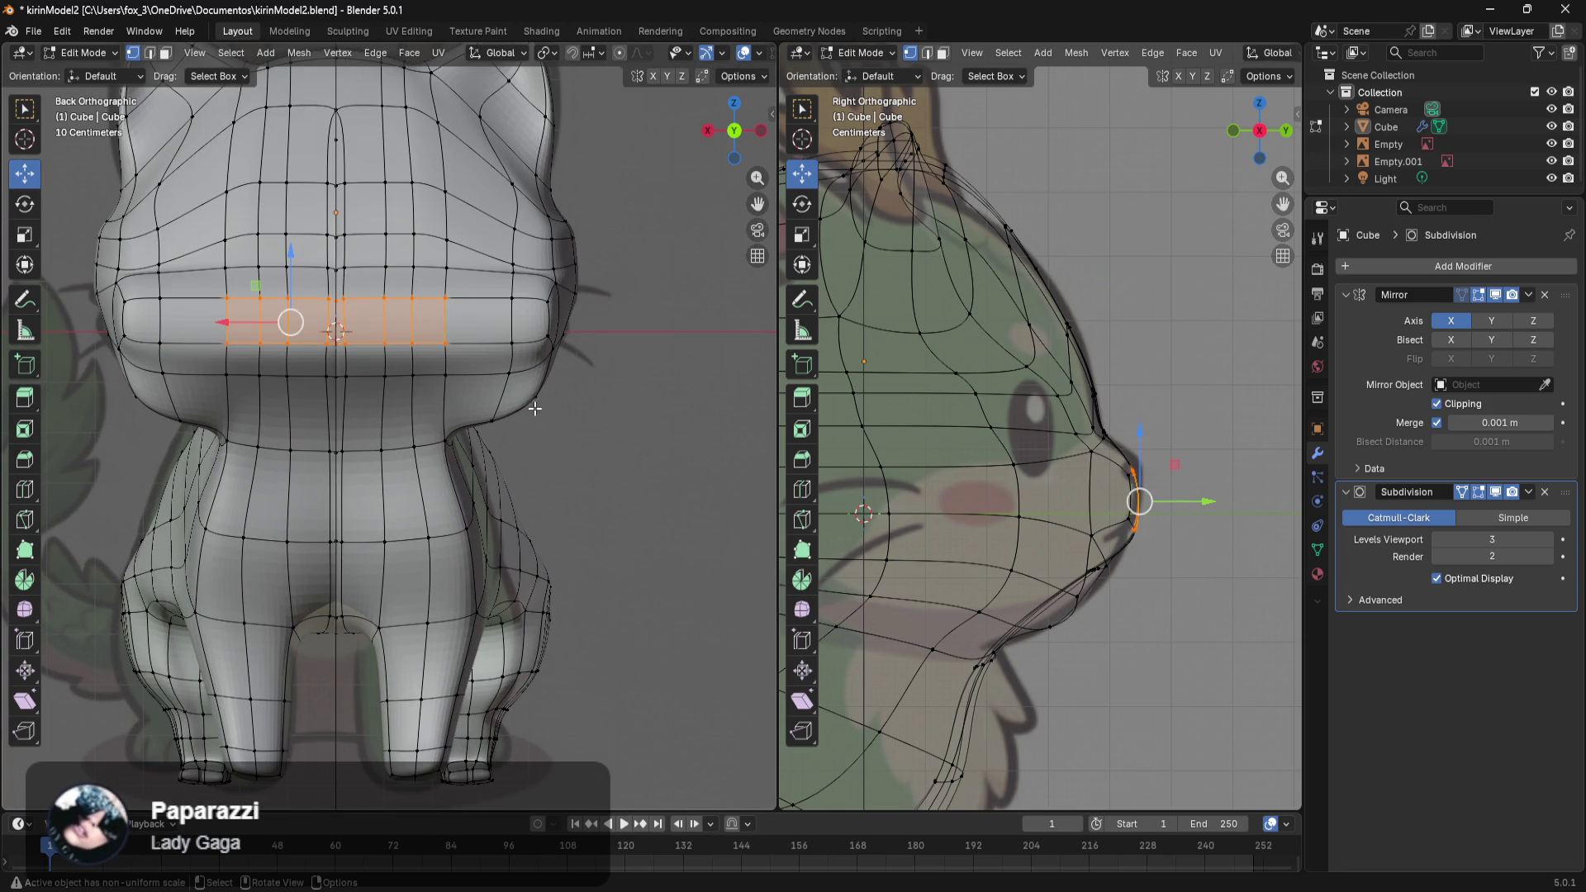
Select the central snout faces and extrude them about 0.08 m forward to lengthen the nose.
ctrl+click(1203, 432)
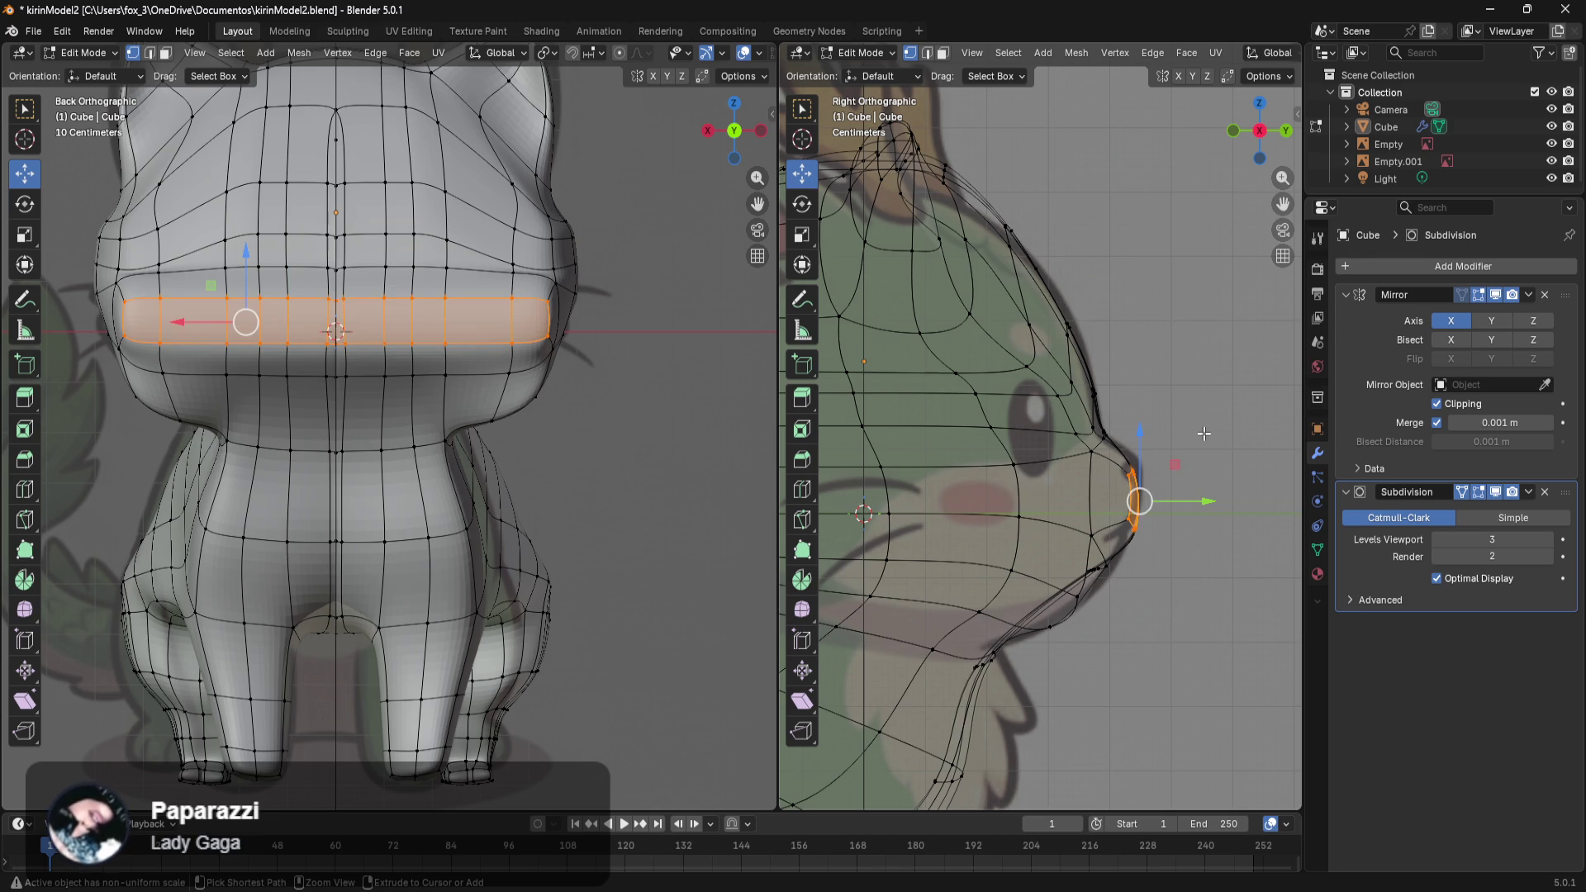
key(ctrl+z)
key(ctrl+z)
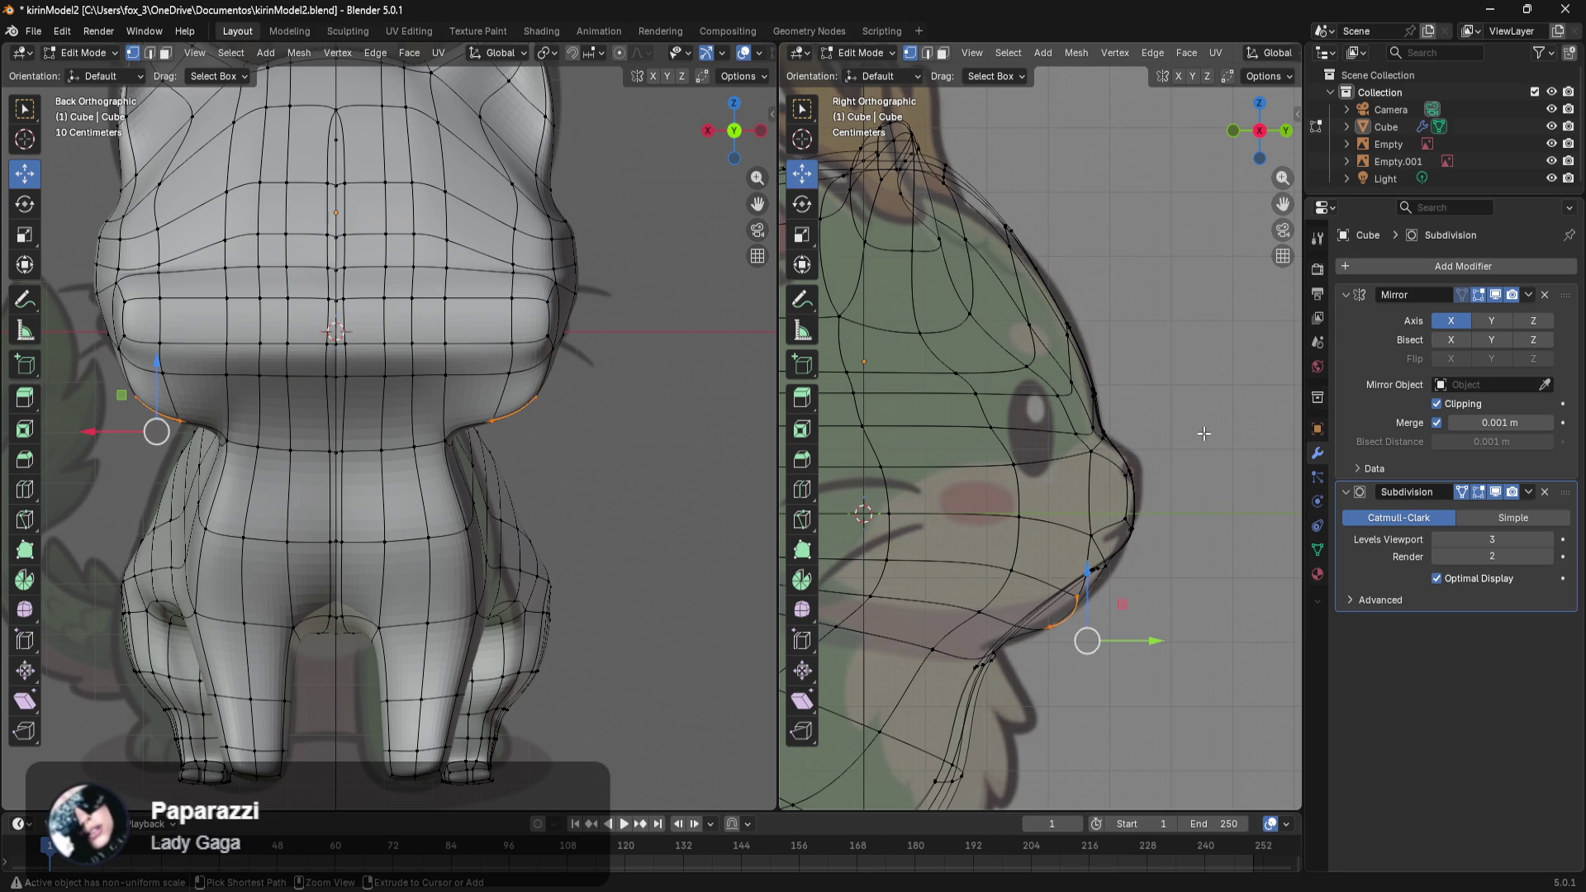
key(ctrl+z)
key(ctrl+z)
key(ctrl+z)
key(ctrl+z)
key(ctrl+shift+z)
key(ctrl+shift+z)
key(ctrl+shift+z)
key(ctrl+shift+z)
key(ctrl+shift+z)
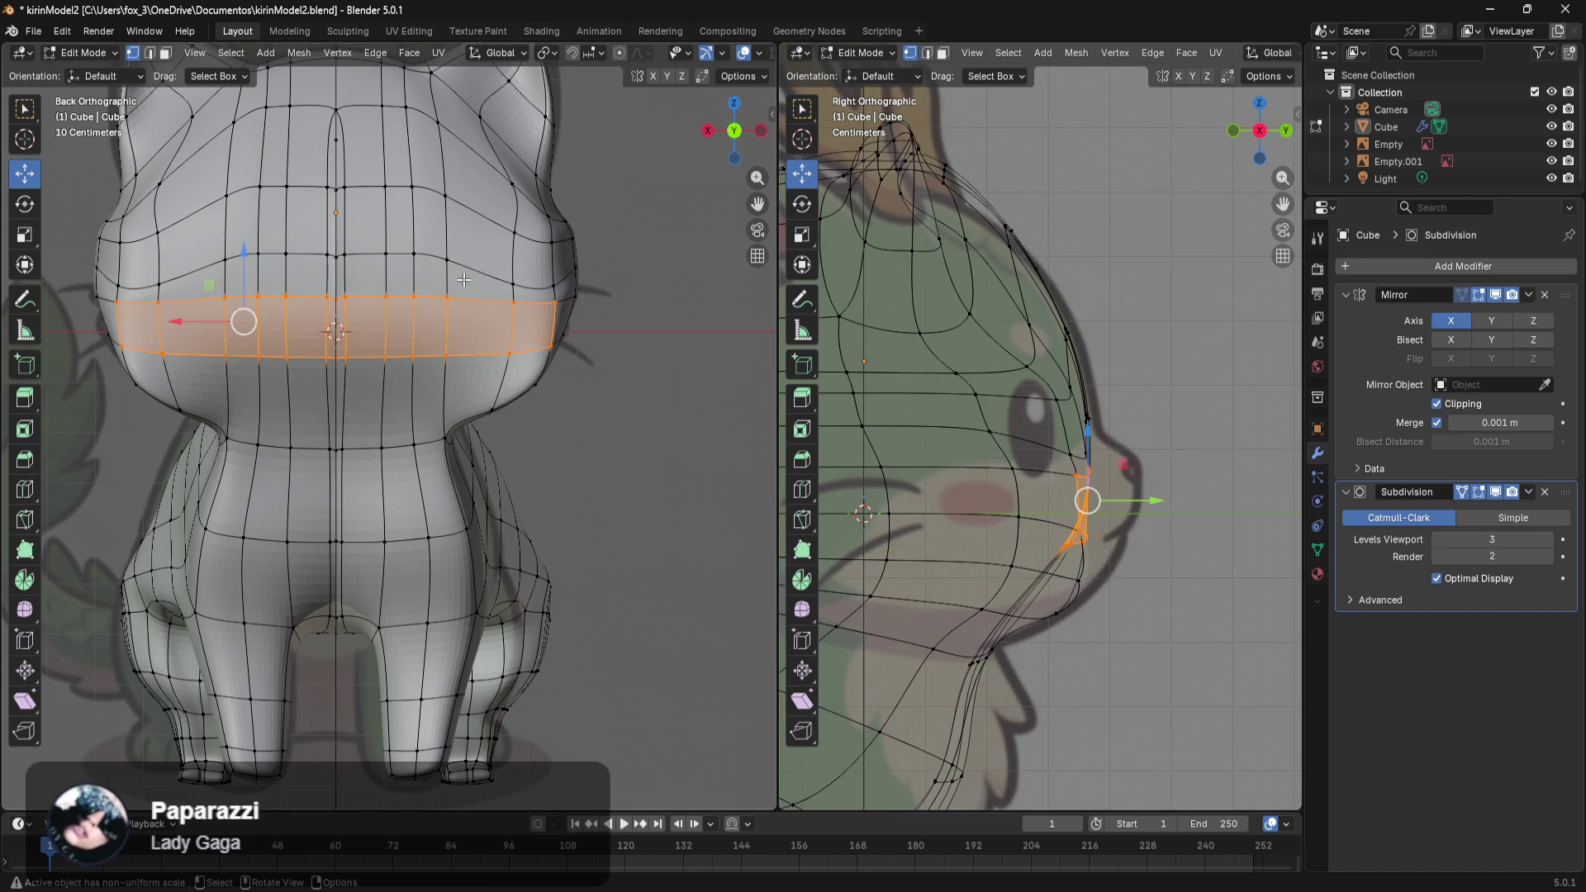
drag(461, 275, 265, 336)
drag(202, 379, 202, 380)
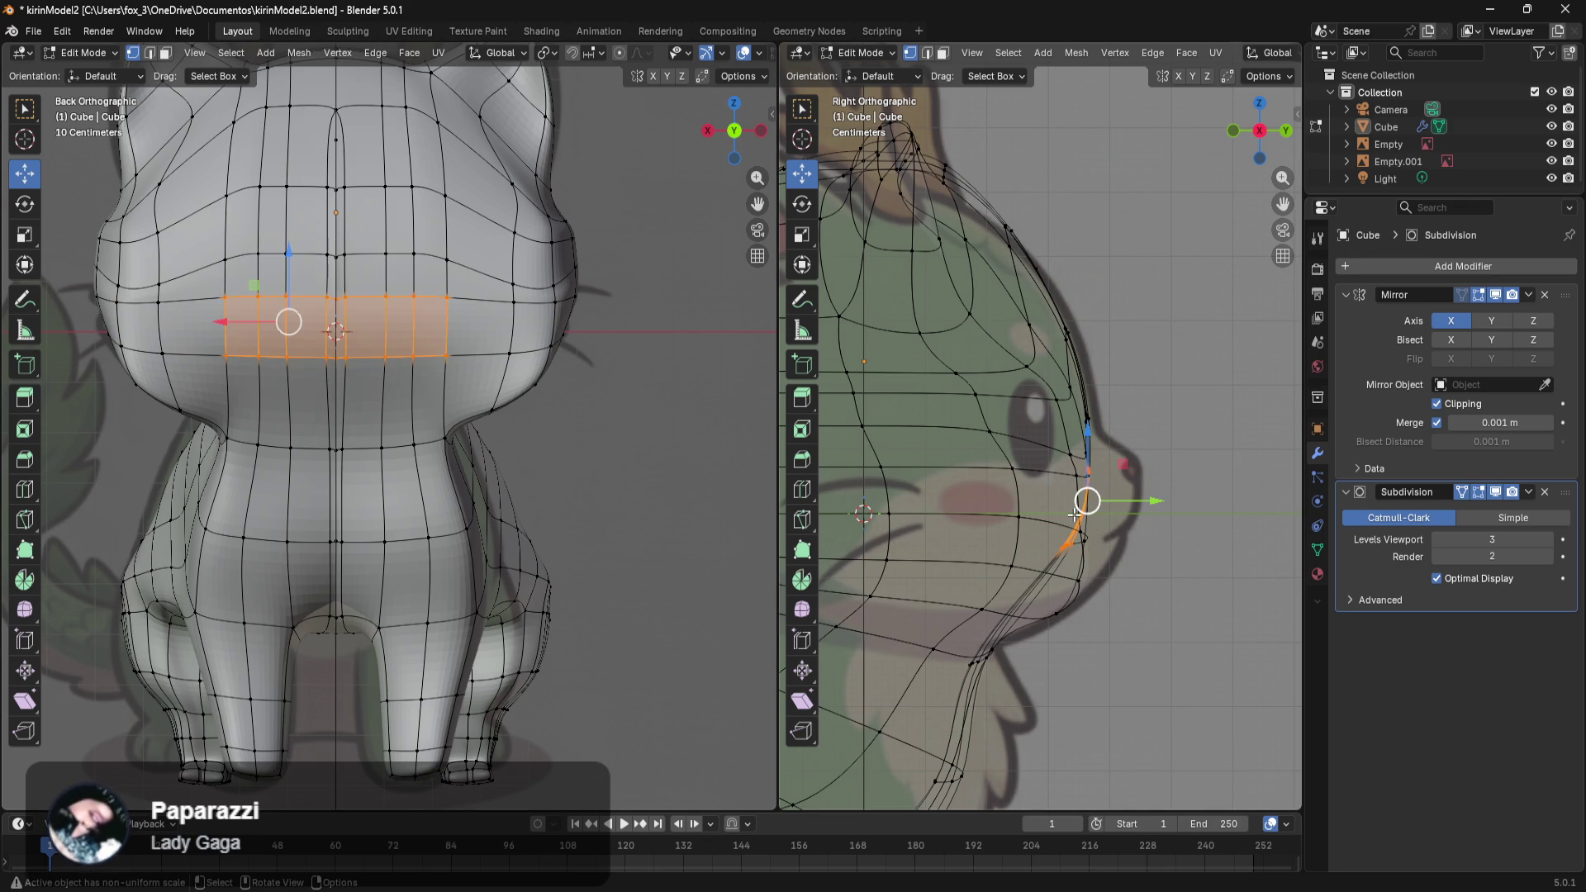
key(e)
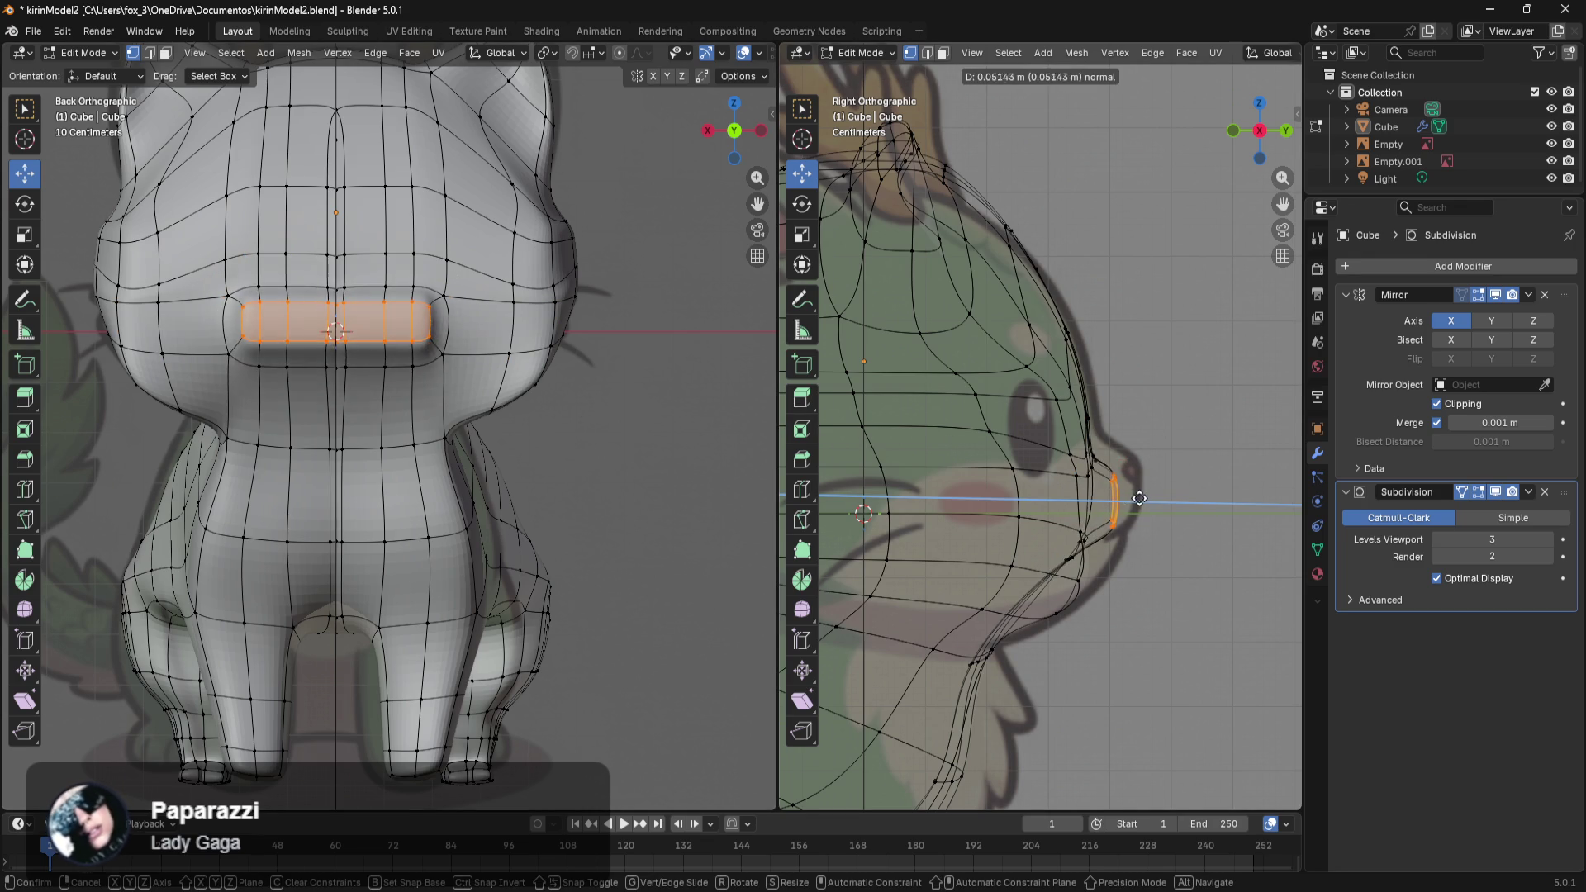
right_click(1163, 506)
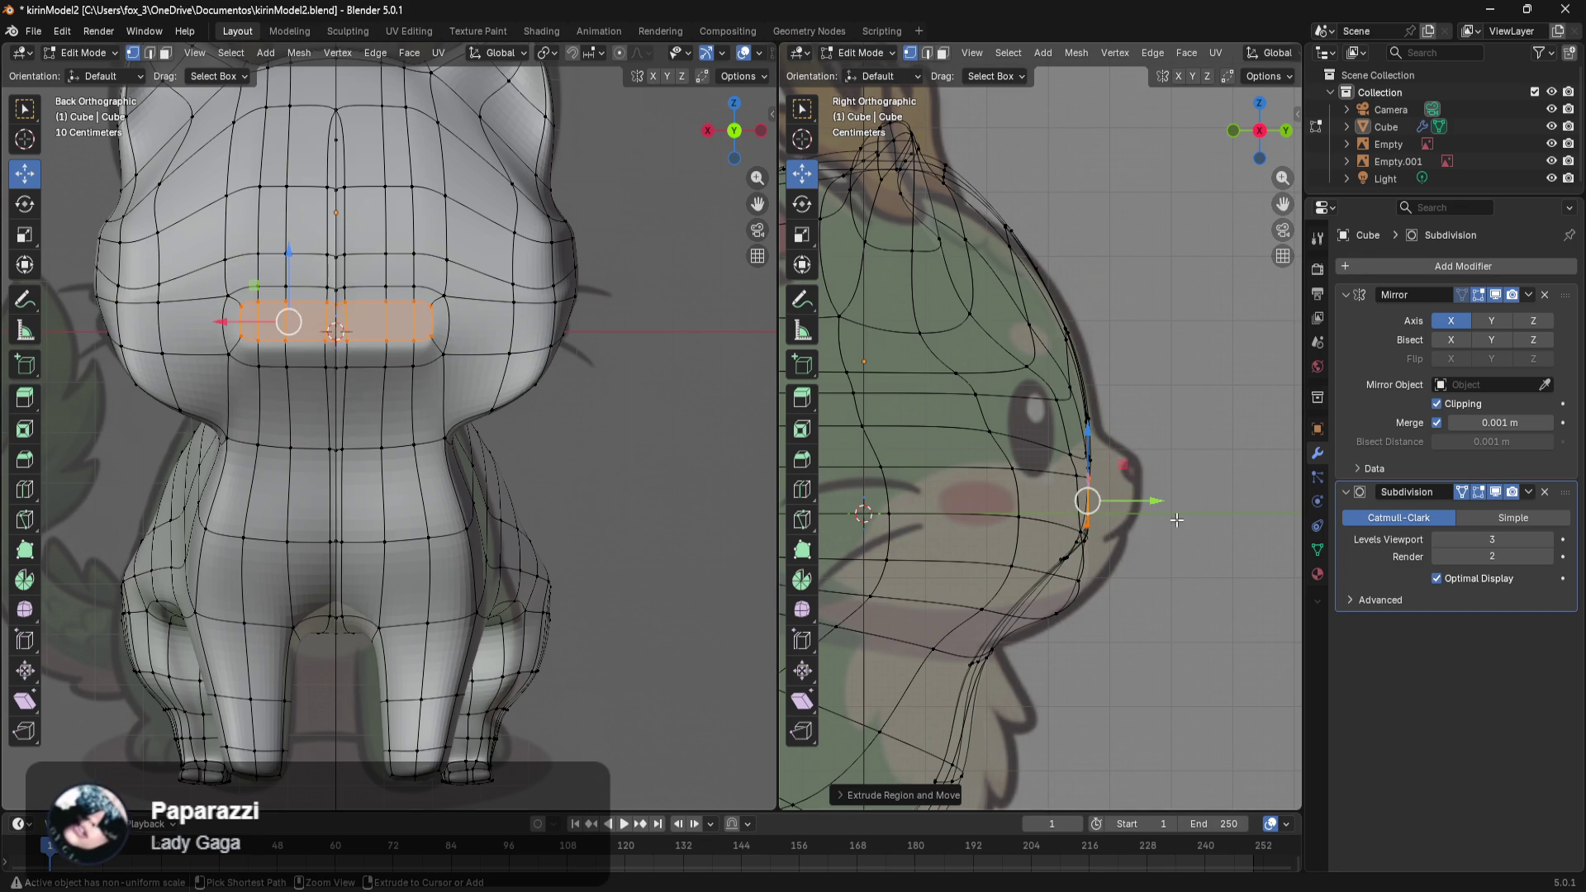
key(ctrl+z)
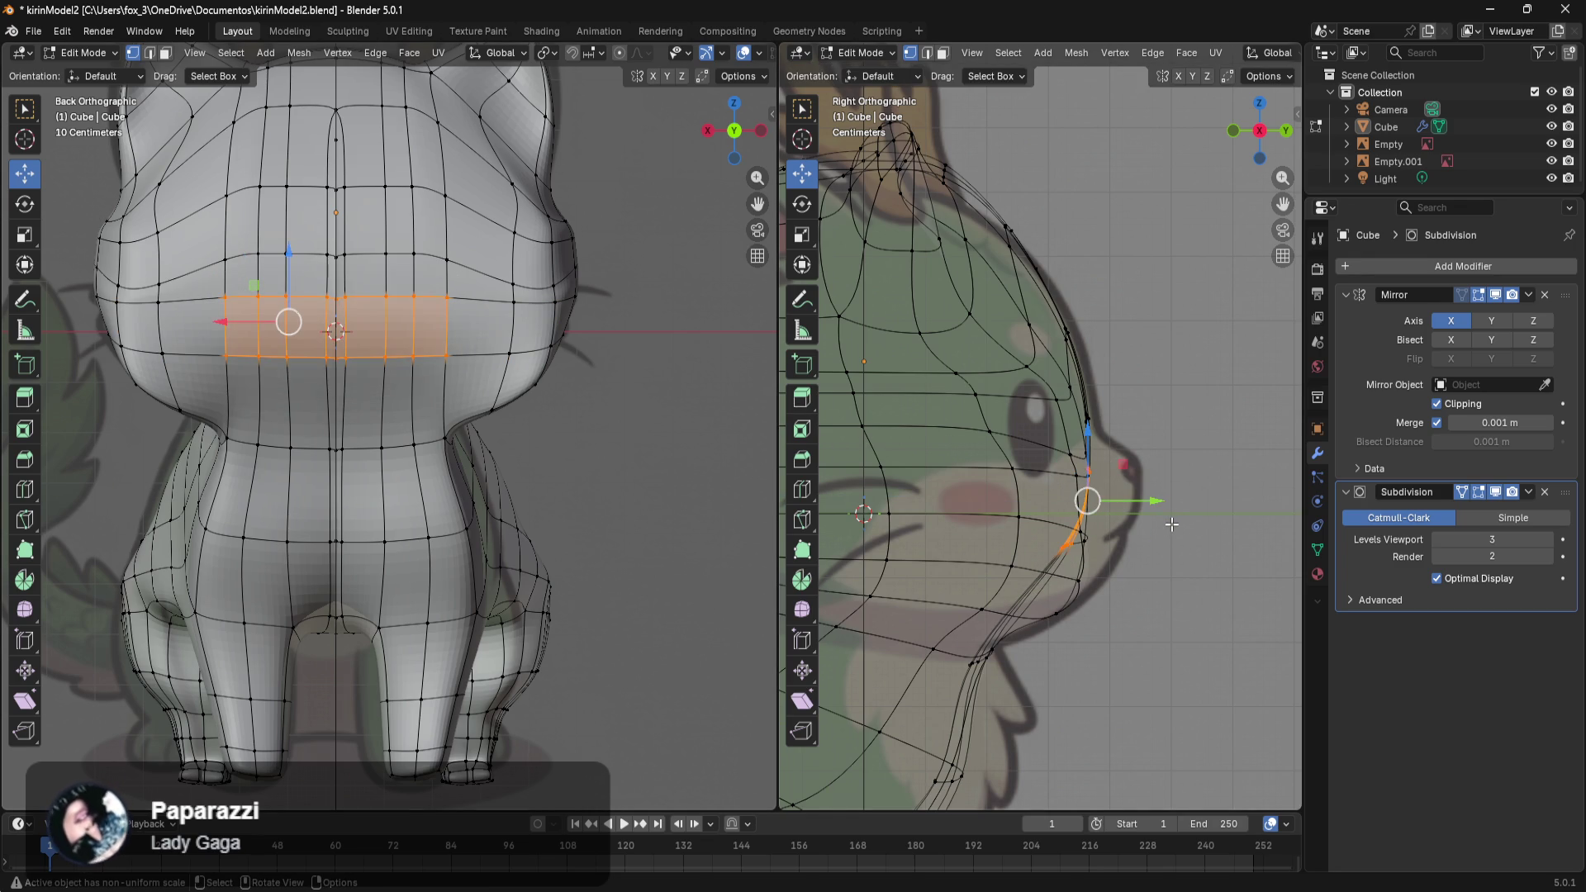
key(e)
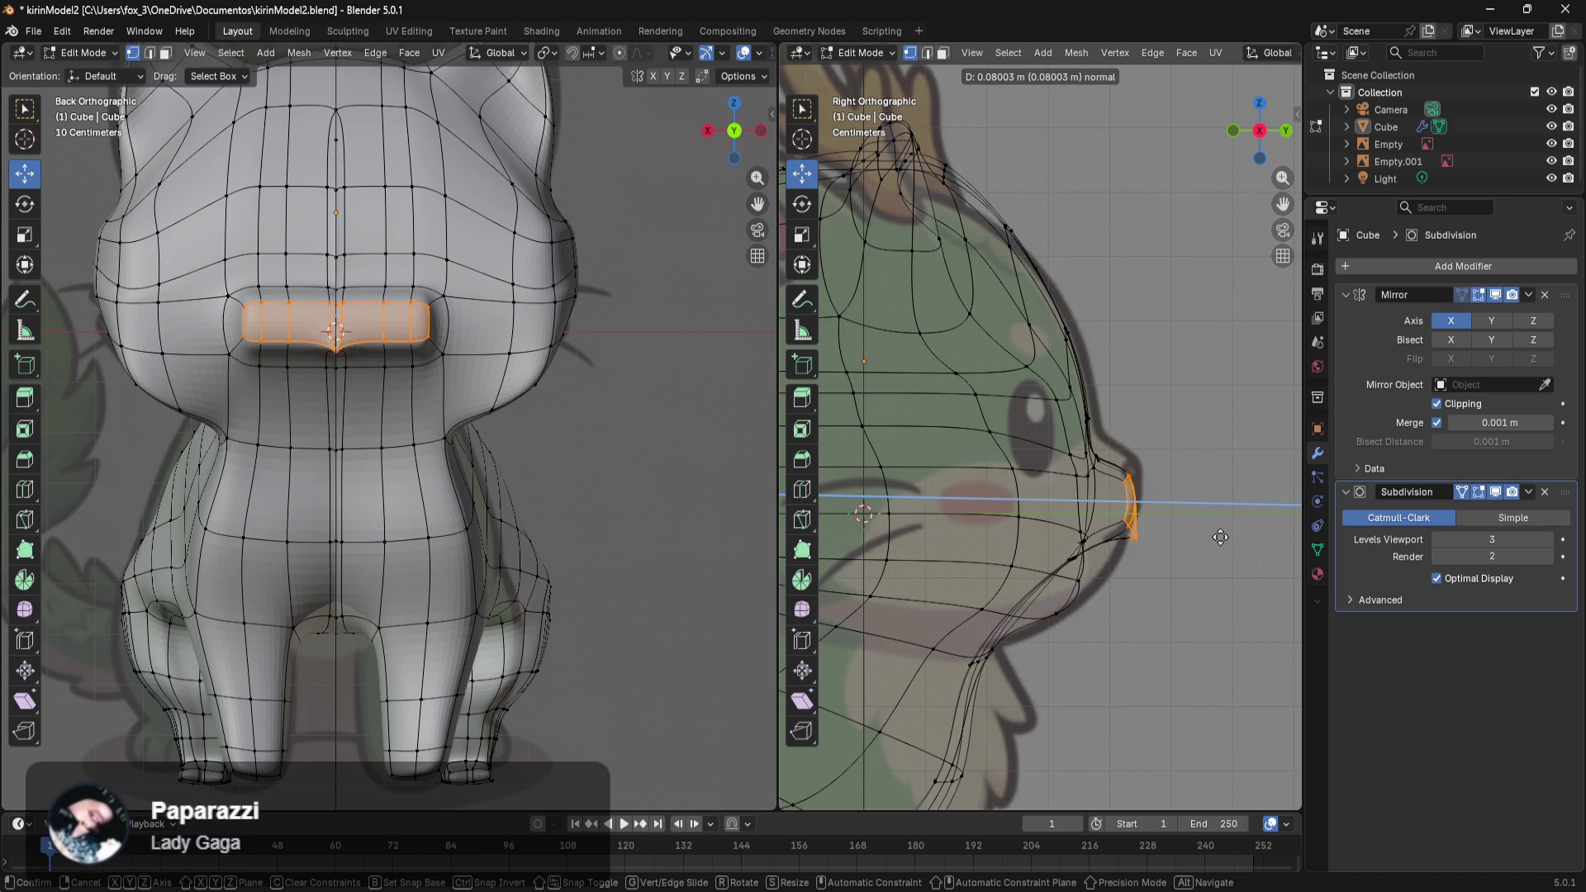
click(1224, 536)
Box-select the vertices above the nose, raise them and nudge them slightly forward.
key(b)
drag(1102, 407, 1051, 491)
drag(1090, 404, 1107, 378)
drag(1137, 432, 1148, 454)
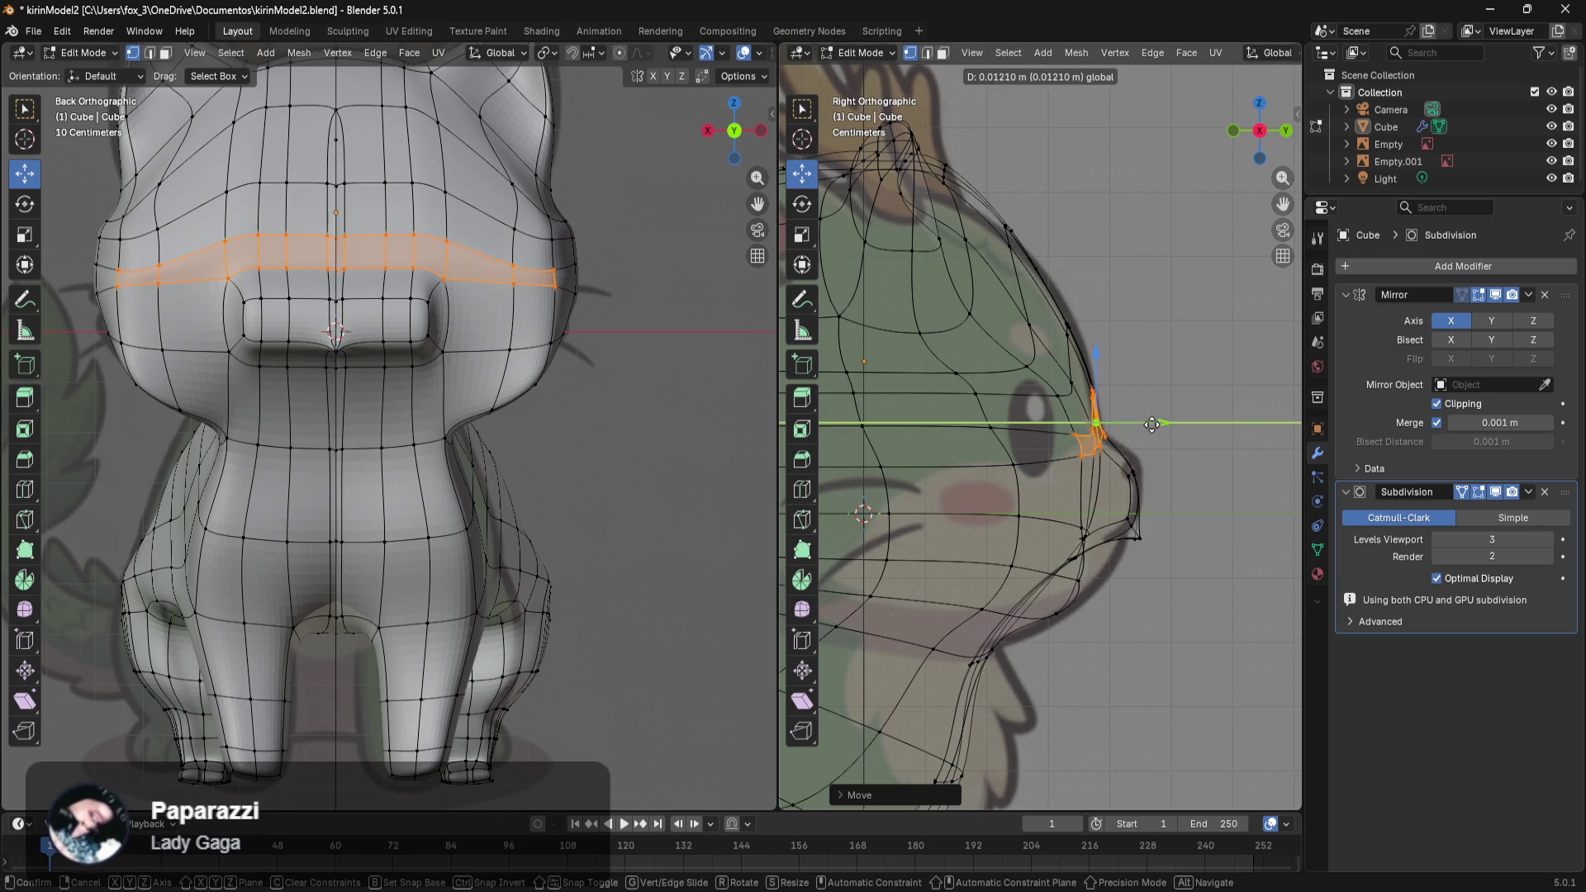
Select the chin edge loop, lower it and push it about 0.019 m forward along Y.
alt+click(1087, 539)
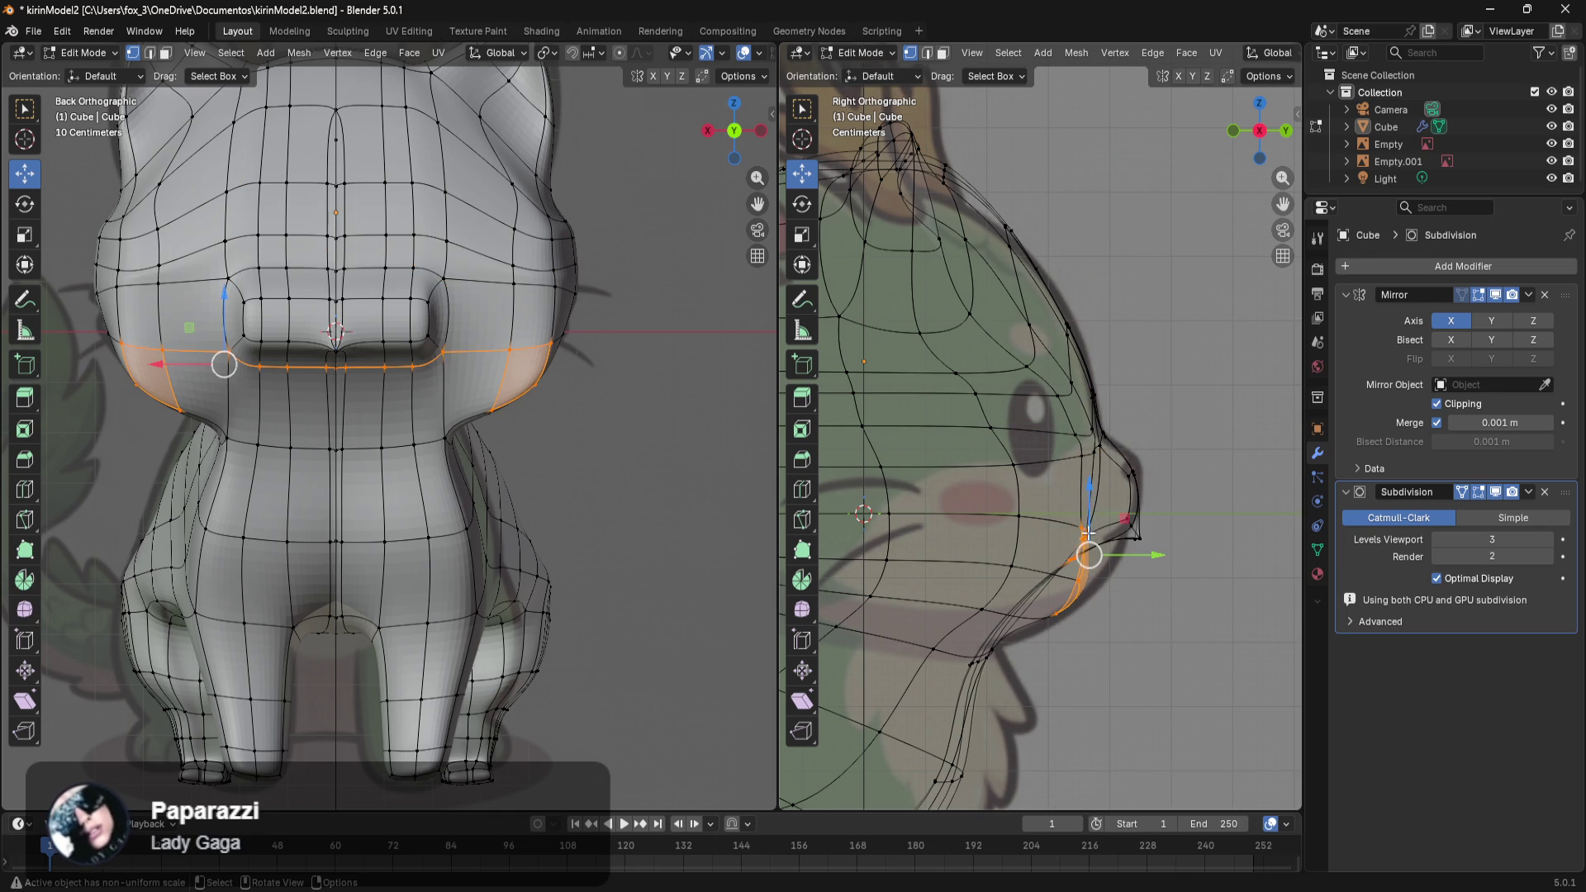
drag(1082, 500, 1083, 510)
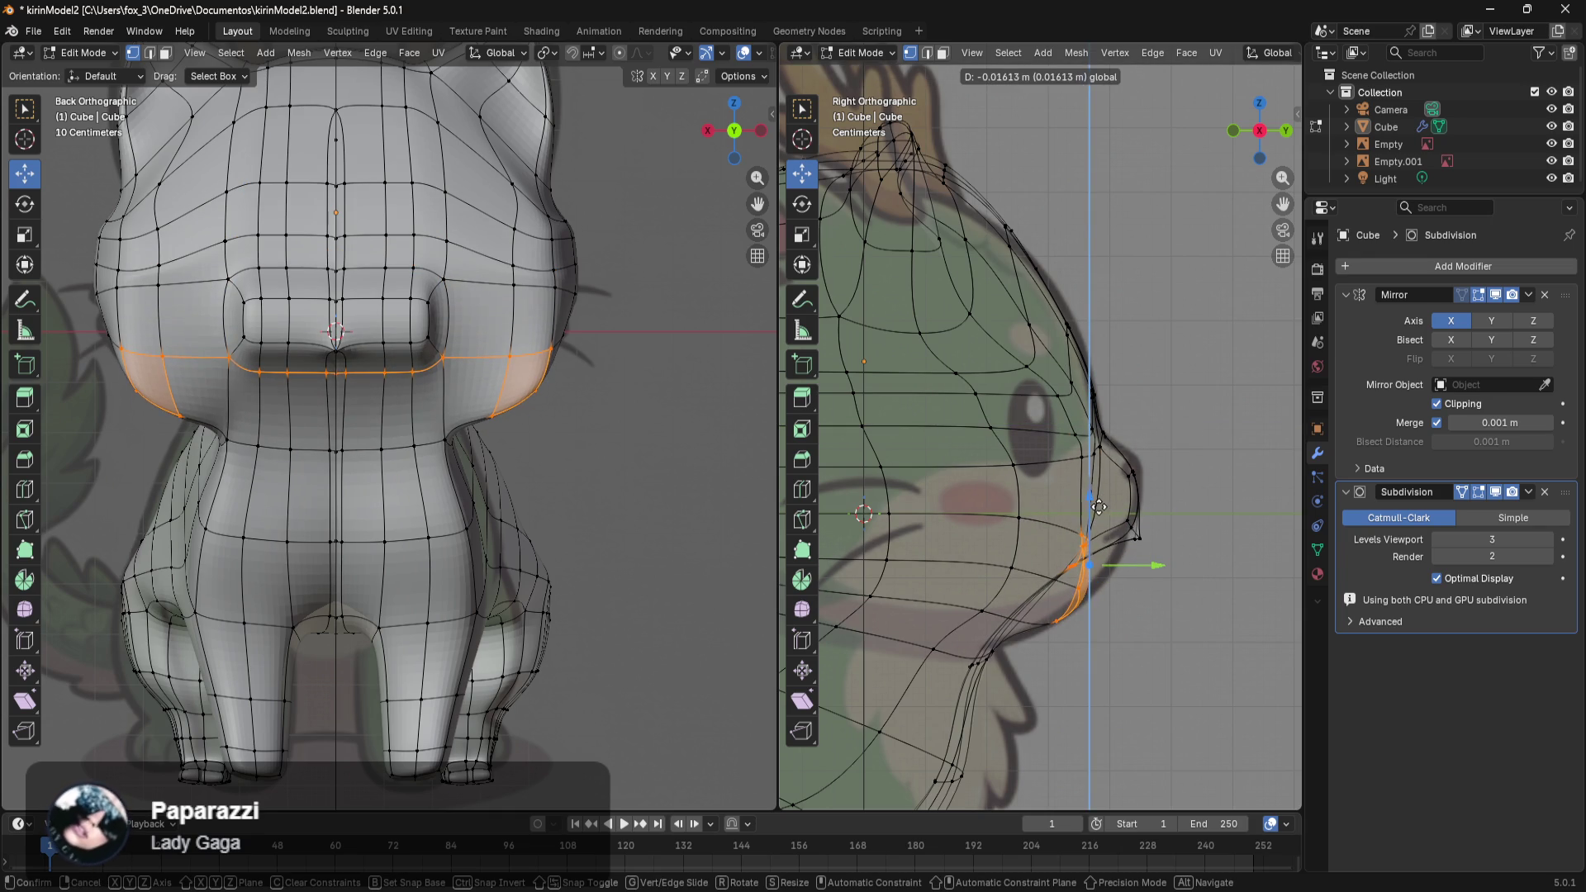
key(alt+a)
alt+click(1049, 561)
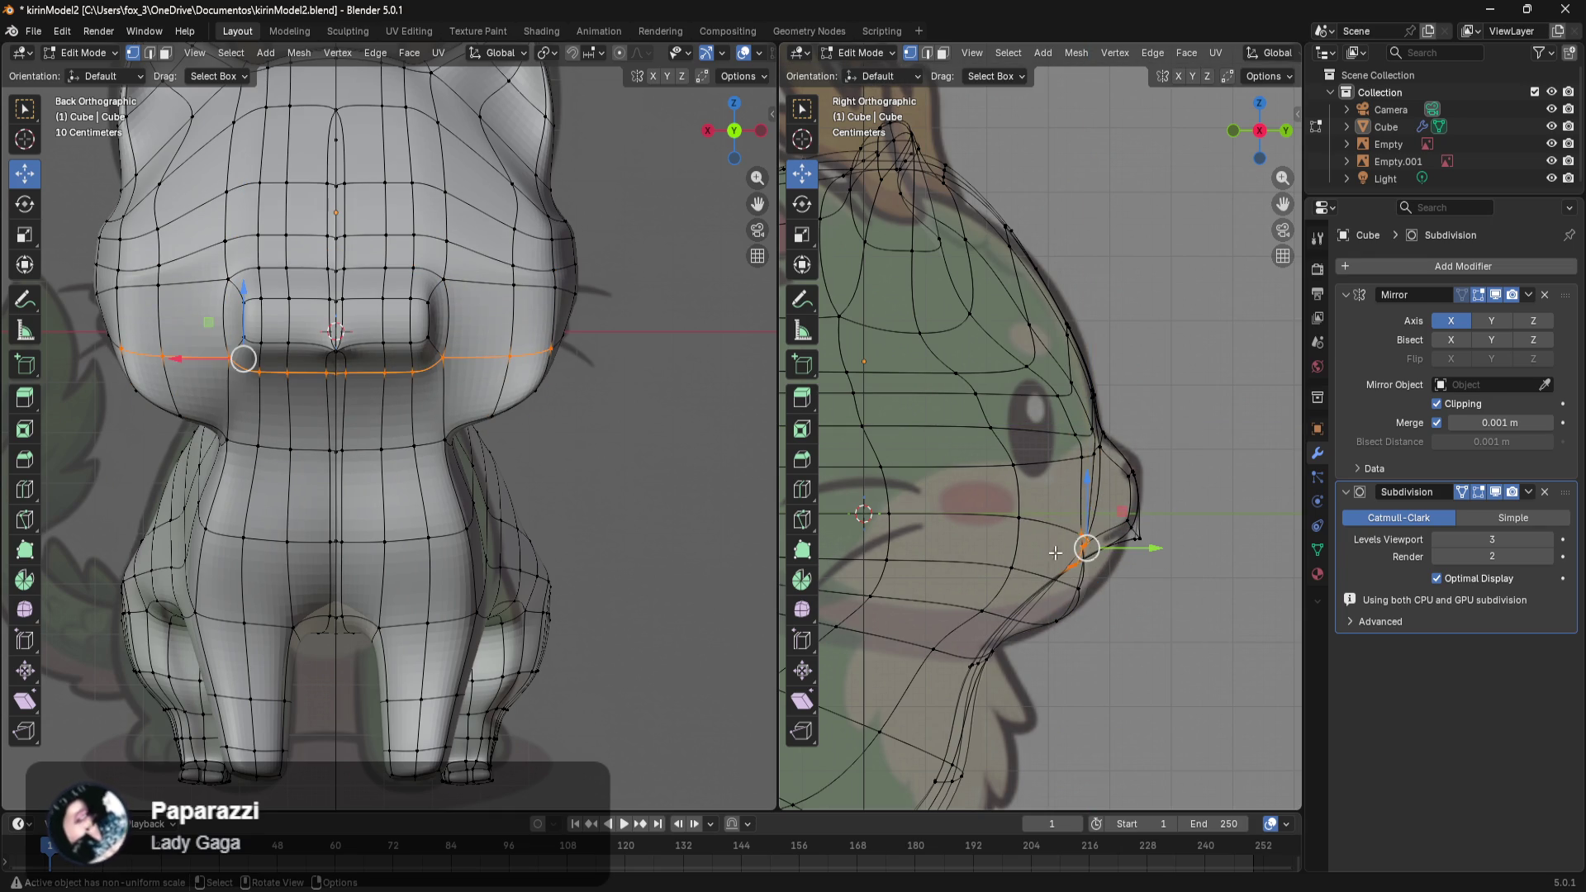
drag(1082, 509, 1083, 532)
mouse_move(1147, 577)
mouse_down()
mouse_move(1179, 593)
mouse_move(1018, 658)
mouse_up()
click(1122, 629)
drag(1167, 627, 1155, 626)
click(1203, 622)
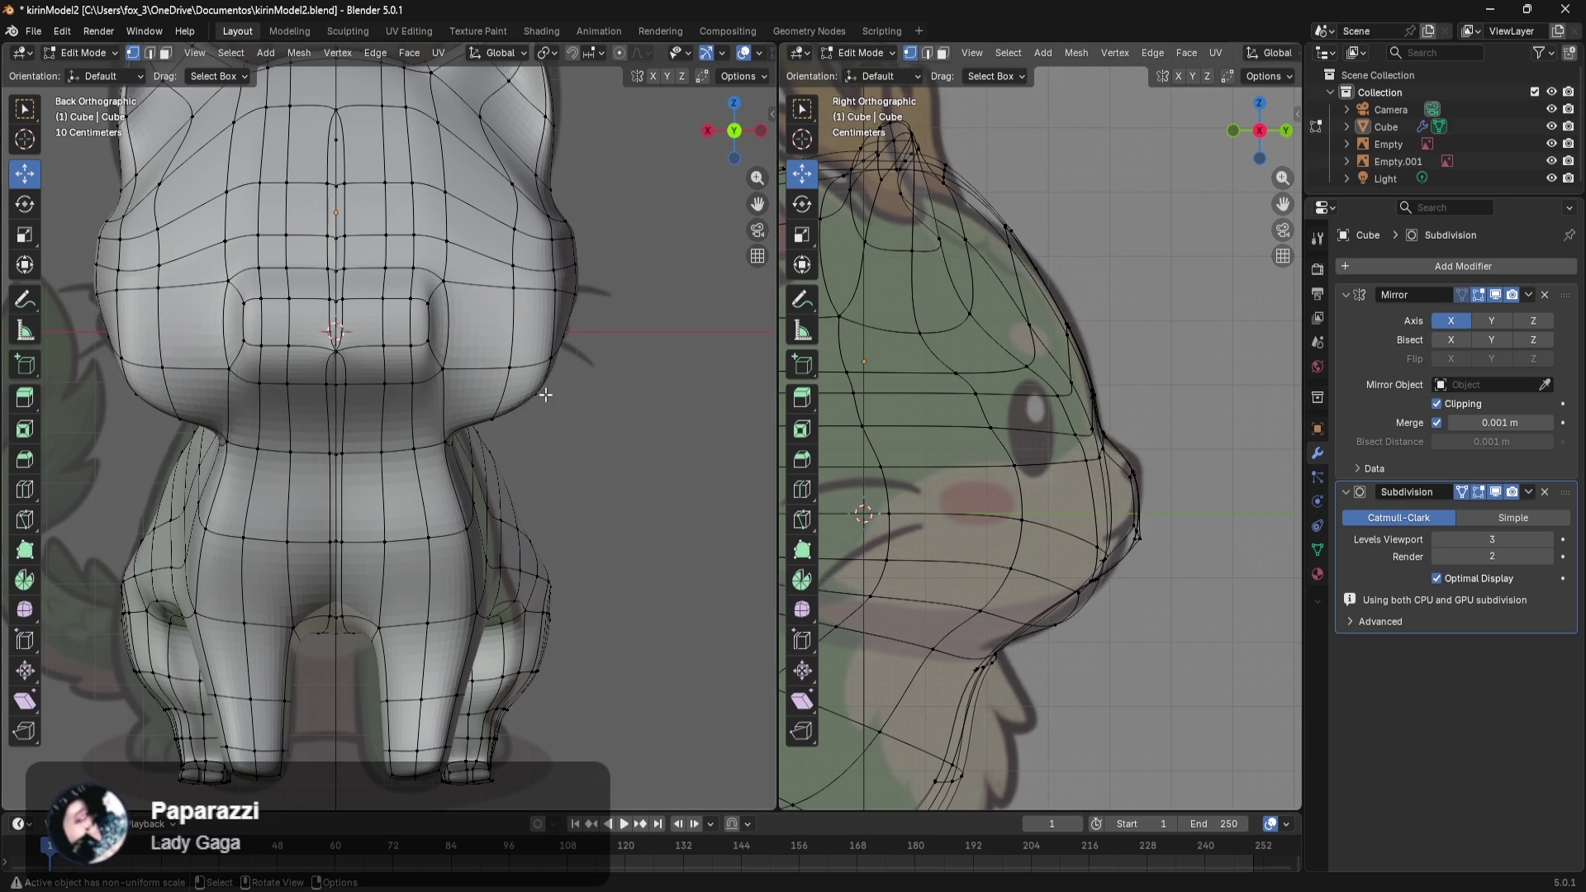
scroll(562, 421, up, 2)
scroll(578, 454, up, 2)
mouse_move(584, 460)
middle_down()
mouse_move(584, 476)
mouse_move(391, 314)
middle_up()
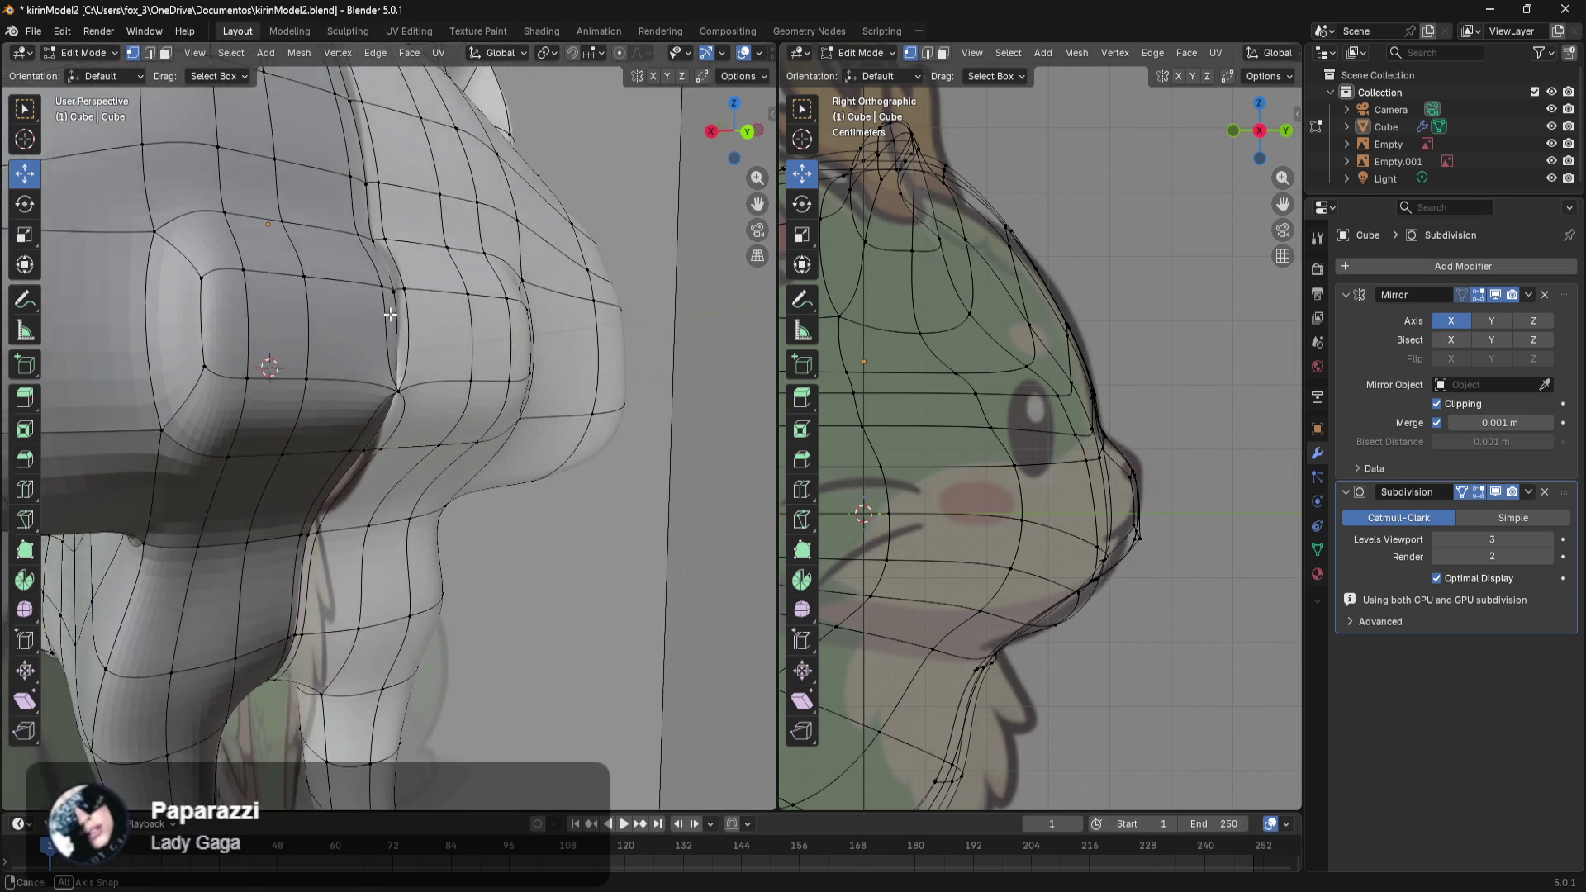
Switch the head to wireframe display and pick a vertex at the top of the head.
middle_drag(392, 313, 459, 465)
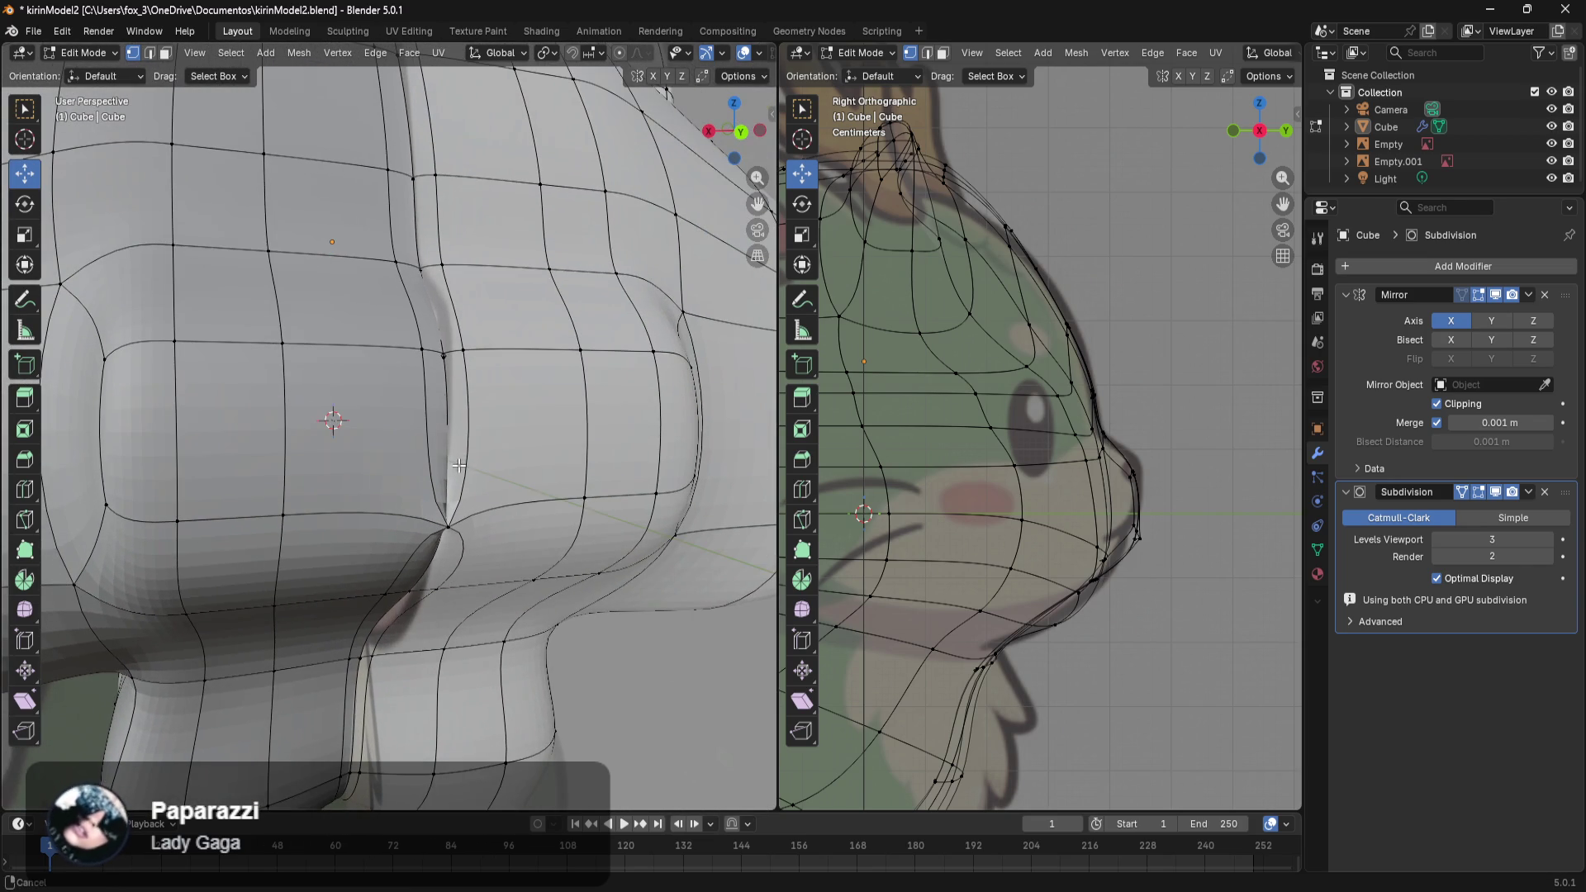
click(465, 527)
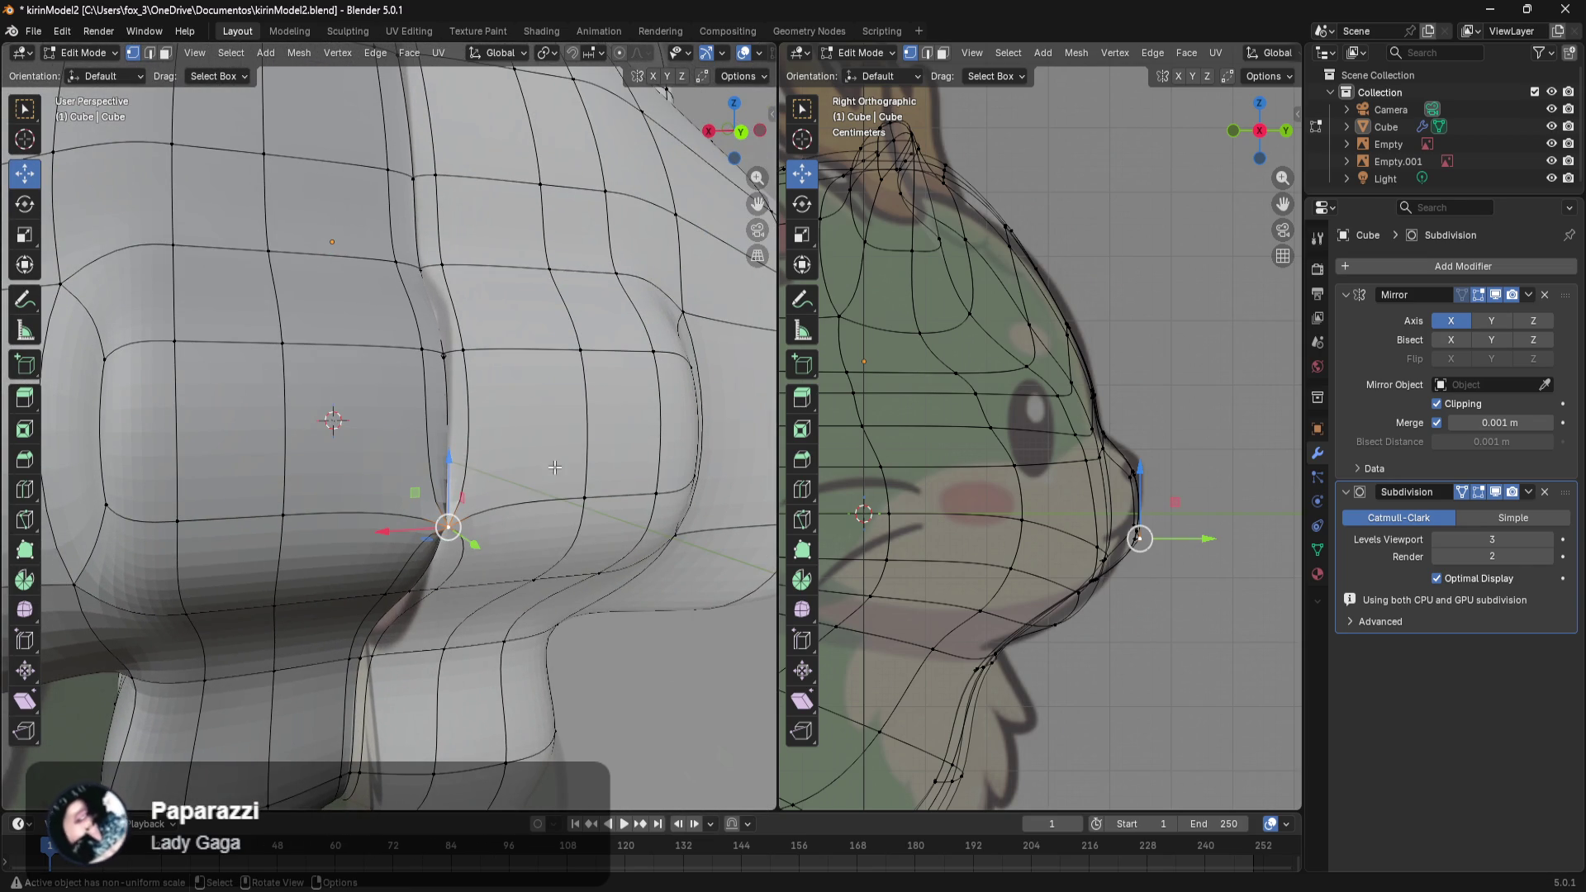
click(206, 356)
mouse_move(207, 355)
middle_down()
mouse_move(364, 381)
mouse_move(431, 457)
mouse_move(414, 408)
mouse_move(457, 536)
mouse_move(516, 494)
mouse_move(411, 352)
mouse_move(612, 658)
mouse_move(496, 407)
mouse_move(501, 488)
mouse_move(562, 490)
mouse_move(477, 371)
middle_up()
click(430, 356)
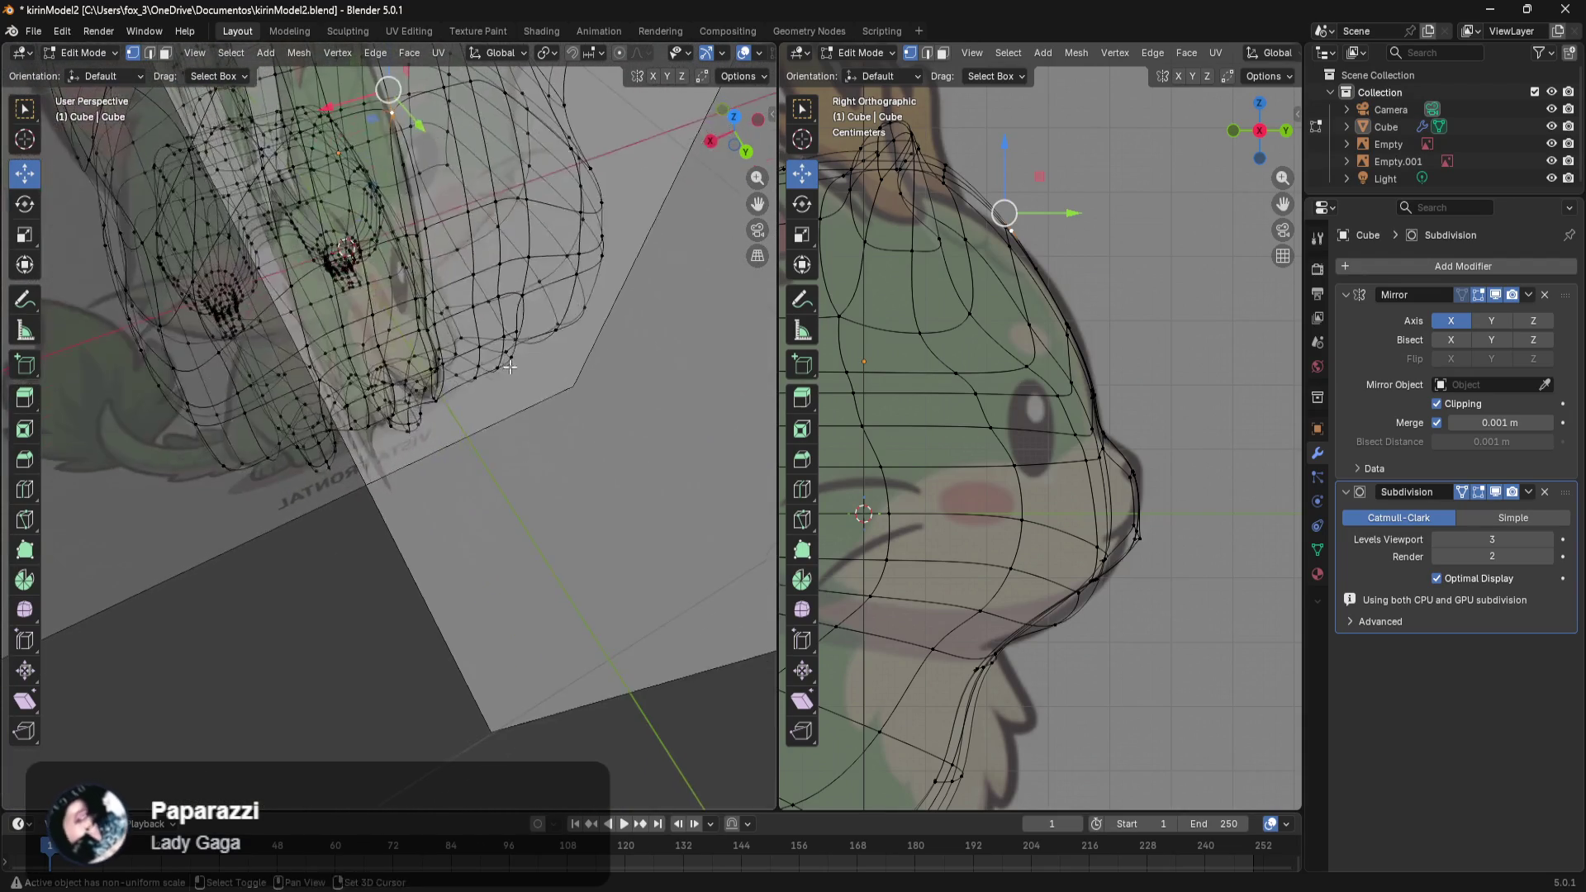
Add the snout vertices on the centre profile line to the selection.
scroll(487, 388, up, 3)
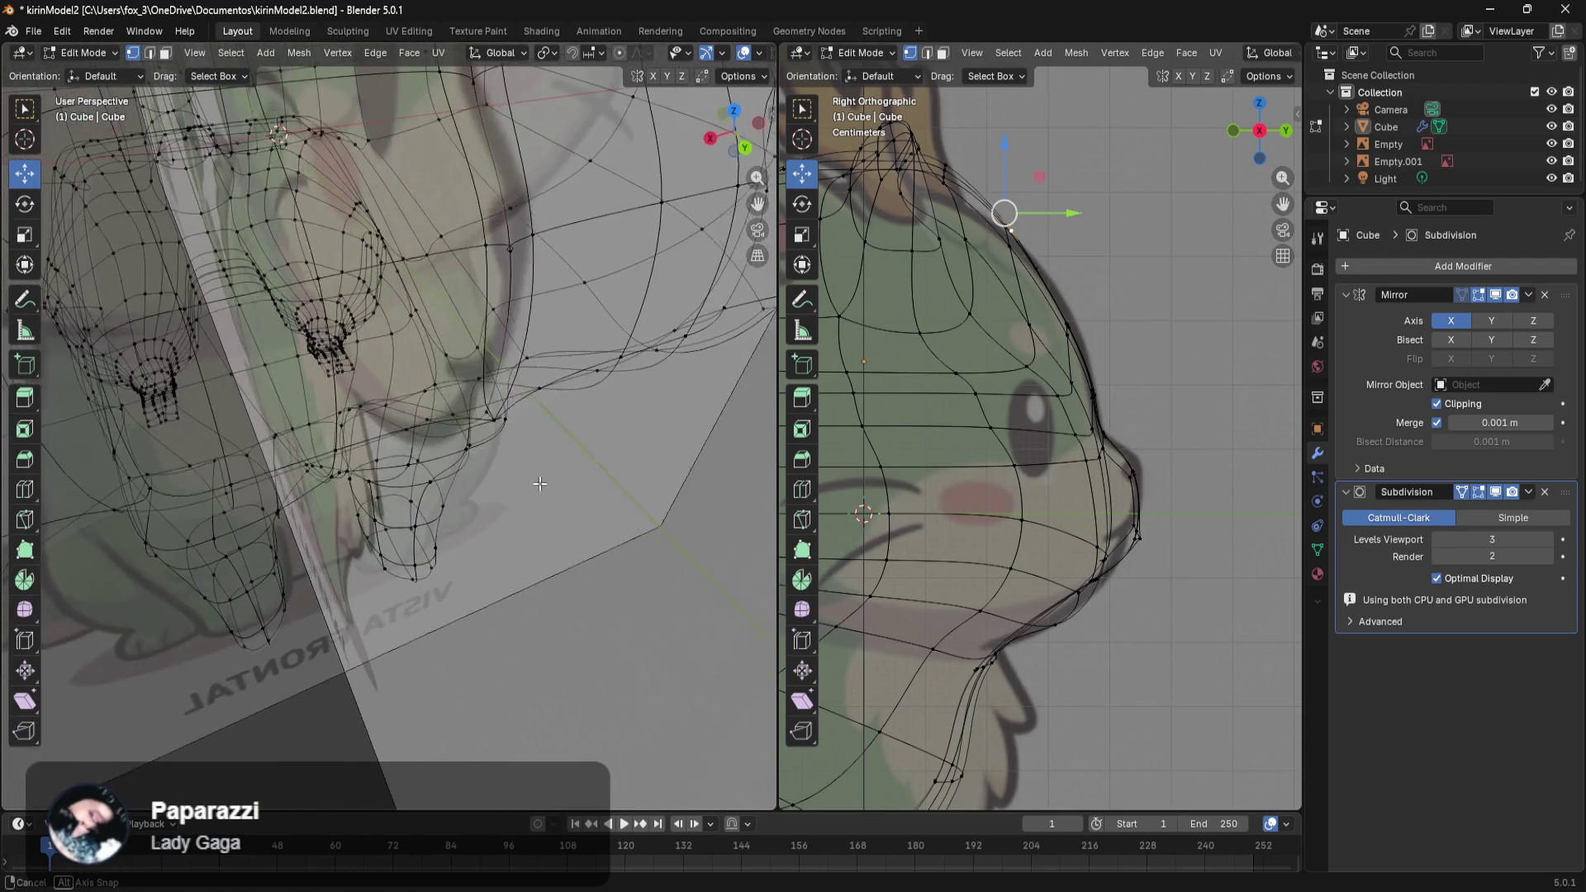
middle_drag(493, 419, 586, 347)
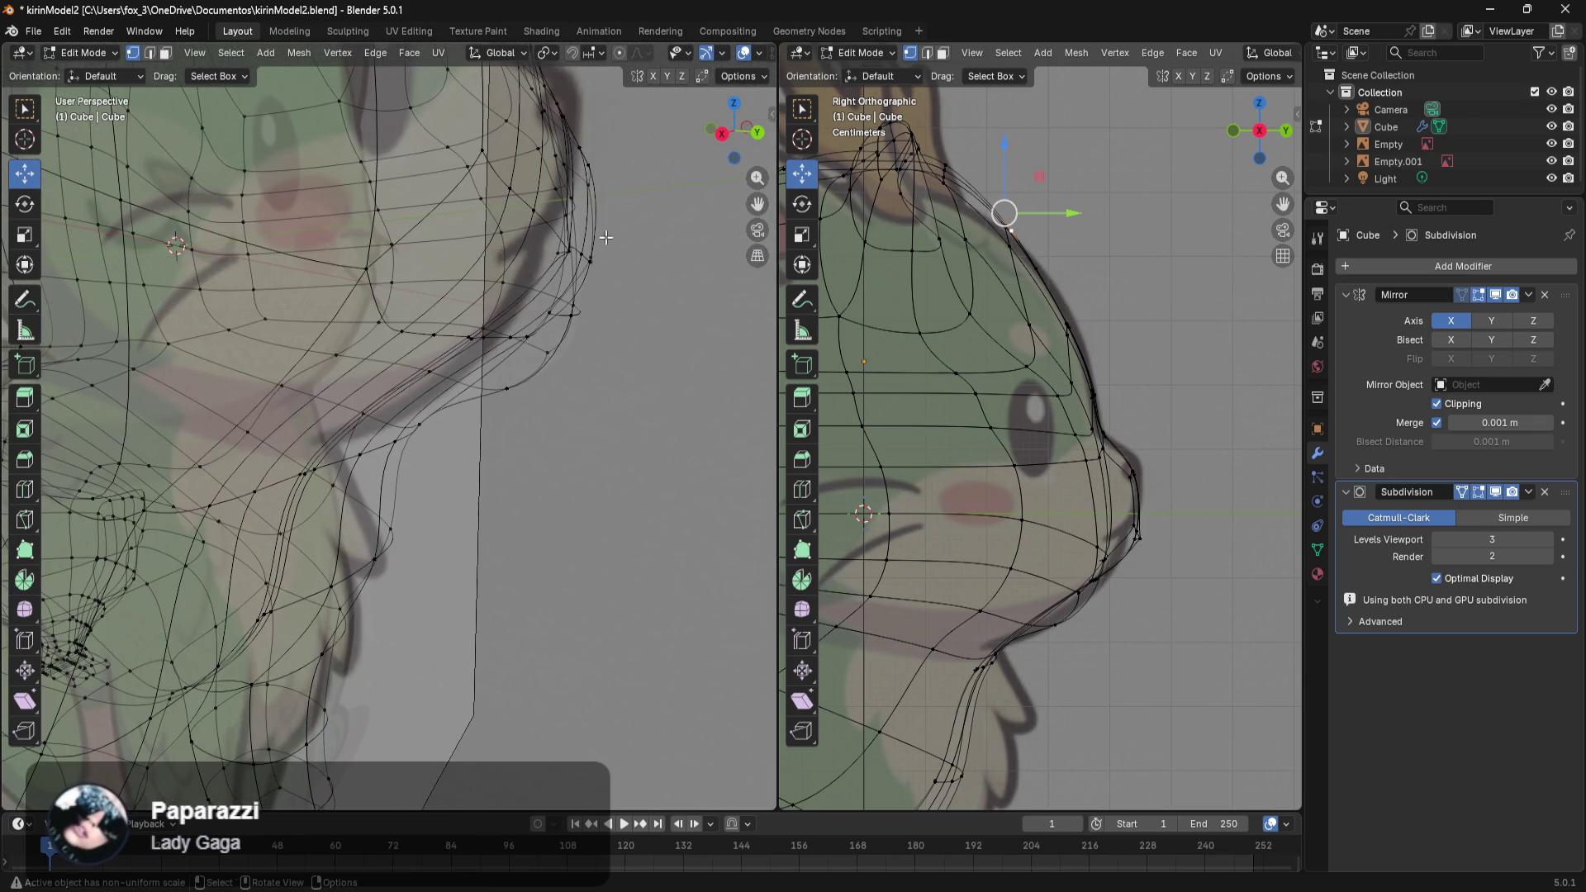
mouse_move(585, 346)
middle_down()
mouse_move(556, 338)
mouse_move(482, 455)
middle_up()
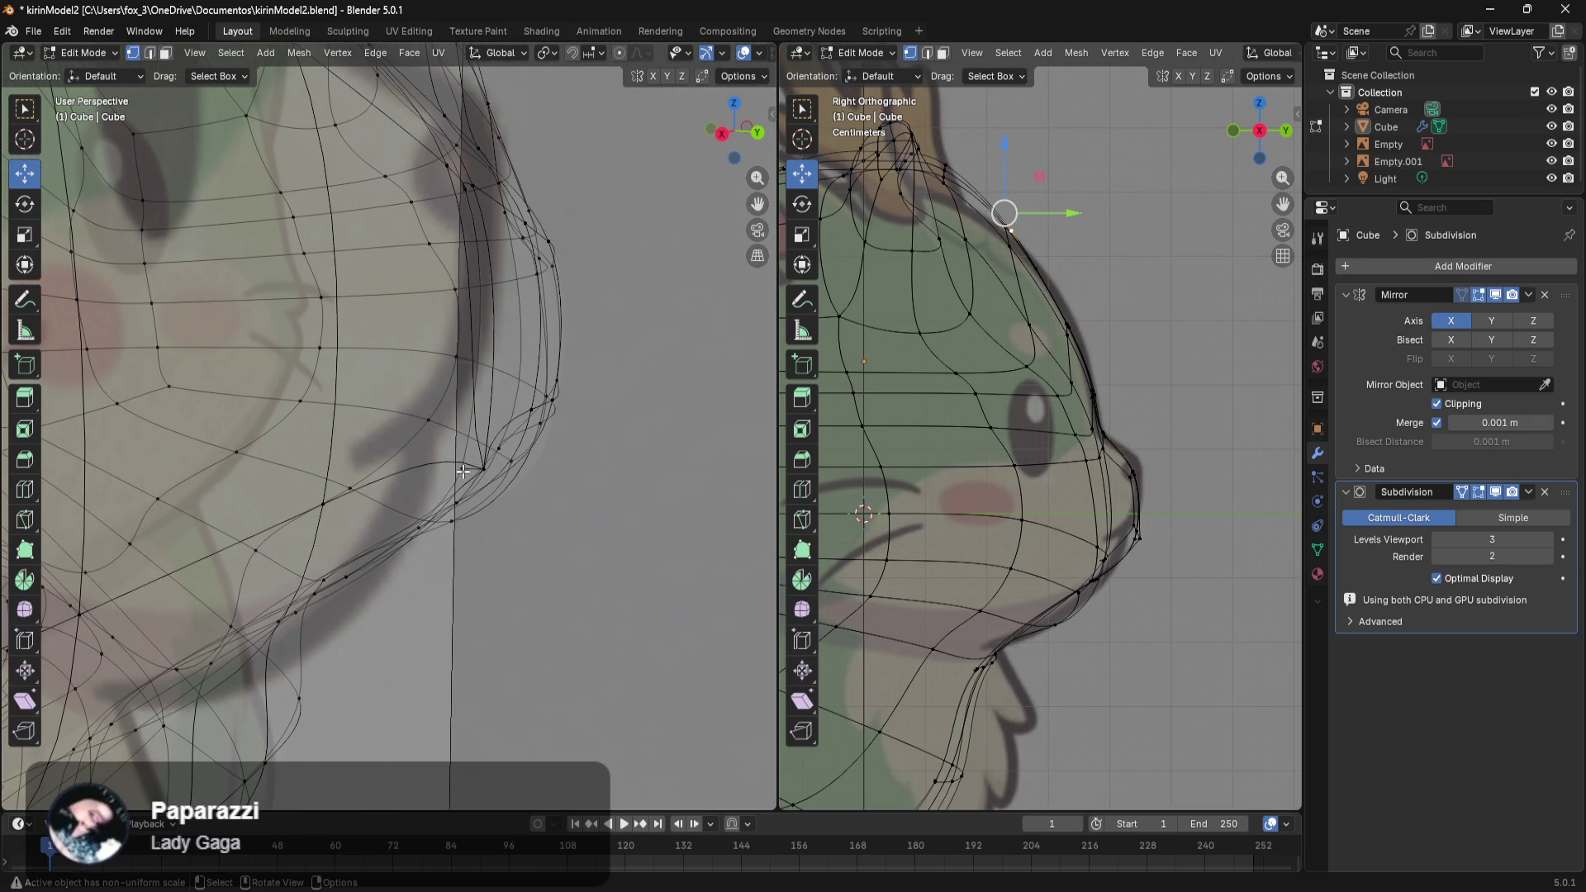
shift+click(463, 471)
shift+click(482, 469)
middle_drag(489, 325, 430, 291)
mouse_move(430, 291)
mouse_down()
mouse_move(416, 327)
mouse_move(470, 355)
mouse_up()
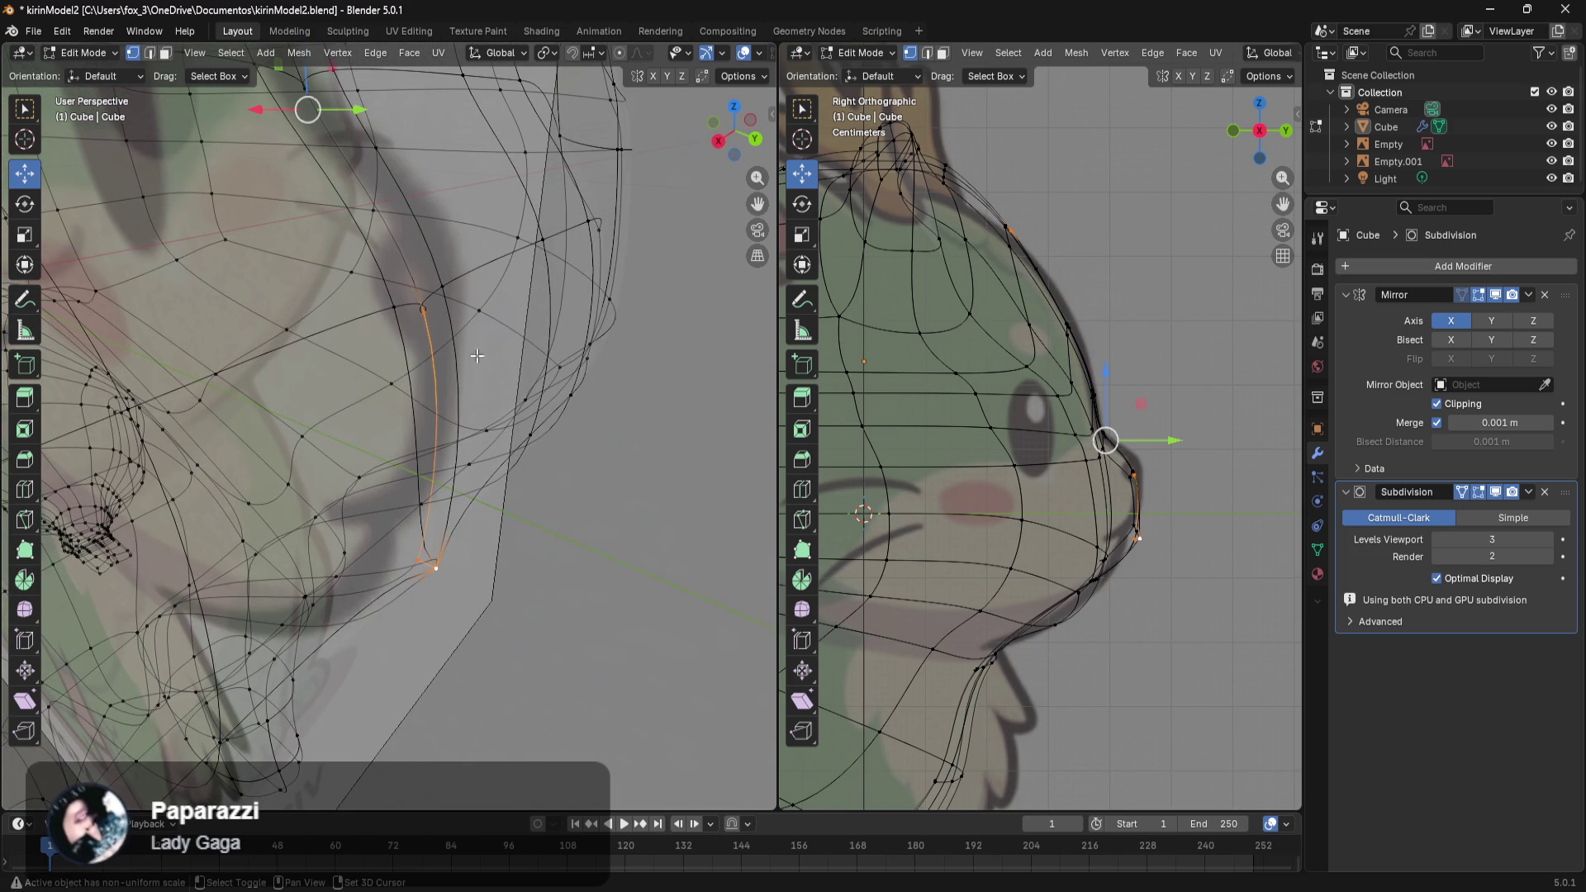
middle_drag(471, 282, 478, 414)
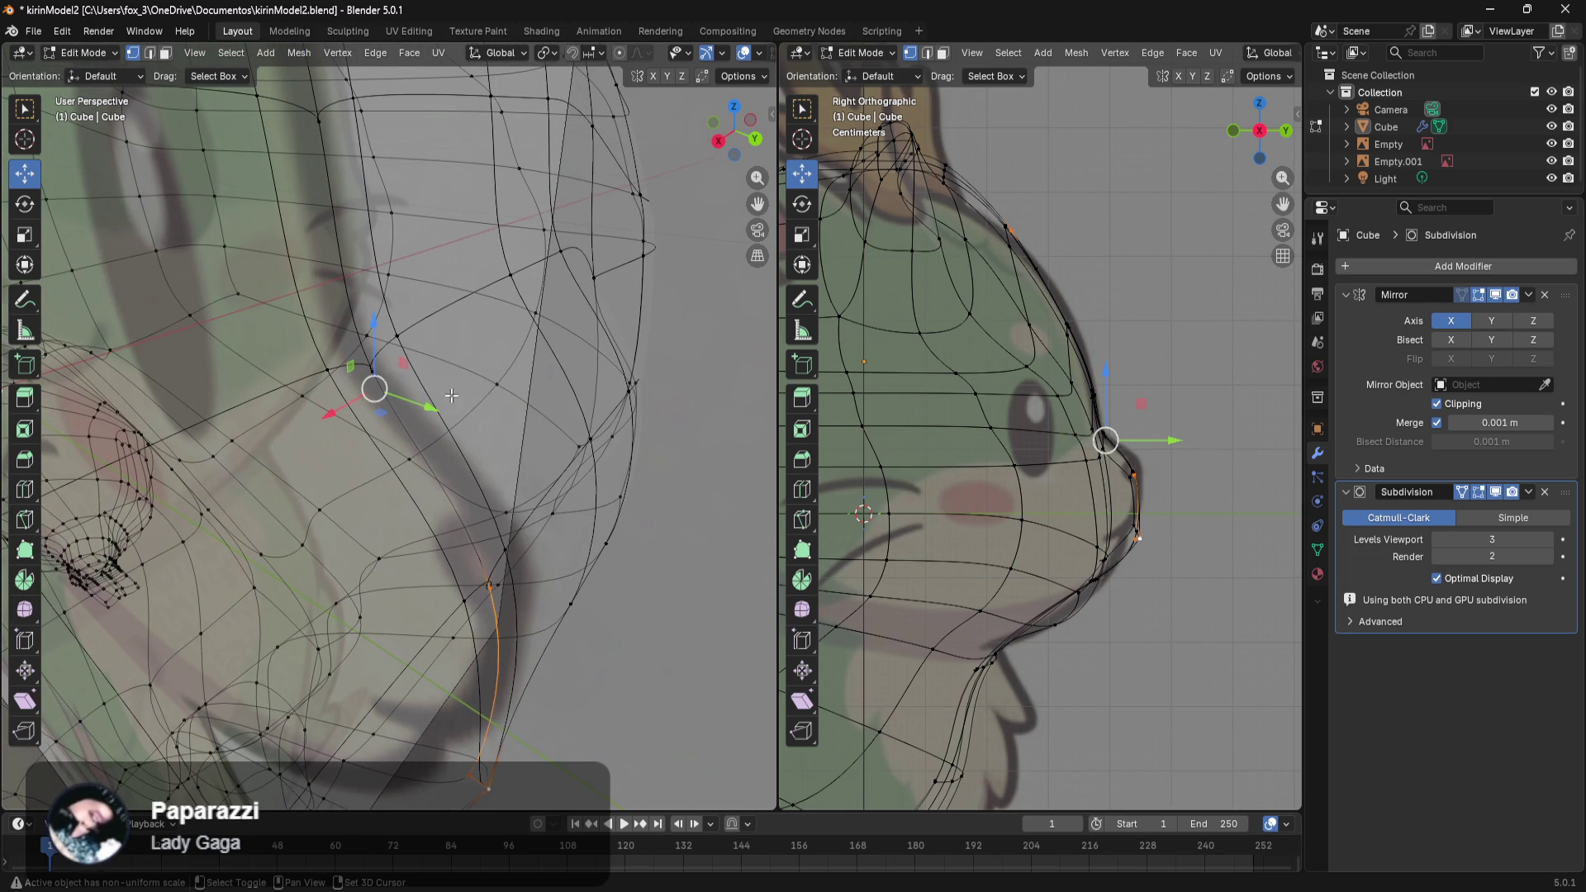
middle_drag(392, 372, 430, 361)
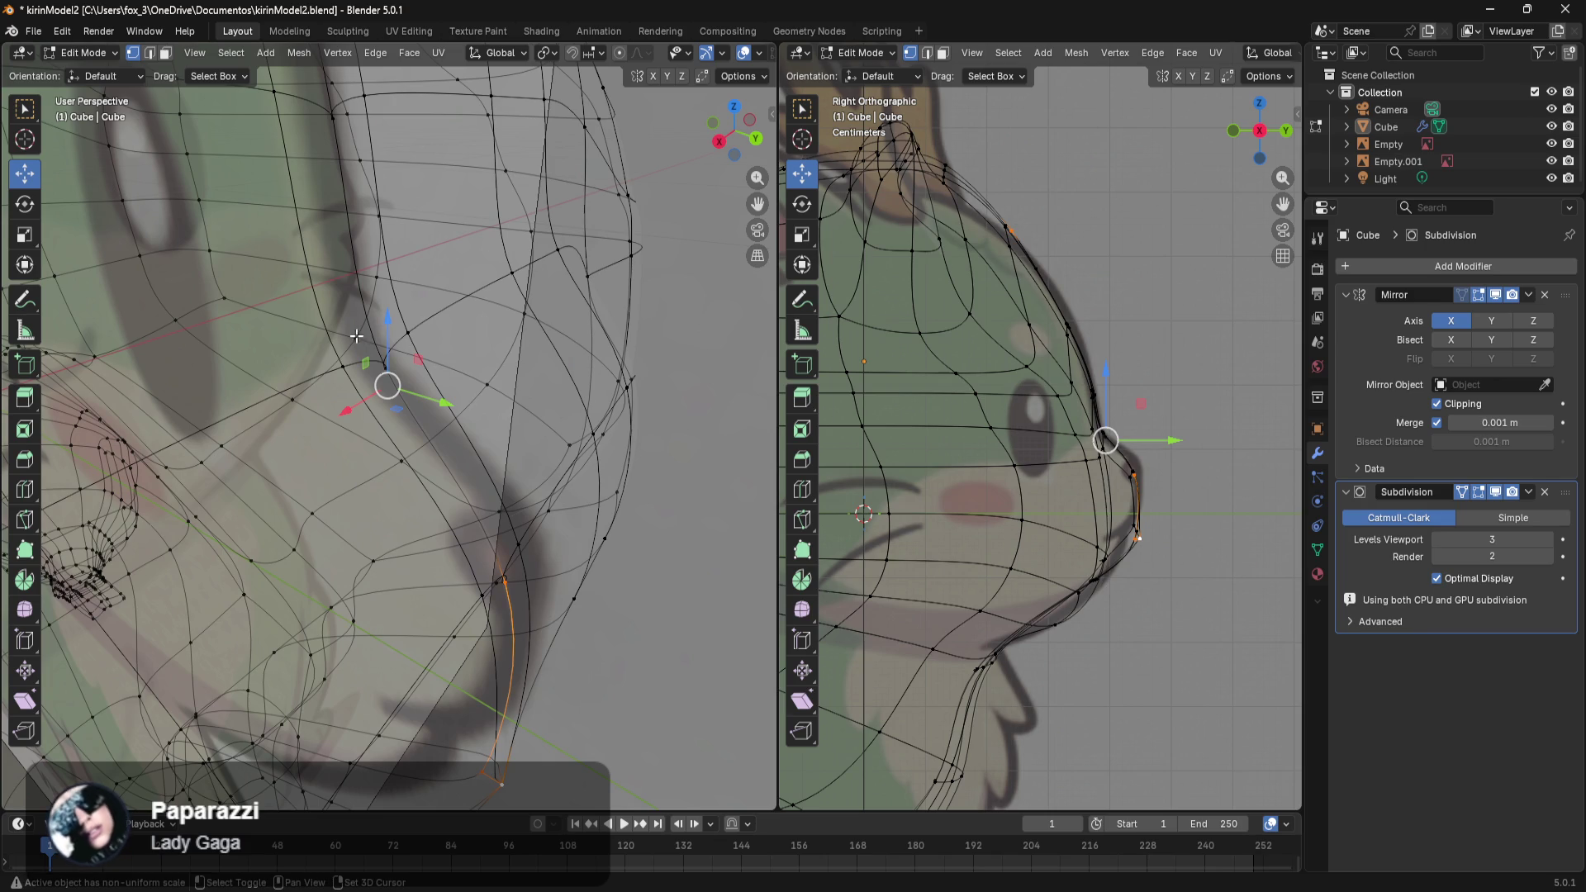
mouse_move(357, 334)
middle_down()
mouse_move(456, 336)
mouse_move(463, 394)
middle_up()
Extend the centre-line vertex selection up the face profile toward the brow.
shift+click(443, 446)
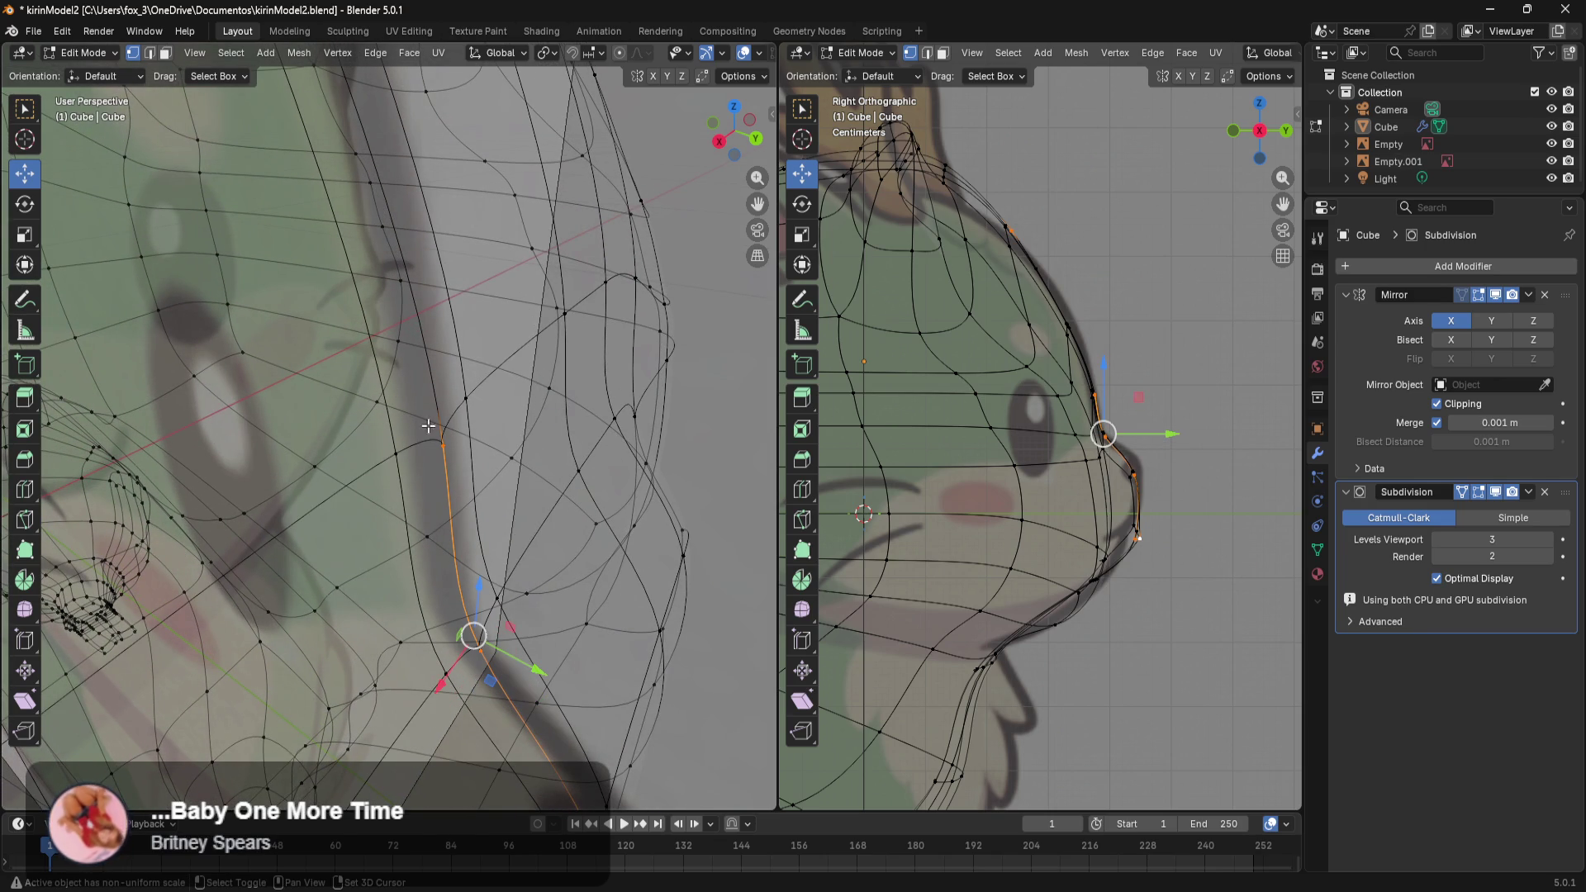
mouse_move(438, 446)
ctrl+middle_down()
mouse_move(515, 414)
mouse_move(324, 497)
ctrl+middle_up()
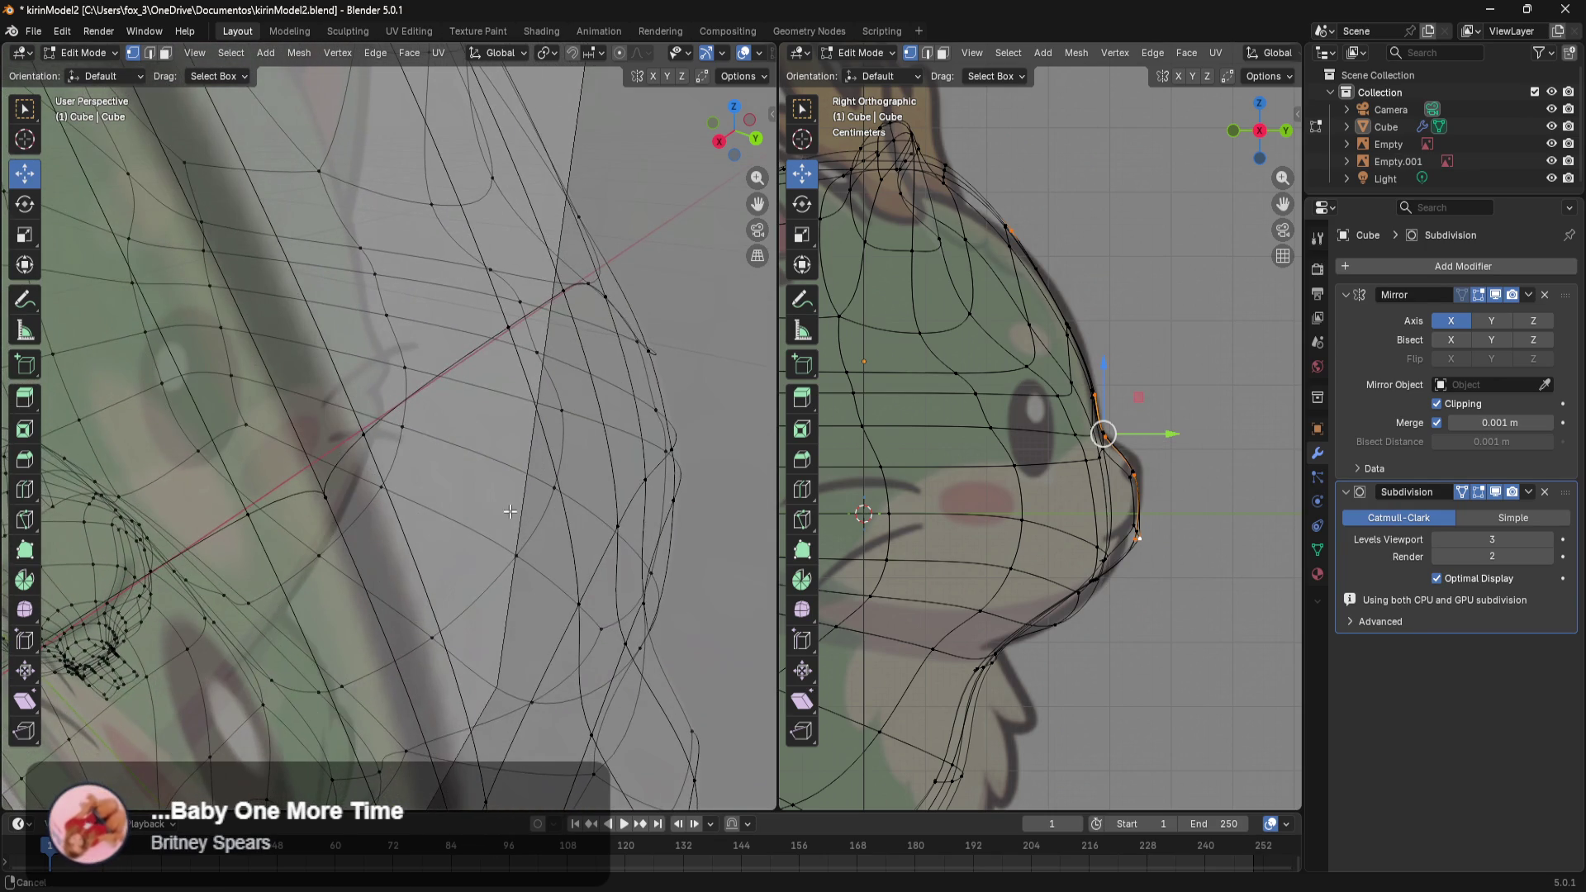
key(b)
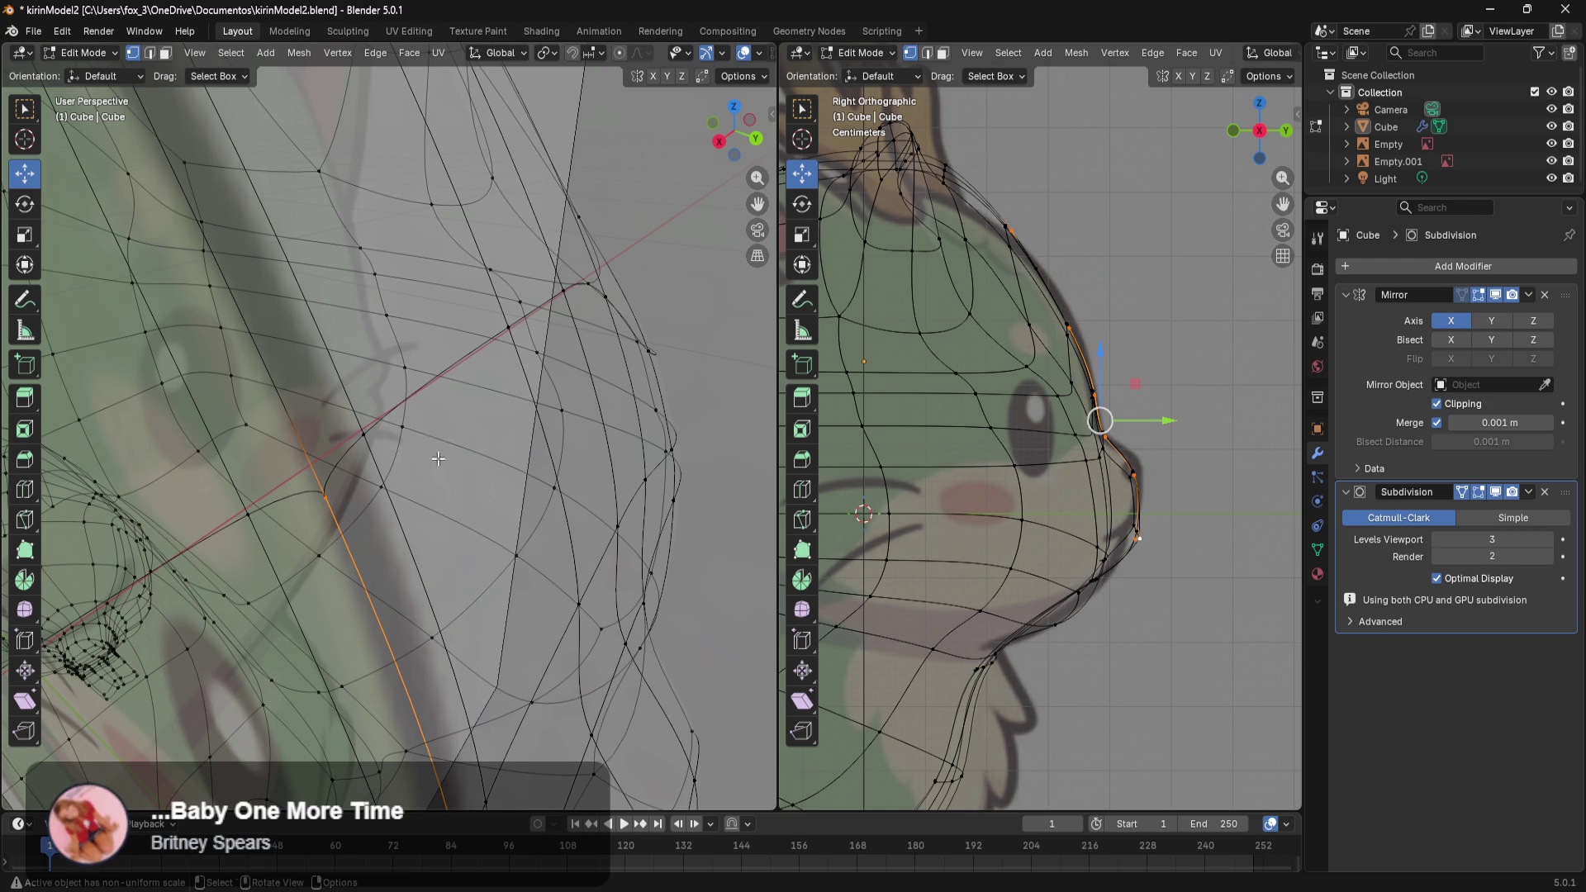
shift+middle_drag(434, 465, 562, 596)
shift+click(459, 500)
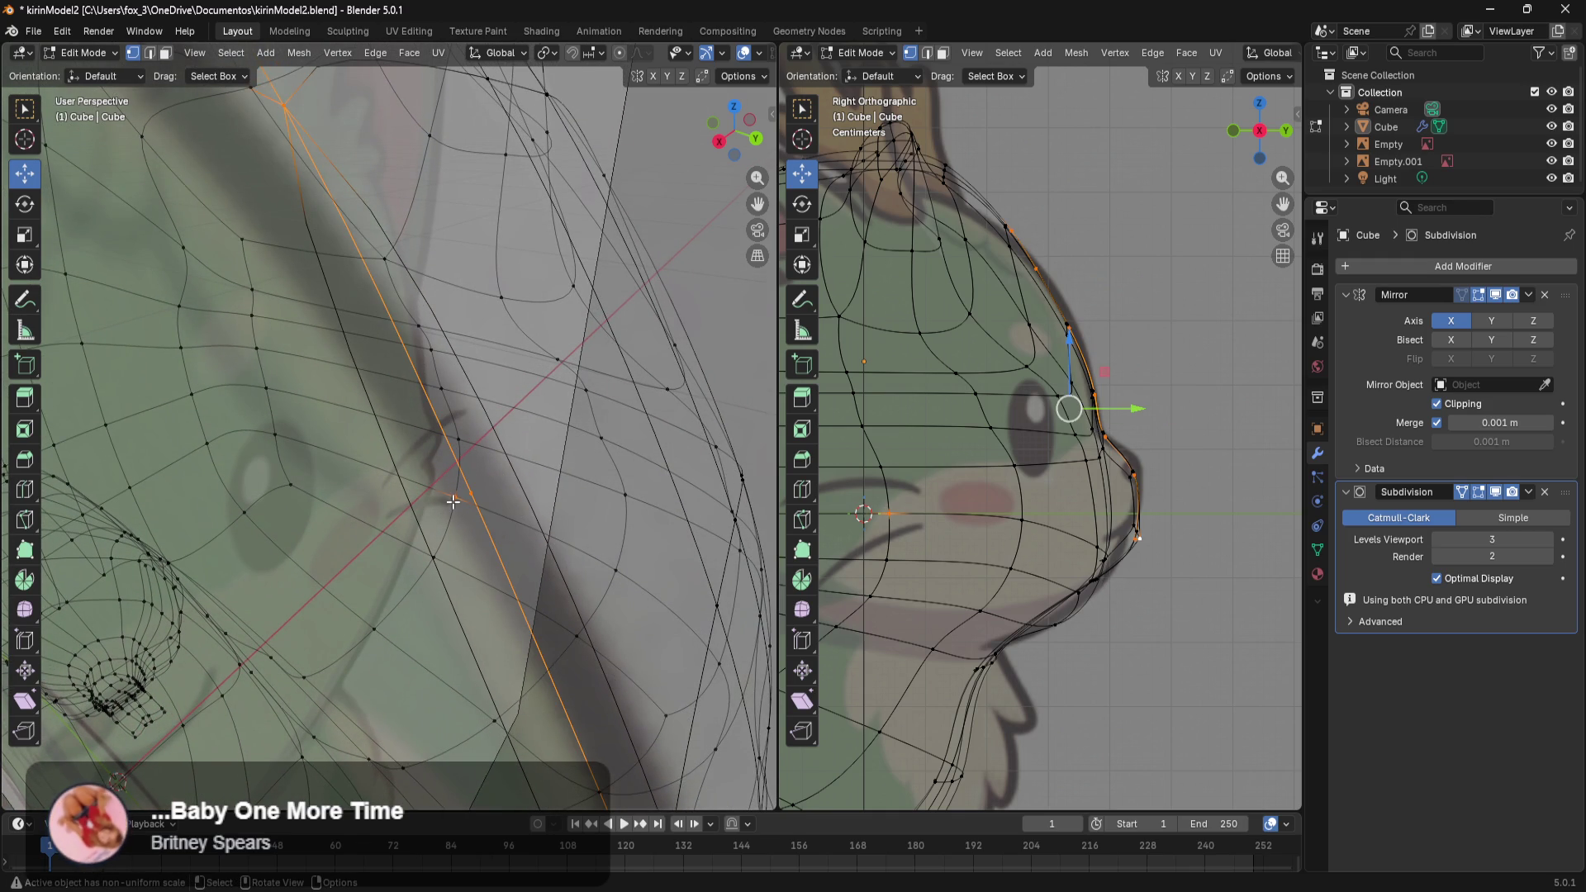
mouse_move(454, 503)
middle_down()
mouse_move(423, 512)
mouse_move(476, 493)
middle_up()
key(c)
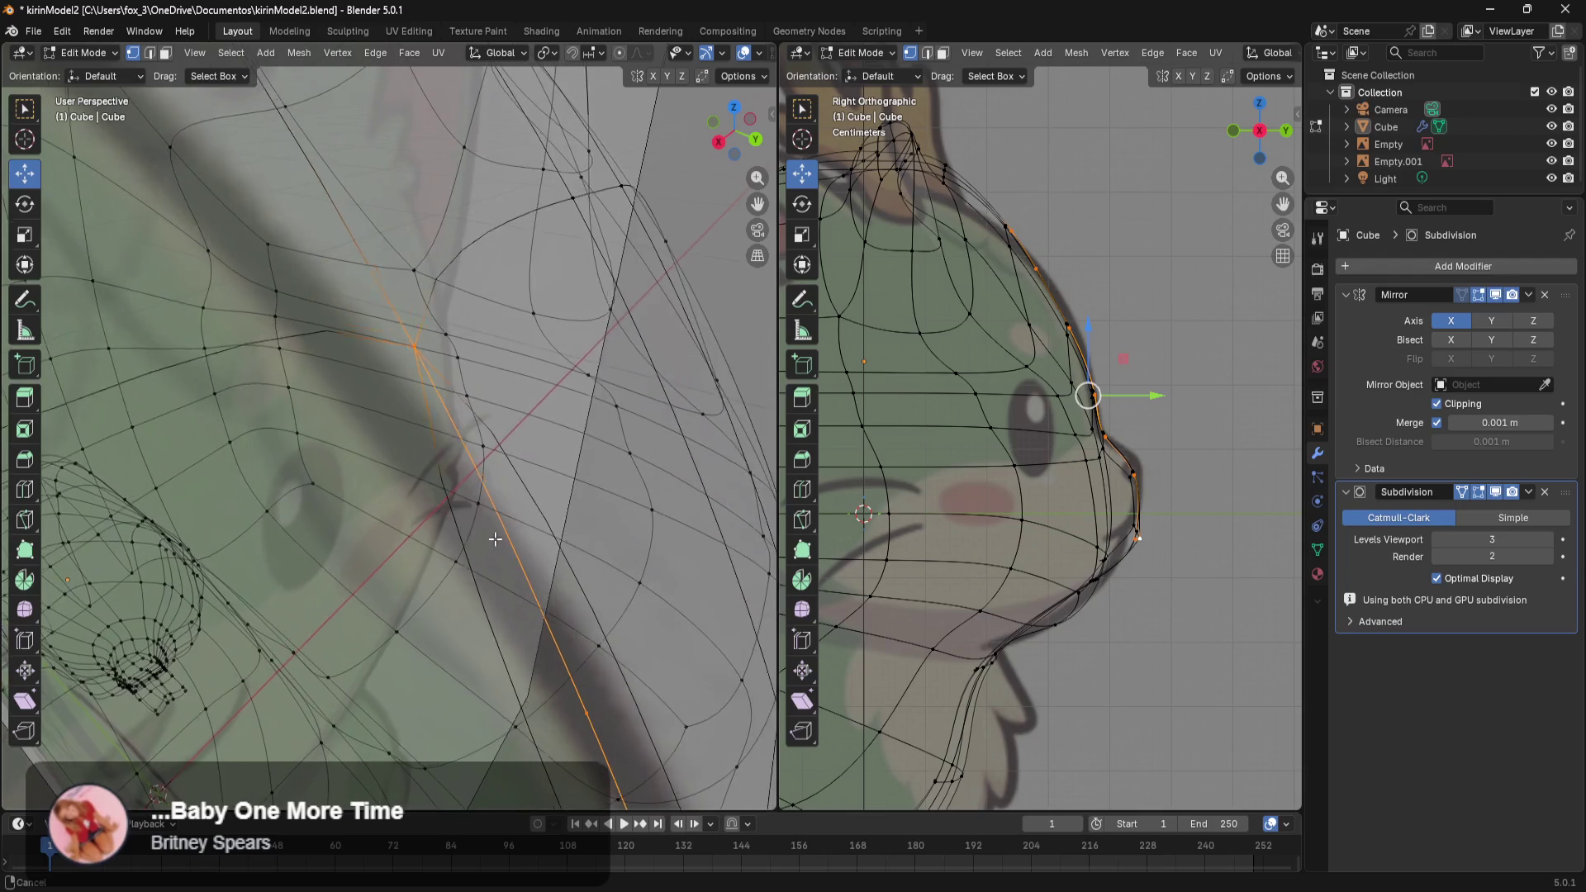
scroll(476, 494, down, 5)
mouse_move(432, 584)
middle_down()
mouse_move(438, 413)
mouse_move(446, 463)
middle_up()
scroll(475, 564, up, 4)
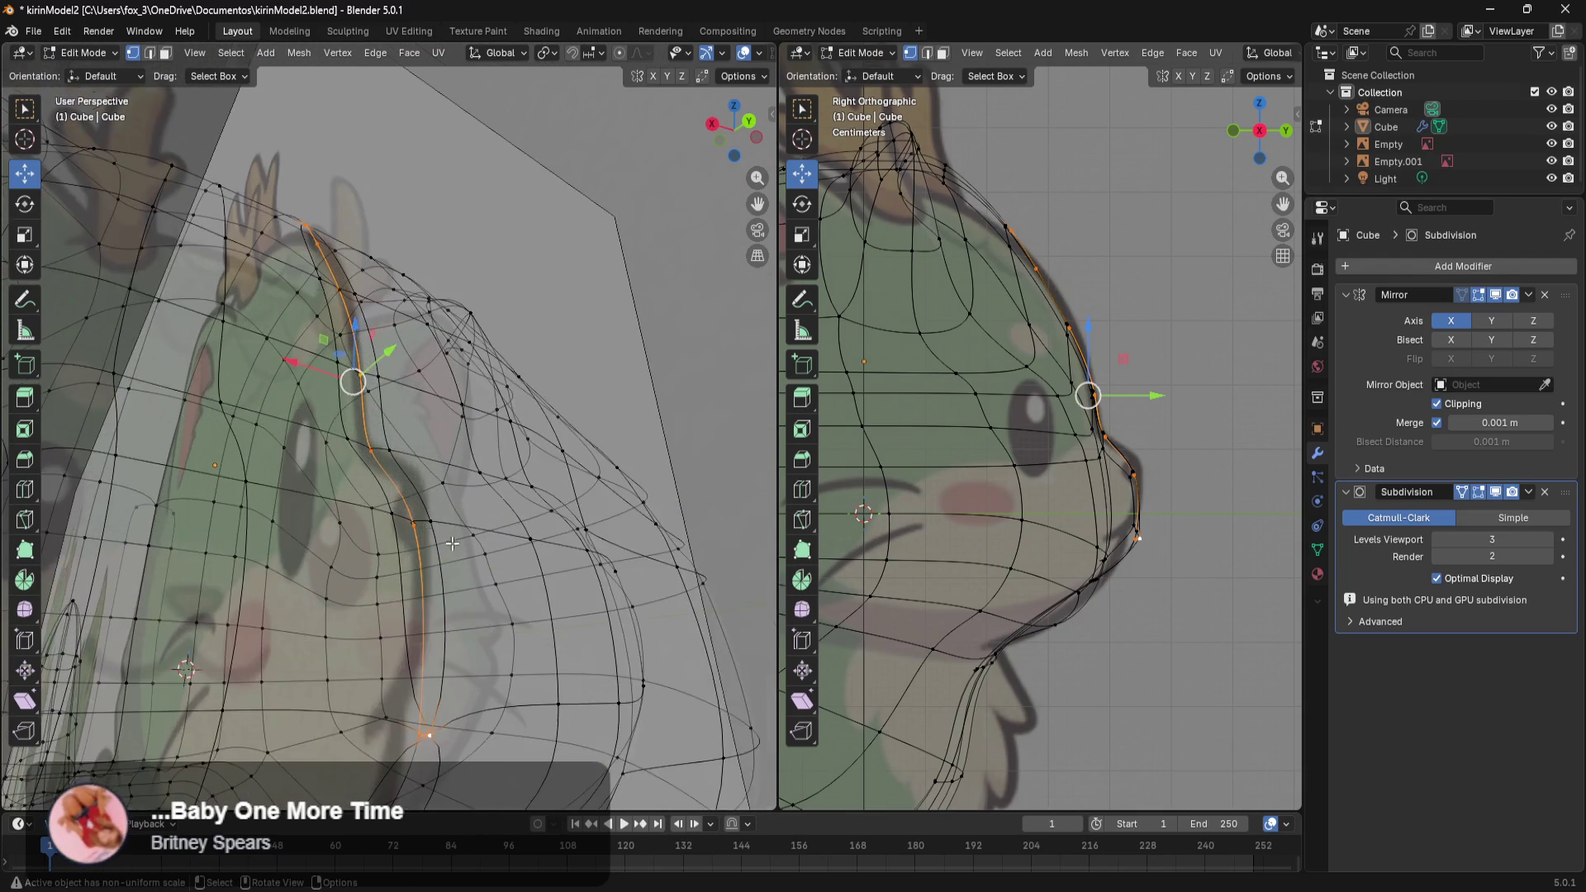
Box-select the long strip of faces beside the centre profile loop from brow to snout.
mouse_move(477, 557)
middle_down()
mouse_move(479, 580)
mouse_move(608, 620)
middle_up()
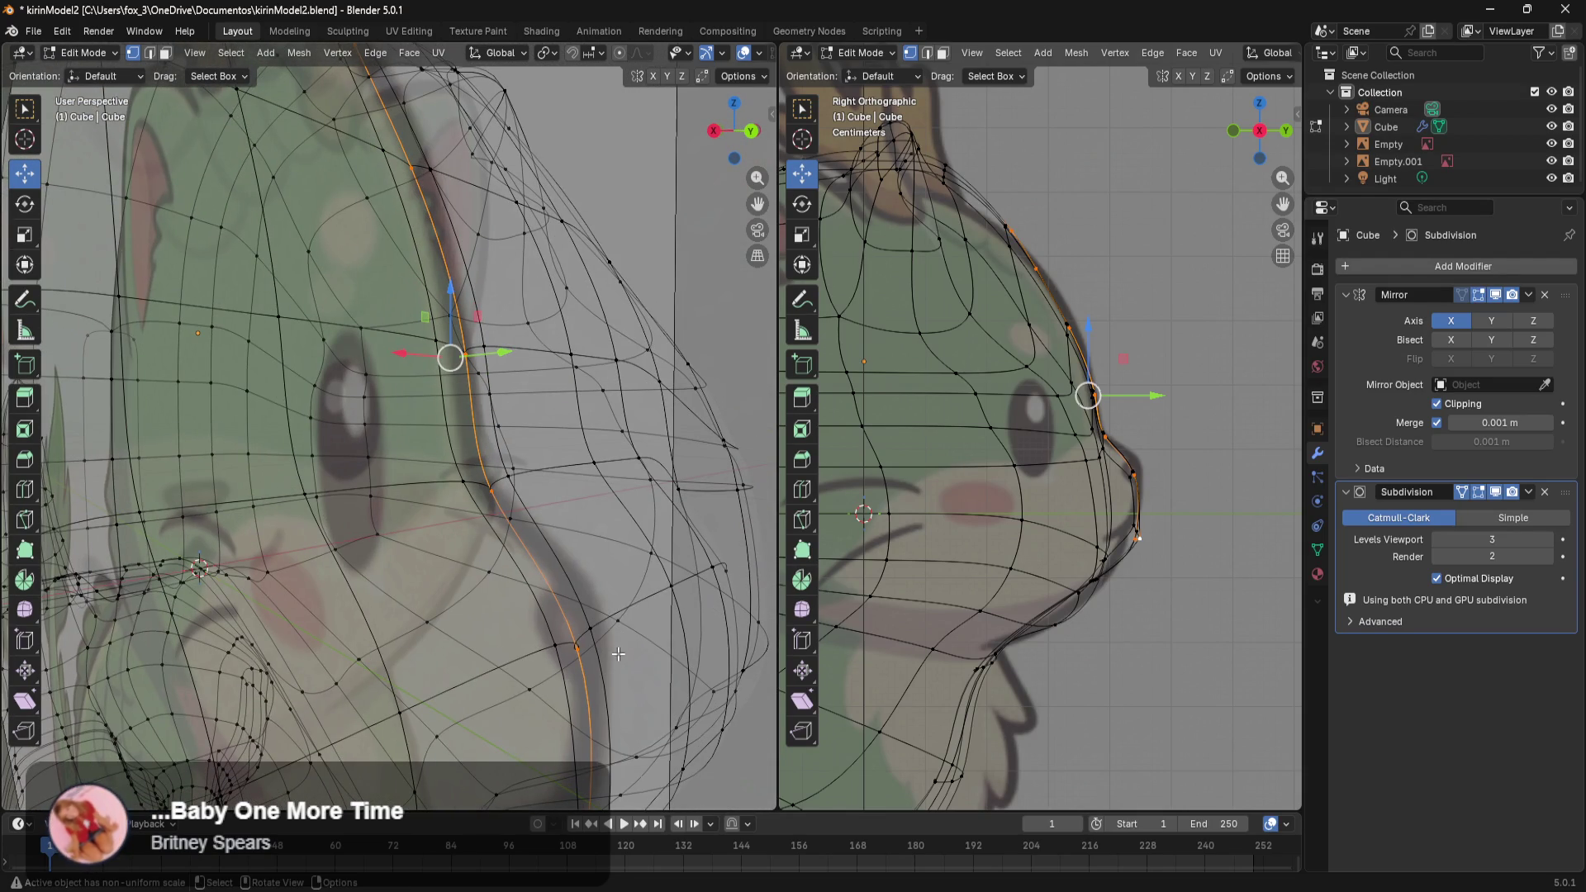
drag(576, 634, 525, 658)
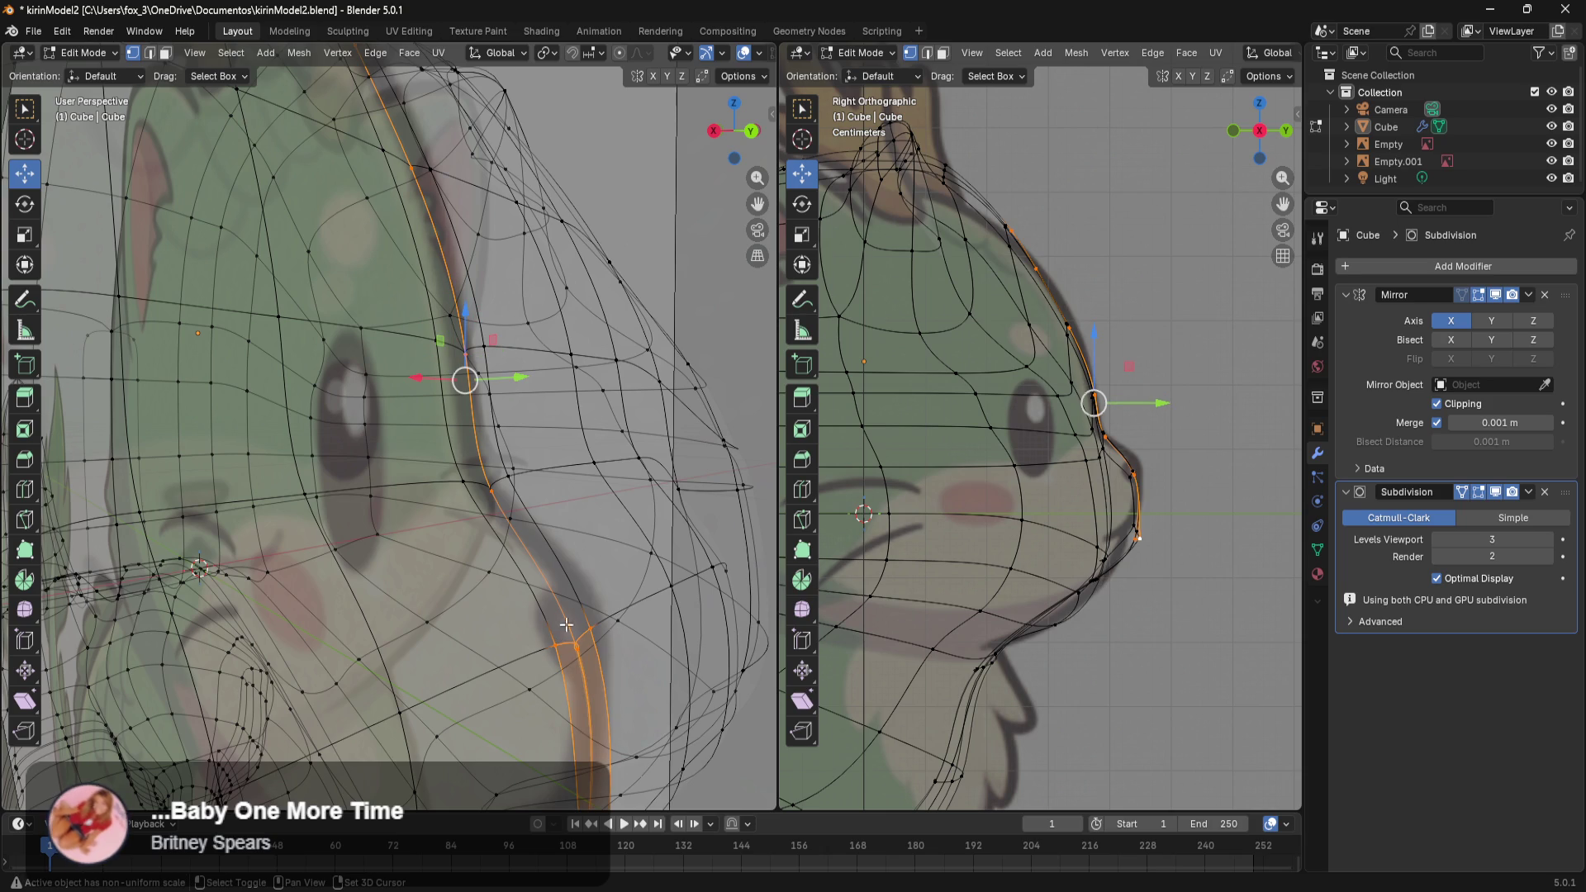
middle_drag(526, 489, 559, 547)
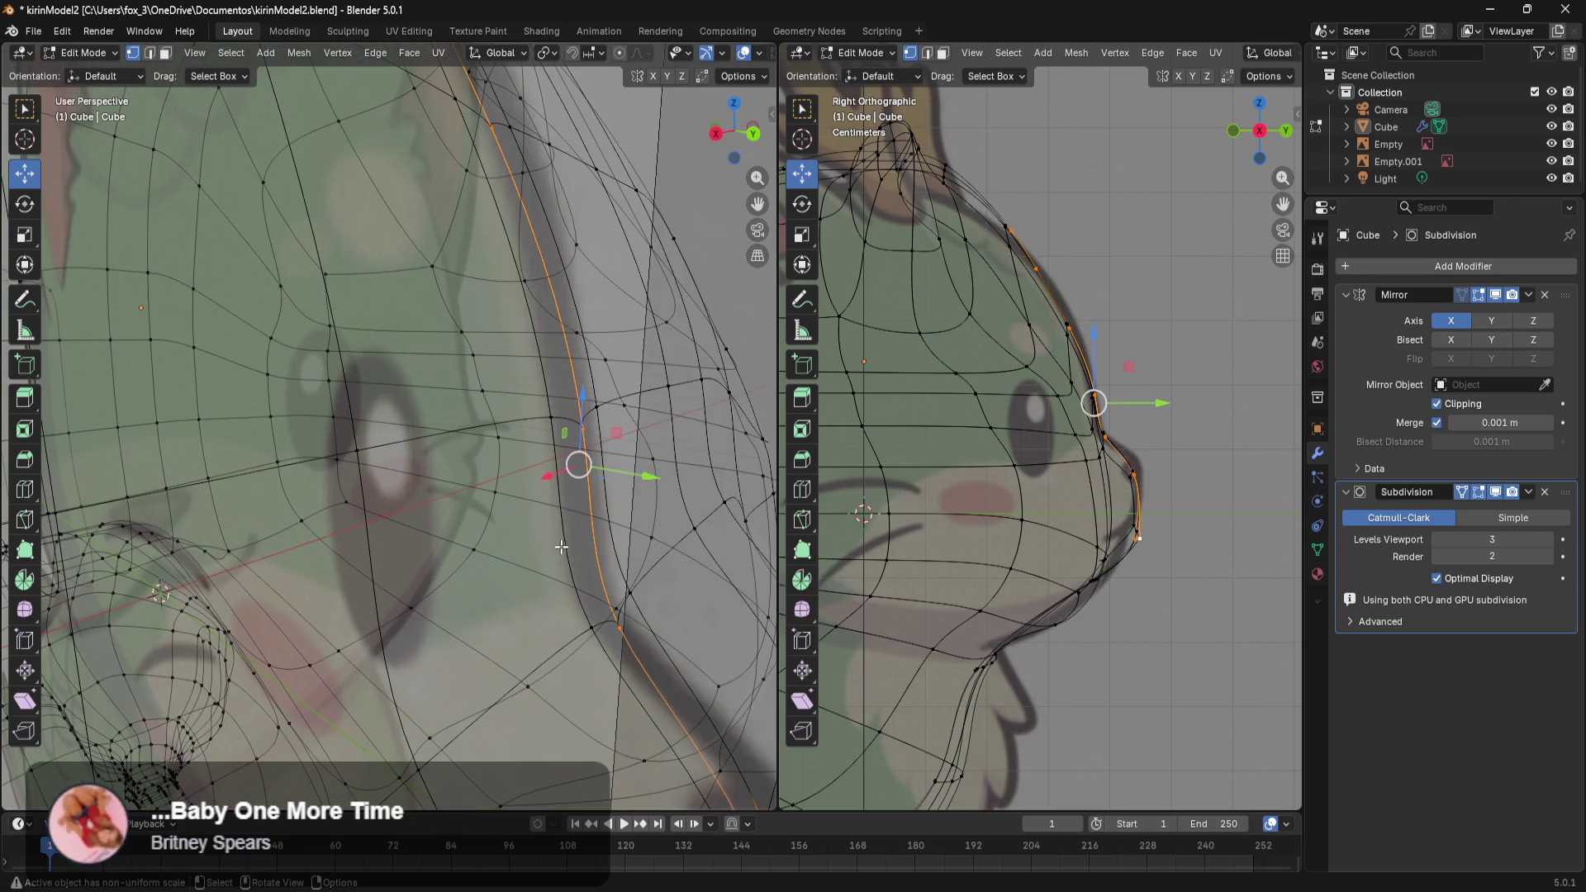
middle_drag(644, 573, 648, 601)
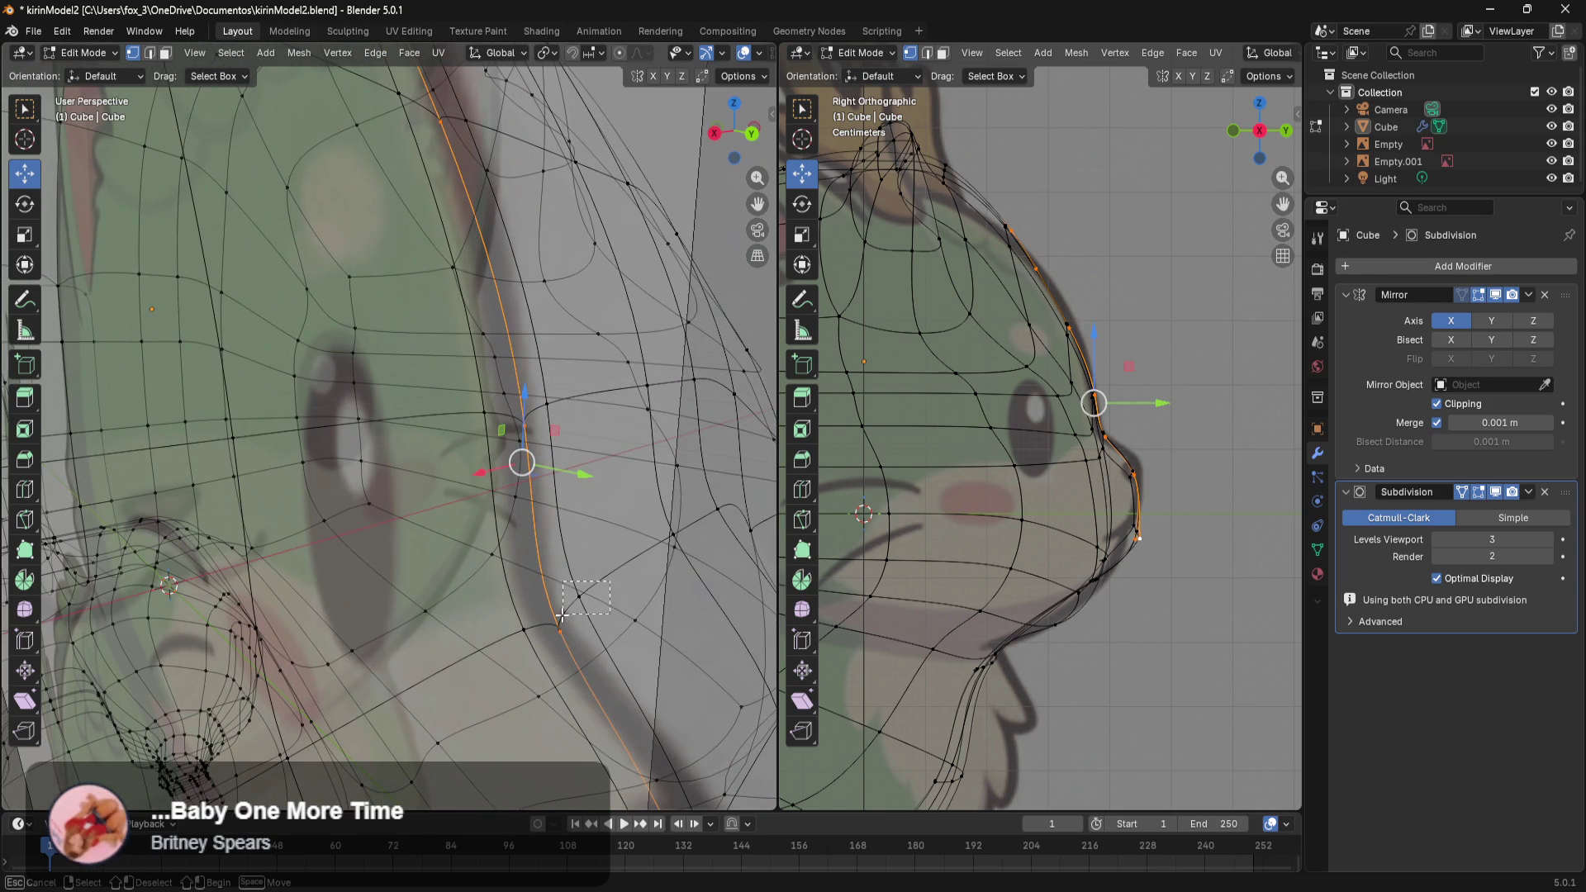
drag(499, 648, 498, 647)
middle_drag(598, 566, 608, 587)
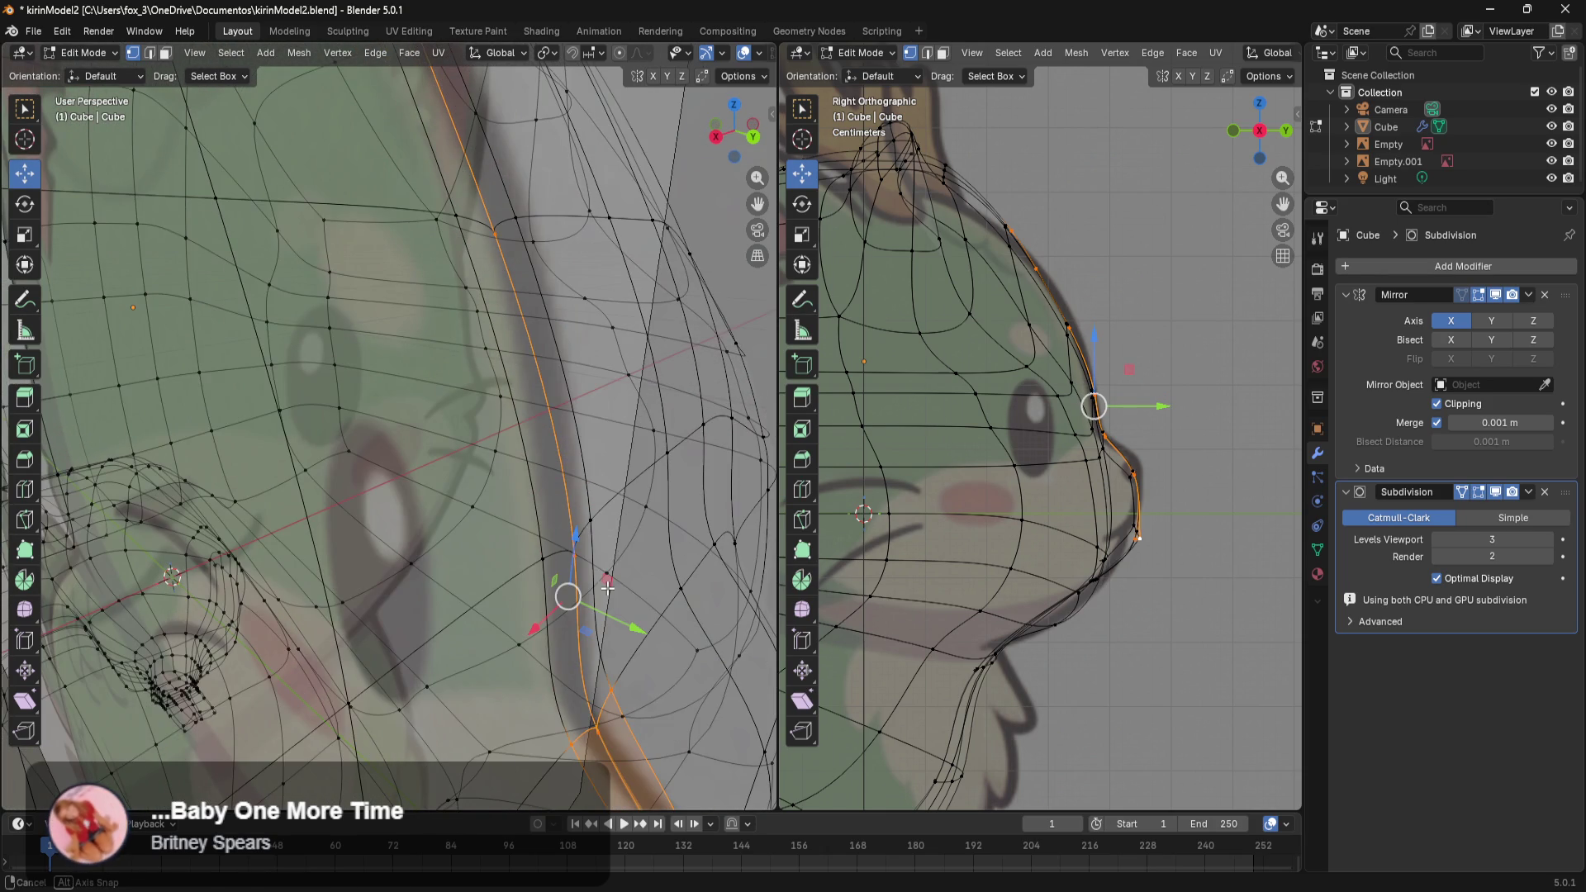
shift+drag(544, 559, 544, 562)
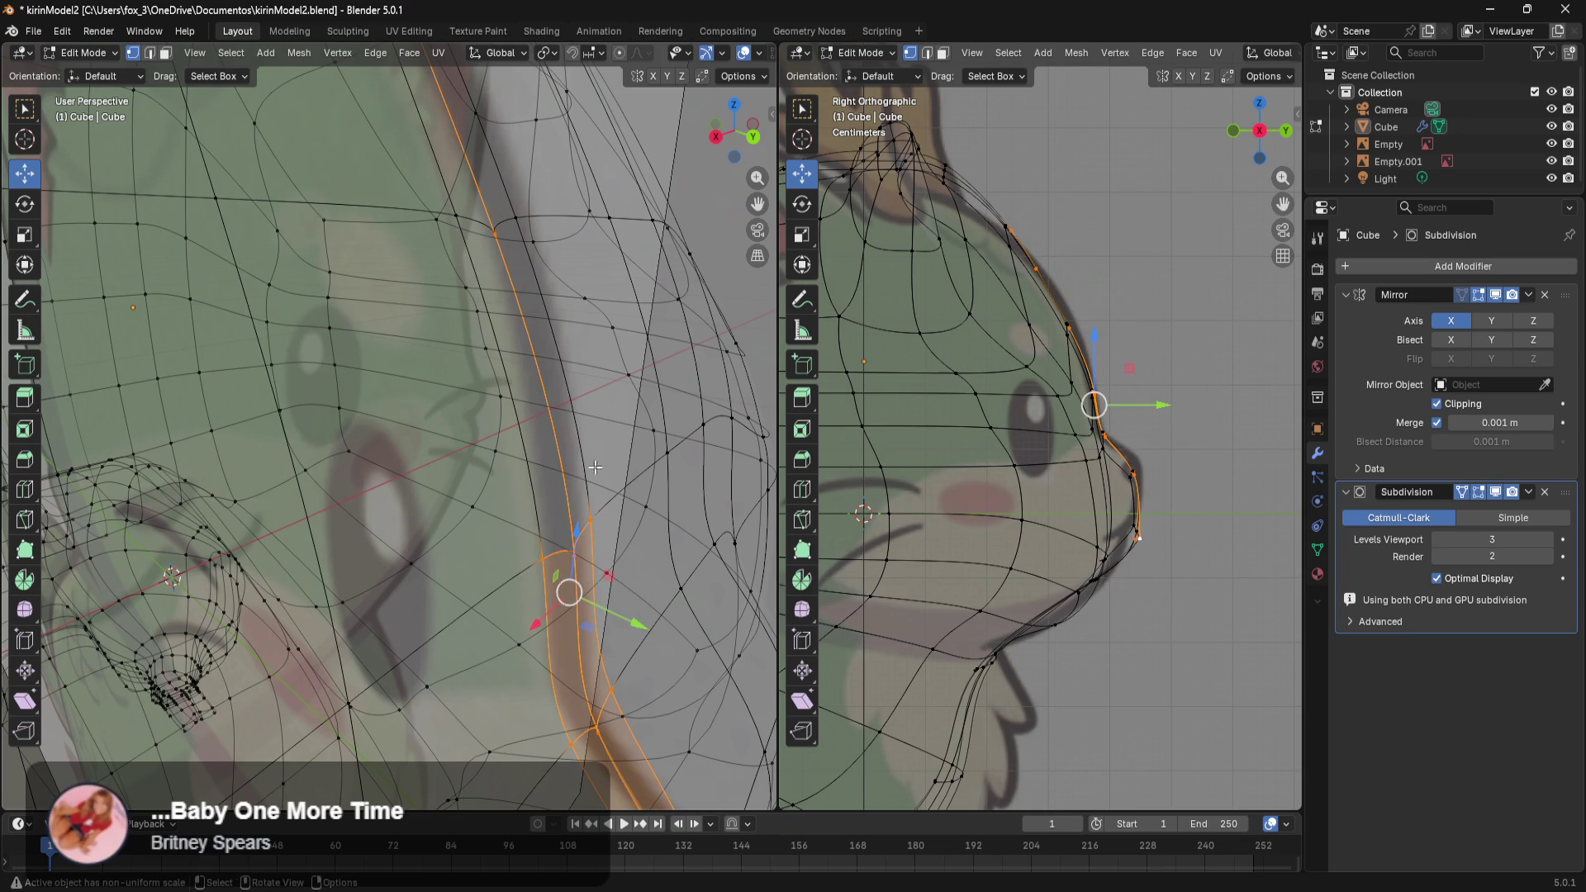
shift+middle_drag(592, 479, 603, 585)
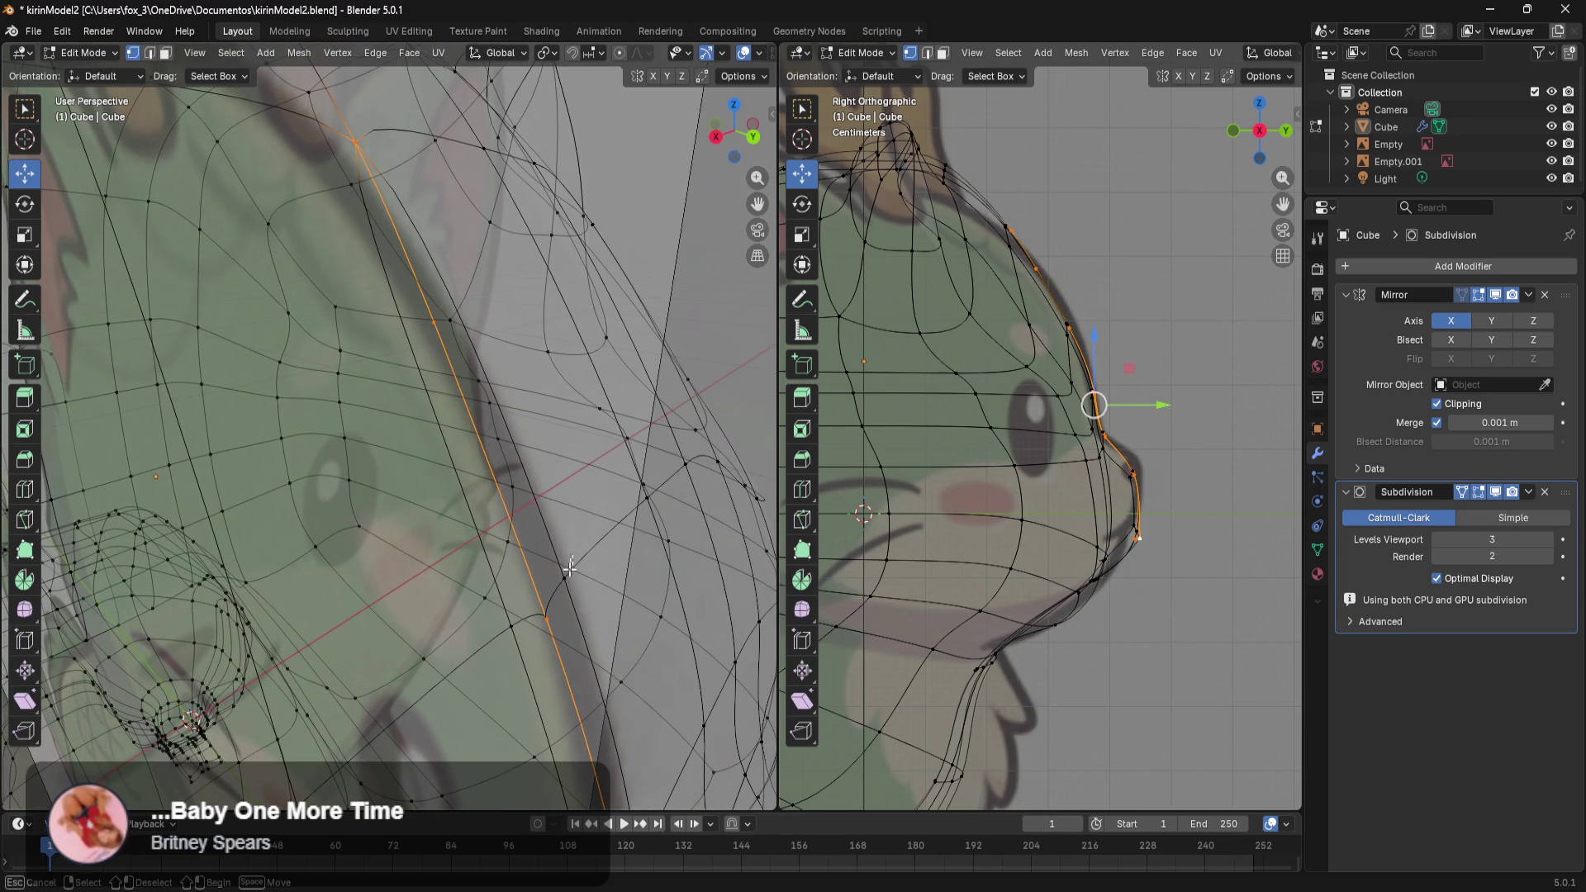
drag(572, 561, 550, 614)
Delete the selected centre face strip and inspect the resulting gap.
scroll(508, 561, down, 3)
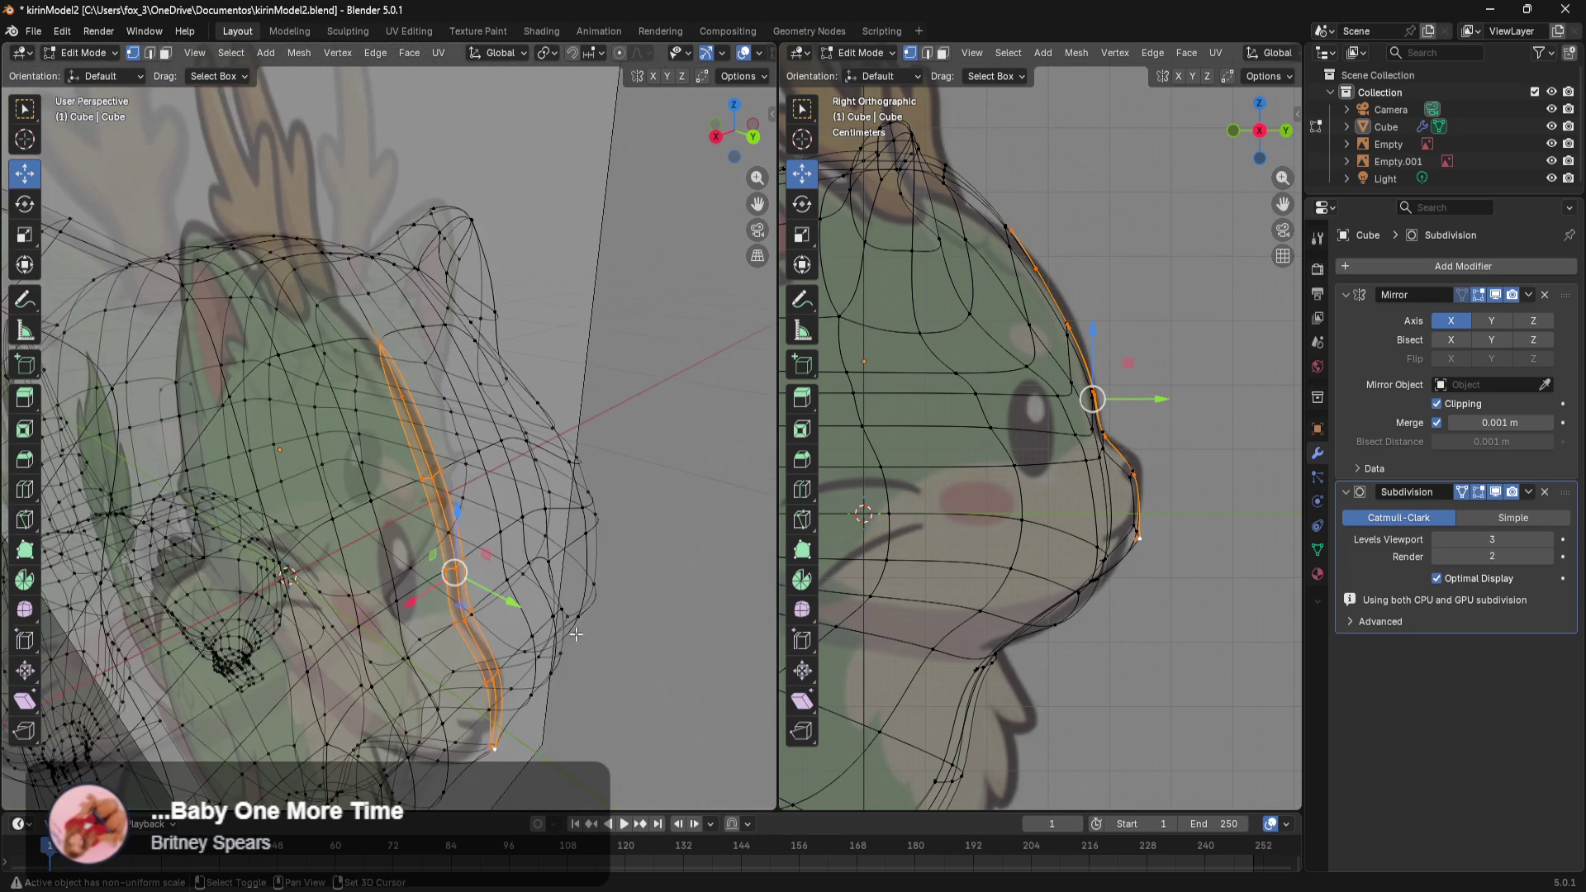
scroll(499, 545, down, 2)
scroll(492, 528, down, 2)
scroll(484, 517, down, 2)
key(x)
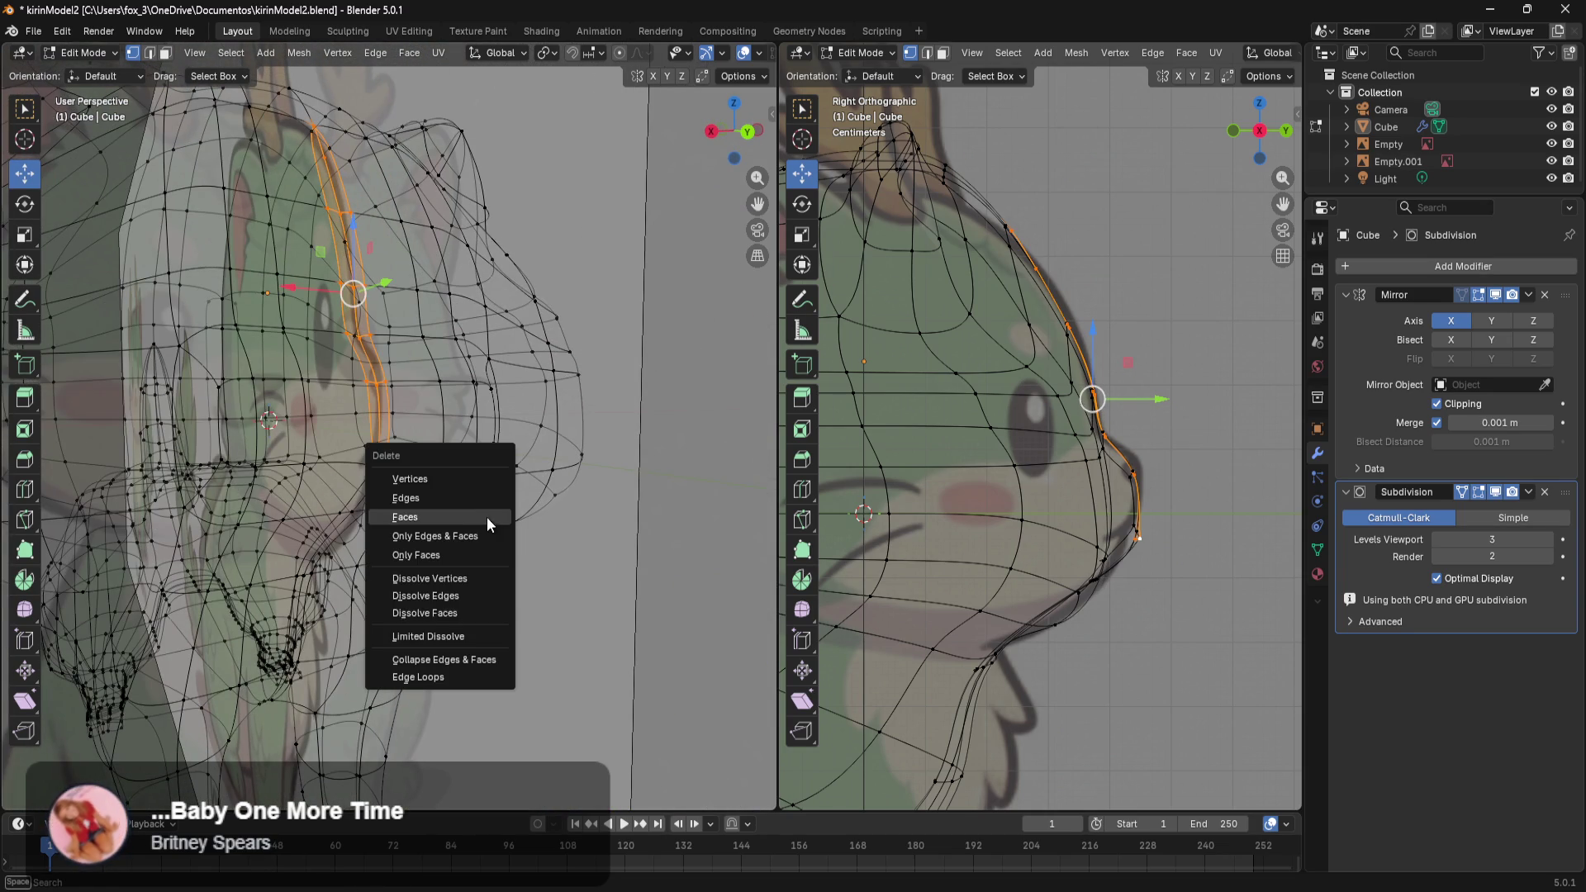
click(487, 519)
mouse_move(487, 519)
middle_down()
mouse_move(464, 522)
mouse_move(493, 525)
middle_up()
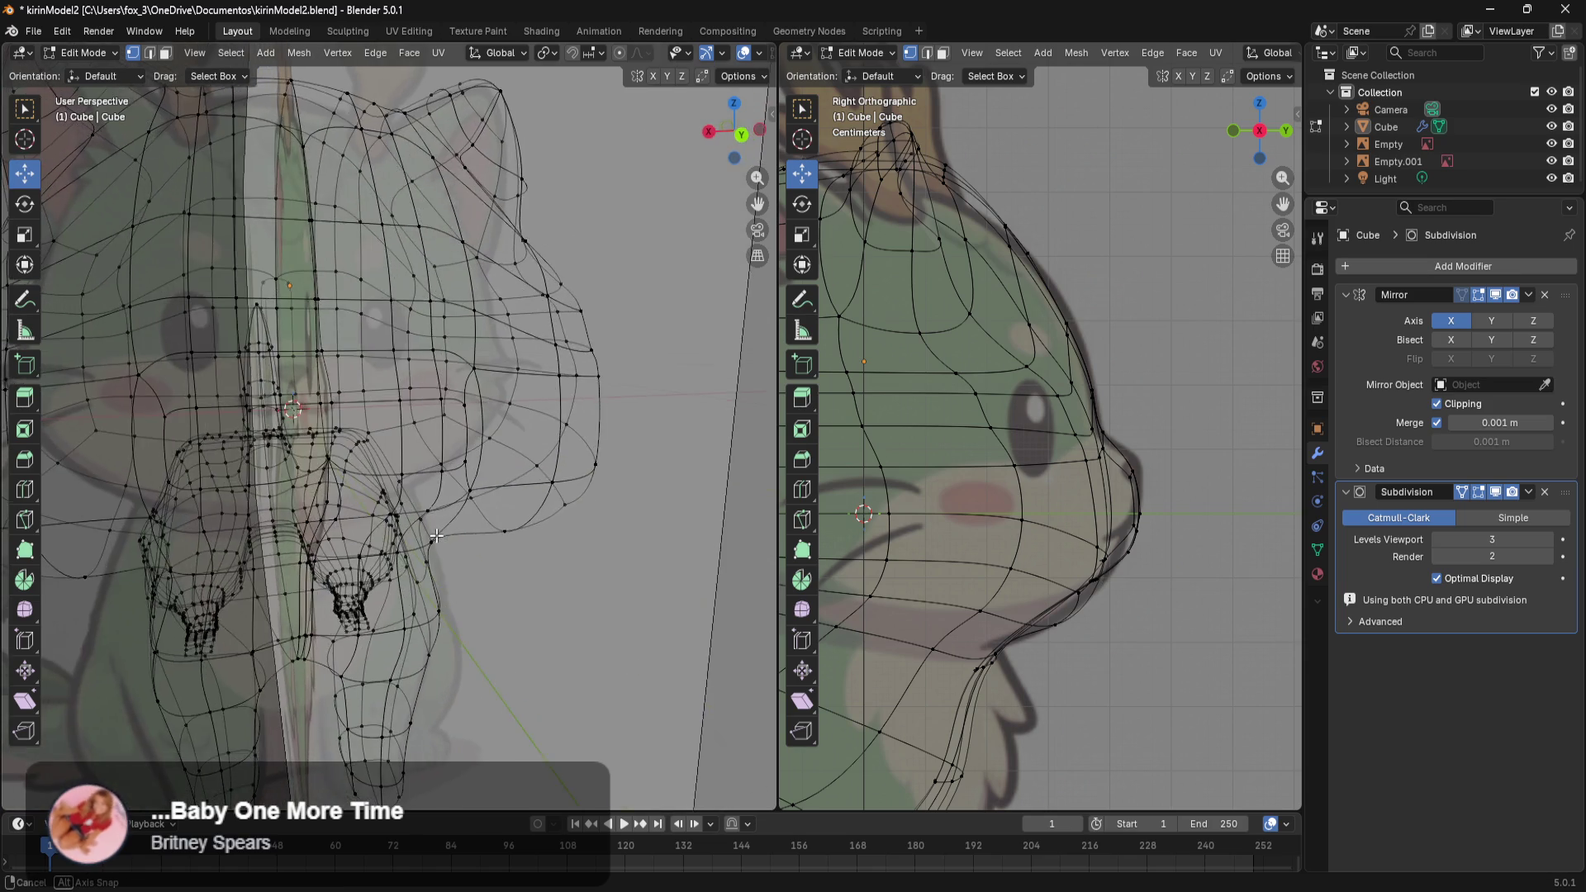
scroll(493, 525, up, 3)
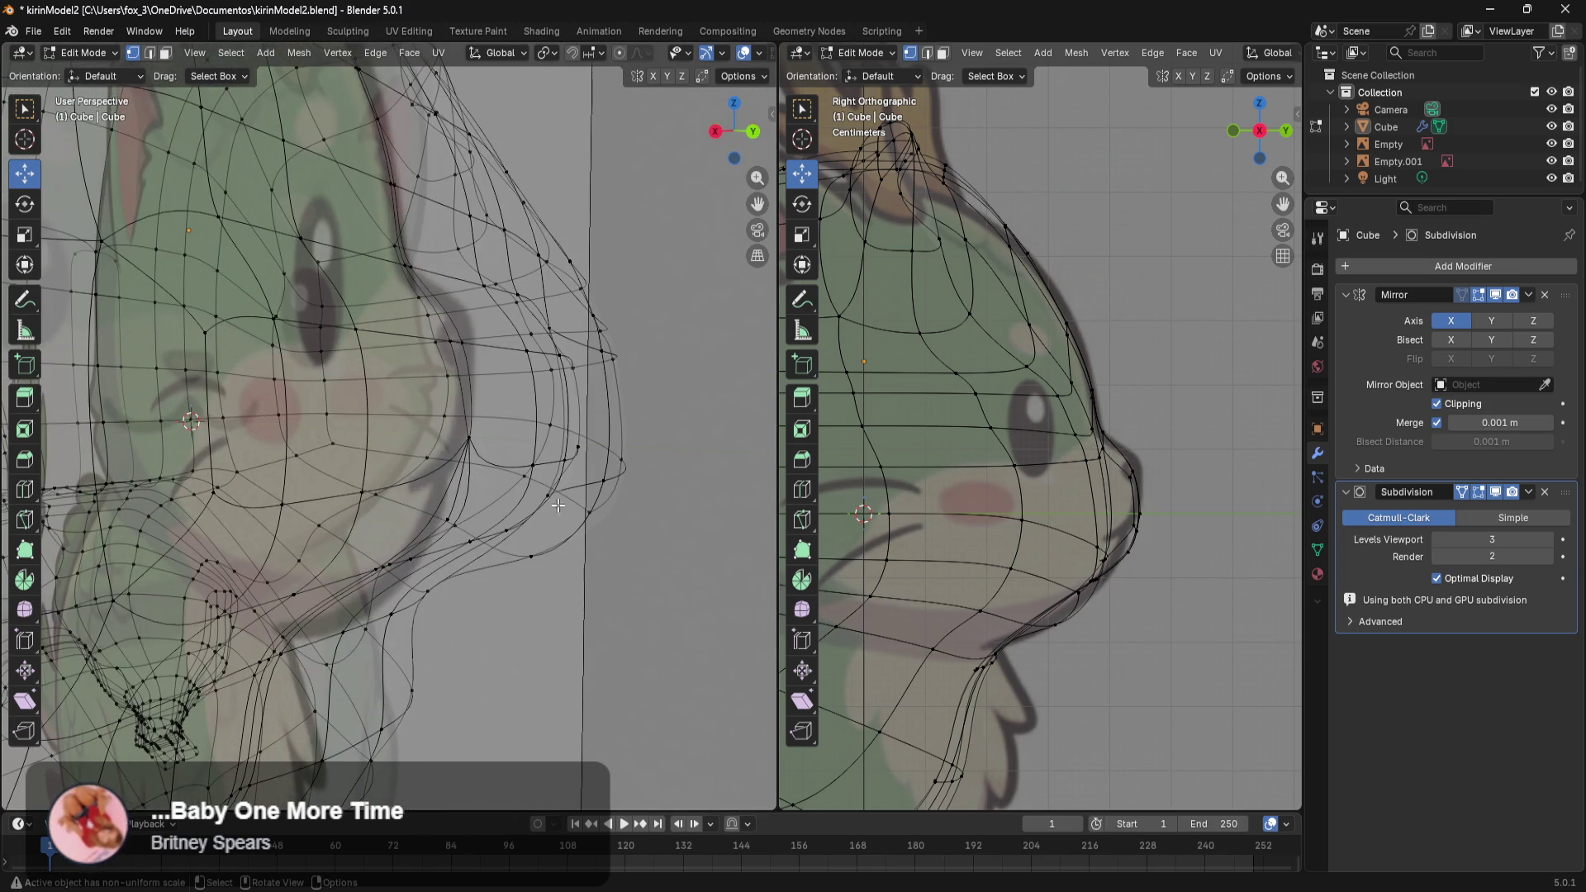
Switch the perspective view from wireframe to solid shading and frame the centre seam.
mouse_move(493, 526)
middle_down()
mouse_move(569, 525)
mouse_move(593, 562)
mouse_move(567, 628)
middle_up()
key(grave)
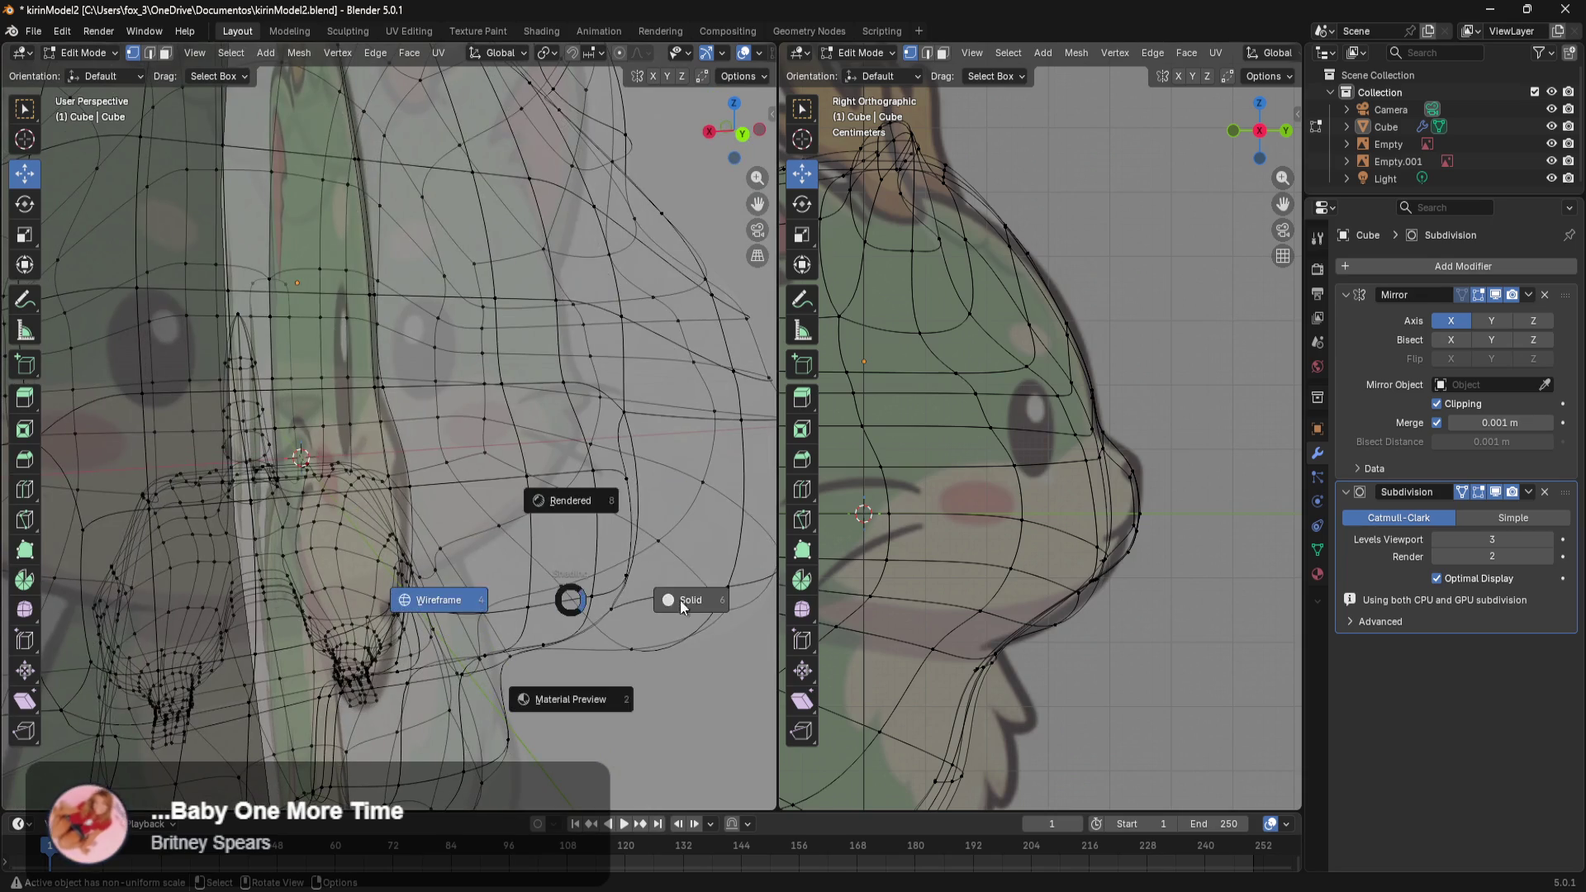
click(425, 628)
mouse_move(459, 571)
shift+middle_down()
mouse_move(541, 309)
mouse_move(499, 656)
shift+middle_up()
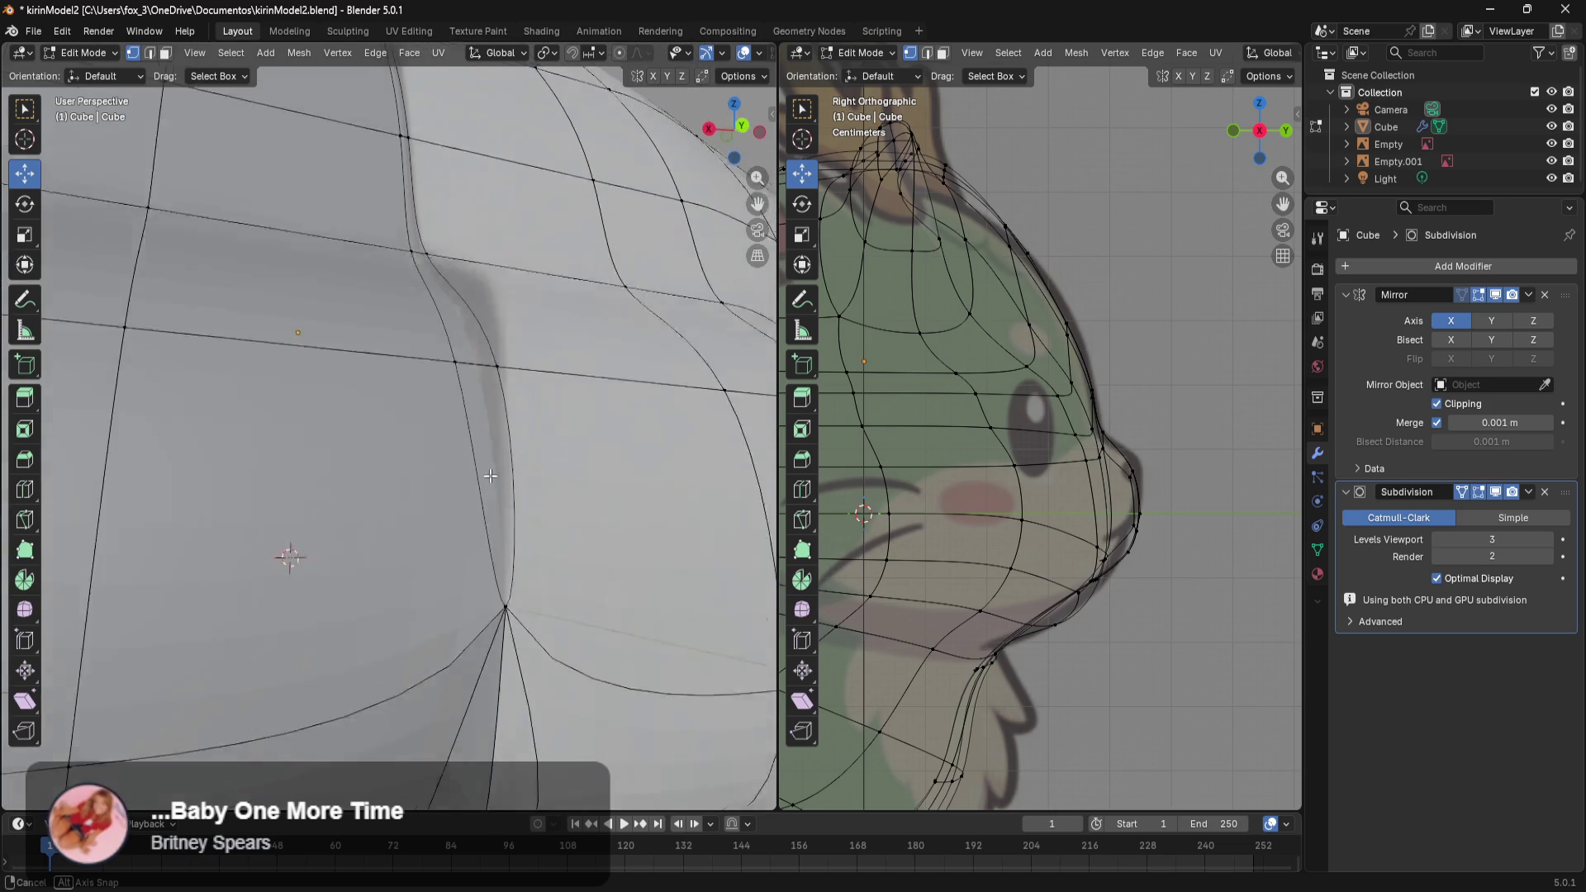
Slide the vertices bordering the open seam about 0.02–0.023 m along X toward the centre.
middle_drag(481, 493, 490, 467)
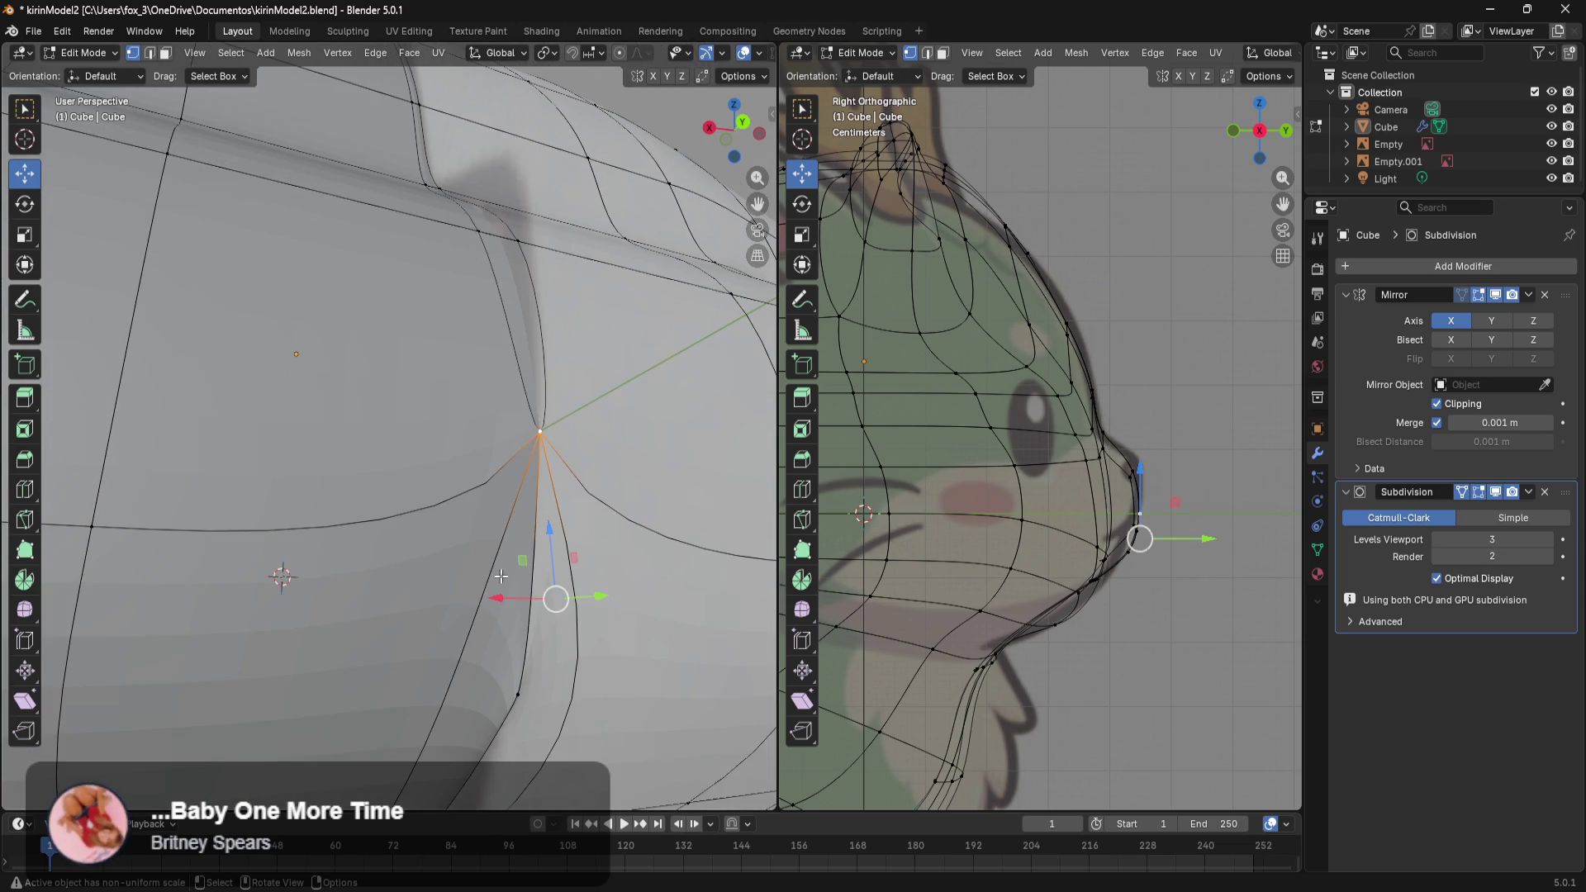
drag(493, 594, 489, 590)
right_click(375, 584)
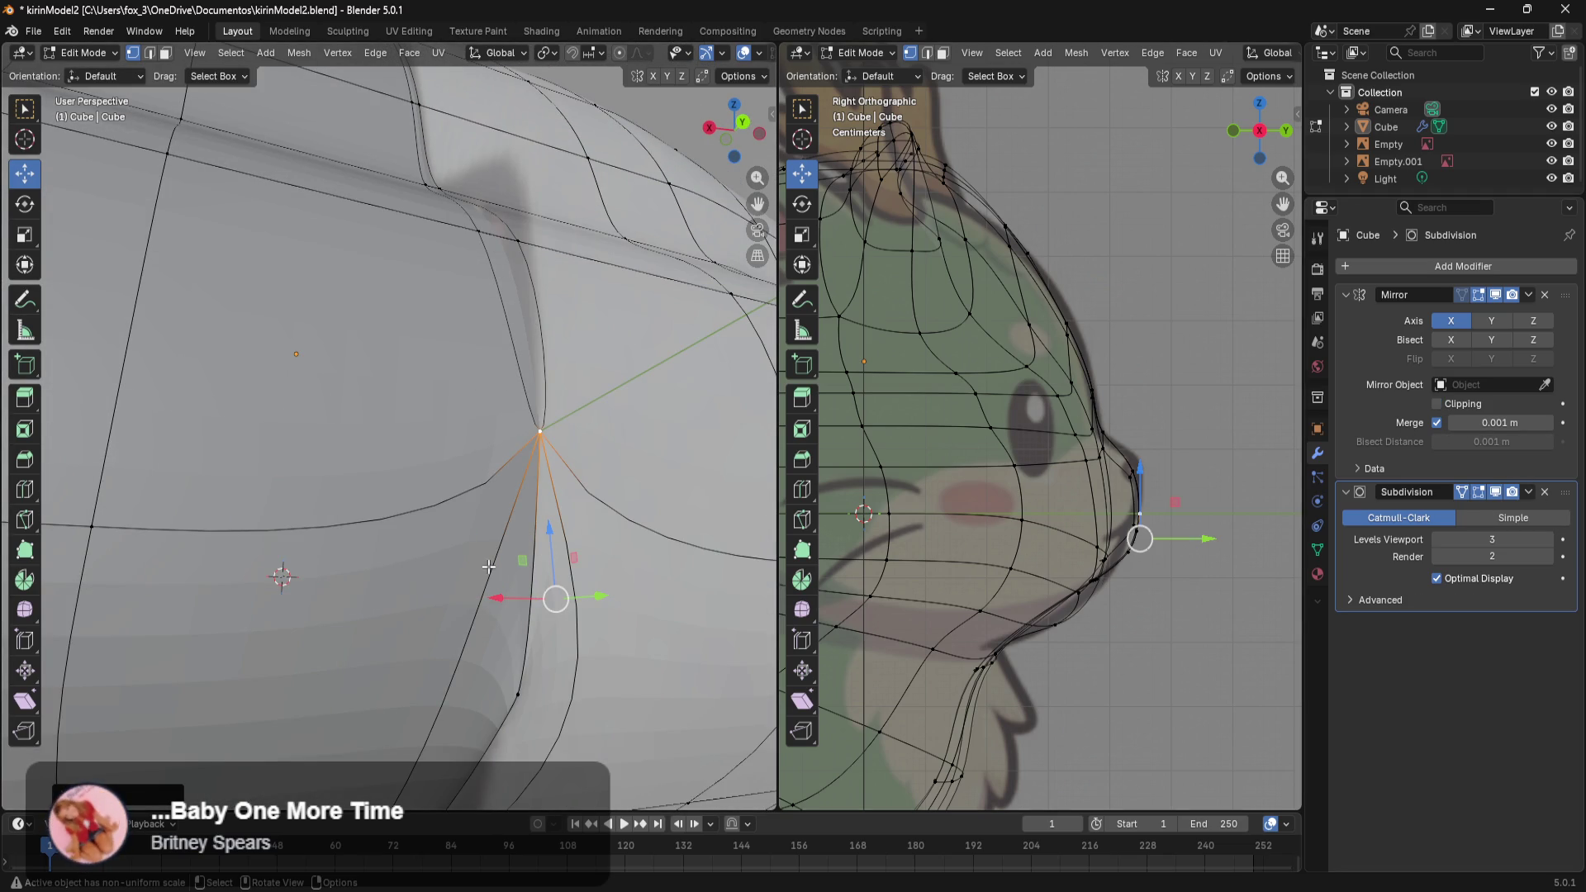
drag(502, 598, 409, 562)
middle_drag(409, 562, 531, 537)
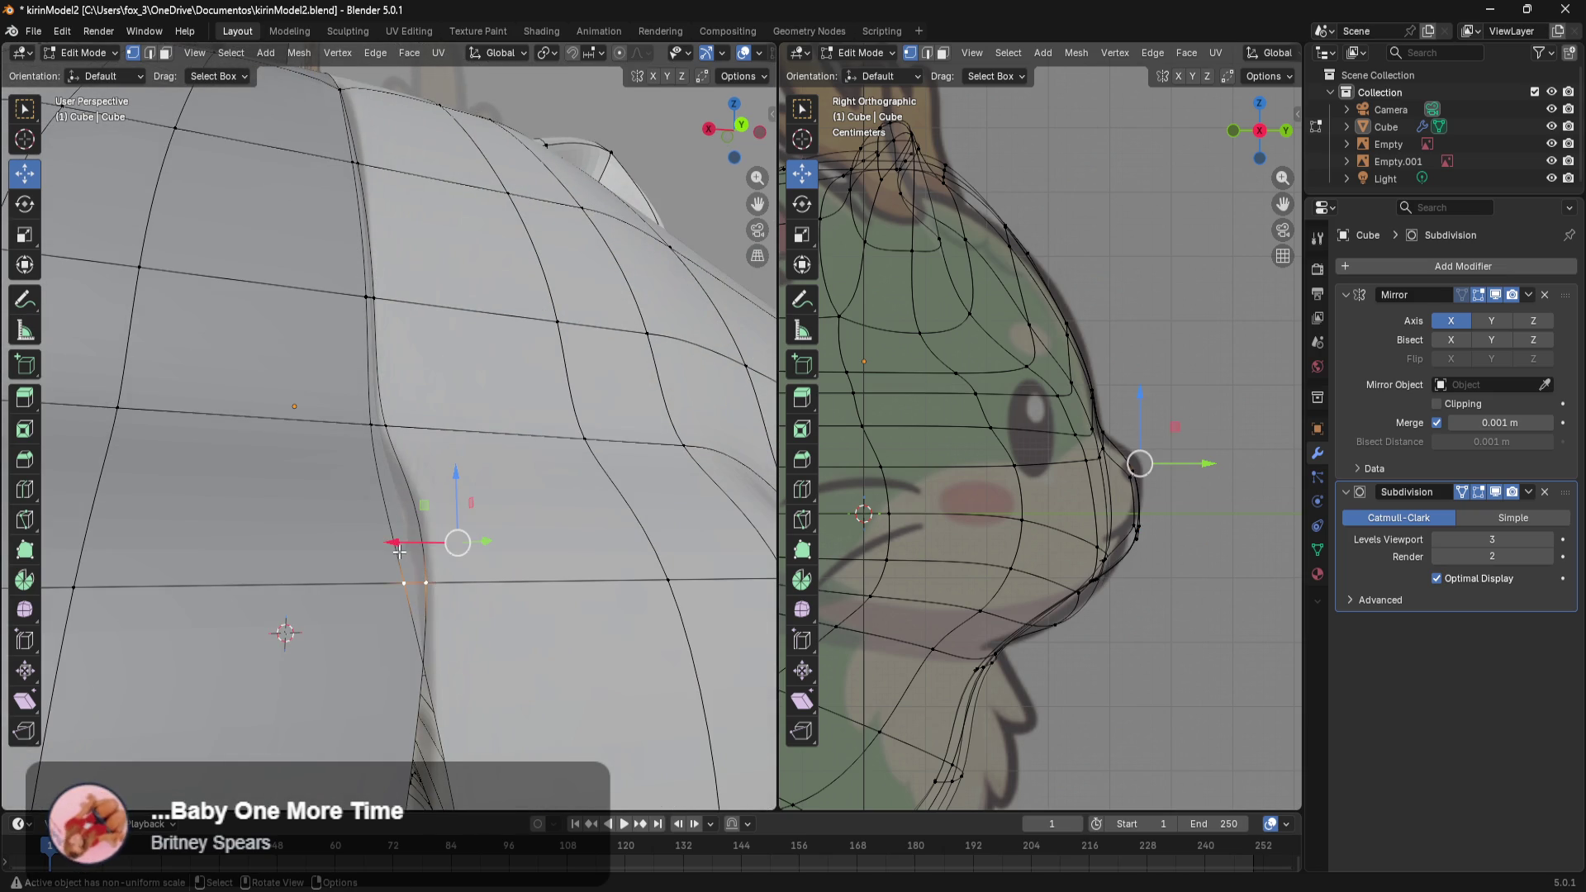
drag(401, 551, 278, 541)
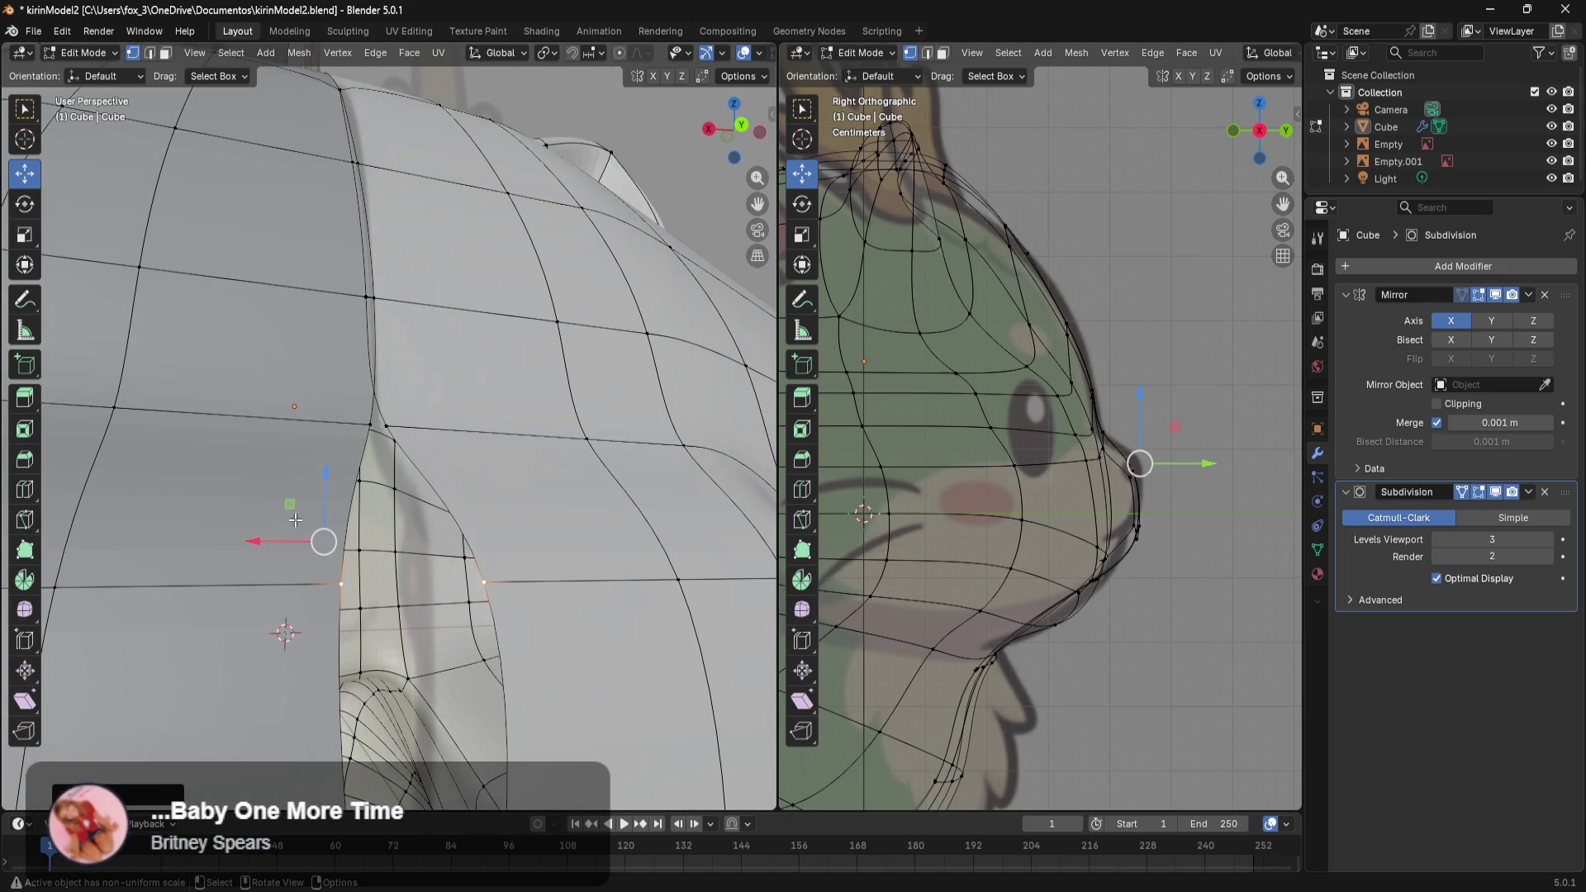
click(374, 302)
drag(313, 313, 247, 305)
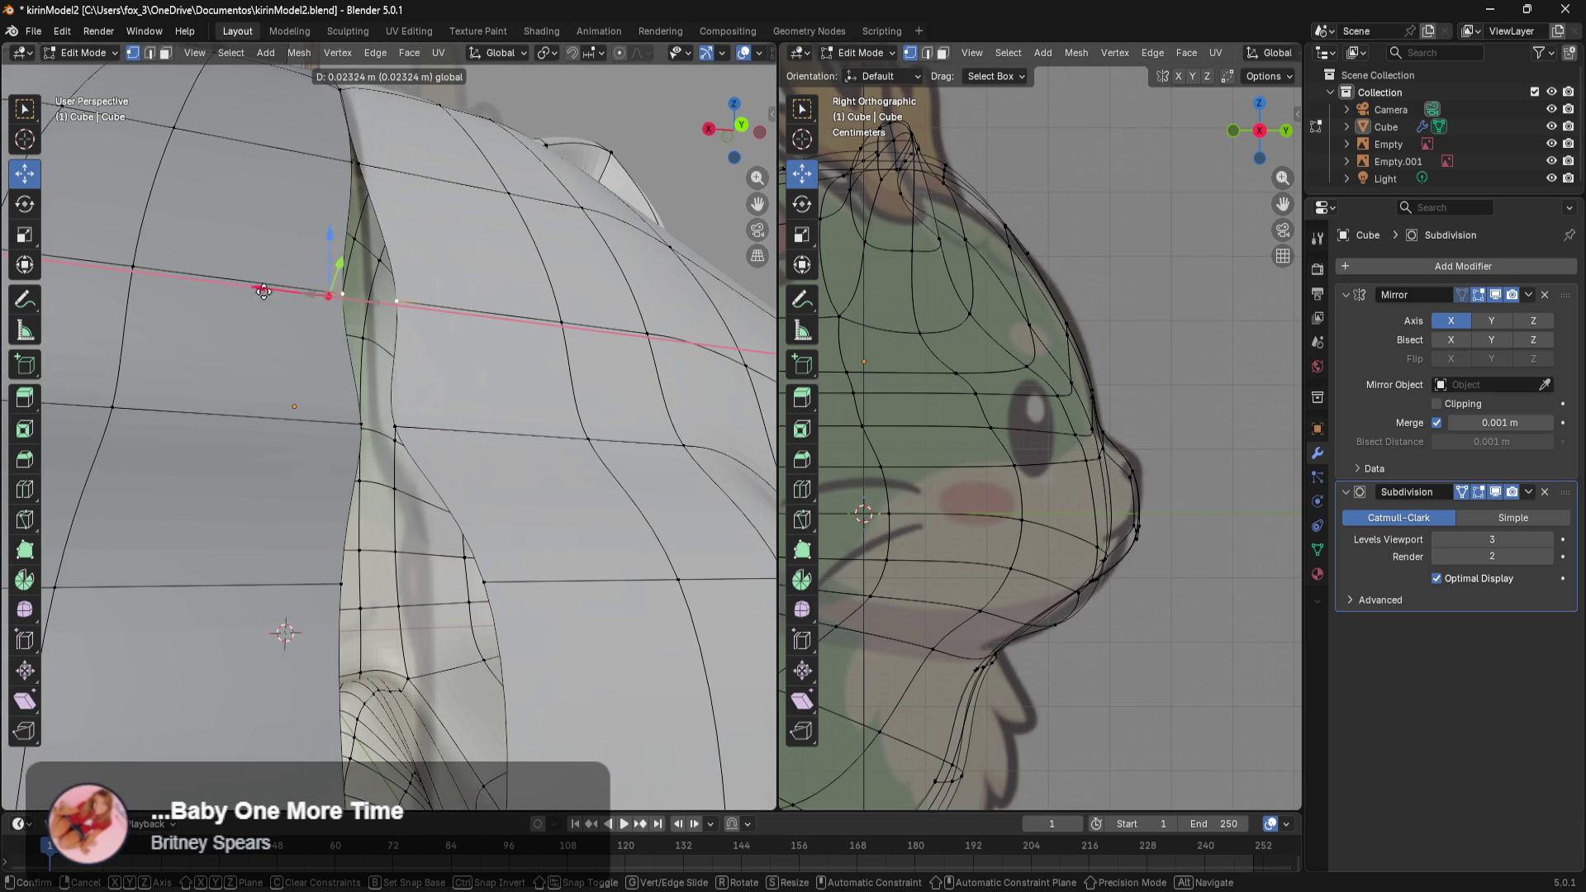
middle_drag(464, 242, 417, 372)
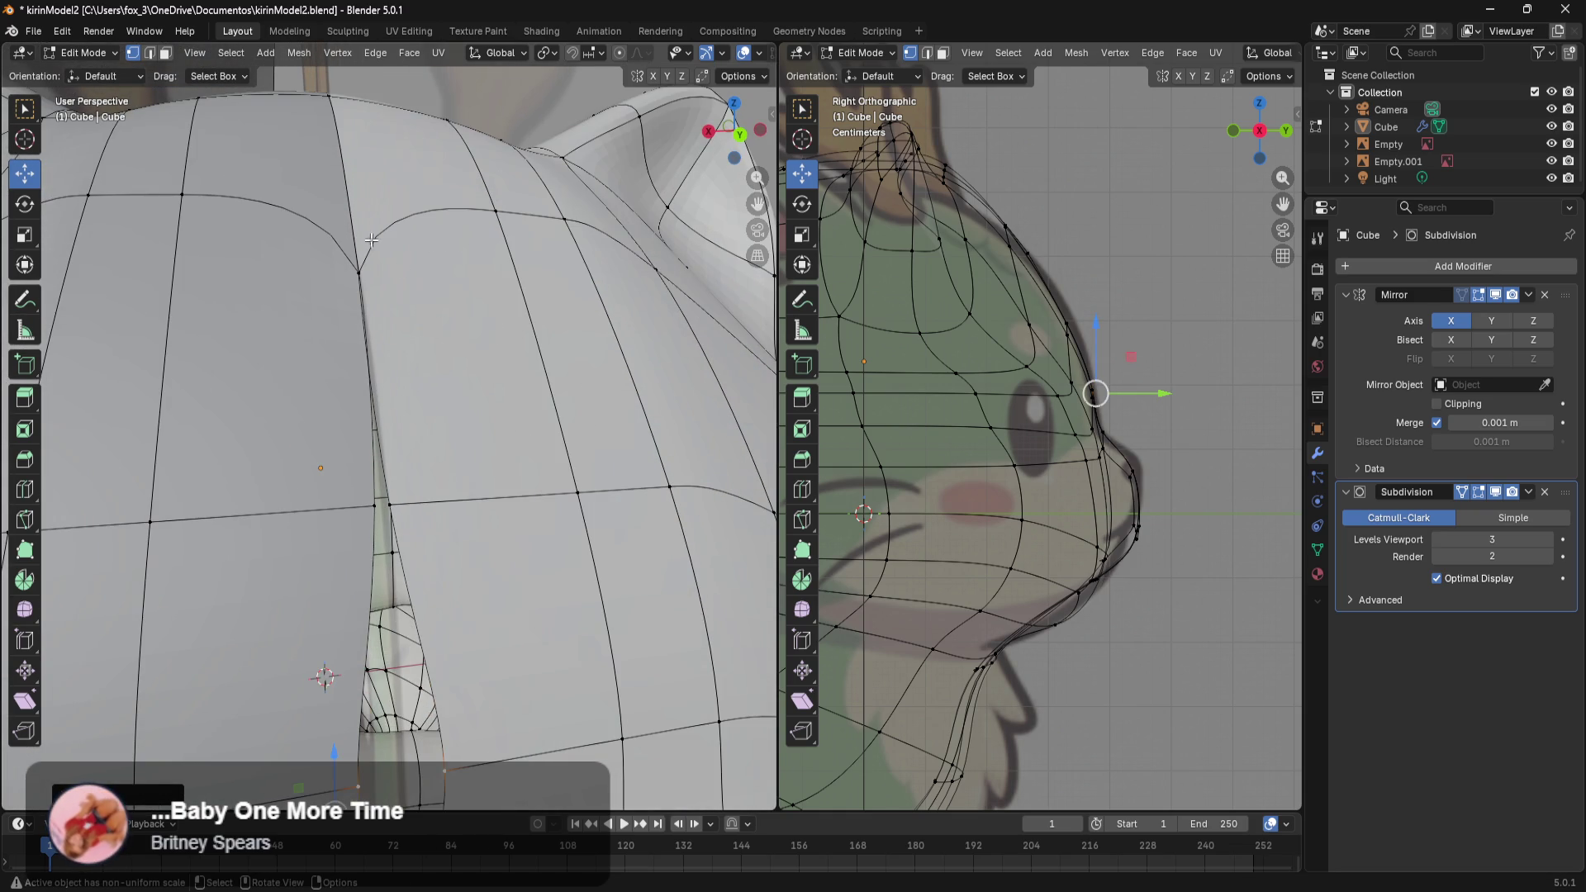
click(1113, 570)
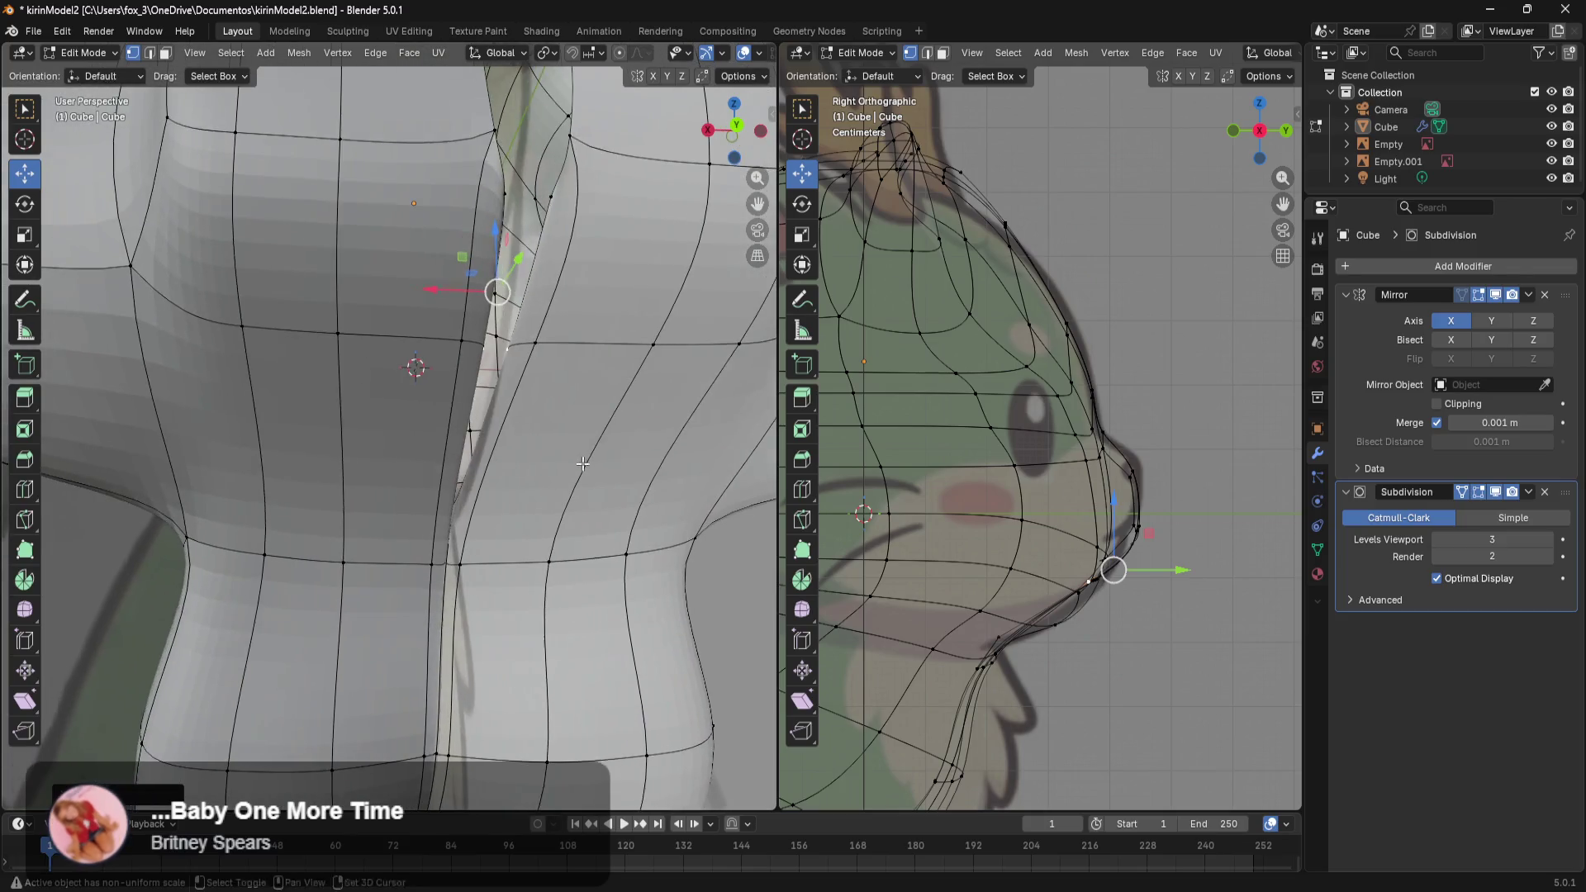
Hide the Empty.001 and Empty reference images in the Outliner.
middle_drag(414, 354, 471, 354)
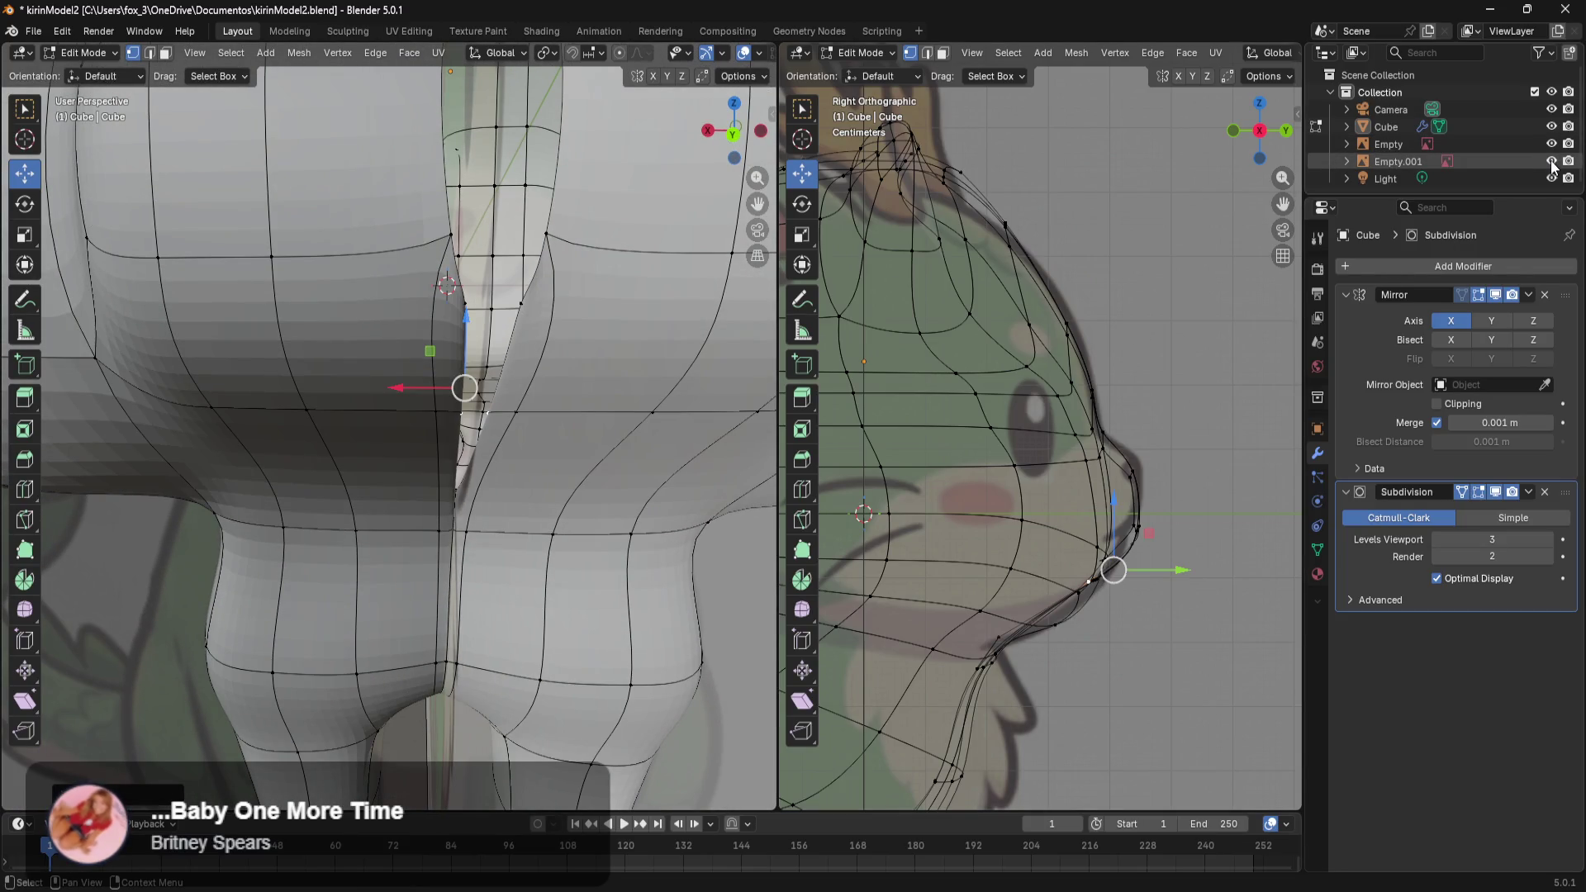
click(1553, 161)
click(1553, 144)
Shift a lower chest seam vertex about 0.003 m along X toward the centre.
mouse_move(623, 471)
middle_down()
mouse_move(612, 494)
mouse_move(604, 425)
middle_up()
scroll(604, 425, up, 3)
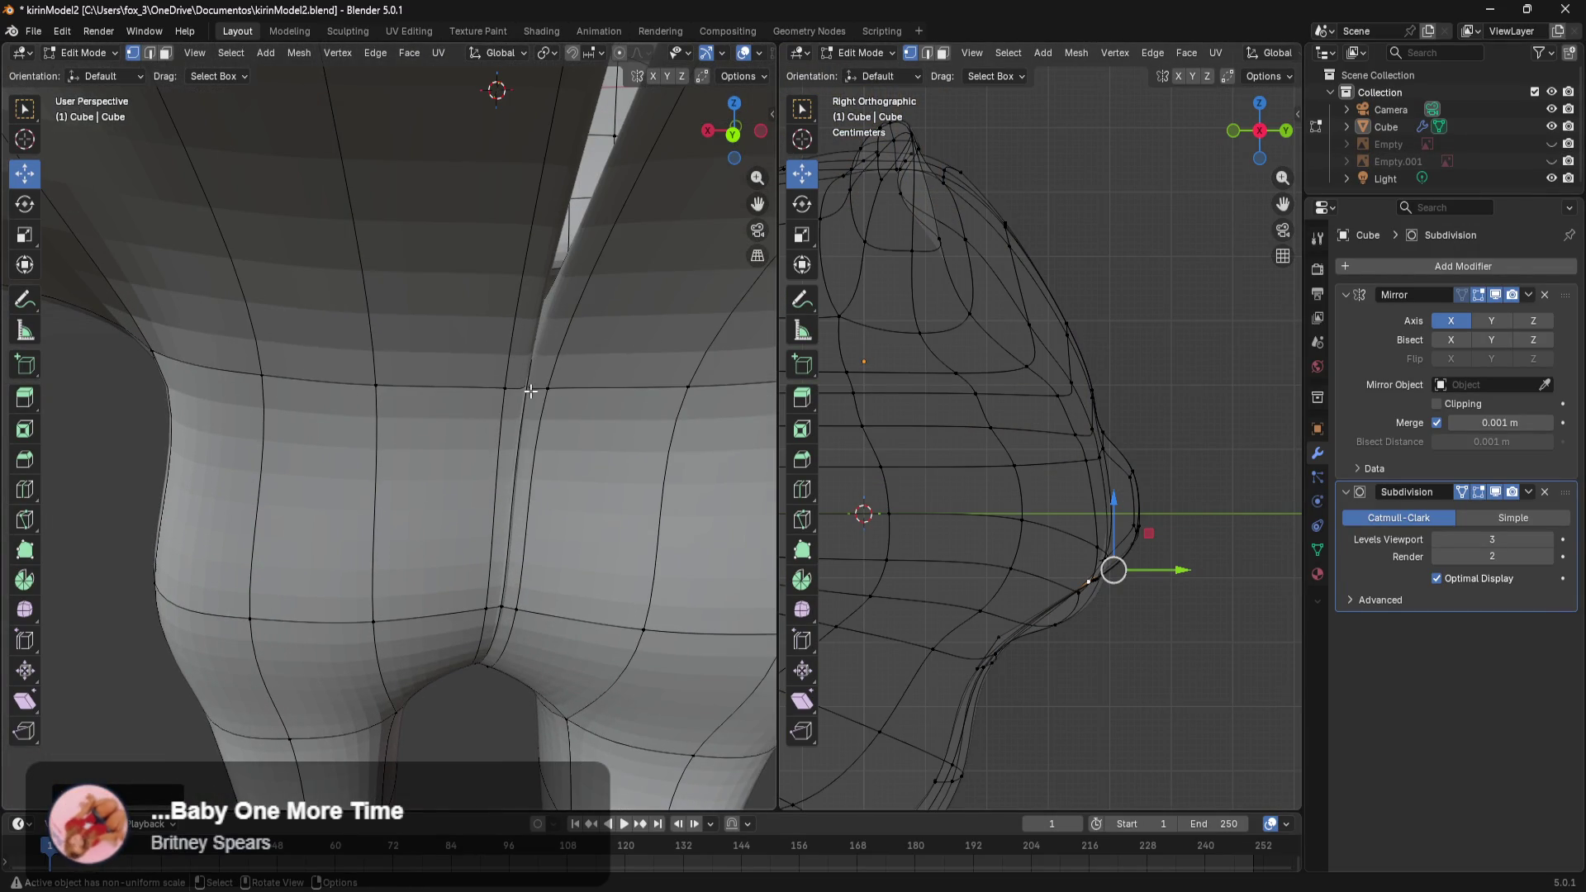
middle_drag(530, 391, 582, 512)
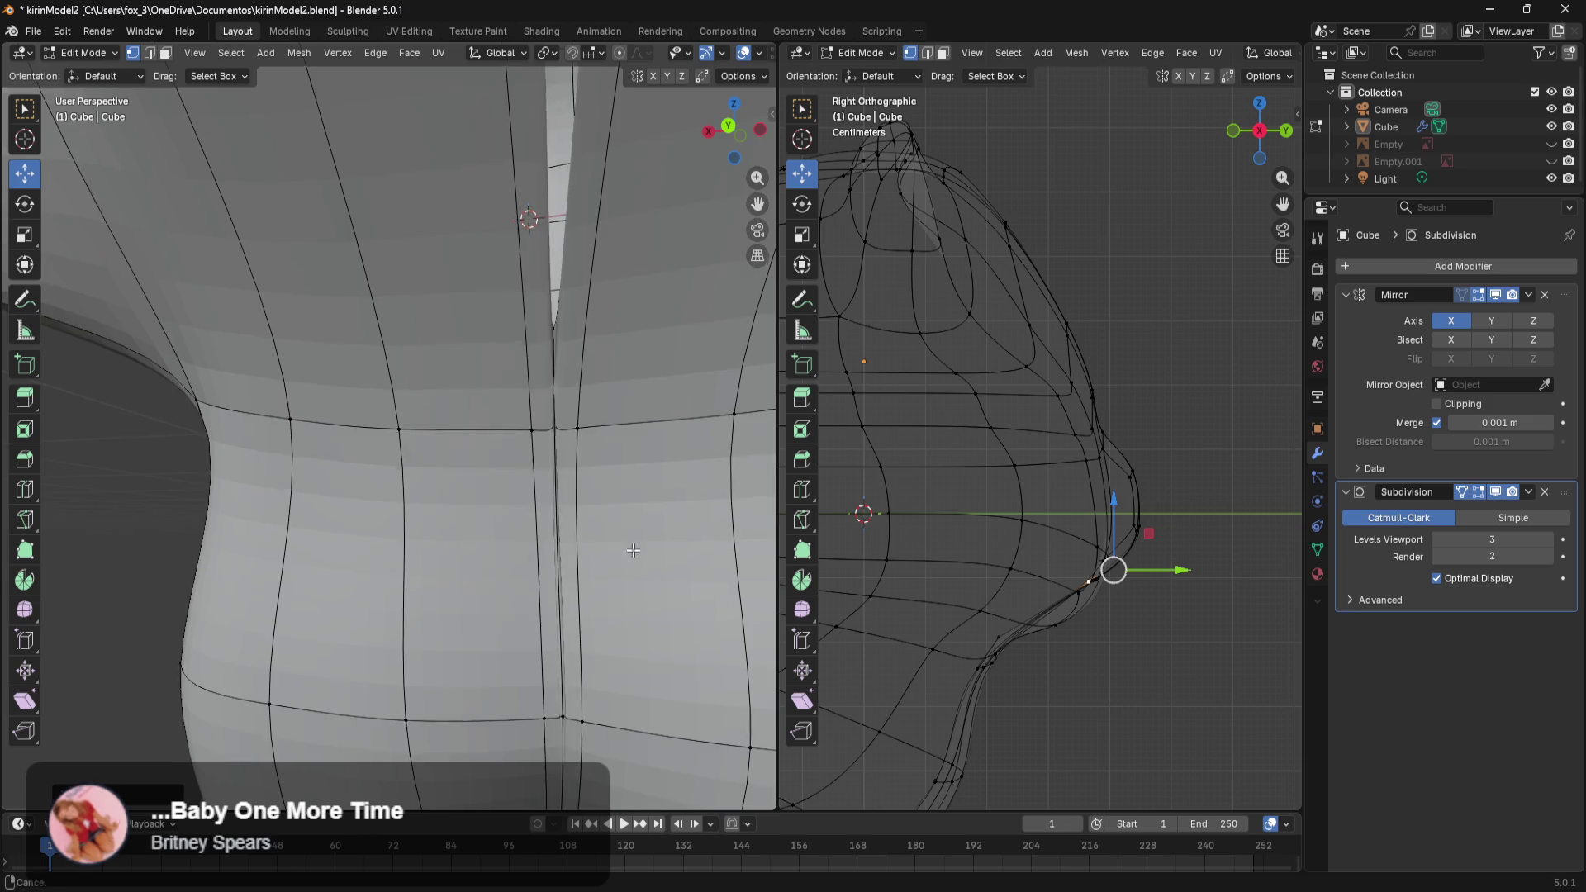
middle_drag(564, 406, 577, 581)
drag(495, 635, 481, 624)
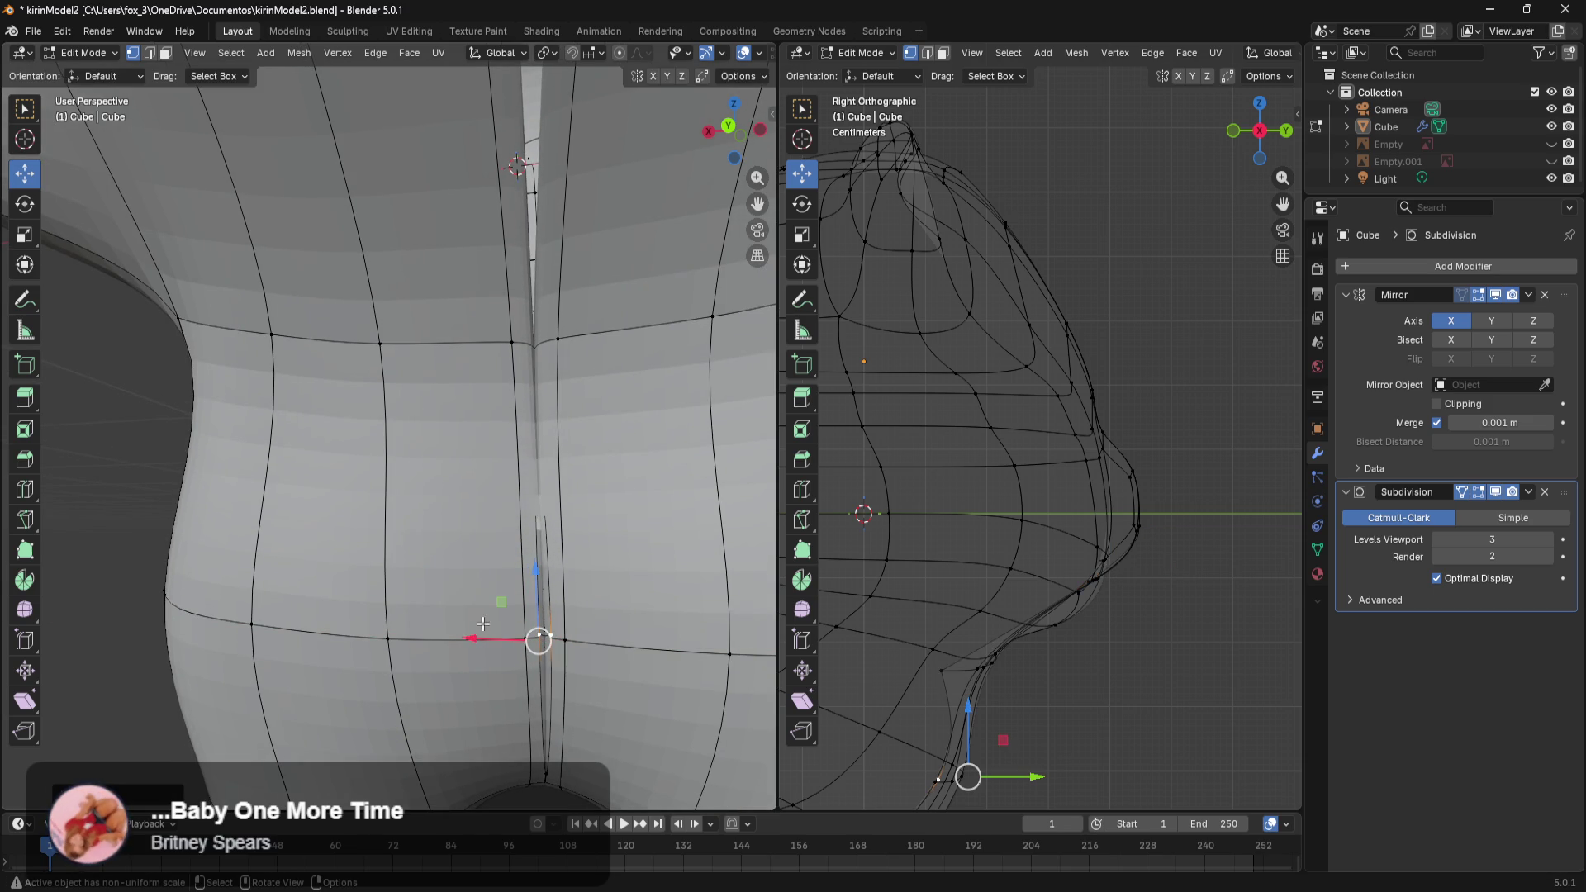
In wireframe, move a chest seam vertex along Y and about 0.068 m along X, then return to solid.
key(z)
click(566, 615)
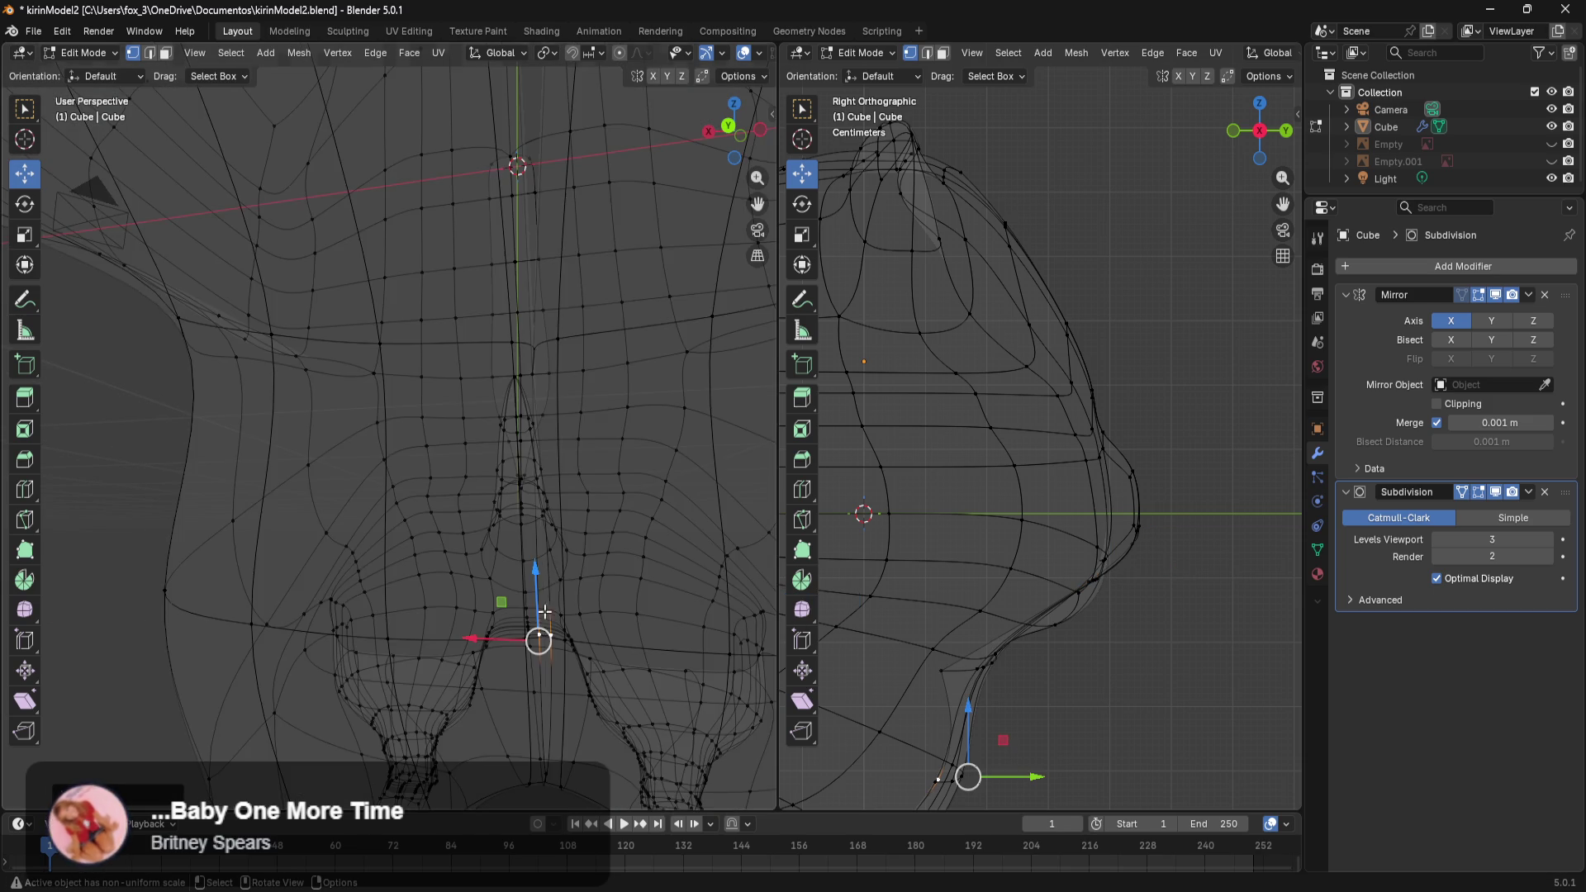
mouse_move(570, 574)
middle_down()
mouse_move(748, 588)
mouse_move(639, 534)
middle_up()
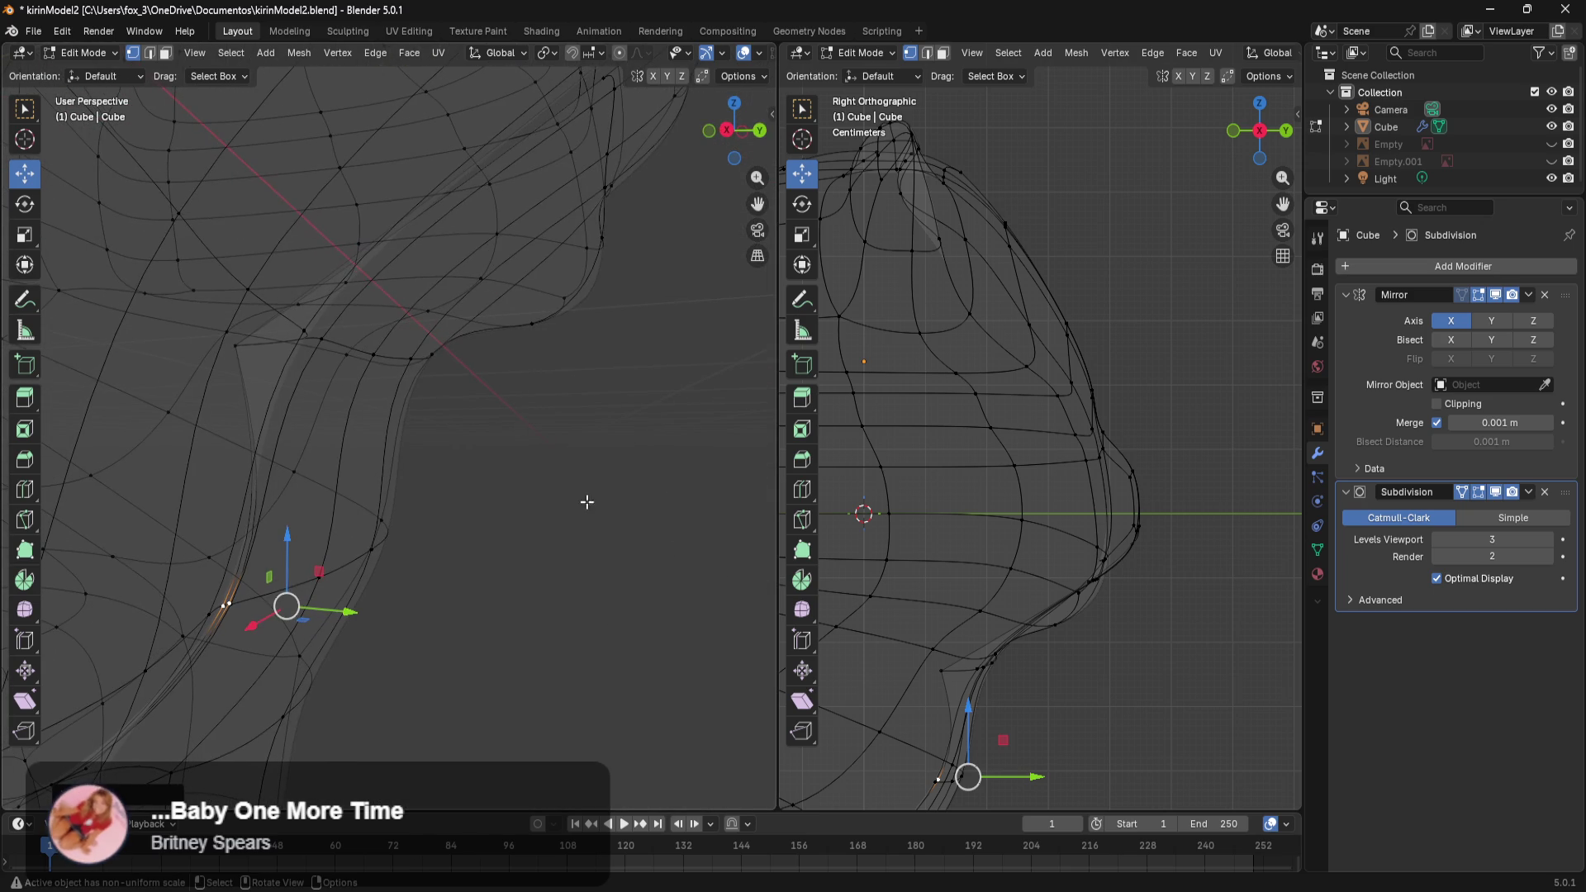
click(236, 346)
drag(299, 348, 463, 418)
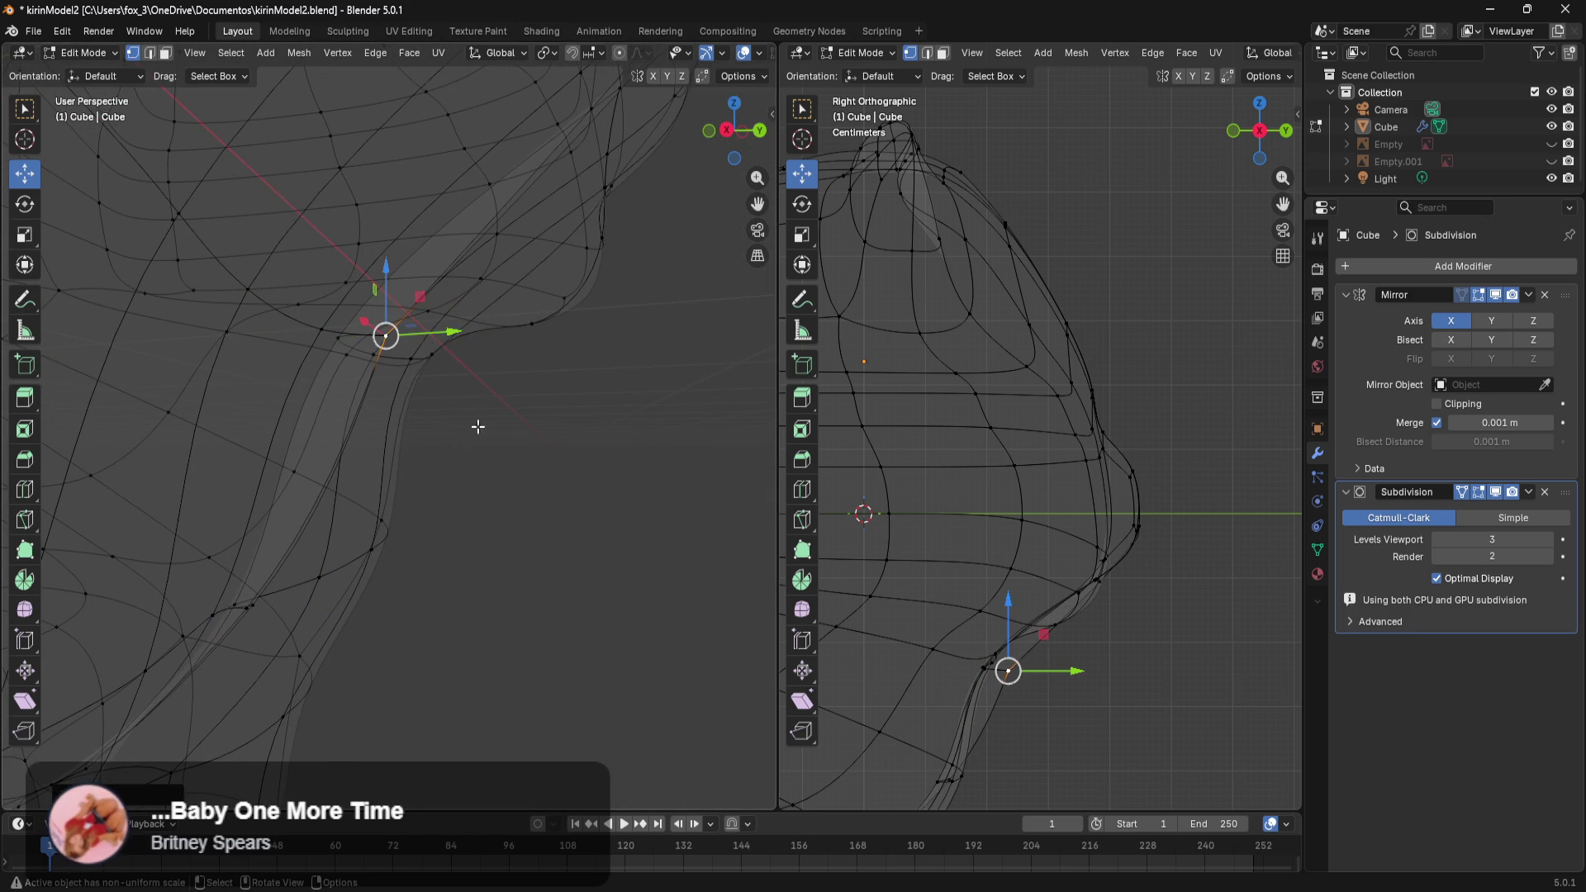
middle_drag(463, 418, 383, 439)
drag(443, 344, 383, 355)
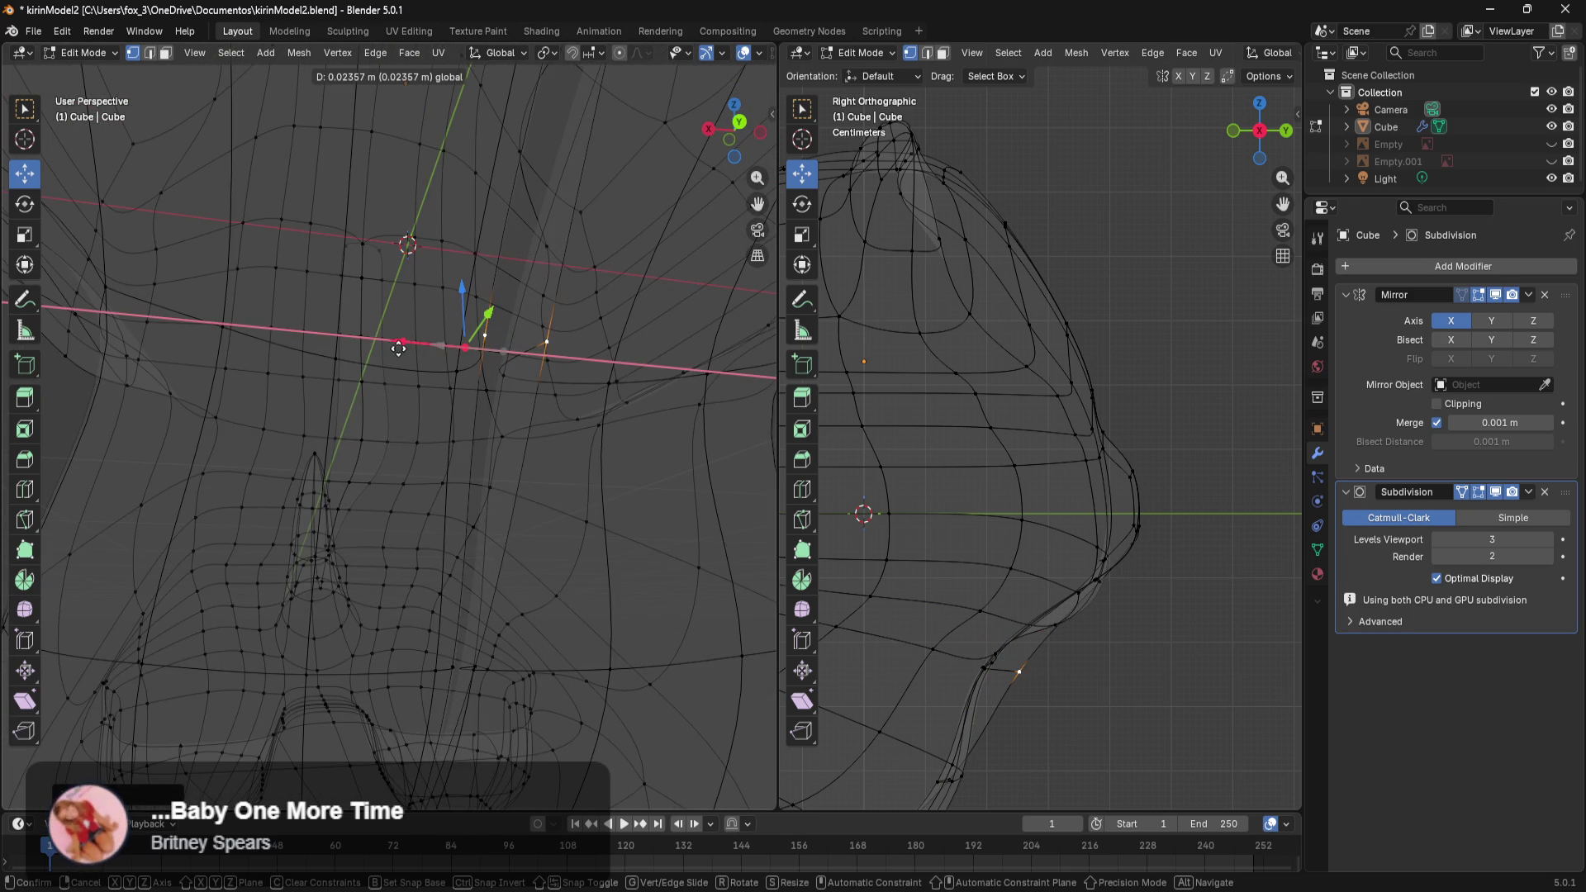
mouse_move(435, 443)
middle_down()
mouse_move(493, 508)
mouse_move(587, 526)
mouse_move(542, 336)
mouse_move(504, 479)
mouse_move(486, 481)
middle_up()
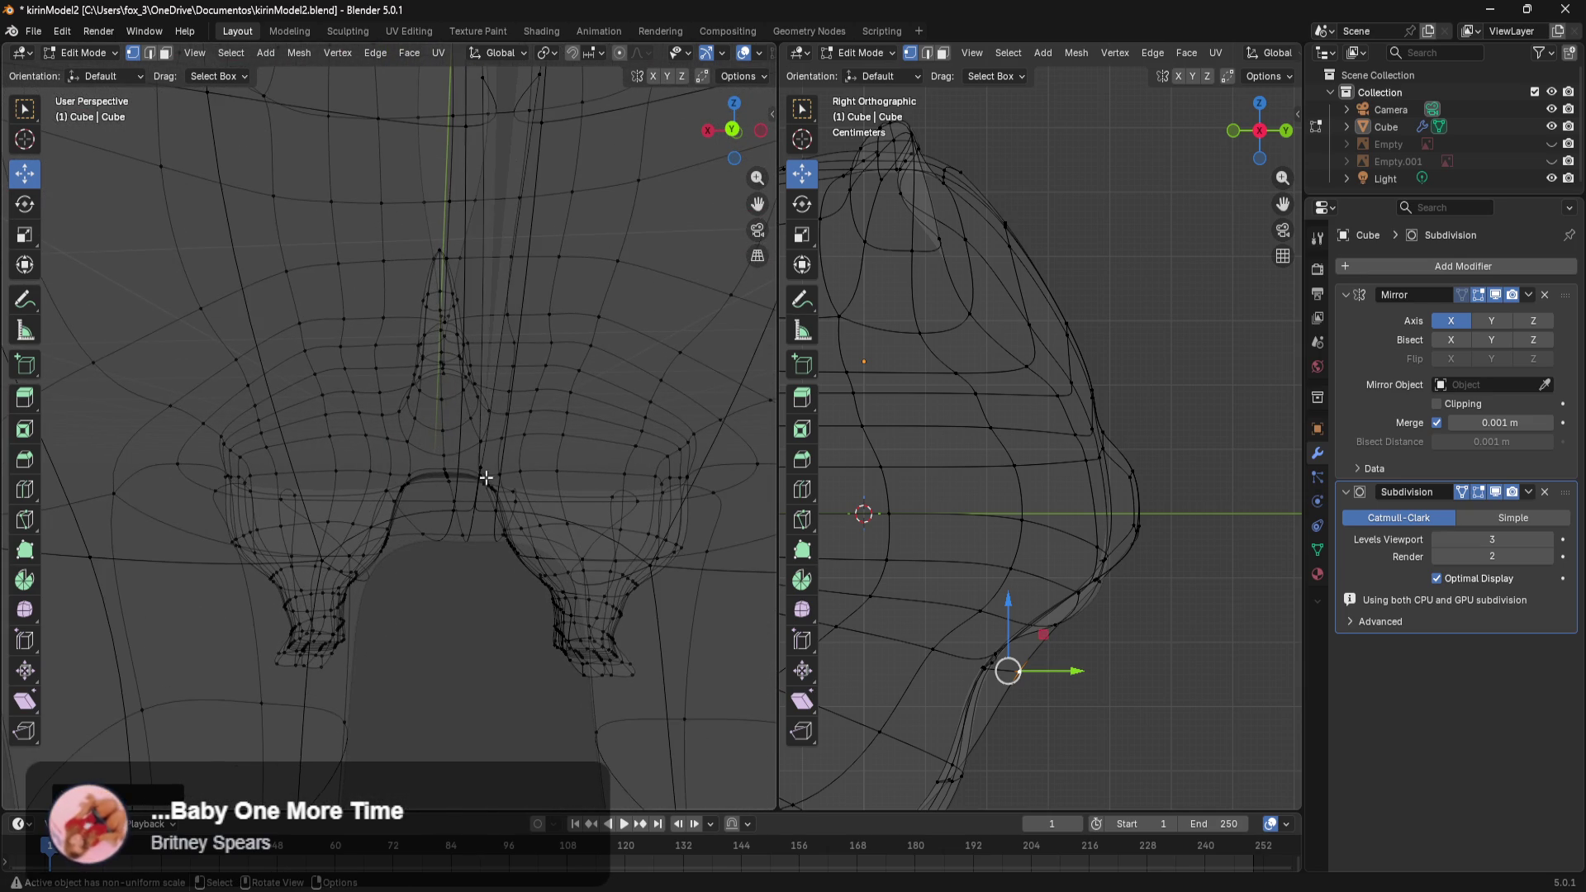
drag(369, 480, 341, 478)
mouse_move(429, 508)
middle_down()
mouse_move(495, 548)
mouse_move(574, 542)
mouse_move(323, 475)
mouse_move(472, 588)
mouse_move(381, 411)
middle_up()
key(z)
click(597, 534)
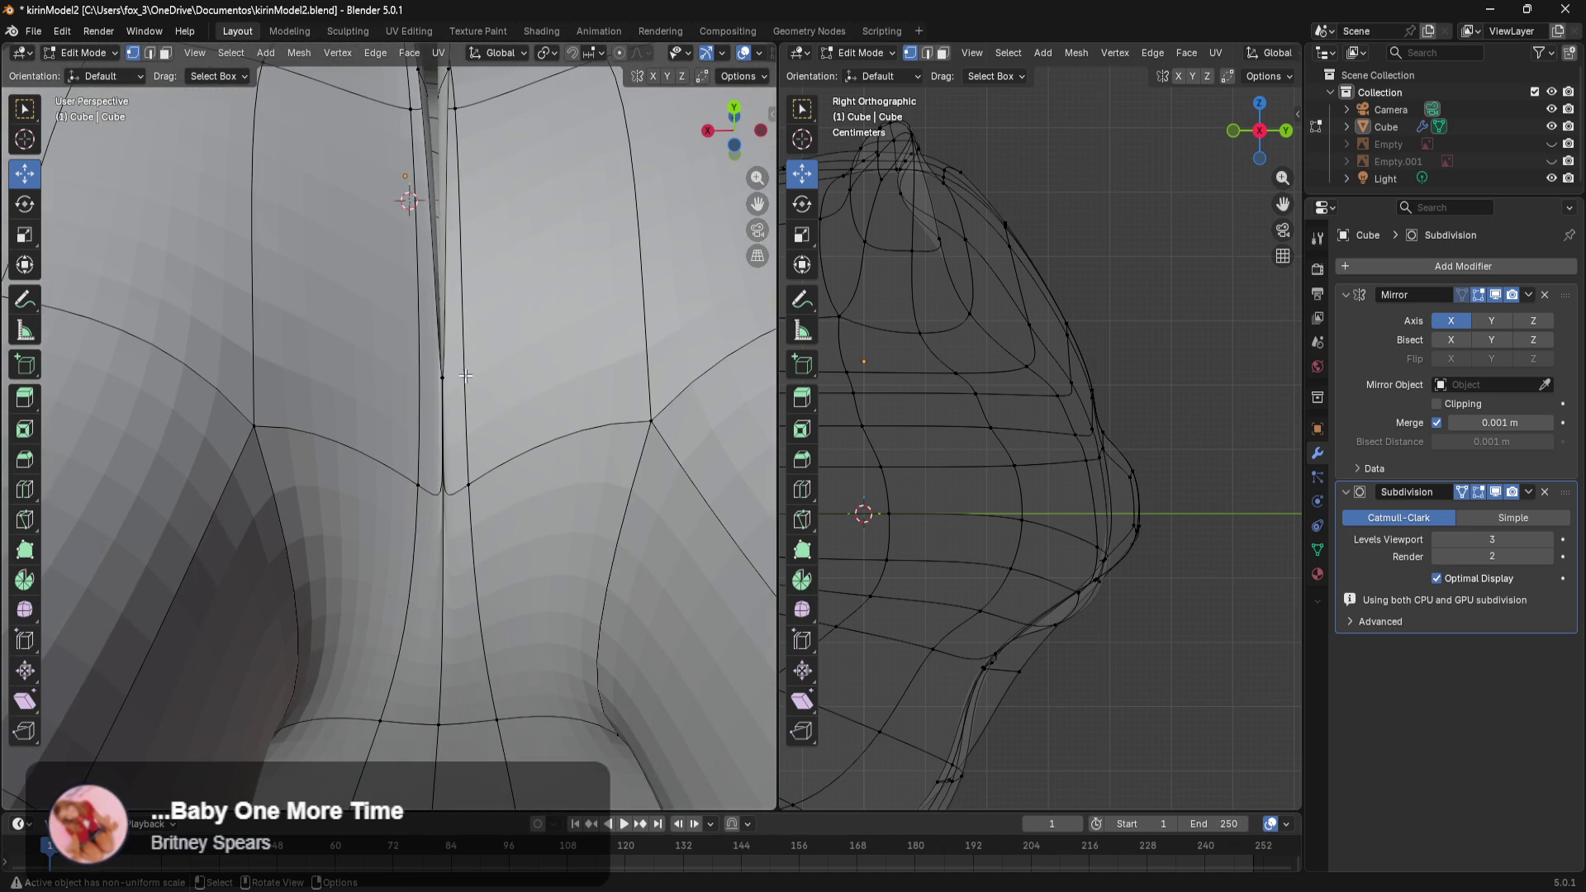
Slide the vertical belly seam edge about 0.008 m along X toward the mirror centre.
click(443, 385)
drag(402, 591, 390, 589)
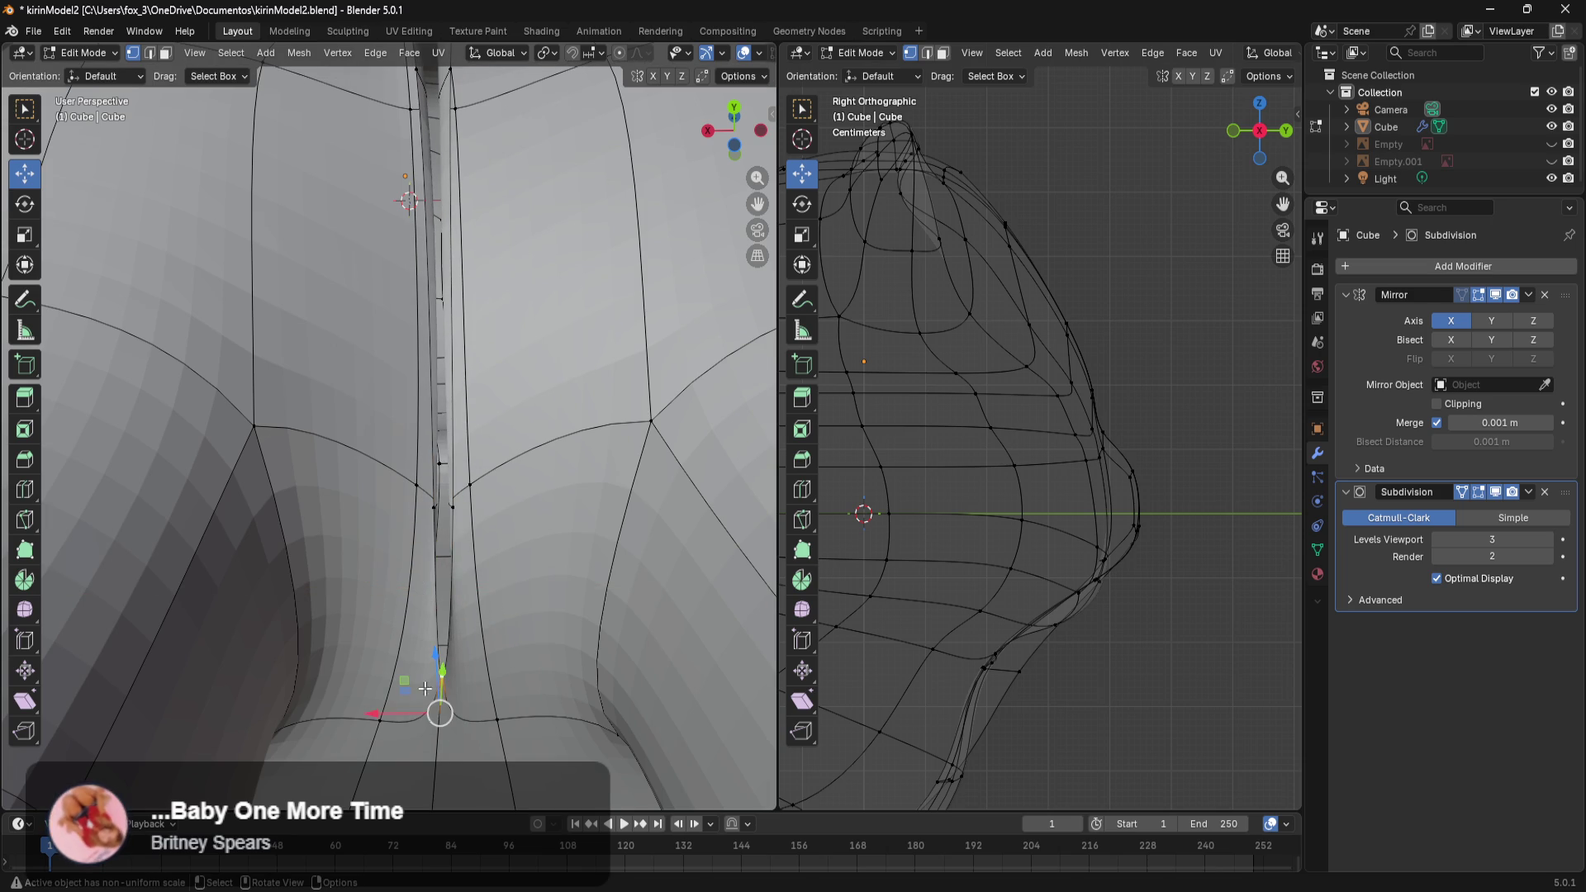
drag(405, 715, 376, 723)
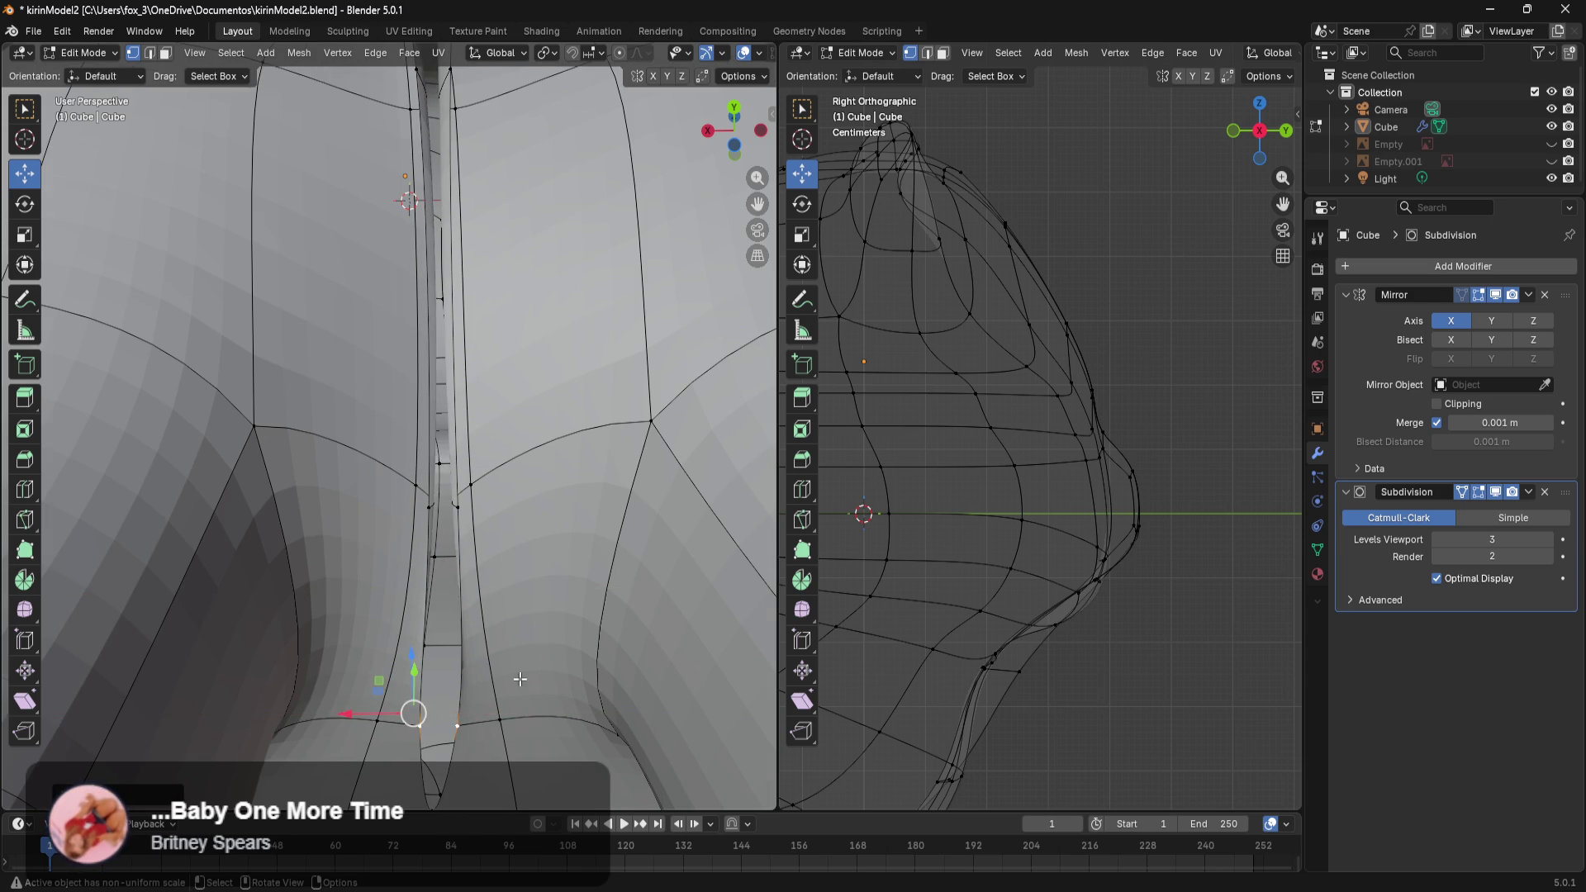
mouse_move(519, 679)
middle_down()
mouse_move(616, 189)
mouse_move(314, 672)
mouse_move(3, 458)
middle_up()
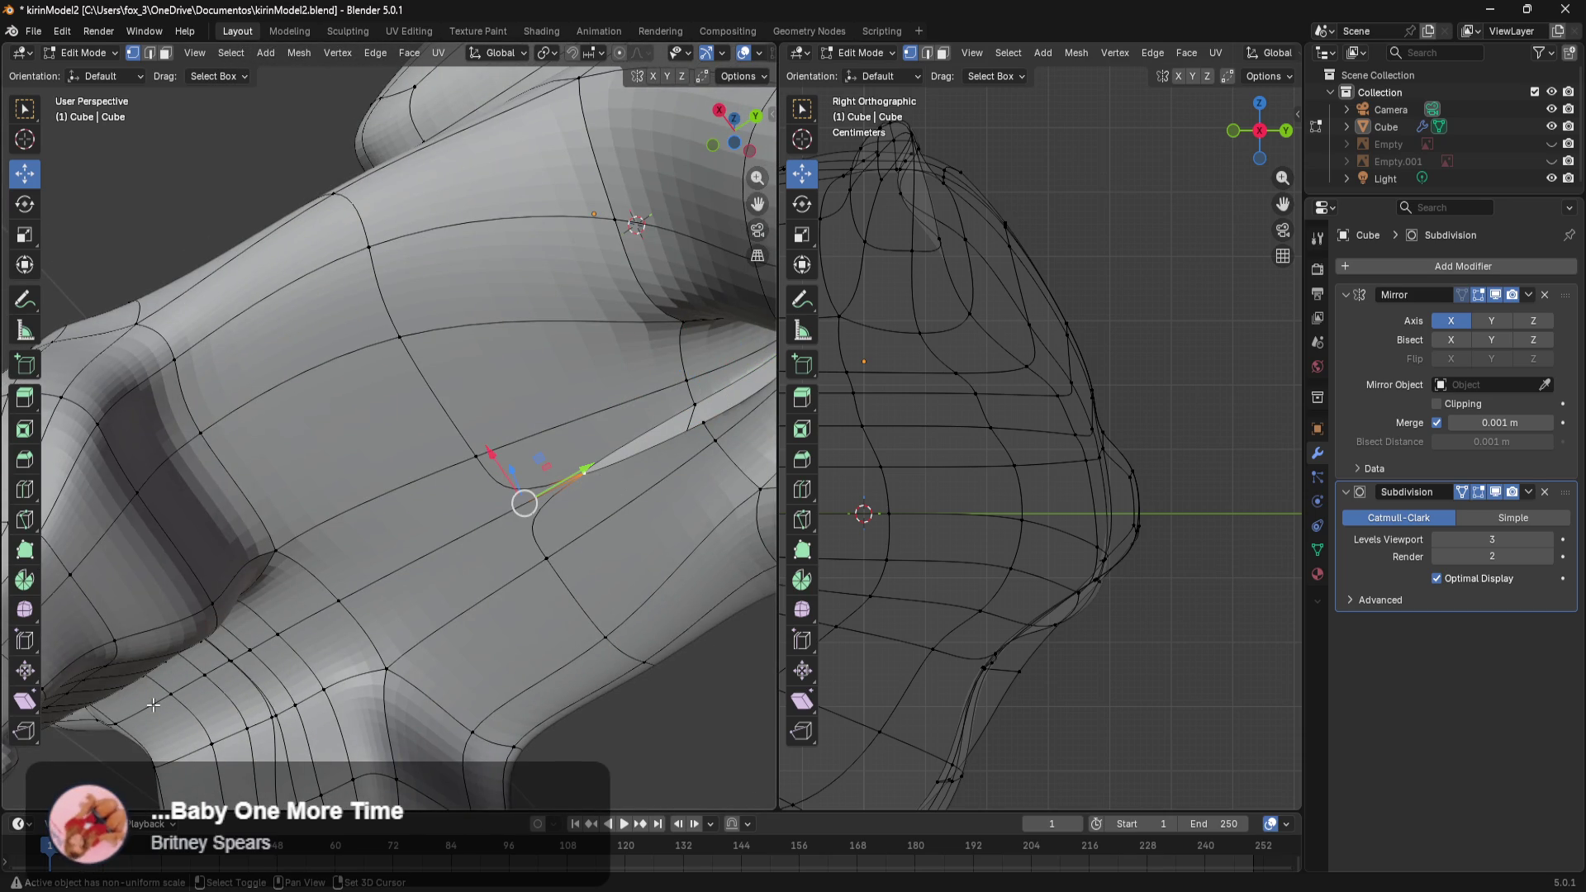
From below the hindquarters, shift the tail-base edge loop about 0.023 m along X toward centre.
middle_drag(167, 700, 274, 647)
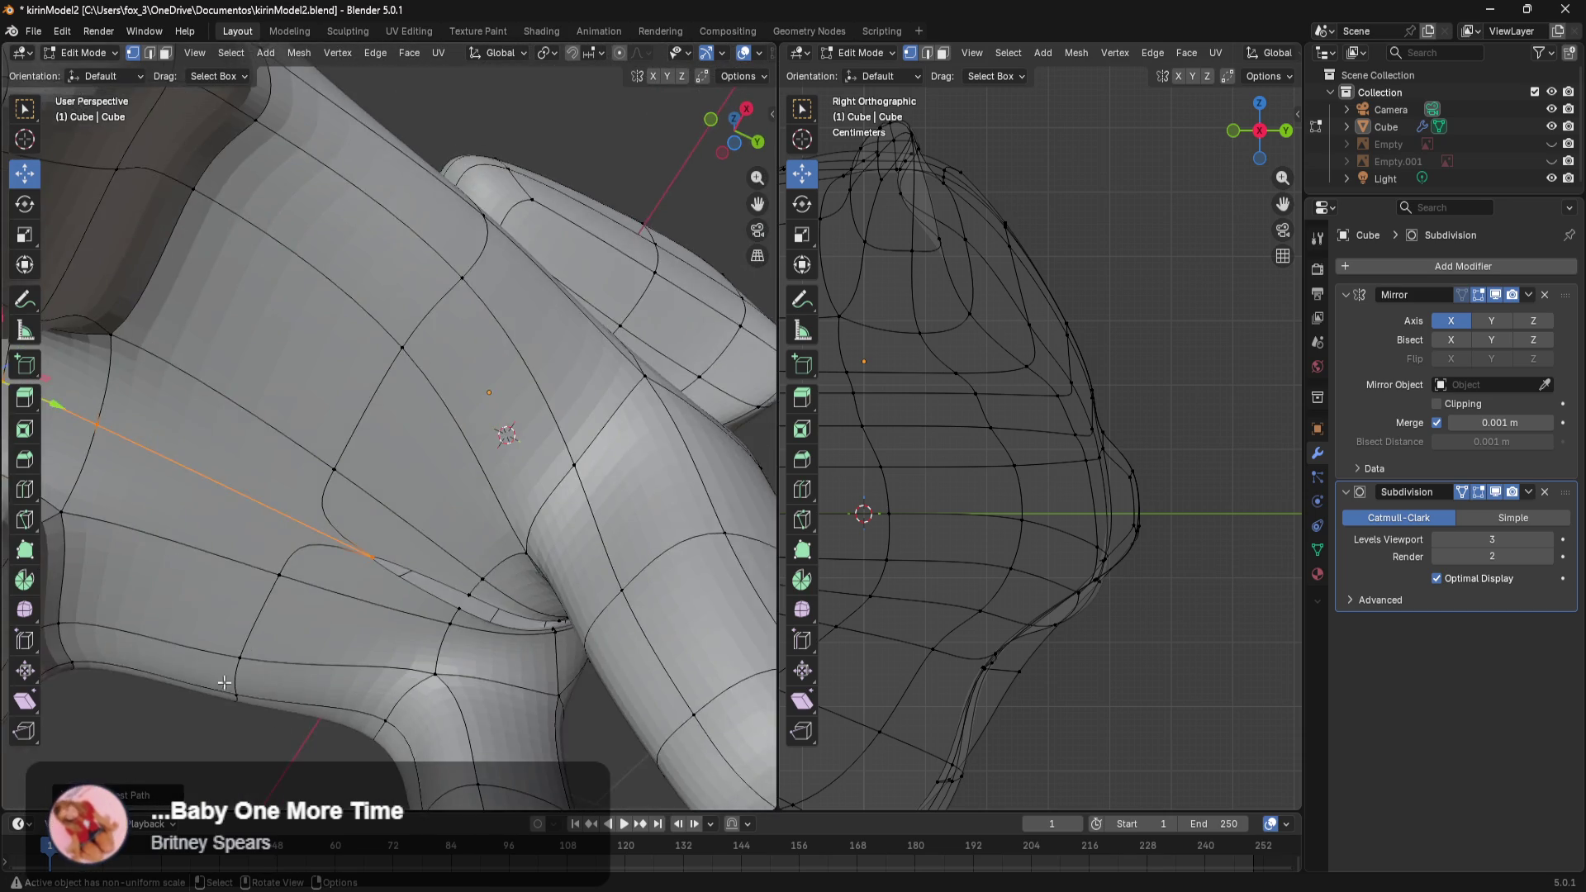
middle_drag(216, 460, 408, 603)
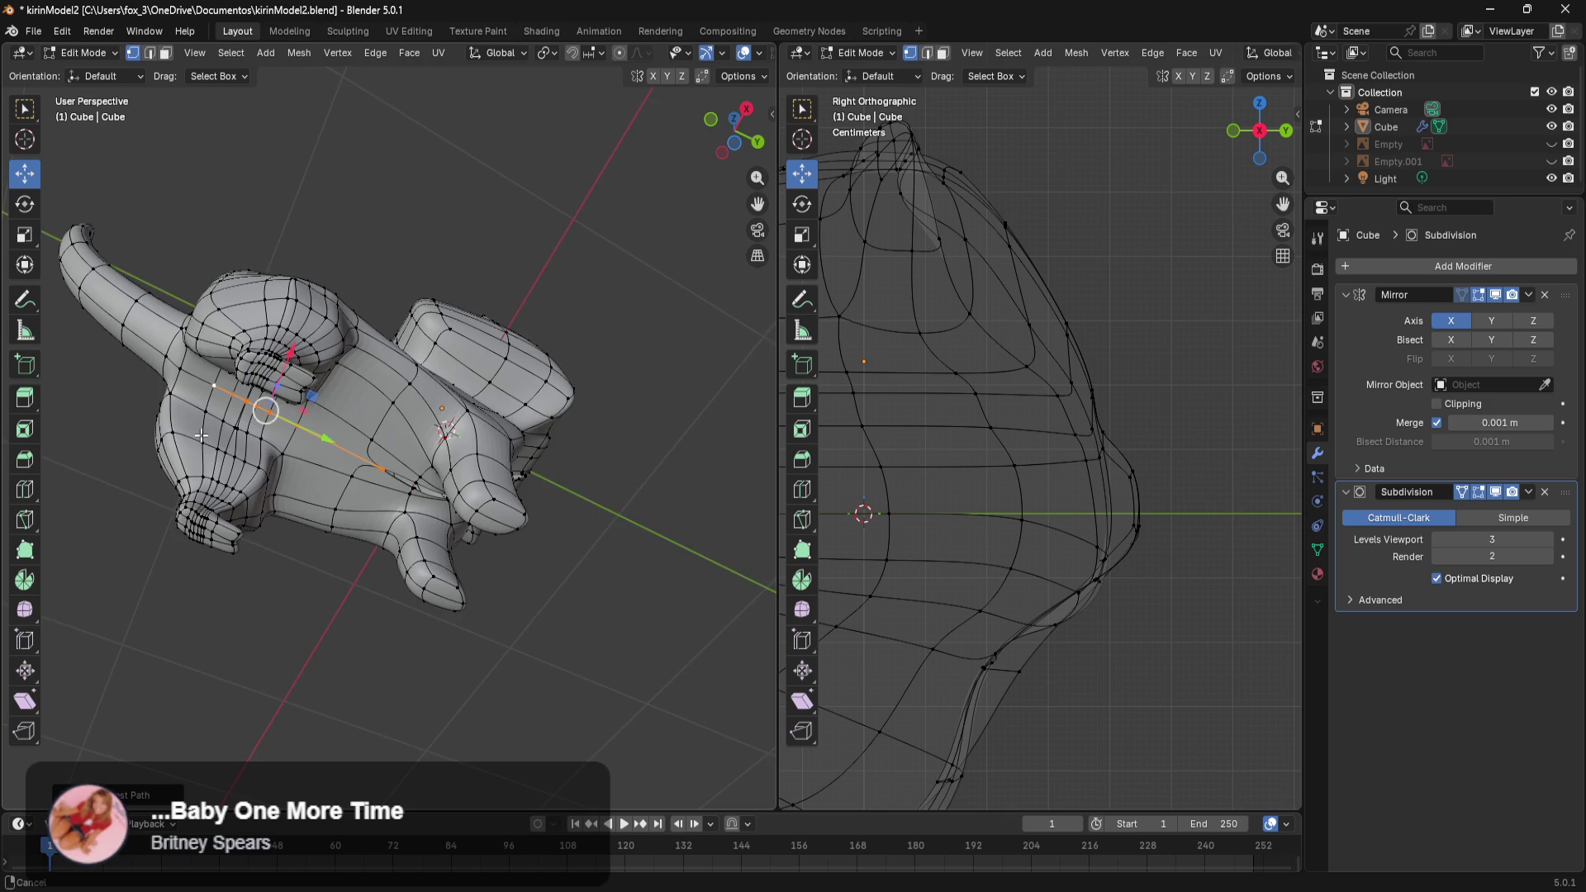
middle_drag(409, 603, 285, 505)
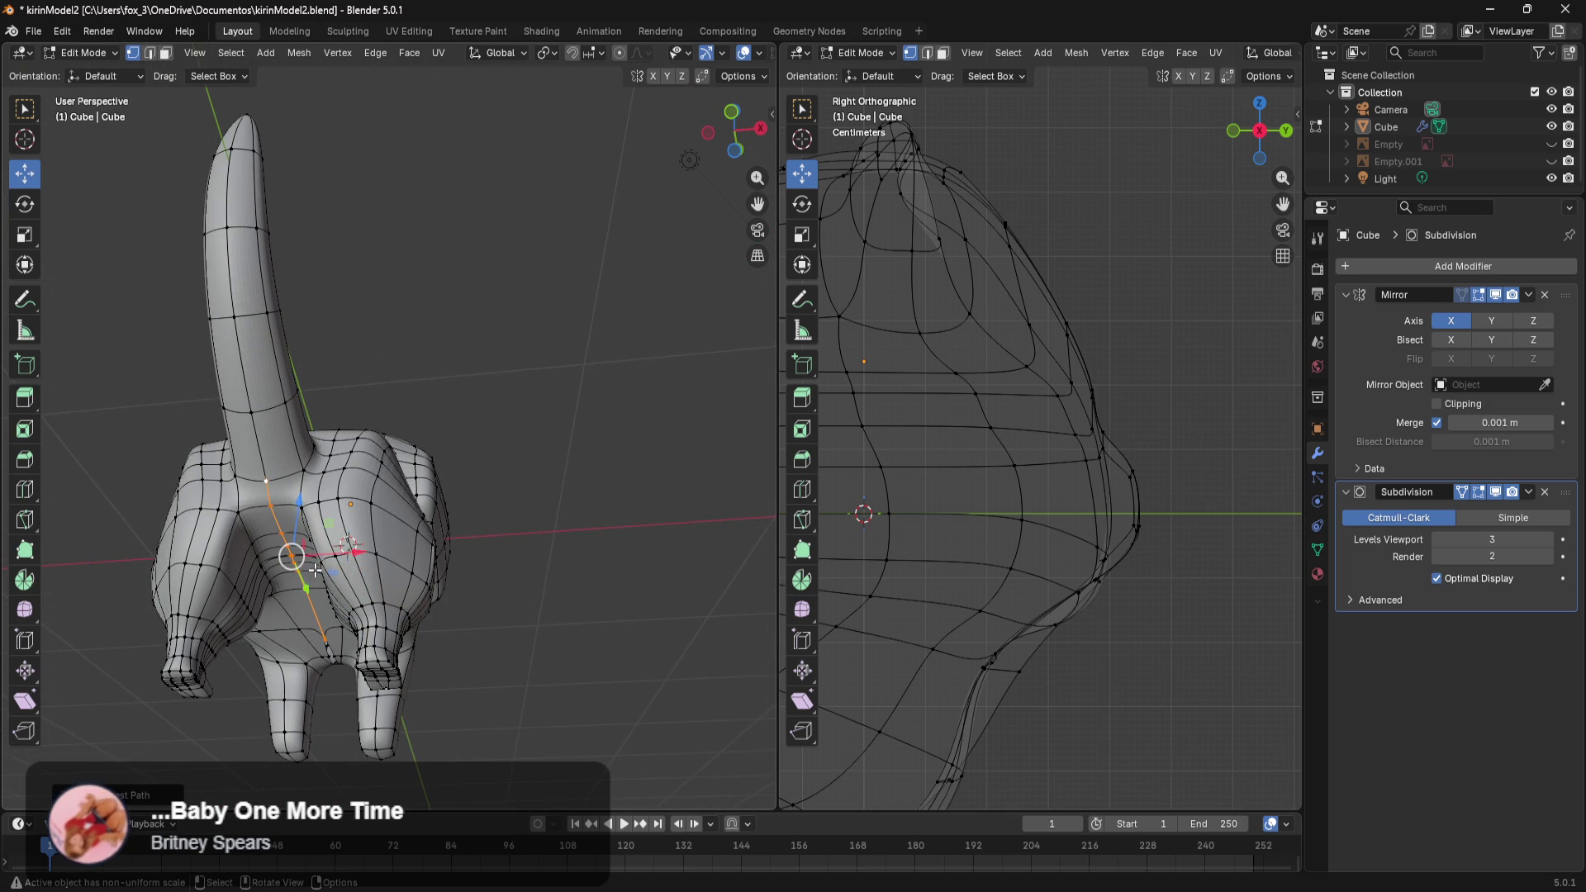
drag(348, 549, 361, 552)
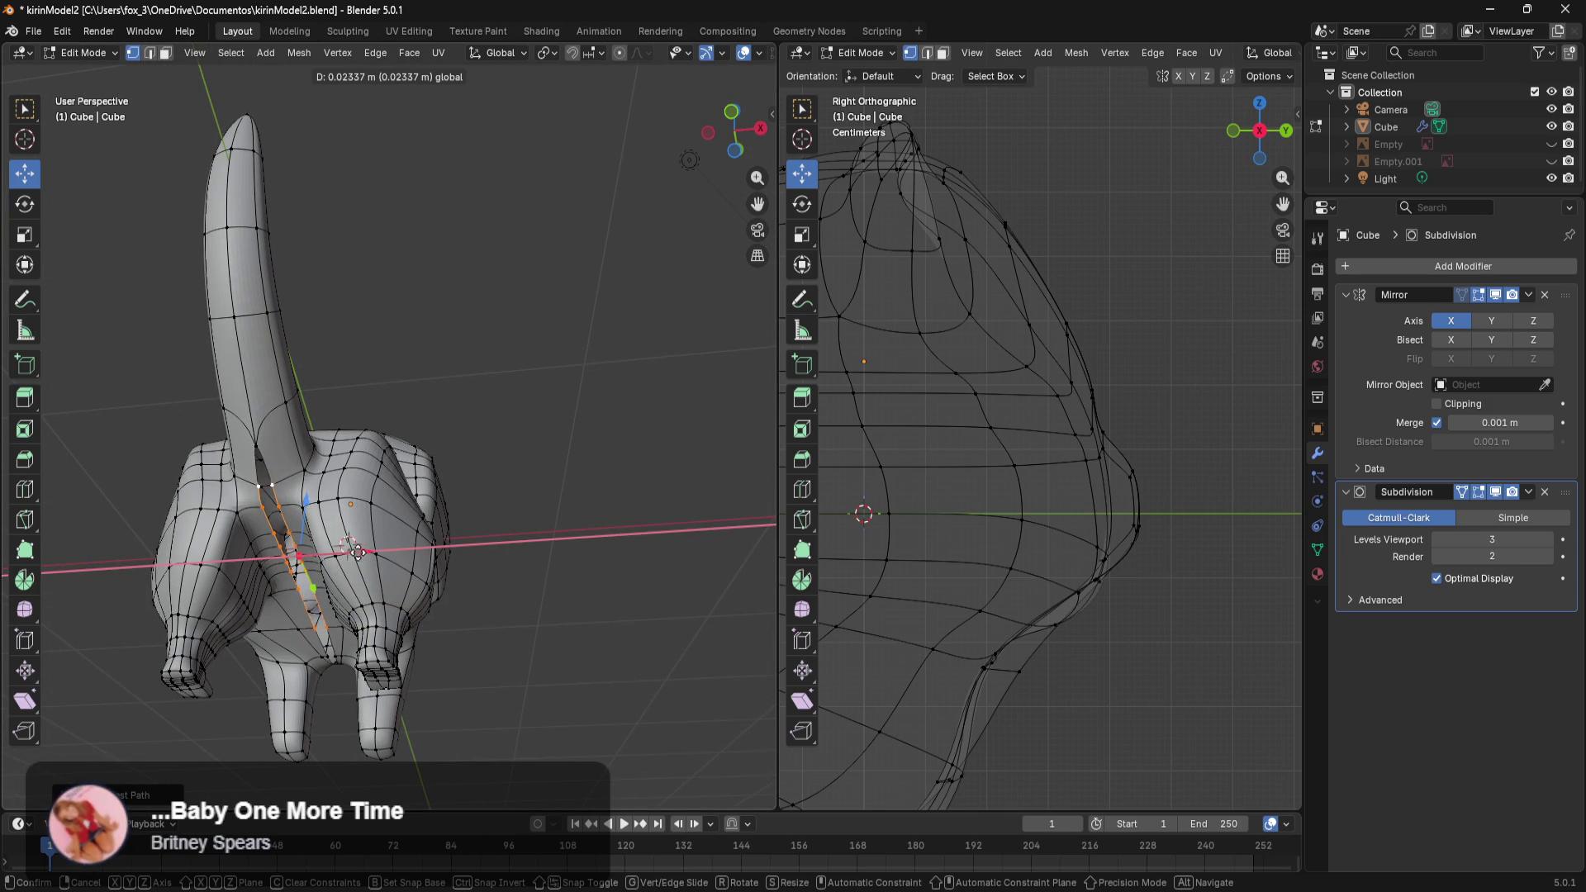
drag(355, 552, 357, 552)
mouse_move(357, 551)
middle_down()
mouse_move(446, 589)
mouse_move(248, 608)
middle_up()
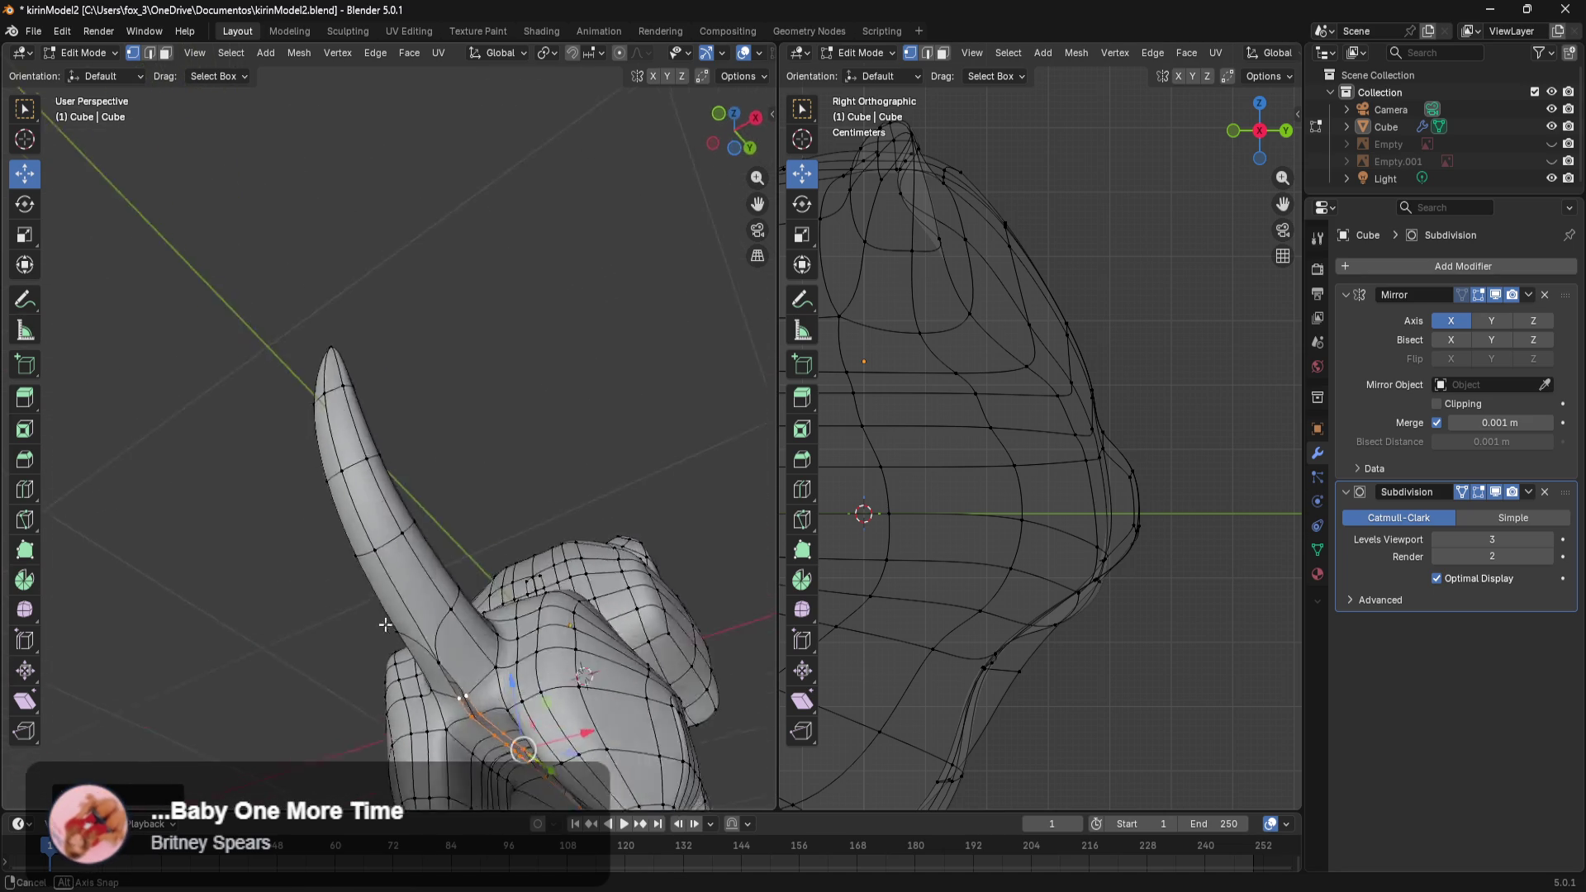
mouse_move(574, 612)
shift+middle_down()
mouse_move(183, 605)
mouse_move(563, 554)
mouse_move(505, 444)
shift+middle_up()
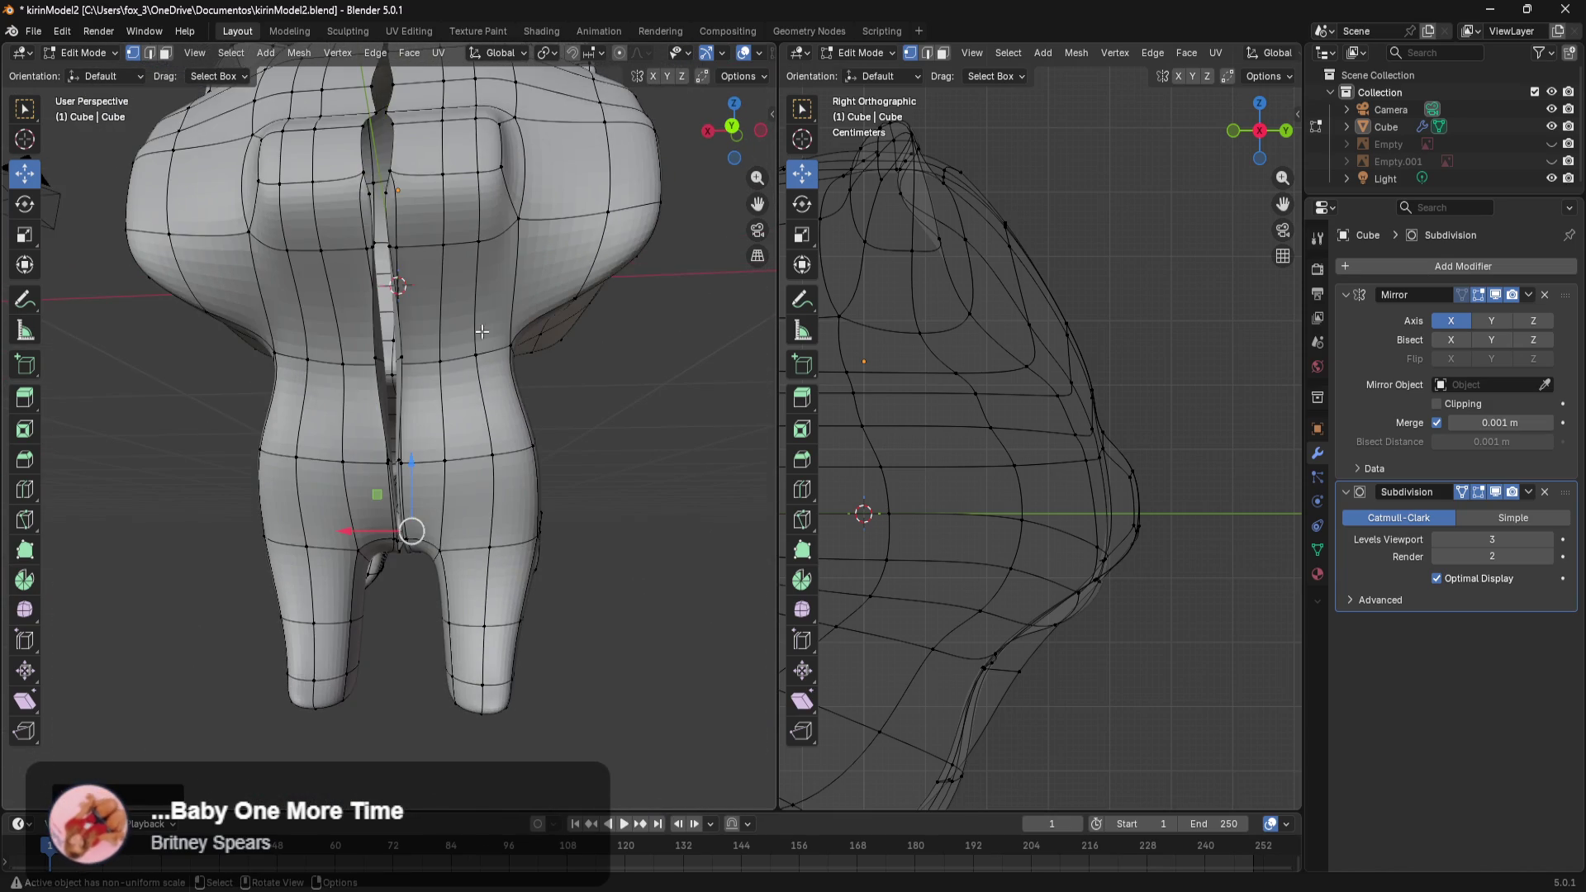
Reposition a torso vertex beside the seam, nudging it along Y and X.
middle_drag(505, 444, 572, 681)
scroll(571, 682, up, 3)
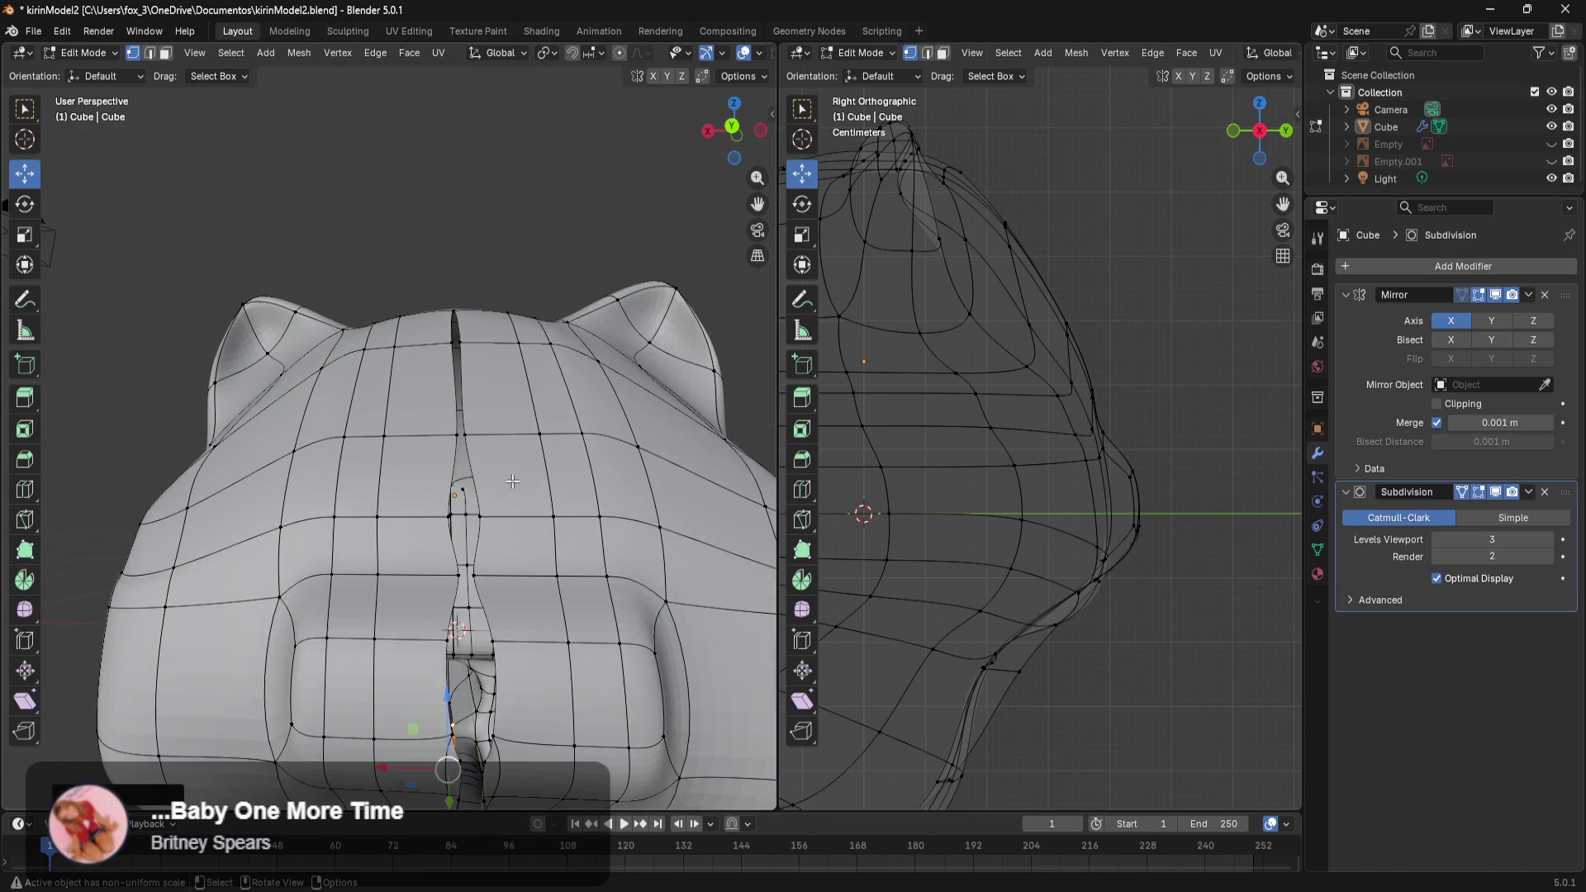
scroll(606, 488, up, 1)
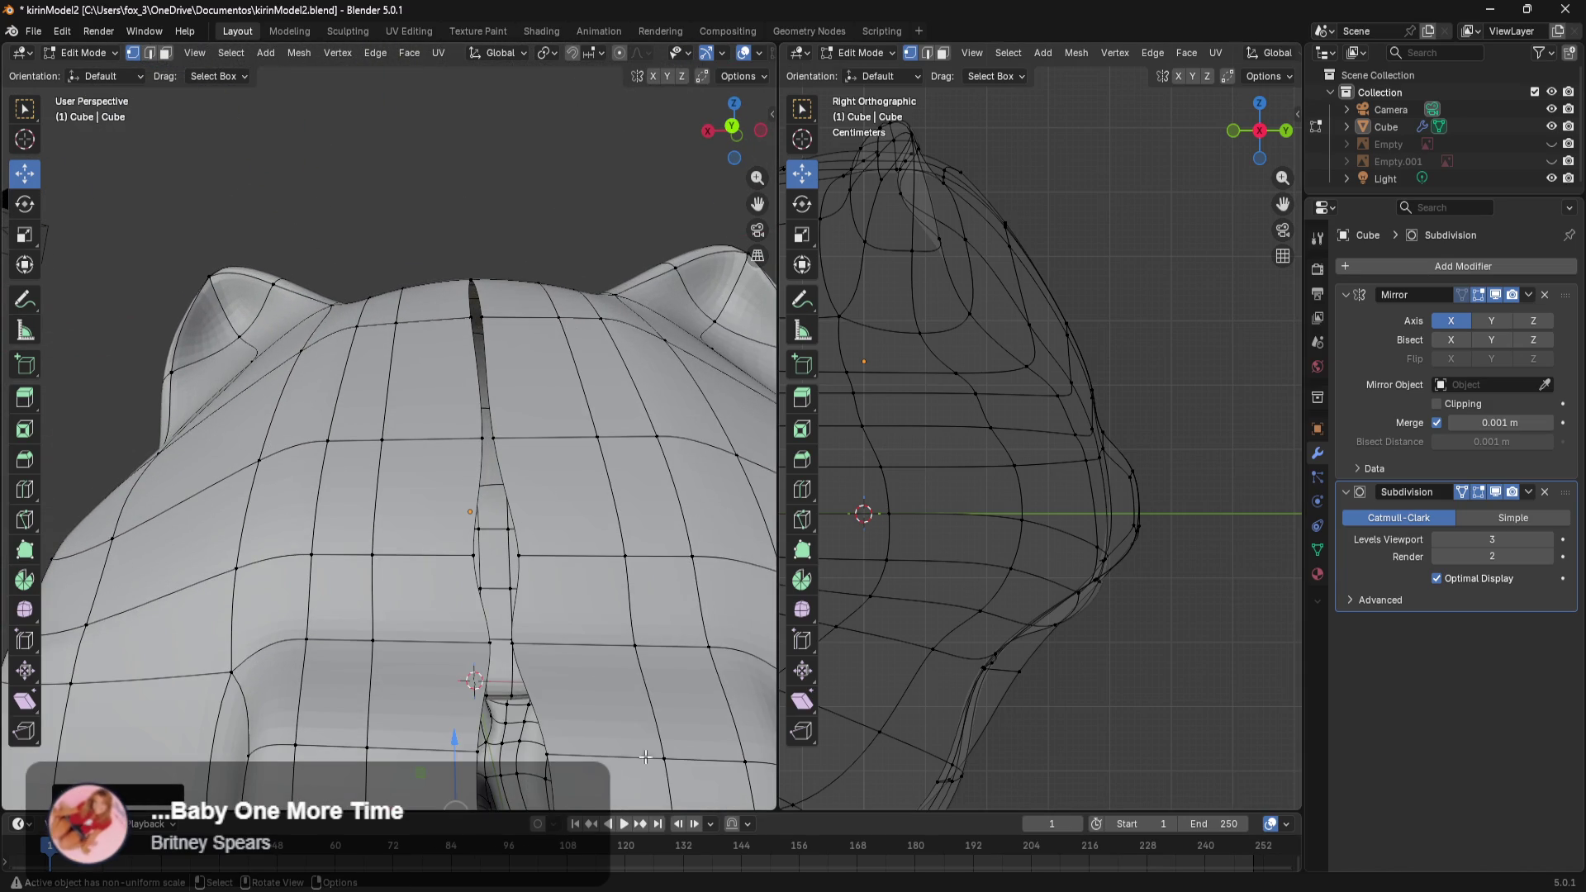
shift+middle_drag(635, 741, 630, 248)
mouse_move(625, 649)
middle_down()
mouse_move(633, 534)
mouse_move(587, 507)
middle_up()
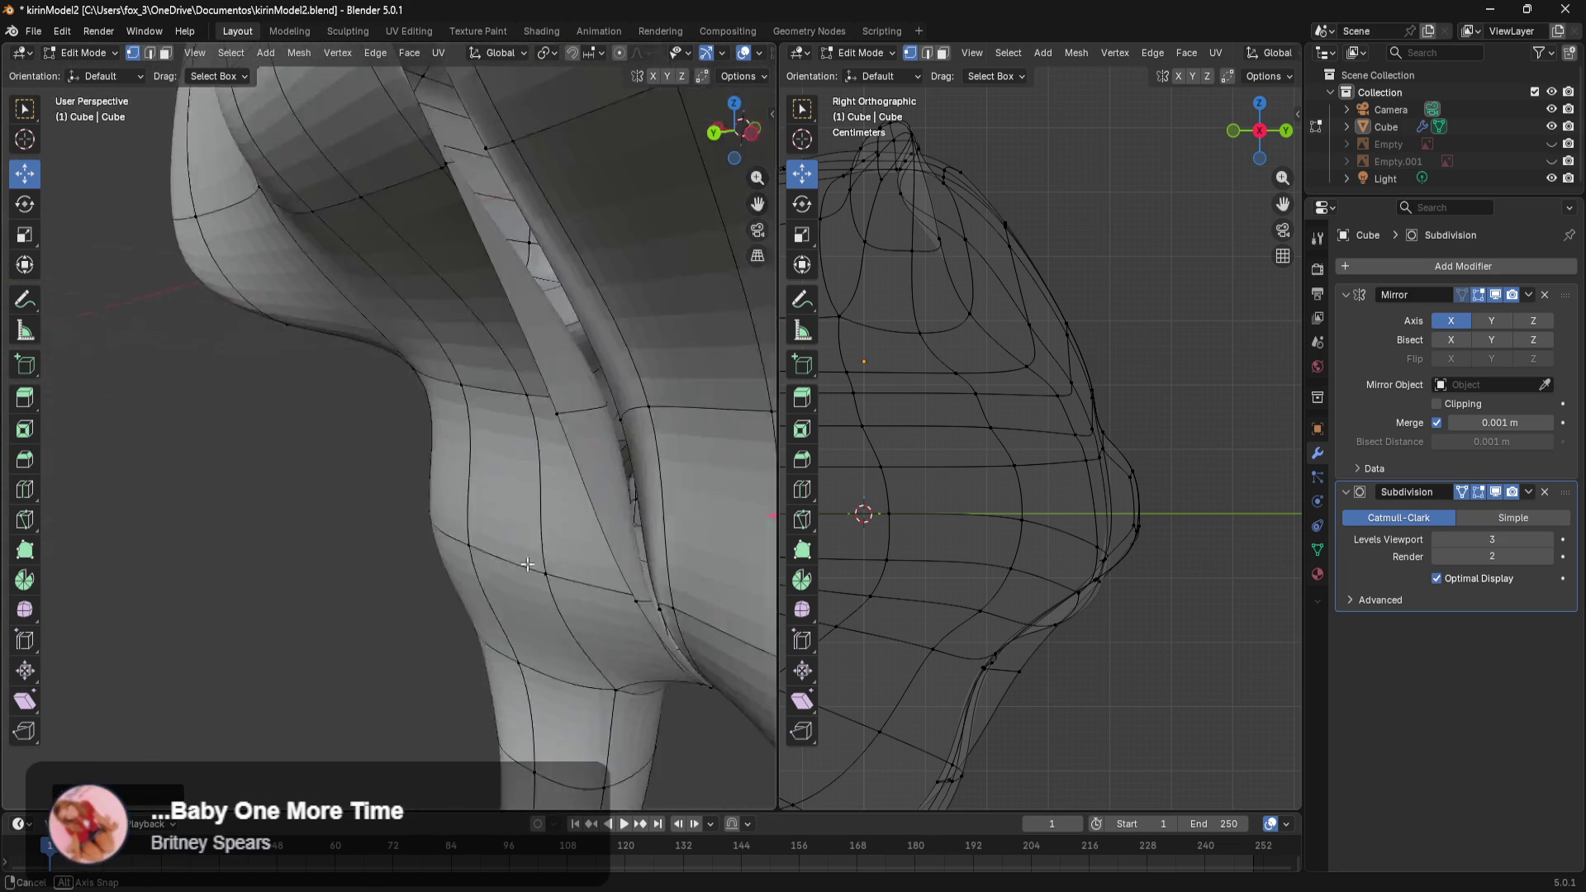
click(612, 440)
scroll(450, 535, up, 4)
mouse_move(460, 522)
middle_down()
mouse_move(405, 562)
mouse_move(422, 552)
middle_up()
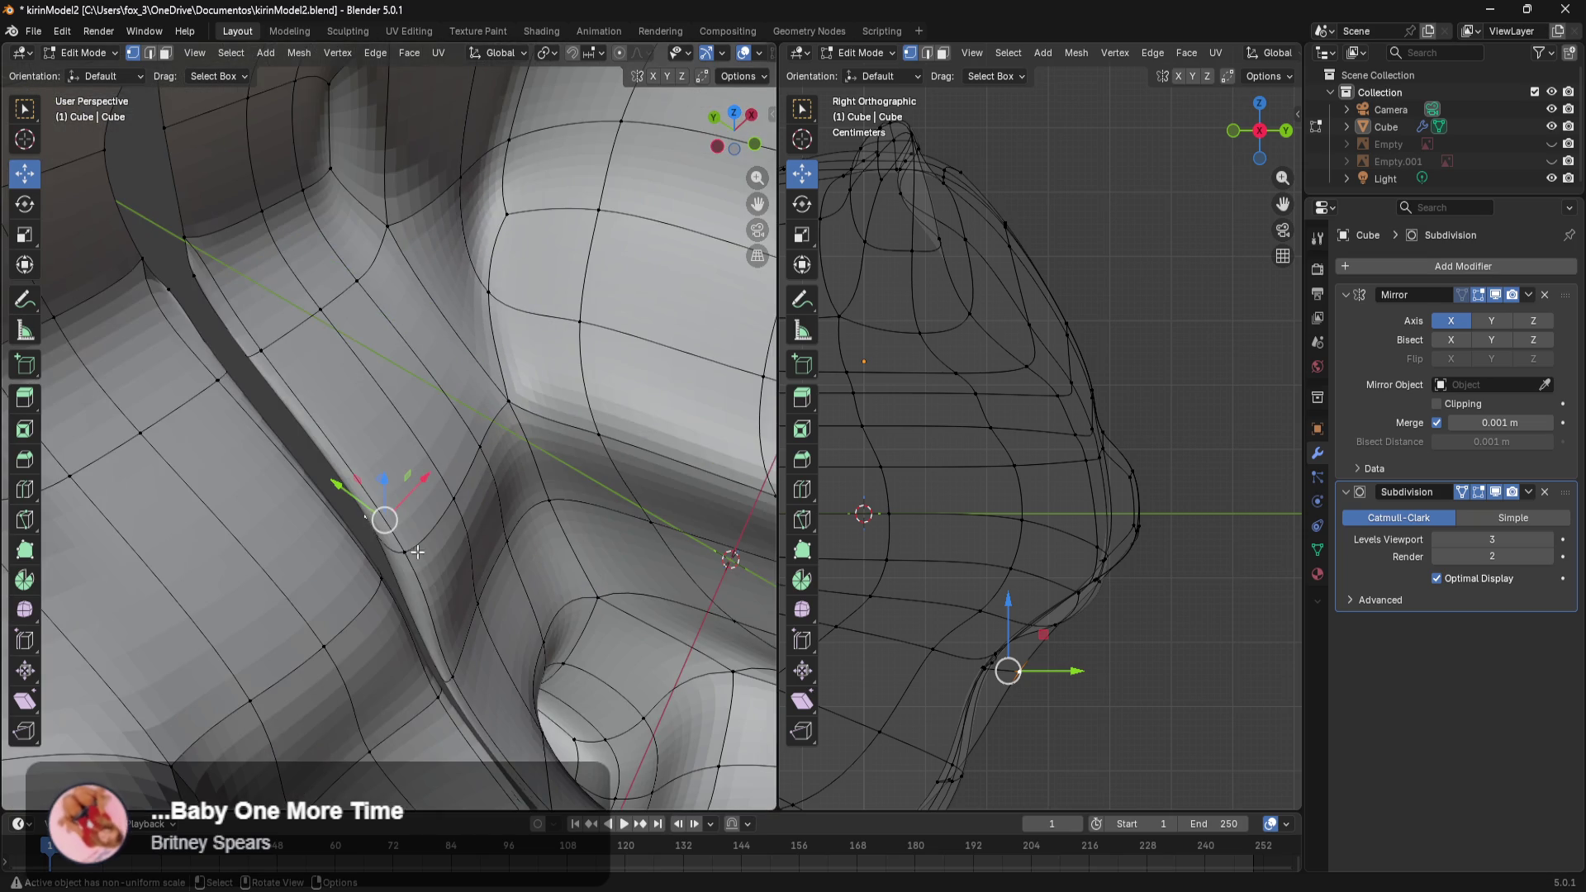
drag(339, 493, 379, 553)
drag(475, 515, 467, 525)
mouse_move(466, 525)
middle_down()
mouse_move(567, 421)
mouse_move(452, 633)
mouse_move(478, 424)
mouse_move(576, 499)
middle_up()
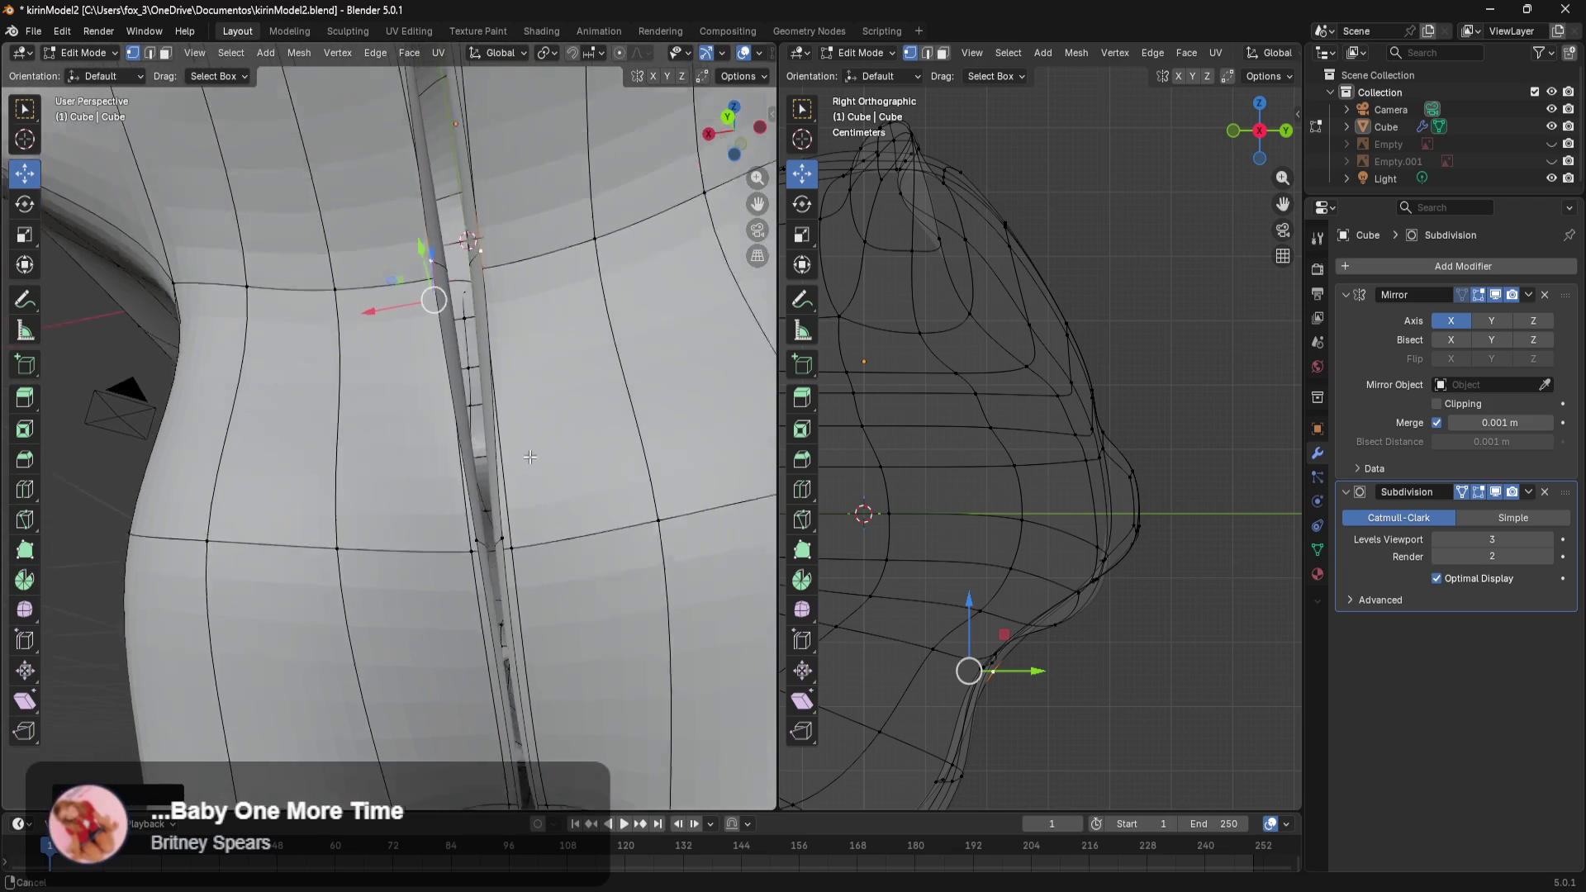
Enable Clipping on the Mirror modifier and pull the seam vertices along X onto the centre.
scroll(621, 501, down, 3)
middle_drag(621, 501, 744, 426)
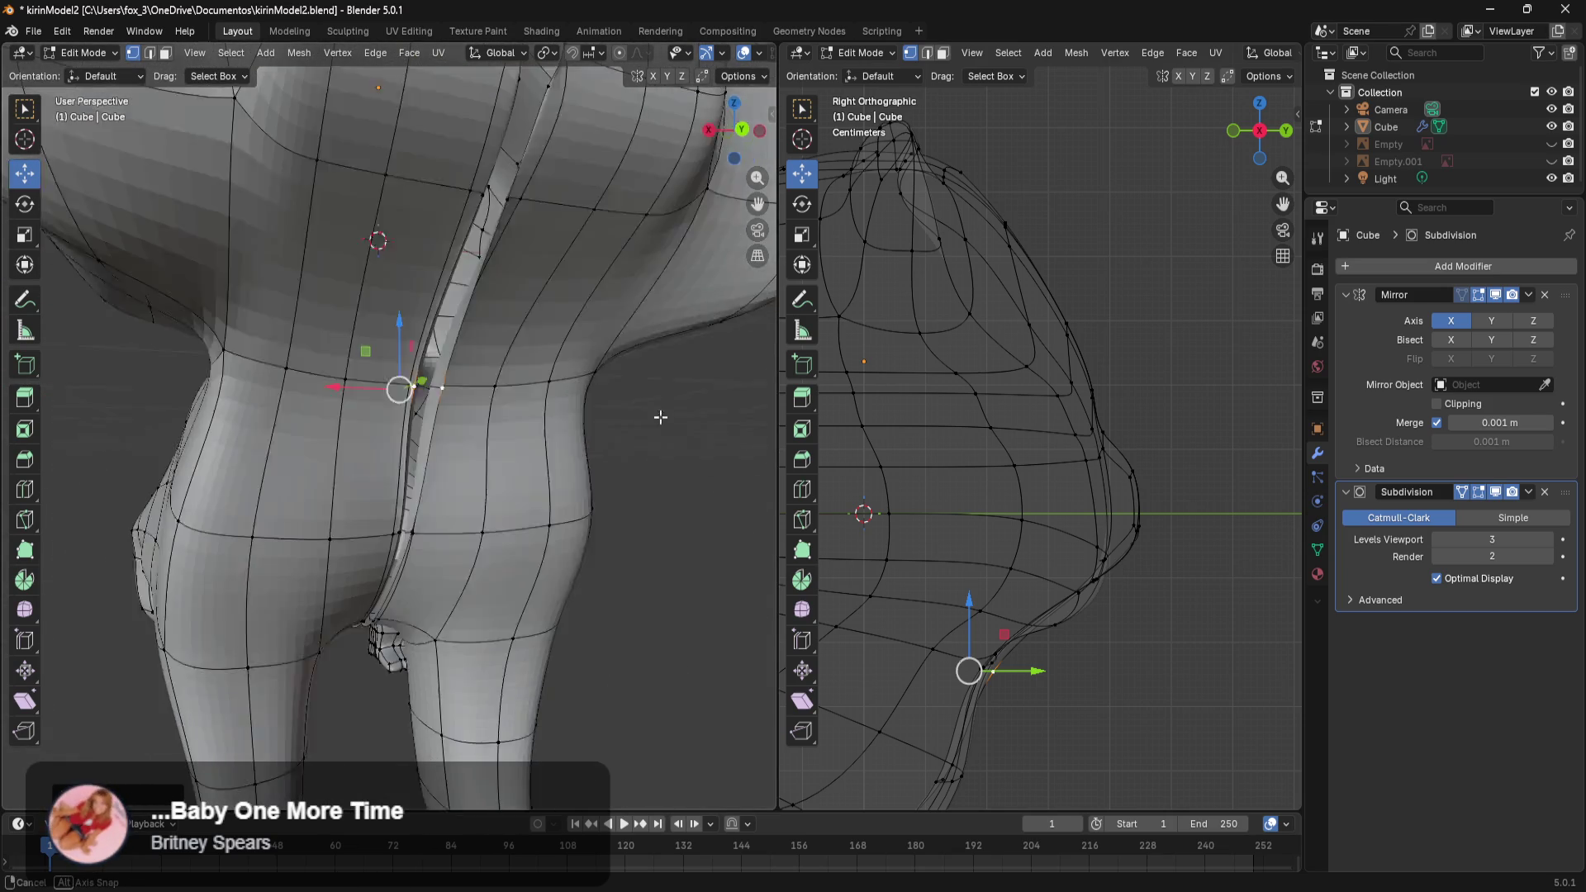
click(1437, 407)
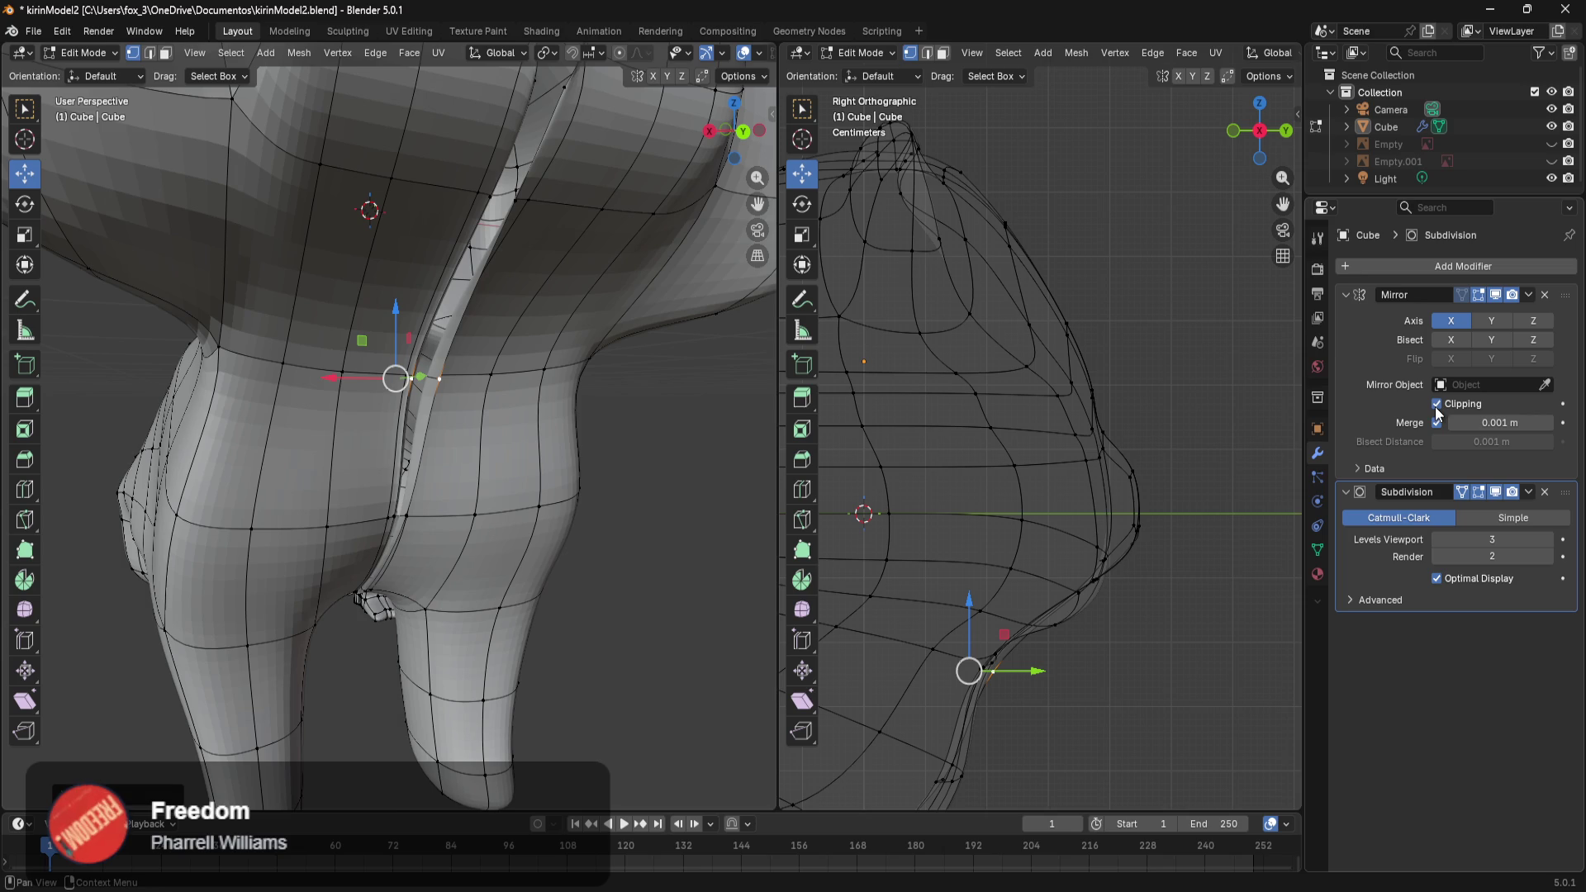
drag(346, 383, 356, 382)
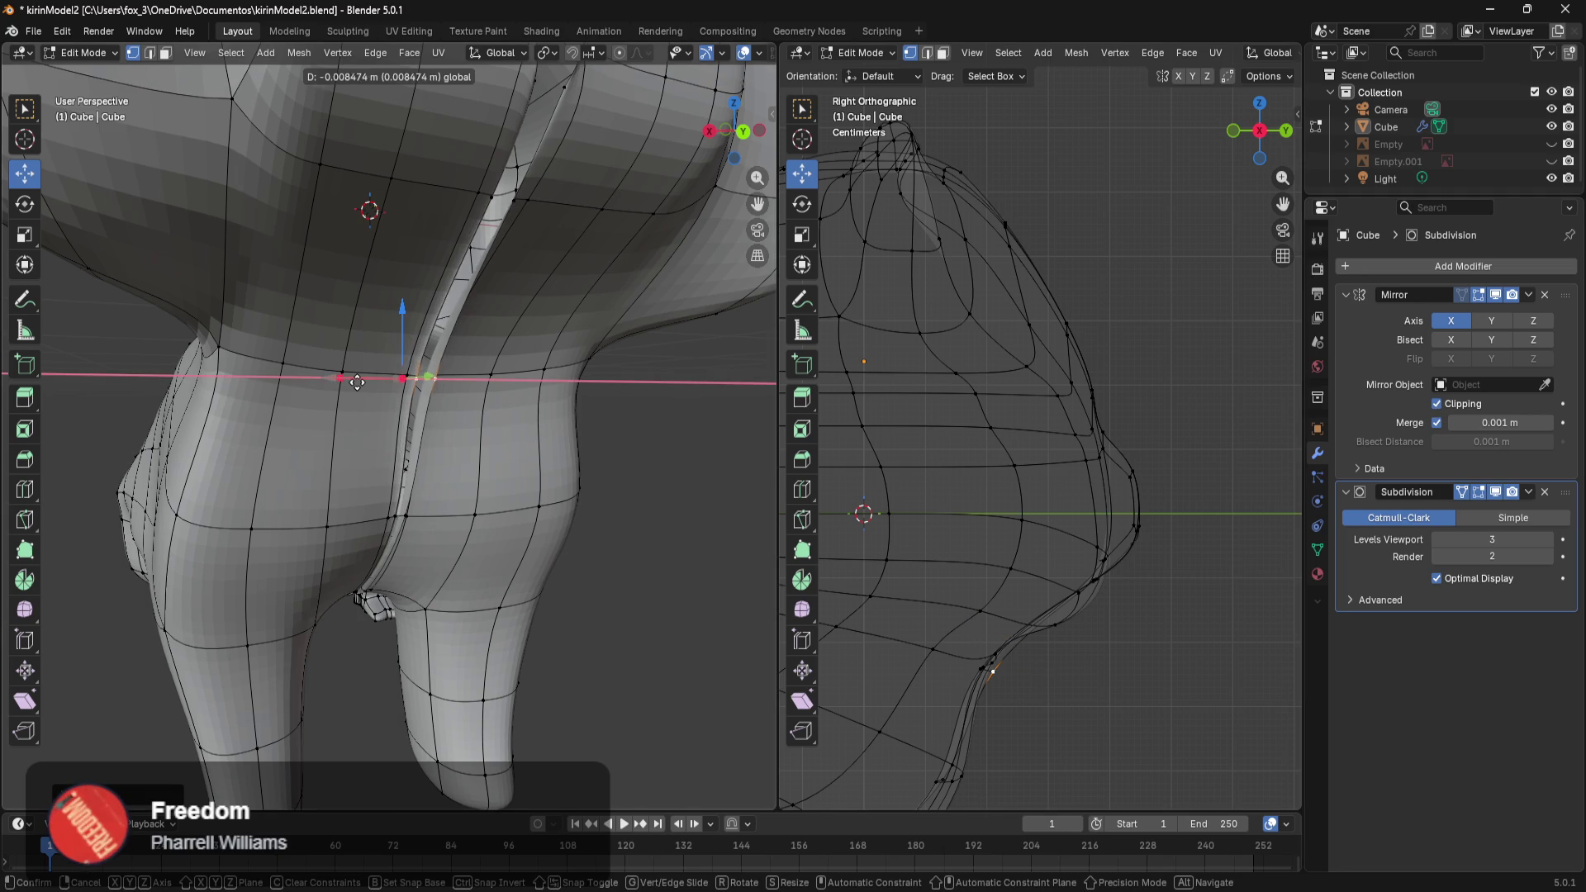
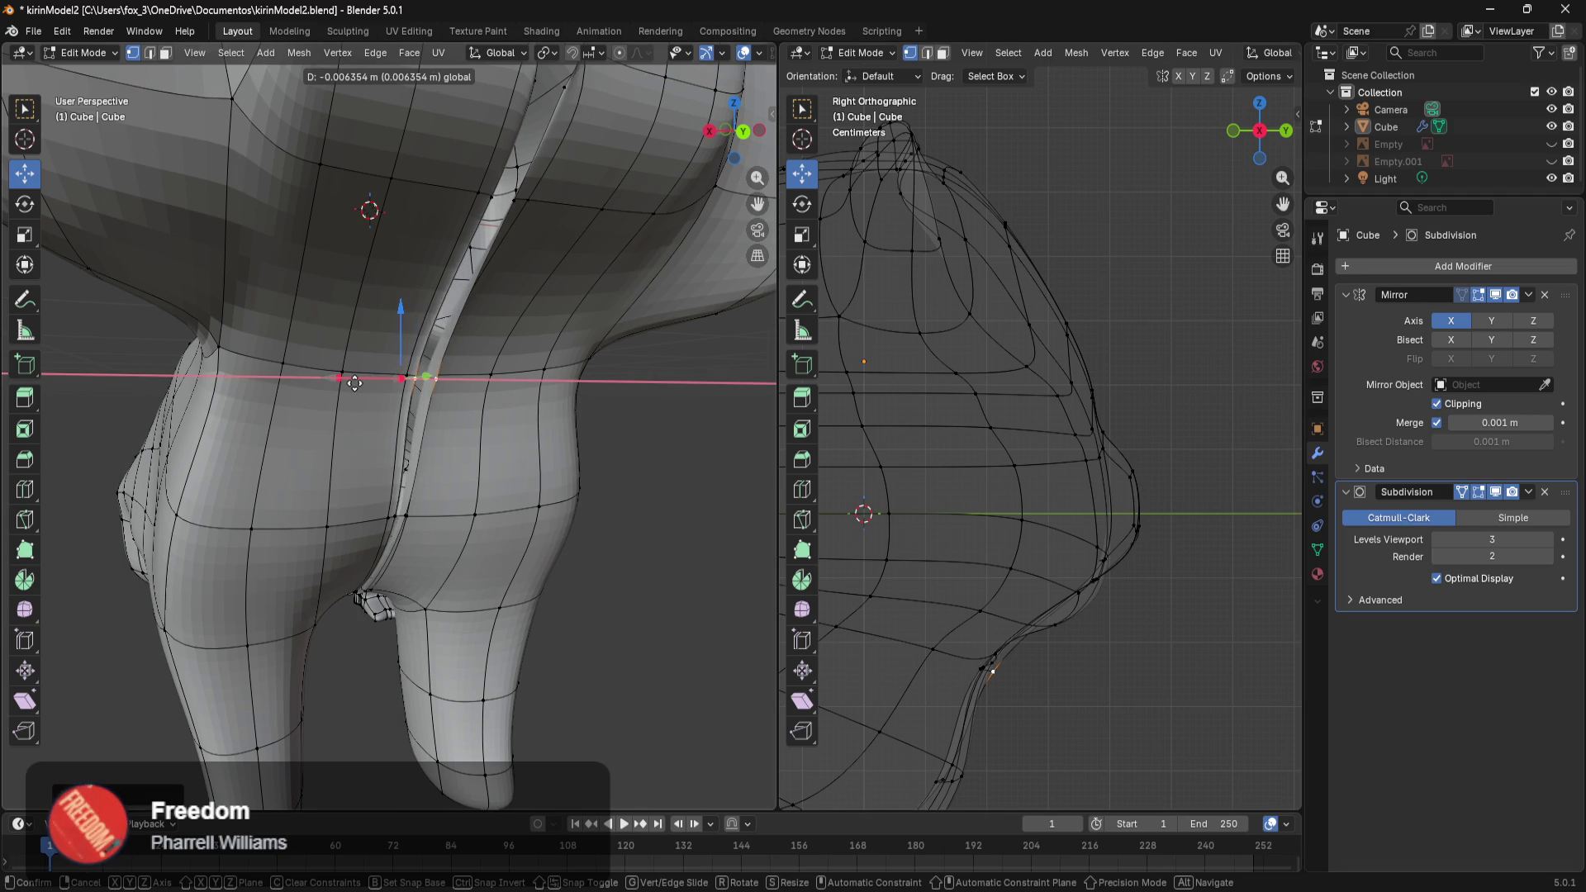
Shift the centre-seam vertex along X, then inspect the head, neck and underside.
drag(358, 382, 358, 382)
mouse_move(358, 382)
middle_down()
mouse_move(375, 375)
mouse_move(534, 470)
middle_up()
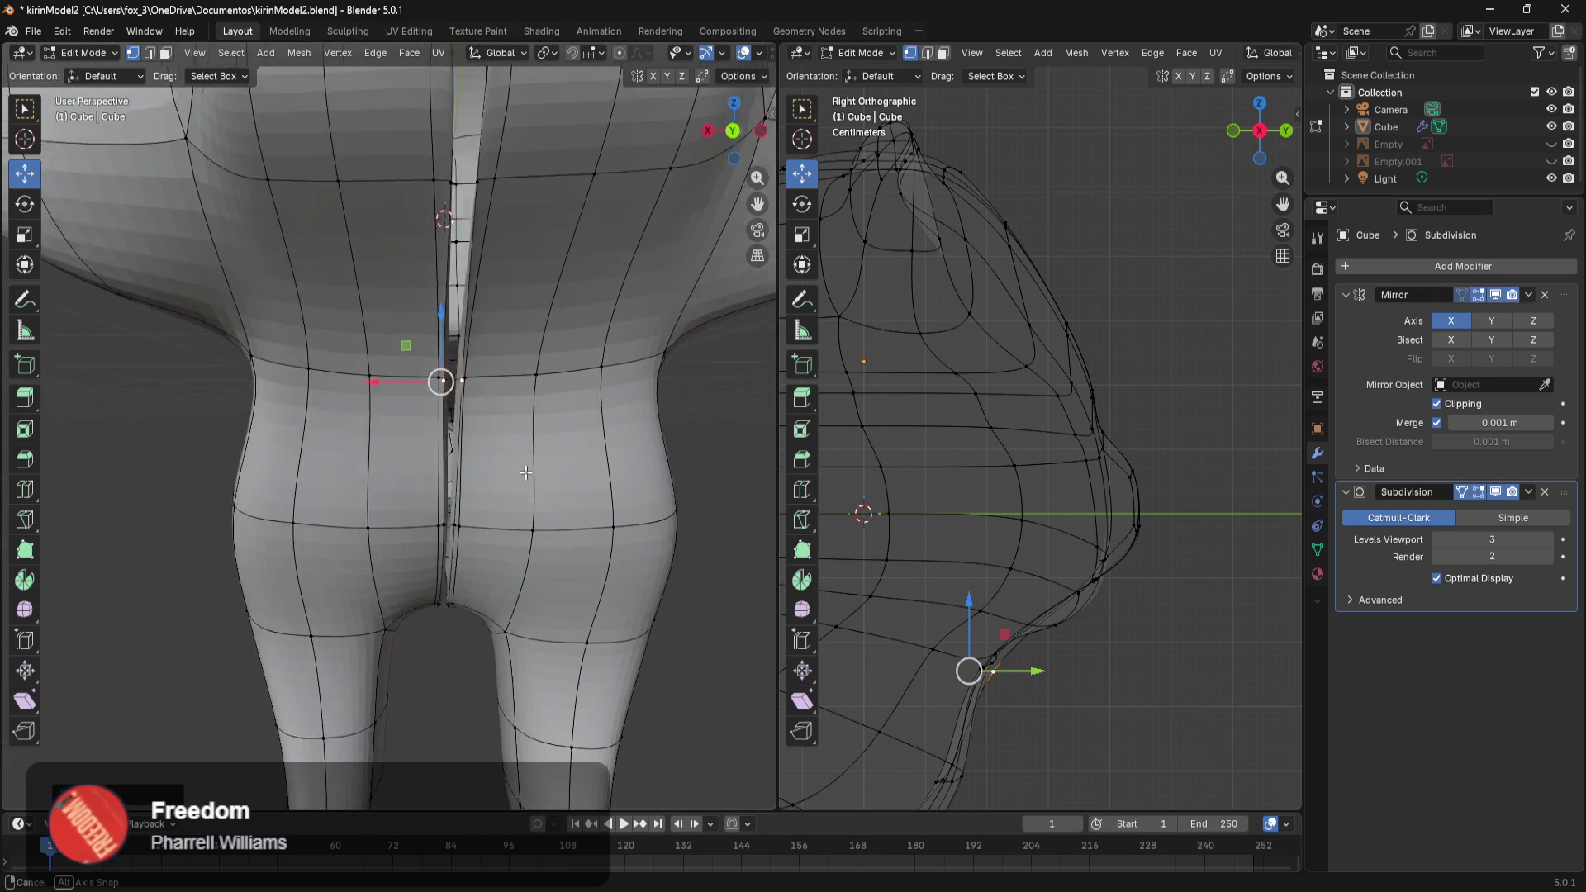
scroll(498, 432, down, 3)
middle_drag(501, 279, 499, 532)
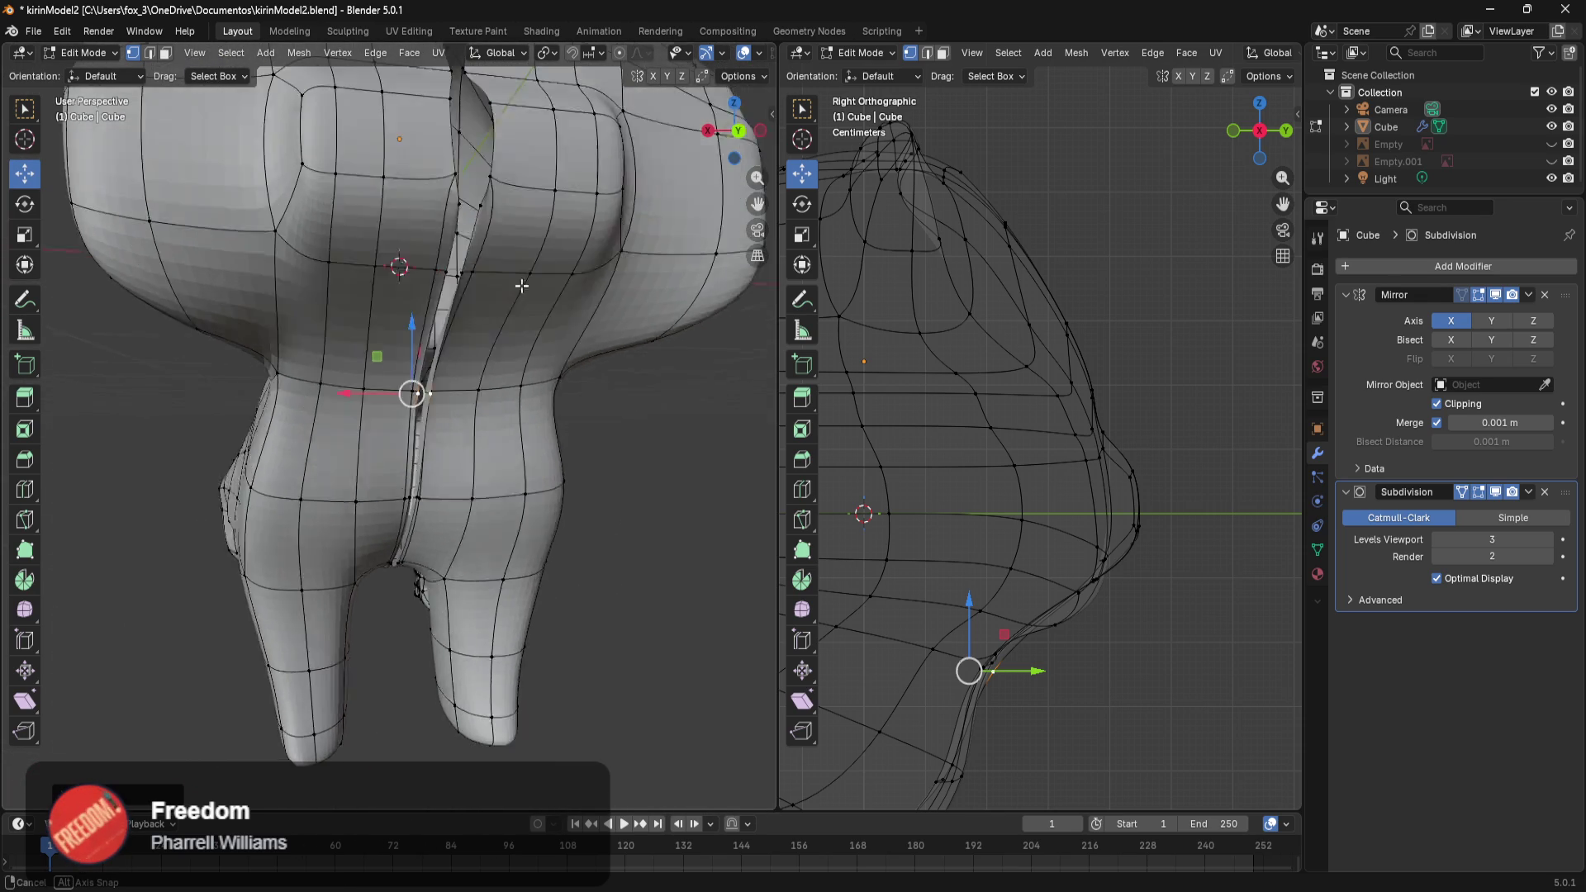
scroll(489, 502, down, 4)
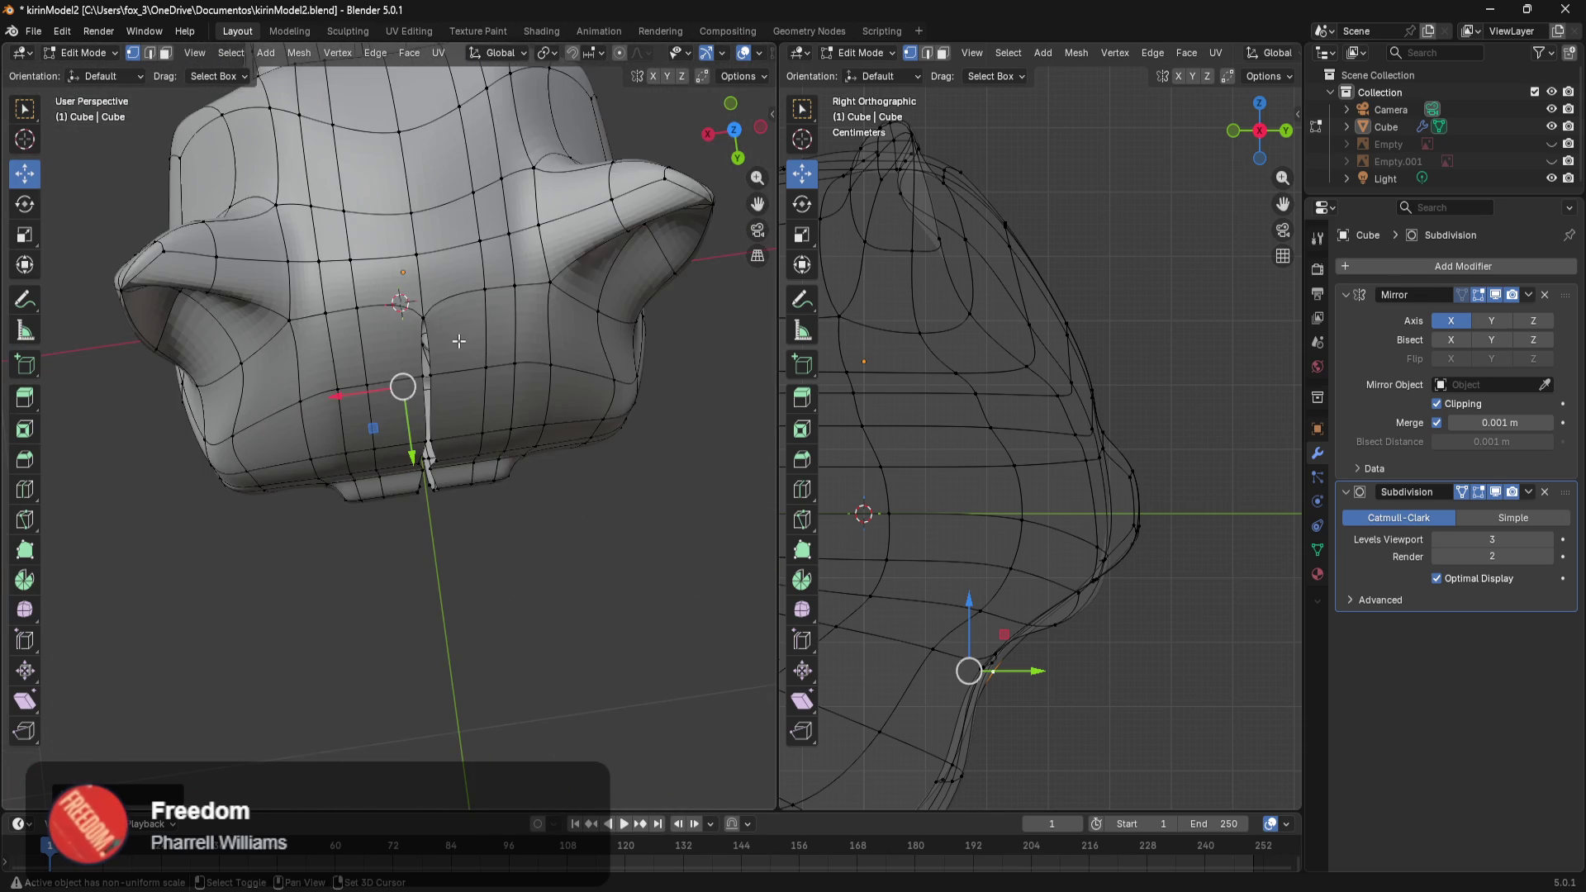
middle_drag(459, 341, 513, 518)
Select a vertex near the neck top and the shortest edge path down the back.
click(513, 517)
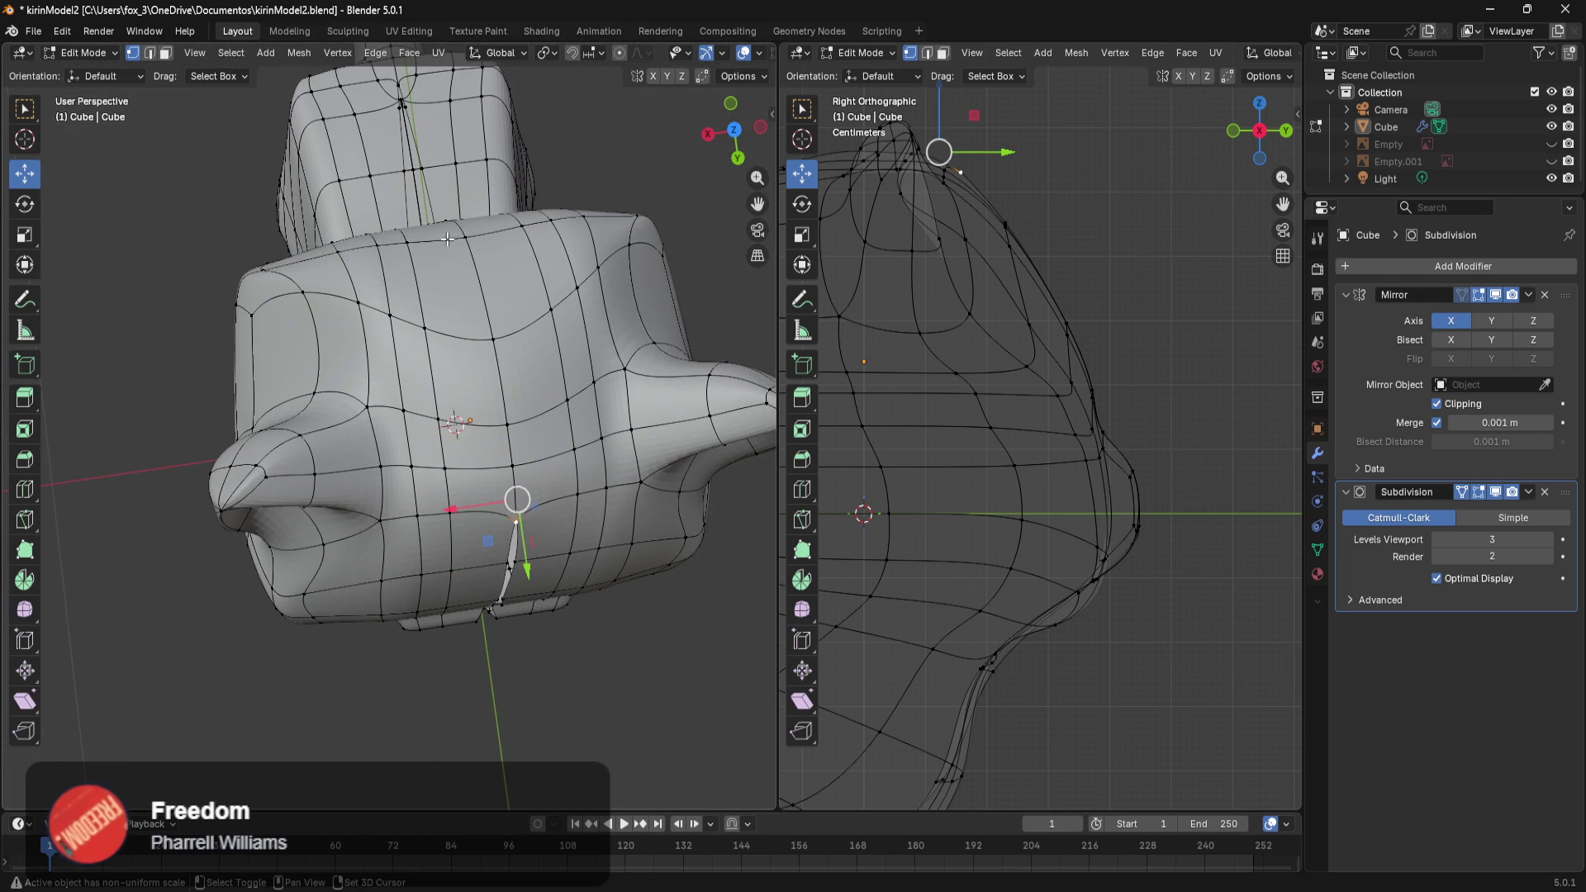
middle_drag(447, 248, 505, 570)
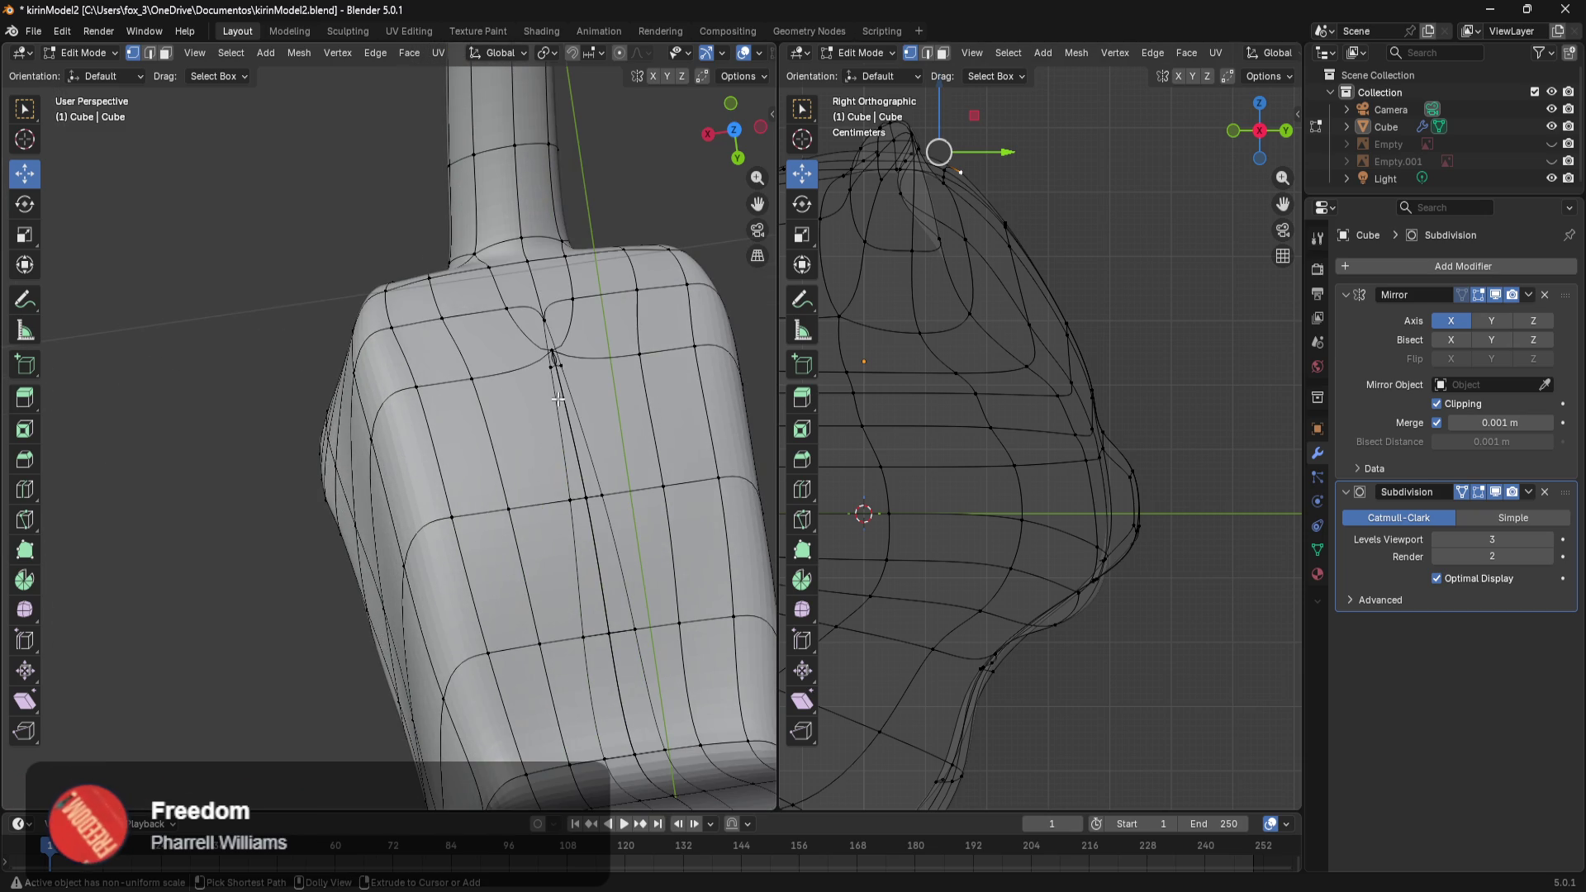
ctrl+click(552, 353)
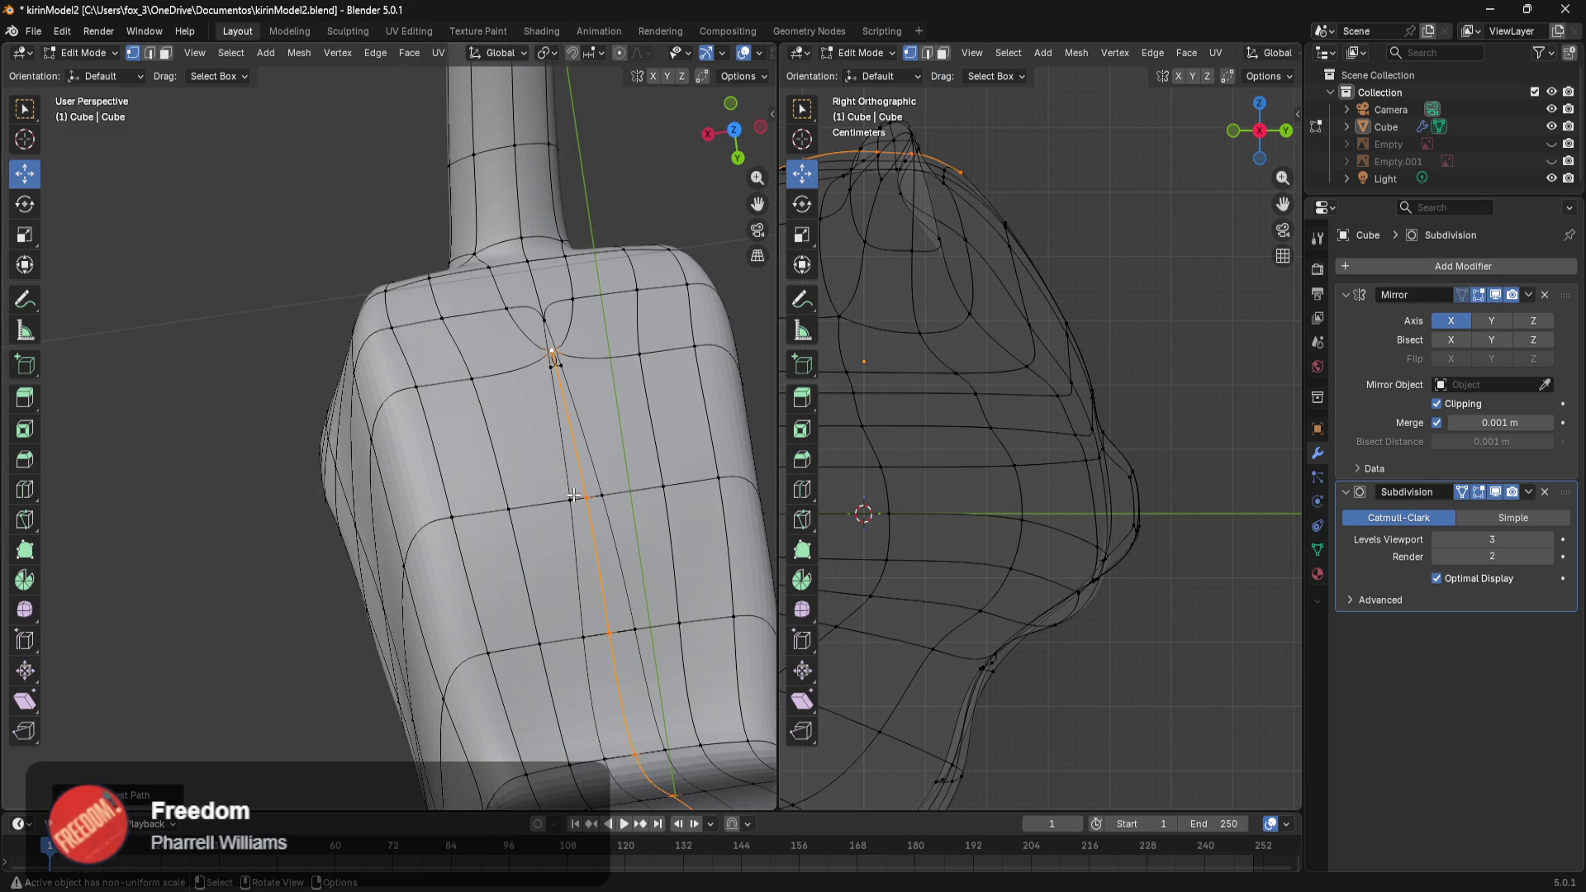
Try sliding the selected back path along X, then cancel the move.
scroll(578, 493, down, 4)
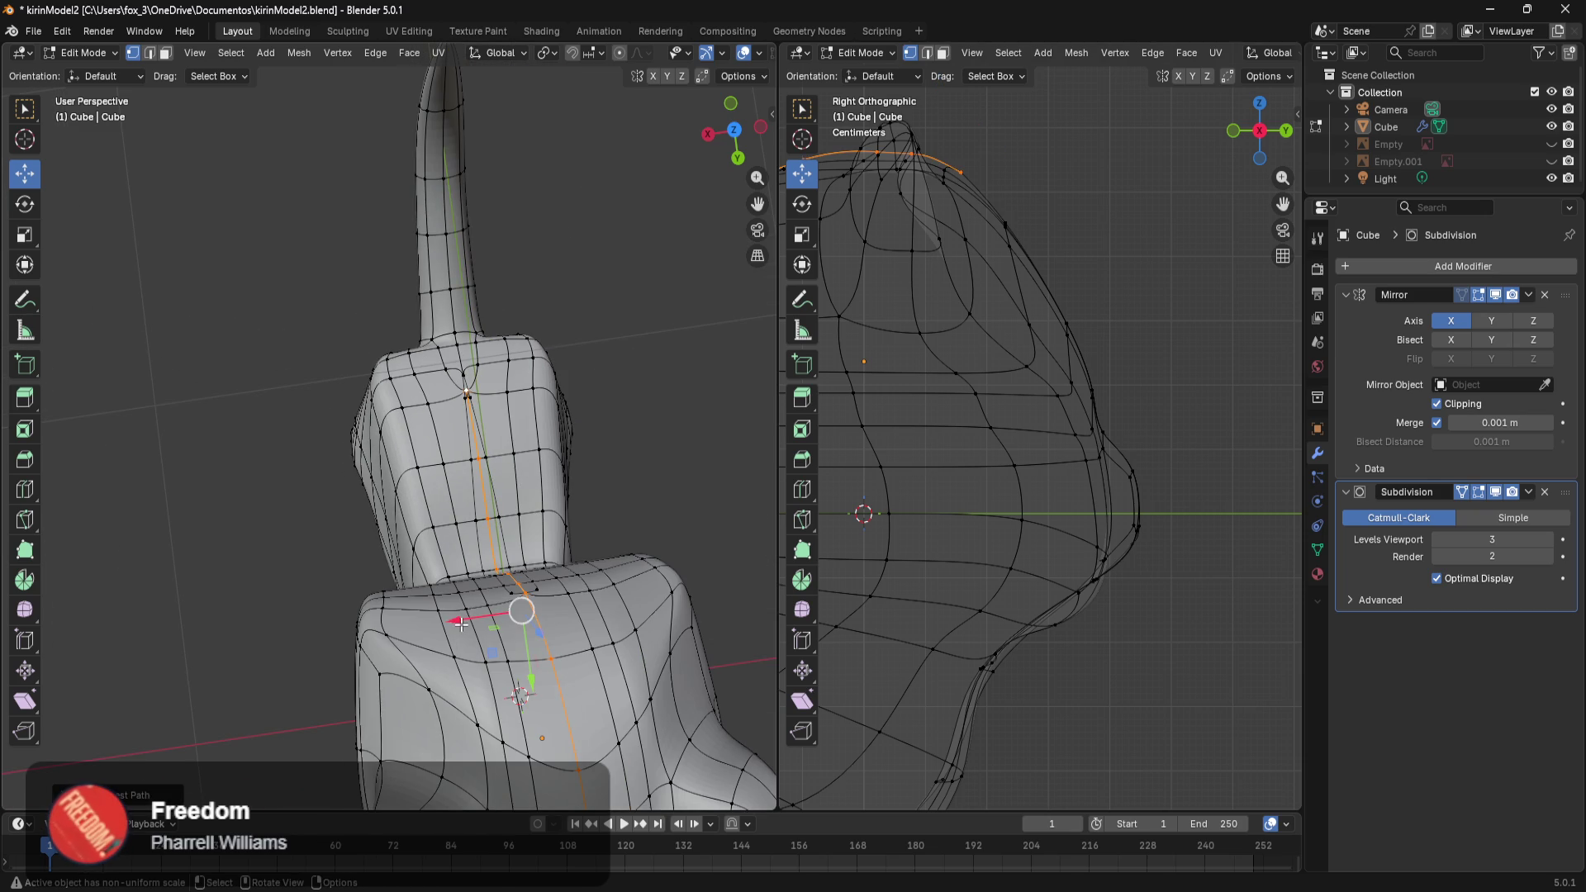
drag(461, 624, 447, 625)
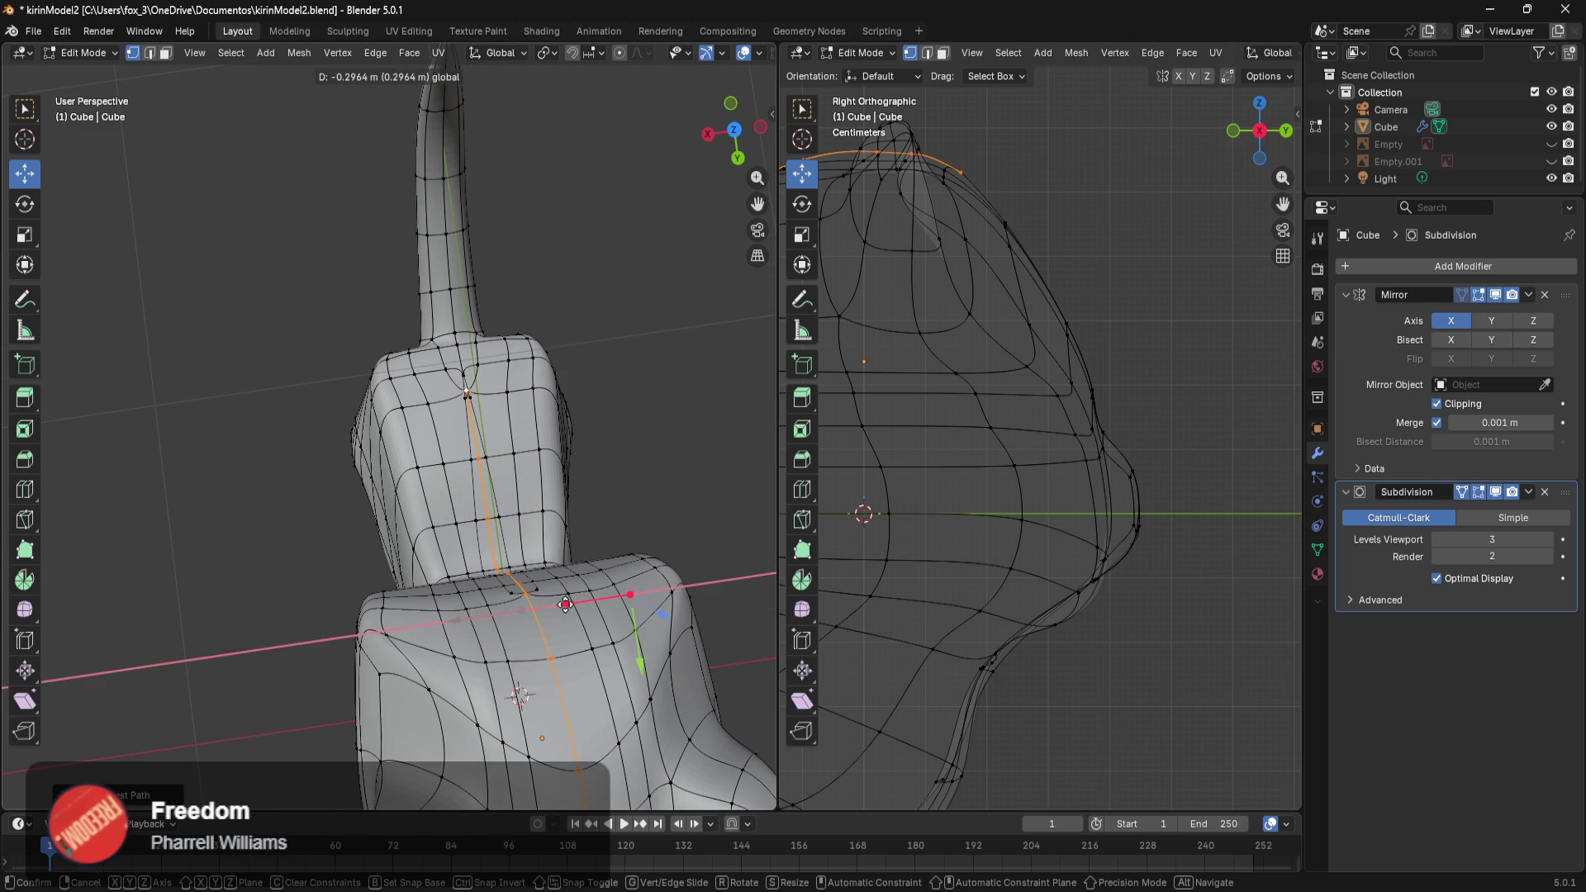
right_click(565, 604)
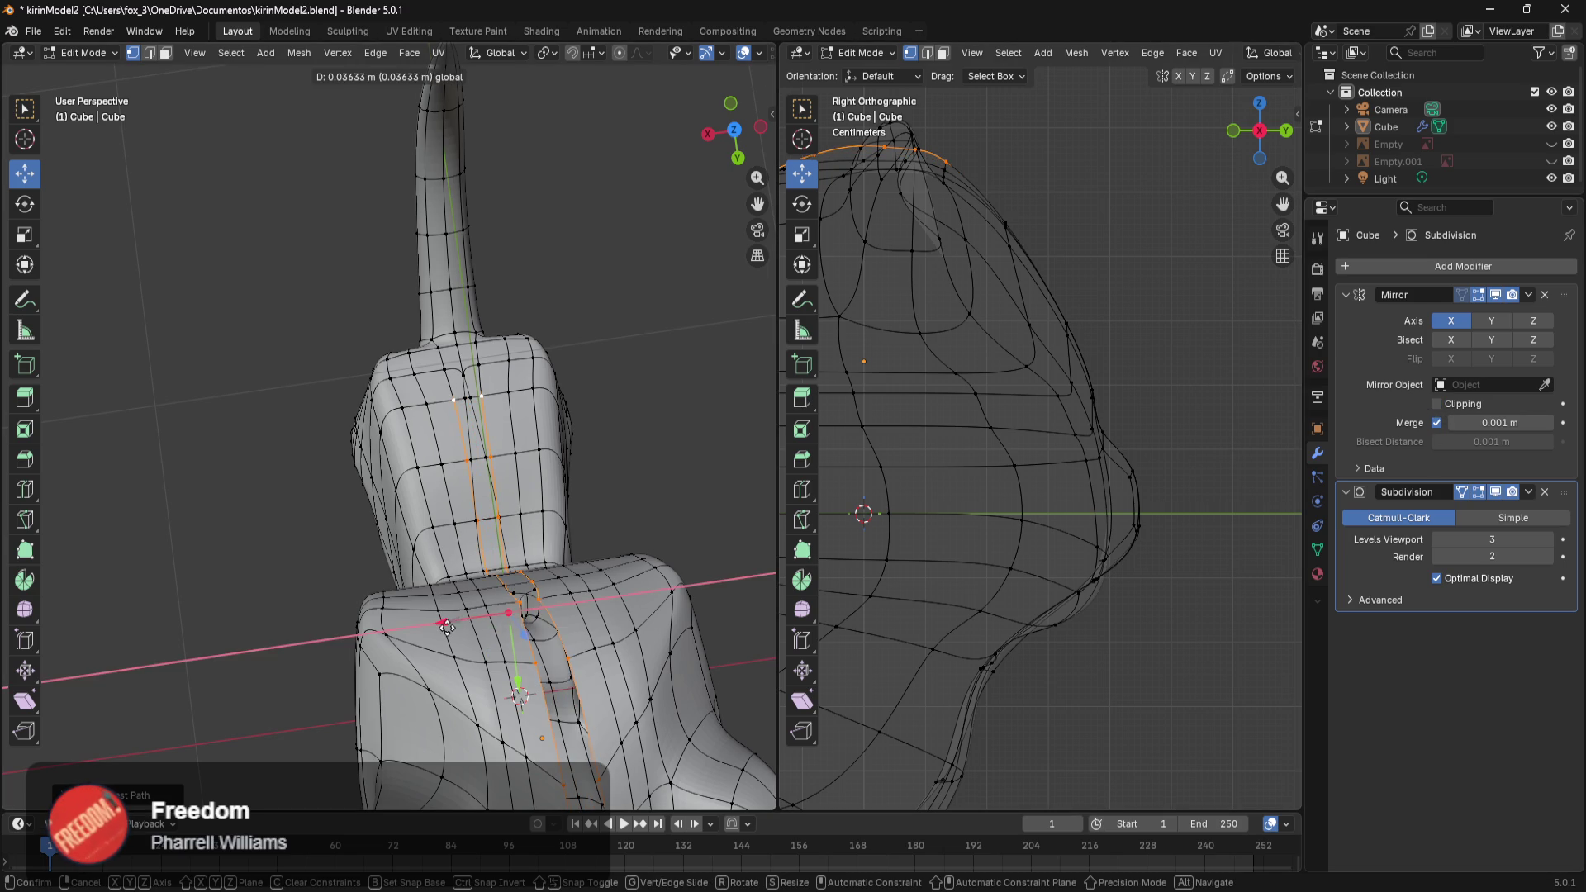
Shift a single lower-back seam vertex sideways along X.
mouse_move(463, 619)
middle_down()
mouse_move(502, 621)
mouse_move(390, 560)
middle_up()
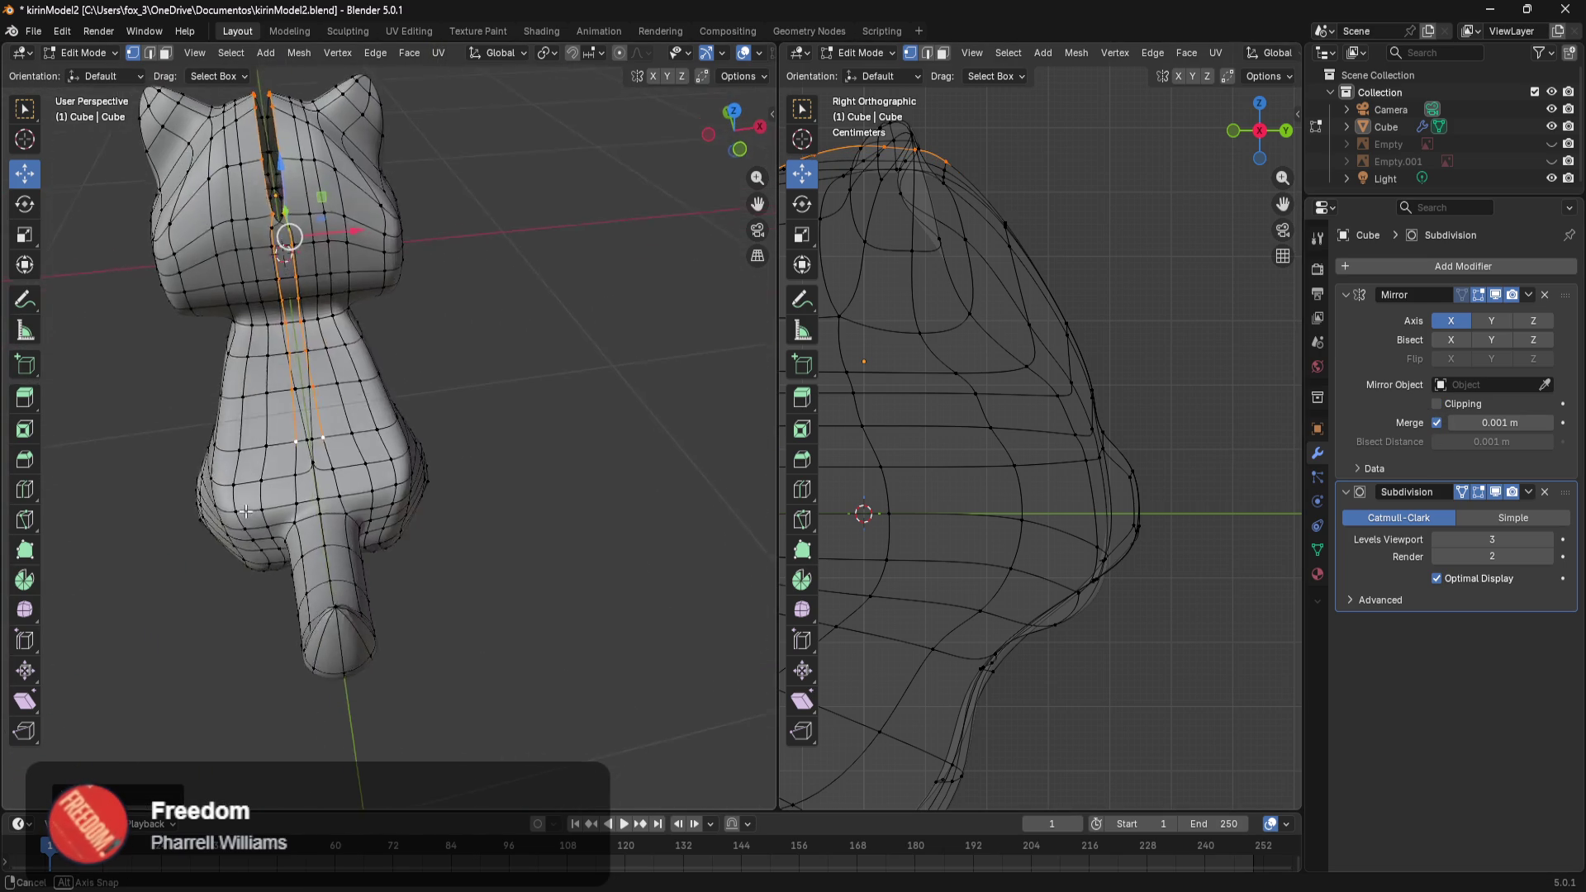
scroll(390, 560, up, 2)
scroll(430, 566, up, 2)
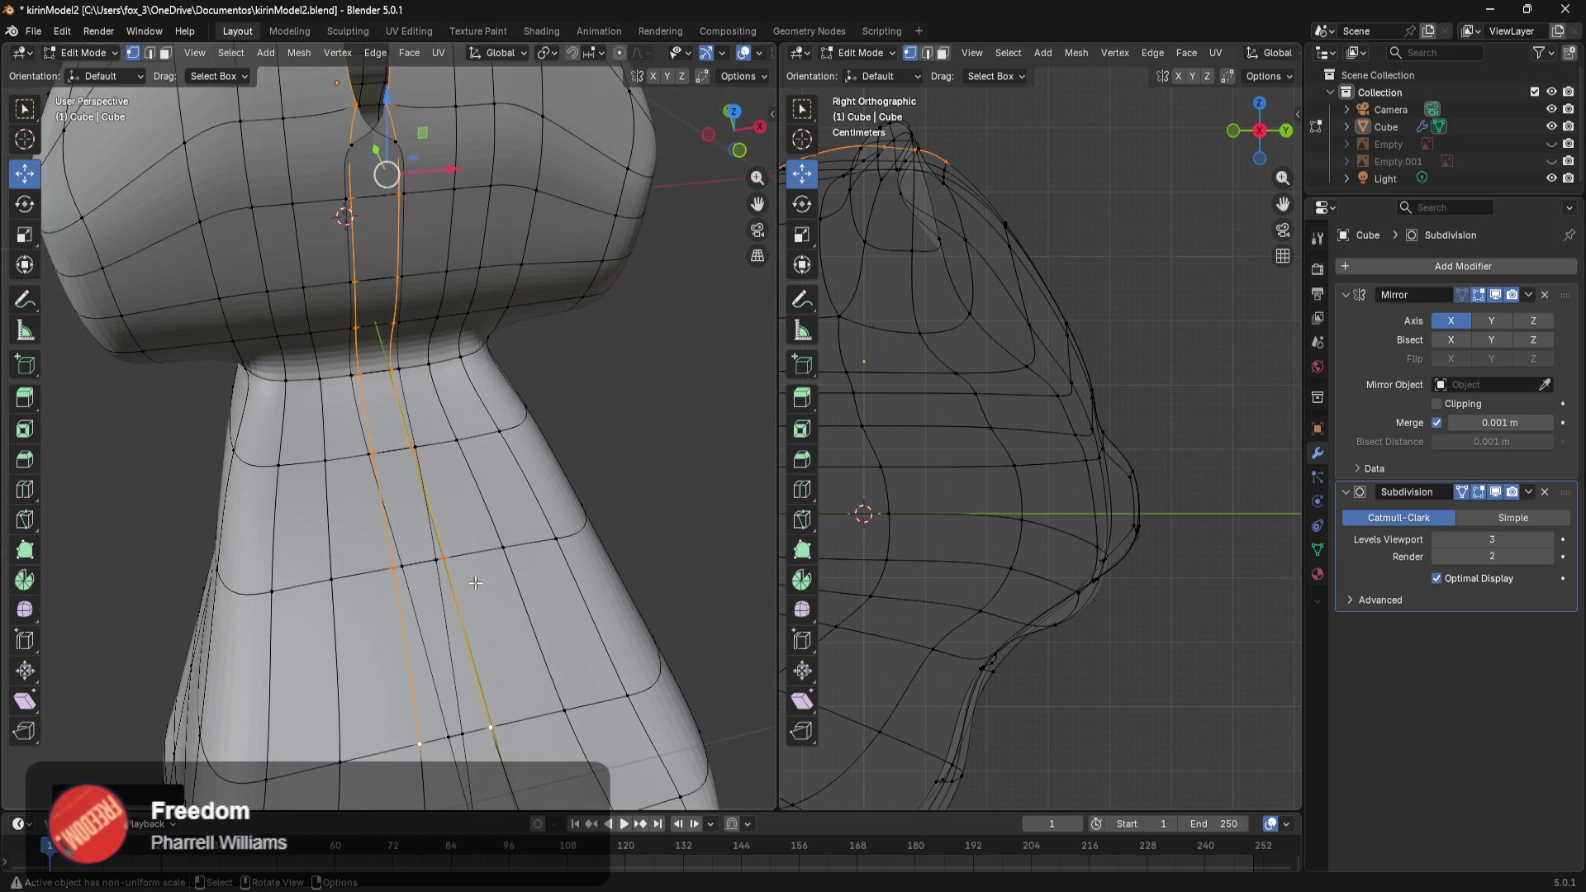
scroll(479, 574, up, 2)
scroll(548, 585, up, 1)
middle_drag(548, 586, 465, 634)
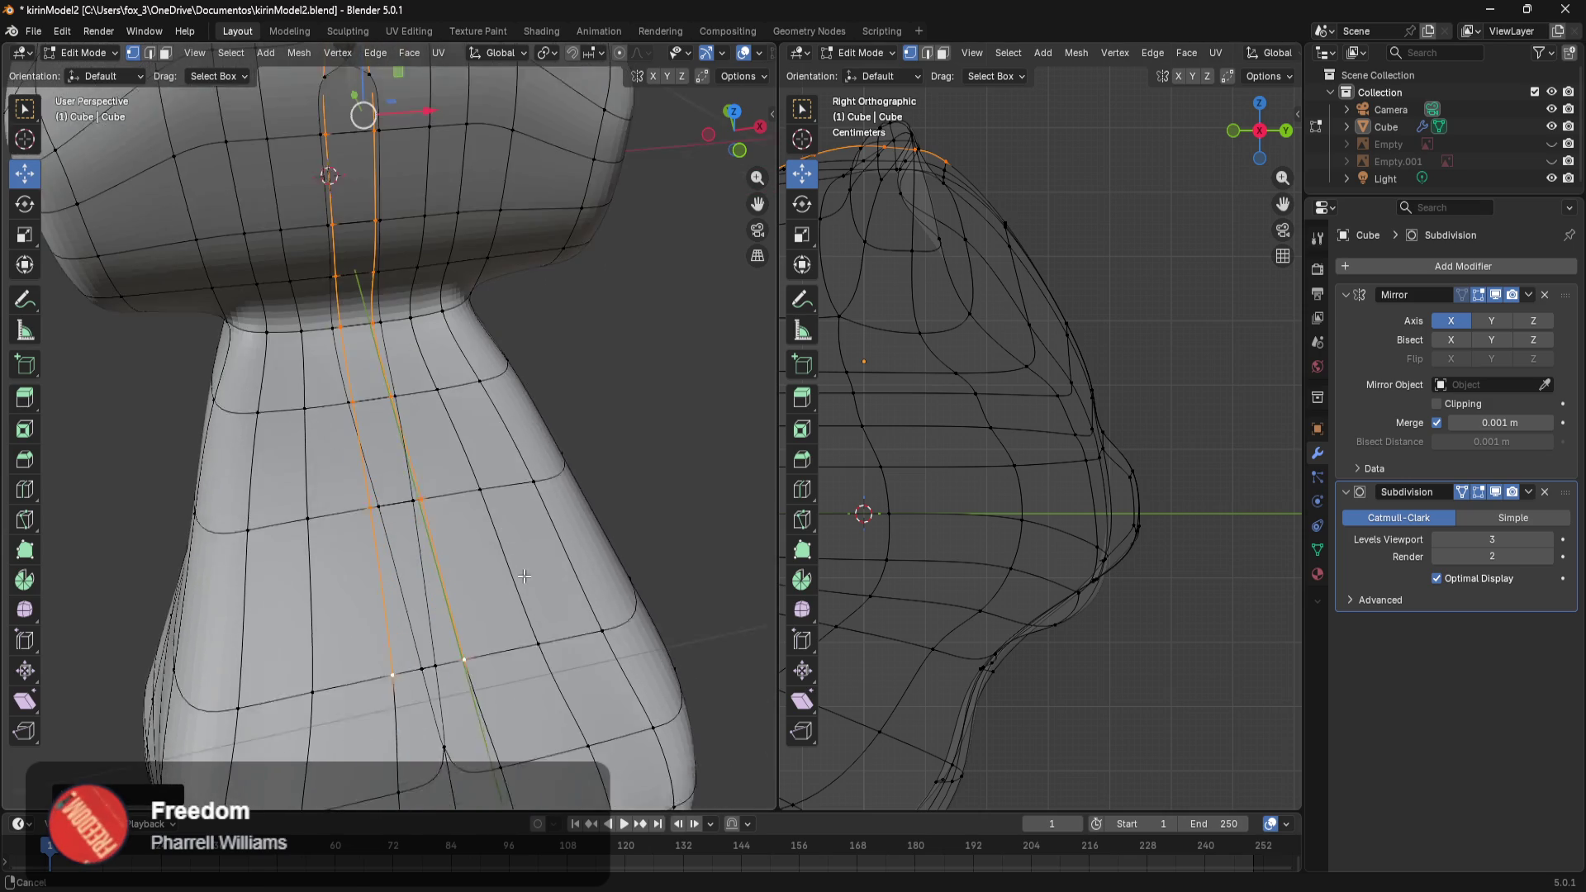
click(465, 634)
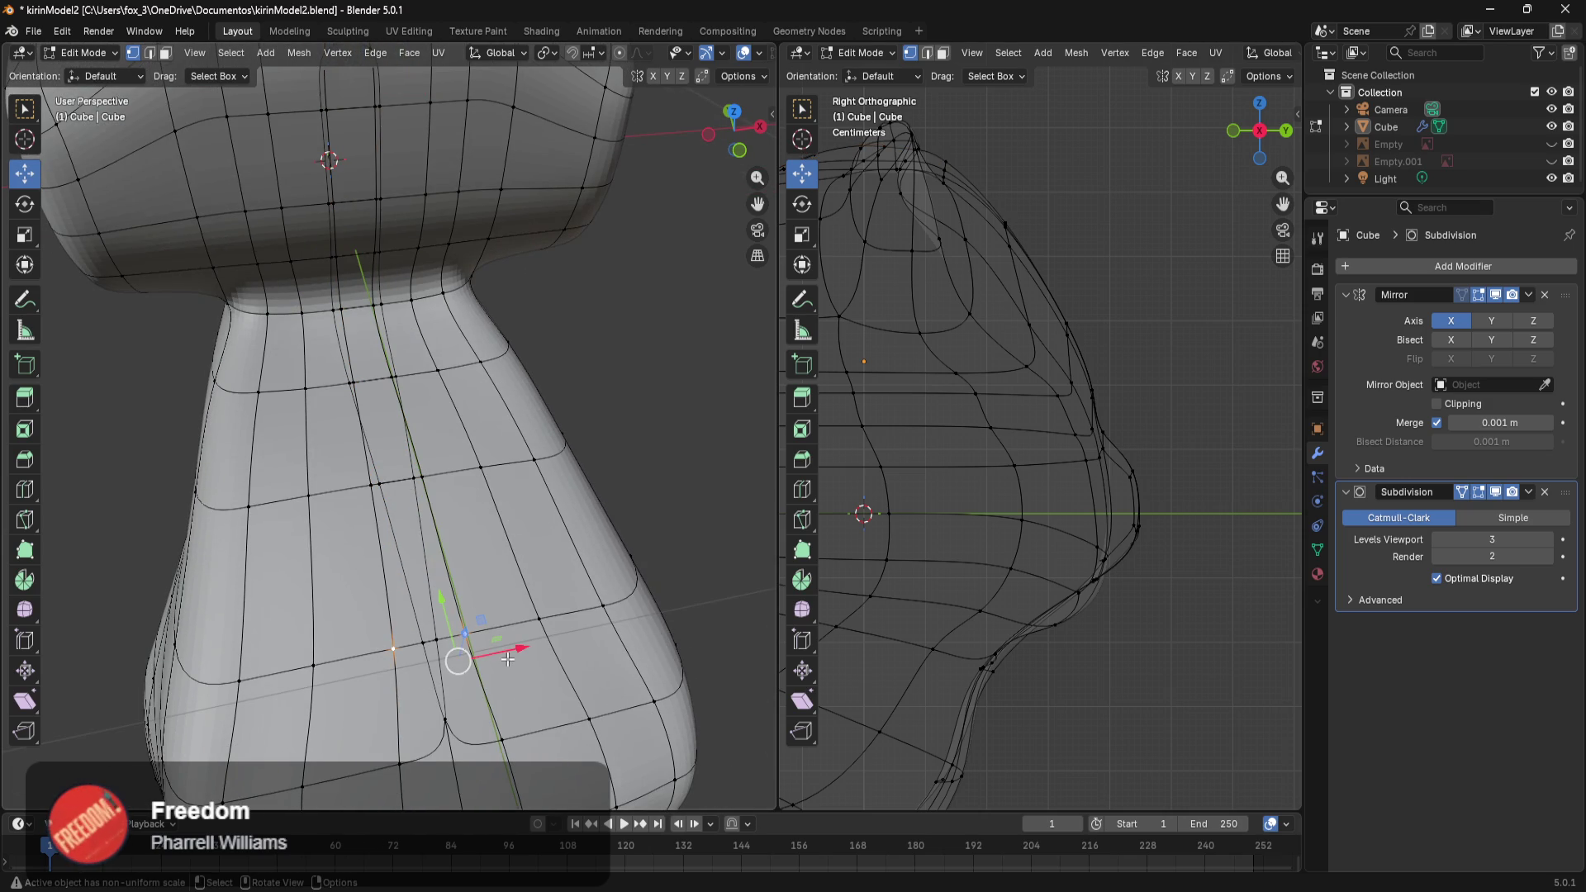
drag(507, 659, 472, 659)
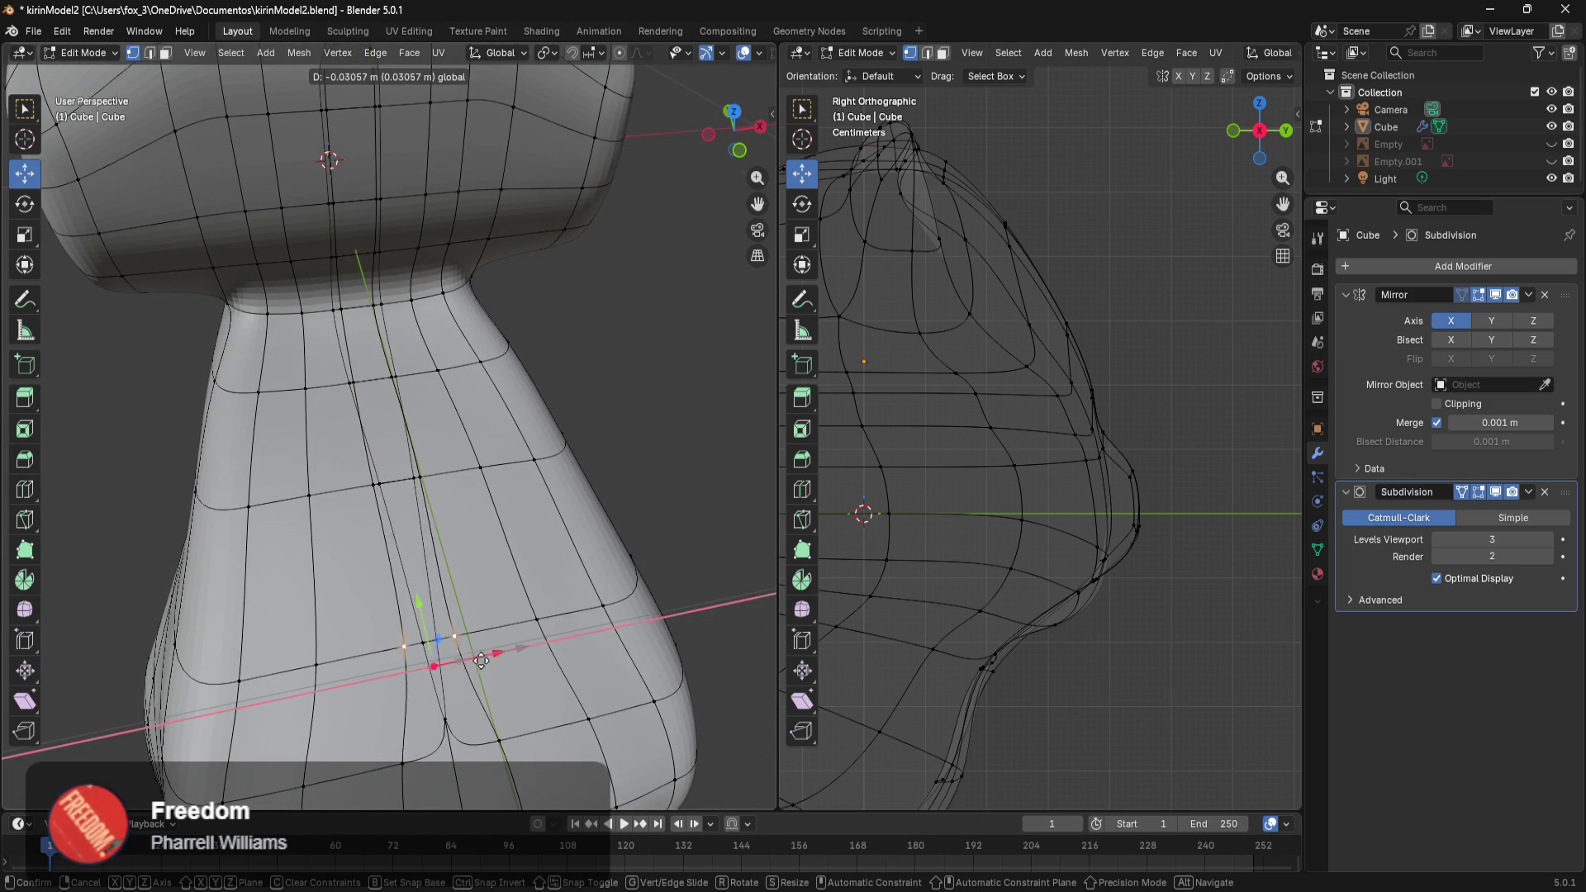
drag(472, 660, 513, 665)
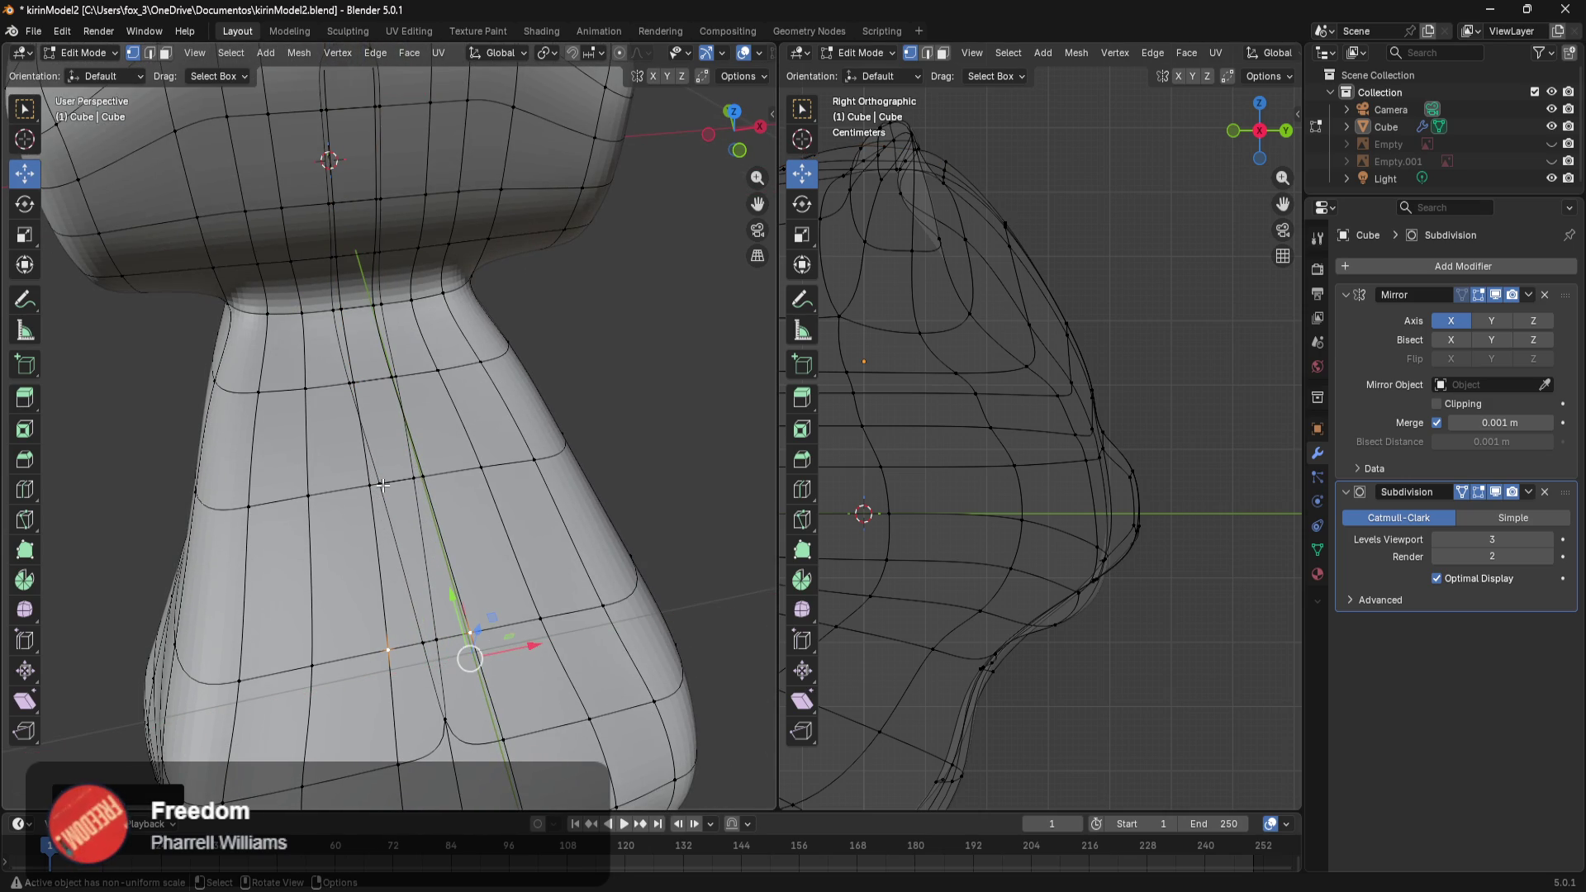
Select an edge path down the back and move it sideways along X.
ctrl+click(442, 723)
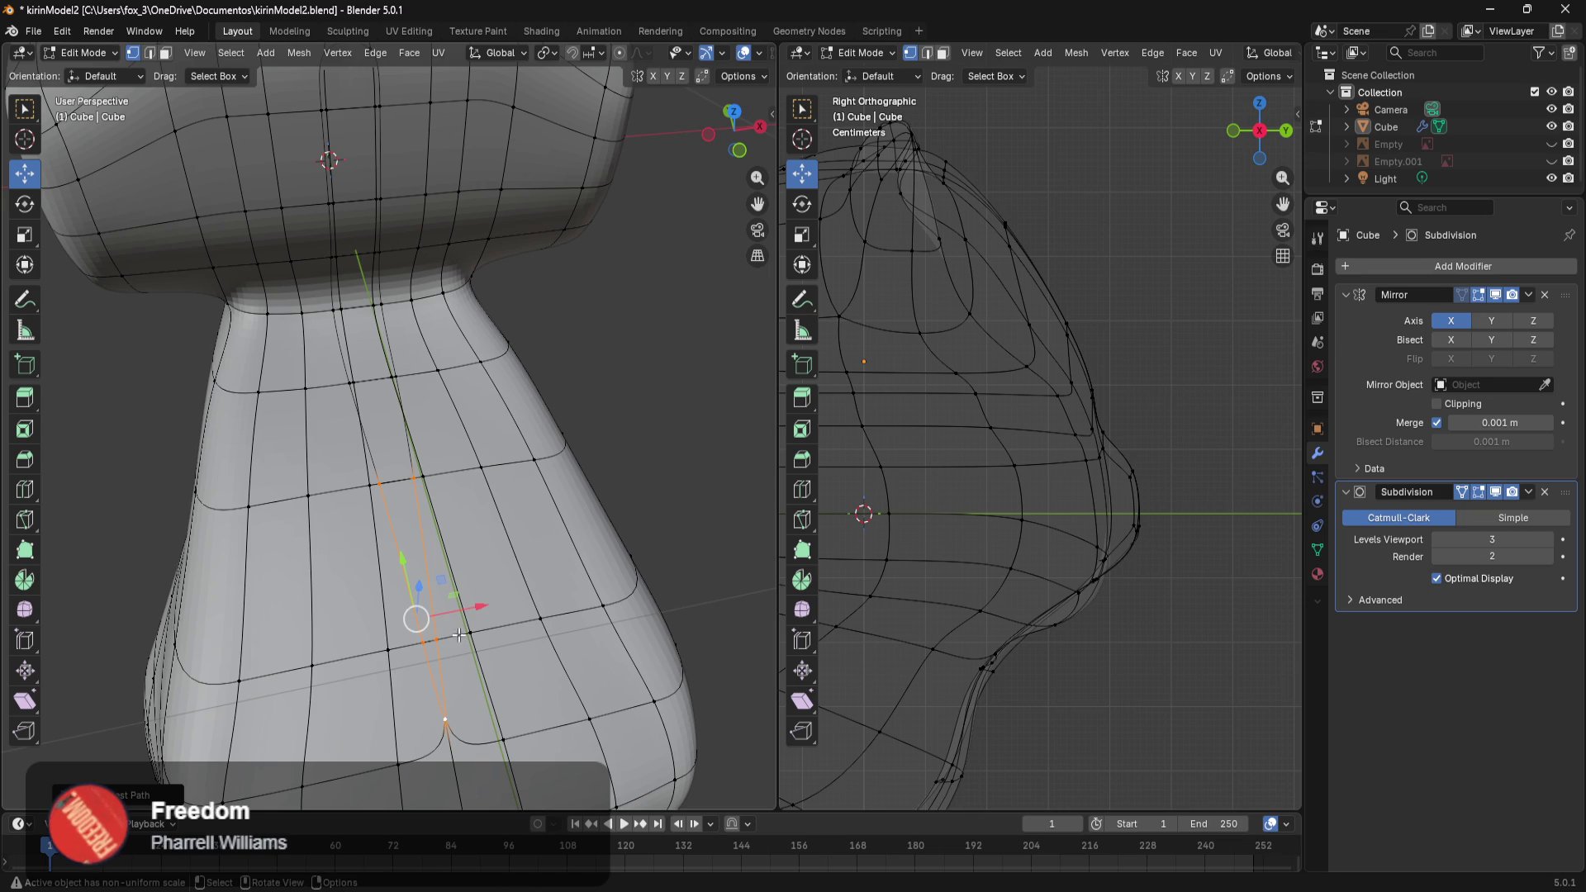
drag(467, 609, 435, 625)
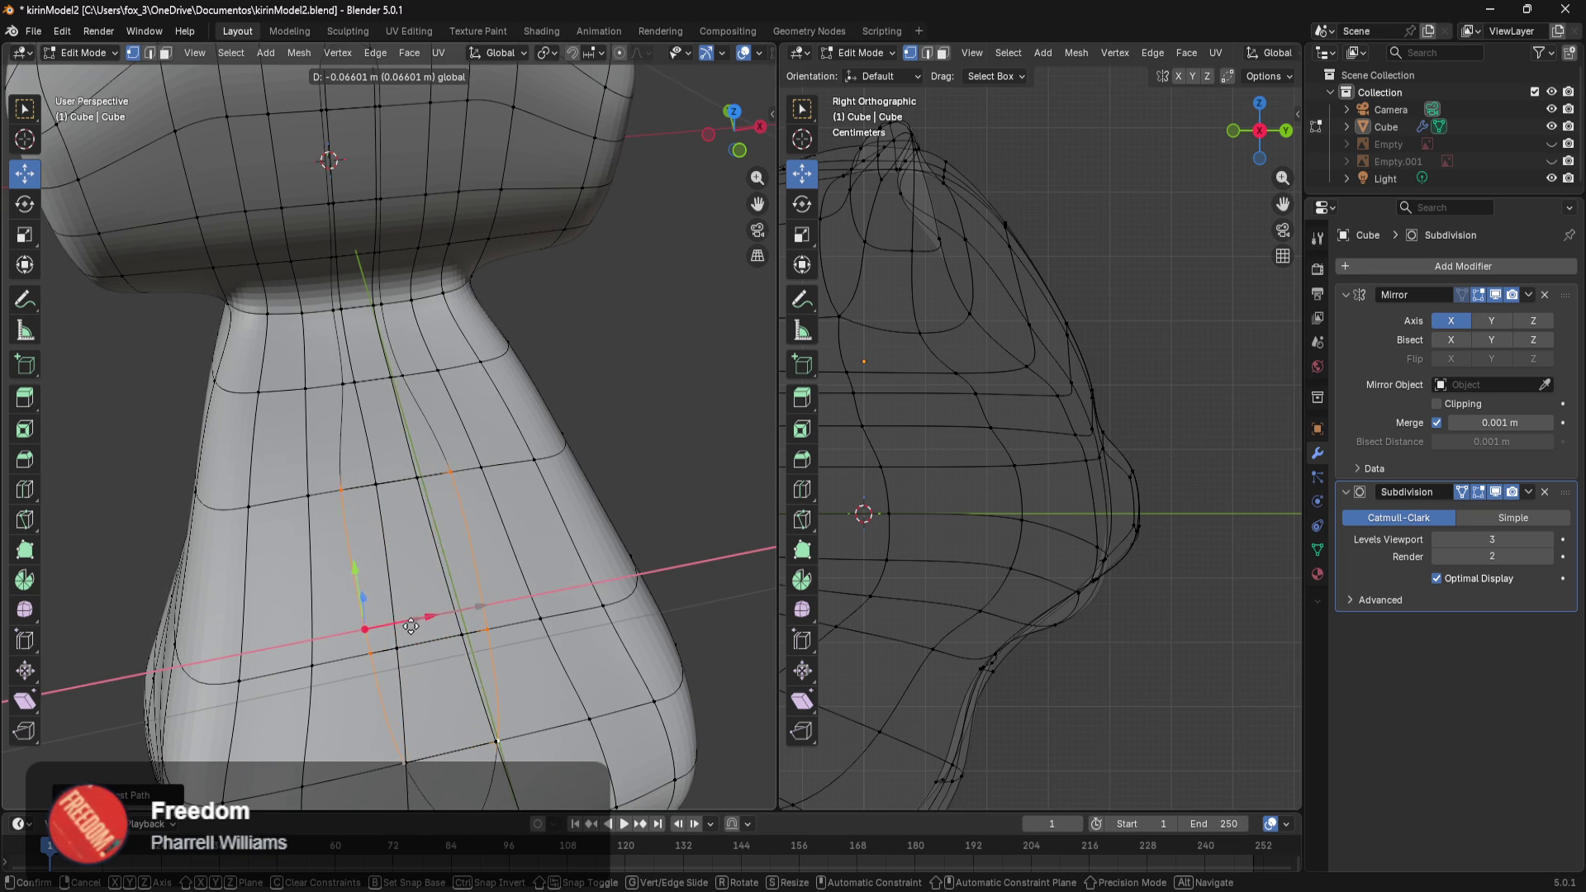
drag(435, 624, 430, 623)
mouse_move(429, 623)
middle_down()
mouse_move(543, 634)
mouse_move(495, 611)
middle_up()
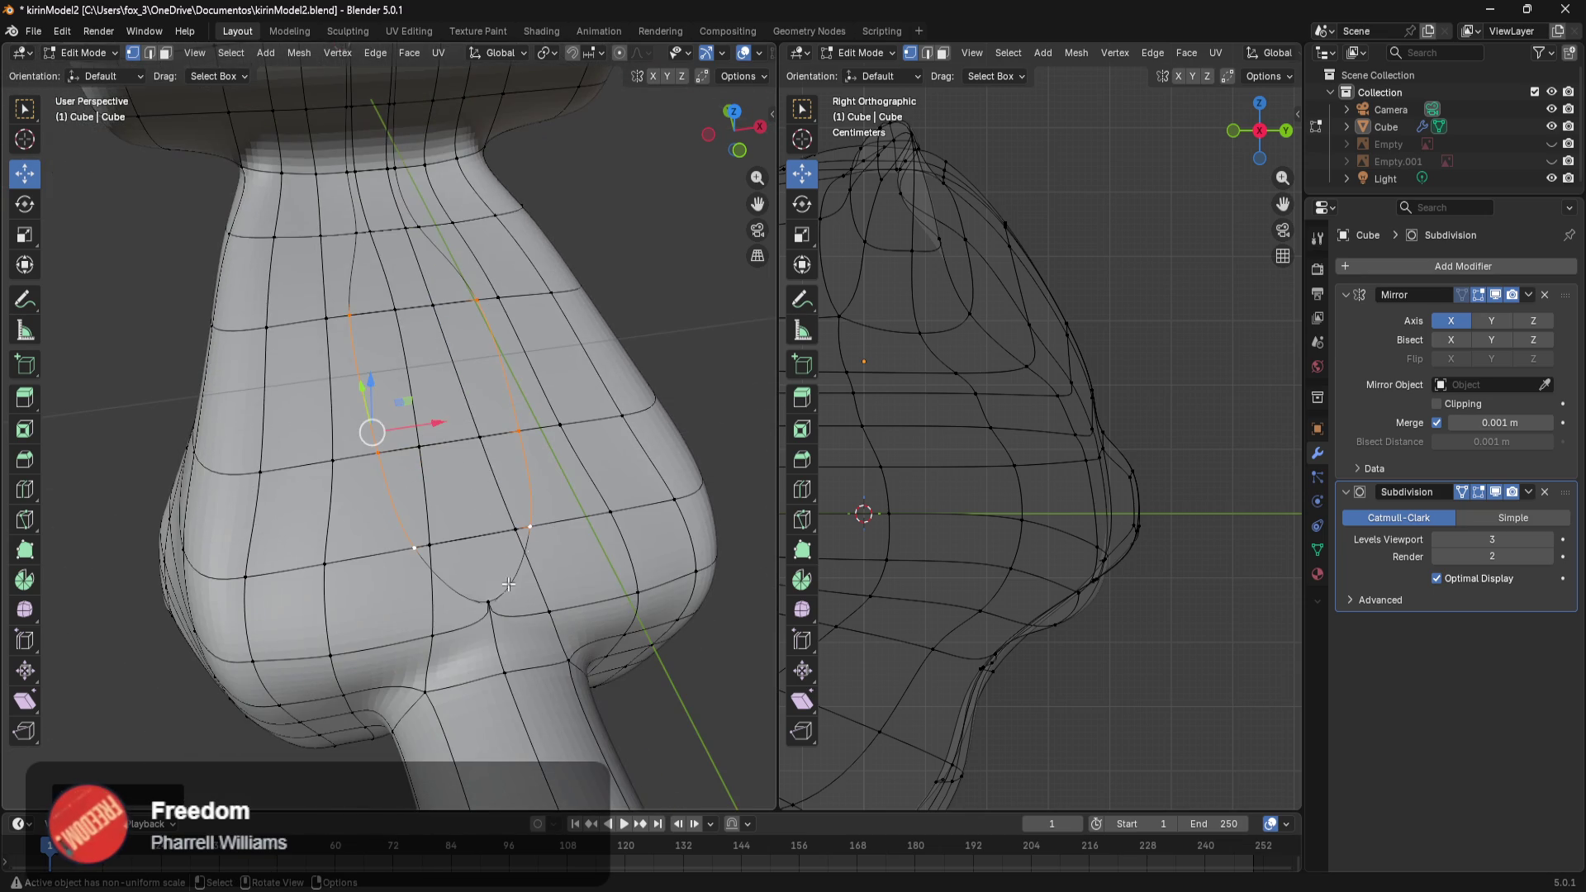
Try moving a lower-back vertex along X, then cancel it back to its original spot.
click(490, 607)
drag(553, 628, 518, 634)
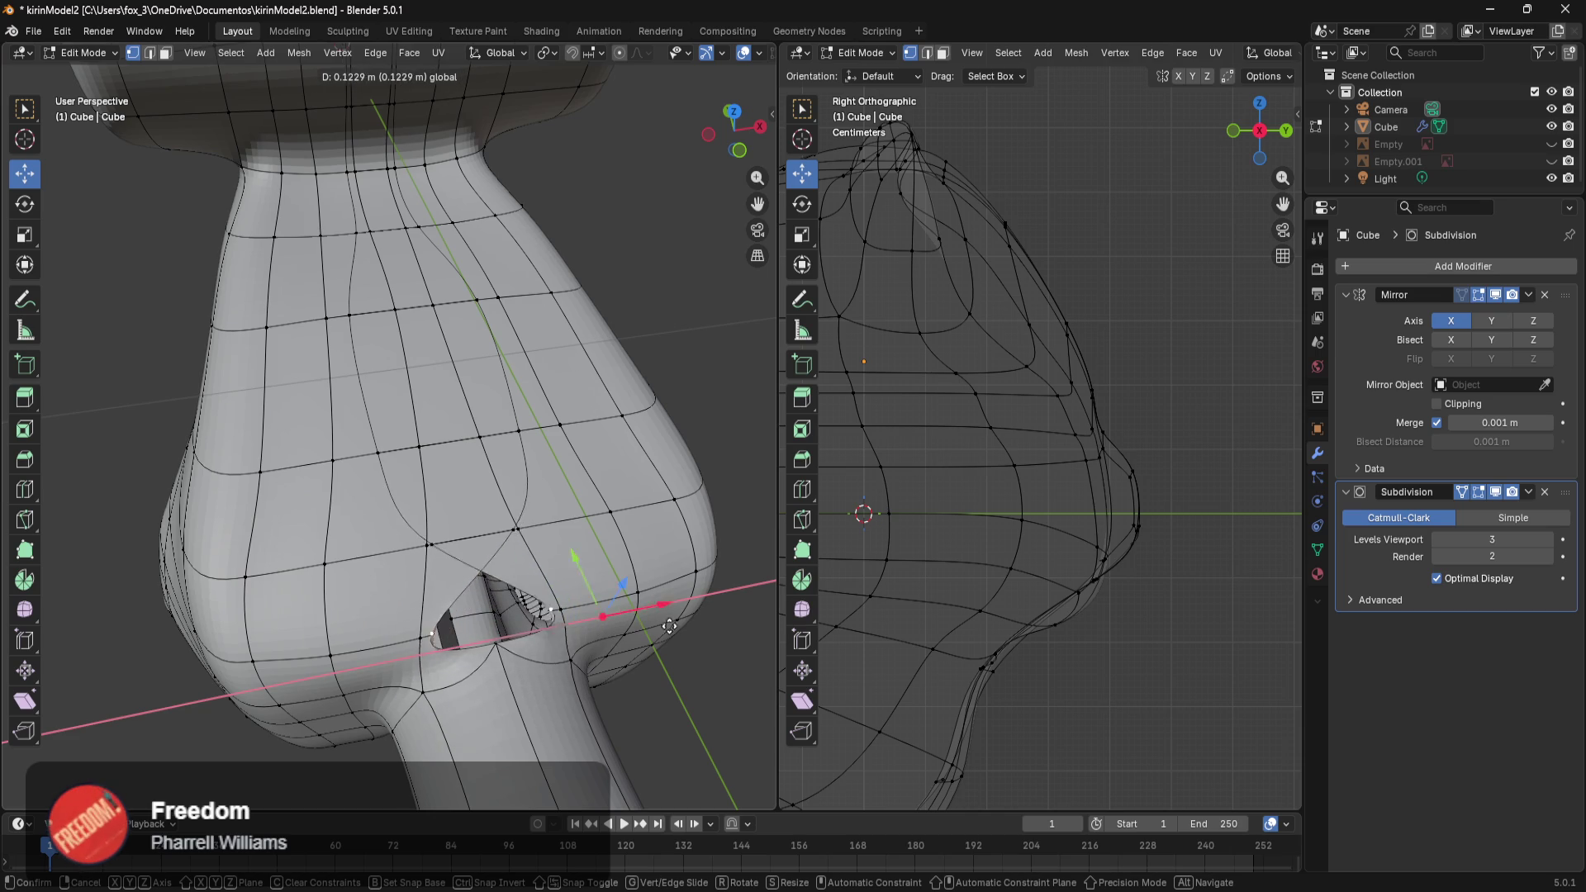
drag(518, 634, 648, 640)
right_click(647, 640)
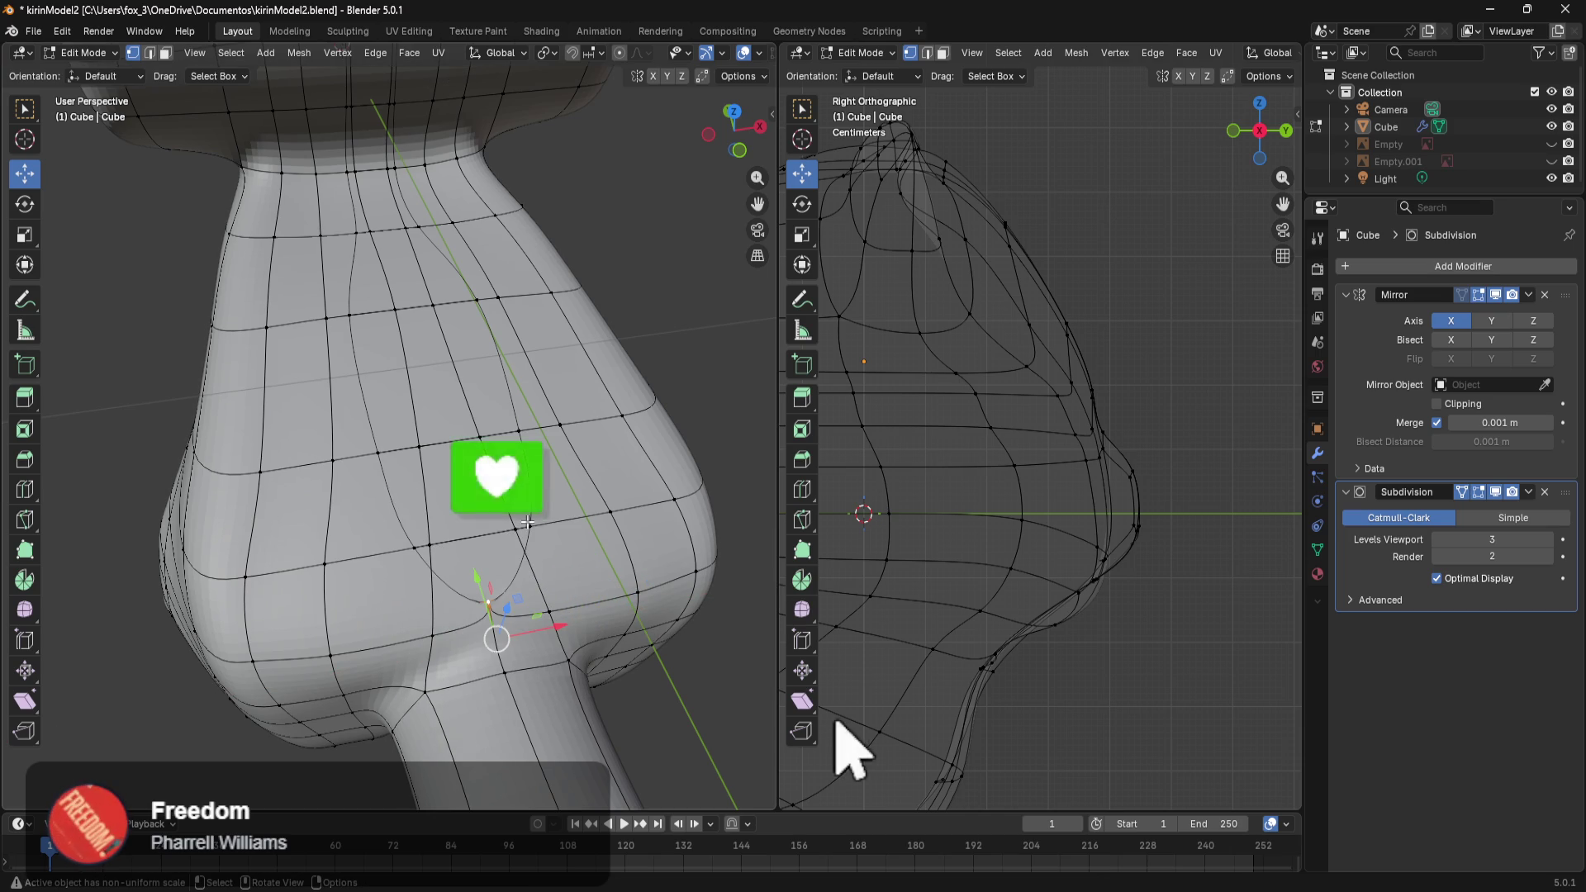
Pull an upper-ring vertex sideways along X to widen the gap below the head.
click(453, 537)
drag(454, 537, 597, 530)
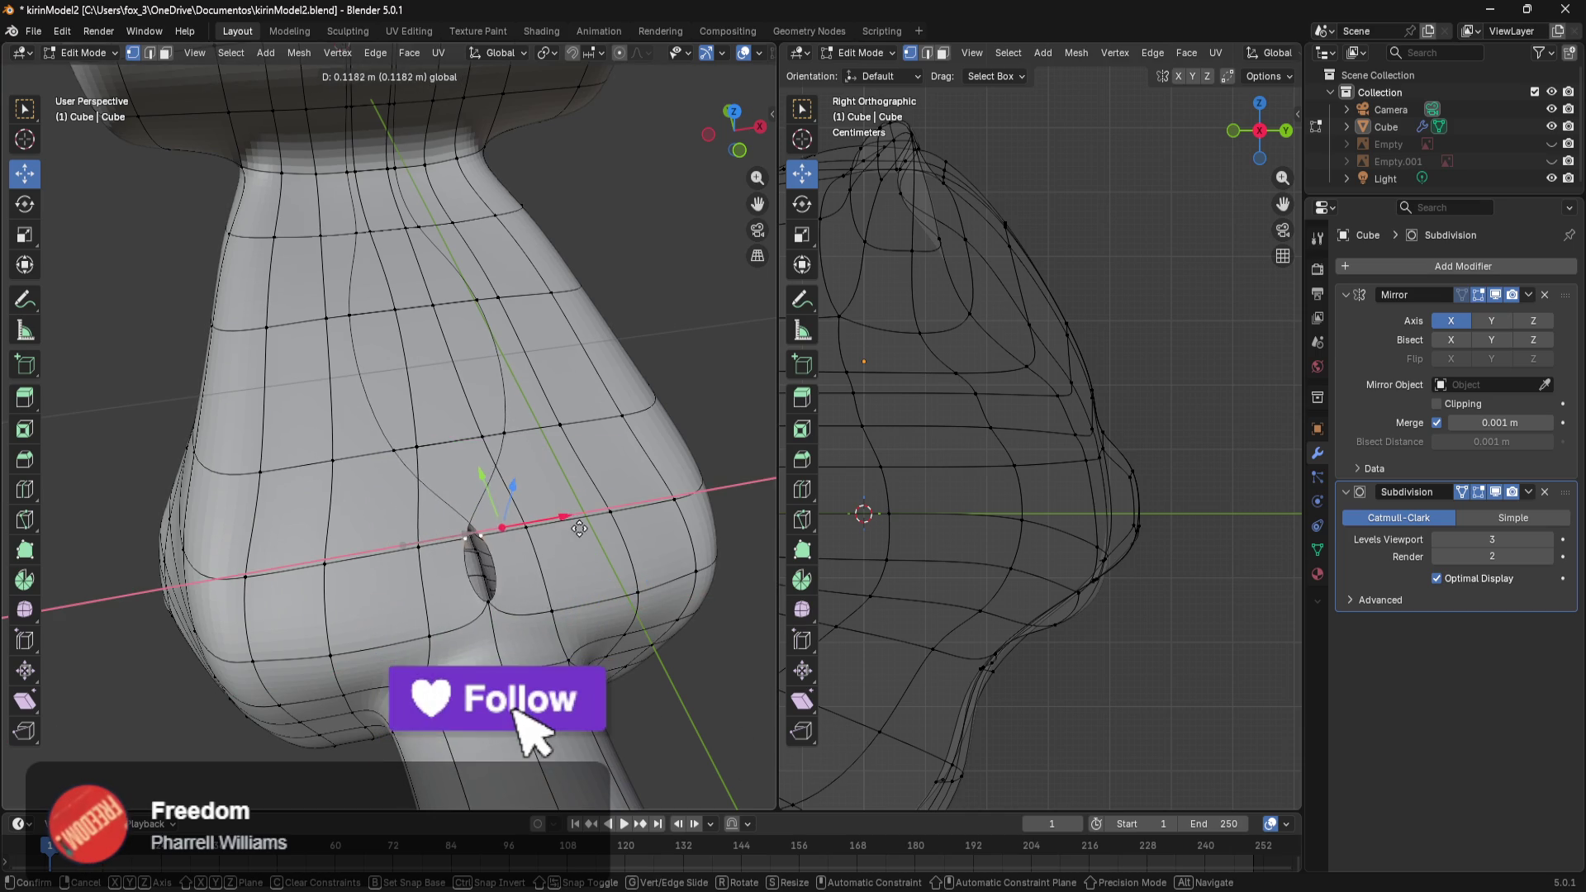
middle_drag(597, 529, 554, 592)
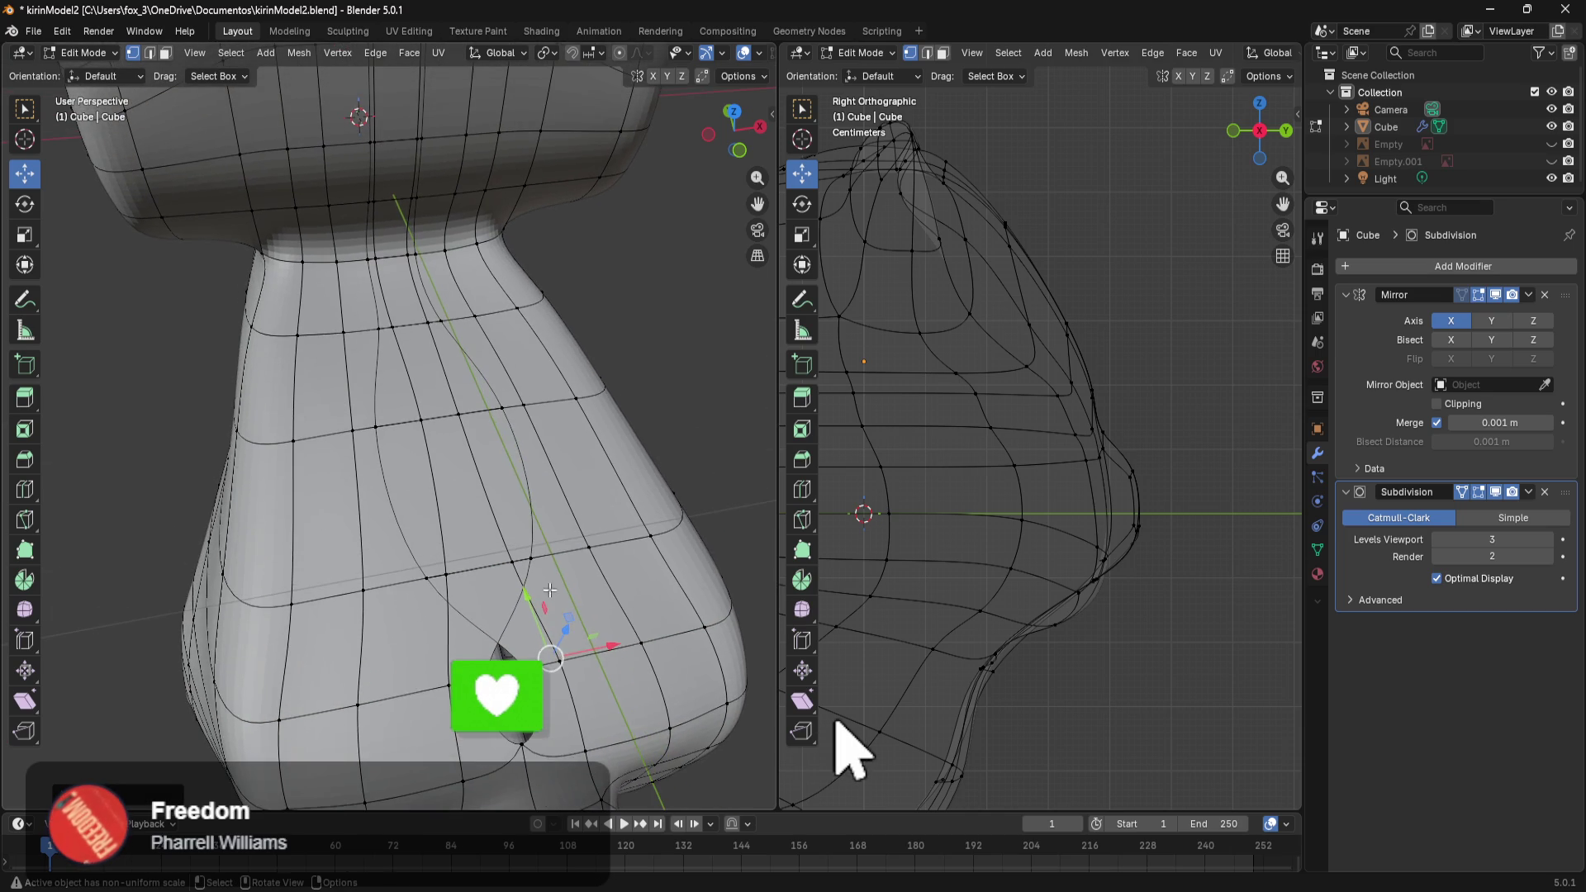
drag(478, 589, 561, 444)
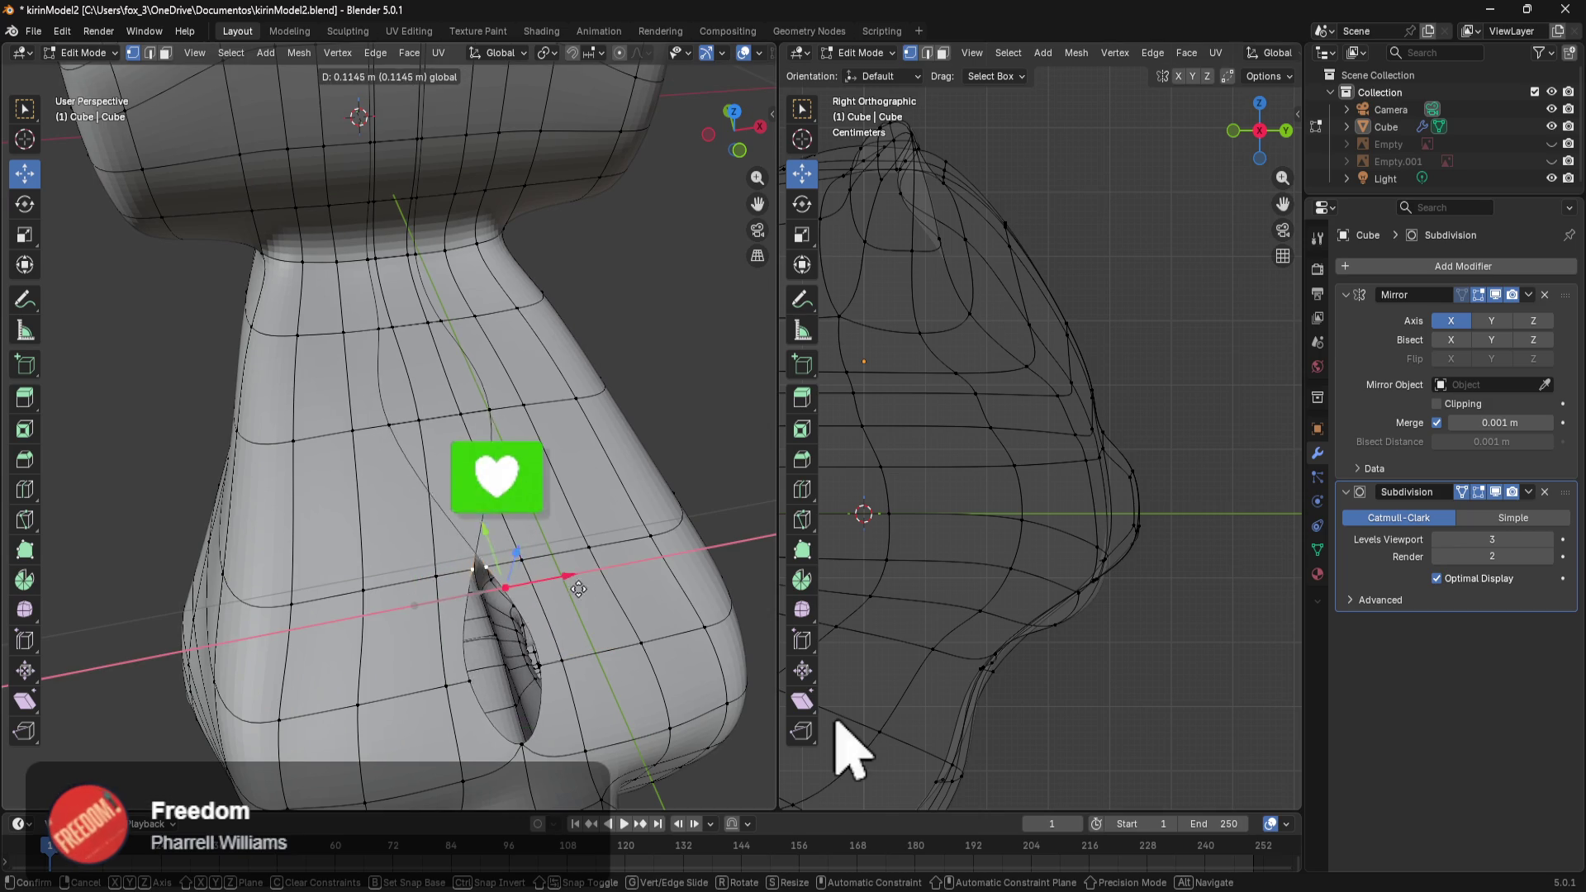
middle_drag(561, 444, 580, 577)
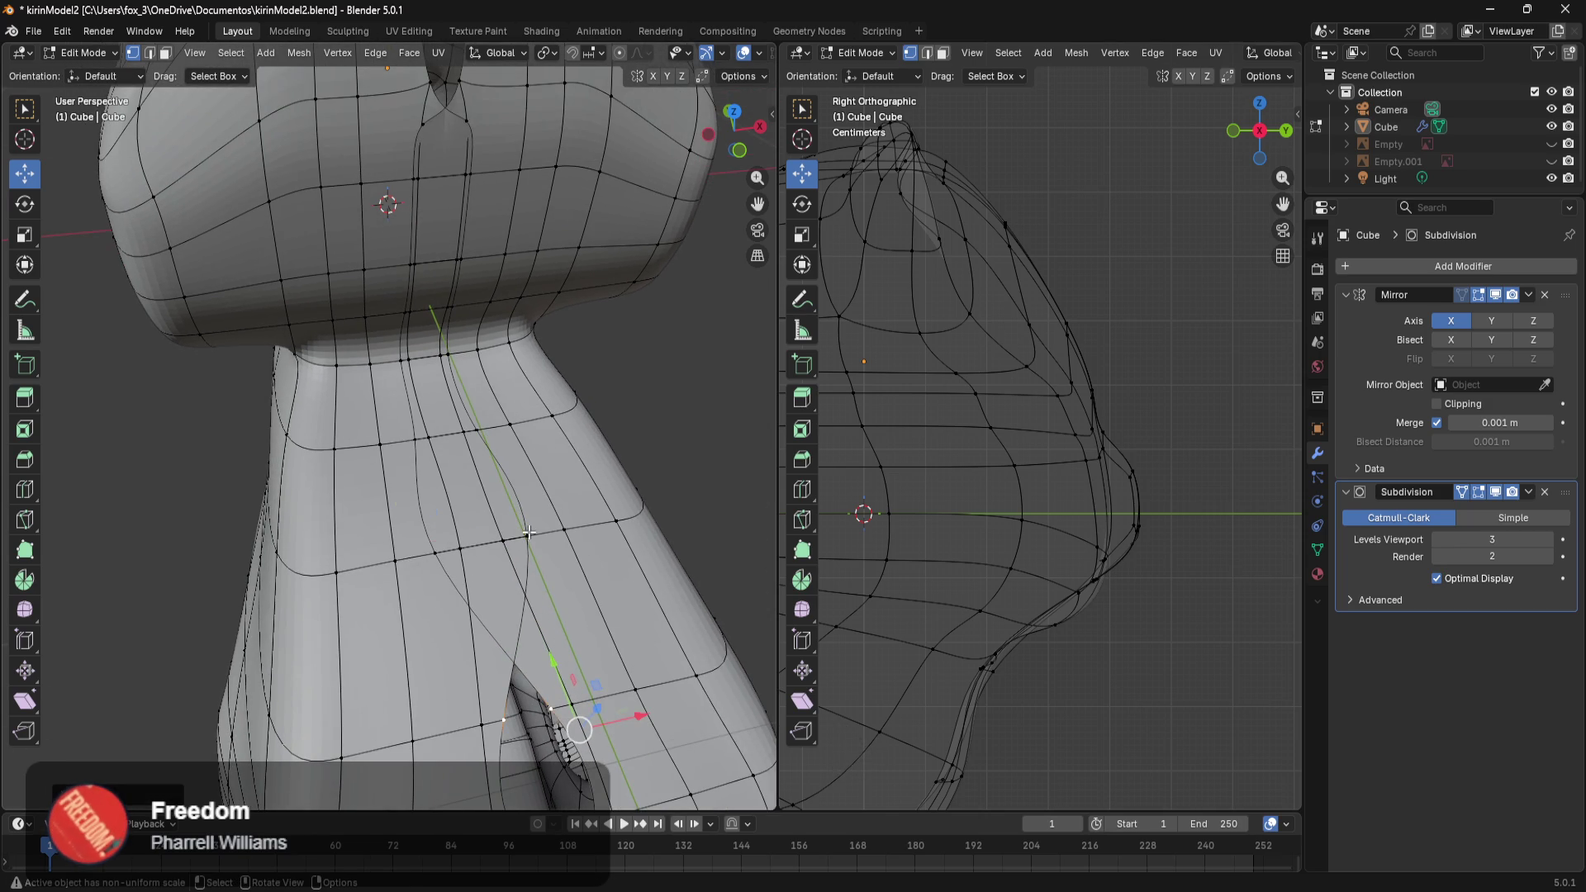
drag(471, 538, 572, 535)
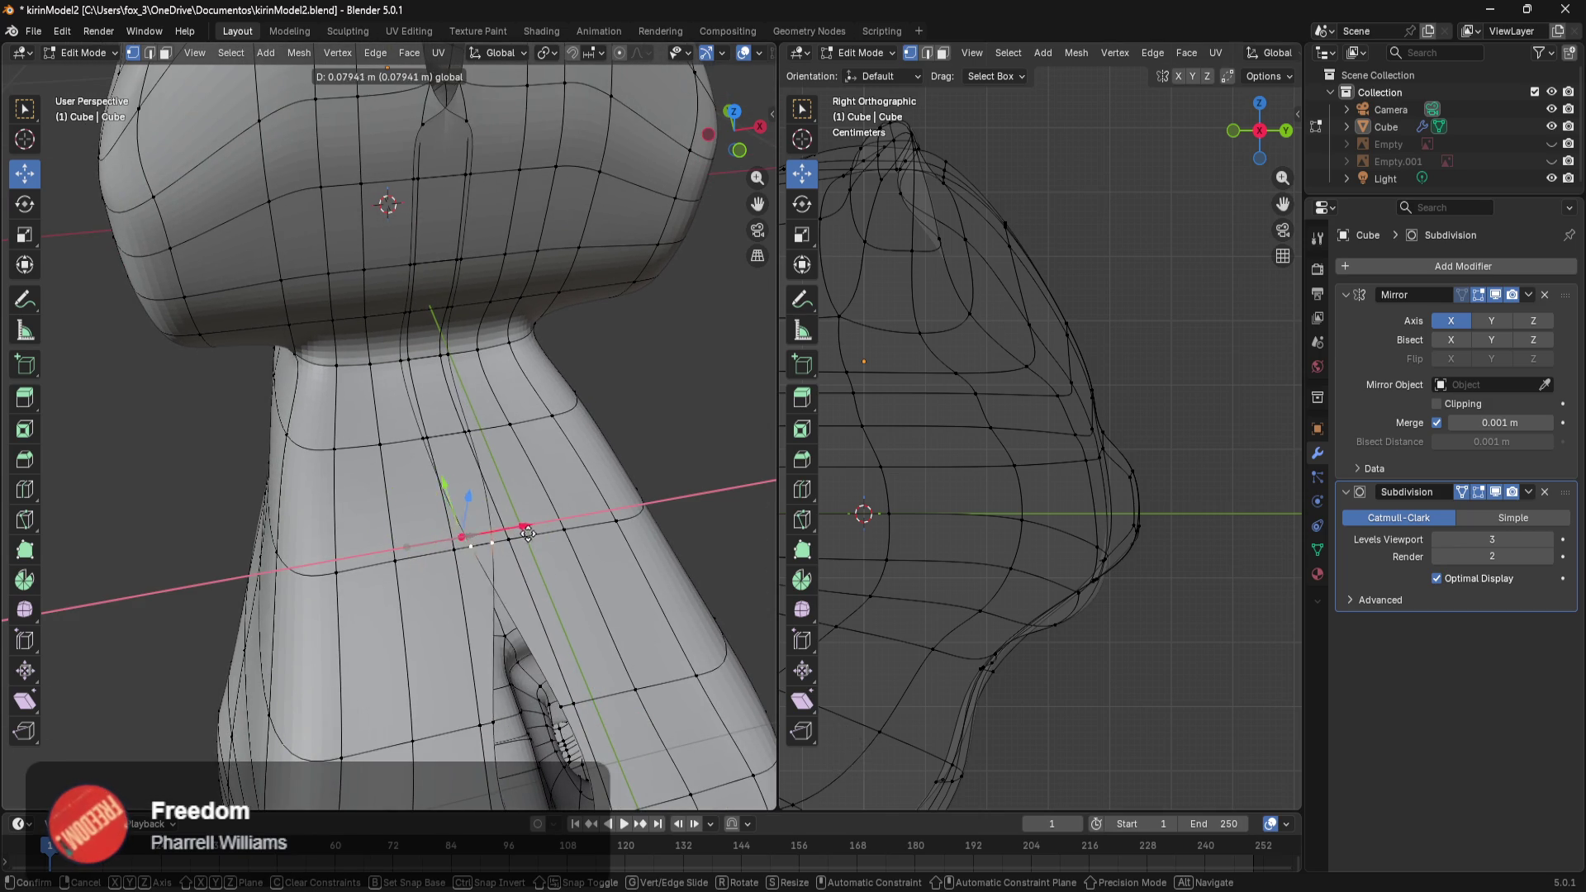
scroll(576, 570, up, 3)
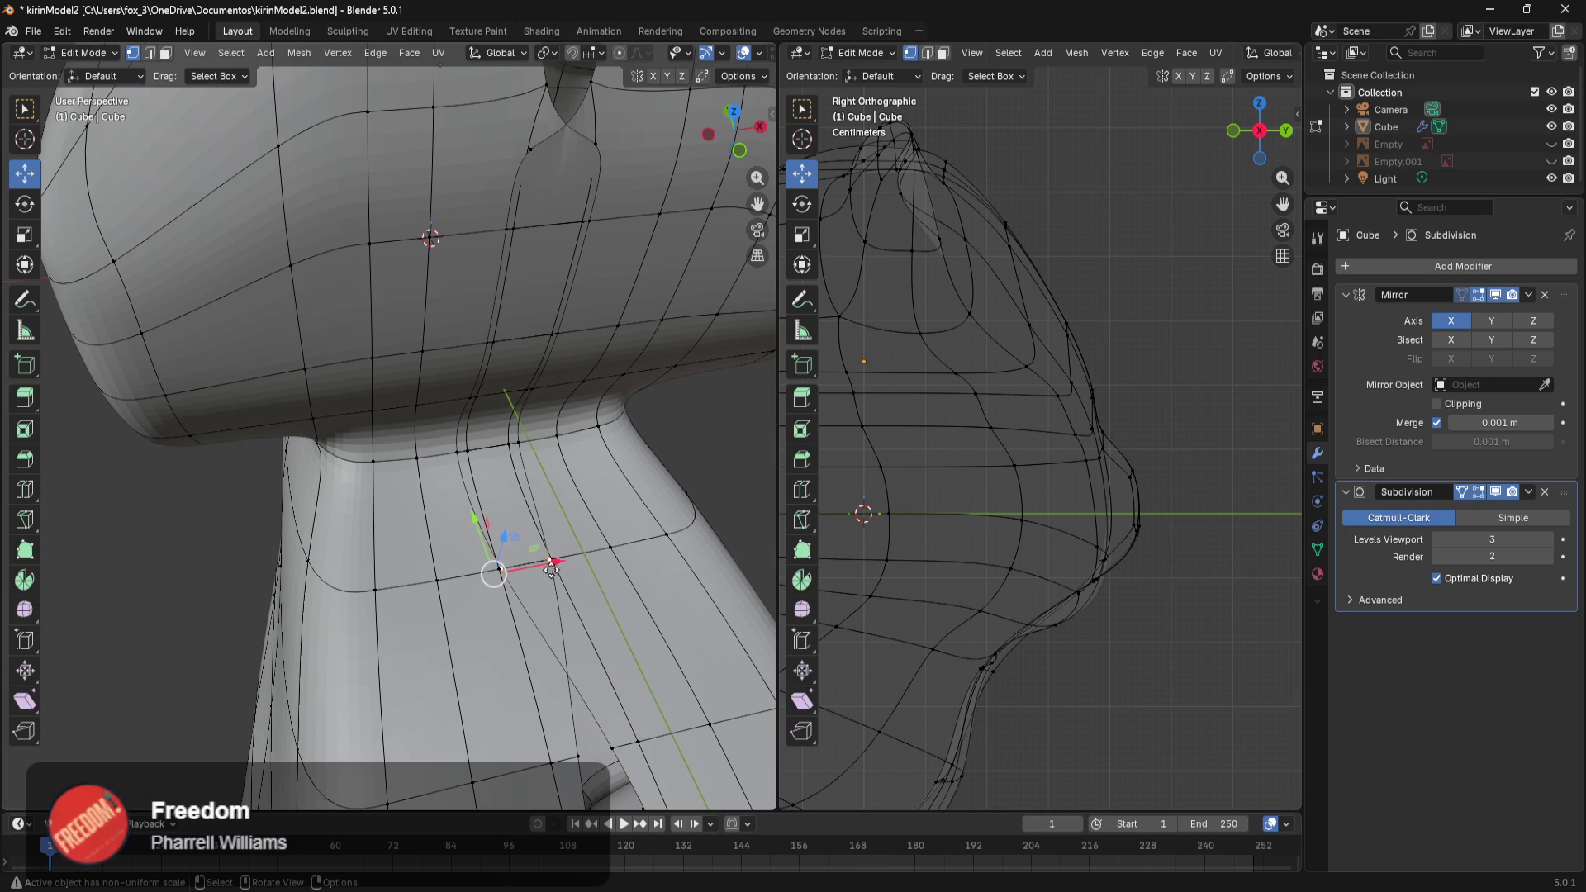
Slide the neck-base vertex and its neighbour sideways along X.
drag(553, 567, 614, 577)
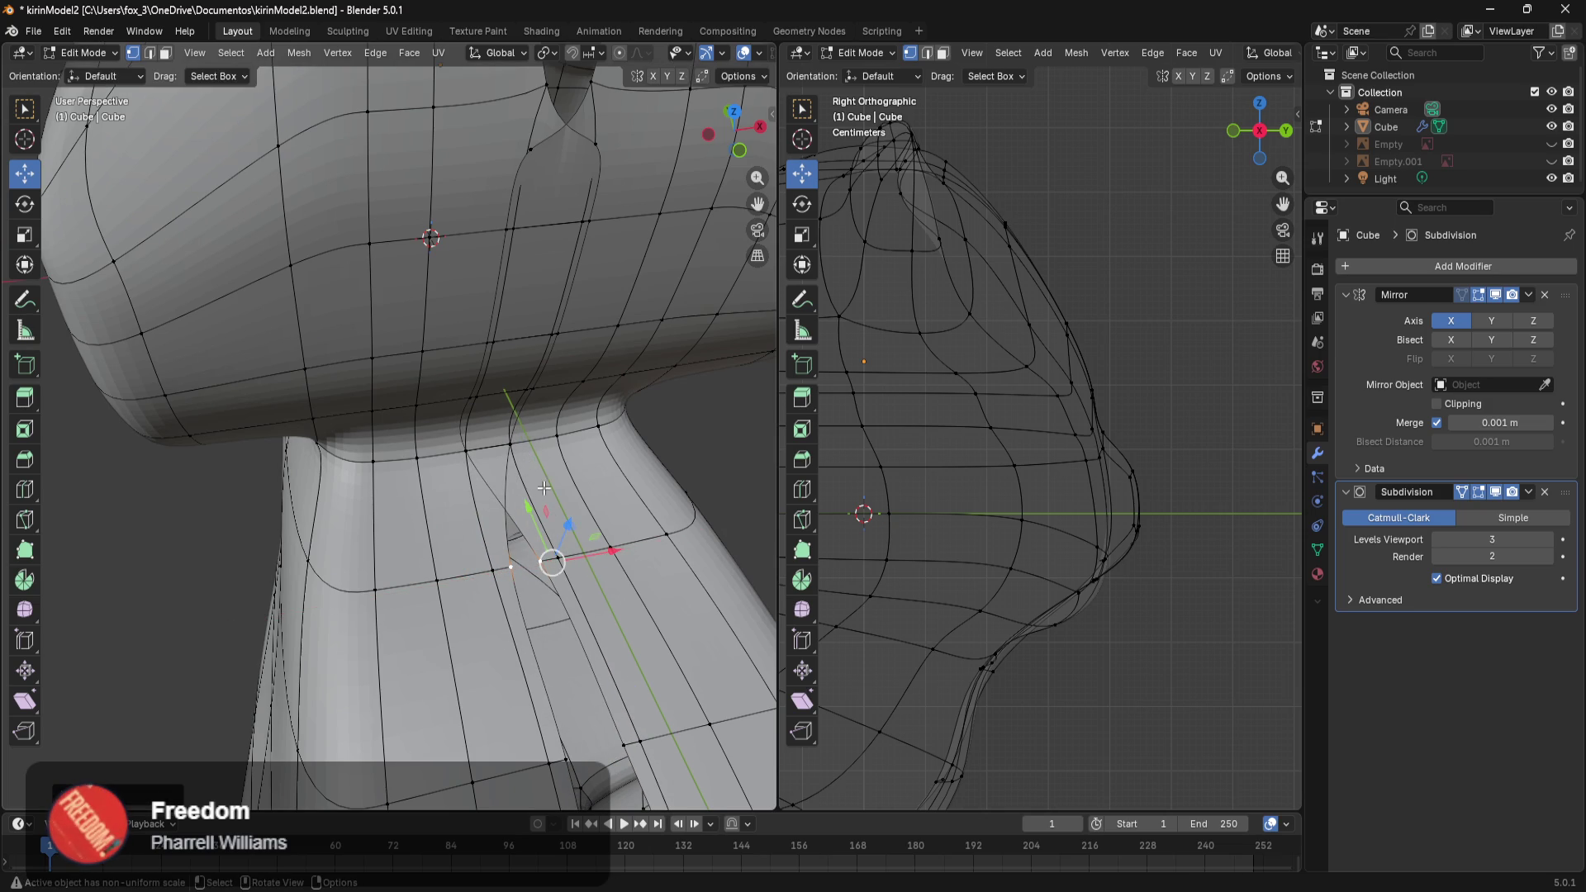
middle_drag(548, 556, 534, 520)
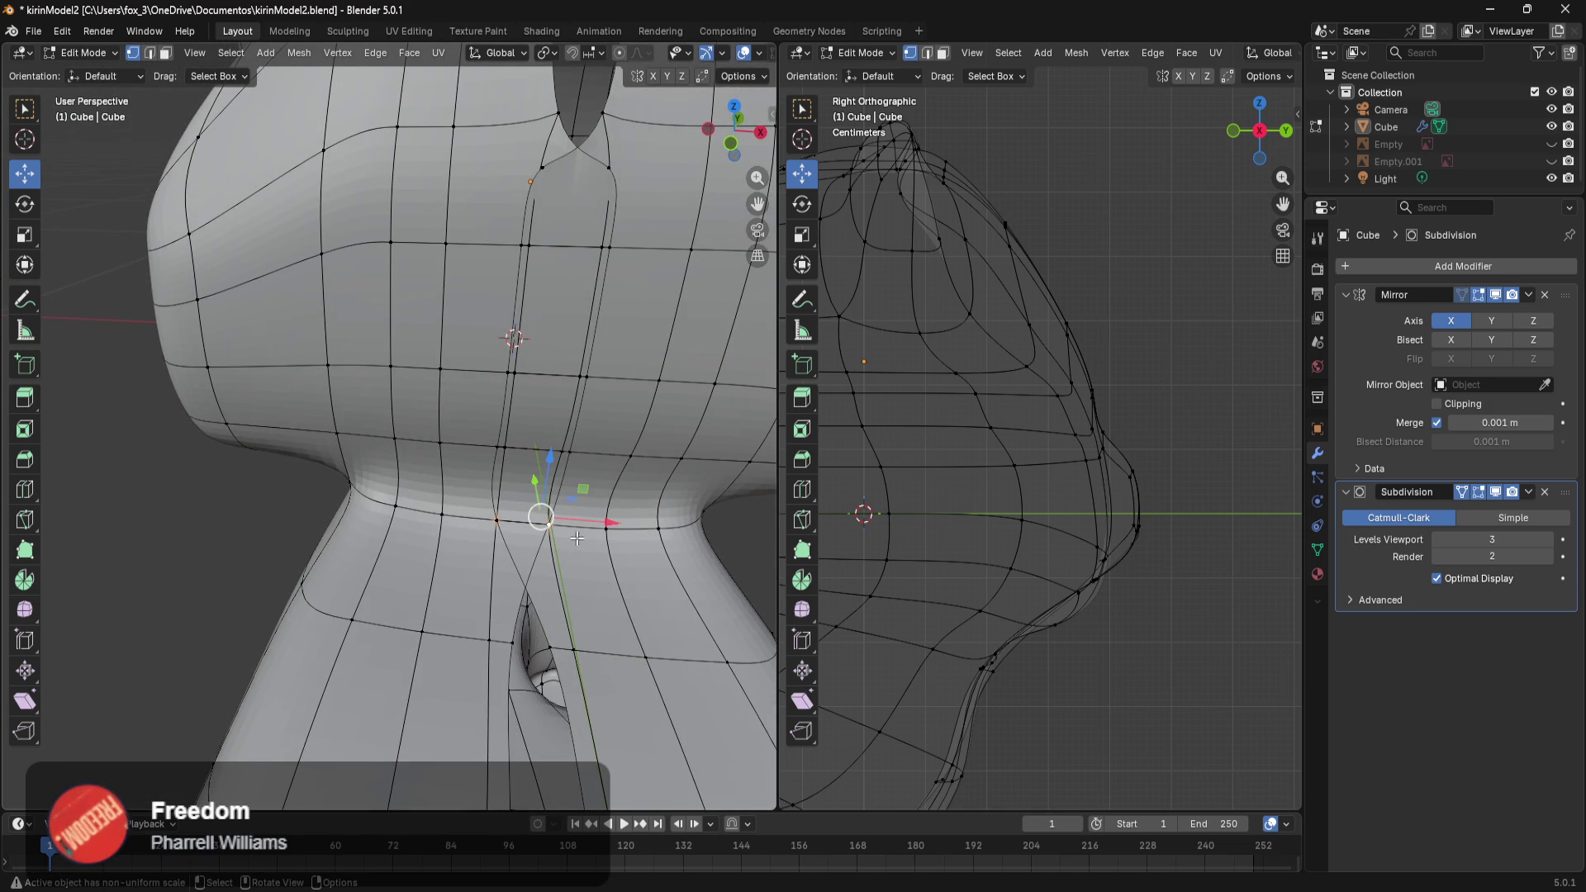
drag(610, 523, 633, 539)
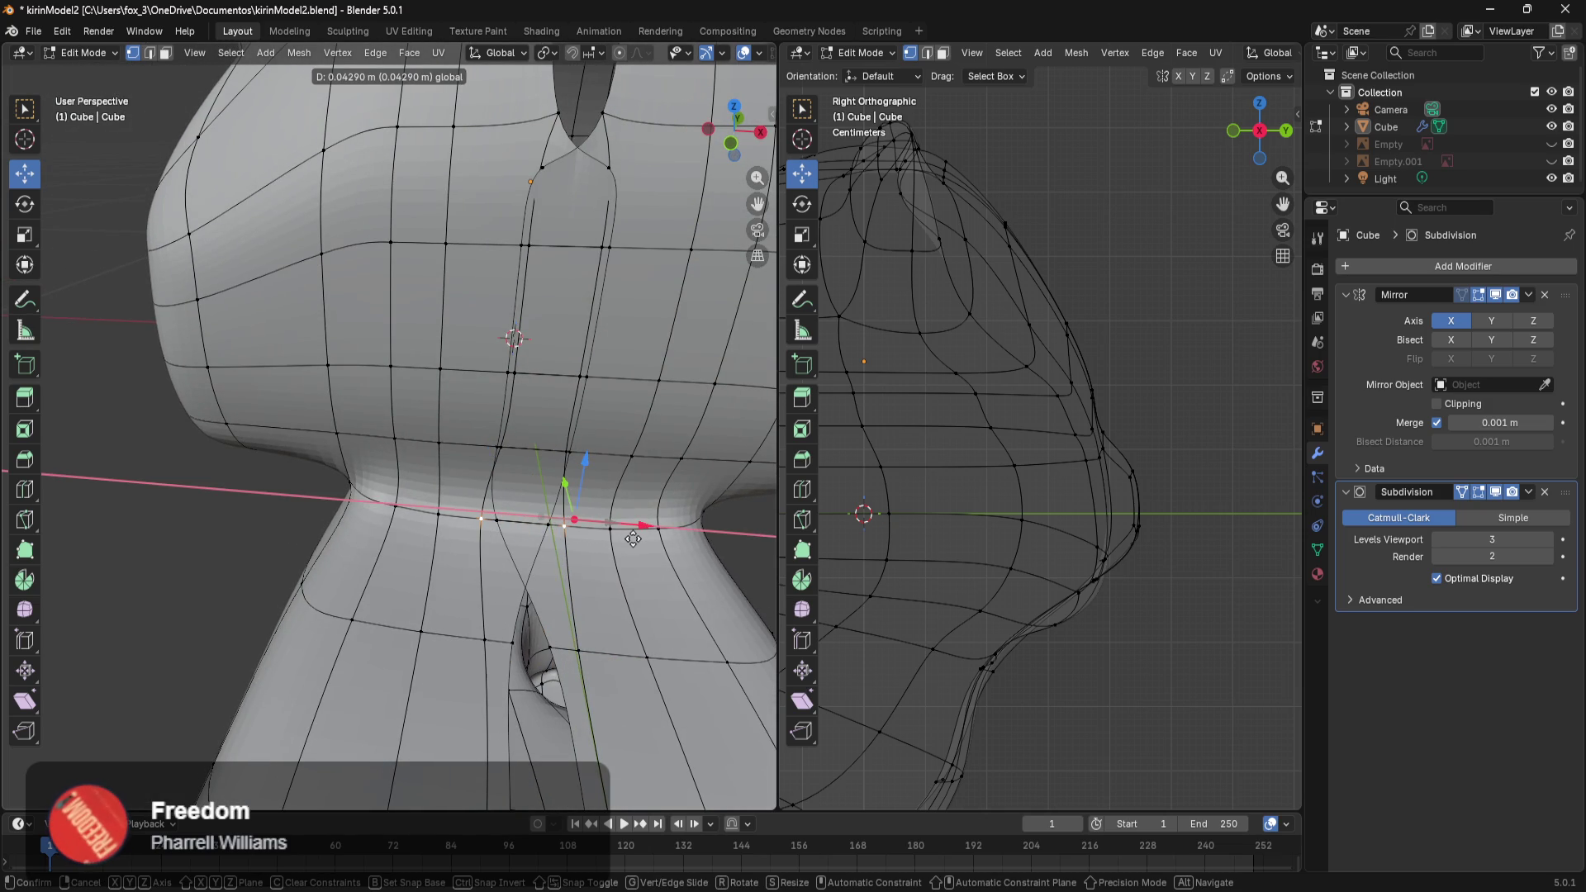
drag(637, 538, 641, 547)
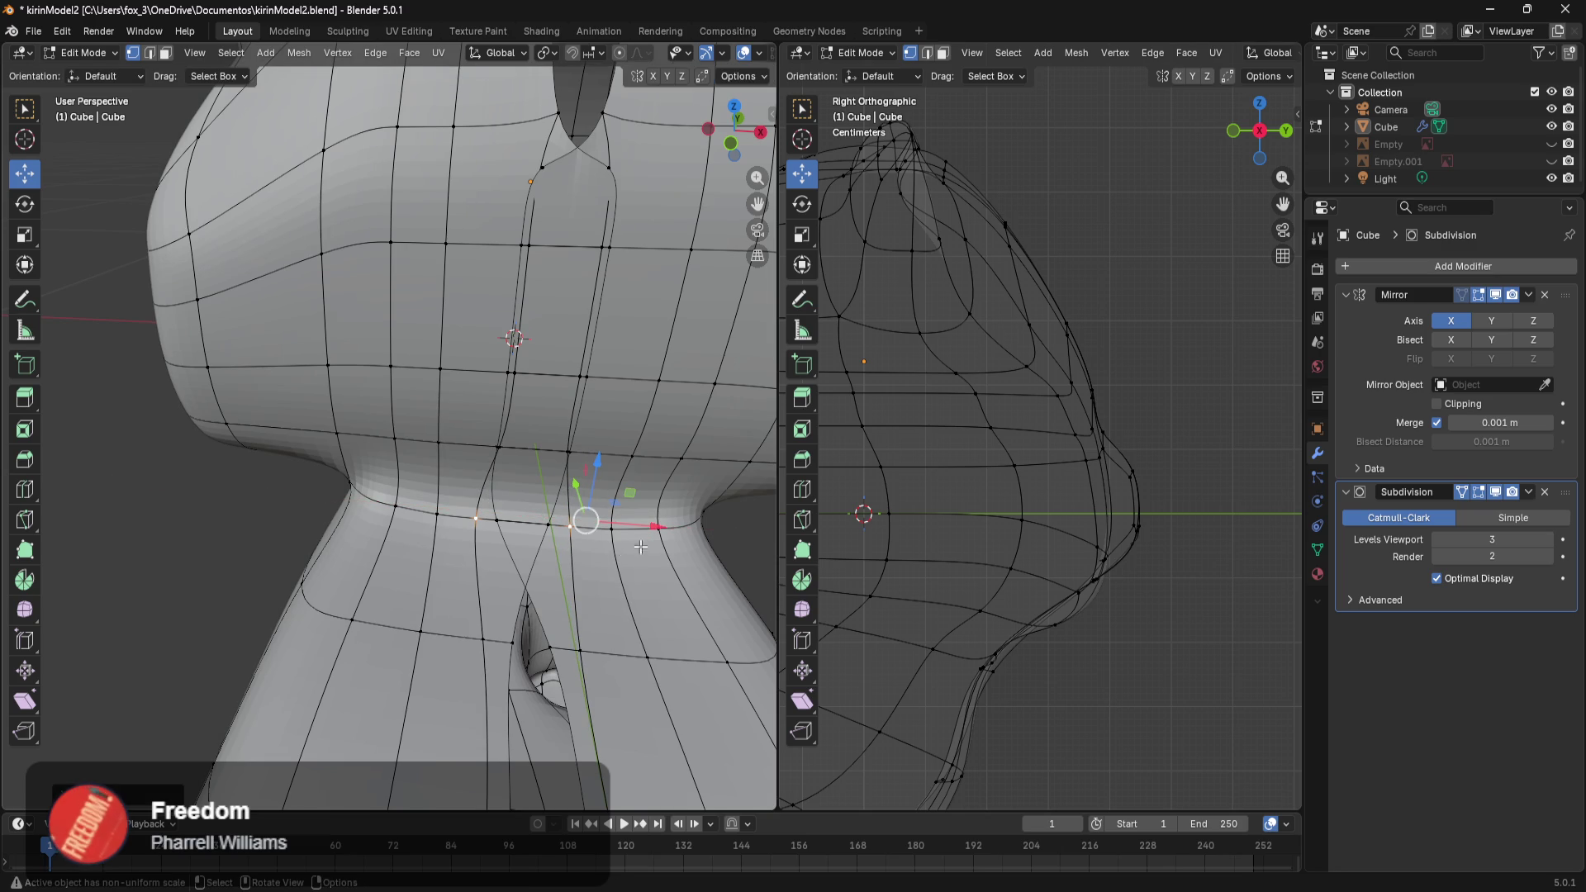
shift+click(546, 530)
drag(549, 518, 598, 518)
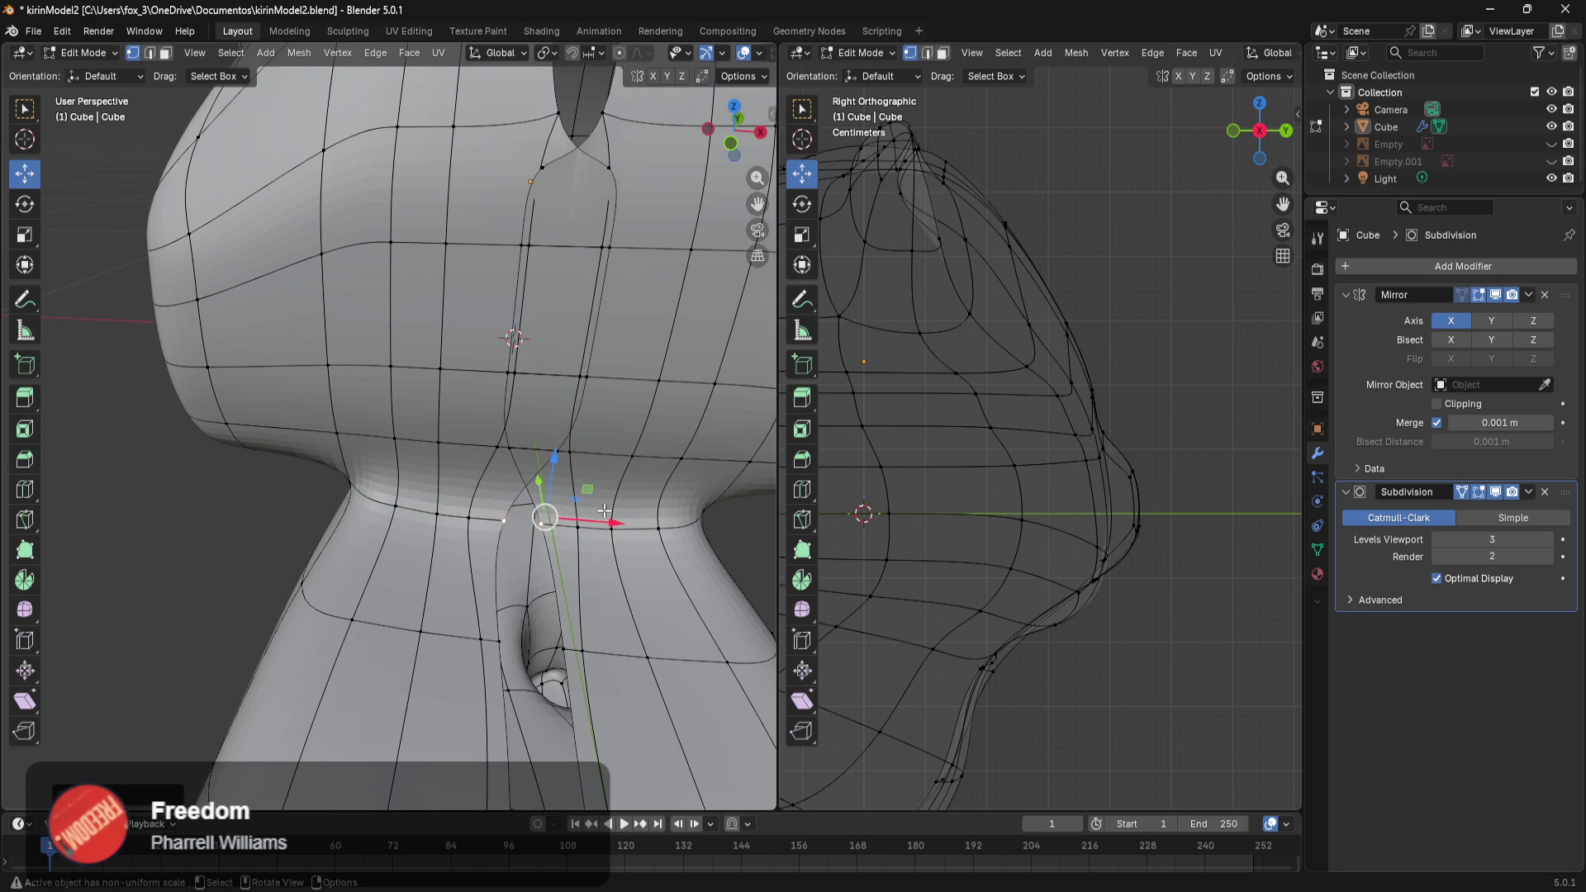
middle_drag(598, 518, 640, 542)
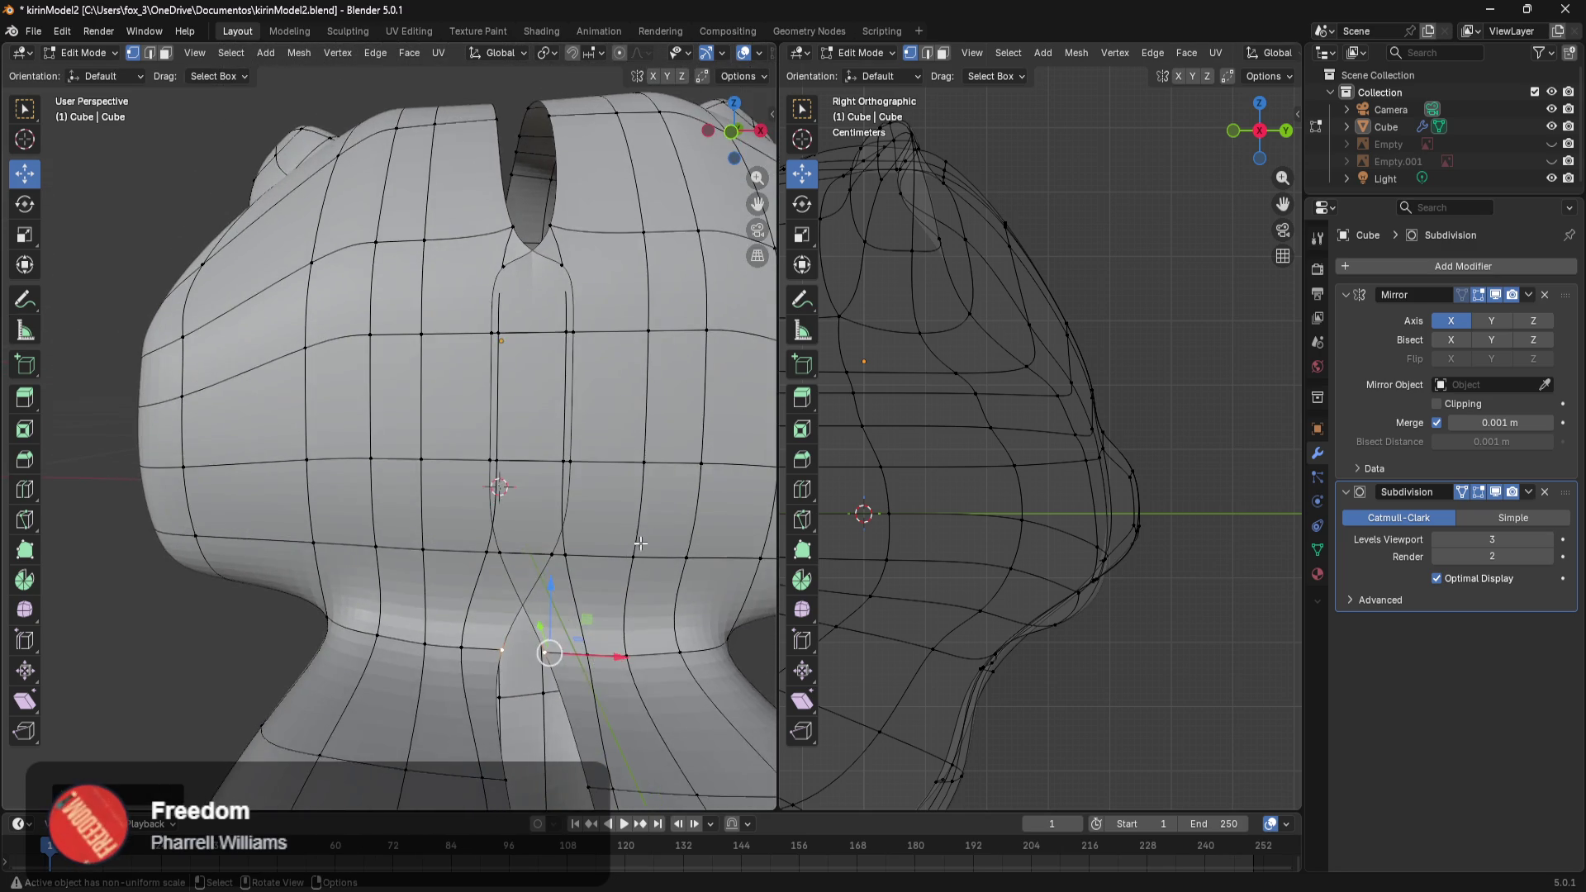
Move a neck seam vertex along X with G, X, undo, and redo the move.
scroll(640, 542, up, 1)
click(625, 605)
key(g)
key(x)
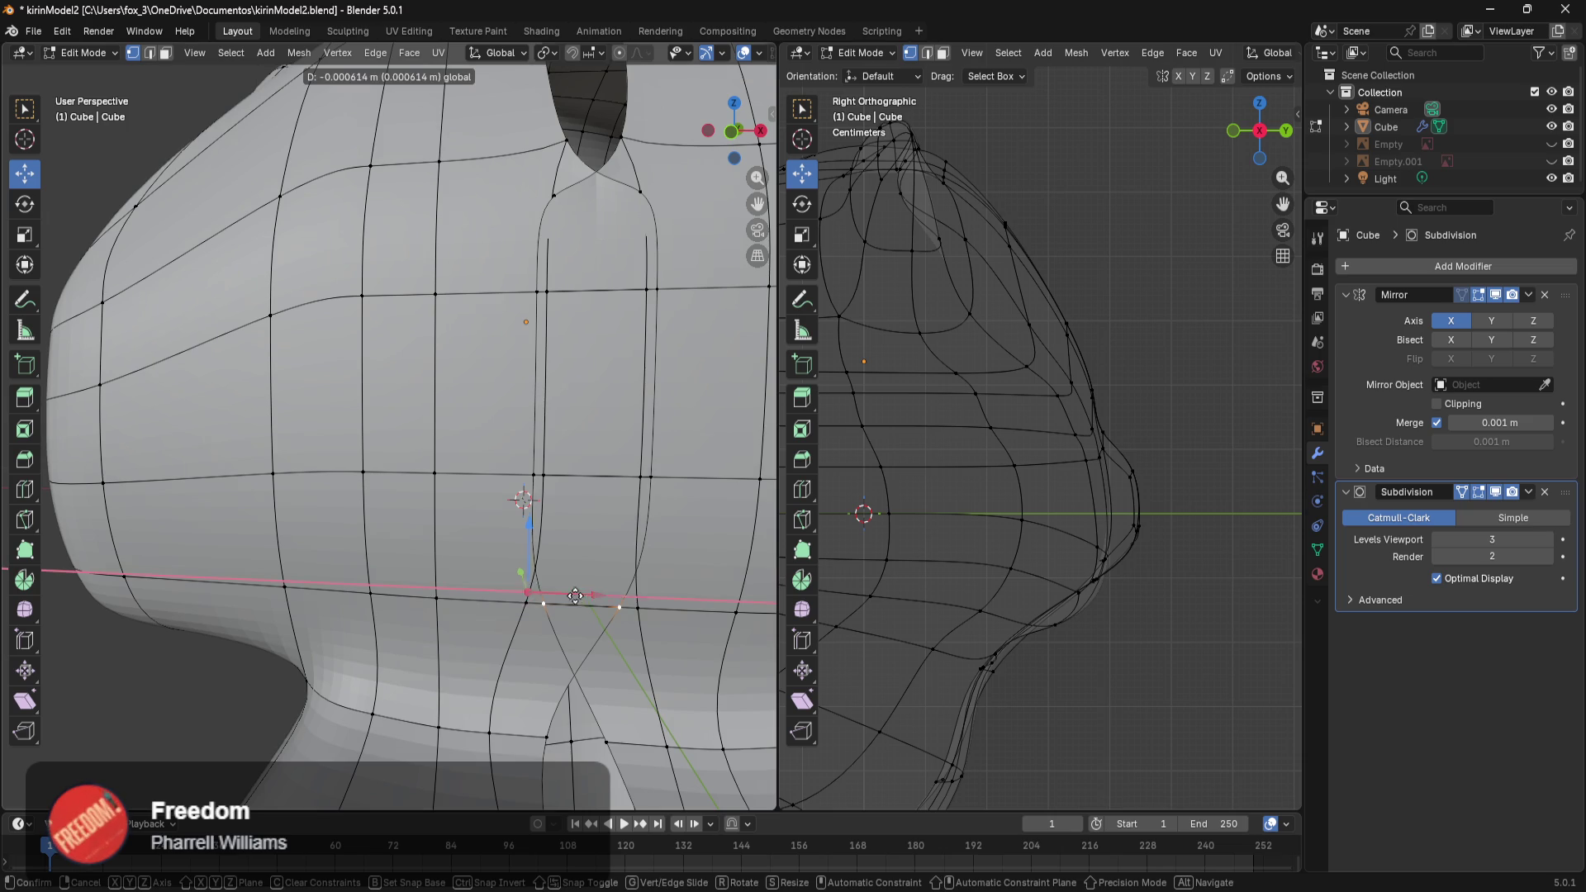
click(692, 598)
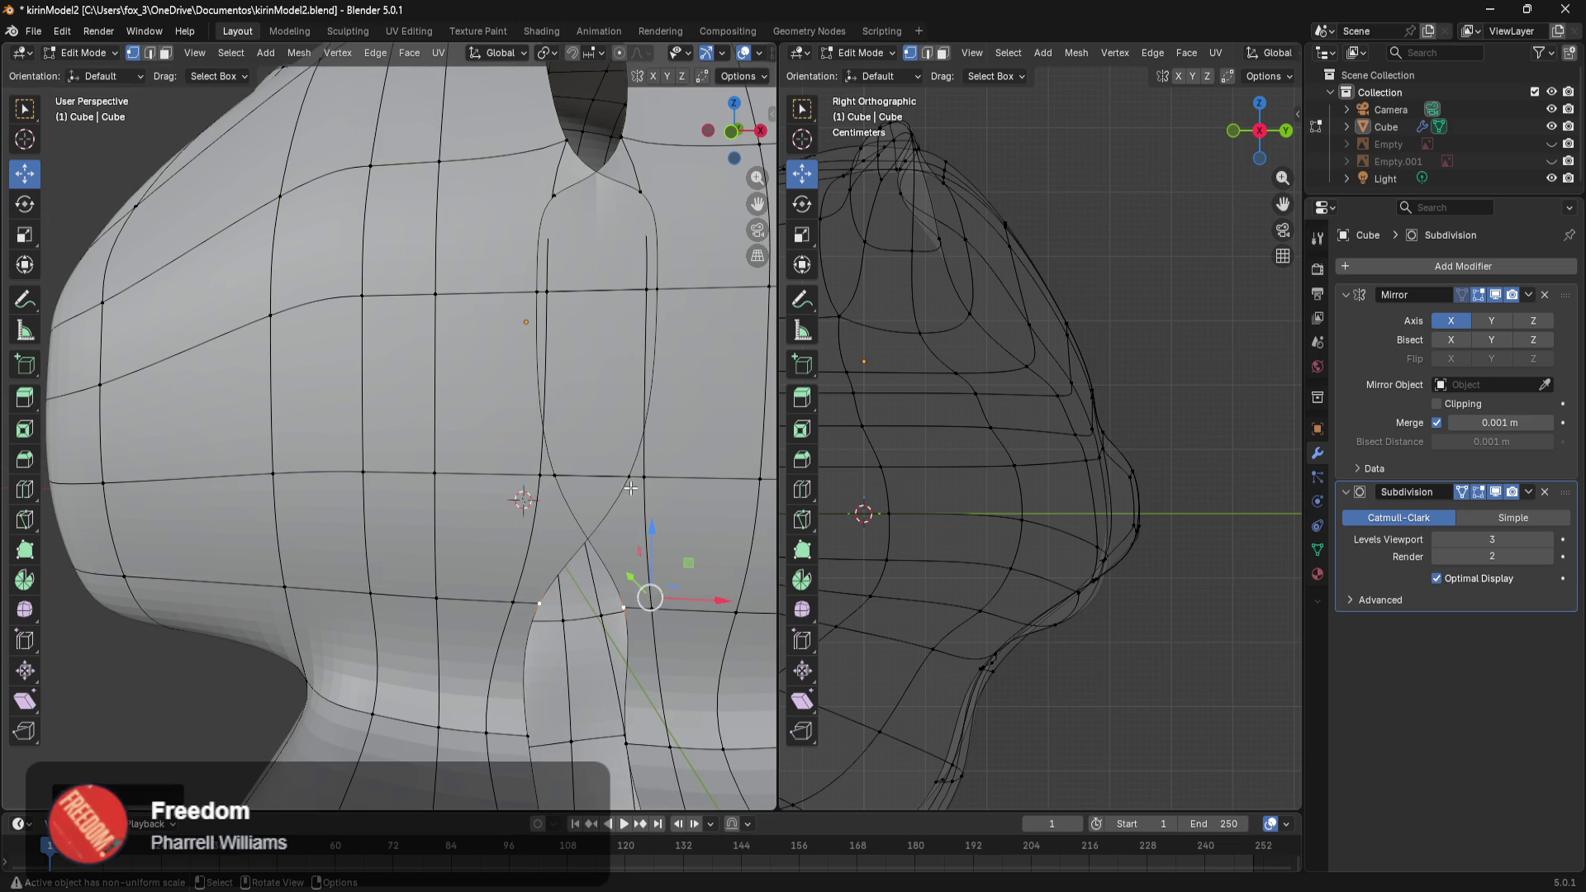
key(ctrl+z)
key(ctrl+z)
key(g)
key(x)
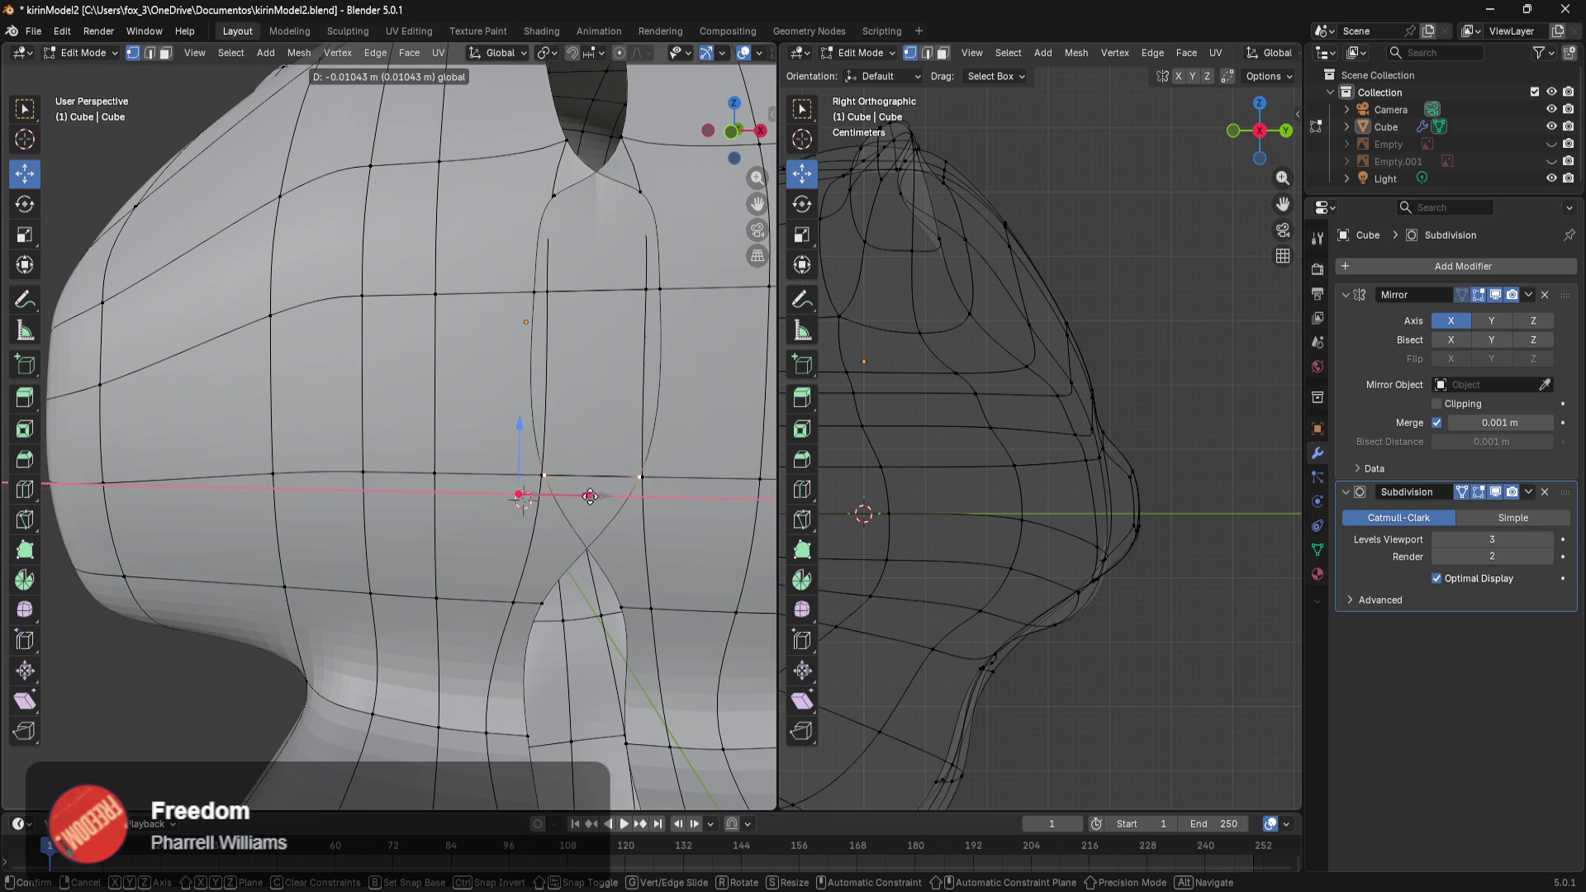
click(607, 489)
Shift the selected head seam vertices sideways along X.
middle_drag(607, 483, 572, 426)
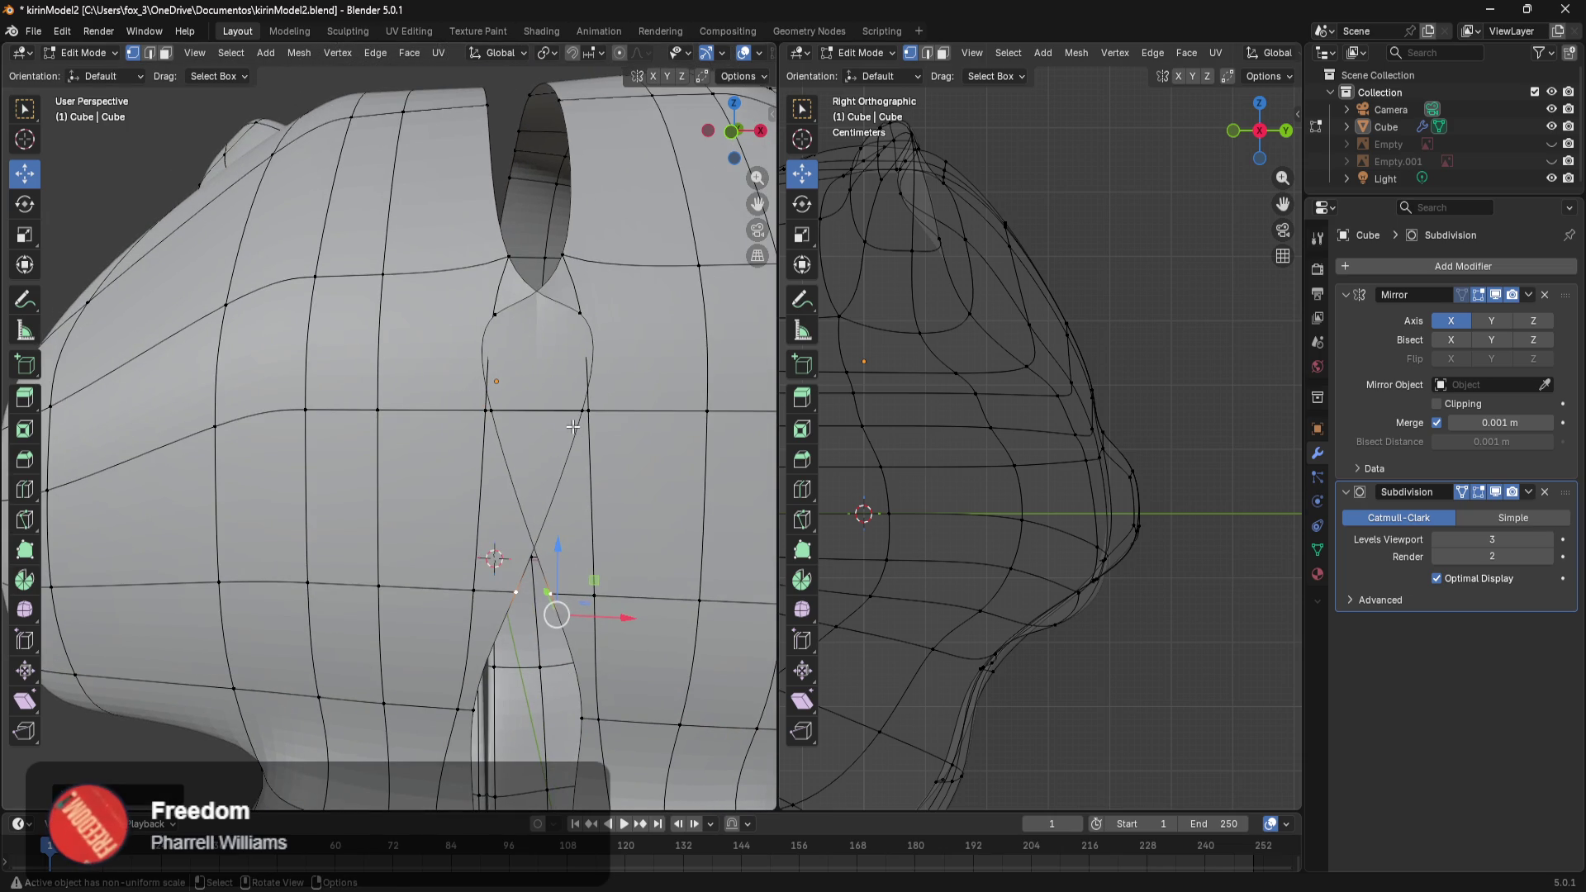
key(g)
key(x)
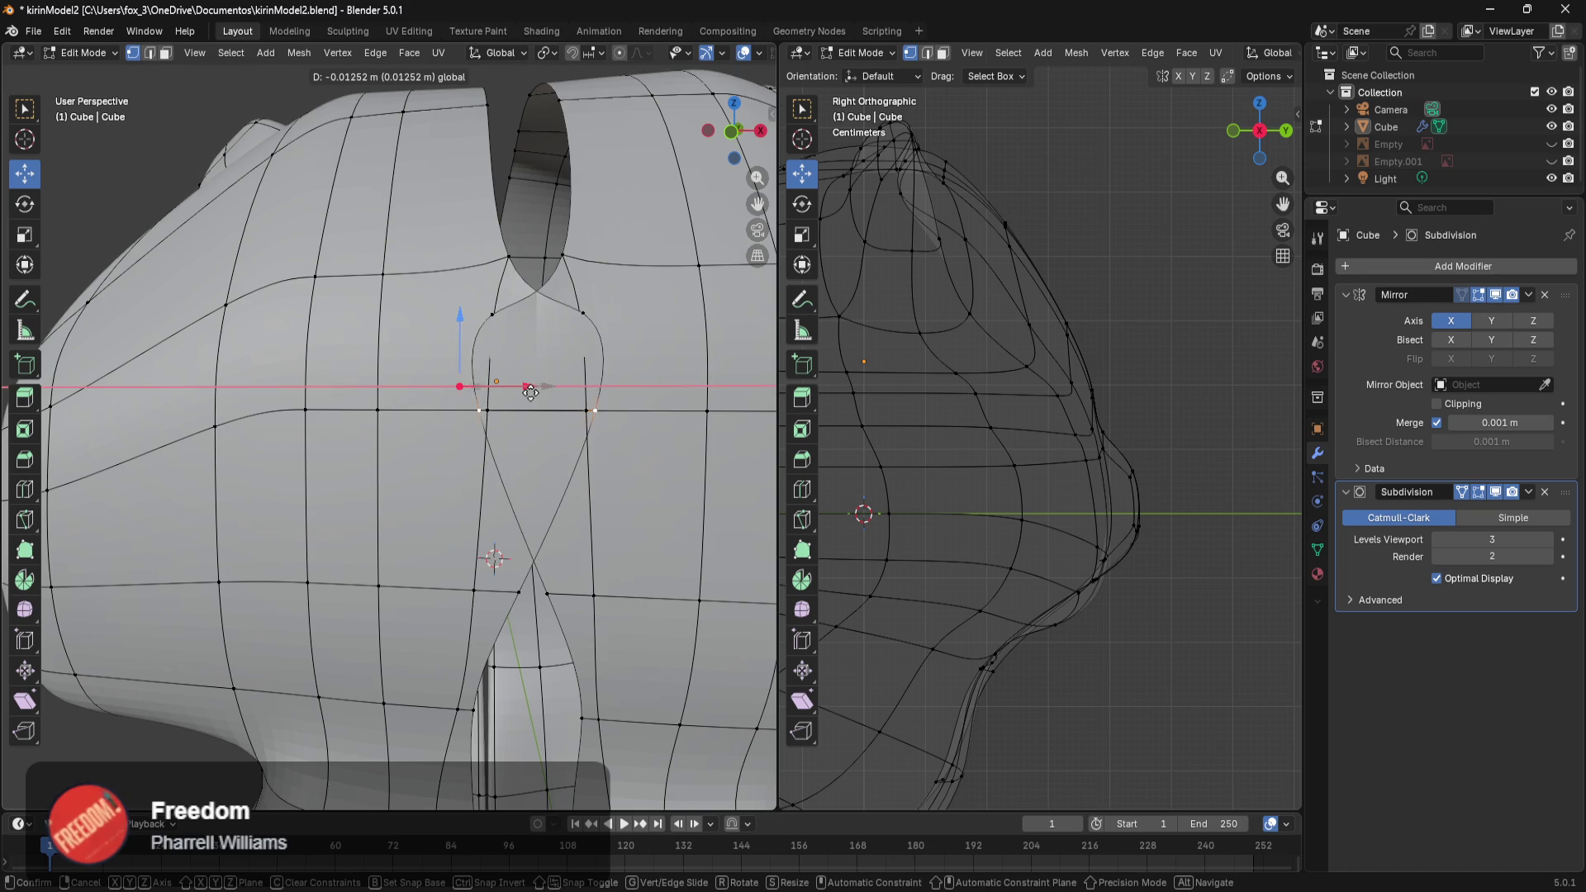
click(650, 409)
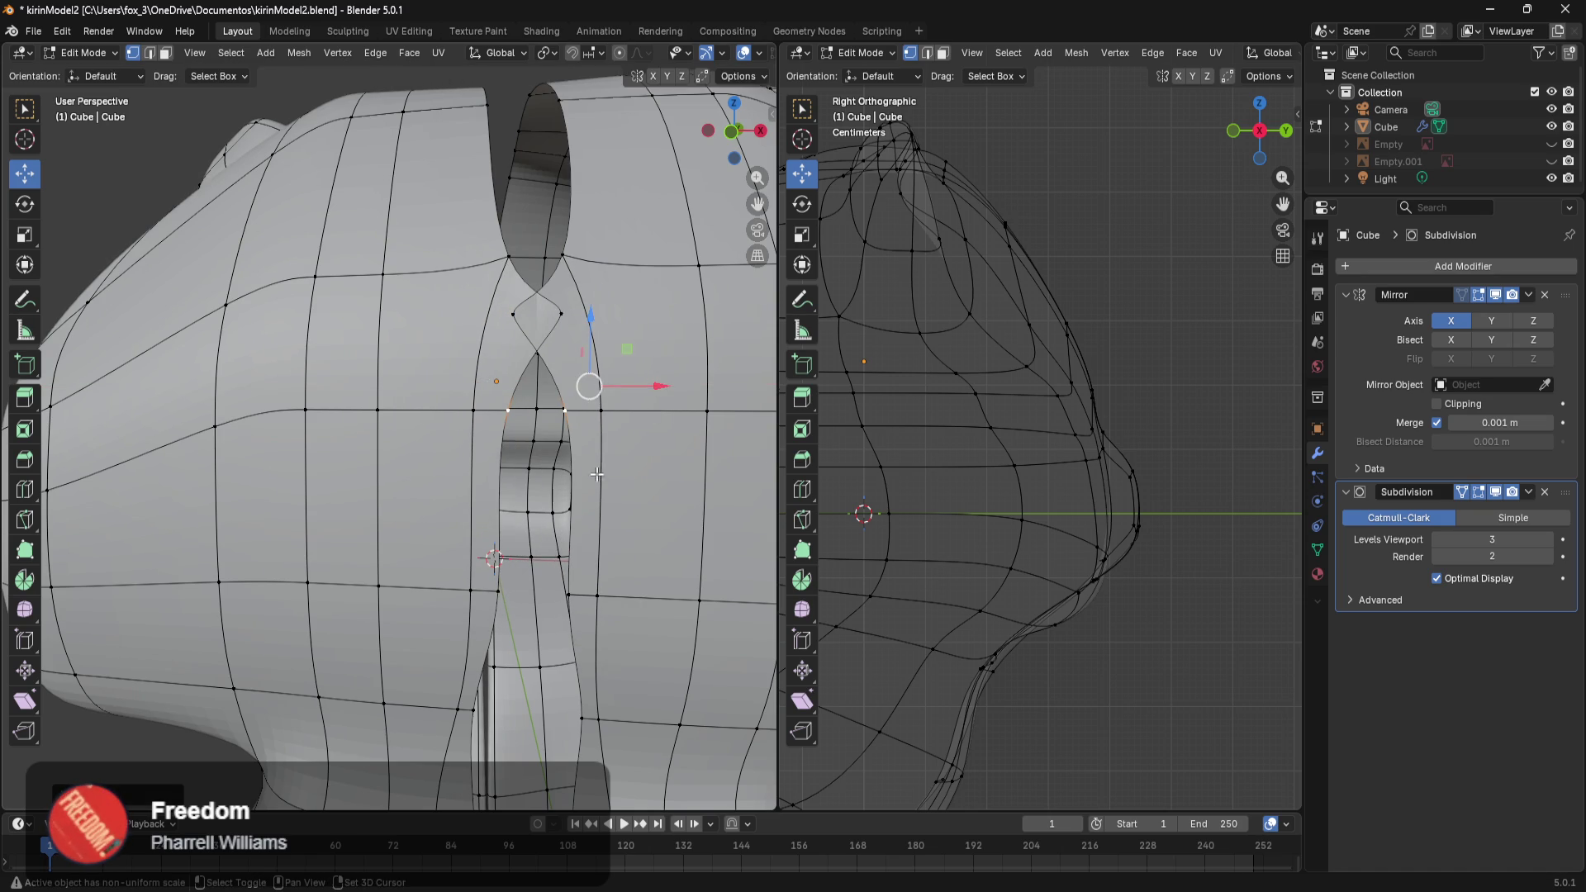
Select an upper head seam vertex and slide it sideways along X.
middle_drag(595, 470, 609, 592)
click(576, 449)
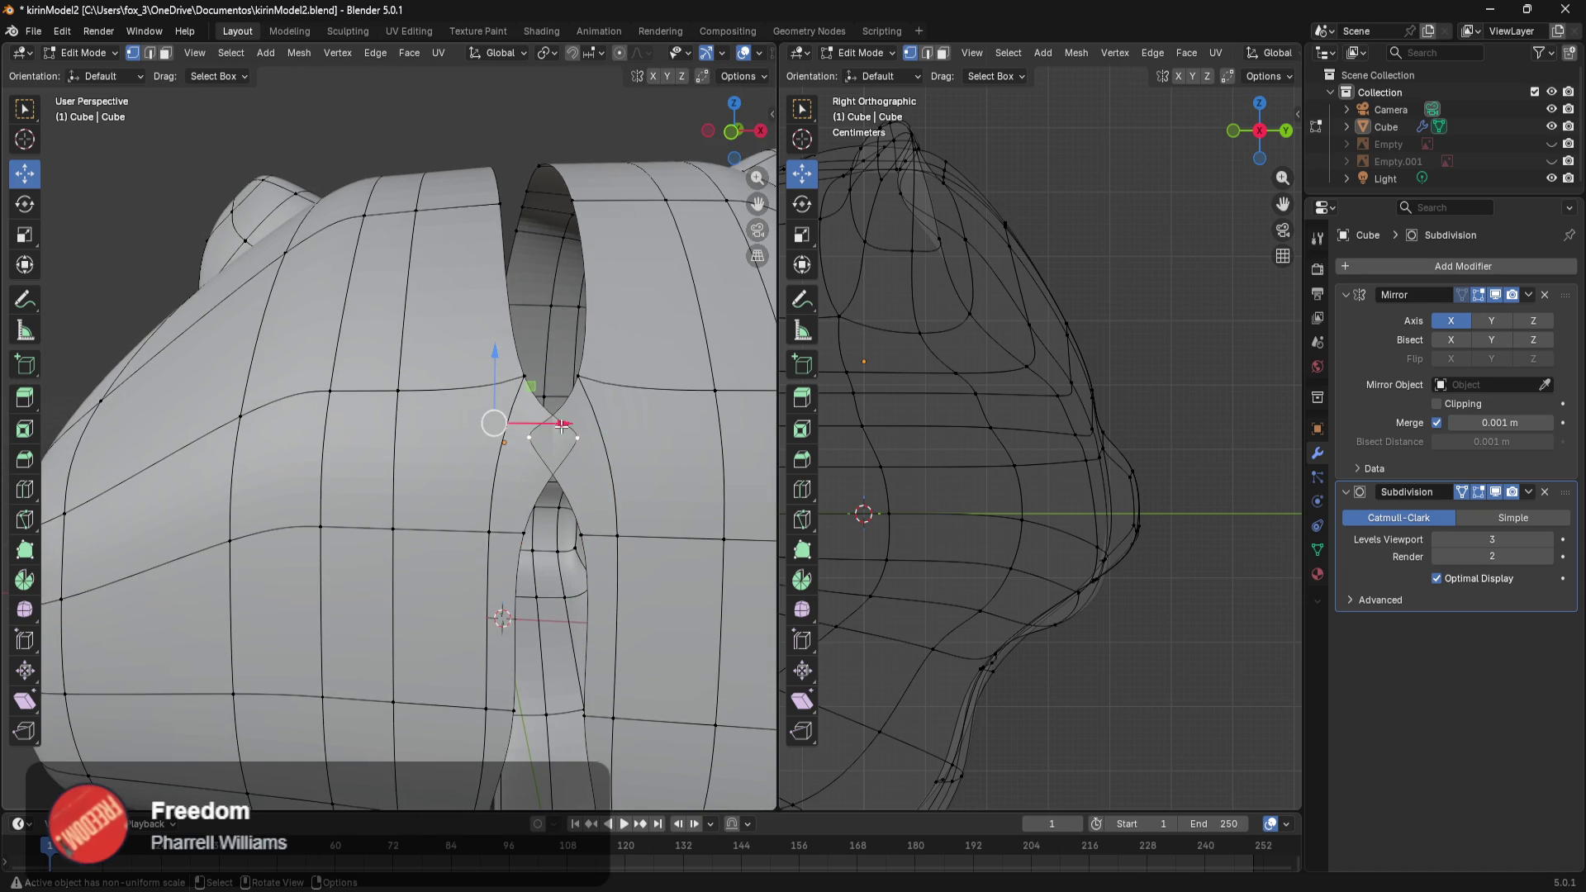
drag(563, 427, 653, 428)
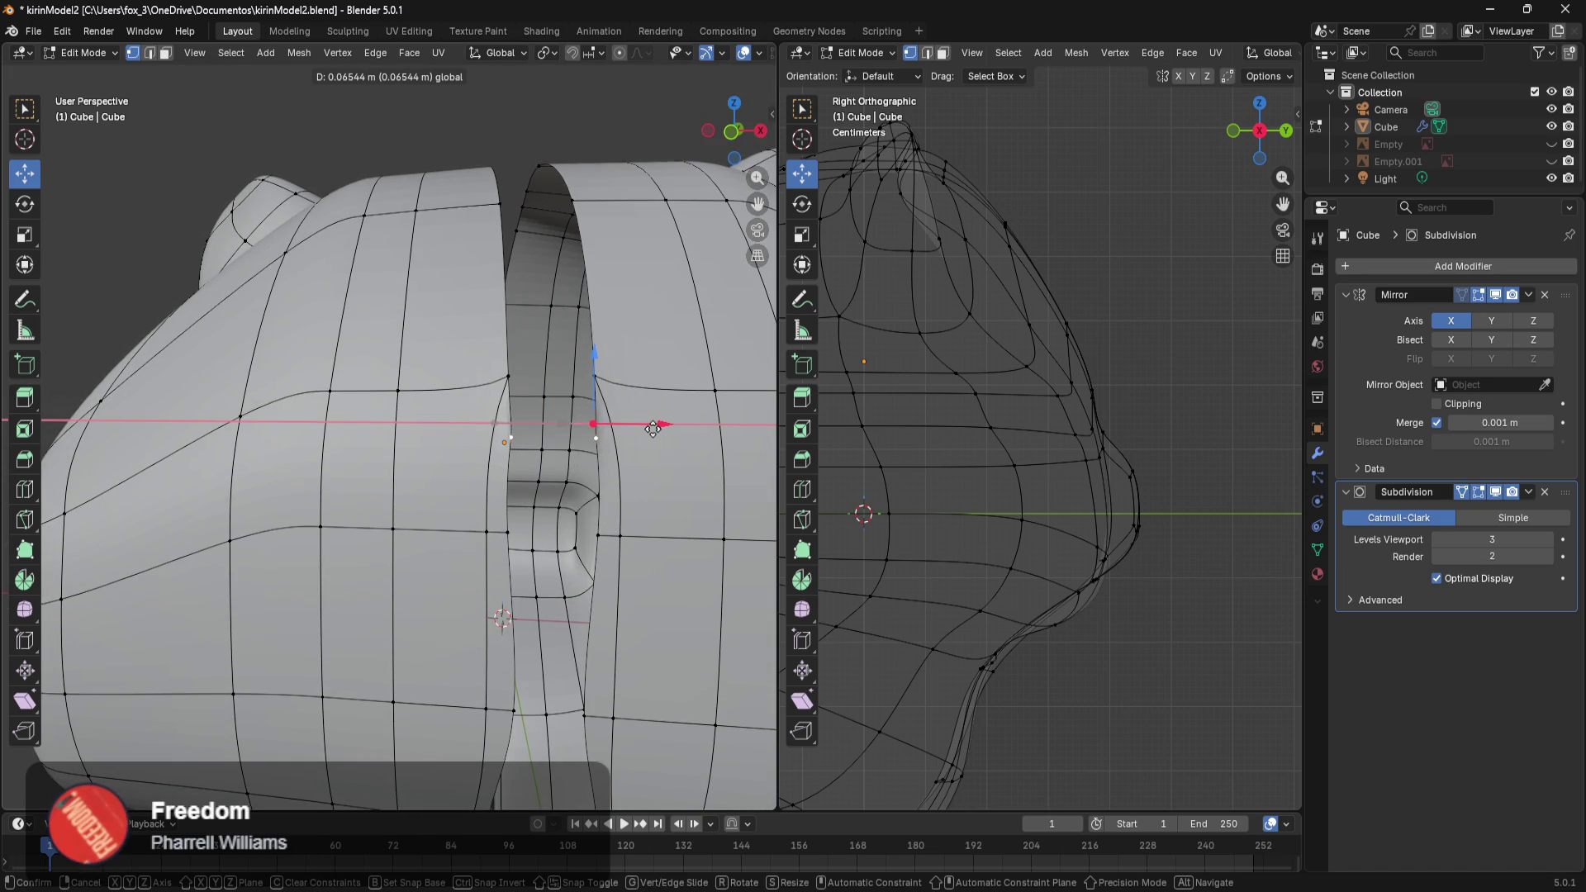
mouse_move(653, 429)
middle_down()
mouse_move(483, 362)
mouse_move(469, 423)
mouse_move(500, 511)
mouse_move(484, 538)
middle_up()
scroll(483, 362, down, 3)
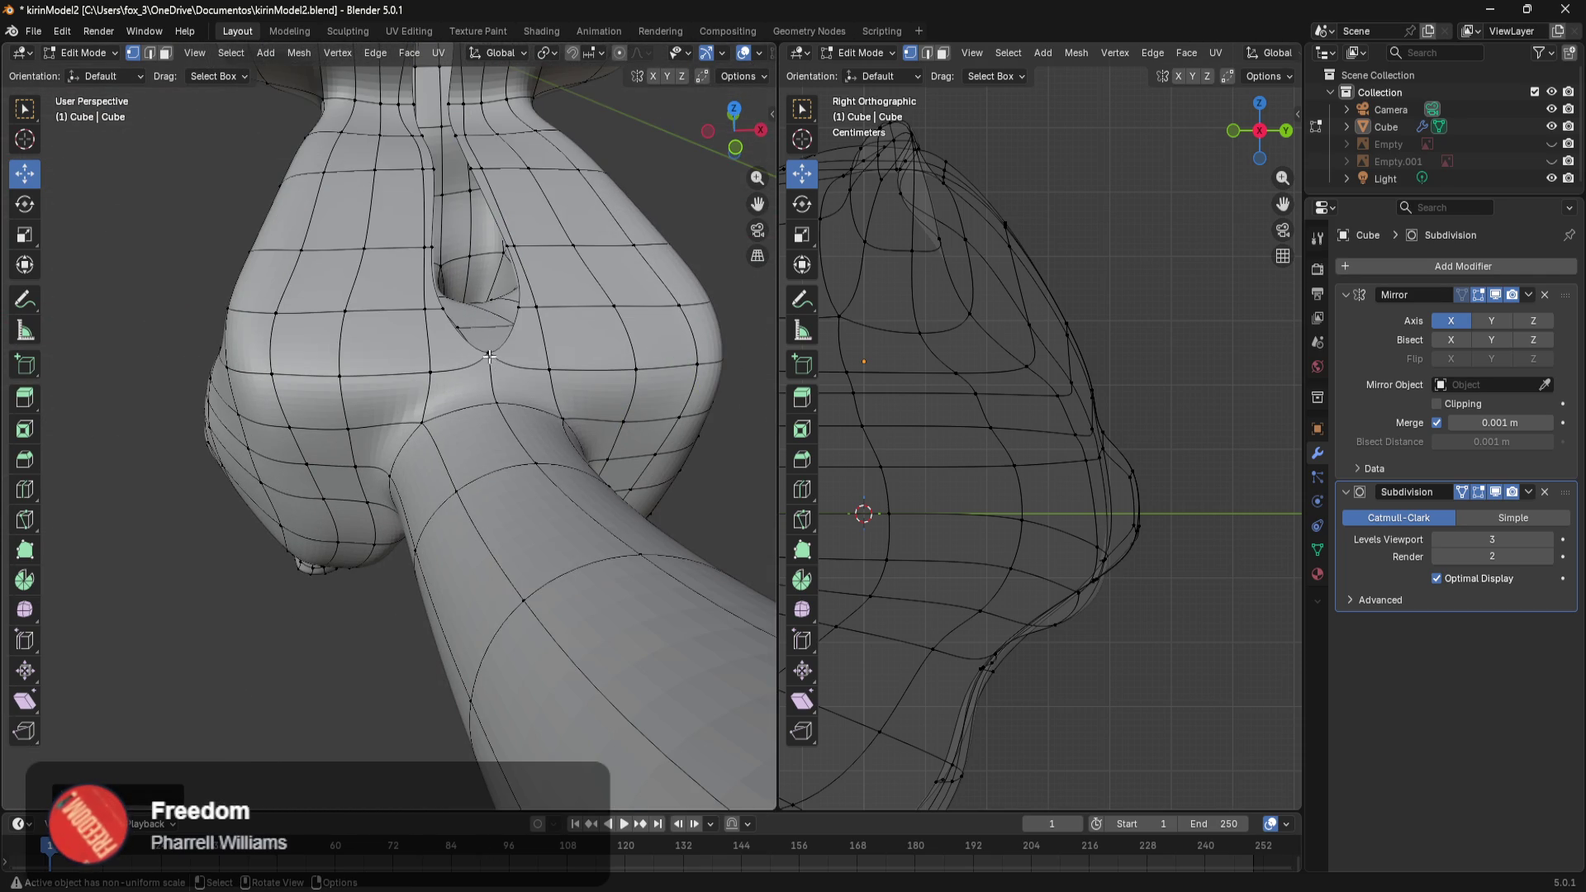
mouse_move(531, 383)
mouse_down()
mouse_move(572, 378)
mouse_move(560, 367)
mouse_up()
mouse_move(549, 376)
middle_down()
mouse_move(402, 534)
mouse_move(511, 518)
middle_up()
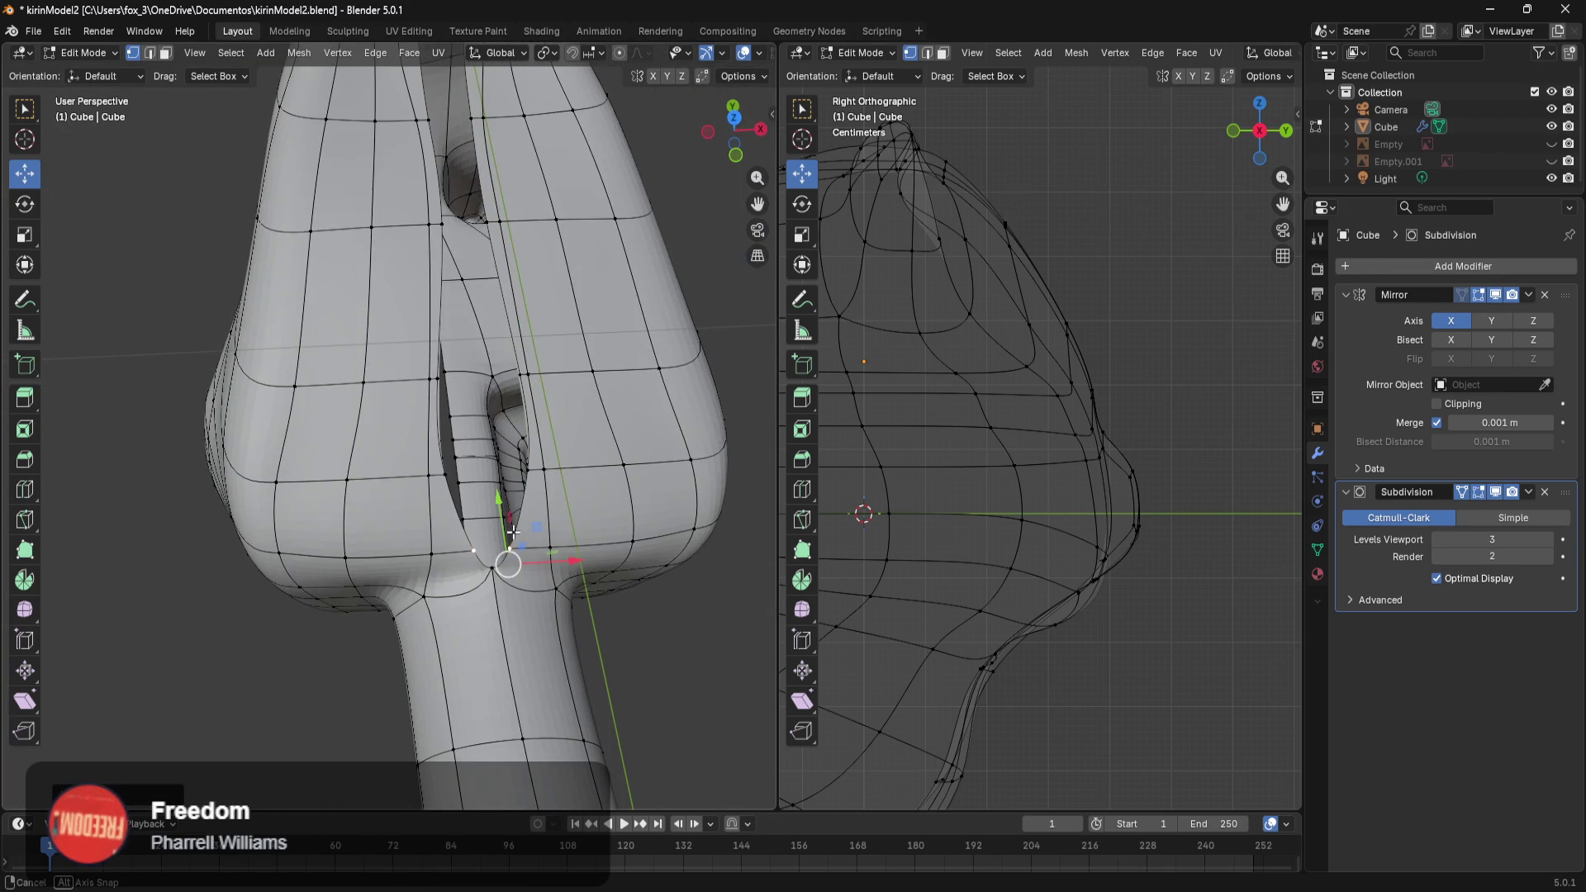
Save the file under the new name kirinModel3.blend.
click(36, 33)
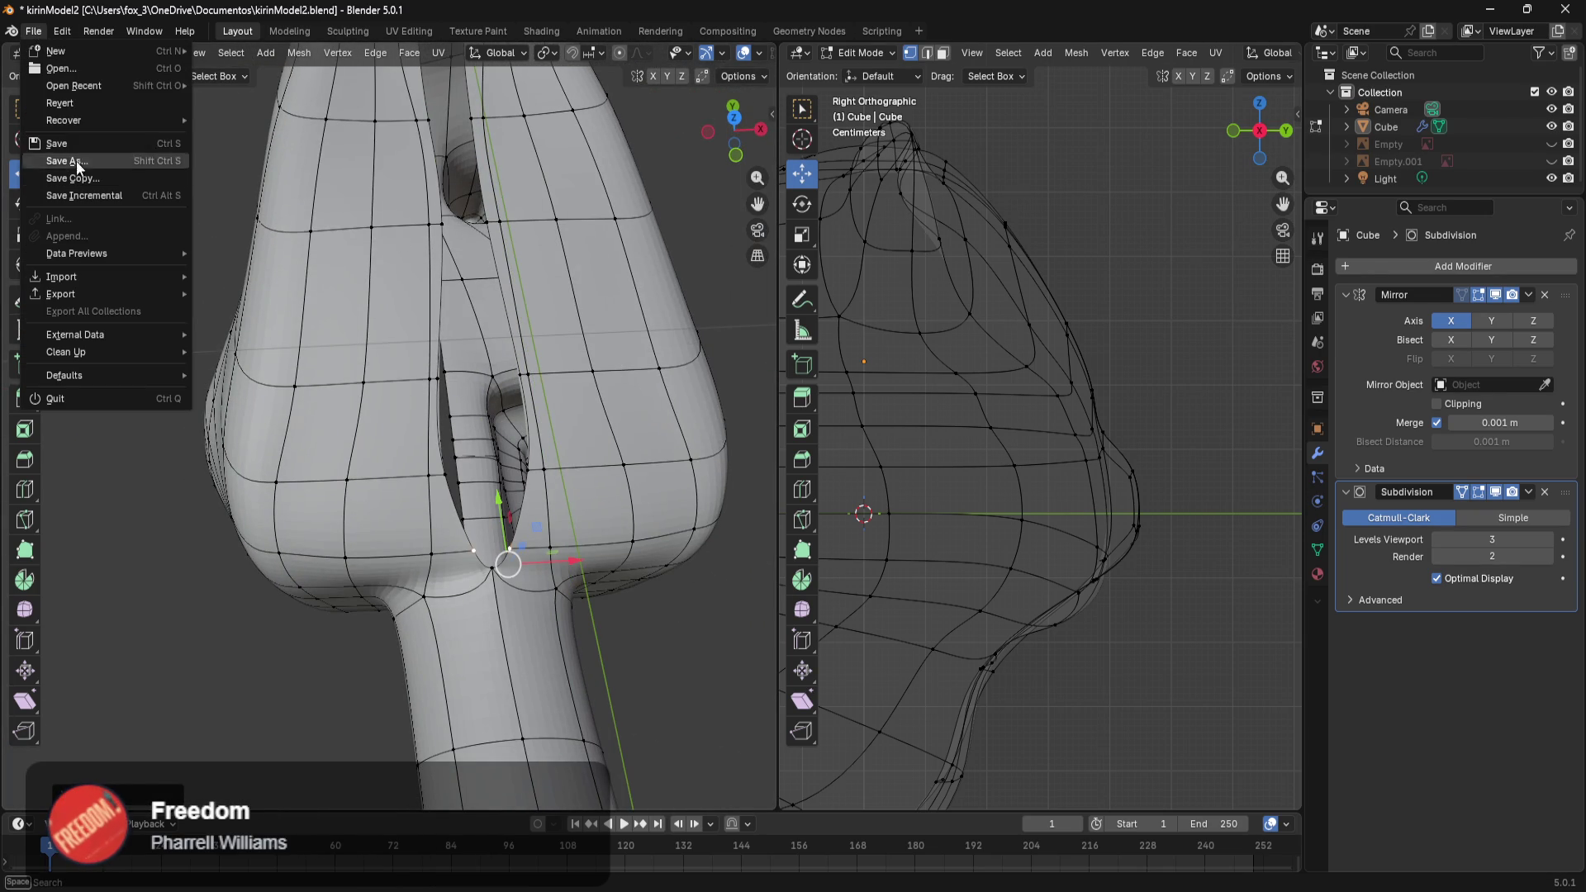
click(81, 162)
click(715, 612)
click(763, 613)
Select the neck crease edge chain and move it toward the centre along X.
mouse_move(698, 694)
middle_down()
mouse_move(673, 574)
mouse_move(692, 476)
middle_up()
shift+middle_drag(535, 303, 530, 526)
scroll(442, 421, up, 2)
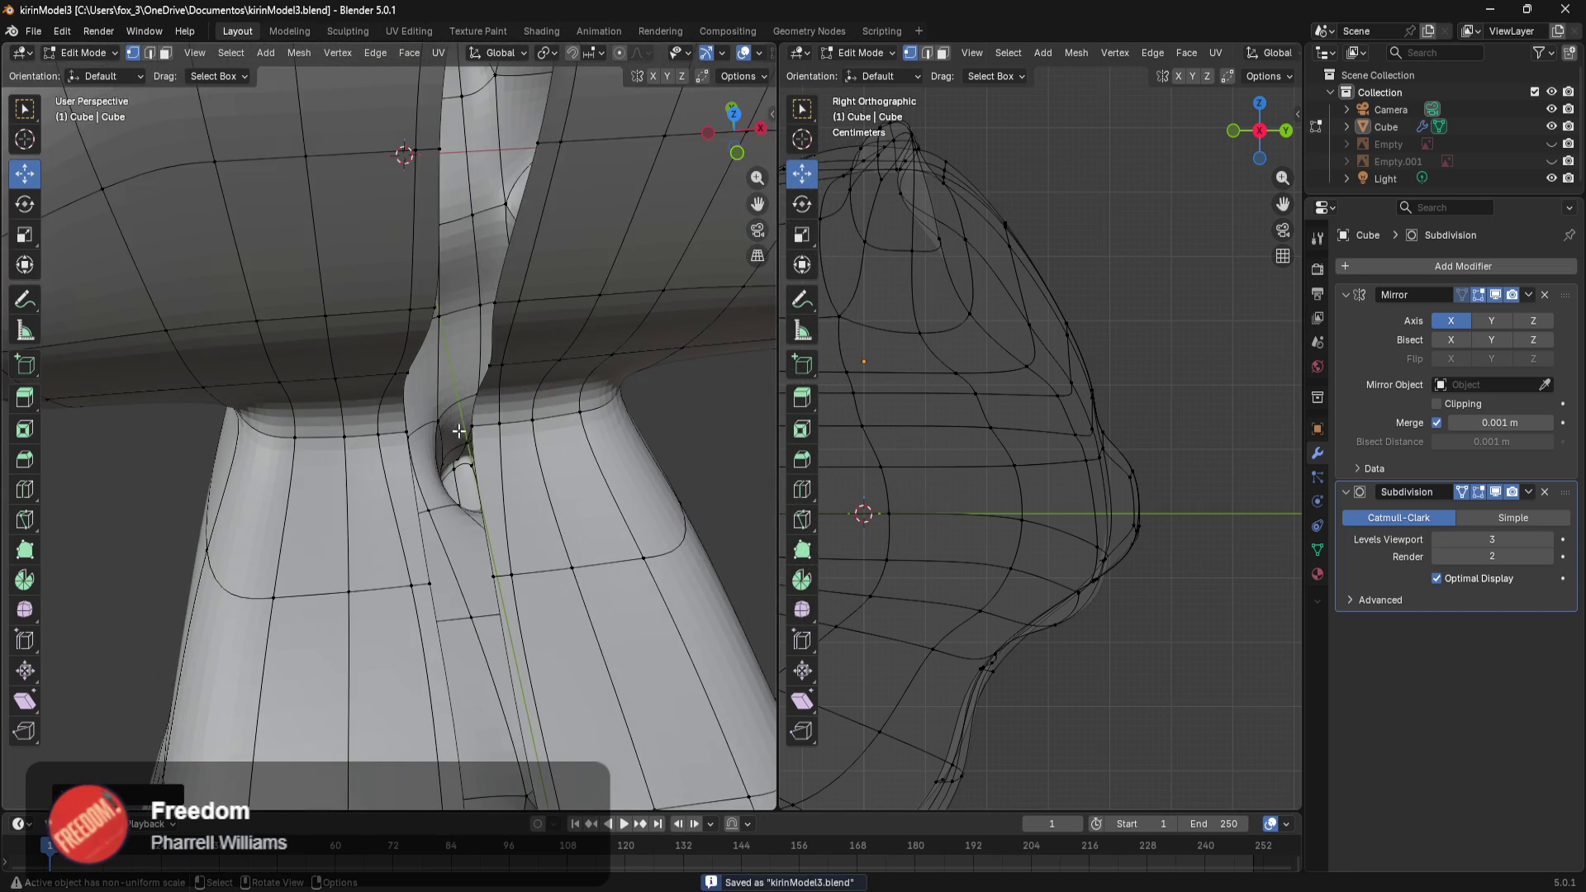
scroll(479, 405, up, 2)
scroll(520, 384, up, 2)
scroll(565, 363, up, 2)
ctrl+click(557, 356)
scroll(603, 413, down, 6)
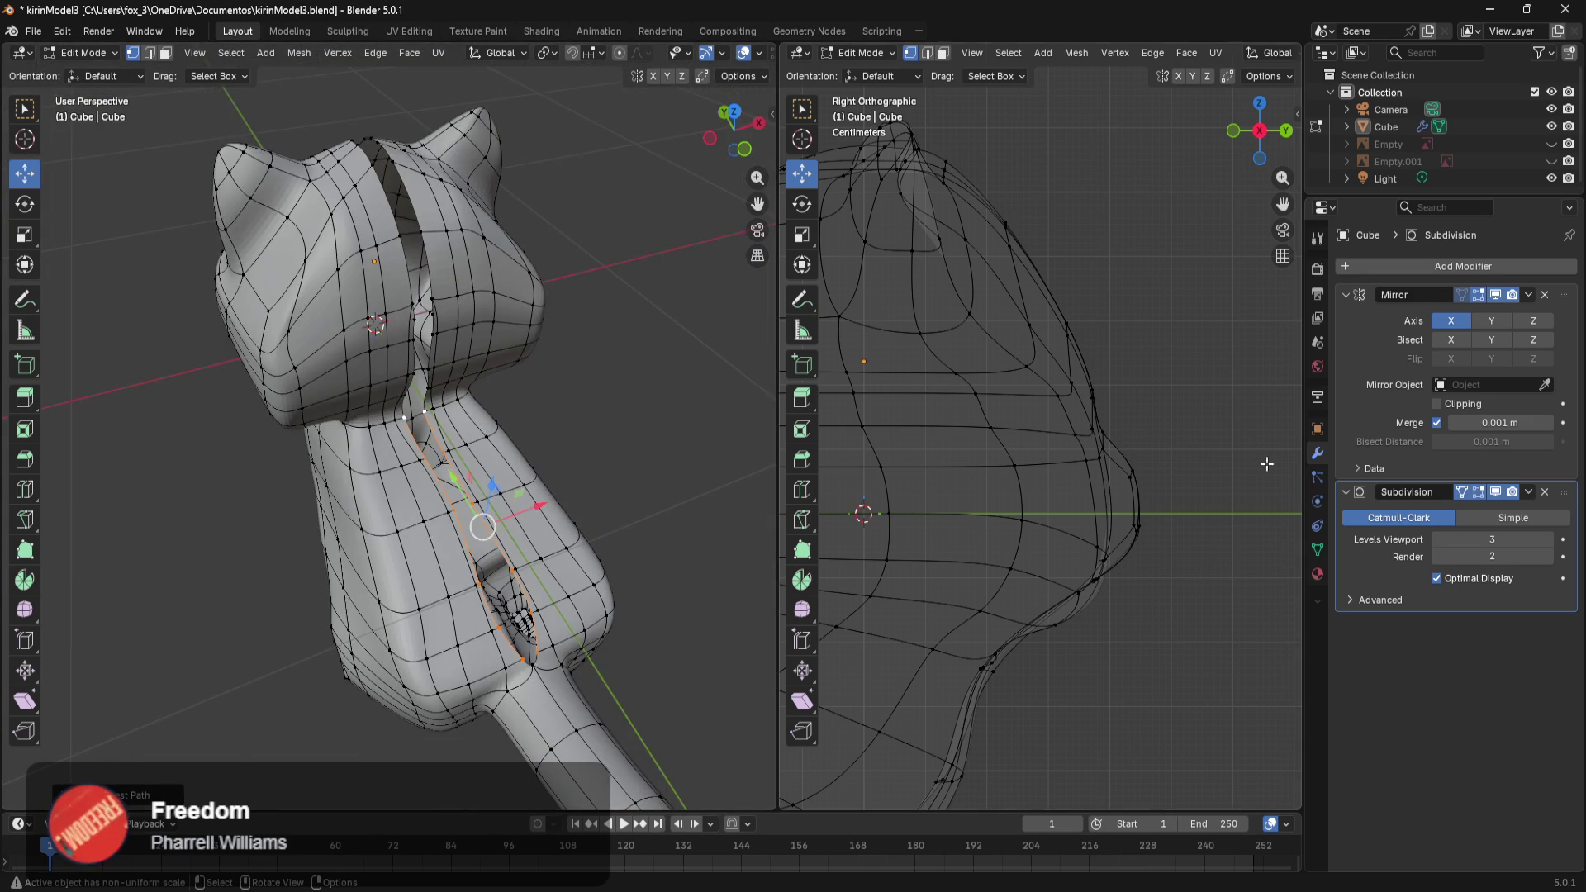
middle_drag(694, 512, 570, 522)
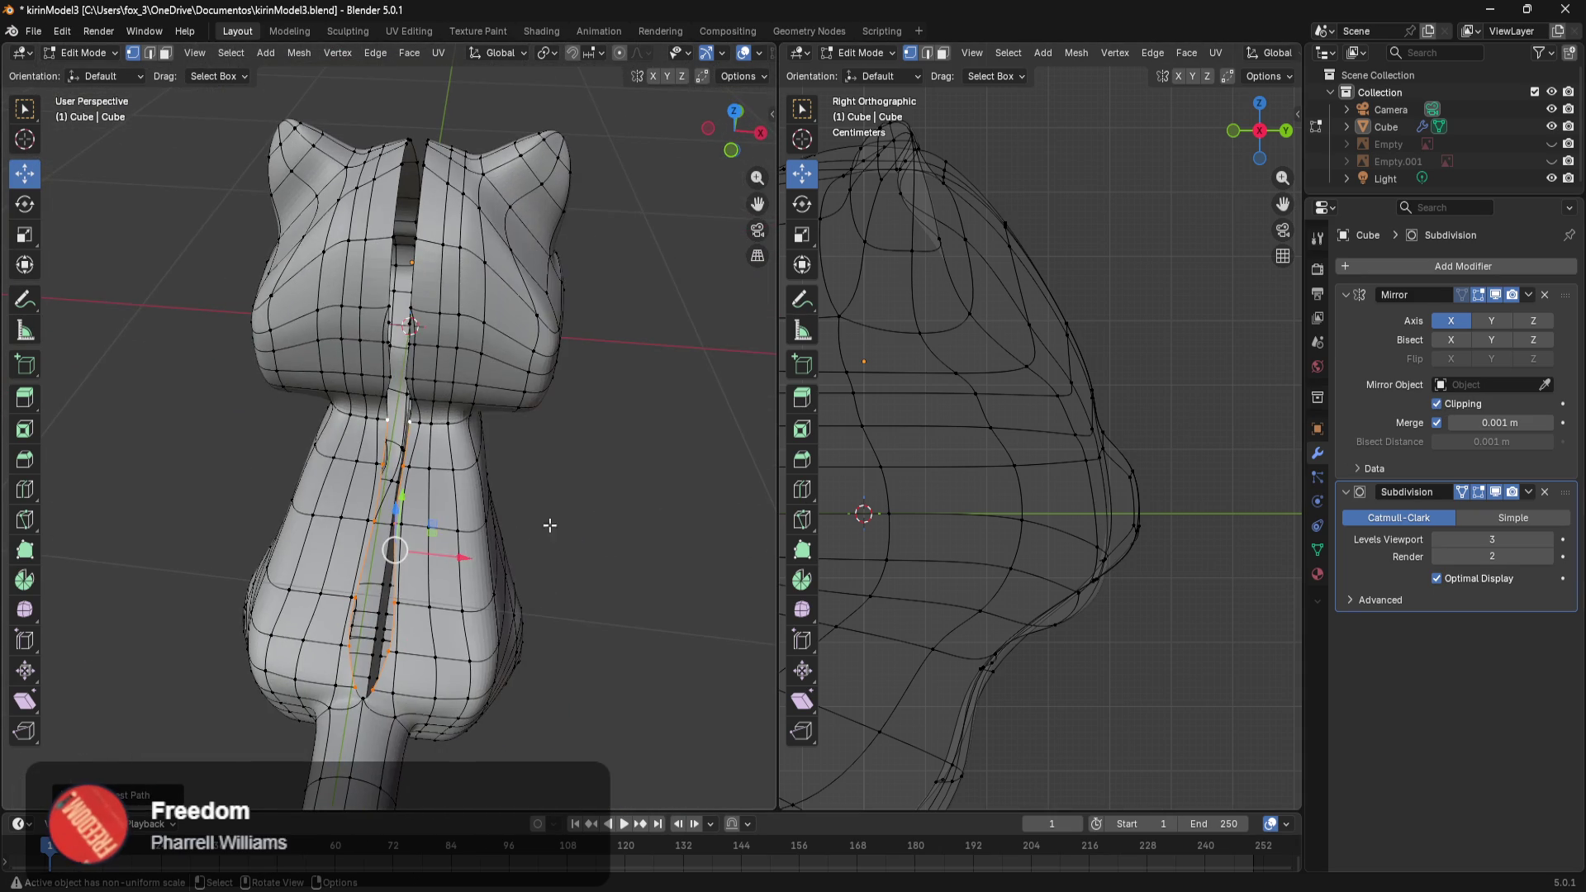
drag(463, 557, 438, 554)
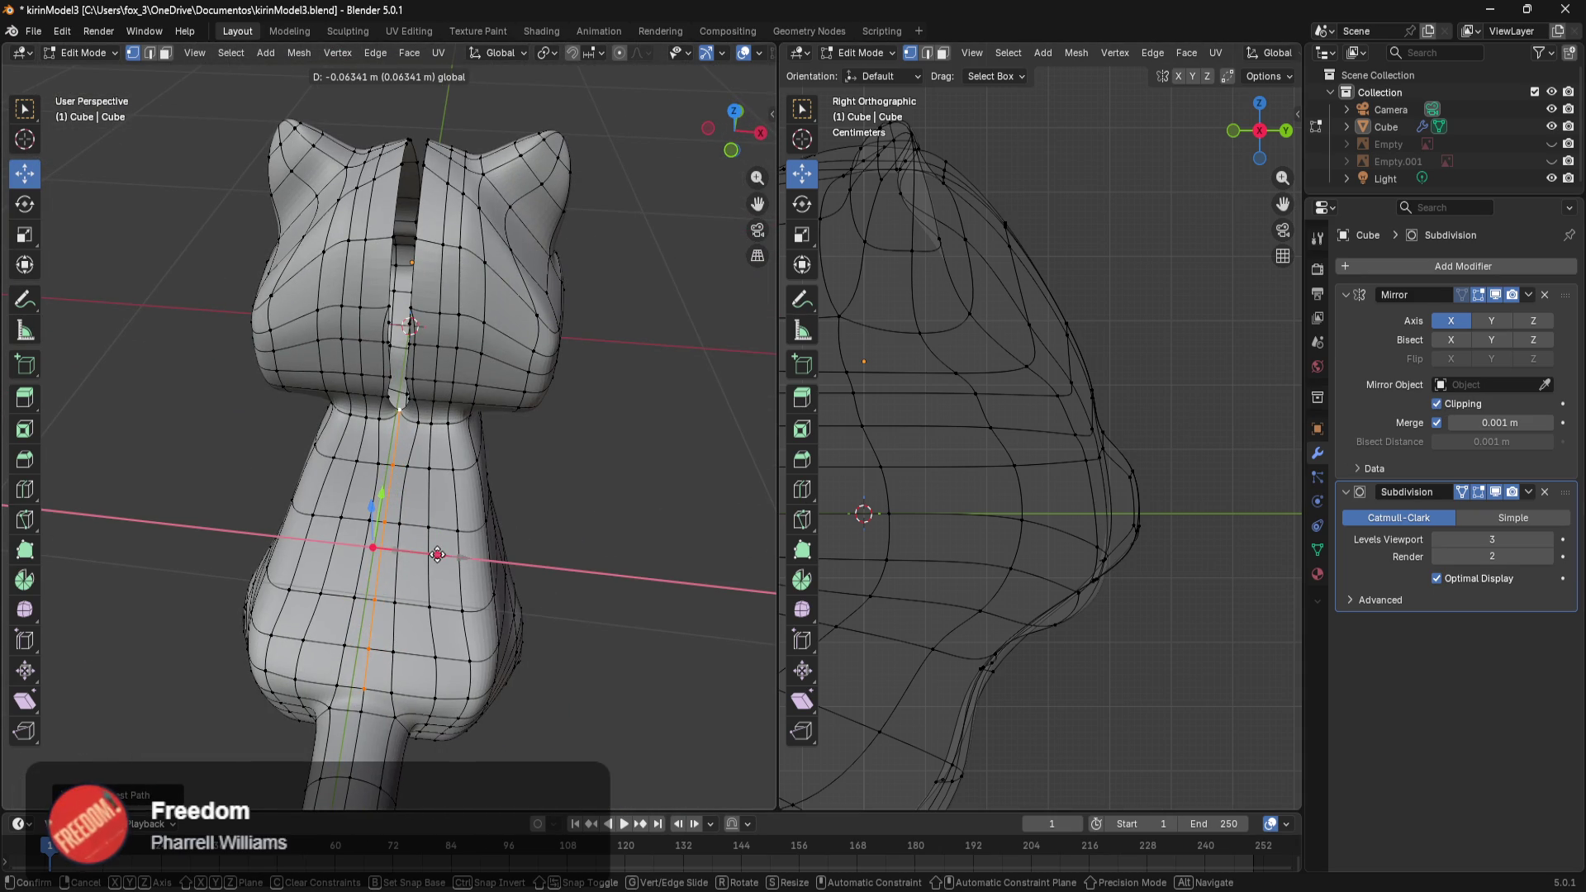
Slide the neck seam vertices further toward the centre along X.
drag(424, 550, 409, 549)
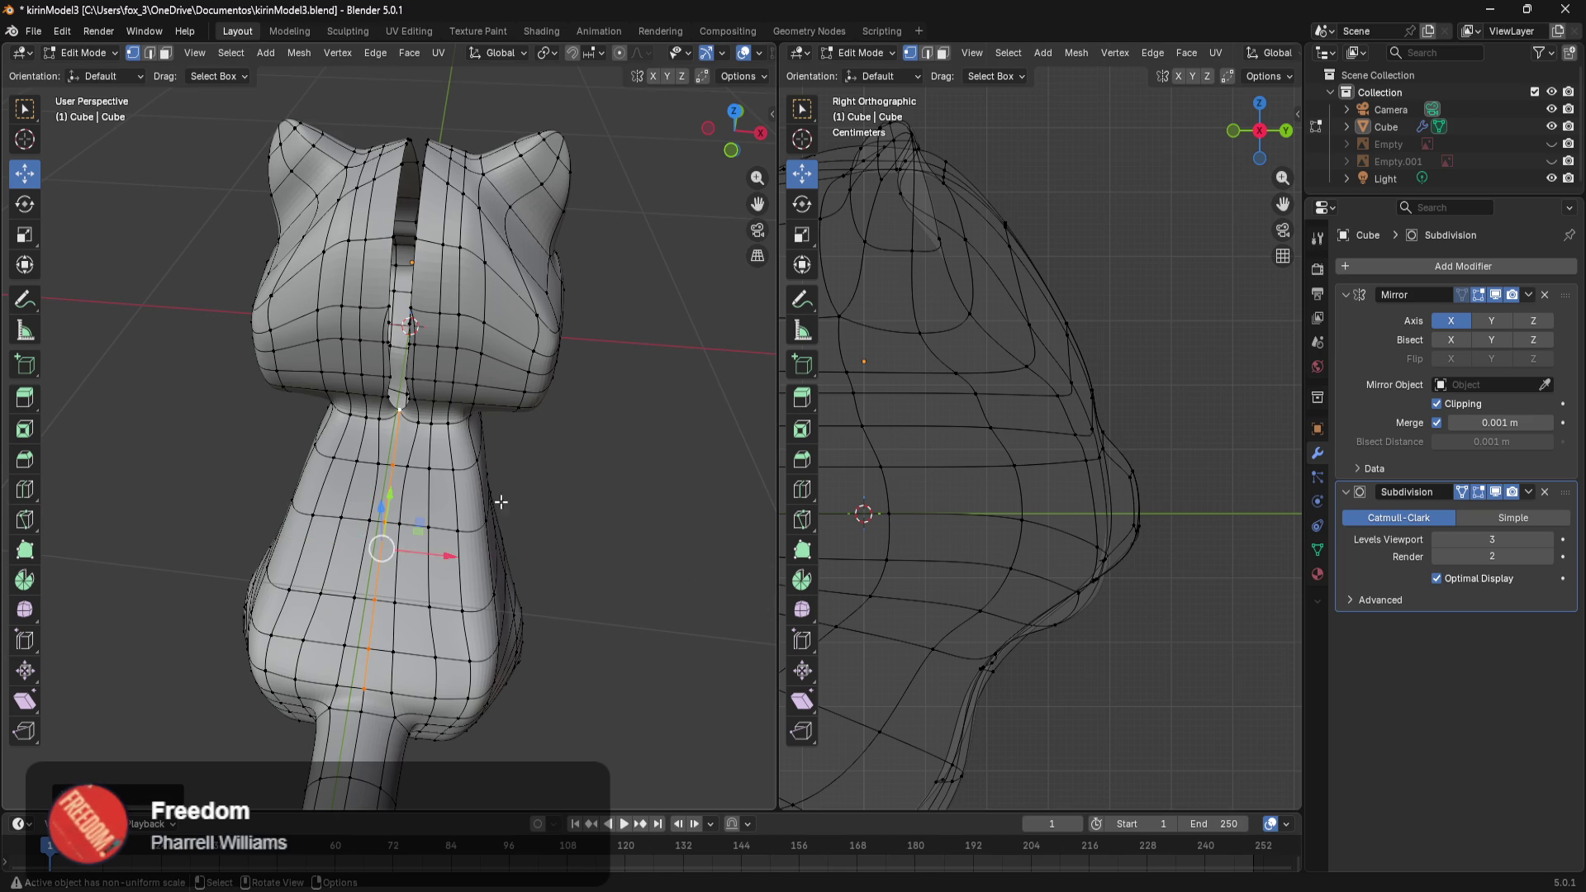
scroll(602, 460, up, 3)
scroll(613, 436, up, 2)
middle_drag(613, 436, 559, 448)
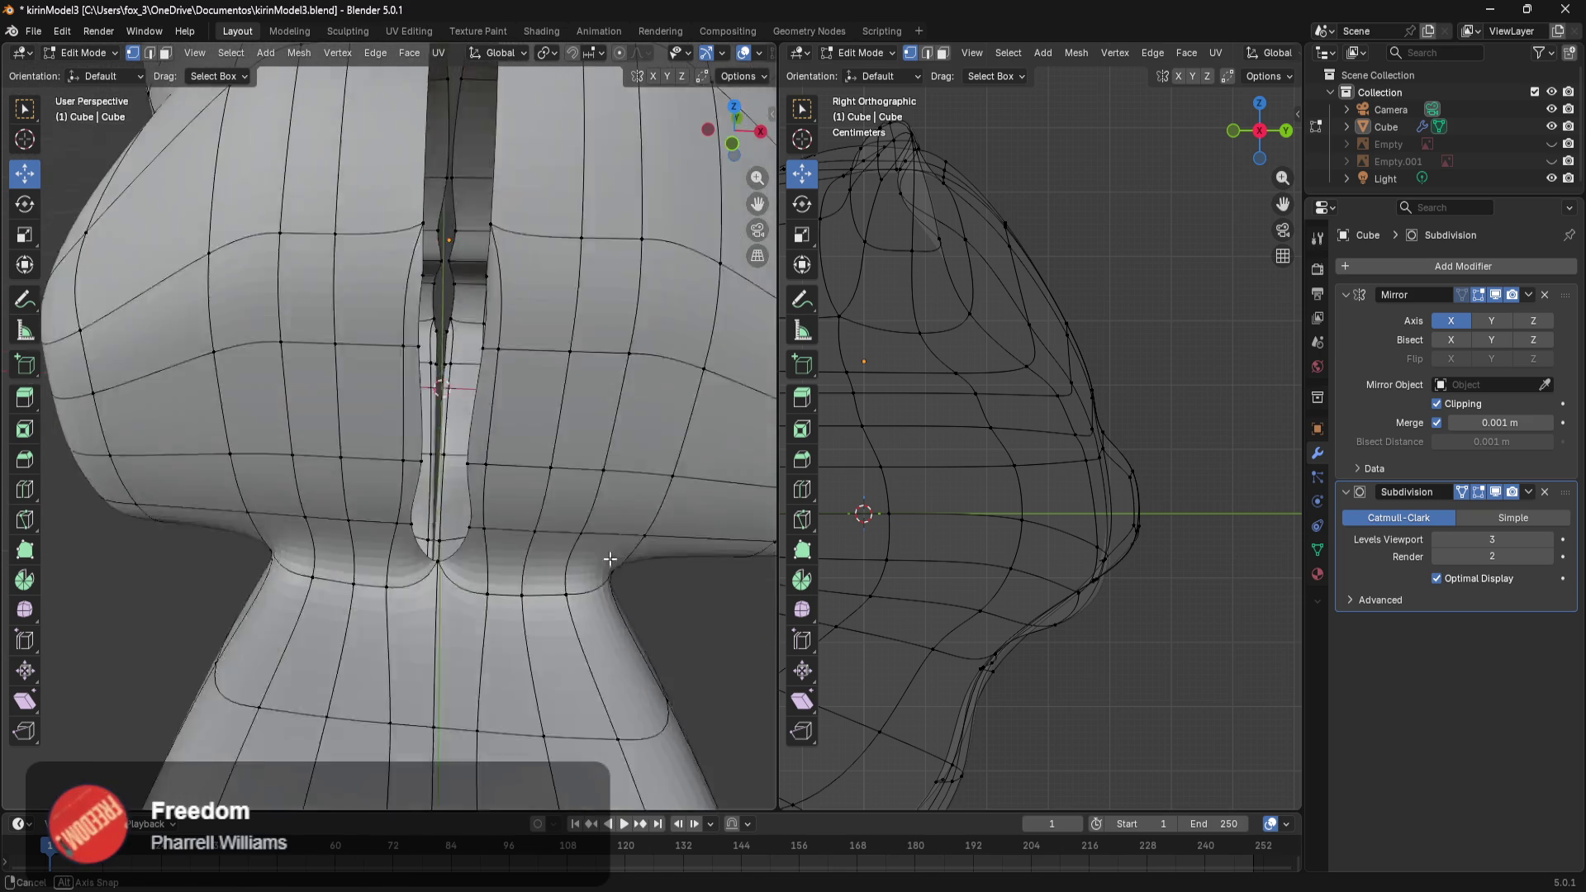
scroll(560, 449, up, 2)
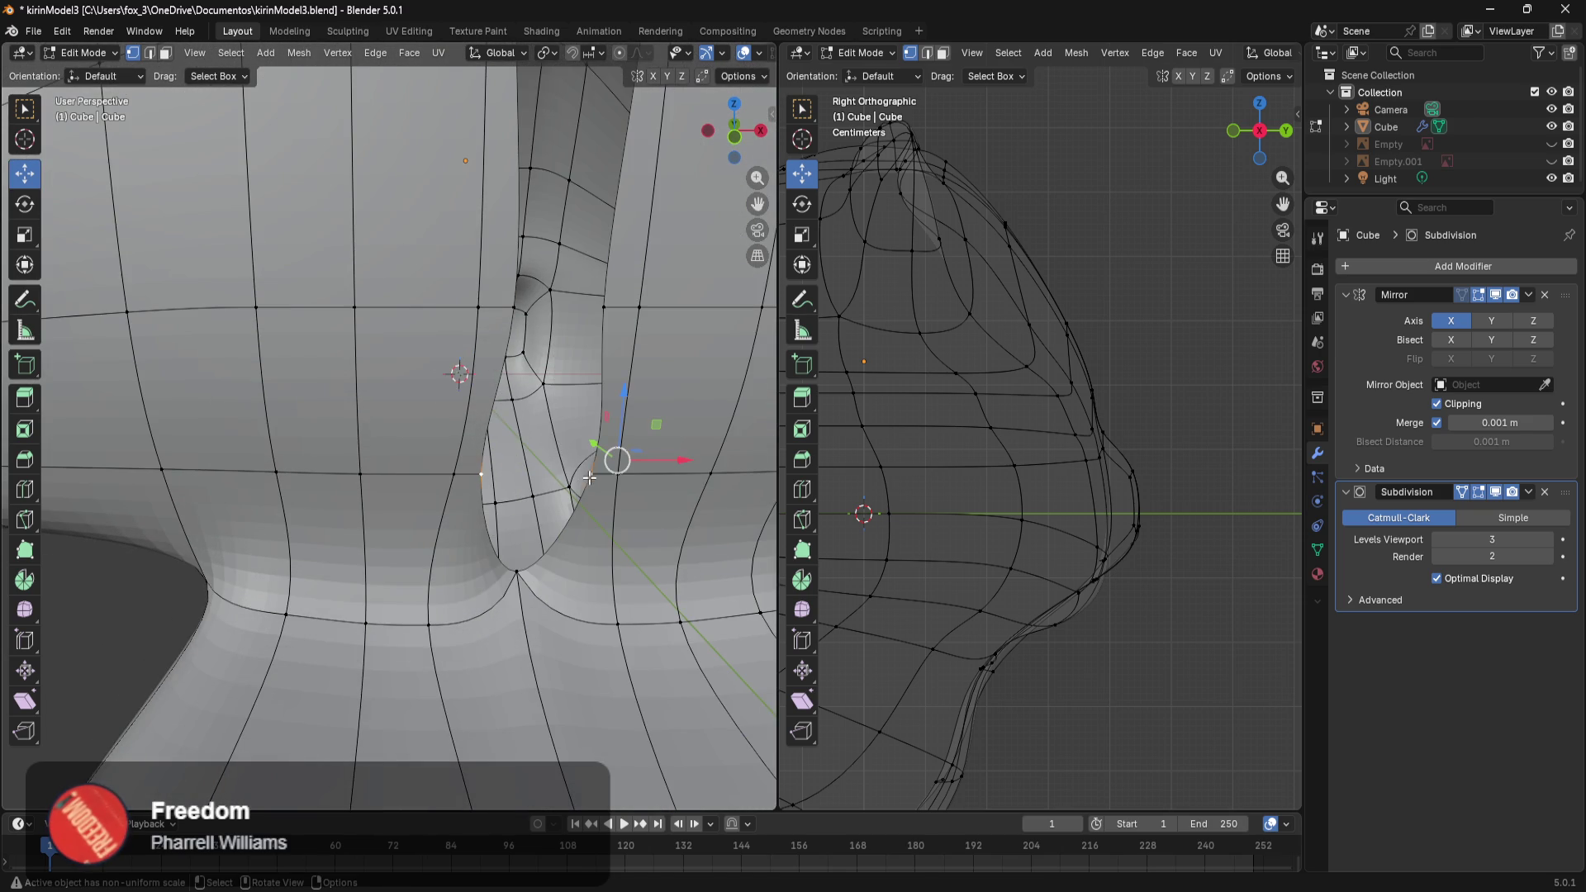
drag(671, 458, 592, 456)
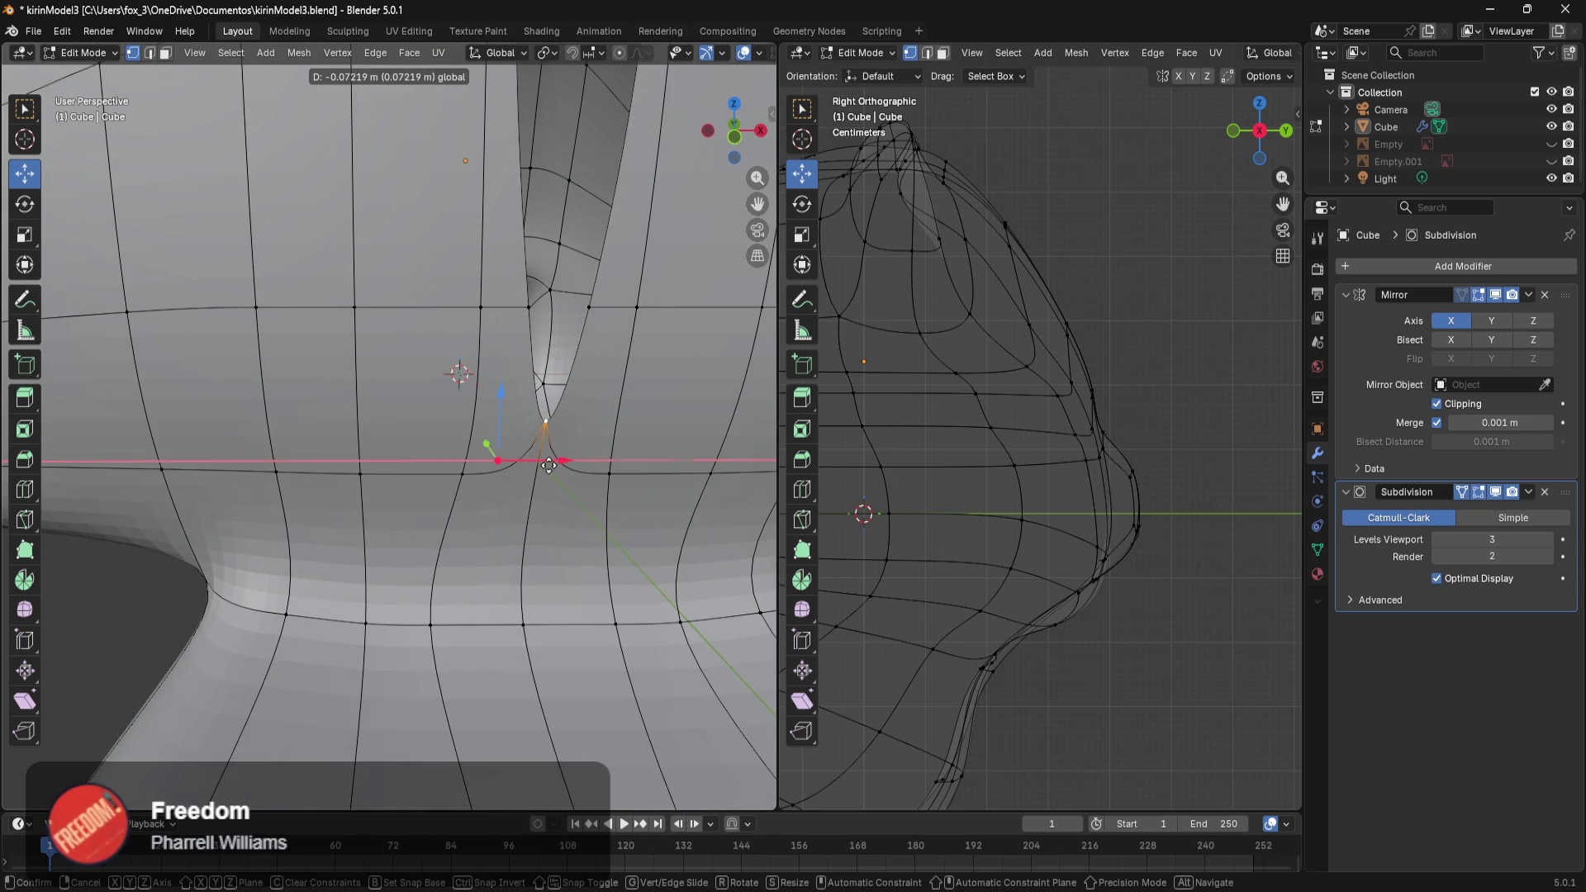
Look along the gap between the halves and select a ring of faces around the body.
mouse_move(702, 347)
shift+middle_down()
mouse_move(546, 485)
mouse_move(575, 563)
mouse_move(507, 554)
mouse_move(224, 382)
shift+middle_up()
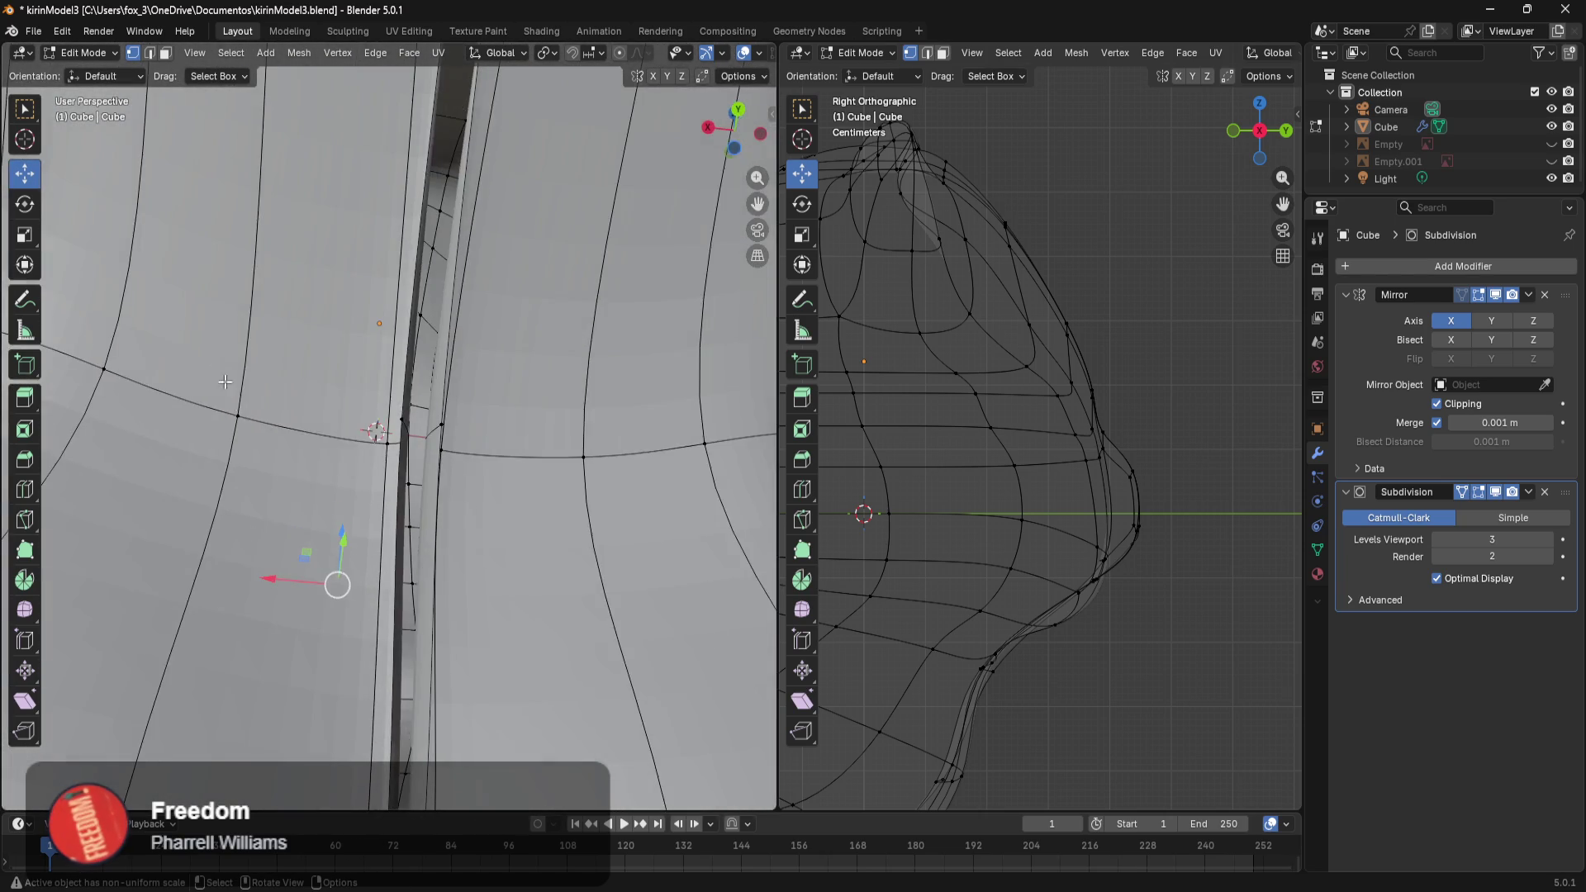
scroll(316, 522, down, 5)
middle_drag(491, 562, 427, 347)
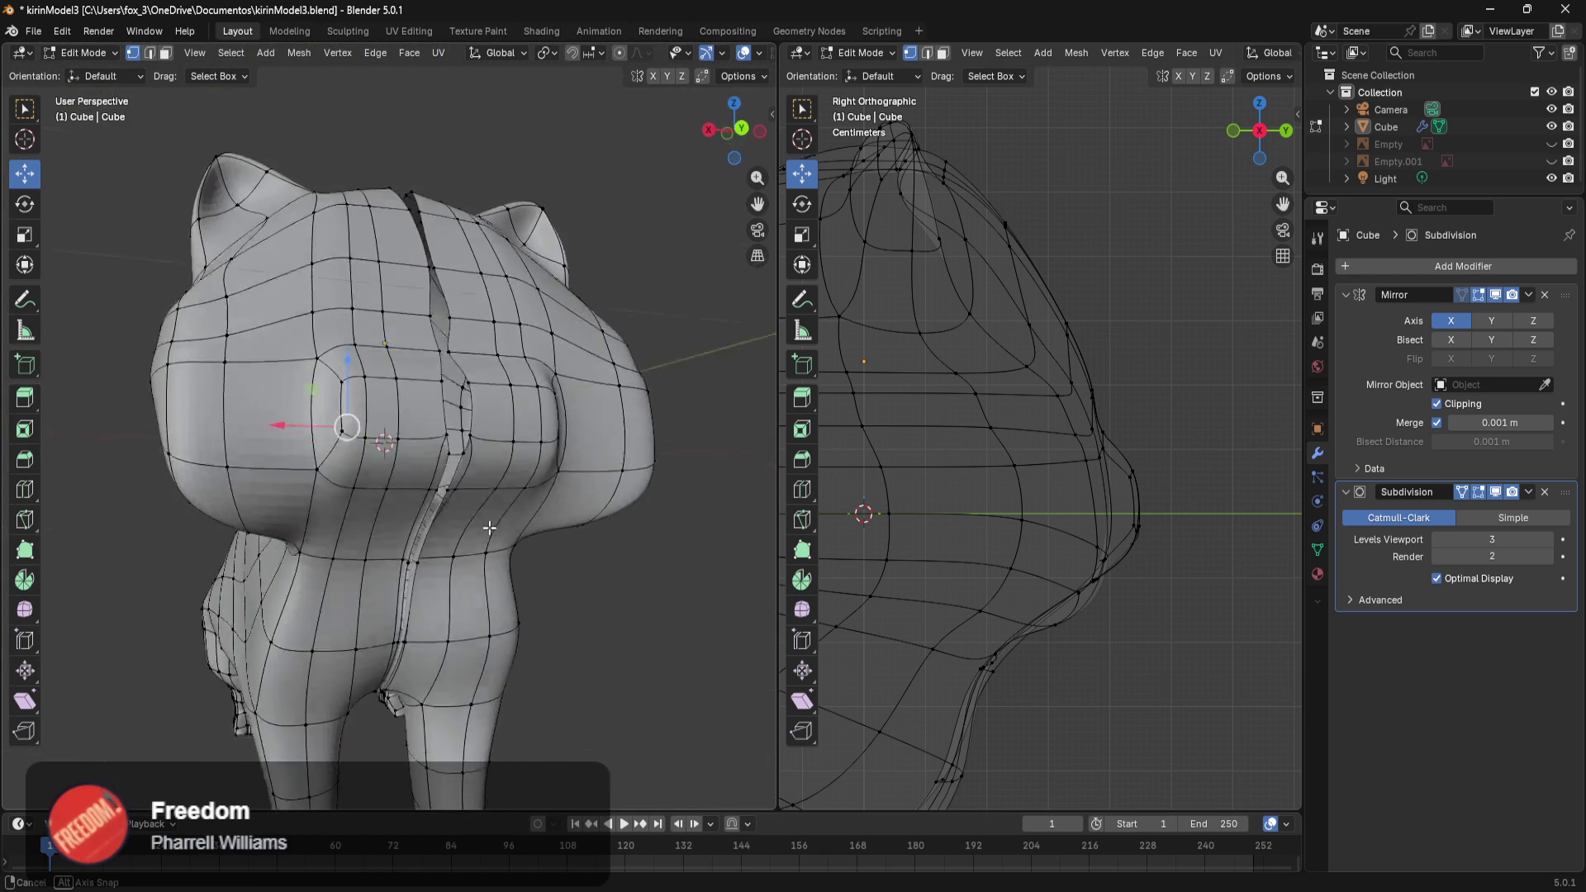
scroll(427, 348, up, 4)
scroll(444, 262, down, 4)
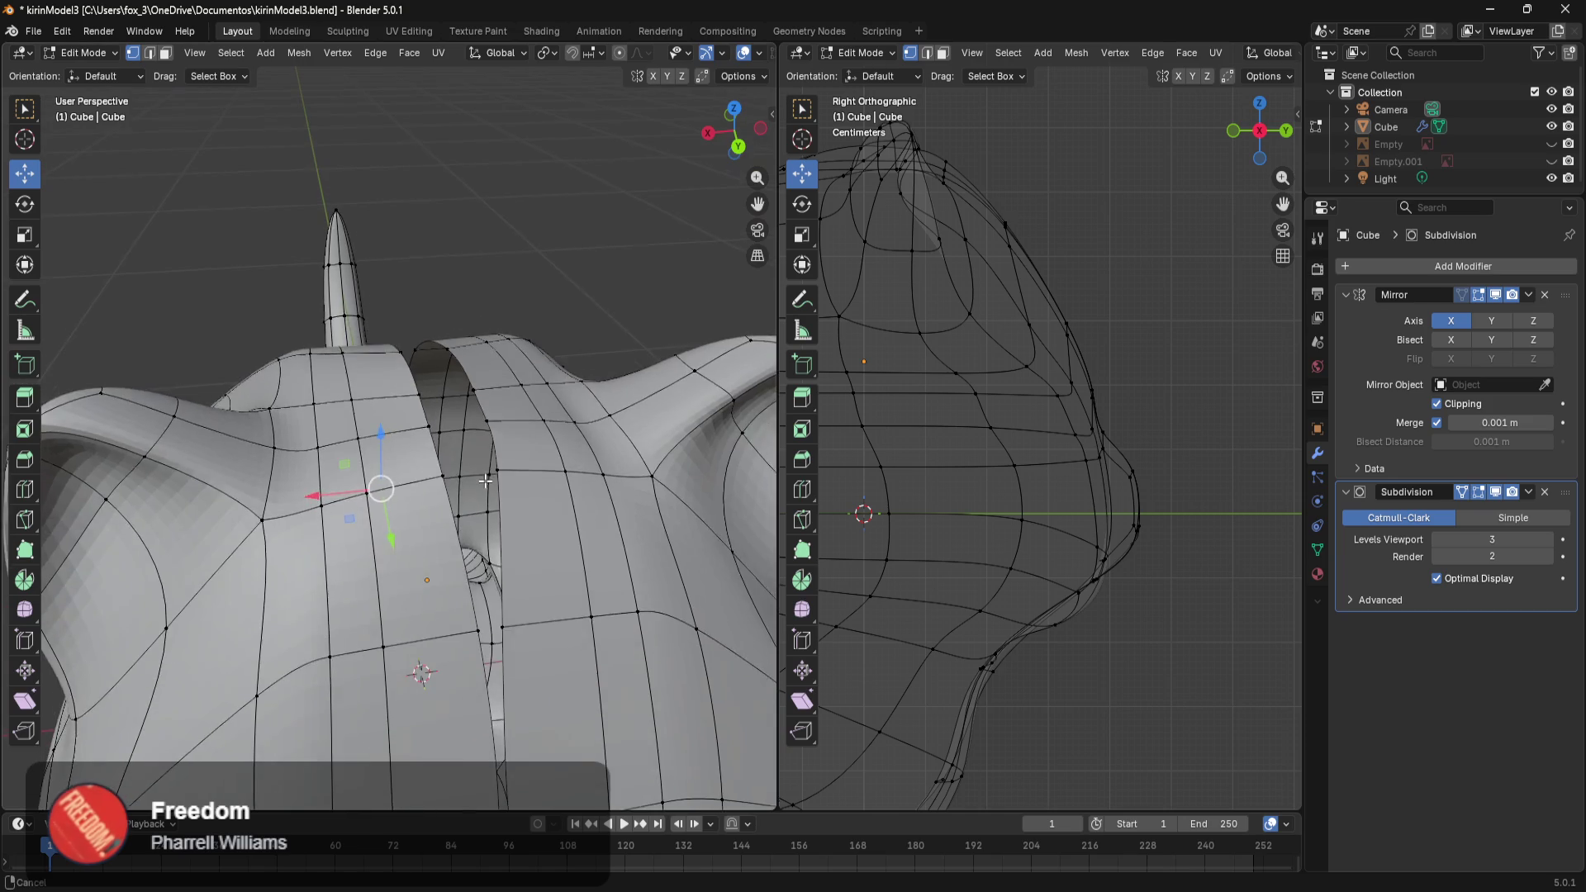
scroll(463, 347, up, 5)
middle_drag(480, 396, 510, 446)
scroll(509, 446, down, 3)
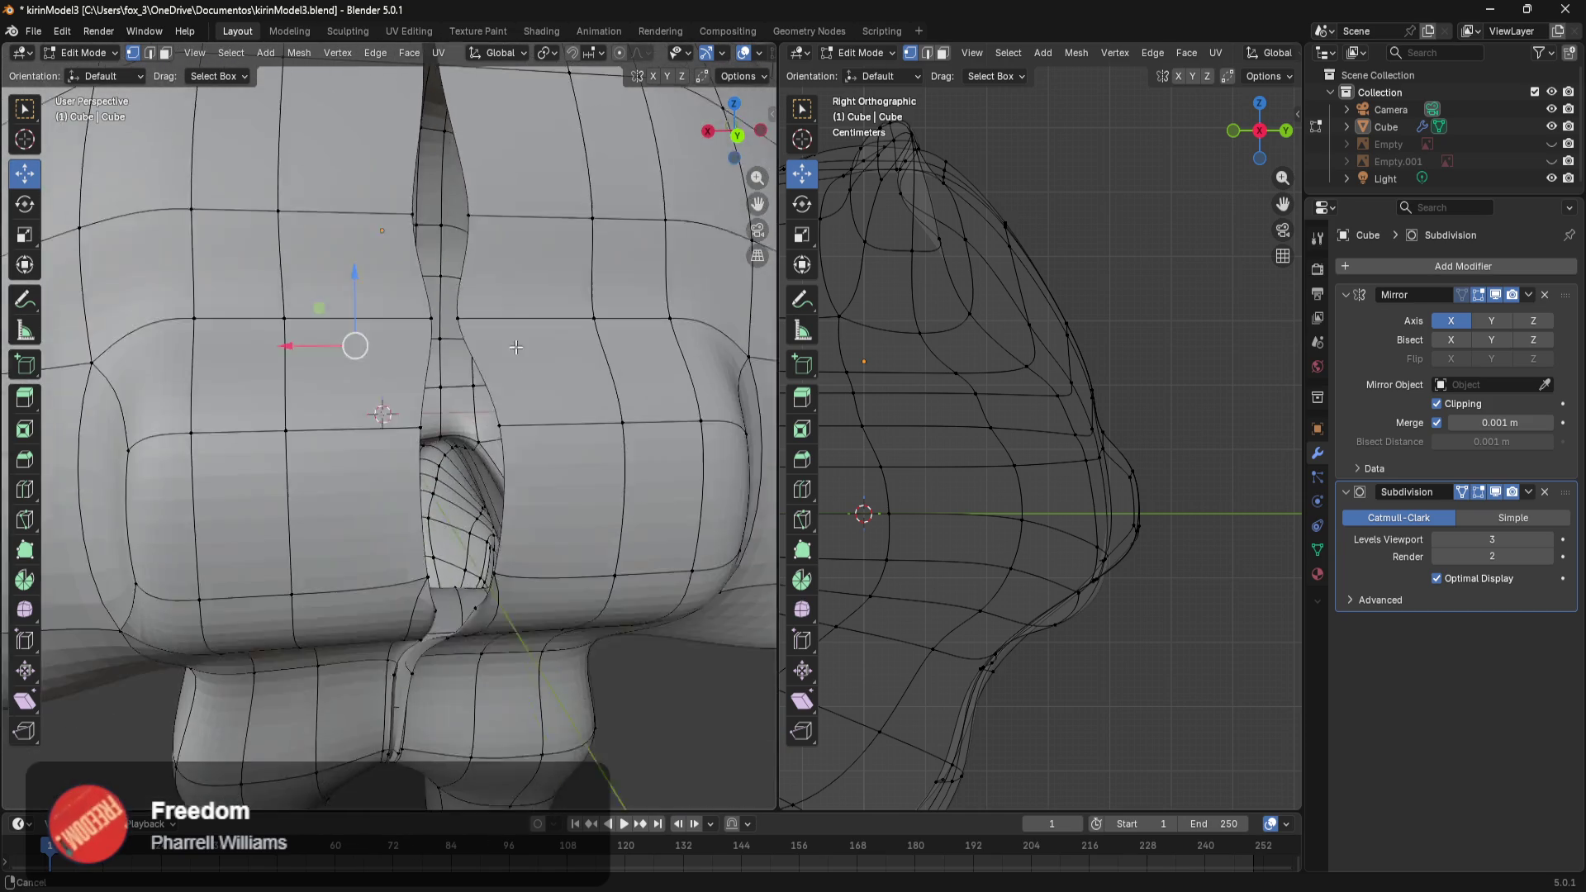
scroll(496, 445, down, 2)
scroll(475, 442, up, 5)
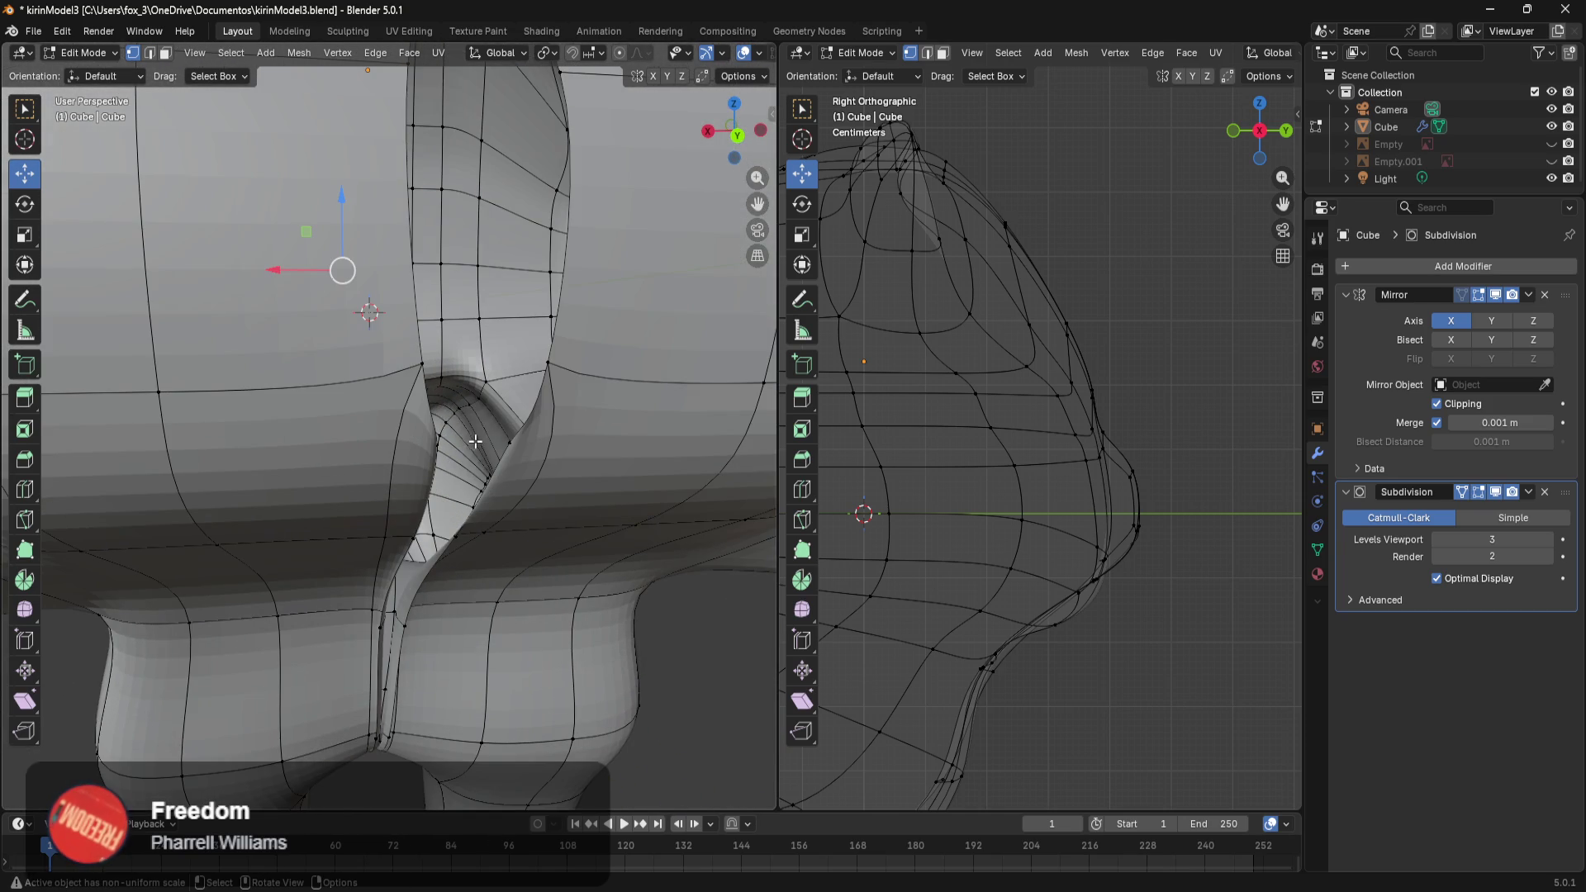
ctrl+alt+click(423, 366)
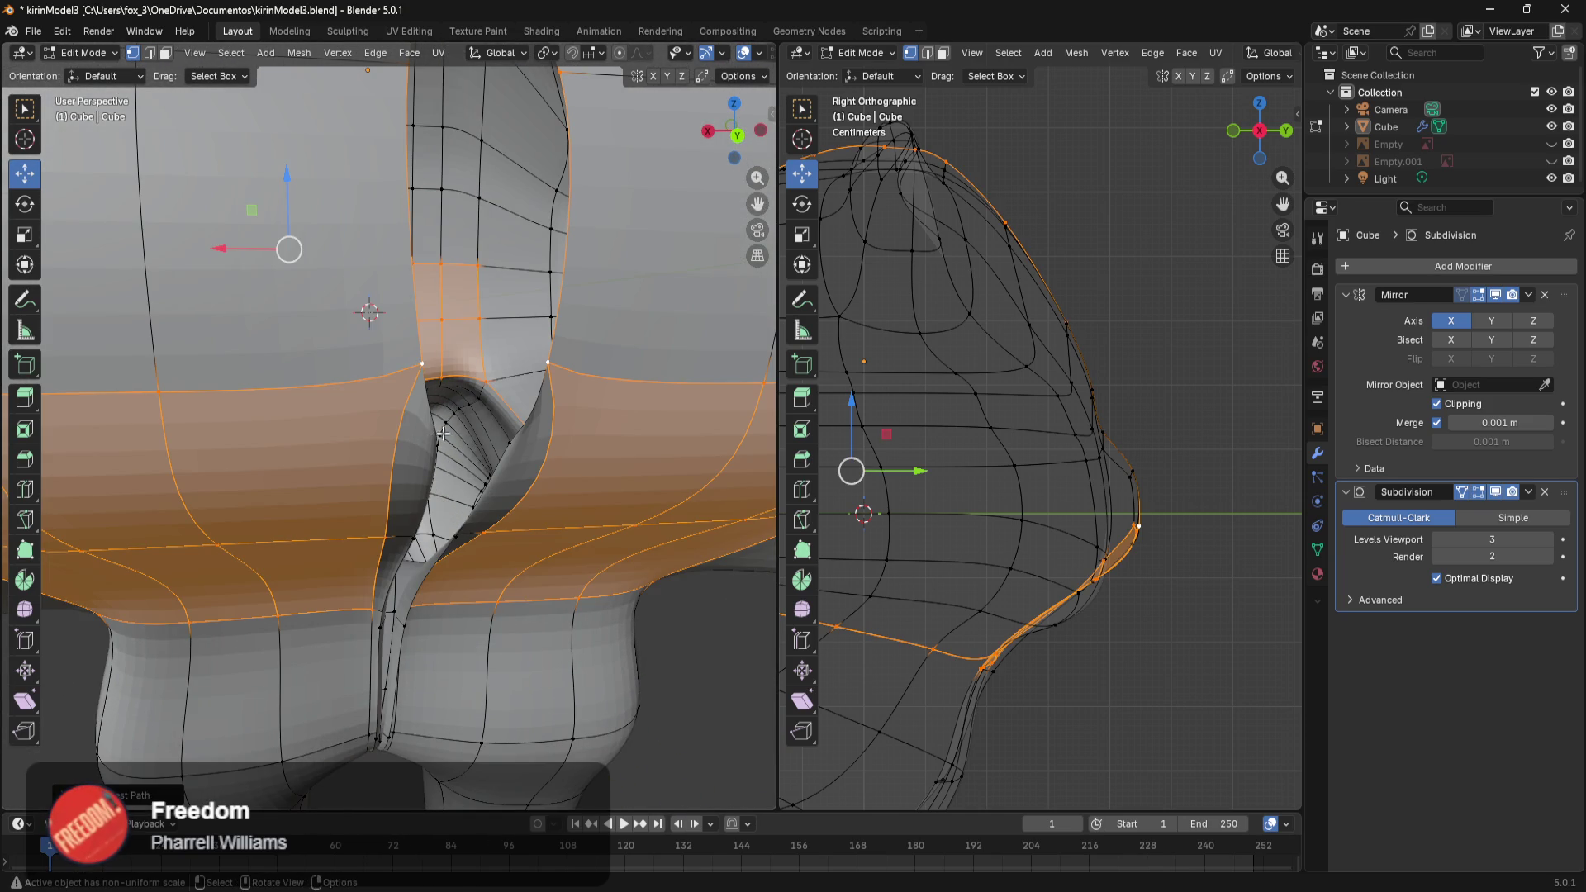
scroll(440, 436, down, 5)
scroll(384, 250, up, 2)
Select a seam vertex, then the shortest vertex path up the seam to the neck.
click(368, 249)
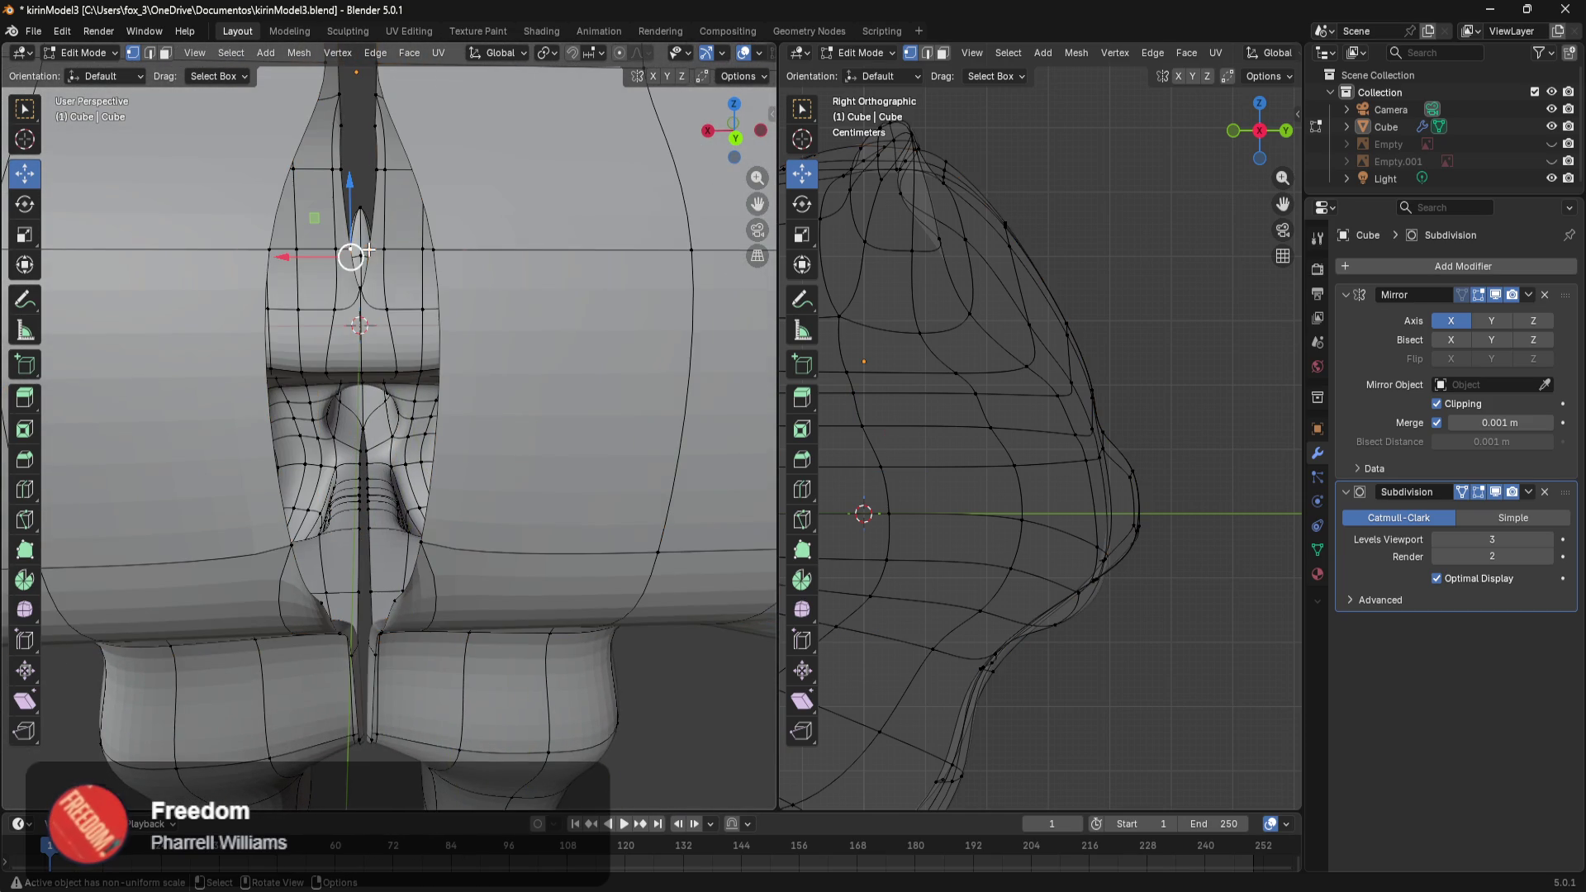
scroll(372, 319, up, 3)
scroll(343, 347, up, 2)
mouse_move(344, 347)
middle_down()
mouse_move(300, 355)
mouse_move(396, 322)
middle_up()
scroll(300, 356, down, 10)
scroll(413, 347, up, 4)
scroll(467, 379, up, 3)
scroll(522, 497, up, 2)
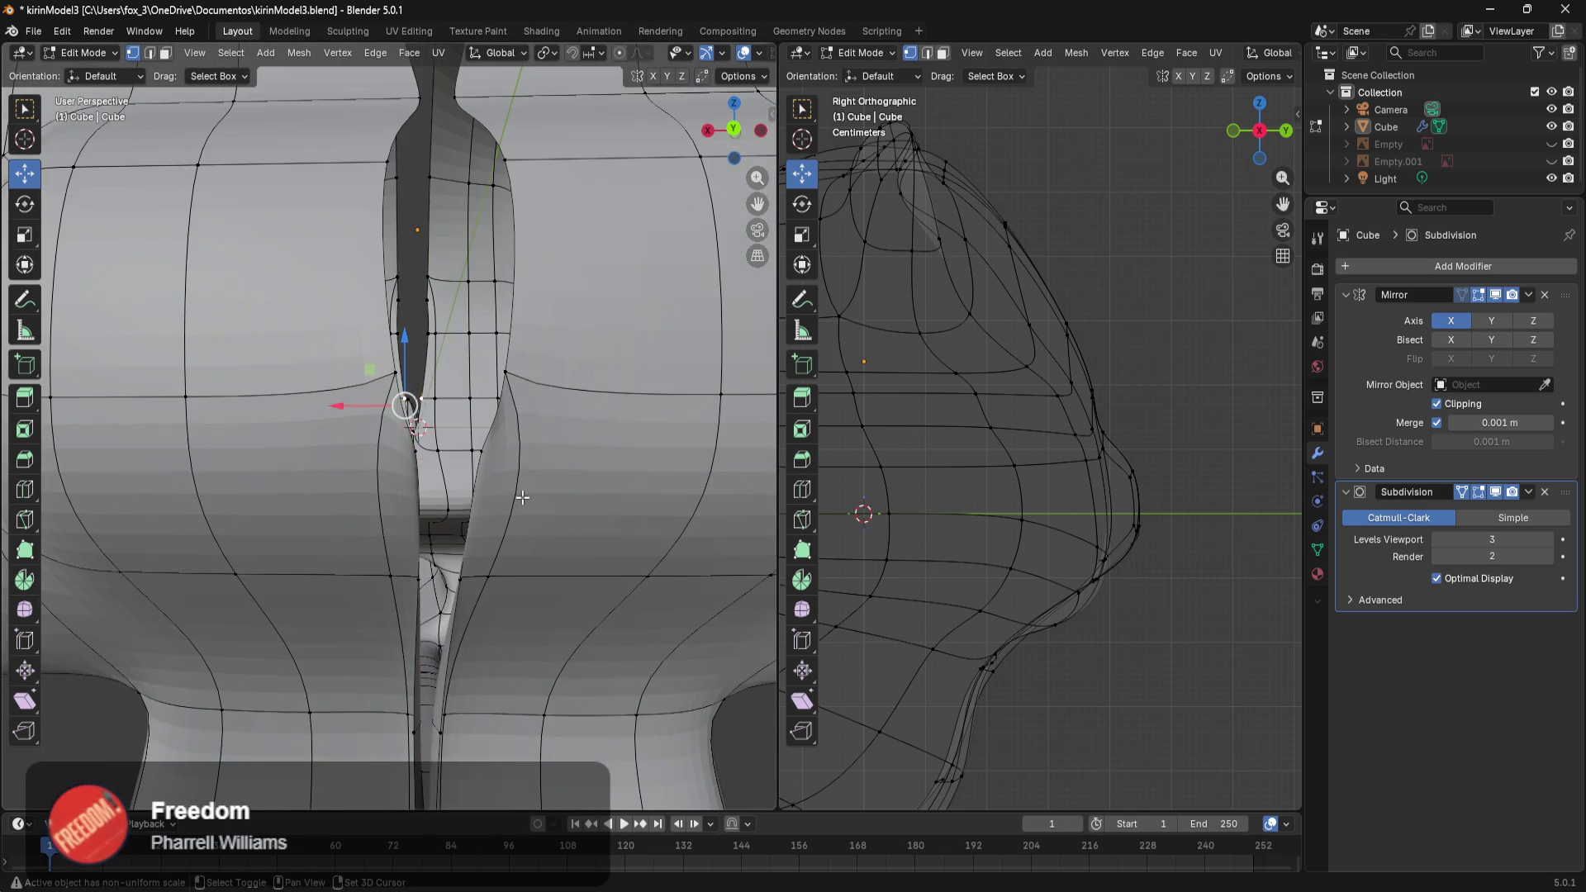
ctrl+click(503, 210)
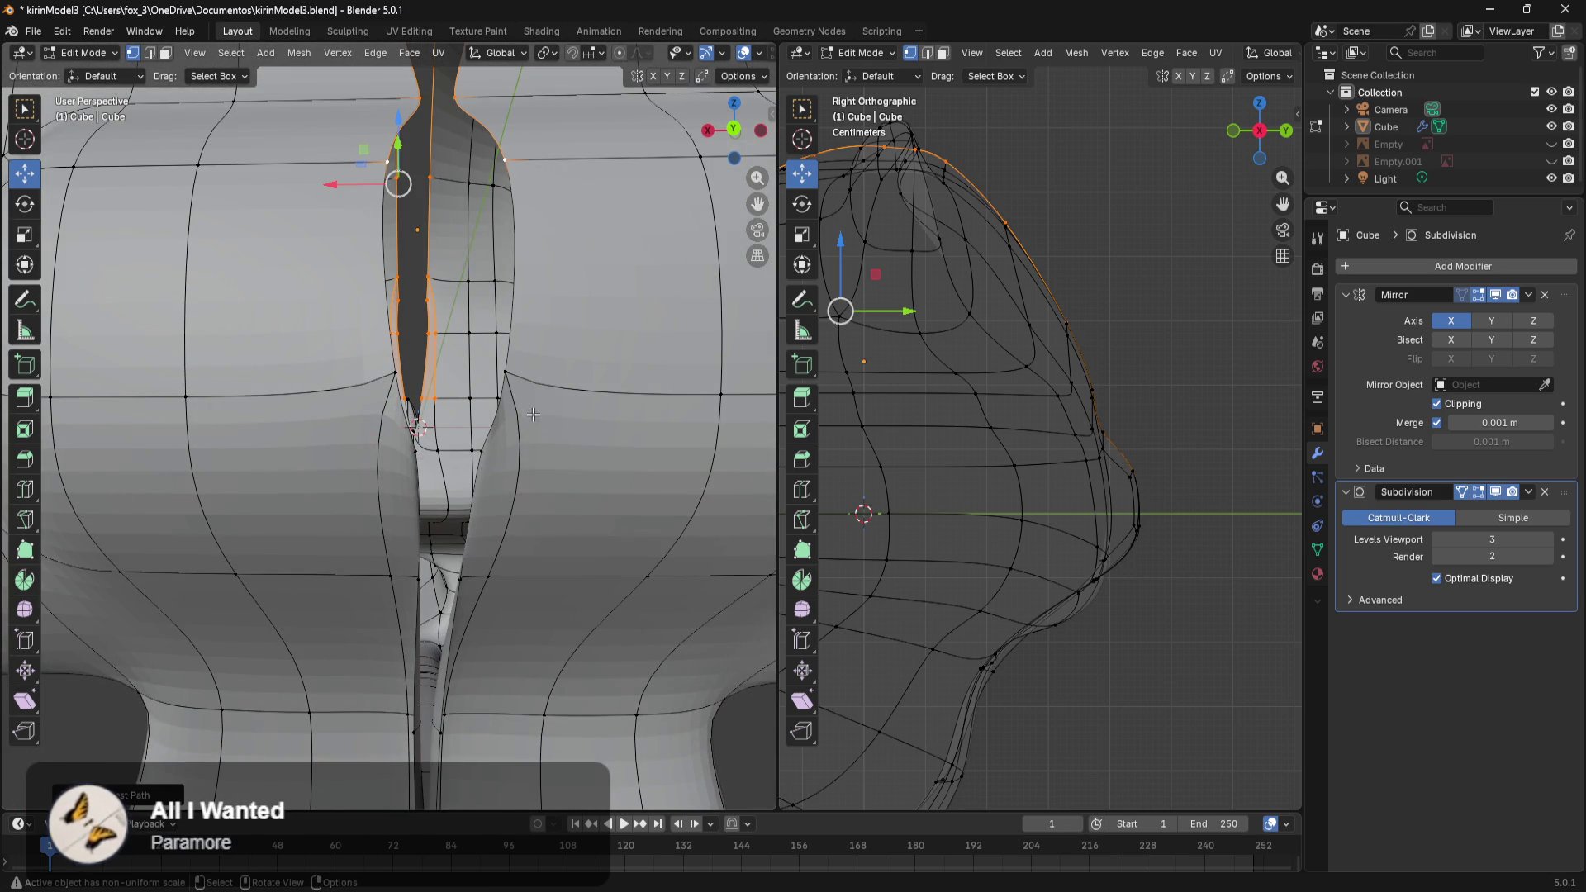
Slide the head seam vertices toward the centre, then back out along X.
mouse_move(529, 462)
middle_down()
mouse_move(510, 496)
mouse_move(520, 479)
mouse_move(430, 463)
mouse_move(184, 488)
middle_up()
scroll(523, 476, down, 5)
scroll(430, 463, up, 3)
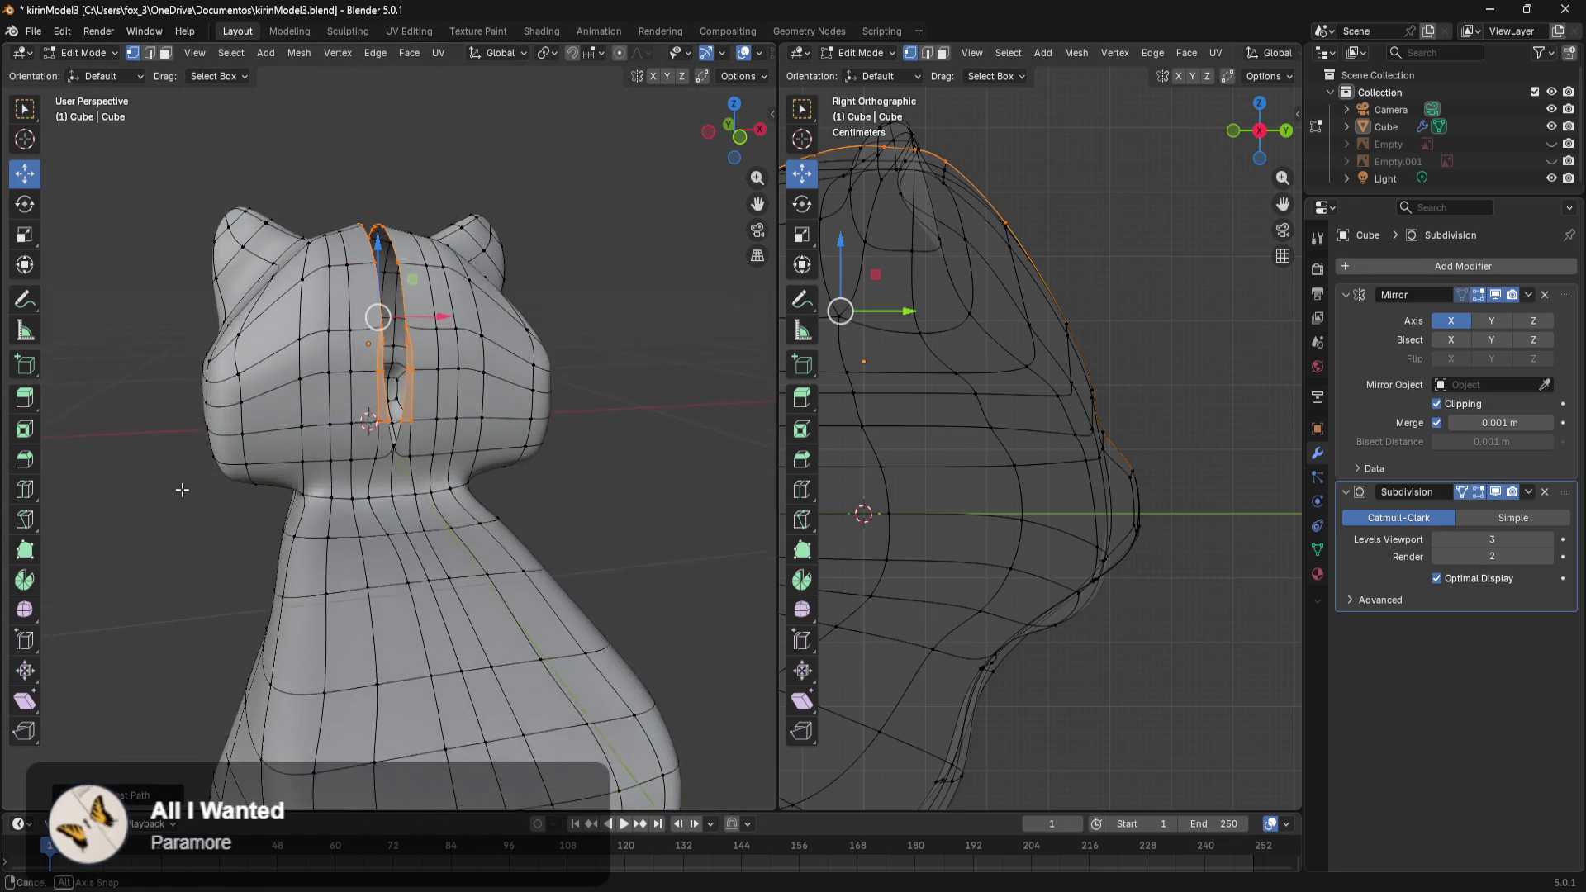
scroll(343, 361, up, 4)
scroll(444, 328, down, 3)
mouse_move(444, 328)
middle_down()
mouse_move(450, 537)
mouse_move(479, 505)
mouse_move(389, 520)
middle_up()
drag(472, 300, 435, 295)
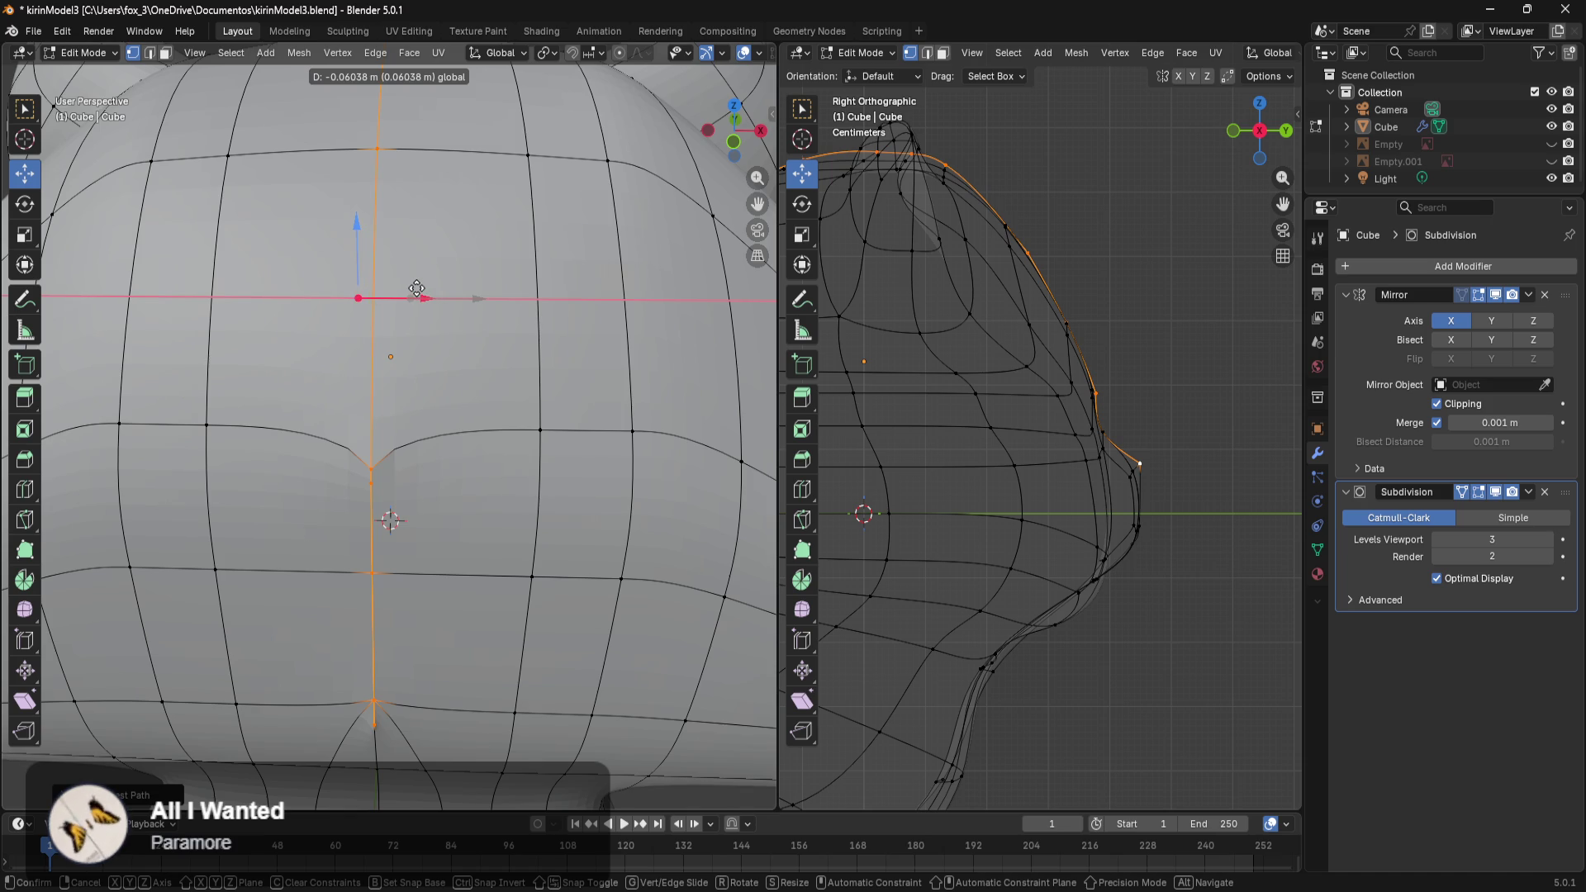
drag(433, 286, 460, 285)
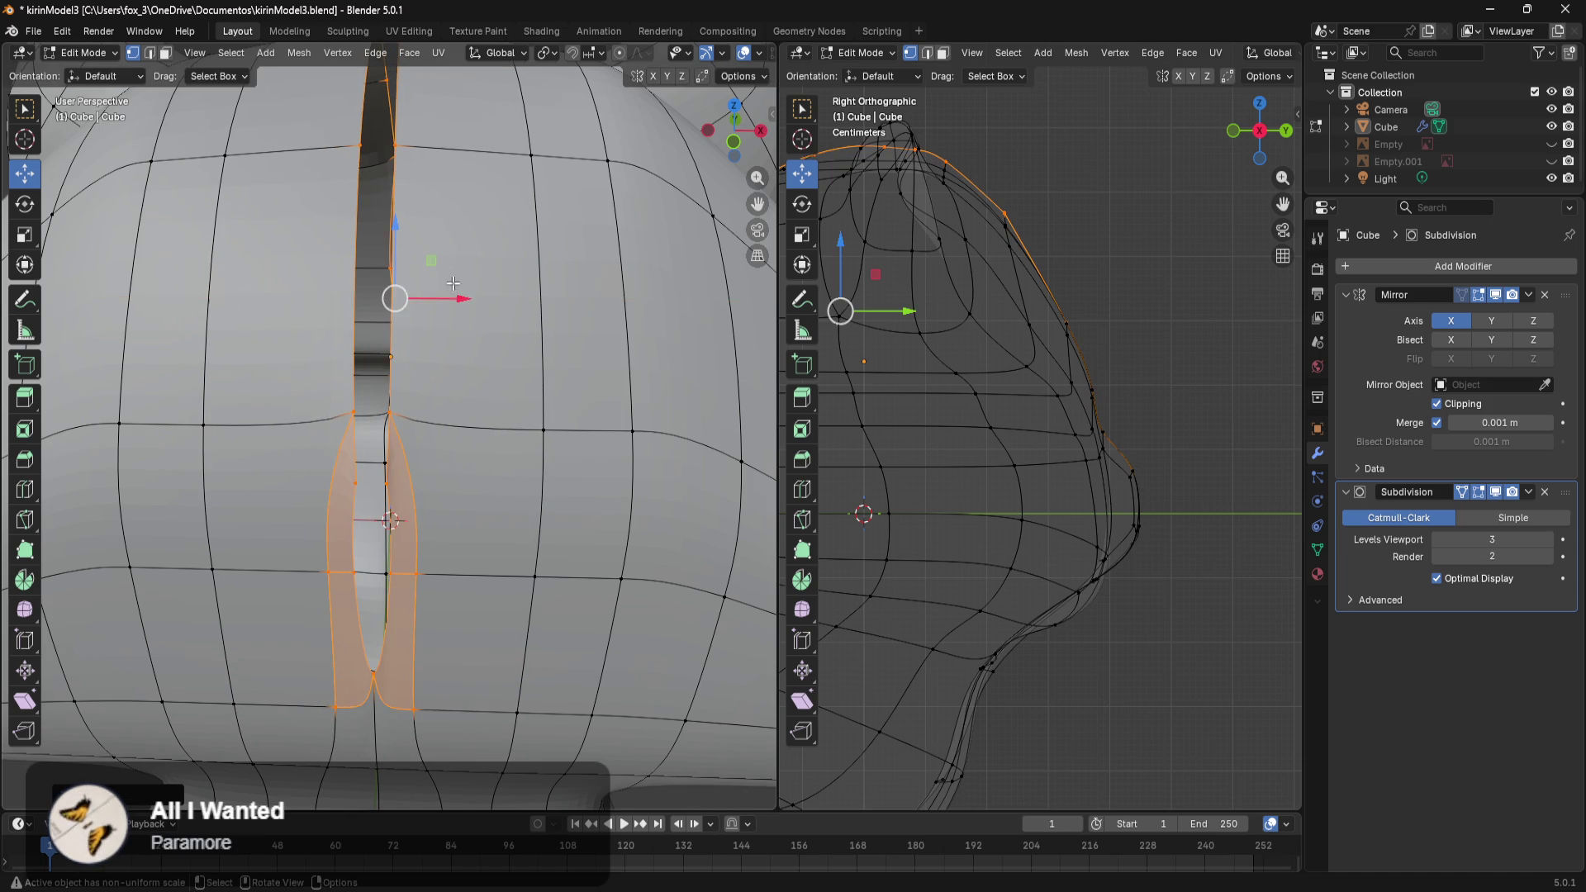
Circle-select to keep only the centre seam loop and move it along X.
shift+middle_drag(529, 621, 565, 482)
key(c)
middle_click(509, 327)
key(Escape)
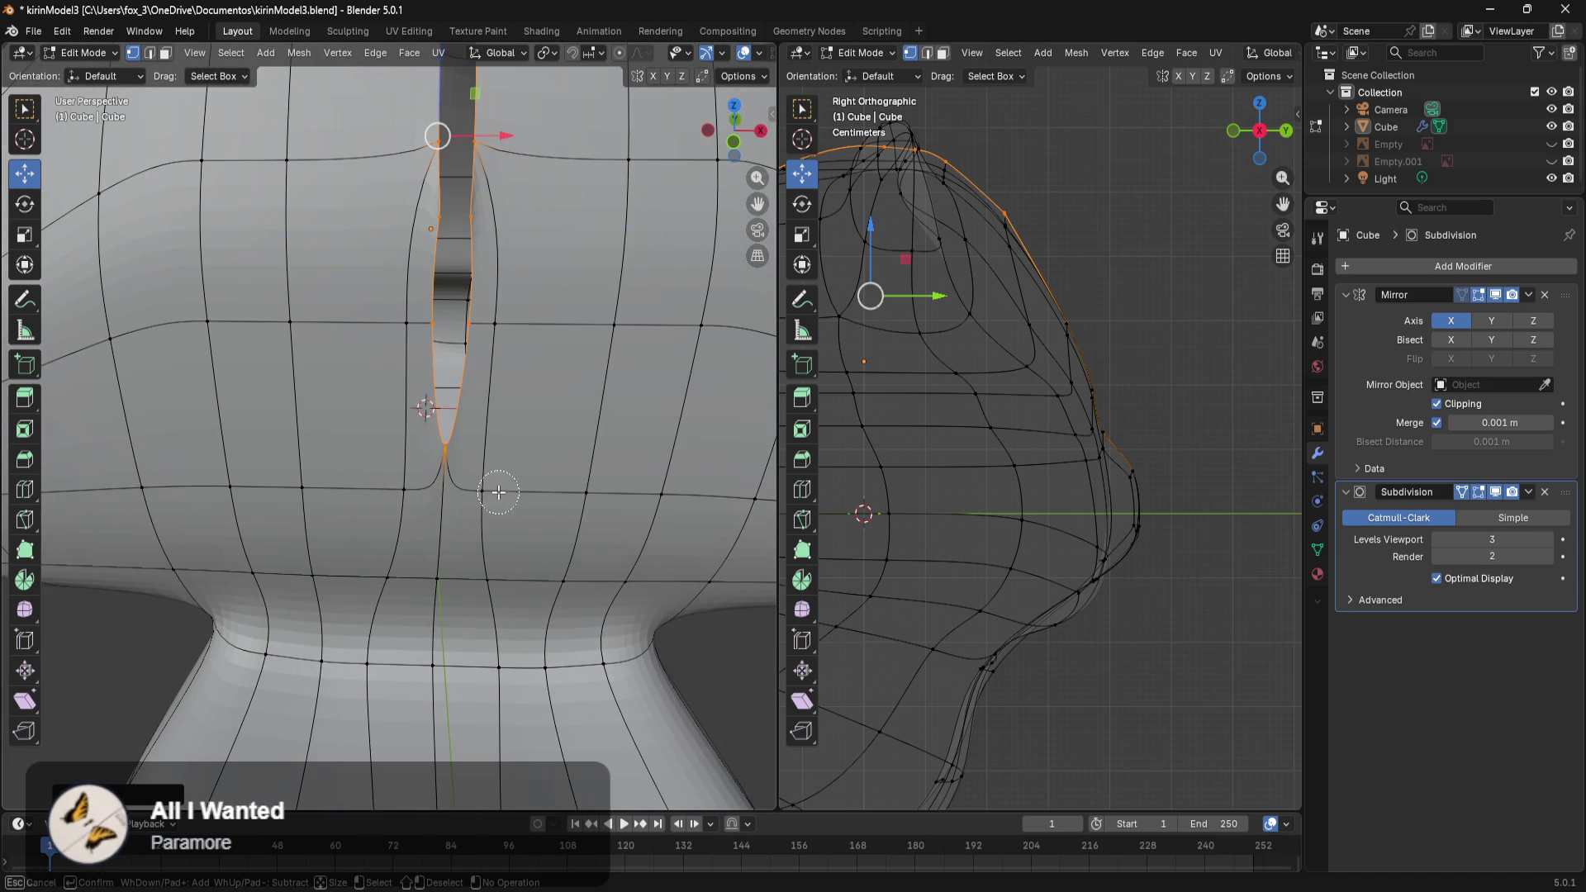
drag(502, 146, 469, 138)
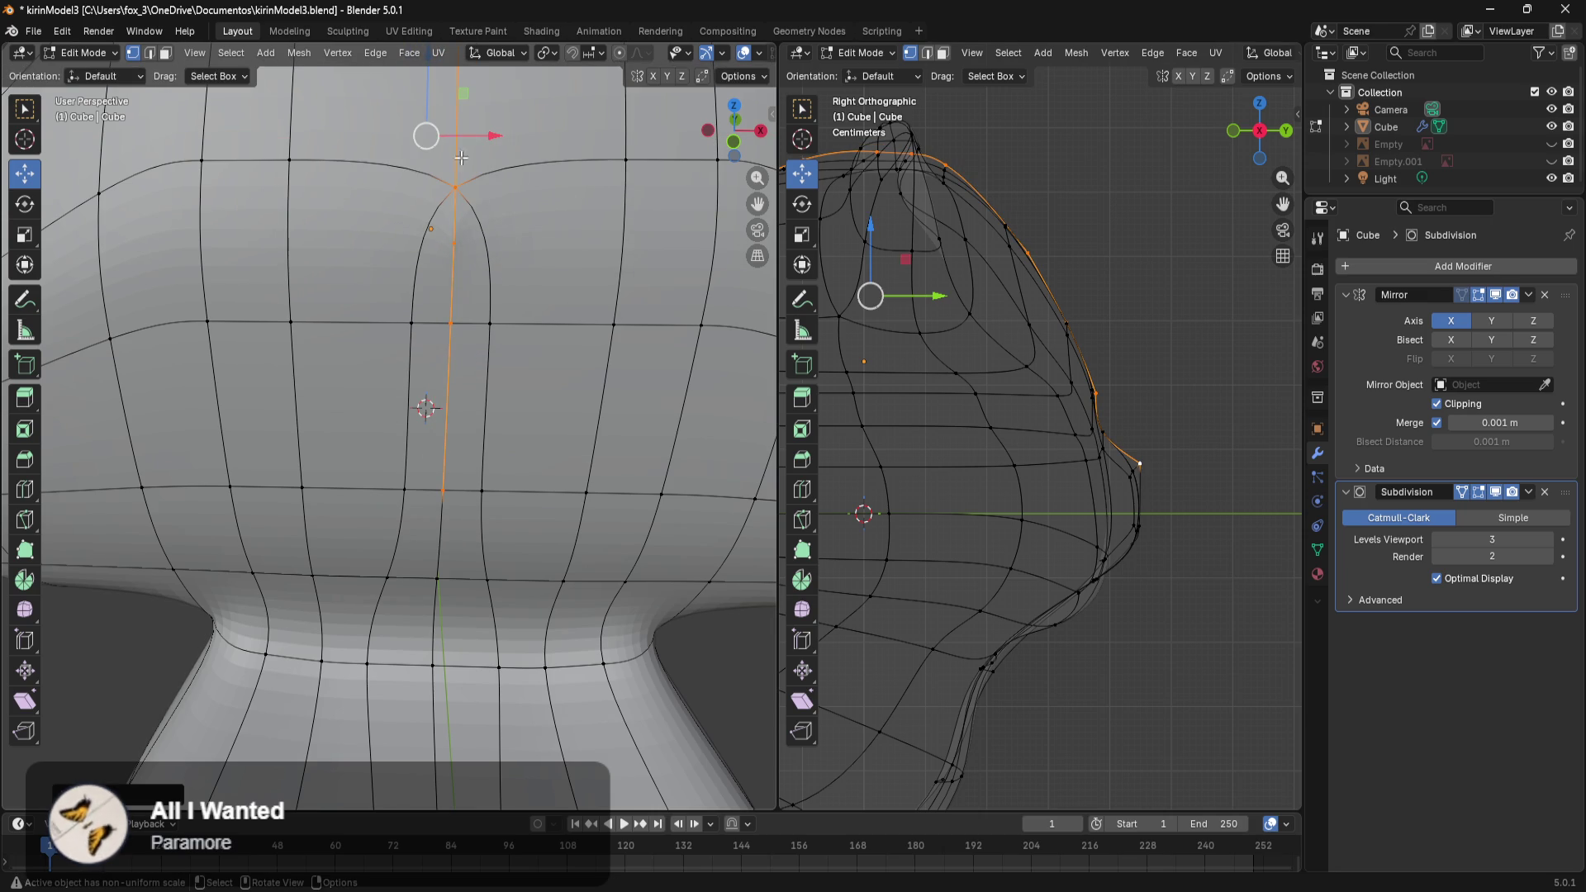
Check the opened head seam from behind and front, then deselect it.
scroll(587, 384, down, 2)
scroll(603, 462, down, 2)
scroll(620, 562, down, 2)
scroll(636, 661, down, 1)
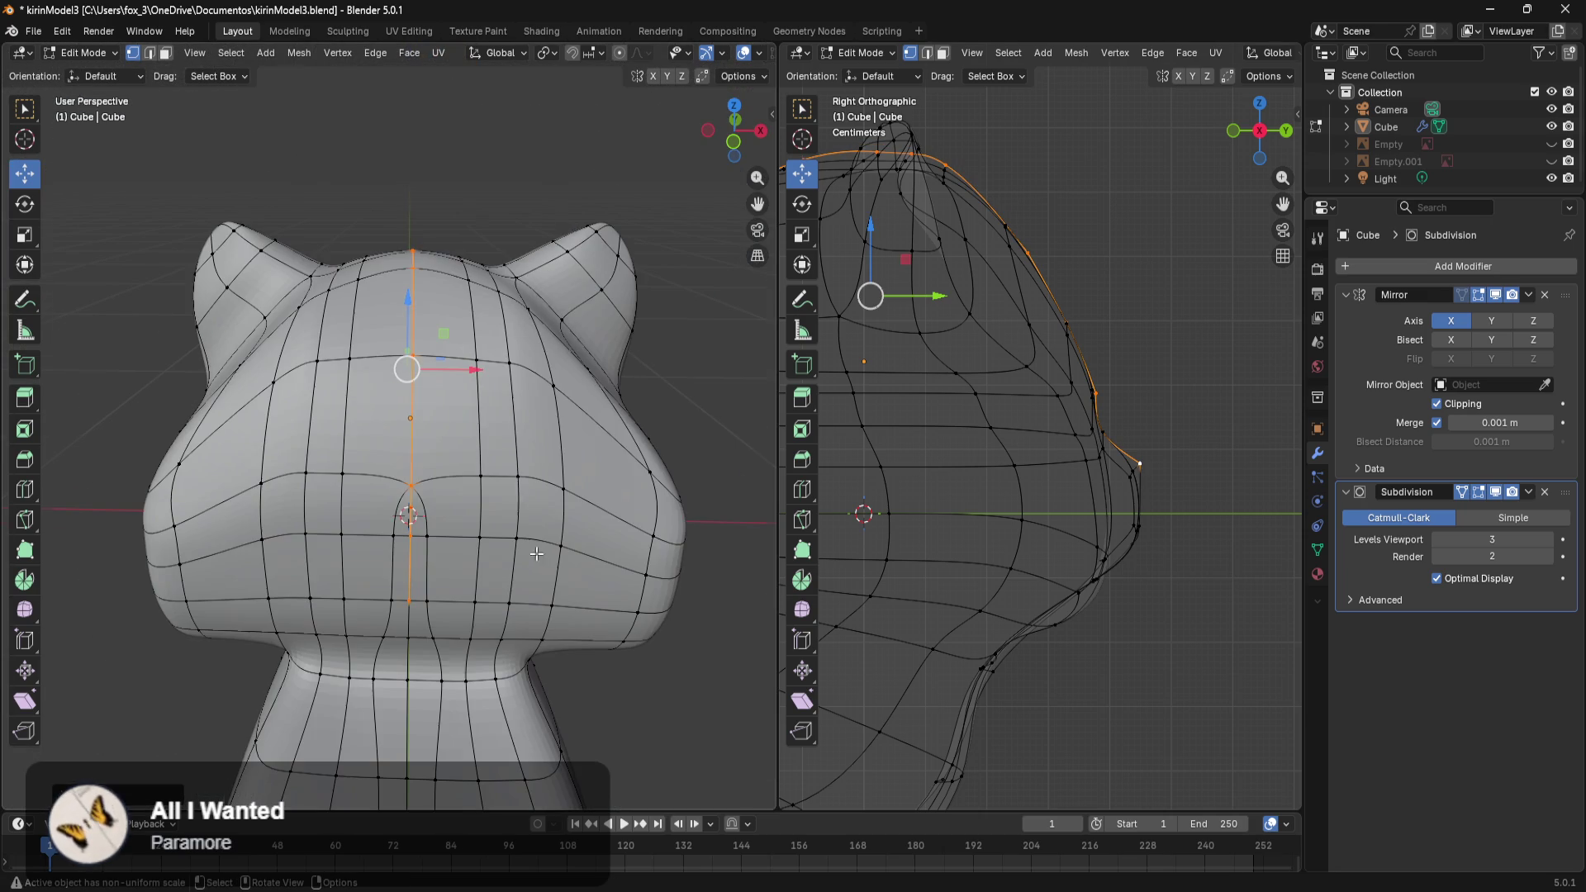
click(664, 719)
mouse_move(664, 718)
middle_down()
mouse_move(772, 571)
mouse_move(767, 626)
middle_up()
key(ctrl+z)
key(ctrl+z)
key(ctrl+z)
key(ctrl+z)
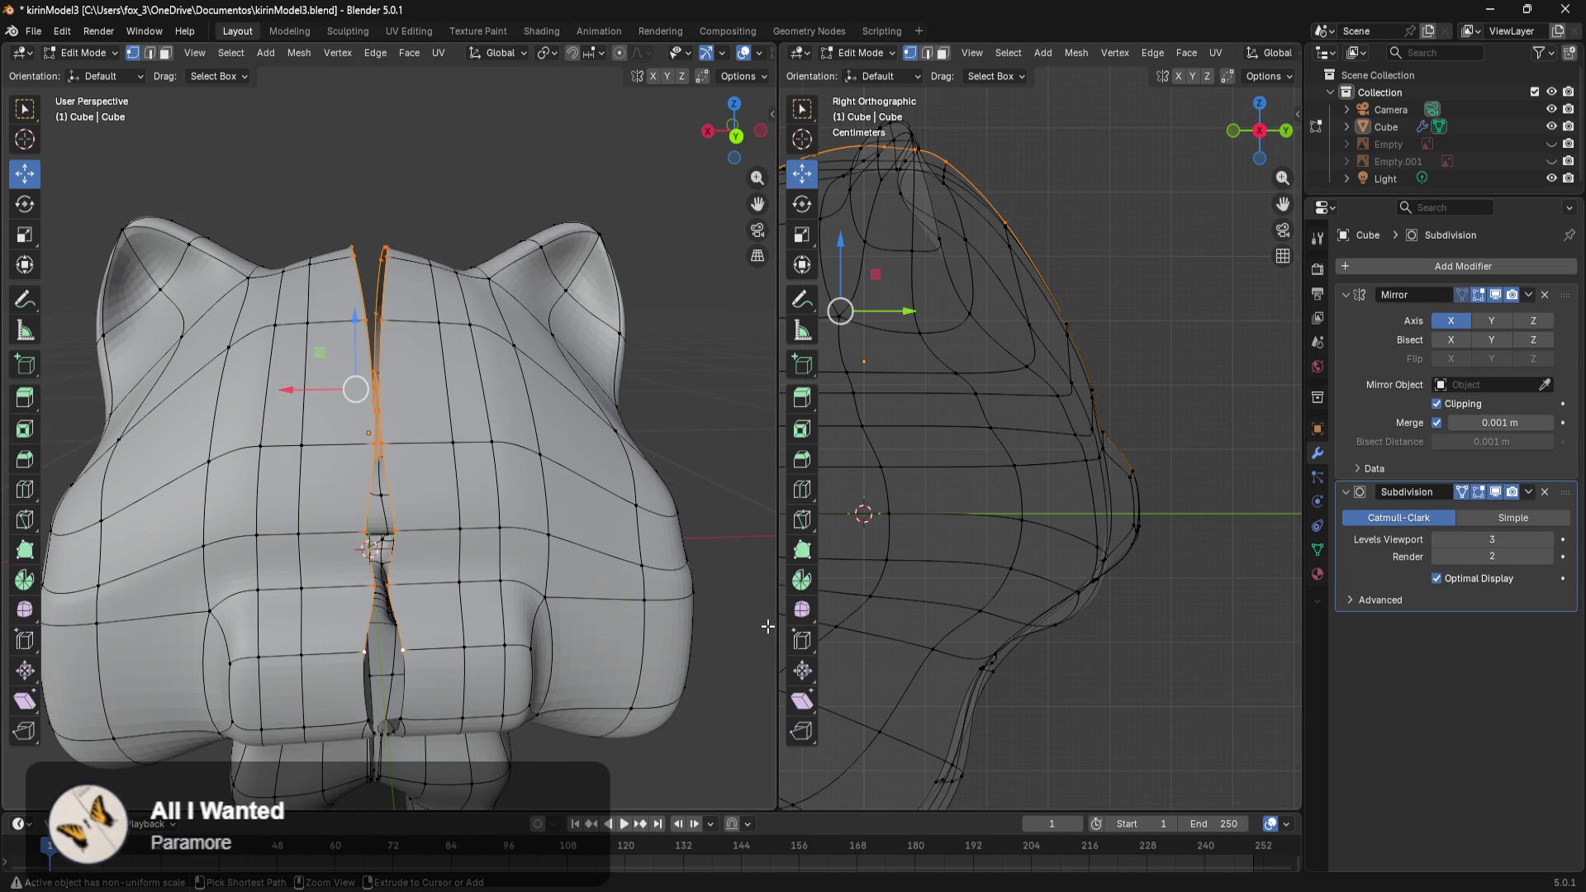
middle_drag(739, 628, 505, 522)
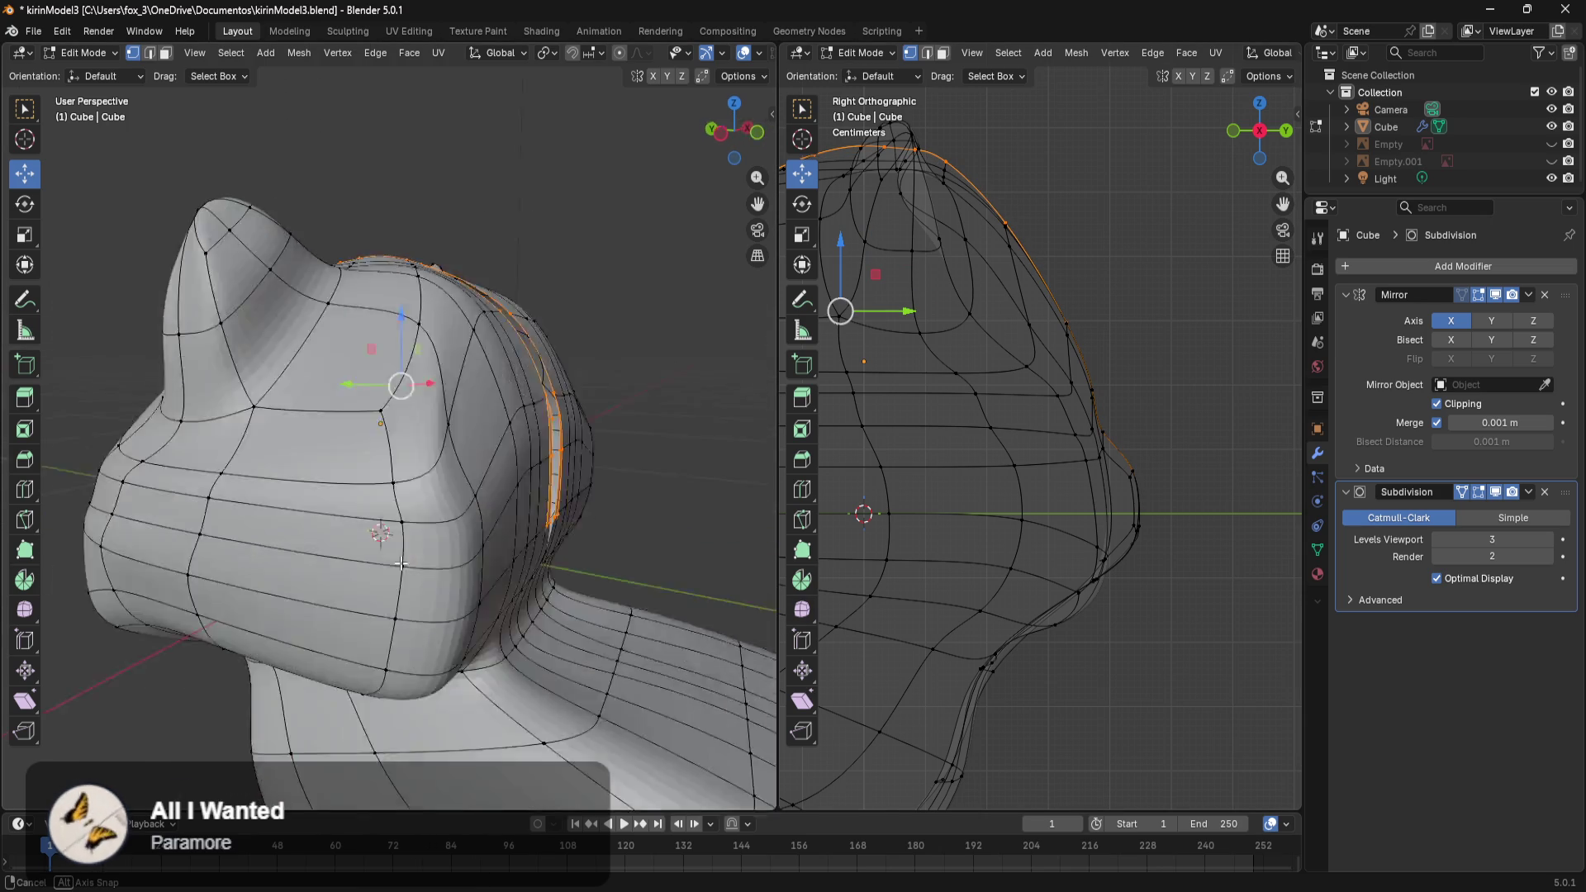
click(653, 279)
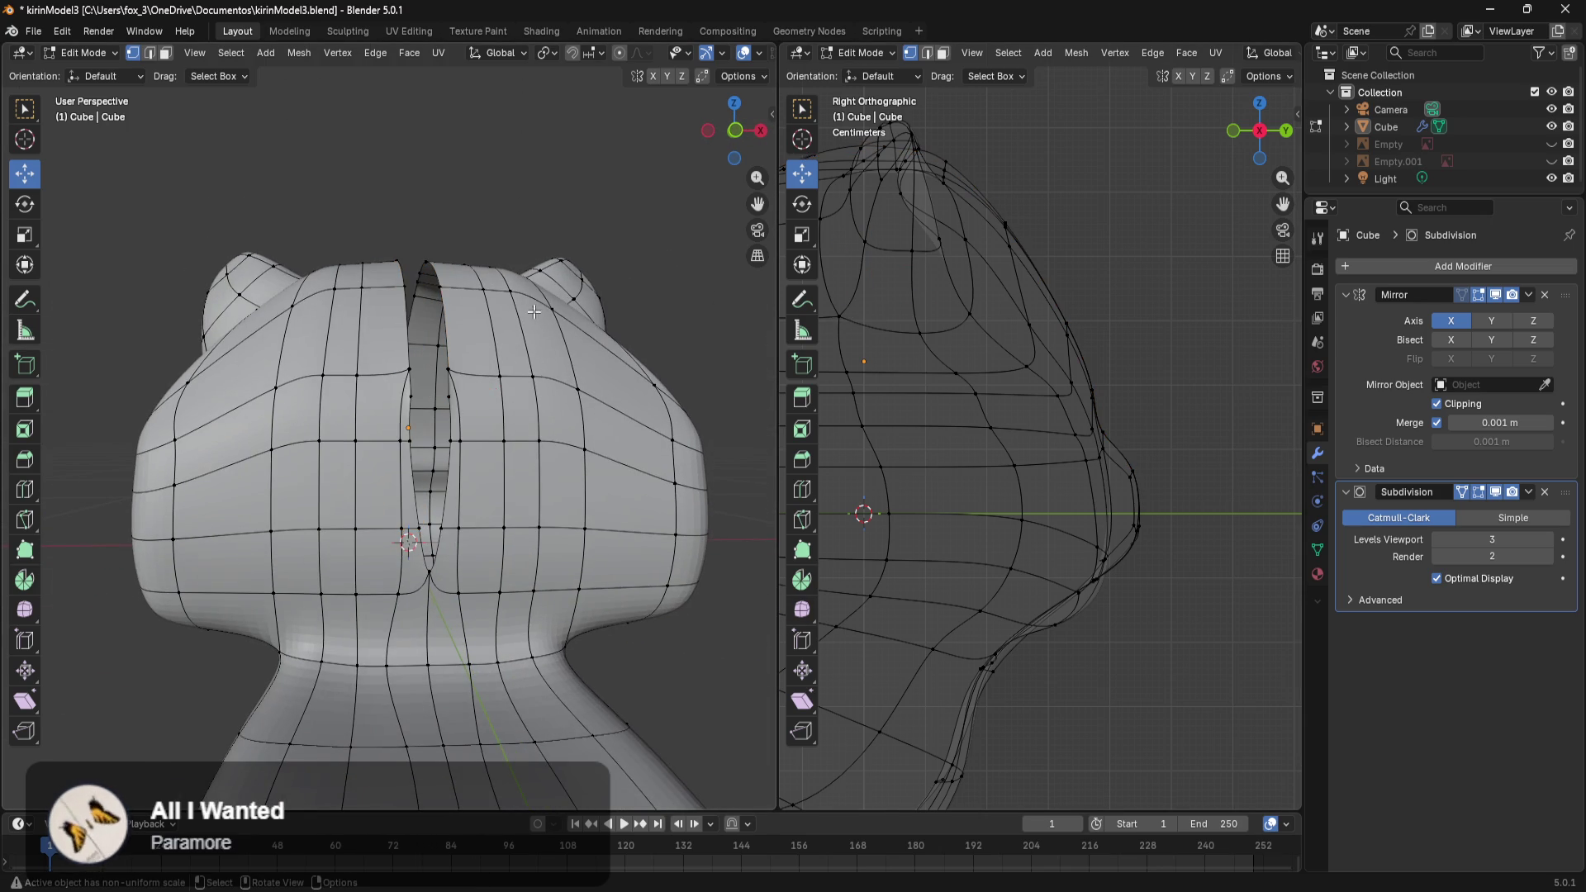
Slide the inner slit edge loop along X toward the mirror seam.
scroll(466, 413, up, 3)
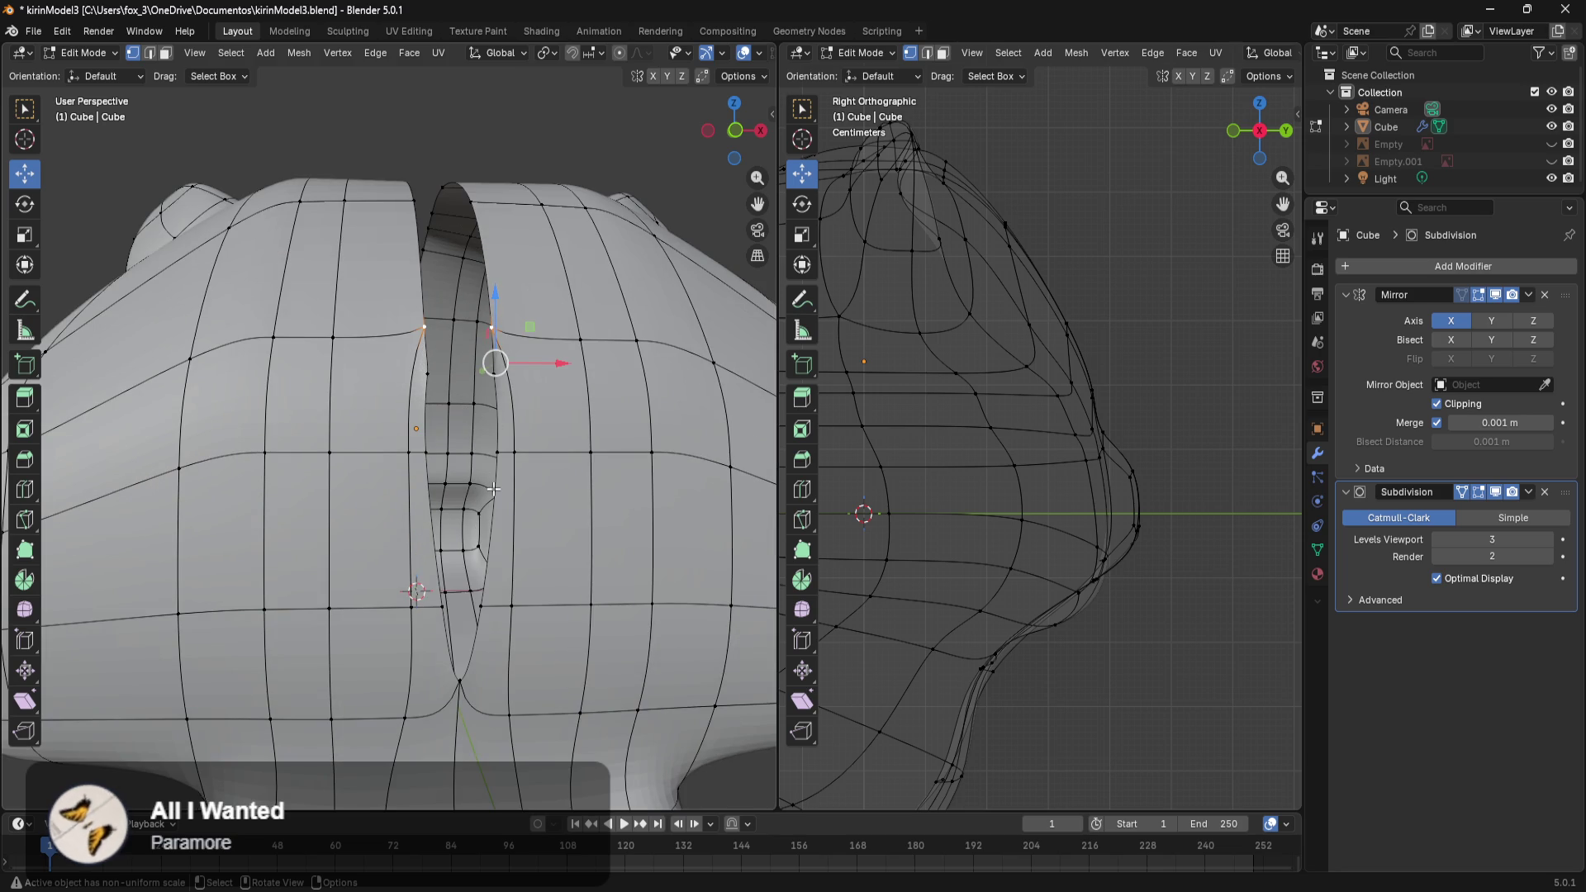
middle_drag(493, 489, 546, 456)
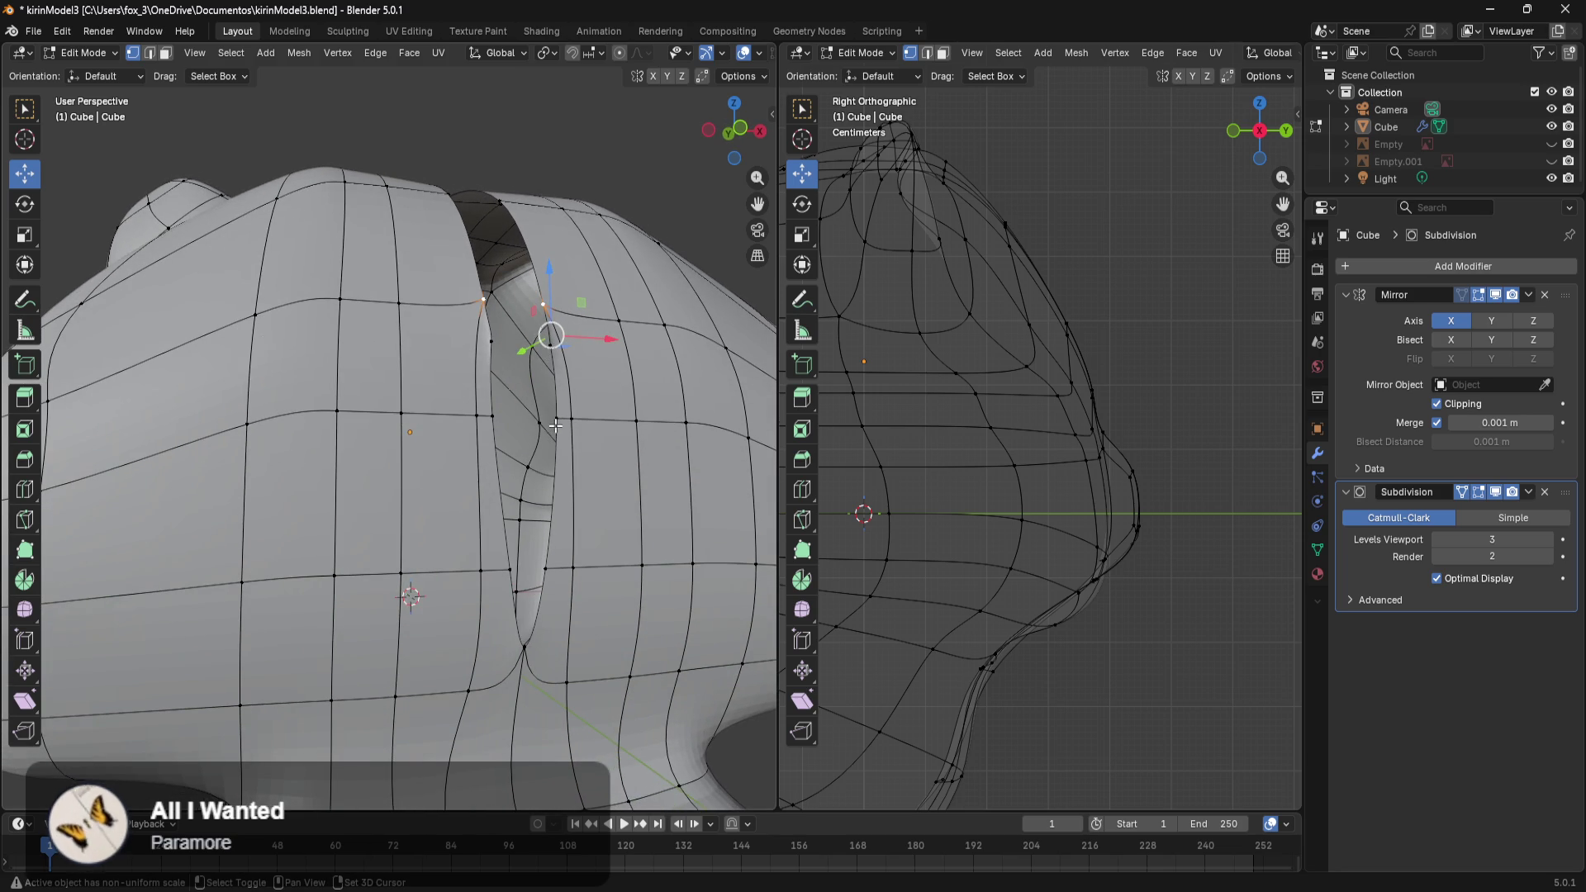
alt+click(550, 568)
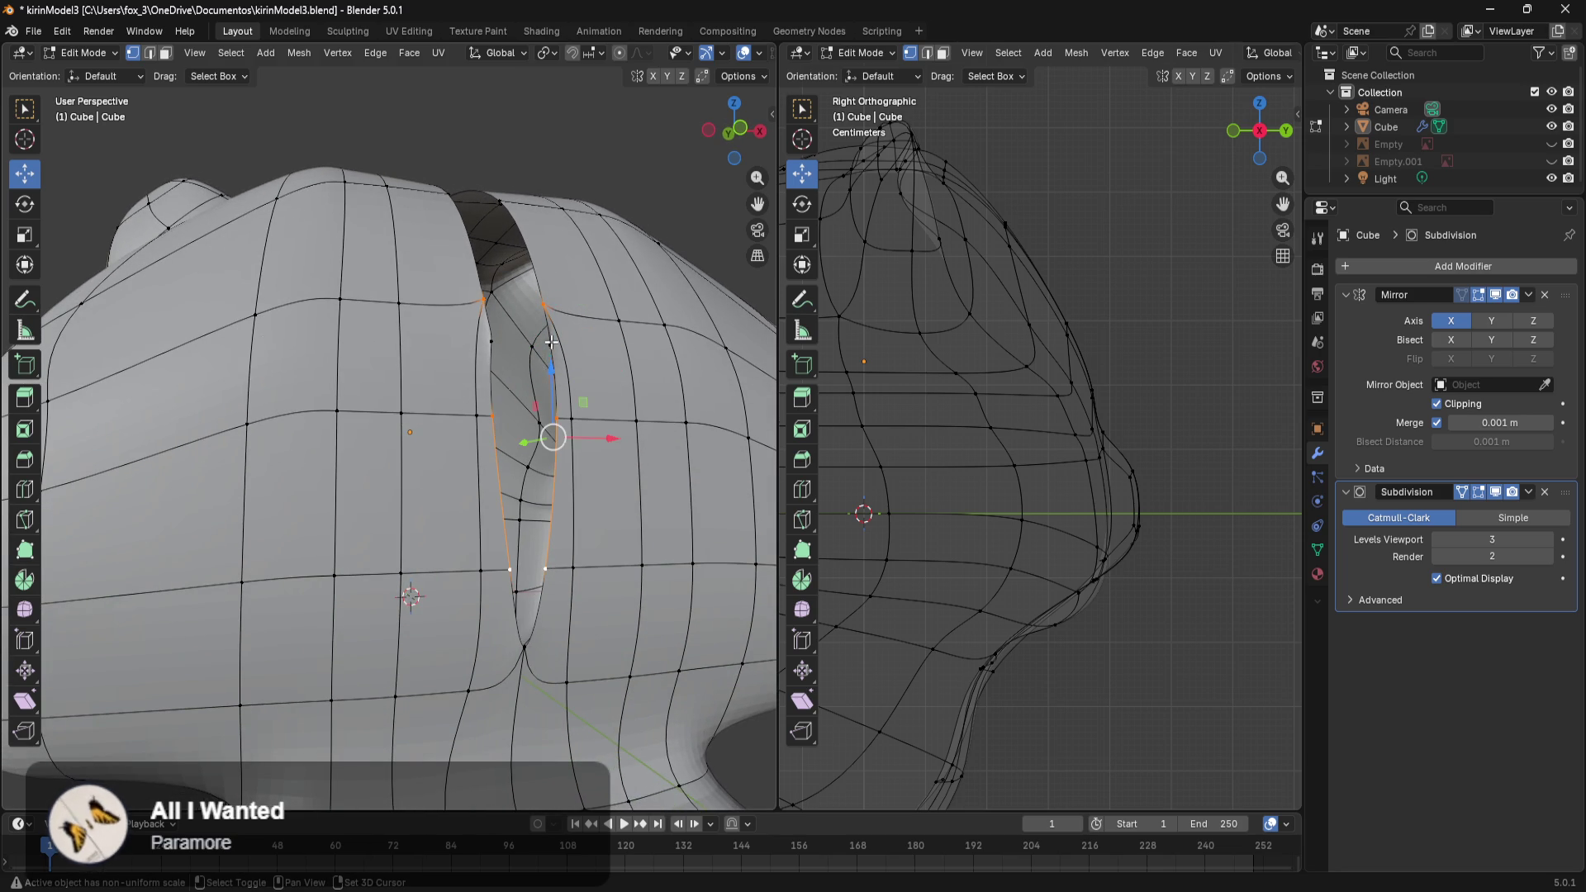
drag(609, 414, 566, 414)
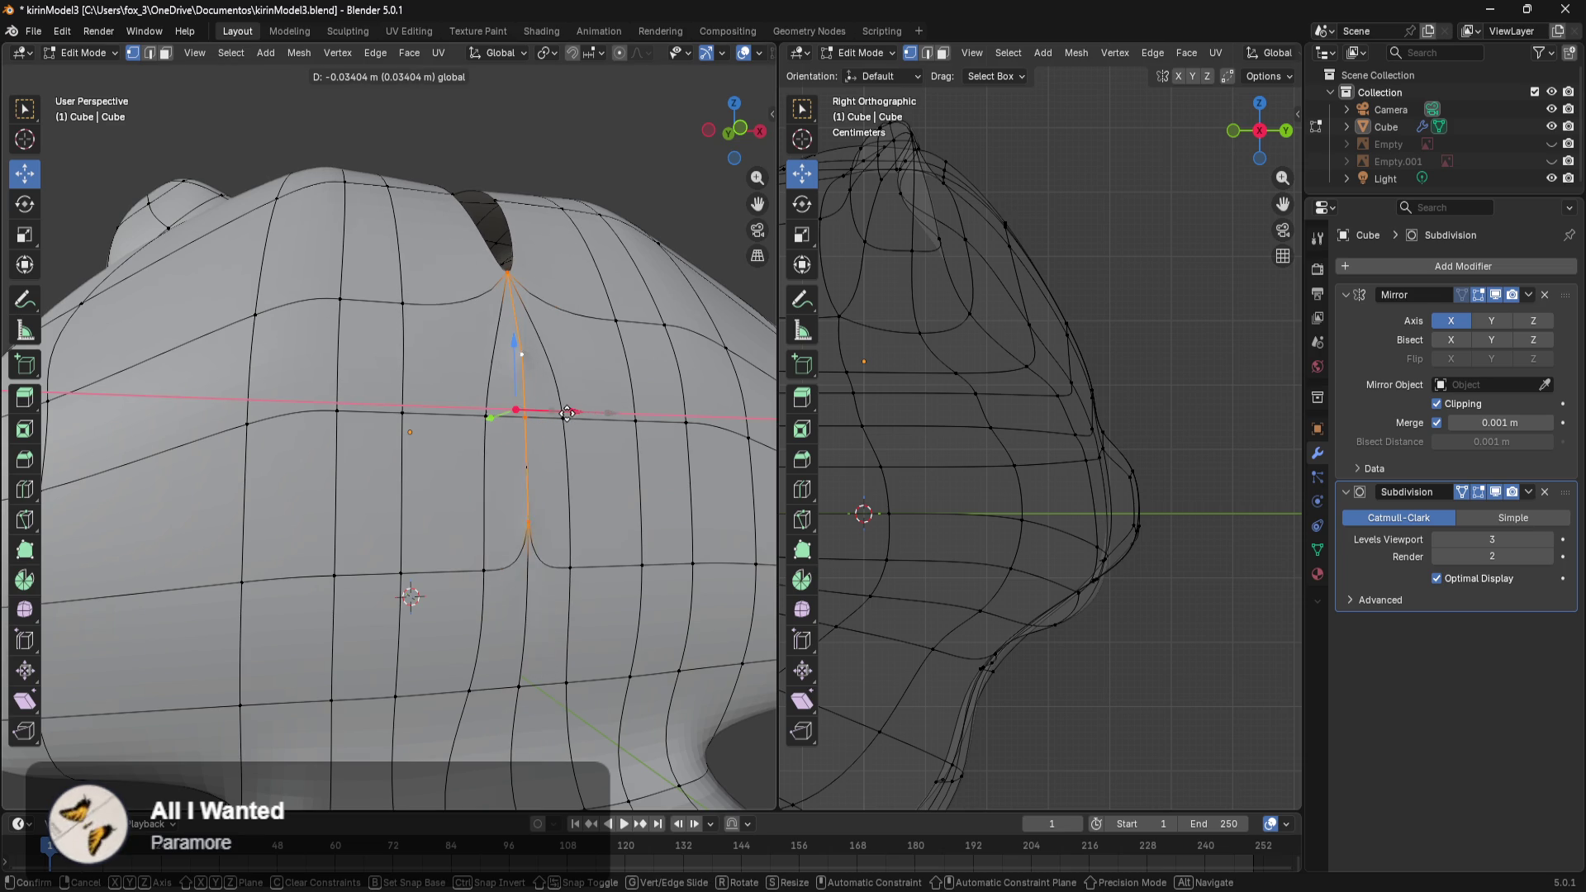
click(626, 168)
From lower and front views, slide the selected cleft vertex left along X.
middle_drag(626, 168, 600, 472)
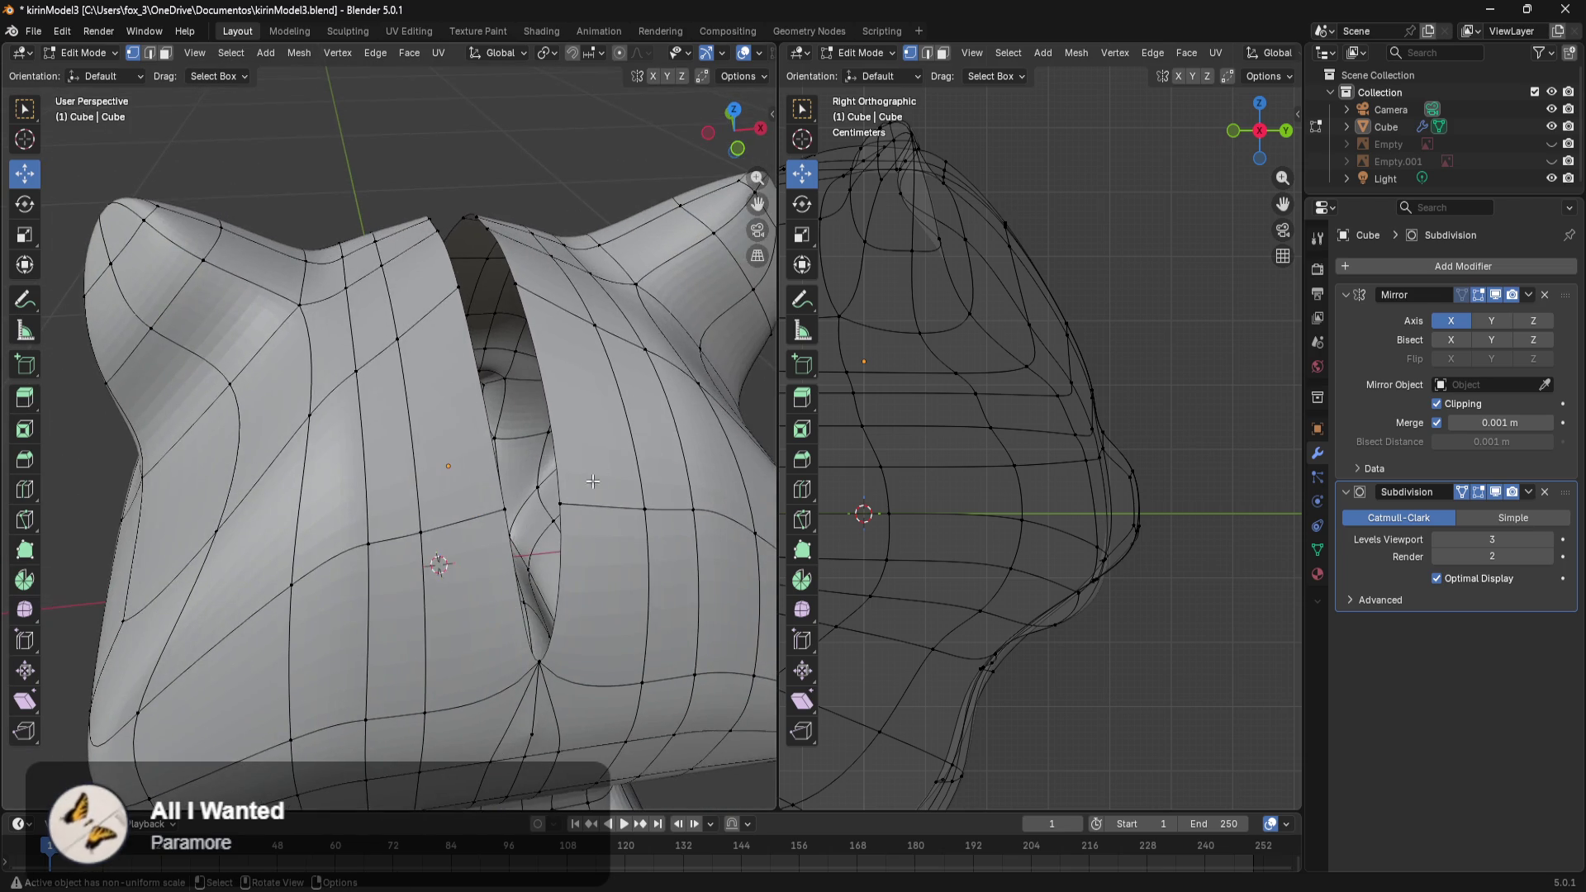
drag(618, 518, 549, 516)
mouse_move(549, 519)
middle_down()
mouse_move(461, 572)
mouse_move(528, 528)
middle_up()
drag(533, 507, 504, 503)
middle_drag(505, 503, 3, 506)
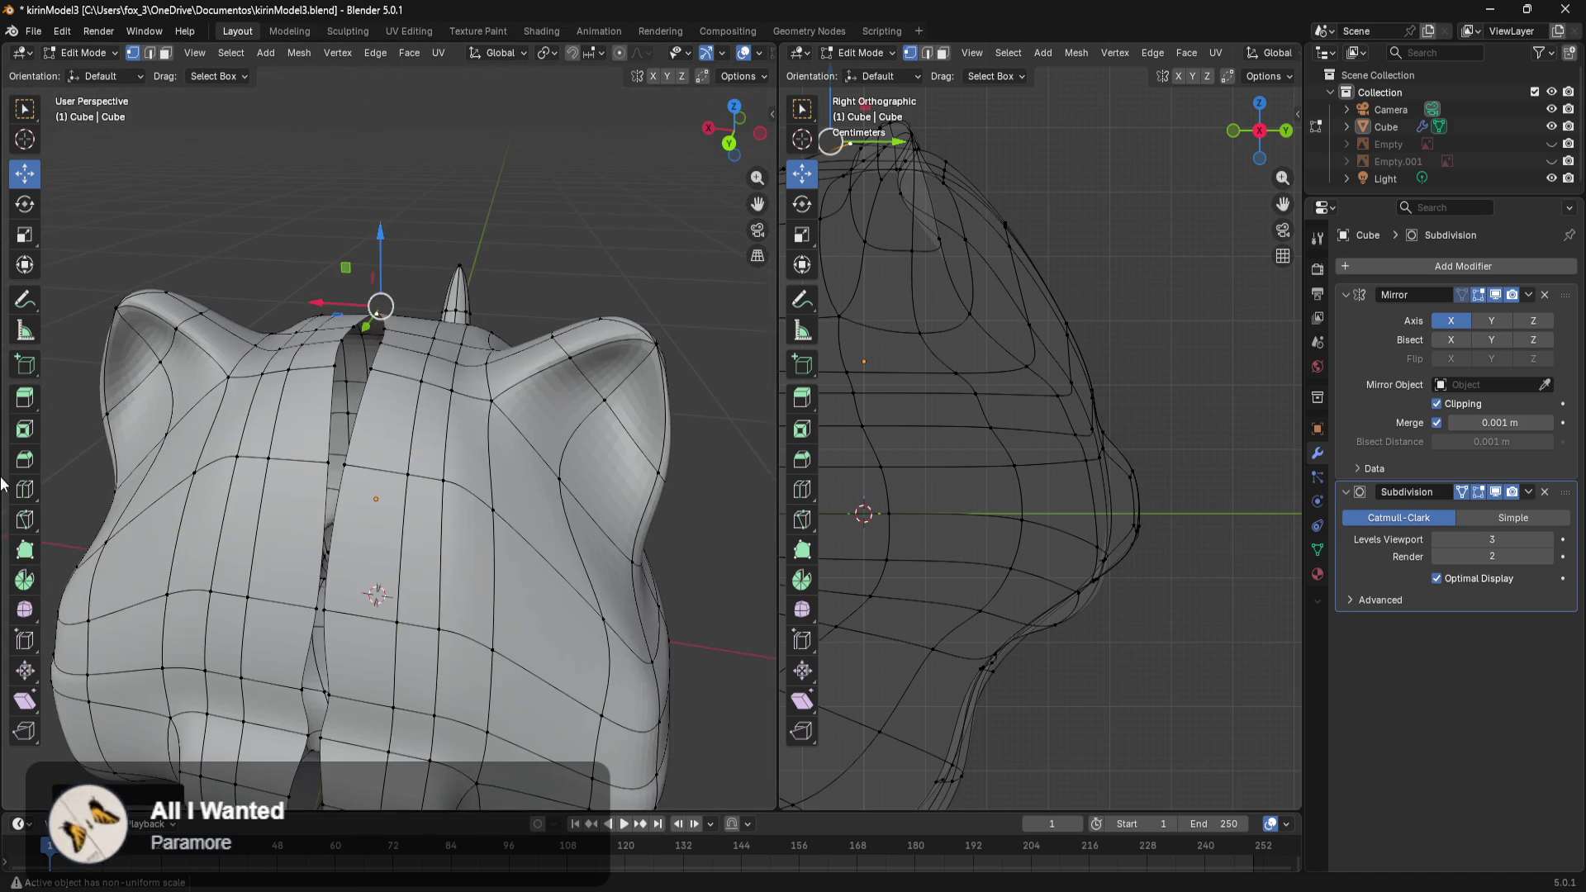
Move a vertex and two edge rows beside the cleft right along X.
middle_drag(308, 437, 612, 500)
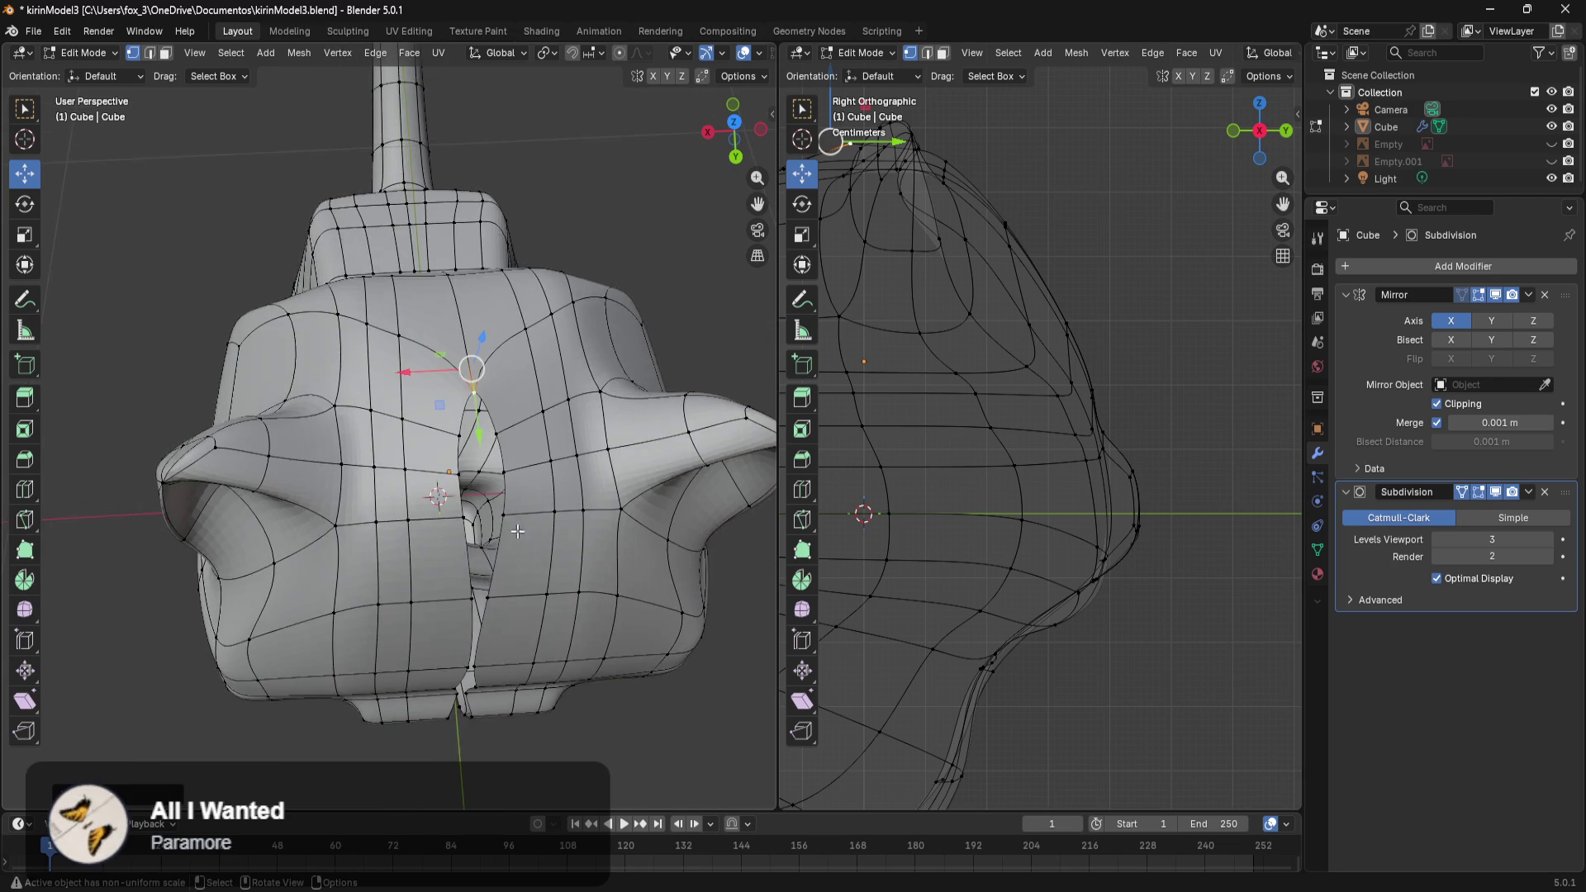
click(592, 439)
key(g)
click(539, 471)
alt+click(601, 512)
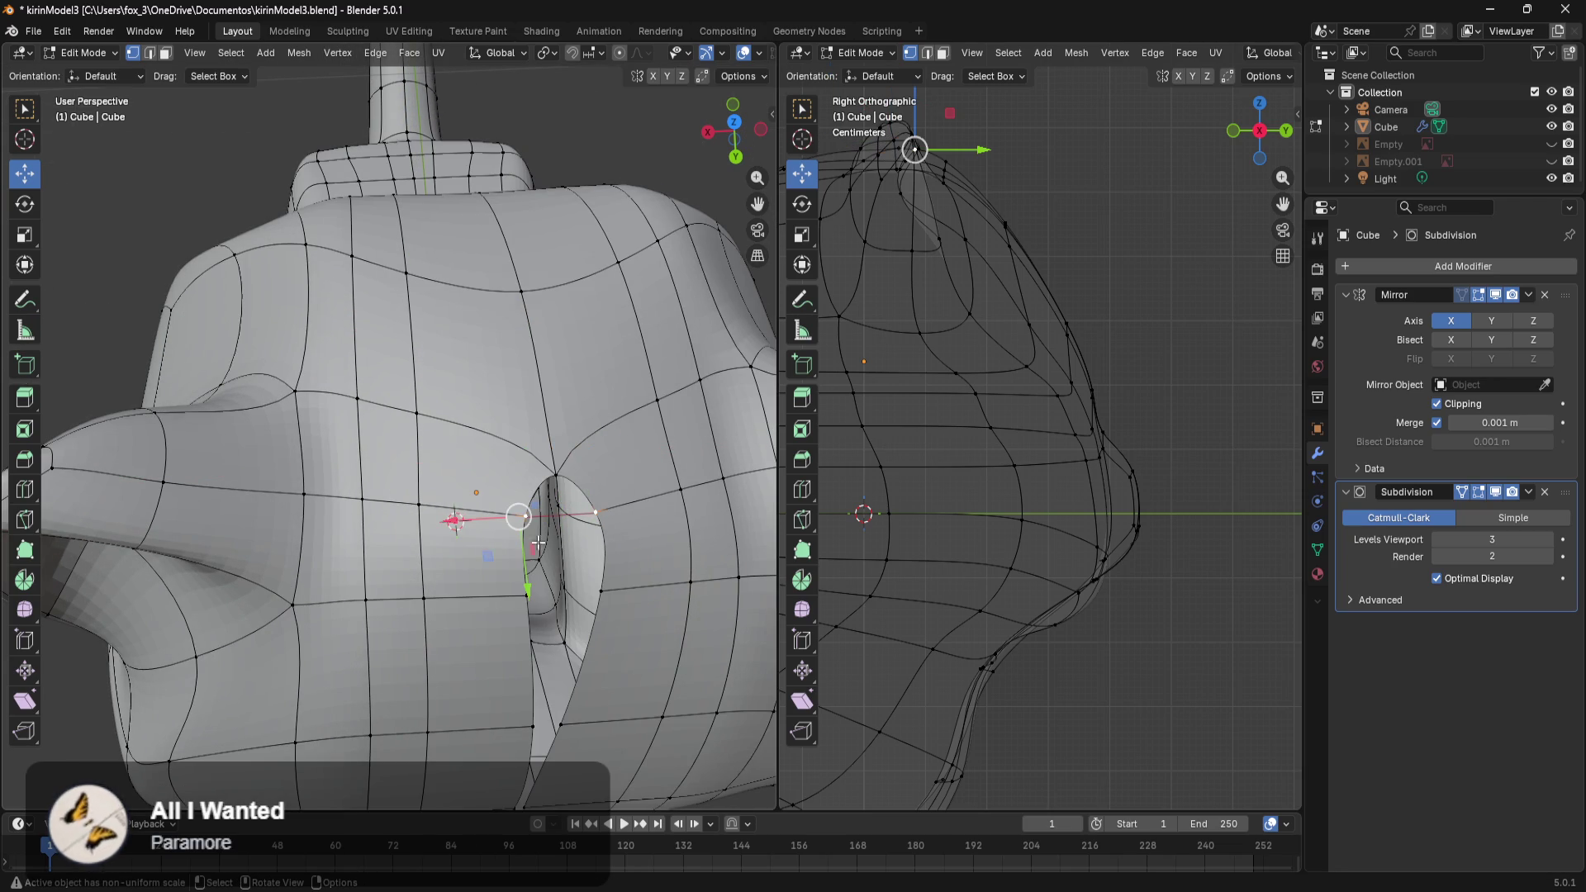
drag(459, 524, 573, 584)
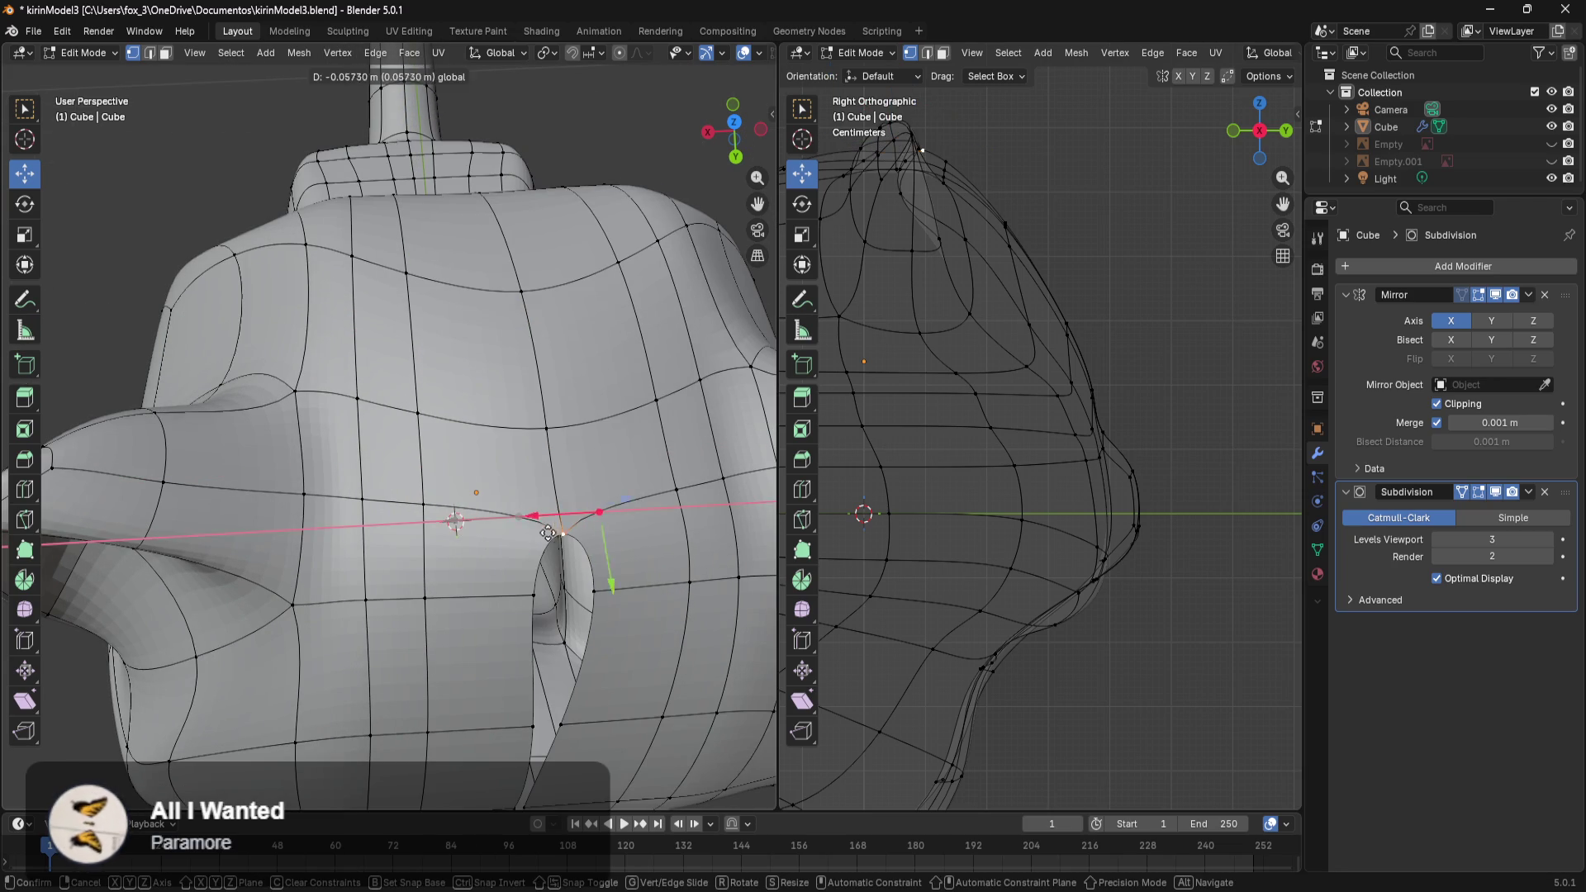
alt+click(525, 595)
drag(457, 583, 500, 583)
Pull the vertex at the top of the cleft onto the mirror seam.
middle_drag(499, 583, 458, 400)
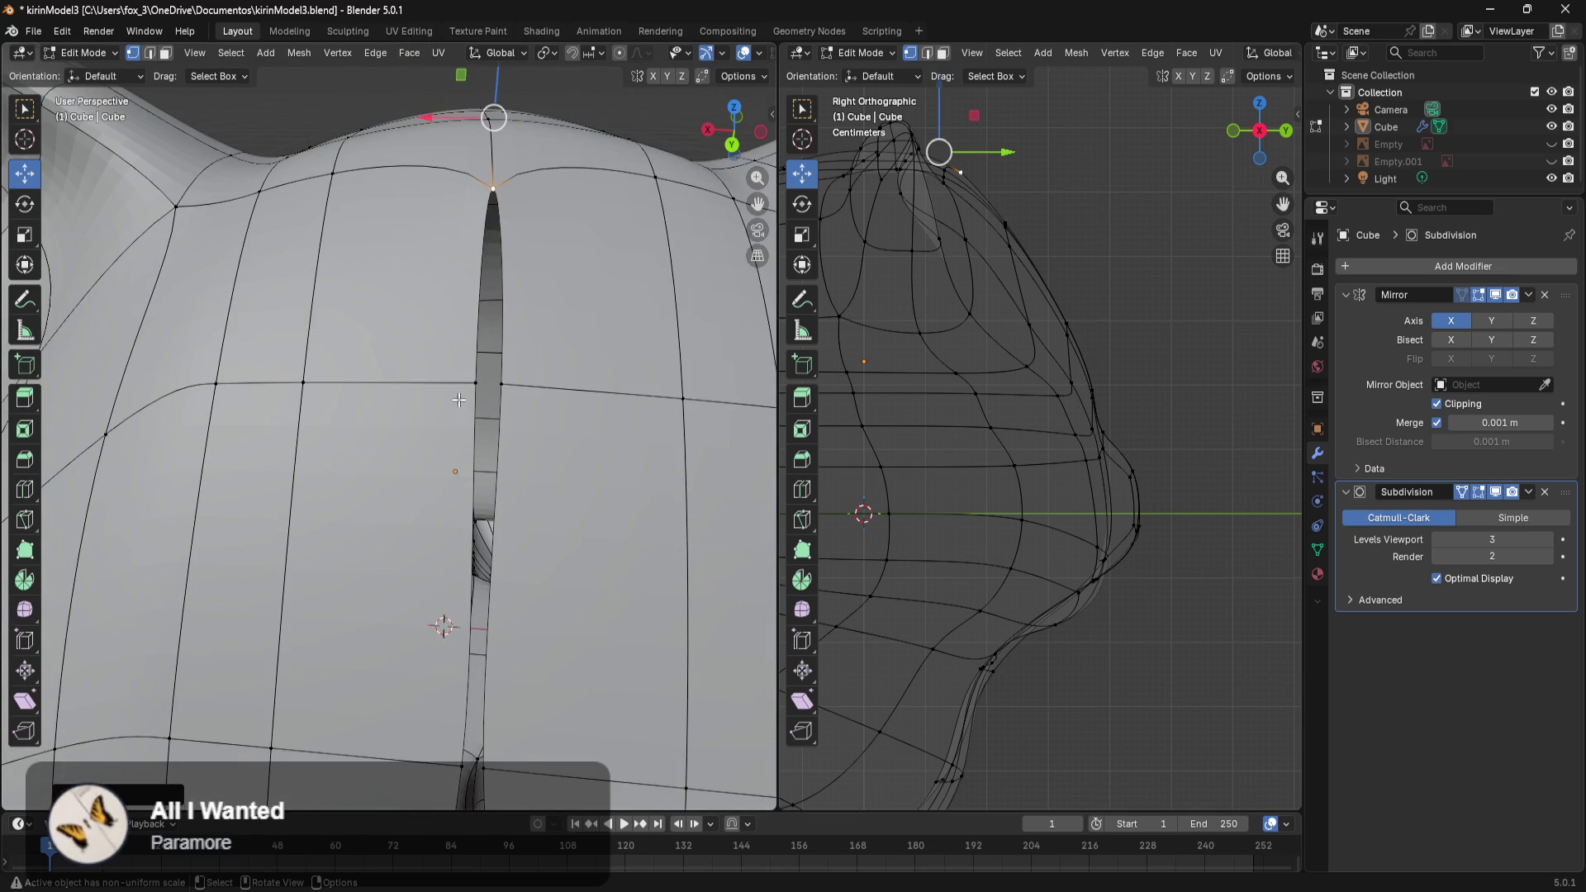
click(453, 388)
drag(426, 356, 450, 356)
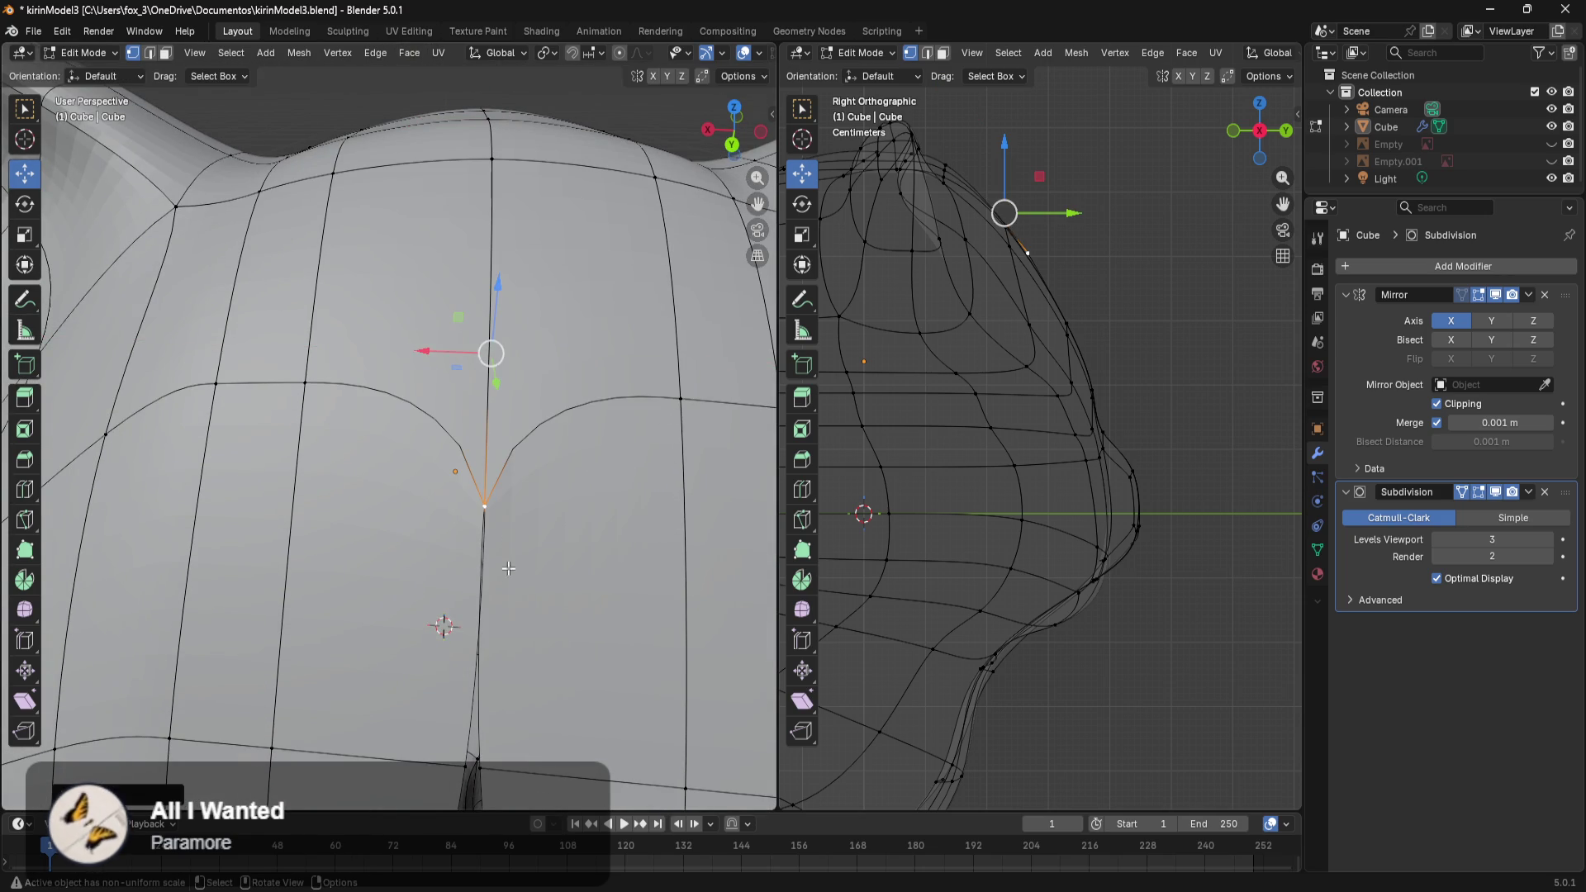
scroll(451, 357, up, 2)
shift+middle_drag(450, 357, 524, 326)
click(440, 220)
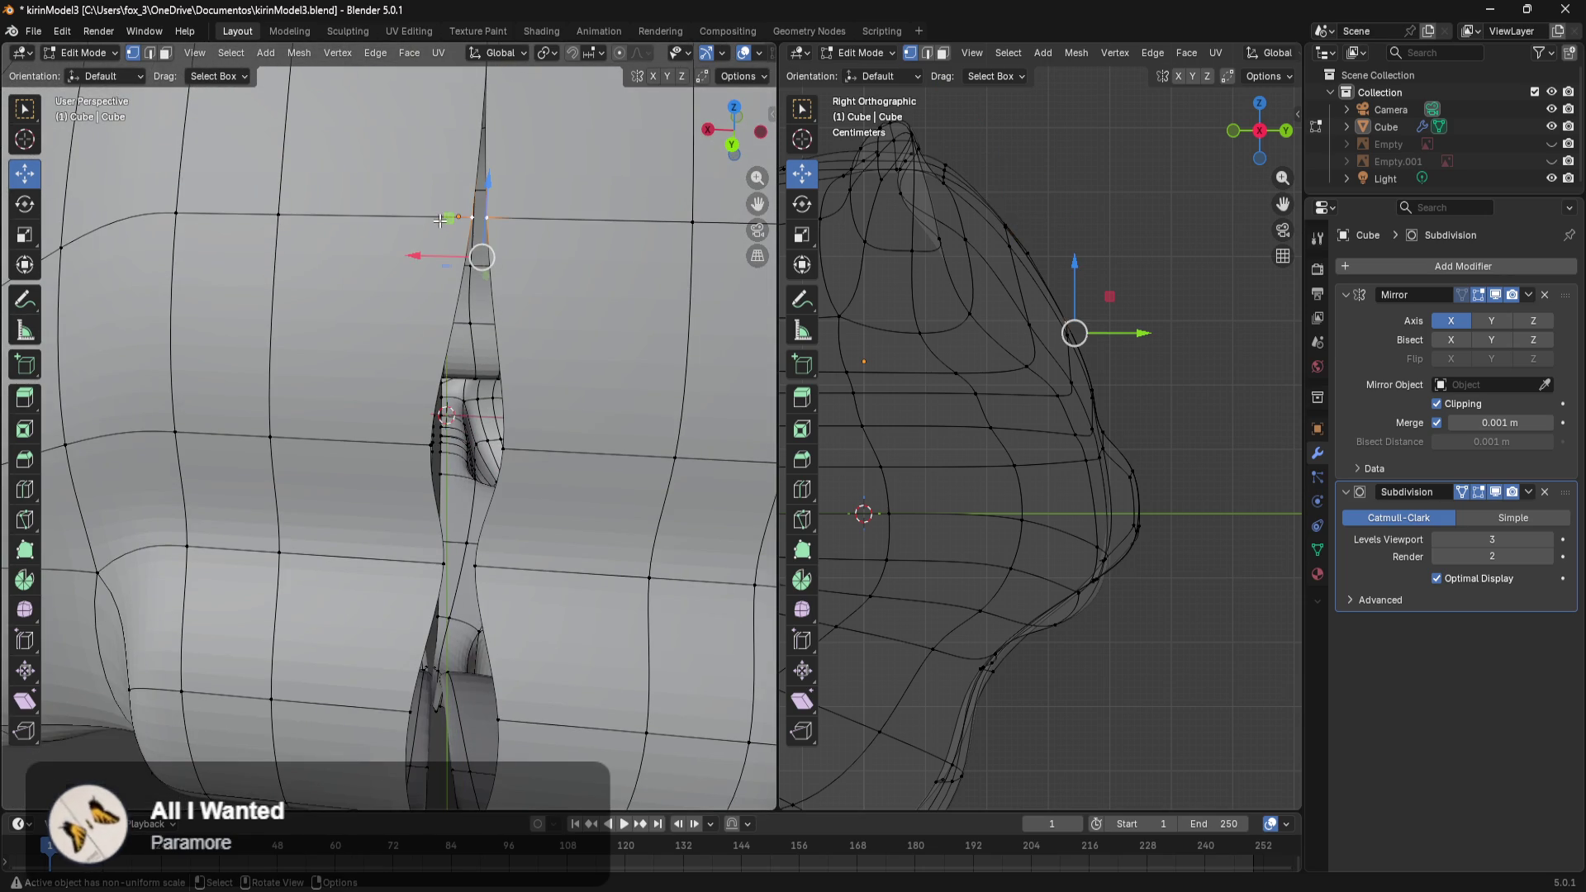
Nudge the seam vertex and the central hole's vertices sideways along X.
mouse_move(416, 257)
mouse_down()
mouse_move(433, 263)
mouse_move(408, 262)
mouse_up()
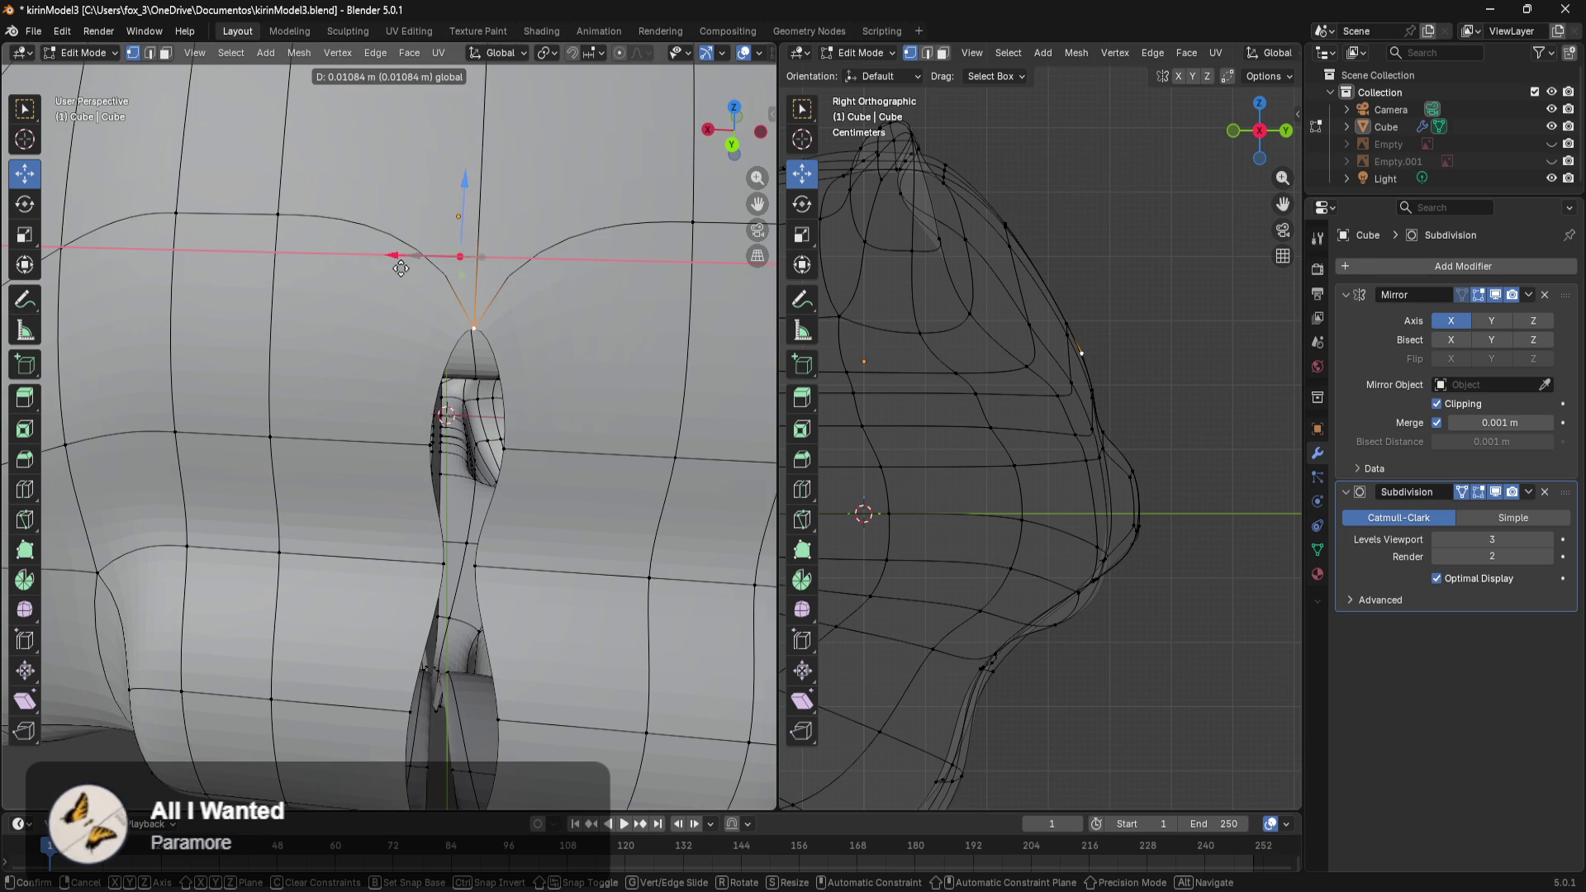
drag(399, 261, 412, 262)
middle_drag(465, 450, 474, 376)
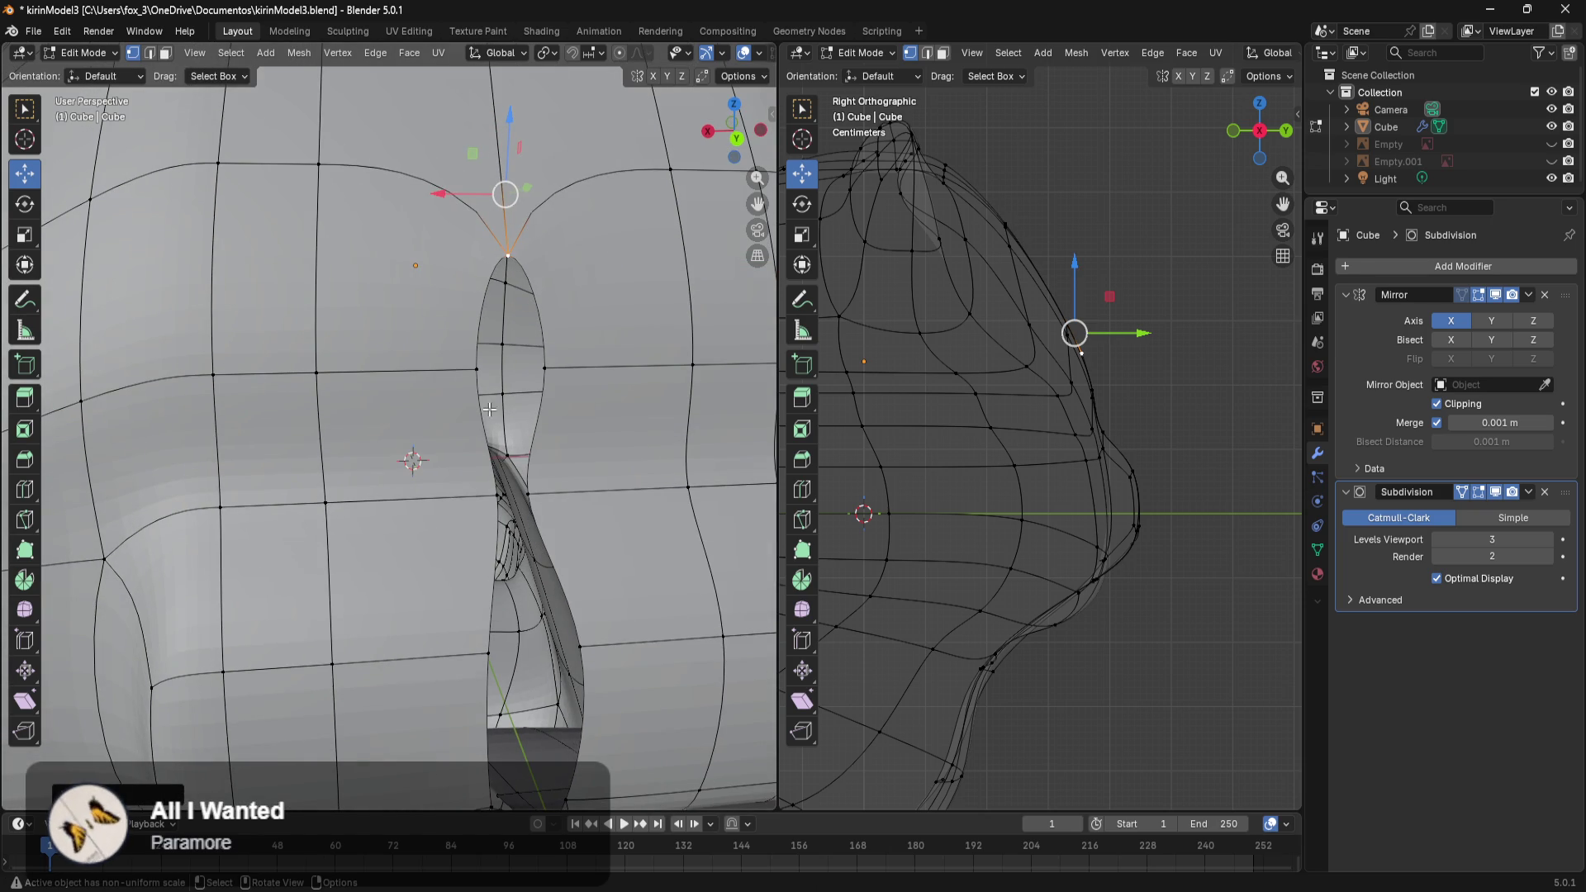
click(478, 372)
drag(420, 383, 472, 398)
Move two more vertices on the hole's edge along X.
middle_drag(425, 487, 552, 558)
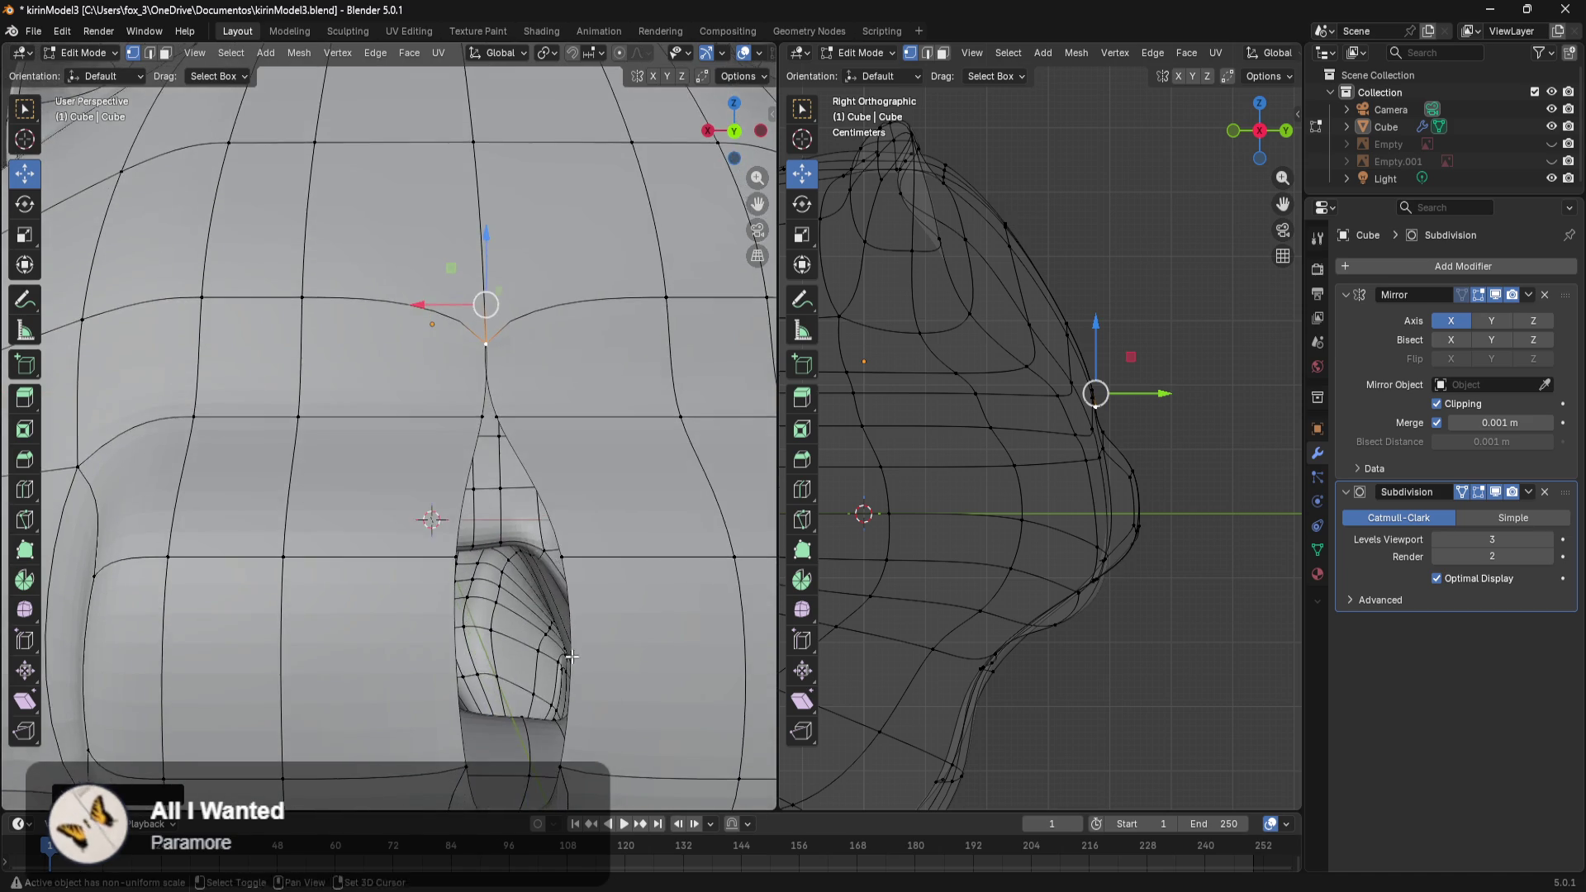
click(444, 268)
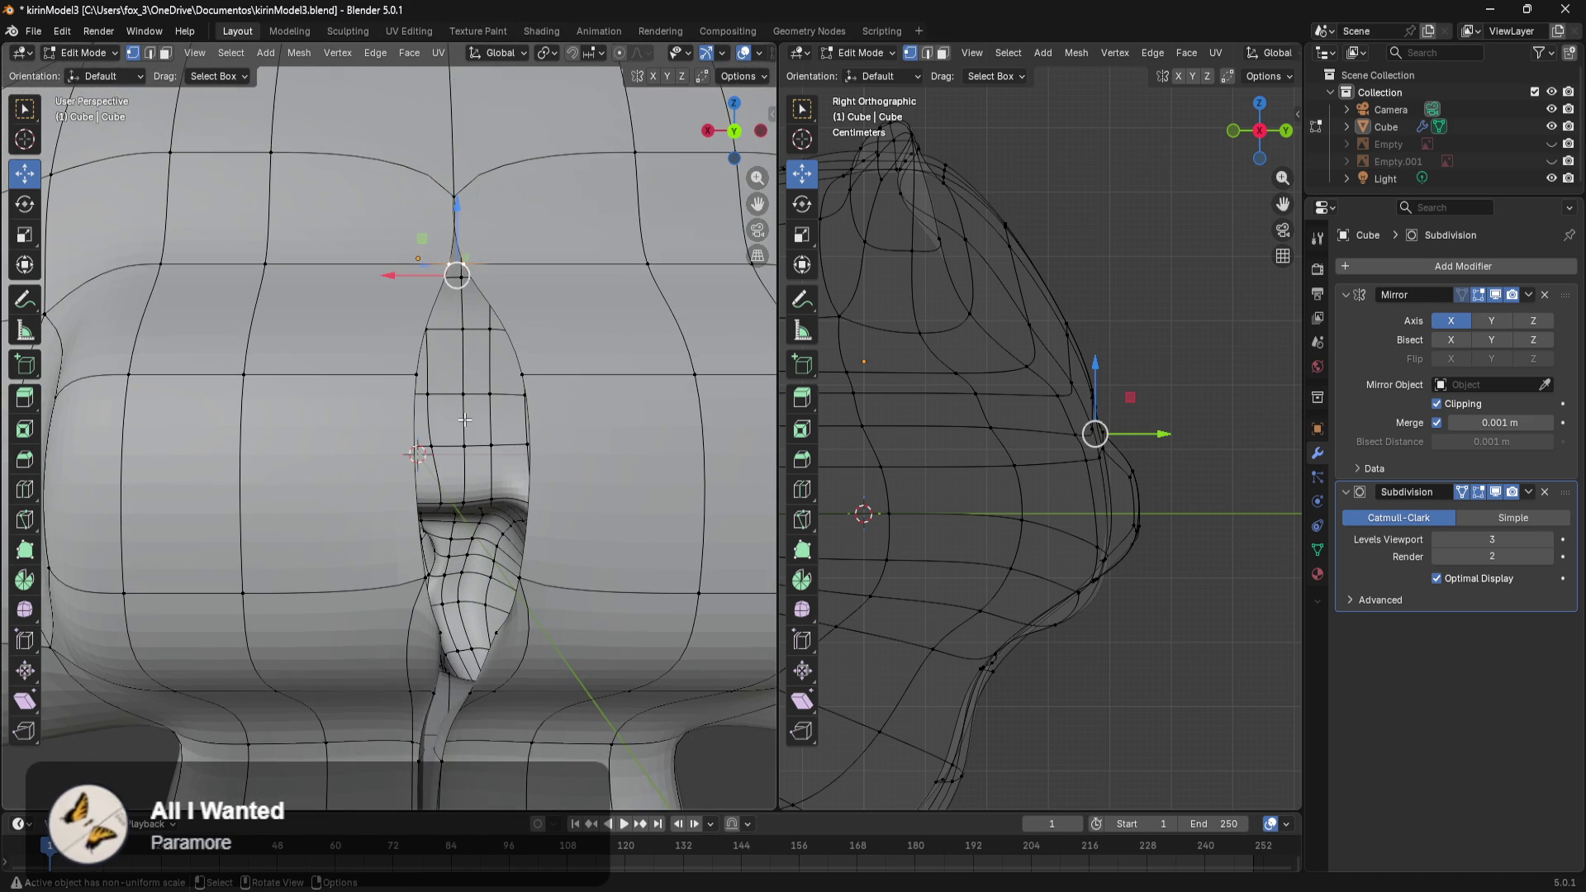
middle_drag(443, 269, 468, 451)
drag(421, 342, 376, 339)
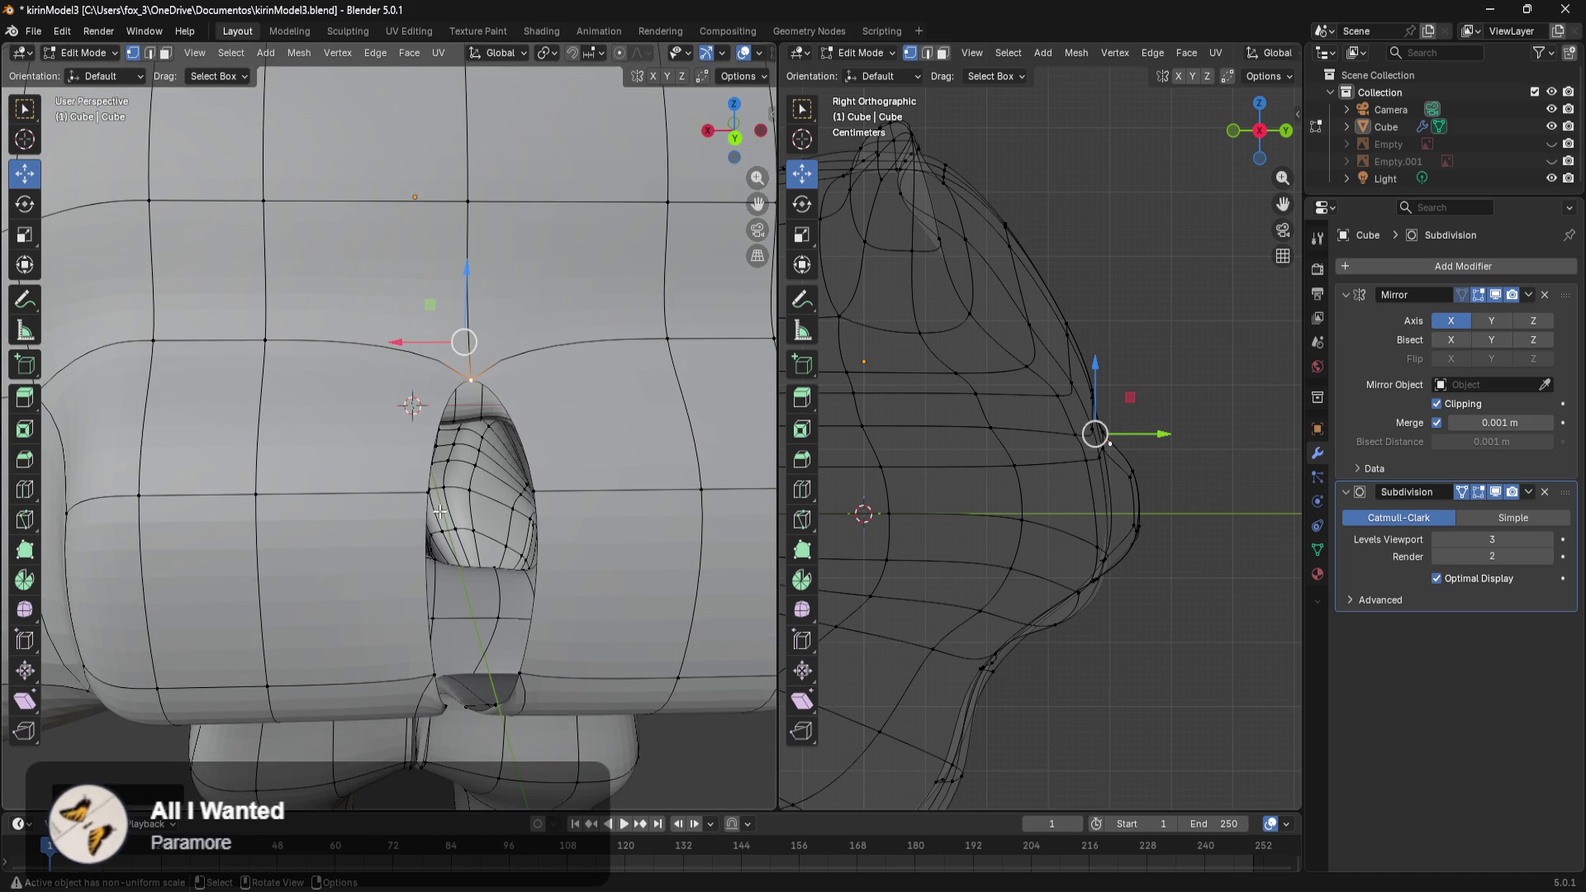
middle_drag(375, 339, 411, 410)
click(420, 348)
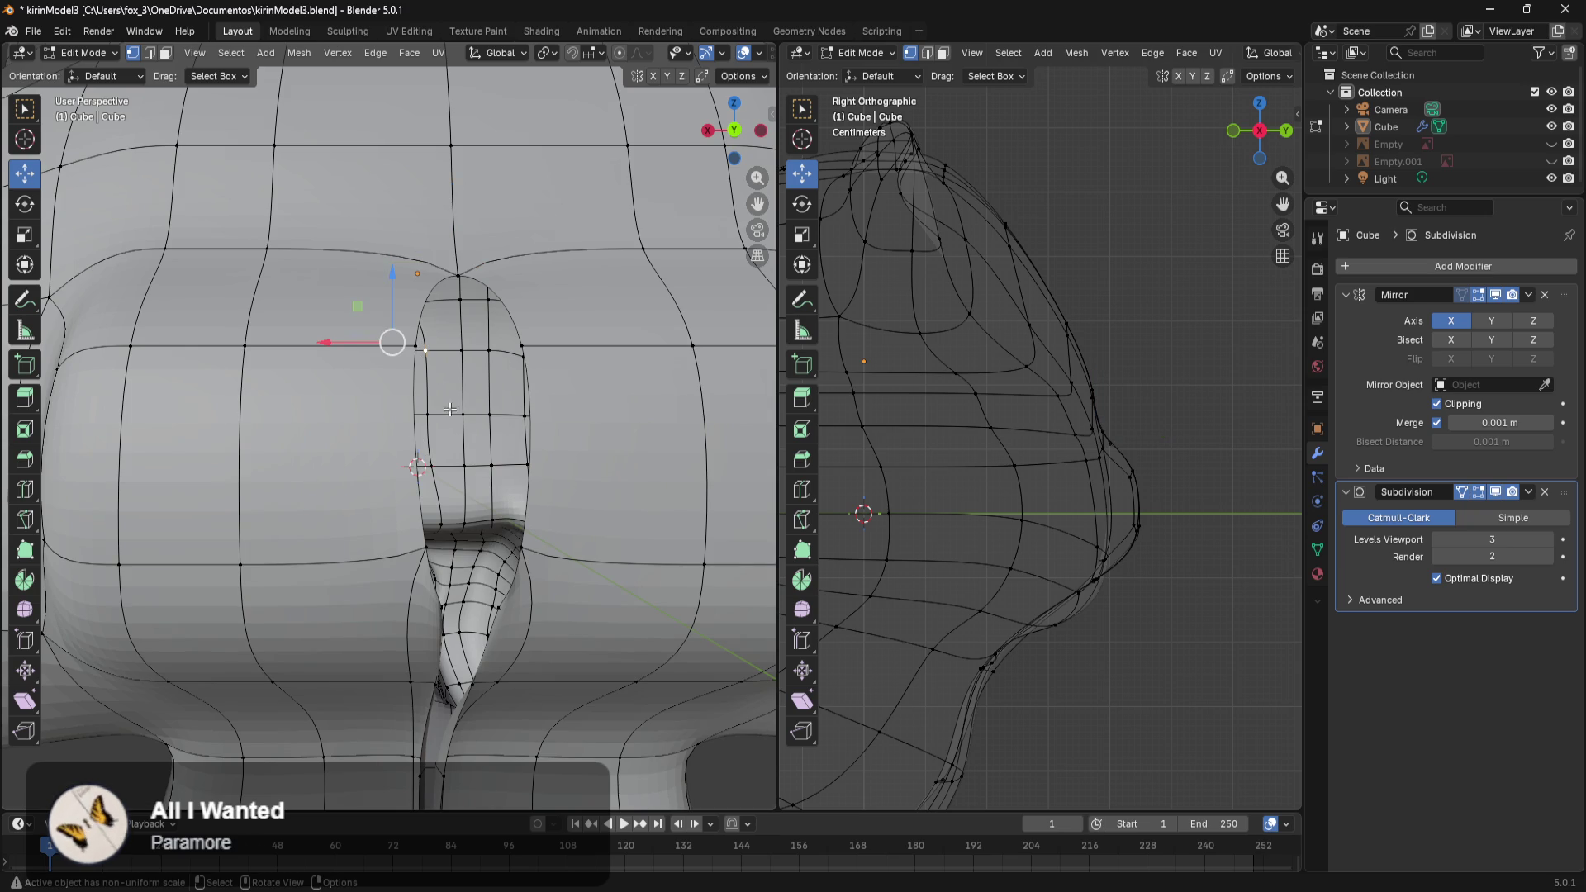
click(416, 345)
middle_drag(427, 407, 441, 418)
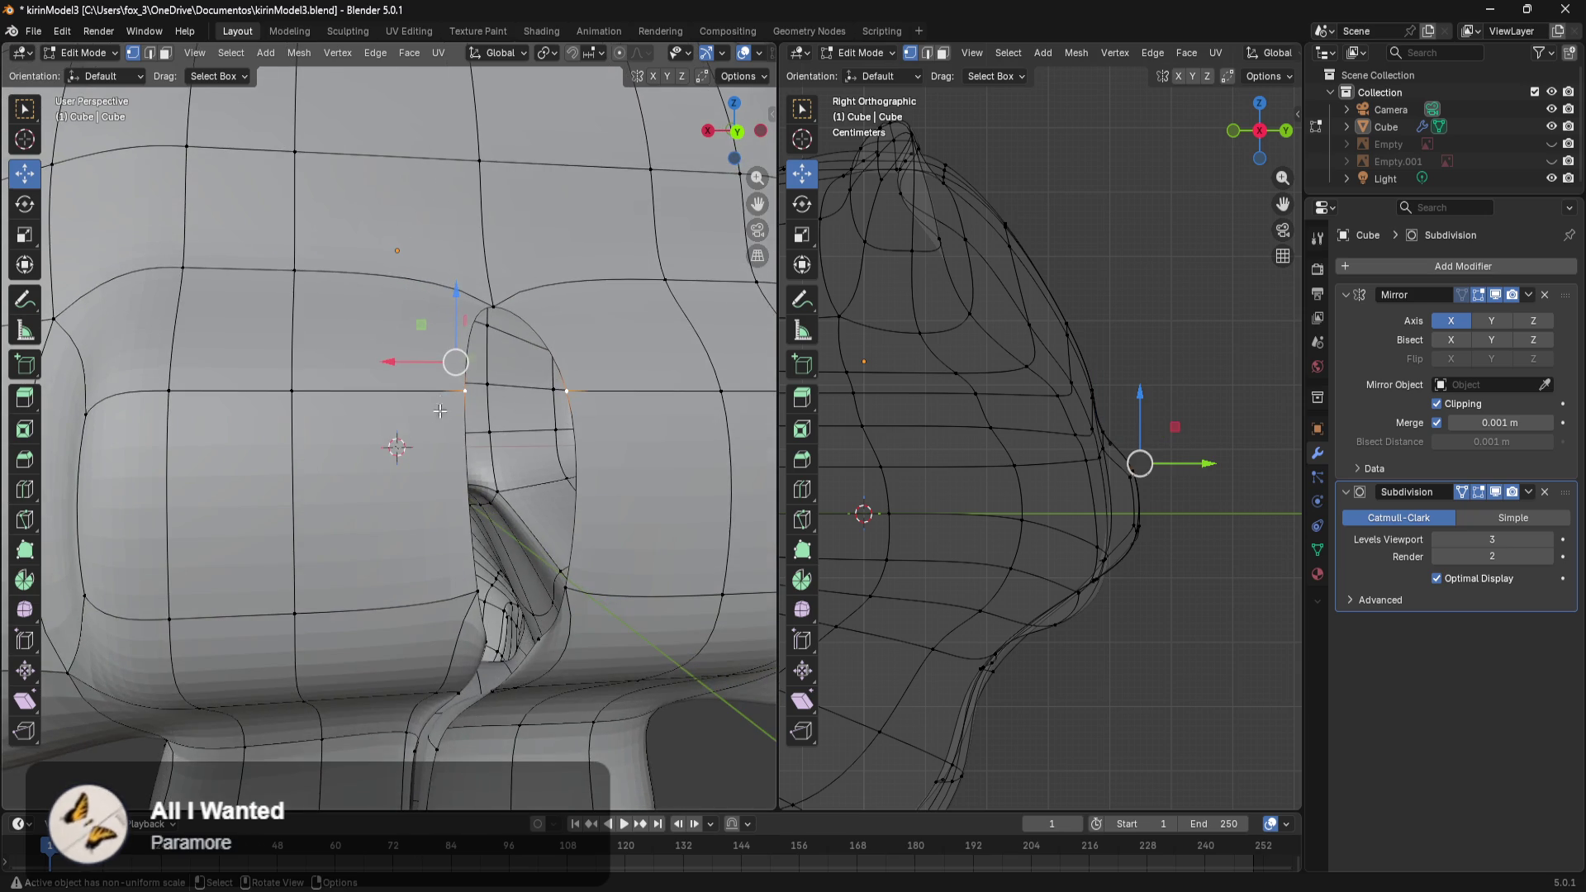
drag(416, 367, 517, 361)
Shift the lower nose-gap vertices along X to close the nose gap.
middle_drag(517, 361, 539, 463)
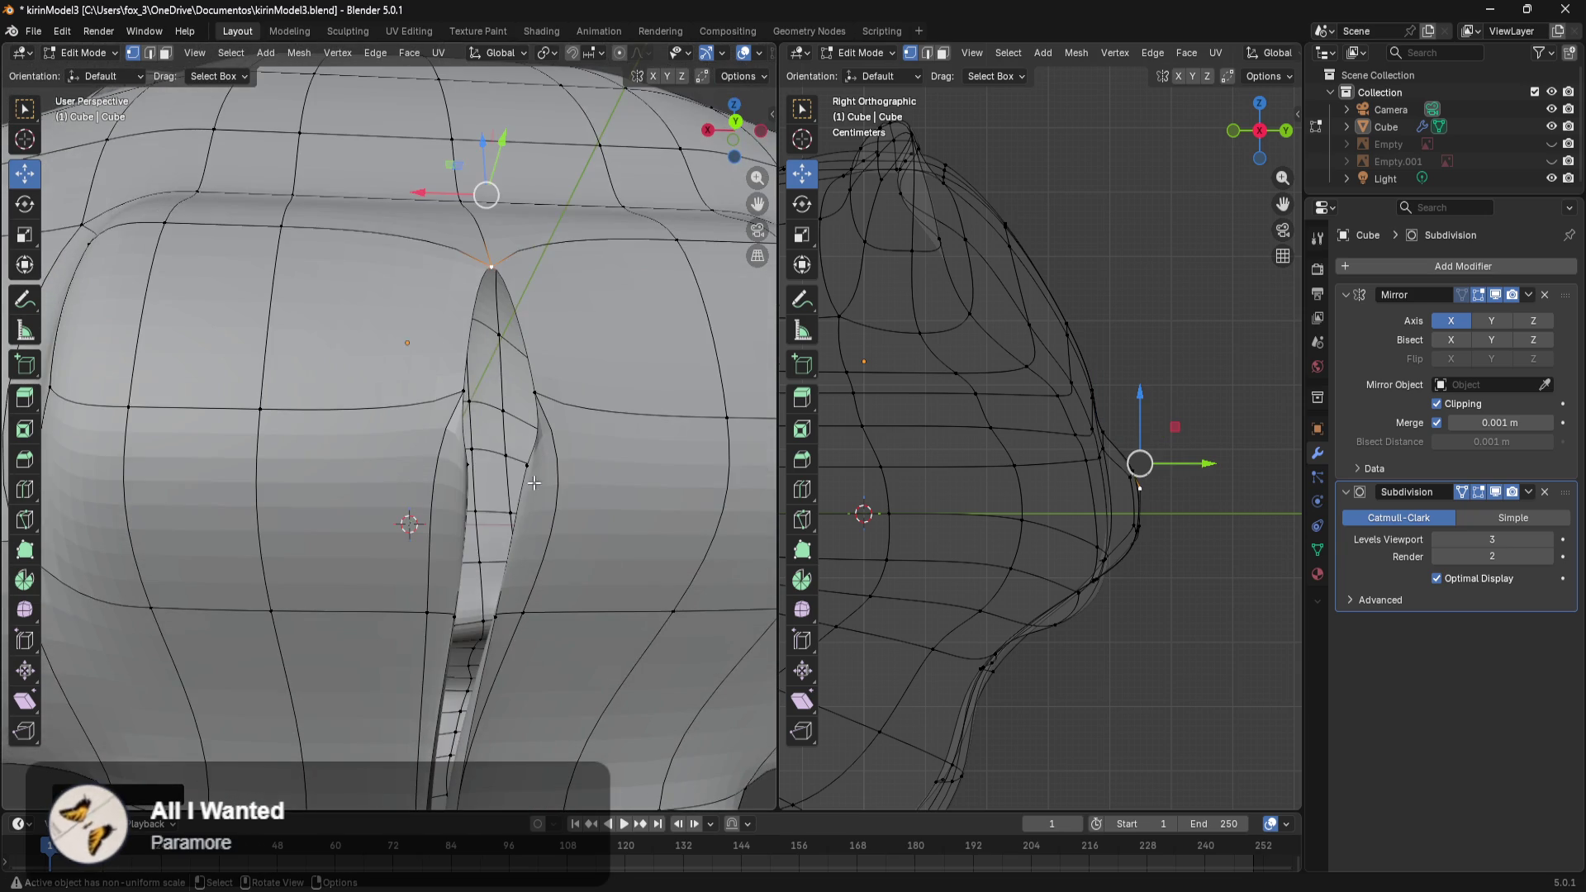
click(464, 394)
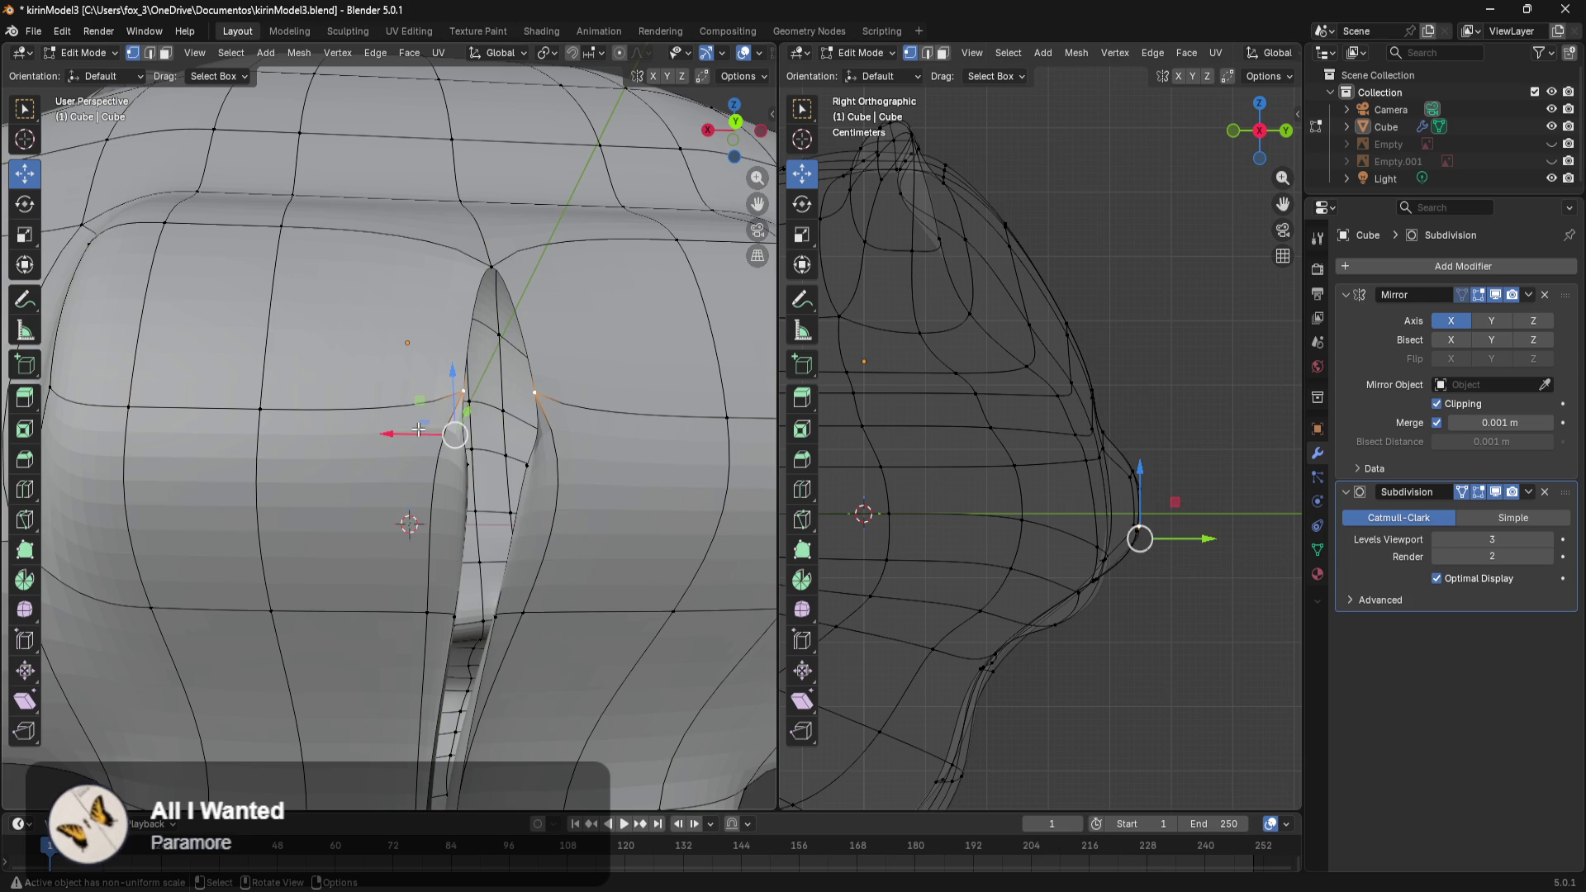
drag(419, 430, 484, 435)
middle_drag(484, 435, 510, 490)
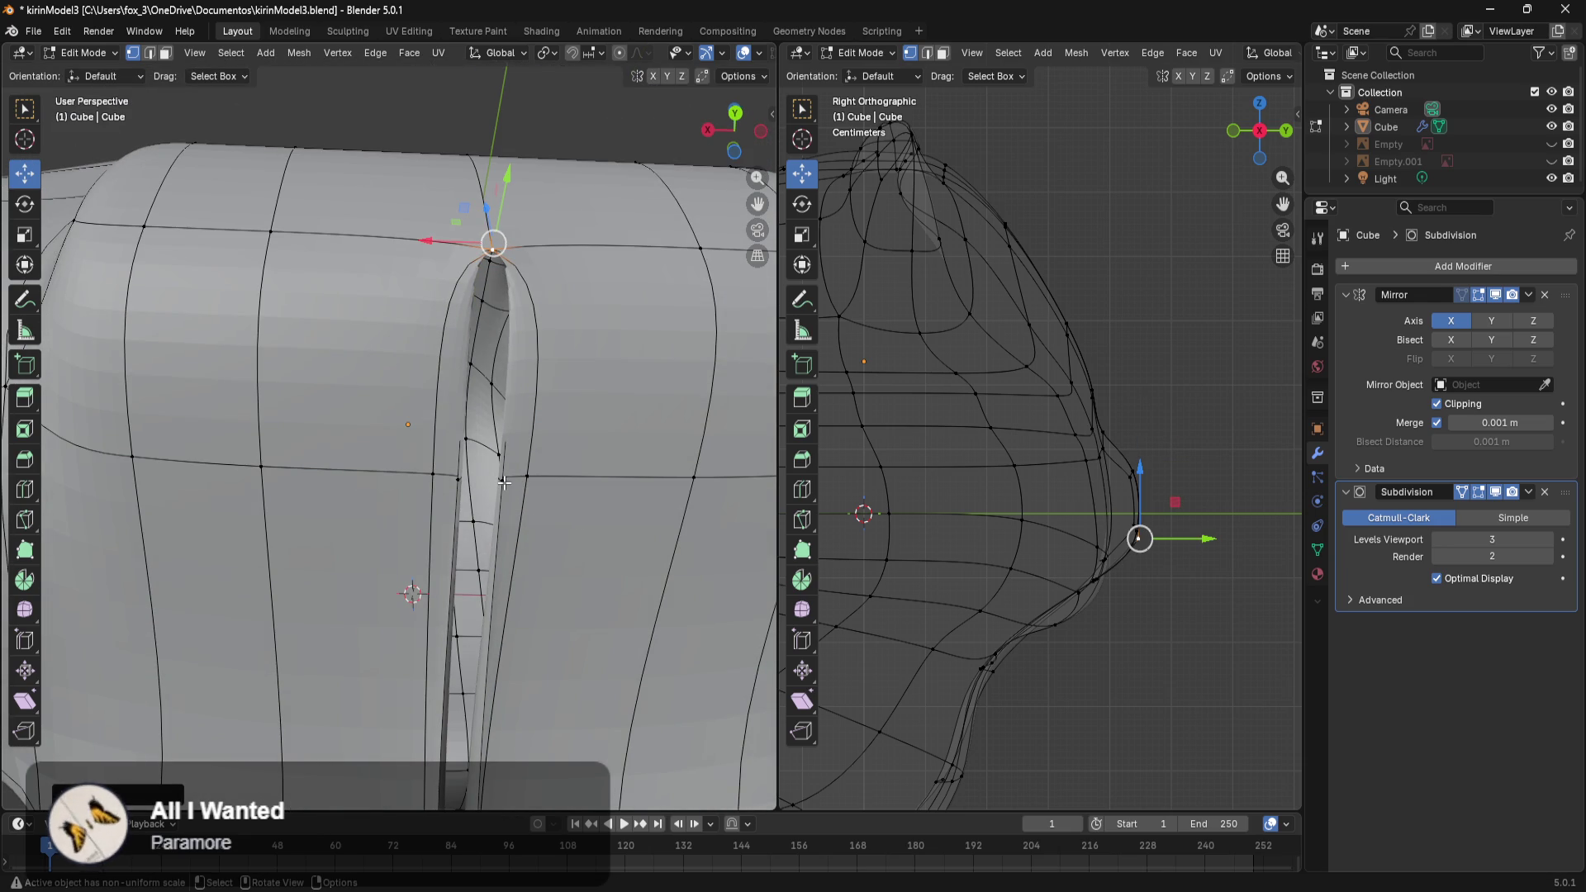
click(465, 421)
middle_drag(465, 421, 450, 521)
drag(400, 503, 447, 505)
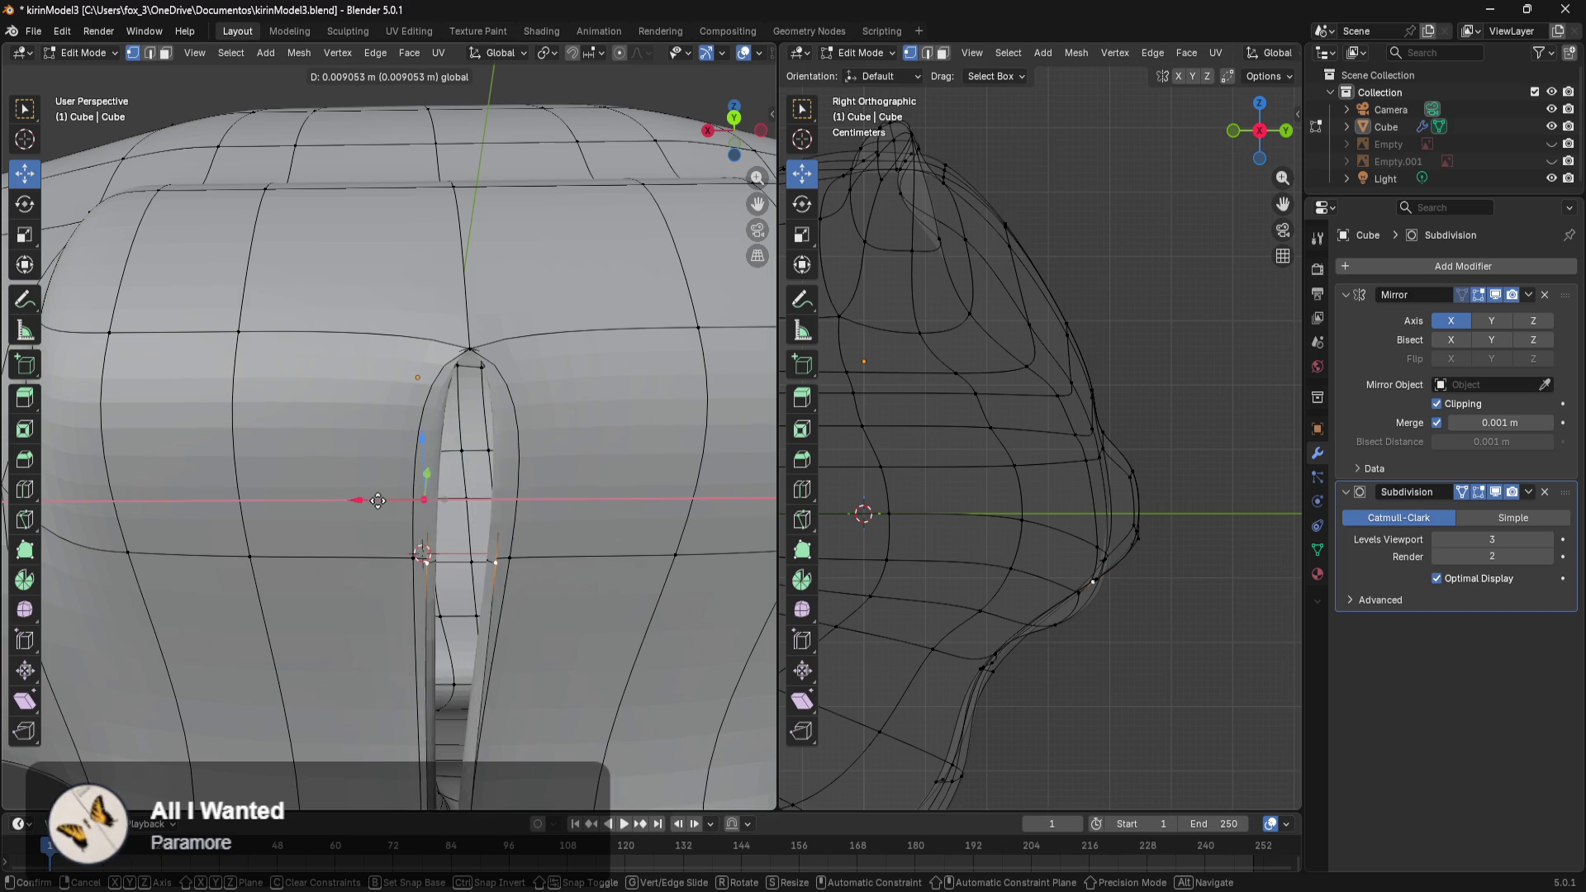
click(444, 507)
Switch to wireframe display and slide a seam vertex sideways along X.
middle_drag(444, 507, 470, 490)
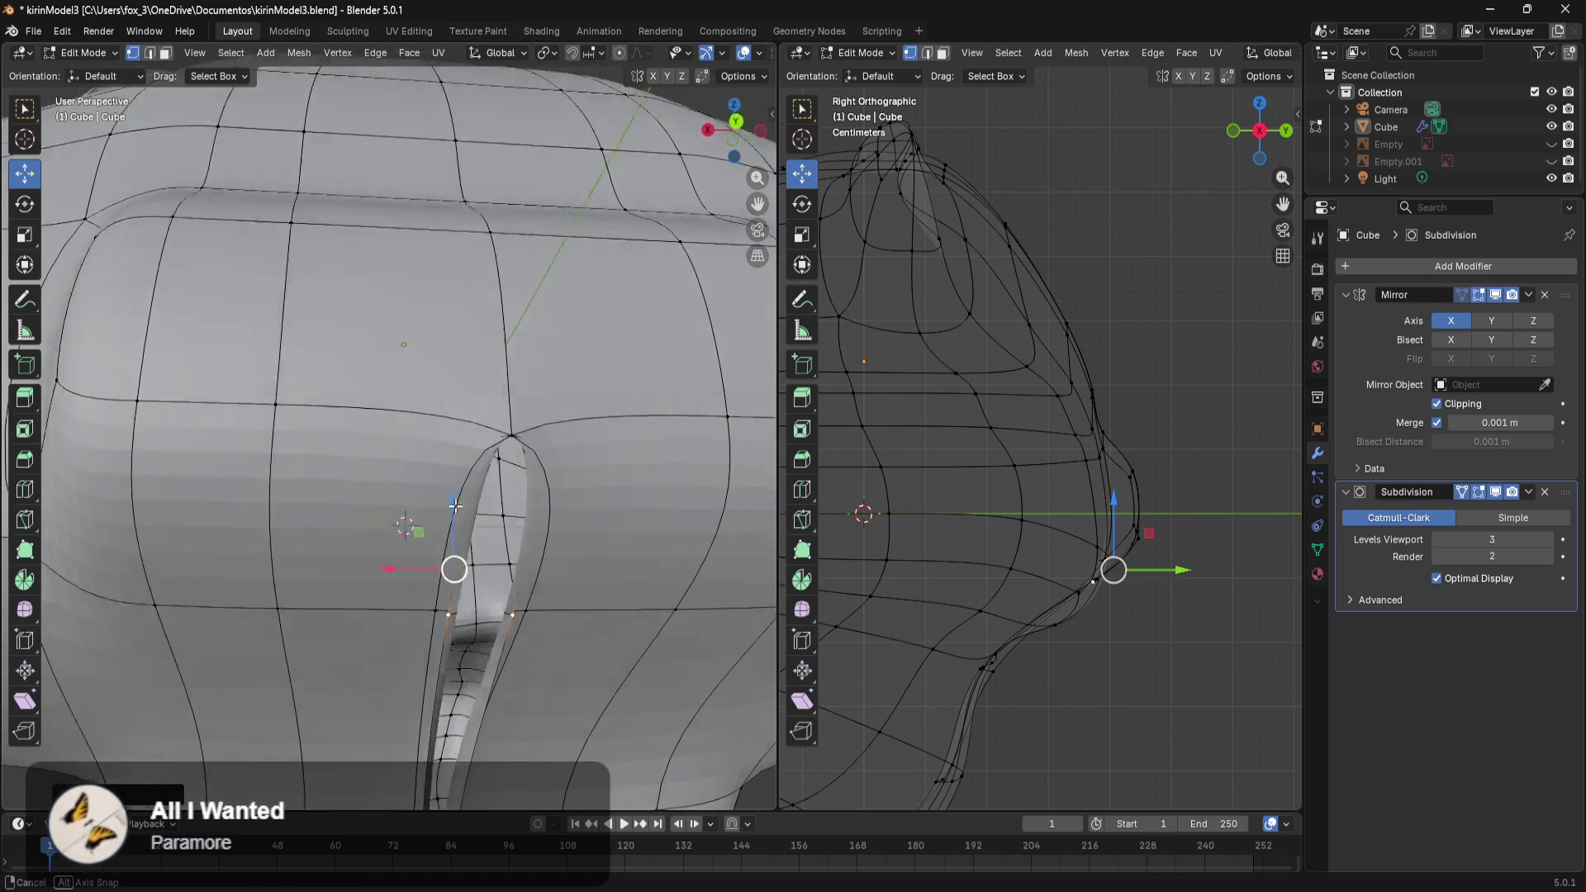
click(577, 395)
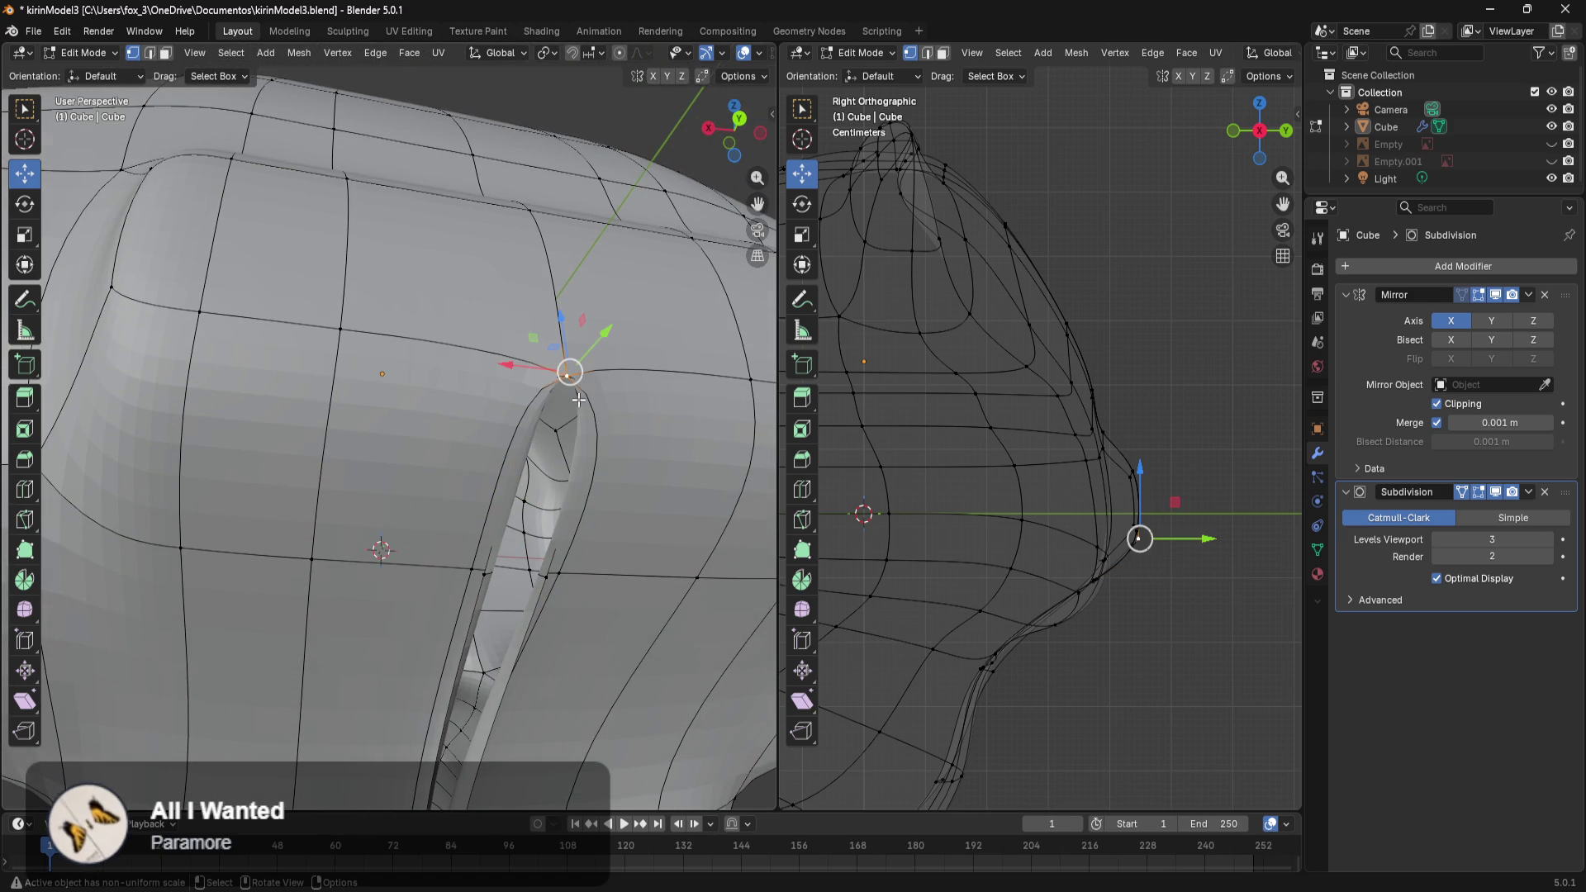
key(z)
click(519, 403)
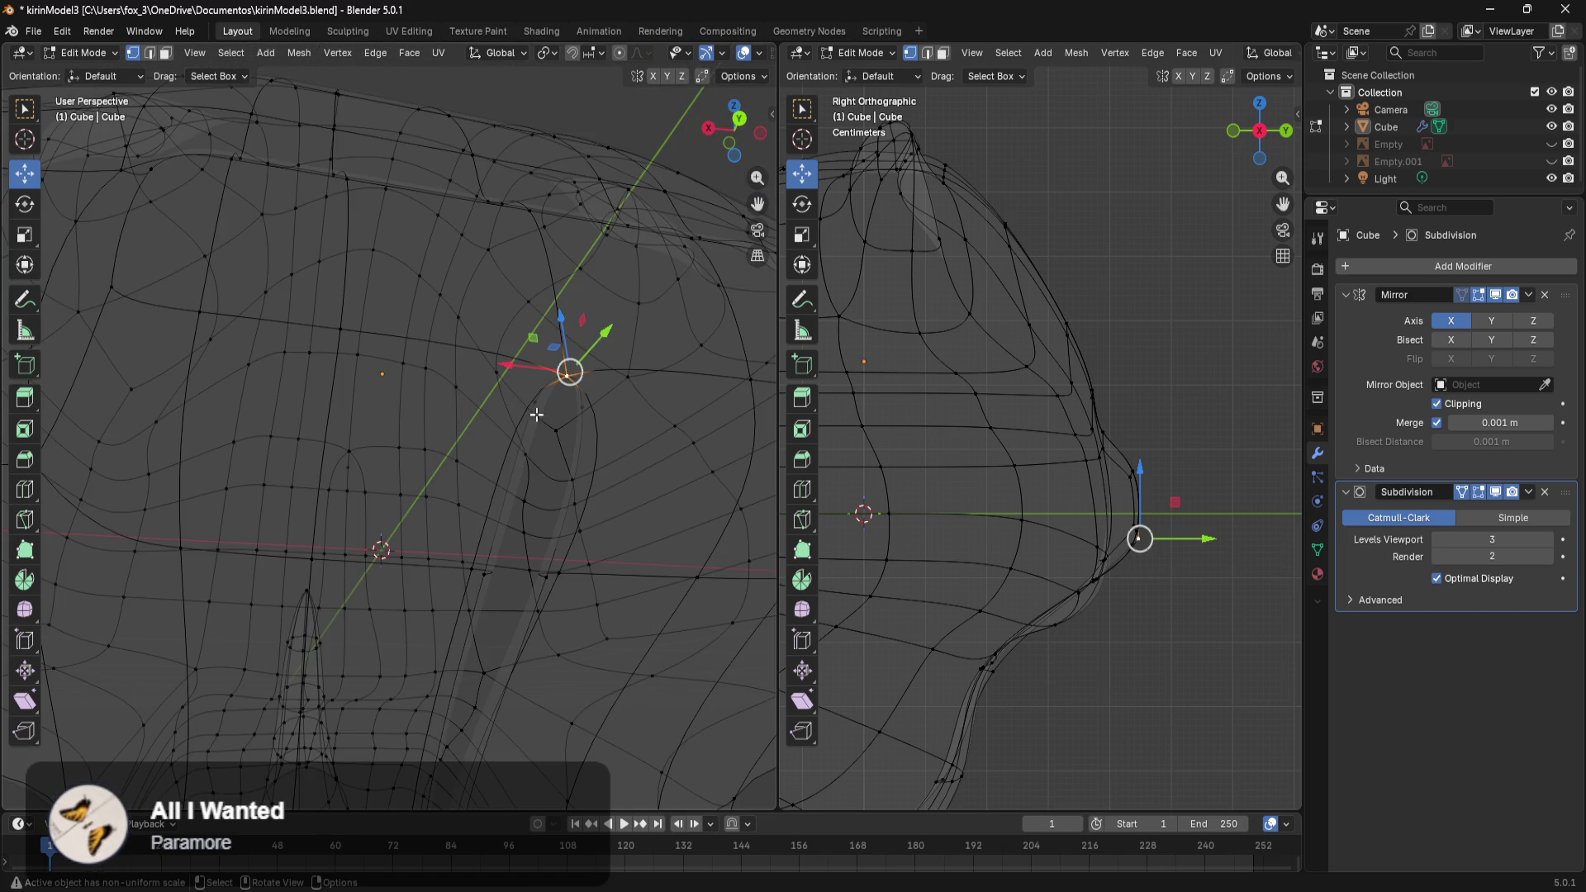
mouse_move(582, 430)
middle_down()
mouse_move(600, 428)
mouse_move(661, 493)
middle_up()
click(656, 429)
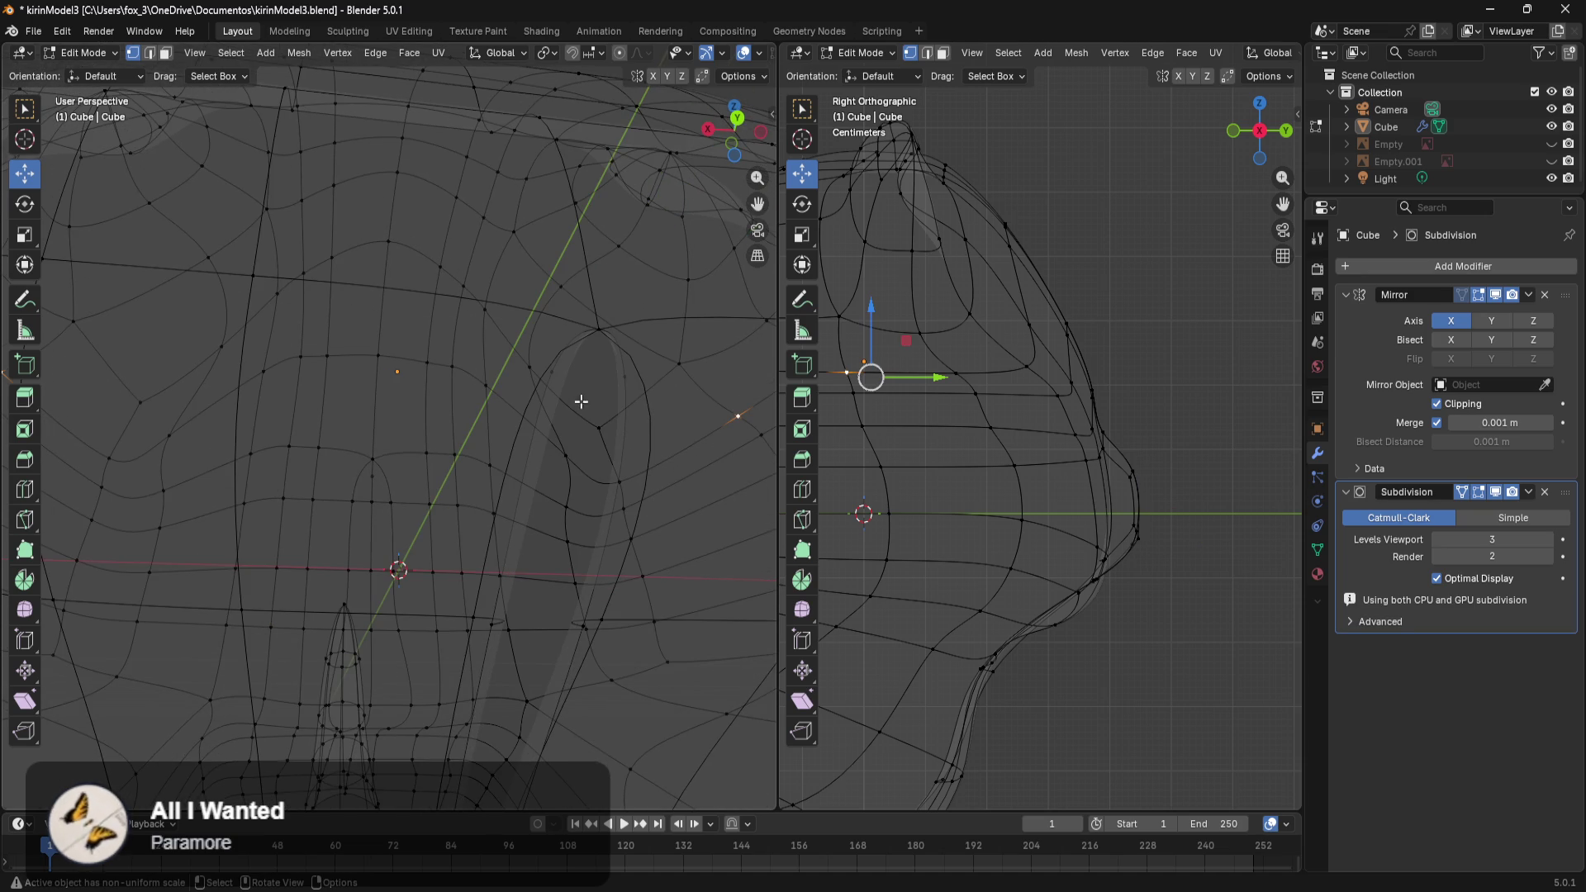
click(554, 376)
drag(506, 346, 600, 494)
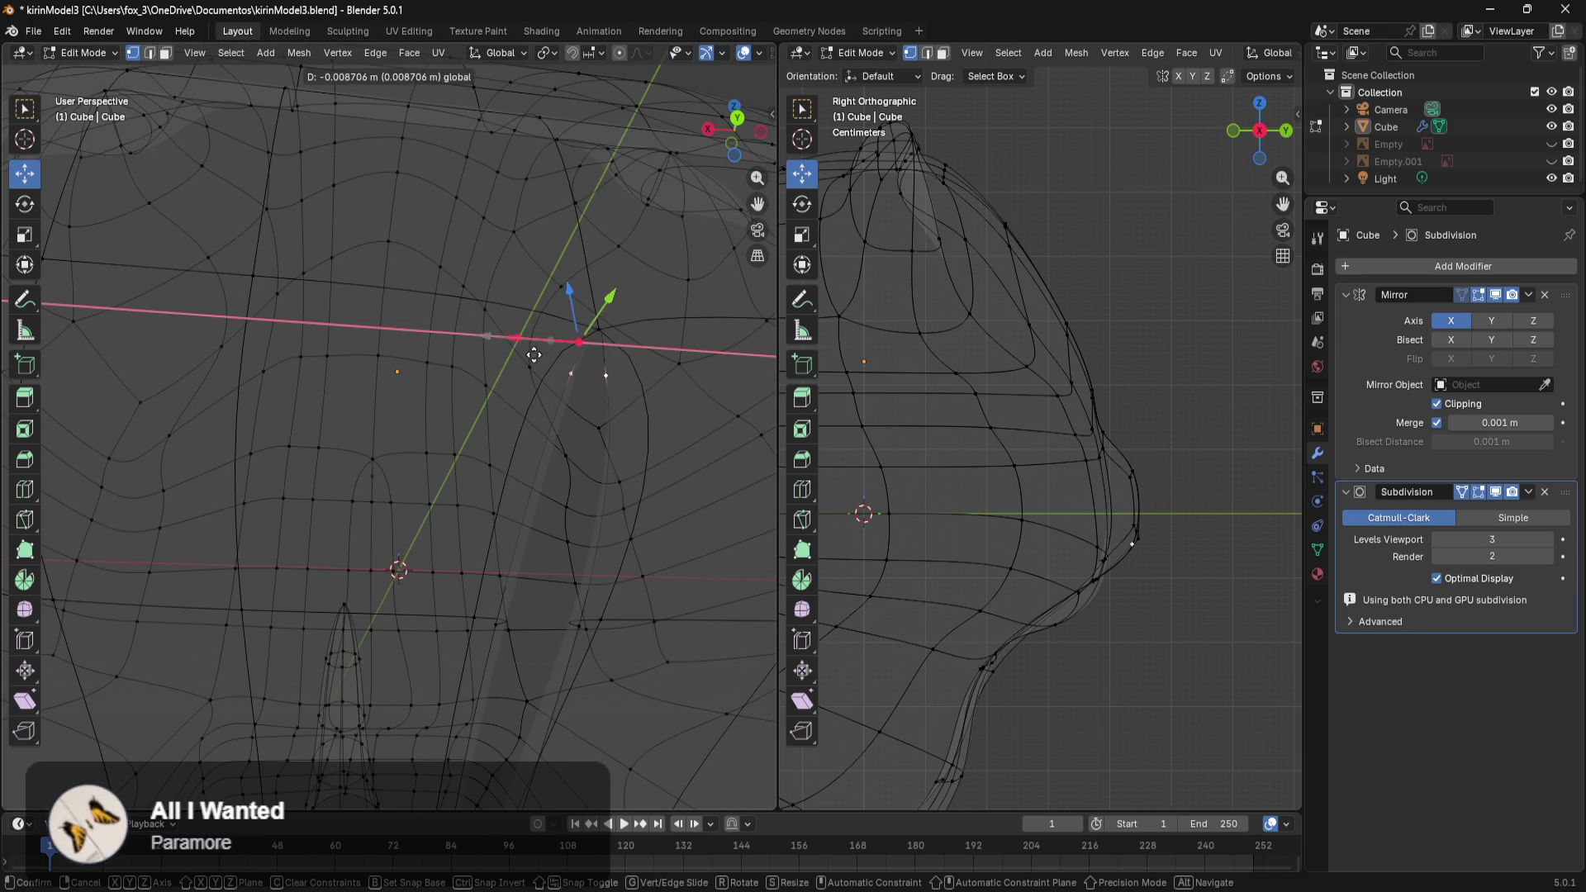
Move the edge loop through the seam and a neighbouring vertex along X.
middle_drag(601, 494, 581, 526)
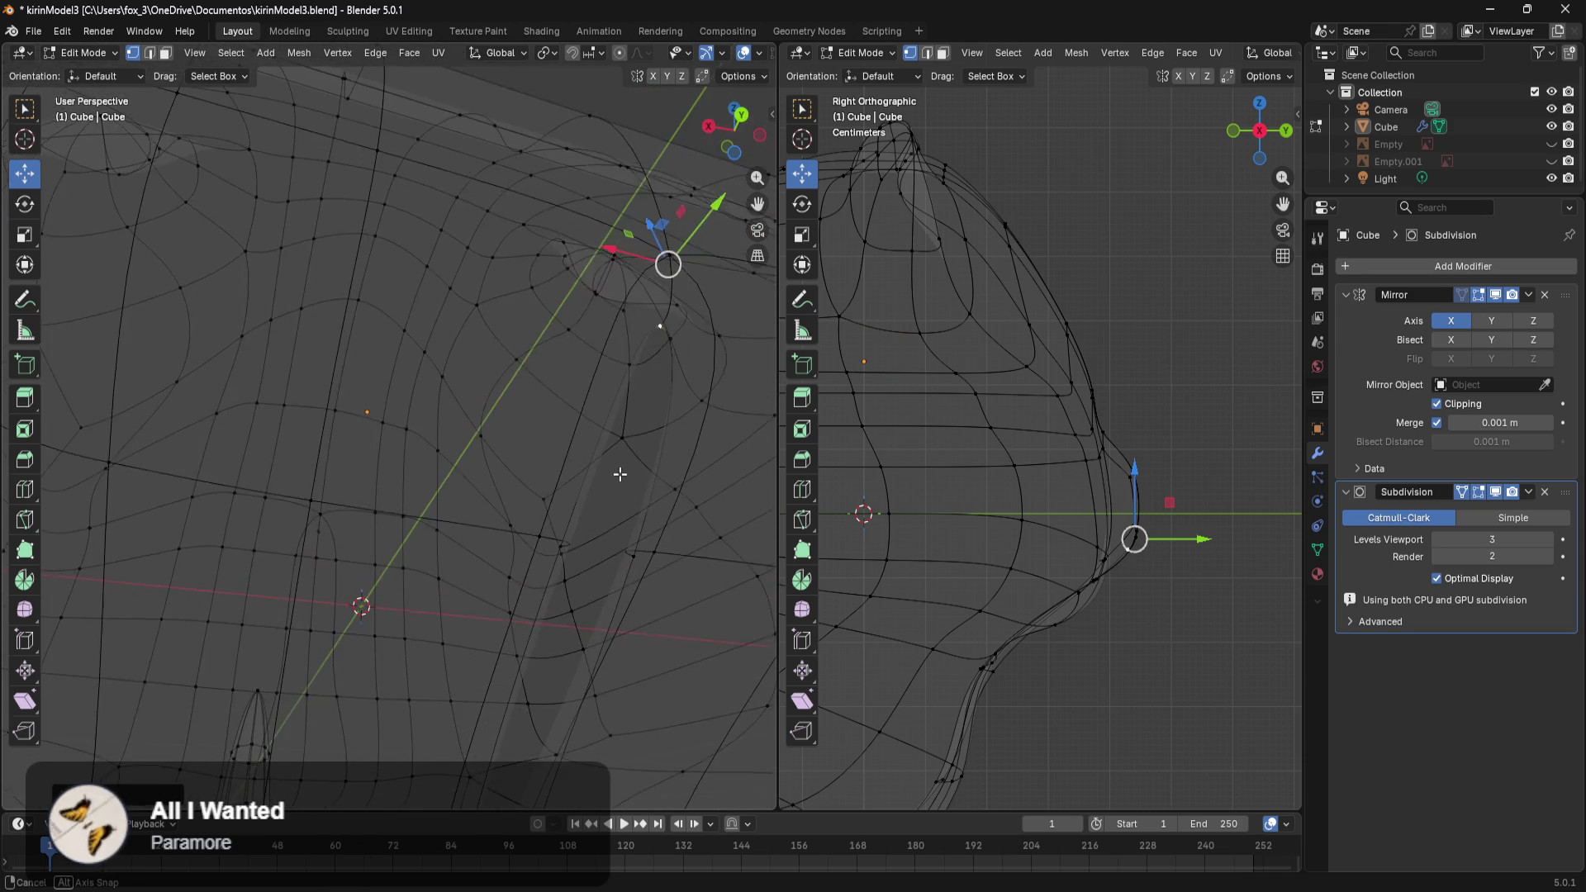
alt+click(567, 521)
drag(548, 399, 618, 444)
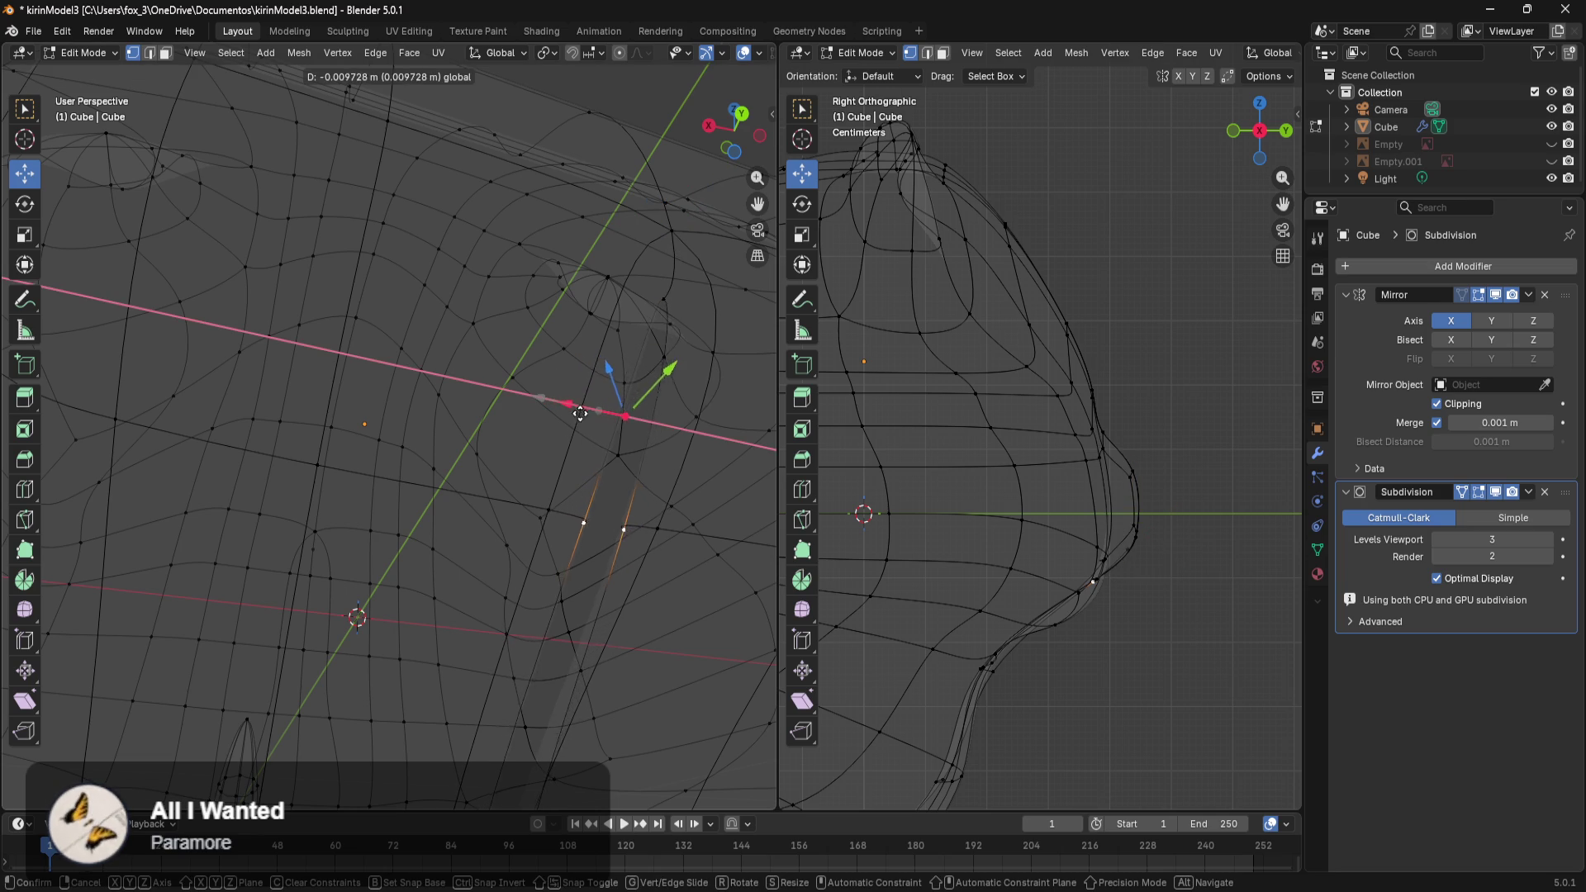
click(618, 445)
mouse_move(618, 444)
middle_down()
mouse_move(607, 526)
mouse_move(581, 371)
middle_up()
middle_drag(517, 594, 353, 548)
click(353, 548)
drag(268, 566, 299, 577)
mouse_move(299, 577)
middle_down()
mouse_move(507, 603)
mouse_move(465, 592)
mouse_move(512, 567)
mouse_move(463, 523)
mouse_move(424, 562)
mouse_move(395, 656)
mouse_move(430, 627)
mouse_move(528, 620)
mouse_move(460, 596)
mouse_move(424, 541)
mouse_move(427, 576)
middle_up()
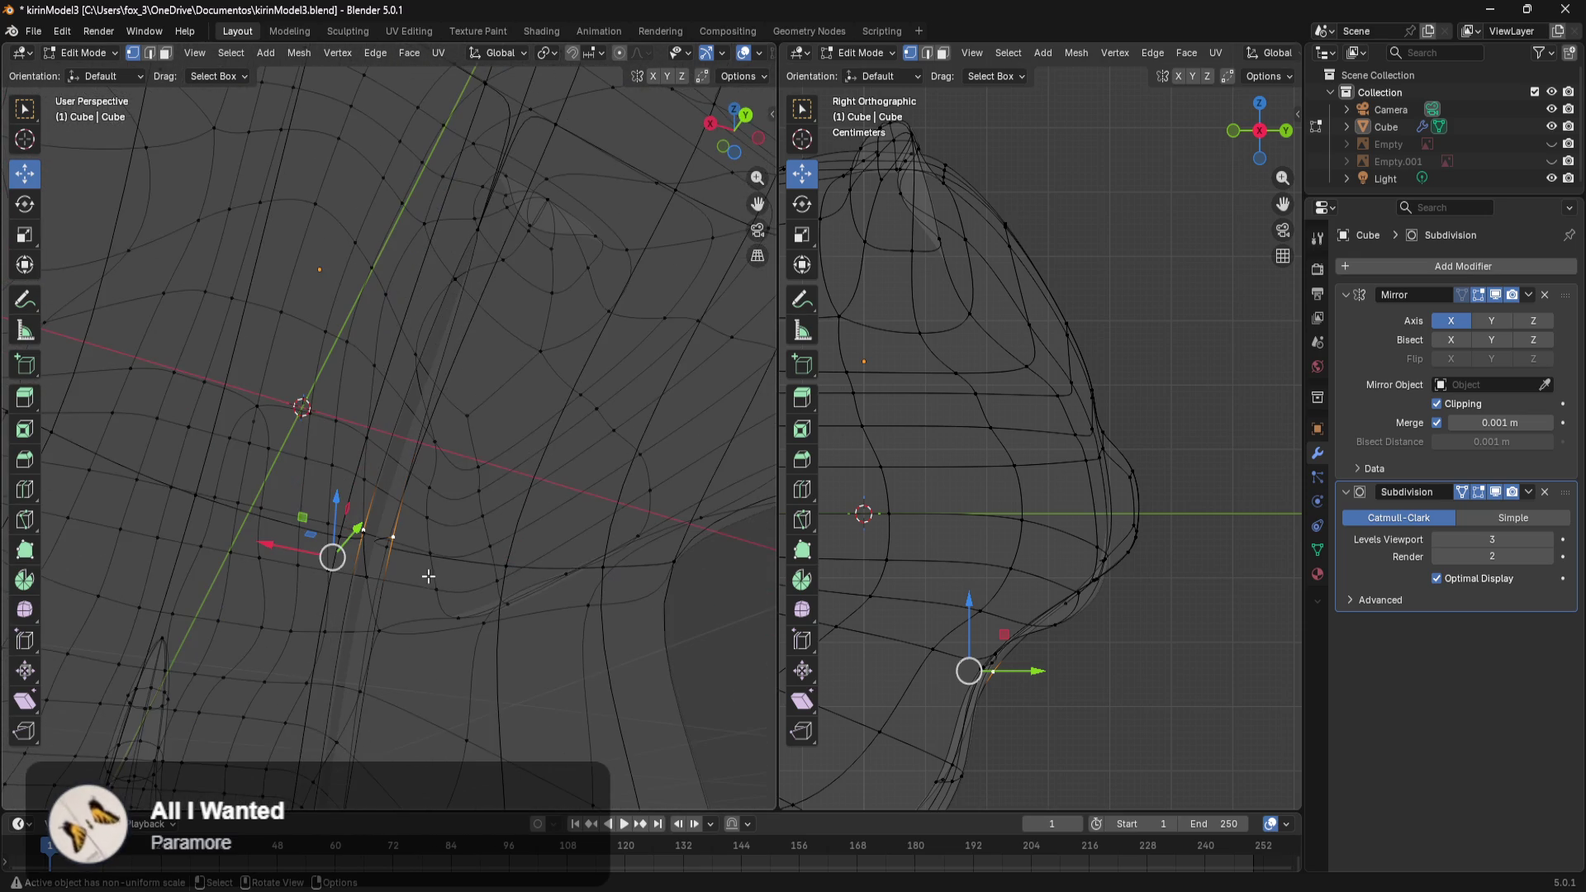
Back in solid shading, nudge an upper seam vertex along Y, then undo the change.
key(z)
click(611, 481)
middle_drag(612, 481, 537, 488)
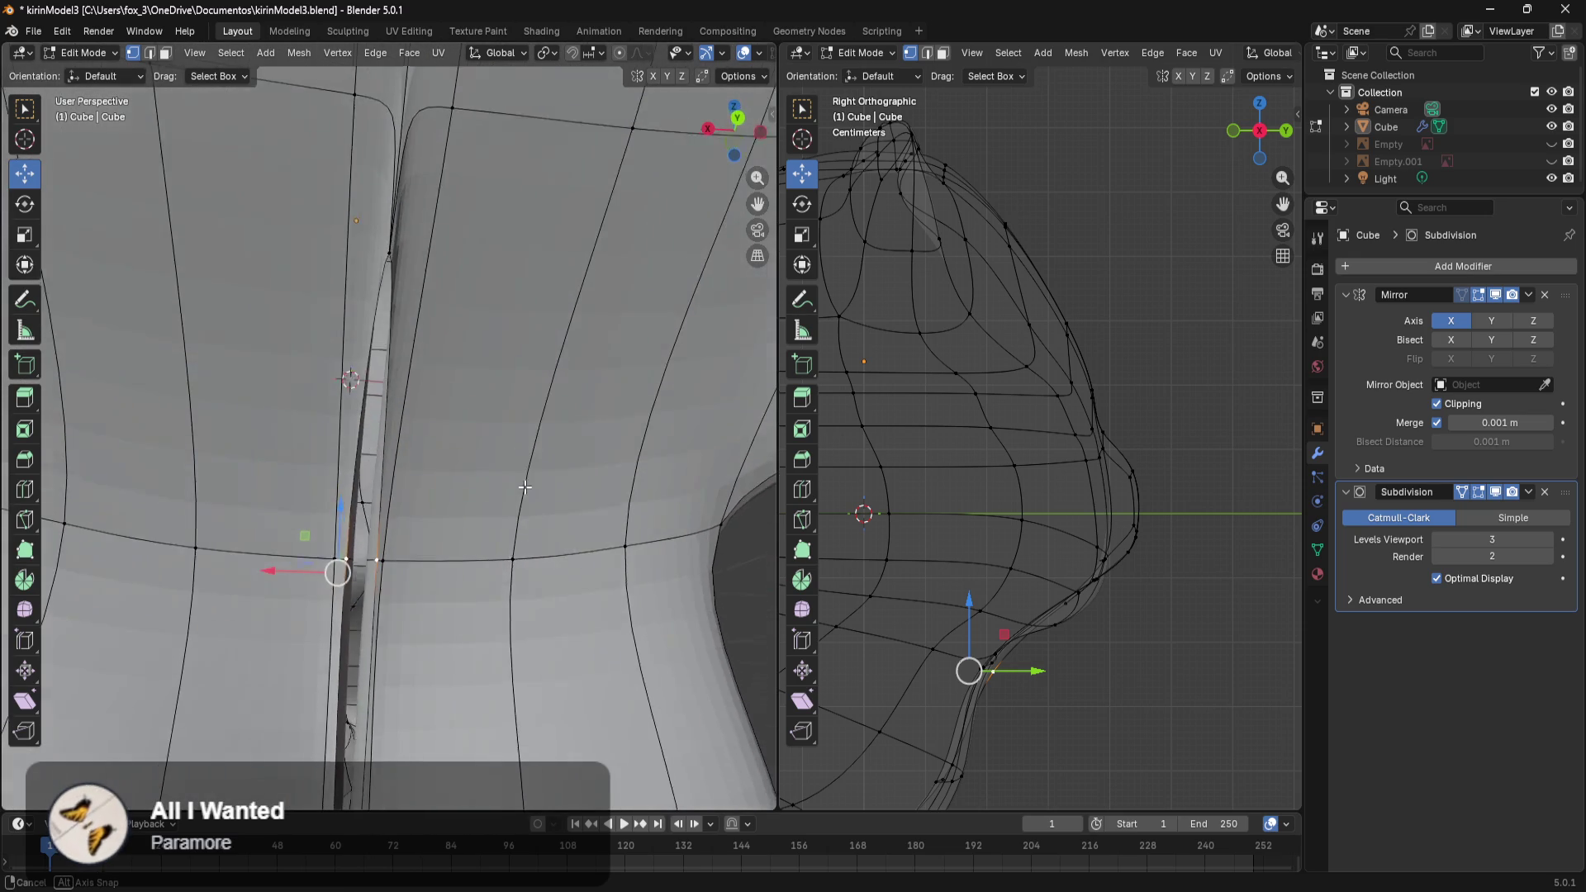
click(425, 277)
mouse_move(425, 277)
middle_down()
mouse_move(645, 444)
mouse_move(389, 416)
mouse_move(236, 280)
middle_up()
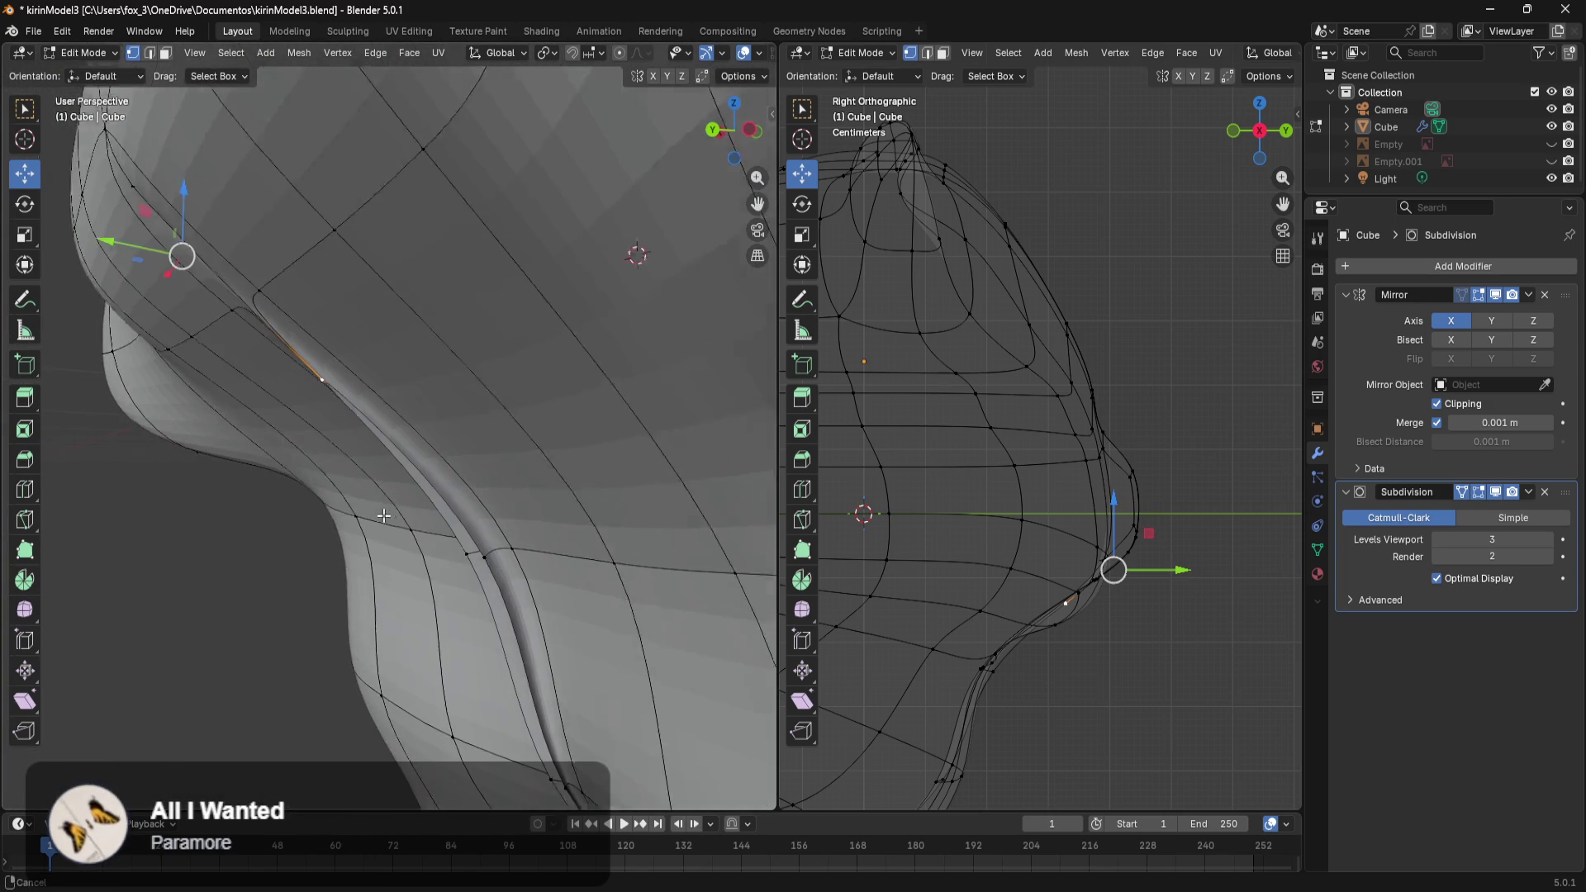
drag(185, 242, 205, 239)
middle_drag(189, 374, 272, 400)
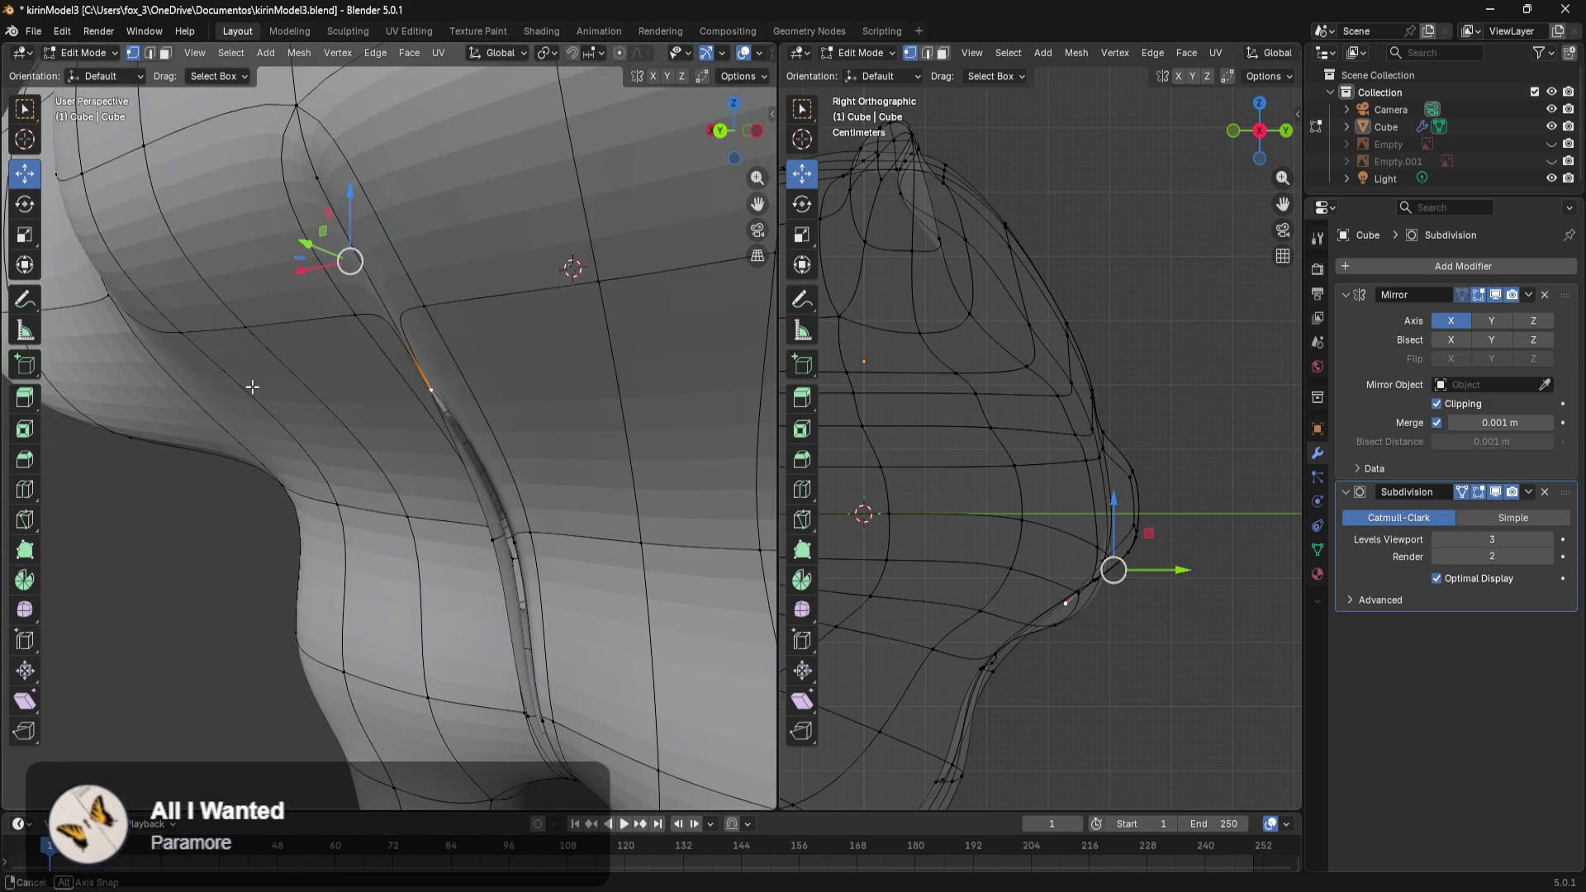
key(ctrl+z)
key(ctrl+z)
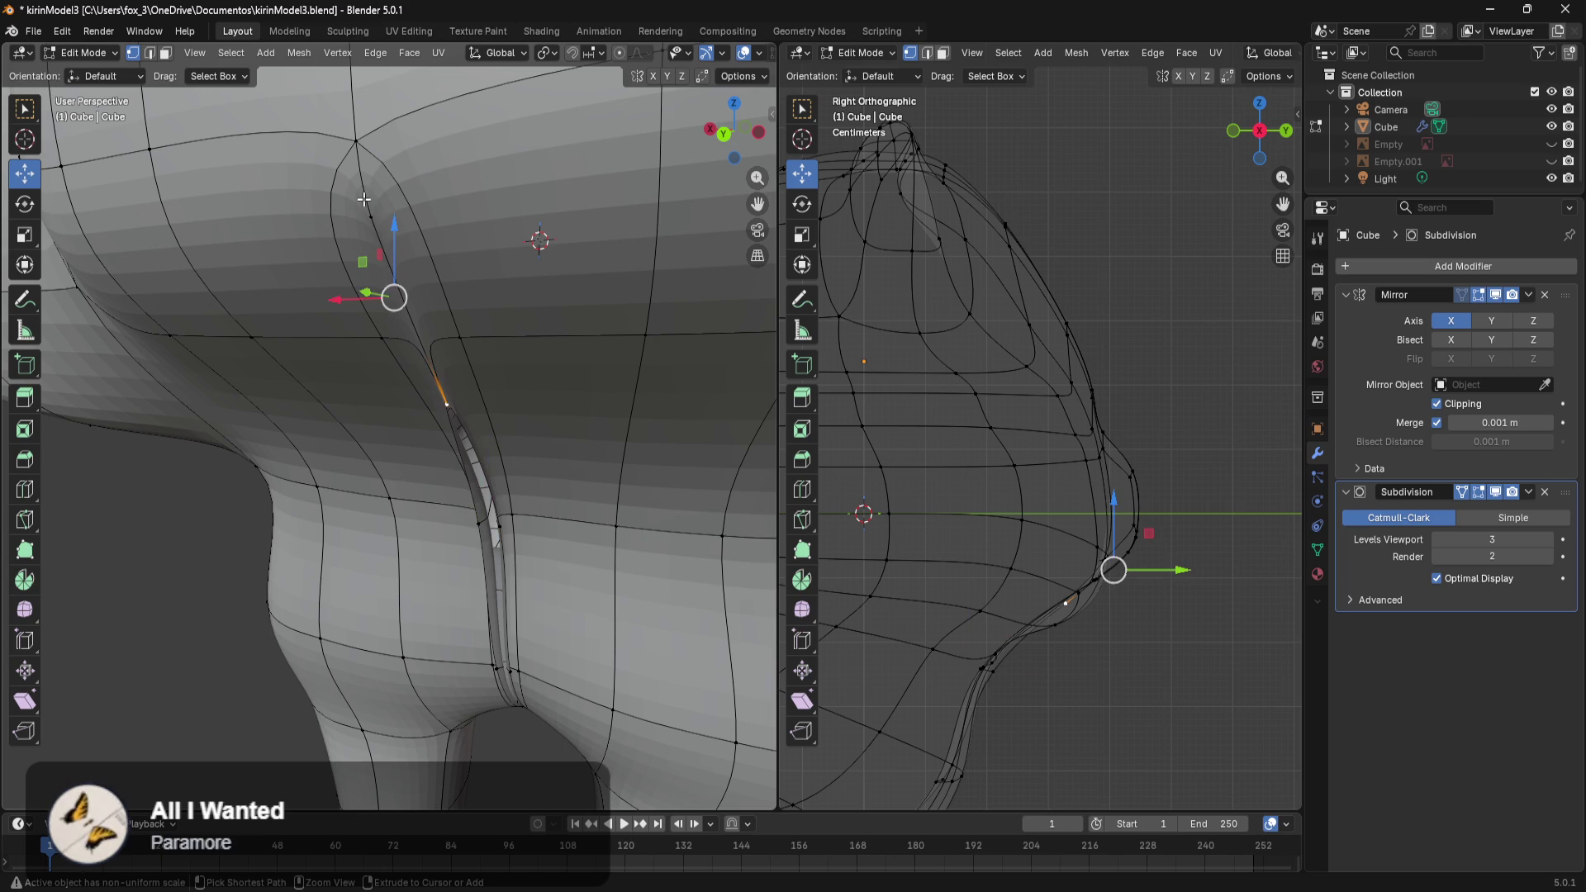
key(ctrl+z)
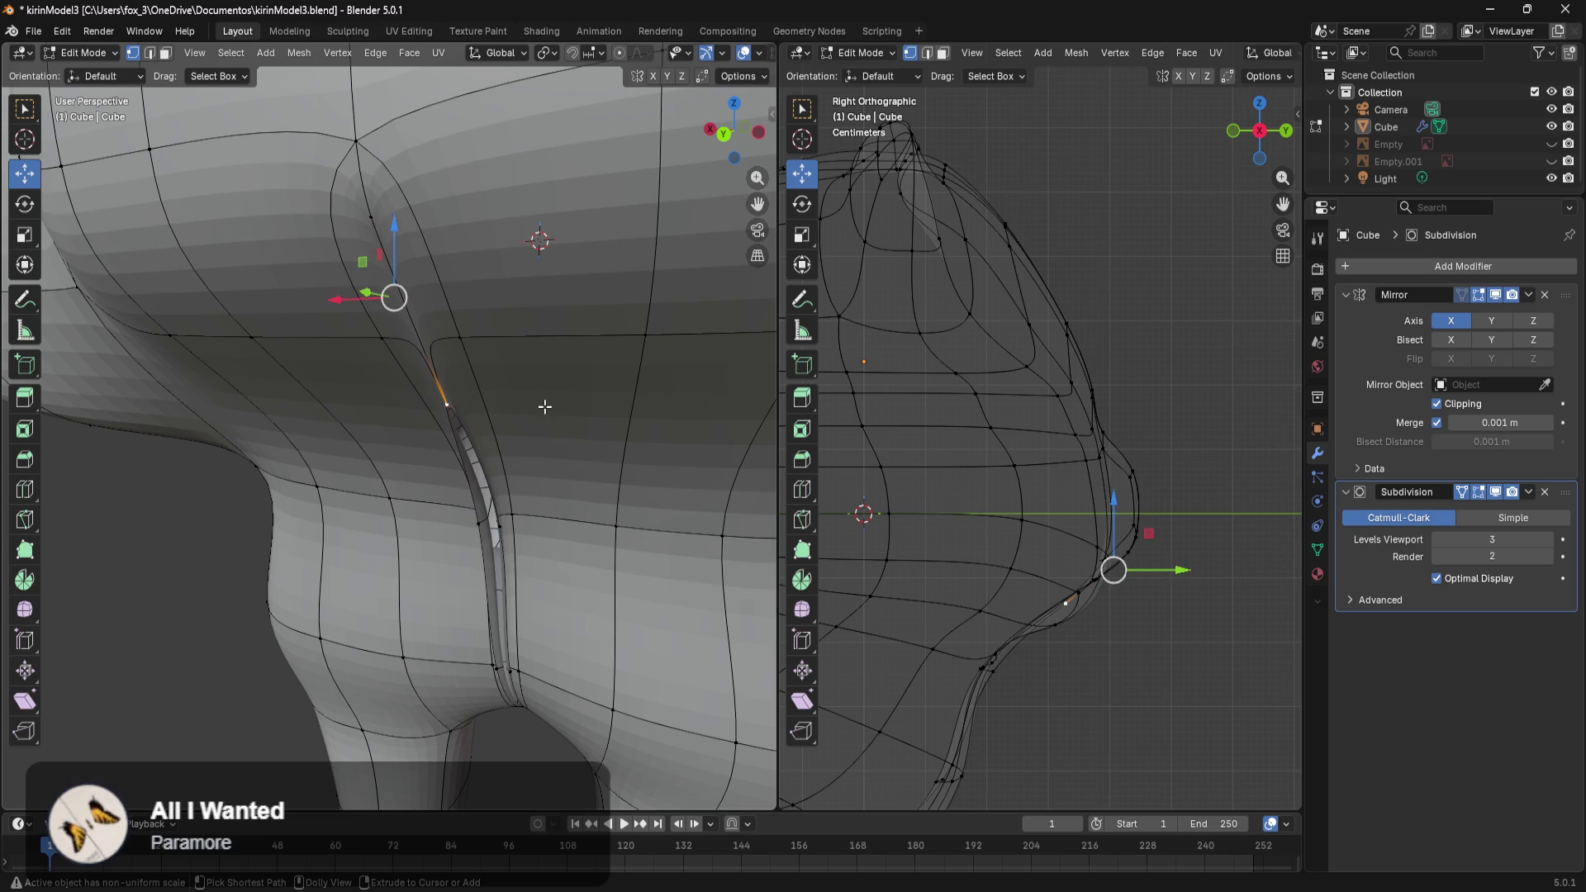
Move a neck seam vertex along the X axis with G X.
middle_drag(545, 453, 591, 400)
scroll(537, 499, up, 3)
middle_drag(560, 546, 609, 593)
click(443, 649)
mouse_move(443, 649)
middle_down()
mouse_move(416, 685)
mouse_move(455, 696)
mouse_move(449, 733)
middle_up()
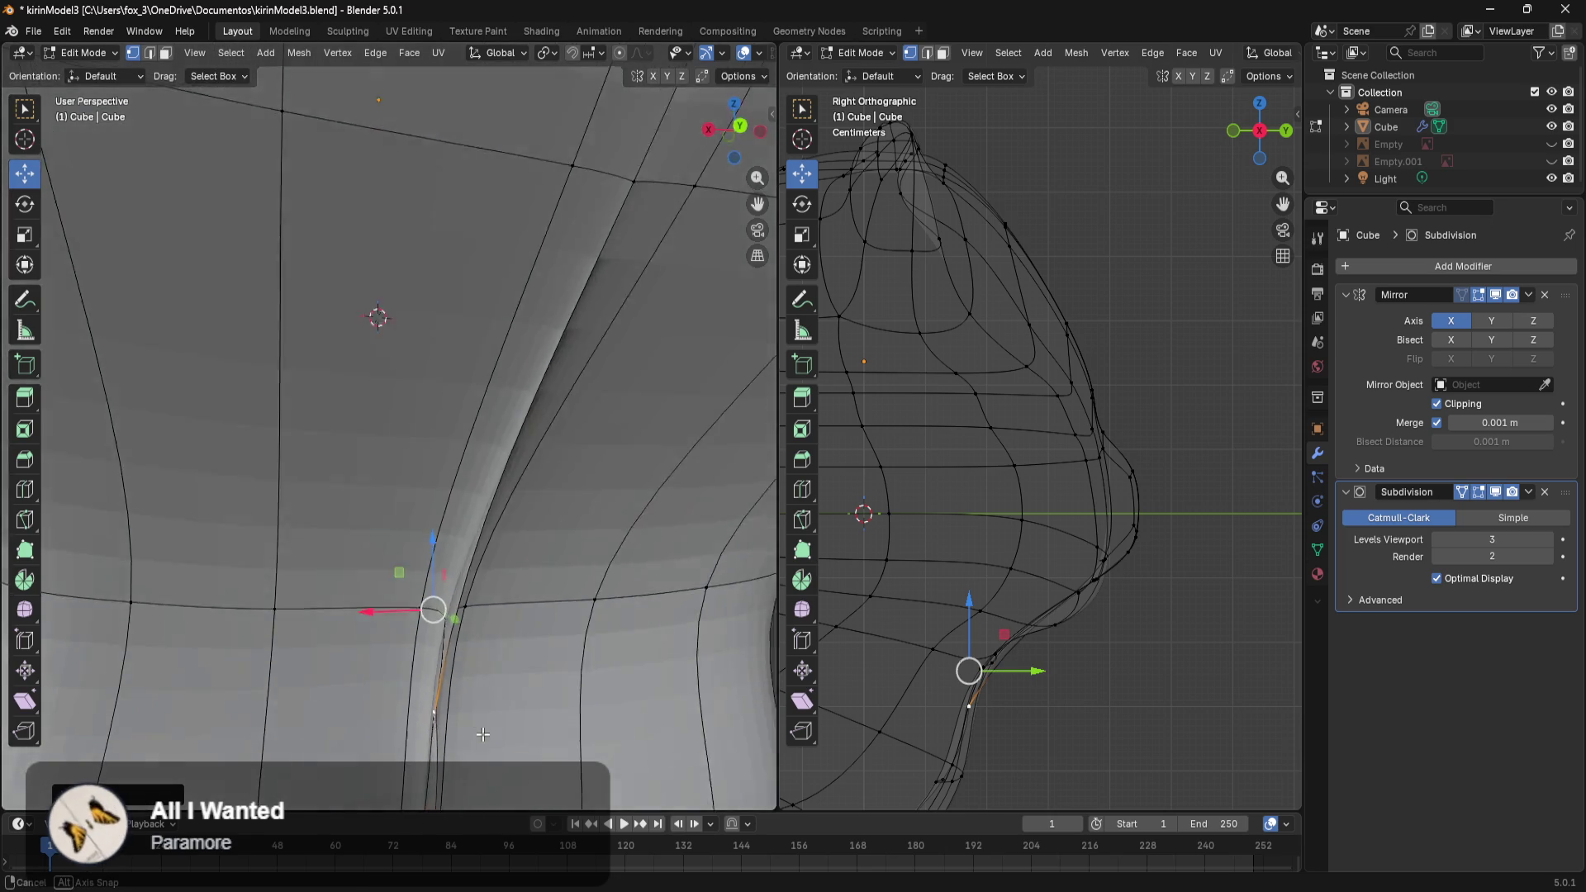
click(541, 609)
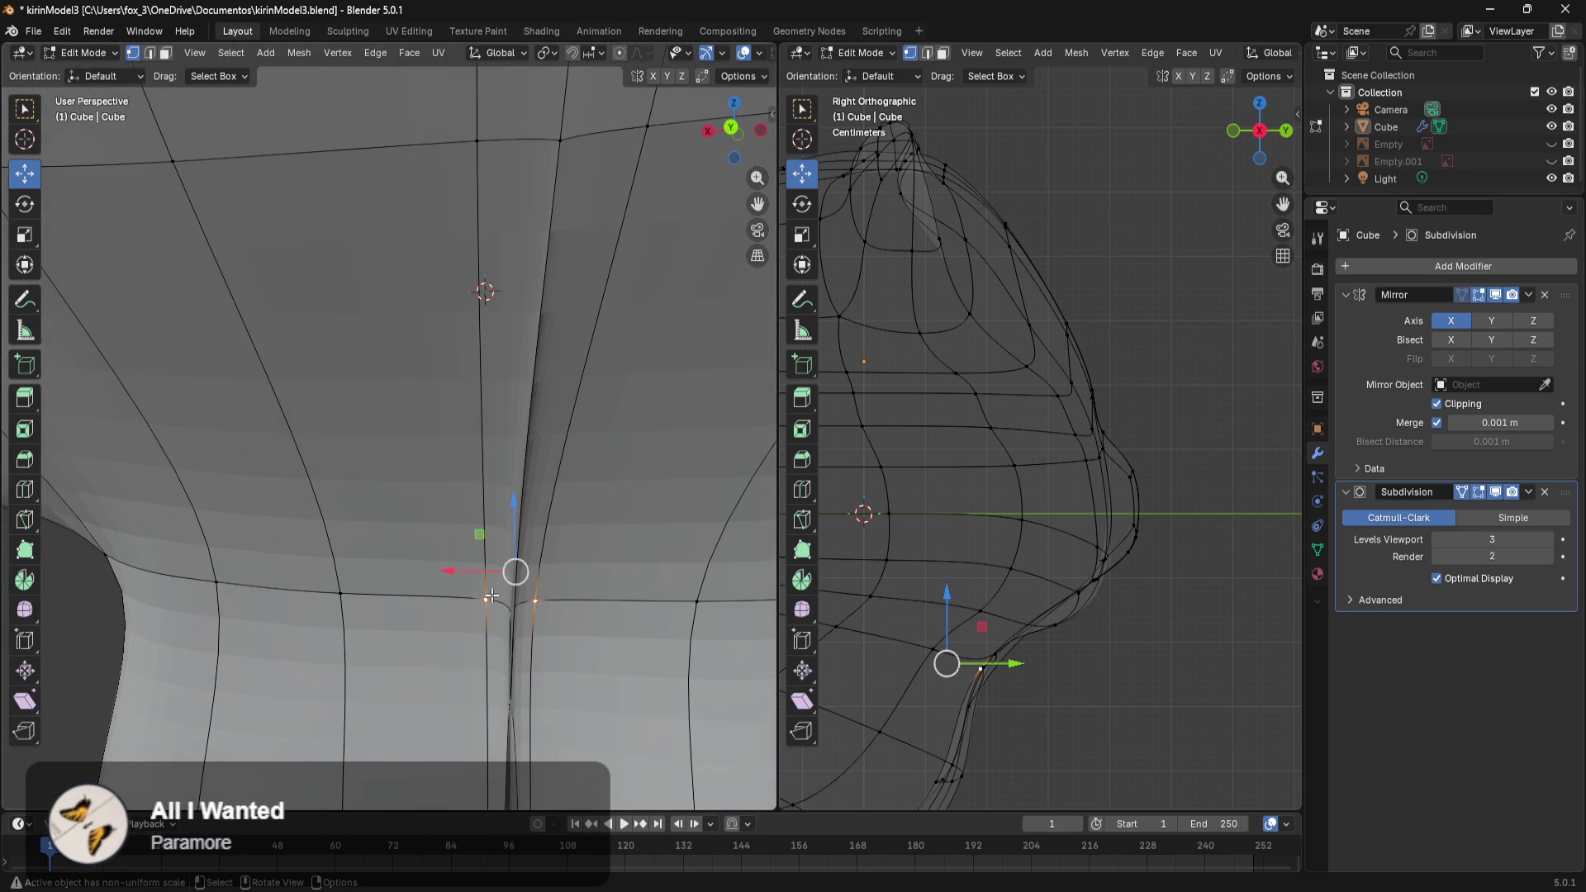
key(g)
key(x)
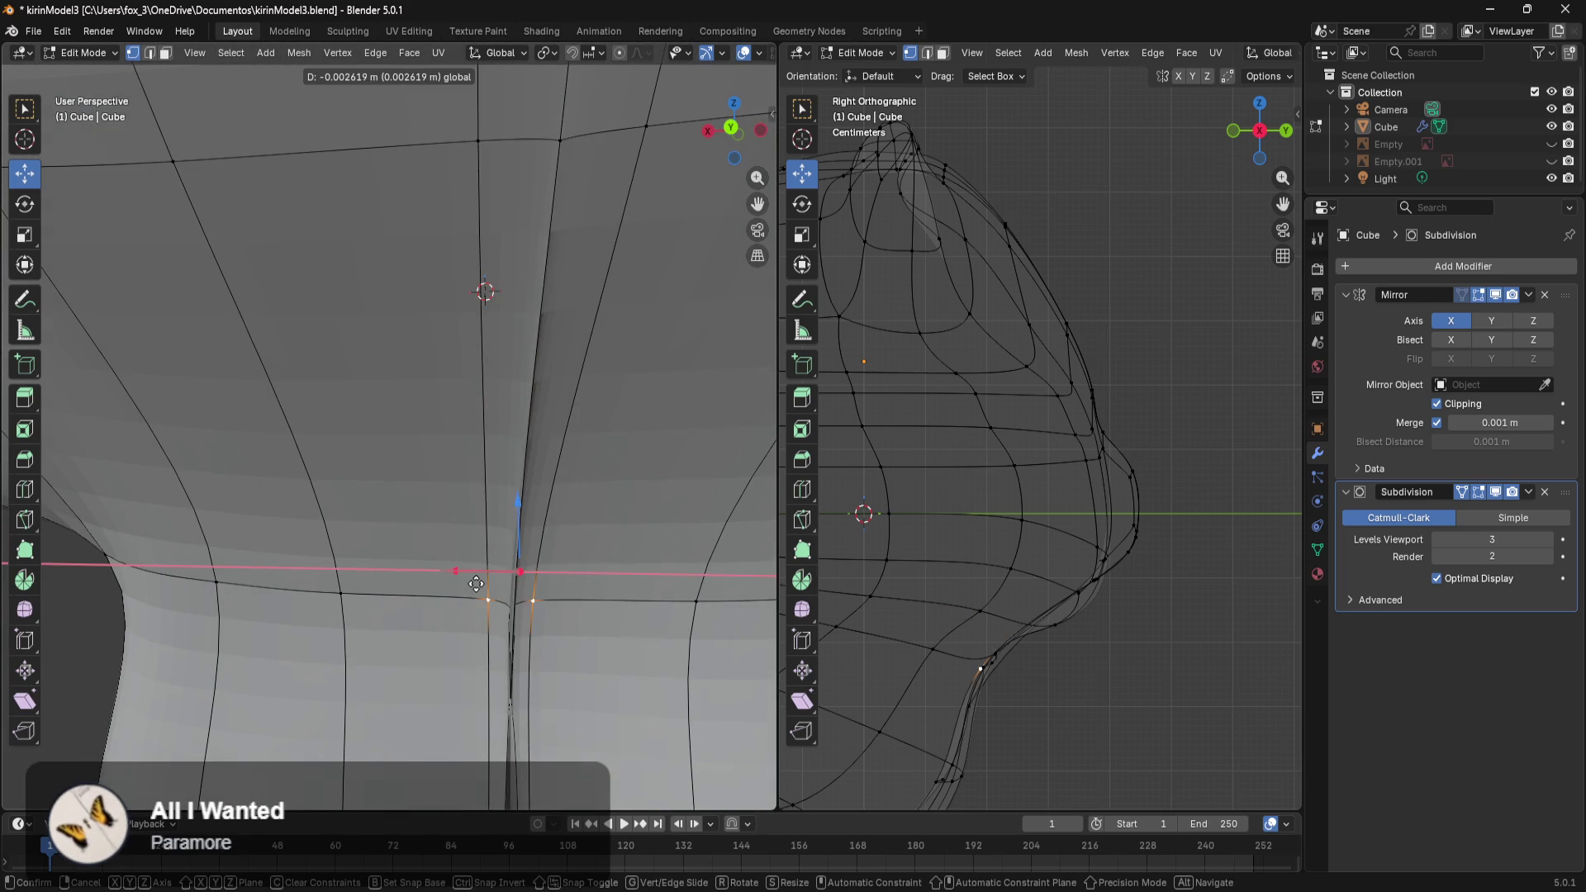
click(461, 589)
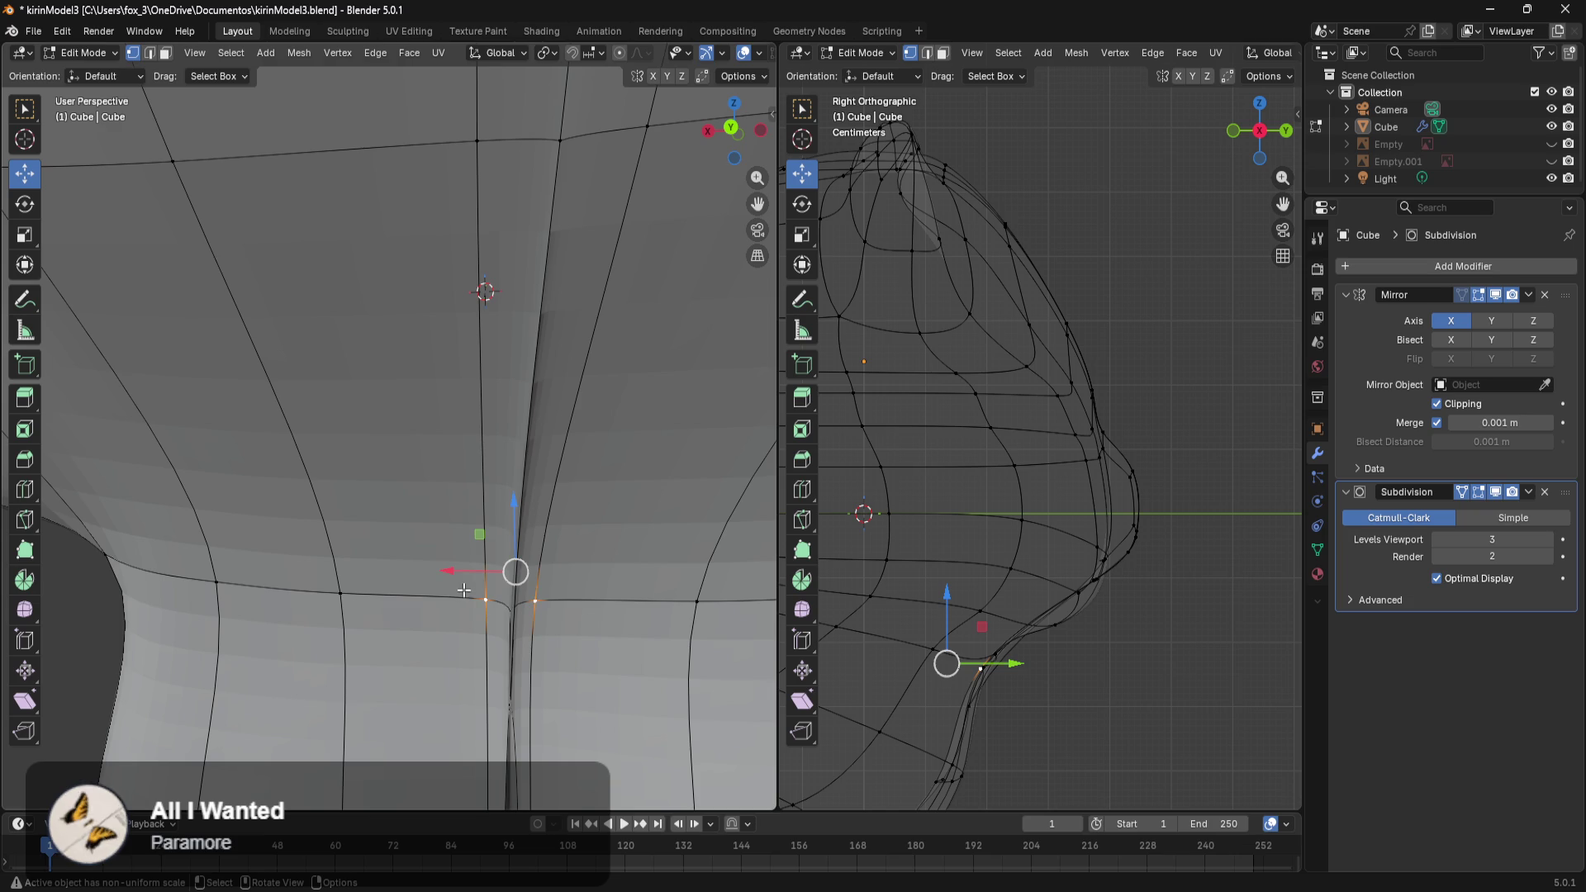
In wireframe, turn off Mirror clipping, pull the vertices off centre along X, re-enable clipping.
key(z)
click(417, 595)
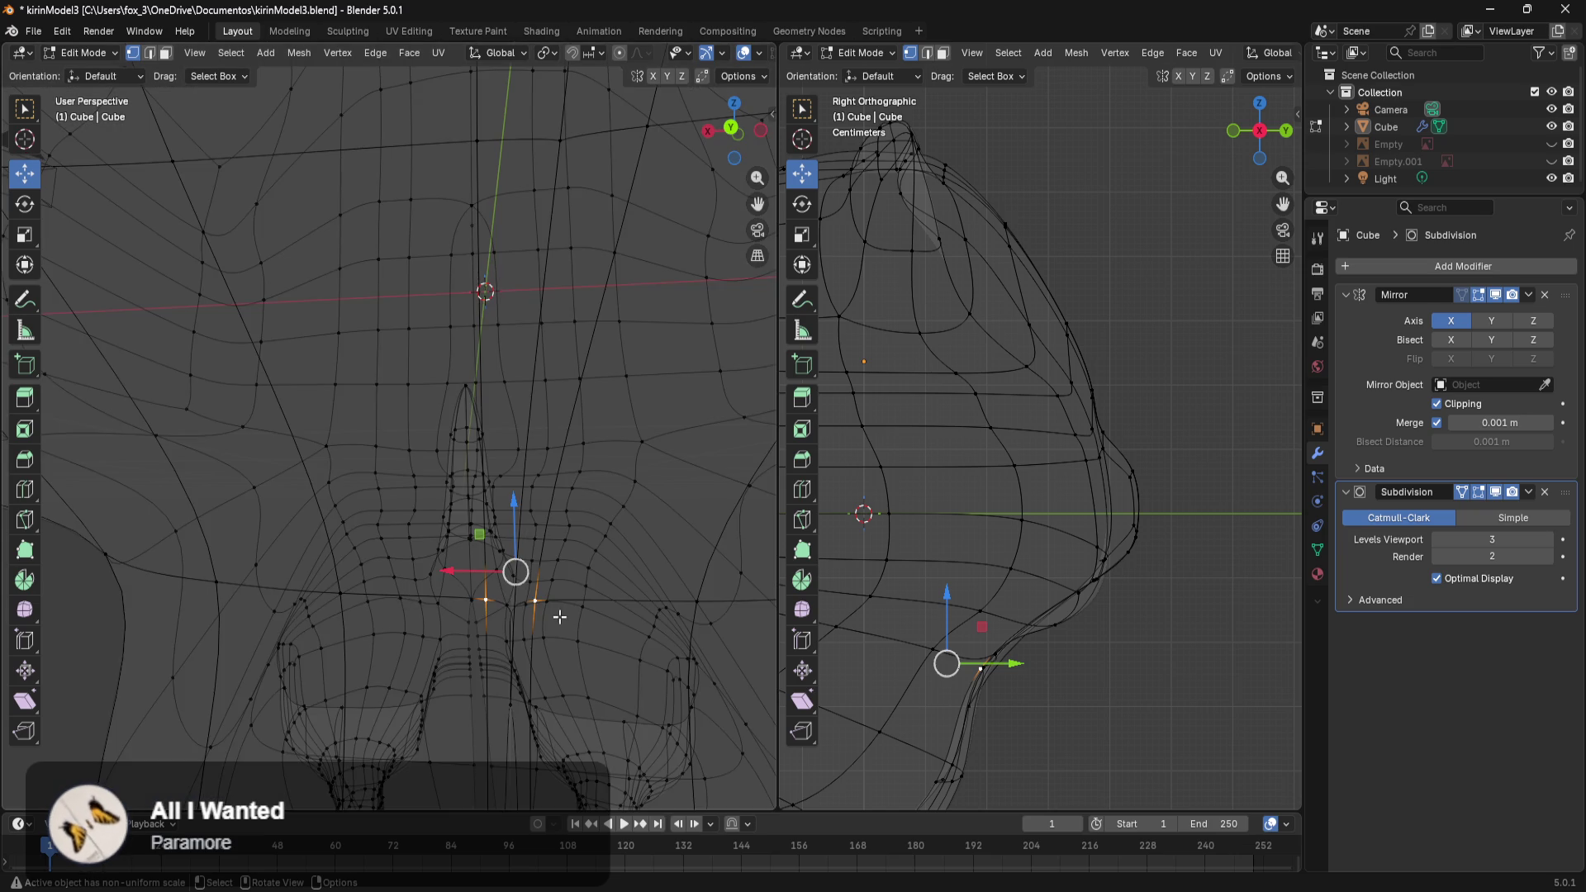
middle_drag(559, 617, 602, 638)
click(1441, 406)
mouse_move(371, 536)
mouse_down()
mouse_move(274, 569)
mouse_move(287, 568)
mouse_up()
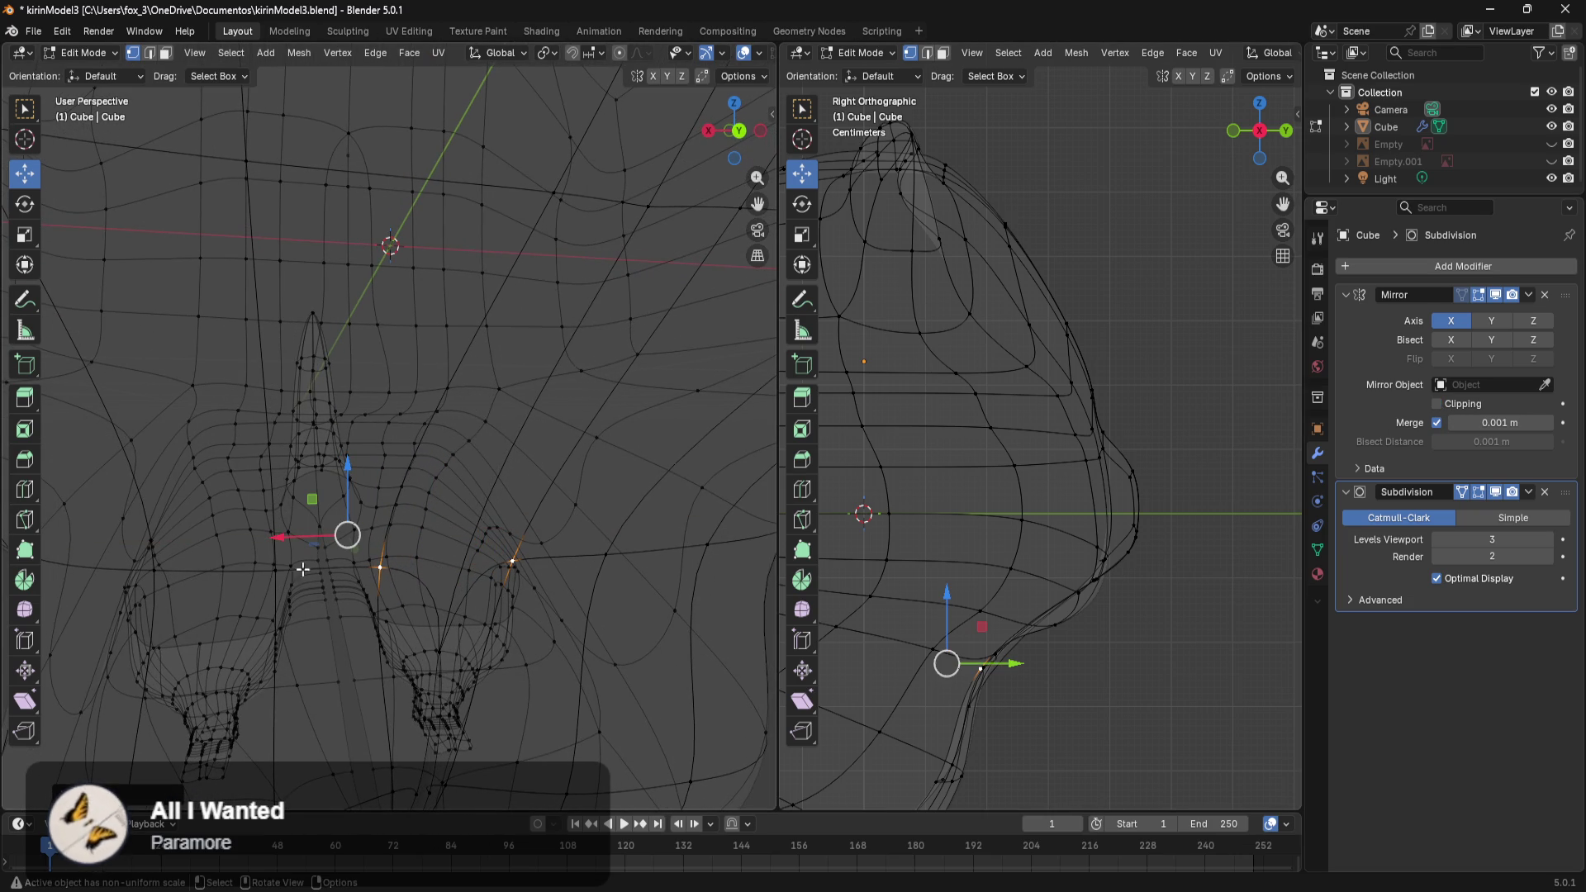
click(1439, 405)
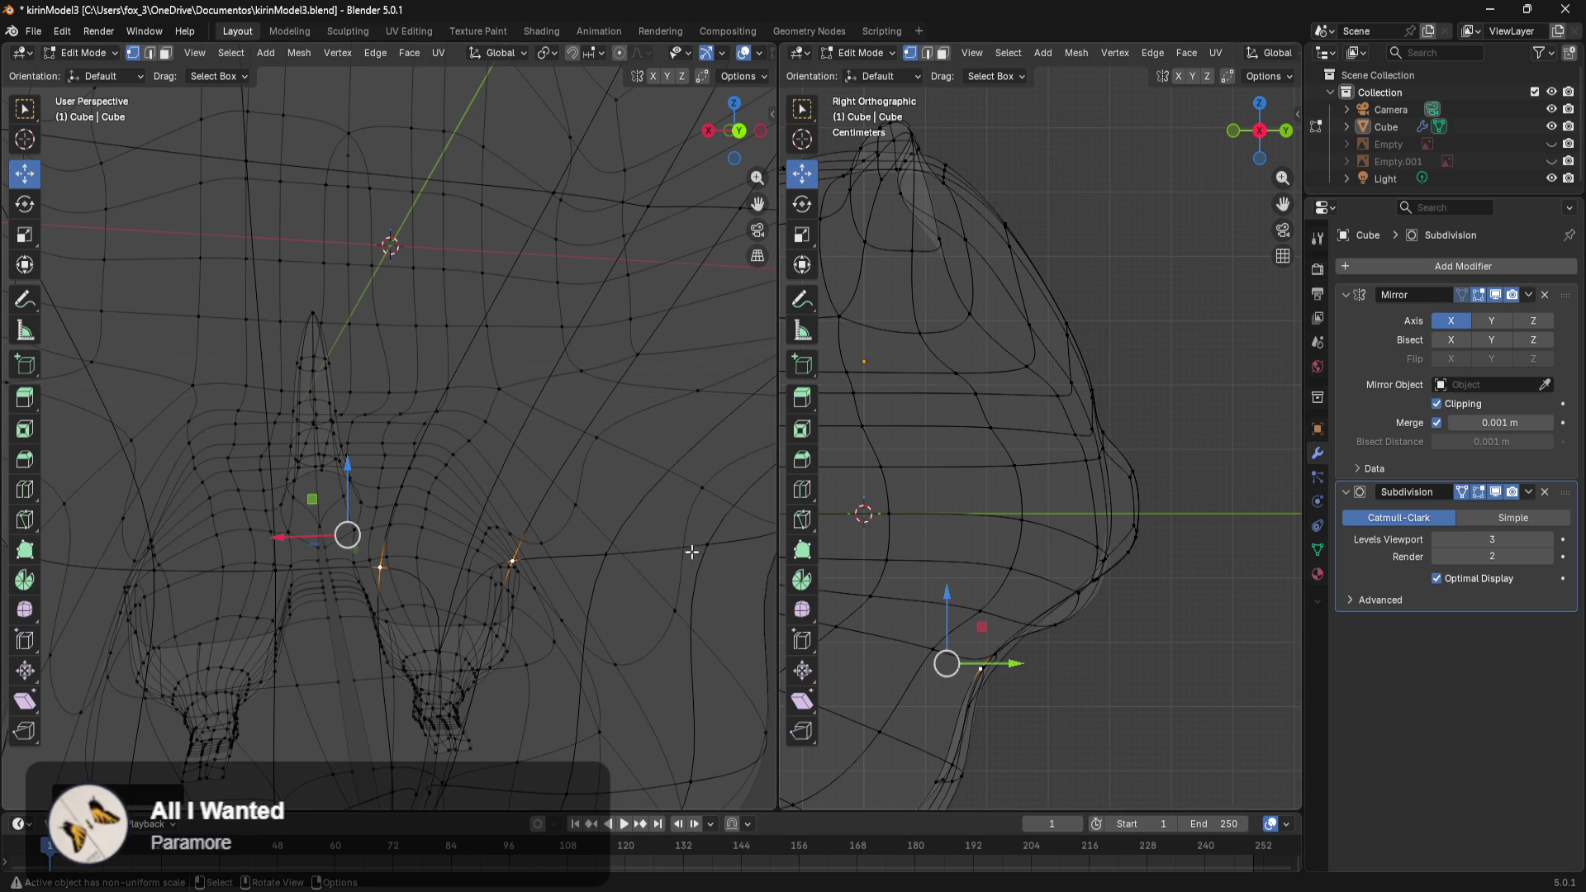
In solid shading, move two more seam vertices along X to reshape the seam.
key(z)
click(689, 606)
mouse_move(406, 283)
middle_down()
mouse_move(596, 571)
mouse_move(541, 381)
middle_up()
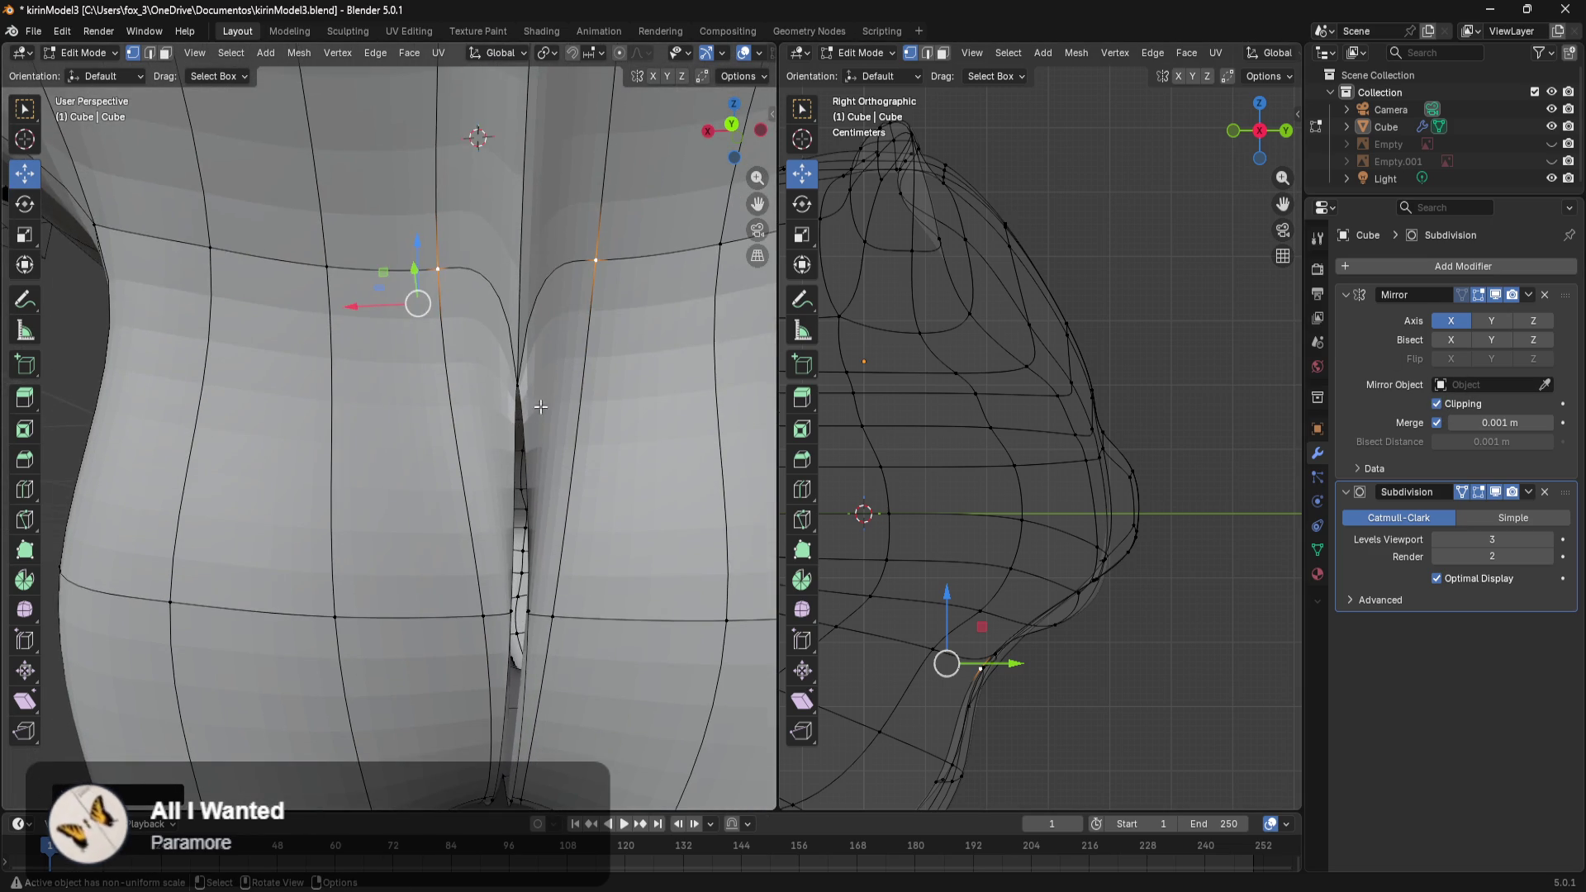
click(527, 610)
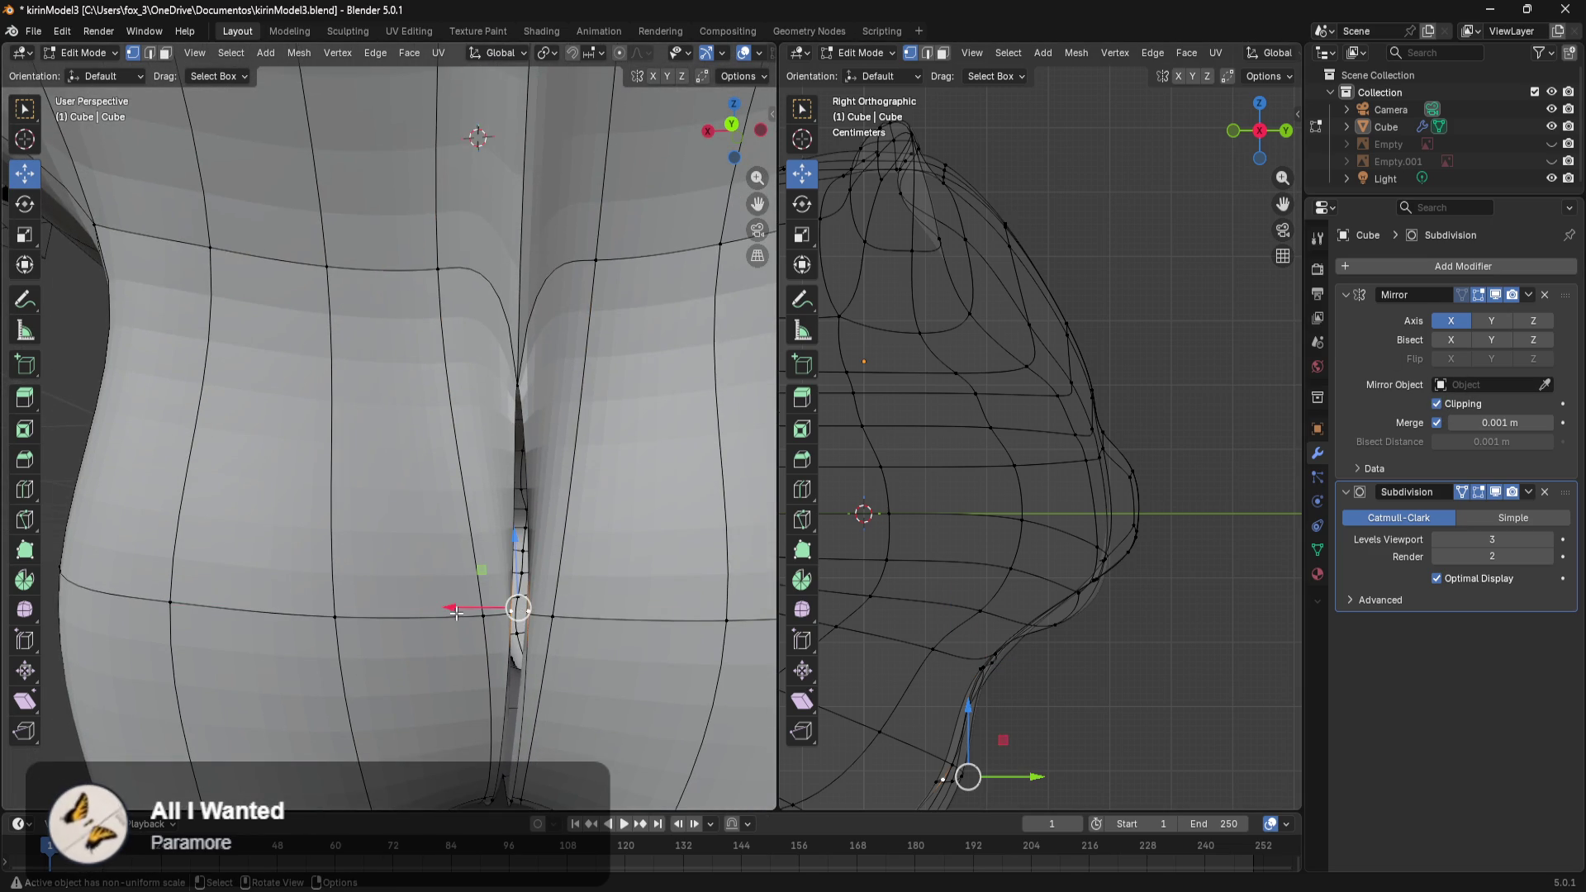
drag(457, 612, 468, 616)
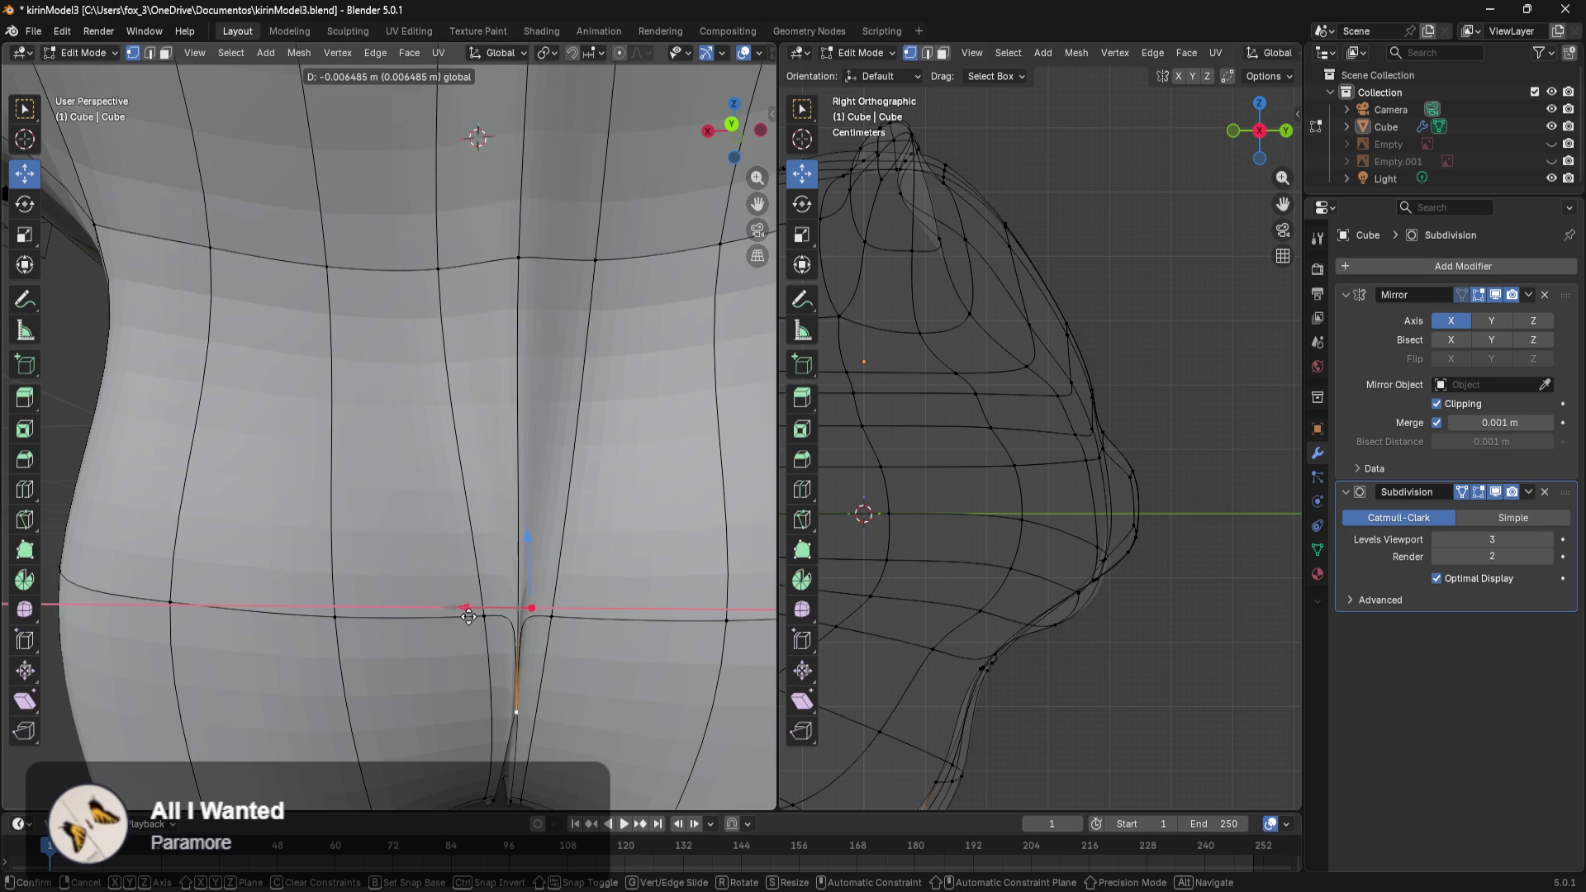
middle_drag(469, 616, 499, 655)
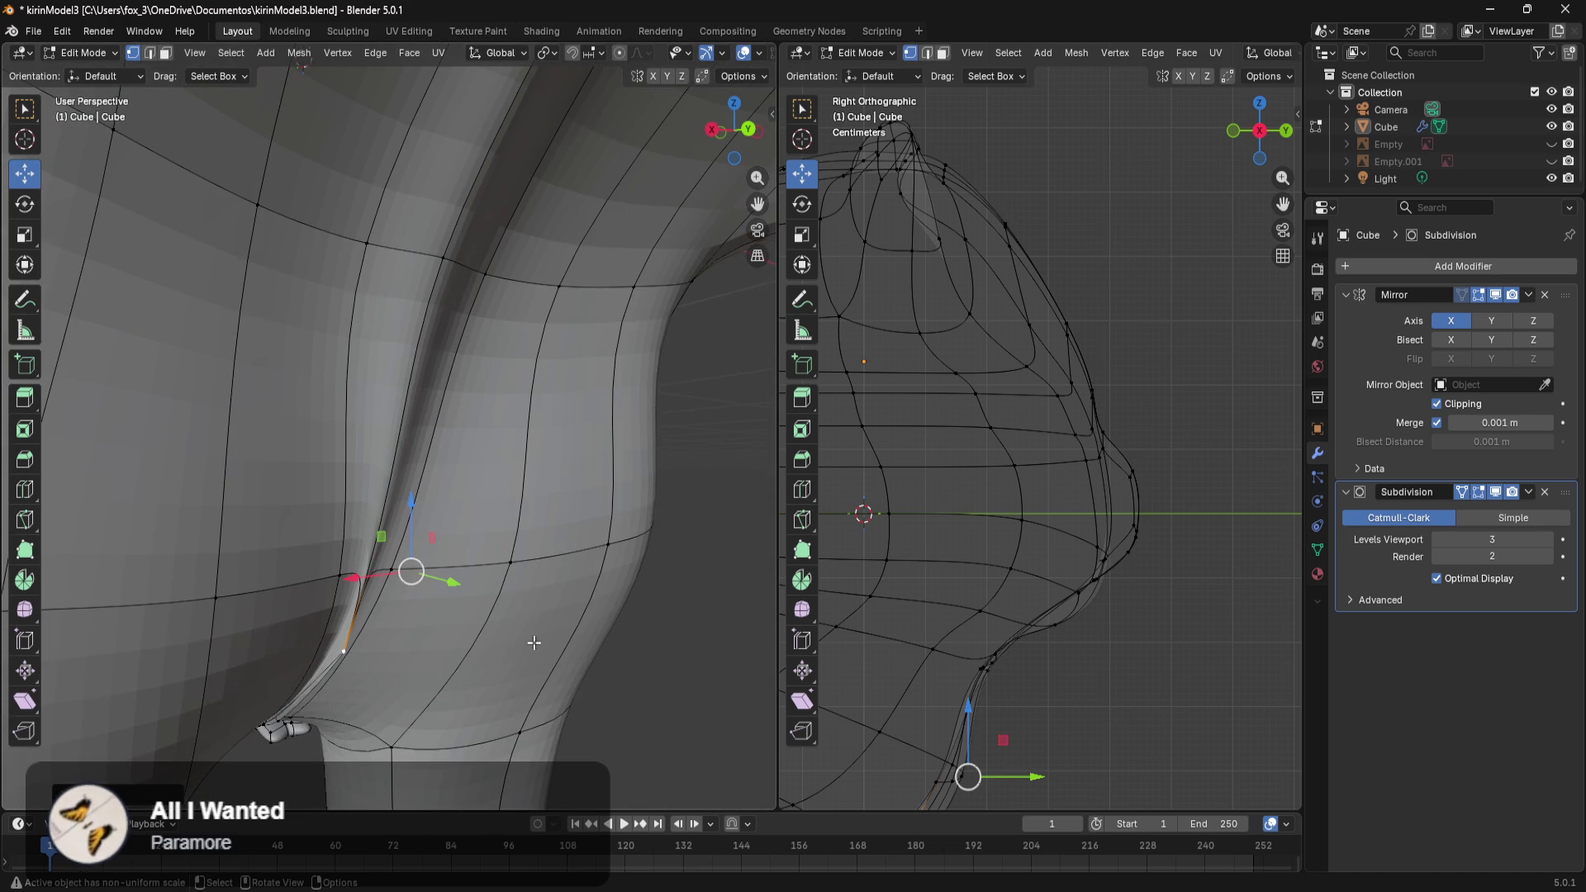
click(335, 581)
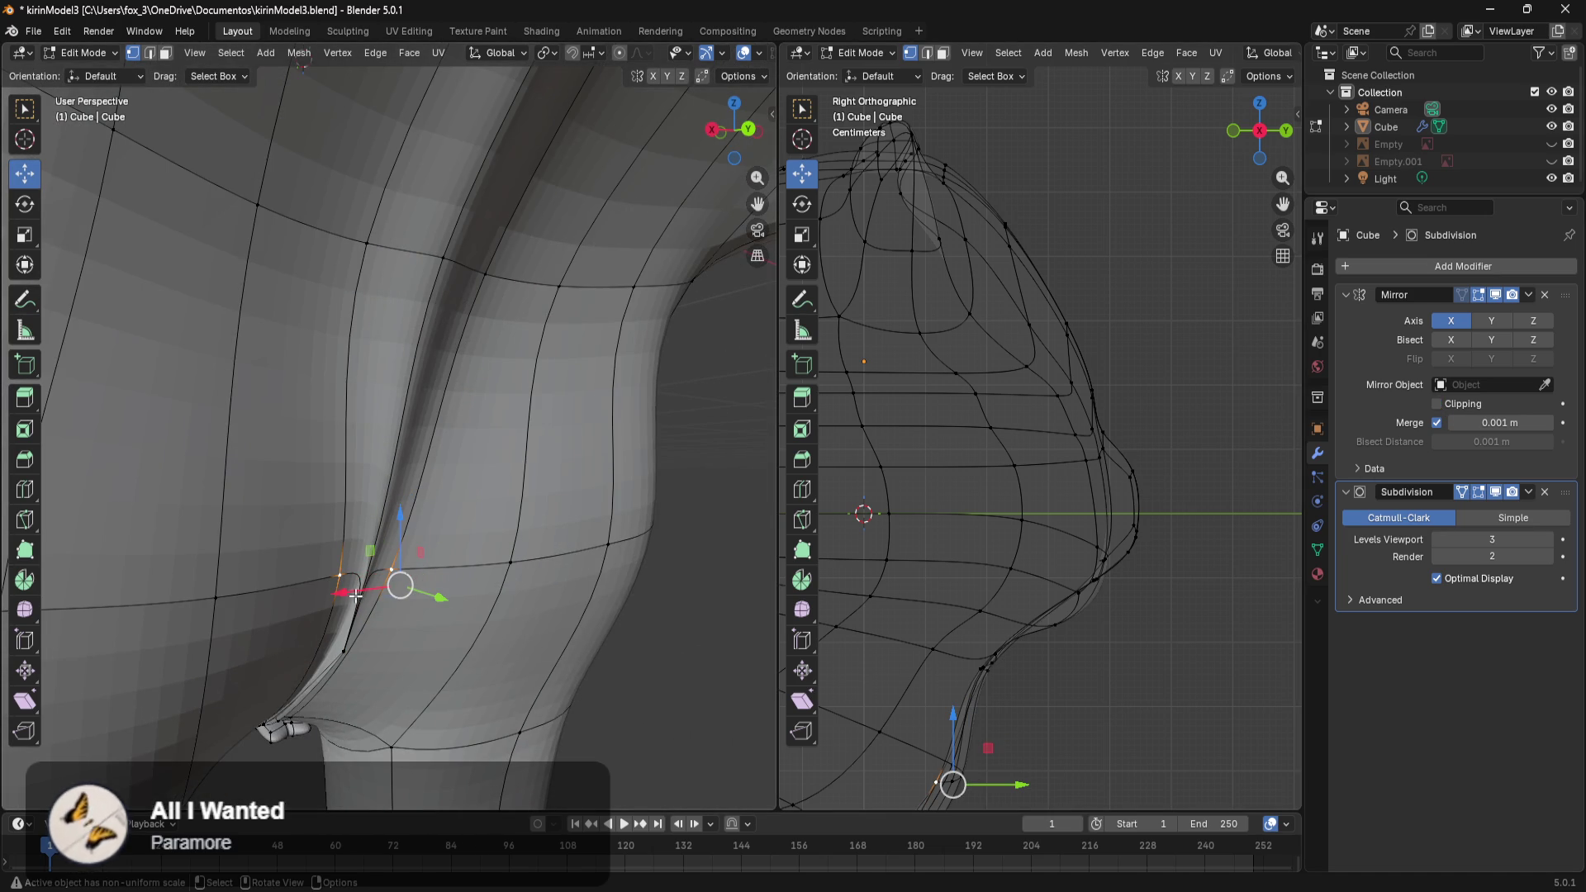
drag(356, 595, 248, 606)
mouse_move(248, 605)
middle_down()
mouse_move(542, 657)
mouse_move(557, 305)
middle_up()
Select the gap's edges from top to bottom and scale them apart along X.
click(426, 431)
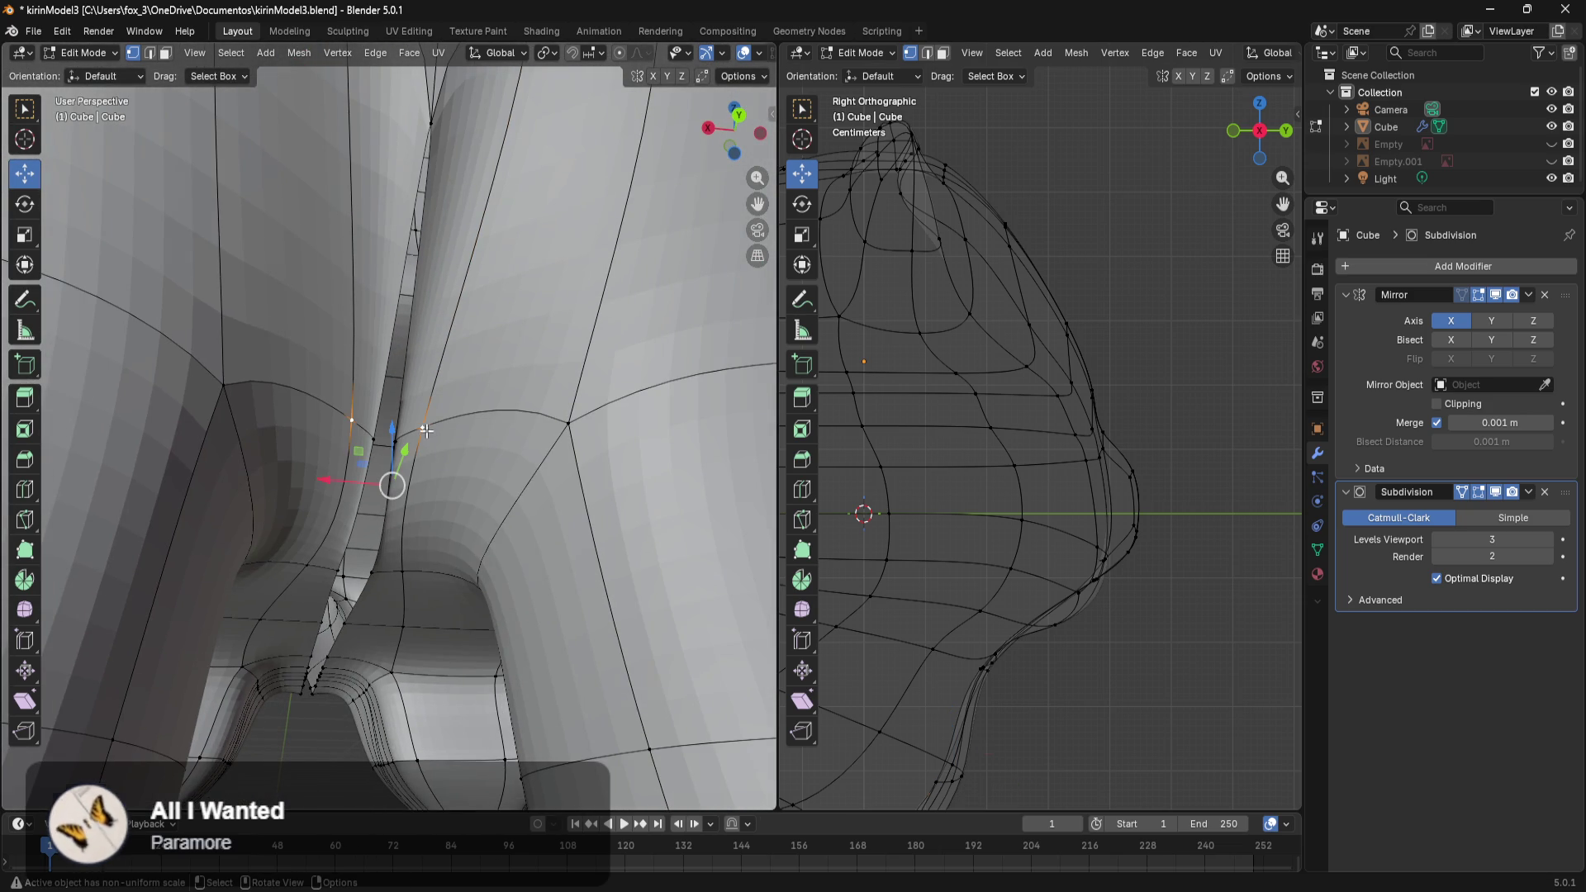
ctrl+click(404, 568)
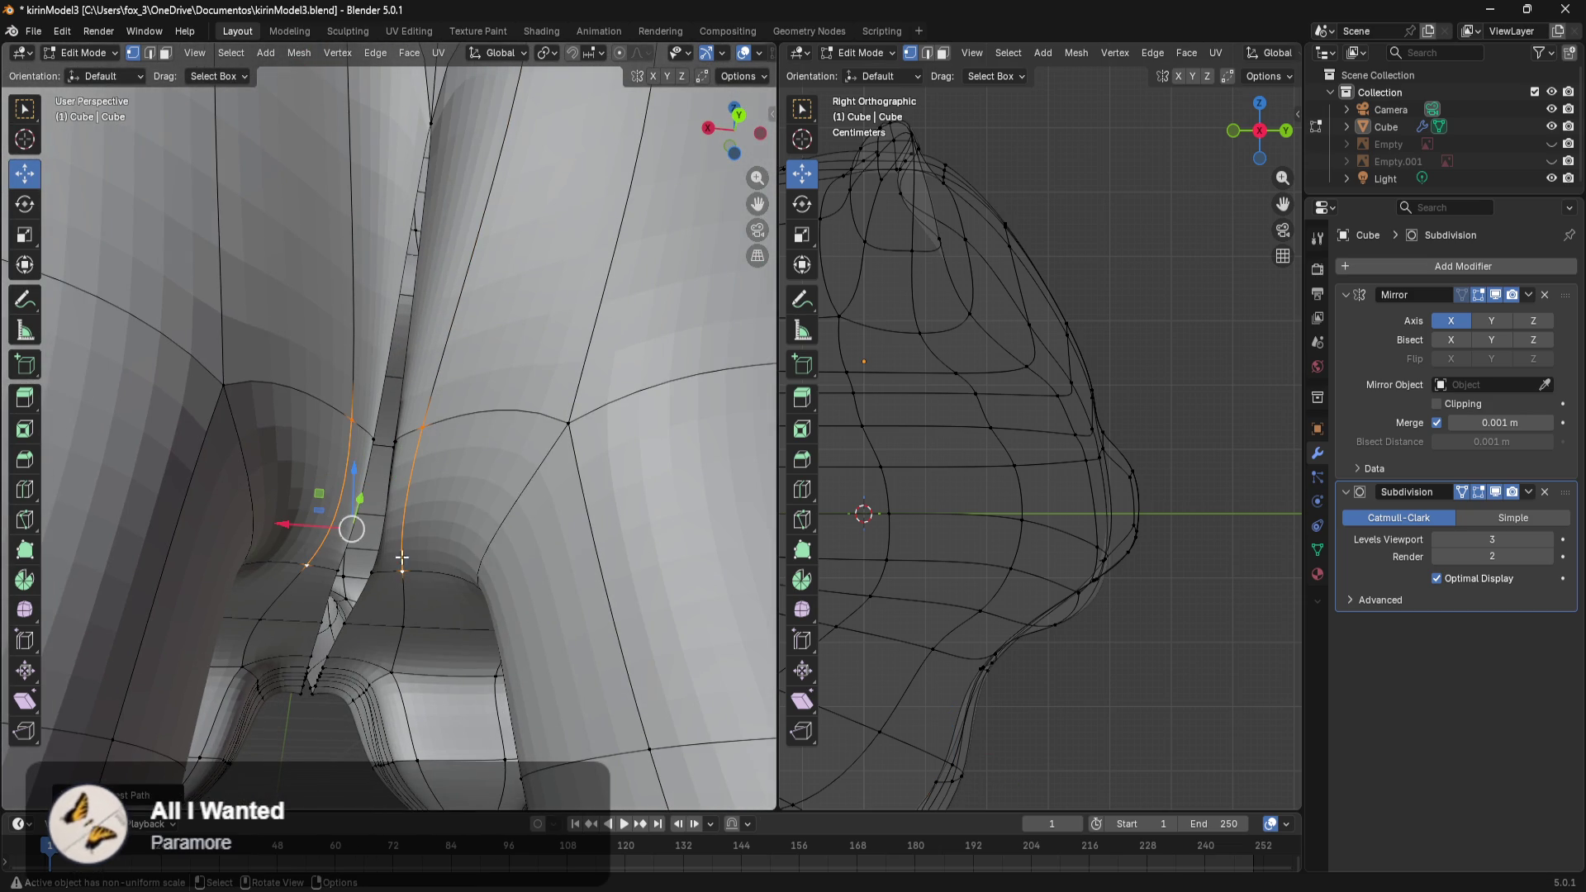
key(s)
key(x)
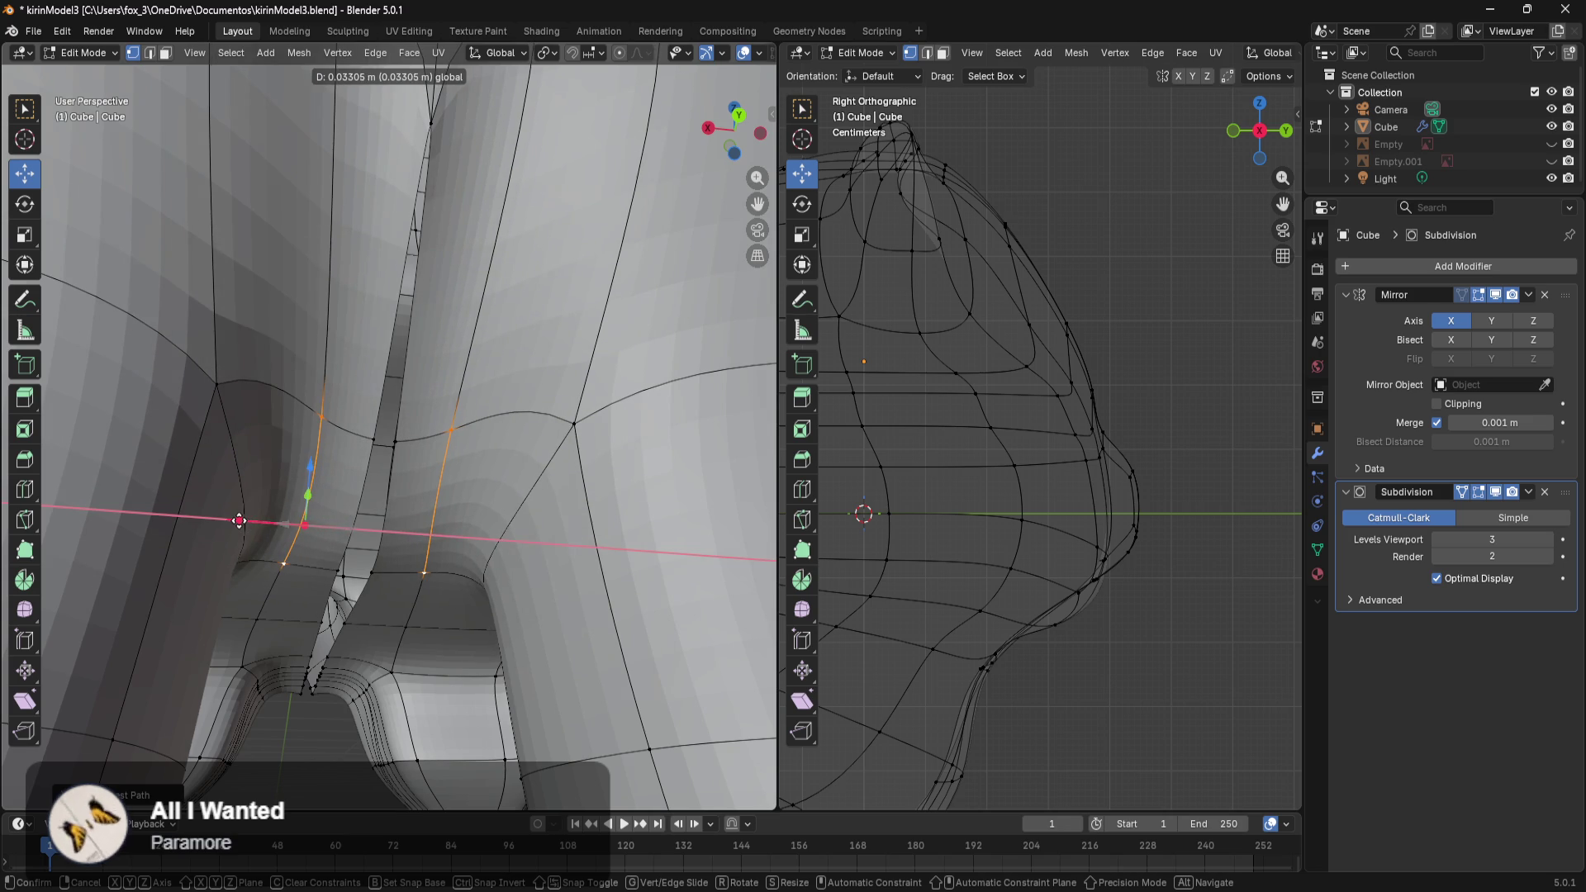
click(305, 523)
middle_drag(400, 447, 401, 443)
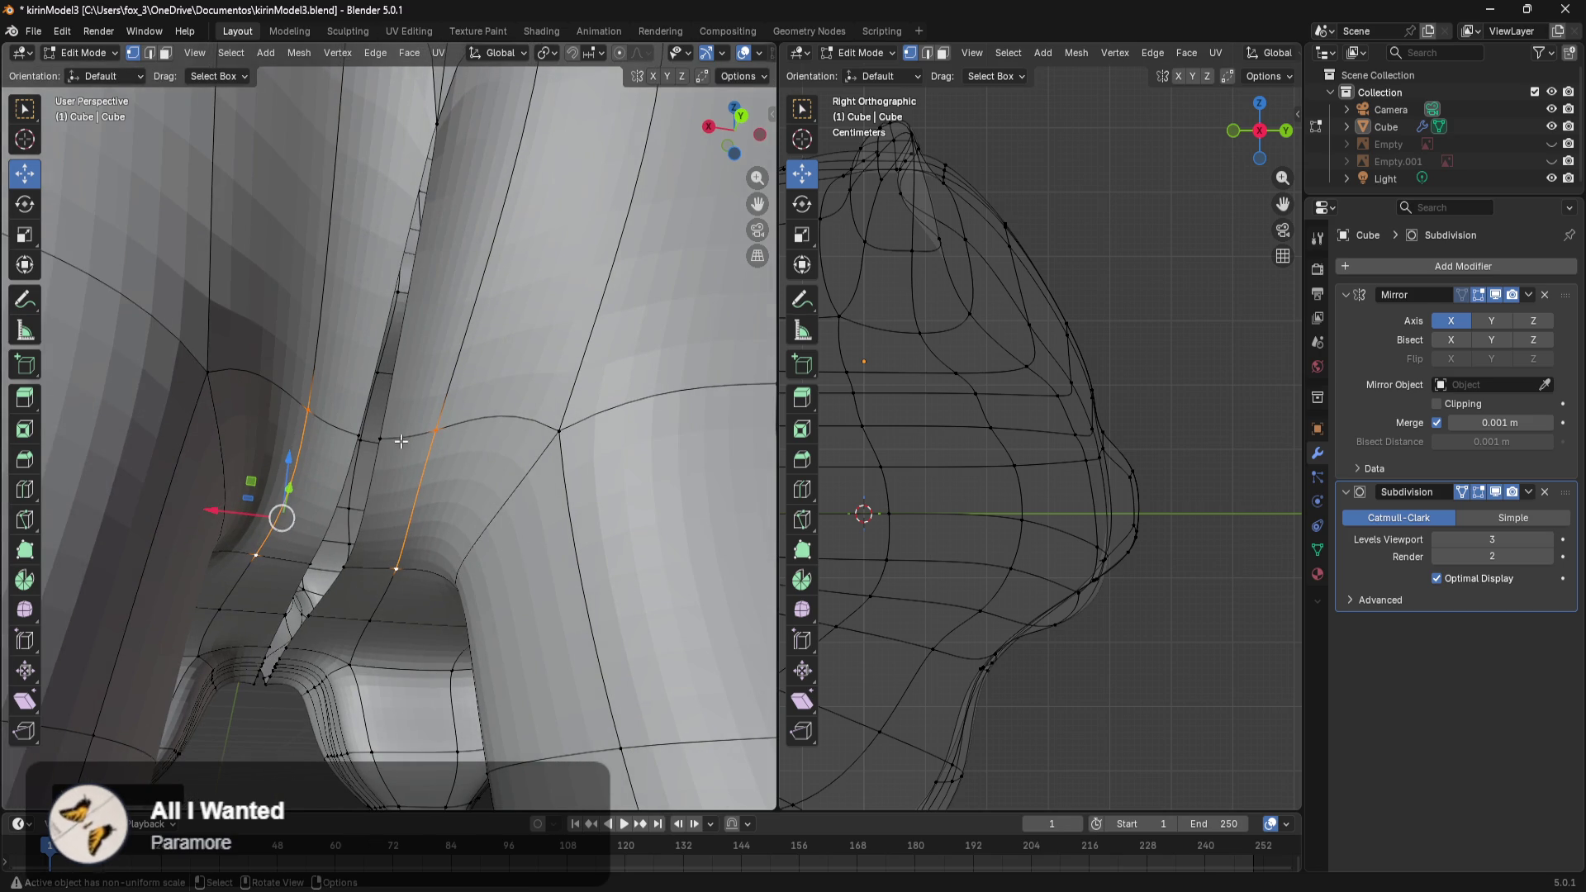
Select the edge strip at the top of the gap and move it along X.
click(390, 442)
middle_drag(354, 583, 393, 542)
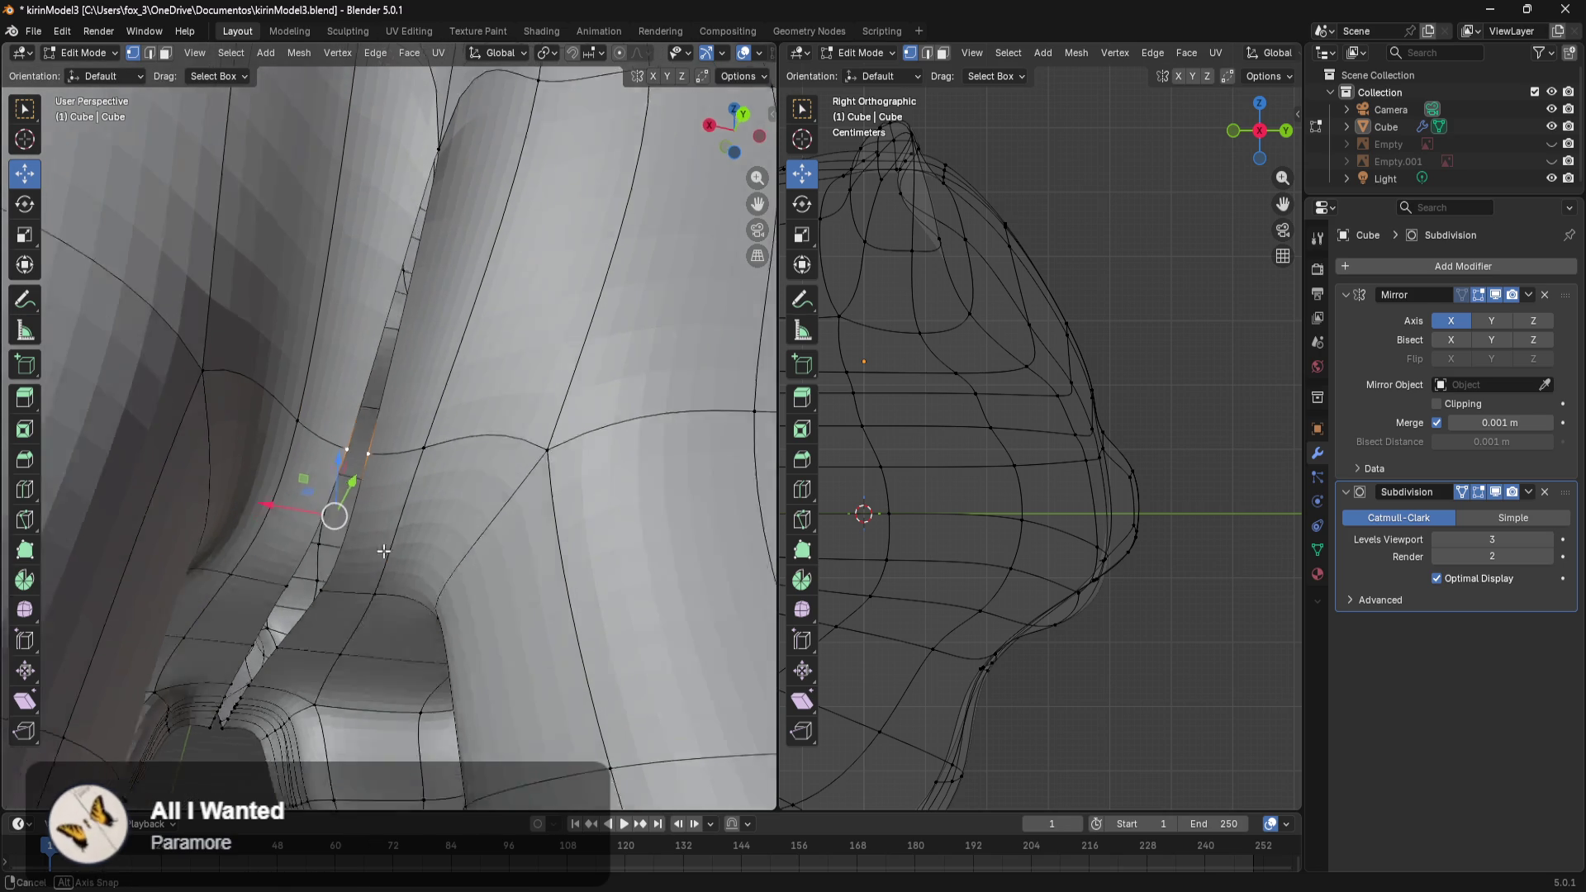
ctrl+click(288, 618)
middle_drag(289, 618, 314, 578)
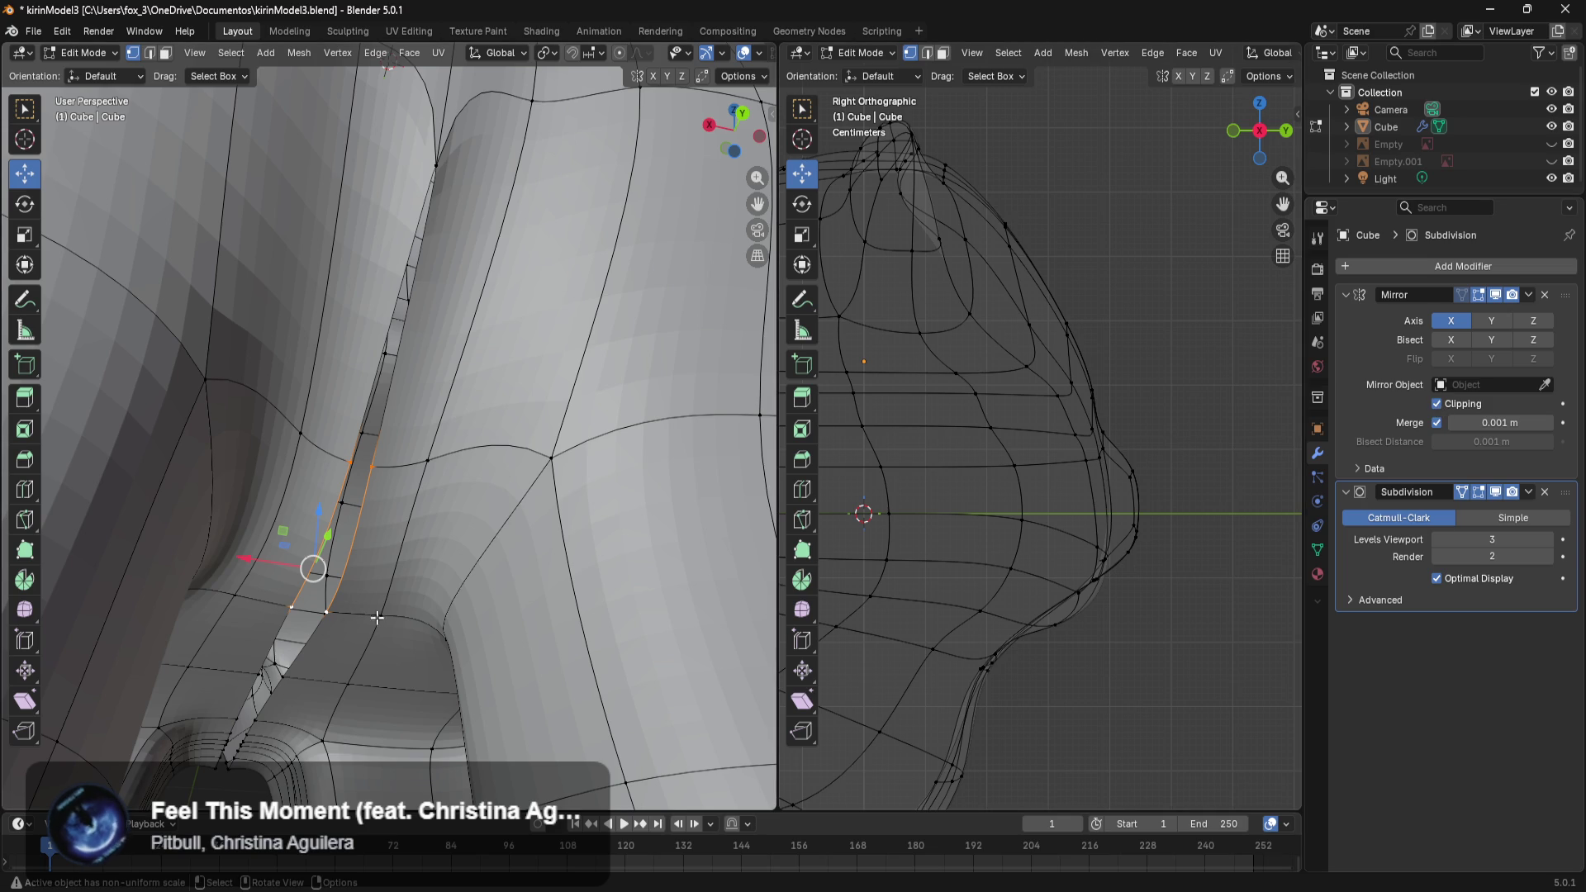
drag(251, 561, 300, 574)
mouse_move(317, 696)
middle_down()
mouse_move(665, 468)
mouse_move(2, 404)
middle_up()
Select the inner leg strip from its top vertices down to its lower end.
ctrl+middle_drag(145, 718, 641, 430)
scroll(579, 463, up, 1)
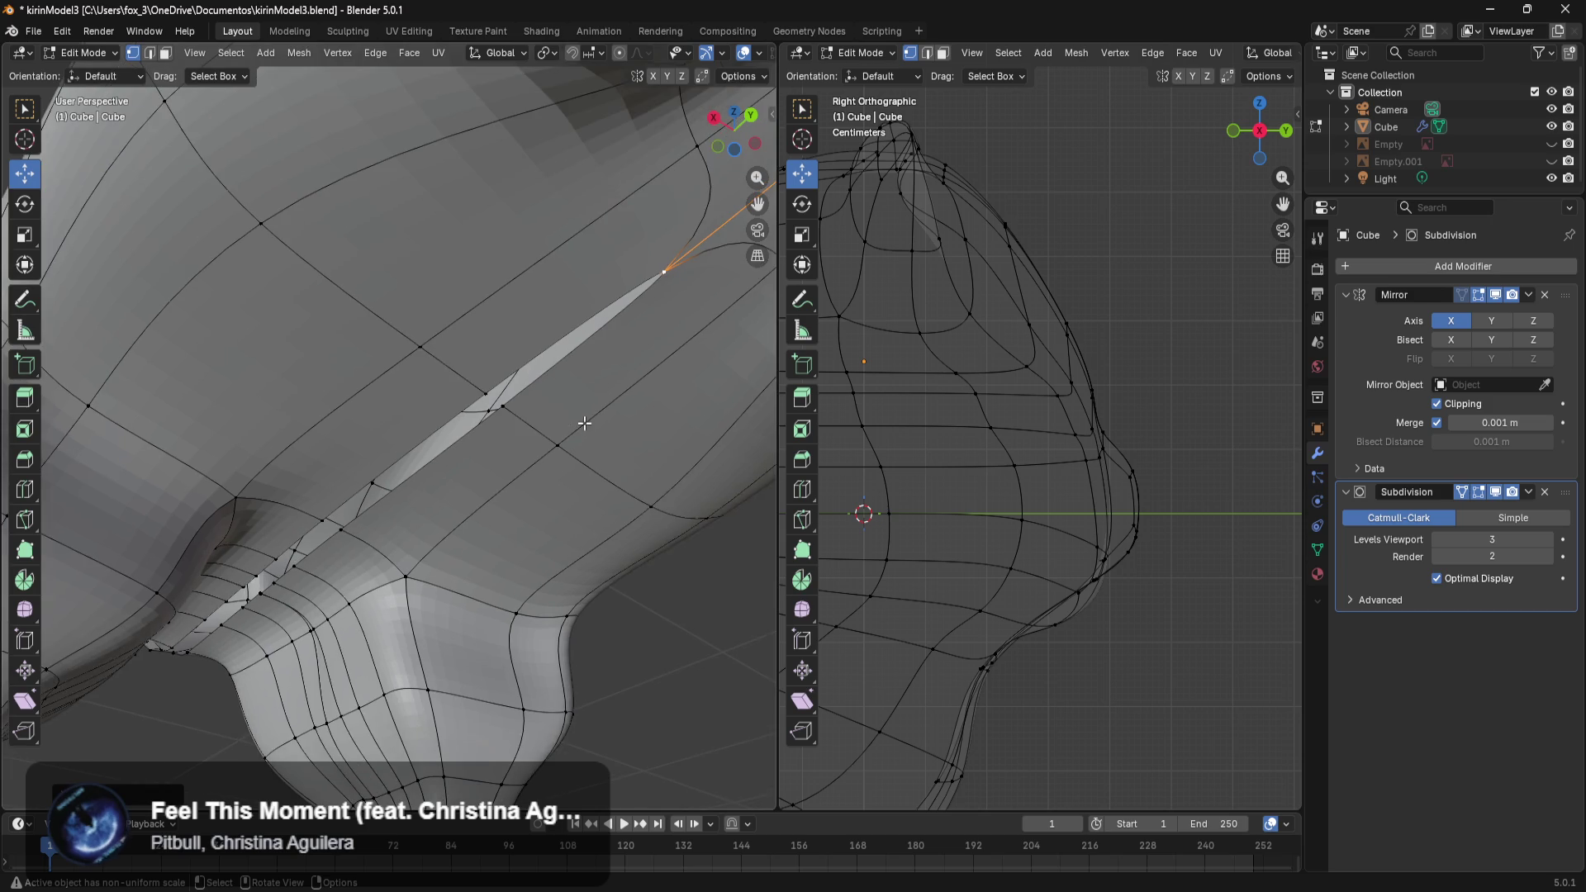
scroll(546, 415, up, 1)
mouse_move(492, 398)
middle_down()
mouse_move(460, 389)
mouse_move(486, 403)
middle_up()
click(545, 394)
middle_drag(390, 580, 510, 576)
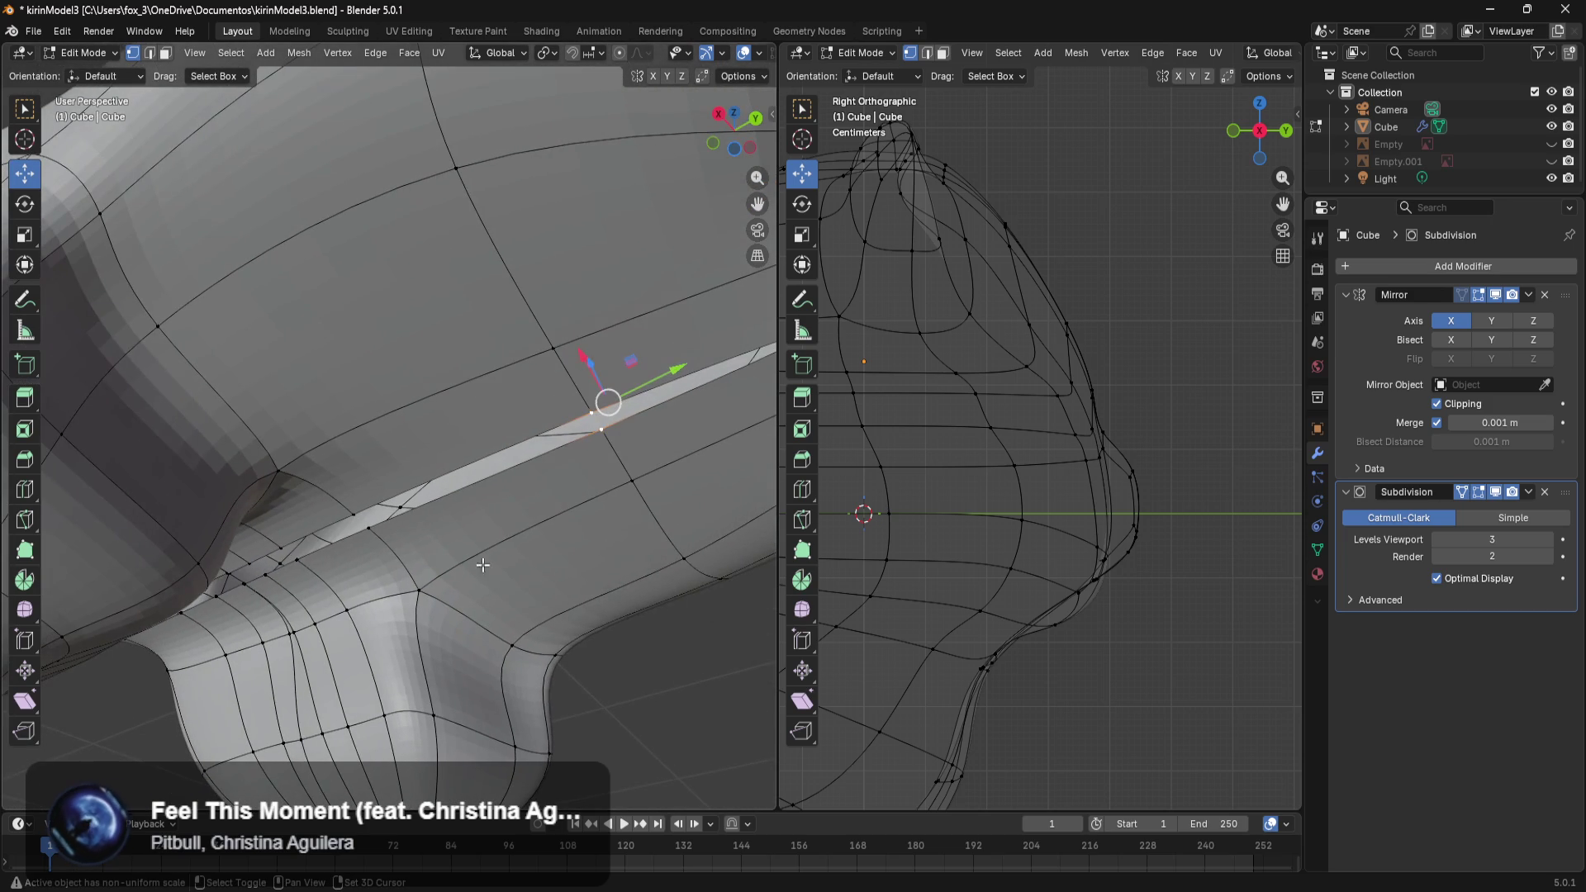
middle_drag(342, 516, 438, 591)
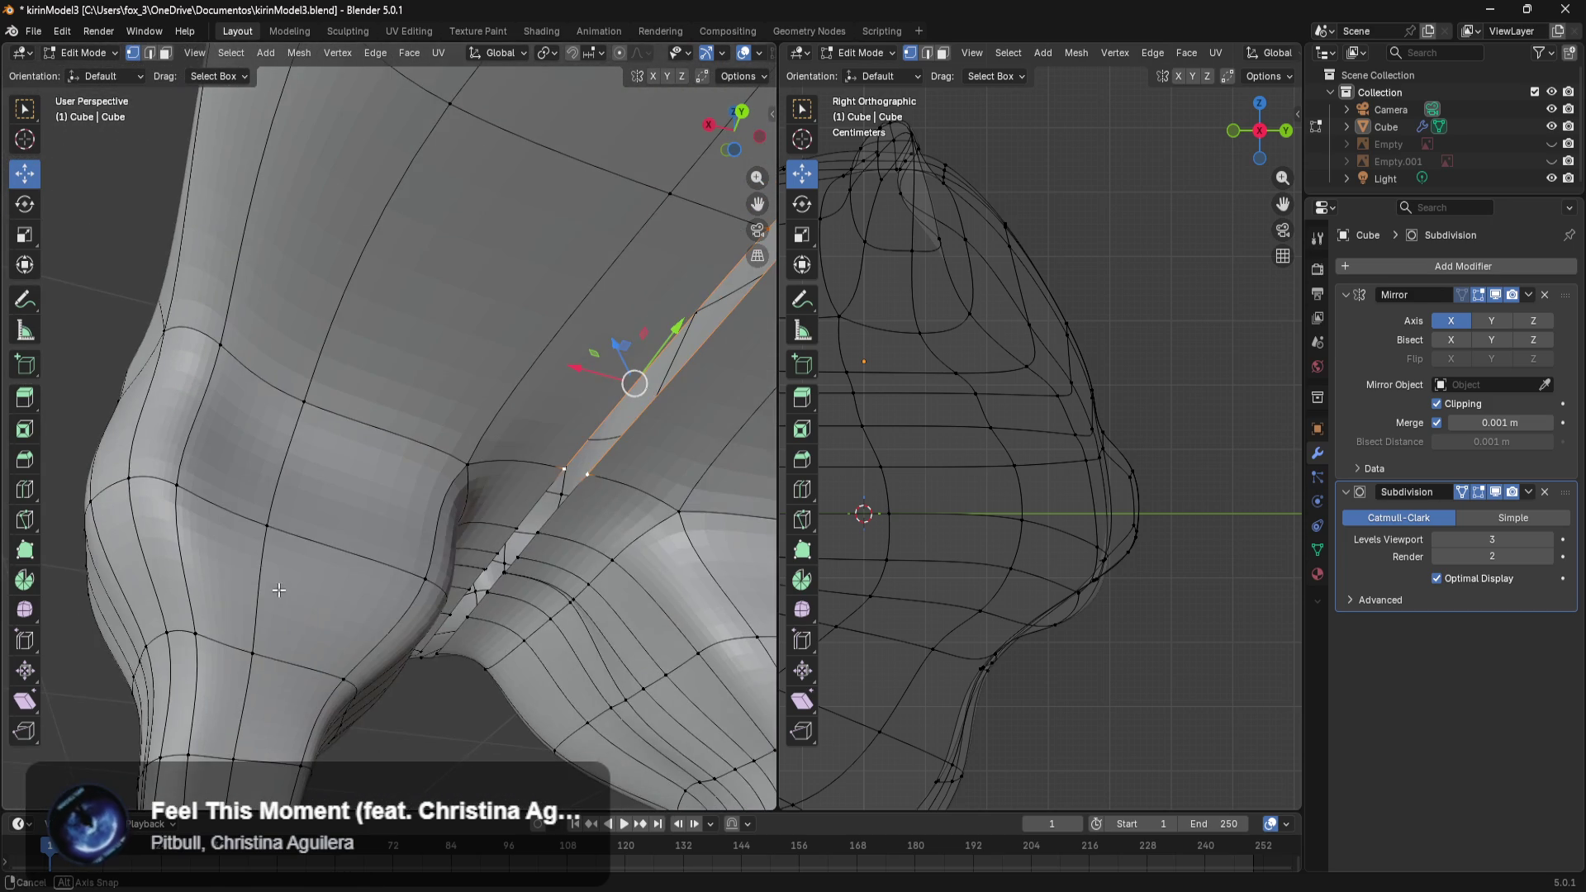
shift+click(538, 533)
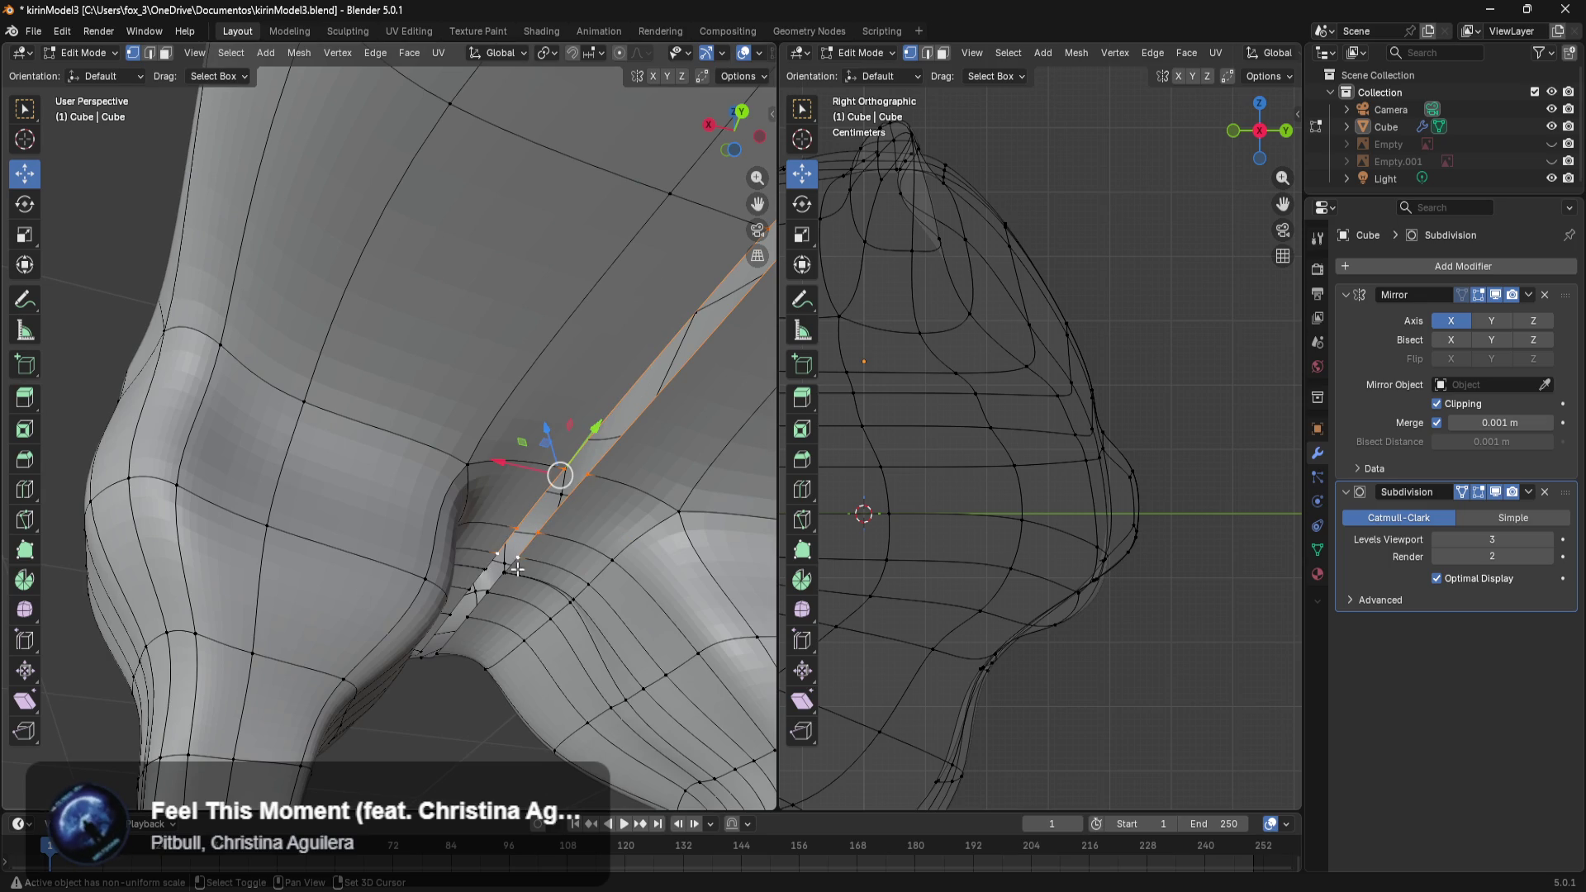
shift+click(504, 575)
shift+middle_drag(485, 589, 480, 609)
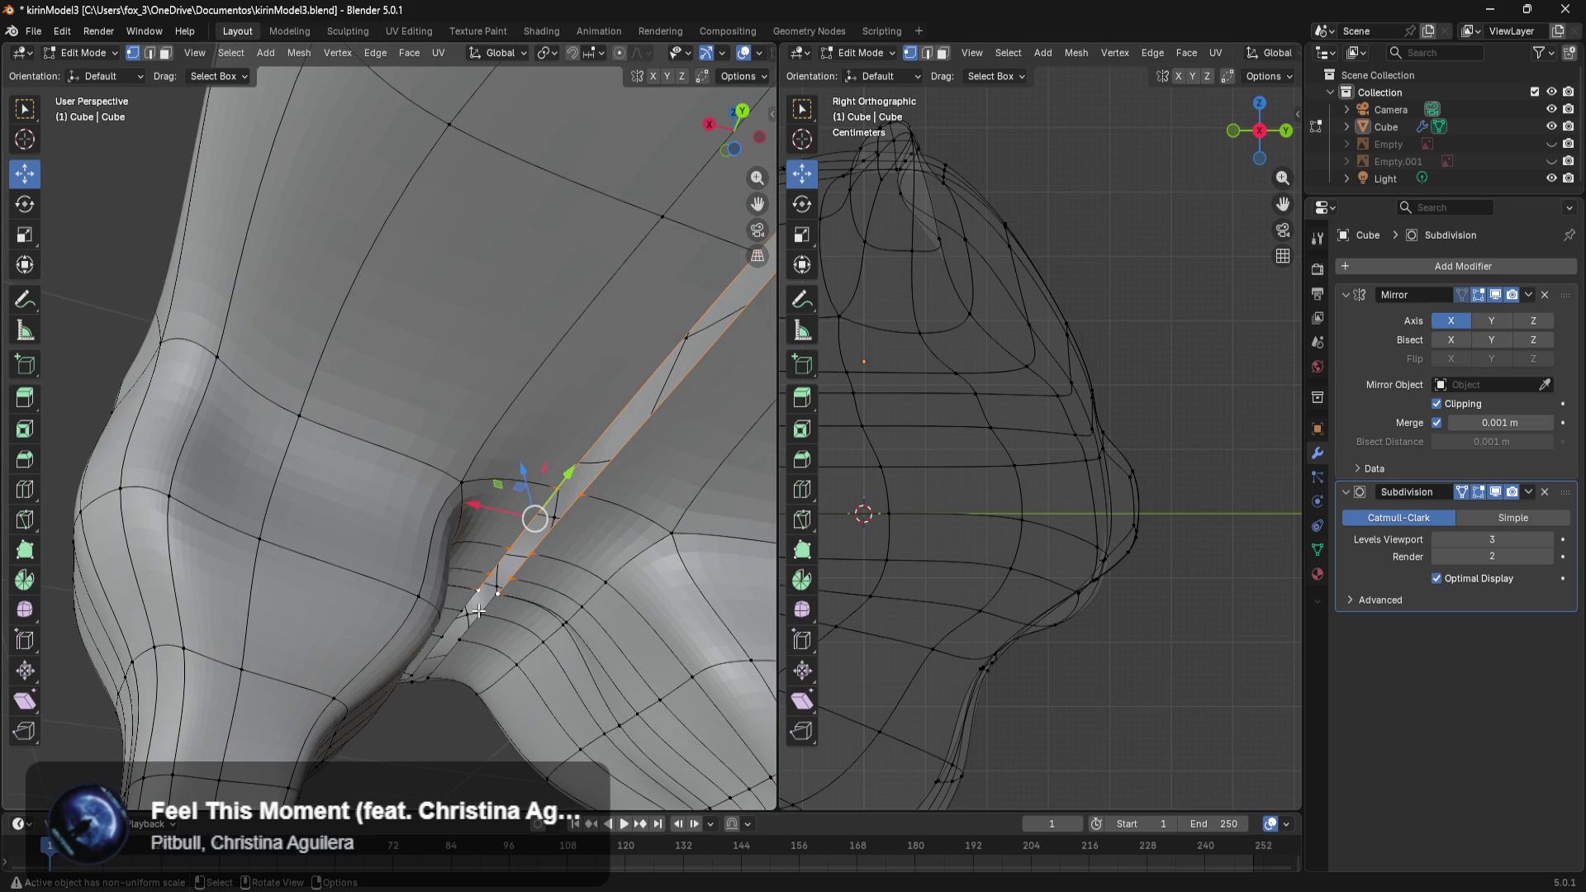
shift+click(461, 649)
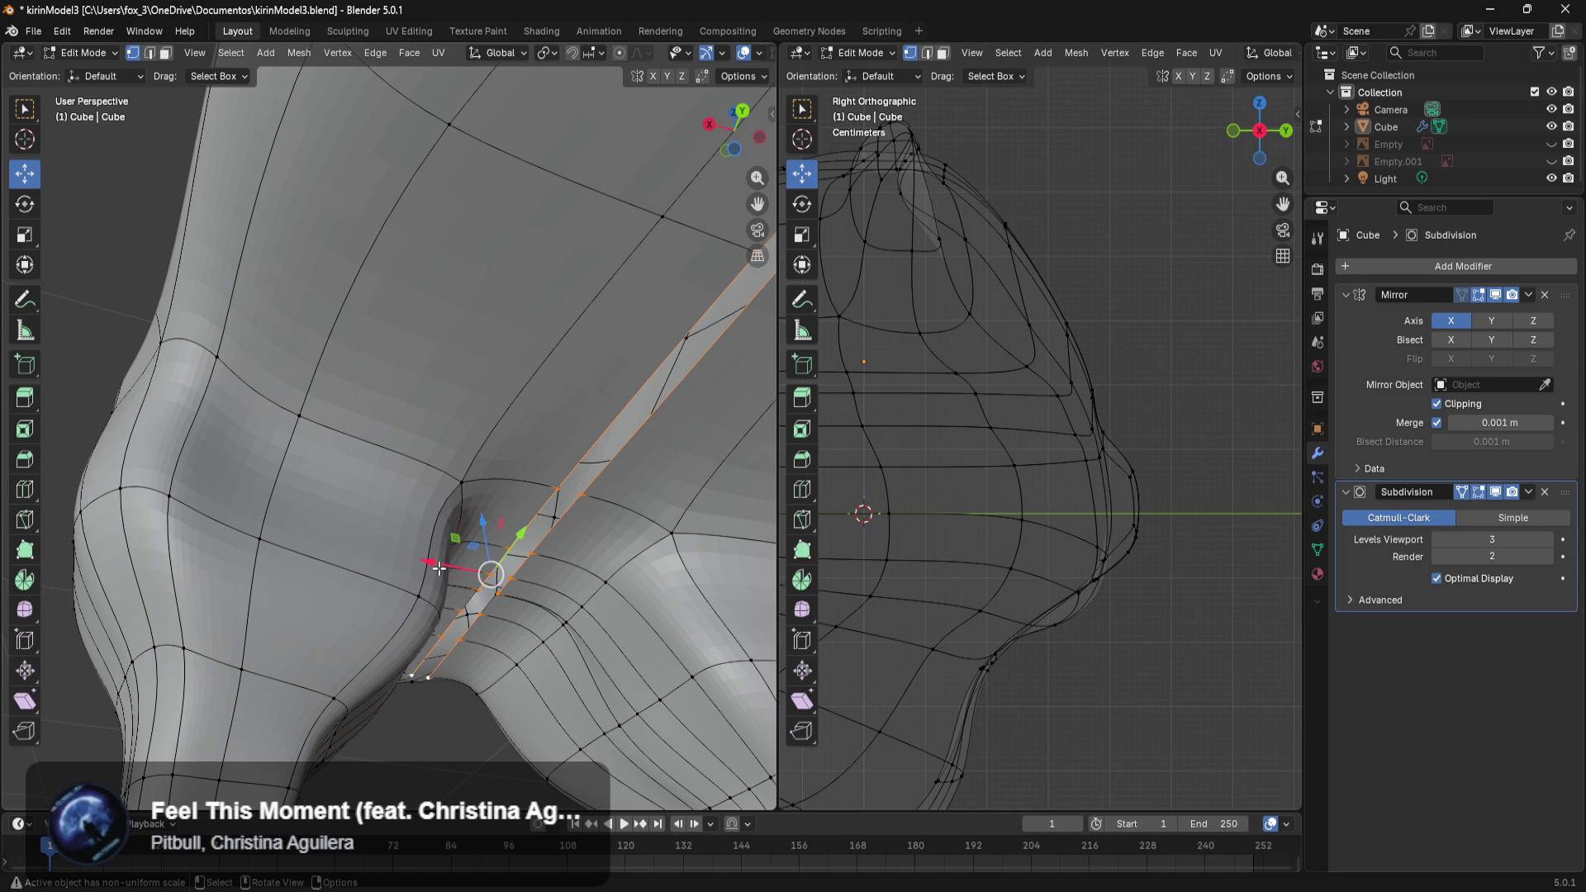
Orbit the second viewport into a User Perspective showing the whole cat.
scroll(439, 567, down, 3)
scroll(439, 567, down, 3)
scroll(946, 565, down, 4)
scroll(959, 544, down, 4)
middle_drag(959, 544, 903, 567)
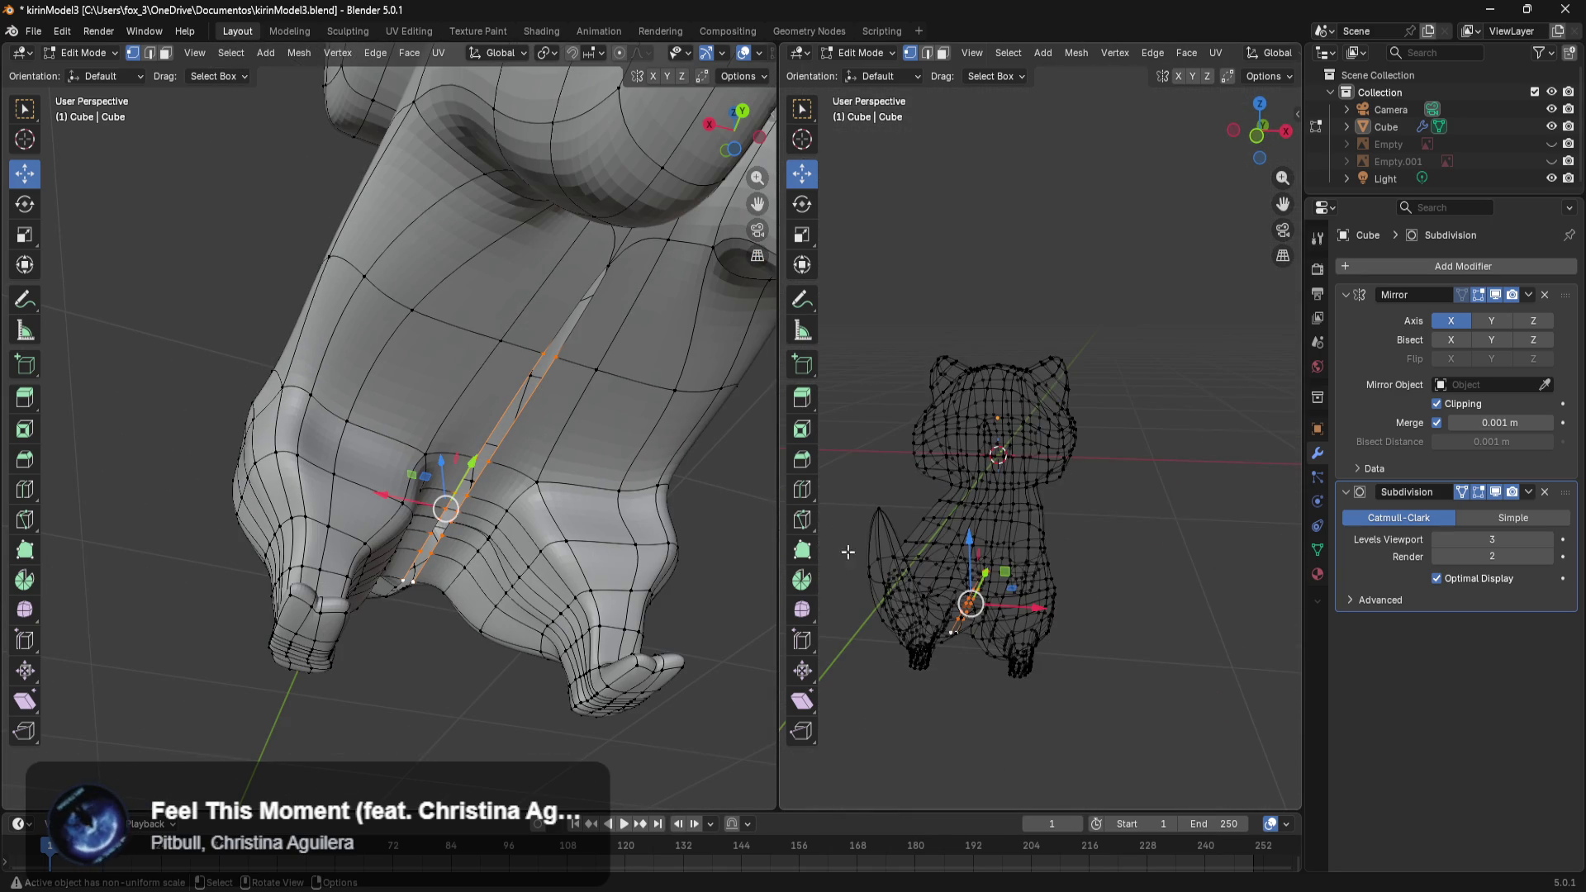
Shift the selected inner-leg edge loops along X by about -0.03 m and -0.02 m.
drag(386, 502, 407, 502)
click(375, 686)
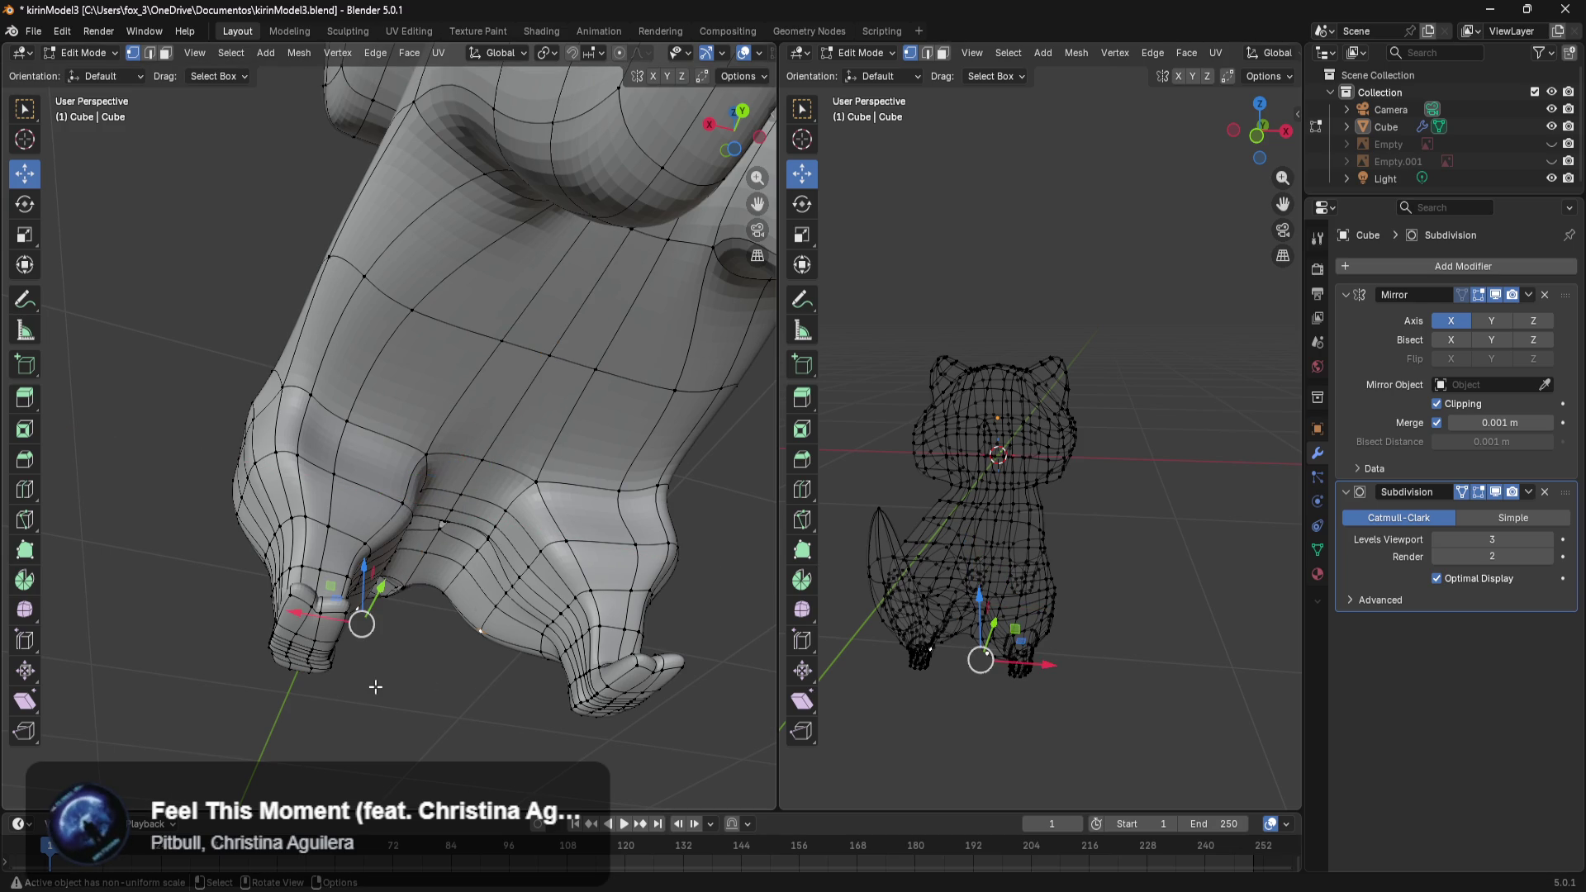
mouse_move(403, 718)
middle_down()
mouse_move(559, 459)
mouse_move(595, 528)
middle_up()
alt+click(615, 653)
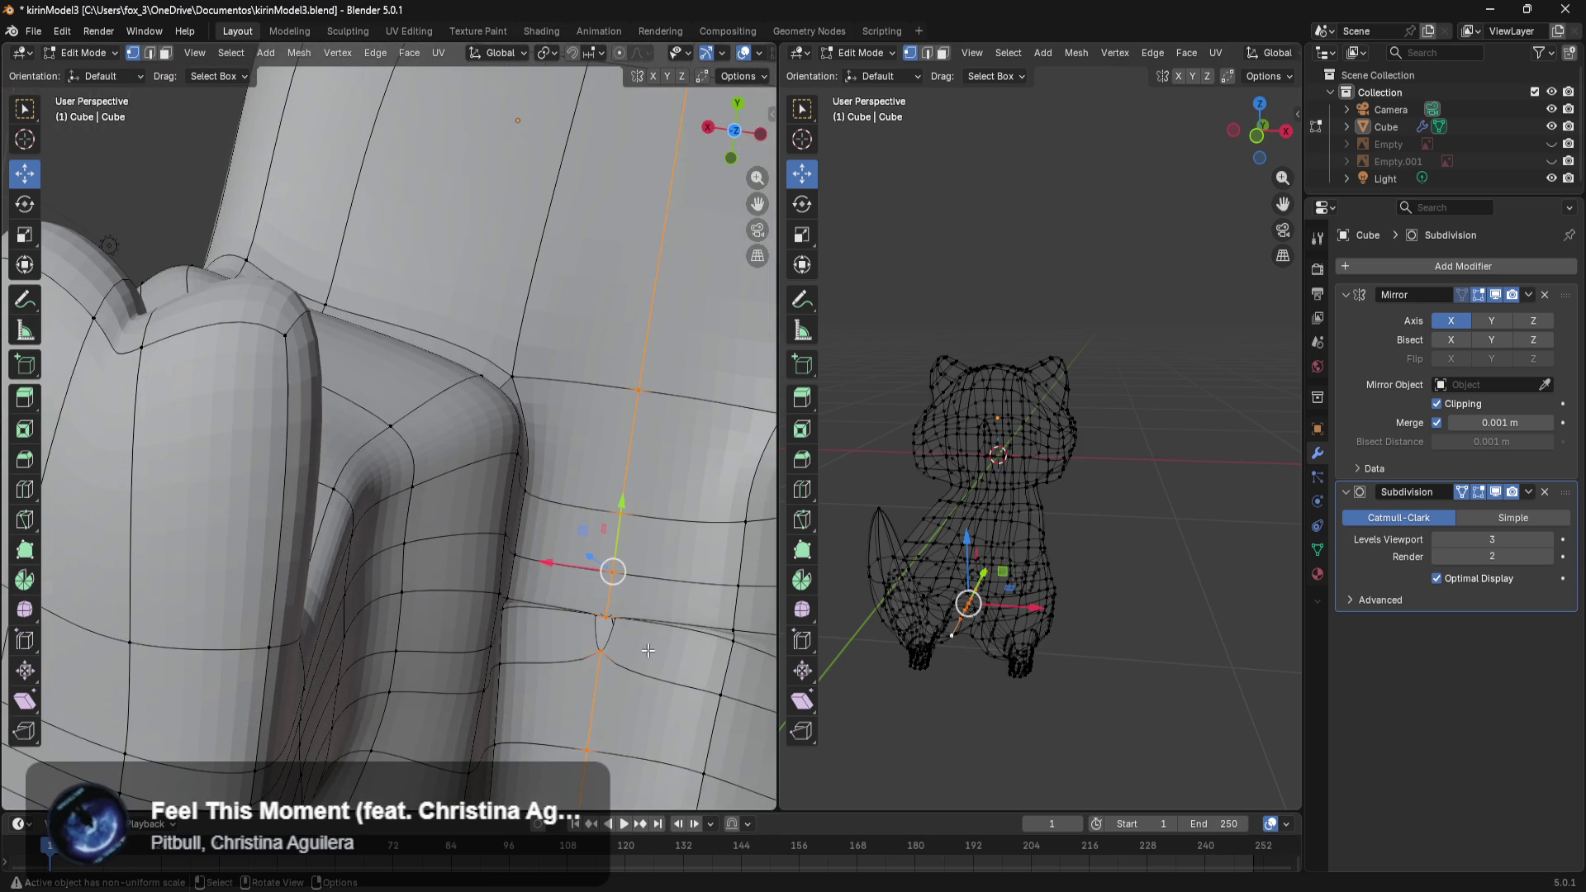
mouse_move(647, 655)
ctrl+middle_down()
mouse_move(634, 527)
mouse_move(666, 554)
ctrl+middle_up()
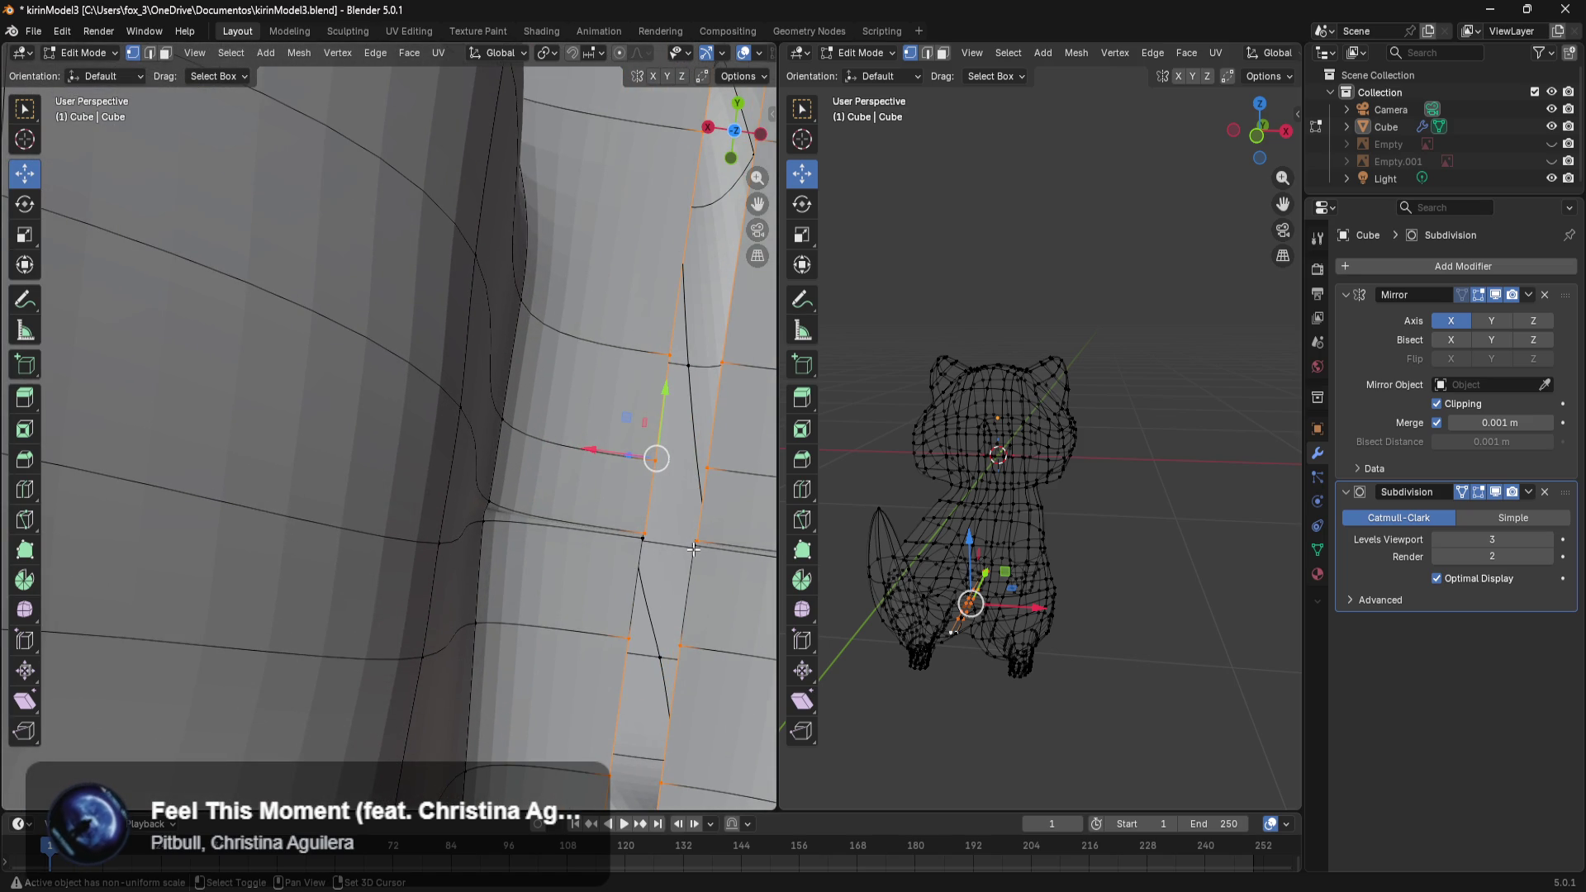
mouse_move(587, 456)
mouse_down()
mouse_move(645, 468)
mouse_move(675, 529)
mouse_up()
click(675, 549)
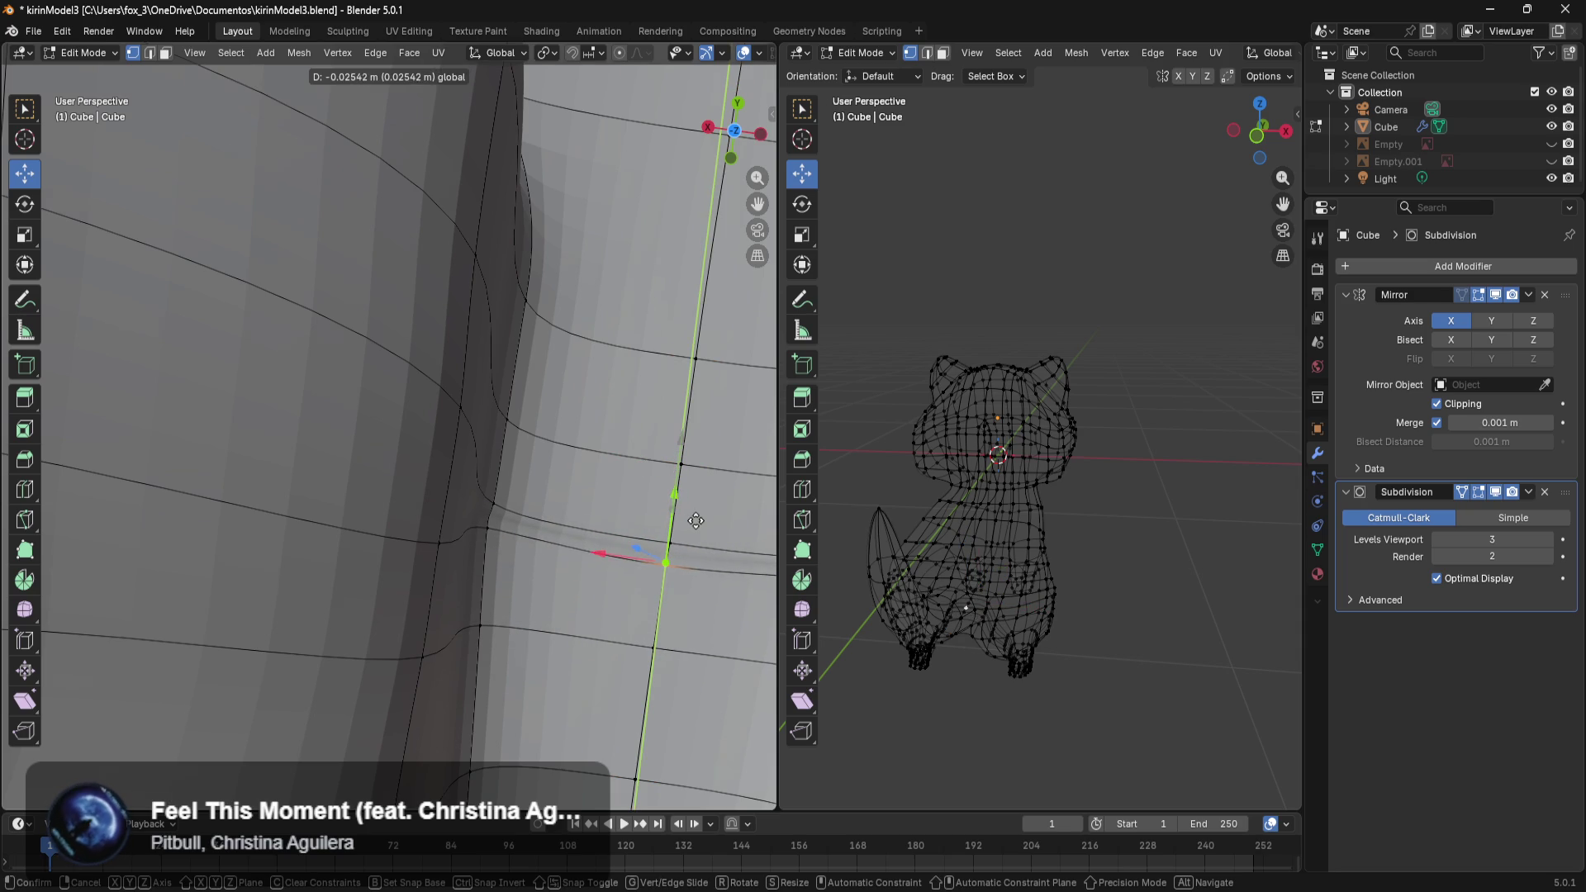
Slide a leg vertex slightly along the Y axis.
drag(702, 517, 641, 480)
scroll(659, 607, down, 2)
scroll(578, 537, down, 2)
scroll(561, 578, down, 2)
scroll(549, 598, down, 2)
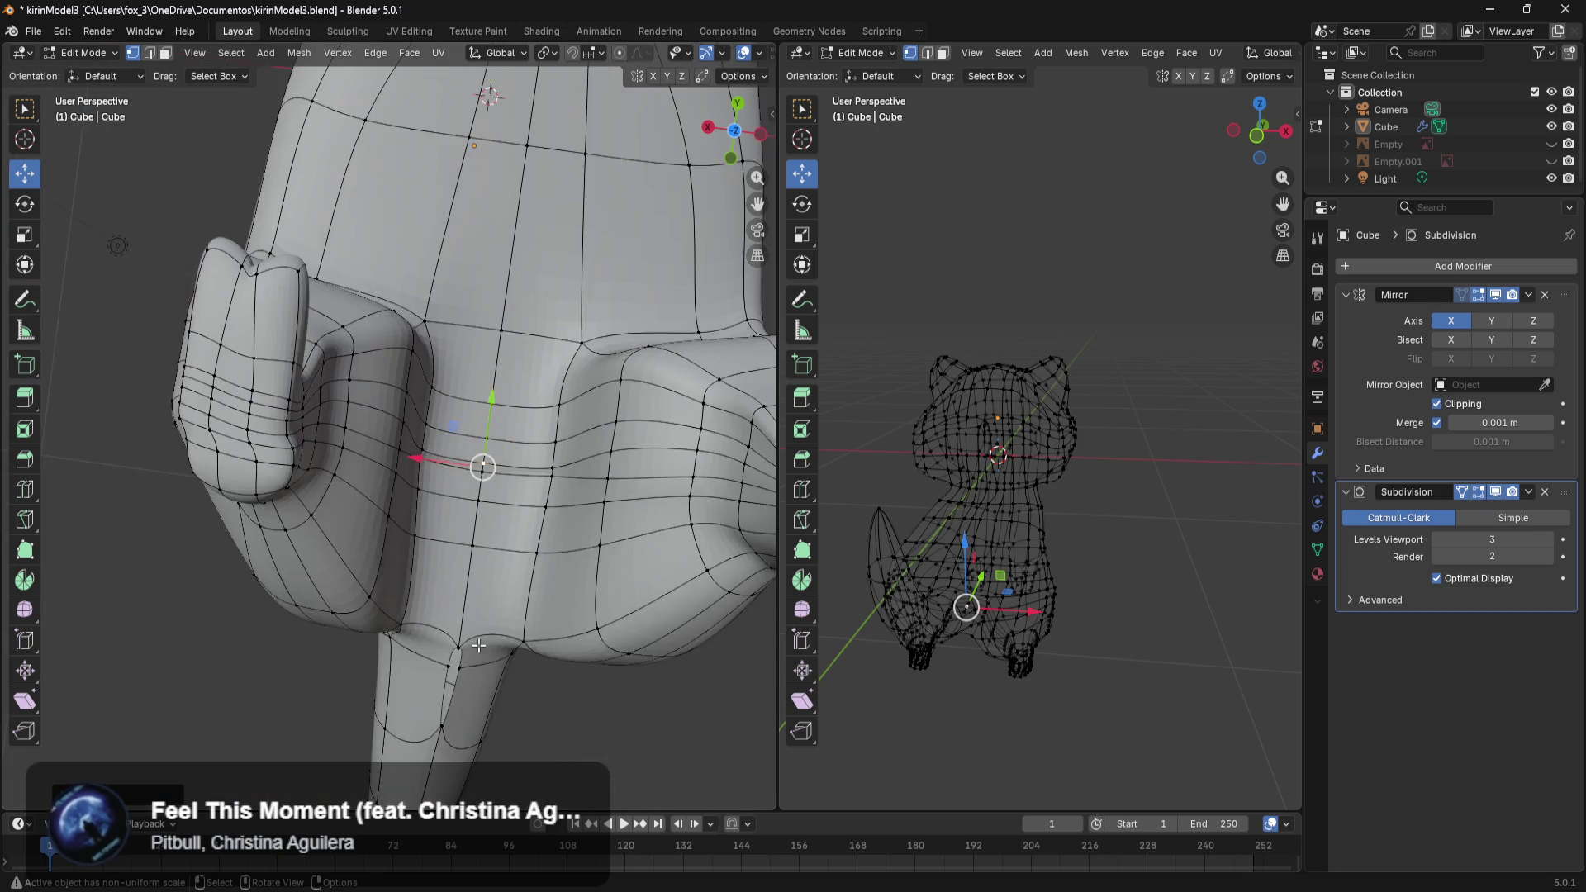
Nudge a vertex on the cat's leg along the X axis.
scroll(578, 562, up, 2)
scroll(644, 450, up, 2)
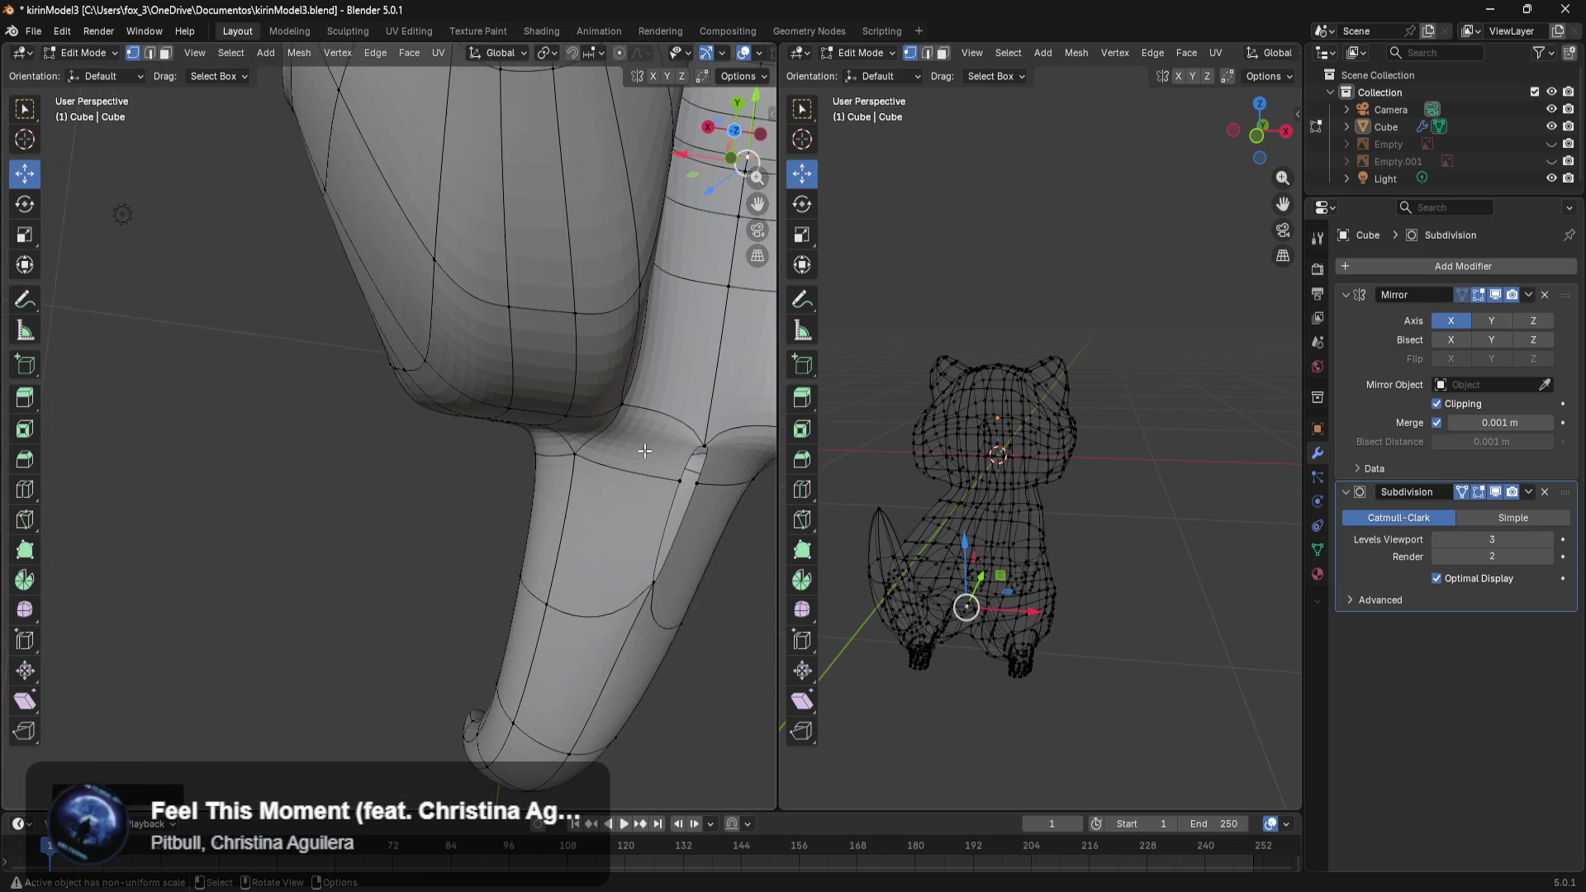
click(705, 494)
drag(633, 447, 660, 451)
mouse_move(659, 452)
middle_down()
mouse_move(553, 517)
mouse_move(566, 492)
mouse_move(272, 382)
mouse_move(381, 333)
mouse_move(324, 428)
middle_up()
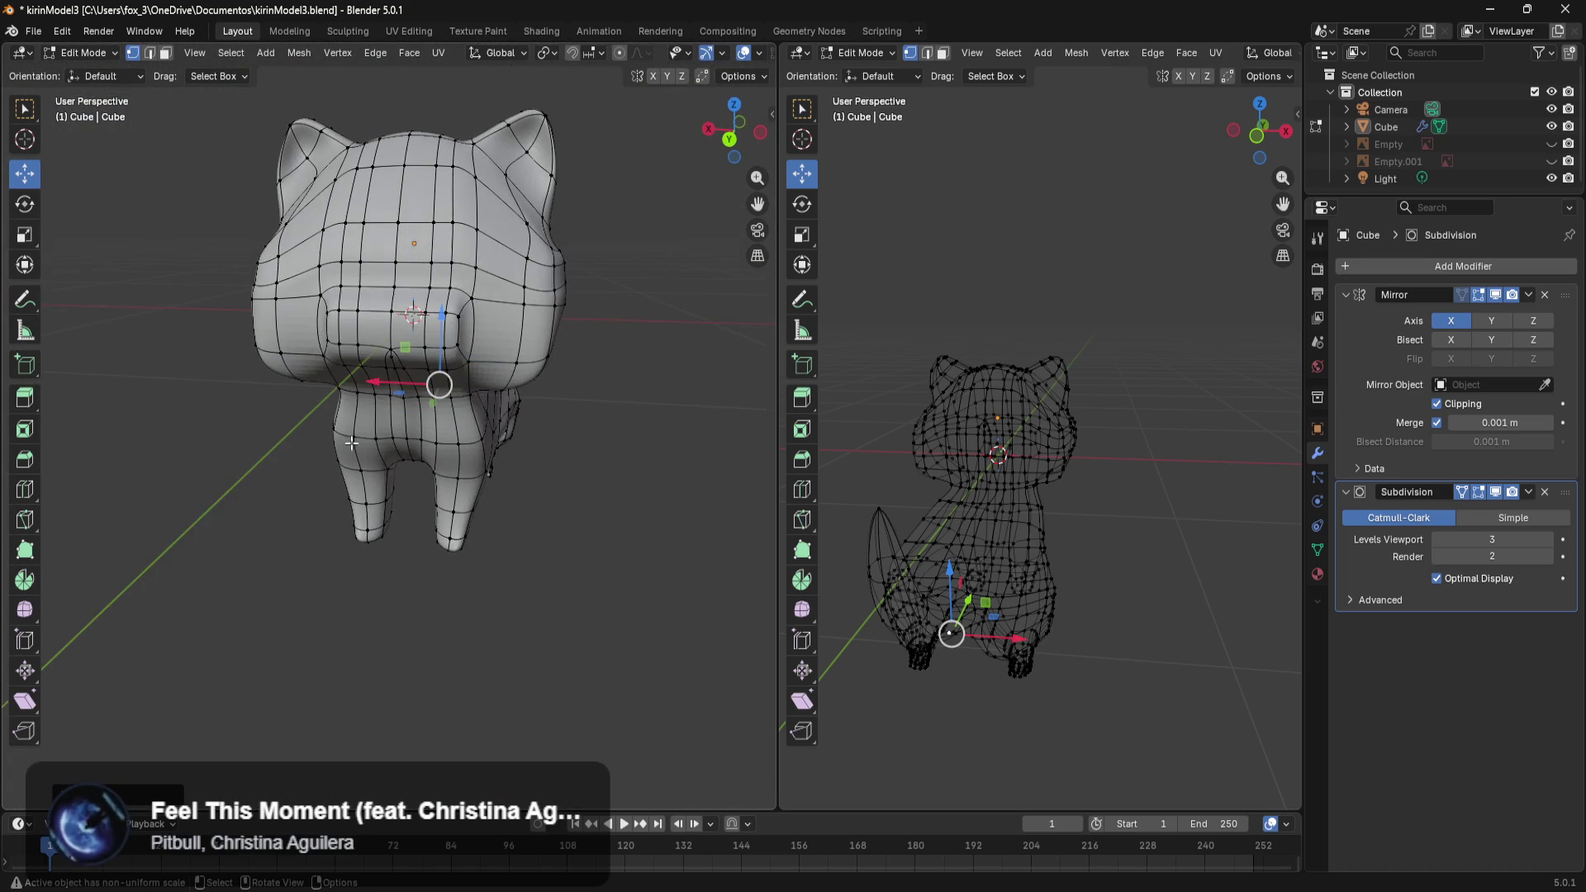
Pull two neck-loop vertices about -0.011 m along Y.
mouse_move(541, 520)
middle_down()
mouse_move(555, 607)
mouse_move(559, 546)
mouse_move(521, 553)
mouse_move(556, 555)
middle_up()
scroll(560, 545, up, 5)
scroll(560, 546, up, 3)
click(686, 471)
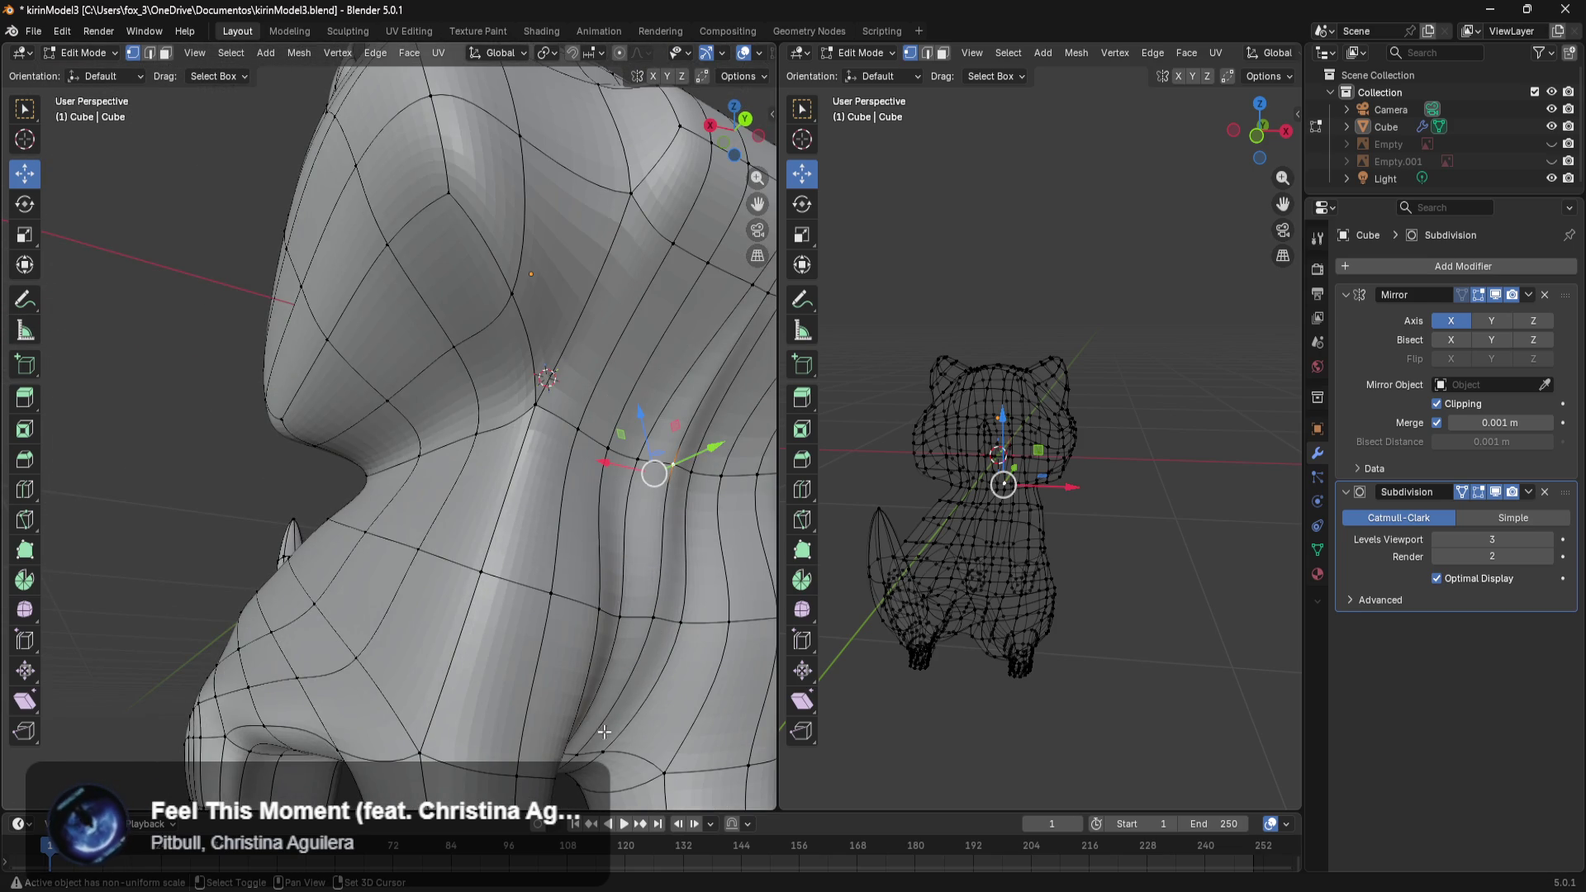
ctrl+click(658, 611)
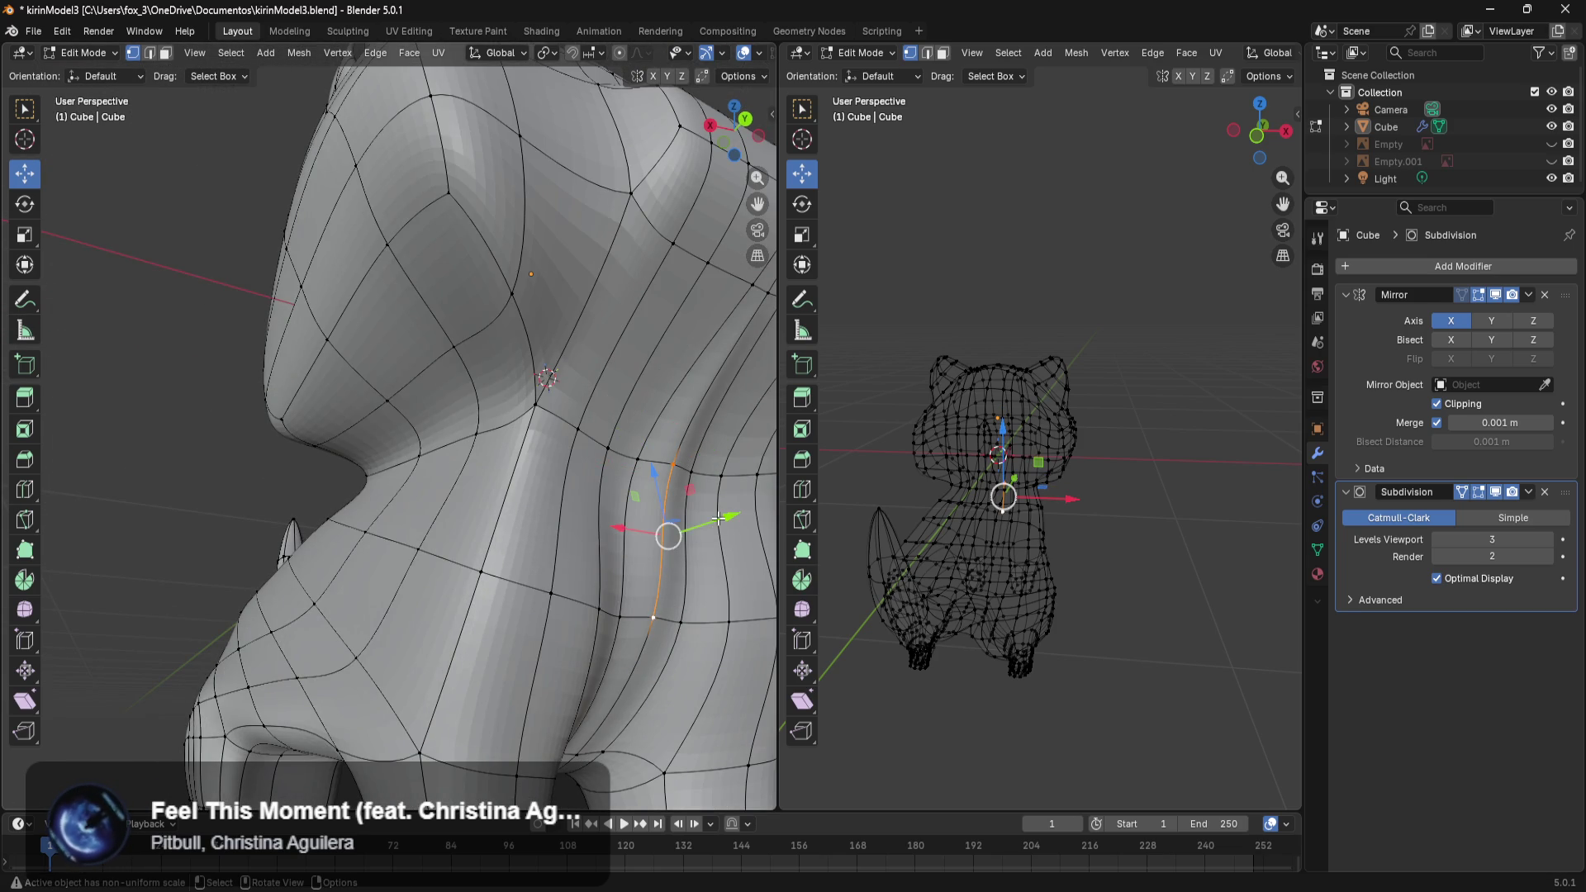
mouse_move(682, 600)
middle_down()
mouse_move(609, 641)
mouse_move(611, 675)
mouse_move(630, 636)
middle_up()
key(alt+a)
click(487, 624)
shift+click(542, 527)
middle_drag(542, 527, 589, 640)
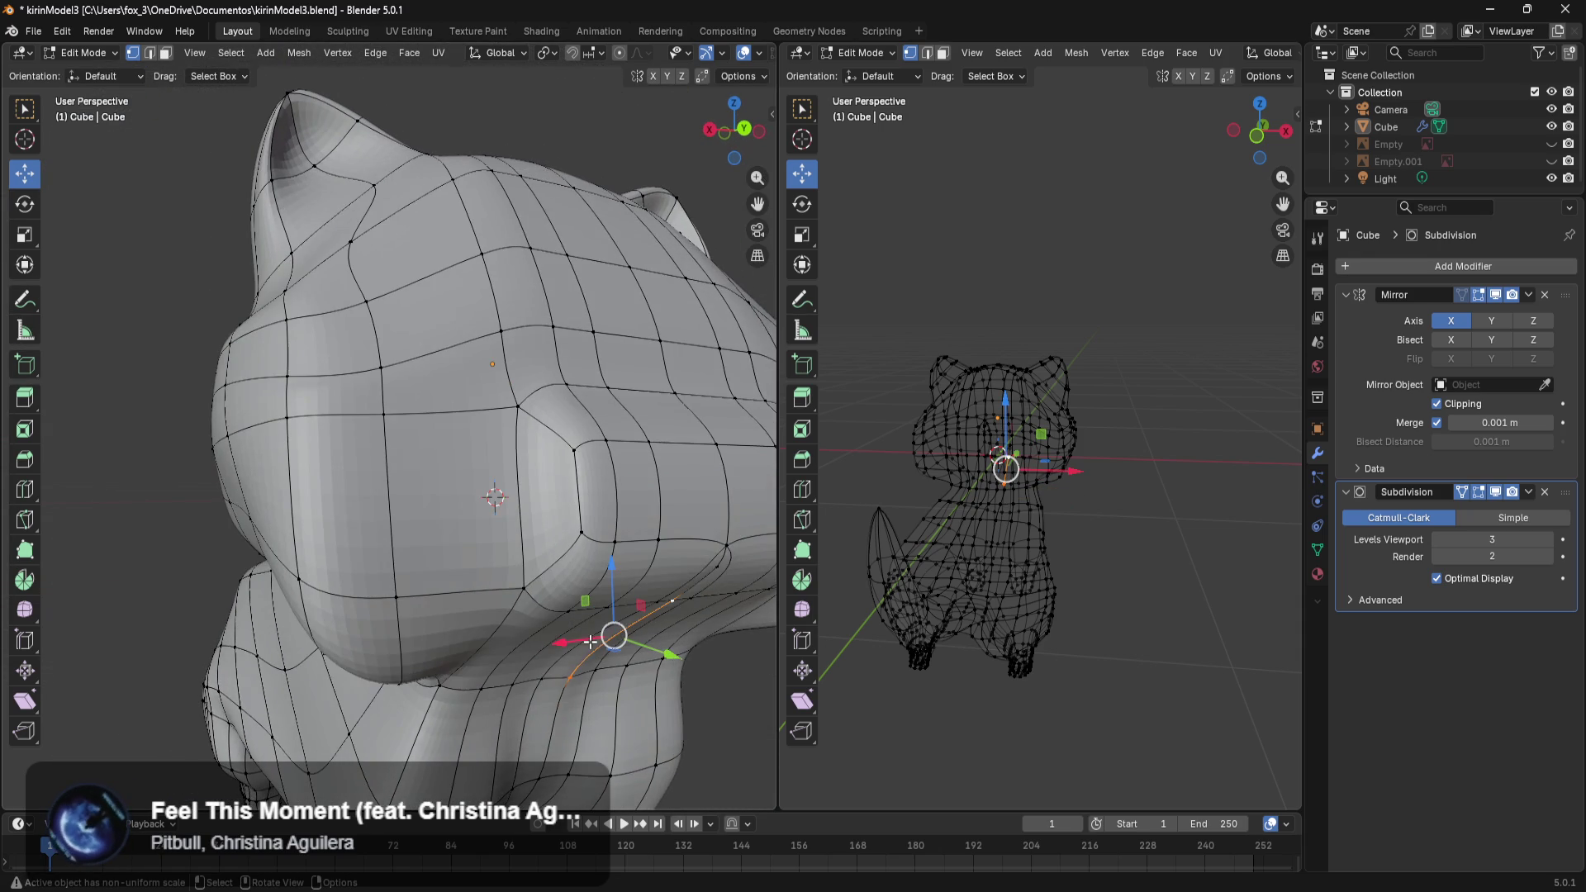
drag(649, 658, 658, 679)
Shift a vertex on the body loop along the Y axis.
click(734, 756)
shift+middle_drag(734, 756, 605, 604)
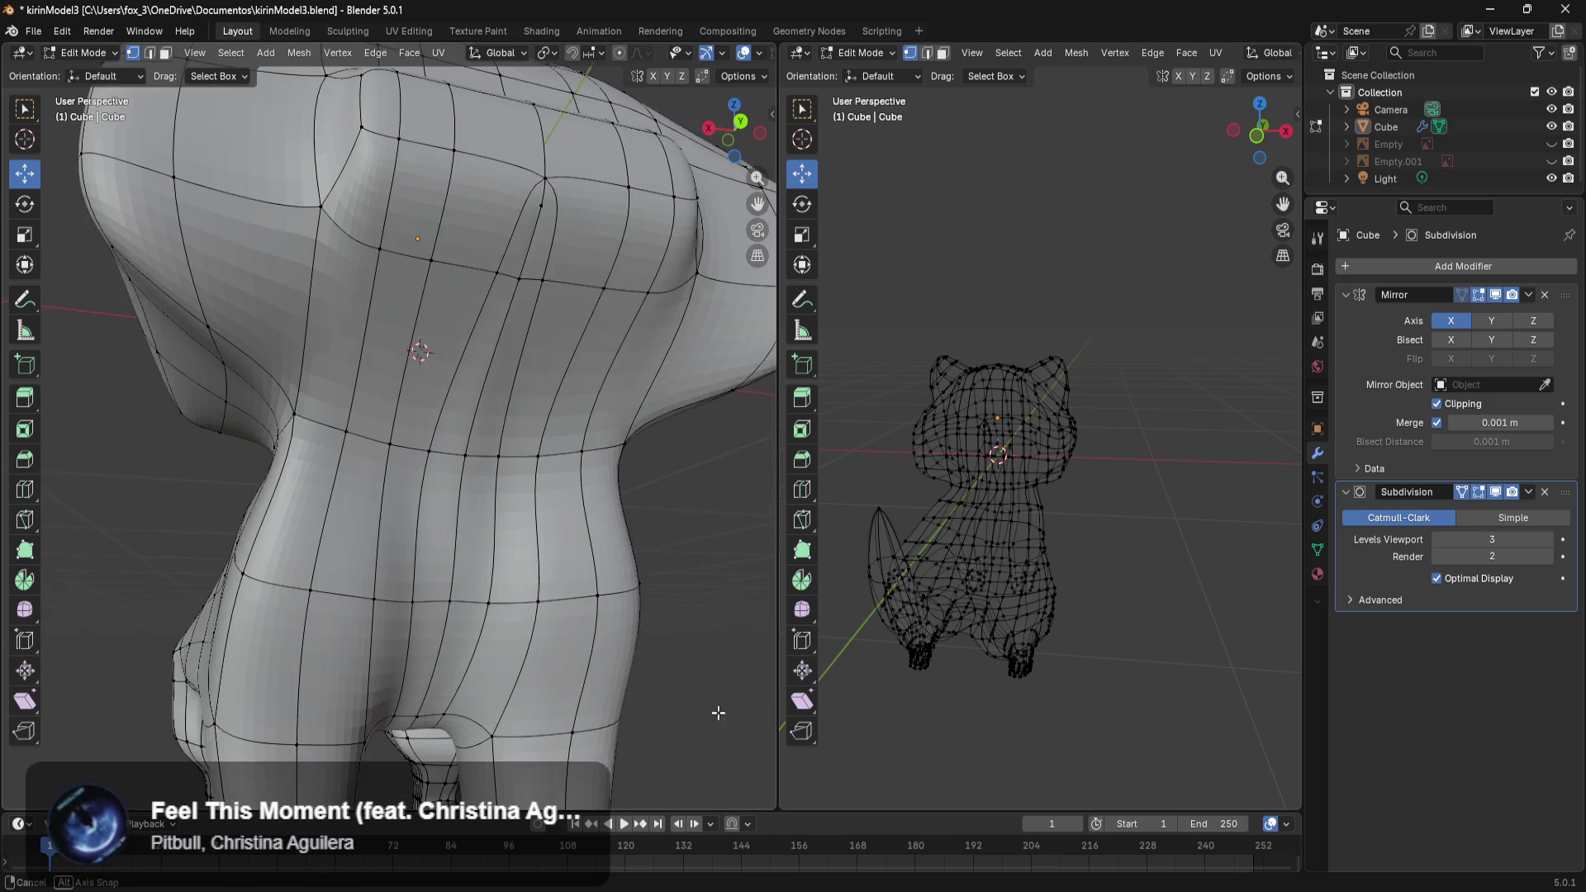
click(494, 465)
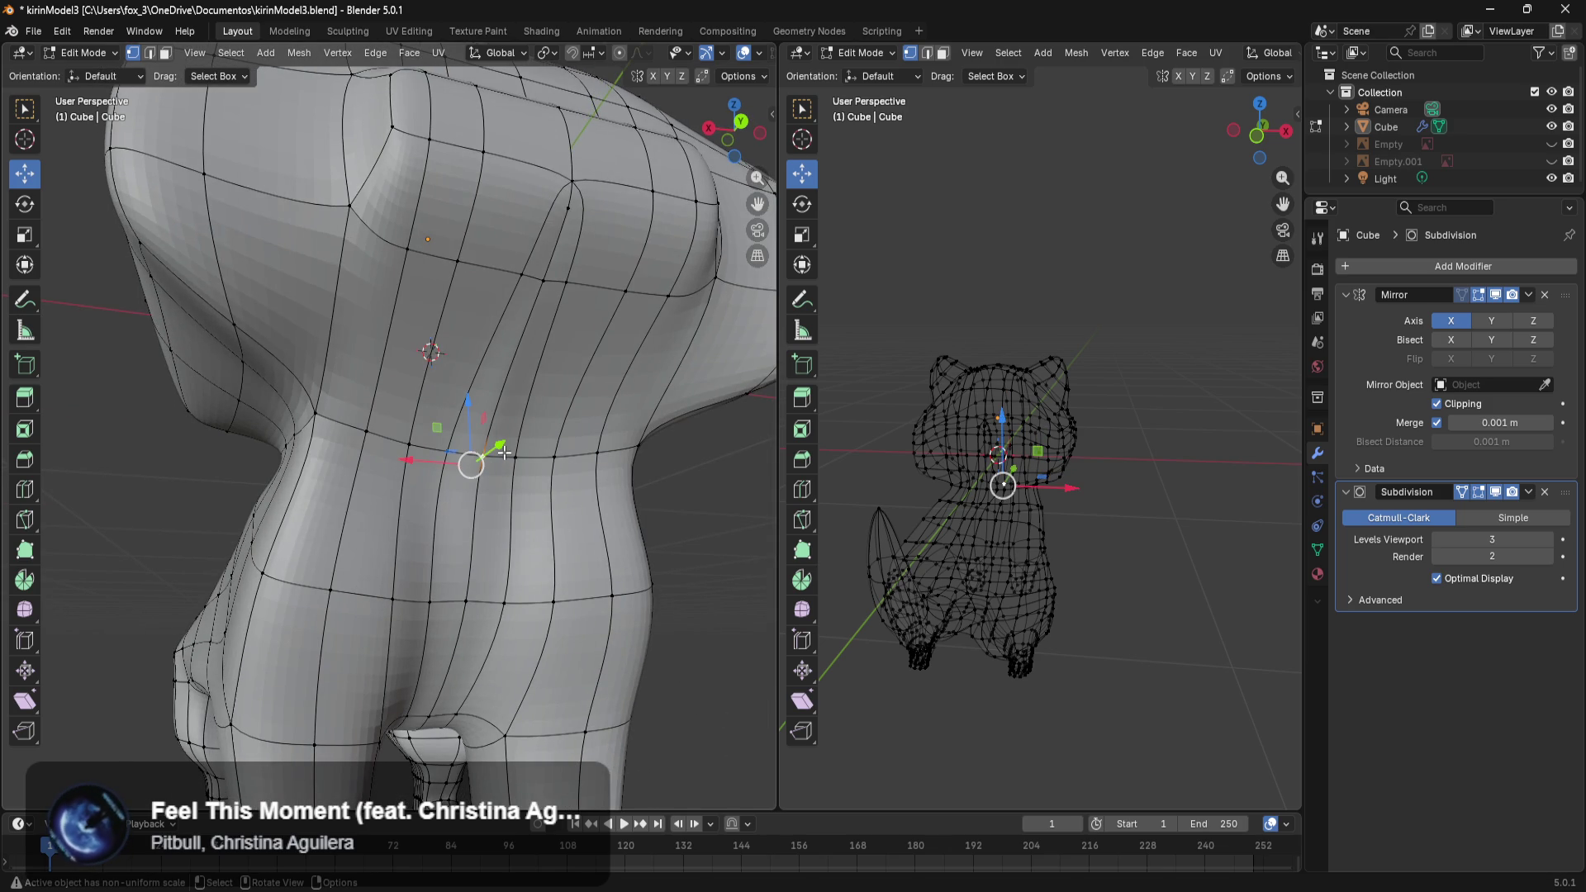
drag(505, 452, 494, 459)
Lower several vertices on the muzzle's lower edge slightly along Z.
mouse_move(494, 458)
middle_down()
mouse_move(653, 543)
mouse_move(575, 606)
middle_up()
click(519, 618)
click(524, 559)
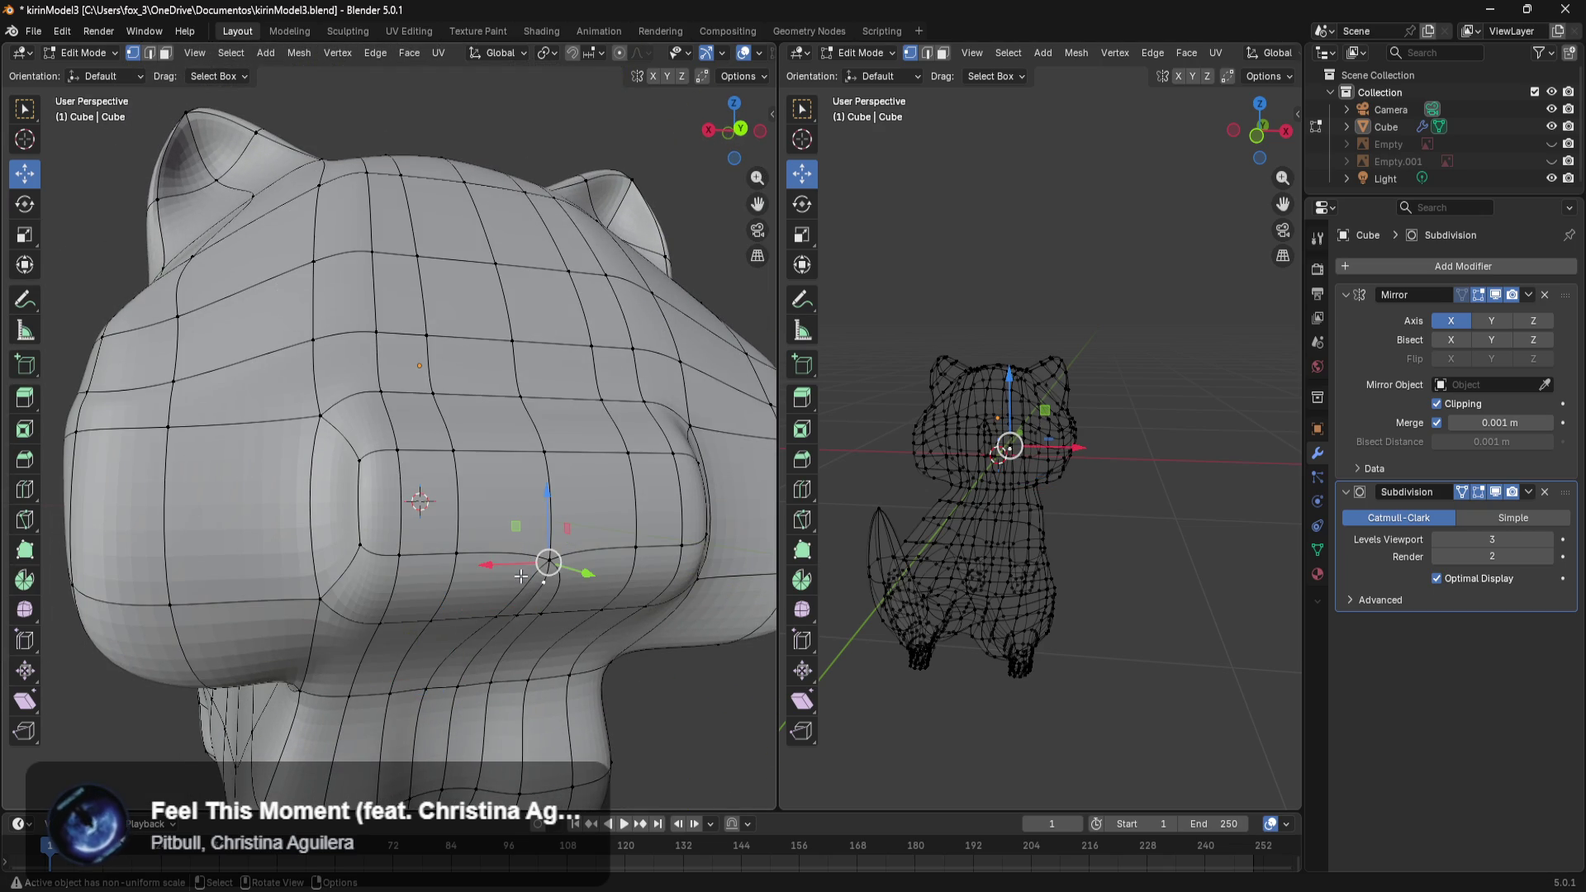
click(521, 612)
drag(532, 568, 530, 556)
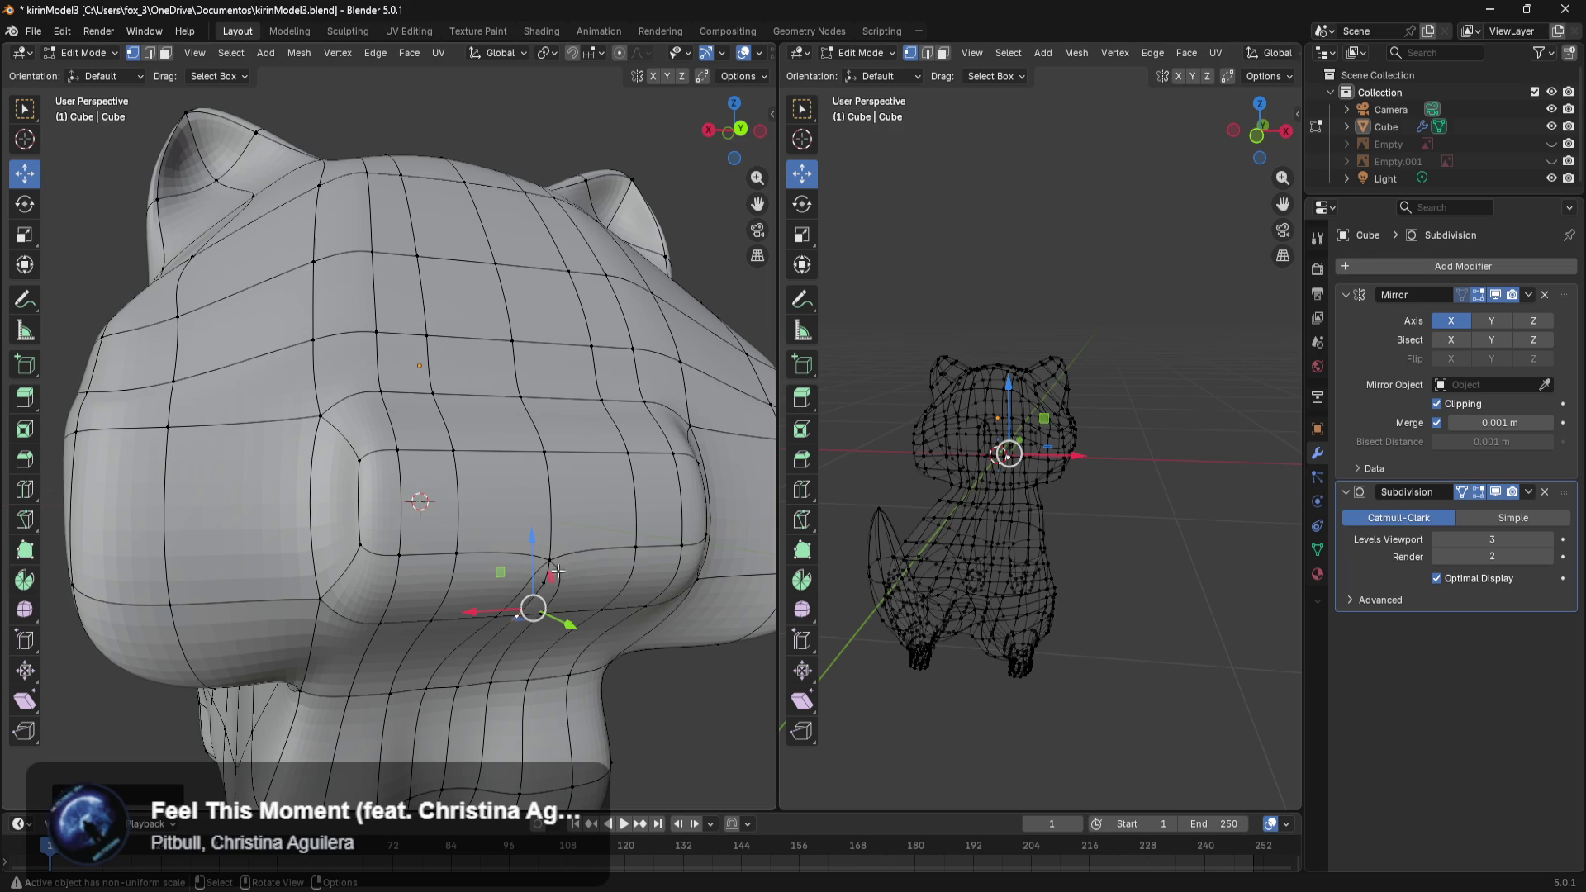
click(648, 542)
click(542, 584)
drag(541, 507, 541, 523)
View the smoothed cat in Object Mode from several angles, then return to Edit Mode.
scroll(655, 708, down, 3)
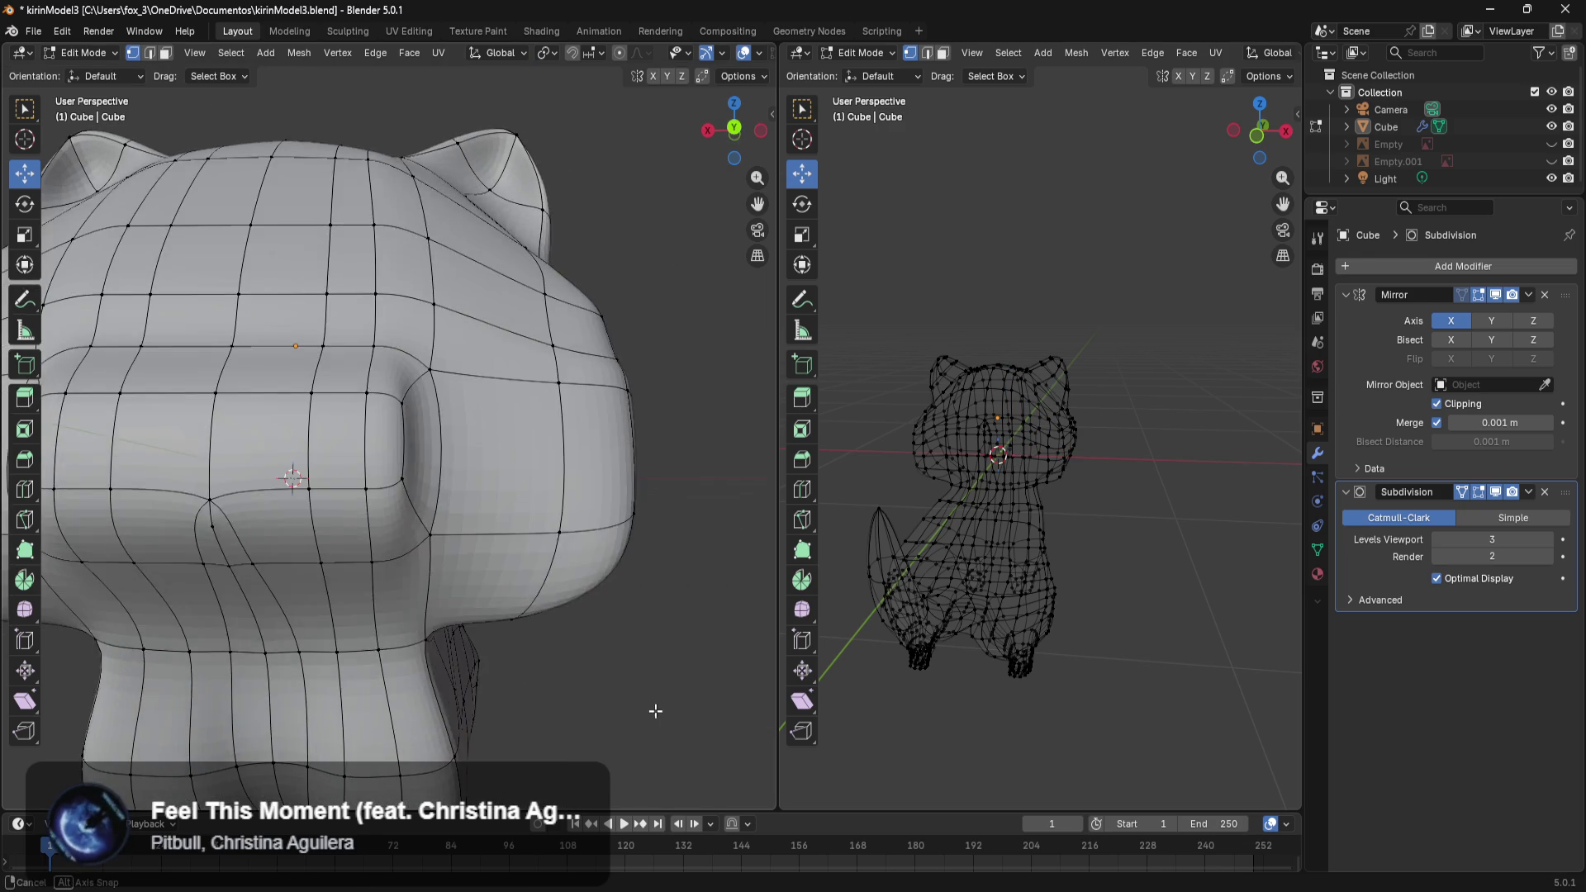
scroll(596, 706, down, 3)
key(Tab)
mouse_move(597, 706)
middle_down()
mouse_move(578, 679)
mouse_move(567, 688)
mouse_move(686, 626)
middle_up()
scroll(563, 550, up, 3)
scroll(495, 467, up, 3)
mouse_move(495, 468)
middle_down()
mouse_move(461, 473)
mouse_move(557, 638)
mouse_move(524, 651)
mouse_move(513, 636)
middle_up()
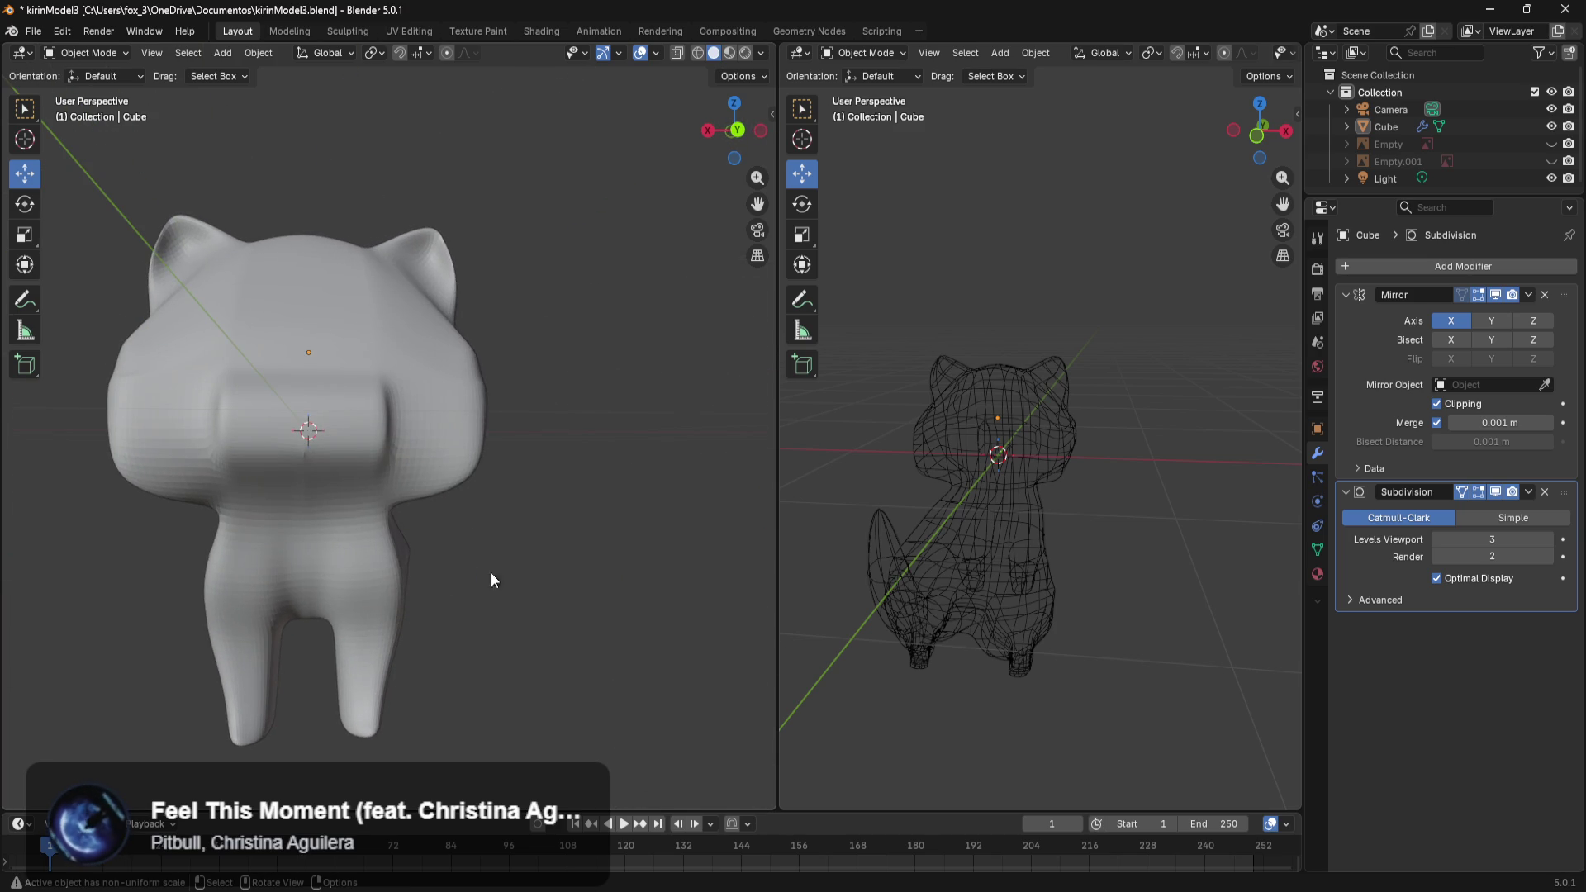
key(Tab)
Box-select the middle faces of the cat's muzzle.
shift+middle_drag(470, 595, 555, 645)
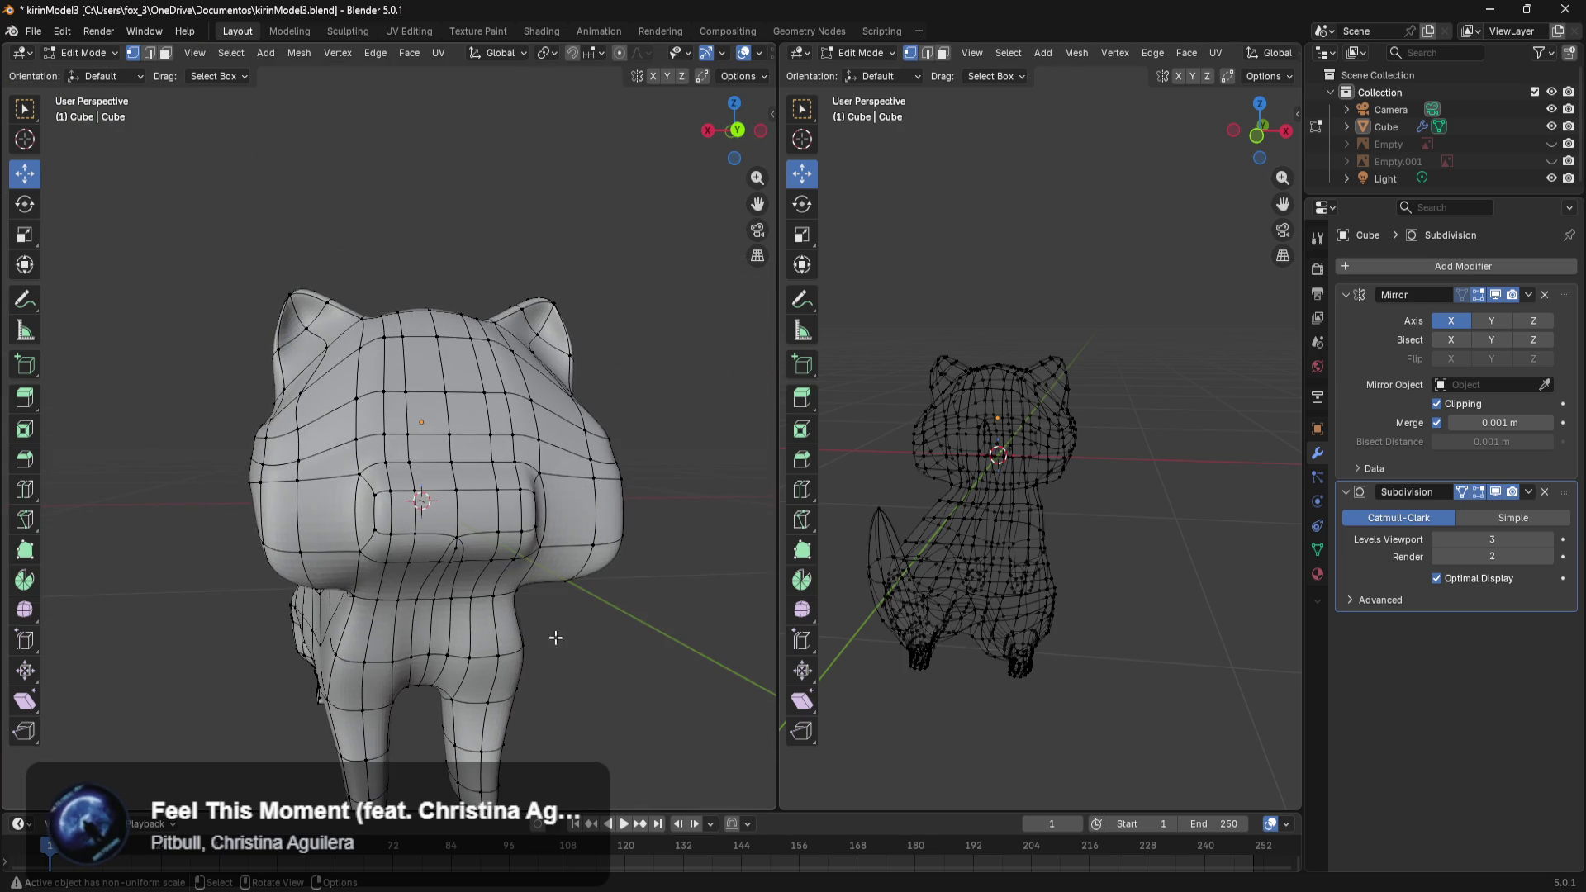
scroll(550, 496, up, 1)
scroll(555, 546, up, 3)
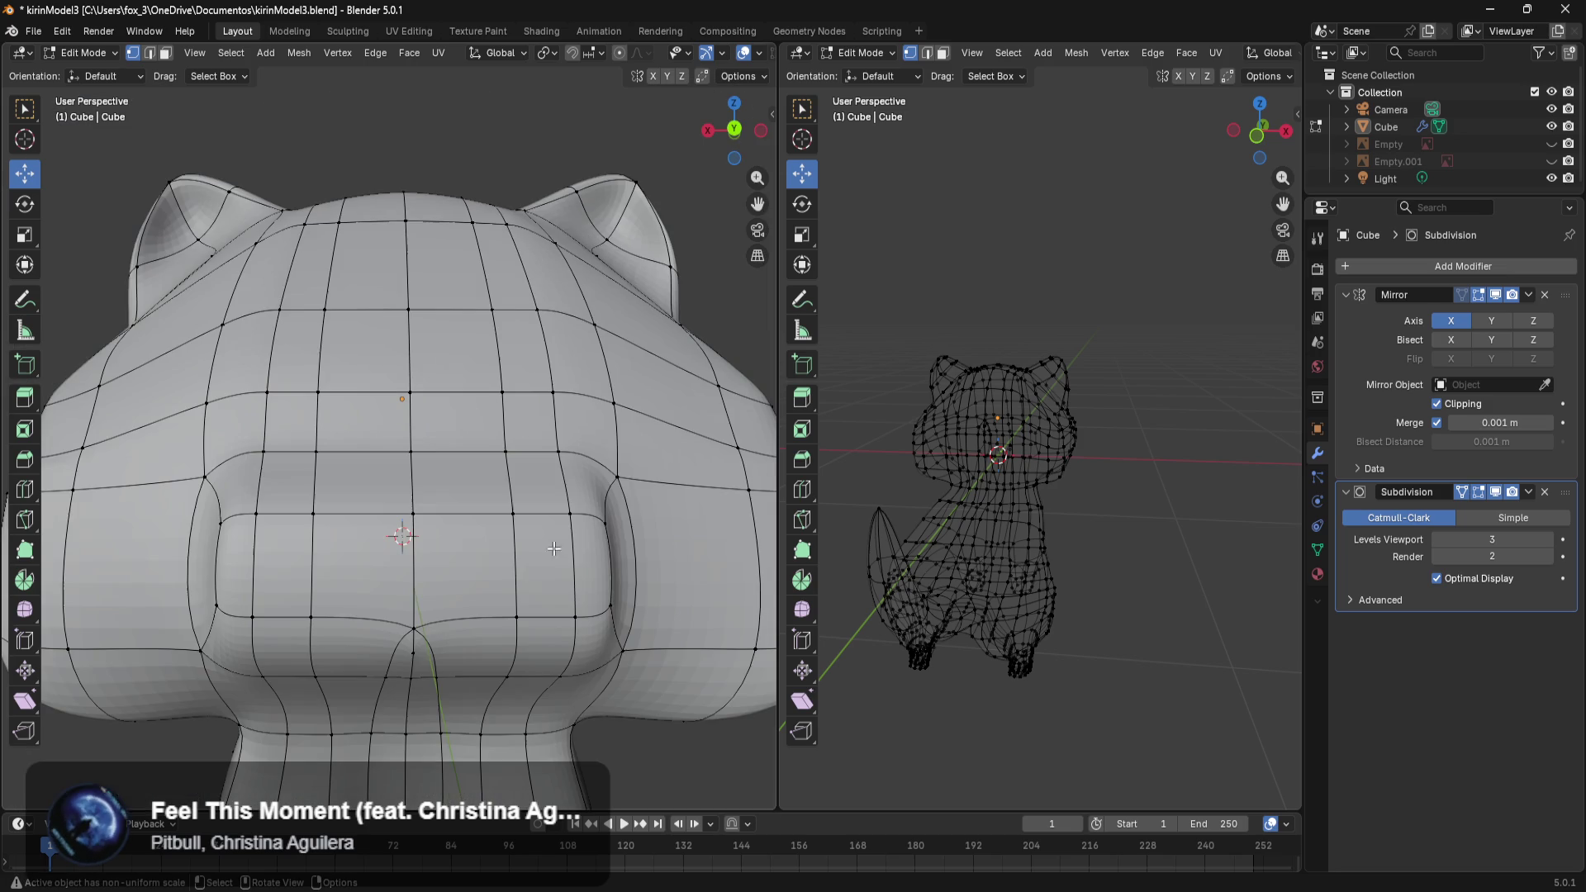
mouse_move(614, 513)
mouse_down()
mouse_move(586, 623)
mouse_move(564, 623)
mouse_up()
drag(541, 498, 505, 517)
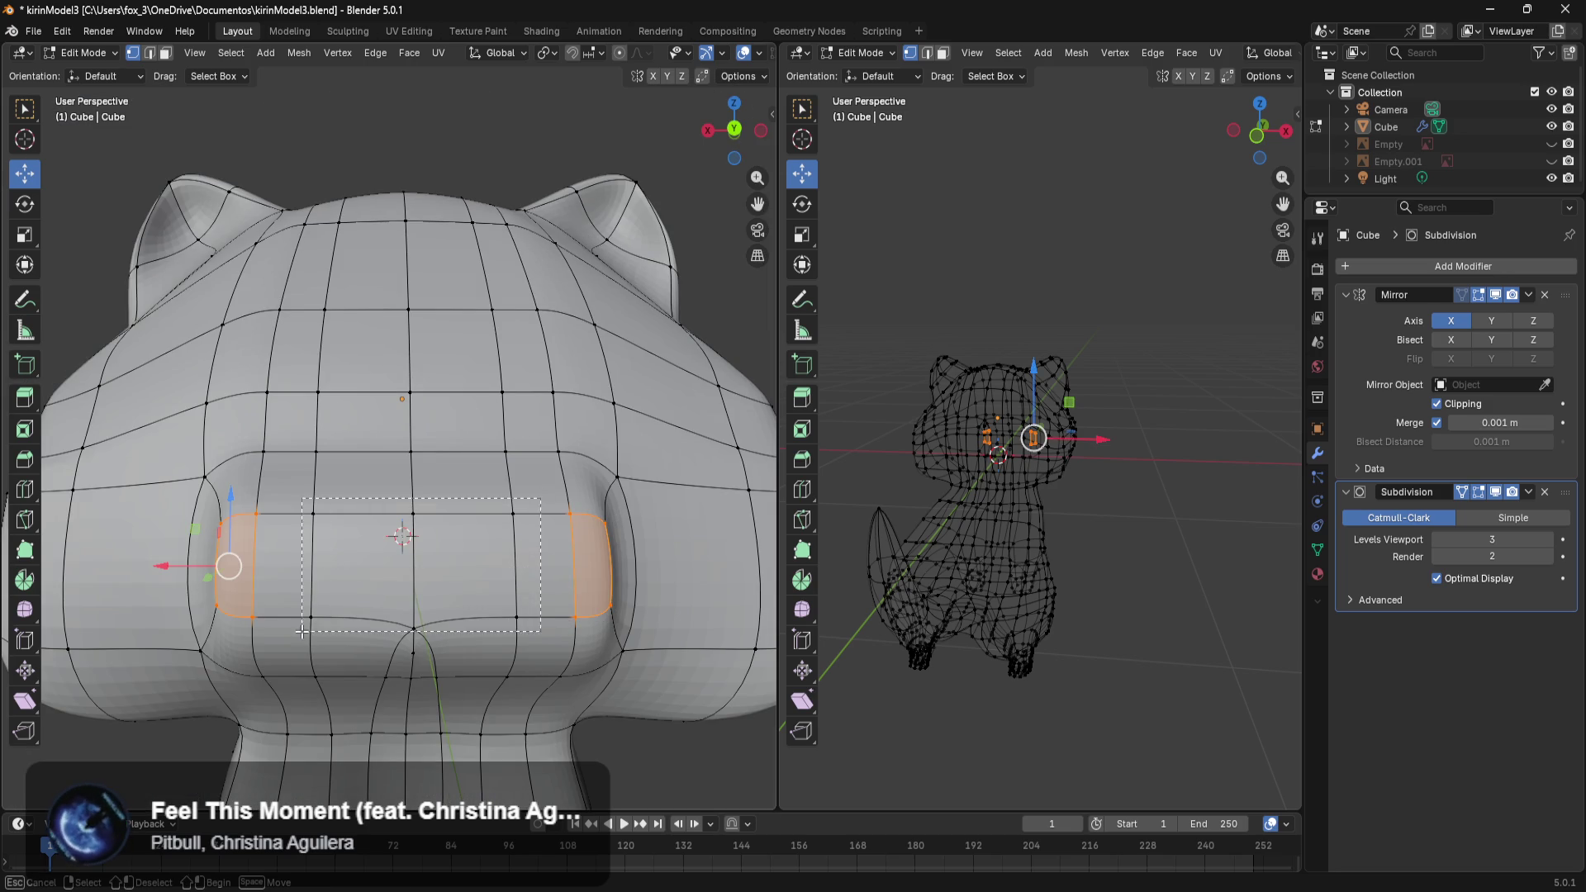
drag(285, 638, 286, 638)
mouse_move(286, 637)
middle_down()
mouse_move(389, 646)
mouse_move(407, 560)
middle_up()
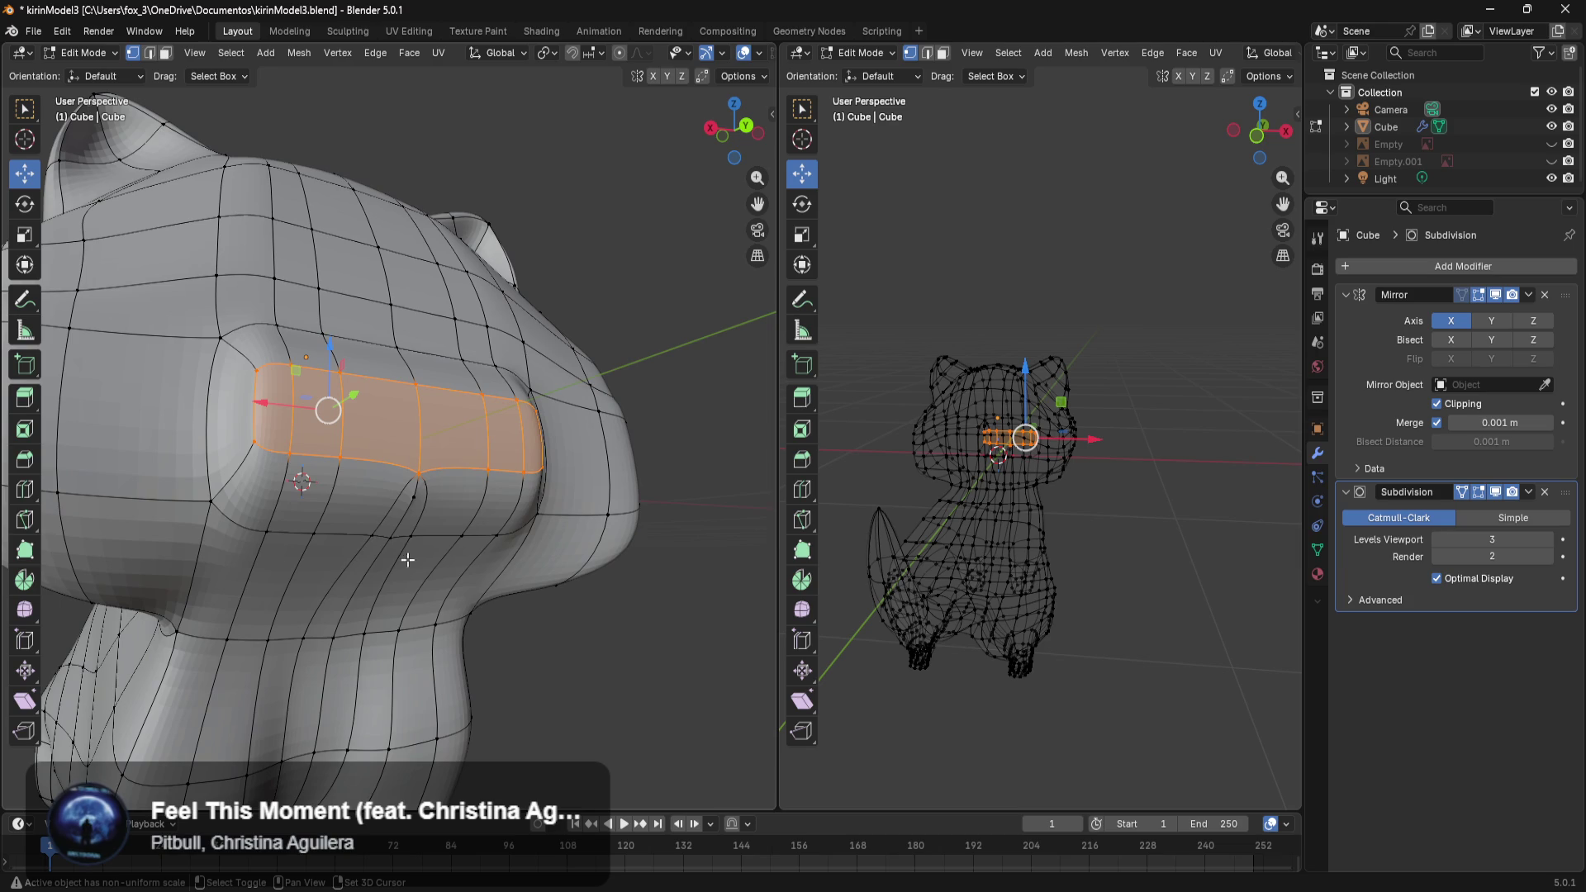
Add the face loops above and below the muzzle strip to the selection.
alt+shift+click(337, 533)
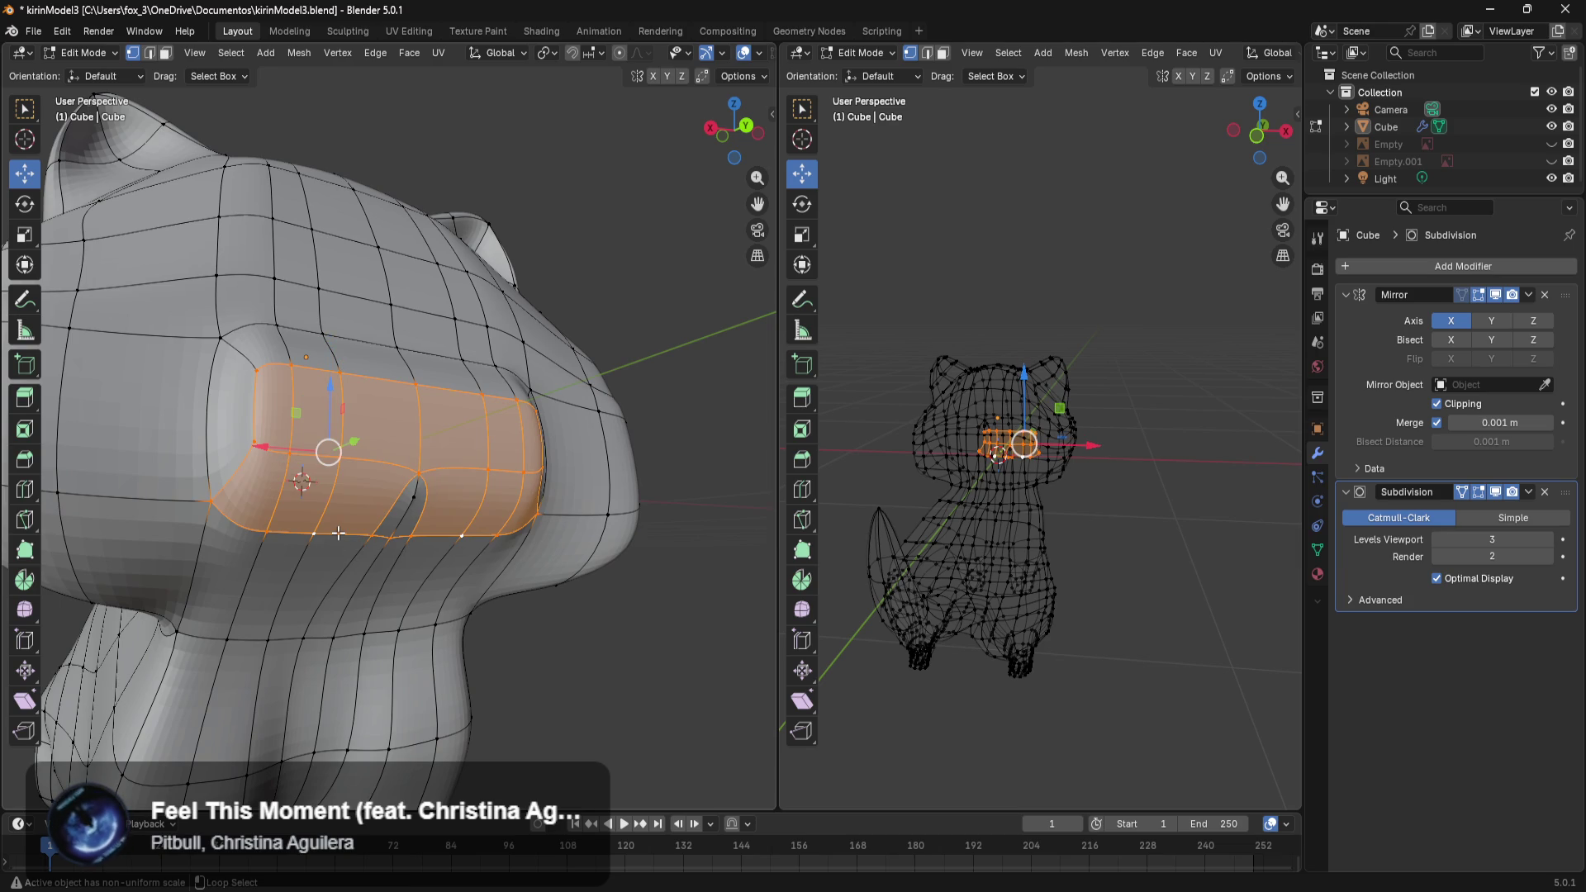
alt+shift+click(352, 338)
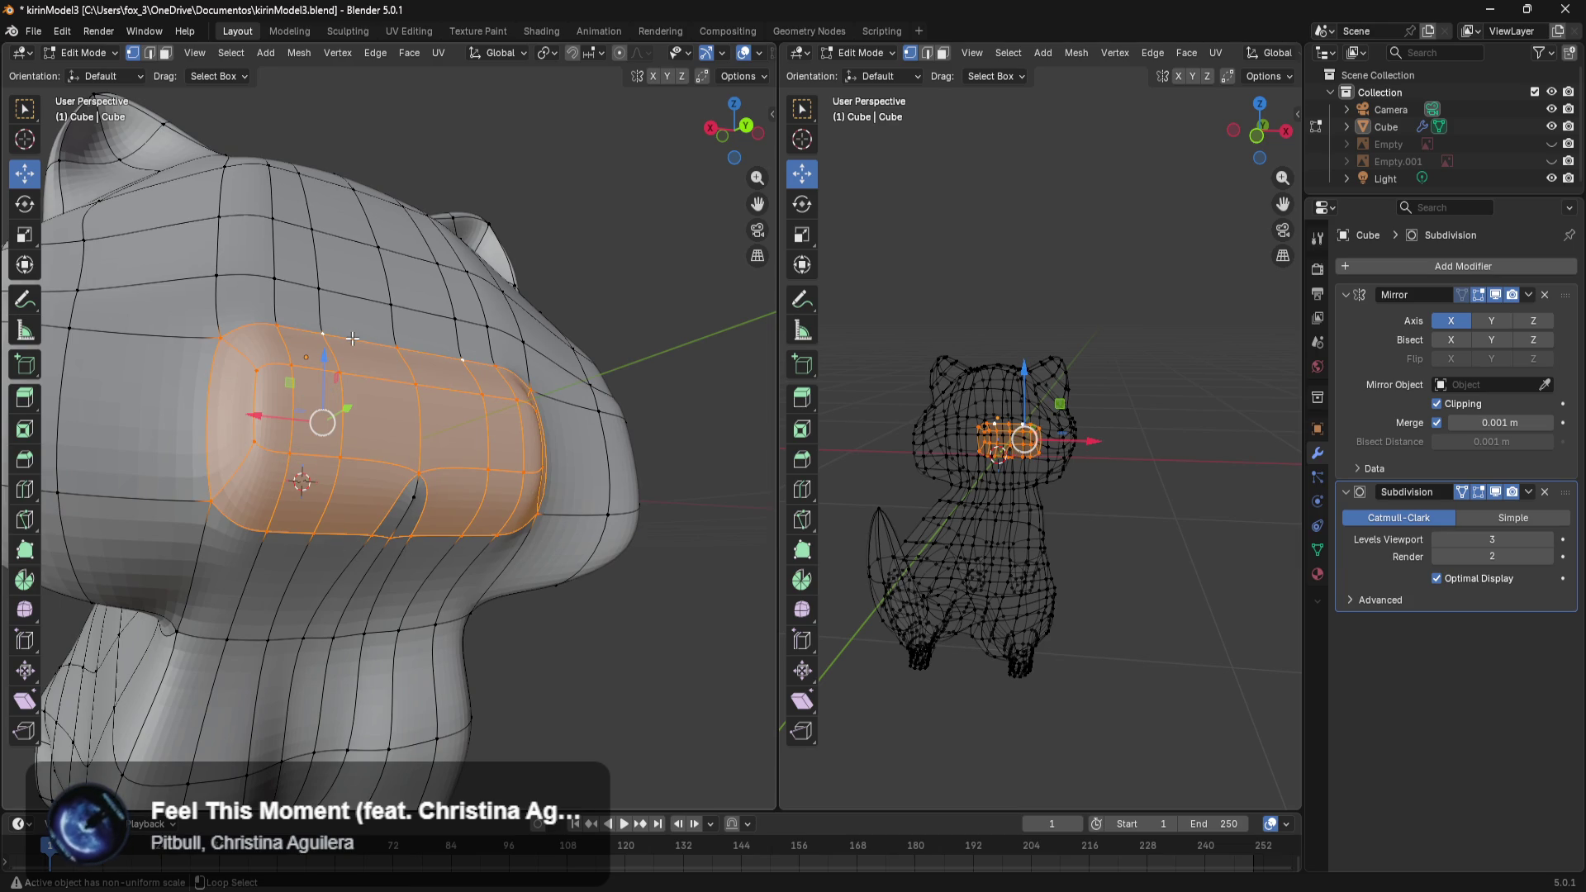
alt+shift+click(408, 497)
middle_drag(408, 497, 427, 500)
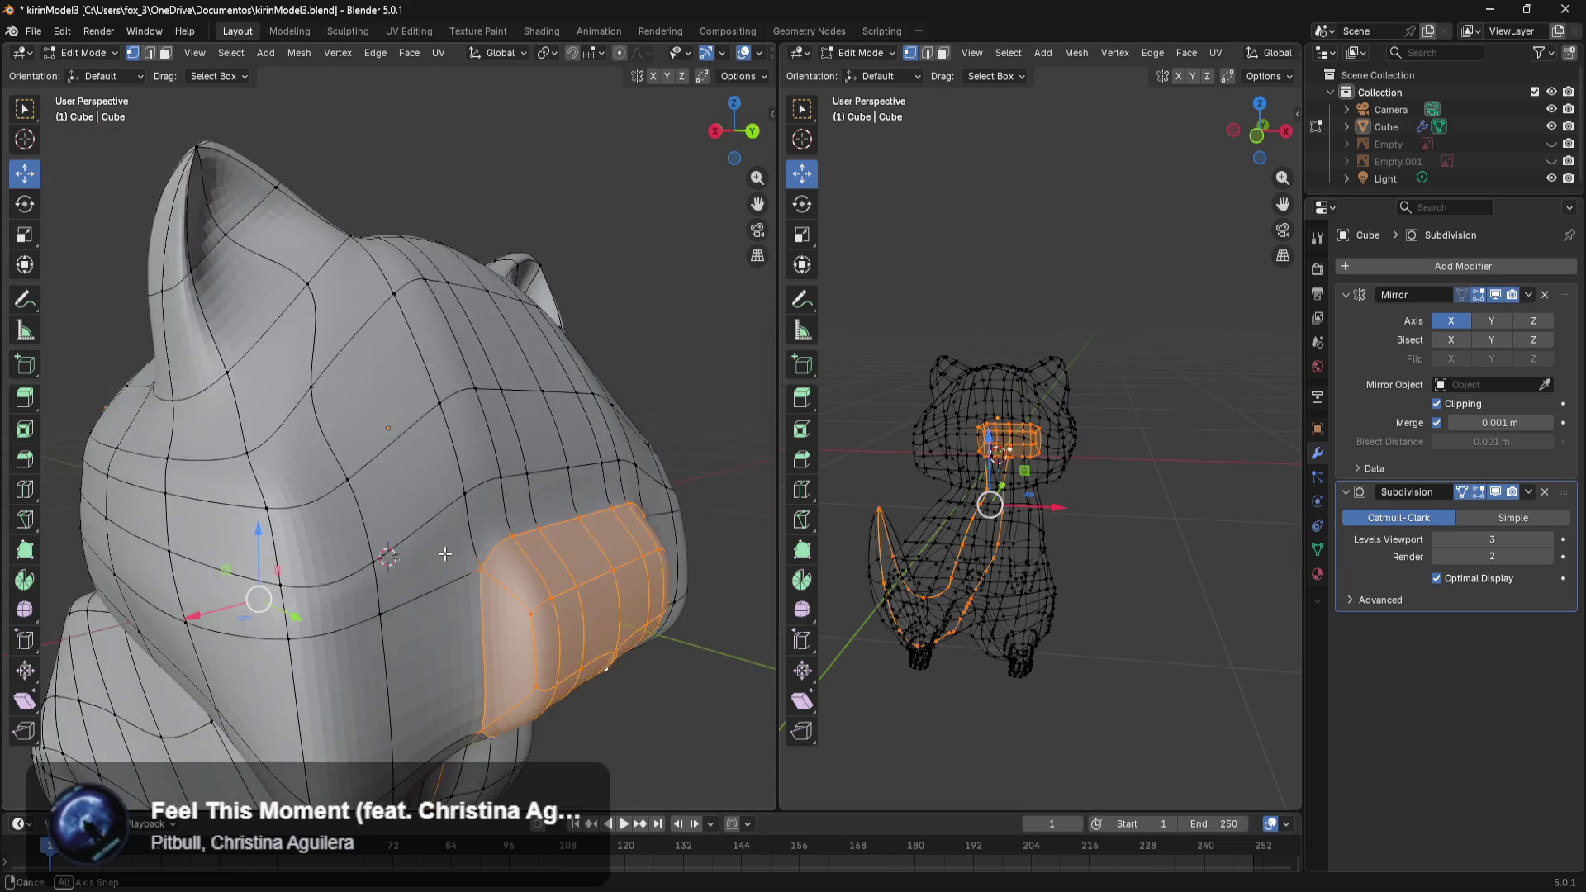
alt+shift+click(512, 357)
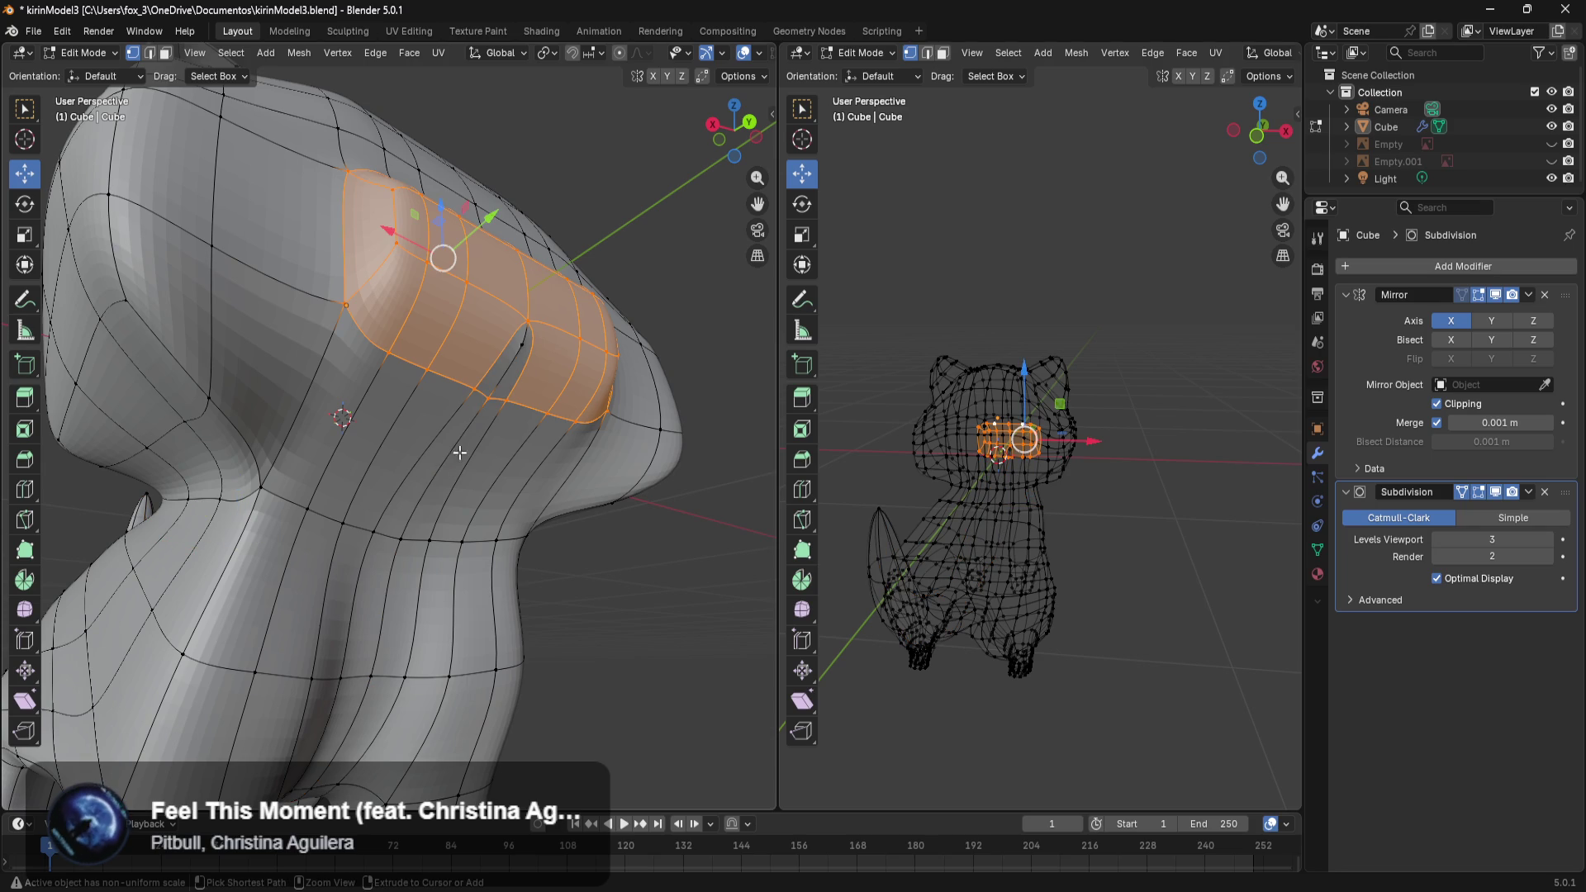
scroll(522, 349, down, 5)
middle_drag(522, 349, 574, 559)
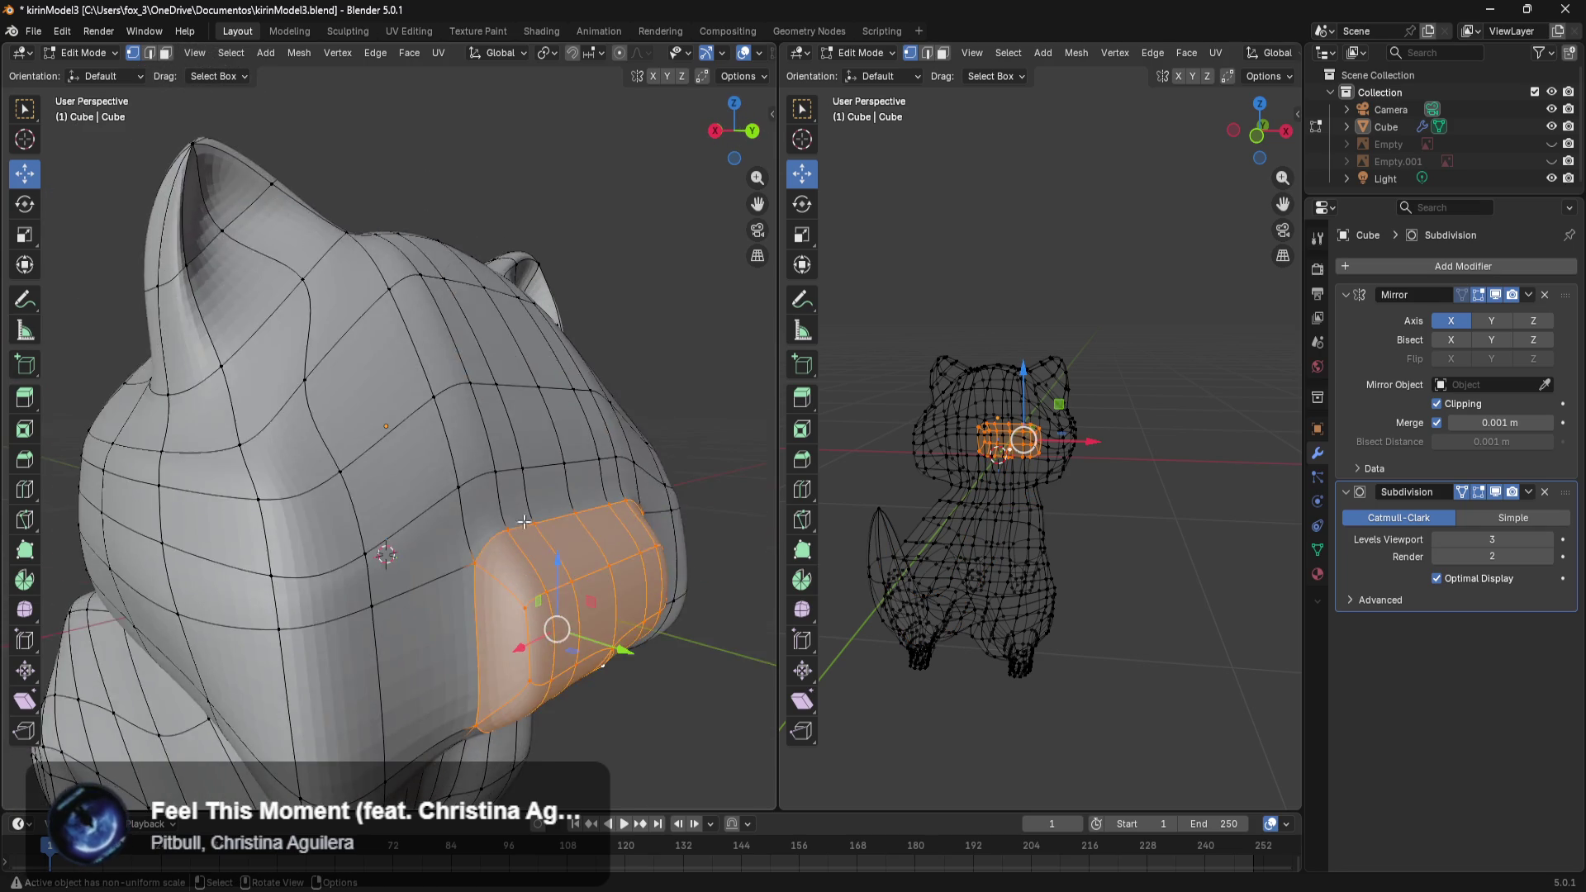
Push the snout strip forward about 0.045 m along Y, then deselect it.
drag(529, 536, 546, 539)
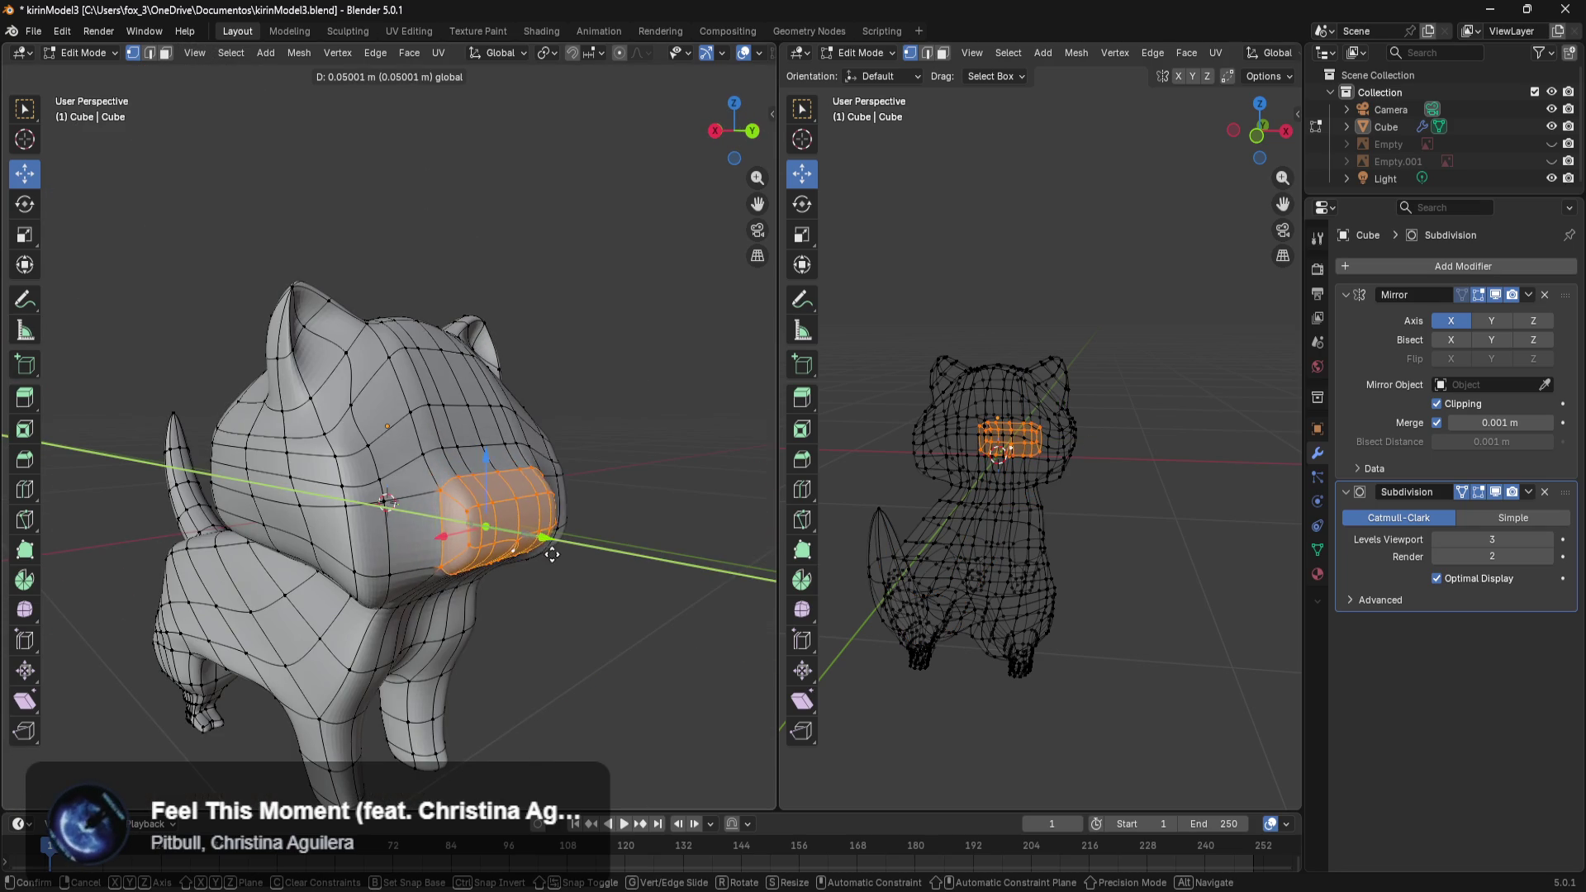
mouse_move(547, 538)
middle_down()
mouse_move(552, 559)
mouse_move(414, 669)
mouse_move(551, 655)
middle_up()
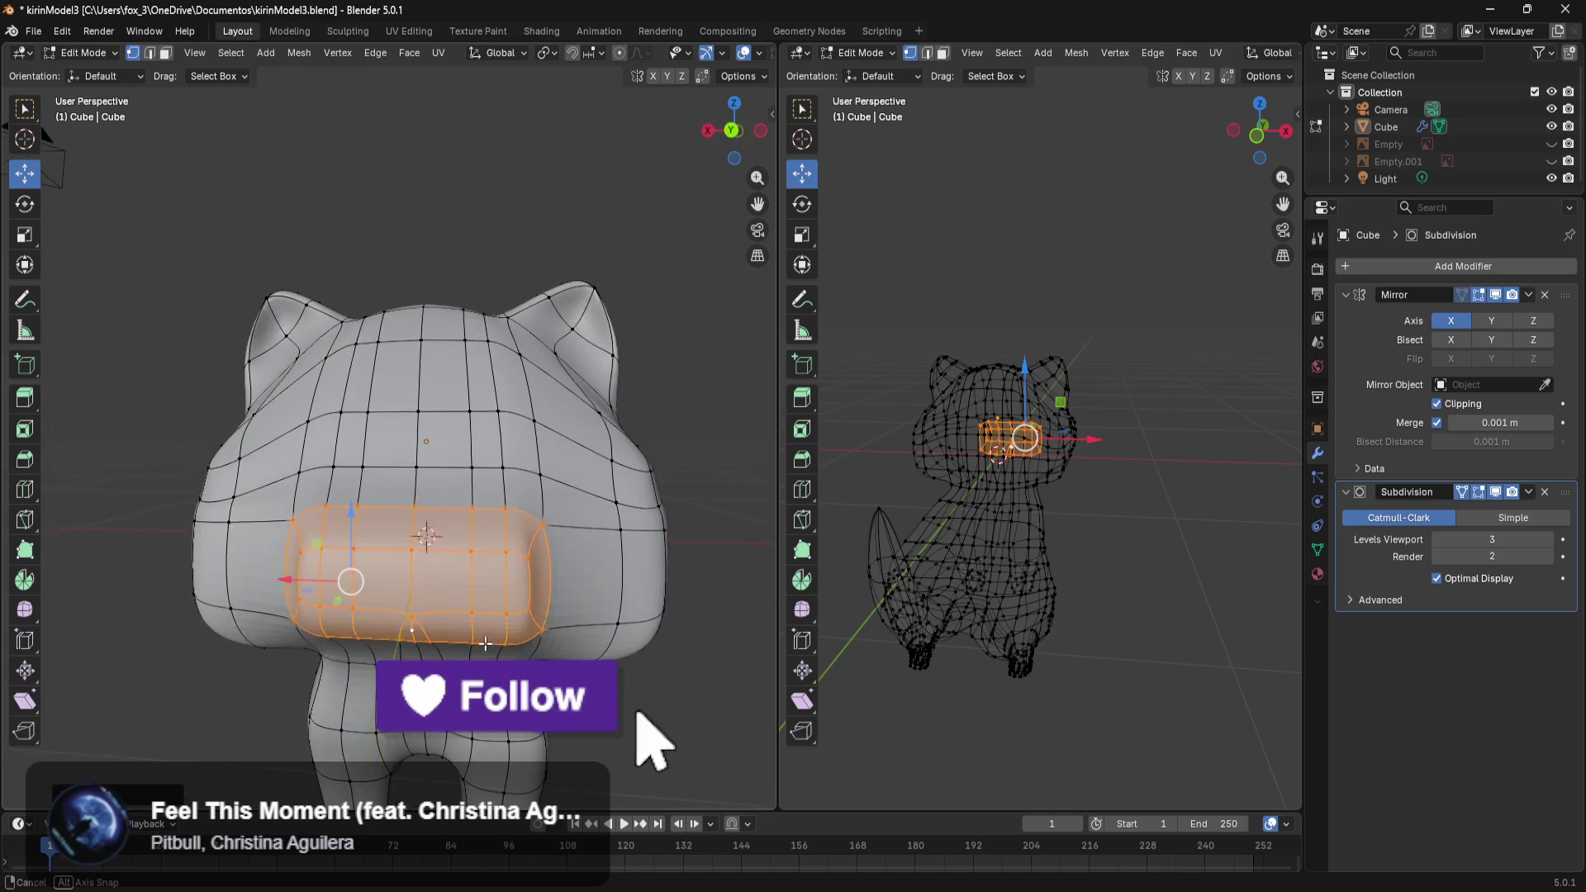
drag(551, 655, 603, 659)
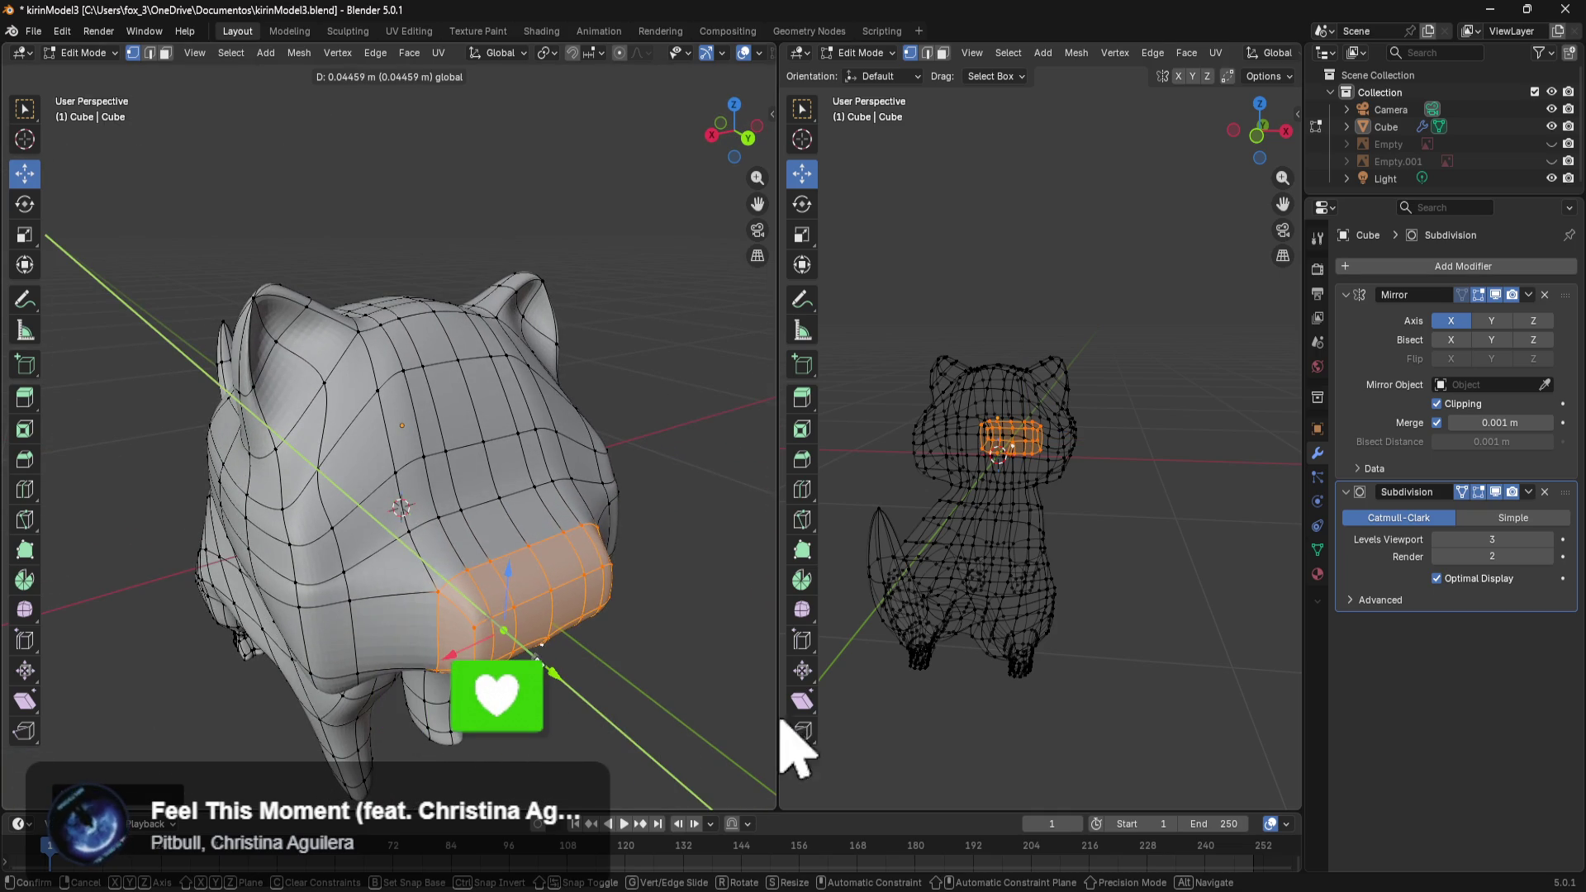
click(700, 559)
middle_drag(701, 559, 550, 564)
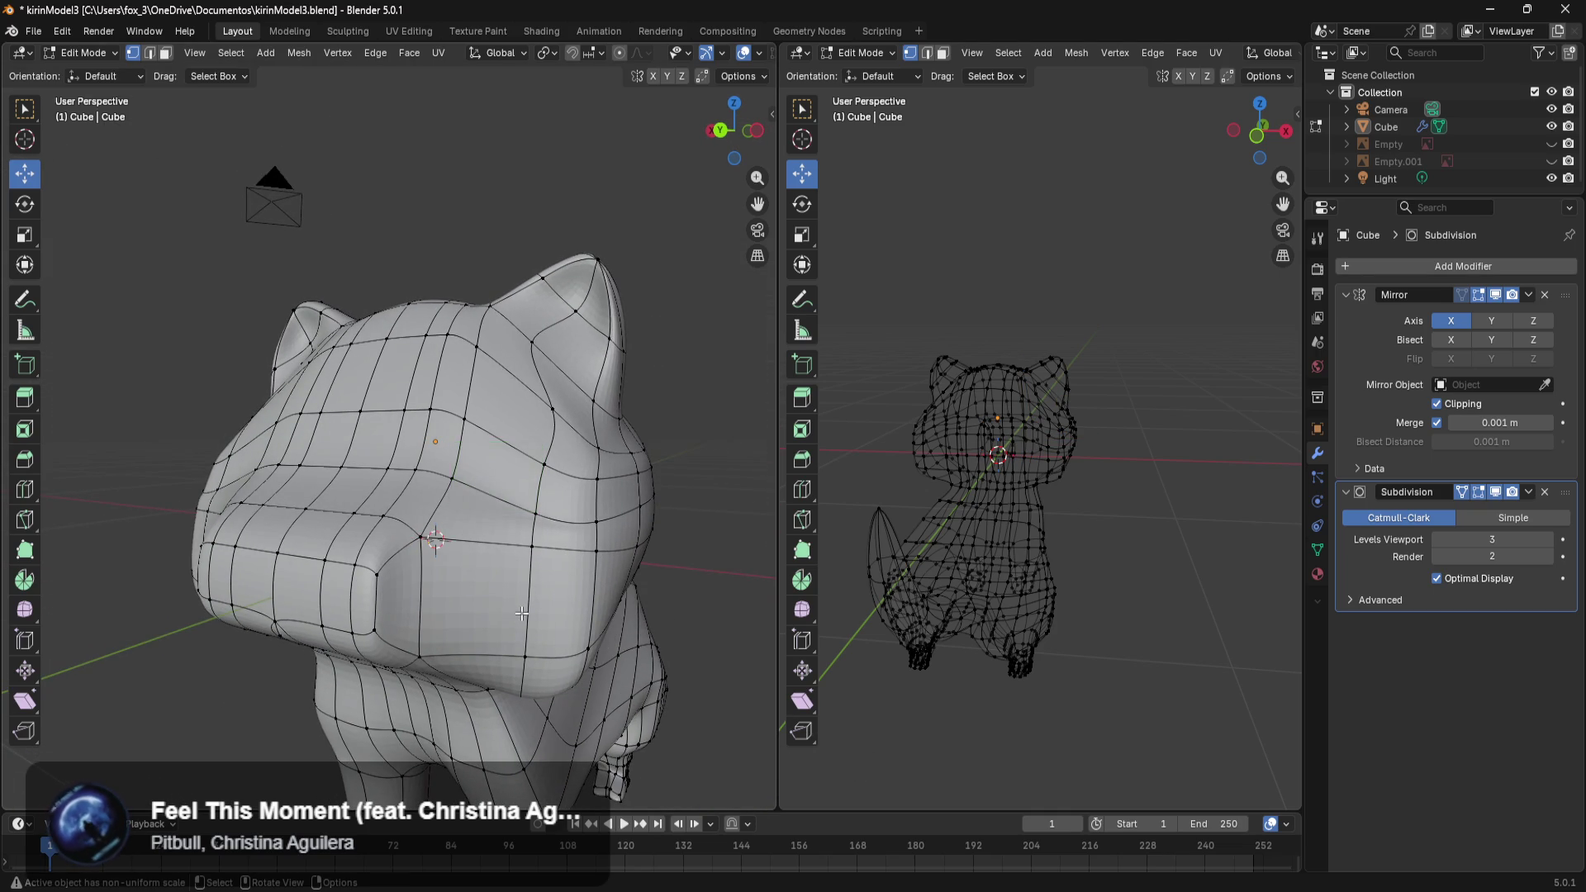
Box-select the edge loops beside the snout and move them sideways.
scroll(521, 520, up, 3)
scroll(490, 474, up, 3)
drag(462, 242, 438, 486)
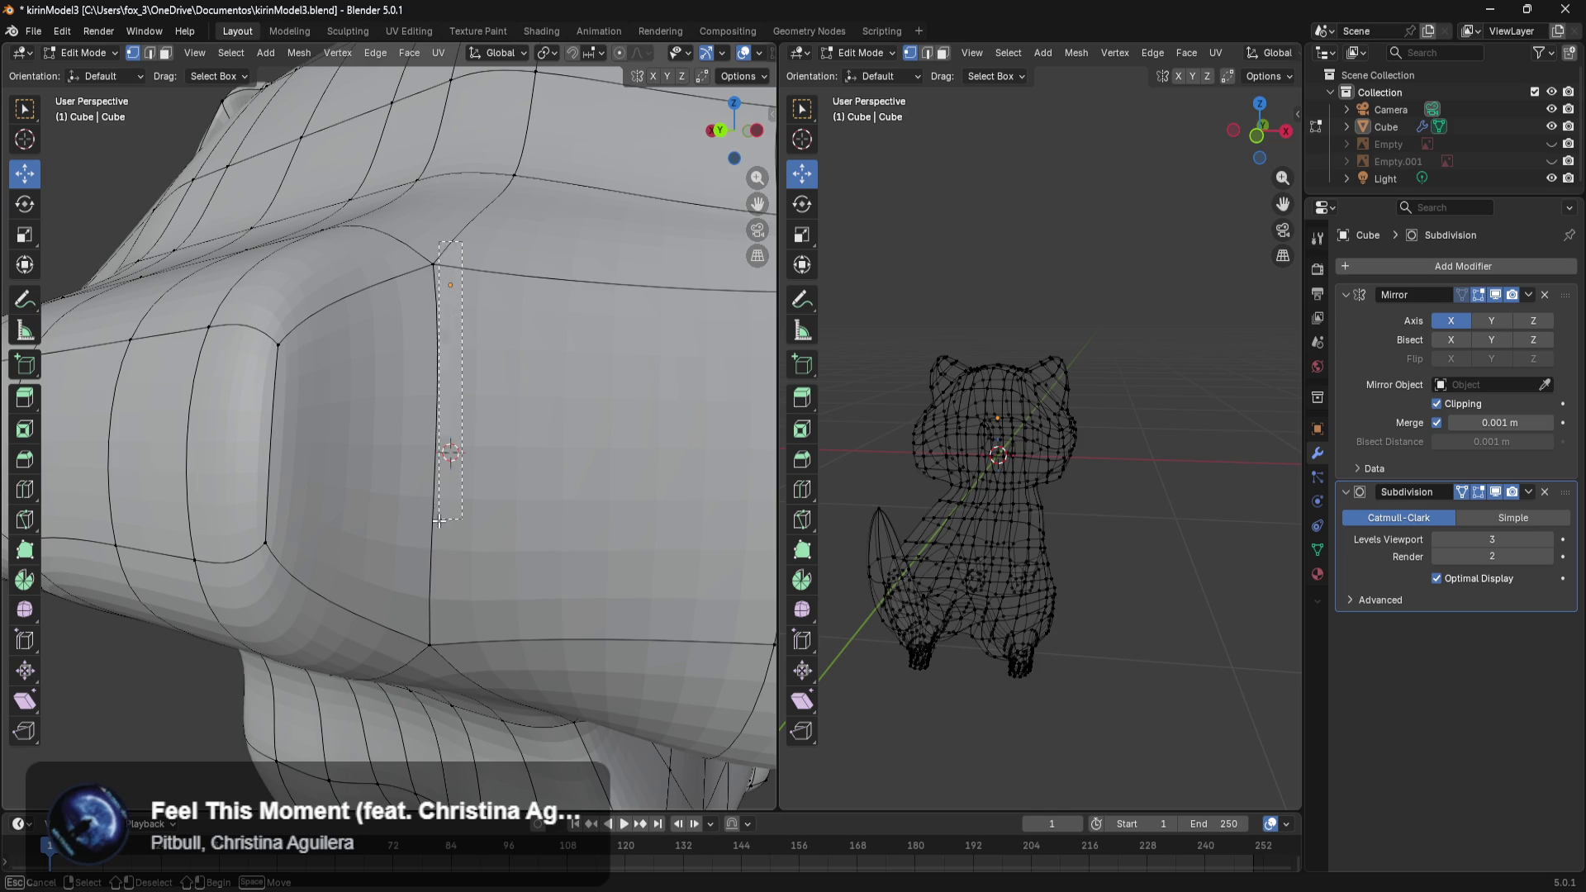
drag(421, 655, 421, 657)
middle_drag(420, 656, 124, 627)
scroll(504, 671, down, 5)
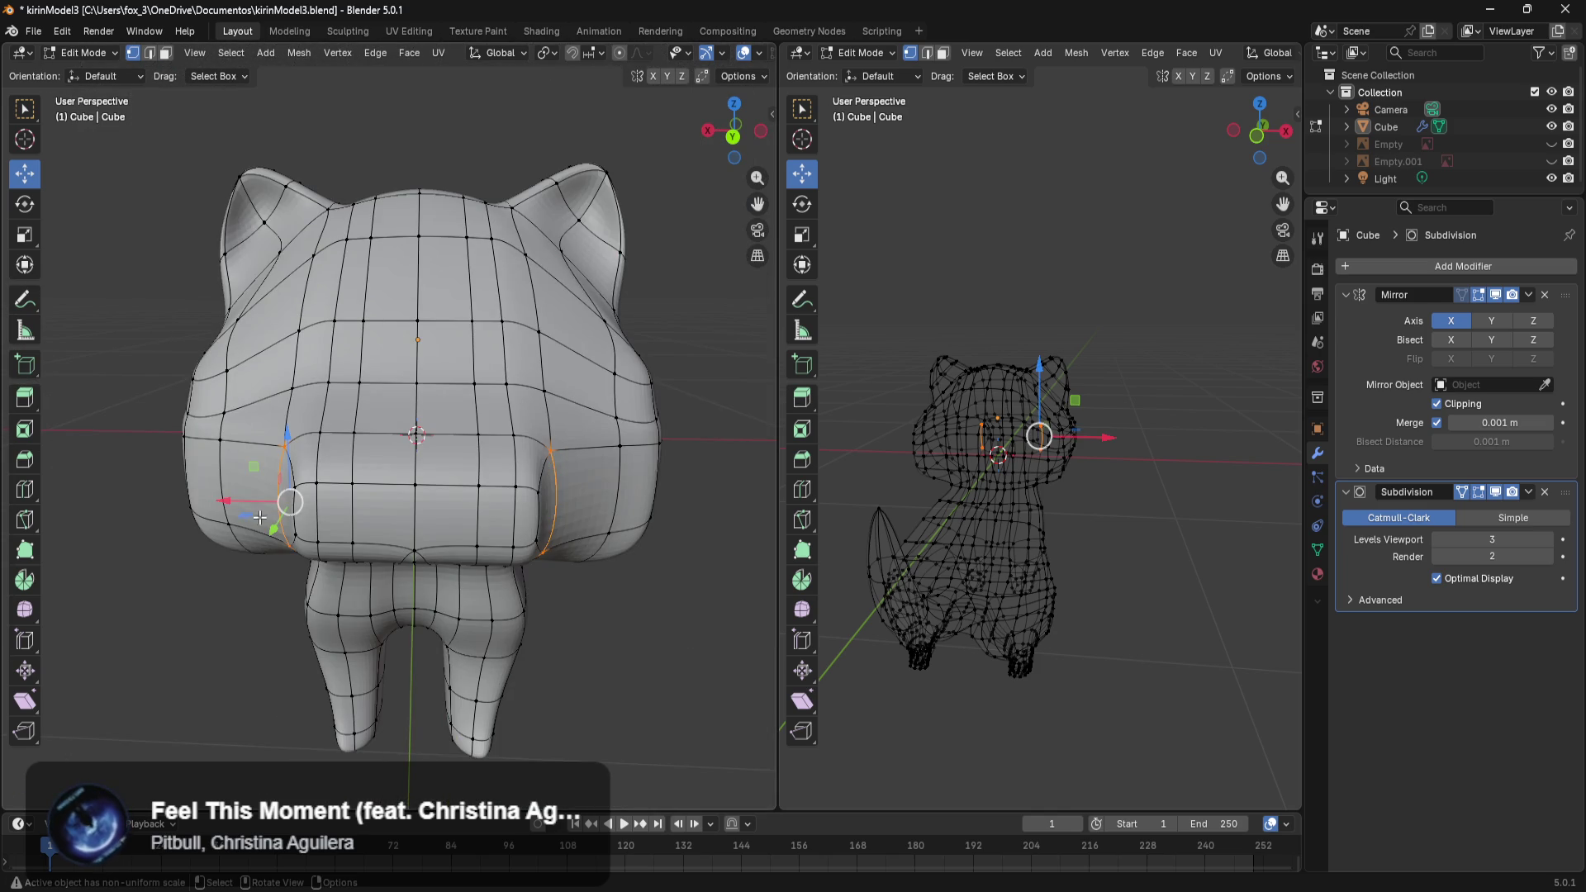
drag(238, 510, 194, 500)
mouse_move(199, 500)
middle_down()
mouse_move(240, 520)
mouse_move(374, 484)
middle_up()
Move an edge loop under the snout with G, constrained by Shift+Z.
scroll(245, 494, up, 5)
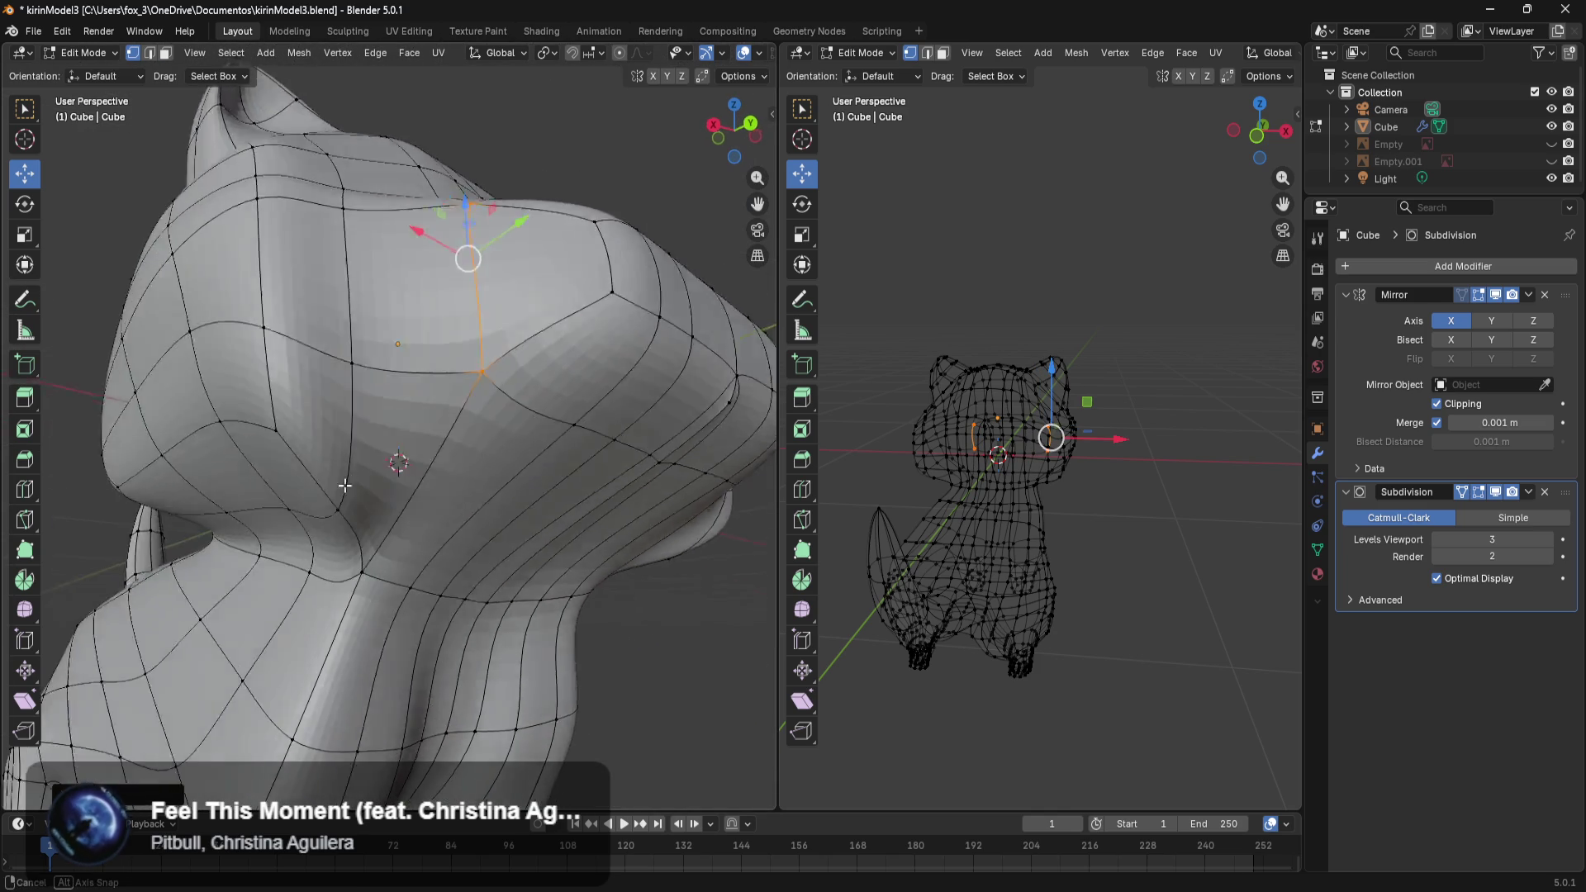
alt+click(413, 429)
alt+click(417, 508)
mouse_move(417, 508)
middle_down()
mouse_move(299, 607)
mouse_move(346, 513)
middle_up()
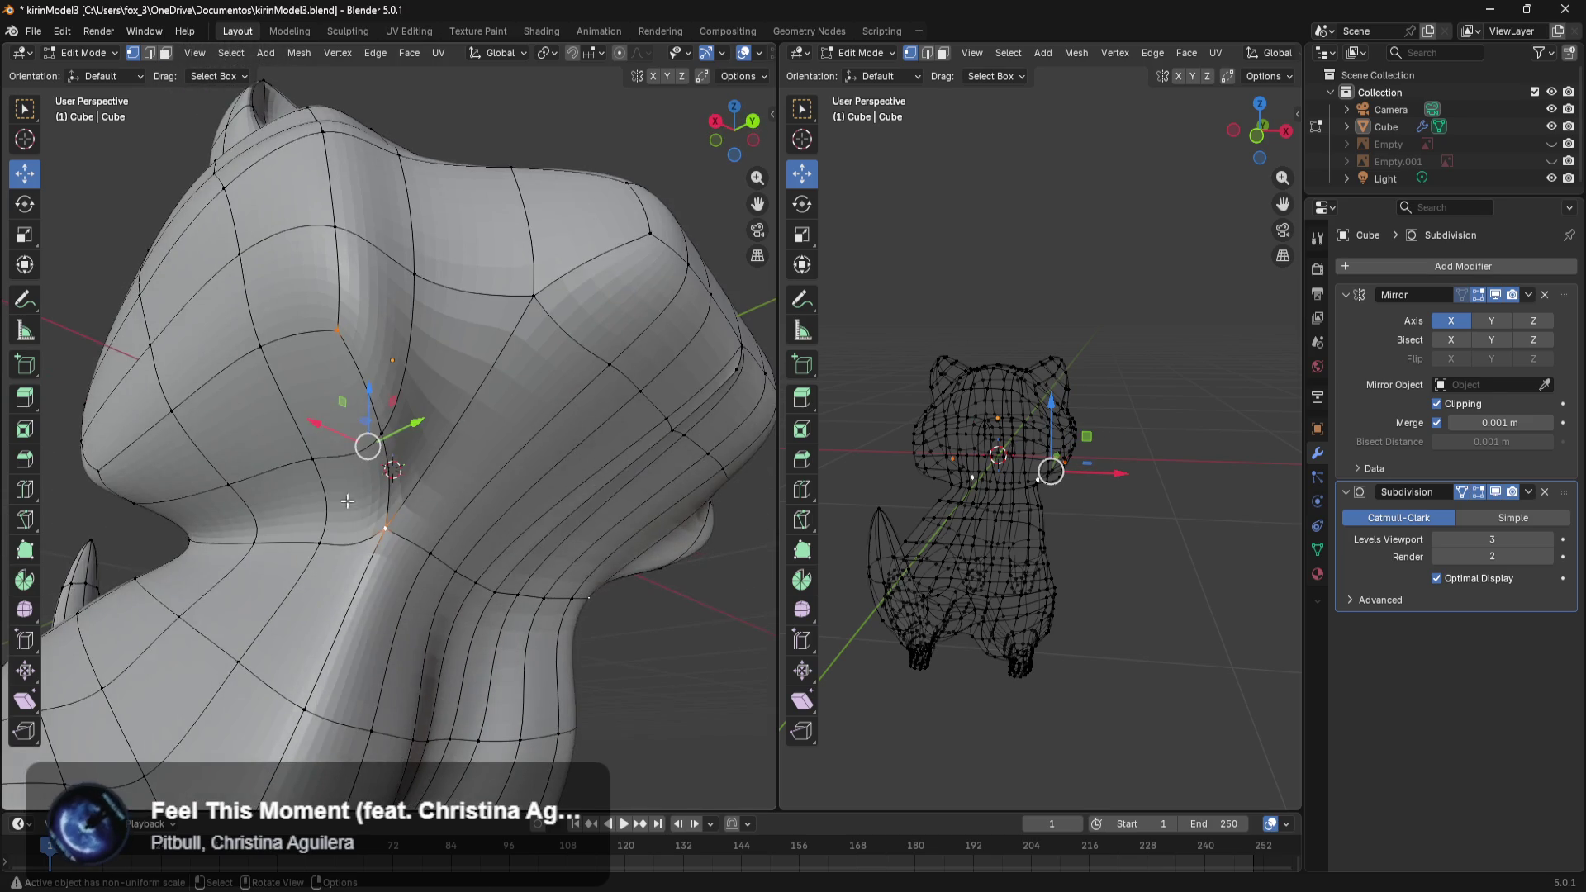
alt+shift+click(374, 440)
mouse_move(379, 453)
middle_down()
mouse_move(282, 551)
mouse_move(285, 599)
middle_up()
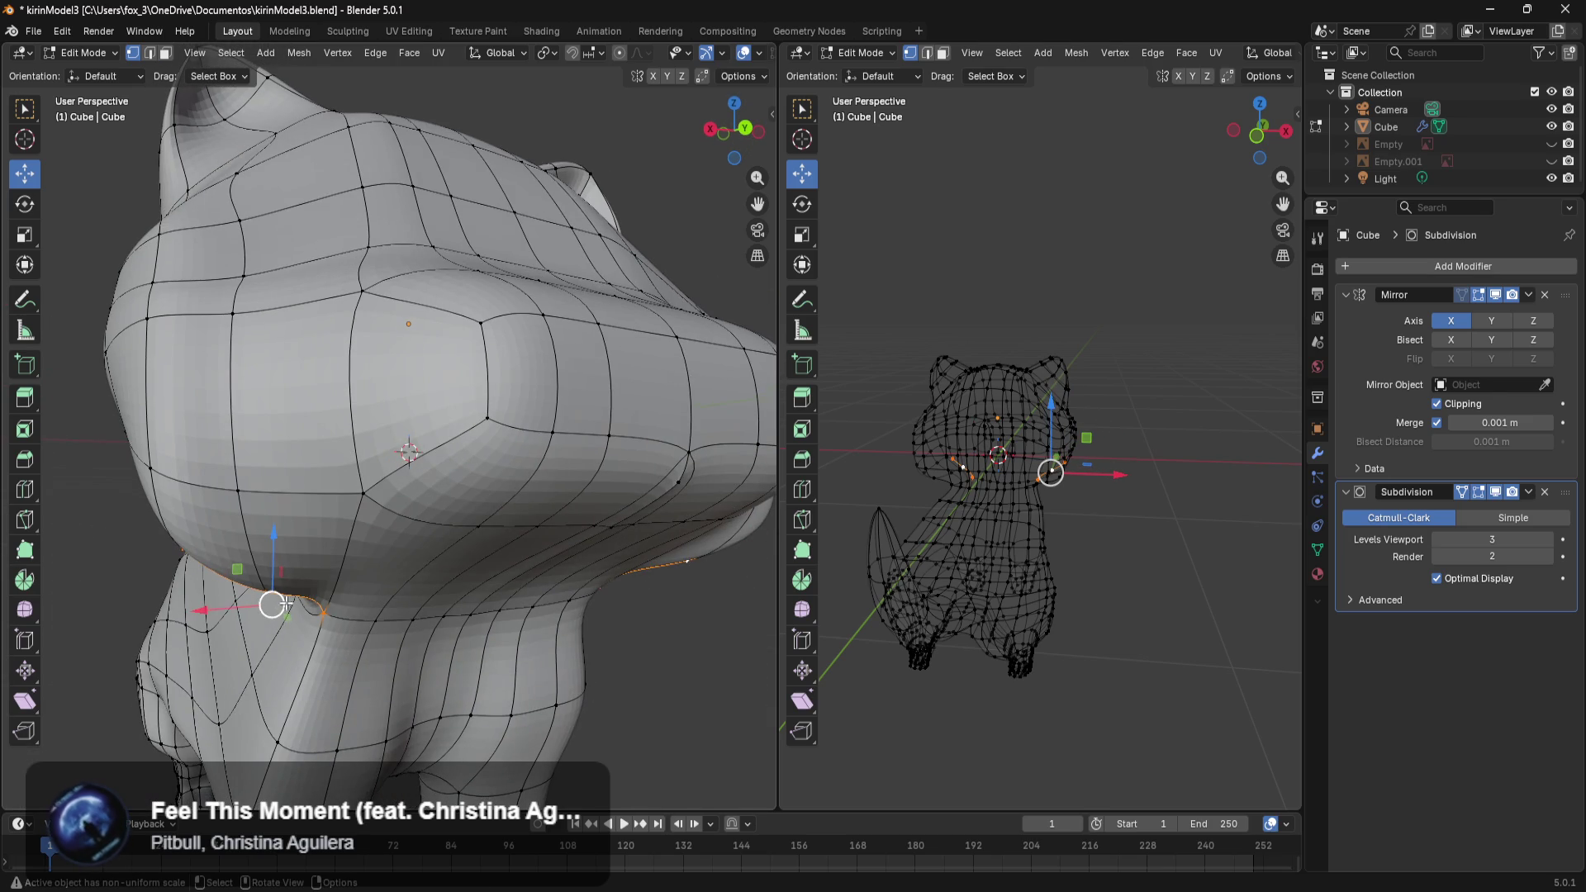
key(g)
key(shift+z)
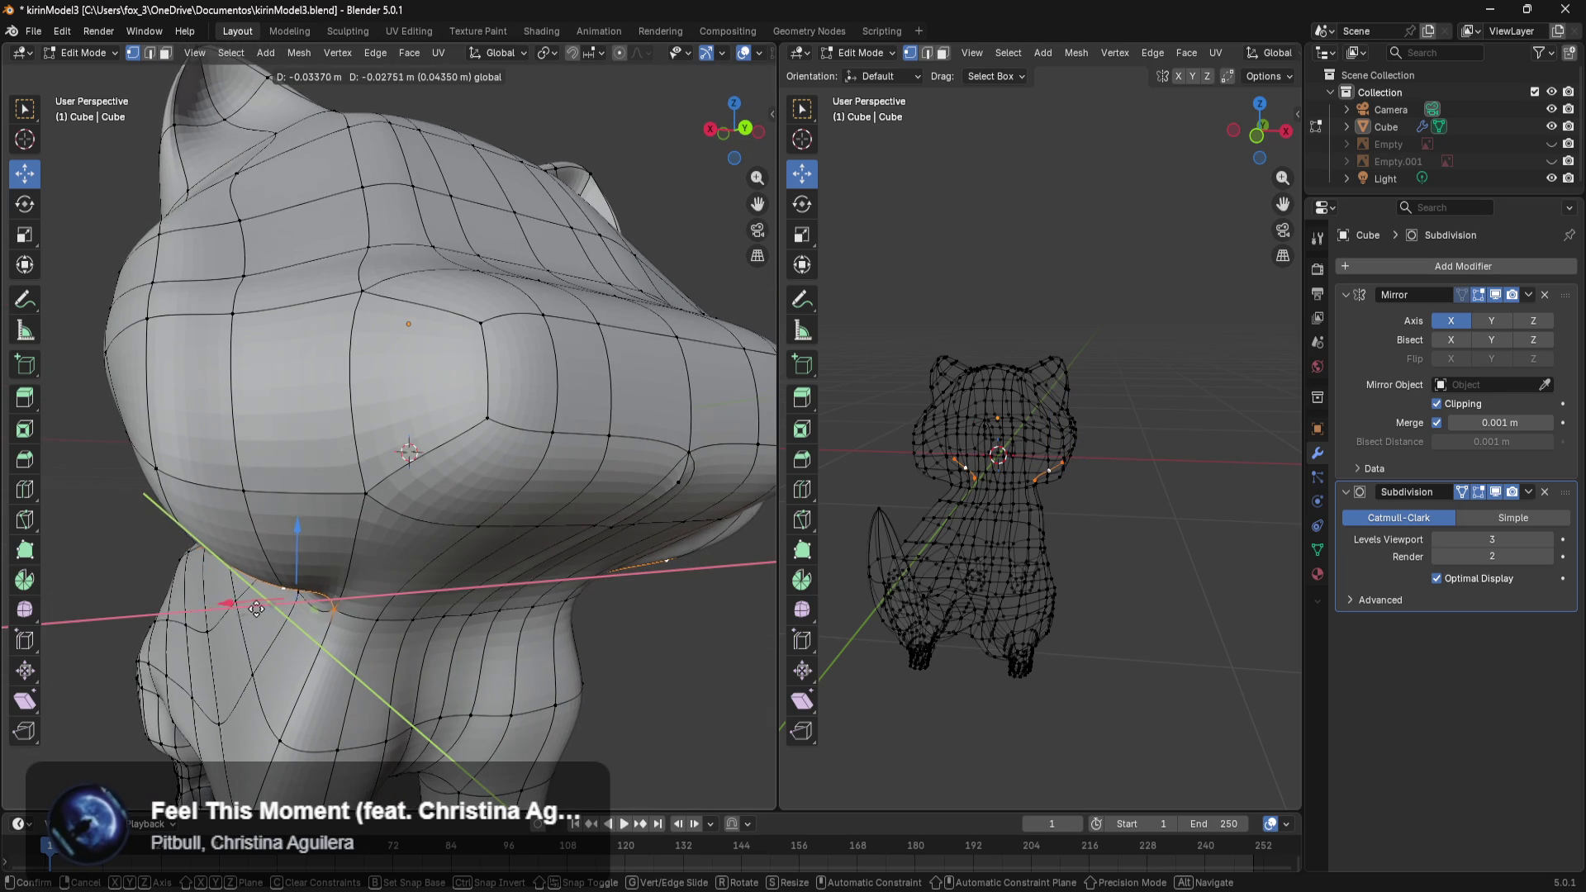
click(256, 608)
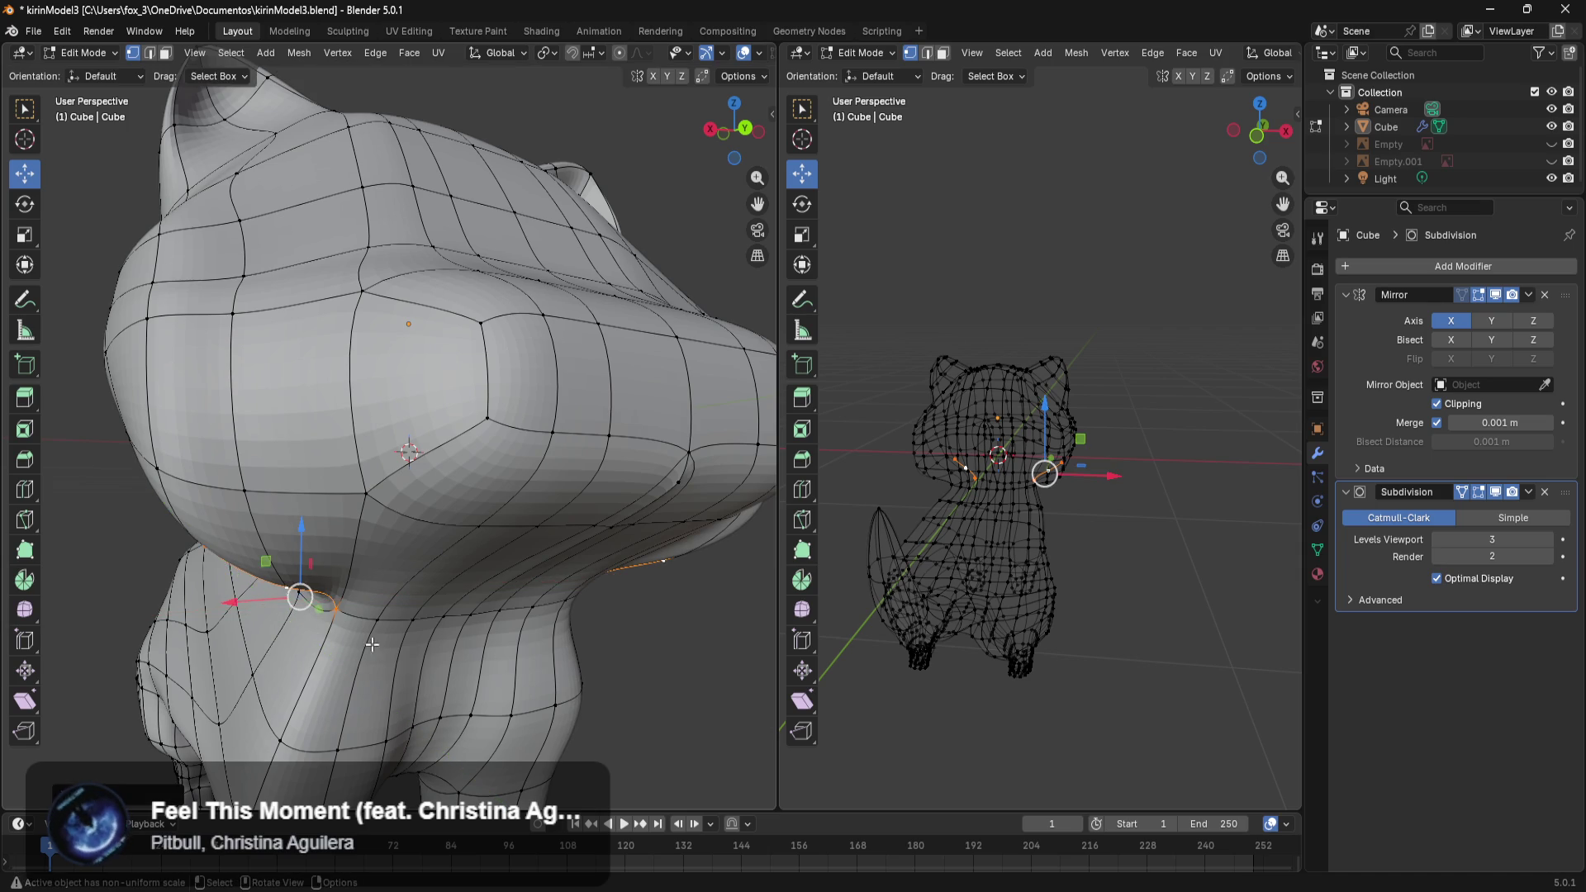
Slide two vertices at the snout's lower edge along the Y axis.
middle_drag(370, 644, 473, 638)
key(alt+a)
click(407, 467)
click(438, 529)
drag(481, 527, 460, 535)
key(alt+a)
mouse_move(637, 641)
middle_down()
mouse_move(589, 677)
mouse_move(599, 654)
middle_up()
Select a shortest-path run of vertices under the snout and lower them along Z.
click(389, 552)
mouse_move(389, 551)
middle_down()
mouse_move(444, 533)
mouse_move(454, 503)
middle_up()
ctrl+click(444, 533)
ctrl+click(464, 498)
drag(358, 533, 342, 566)
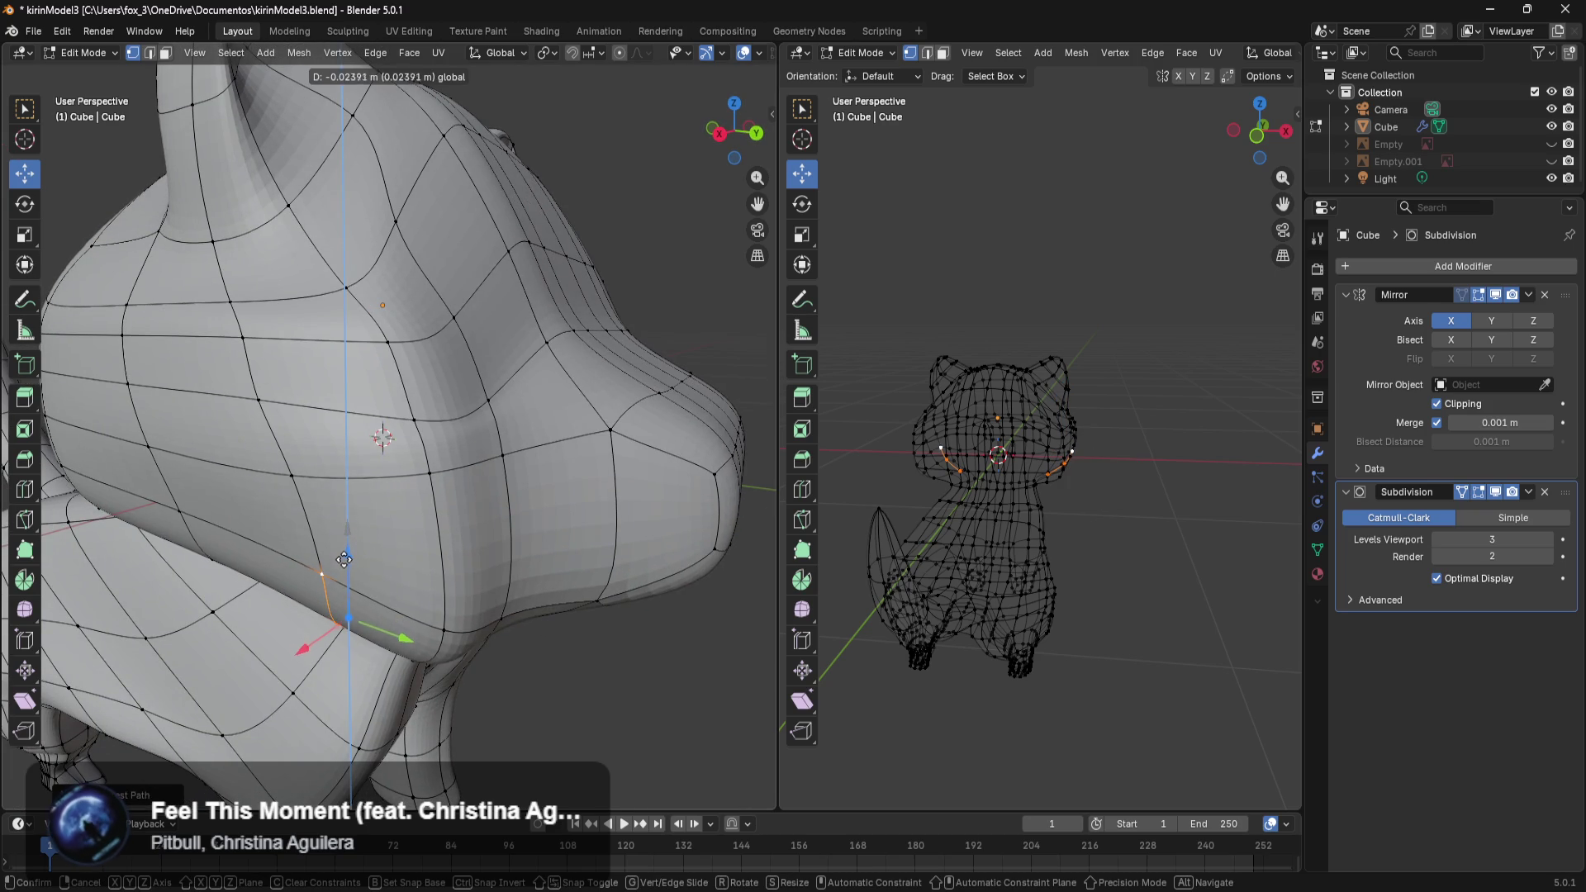
middle_drag(342, 567, 375, 530)
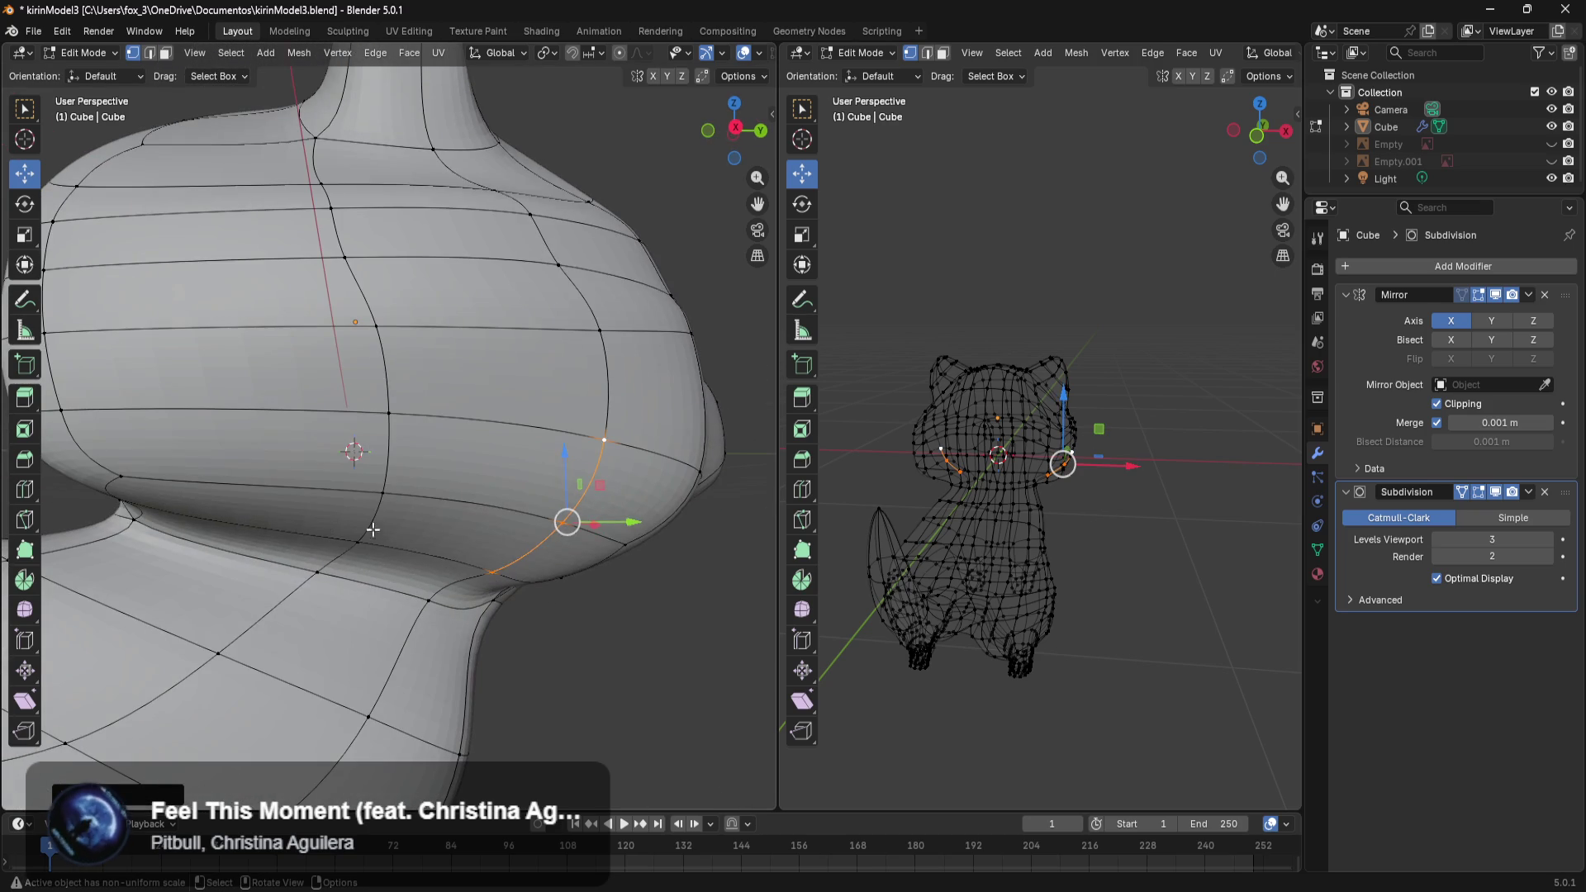
Nudge a few nearby snout vertices slightly, then clear the selection.
click(370, 514)
shift+click(360, 542)
drag(402, 464, 404, 476)
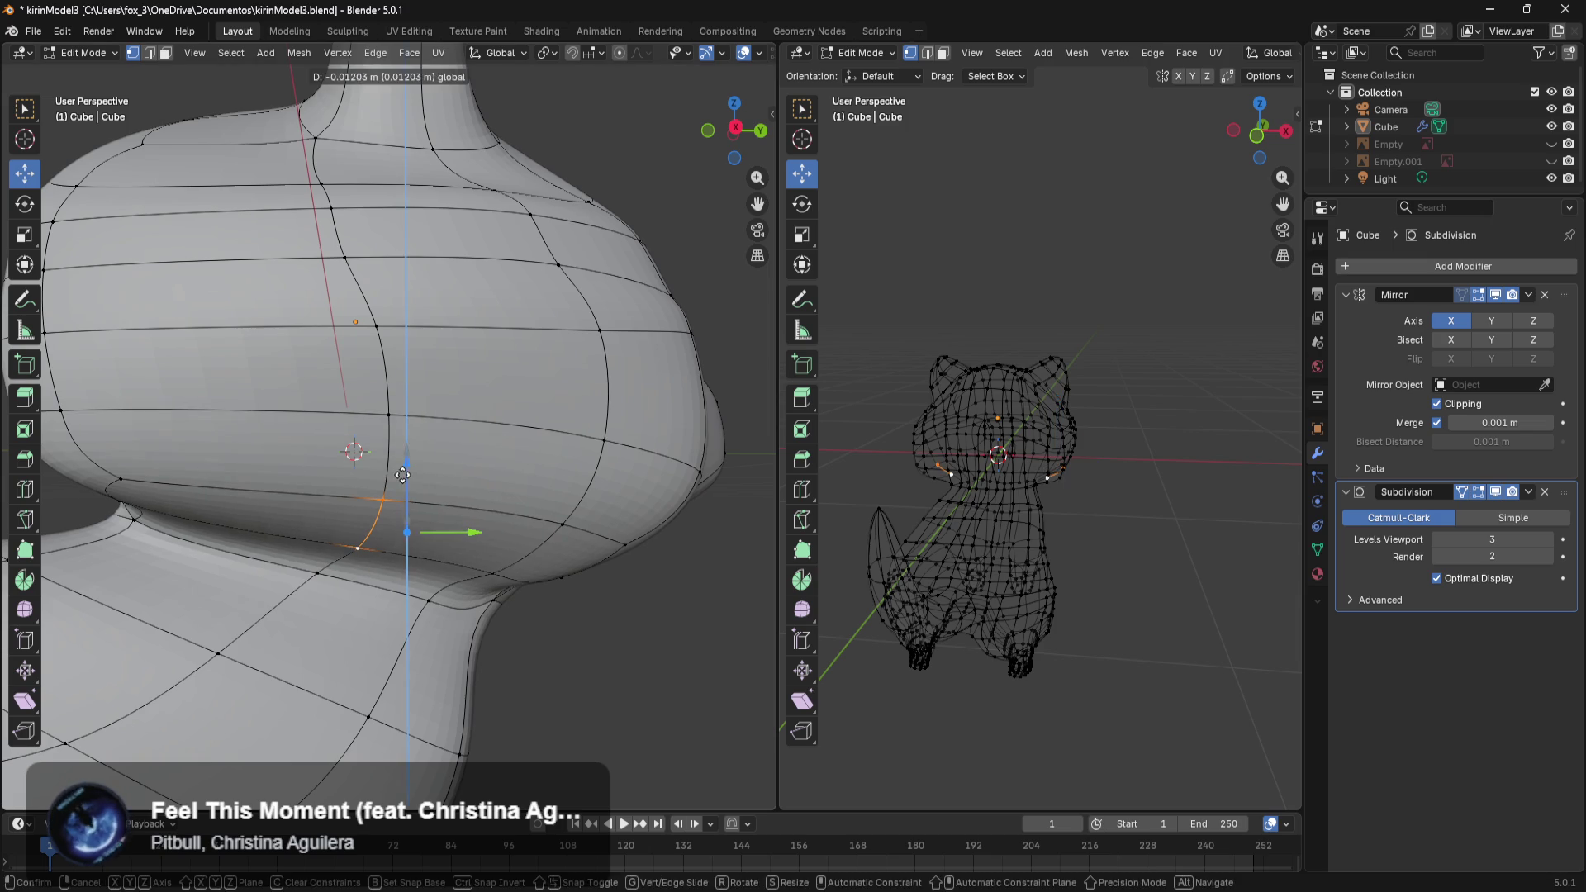
click(623, 652)
mouse_move(624, 652)
middle_down()
mouse_move(446, 648)
mouse_move(503, 598)
middle_up()
scroll(446, 647, down, 3)
Box-select the snout's front faces and push them along Y.
scroll(446, 648, up, 1)
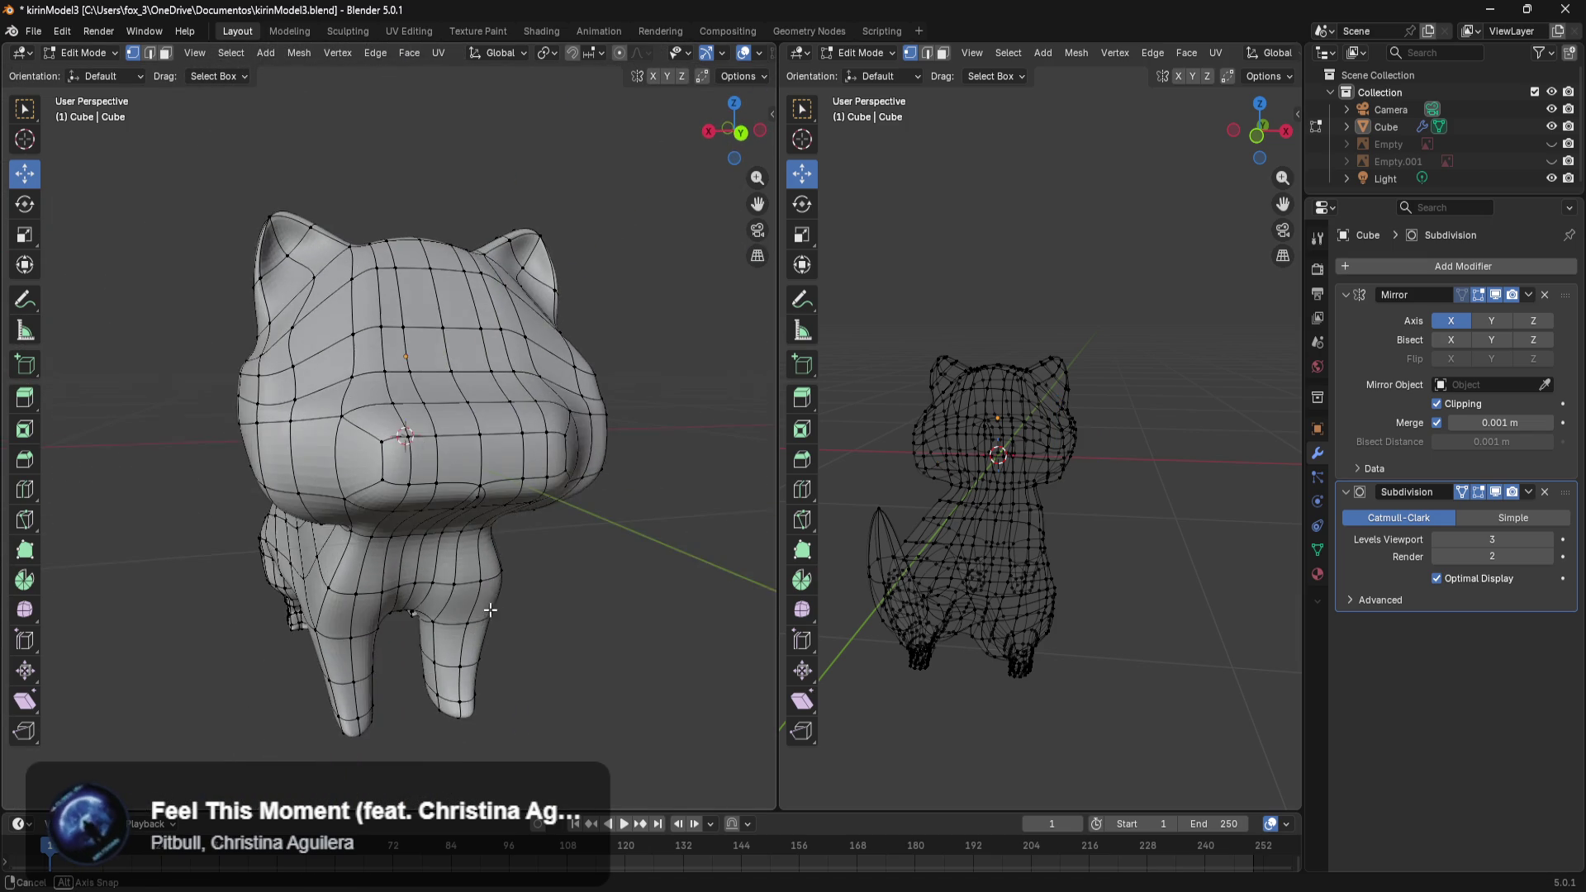
scroll(540, 461, up, 2)
mouse_move(586, 415)
mouse_down()
mouse_move(439, 493)
mouse_move(446, 512)
mouse_up()
middle_drag(446, 512, 600, 541)
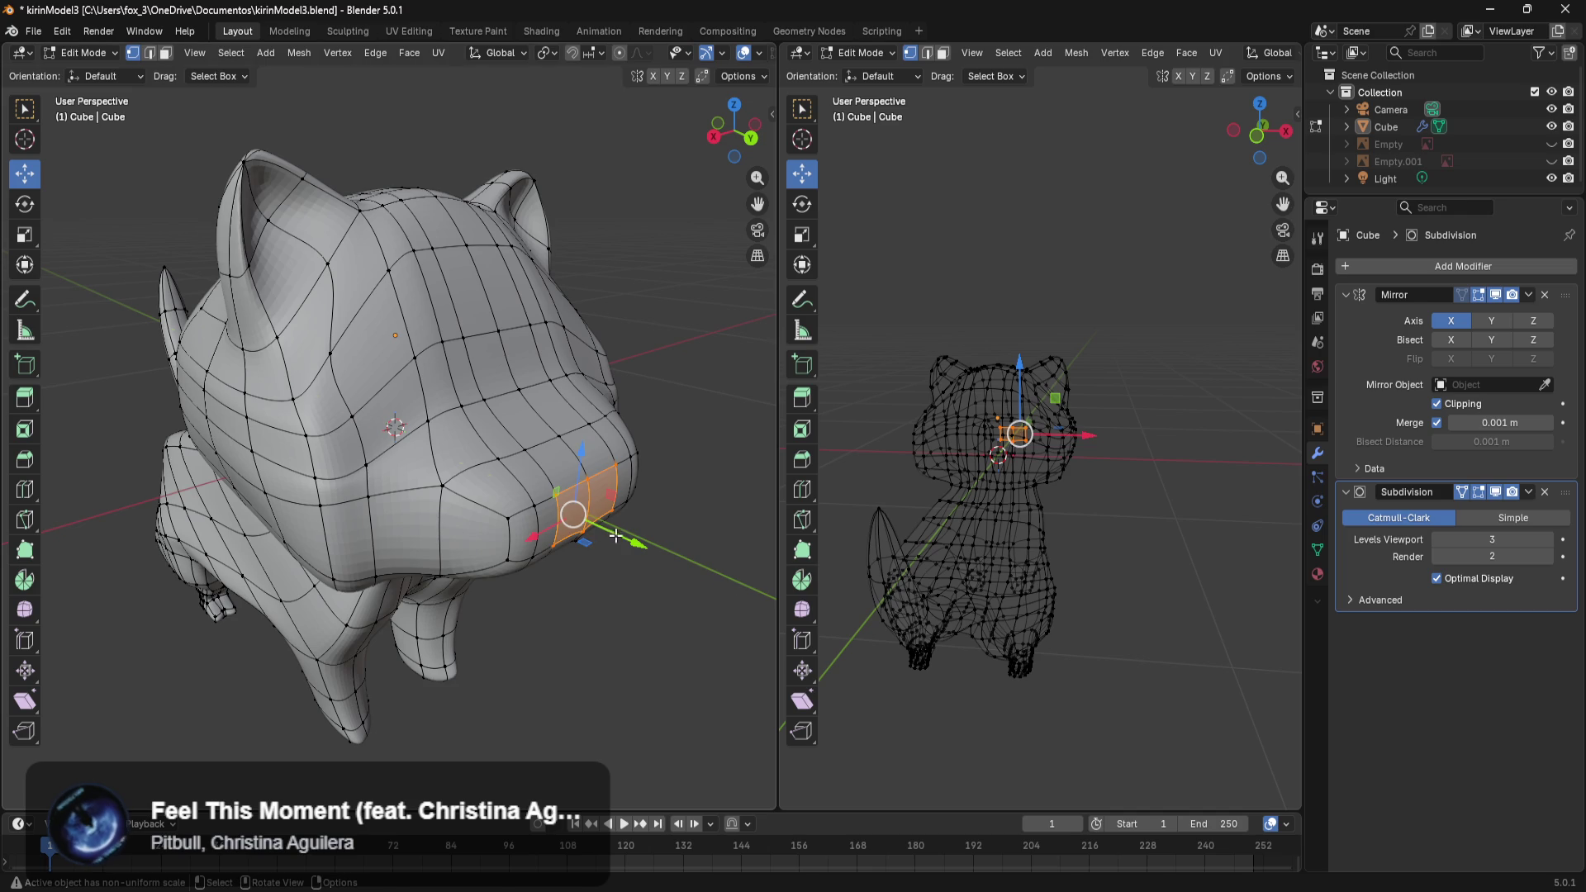
drag(615, 536, 636, 544)
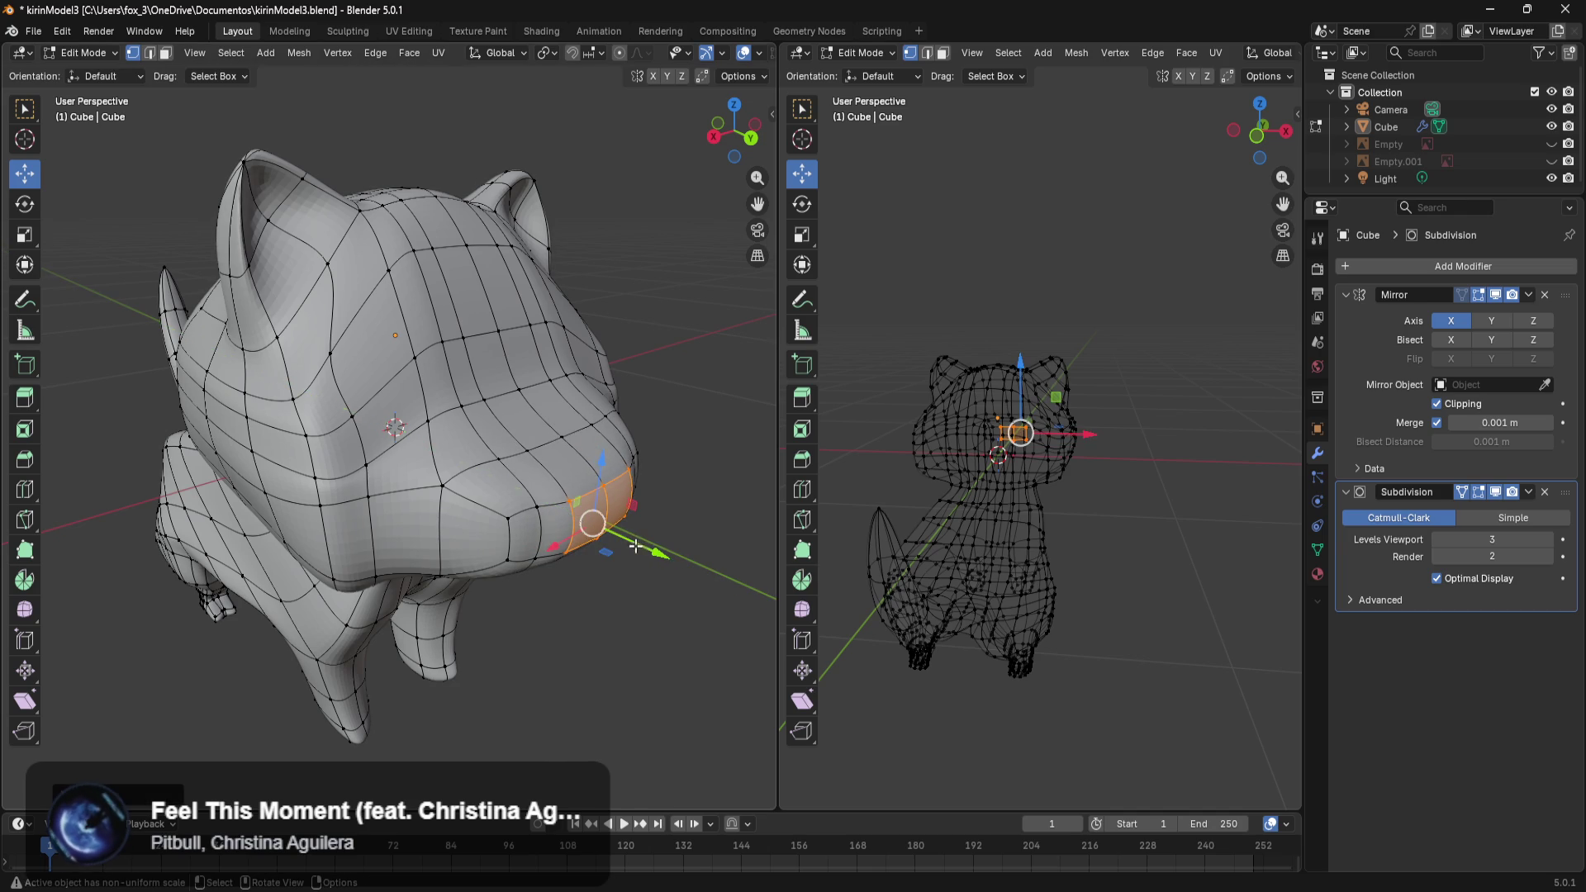
key(alt+a)
Slide a snout edge's vertices along the Y axis.
click(508, 517)
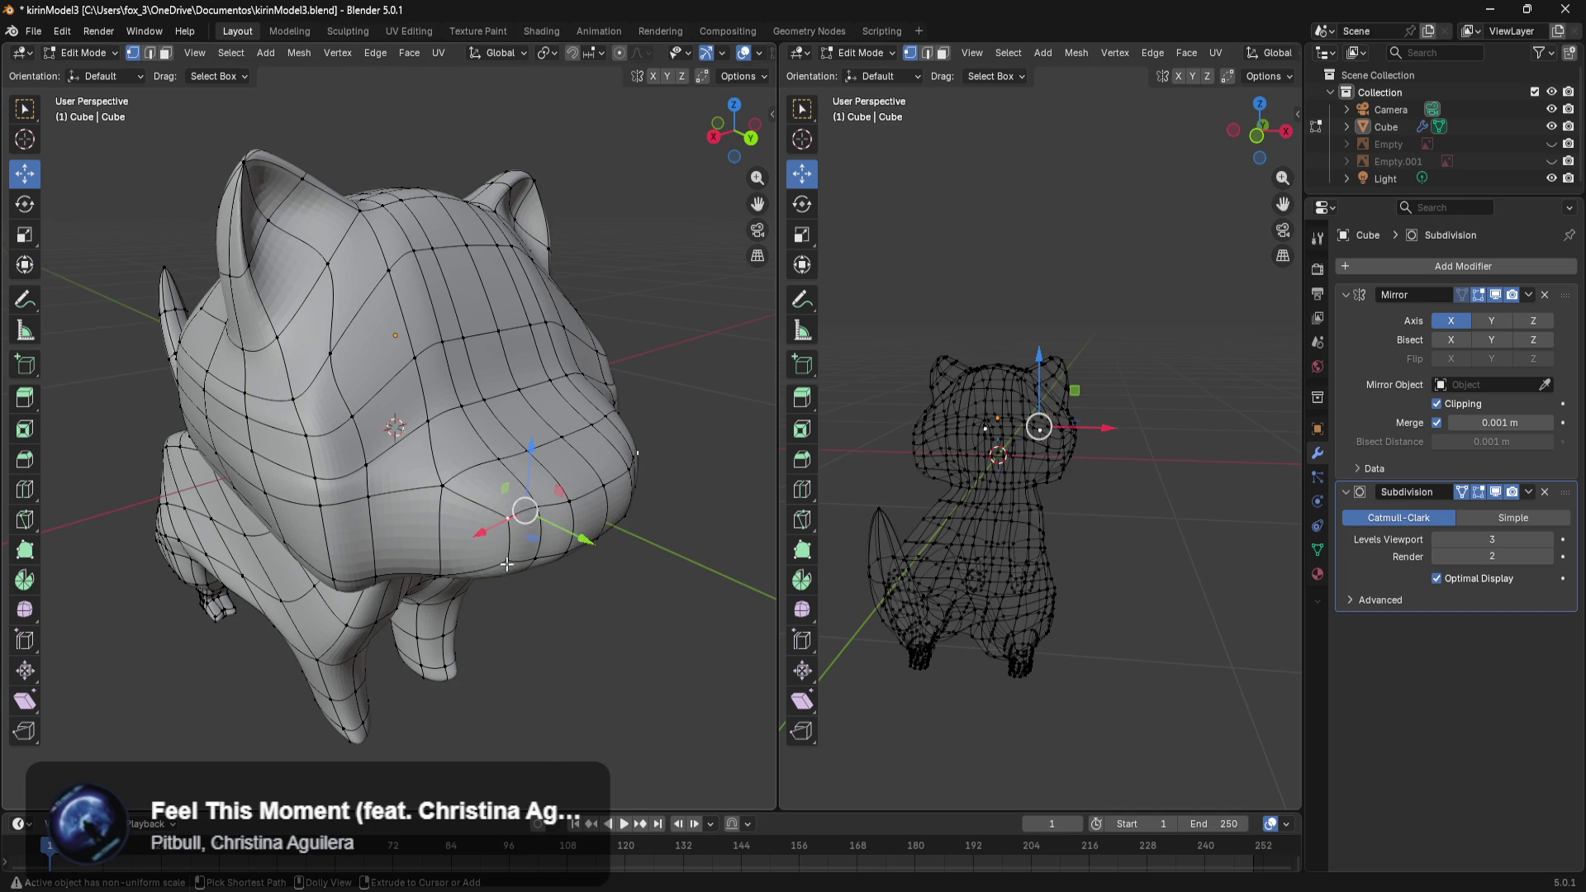
middle_drag(508, 517, 547, 586)
drag(427, 589, 422, 595)
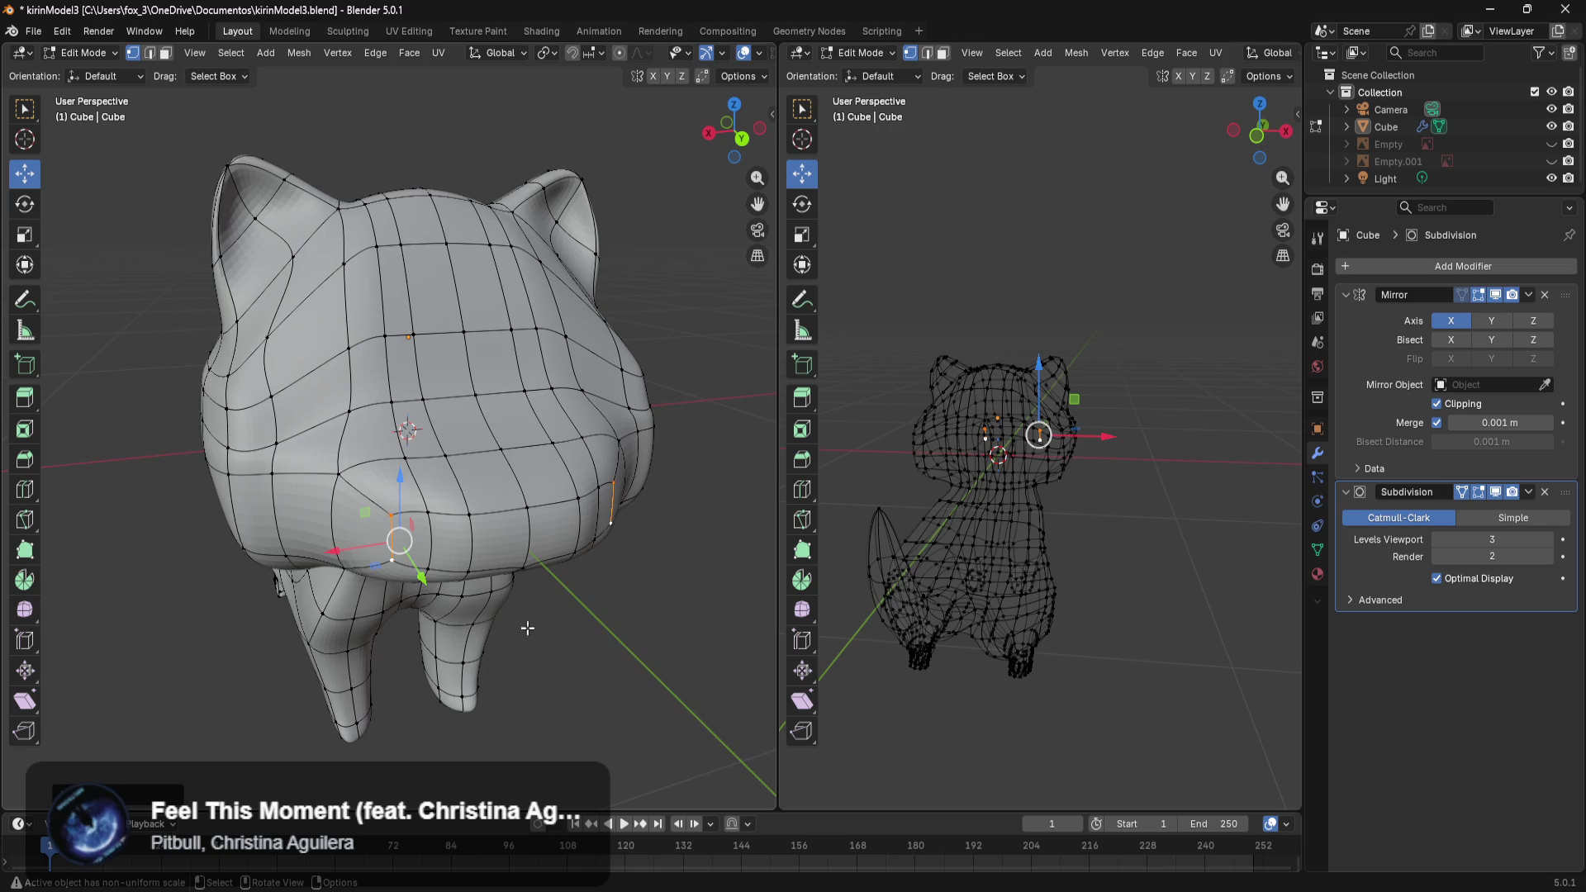
middle_drag(627, 633, 533, 634)
Select a shortest-path run of vertices down the snout's side and slide them along Y.
click(488, 617)
click(397, 457)
ctrl+click(393, 522)
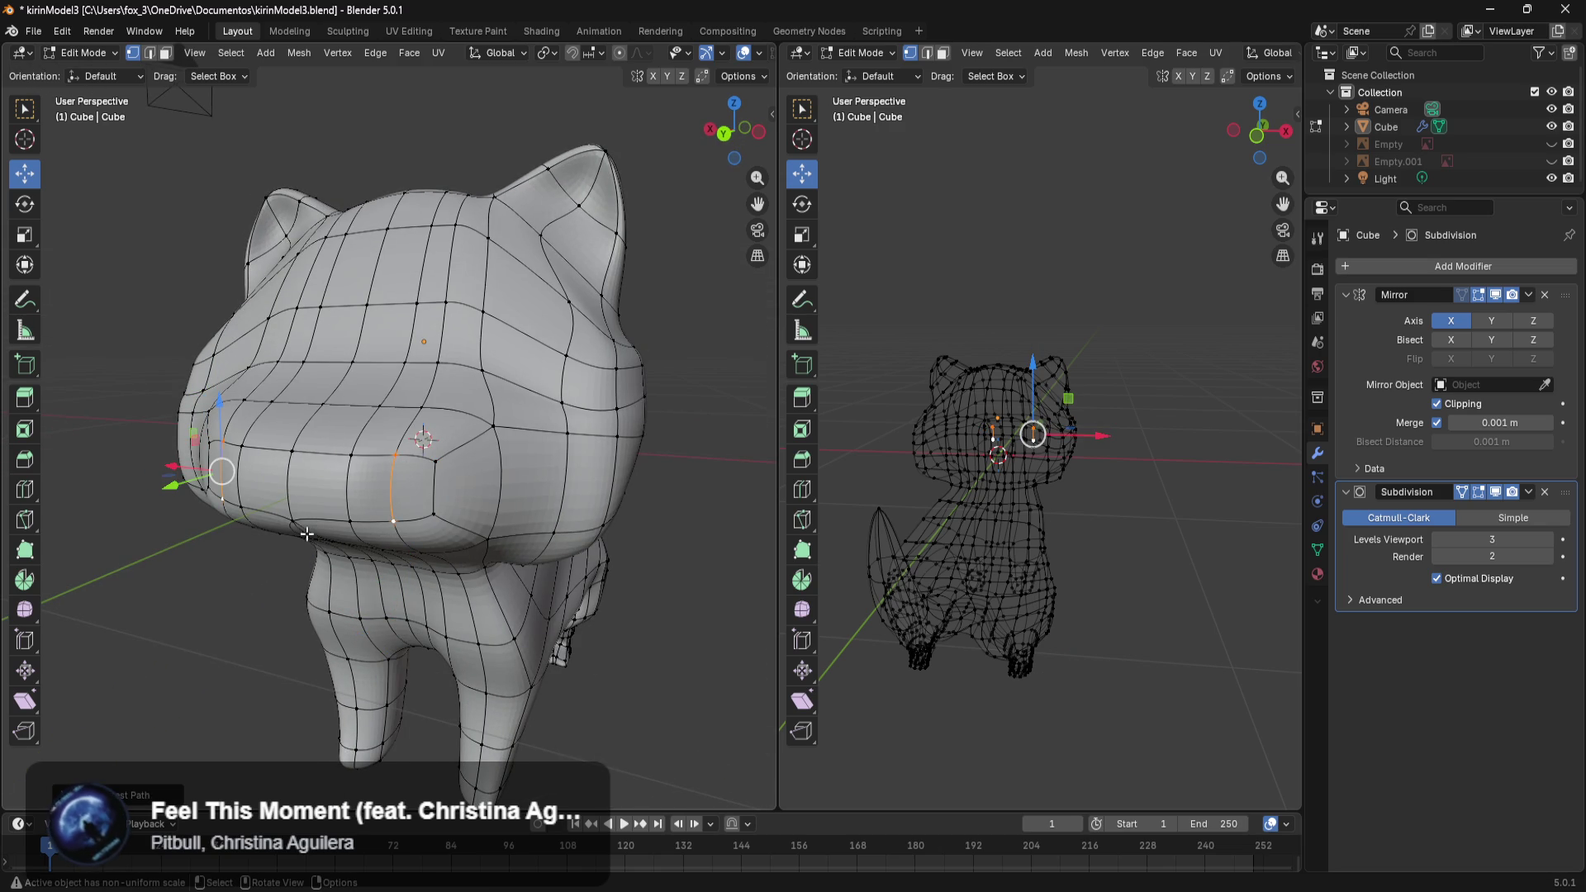
ctrl+click(351, 454)
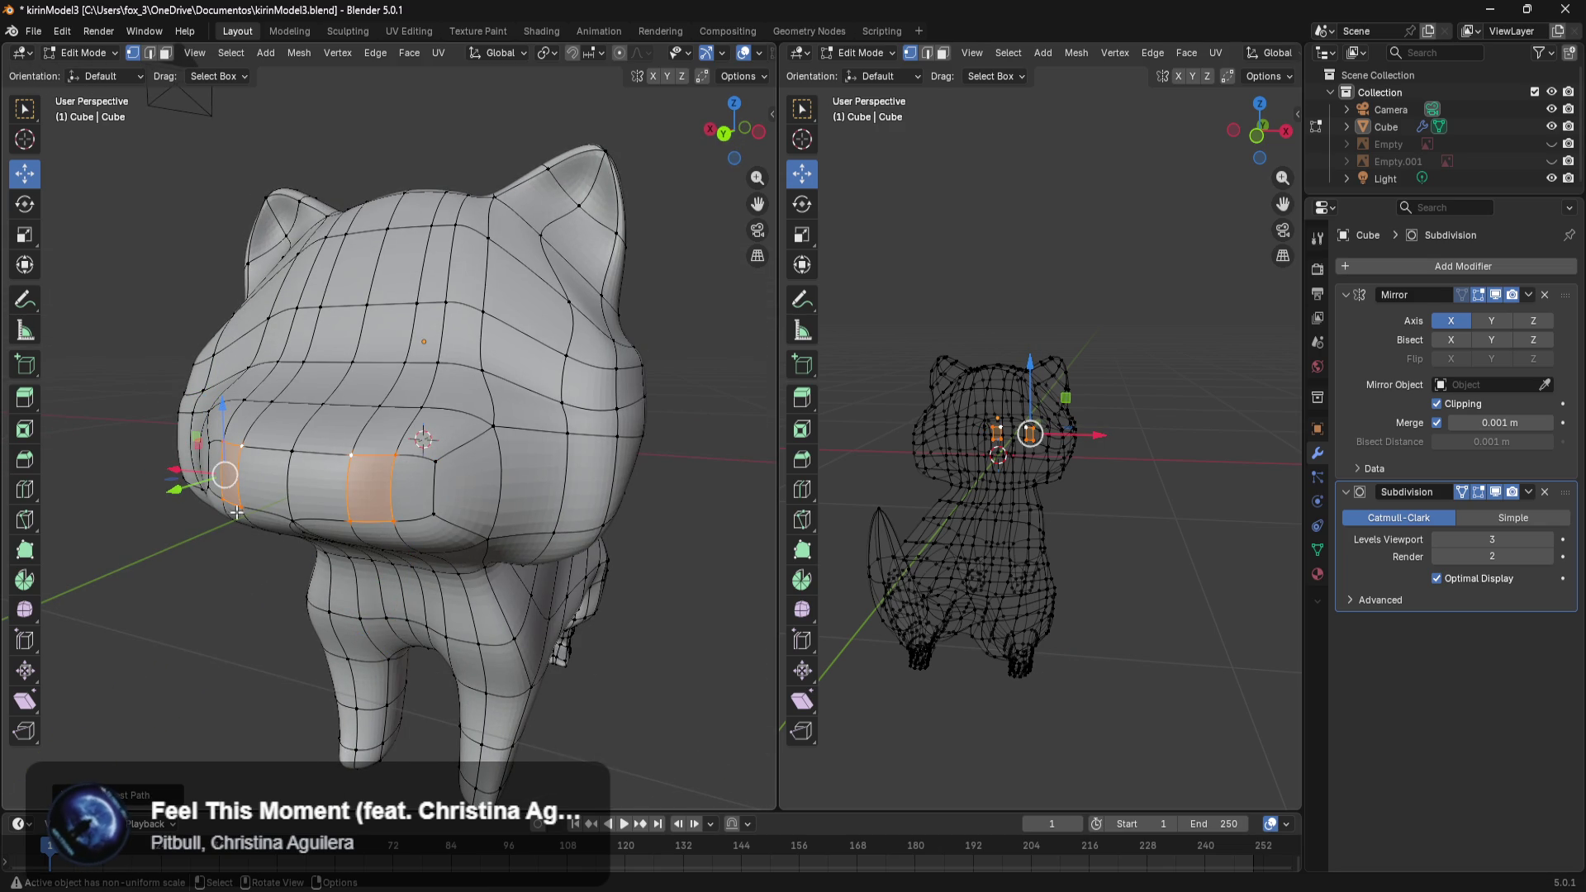
click(285, 446)
ctrl+click(289, 522)
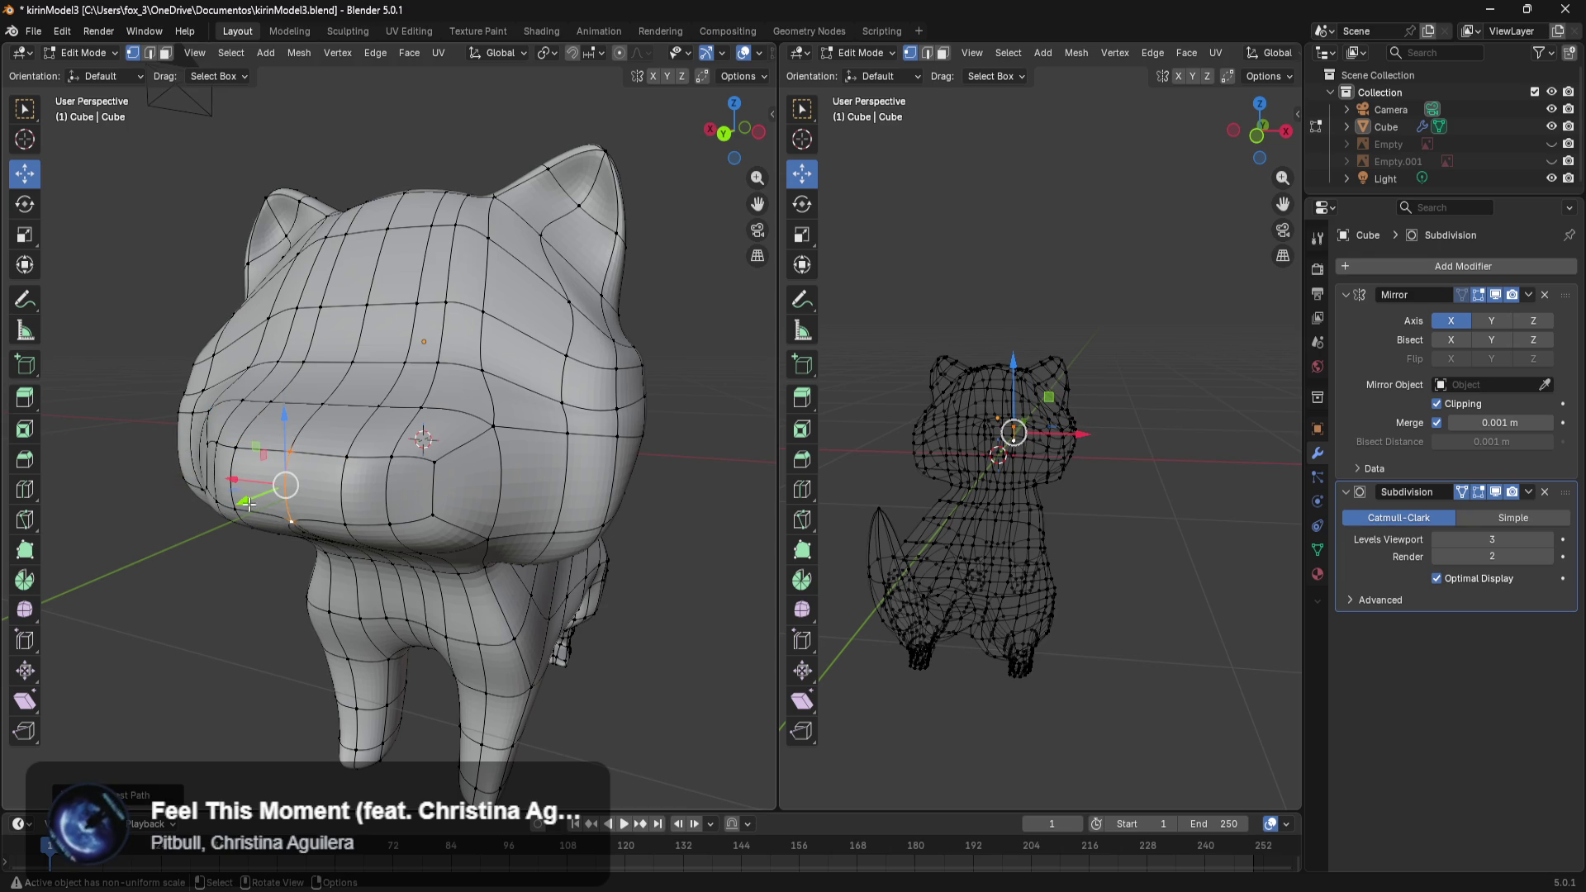
drag(244, 512, 223, 526)
Shift a corner edge of the snout along Y and then X.
middle_drag(666, 626, 560, 636)
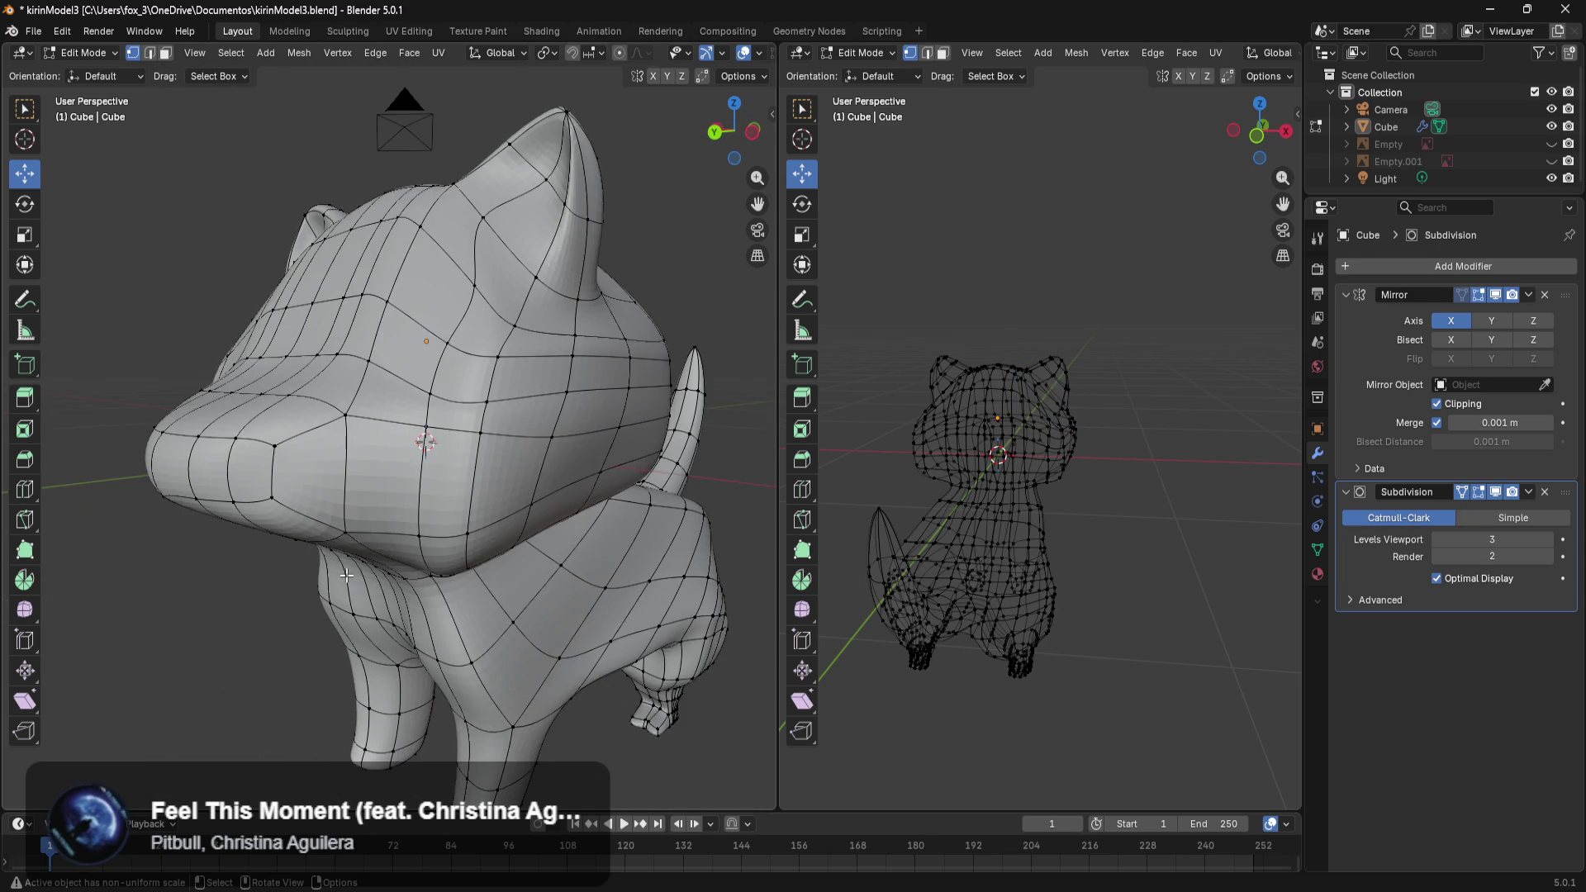
middle_drag(355, 578, 258, 522)
click(231, 453)
shift+click(227, 525)
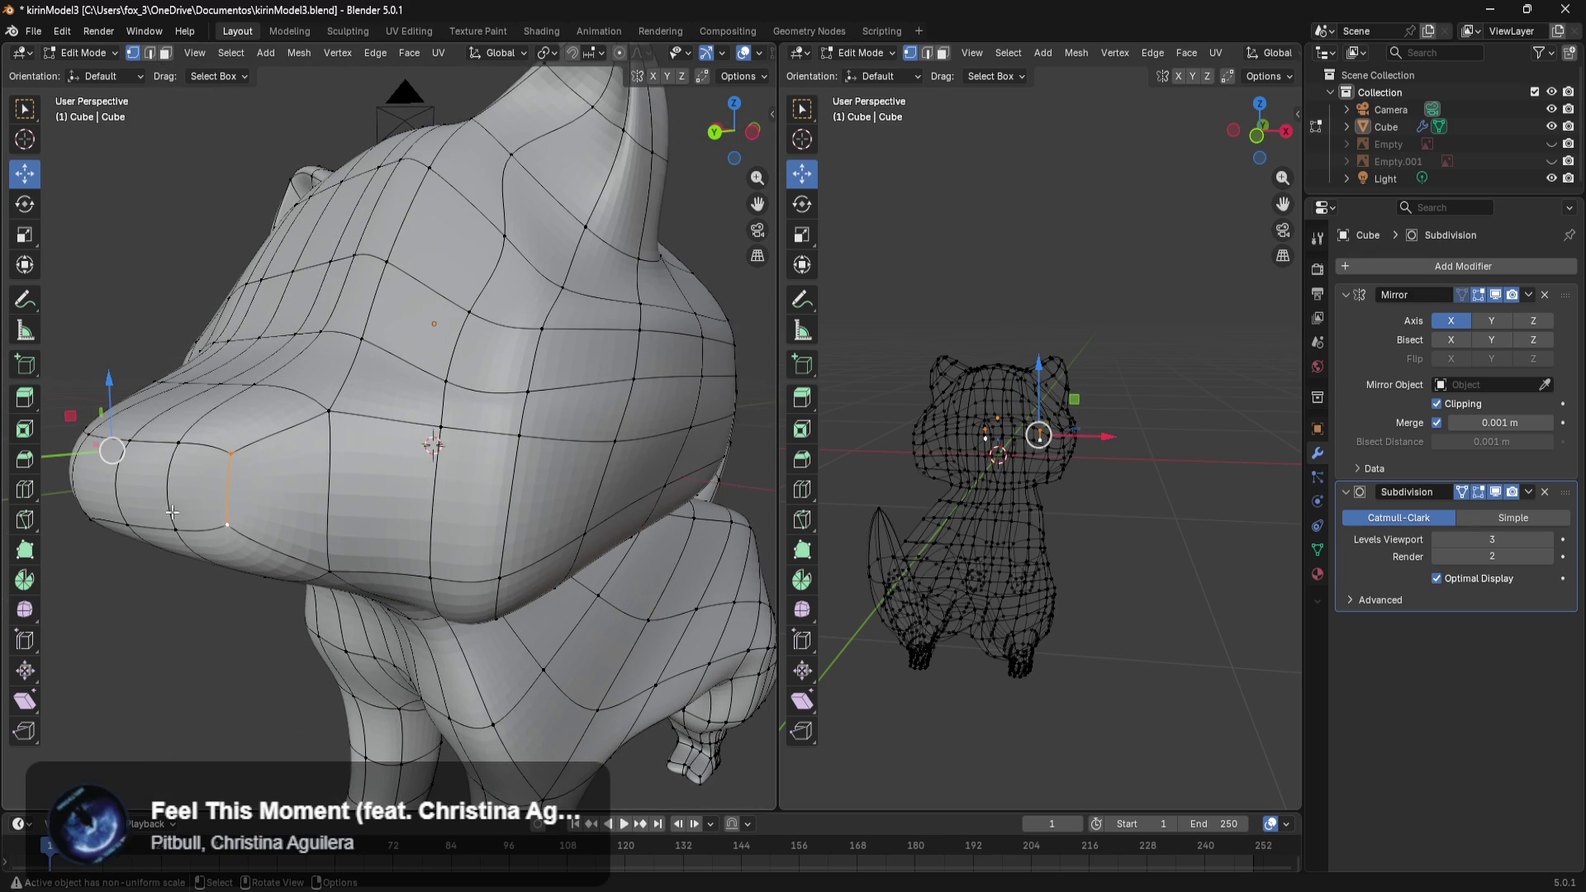
drag(71, 457, 86, 454)
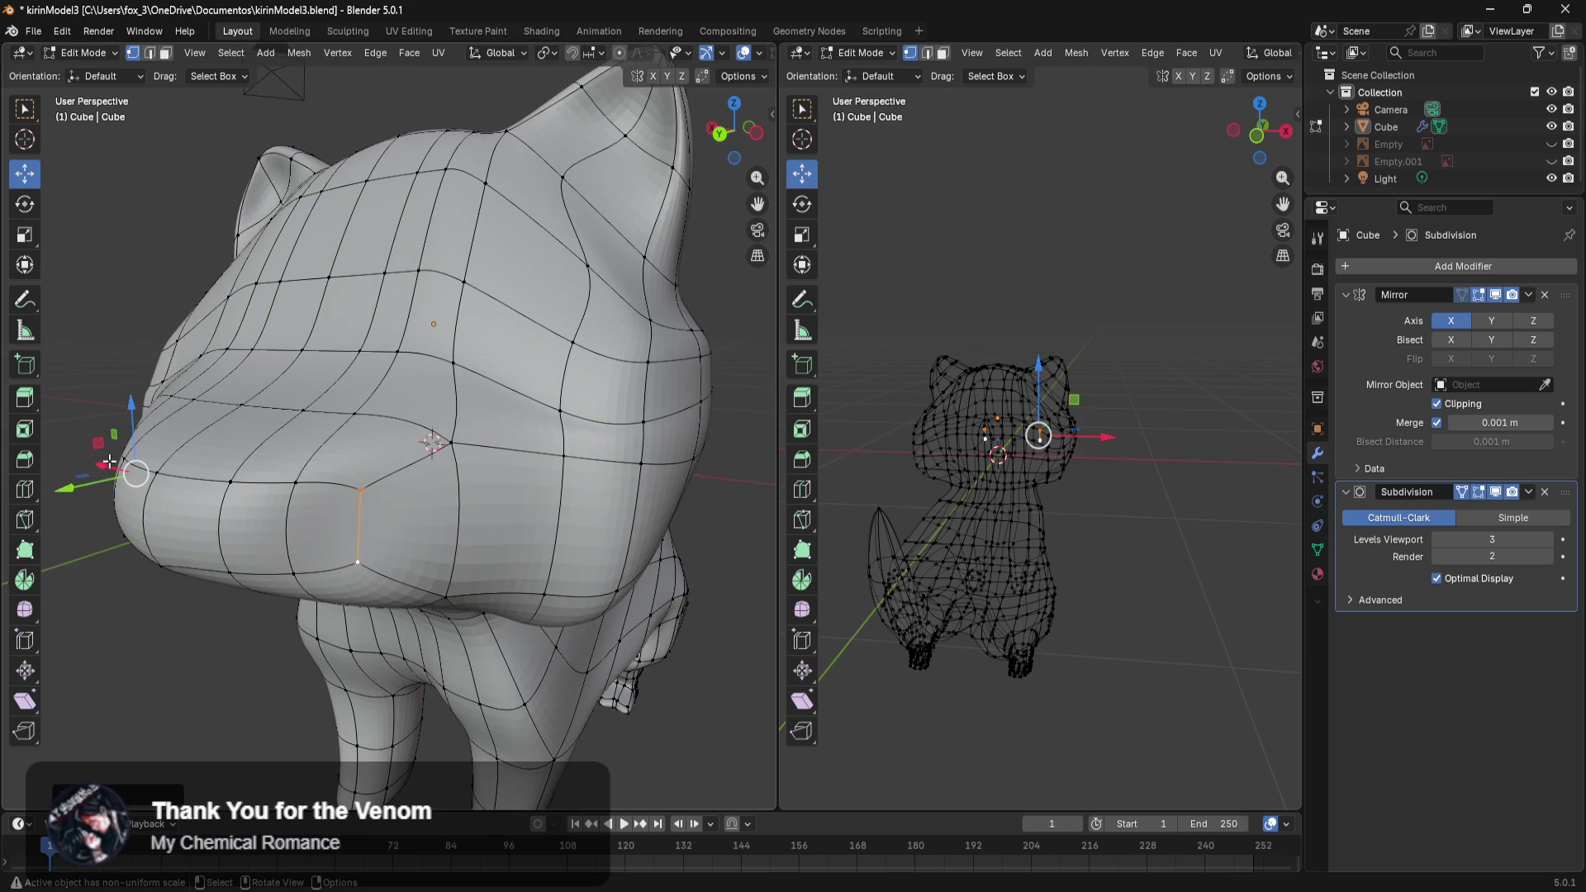
drag(99, 468, 90, 467)
middle_drag(319, 575, 403, 576)
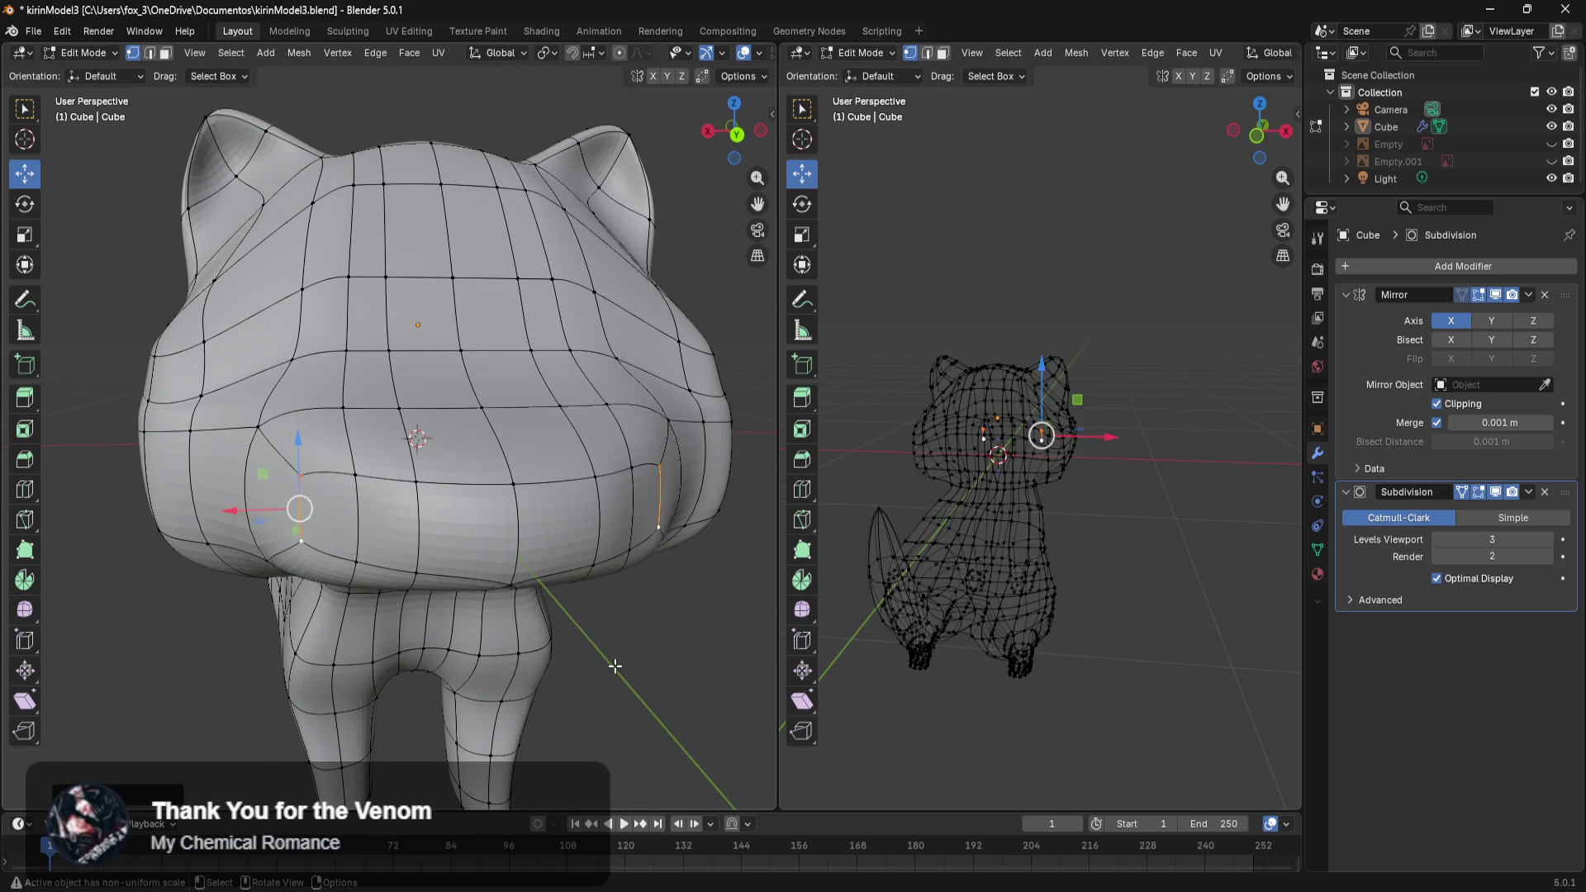
Slide two head vertices slightly along the Y axis.
click(614, 666)
mouse_move(619, 661)
middle_down()
mouse_move(288, 526)
mouse_move(328, 585)
middle_up()
click(275, 478)
shift+click(256, 557)
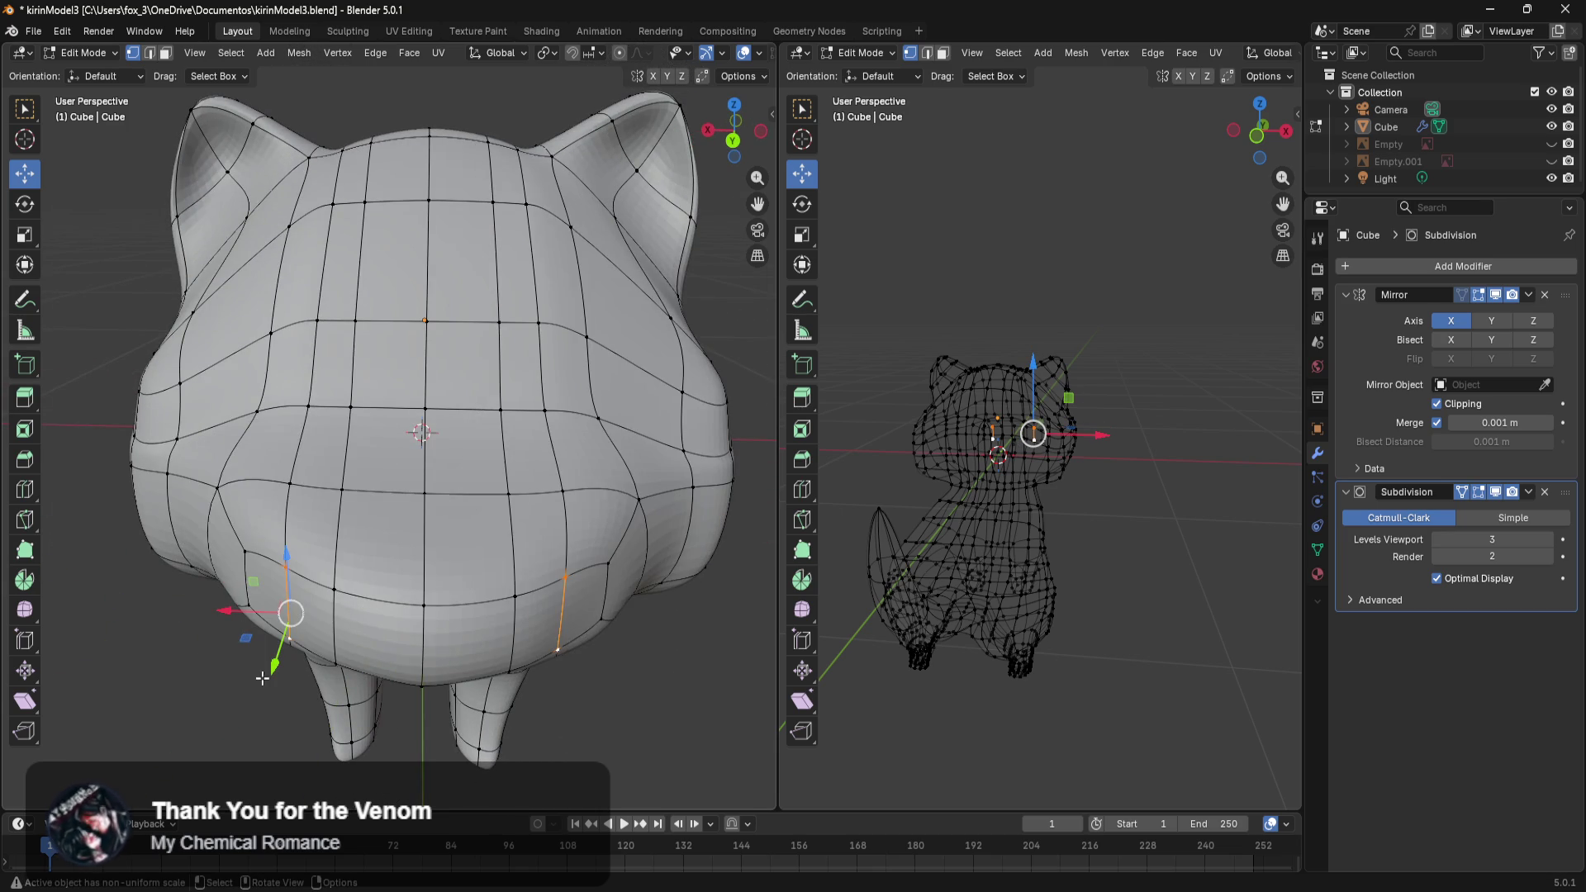
drag(265, 673, 265, 684)
mouse_move(530, 720)
middle_down()
mouse_move(659, 630)
mouse_move(415, 487)
middle_up()
Adjust a vertex under the snout along Z to about 0.024 m lower, then box-select a nose face.
scroll(414, 486, up, 2)
click(394, 439)
middle_drag(394, 439, 465, 515)
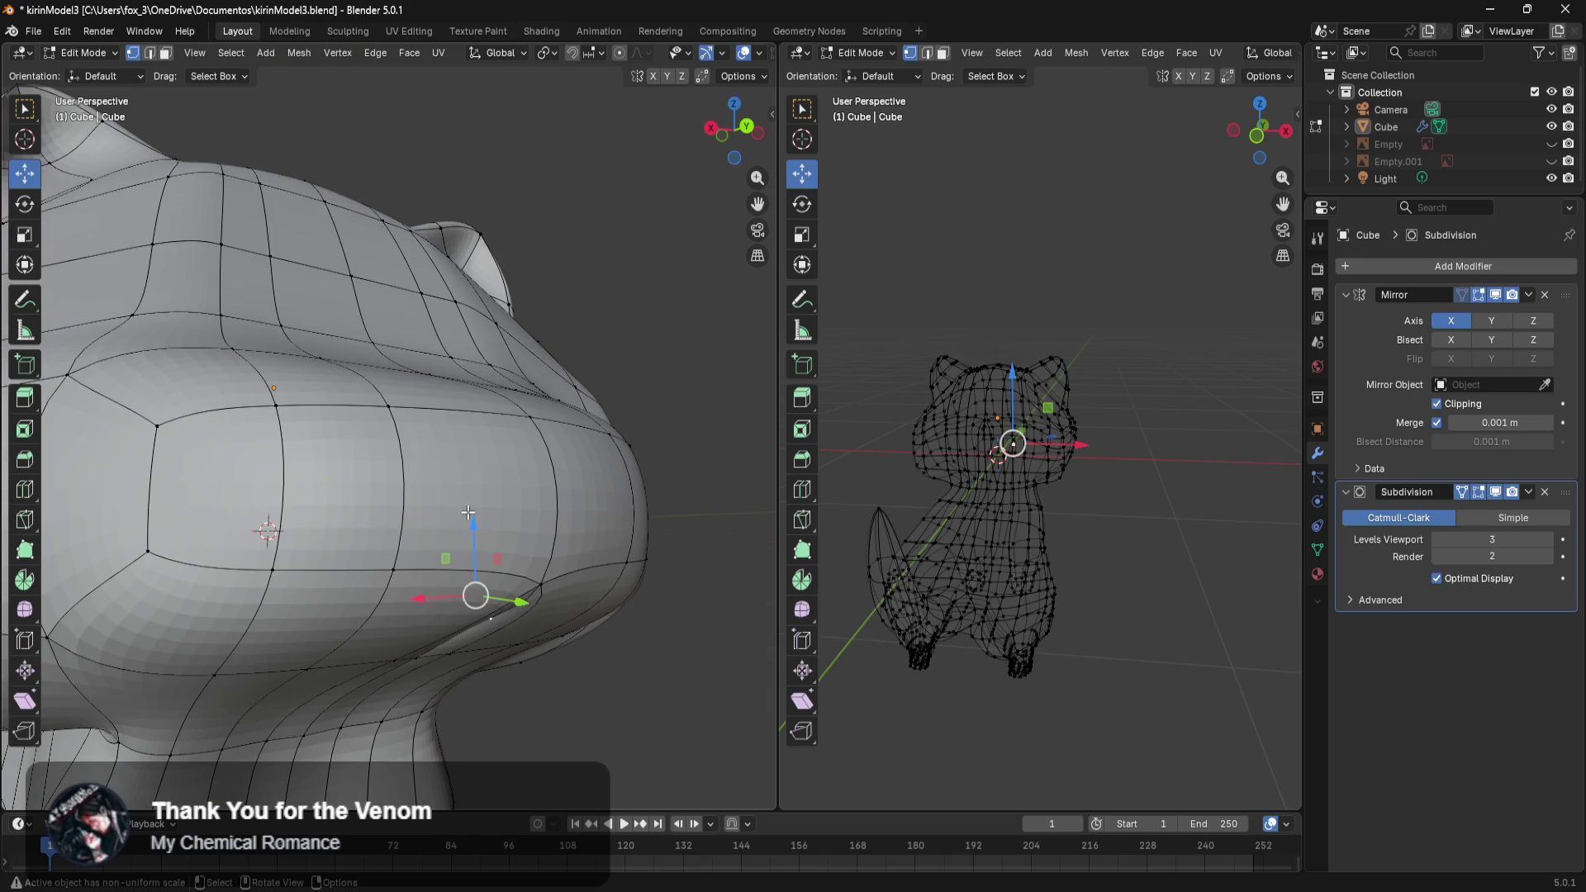
drag(465, 516, 465, 549)
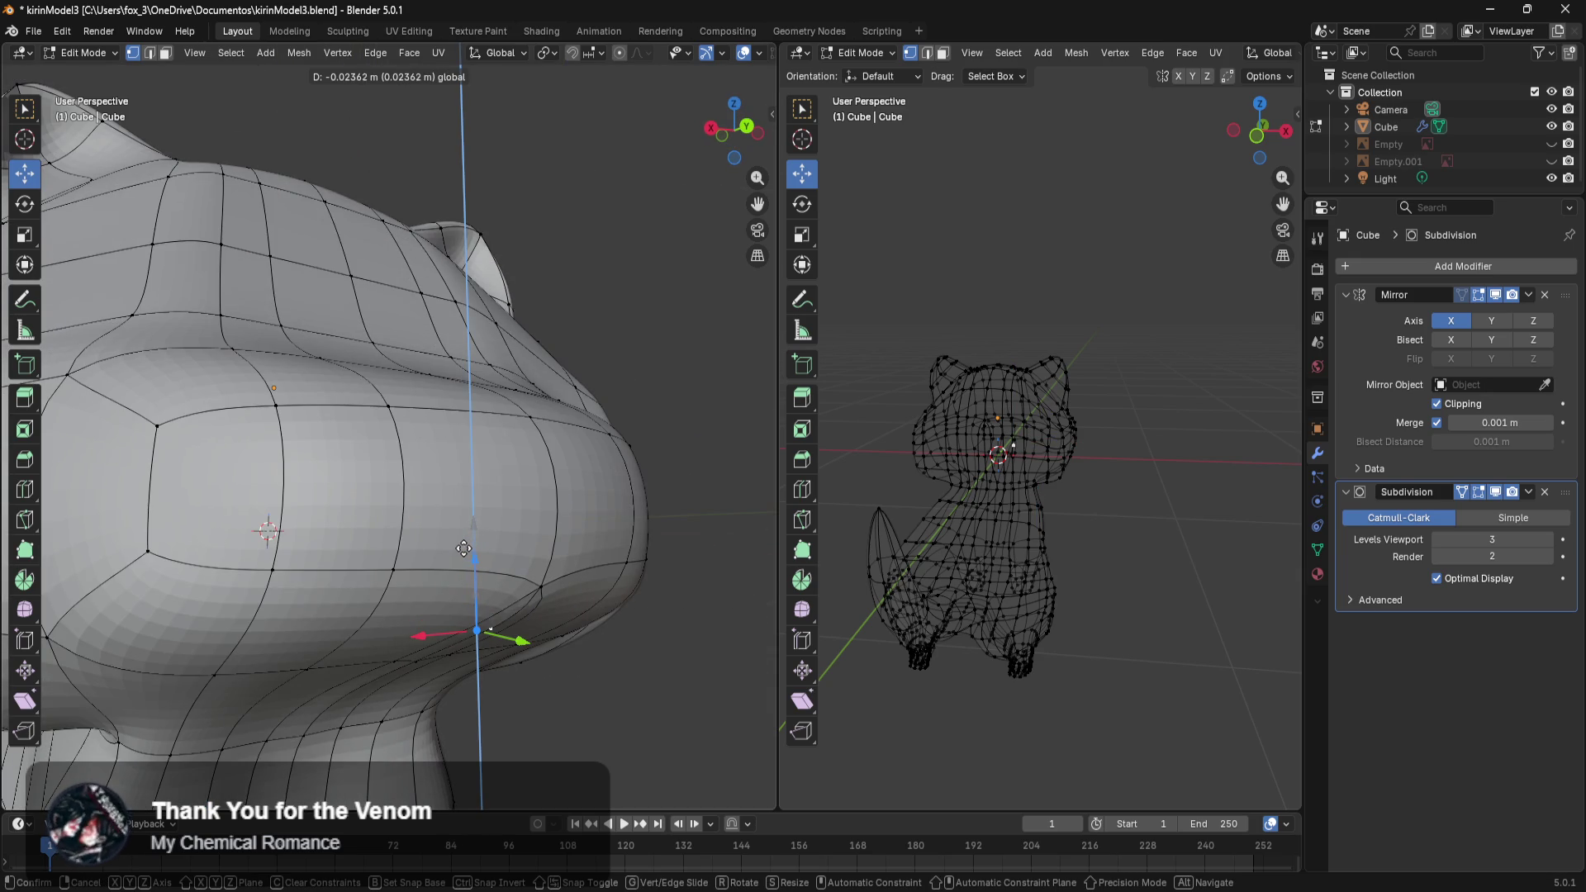
middle_drag(463, 548, 502, 634)
middle_drag(341, 550, 484, 590)
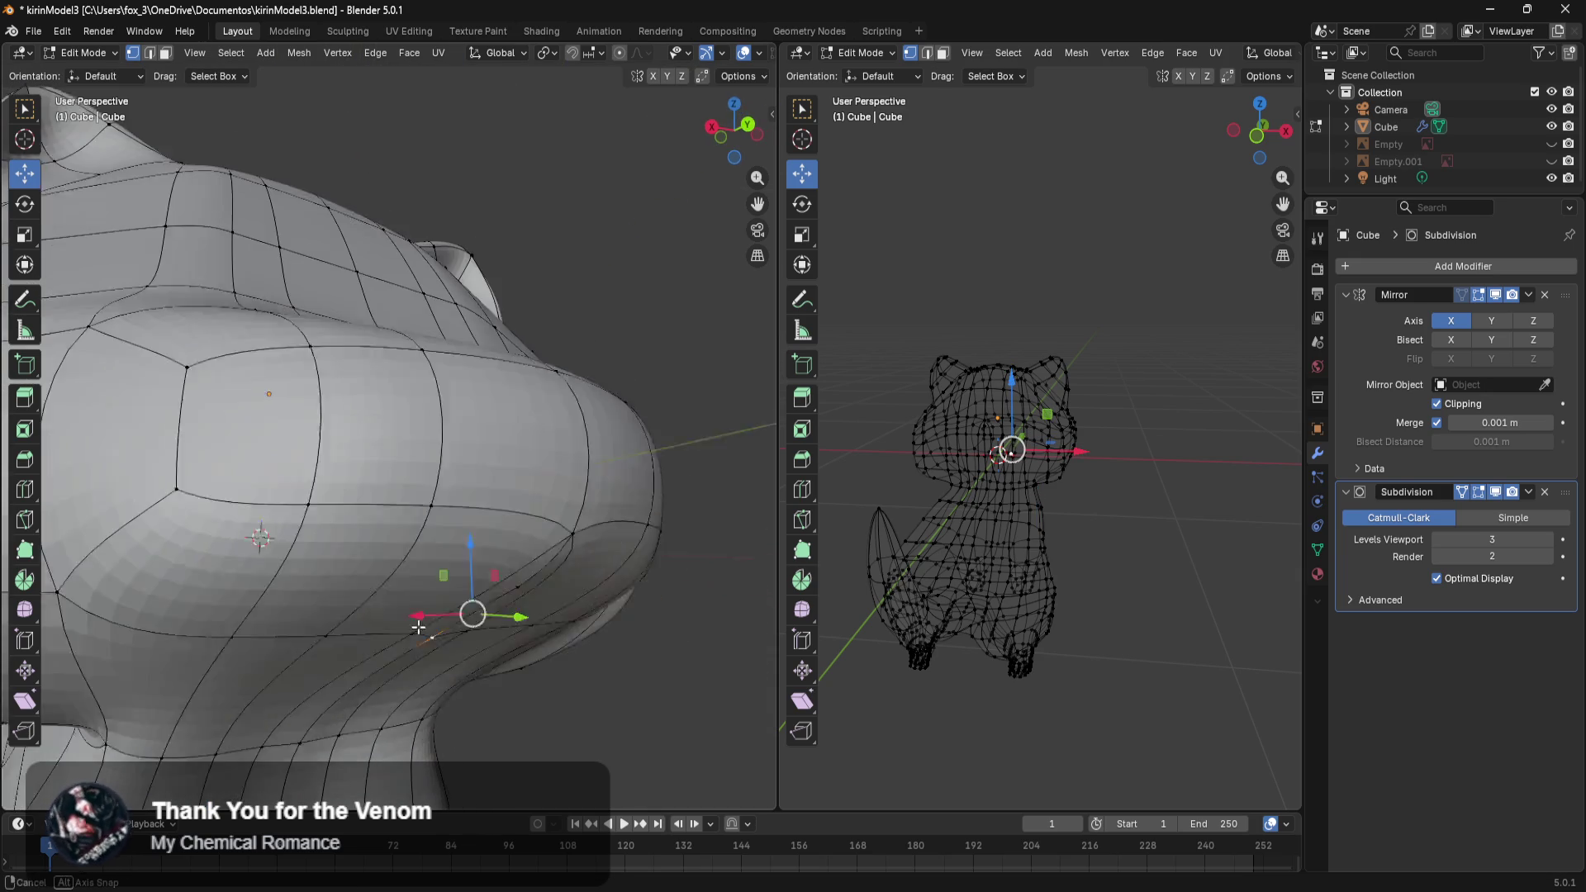
drag(487, 588, 486, 570)
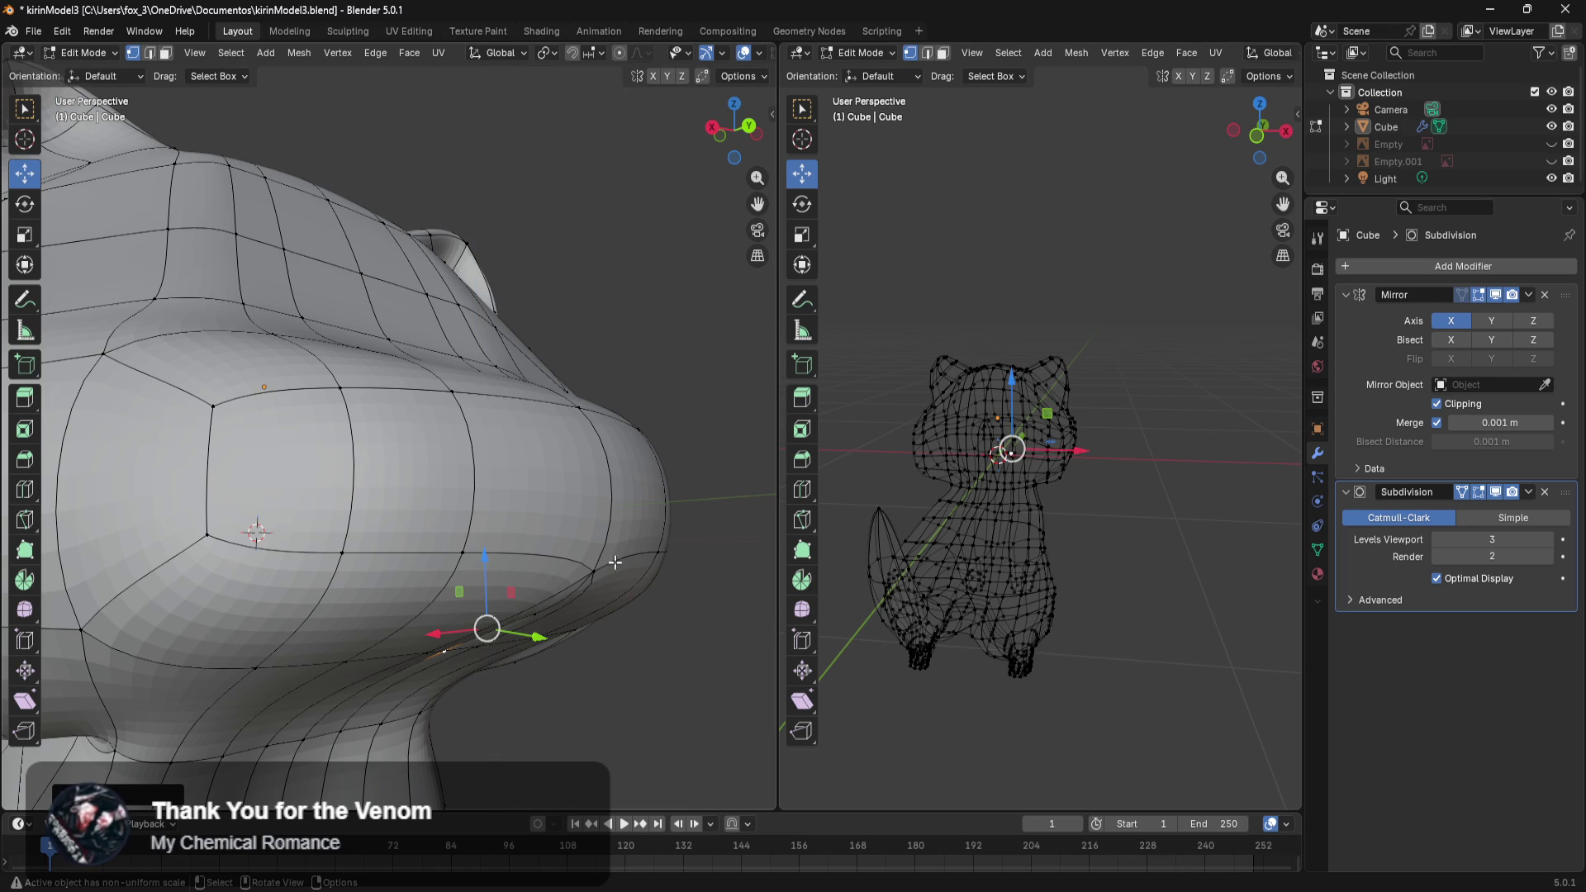
mouse_move(697, 343)
middle_down()
mouse_move(666, 440)
mouse_move(369, 541)
mouse_move(453, 540)
middle_up()
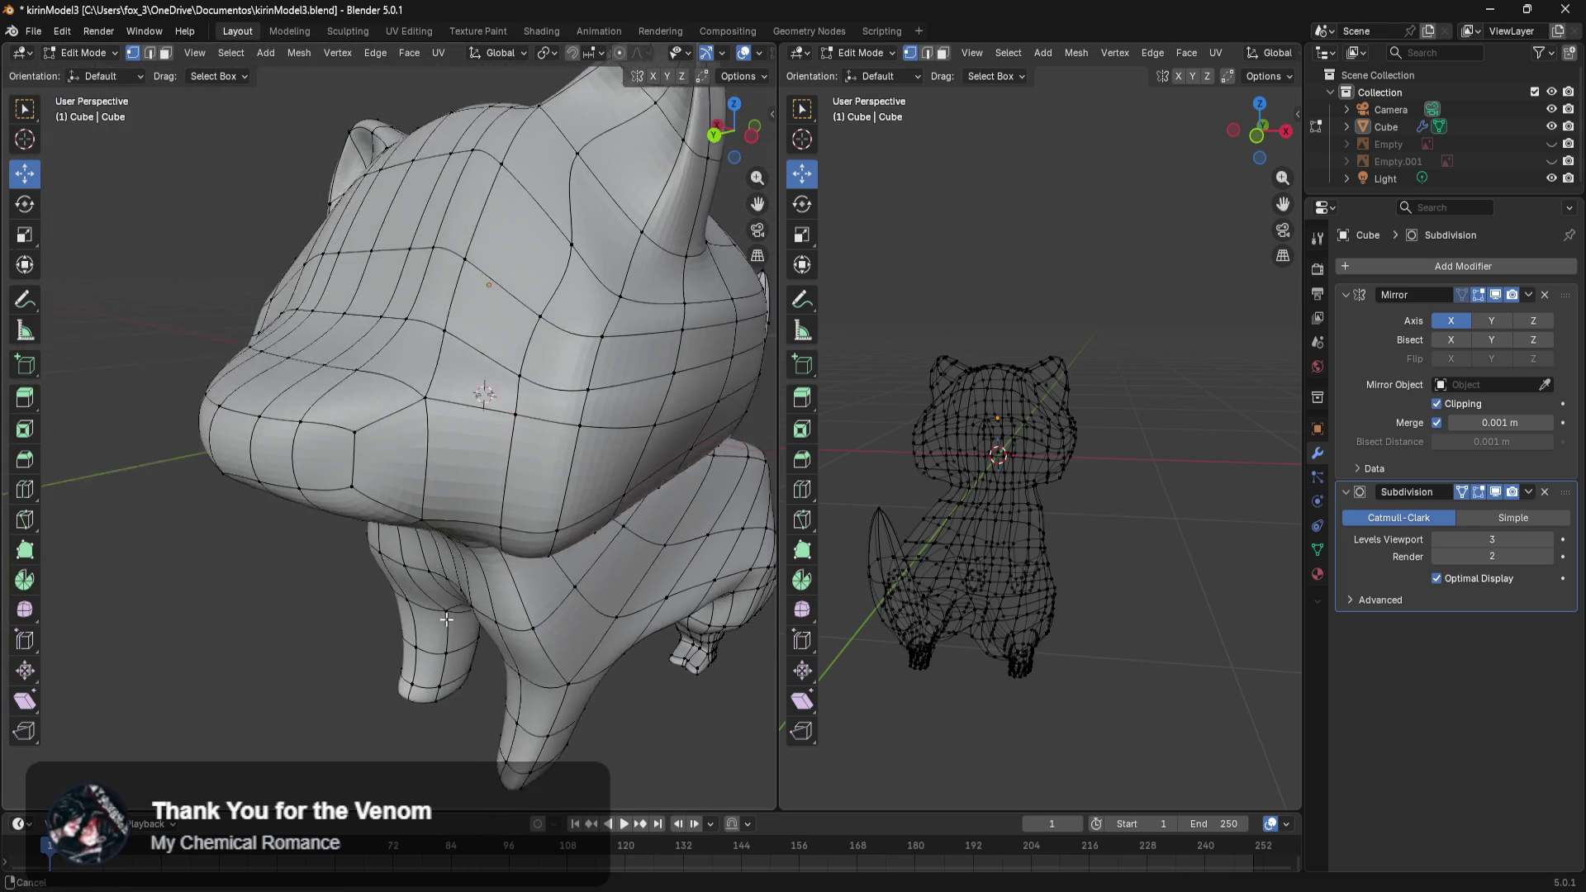
mouse_move(460, 455)
mouse_down()
mouse_move(322, 607)
mouse_move(313, 586)
mouse_up()
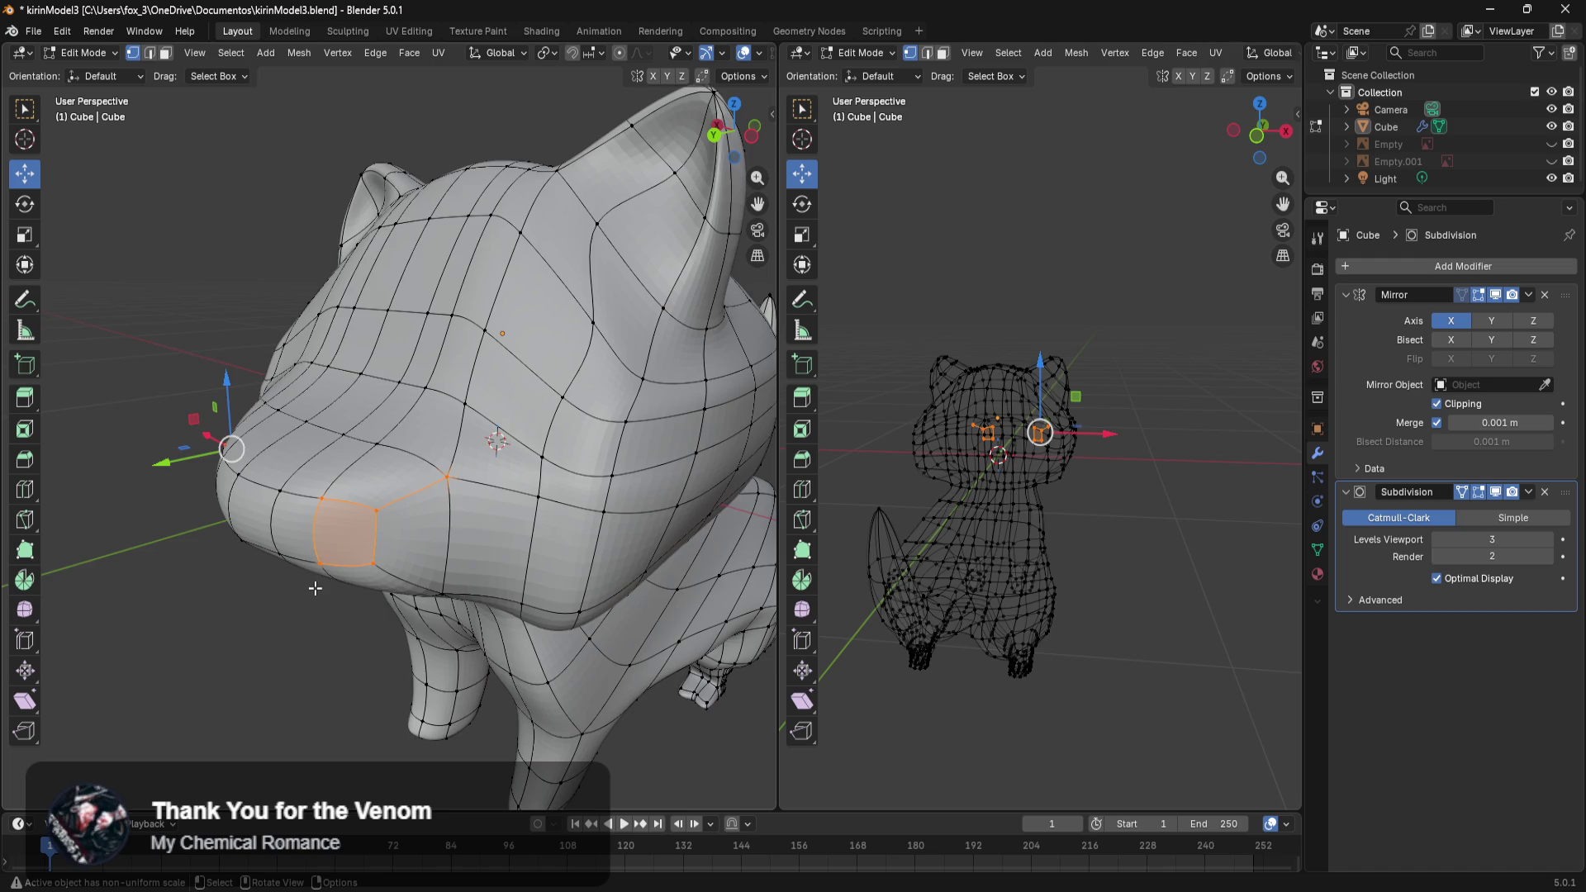
Select the nose face and the neighbouring muzzle faces on the cat's snout.
middle_drag(313, 586, 470, 561)
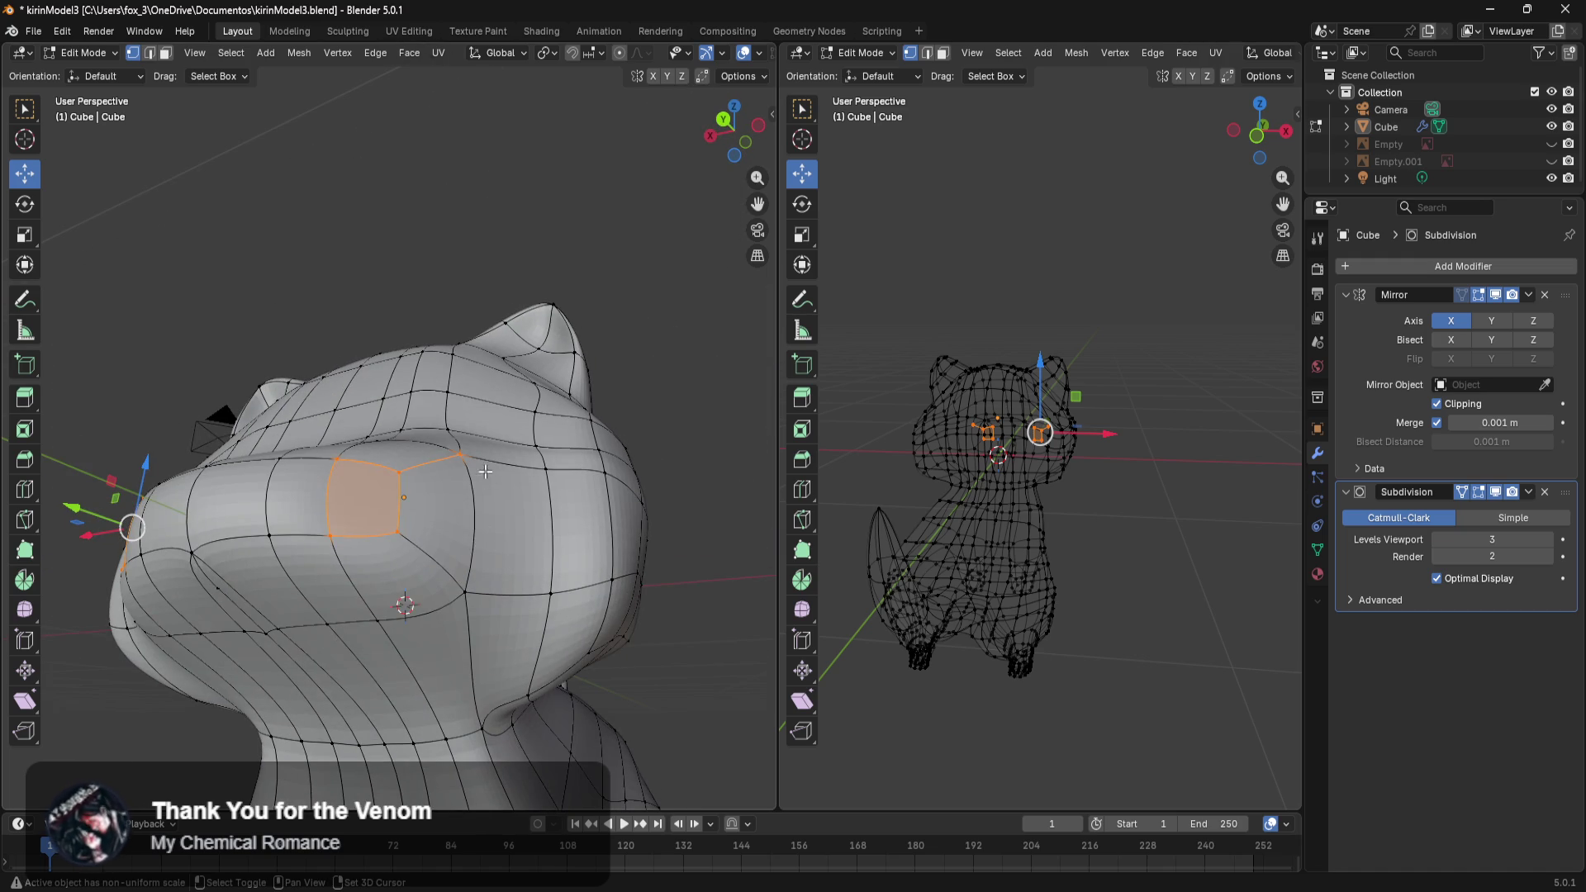
shift+click(465, 592)
middle_drag(462, 579, 403, 493)
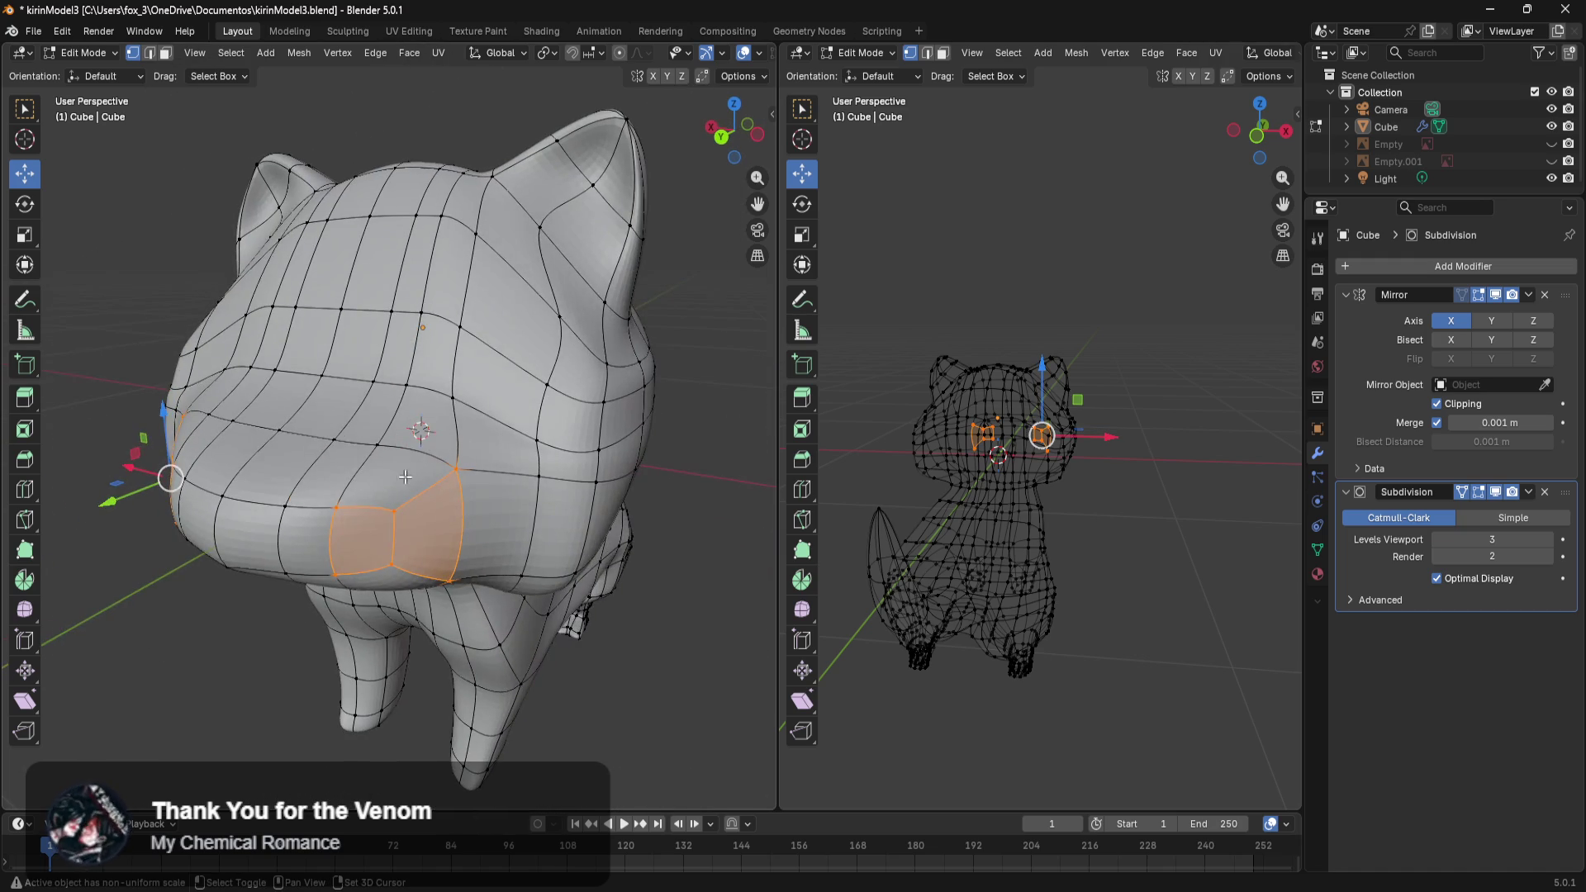
shift+click(361, 508)
middle_drag(432, 546, 420, 532)
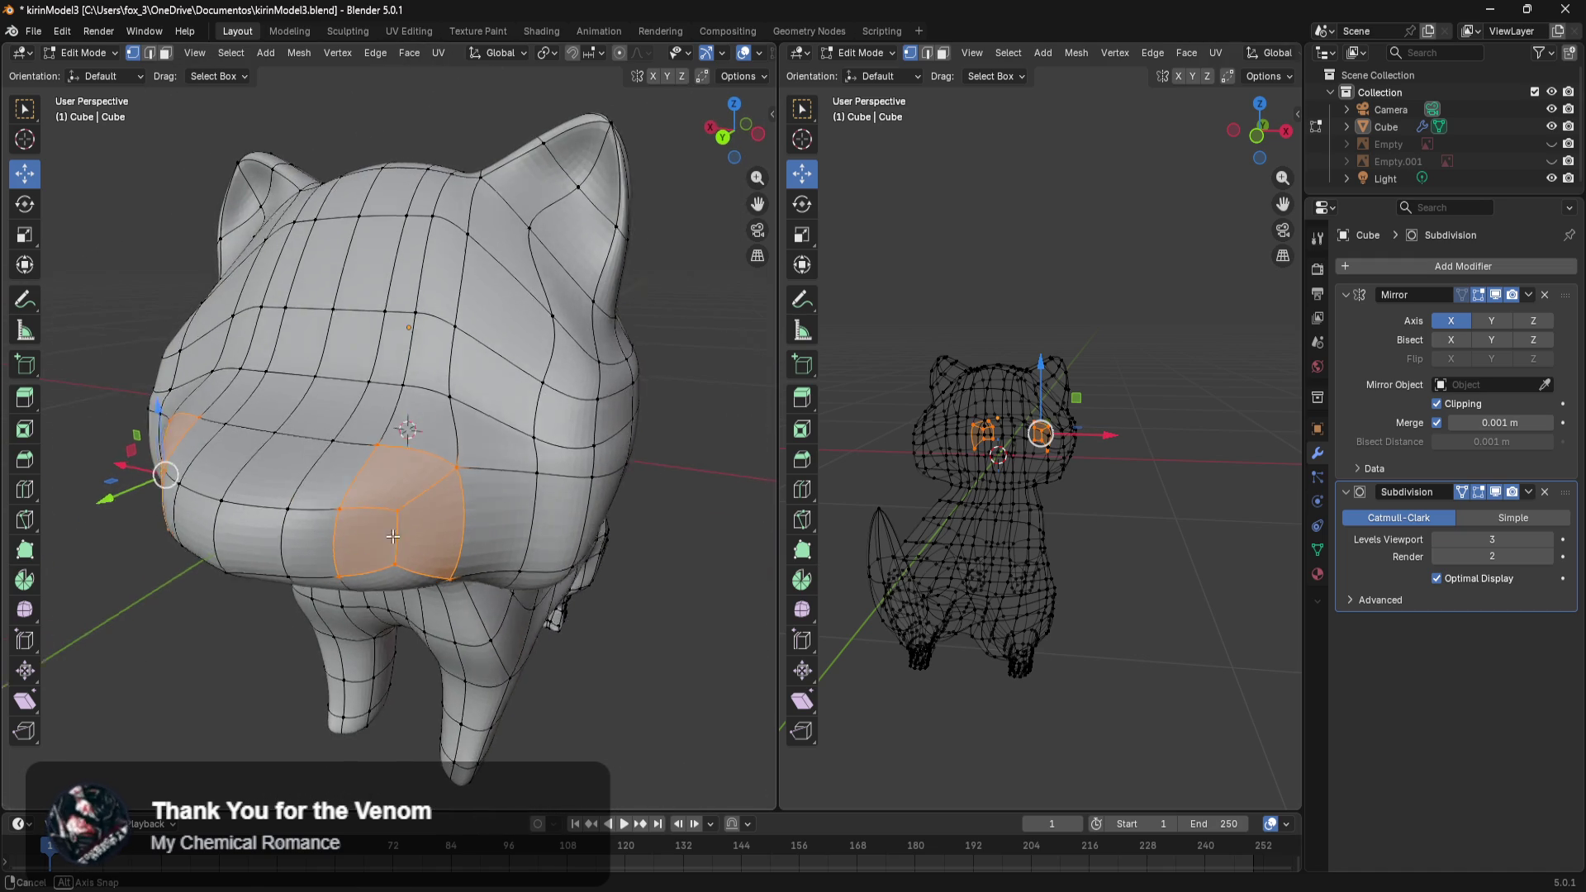
middle_drag(128, 544, 144, 547)
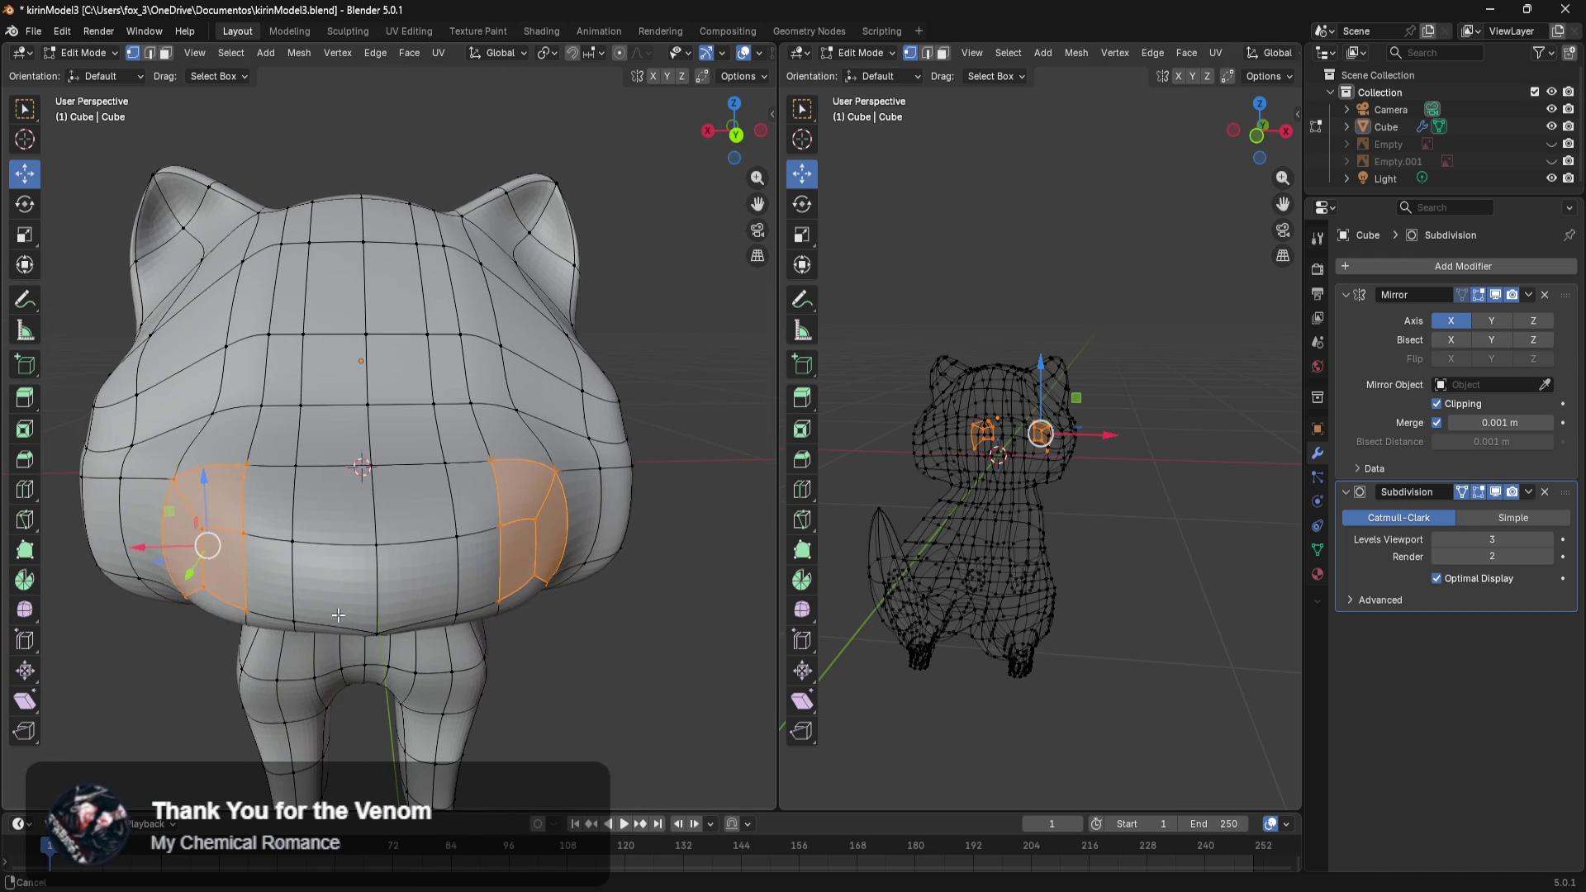
Shift the selected muzzle faces sideways along X in two small moves, then deselect them.
key(g)
key(x)
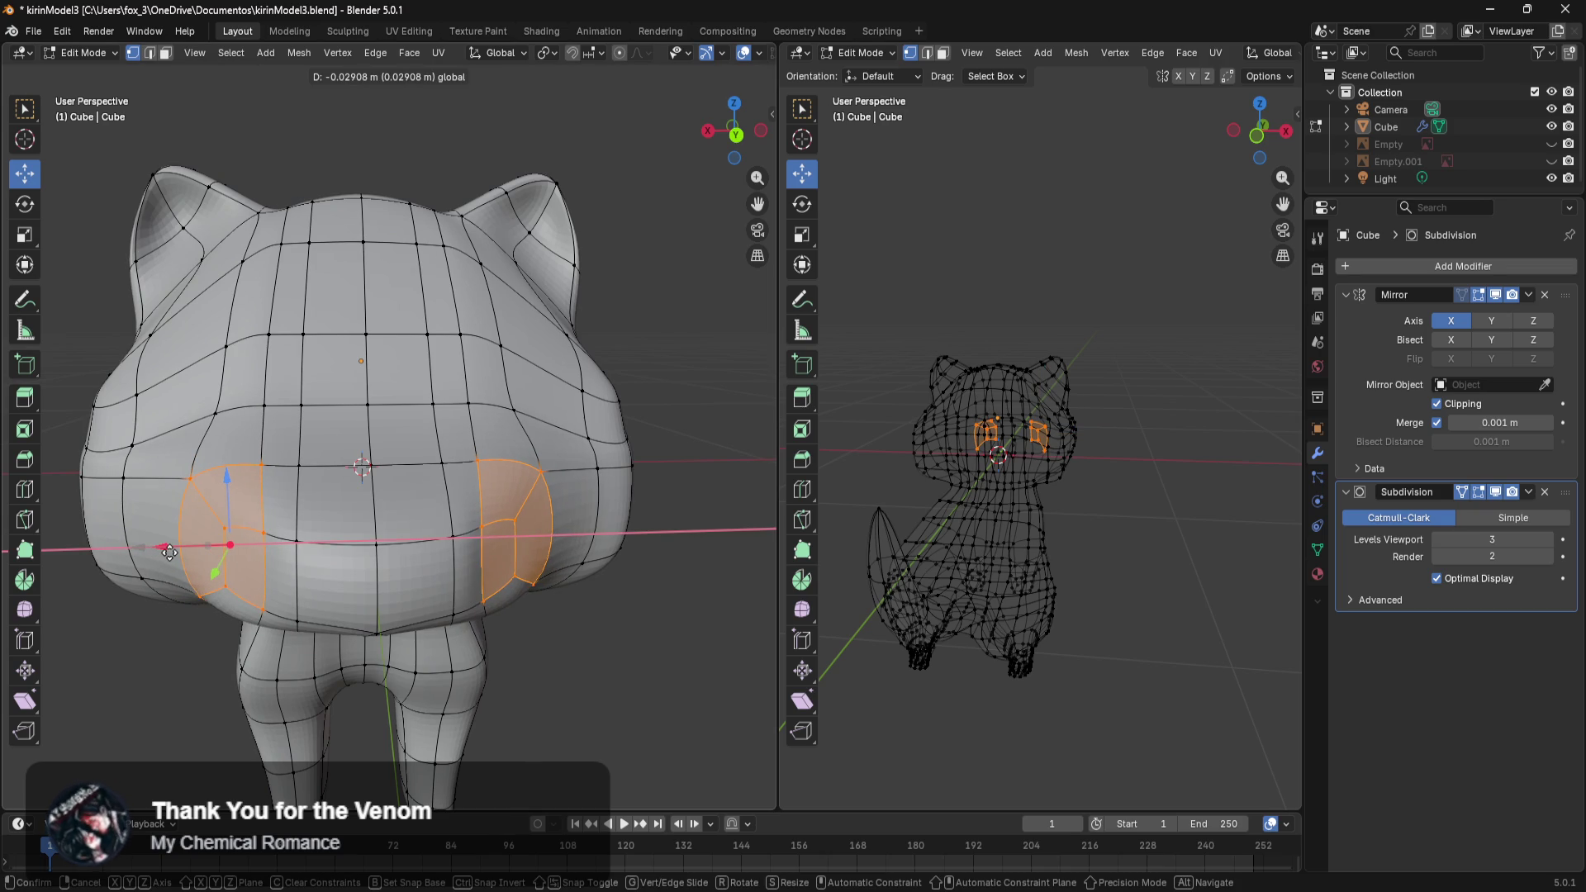
click(170, 552)
middle_drag(170, 553, 176, 528)
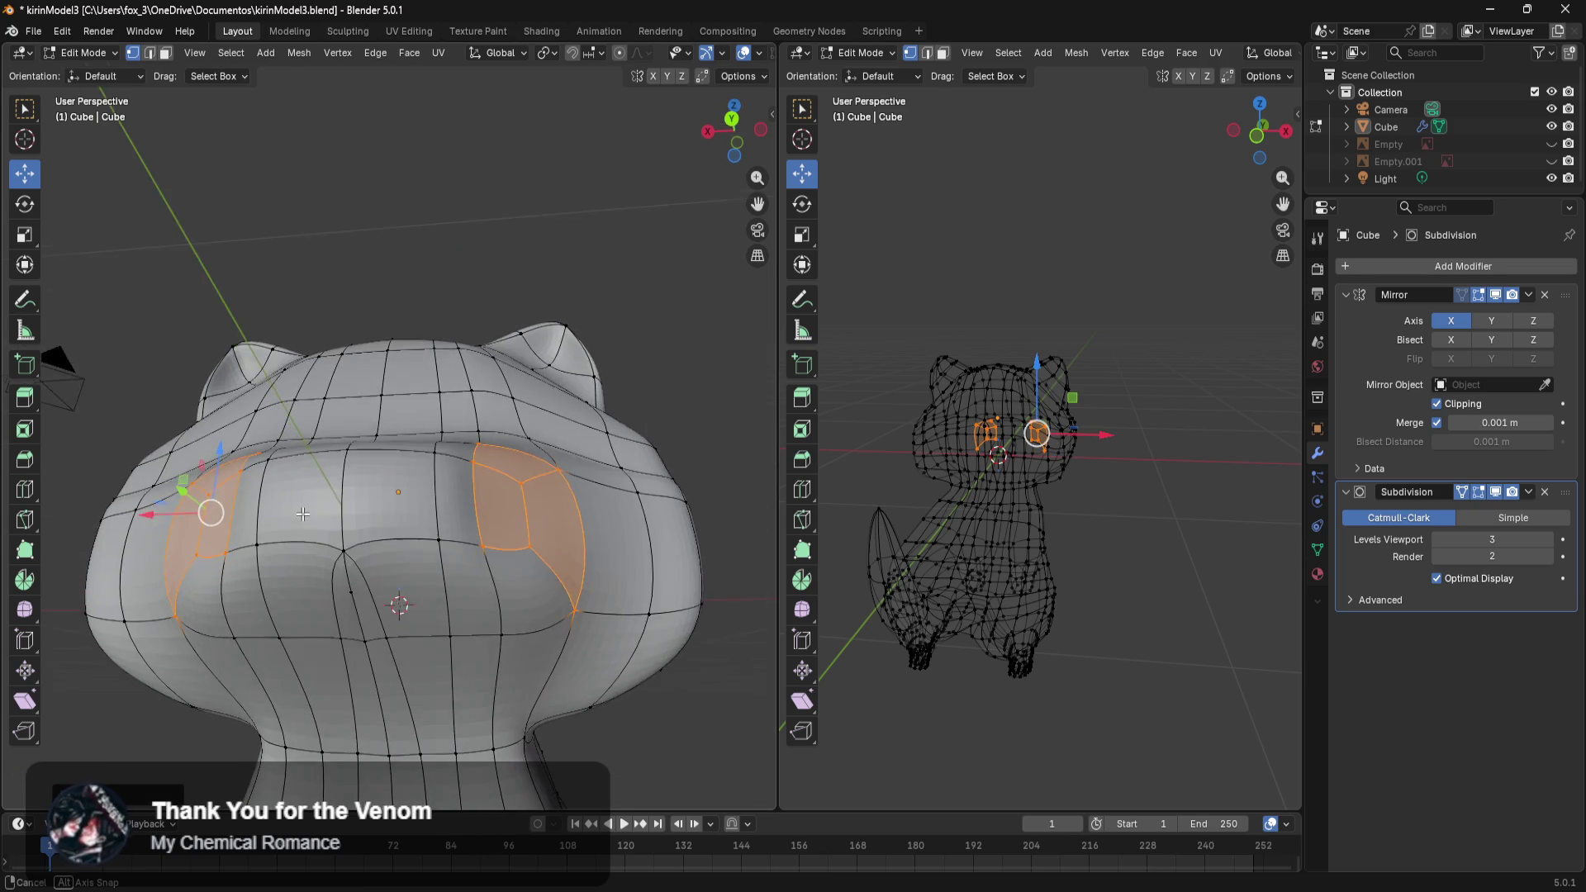
key(g)
key(x)
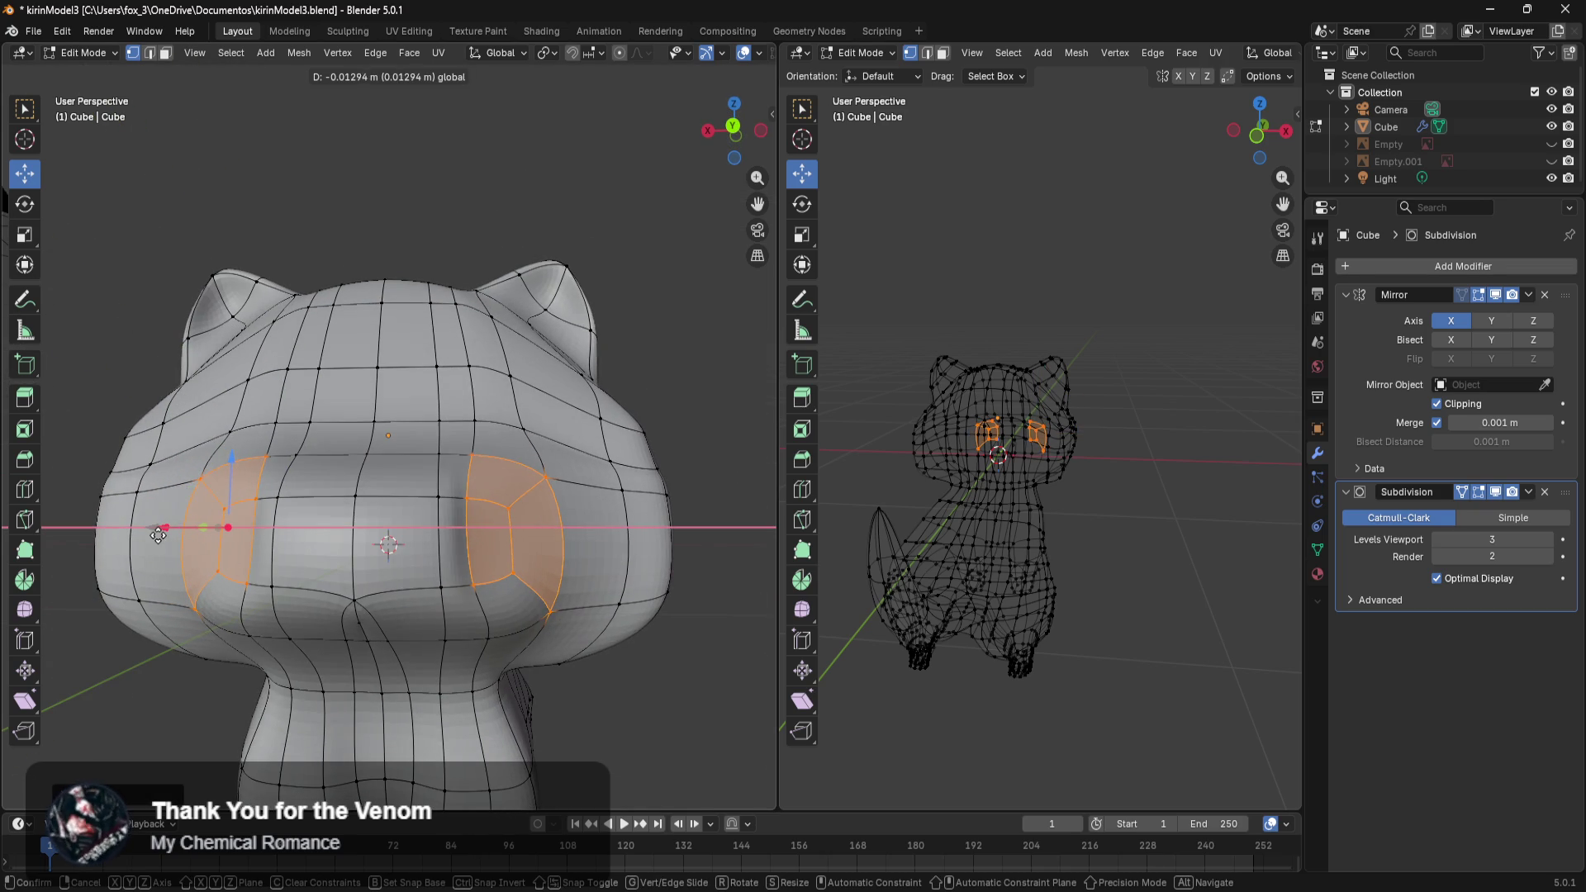
click(407, 488)
mouse_move(408, 488)
middle_down()
mouse_move(548, 537)
mouse_move(396, 530)
middle_up()
click(617, 504)
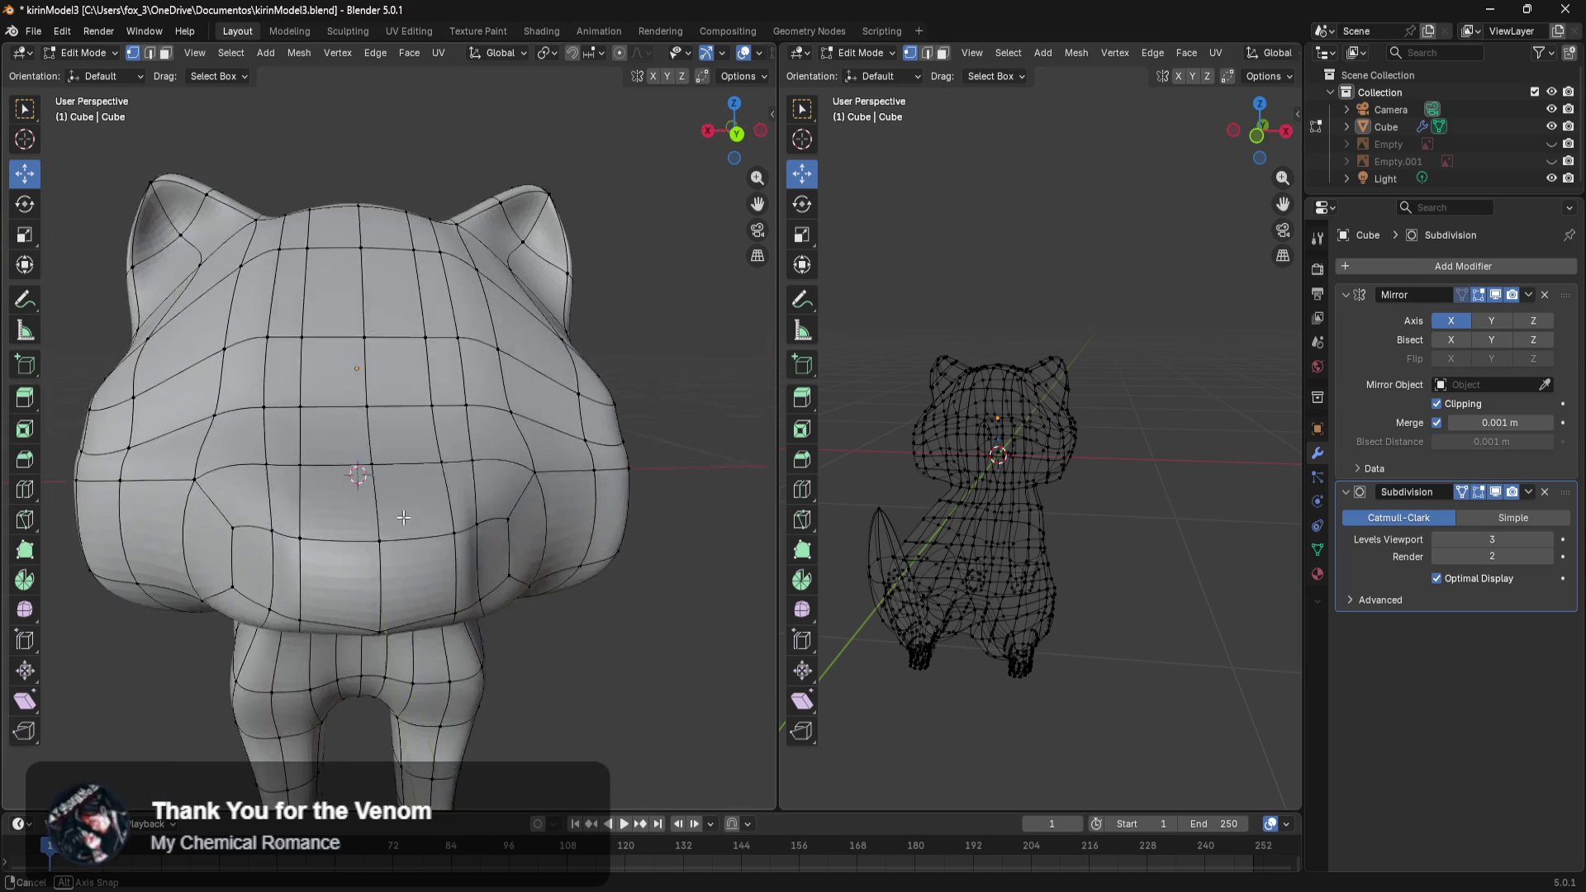
Move the first vertical edge beside the muzzle slightly sideways.
drag(456, 503, 444, 615)
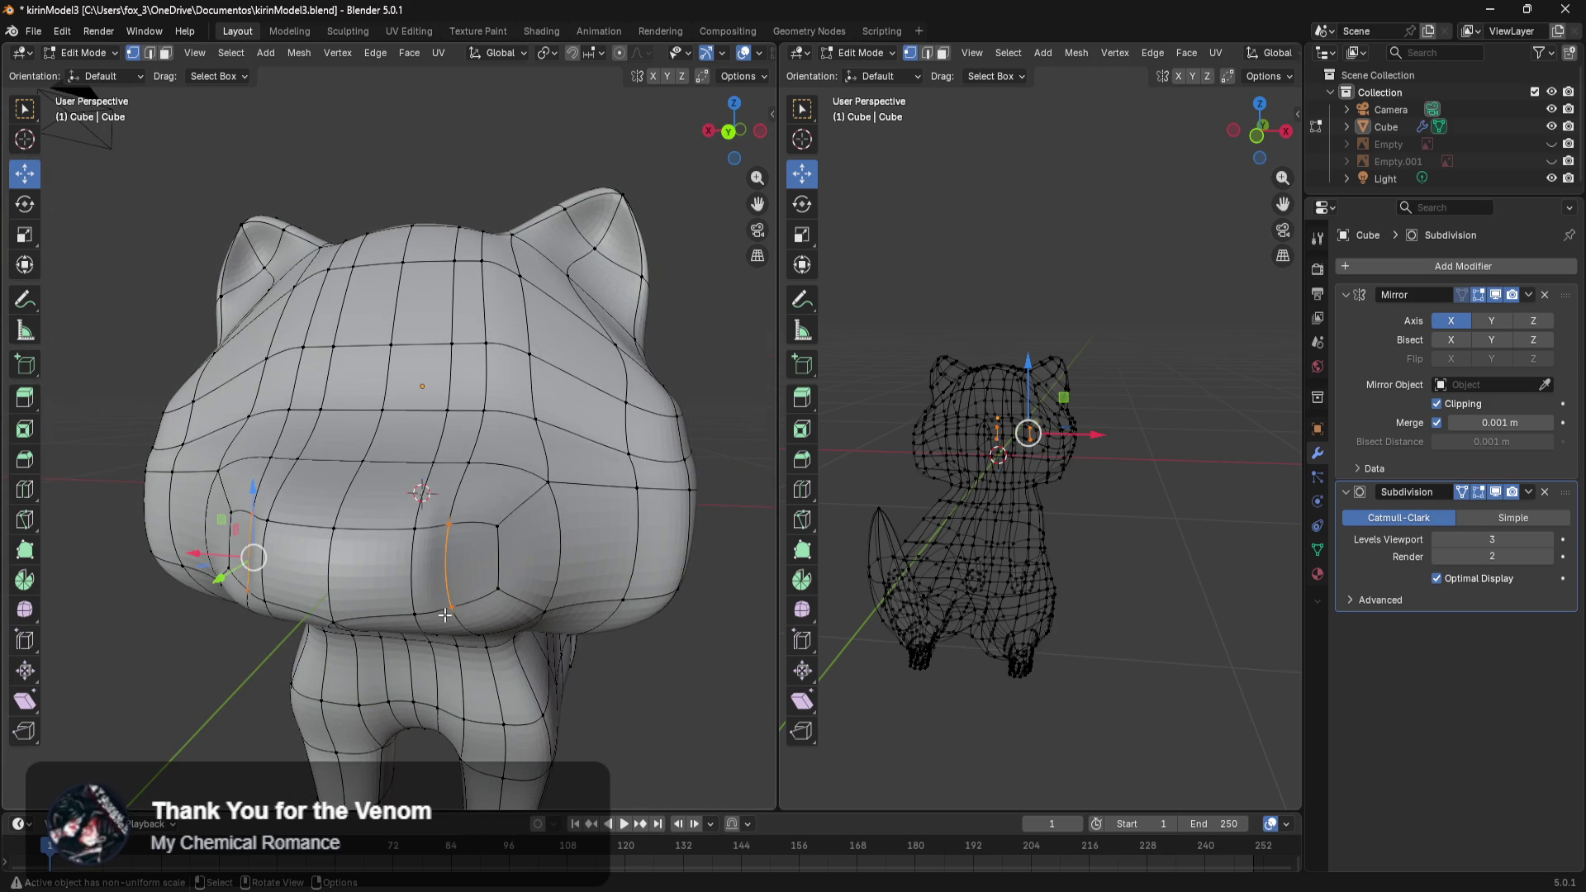
drag(194, 558, 574, 736)
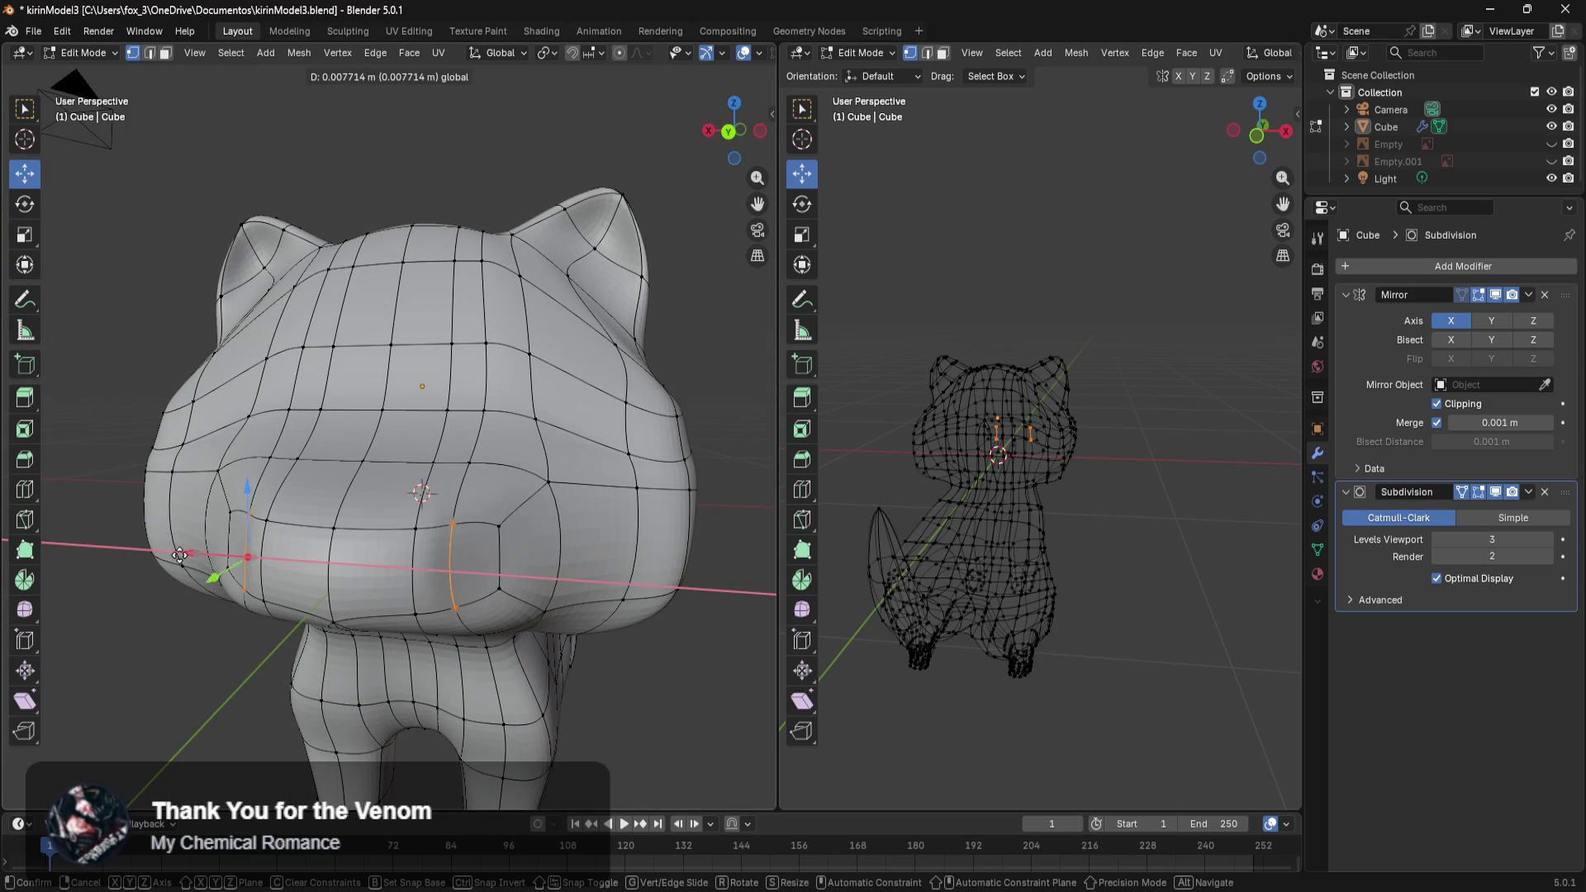
middle_drag(574, 736, 521, 640)
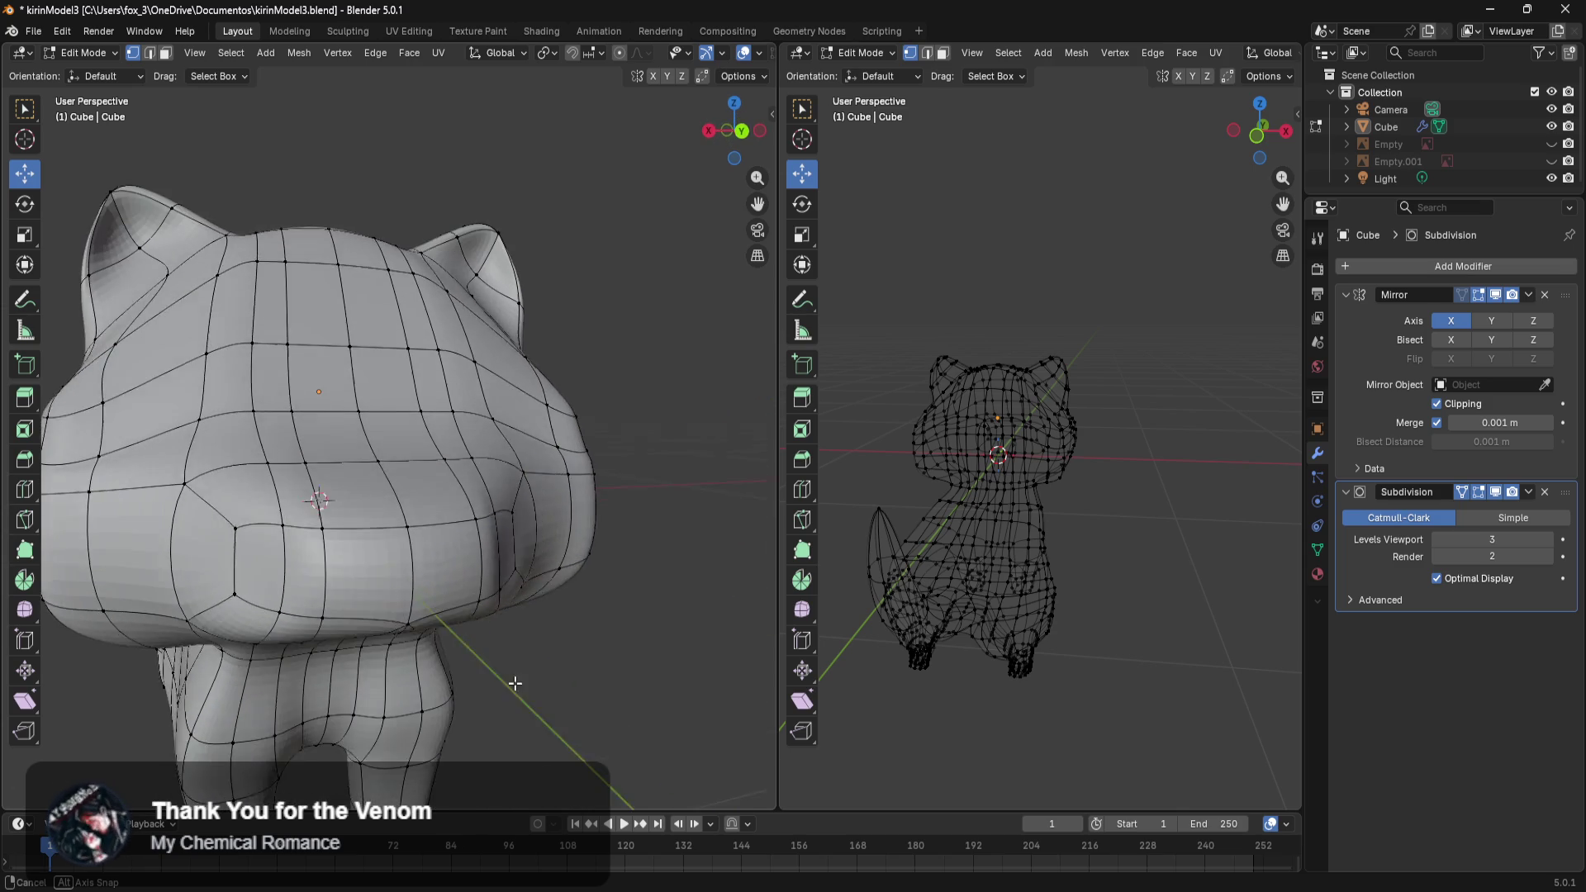
middle_drag(520, 640, 493, 679)
Shift the other vertical muzzle edges outward along X, then clear the selection.
click(489, 509)
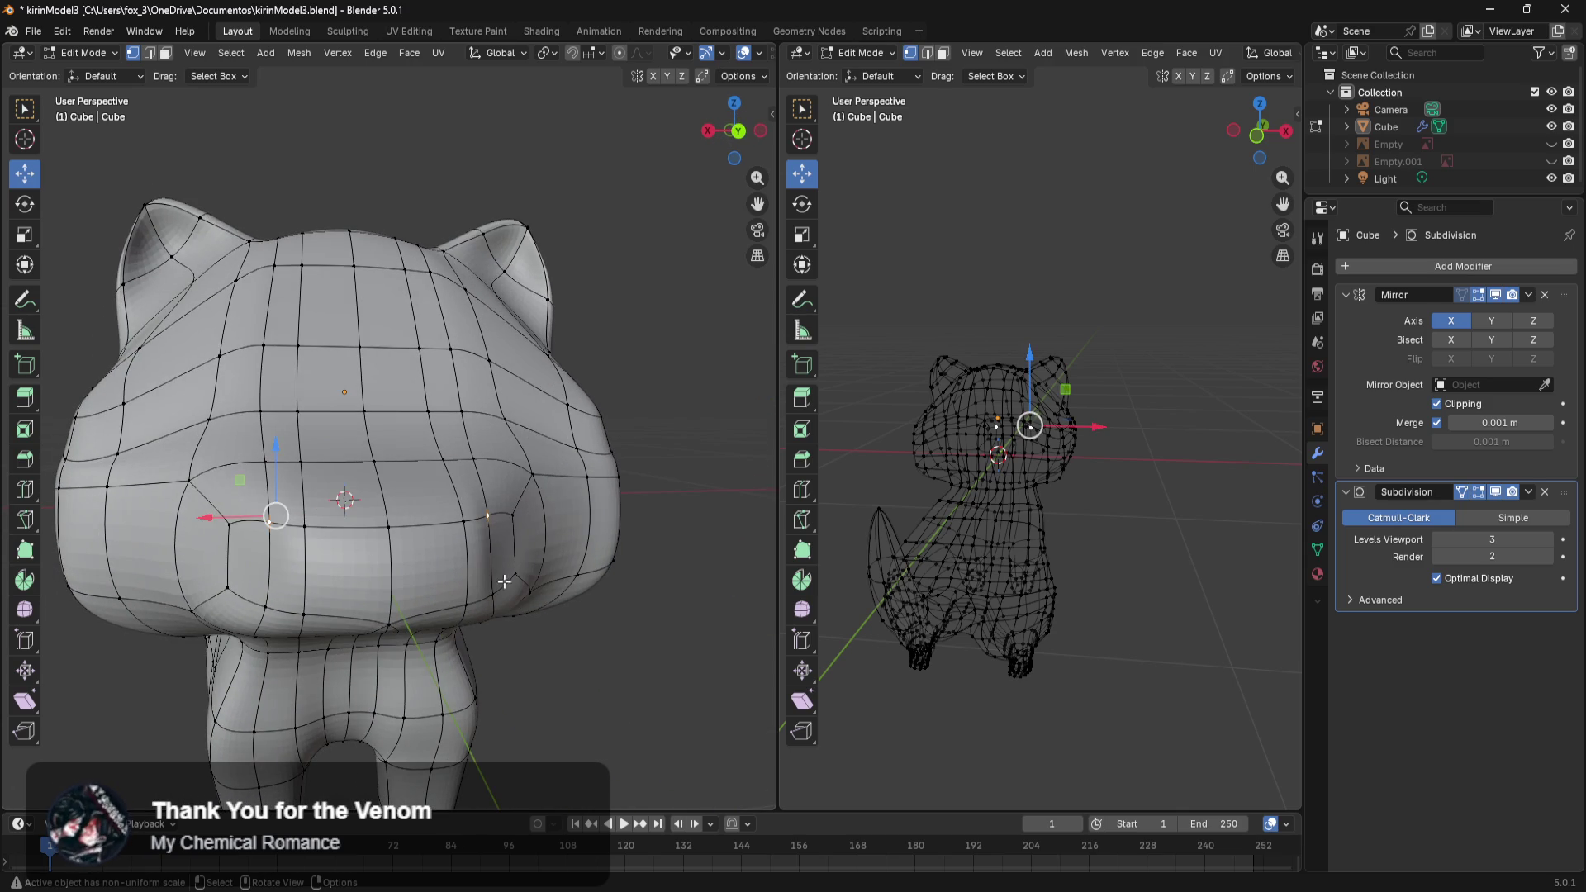
drag(239, 569, 208, 570)
middle_drag(208, 570, 343, 584)
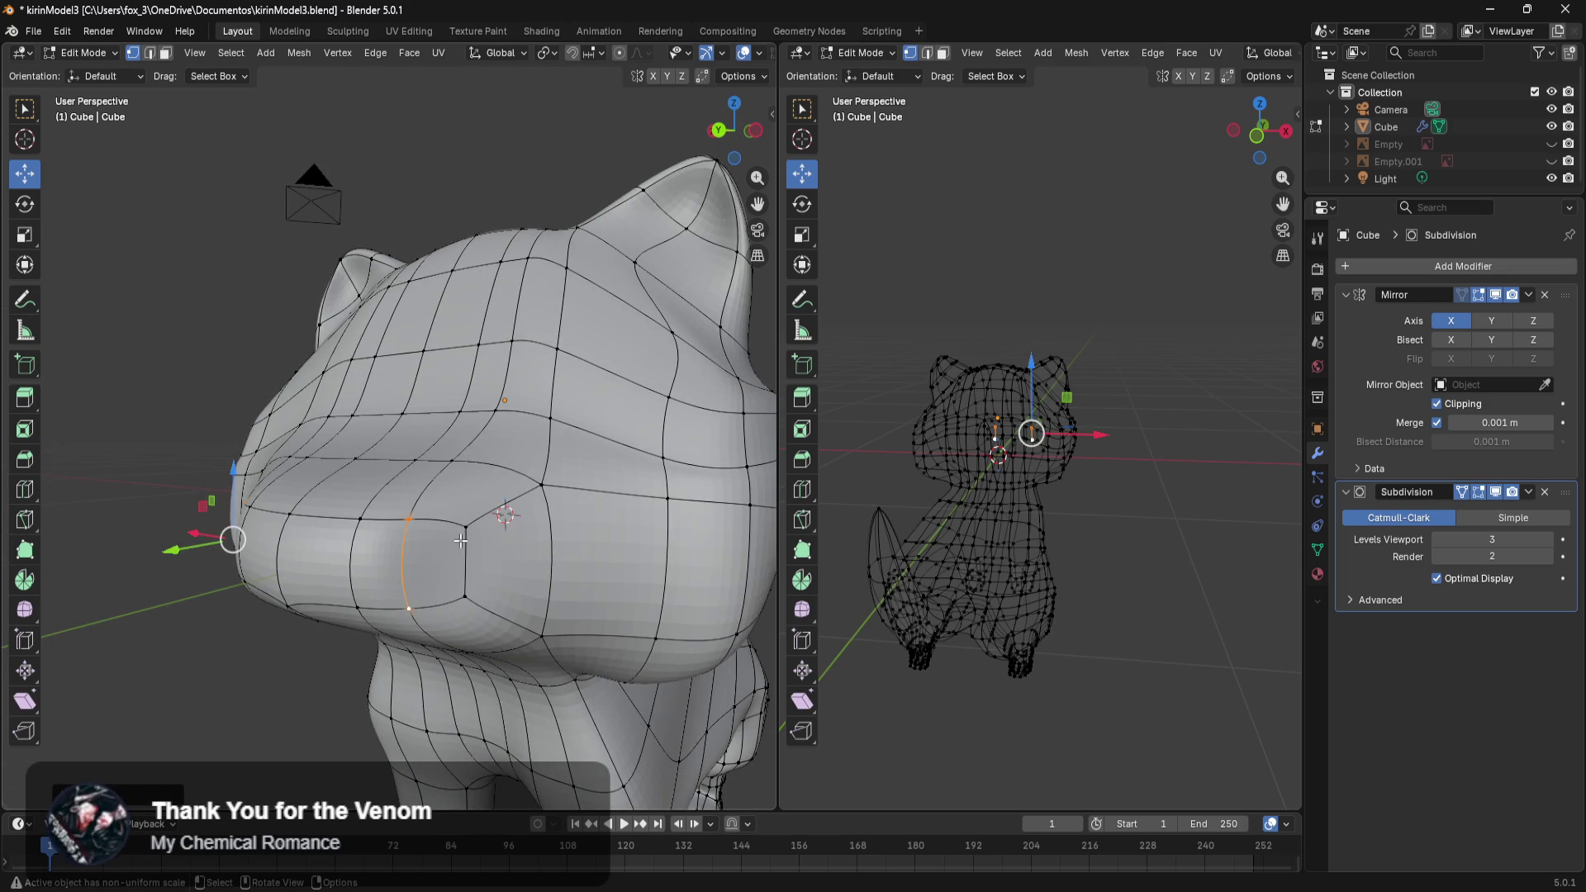
click(468, 583)
middle_drag(468, 594, 447, 607)
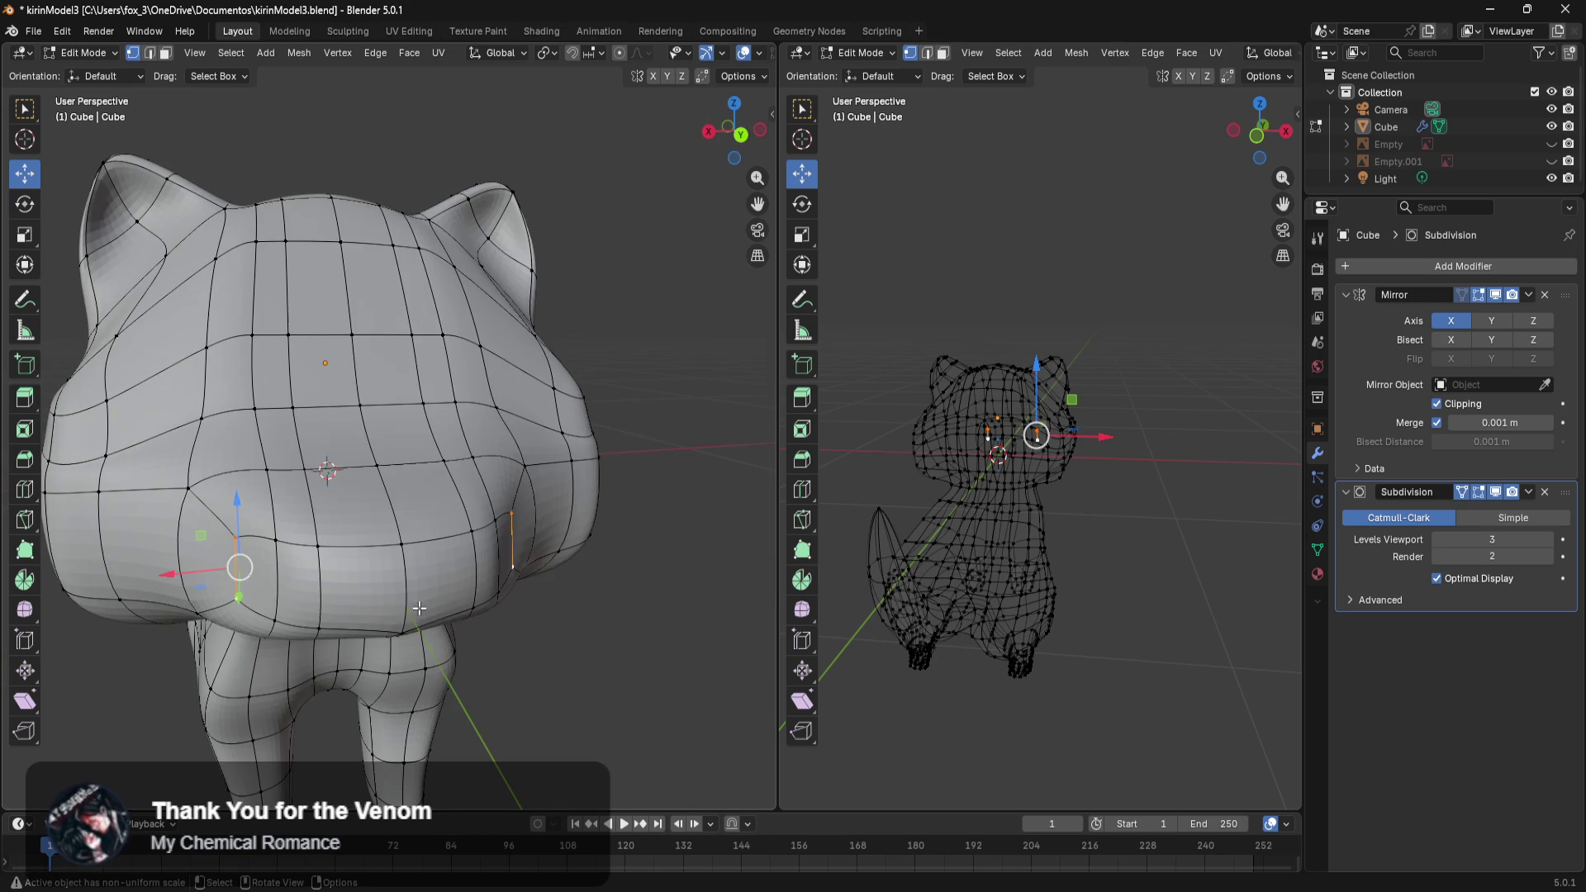
drag(197, 576, 175, 576)
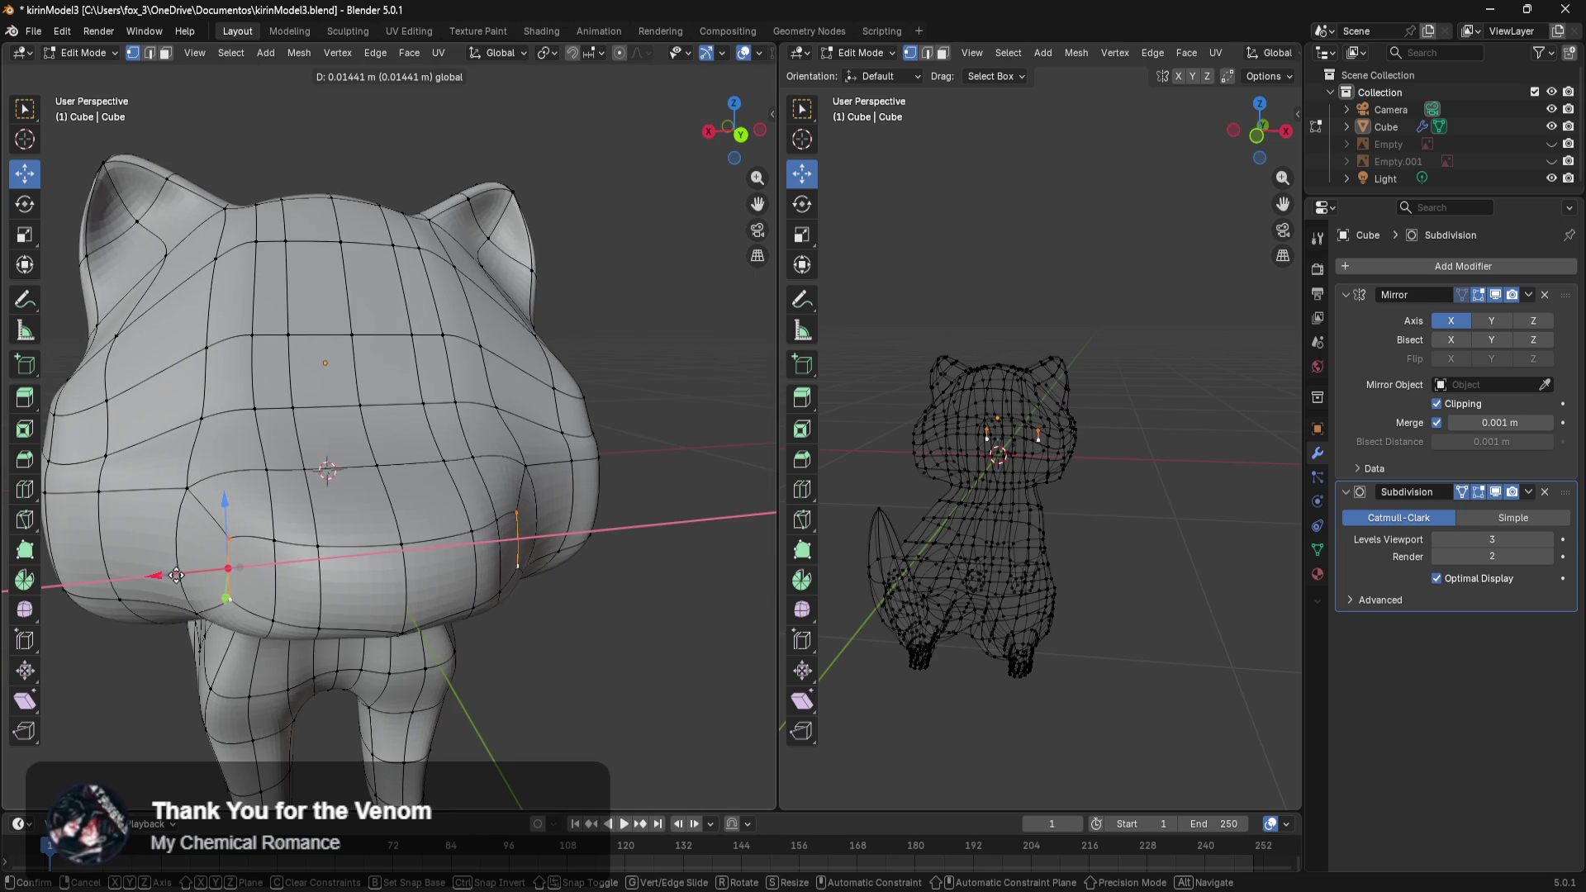
click(581, 683)
middle_drag(581, 683, 523, 535)
middle_drag(498, 479, 460, 497)
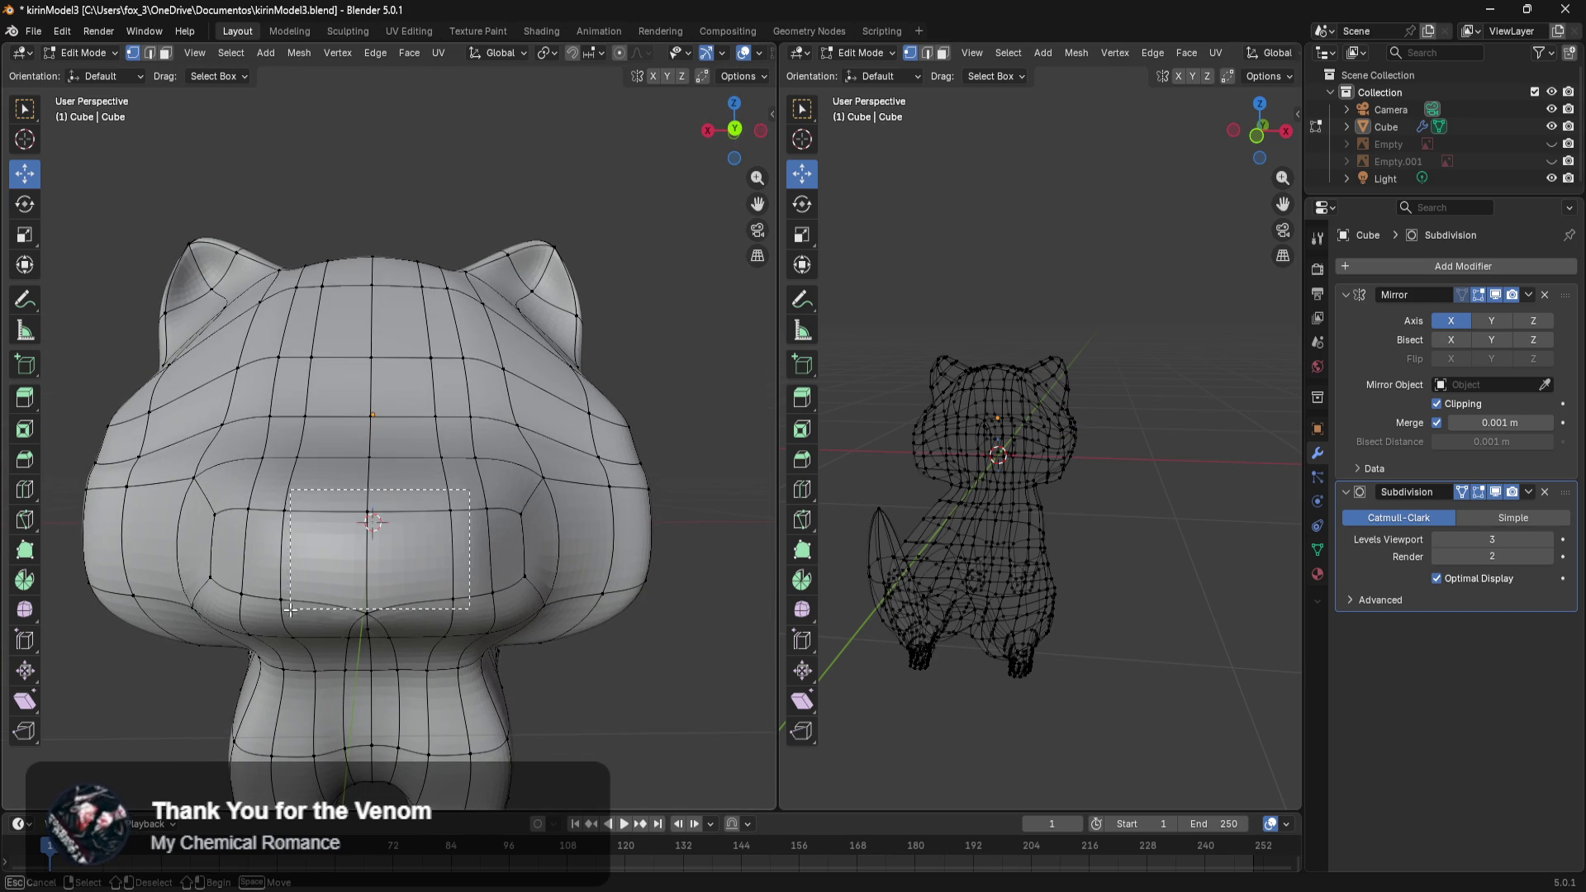
Push the front snout faces forward along Y.
drag(261, 615, 263, 617)
middle_drag(327, 619, 471, 665)
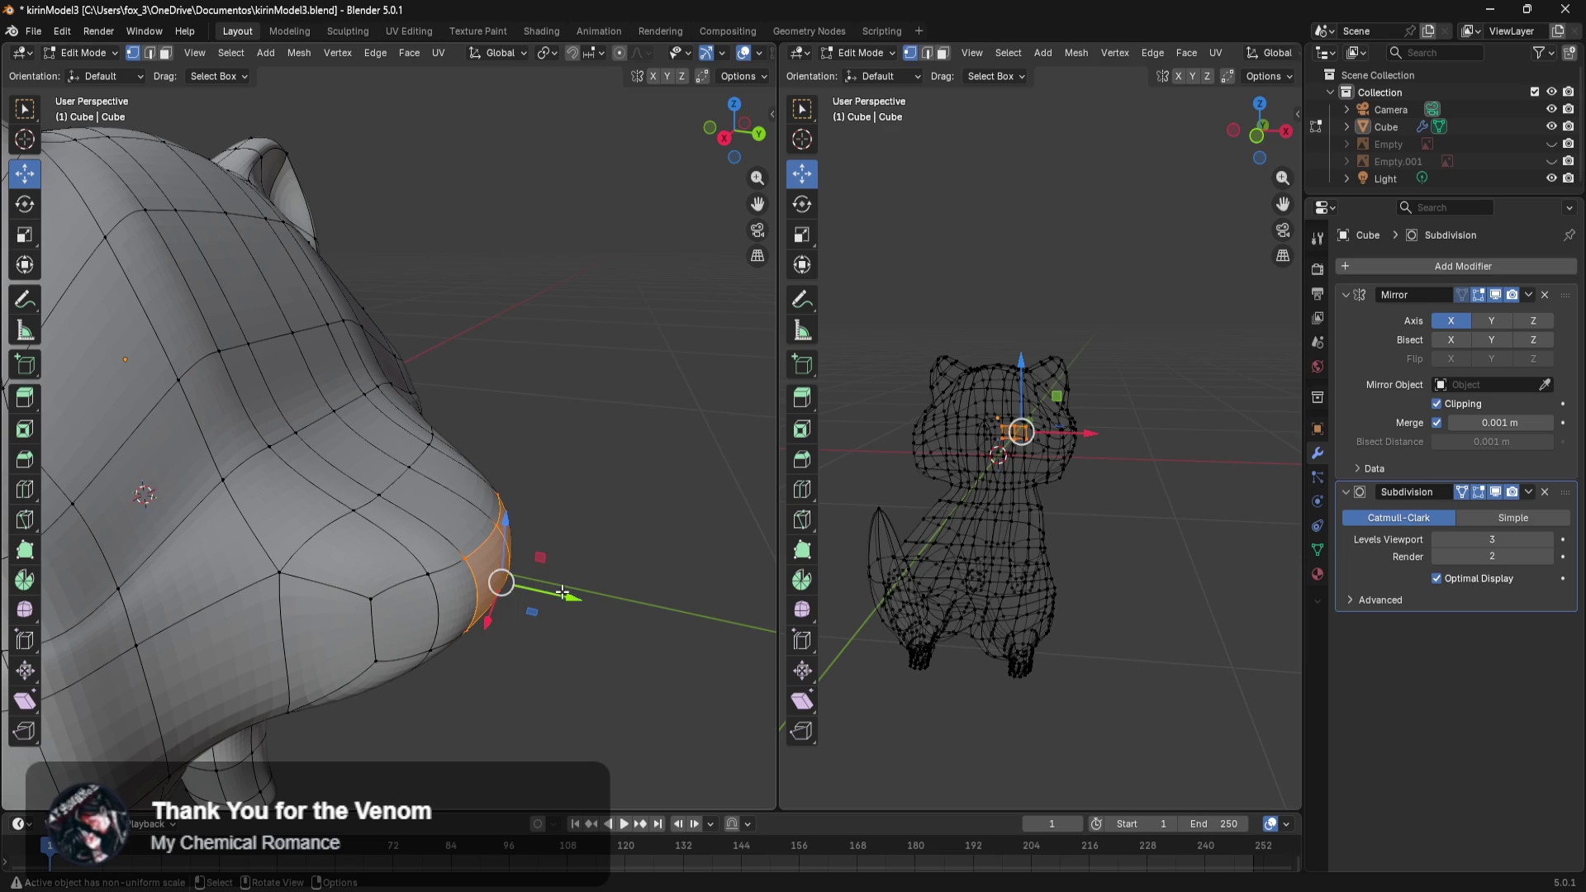
drag(562, 592, 575, 596)
click(648, 491)
mouse_move(647, 491)
middle_down()
mouse_move(457, 463)
mouse_move(524, 493)
middle_up()
Move two muzzle vertices sideways along X.
click(490, 540)
mouse_move(537, 641)
middle_down()
mouse_move(485, 610)
mouse_move(542, 670)
mouse_move(366, 654)
middle_up()
shift+click(485, 610)
drag(260, 639, 230, 631)
mouse_move(628, 652)
middle_down()
mouse_move(314, 581)
mouse_move(423, 584)
mouse_move(456, 482)
middle_up()
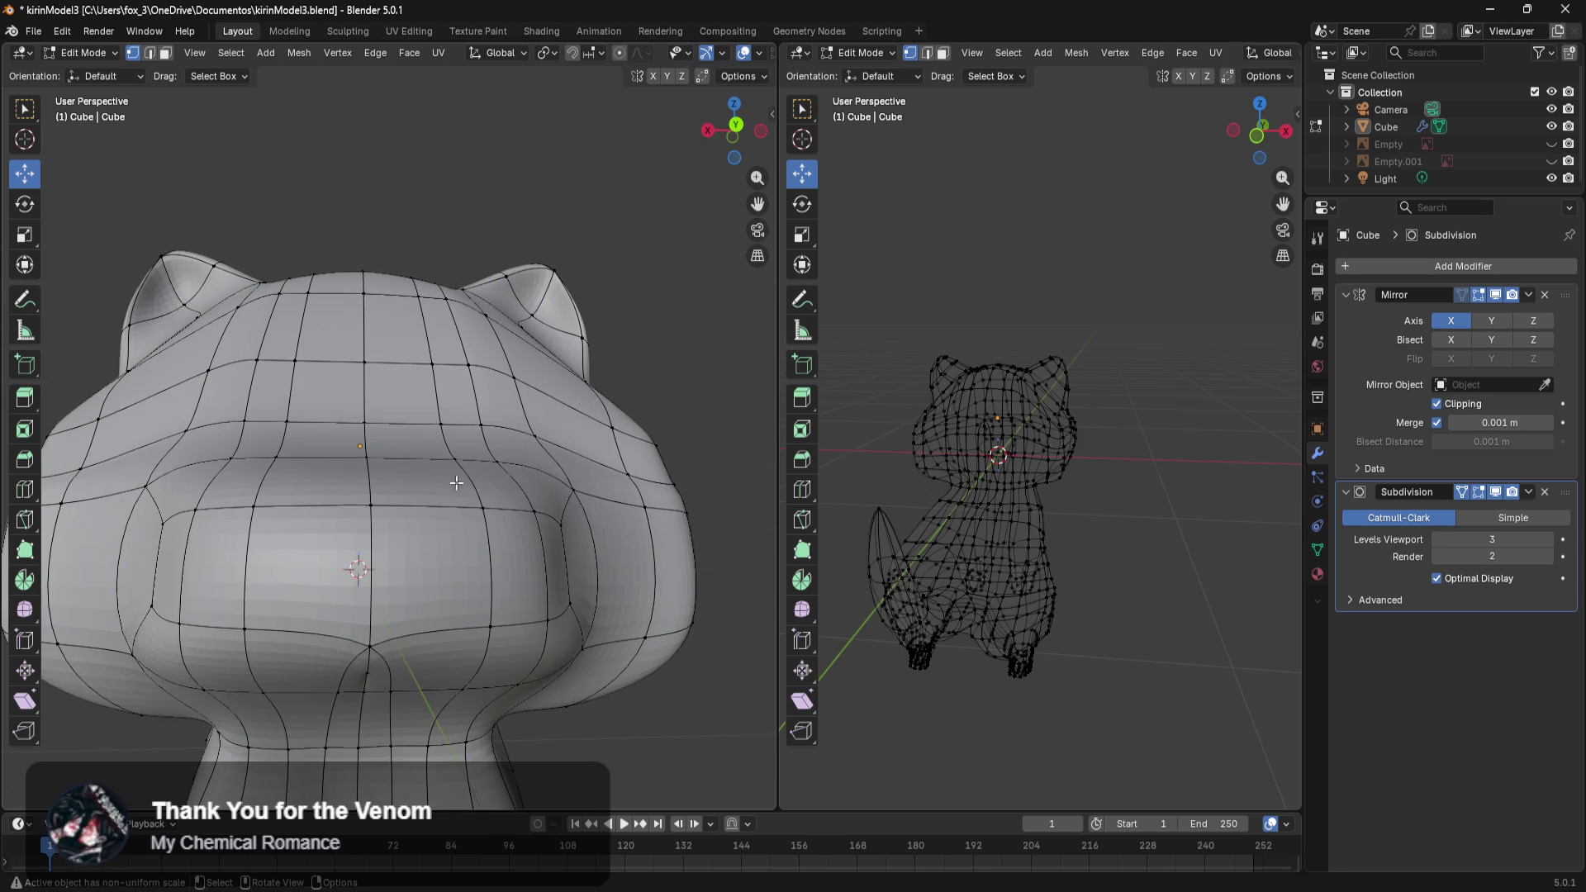
scroll(479, 574, down, 1)
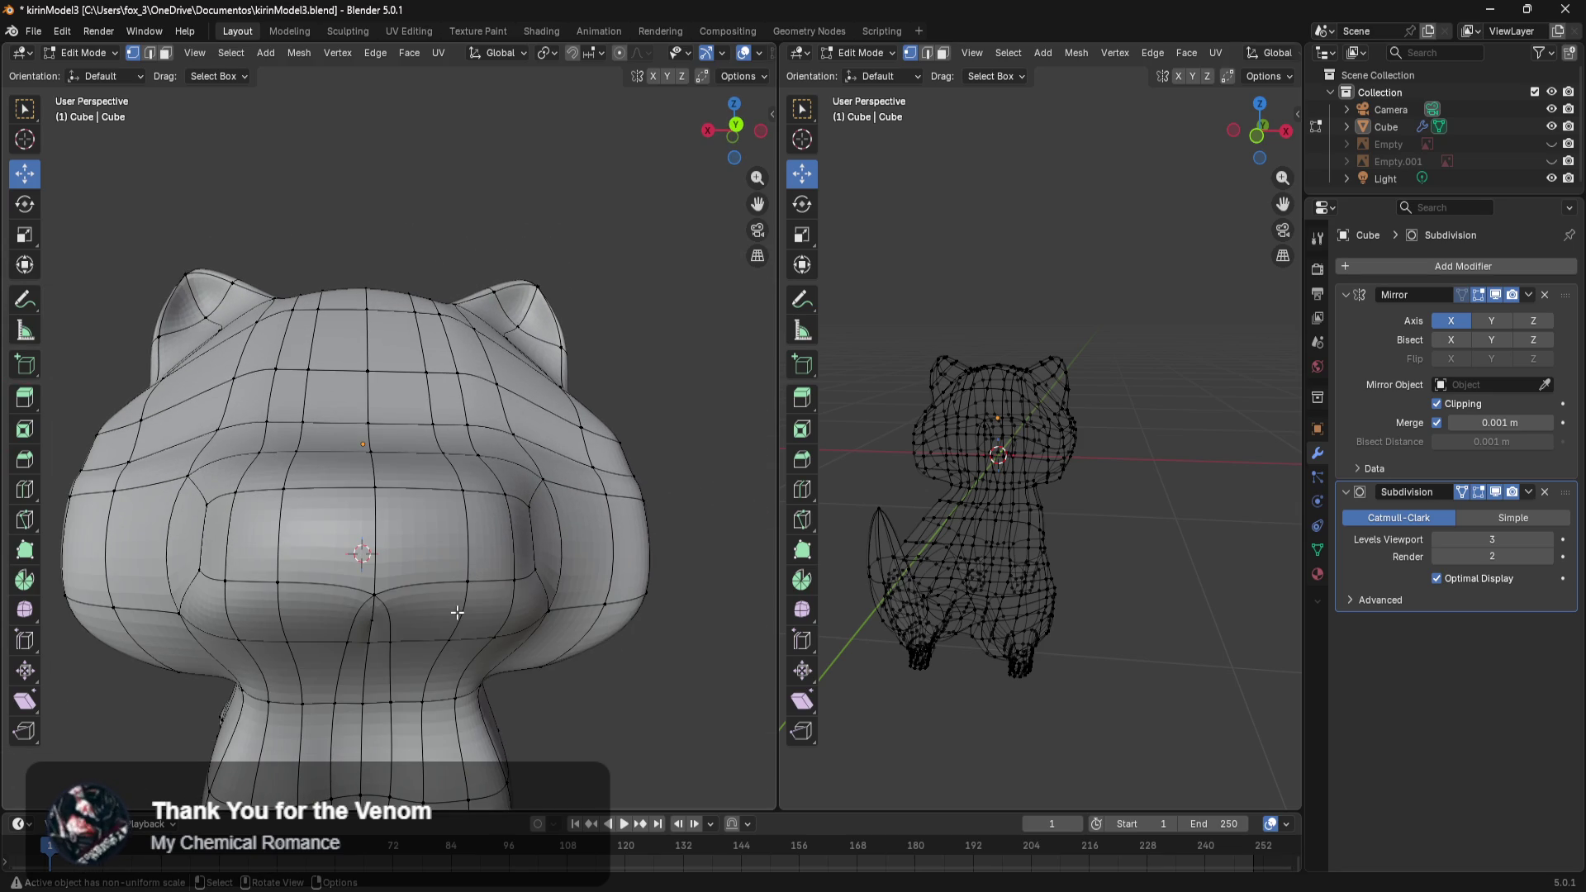
Slide the vertical muzzle edge about 0.05 m along X and adjust the bottom muzzle vertices along Z.
alt+click(466, 537)
drag(199, 534, 252, 533)
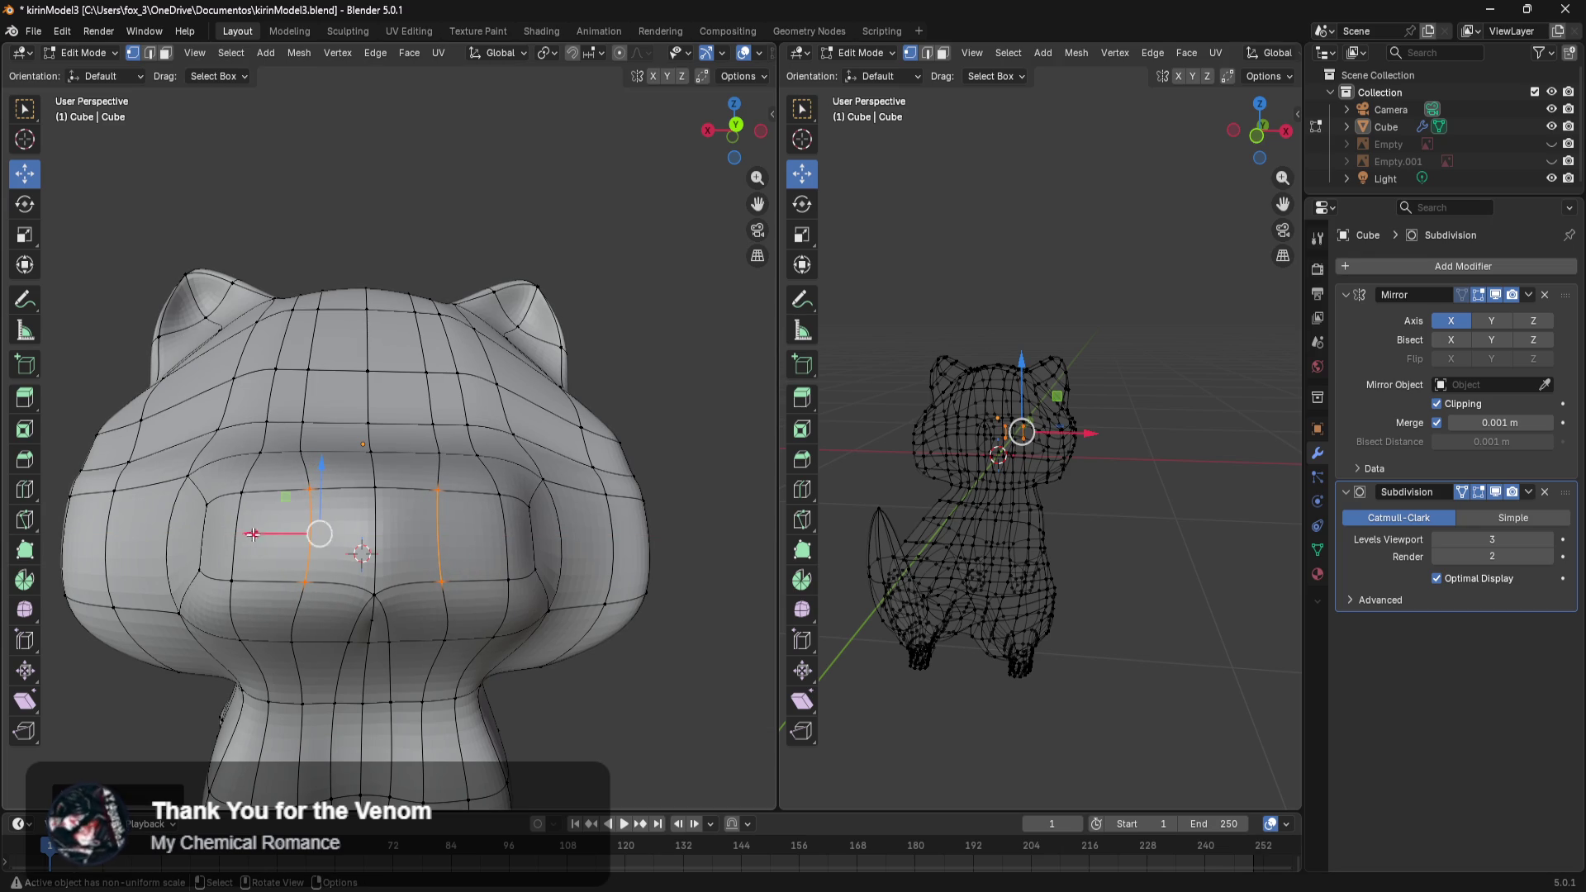
click(424, 595)
drag(322, 537, 358, 508)
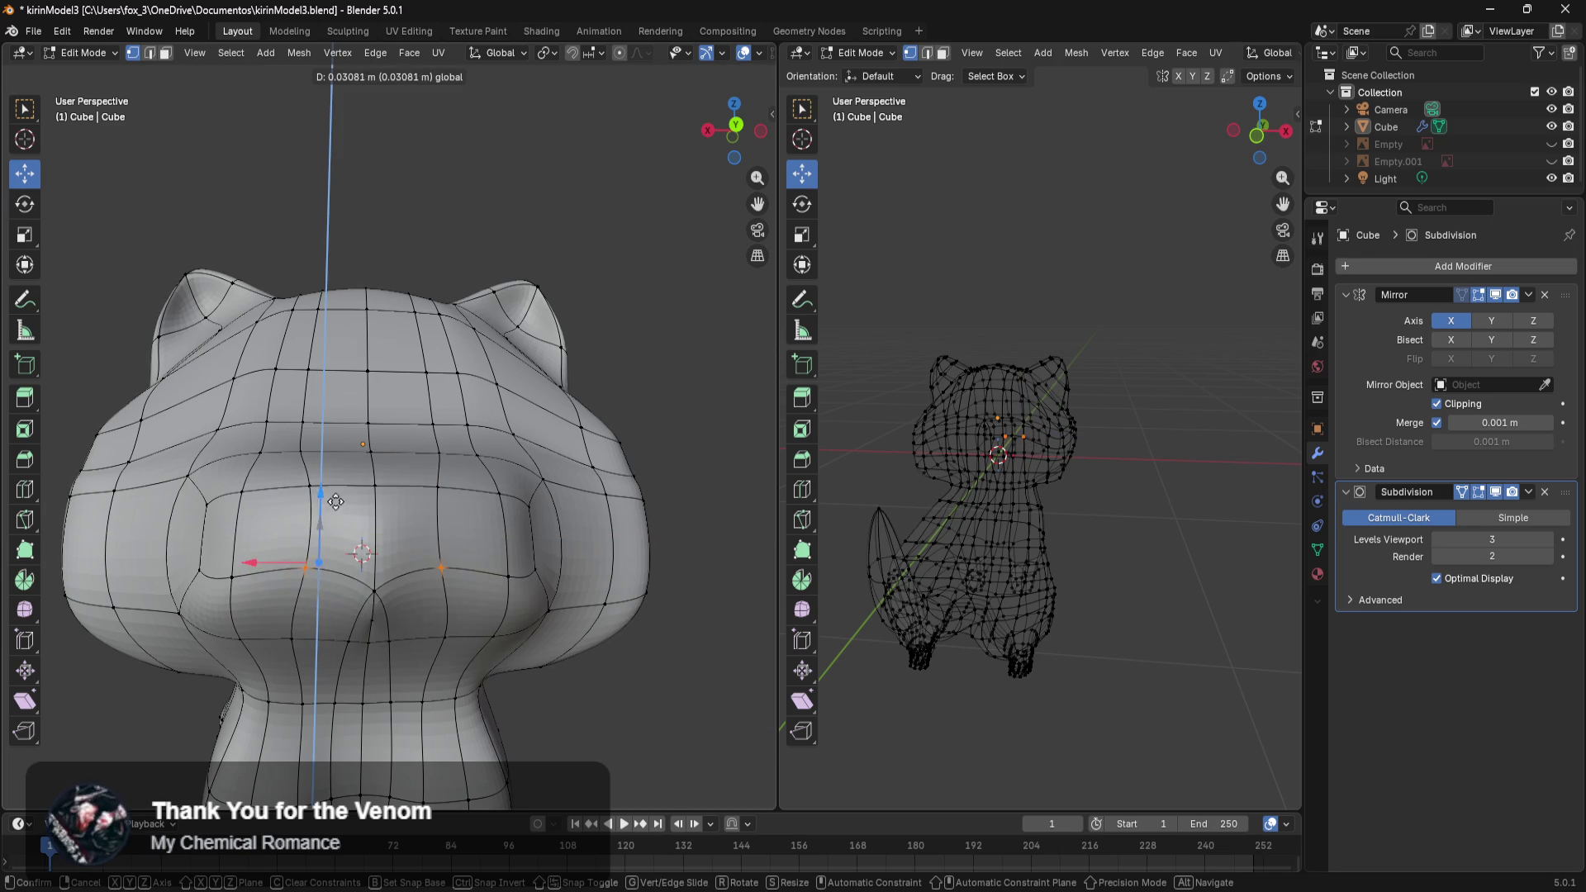
mouse_move(358, 509)
middle_down()
mouse_move(422, 562)
mouse_move(429, 509)
middle_up()
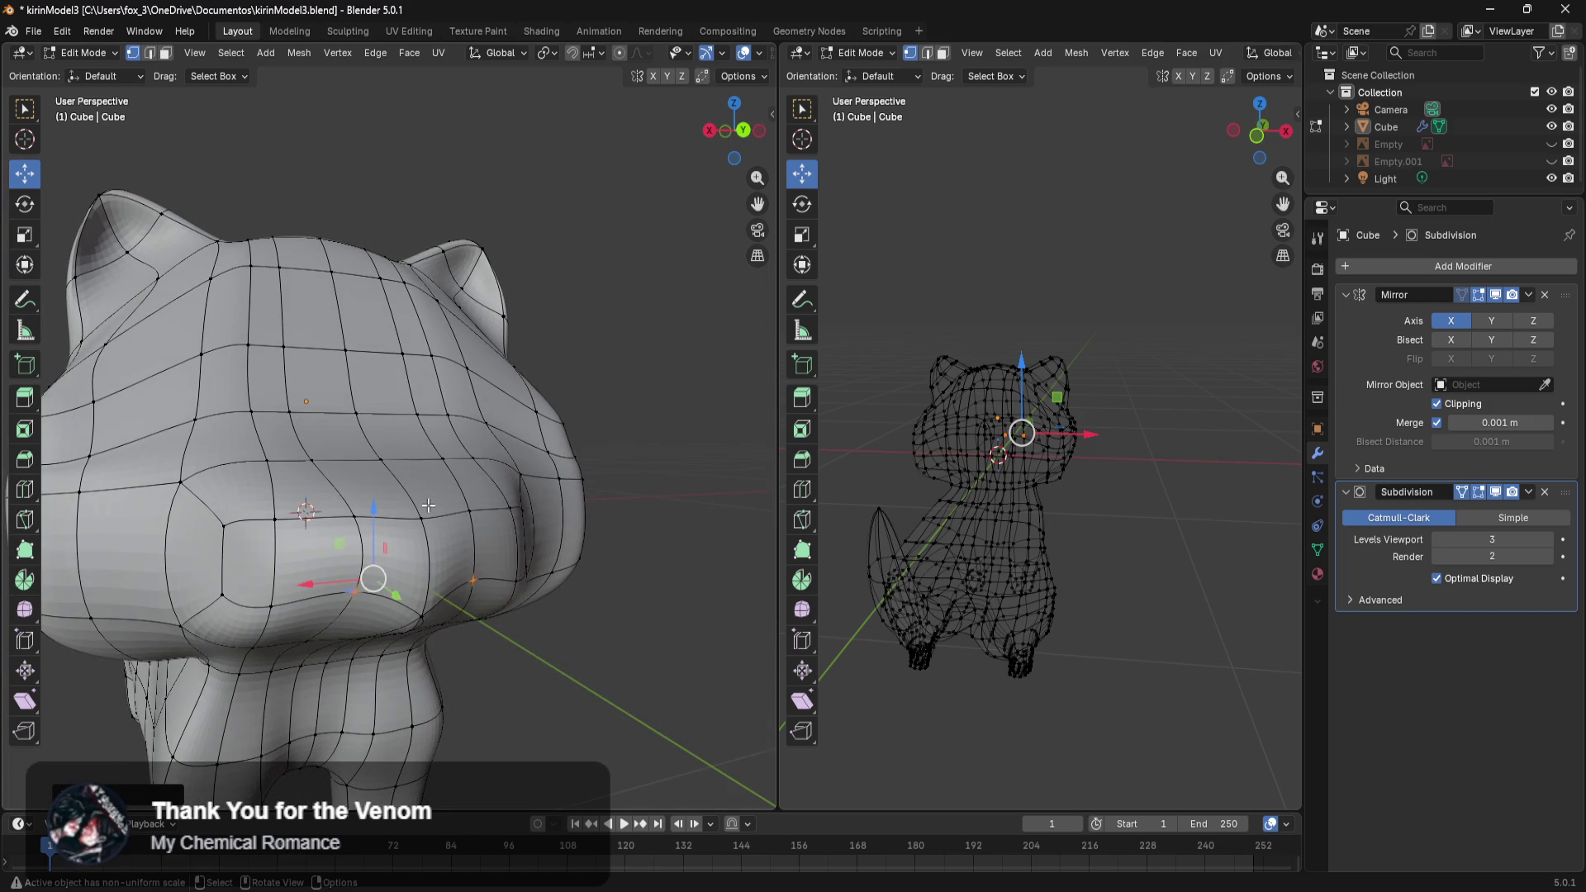
drag(437, 476, 436, 536)
middle_drag(437, 536, 438, 550)
drag(437, 550, 441, 481)
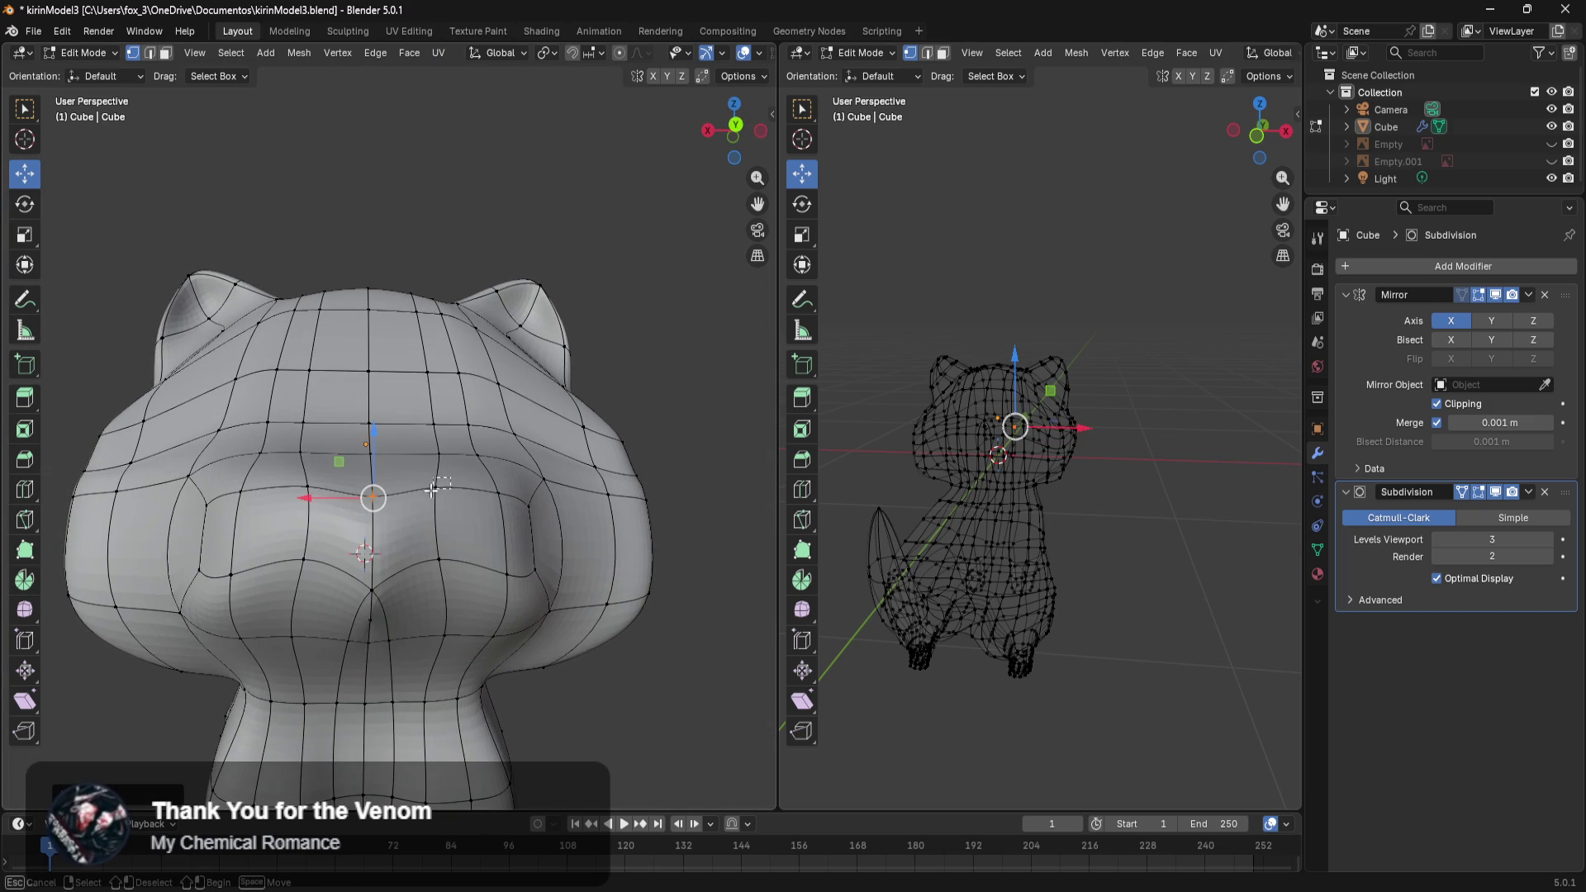
Pull the nose faces outward along their normal into a small bump.
drag(287, 587, 286, 588)
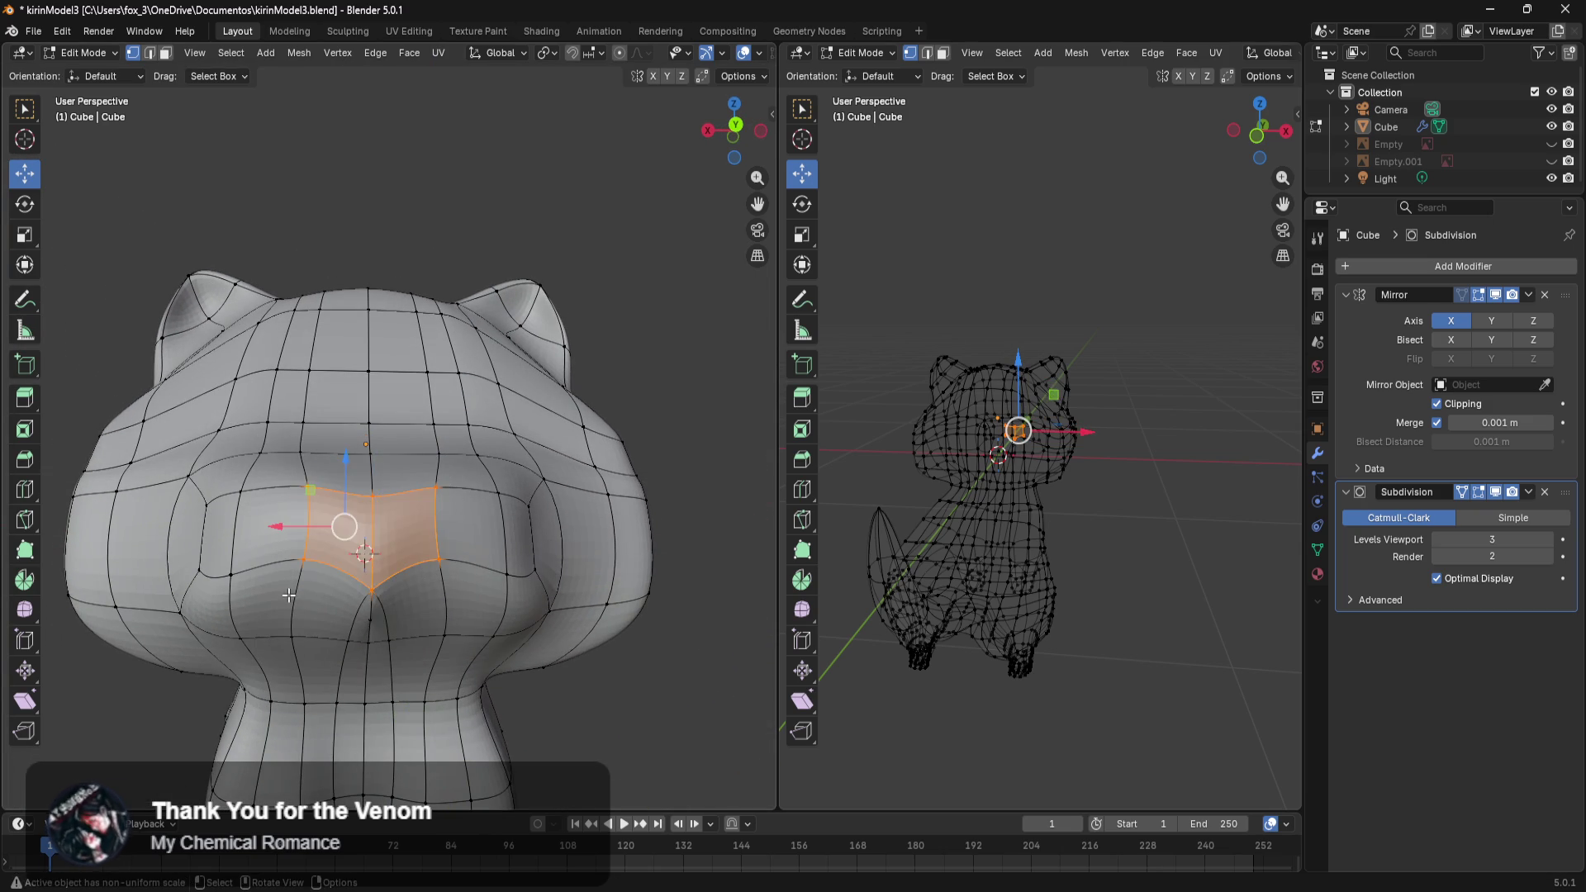
middle_drag(286, 588, 514, 577)
drag(531, 579, 524, 574)
mouse_move(523, 573)
middle_down()
mouse_move(433, 632)
mouse_move(533, 587)
middle_up()
drag(532, 586, 518, 591)
key(z)
key(z)
click(531, 593)
mouse_move(524, 630)
middle_down()
mouse_move(603, 717)
mouse_move(446, 583)
mouse_move(451, 642)
mouse_move(588, 576)
middle_up()
click(588, 720)
Lower the edge loop under the muzzle along Z.
drag(588, 576, 342, 609)
mouse_move(222, 615)
middle_down()
mouse_move(425, 602)
mouse_move(646, 445)
middle_up()
key(g)
key(z)
click(425, 602)
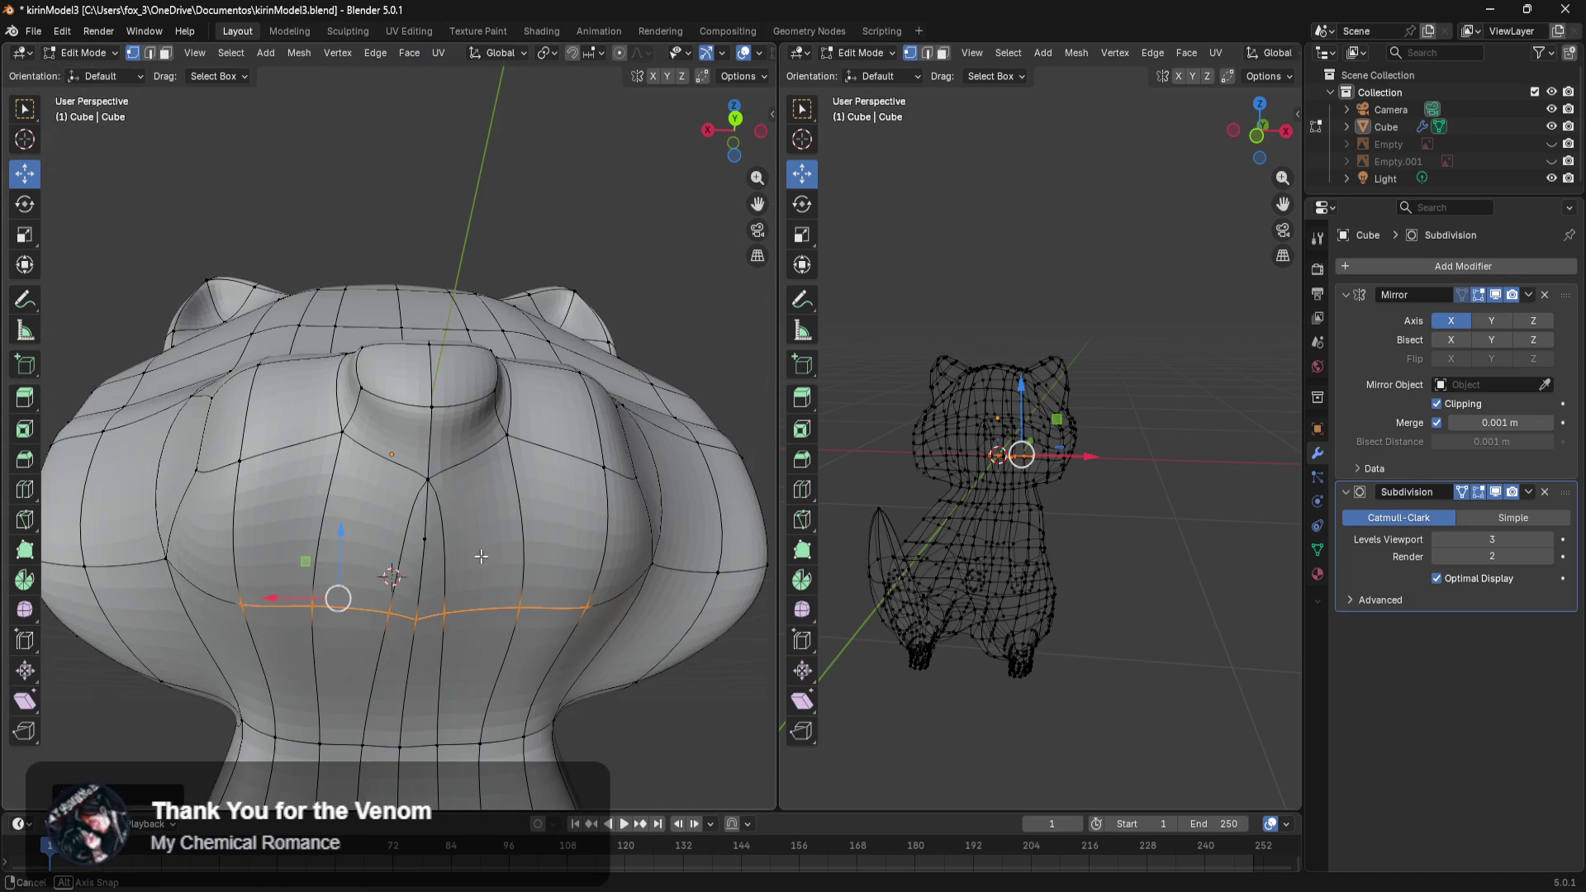
Lower two vertices under the muzzle slightly along Z.
key(alt+a)
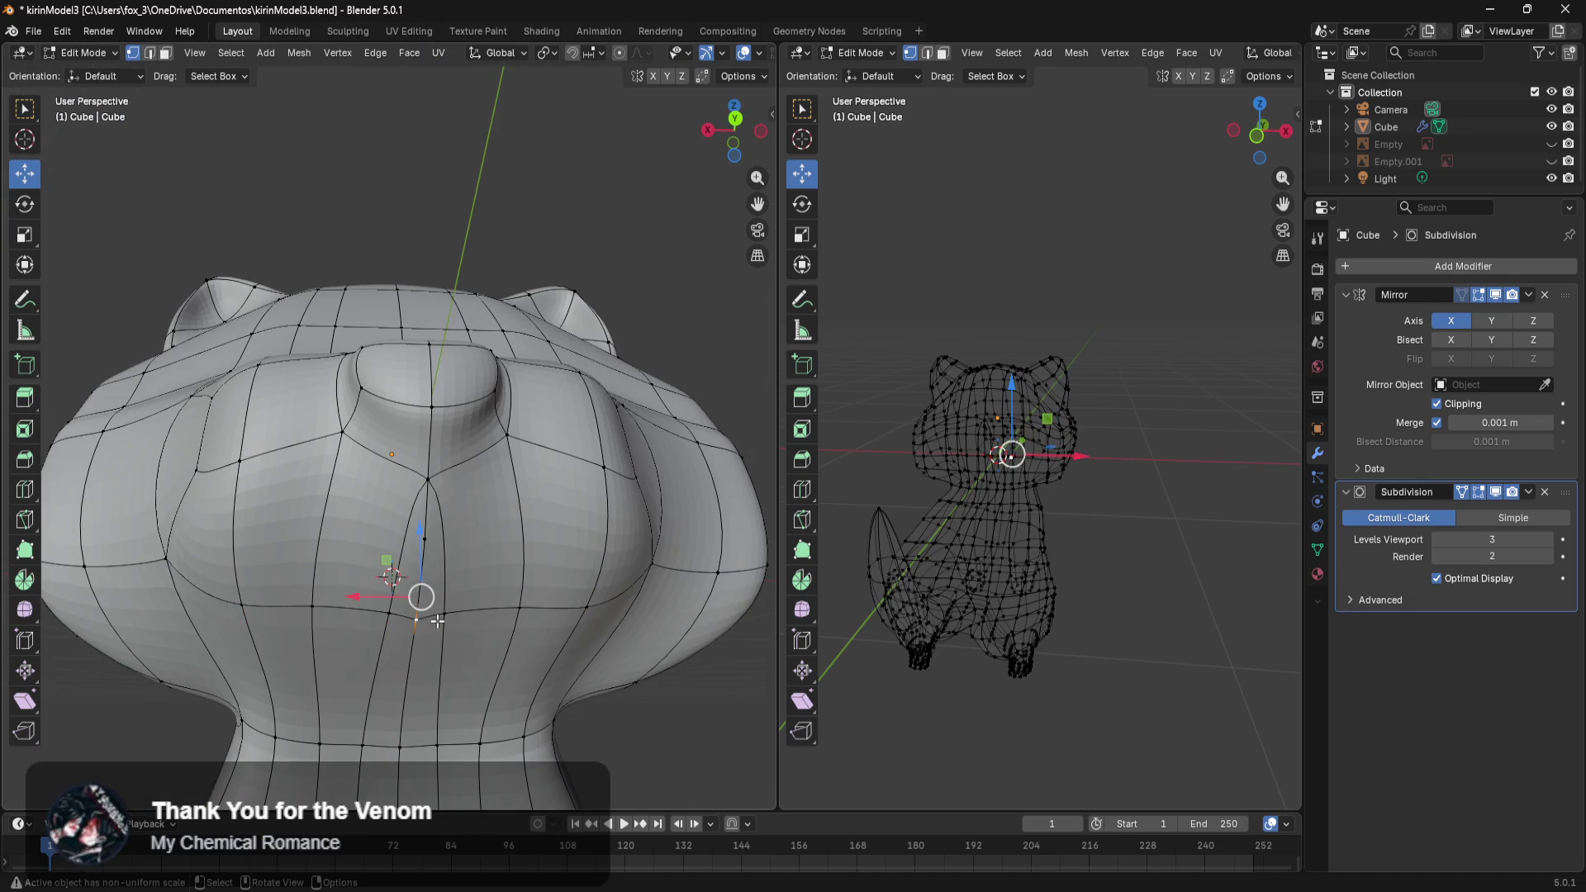
mouse_move(457, 610)
middle_down()
mouse_move(428, 612)
mouse_move(536, 691)
middle_up()
key(g)
key(z)
click(458, 601)
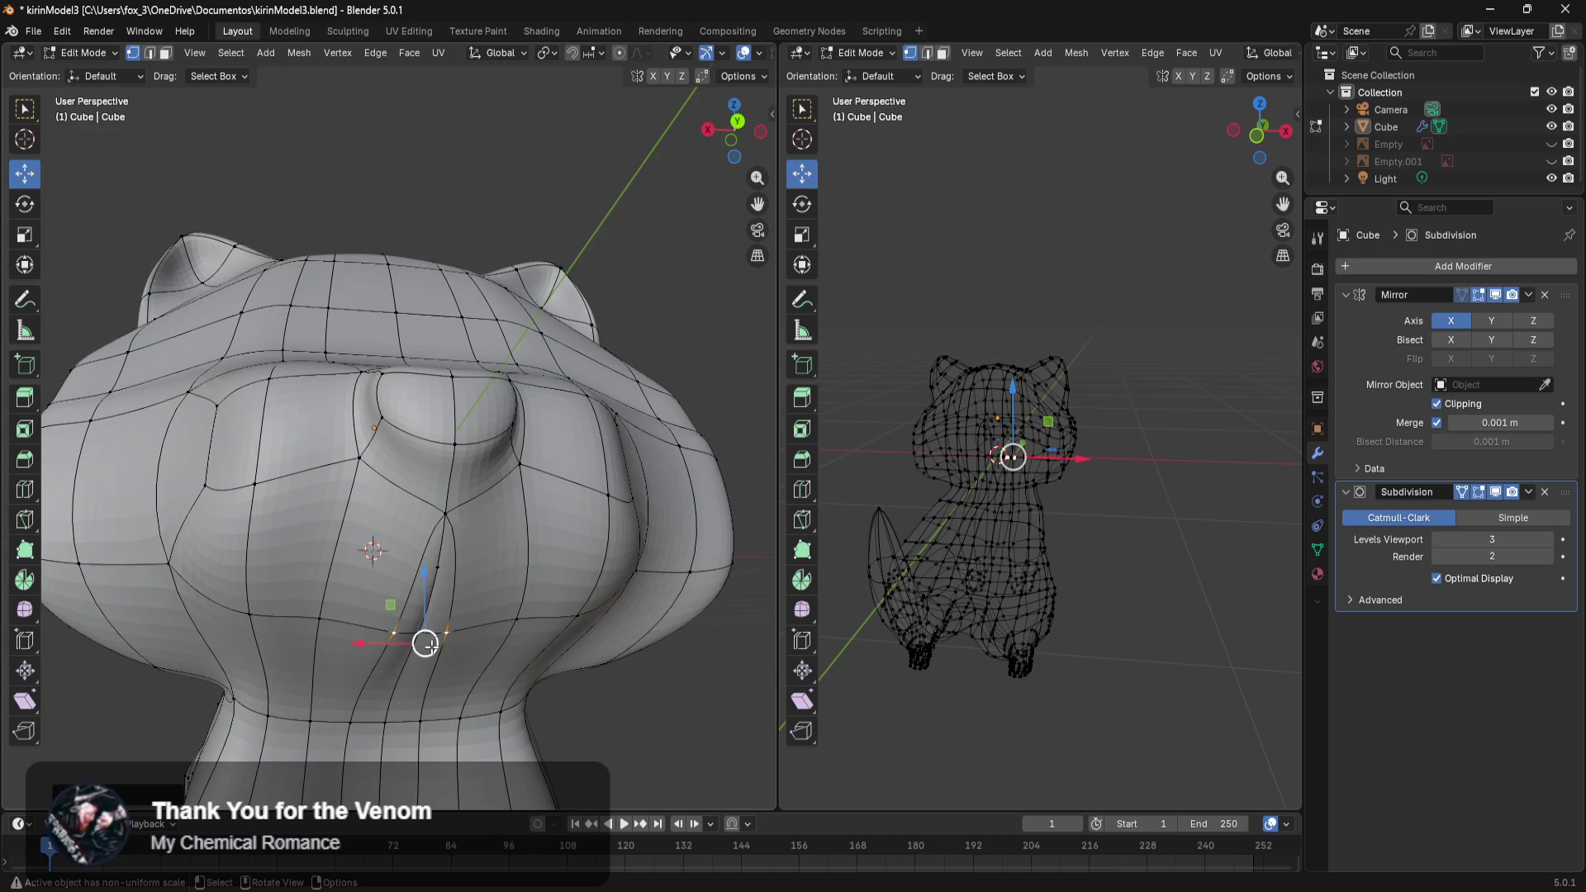
click(433, 631)
key(g)
key(z)
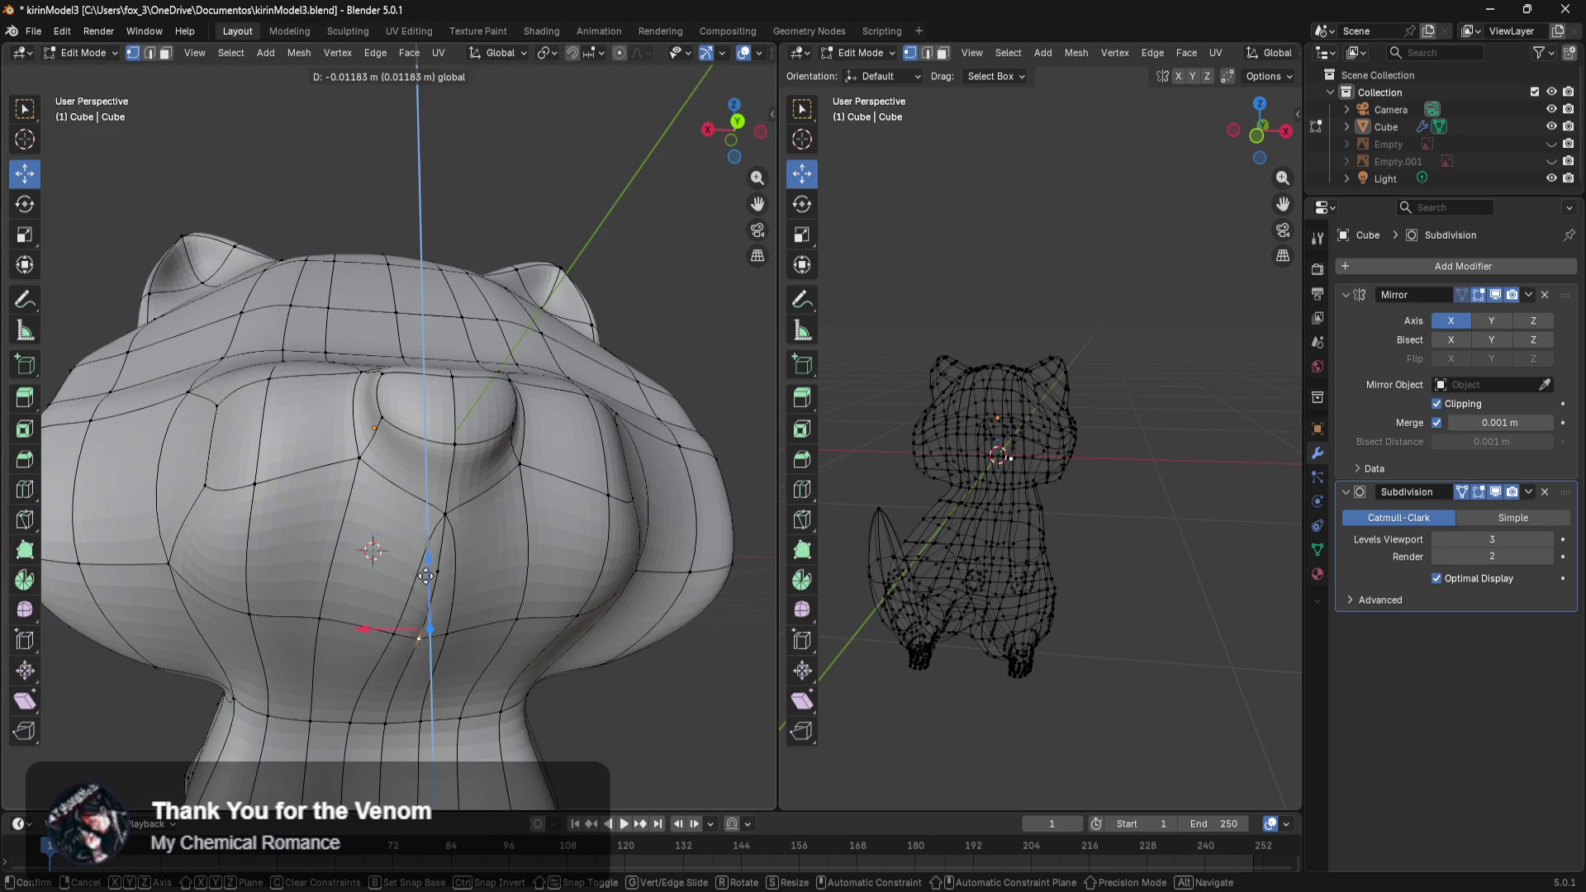
click(427, 578)
Lower a vertex on the cat's front along Z, then zoom out to view the cat.
click(318, 617)
key(g)
key(z)
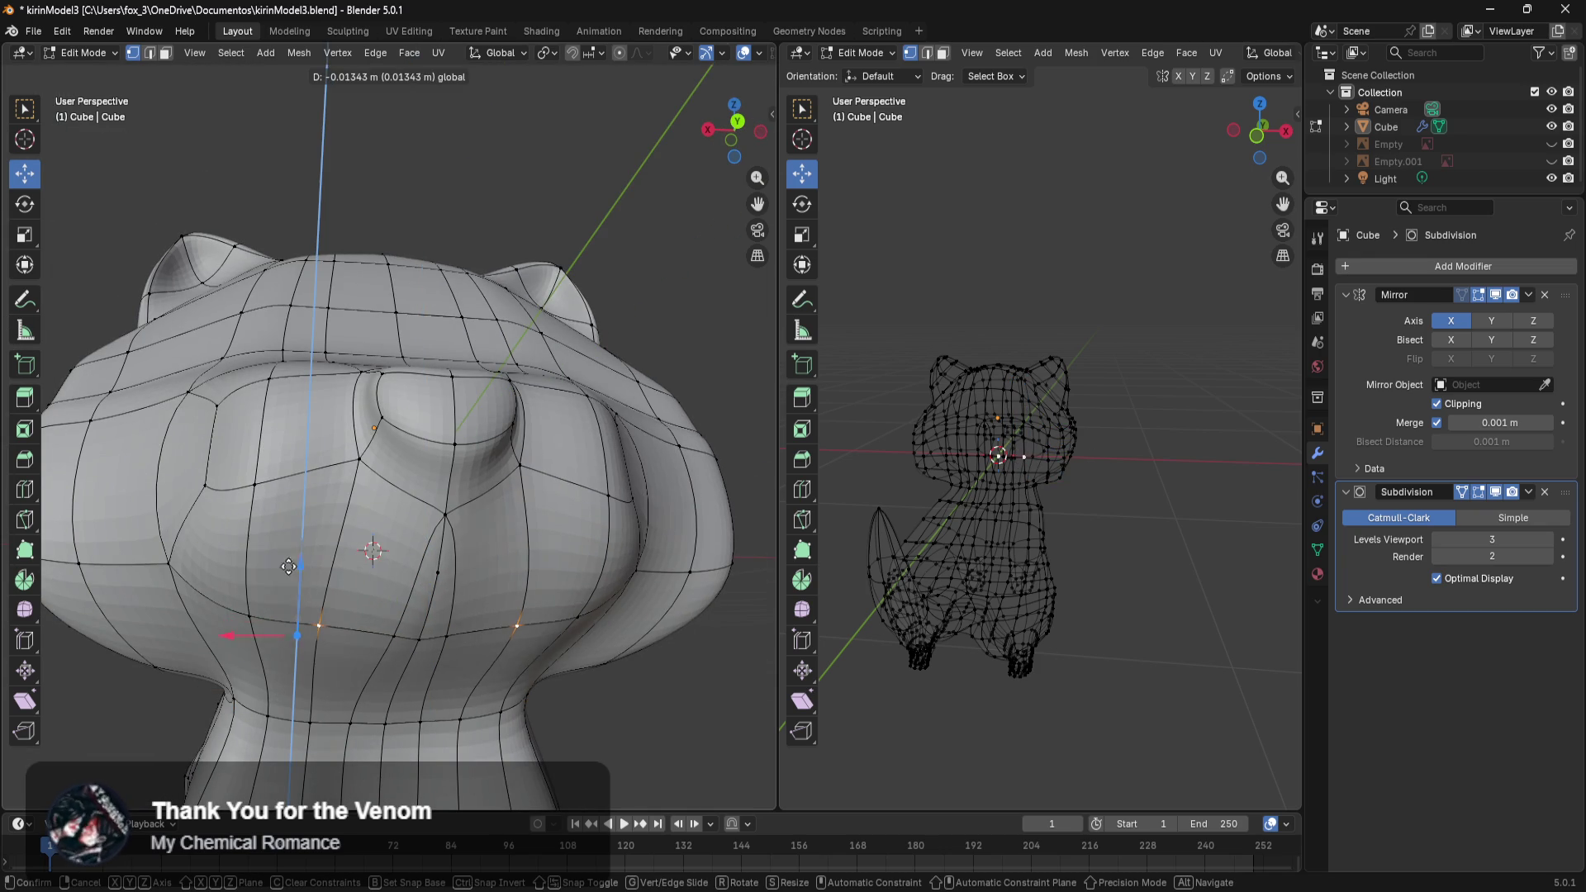
click(286, 577)
middle_drag(297, 644, 369, 648)
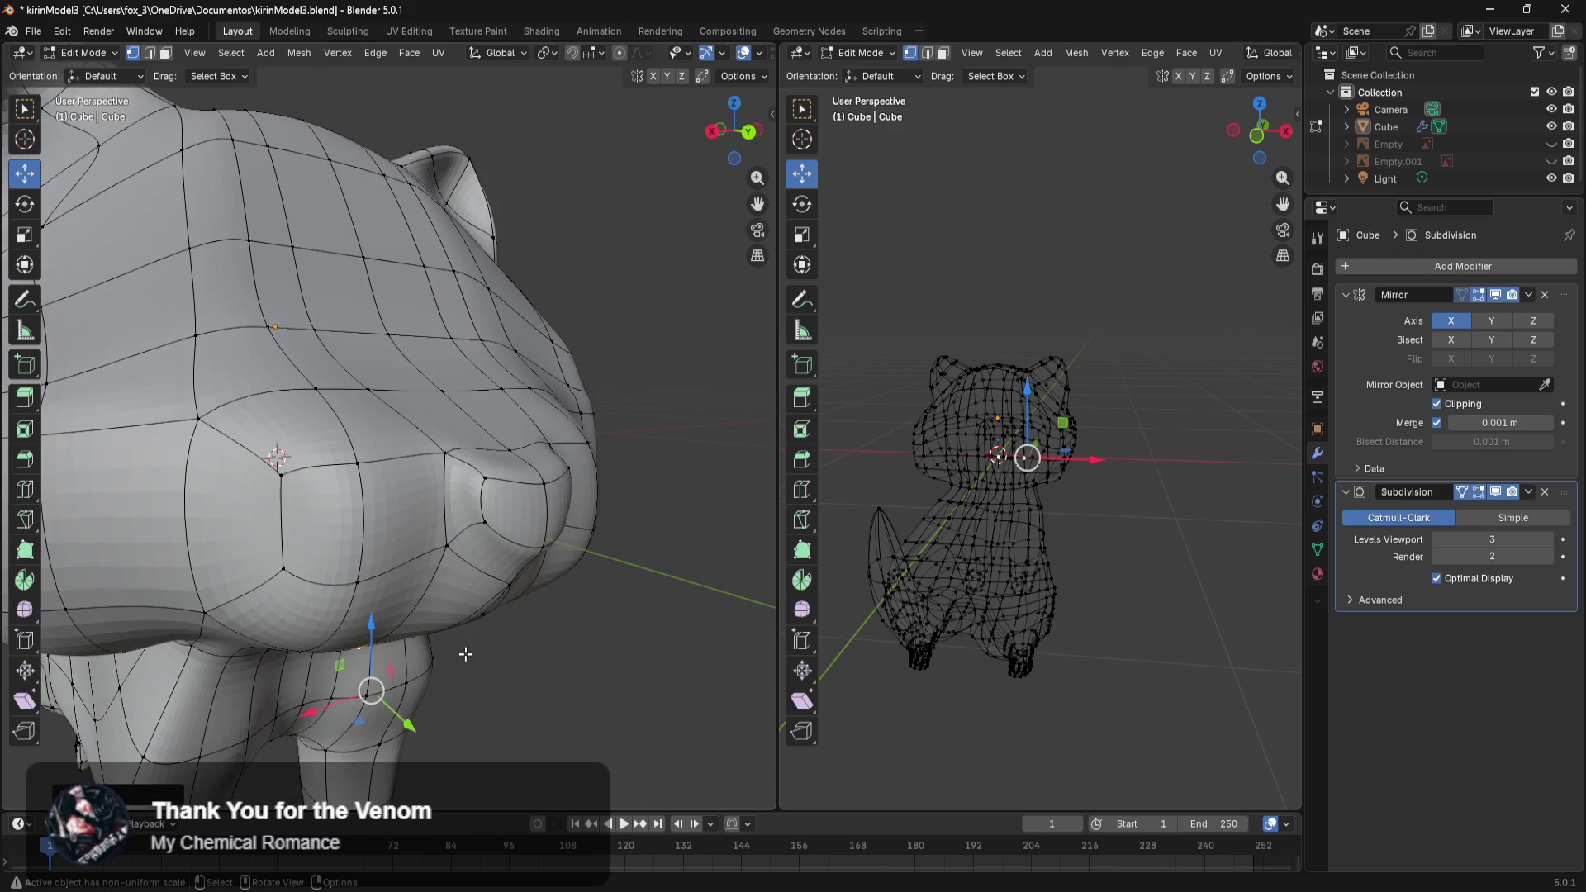
mouse_move(644, 662)
middle_down()
mouse_move(589, 646)
mouse_move(581, 666)
middle_up()
scroll(581, 666, down, 3)
scroll(576, 641, down, 2)
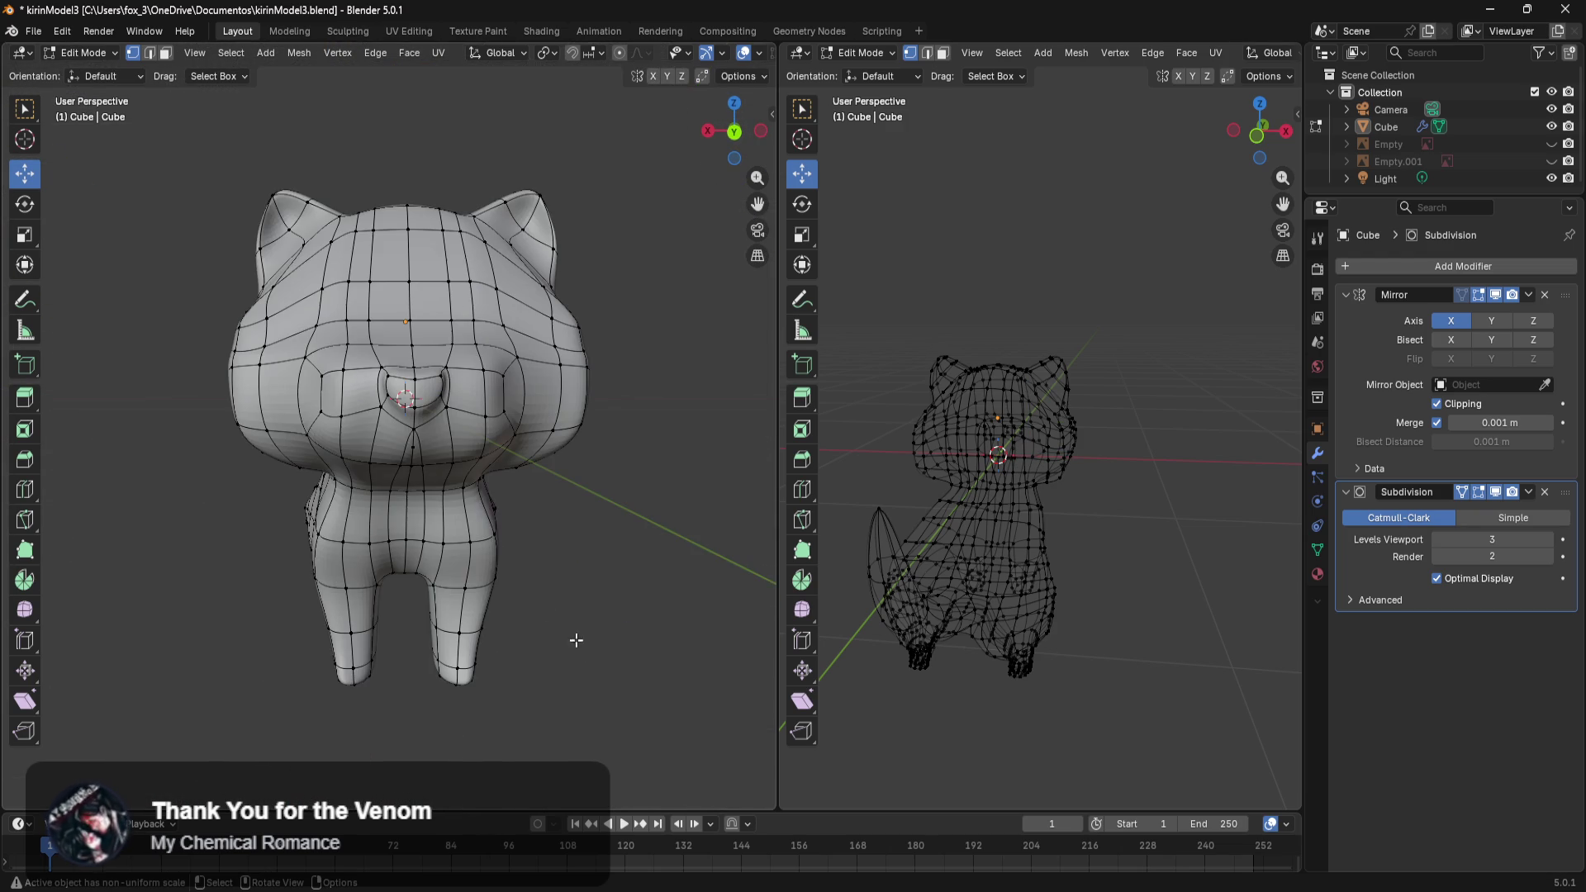
key(KP_1)
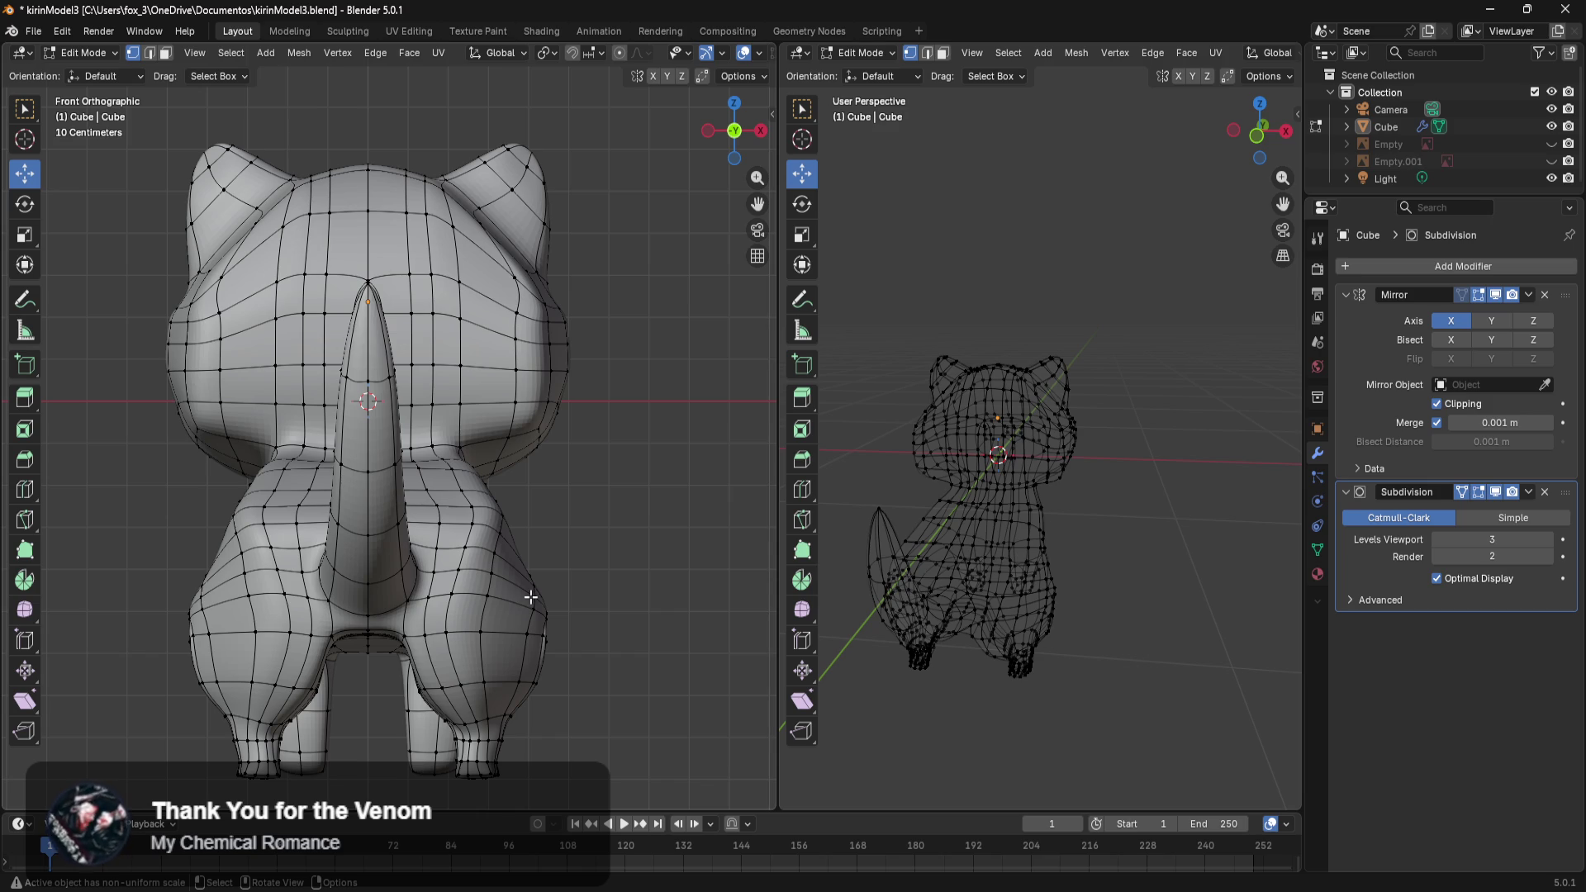
key(ctrl+KP_1)
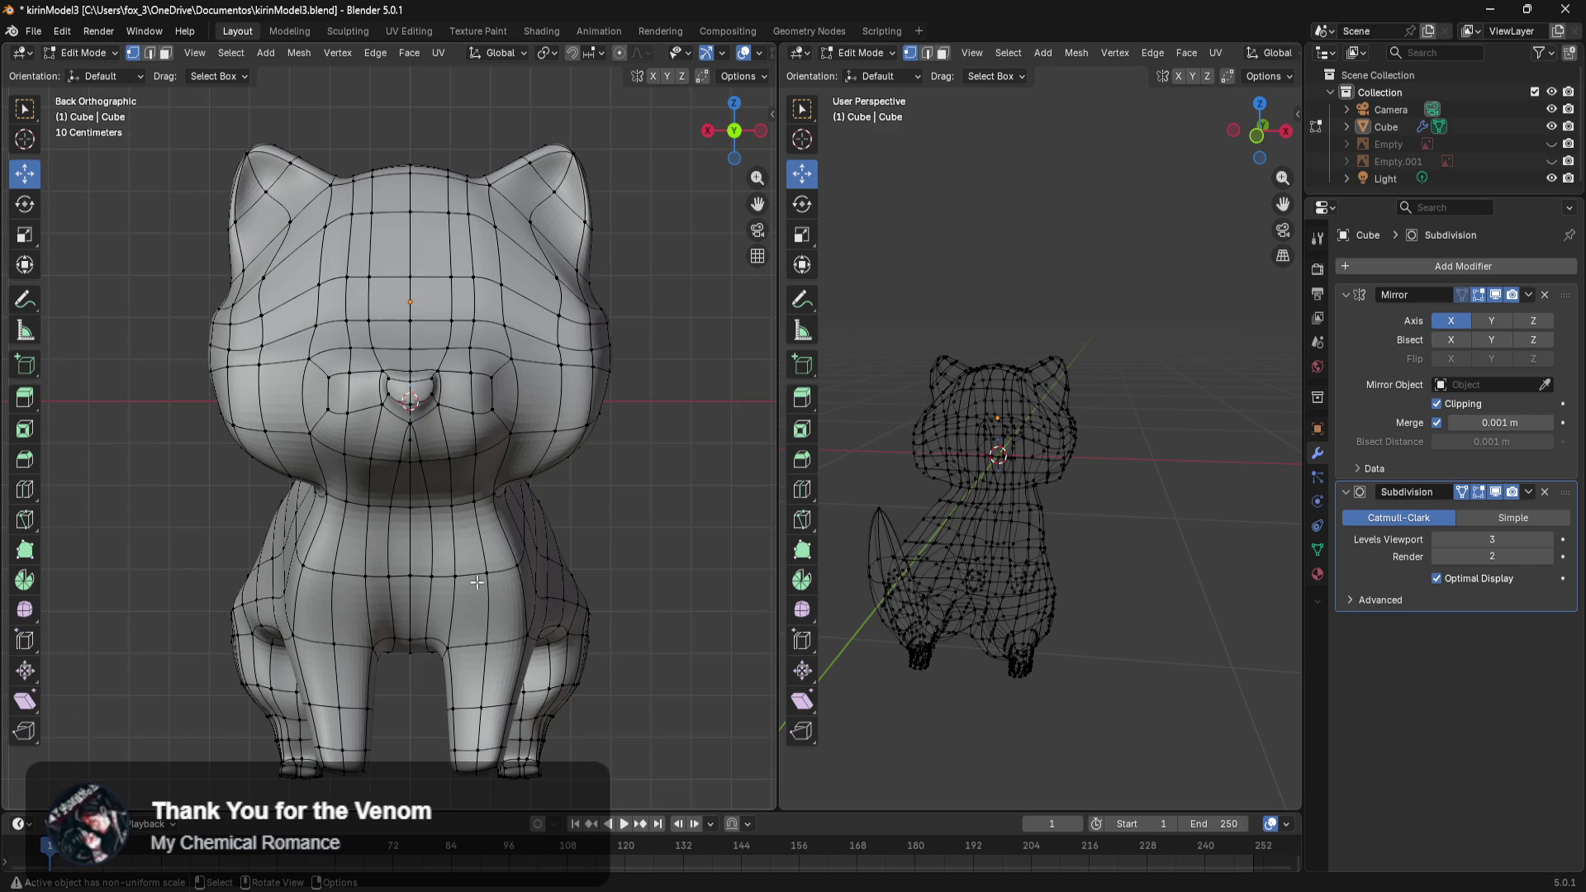
scroll(485, 588, up, 3)
shift+middle_drag(486, 588, 618, 391)
scroll(618, 390, down, 3)
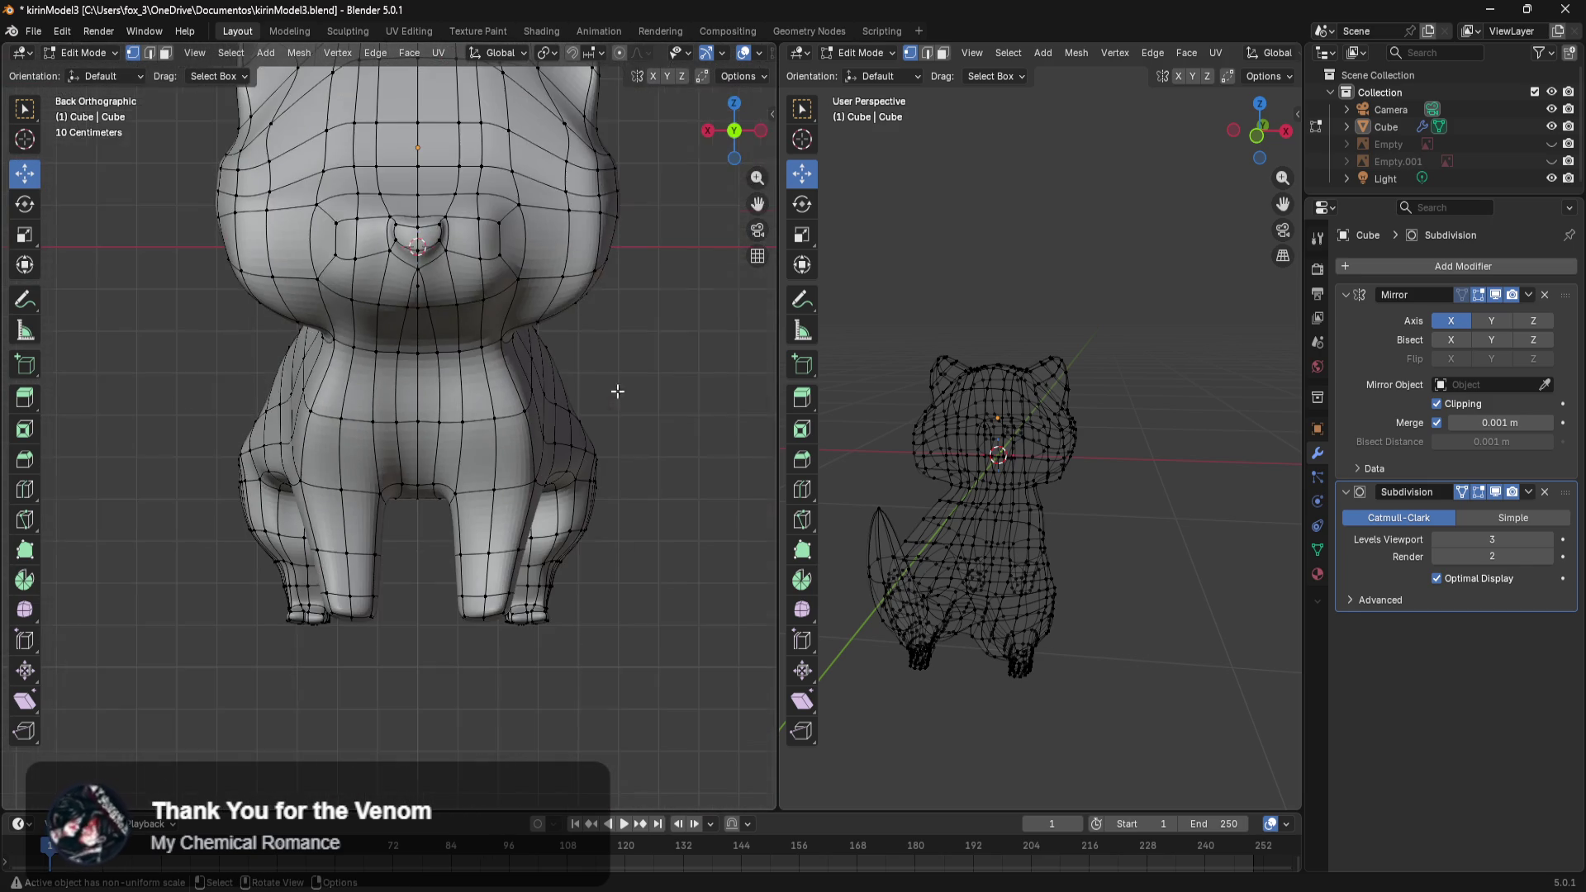
shift+middle_drag(630, 449, 641, 545)
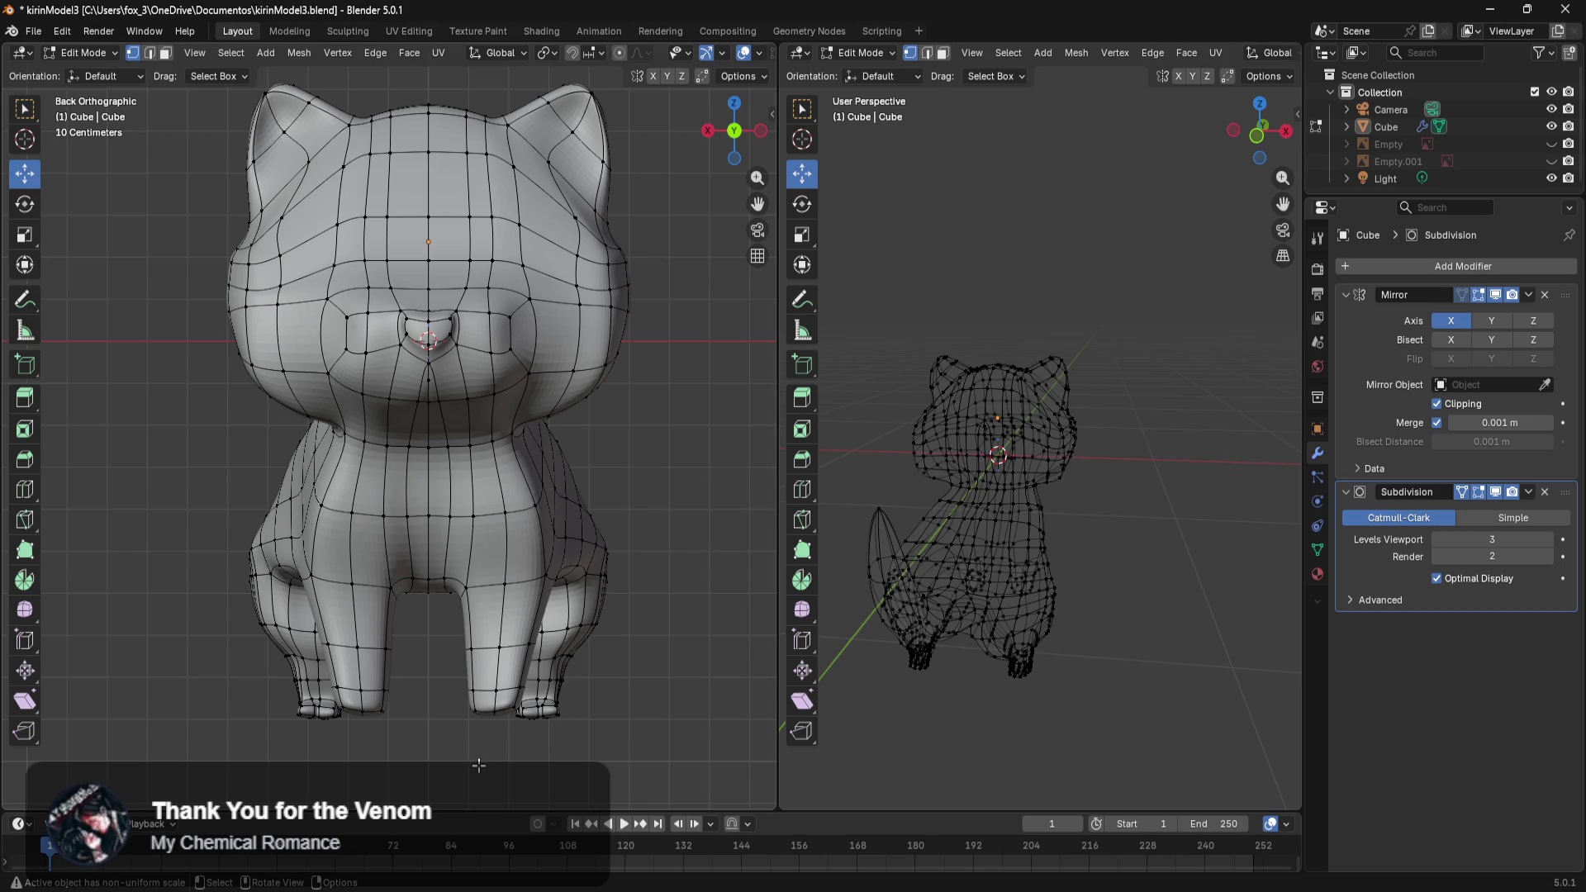
shift+middle_drag(549, 746, 628, 659)
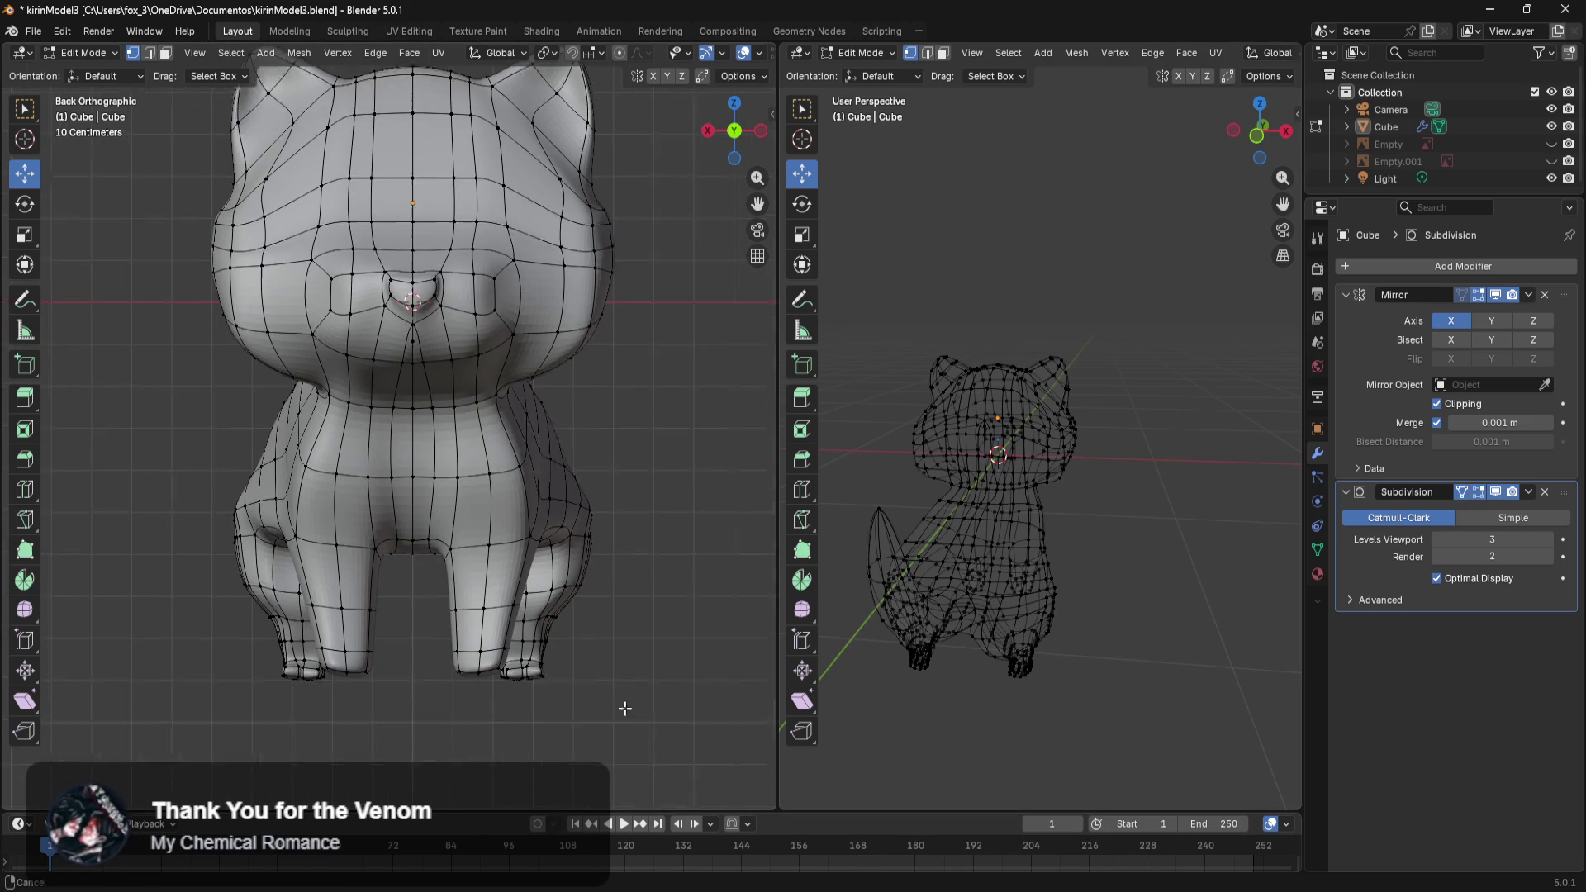
scroll(629, 659, up, 2)
Lower the bottom vertices of the feet slightly along Z.
scroll(639, 694, up, 2)
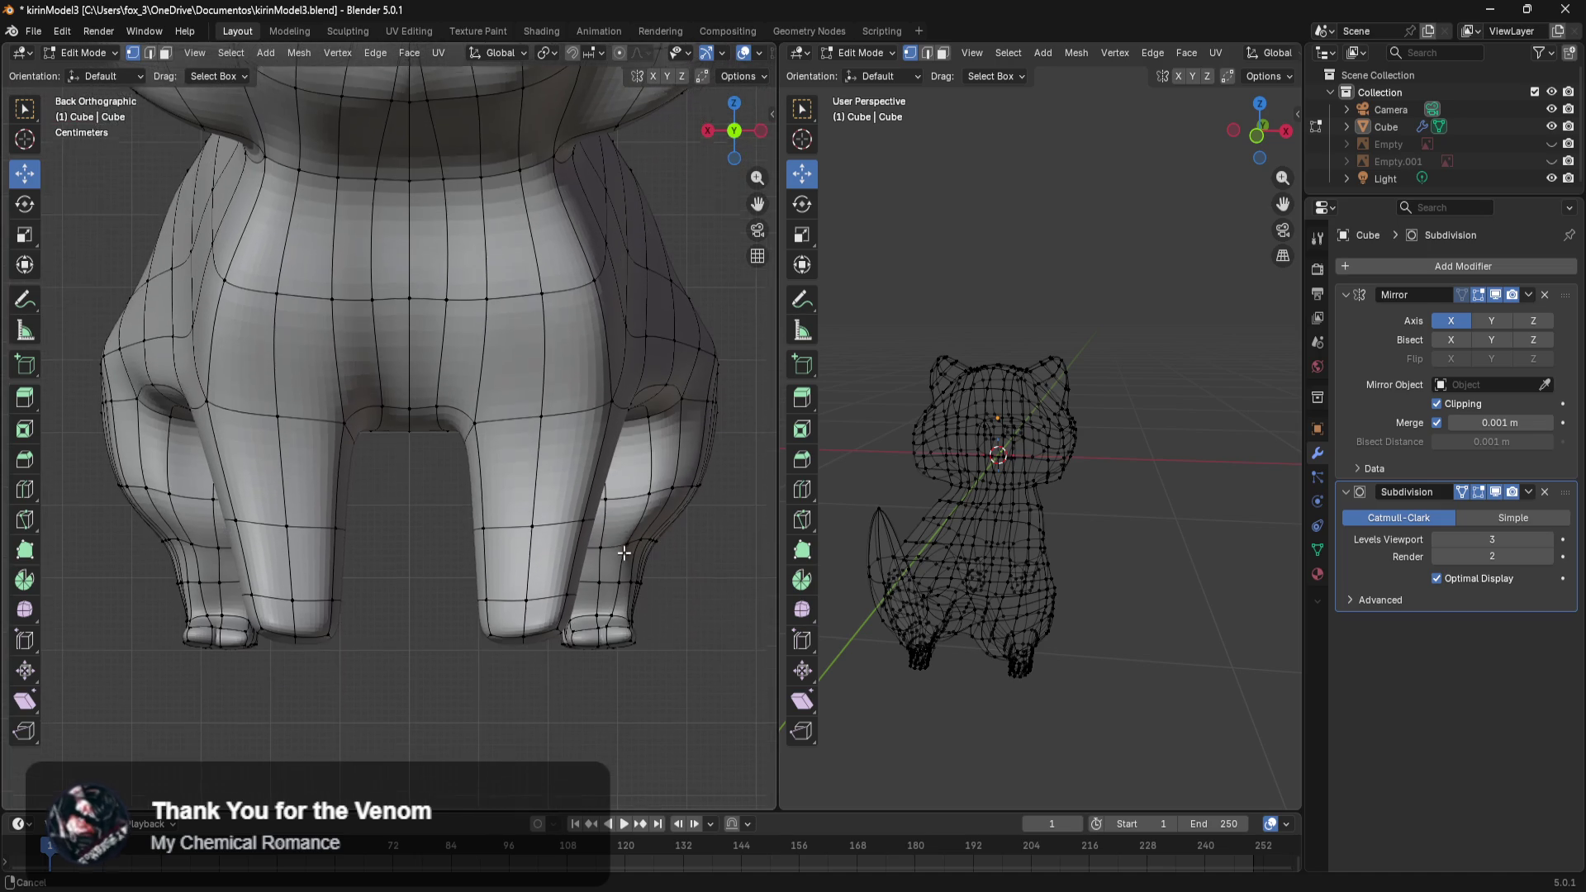
scroll(1034, 696, up, 1)
middle_drag(1034, 695, 1058, 617)
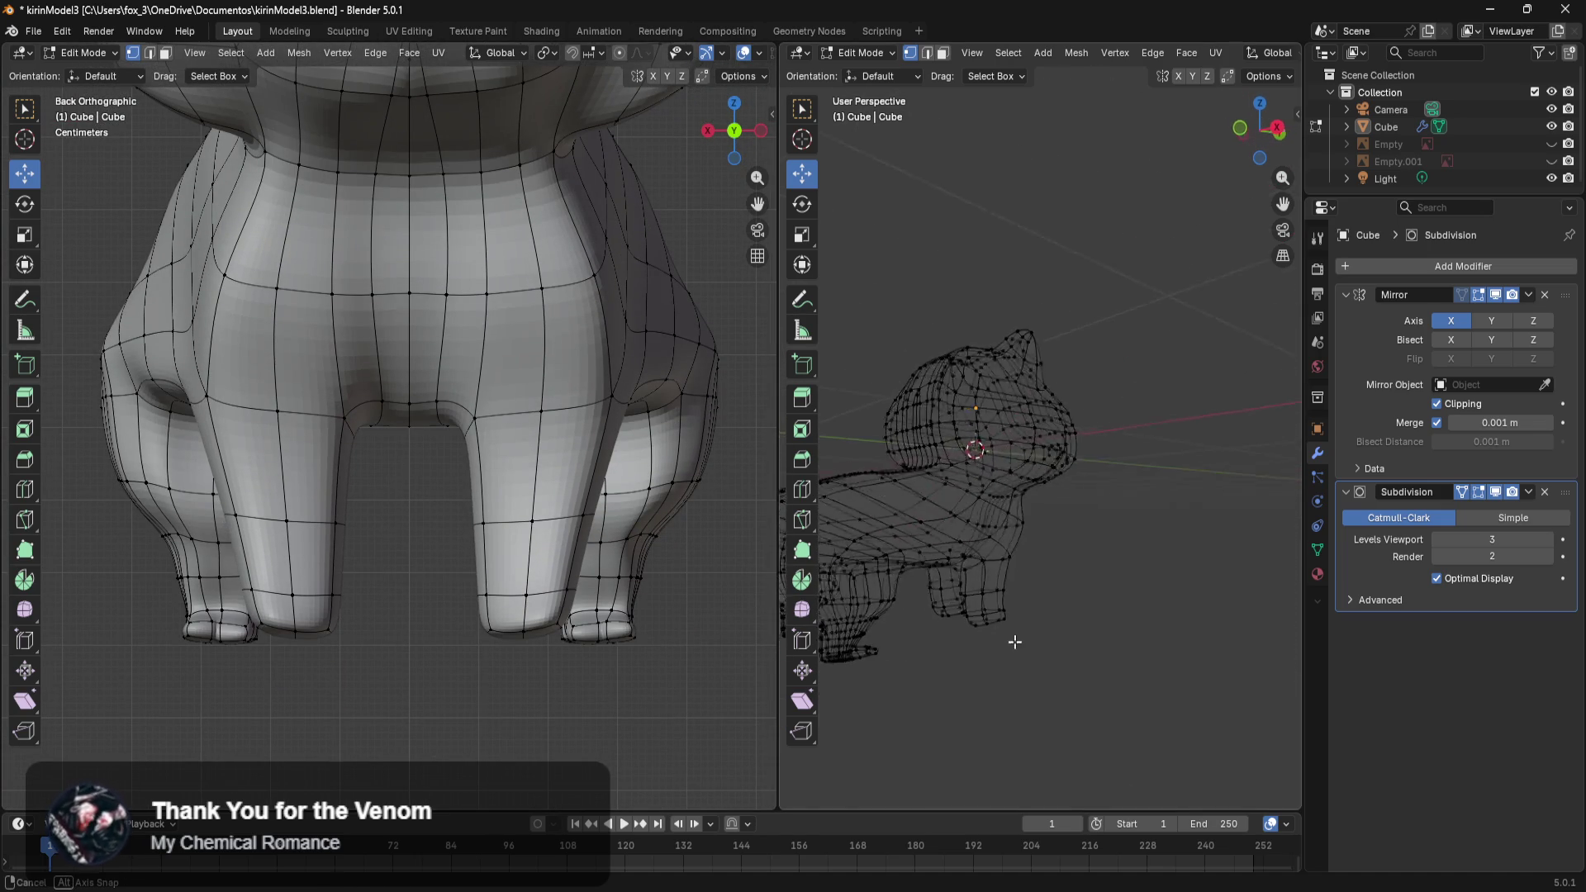
drag(1058, 590, 973, 645)
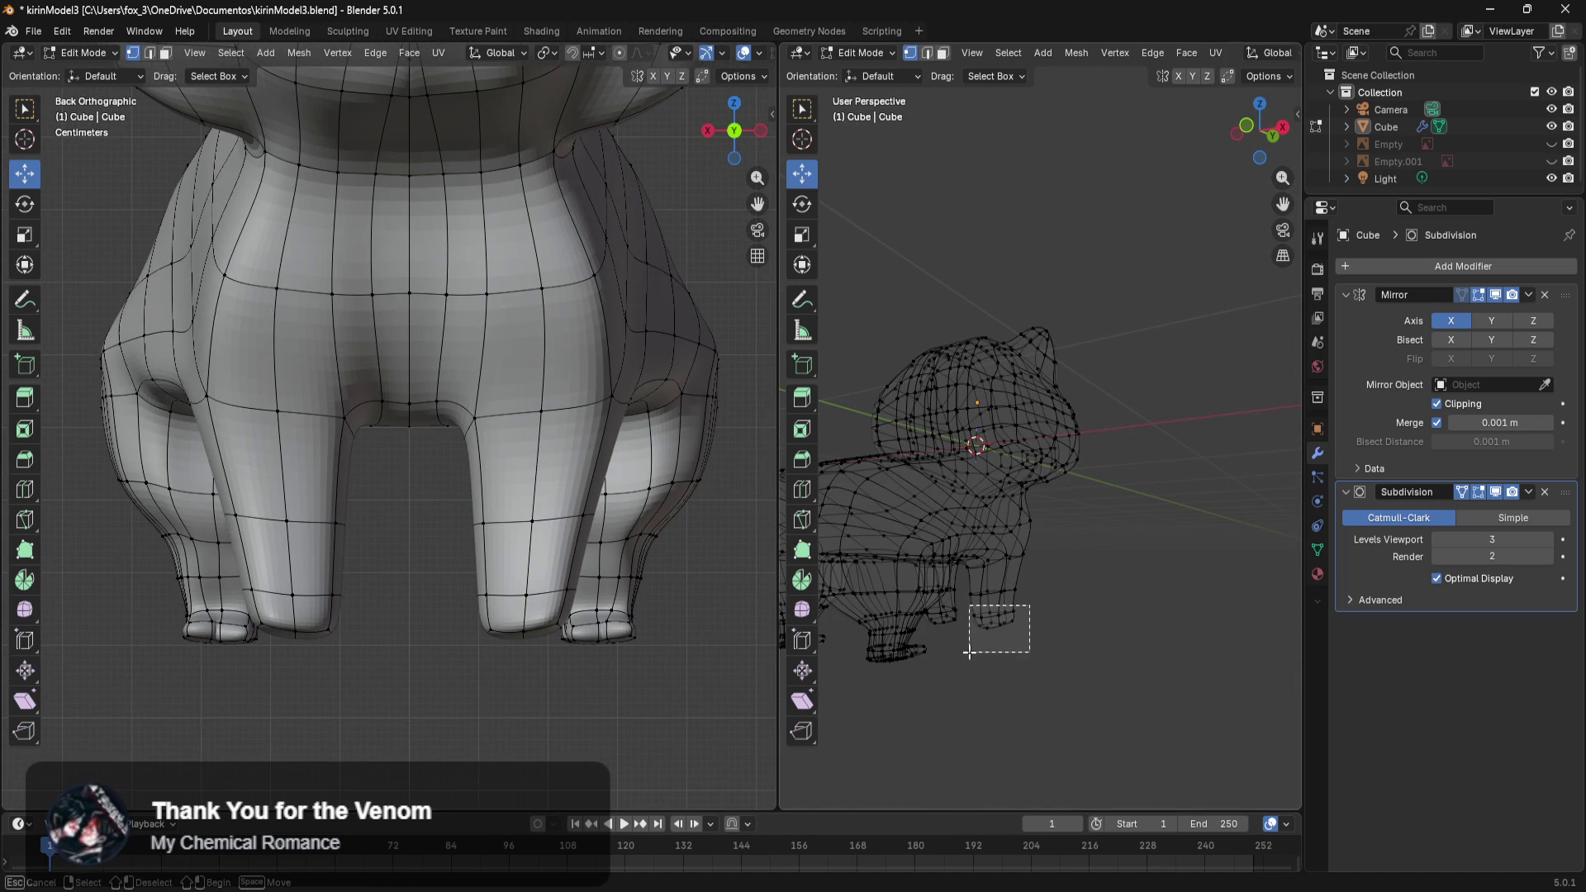
drag(967, 643, 973, 655)
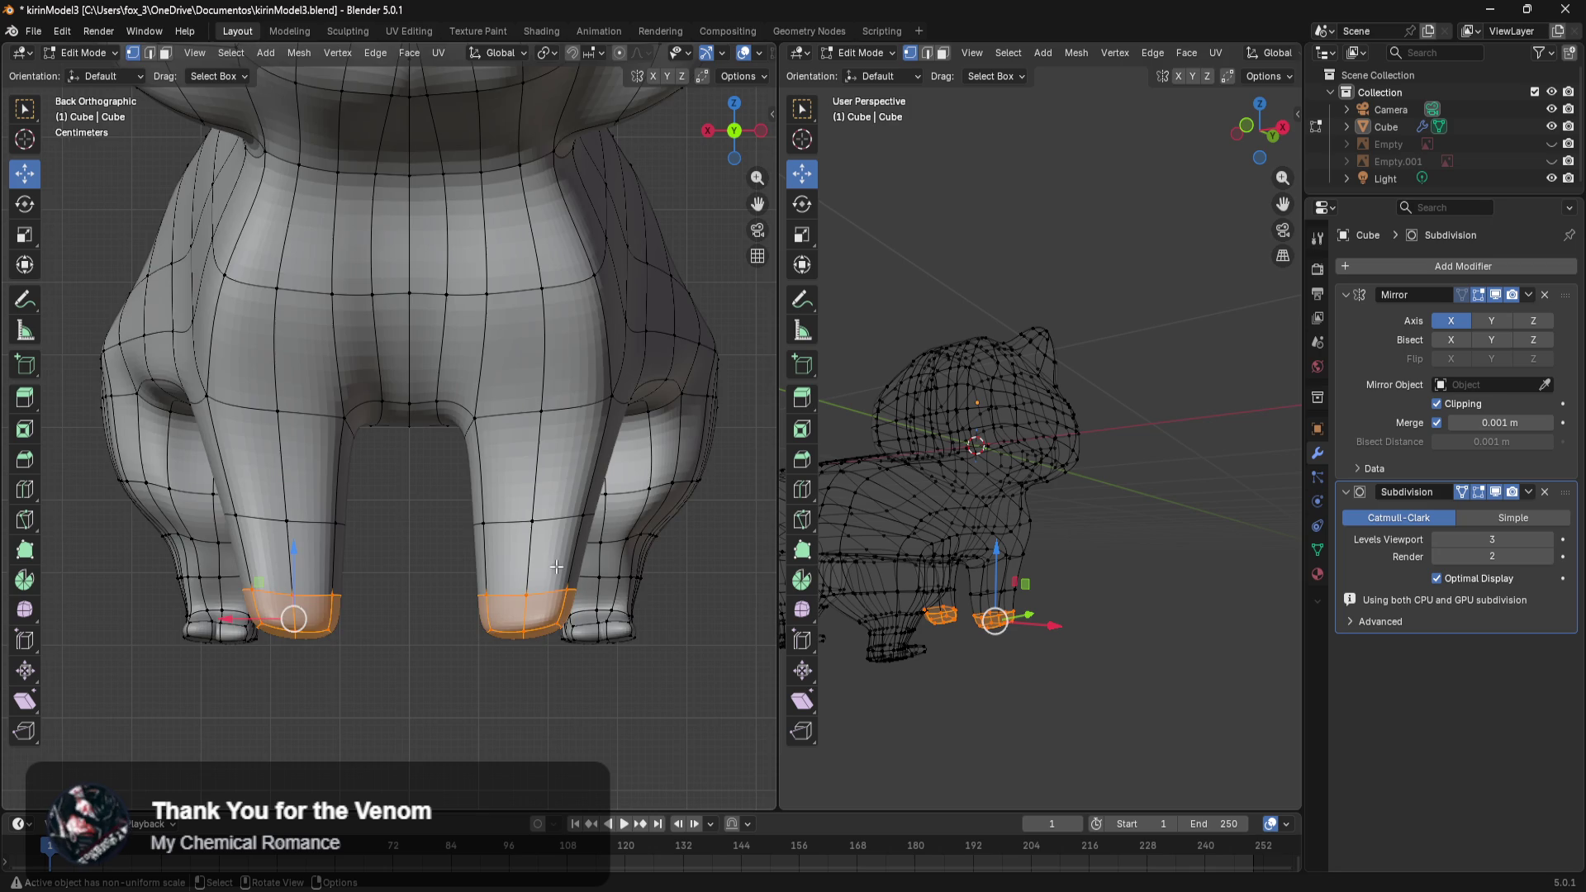
drag(289, 546, 293, 560)
click(1051, 708)
Lower the vertices on another leg slightly.
middle_drag(1051, 708, 959, 682)
scroll(959, 681, up, 2)
scroll(1062, 619, up, 2)
scroll(988, 577, up, 2)
drag(994, 512, 956, 604)
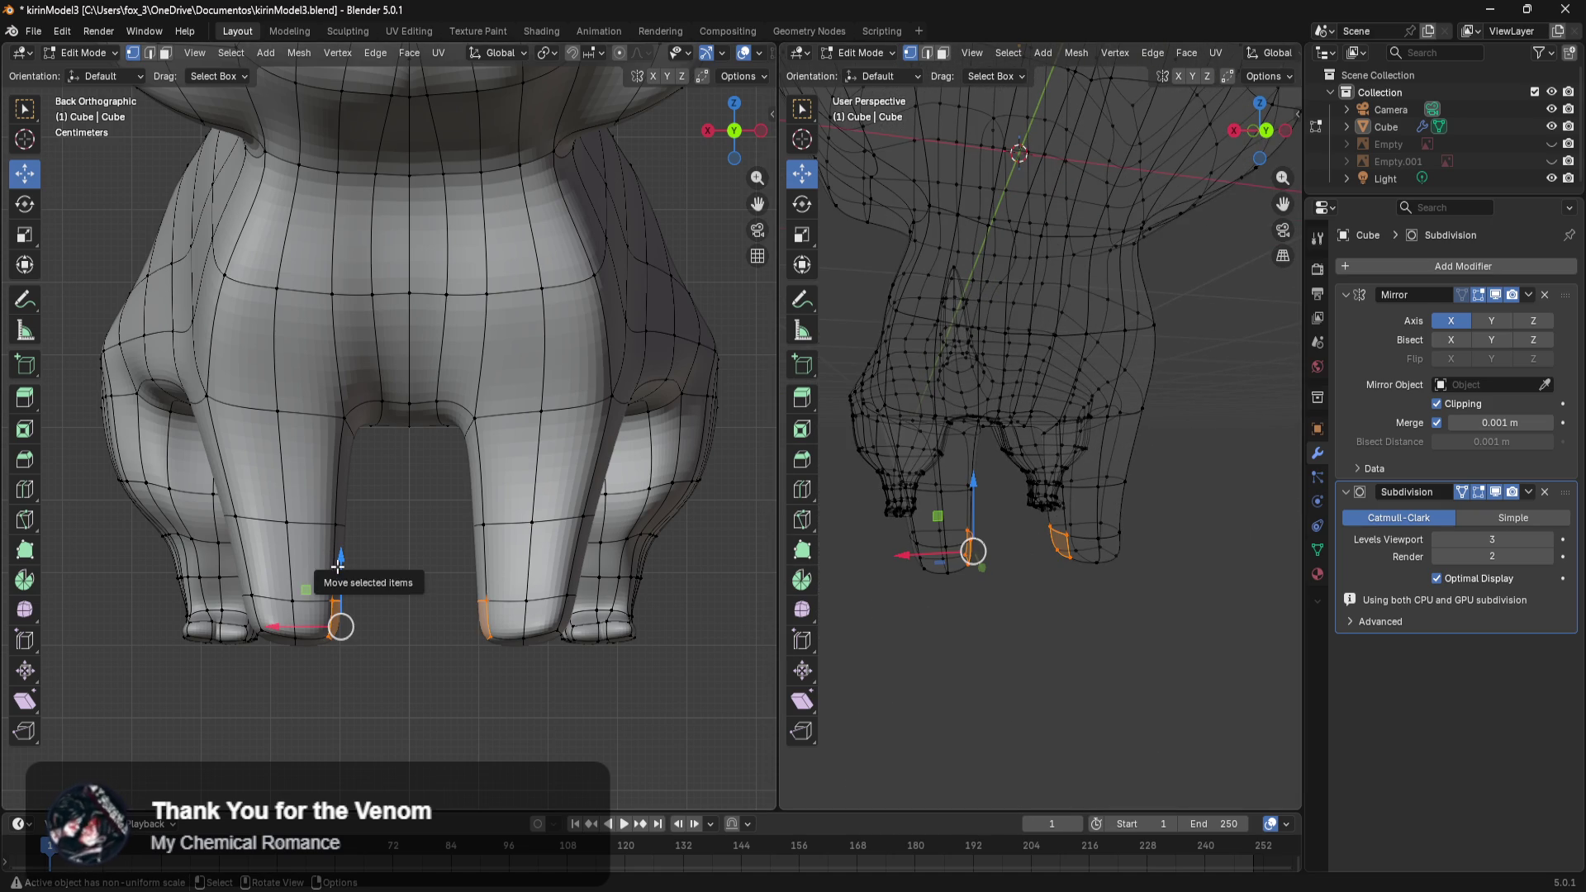
click(266, 691)
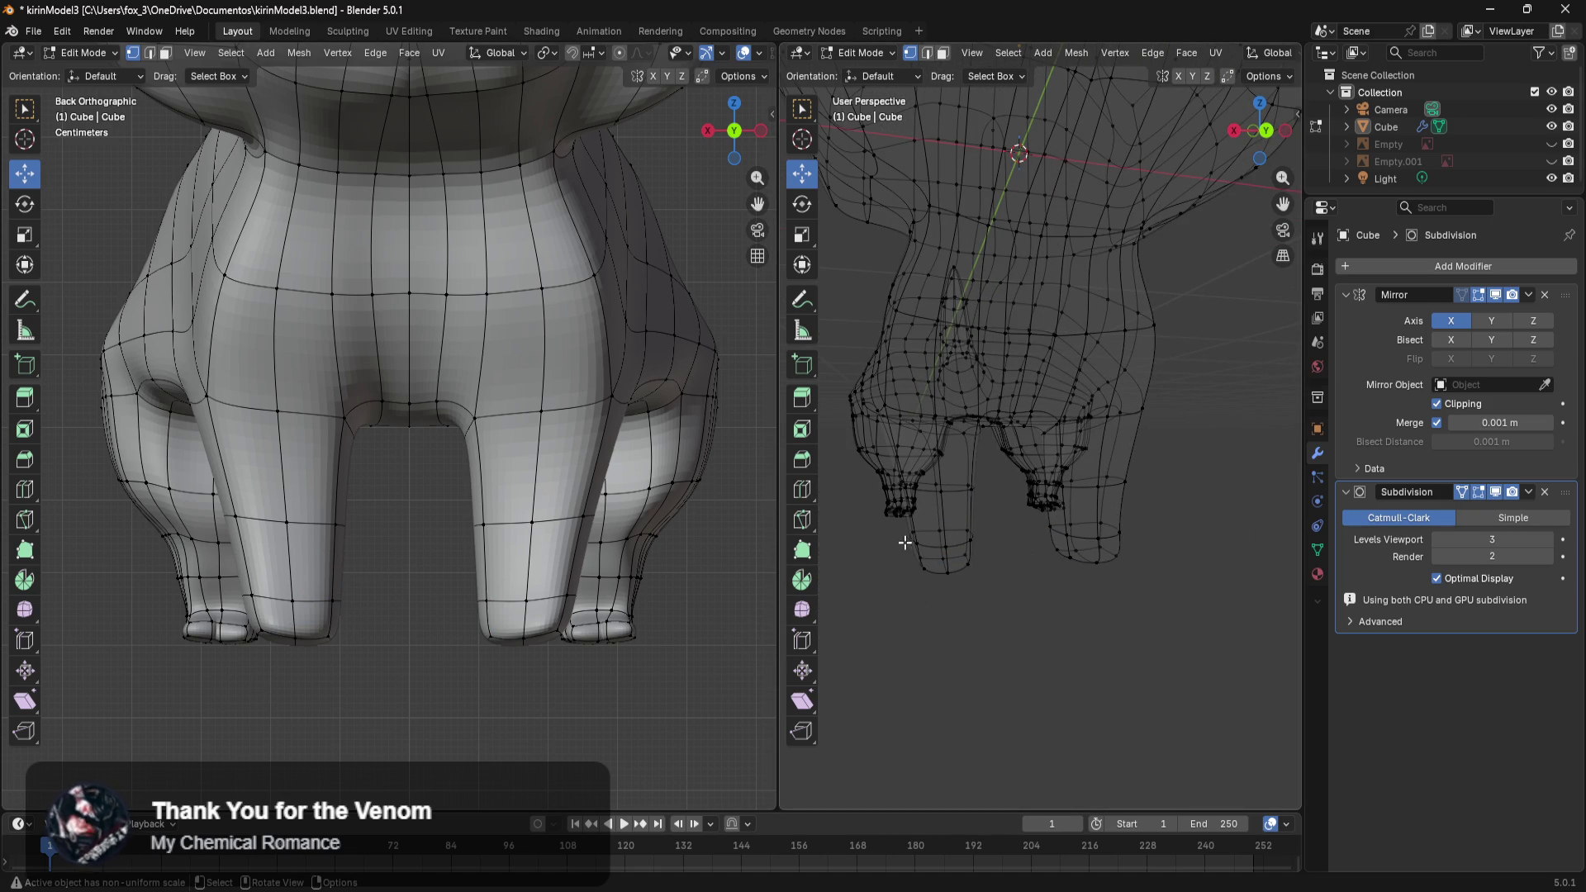
drag(920, 525, 907, 597)
click(924, 569)
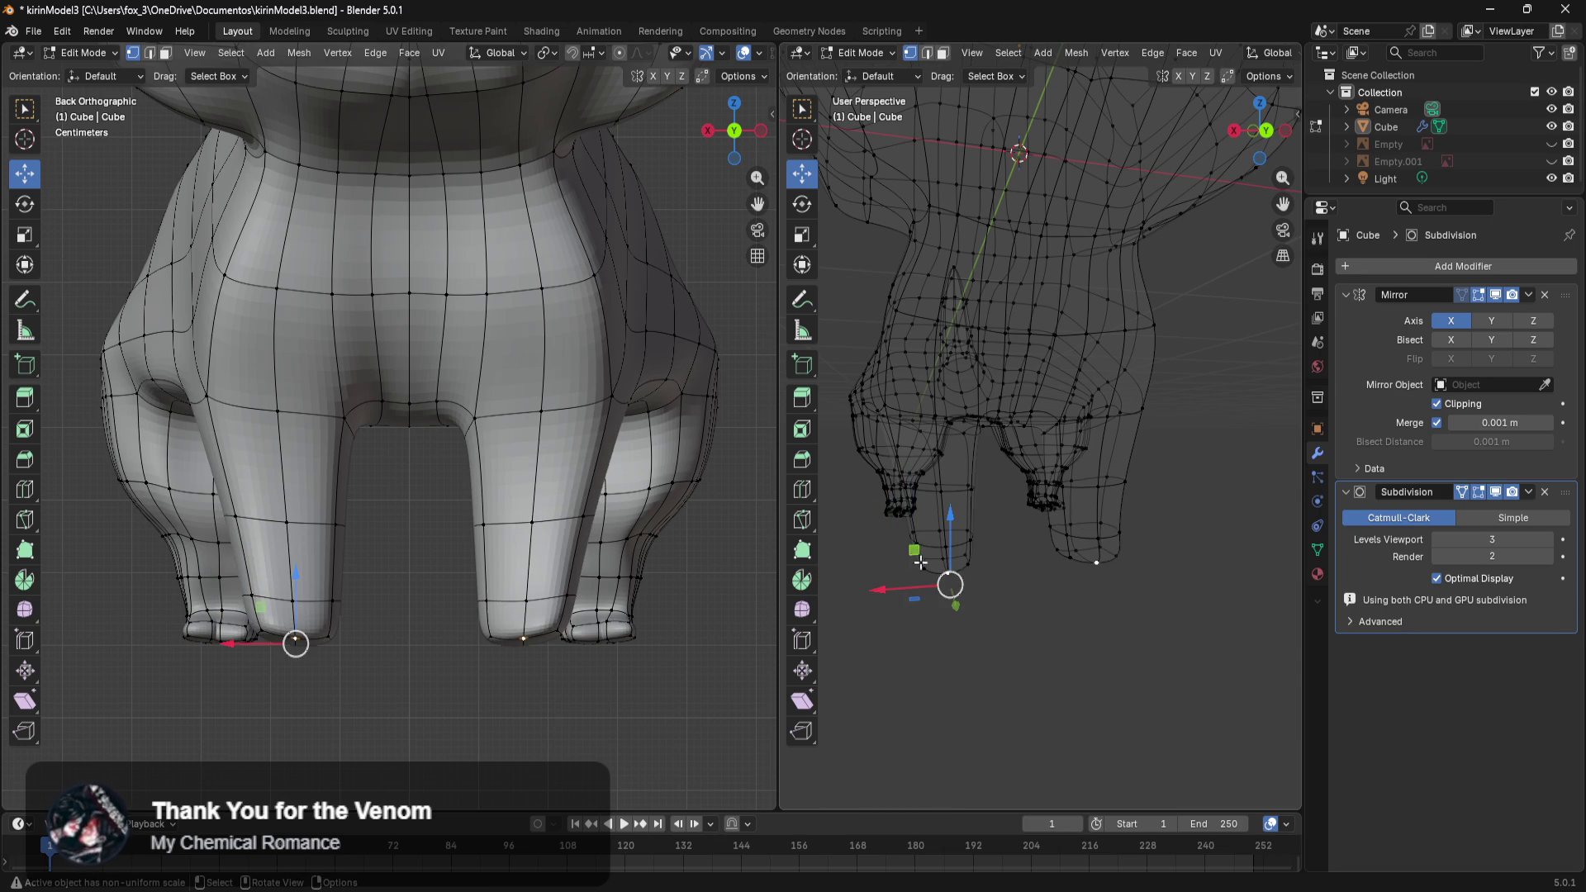
click(1048, 647)
Move the bottom vertices of the next leg slightly down.
mouse_move(917, 648)
ctrl+middle_down()
mouse_move(1002, 673)
mouse_move(1172, 619)
ctrl+middle_up()
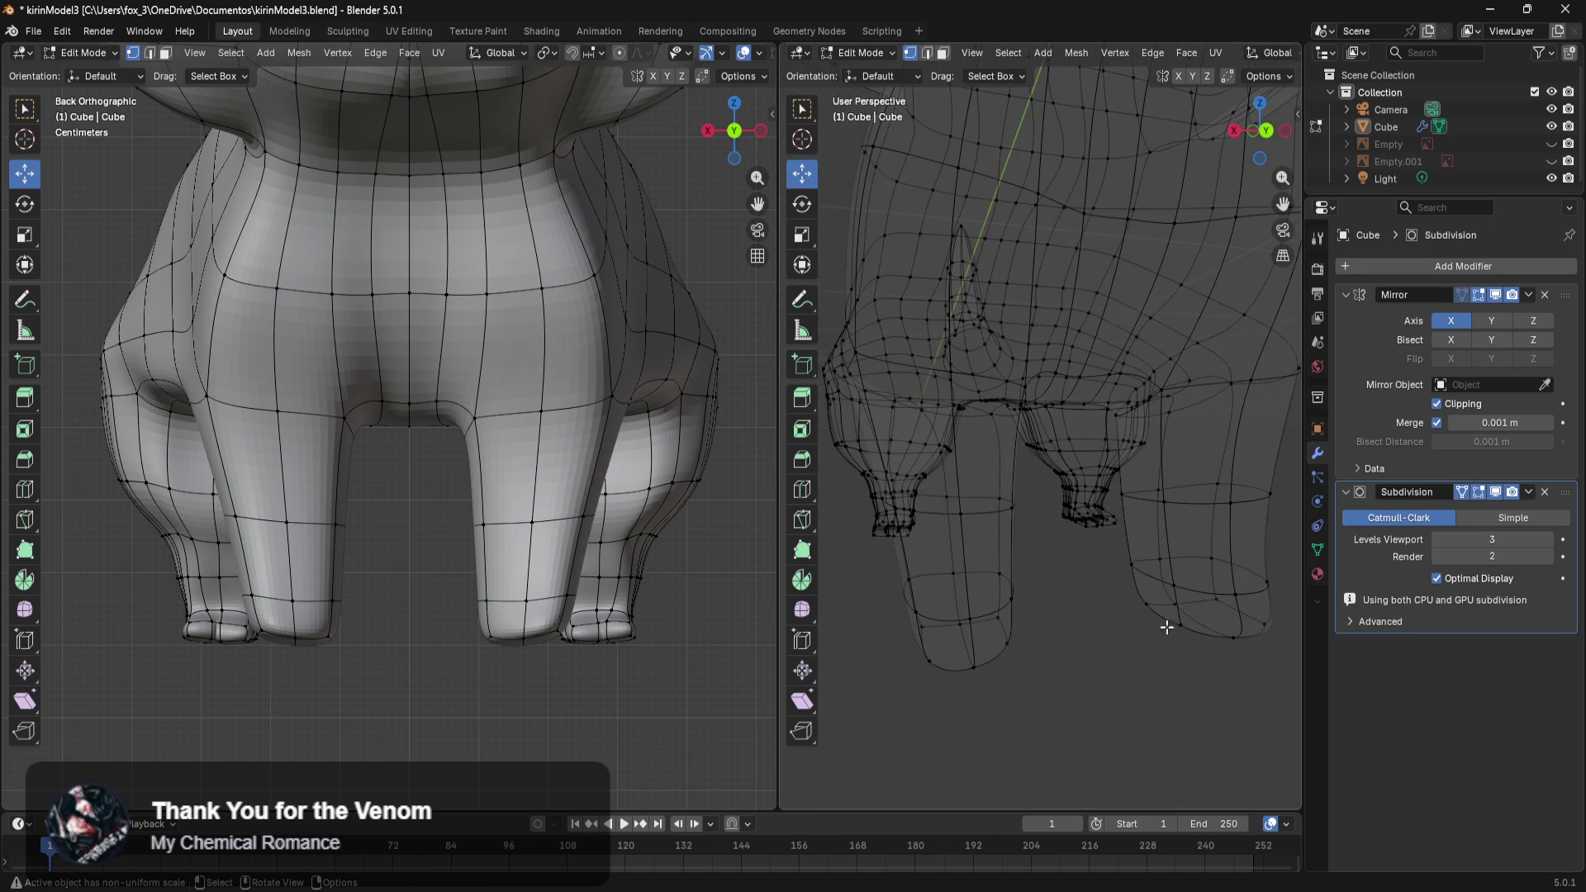
drag(940, 560, 891, 713)
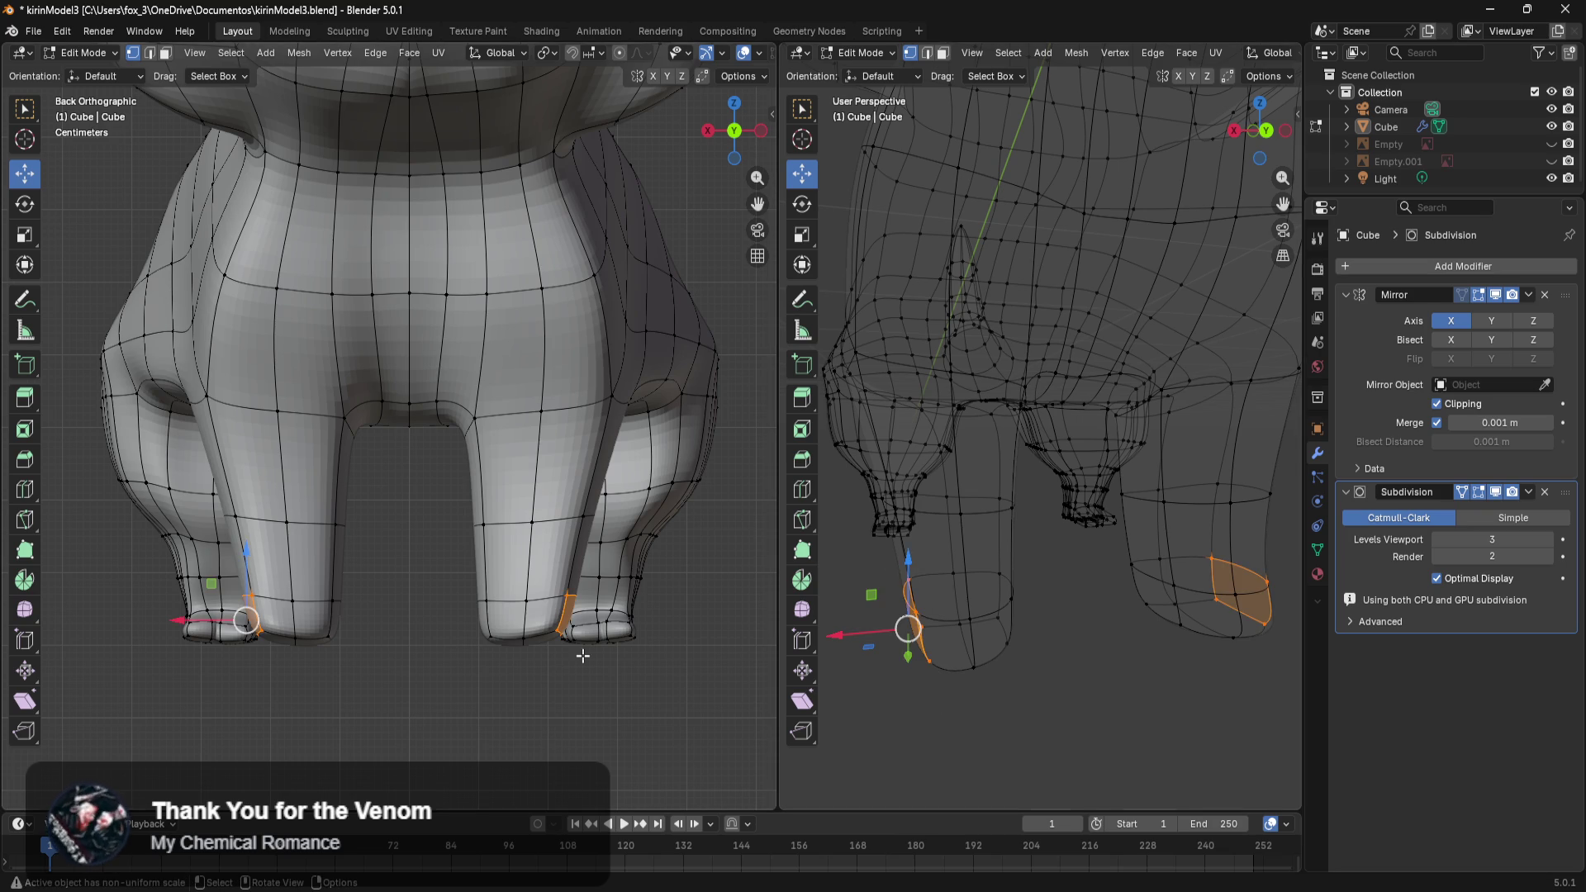
drag(247, 551, 250, 565)
click(1029, 758)
drag(1017, 549, 997, 666)
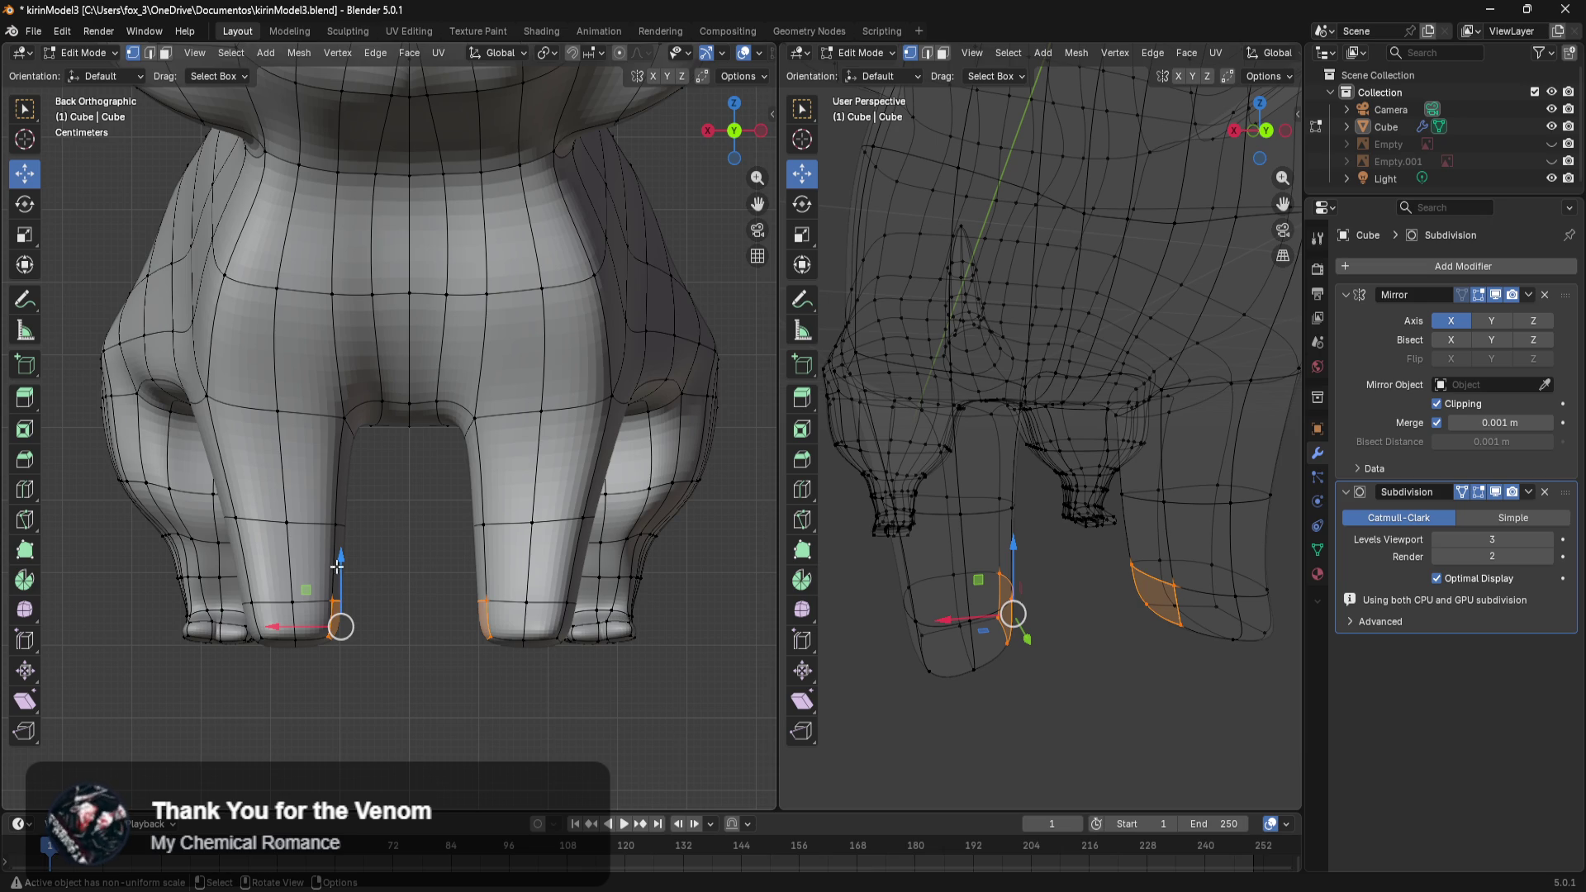
click(580, 745)
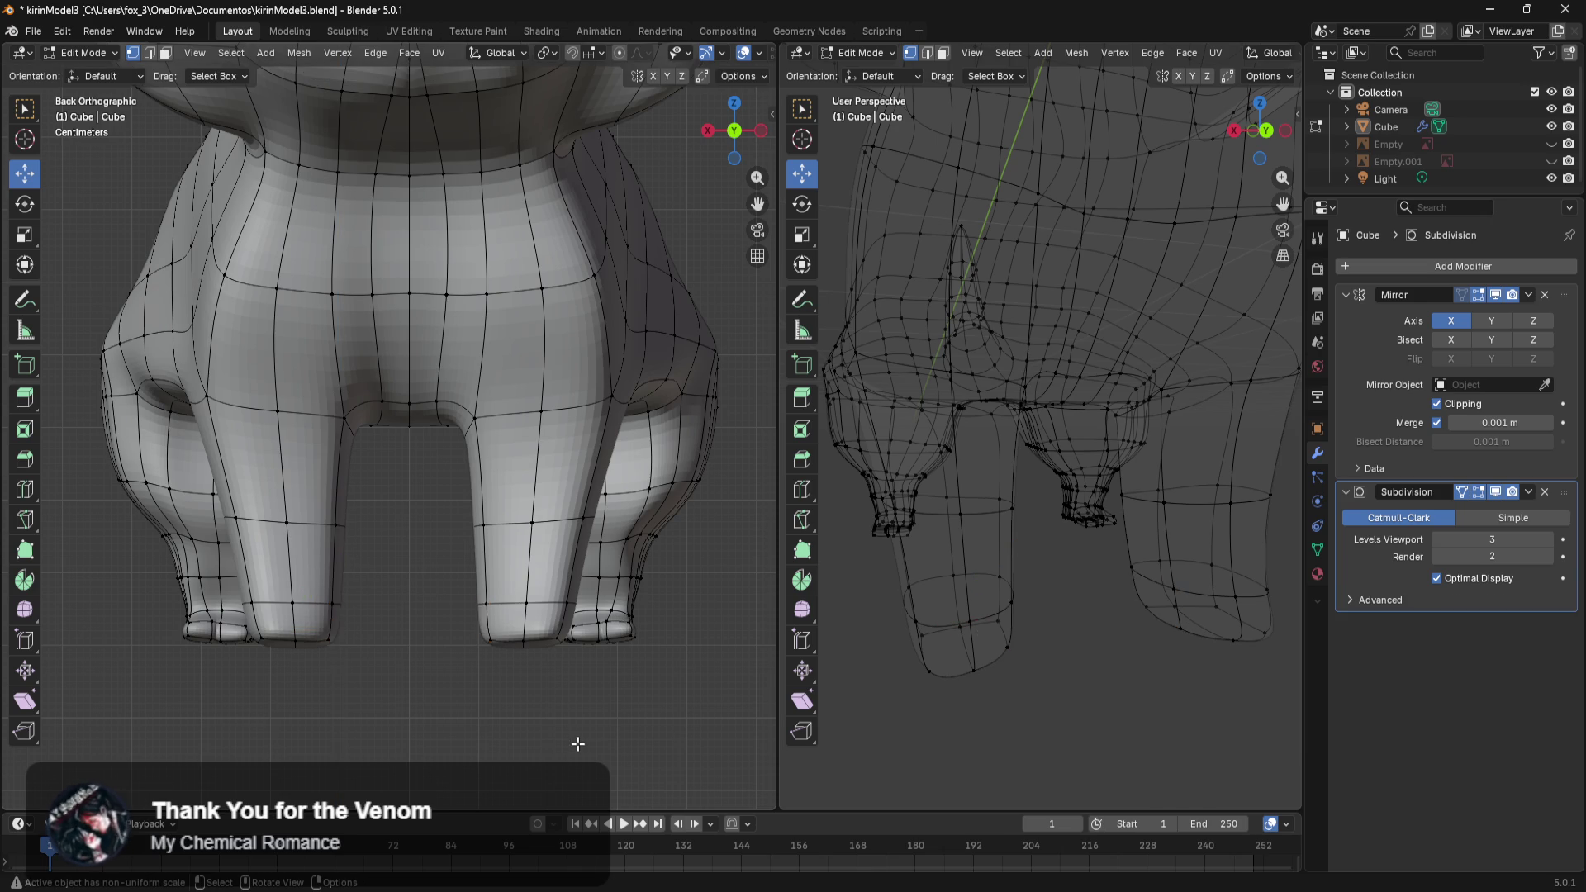
Return to Object Mode to view the finished cat.
scroll(570, 667, down, 1)
scroll(569, 666, down, 5)
mouse_move(513, 574)
middle_down()
mouse_move(539, 645)
mouse_move(567, 623)
mouse_move(517, 669)
mouse_move(389, 609)
mouse_move(436, 618)
middle_up()
scroll(421, 413, up, 2)
scroll(414, 354, up, 2)
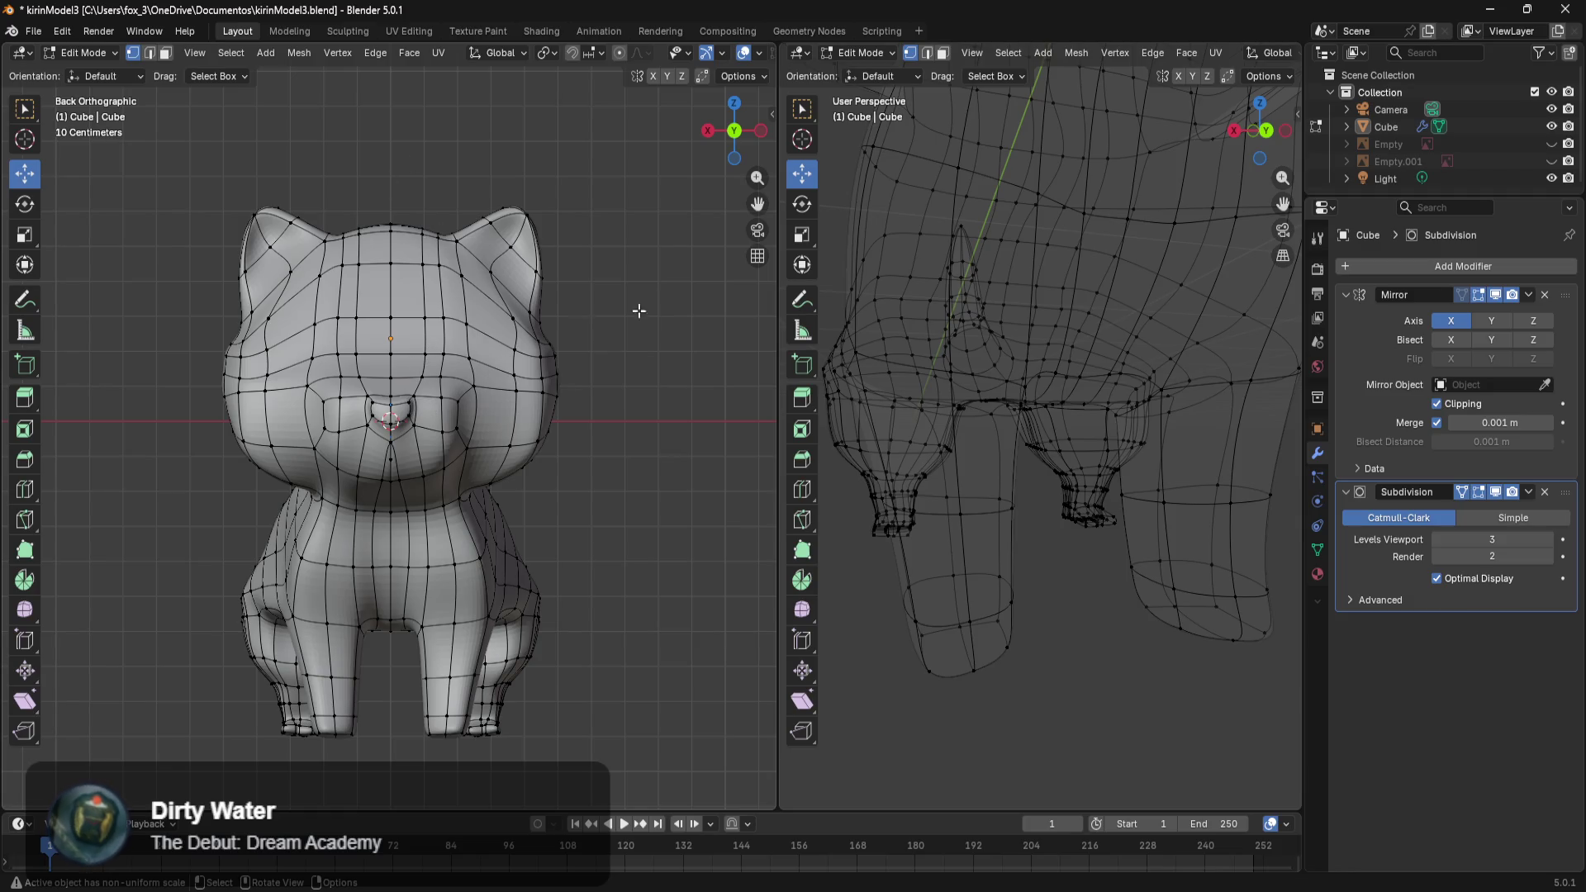
scroll(651, 385, up, 2)
key(Tab)
scroll(646, 381, down, 2)
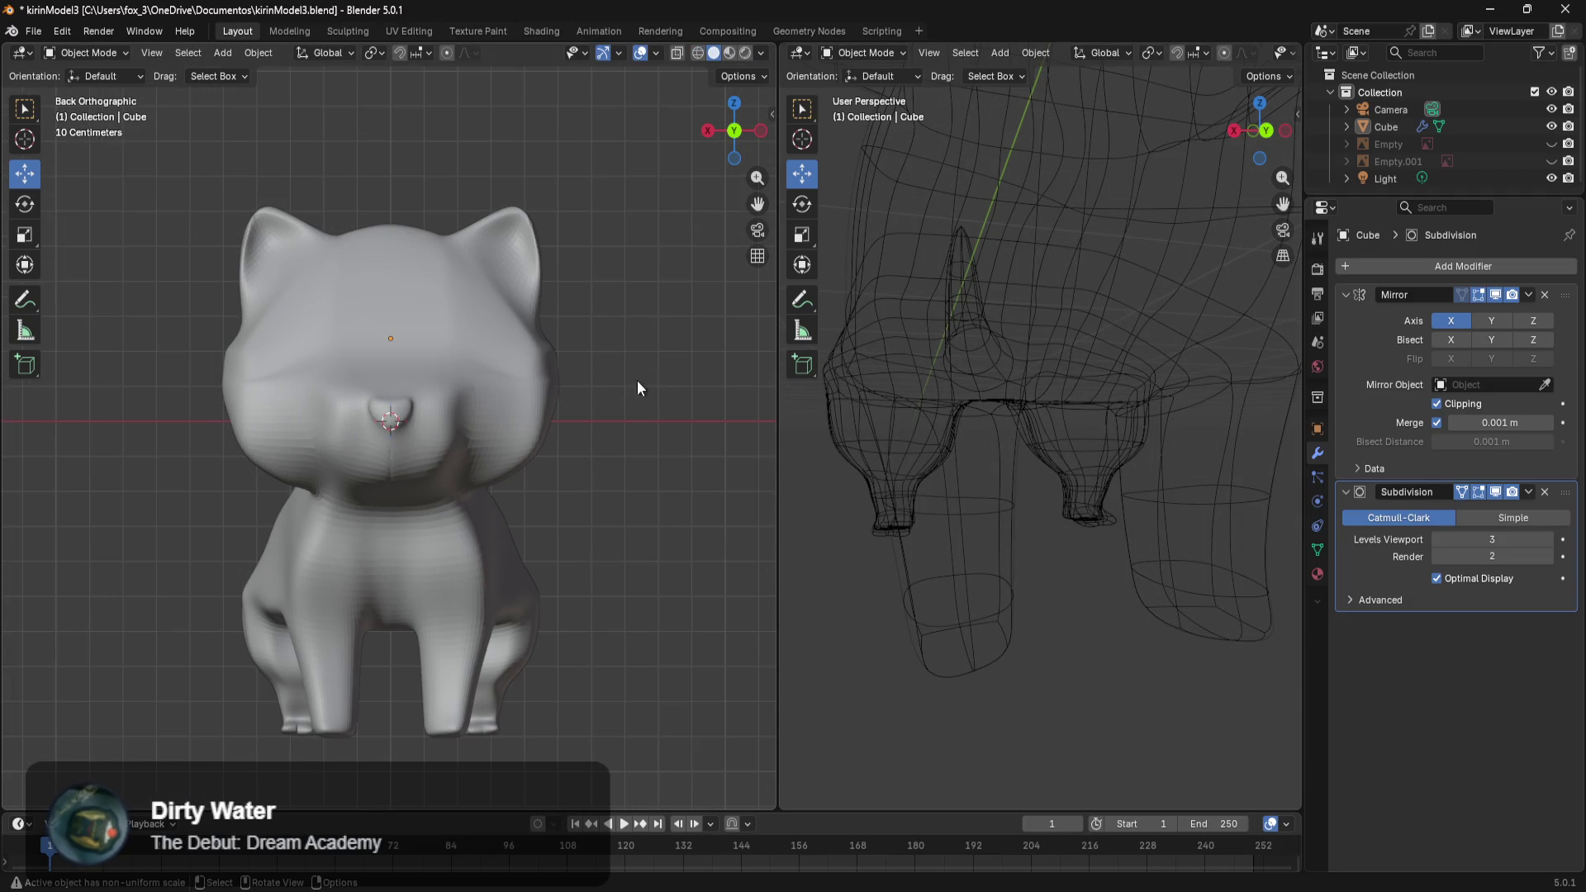
Inspect the cat from the front and back orthographic views.
mouse_move(743, 446)
middle_down()
mouse_move(166, 443)
mouse_move(627, 487)
mouse_move(572, 460)
middle_up()
key(KP_1)
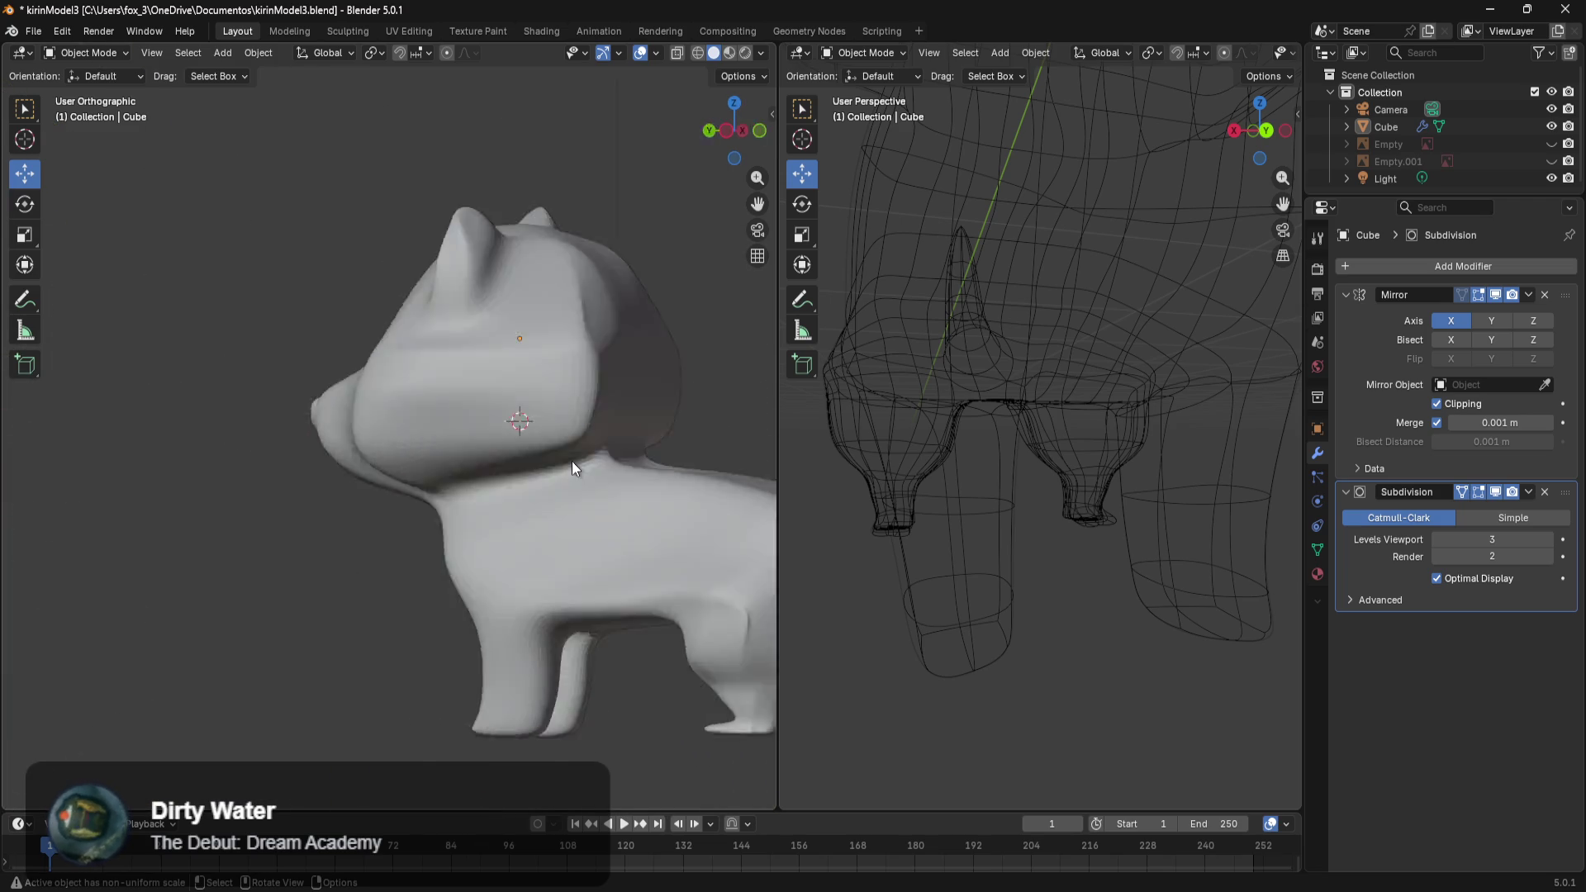
key(ctrl+KP_1)
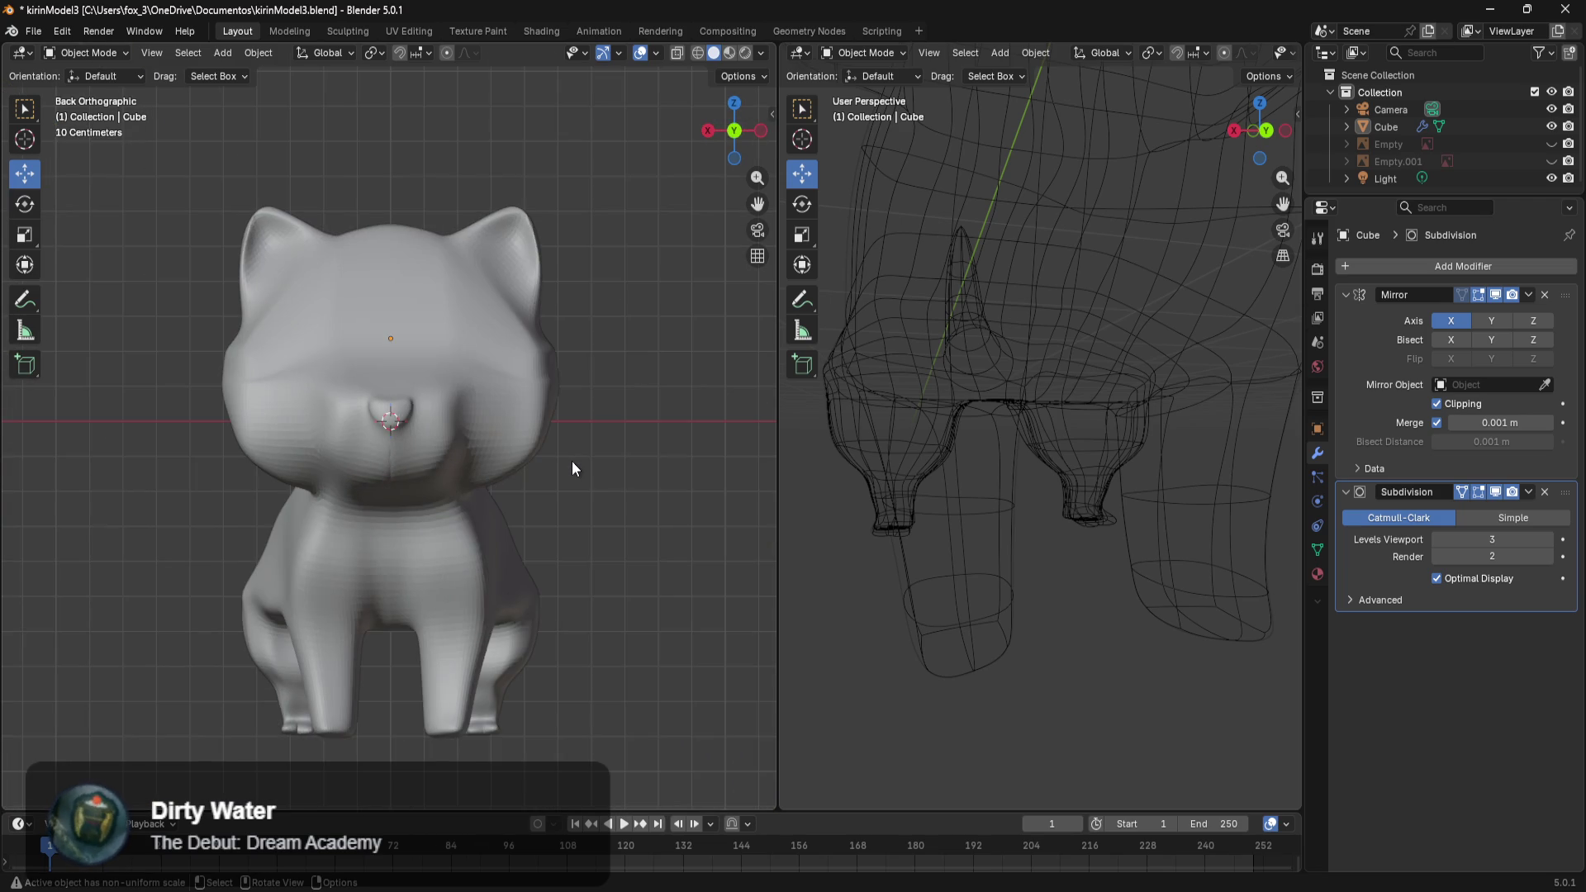
scroll(577, 444, up, 2)
scroll(392, 300, up, 1)
Save the file under the incremented name kirinModel4.blend.
click(34, 30)
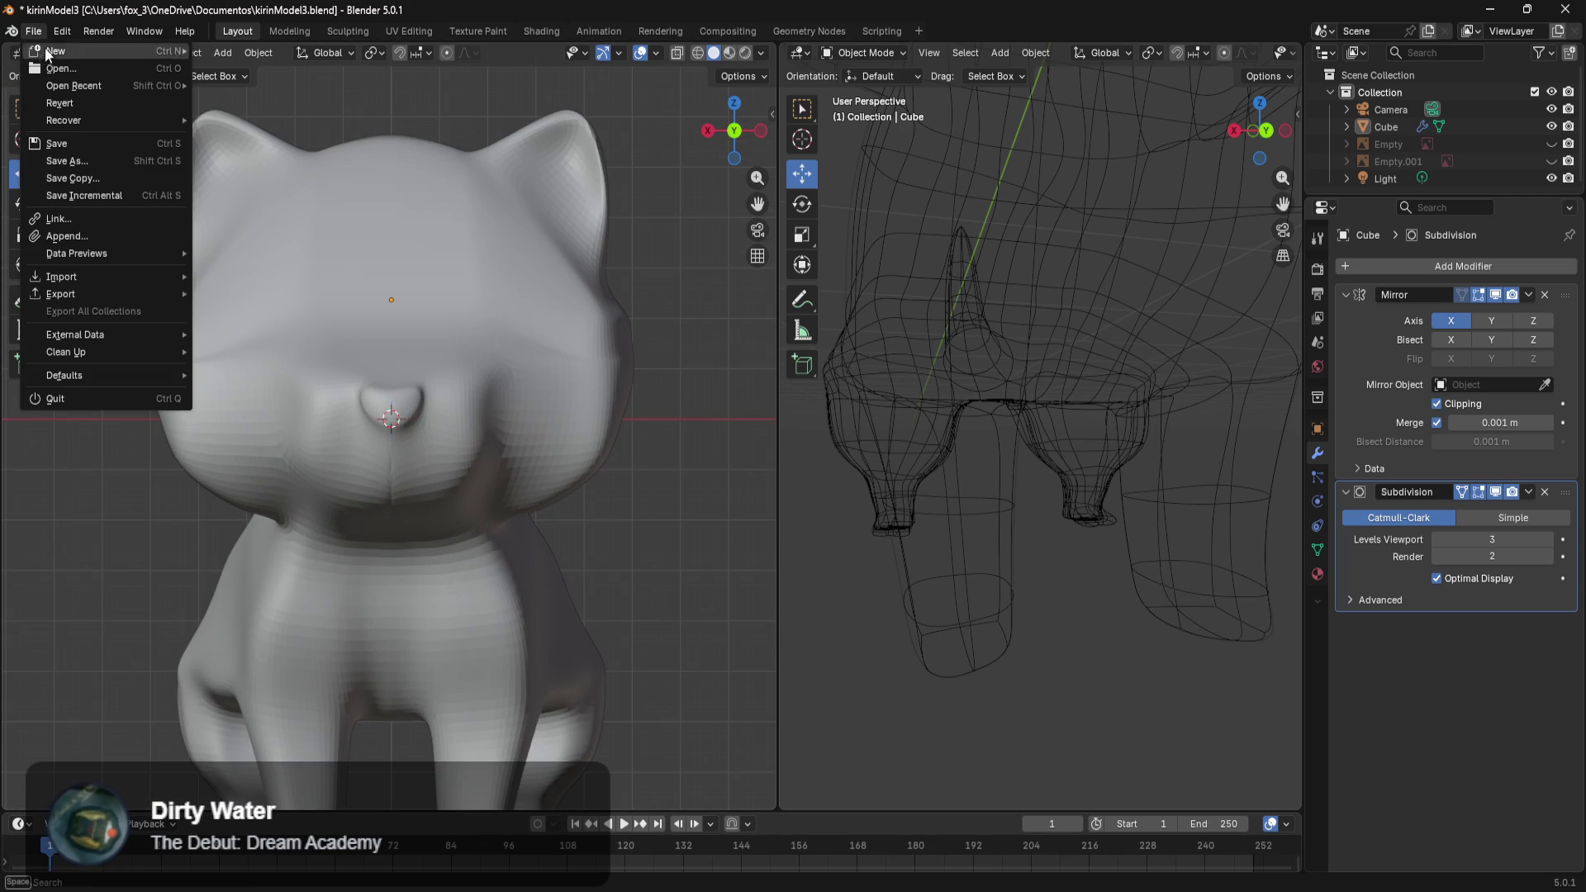
click(66, 161)
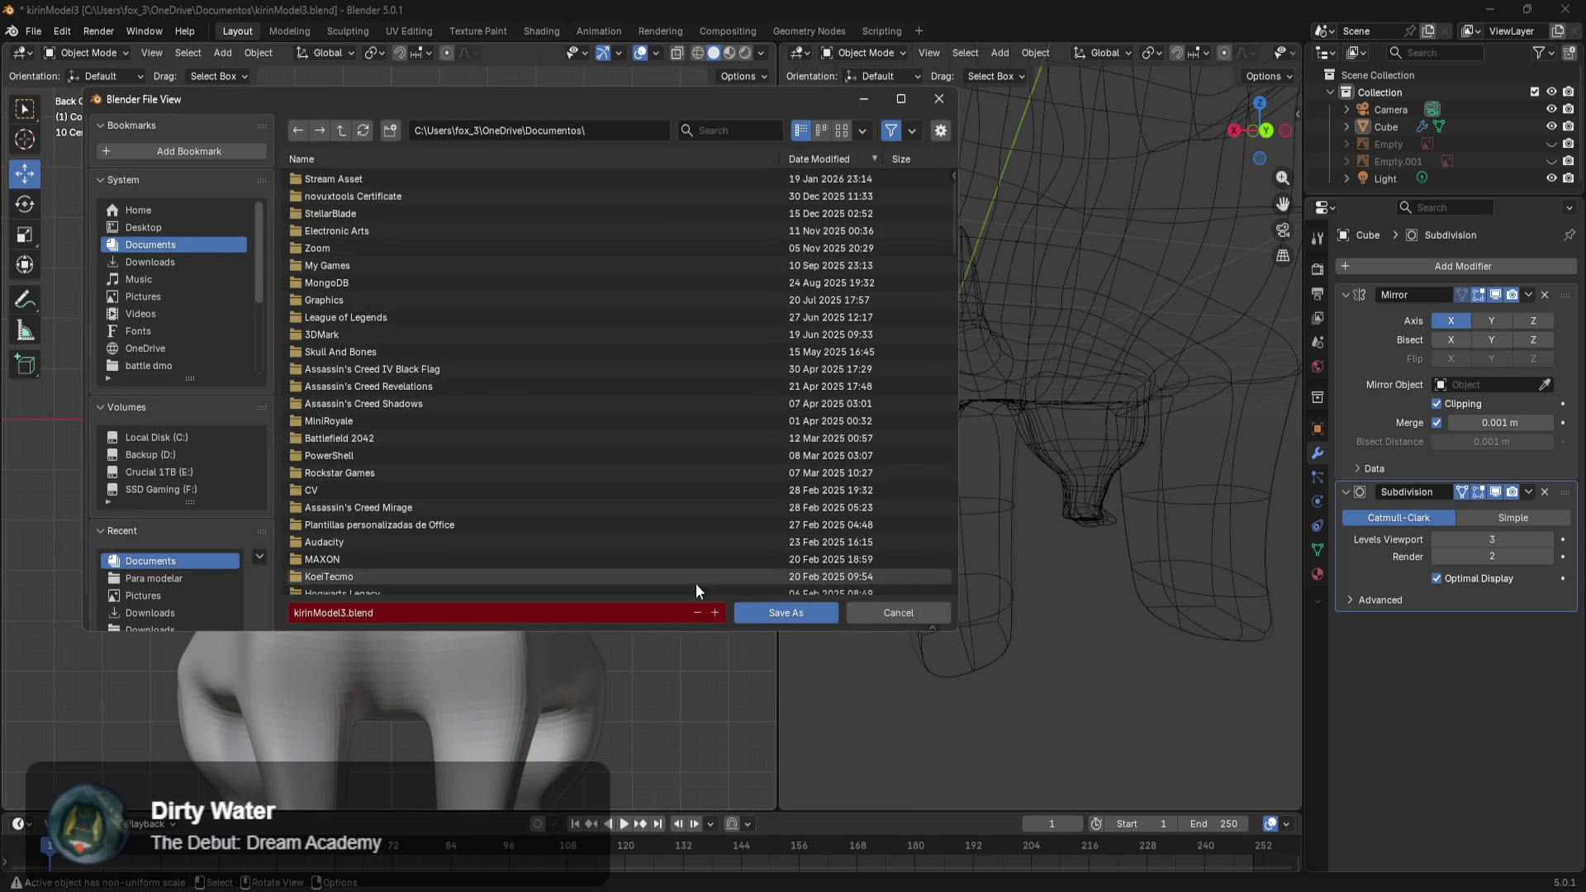
click(719, 616)
click(766, 617)
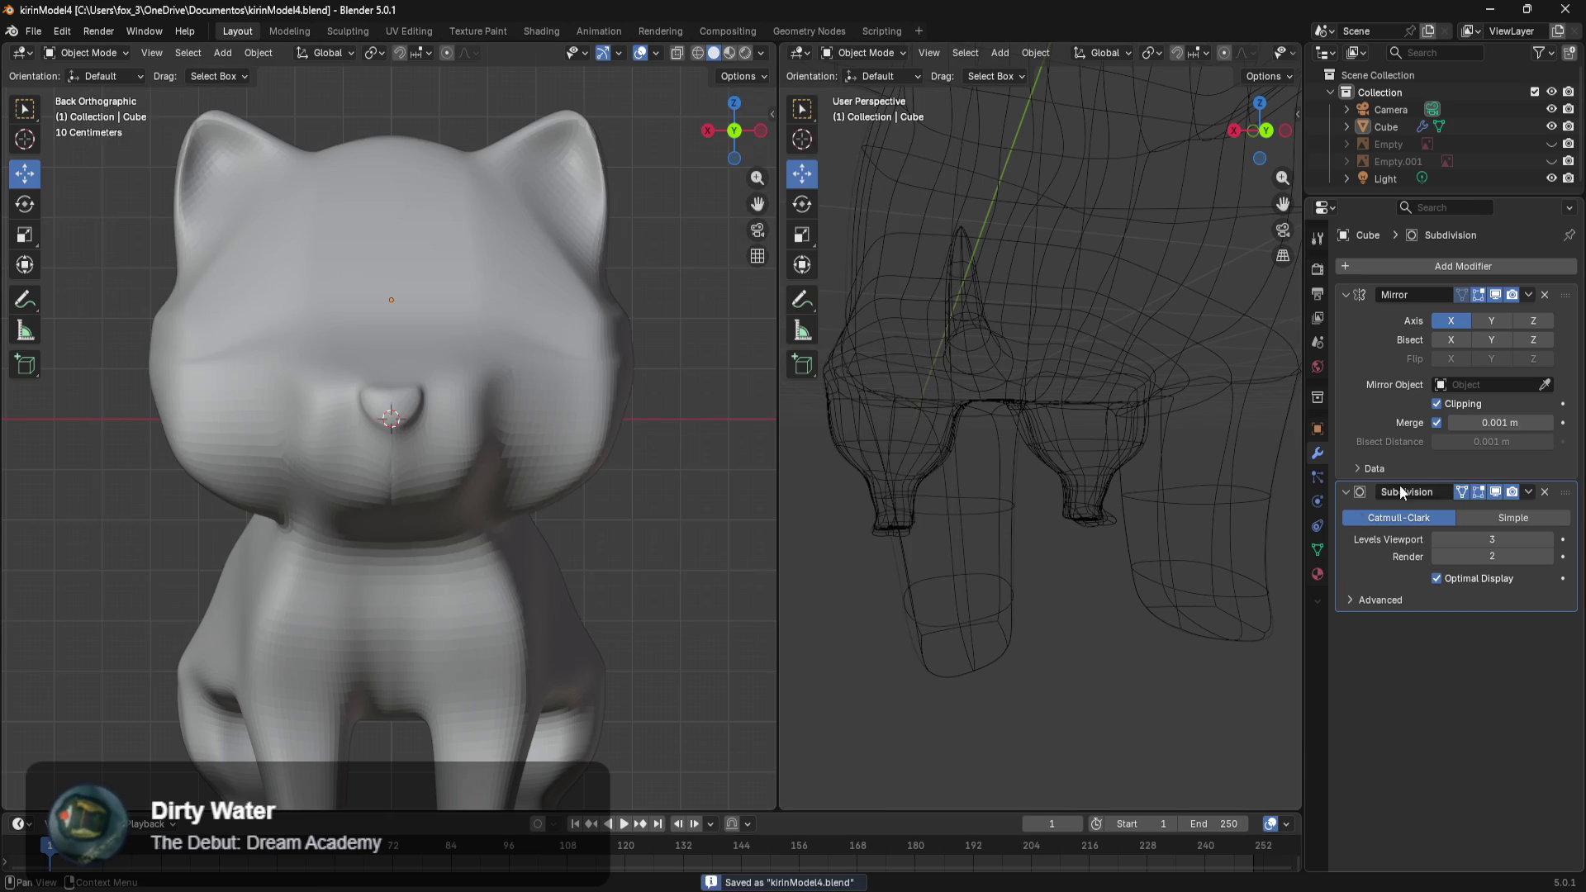
Adjust the Subdivision modifier's viewport level, settling on 2.
drag(1500, 539, 1520, 539)
scroll(438, 558, down, 1)
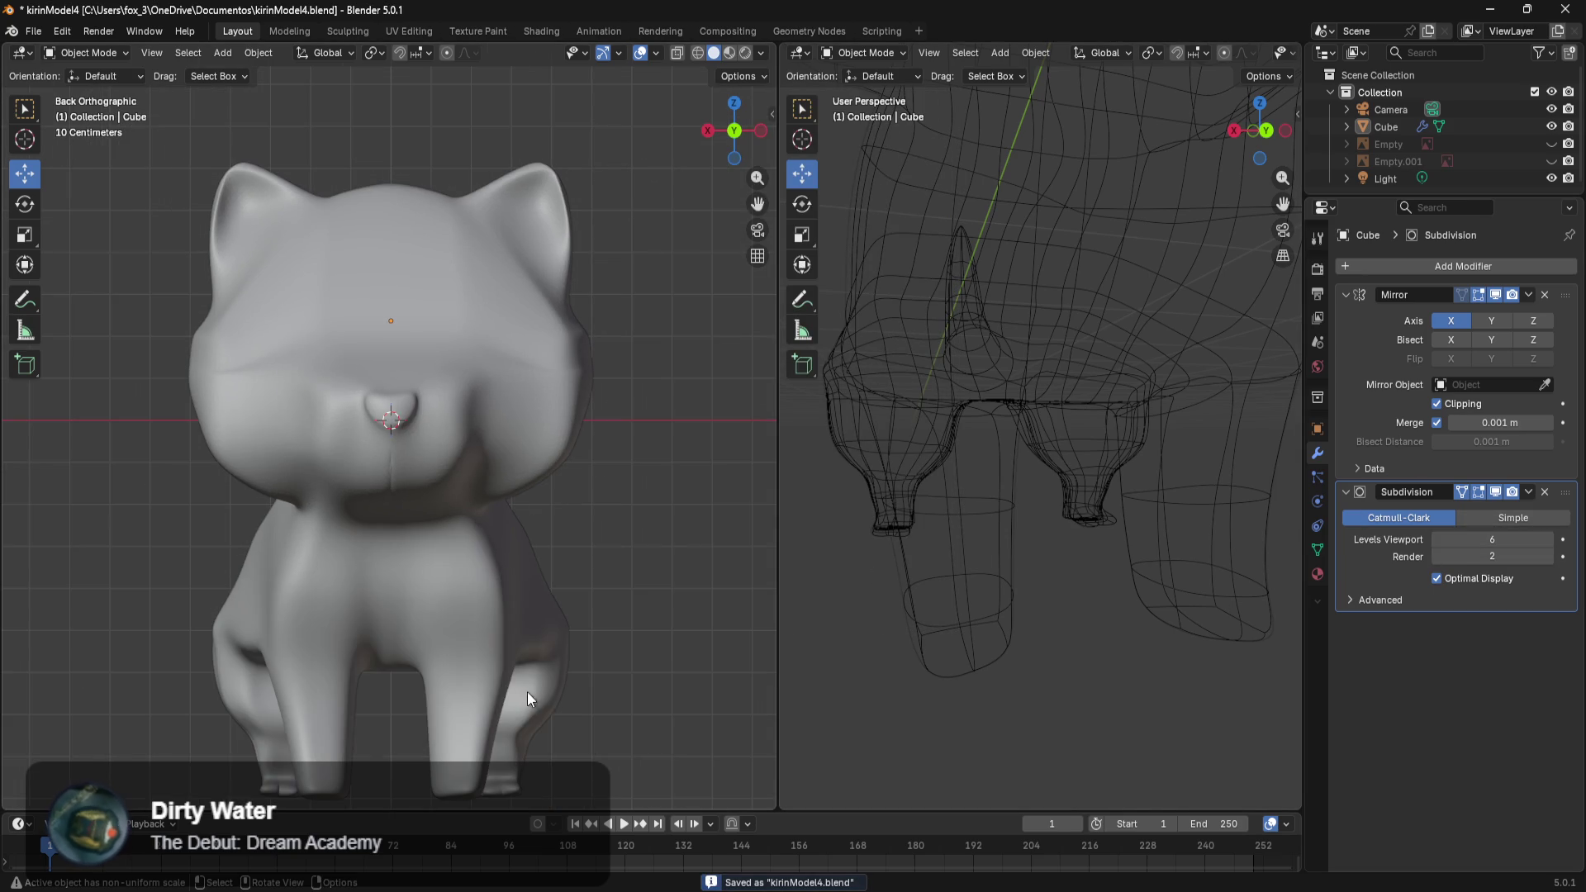
shift+middle_drag(526, 692, 621, 524)
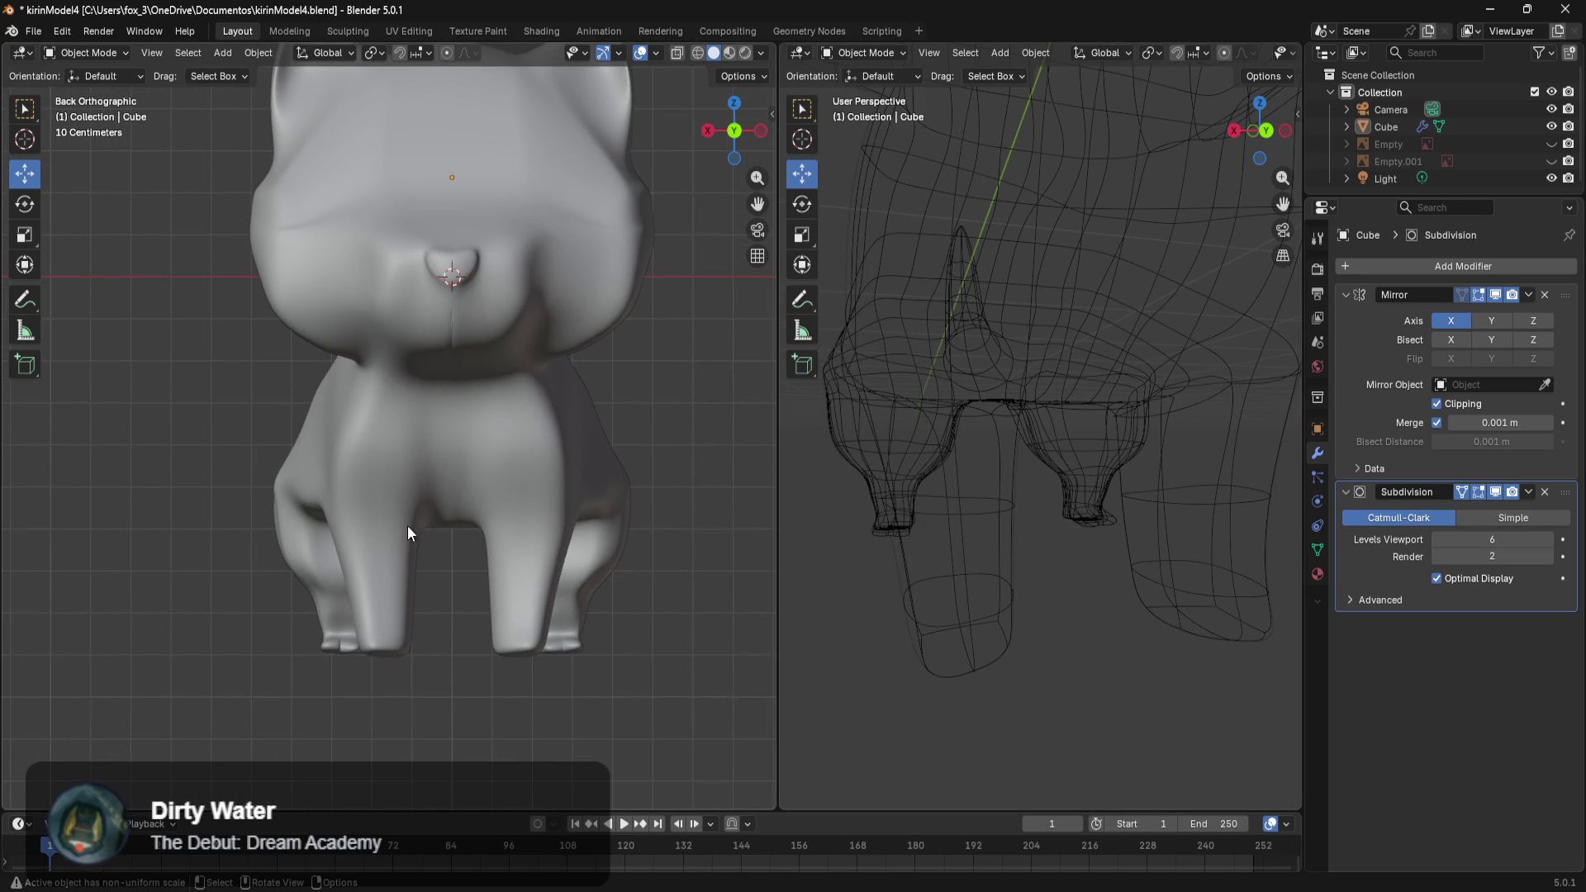
drag(1491, 539, 1421, 539)
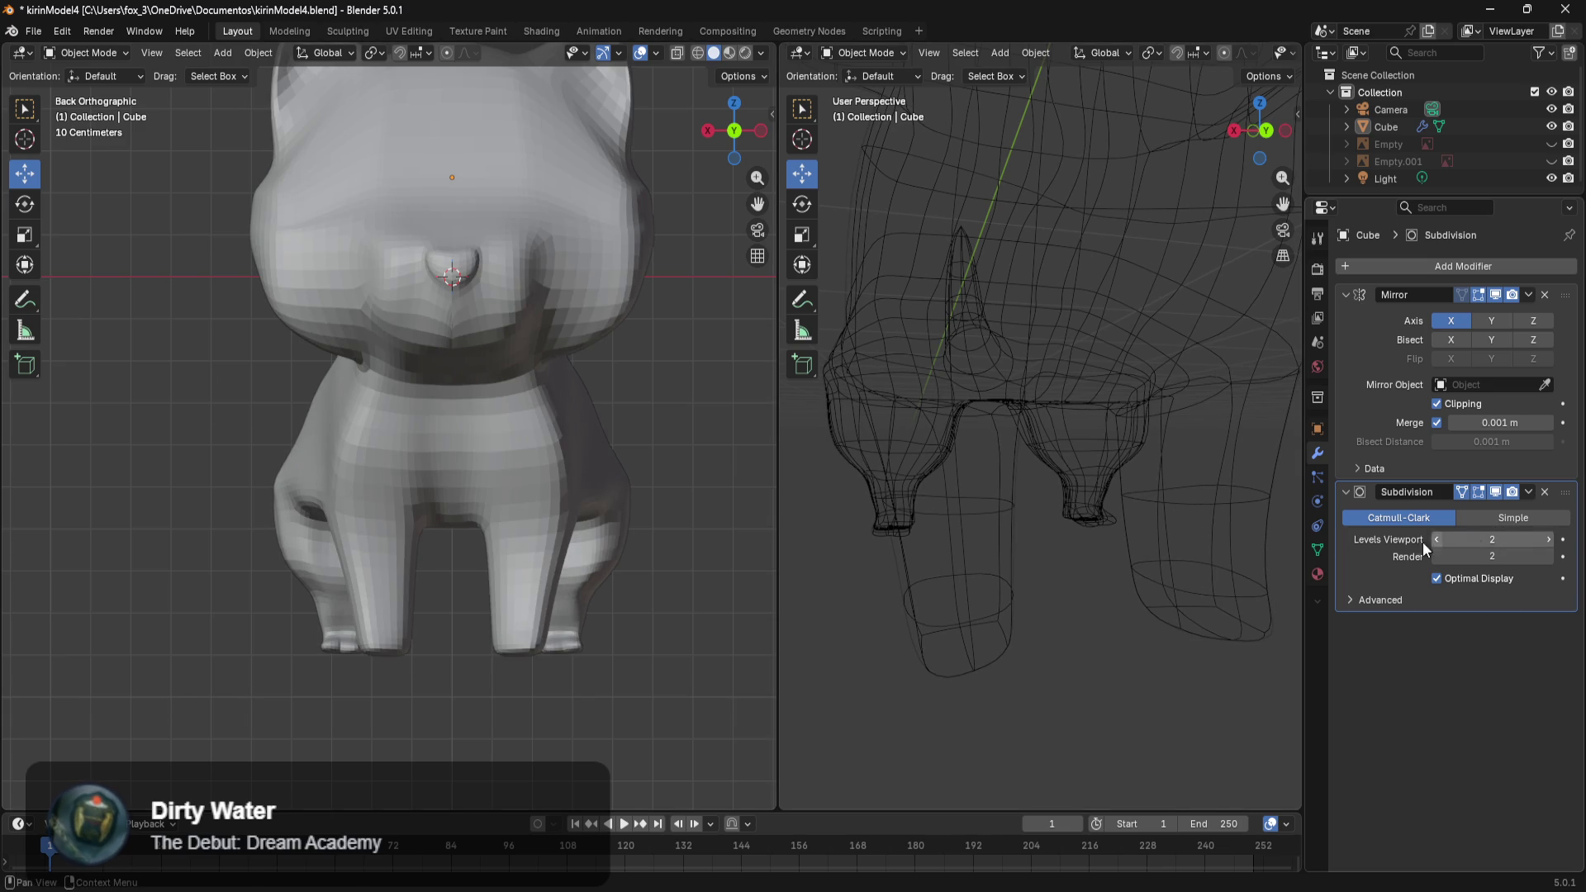
Orbit around the cat and show its location, rotation and scale values.
mouse_move(527, 486)
middle_down()
mouse_move(473, 576)
mouse_move(380, 519)
mouse_move(258, 543)
mouse_move(342, 539)
mouse_move(518, 593)
mouse_move(370, 582)
mouse_move(572, 659)
mouse_move(212, 580)
mouse_move(249, 595)
middle_up()
scroll(577, 621, down, 3)
scroll(249, 594, up, 3)
mouse_move(276, 541)
middle_down()
mouse_move(354, 585)
mouse_move(442, 564)
mouse_move(460, 509)
middle_up()
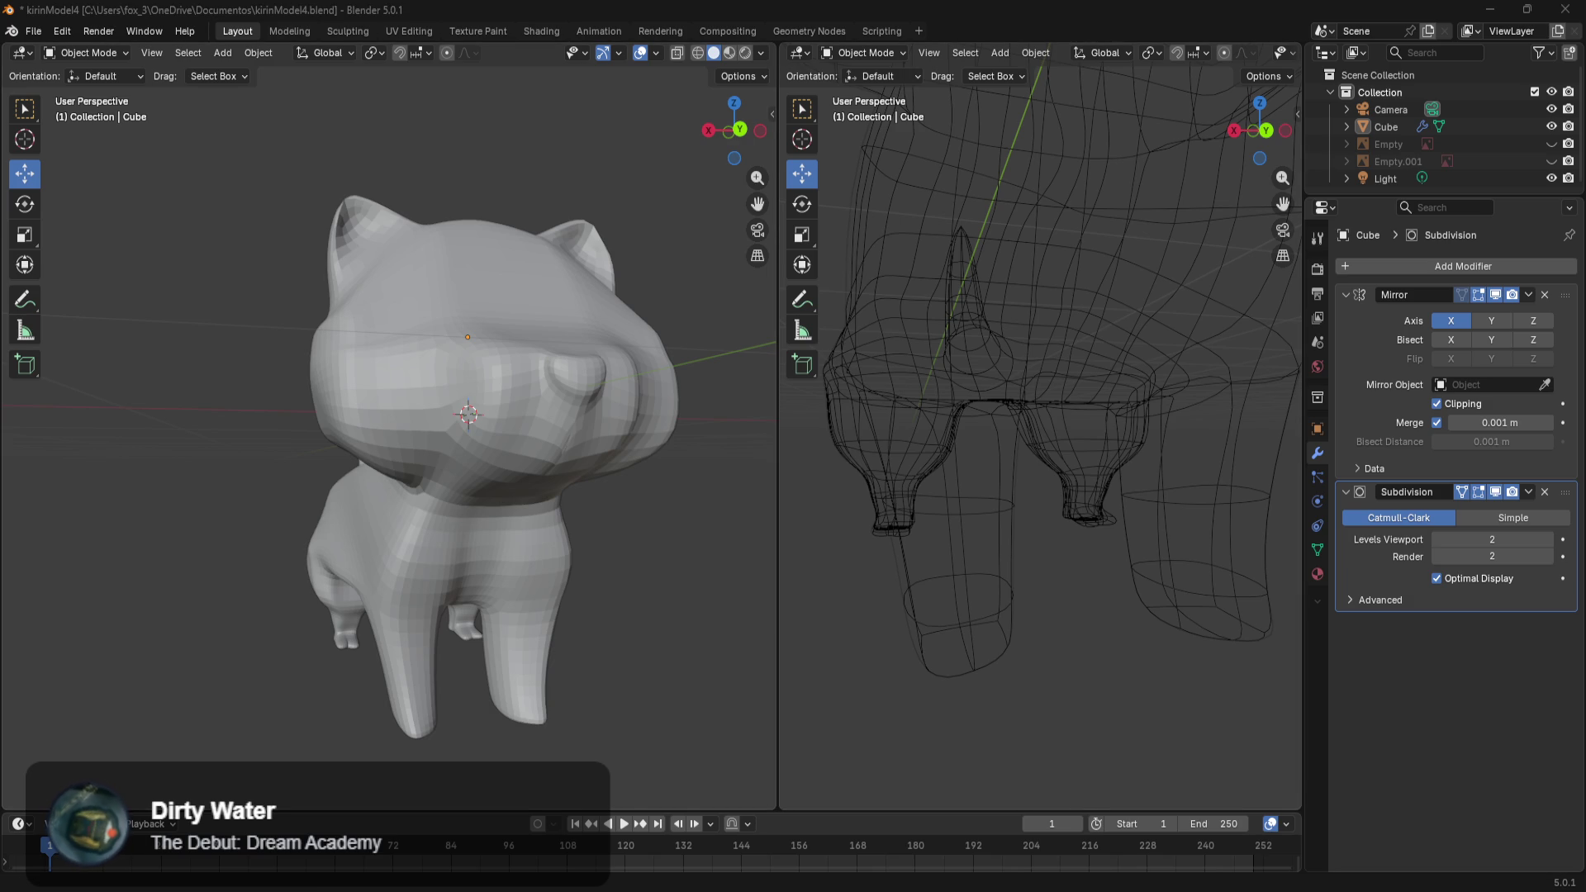
mouse_move(679, 573)
middle_down()
mouse_move(641, 628)
mouse_move(651, 641)
mouse_move(717, 552)
mouse_move(699, 527)
middle_up()
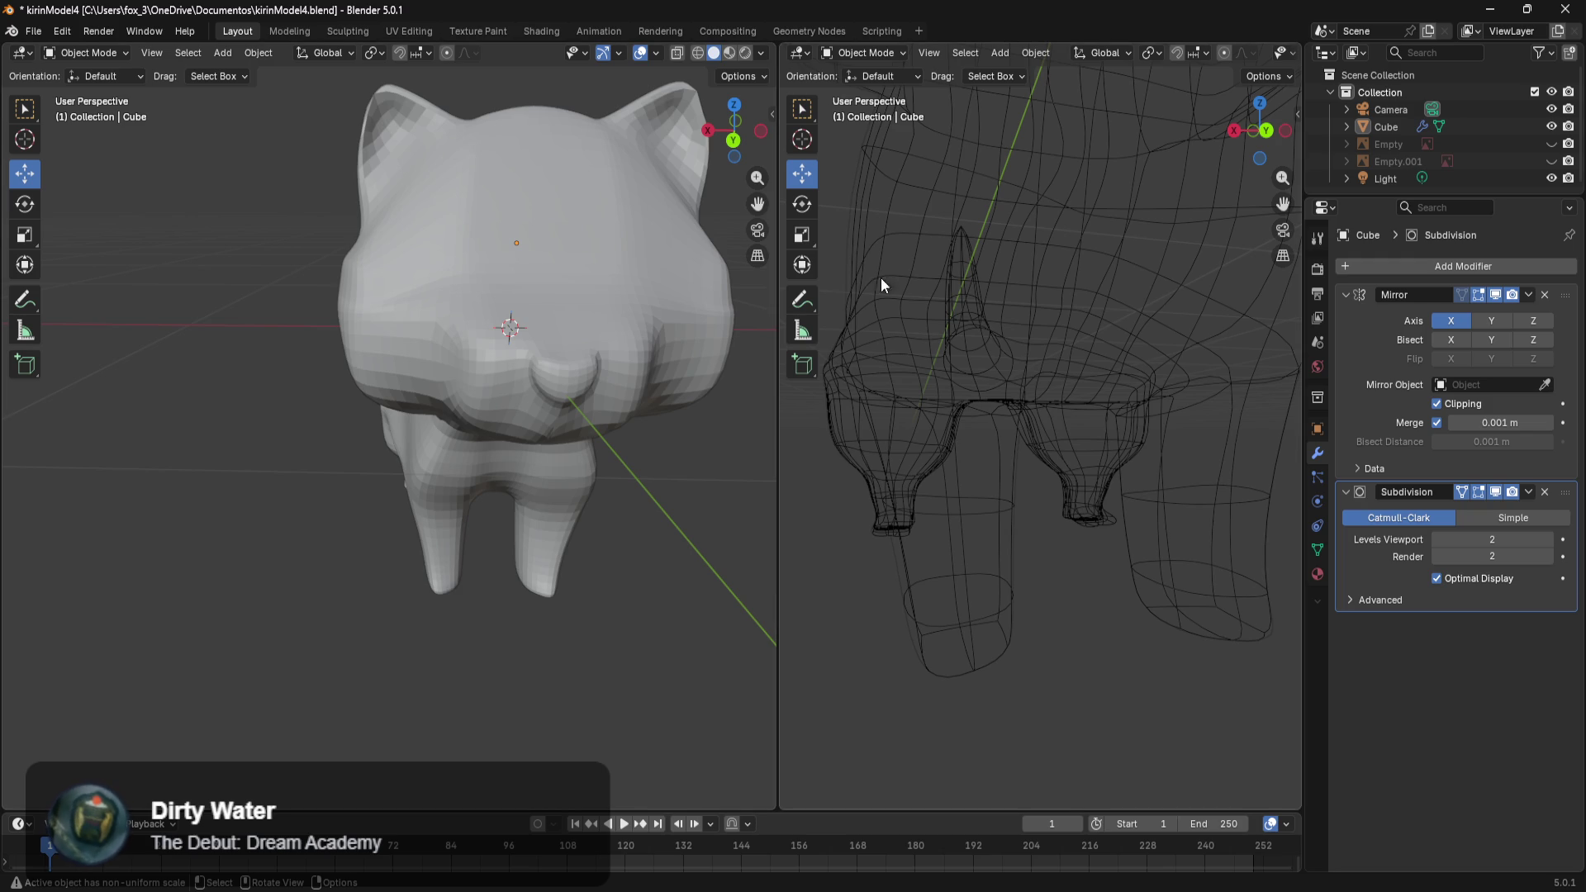
click(1295, 113)
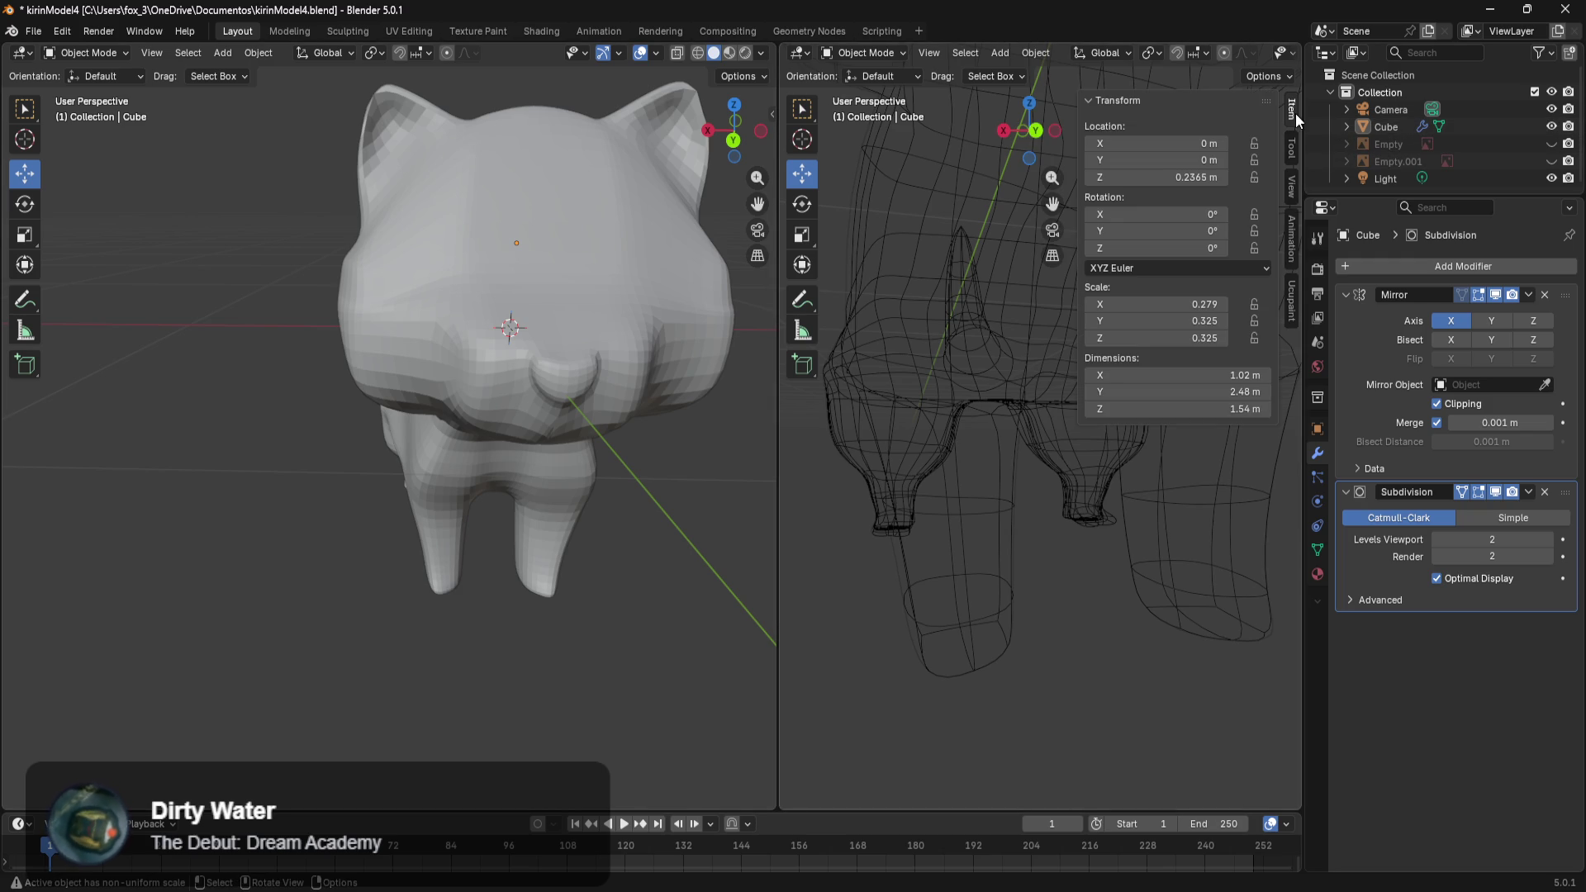
Show transform values in the left view, hide them in the right, and bring up Ucupaint.
click(769, 109)
mouse_move(656, 520)
middle_down()
mouse_move(497, 529)
mouse_move(524, 555)
middle_up()
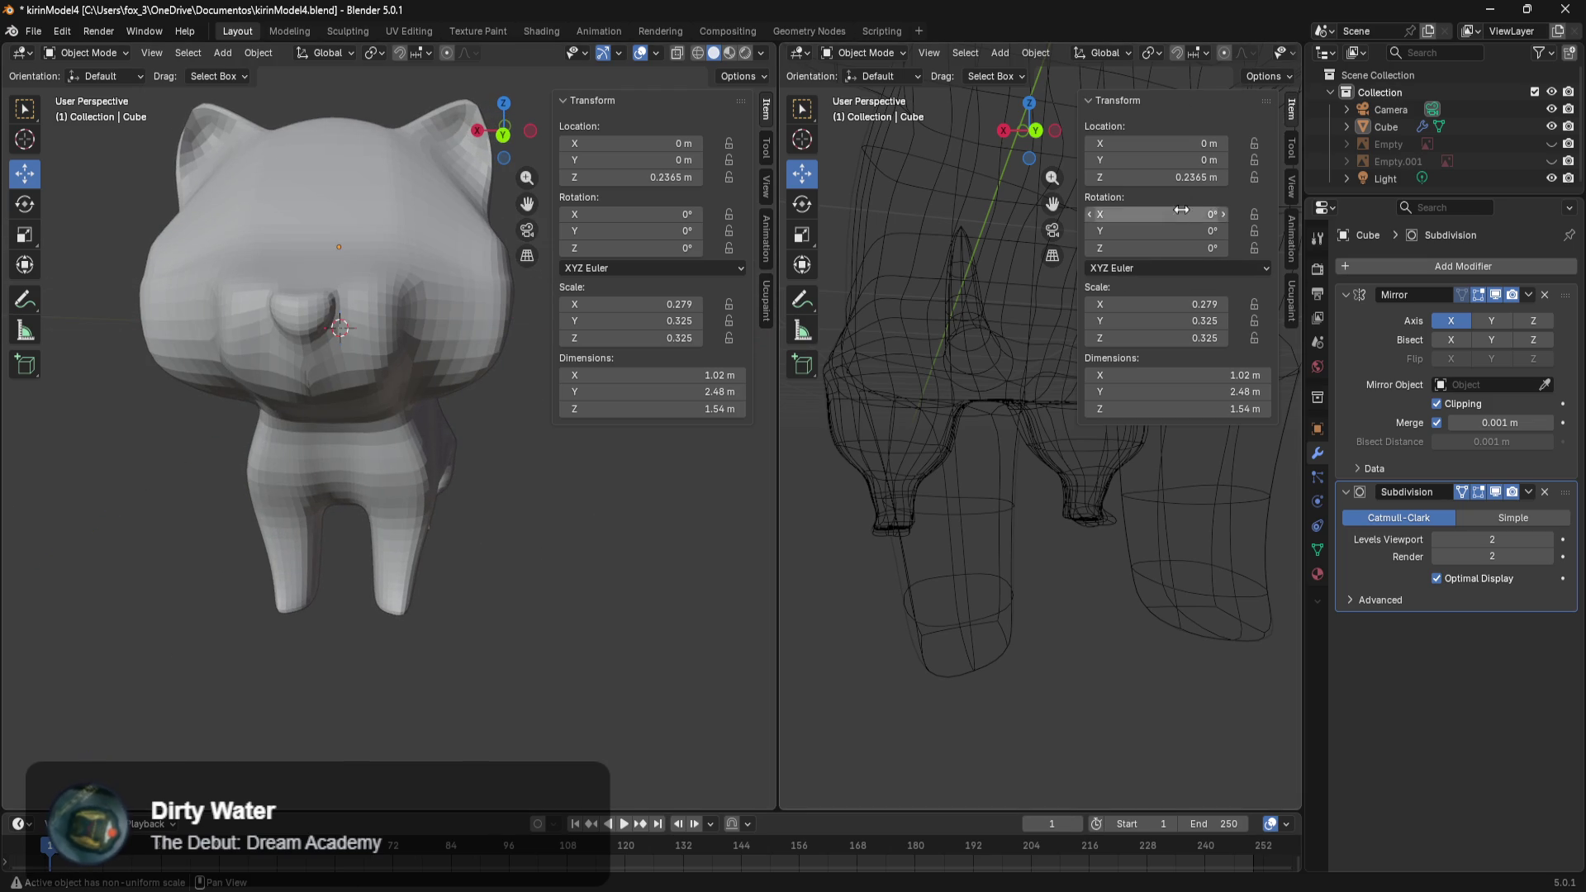
key(n)
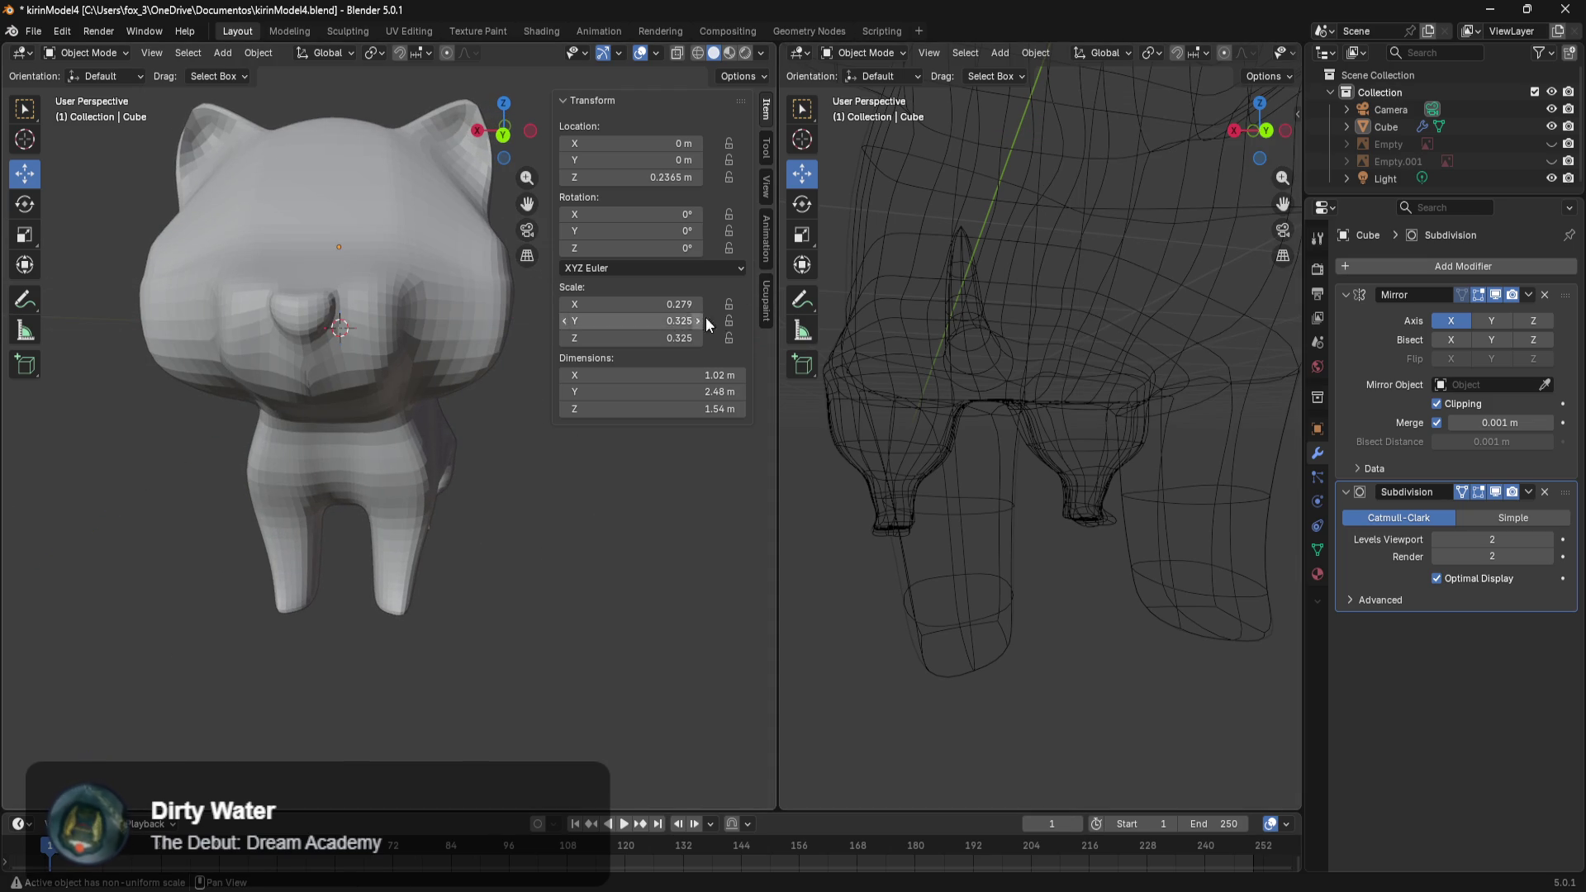
click(764, 315)
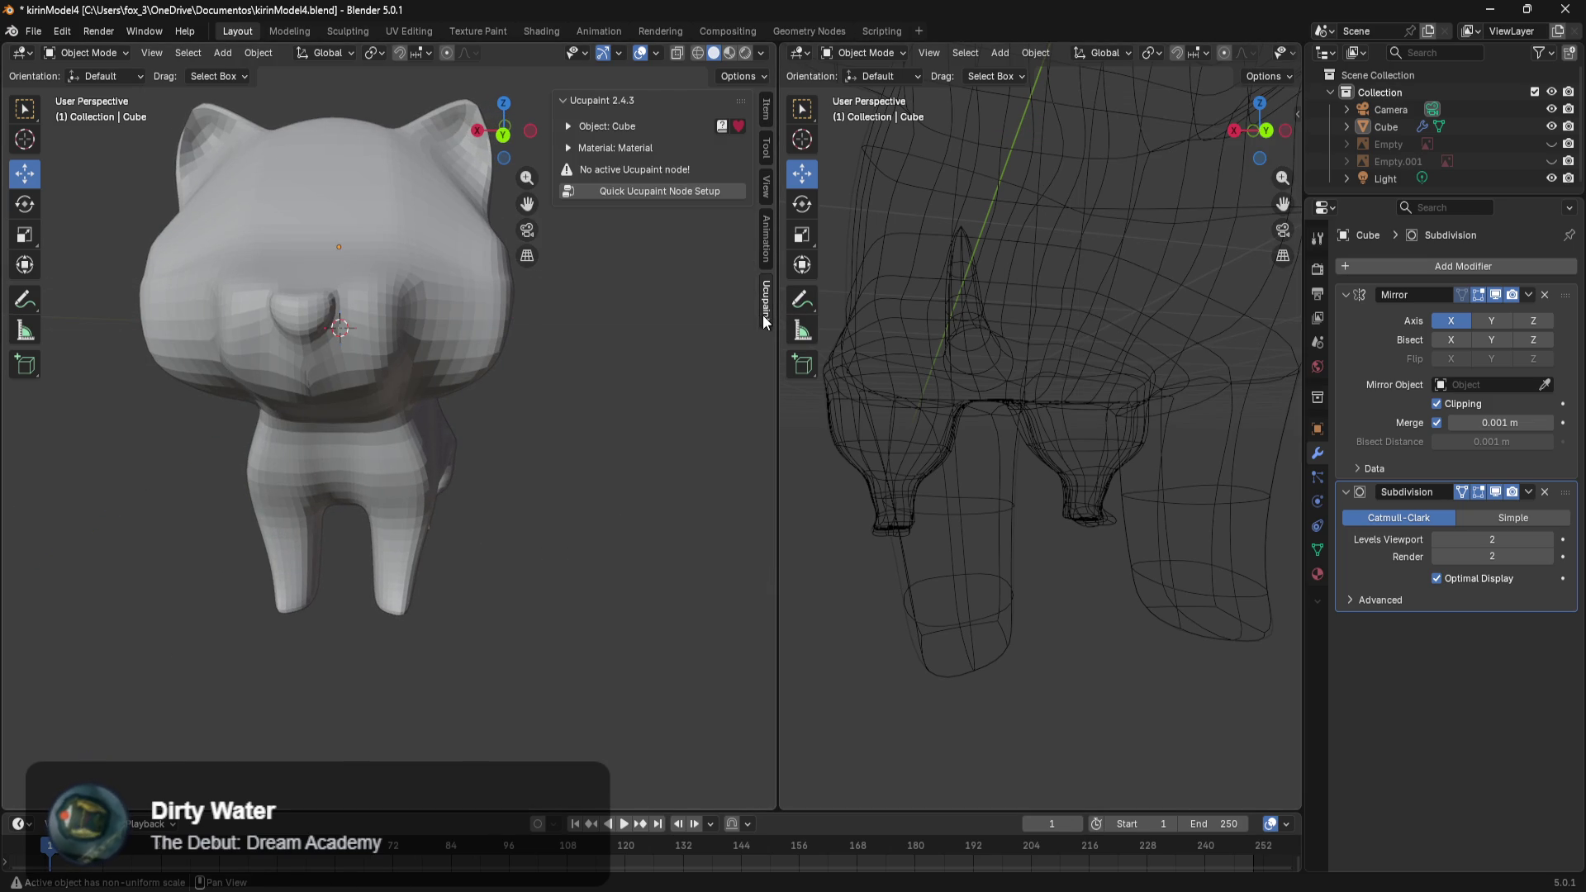
Save the project as kirinModel5.blend and show the cube's material settings.
click(29, 30)
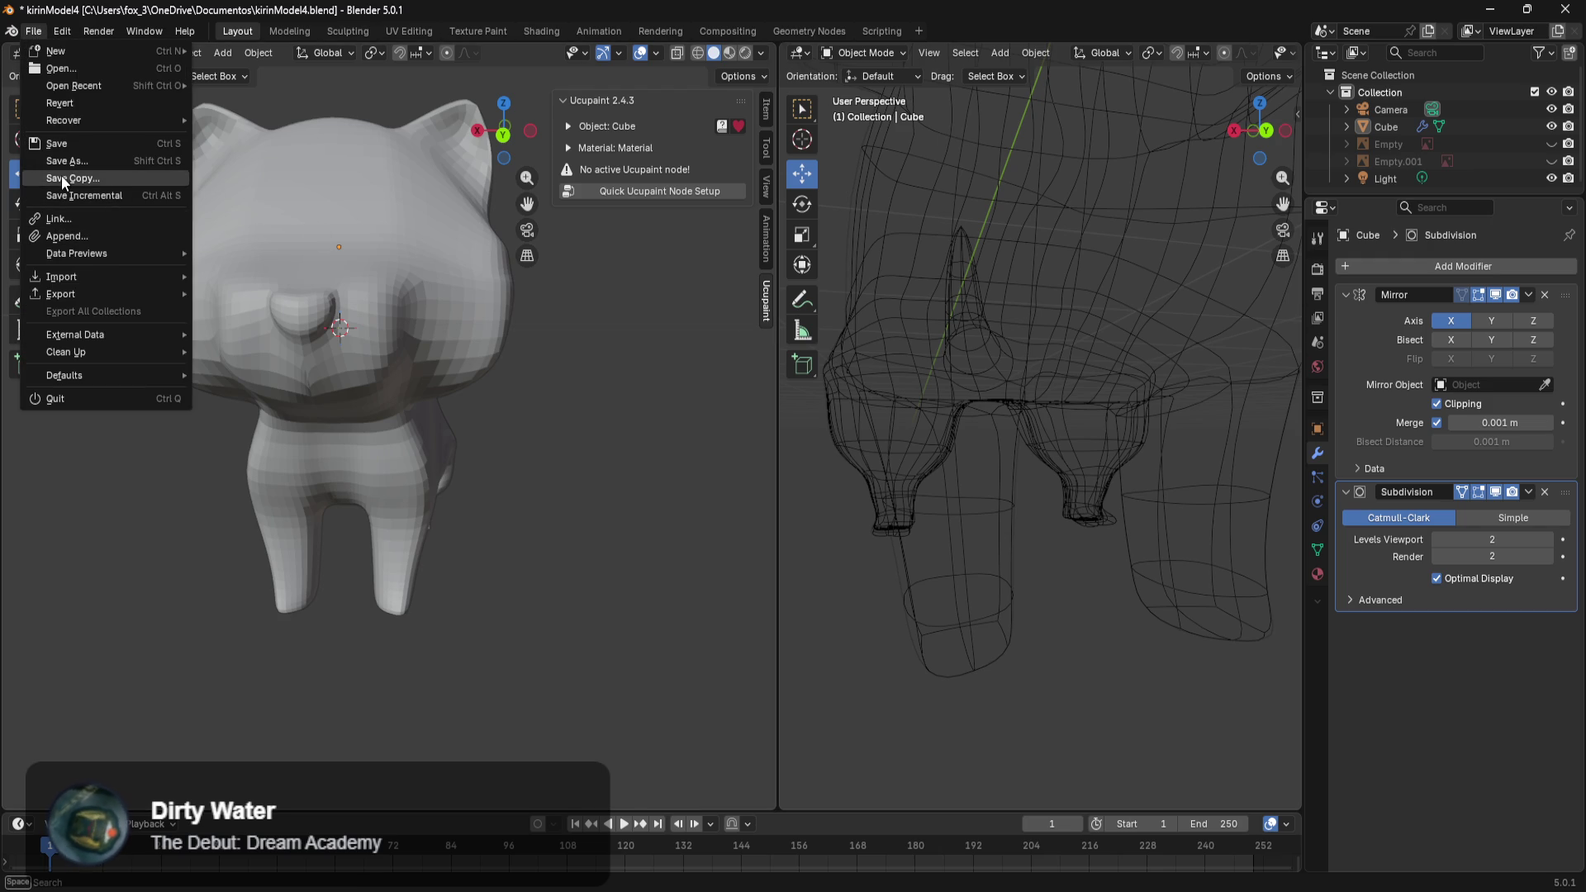
click(93, 155)
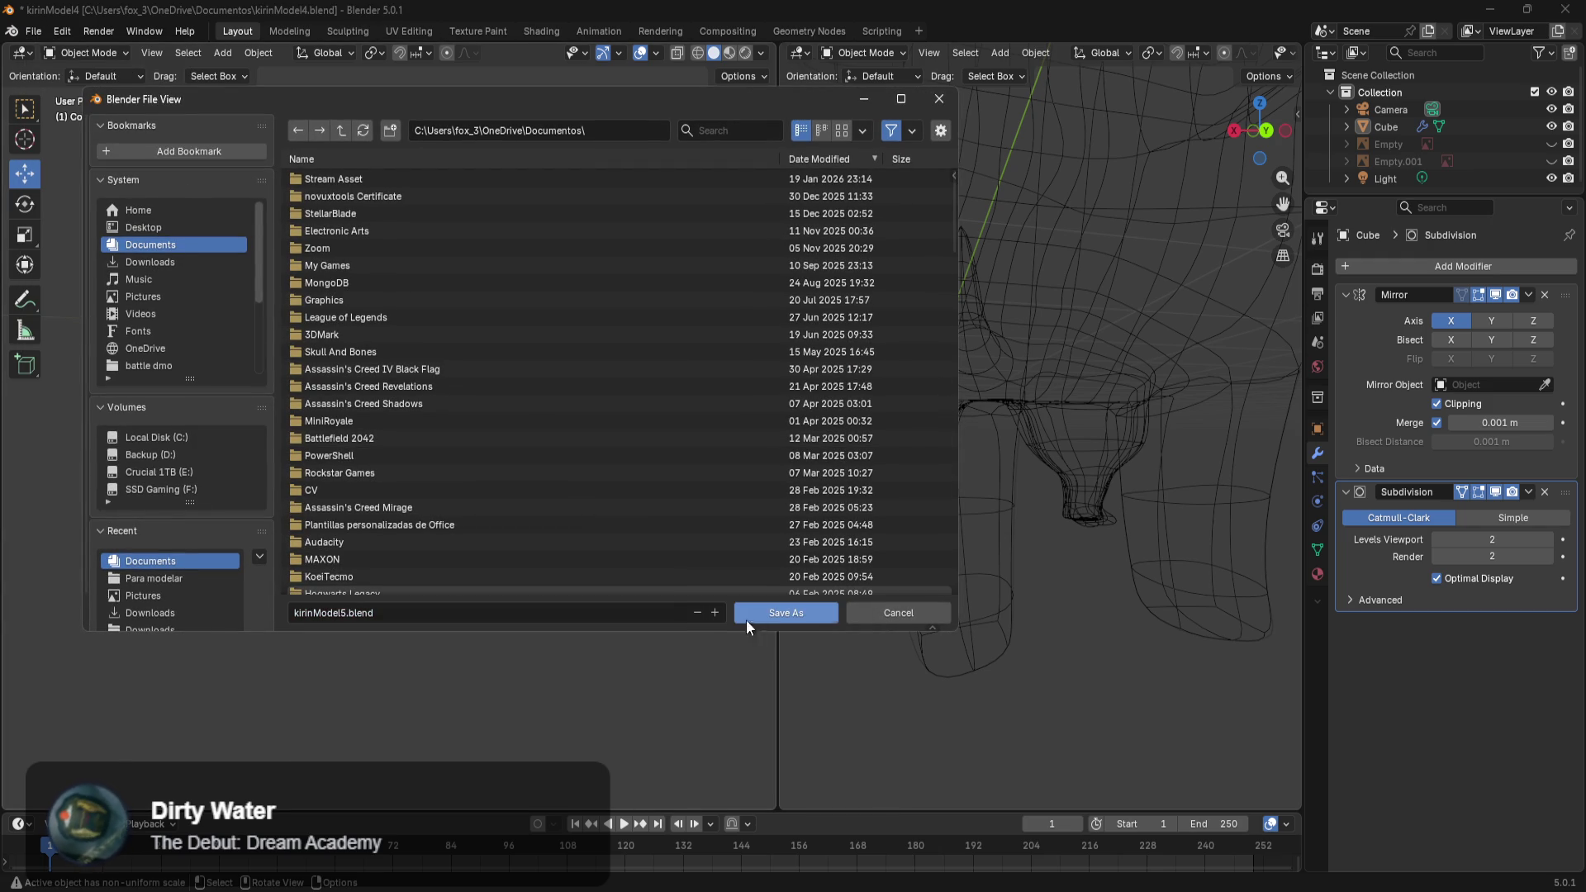
click(777, 621)
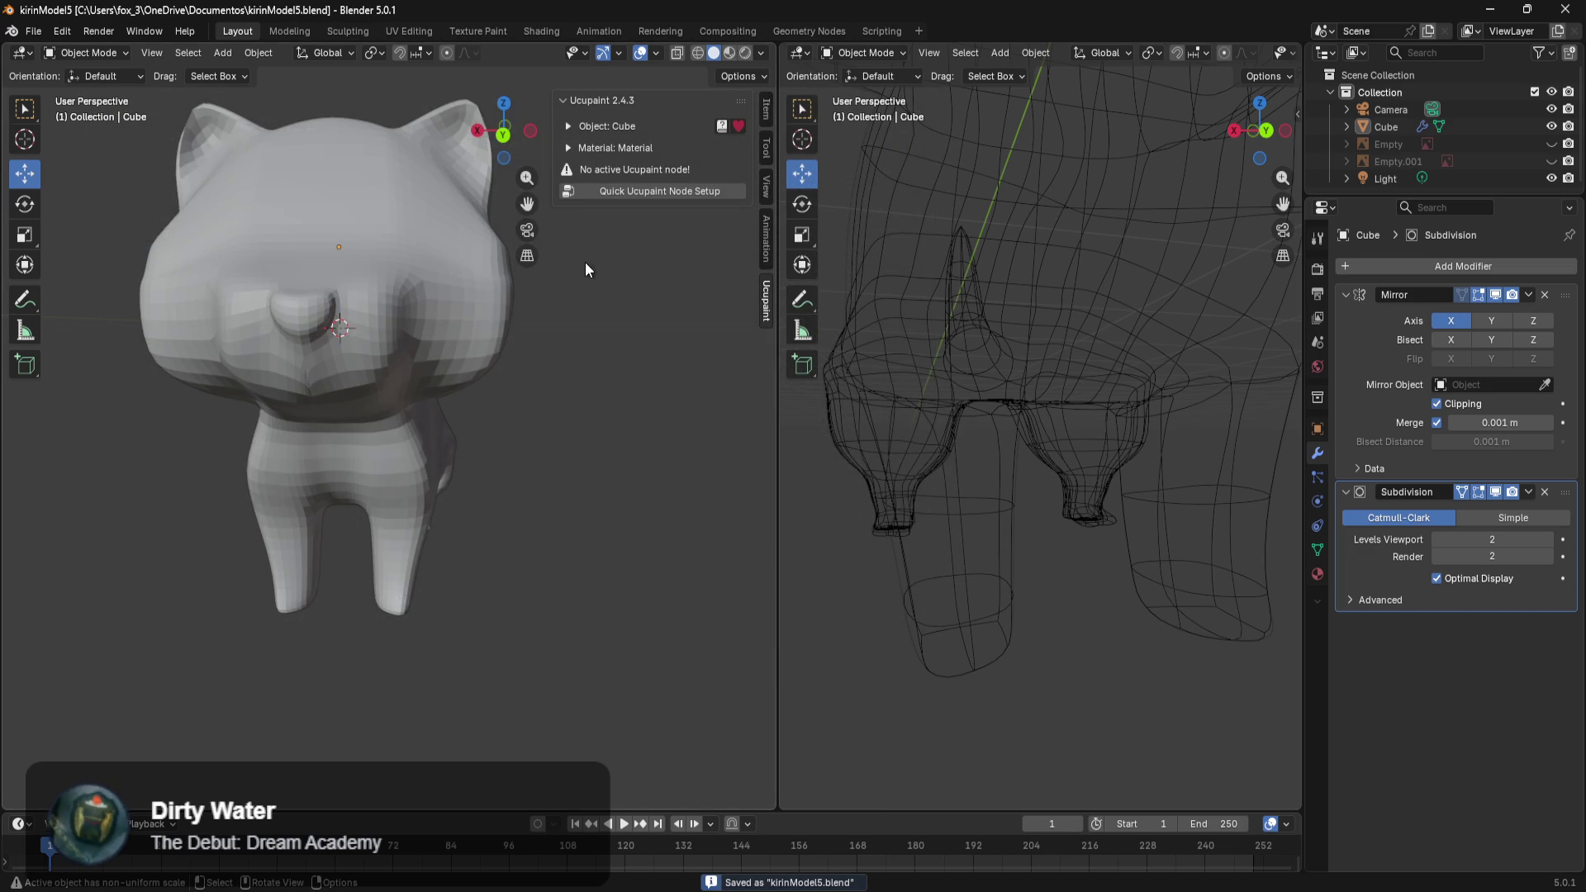
click(567, 147)
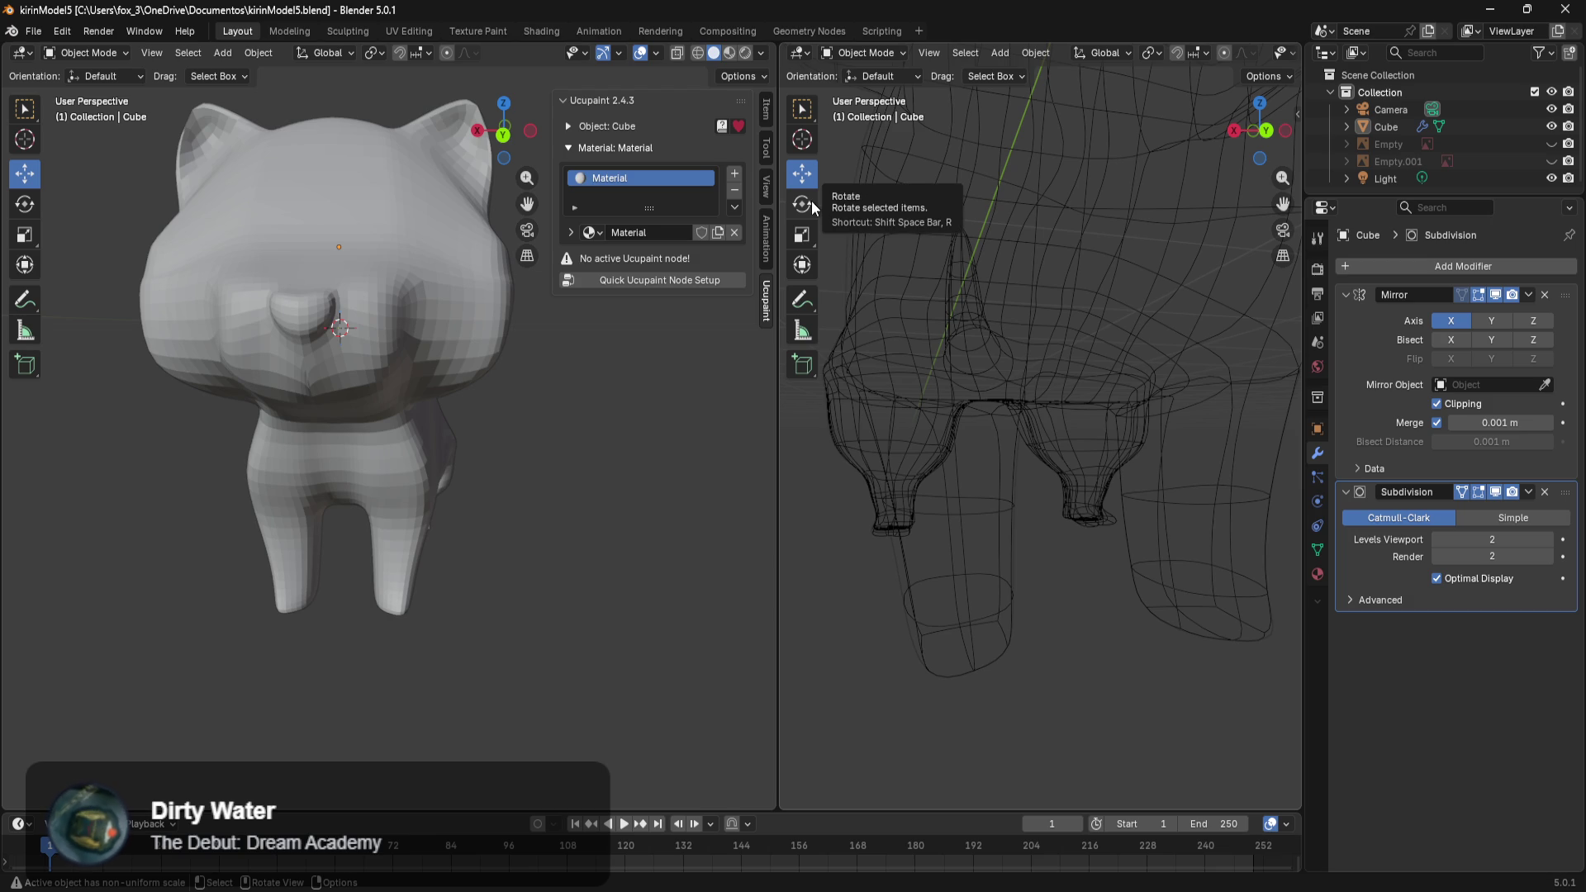
Rename the cube's material to MaterialBase.
click(666, 234)
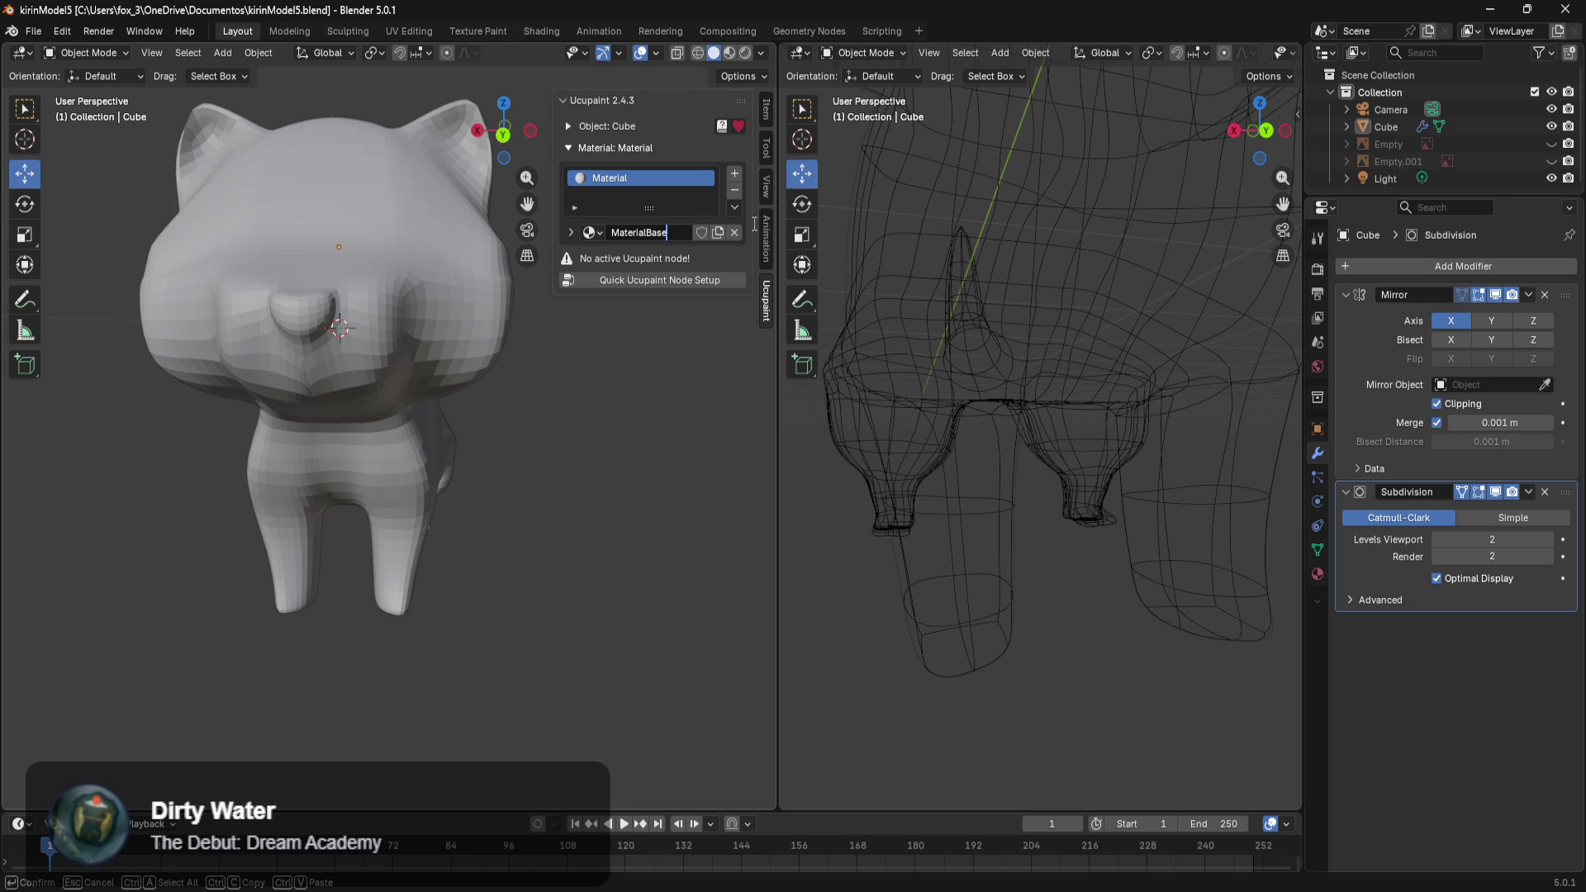
key(Return)
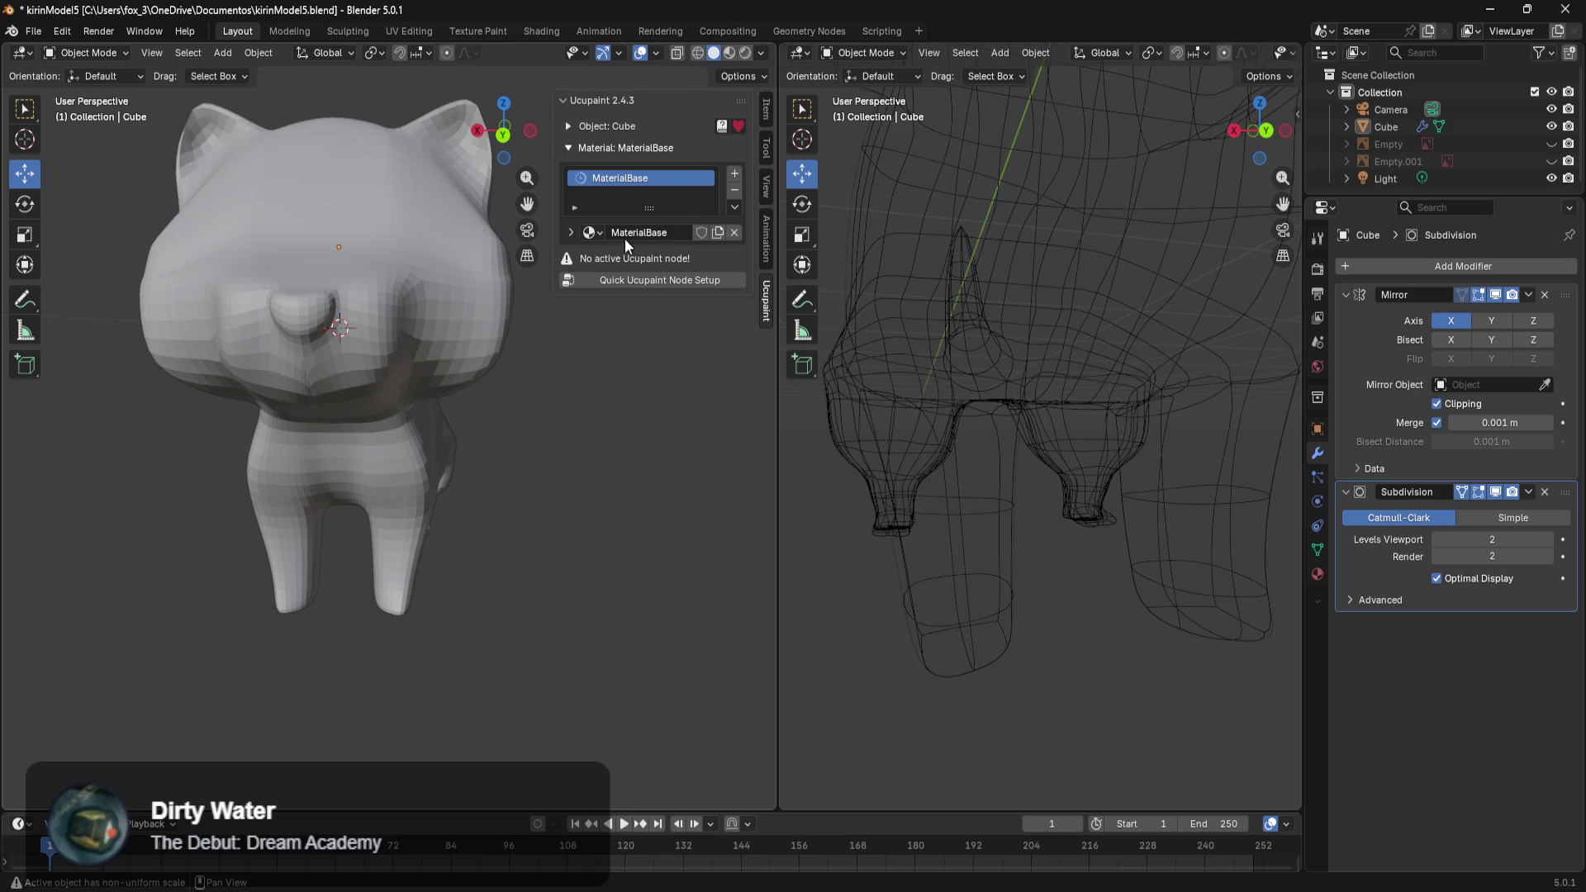
click(592, 232)
click(727, 258)
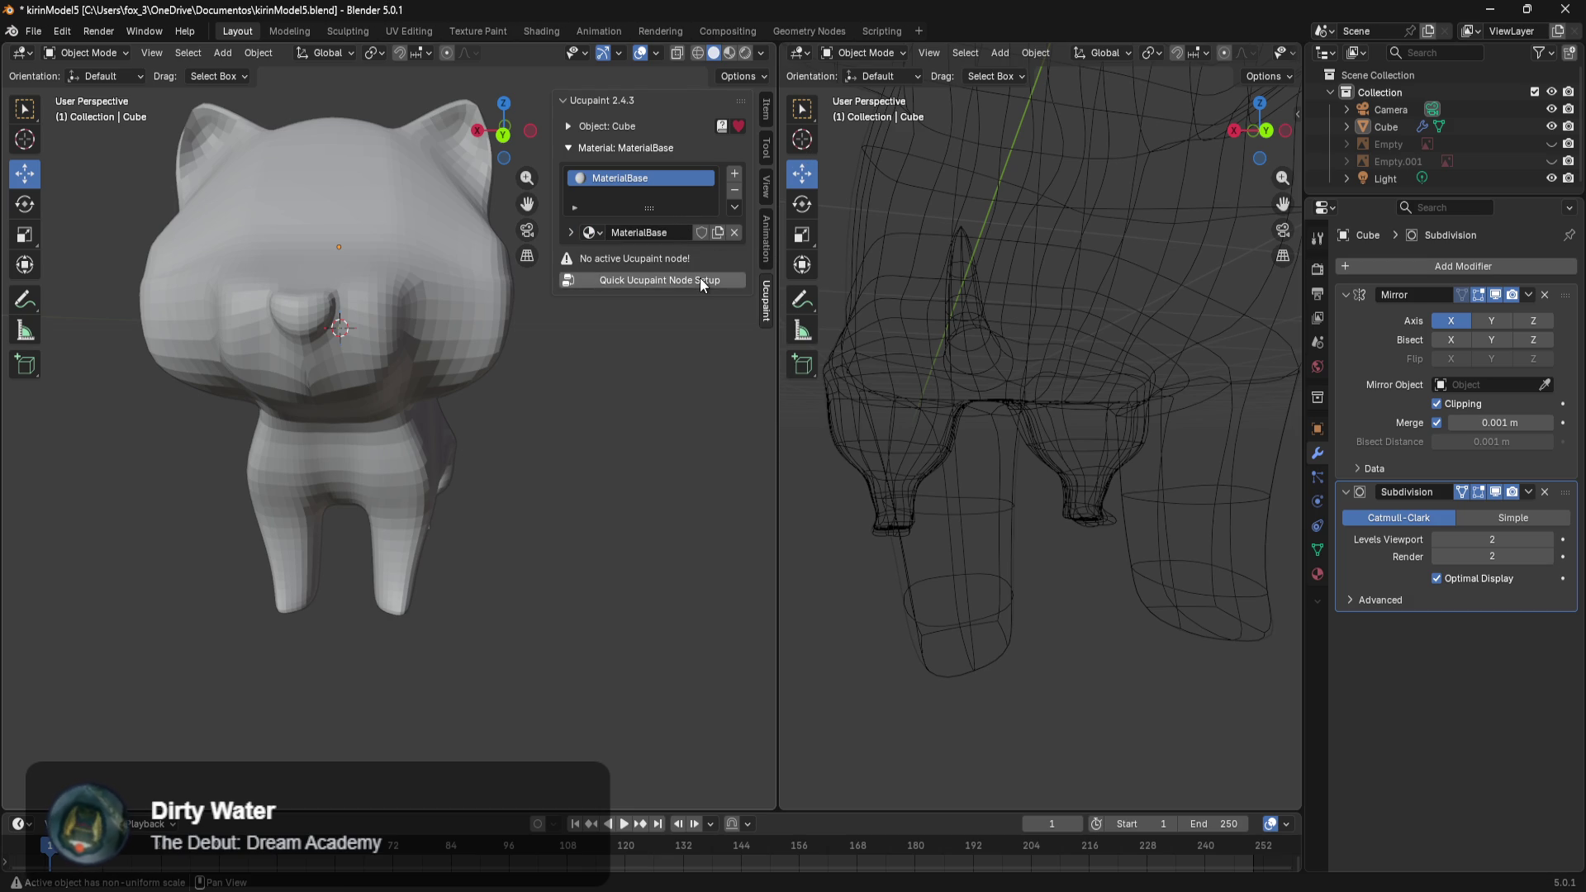
Create a Quick Ucupaint node setup with the Alpha and Ambient Occlusion channels also enabled.
click(701, 277)
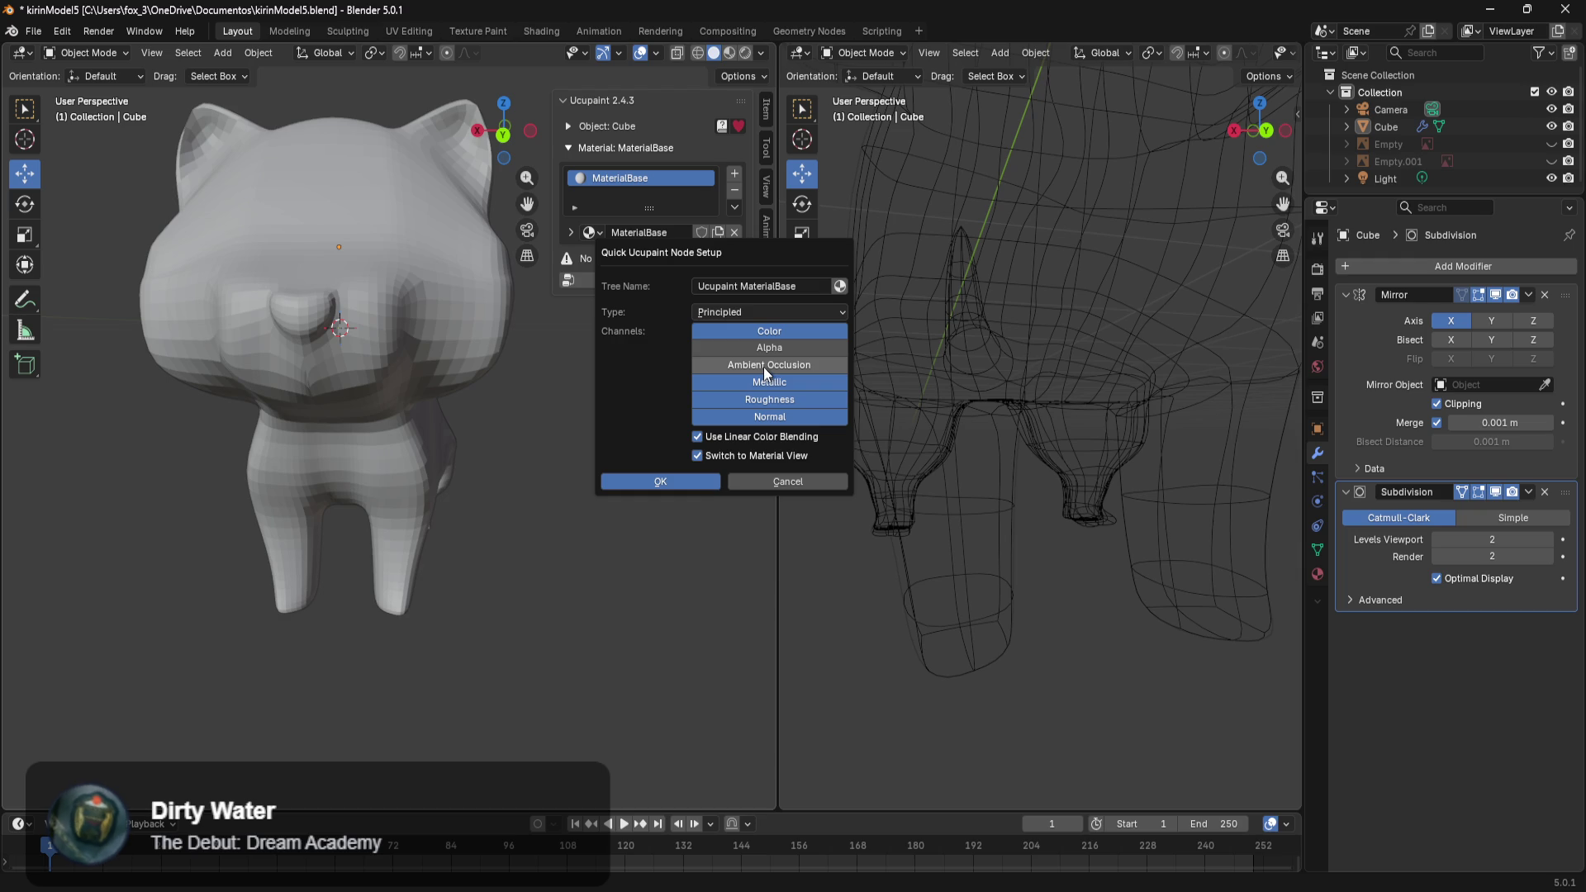
drag(783, 350, 783, 365)
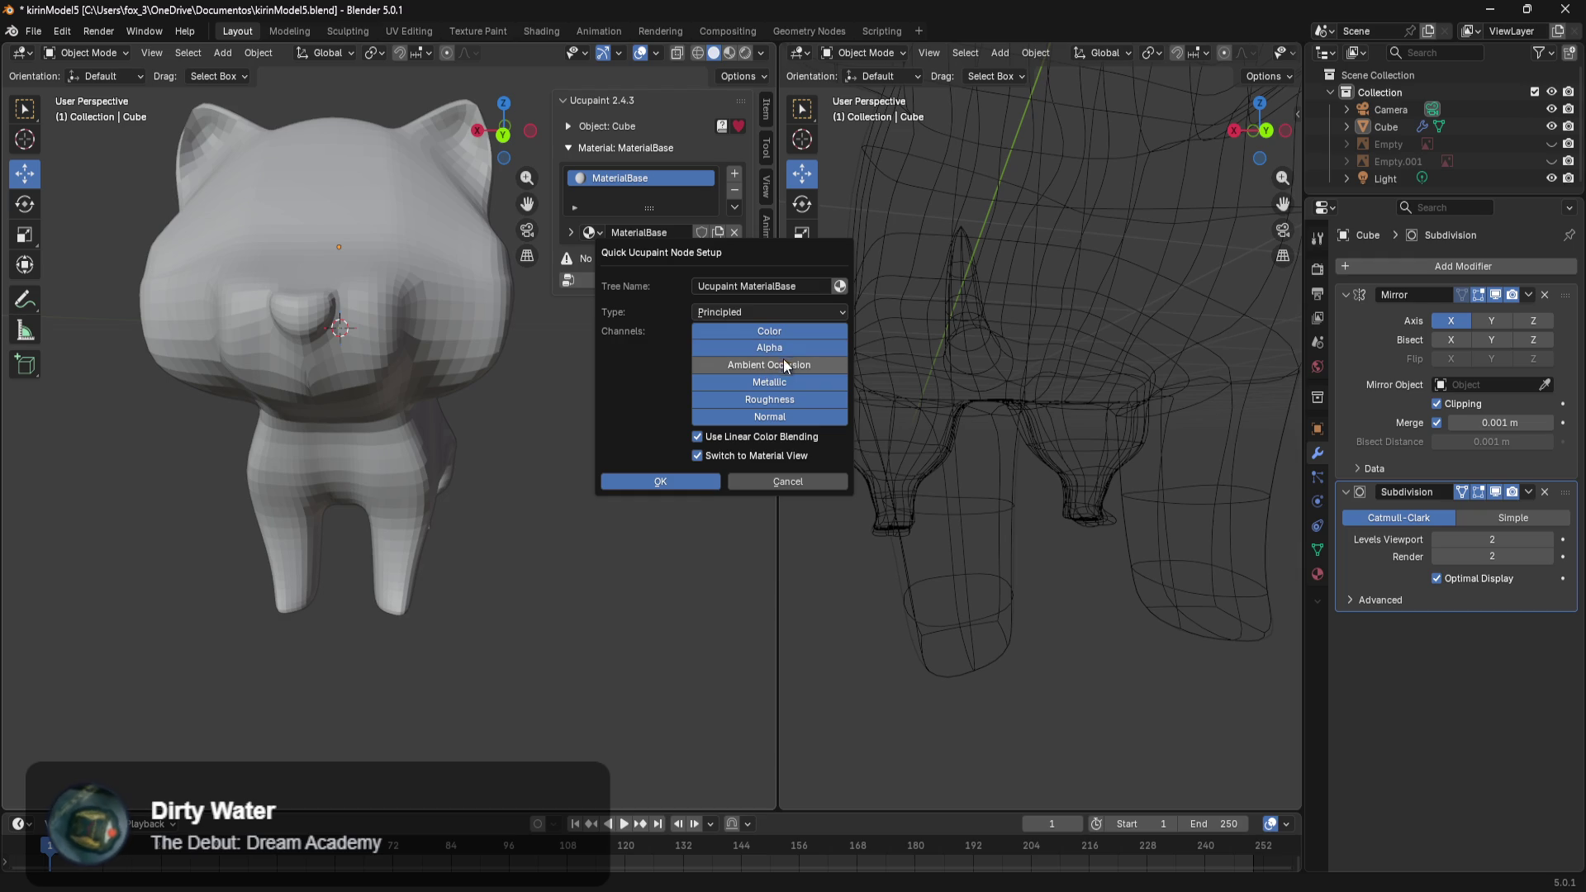
click(705, 485)
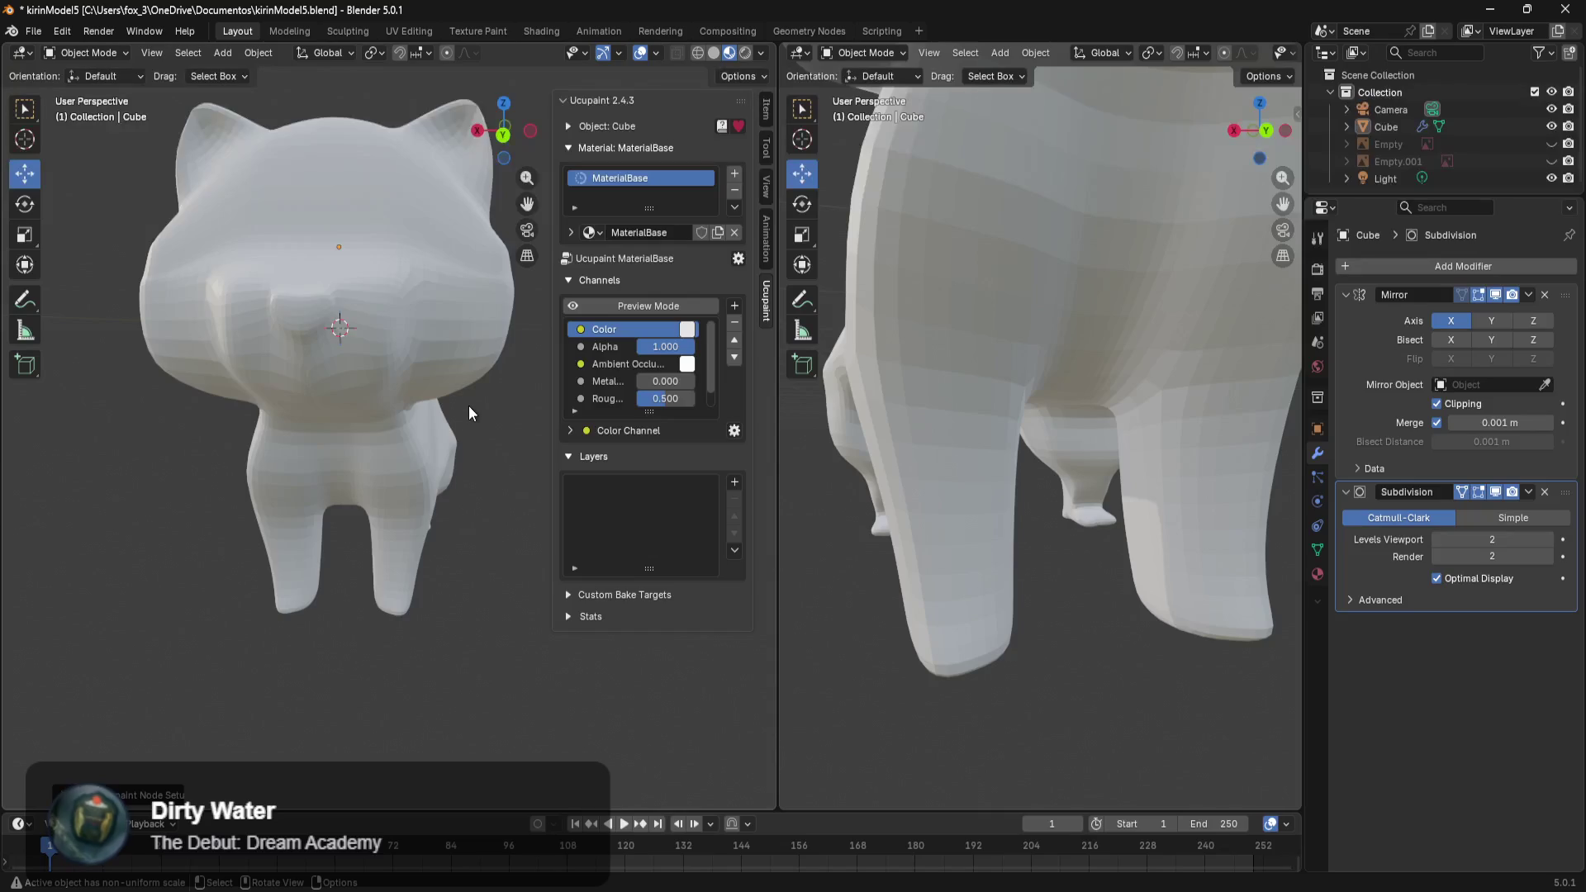
Orbit the viewport to look at the cat's side, then back to a front view.
scroll(468, 409, down, 3)
middle_drag(398, 373, 415, 489)
key(z)
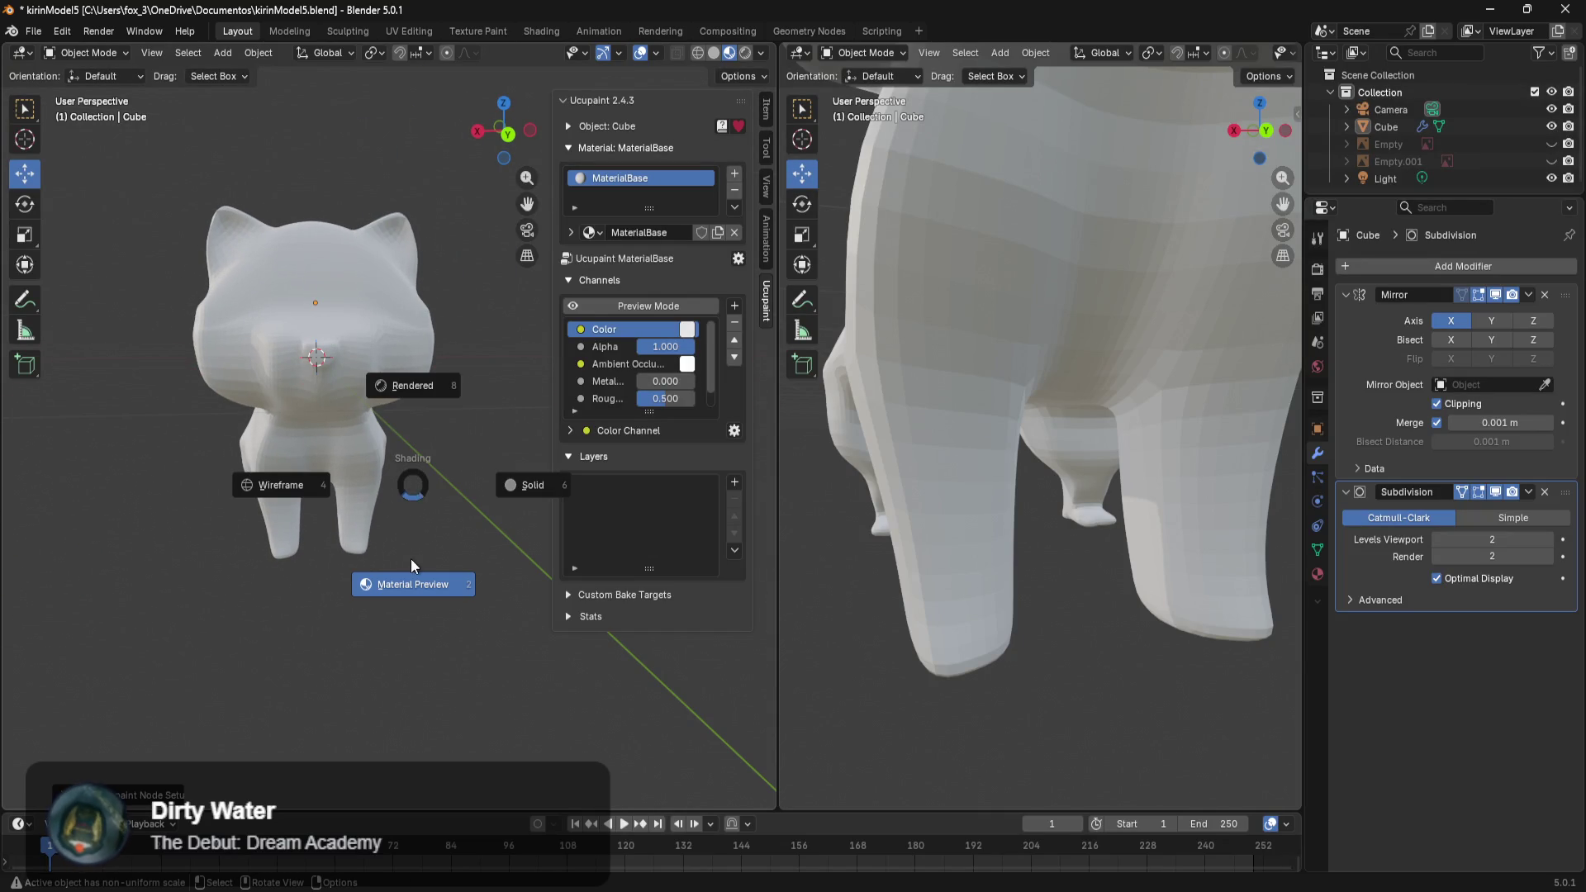
click(427, 574)
mouse_move(418, 550)
middle_down()
mouse_move(333, 468)
mouse_move(28, 485)
mouse_move(335, 523)
mouse_move(400, 513)
middle_up()
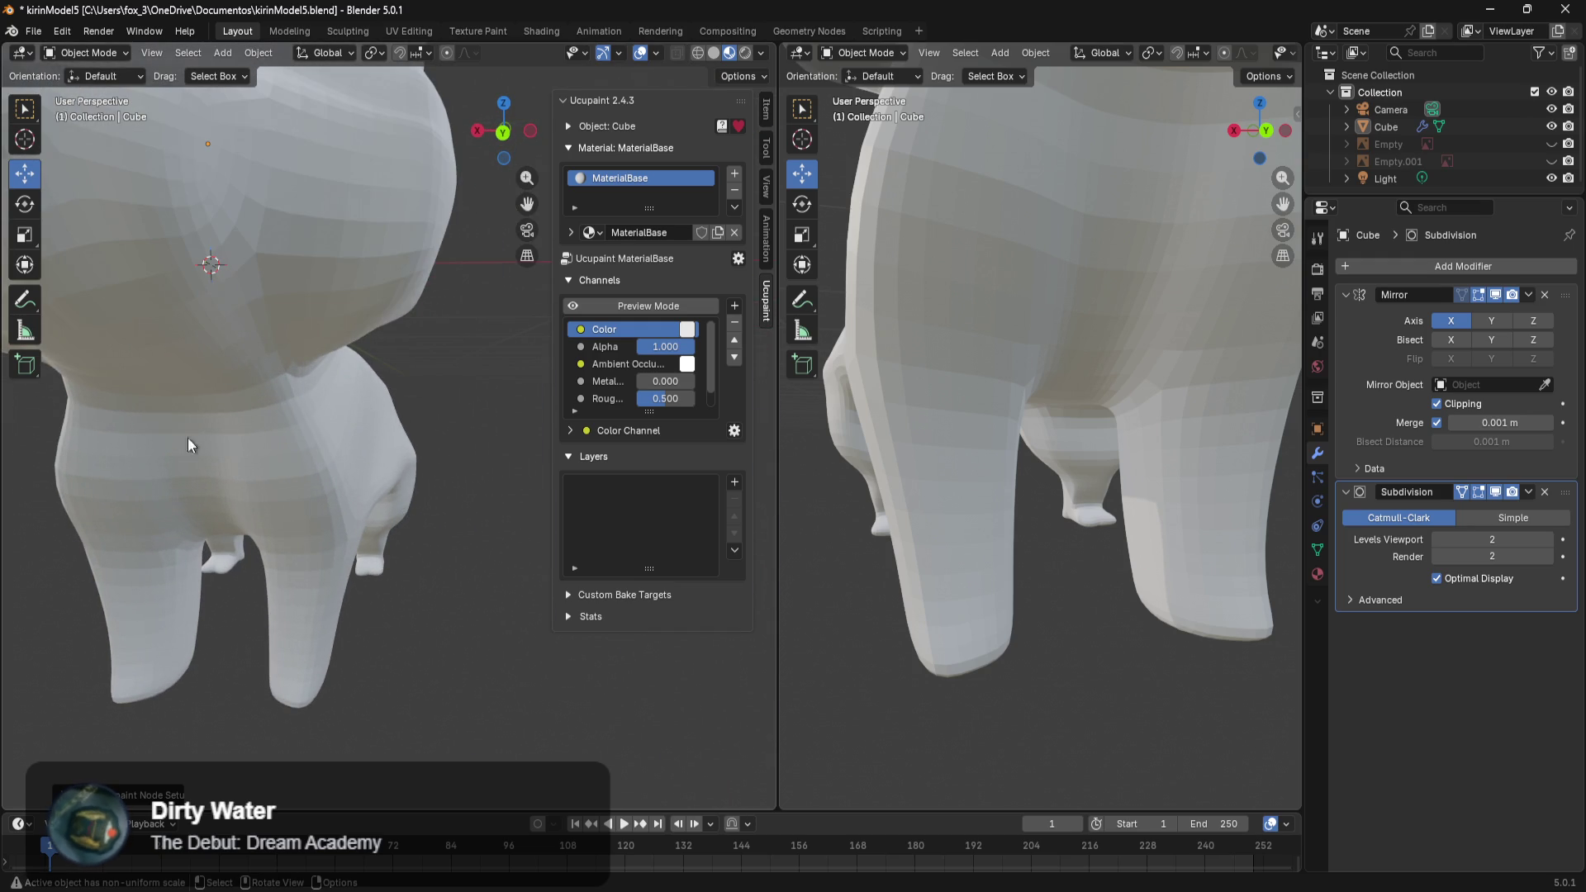
mouse_move(26, 375)
middle_down()
mouse_move(229, 439)
mouse_move(326, 505)
mouse_move(523, 456)
mouse_move(350, 504)
middle_up()
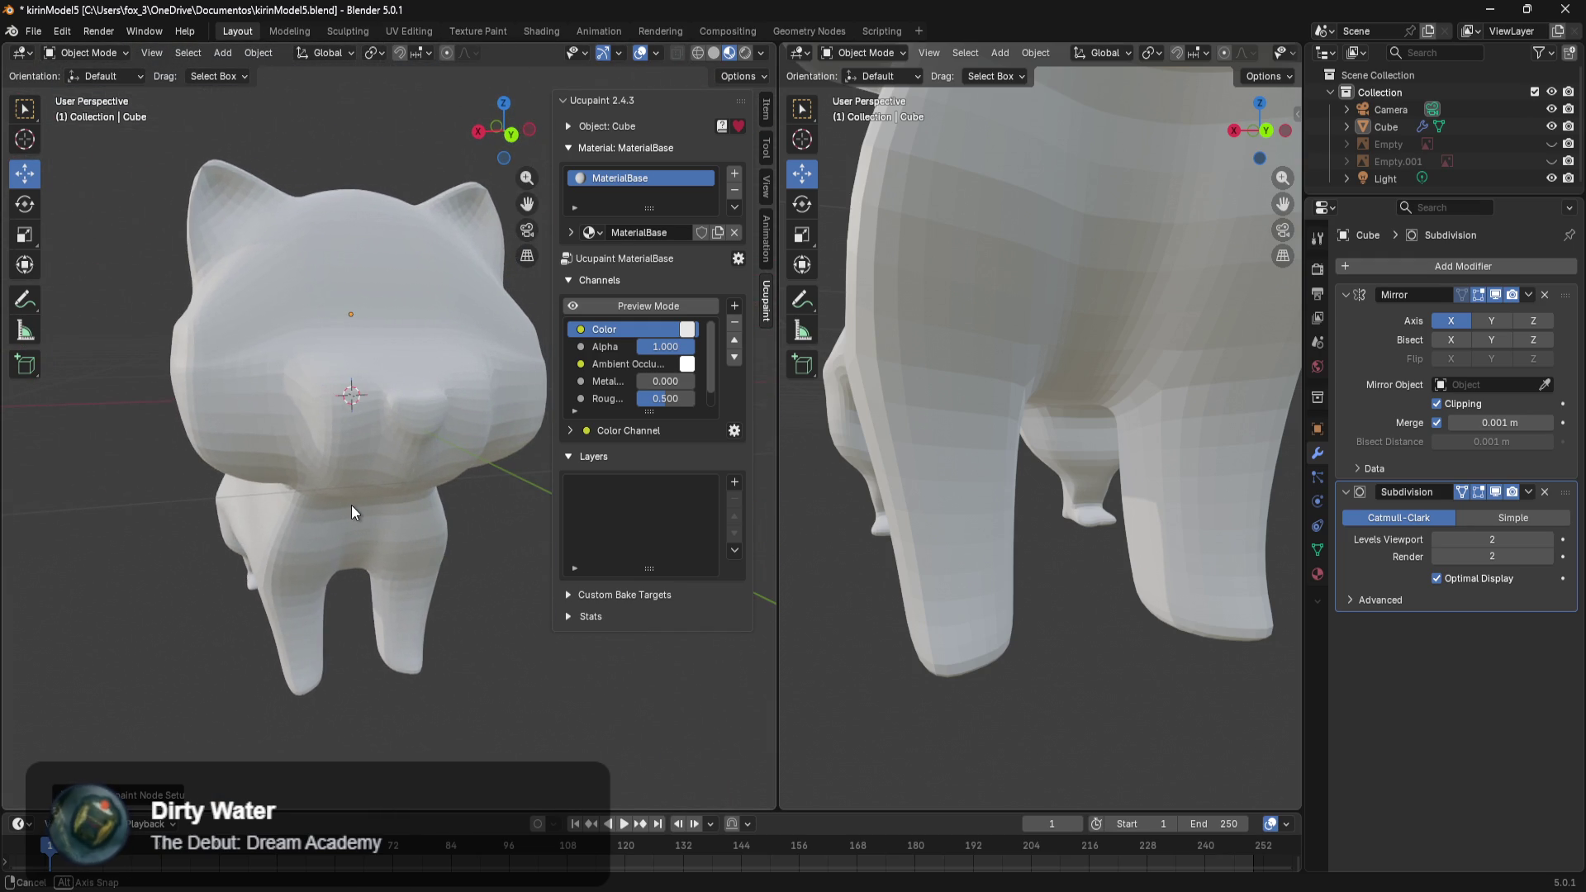
Tint the Ucupaint Color channel a warm beige (#E7CDB5) and open the kirin reference image.
click(685, 333)
mouse_move(725, 444)
mouse_down()
mouse_move(724, 468)
mouse_move(746, 428)
mouse_up()
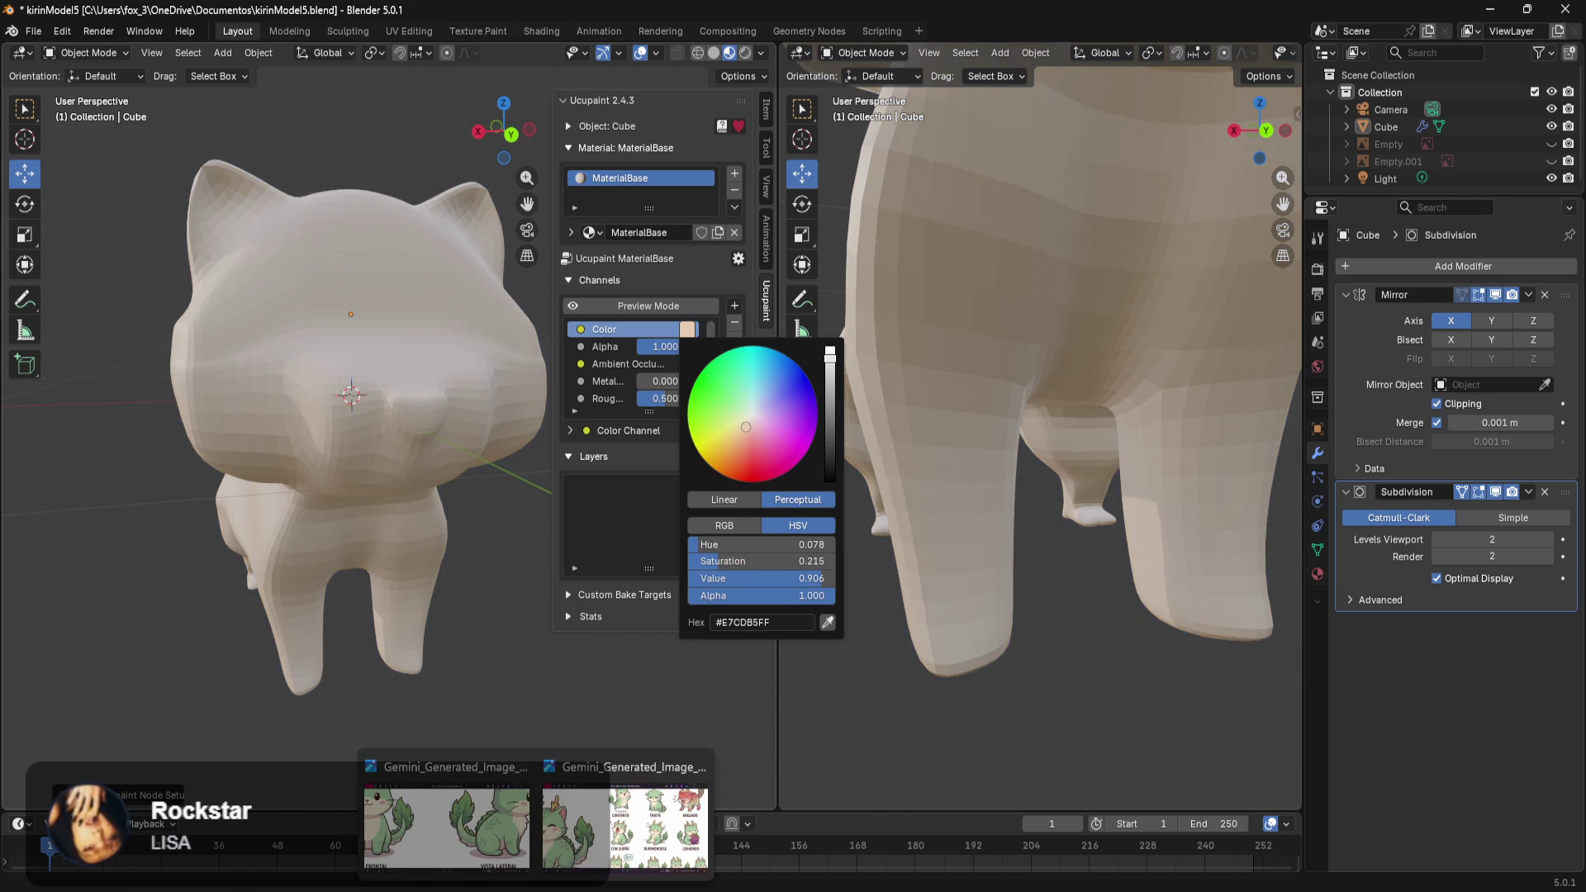
click(521, 861)
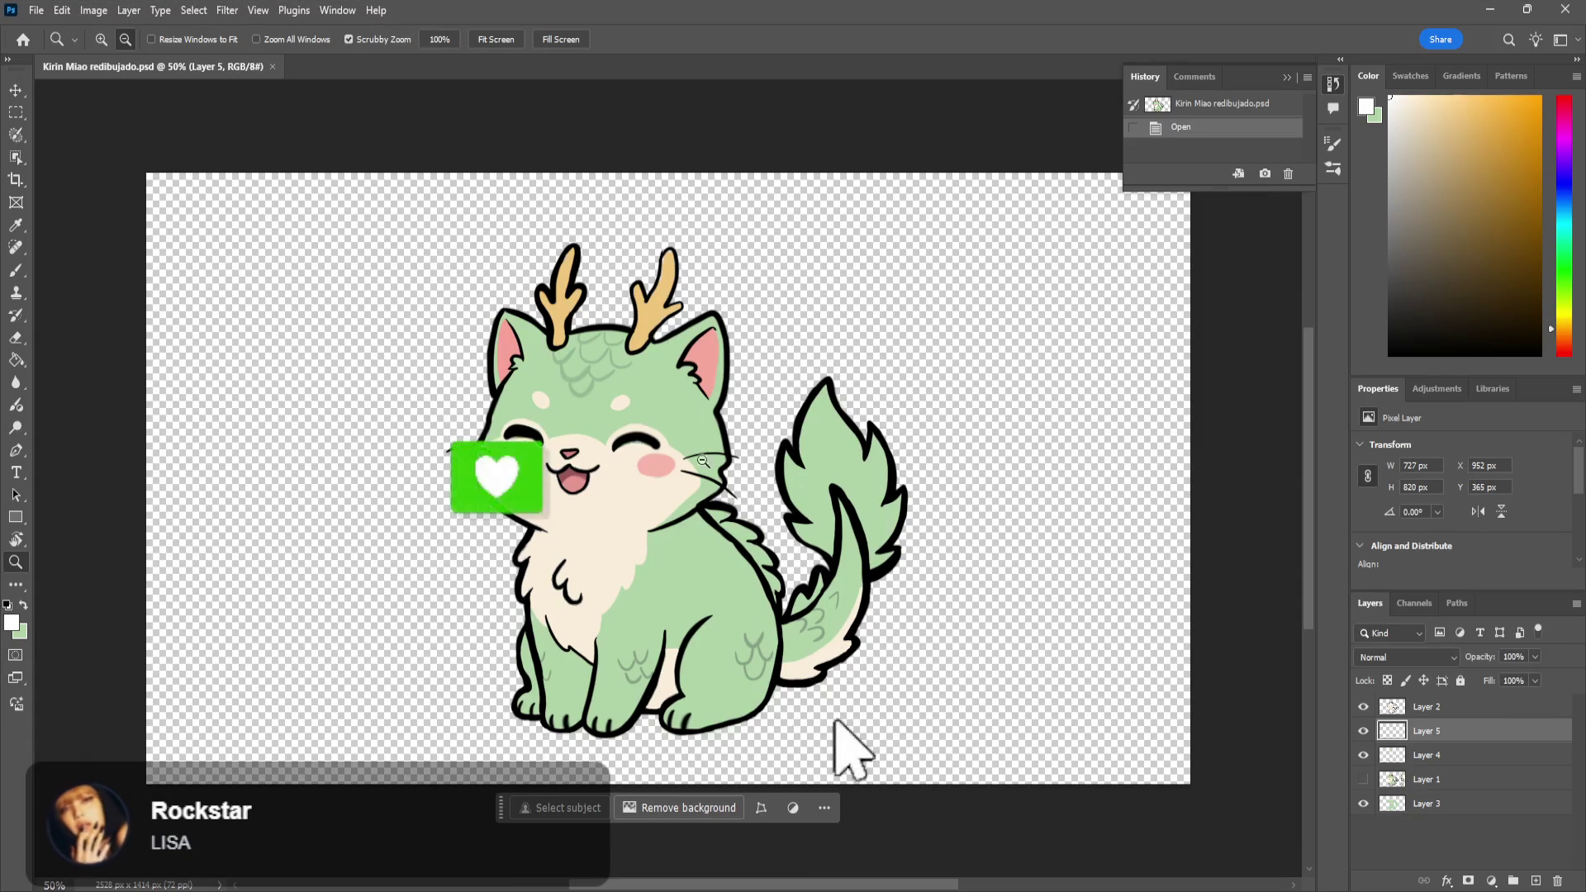
Eyedrop the cat's cream chest colour and select its hex value f9edda in the Color Picker.
click(14, 232)
click(623, 535)
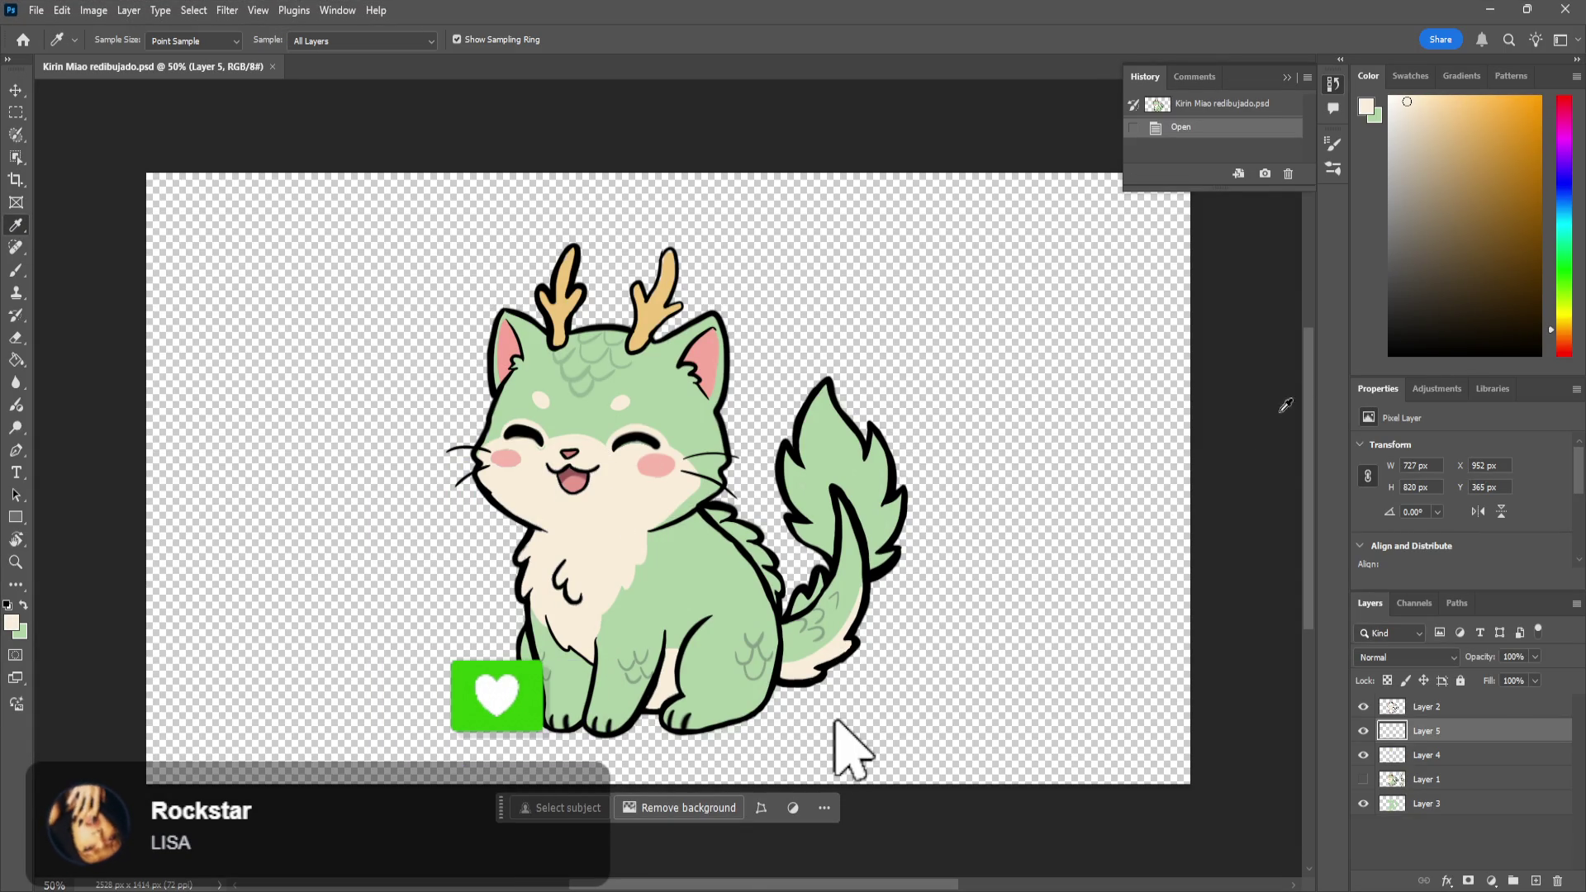
click(1370, 111)
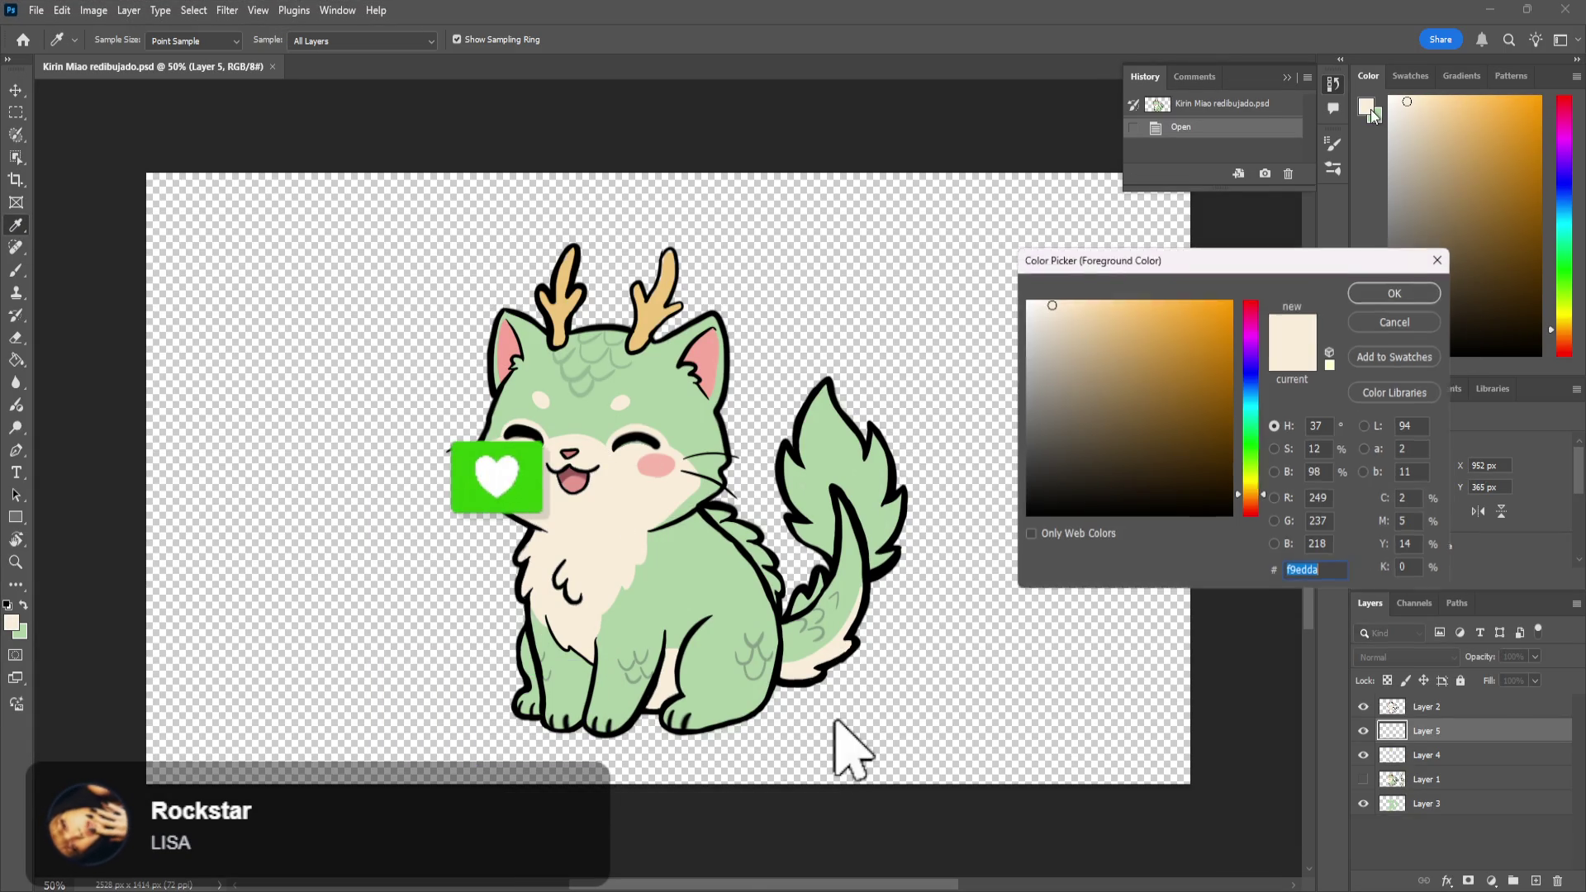
click(1340, 573)
drag(1339, 572, 1201, 582)
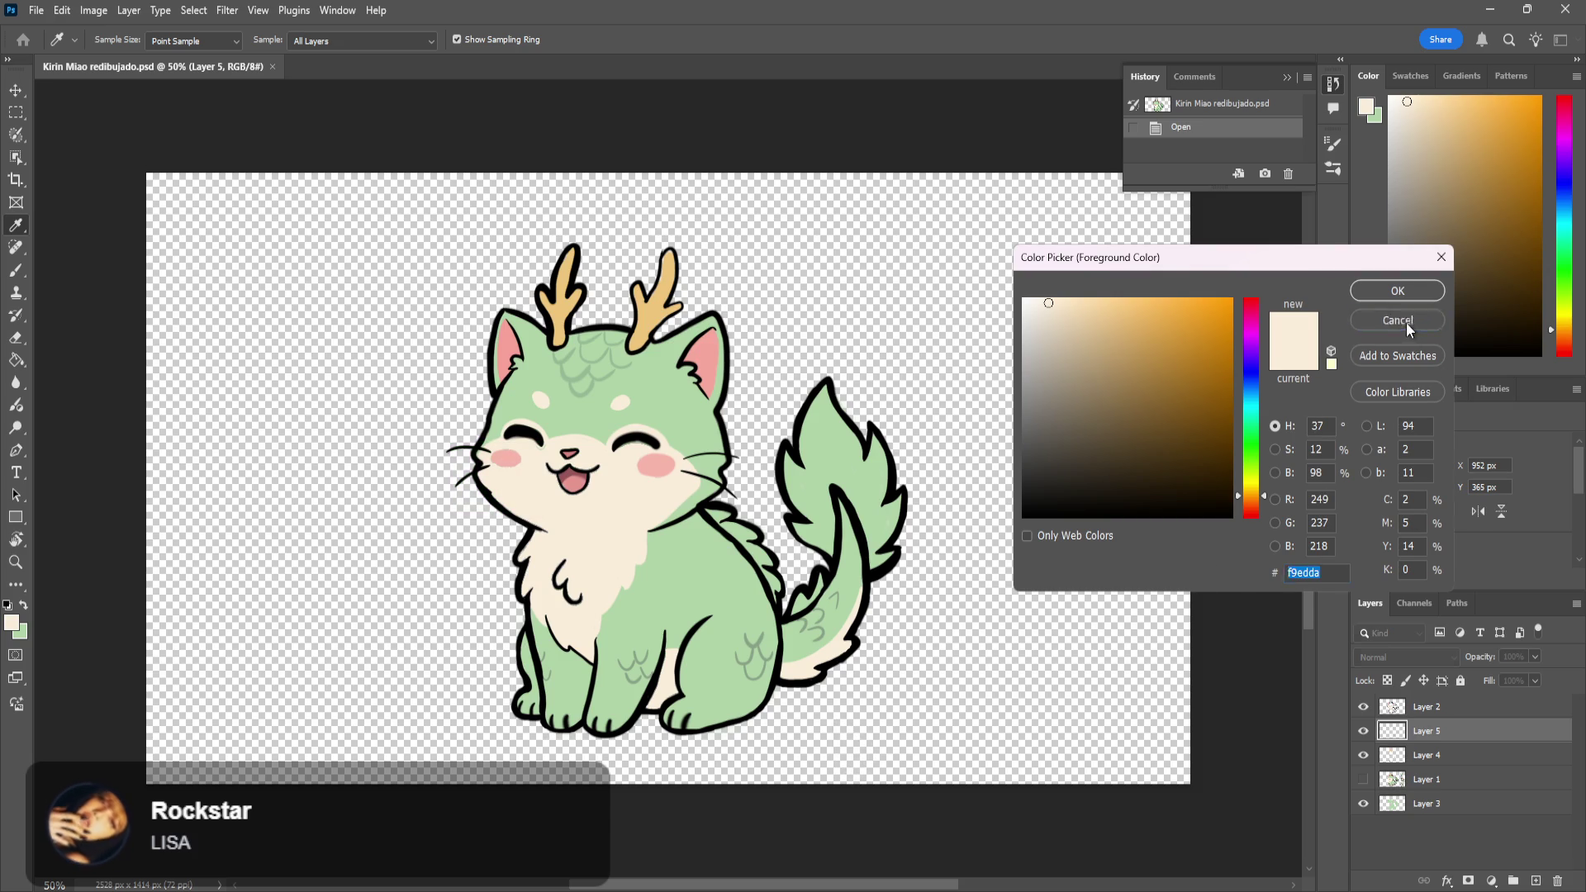
click(1405, 321)
Close Photoshop and the reference image viewer to return to Blender.
click(1566, 9)
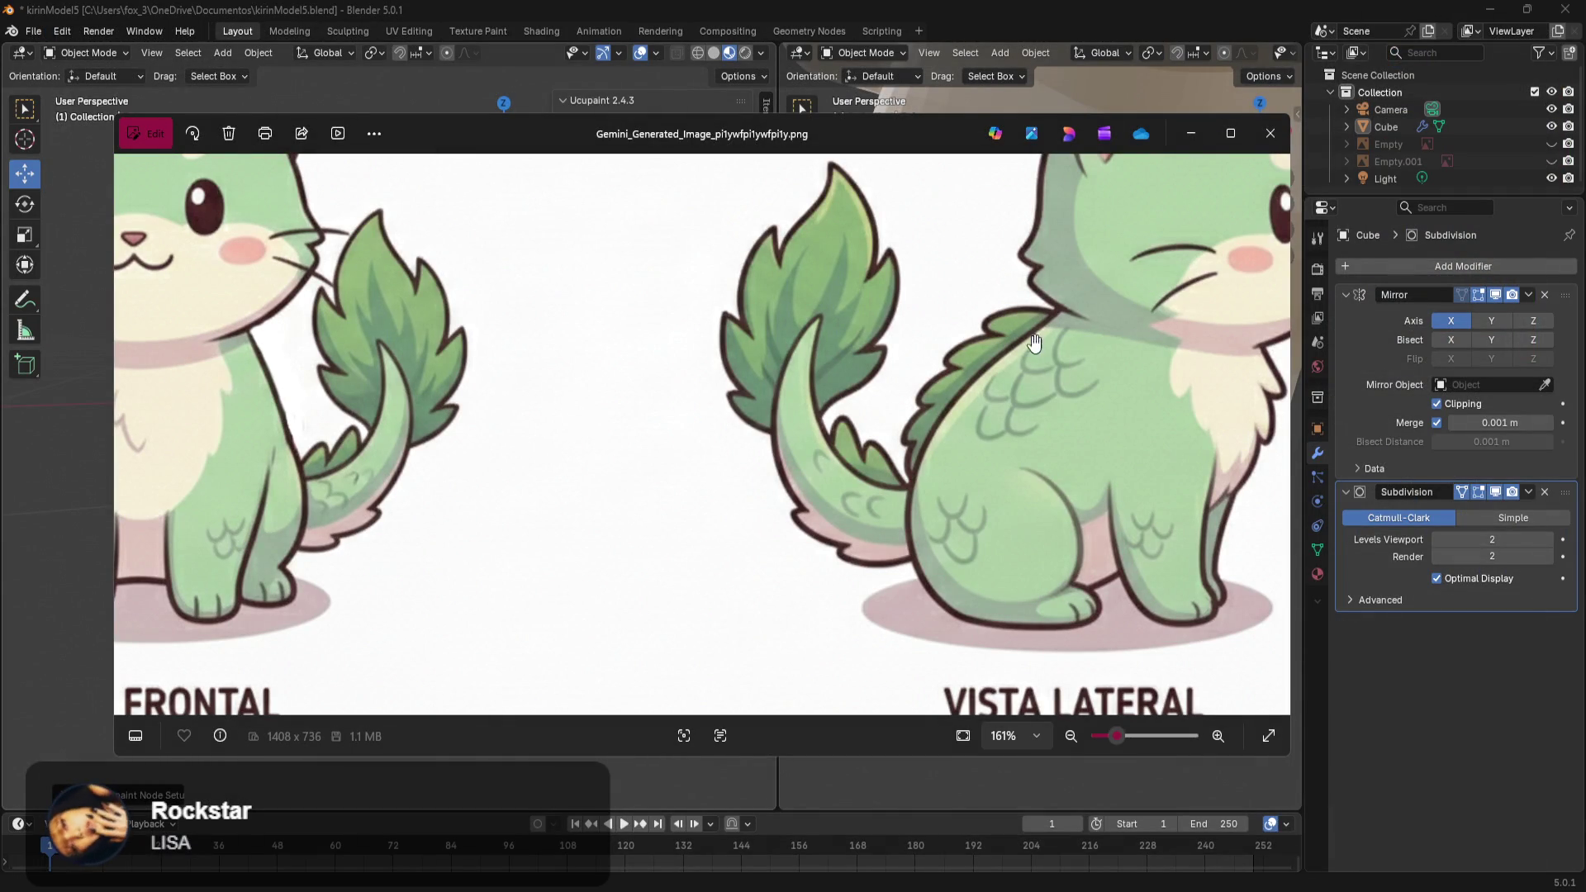
scroll(1002, 419, down, 5)
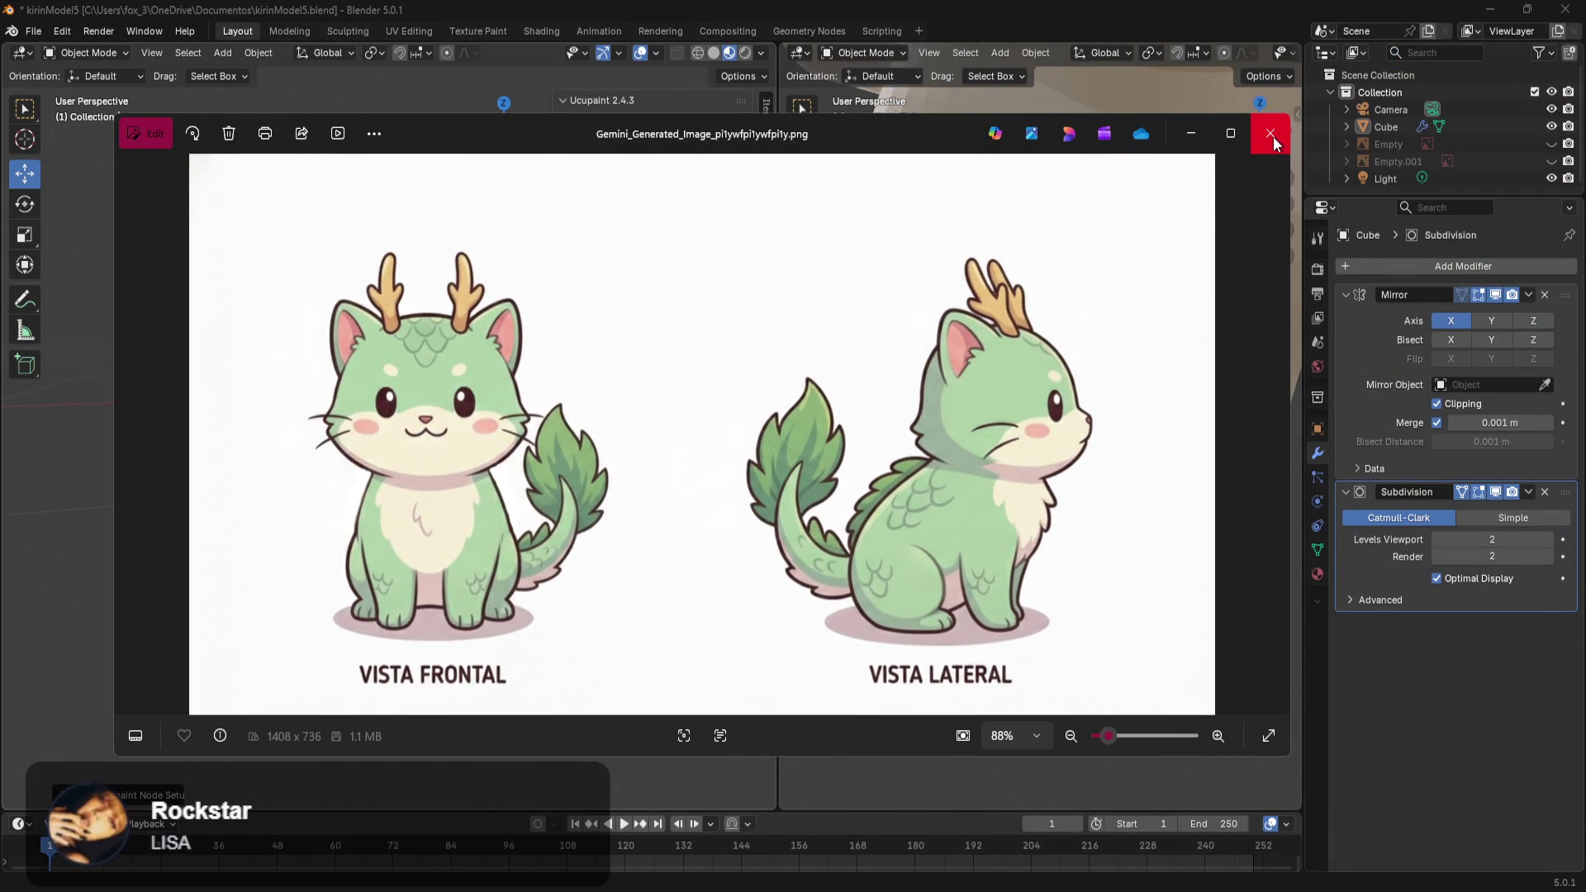
click(1190, 136)
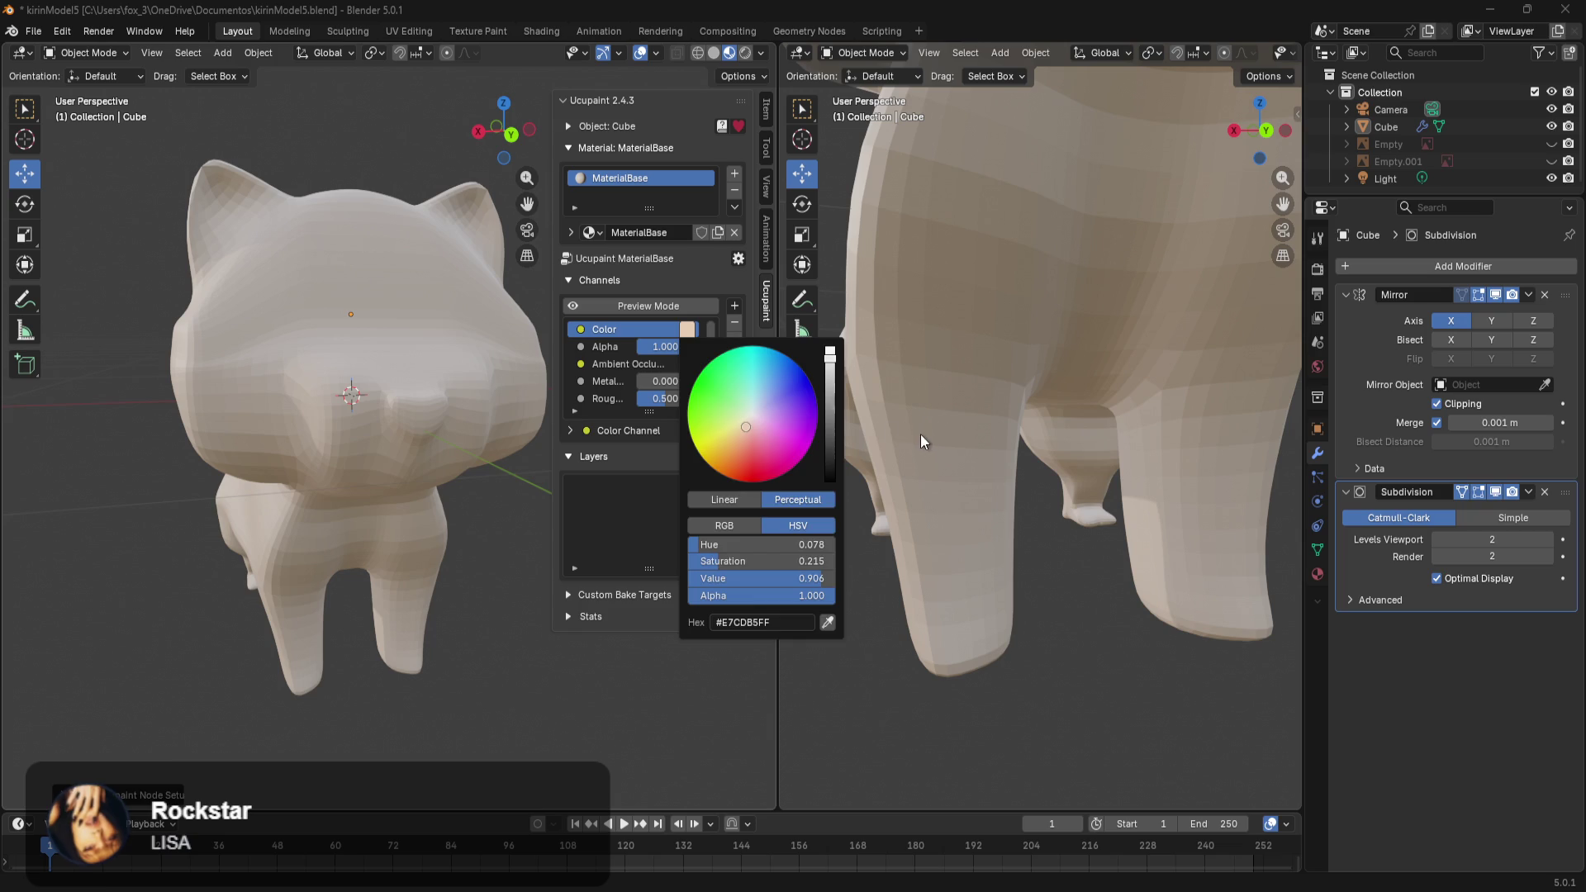
Set the Ucupaint base colour hex to f9edda, check it on the cat, and open the layer-type list.
click(687, 328)
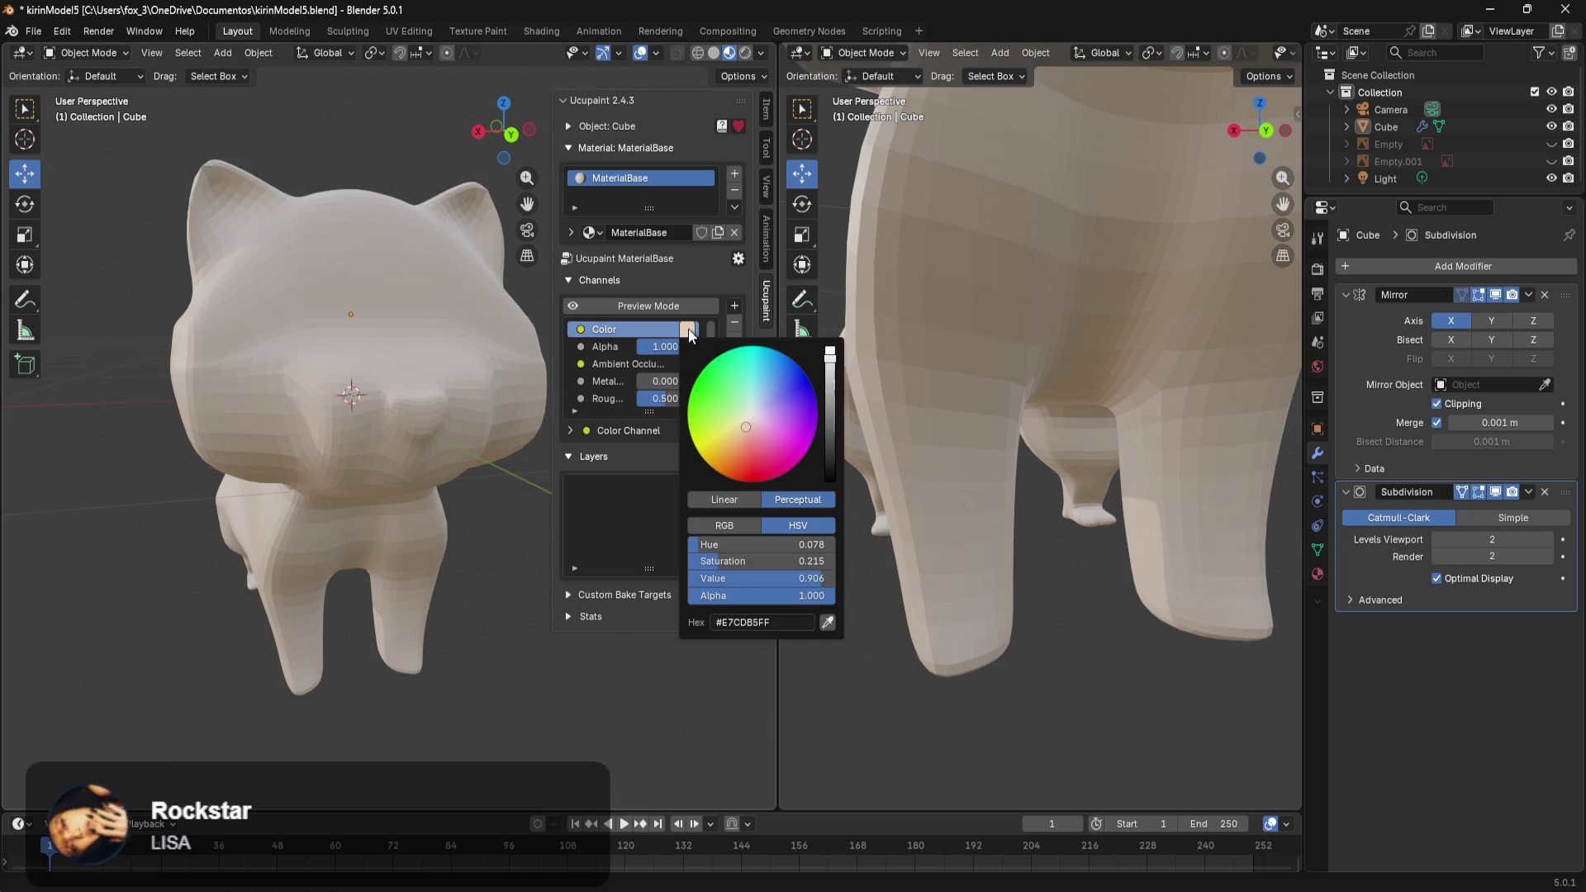
click(794, 628)
text(f9edda)
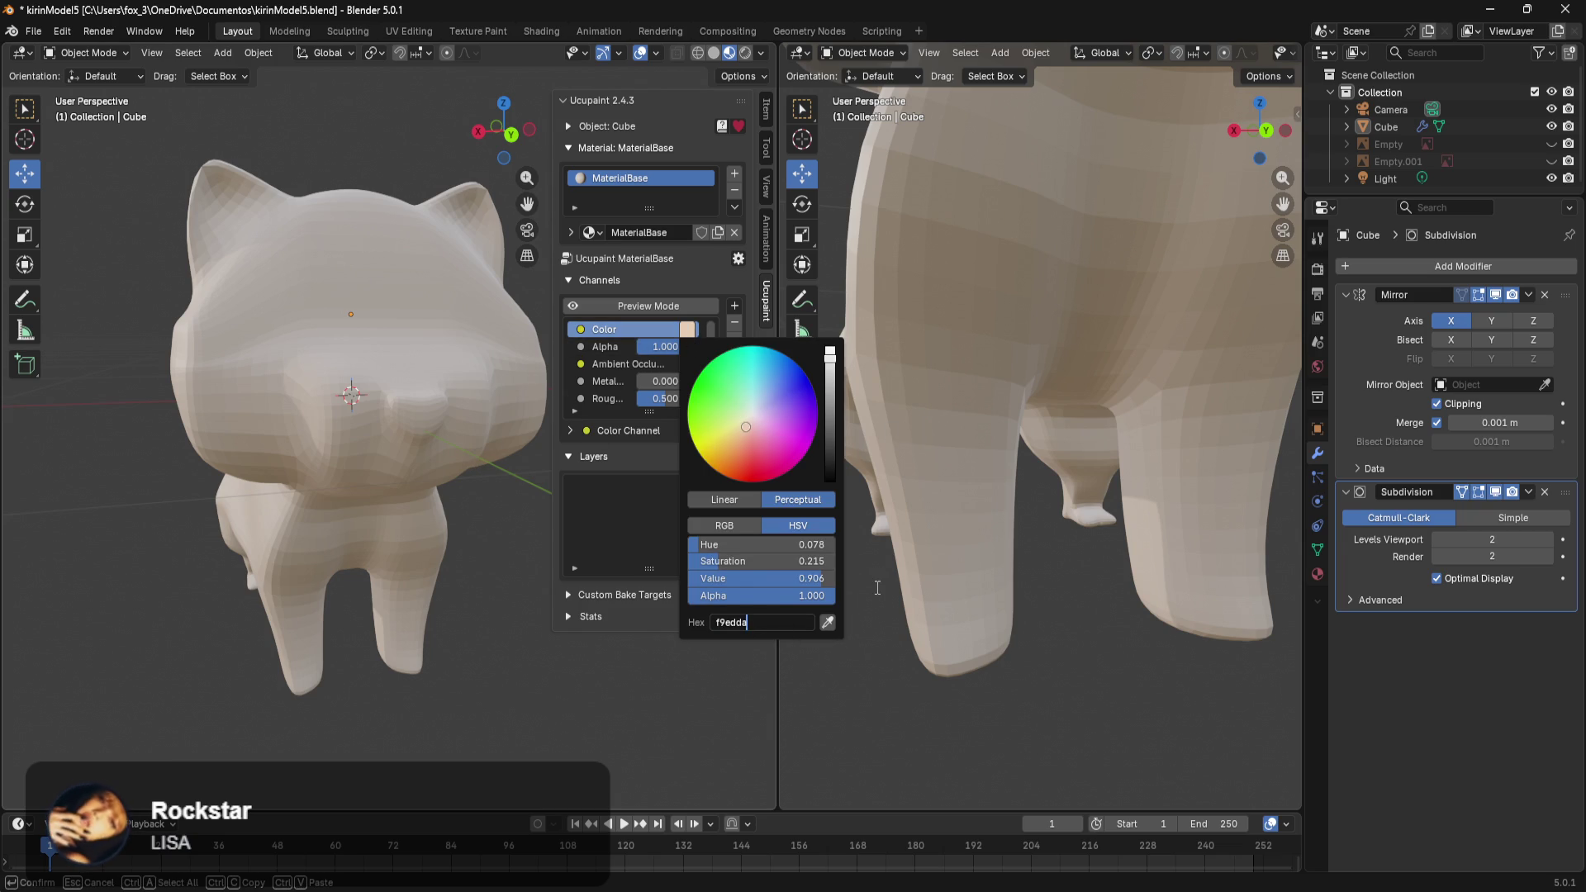
key(Return)
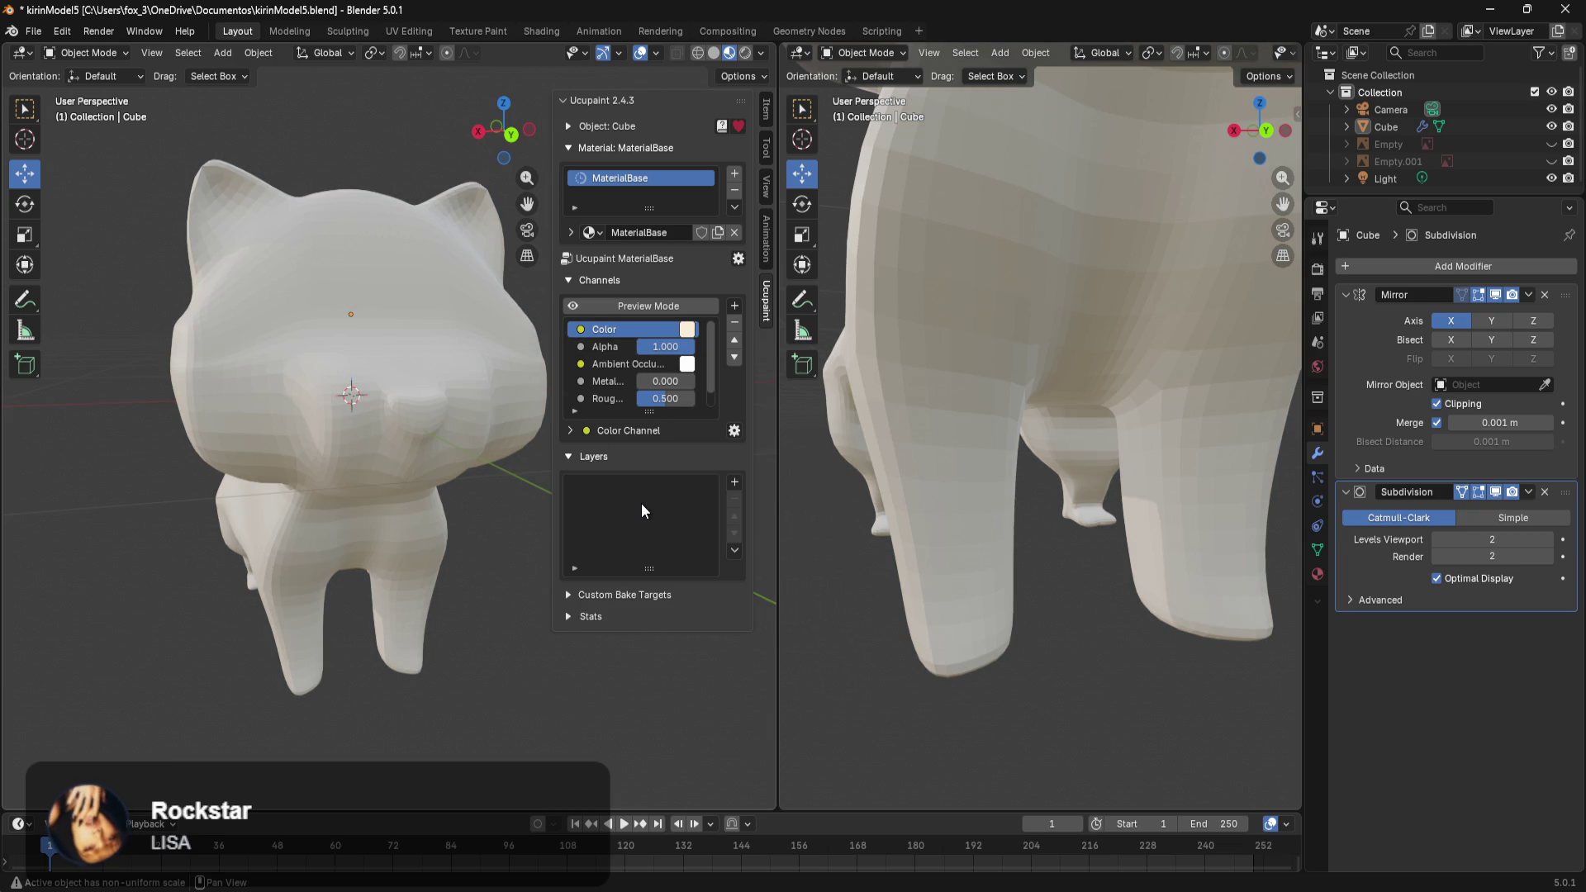
mouse_move(557, 503)
middle_down()
mouse_move(277, 533)
mouse_move(504, 484)
middle_up()
scroll(462, 494, up, 5)
scroll(462, 494, down, 3)
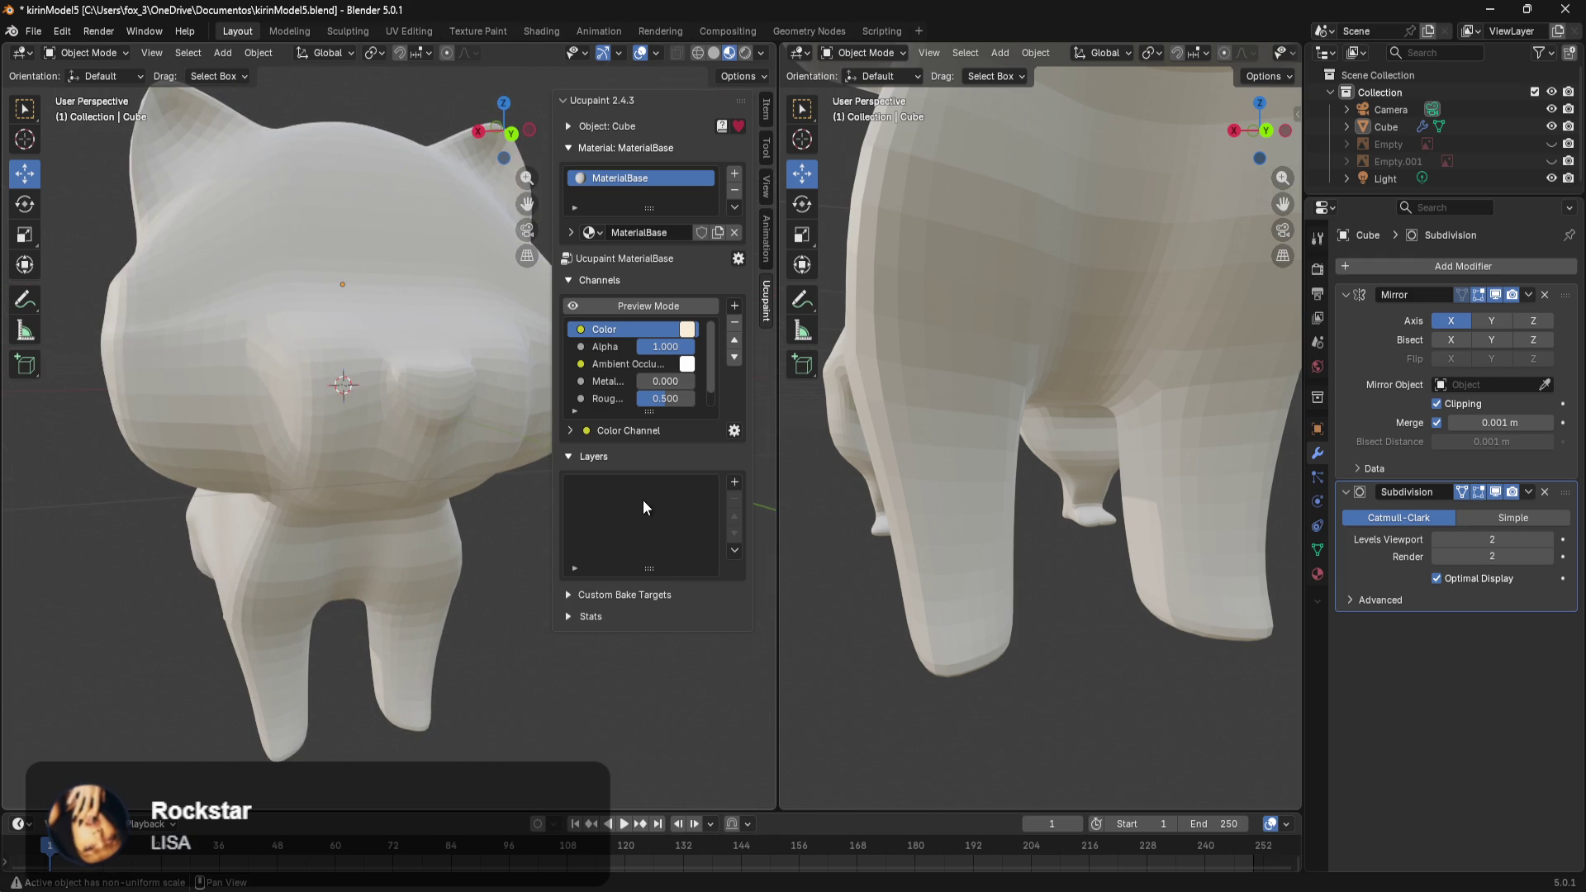
click(735, 483)
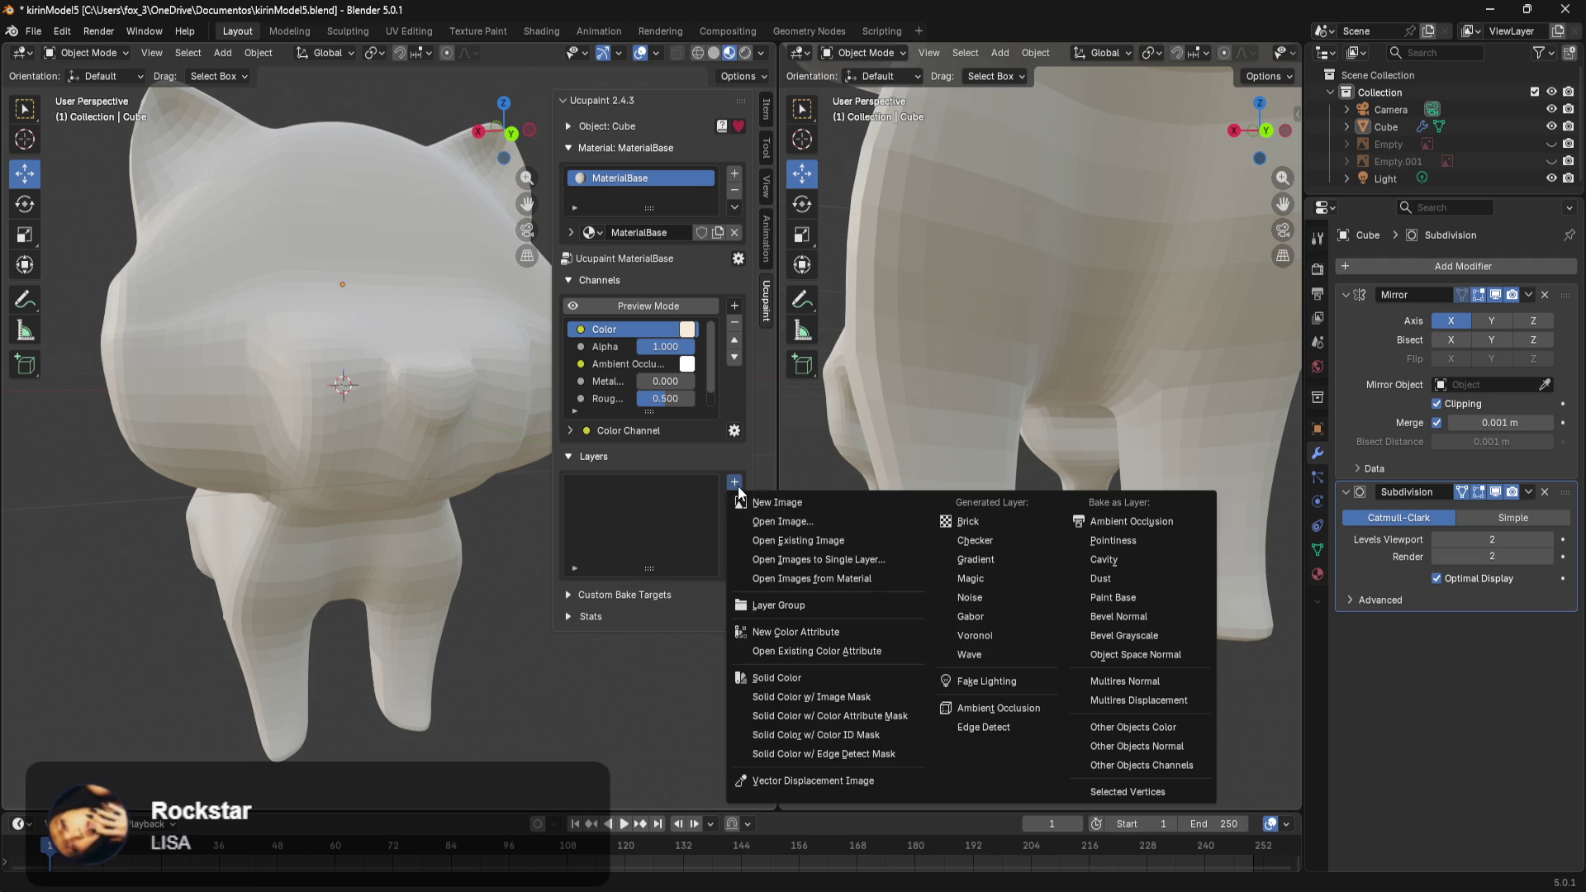
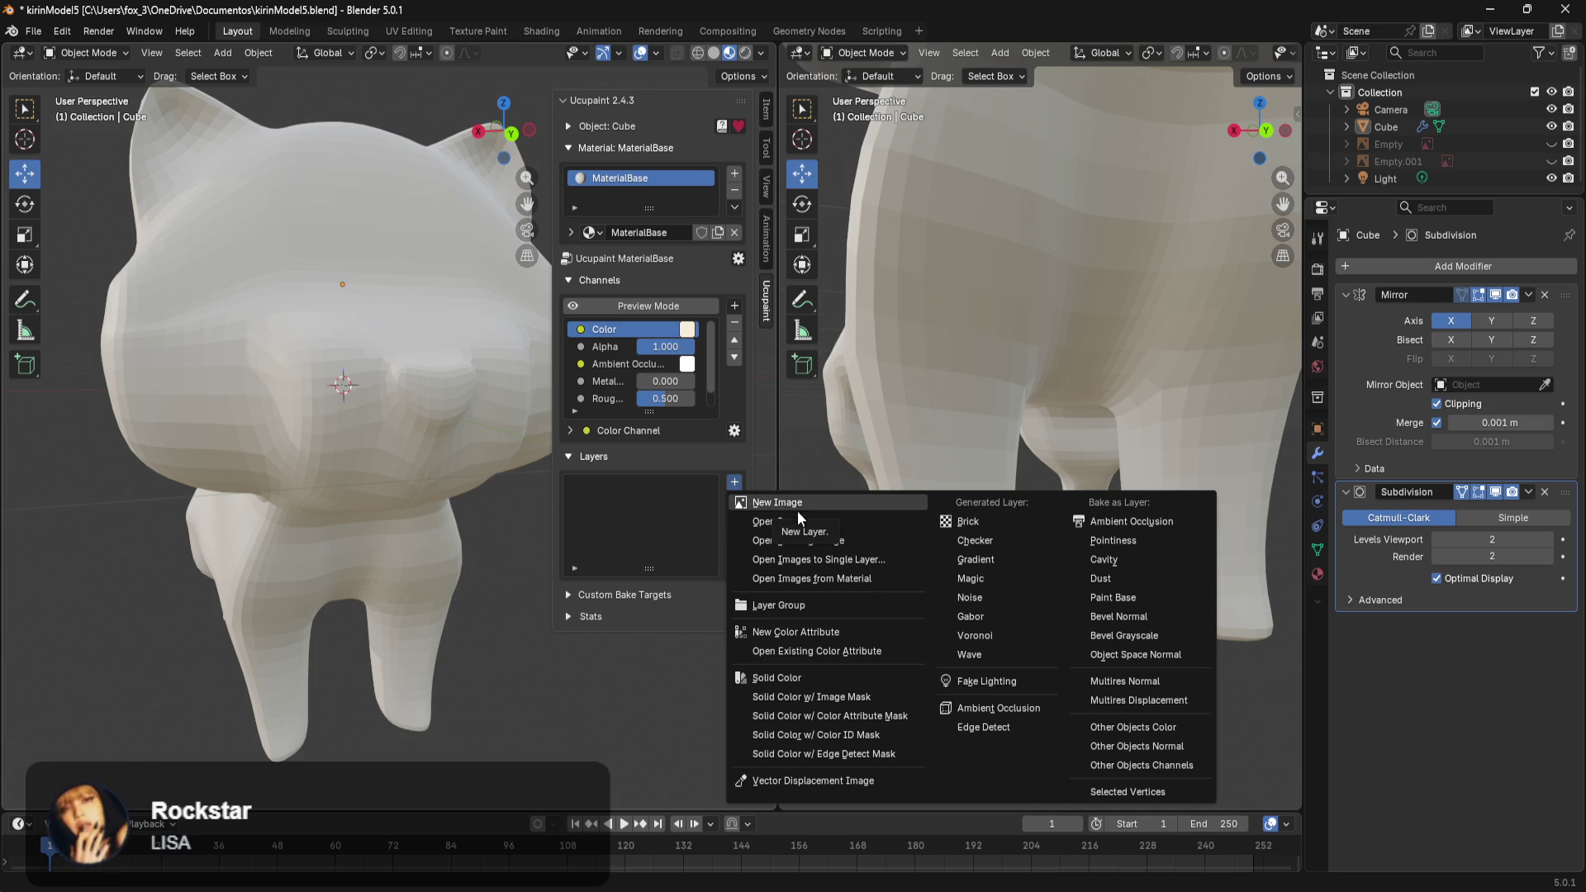
Start a new Solid Color layer and pick a light green on its colour wheel.
click(824, 681)
click(847, 734)
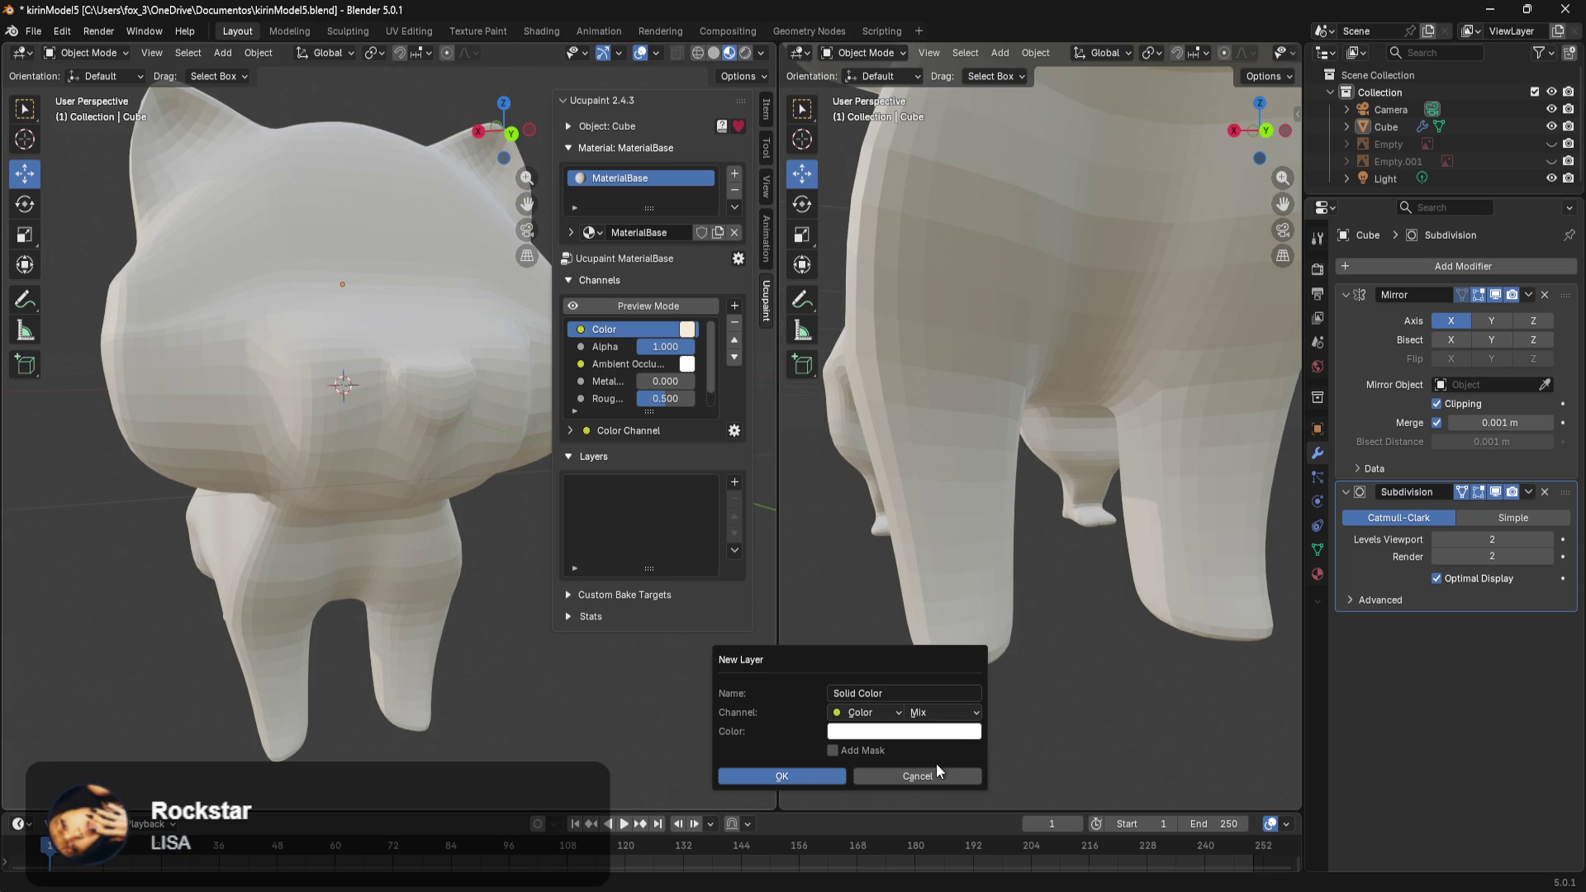
click(946, 715)
click(942, 738)
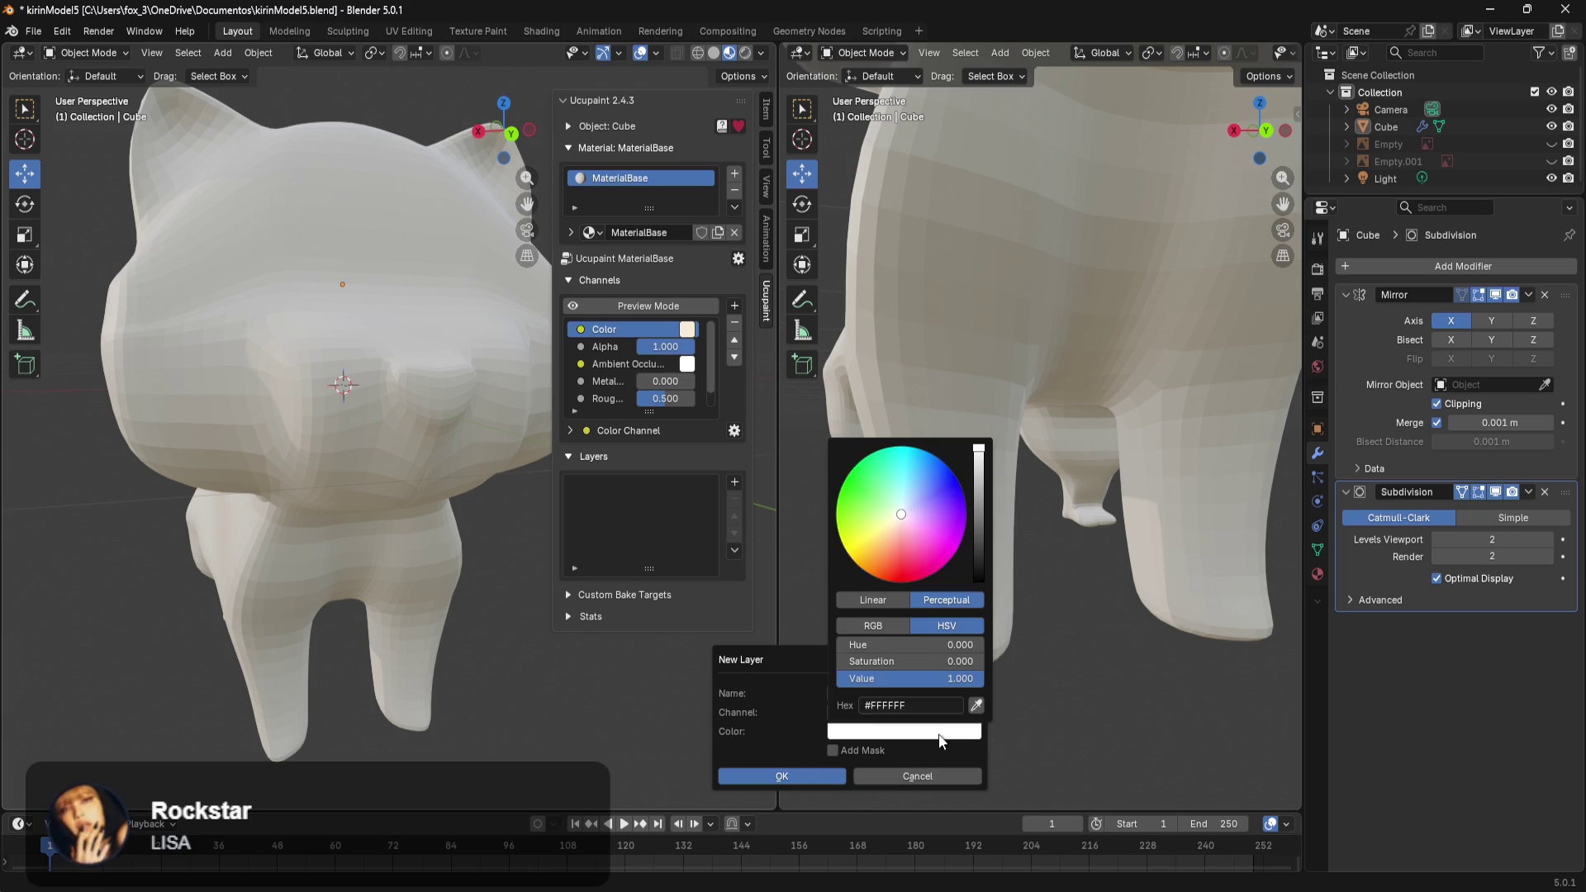
drag(923, 550, 879, 488)
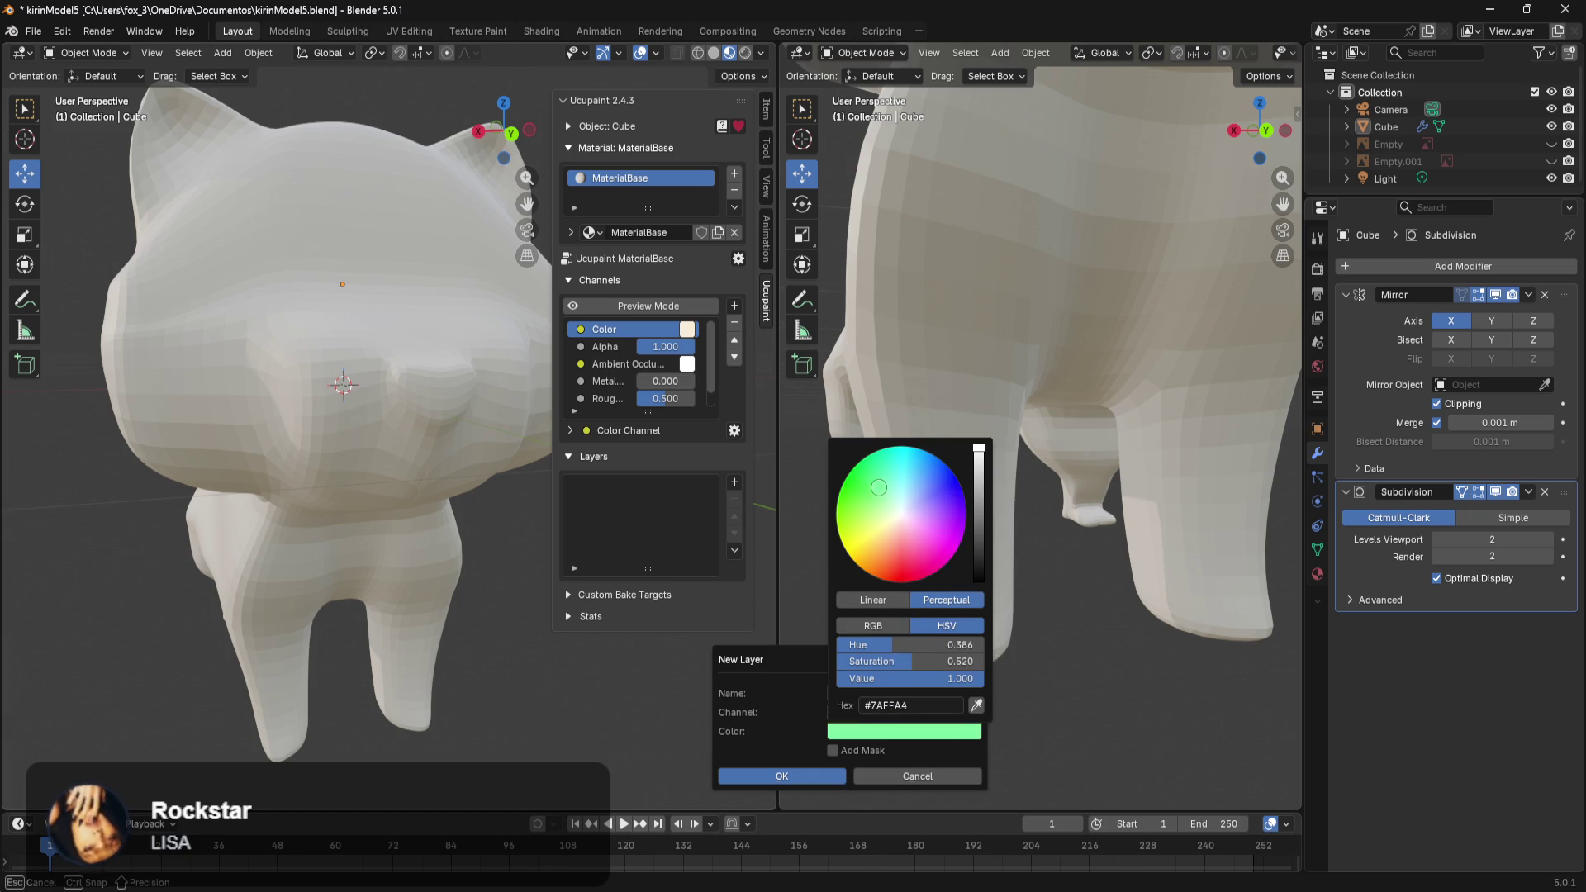
mouse_move(536, 890)
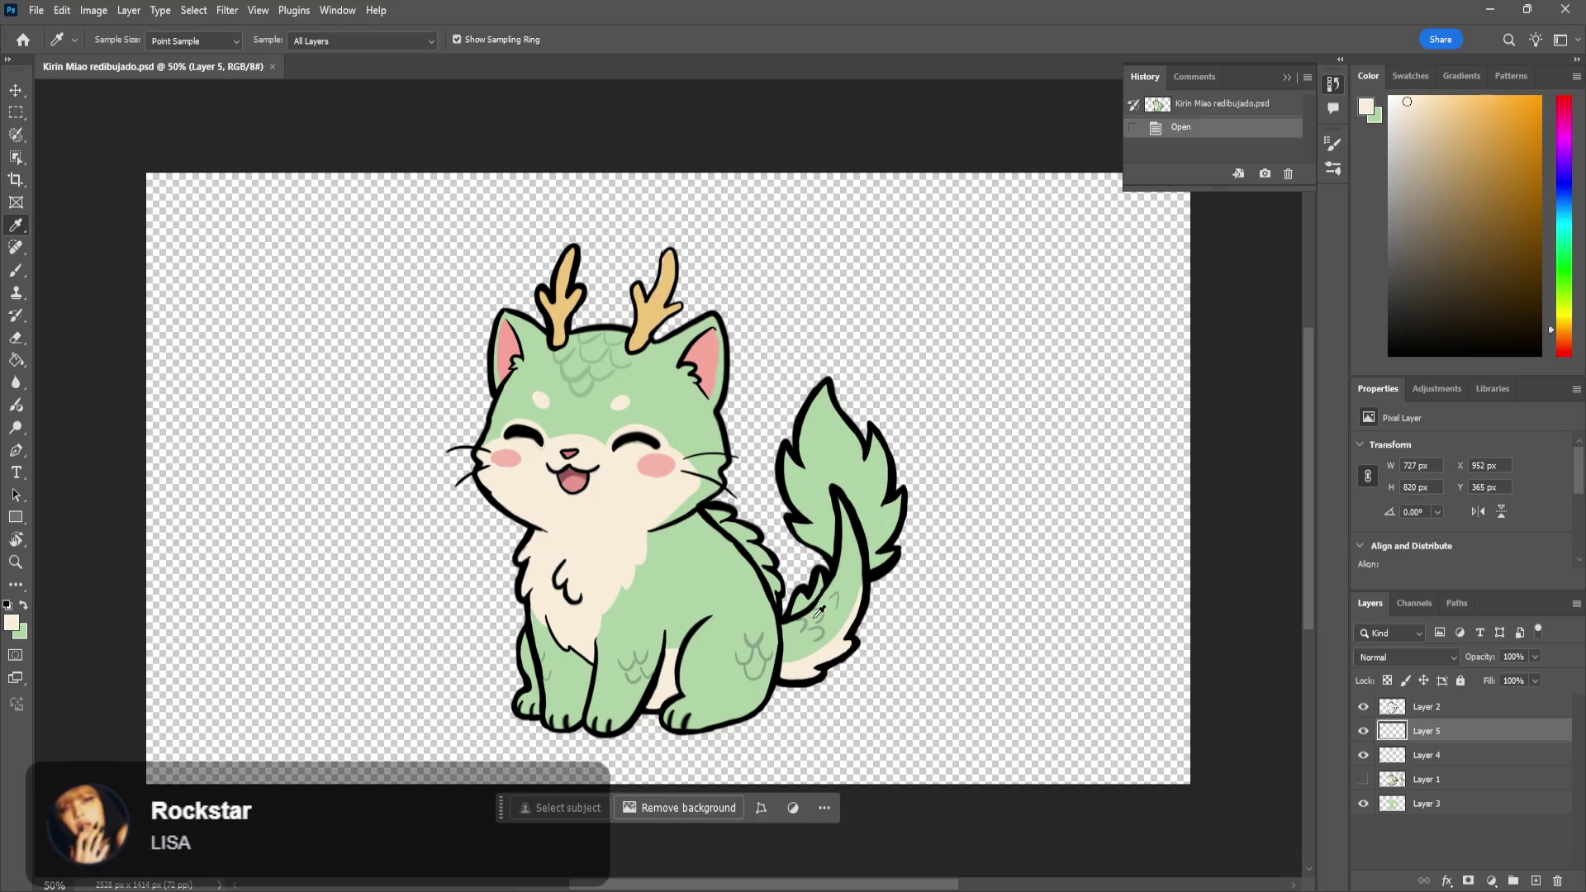
Sample the cat drawing's green body in Photoshop, read hex afd3a7, then minimize Photoshop.
click(700, 567)
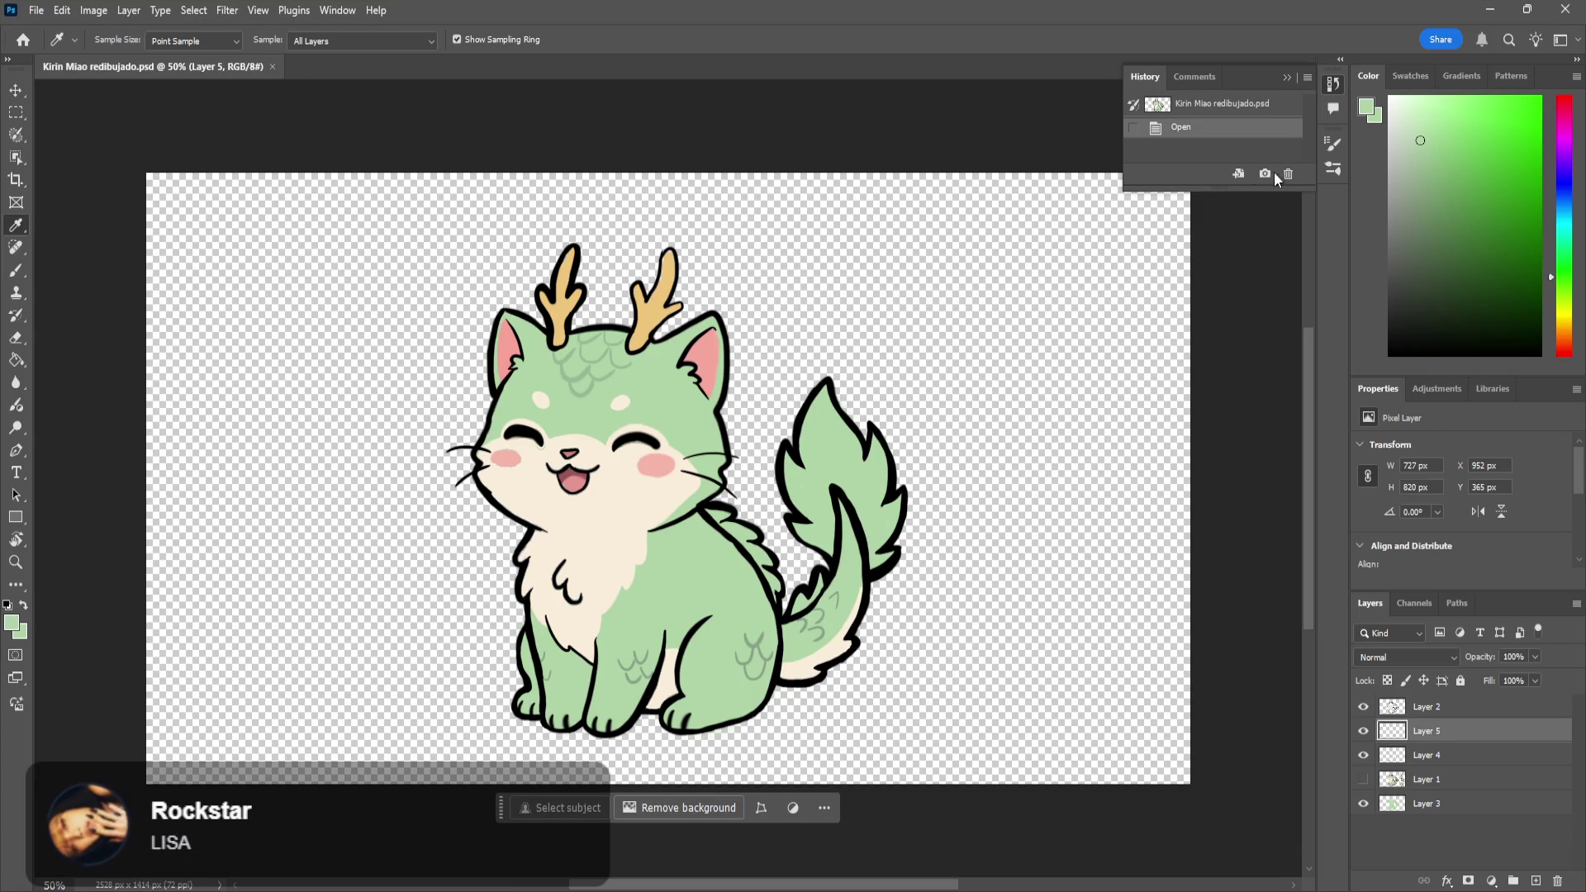
click(1367, 114)
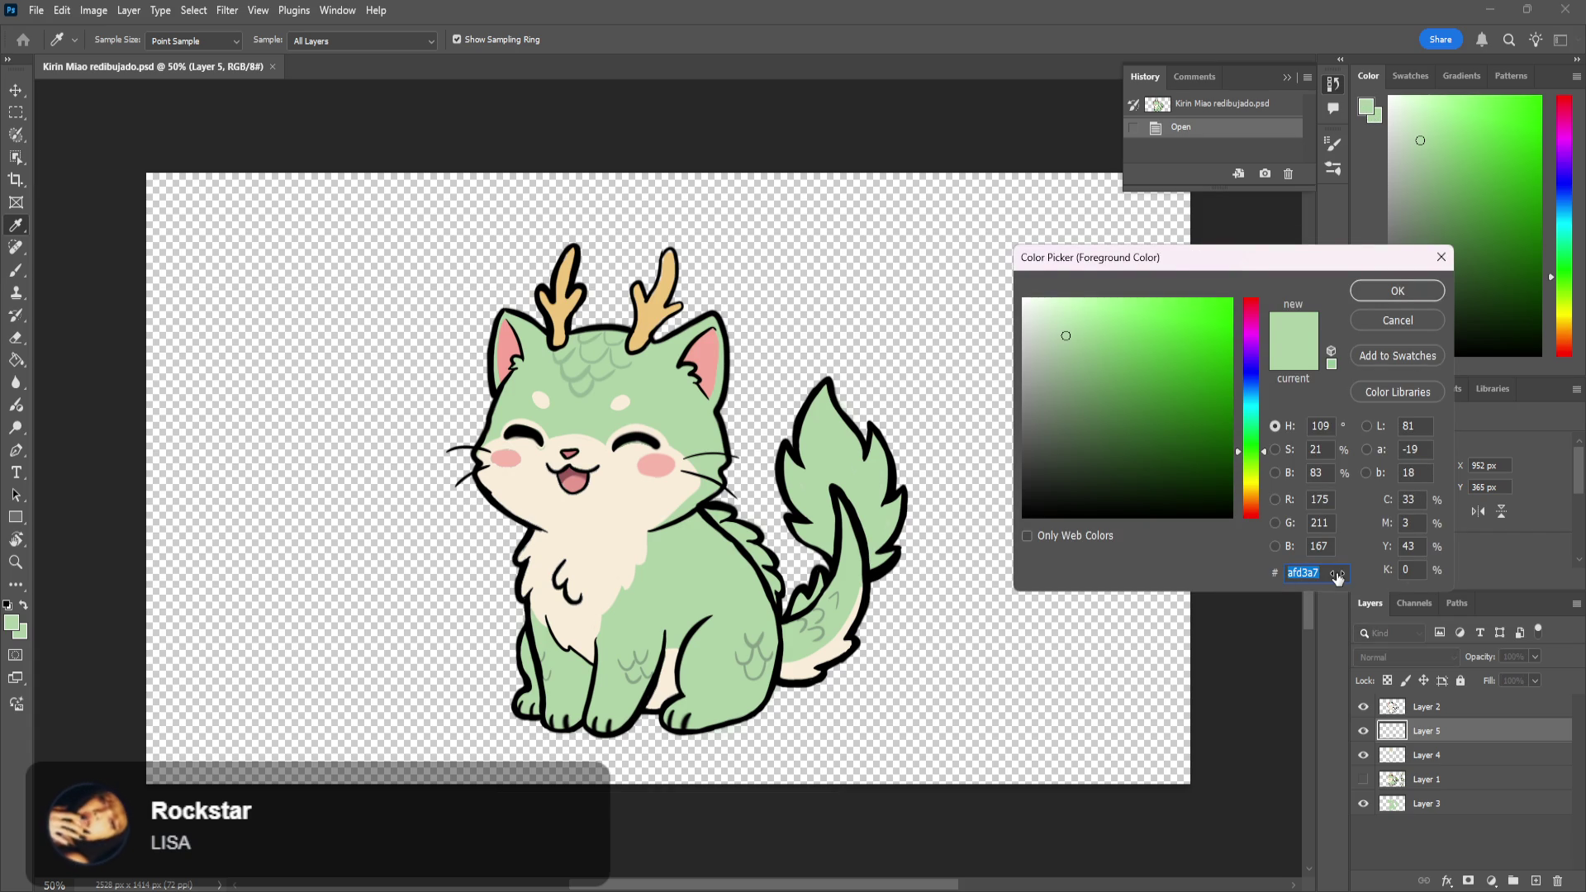
click(1391, 326)
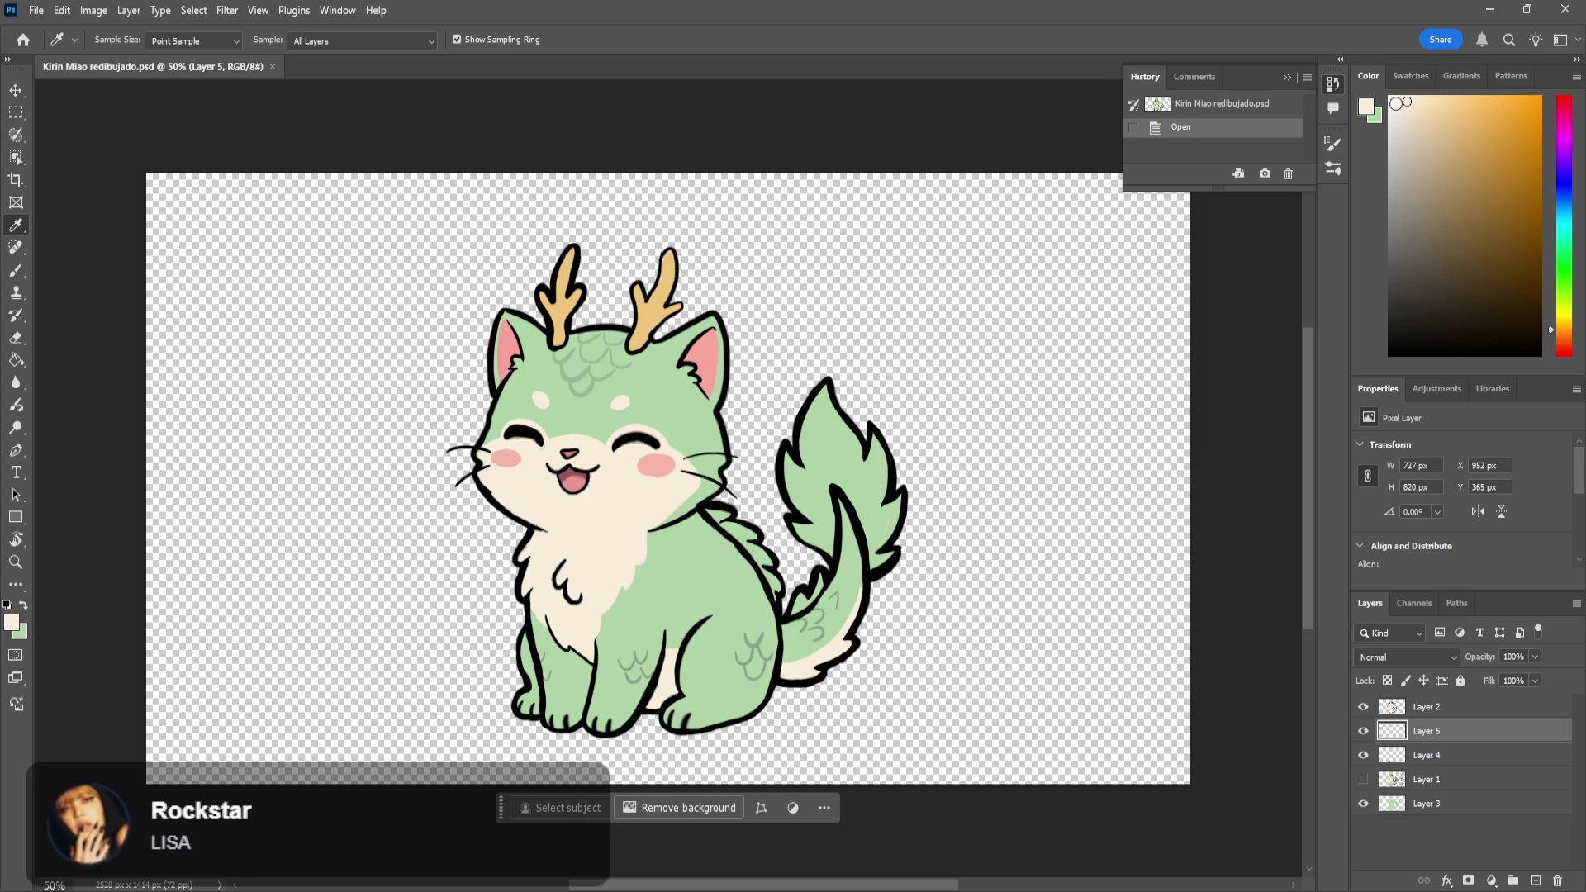
click(1490, 11)
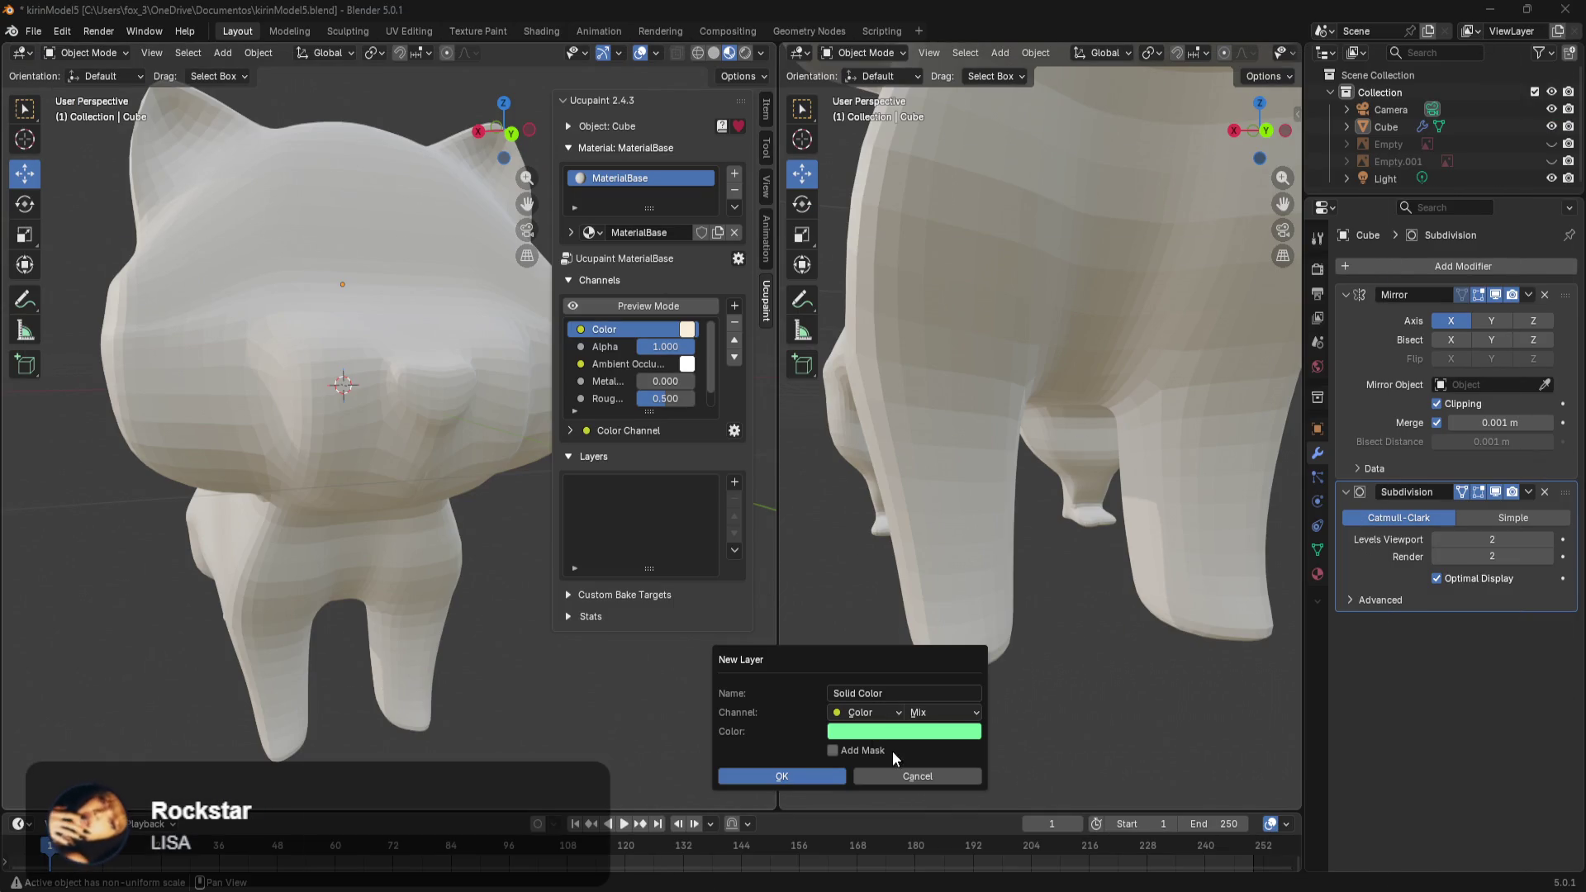
Paste afd3a7 into the new layer colour's Hex field and confirm it.
click(920, 732)
click(925, 706)
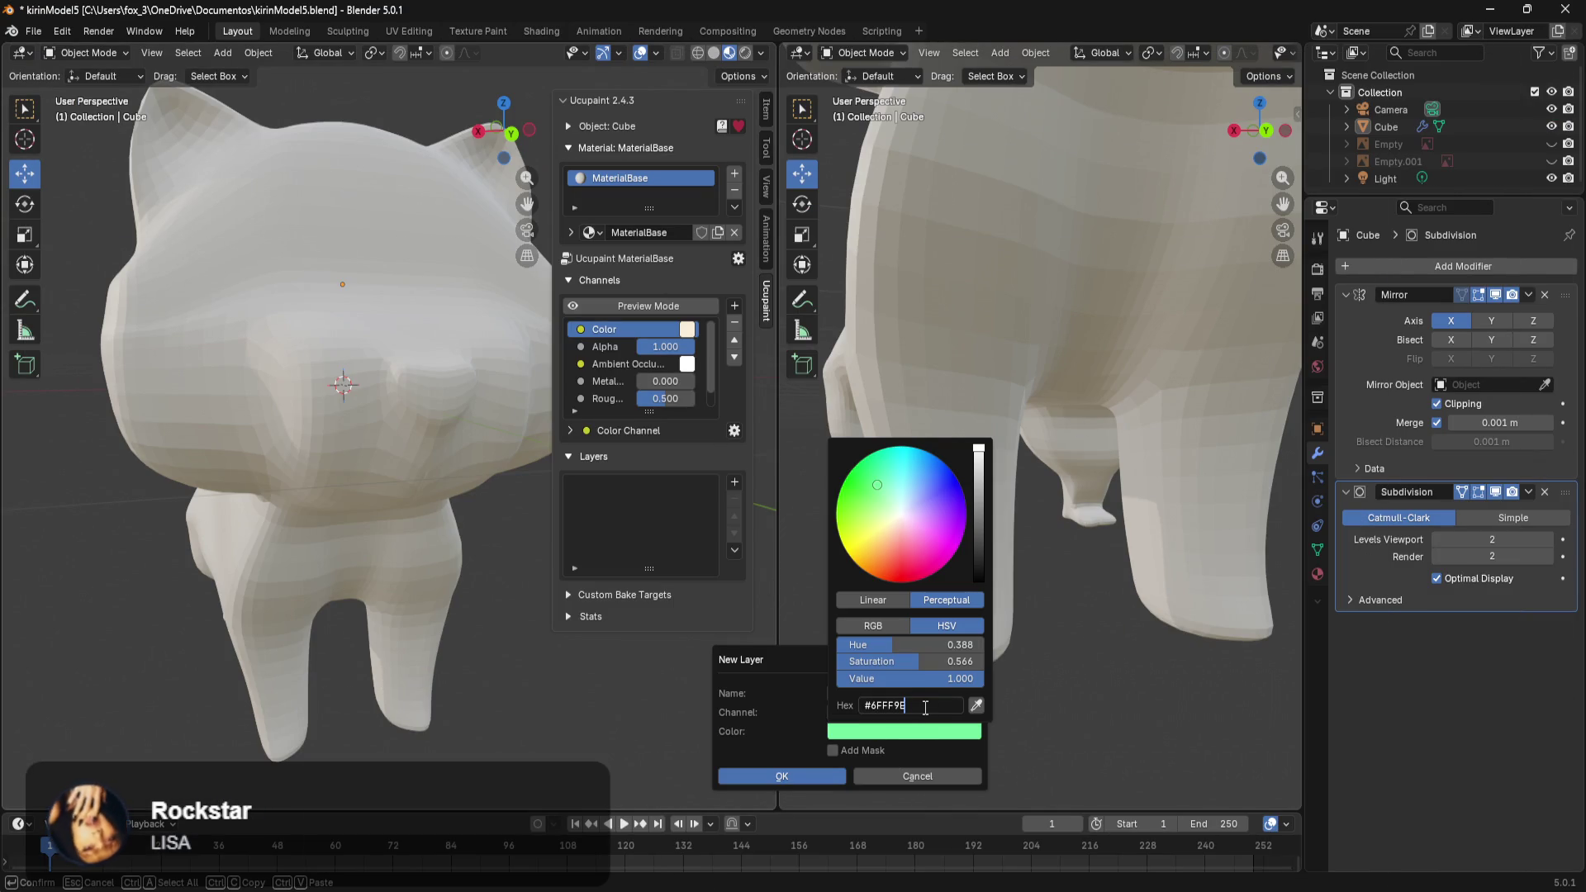
drag(925, 708, 853, 712)
text(afd3a7)
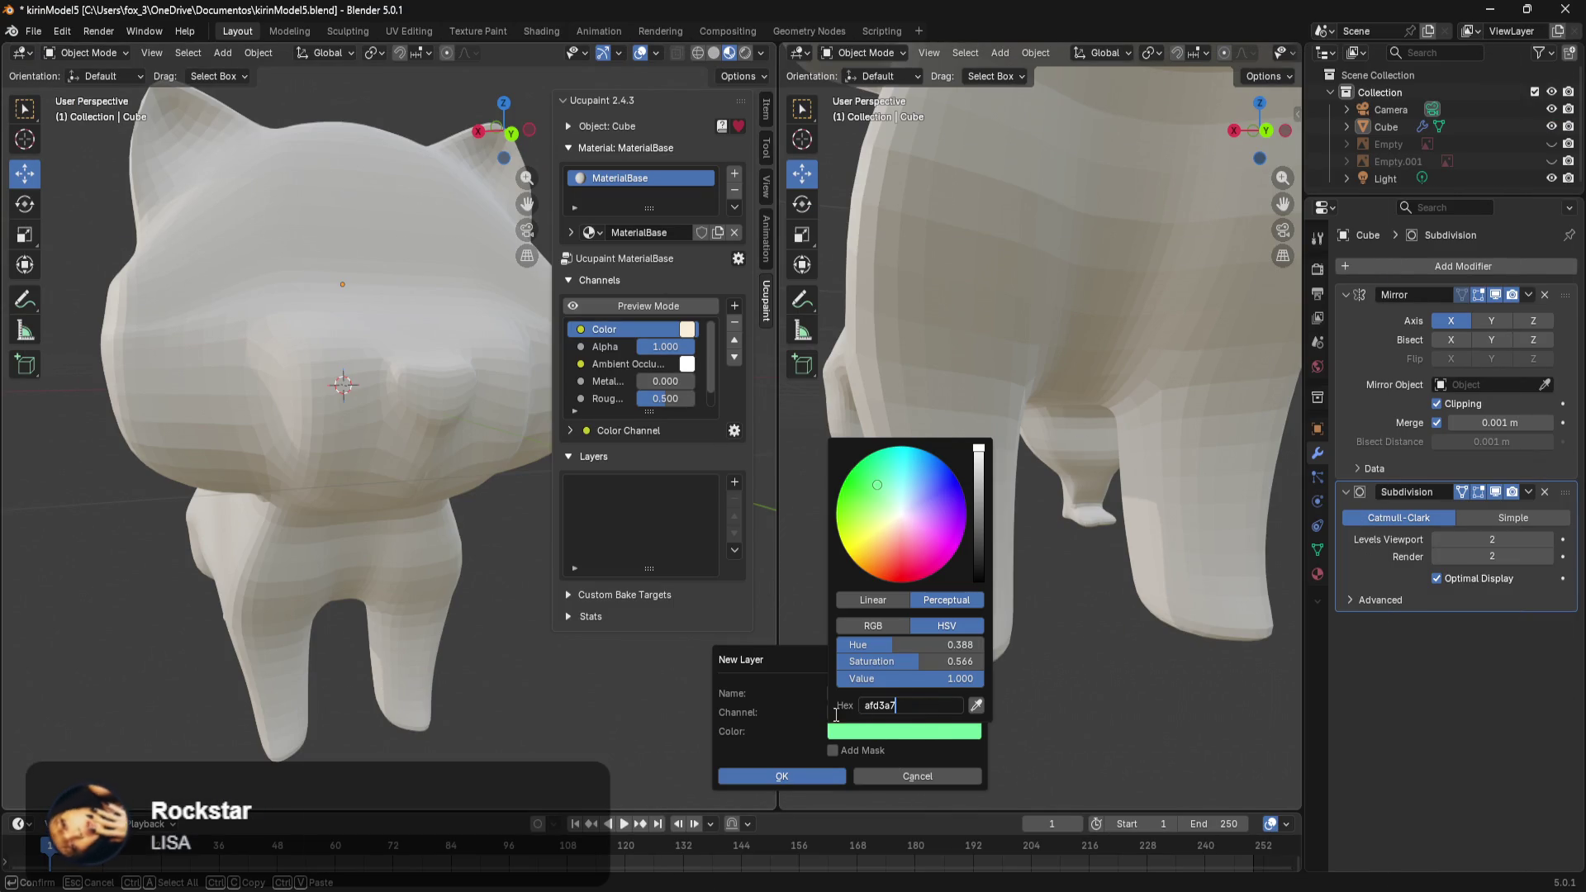
key(Home)
key(Return)
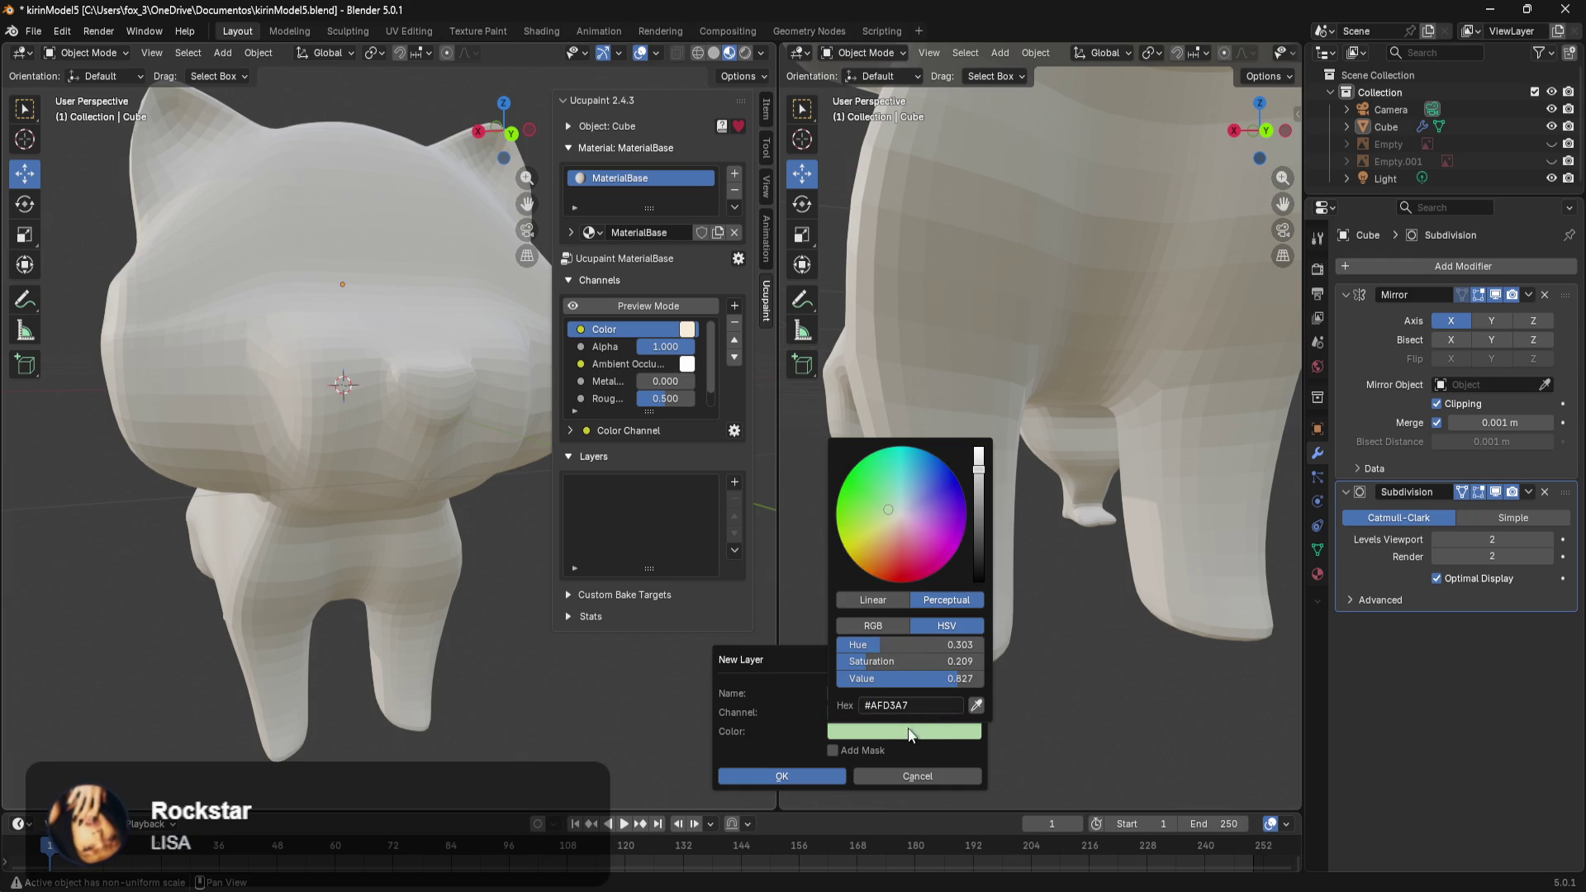
Create the pale green Solid Color layer, view it on the cat, then undo it.
click(814, 775)
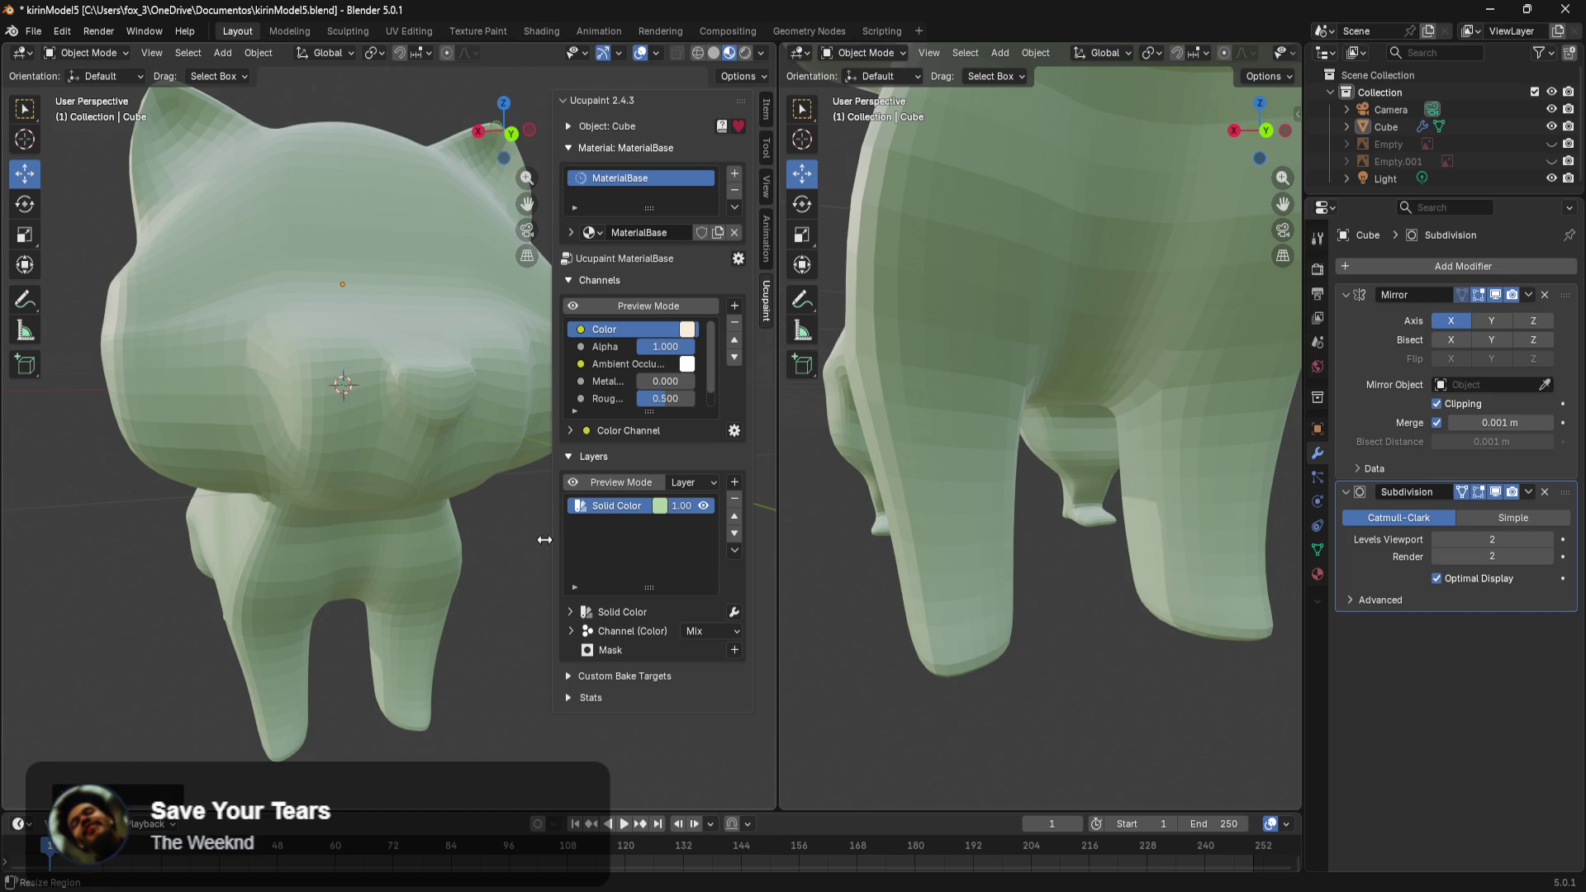
mouse_move(512, 561)
middle_down()
mouse_move(230, 535)
mouse_move(418, 564)
middle_up()
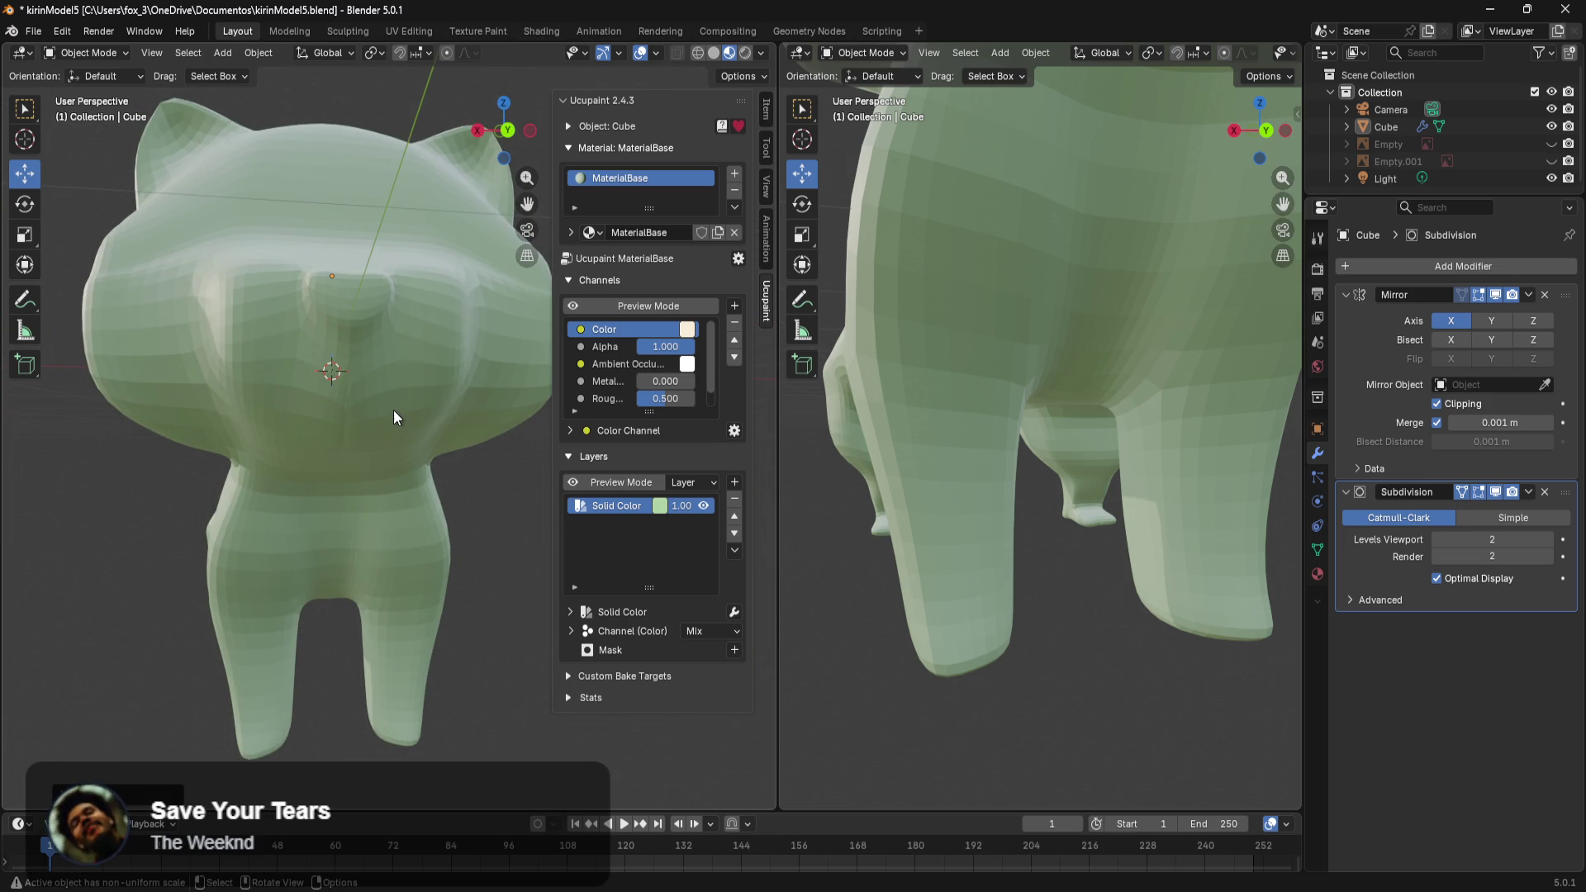
key(ctrl+z)
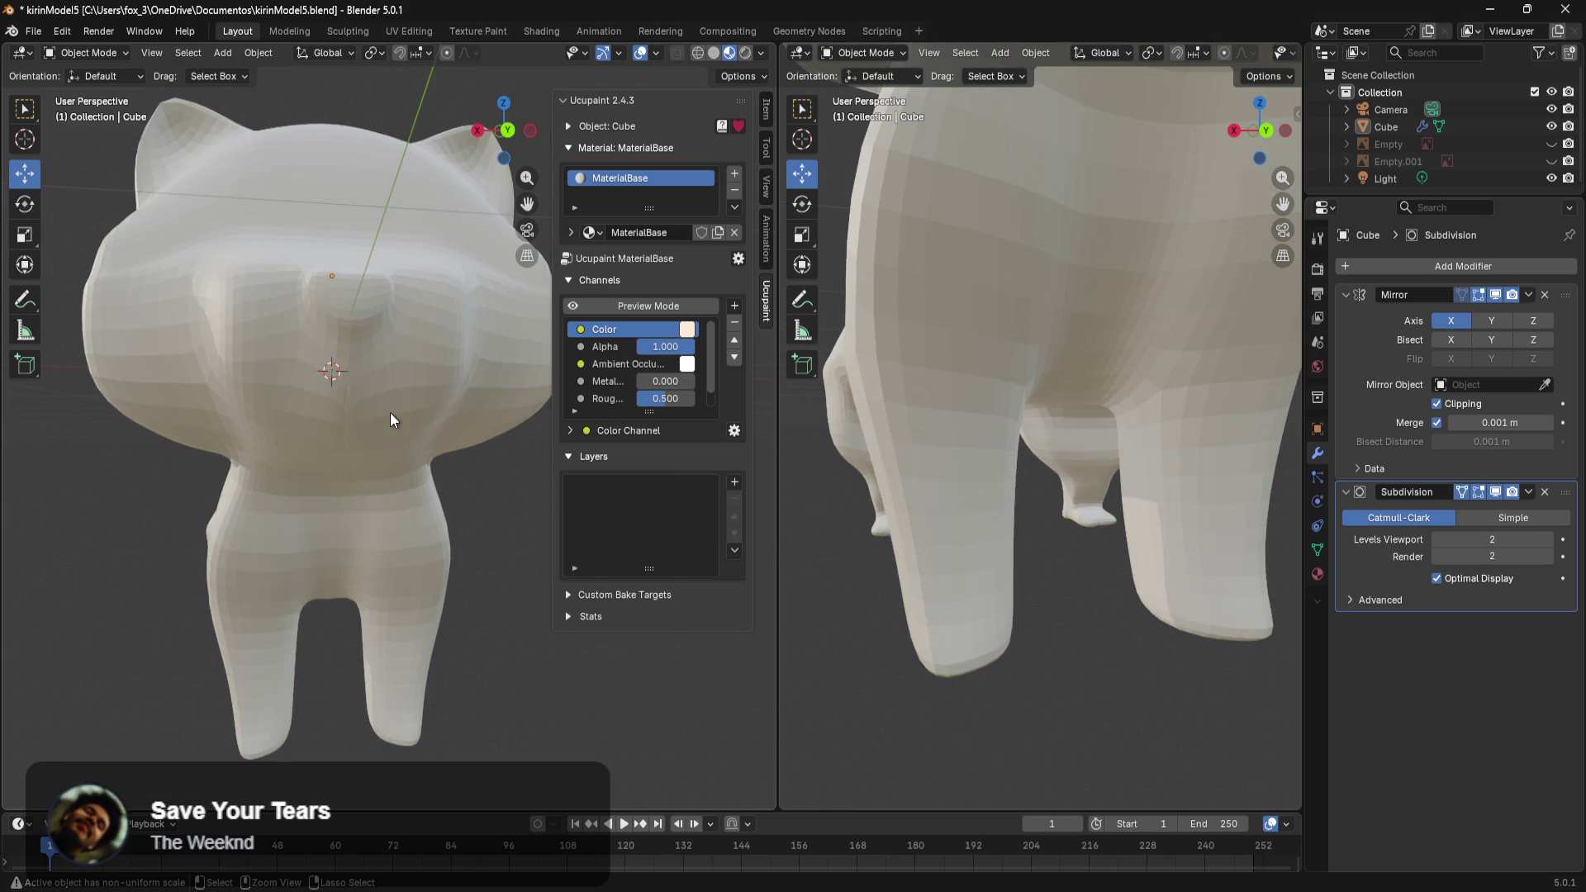
Dismiss the layer-type list, enable snapping with Shift+Tab, and bring up the Ctrl+Tab mode pie.
click(737, 483)
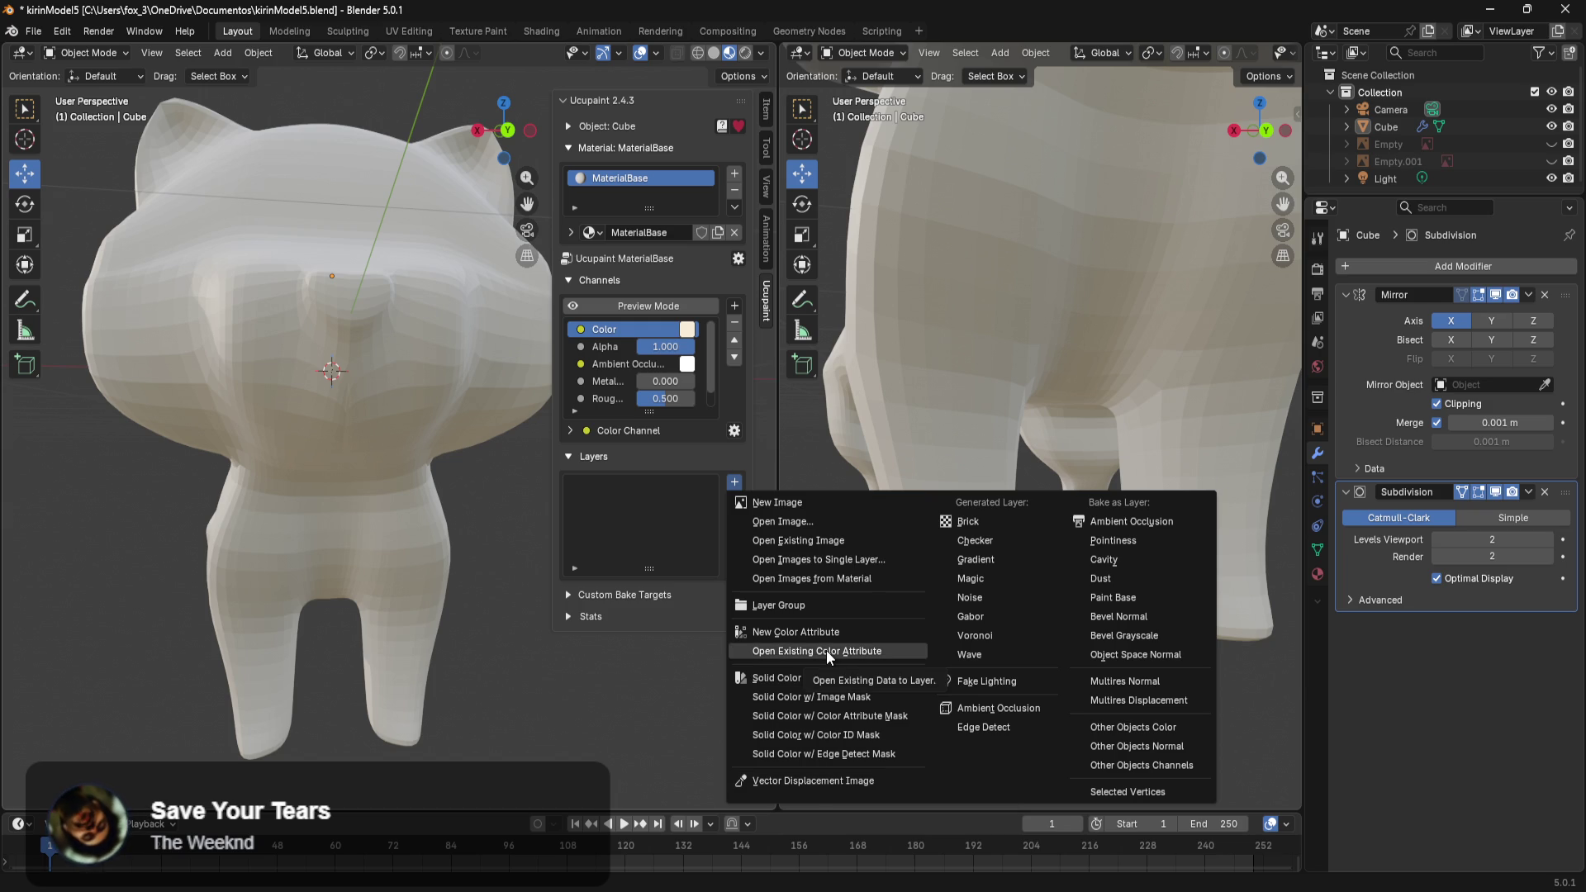
click(734, 481)
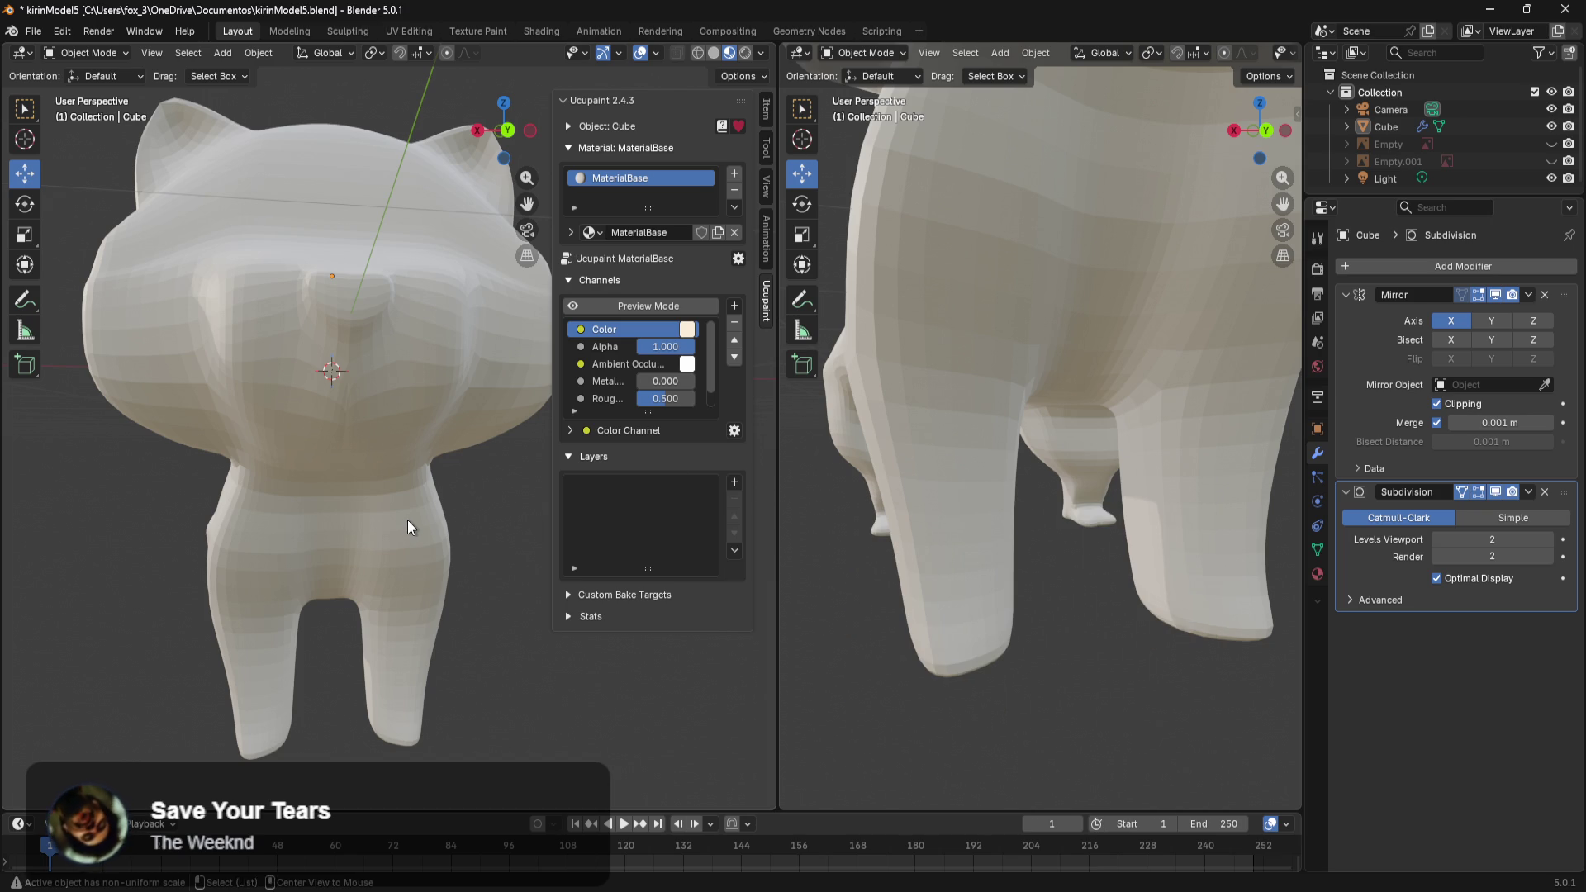
key(alt+Tab)
key(Escape)
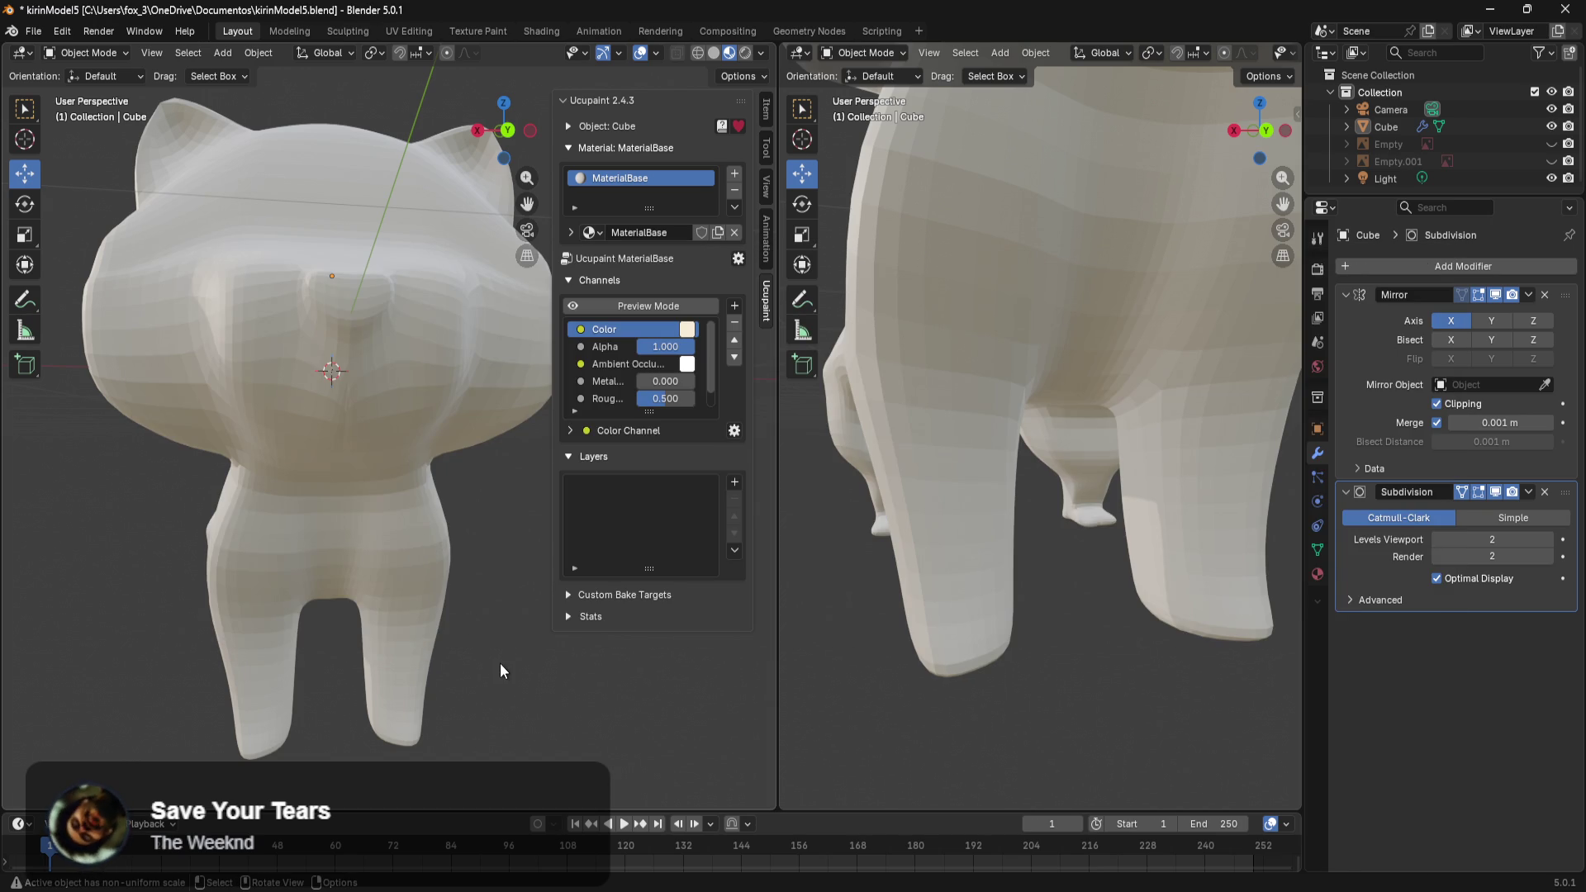
key(shift+Tab)
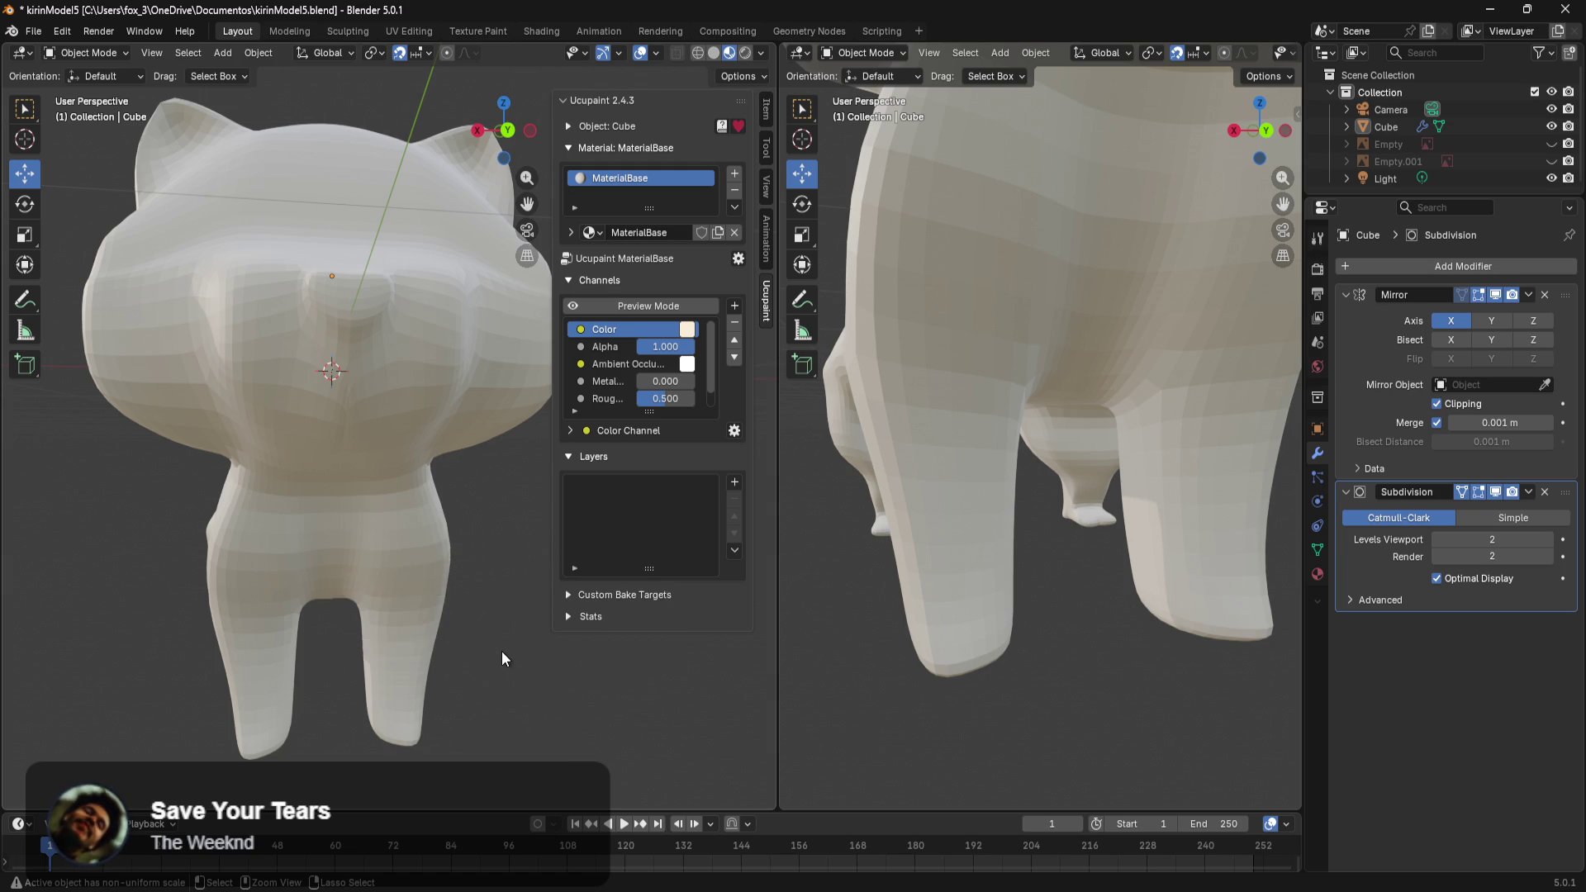
key(ctrl+Tab)
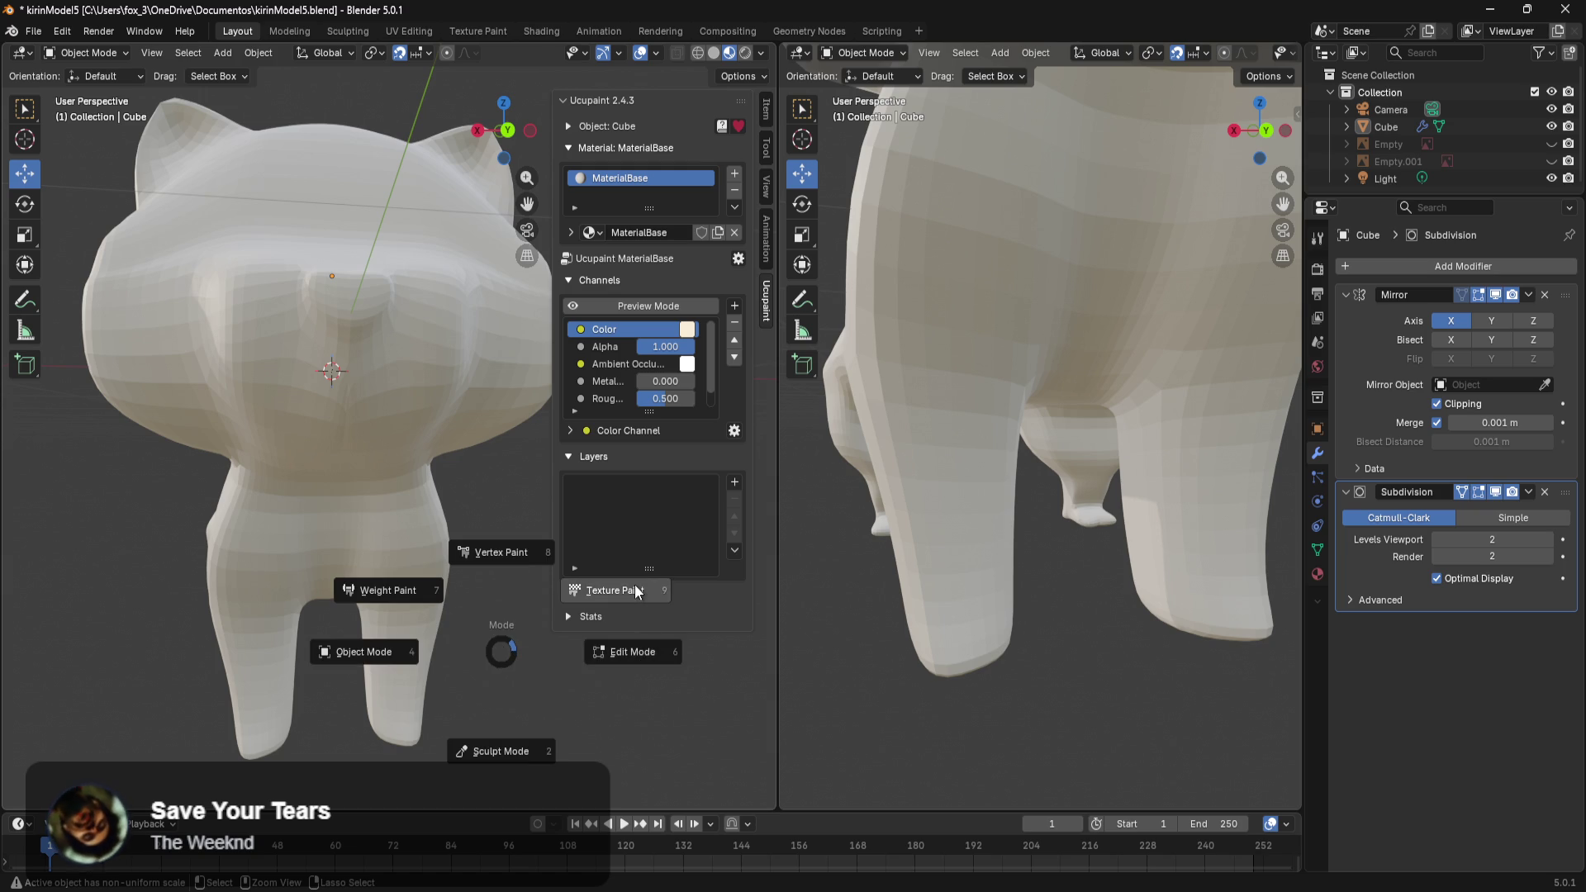
Switch to Texture Paint and add a Solid Color layer with an Image Mask.
click(634, 583)
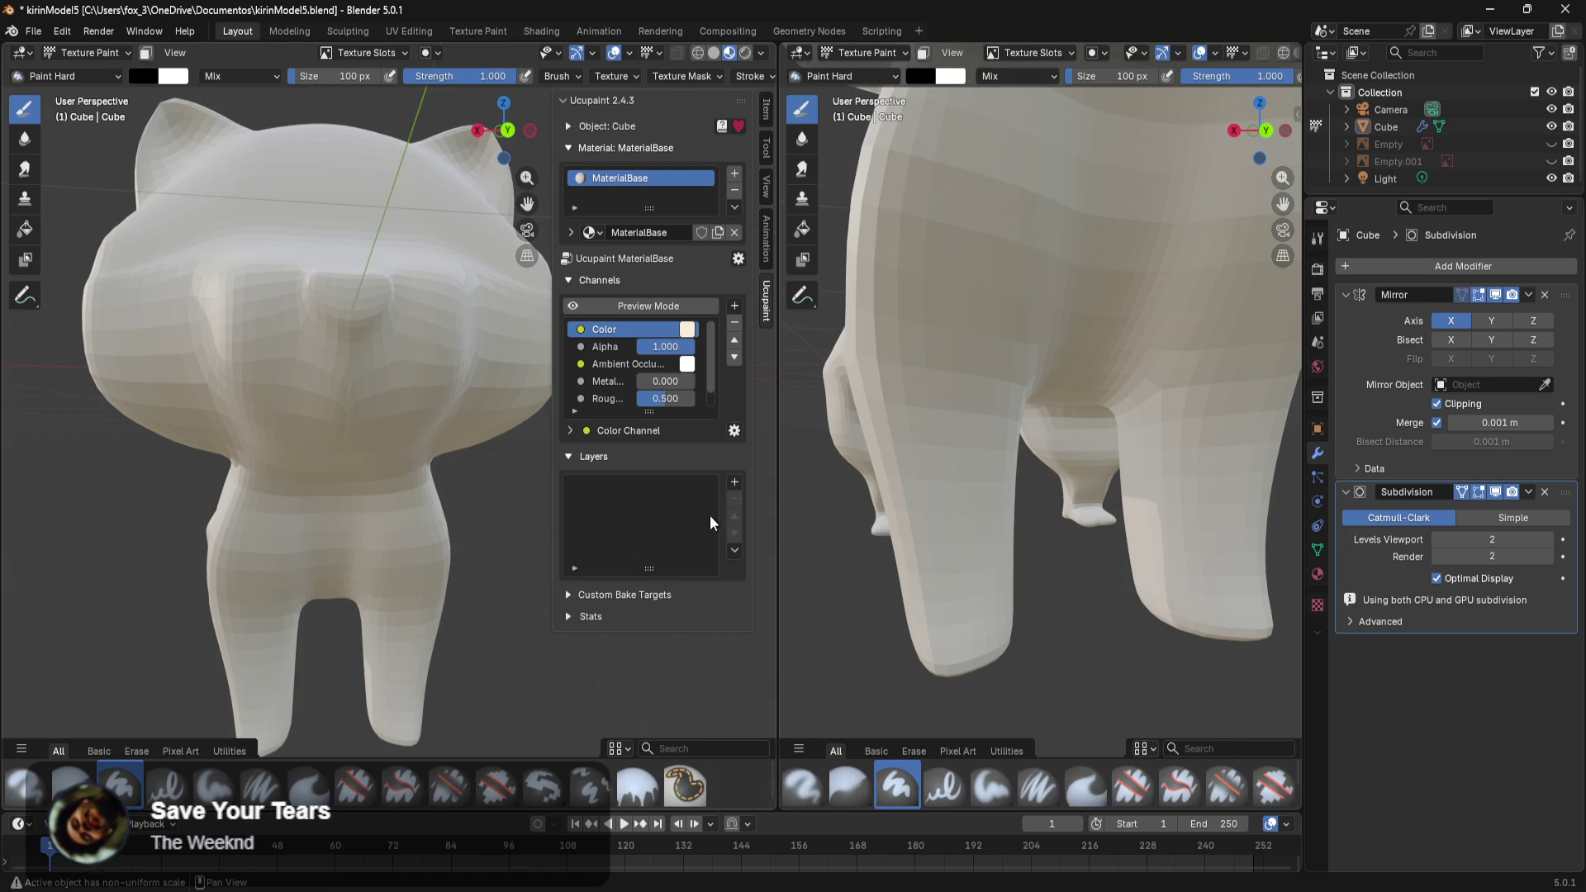
click(734, 482)
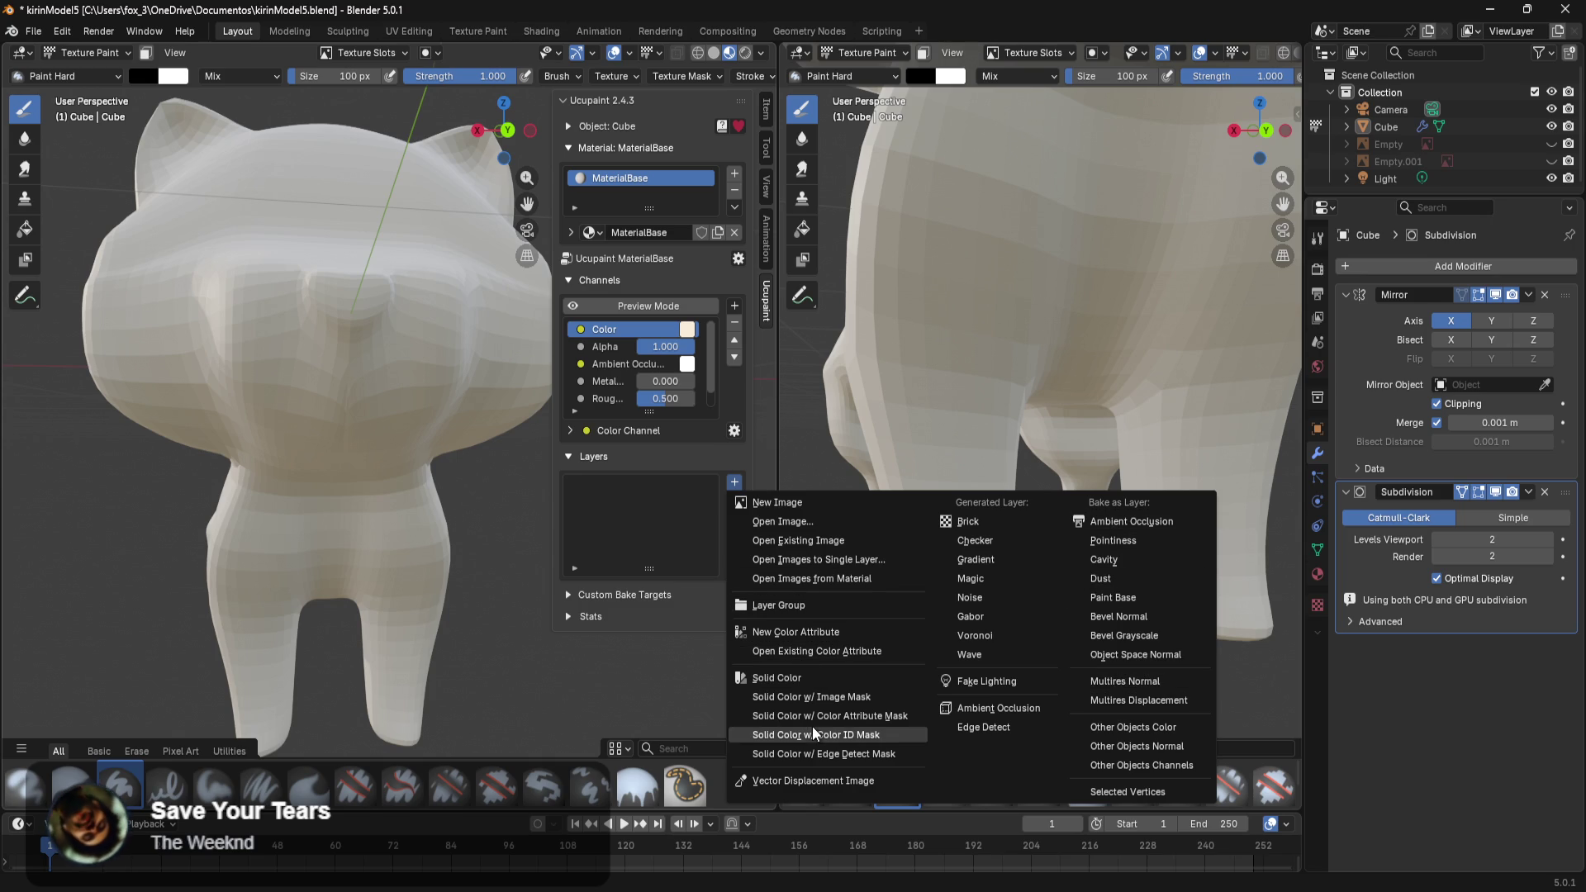
click(885, 697)
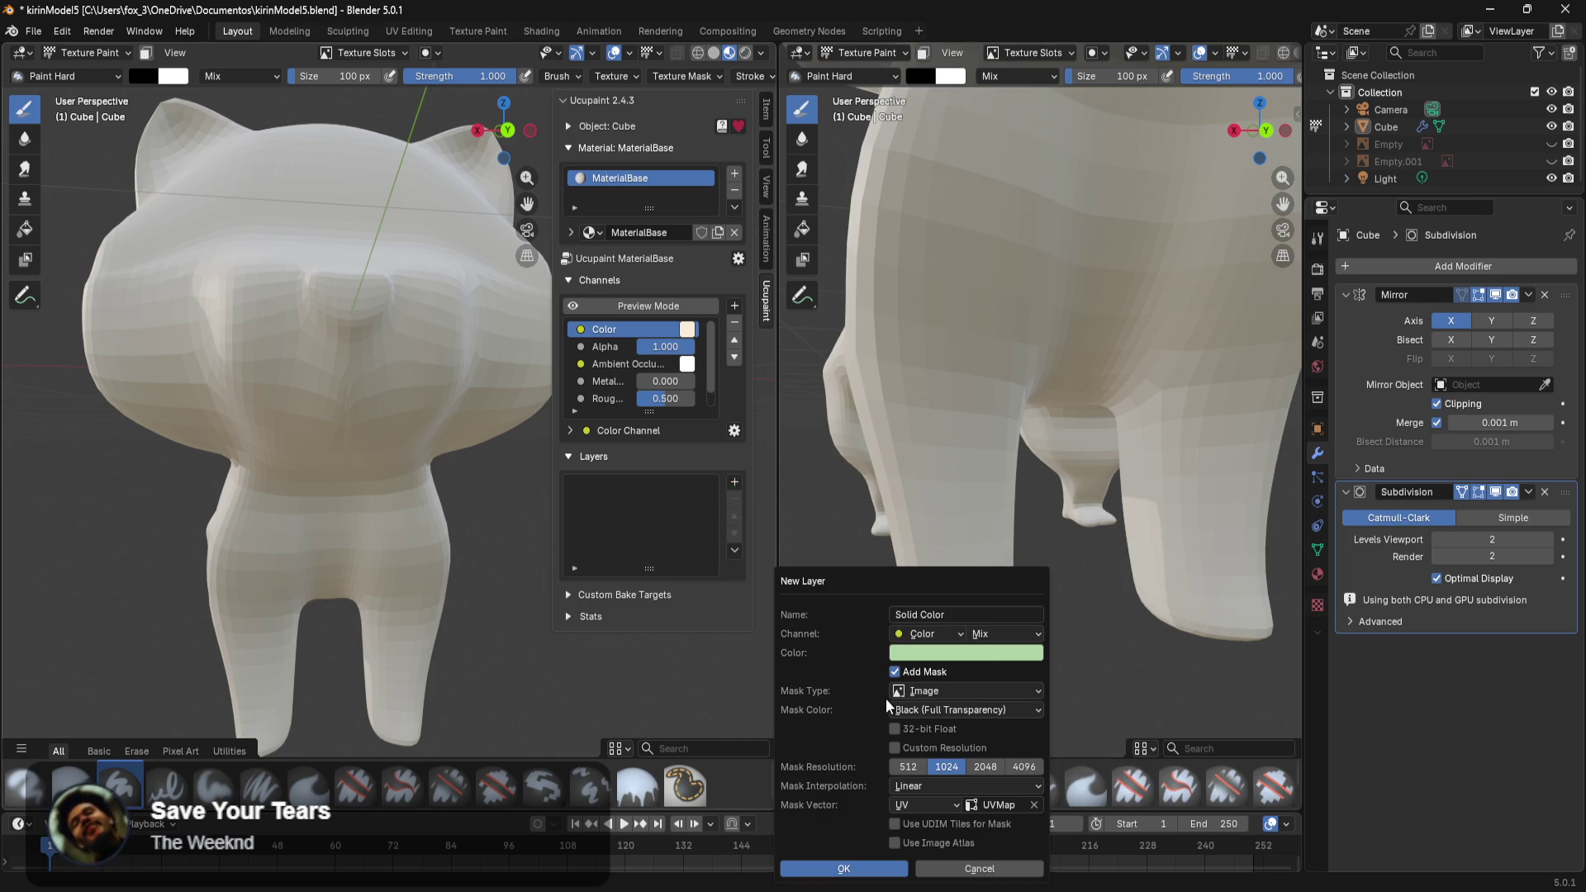
click(867, 867)
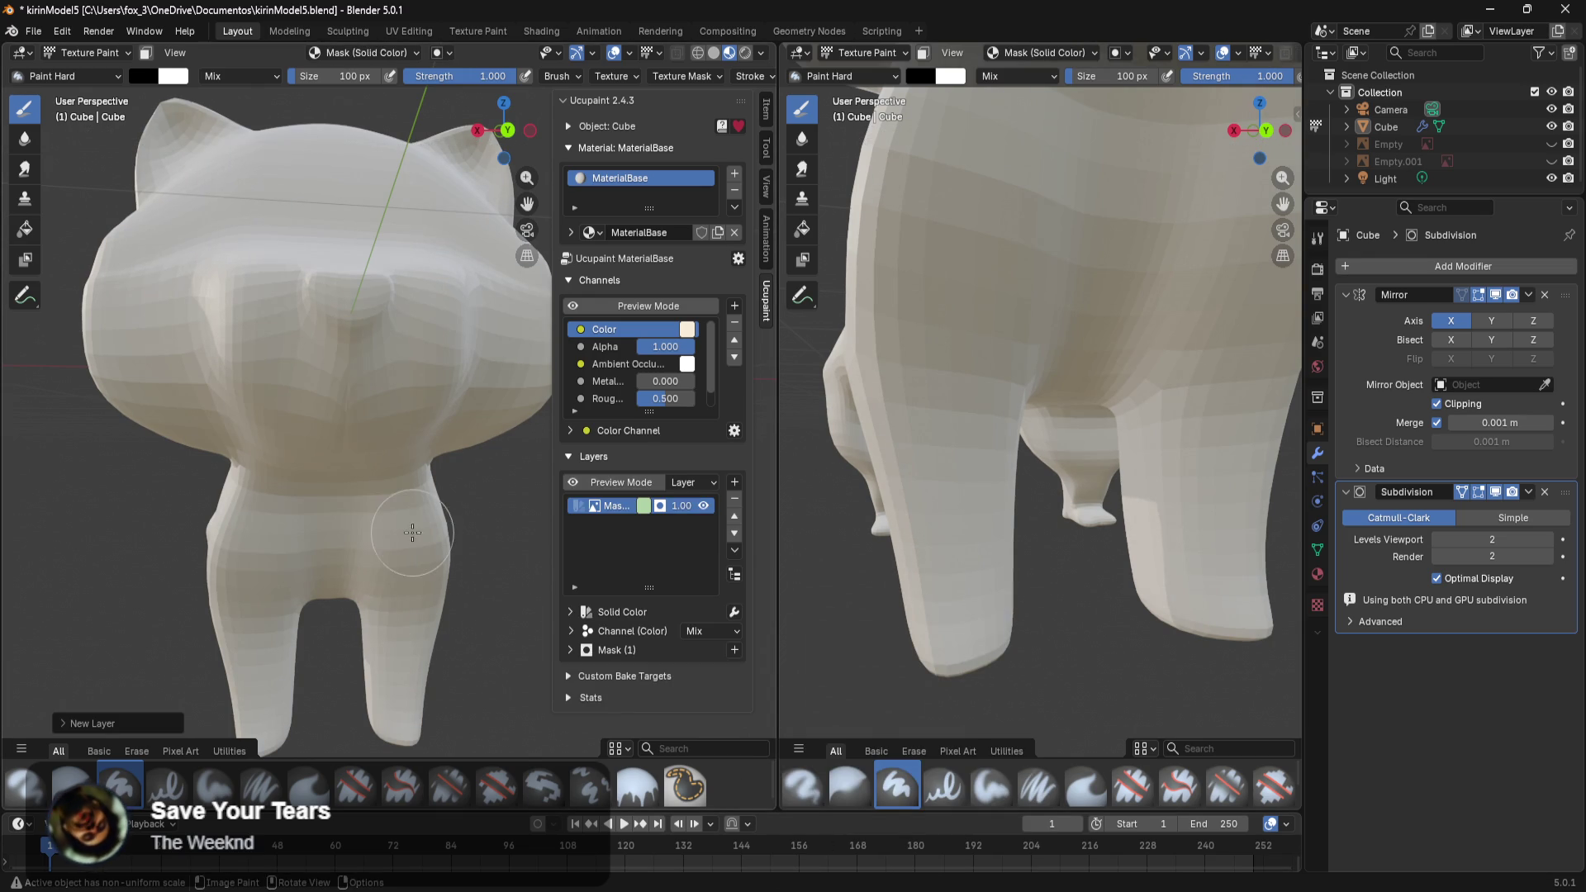
Paint strokes onto the mask, trying the Erase and Blur brushes, then switch to the browser.
drag(413, 430, 459, 466)
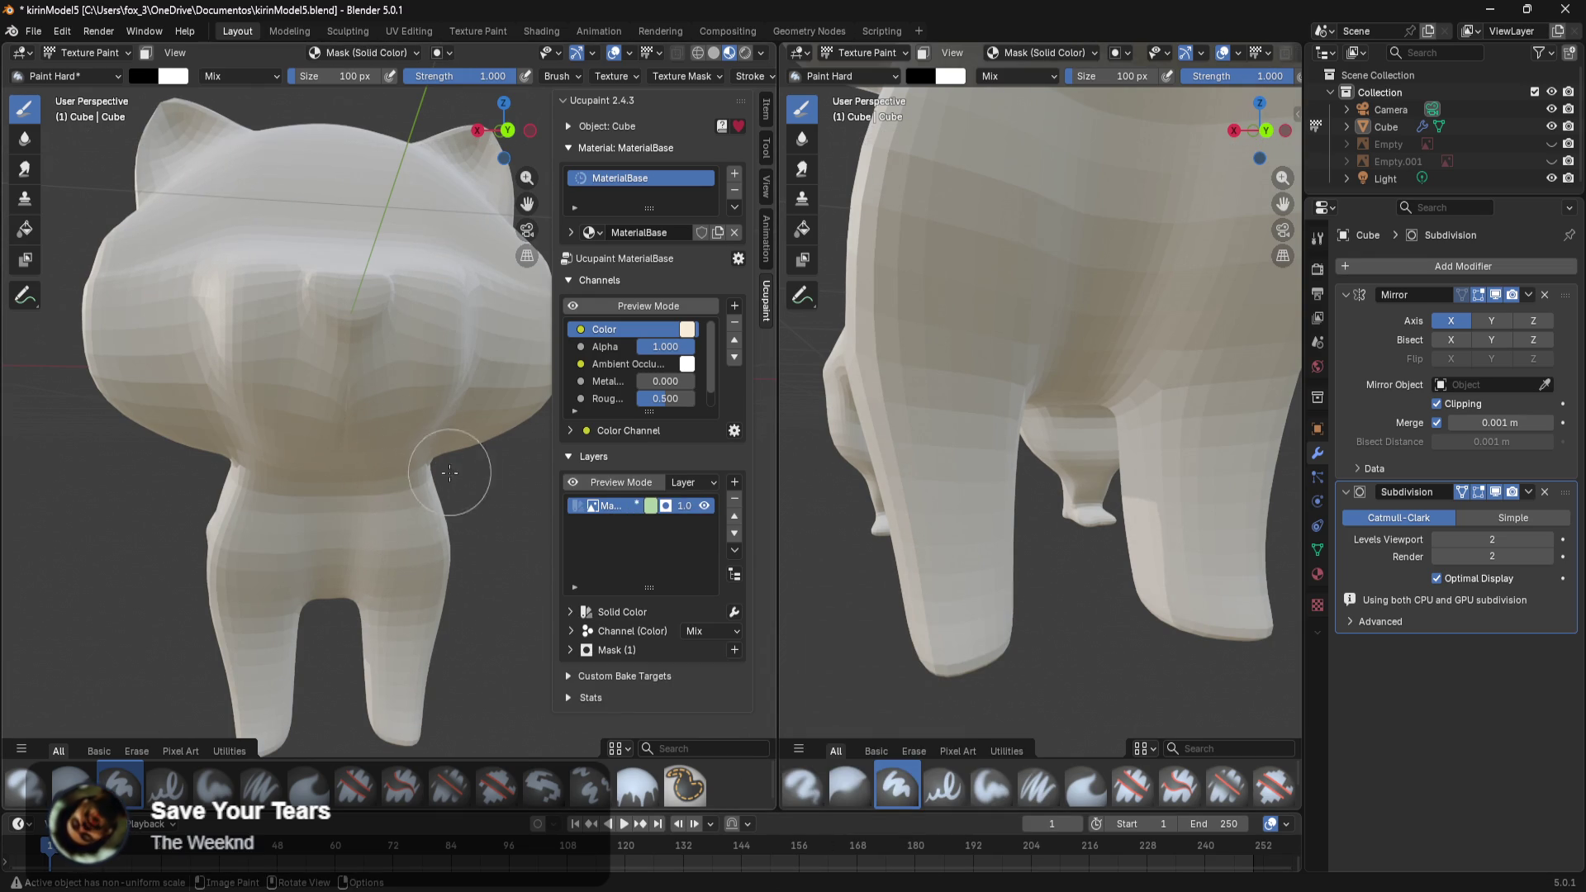
right_click(461, 537)
middle_drag(466, 616, 320, 363)
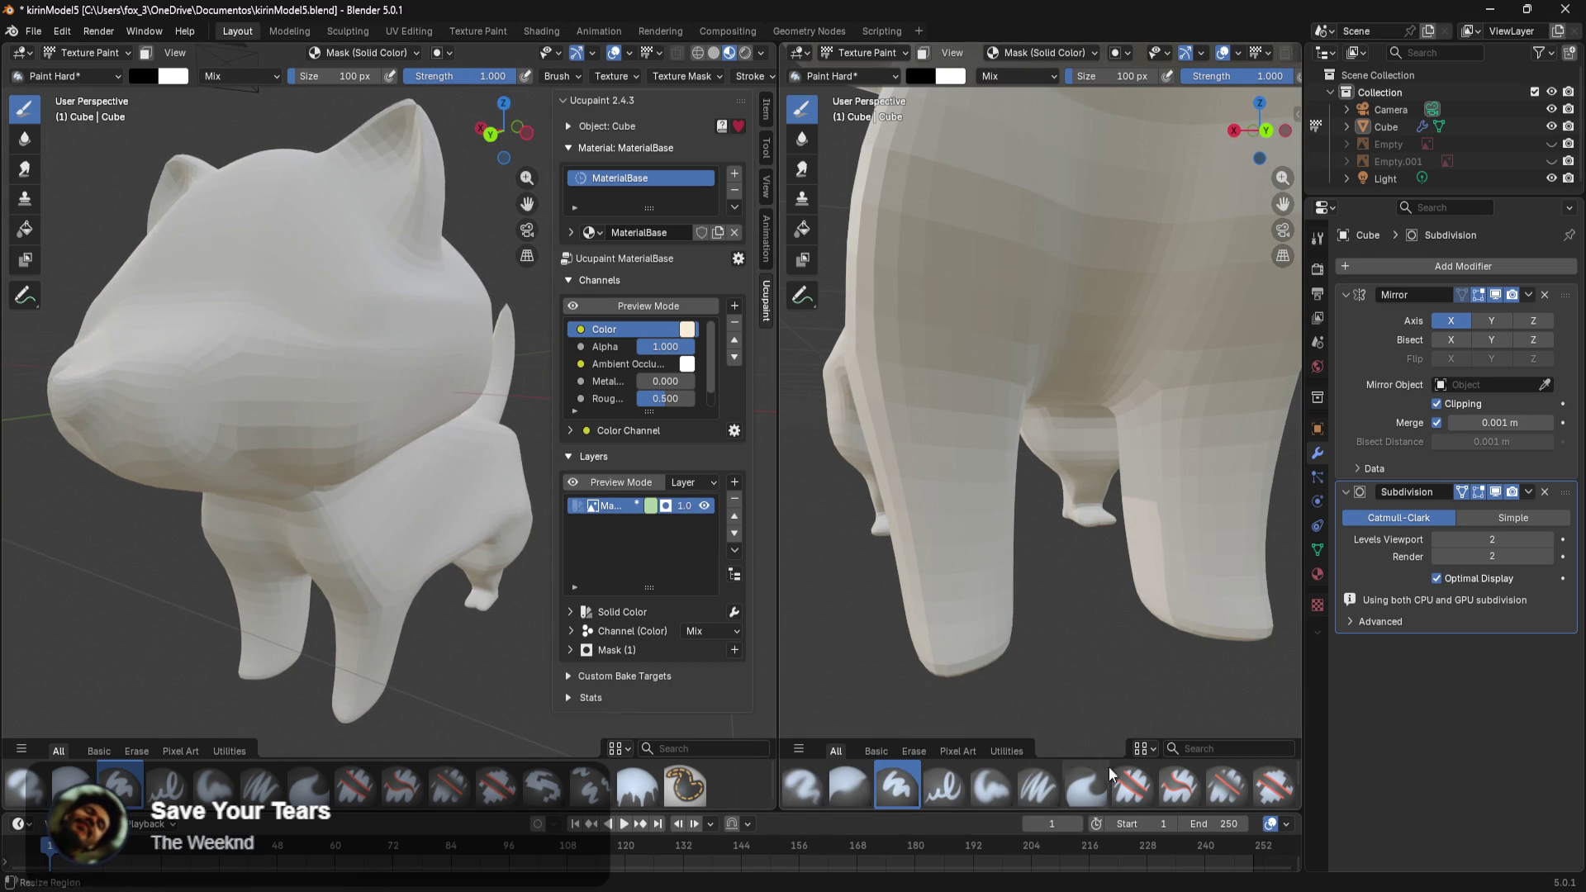
key(e)
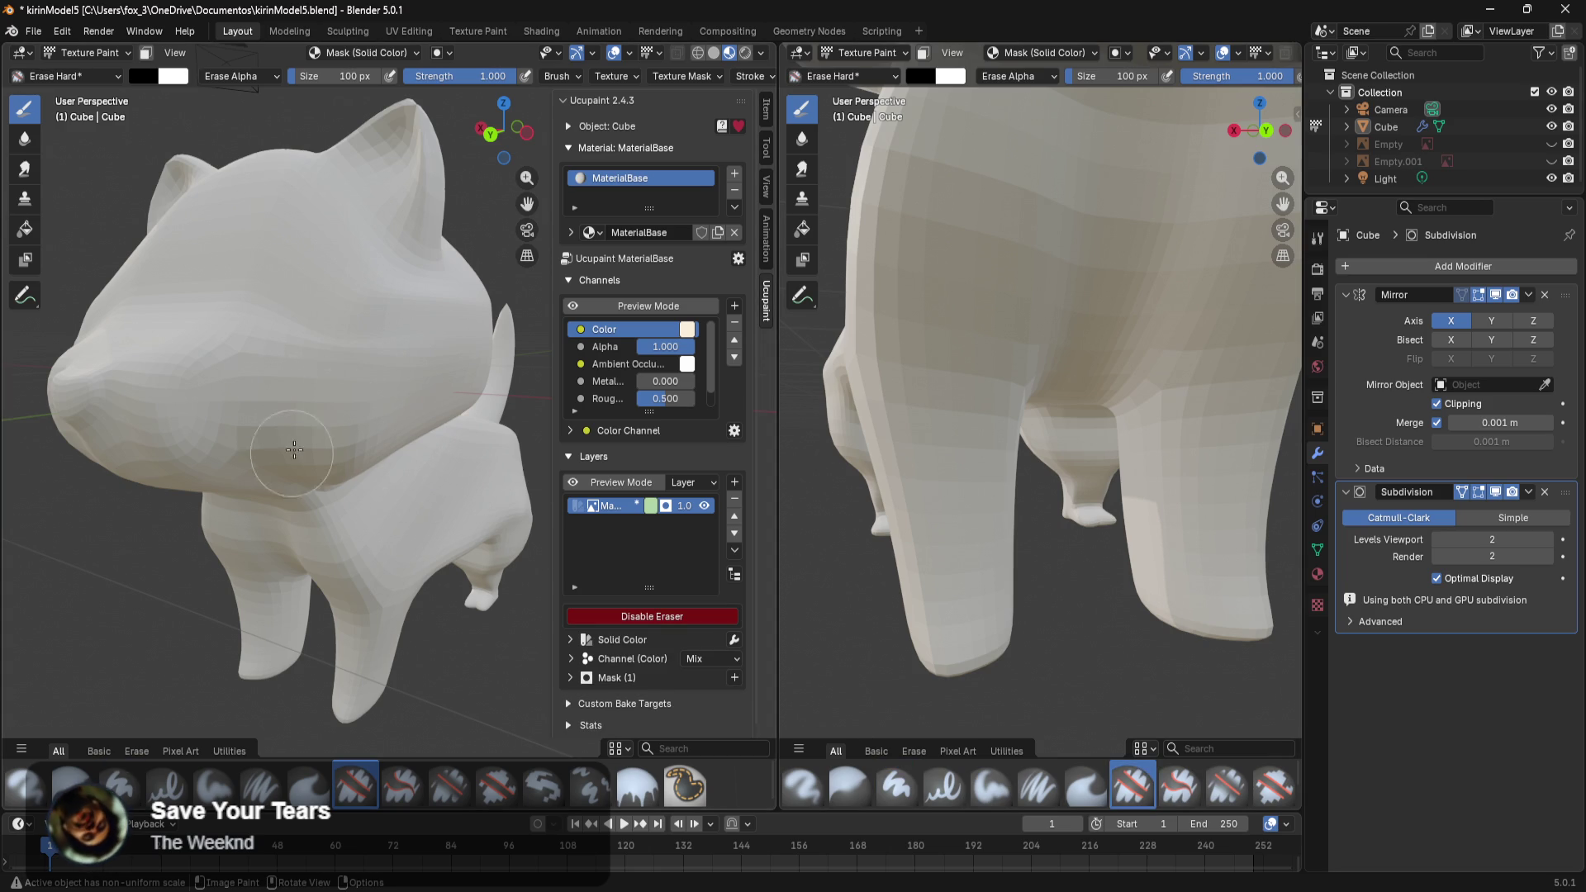
click(863, 805)
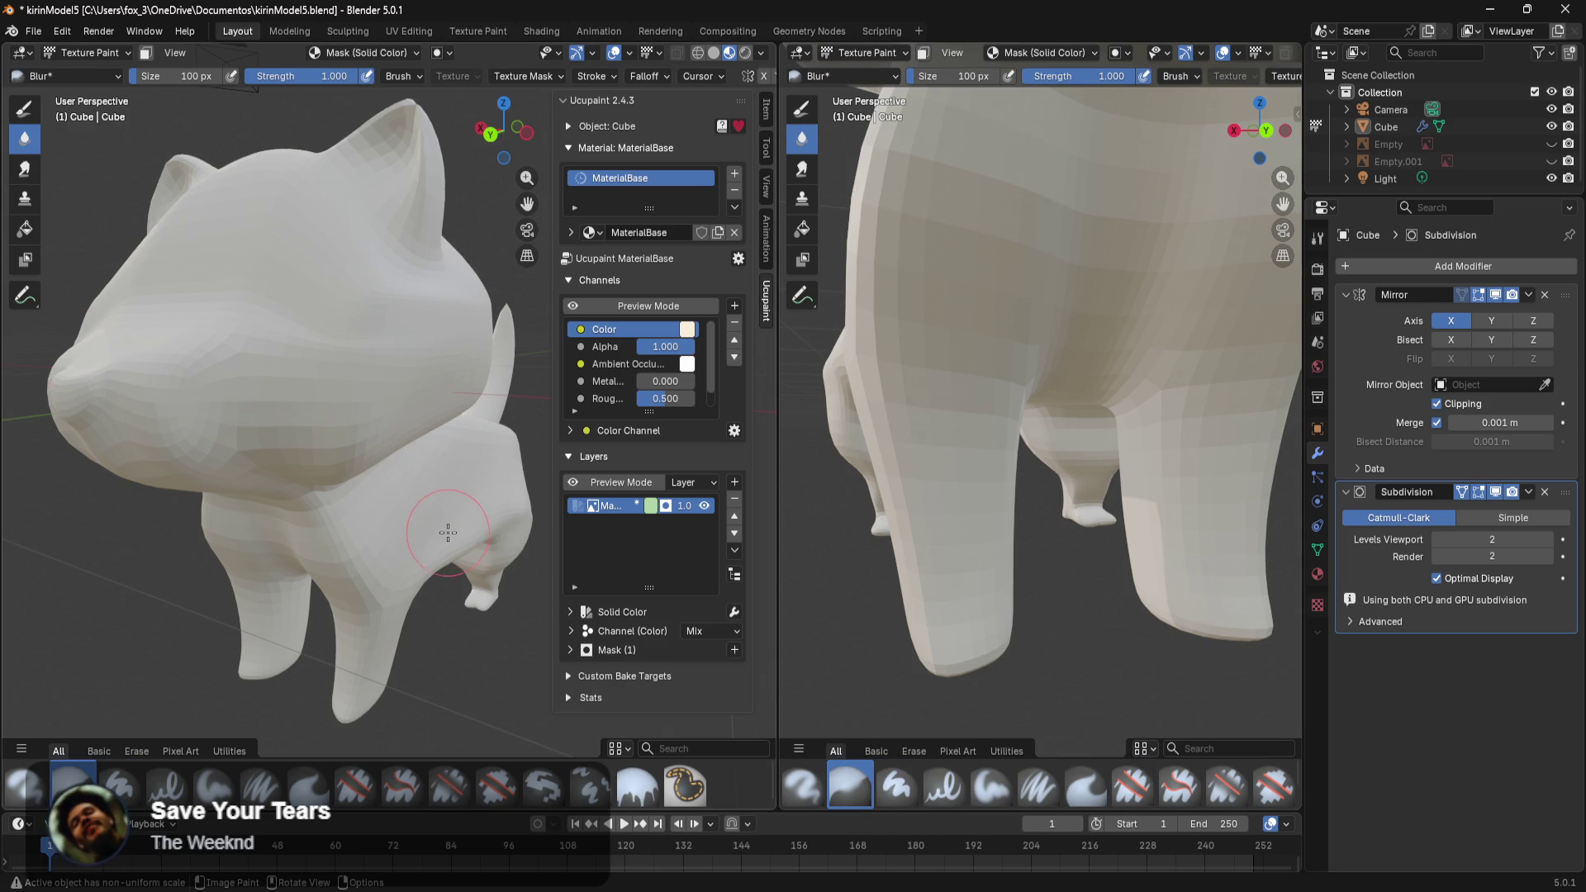
scroll(434, 537, down, 3)
right_click(419, 571)
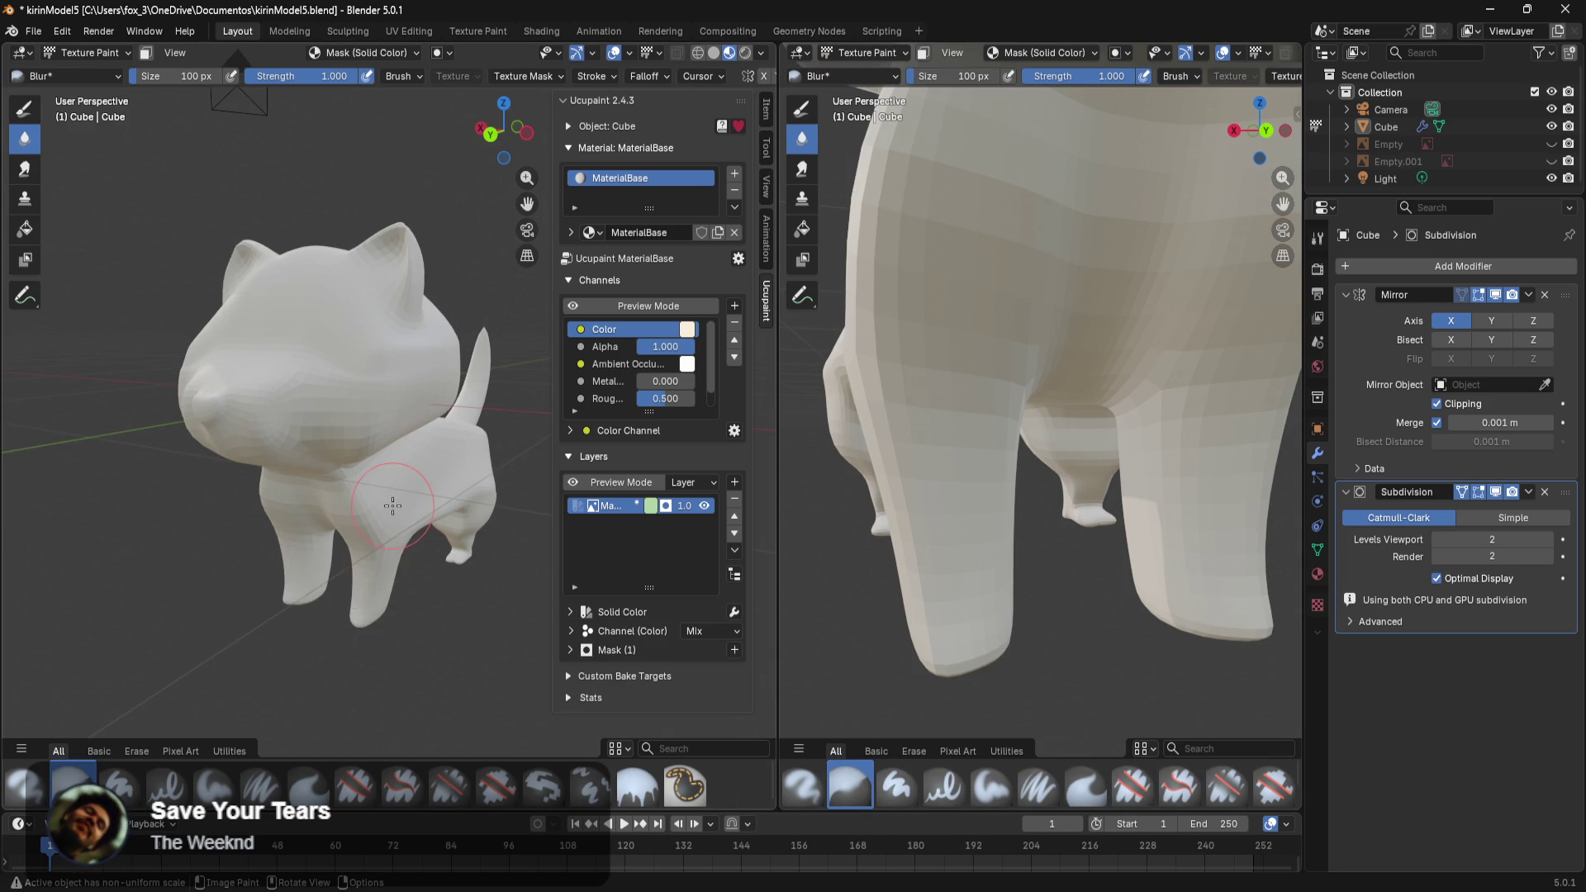
middle_drag(398, 520, 420, 509)
key(alt+Tab)
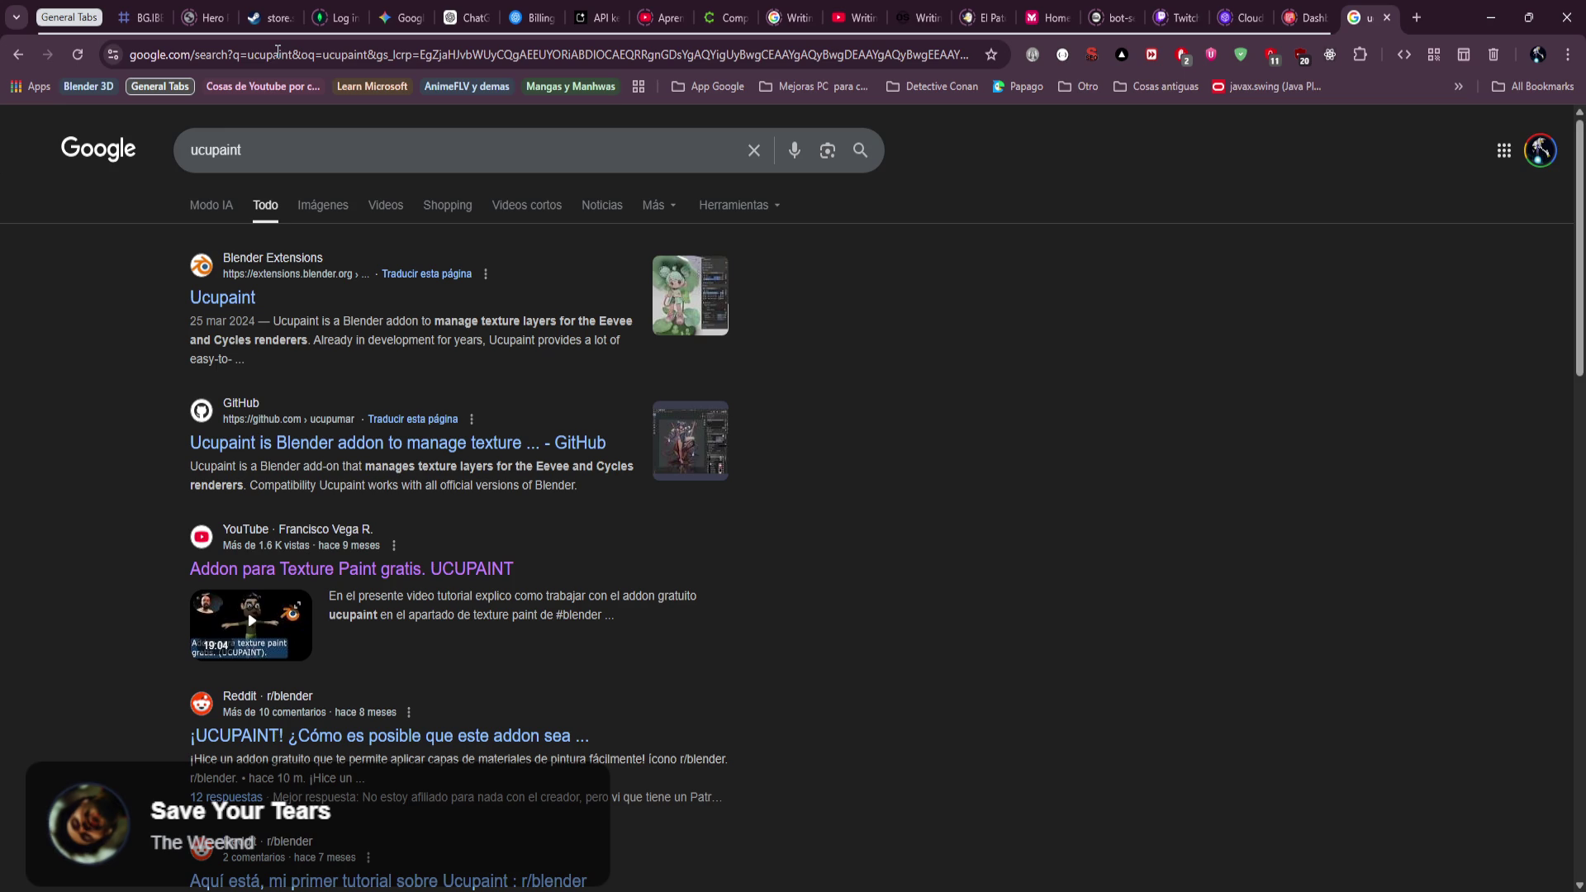
Open the 'Addon para Texture Paint gratis. UCUPAINT' video in a new tab and switch to it.
middle_click(388, 568)
scroll(393, 561, down, 5)
scroll(445, 550, up, 1)
scroll(445, 551, up, 4)
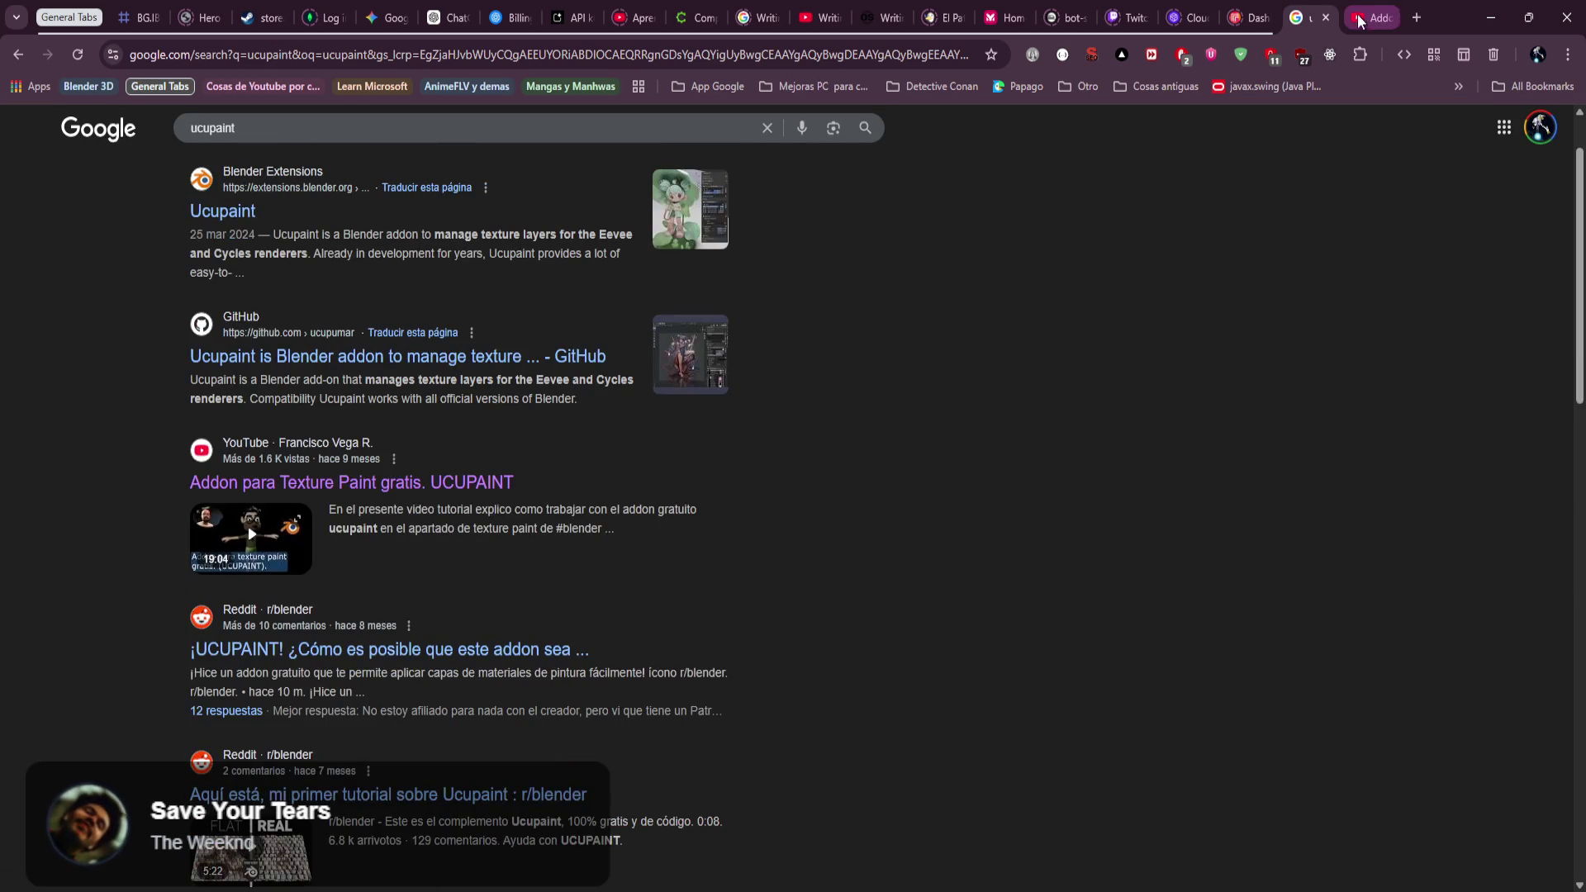
key(ctrl+Tab)
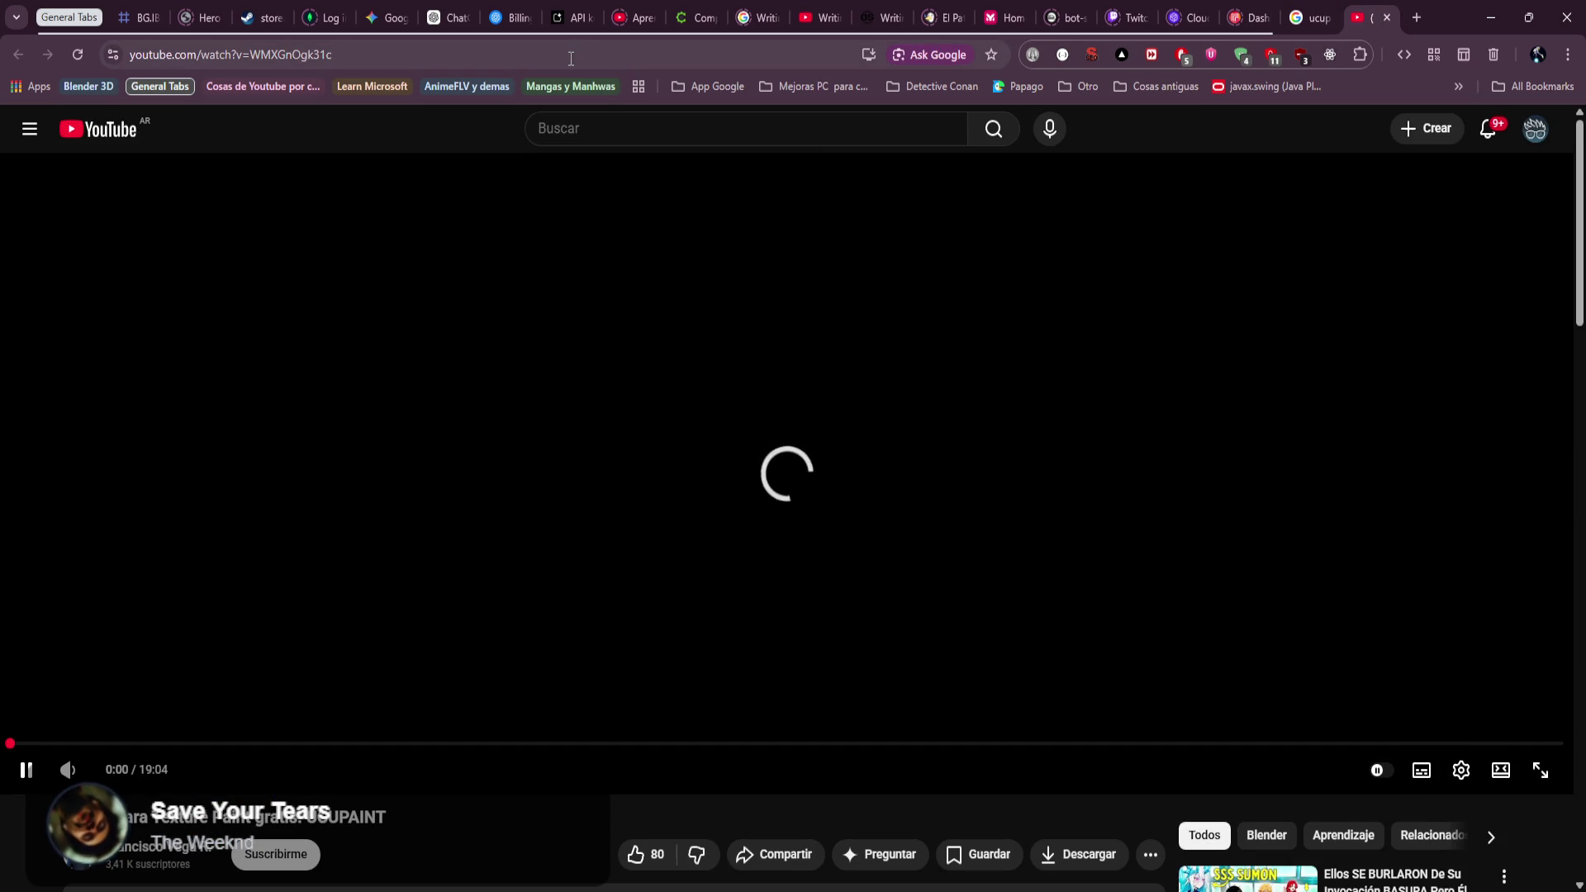
Open the channel page from the YouTube account menu, then close that tab again.
click(1535, 129)
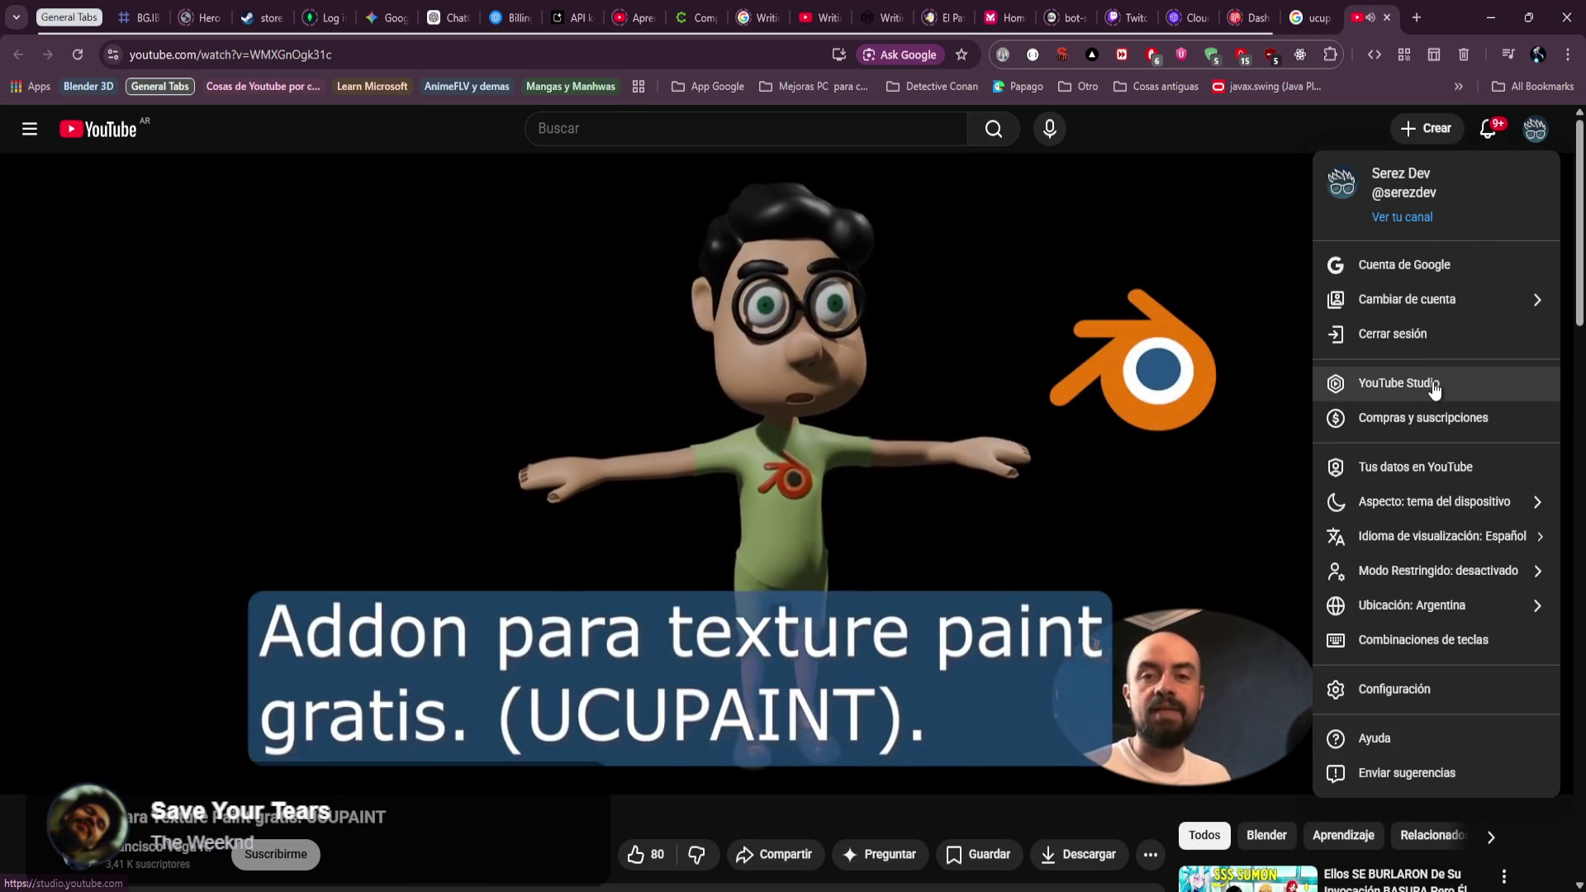
middle_click(1402, 217)
click(1373, 17)
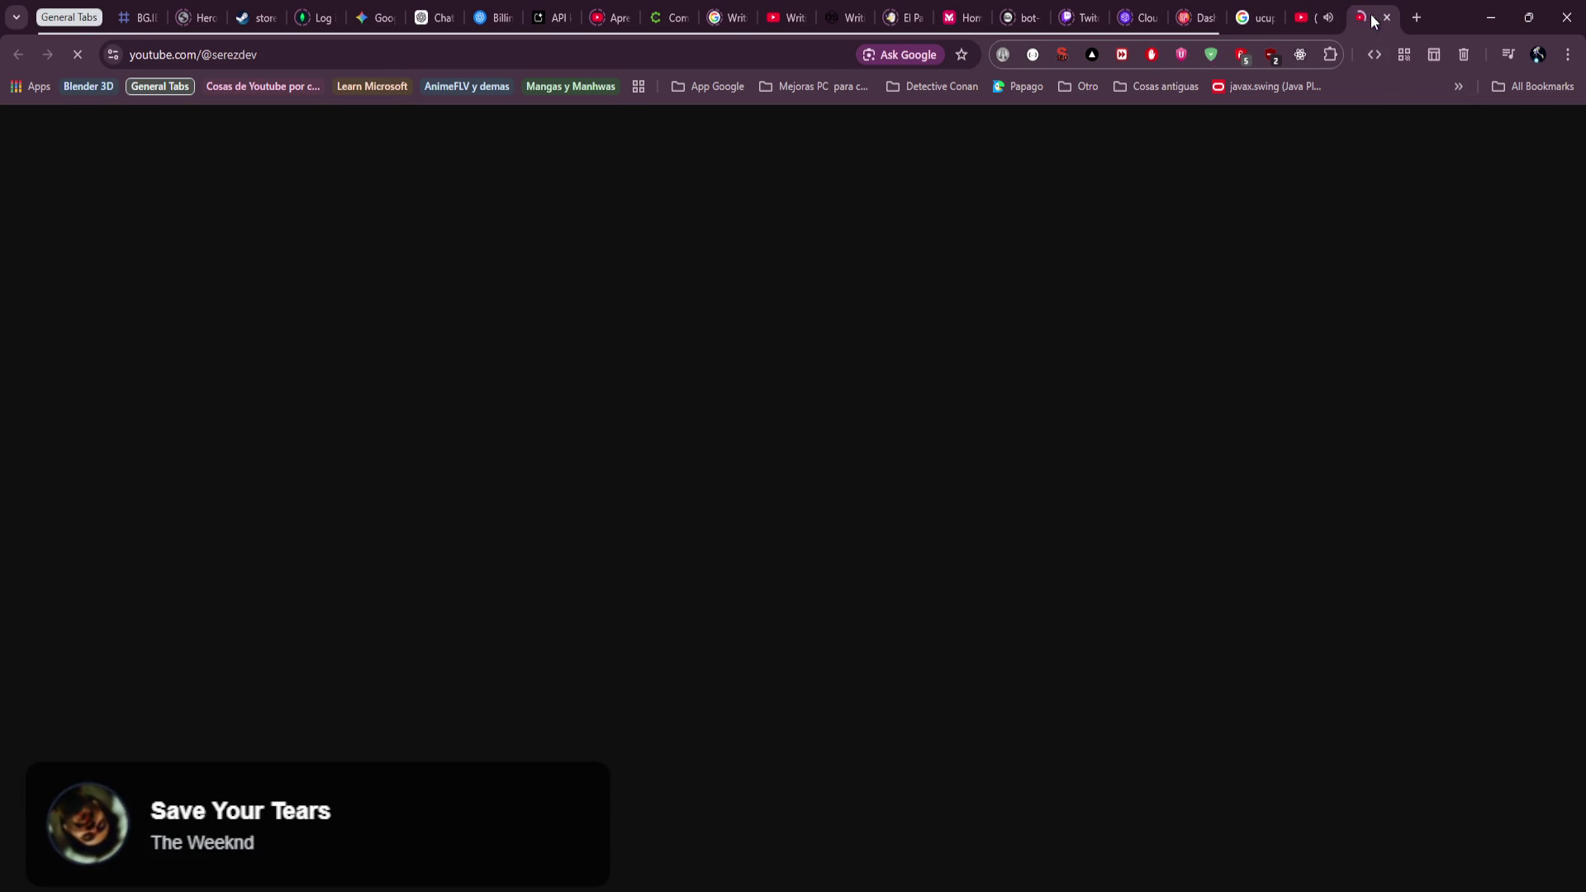
key(ctrl+w)
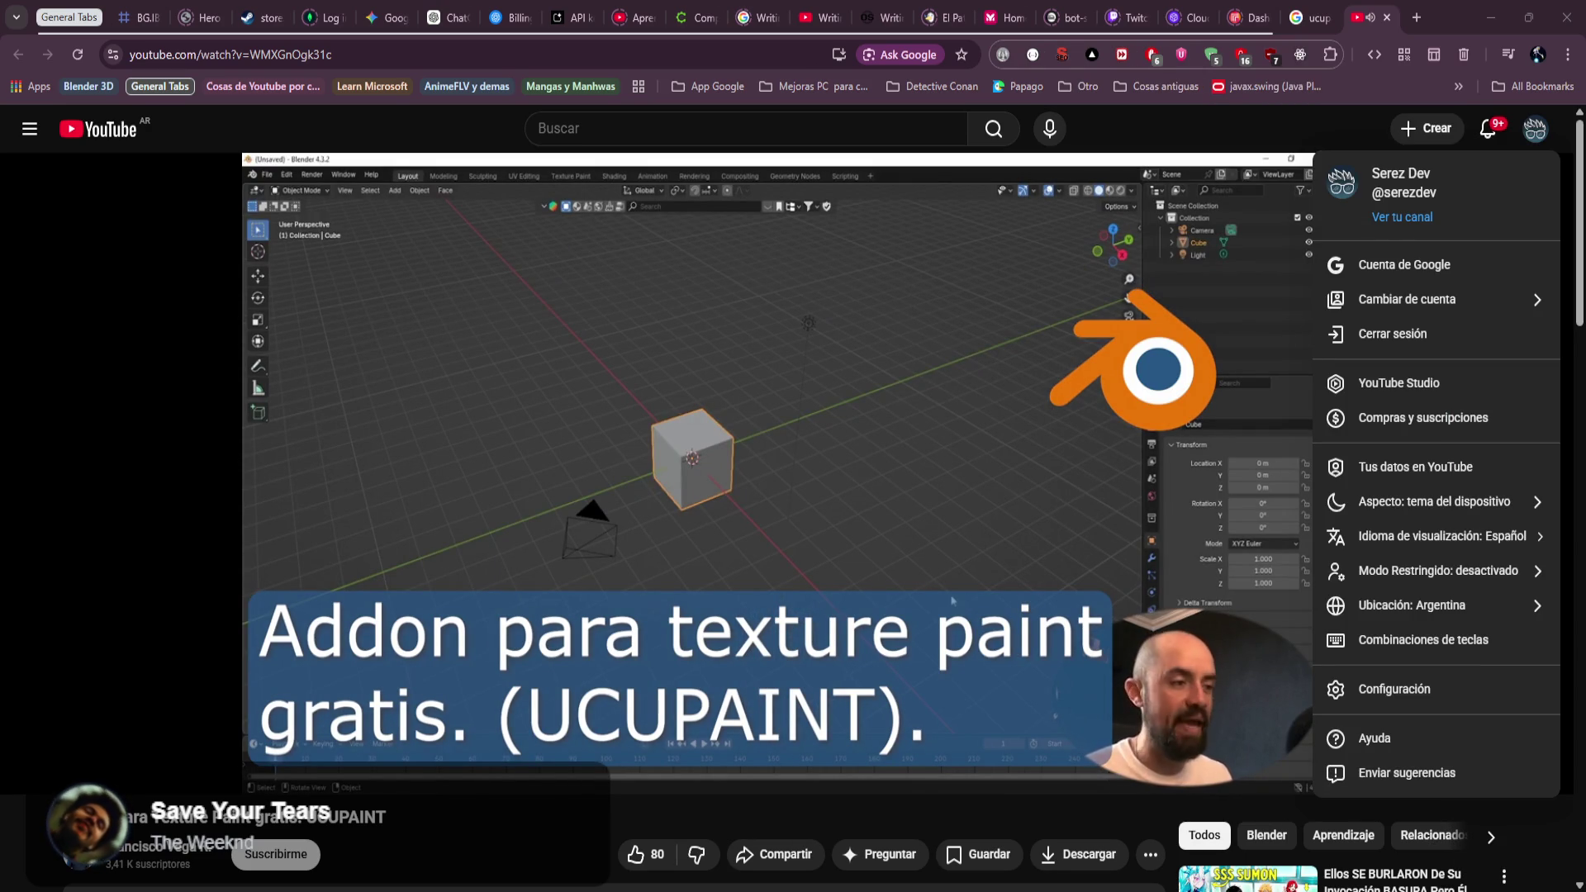
Close the account menu and let the tutorial play to 4:27, where layers are added.
click(1118, 548)
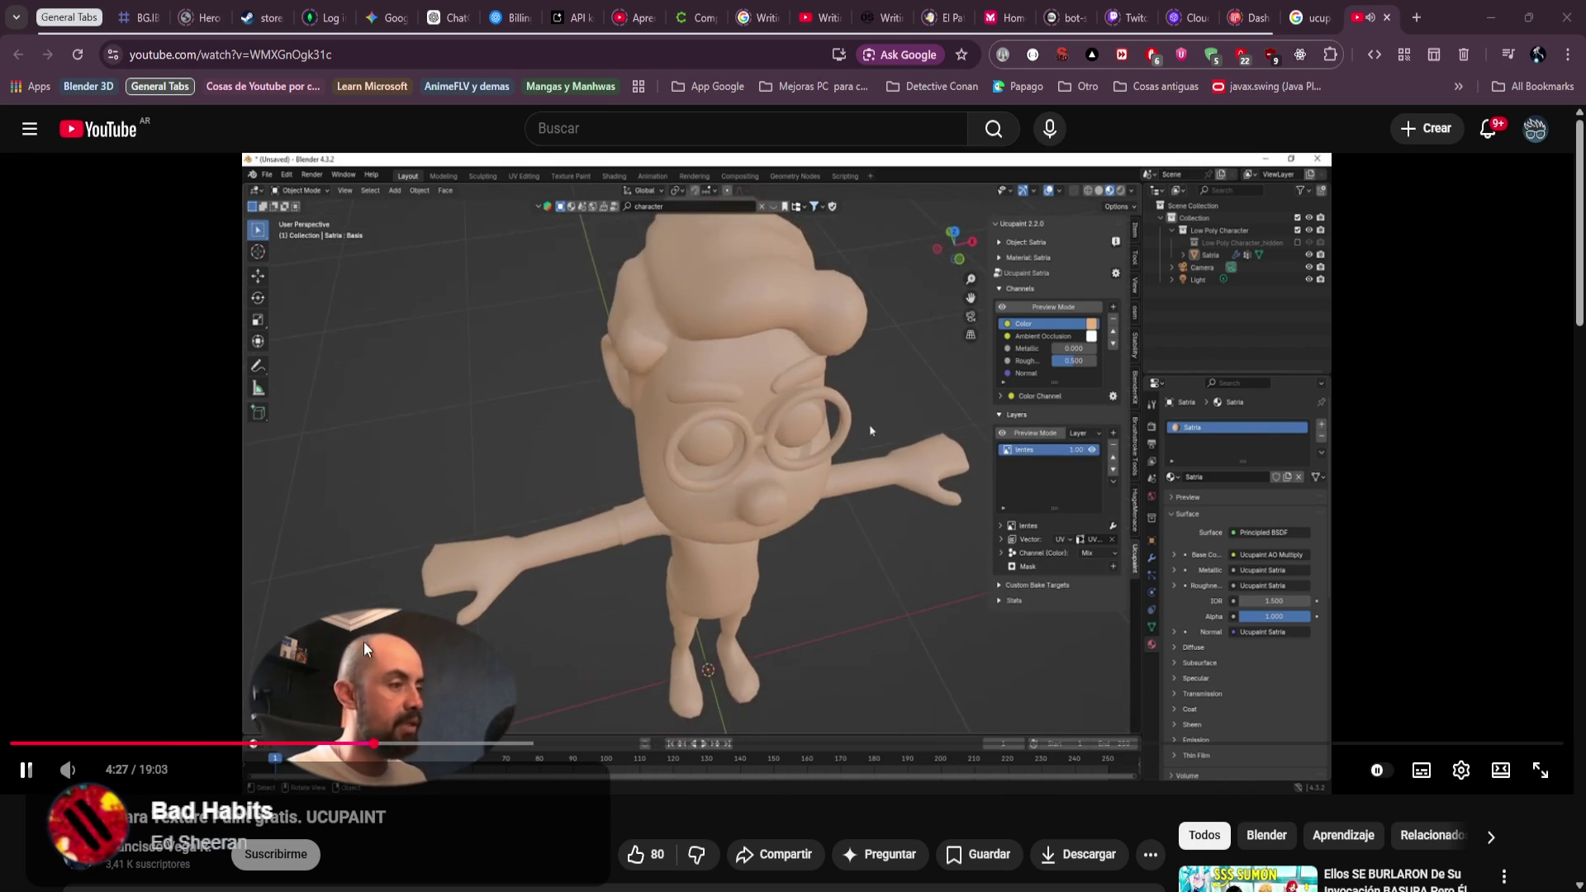
Seek back and pause the tutorial, then open the 'Paint Layers Free Addon Ucupaint' video tab.
click(154, 746)
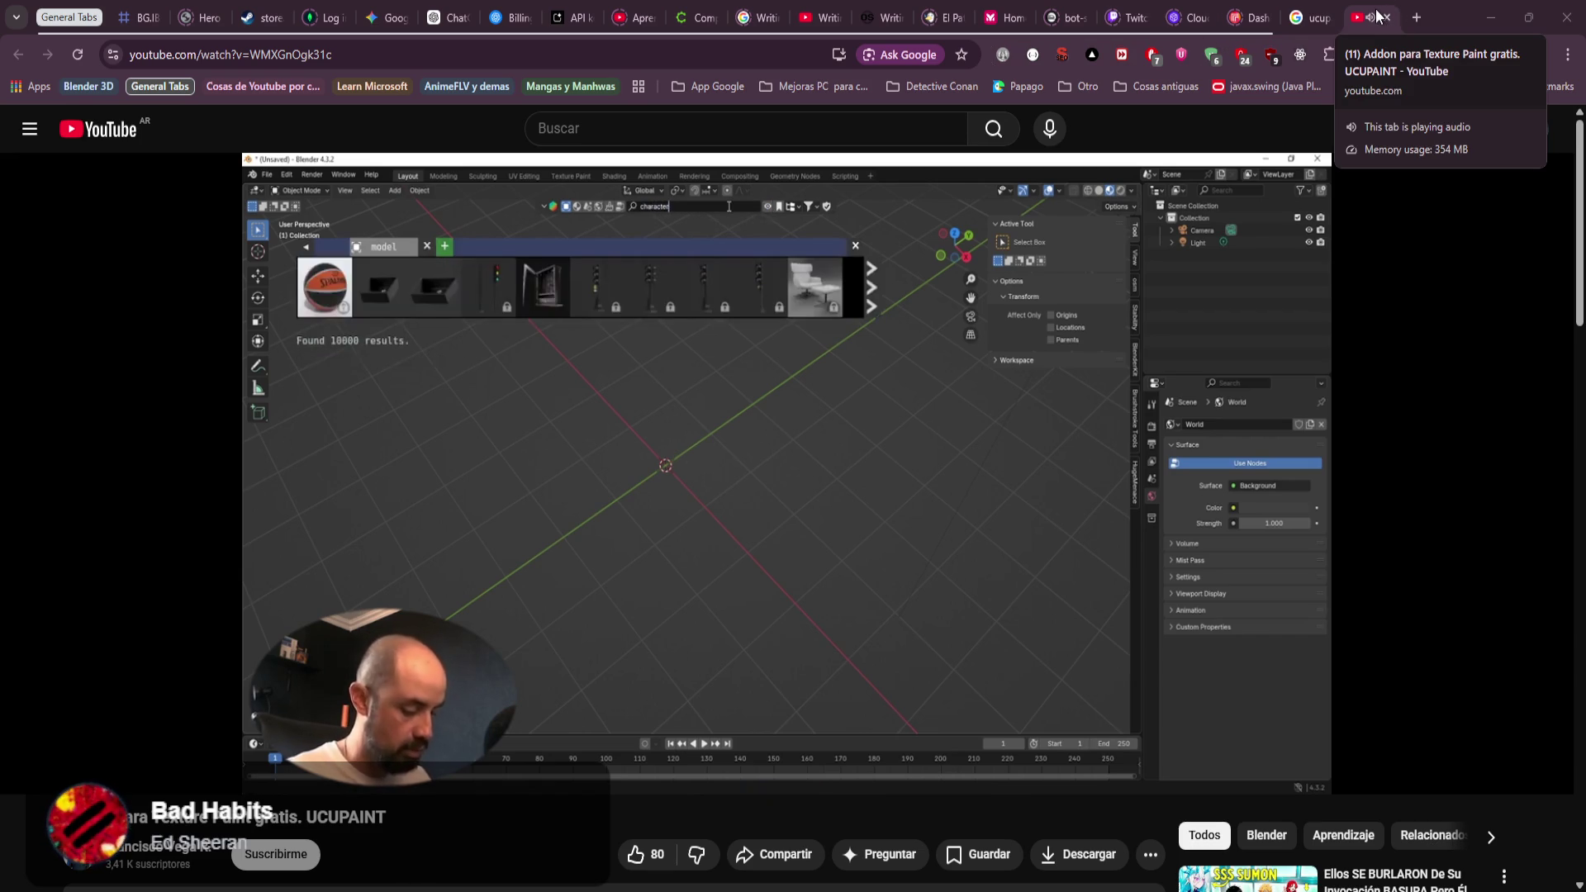
key(space)
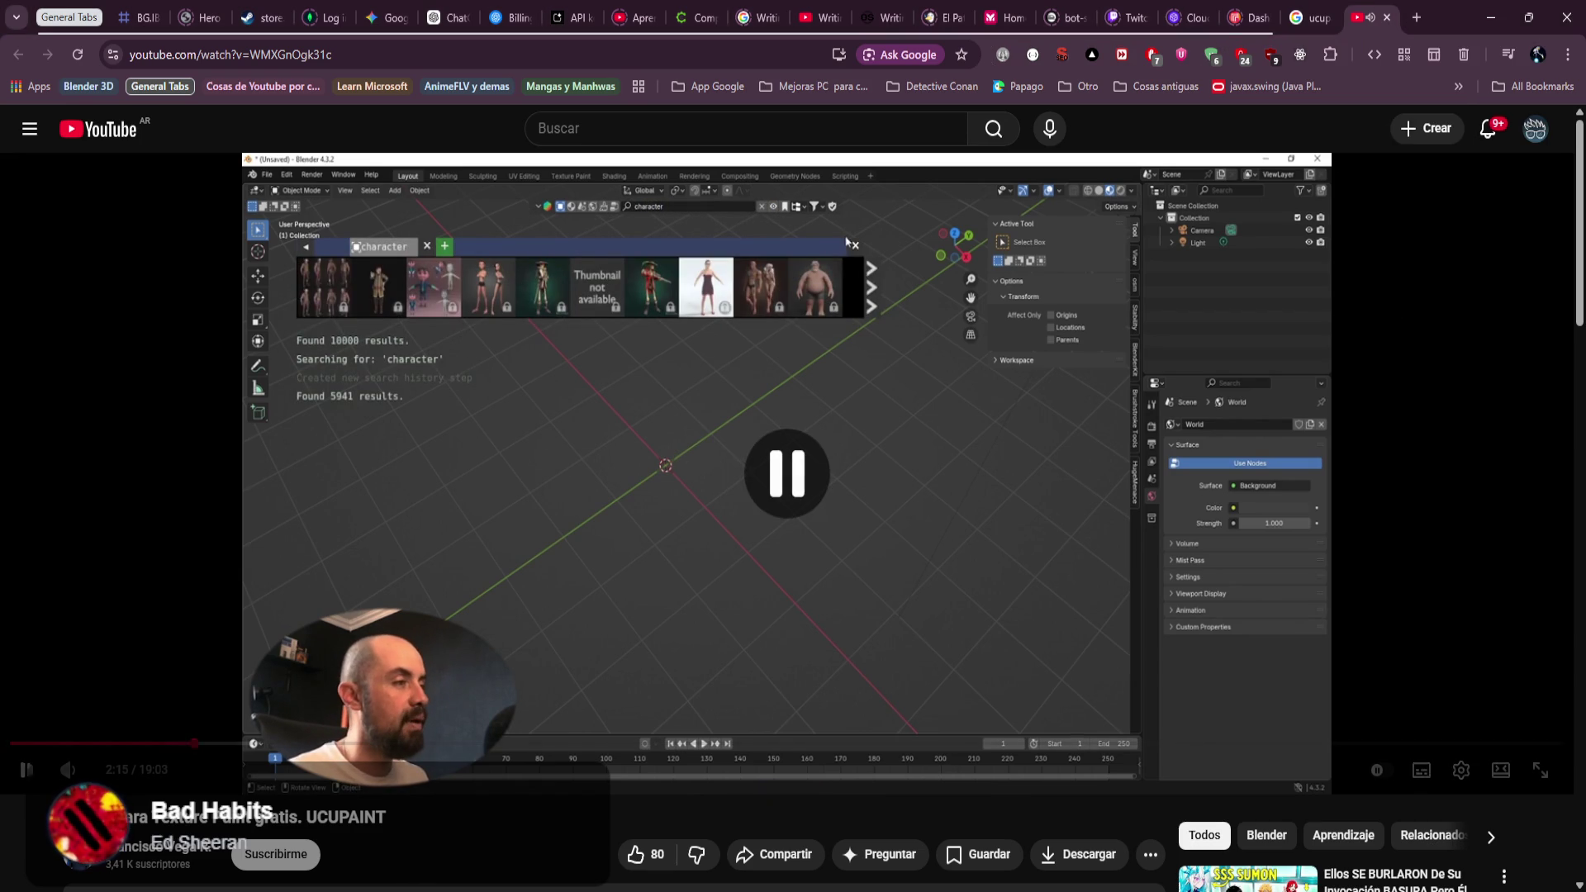
key(ctrl+shift+t)
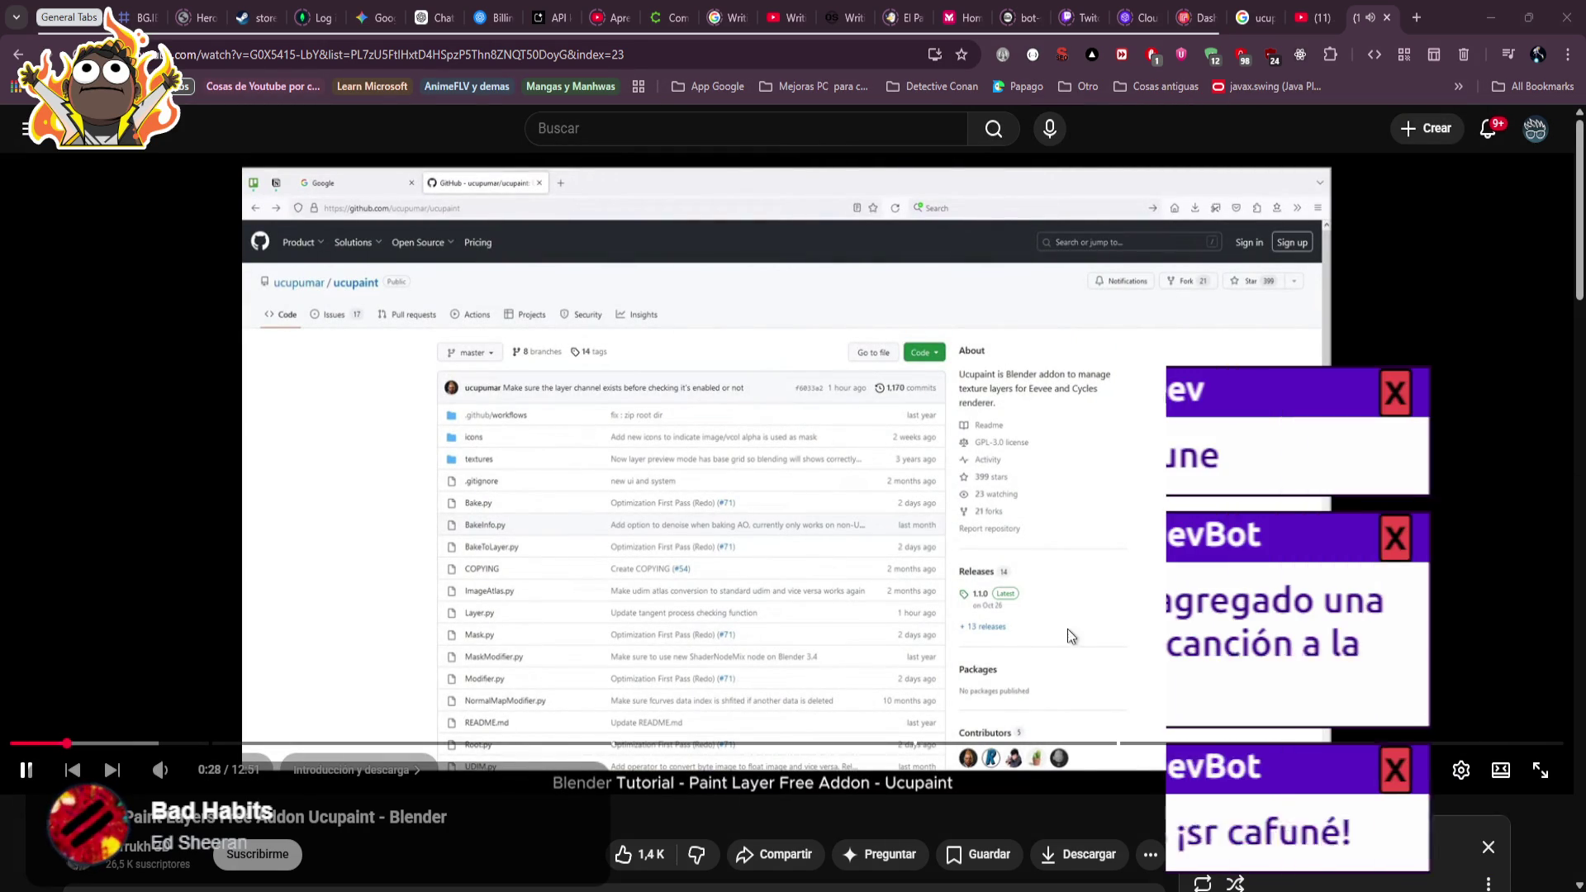
Skip the second tutorial ahead, pause at its Solid Color demo, and return to Blender.
scroll(1154, 706, down, 1)
scroll(1145, 724, up, 1)
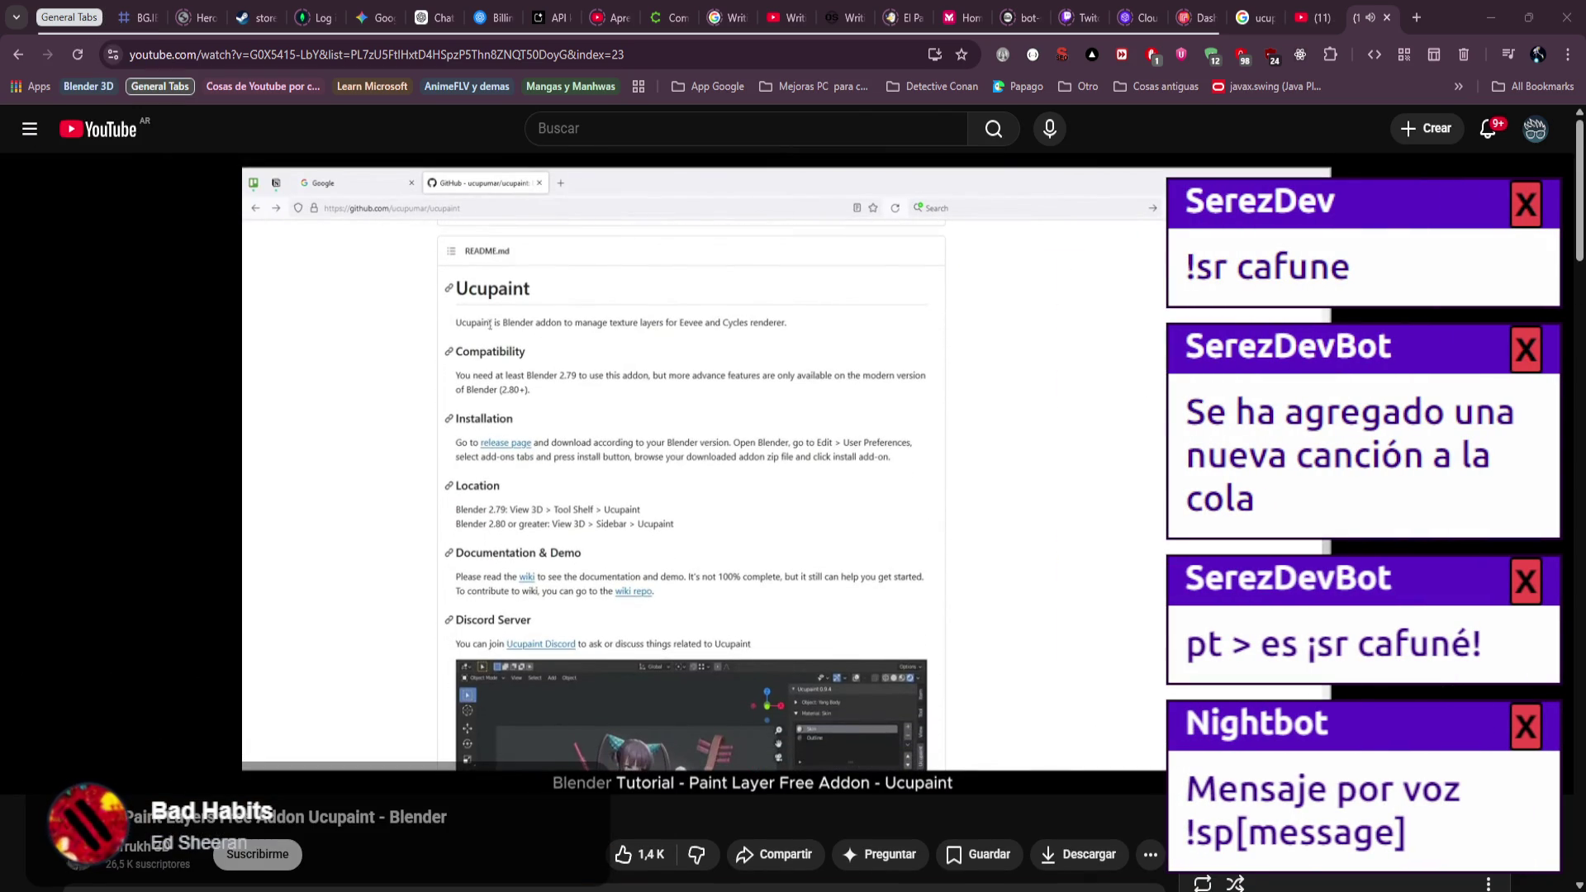
click(1079, 628)
click(1082, 626)
key(Right)
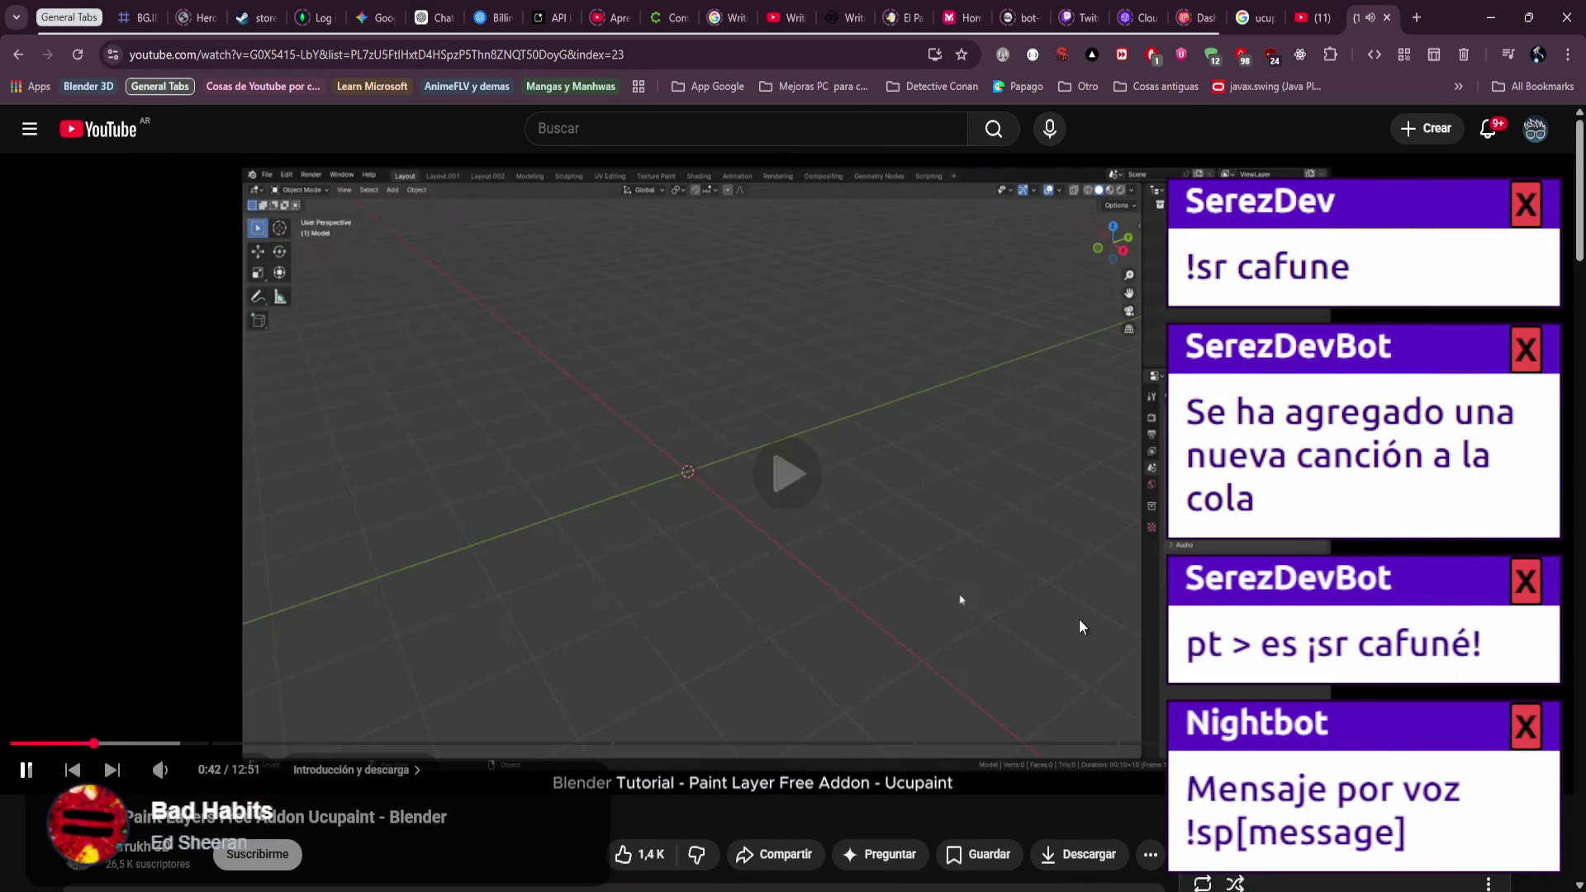
key(Right)
key(Right)
key(Right)
key(Right)
key(Right)
key(Right)
key(Right)
key(Right)
key(Right)
key(Right)
key(Right)
key(Right)
key(Right)
key(Right)
key(Right)
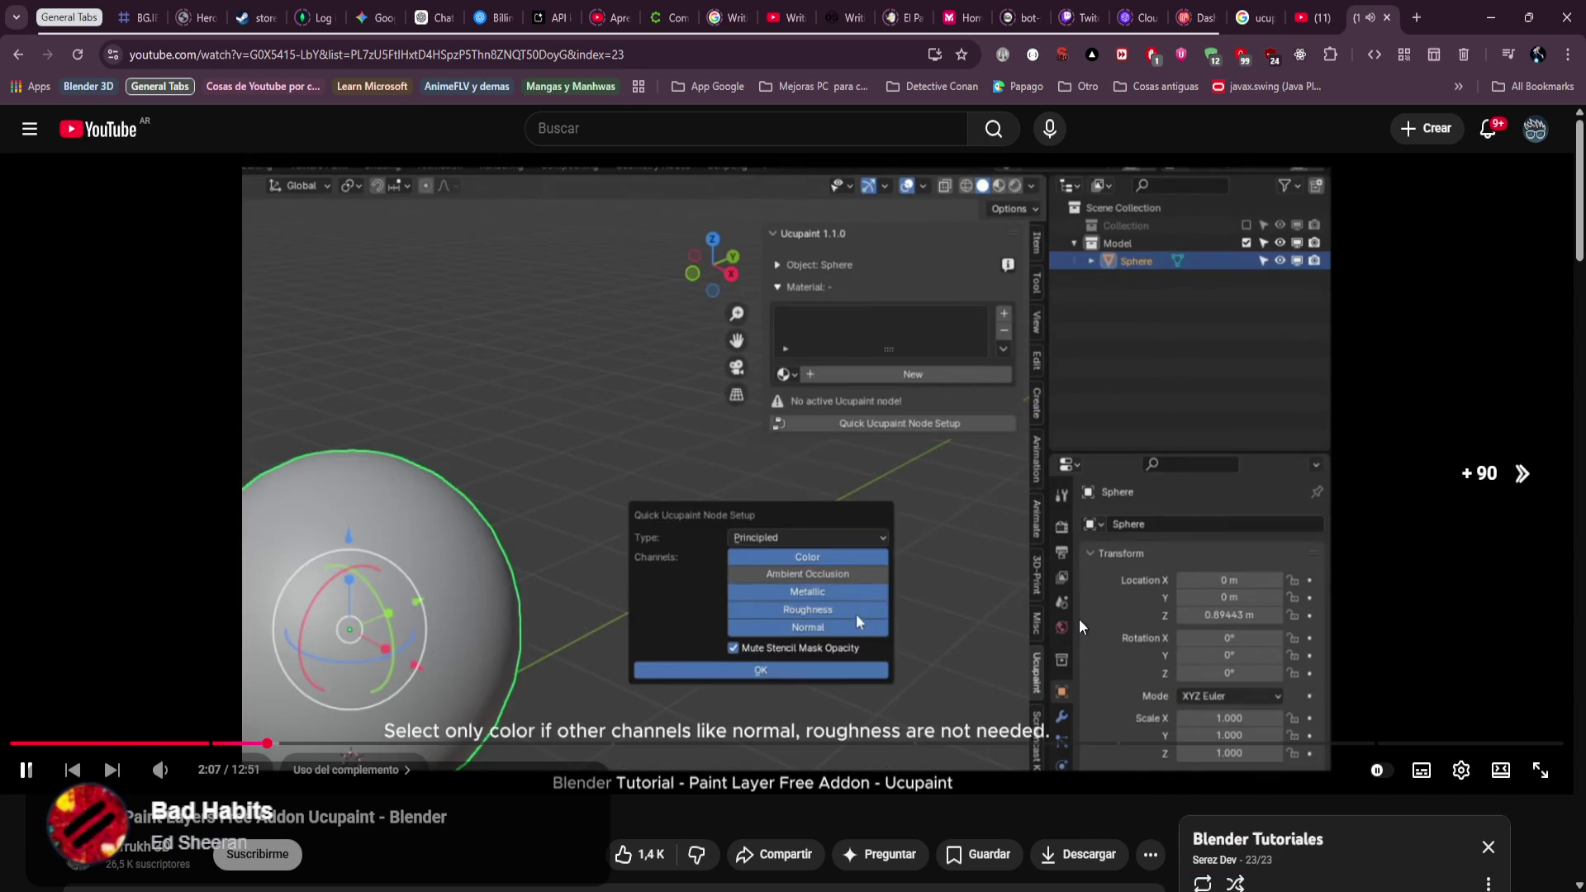
key(Right)
key(Right)
key(Right)
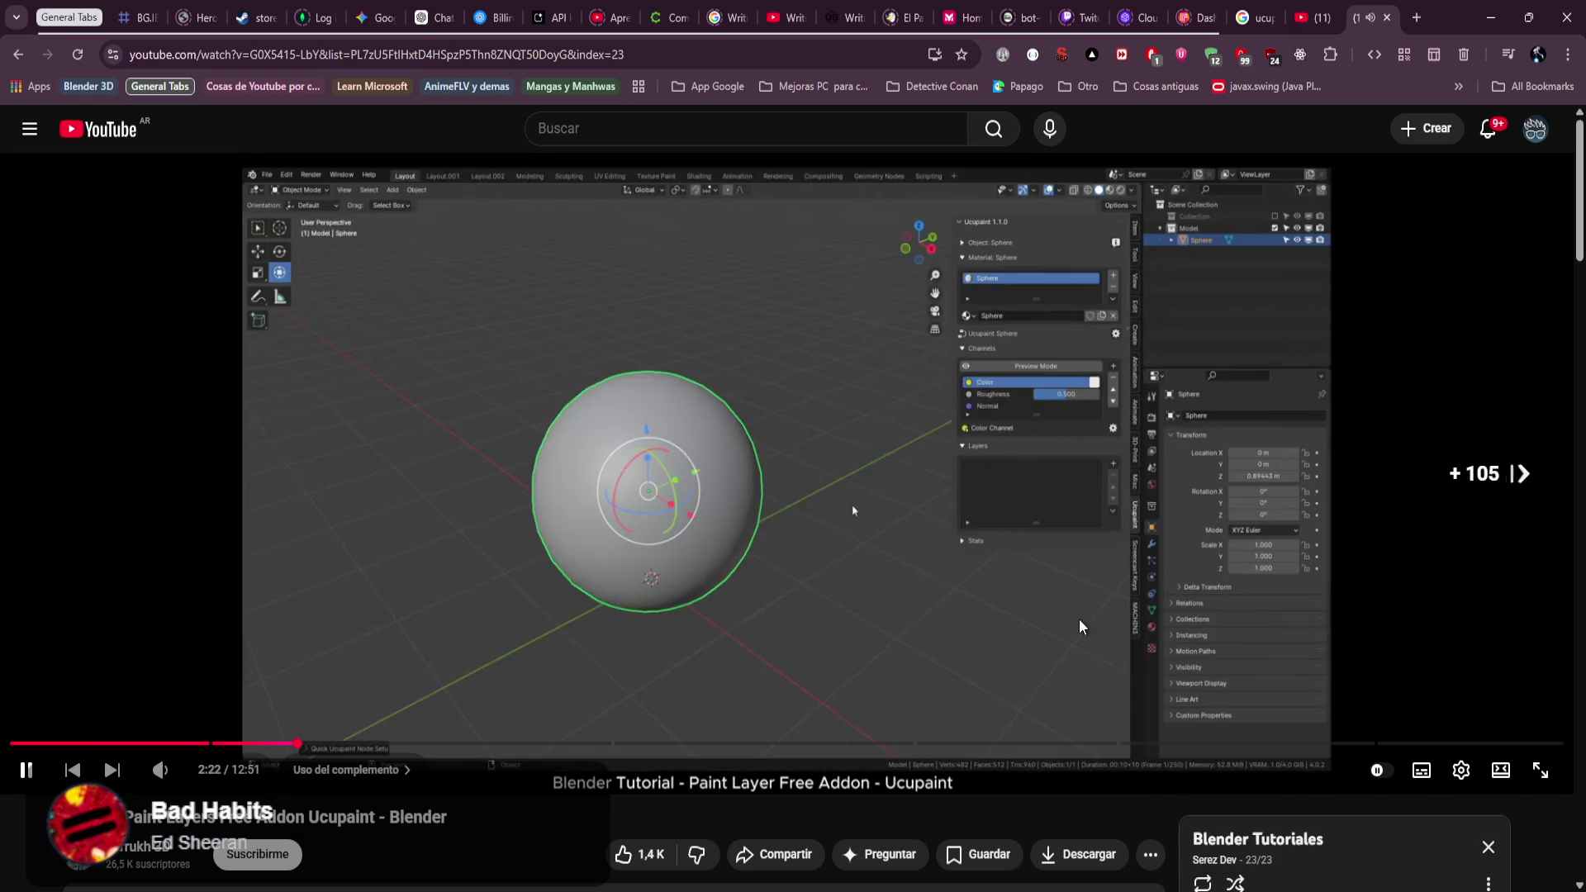
key(Right)
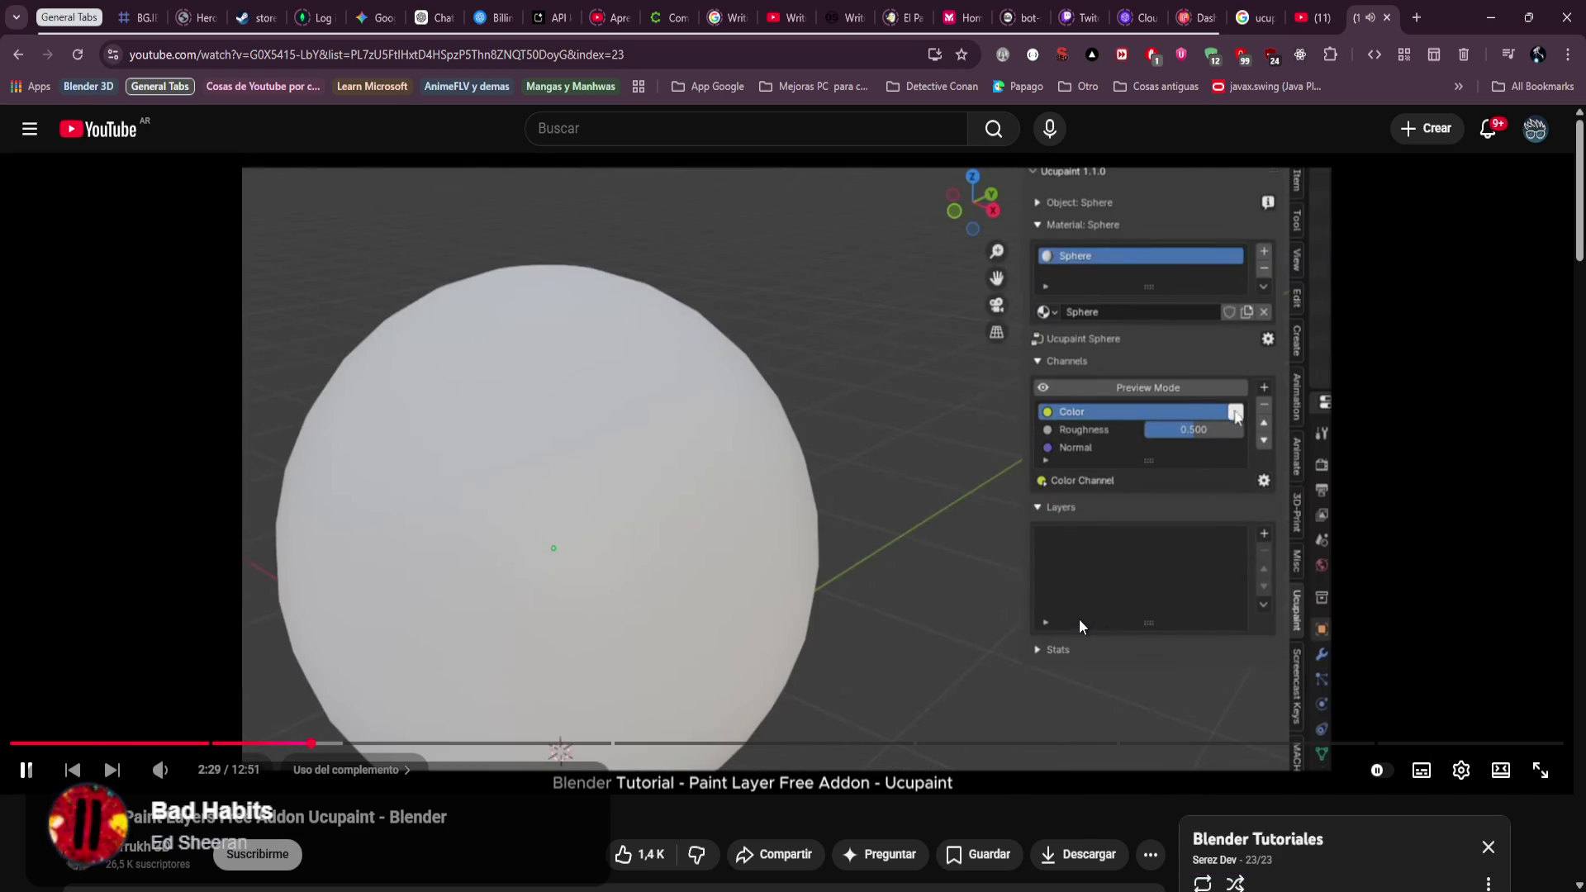
key(Right)
key(Right)
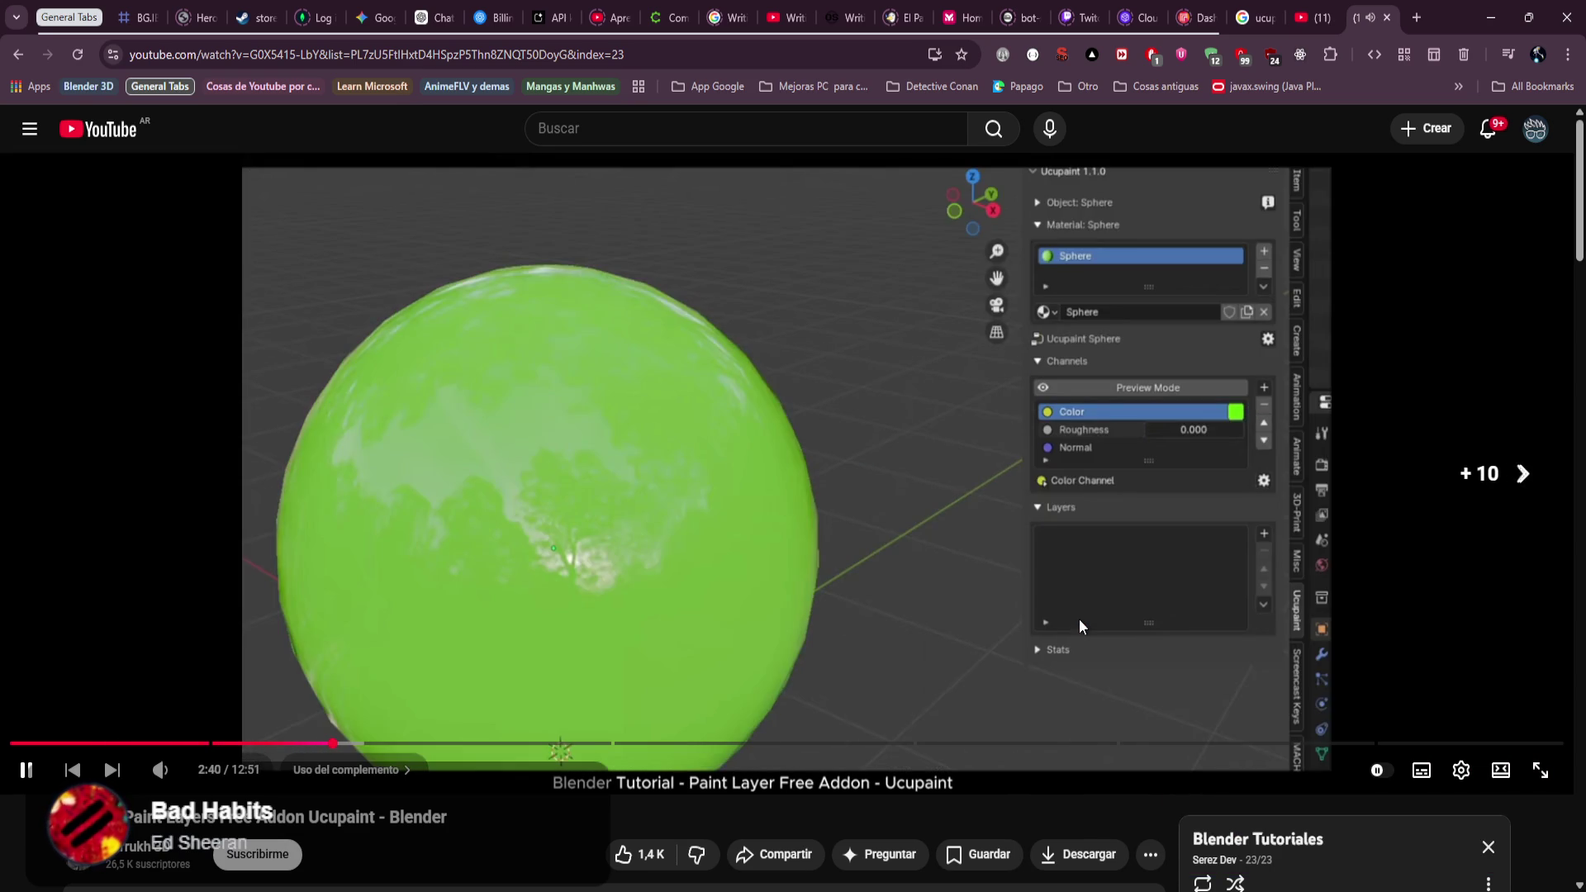
key(Right)
key(Right)
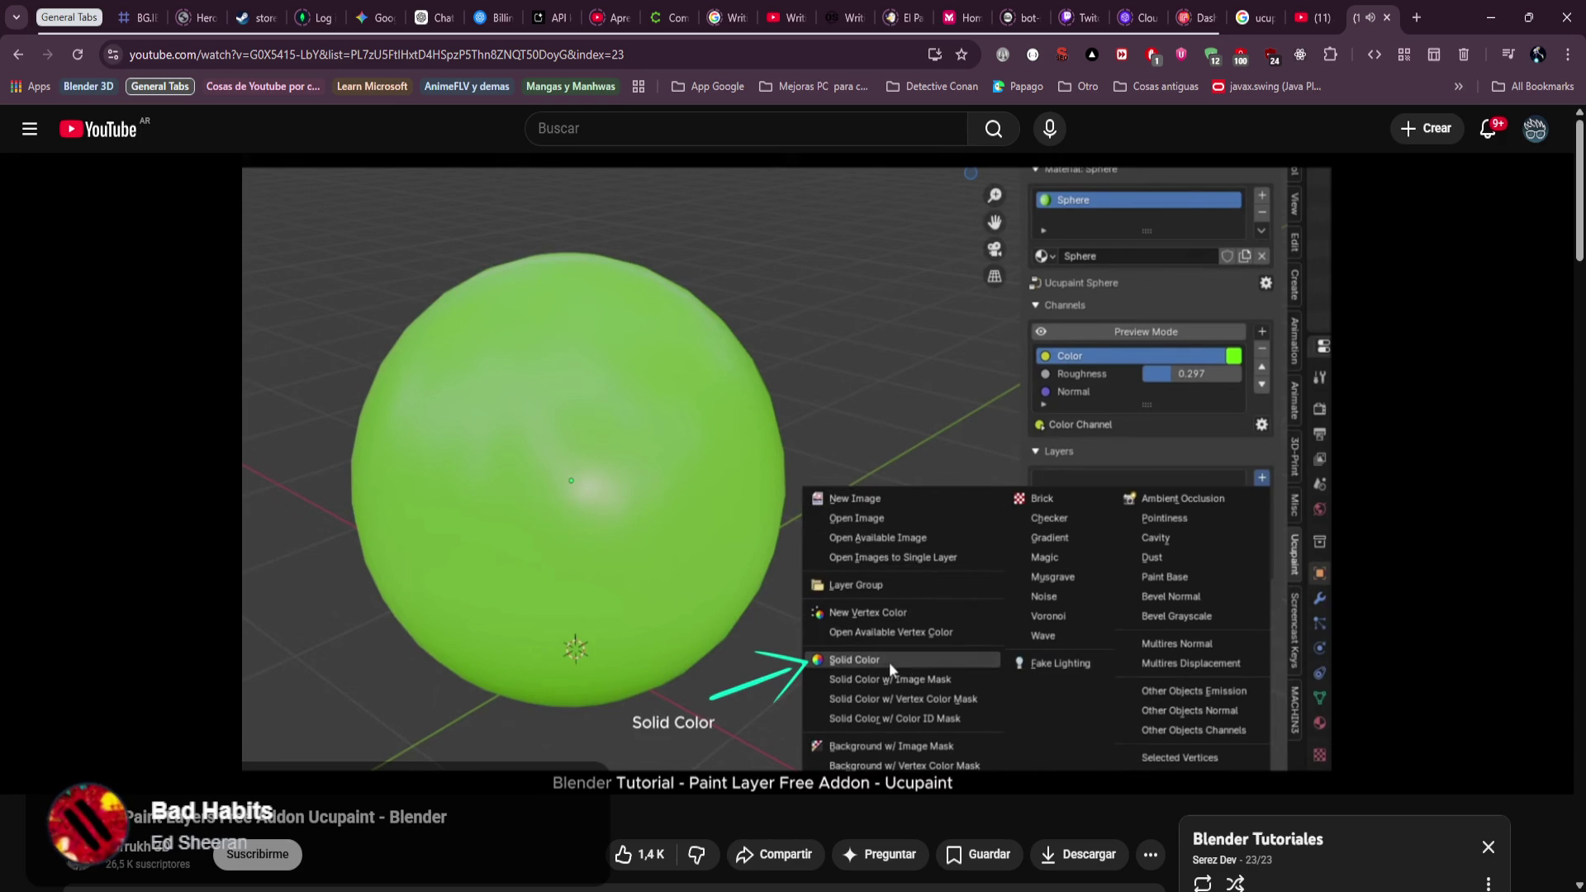
click(821, 618)
mouse_move(571, 890)
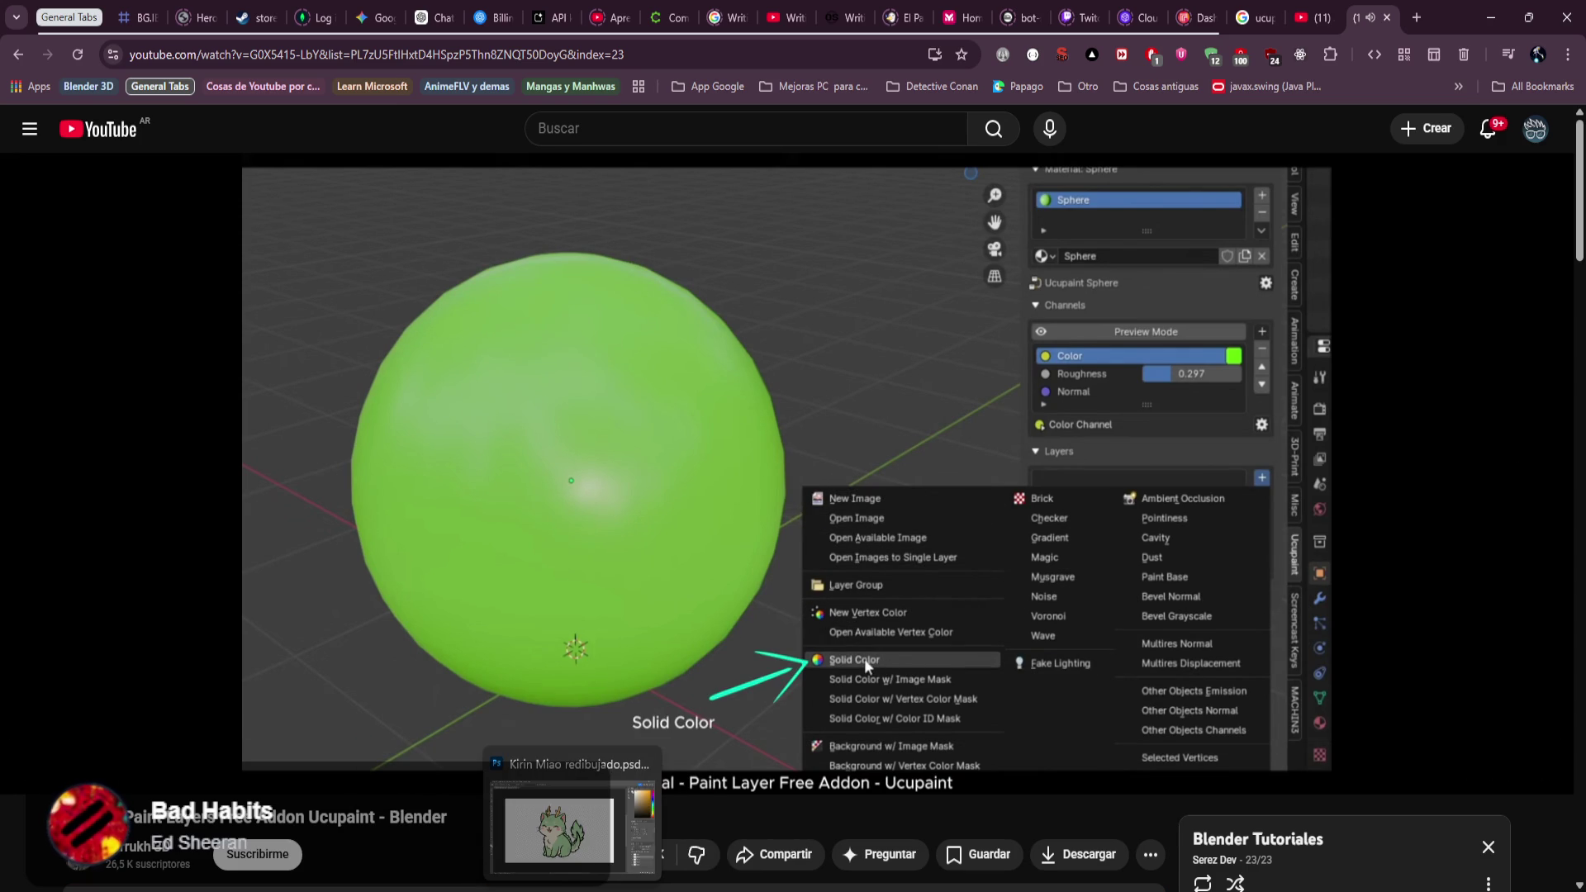
click(577, 882)
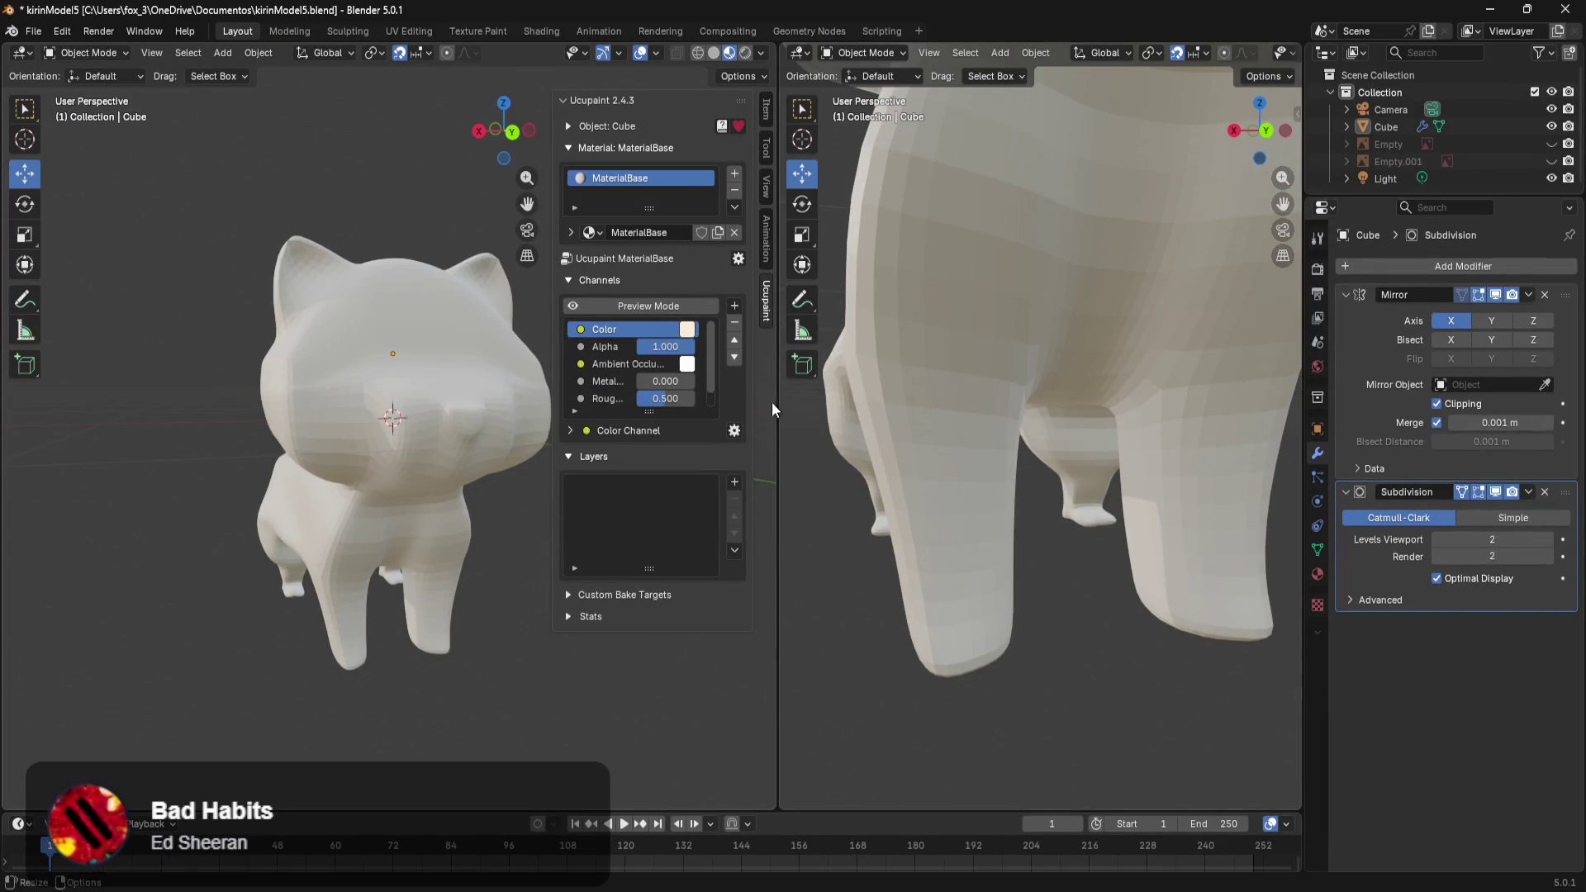
Put the cat into Texture Paint, start a Solid Color layer, then resume the YouTube tutorial.
middle_drag(456, 477, 433, 512)
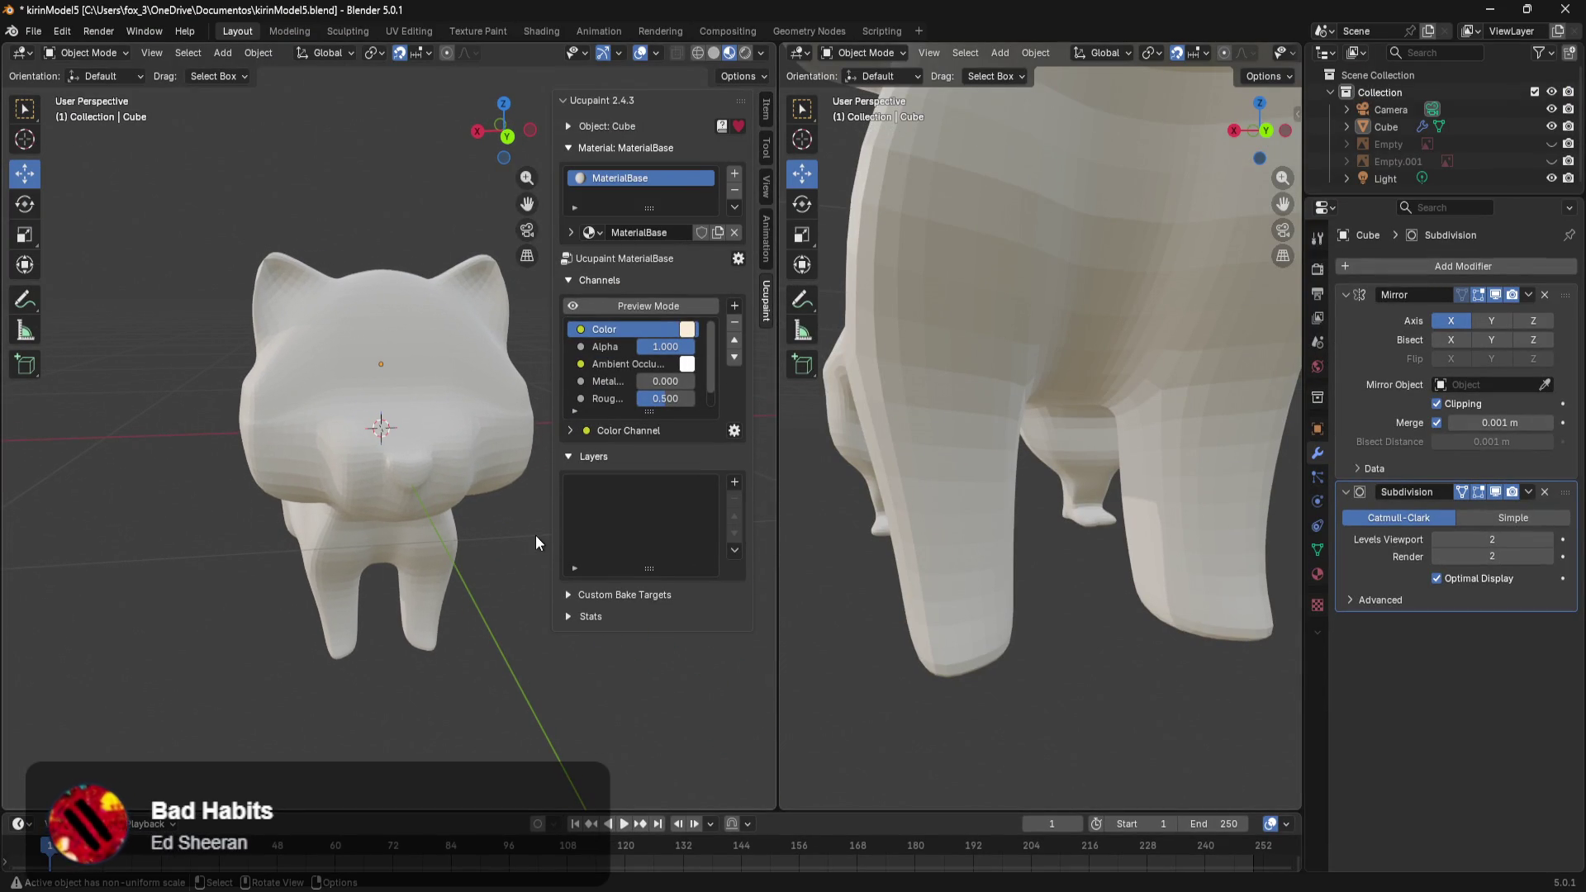
key(ctrl+Tab)
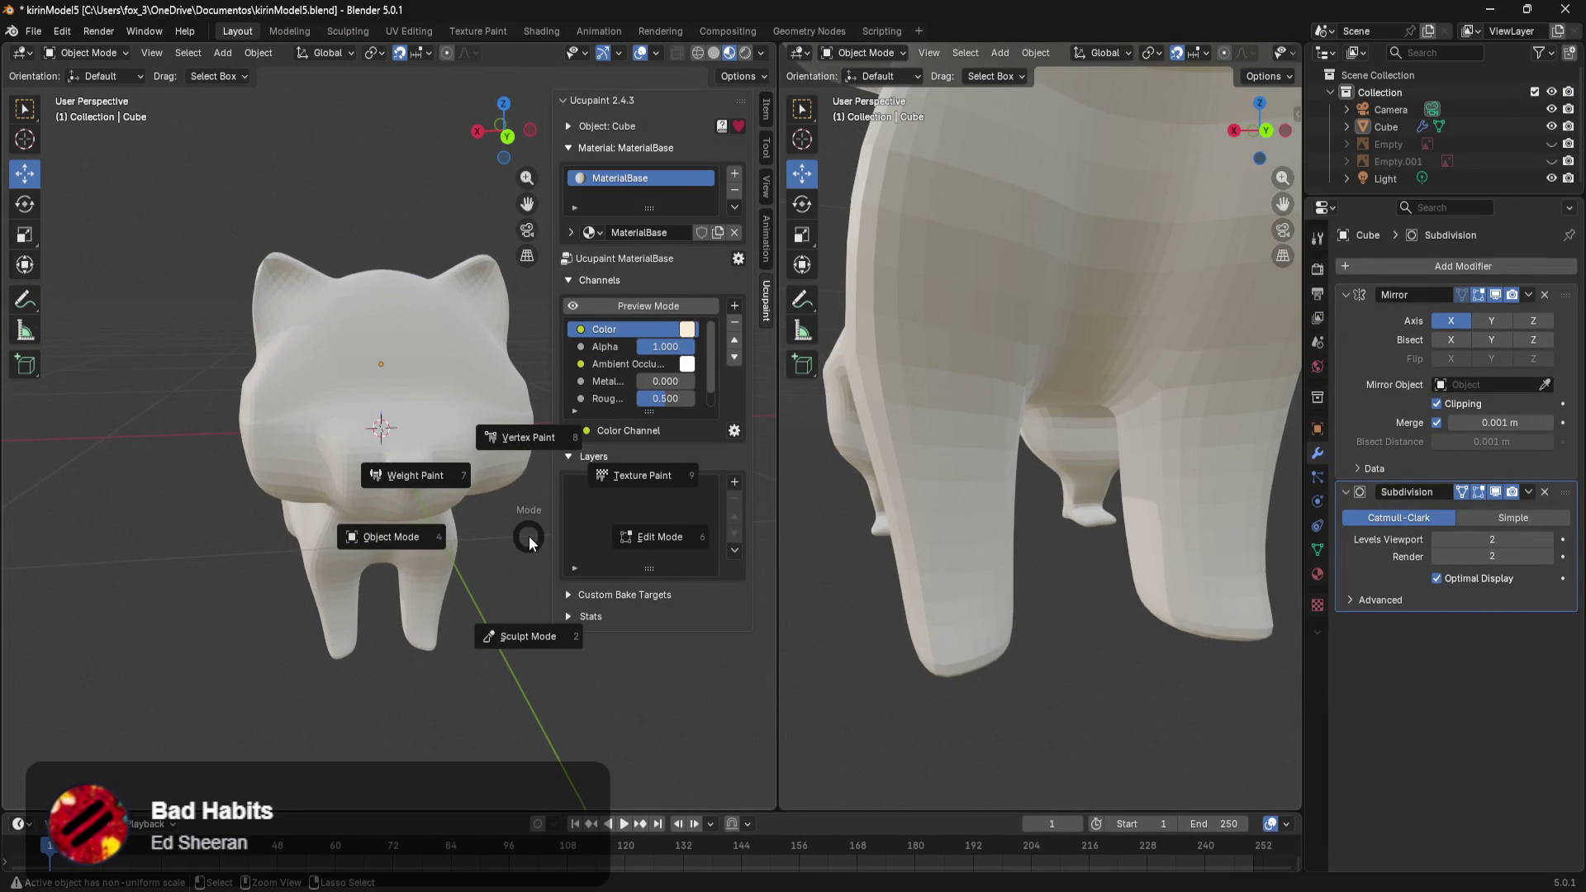
click(649, 474)
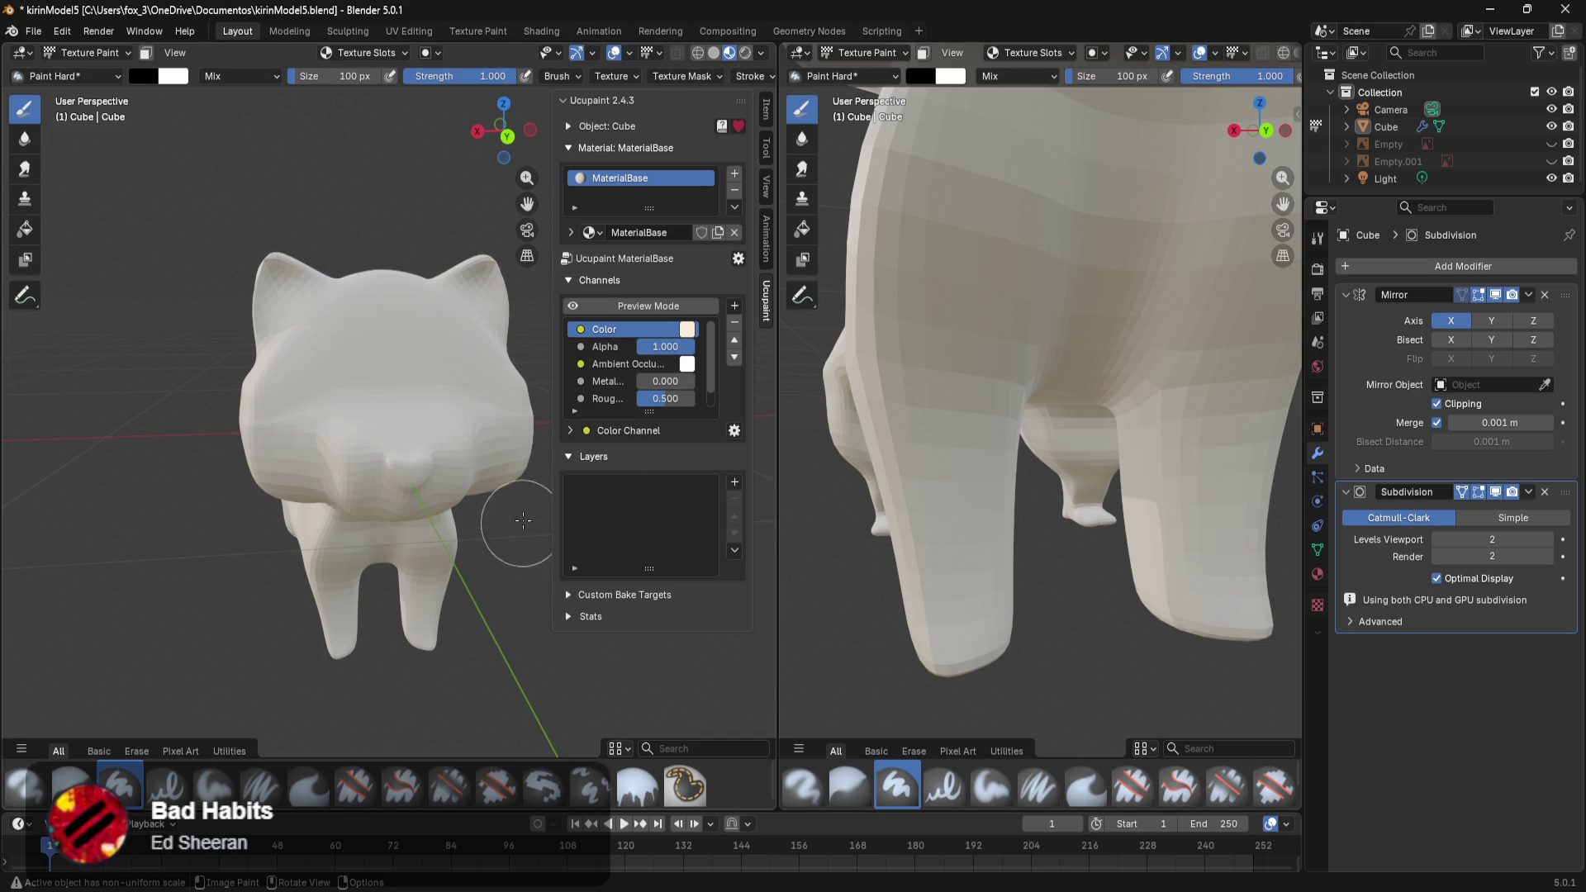
click(734, 482)
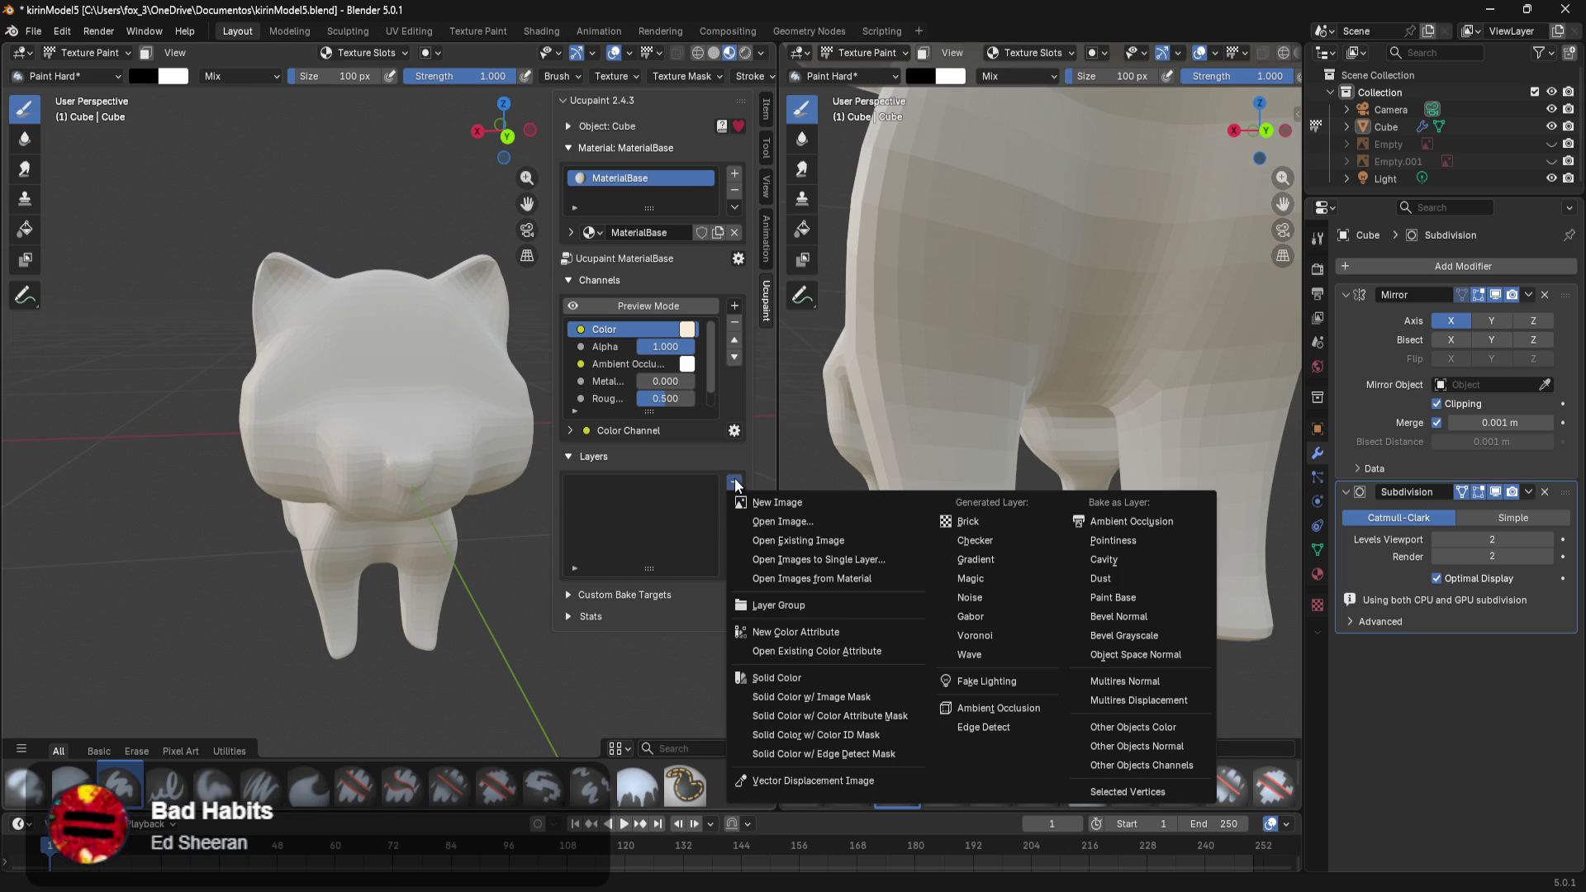
click(785, 682)
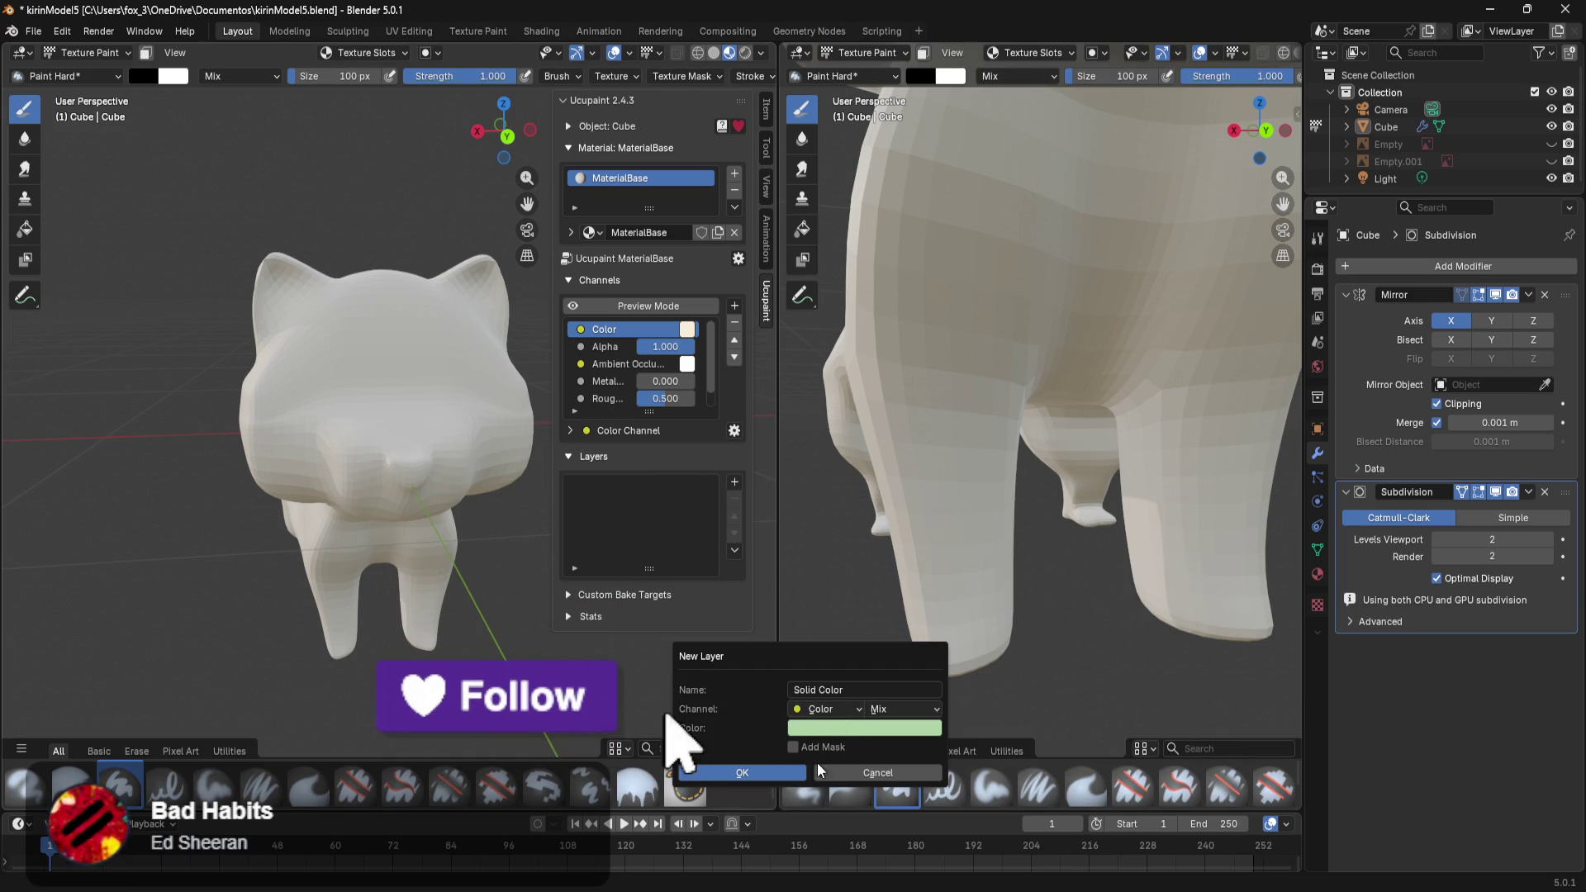
click(744, 756)
click(942, 457)
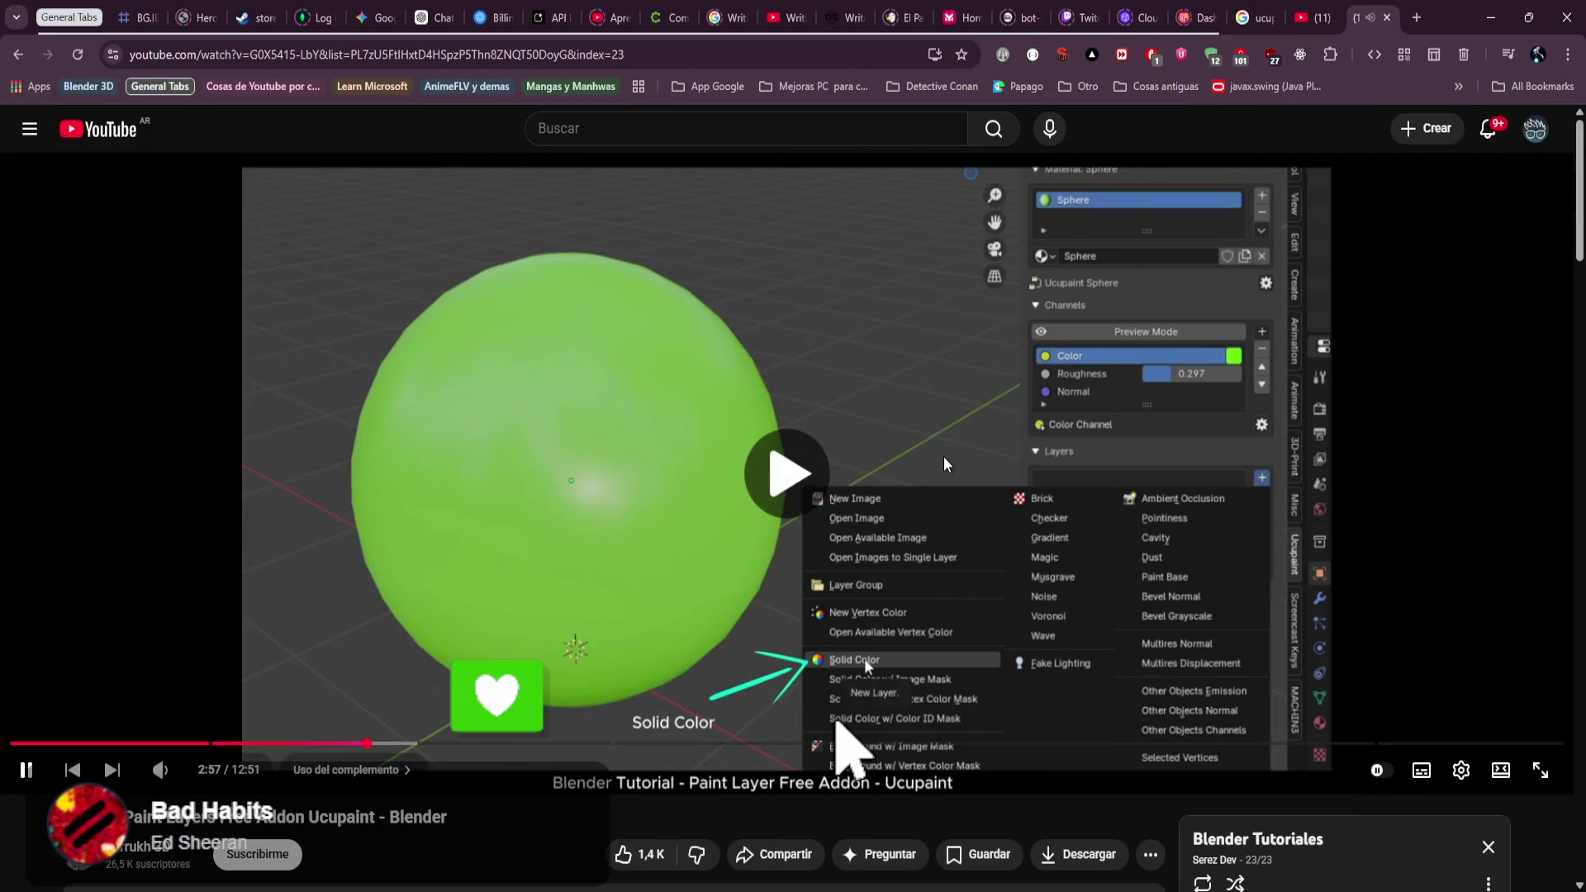
Rewatch the tutorial's Solid Color colour setting, pause at 3:16, and bring up the kirin artwork in Photoshop.
key(Right)
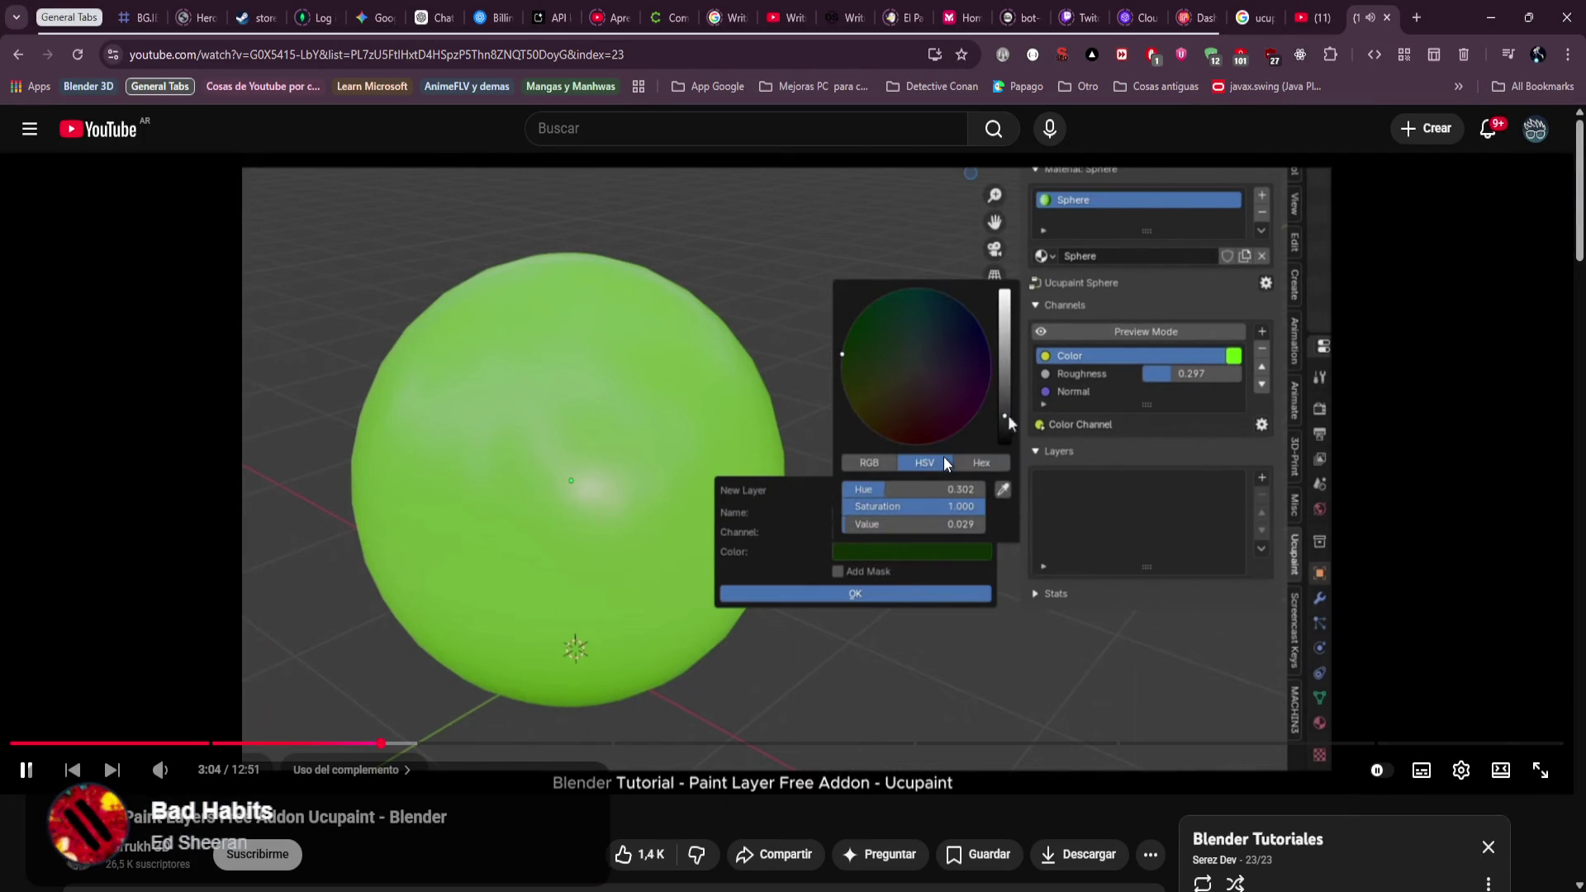
key(Right)
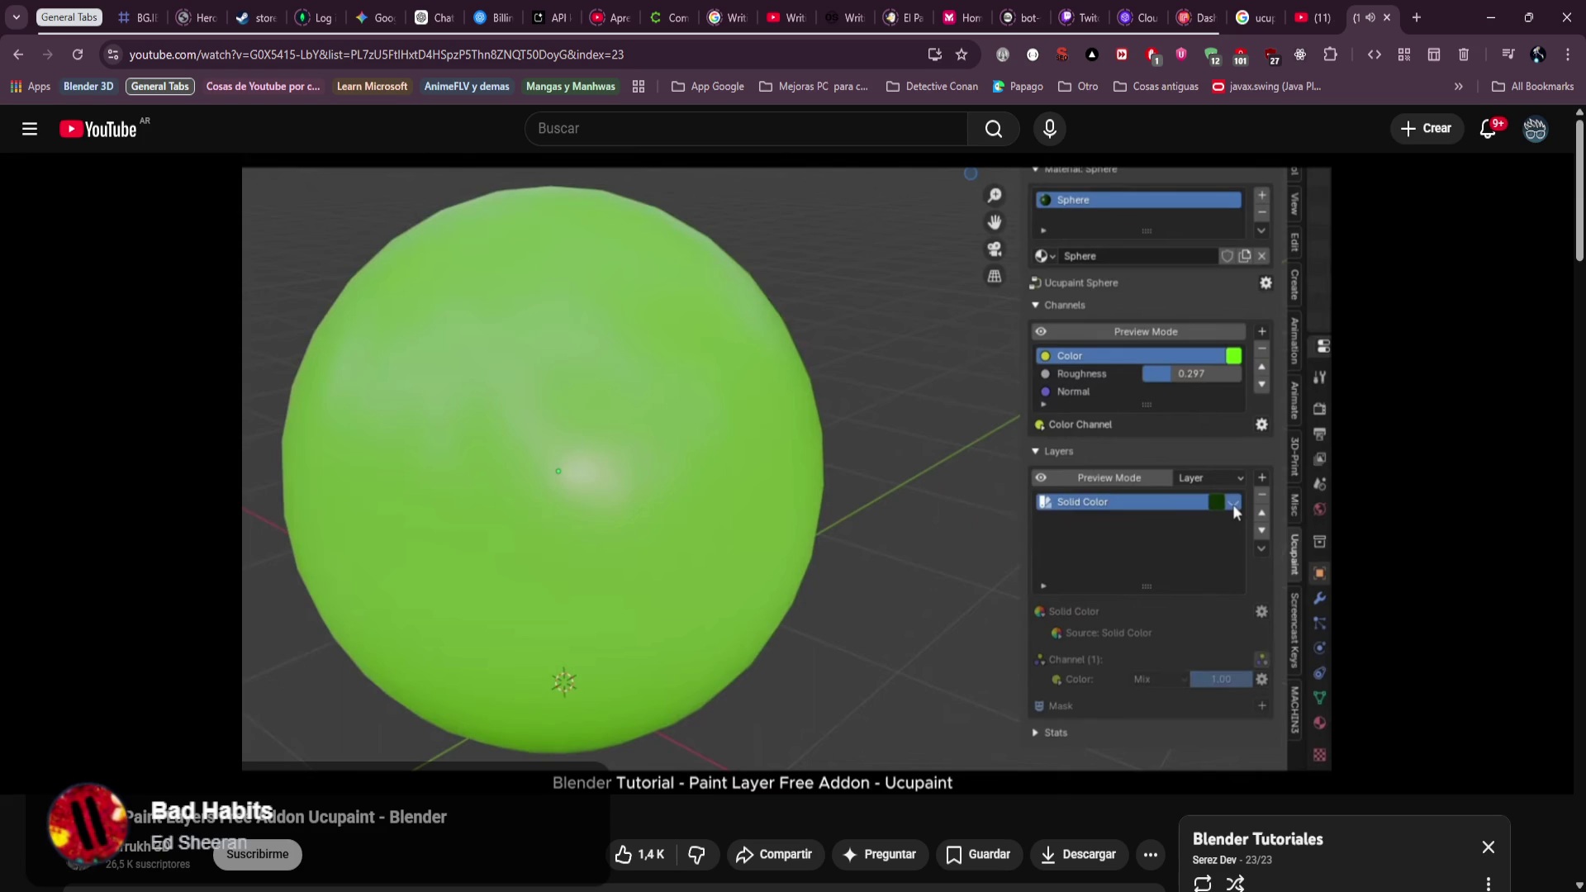
key(Left)
key(Left)
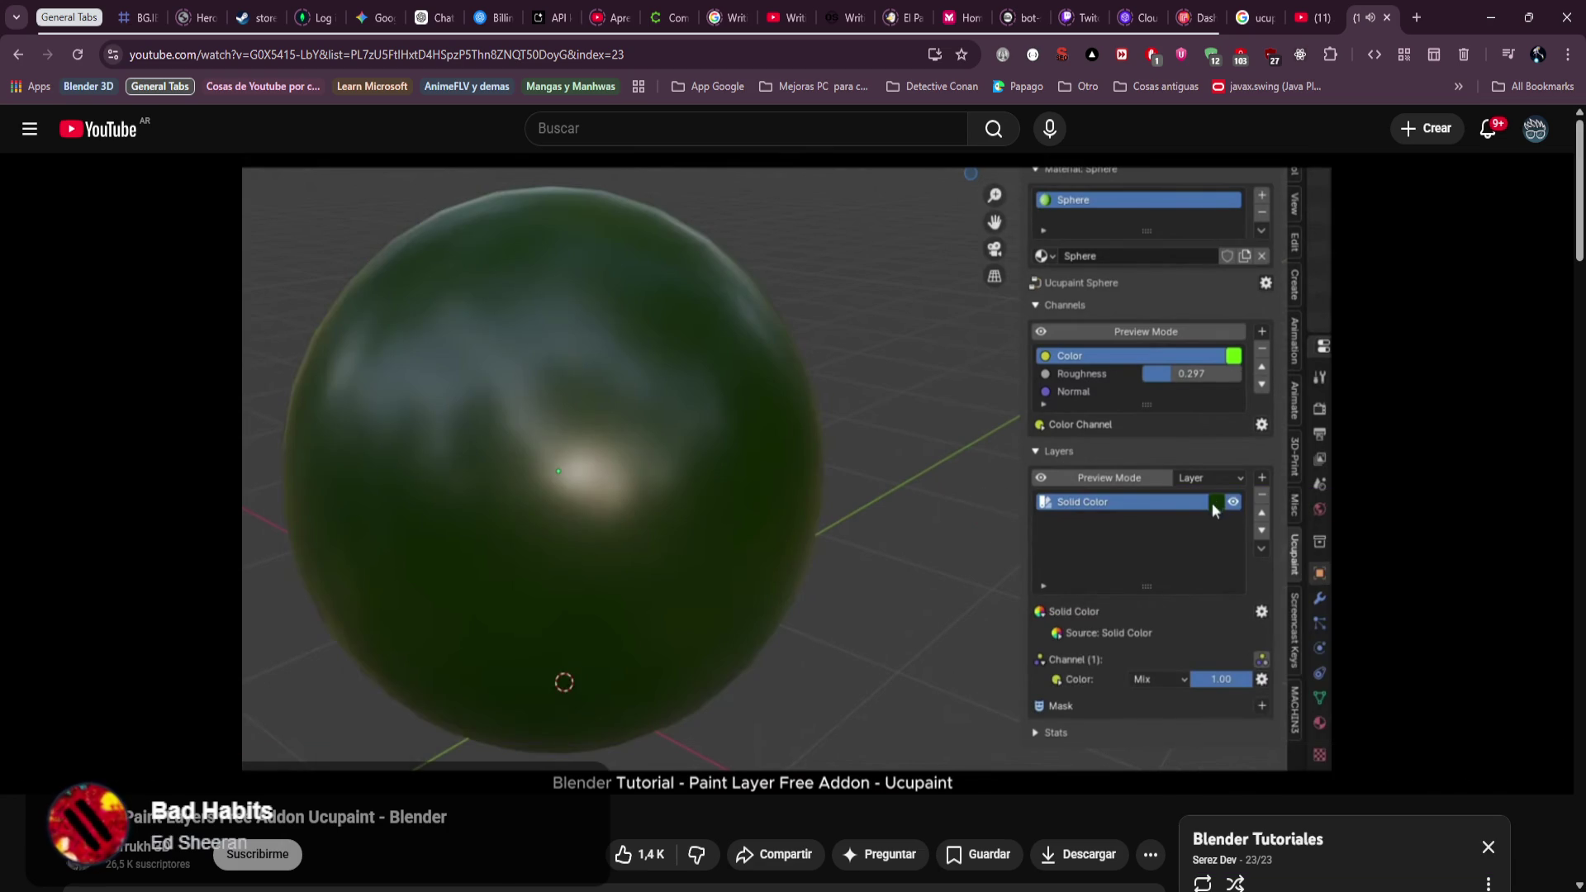
click(702, 612)
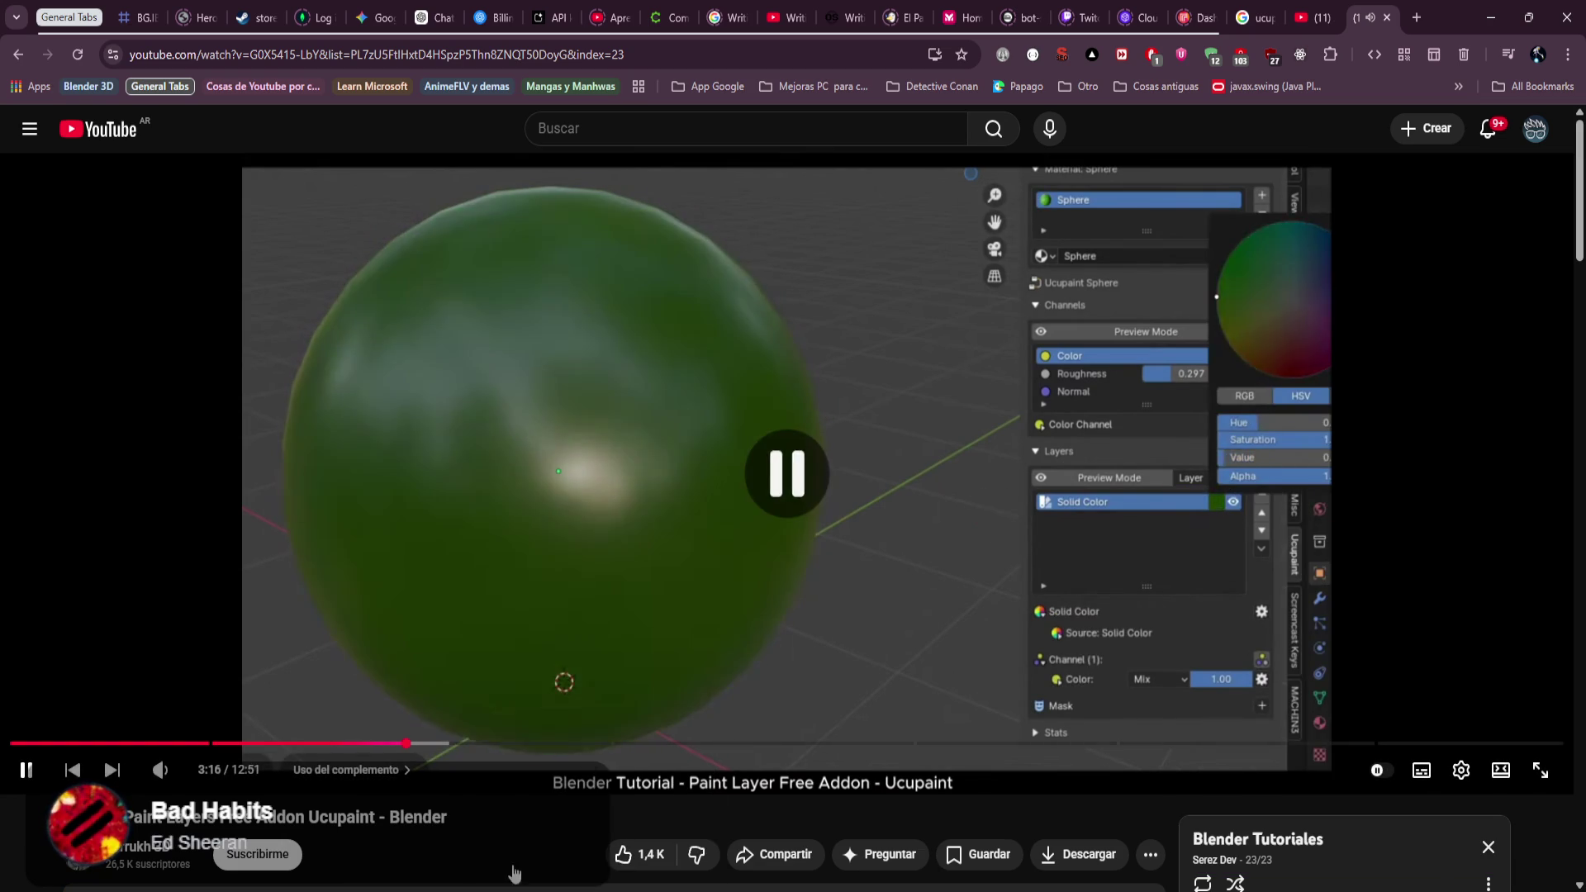
key(alt+Tab)
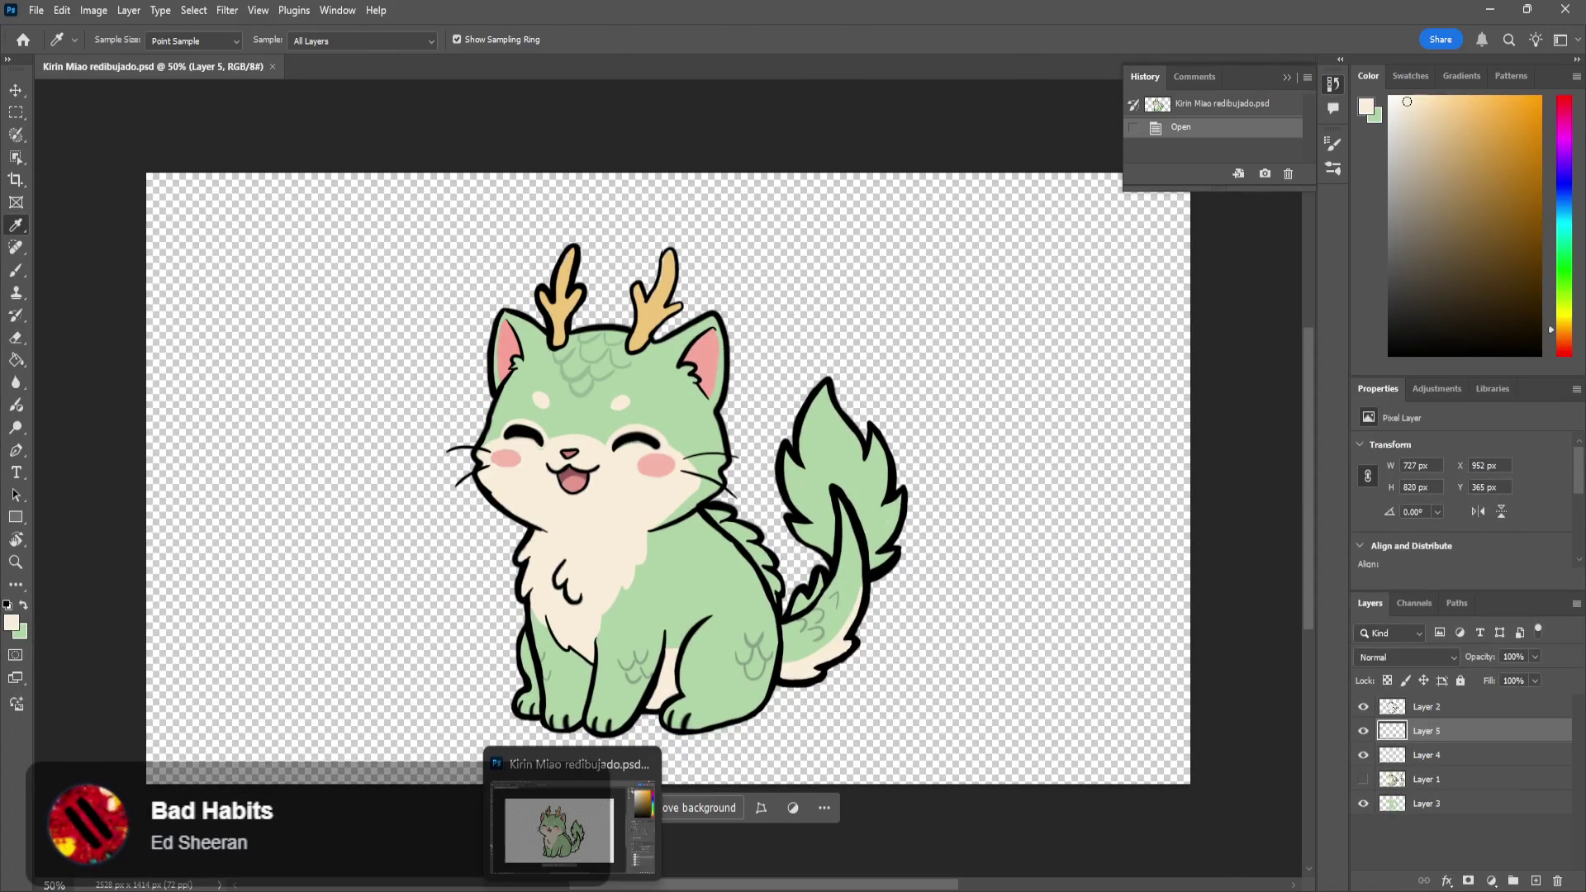
Confirm the pale green Solid Color layer and toggle its visibility to compare the cat.
key(alt+Tab)
key(Tab)
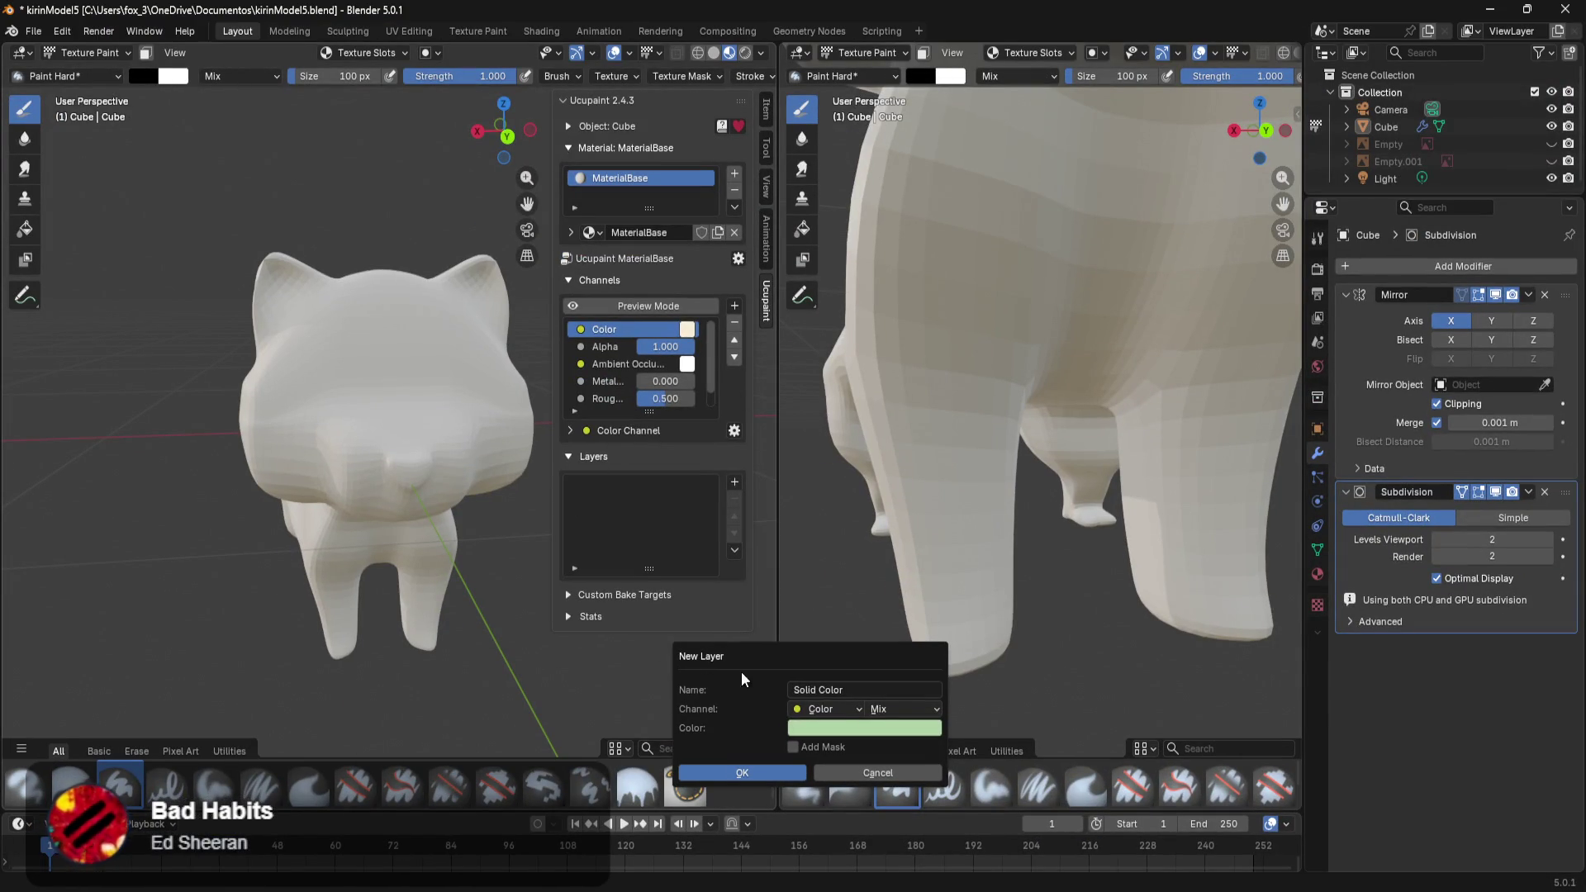
click(761, 779)
middle_drag(460, 566, 551, 552)
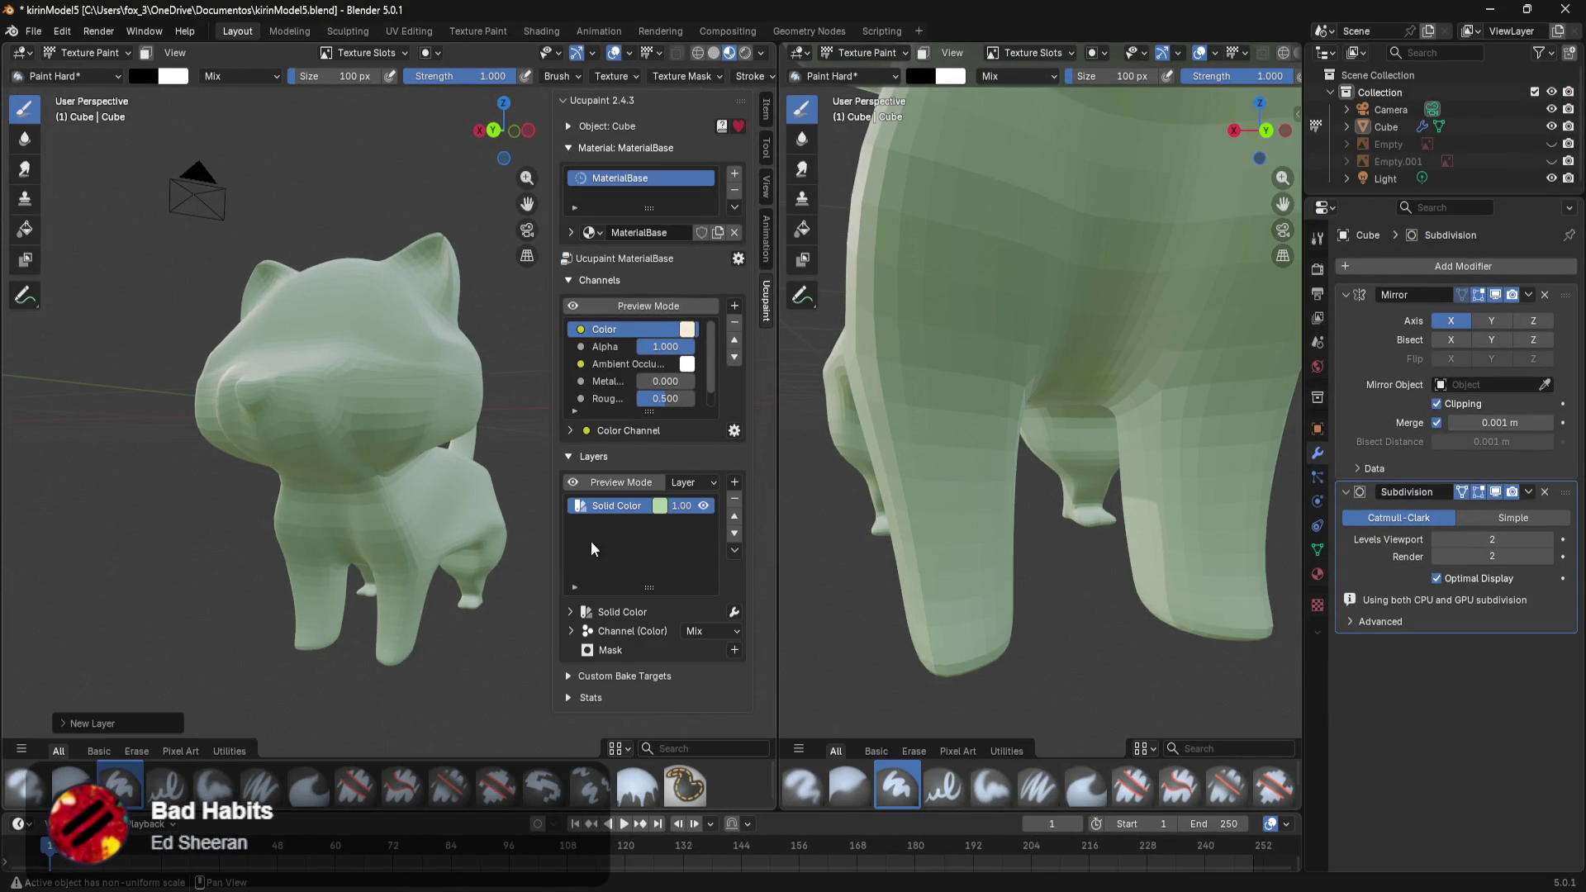
click(702, 504)
click(702, 505)
click(702, 504)
click(702, 505)
middle_drag(496, 496, 450, 493)
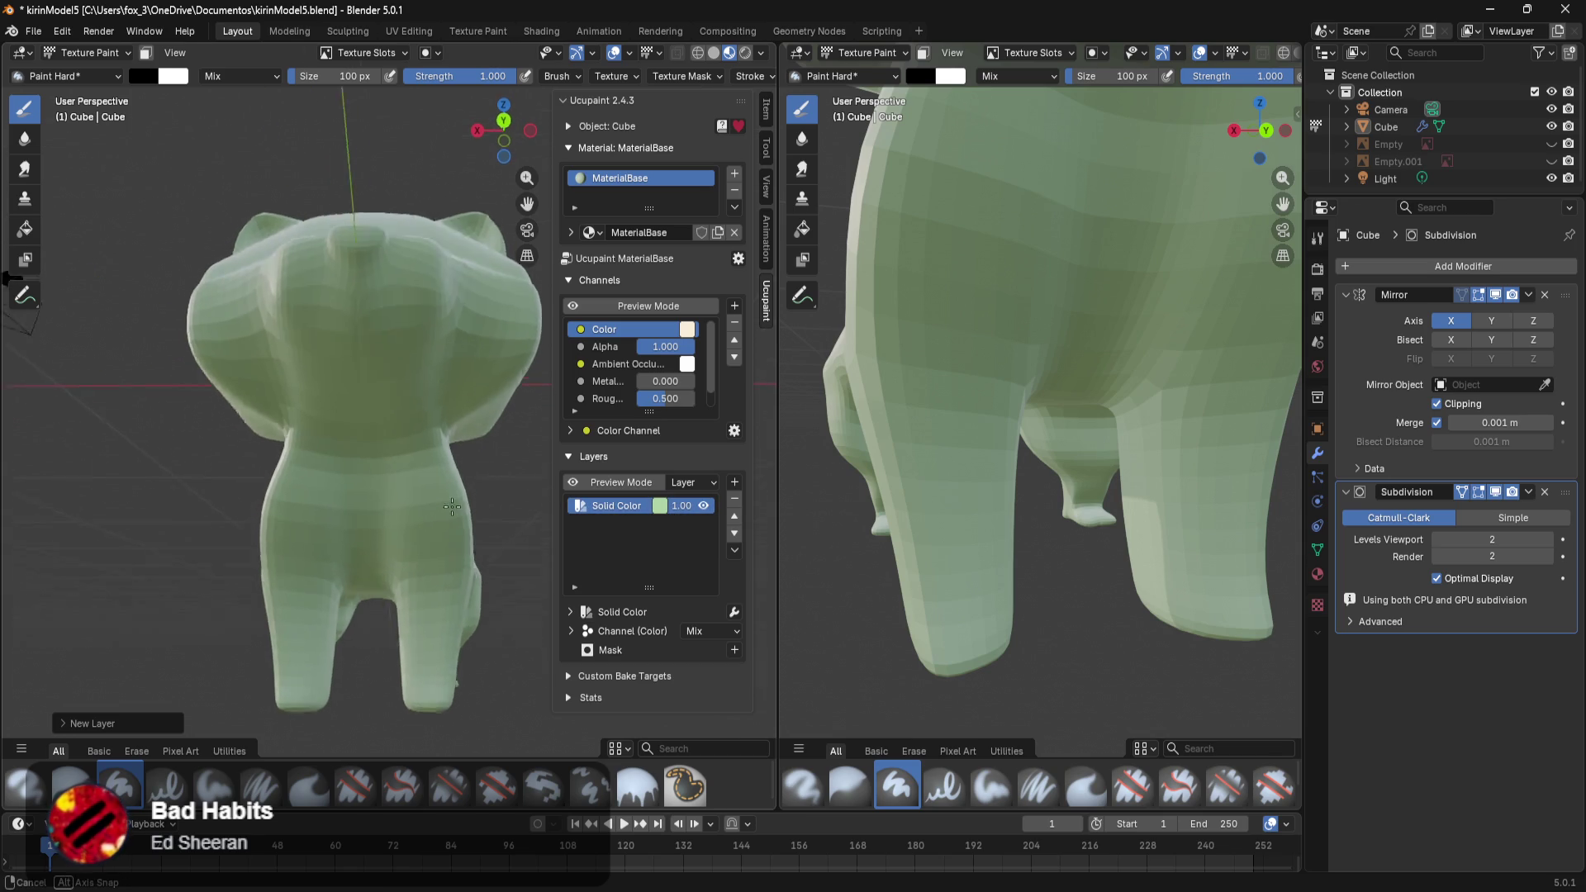
scroll(430, 490, up, 2)
scroll(421, 489, up, 1)
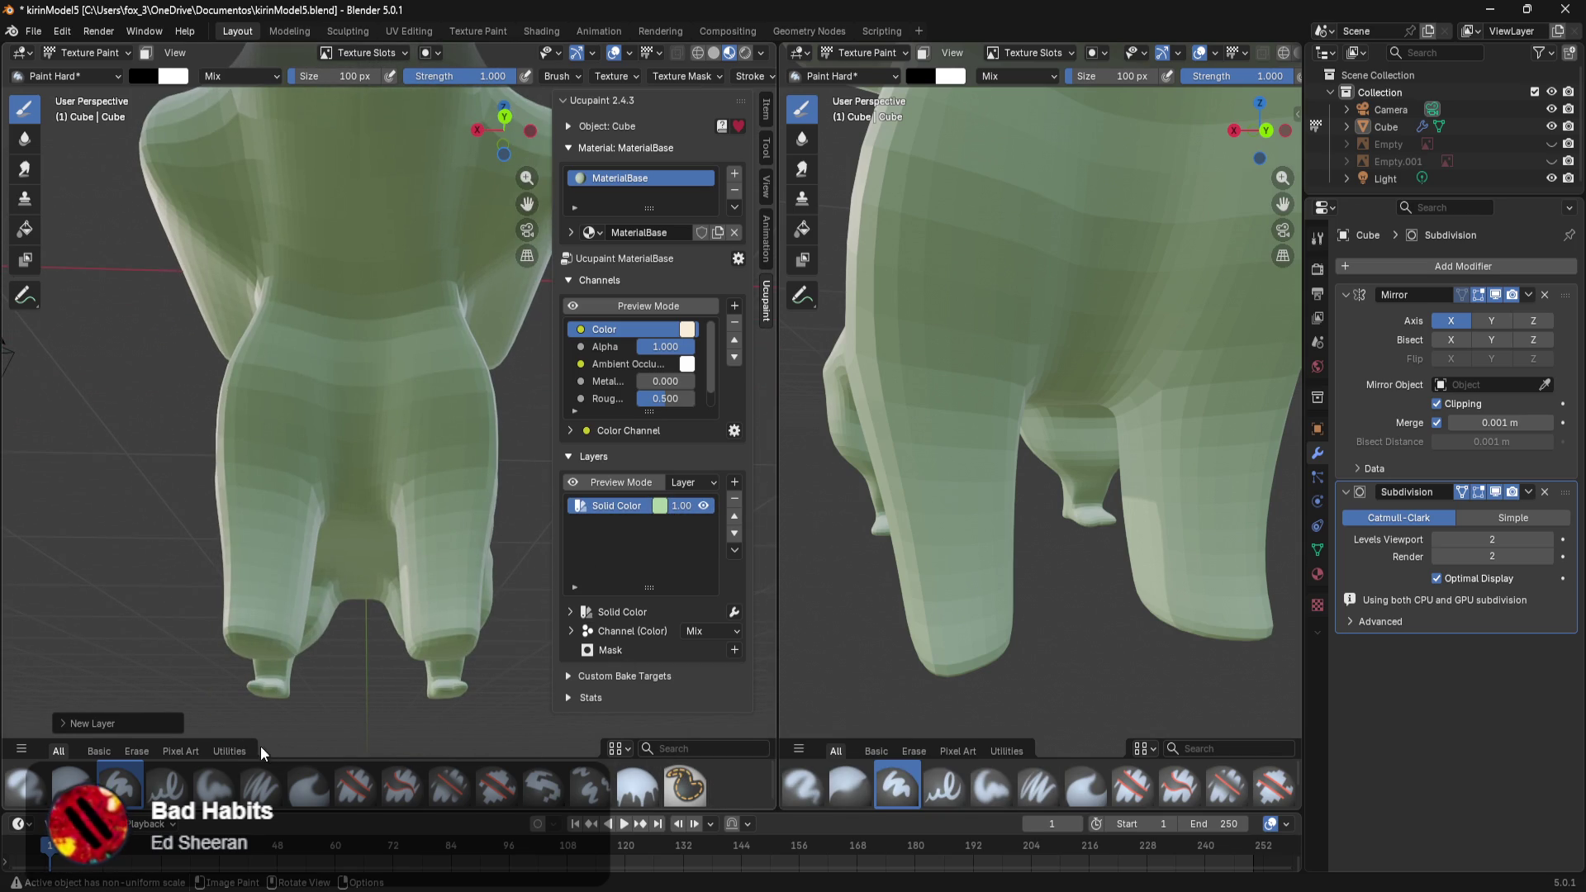
Select the Erase Pixel Art brush, undo and redo the Solid Color layer, then return to the tutorial.
click(496, 787)
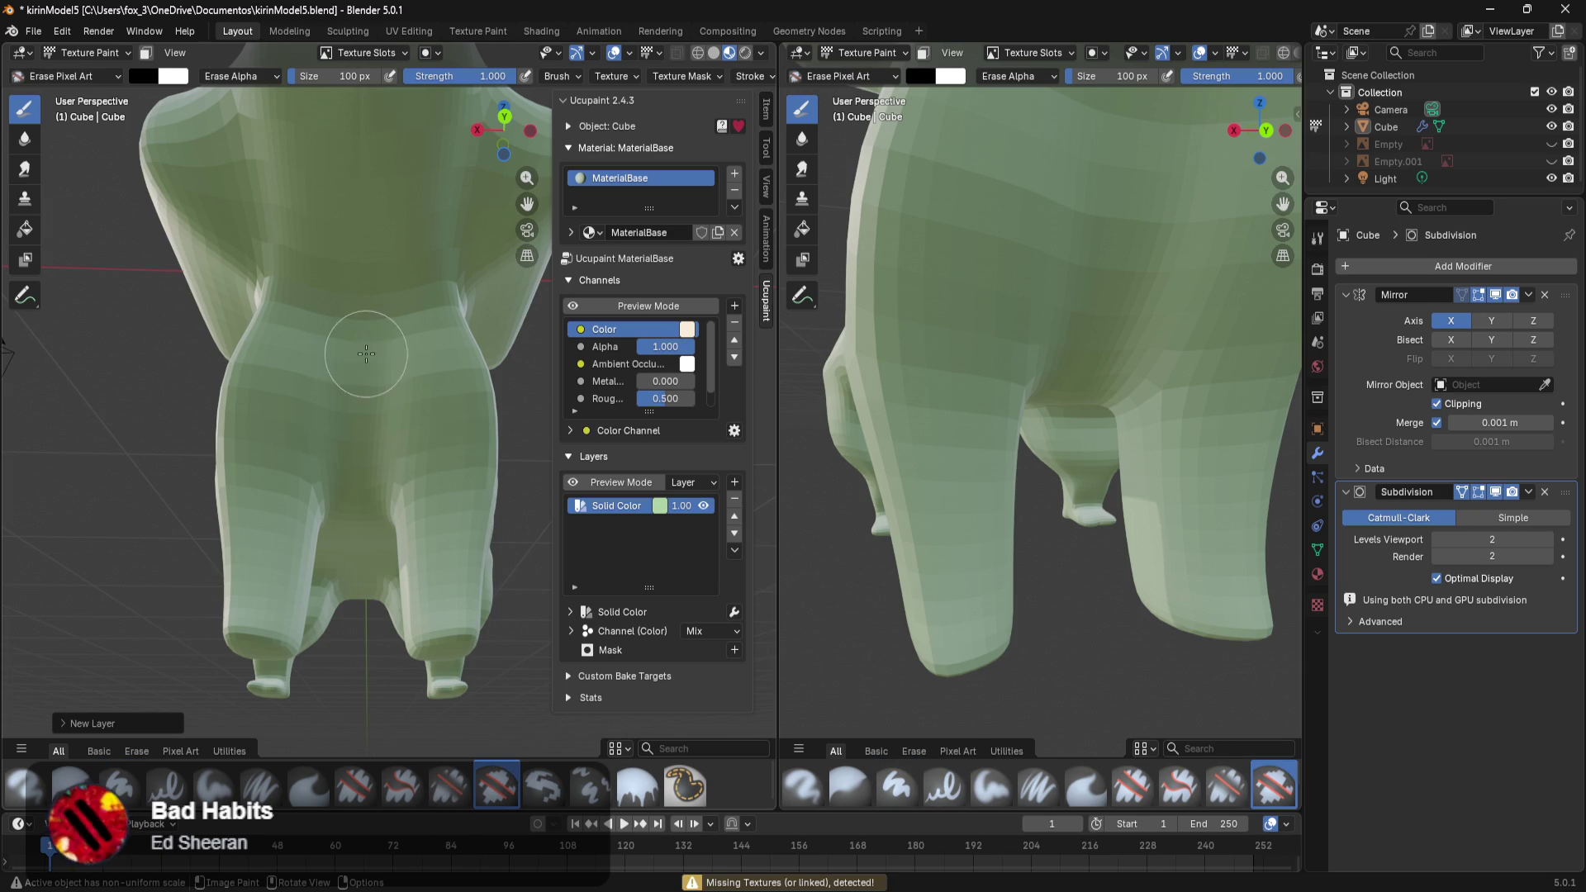
scroll(364, 353, up, 5)
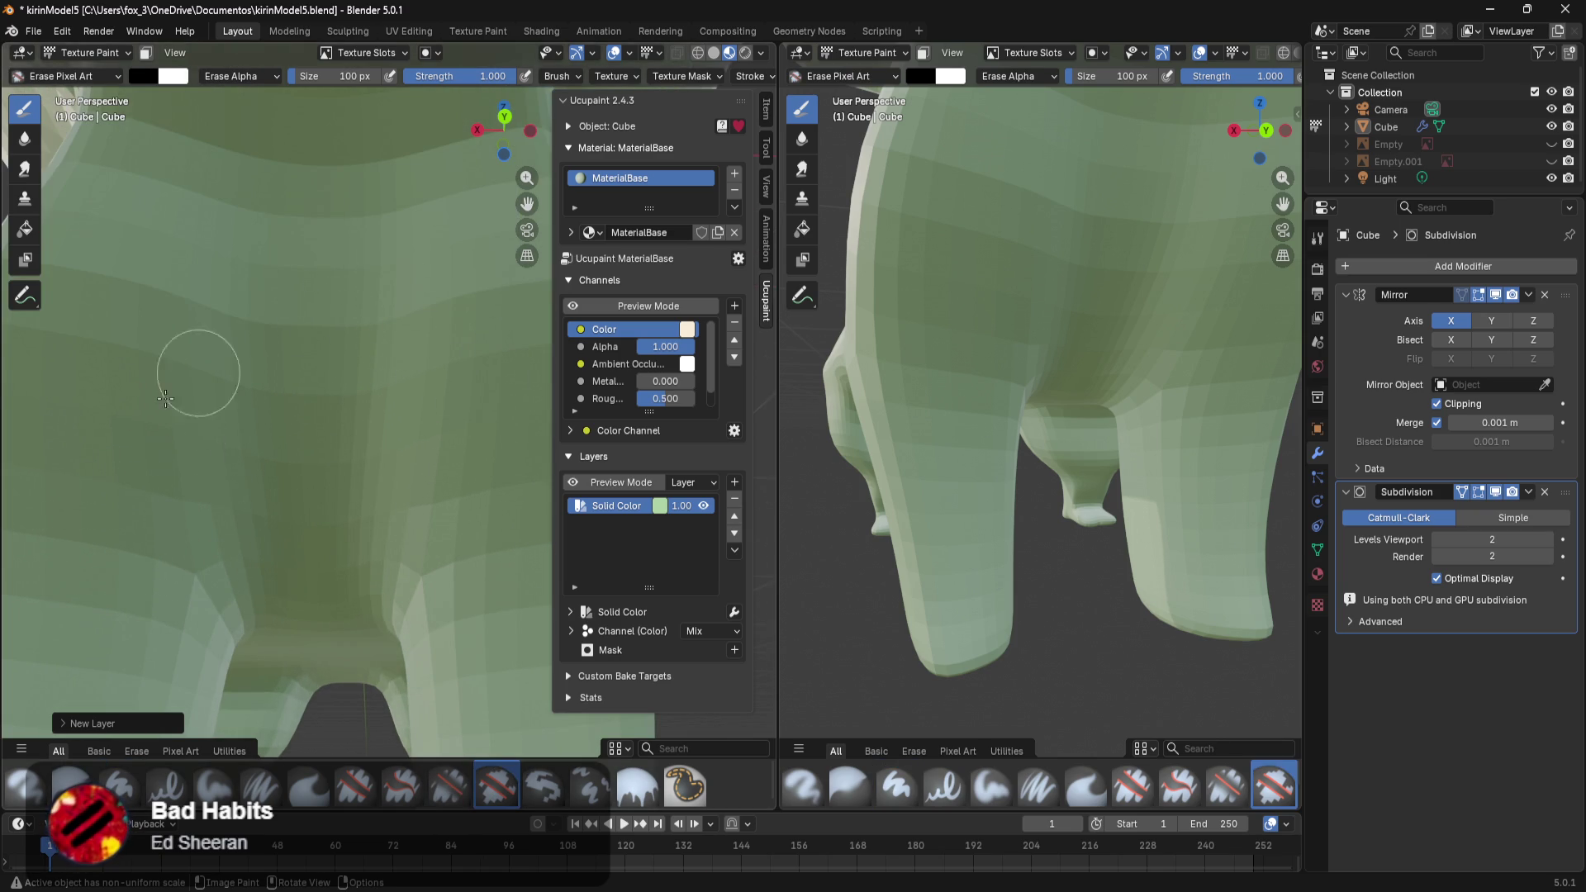
key(ctrl+z)
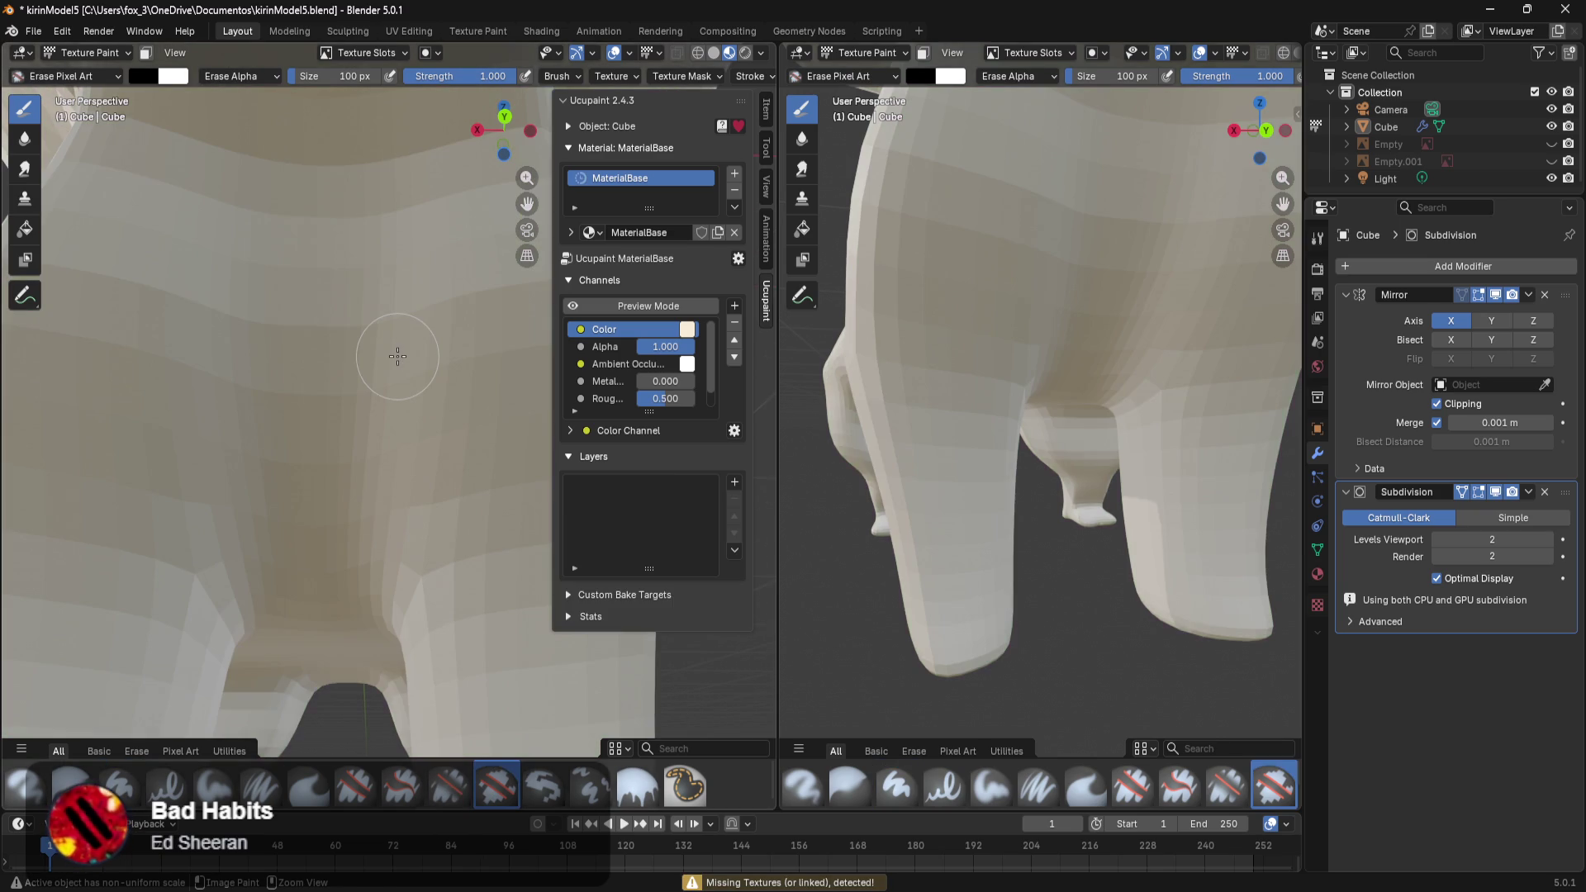
key(ctrl+shift+z)
scroll(397, 356, down, 4)
scroll(397, 356, down, 2)
mouse_move(397, 356)
middle_down()
mouse_move(463, 441)
mouse_move(425, 567)
middle_up()
key(alt+Tab)
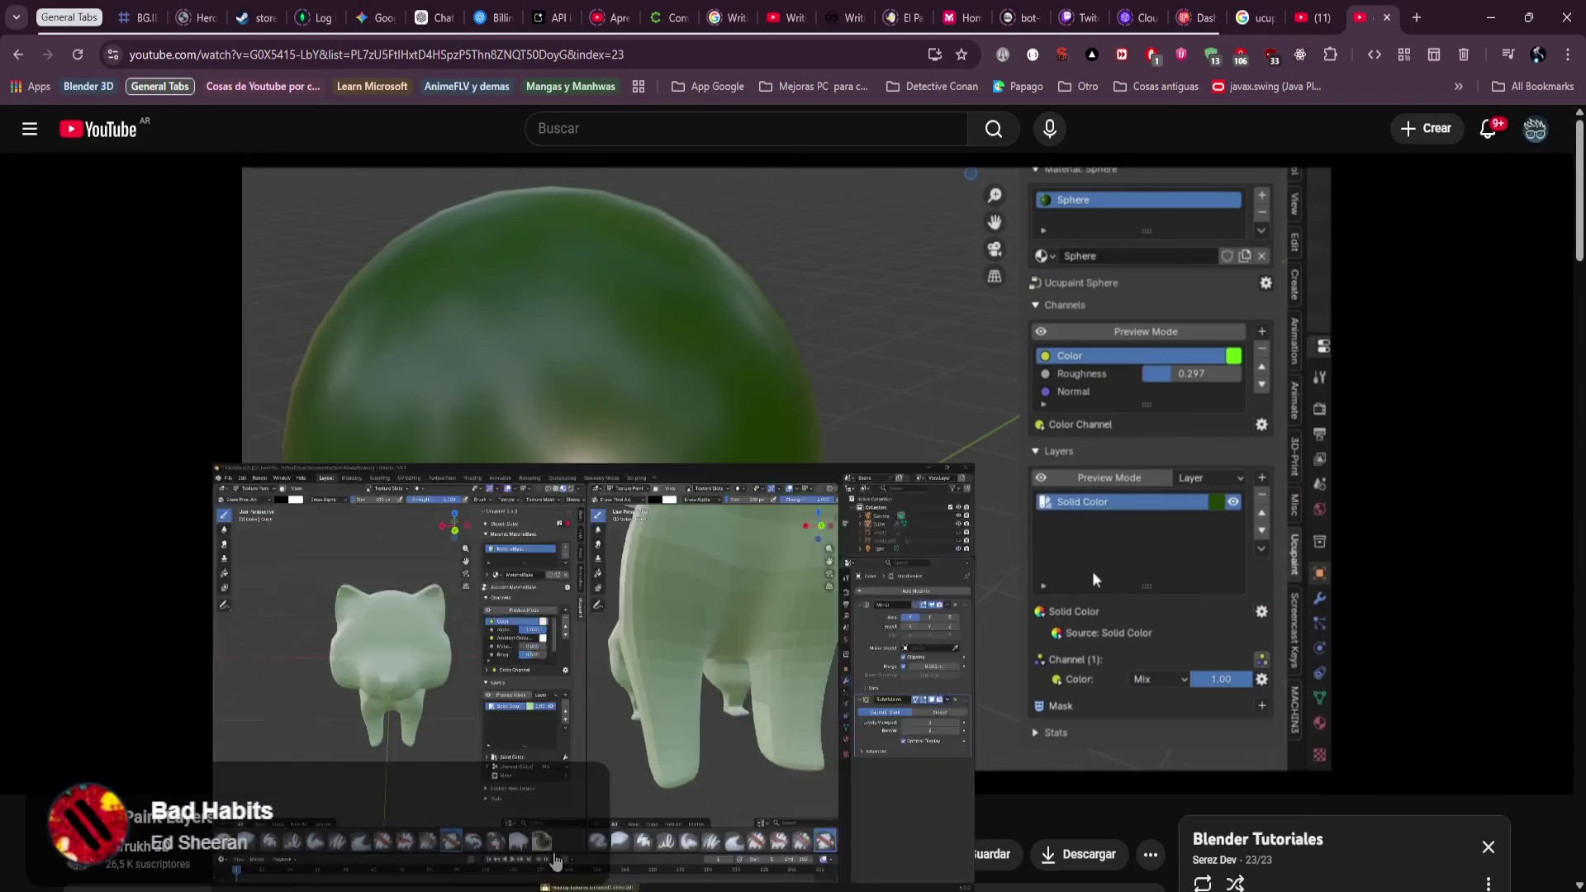
Play a little more of the tutorial, then minimize Blender to bring the video forward.
click(639, 661)
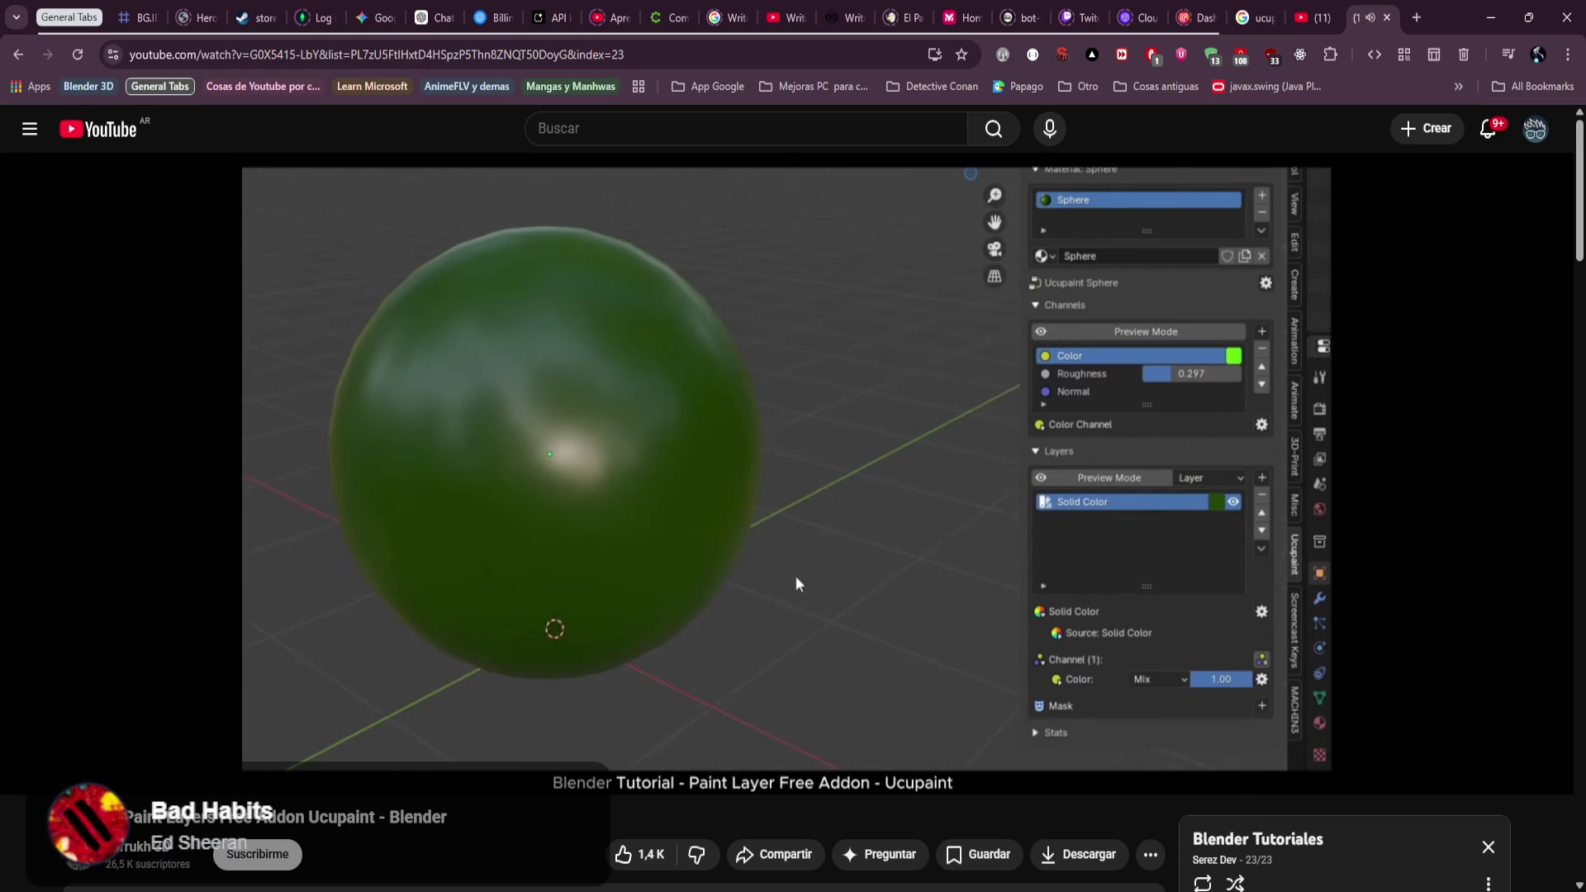
click(702, 732)
key(alt+Tab)
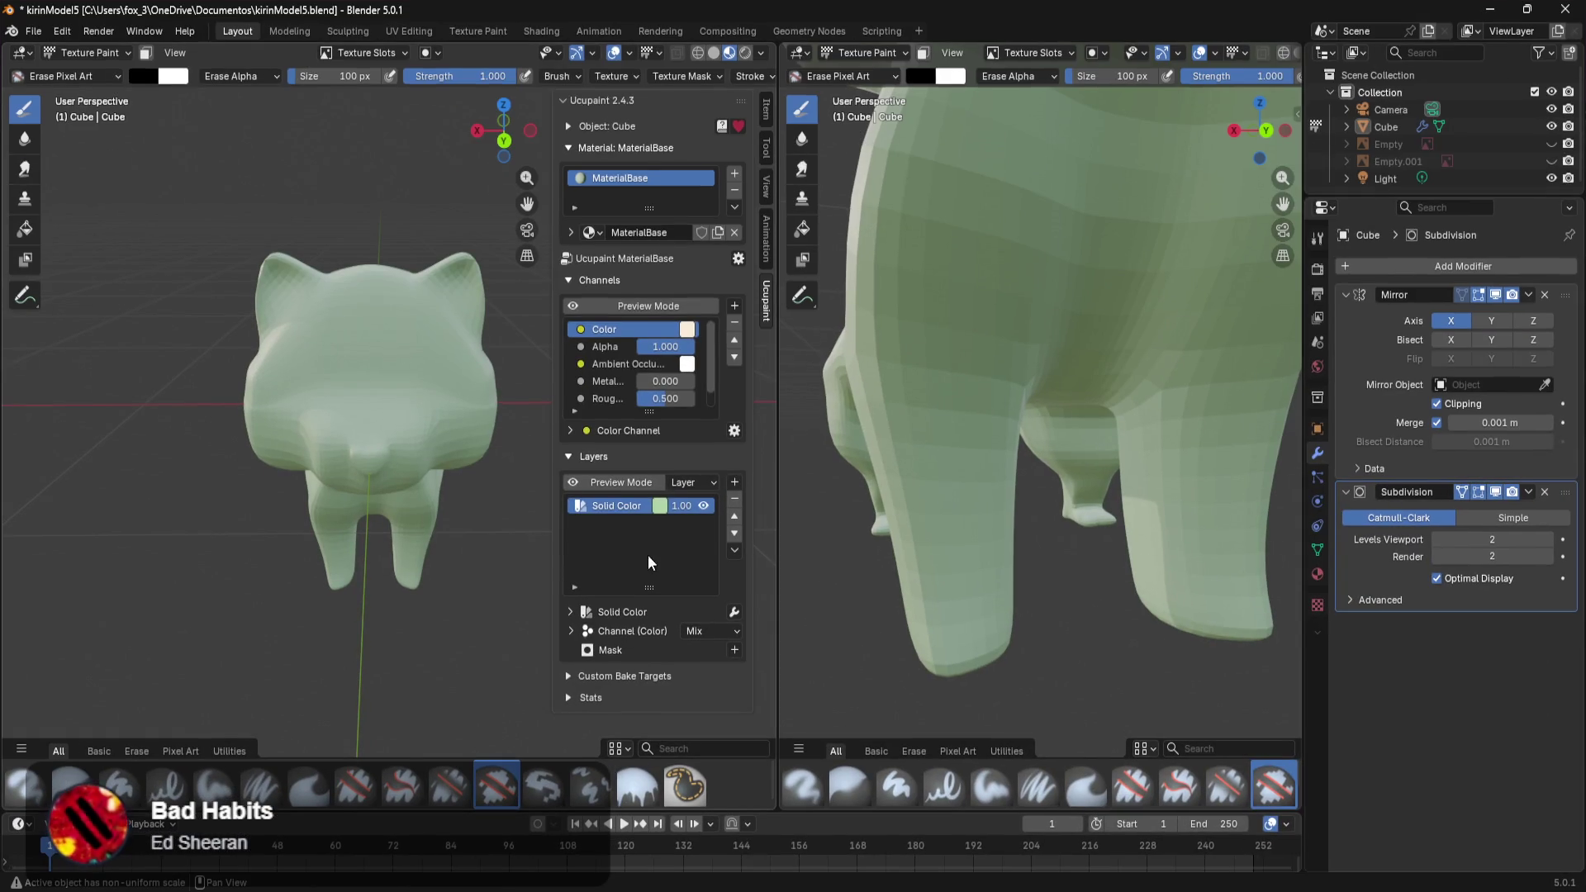
mouse_move(500, 888)
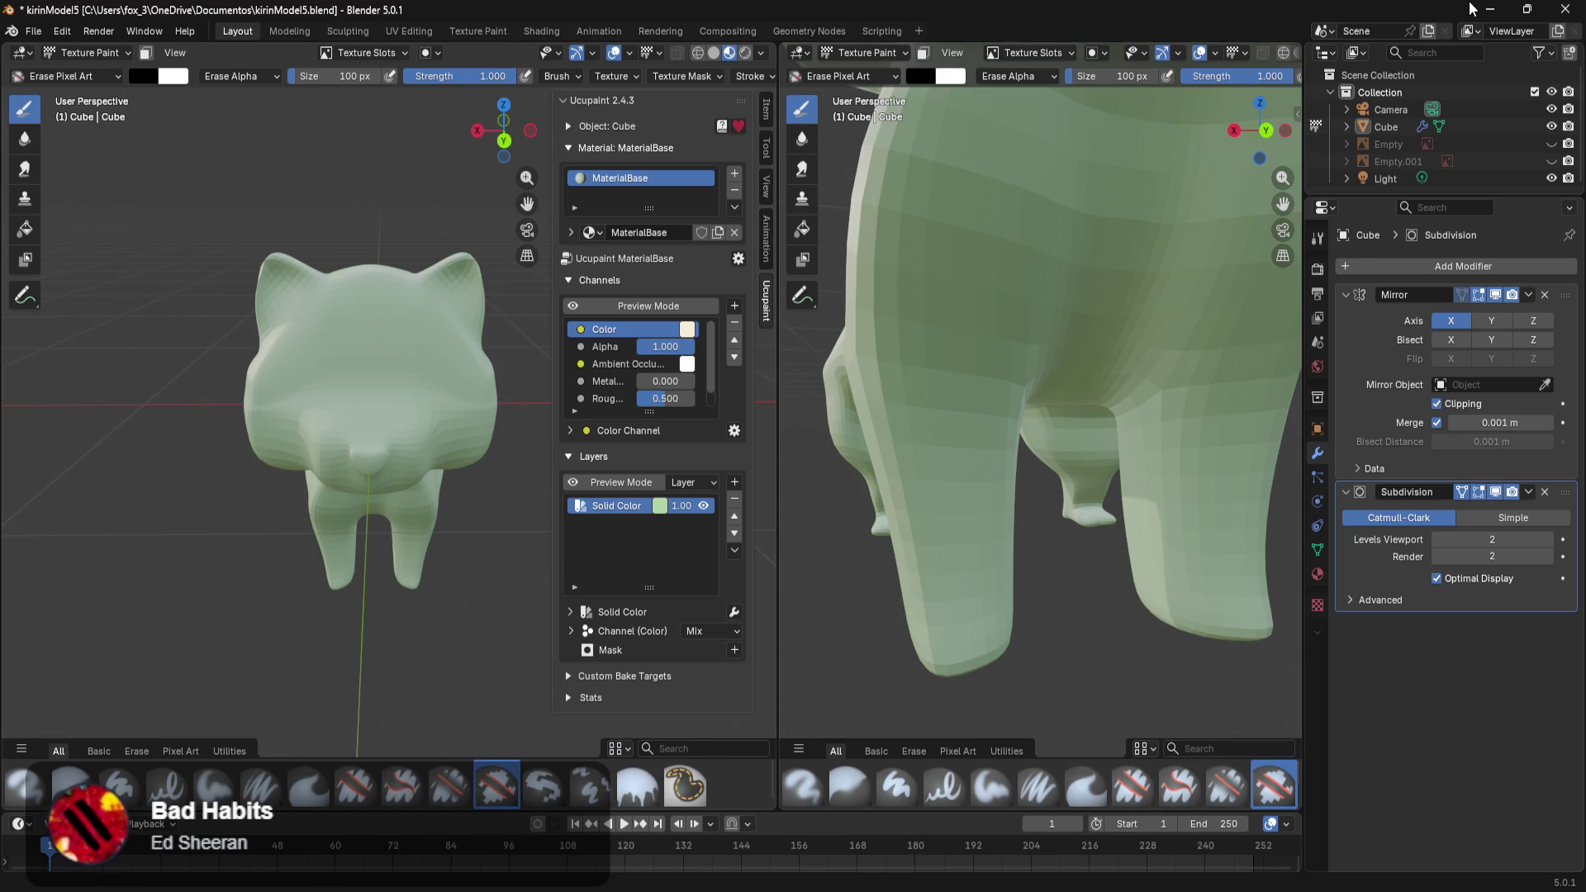
click(1489, 10)
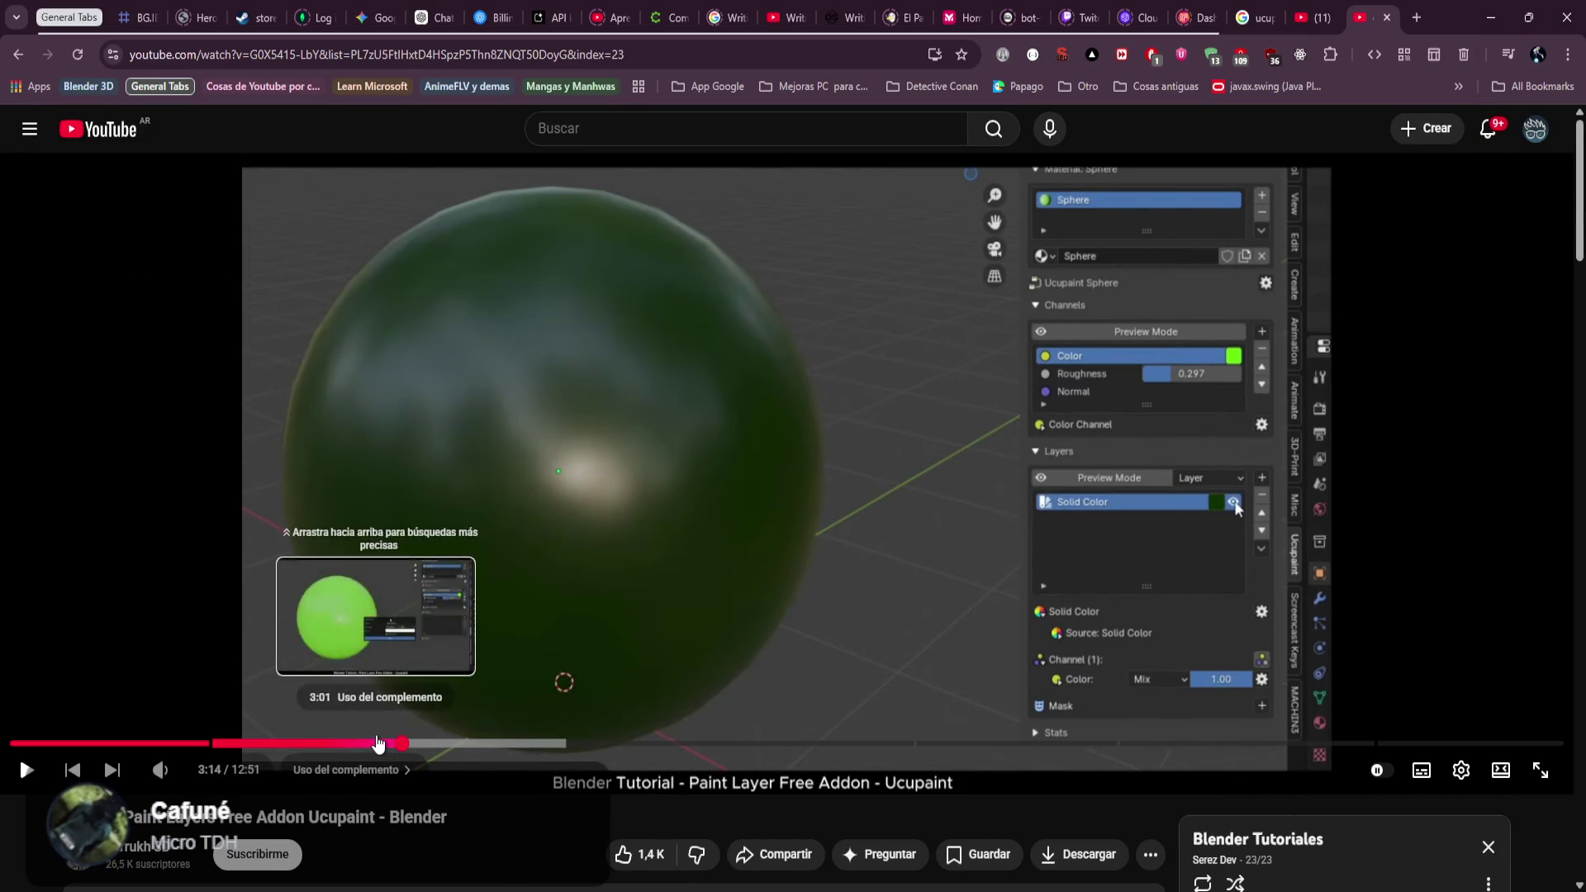
Replay the tutorial from 3:01 to its mask options, then open Blender's Mask type list.
click(378, 742)
click(727, 617)
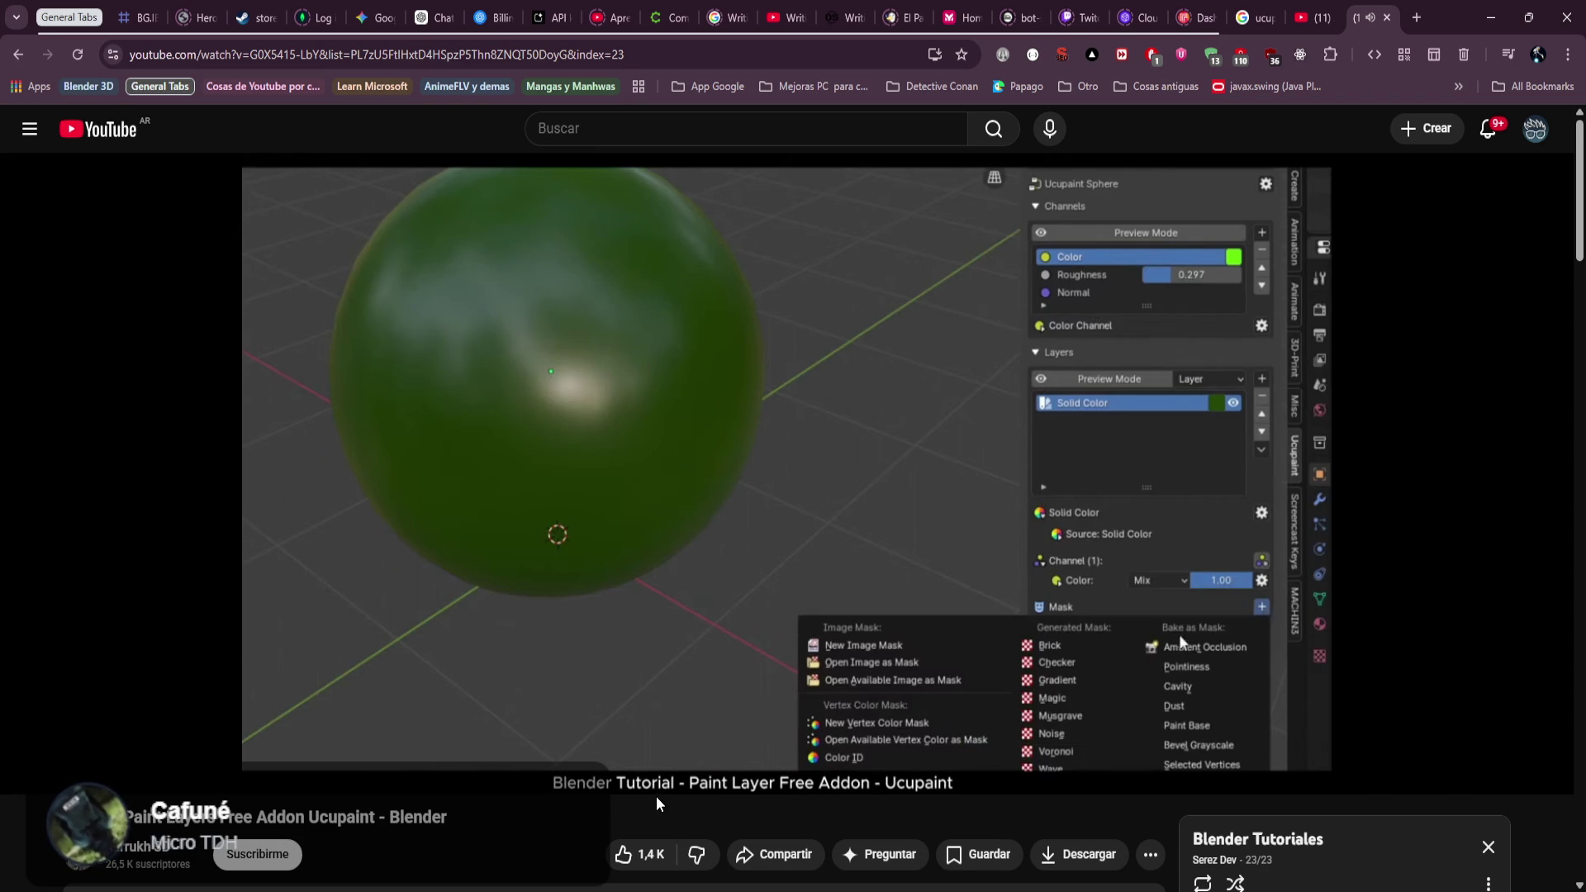
click(676, 643)
mouse_move(500, 888)
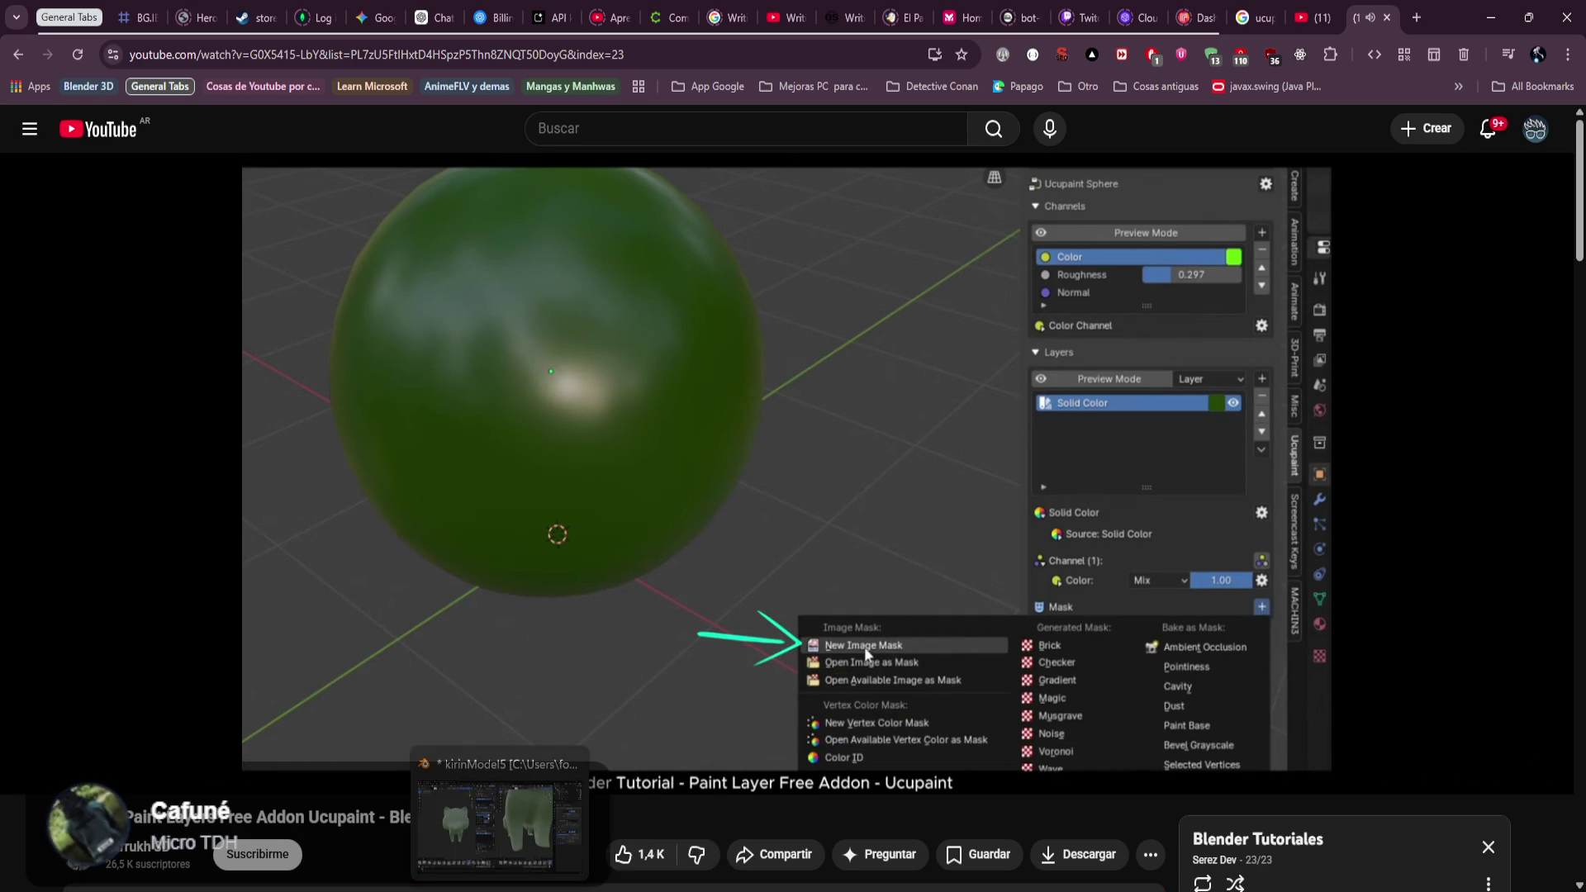
click(500, 818)
click(734, 650)
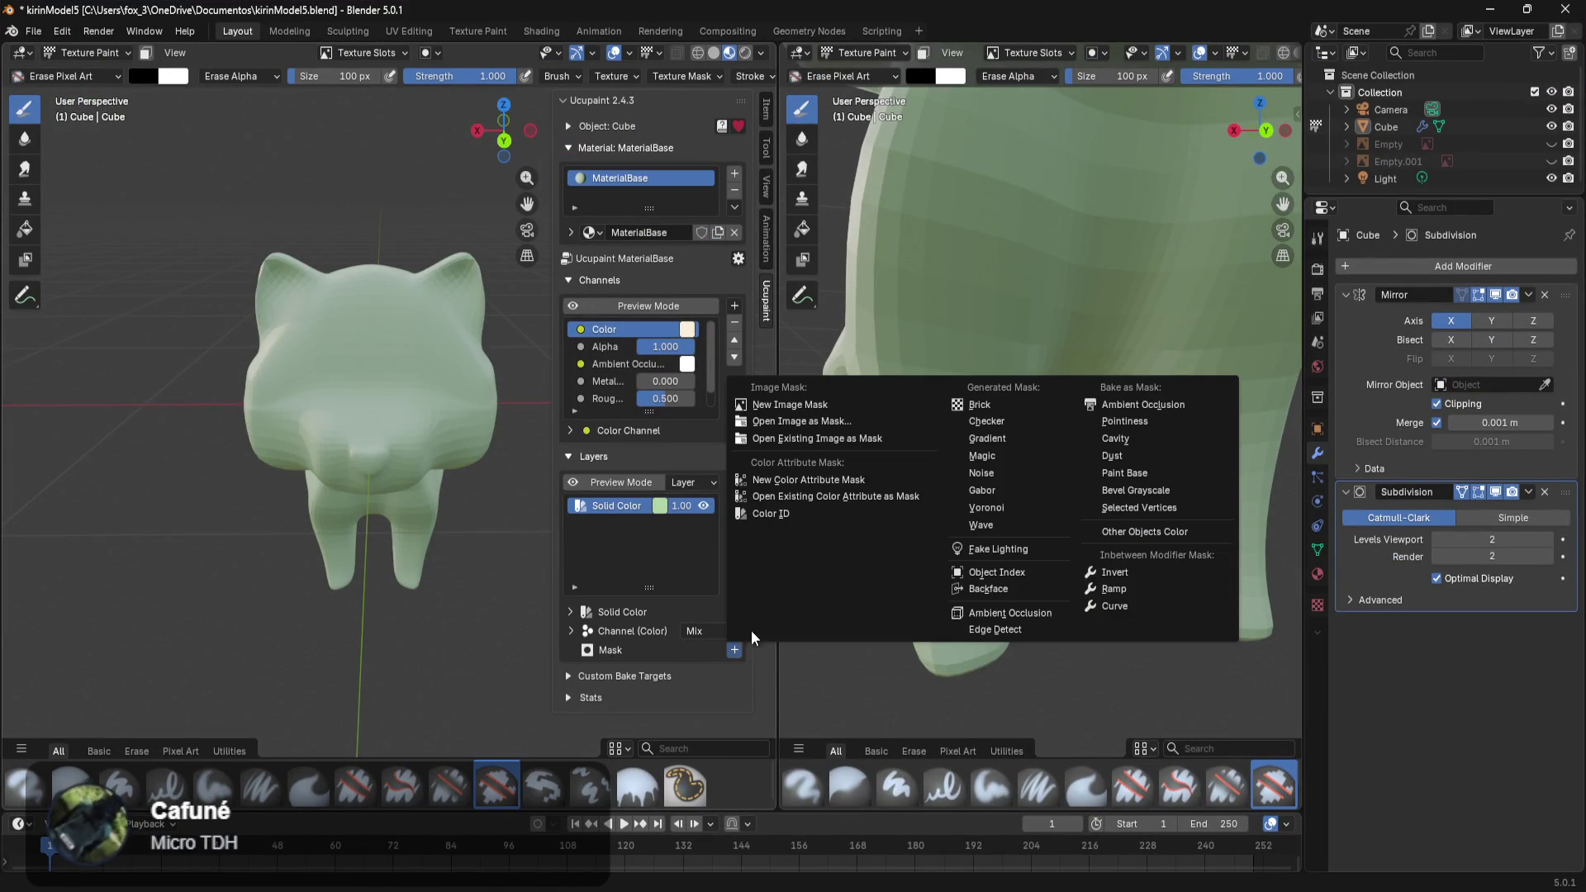
Choose New Image Mask in Blender, then resume the tutorial to see its mask added.
click(798, 405)
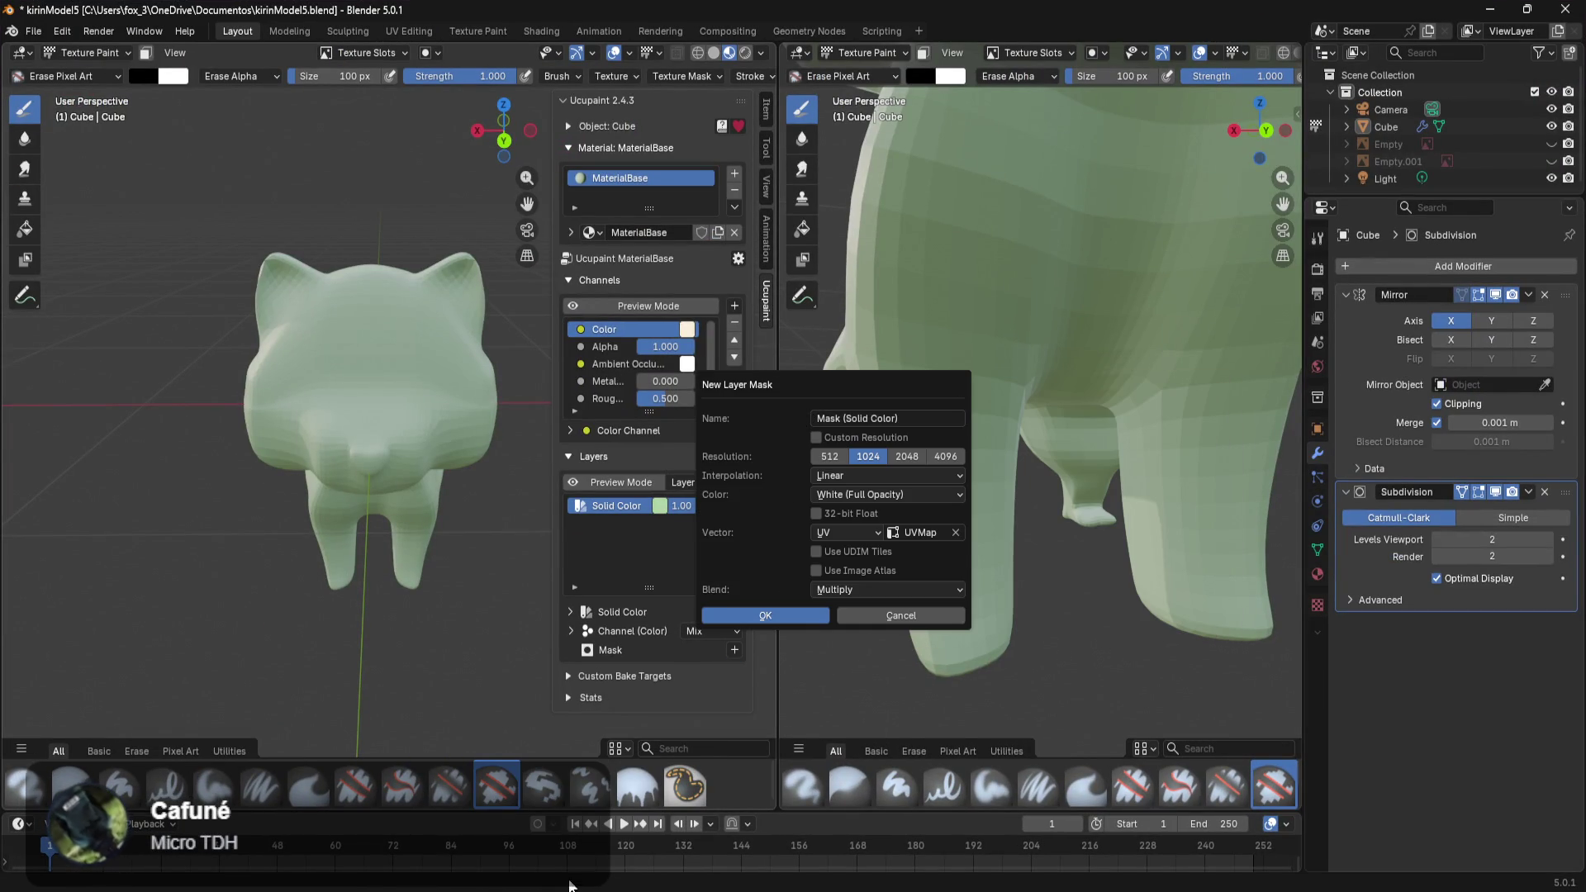
mouse_move(592, 861)
click(499, 814)
click(755, 687)
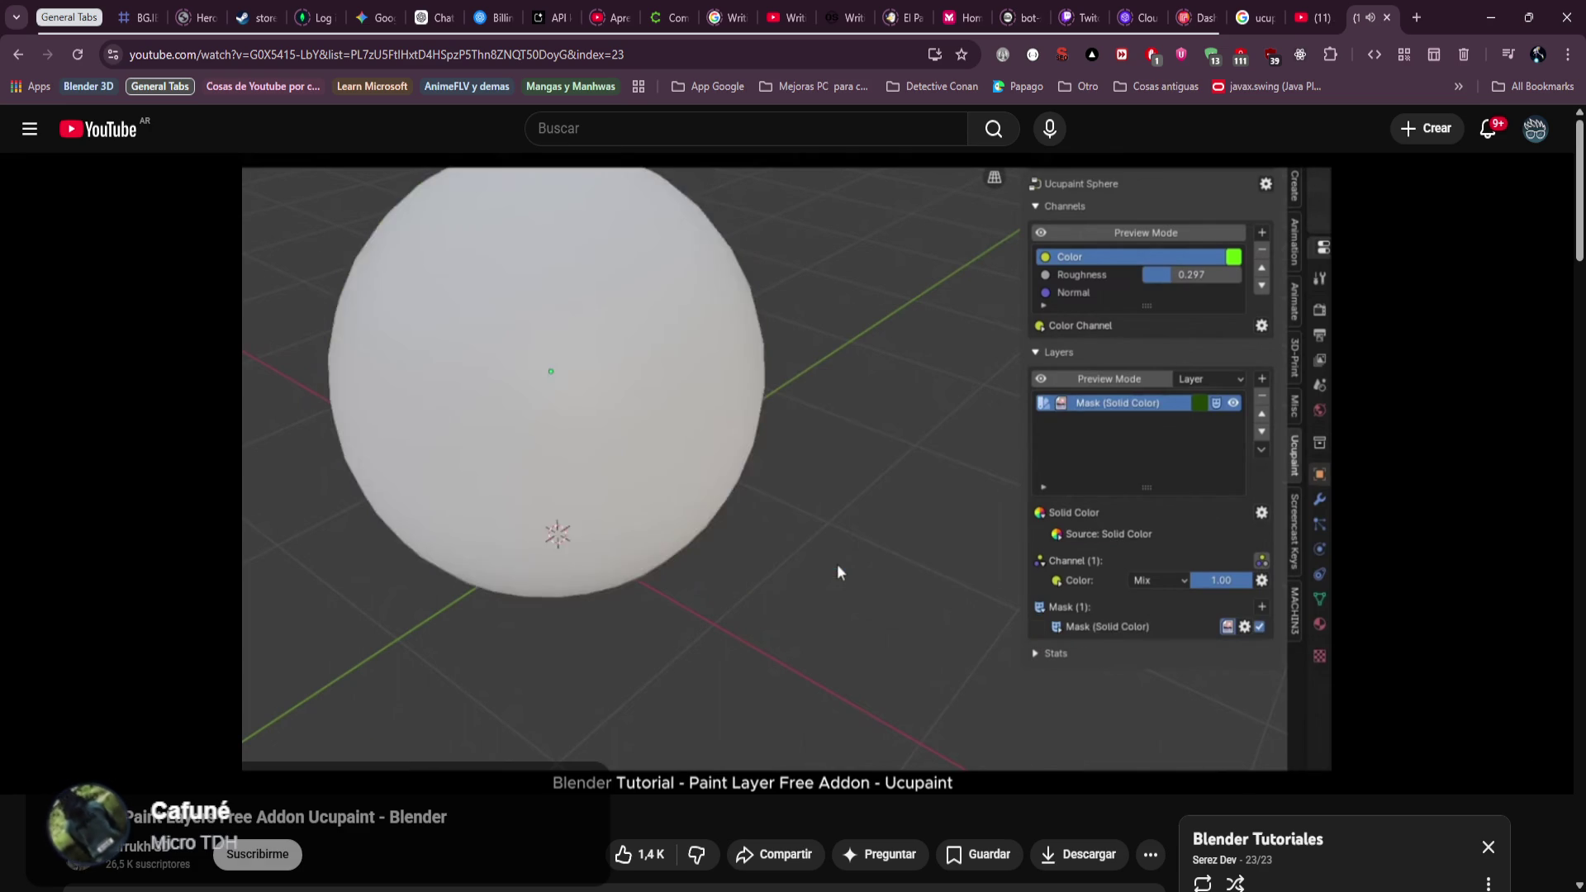
Pause the tutorial and review the Blend (Multiply) and Color options in Blender's New Layer Mask dialog.
key(space)
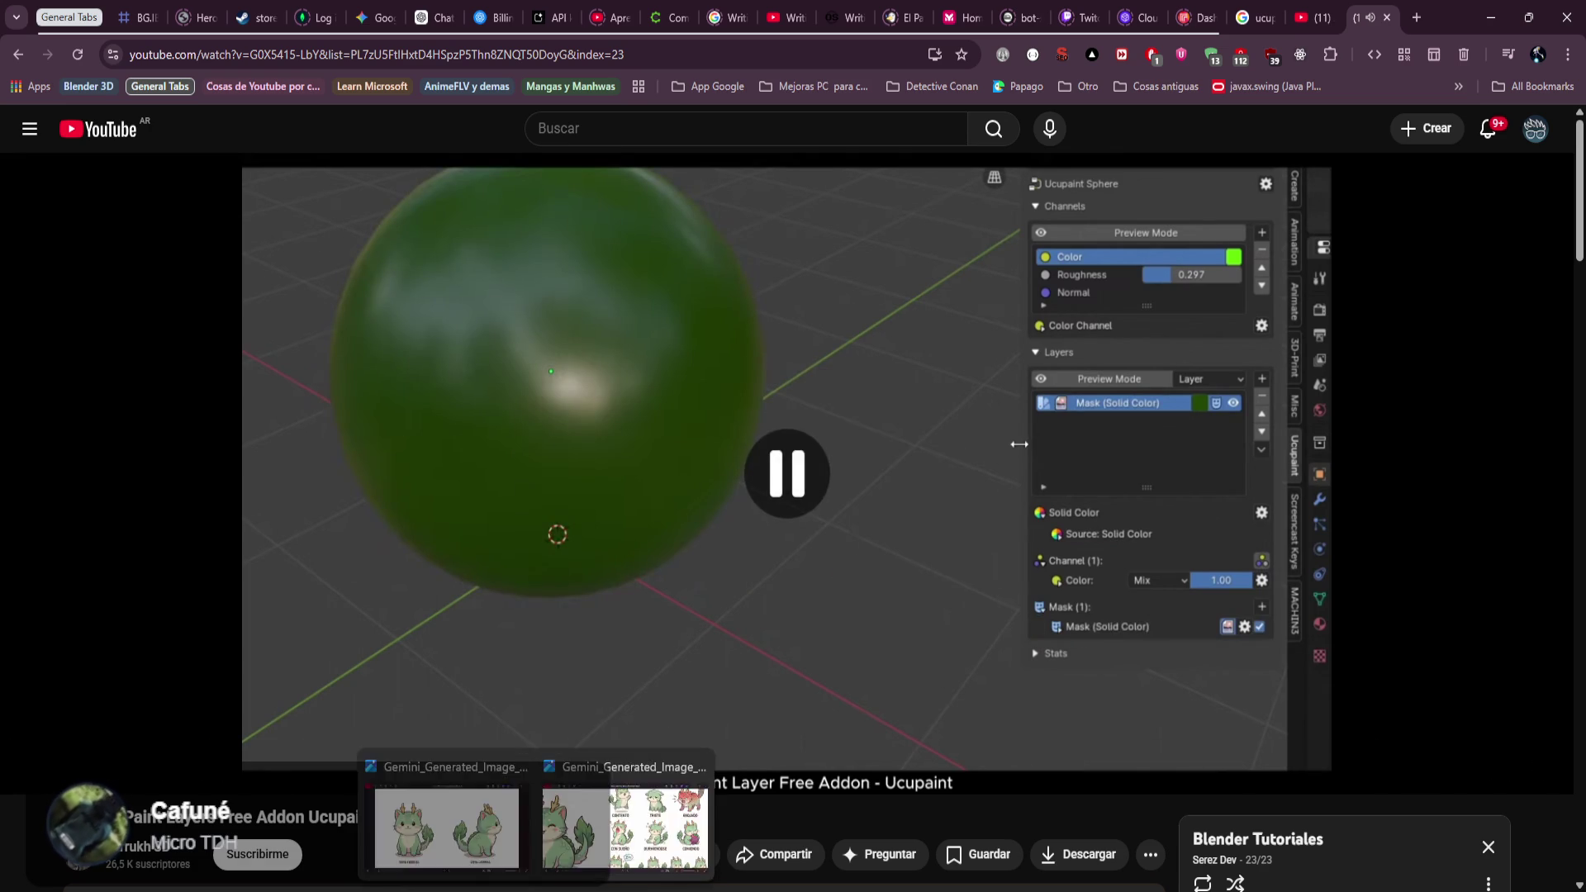
click(549, 888)
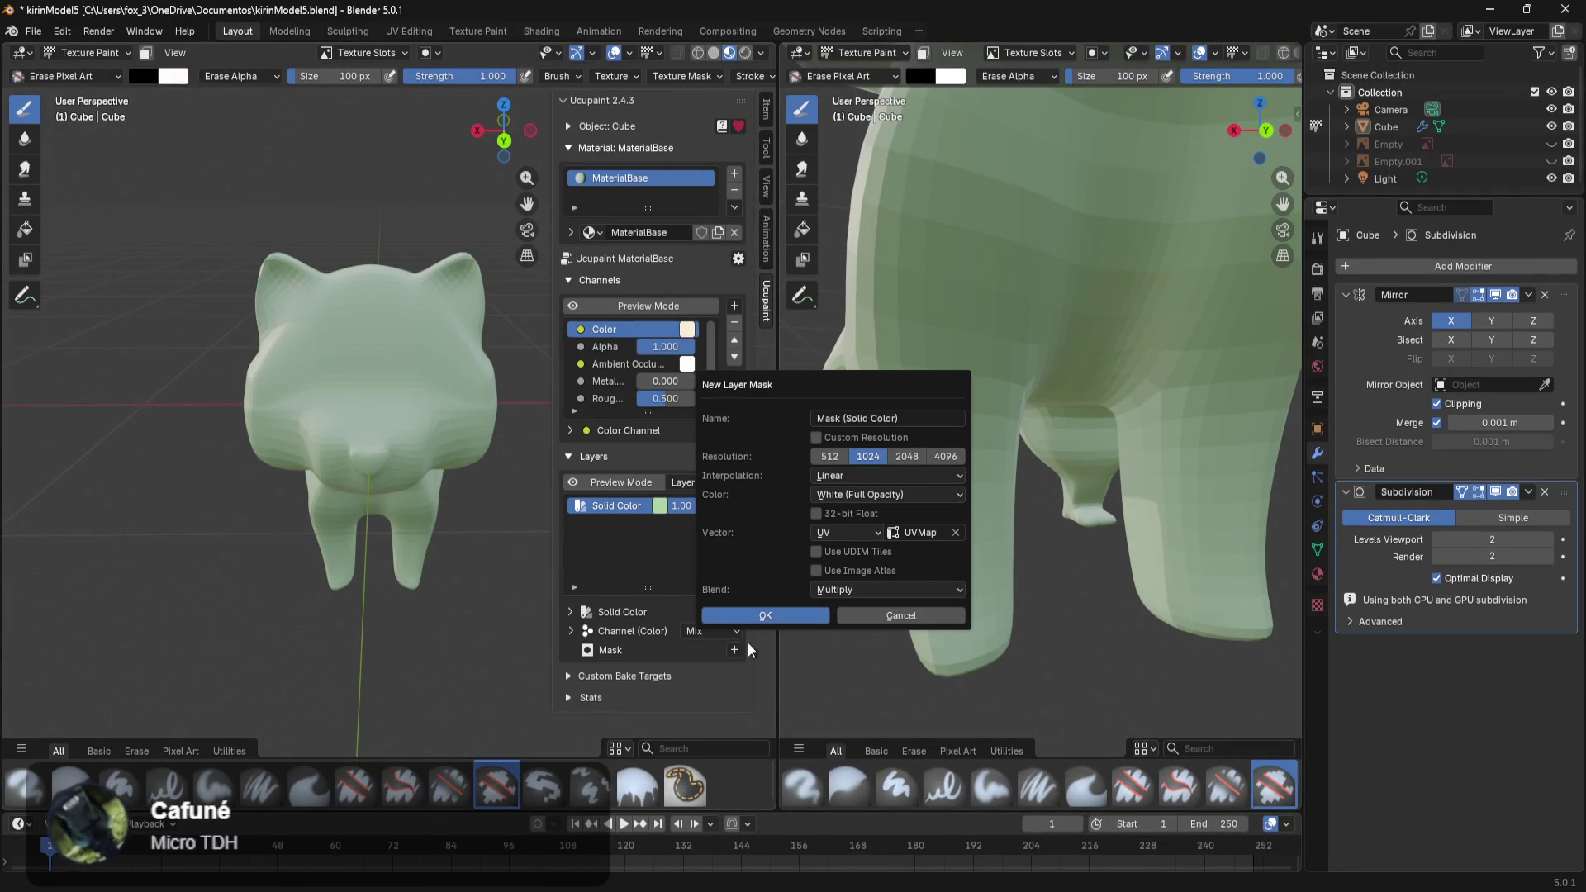
click(826, 589)
click(831, 585)
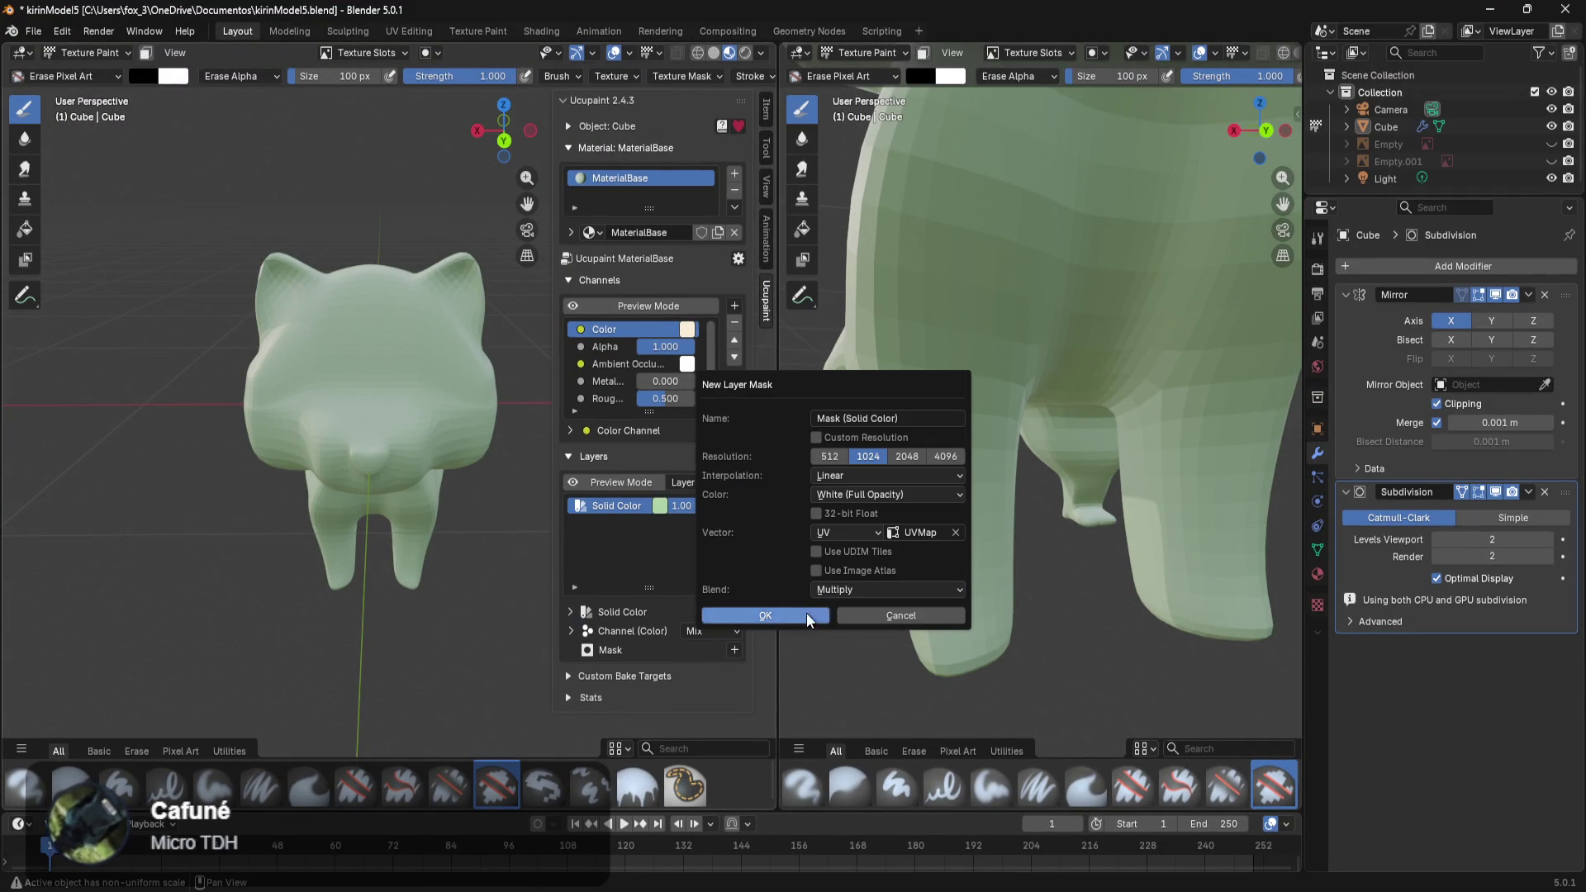
click(898, 499)
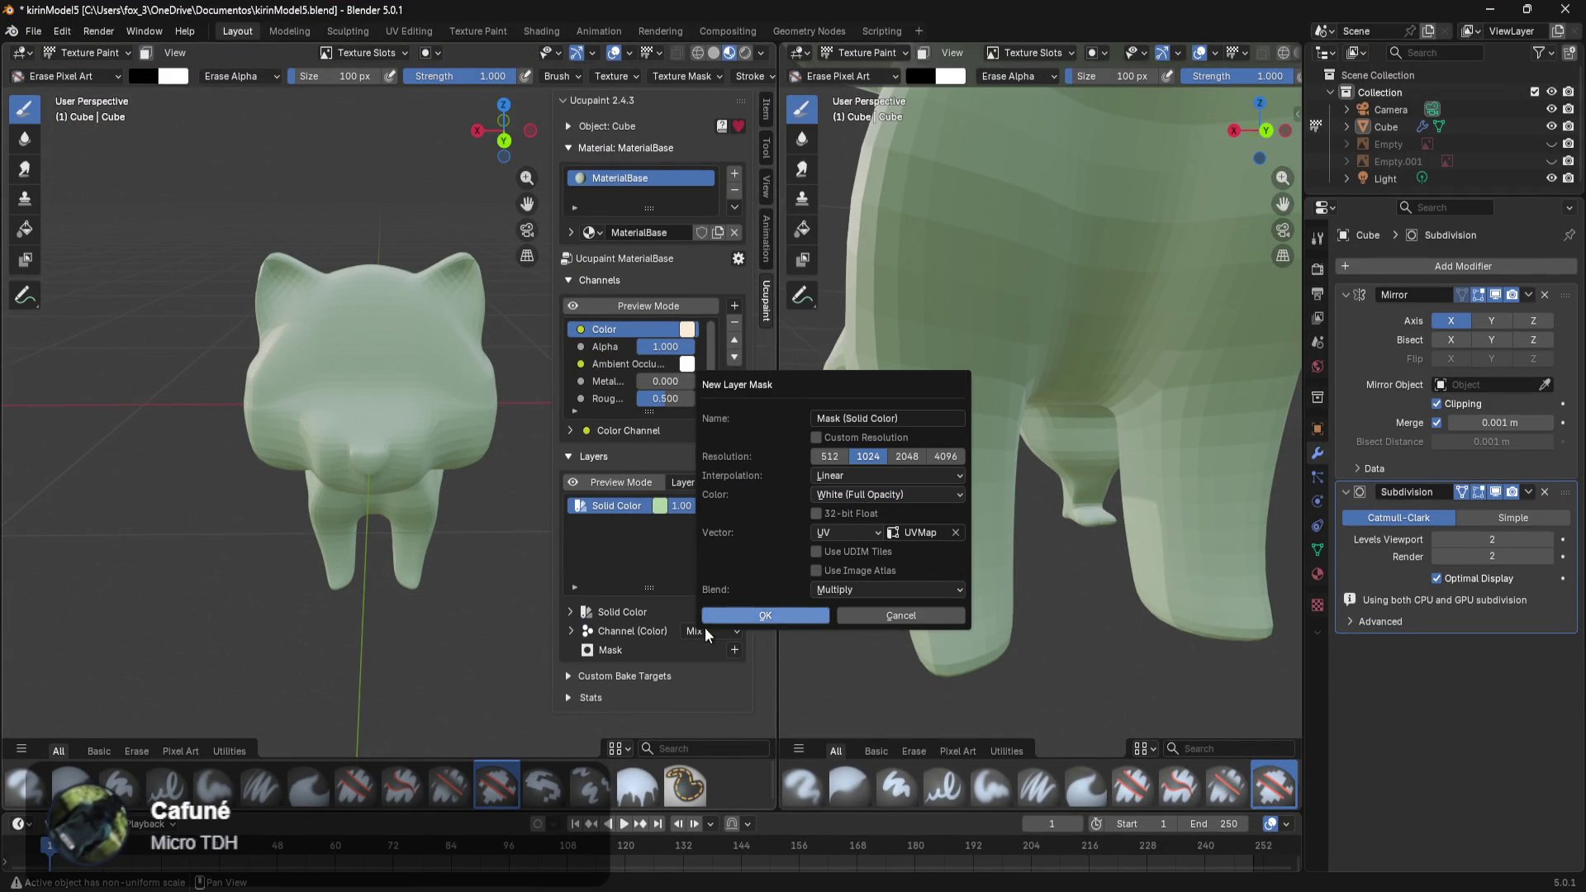
key(alt+Tab)
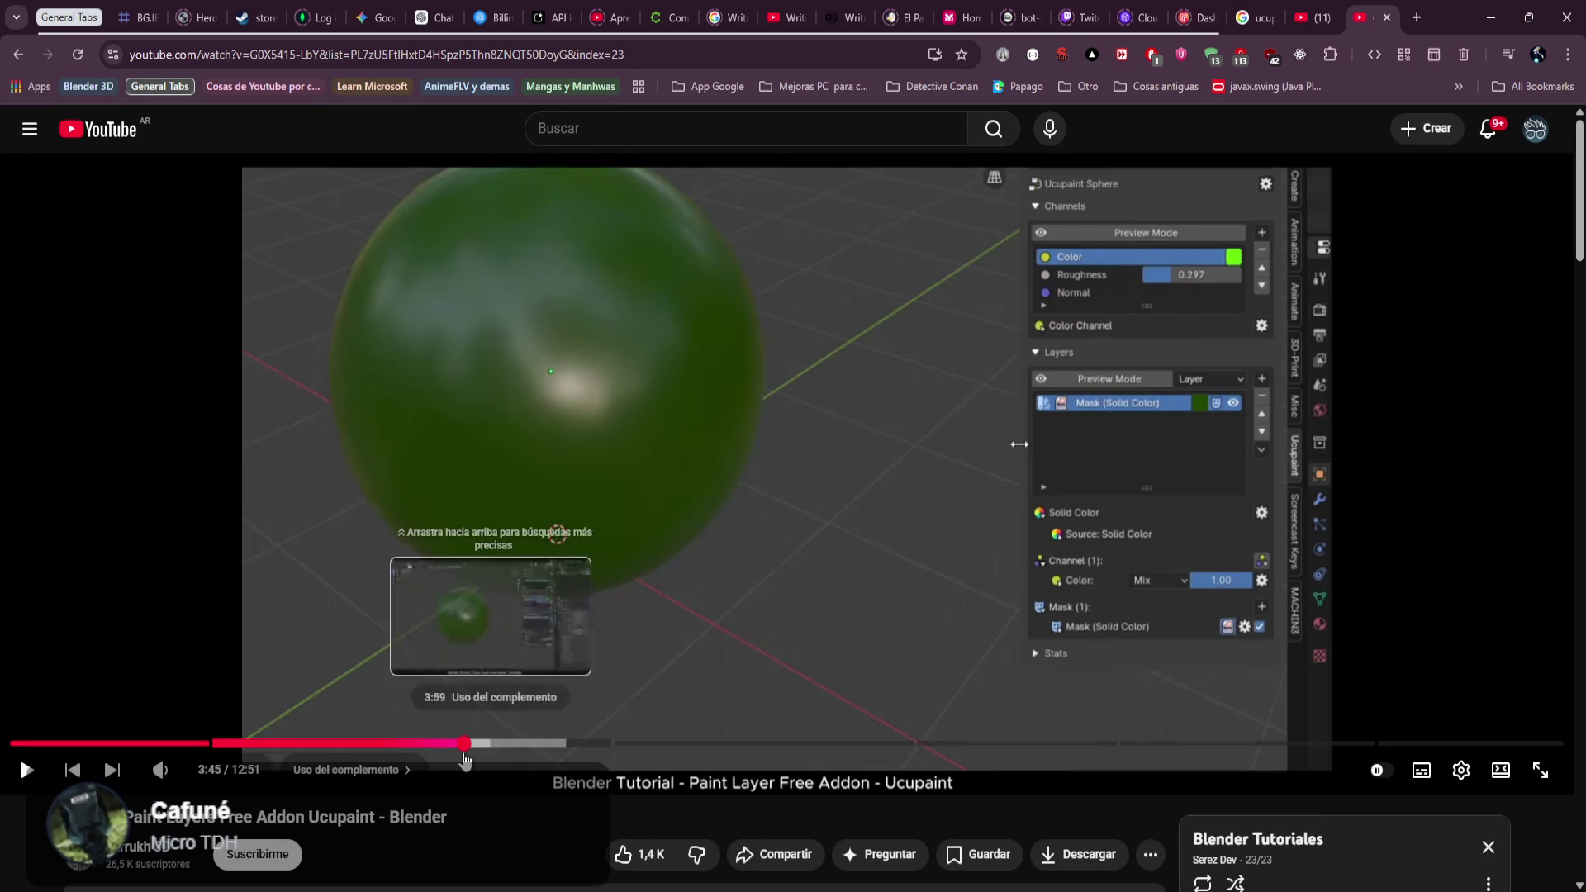
Rewind the tutorial to 3:43 to see its White (Full Opacity) 1024 mask settings, then return to Blender.
click(460, 744)
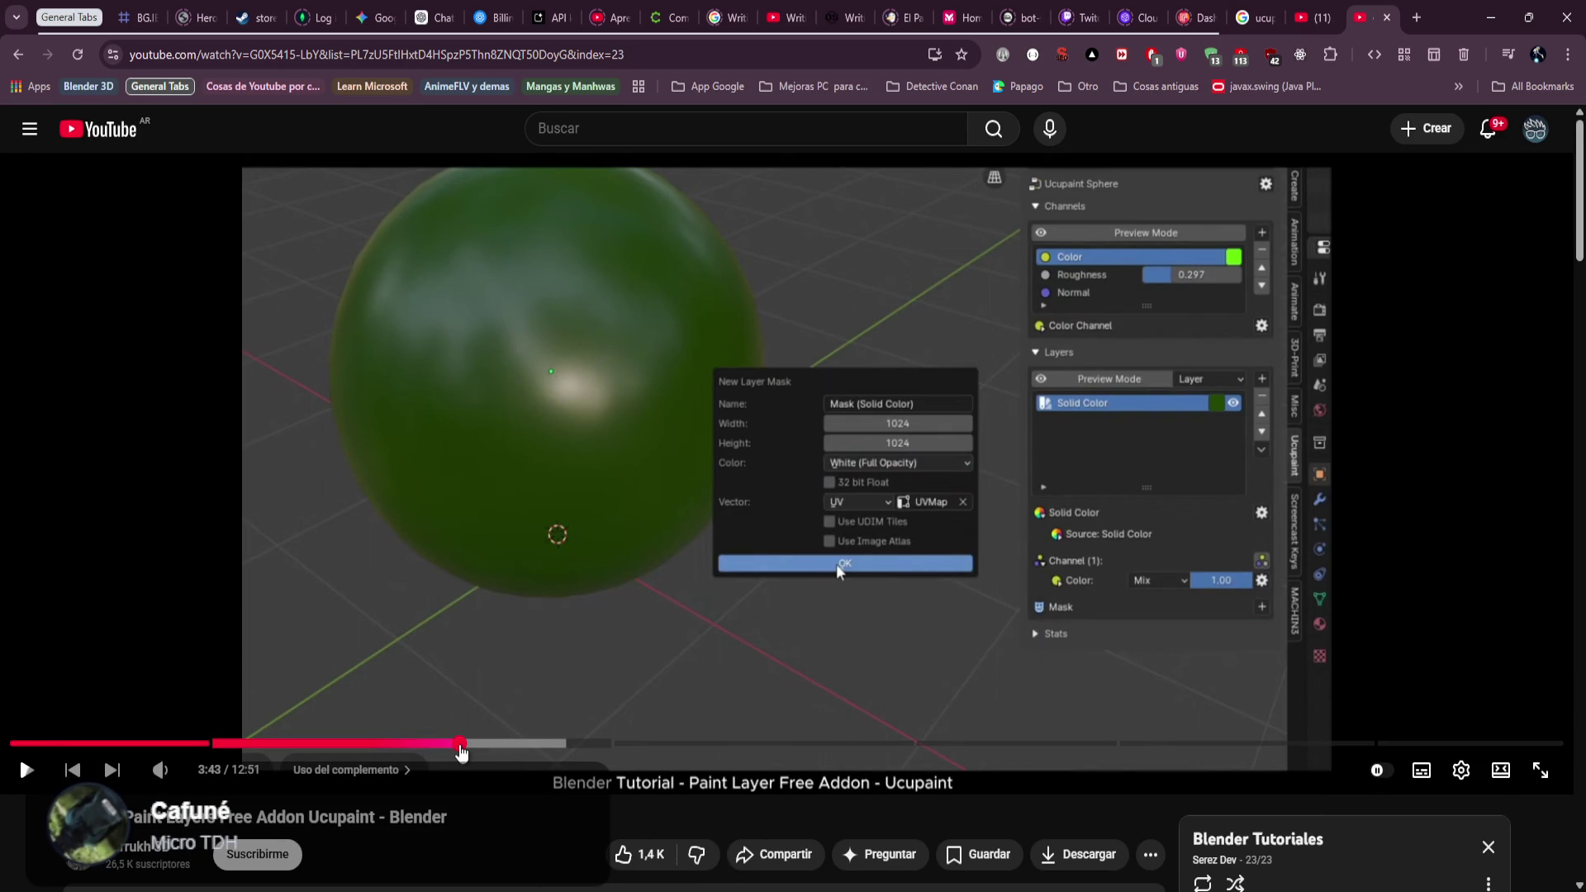
mouse_move(500, 890)
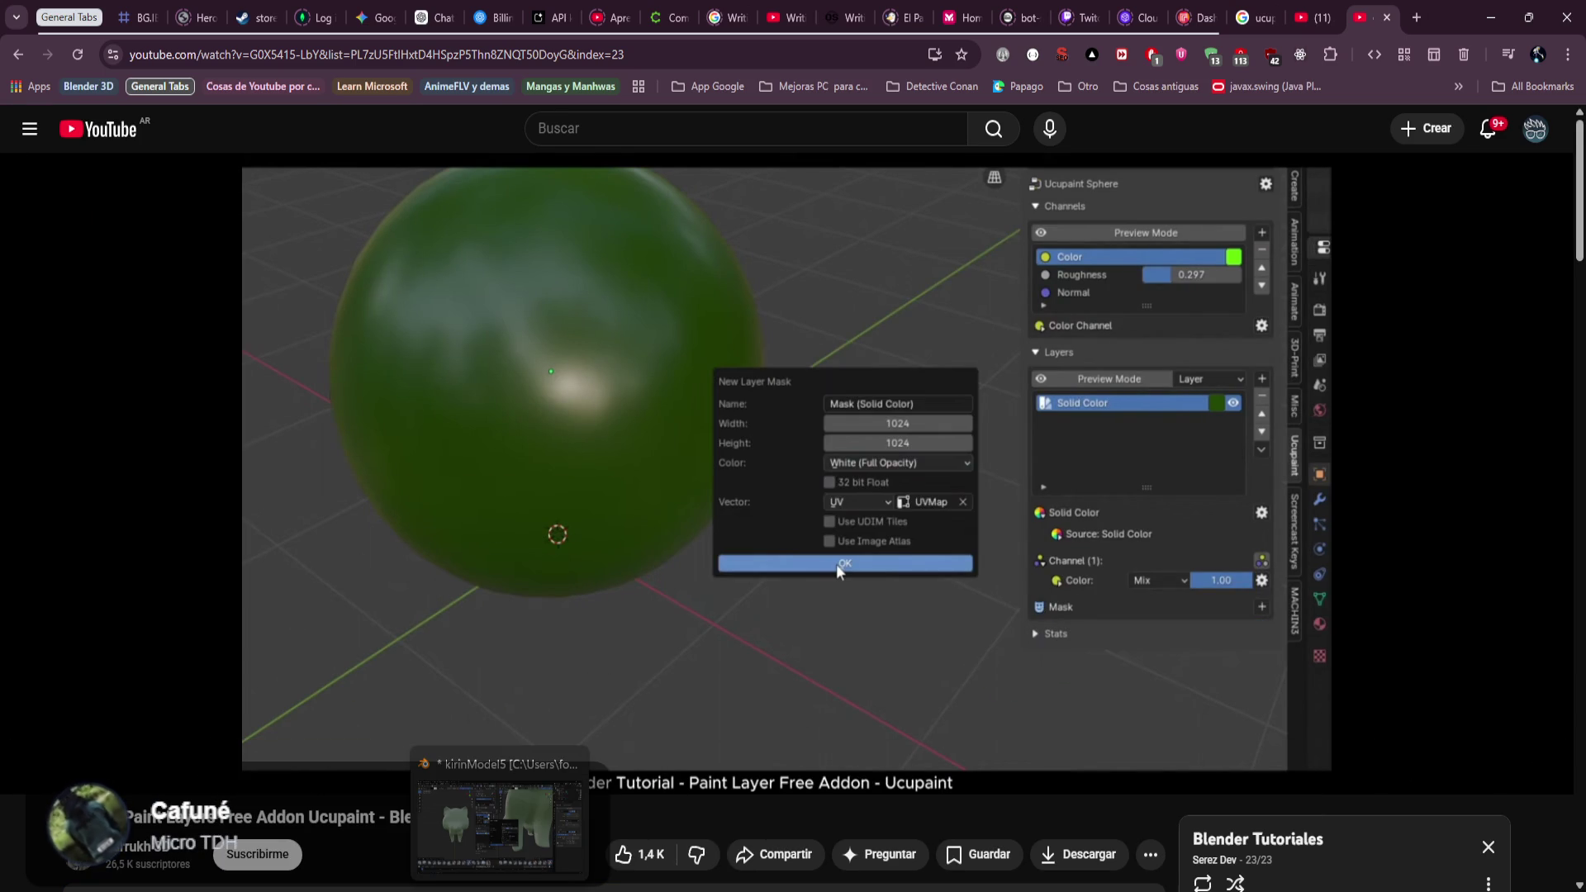
click(499, 822)
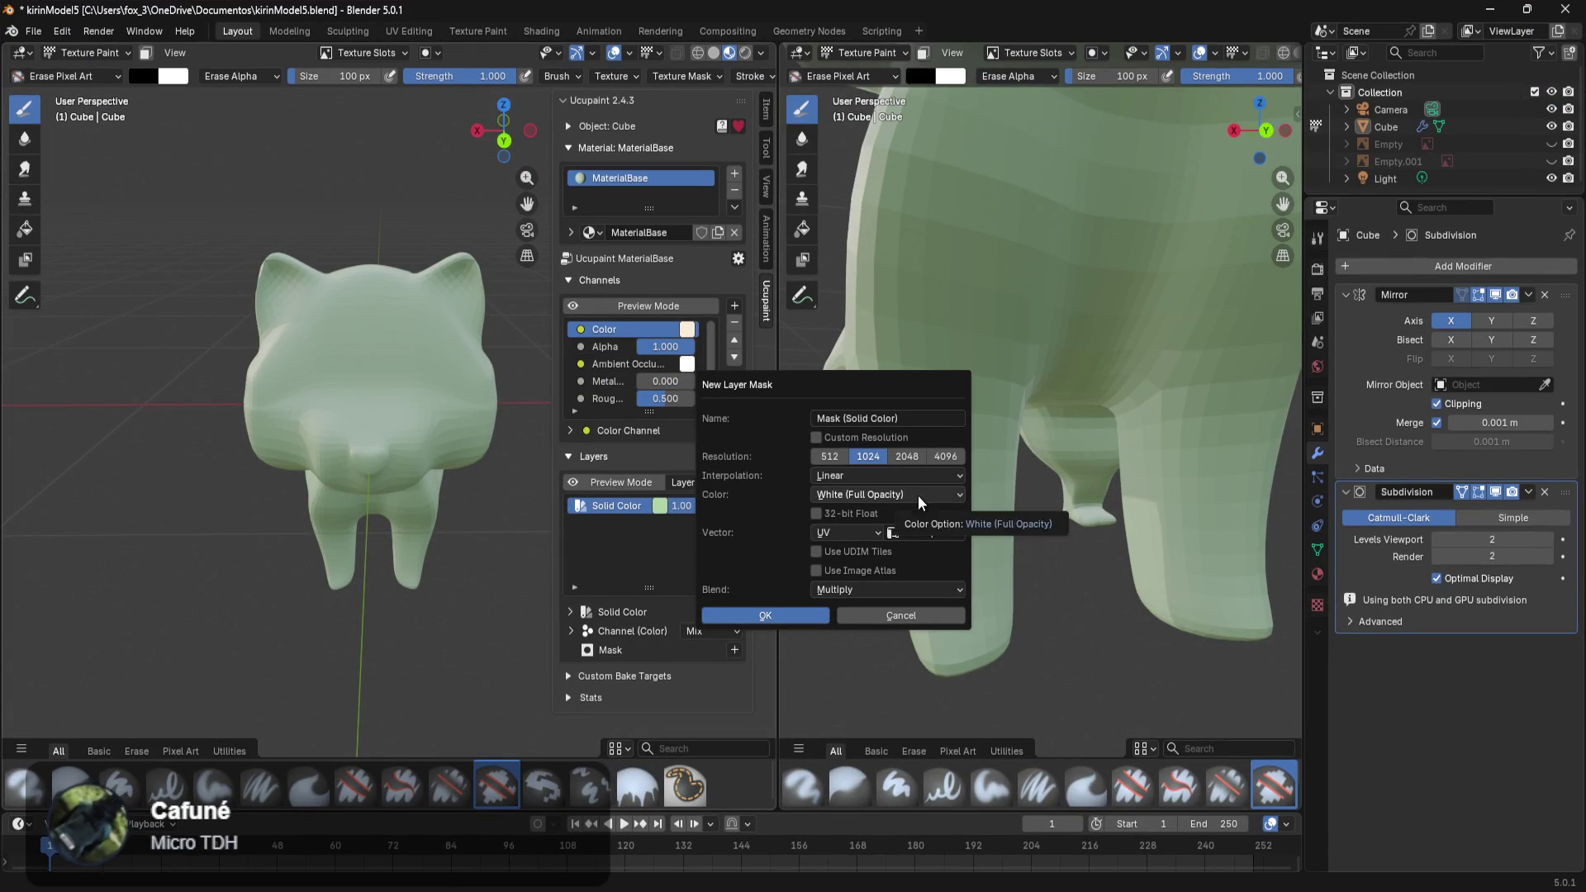
Create the image mask with Multiply blend and White fill, then switch back to the tutorial.
mouse_move(500, 891)
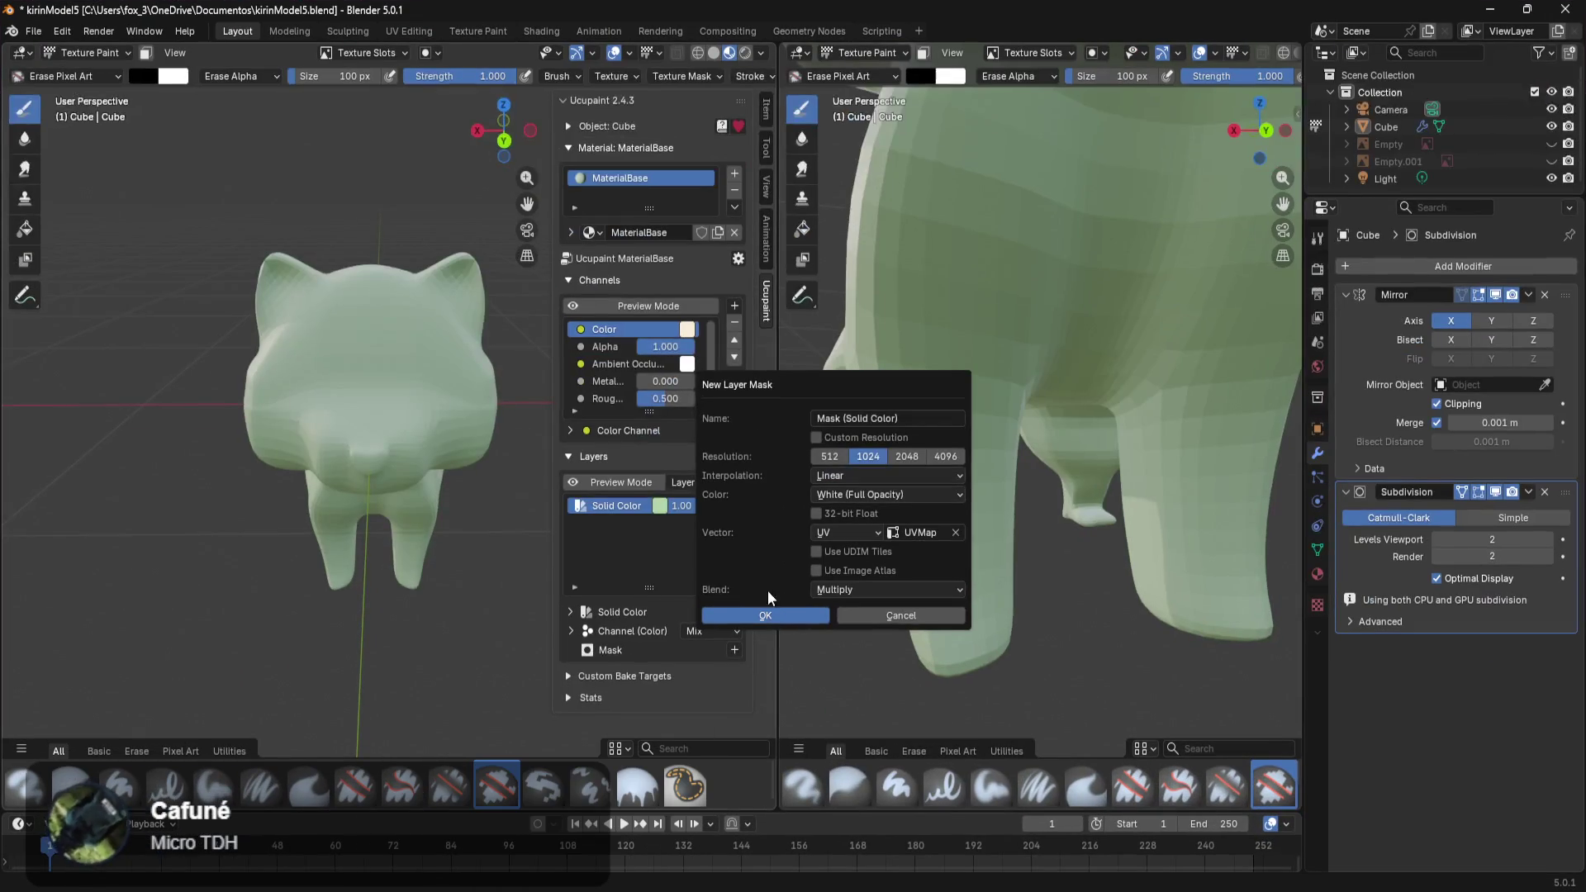
click(836, 590)
click(840, 587)
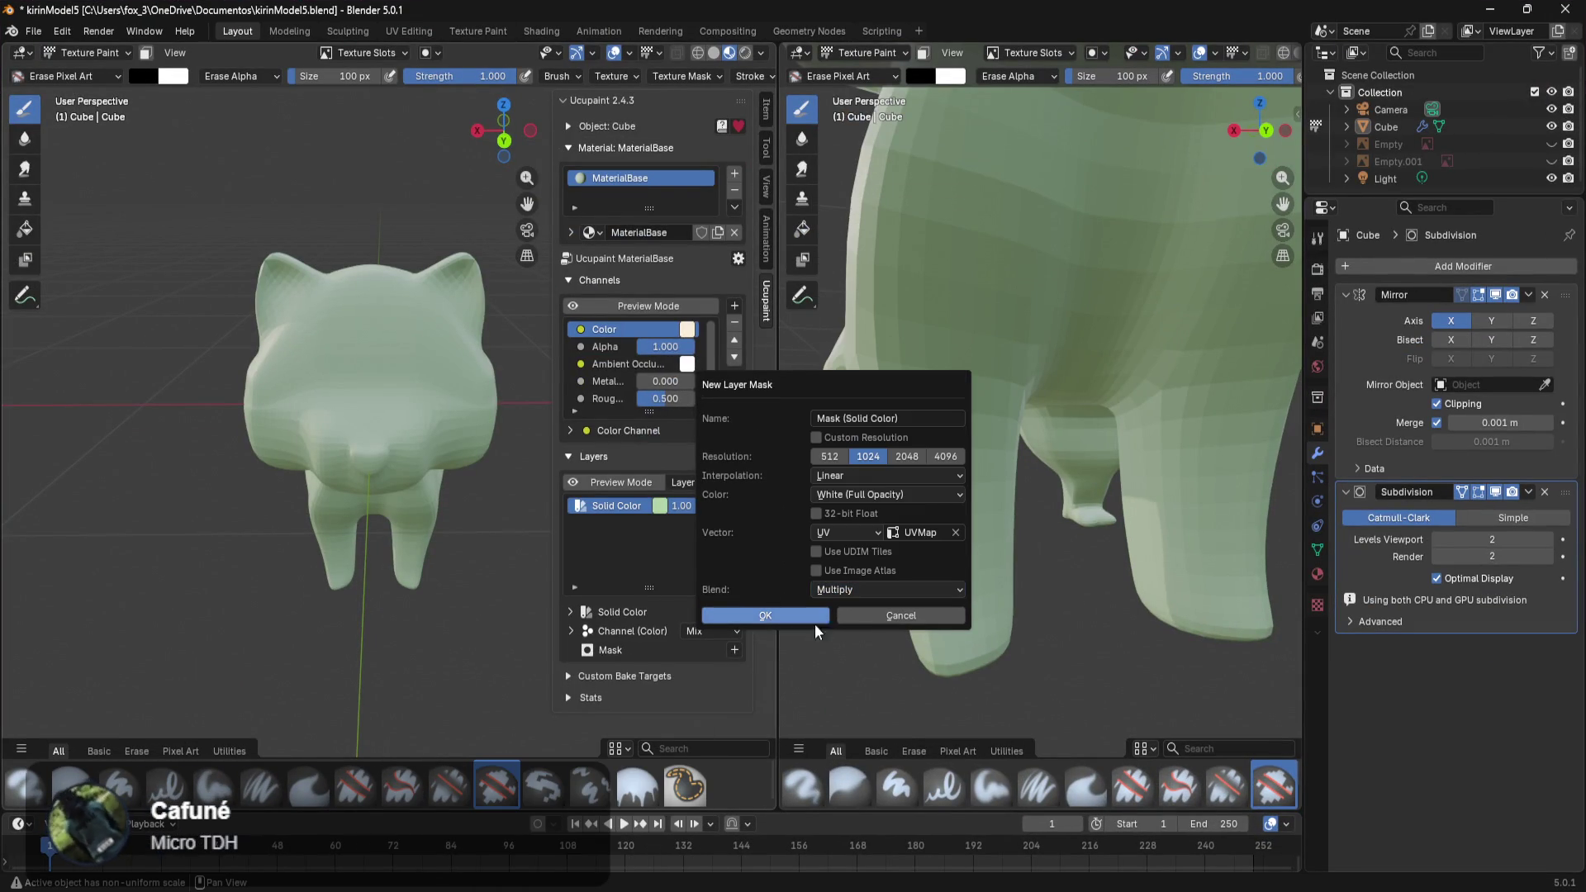
click(756, 619)
key(alt+Tab)
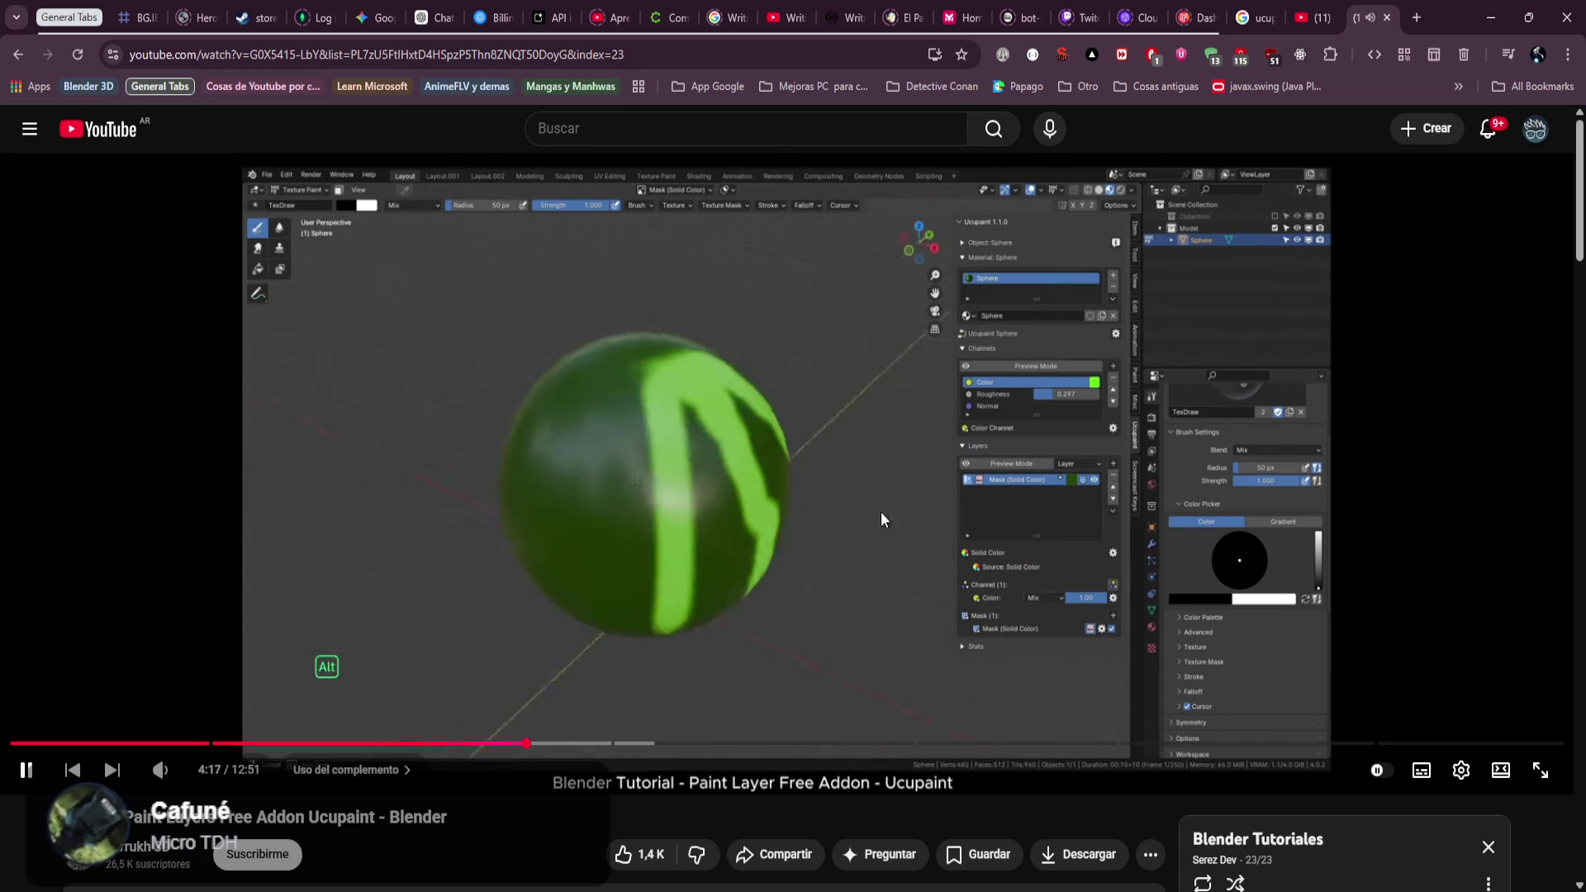
Pause the tutorial after the green stripes are painted and return to Blender.
key(space)
mouse_move(500, 888)
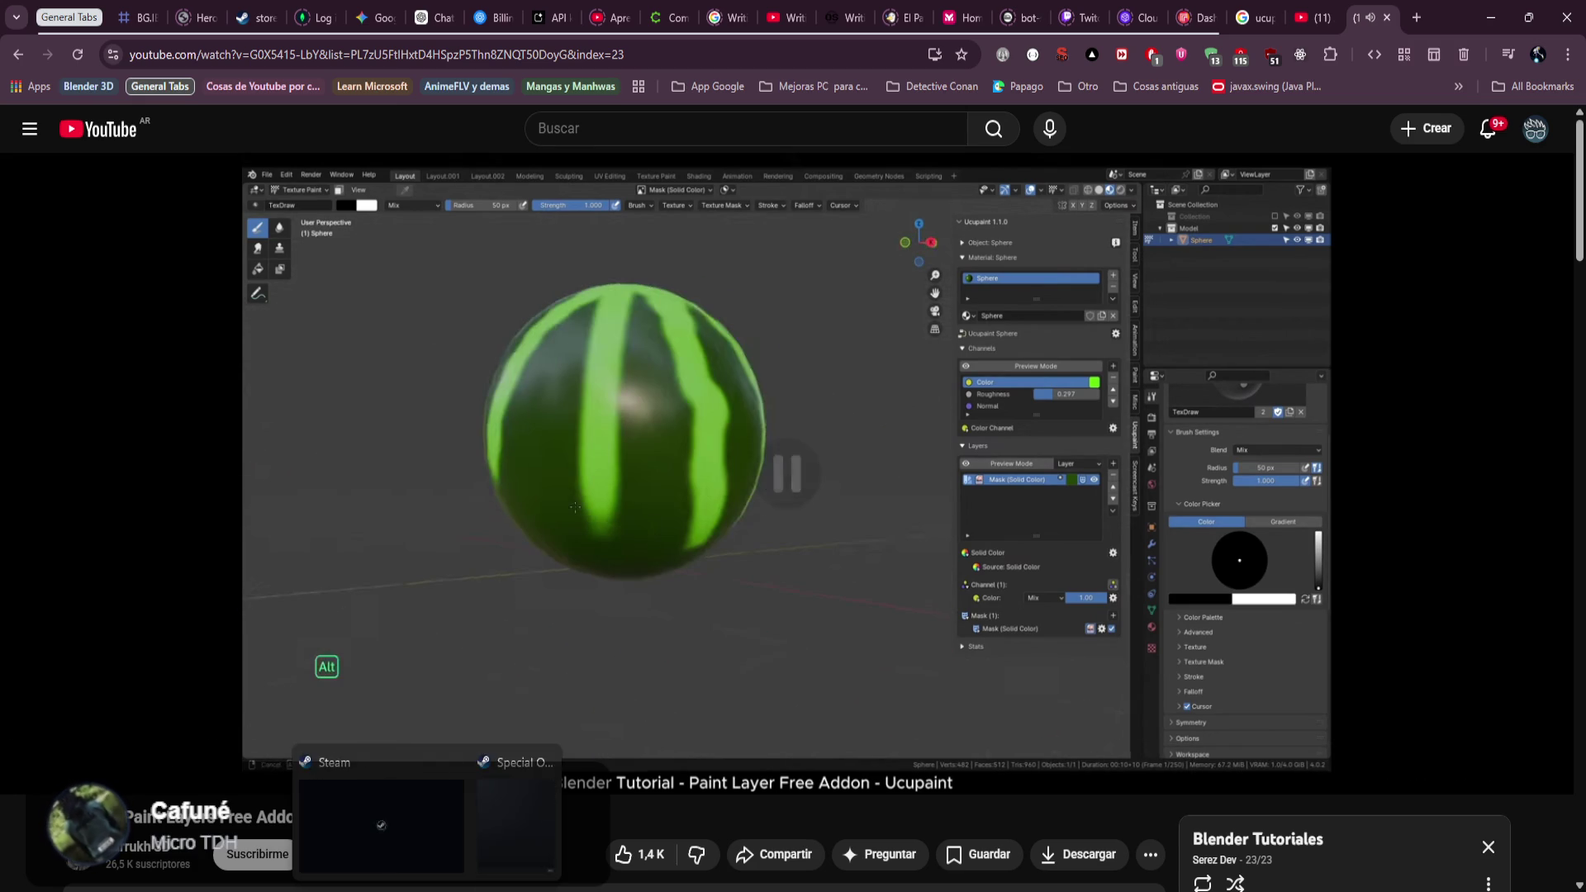
click(500, 822)
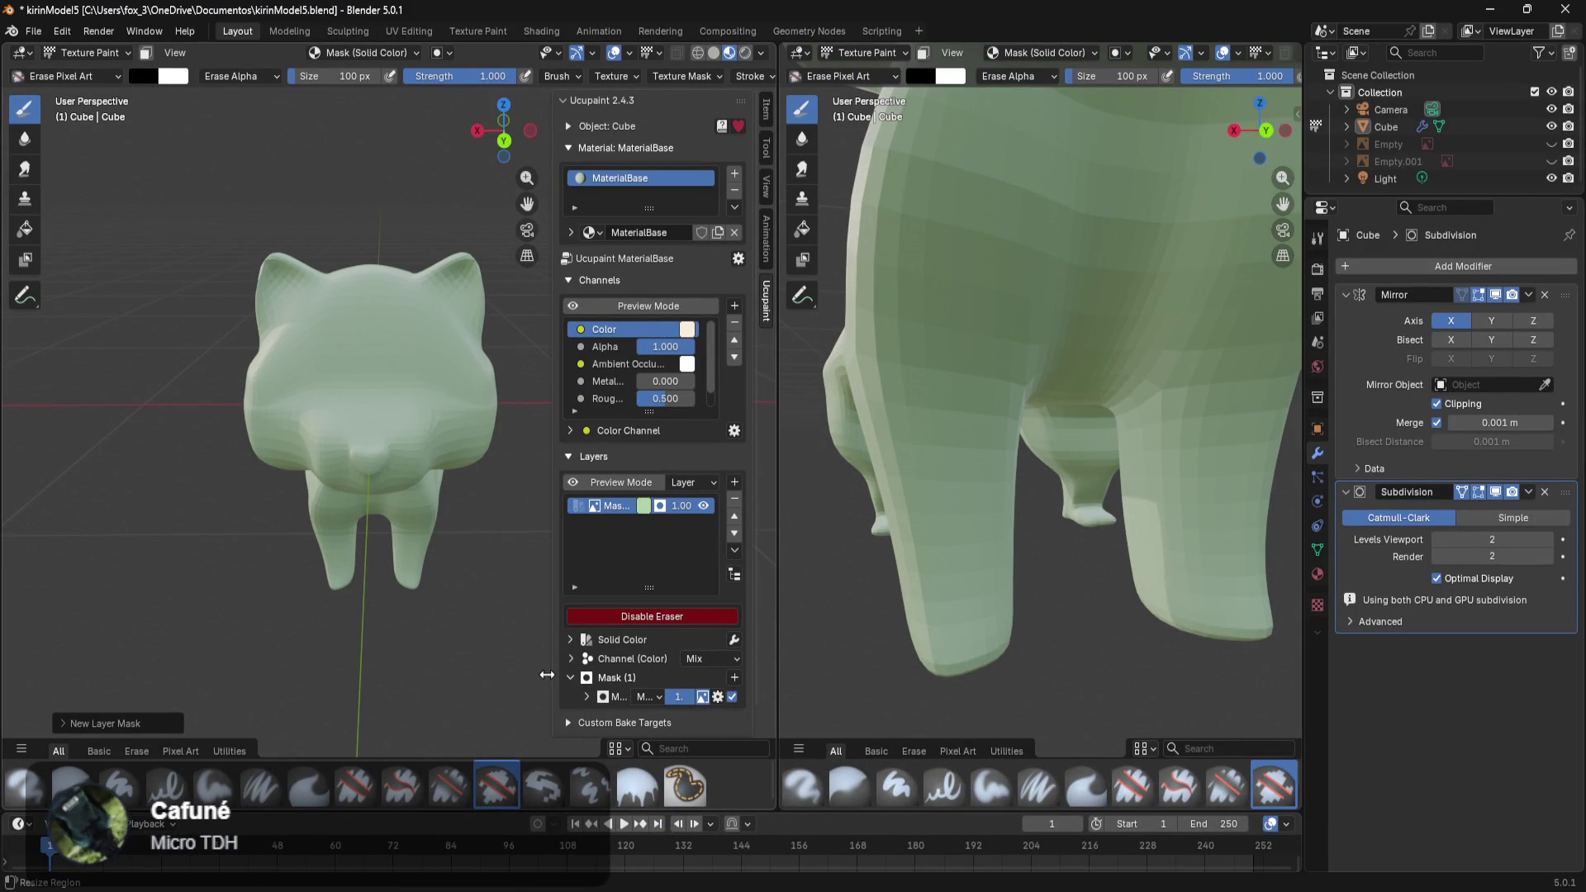
Undo the earlier mask, try a black (full transparency) image mask, then undo it too.
key(ctrl+z)
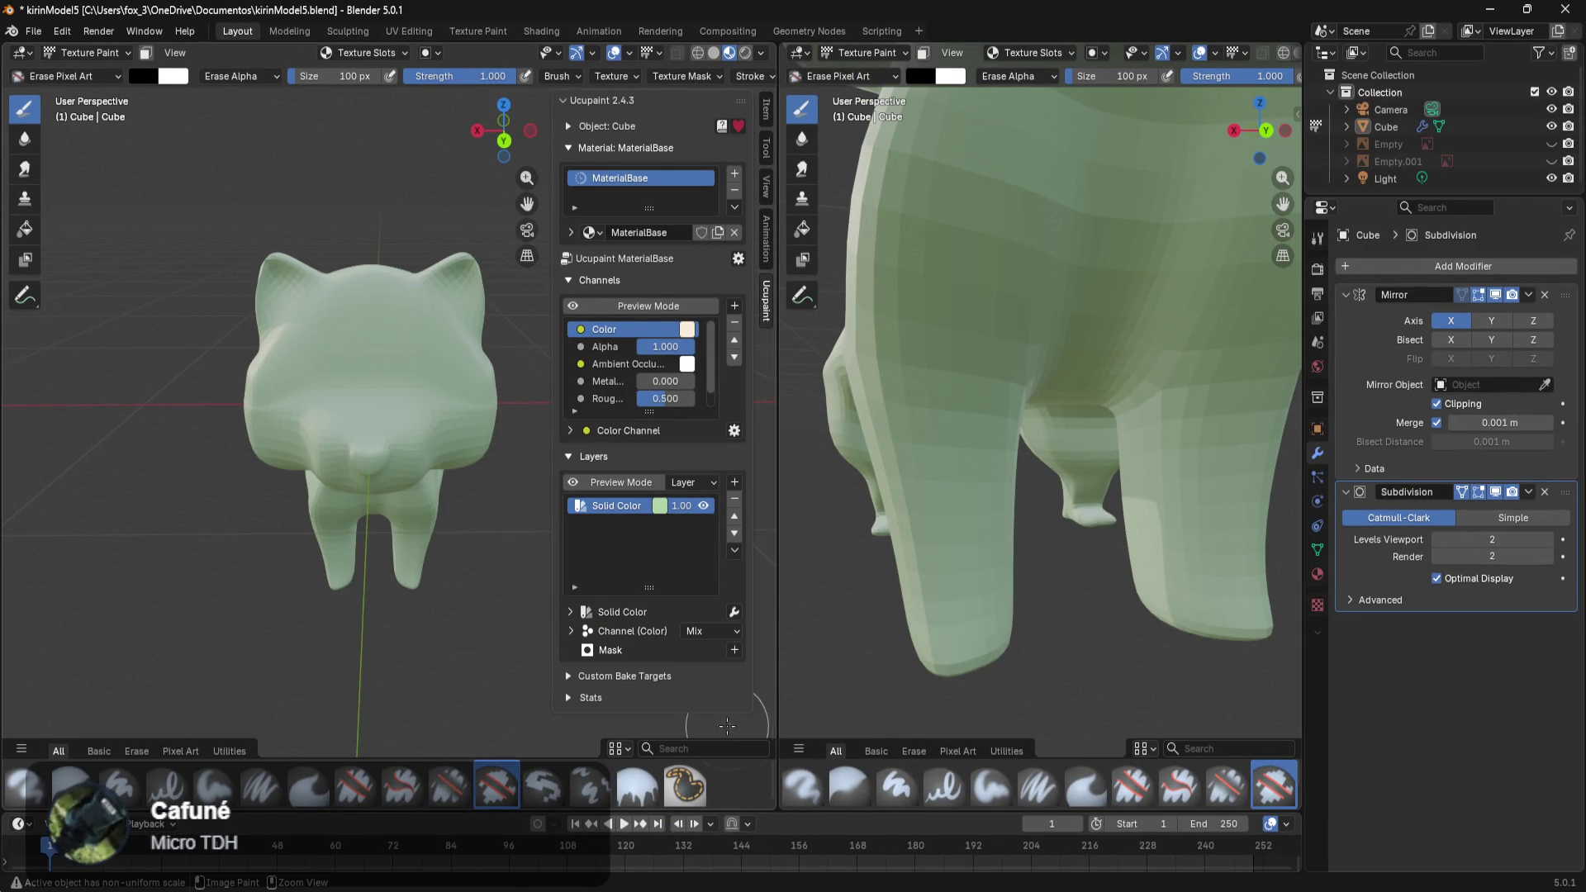
click(733, 650)
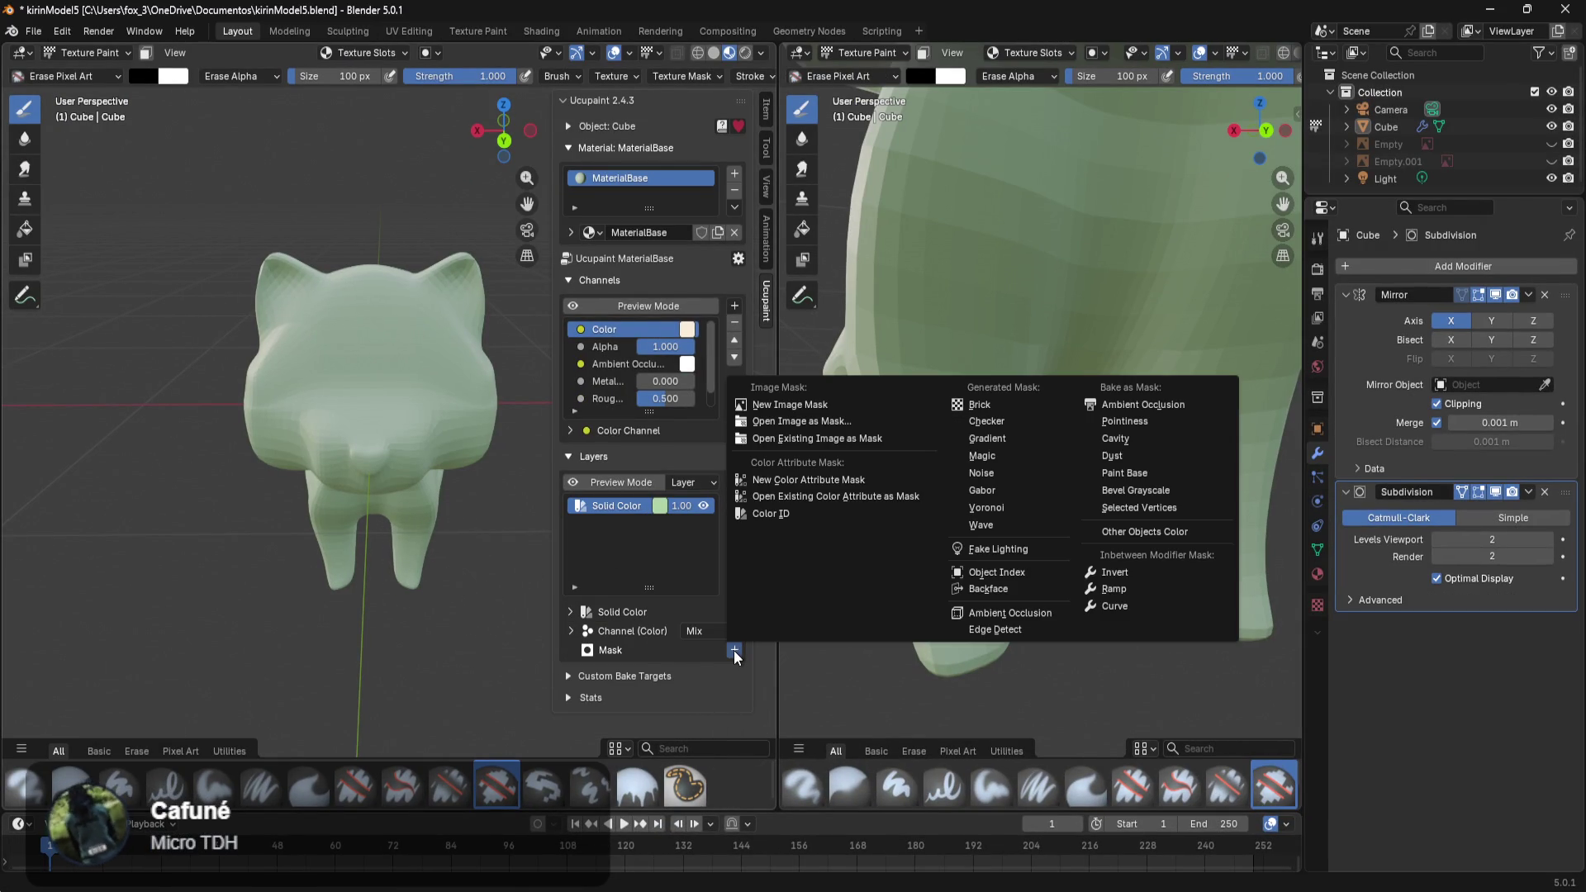
click(798, 406)
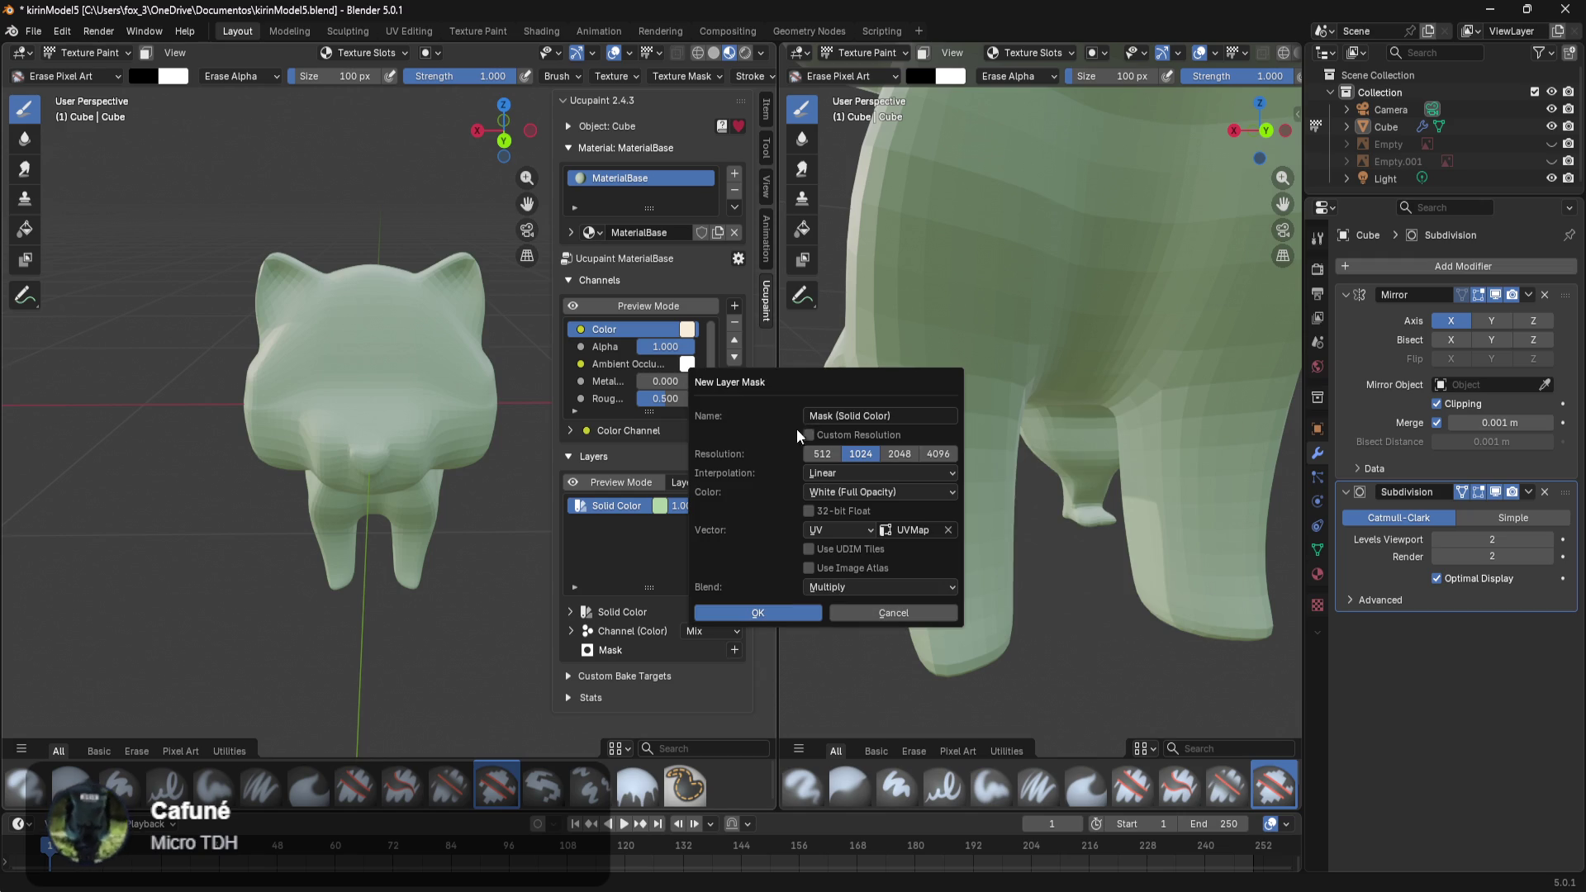
click(846, 496)
click(826, 550)
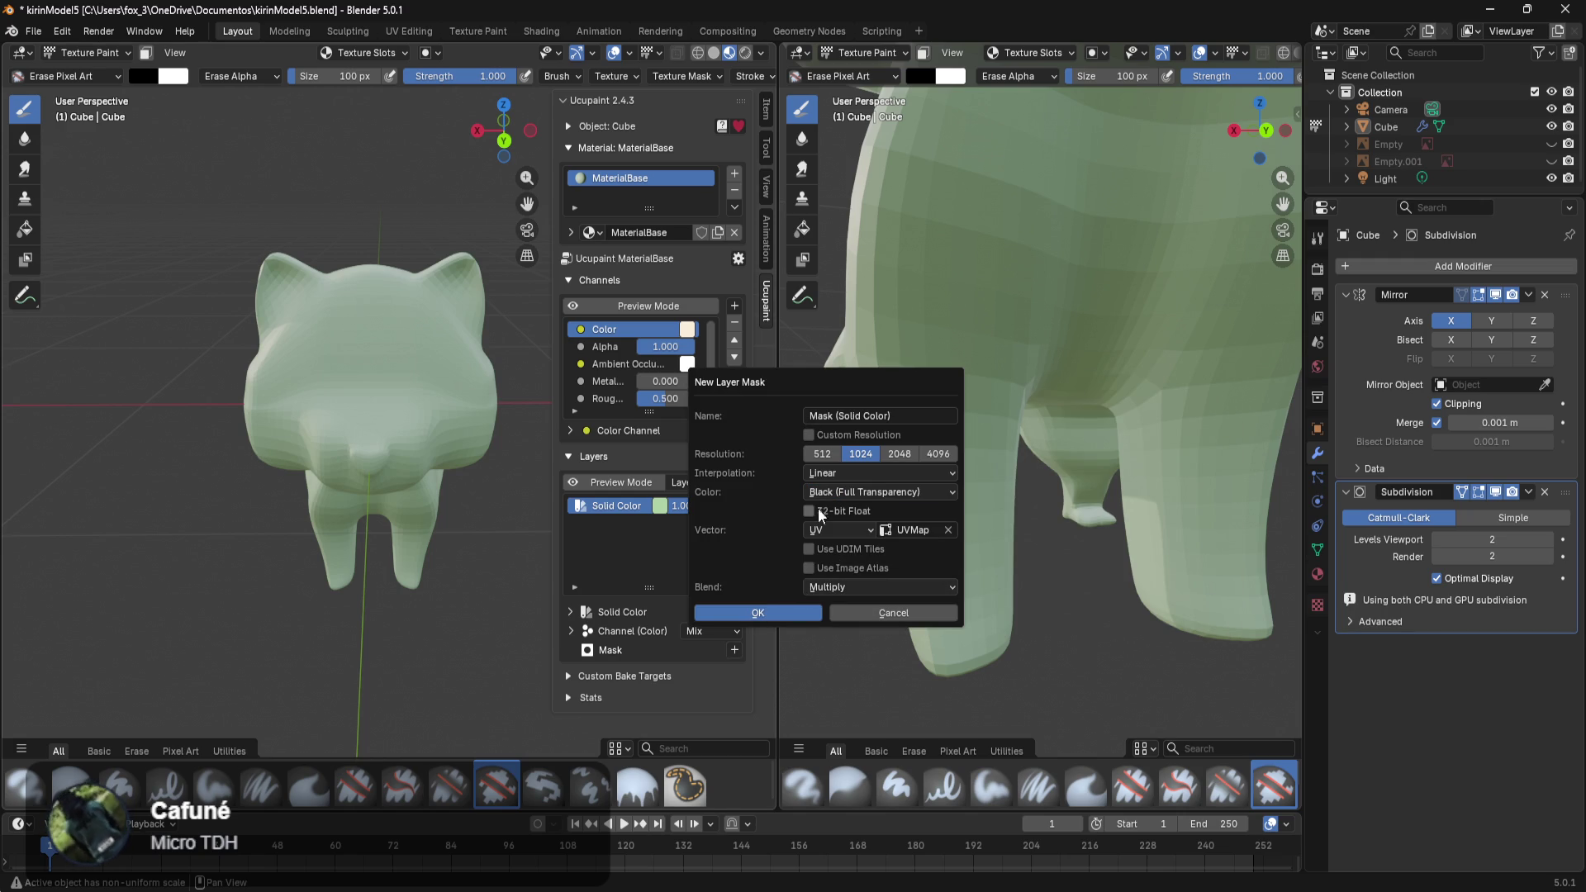
click(779, 604)
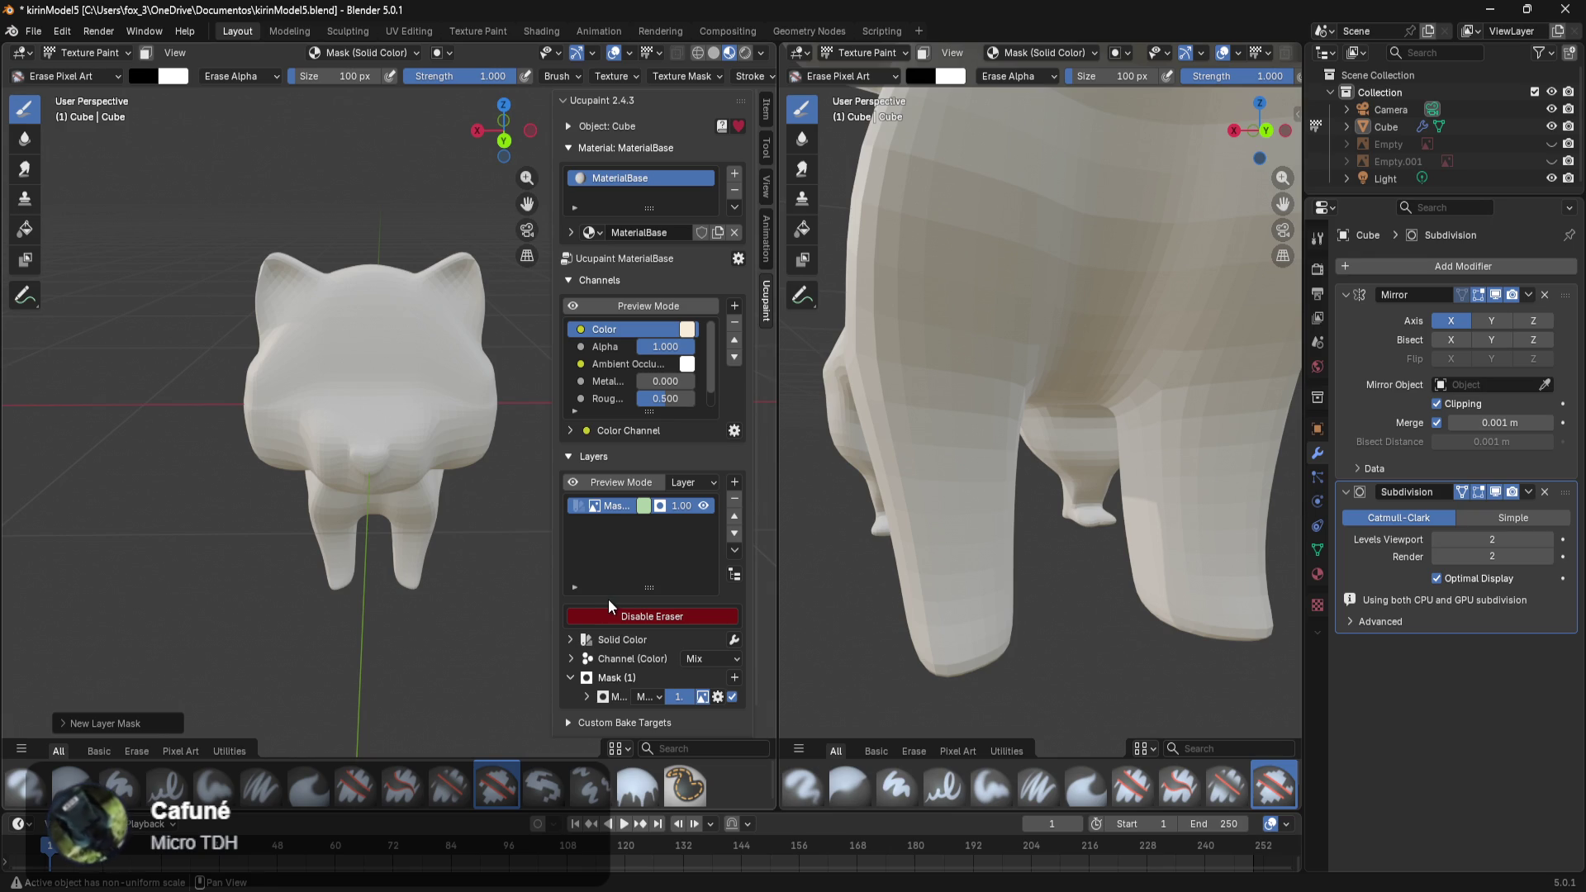
key(ctrl+z)
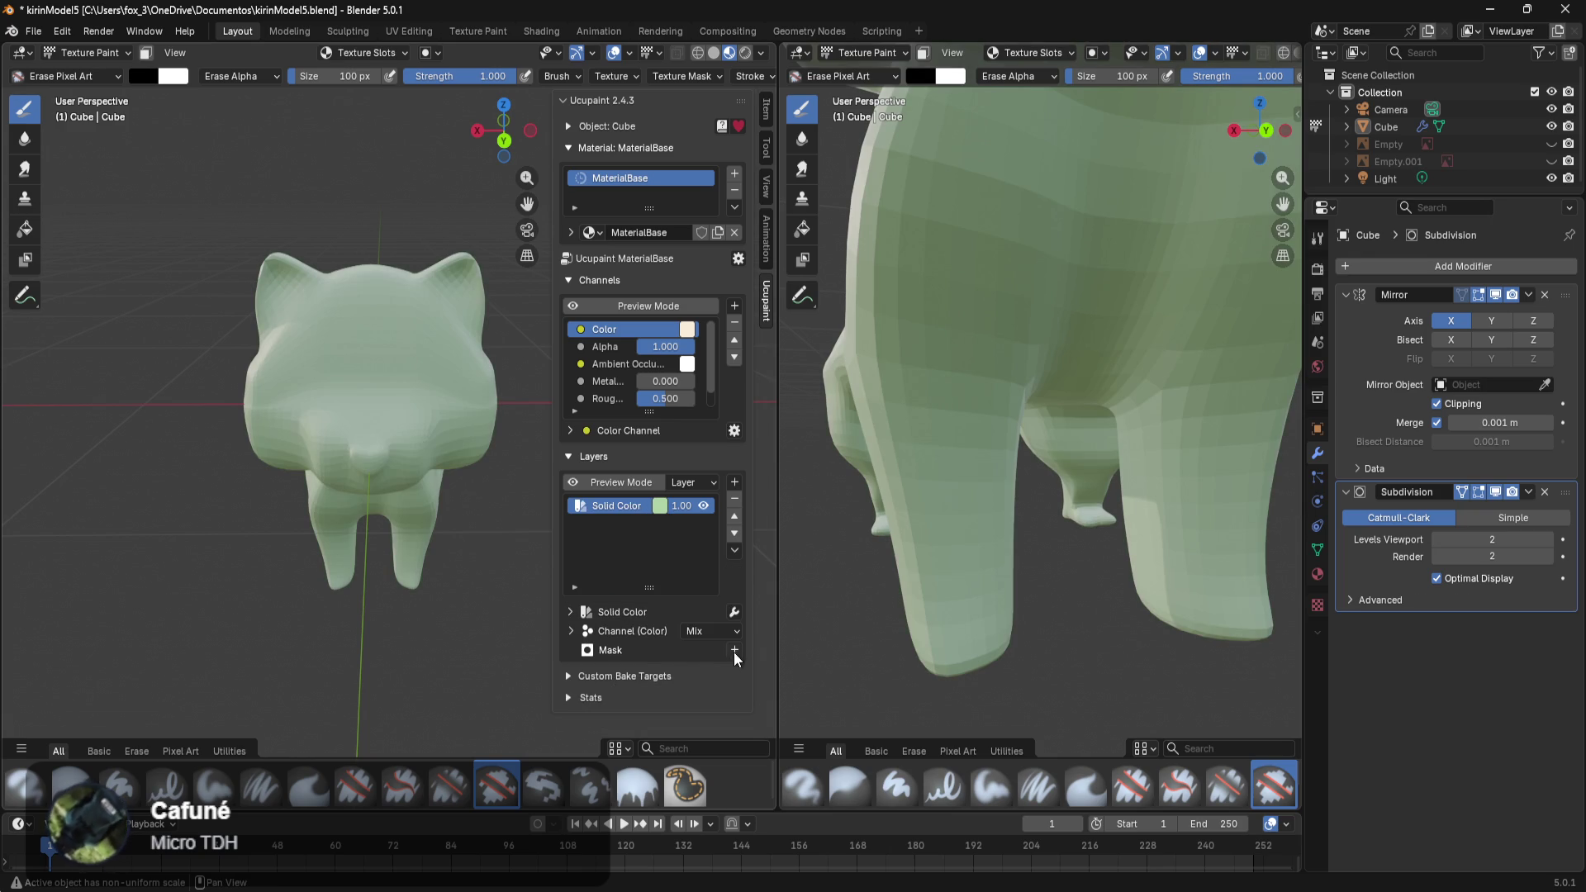
Add a new image mask filled with White (Full Opacity), then orbit around the cat.
click(734, 650)
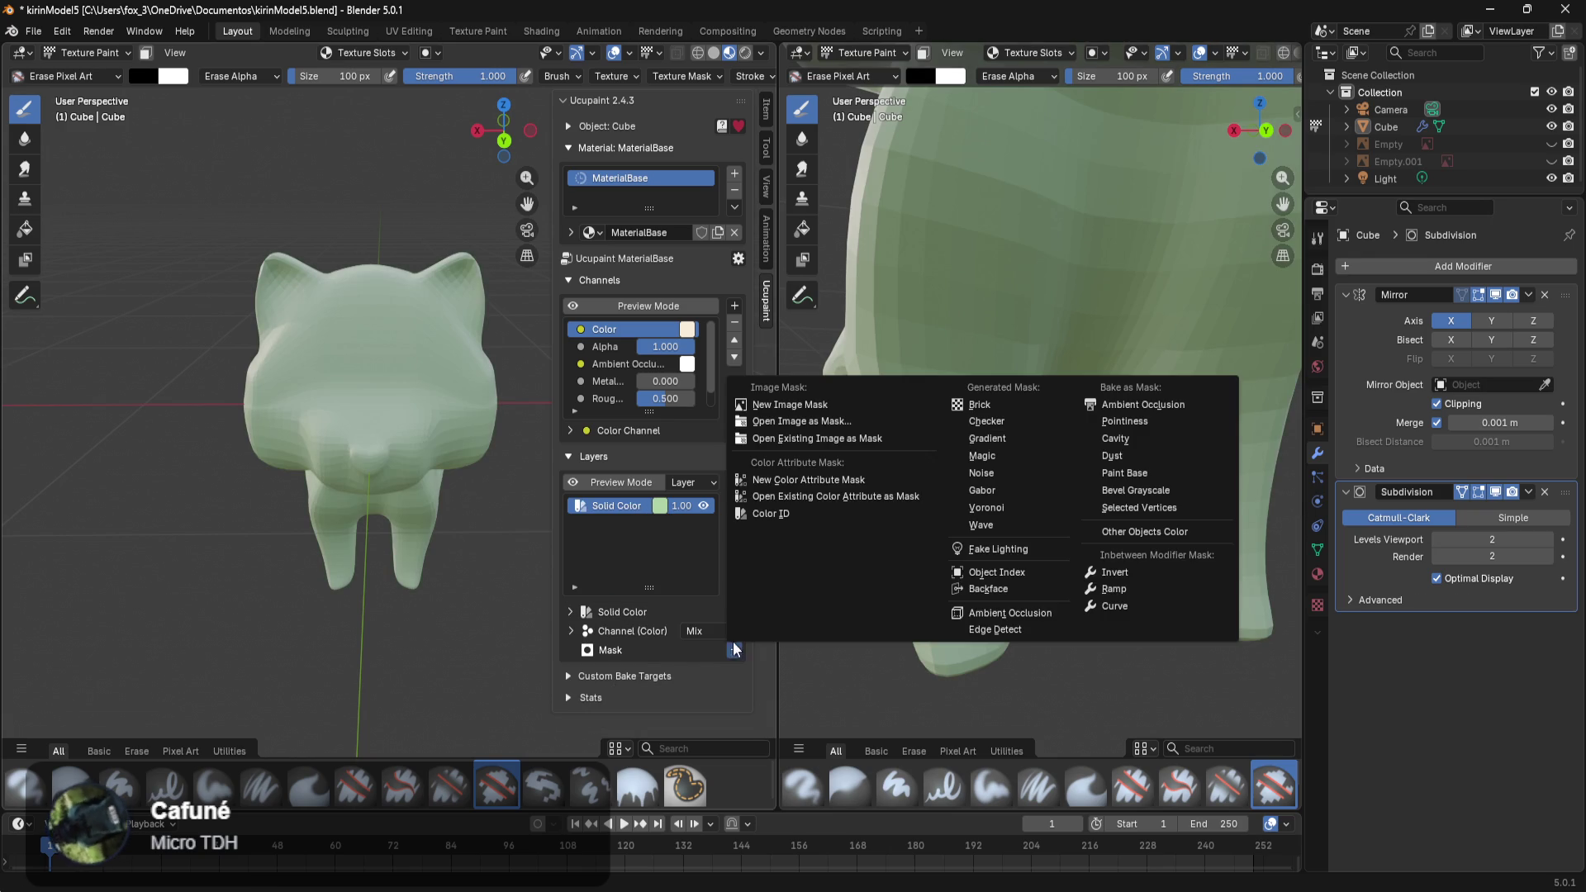
click(771, 409)
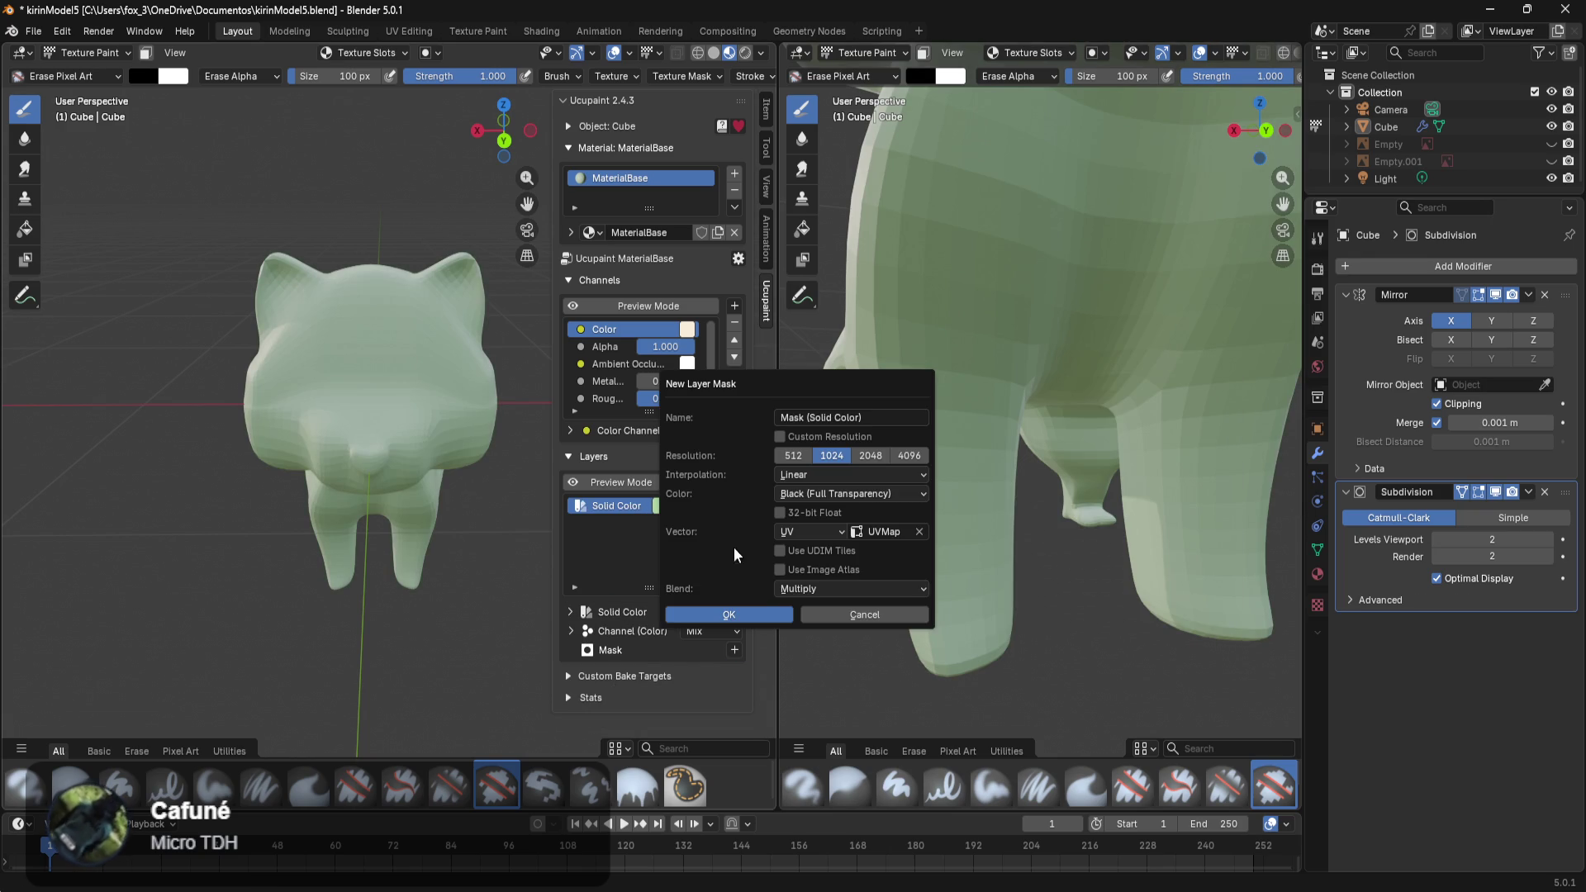
click(798, 494)
click(800, 535)
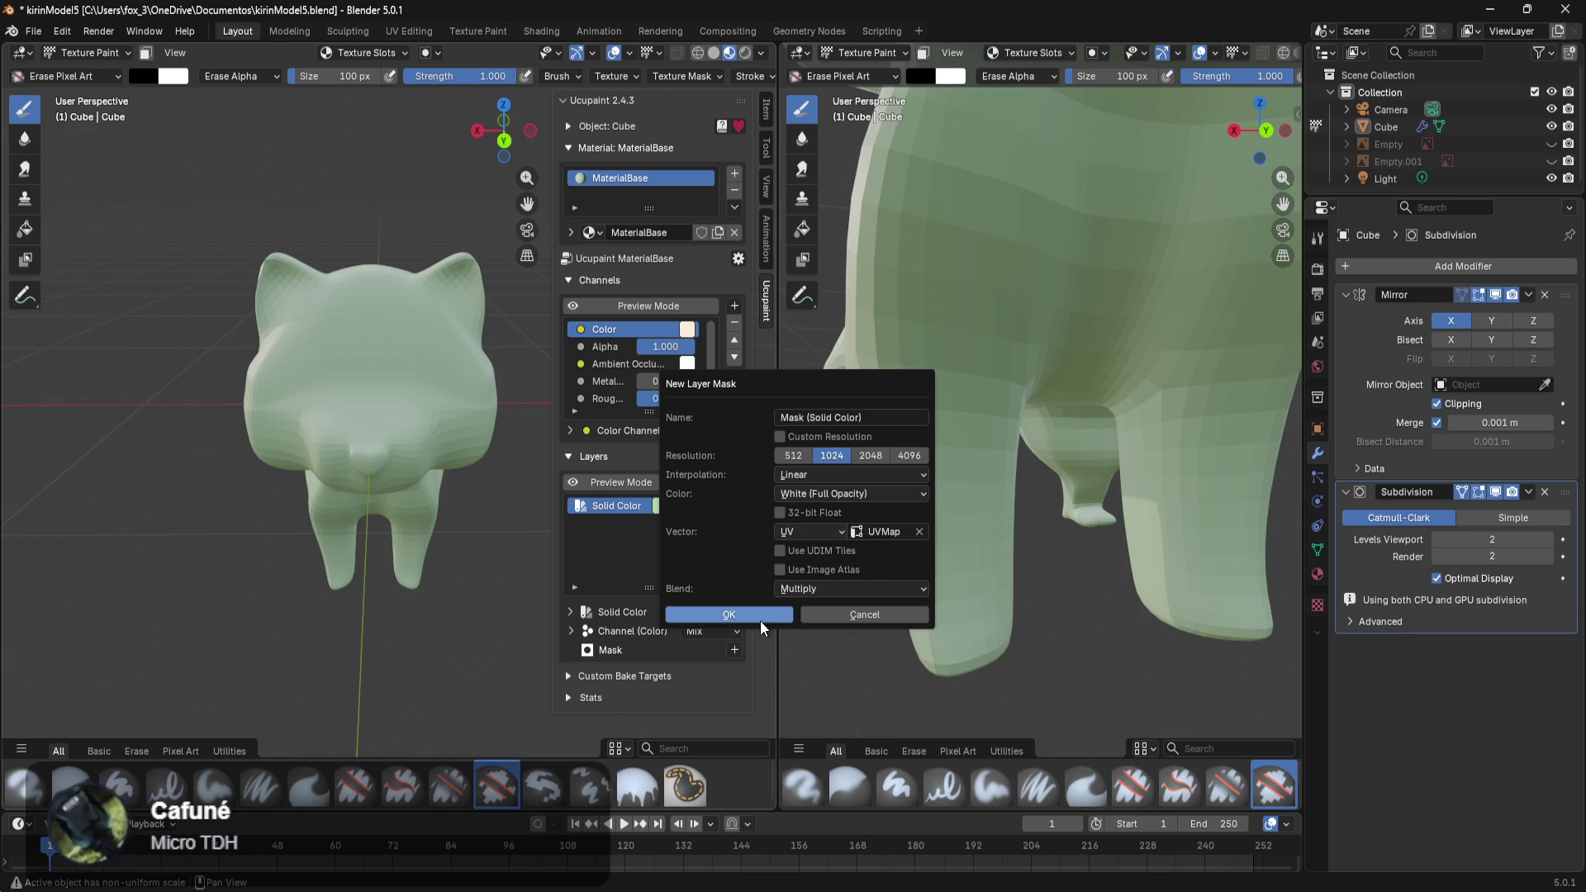
click(760, 617)
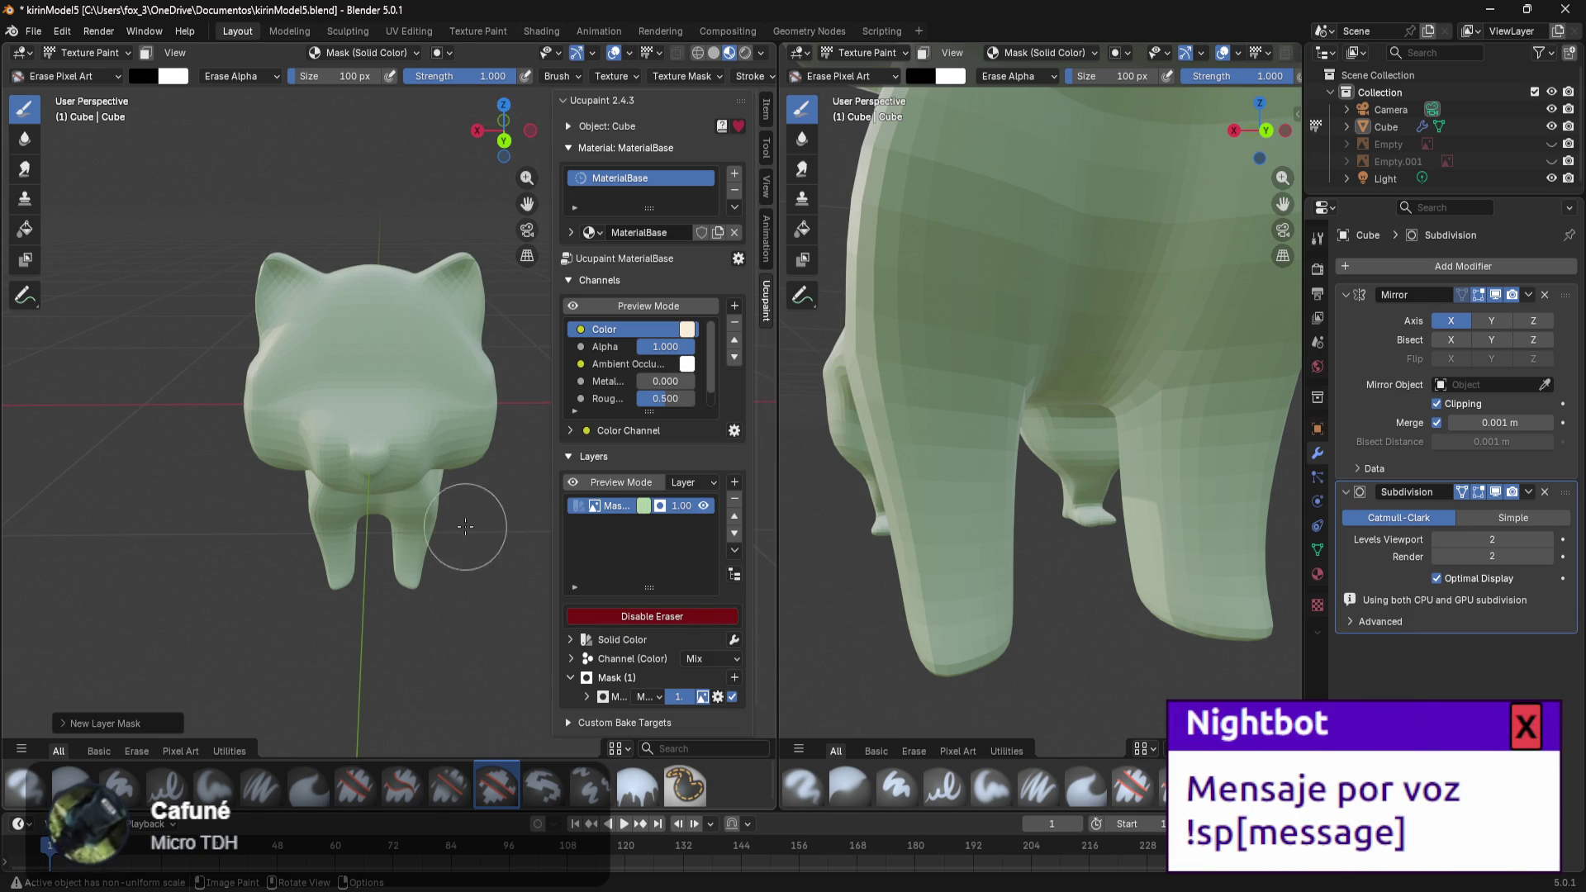
scroll(459, 449, up, 5)
middle_drag(459, 450, 425, 460)
Show the Tool settings and select the Paint Hard brush.
scroll(431, 449, down, 5)
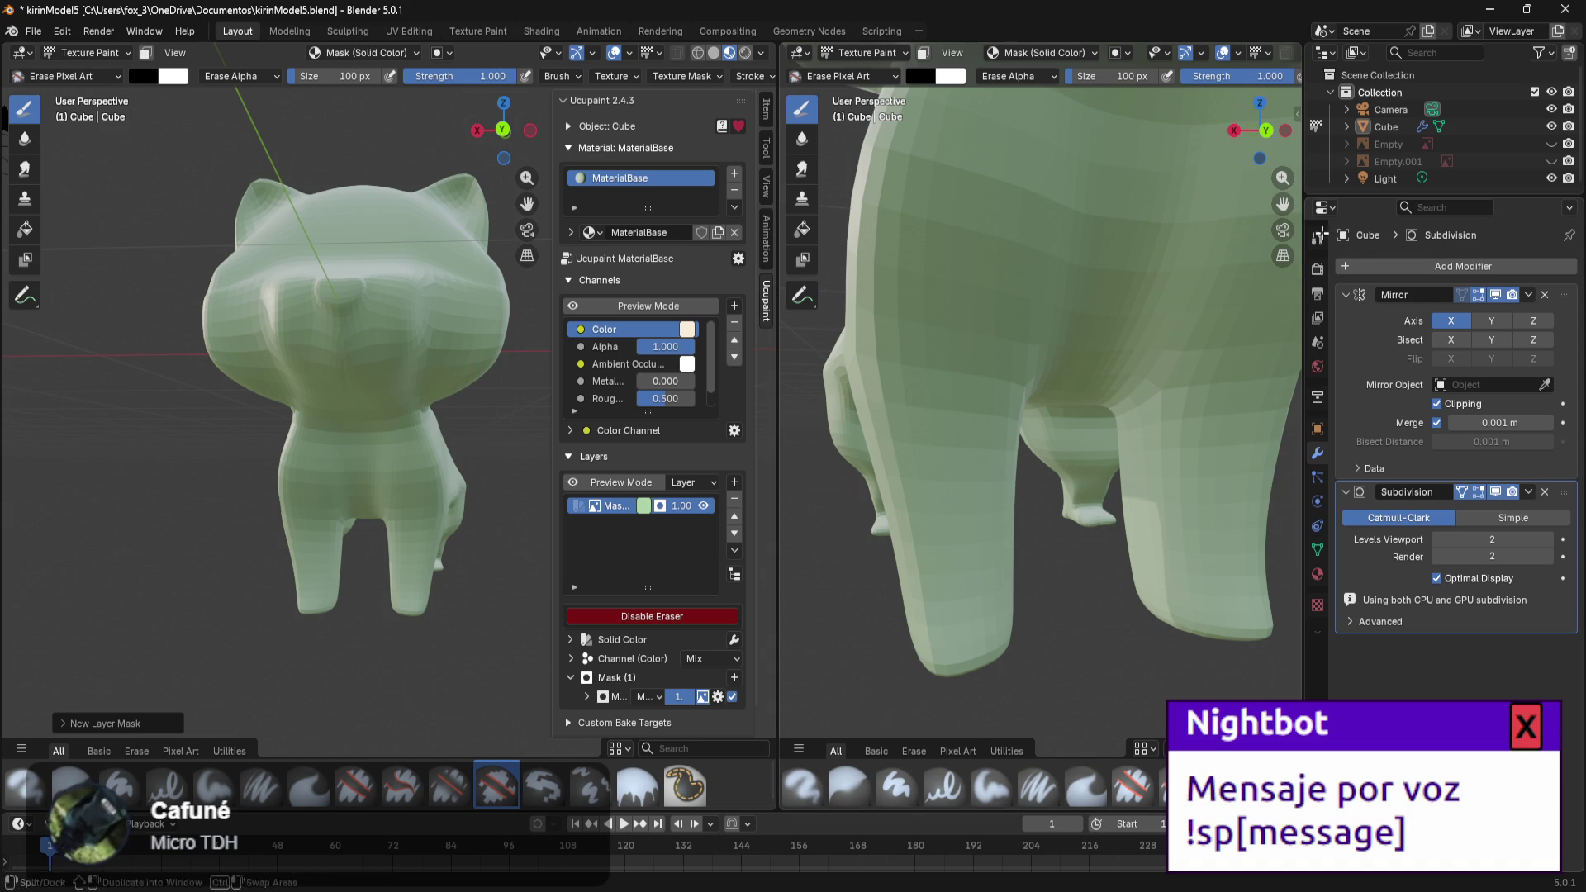
click(1317, 240)
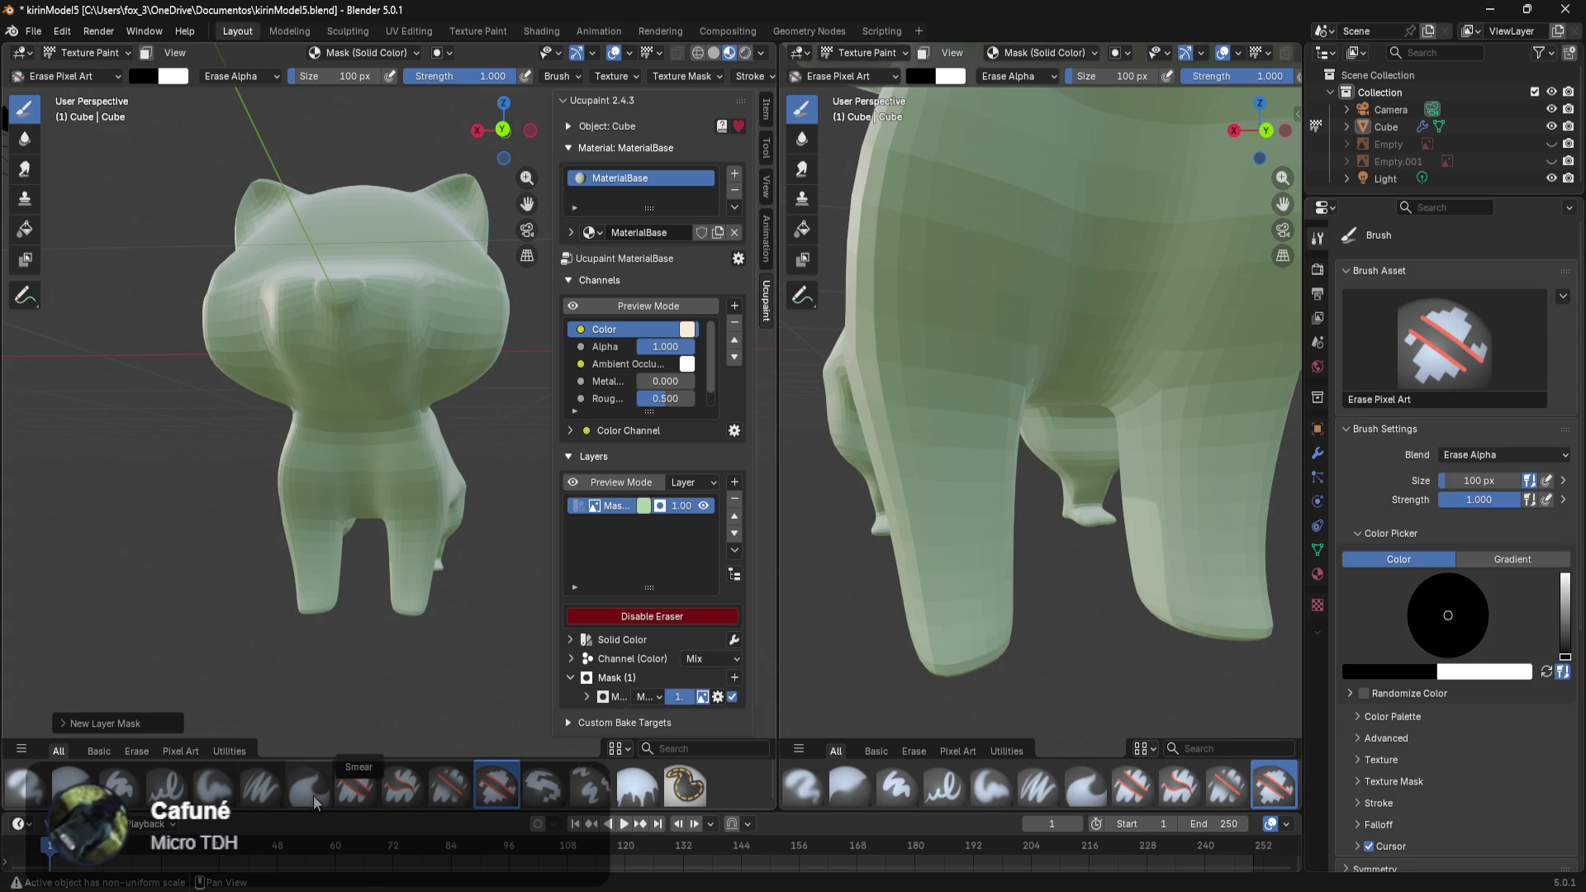
click(119, 785)
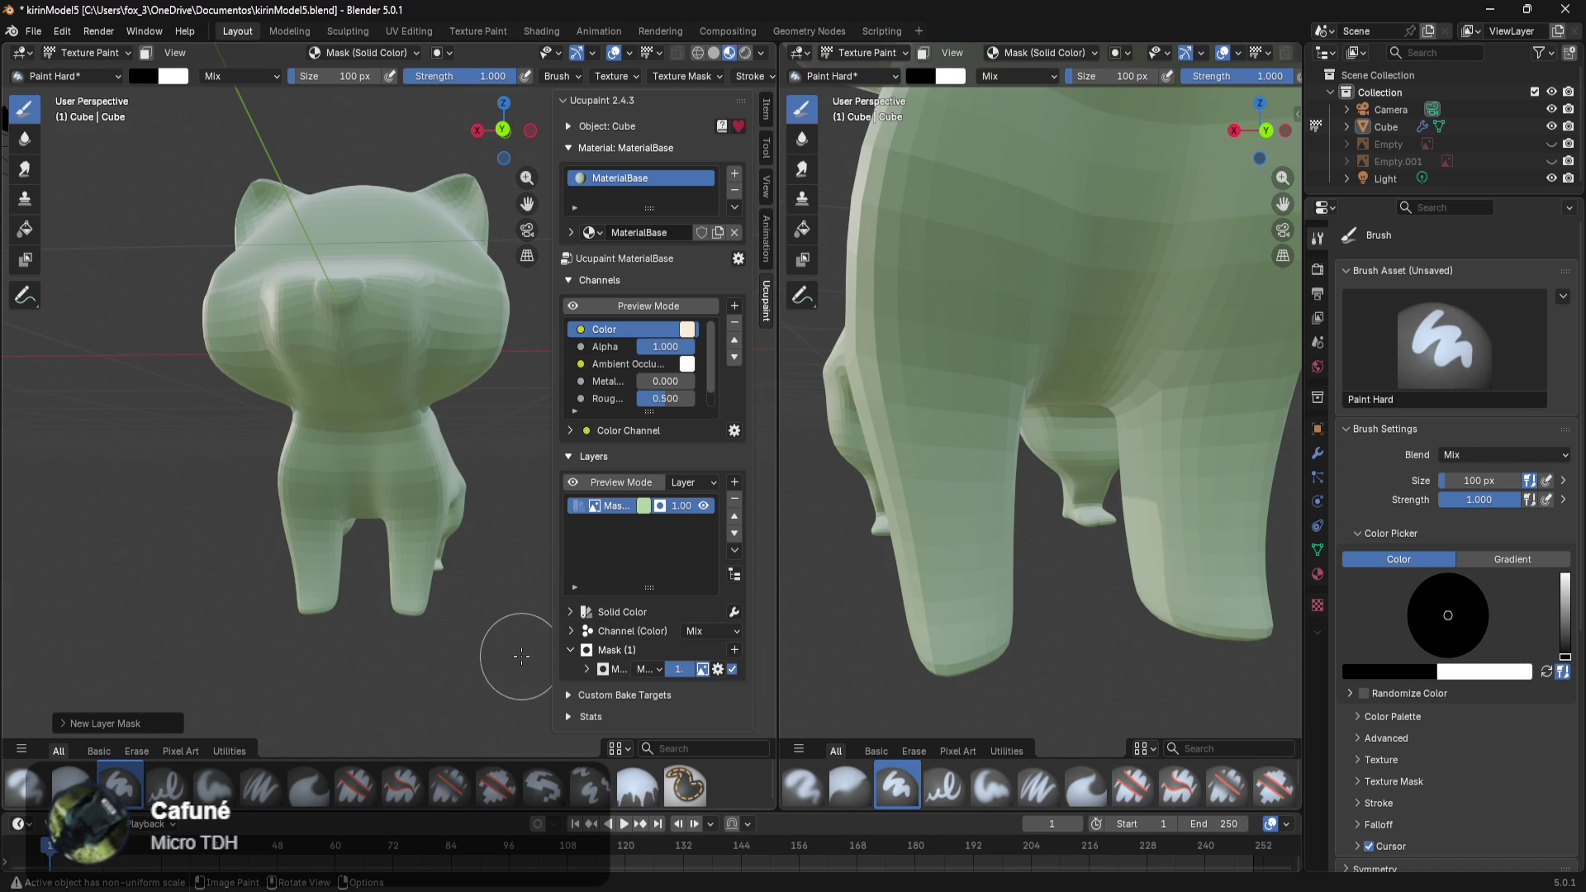
Widen the Ucupaint sidebar and left viewport, and orbit to face the cat's belly.
scroll(290, 381, up, 2)
scroll(337, 361, up, 1)
scroll(496, 363, down, 1)
mouse_move(548, 367)
mouse_down()
mouse_move(538, 399)
mouse_move(511, 403)
mouse_up()
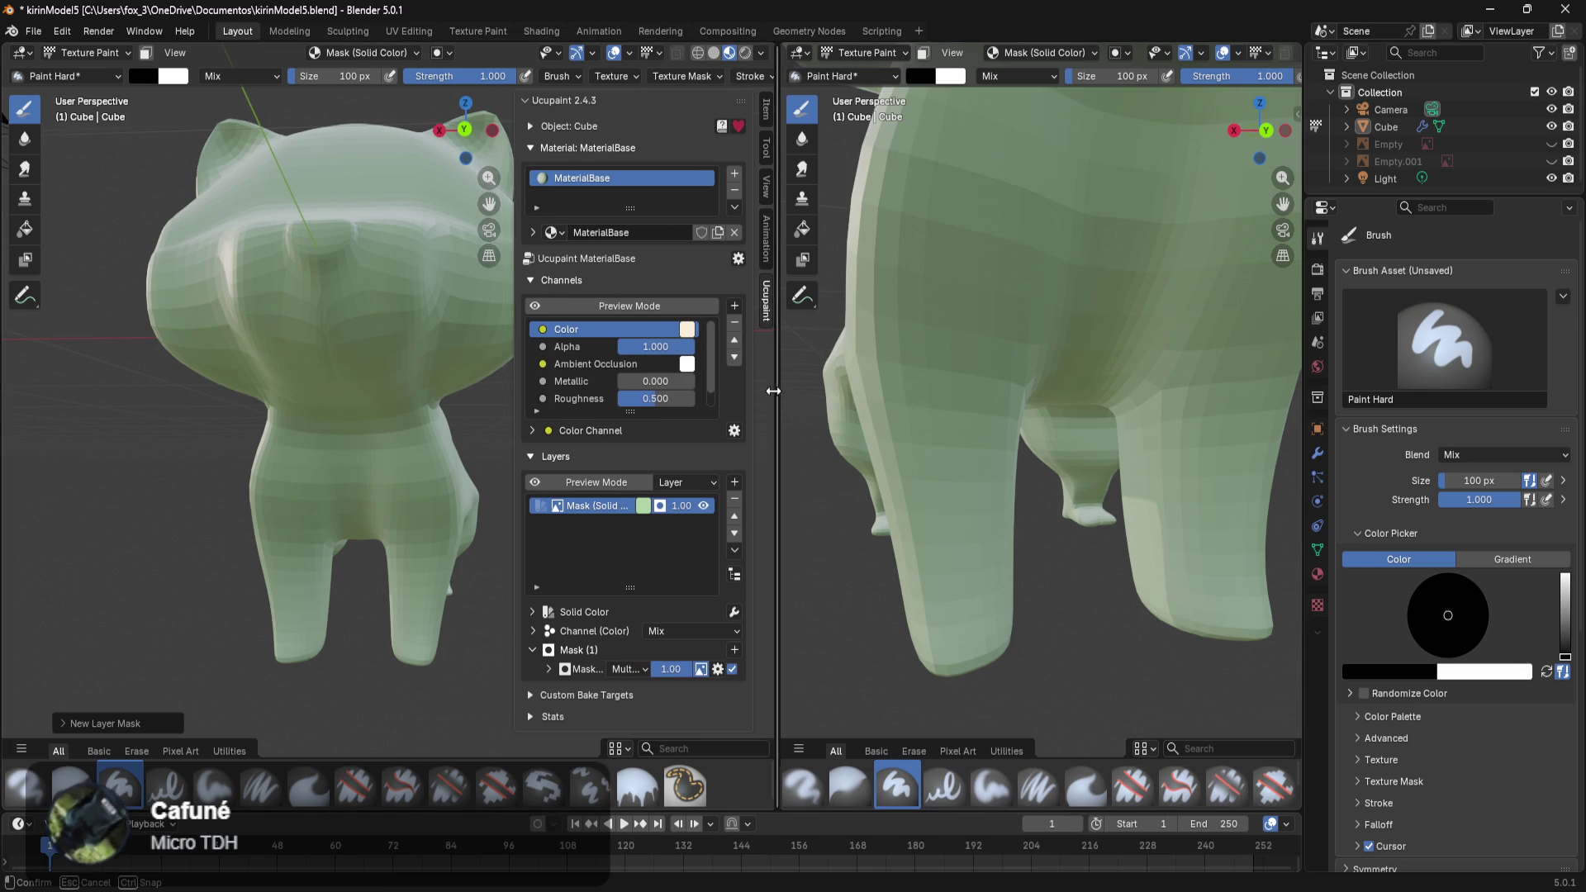
drag(777, 385, 1197, 400)
middle_drag(733, 372, 780, 356)
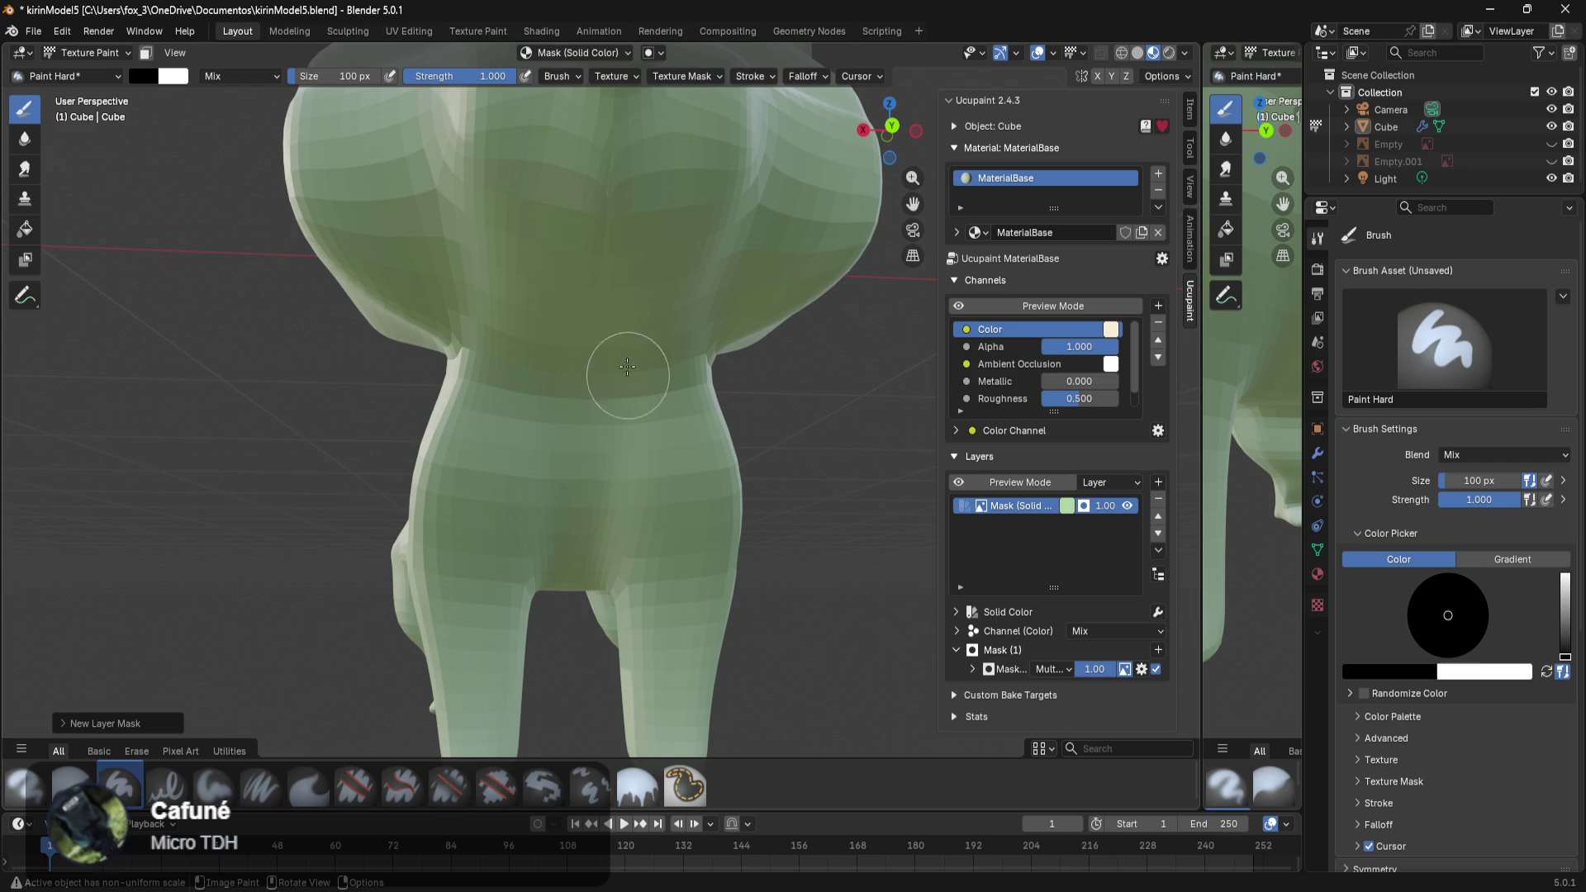
Paint black on the mask down the cat's chest and belly to reveal cream.
drag(596, 295, 582, 263)
mouse_move(577, 288)
mouse_down()
mouse_move(566, 325)
mouse_move(613, 425)
mouse_move(553, 394)
mouse_move(496, 510)
mouse_move(537, 496)
mouse_up()
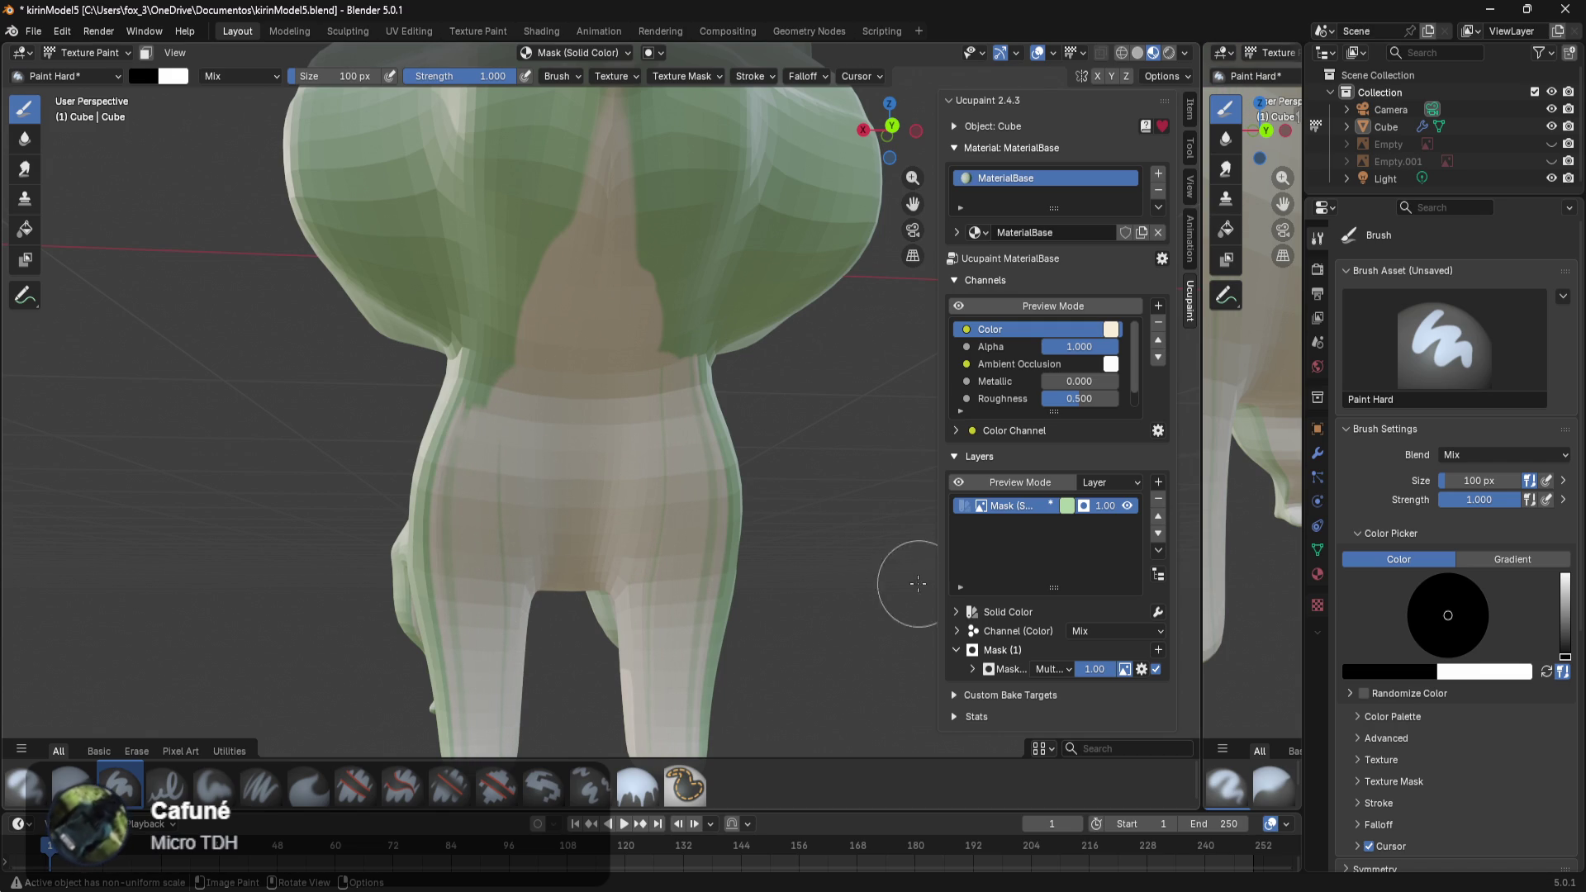
scroll(874, 558, down, 5)
middle_drag(698, 454, 692, 497)
scroll(692, 496, up, 2)
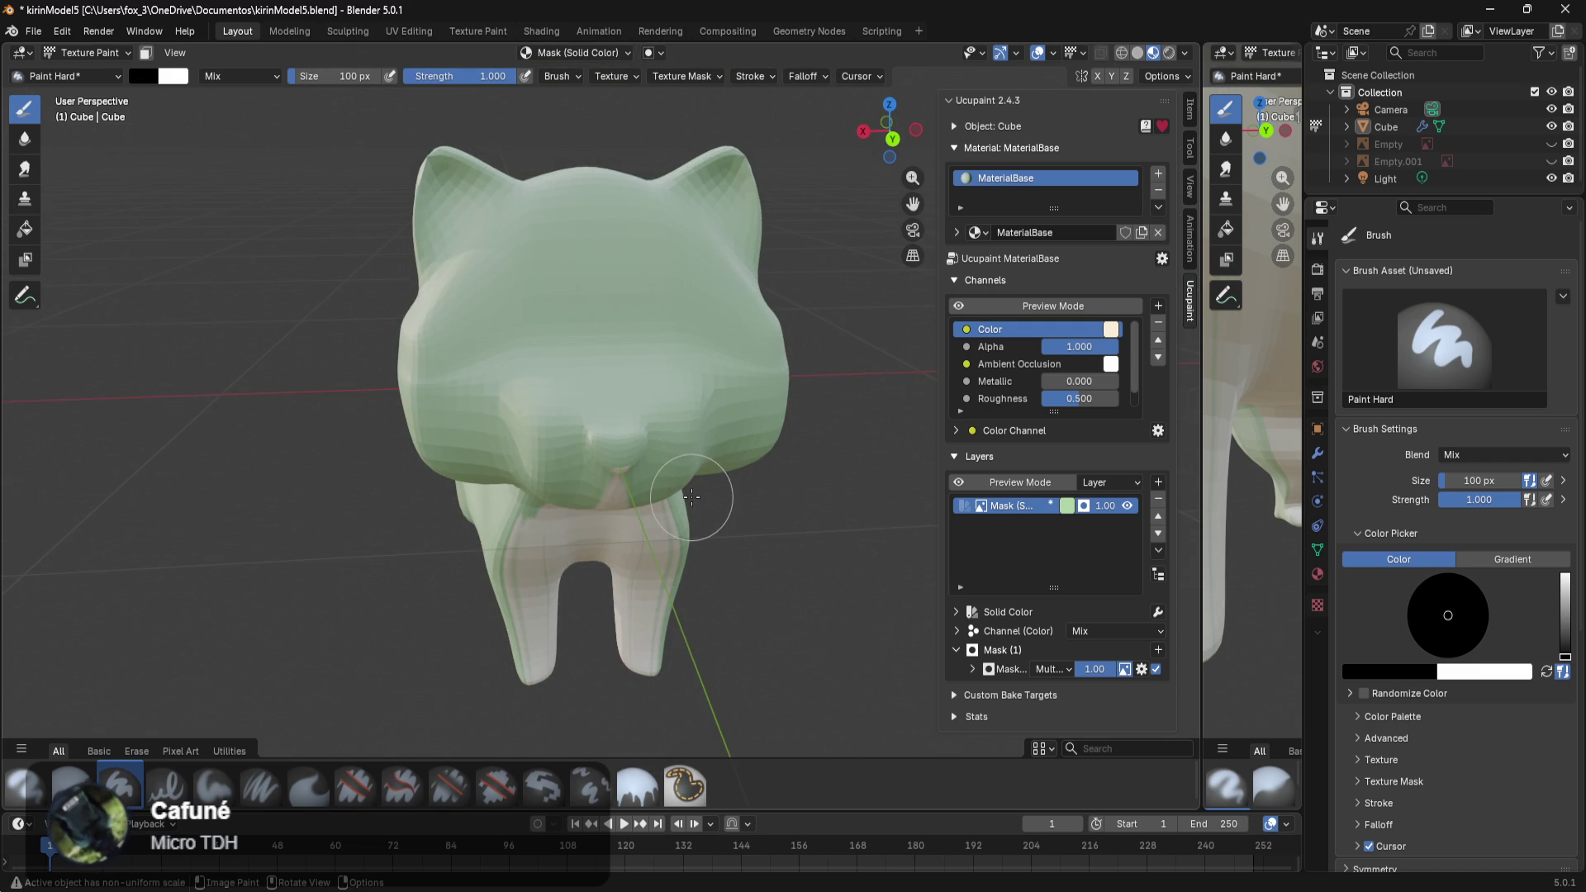
Mask out green on the muzzle, chest patches and neck base, then set strength to 0.235.
mouse_move(525, 390)
mouse_down()
mouse_move(644, 392)
mouse_move(558, 387)
mouse_move(640, 498)
mouse_up()
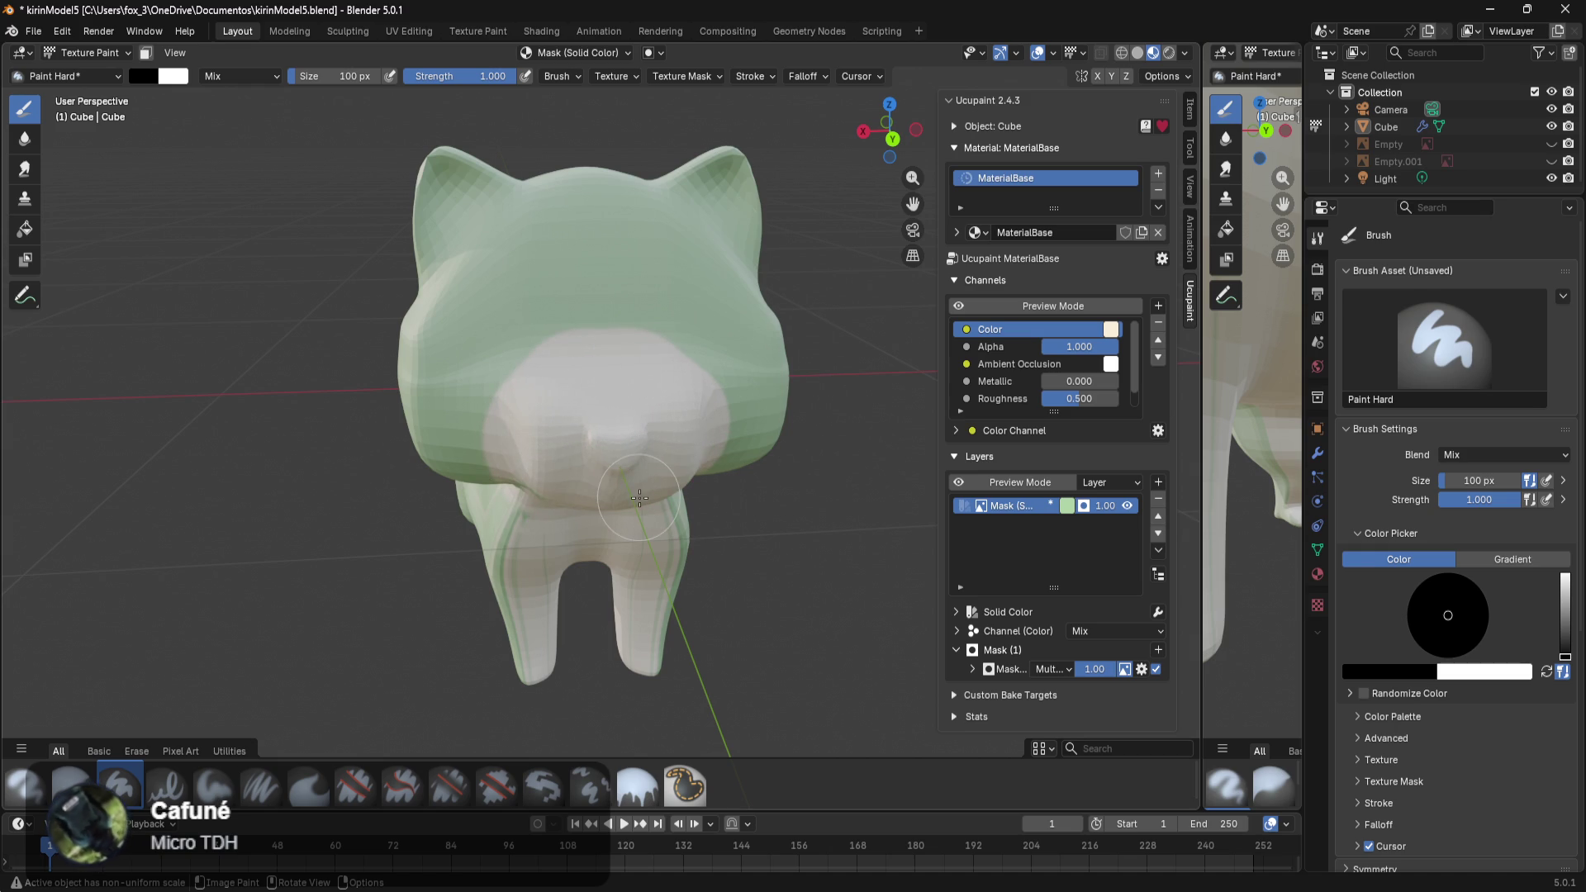
middle_drag(640, 497, 721, 451)
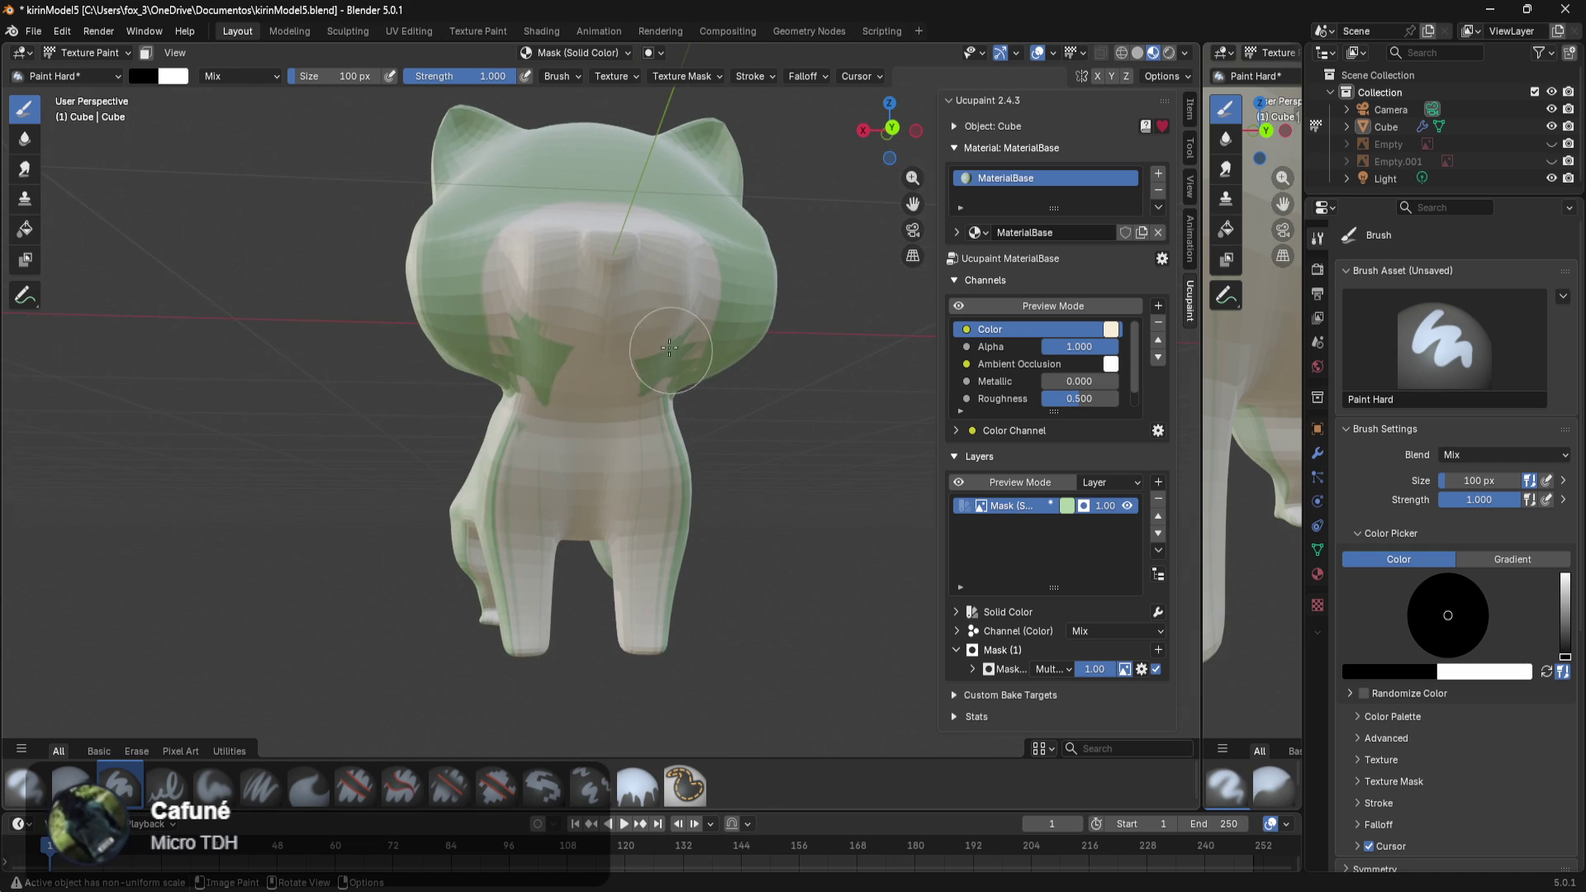
mouse_move(555, 330)
mouse_down()
mouse_move(554, 386)
mouse_move(541, 380)
mouse_move(552, 411)
mouse_move(693, 350)
mouse_move(640, 441)
mouse_move(685, 596)
mouse_up()
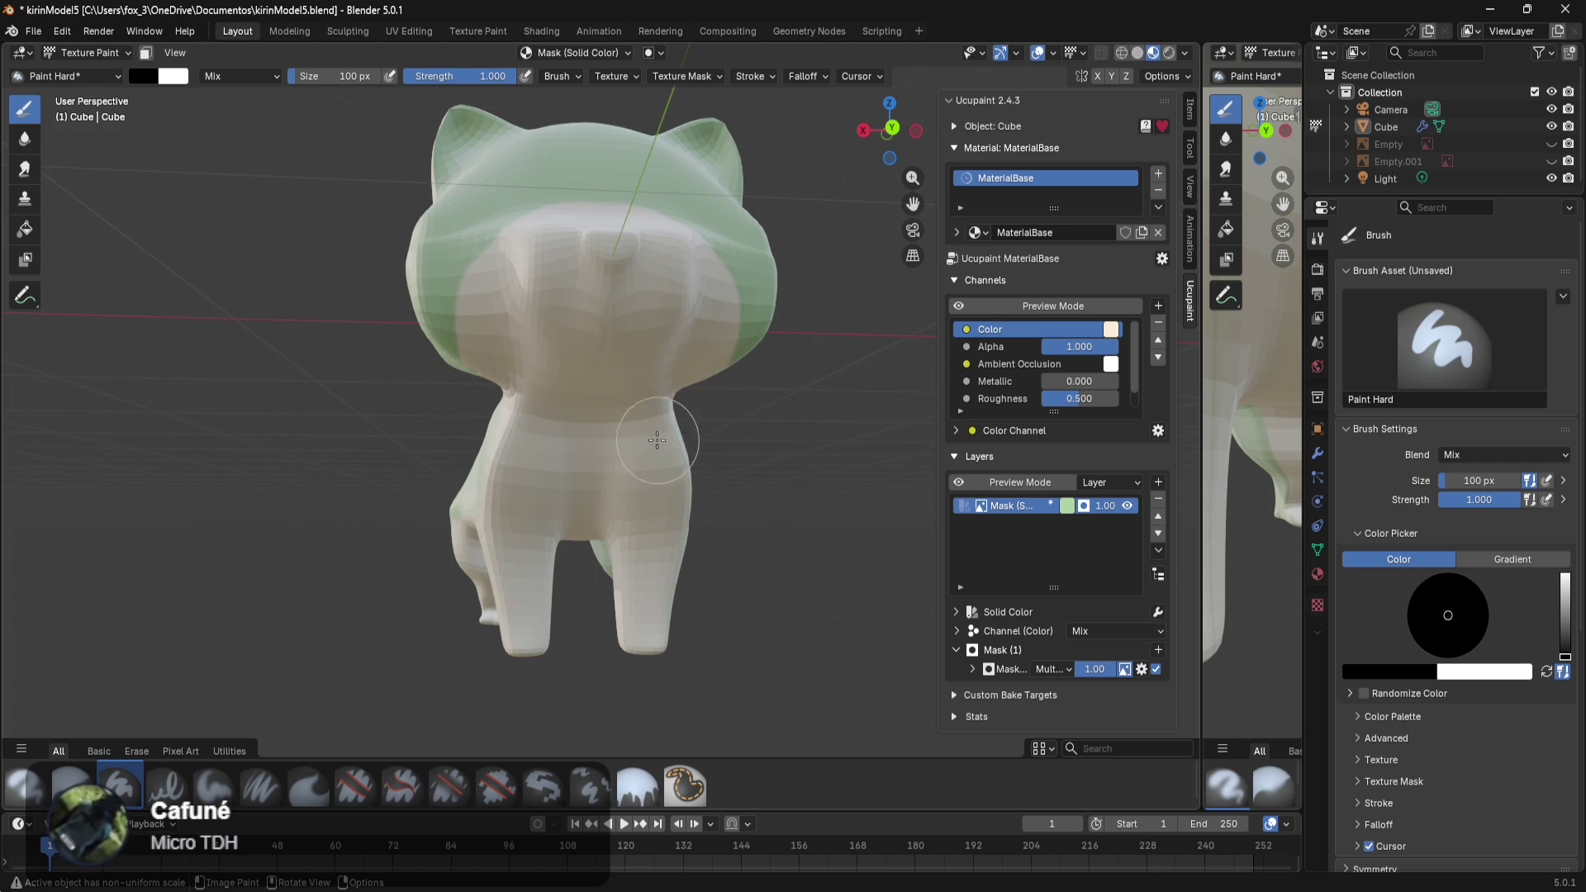
mouse_move(686, 596)
middle_down()
mouse_move(755, 551)
mouse_move(536, 451)
mouse_move(868, 481)
middle_up()
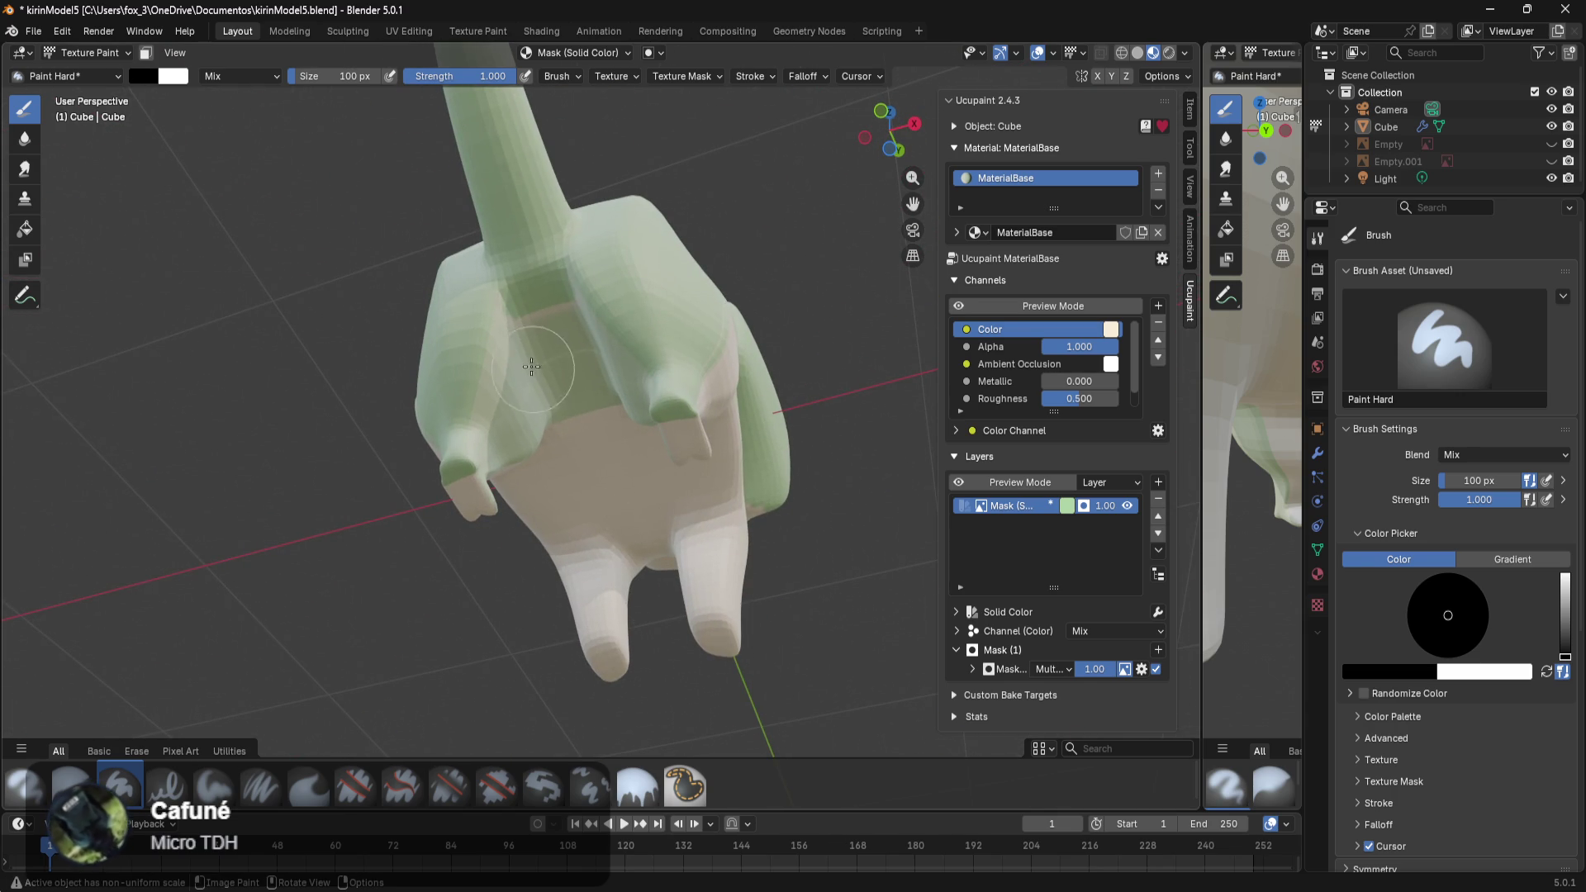
drag(627, 396, 554, 329)
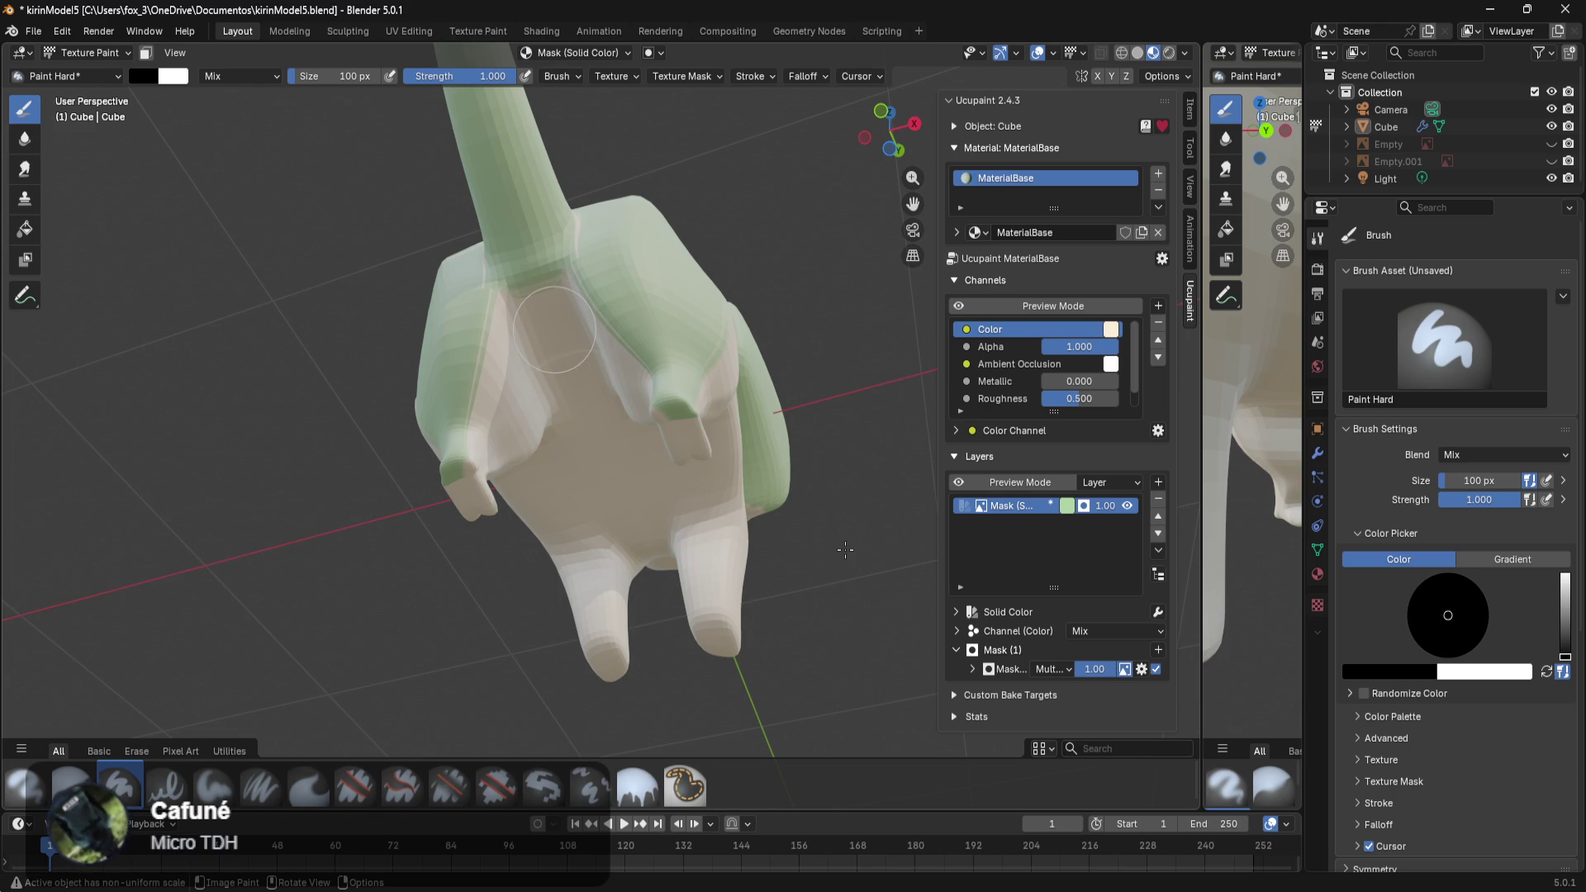
drag(577, 316, 540, 284)
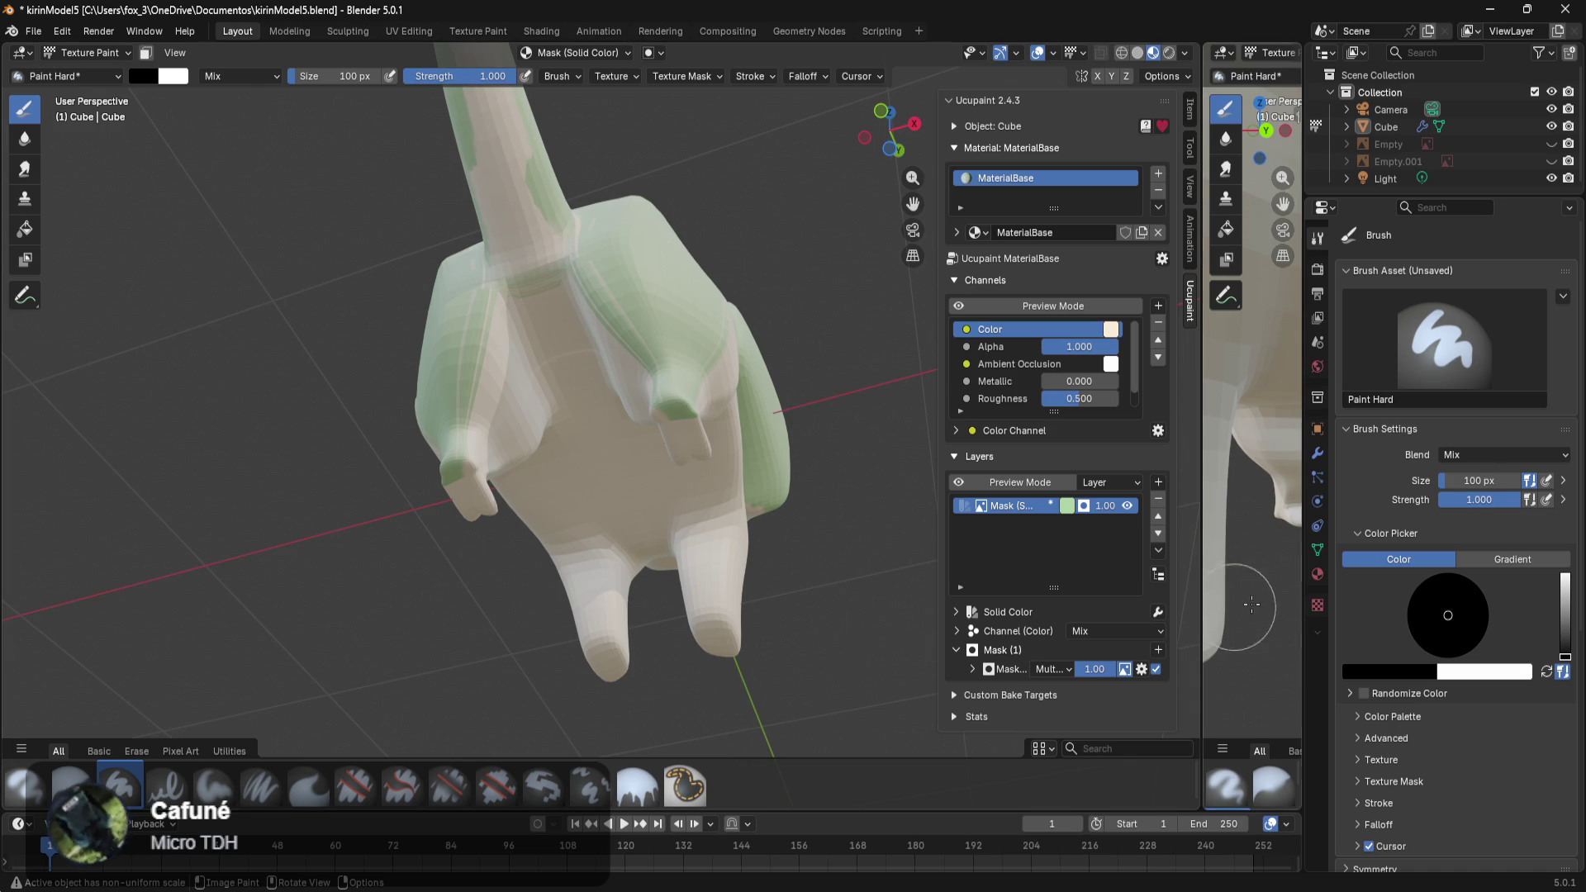
drag(1497, 509, 1458, 506)
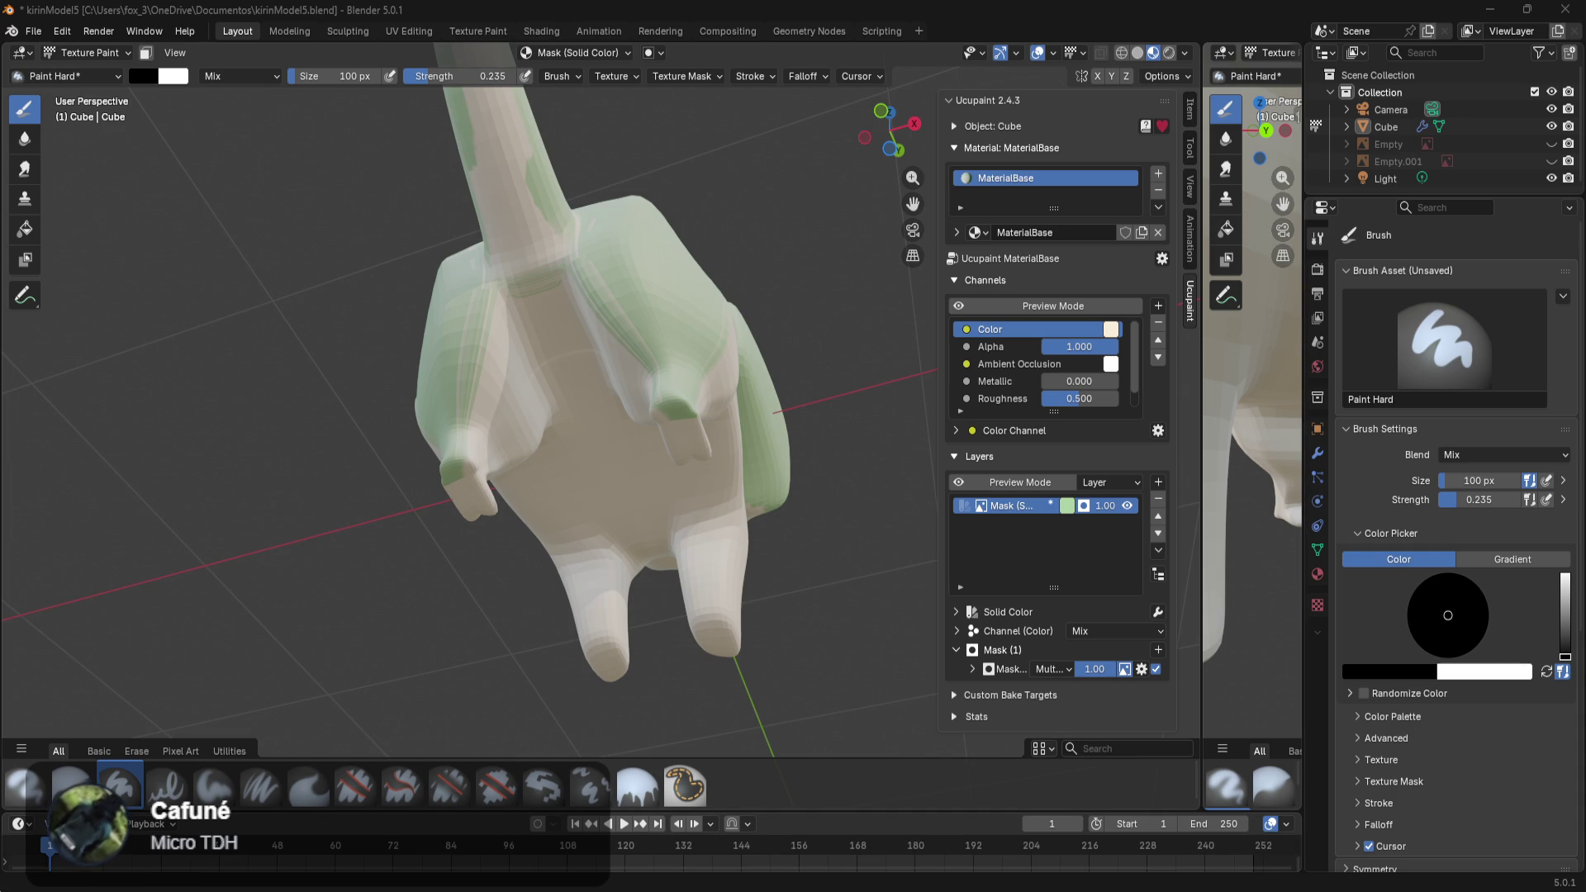
key(ctrl+shift+Escape)
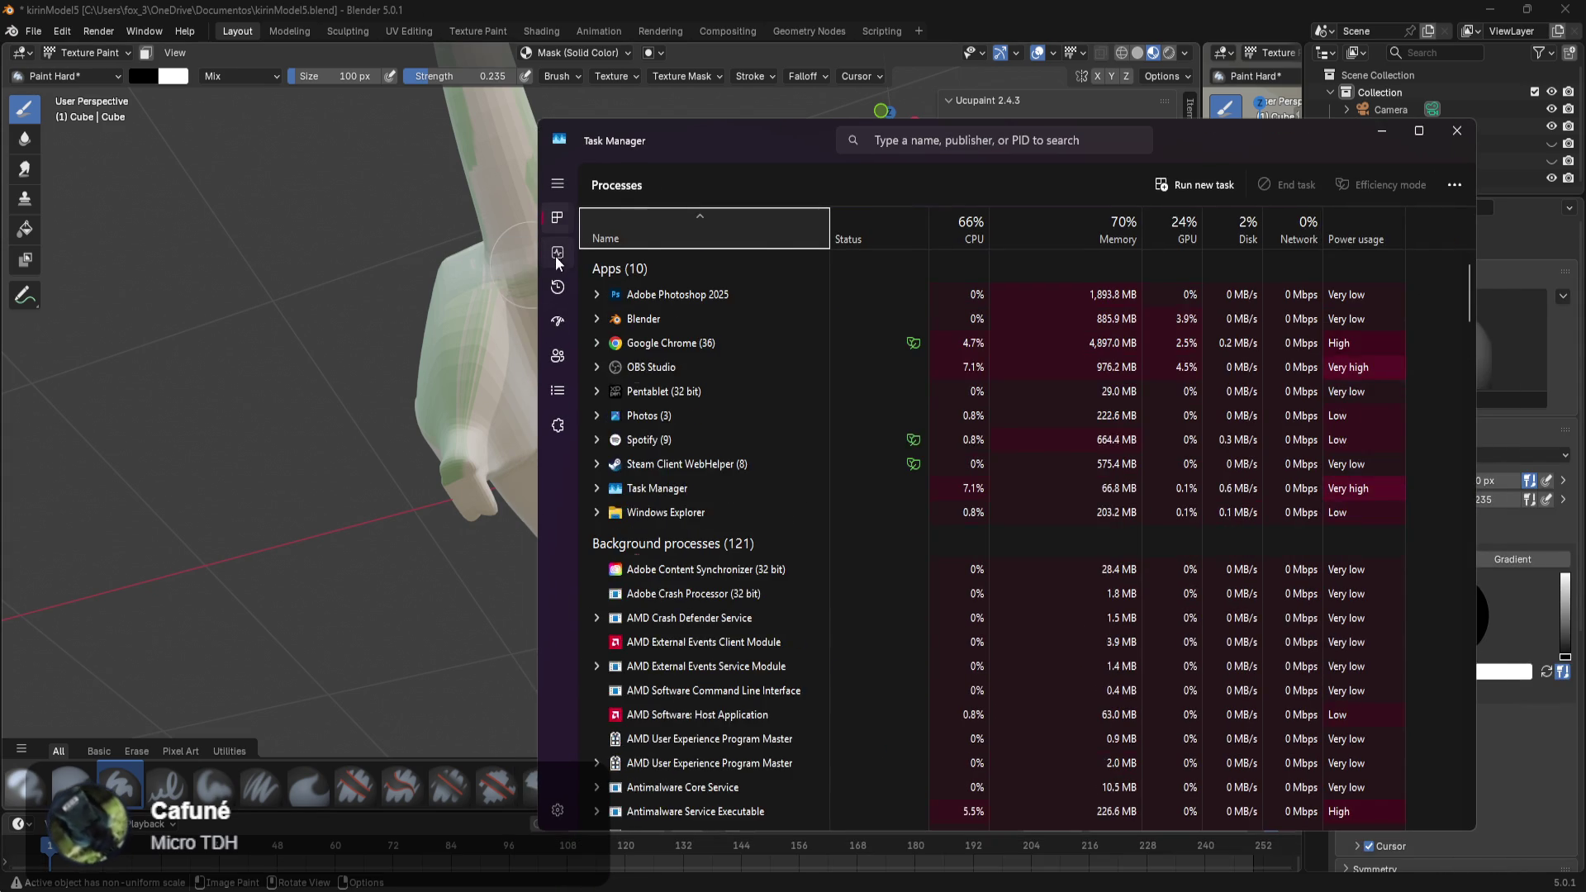
click(558, 258)
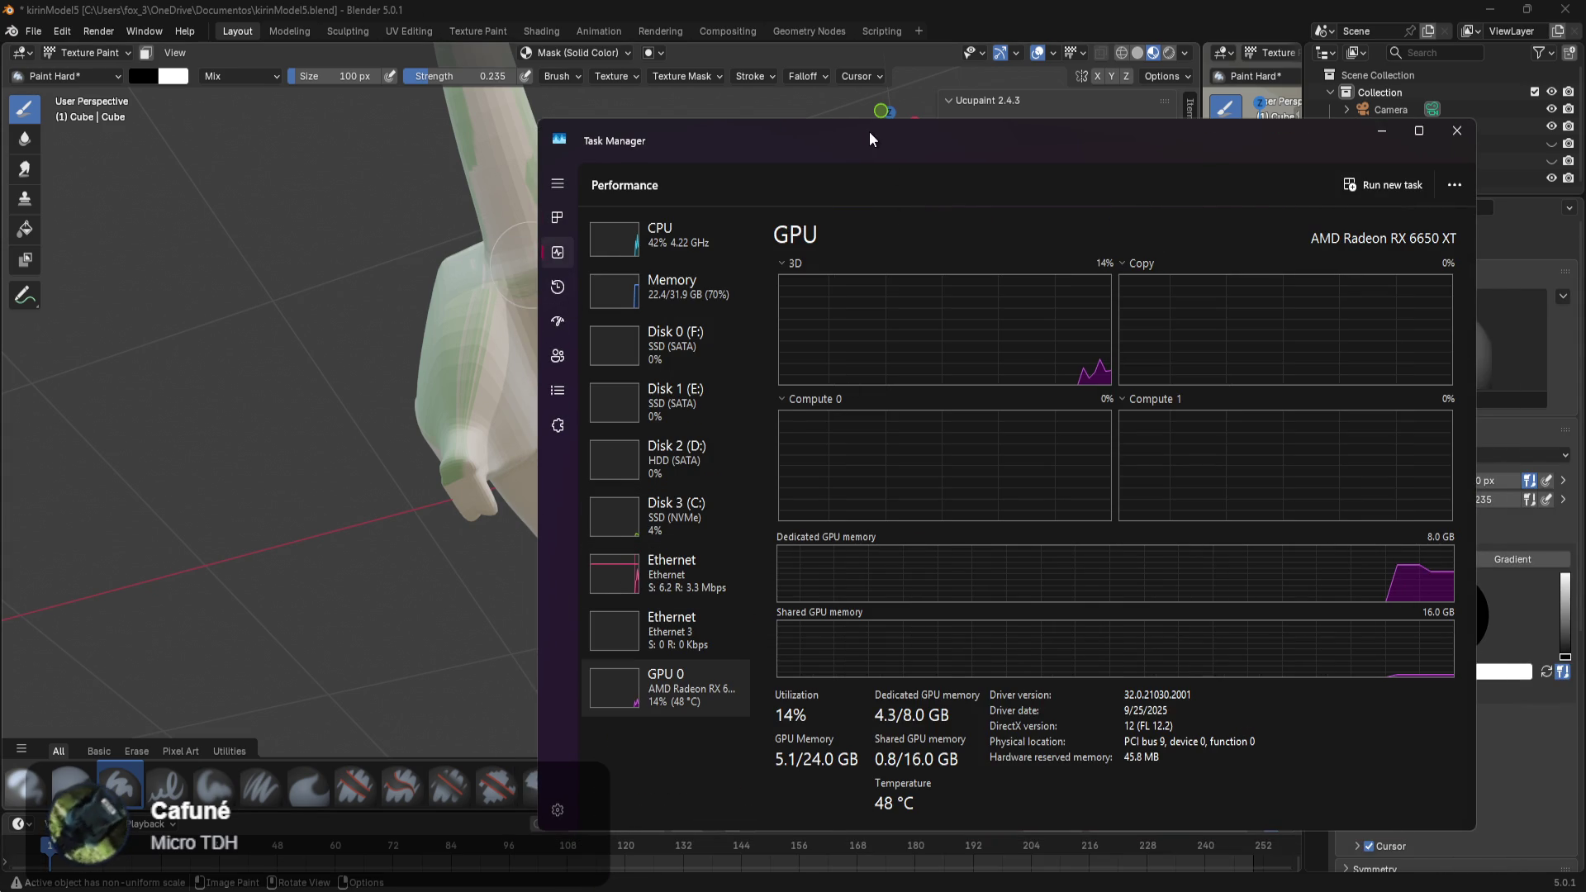
click(531, 265)
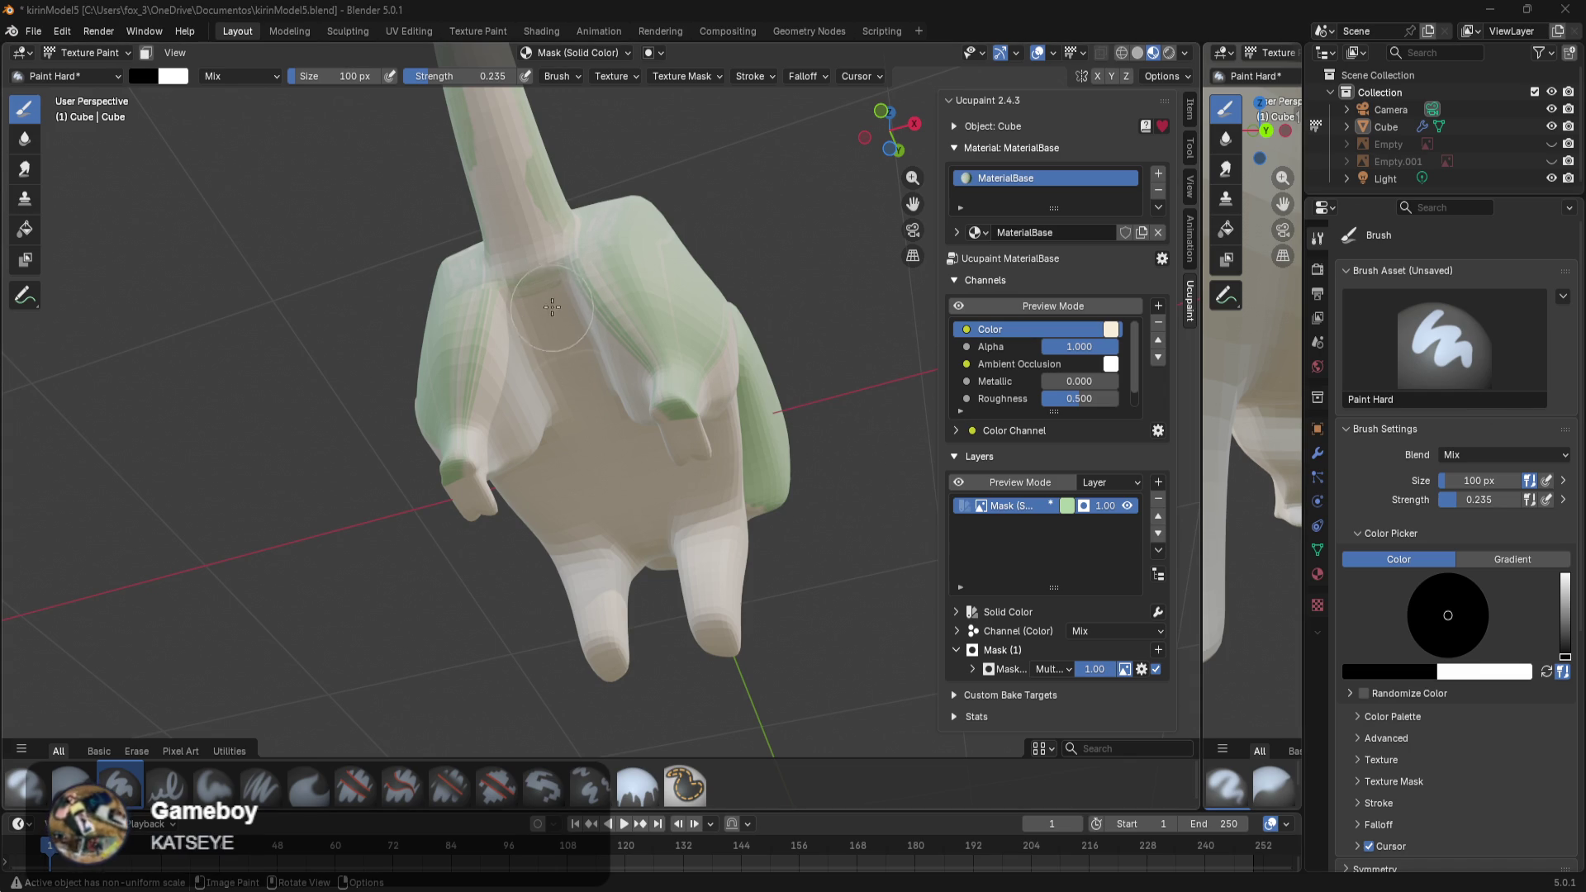
Raise the mask brush strength to 0.647 and switch the paint colour to white.
mouse_move(1483, 500)
mouse_down()
mouse_move(1520, 499)
mouse_move(1491, 499)
mouse_up()
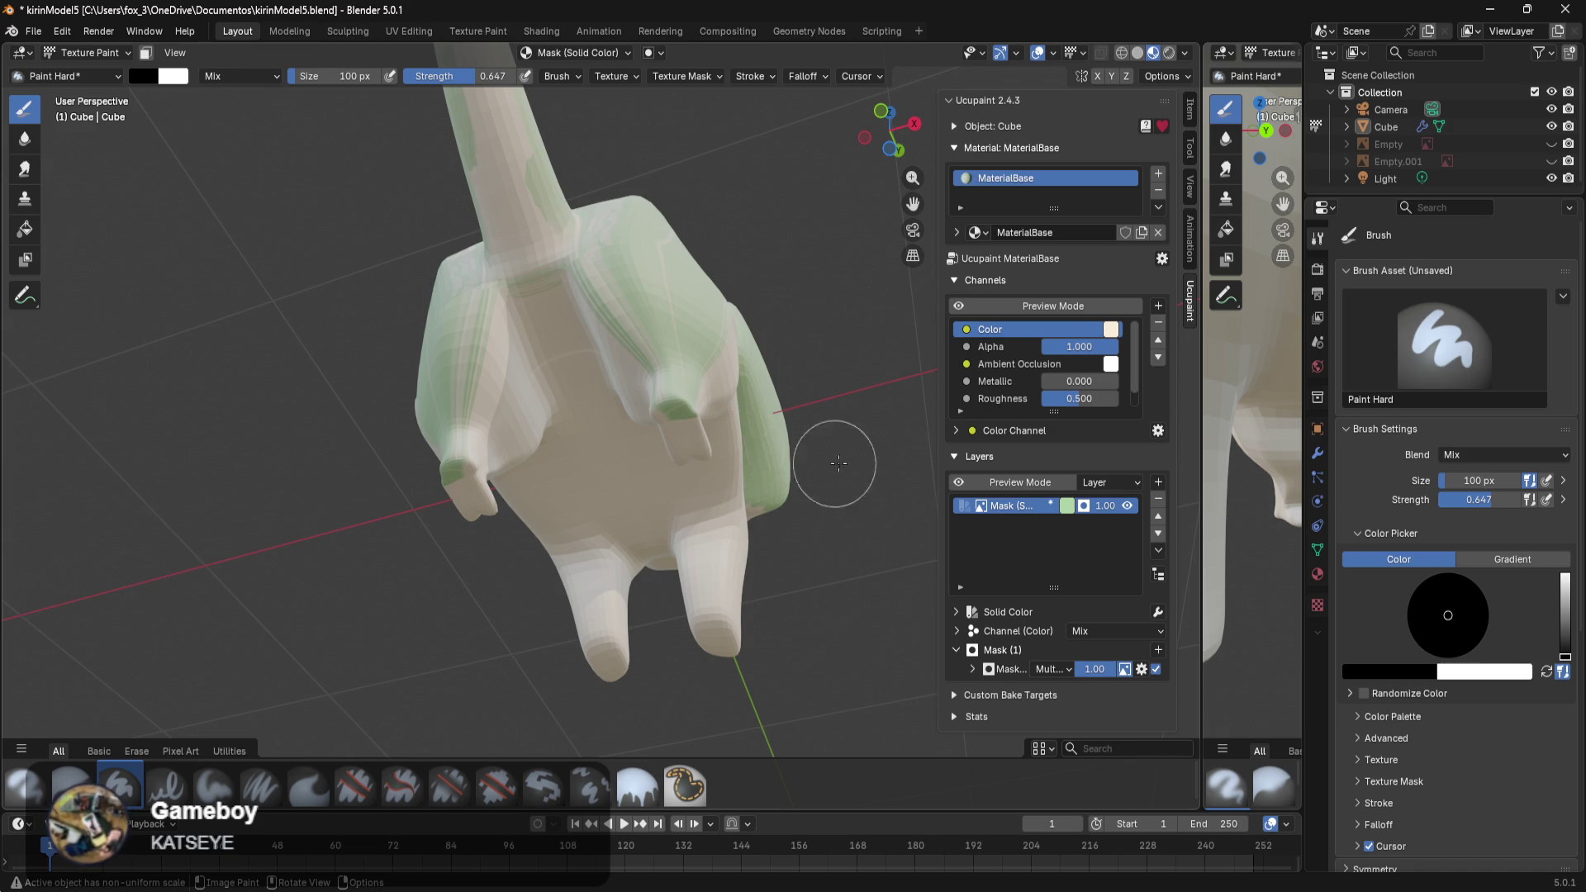
mouse_move(824, 443)
middle_down()
mouse_move(622, 523)
mouse_move(526, 609)
mouse_move(615, 509)
mouse_move(603, 520)
middle_up()
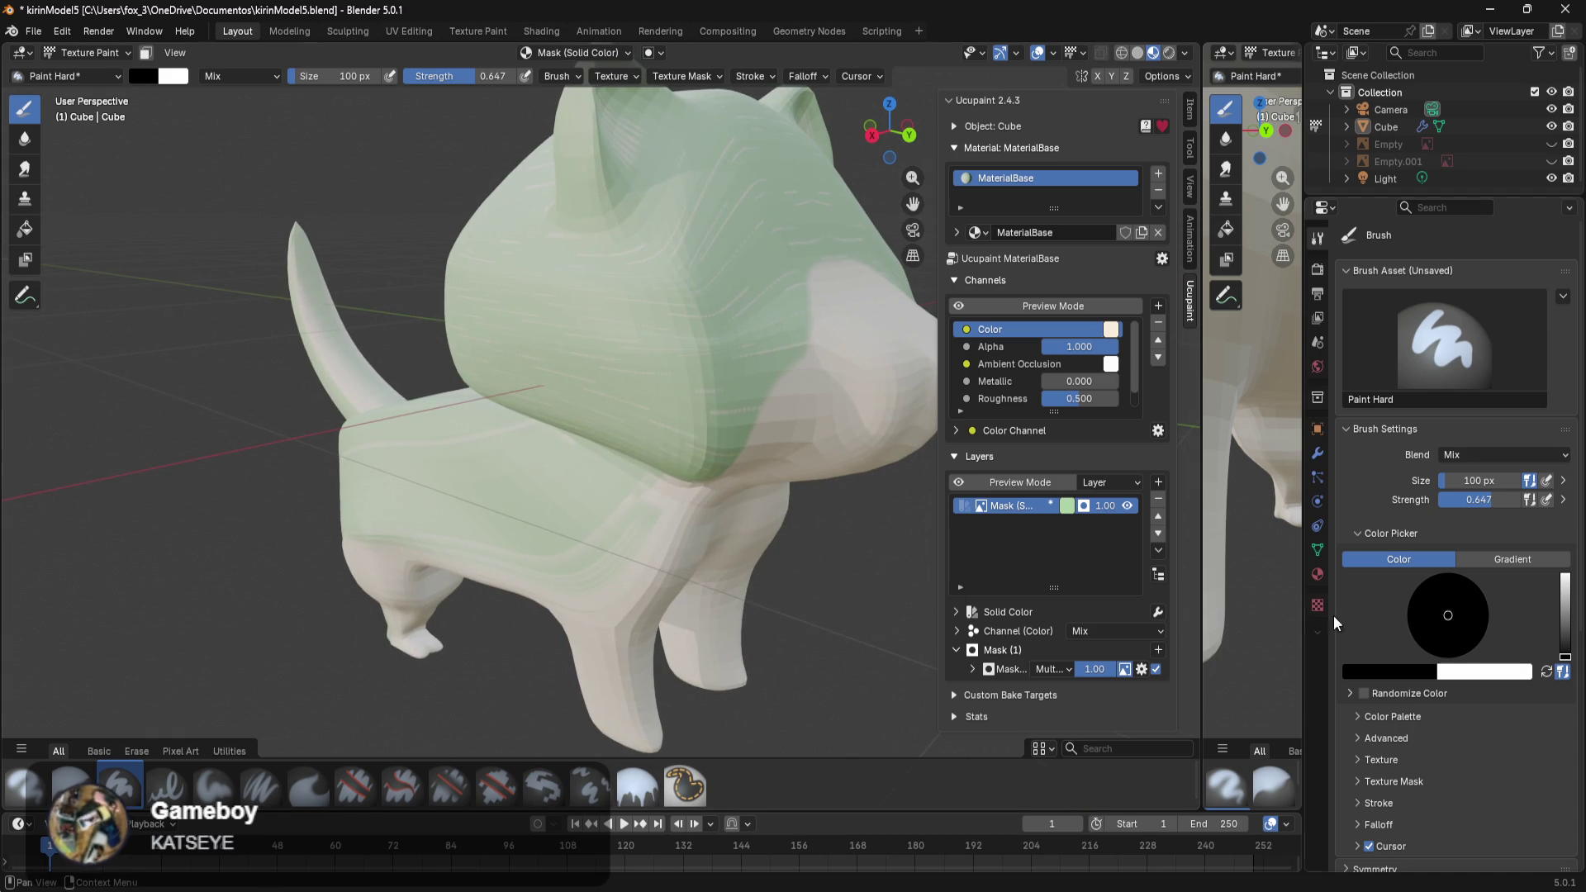
click(1482, 673)
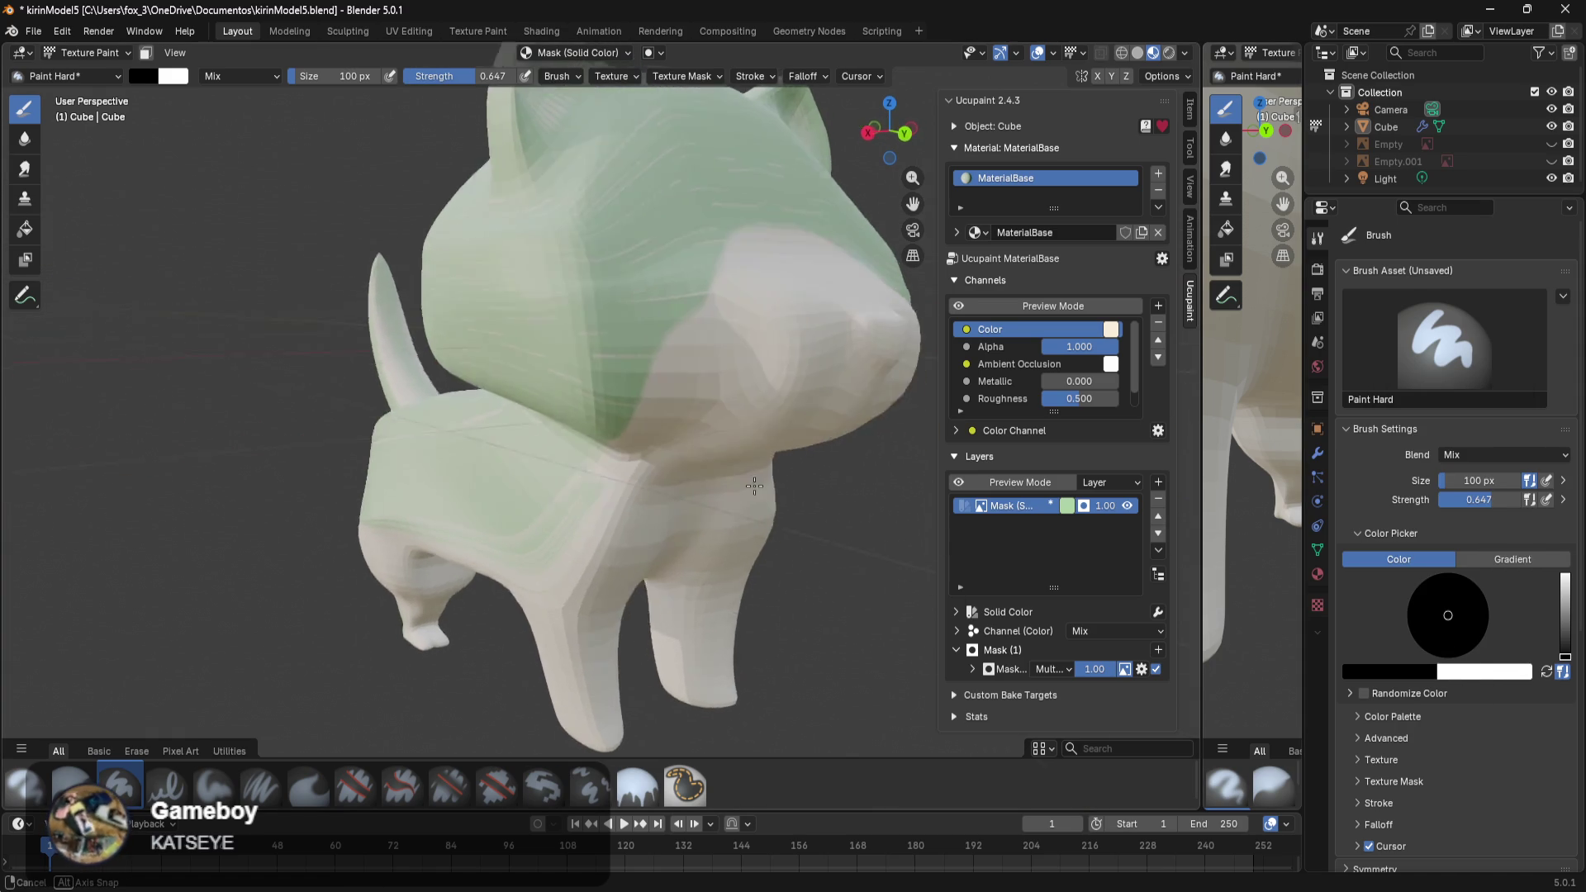
middle_drag(829, 493, 708, 473)
Paint with white at full 1.000 strength to turn the tail, legs and lower body pale green.
key(x)
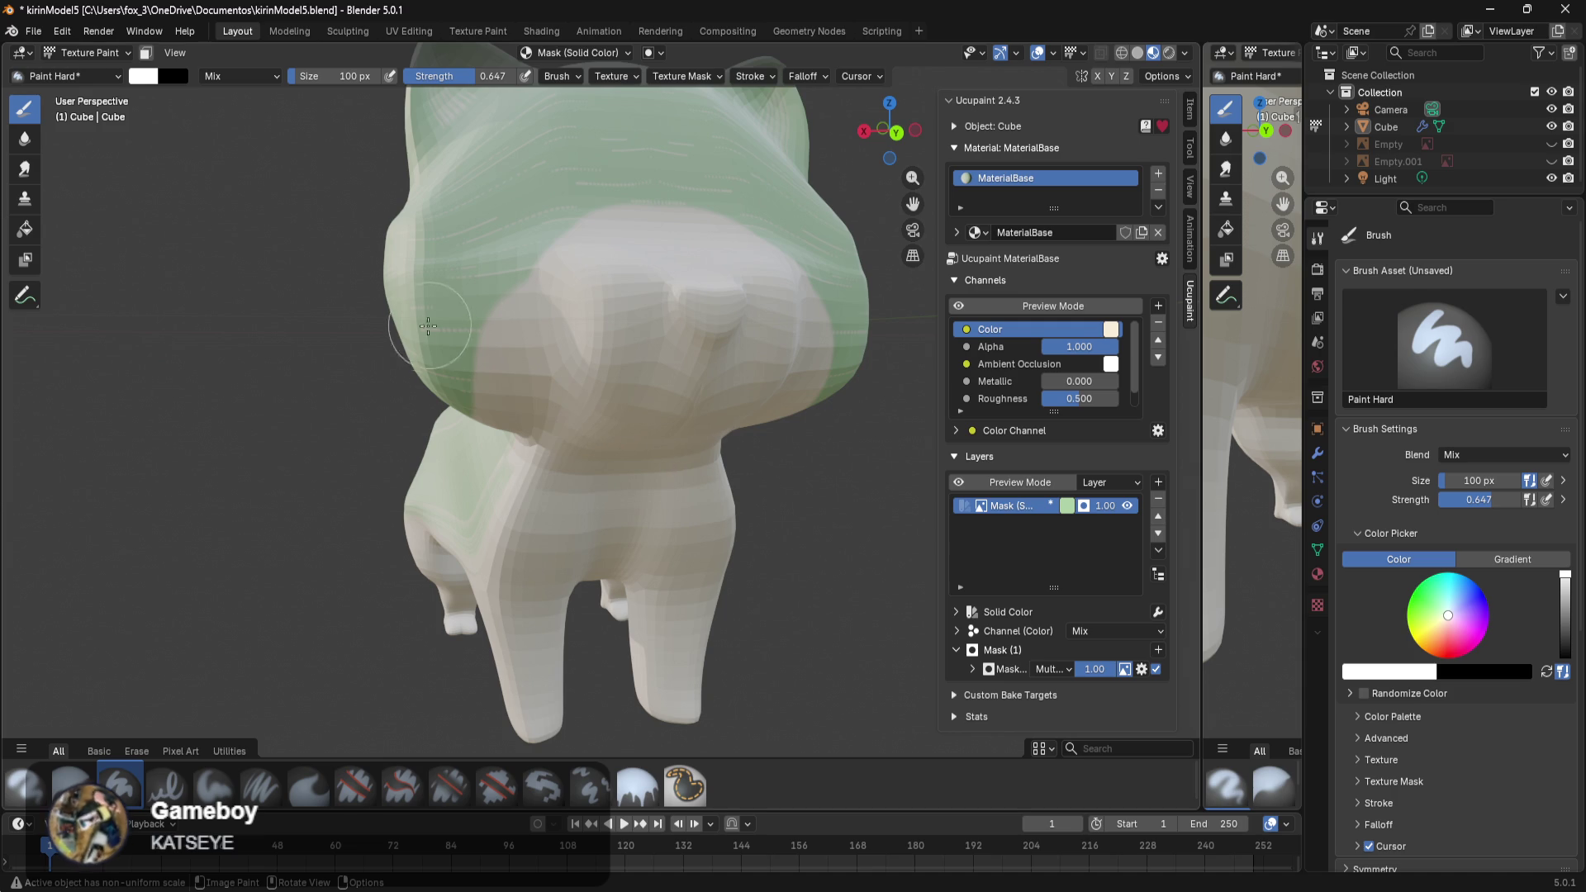
mouse_move(456, 257)
middle_down()
mouse_move(553, 323)
mouse_move(671, 301)
middle_up()
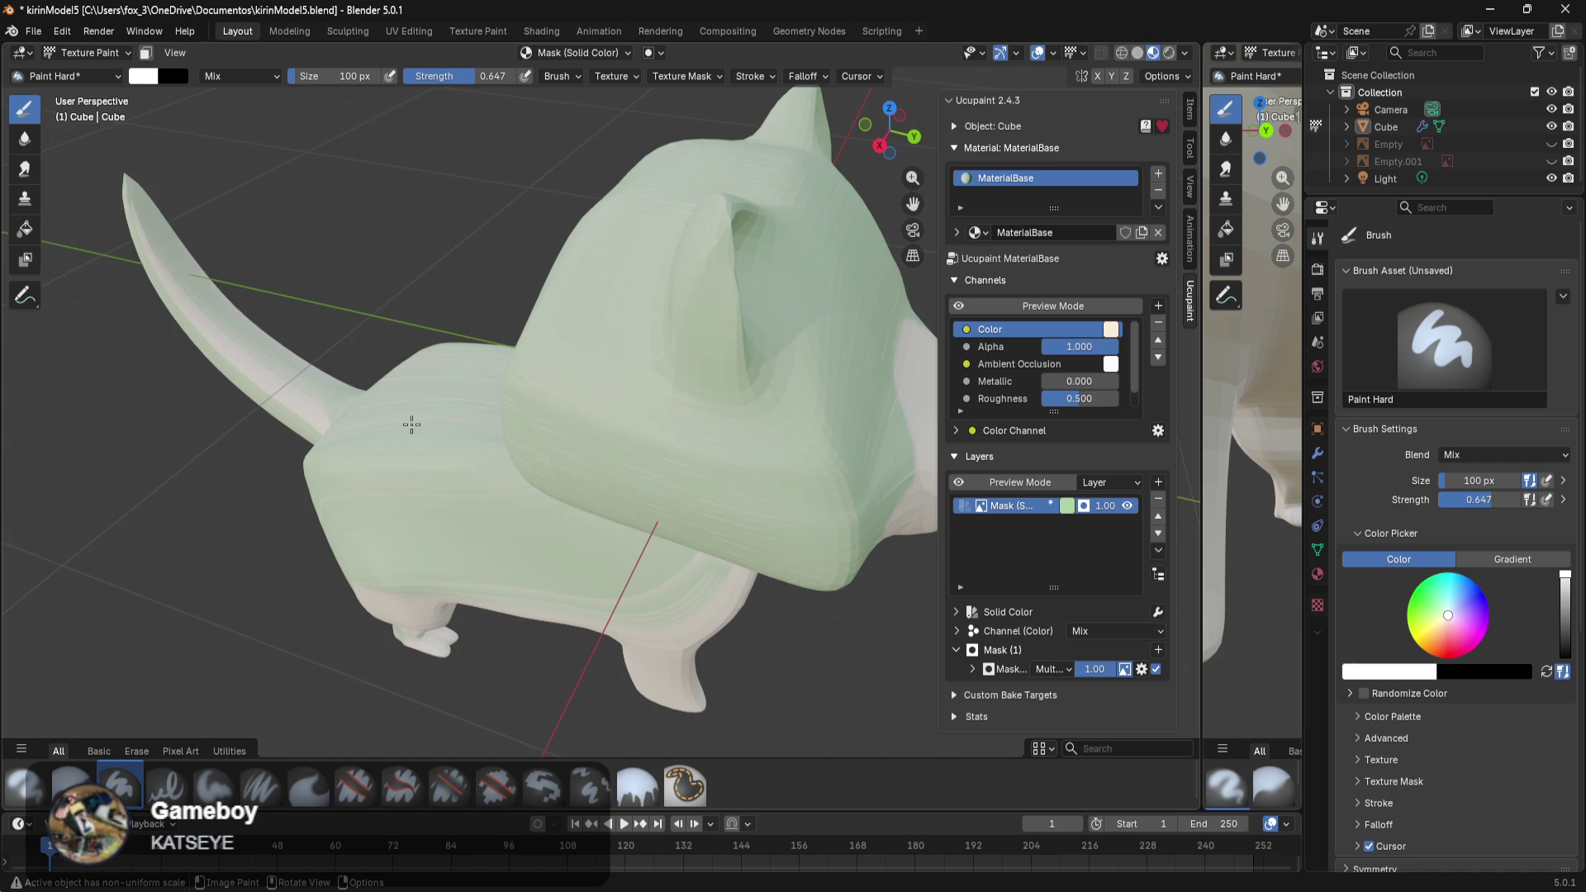
drag(353, 417, 285, 425)
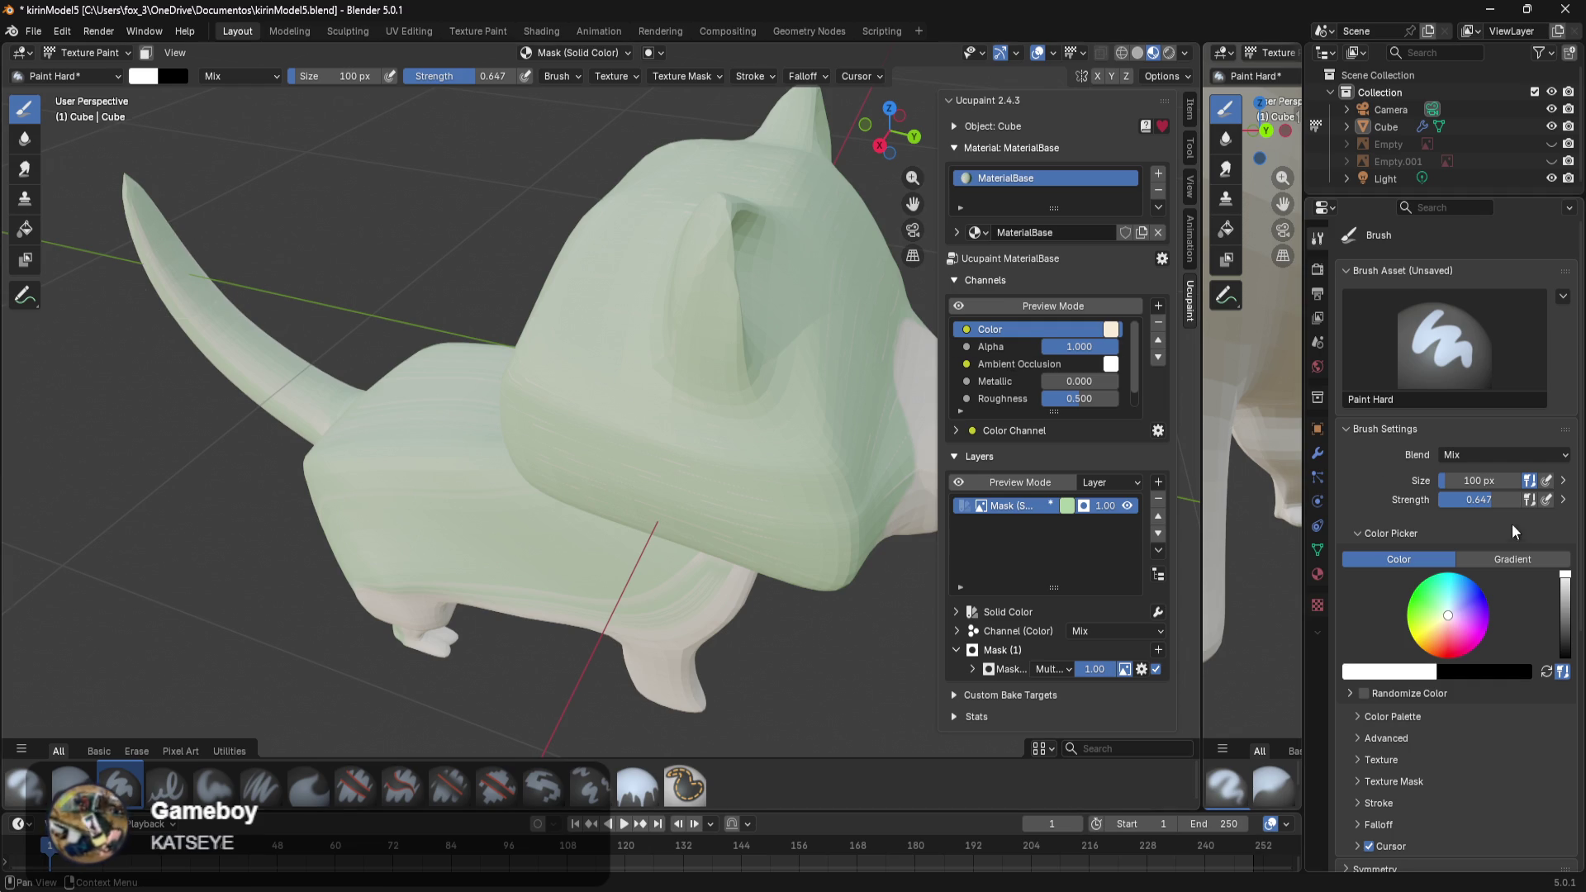
drag(1496, 500, 1520, 500)
mouse_move(116, 219)
mouse_down()
mouse_move(231, 350)
mouse_move(353, 394)
mouse_up()
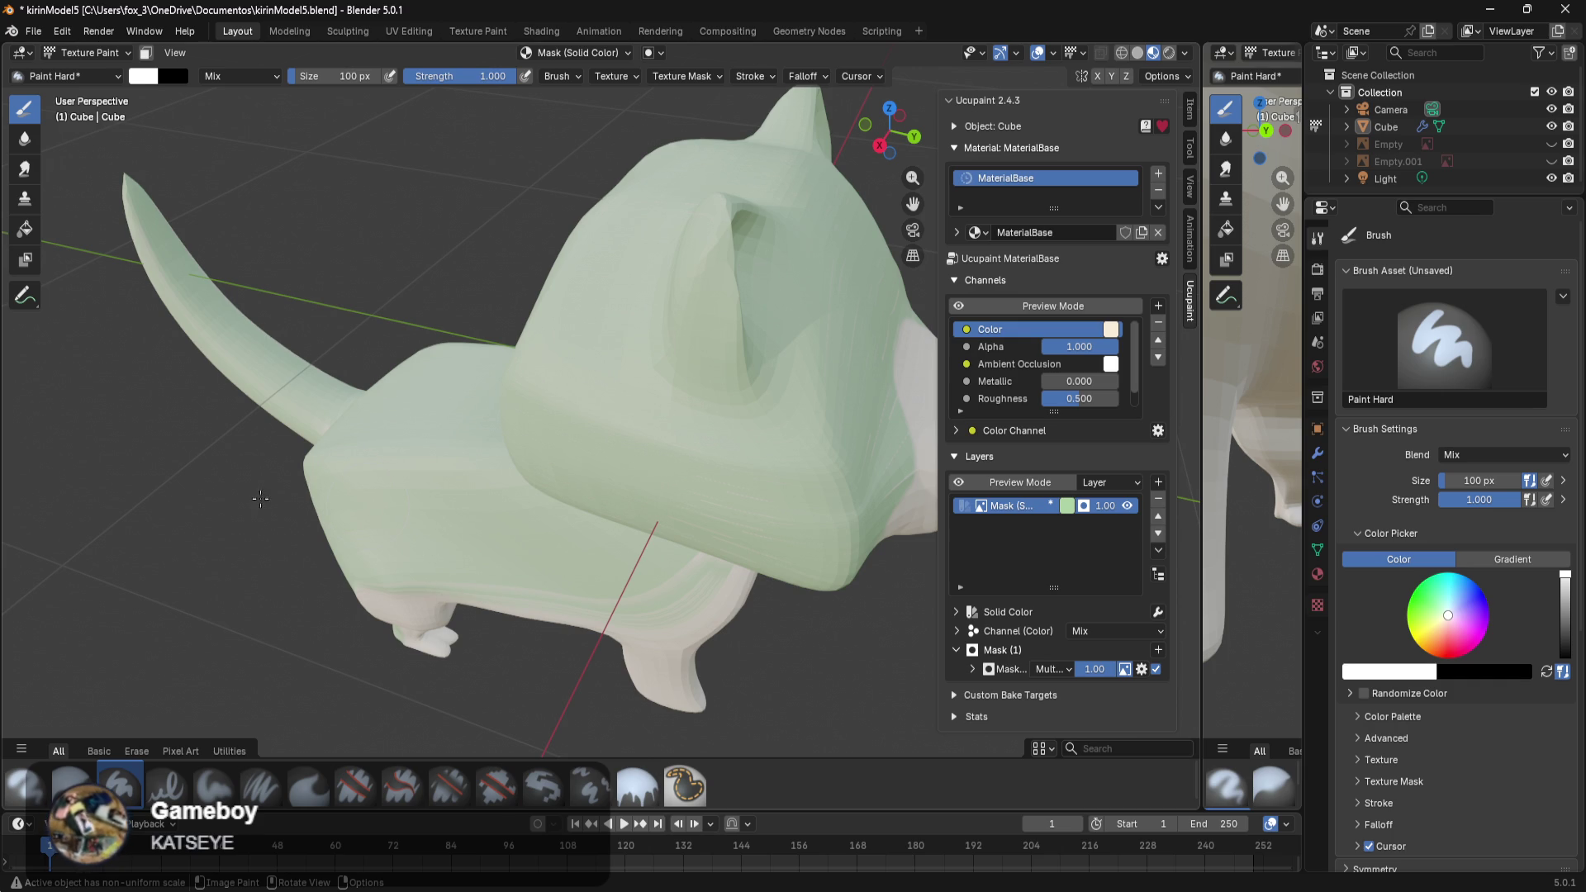
drag(418, 585, 496, 644)
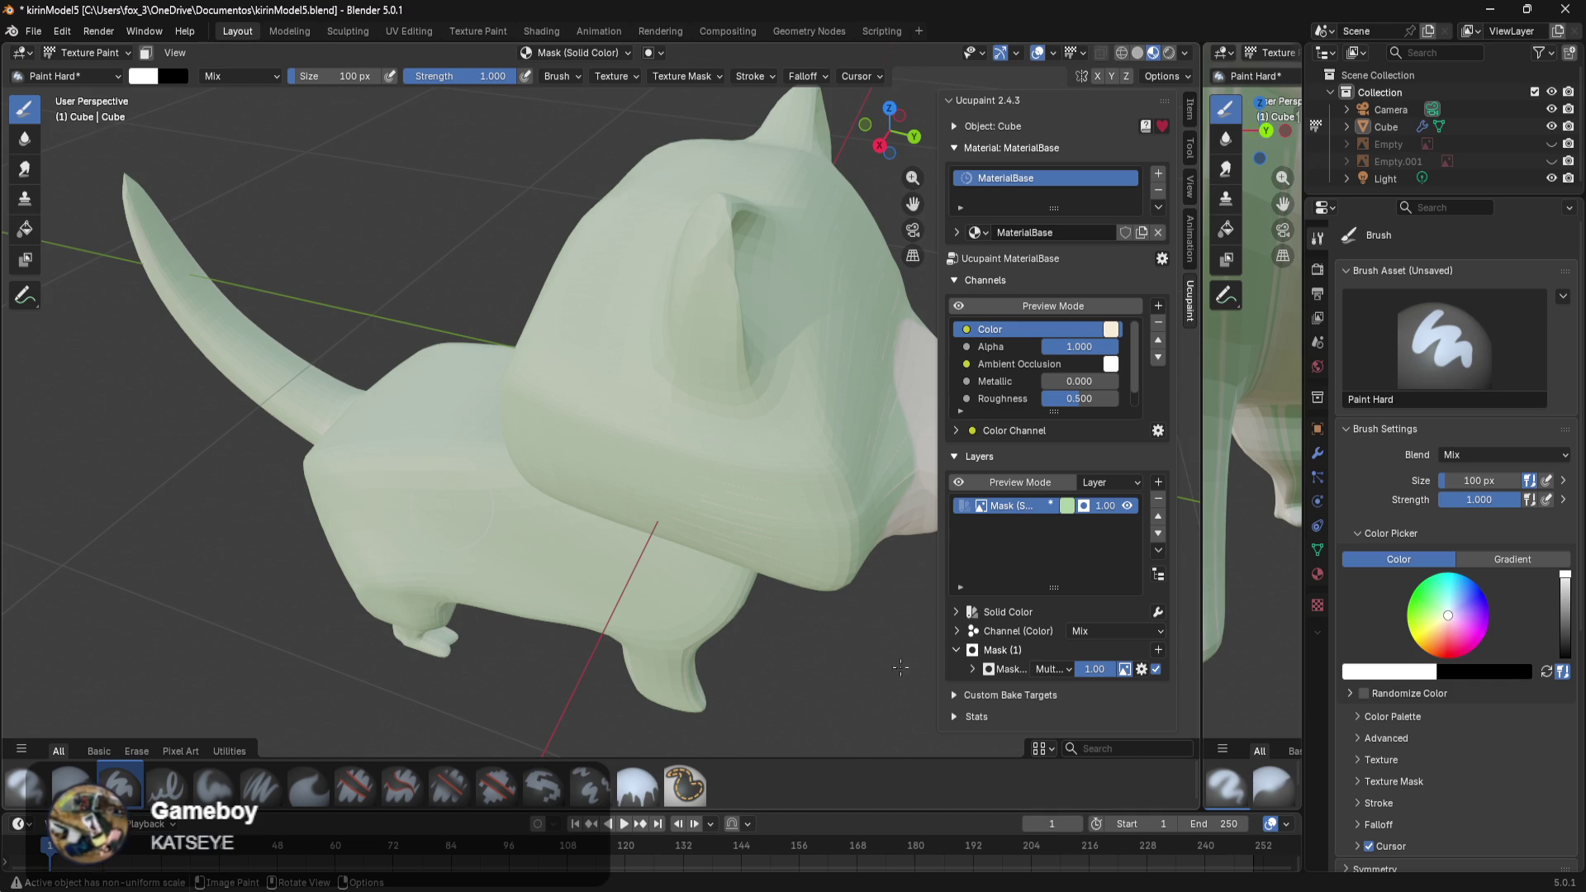
mouse_move(719, 678)
middle_down()
mouse_move(573, 475)
mouse_move(672, 530)
mouse_move(625, 534)
middle_up()
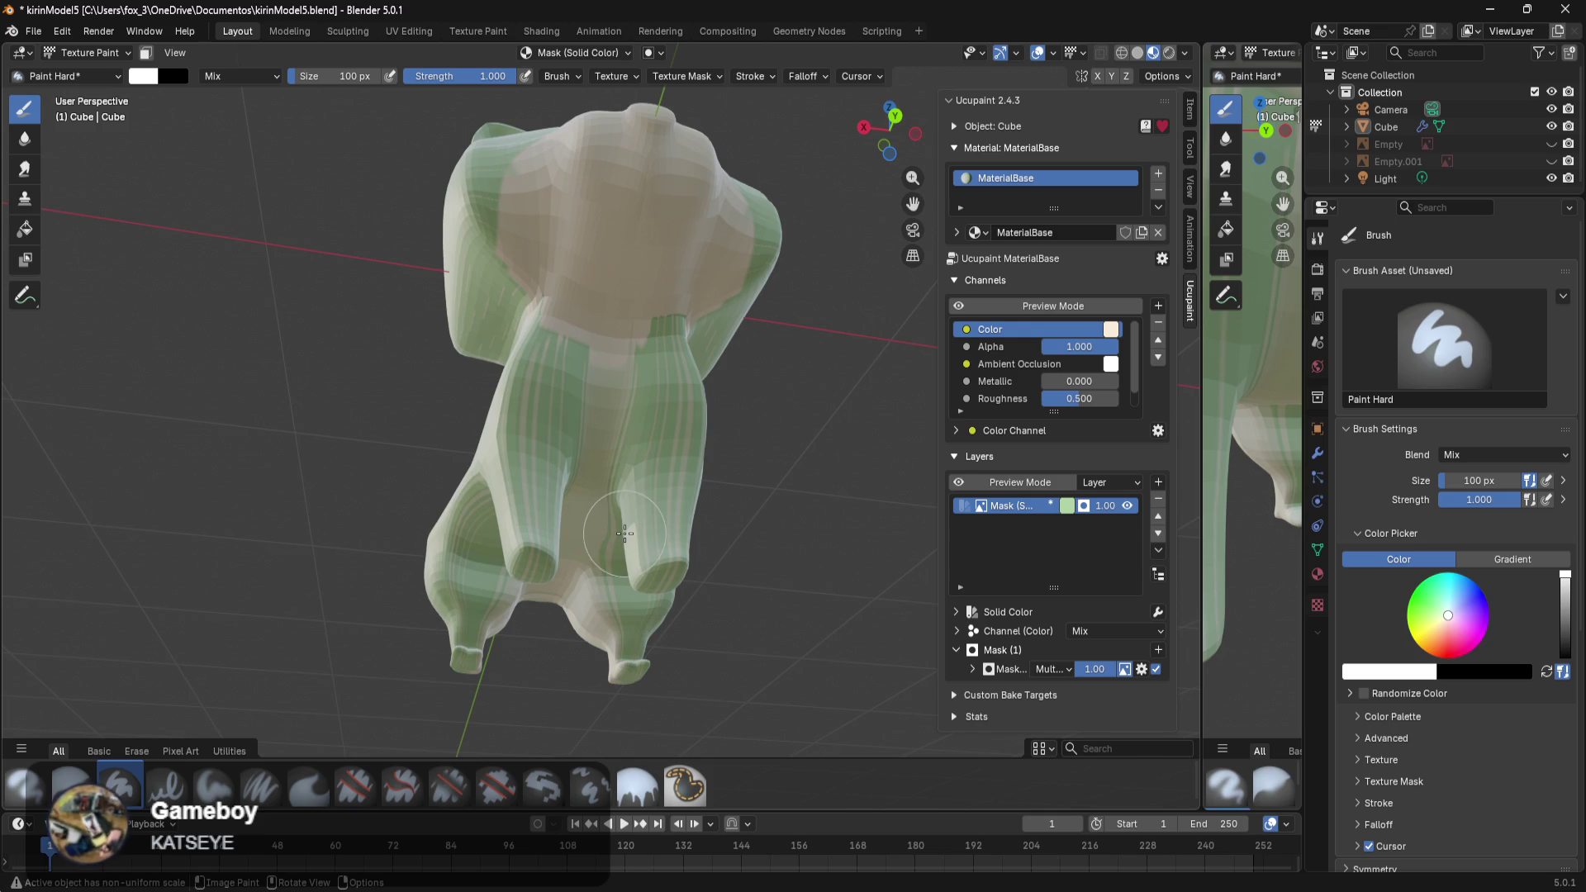
Paint green over the left shoulder, inner legs and pink tail underside, keeping the muzzle and chest cream.
mouse_move(549, 340)
mouse_down()
mouse_move(457, 545)
mouse_move(472, 655)
mouse_up()
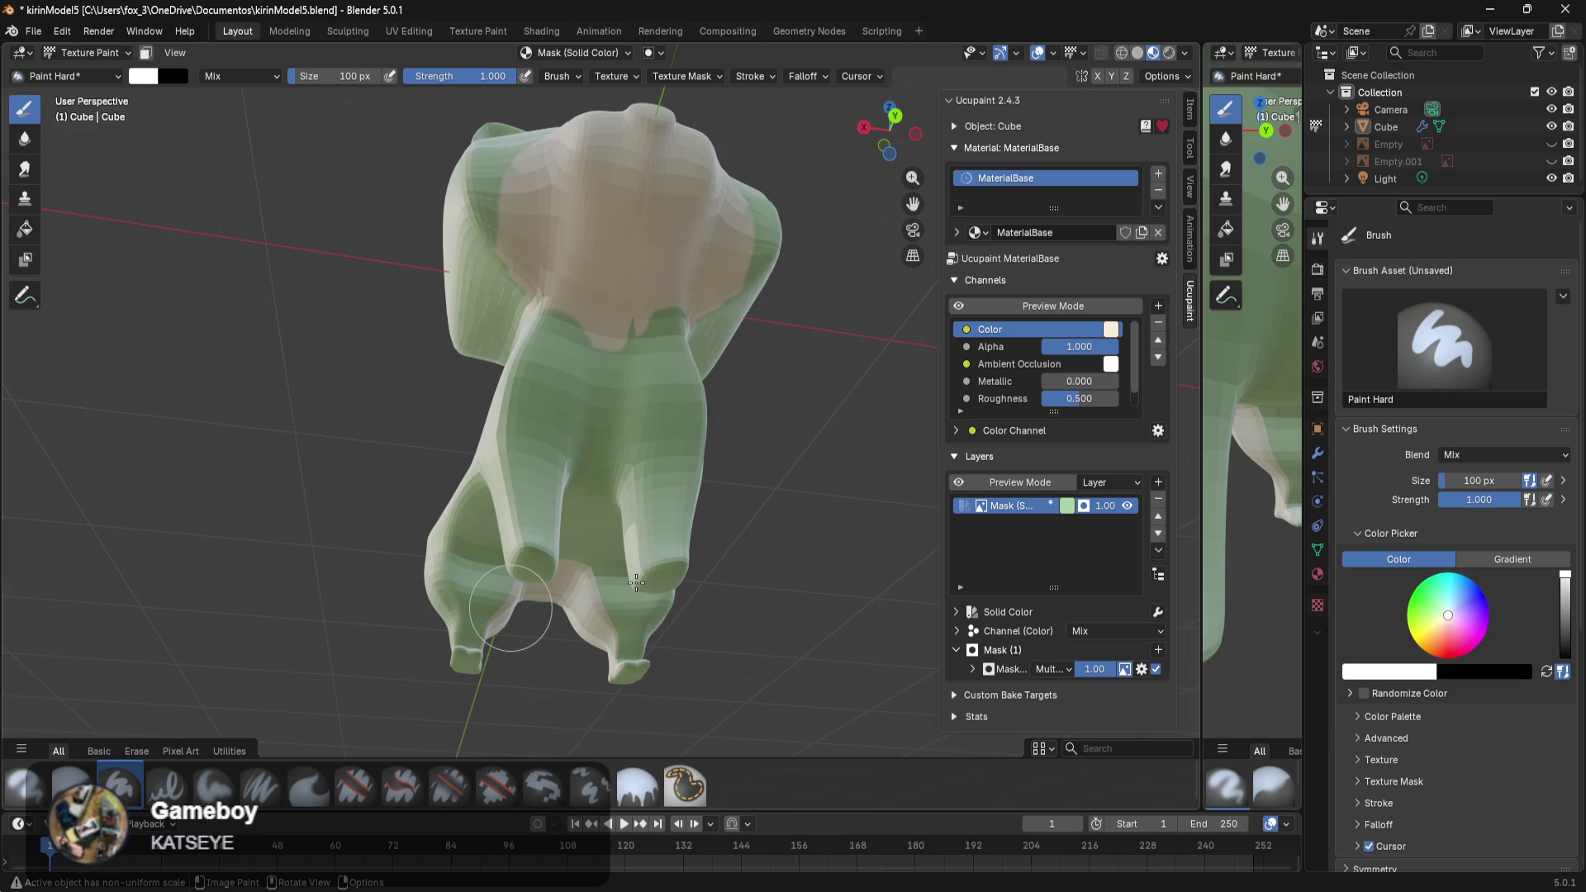
mouse_move(635, 579)
mouse_down()
mouse_move(532, 635)
mouse_move(569, 597)
mouse_move(612, 462)
mouse_up()
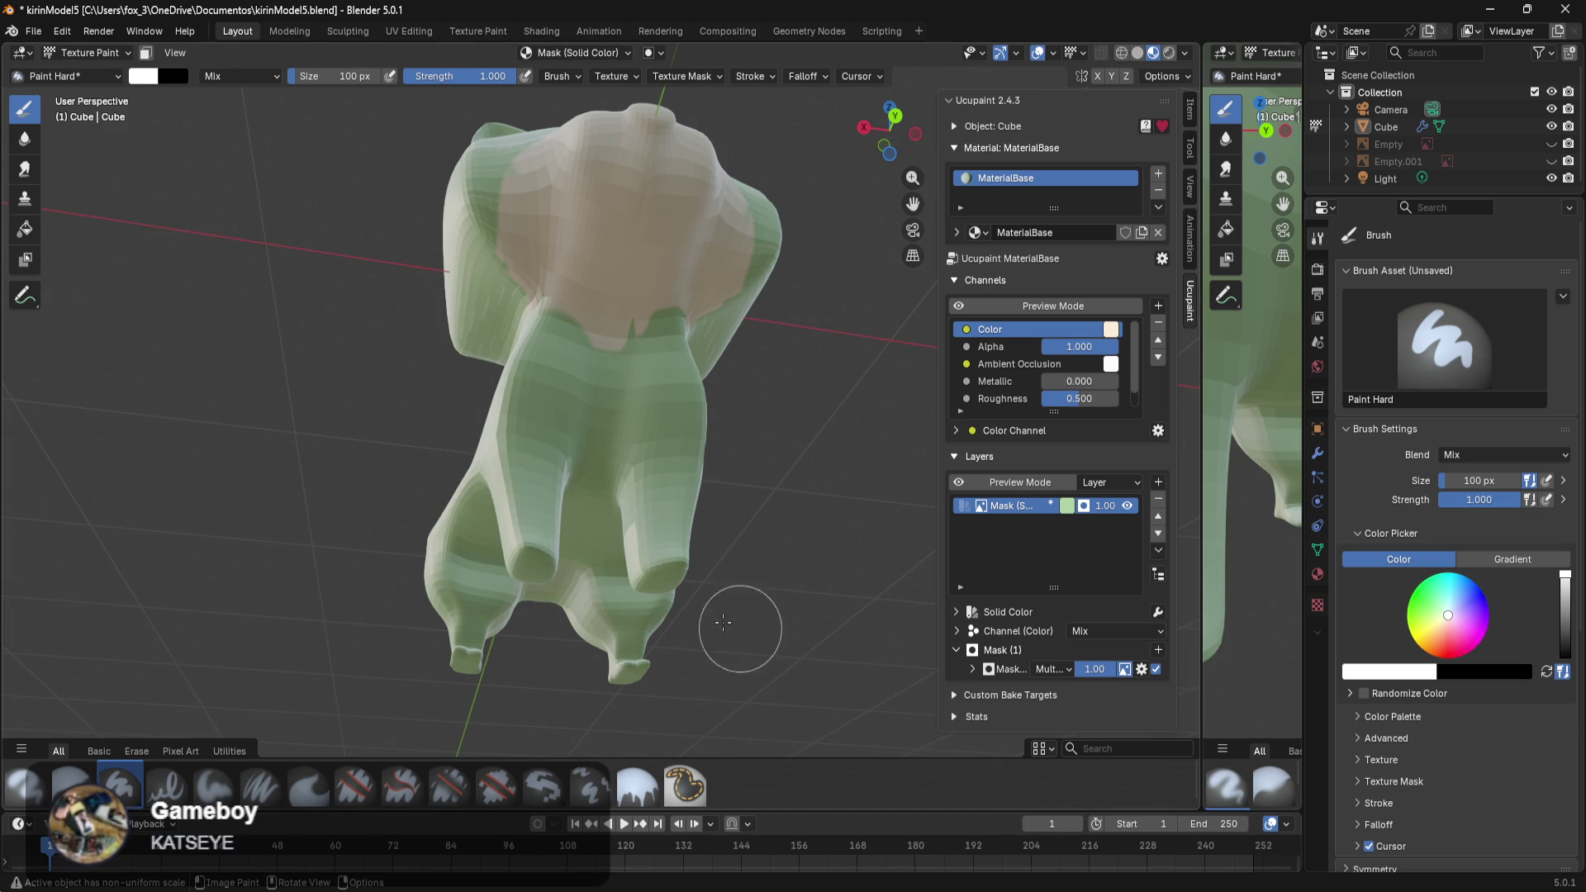
mouse_move(673, 570)
middle_down()
mouse_move(704, 588)
mouse_move(888, 543)
middle_up()
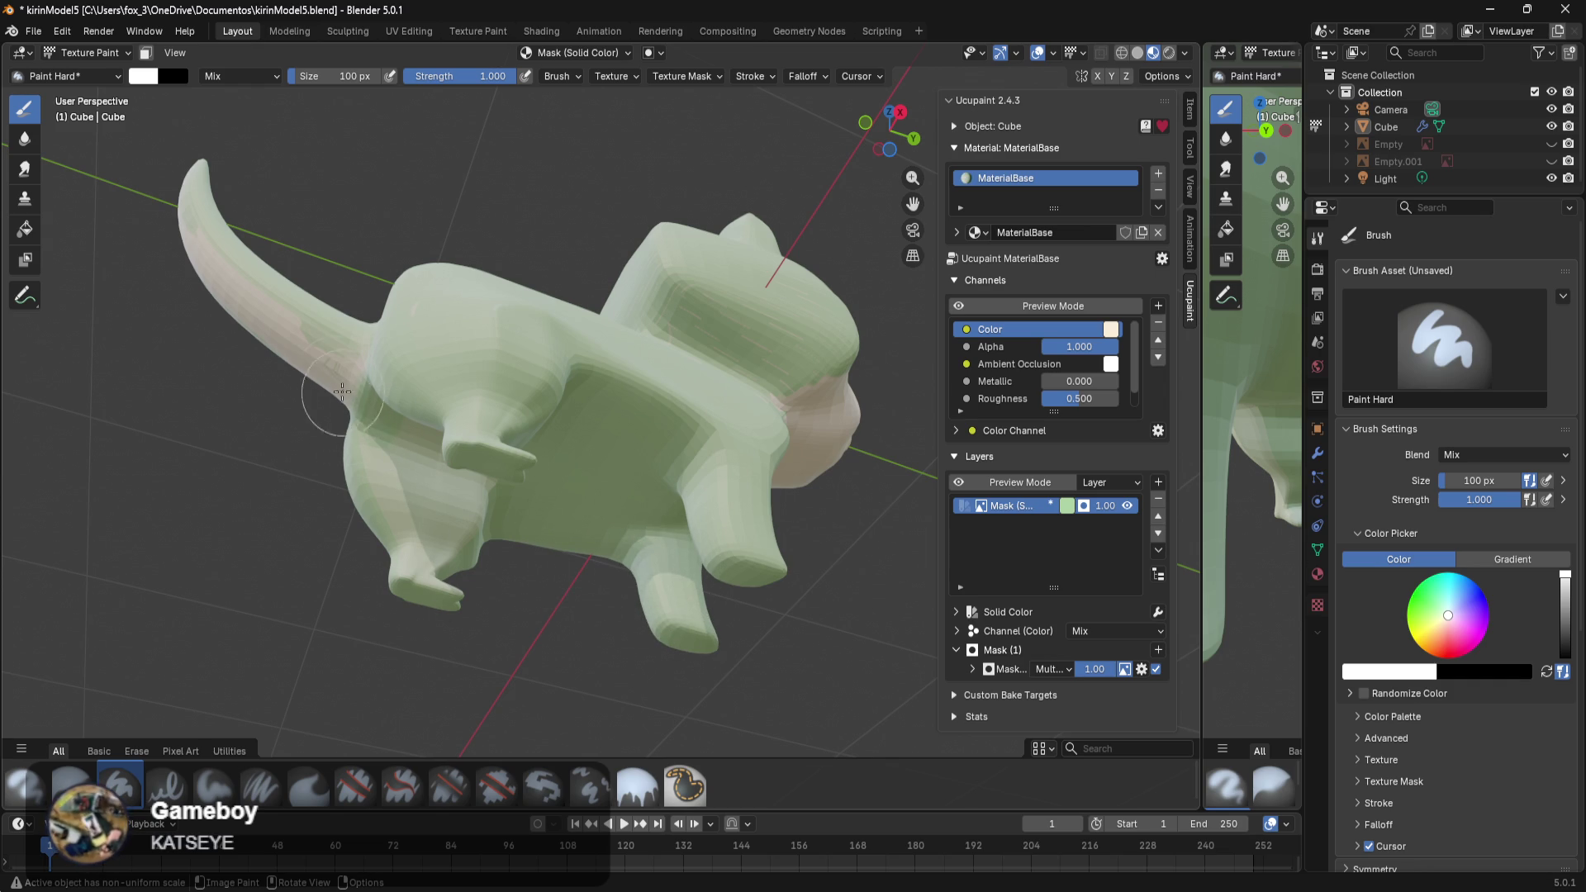
drag(239, 246, 331, 388)
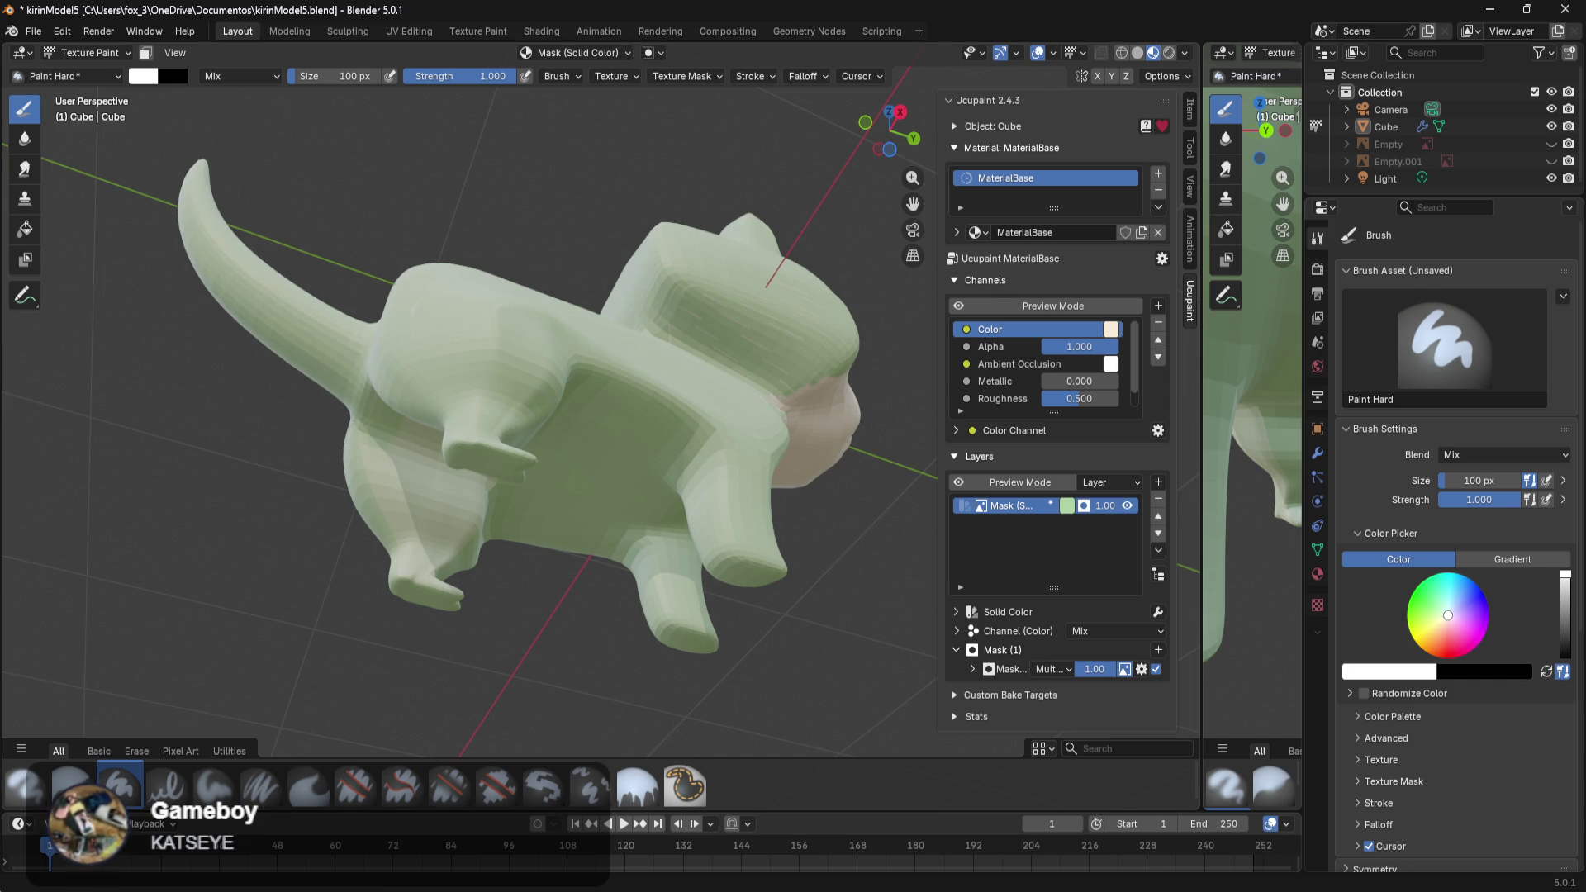
mouse_move(663, 690)
middle_down()
mouse_move(891, 738)
mouse_move(847, 721)
middle_up()
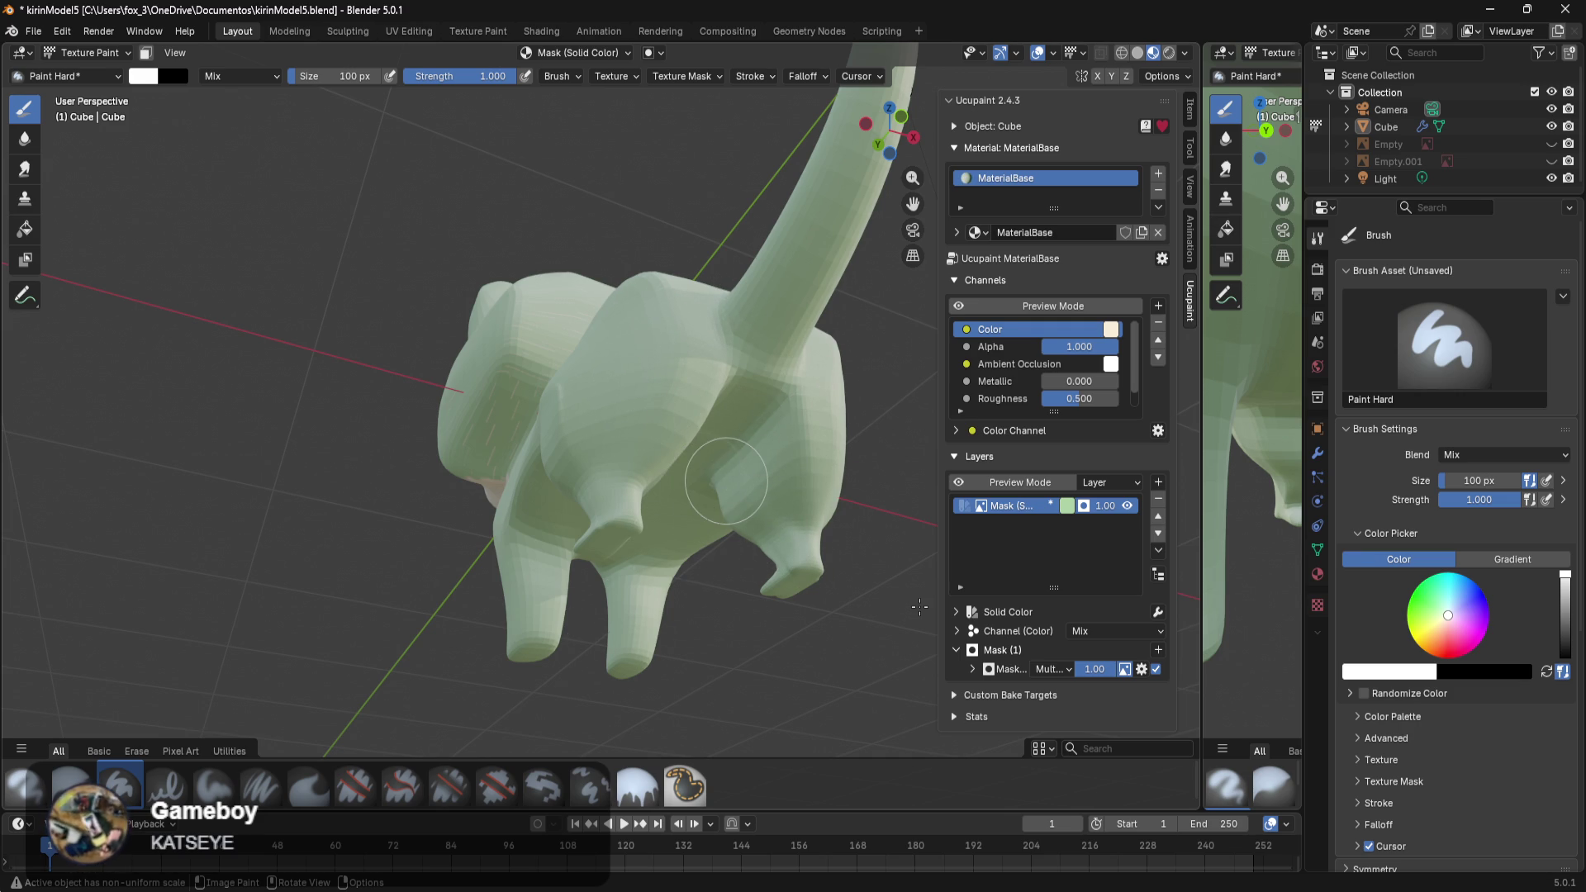
mouse_move(617, 609)
middle_down()
mouse_move(485, 681)
mouse_move(523, 659)
mouse_move(589, 676)
middle_up()
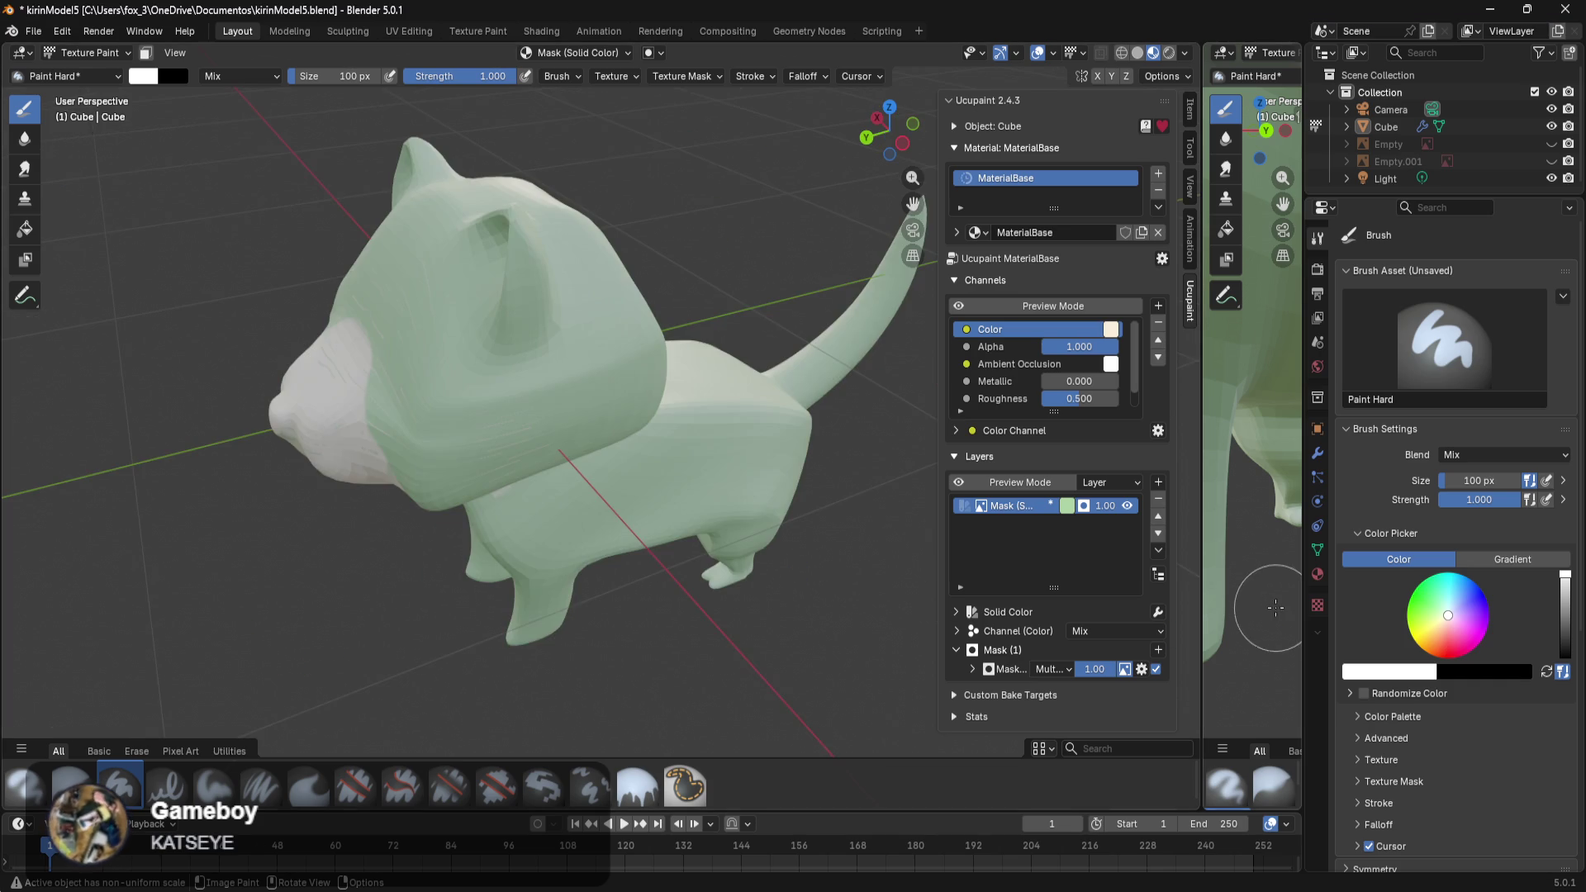
middle_drag(620, 573, 767, 508)
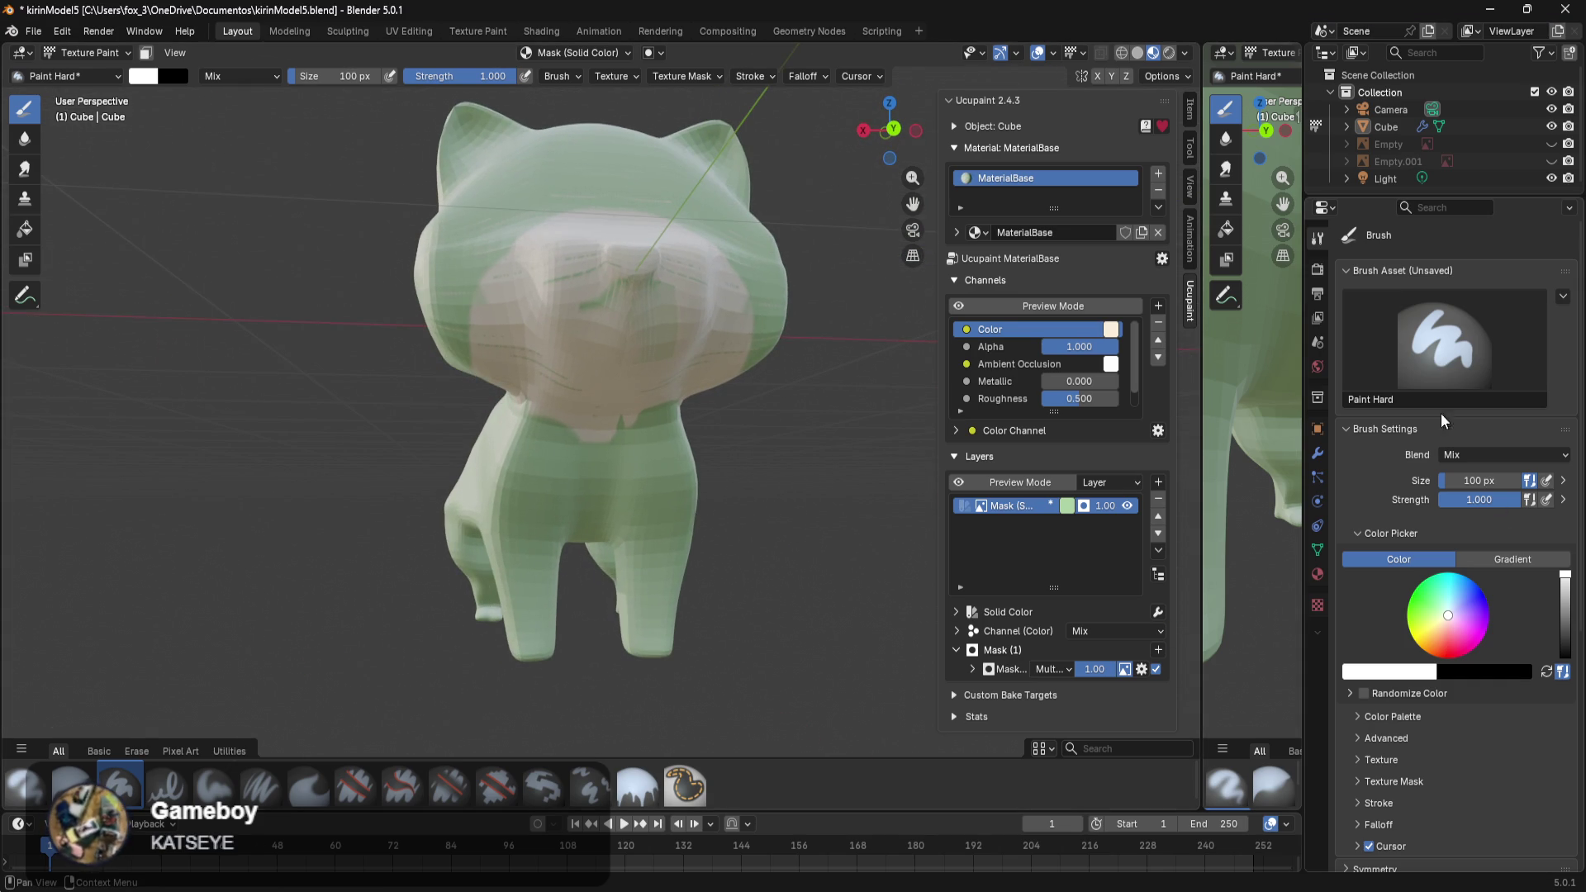
Save the cat model as a new file, kirinModel6.blend.
click(33, 36)
click(73, 166)
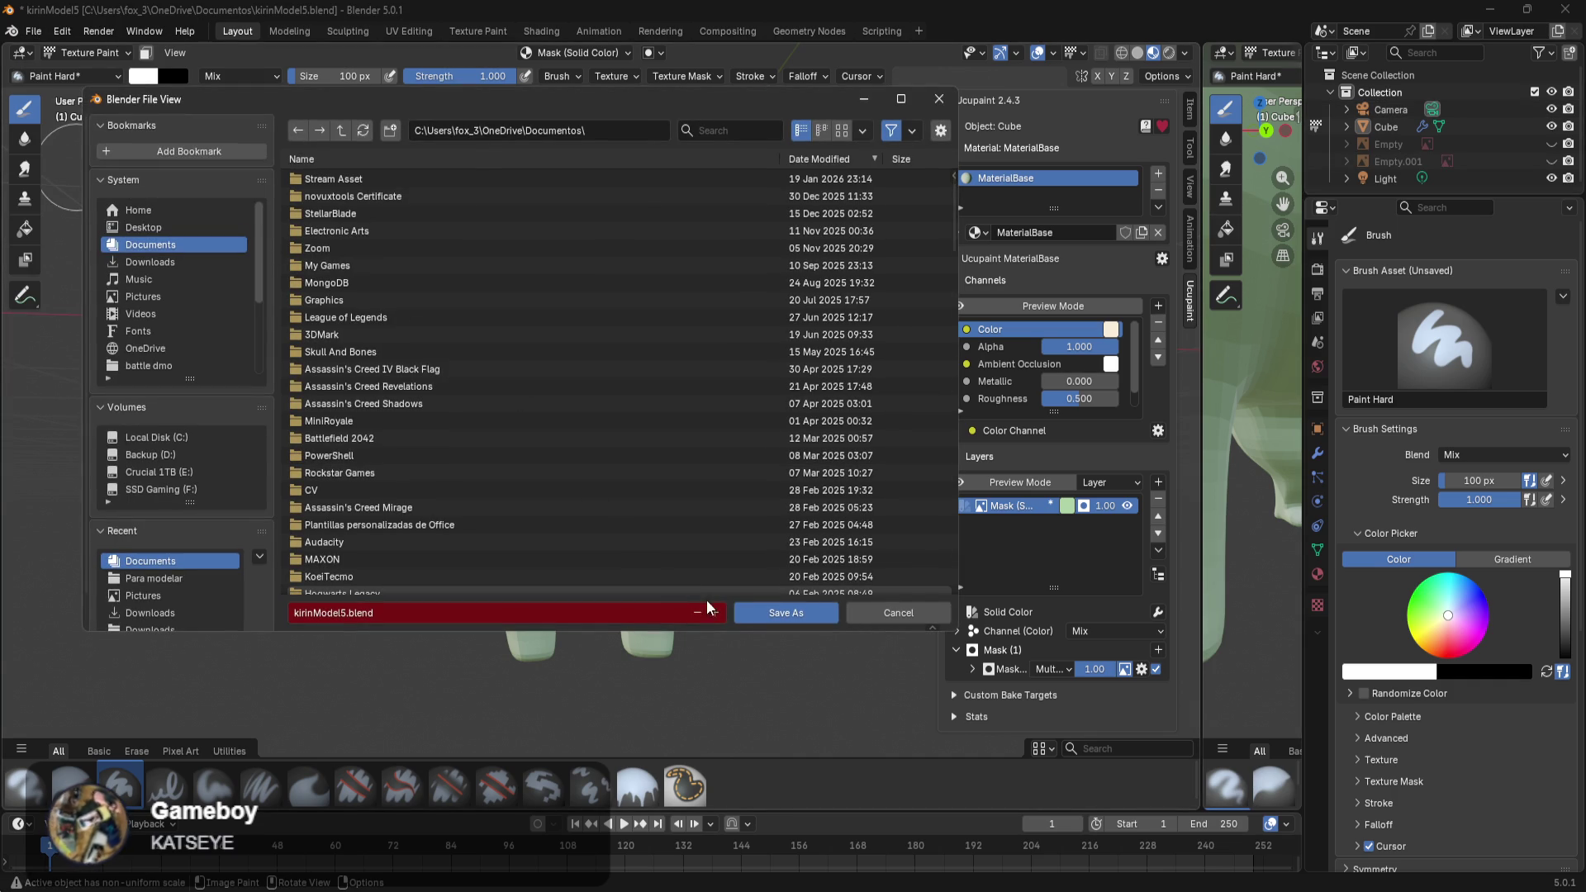
click(766, 618)
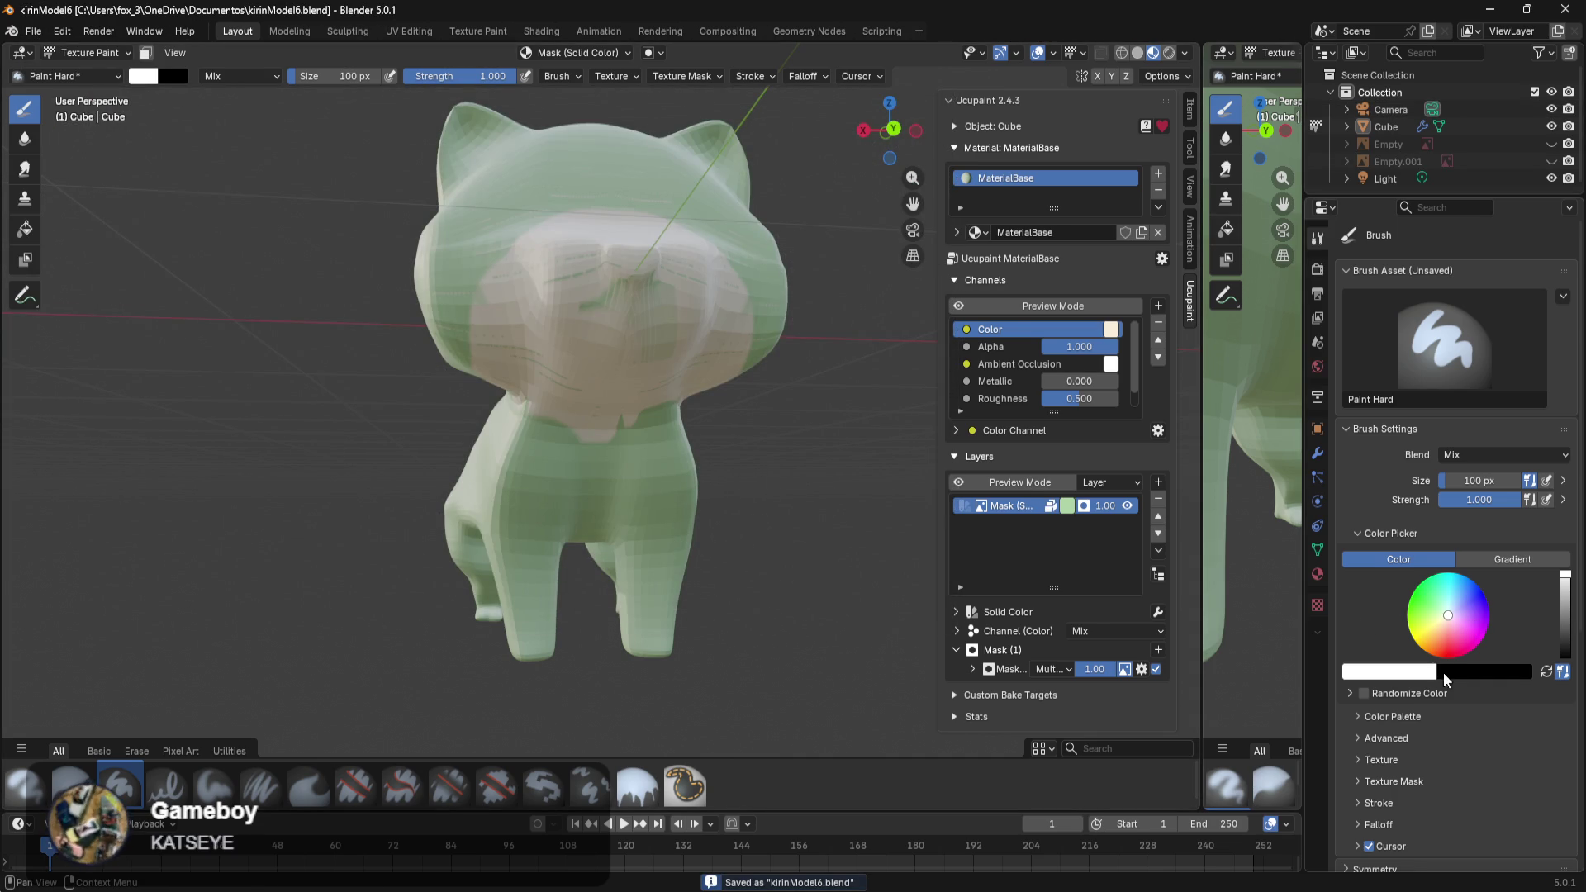
key(x)
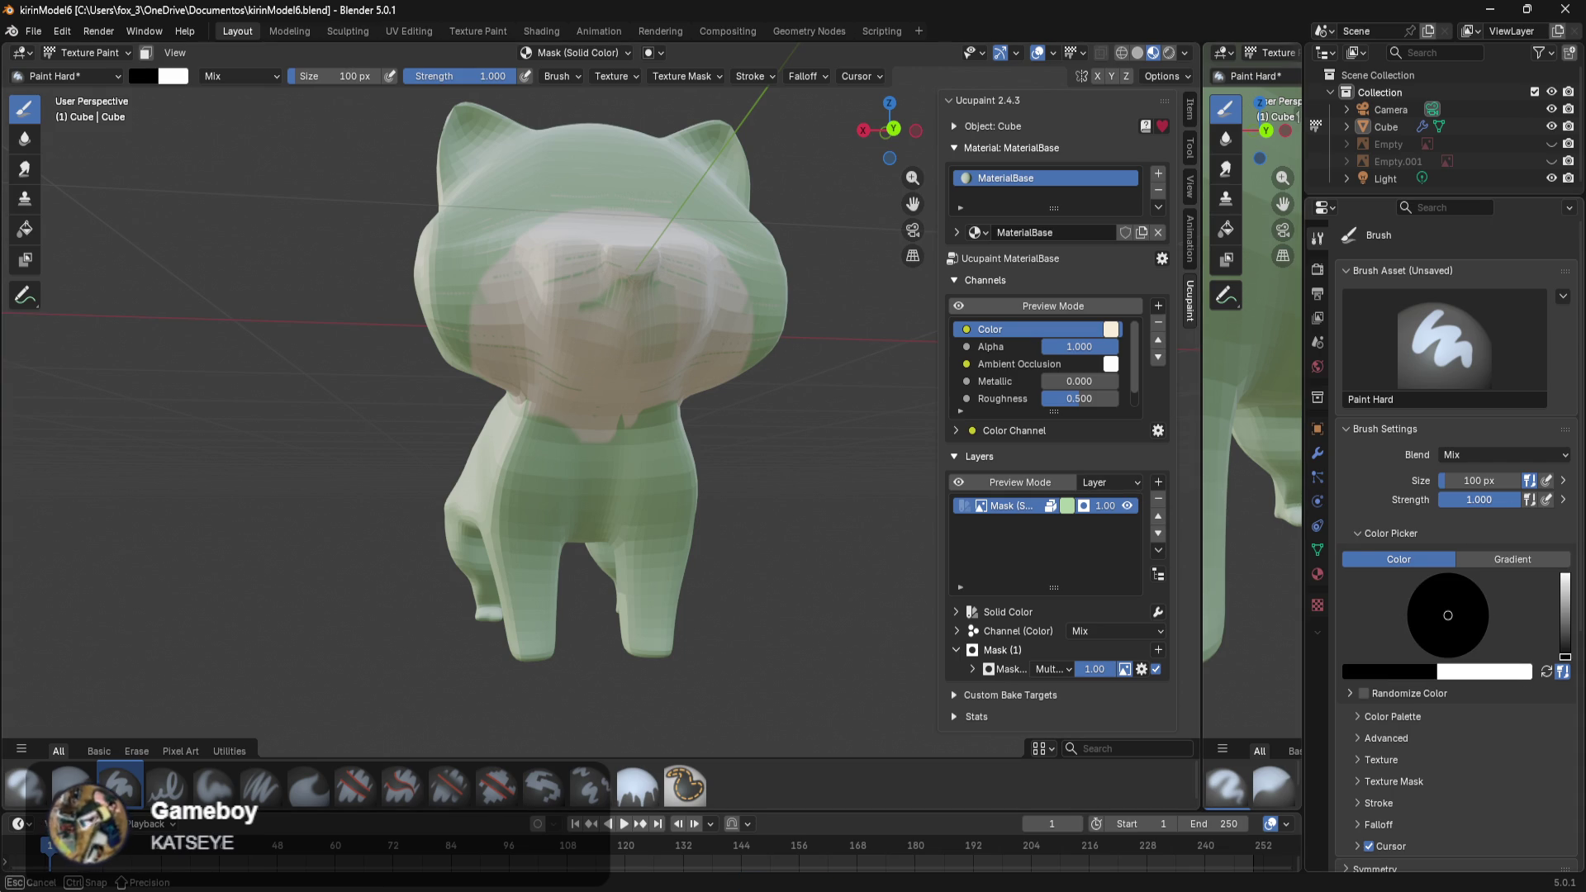
At slightly lower strength, paint cream onto the chest, rear leg and belly.
drag(1479, 499, 1466, 500)
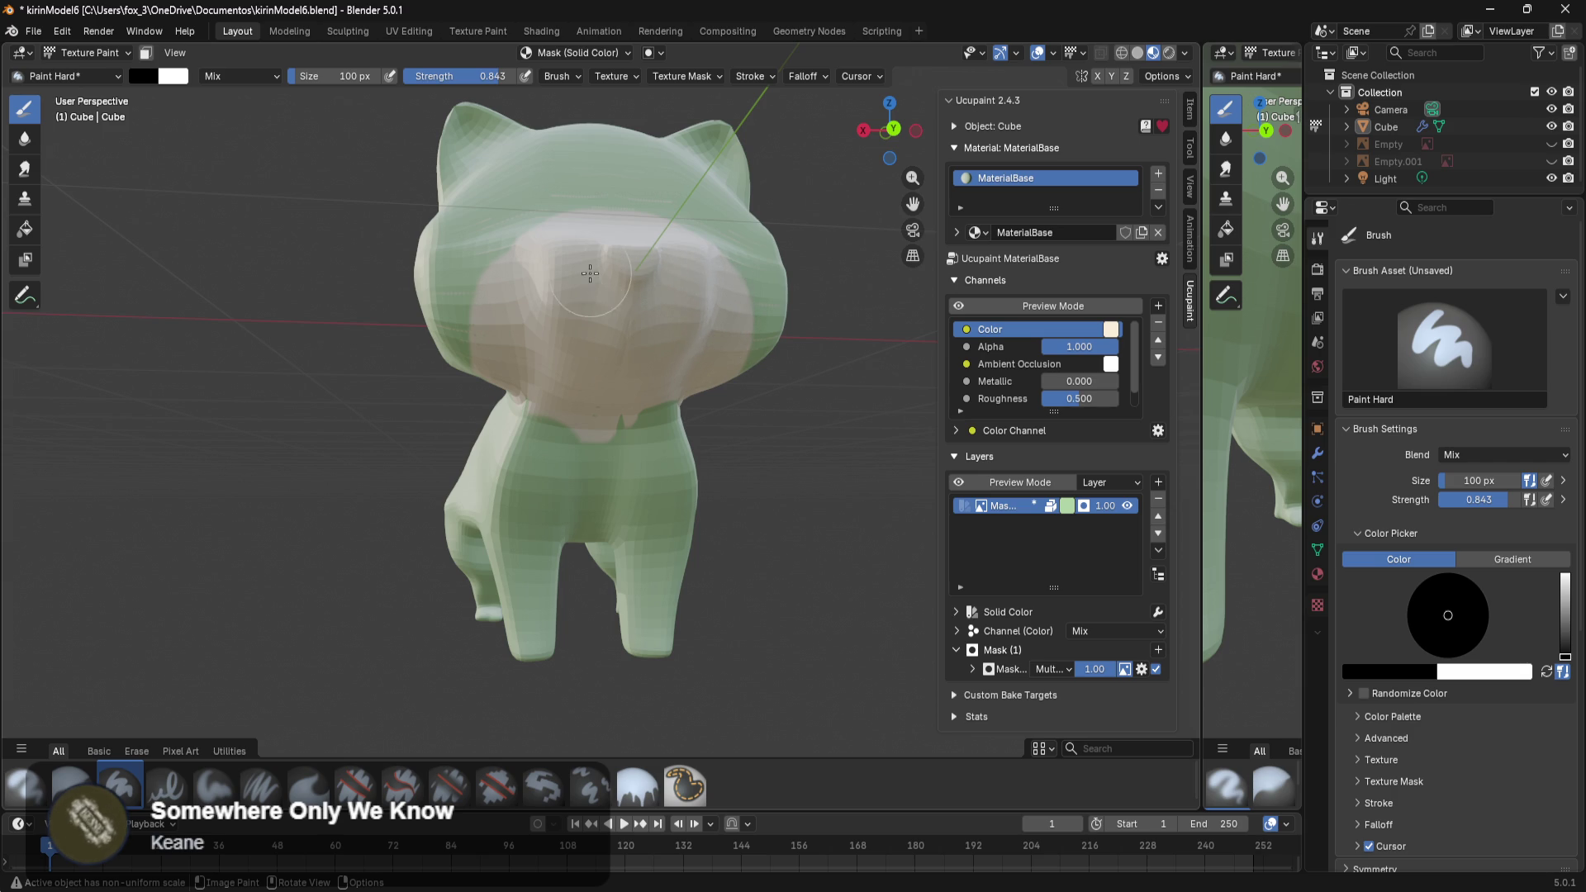
mouse_move(598, 315)
mouse_down()
mouse_move(595, 502)
mouse_move(601, 482)
mouse_up()
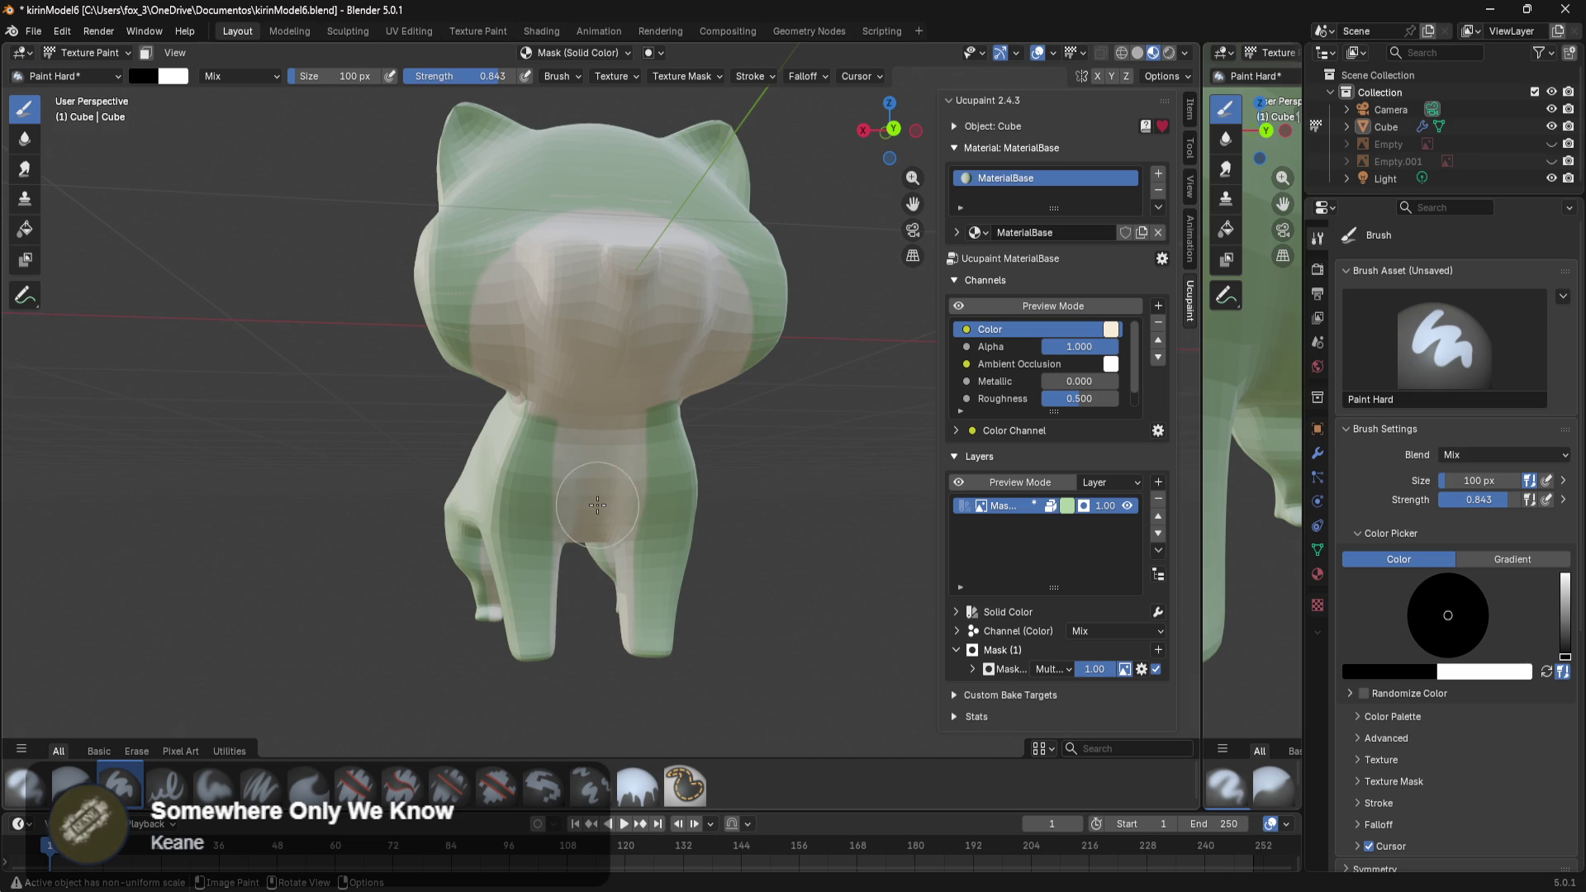
mouse_move(607, 491)
middle_down()
mouse_move(597, 332)
mouse_move(598, 349)
mouse_move(378, 427)
mouse_move(739, 643)
middle_up()
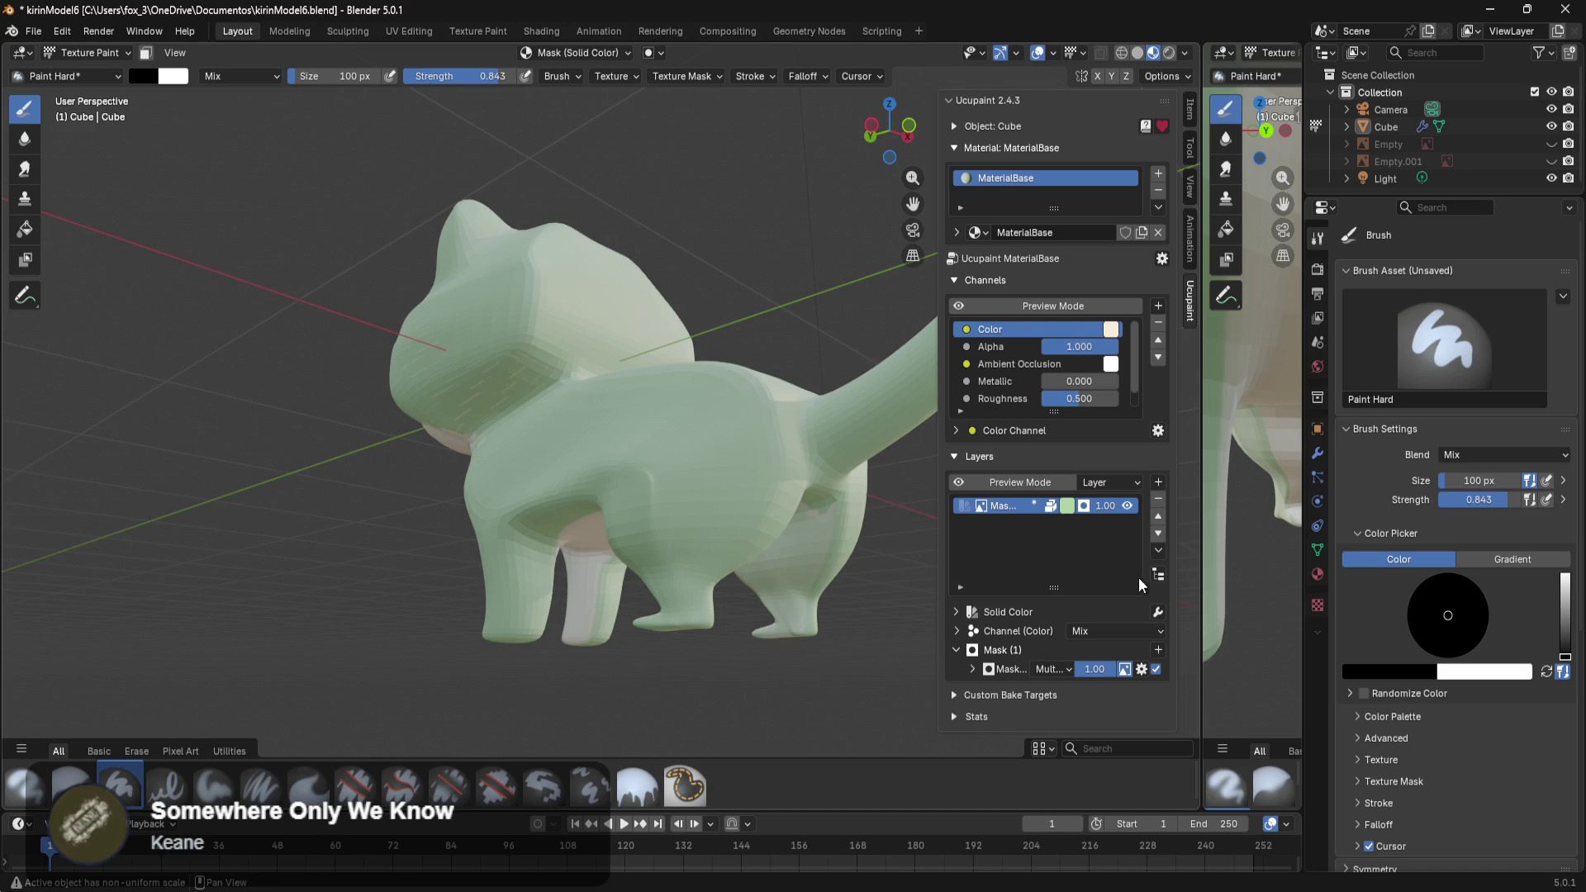
mouse_move(540, 642)
middle_down()
mouse_move(649, 661)
mouse_move(605, 582)
middle_up()
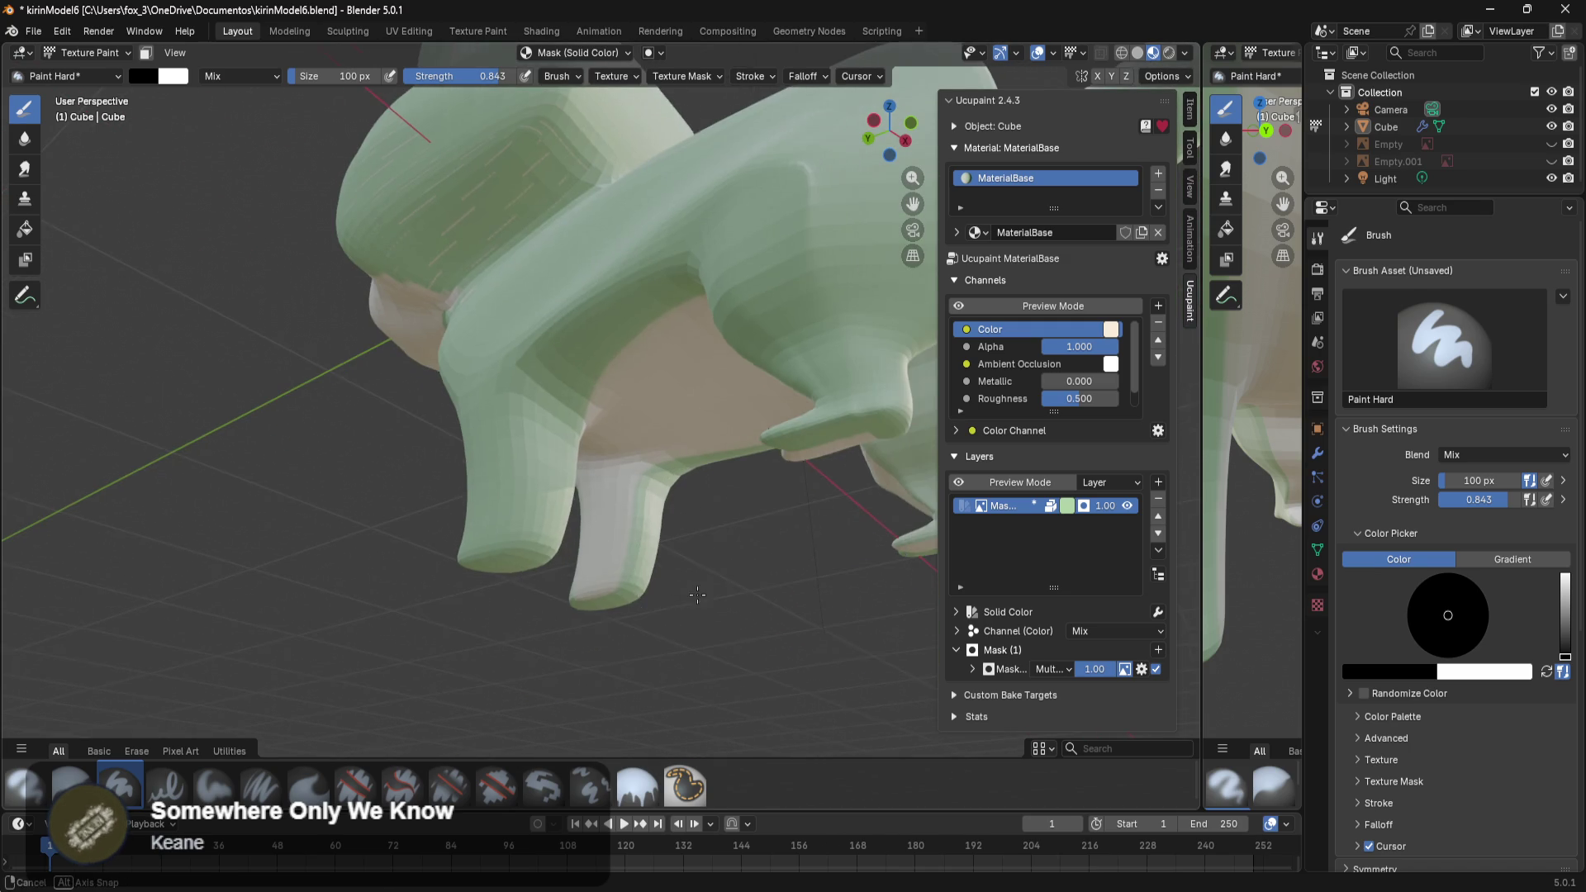
click(604, 582)
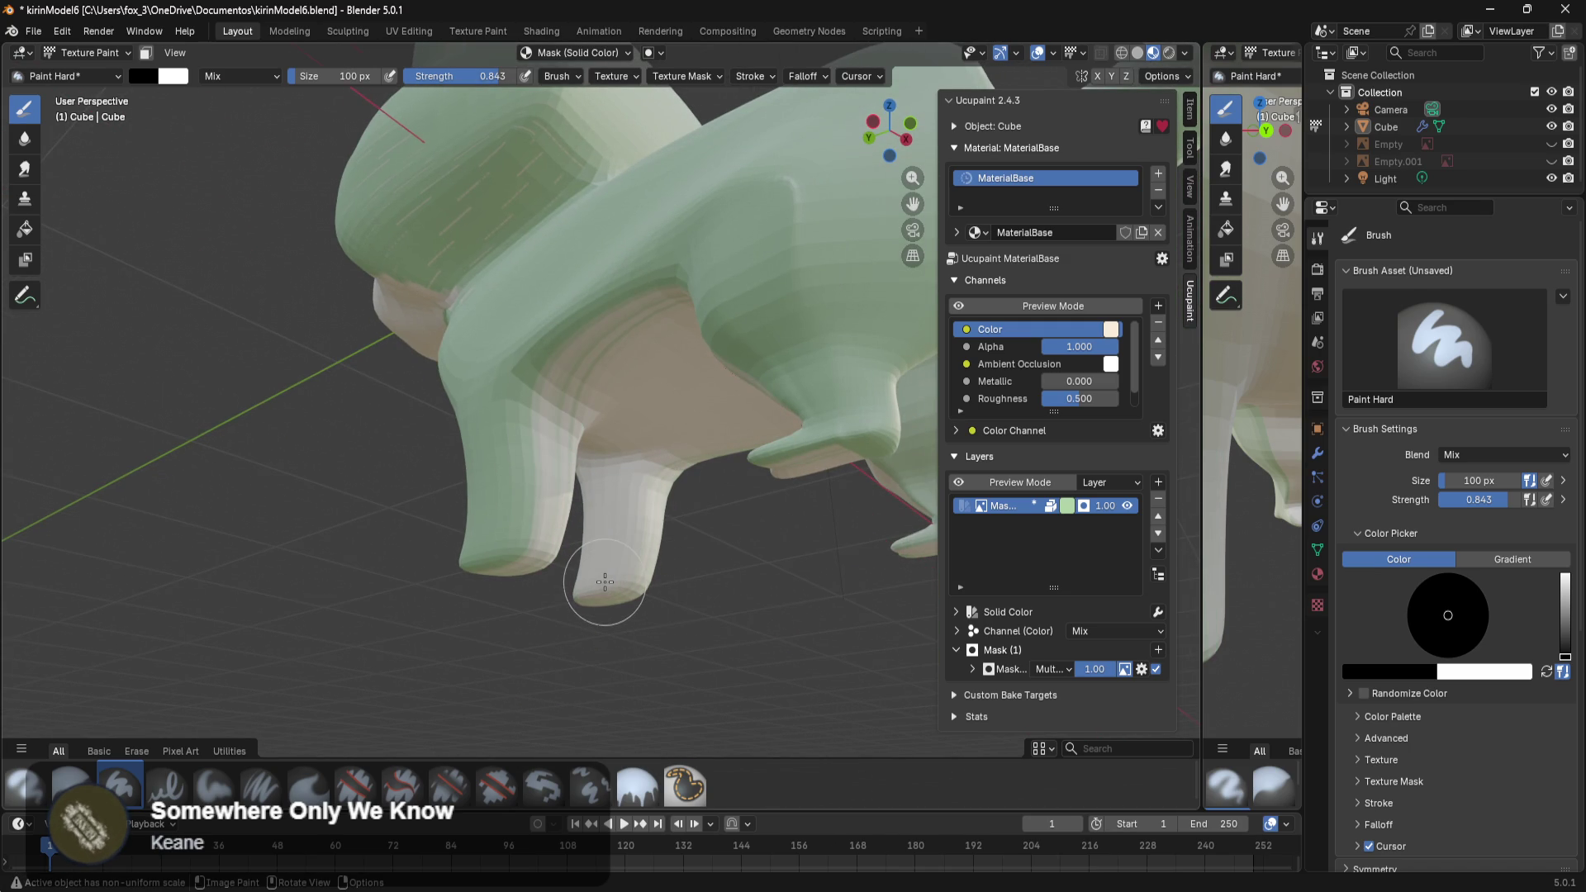
Switch to white to touch up the rear leg green, undoing the last stroke.
key(x)
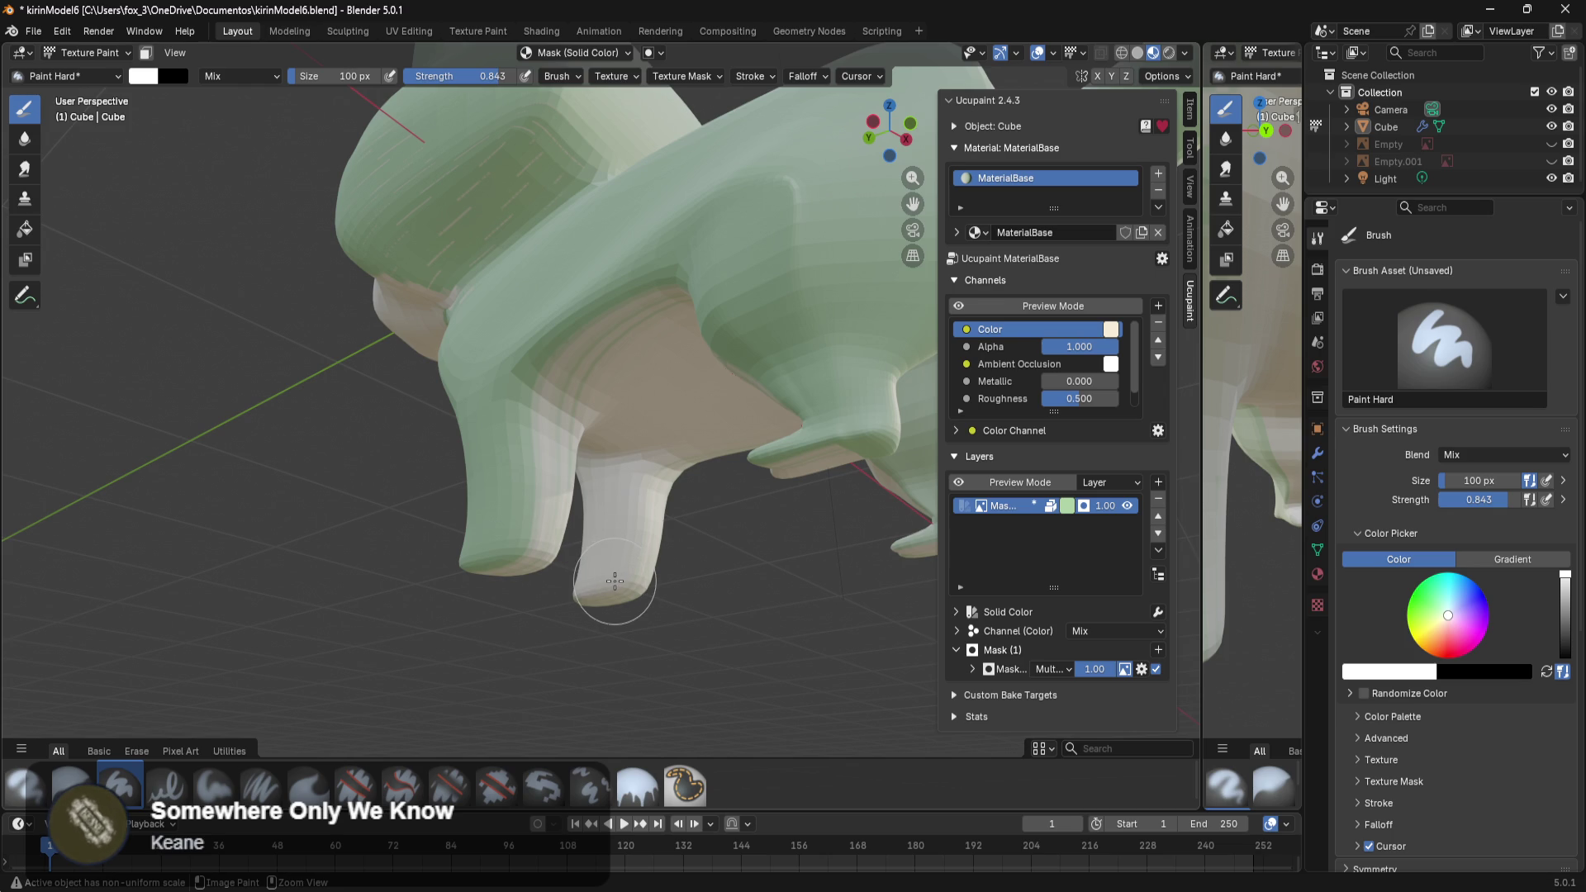
click(609, 564)
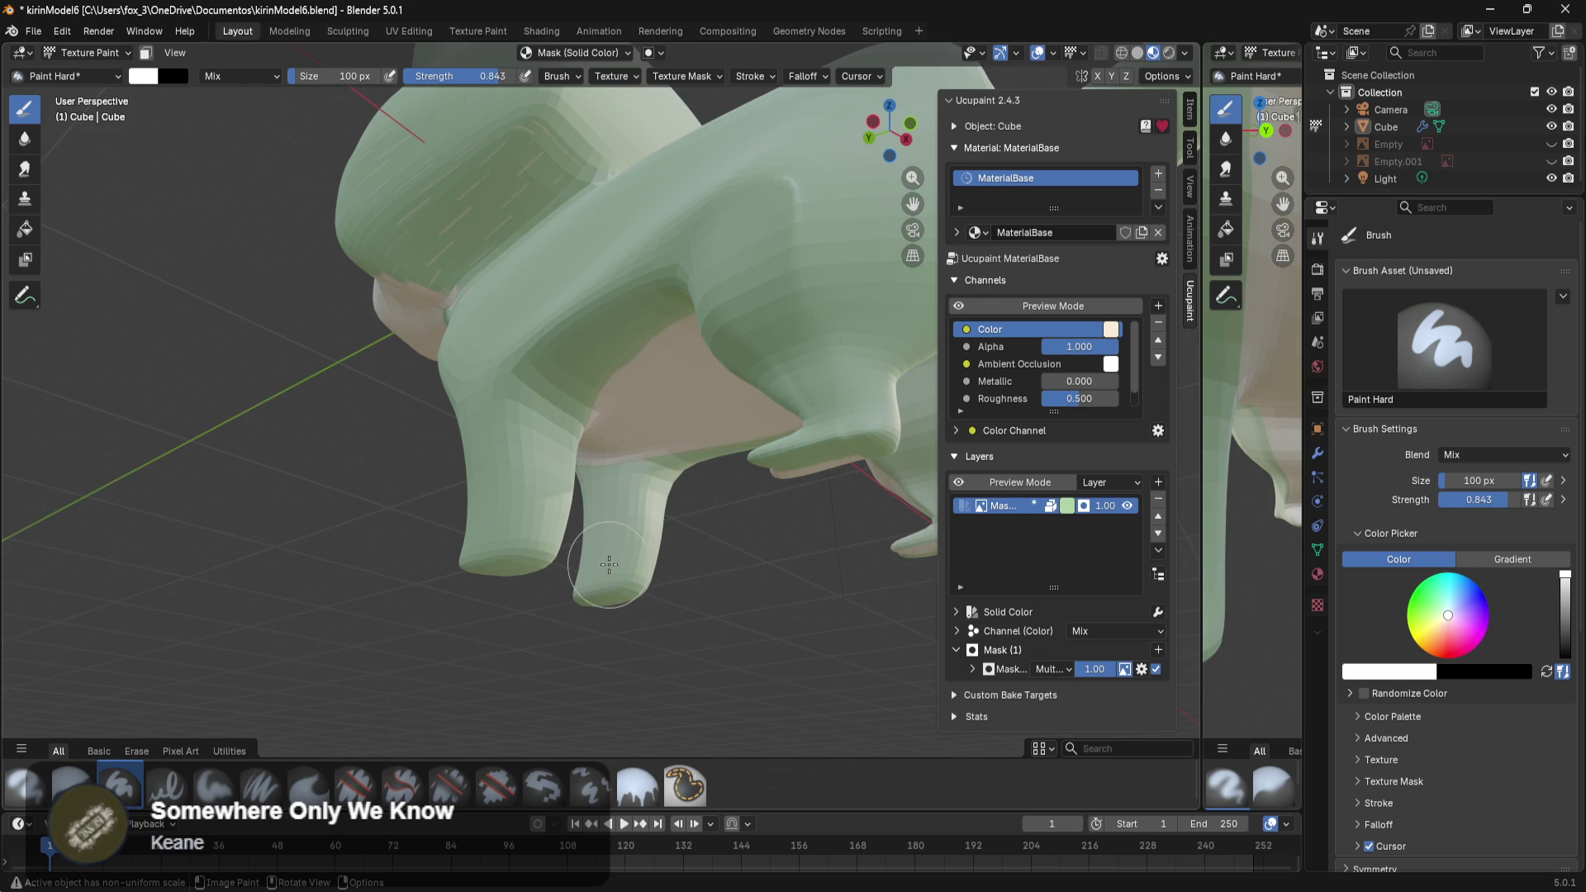
middle_drag(609, 564, 834, 557)
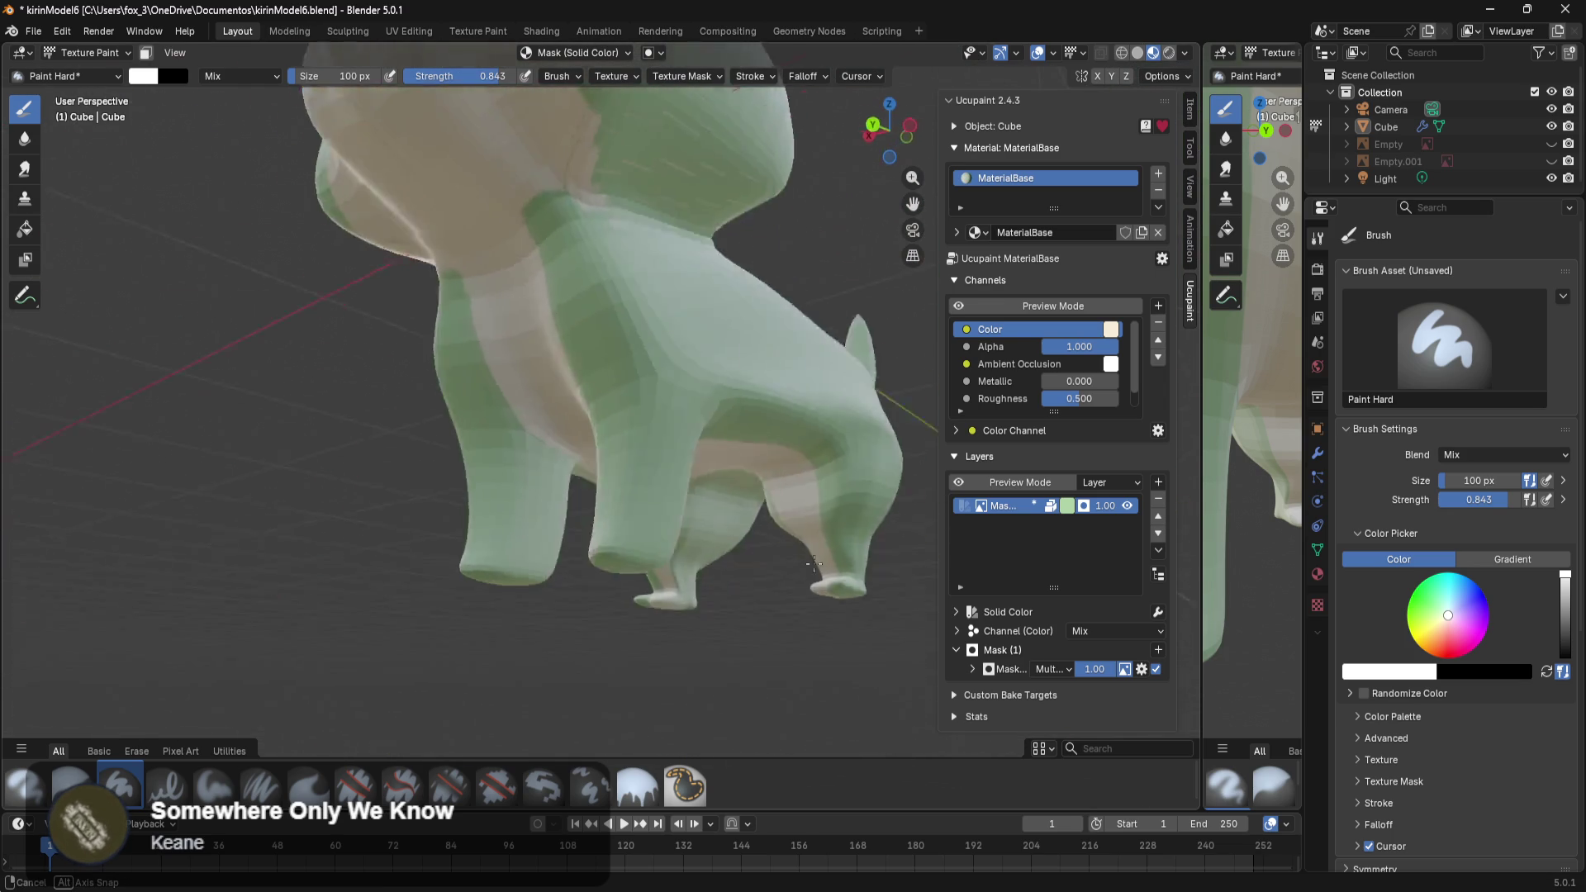
middle_drag(834, 558, 775, 539)
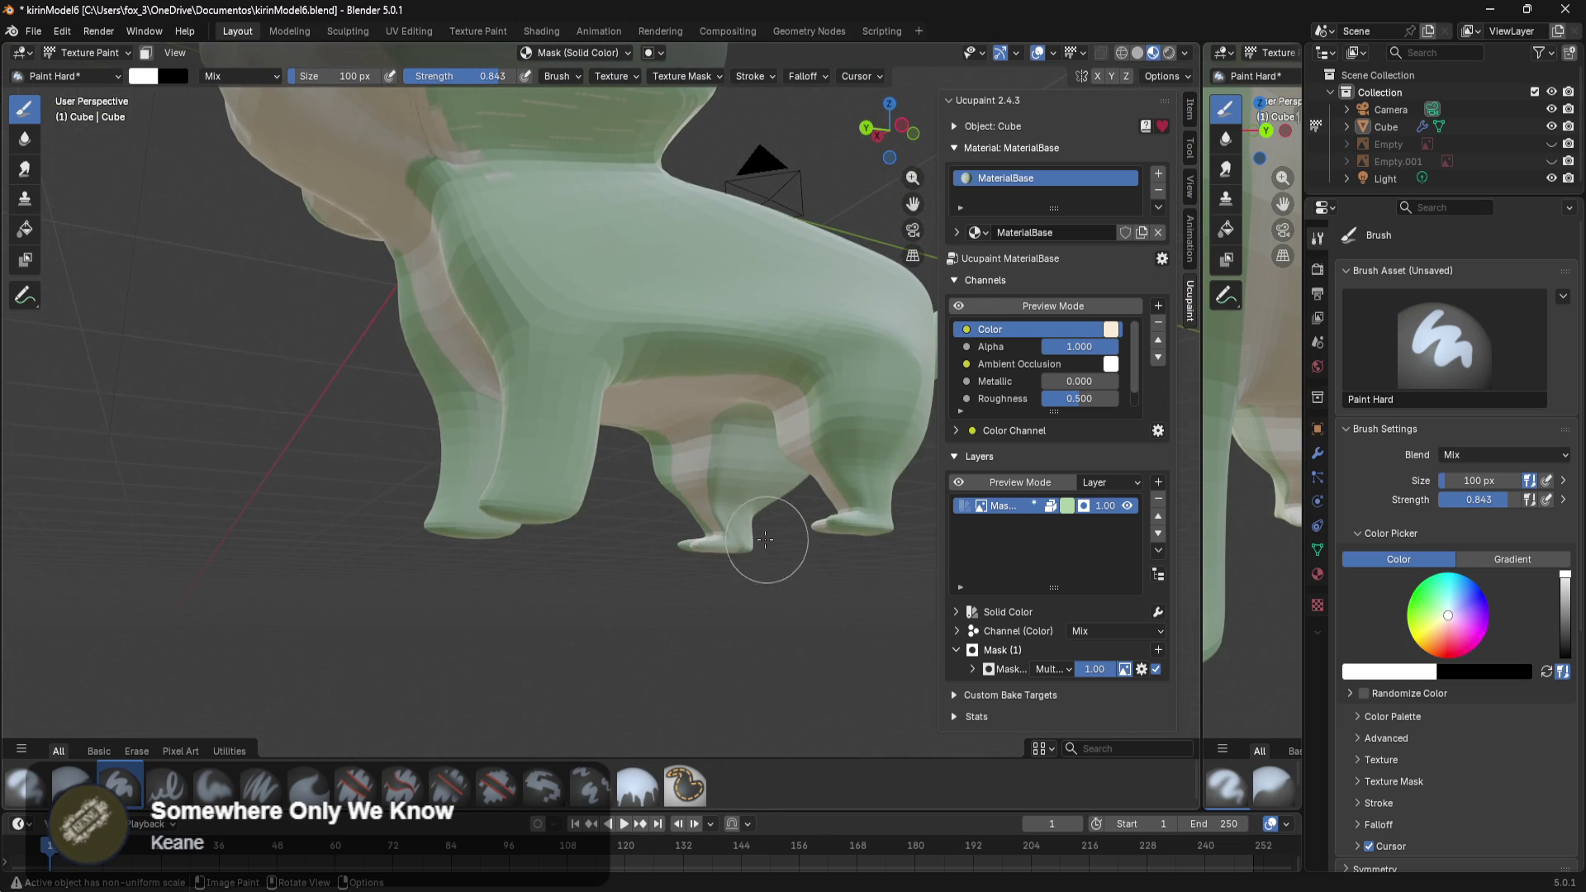
click(705, 531)
key(ctrl+z)
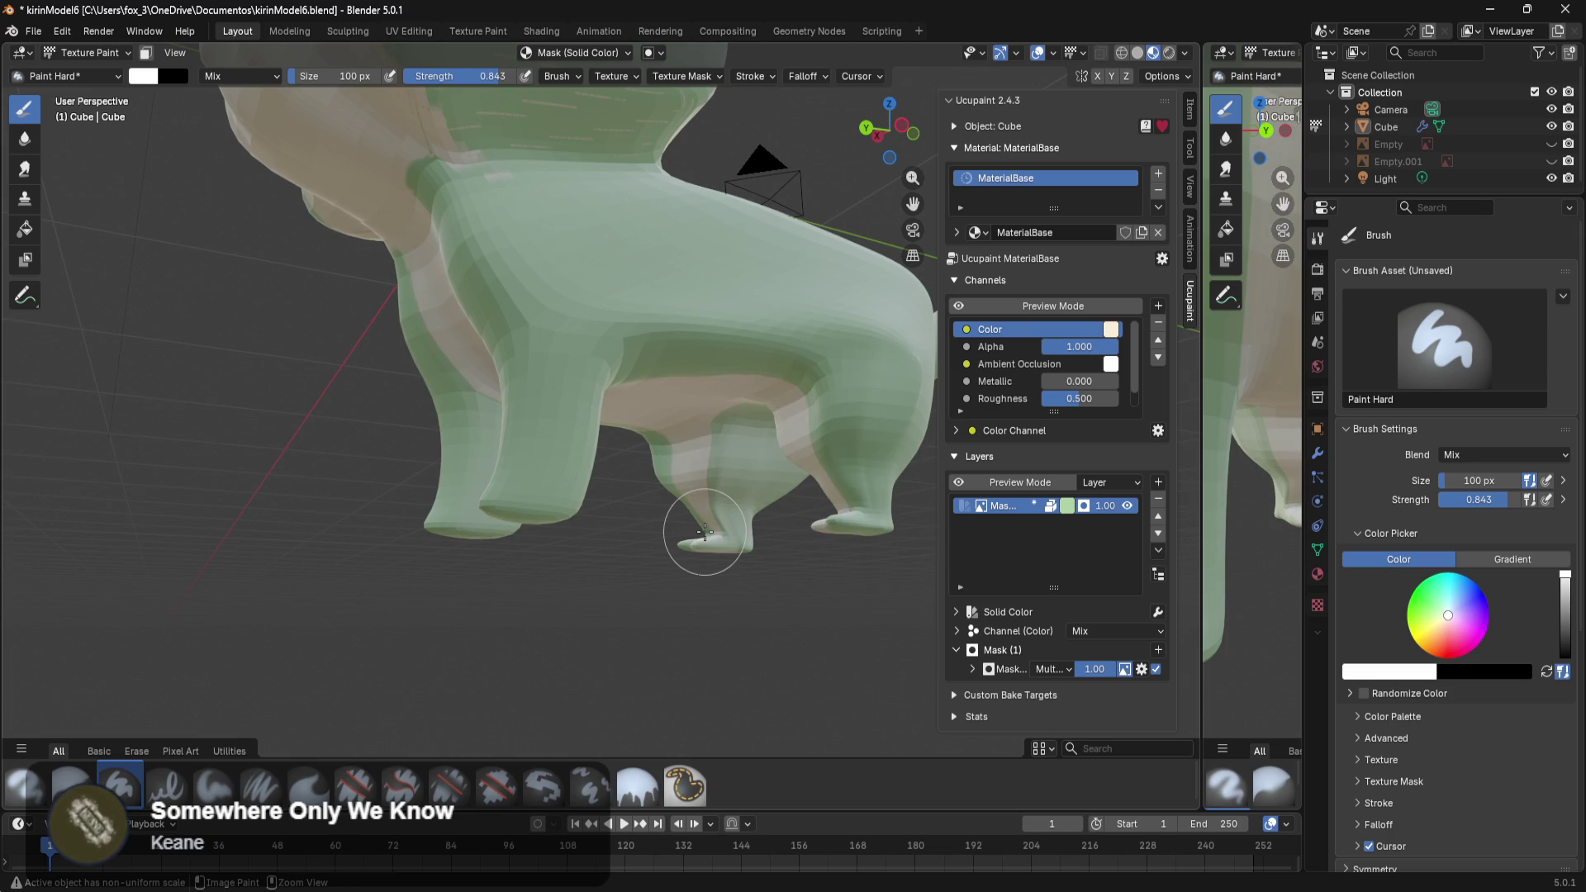
Adjust the brush strength, settling at 0.824.
drag(1479, 499, 1454, 499)
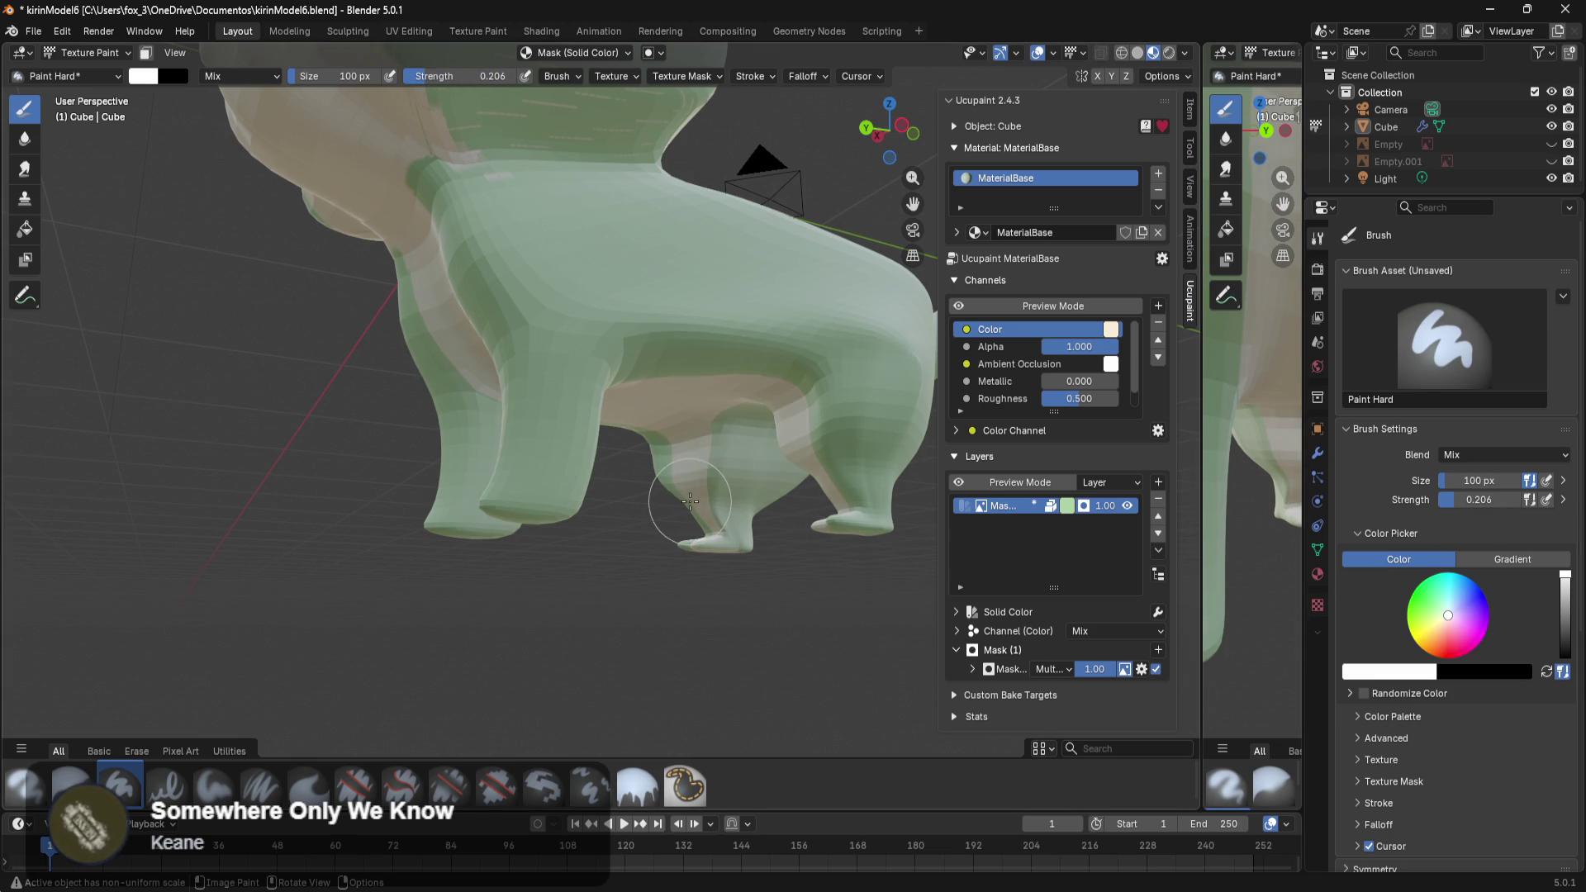
drag(1480, 499, 1524, 499)
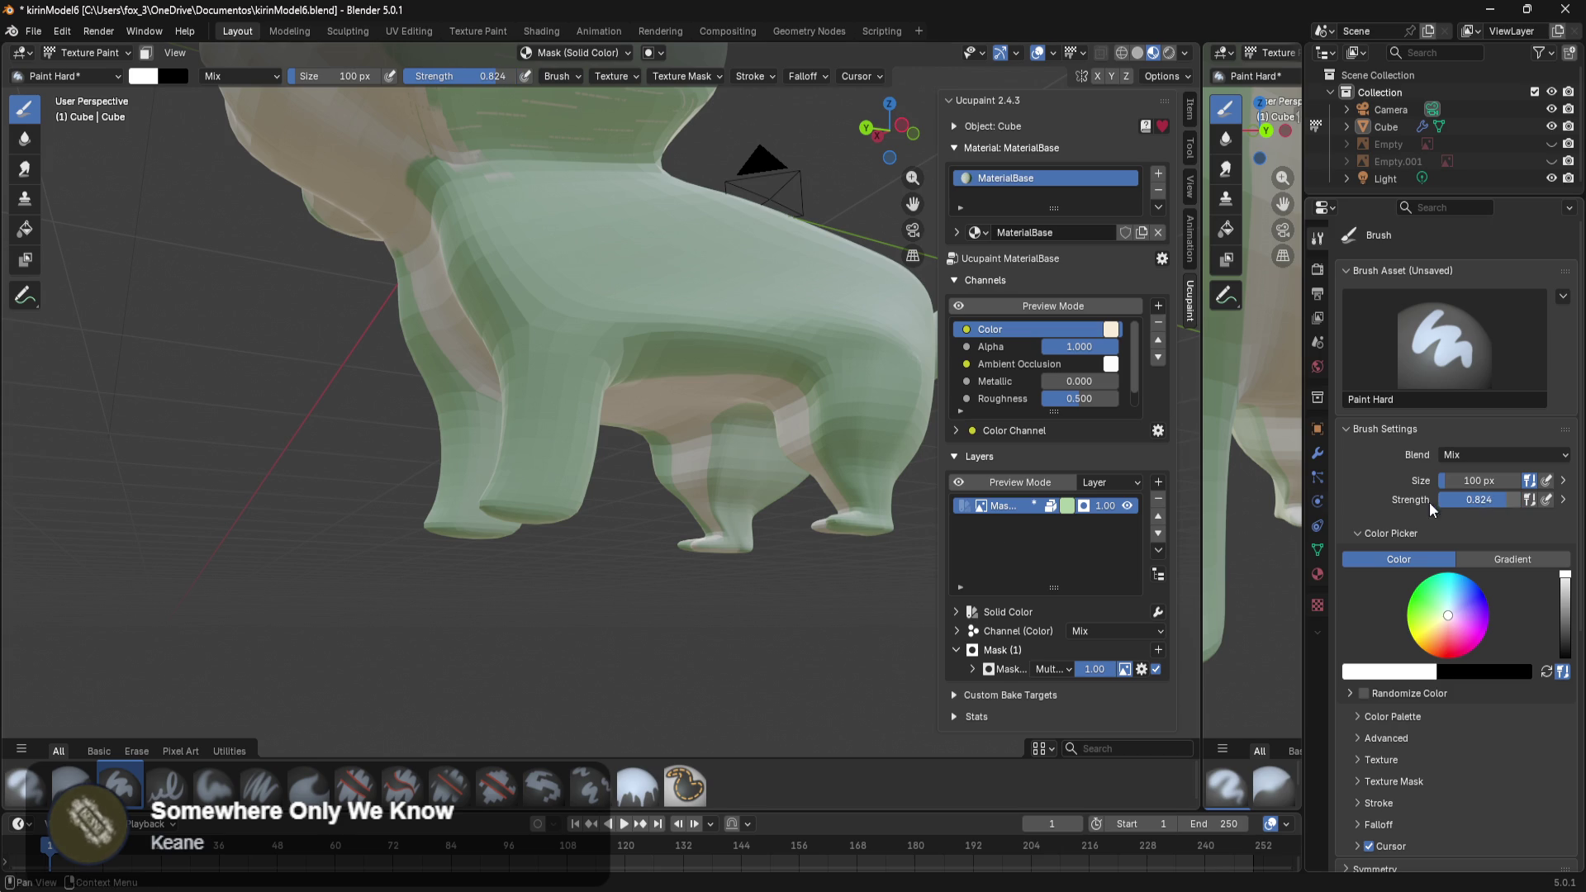
mouse_move(609, 548)
middle_down()
mouse_move(735, 504)
mouse_move(571, 373)
mouse_move(462, 442)
mouse_move(550, 512)
middle_up()
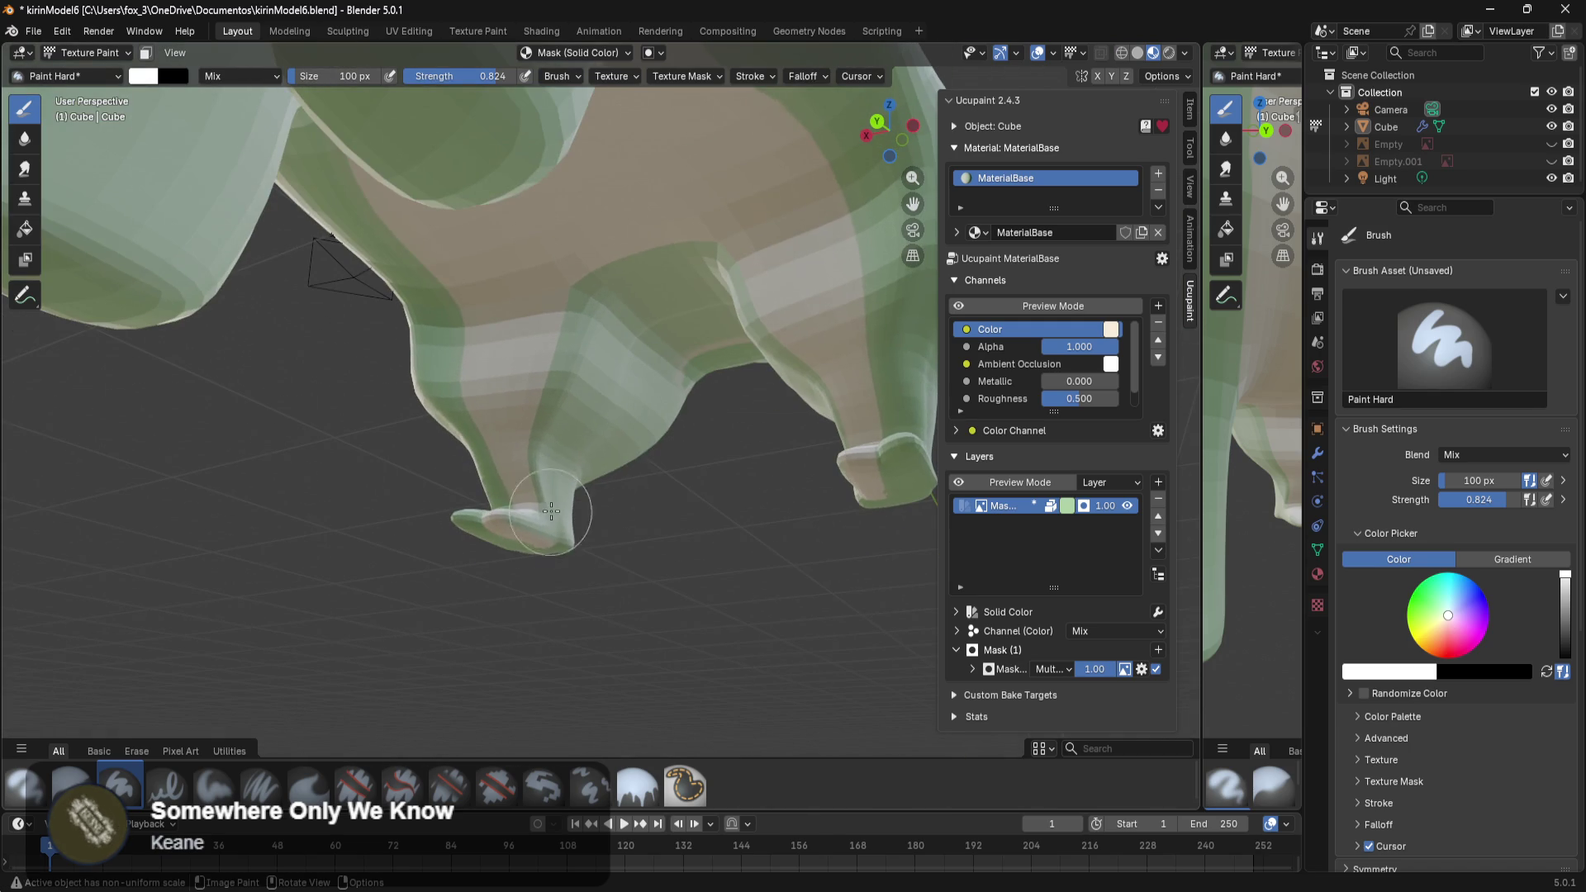
Enter Edit Mode and select faces on the inner and lower legs.
key(Tab)
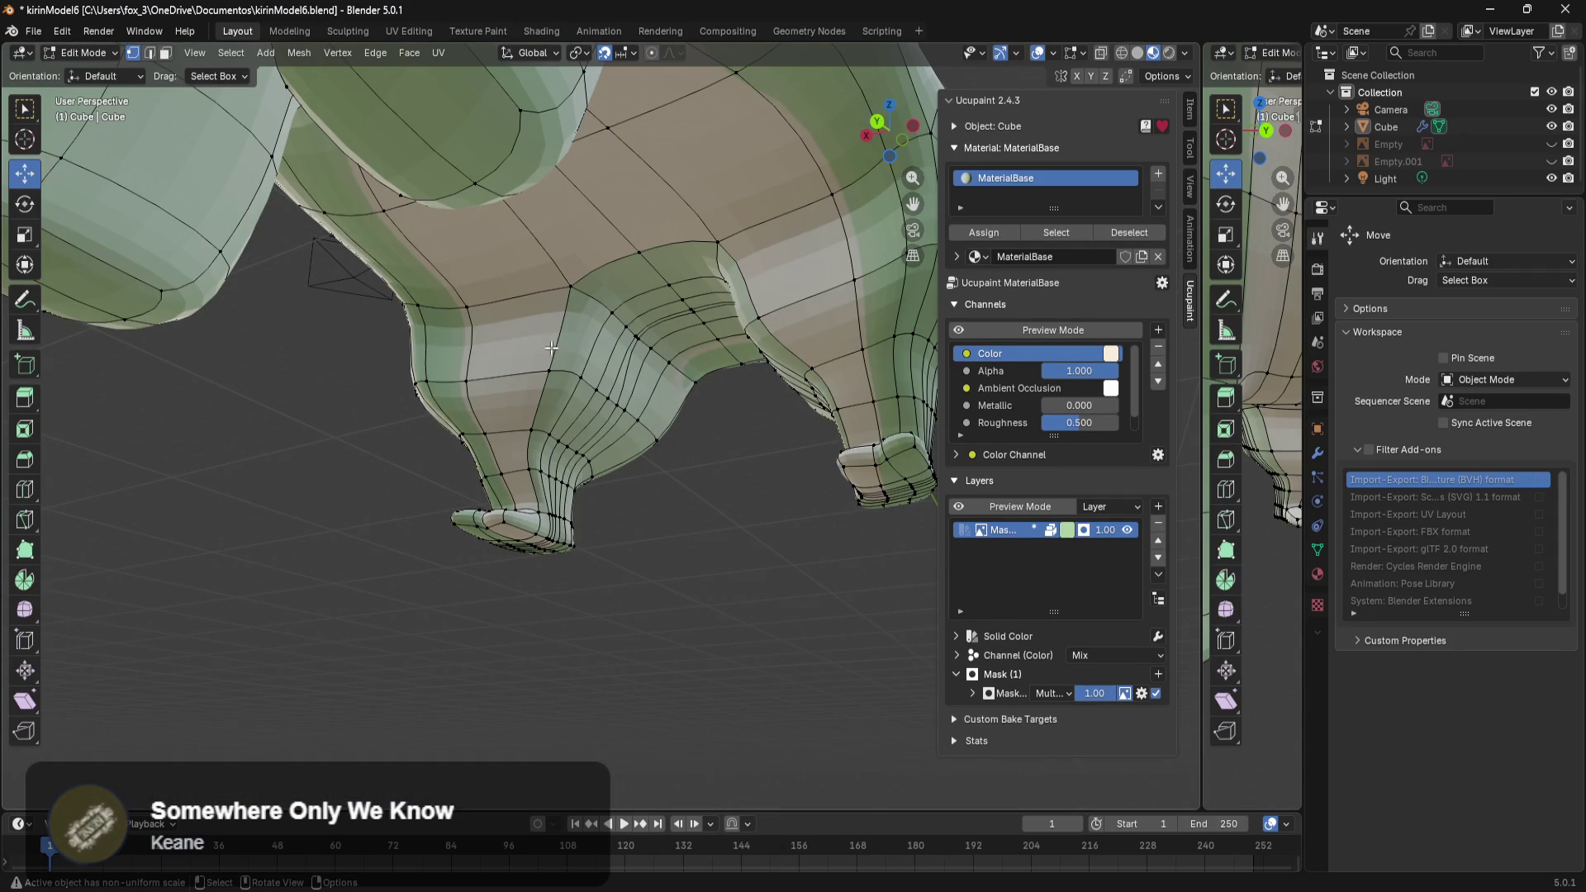
drag(438, 300, 474, 350)
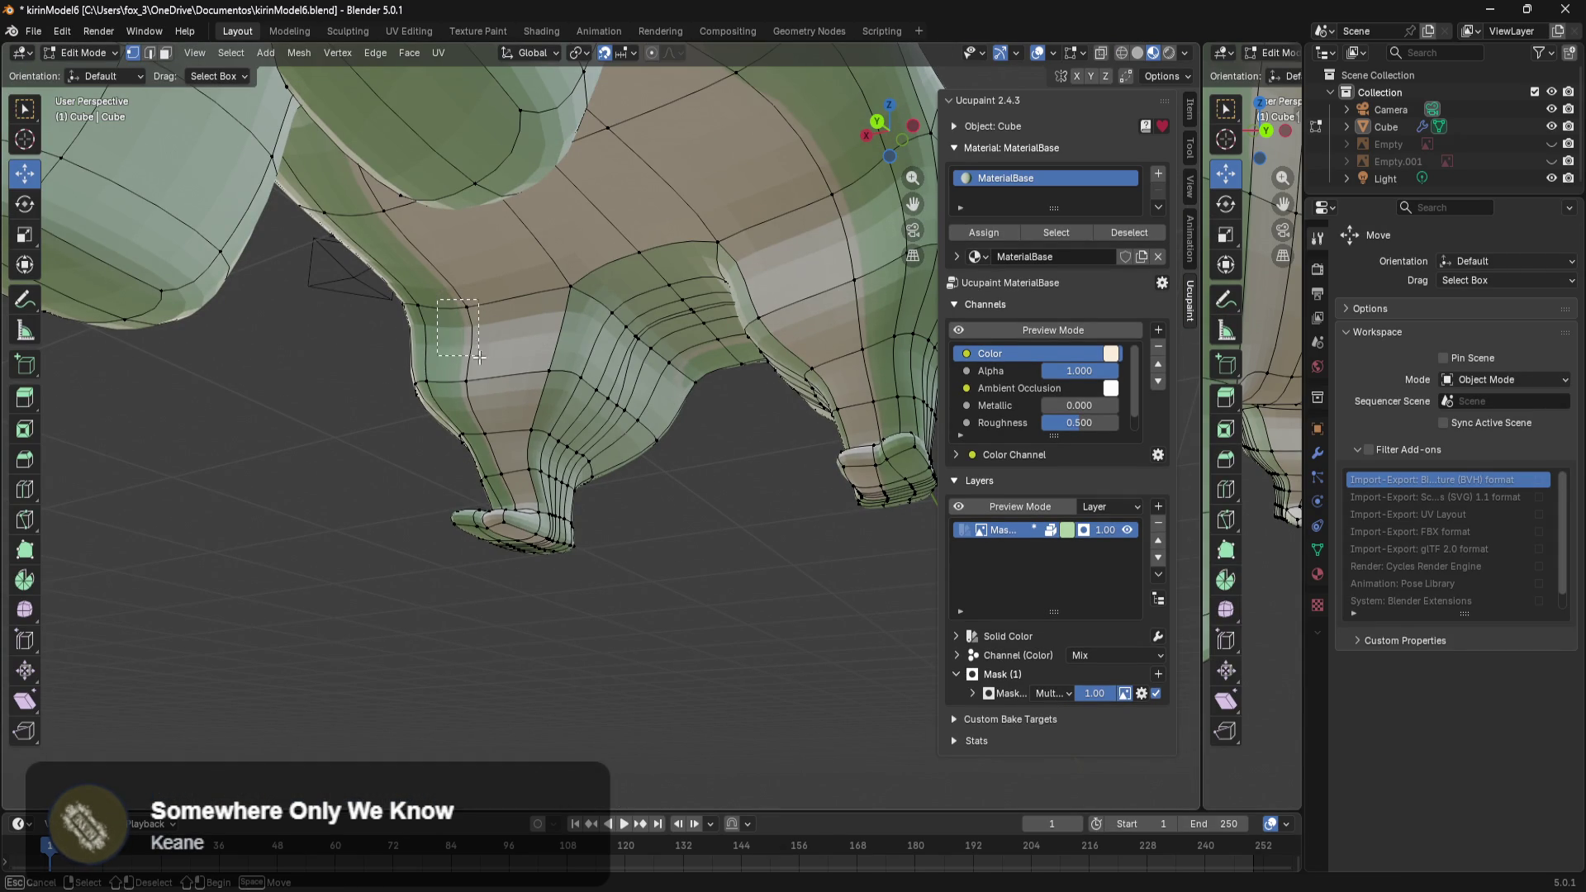
mouse_move(553, 388)
mouse_down()
mouse_move(514, 467)
mouse_move(477, 482)
mouse_up()
middle_drag(496, 446, 822, 549)
scroll(811, 570, up, 2)
In see-through wireframe shading from the right side, box-select the lower leg vertices.
key(z)
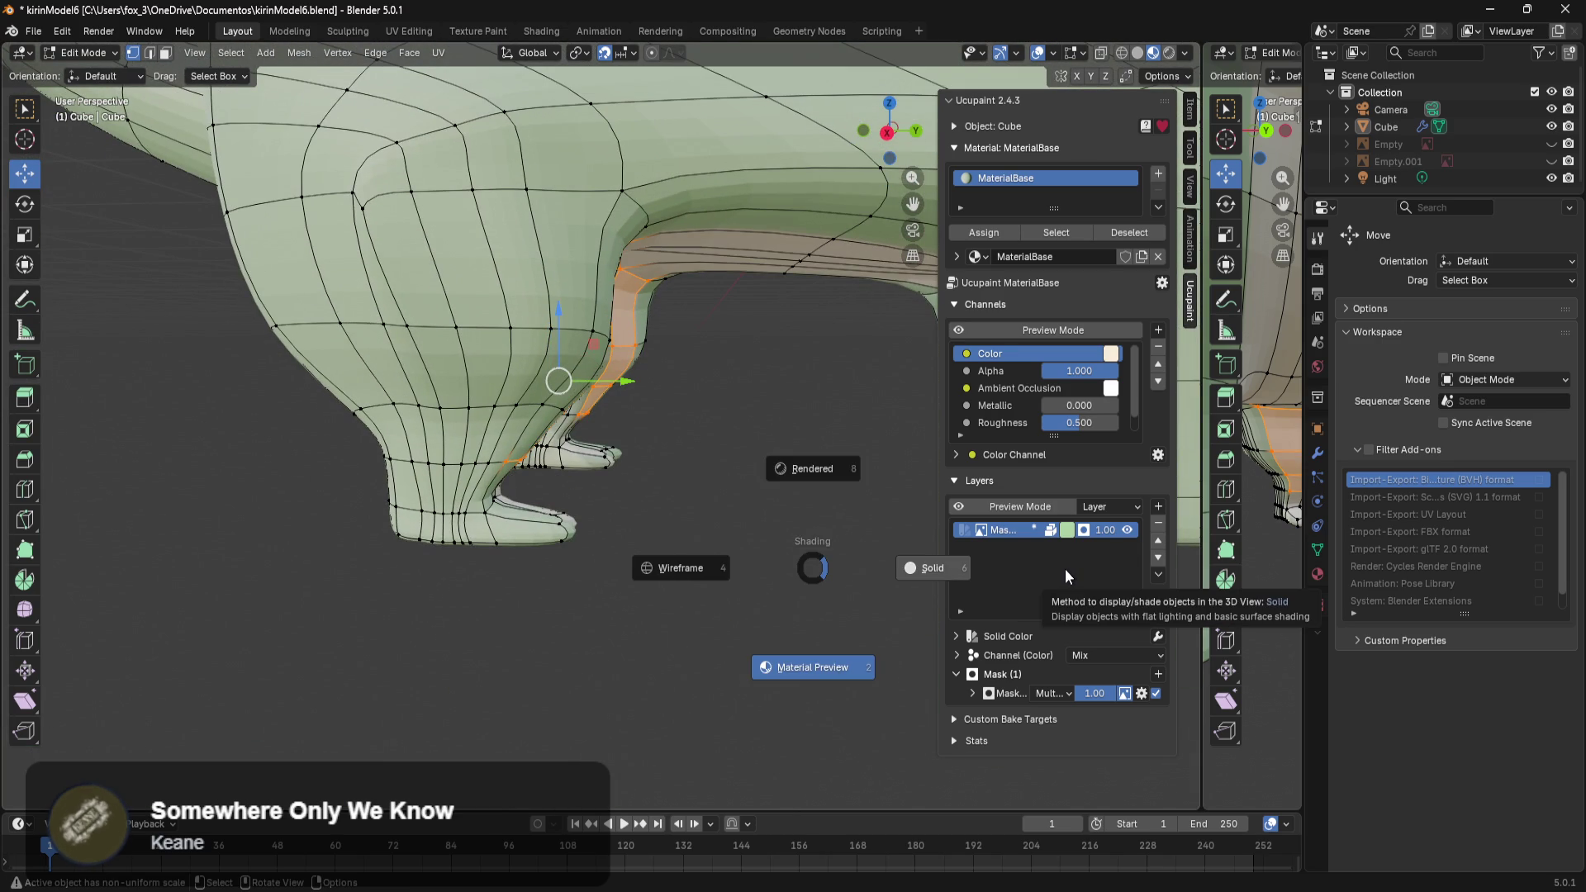
click(641, 573)
middle_drag(637, 503, 660, 500)
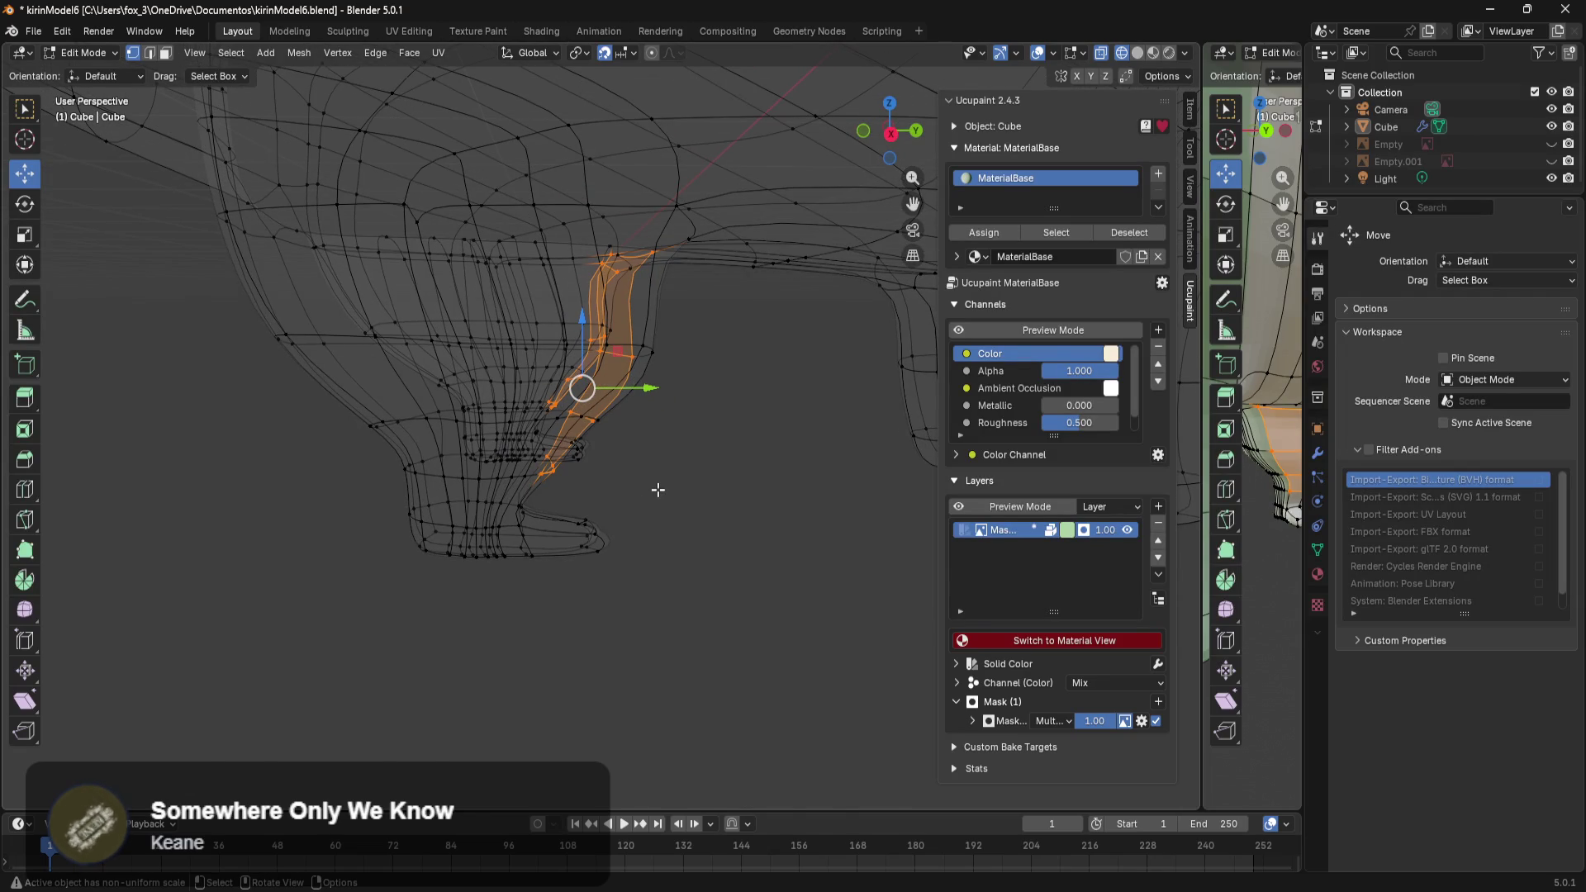
alt+middle_drag(658, 490, 672, 505)
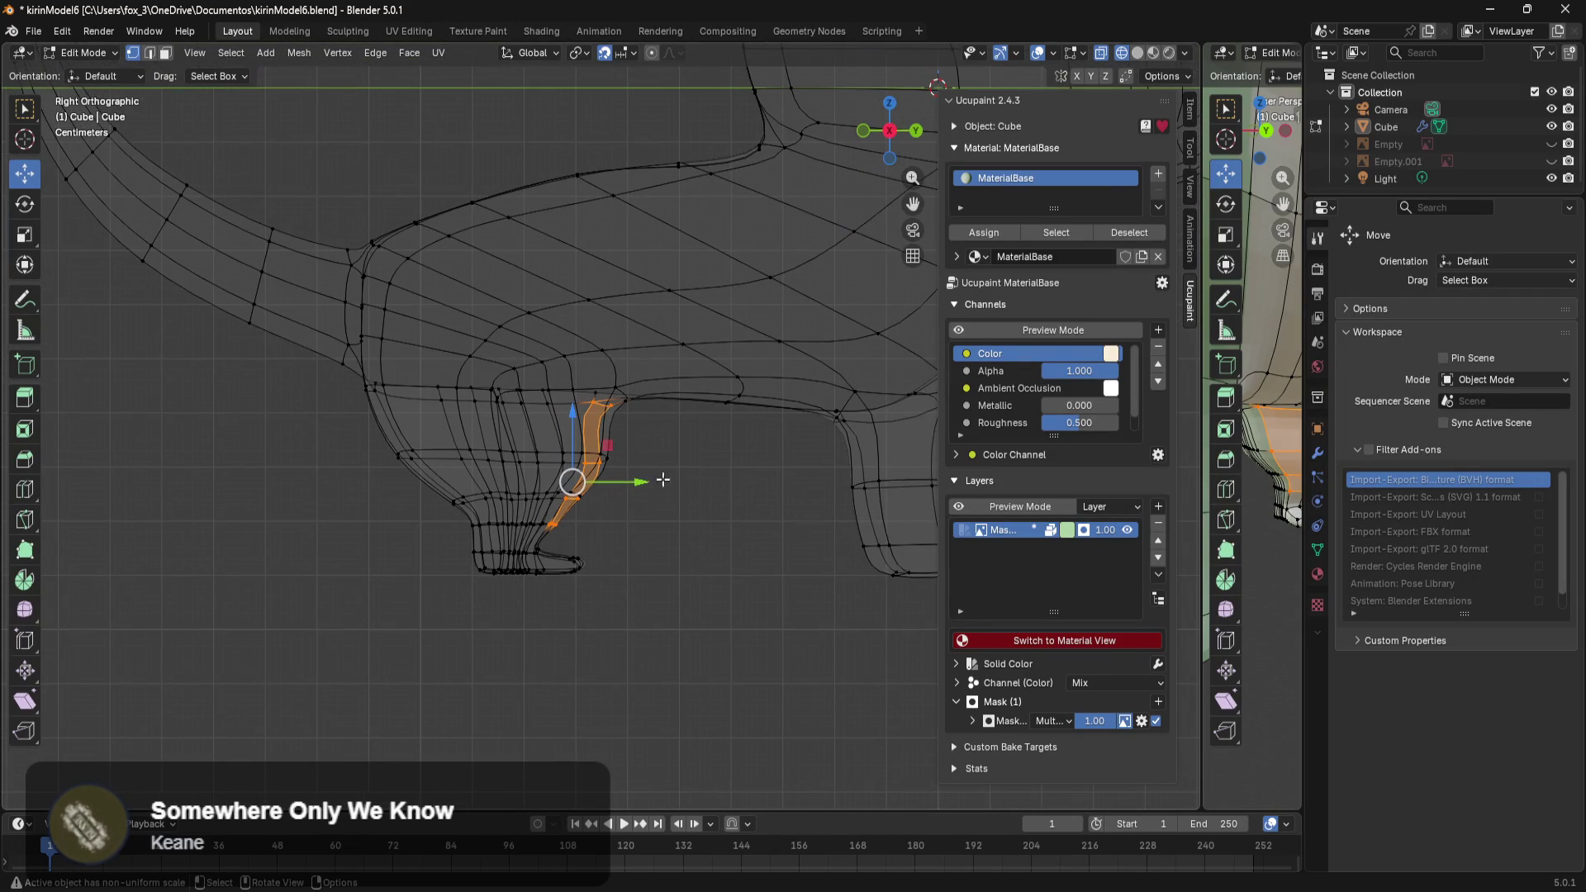
drag(646, 377, 344, 615)
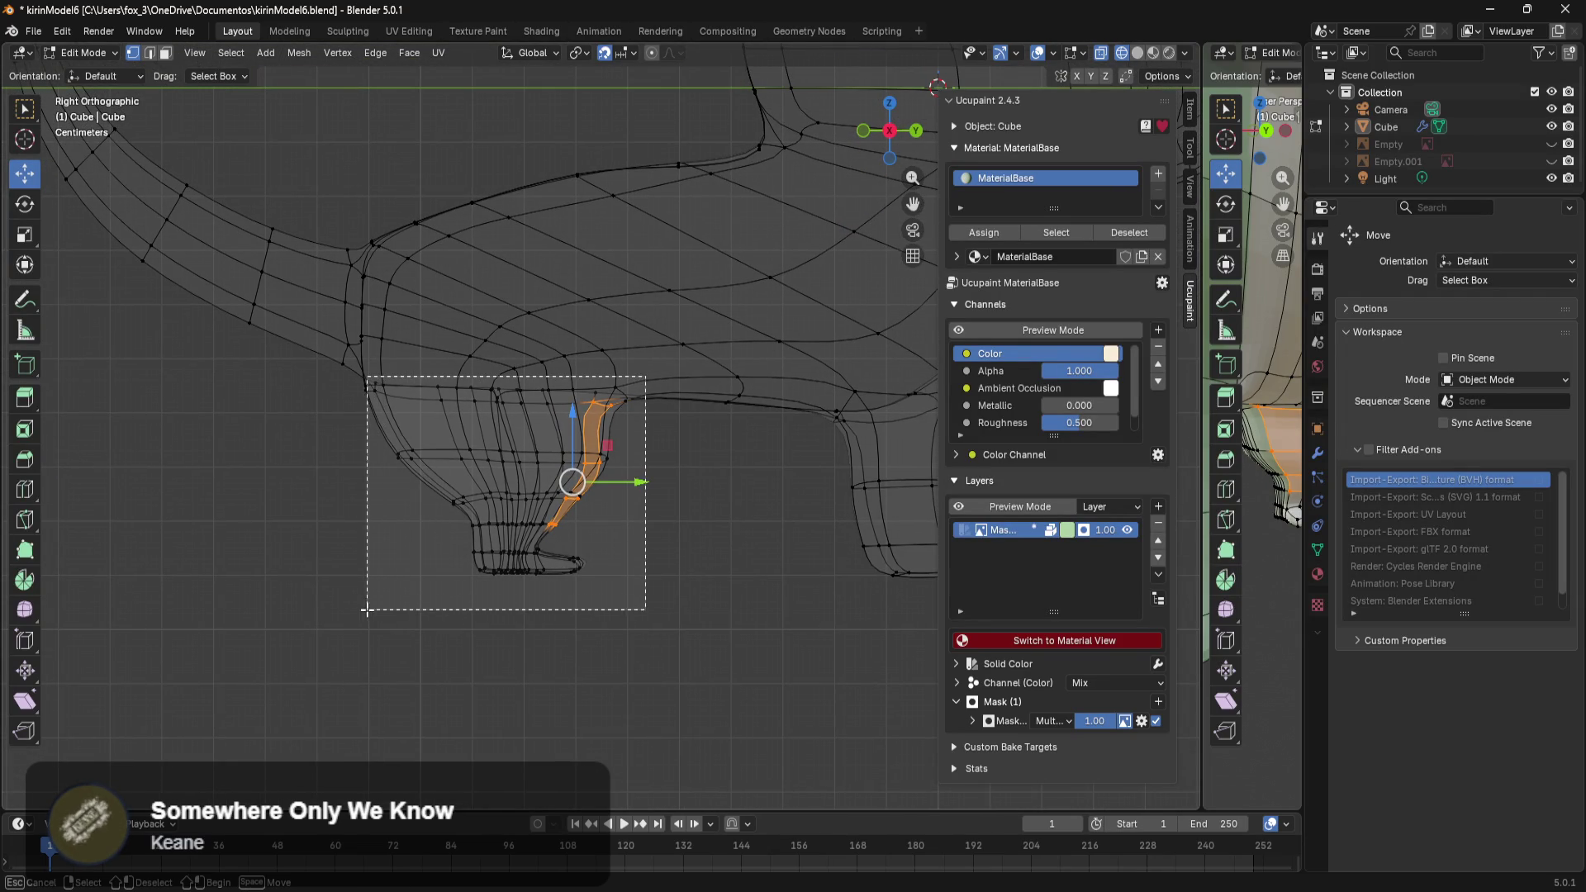
mouse_move(589, 651)
middle_down()
mouse_move(432, 552)
mouse_move(479, 496)
middle_up()
Circle-select to remove the middle strip between the legs from the selection.
key(c)
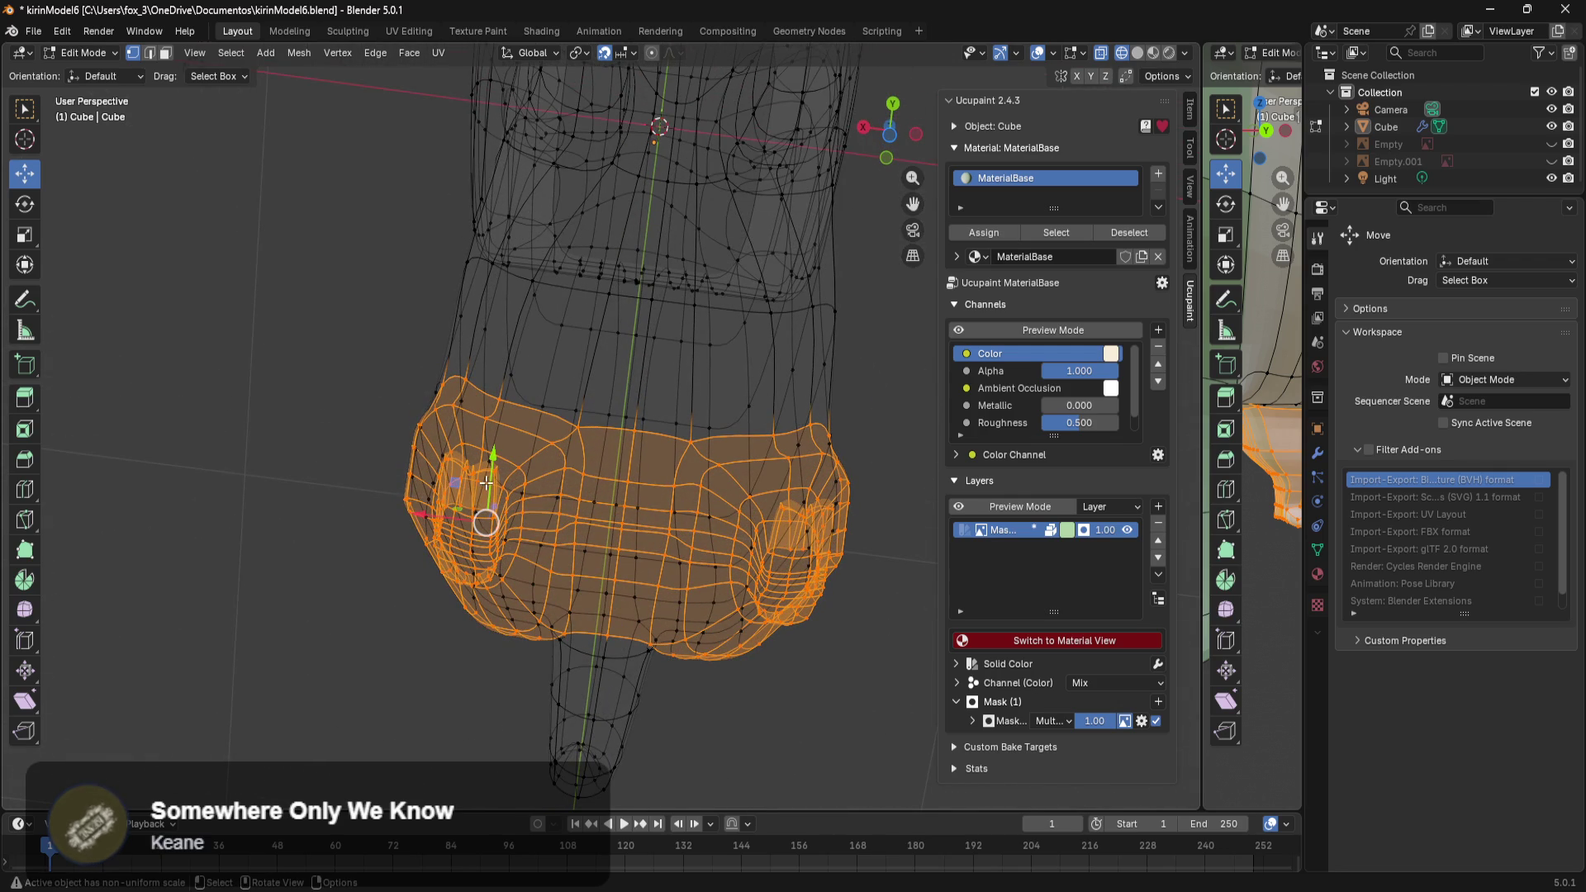
middle_drag(538, 433, 608, 667)
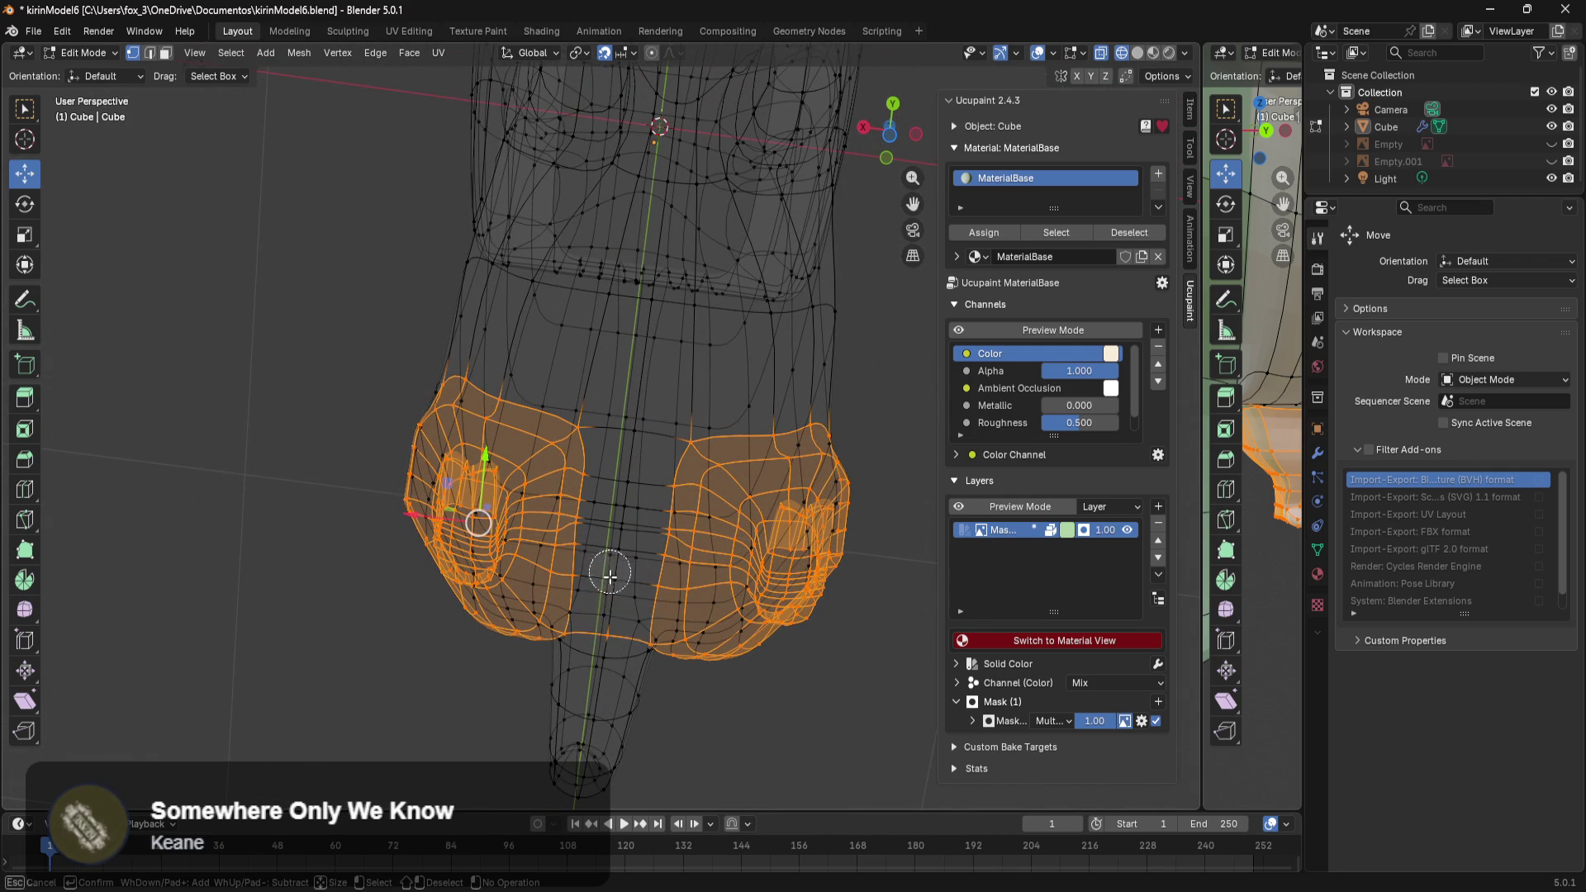
key(Escape)
mouse_move(354, 683)
middle_down()
mouse_move(502, 788)
mouse_move(611, 418)
middle_up()
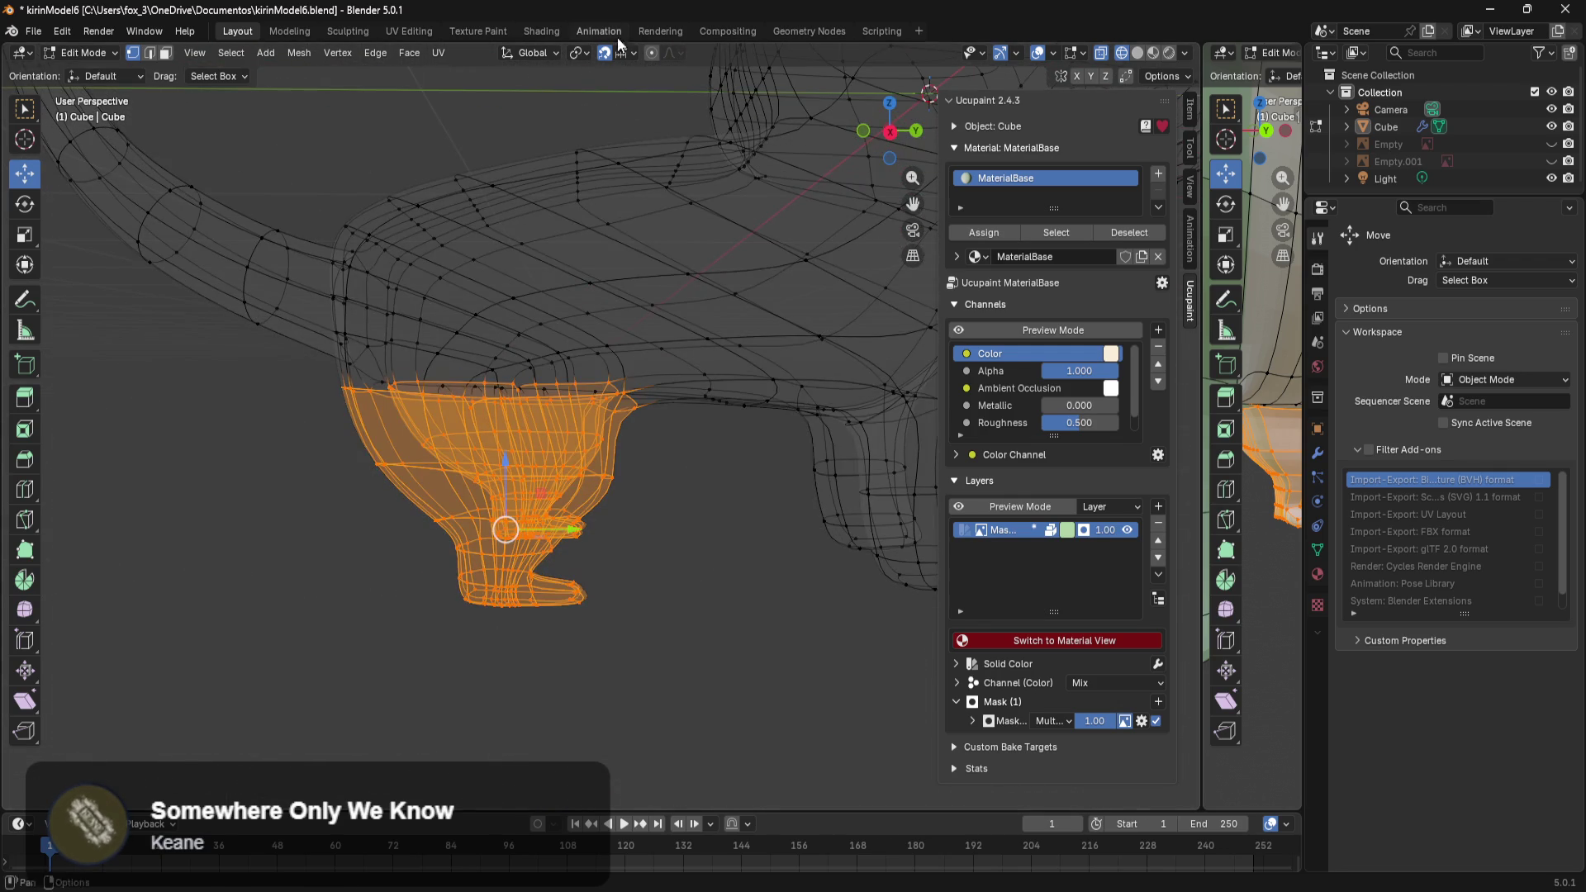
scroll(705, 411, up, 1)
scroll(723, 456, up, 2)
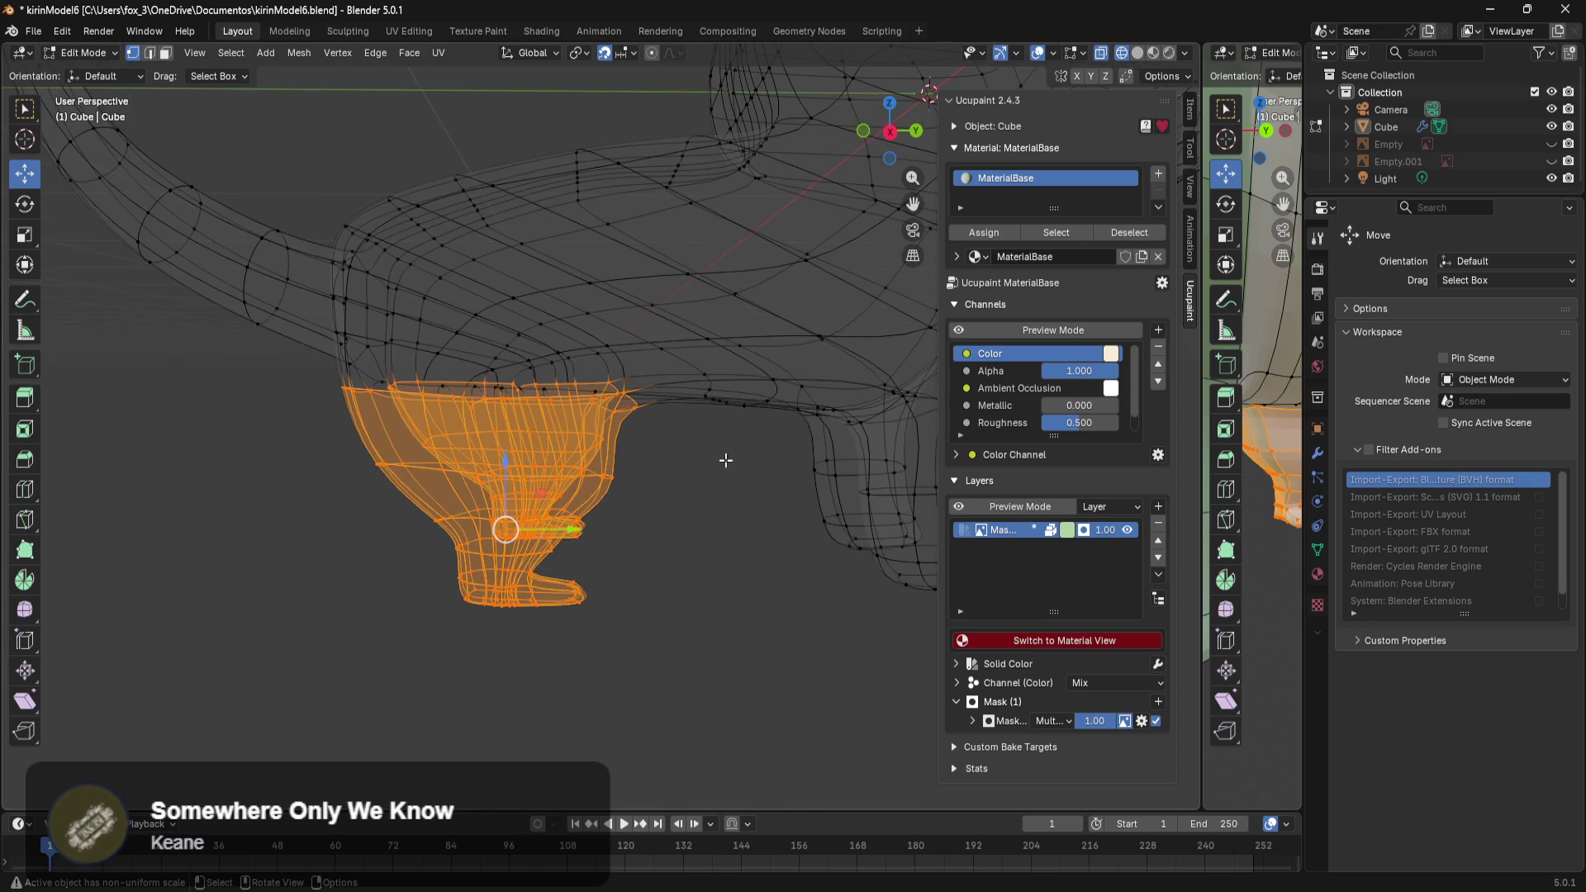
Switch to Material Preview shading to check the selection, then minimize Blender.
key(z)
click(764, 504)
middle_drag(764, 504, 478, 622)
key(z)
click(603, 664)
mouse_move(603, 664)
middle_down()
mouse_move(754, 561)
mouse_move(839, 594)
middle_up()
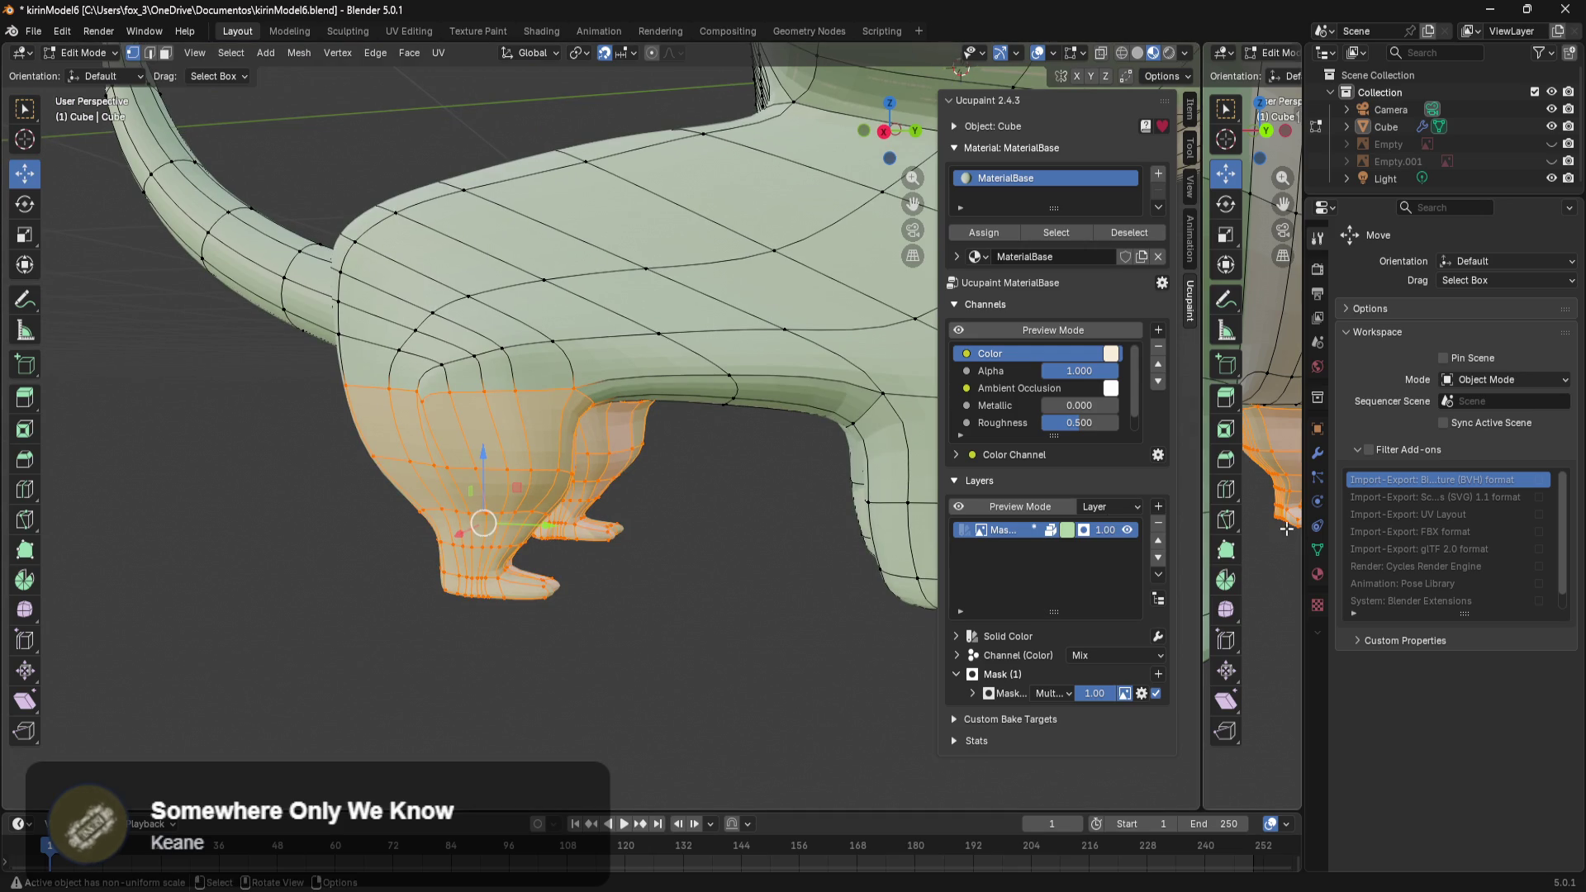
click(1497, 9)
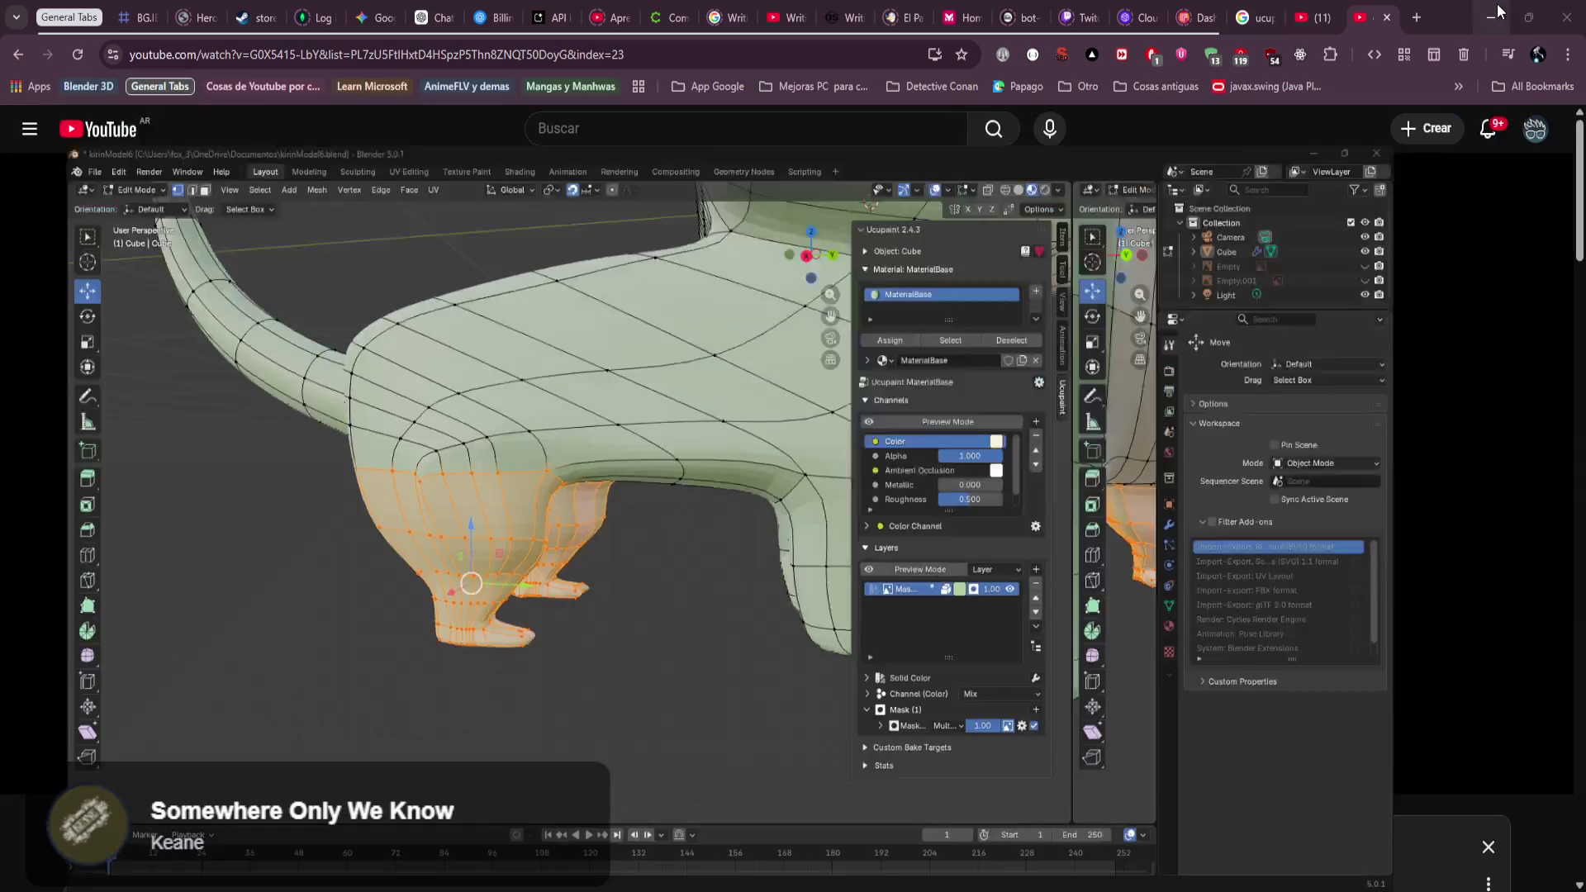
Play the Ucupaint tutorial and skip forward through it, stepping back a little.
click(759, 419)
key(Right)
key(Right)
key(Right)
key(Right)
key(Right)
key(Right)
key(Right)
key(Right)
key(Right)
key(Right)
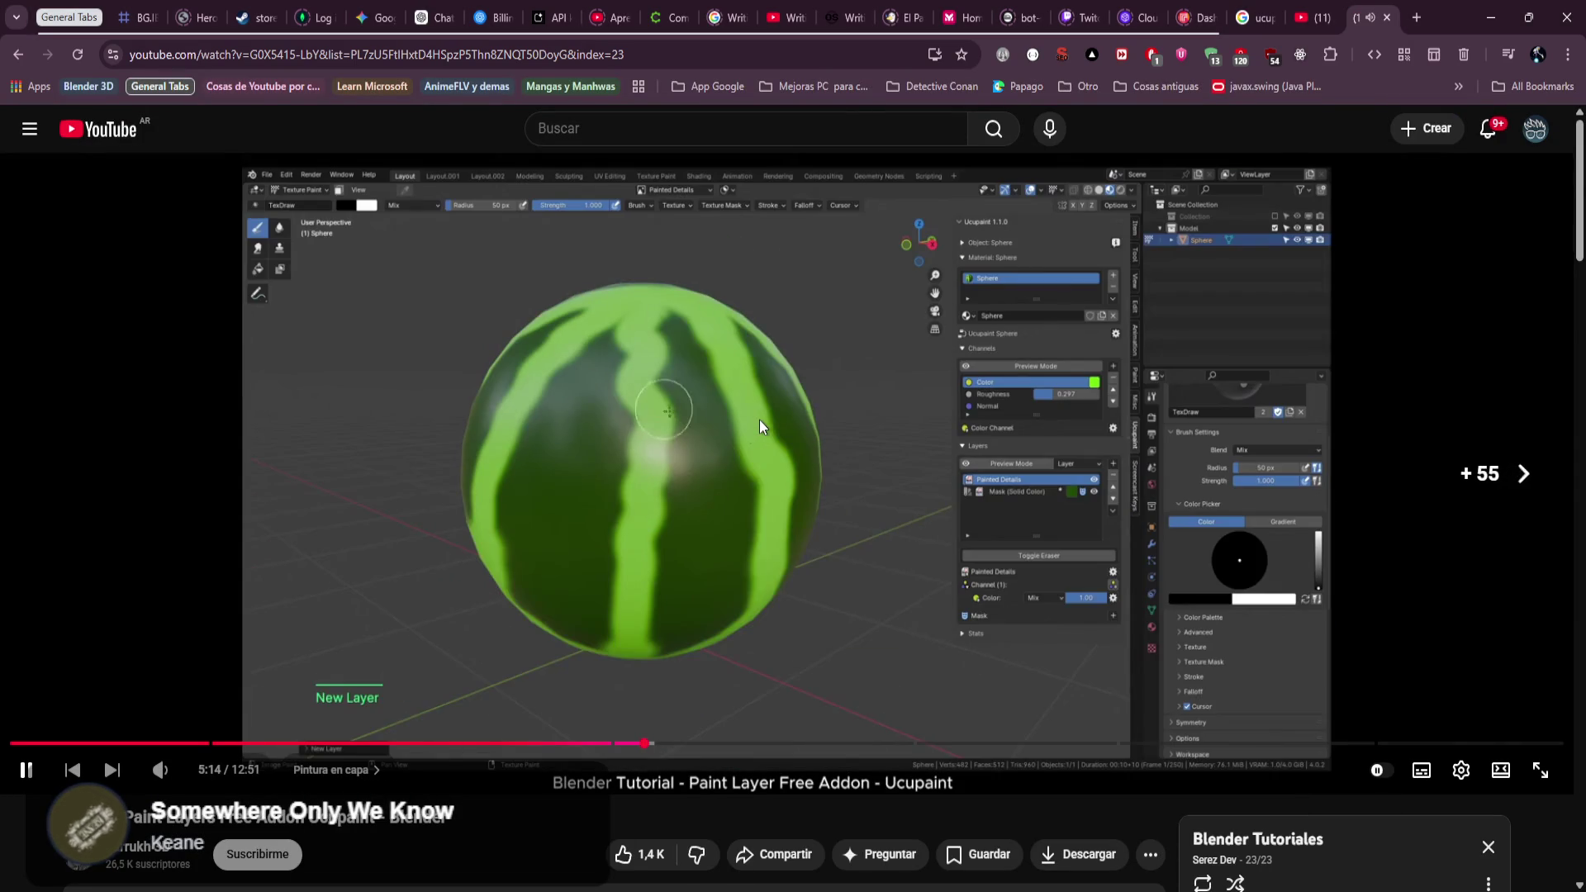
key(Right)
key(Right)
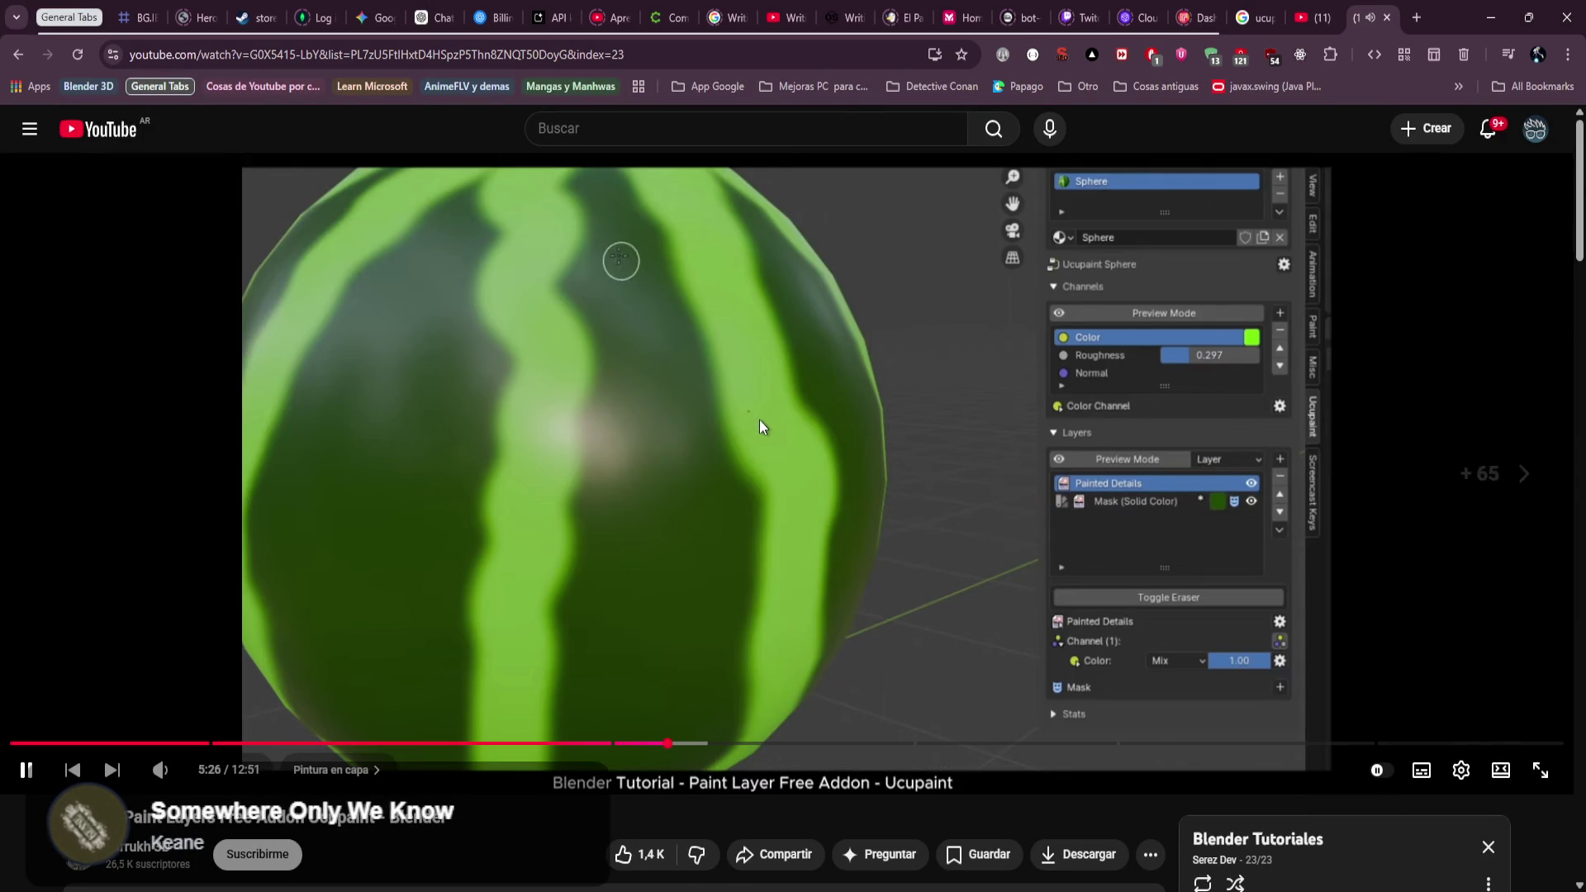
key(Right)
key(Right)
key(Right)
key(Right)
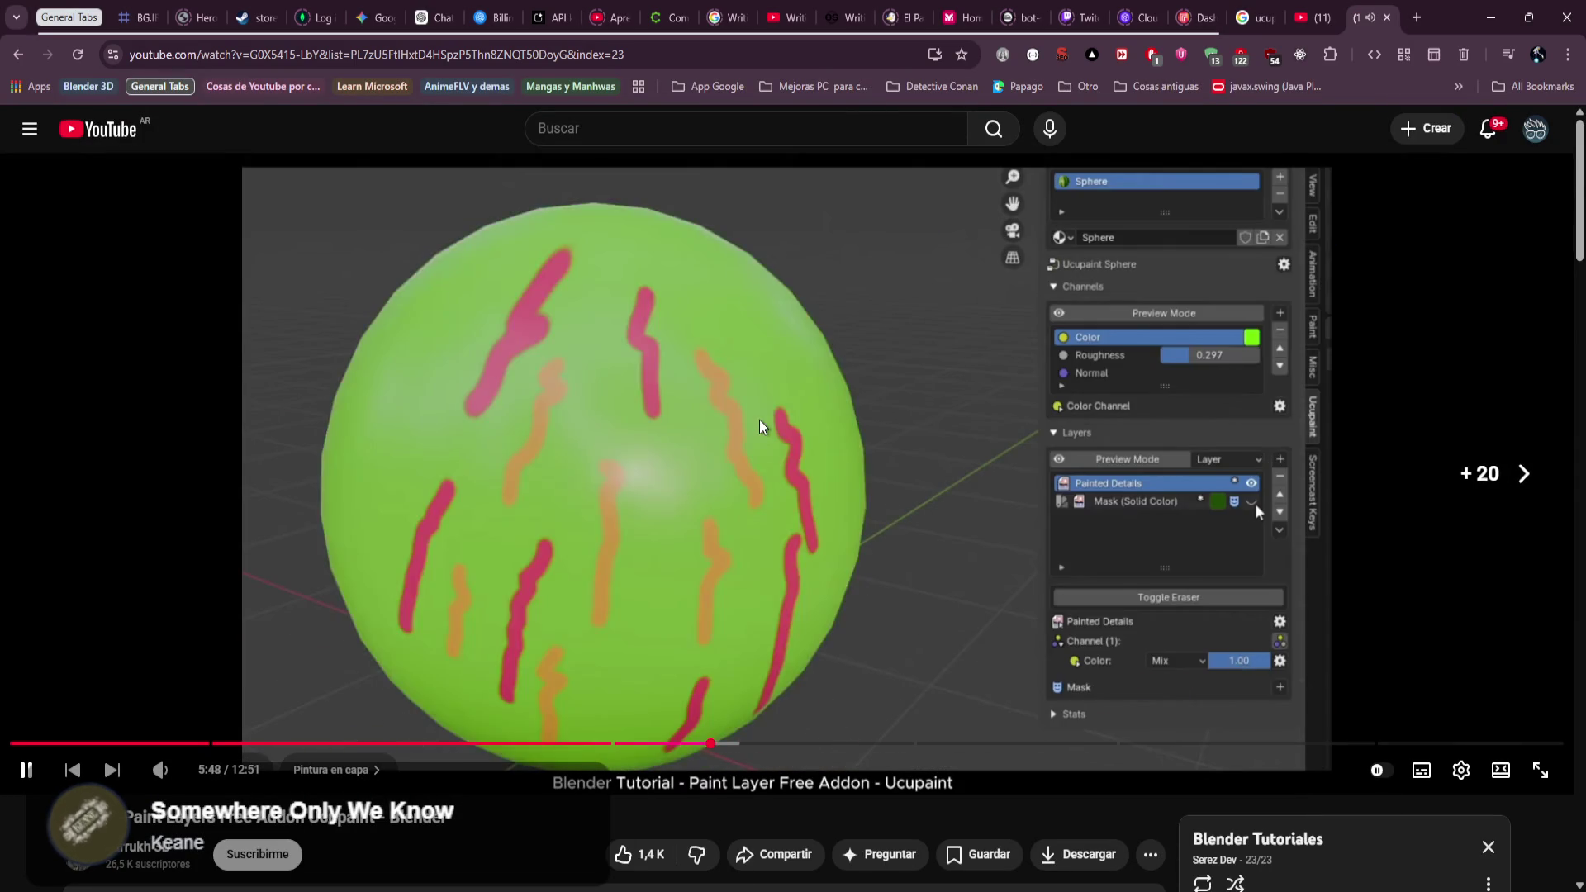
key(Right)
key(Right)
key(Right)
key(Right)
key(Right)
key(Right)
key(Right)
key(Right)
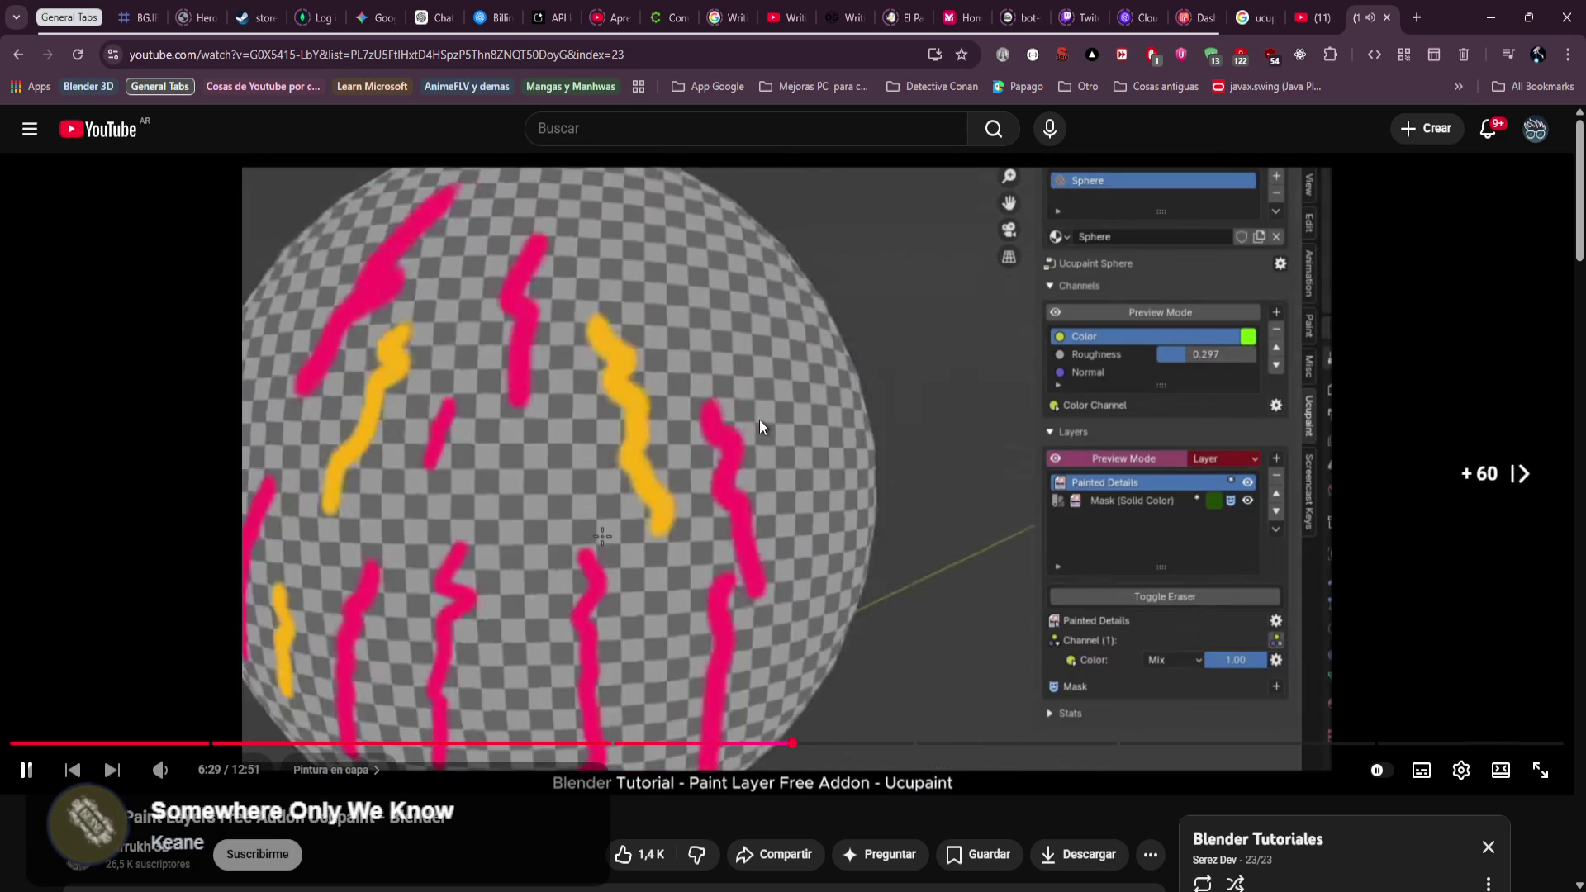
key(Right)
key(Right)
key(Right)
key(Right)
key(Right)
key(Right)
key(Right)
key(Right)
key(Right)
key(Right)
key(Right)
key(Right)
key(Right)
key(Right)
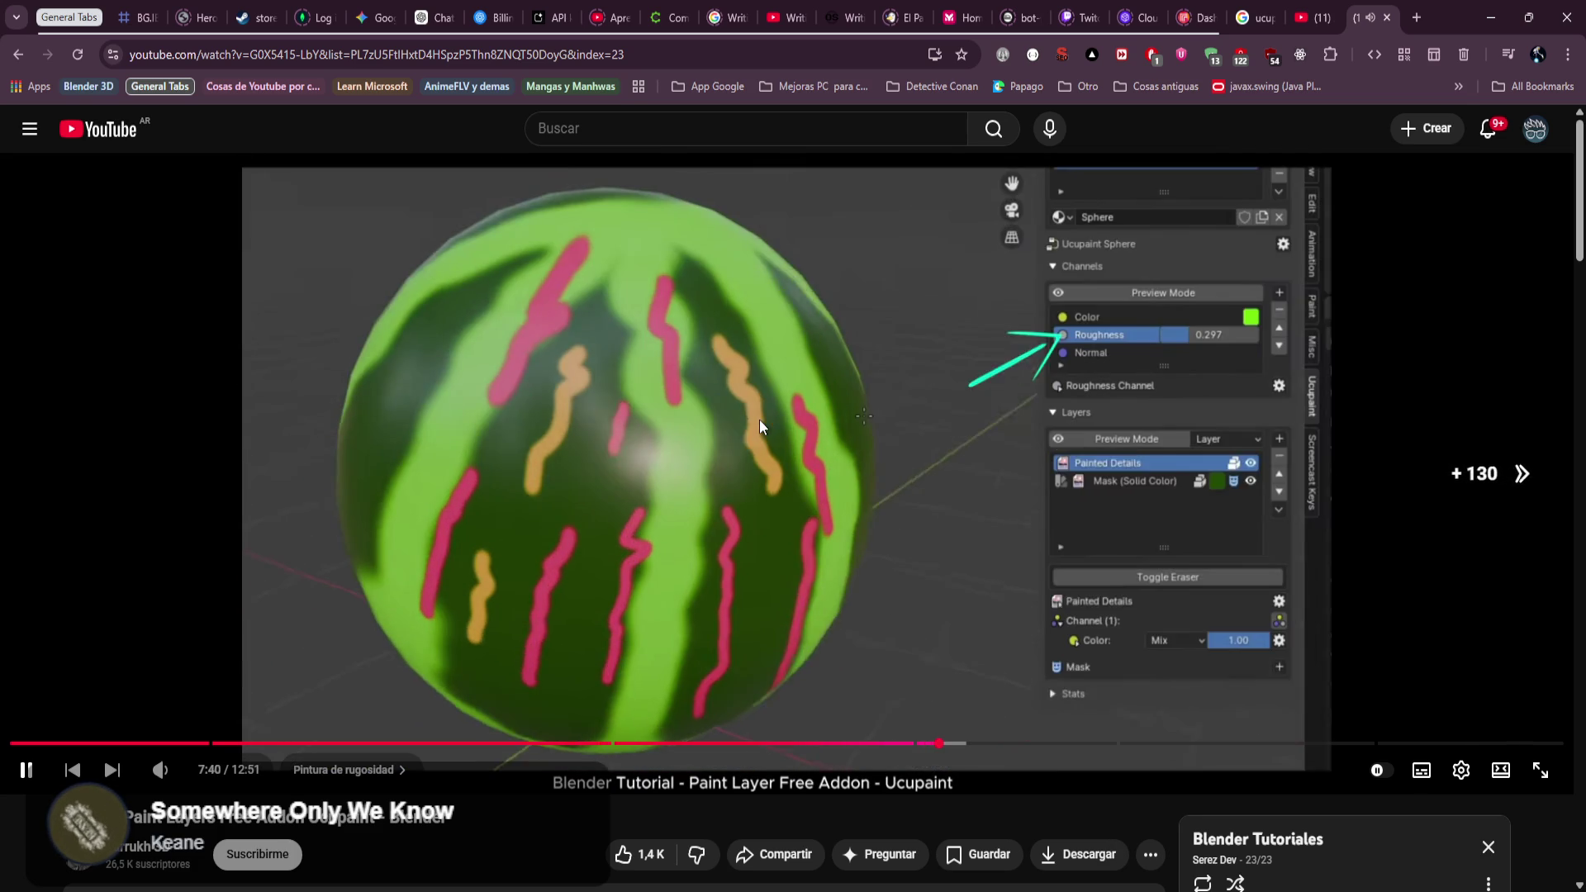
key(Right)
key(Right)
key(Right)
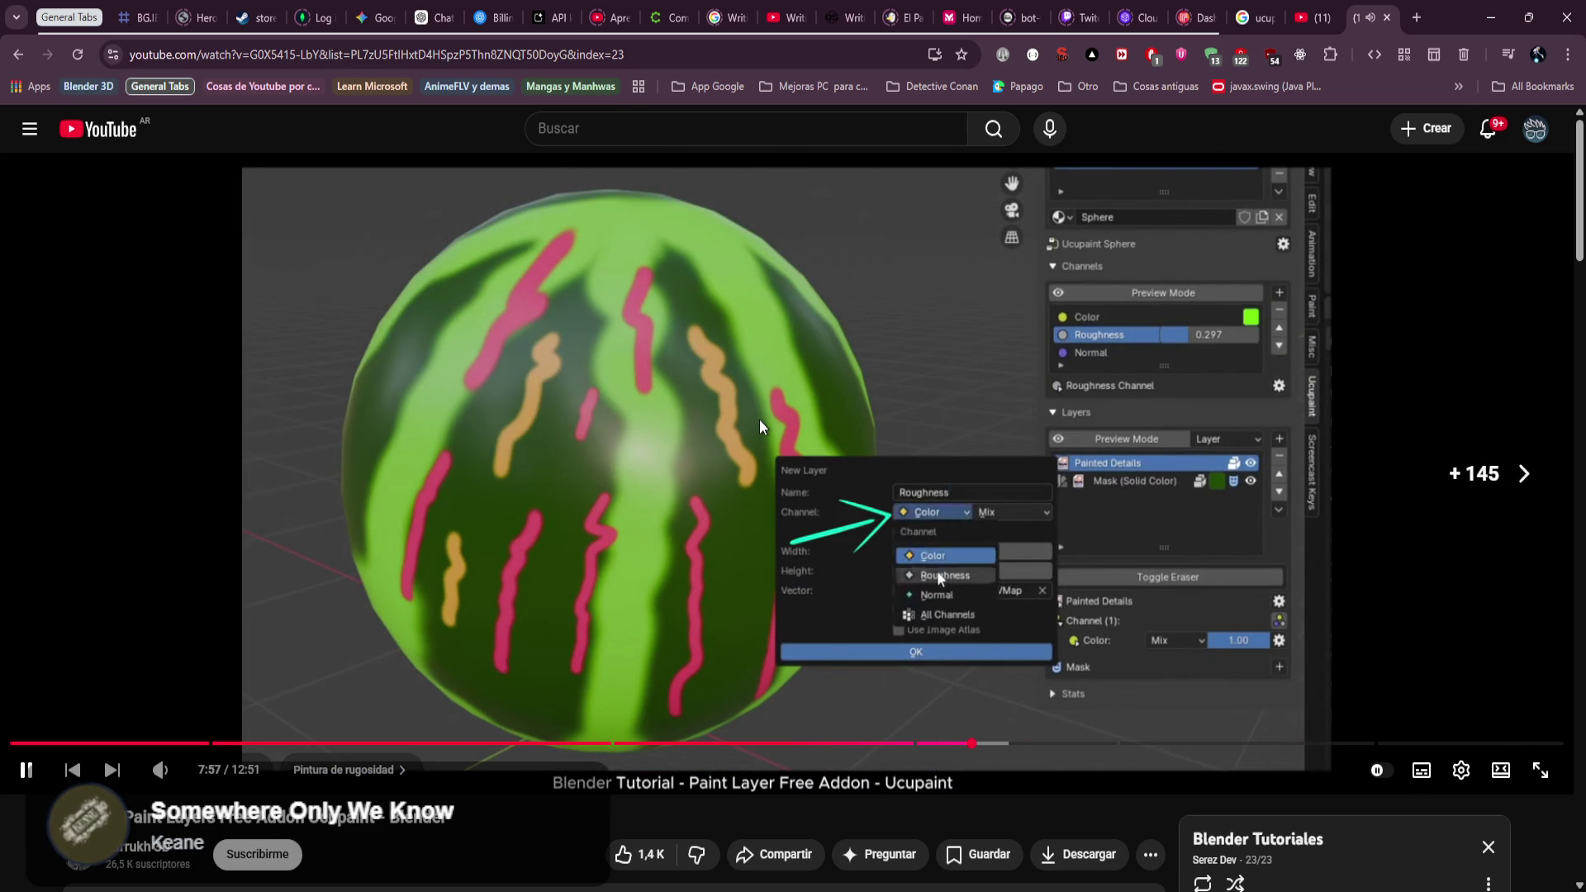
key(Right)
key(Right)
key(Right)
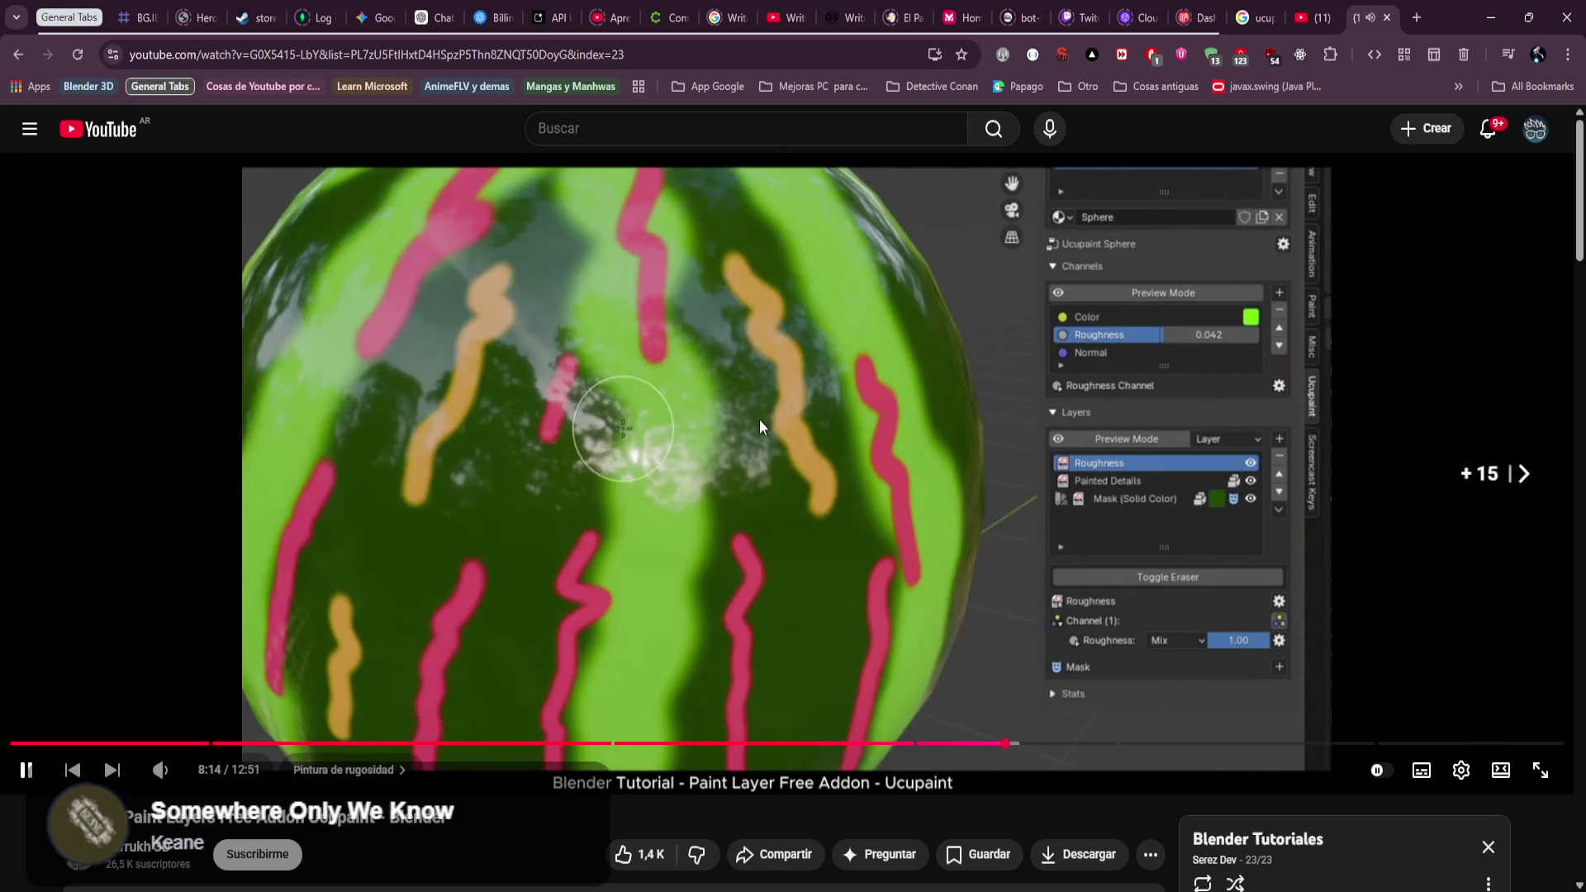
key(Right)
key(Right)
key(Right)
key(Right)
key(Right)
key(Right)
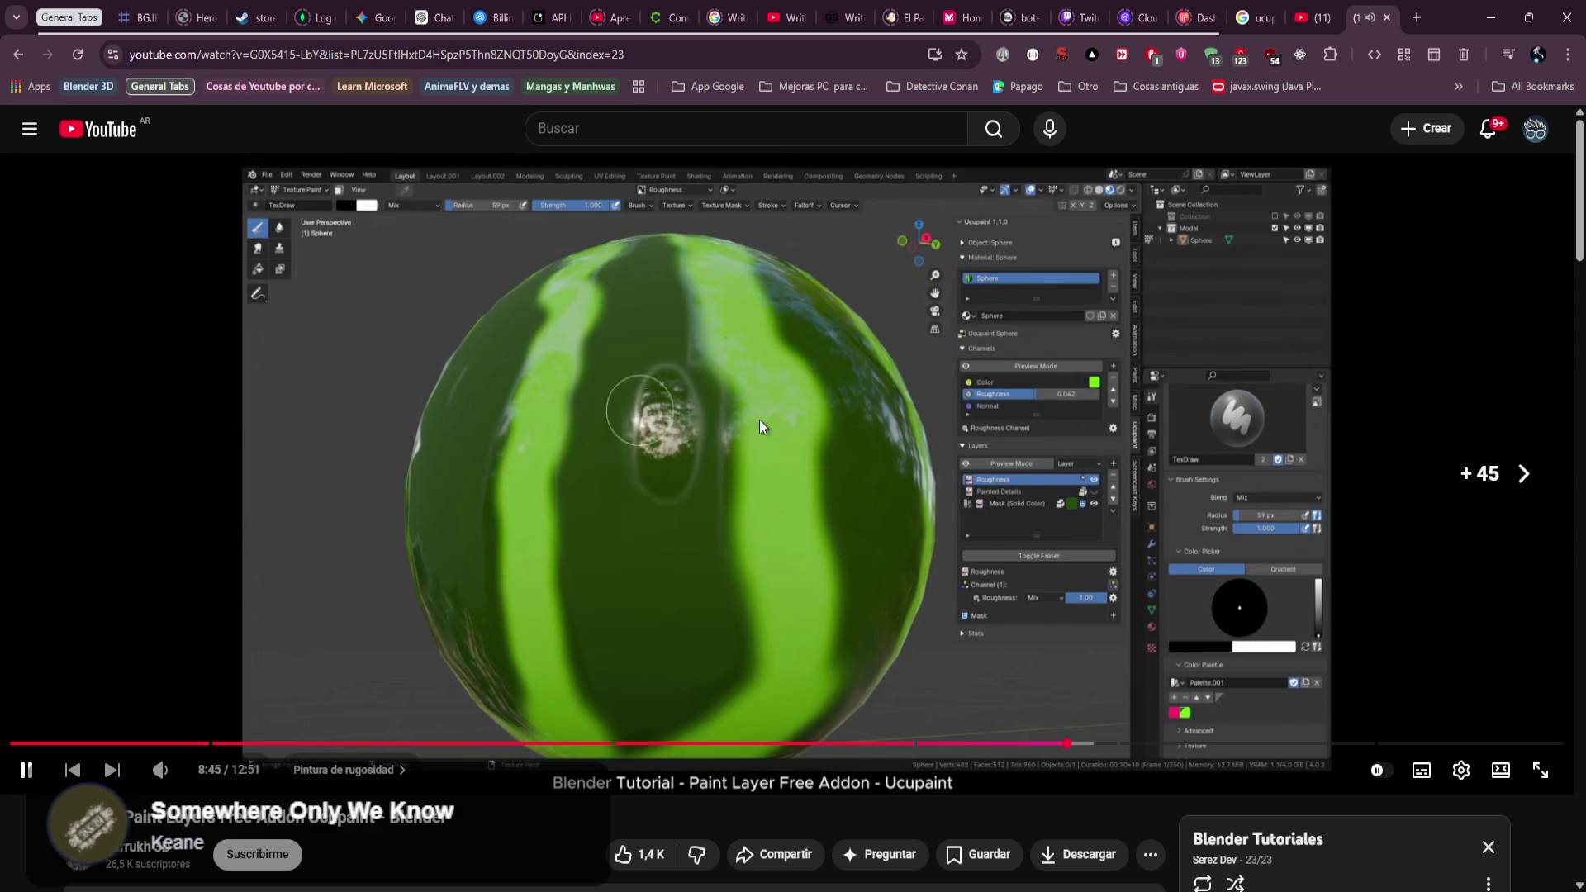
key(Right)
key(Right)
key(Right)
key(Right)
key(Right)
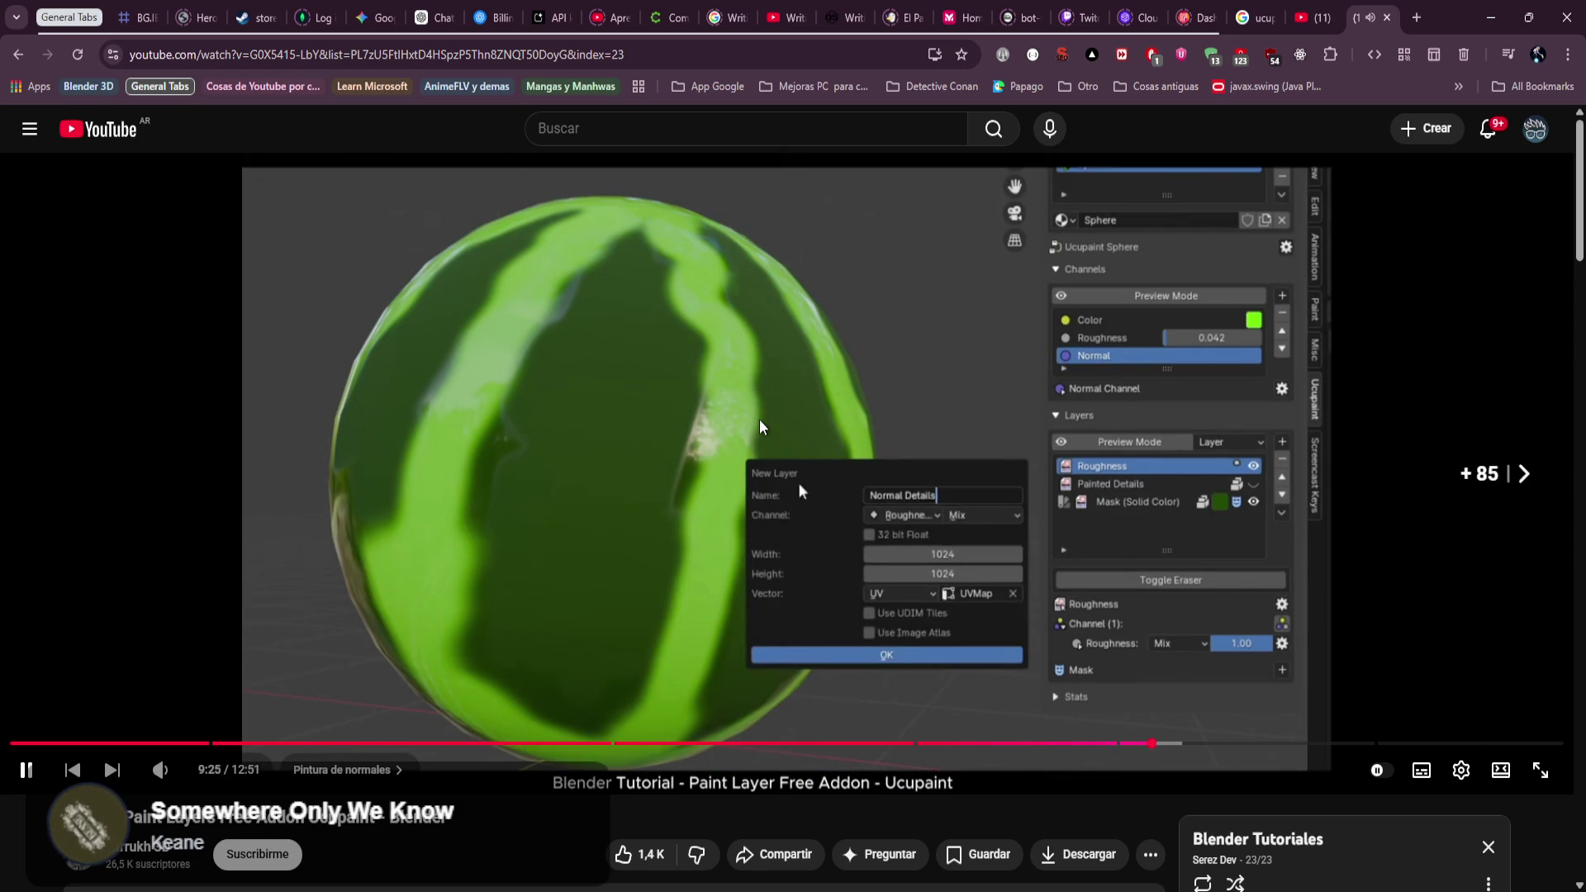
key(Right)
key(Right)
key(Right)
key(Right)
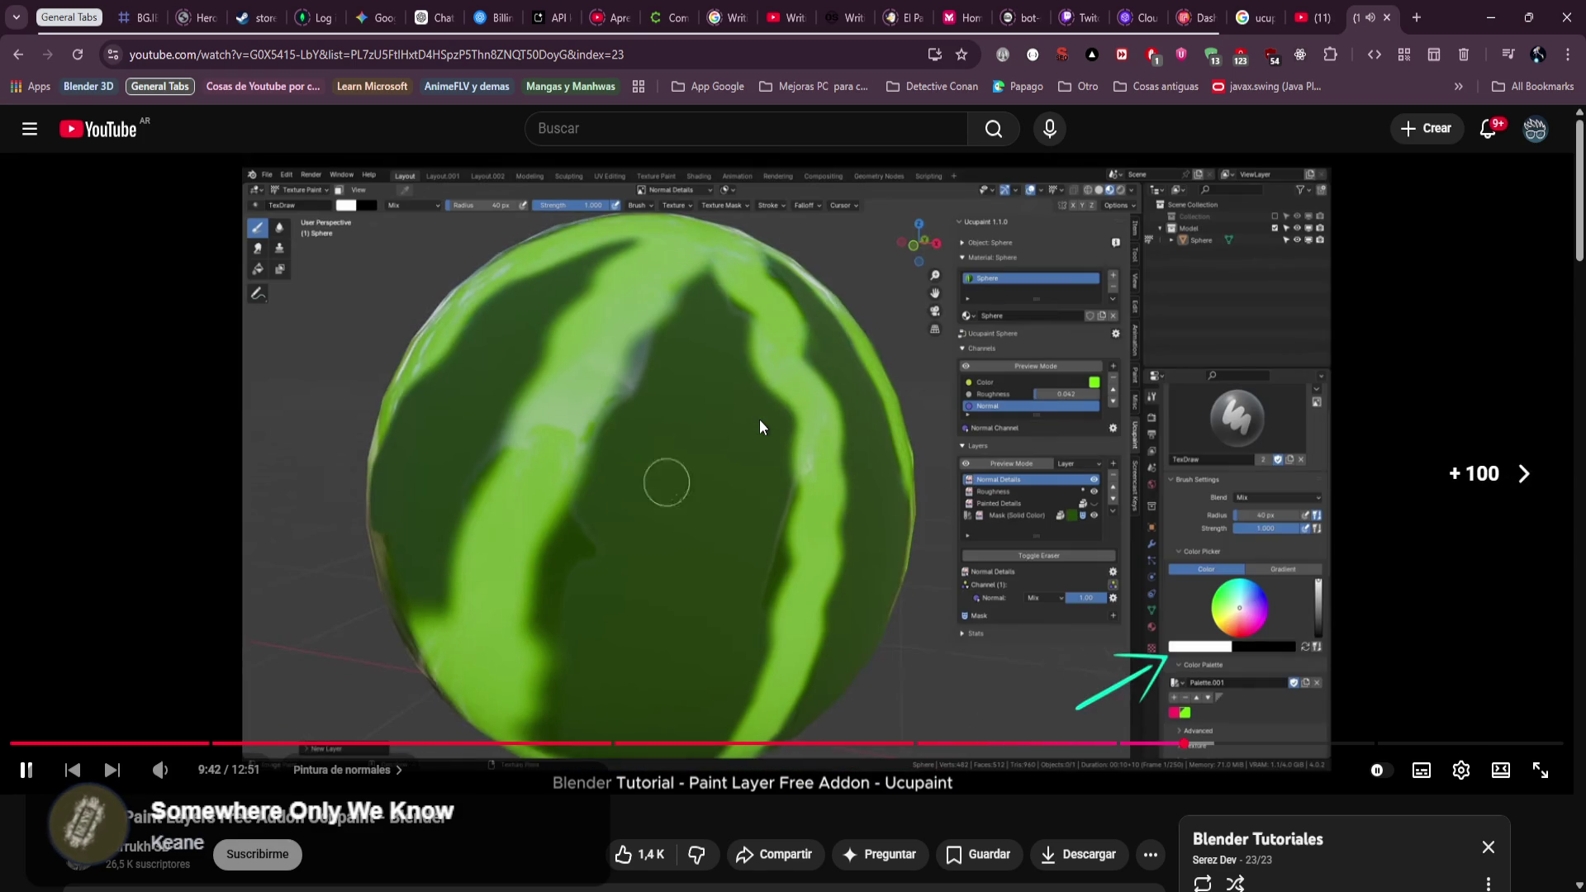
key(Right)
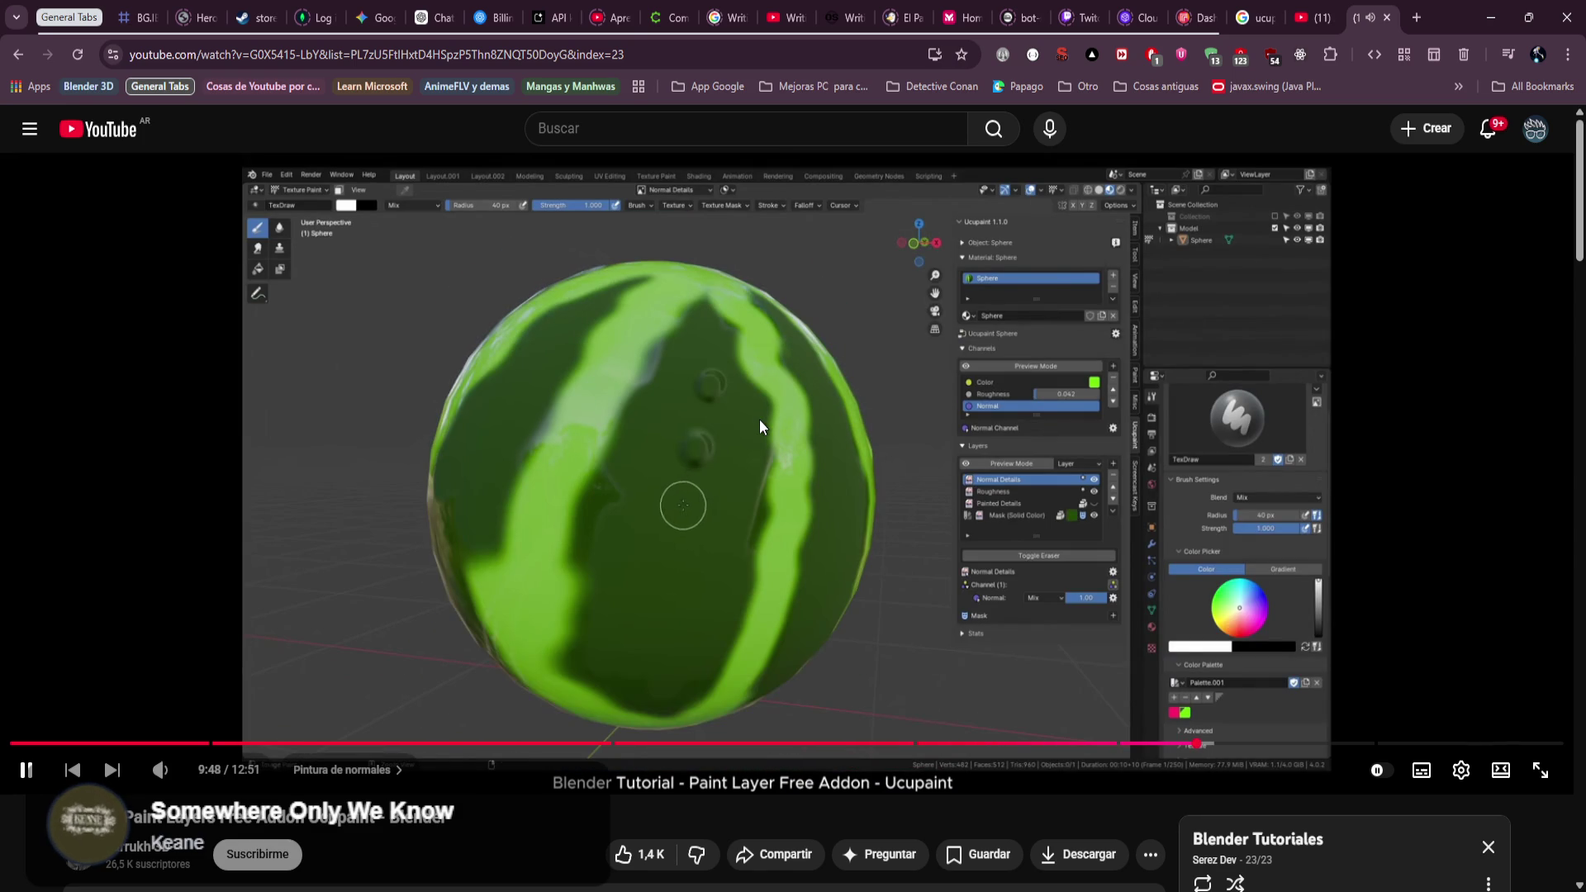
key(Right)
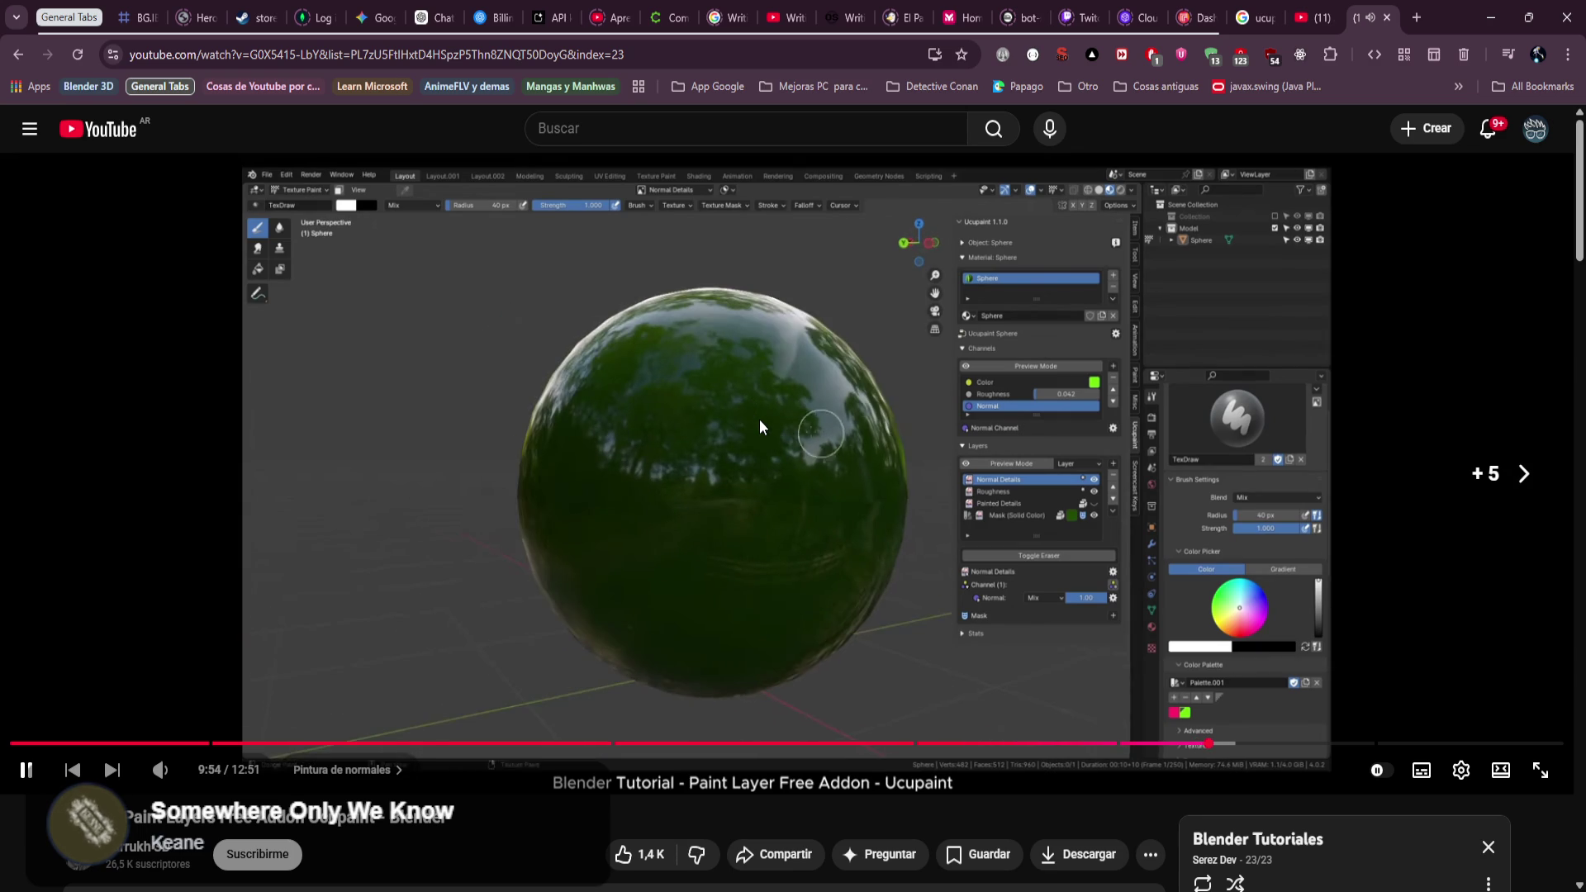
key(Left)
key(Left)
key(Left)
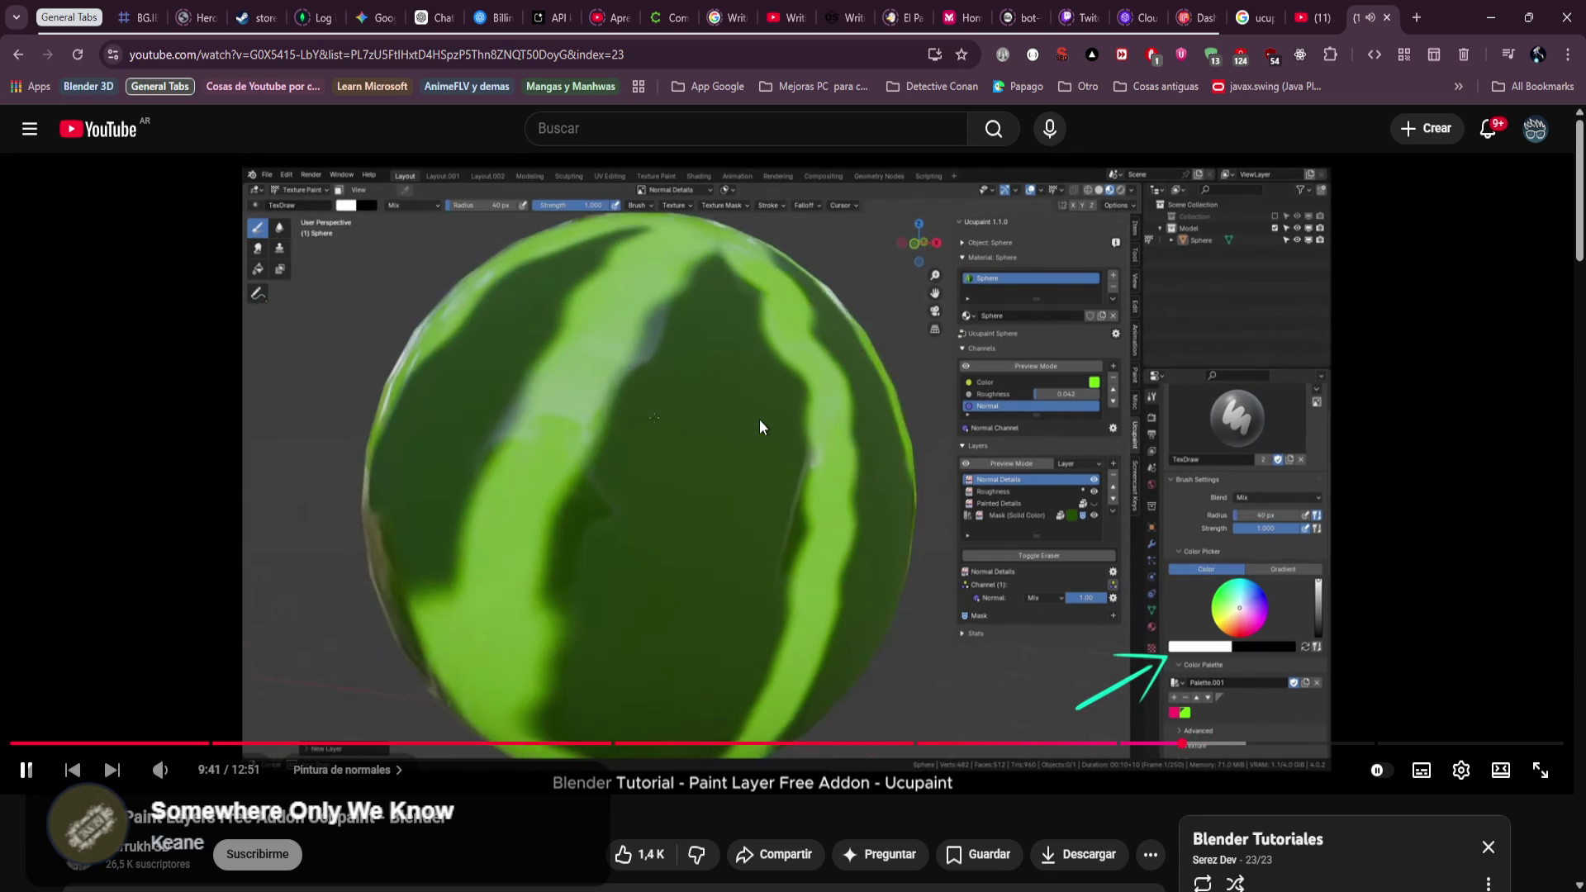
key(Right)
key(Right)
key(Right)
key(Right)
key(Right)
key(Right)
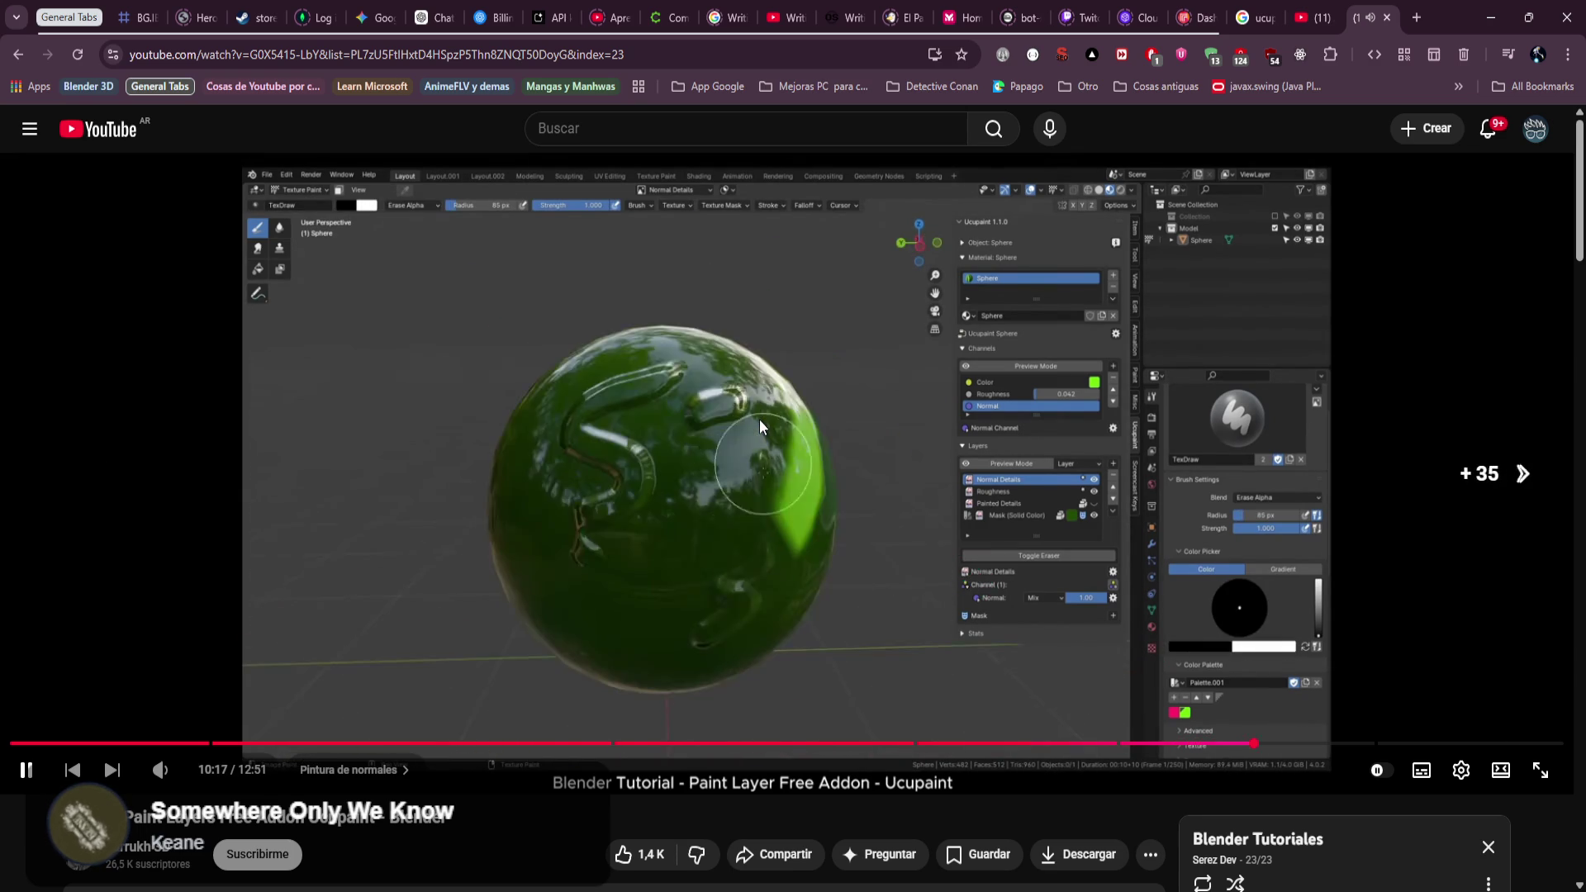
key(Right)
key(Right)
key(Right)
key(Right)
key(Right)
key(Right)
key(Right)
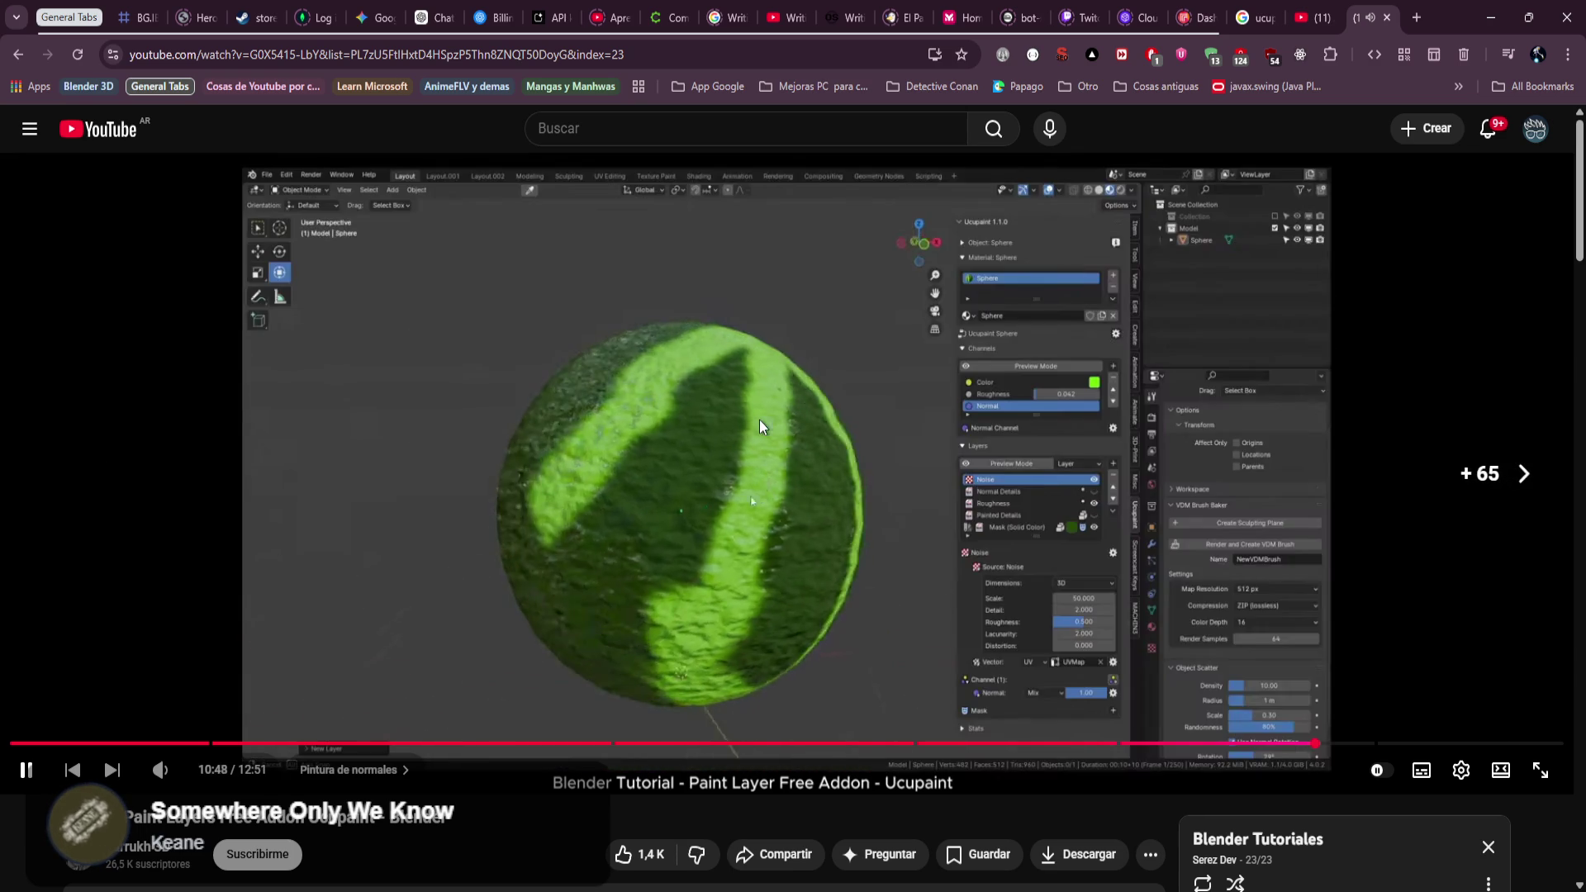
key(Left)
key(Left)
key(Left)
key(Left)
key(Left)
key(Left)
key(Left)
key(Left)
key(Left)
key(Left)
key(Left)
key(Left)
key(Left)
key(Left)
key(Left)
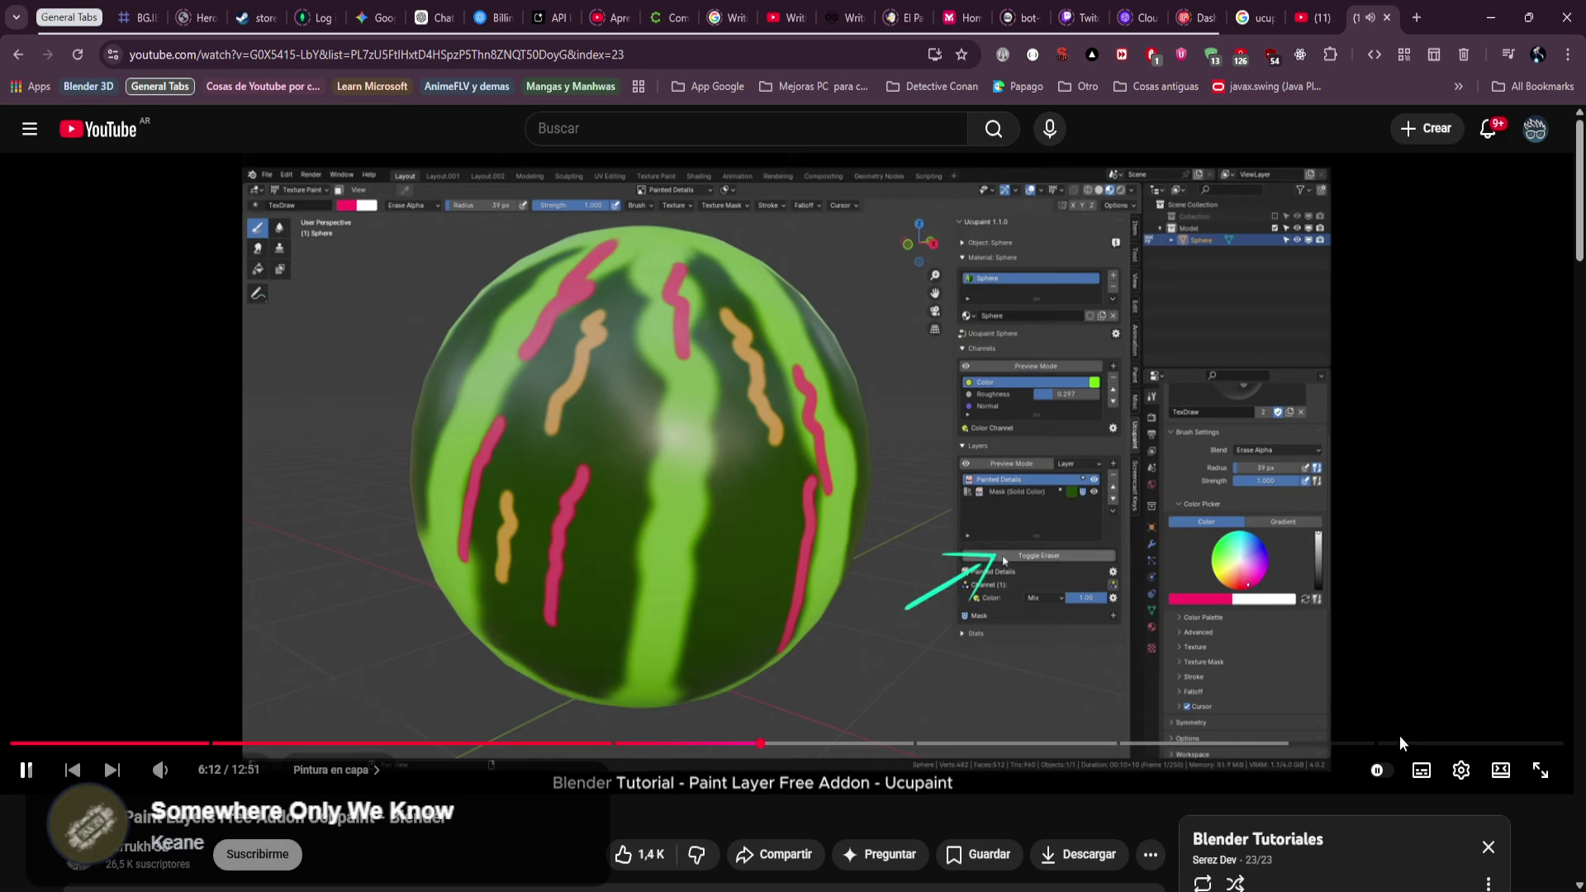
Switch the tutorial's audio track to Español (US).
click(1462, 772)
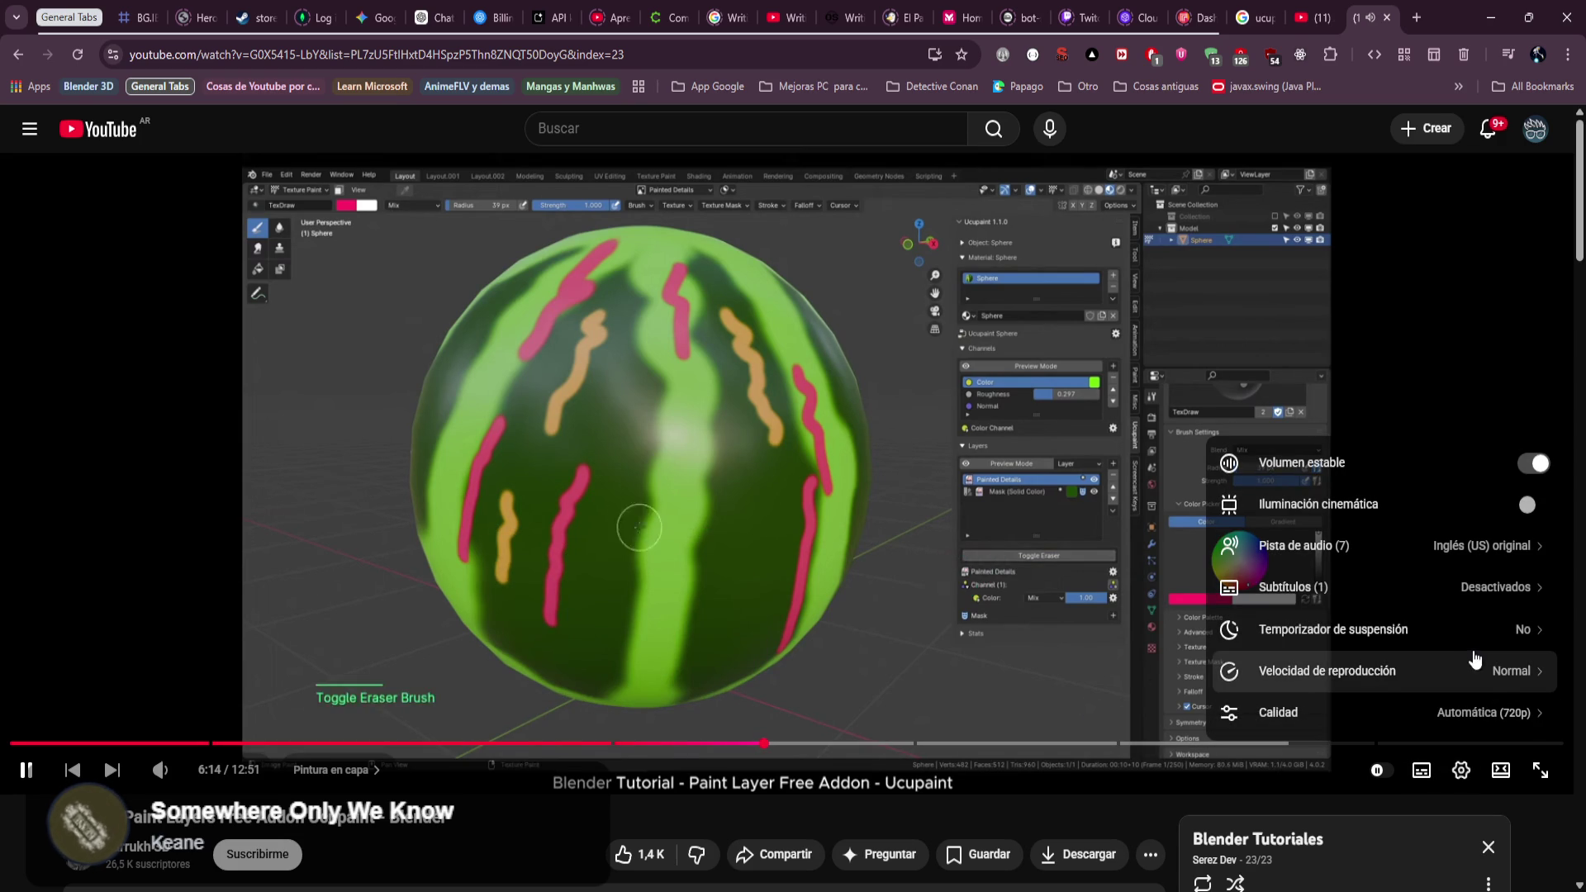
click(1489, 554)
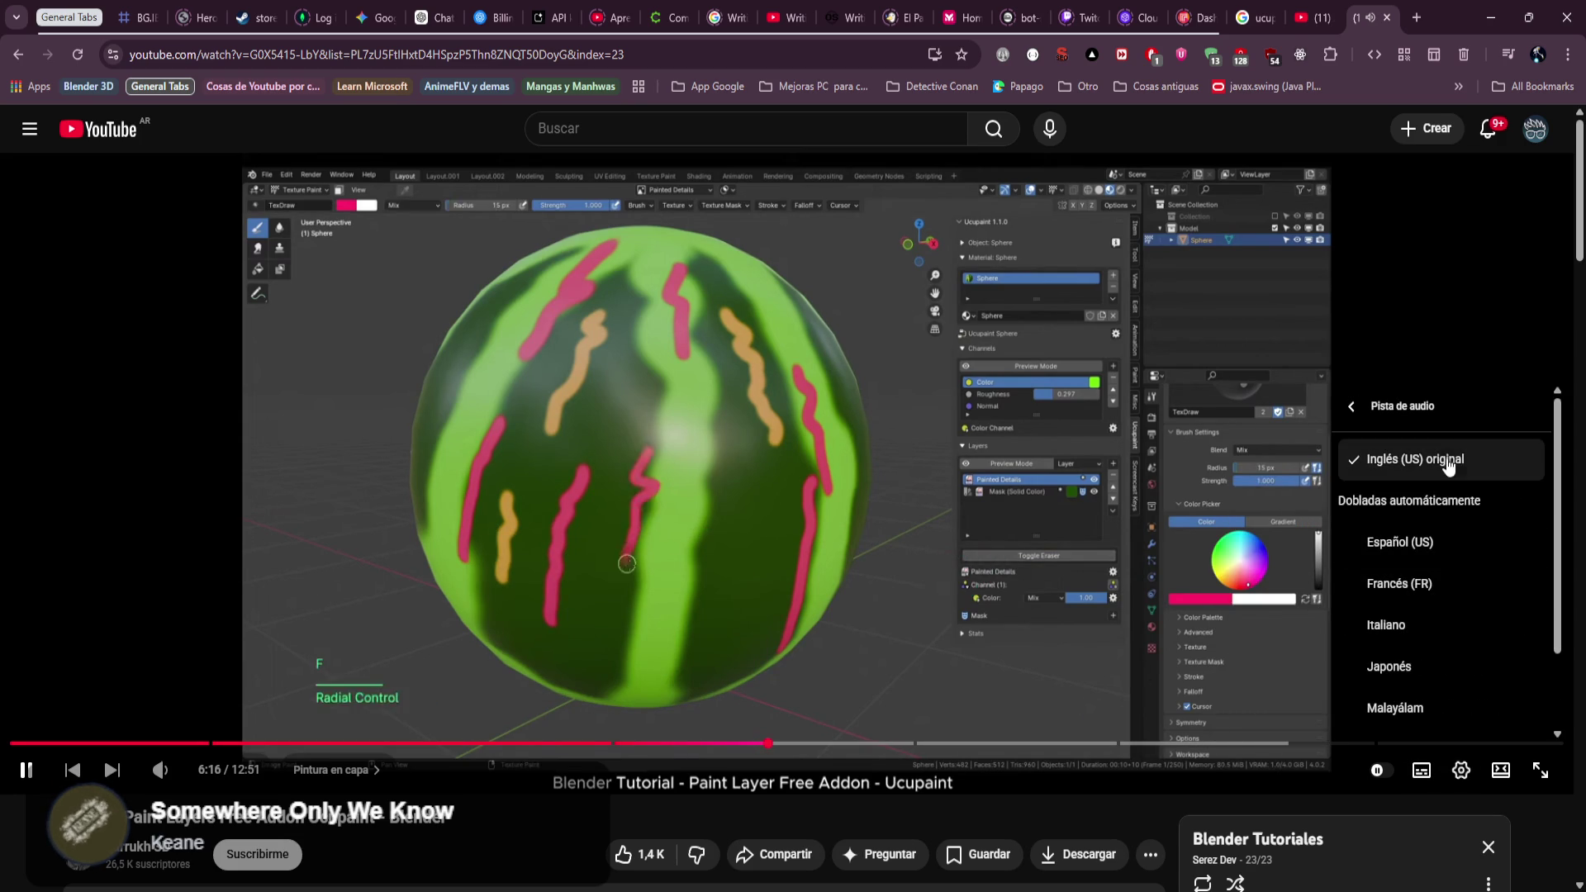
click(1408, 547)
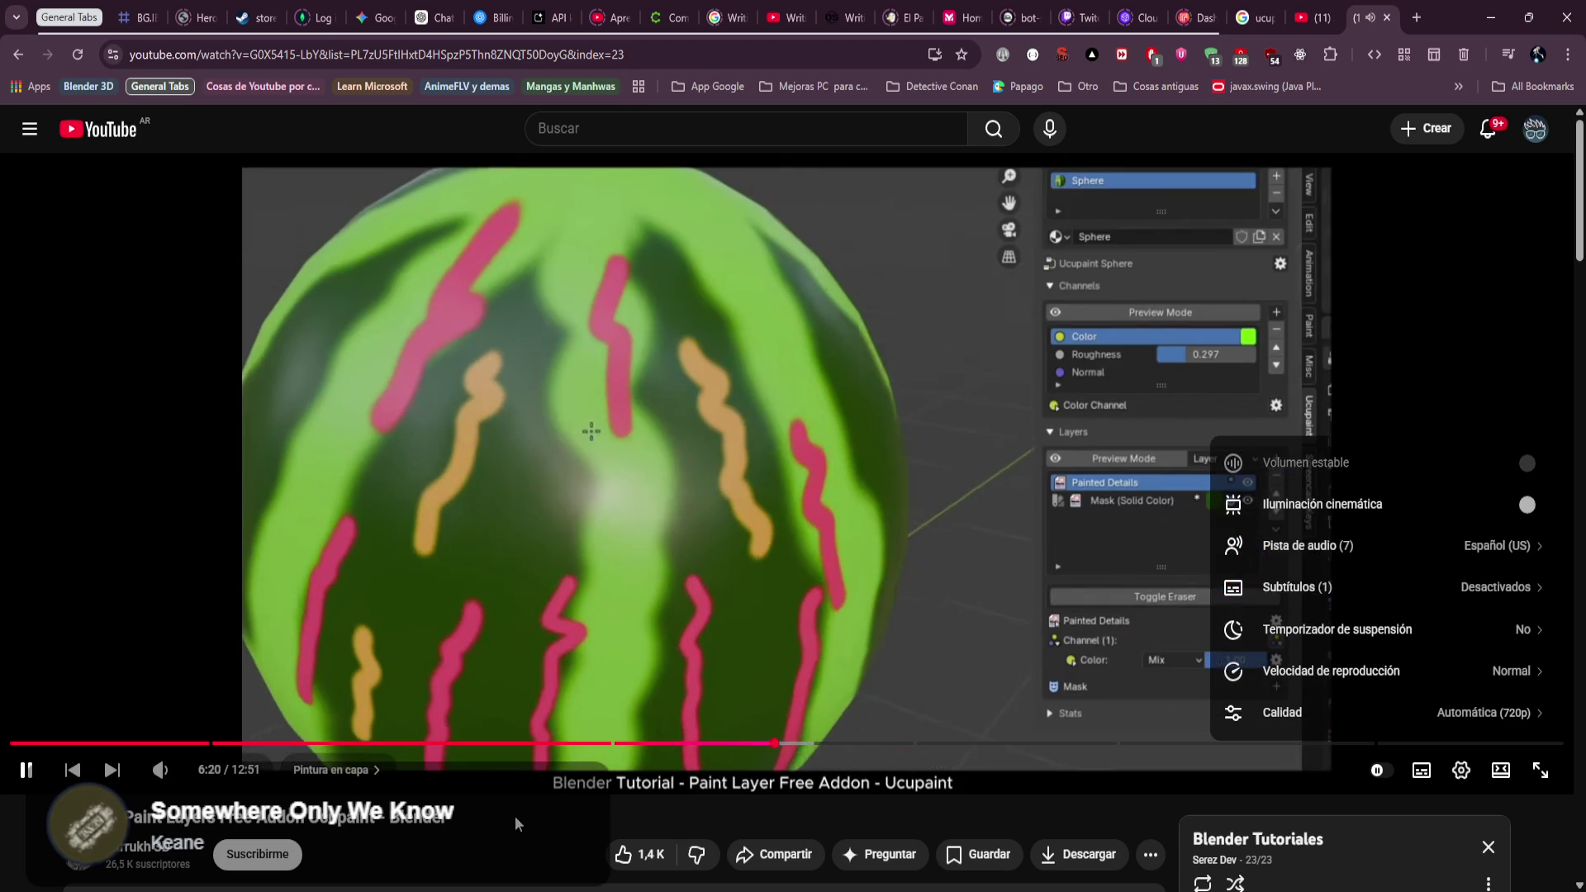
key(Escape)
Jump along the tutorial timeline from 1:20 to around 4:44.
click(171, 744)
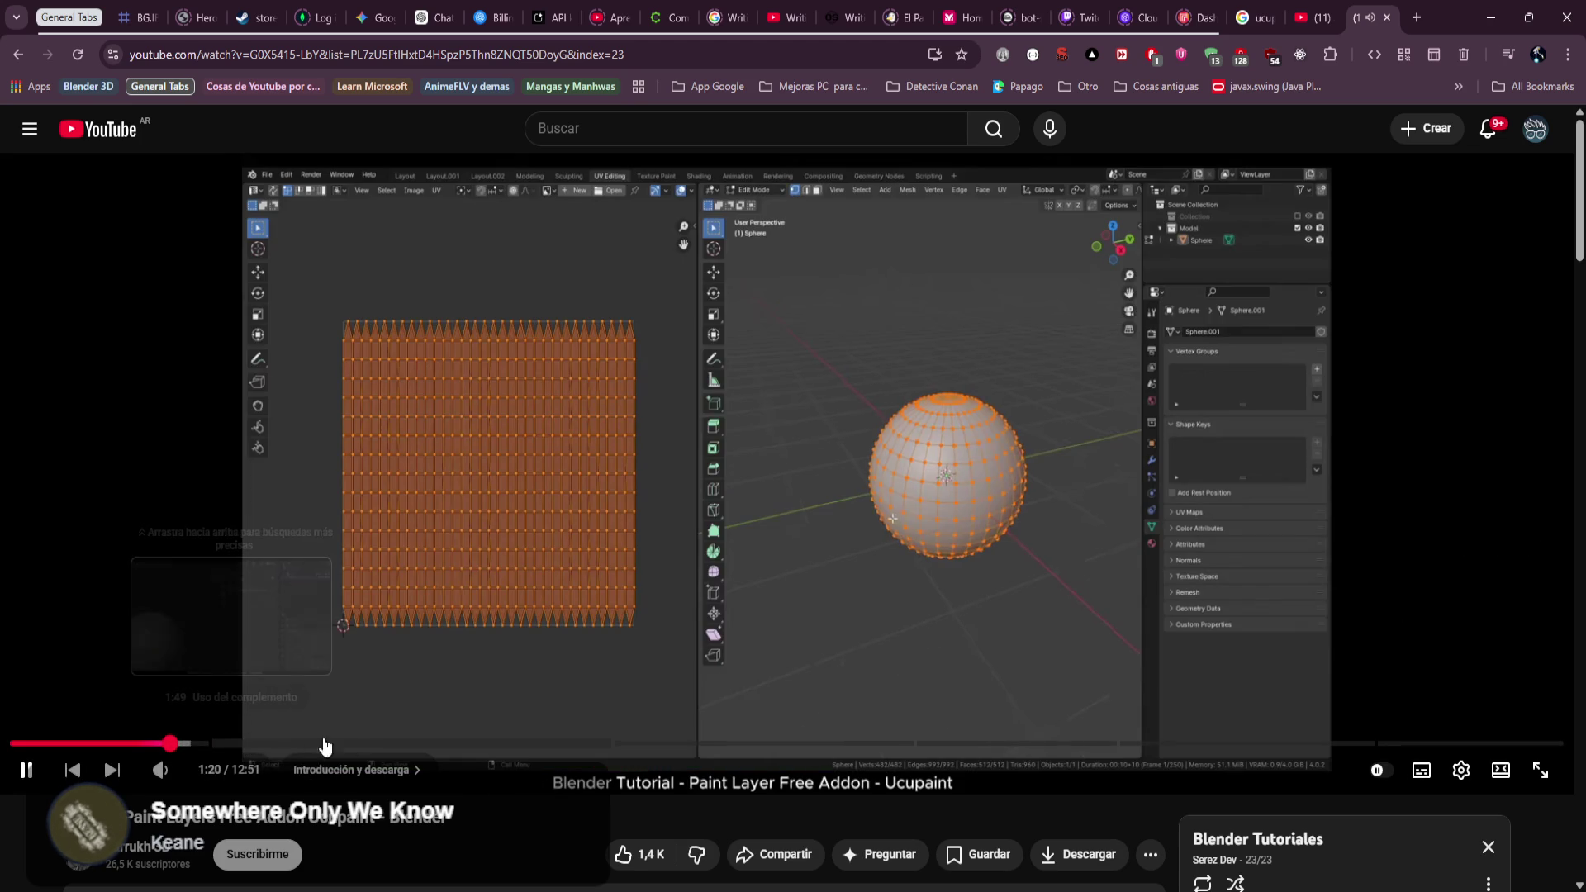
click(429, 744)
click(545, 744)
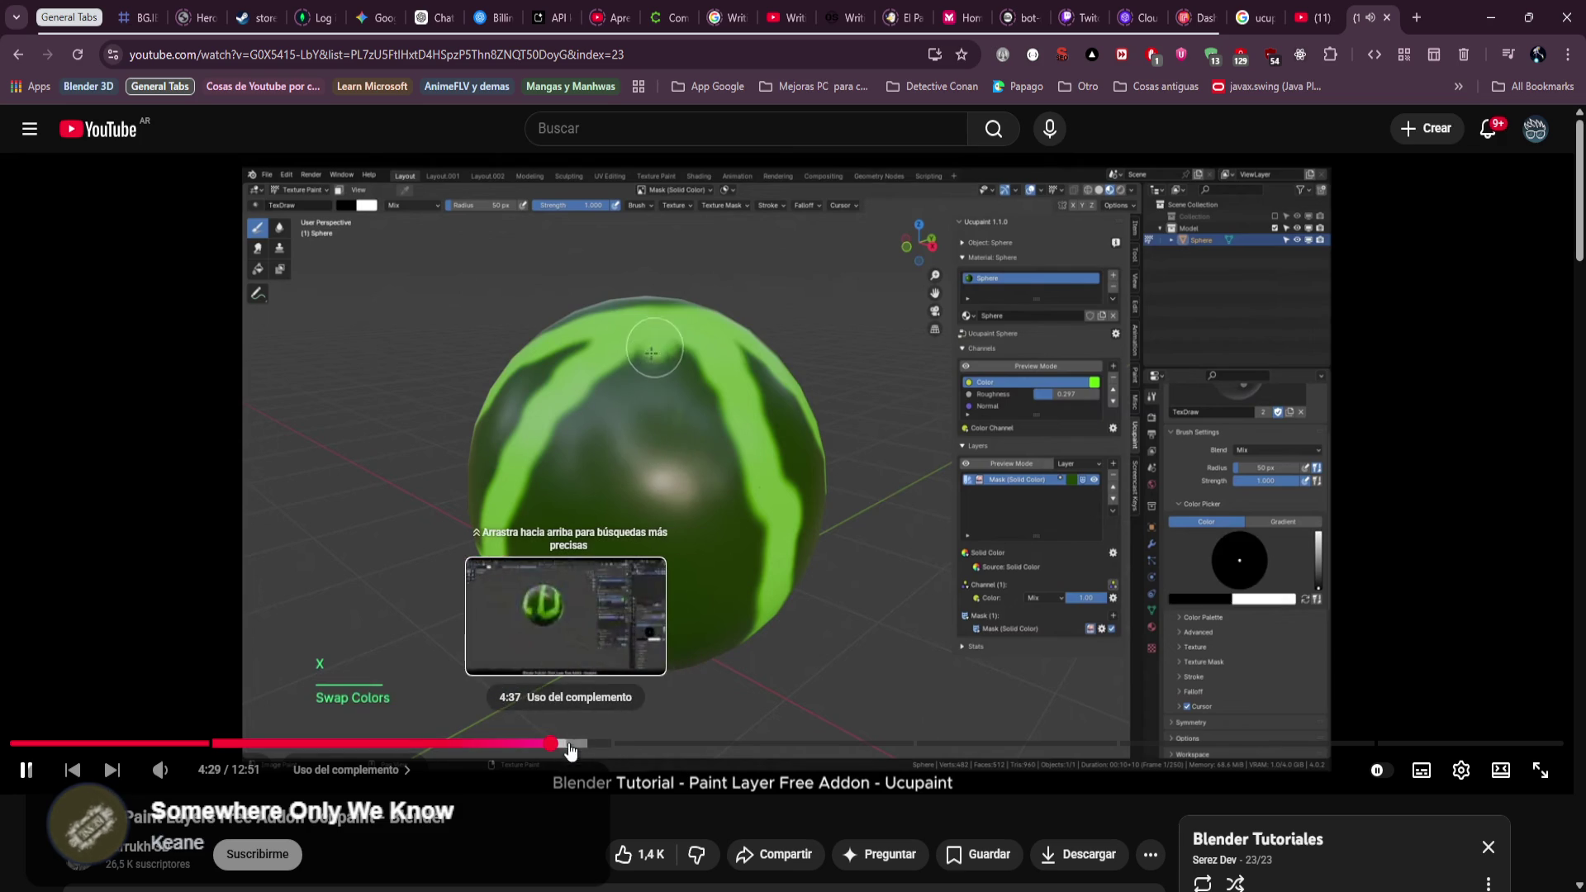
click(578, 744)
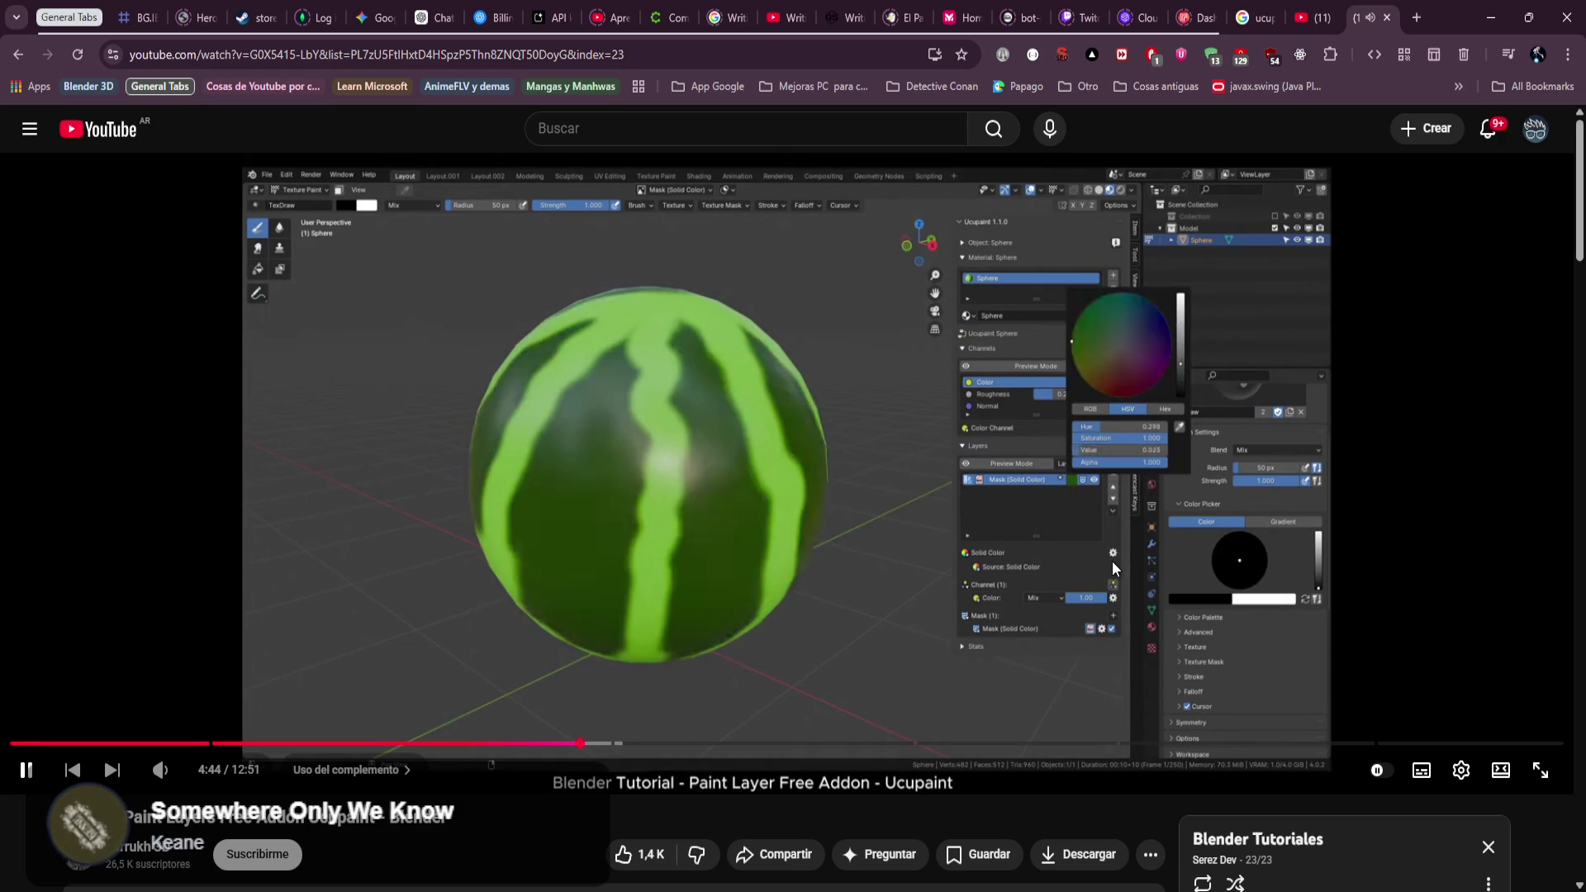
Seek to the Toggle Eraser Brush explanation at 6:04 and pause there.
key(Right)
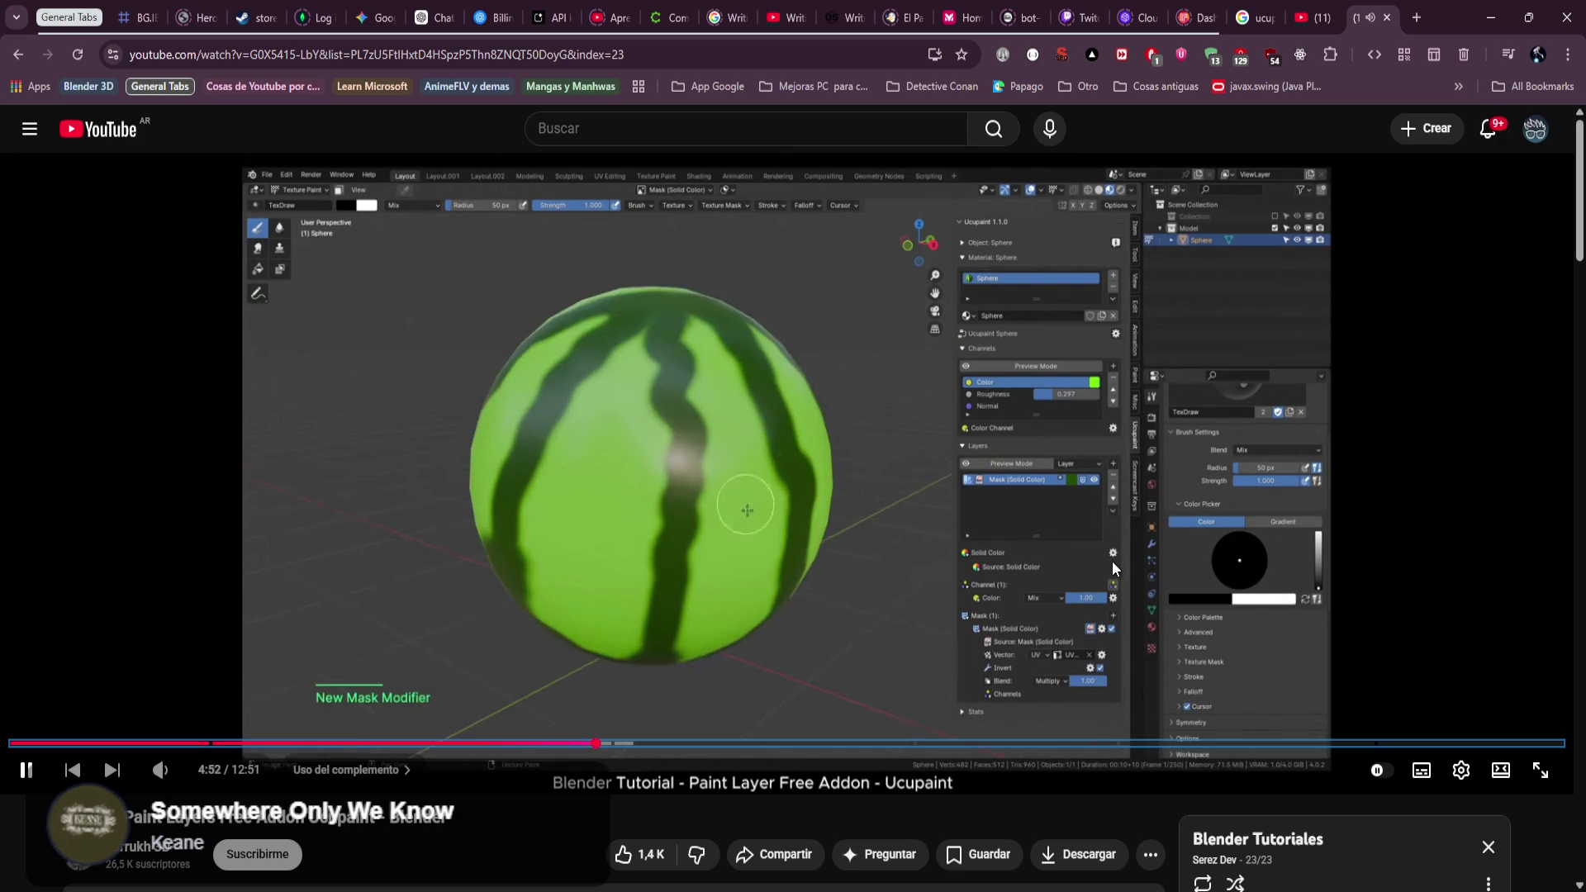
key(Right)
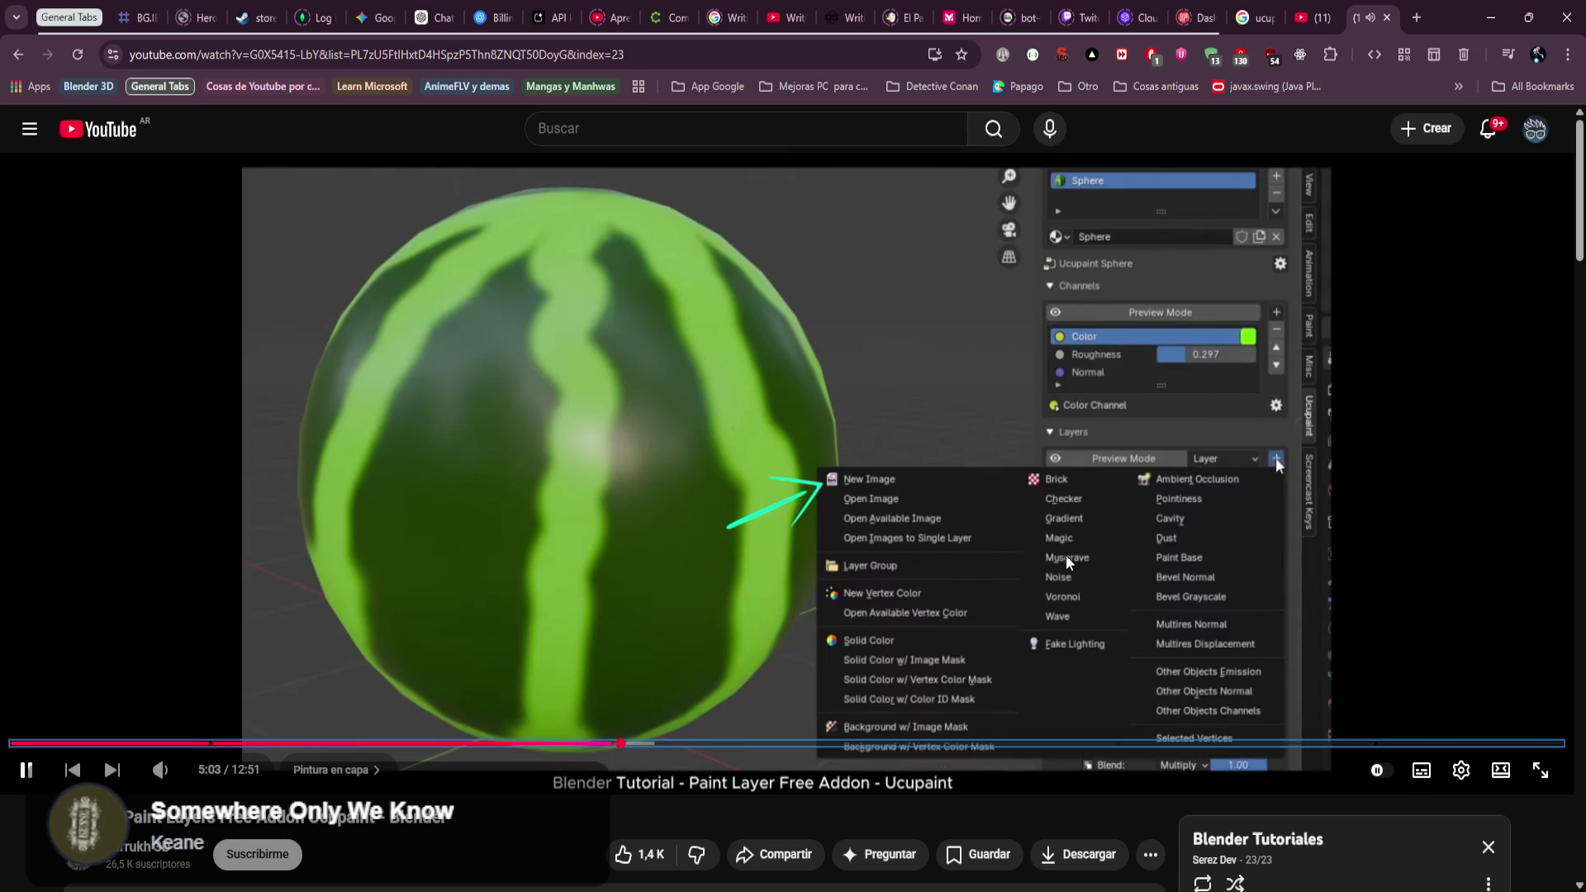
key(Right)
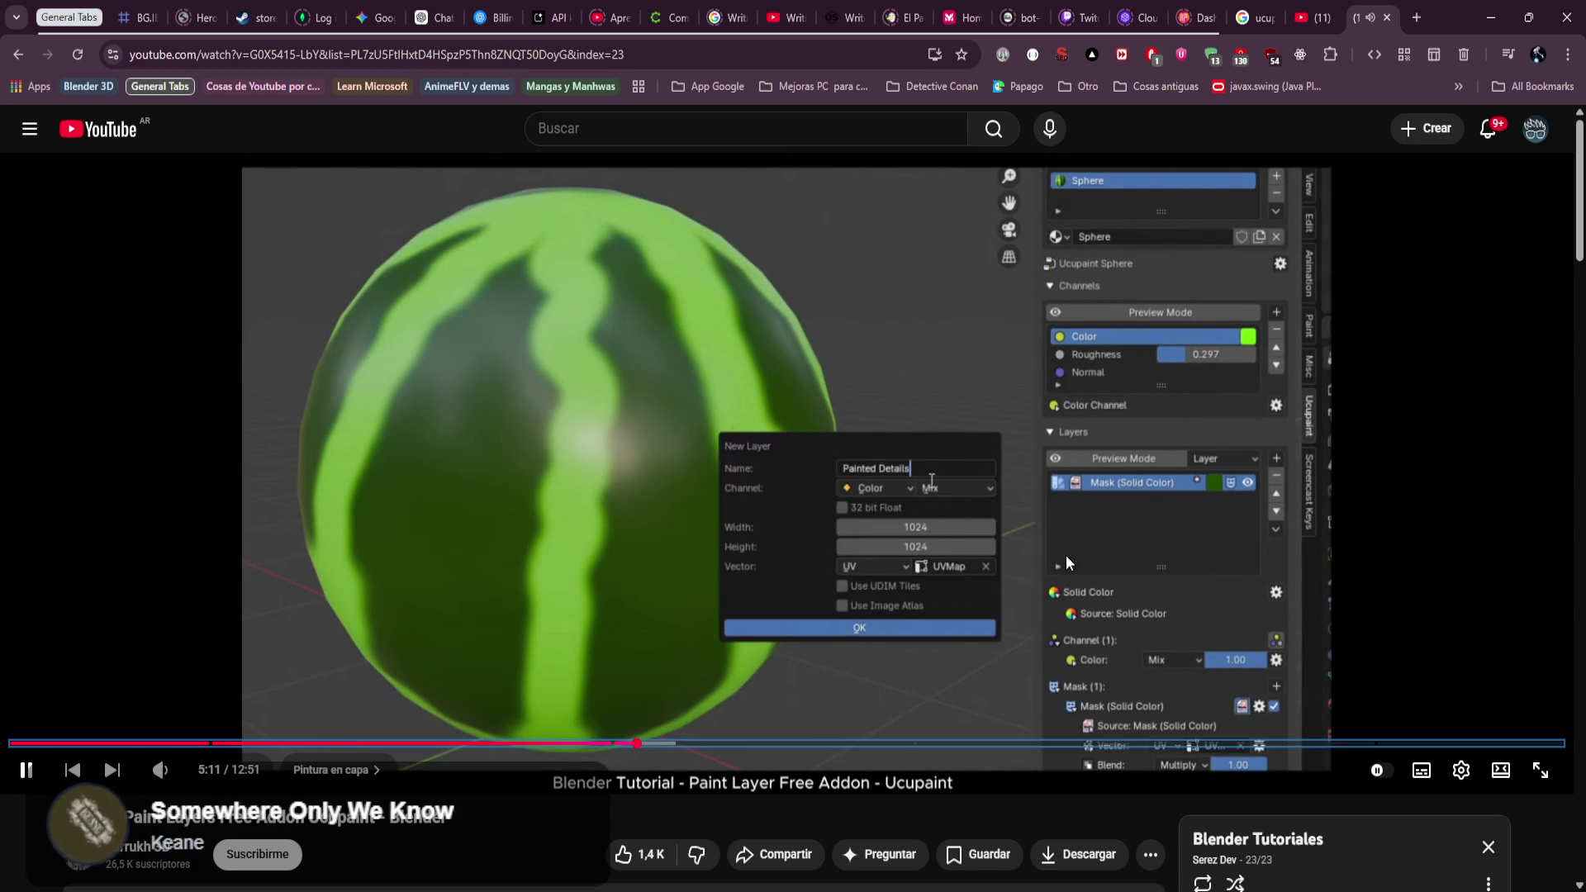
key(Right)
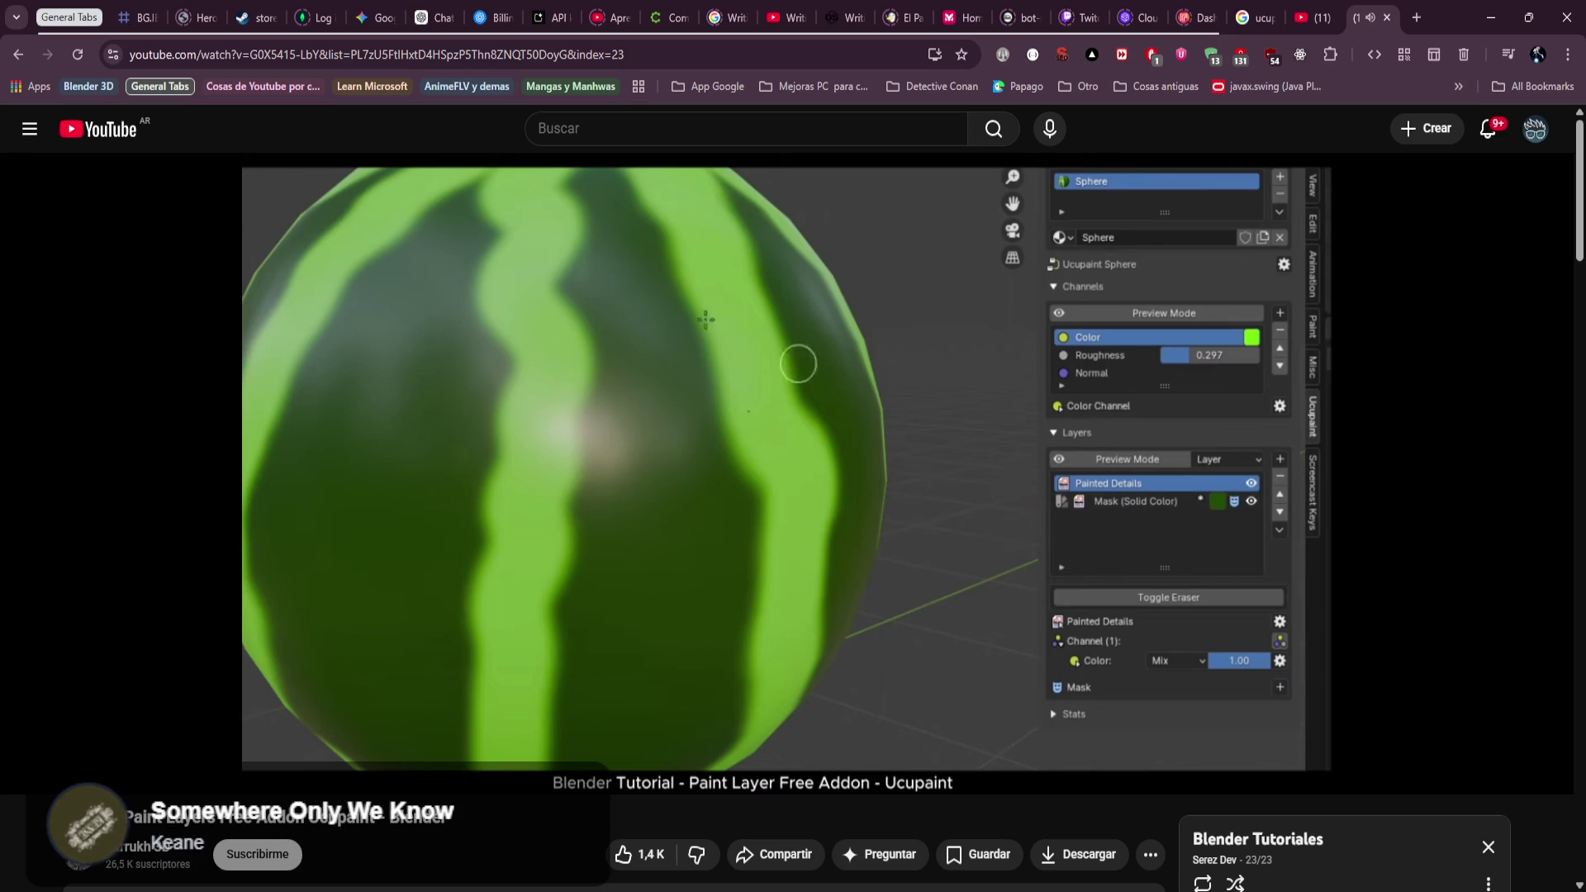
key(Right)
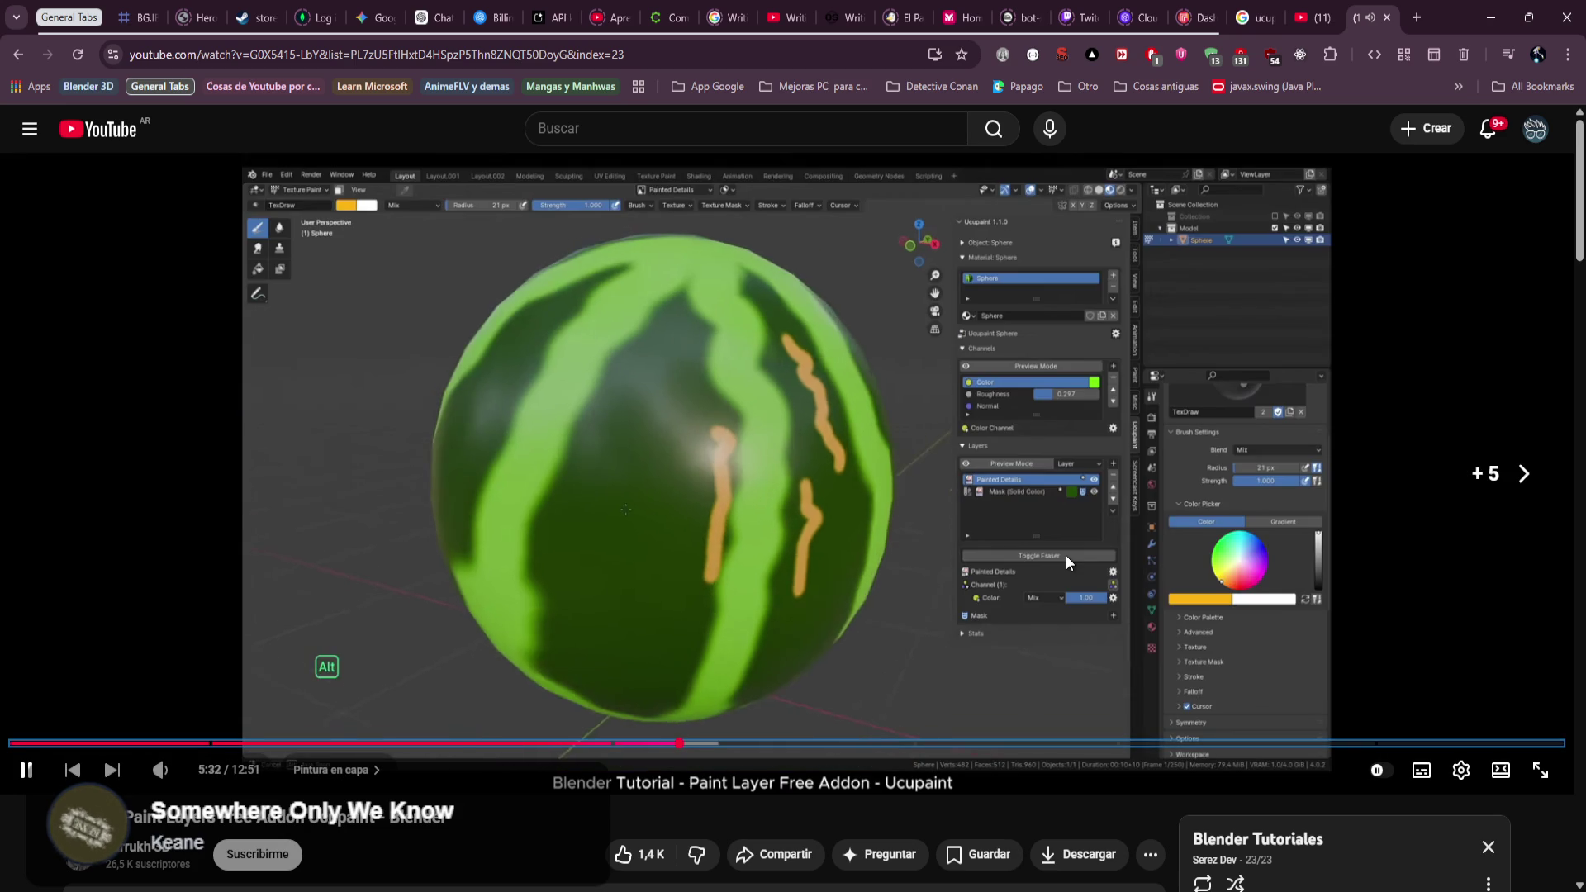
key(Right)
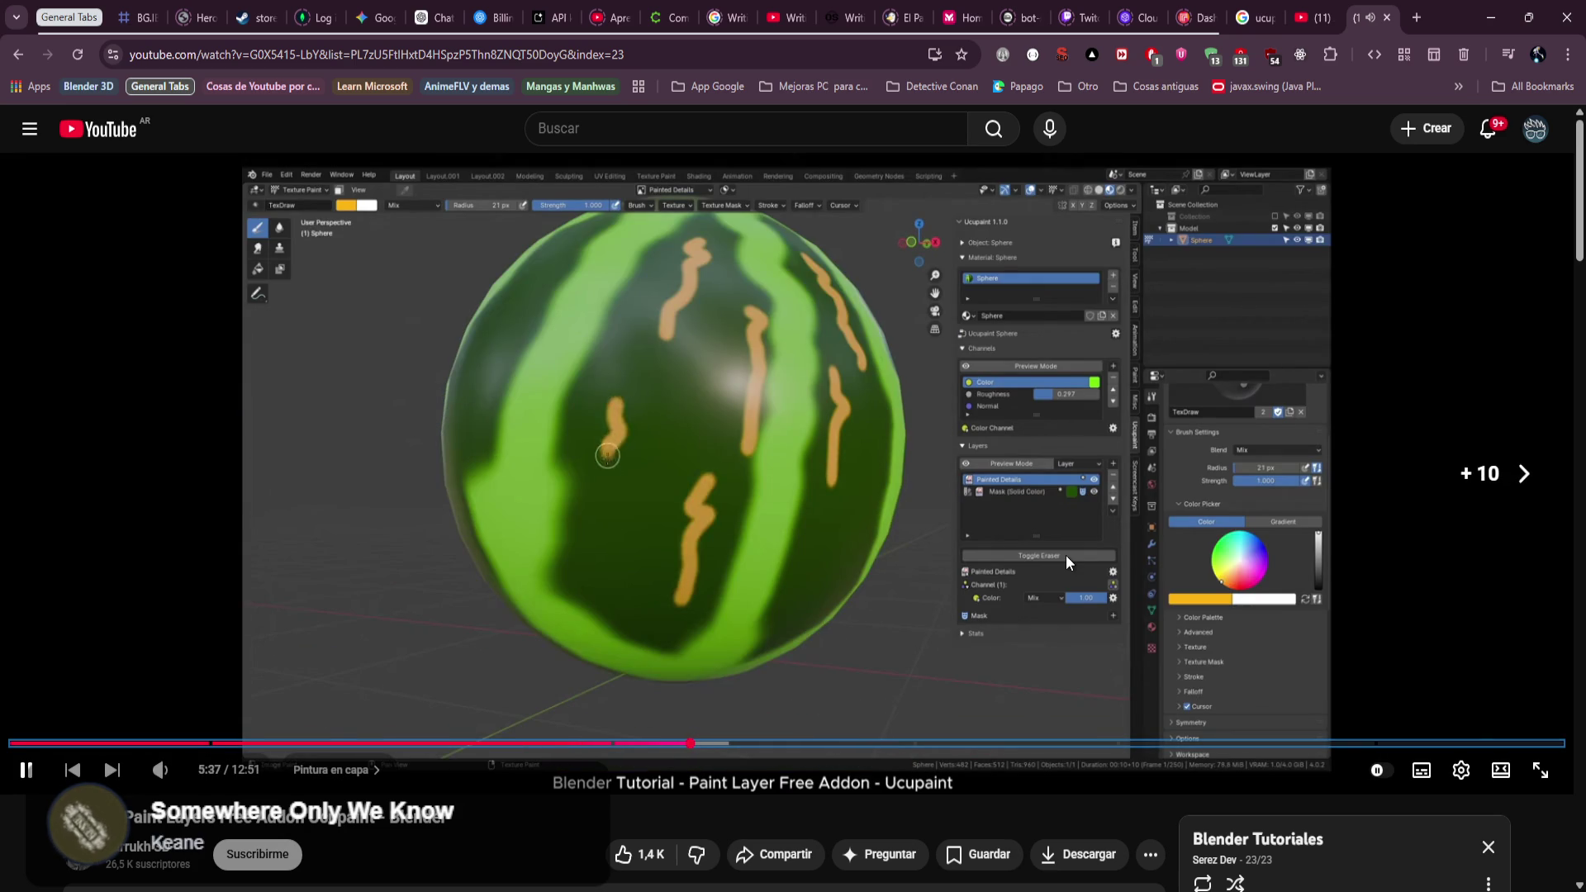
key(Right)
key(Right)
key(Right)
key(Right)
key(Right)
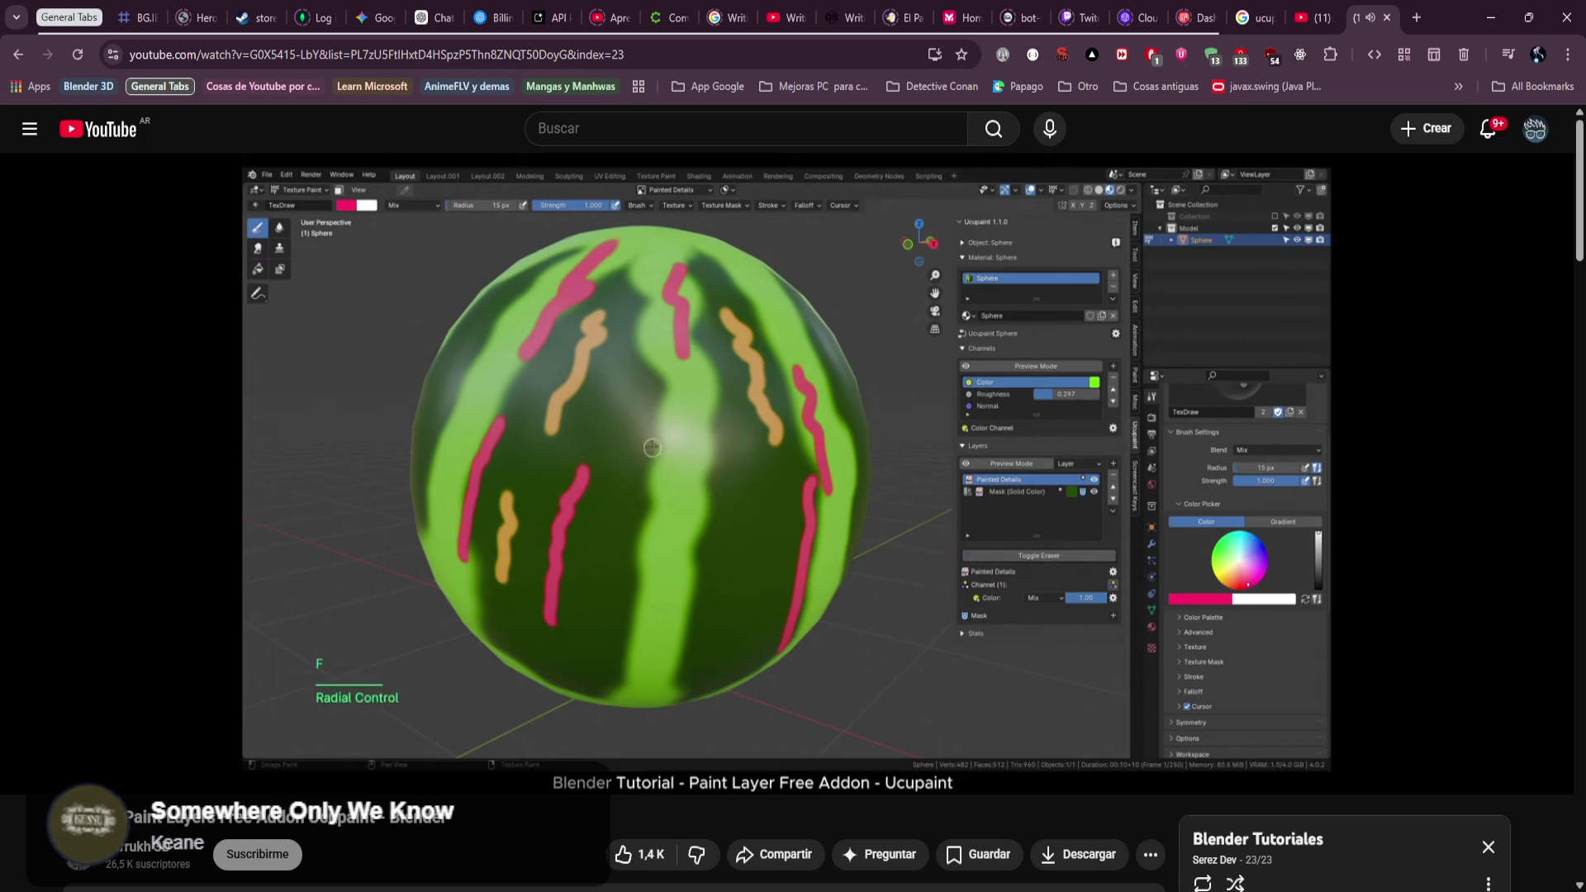
key(Left)
key(Left)
key(Left)
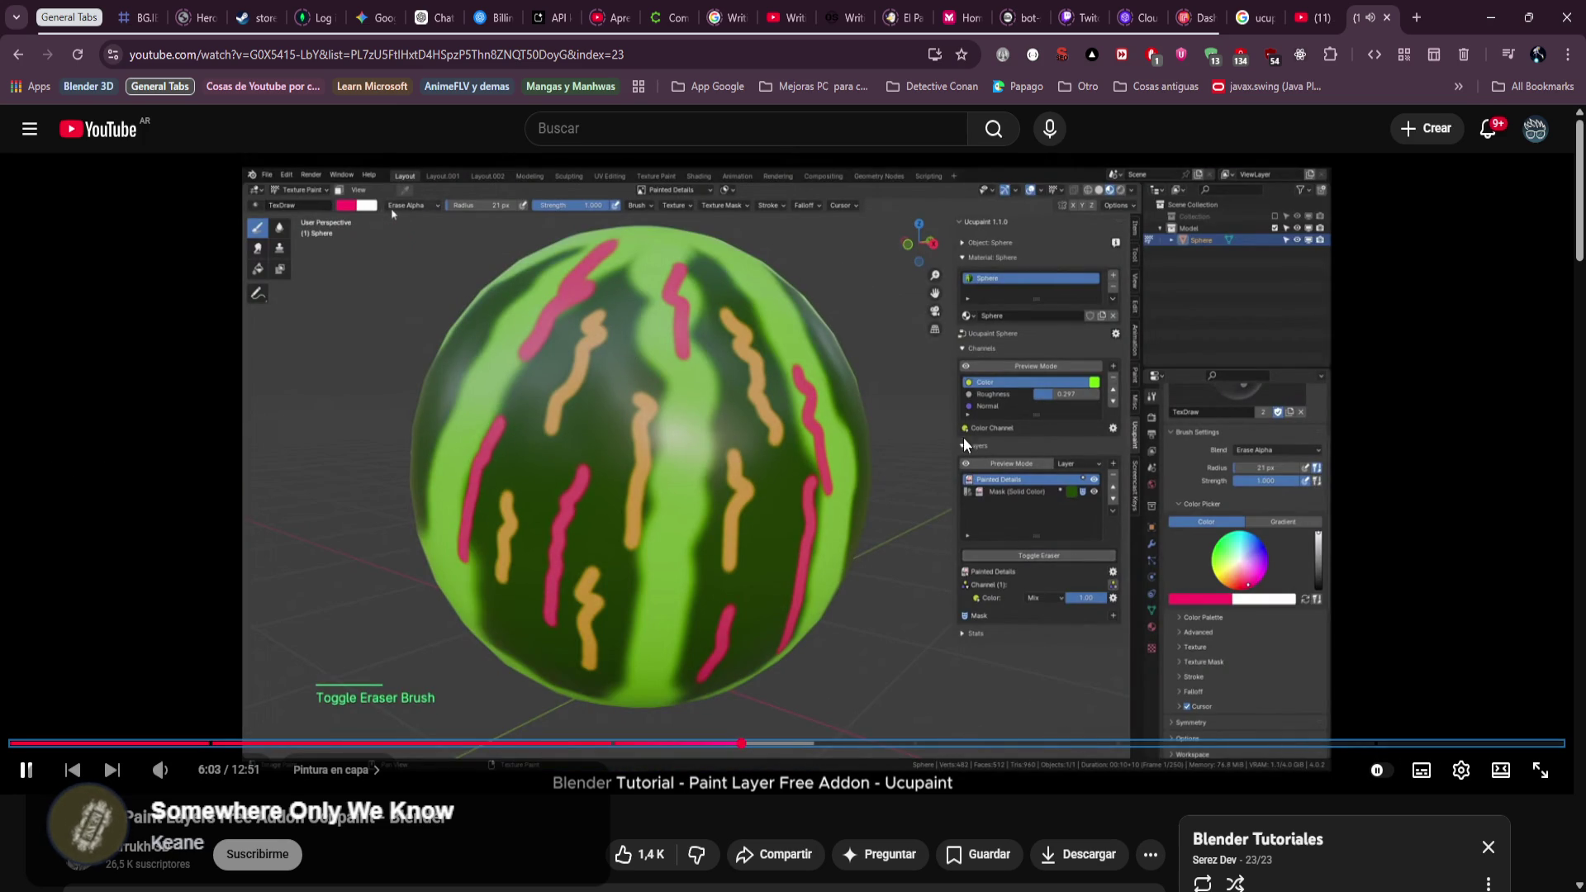
key(space)
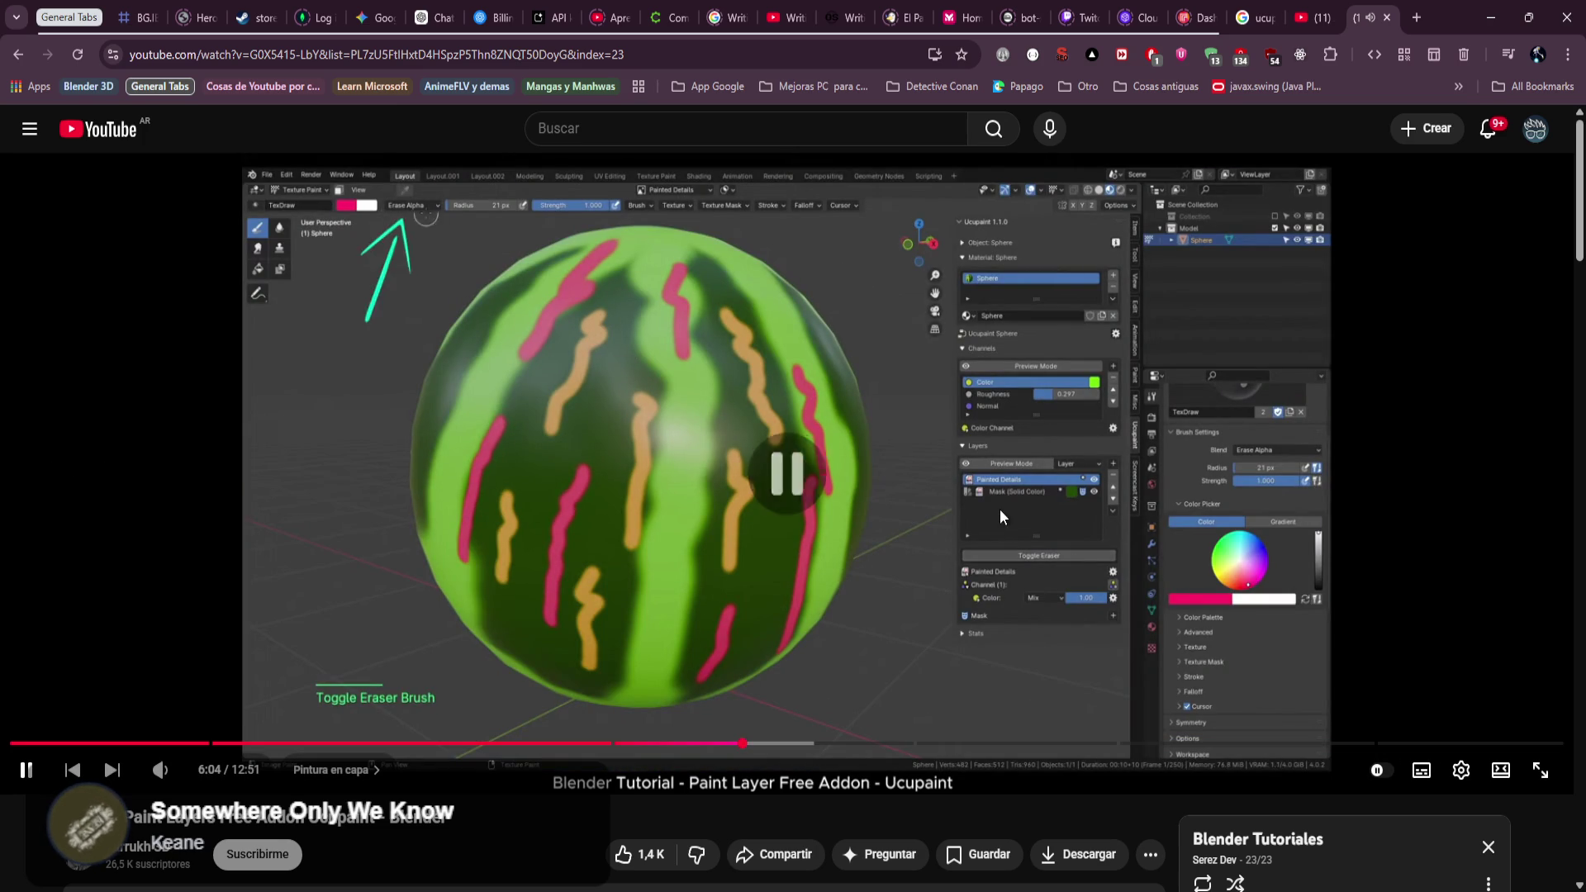
key(alt+Tab)
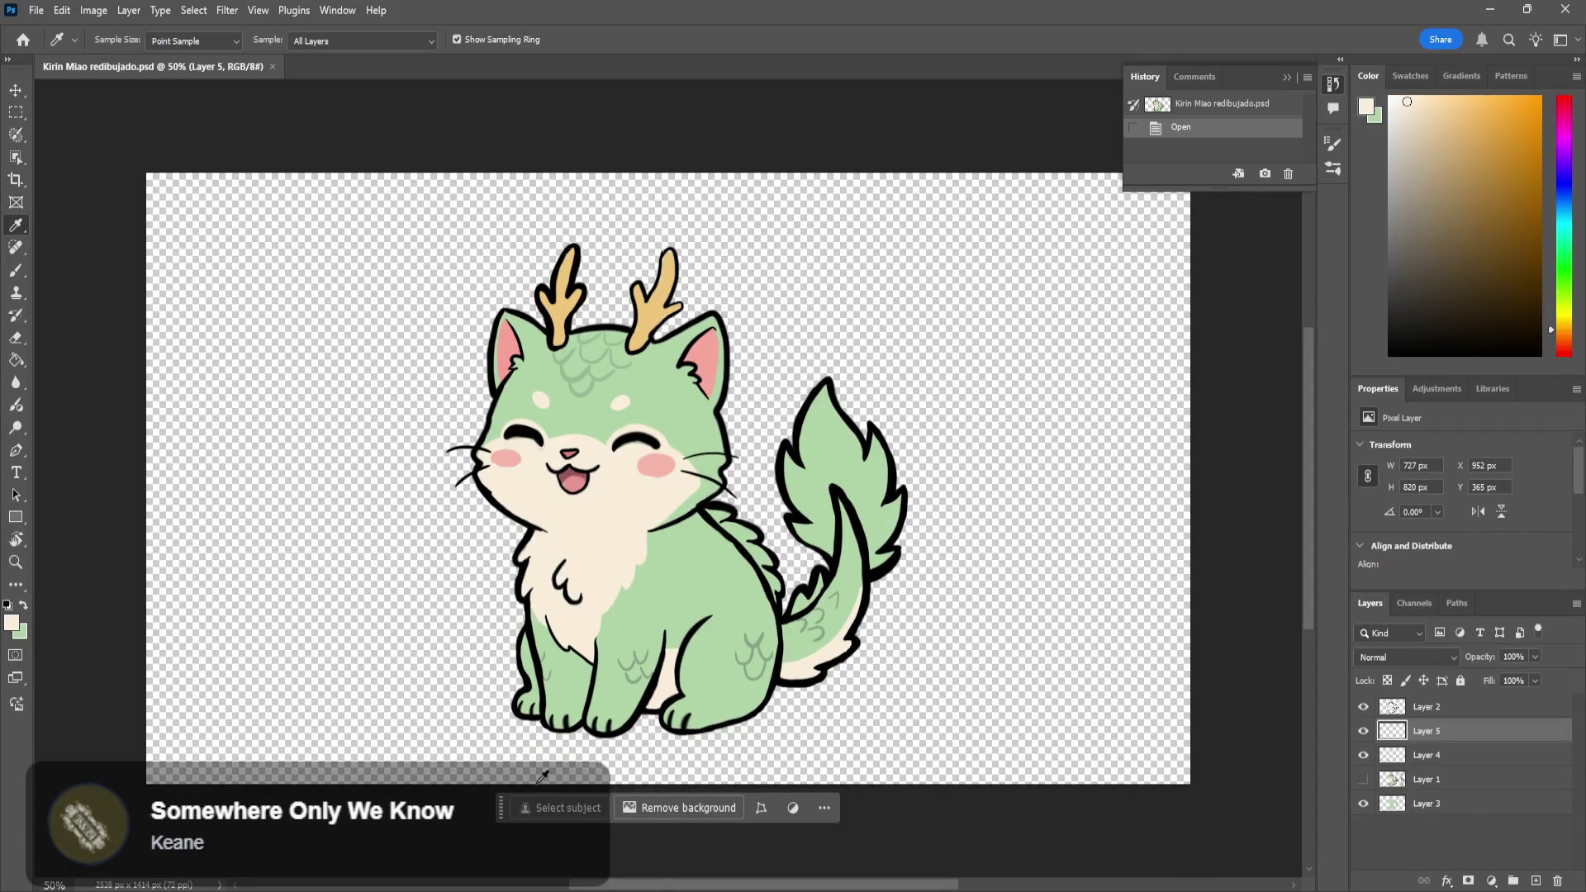
Return from the Kirin Miao reference drawing to Blender and orbit the cat model.
key(alt+Tab)
key(Tab)
middle_drag(558, 454, 731, 474)
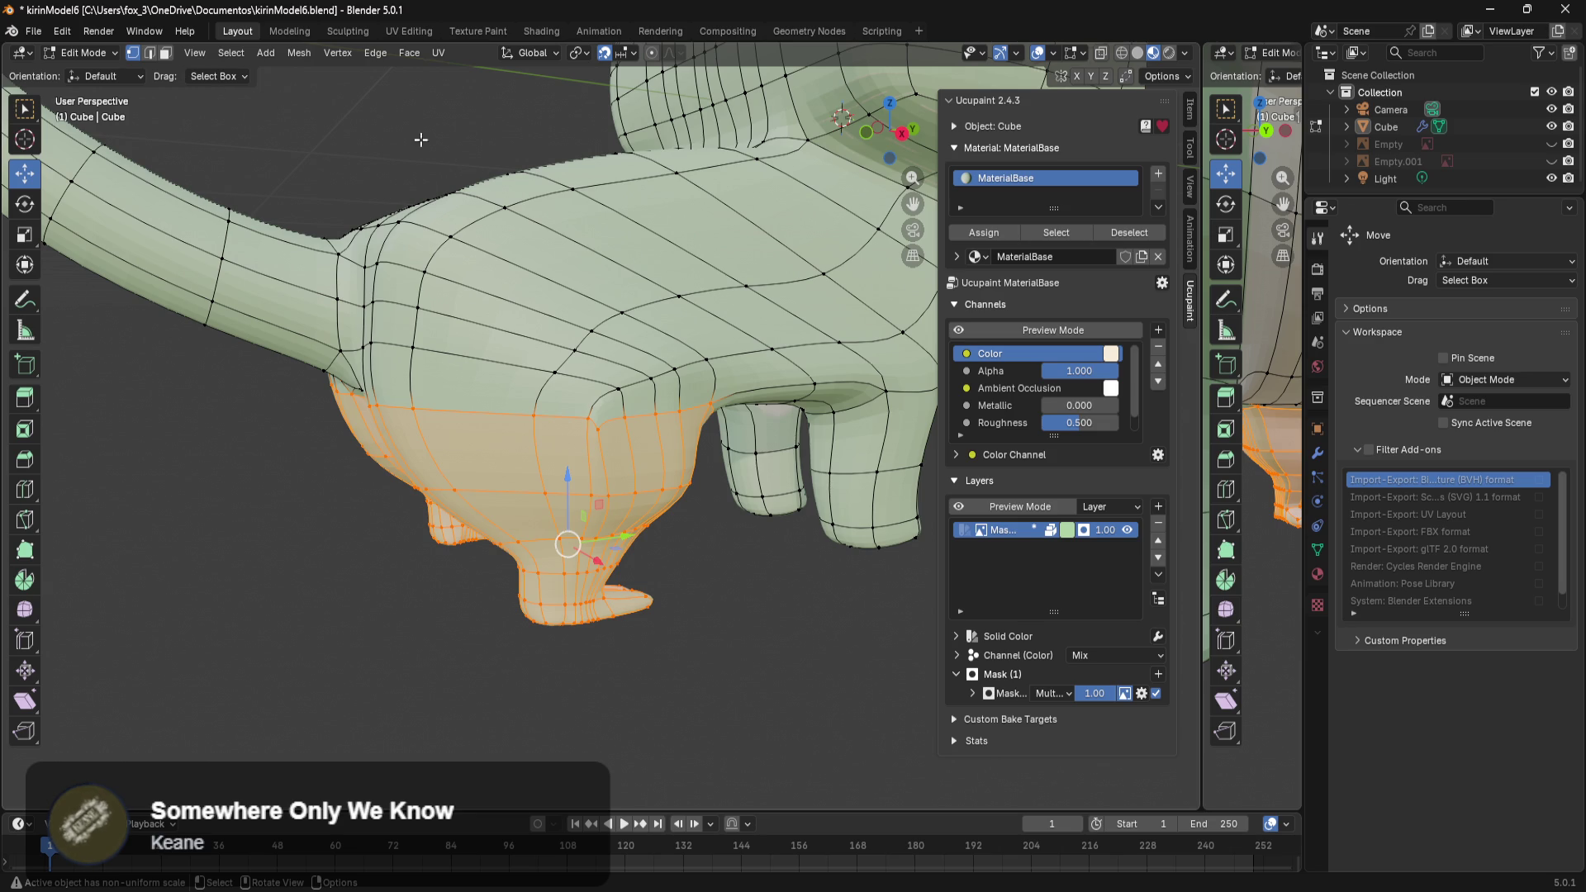
Enter Texture Paint mode and check the selected leg faces in Edit Mode.
key(ctrl+Tab)
middle_drag(637, 432, 508, 449)
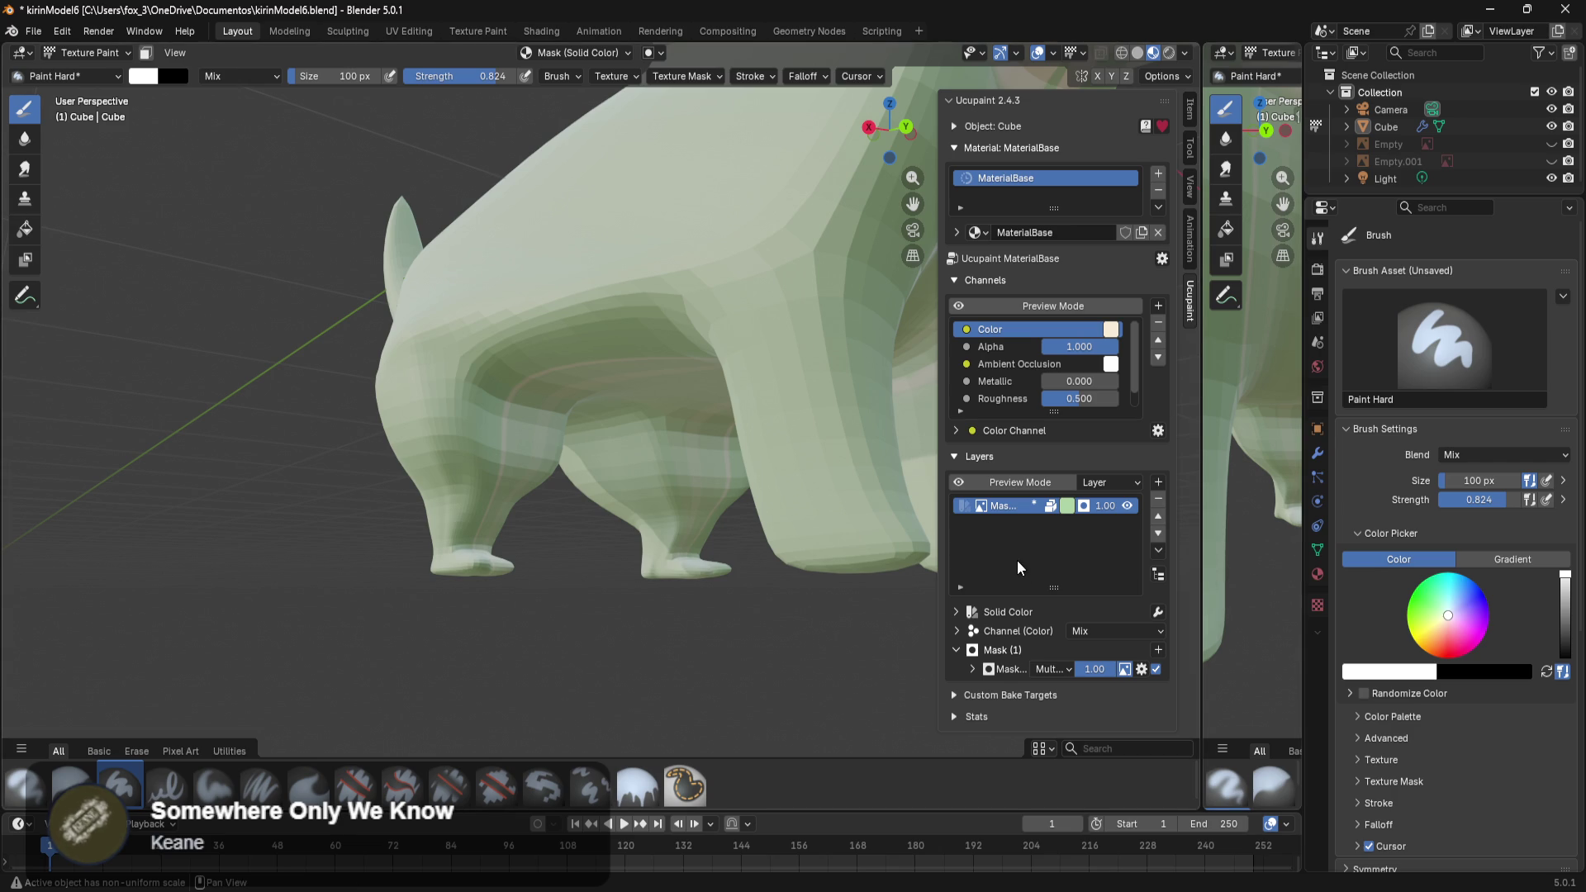
mouse_move(686, 534)
middle_down()
mouse_move(446, 508)
mouse_move(817, 557)
middle_up()
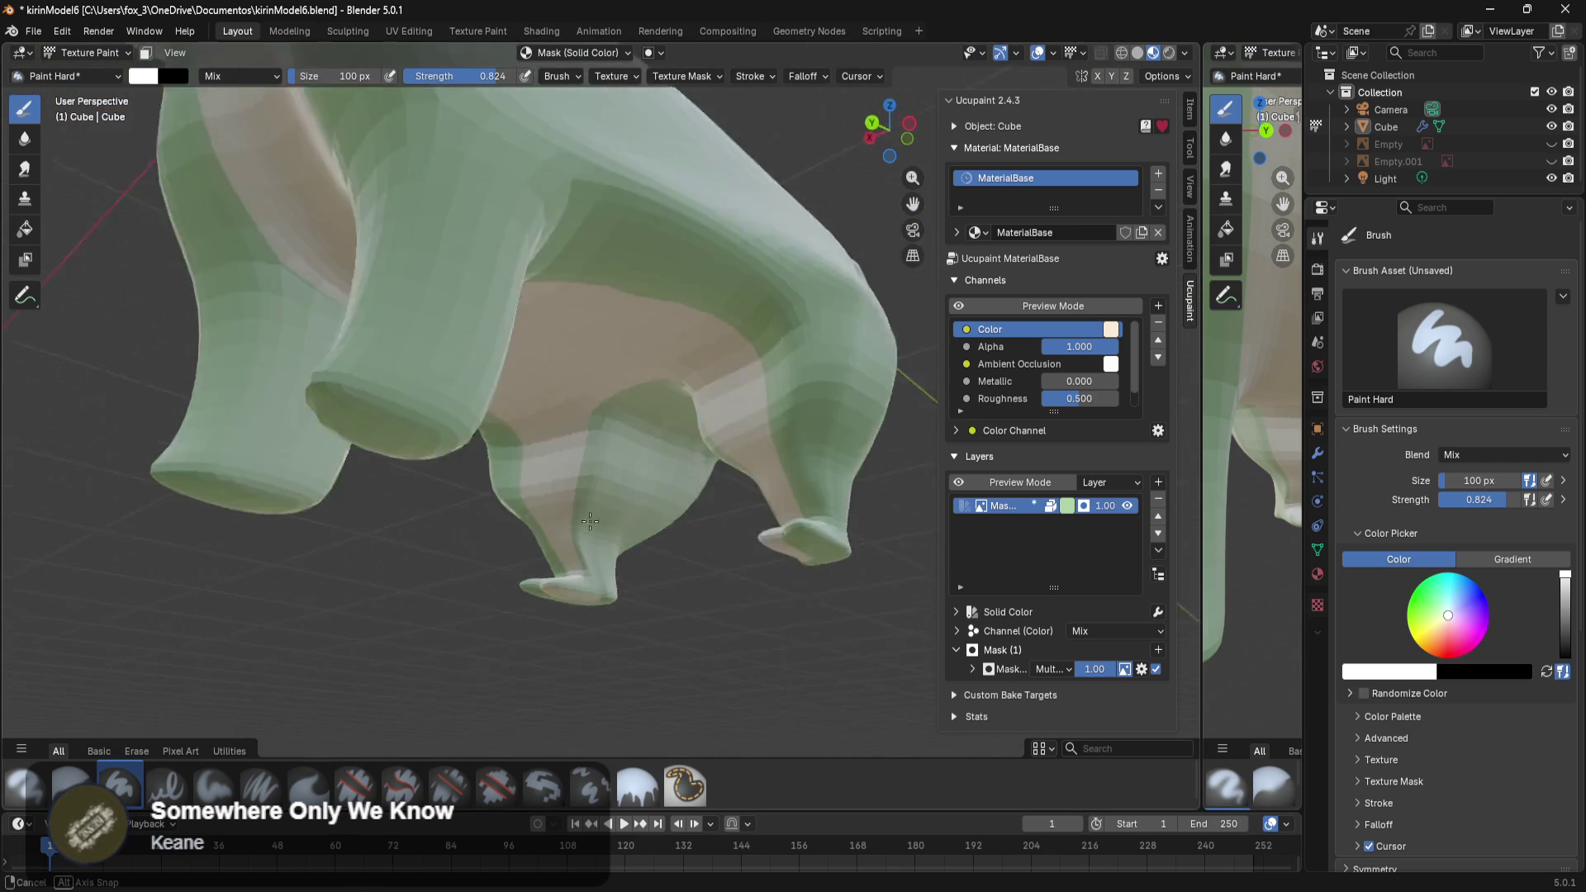
key(Tab)
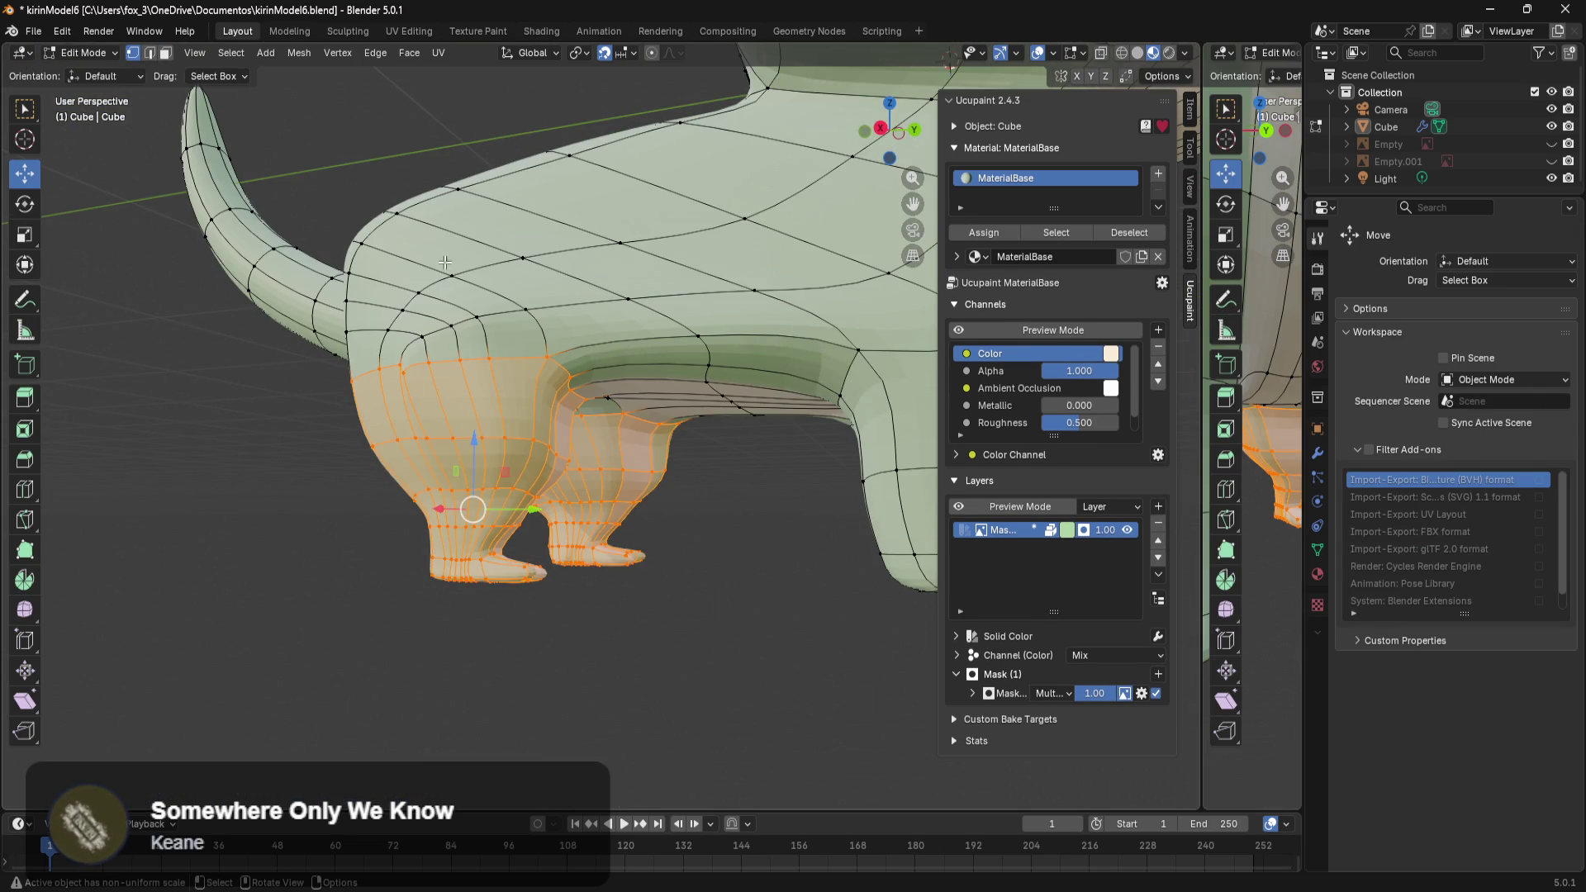
key(Tab)
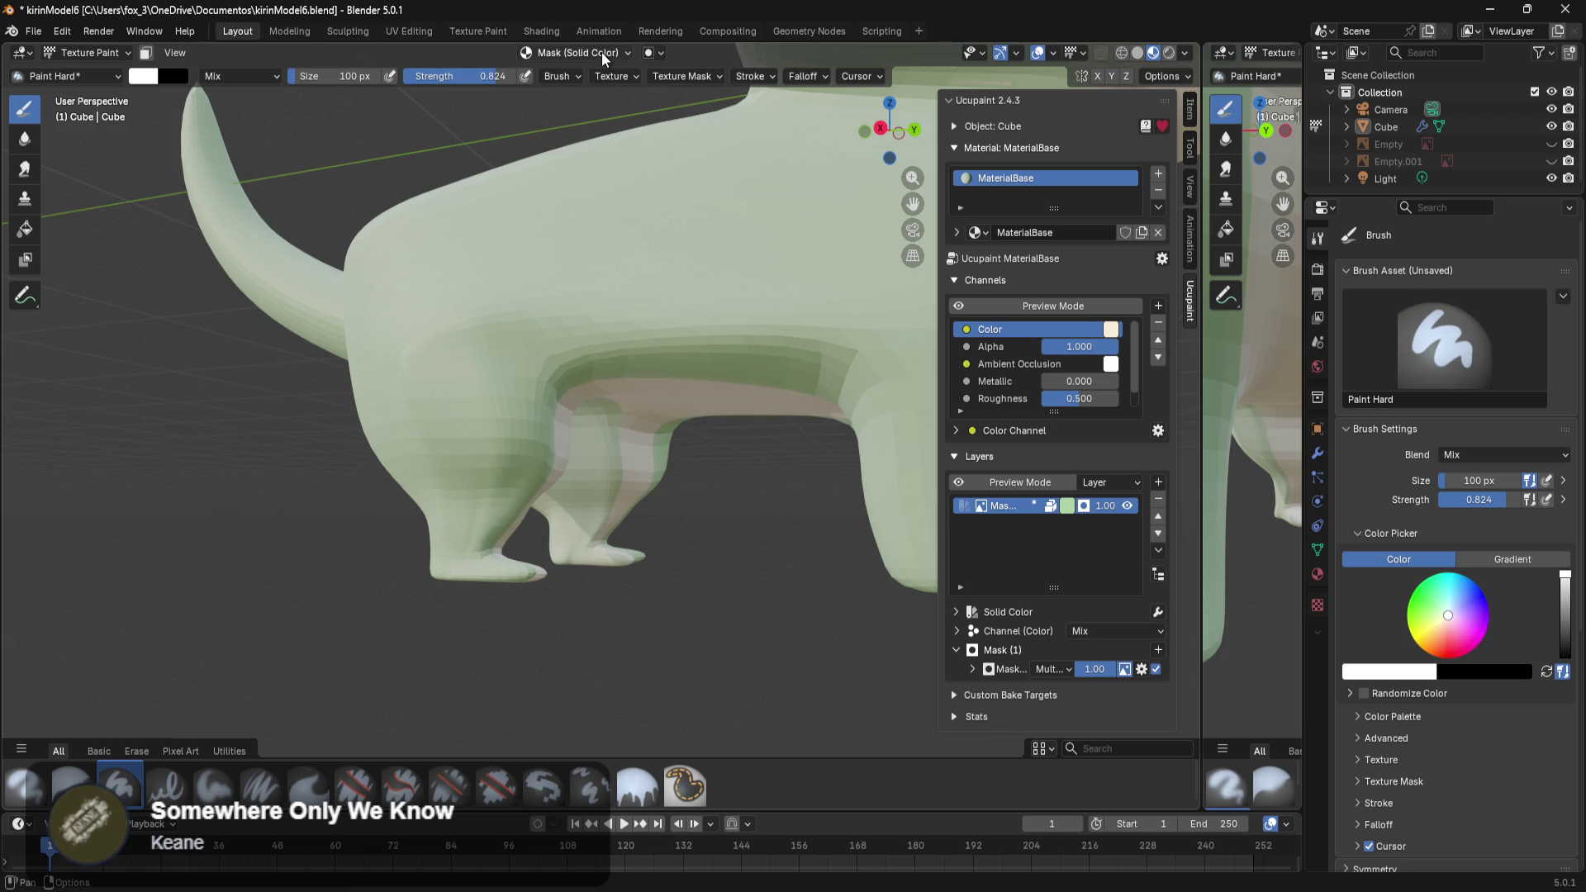
Enable the face selection Paint Mask so painting affects only the selected leg faces.
click(650, 53)
click(648, 56)
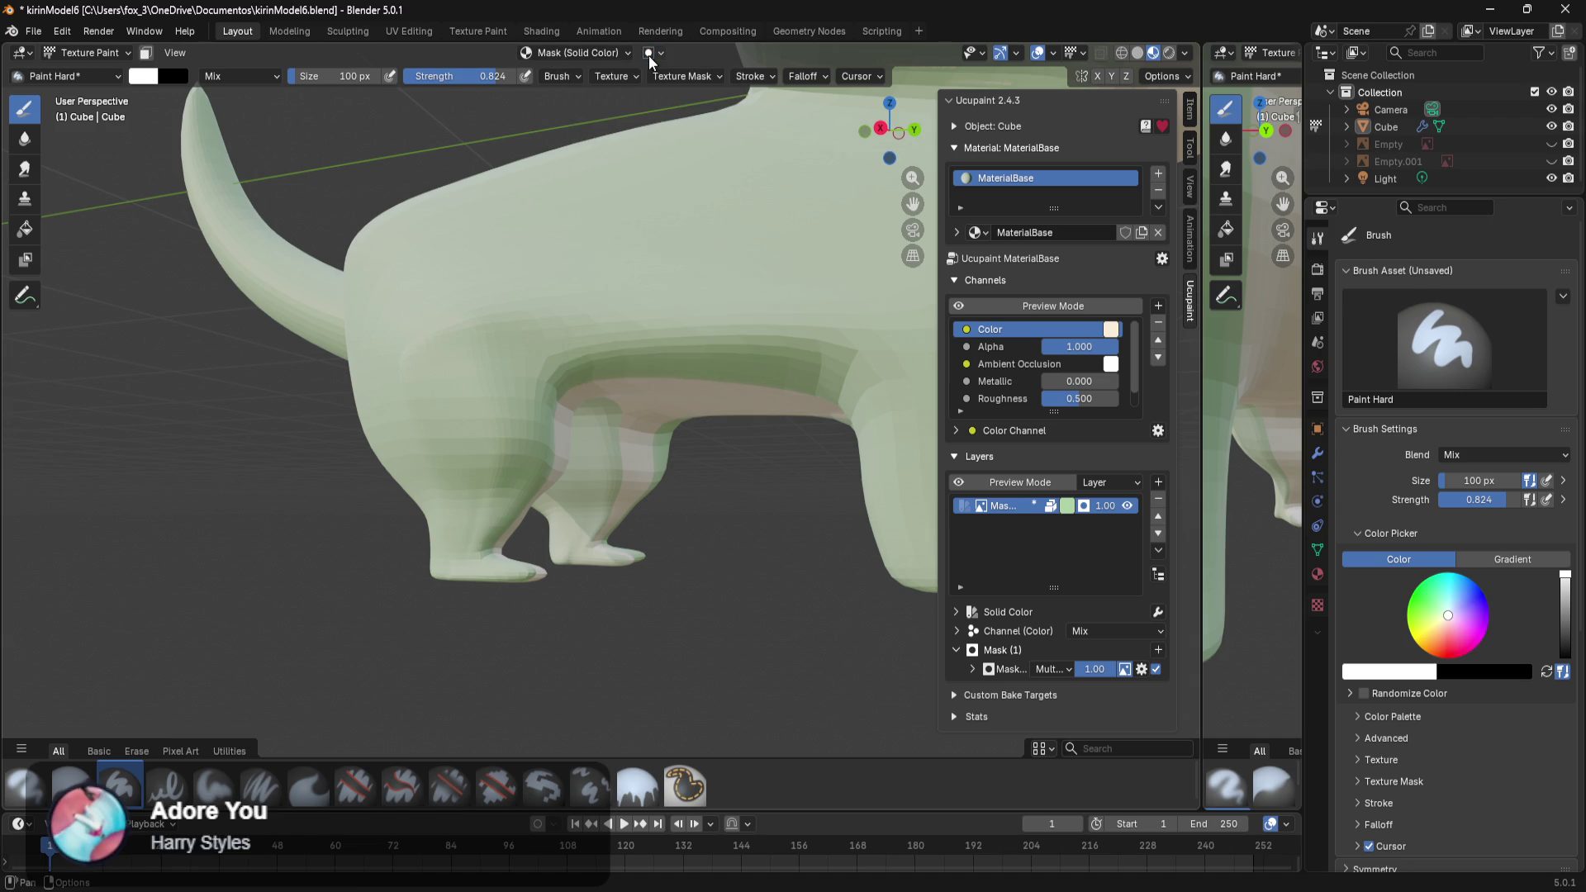
click(145, 56)
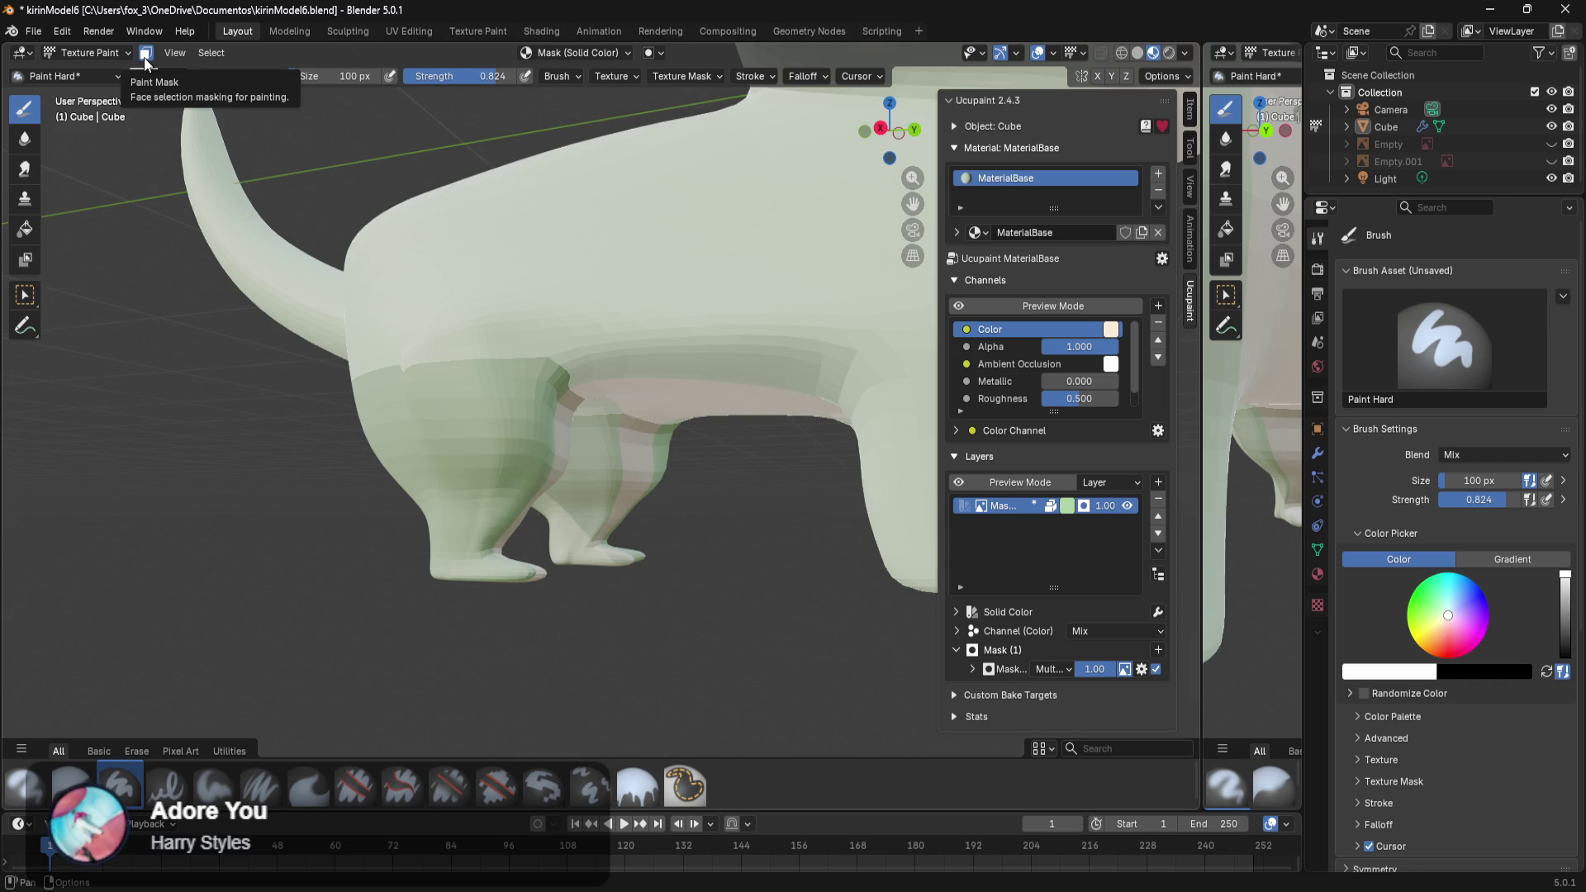
mouse_move(444, 324)
middle_down()
mouse_move(784, 381)
mouse_move(311, 366)
middle_up()
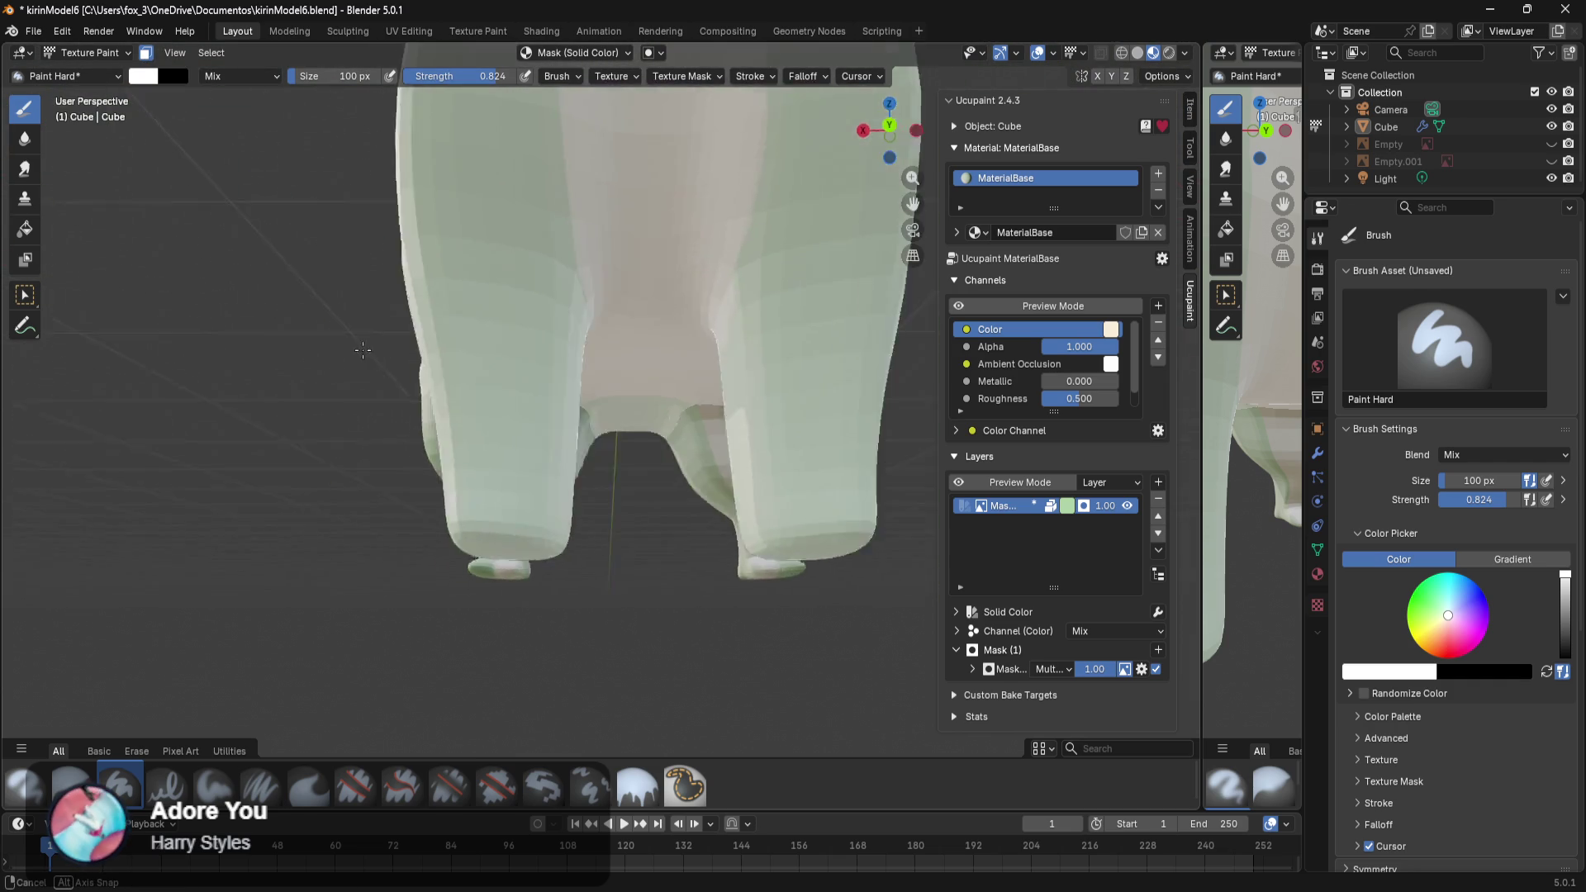
mouse_move(310, 366)
middle_down()
mouse_move(285, 394)
mouse_move(535, 342)
middle_up()
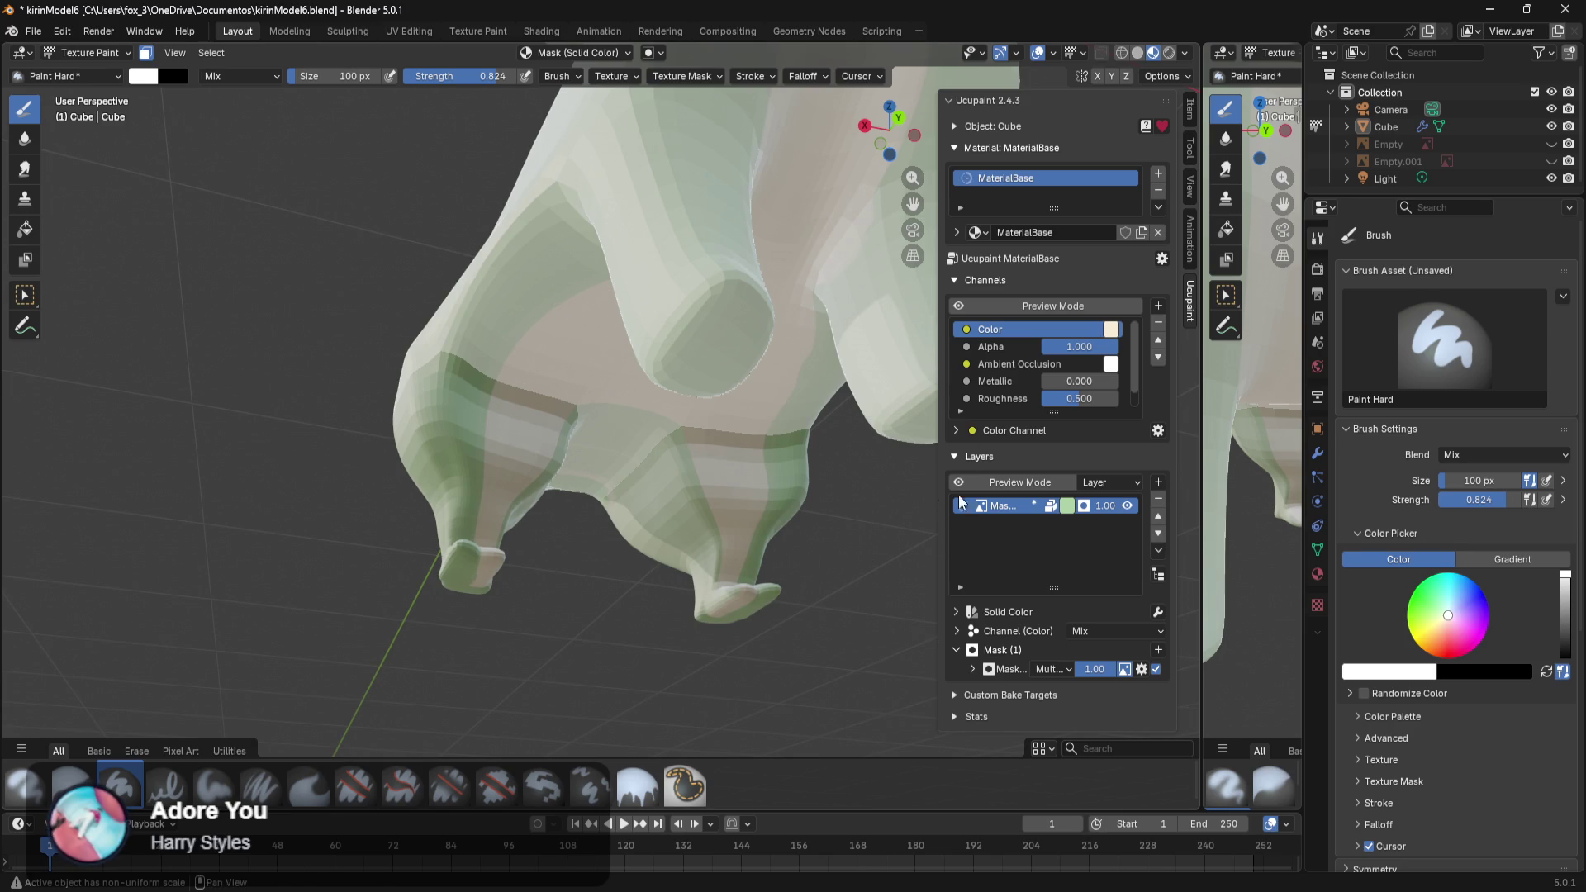
Turn off Paint Mask, check the leg face selection in Edit Mode, then re-enable Paint Mask.
click(145, 53)
mouse_move(617, 318)
middle_down()
mouse_move(378, 356)
mouse_move(632, 323)
mouse_move(584, 354)
middle_up()
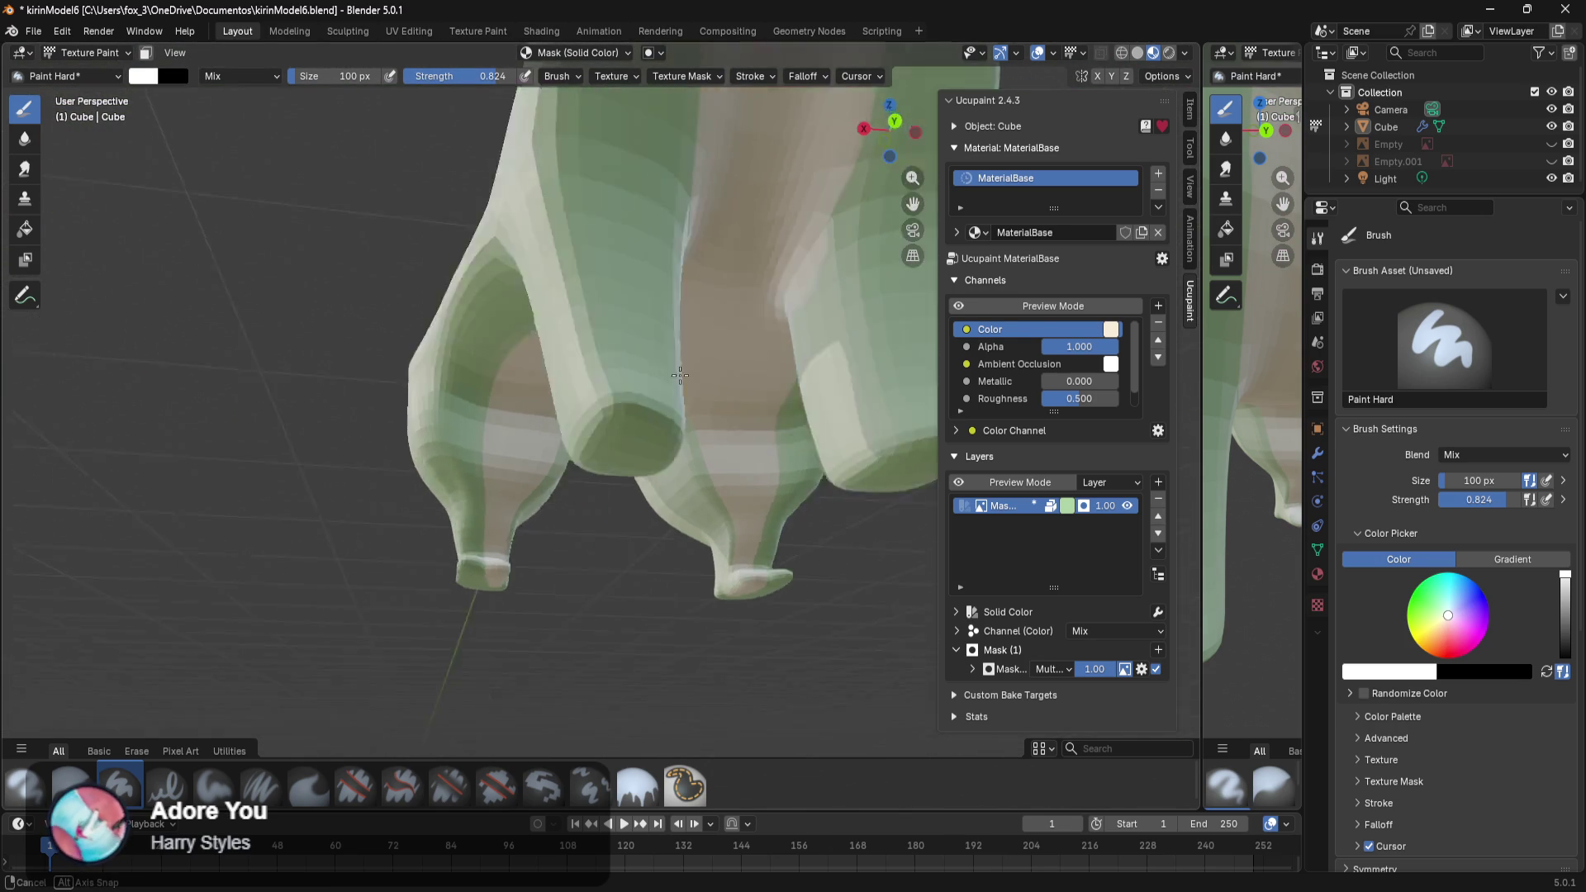
key(Tab)
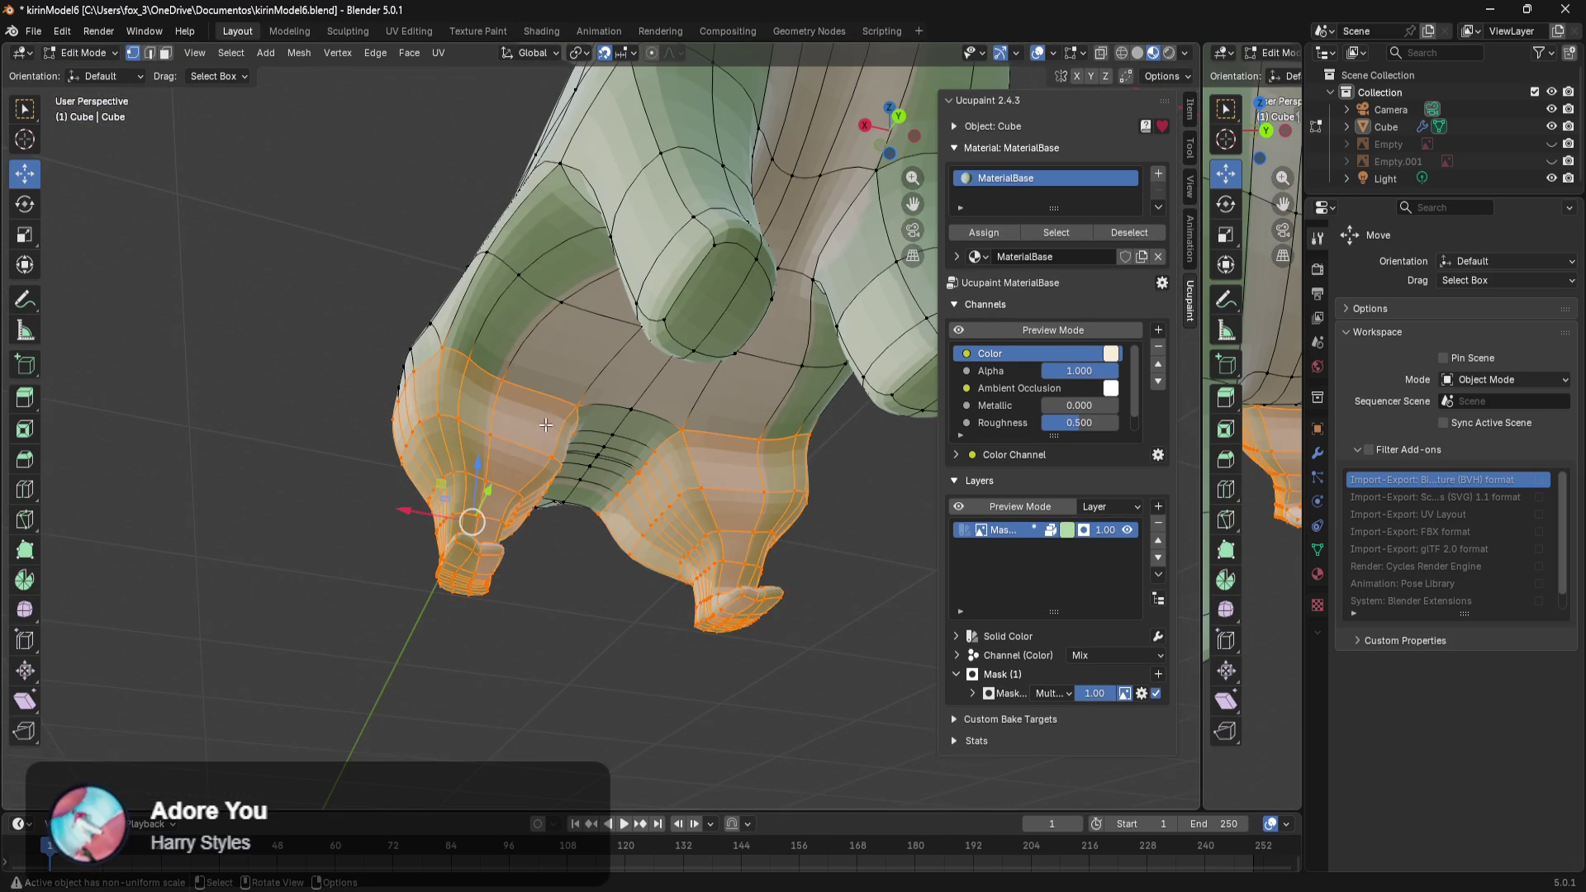
middle_drag(546, 425, 338, 292)
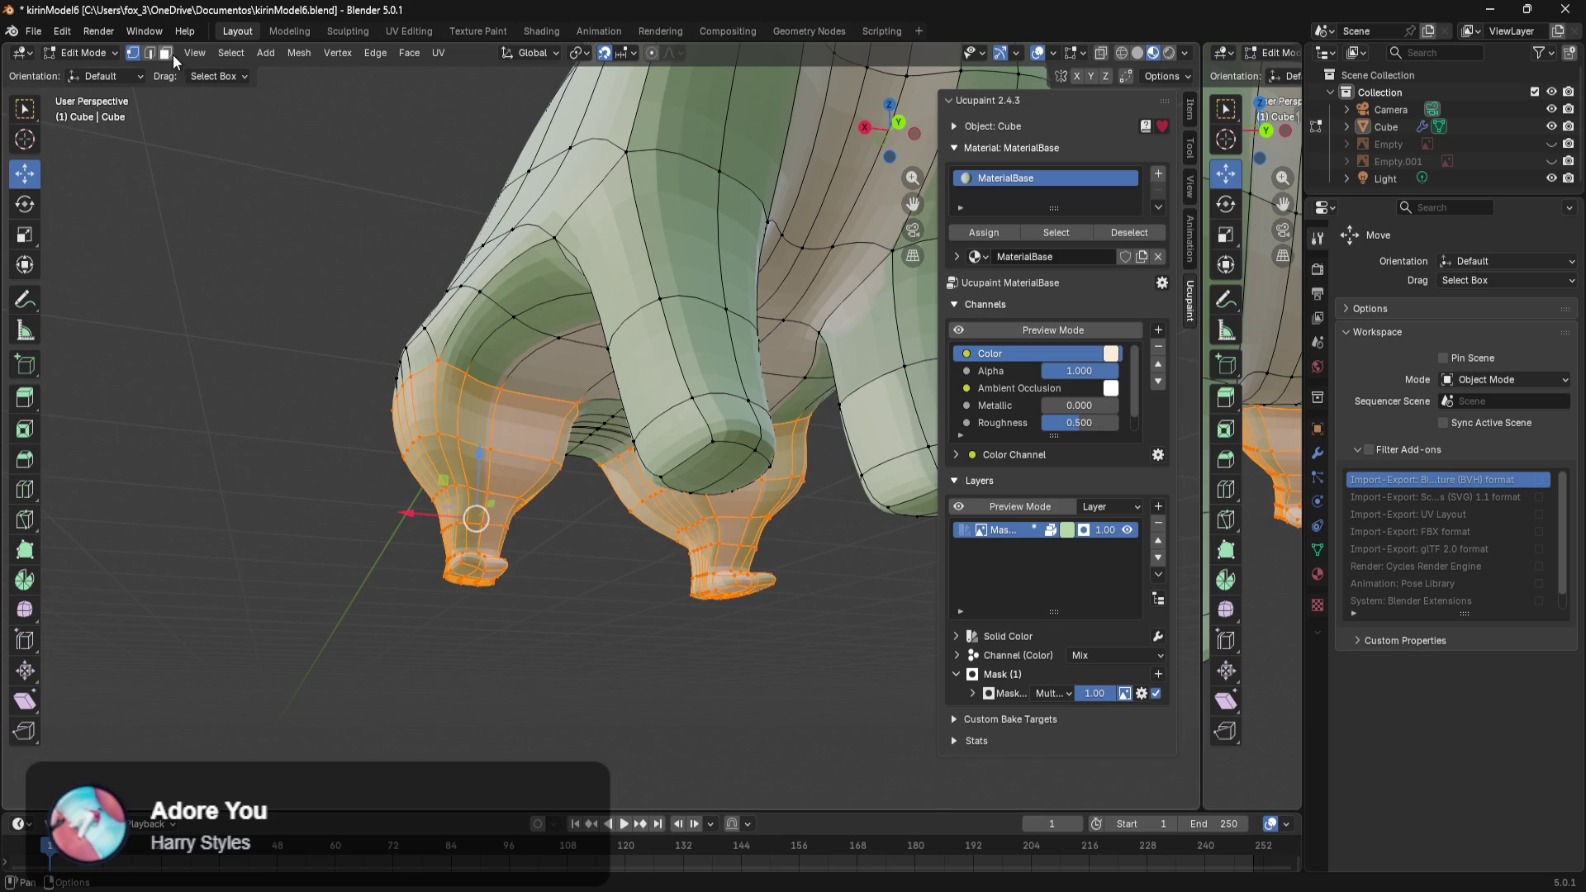
key(Tab)
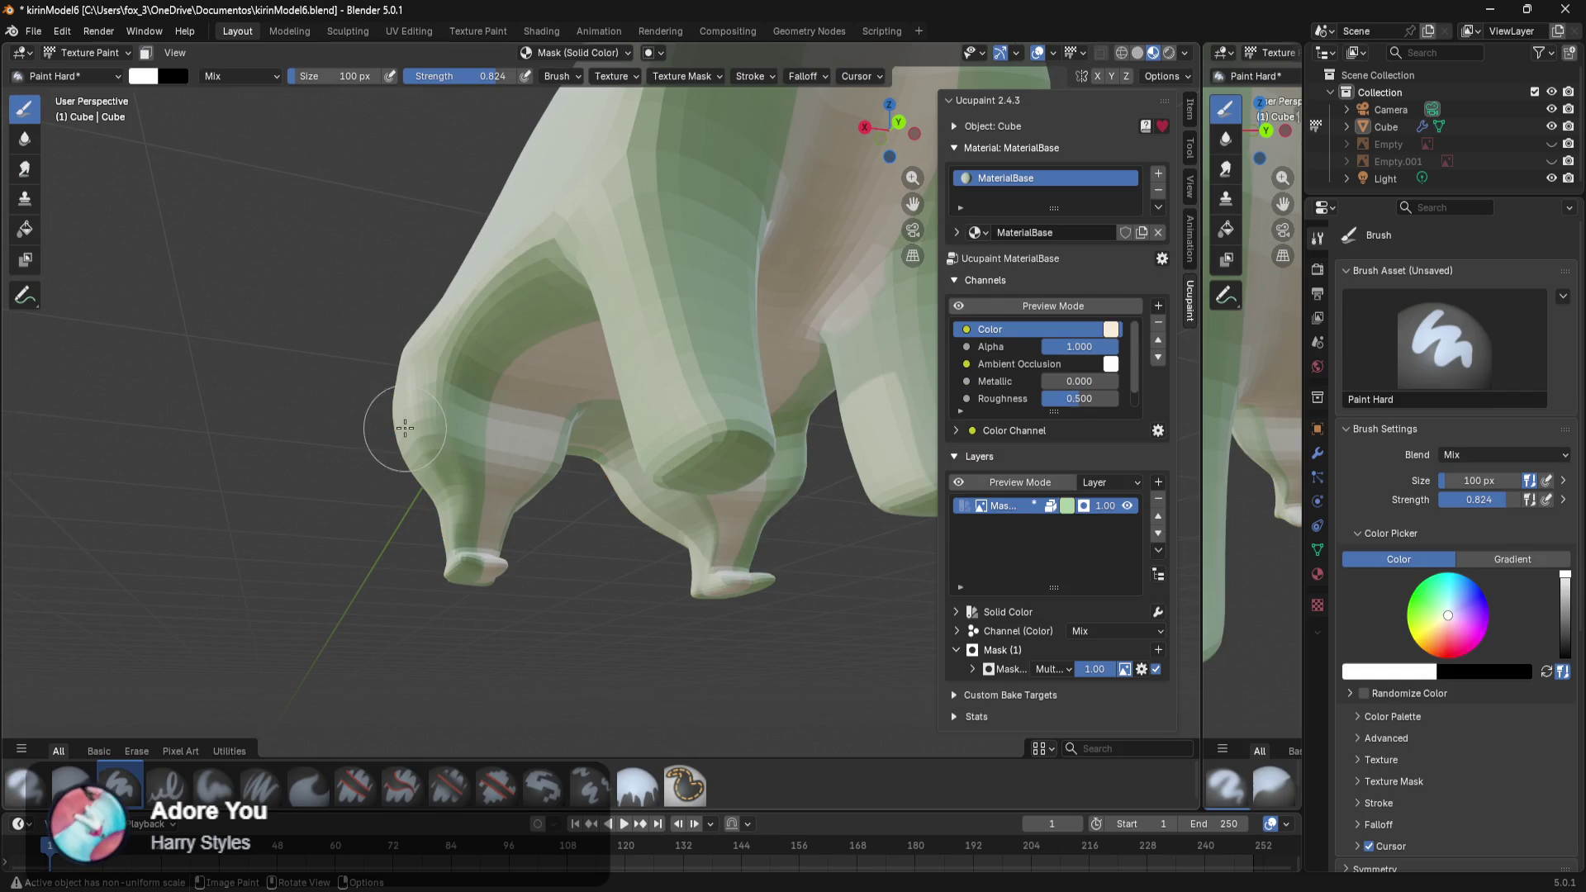
click(145, 53)
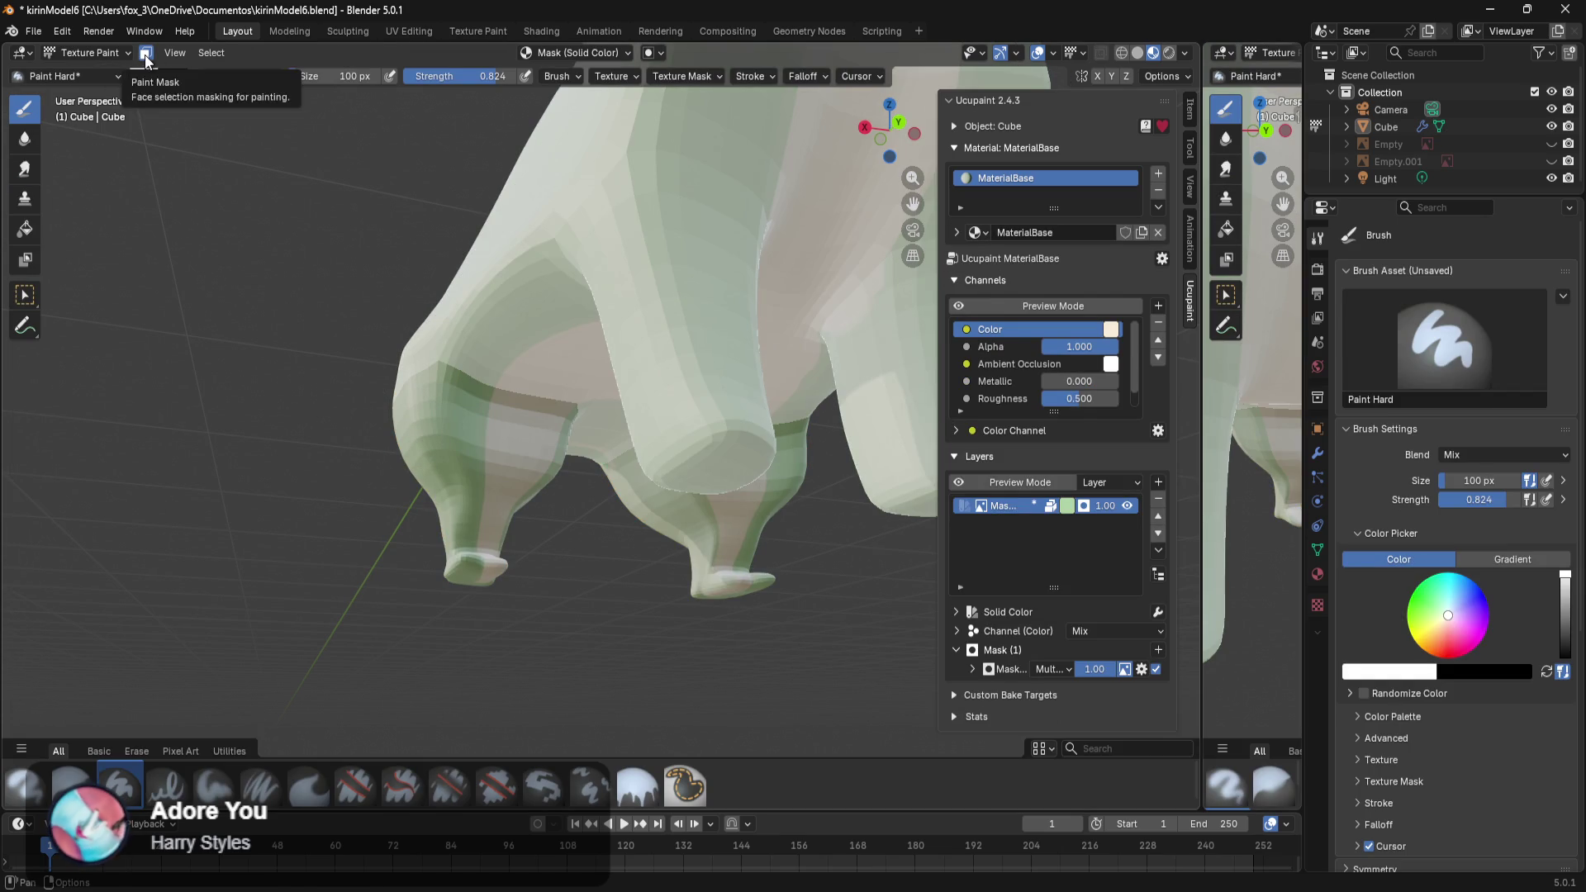
Orbit and zoom to view beneath the kirin's belly, and bring up the brush list.
mouse_move(366, 272)
middle_down()
mouse_move(505, 267)
mouse_move(558, 364)
mouse_move(227, 299)
mouse_move(437, 295)
middle_up()
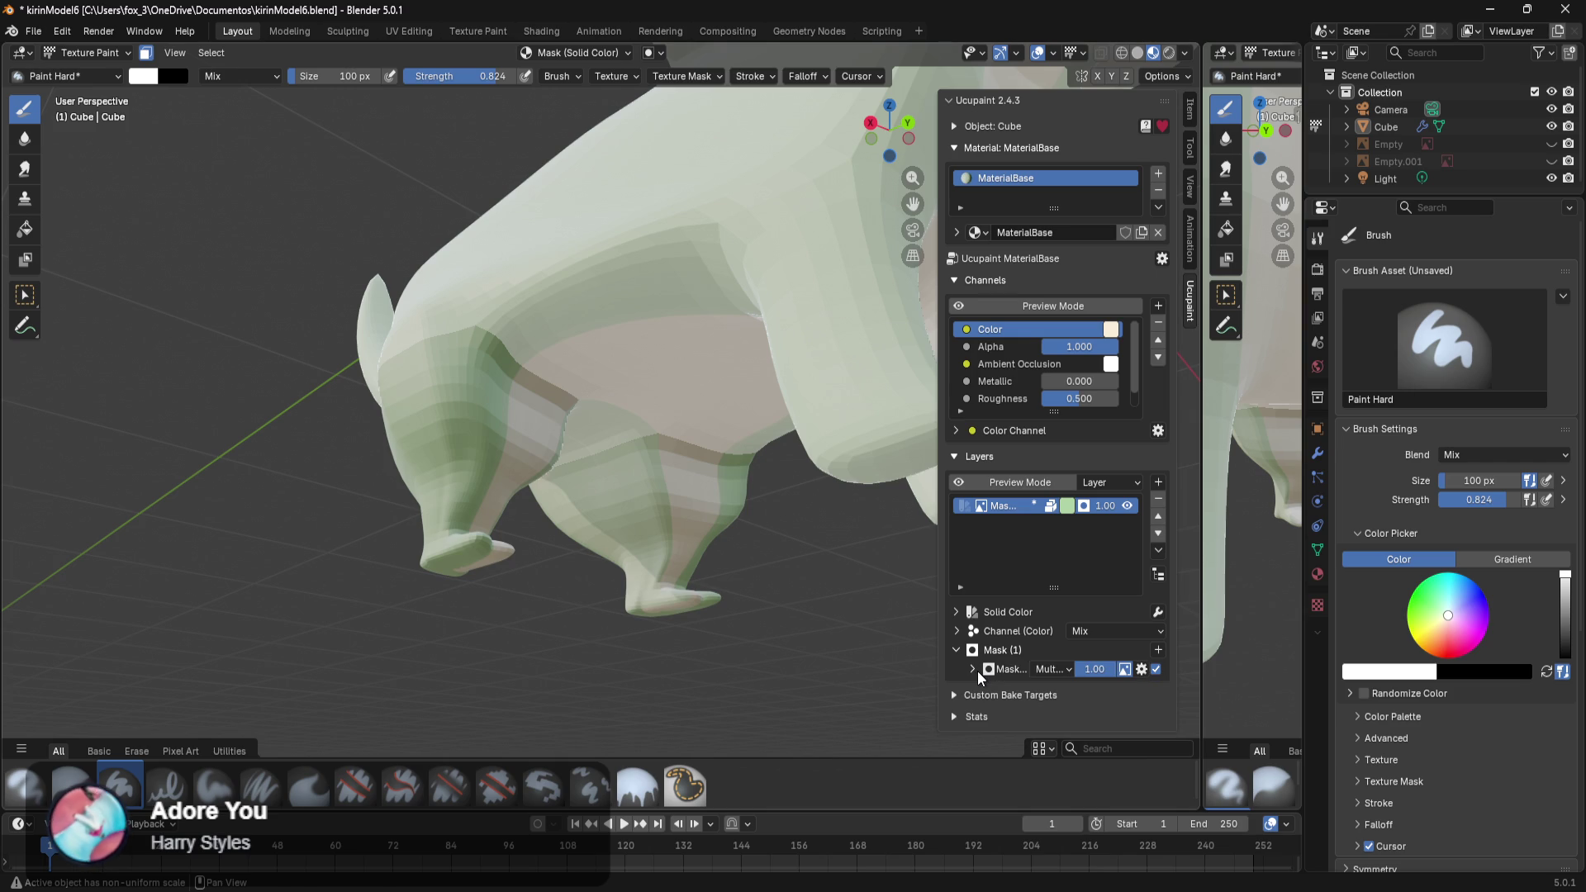
mouse_move(726, 548)
middle_down()
mouse_move(550, 525)
mouse_move(474, 333)
middle_up()
scroll(595, 545, up, 2)
scroll(619, 564, up, 2)
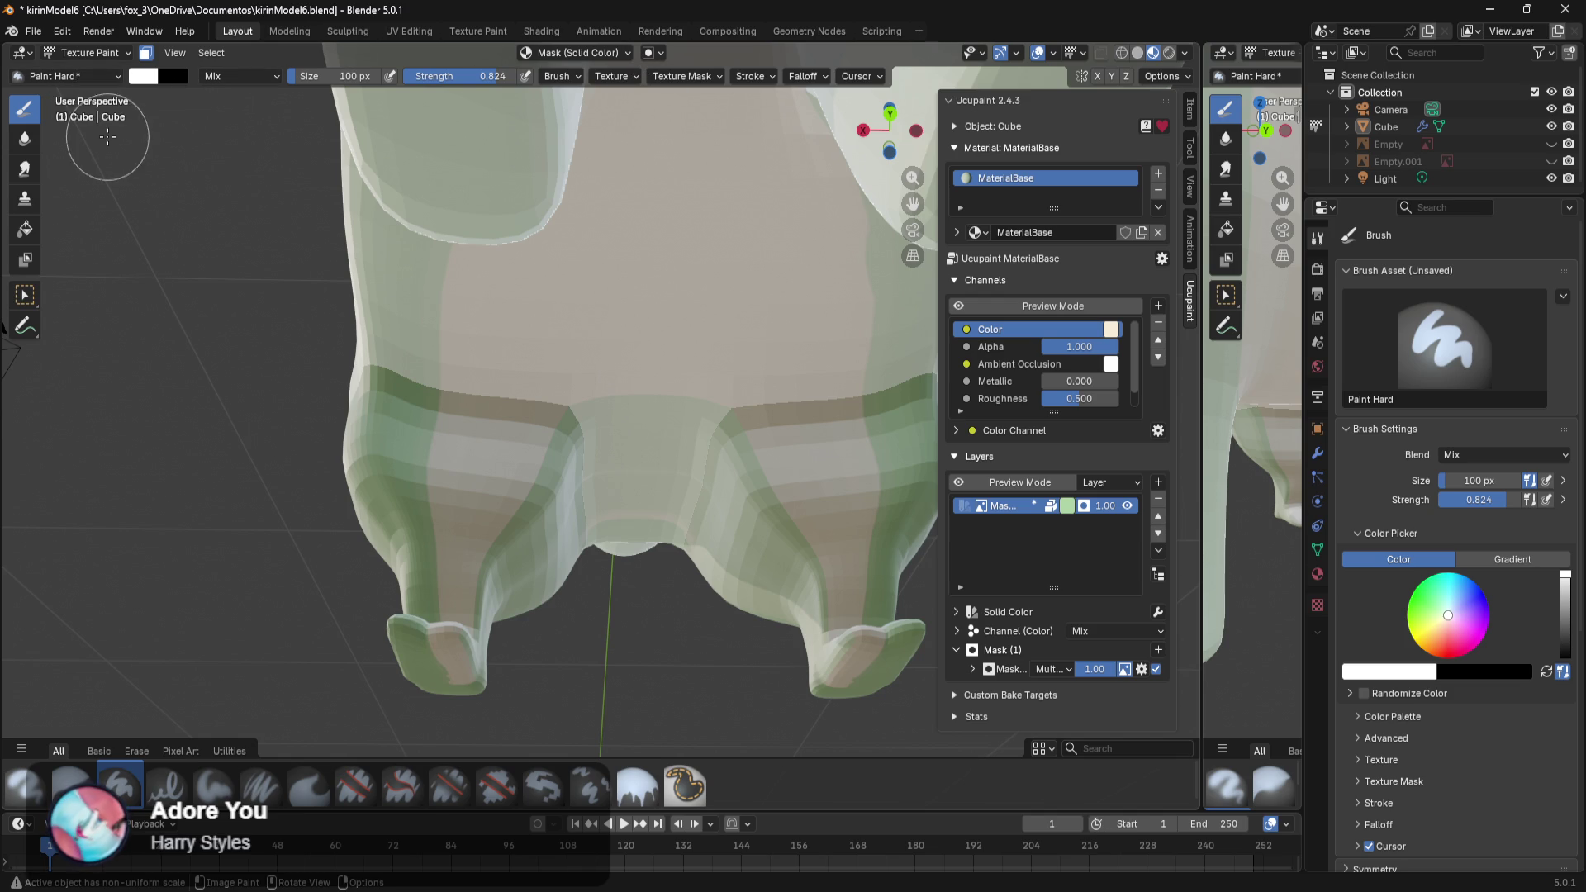
click(88, 79)
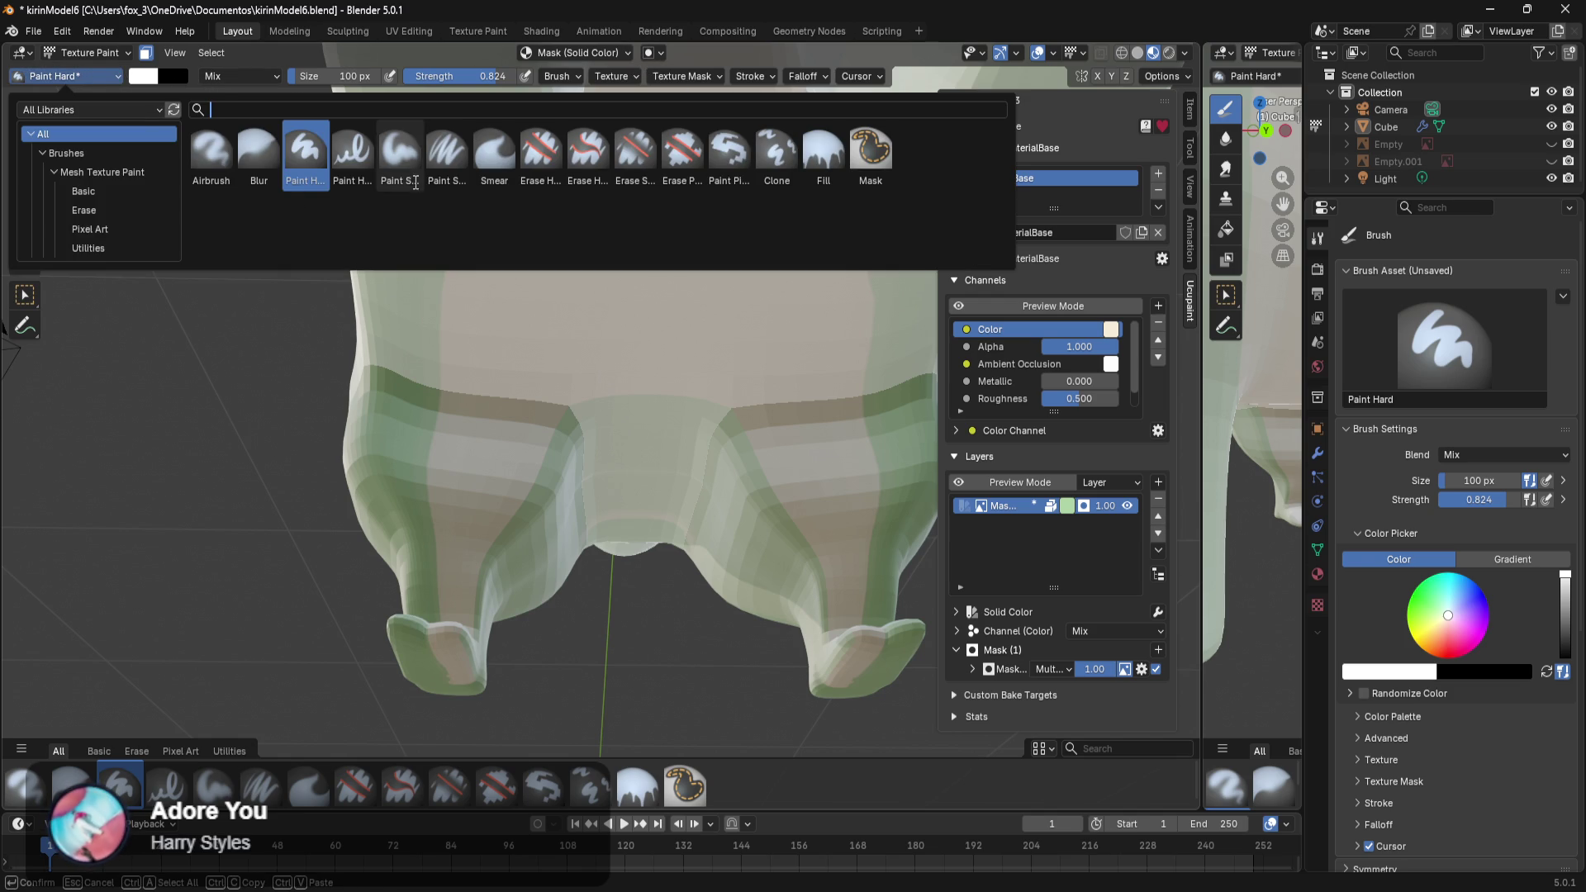
Try an Airbrush green tint on the body, undo it, and lower strength to about half.
click(211, 150)
mouse_move(384, 423)
mouse_down()
mouse_move(462, 638)
mouse_move(491, 460)
mouse_up()
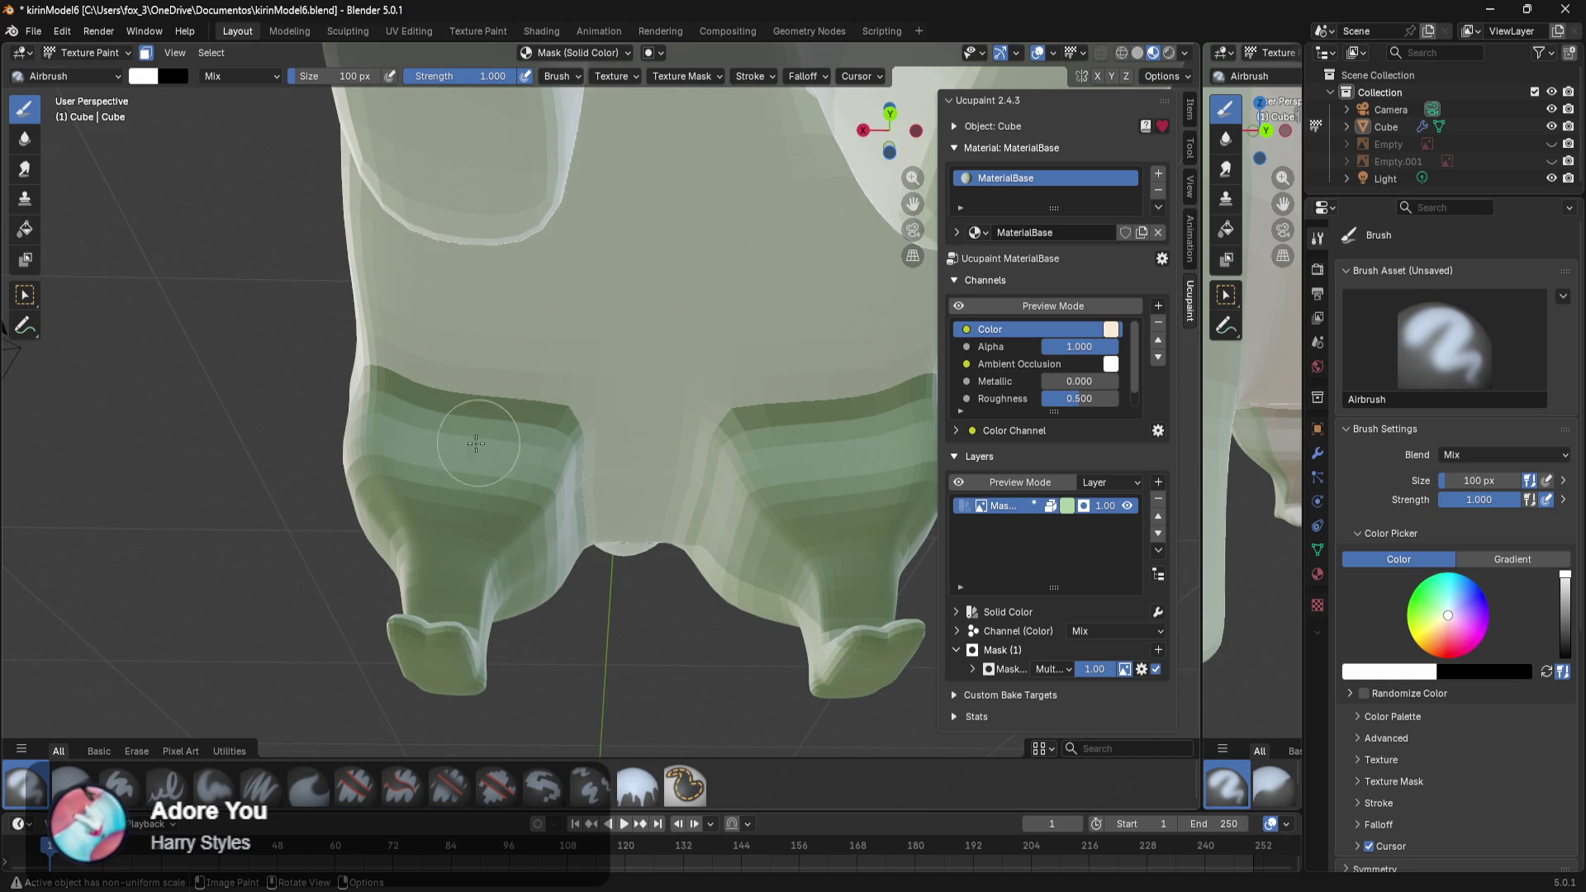
key(ctrl+z)
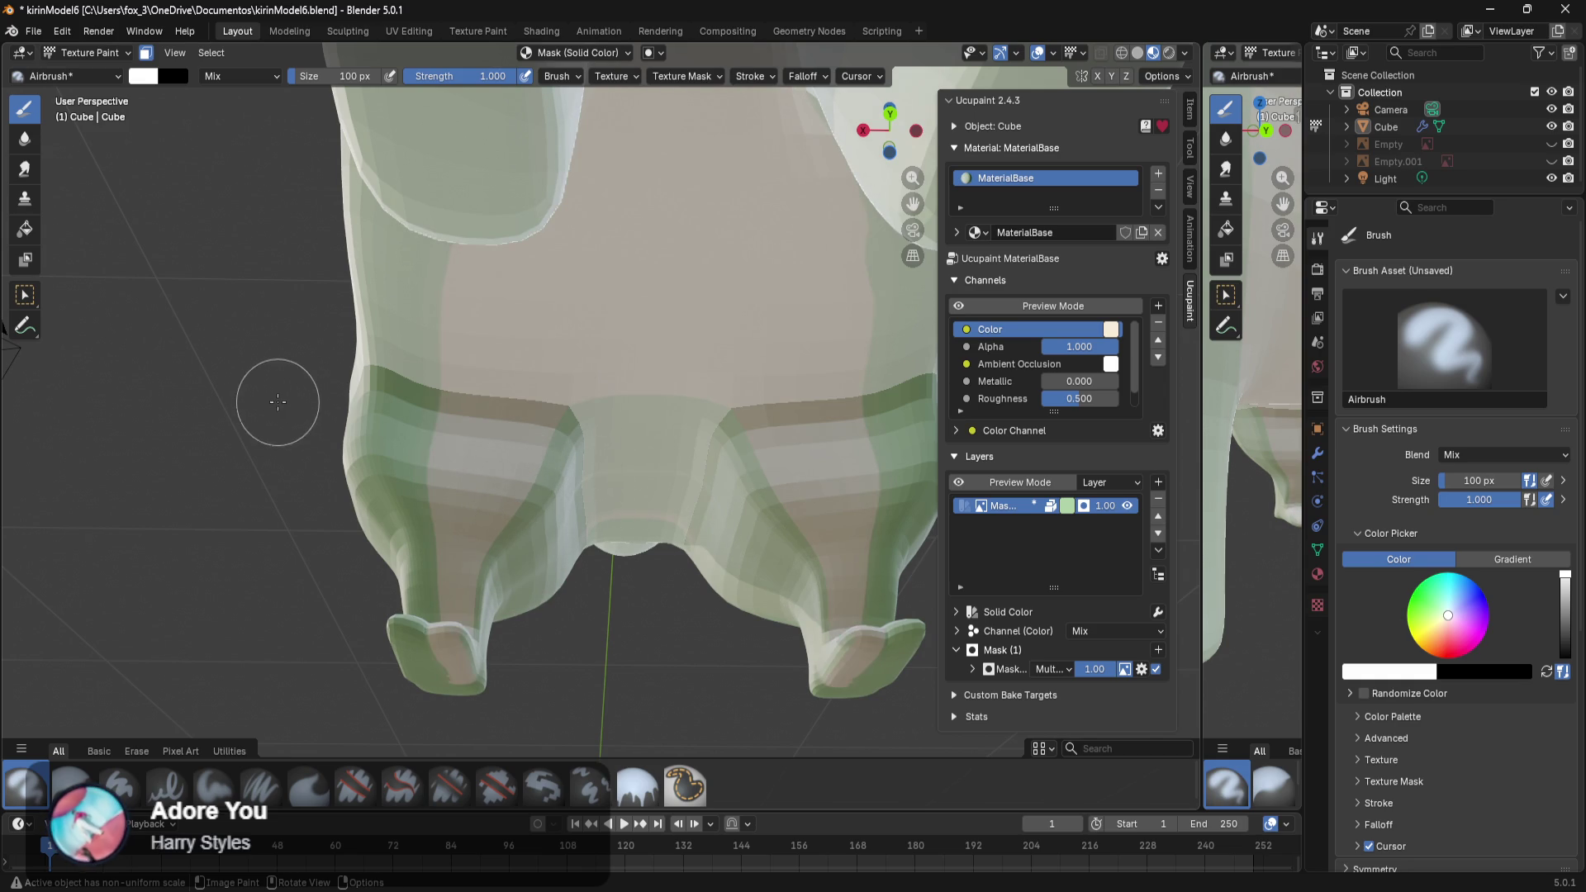
mouse_move(240, 313)
middle_down()
mouse_move(693, 389)
mouse_move(198, 316)
middle_up()
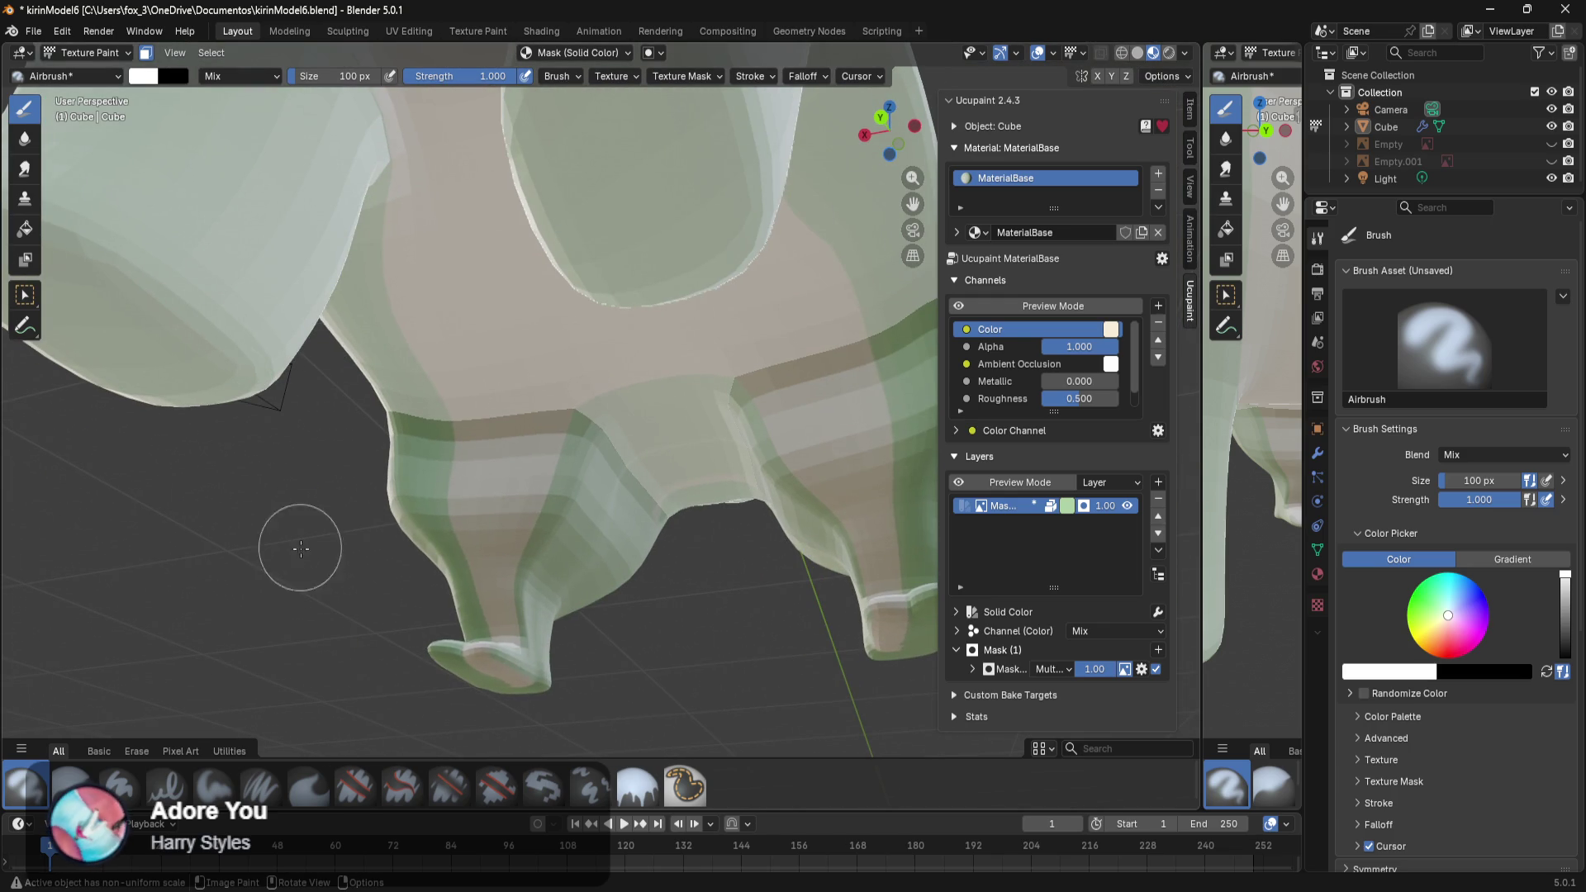
drag(1483, 499, 1444, 499)
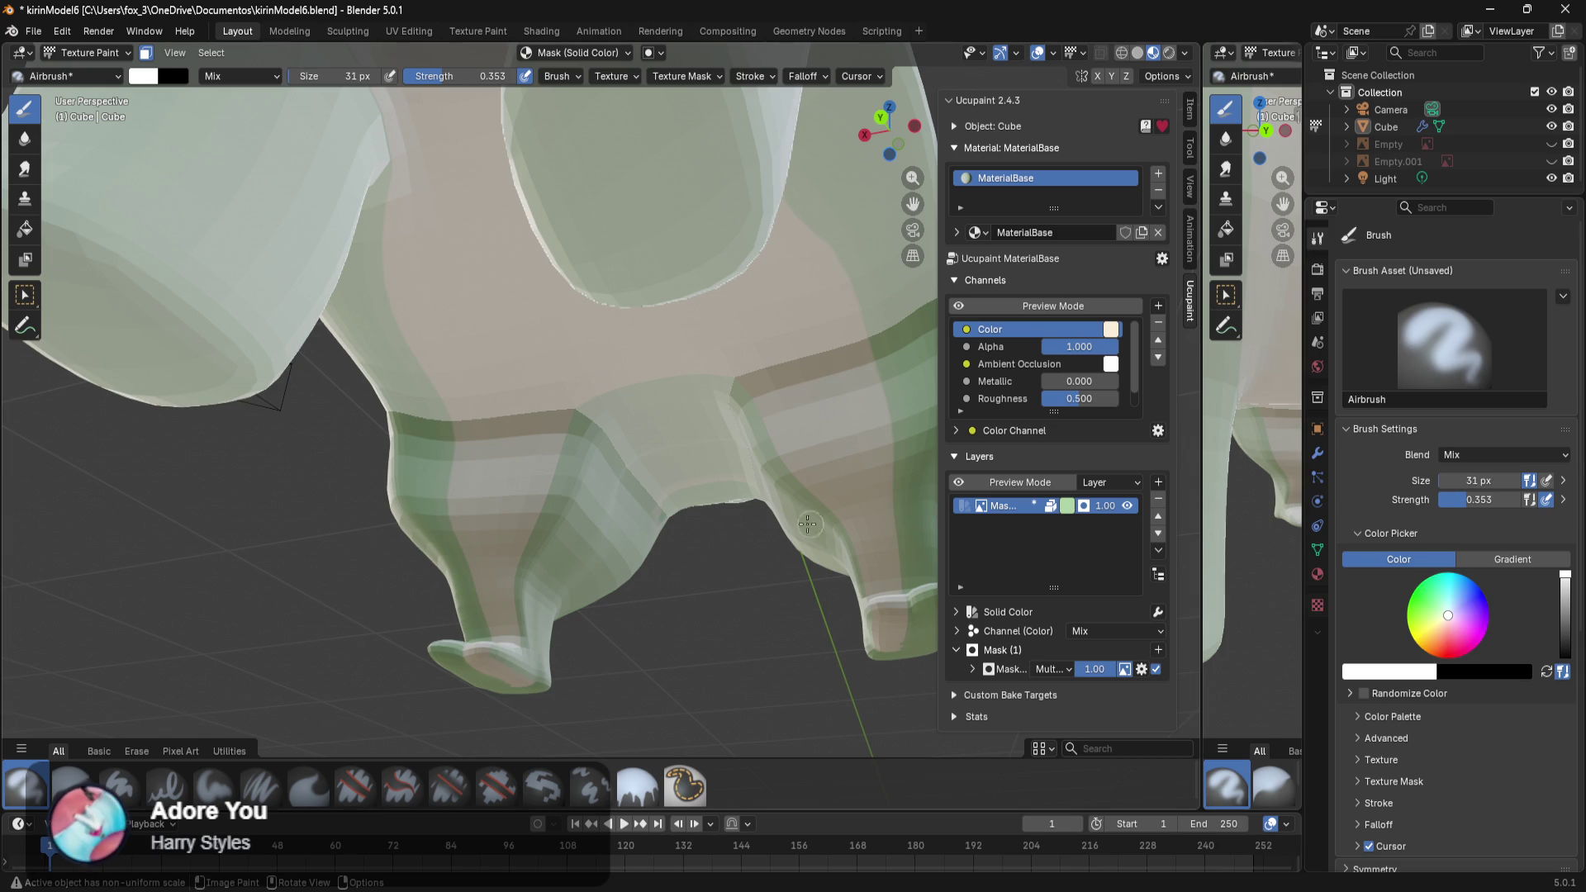
Test a soft stroke on the front leg, undo it, then enter Edit Mode around the legs.
drag(487, 588, 491, 619)
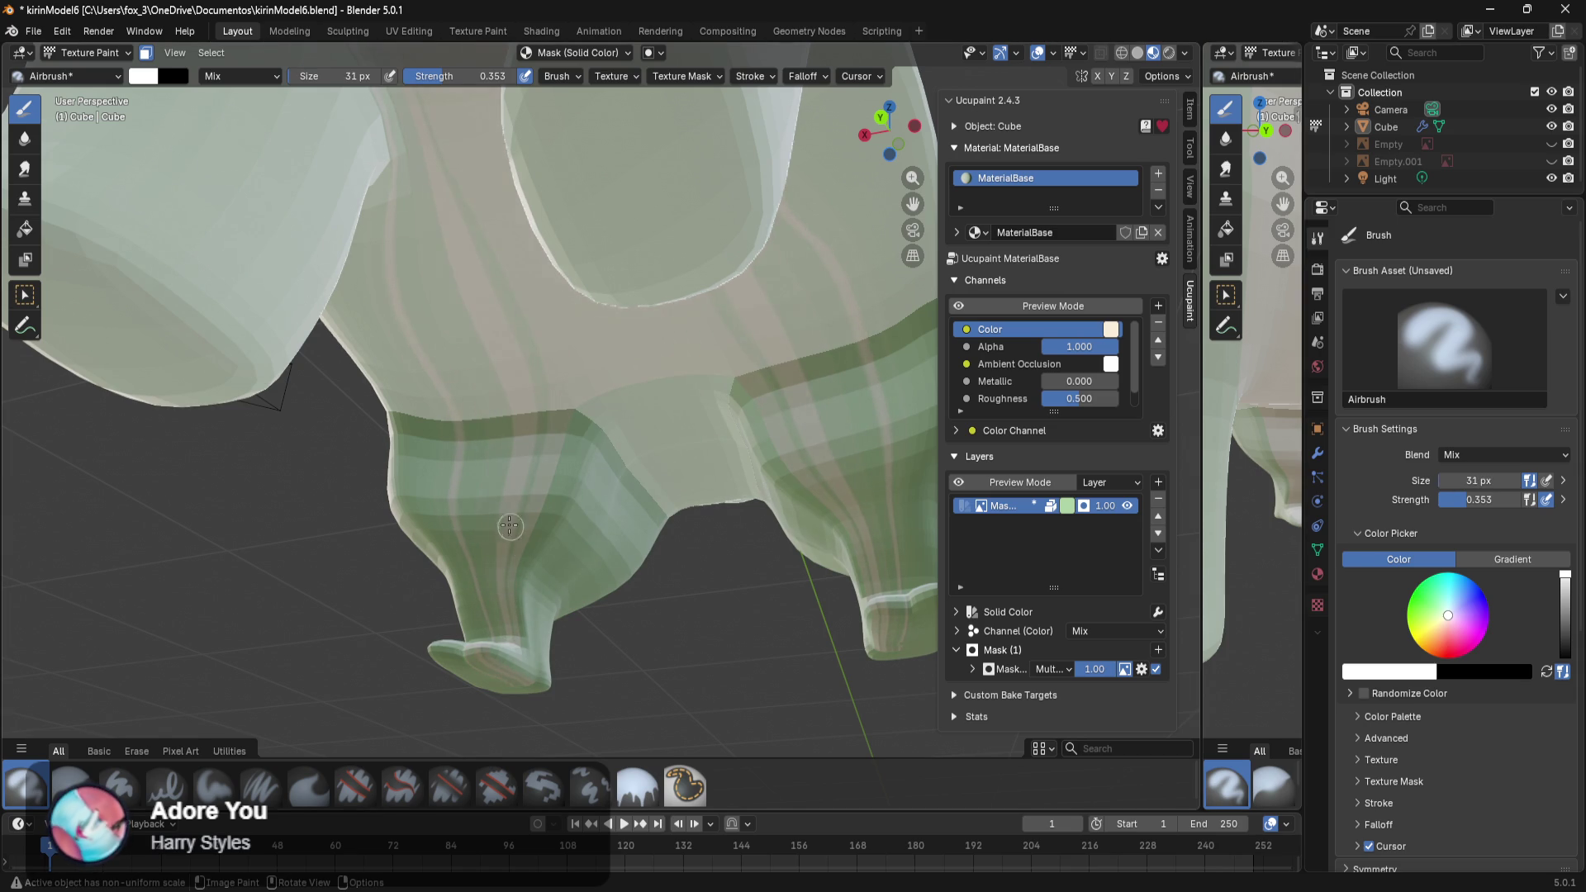
key(ctrl+z)
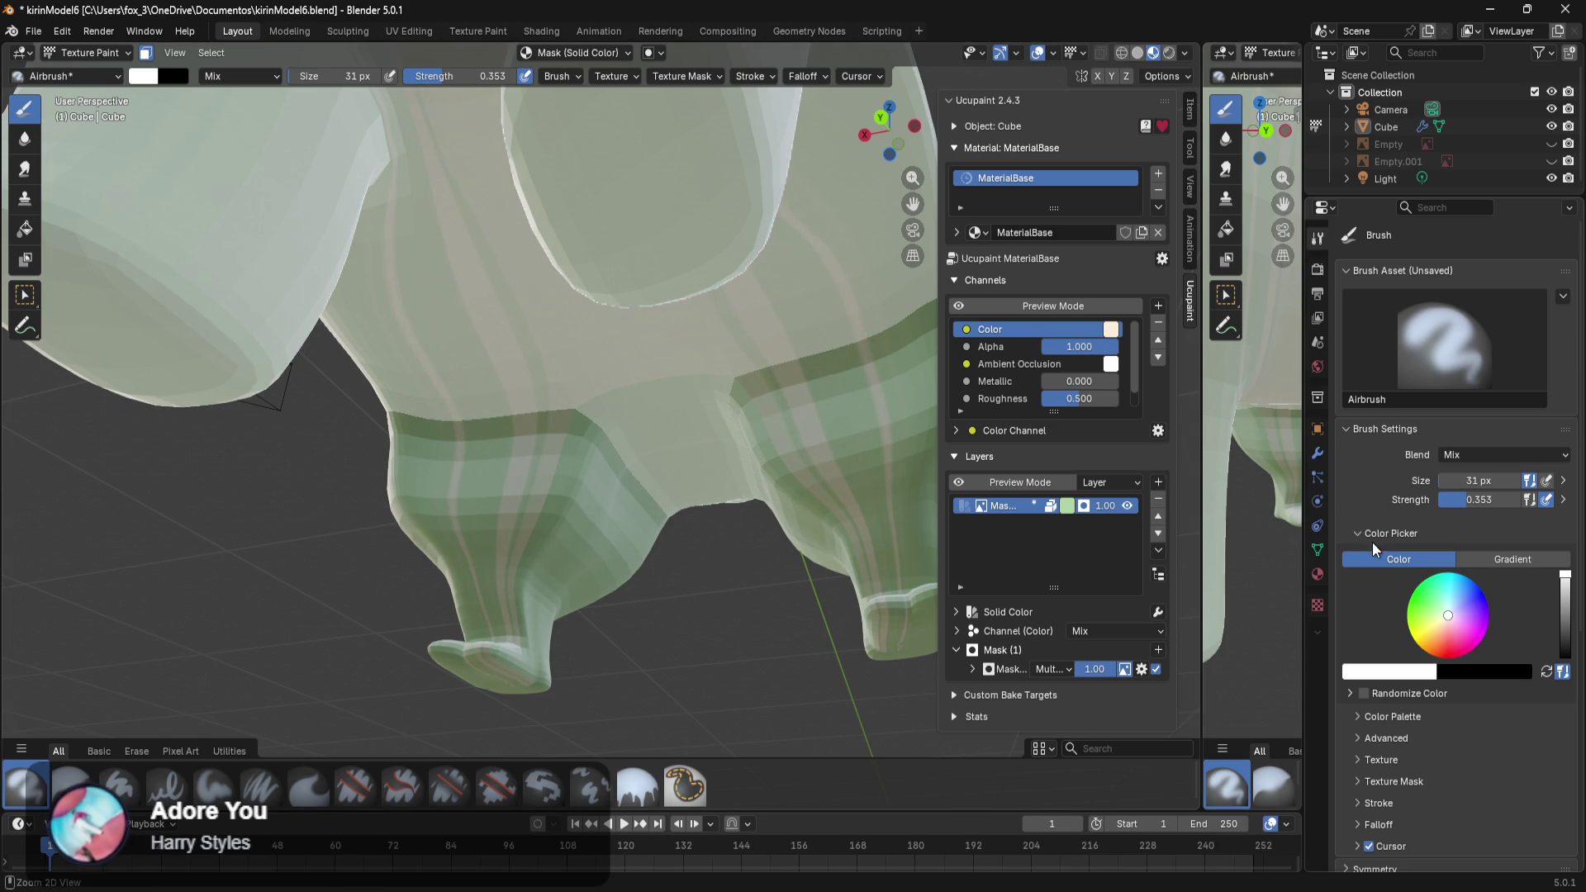
mouse_move(674, 510)
middle_down()
mouse_move(586, 538)
mouse_move(812, 512)
mouse_move(723, 518)
middle_up()
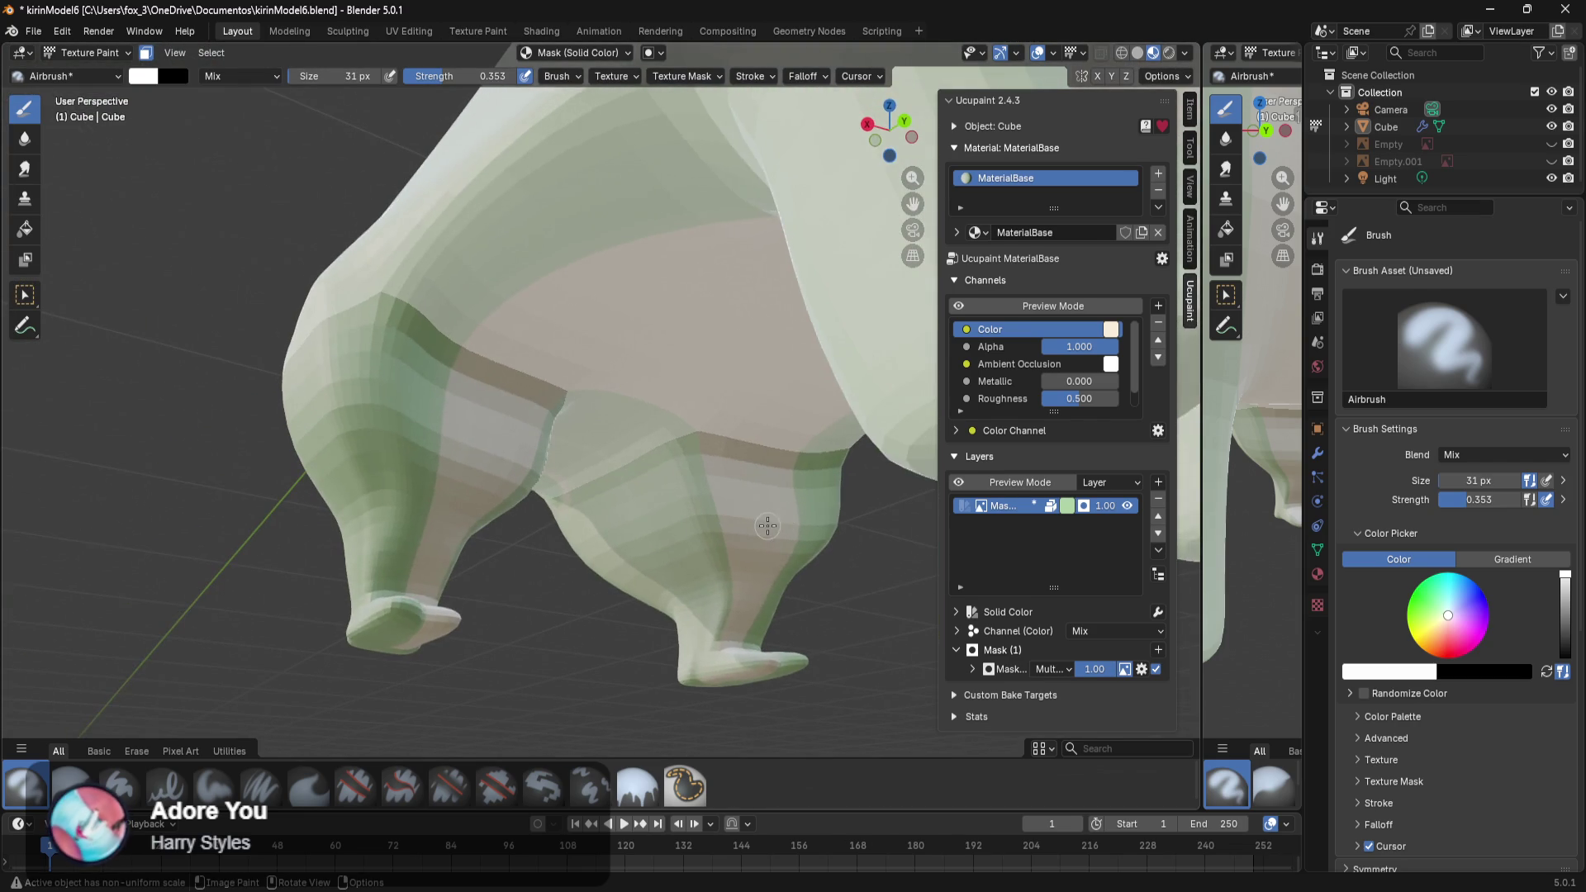
key(Tab)
mouse_move(569, 491)
middle_down()
mouse_move(447, 471)
mouse_move(505, 522)
mouse_move(763, 574)
middle_up()
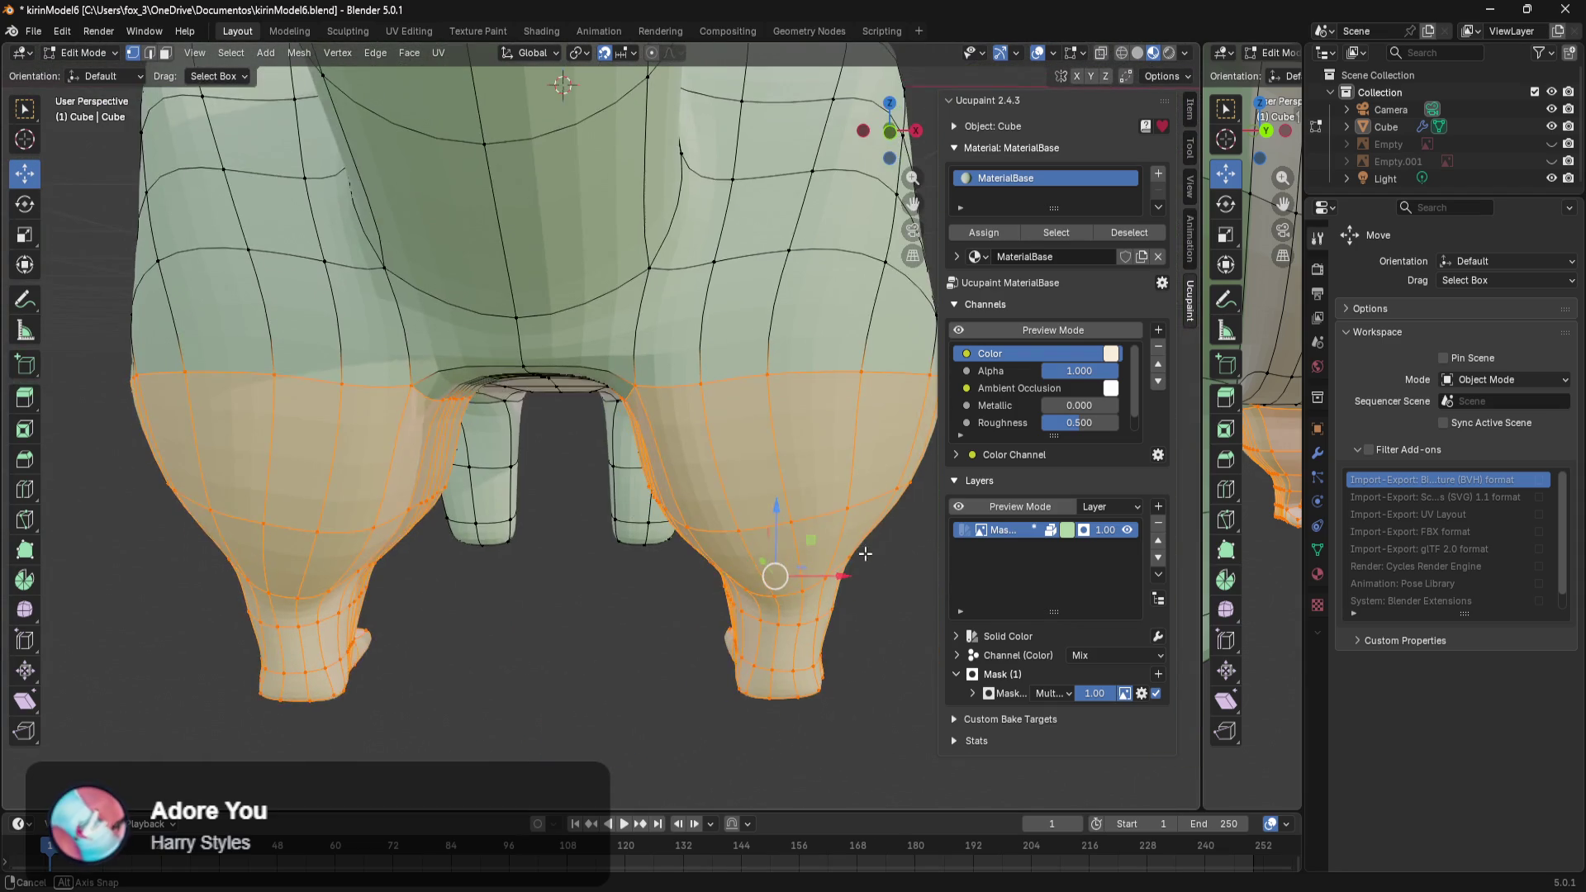
Inspect the leg mesh from several angles, dismiss the Vertex menu, and switch back to Texture Paint.
middle_drag(763, 574, 875, 479)
right_click(879, 474)
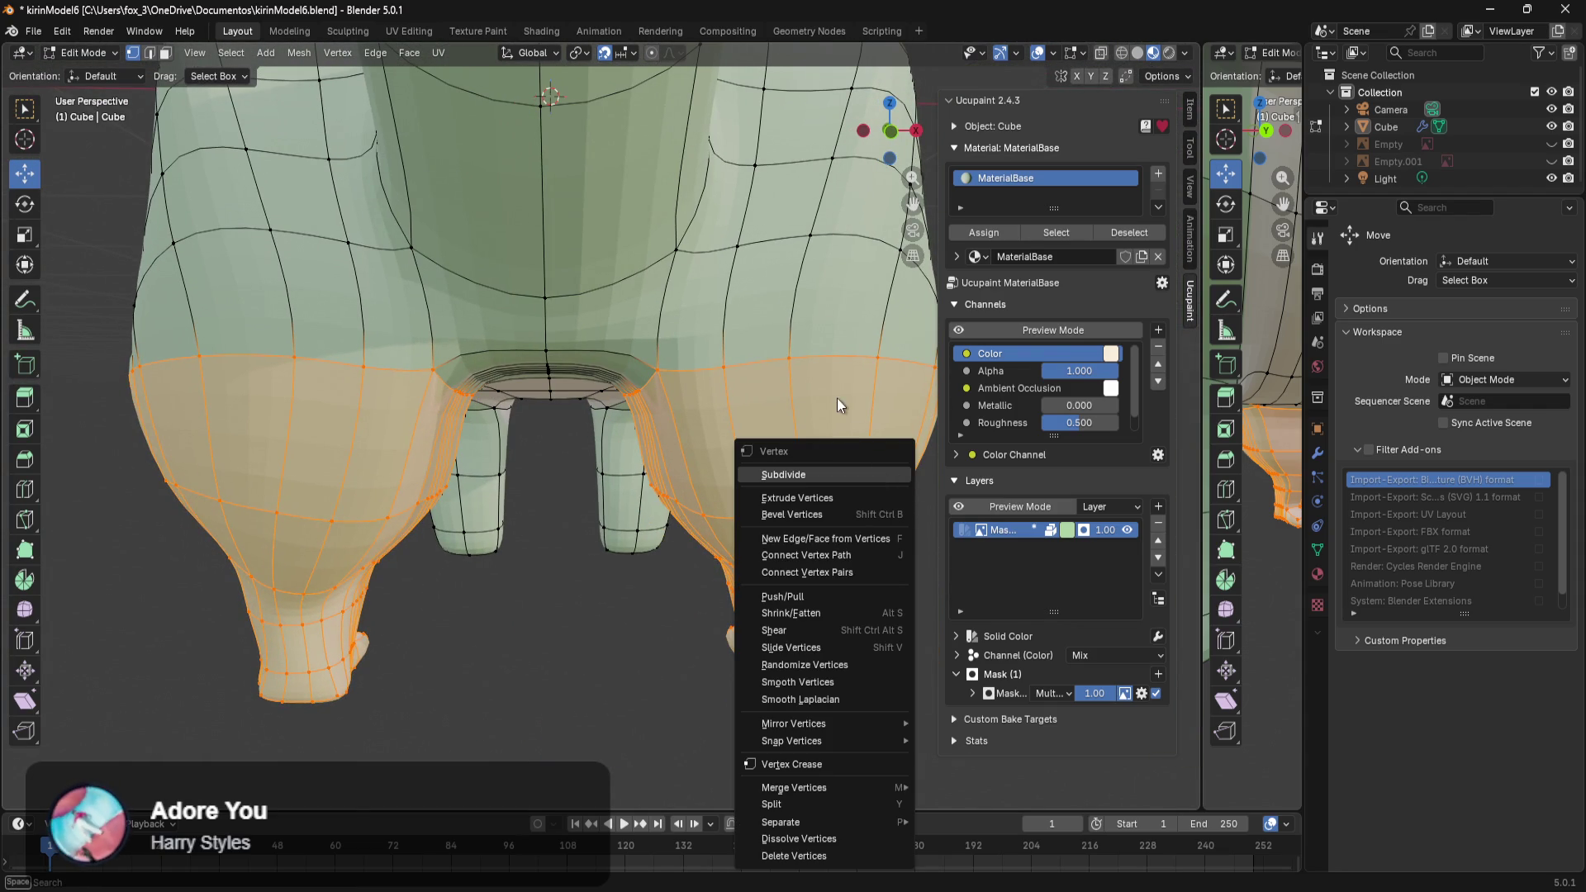
key(Escape)
middle_drag(834, 432, 442, 392)
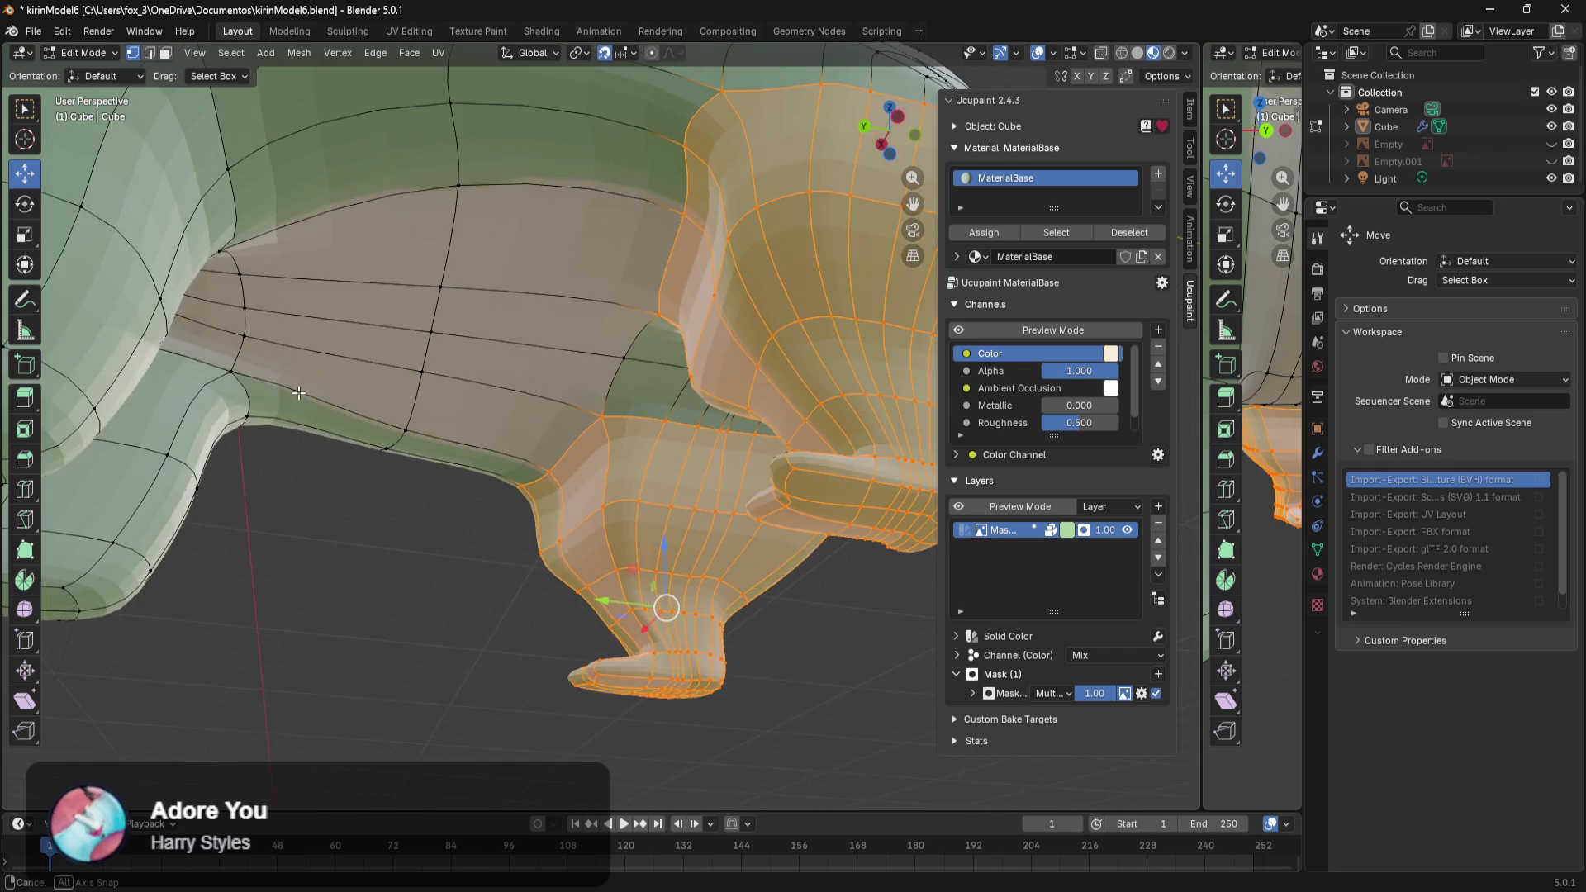
mouse_move(442, 392)
middle_down()
mouse_move(420, 379)
mouse_move(532, 449)
mouse_move(347, 422)
mouse_move(584, 438)
middle_up()
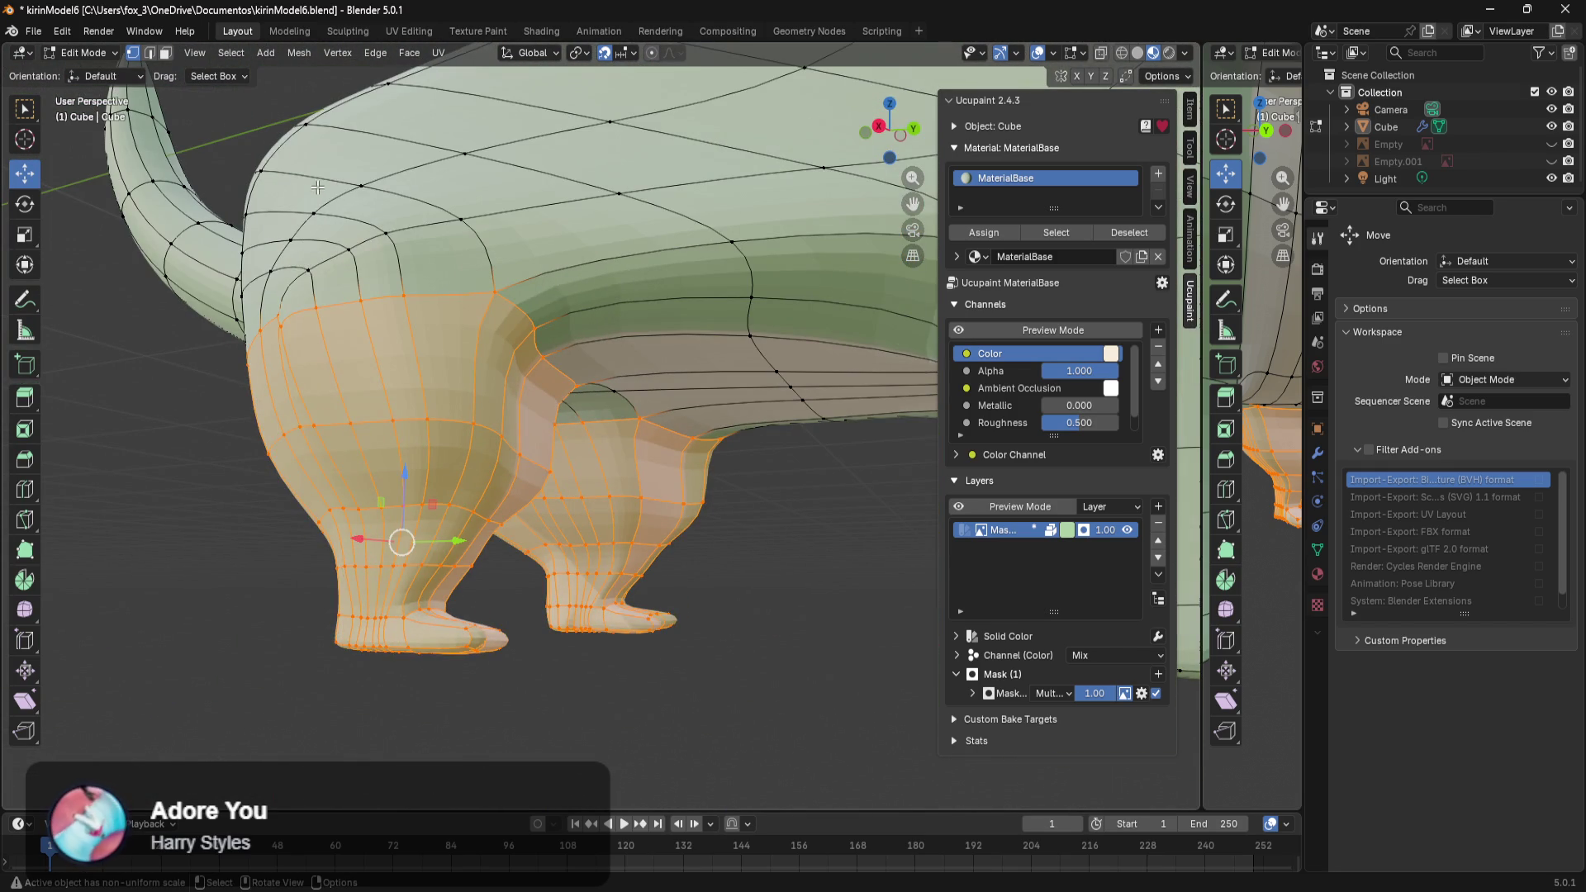
click(231, 81)
click(231, 81)
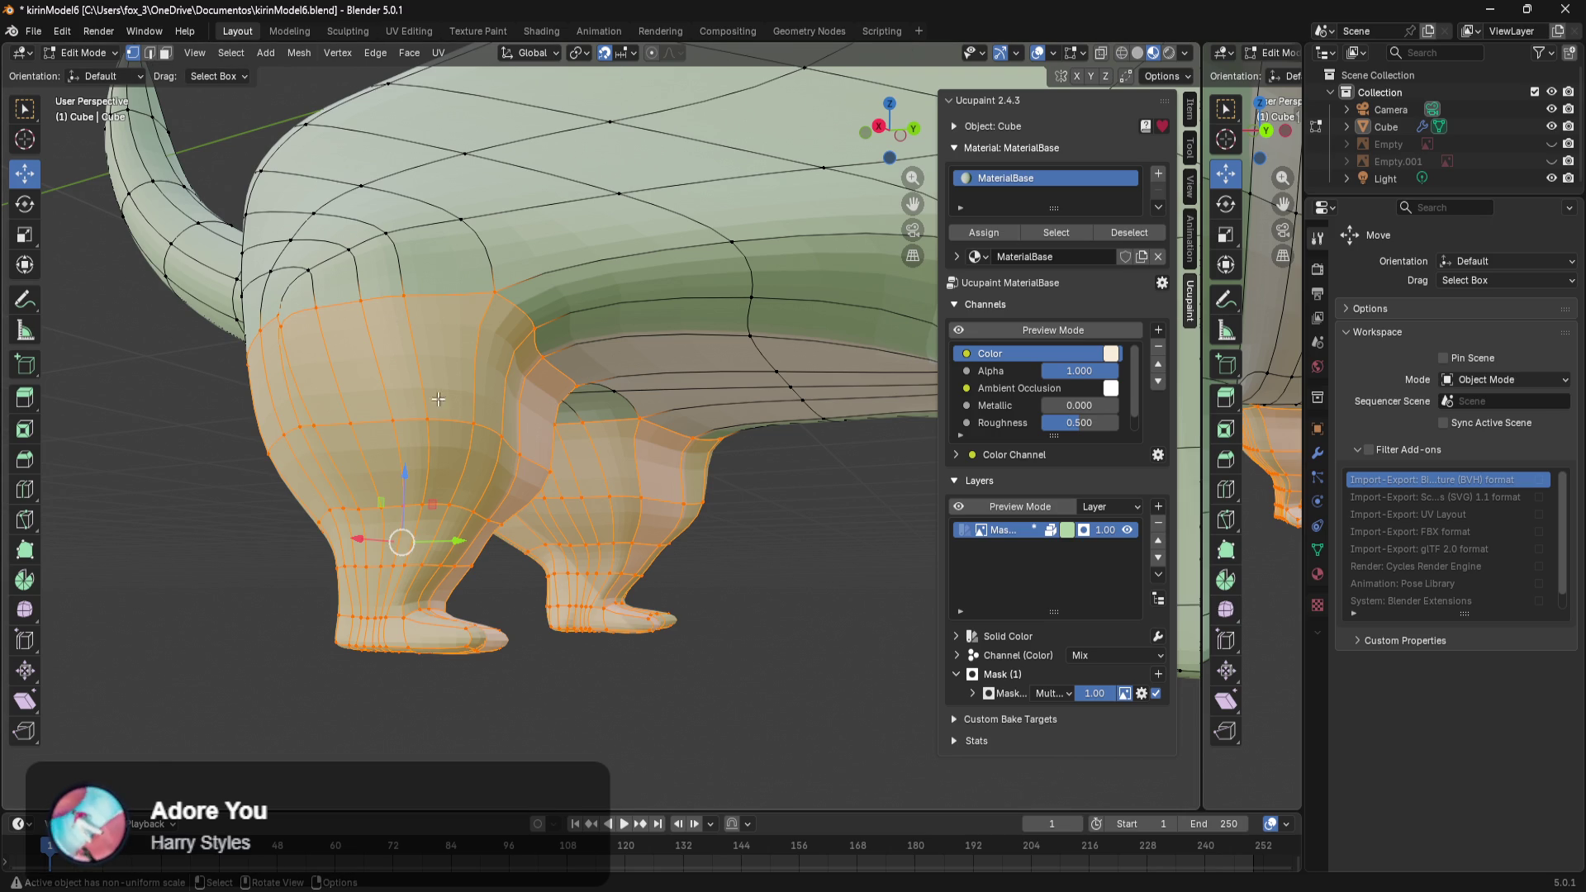
key(Tab)
key(ctrl+Tab)
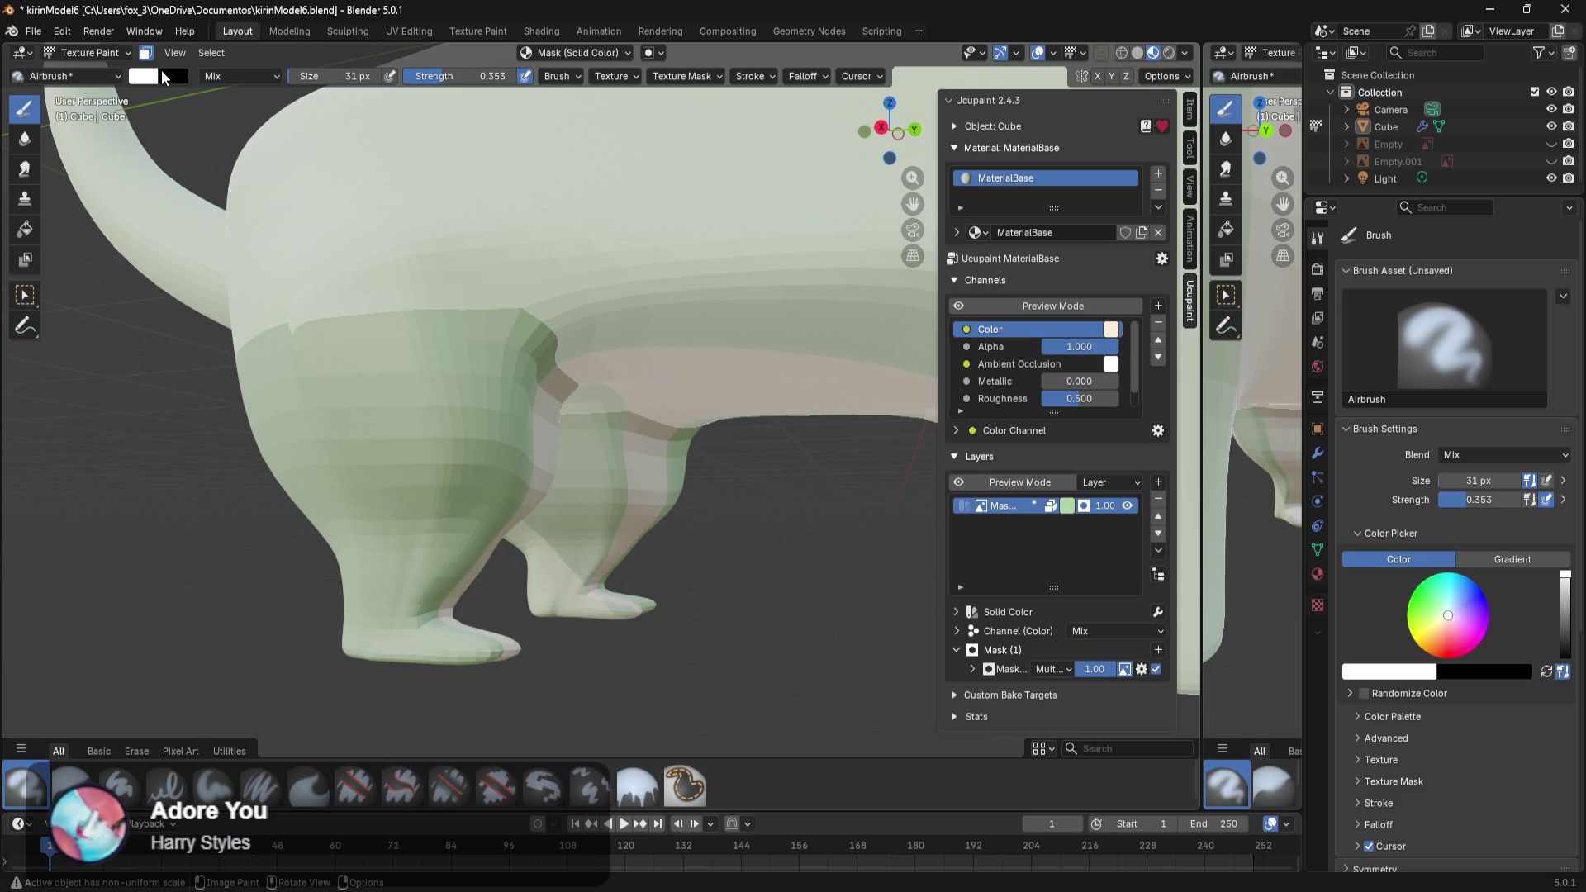
Switch to the Paint Hard Pressure brush at 1.000 strength and review the striped legs.
click(114, 72)
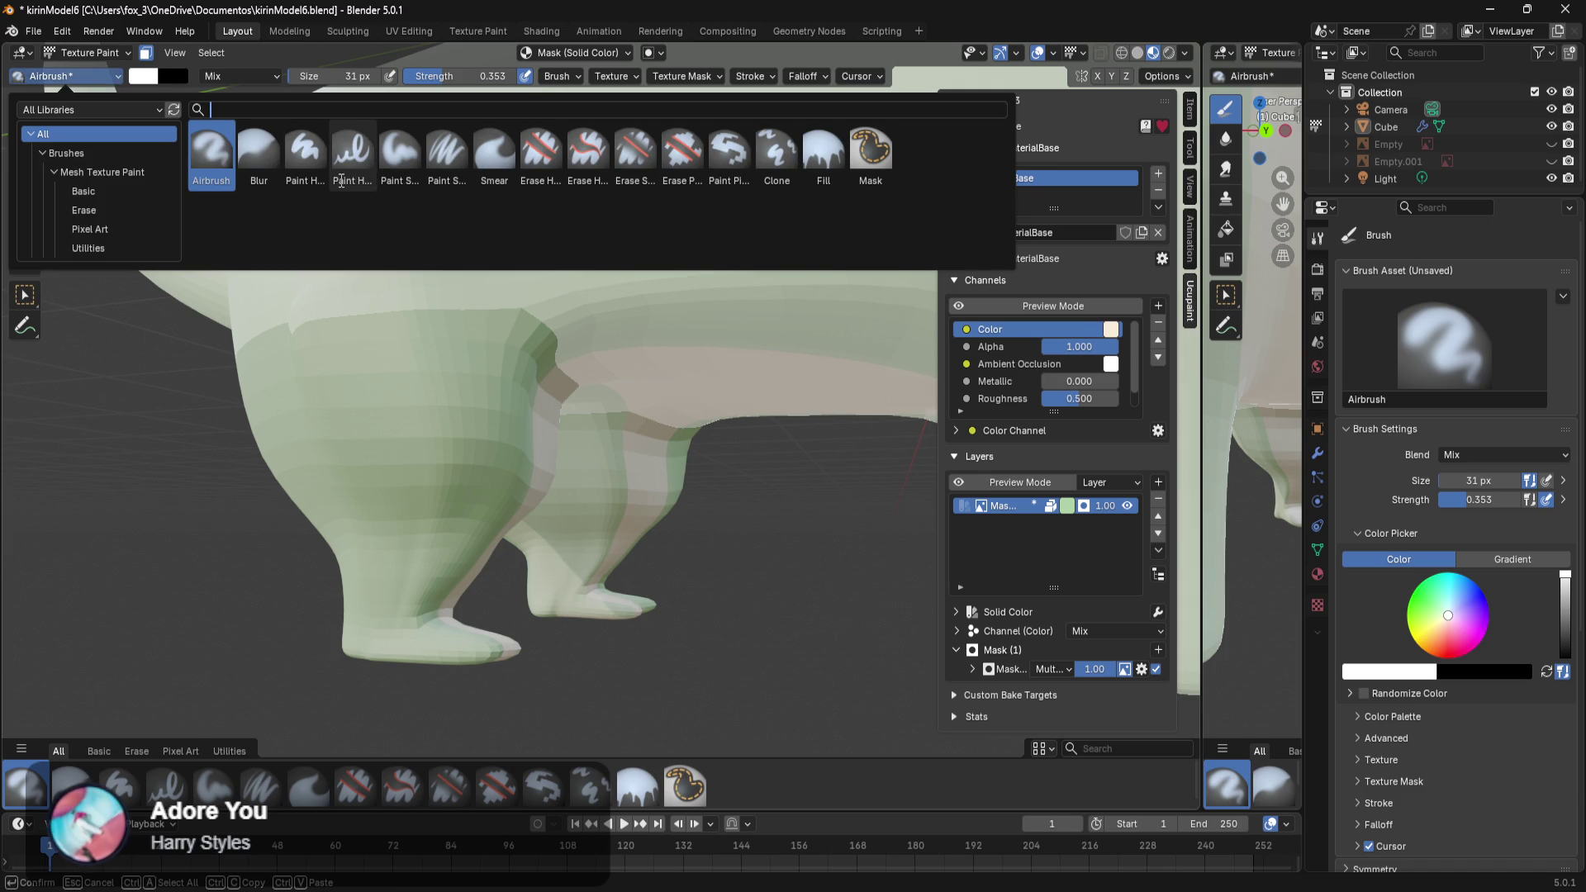
click(353, 165)
middle_drag(476, 520, 441, 579)
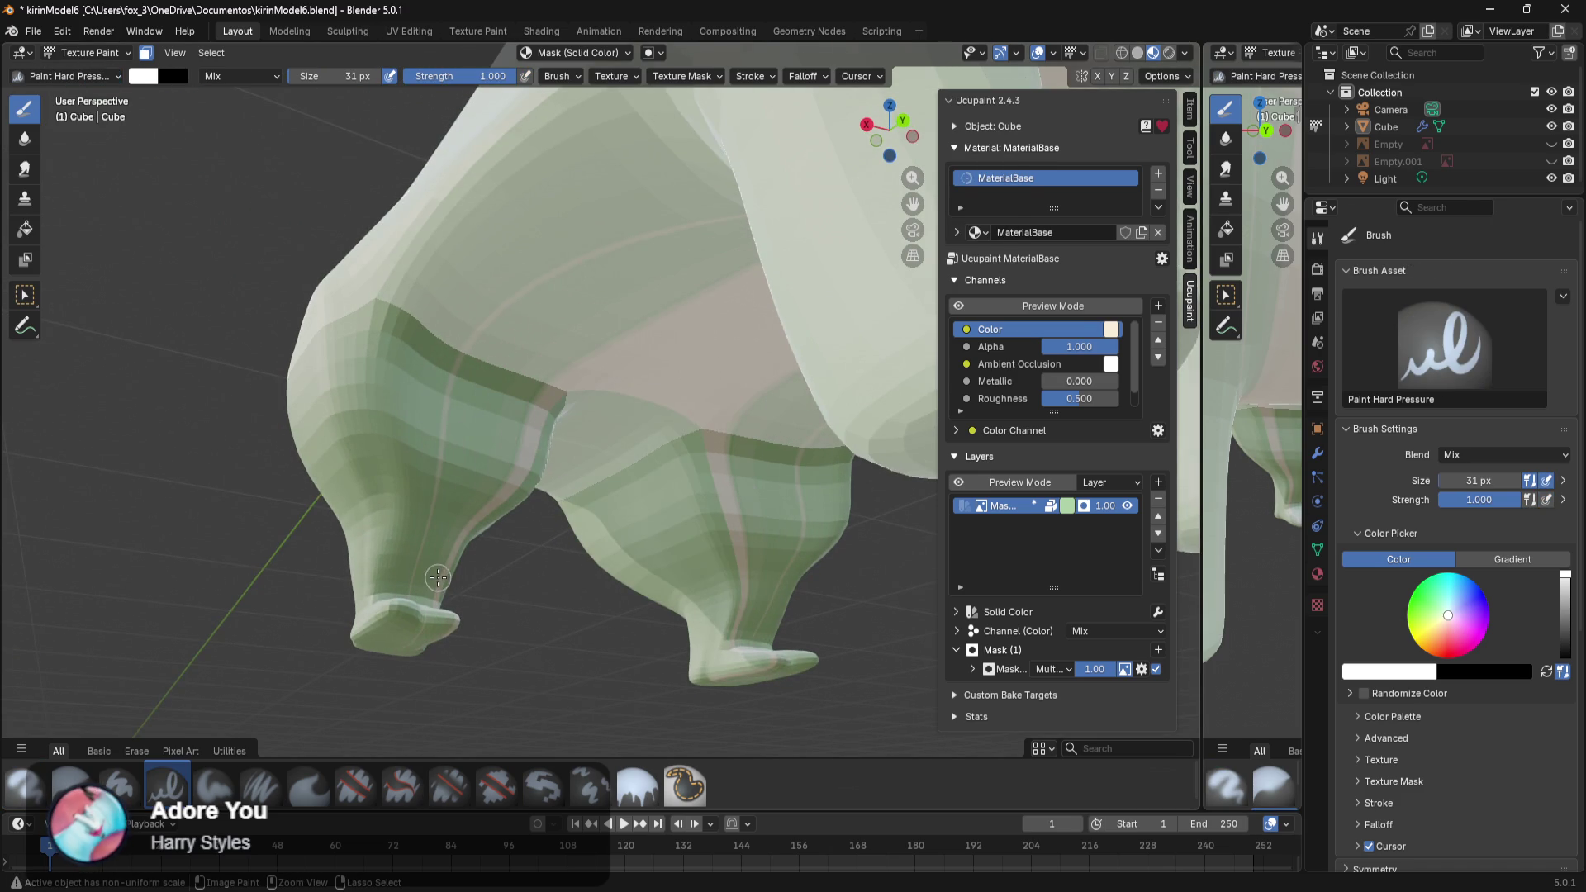
key(ctrl+shift+z)
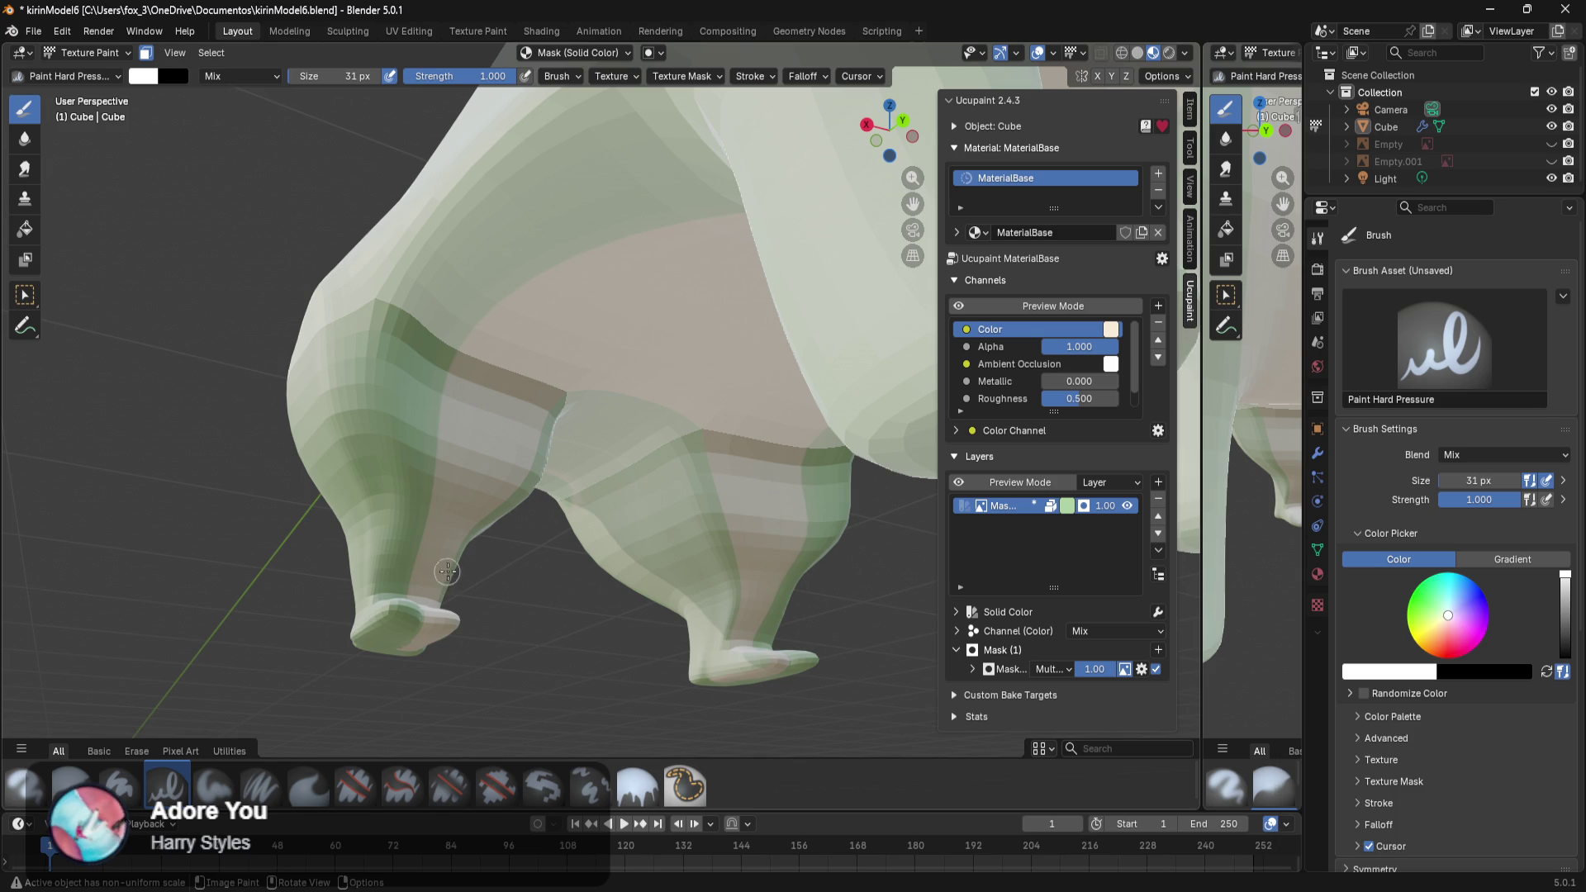
mouse_move(483, 540)
middle_down()
mouse_move(522, 576)
mouse_move(643, 439)
mouse_move(590, 500)
middle_up()
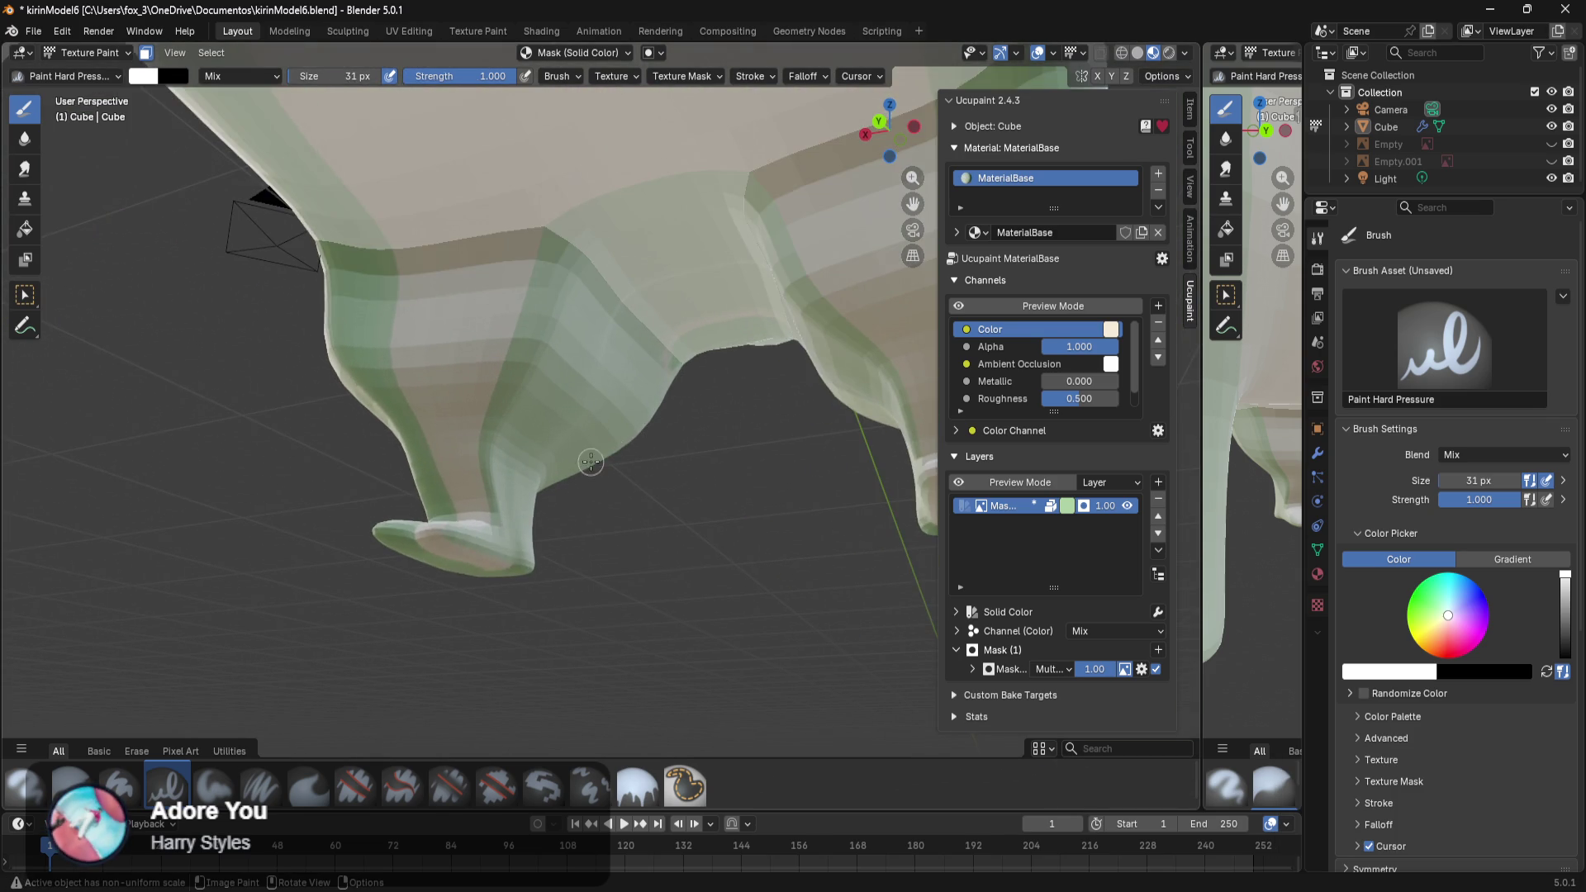
middle_drag(500, 535, 420, 565)
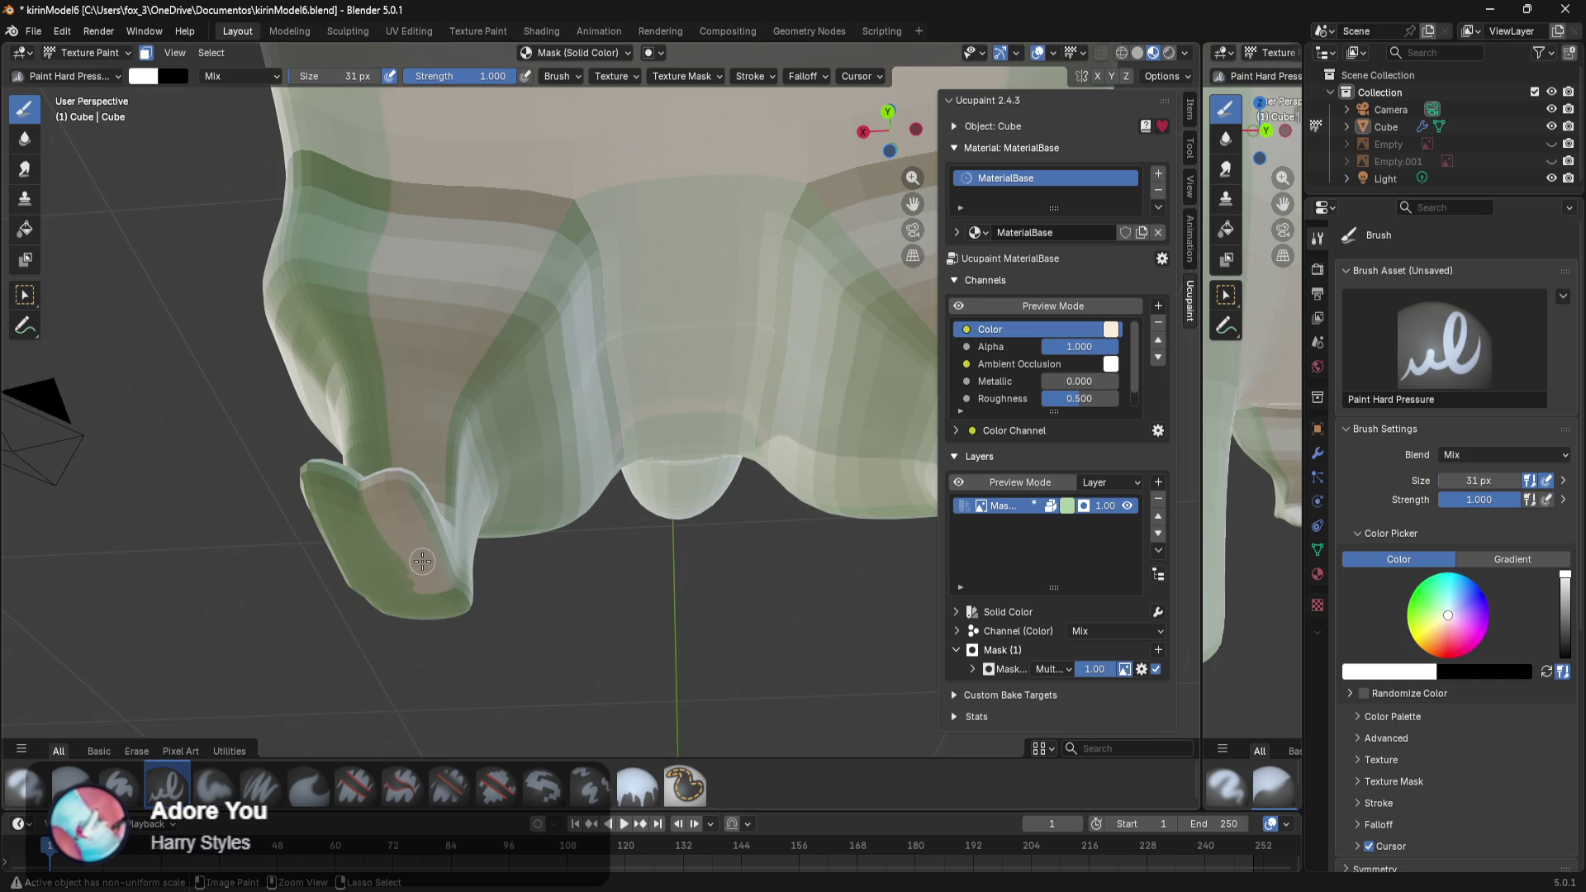
mouse_move(422, 564)
middle_down()
mouse_move(579, 557)
mouse_move(708, 510)
mouse_move(387, 504)
mouse_move(530, 426)
mouse_move(499, 381)
middle_up()
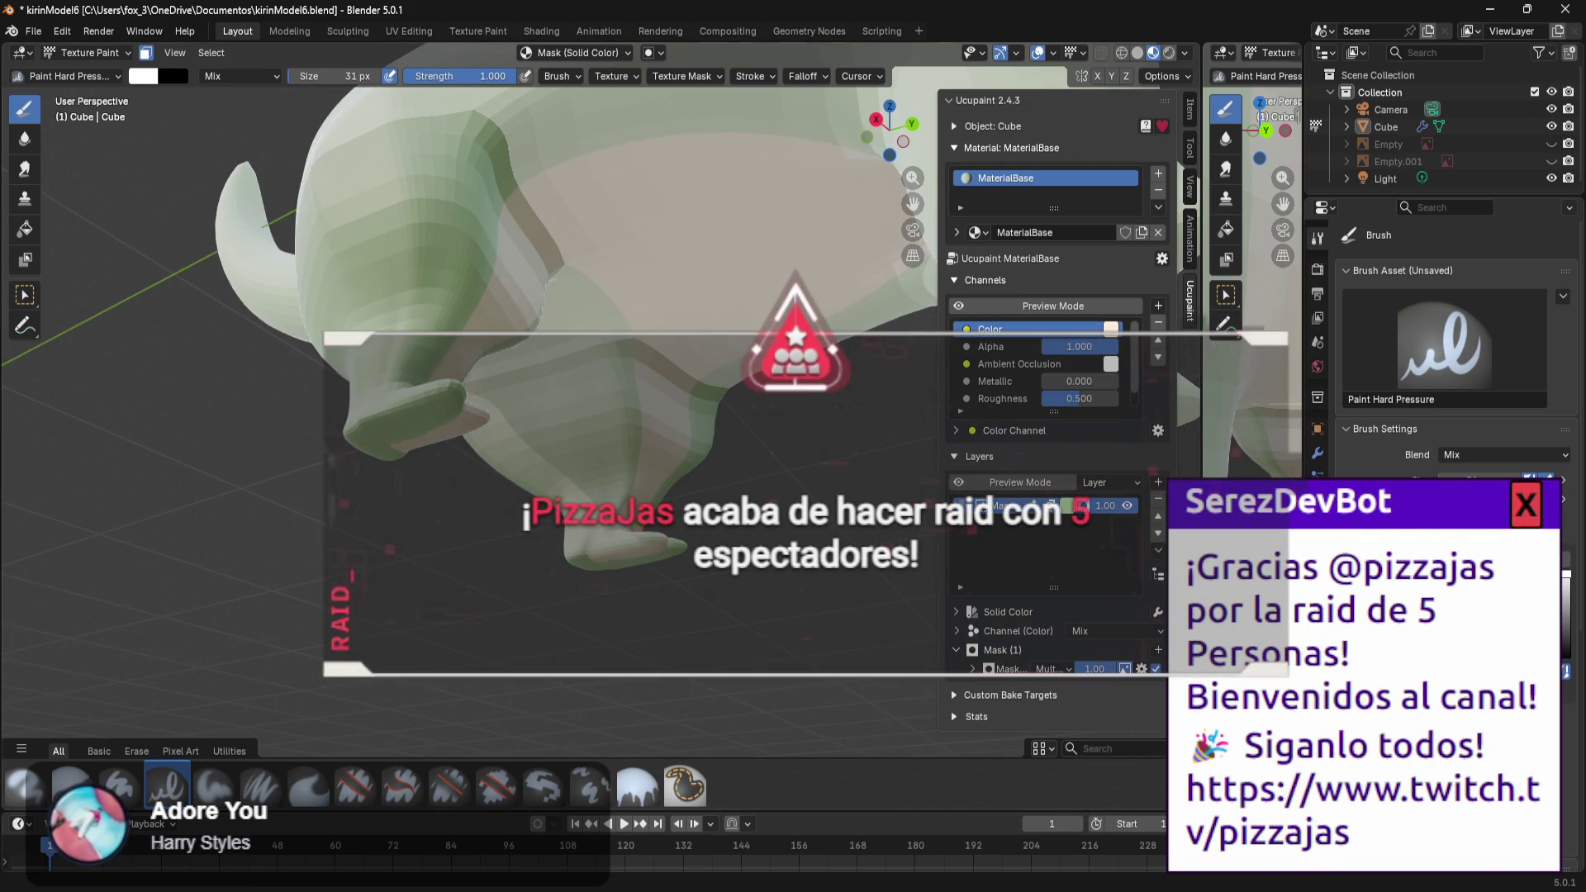
key(XF86AudioLowerVolume)
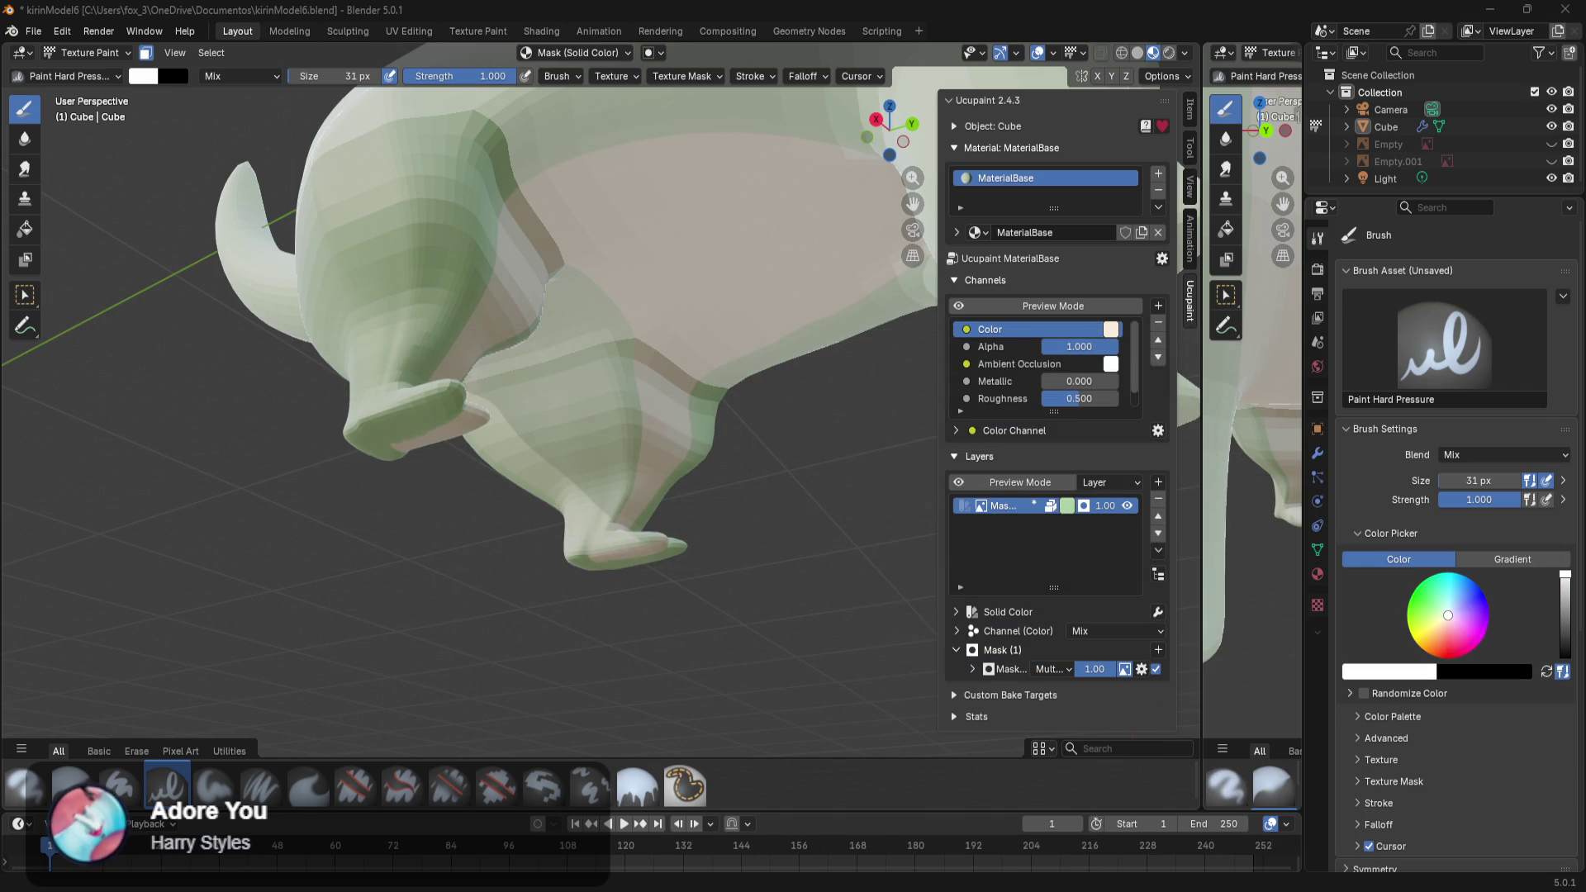
mouse_move(719, 538)
middle_down()
mouse_move(630, 588)
mouse_move(580, 535)
mouse_move(802, 423)
middle_up()
drag(741, 291, 803, 535)
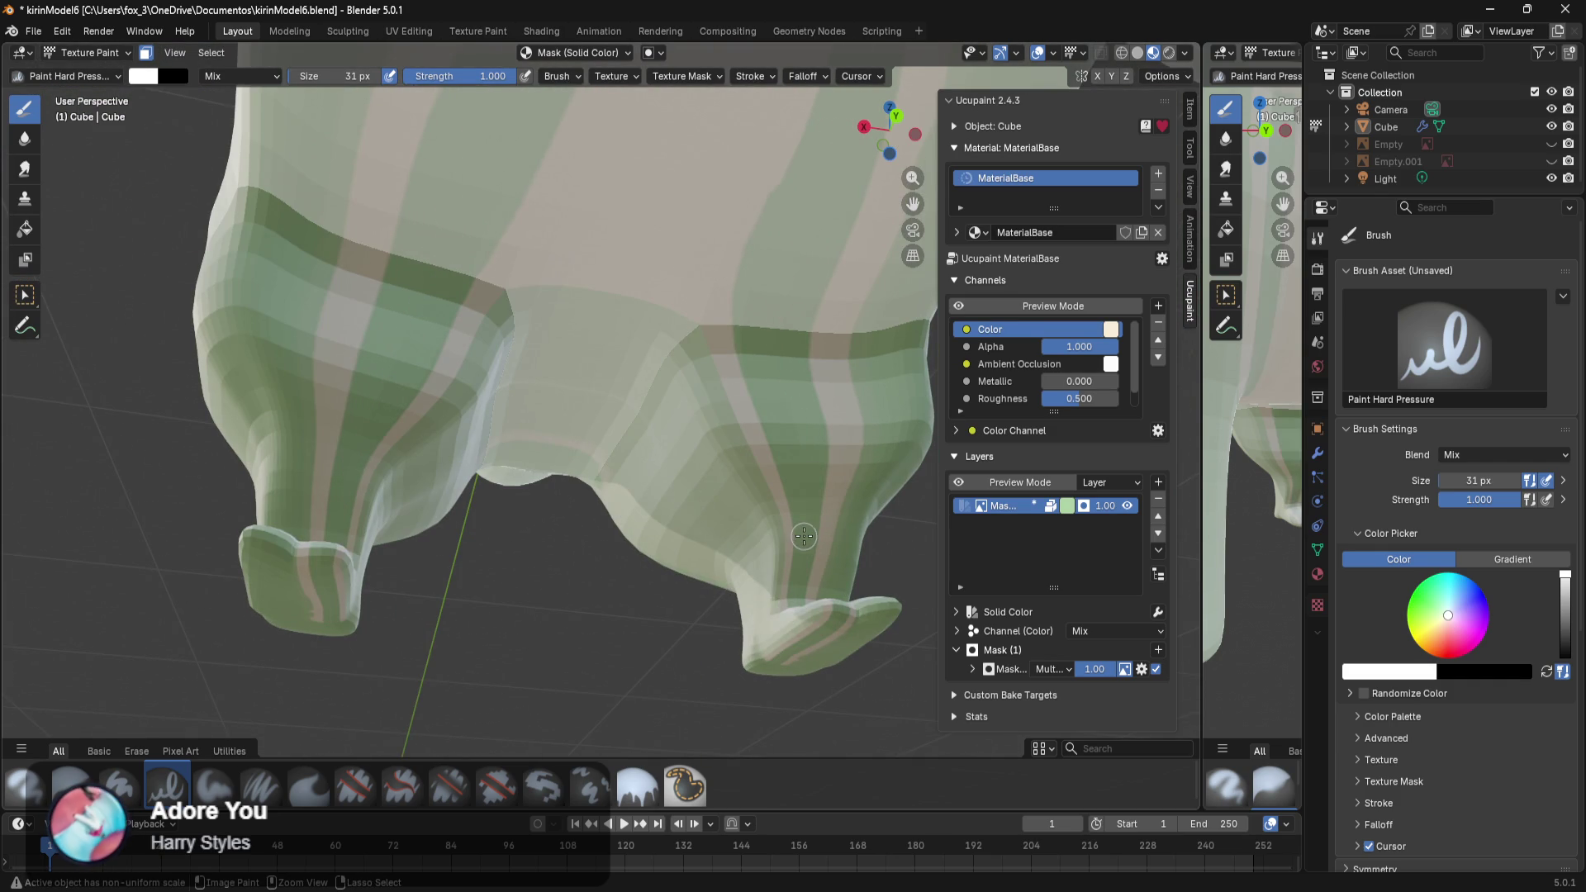
key(ctrl+z)
middle_drag(820, 504, 565, 465)
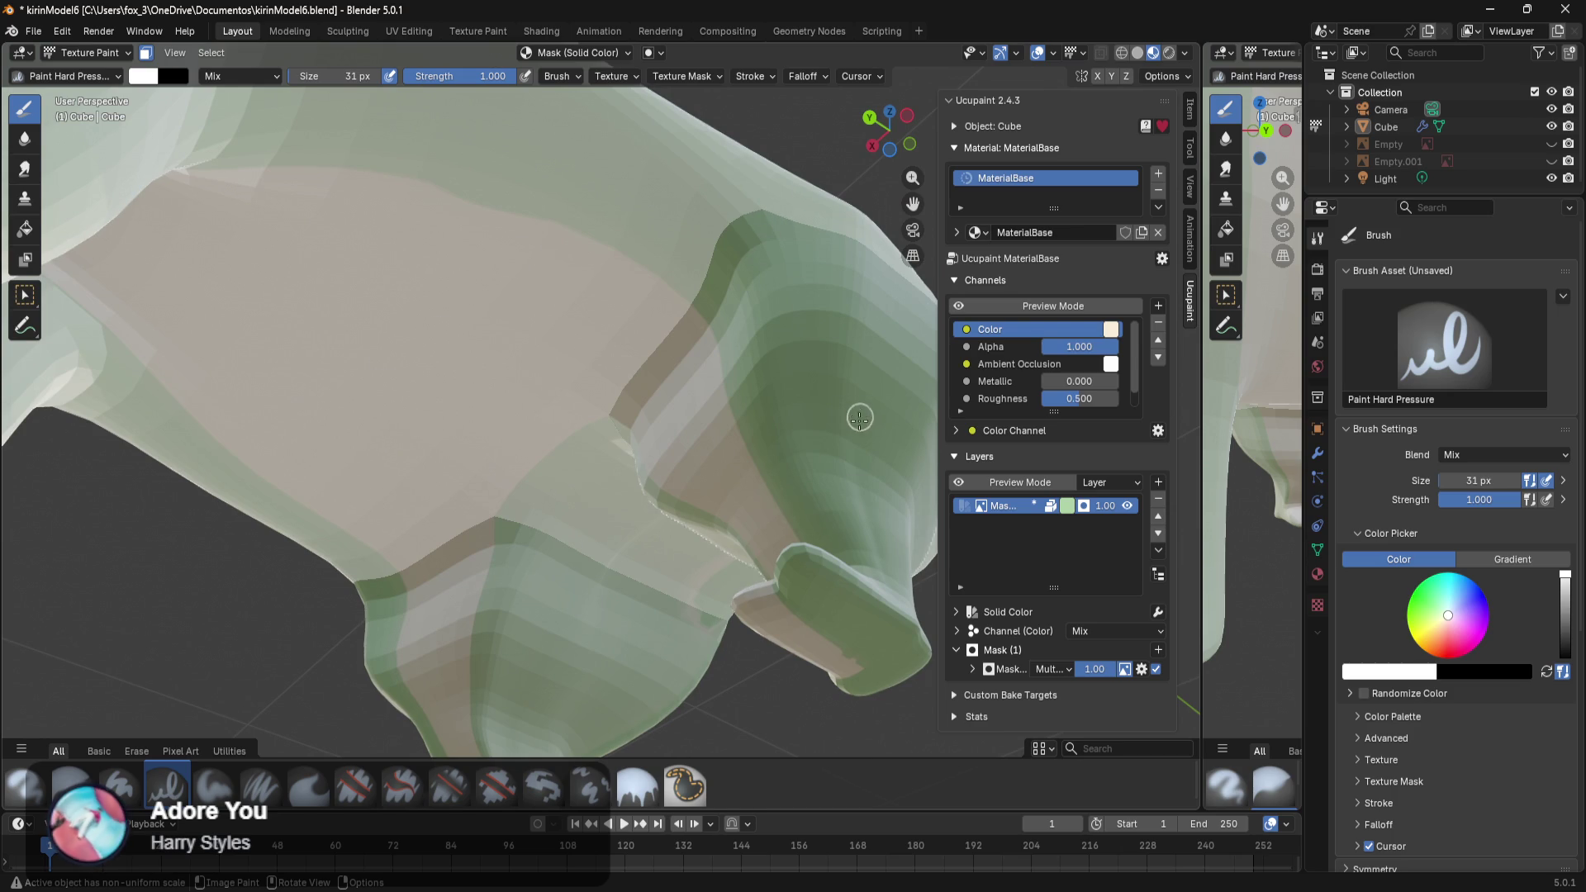
drag(863, 618, 679, 596)
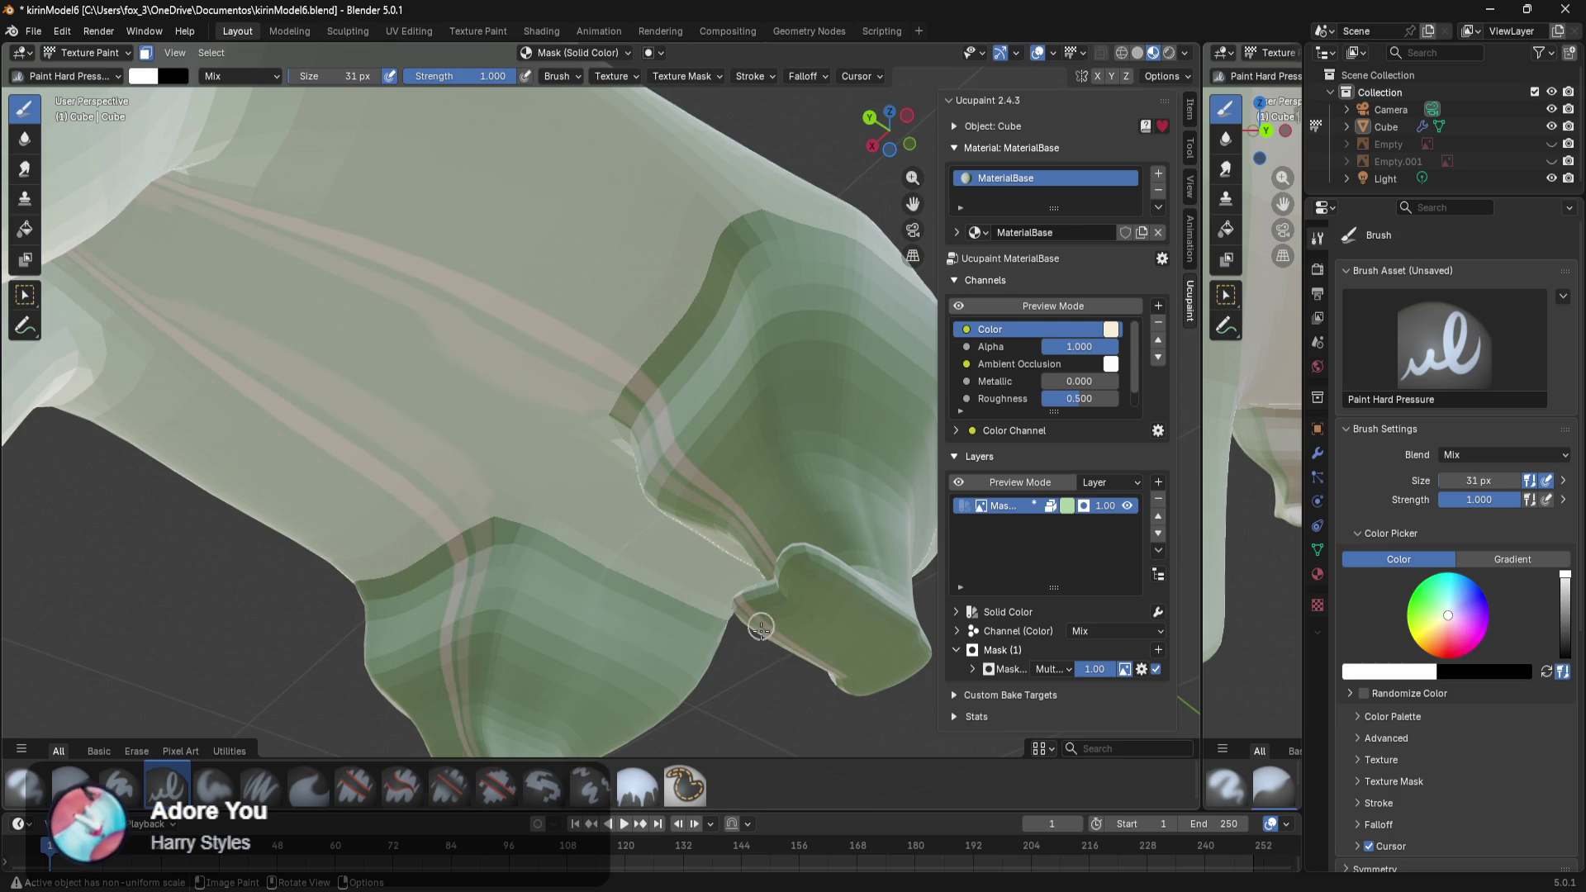
mouse_move(679, 596)
middle_down()
mouse_move(767, 627)
mouse_move(701, 405)
middle_up()
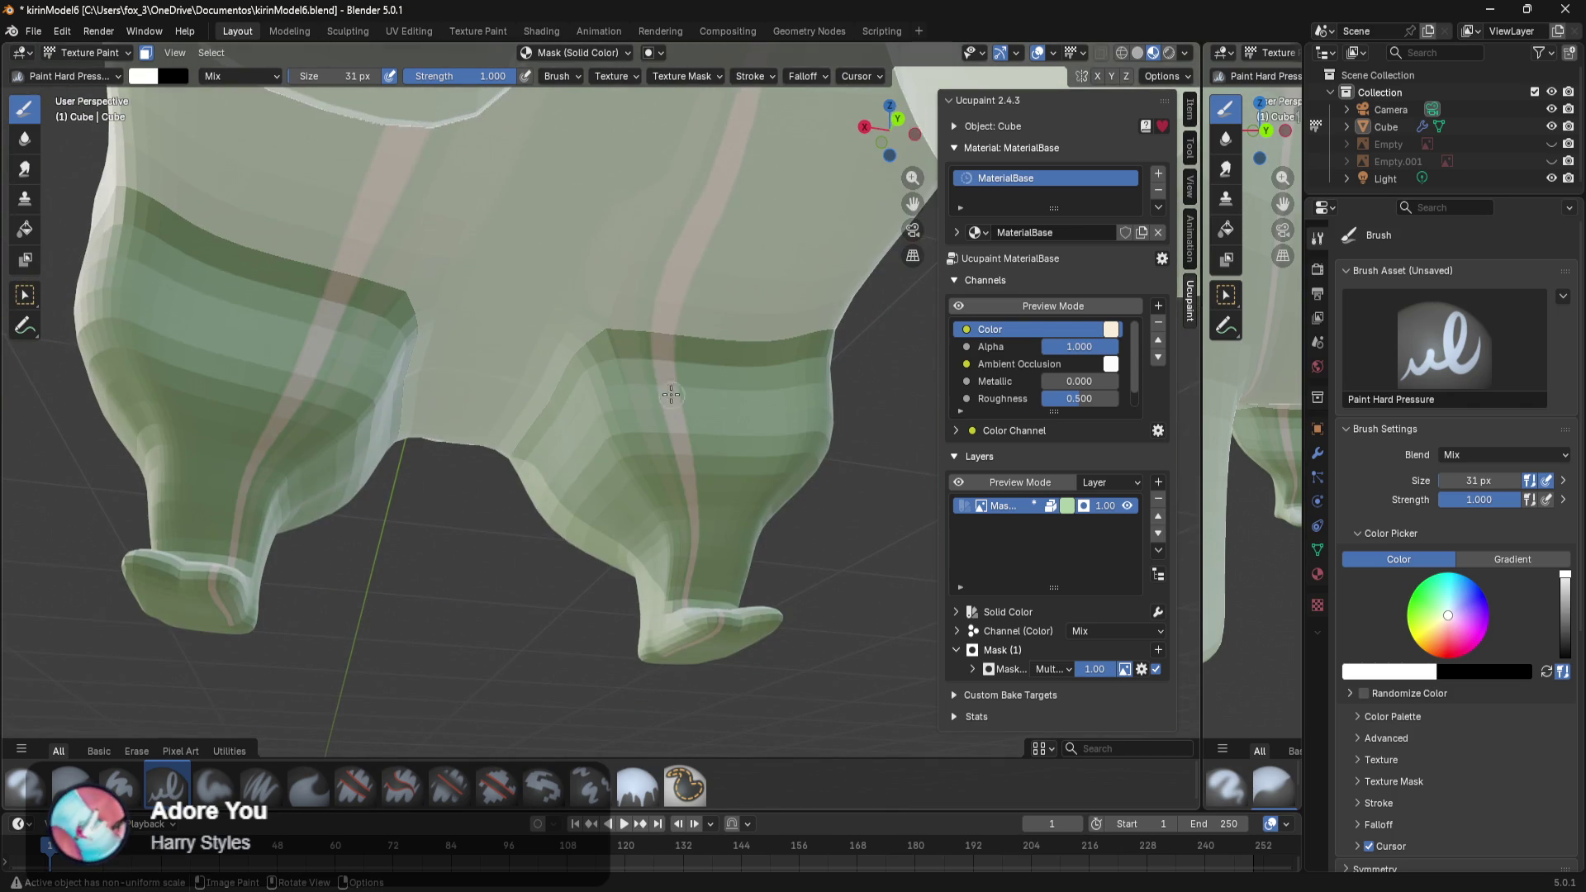
key(ctrl+z)
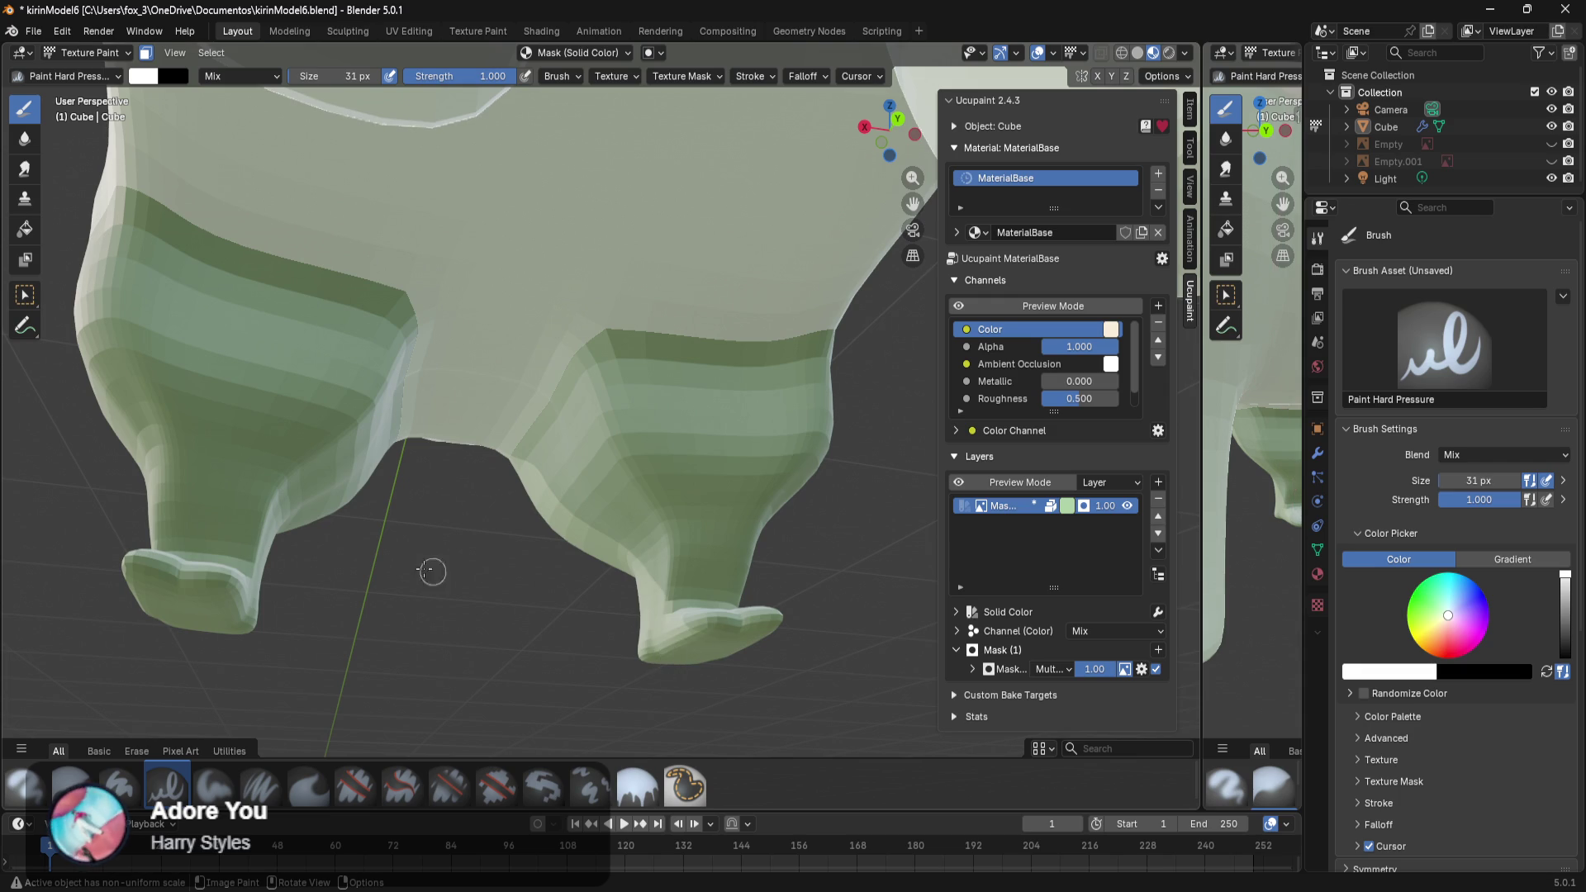
scroll(435, 409, down, 3)
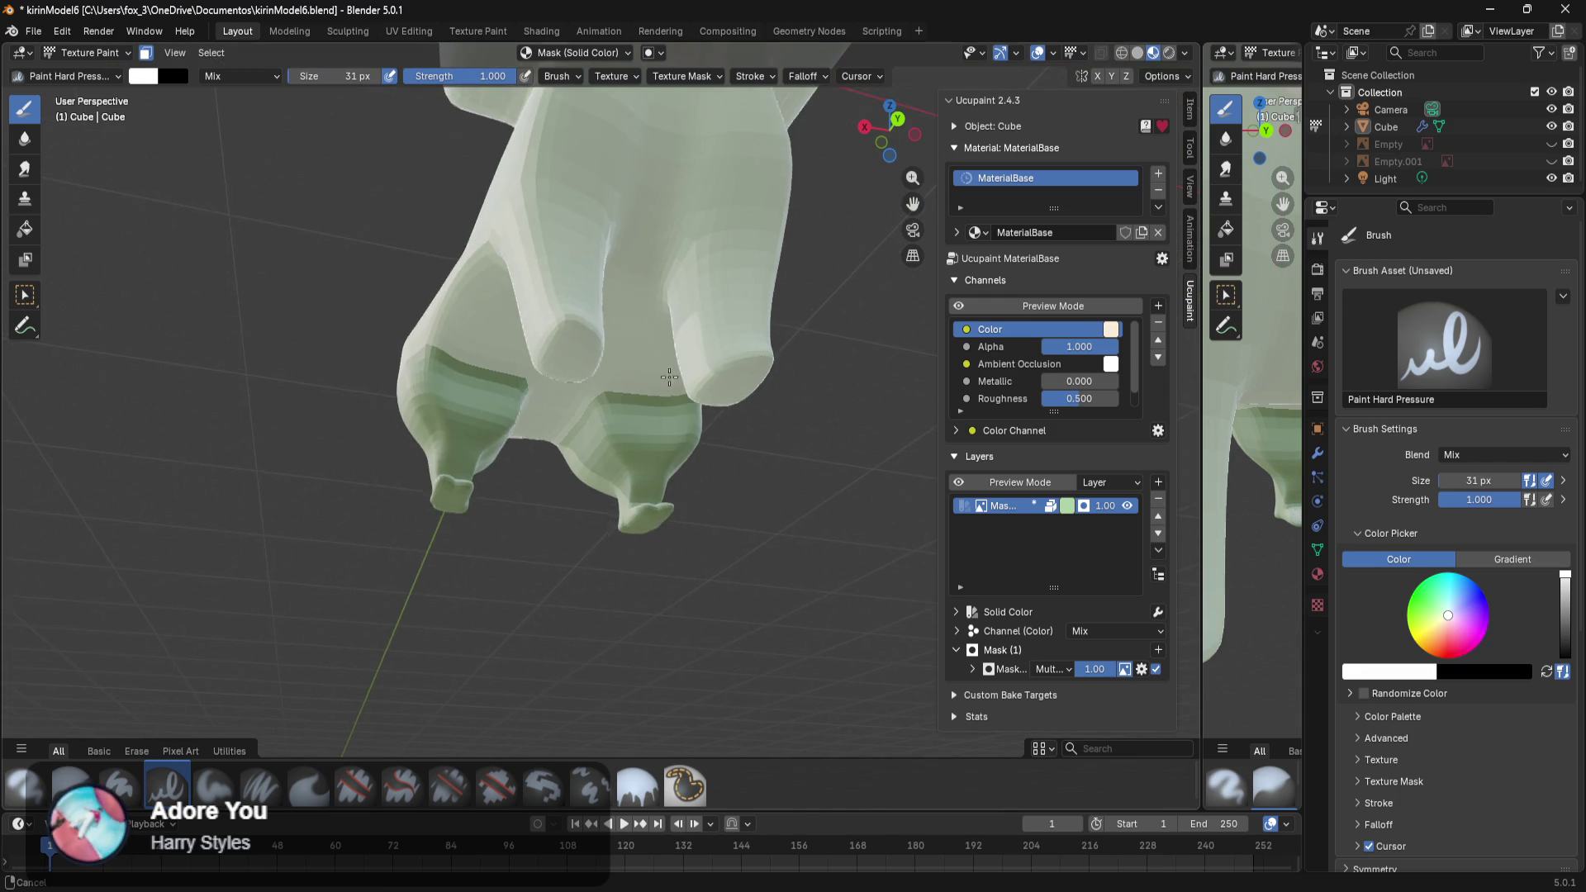
mouse_move(705, 447)
middle_down()
mouse_move(649, 579)
mouse_move(653, 526)
middle_up()
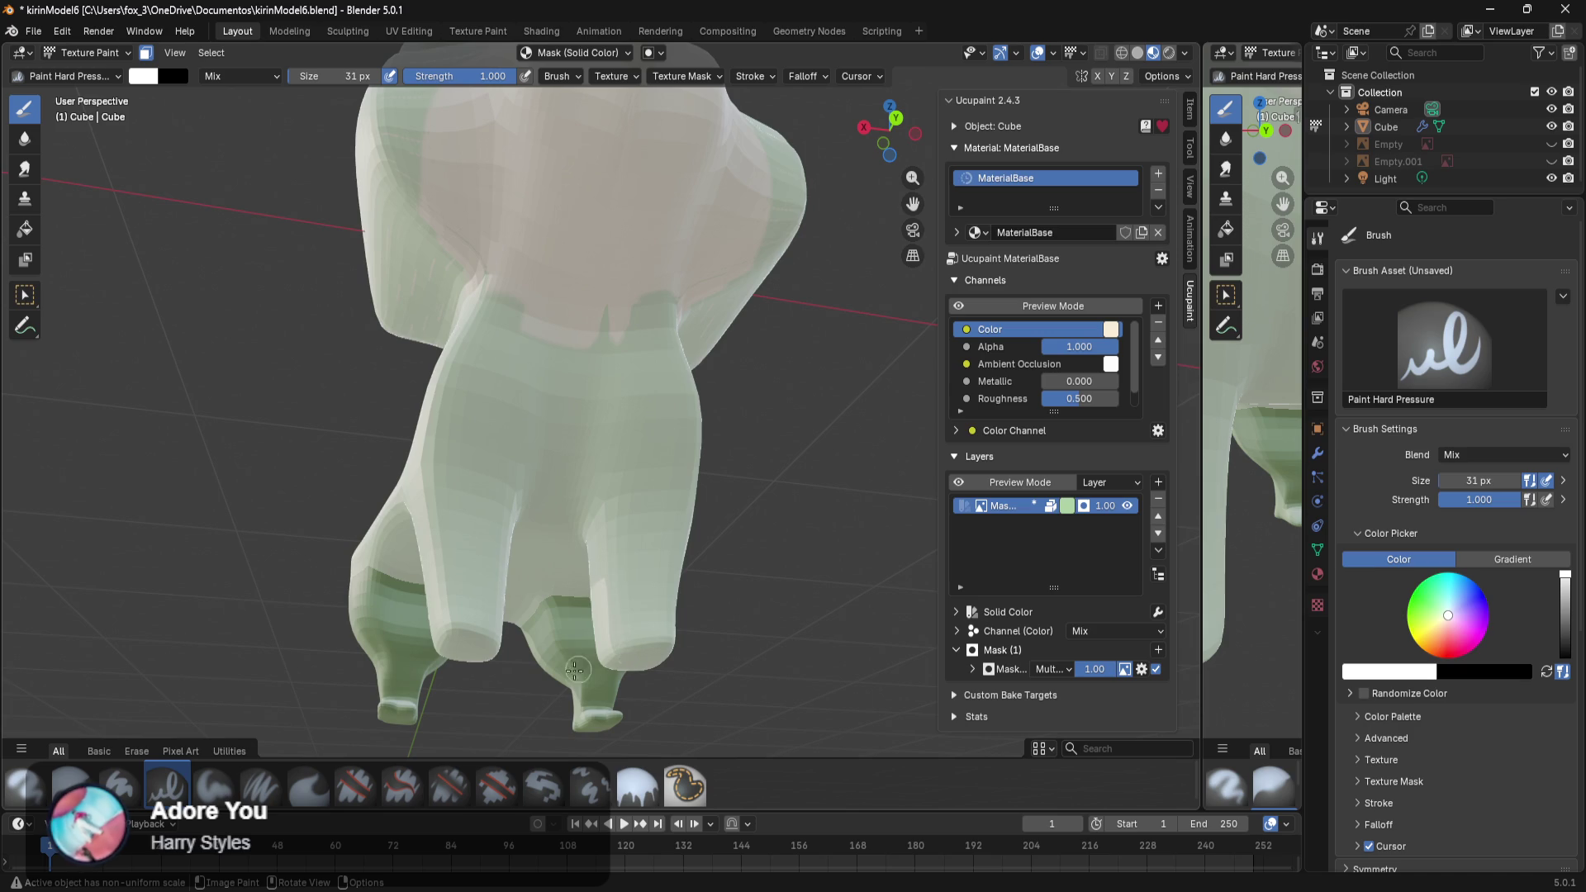
middle_drag(383, 648, 578, 662)
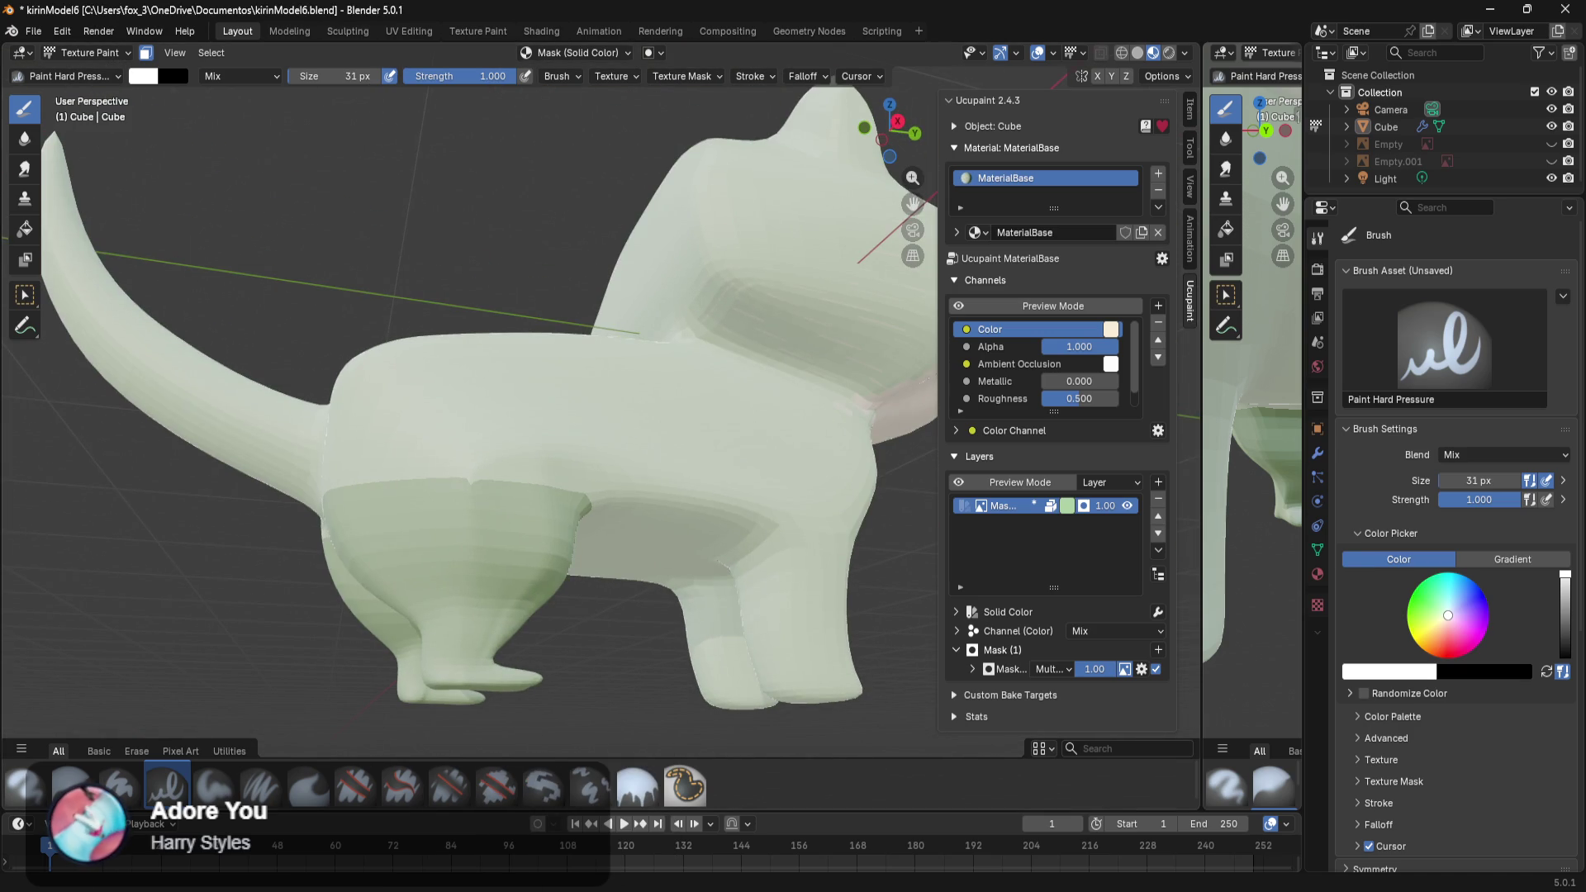
click(533, 876)
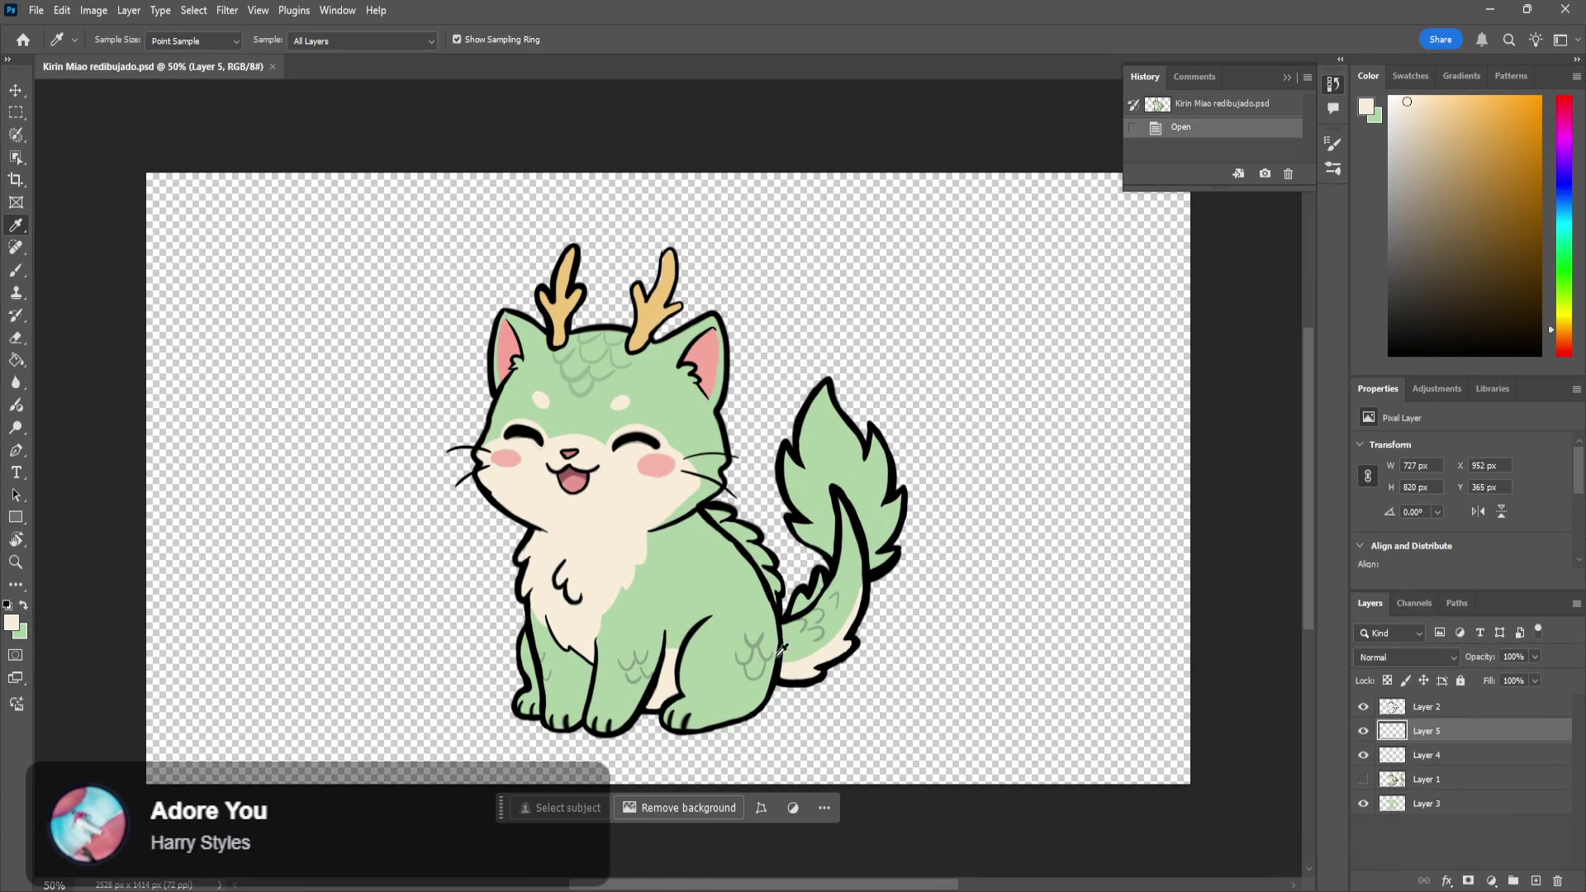
mouse_move(570, 877)
key(alt+Tab)
middle_drag(628, 723, 836, 723)
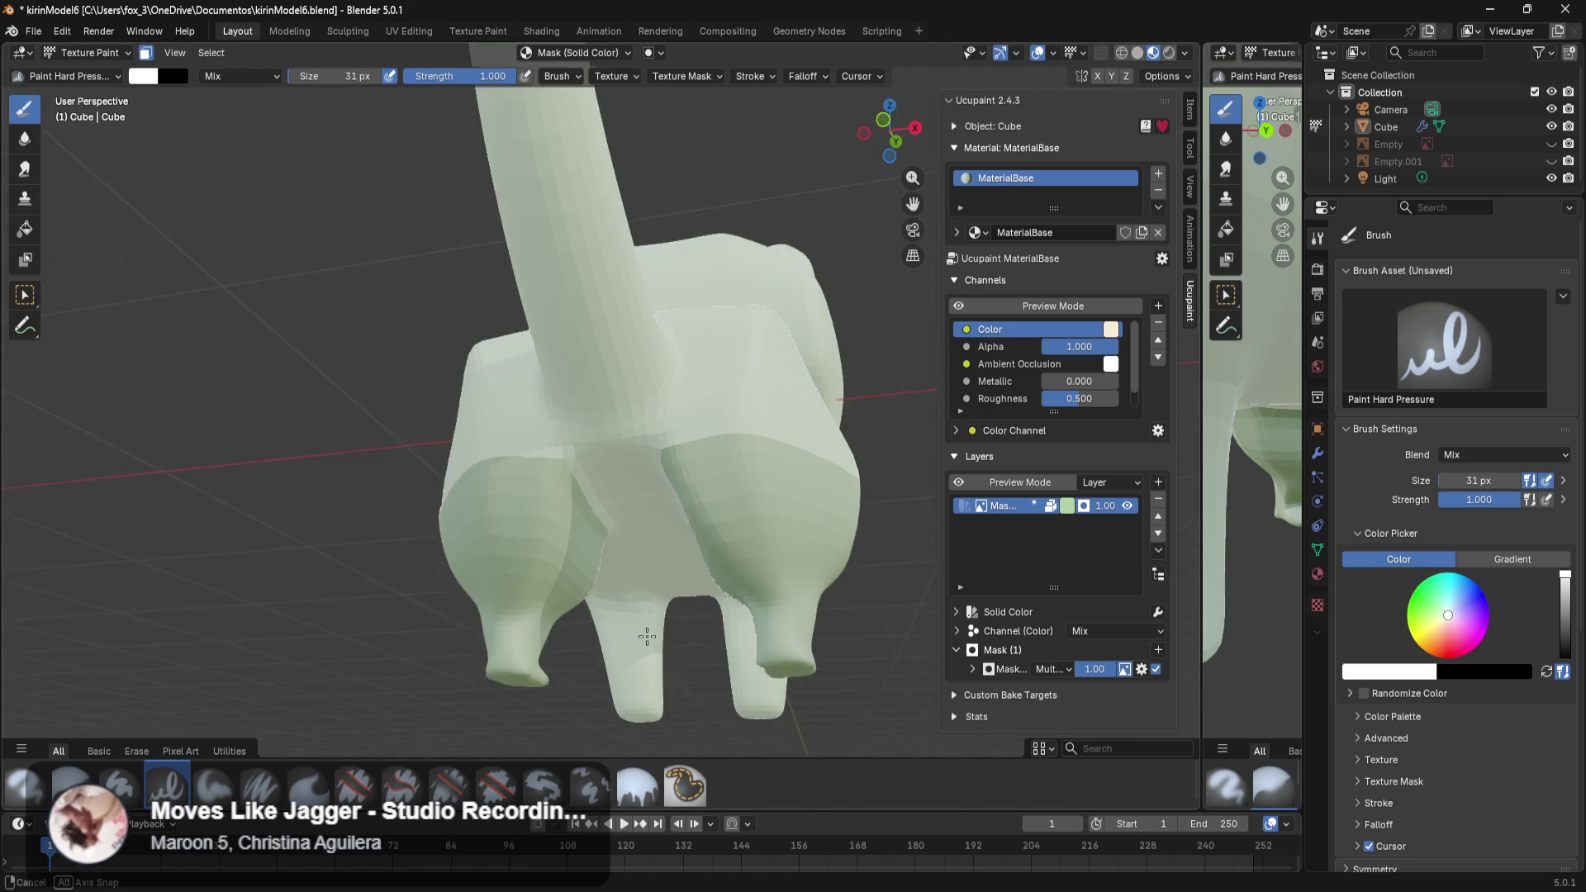
key(Tab)
click(737, 751)
key(Tab)
middle_drag(526, 708, 836, 723)
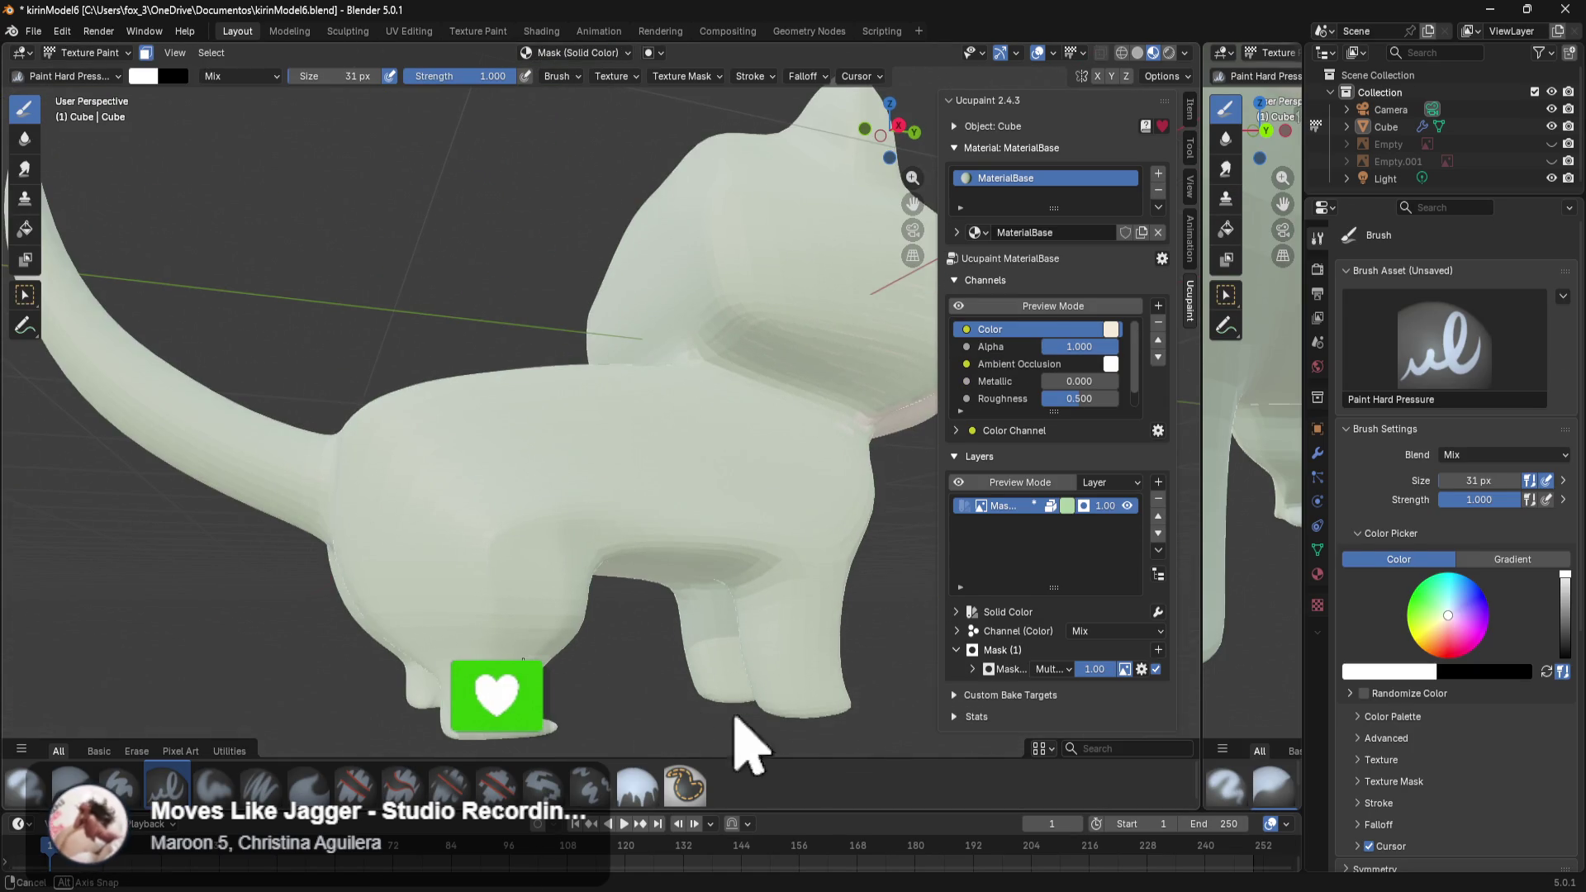
key(Tab)
key(Tab)
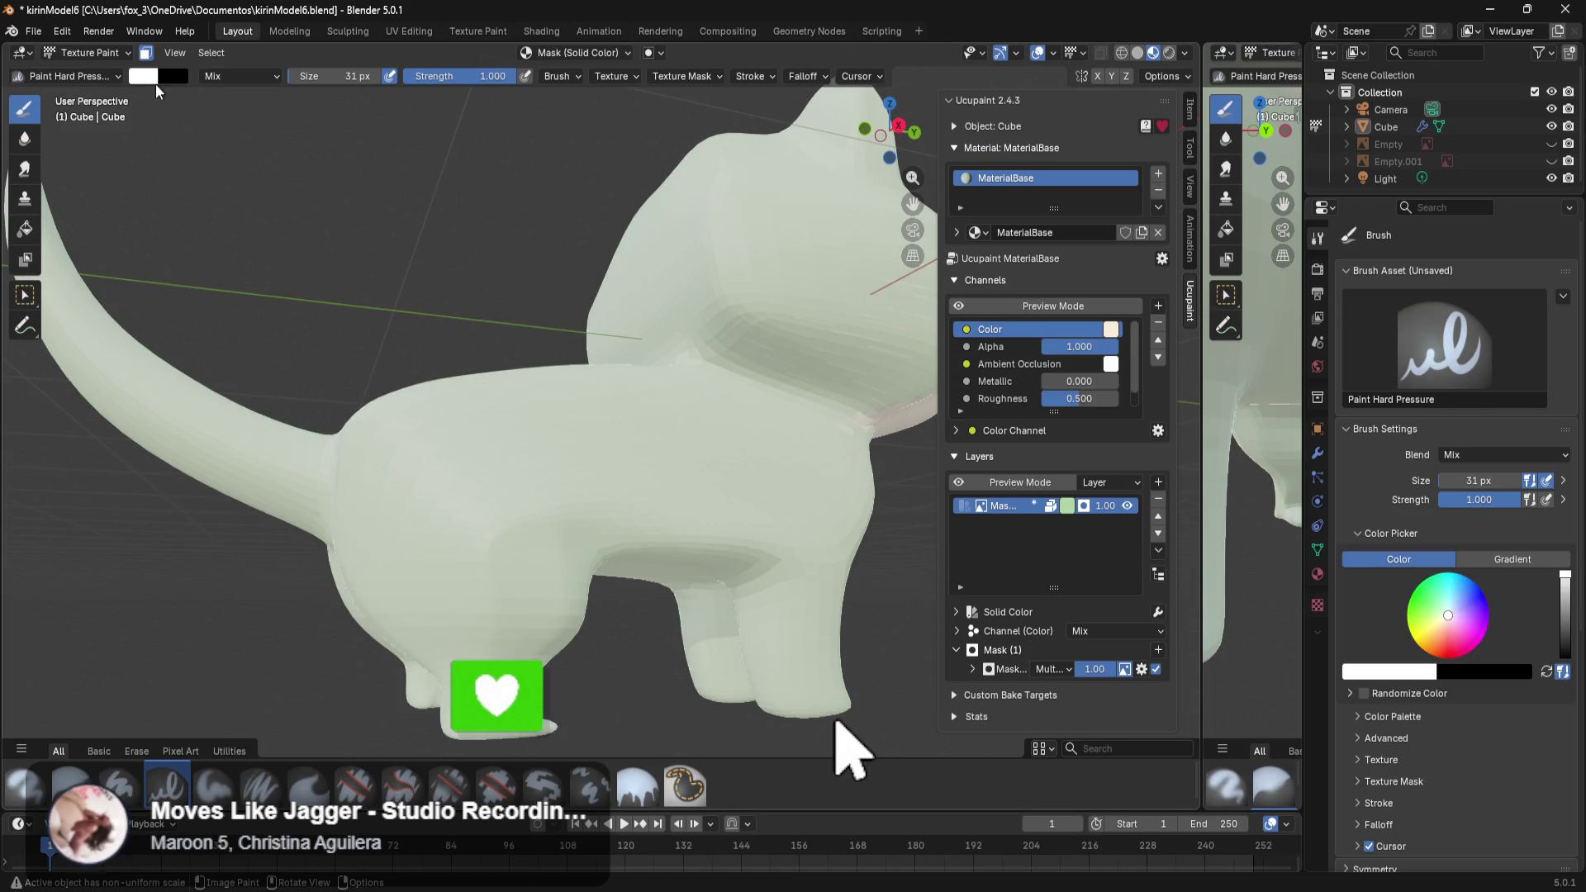
mouse_move(499, 541)
middle_down()
mouse_move(652, 516)
mouse_move(717, 529)
middle_up()
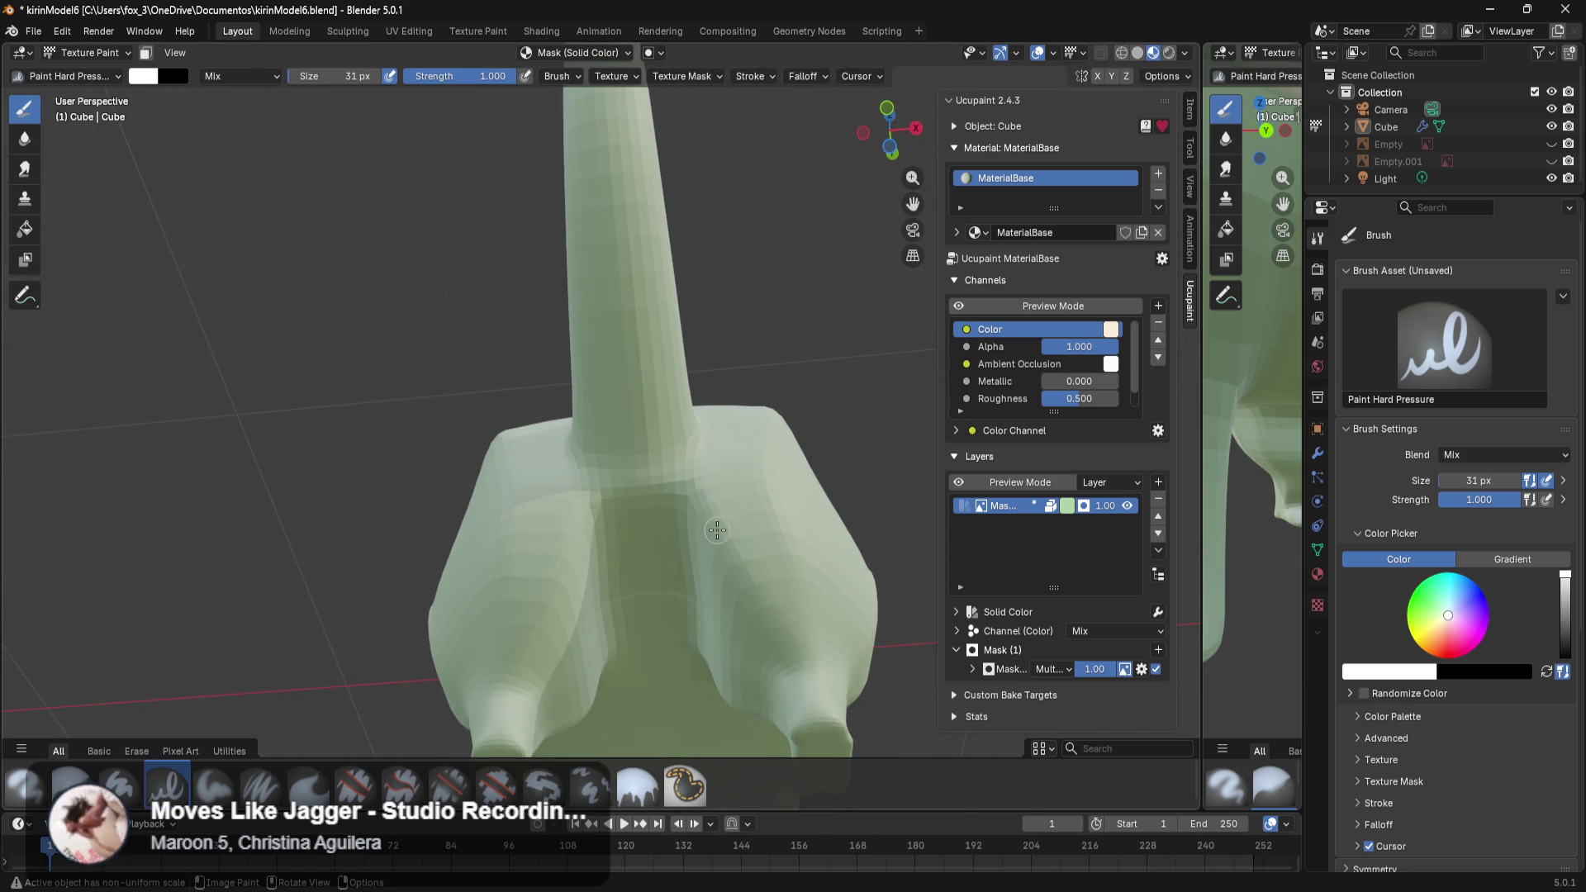
key(x)
drag(635, 297, 665, 446)
middle_drag(780, 299, 770, 552)
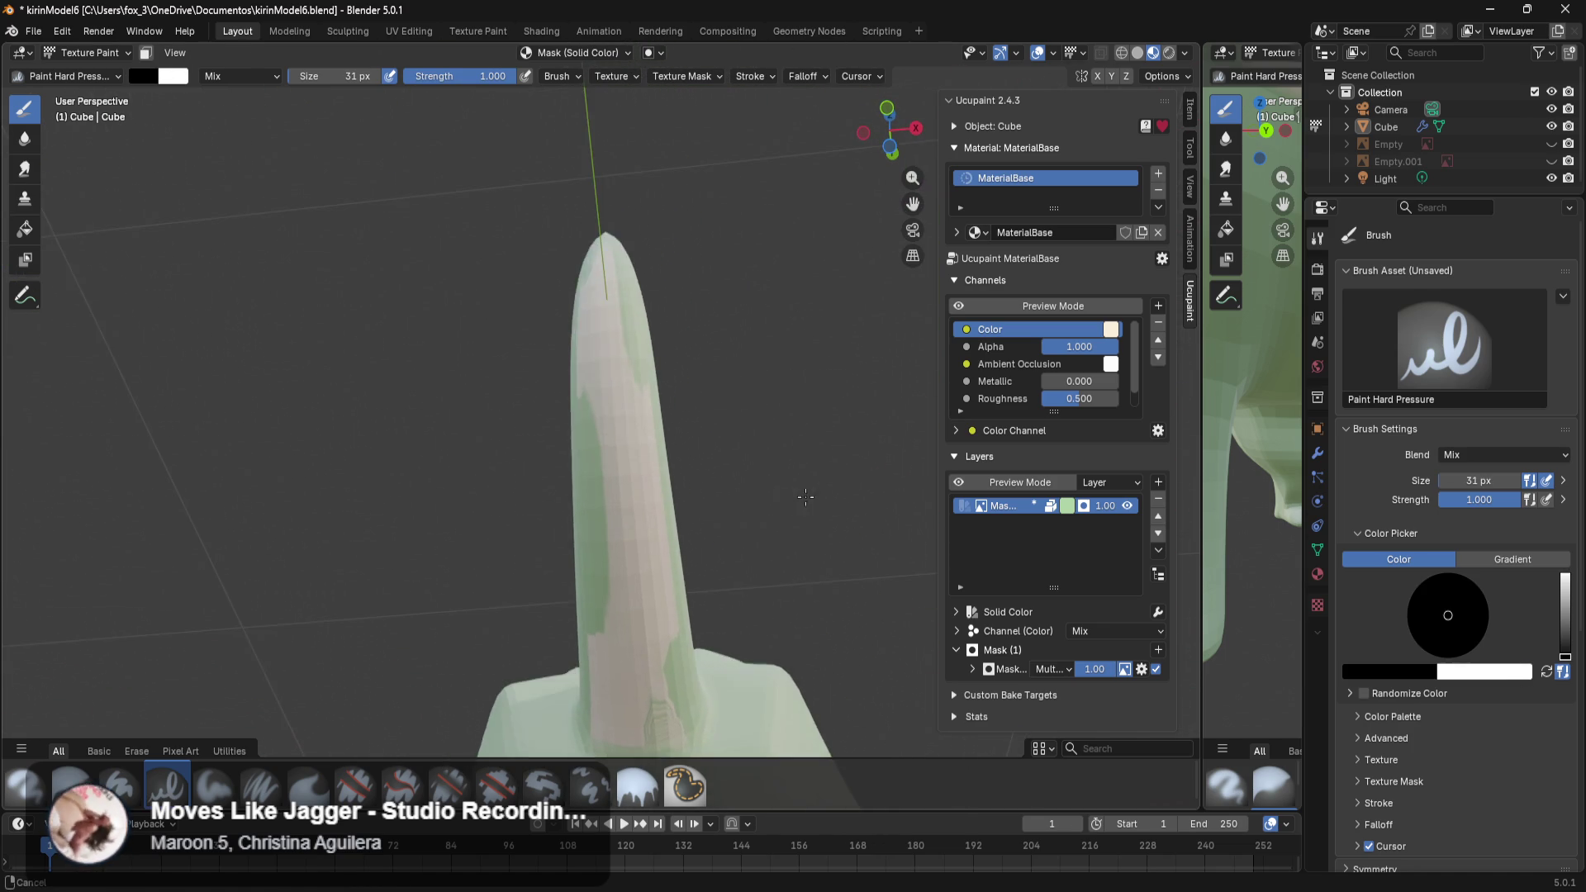
key(ctrl+z)
middle_drag(769, 549, 662, 446)
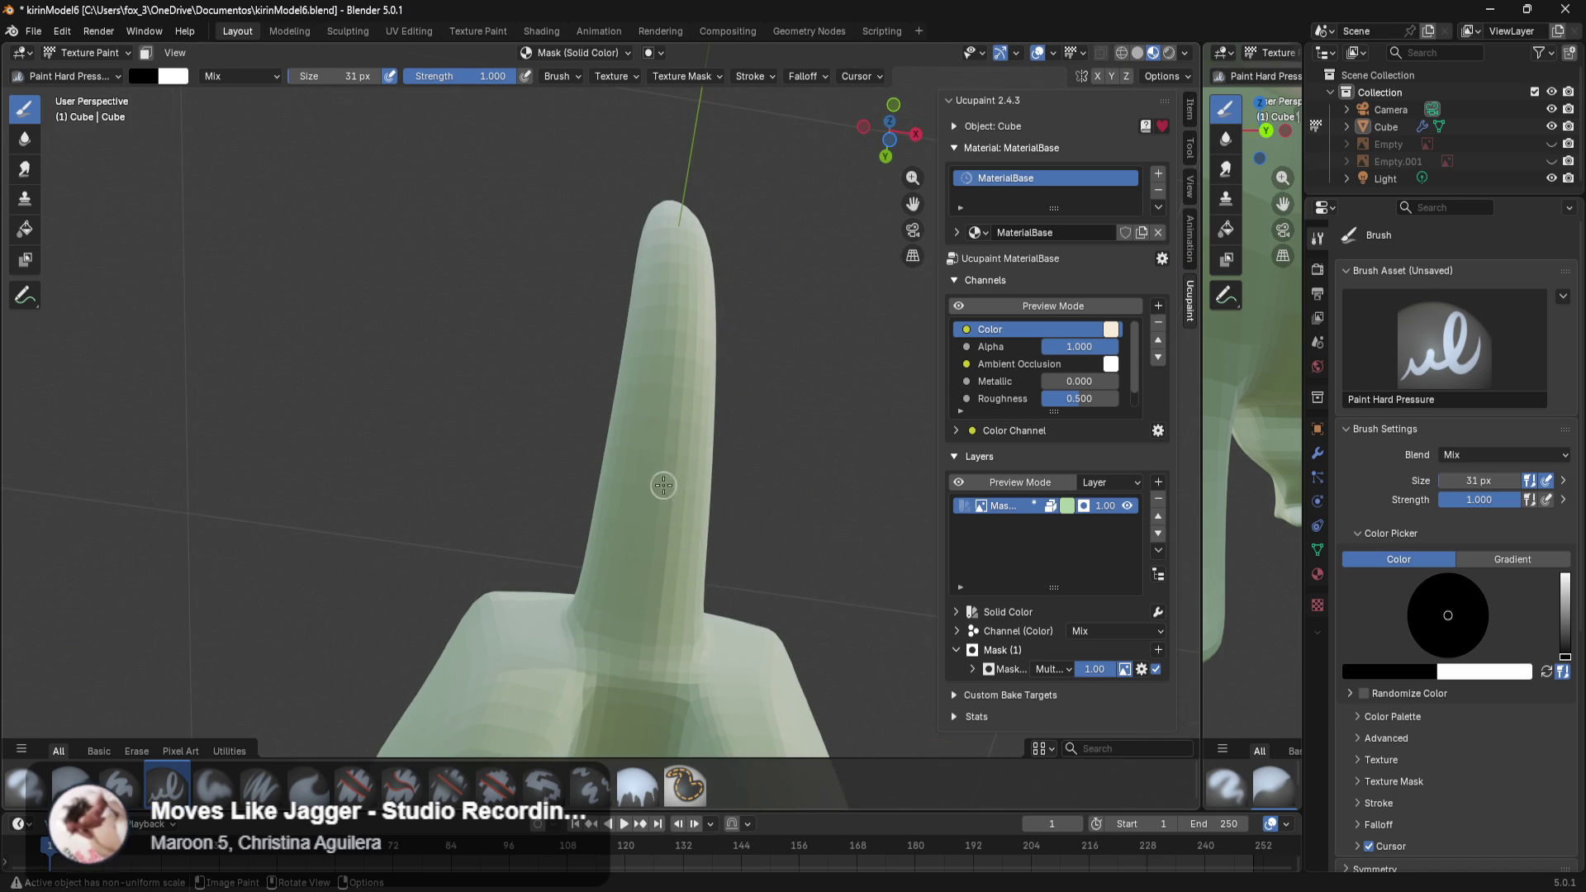
key(ctrl+shift+z)
drag(656, 689, 675, 609)
drag(650, 688, 652, 666)
drag(667, 582, 652, 371)
mouse_move(635, 418)
middle_down()
mouse_move(651, 539)
mouse_move(746, 521)
middle_up()
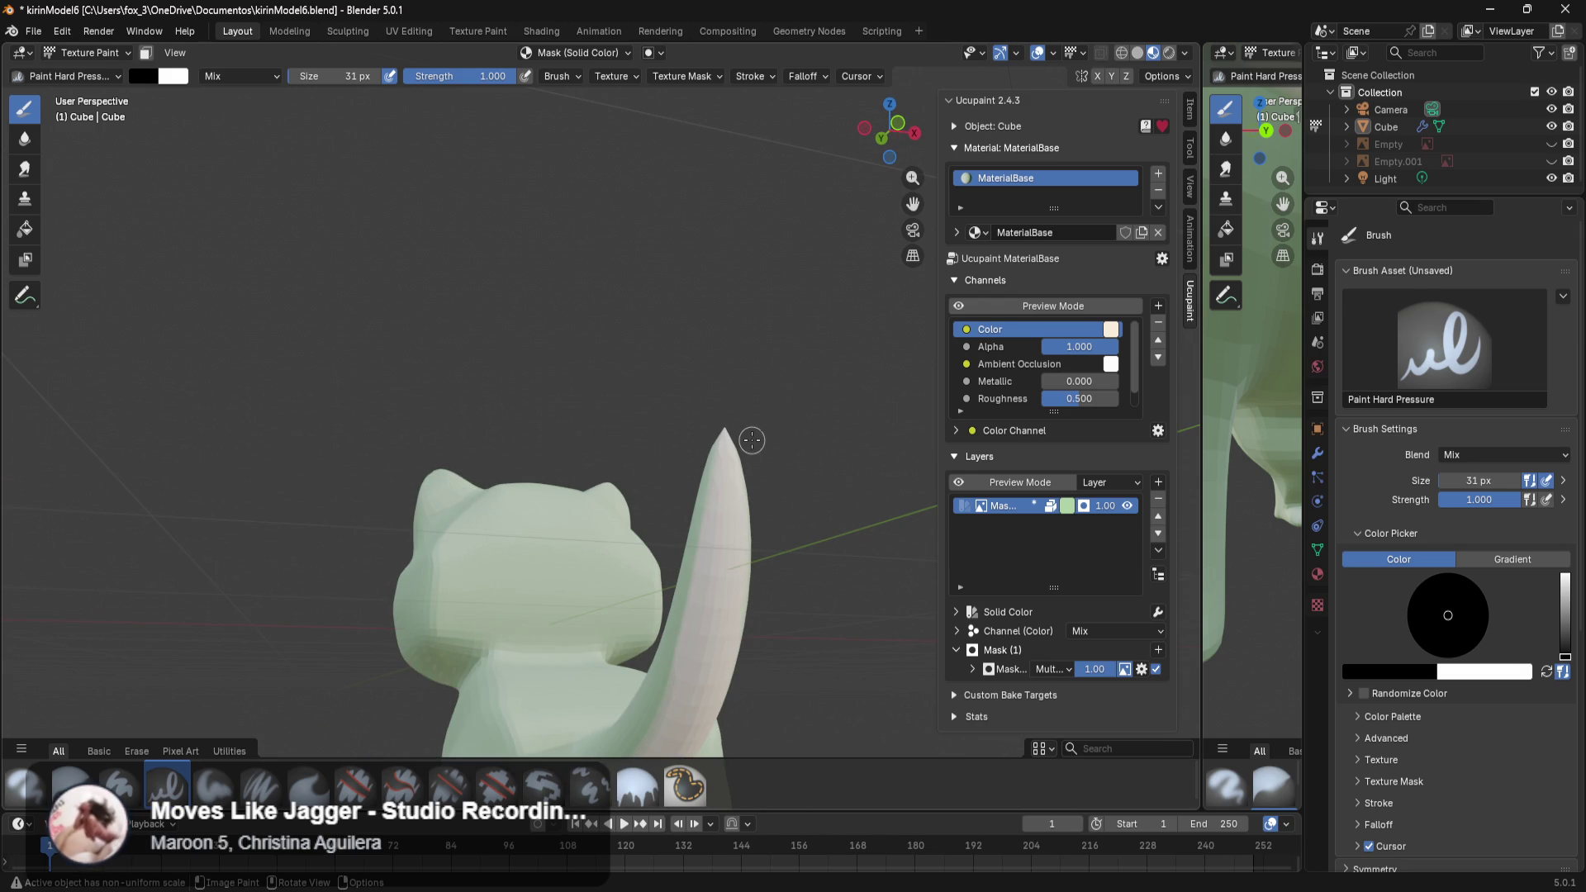
key(x)
drag(694, 727, 720, 452)
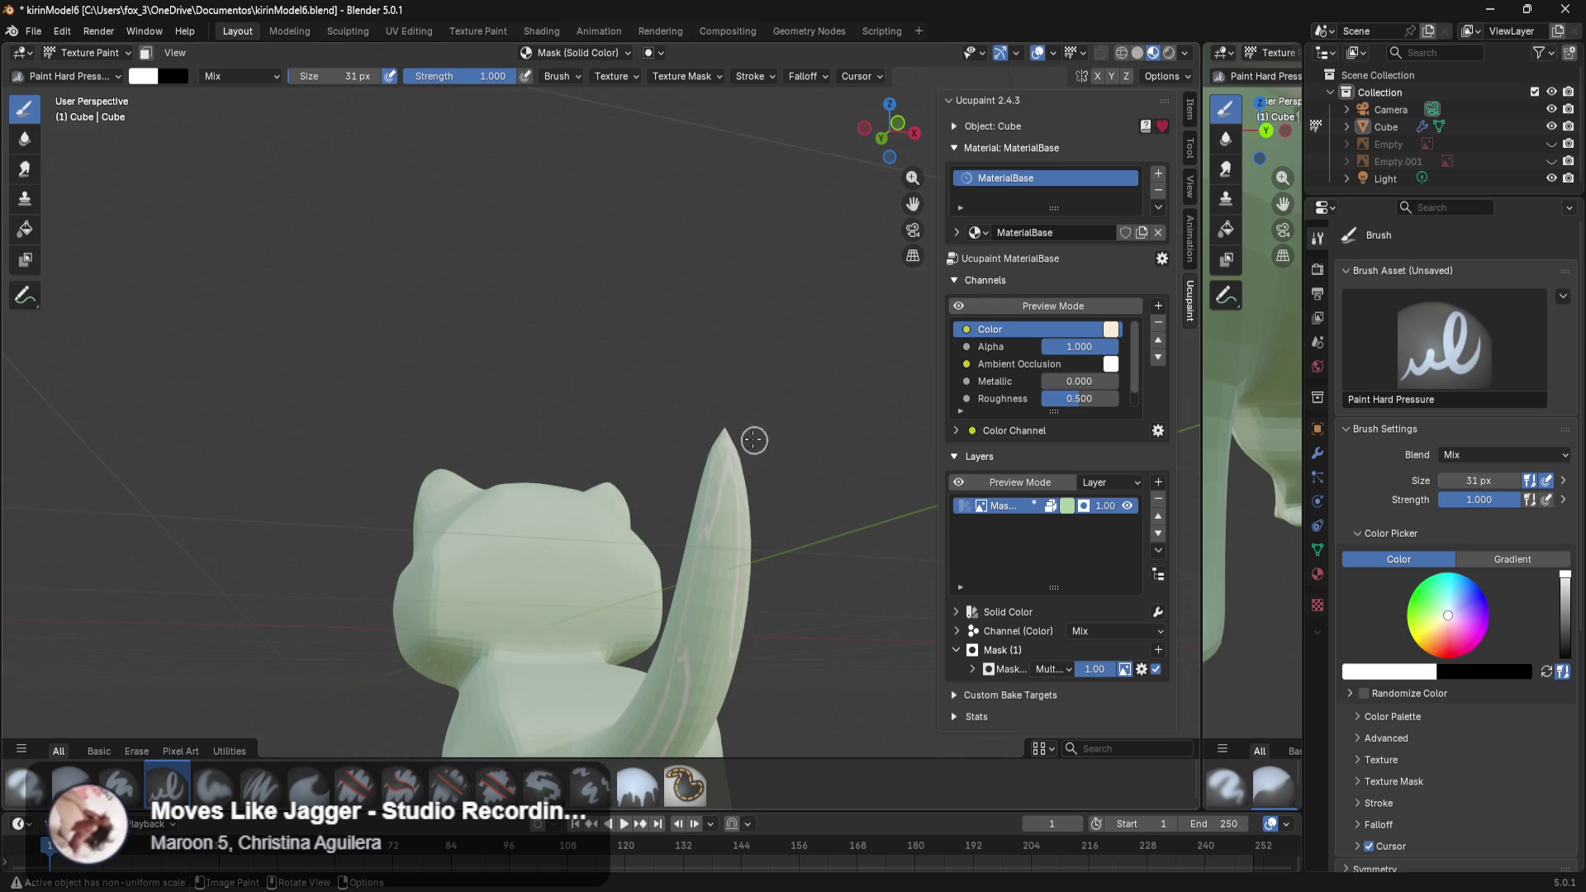
middle_drag(757, 450, 779, 546)
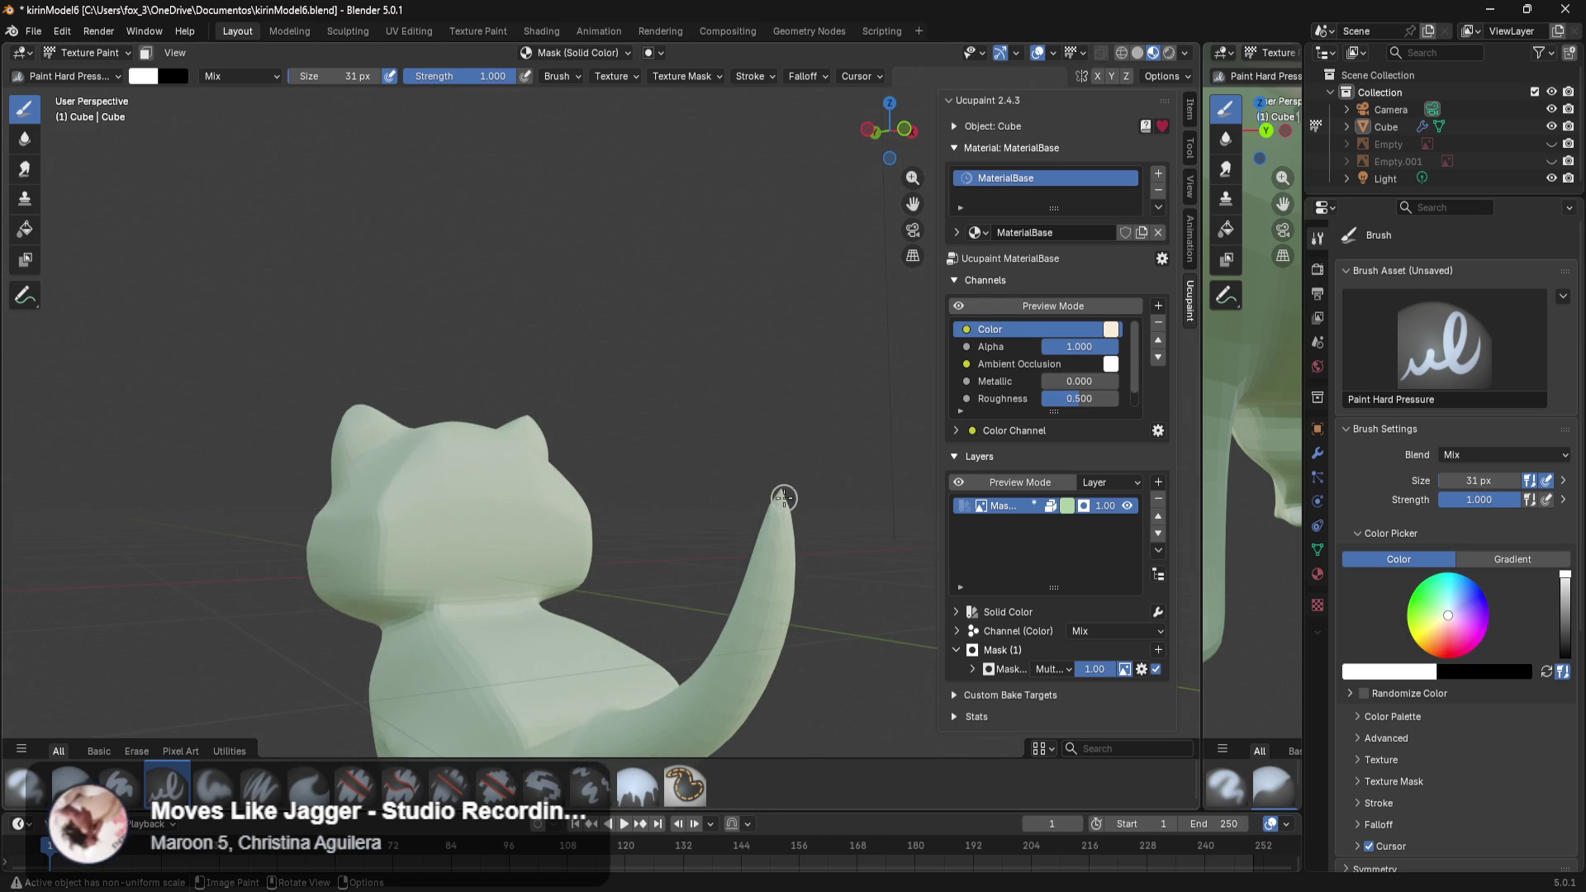
middle_drag(788, 491, 694, 497)
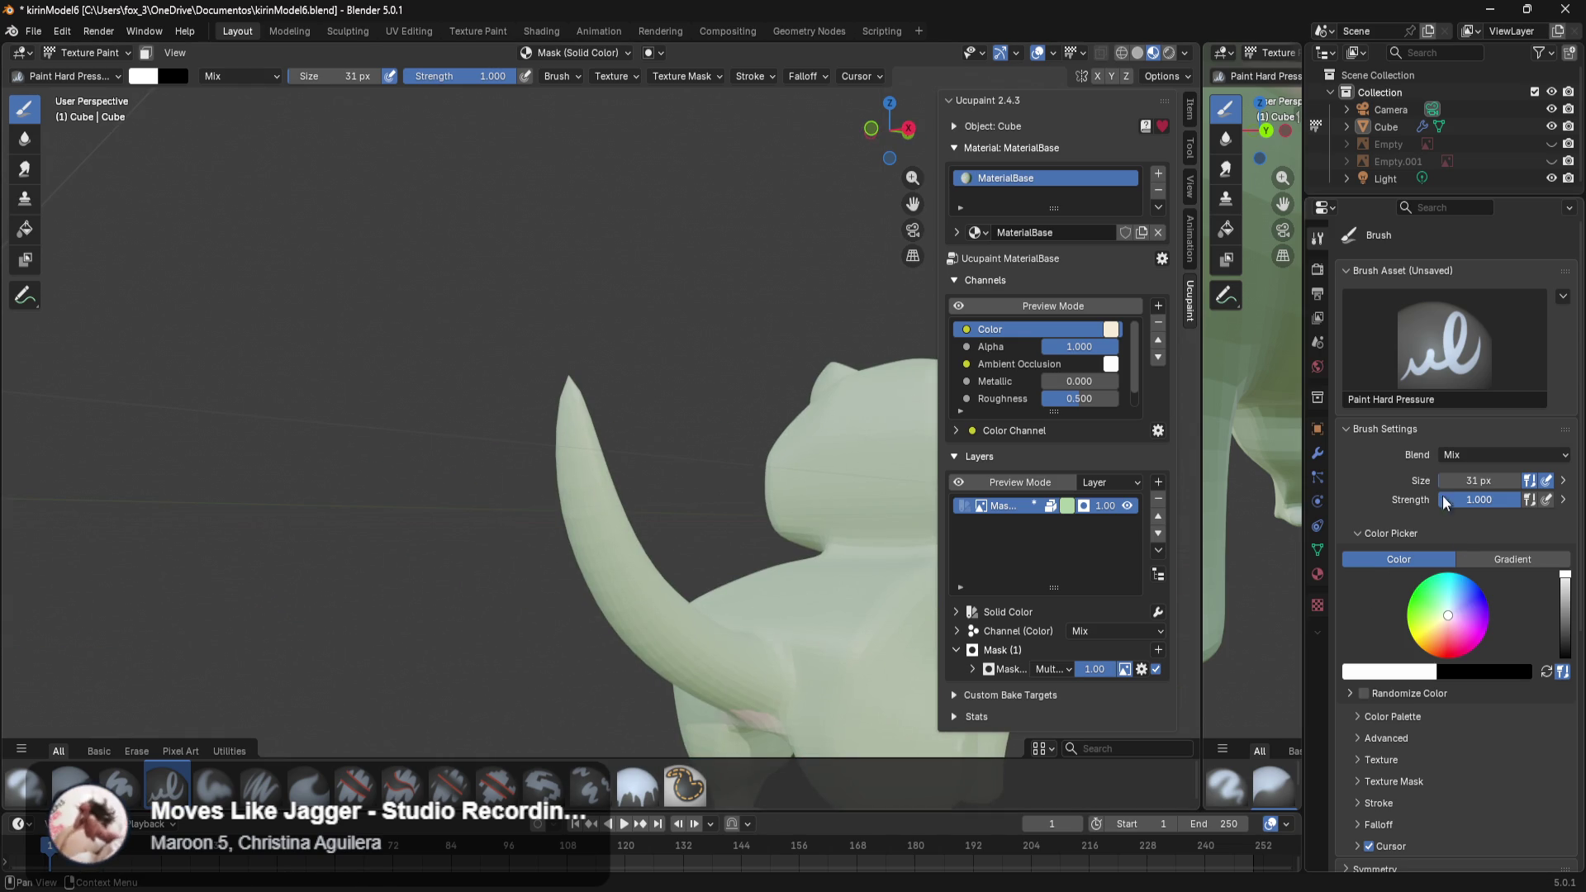
Set the brush to 129 px and 0.520 strength, swap to black, and start painting the tail.
drag(1442, 480, 1495, 480)
middle_drag(685, 529, 636, 404)
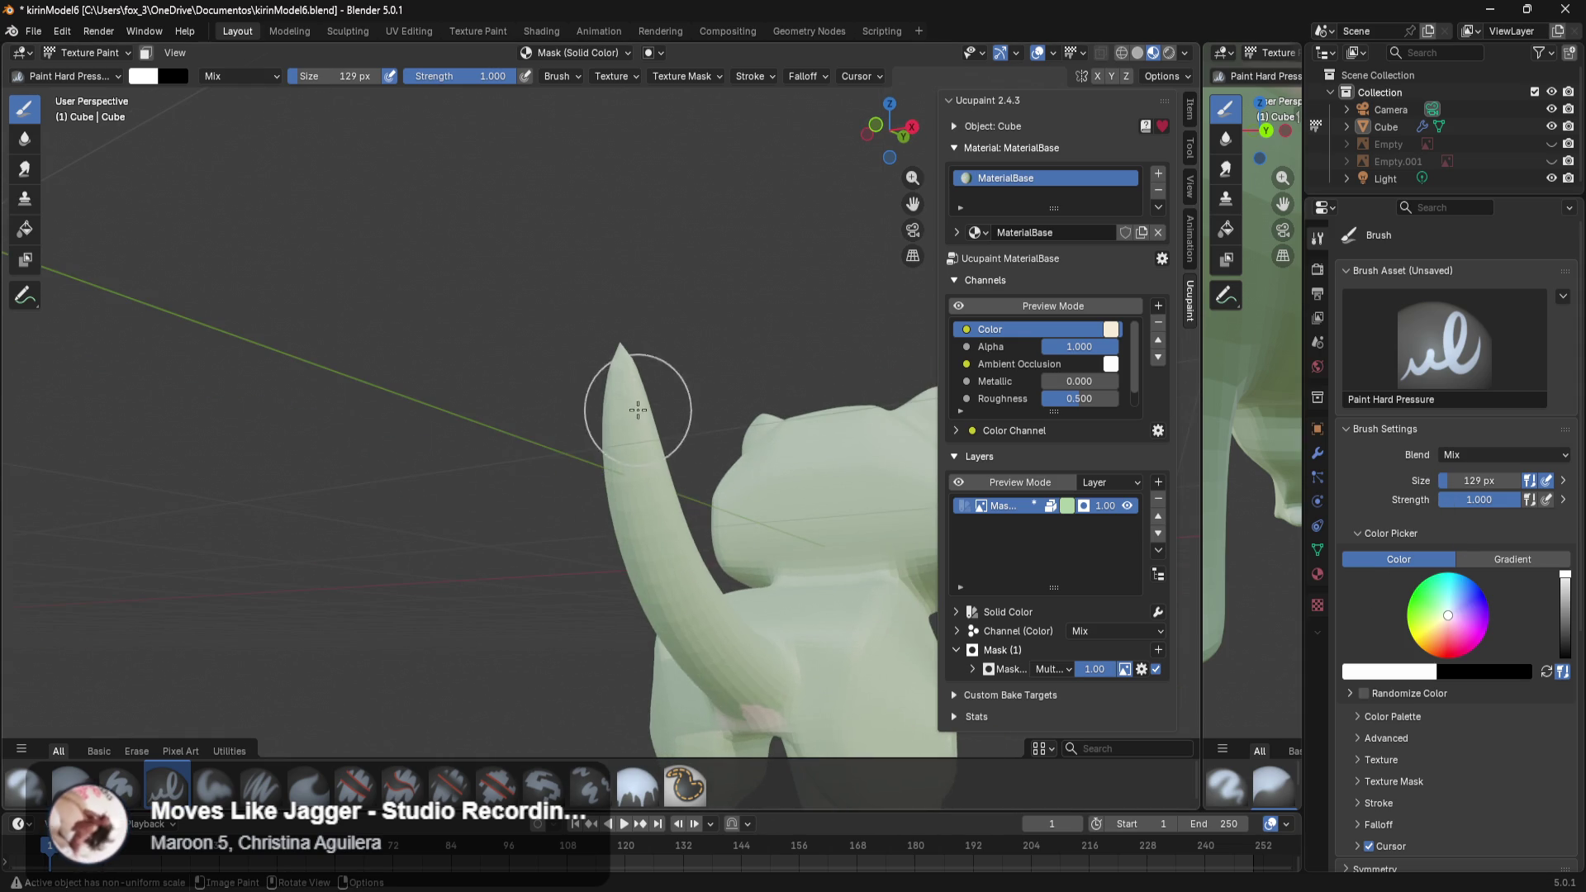
middle_drag(681, 638, 791, 608)
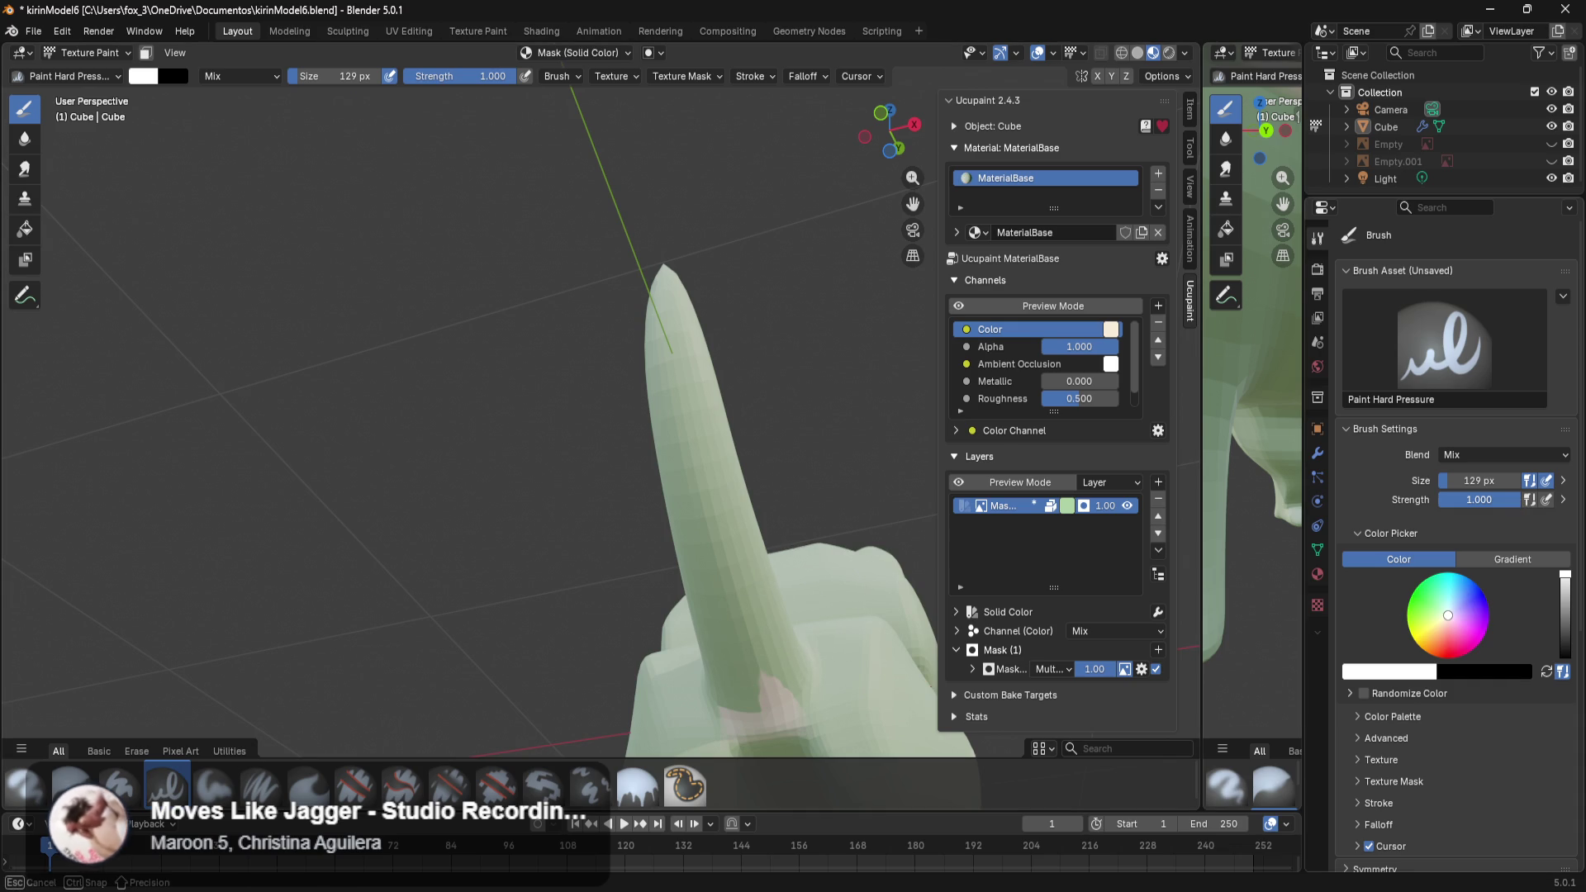
drag(1479, 499, 1457, 499)
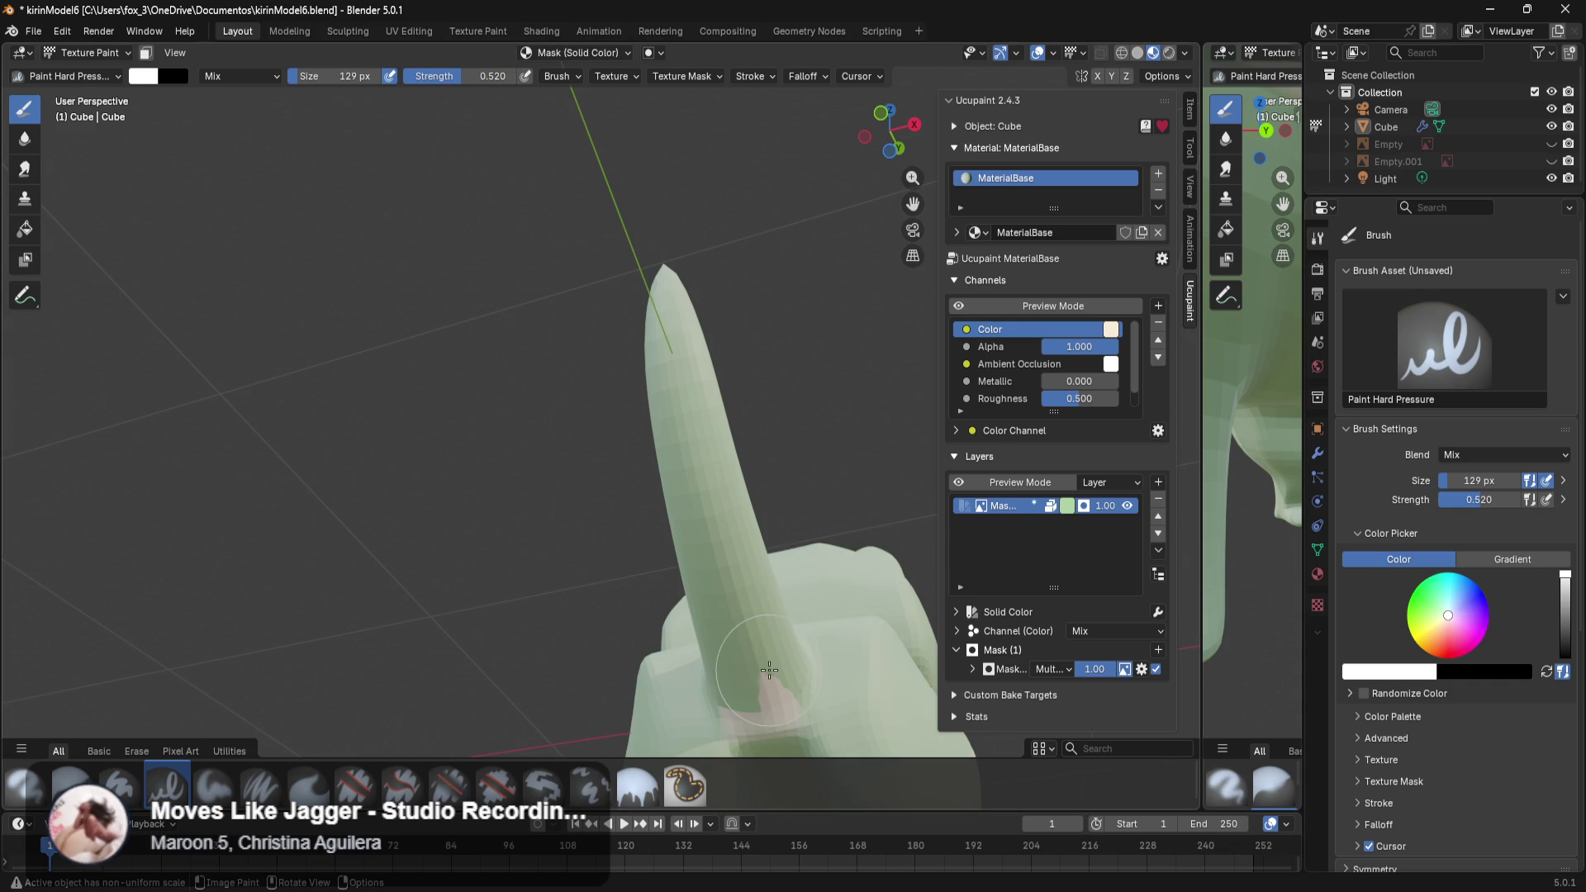
key(x)
drag(769, 670, 761, 666)
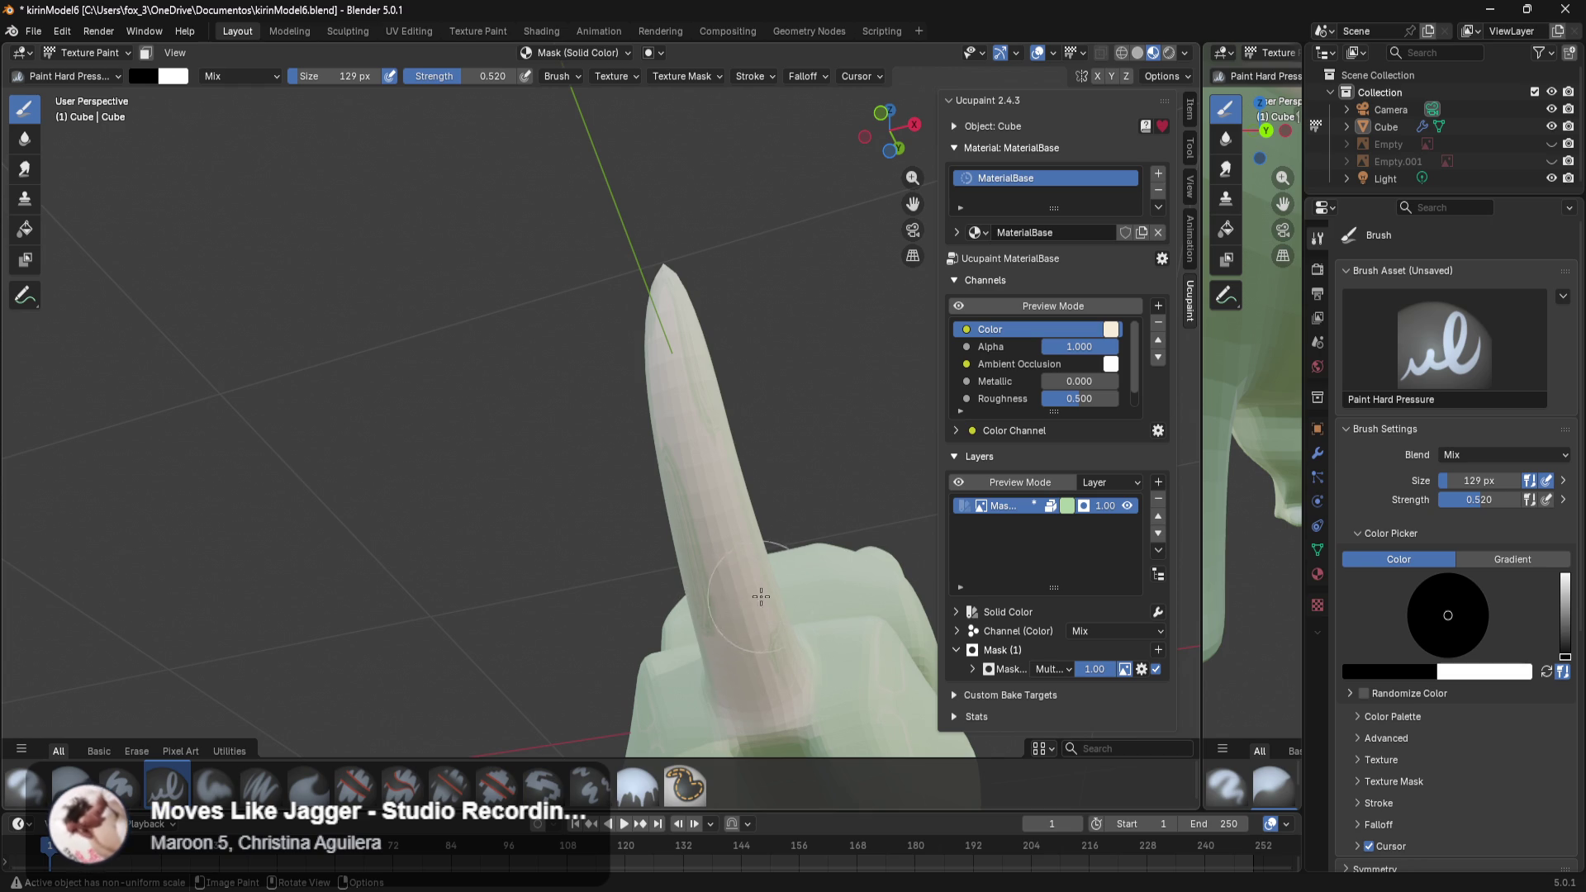
Paint cream along the tail's lower side.
middle_drag(758, 597, 806, 568)
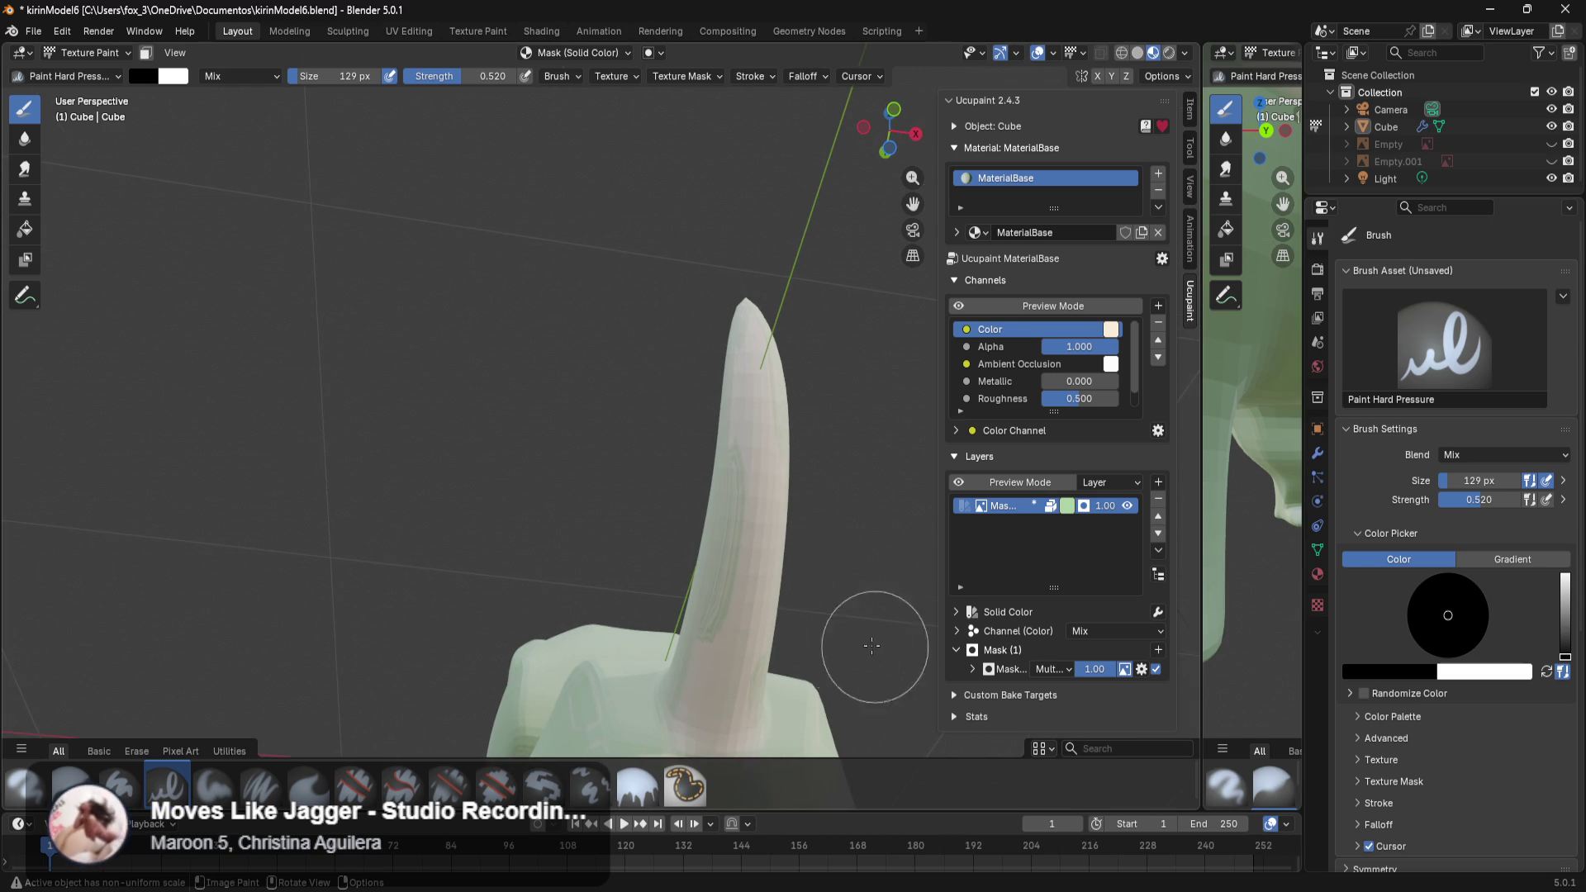
scroll(744, 603, up, 1)
scroll(821, 603, down, 3)
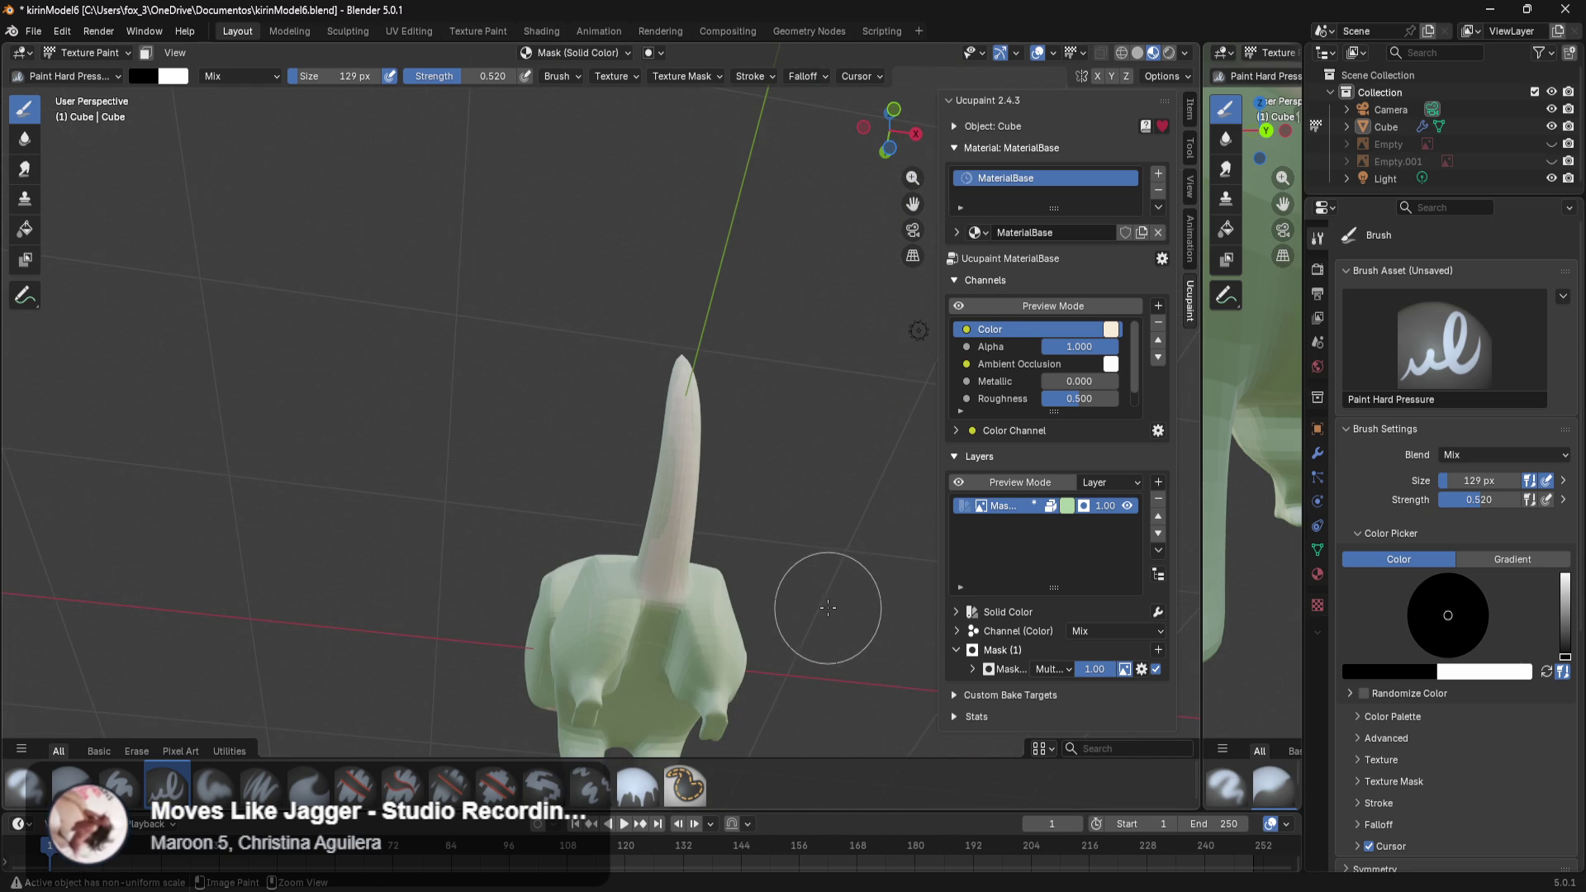
scroll(793, 598, up, 2)
scroll(743, 583, up, 2)
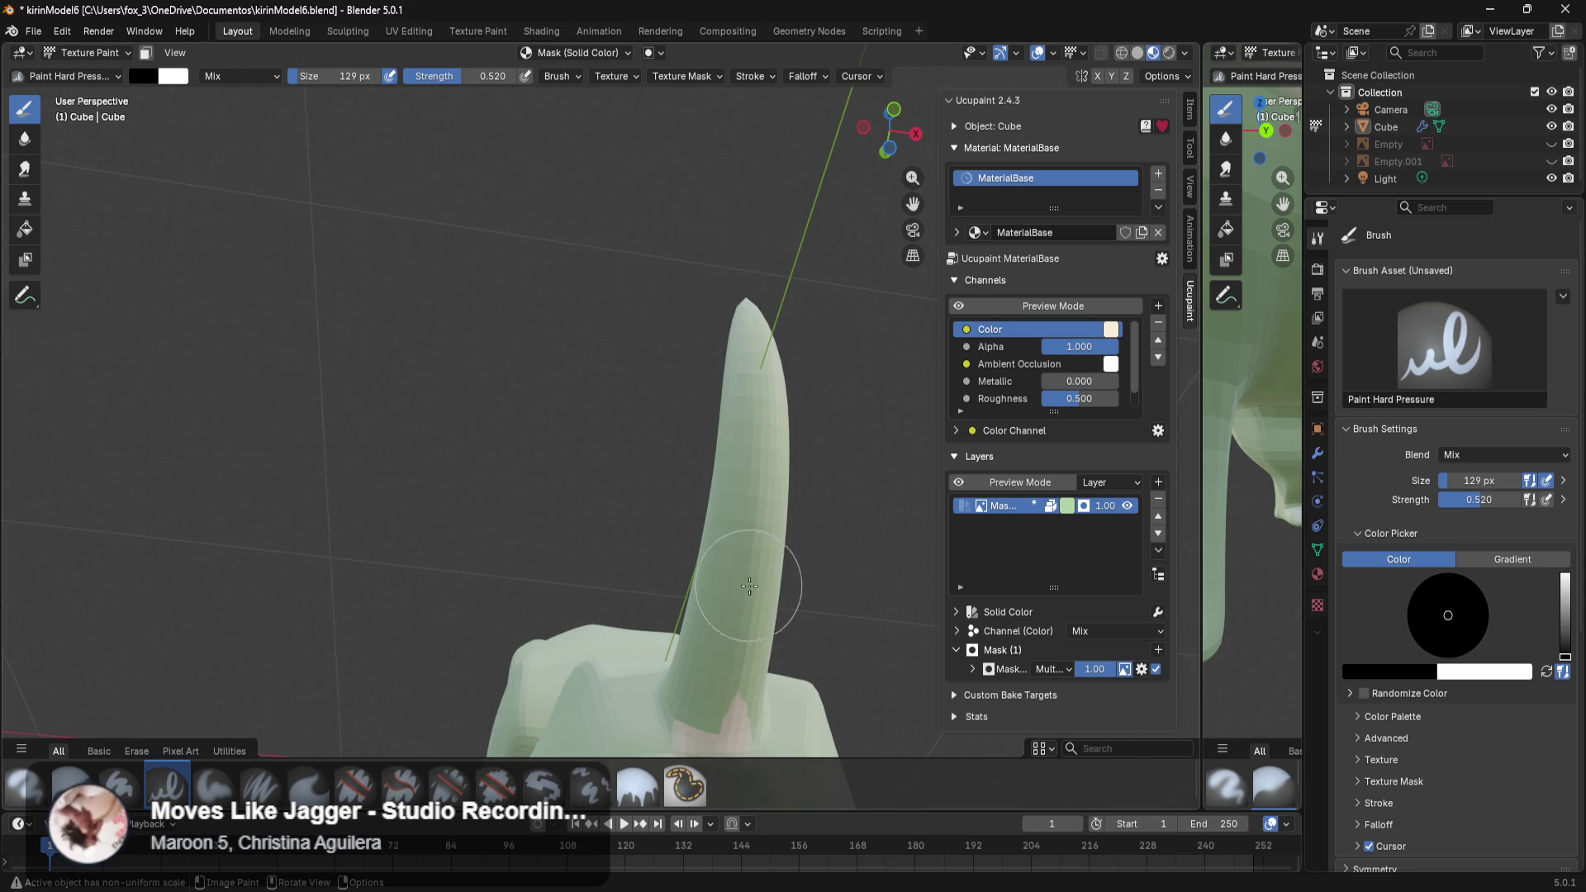
drag(781, 603, 781, 607)
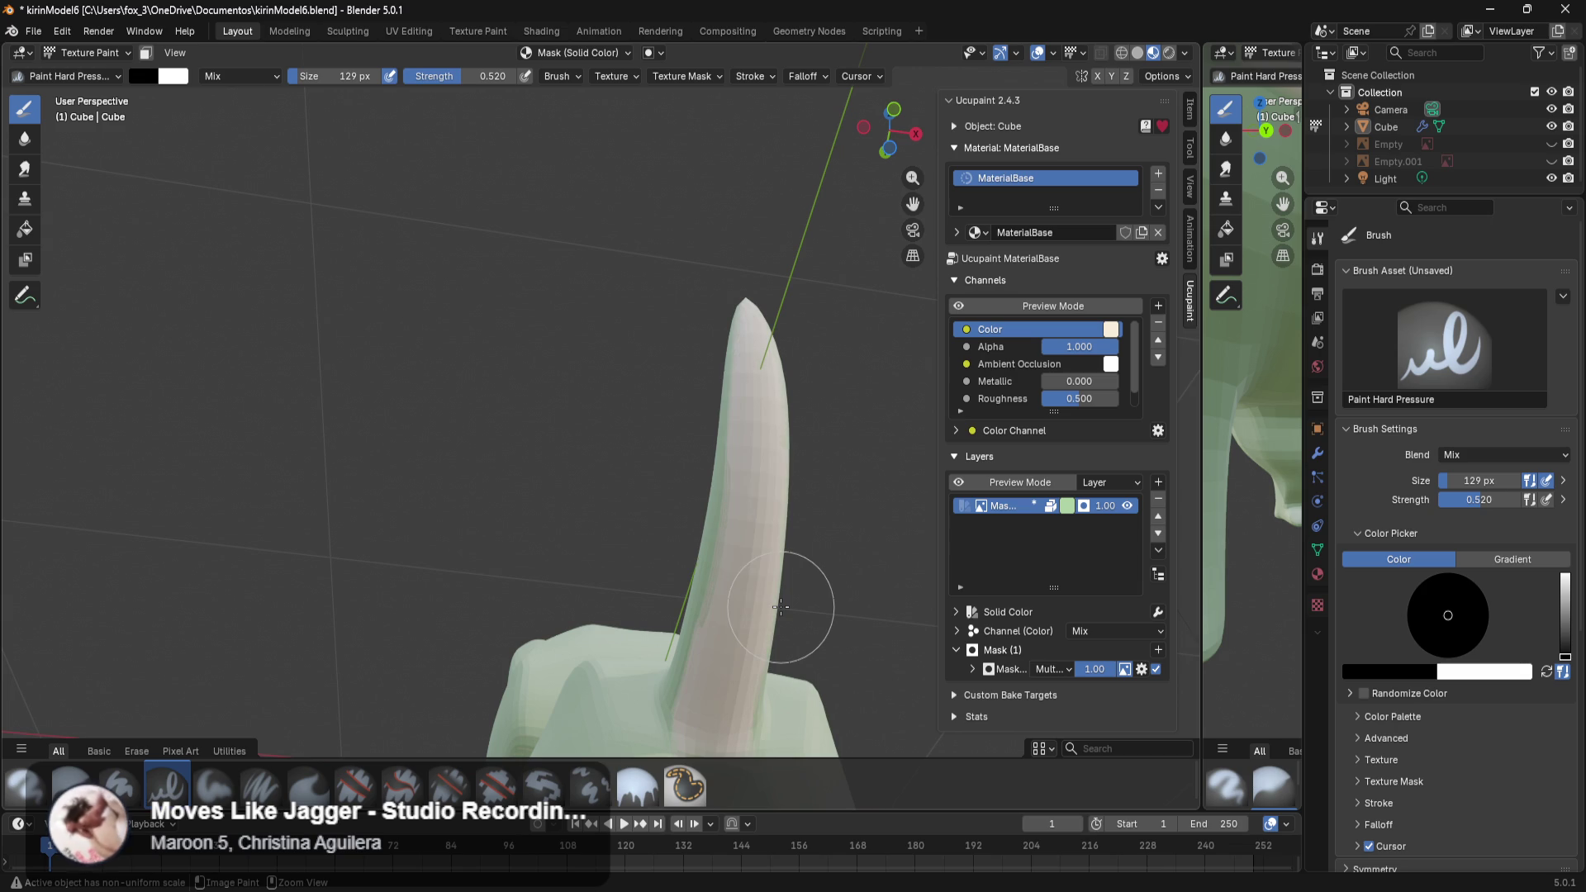
middle_drag(794, 598, 789, 582)
scroll(743, 529, up, 2)
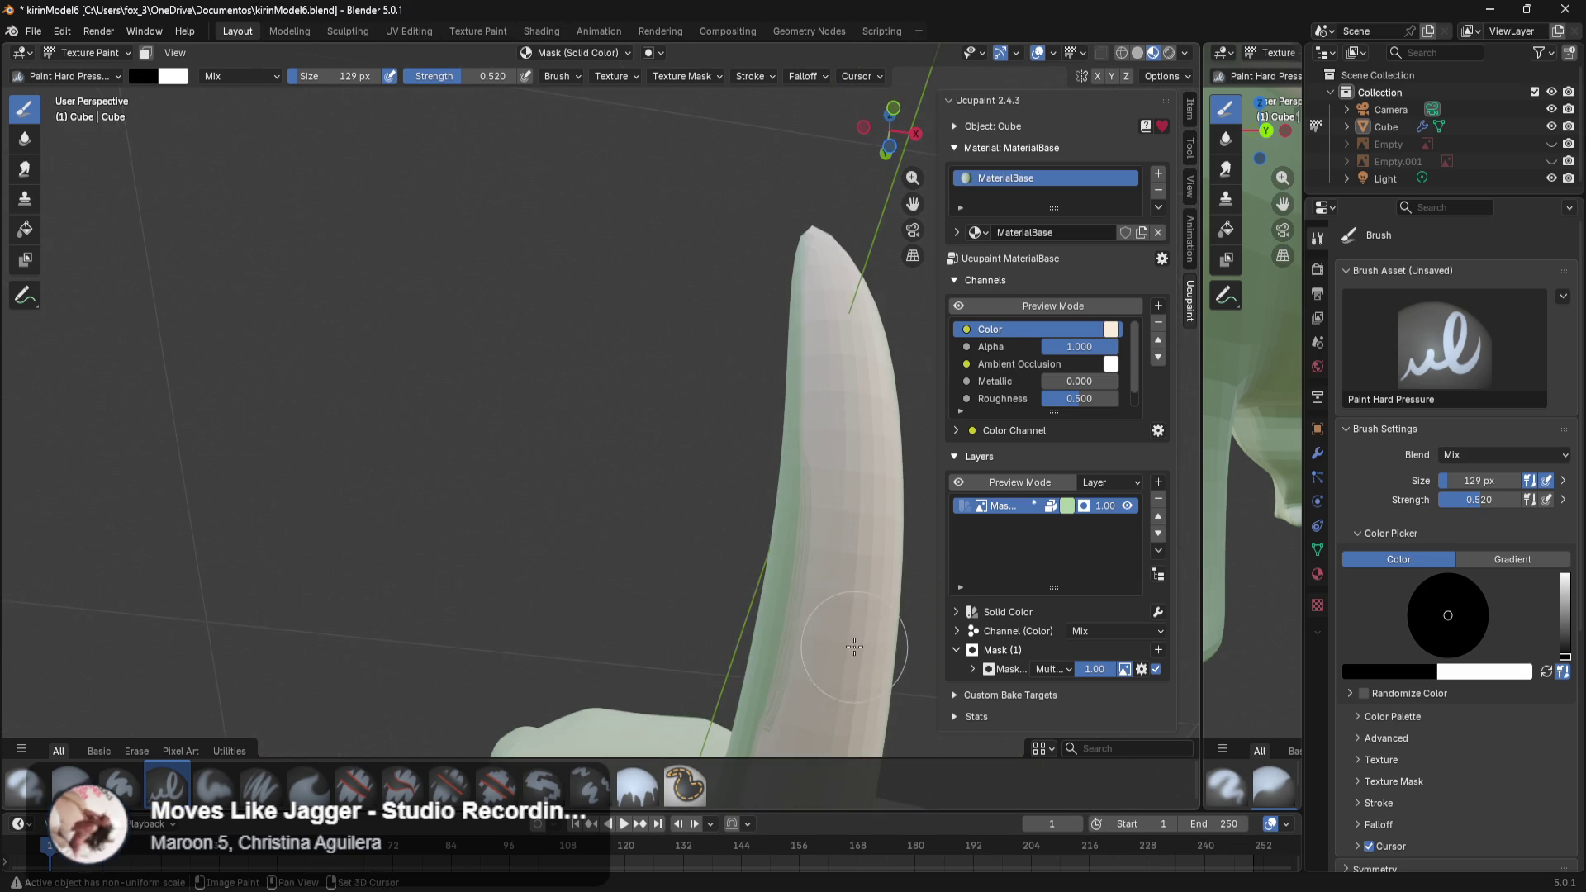
scroll(727, 512, up, 2)
scroll(706, 496, up, 1)
scroll(706, 495, up, 3)
scroll(686, 508, up, 2)
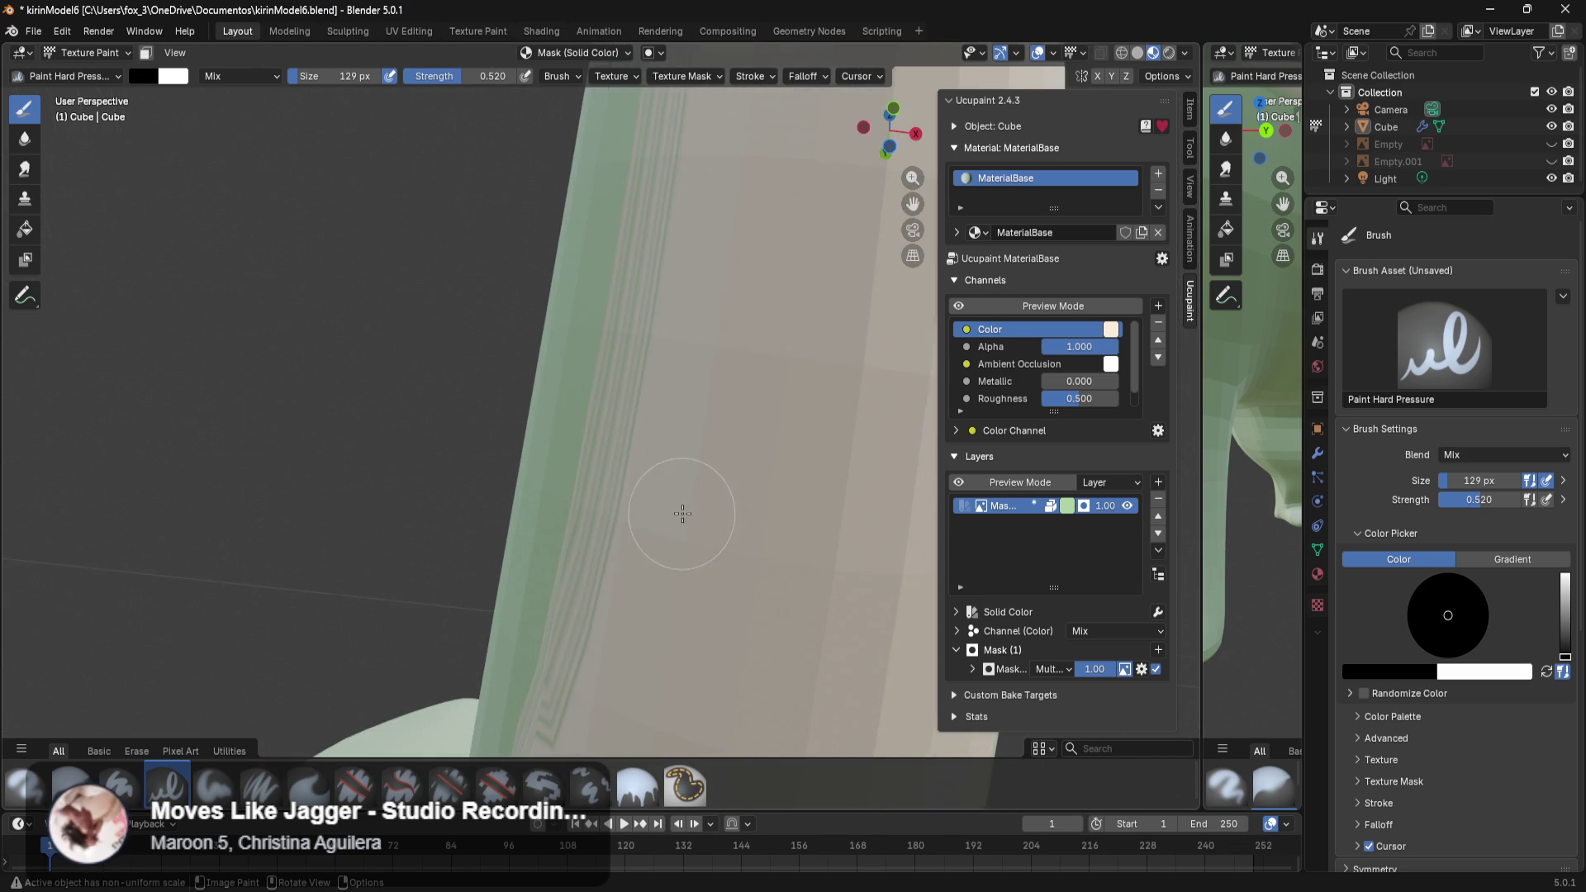
Shrink the brush to 70 px and move the view along to the tail tip.
mouse_move(1471, 489)
mouse_down()
mouse_move(1429, 490)
mouse_move(1479, 480)
mouse_up()
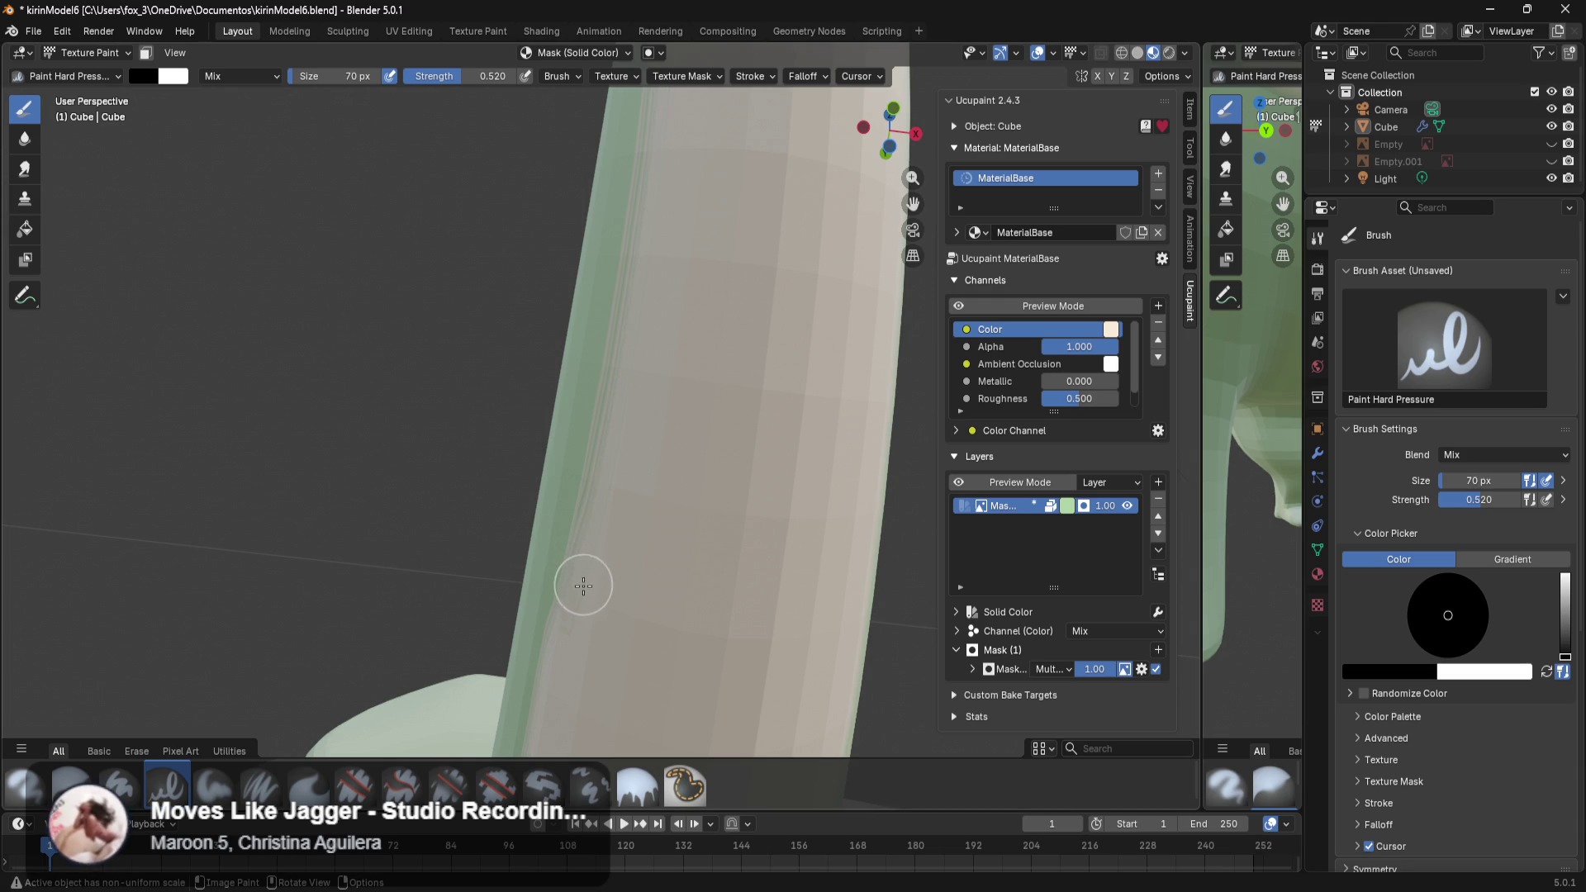
shift+middle_drag(812, 452, 757, 493)
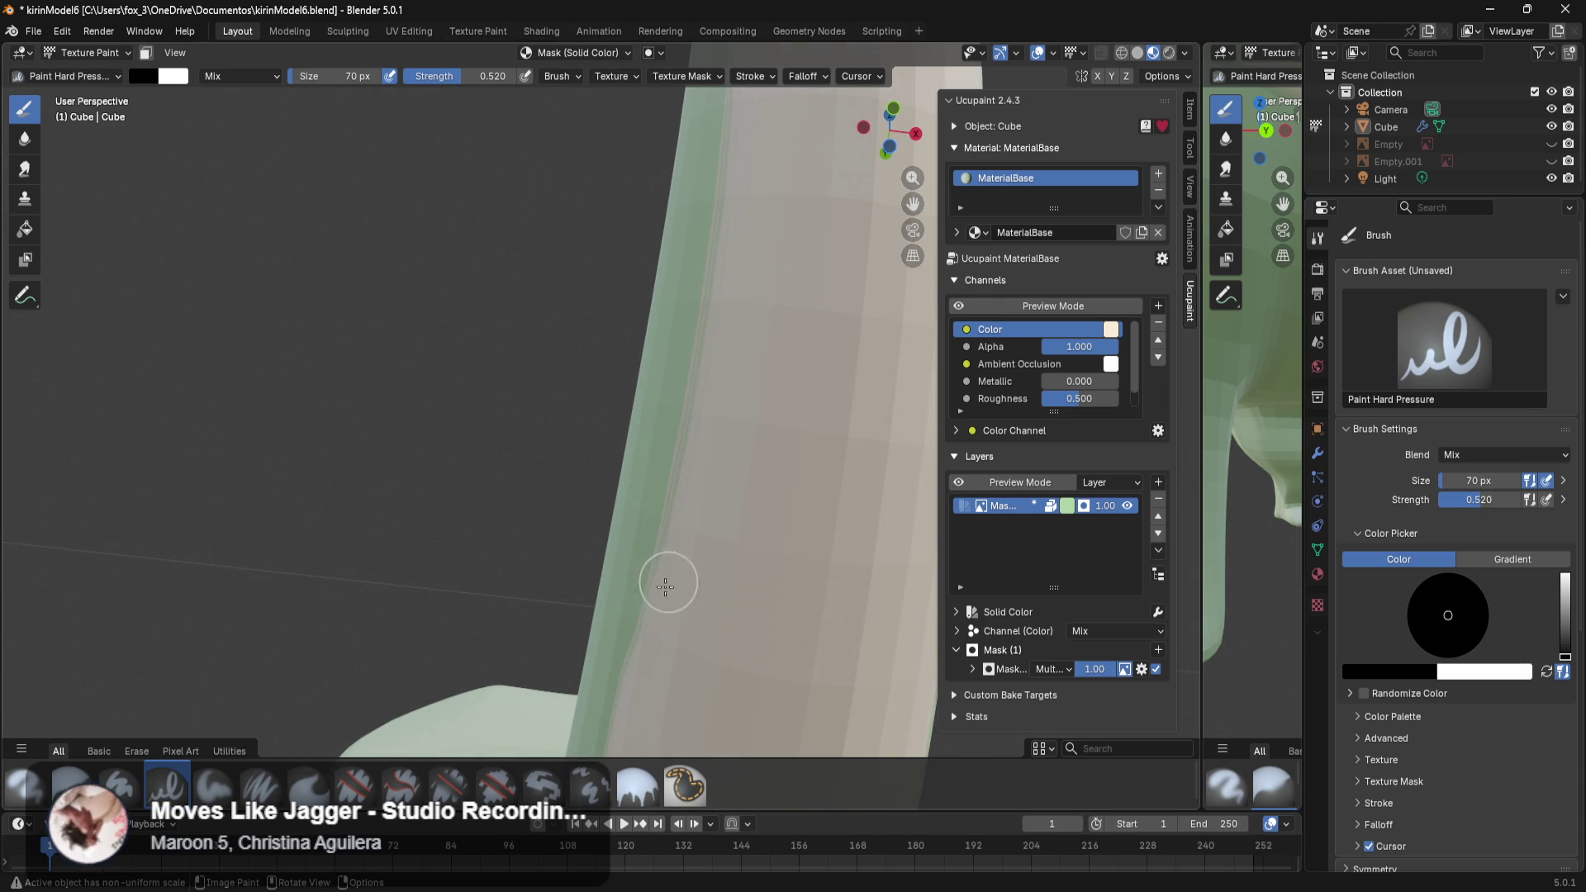
mouse_move(814, 314)
shift+middle_down()
mouse_move(783, 428)
mouse_move(694, 468)
shift+middle_up()
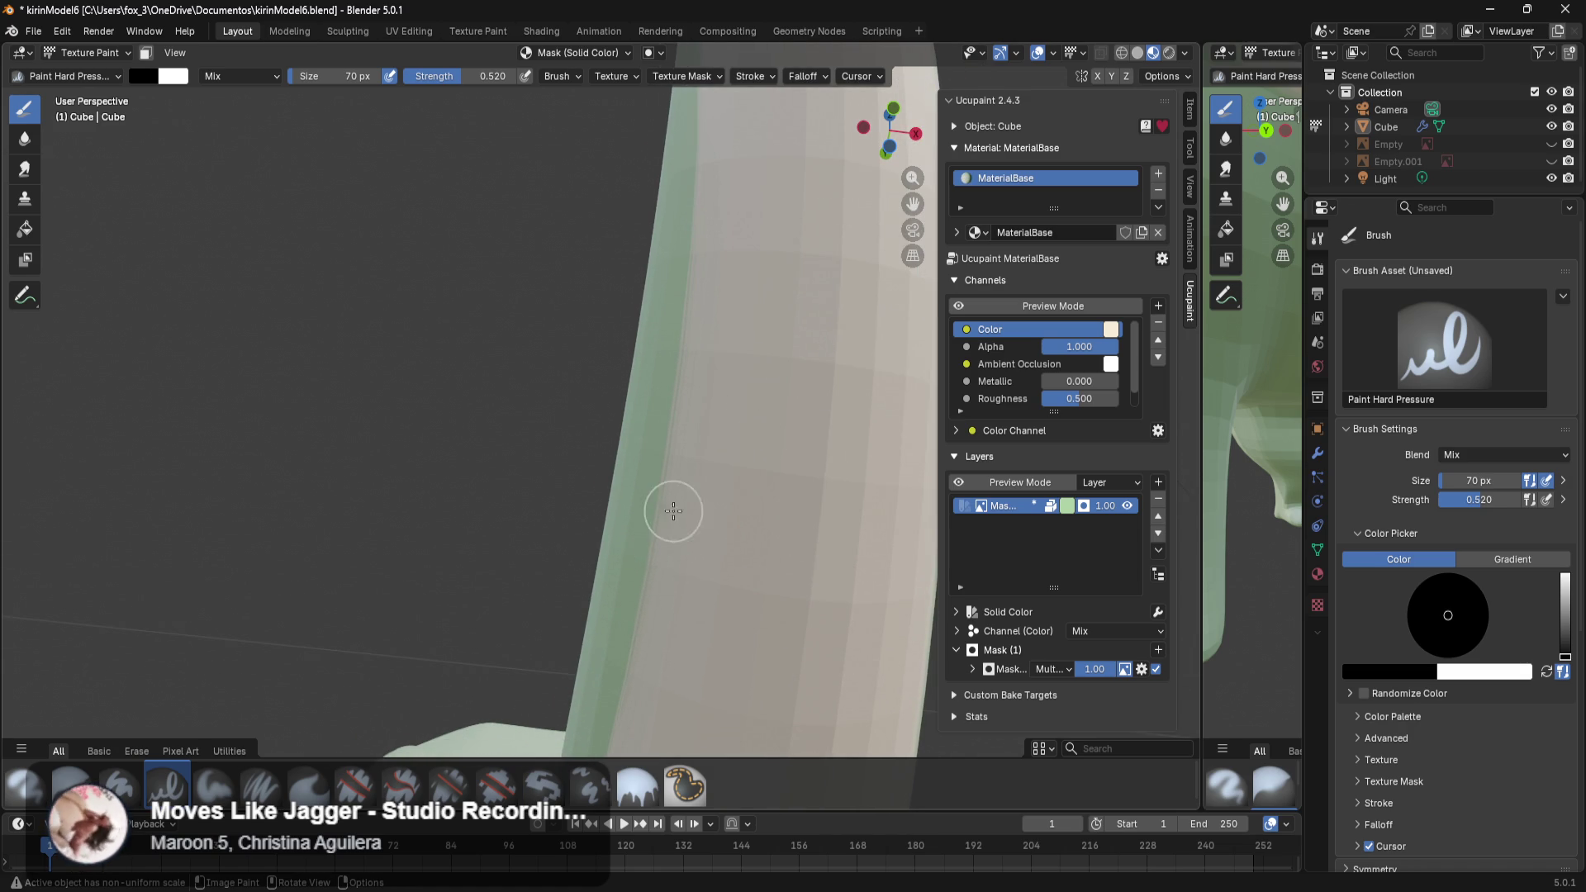
mouse_move(855, 388)
middle_down()
mouse_move(706, 564)
mouse_move(625, 486)
middle_up()
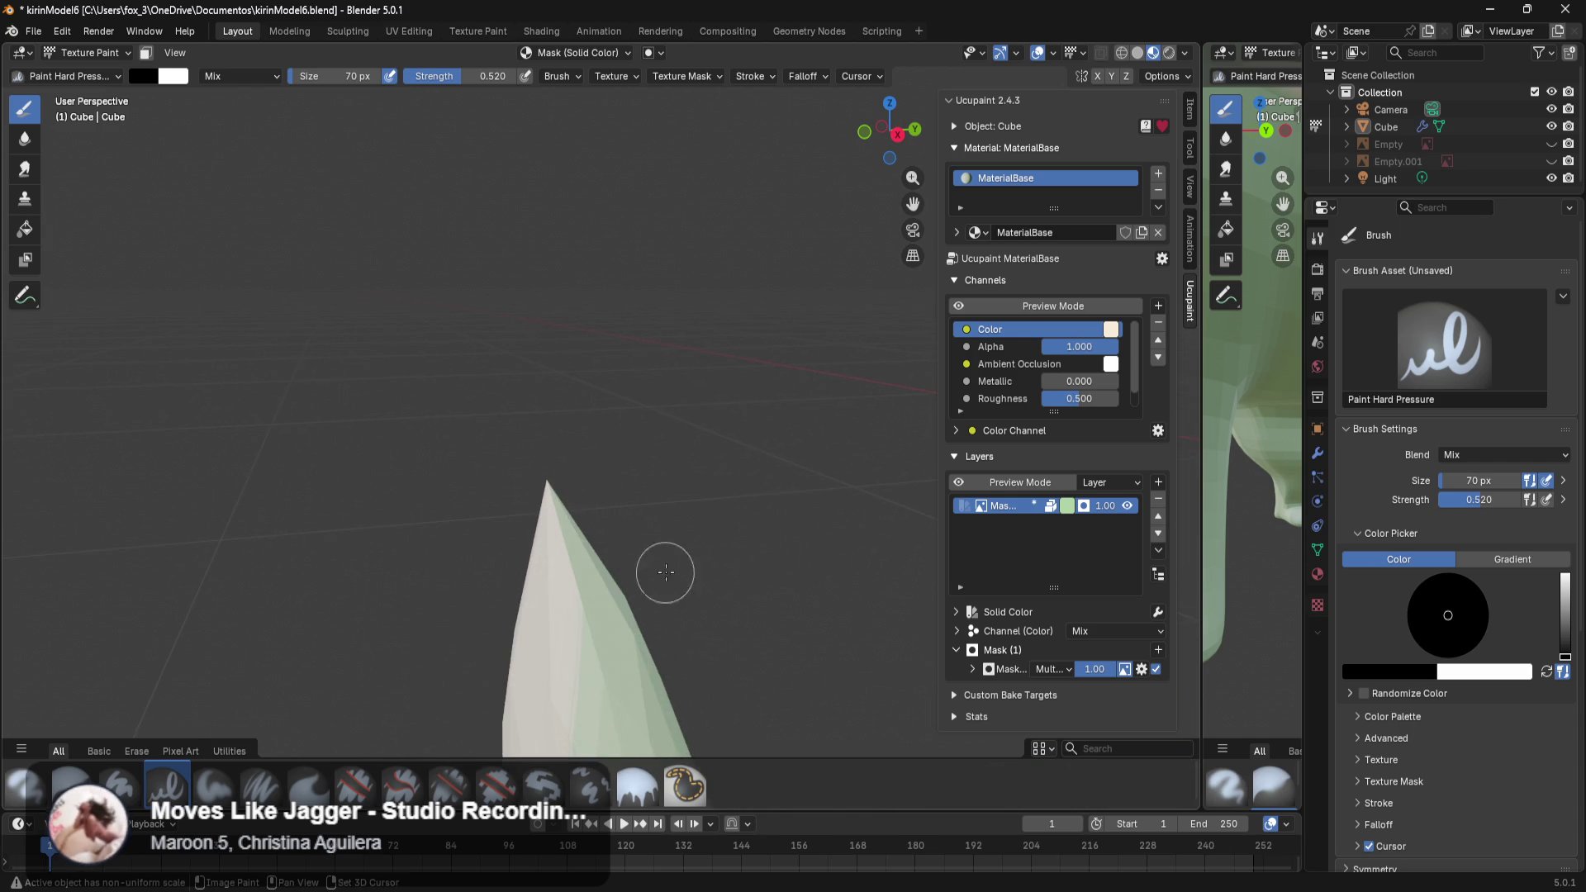
ctrl+middle_drag(655, 577, 845, 425)
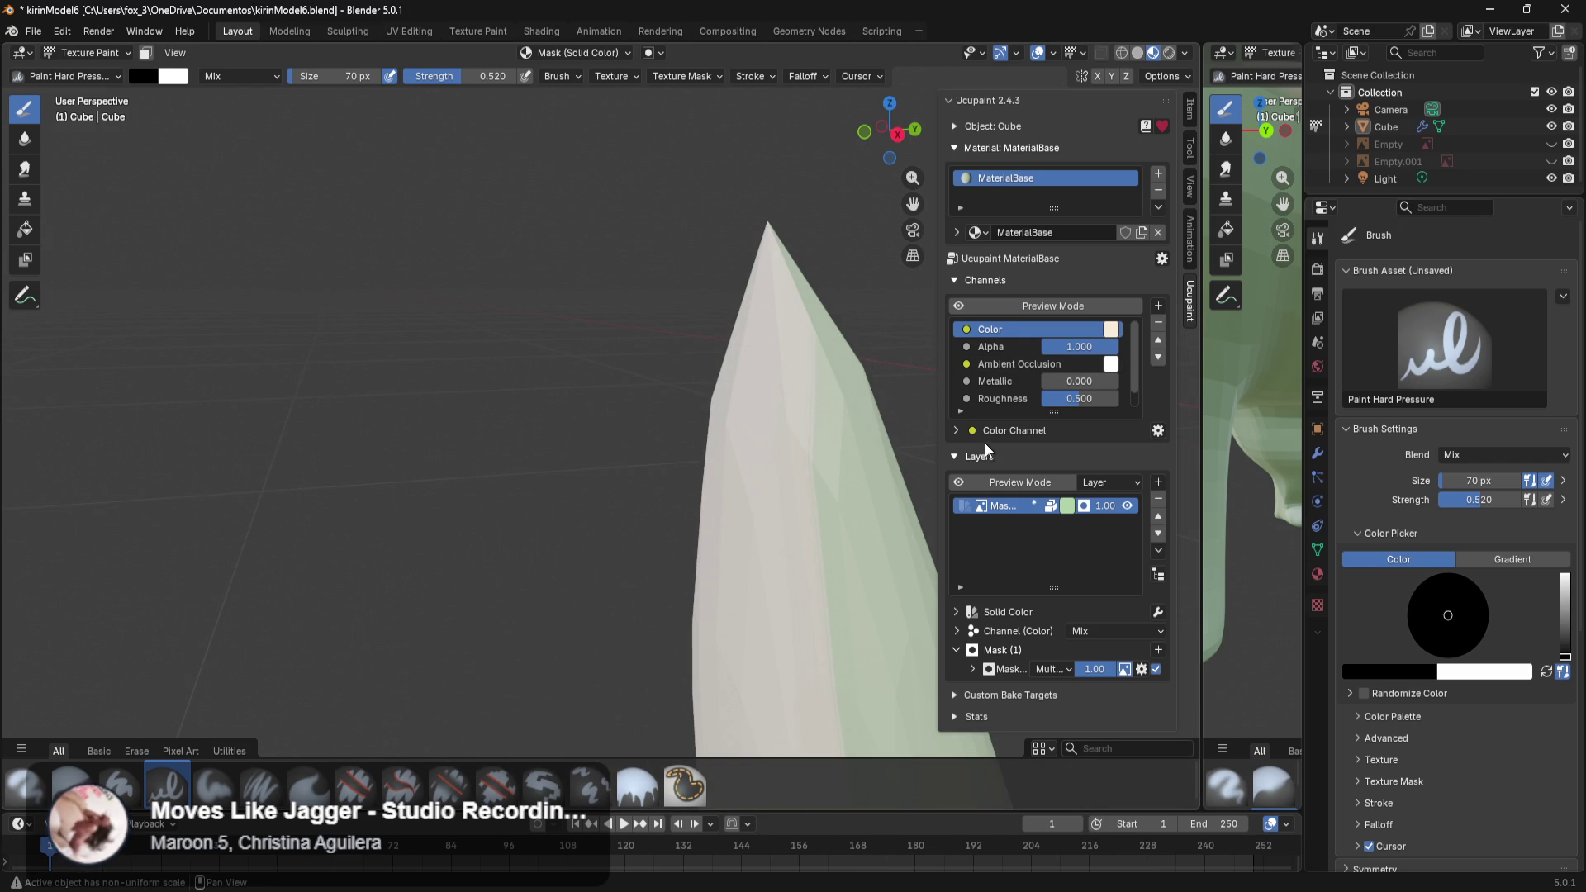
Swap the active colour back to white, review the cream tail, and enter Edit Mode on it.
key(x)
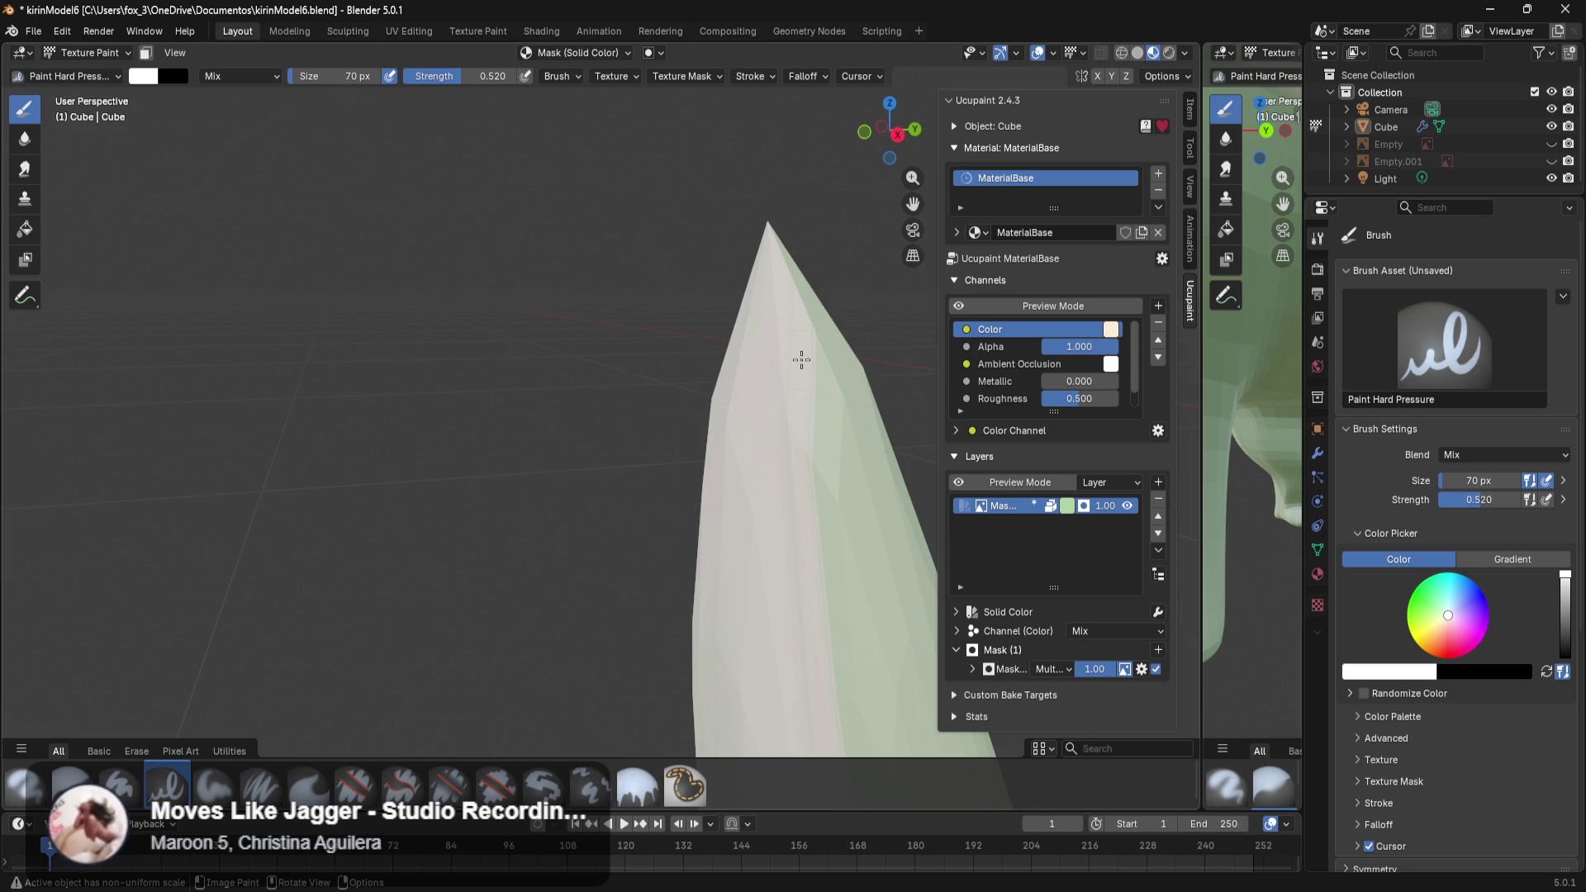
mouse_move(698, 451)
middle_down()
mouse_move(776, 373)
mouse_move(724, 524)
middle_up()
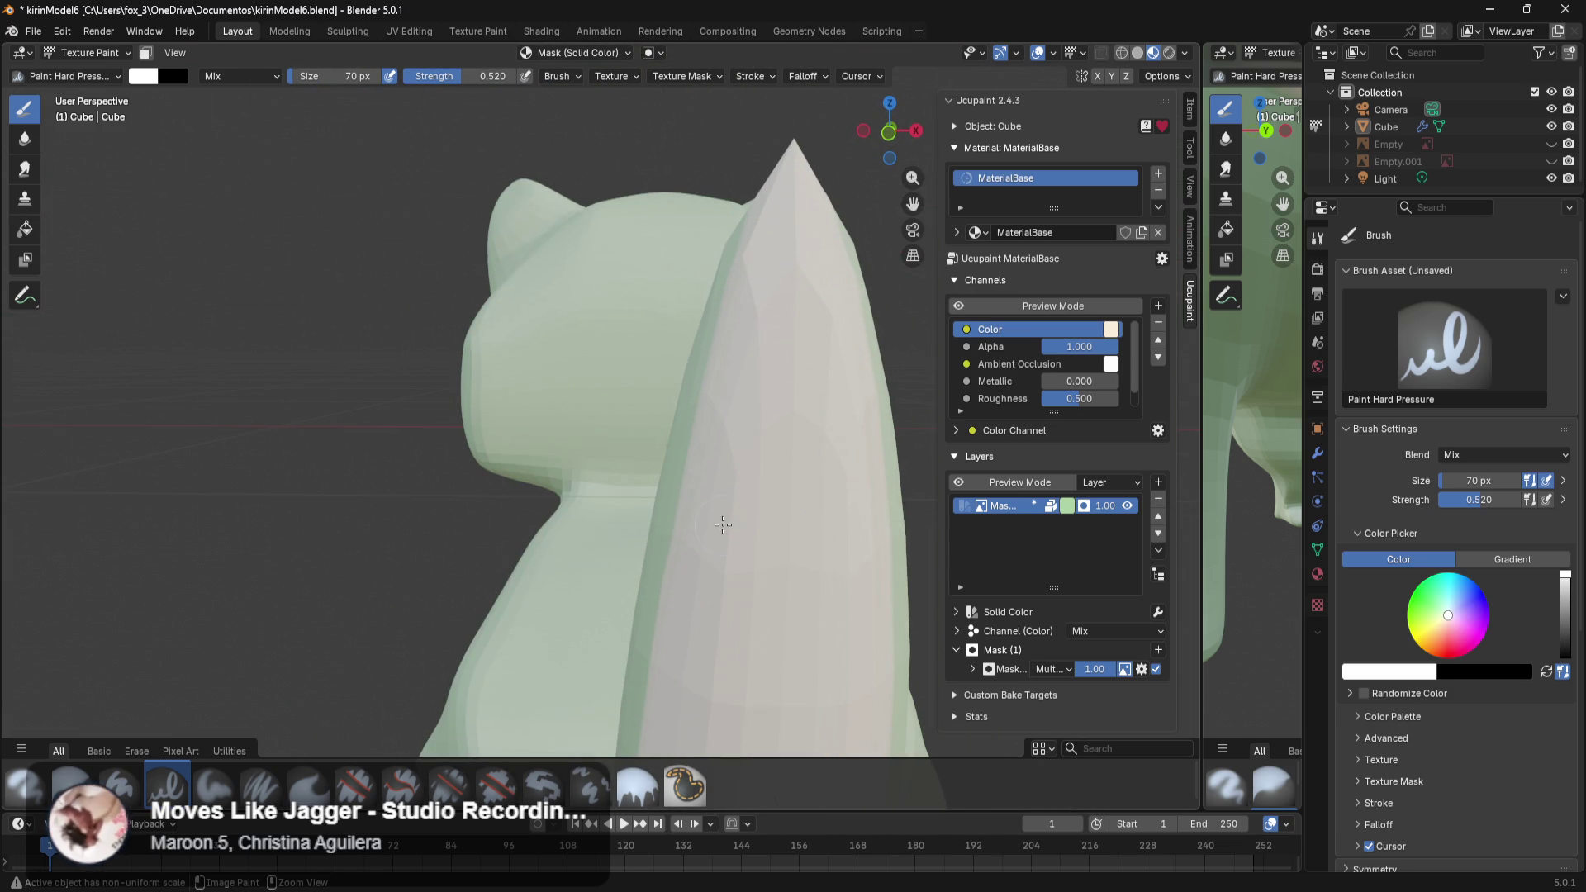
scroll(716, 400, down, 2)
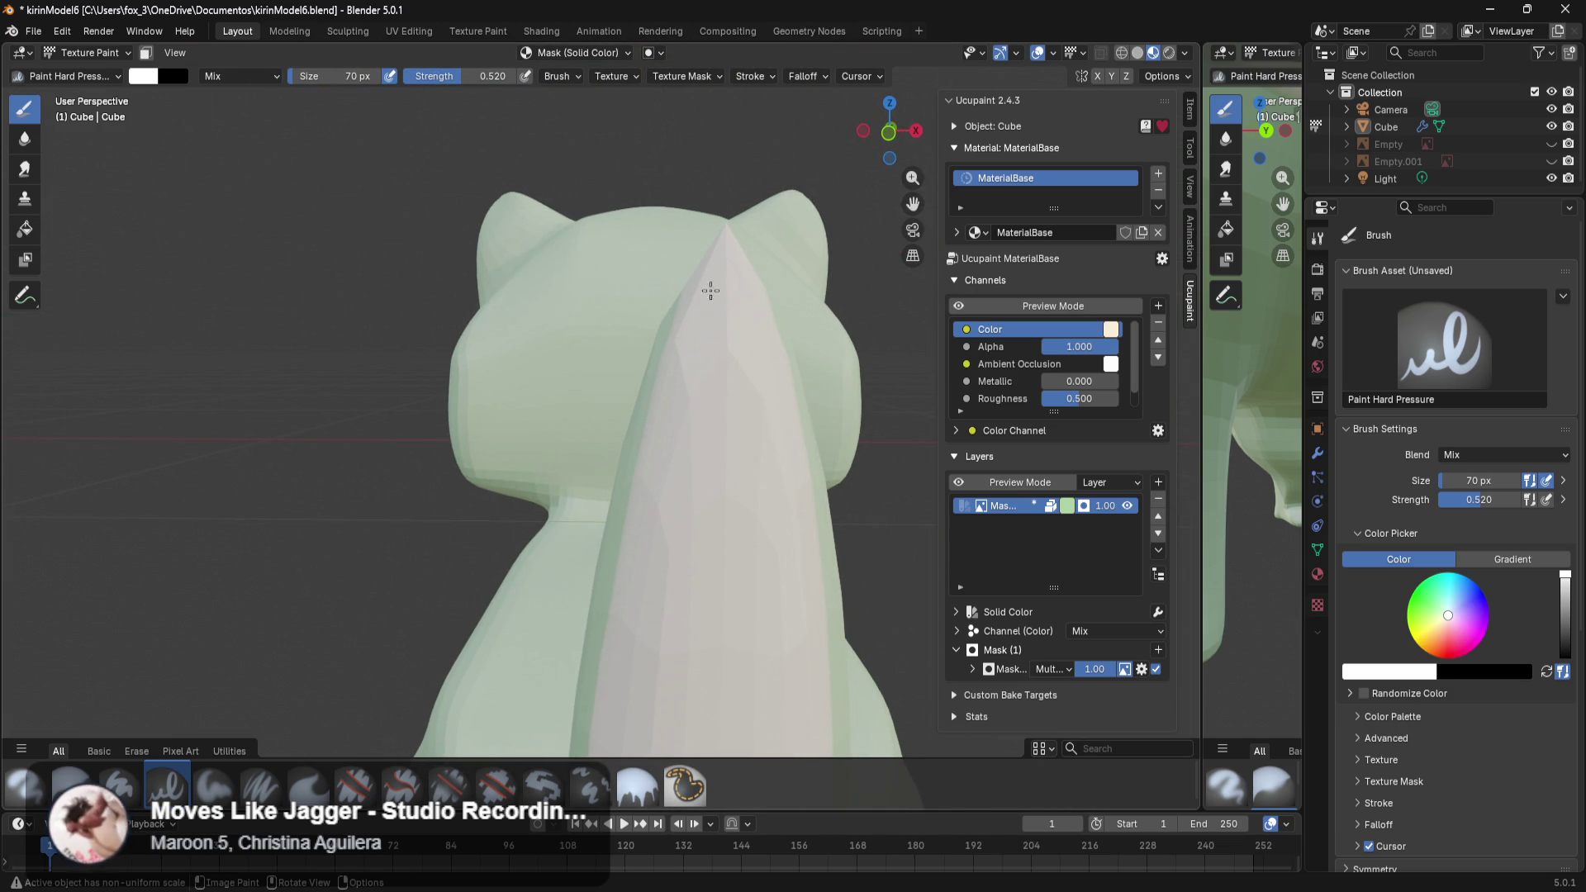
shift+middle_drag(685, 606, 844, 793)
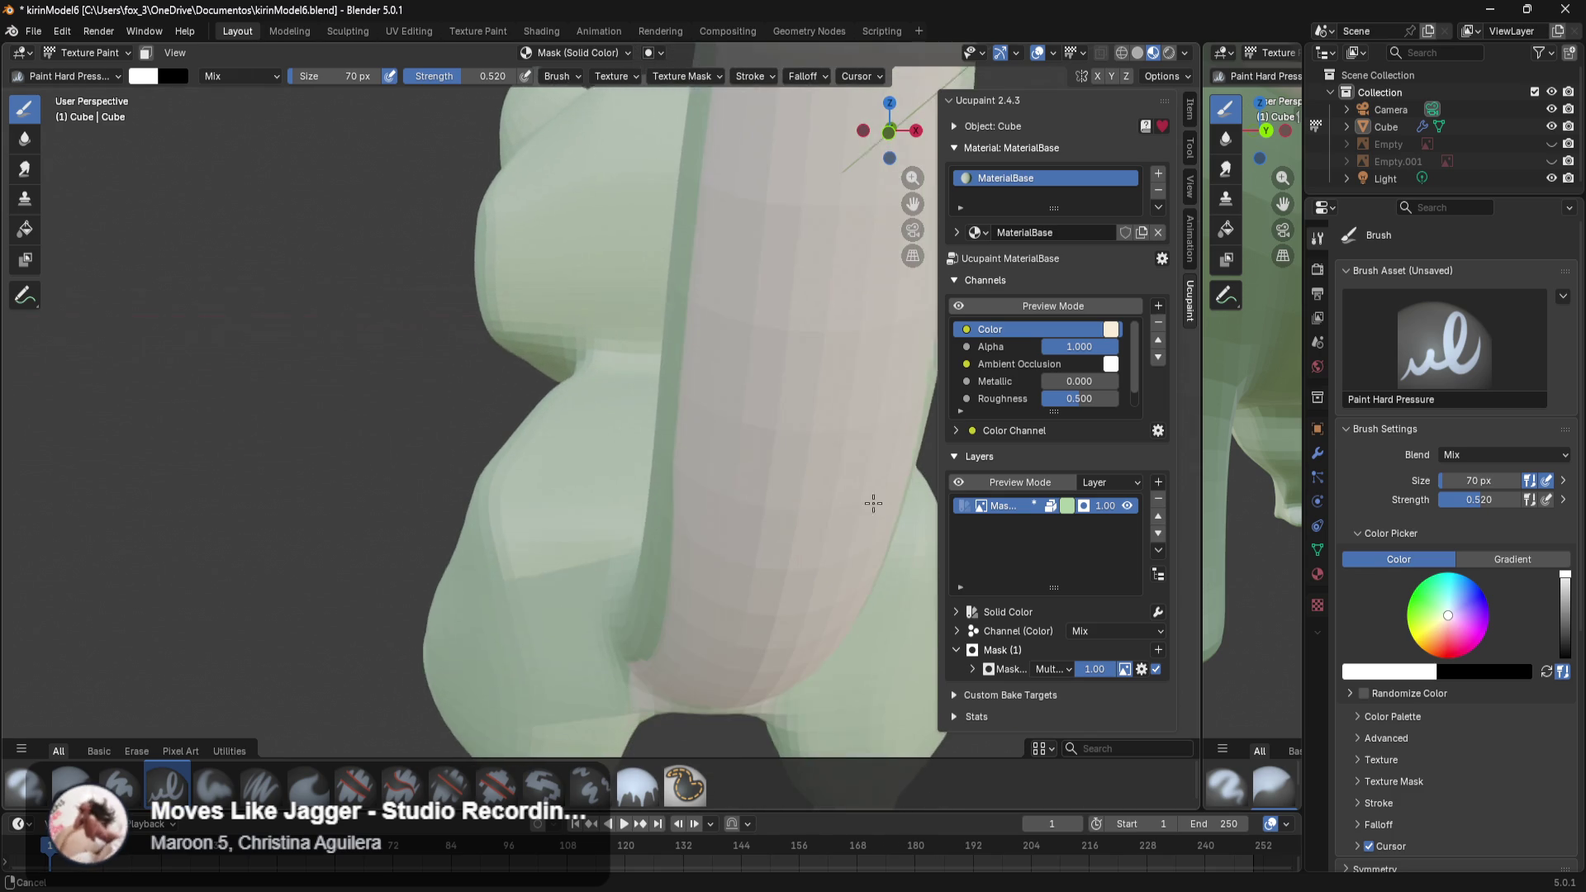
scroll(857, 666, down, 5)
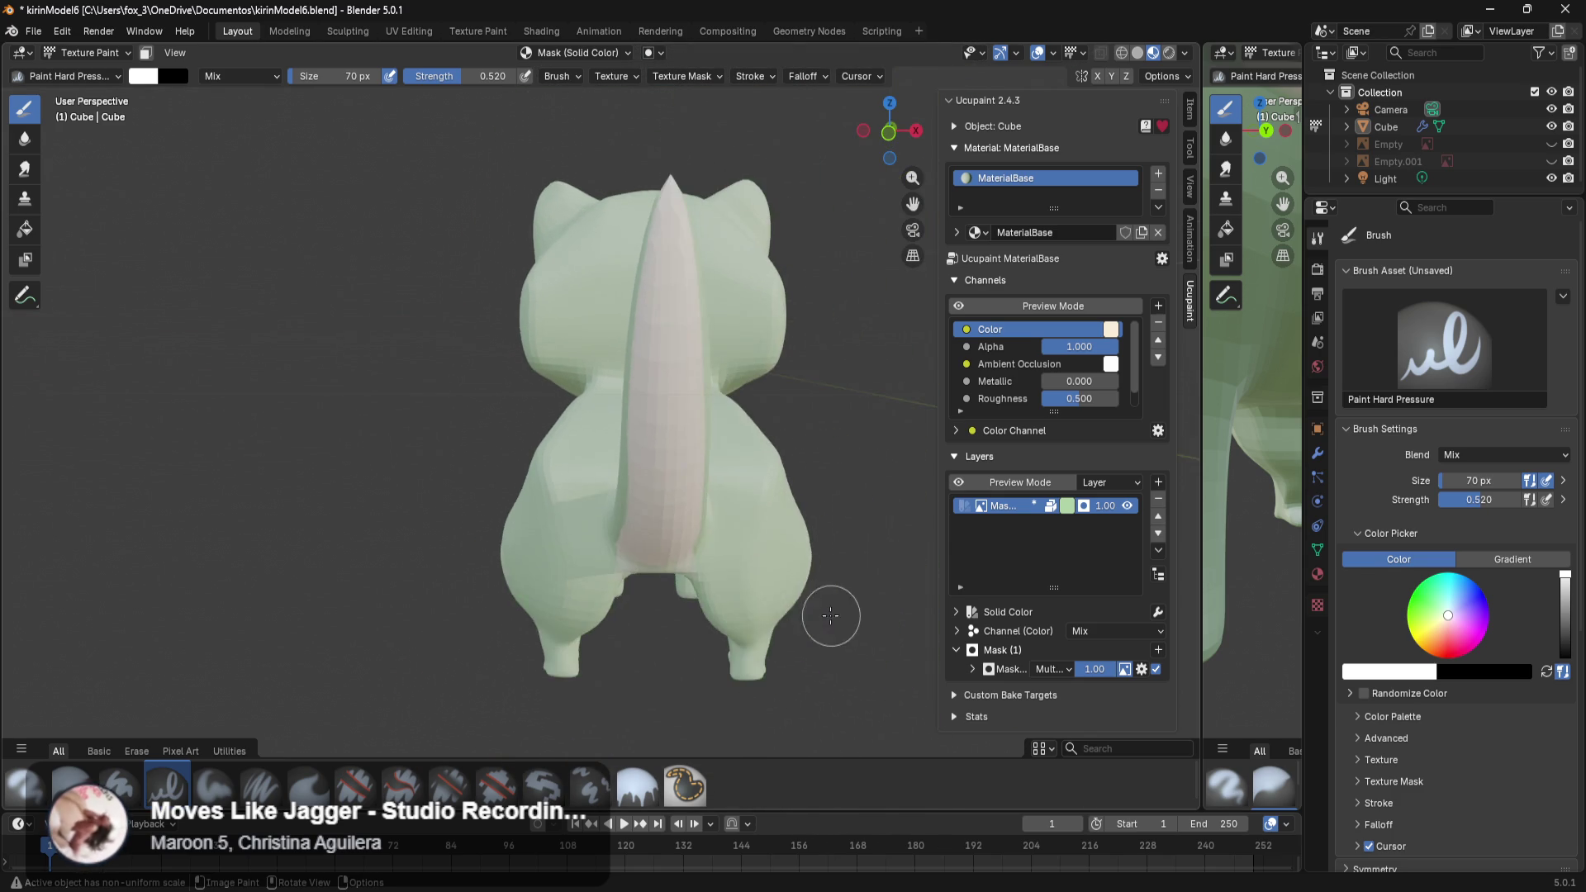
key(Tab)
mouse_move(731, 603)
middle_down()
mouse_move(678, 618)
mouse_move(687, 608)
middle_up()
scroll(686, 609, up, 2)
scroll(694, 609, up, 2)
scroll(702, 611, up, 2)
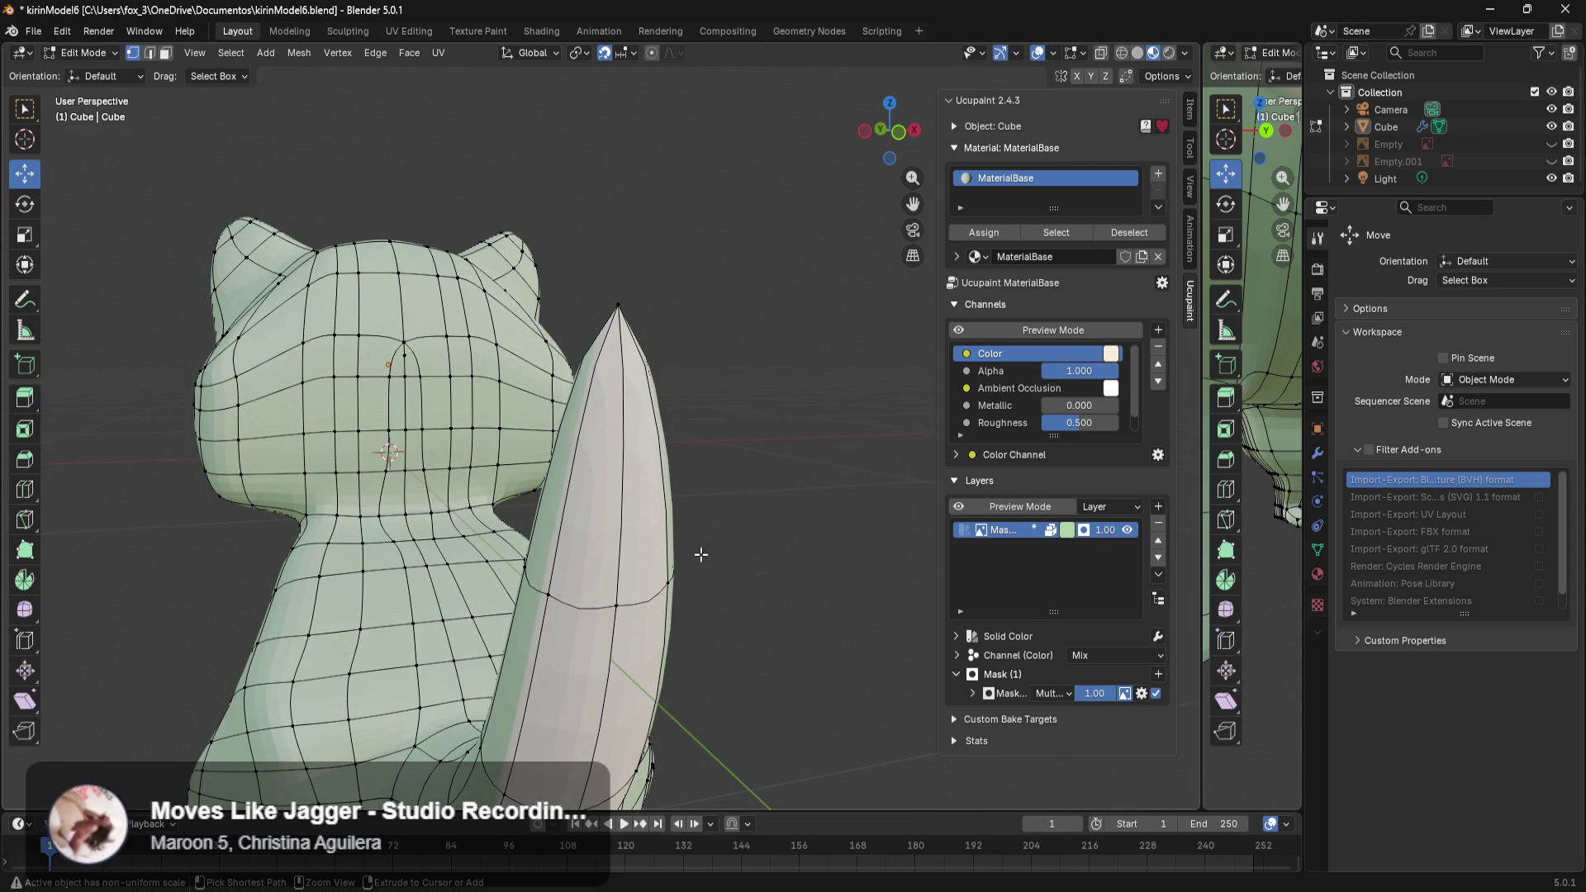
Cancel a loop cut and select an edge loop high on the tail.
key(ctrl+r)
right_click(622, 457)
middle_drag(622, 457, 650, 394)
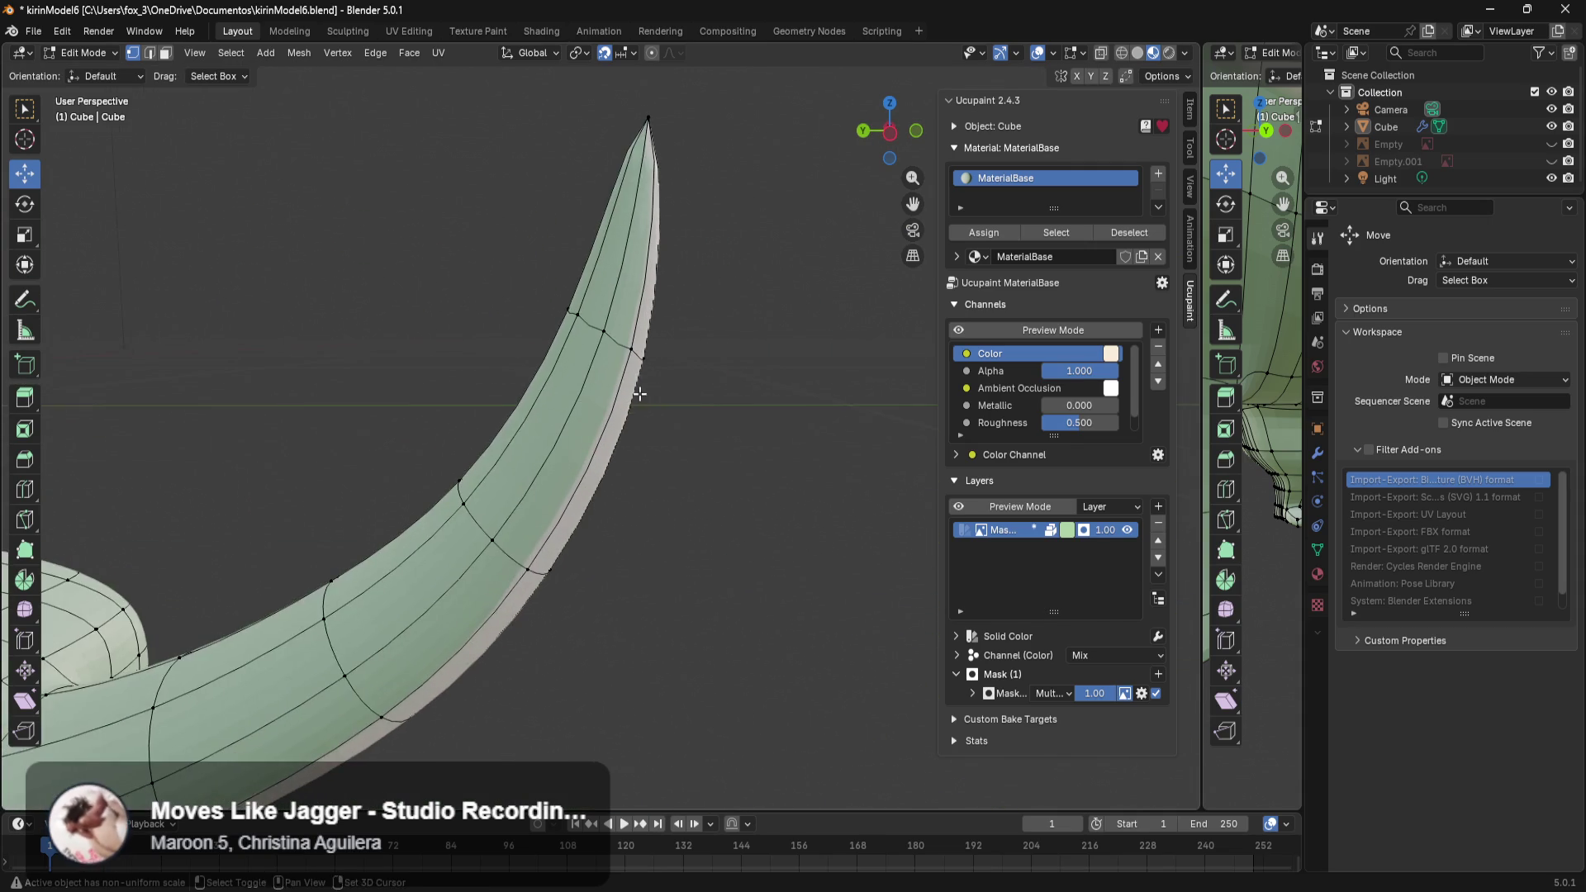
scroll(650, 394, down, 2)
scroll(701, 453, down, 2)
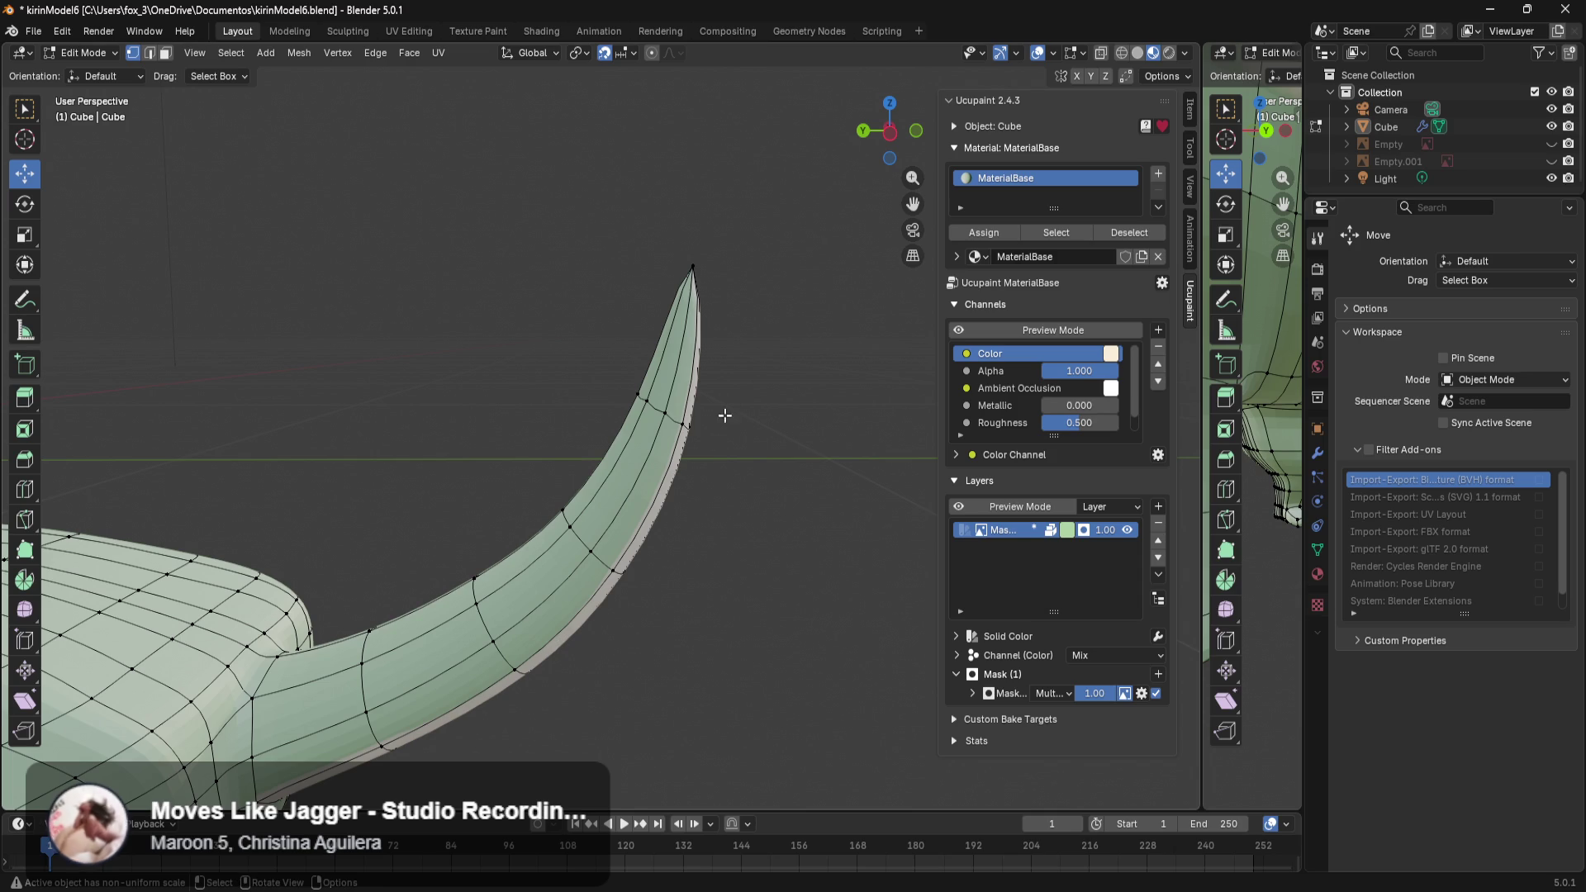
alt+click(682, 477)
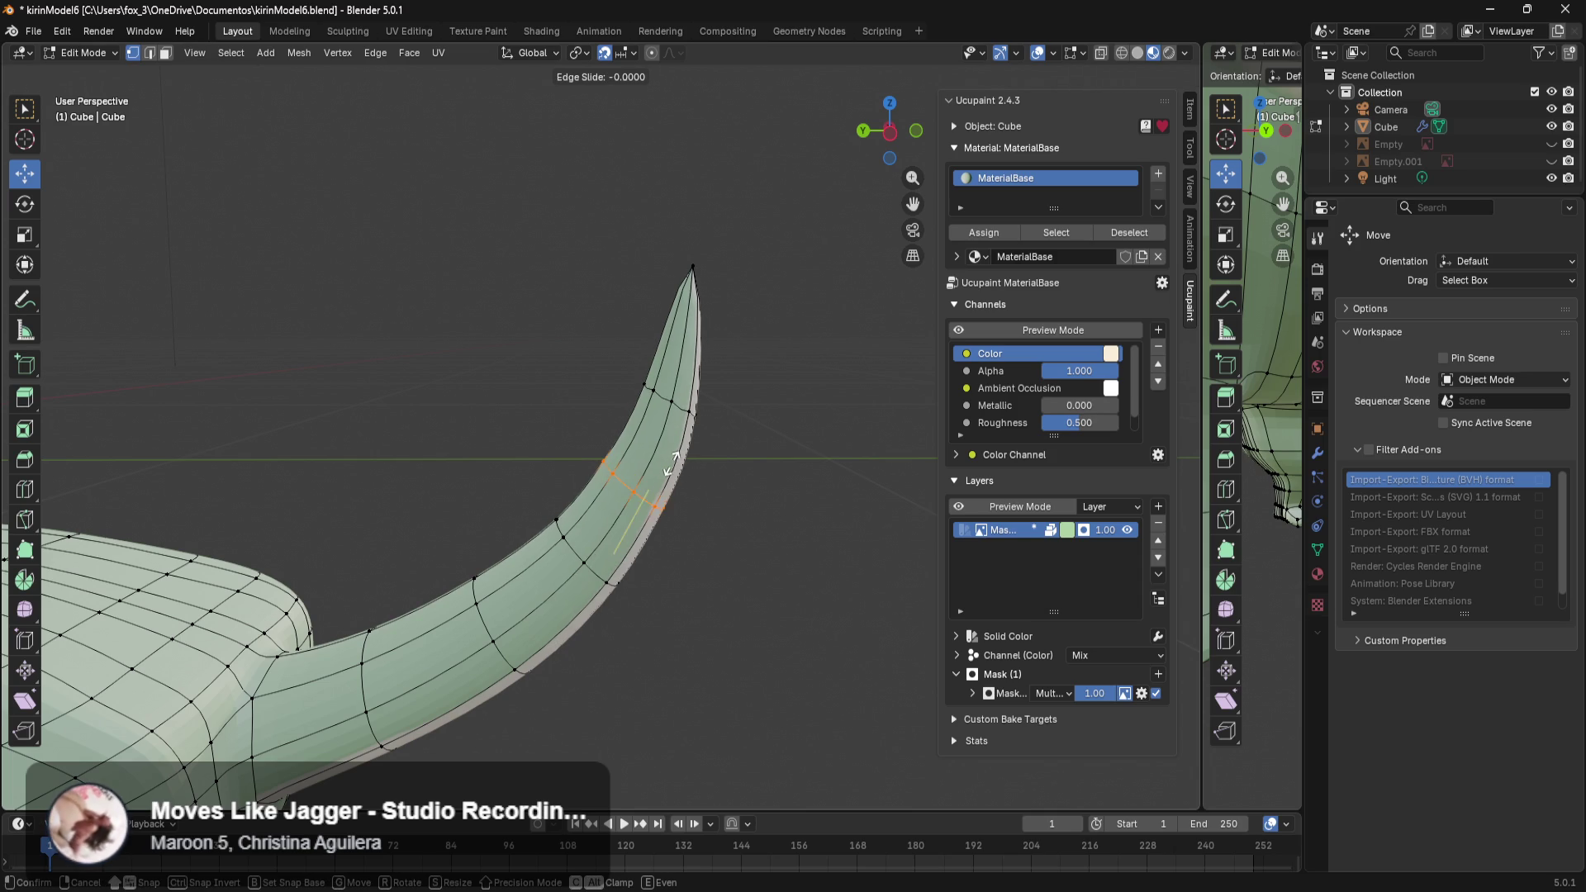
alt+click(685, 402)
key(g)
key(z)
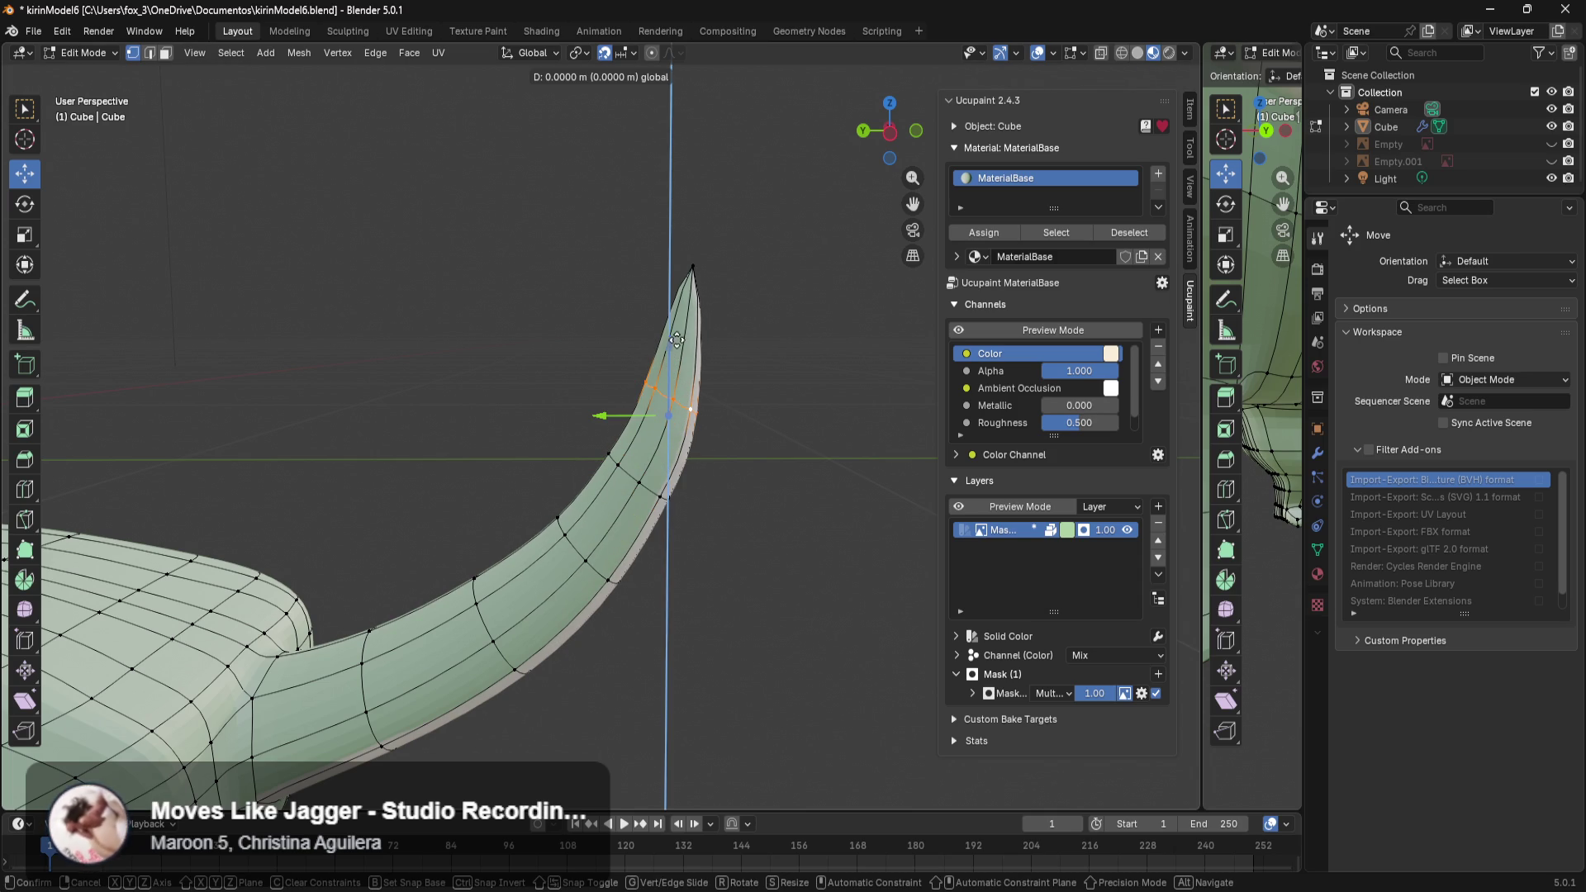
right_click(713, 199)
Try moving the selected tail loop, then hop to Object Mode and back into Edit Mode.
middle_drag(740, 323, 729, 371)
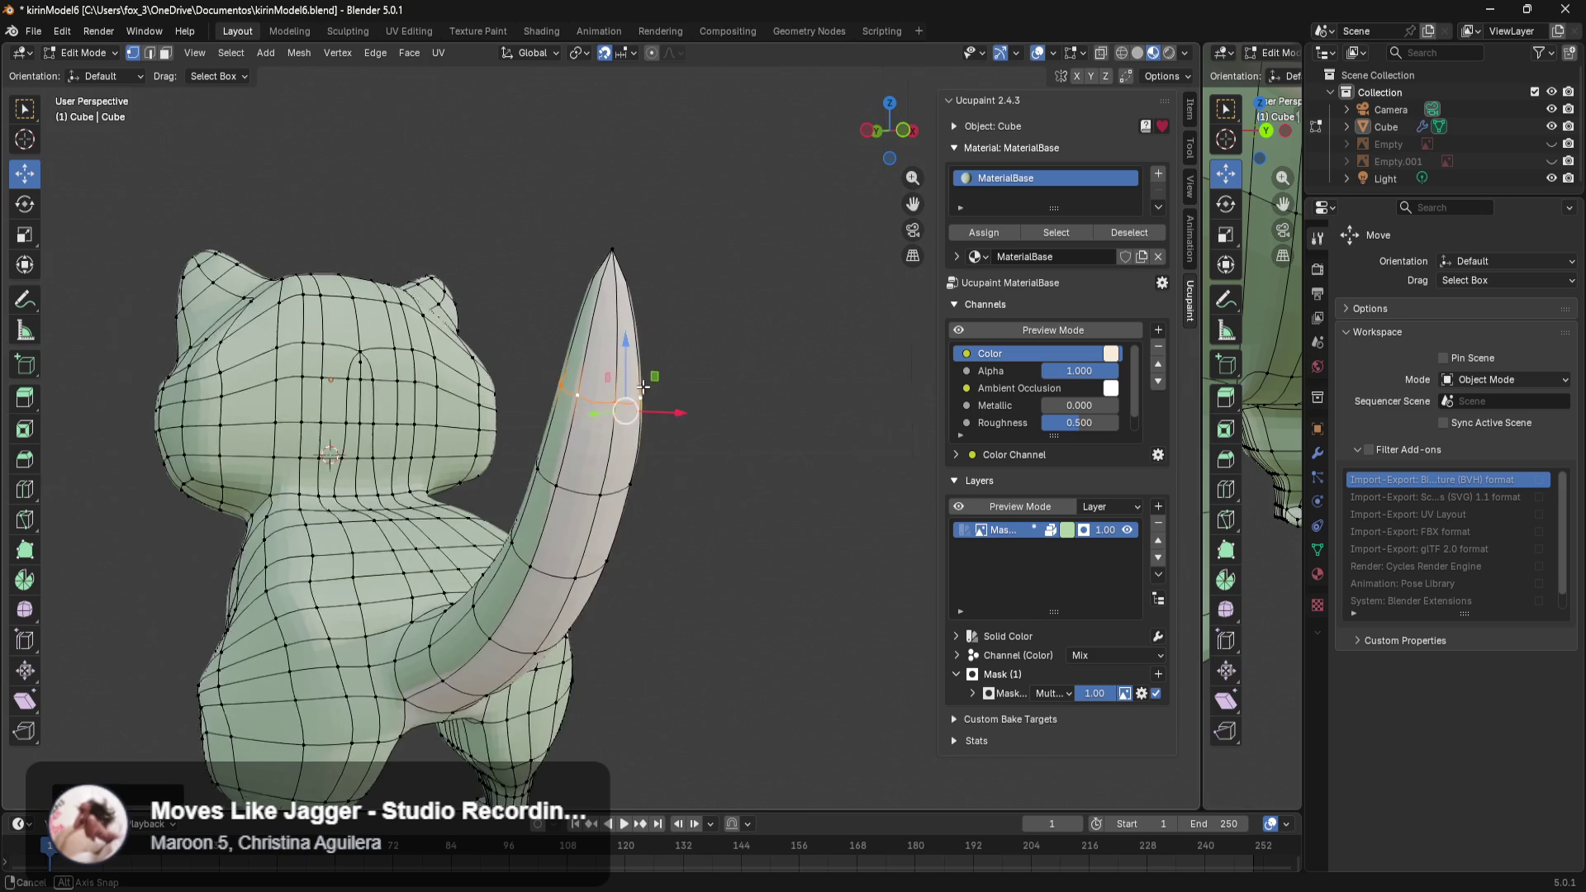
mouse_move(675, 322)
mouse_down()
mouse_move(696, 394)
mouse_move(772, 421)
mouse_up()
right_click(696, 394)
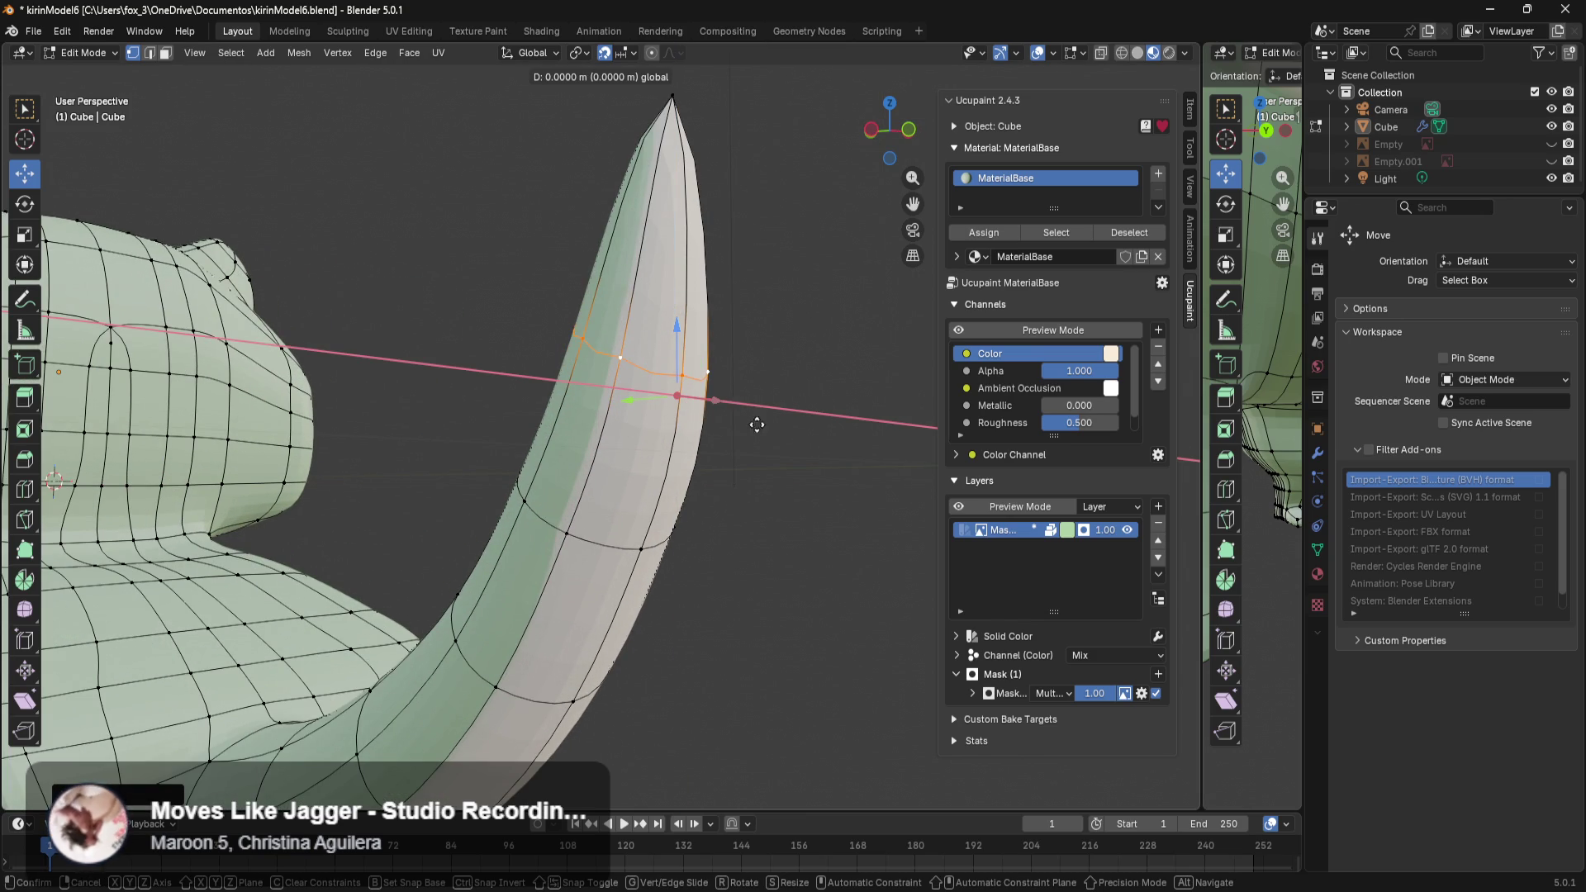
mouse_move(830, 446)
middle_down()
mouse_move(817, 462)
mouse_move(775, 450)
mouse_move(800, 489)
middle_up()
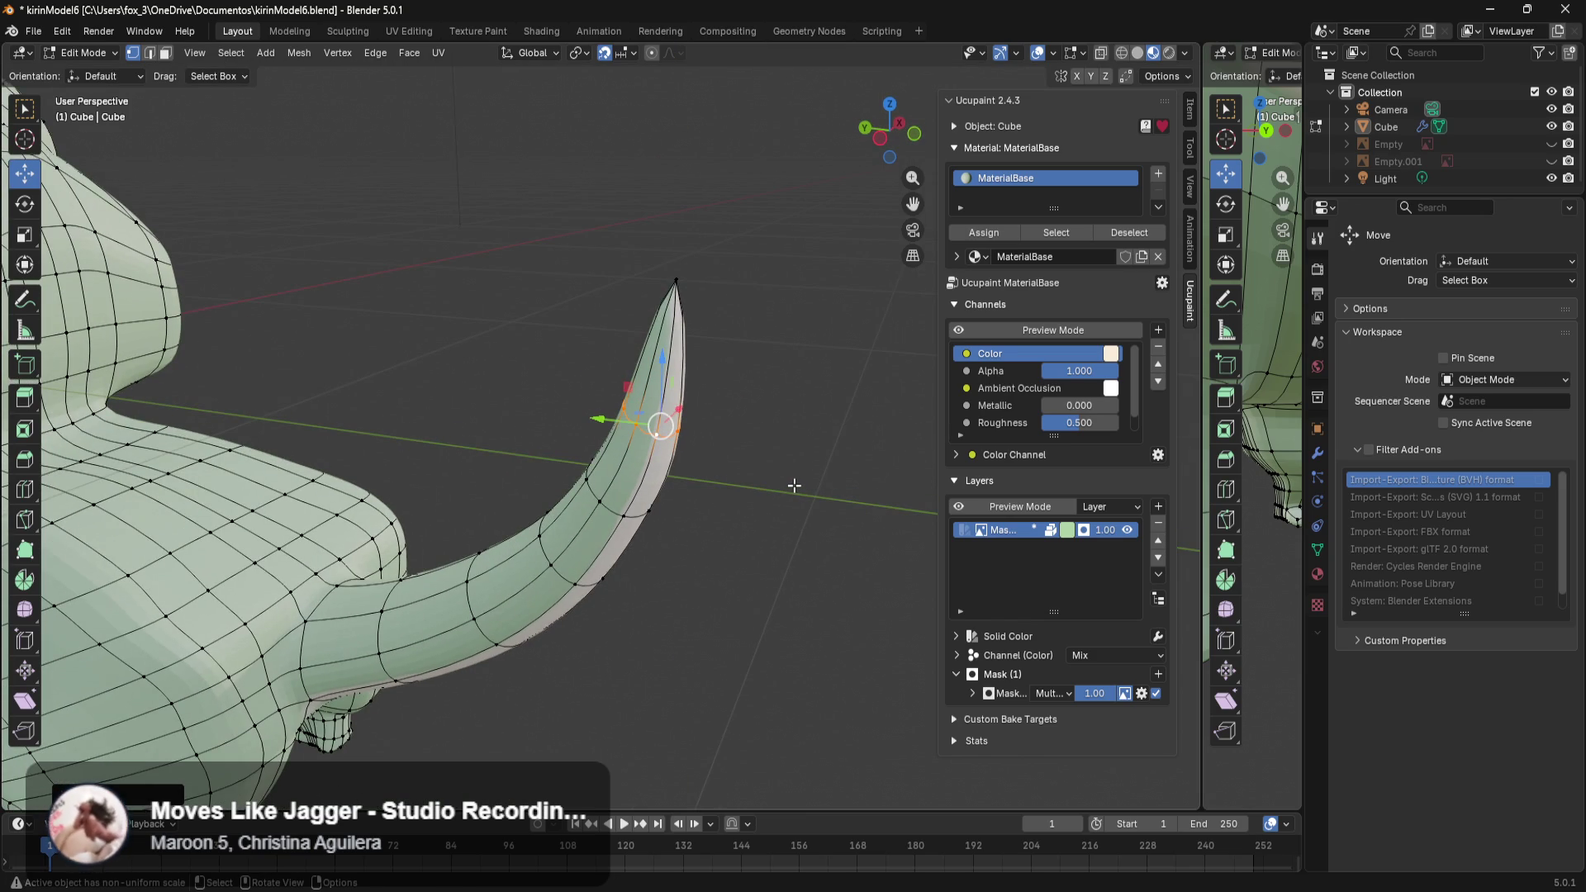
key(ctrl+Tab)
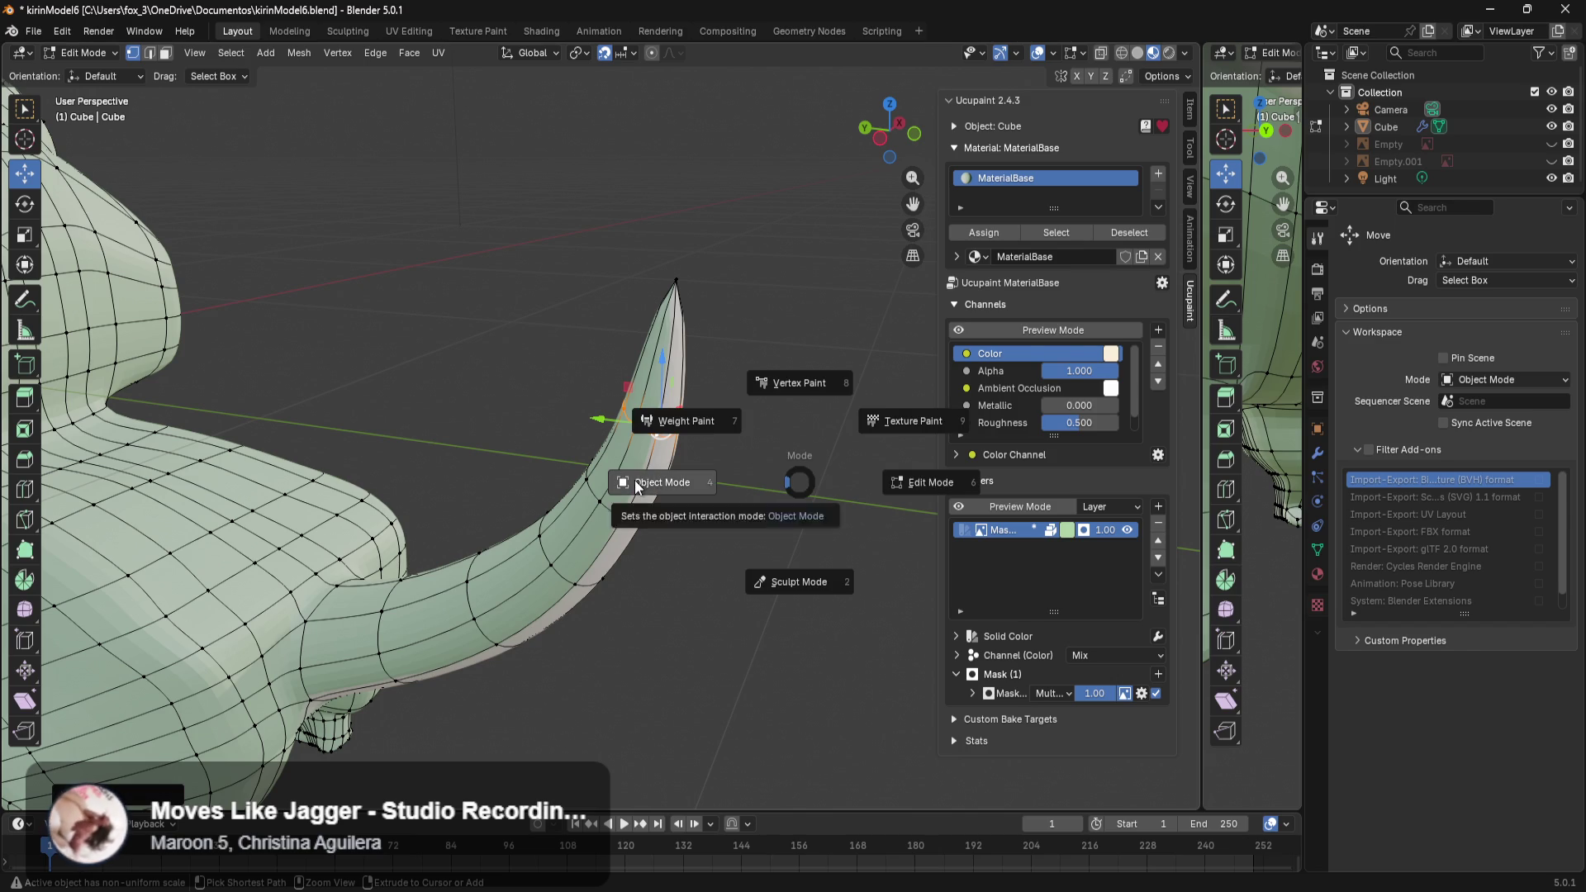
click(634, 479)
mouse_move(722, 464)
middle_down()
mouse_move(557, 488)
mouse_move(688, 446)
middle_up()
key(Tab)
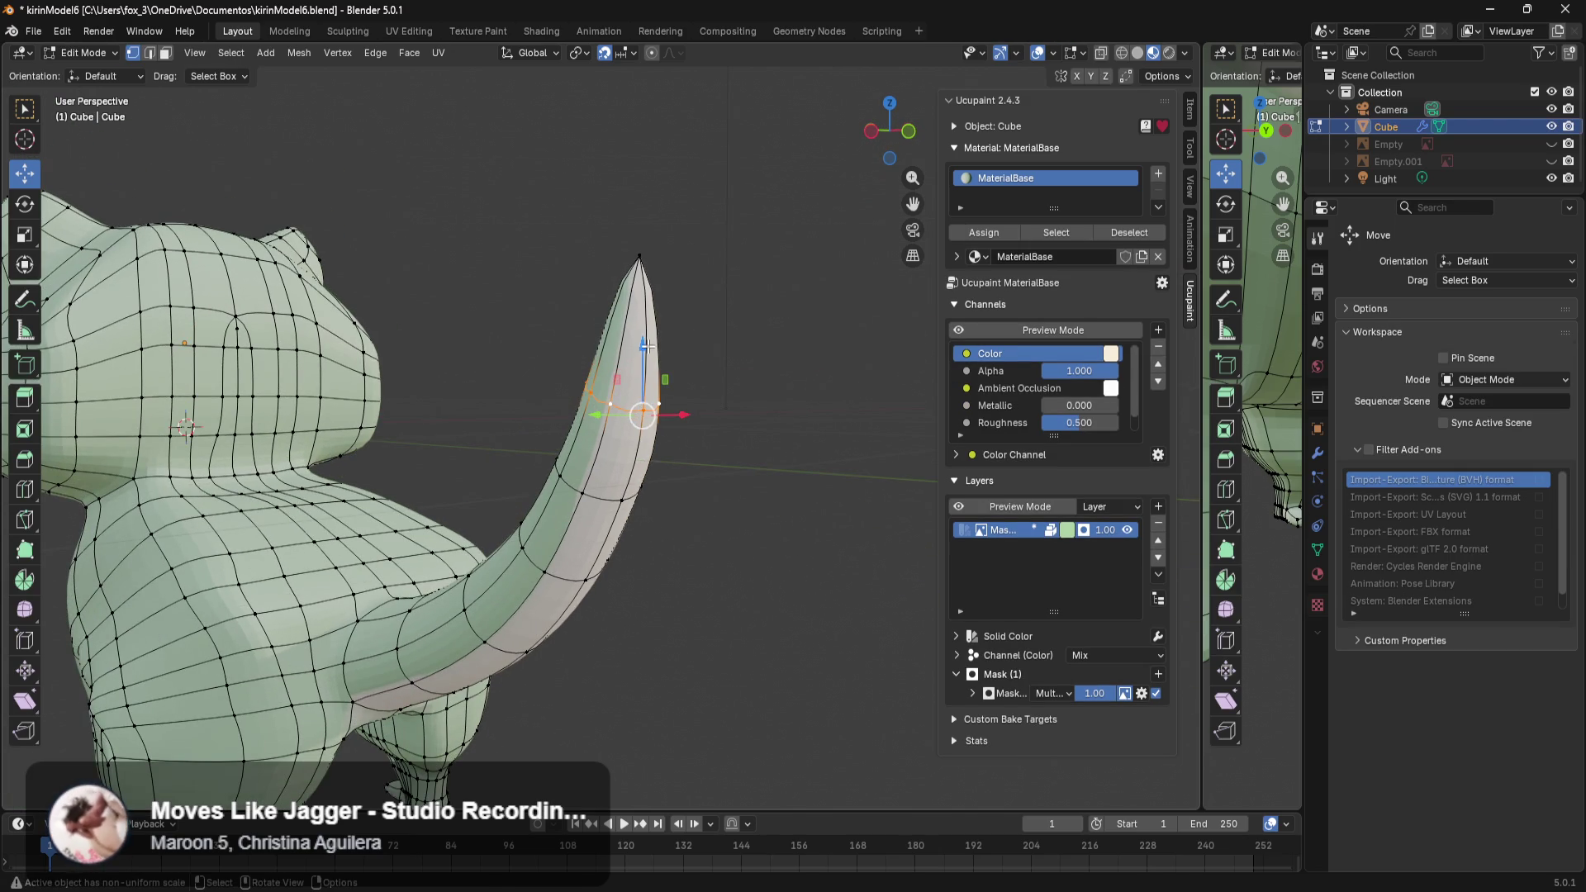
Scale down and rotate the tail loop to narrow and bend the tip.
ctrl+middle_drag(647, 345, 807, 347)
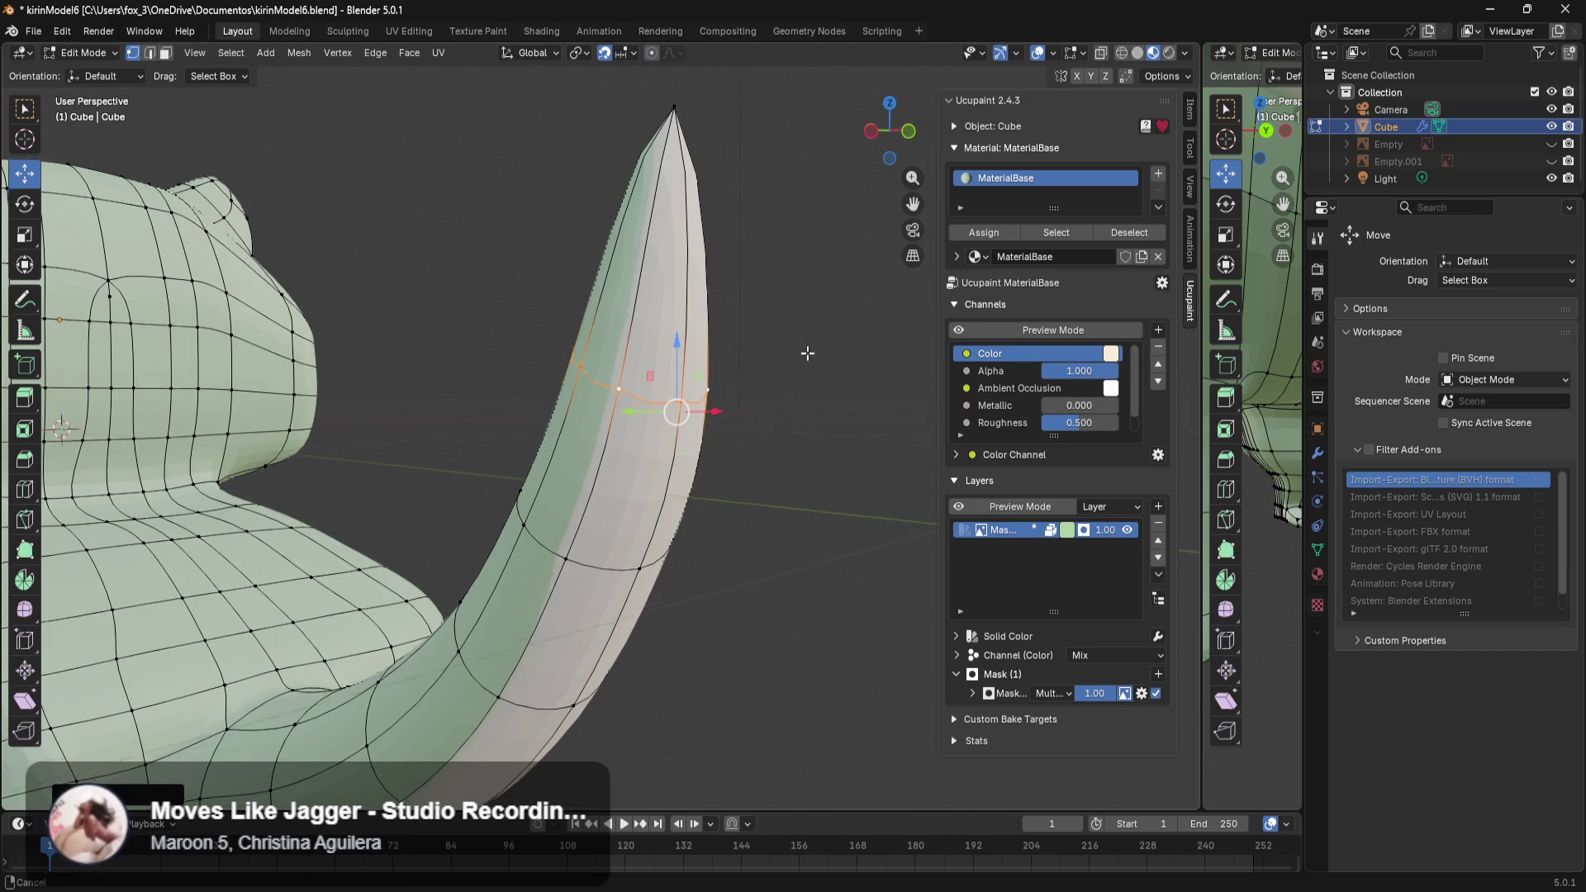
key(s)
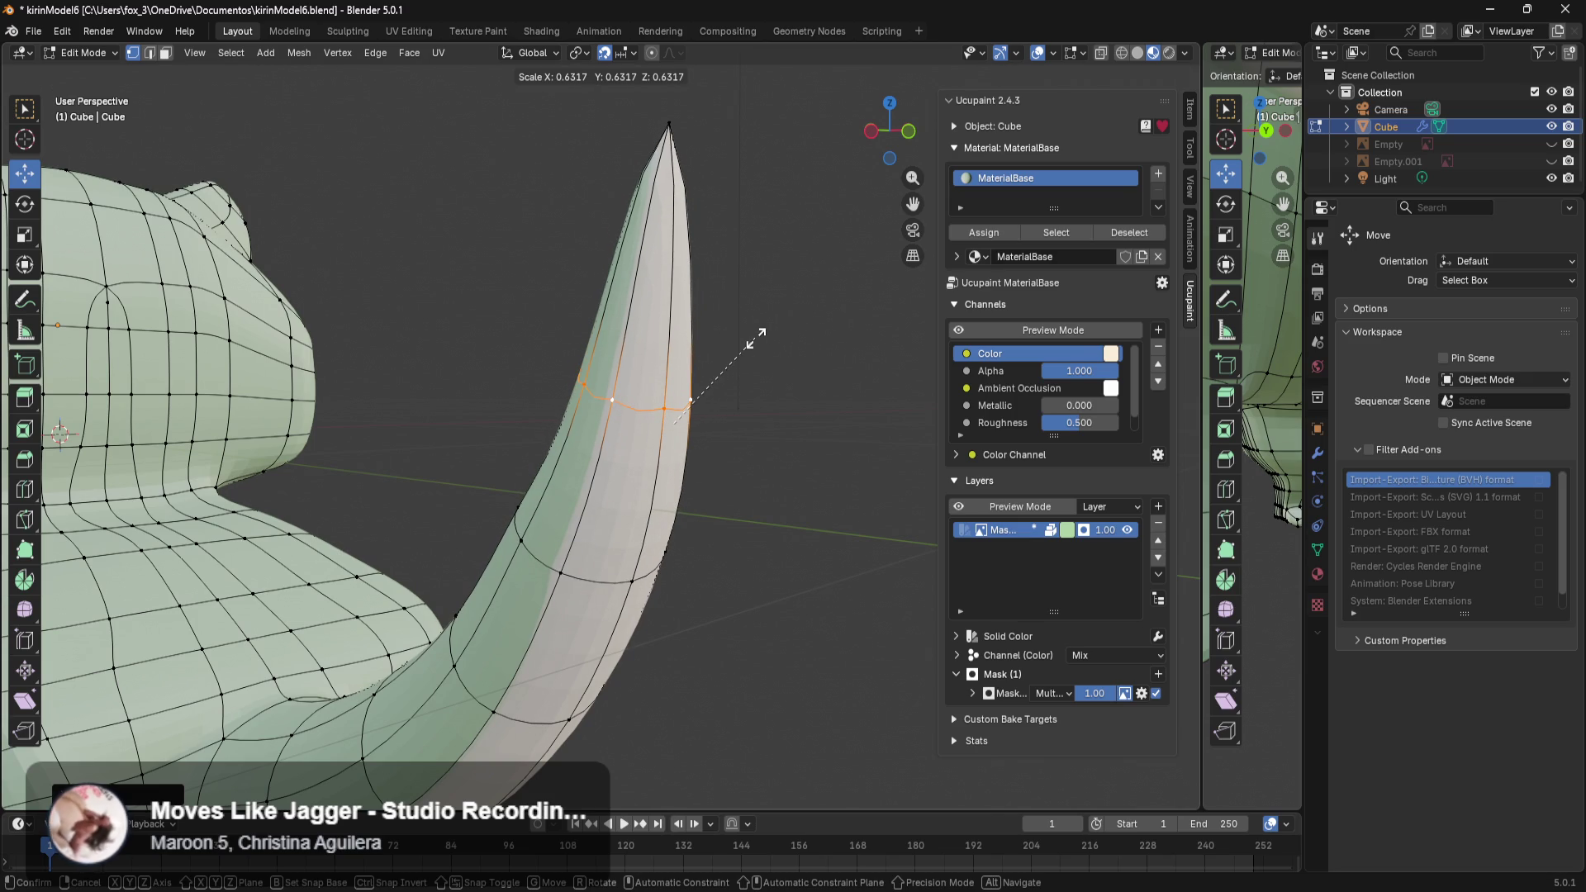
click(722, 340)
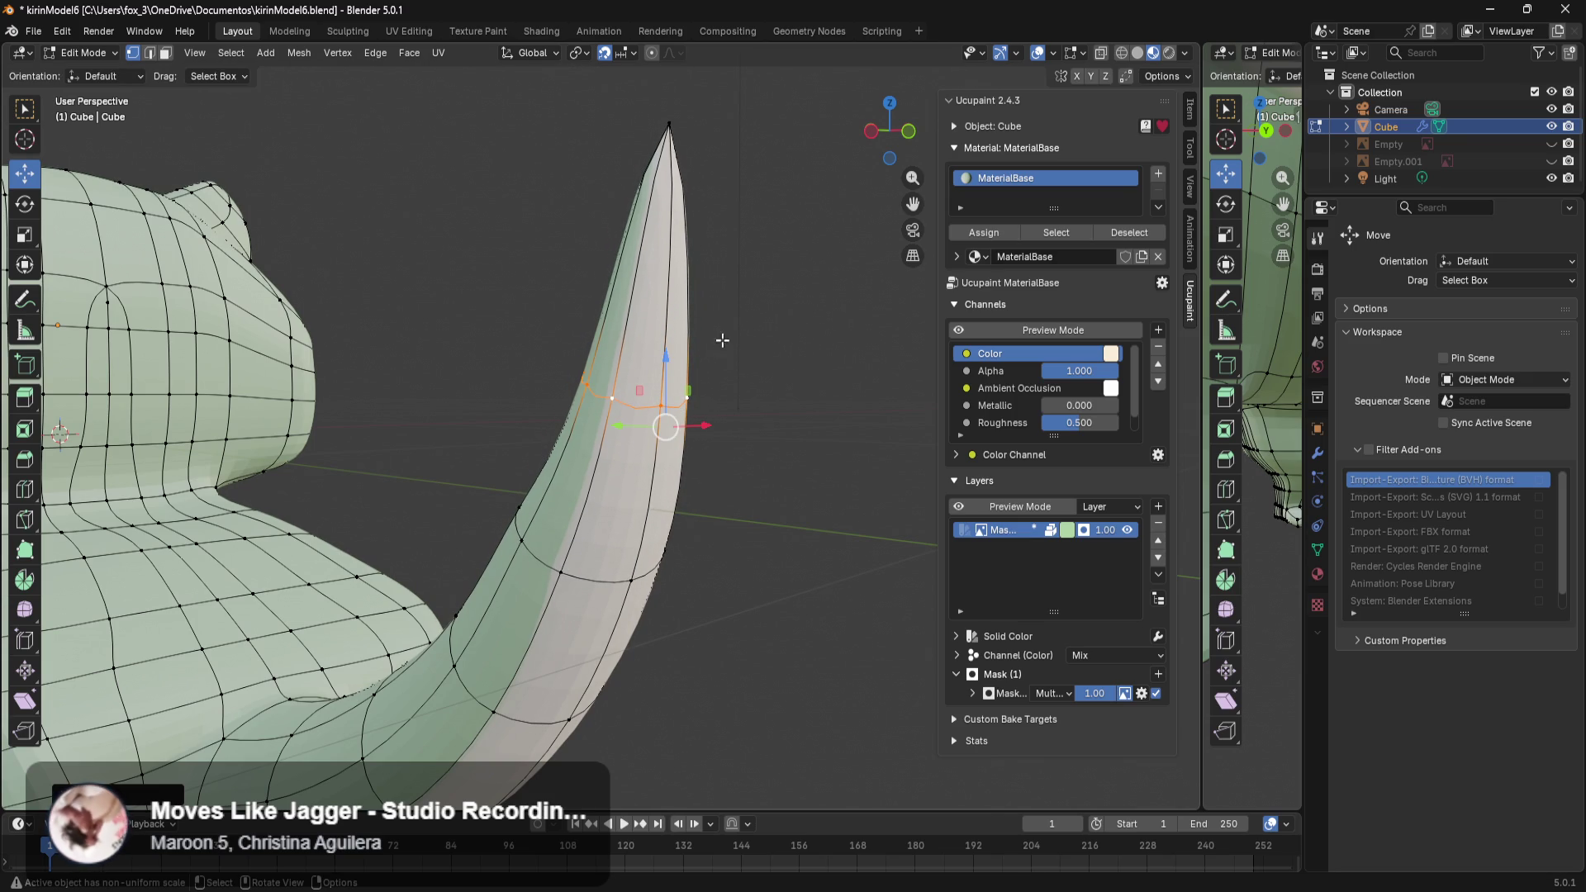
key(r)
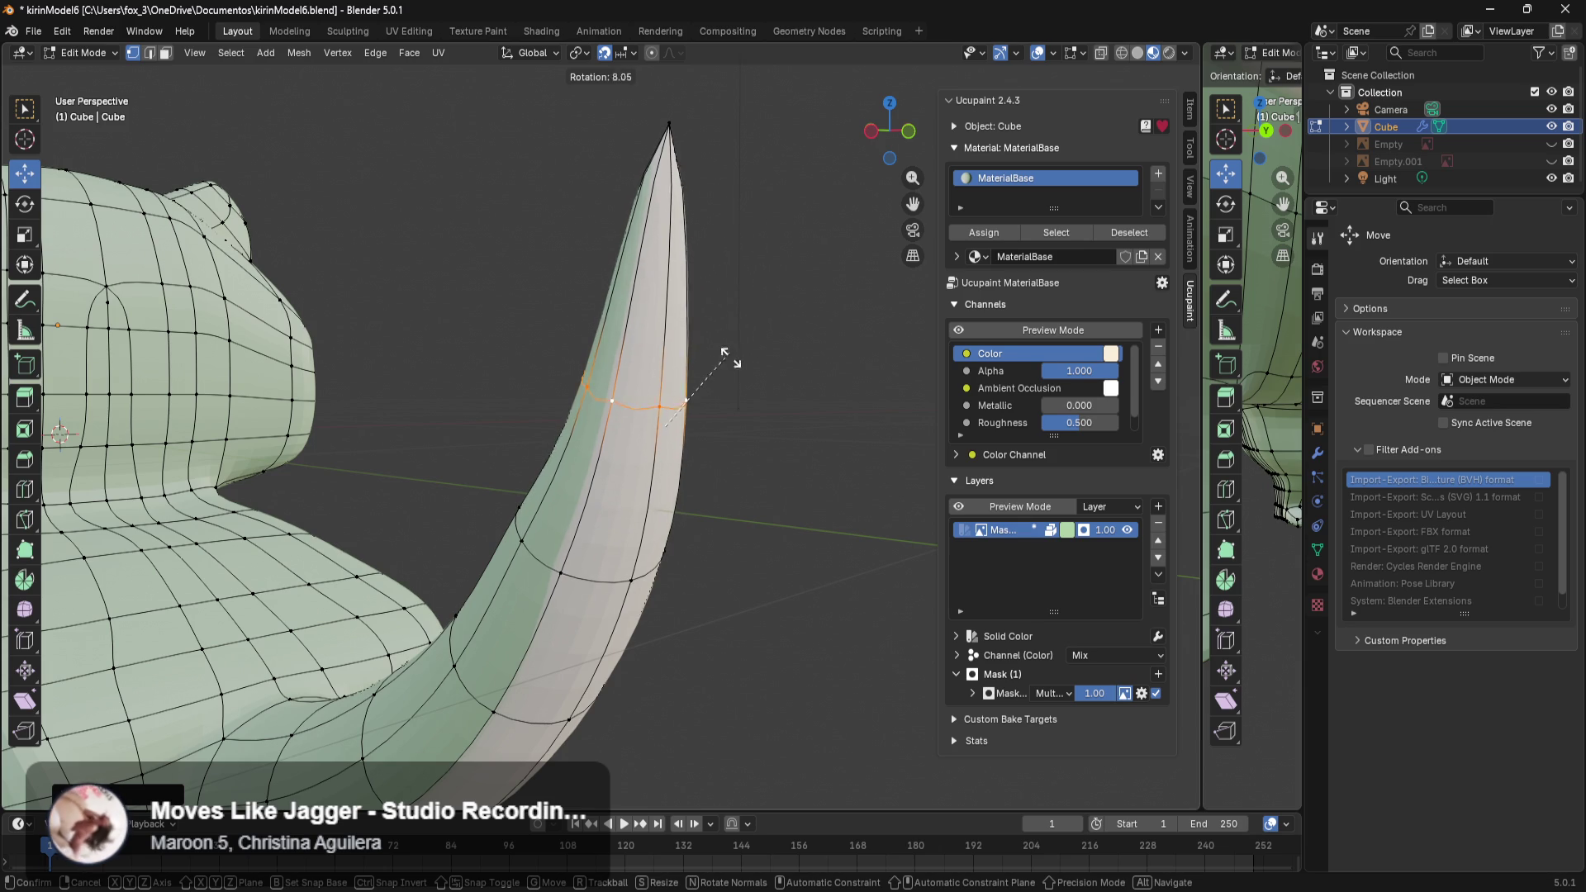
click(727, 399)
Undo a stray move of the tail tip along Y and return to Object Mode.
mouse_move(660, 446)
middle_down()
mouse_move(771, 169)
mouse_move(719, 200)
middle_up()
mouse_move(681, 148)
mouse_down()
mouse_move(667, 151)
mouse_move(712, 154)
mouse_move(742, 235)
mouse_up()
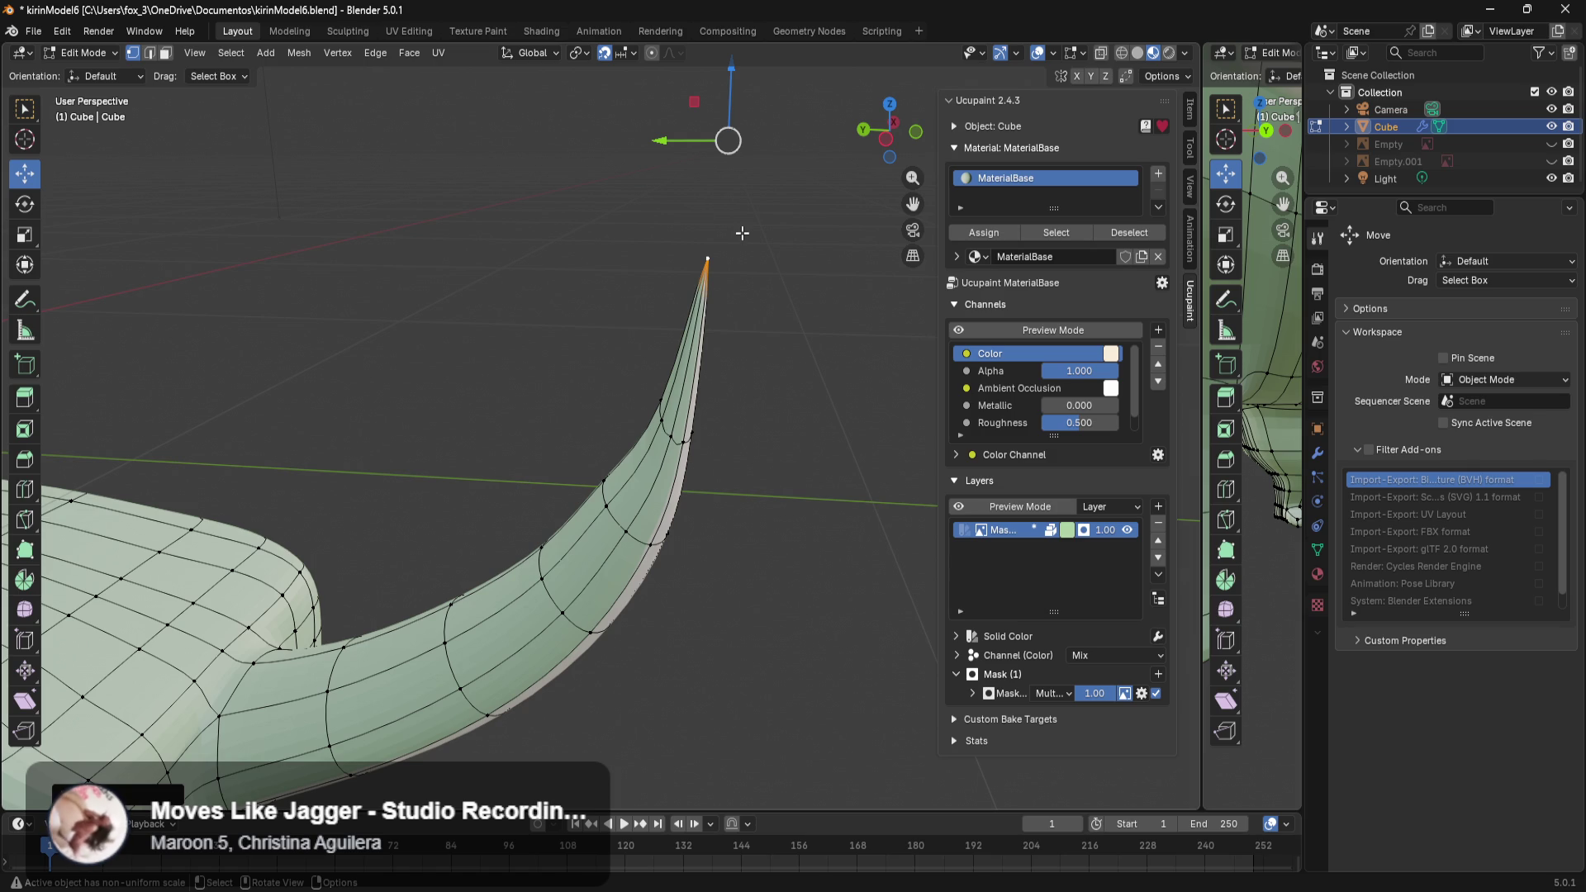
drag(727, 142, 708, 328)
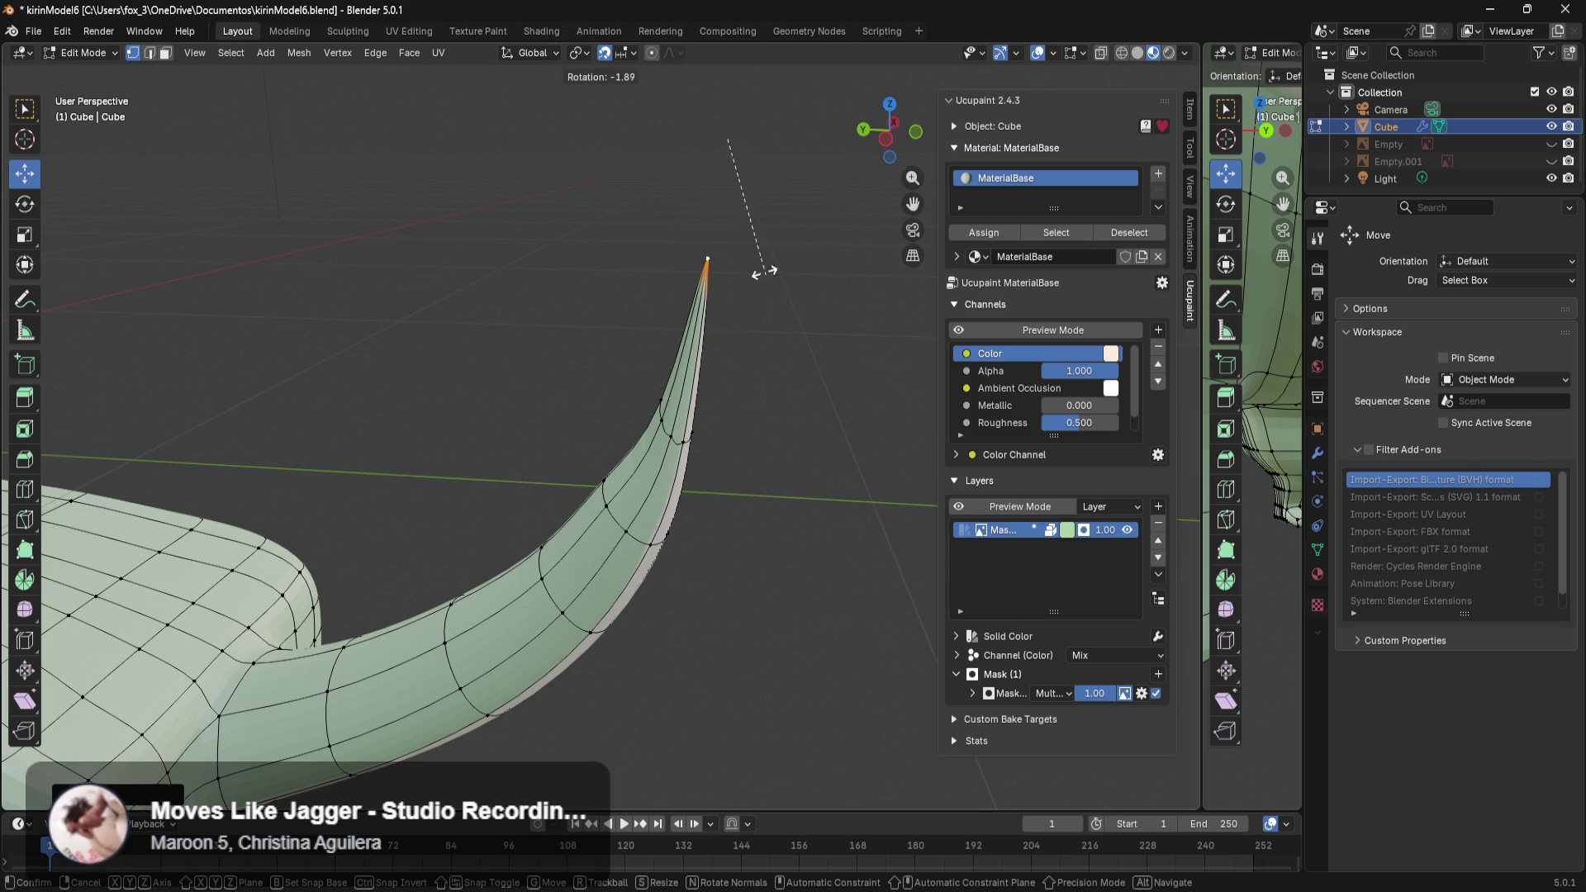
key(ctrl+z)
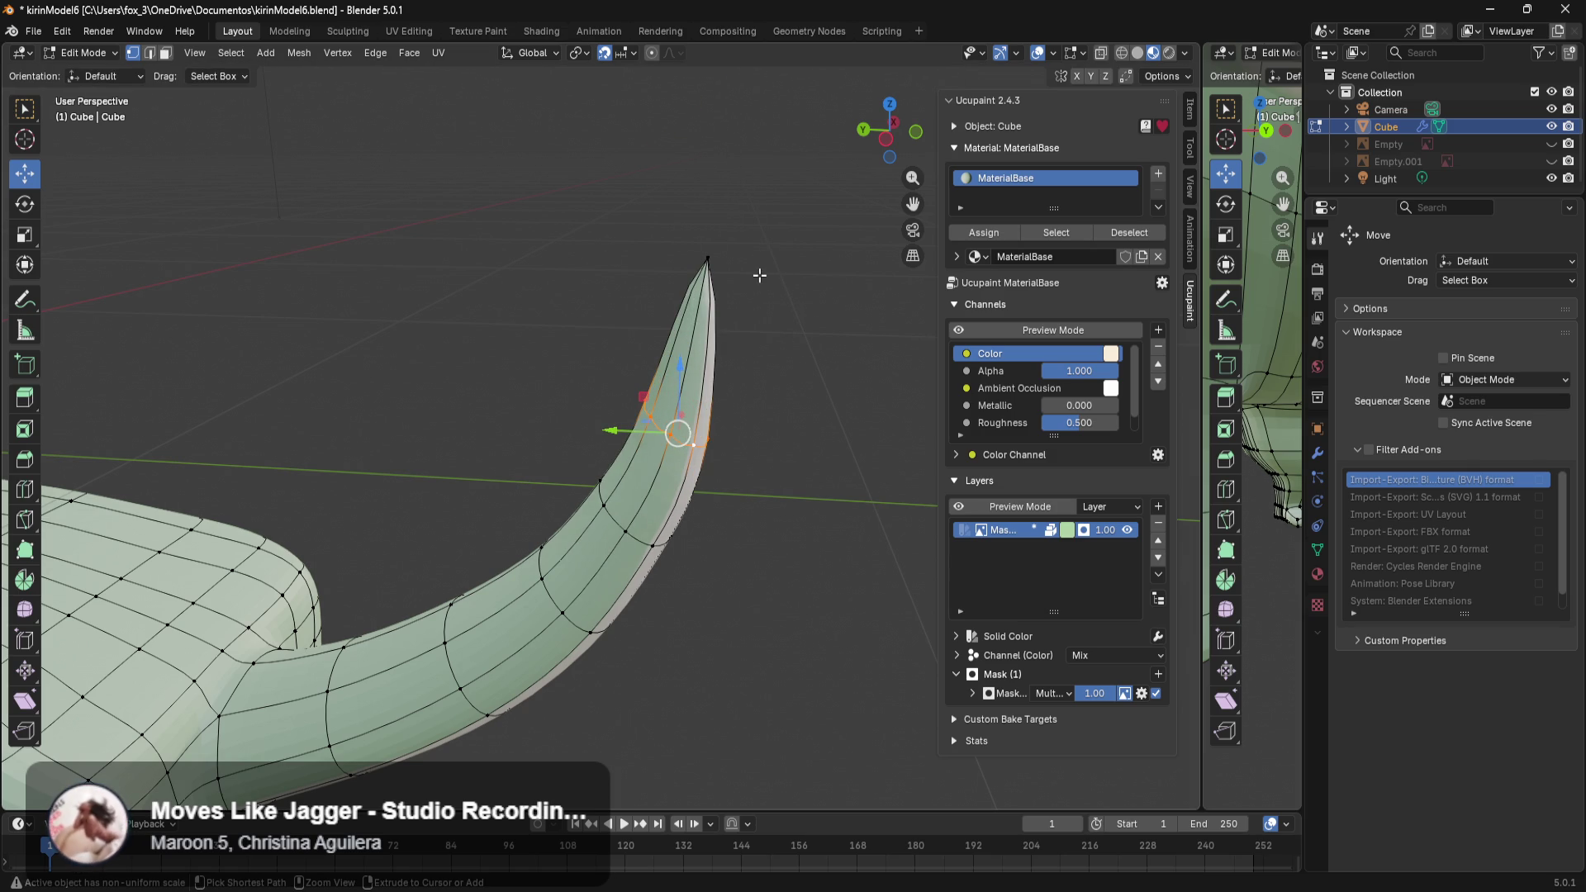
key(Tab)
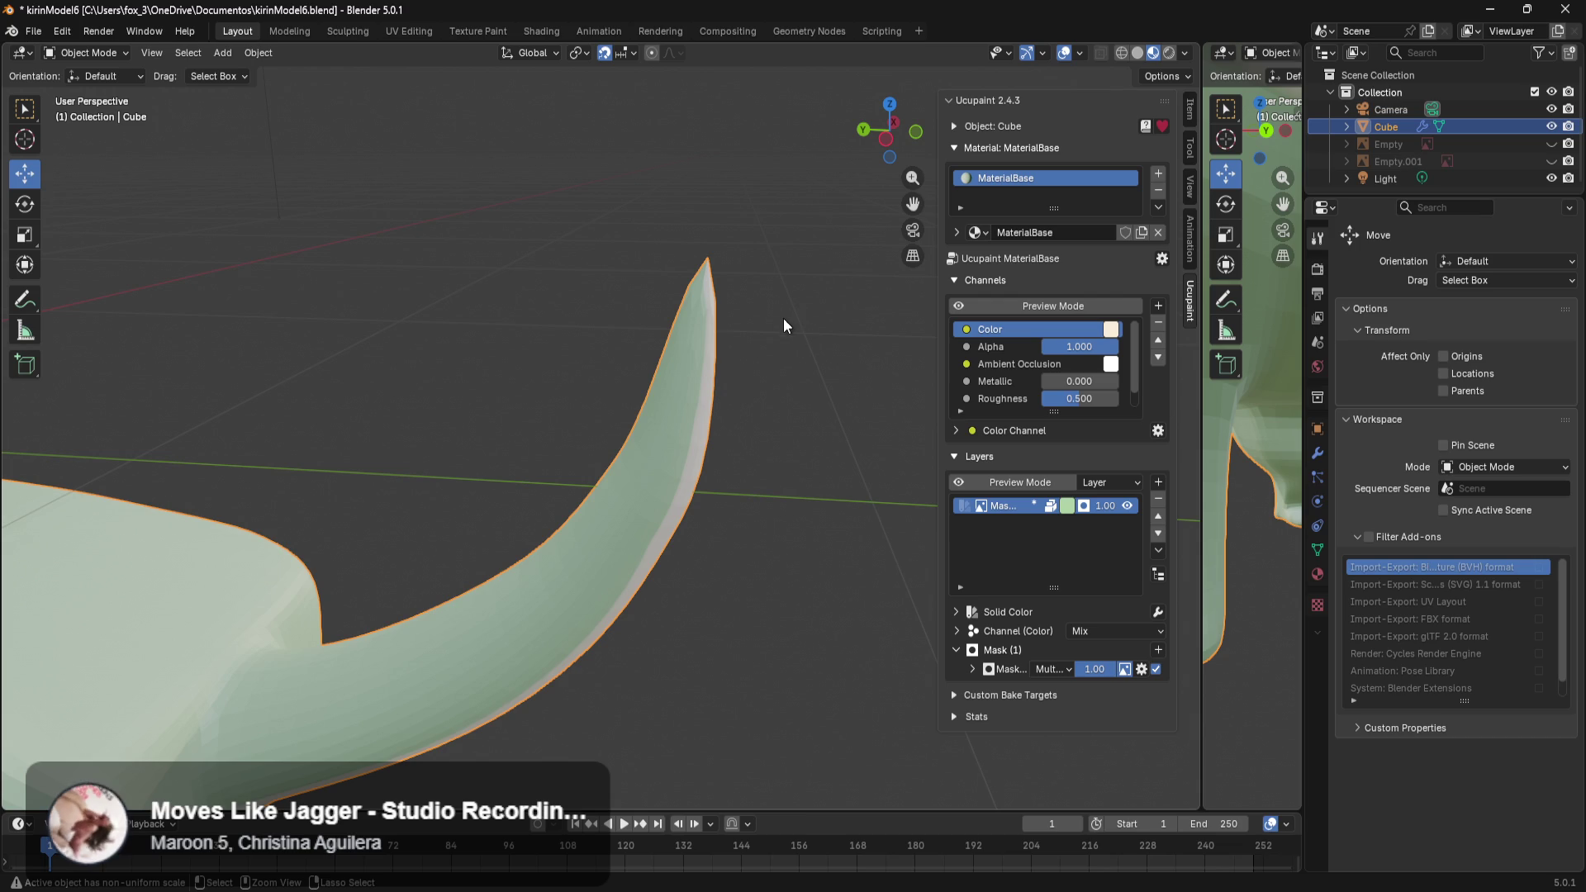
Select the cat model and enter Edit Mode.
scroll(816, 390, down, 3)
middle_drag(761, 374, 590, 369)
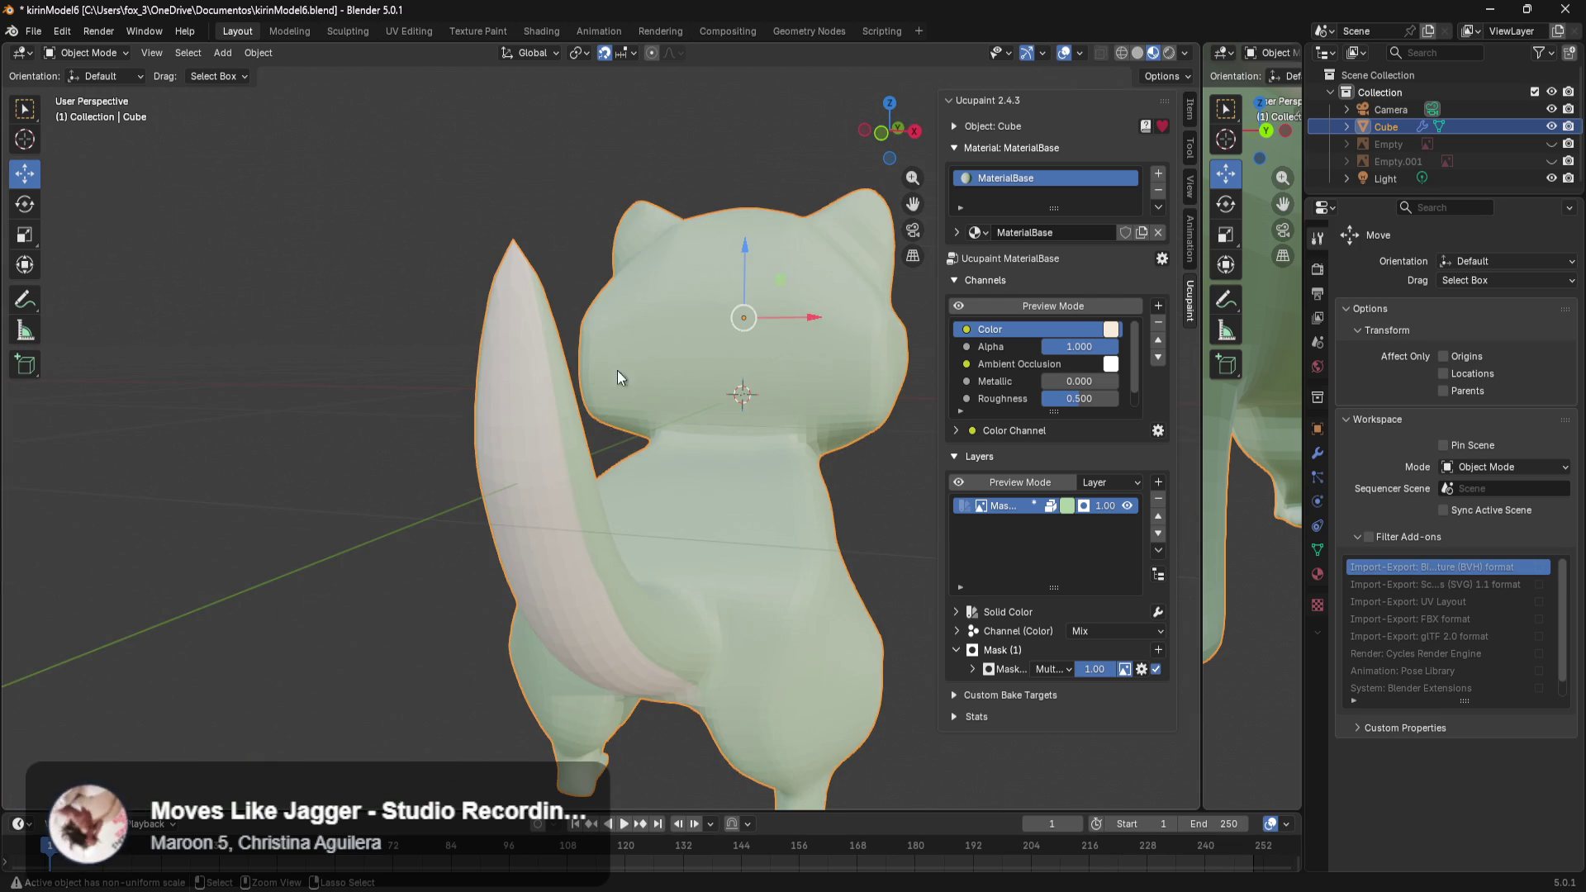
ctrl+click(621, 374)
key(Tab)
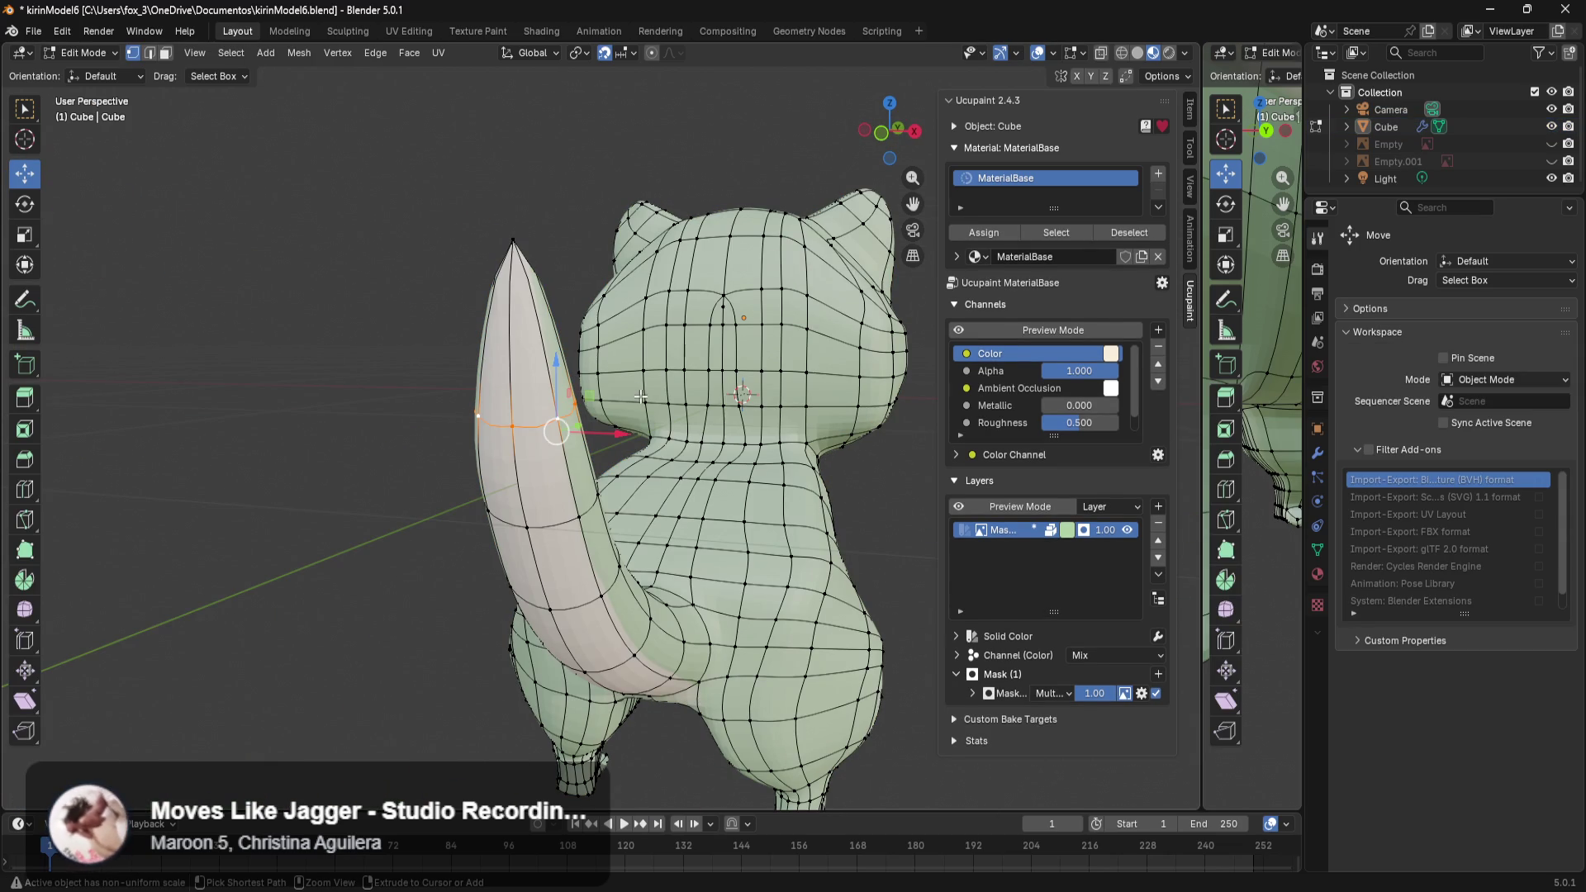
Dissolve the edge loop partway up the tail and switch to Texture Paint.
scroll(641, 397, up, 5)
middle_drag(641, 397, 830, 396)
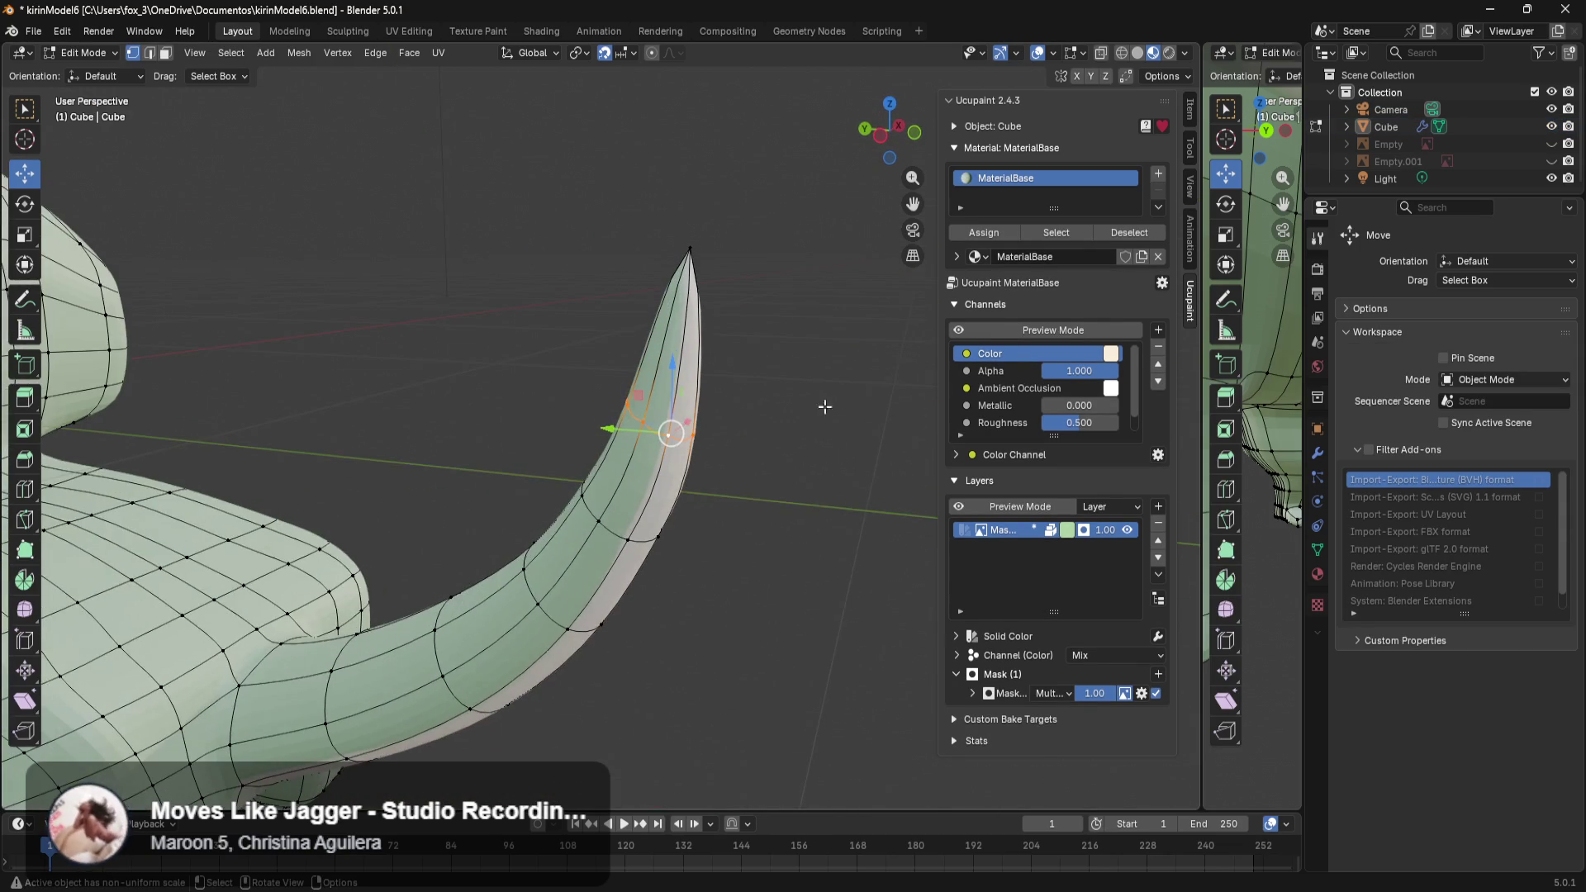
middle_drag(742, 496, 664, 416)
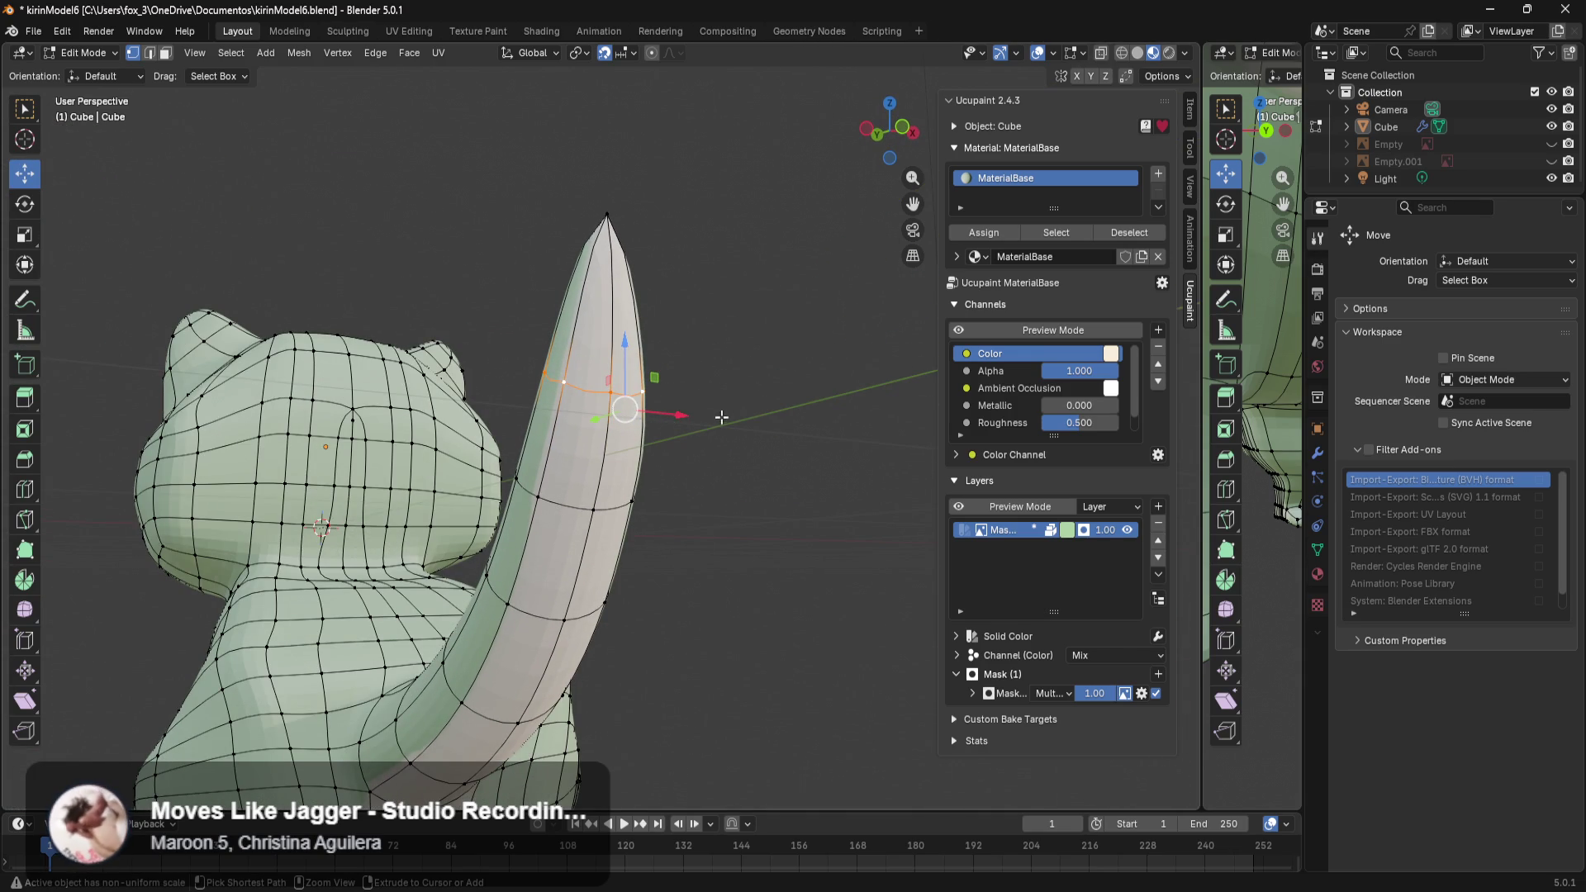
alt+click(719, 562)
key(ctrl+x)
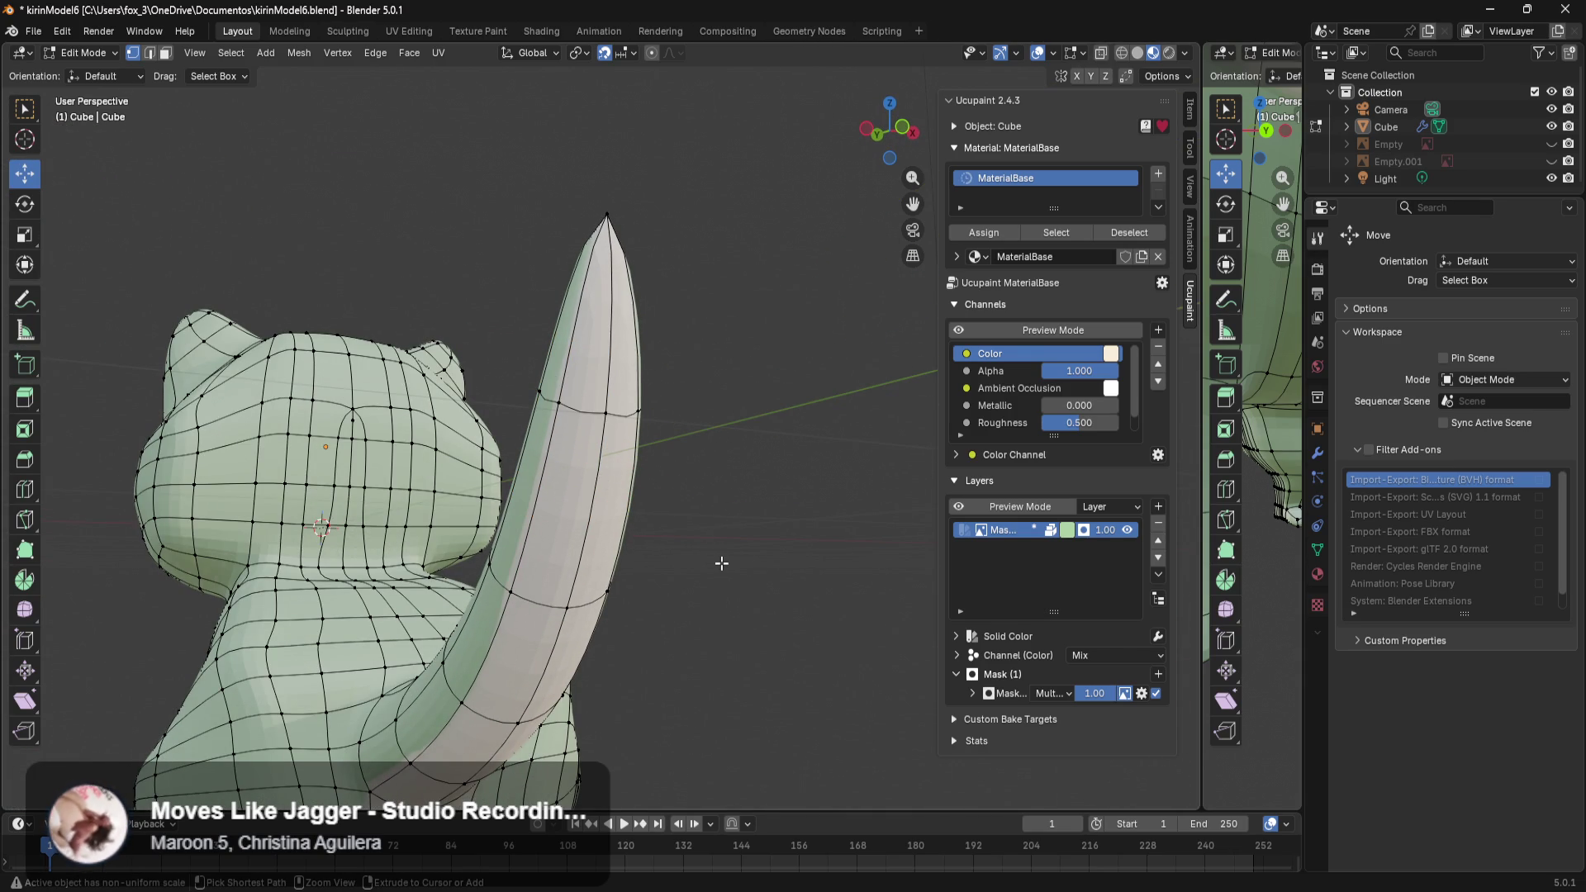
key(ctrl+Tab)
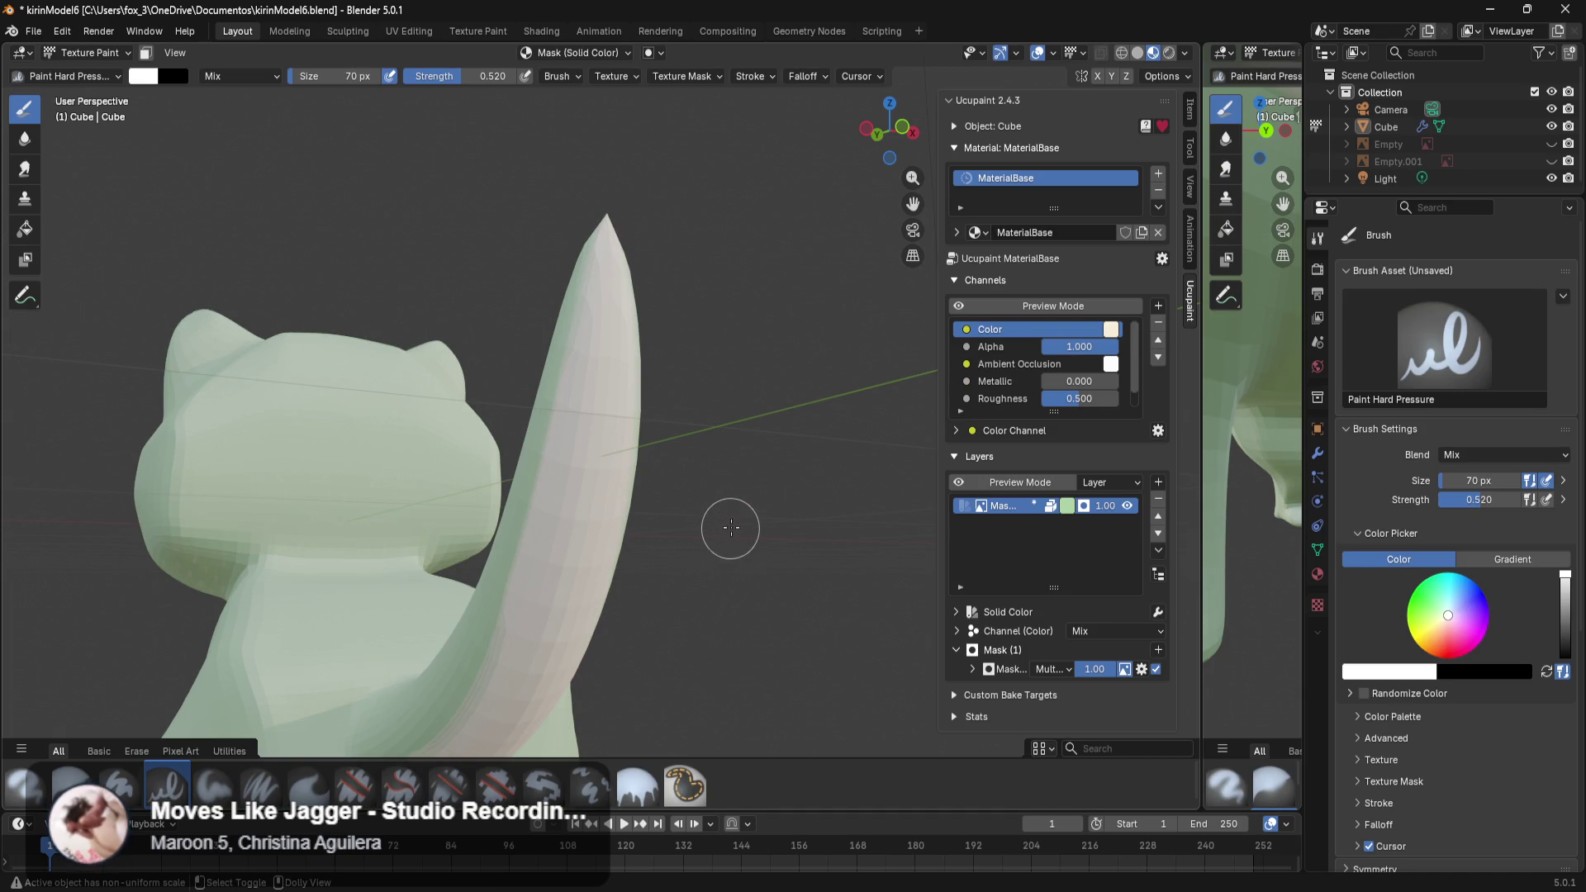
Cover the pinkish tail-base patch with Paint Hard Pressure strokes, then enlarge the brush to 158 px.
mouse_move(743, 486)
middle_down()
mouse_move(496, 518)
mouse_move(609, 379)
middle_up()
scroll(497, 518, up, 5)
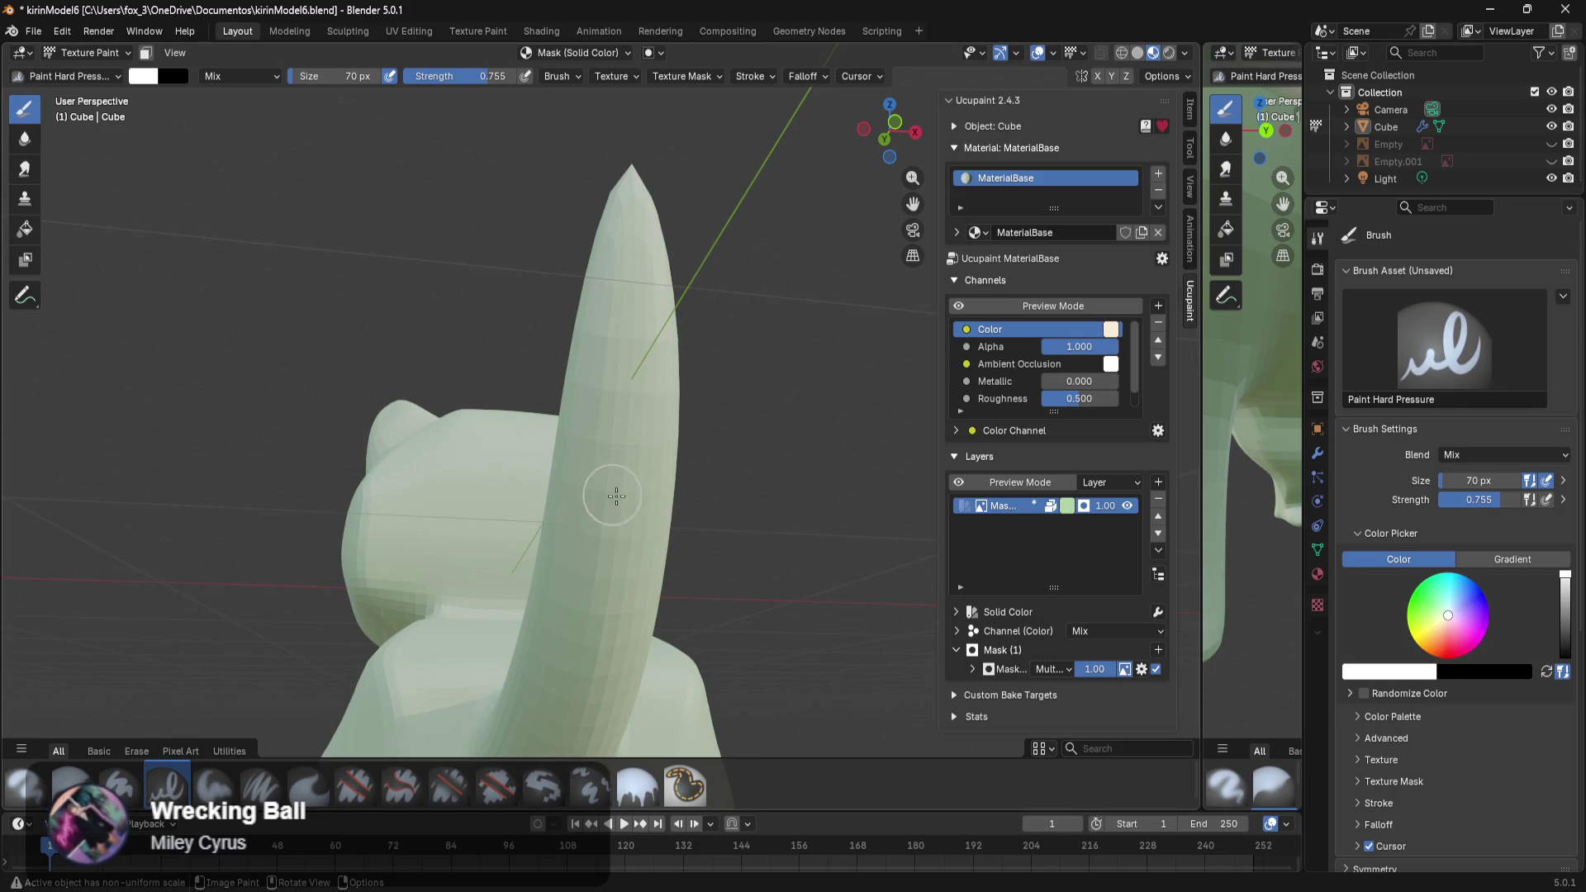
mouse_move(701, 371)
middle_down()
mouse_move(760, 342)
mouse_move(577, 440)
middle_up()
drag(572, 584, 496, 630)
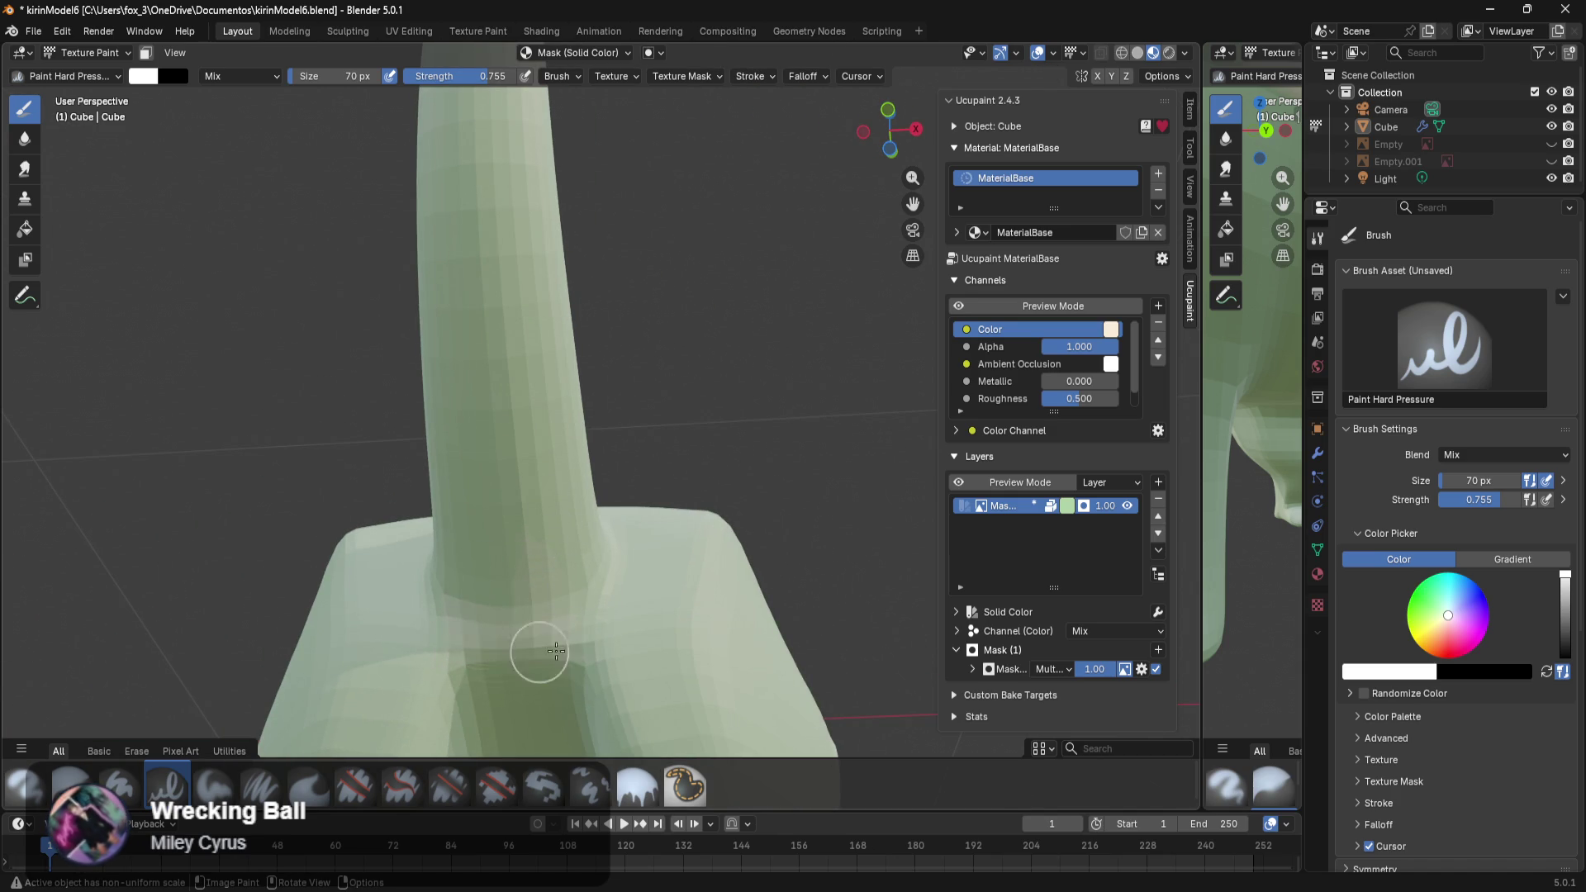
mouse_move(496, 630)
middle_down()
mouse_move(593, 595)
mouse_move(537, 540)
middle_up()
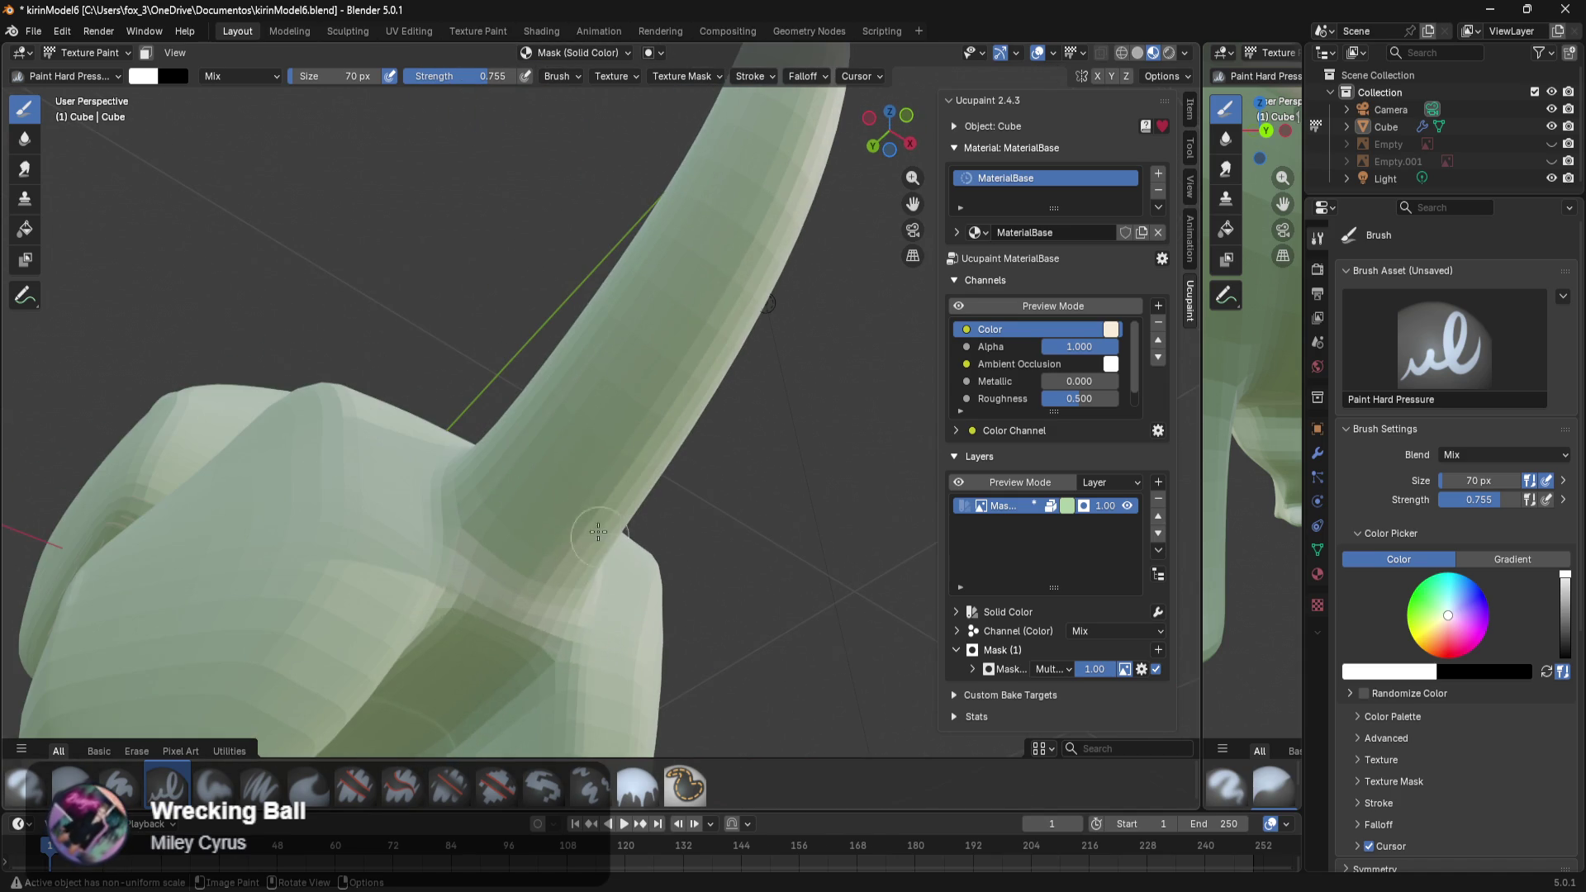
drag(1445, 482, 1479, 482)
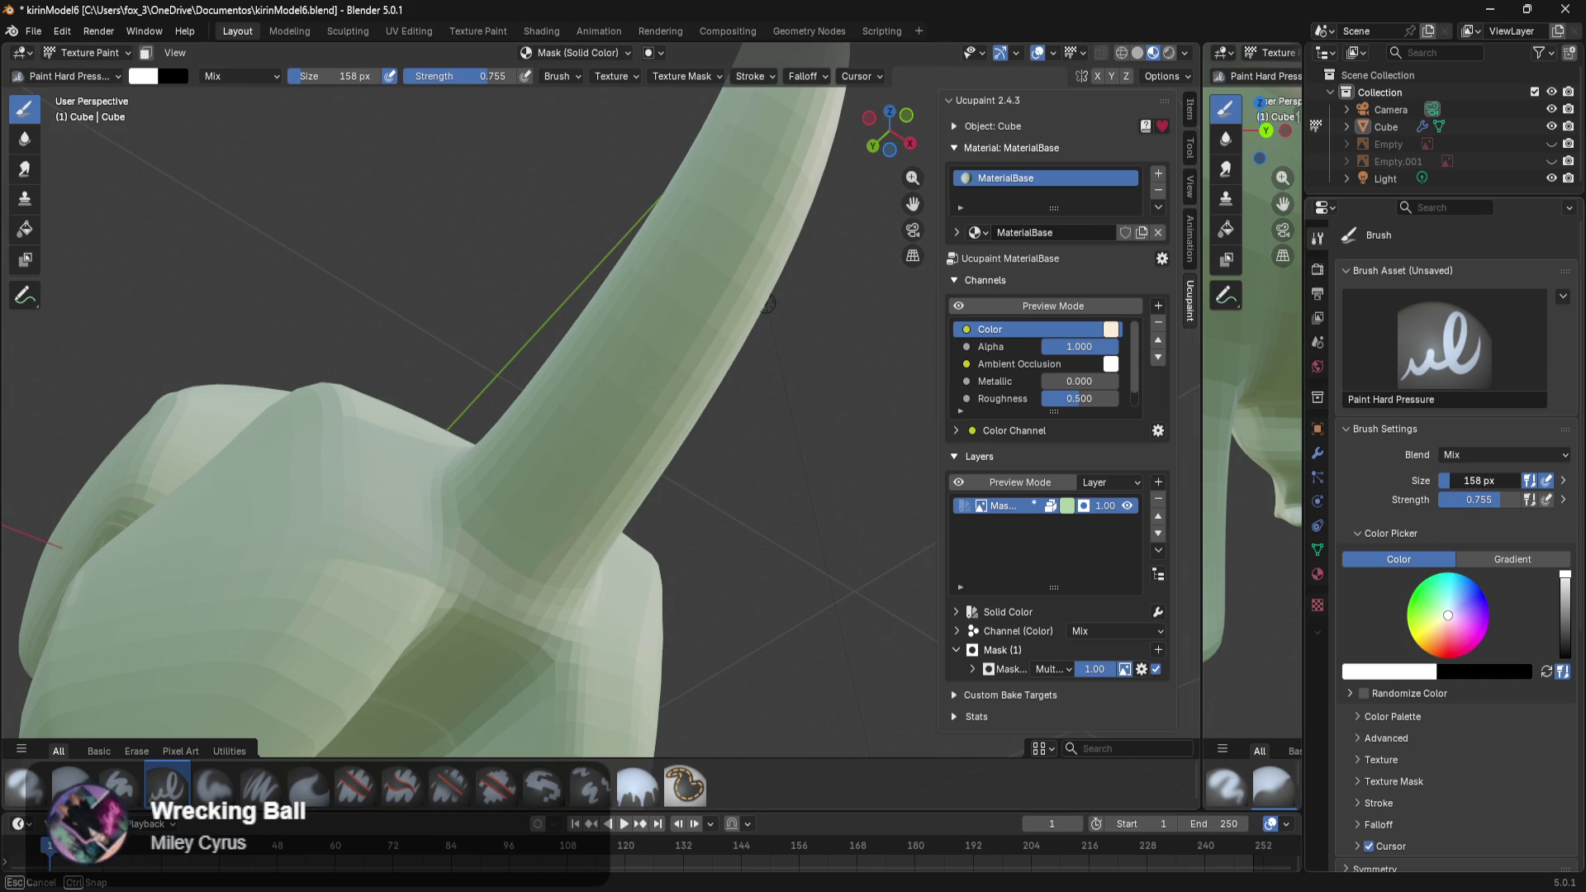
Shrink the texture paint brush from 158 px down to 70 px.
drag(1479, 480, 1479, 480)
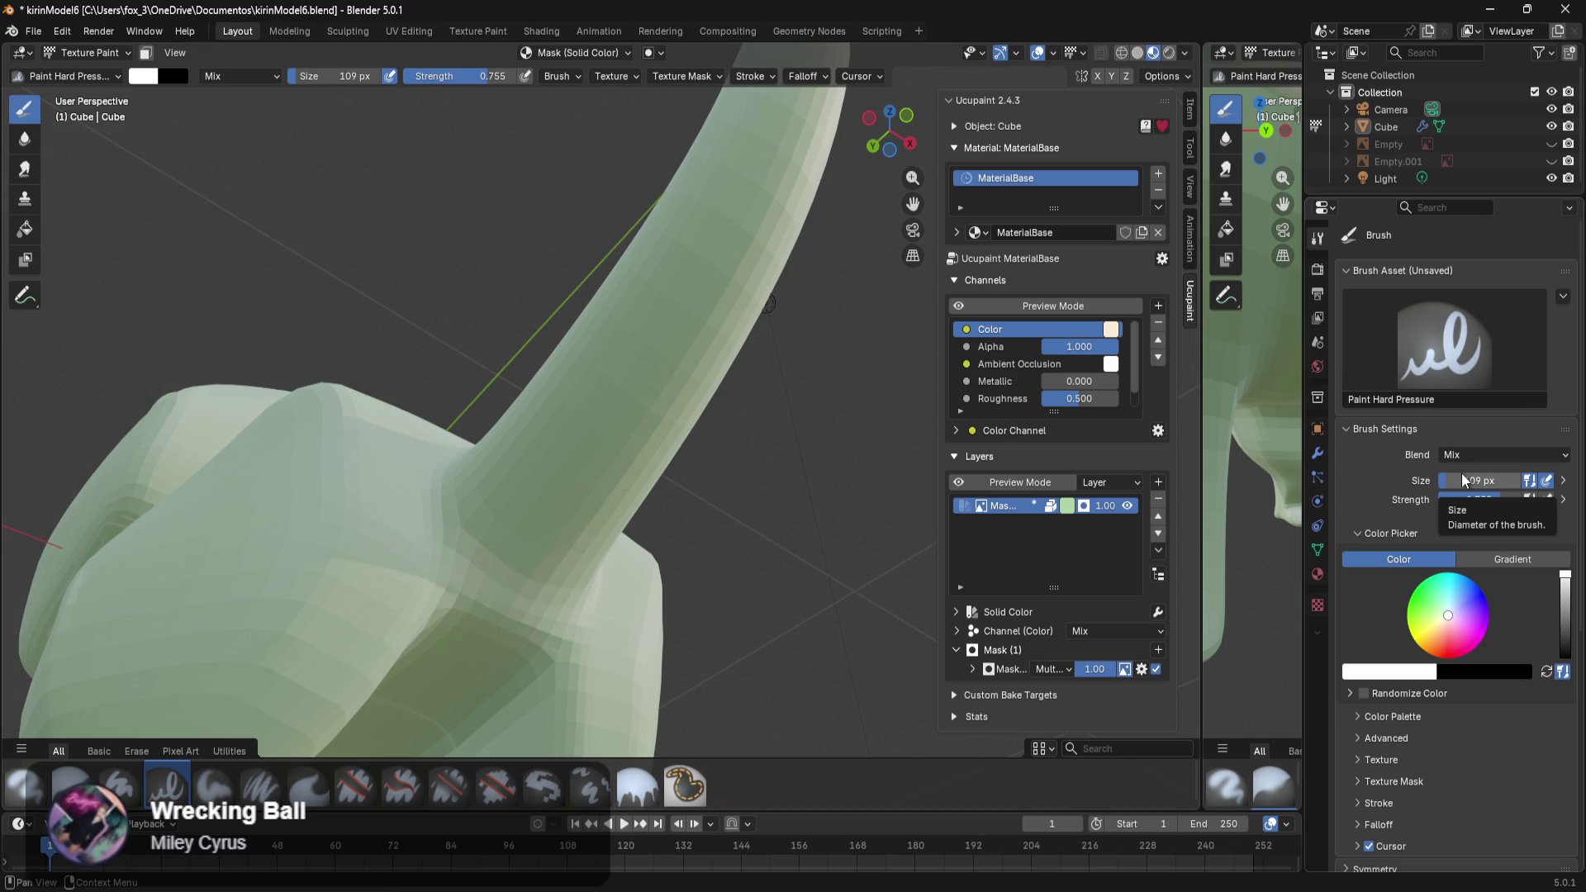
drag(1447, 482, 1415, 482)
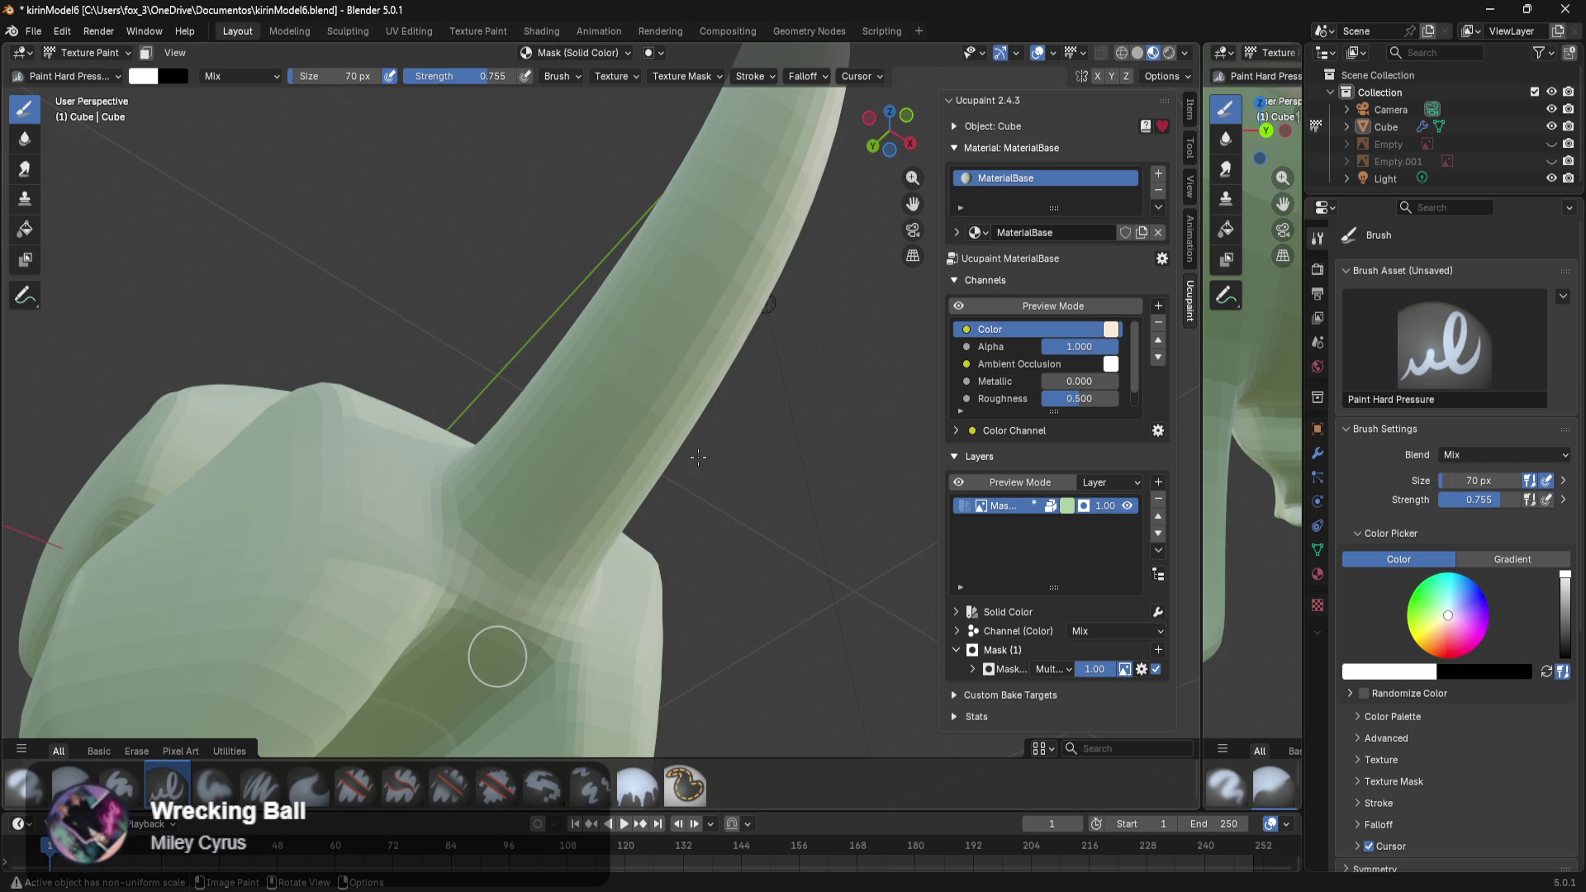
scroll(697, 460, down, 3)
Inspect the cat's side, back, tail and front, then swap the two brush colours.
mouse_move(697, 460)
middle_down()
mouse_move(498, 571)
mouse_move(838, 458)
middle_up()
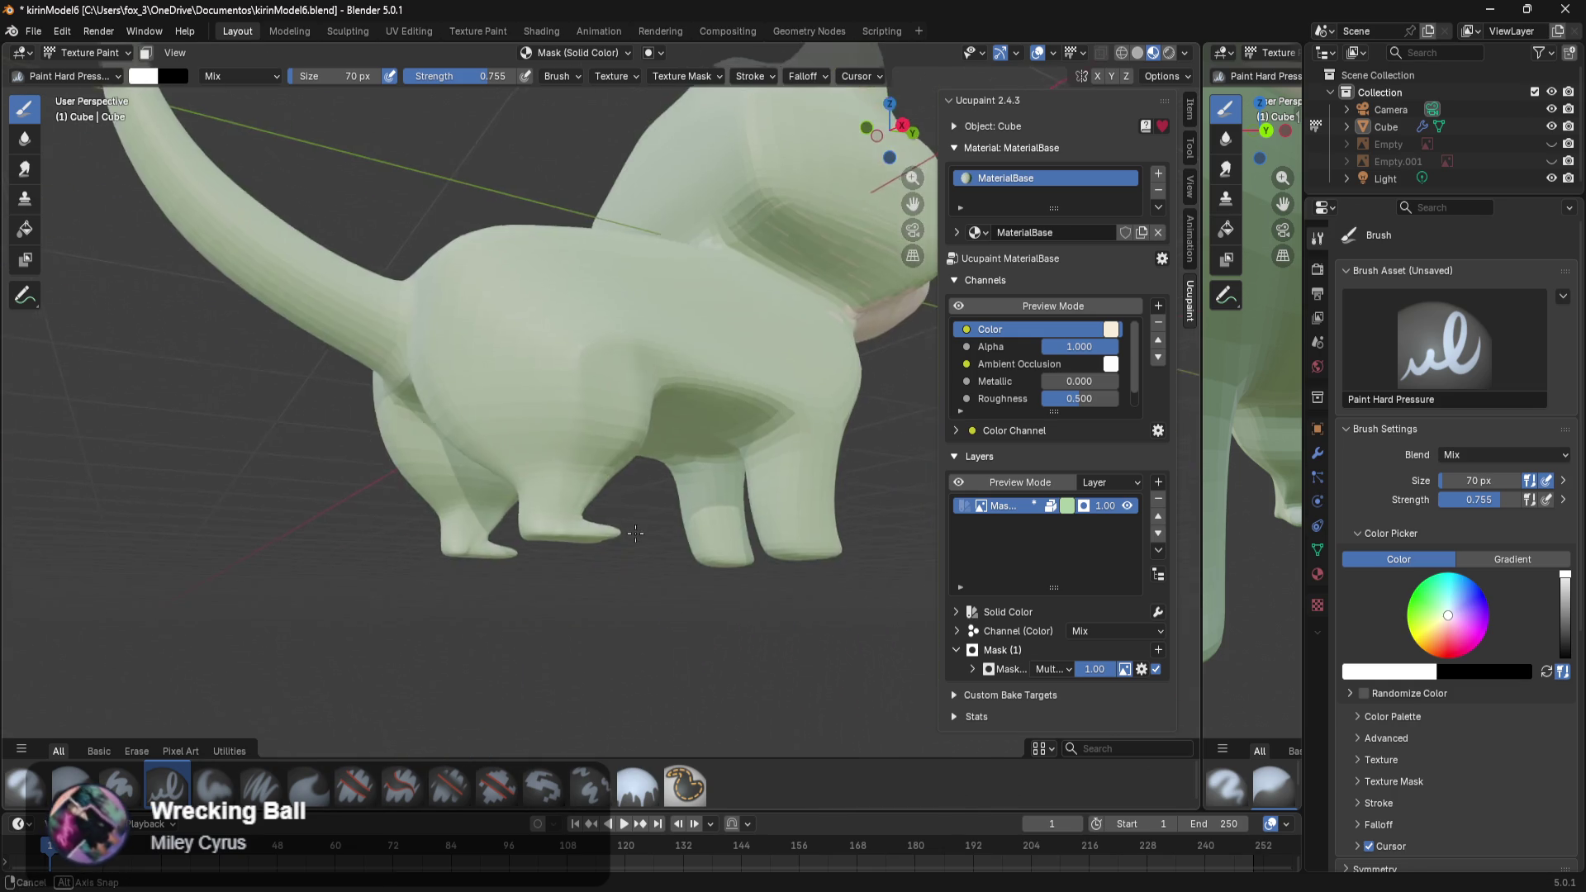
middle_drag(549, 479, 526, 575)
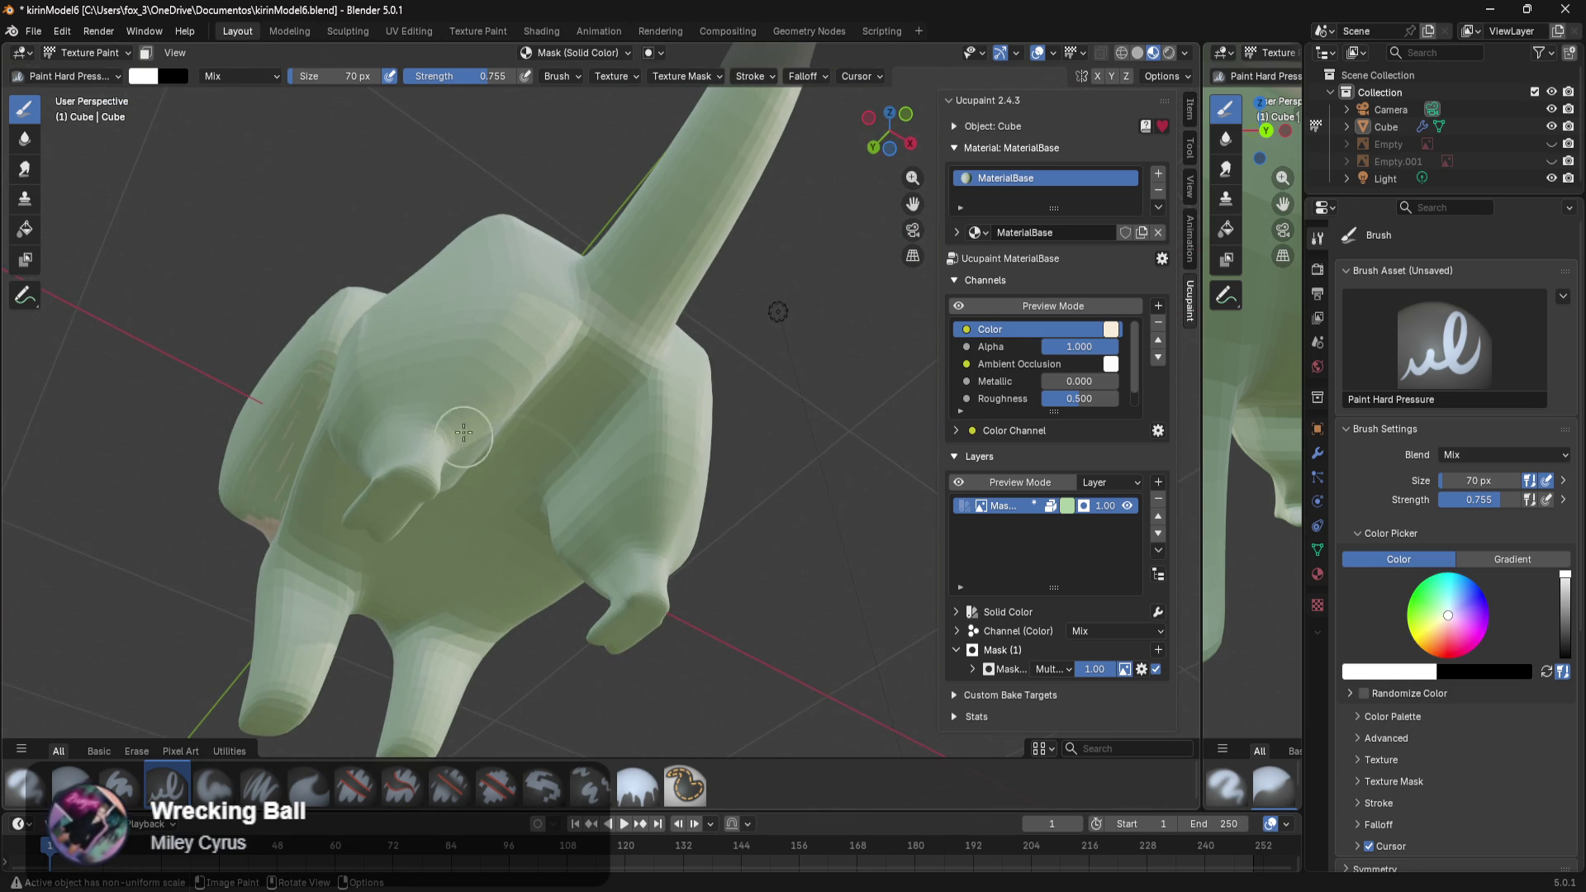
middle_drag(357, 502, 518, 521)
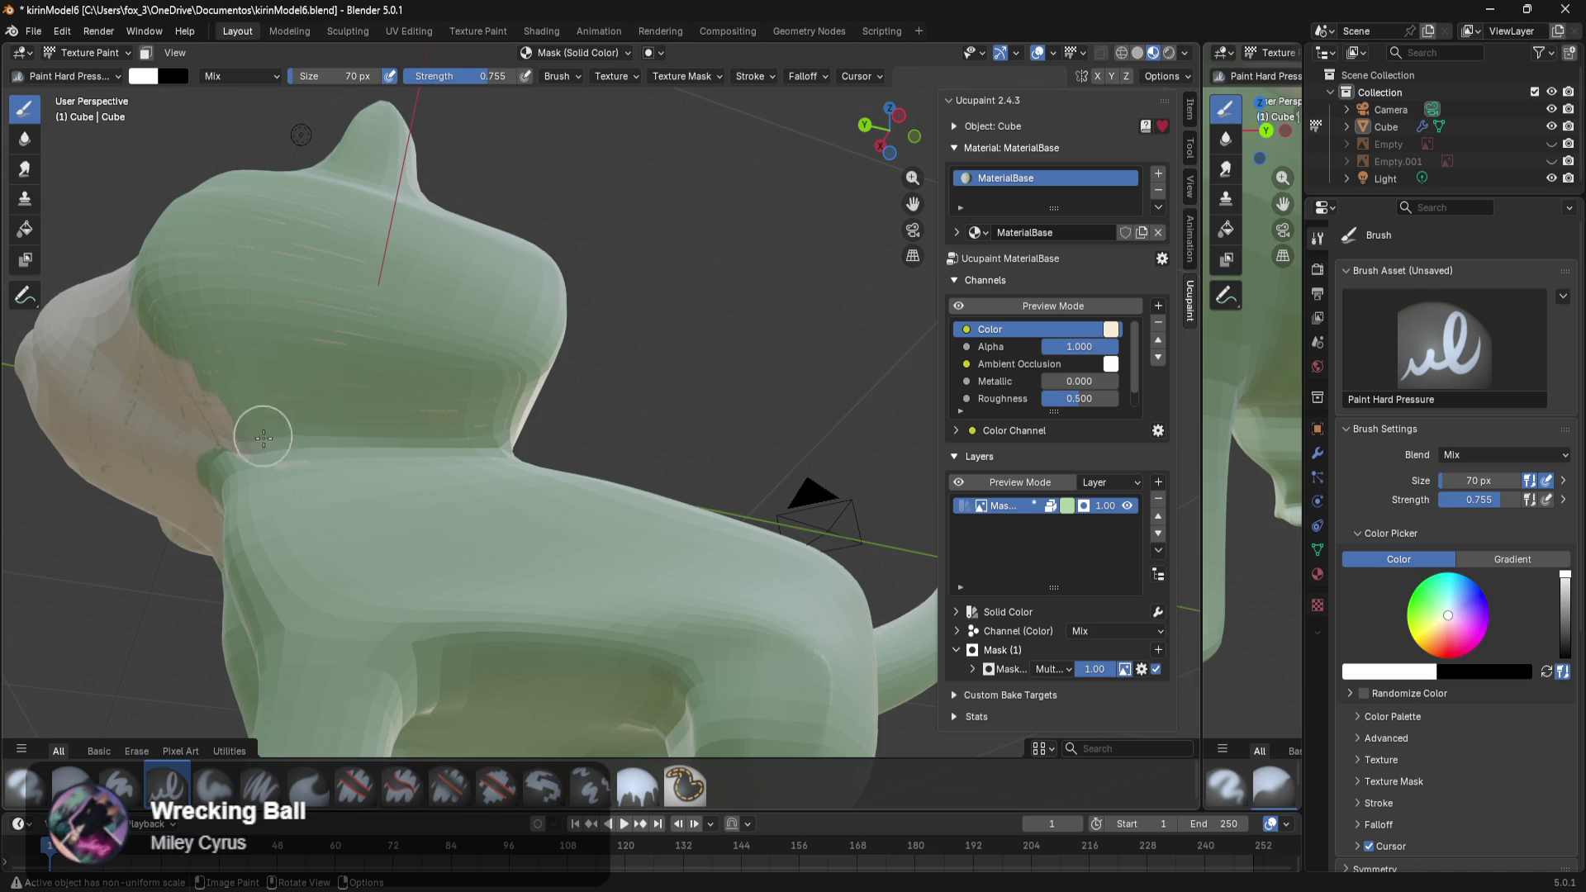
scroll(460, 446, down, 5)
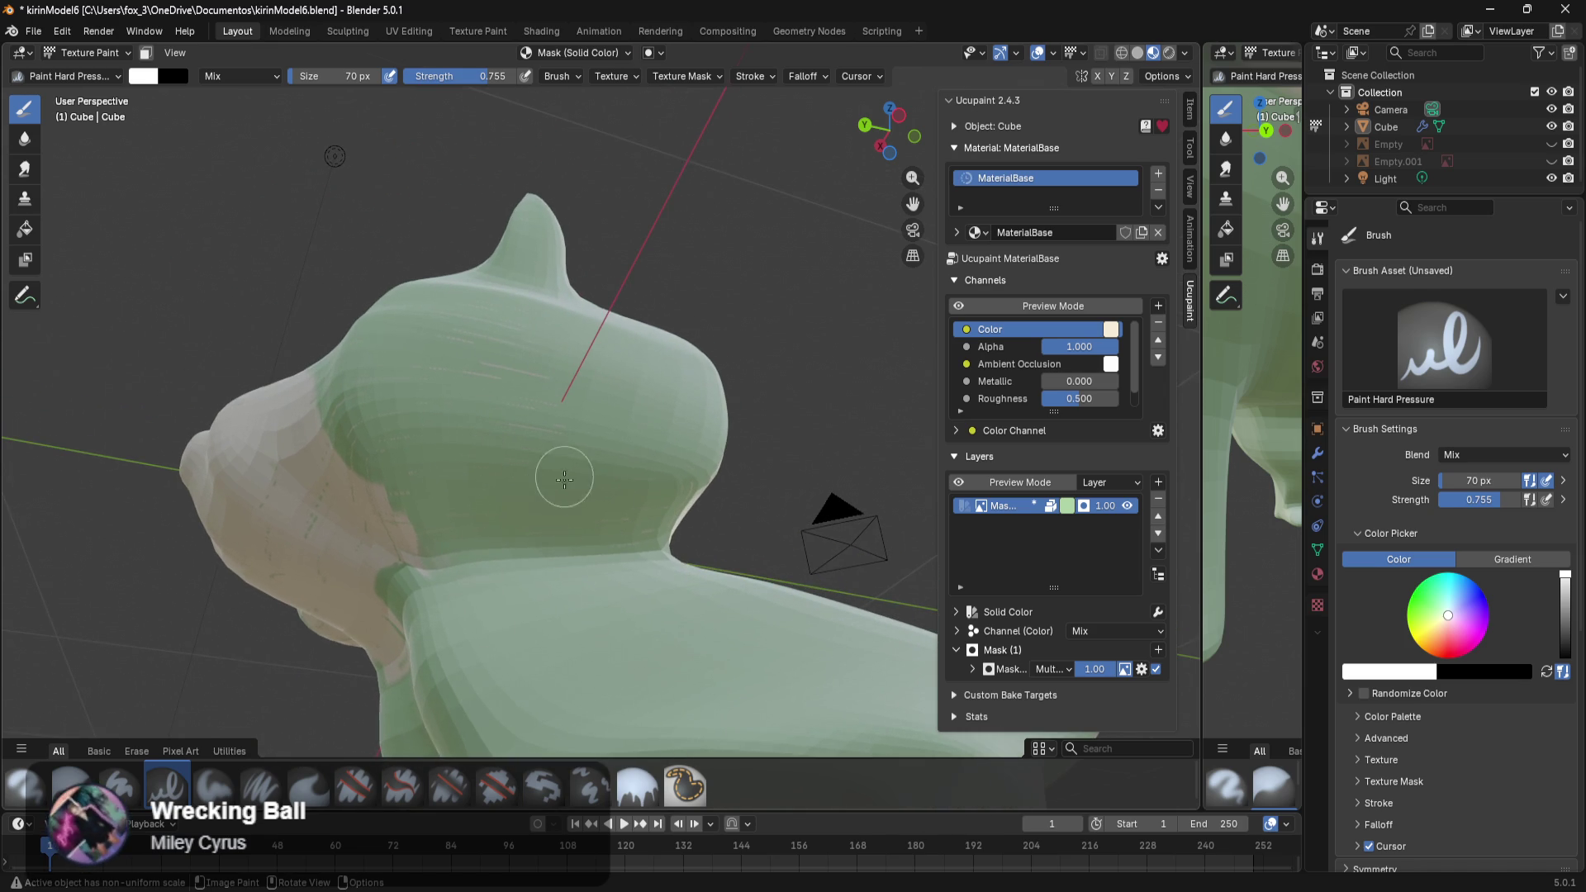
scroll(623, 445, down, 3)
mouse_move(623, 445)
middle_down()
mouse_move(762, 491)
mouse_move(678, 506)
middle_up()
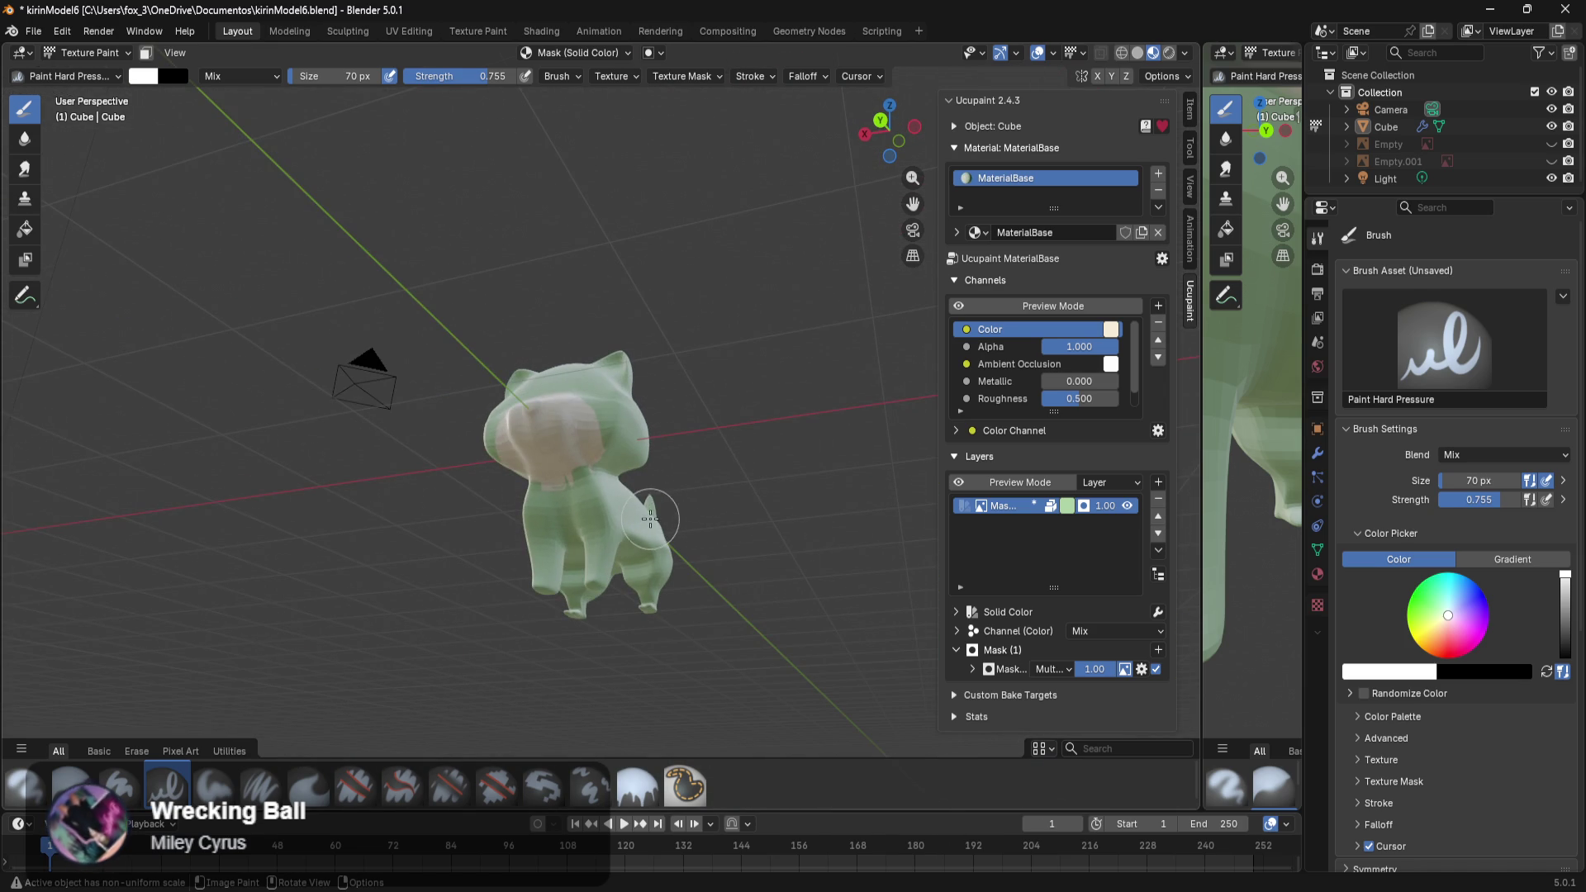
key(x)
key(x)
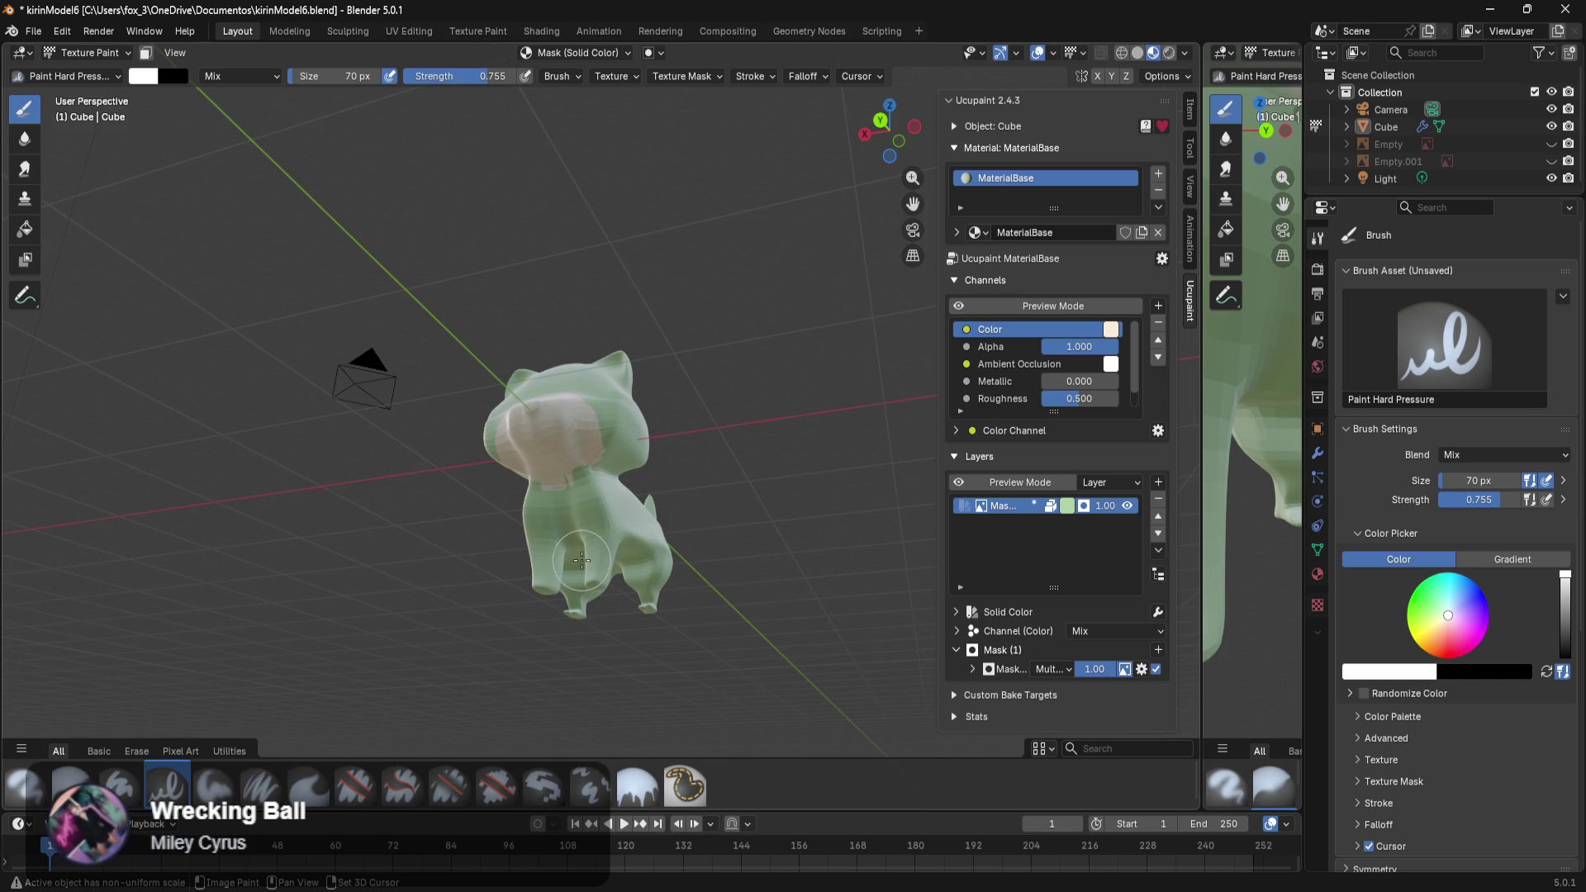
Cancel the accidental move of the cat and orbit to a side view of the tail.
key(g)
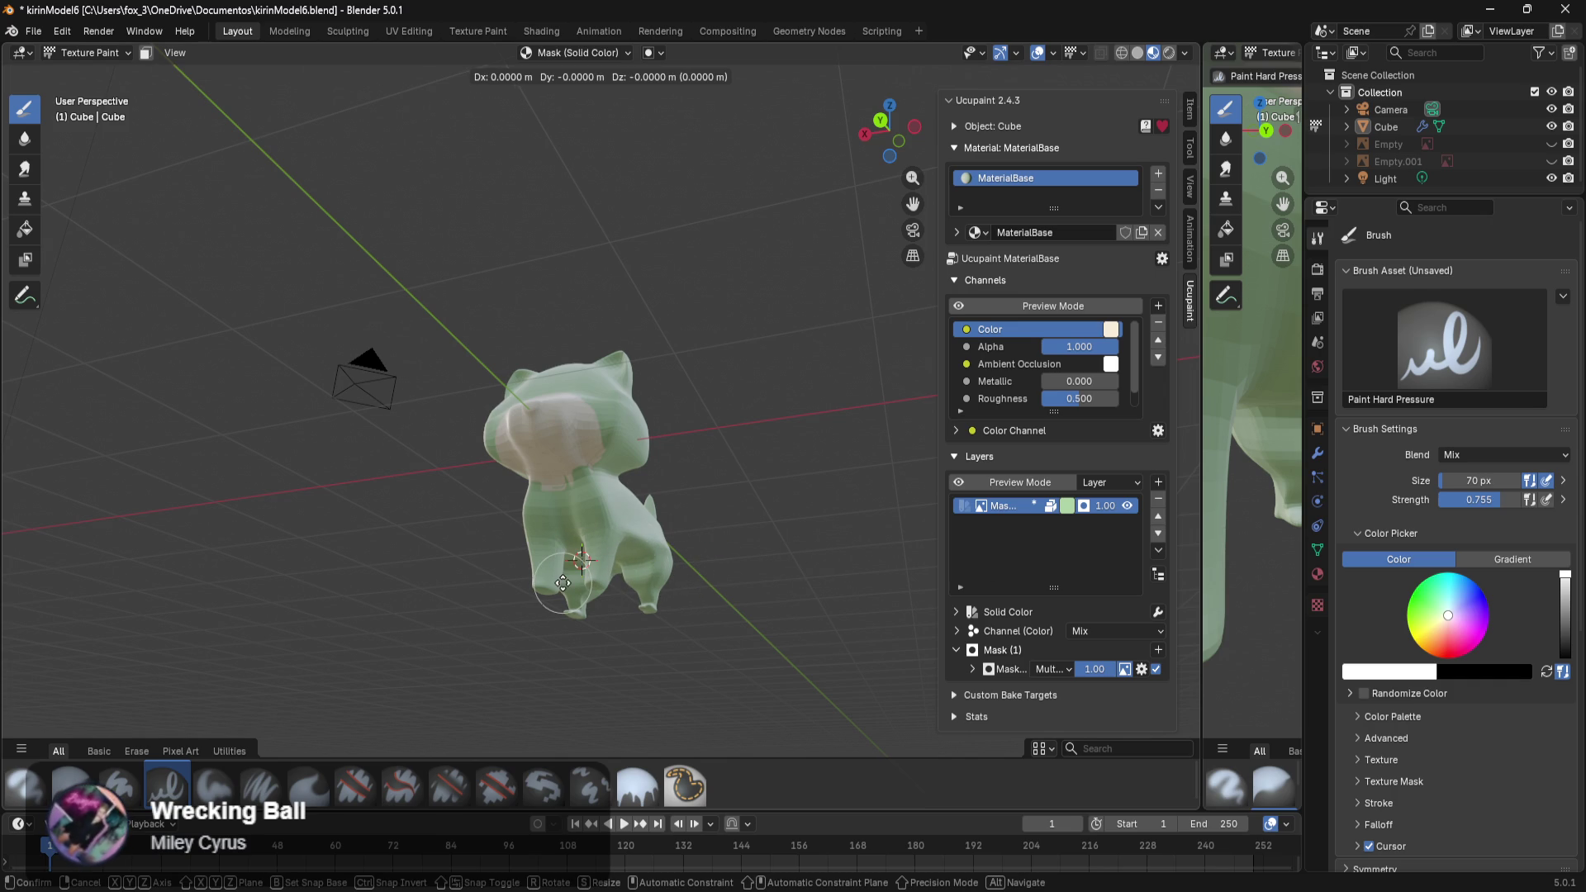
click(562, 582)
mouse_move(532, 628)
middle_down()
mouse_move(844, 678)
mouse_move(772, 679)
middle_up()
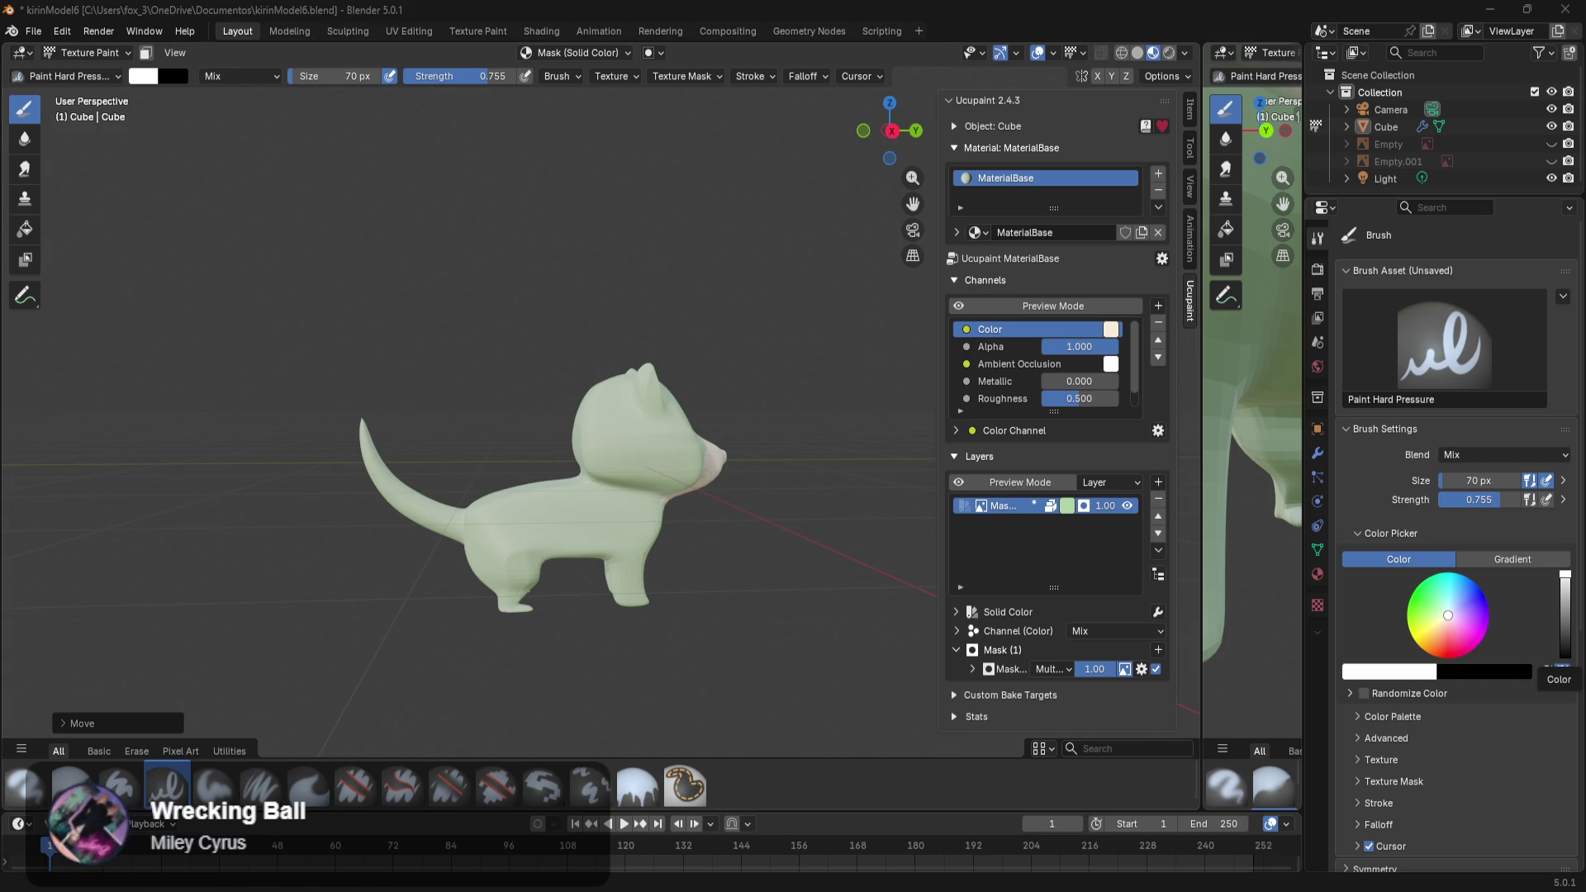
middle_drag(785, 579, 727, 579)
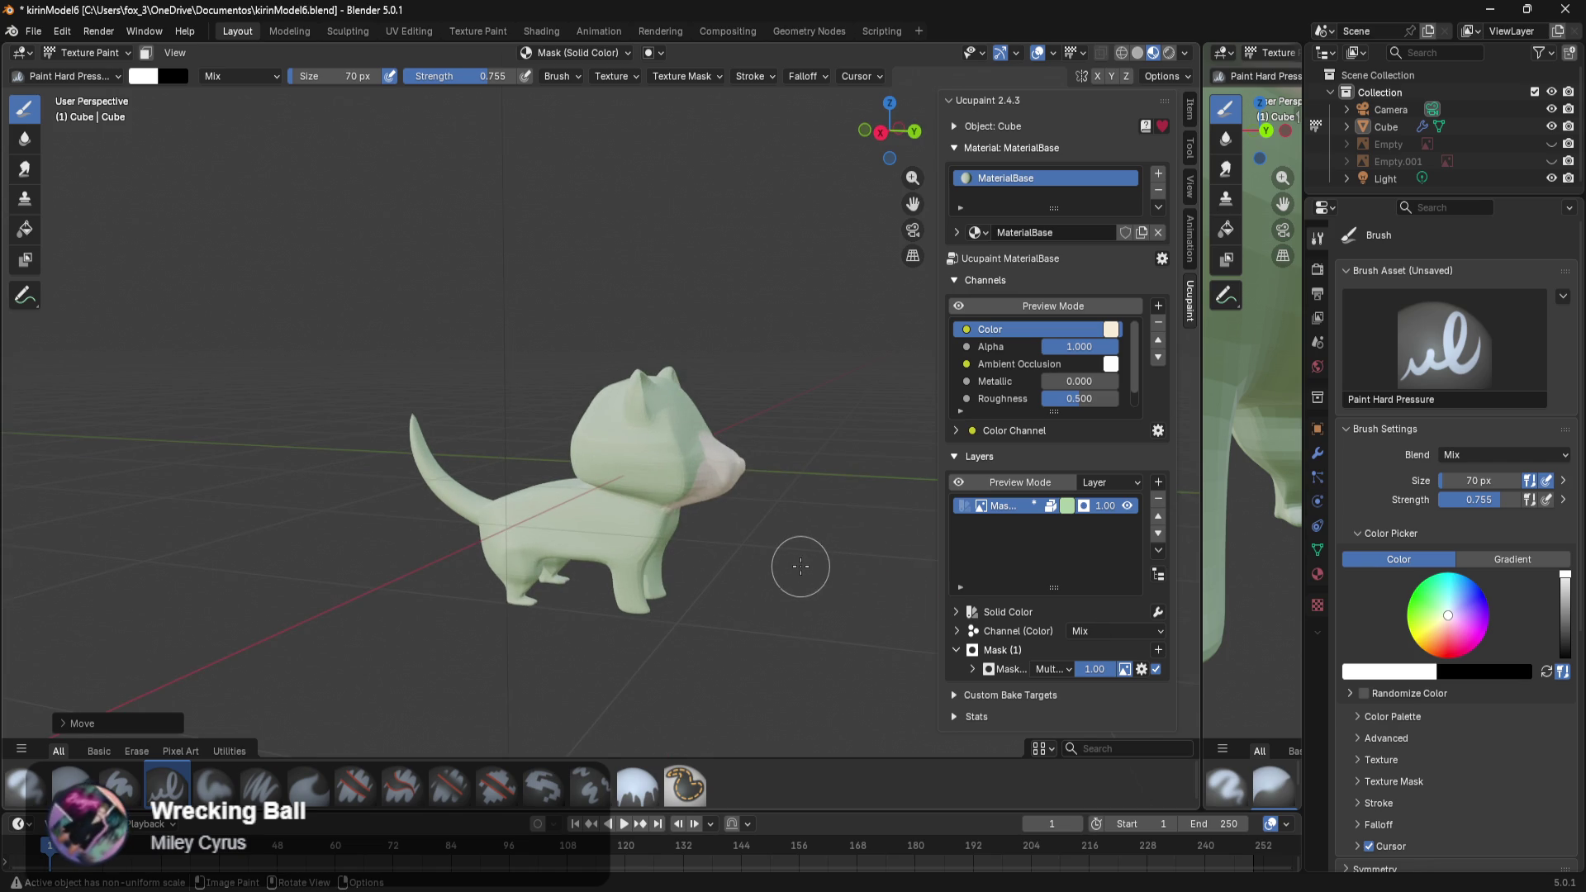
Compare the cat in Wireframe and then Solid viewport shading.
key(z)
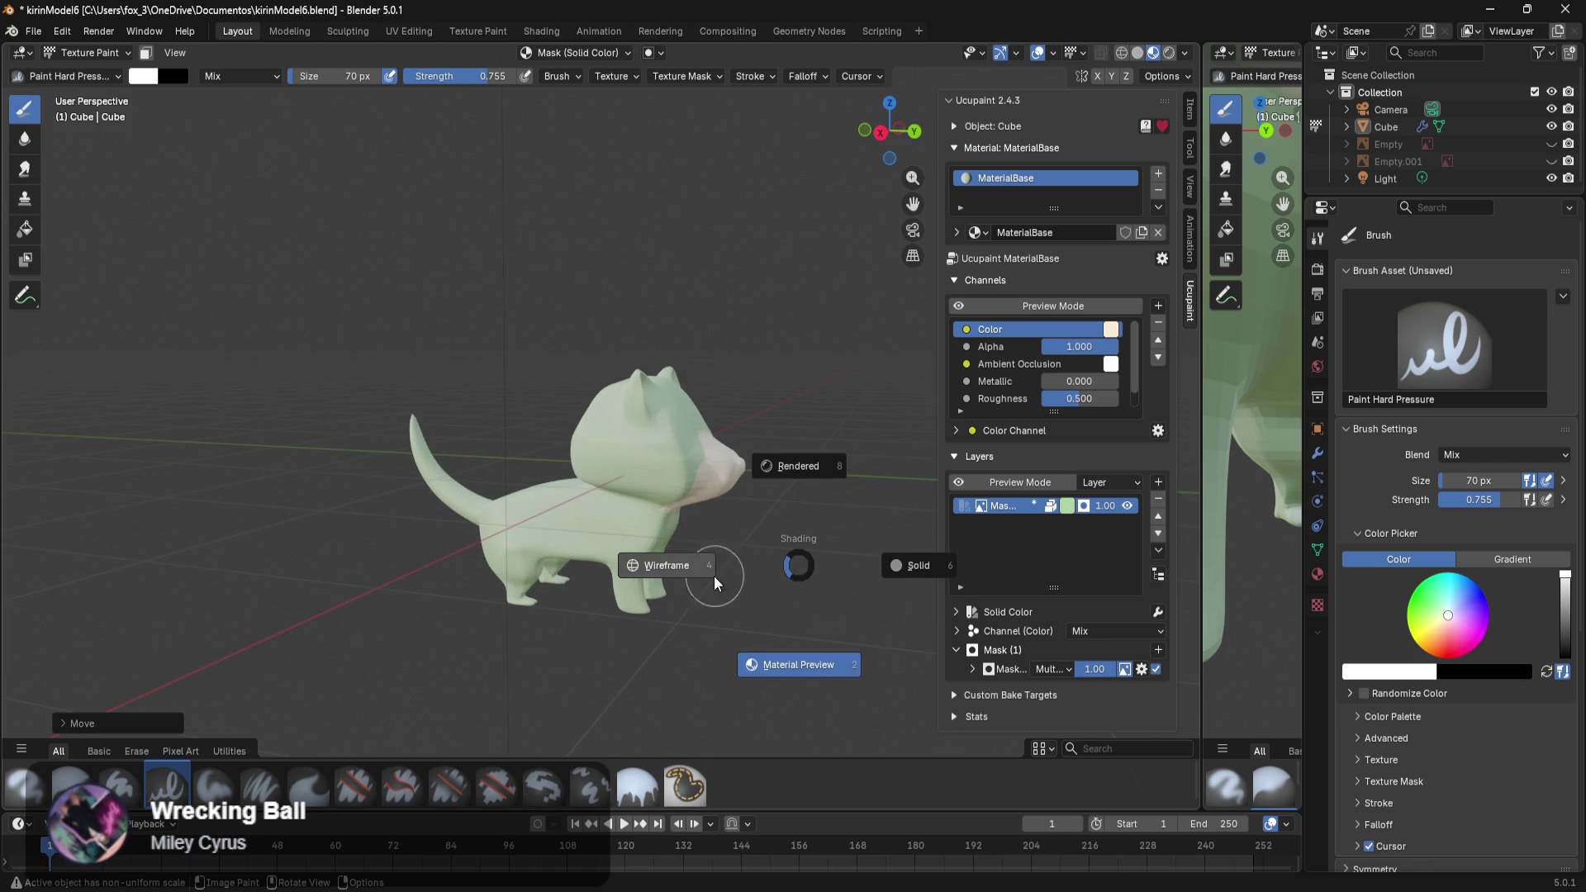
click(679, 572)
key(z)
click(814, 592)
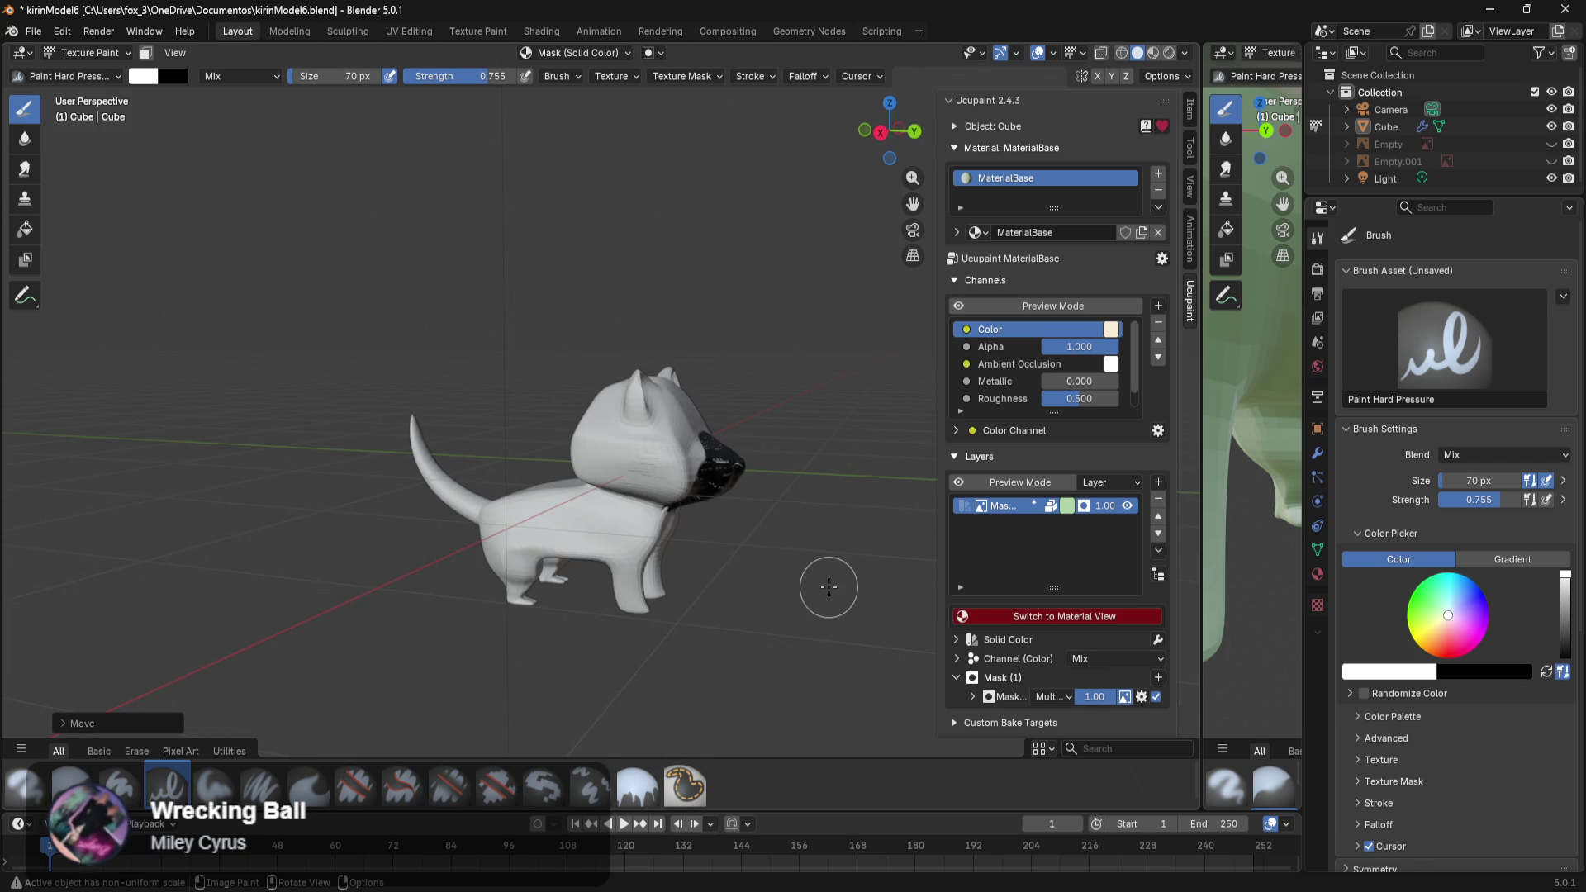
middle_drag(826, 586, 777, 570)
scroll(674, 526, up, 5)
middle_drag(673, 527, 753, 544)
Return to Material Preview shading and switch the cat to Object Mode.
key(z)
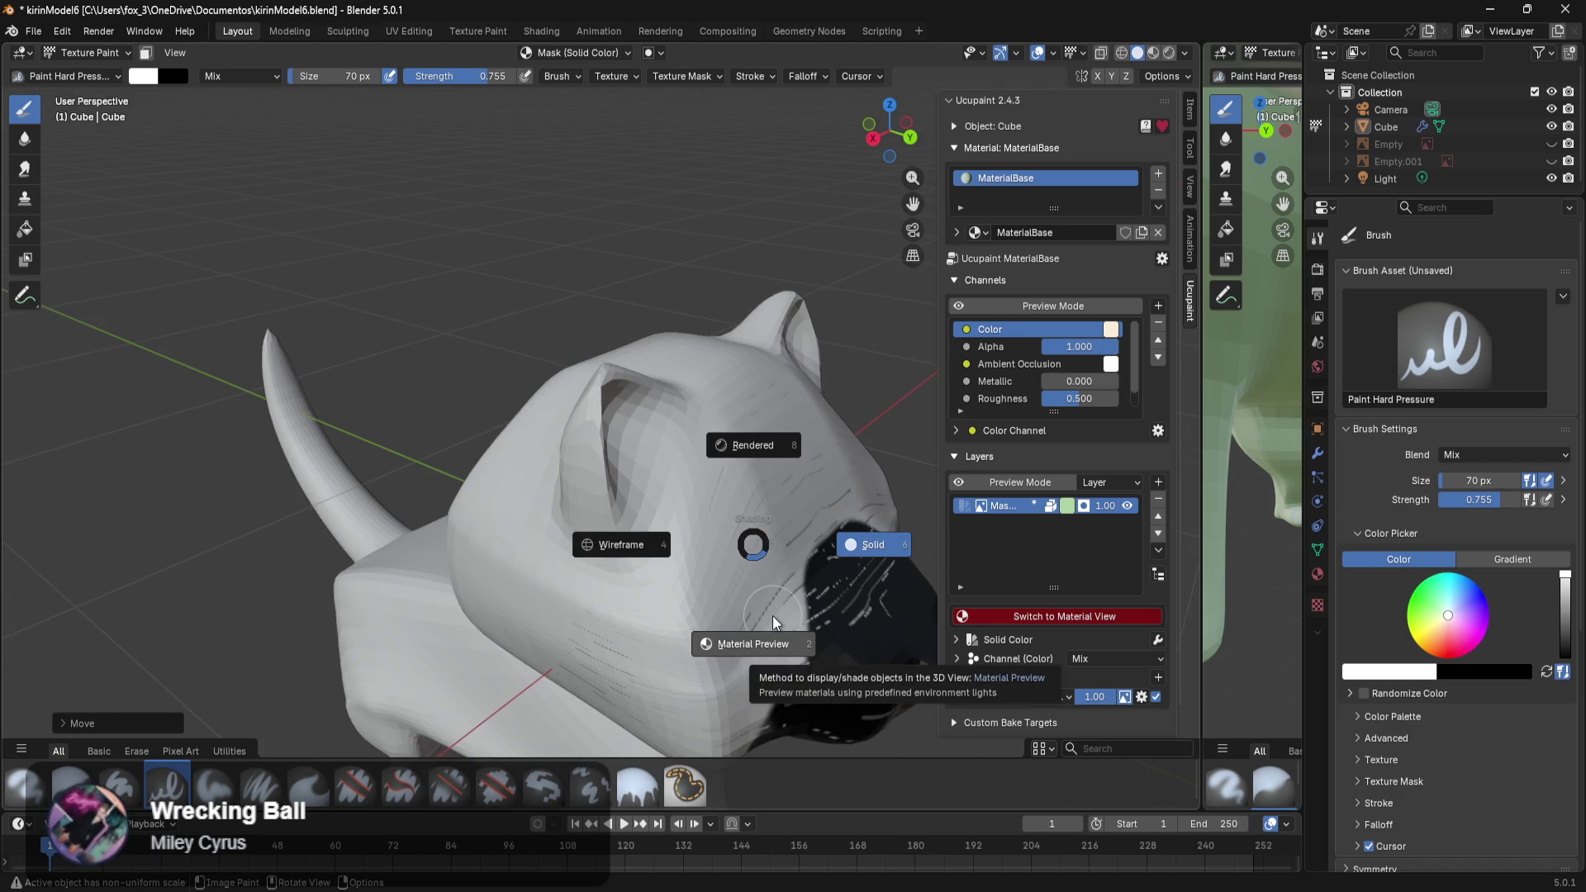
click(771, 616)
scroll(771, 623, down, 4)
middle_drag(772, 630, 726, 559)
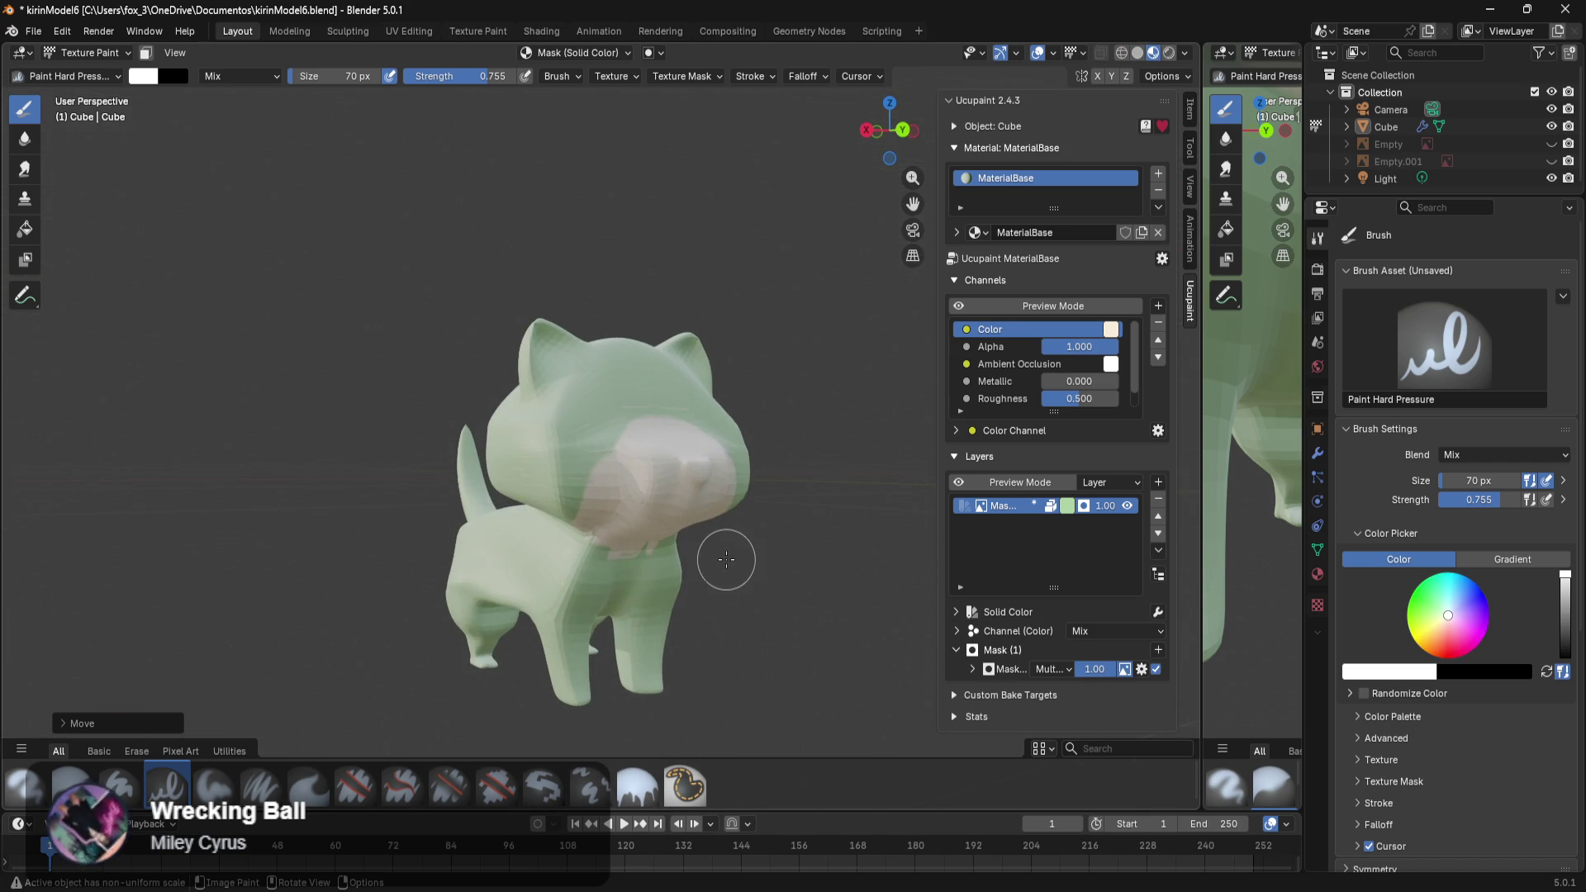
key(ctrl+Tab)
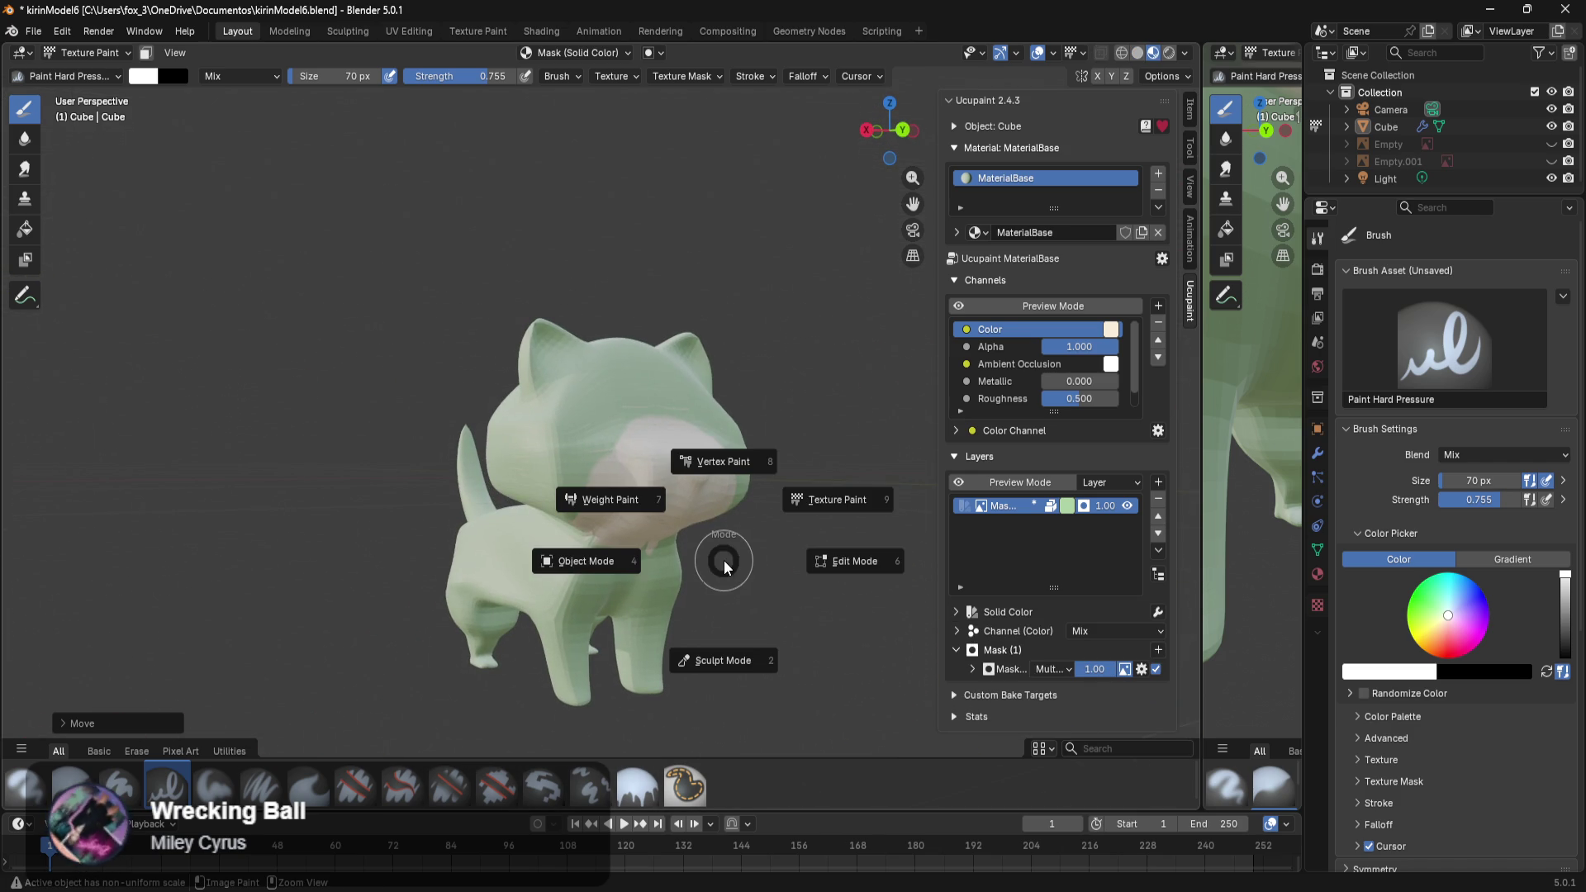
click(635, 563)
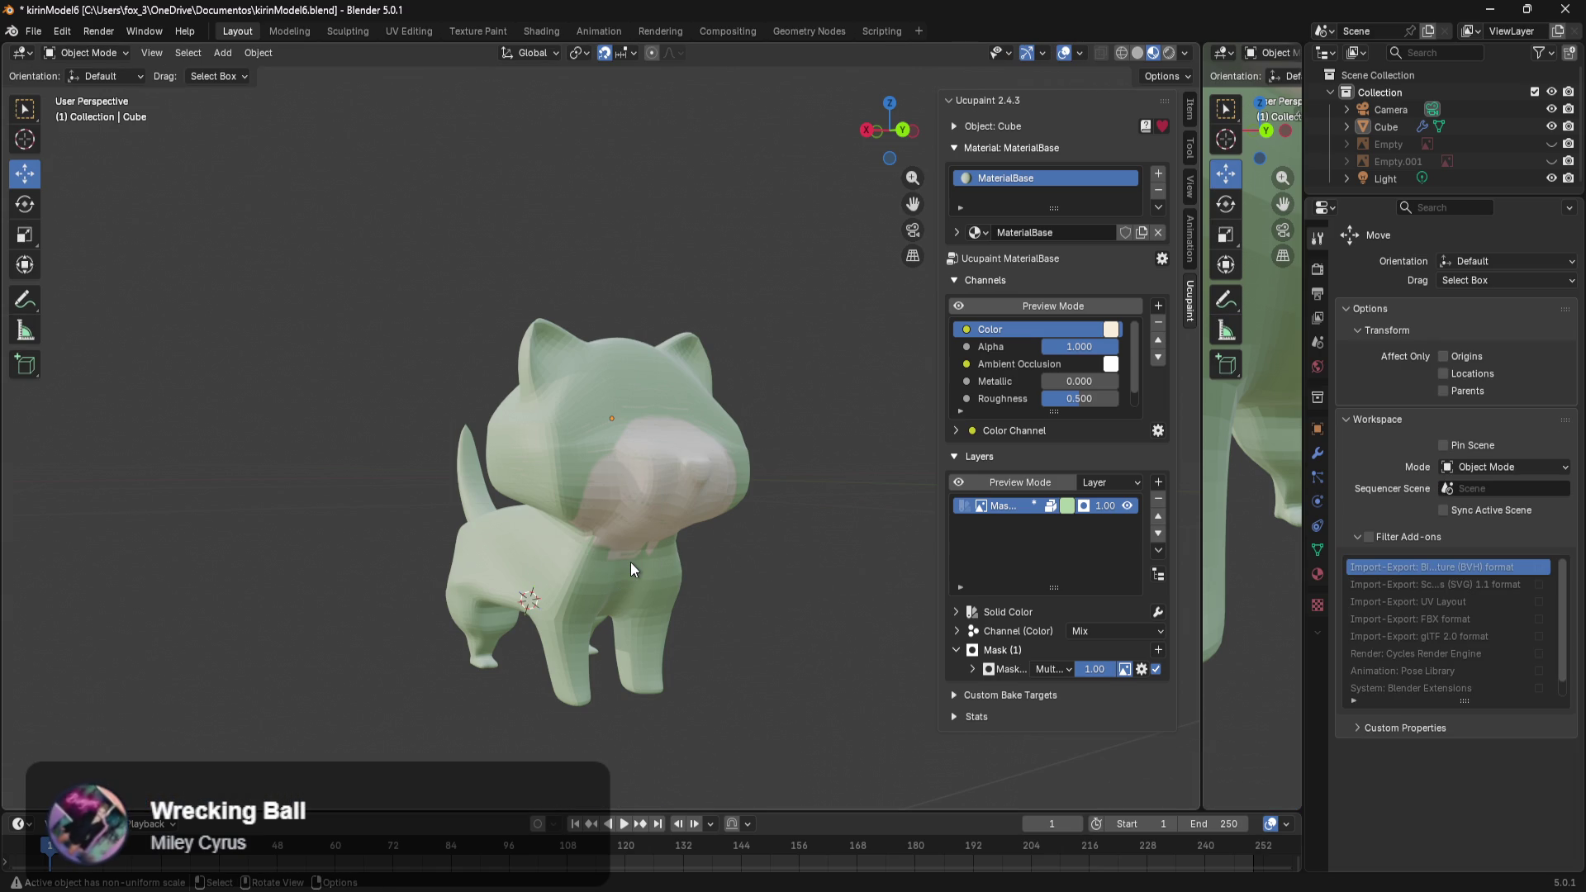
Snap the 3D cursor to the world origin.
key(shift+s)
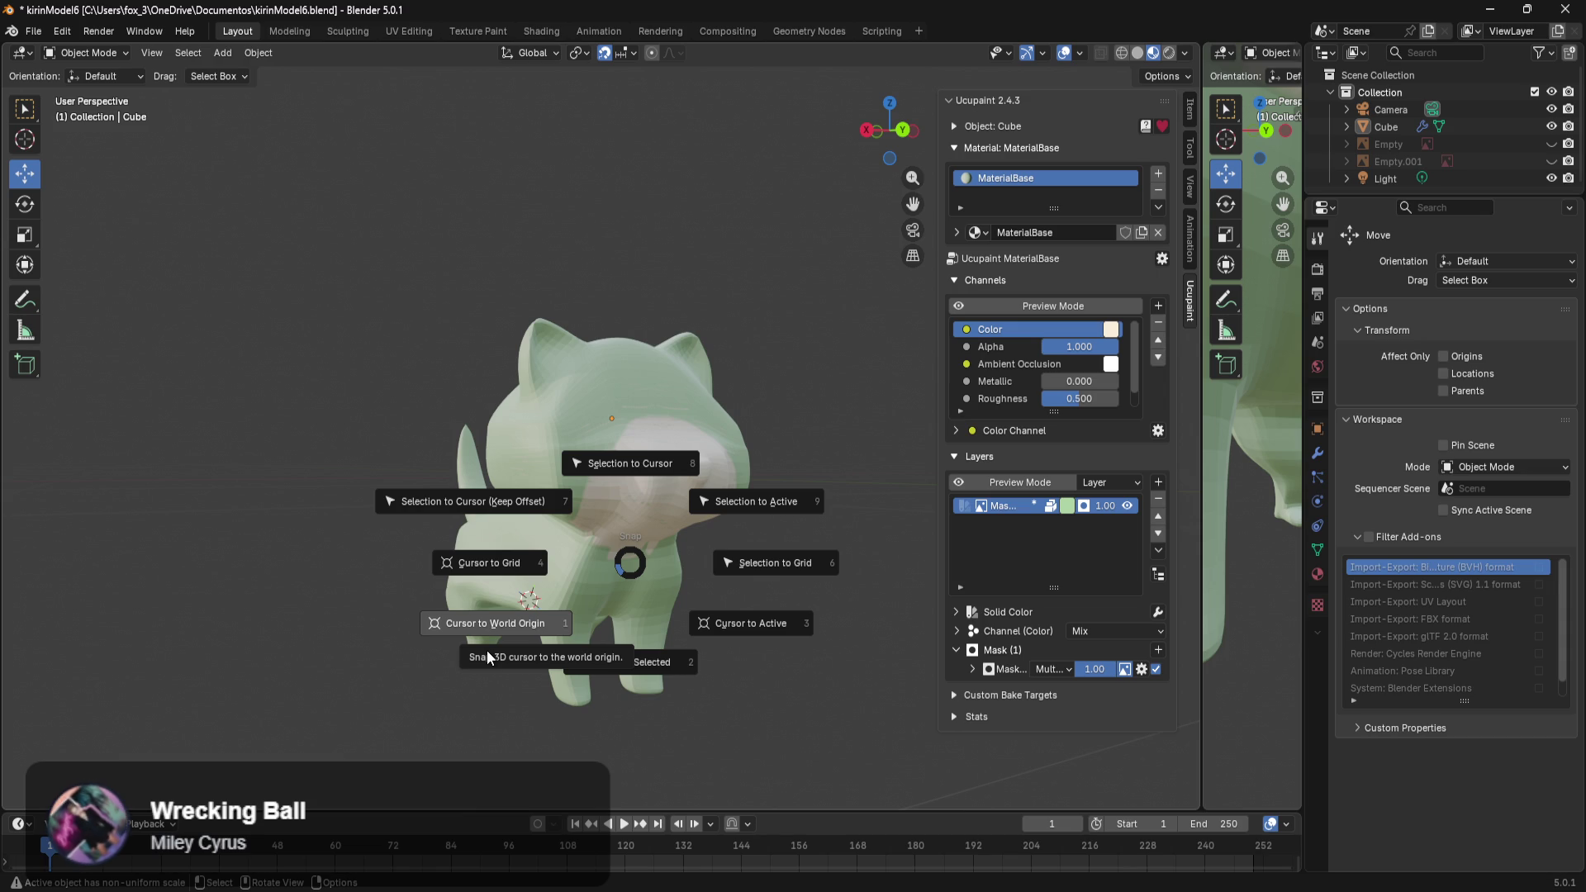
click(507, 629)
mouse_move(497, 633)
middle_down()
mouse_move(776, 627)
mouse_move(459, 628)
middle_up()
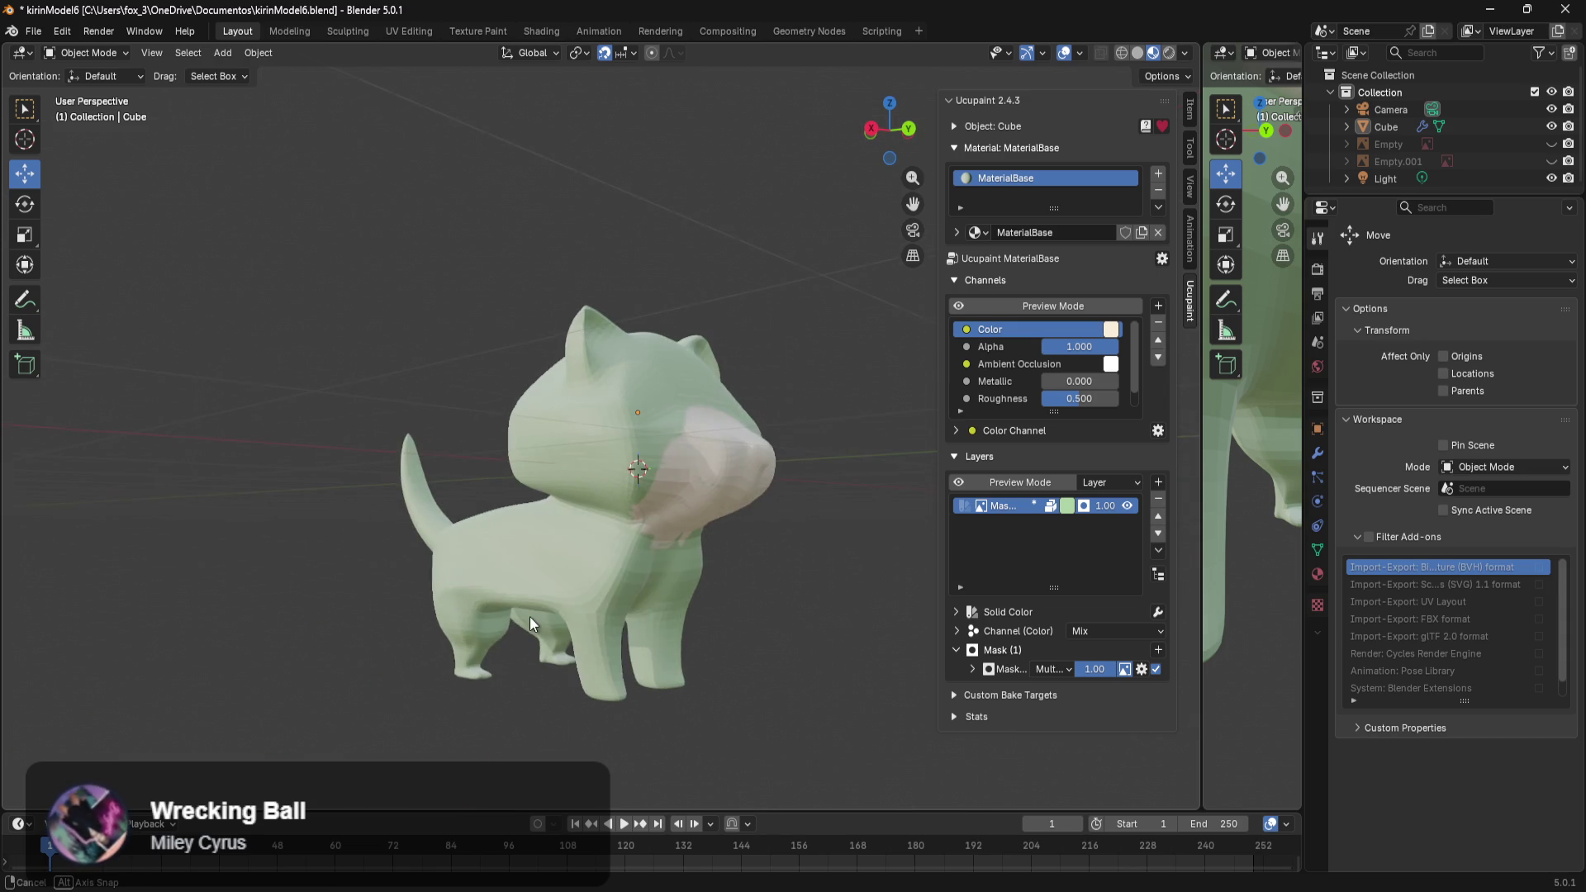
Face the cat's front and switch back into Texture Paint mode.
middle_drag(710, 612, 679, 527)
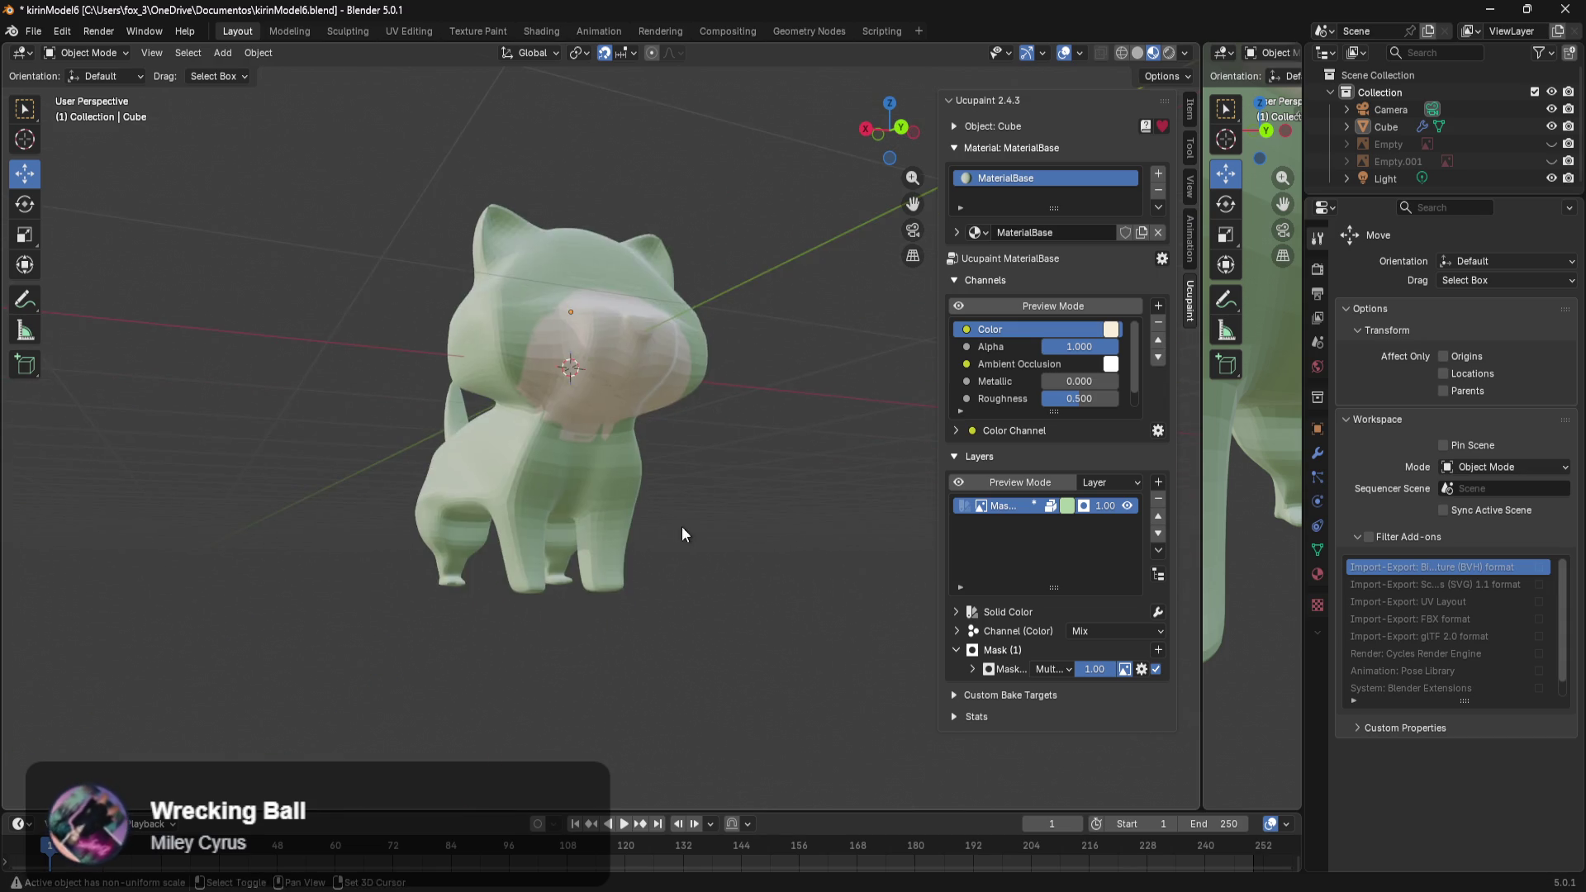
scroll(727, 549, up, 5)
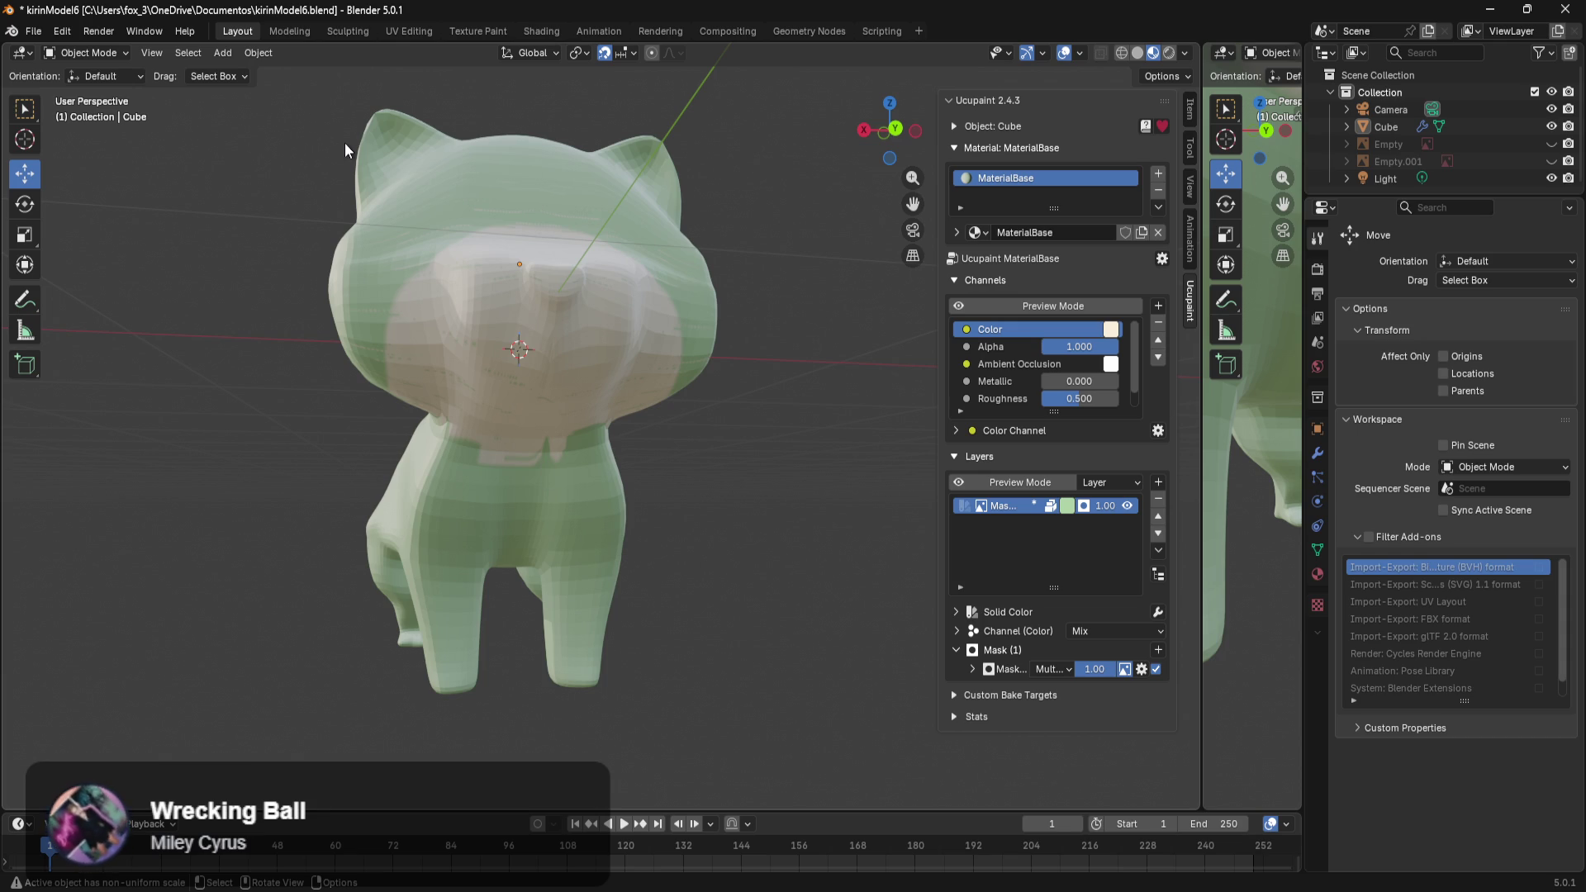
key(ctrl+Tab)
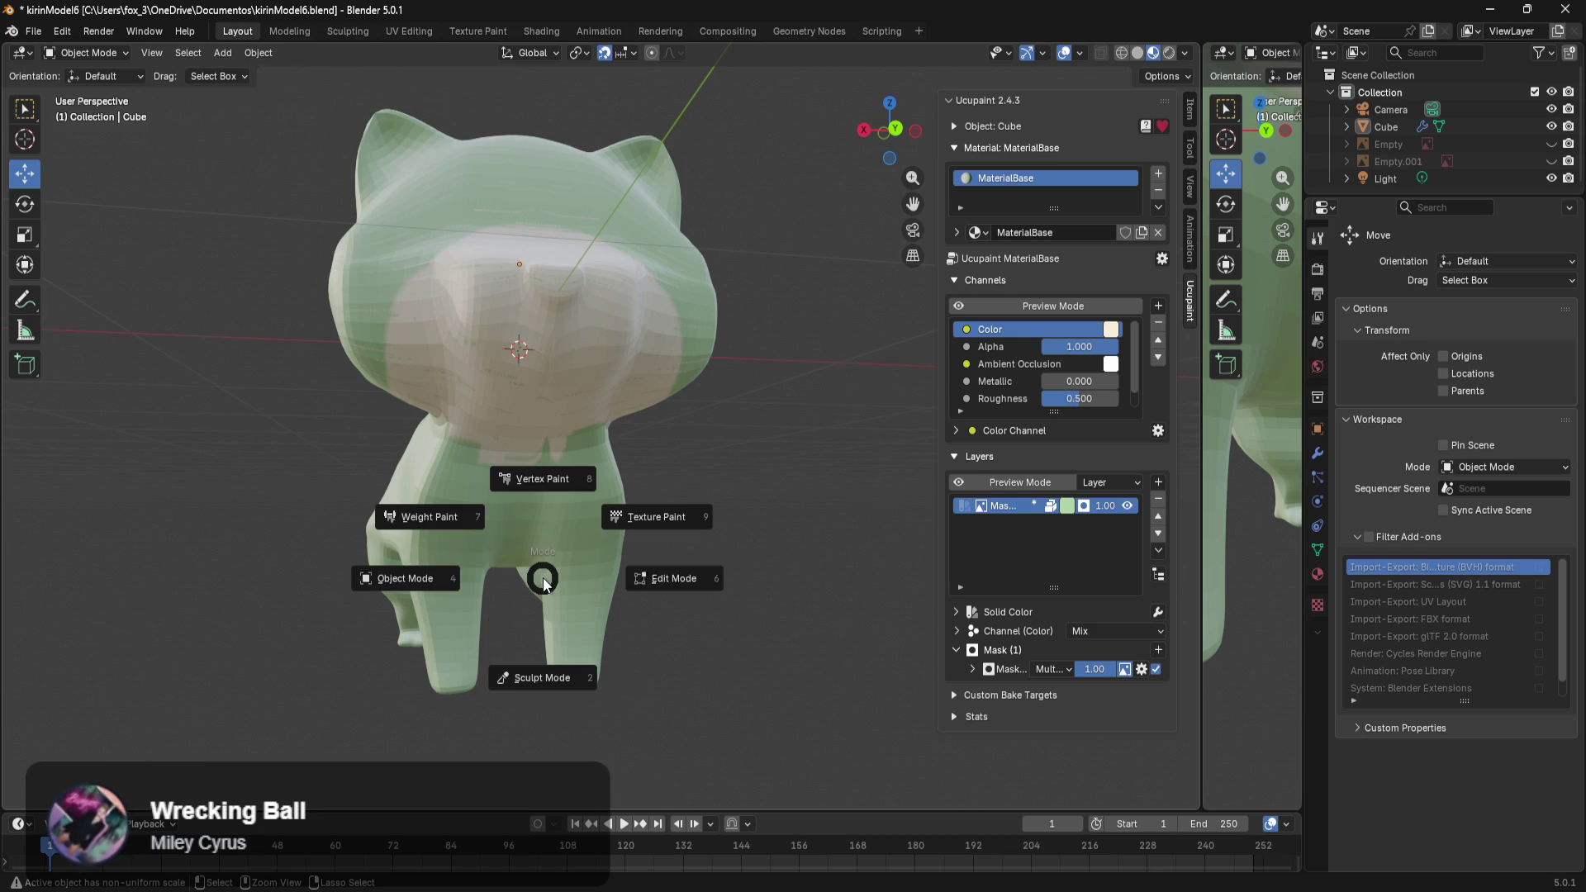
click(696, 512)
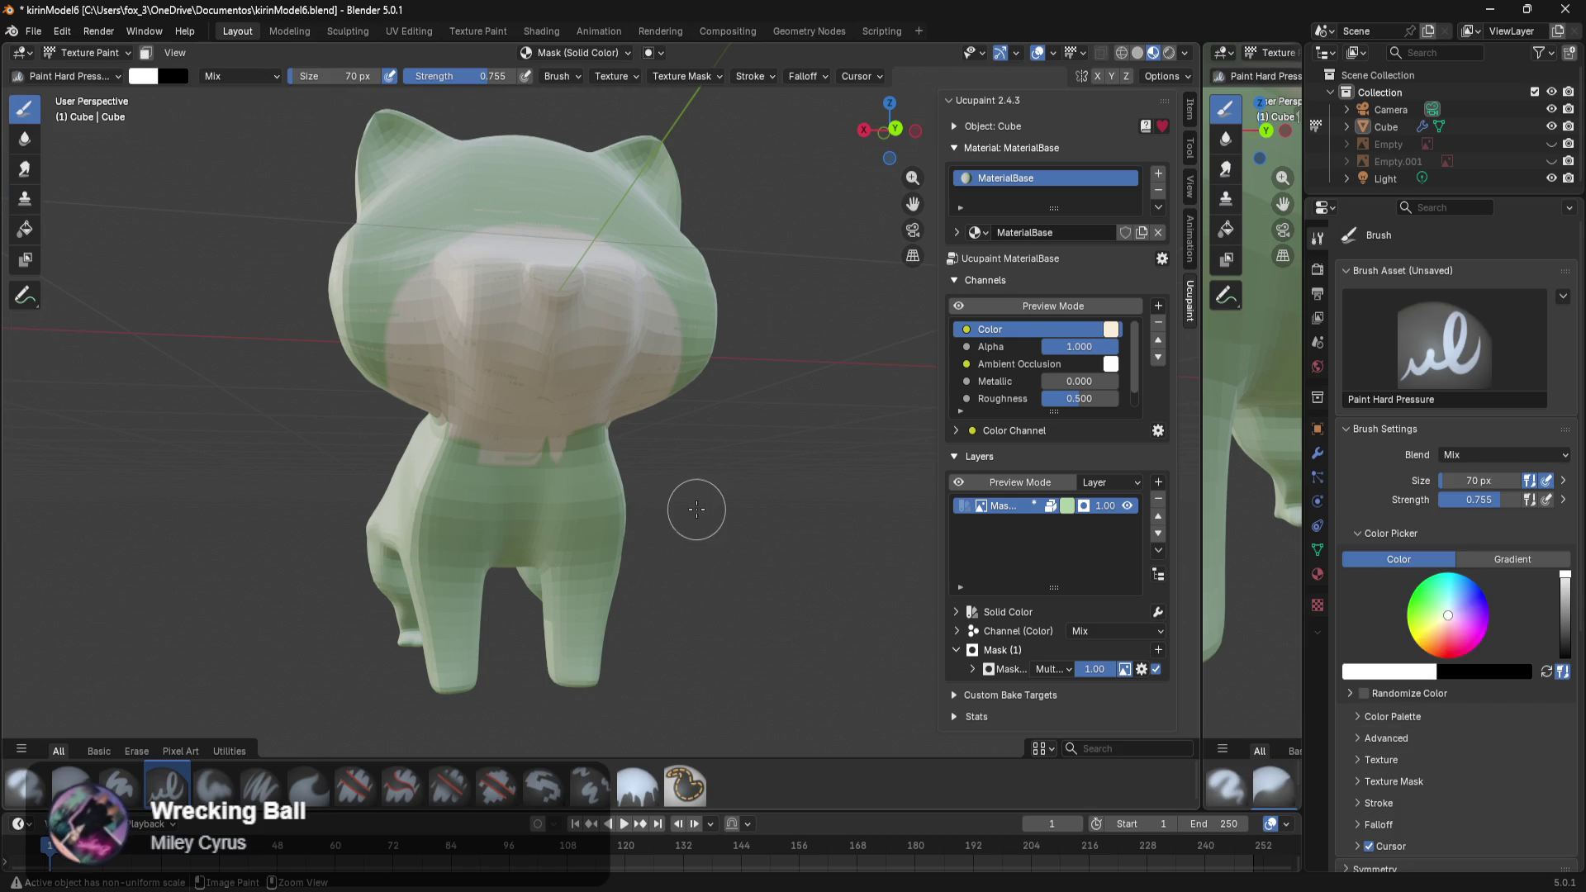
scroll(616, 499, up, 3)
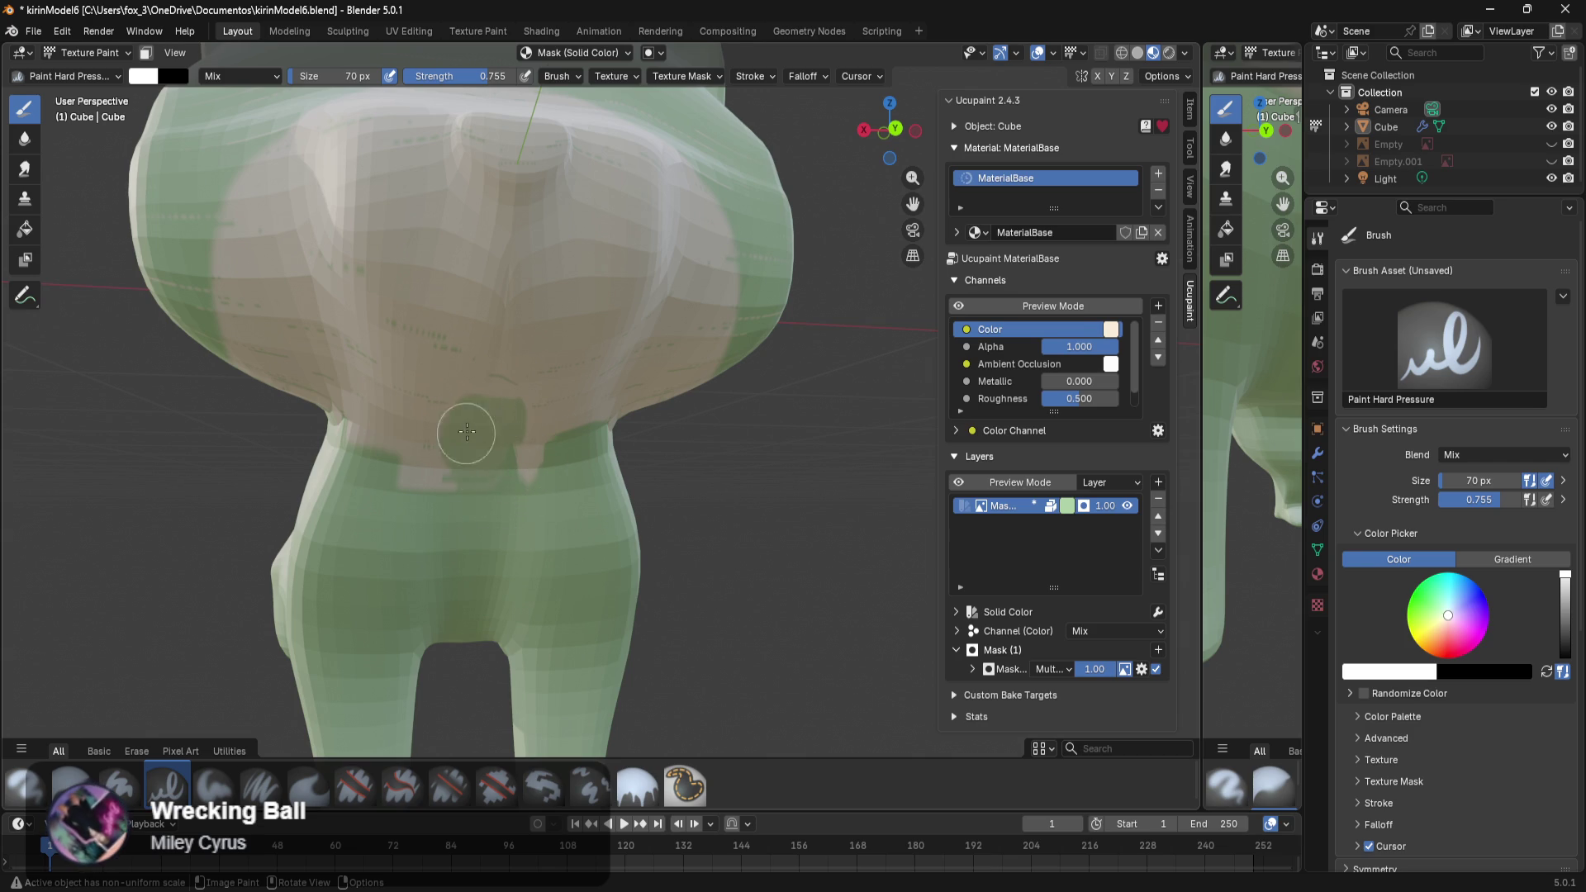
scroll(489, 402, down, 3)
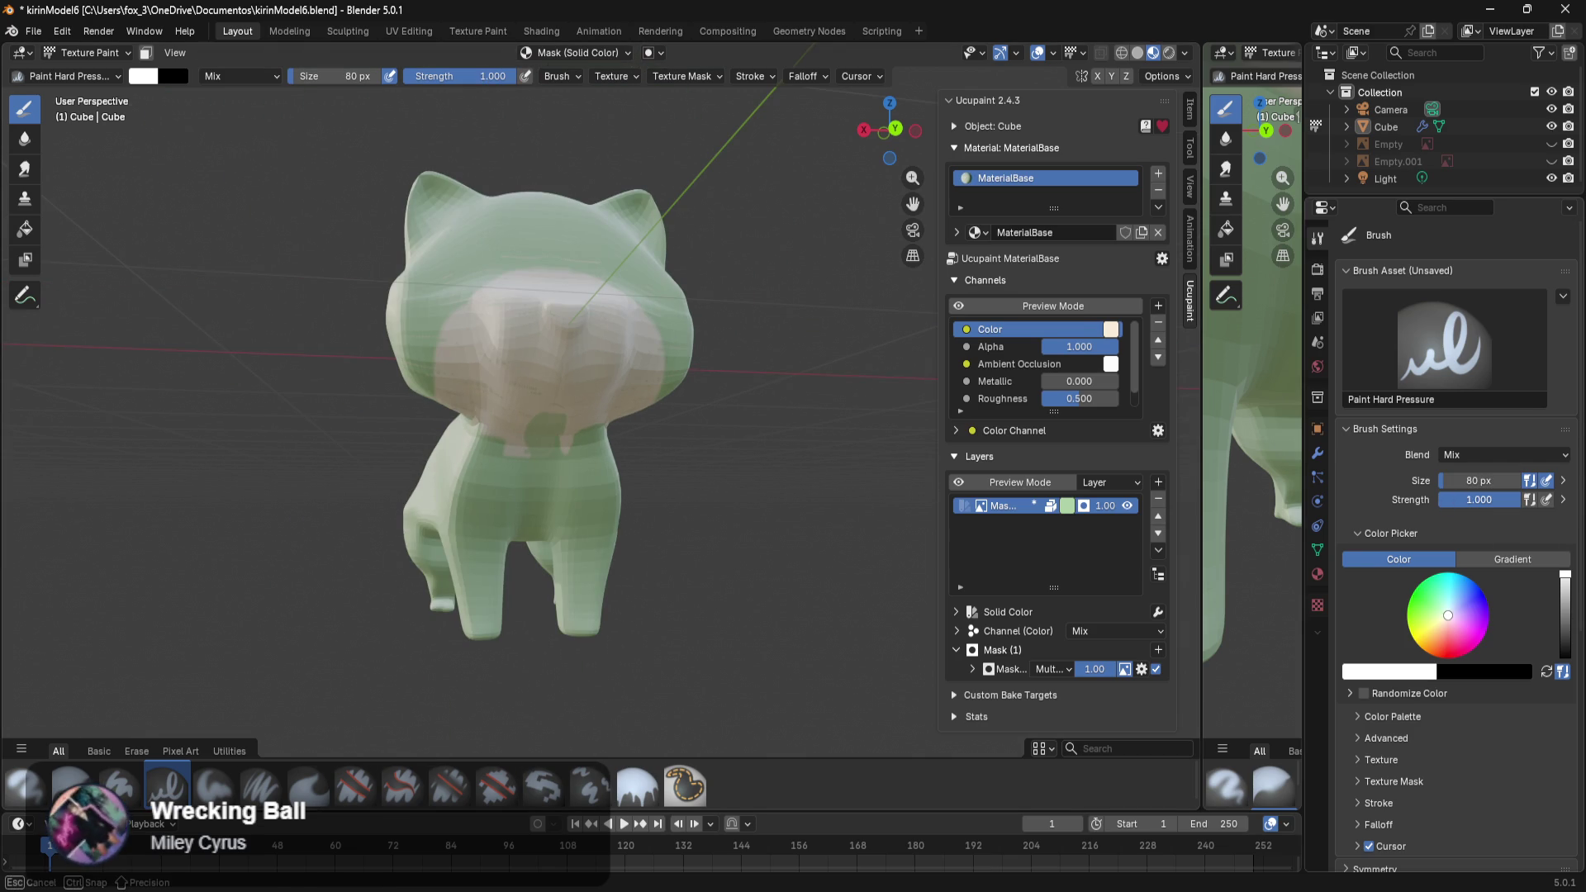
drag(512, 347, 576, 288)
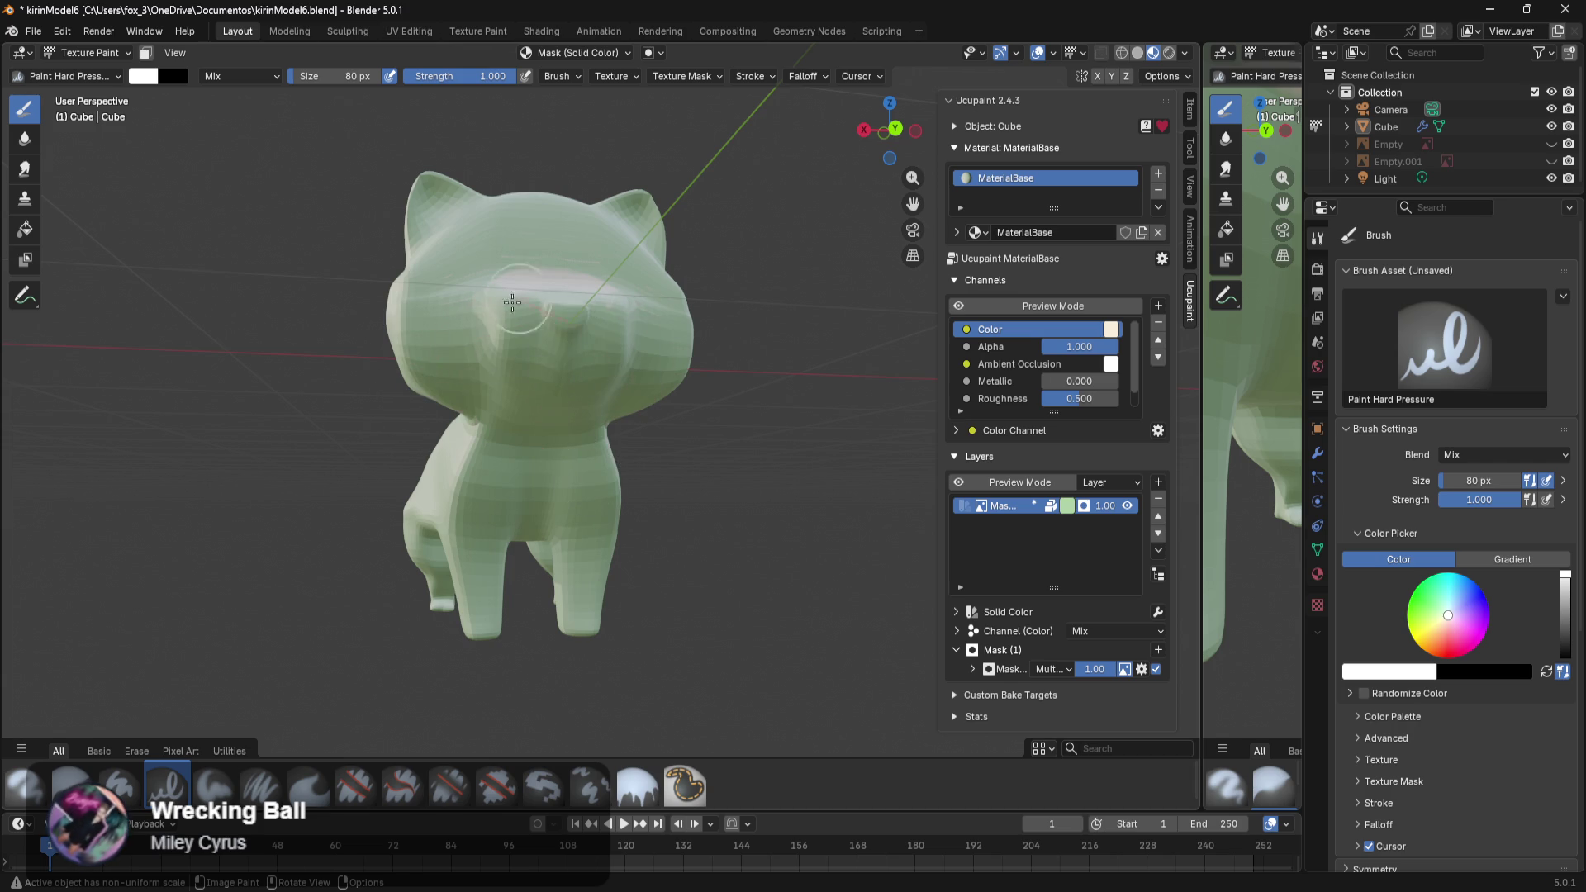
middle_drag(569, 282, 587, 479)
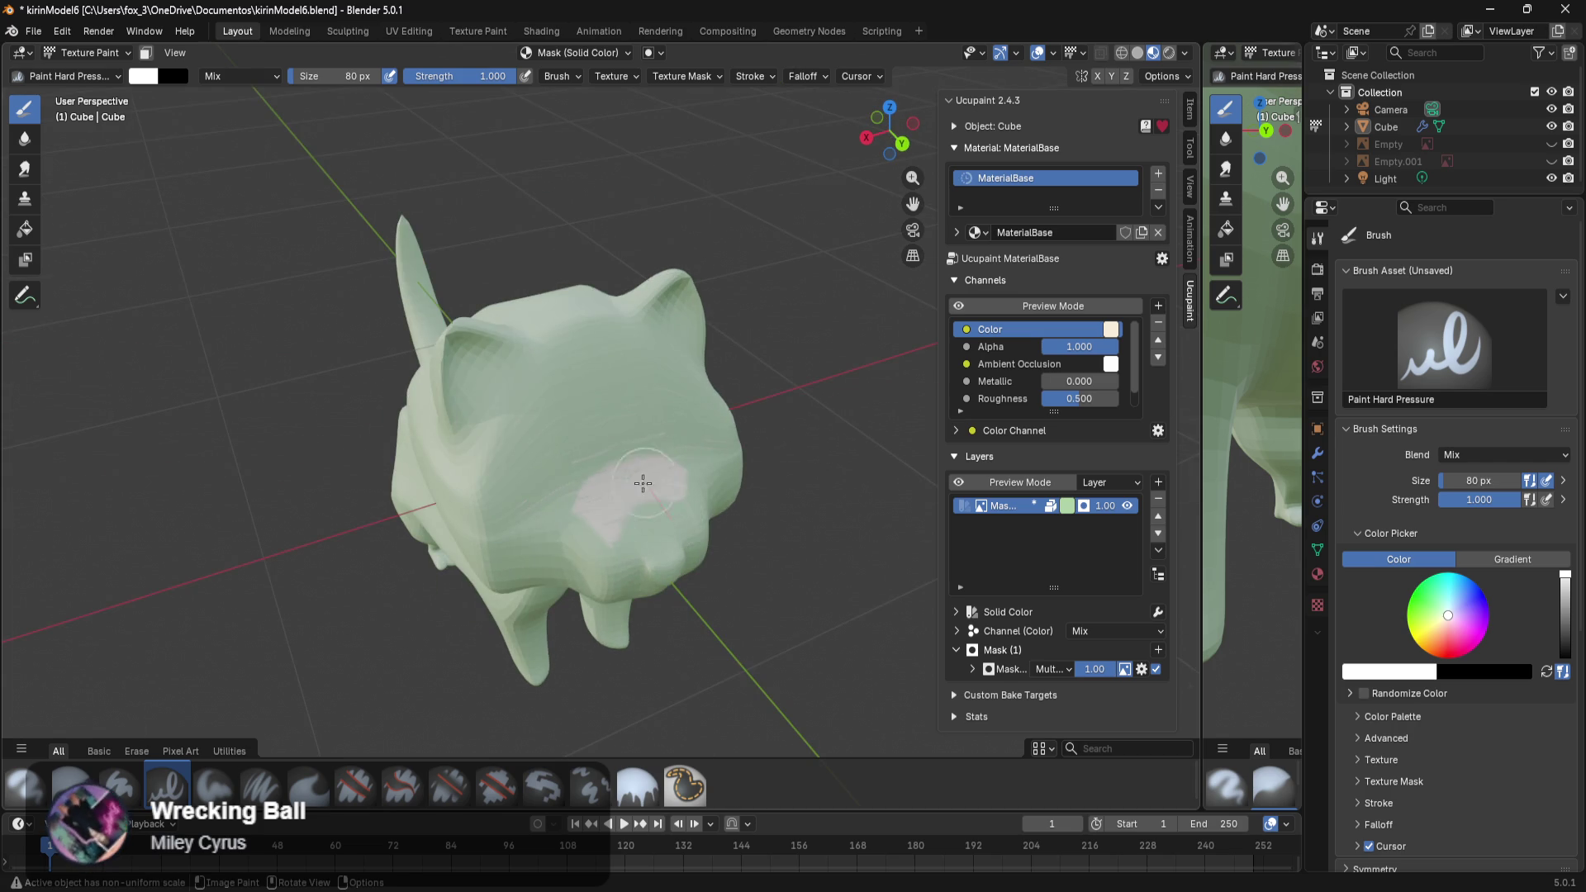
drag(587, 478, 566, 539)
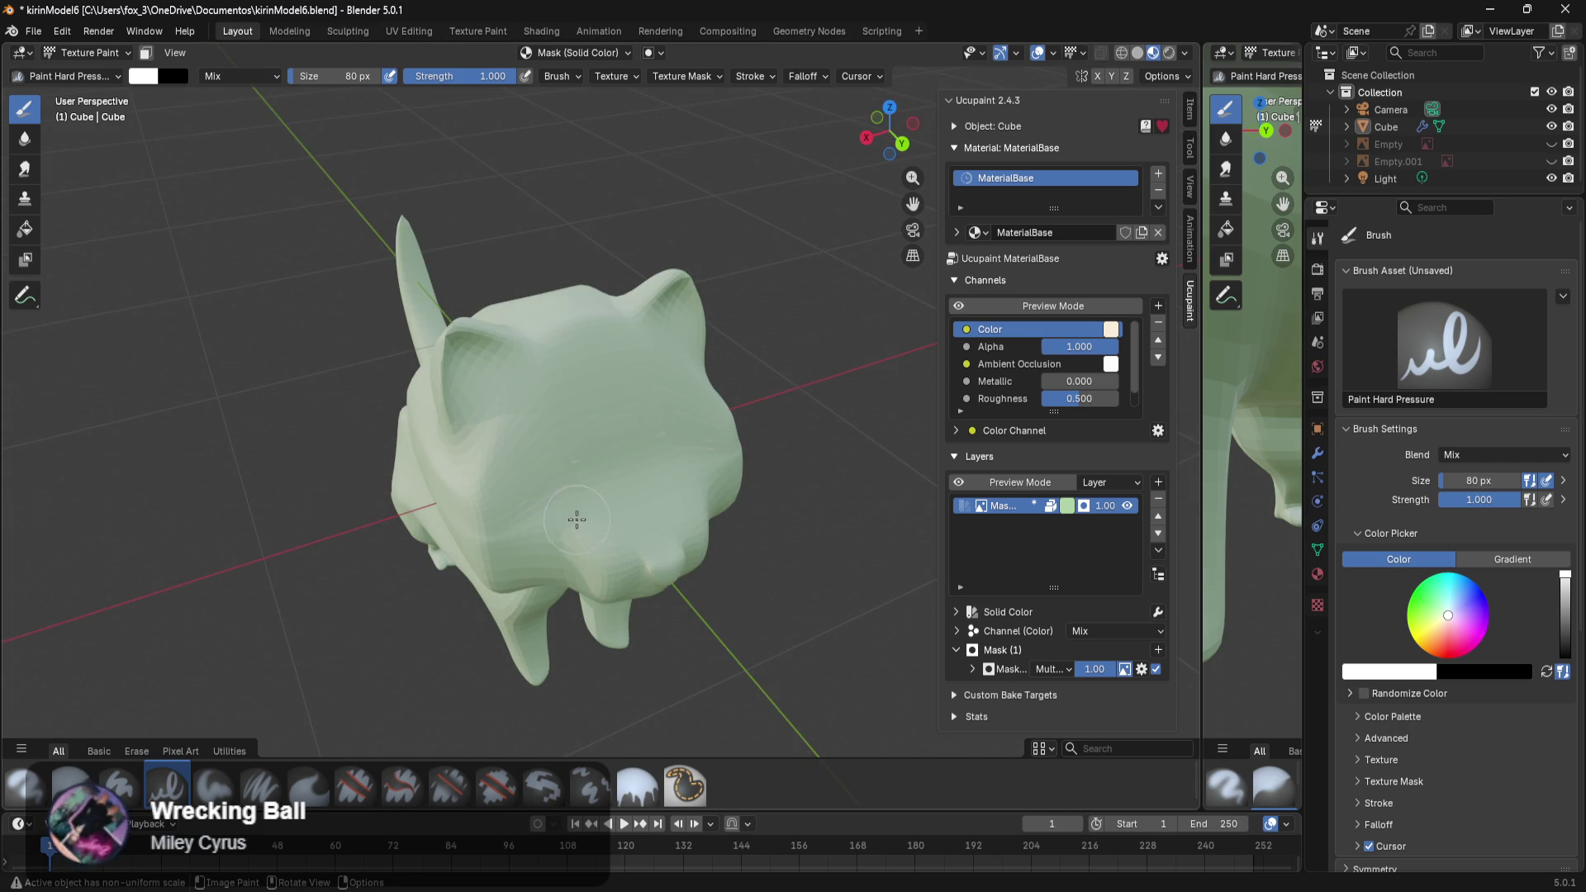
mouse_move(661, 335)
middle_down()
mouse_move(690, 465)
mouse_move(551, 519)
middle_up()
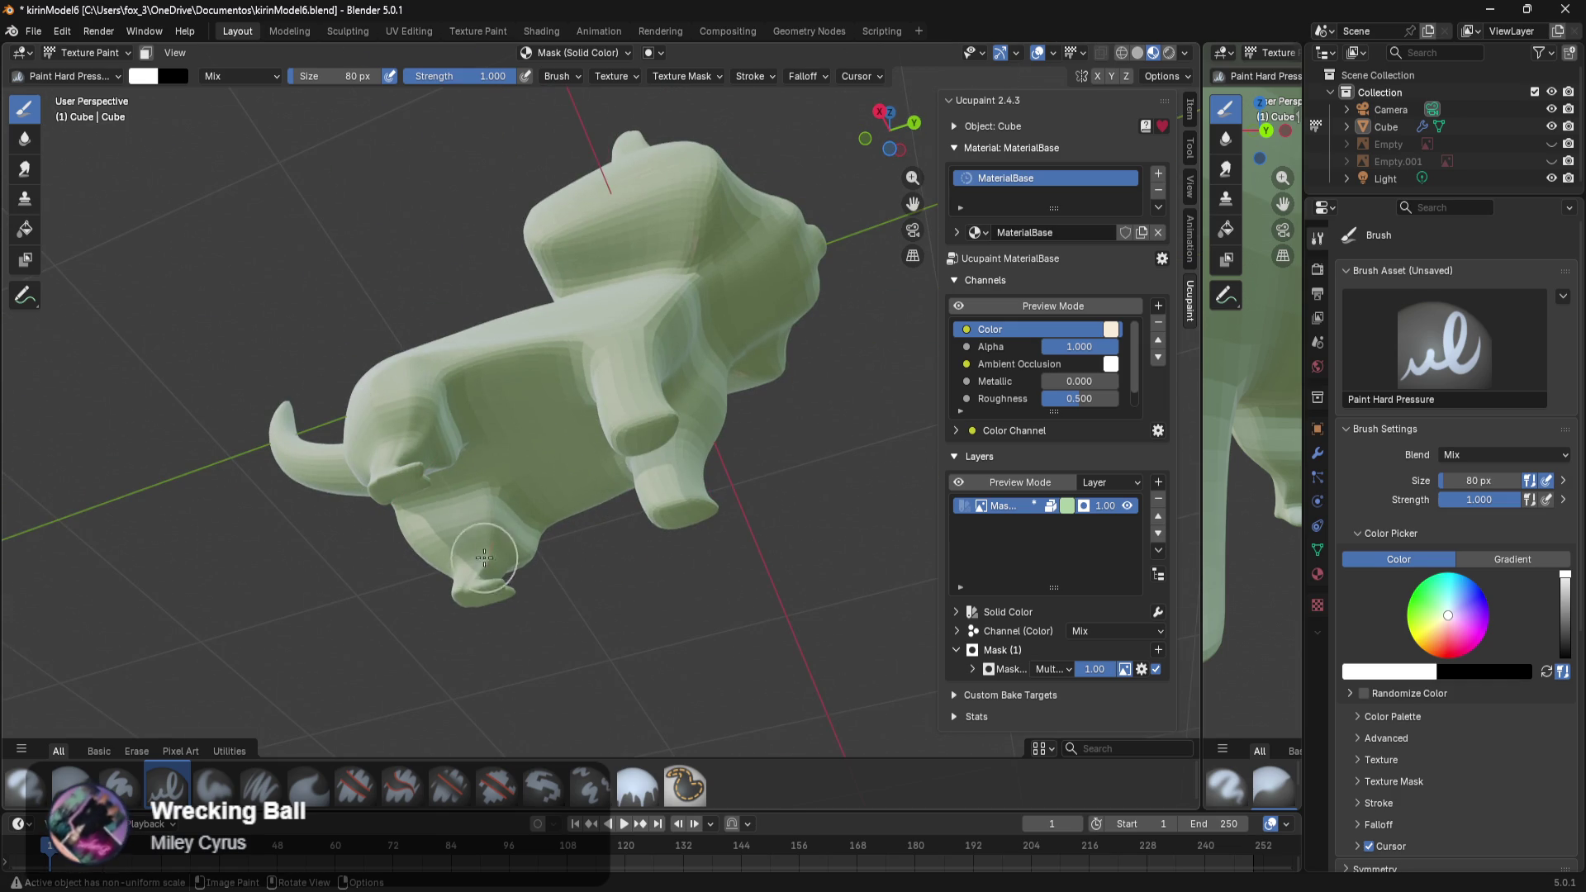
middle_drag(690, 370, 504, 519)
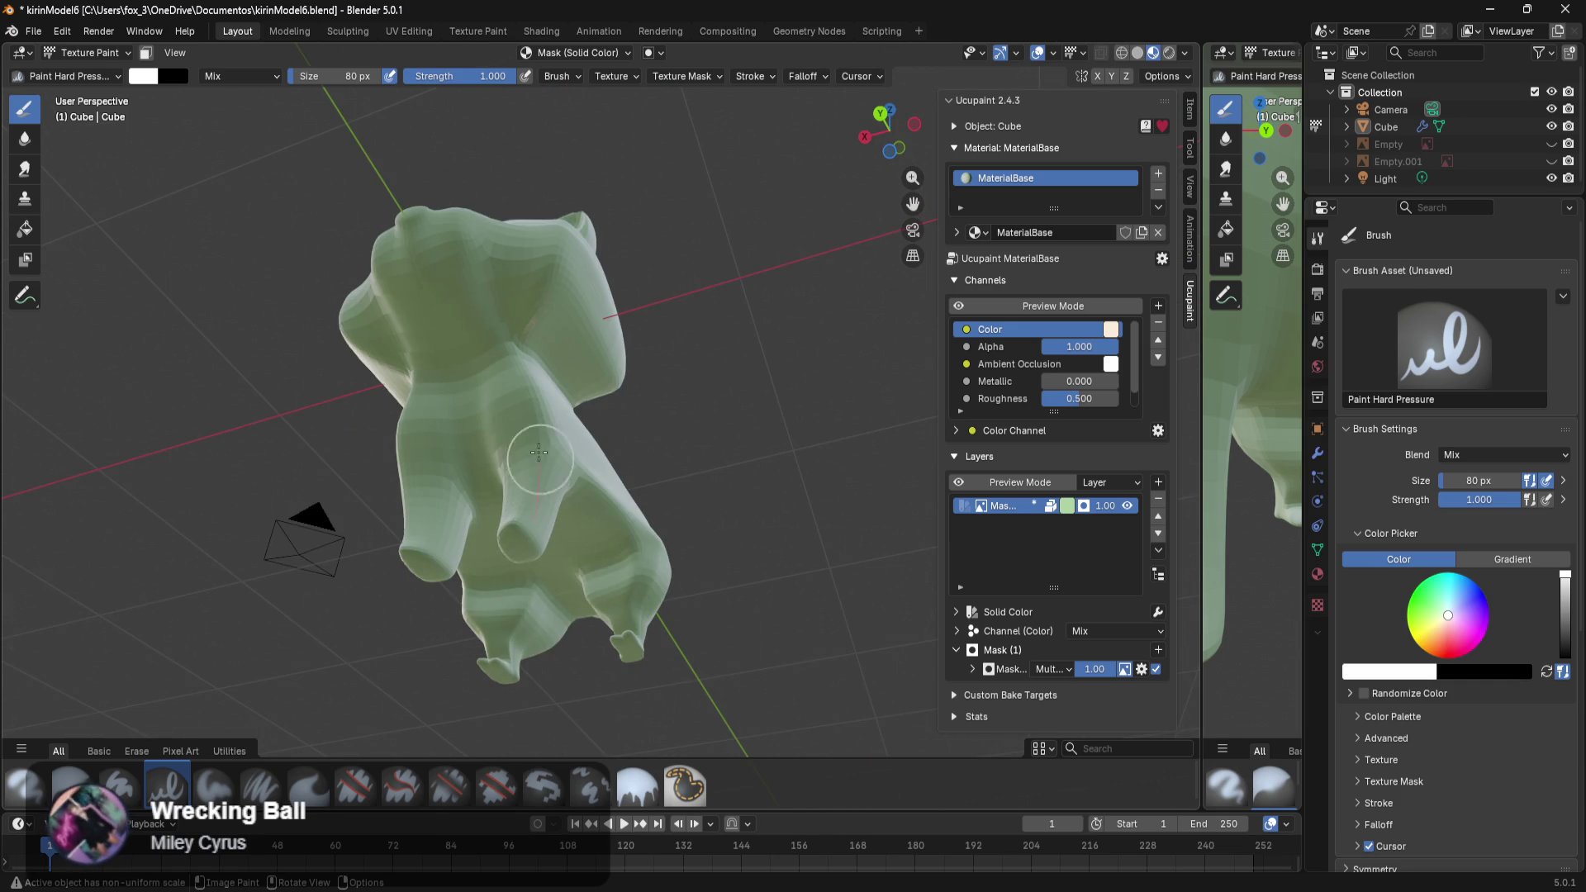
middle_drag(644, 394, 529, 521)
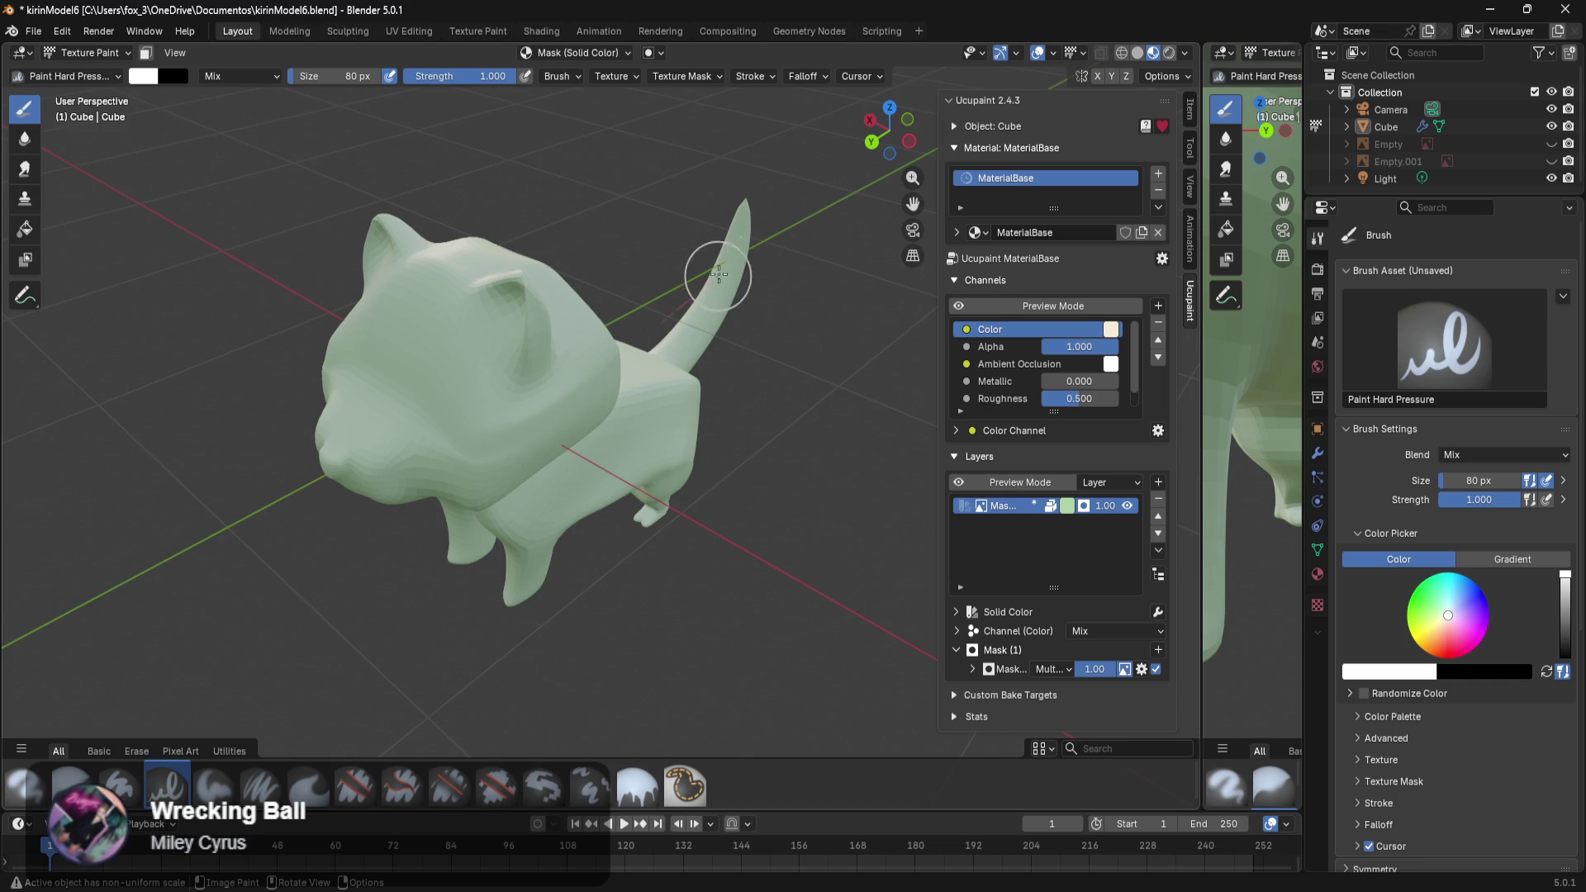
mouse_move(430, 403)
middle_down()
mouse_move(509, 315)
mouse_move(706, 319)
middle_up()
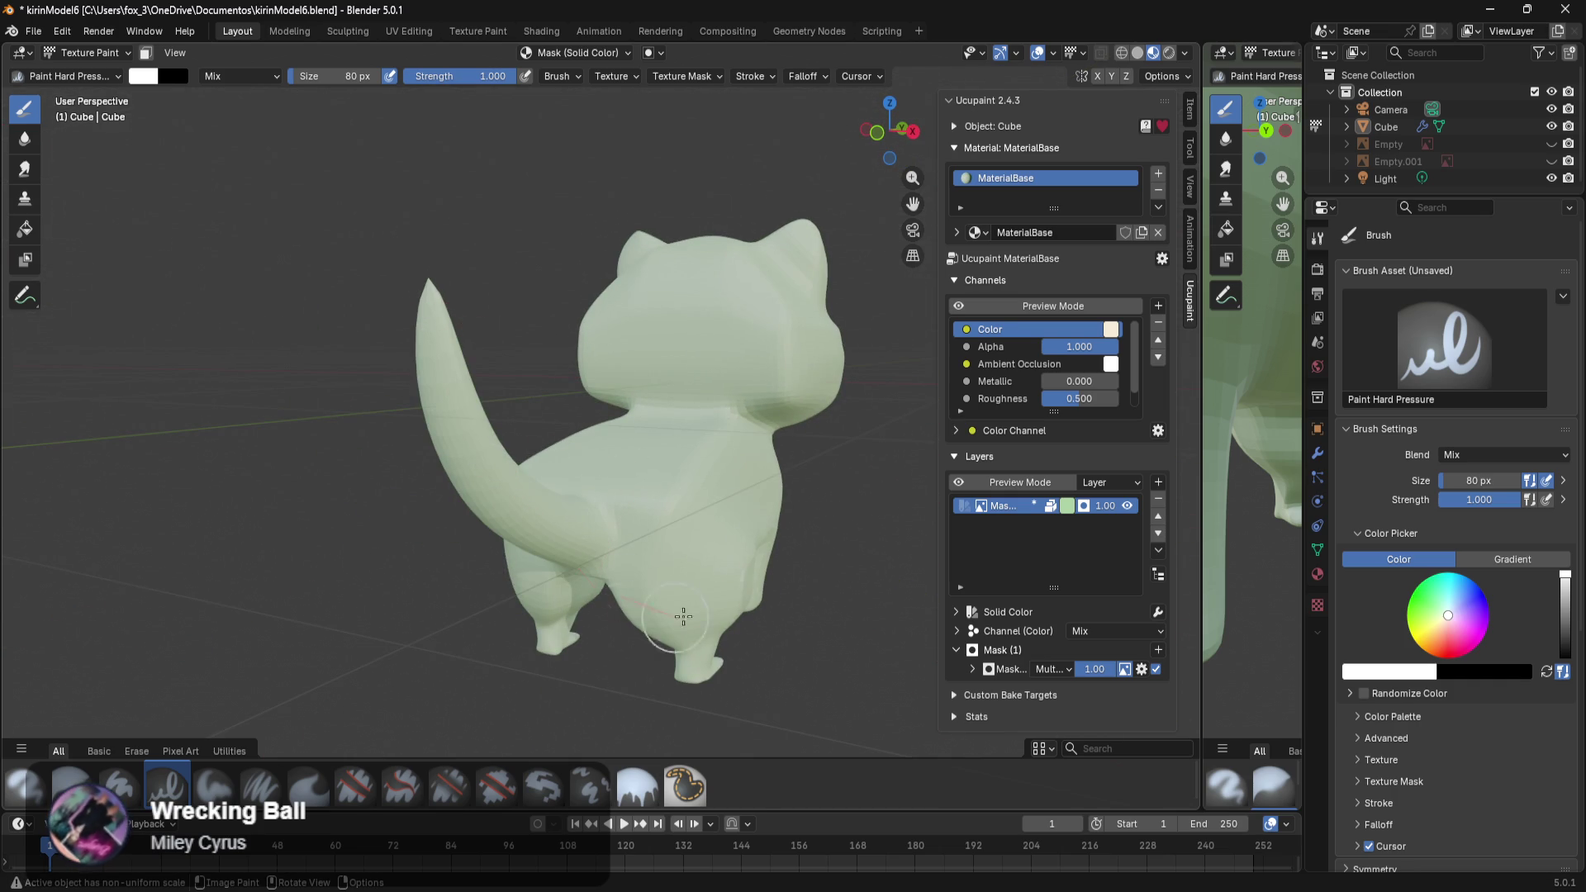
middle_drag(879, 353, 456, 484)
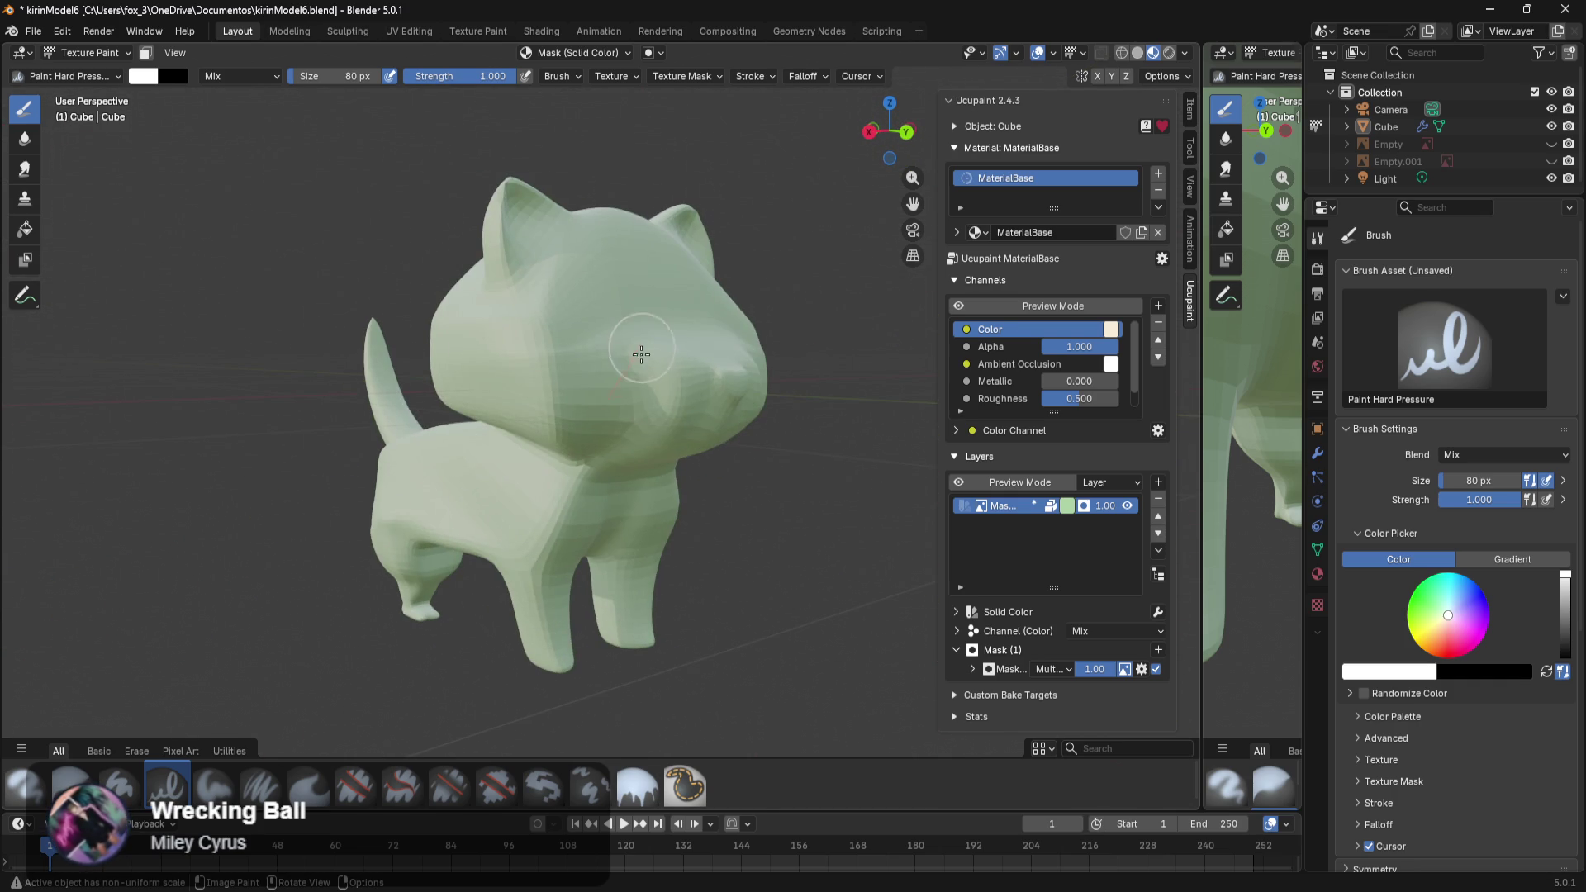
mouse_move(586, 363)
middle_down()
mouse_move(536, 374)
mouse_move(577, 378)
middle_up()
scroll(578, 384, up, 2)
scroll(595, 375, up, 2)
scroll(608, 384, up, 2)
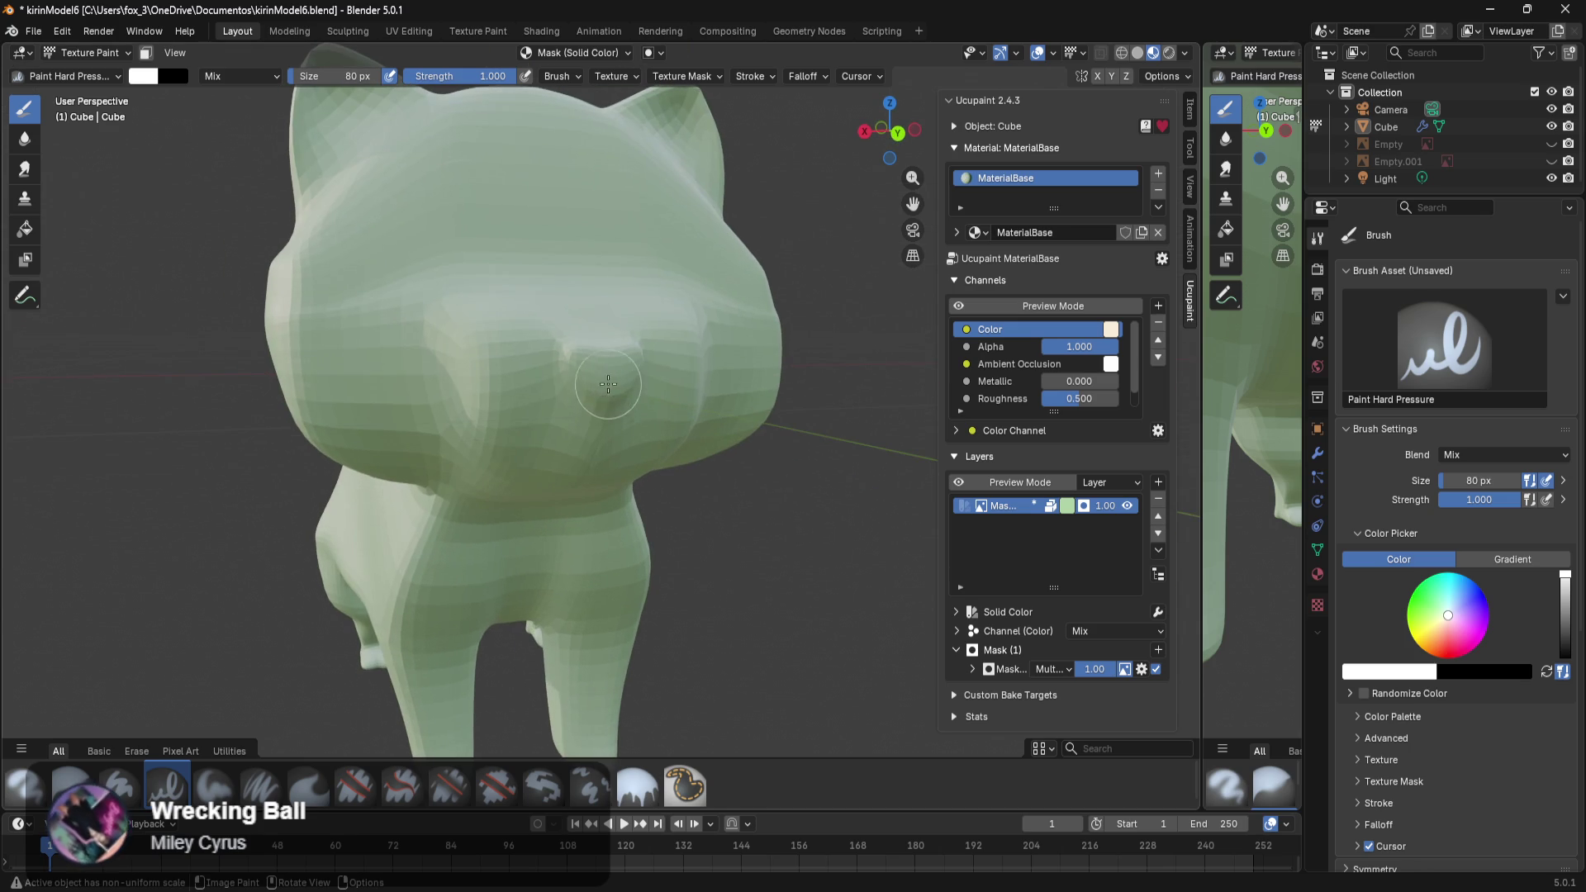
Swap to the pale colour and paint the cat's upper face and left cheek.
key(x)
drag(486, 326, 579, 302)
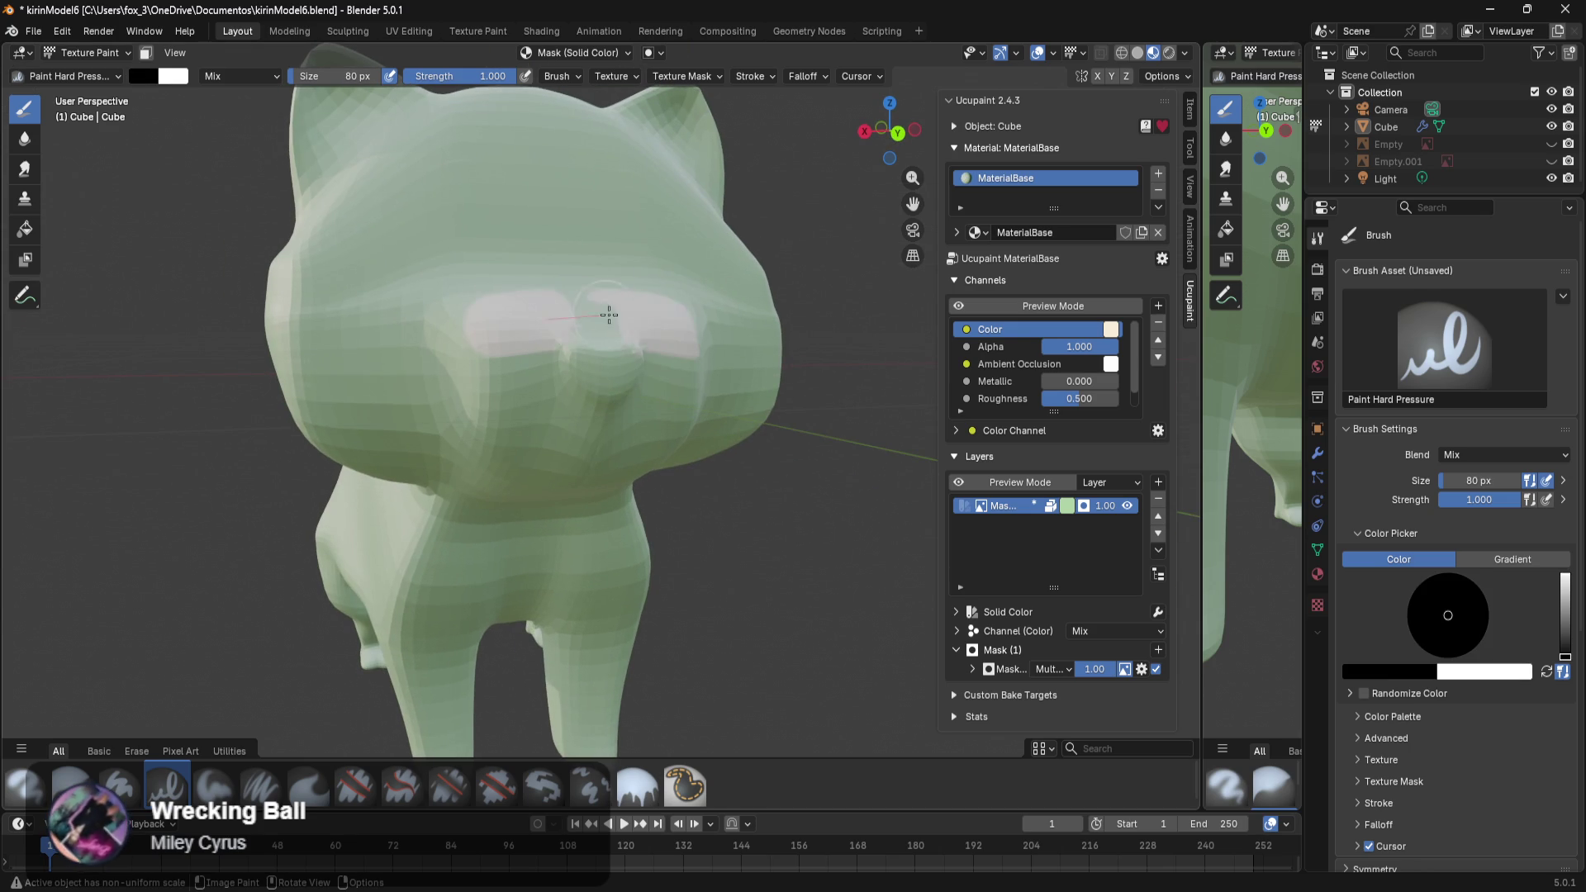
drag(476, 339, 651, 295)
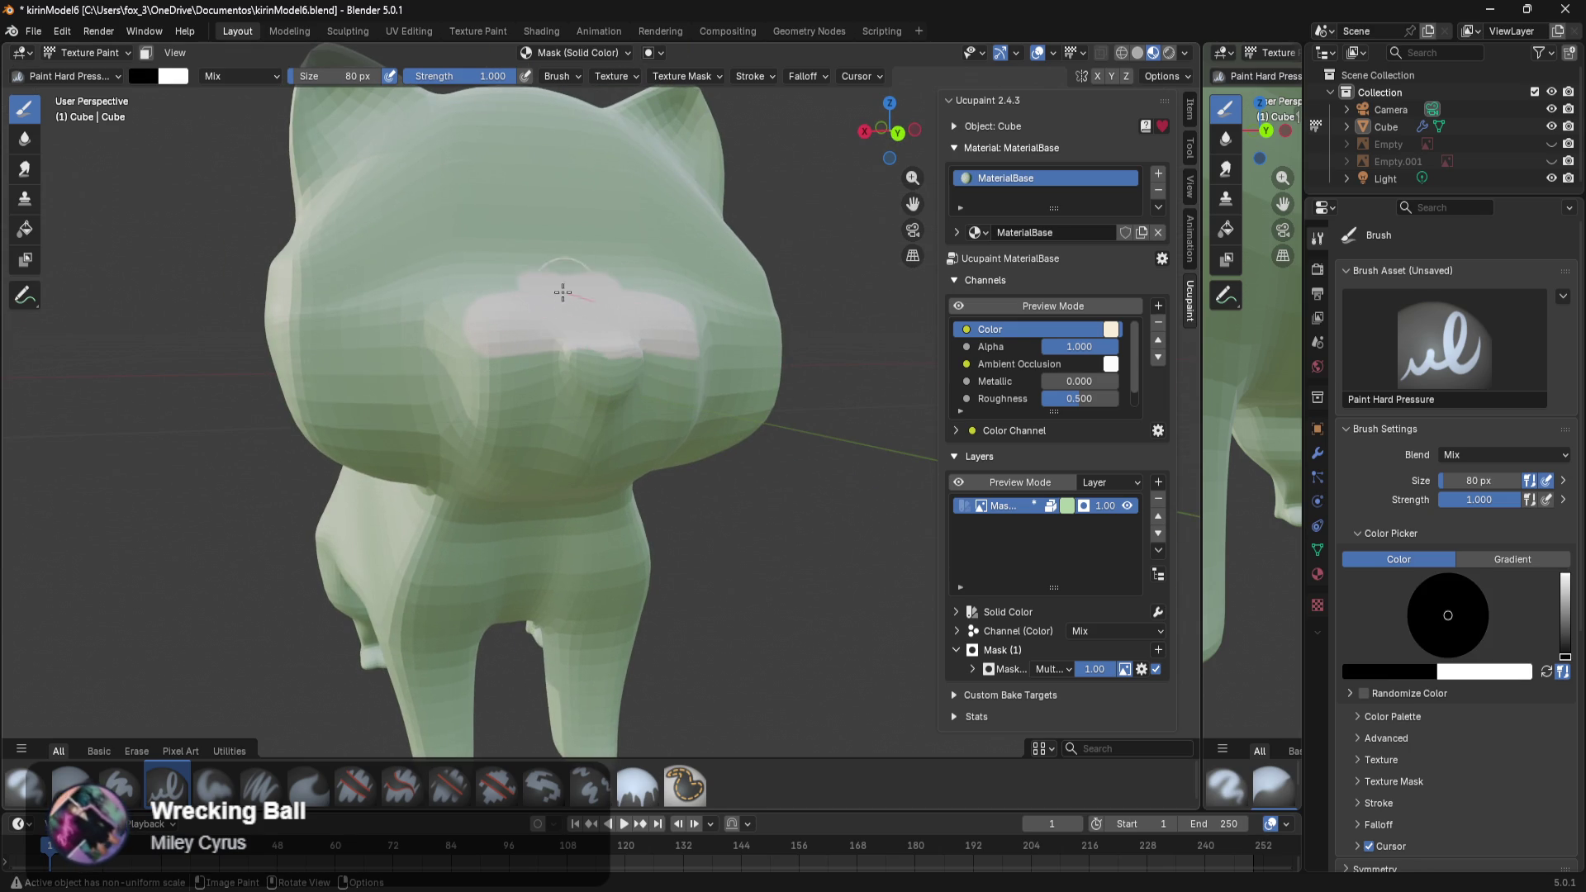
mouse_move(464, 307)
mouse_down()
mouse_move(632, 285)
mouse_move(477, 466)
mouse_up()
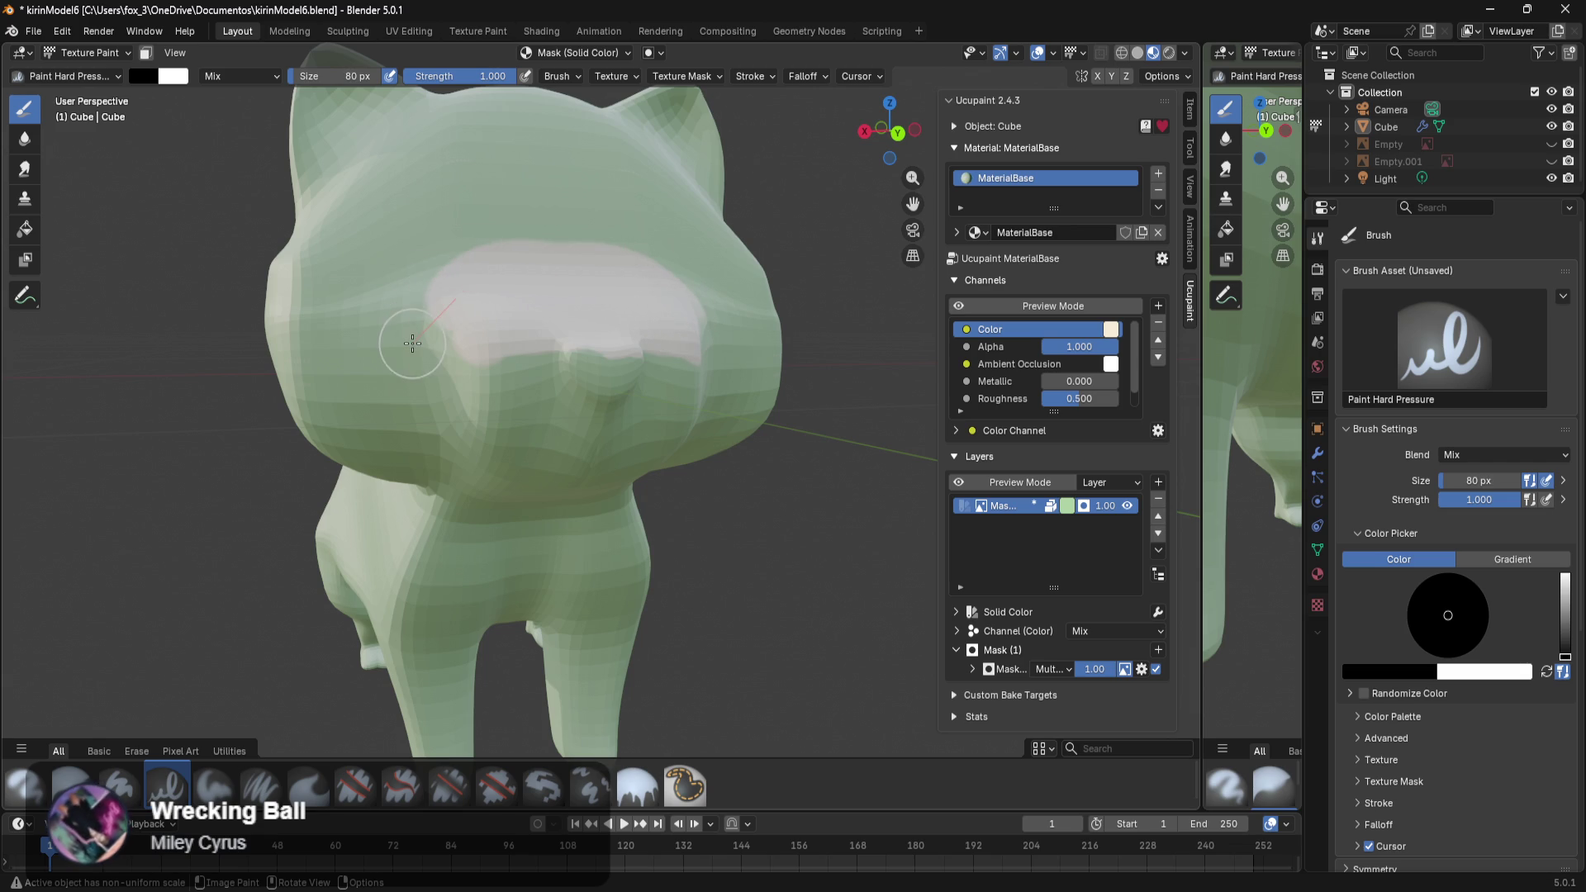
middle_drag(567, 541, 614, 382)
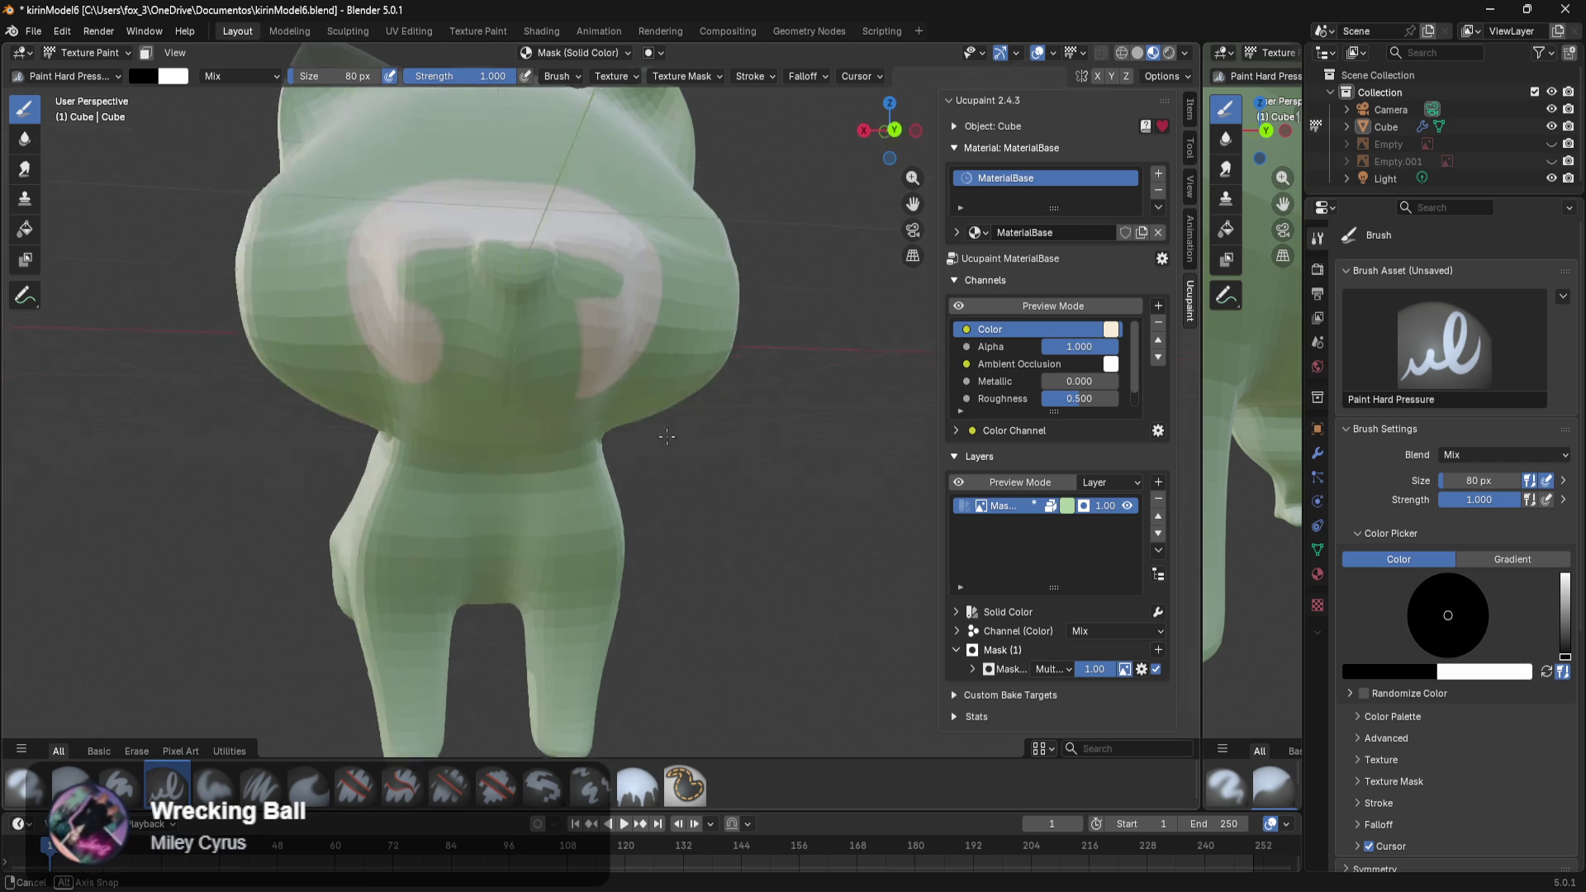
mouse_move(542, 314)
mouse_down()
mouse_move(424, 347)
mouse_move(355, 294)
mouse_up()
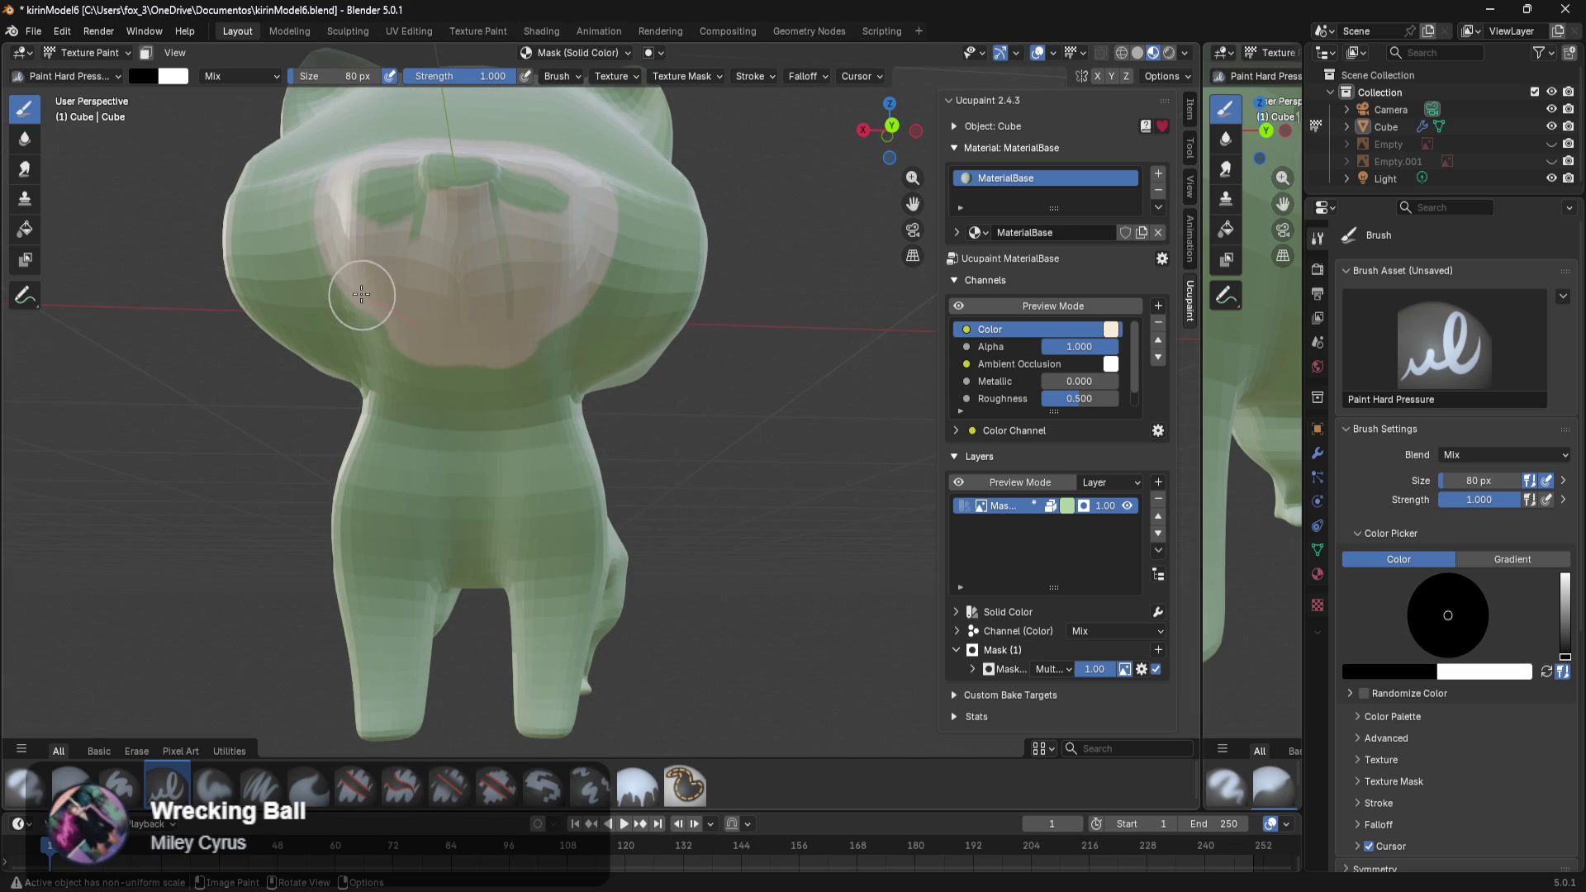
mouse_move(536, 310)
mouse_down()
mouse_move(327, 302)
mouse_move(407, 243)
mouse_move(398, 180)
mouse_up()
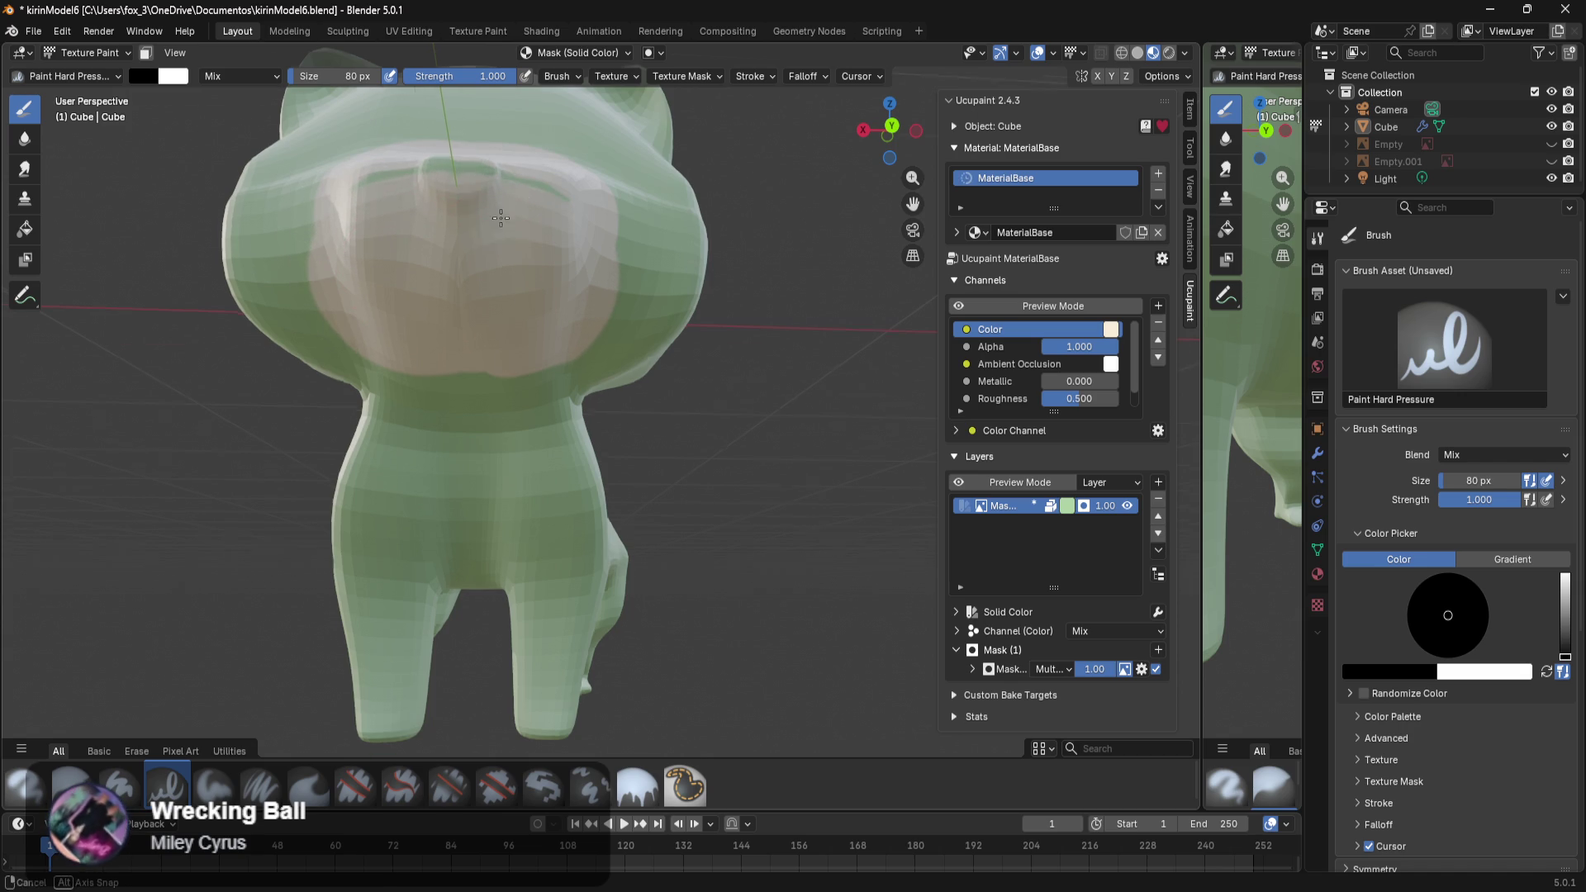
Paint the nose and the muzzle's left, top and right edges pale.
middle_drag(499, 210, 523, 314)
drag(610, 494, 432, 498)
drag(402, 557, 355, 494)
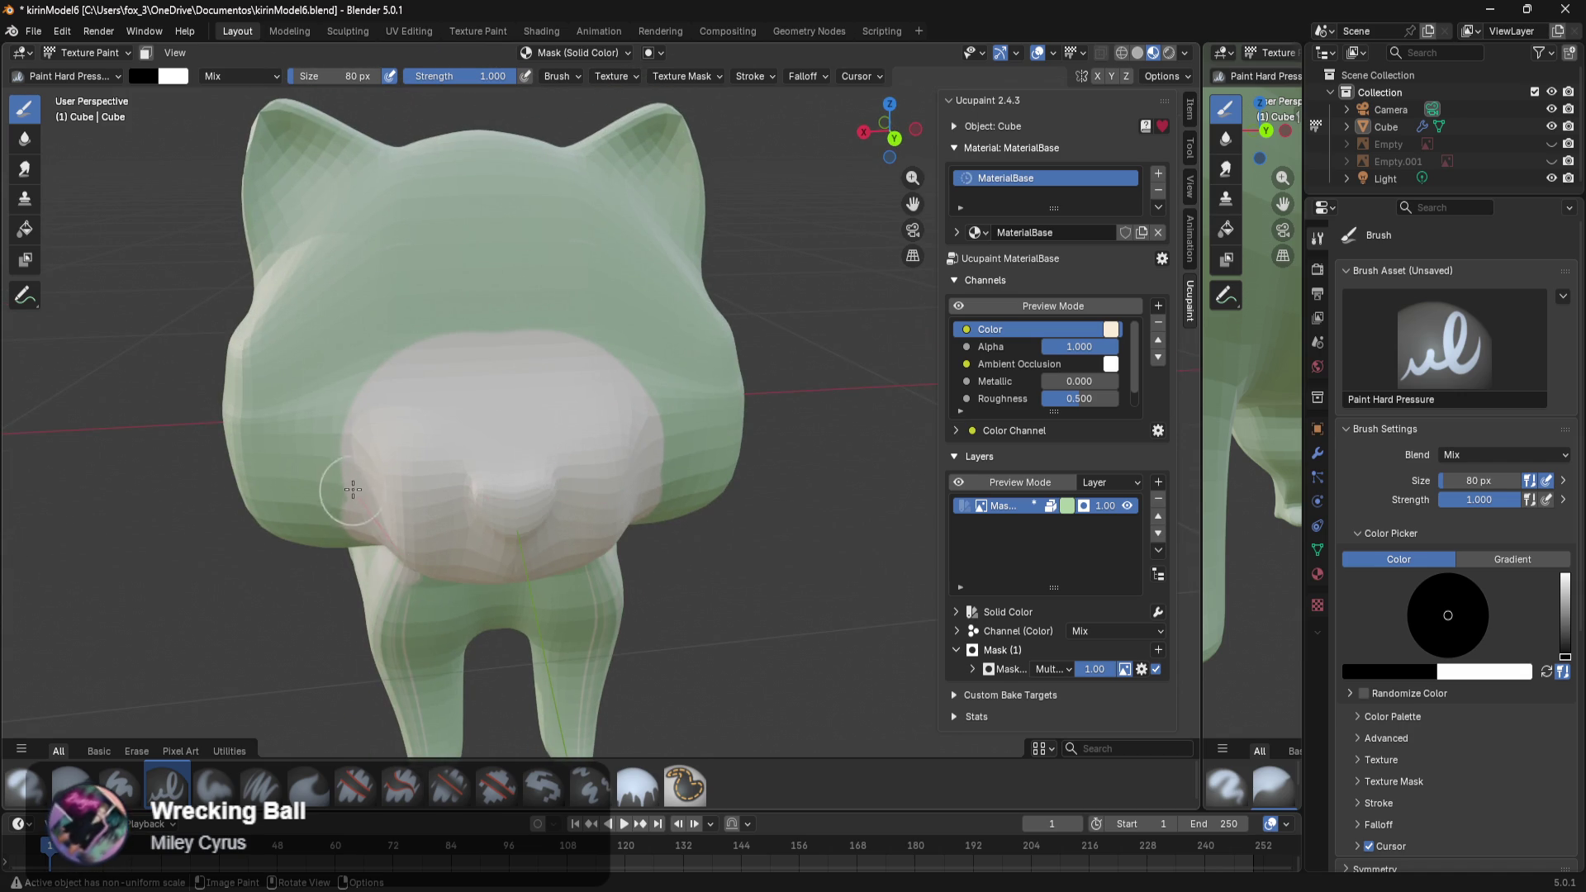
middle_drag(367, 467, 497, 434)
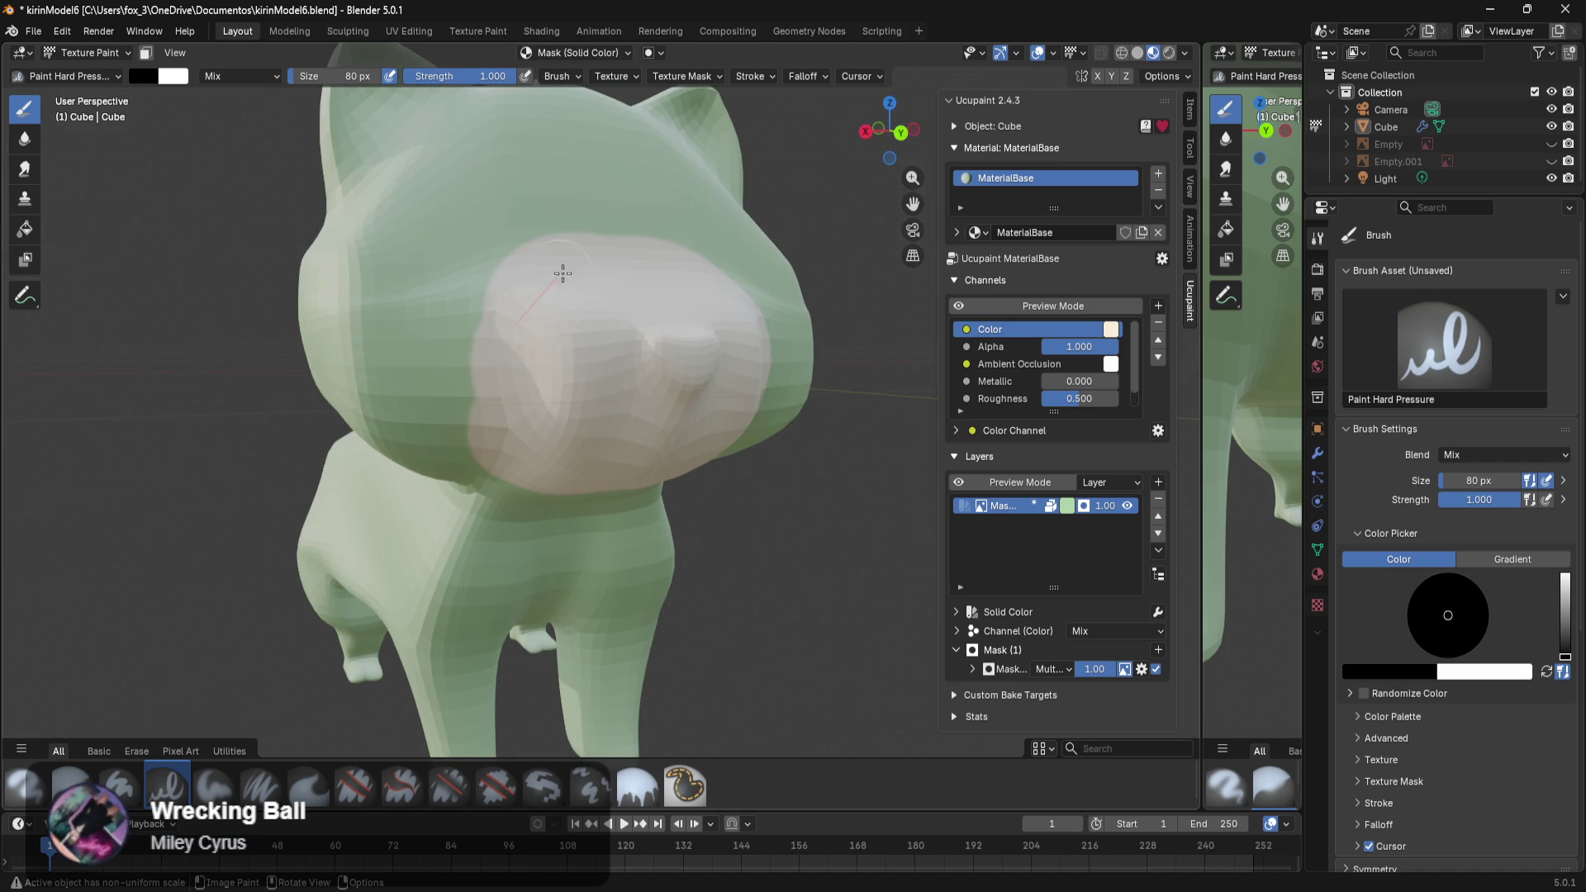
mouse_move(510, 416)
mouse_down()
mouse_move(472, 371)
mouse_move(477, 405)
mouse_move(449, 320)
mouse_move(468, 414)
mouse_move(432, 372)
mouse_move(446, 429)
mouse_move(513, 463)
mouse_move(458, 434)
mouse_up()
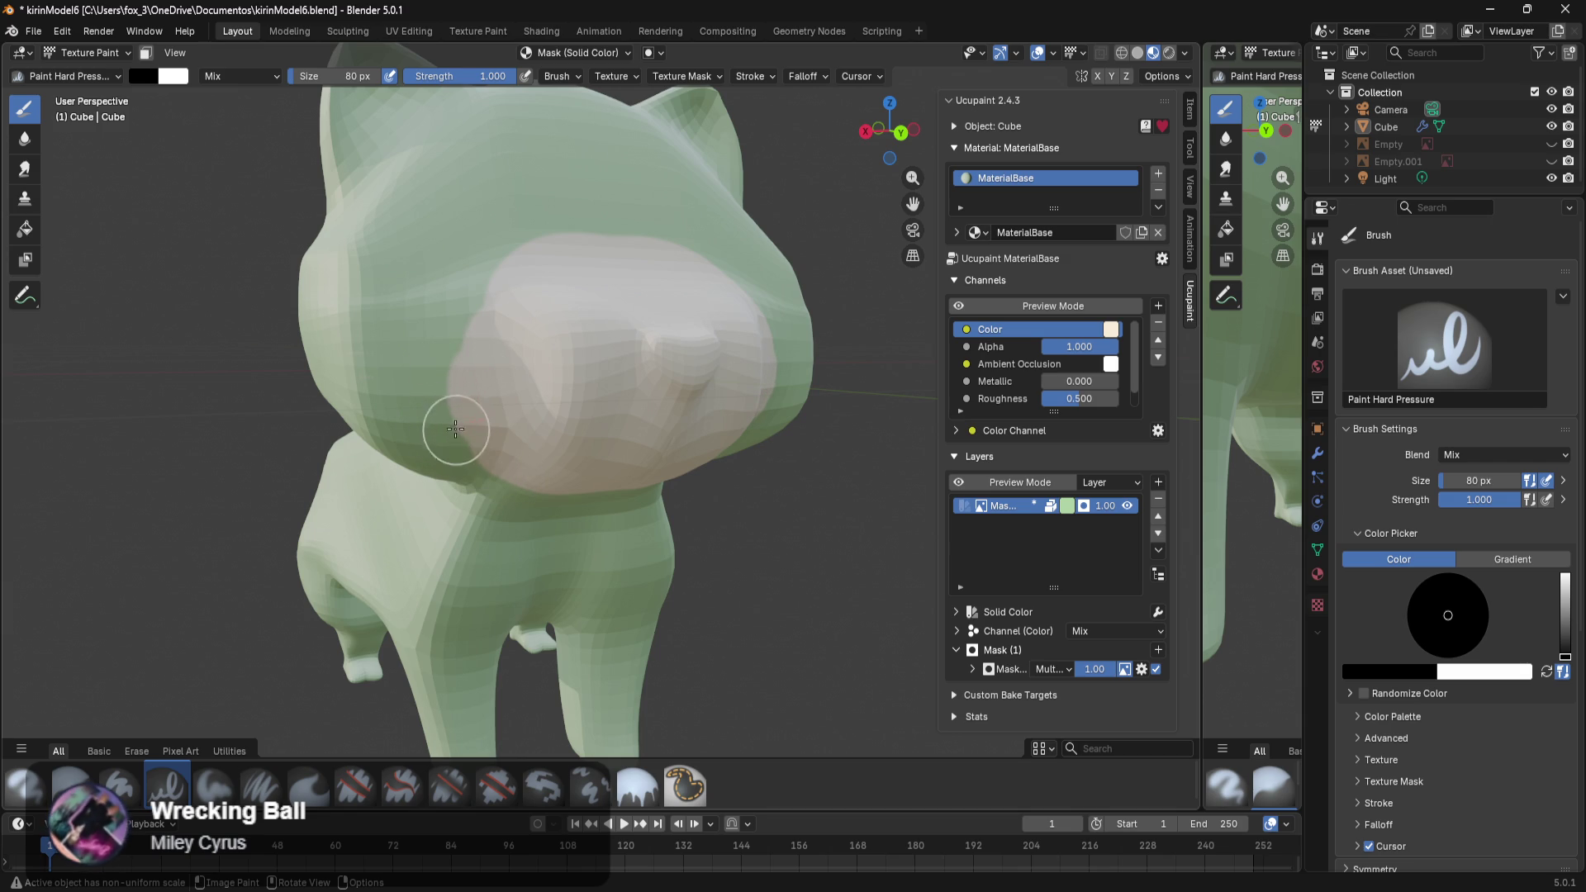
drag(463, 325, 491, 285)
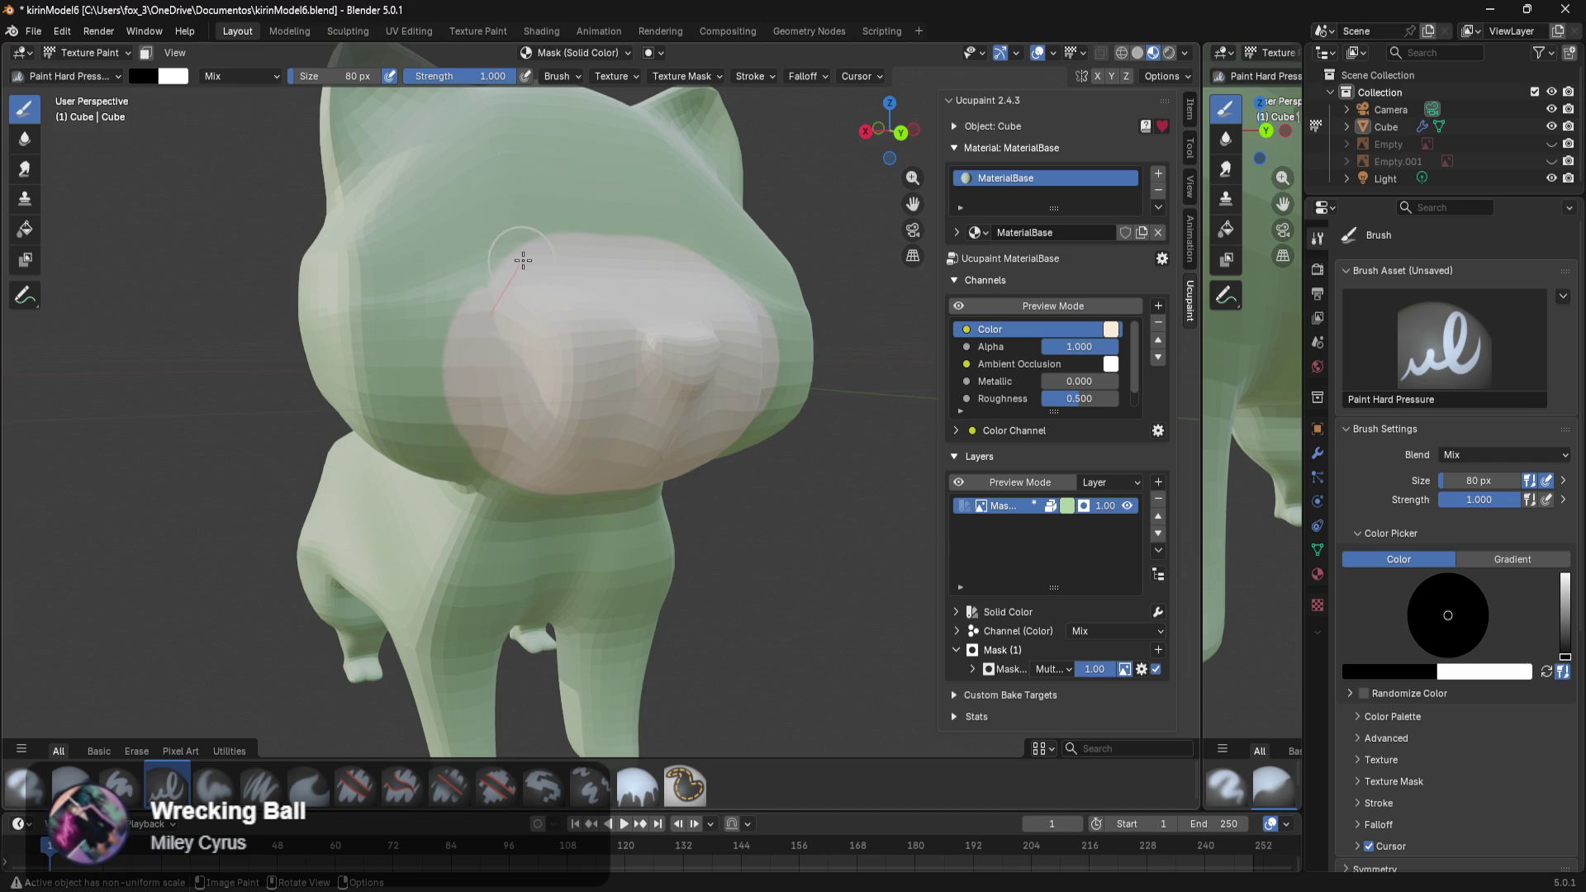
drag(594, 240, 691, 264)
mouse_move(752, 334)
mouse_down()
mouse_move(754, 389)
mouse_move(708, 443)
mouse_up()
middle_drag(708, 442, 456, 394)
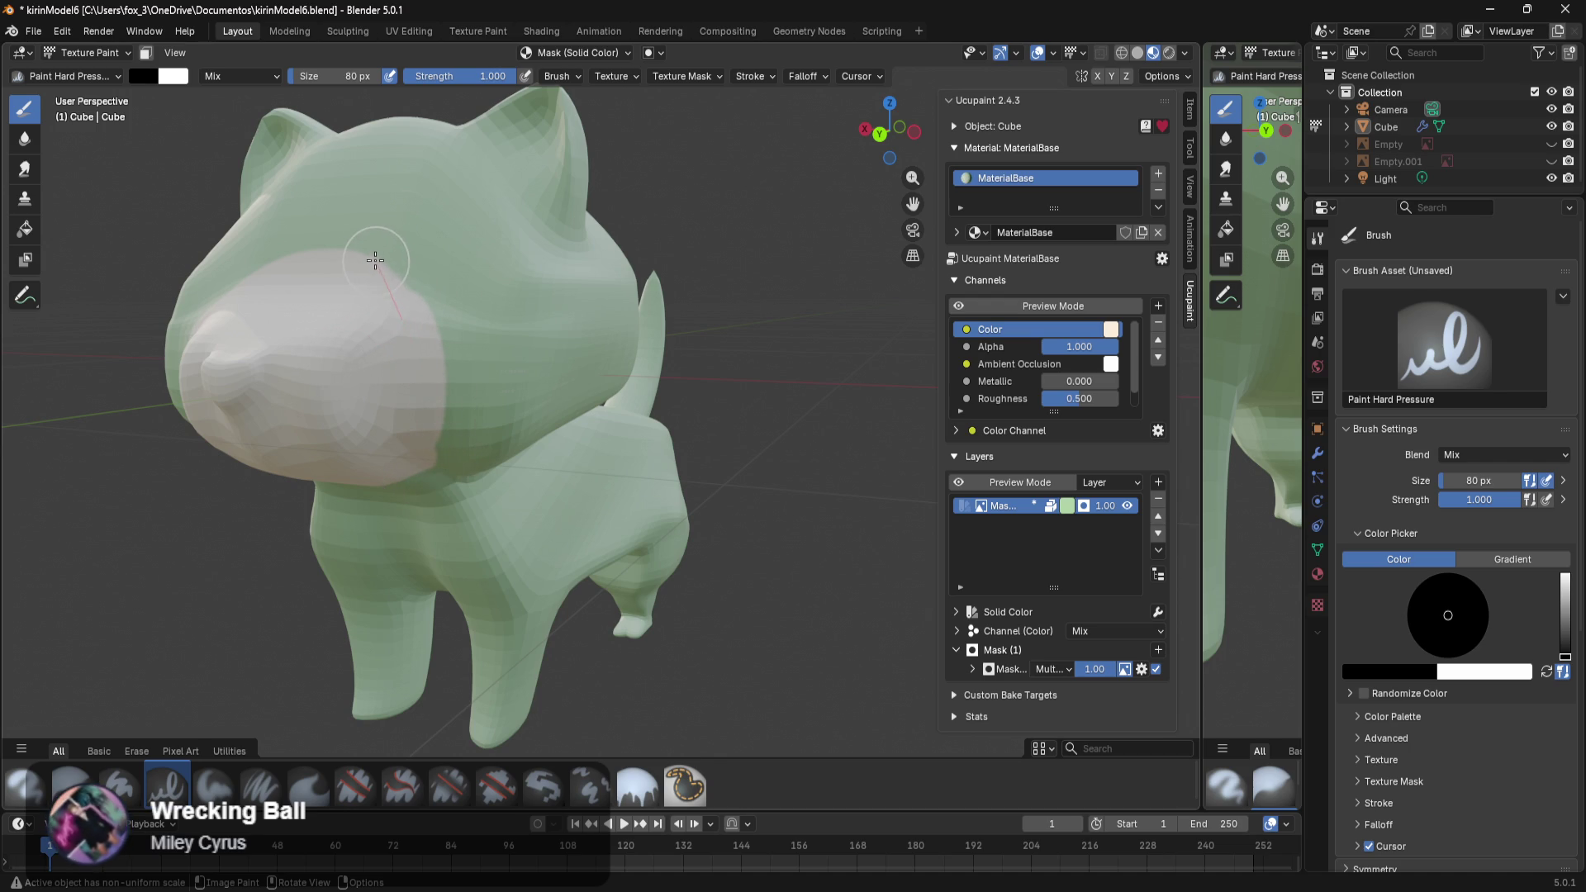
drag(442, 395, 431, 464)
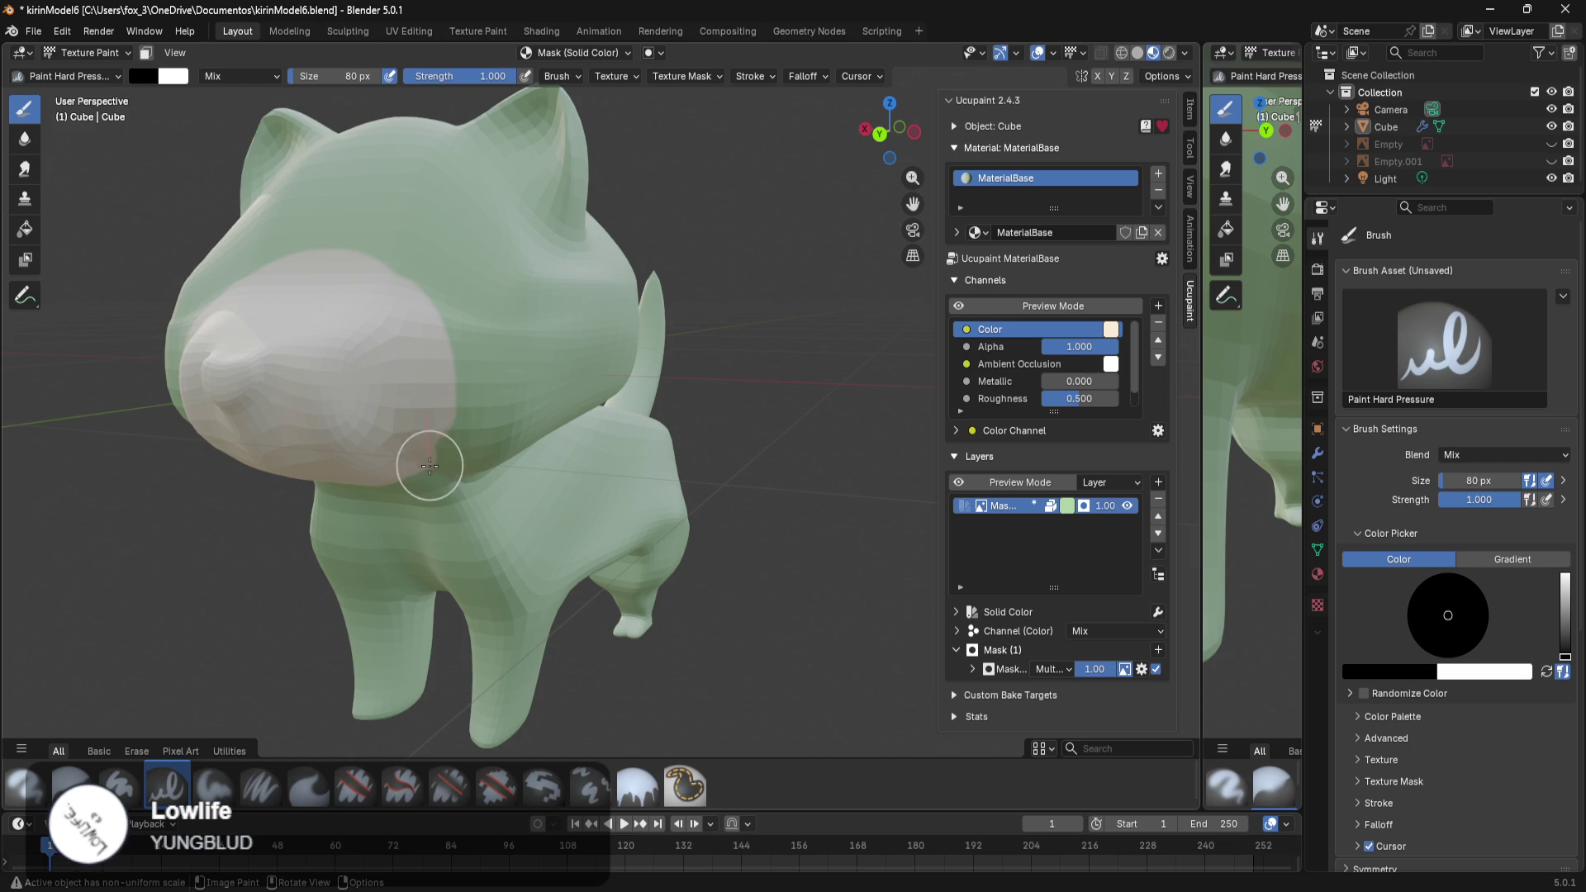
click(444, 445)
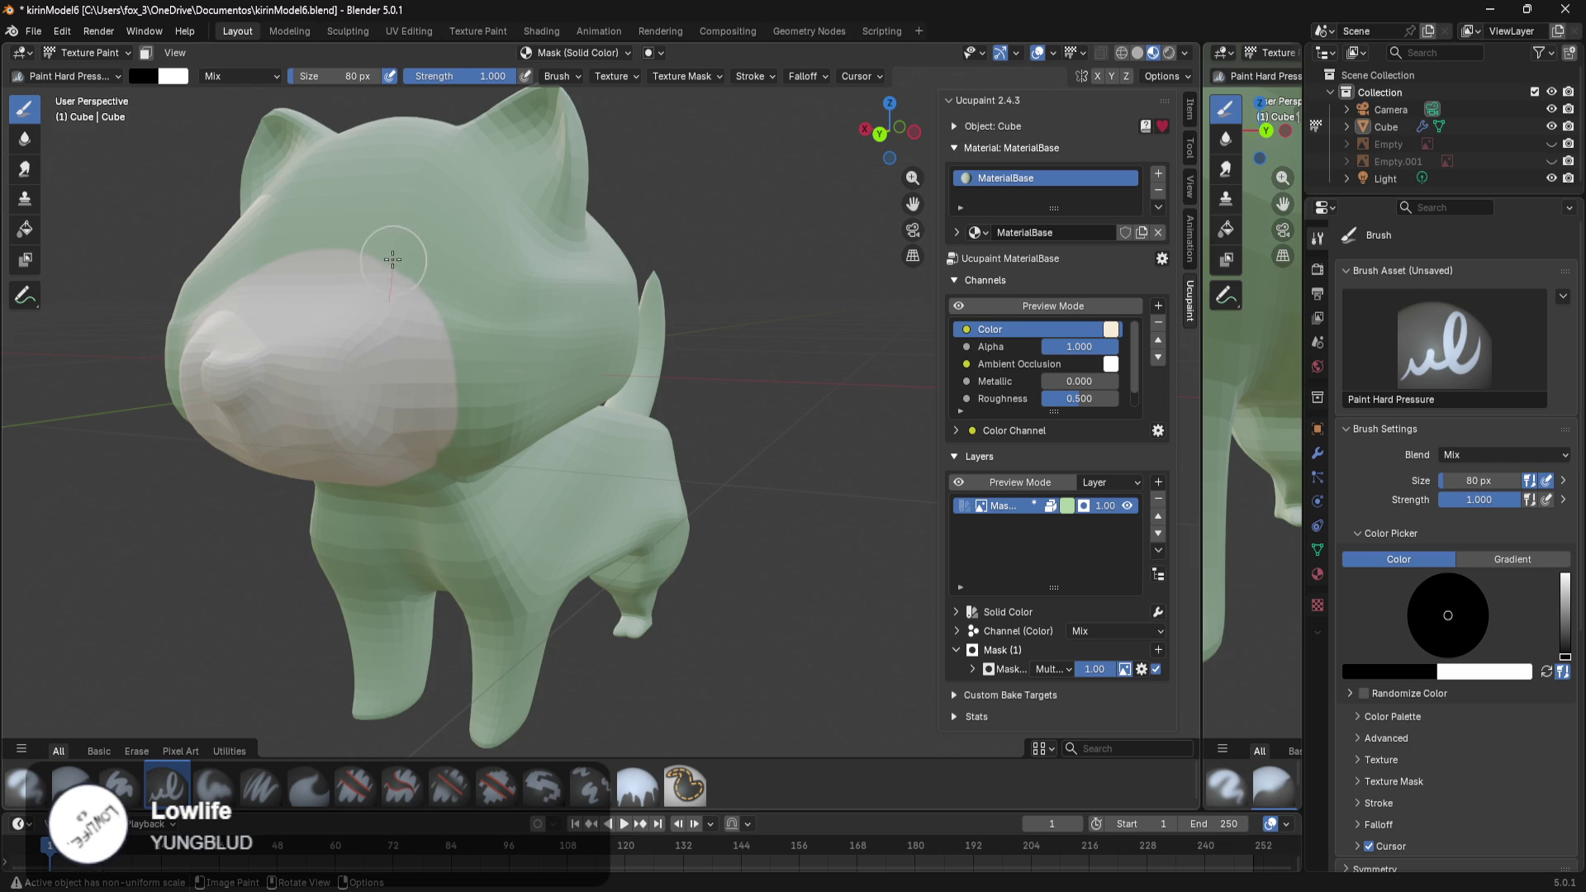
Paint a pale strip down the belly to the legs, then swap the colours back.
mouse_move(378, 260)
middle_down()
mouse_move(551, 487)
mouse_move(542, 397)
middle_up()
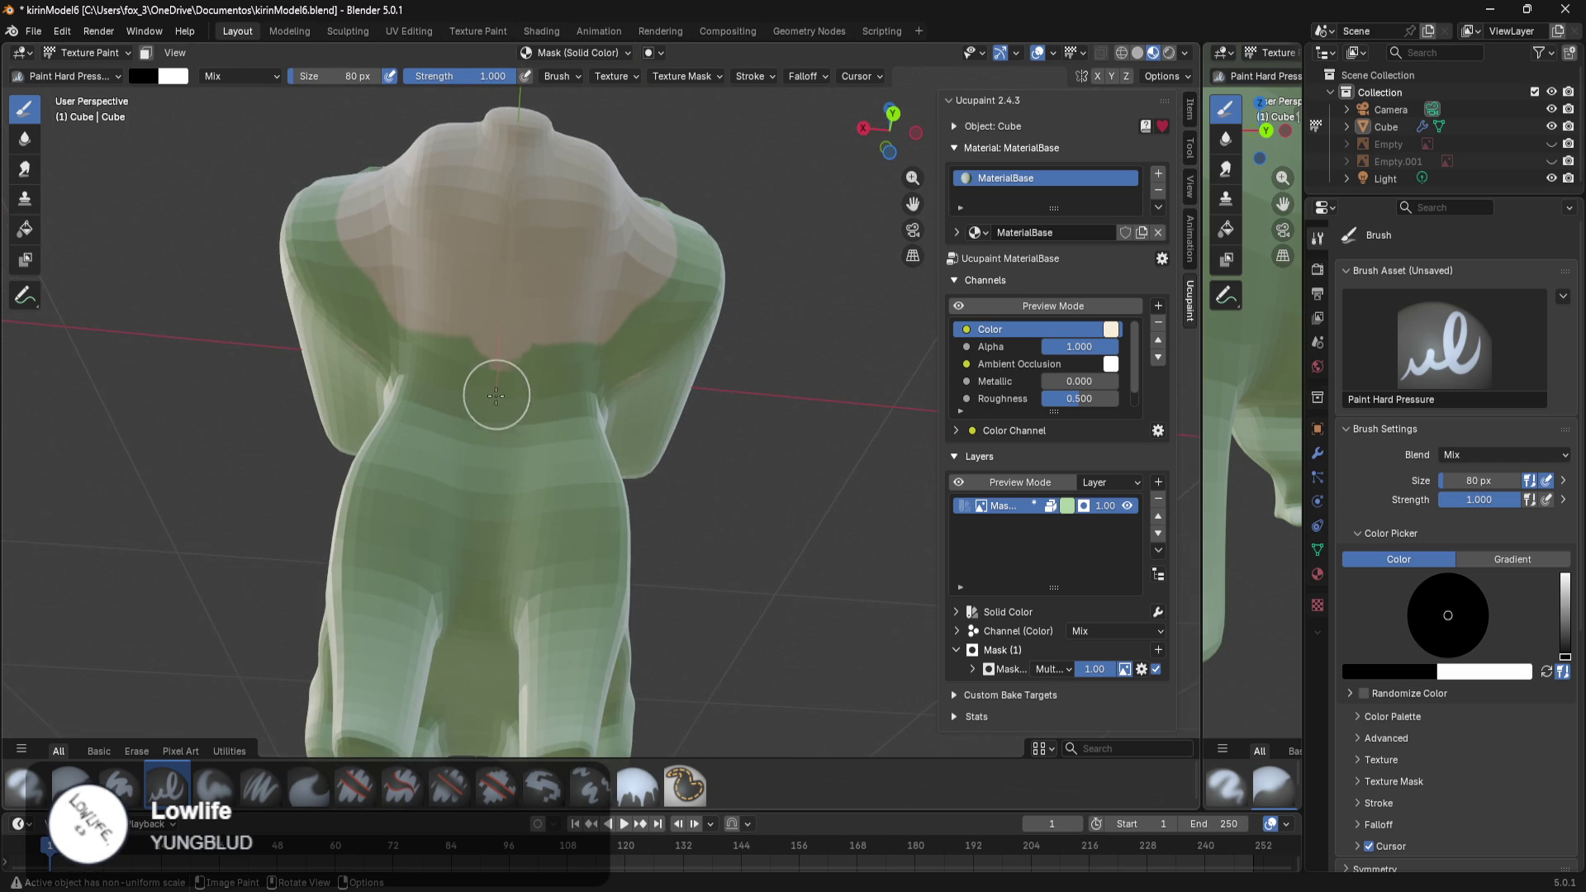
drag(497, 391, 478, 694)
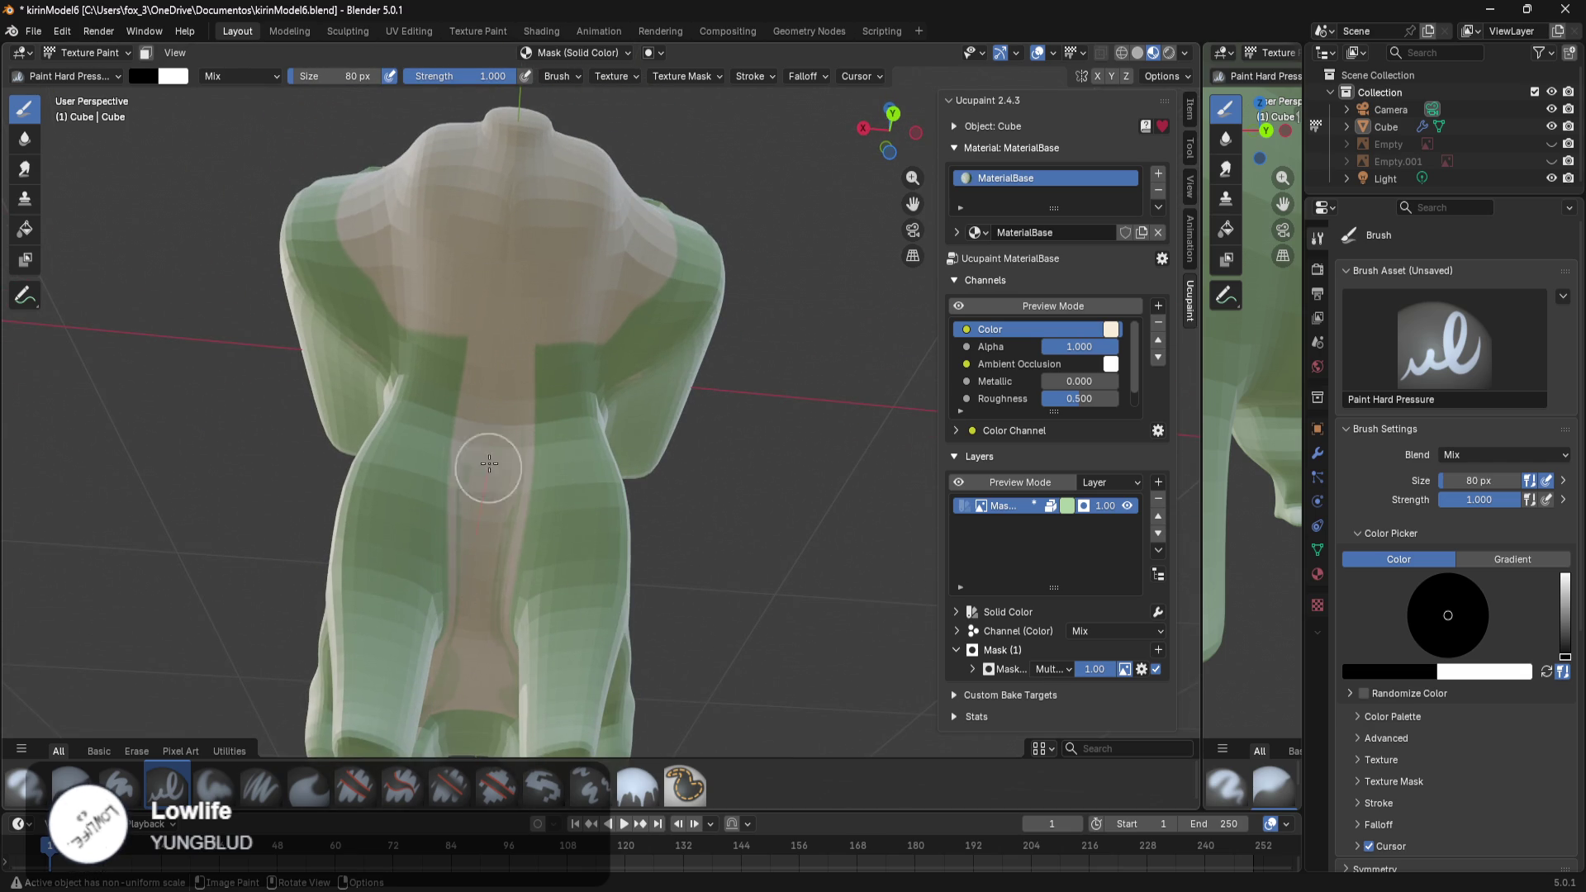
mouse_move(496, 568)
middle_down()
mouse_move(505, 509)
mouse_move(574, 496)
mouse_move(578, 365)
middle_up()
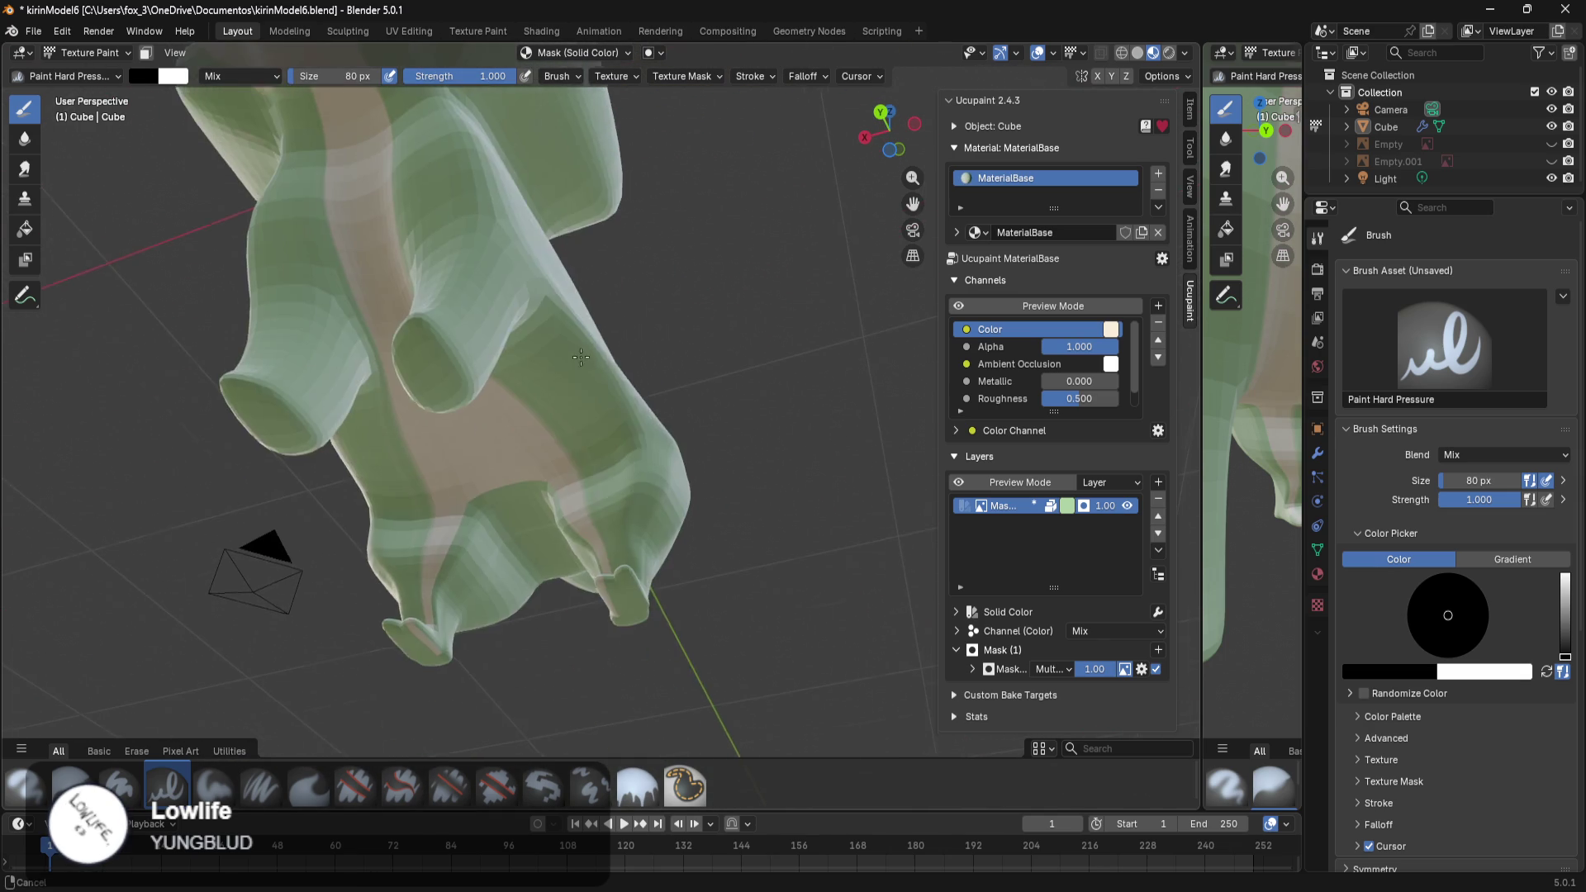
mouse_move(577, 365)
middle_down()
mouse_move(703, 407)
mouse_move(685, 487)
middle_up()
scroll(703, 407, up, 5)
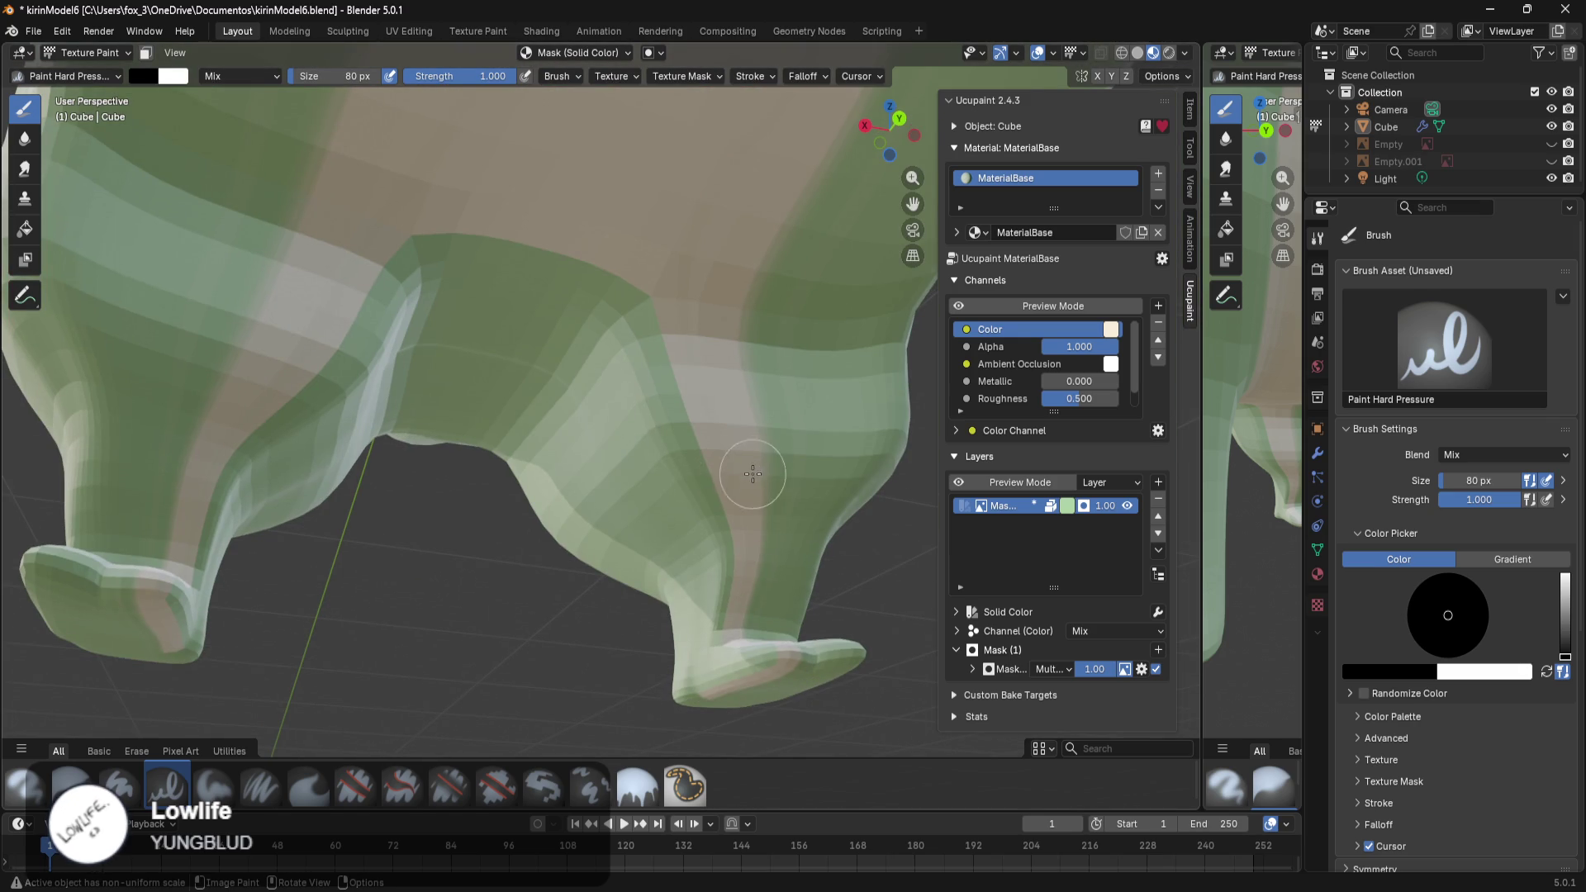
key(x)
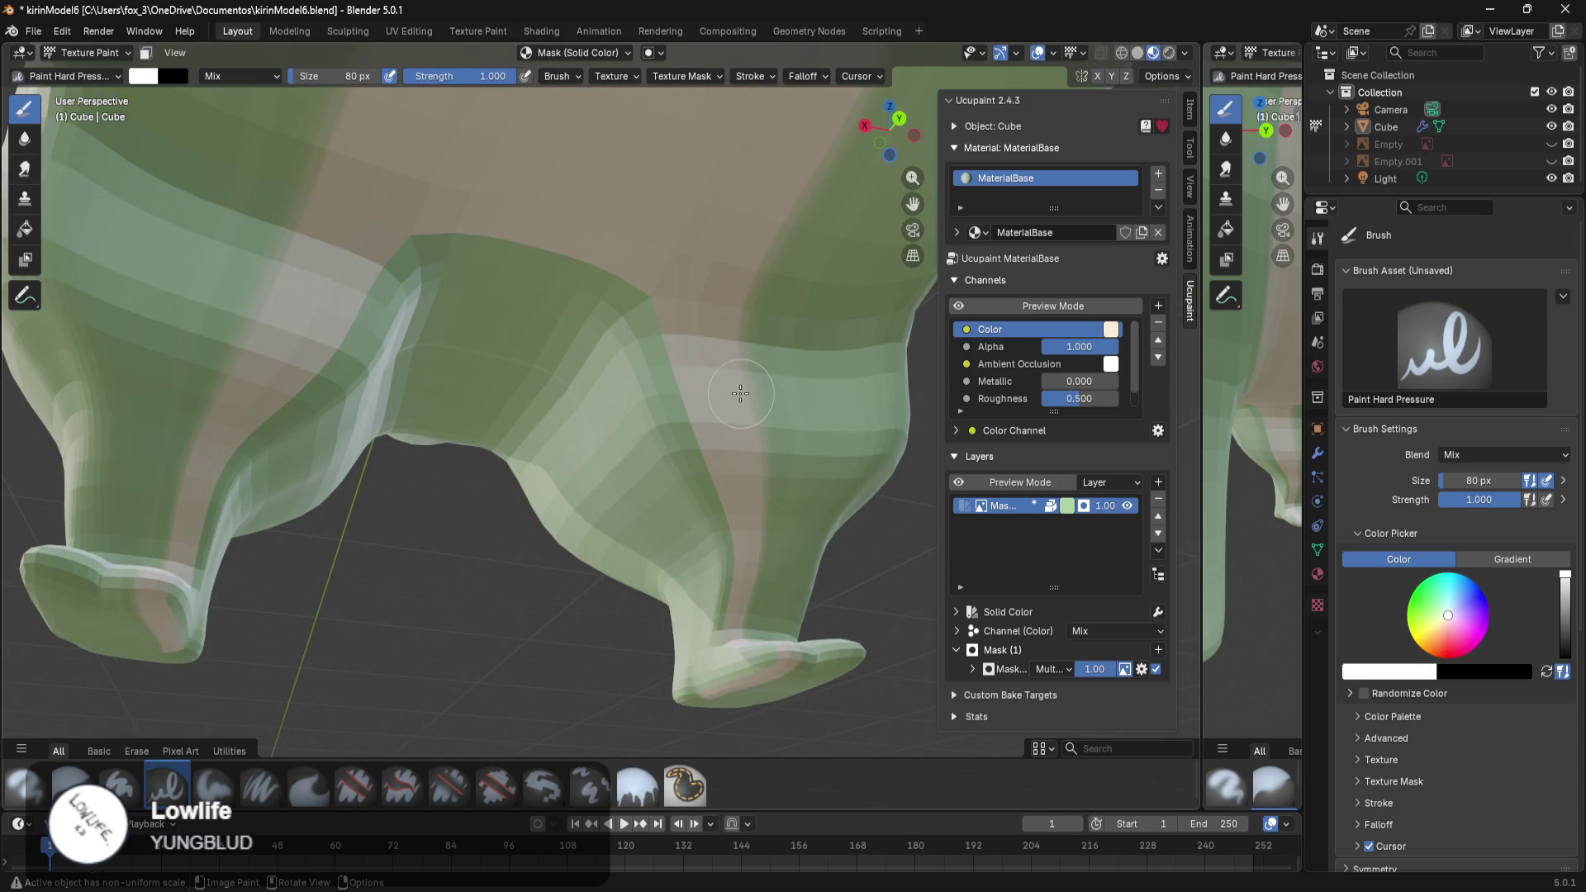
drag(718, 422, 780, 546)
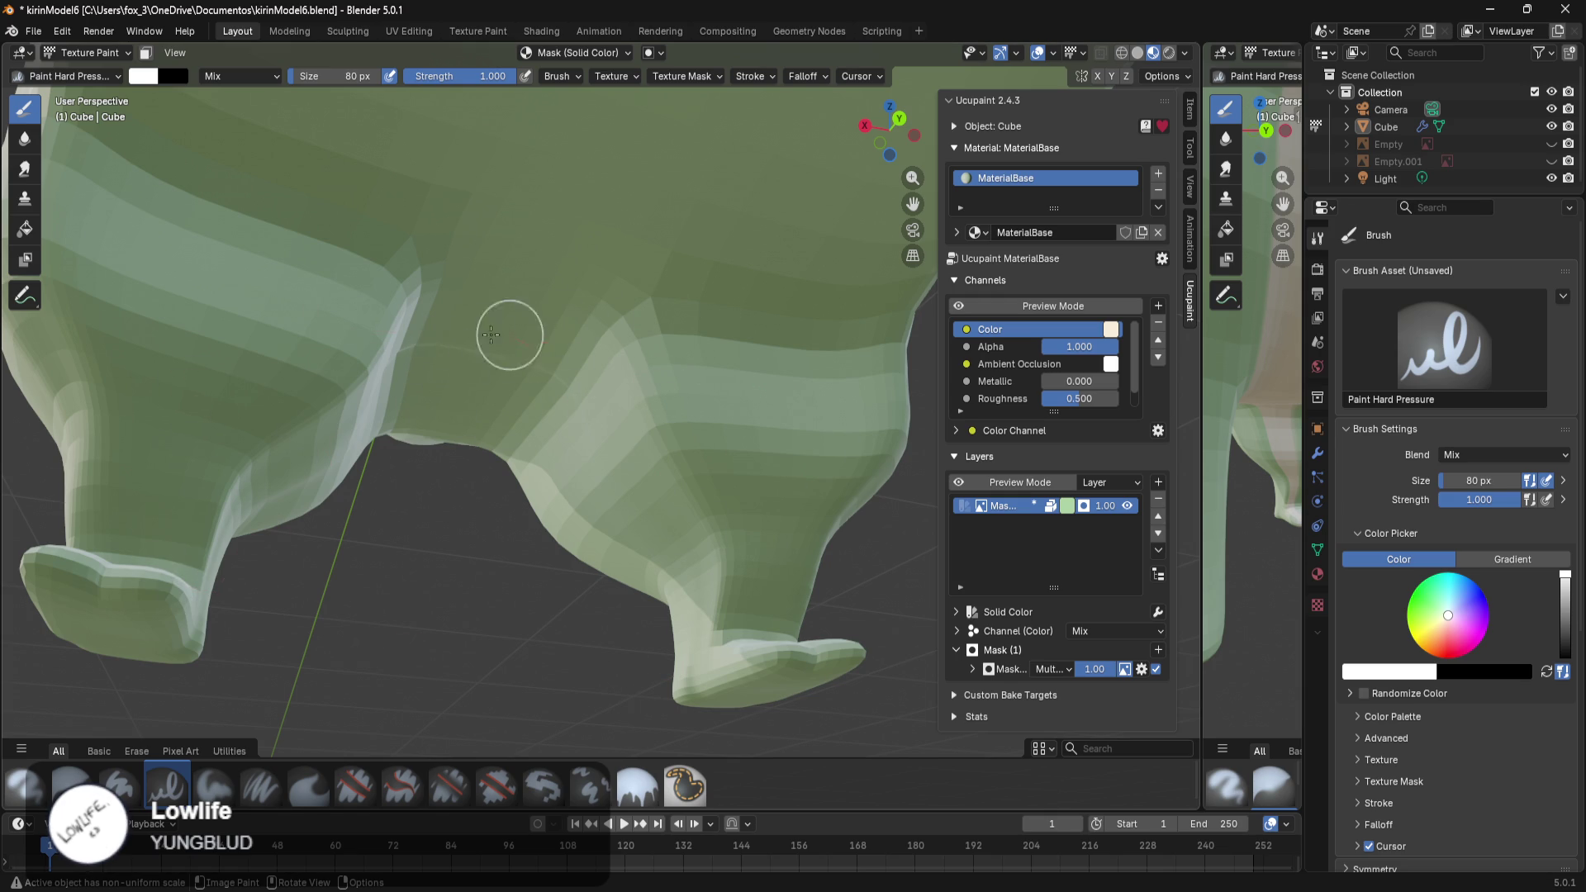
middle_drag(577, 364, 480, 419)
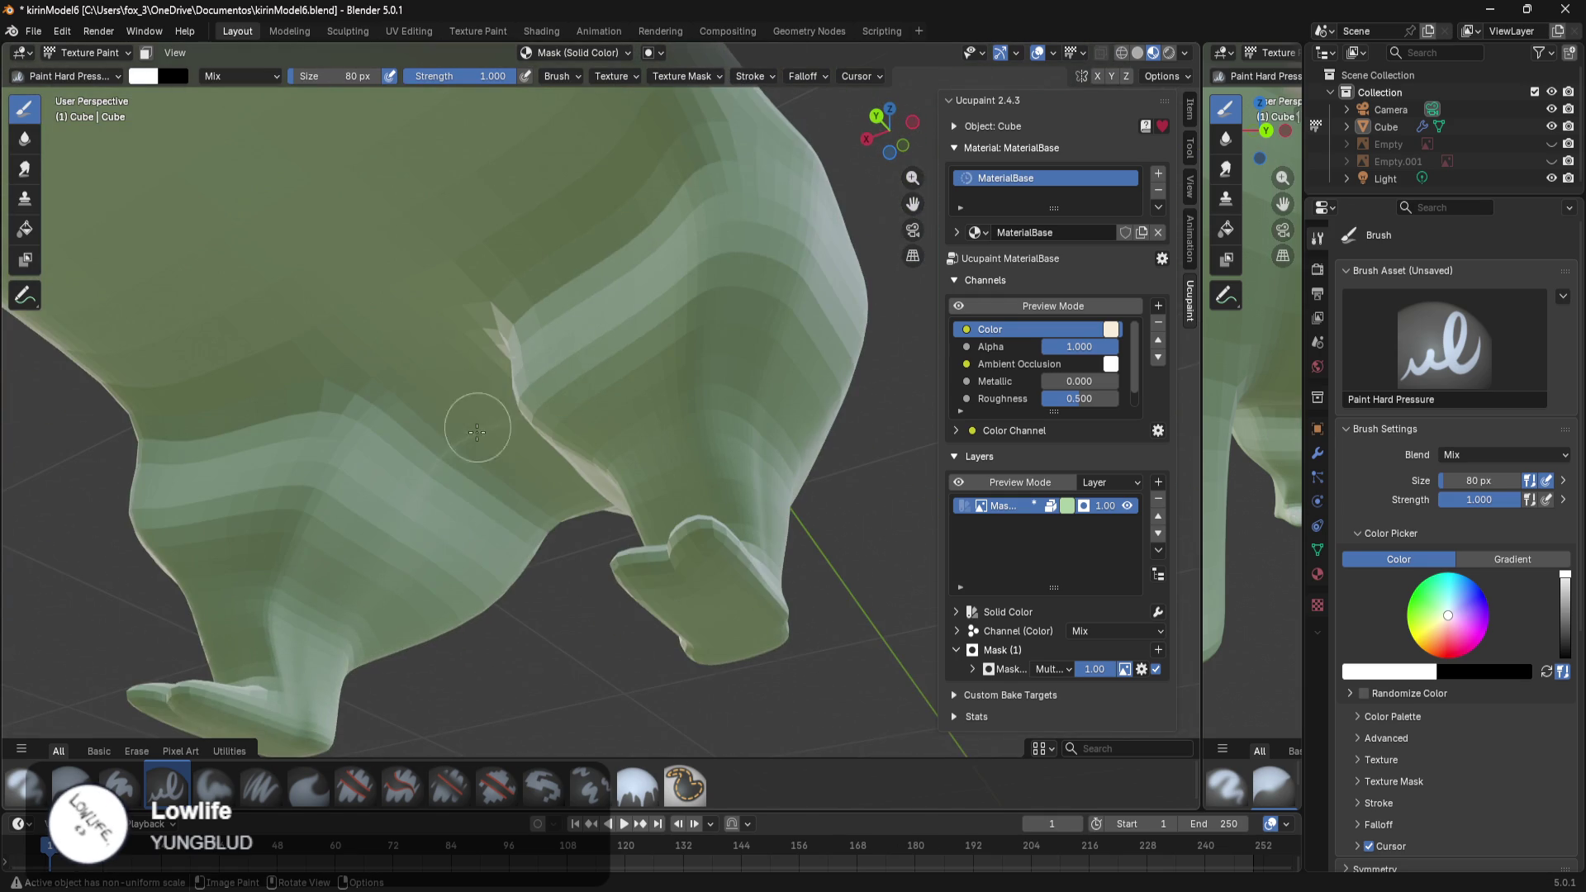
middle_drag(265, 494, 482, 327)
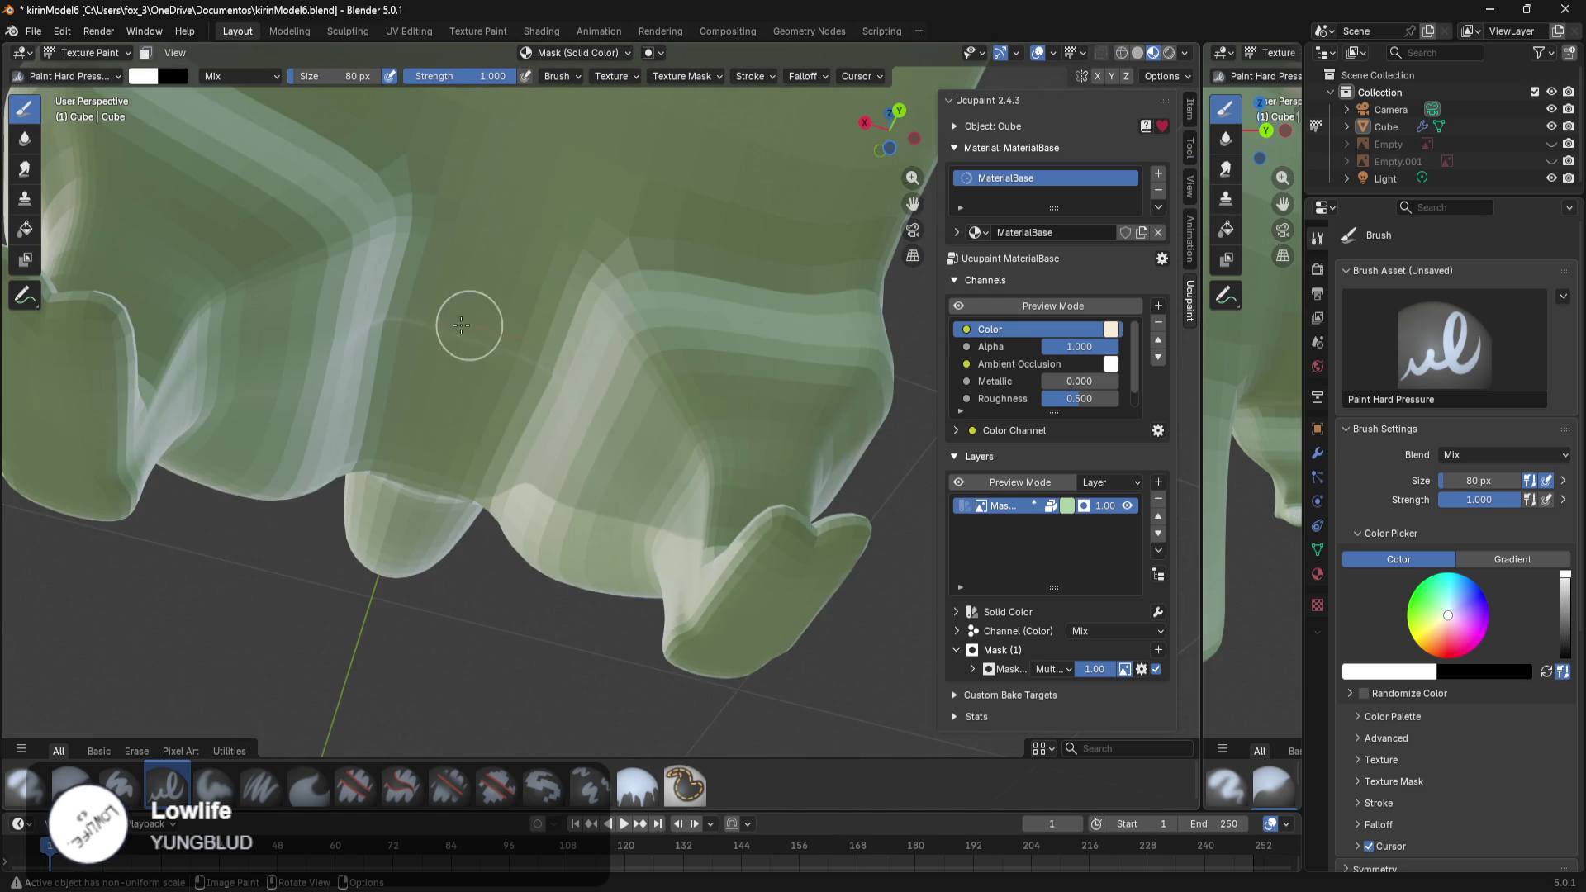
scroll(640, 436, down, 5)
middle_drag(655, 354, 694, 463)
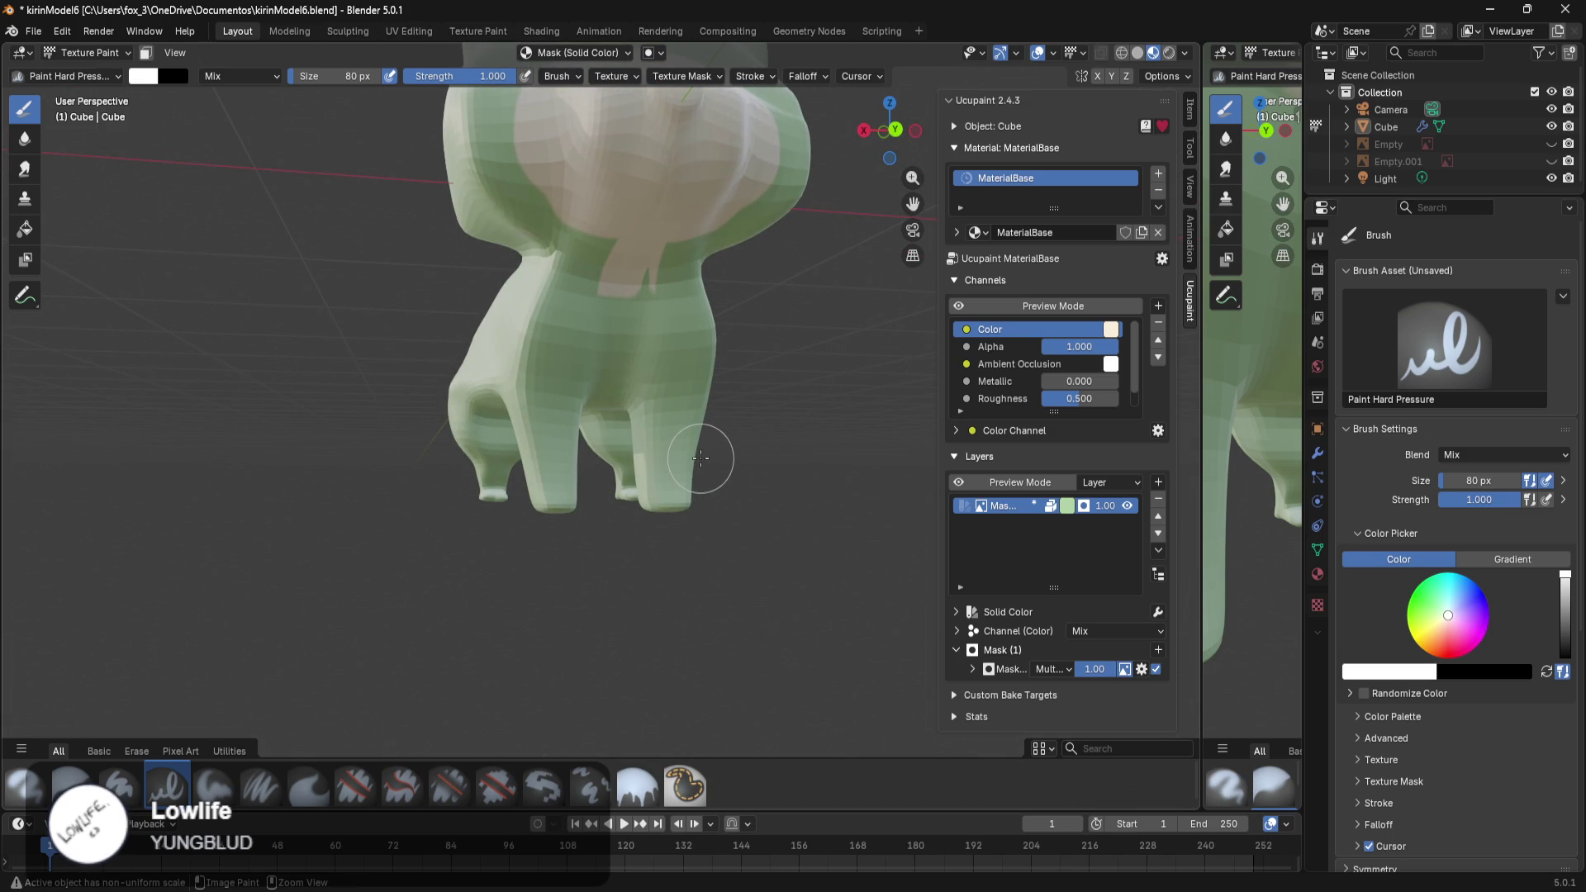
middle_drag(701, 459, 696, 429)
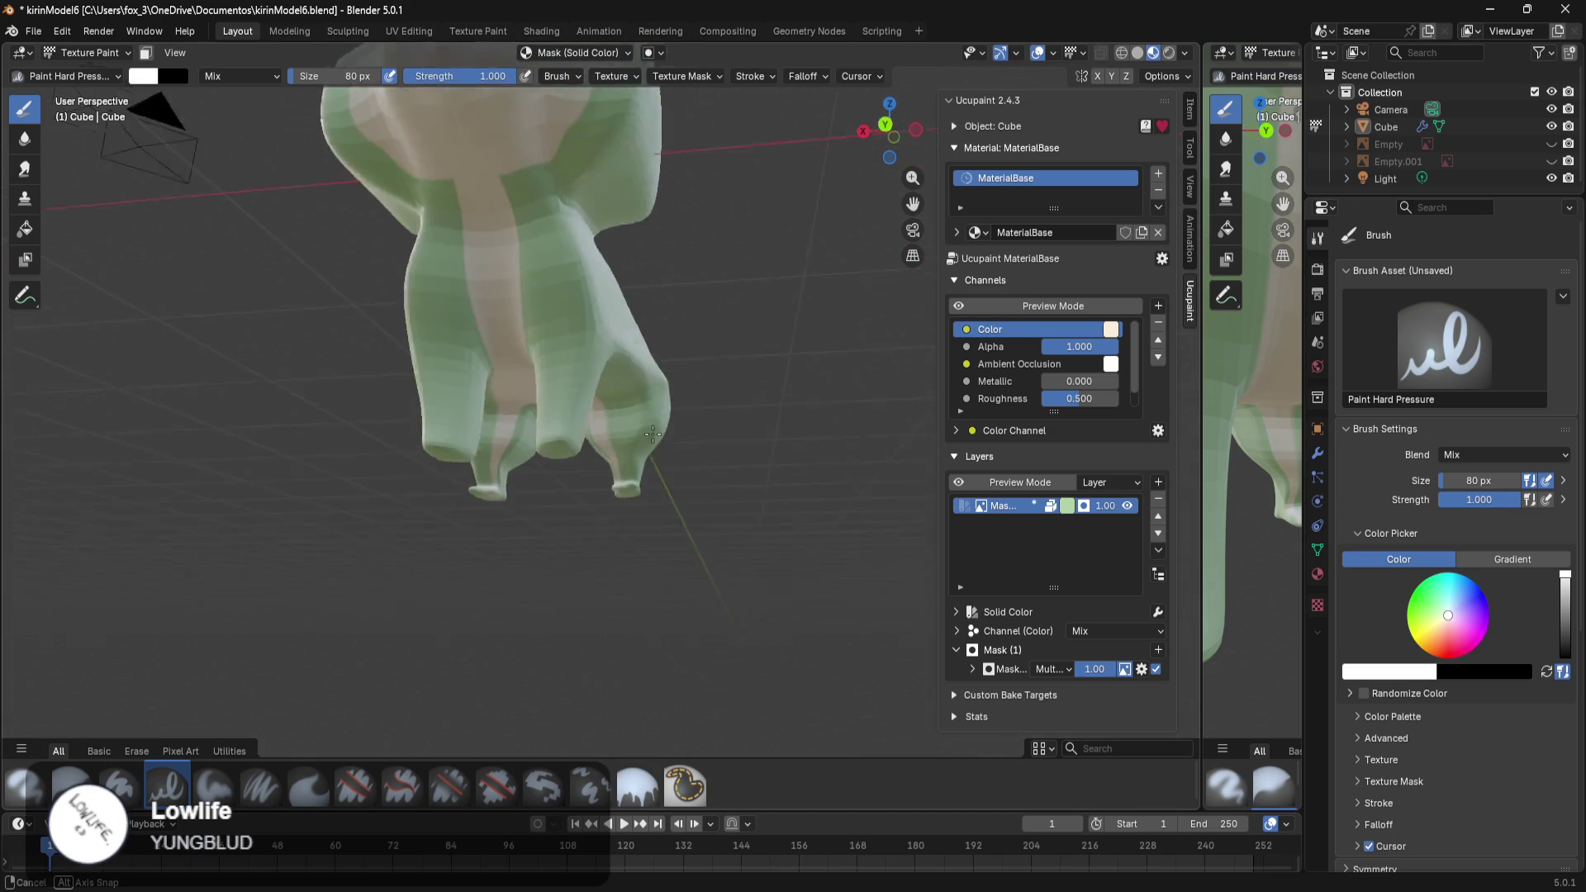
scroll(697, 430, up, 3)
scroll(697, 429, up, 2)
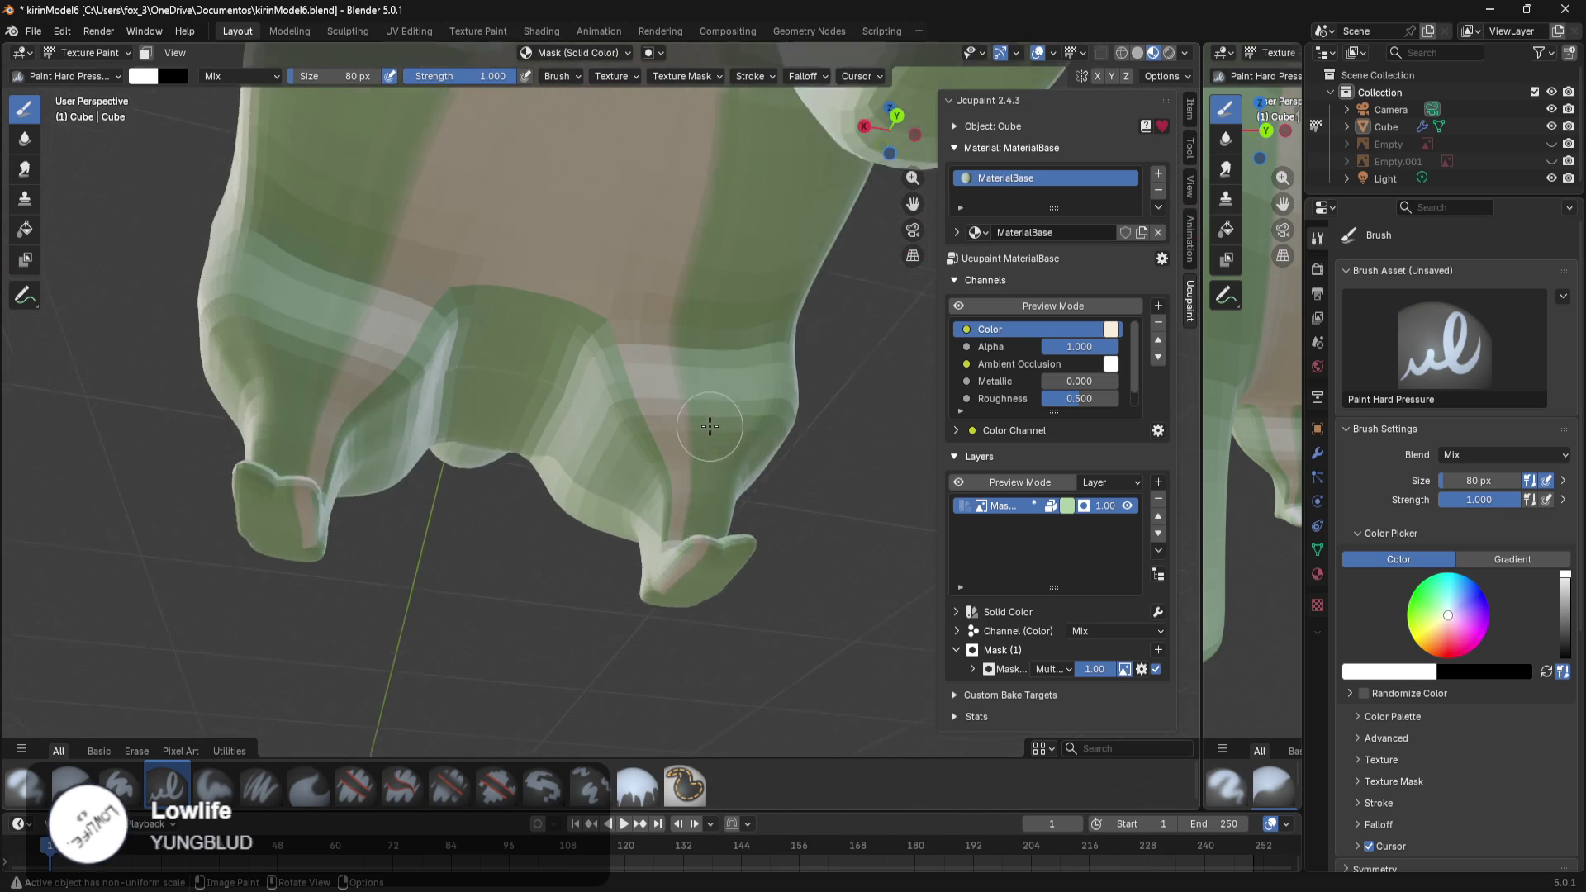
scroll(702, 428, up, 2)
scroll(727, 428, up, 2)
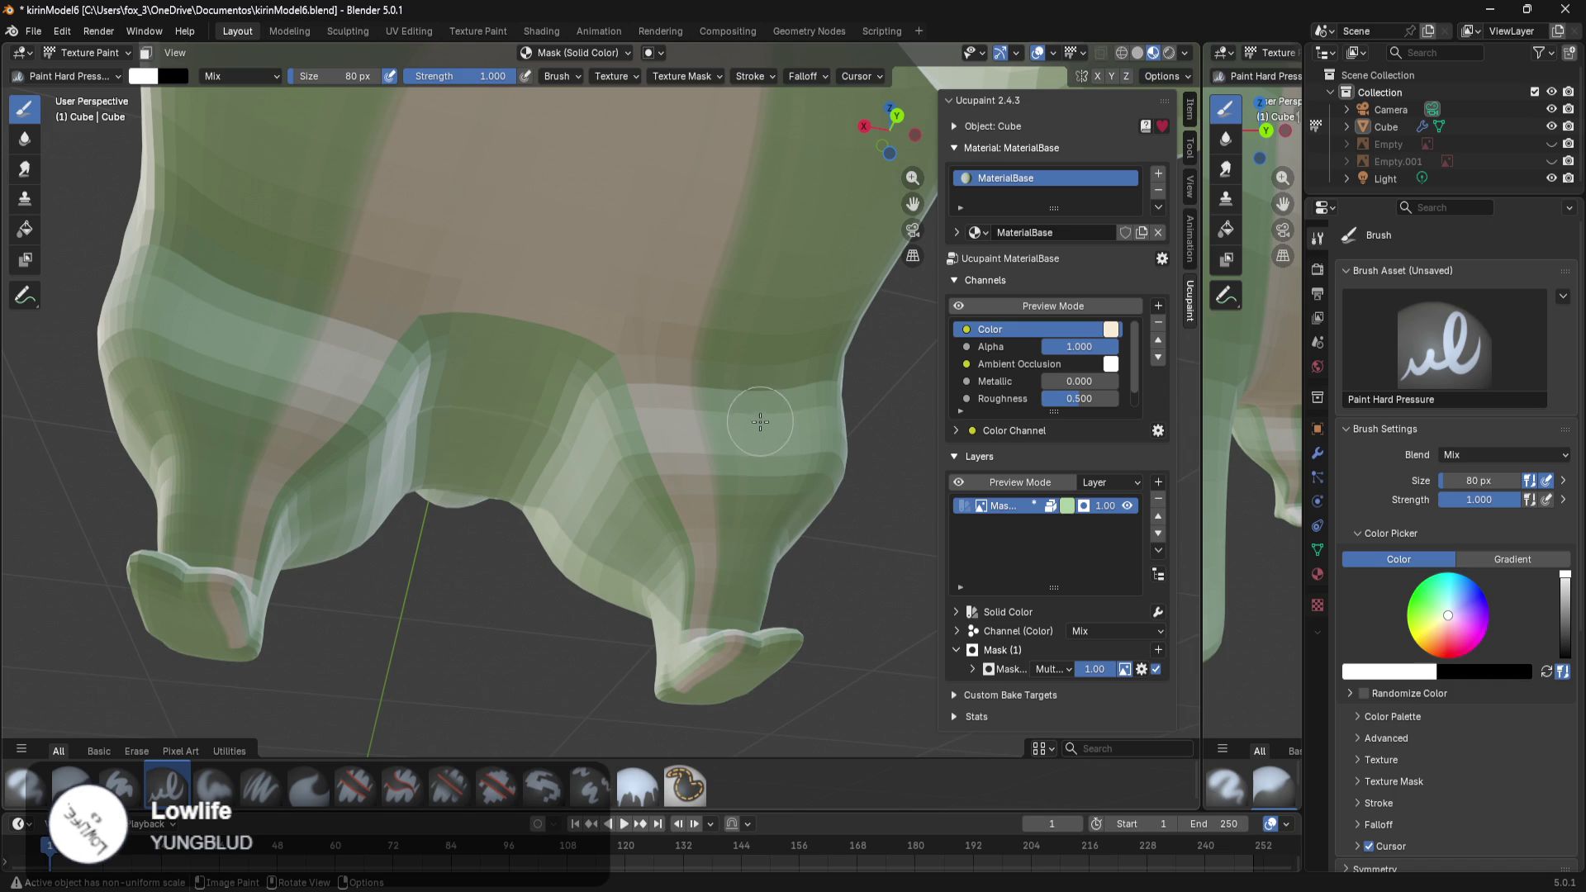
mouse_move(648, 655)
middle_down()
mouse_move(835, 620)
mouse_move(747, 627)
middle_up()
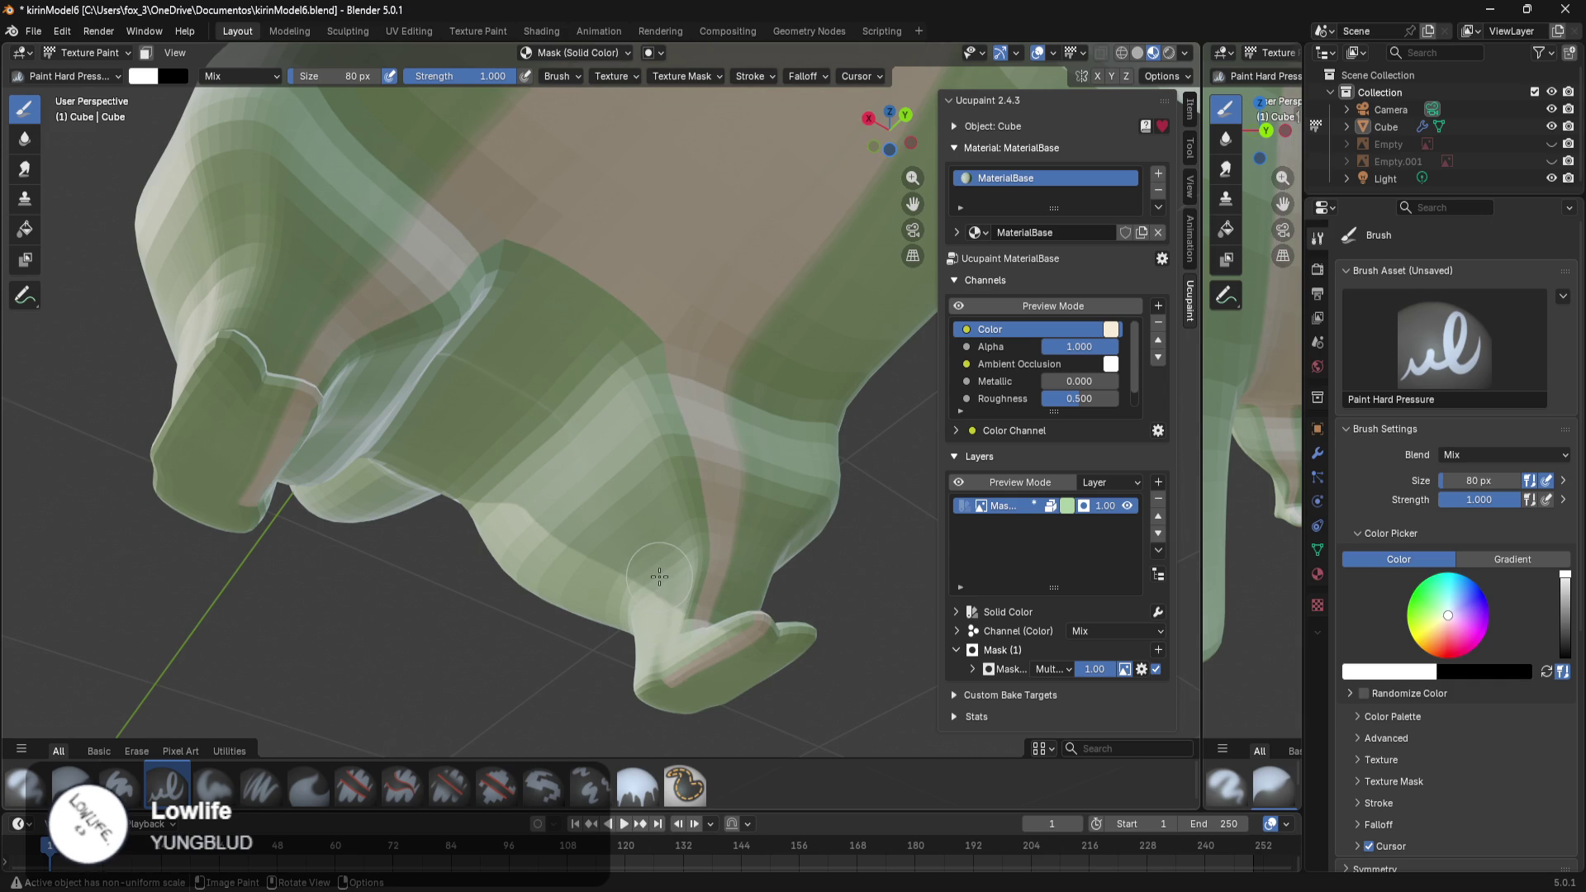
key(ctrl+Tab)
click(469, 612)
Enter Edit Mode and zoom in to inspect the mesh topology of the cat's leg and foot.
mouse_move(529, 577)
middle_down()
mouse_move(643, 632)
mouse_move(642, 576)
mouse_move(616, 640)
mouse_move(779, 362)
mouse_move(766, 453)
mouse_move(678, 463)
middle_up()
key(Tab)
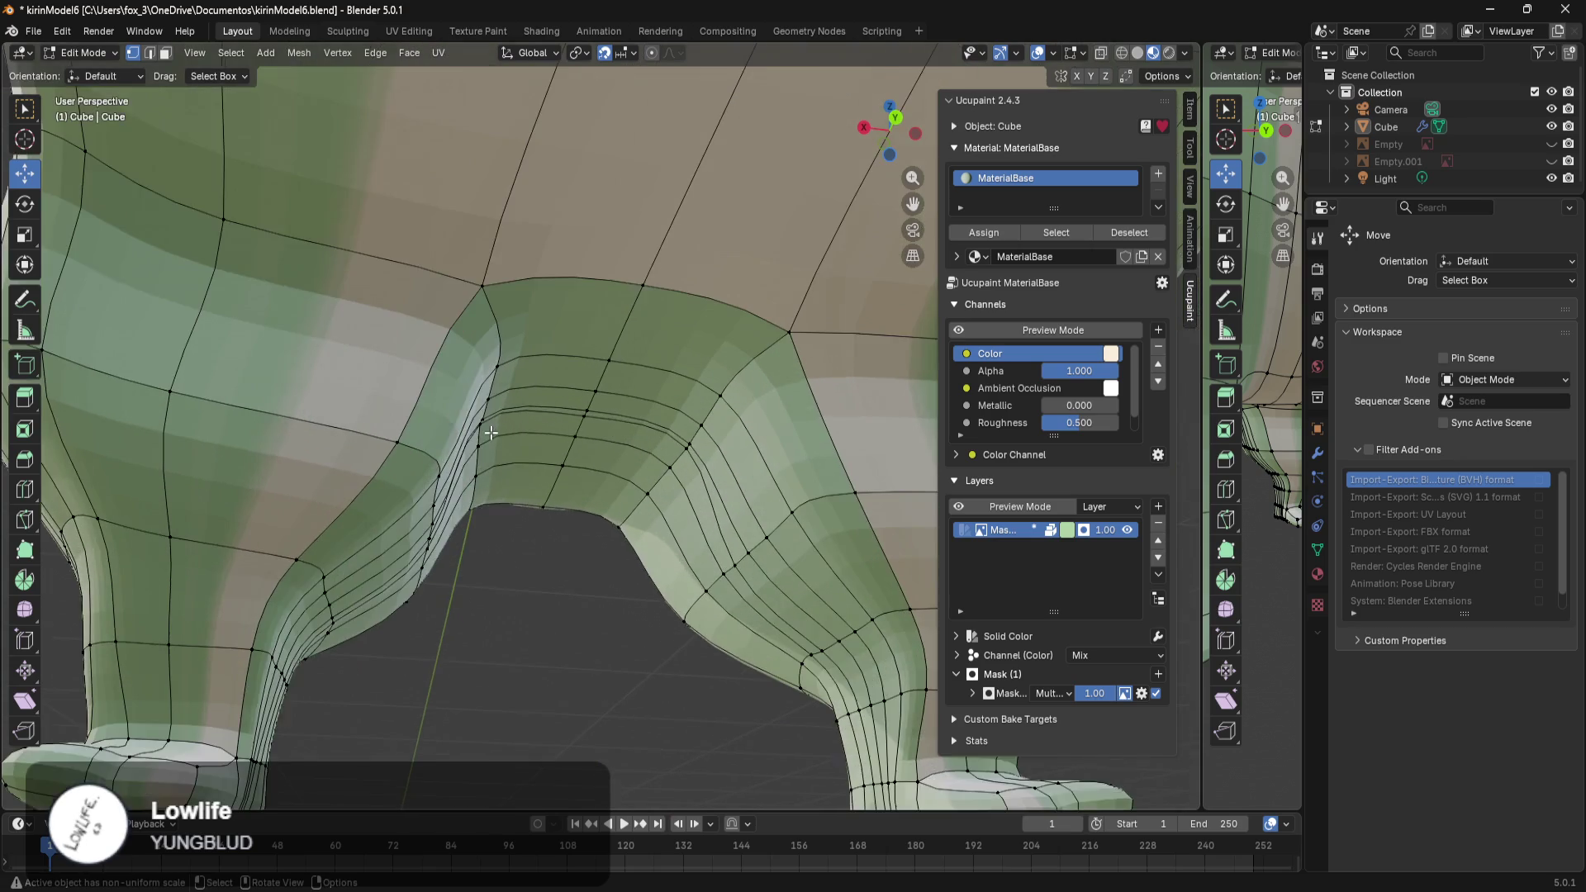
middle_drag(490, 433, 612, 554)
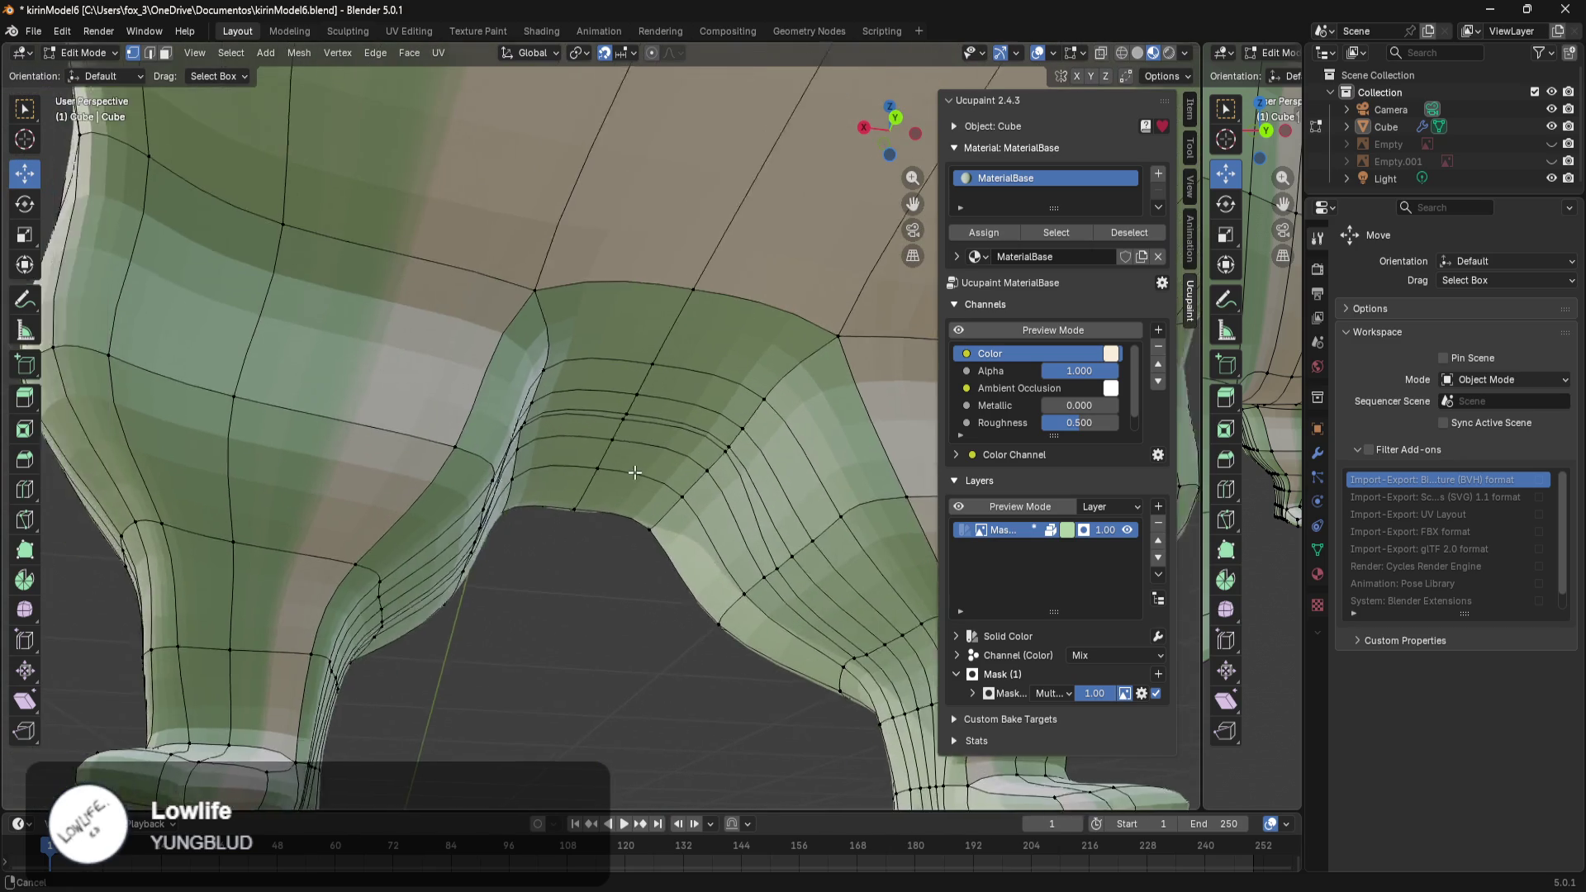
scroll(612, 553, up, 5)
scroll(617, 549, down, 4)
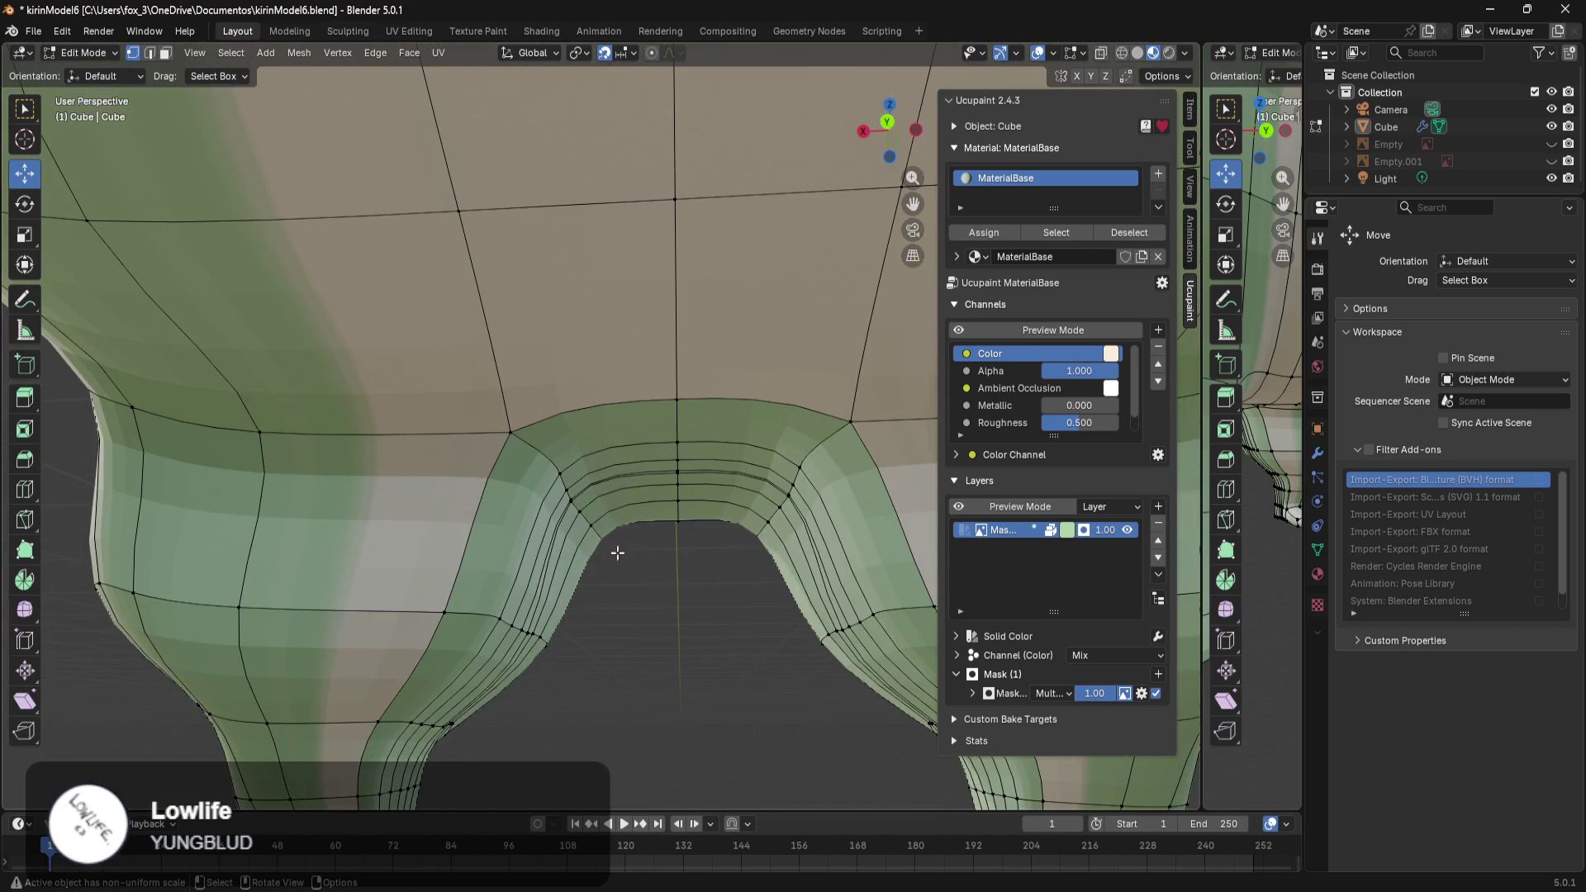
mouse_move(587, 628)
shift+middle_down()
mouse_move(747, 464)
mouse_move(736, 409)
mouse_move(746, 487)
mouse_move(783, 70)
mouse_move(783, 607)
mouse_move(688, 521)
shift+middle_up()
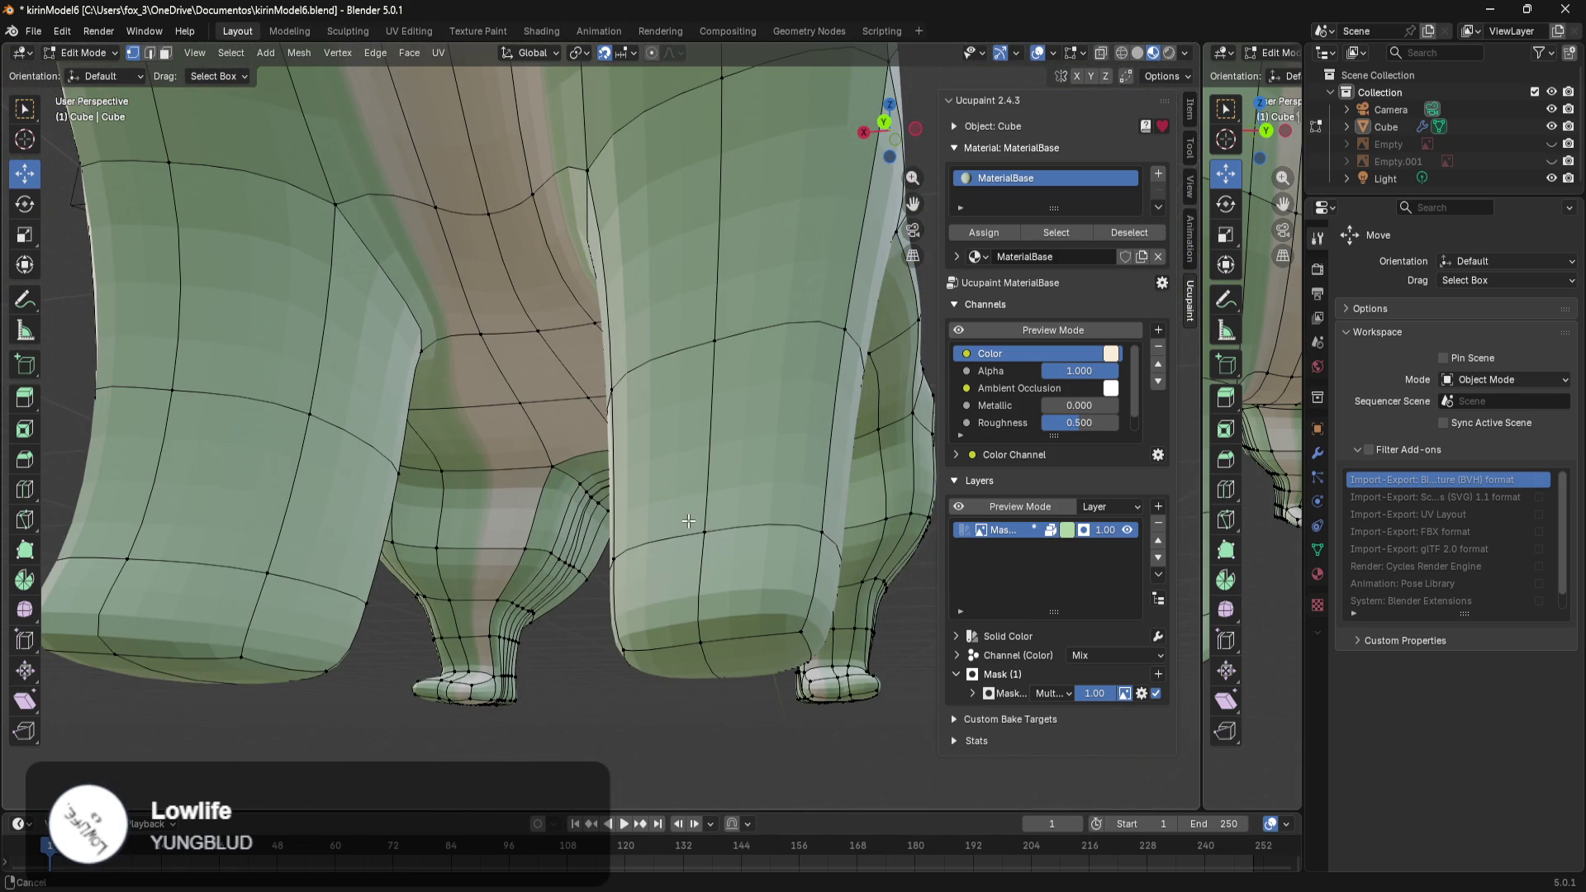
mouse_move(688, 520)
ctrl+middle_down()
mouse_move(719, 471)
mouse_move(526, 537)
mouse_move(627, 540)
ctrl+middle_up()
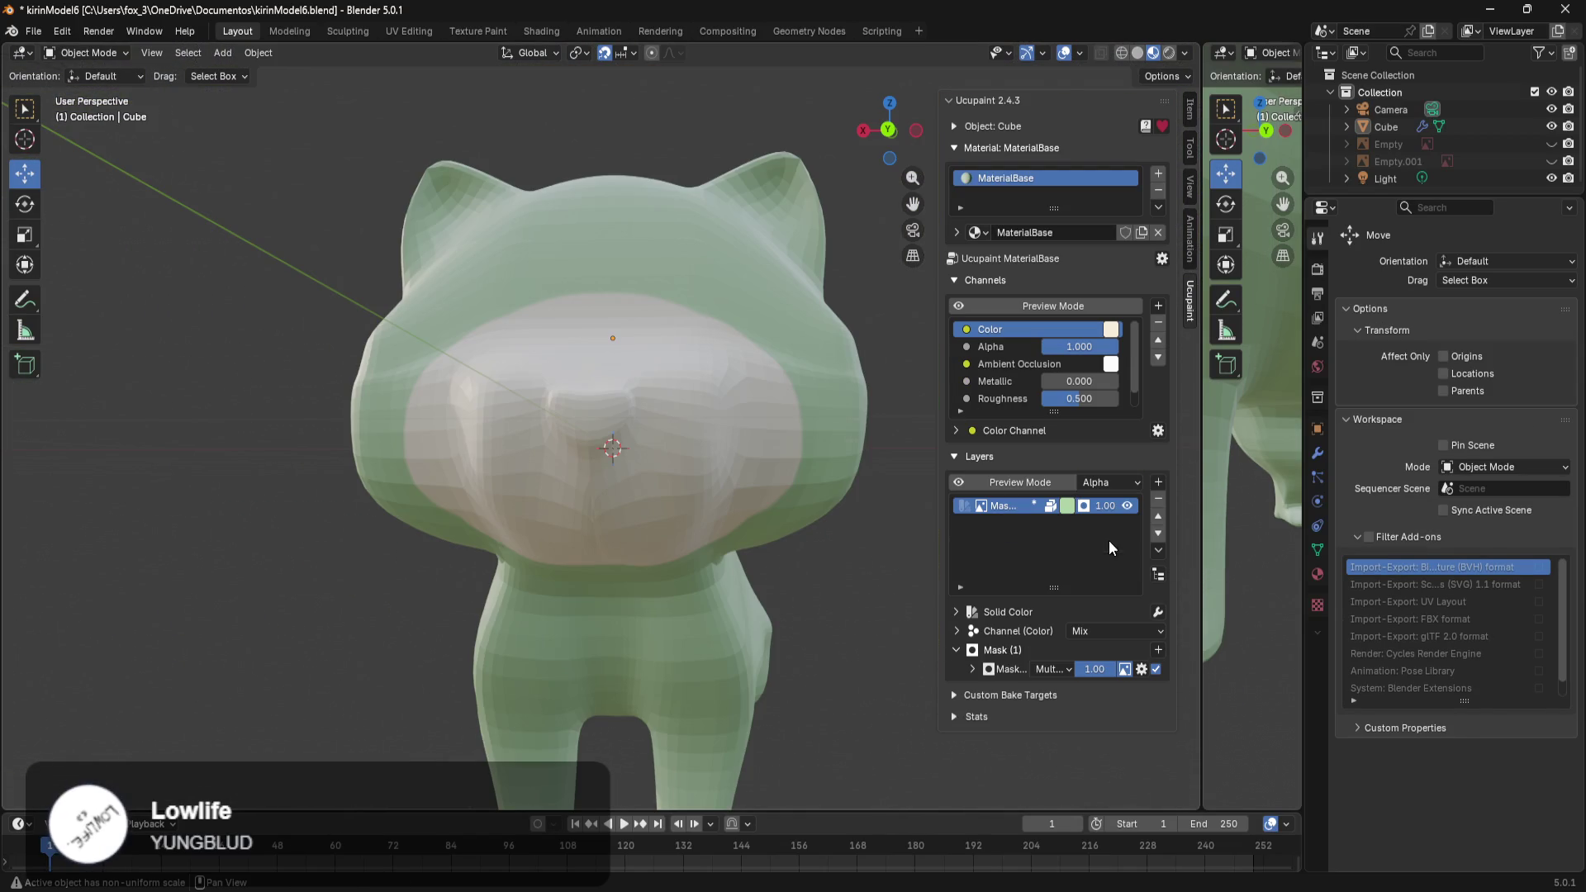
Set Ucupaint's Layers Preview Mode to Layer and the mask blend to Screen.
click(1107, 484)
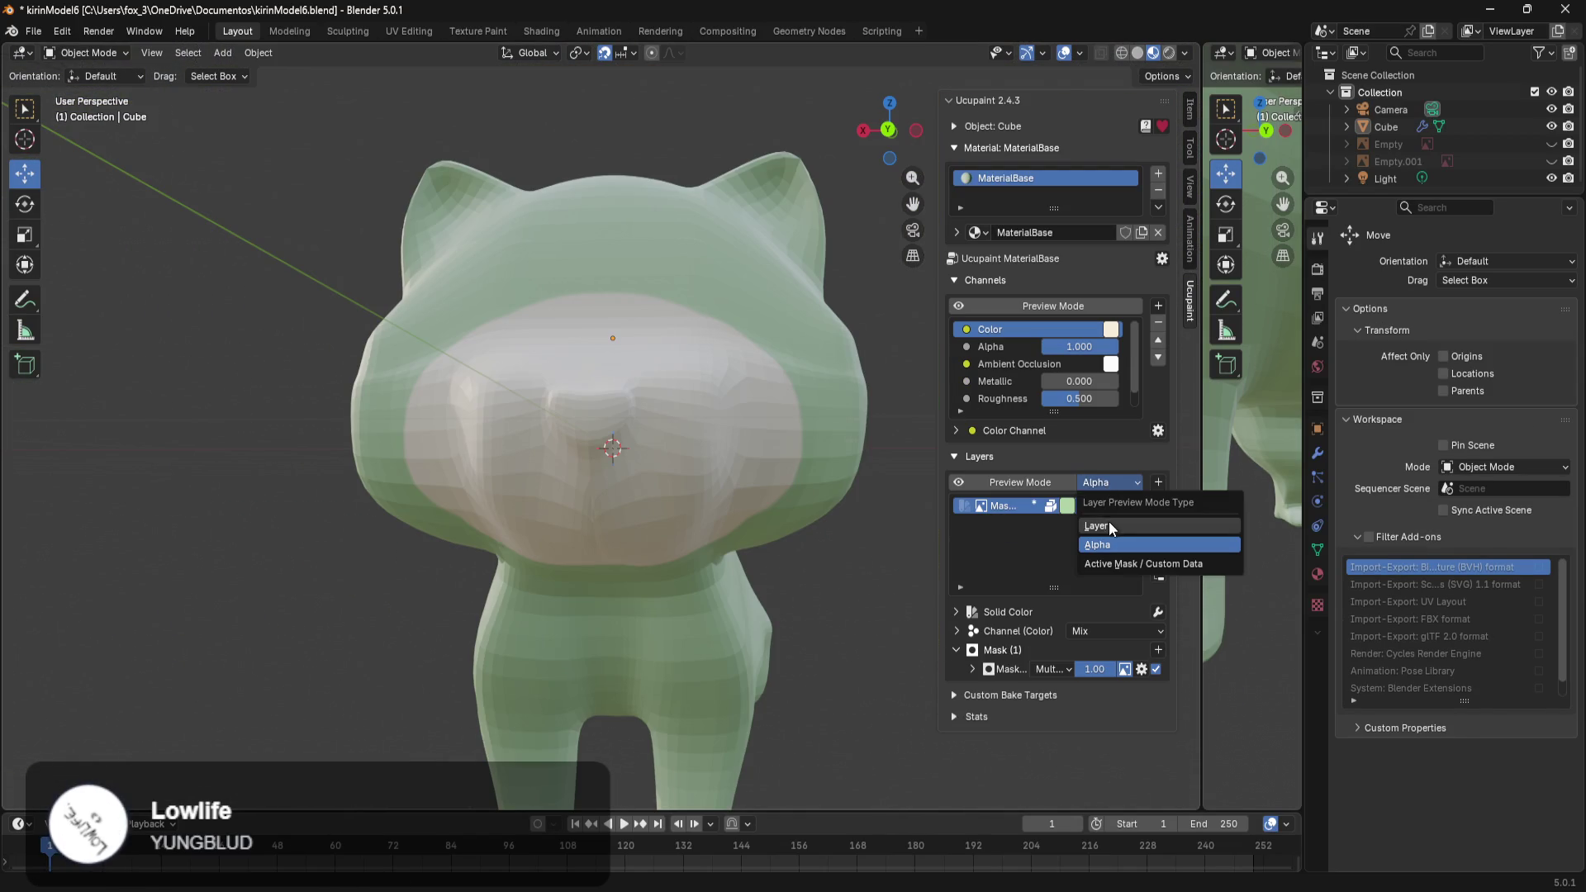
click(1109, 524)
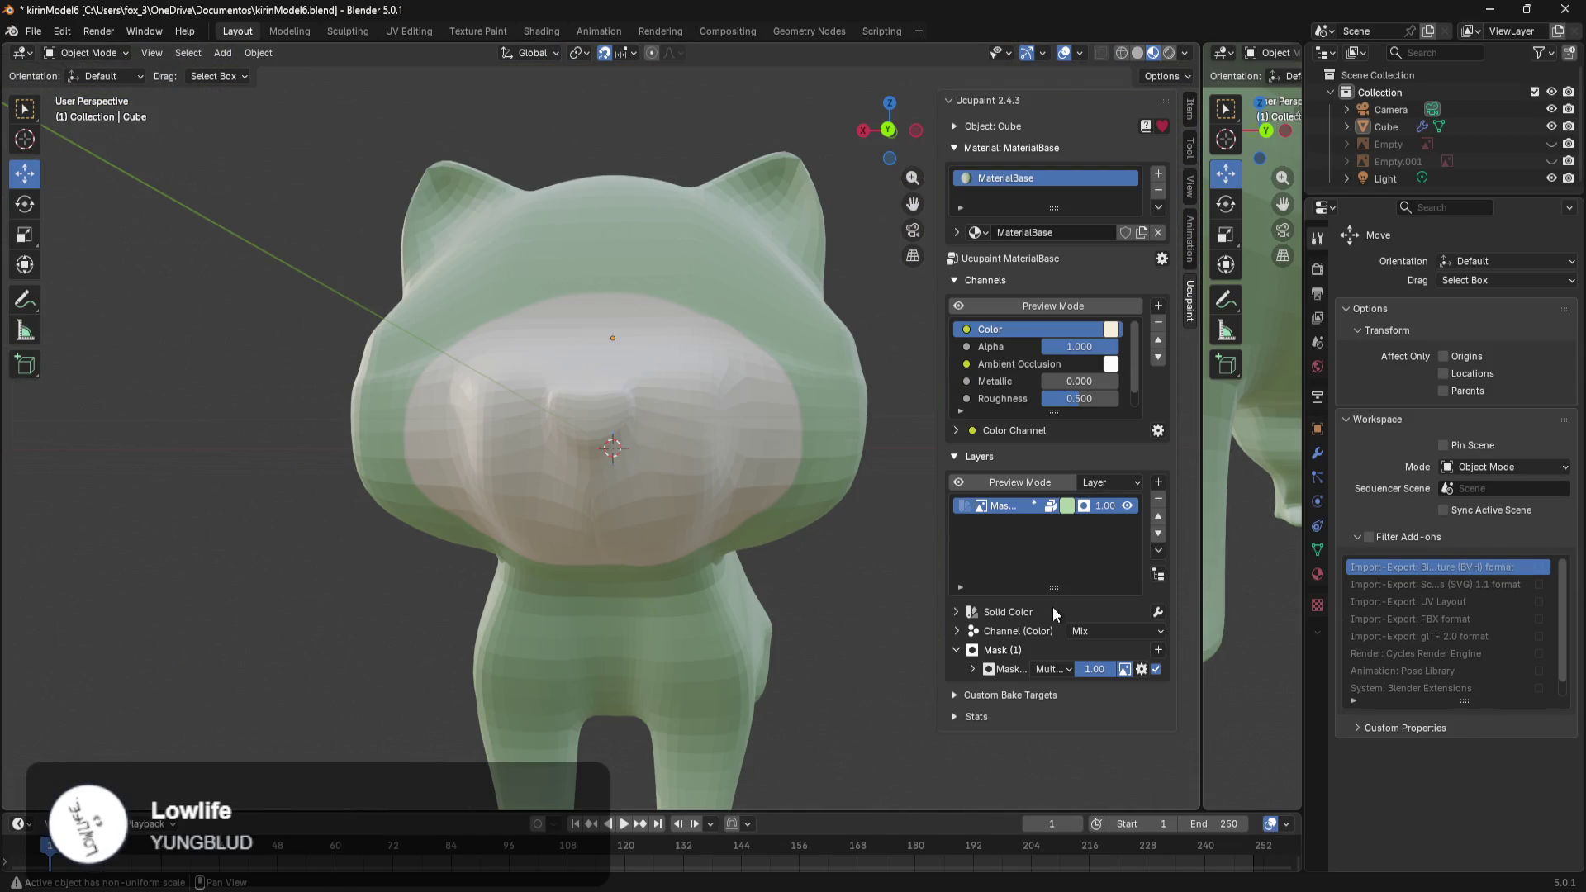
click(1053, 671)
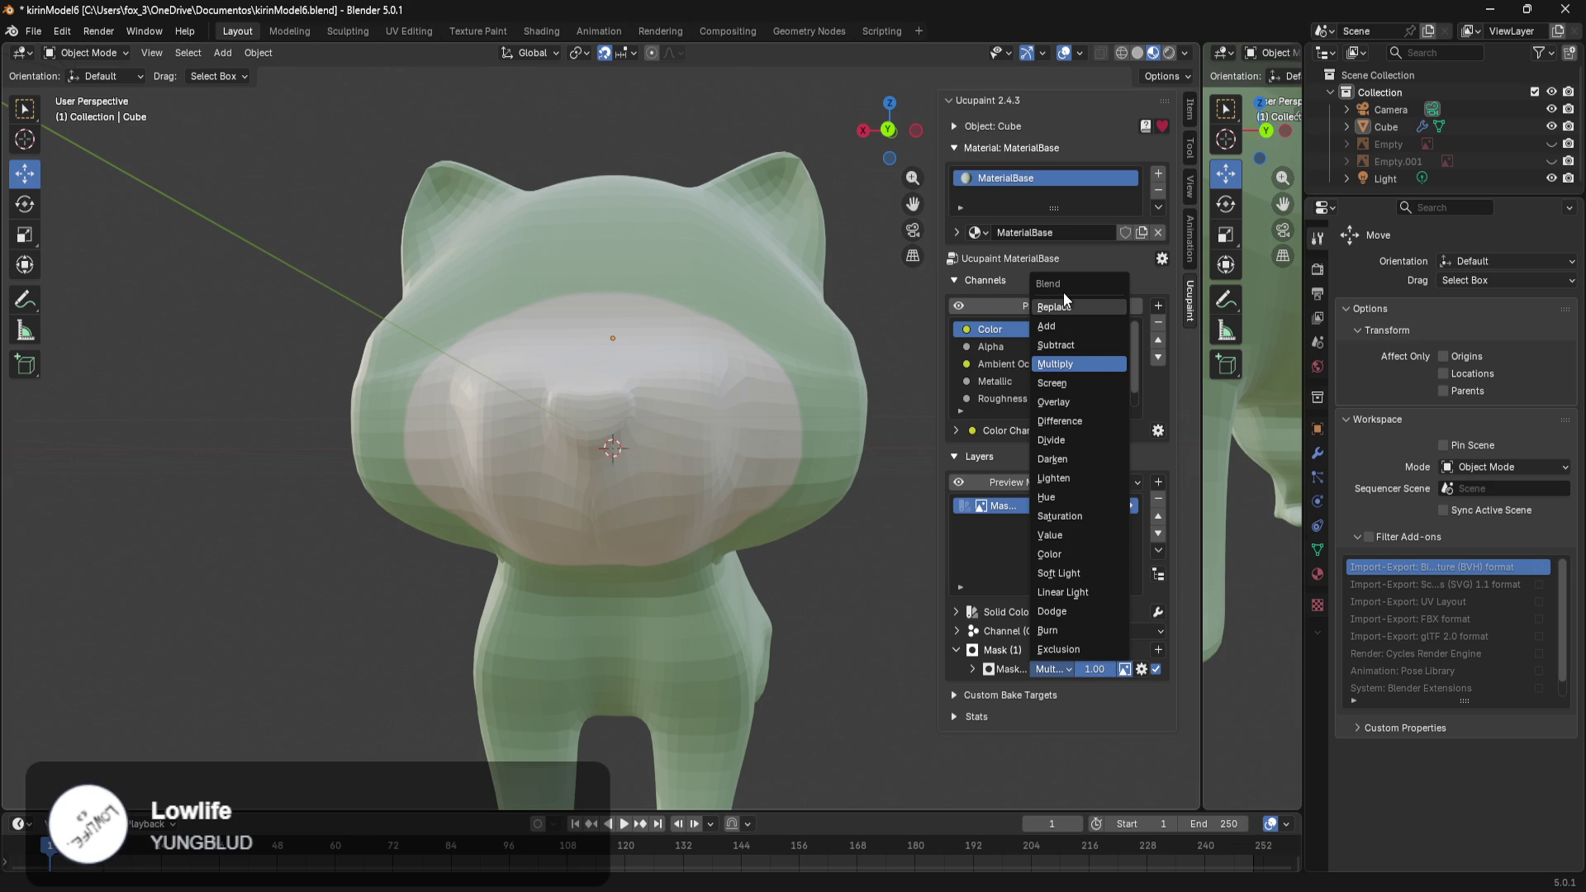
click(1058, 384)
Put the cat back in Texture Paint mode with black as the active paint colour.
middle_drag(824, 571, 845, 537)
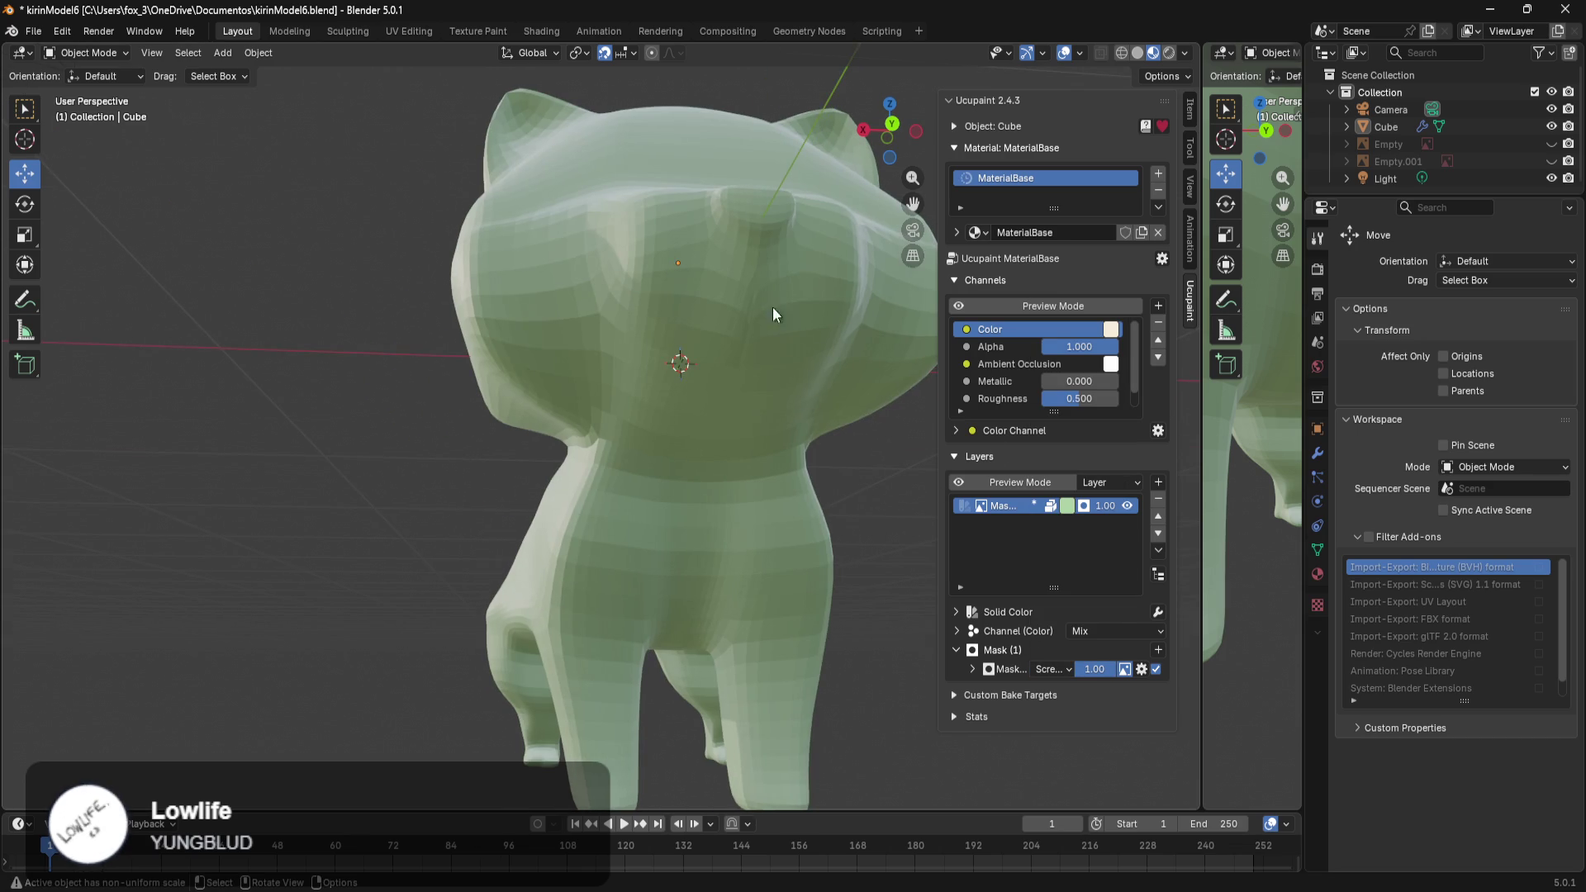
key(ctrl+Tab)
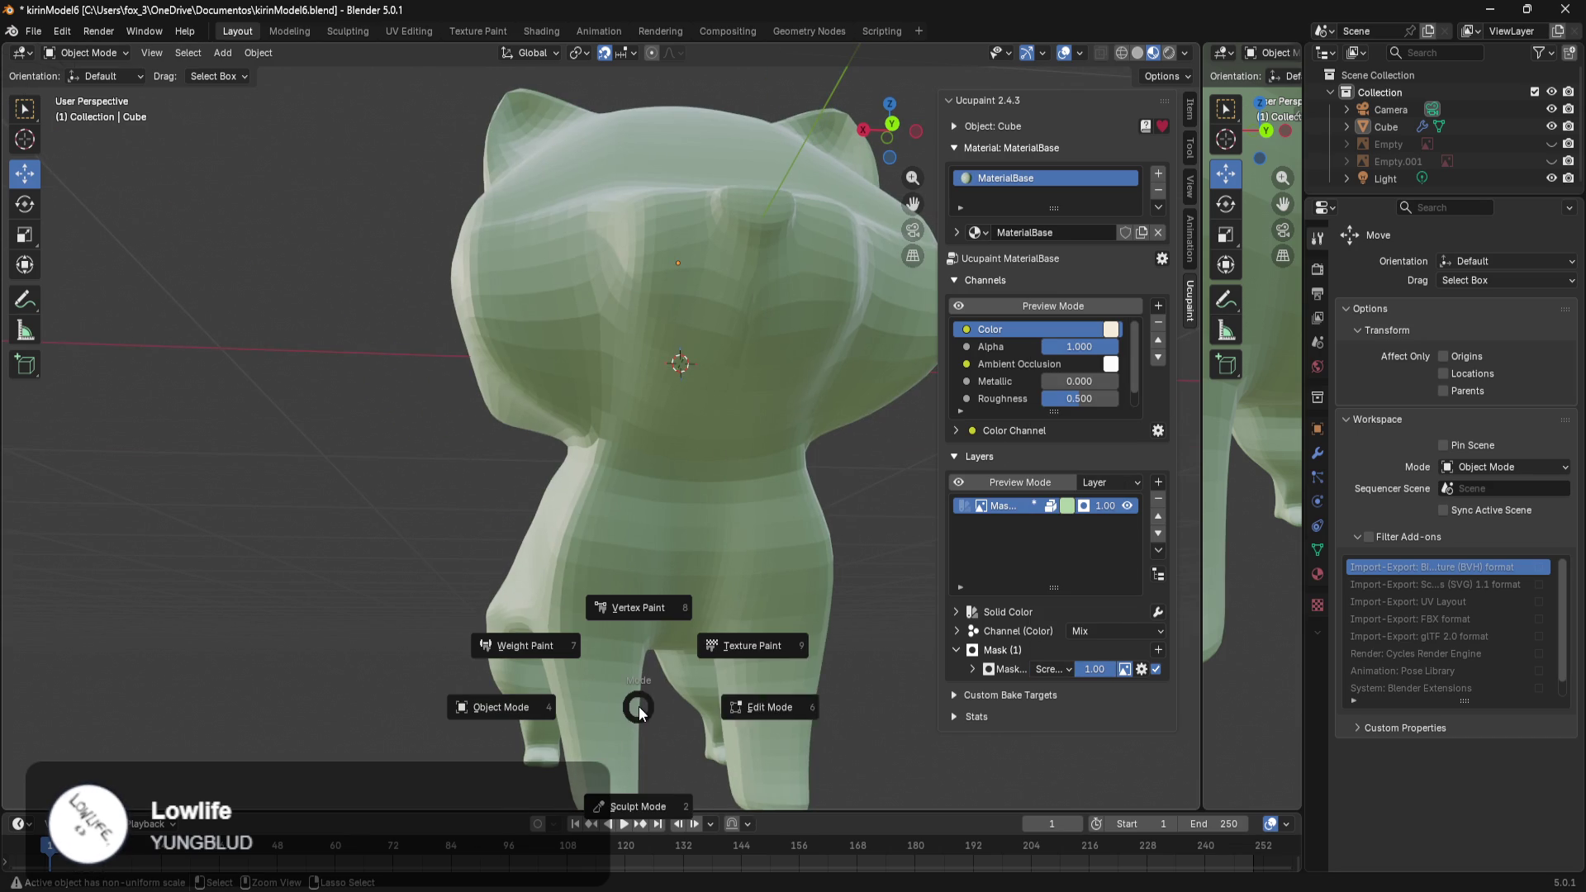
click(788, 634)
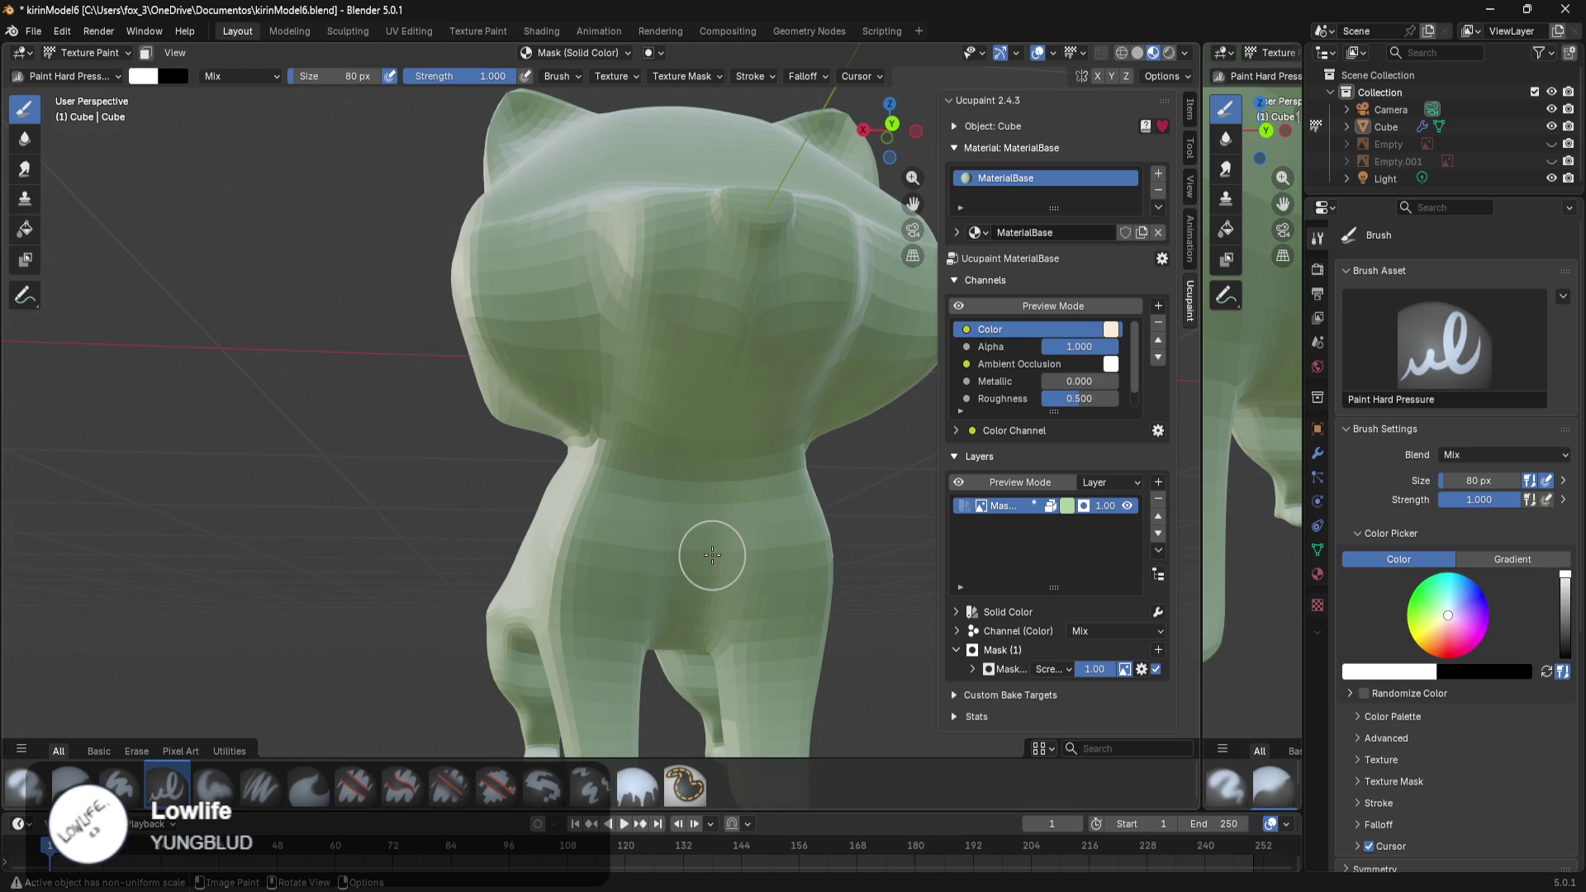
key(x)
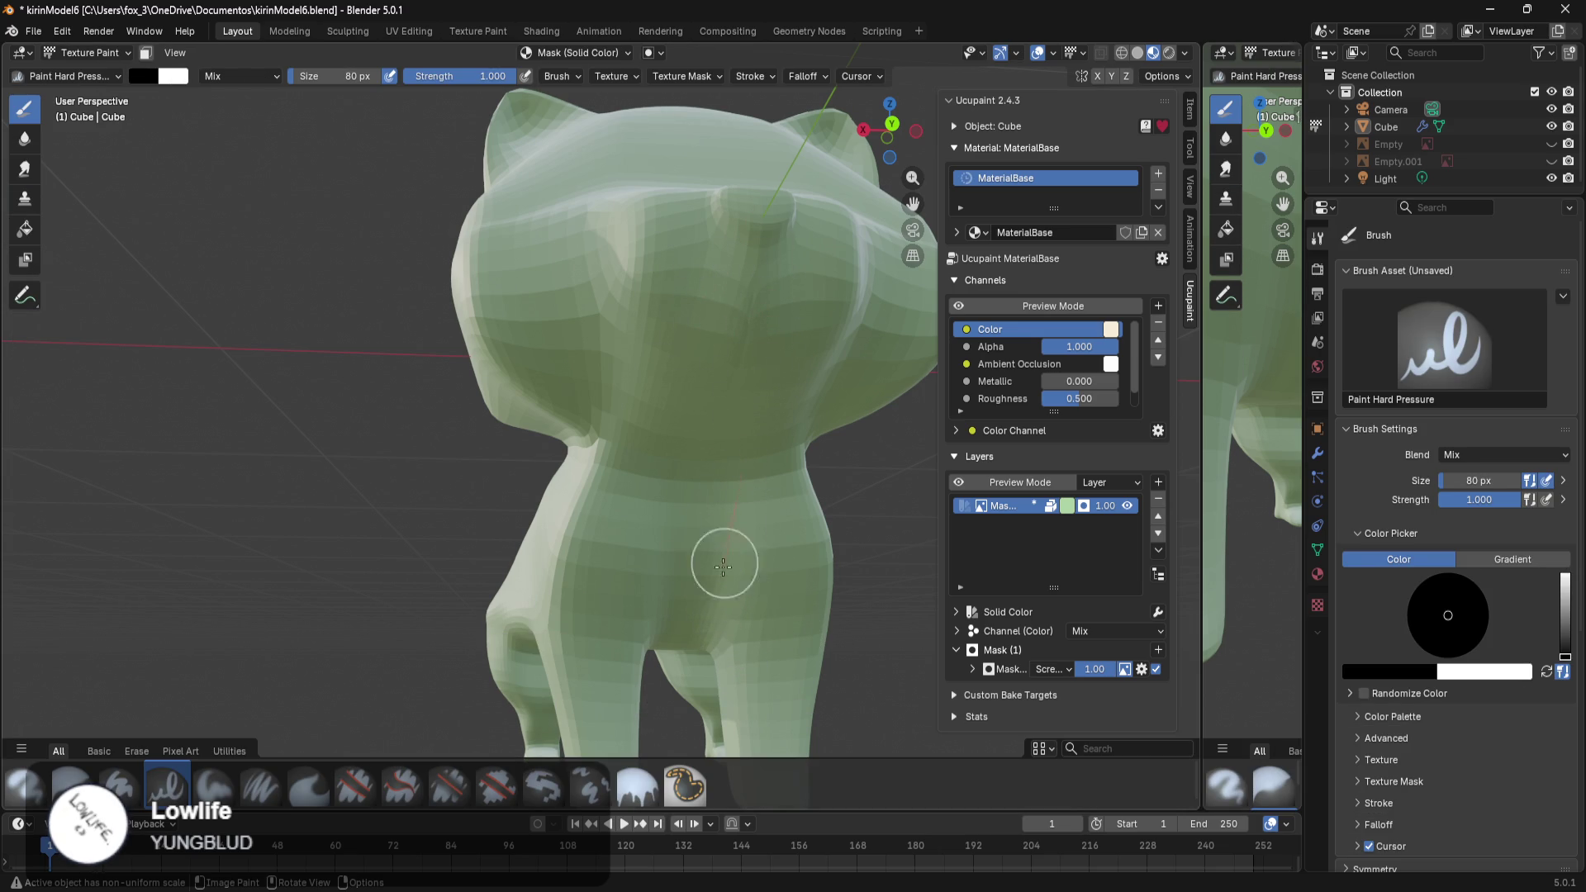
Switch to Solid shading and frame the cat's torso from the front.
middle_drag(708, 495, 634, 527)
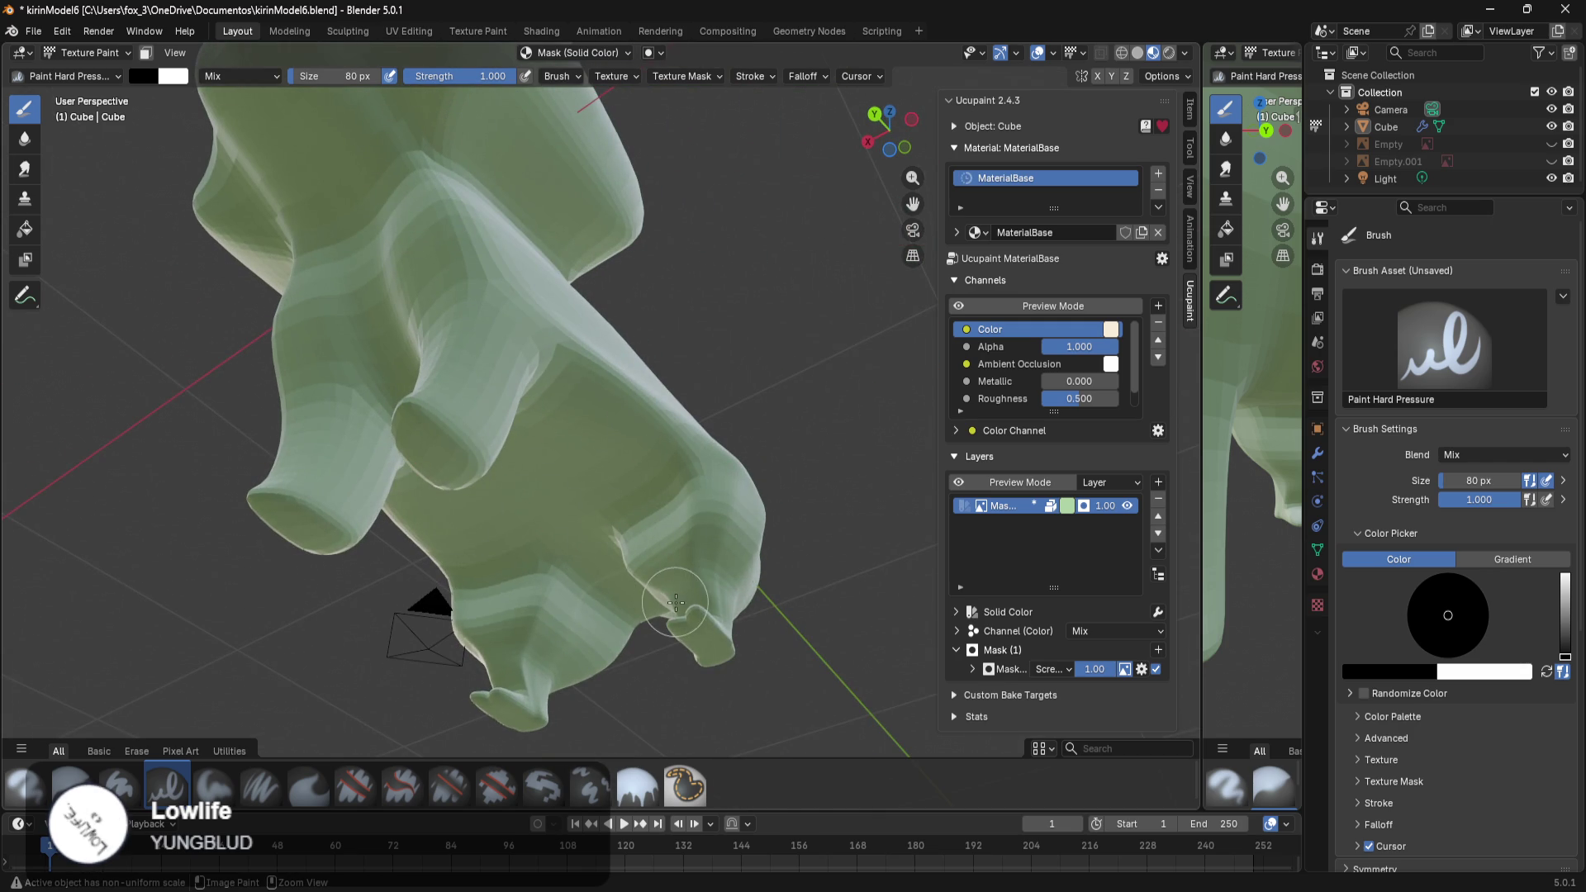
key(z)
key(z)
click(834, 626)
middle_drag(834, 626, 733, 572)
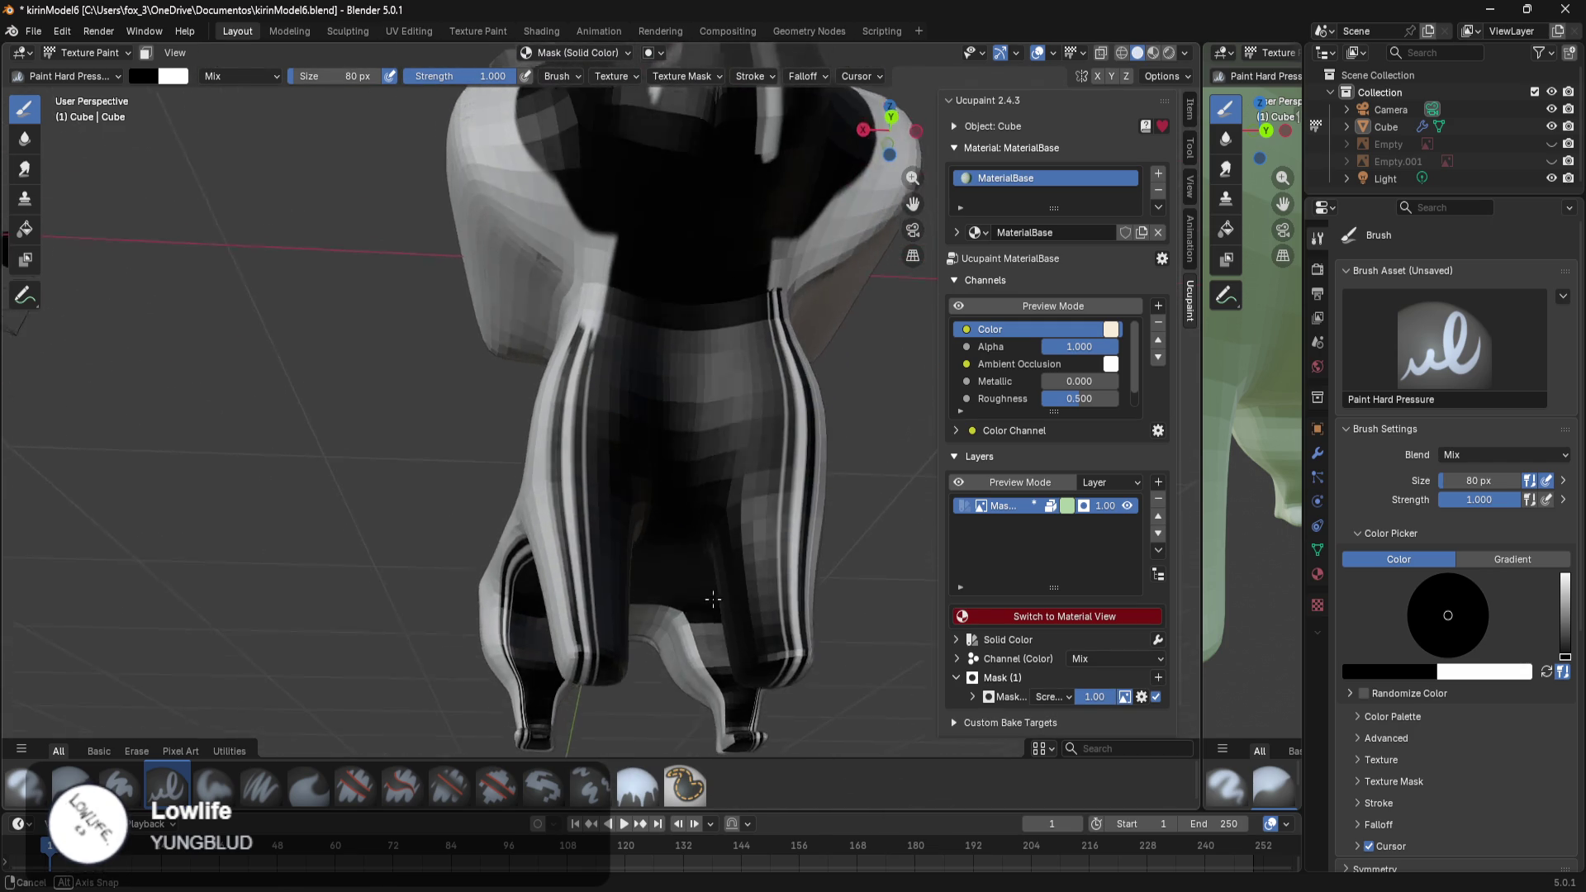
scroll(734, 573, down, 5)
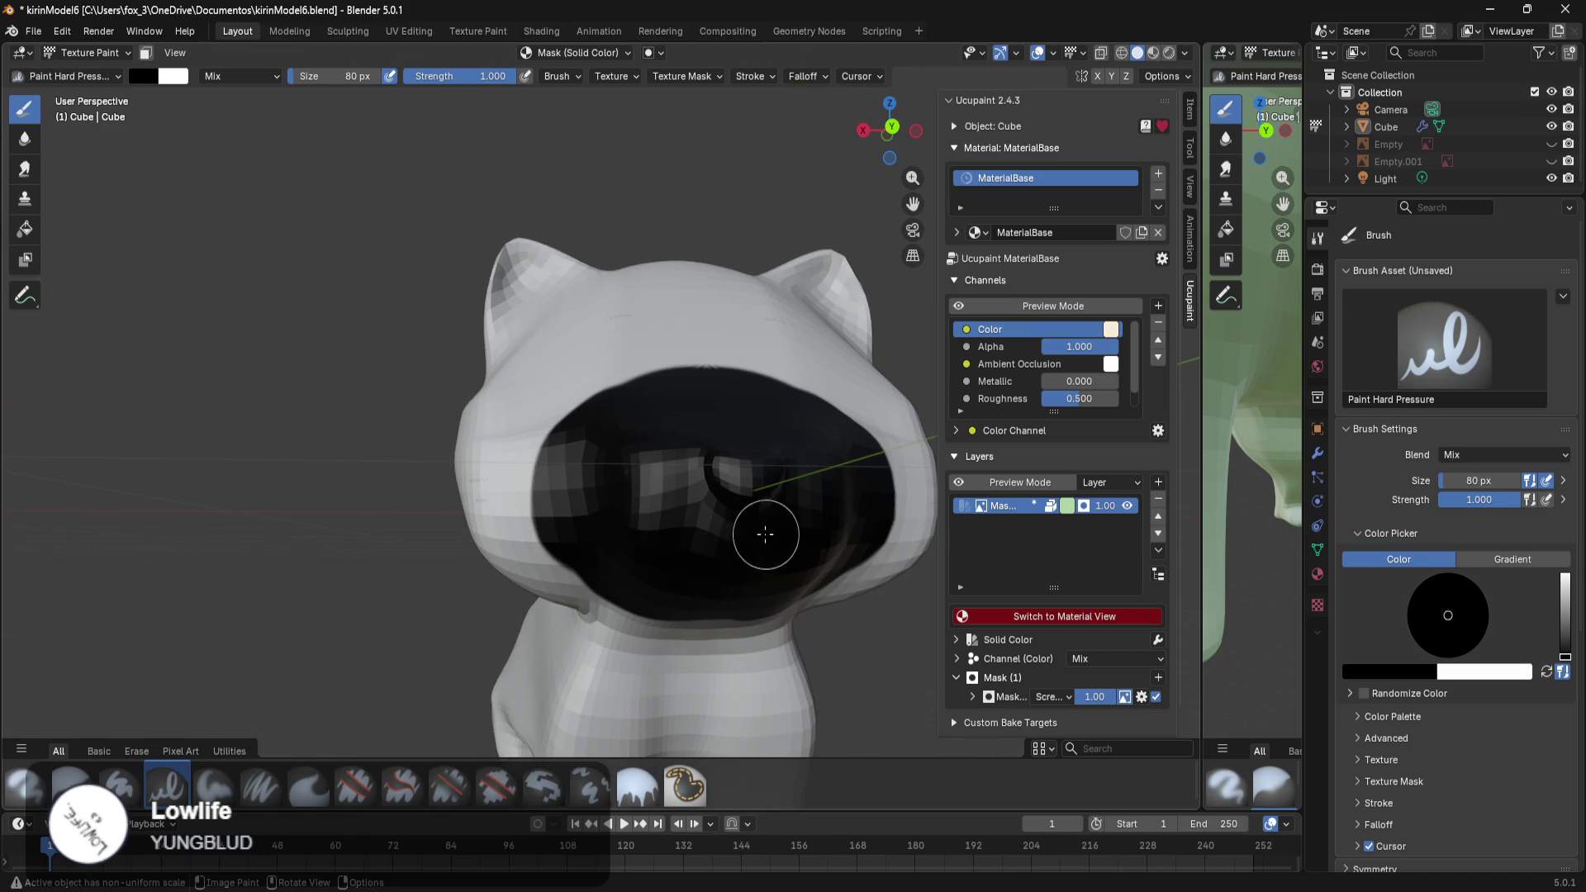
Paint the mask black below the hood and between the legs, undoing stray strokes.
drag(705, 602, 693, 723)
middle_drag(692, 723, 704, 581)
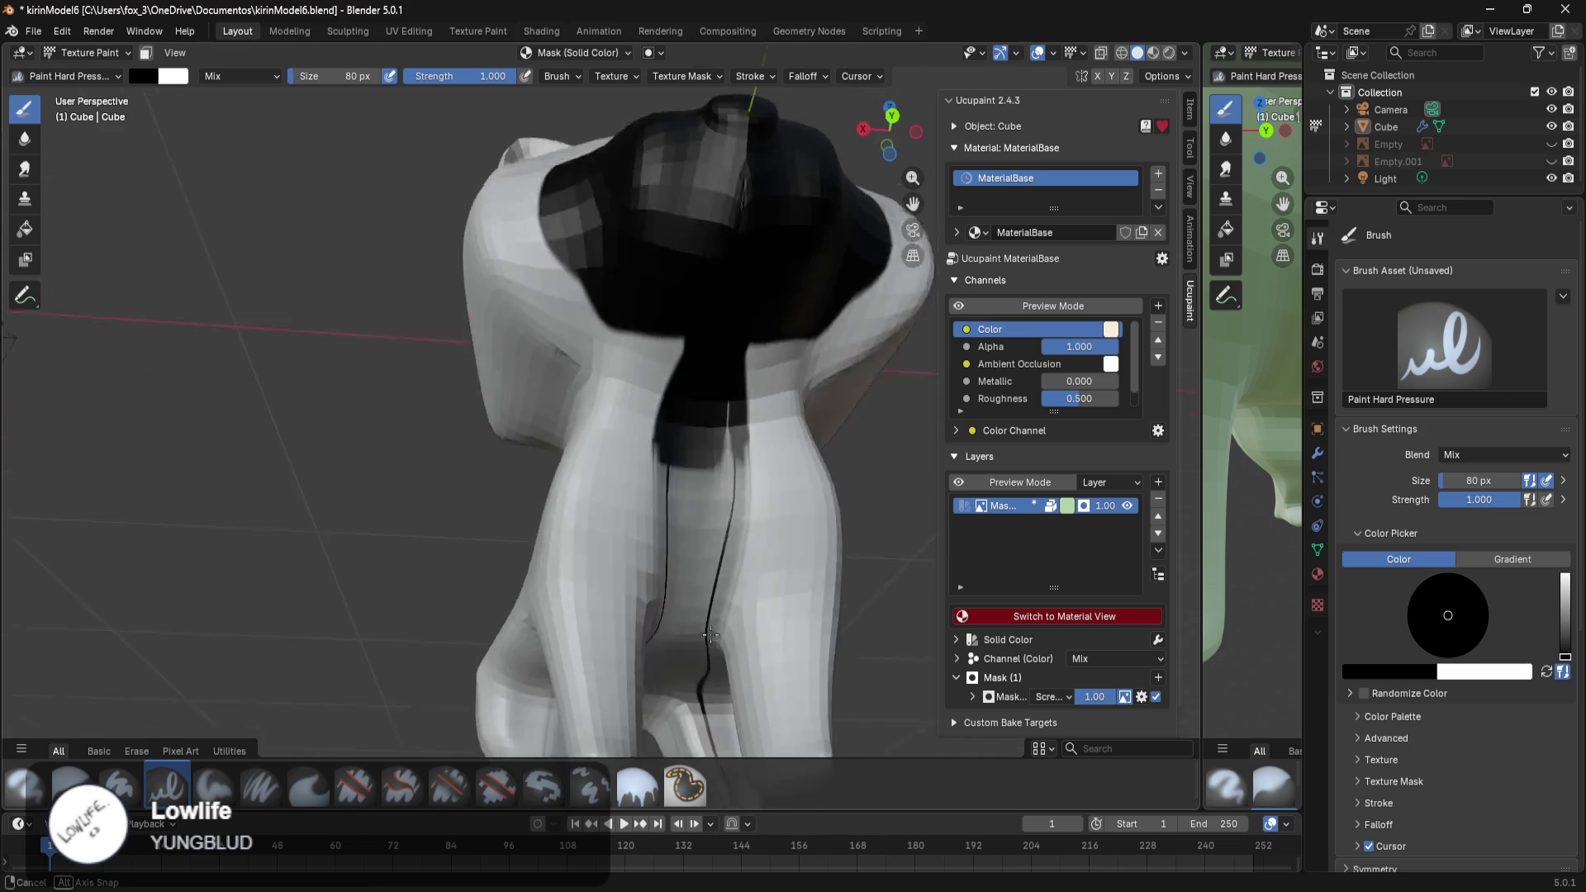
mouse_move(674, 226)
mouse_down()
mouse_move(662, 397)
mouse_move(686, 344)
mouse_move(655, 389)
mouse_up()
mouse_move(645, 241)
mouse_down()
mouse_move(673, 407)
mouse_move(680, 631)
mouse_up()
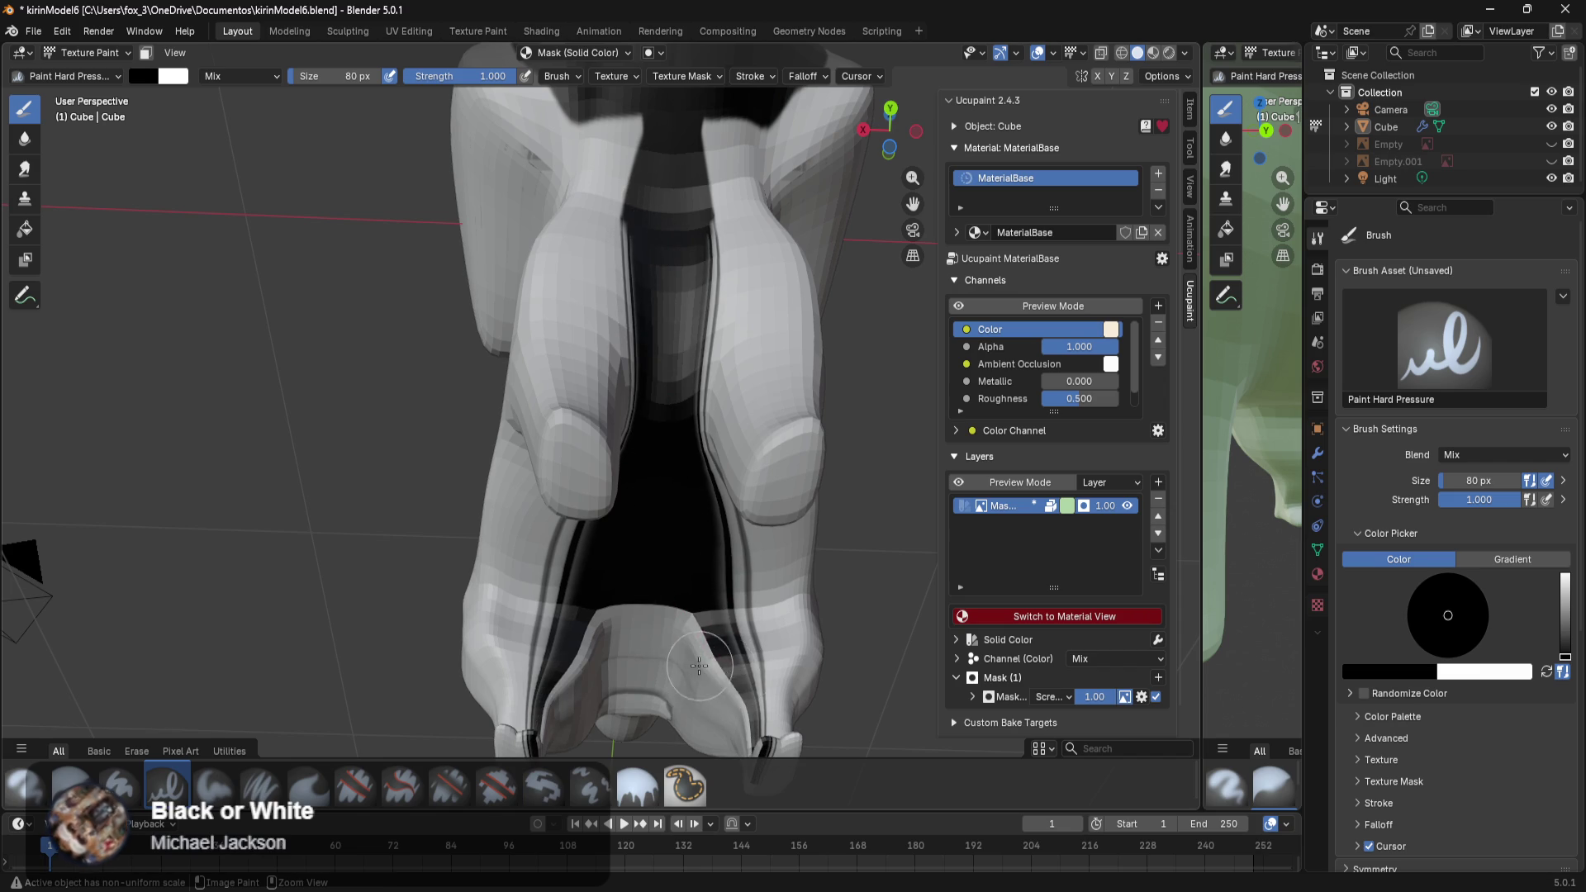
key(ctrl+z)
key(ctrl+z)
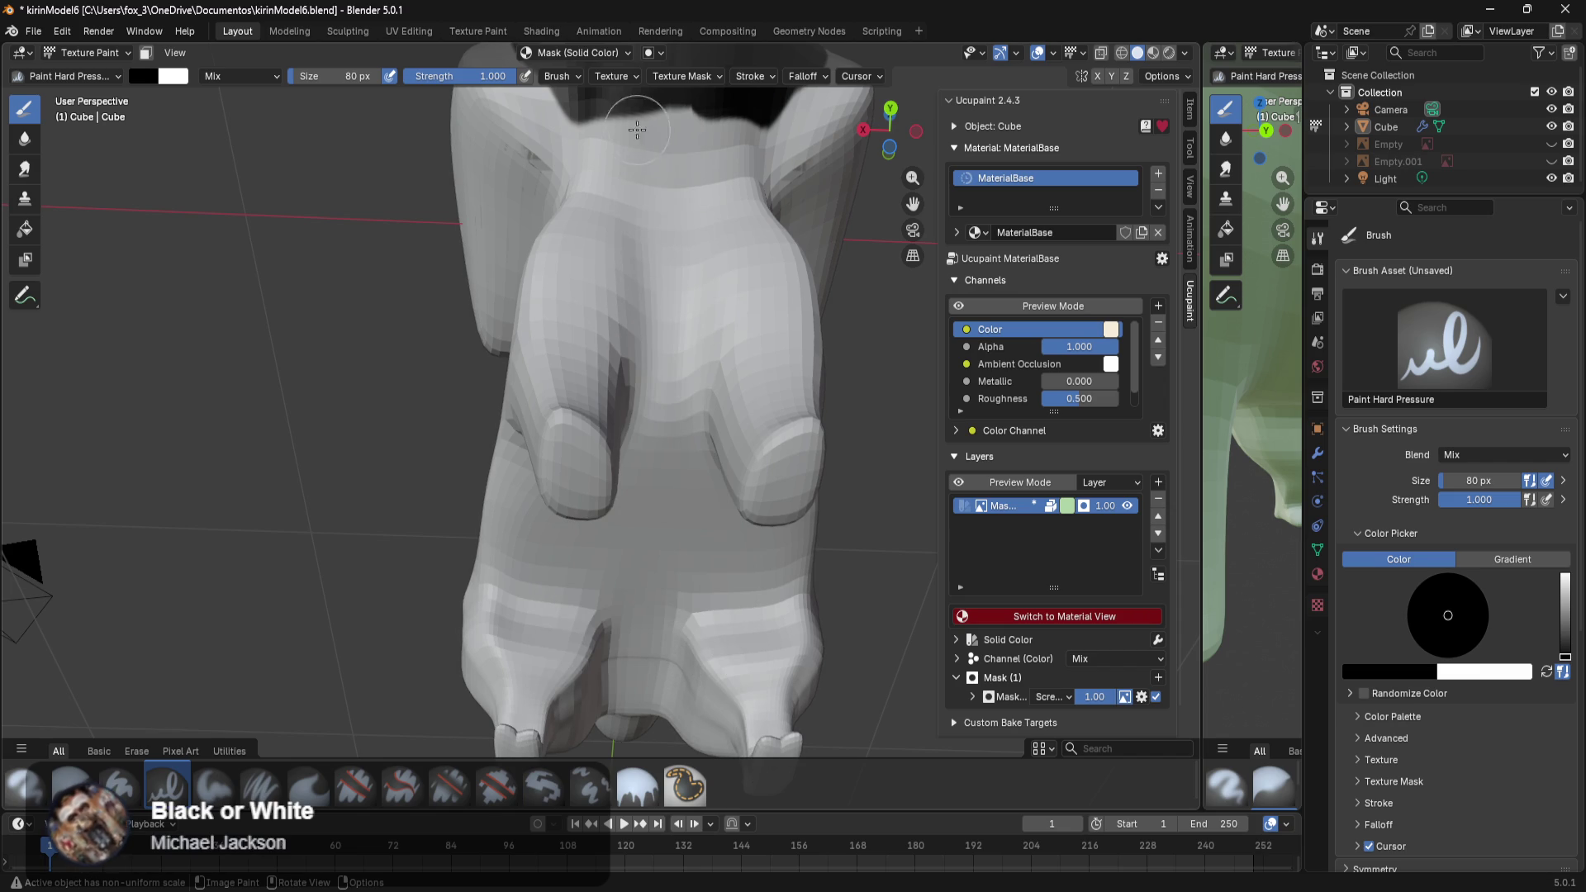
drag(668, 163, 662, 531)
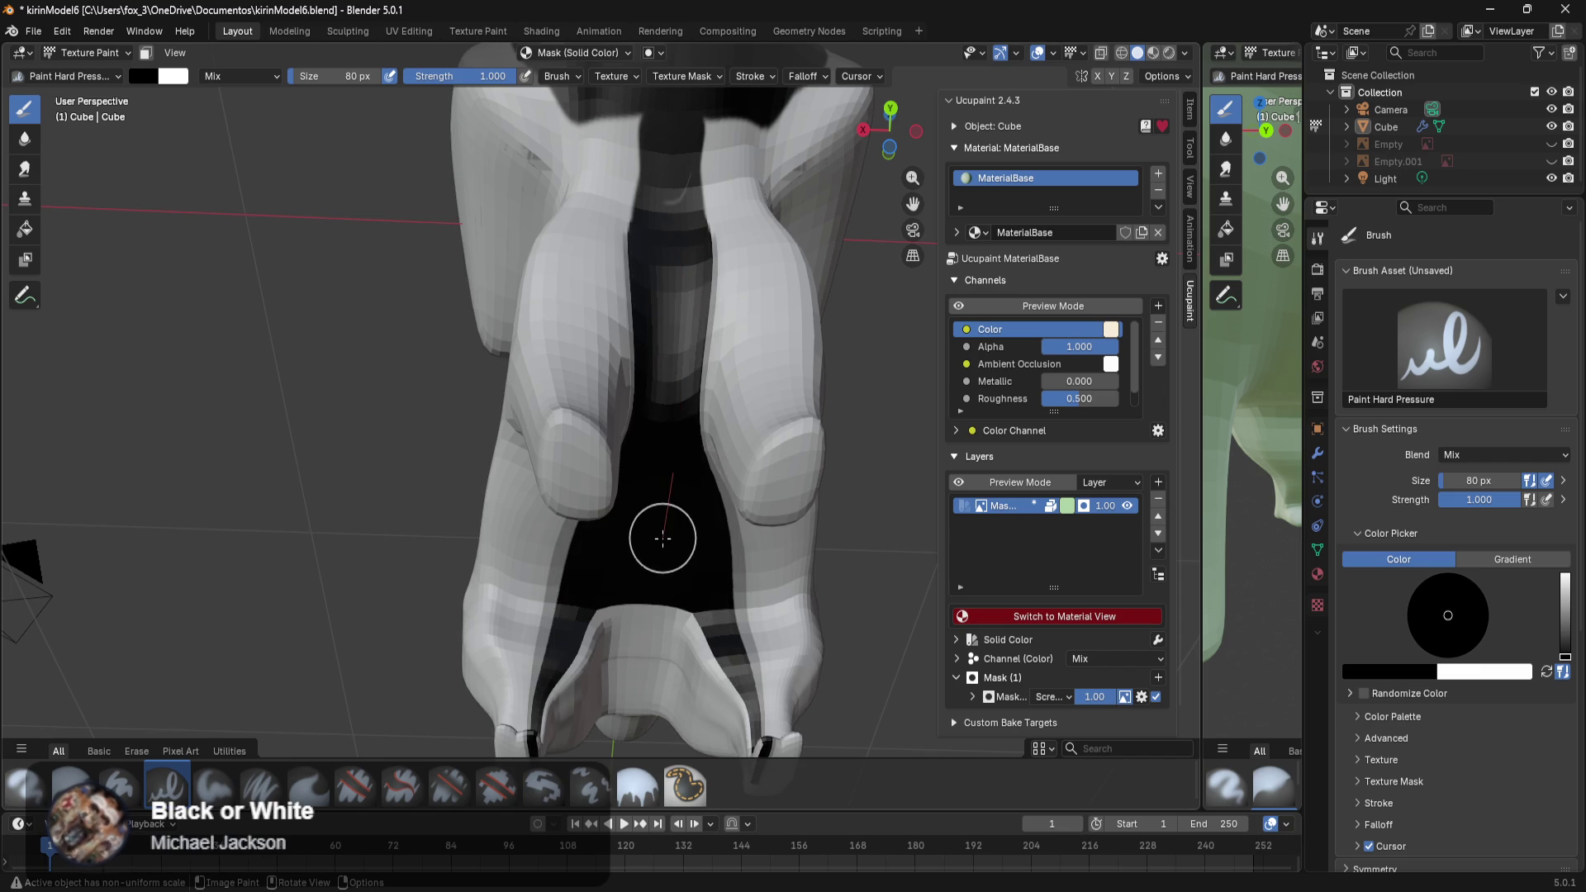
middle_drag(669, 552, 660, 551)
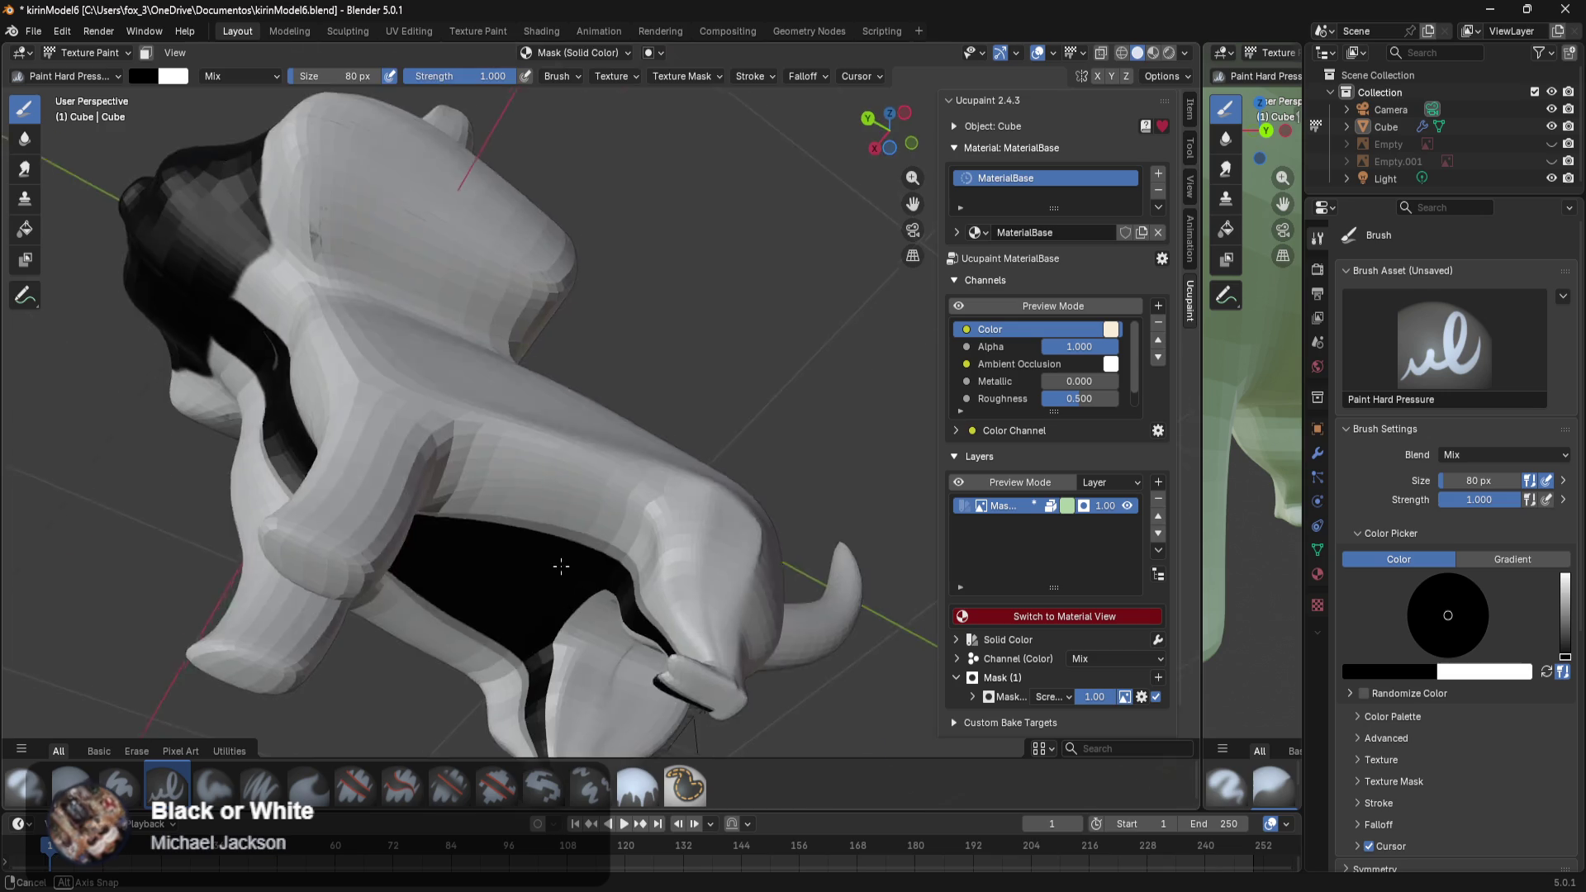
middle_drag(660, 551, 649, 252)
mouse_move(635, 251)
mouse_down()
mouse_move(680, 261)
mouse_move(644, 299)
mouse_up()
drag(676, 357, 671, 384)
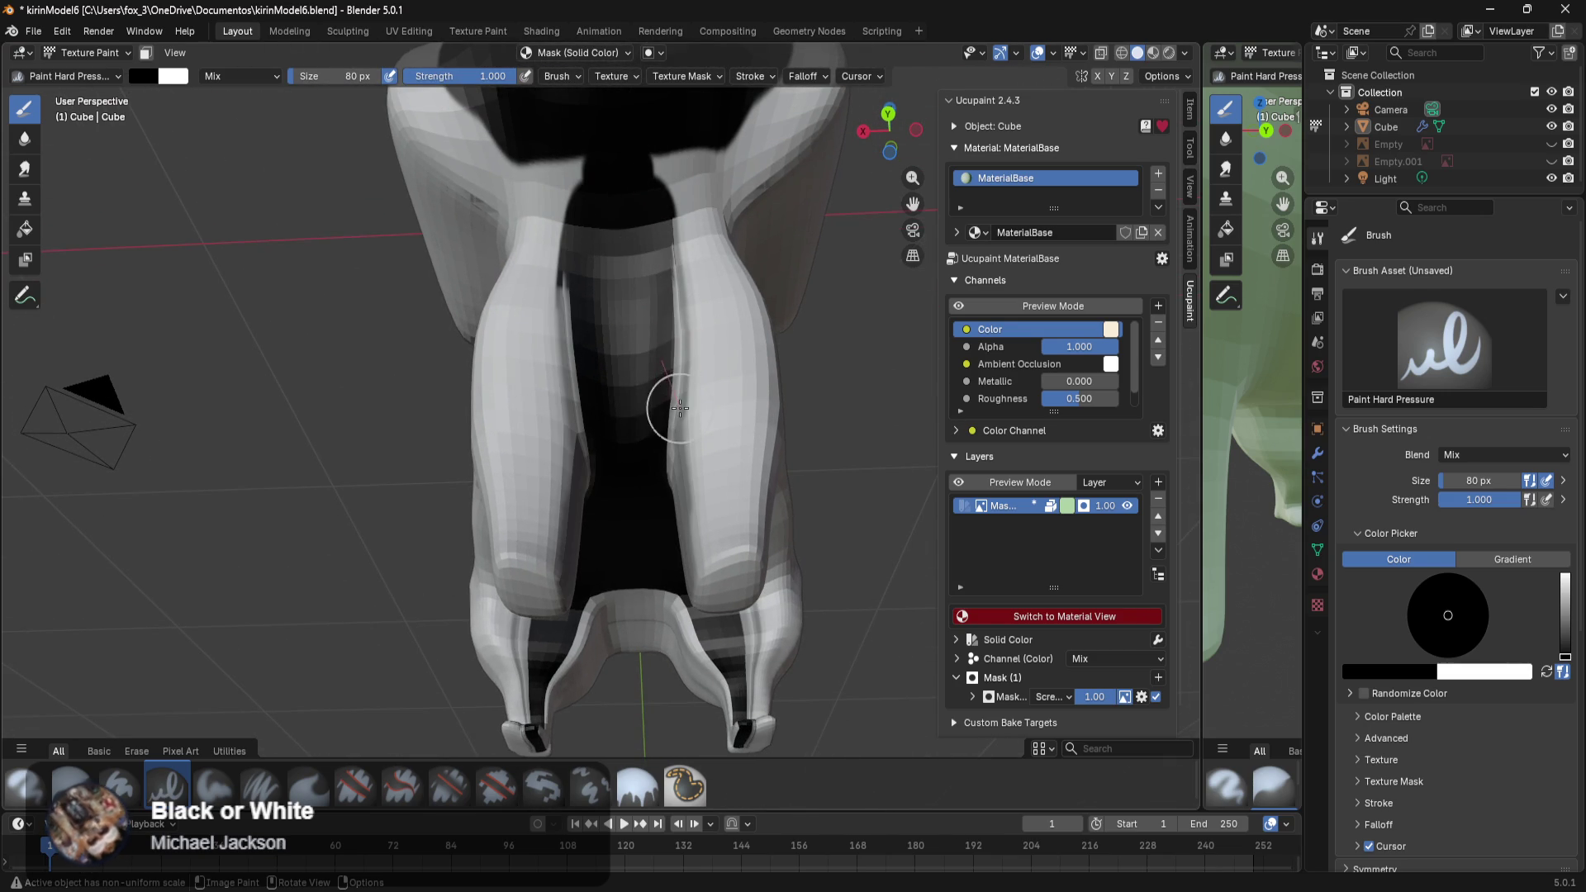
key(ctrl+z)
Return to Material Preview, restore the mask's Multiply blend and select the Solid Color layer.
mouse_move(644, 398)
middle_down()
mouse_move(668, 380)
mouse_move(627, 445)
middle_up()
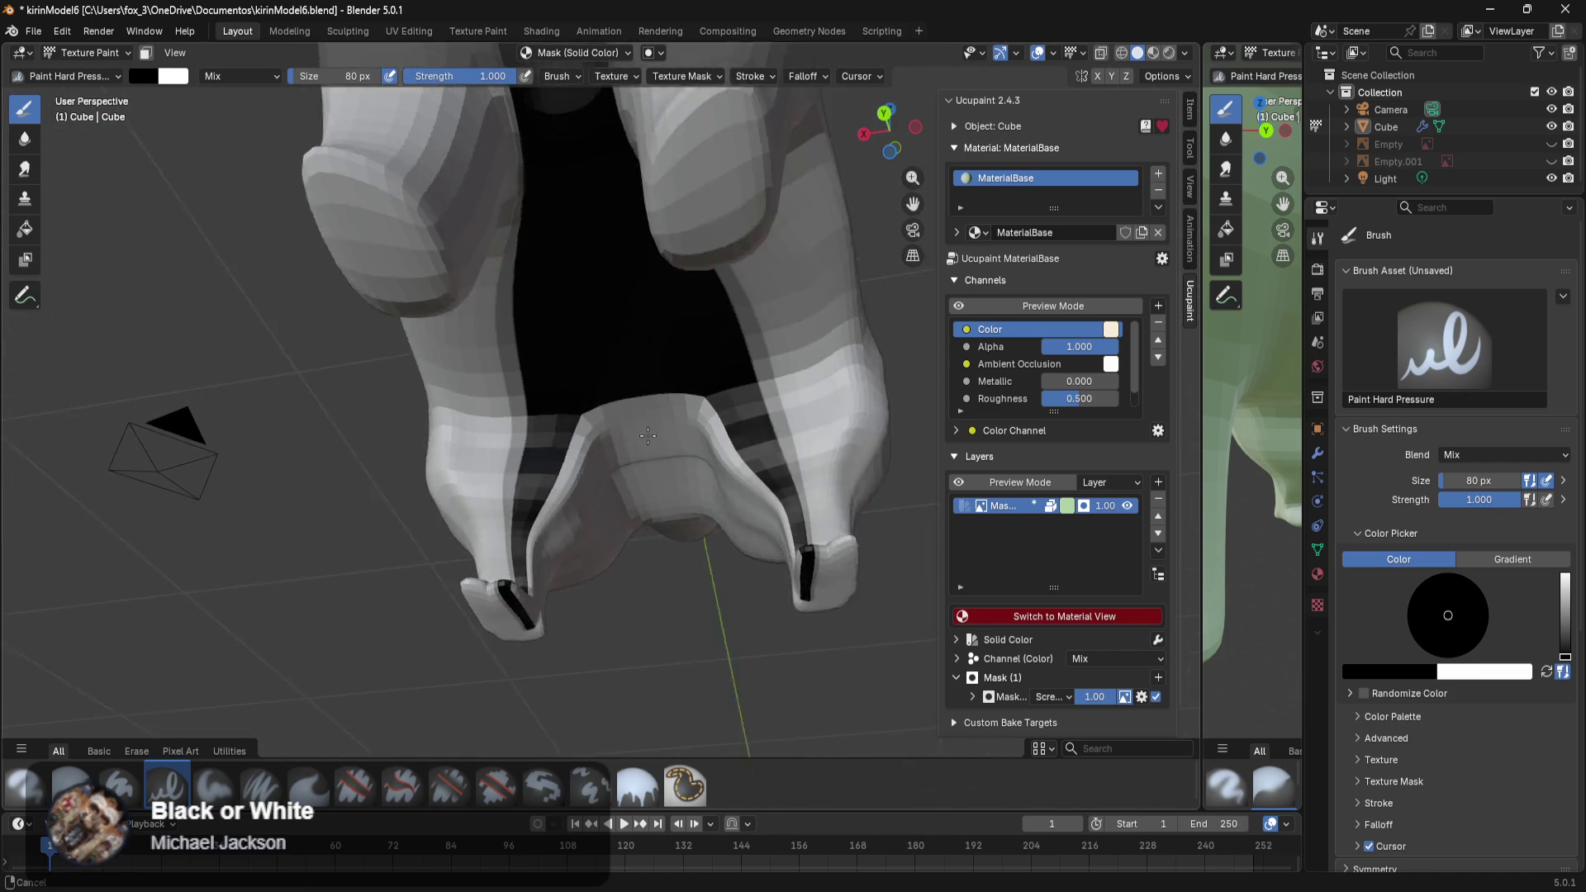
scroll(645, 457, up, 2)
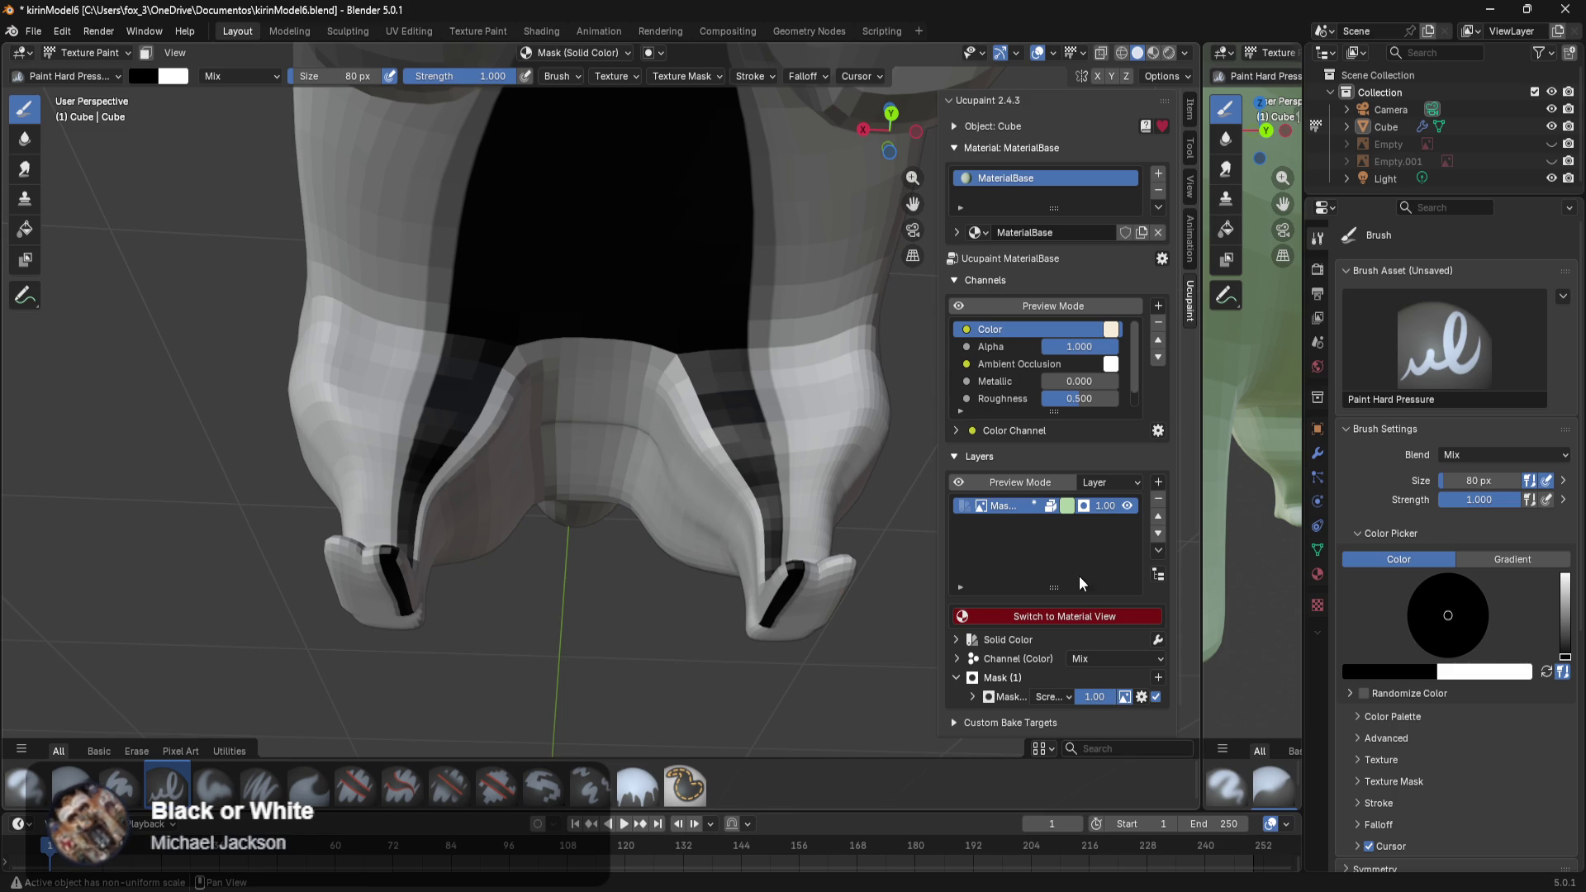
click(1069, 619)
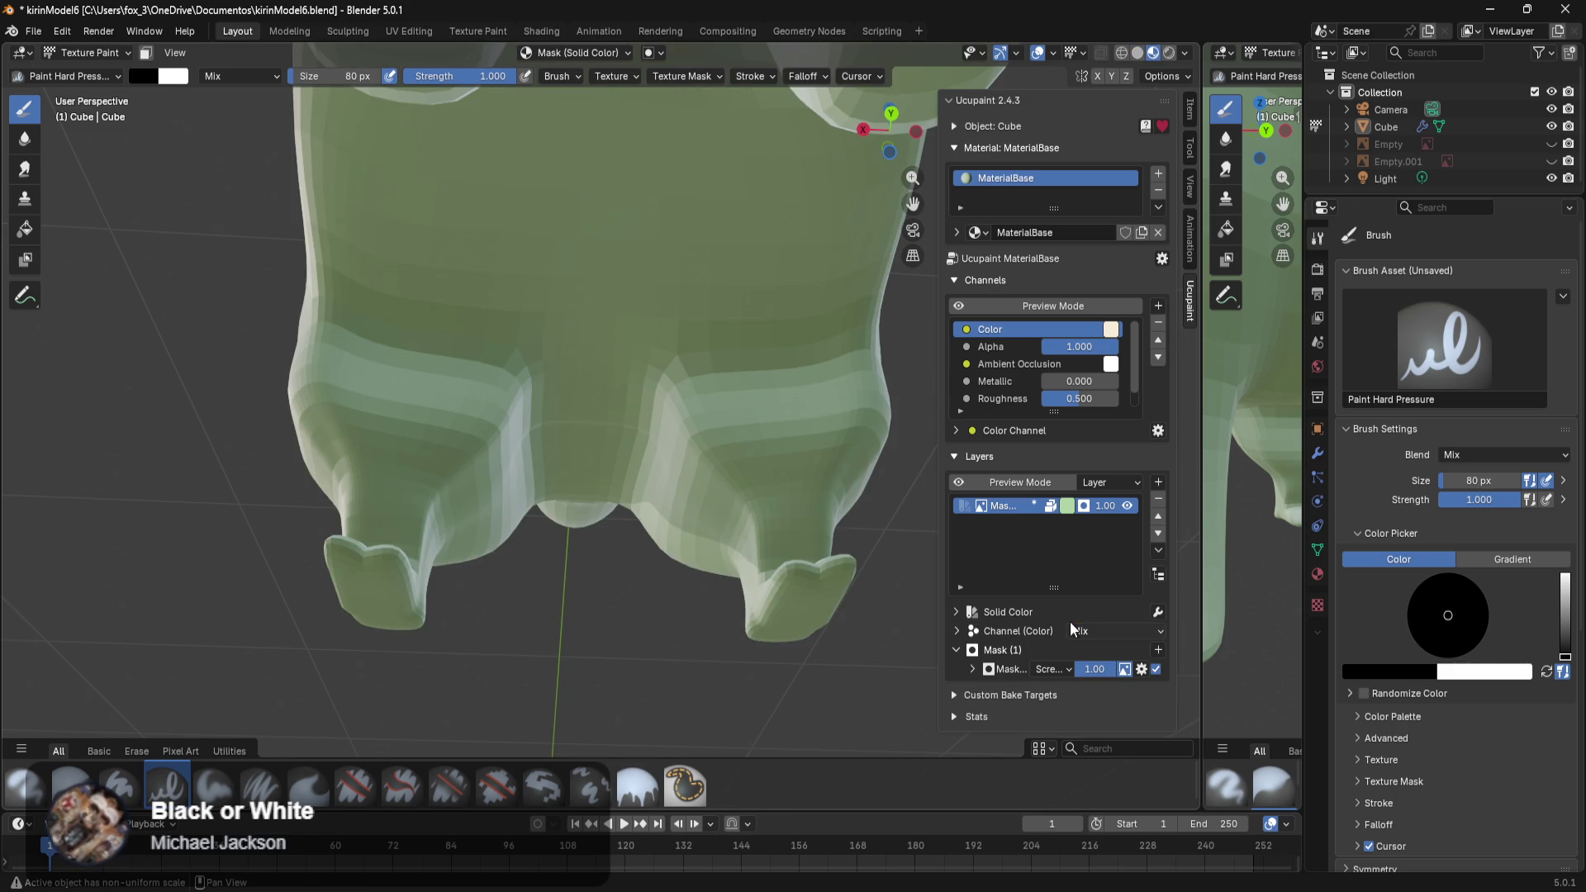
scroll(756, 508, down, 4)
scroll(749, 479, down, 3)
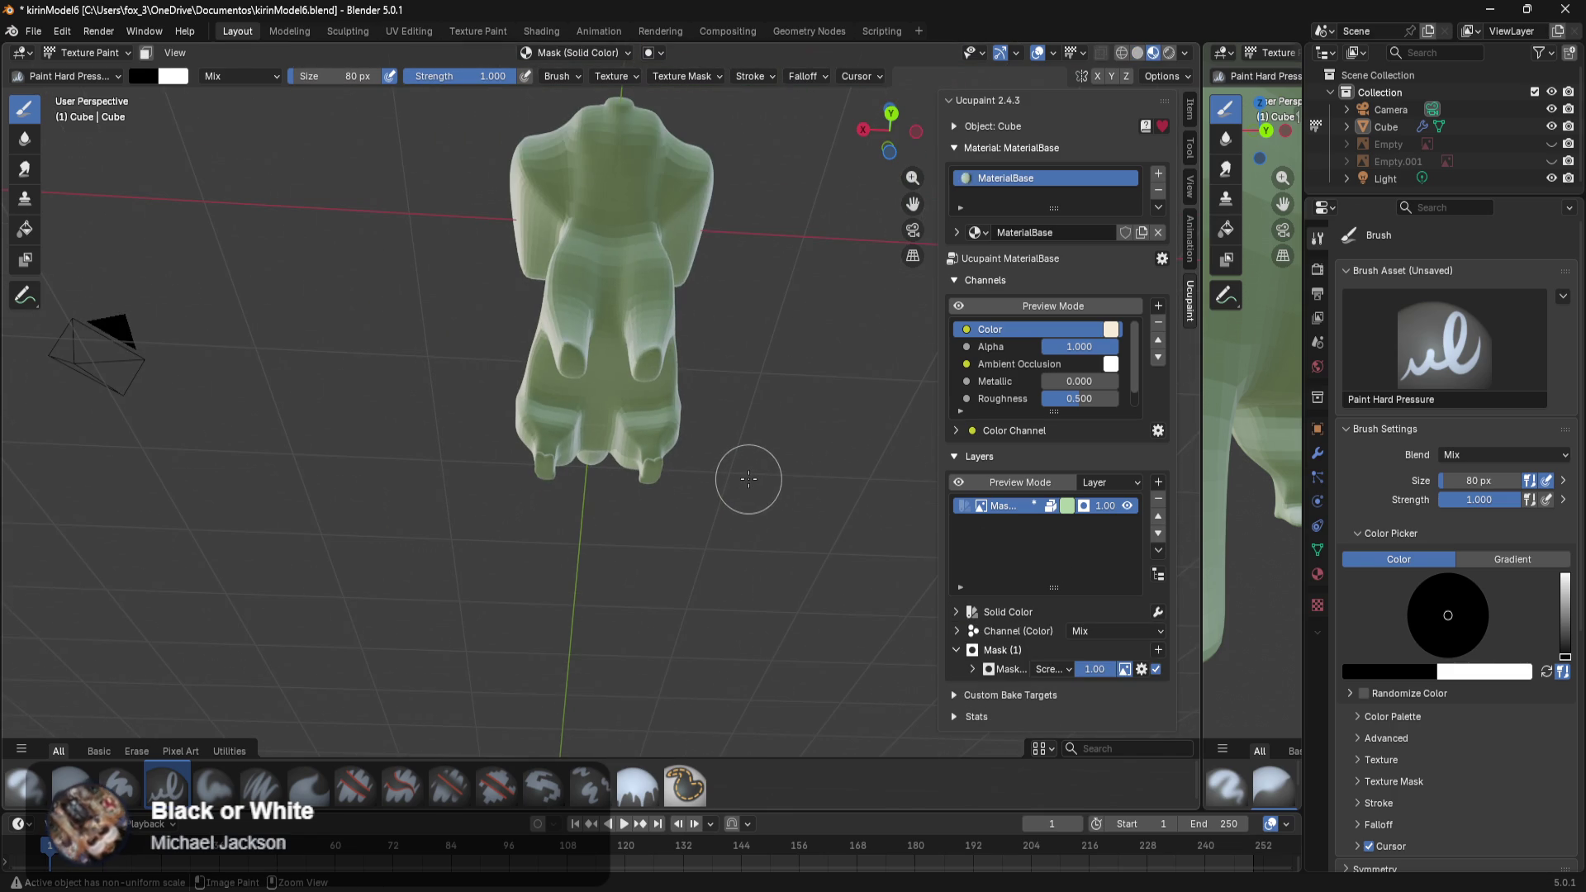
key(ctrl+z)
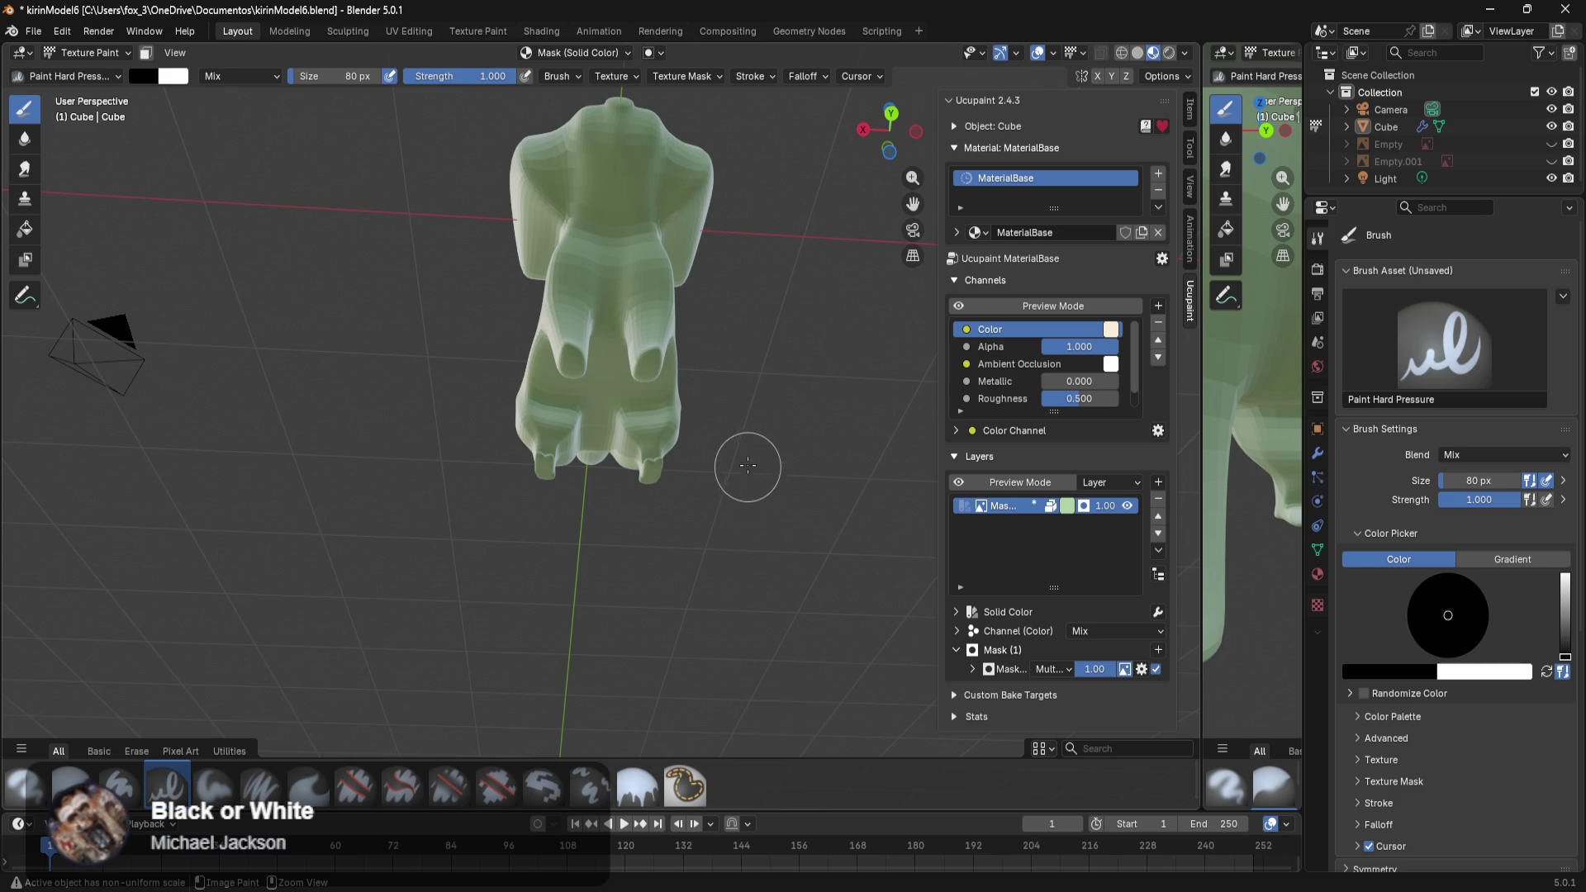
middle_drag(748, 473, 964, 547)
click(970, 505)
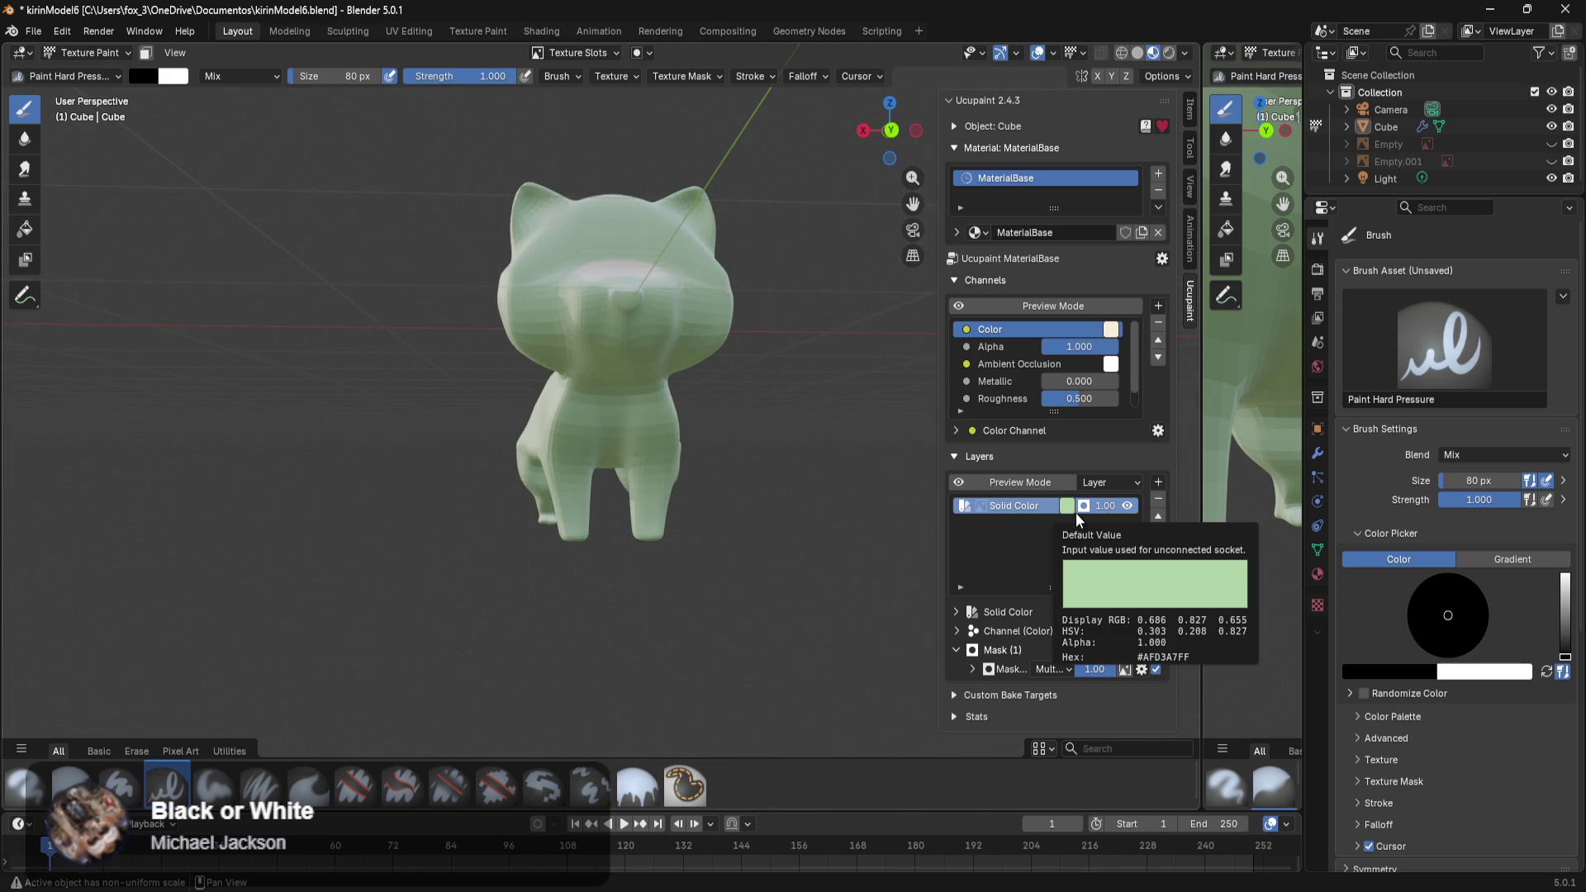
Remove the Solid Color layer from the Ucupaint layer stack, confirming with OK.
click(1159, 499)
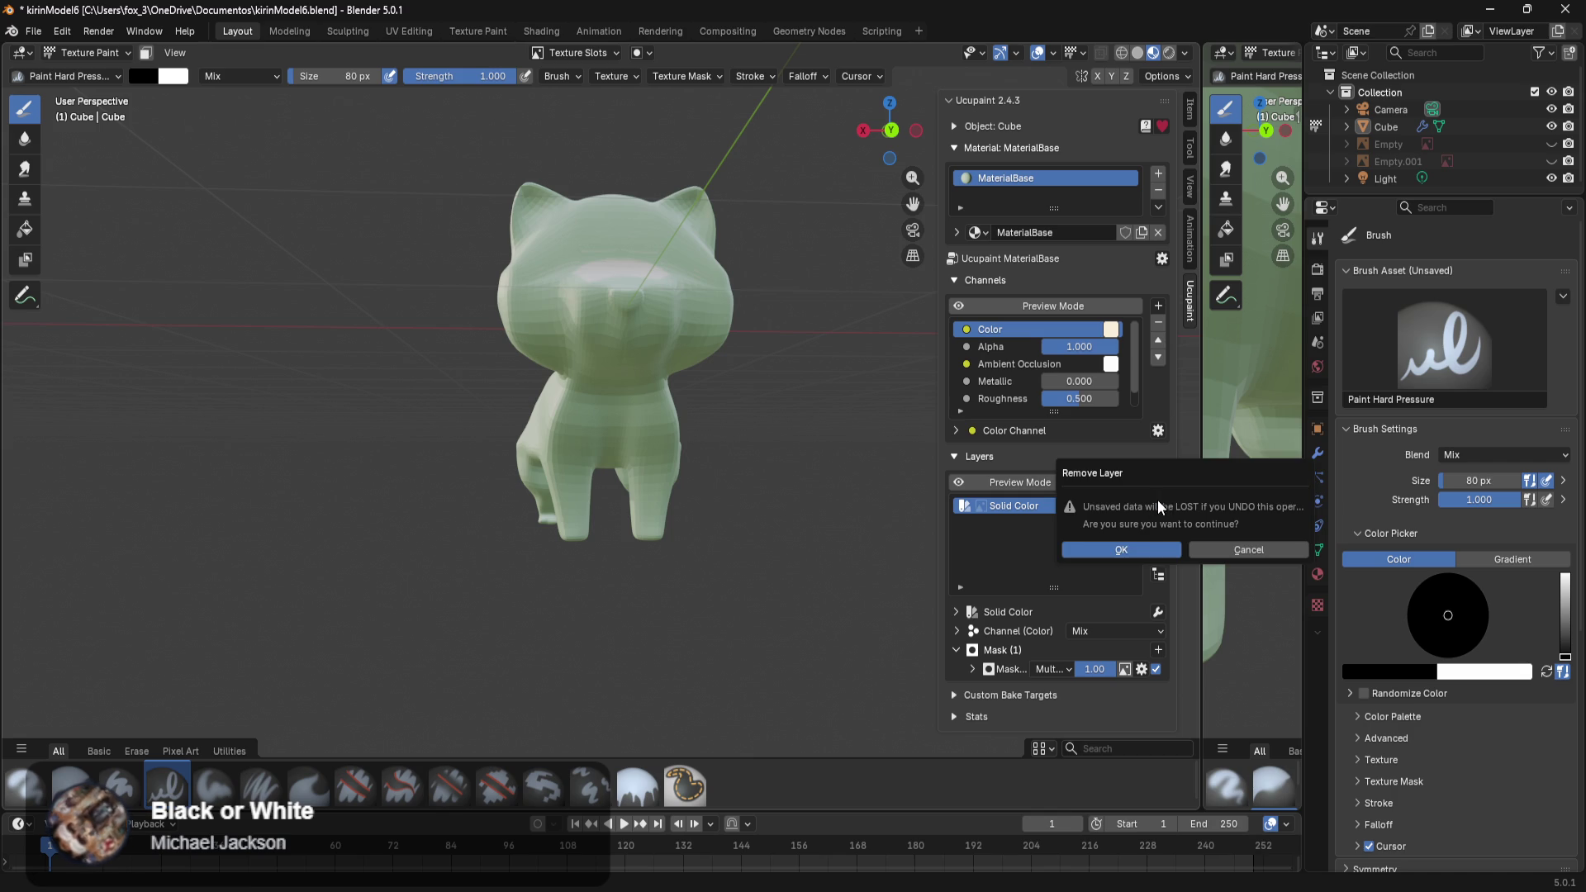
click(1135, 548)
middle_drag(817, 569, 796, 578)
Toggle to Solid shading and back to Material Preview to check the plain white cat.
key(z)
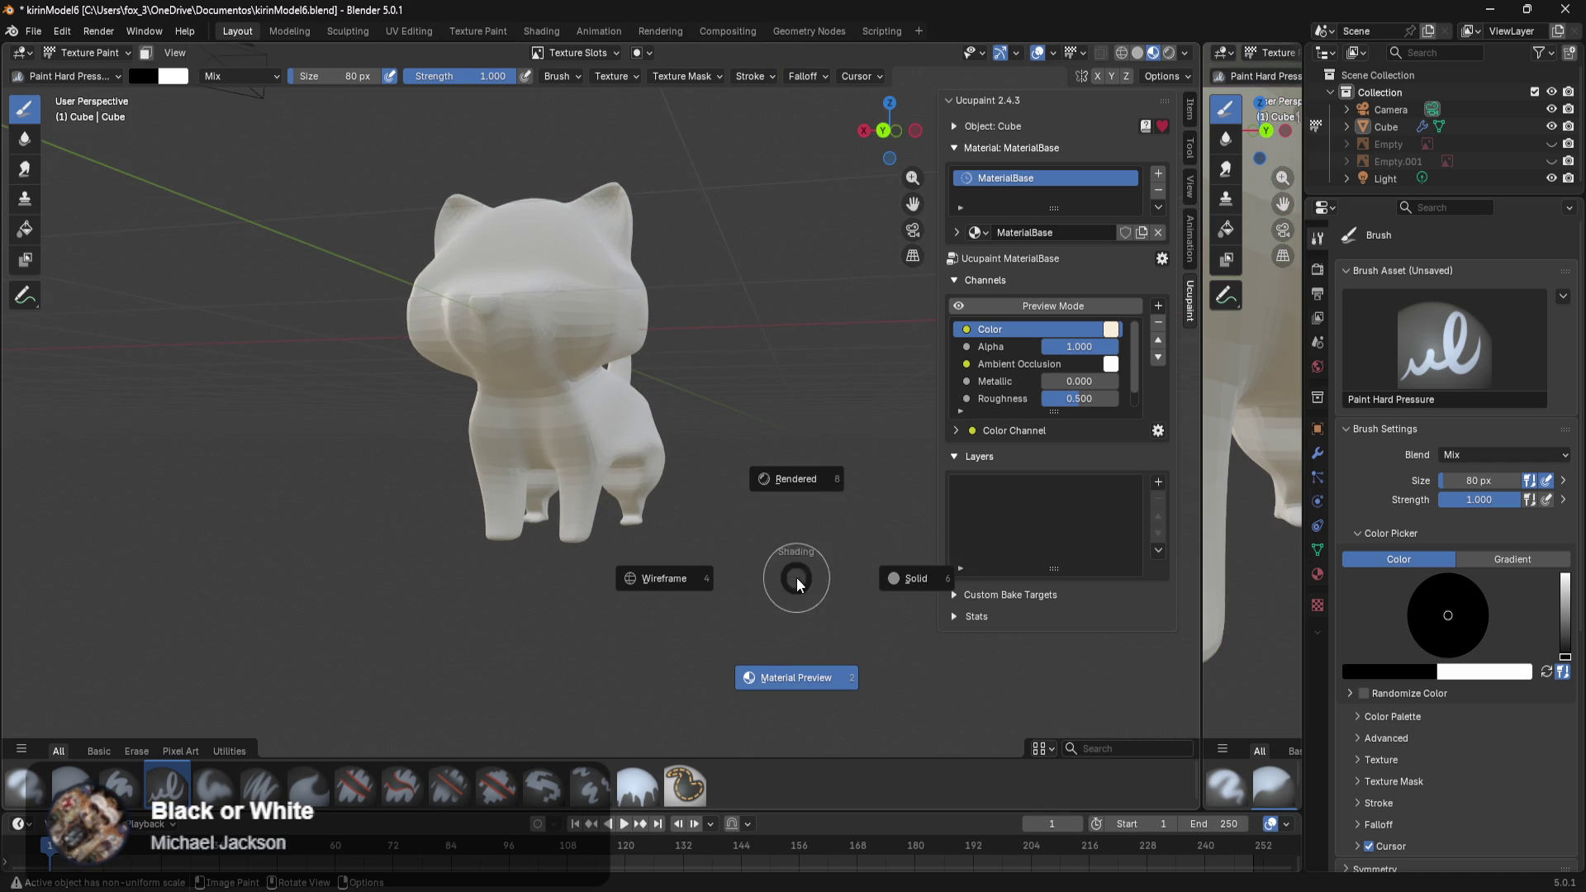
click(909, 579)
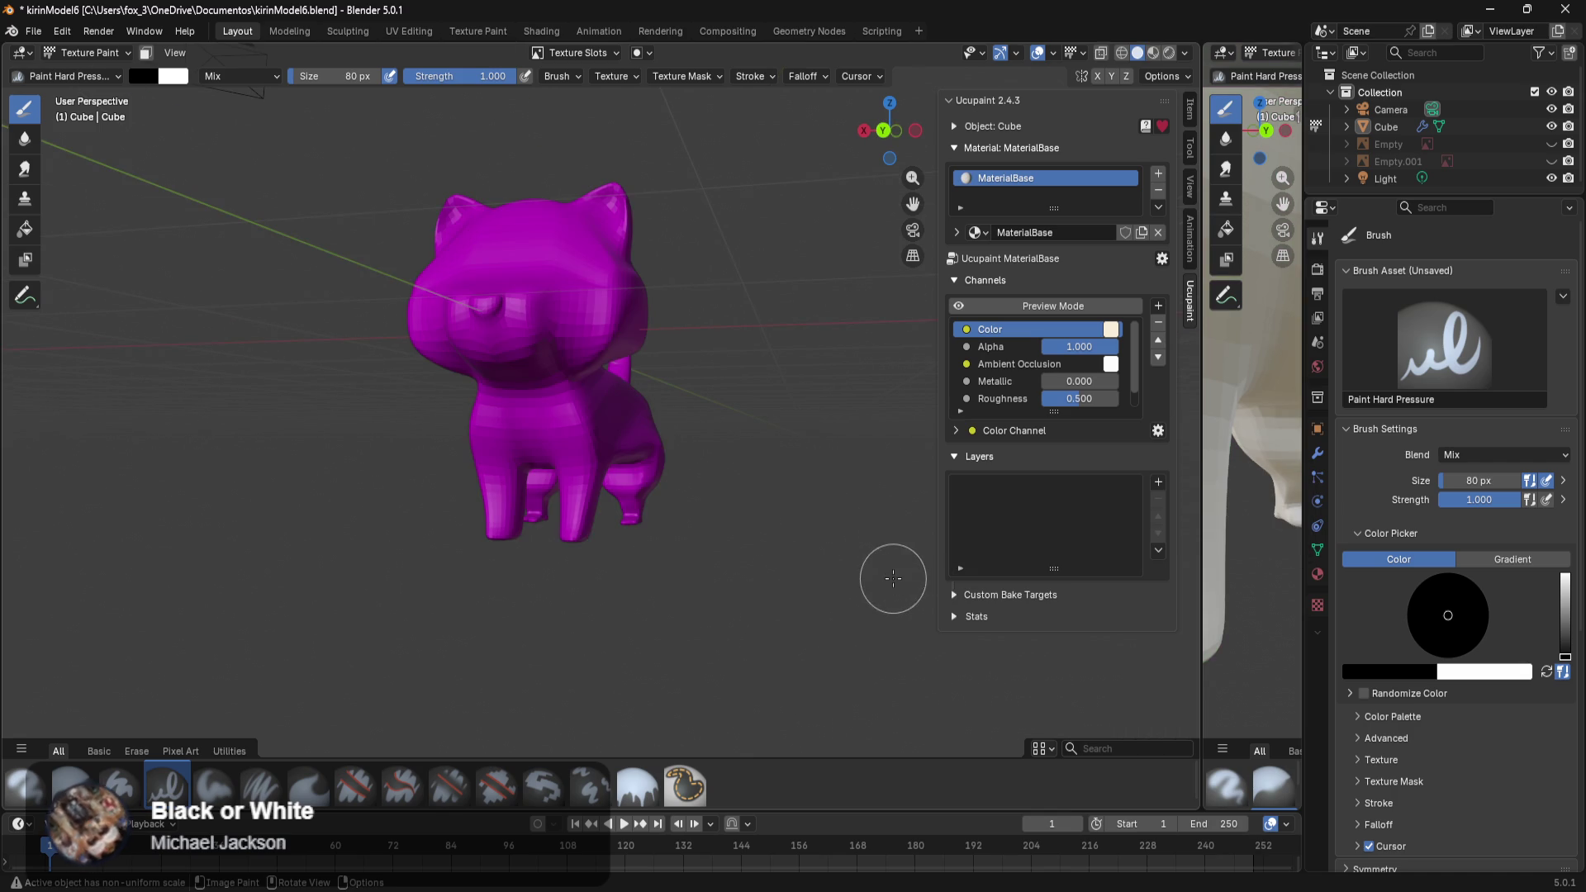
mouse_move(718, 589)
middle_down()
mouse_move(786, 587)
mouse_move(778, 573)
middle_up()
scroll(785, 588, up, 3)
key(z)
click(793, 665)
mouse_move(767, 667)
middle_down()
mouse_move(795, 562)
mouse_move(746, 435)
mouse_move(848, 451)
middle_up()
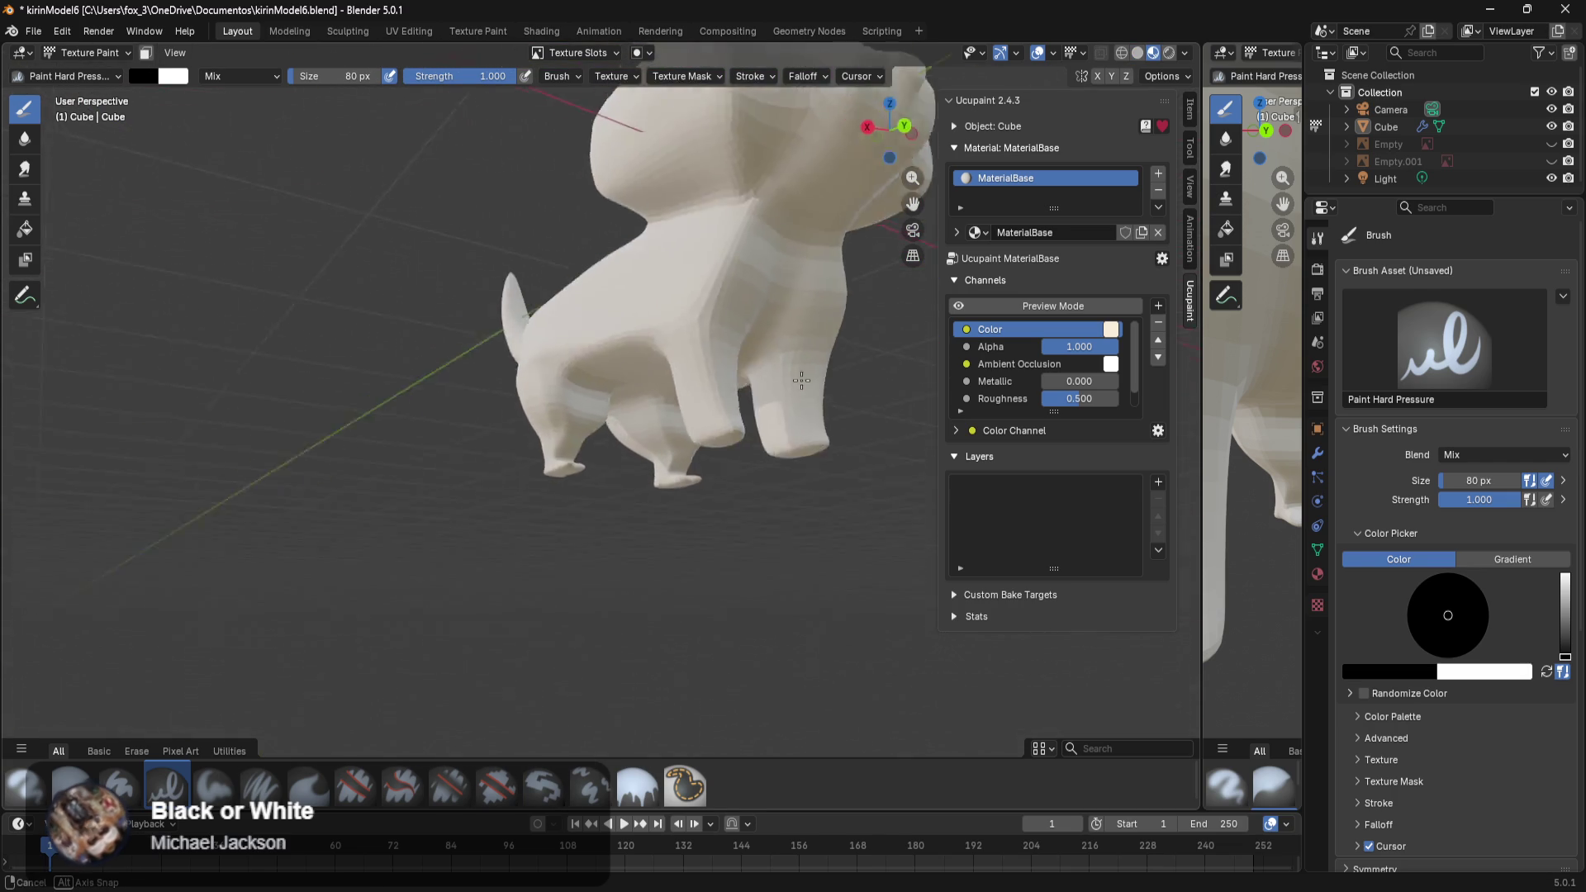
middle_drag(848, 451, 1069, 551)
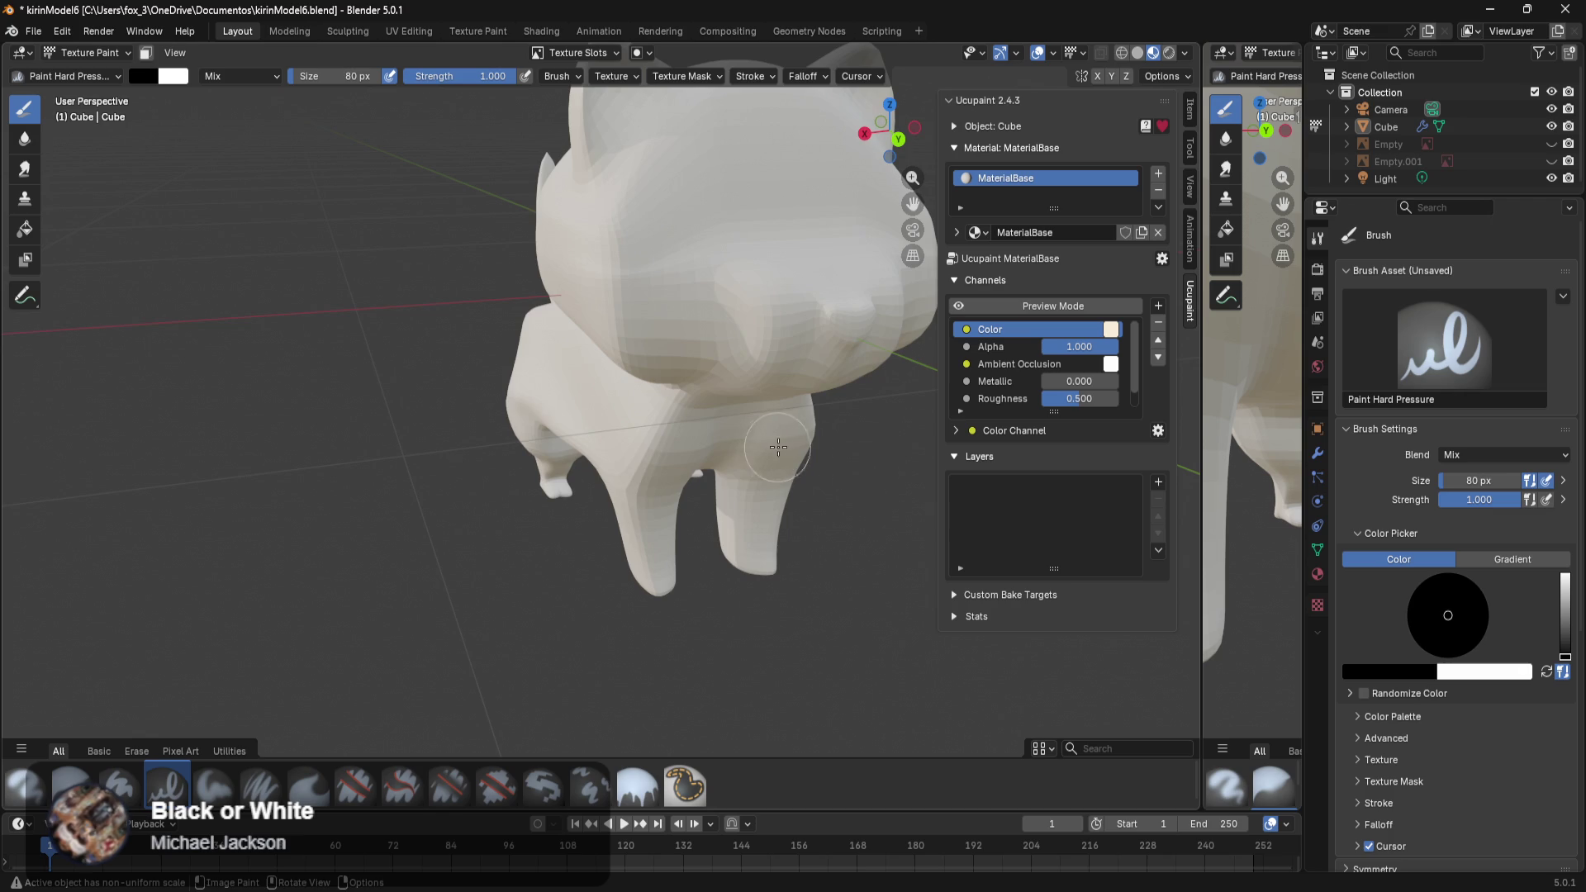
Enter Edit Mode and select the body and belly edge loops.
mouse_move(902, 531)
middle_down()
mouse_move(653, 494)
mouse_move(677, 506)
mouse_move(538, 313)
middle_up()
key(Tab)
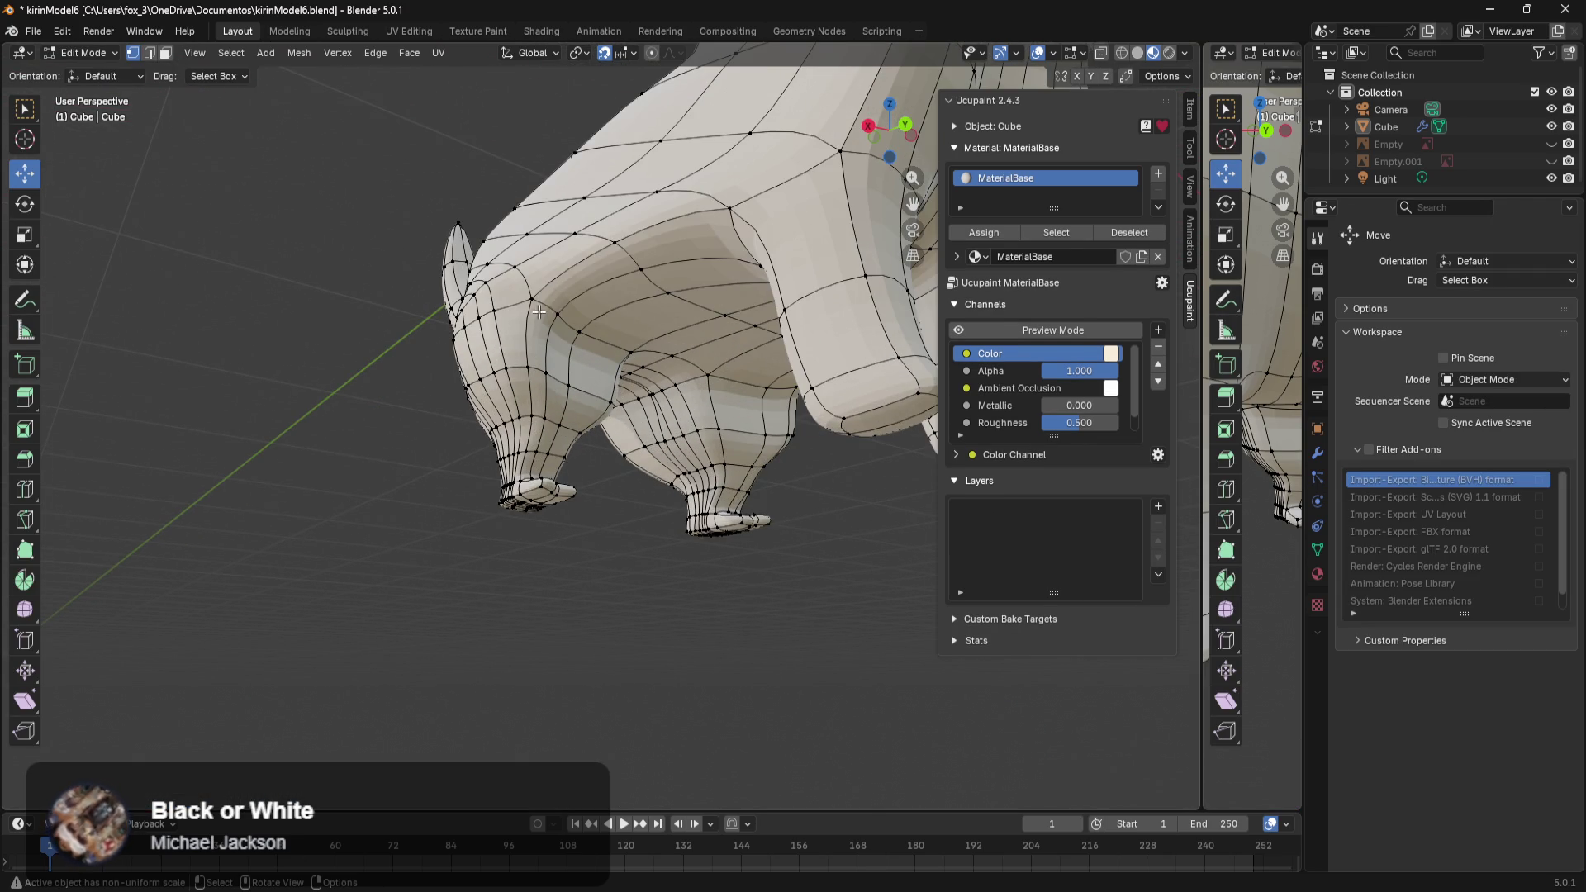
alt+click(585, 328)
alt+click(595, 336)
In Wireframe view, add the belly edge loops from the other side to the selection.
mouse_move(558, 345)
middle_down()
mouse_move(550, 383)
mouse_move(690, 451)
mouse_move(726, 443)
middle_up()
key(z)
click(621, 437)
mouse_move(621, 437)
middle_down()
mouse_move(661, 450)
mouse_move(705, 432)
middle_up()
scroll(503, 432, up, 3)
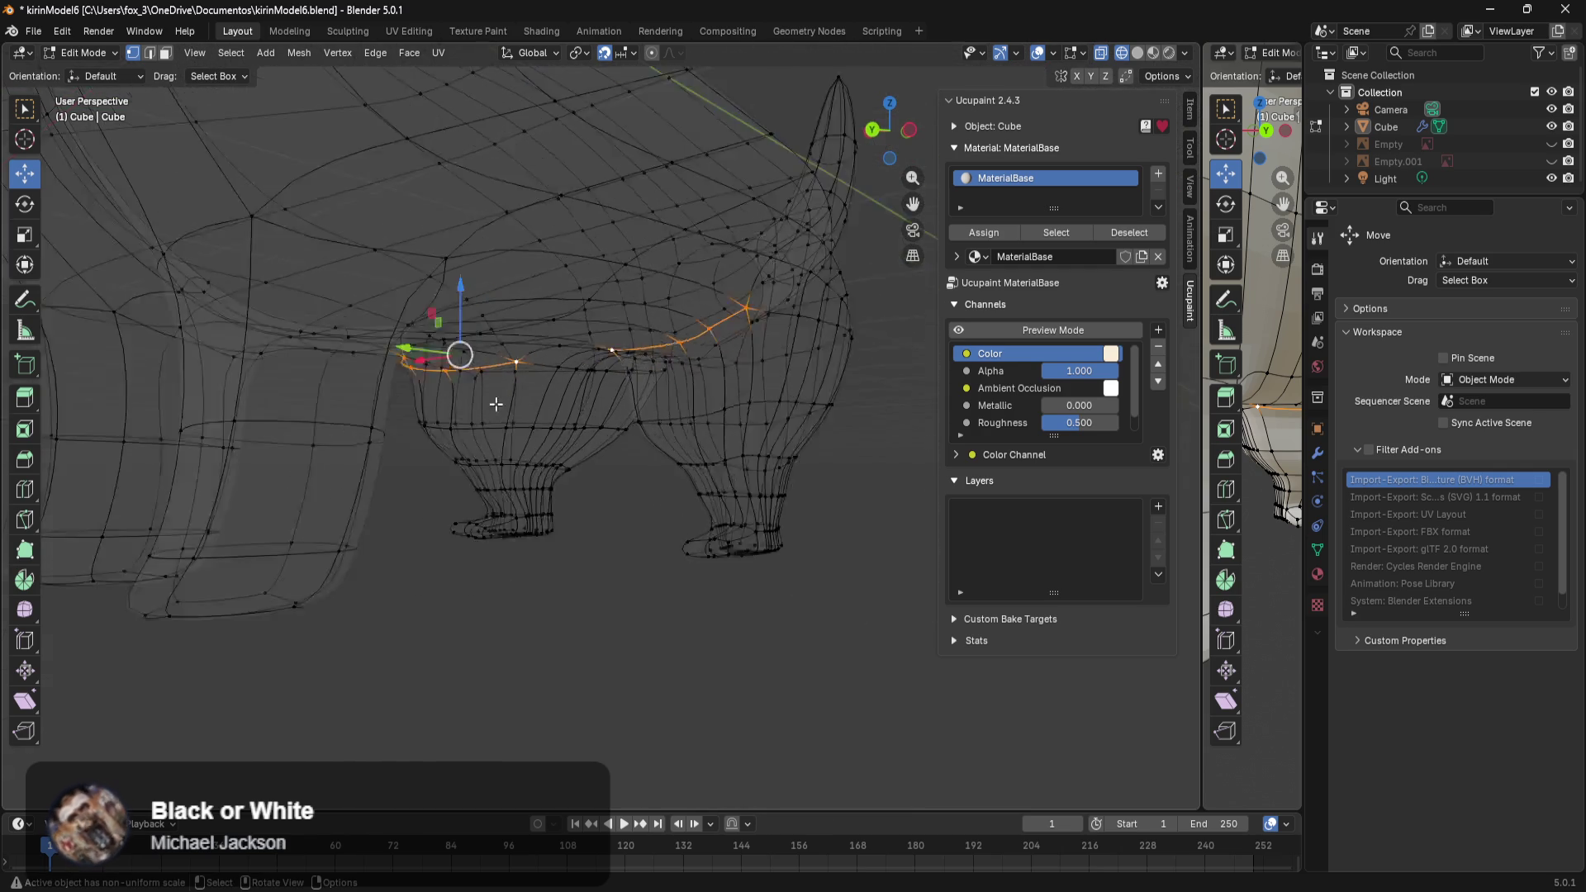
middle_drag(503, 432, 520, 393)
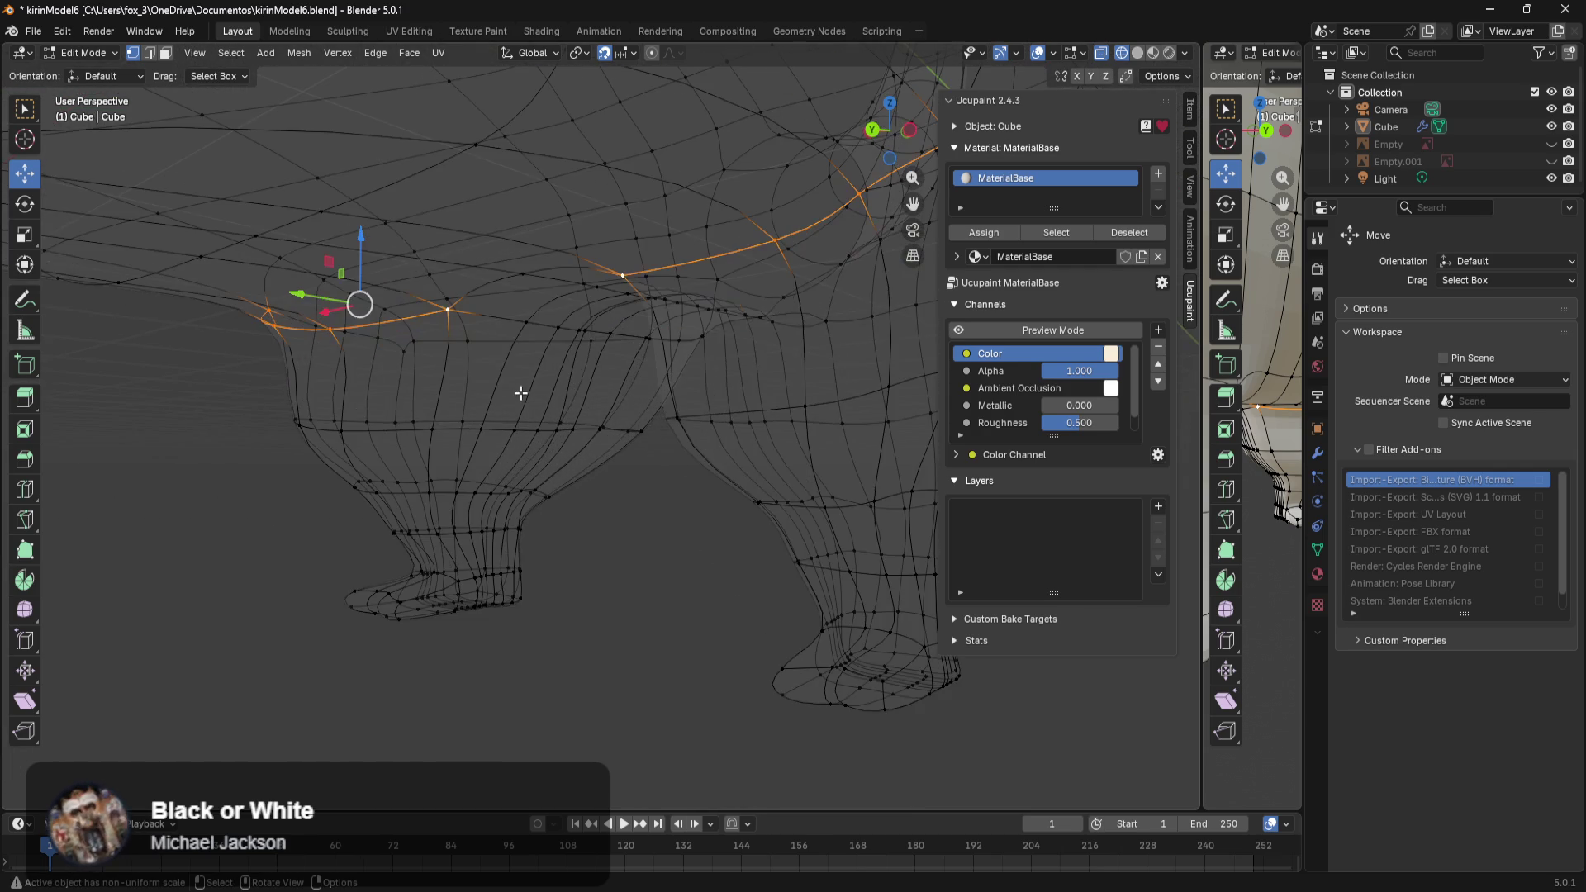
alt+shift+click(542, 328)
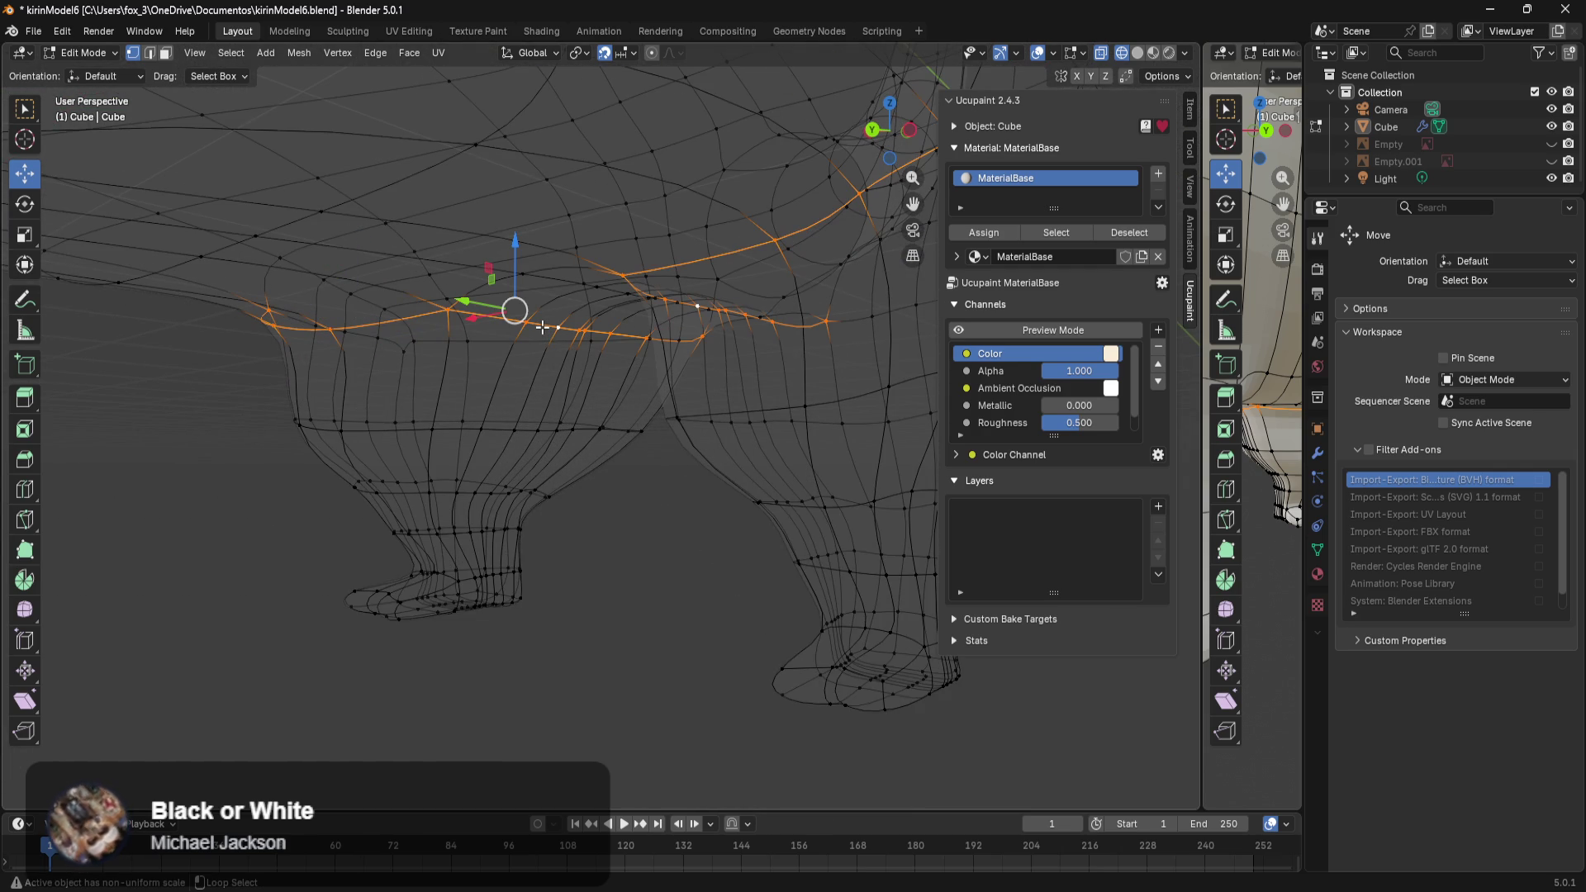
alt+shift+click(520, 344)
alt+shift+click(383, 343)
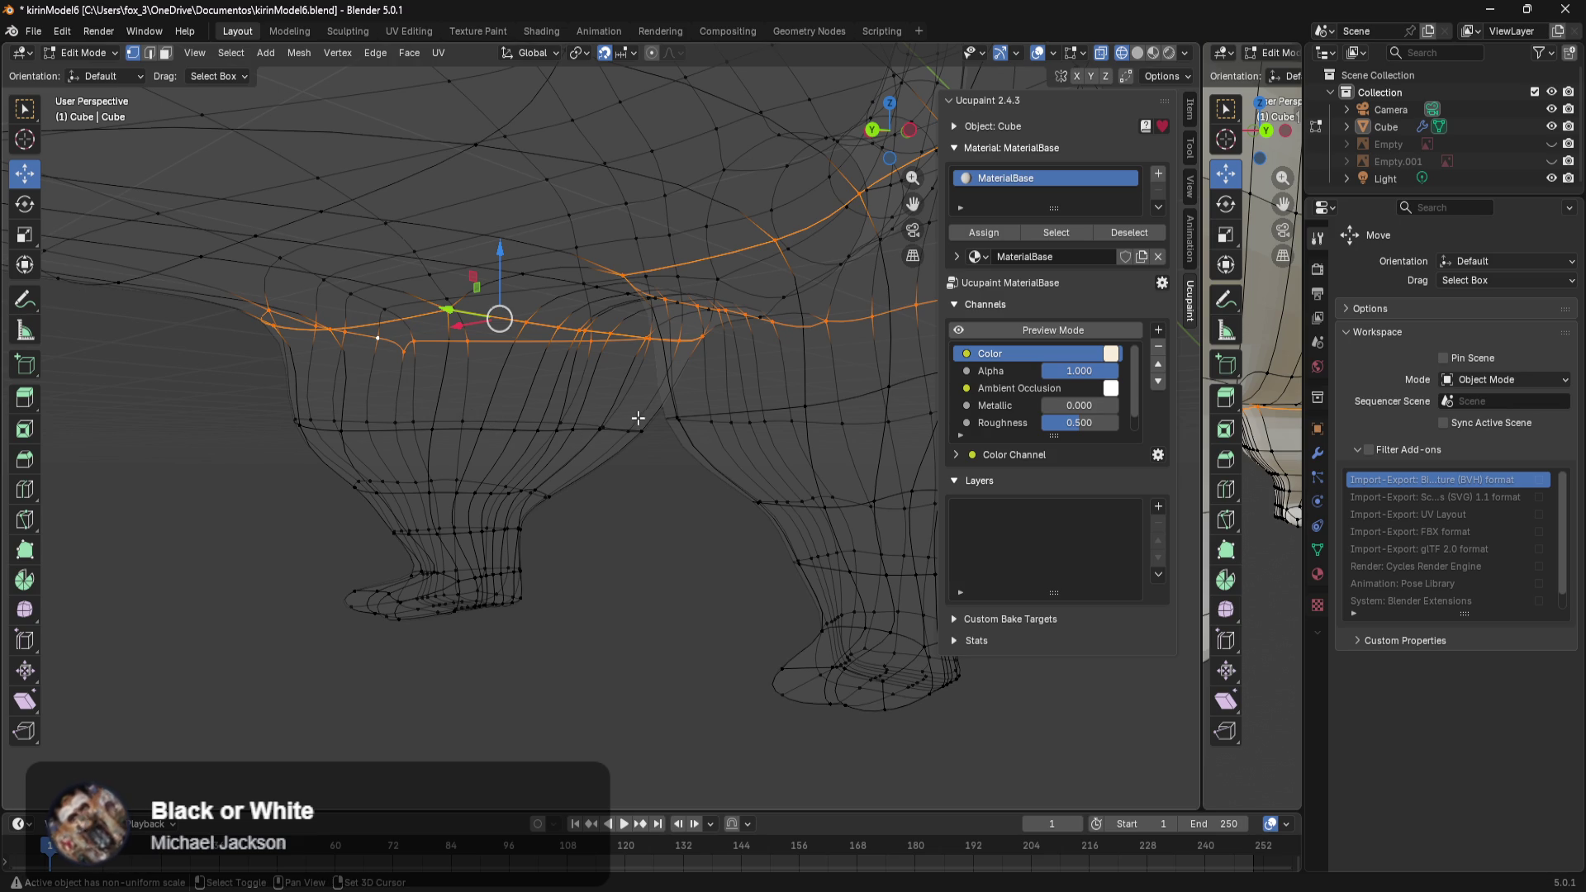
Box-select all the leg faces and head back to Texture Paint mode.
shift+drag(645, 405, 271, 618)
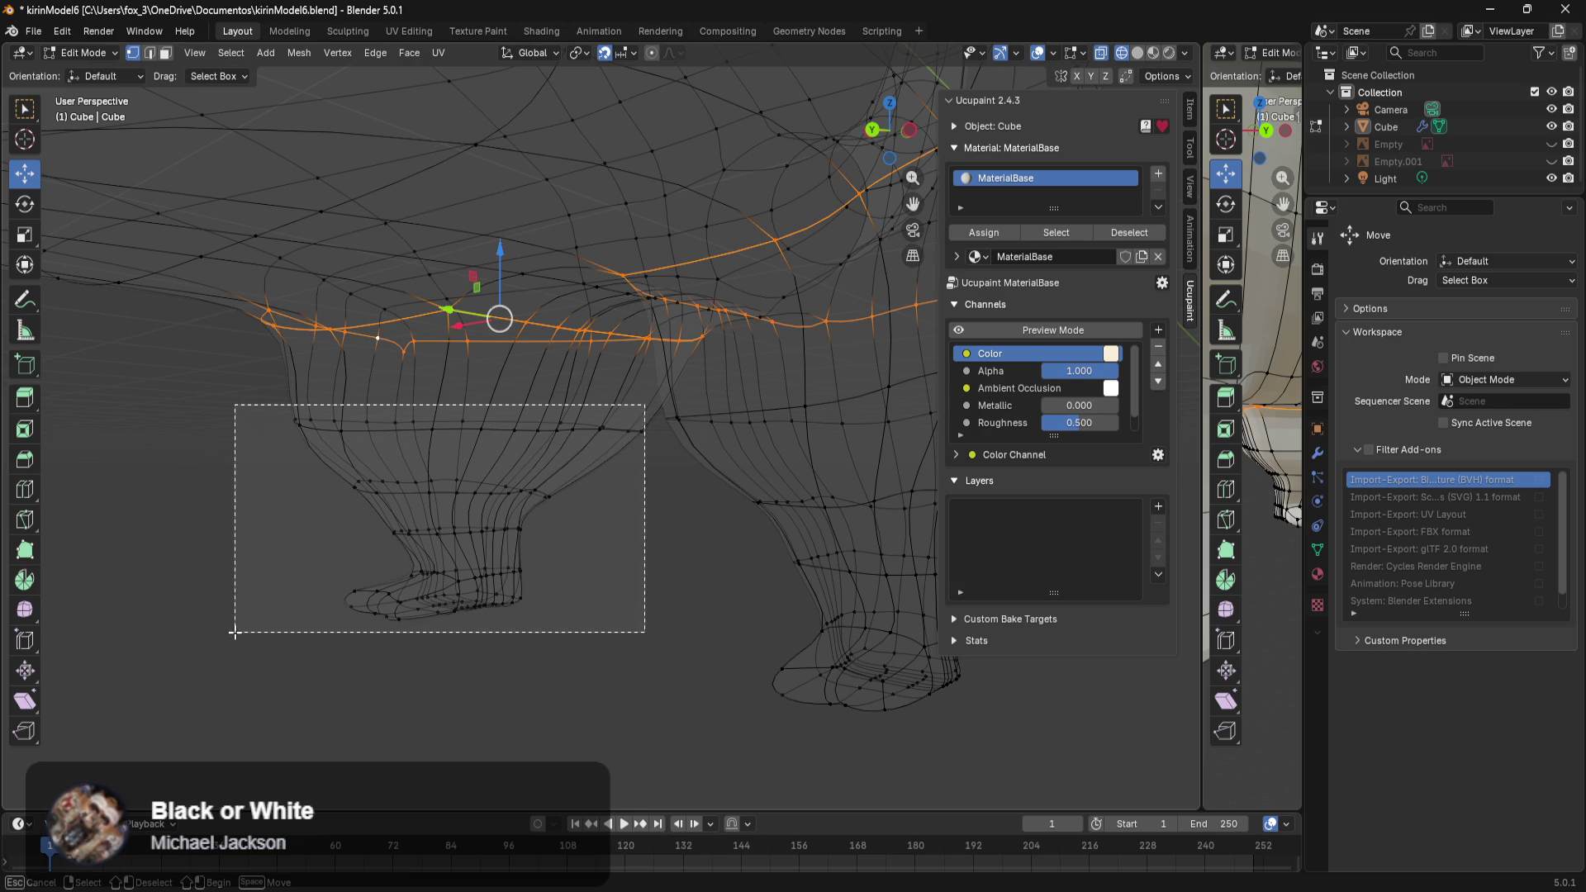
mouse_move(272, 618)
middle_down()
mouse_move(652, 646)
mouse_move(591, 483)
middle_up()
key(ctrl+Tab)
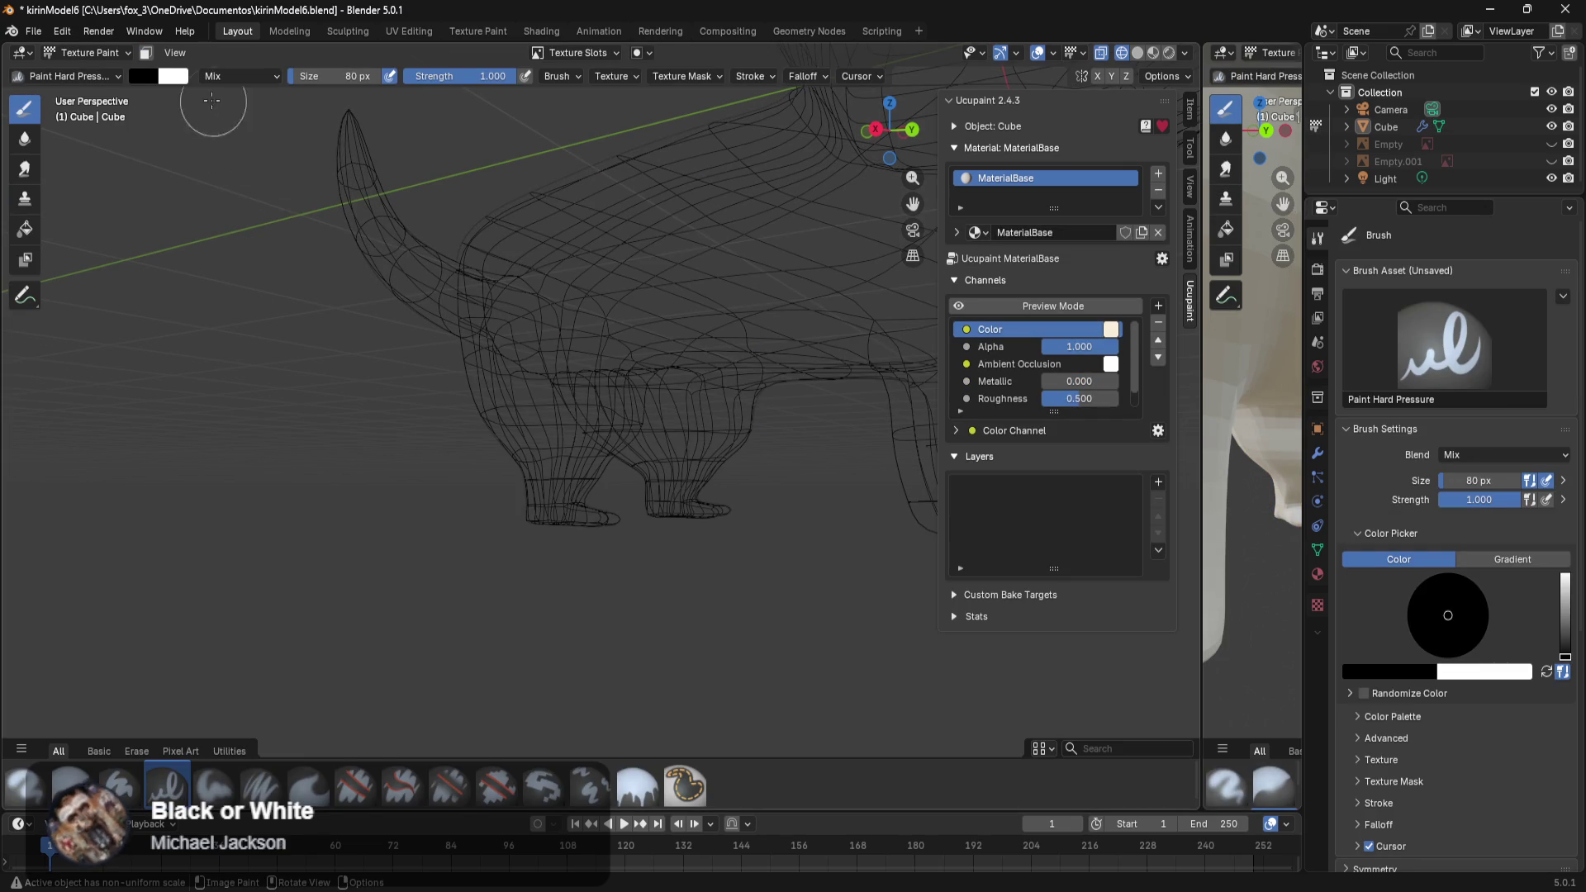
Switch to Material Preview and enable the face-selection paint mask.
key(z)
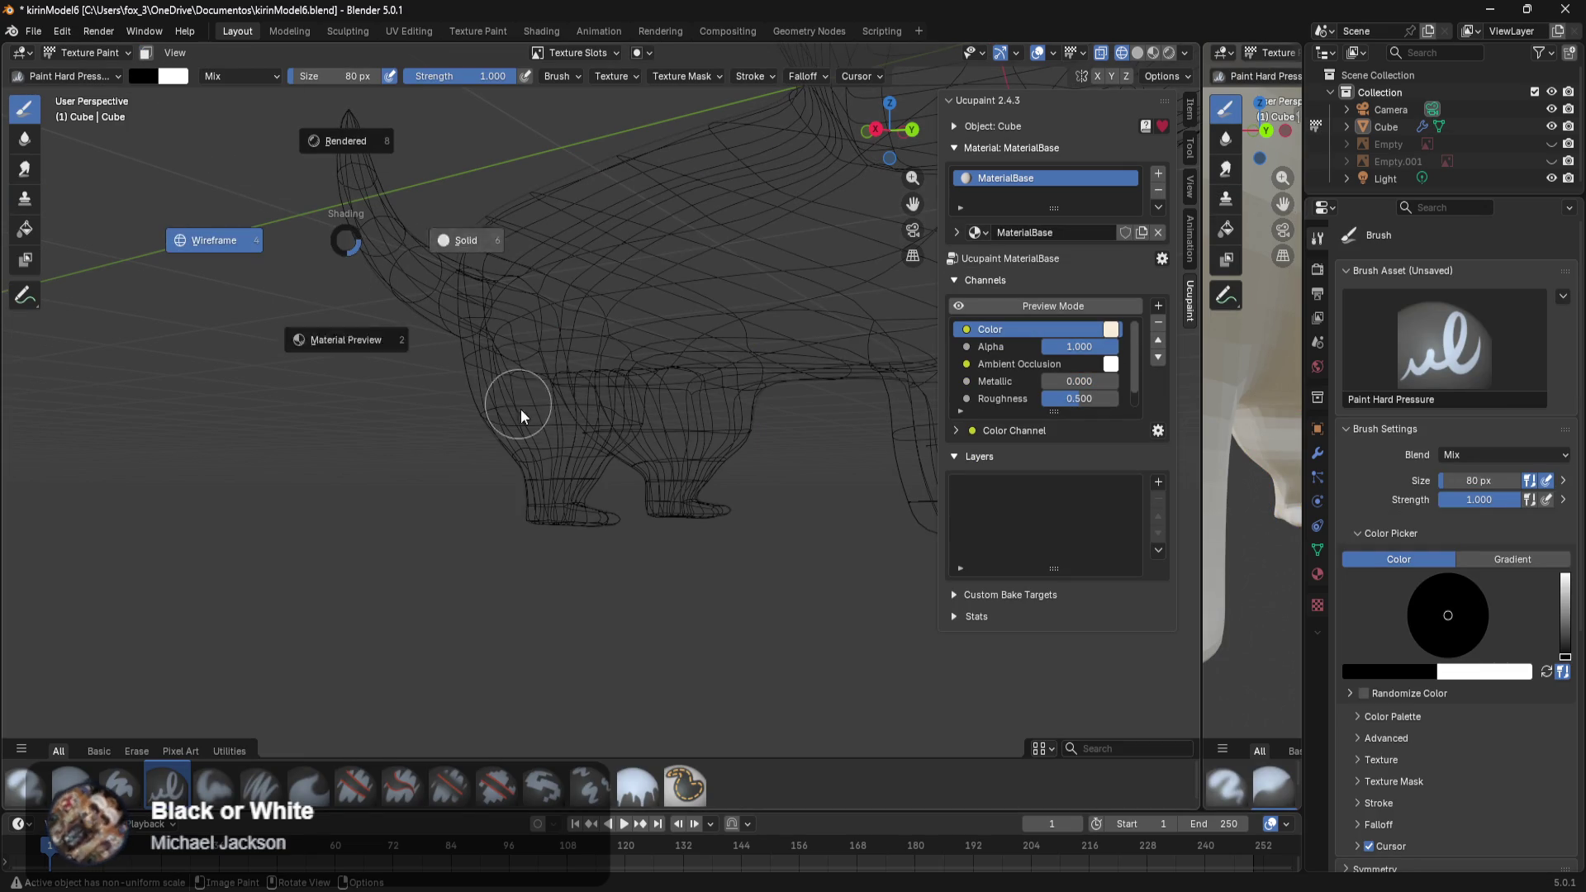
click(431, 439)
click(145, 52)
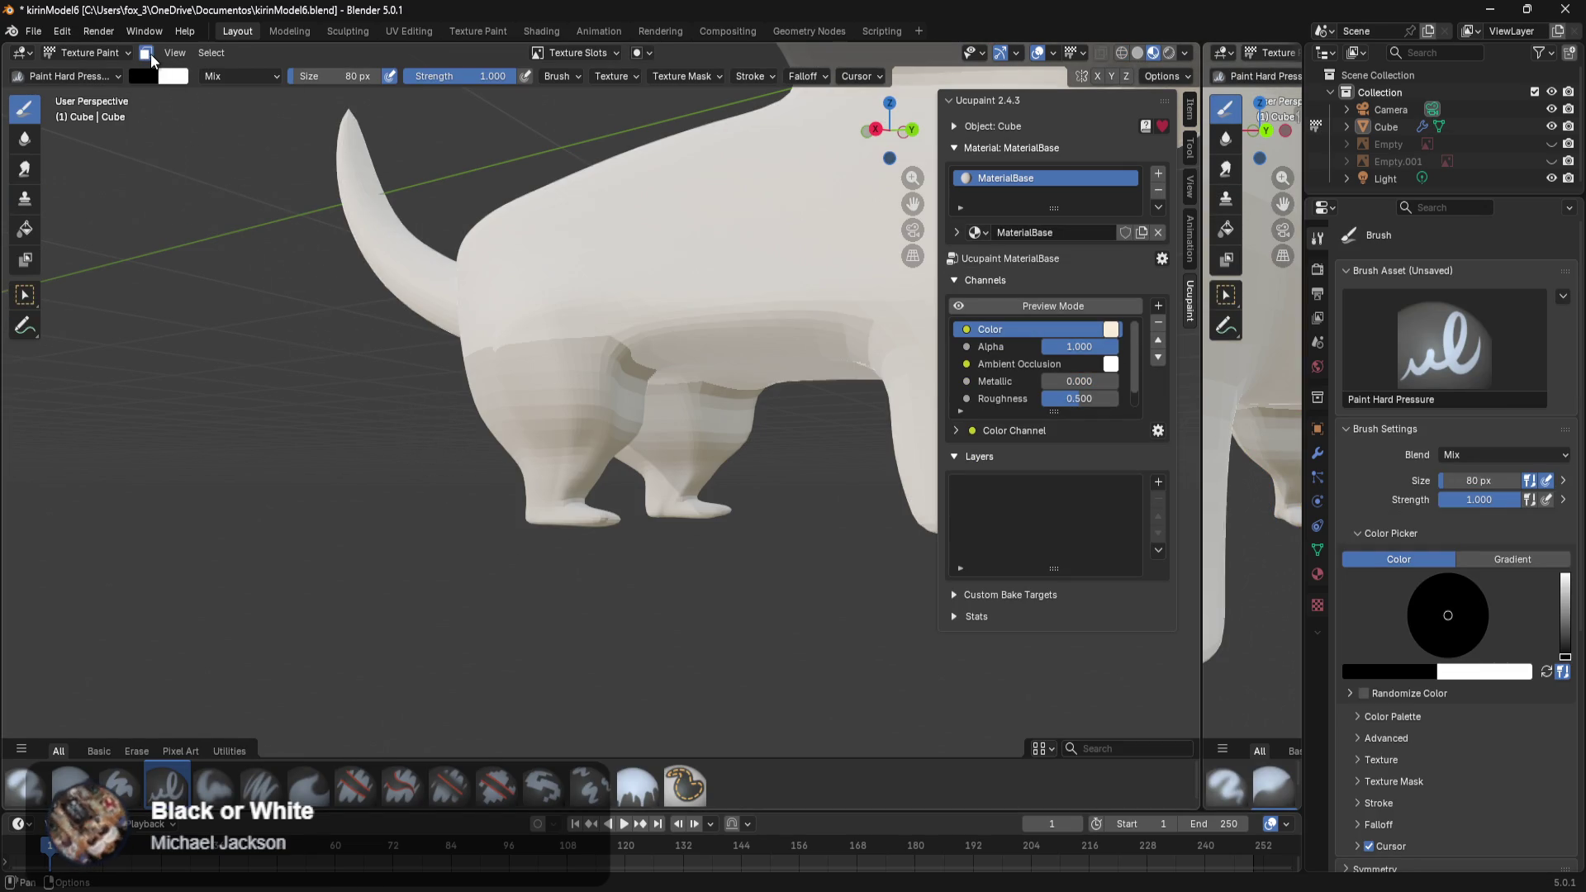
mouse_move(441, 337)
middle_down()
mouse_move(764, 353)
mouse_move(460, 357)
mouse_move(454, 322)
middle_up()
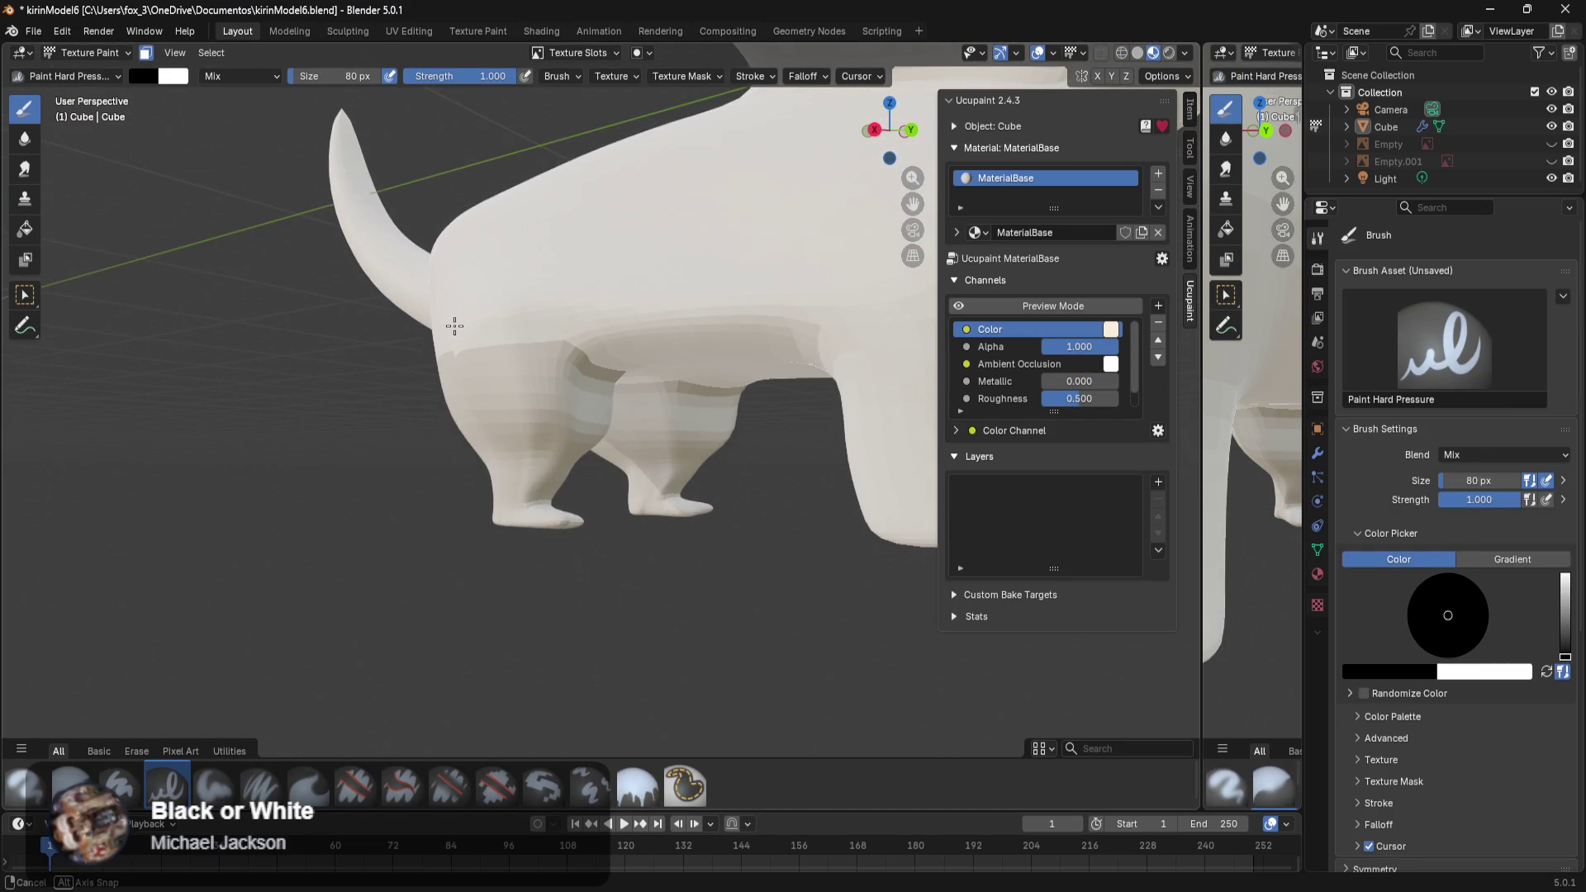
Add a new Solid Color layer to the cat's material in Ucupaint's Layers list.
click(1156, 484)
click(731, 681)
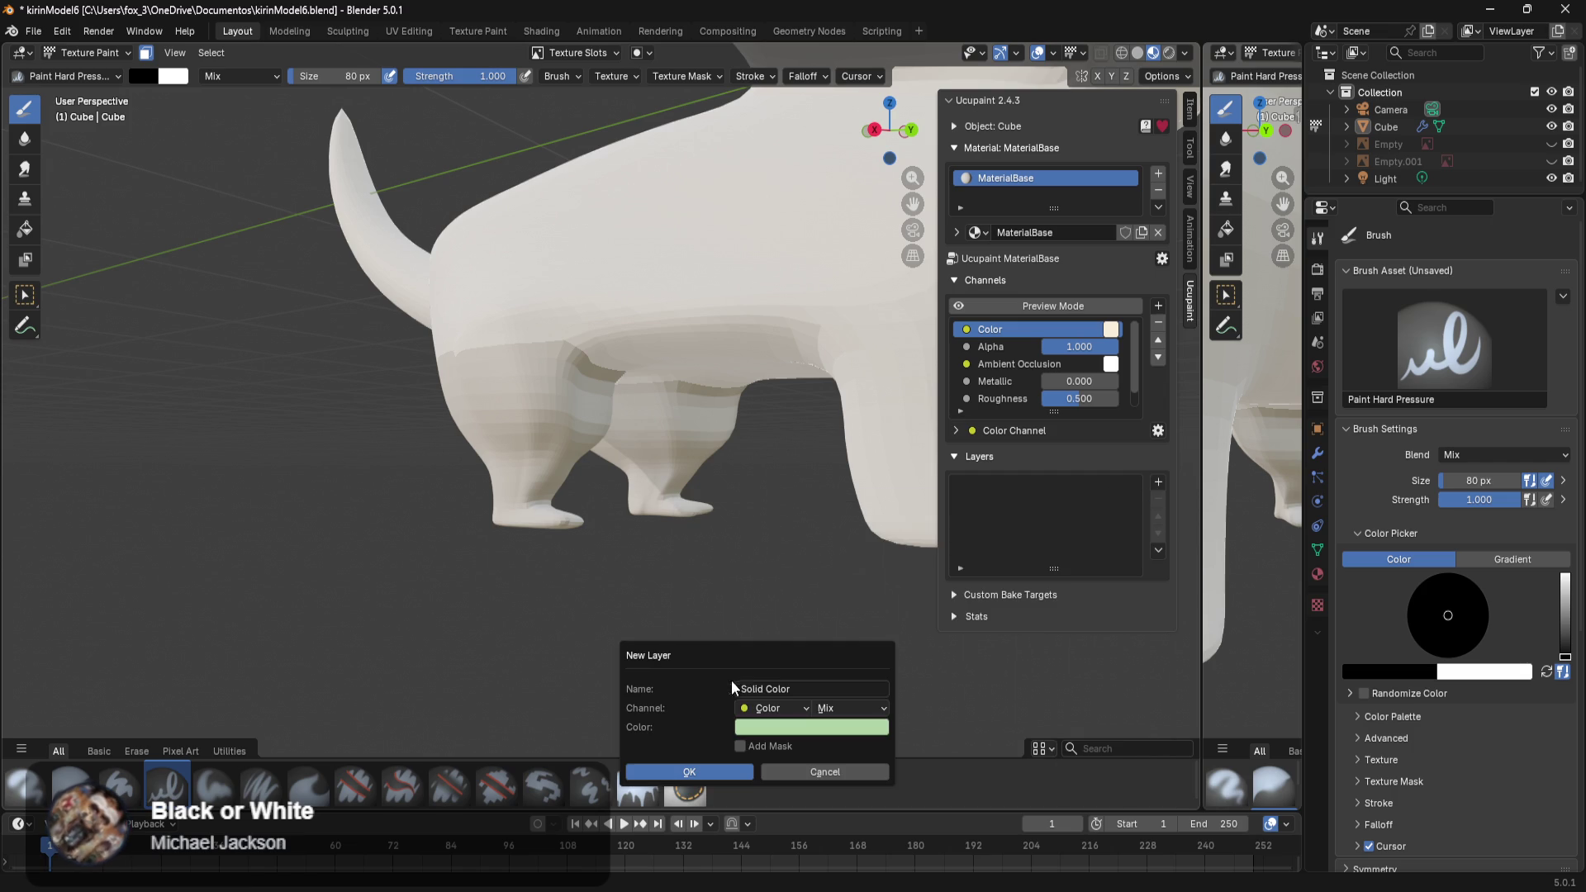
click(720, 772)
mouse_move(786, 619)
middle_down()
mouse_move(660, 601)
mouse_move(508, 539)
middle_up()
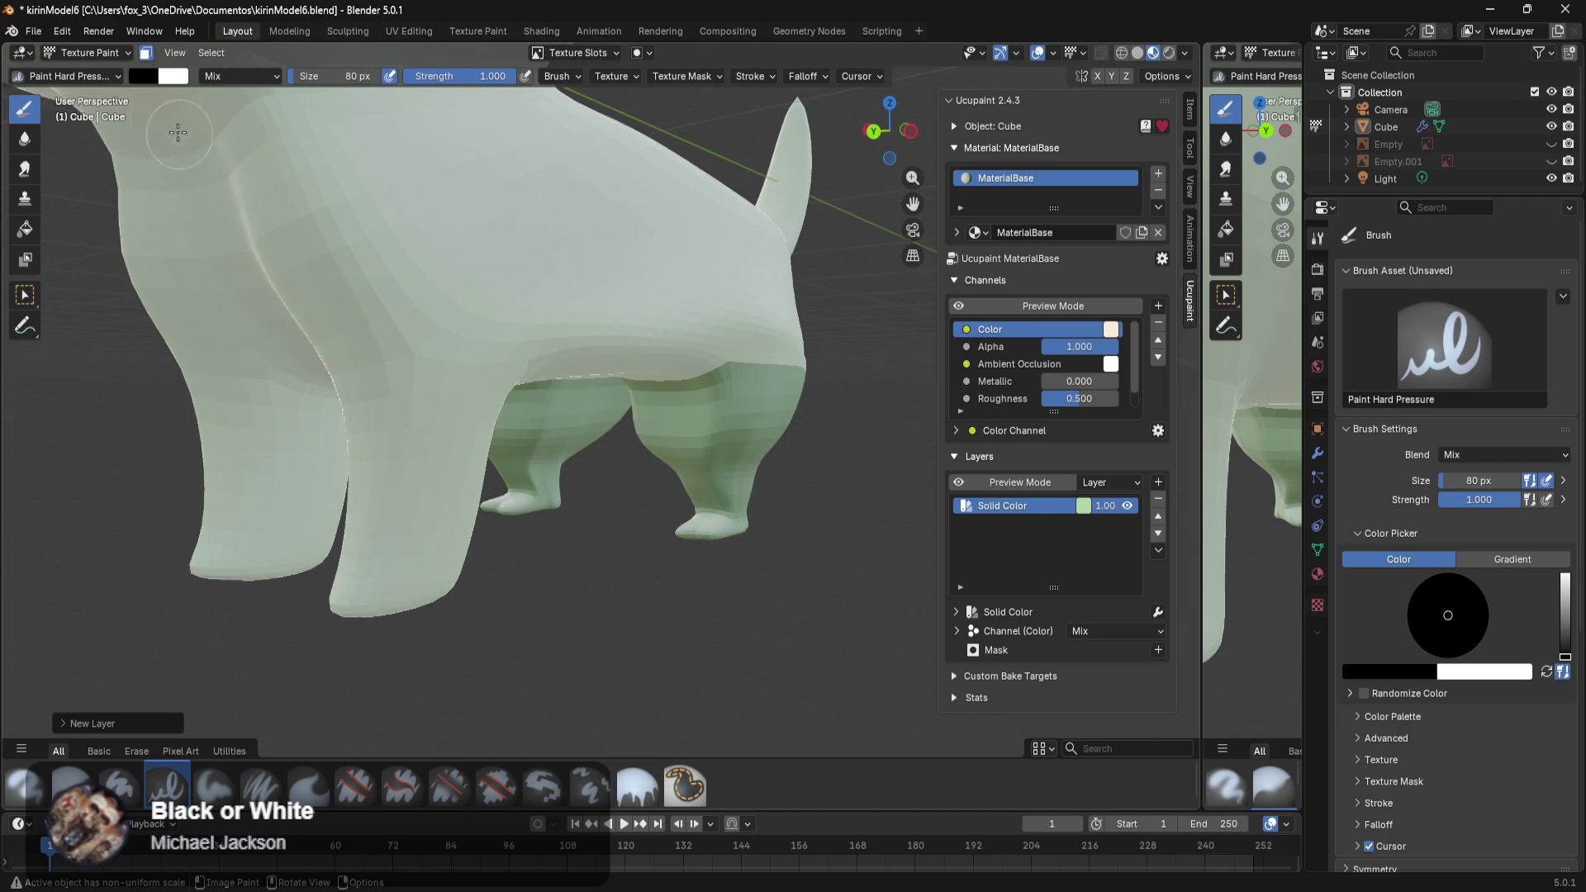
mouse_move(184, 147)
middle_down()
mouse_move(317, 384)
mouse_move(447, 379)
middle_up()
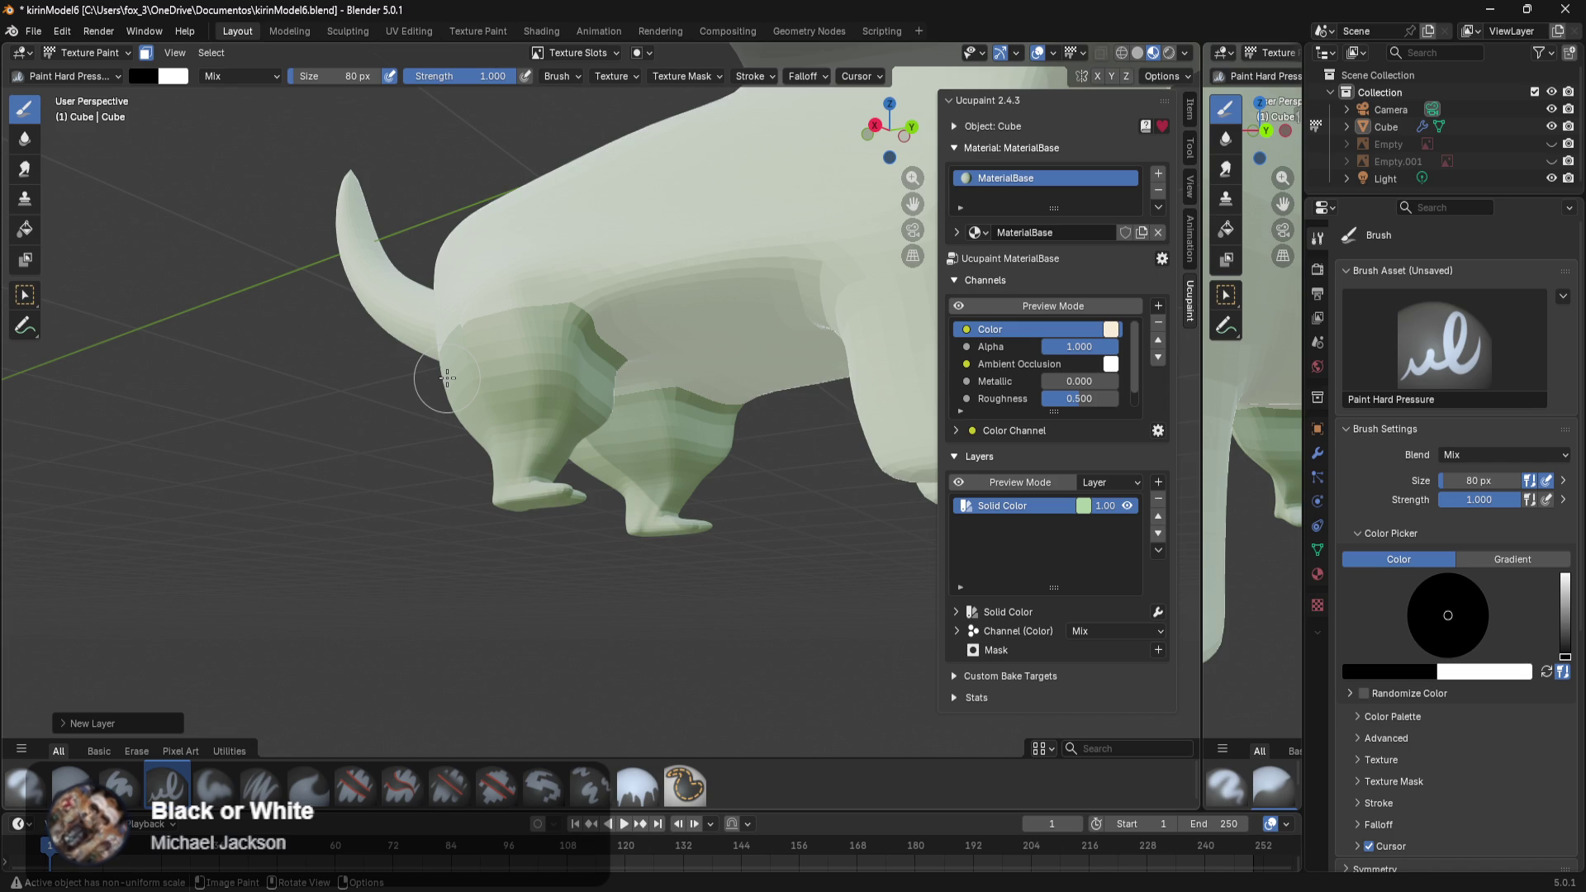
click(1106, 632)
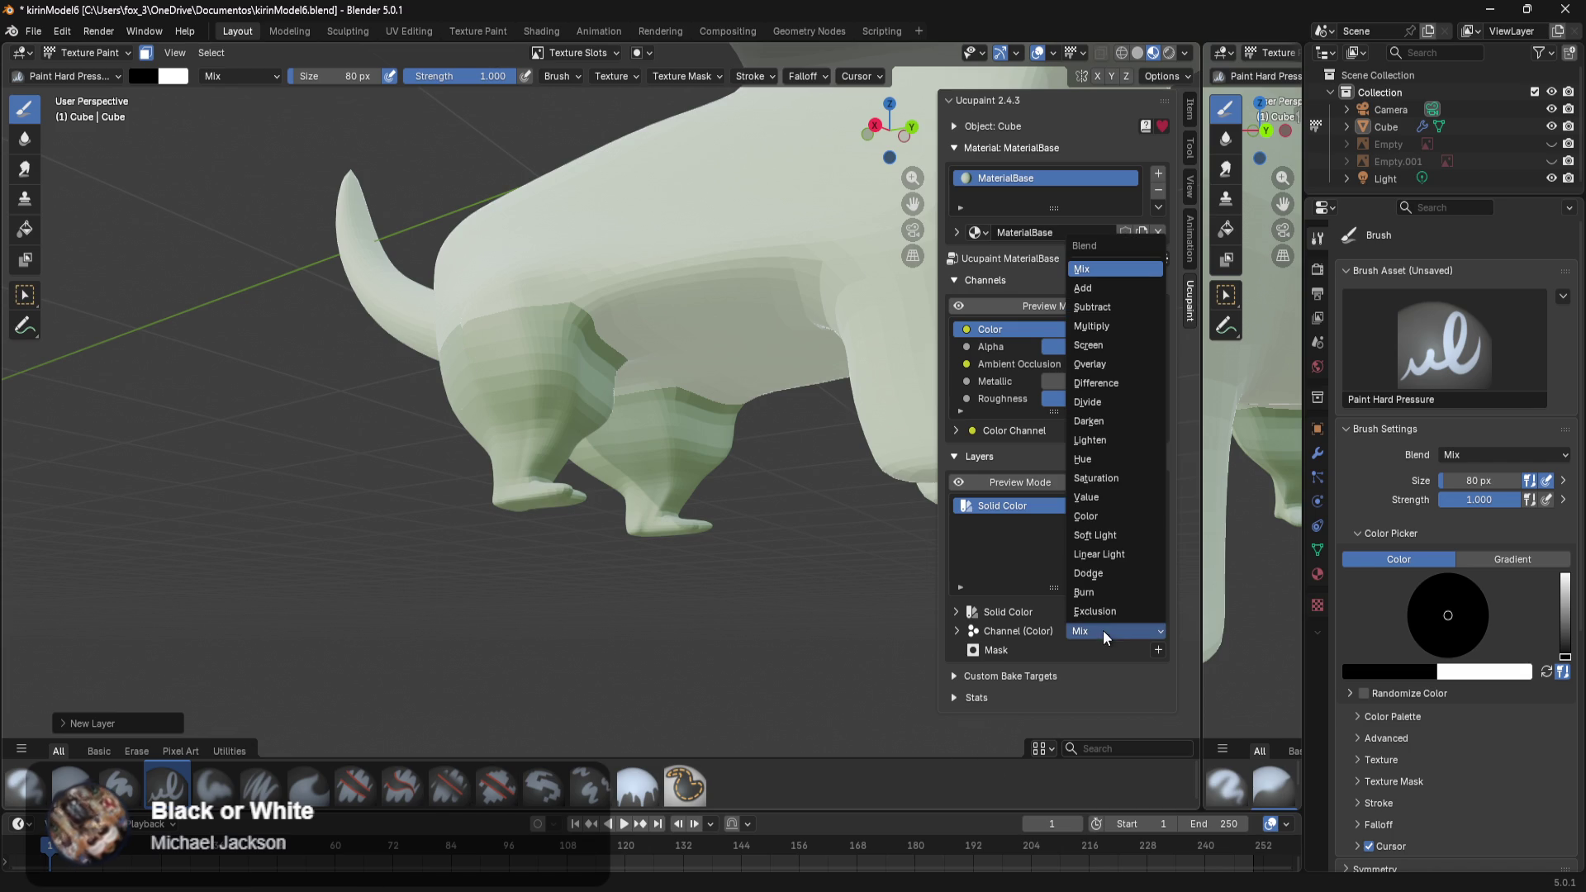
Set the Solid Color layer's colour channel blend to Add, comparing it briefly with Mix.
click(1118, 288)
mouse_move(793, 446)
middle_down()
mouse_move(711, 470)
mouse_move(708, 534)
middle_up()
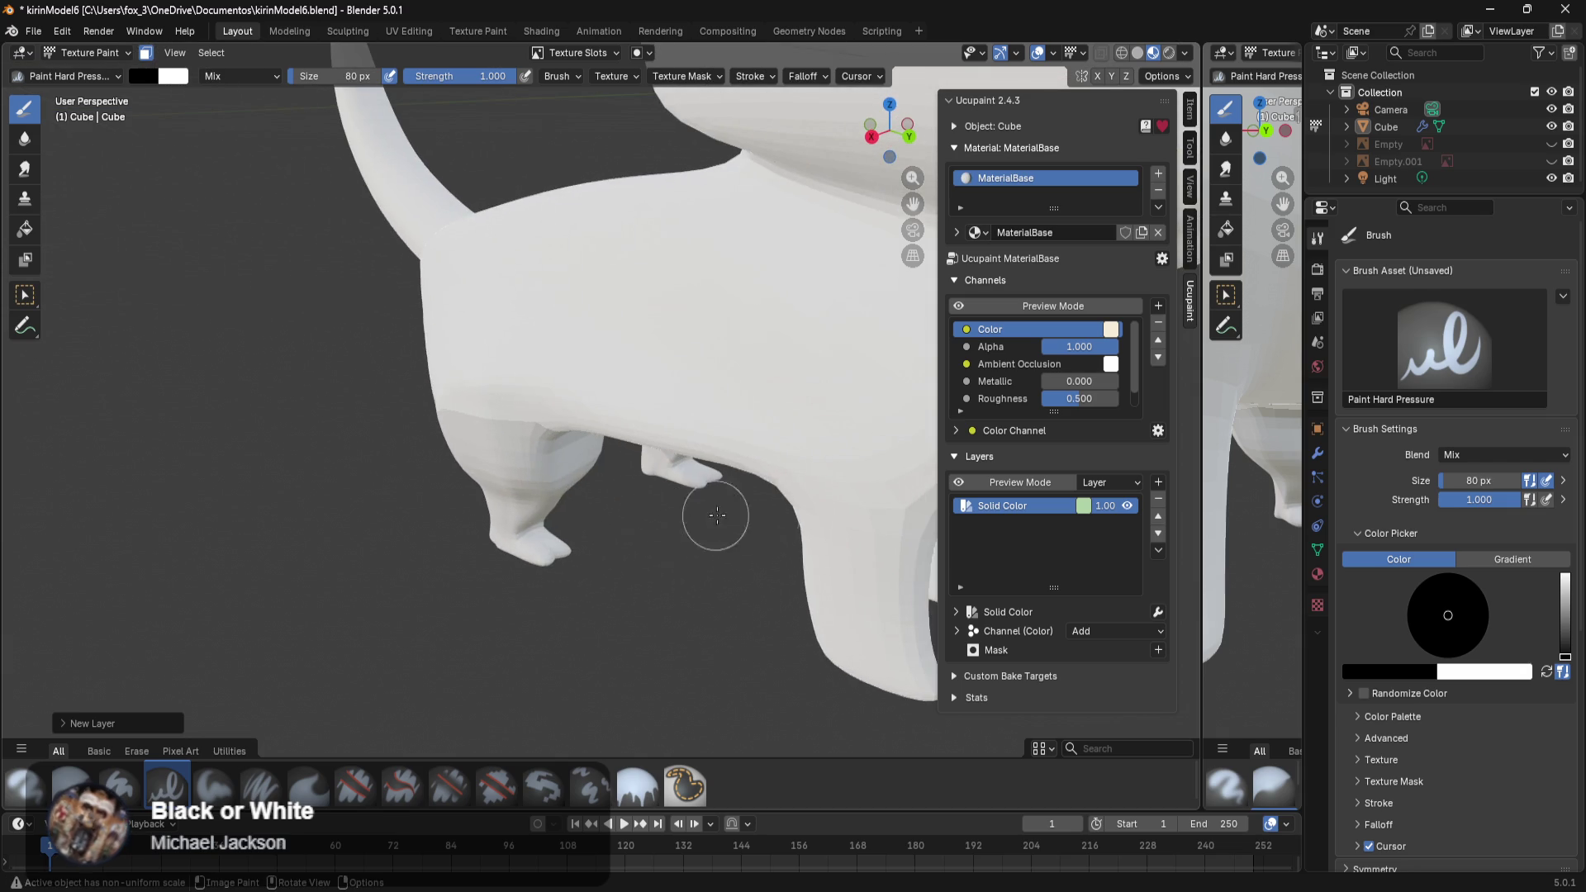
click(1084, 631)
click(1101, 269)
middle_drag(777, 462, 733, 465)
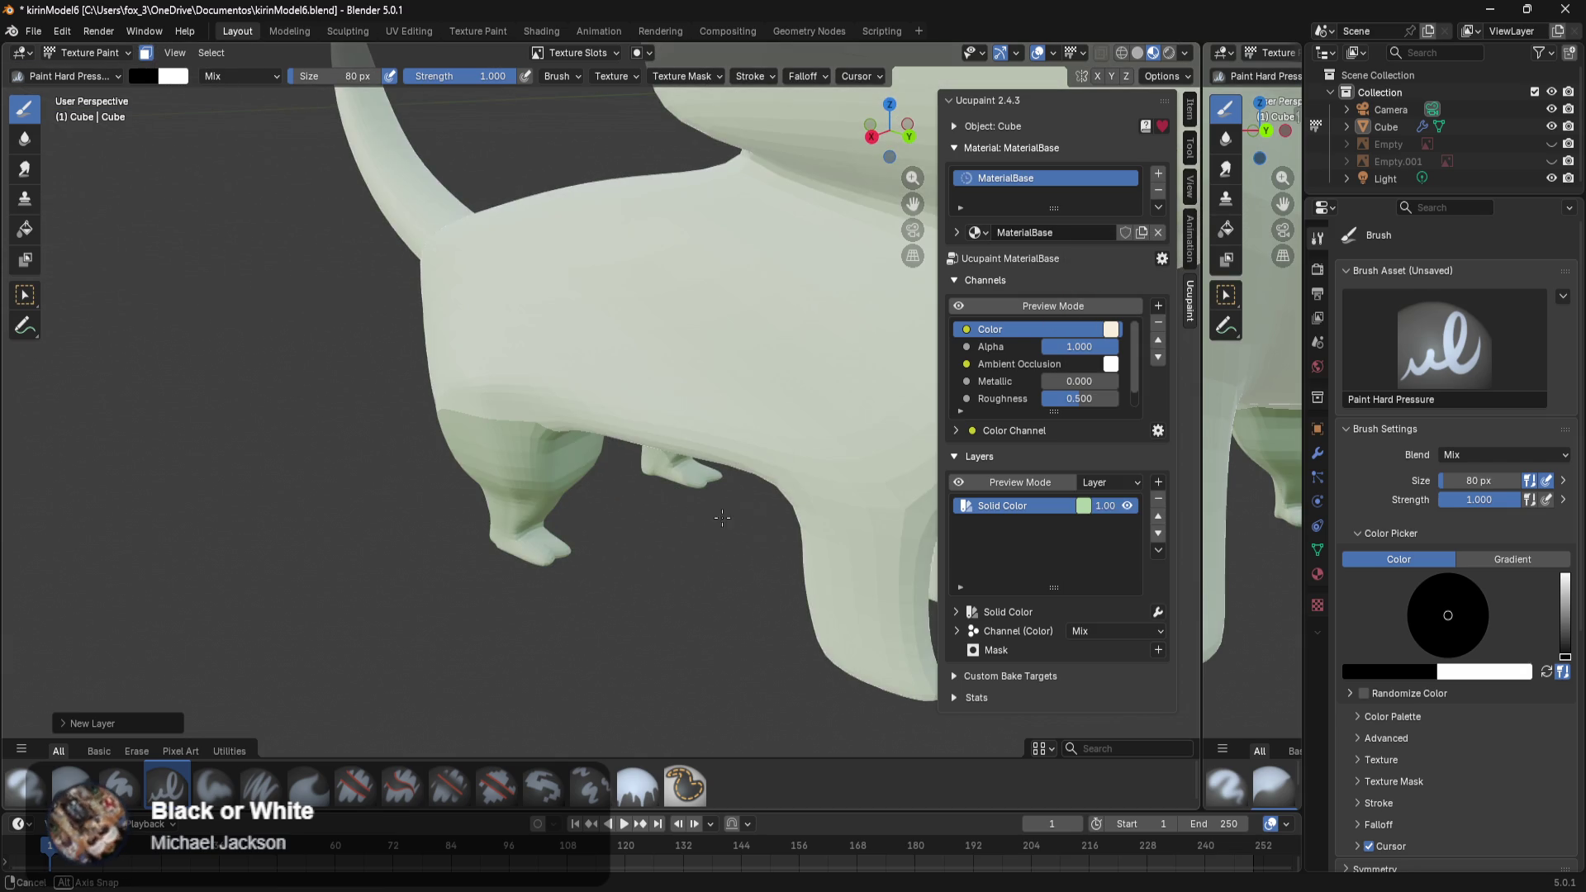
click(1112, 630)
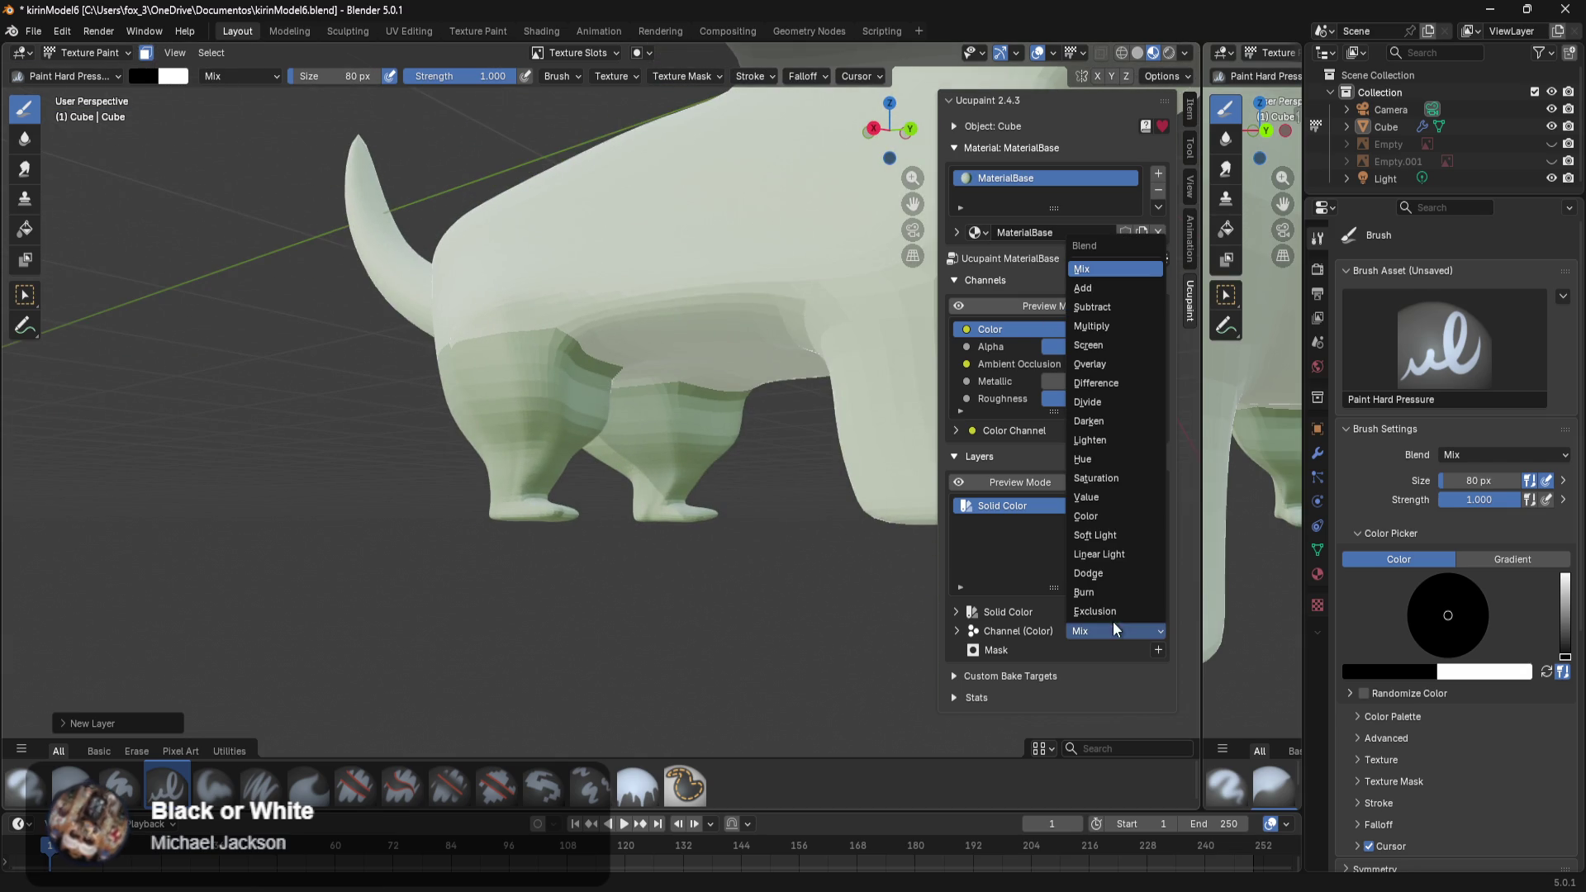
click(1094, 286)
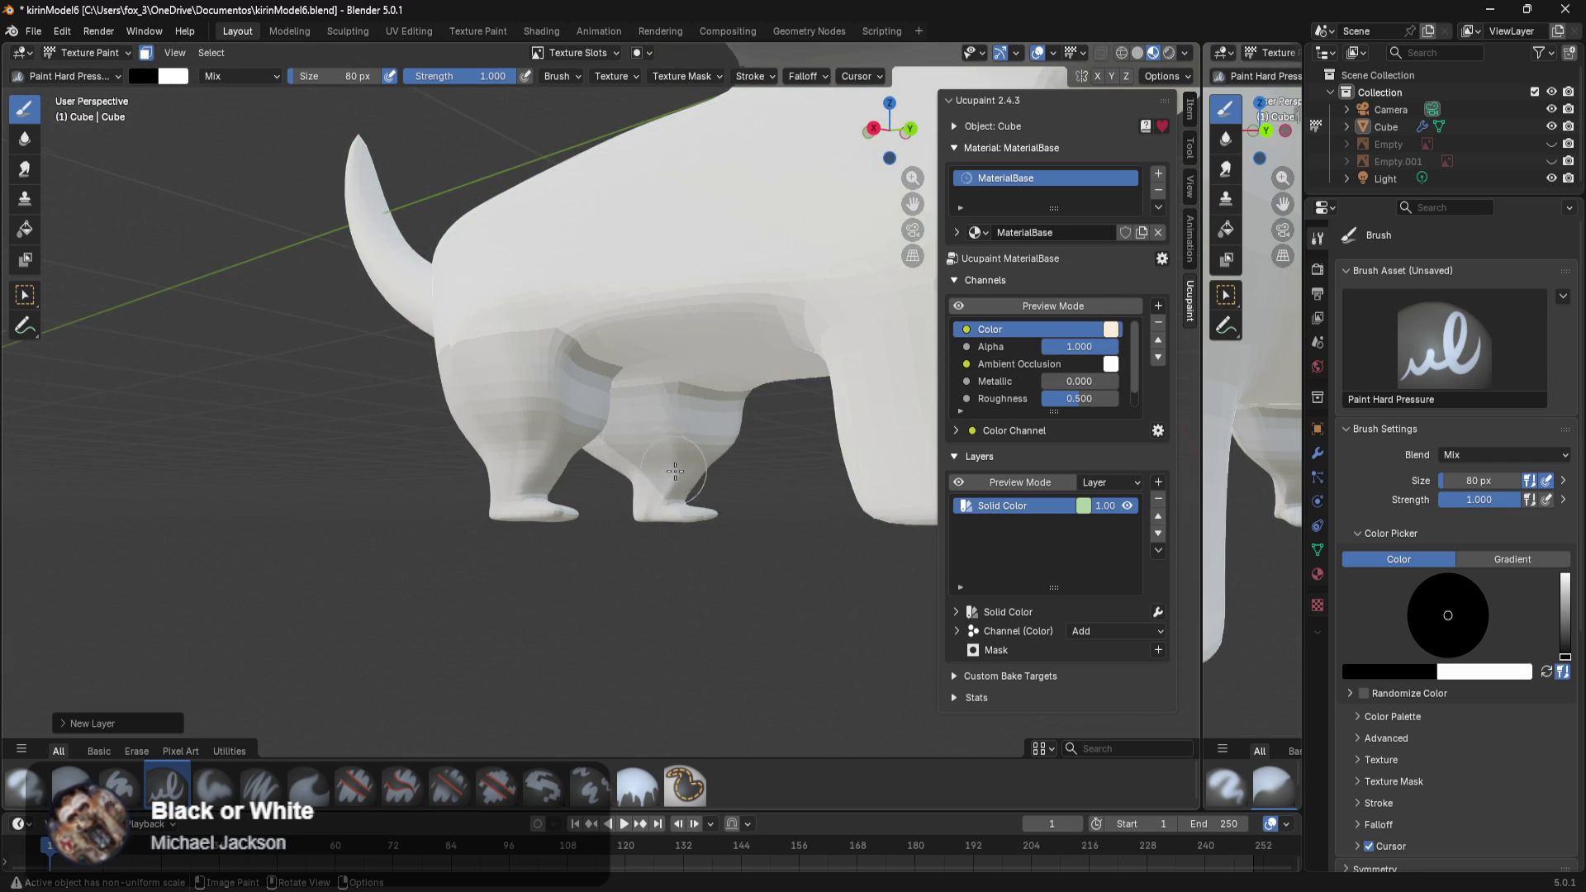
middle_drag(664, 463, 635, 479)
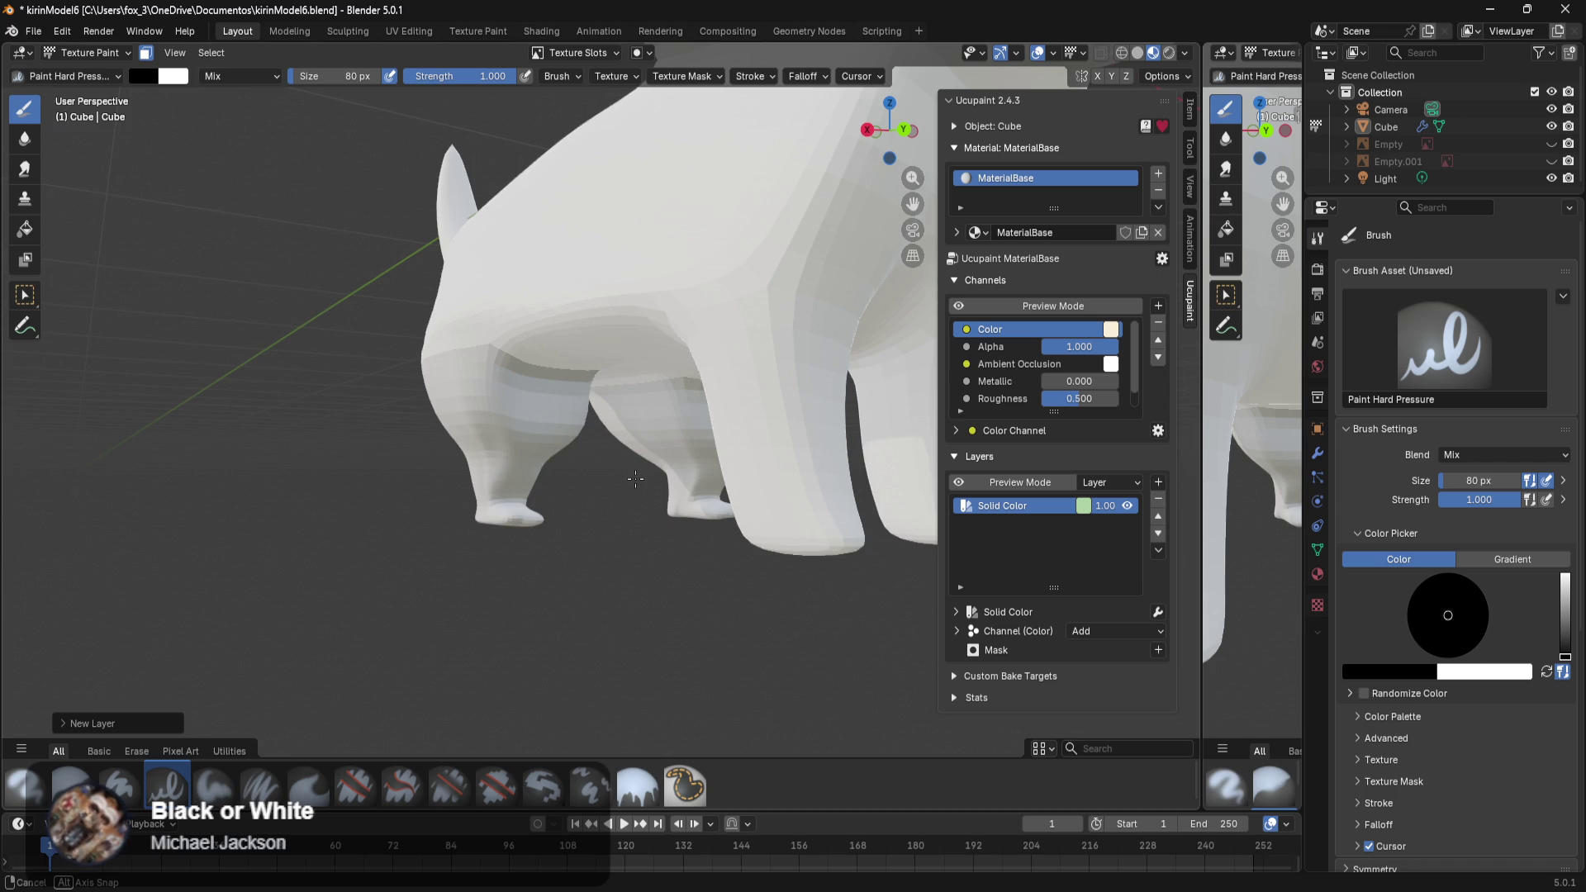
Add a black (fully transparent) image mask to the Solid Color layer.
click(1159, 651)
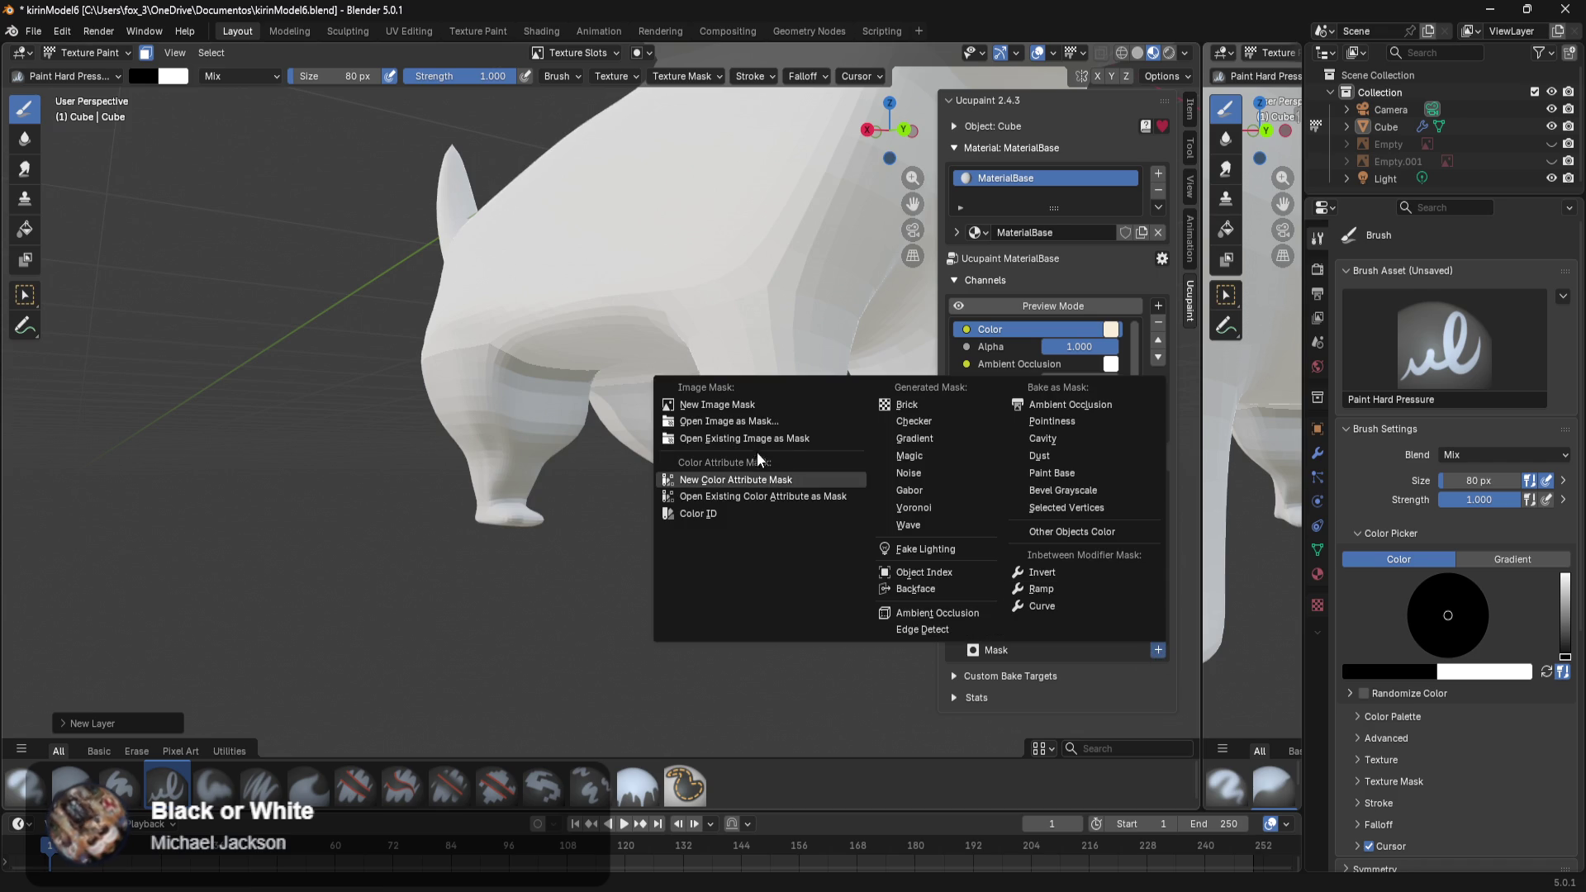
click(756, 405)
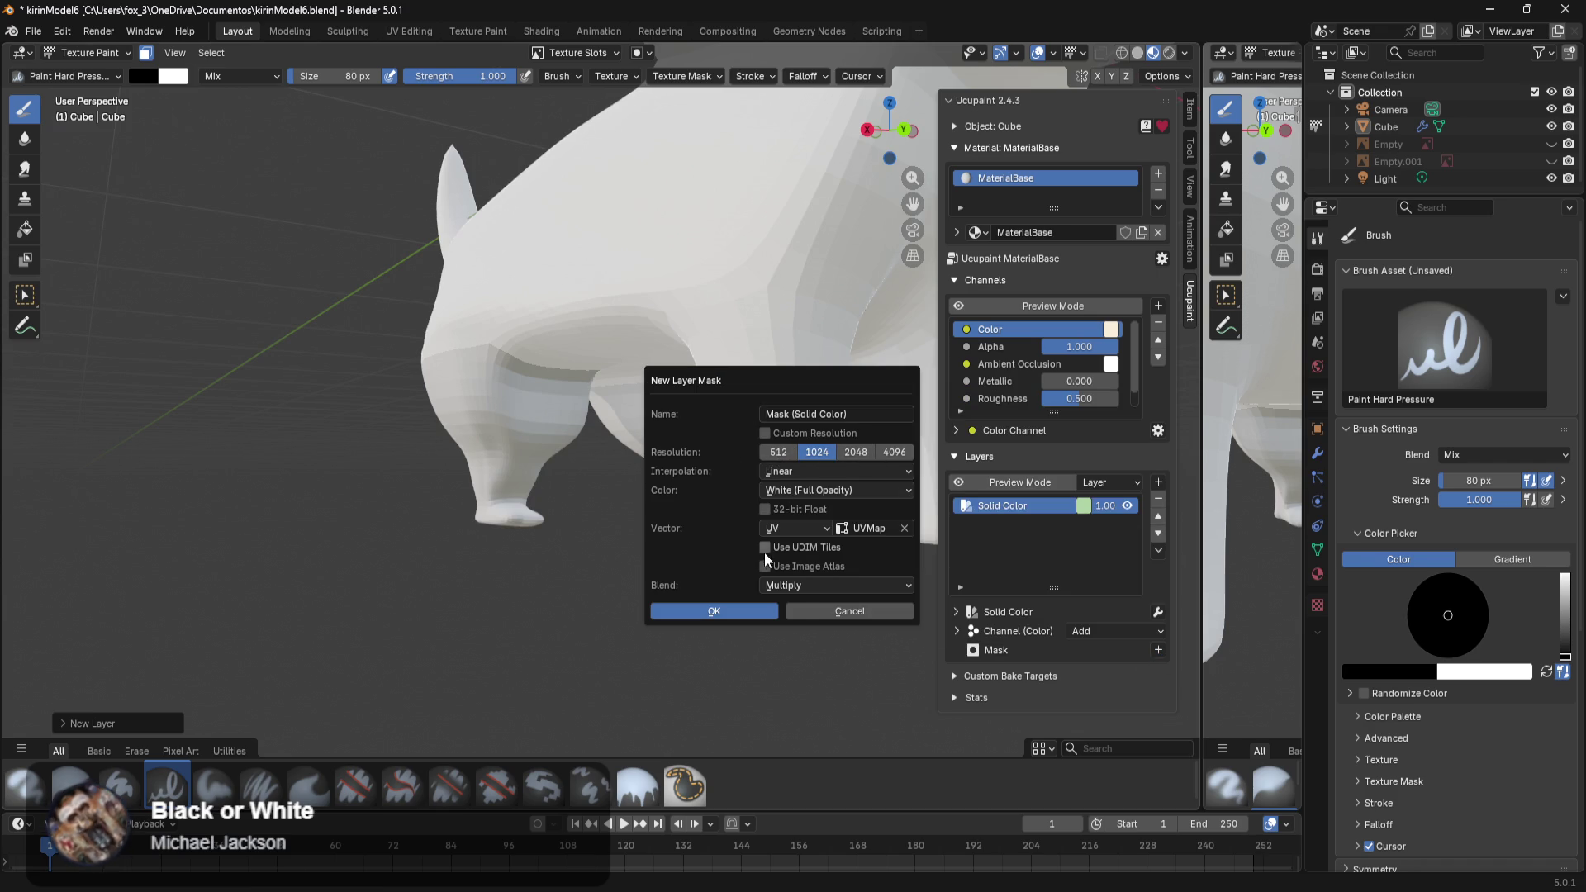
click(803, 489)
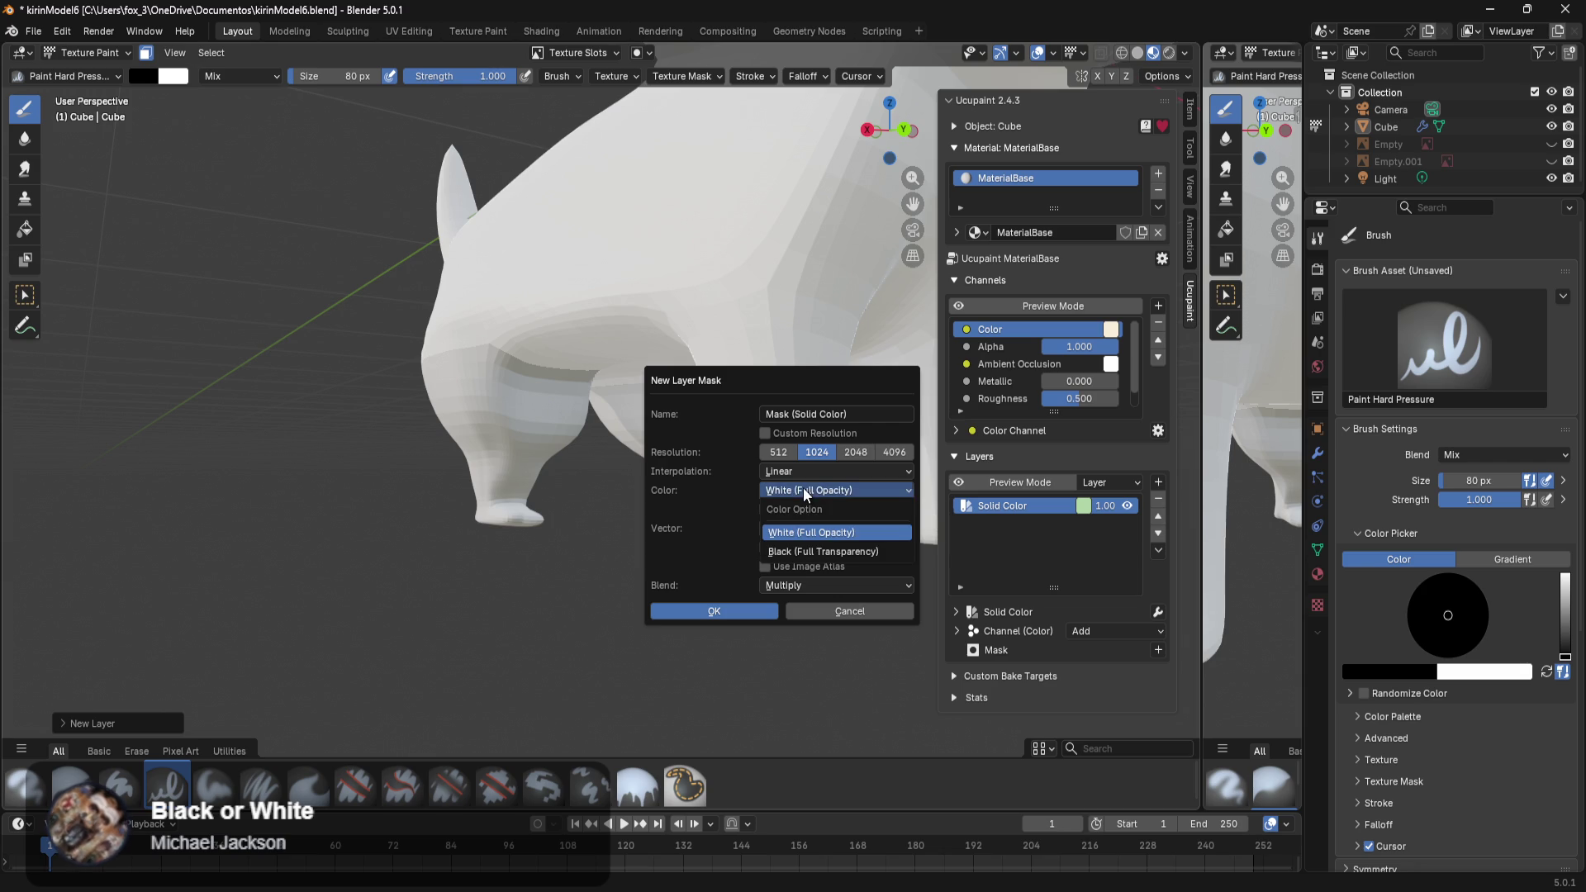
click(791, 548)
click(750, 611)
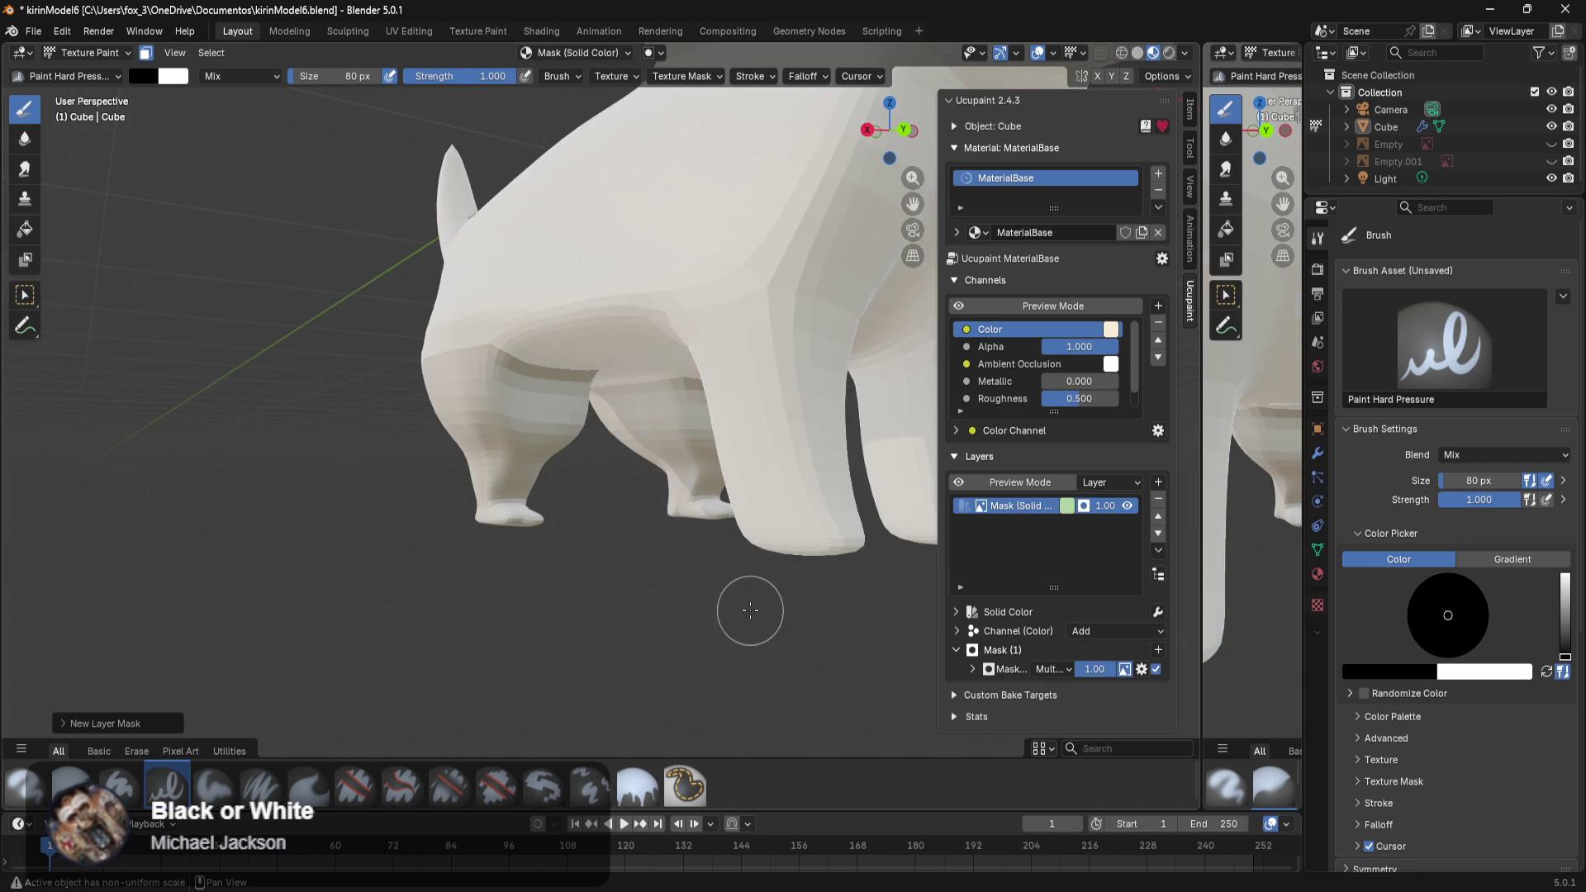
Paint white onto the front leg's mask and turn off face-selection masking.
middle_drag(748, 609, 768, 527)
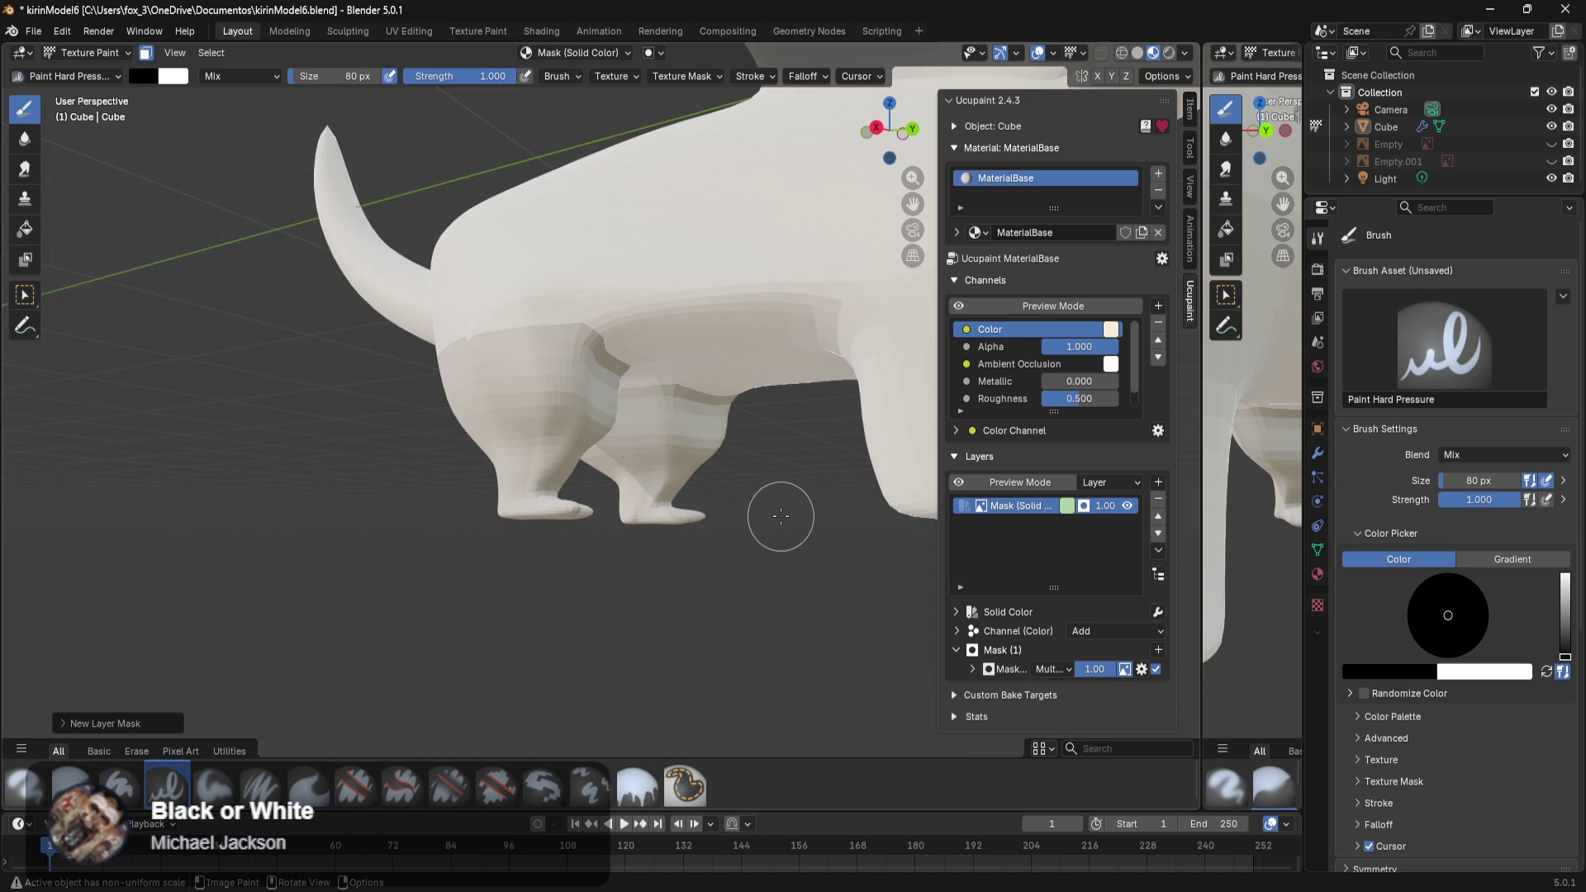
scroll(776, 519, up, 1)
scroll(736, 531, up, 1)
scroll(738, 535, up, 1)
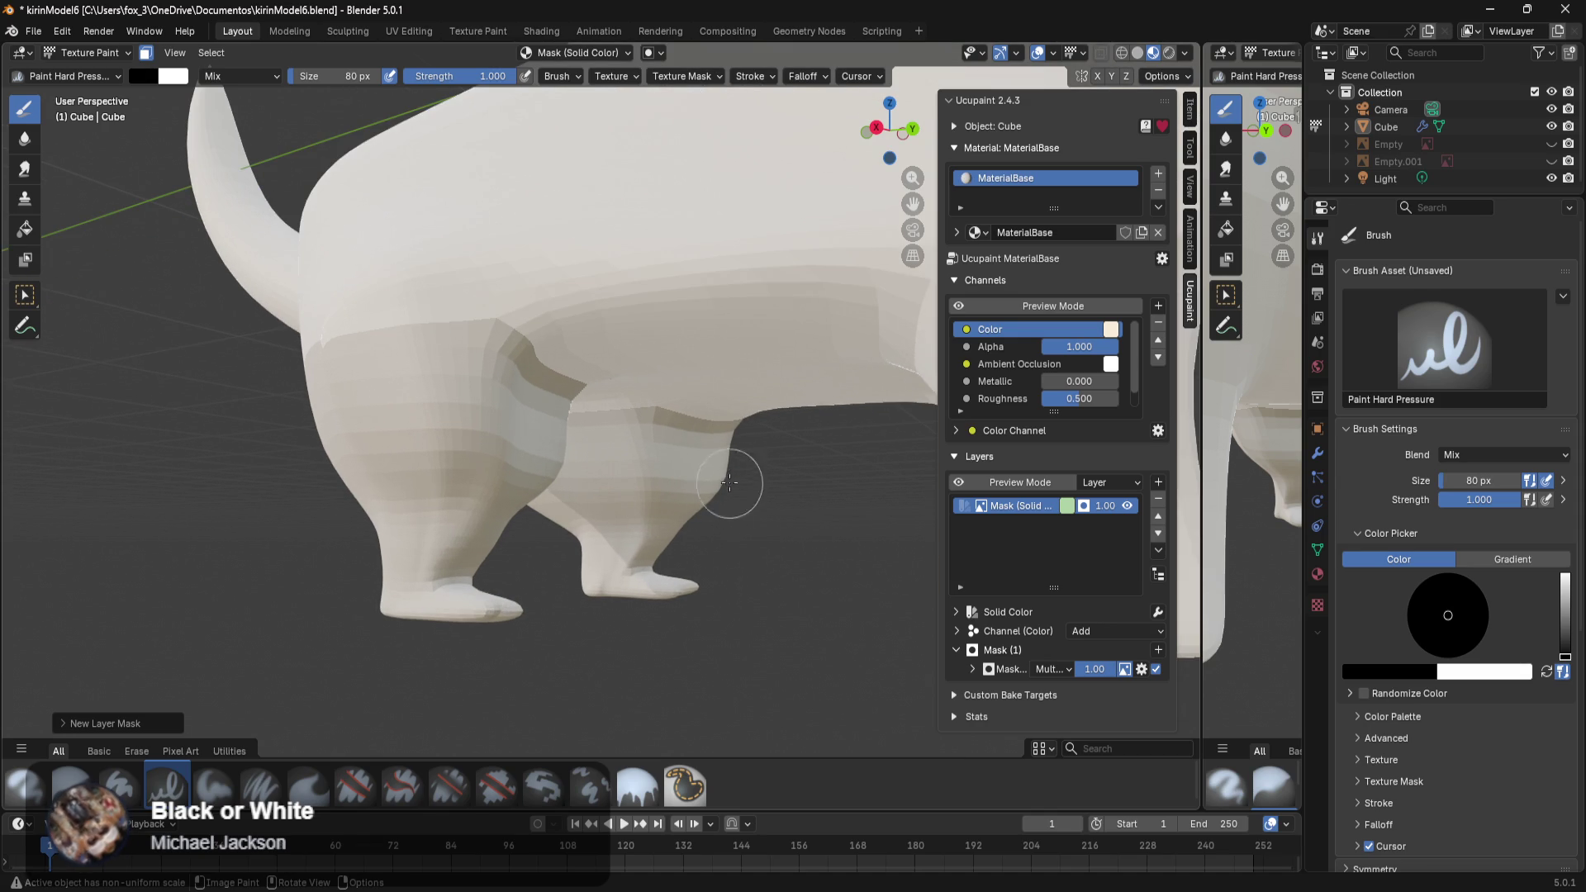
key(x)
key(x)
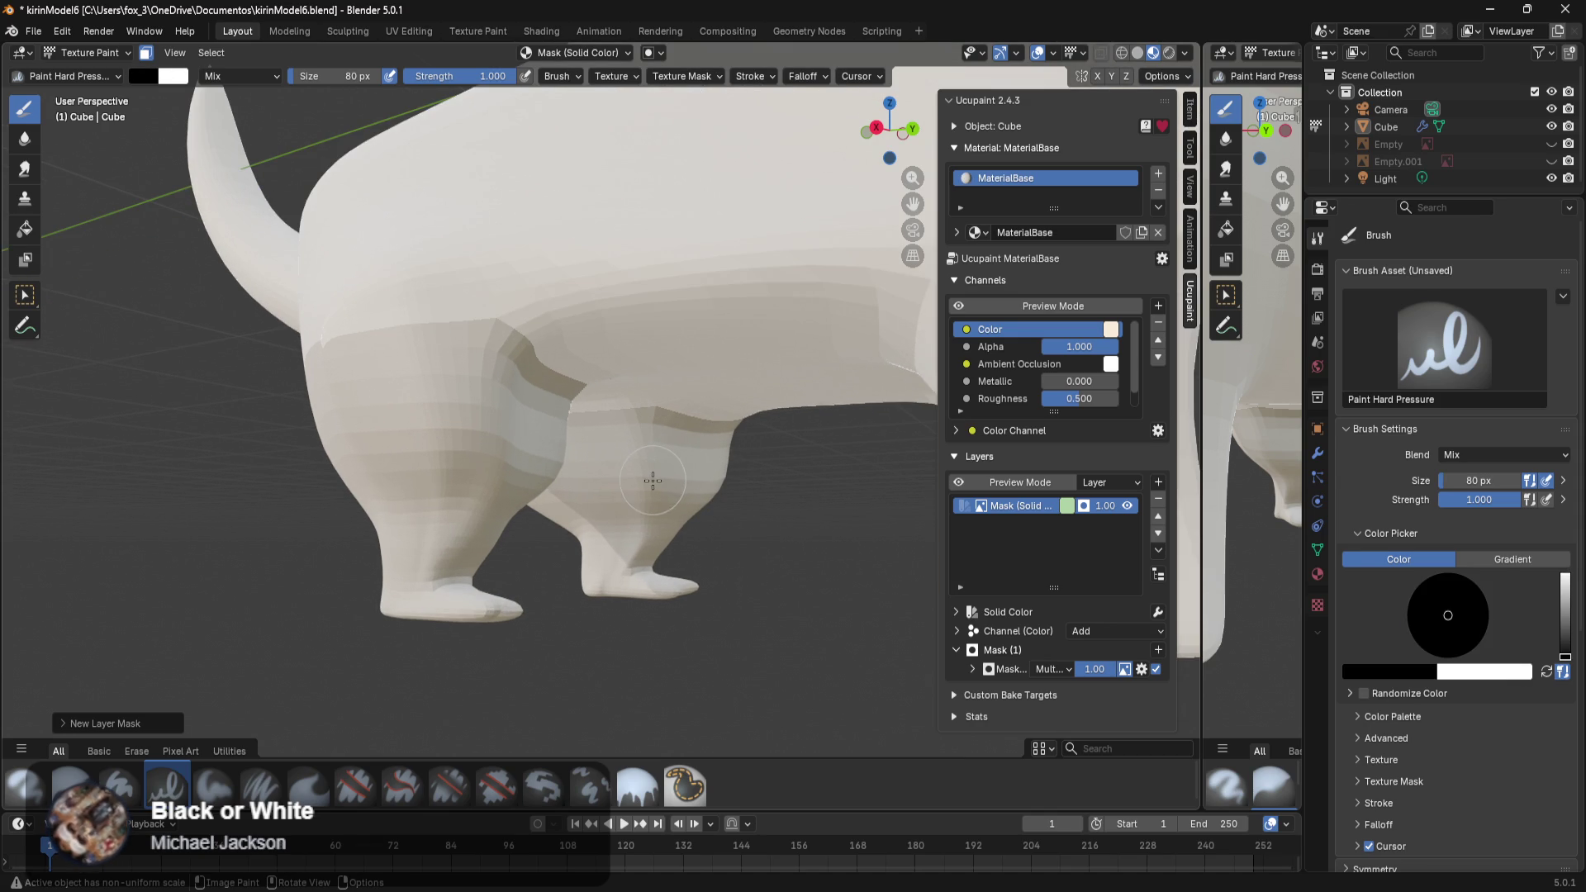
key(x)
mouse_move(498, 471)
mouse_down()
mouse_move(375, 449)
mouse_move(537, 467)
mouse_up()
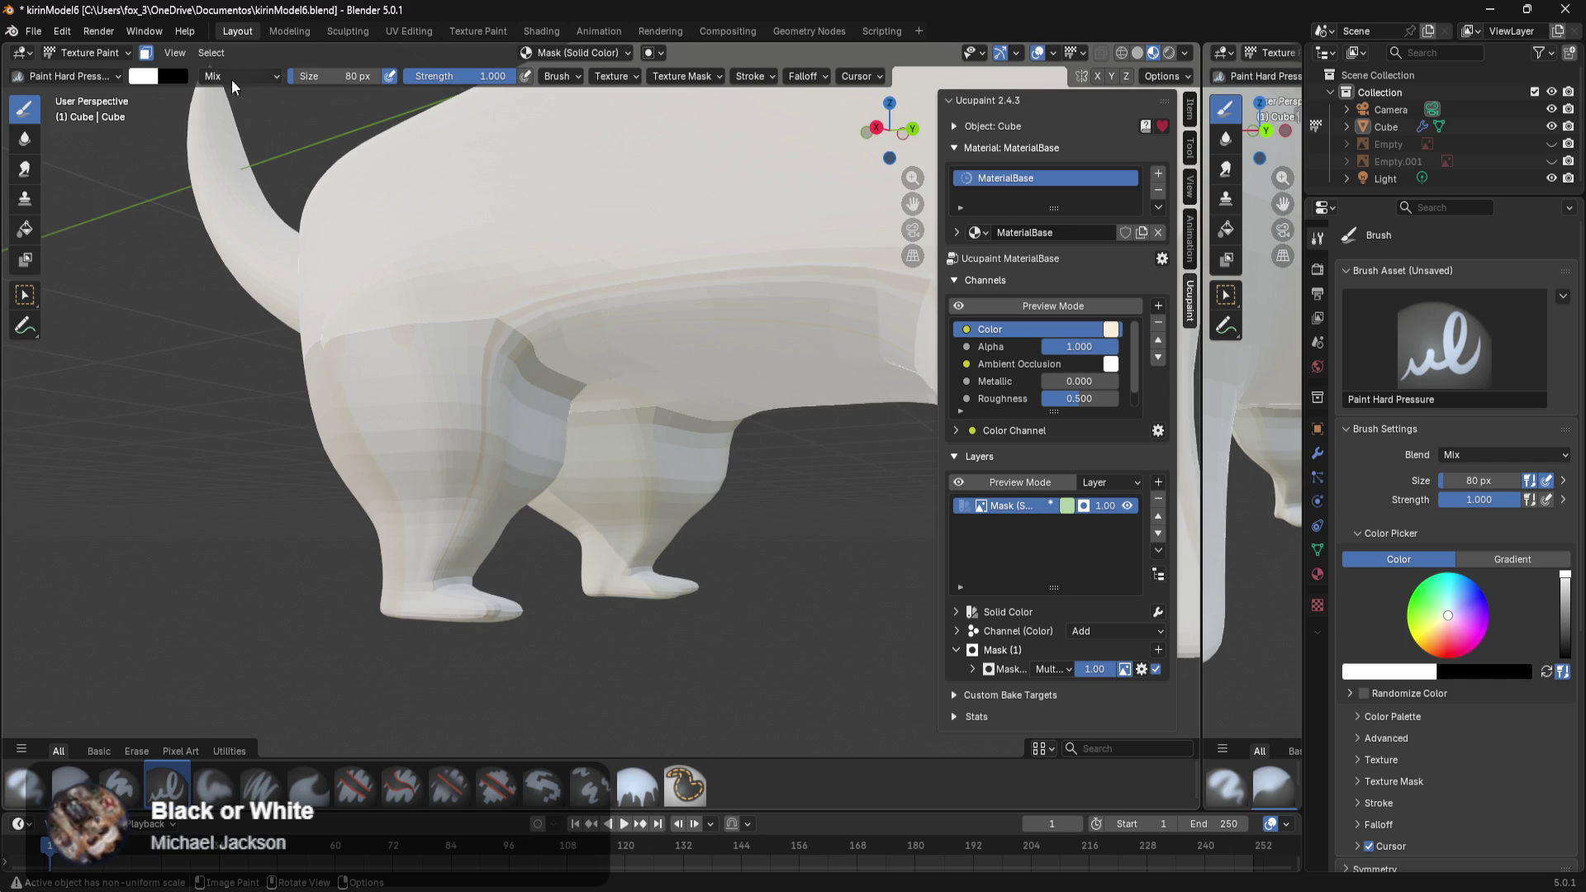
click(146, 52)
Undo the paint strokes and the mask layer creation with Ctrl+Z.
mouse_move(369, 262)
middle_down()
mouse_move(604, 402)
mouse_move(591, 532)
middle_up()
key(ctrl+z)
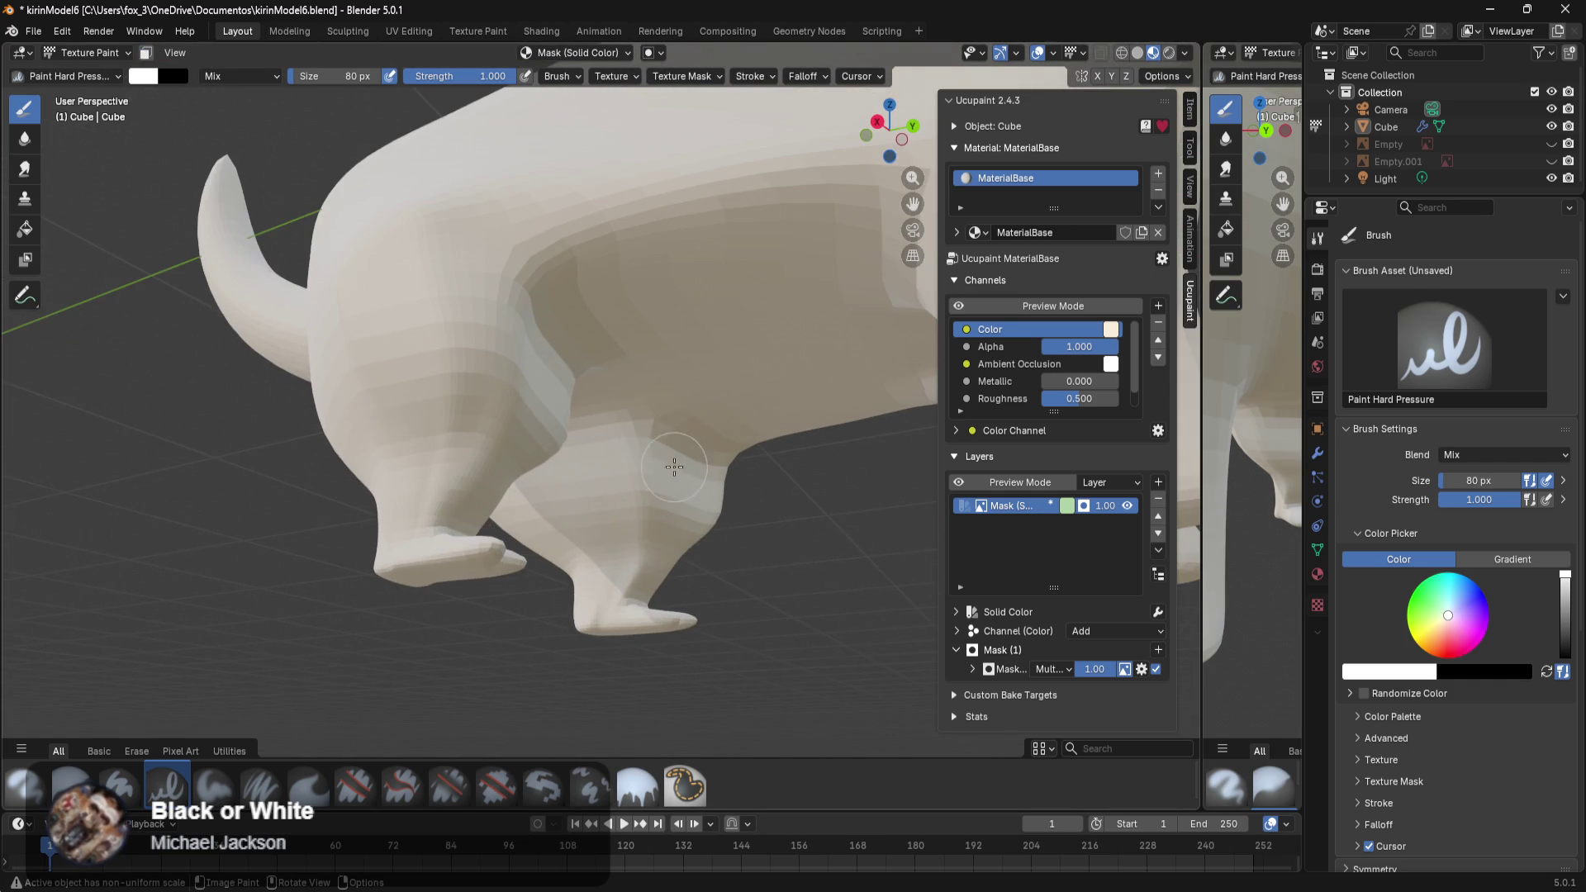
key(ctrl+z)
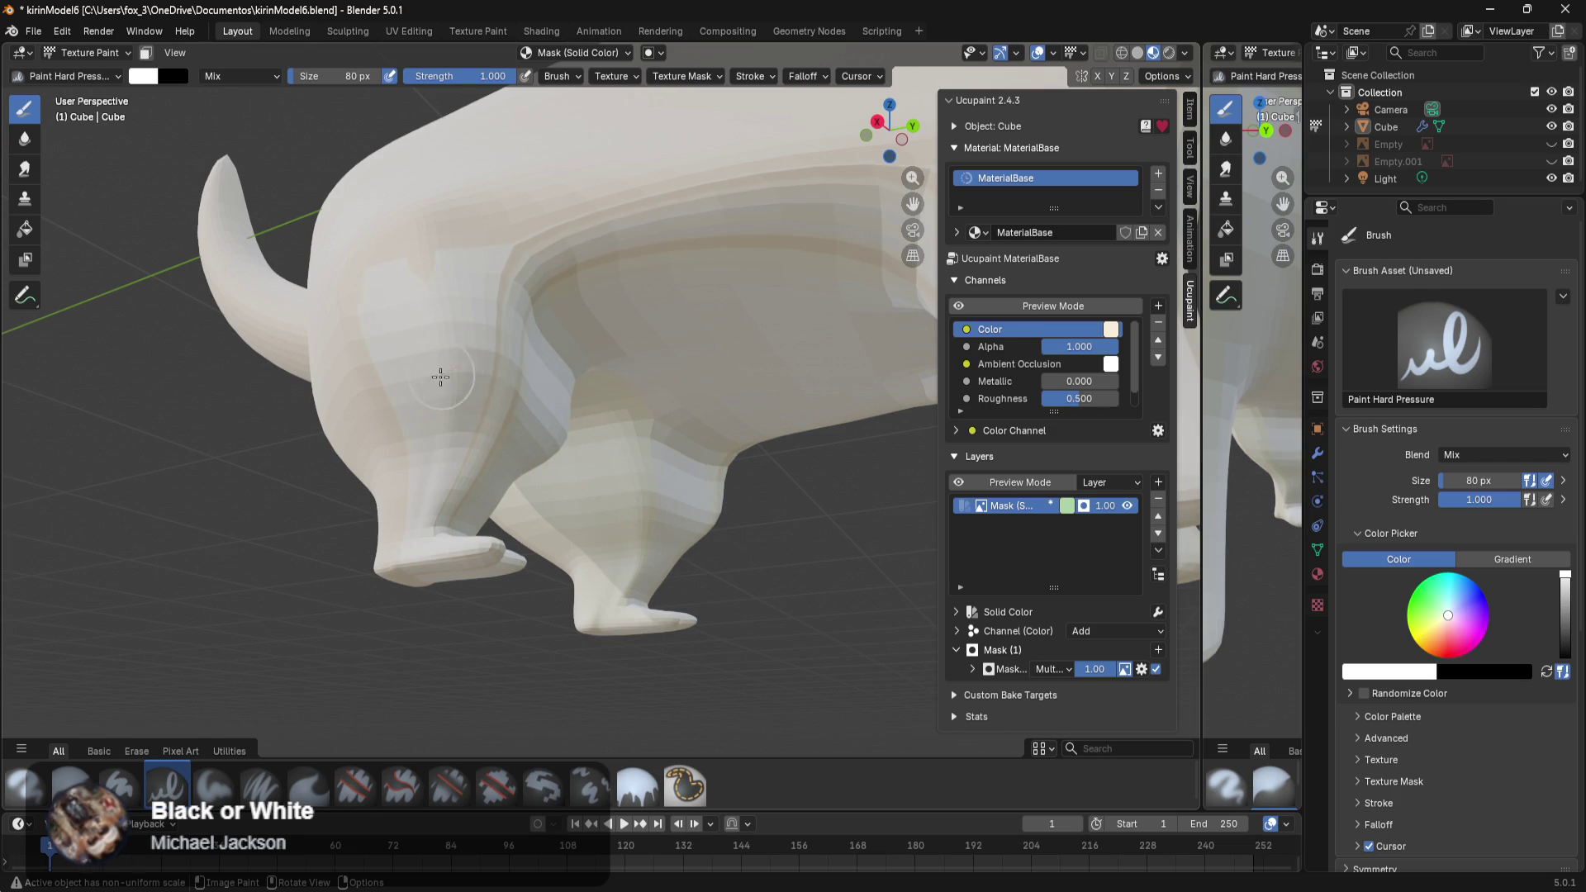
key(ctrl+z)
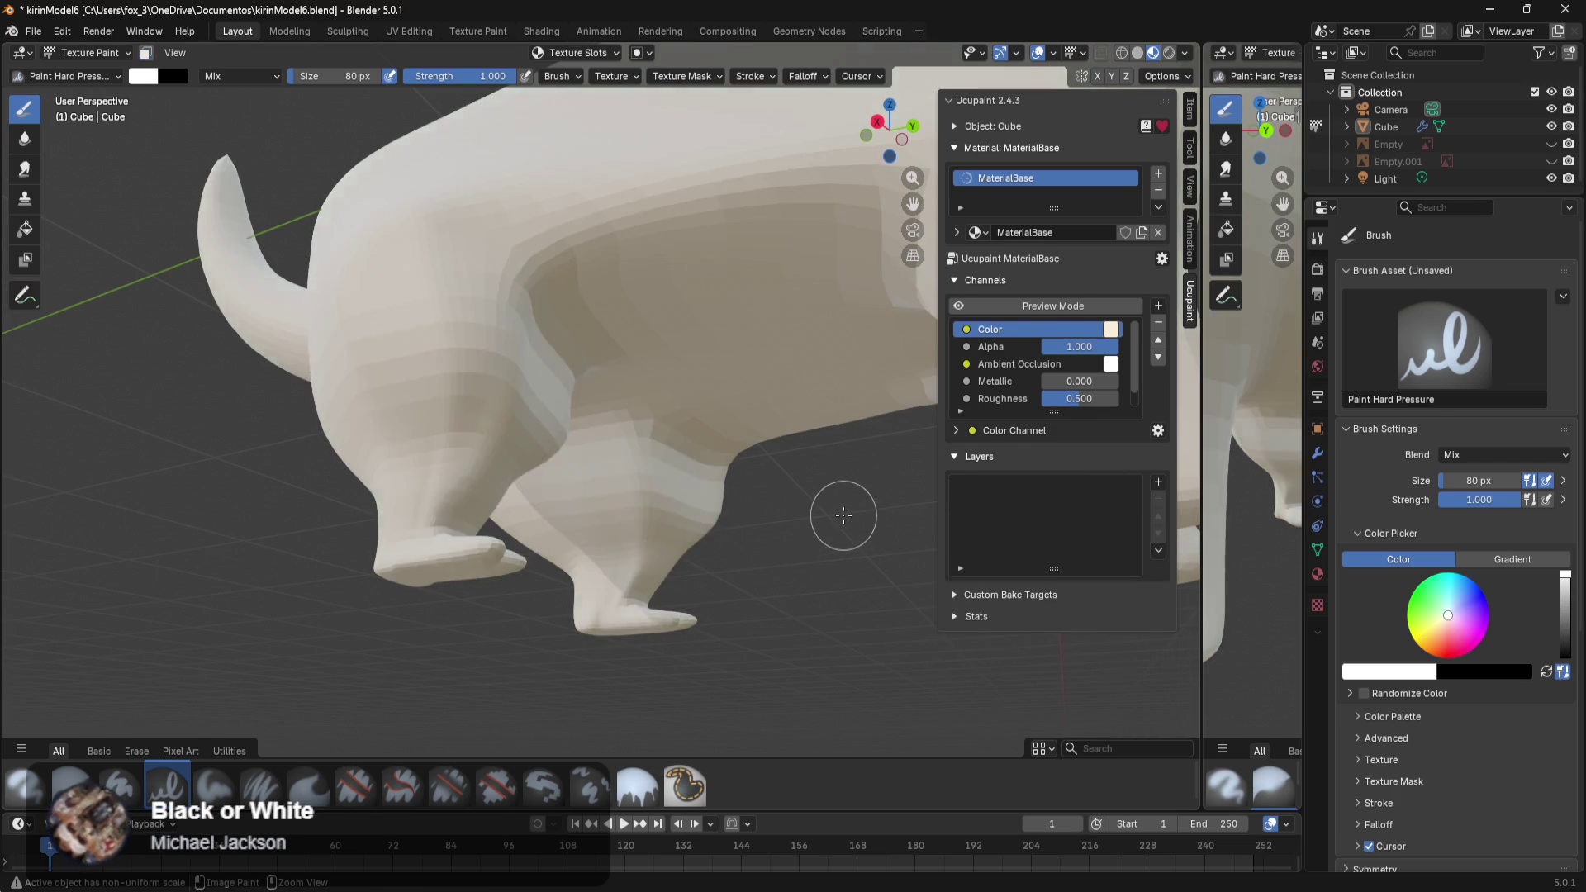
Undo past the edit-mode leg selections back to Texture Paint, zoom out, and pick the Ambient Occlusion channel.
key(ctrl+z)
key(ctrl+z)
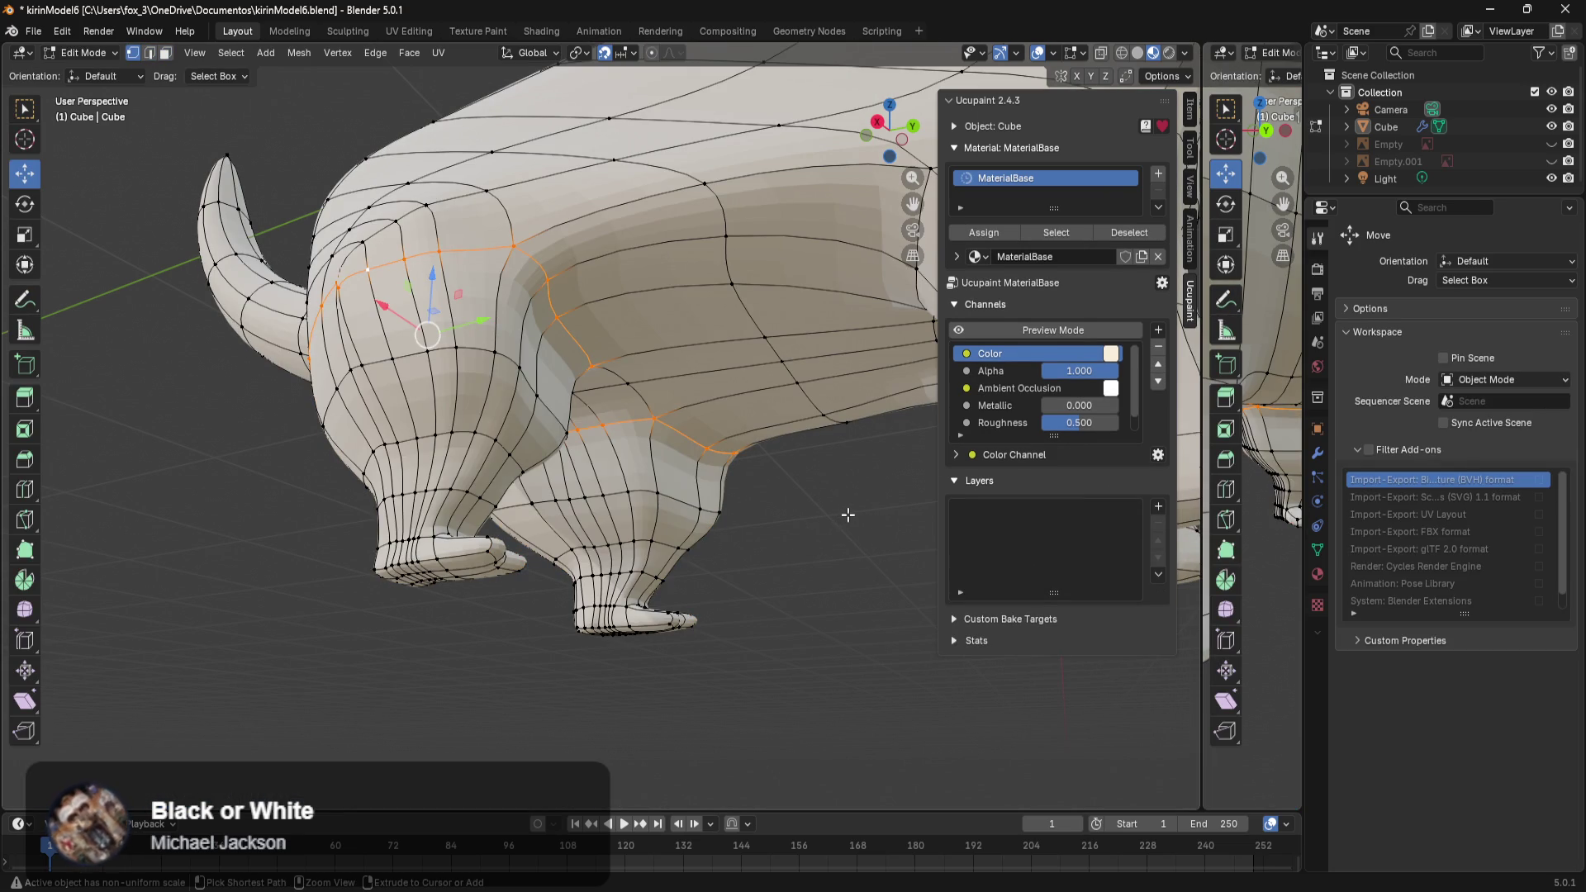
key(ctrl+z)
key(ctrl+z)
key(ctrl+z)
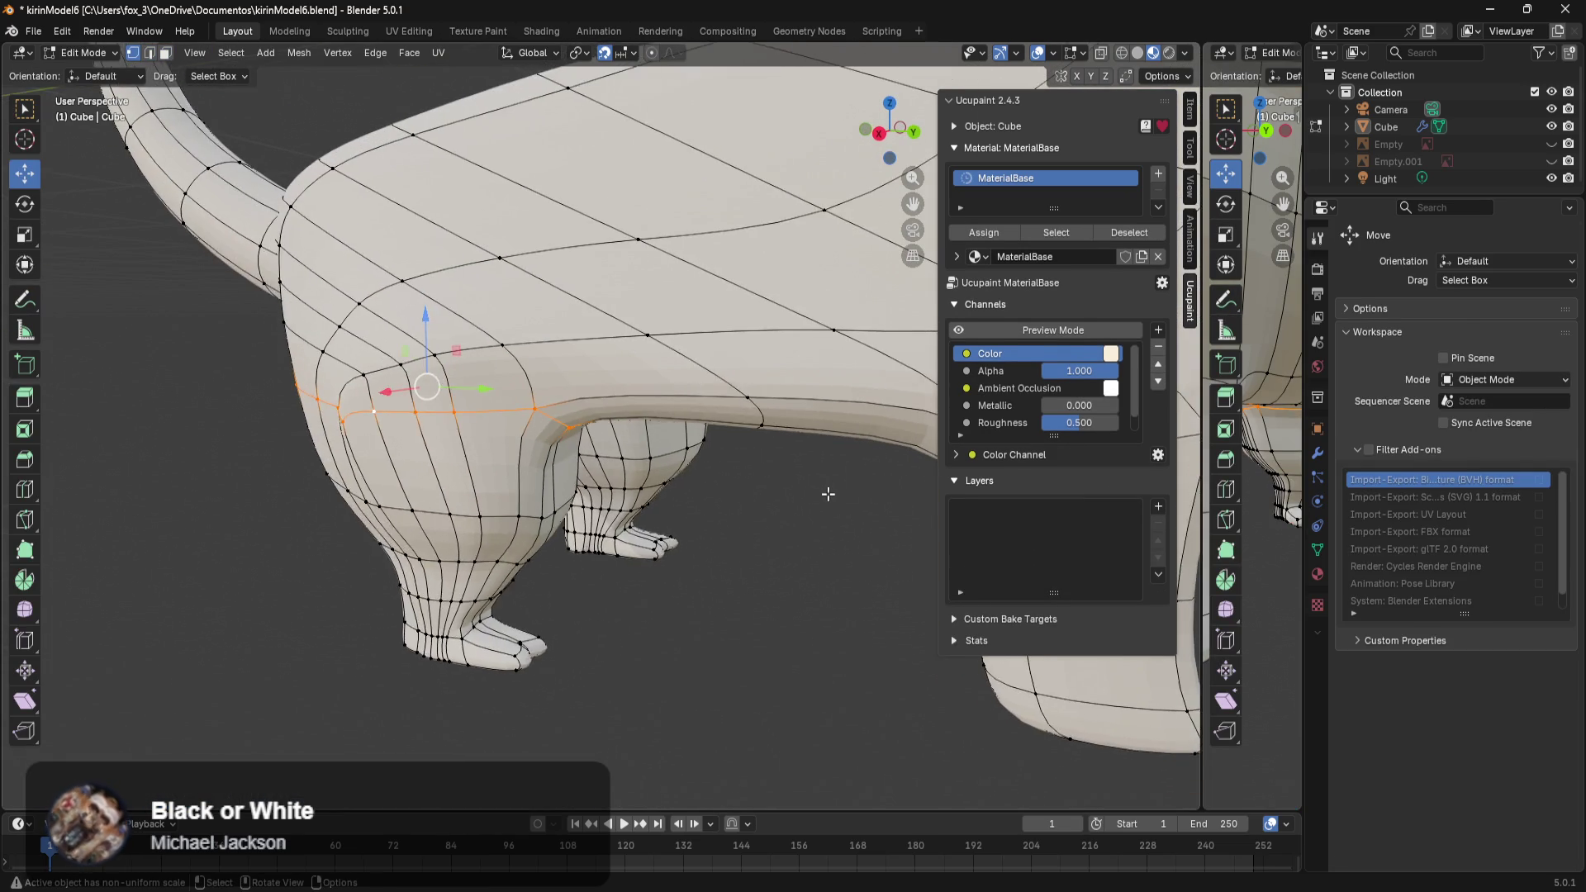
key(ctrl+z)
scroll(828, 493, down, 4)
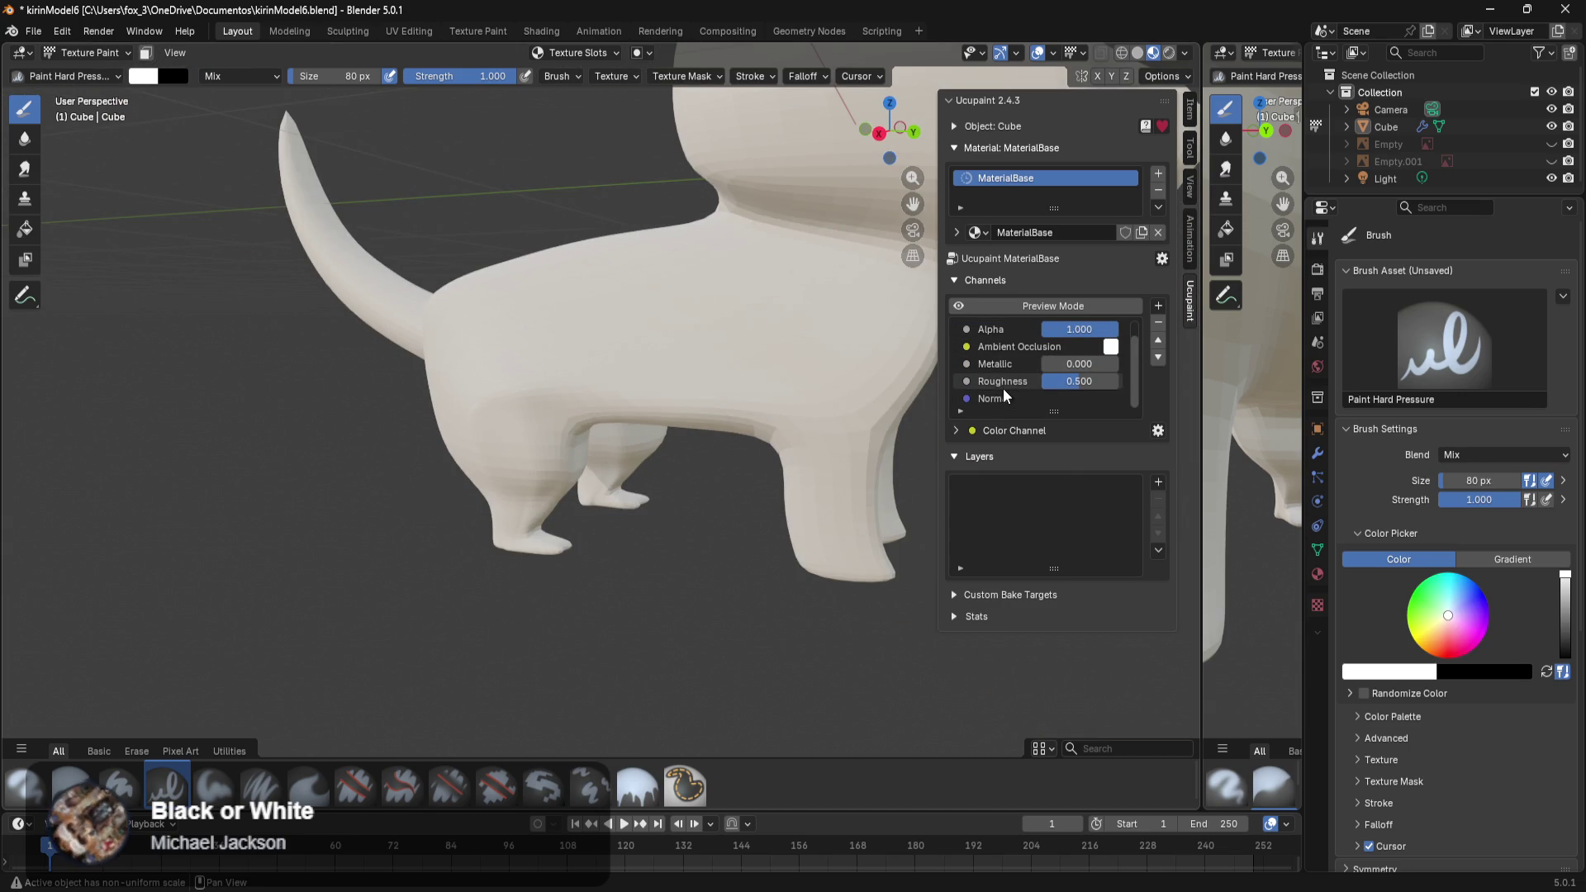
click(1009, 369)
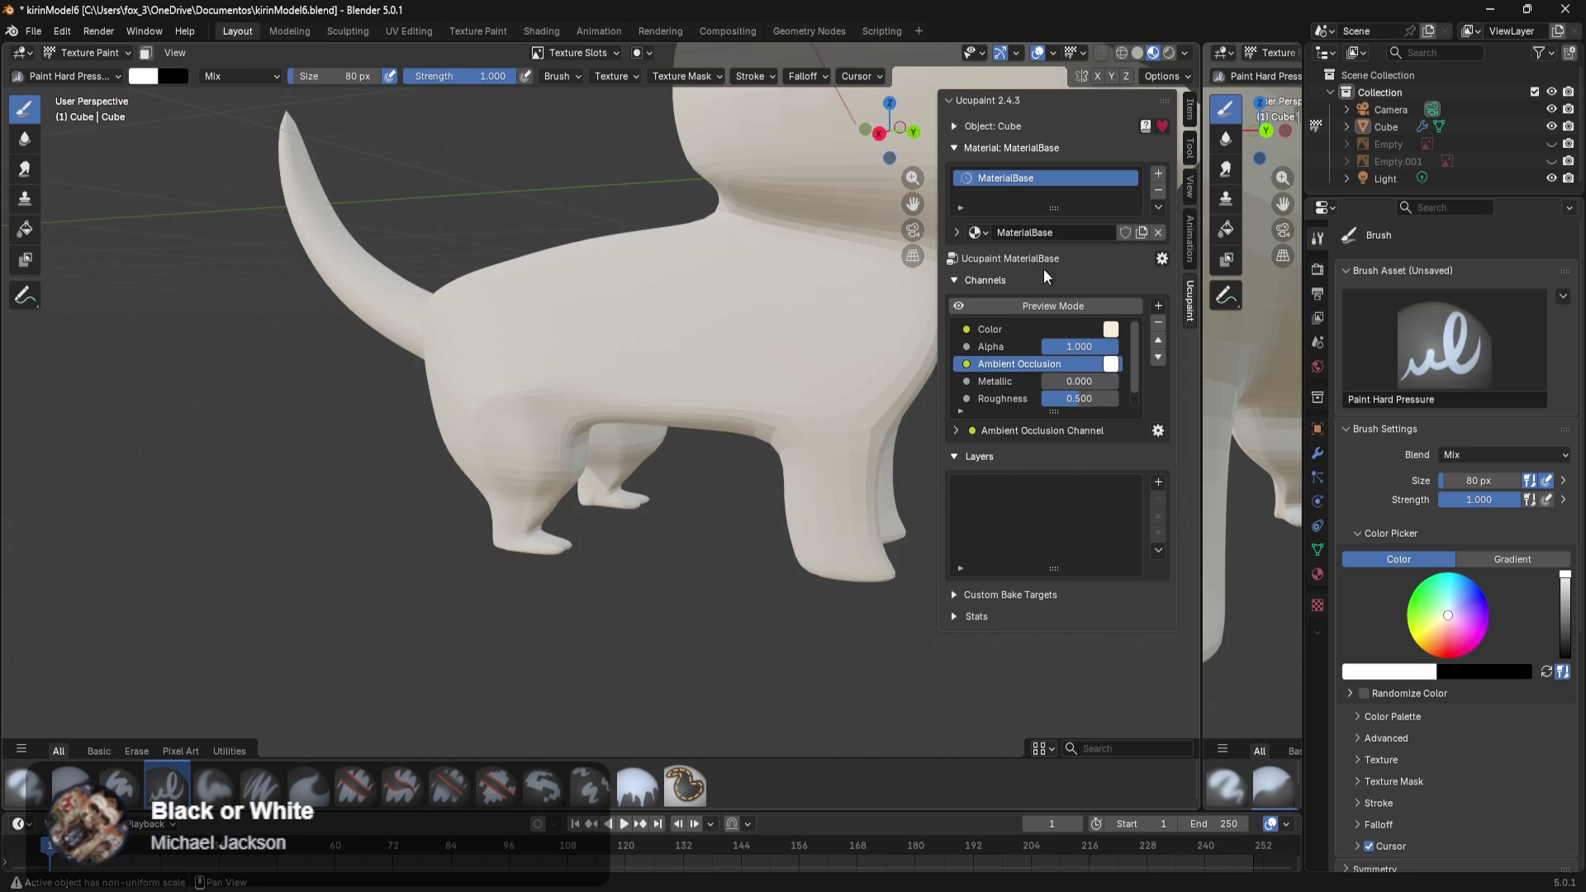
Add a Solid Color w/ Image Mask layer with a White (Full Opacity) mask, tinting the kirin green.
click(1158, 482)
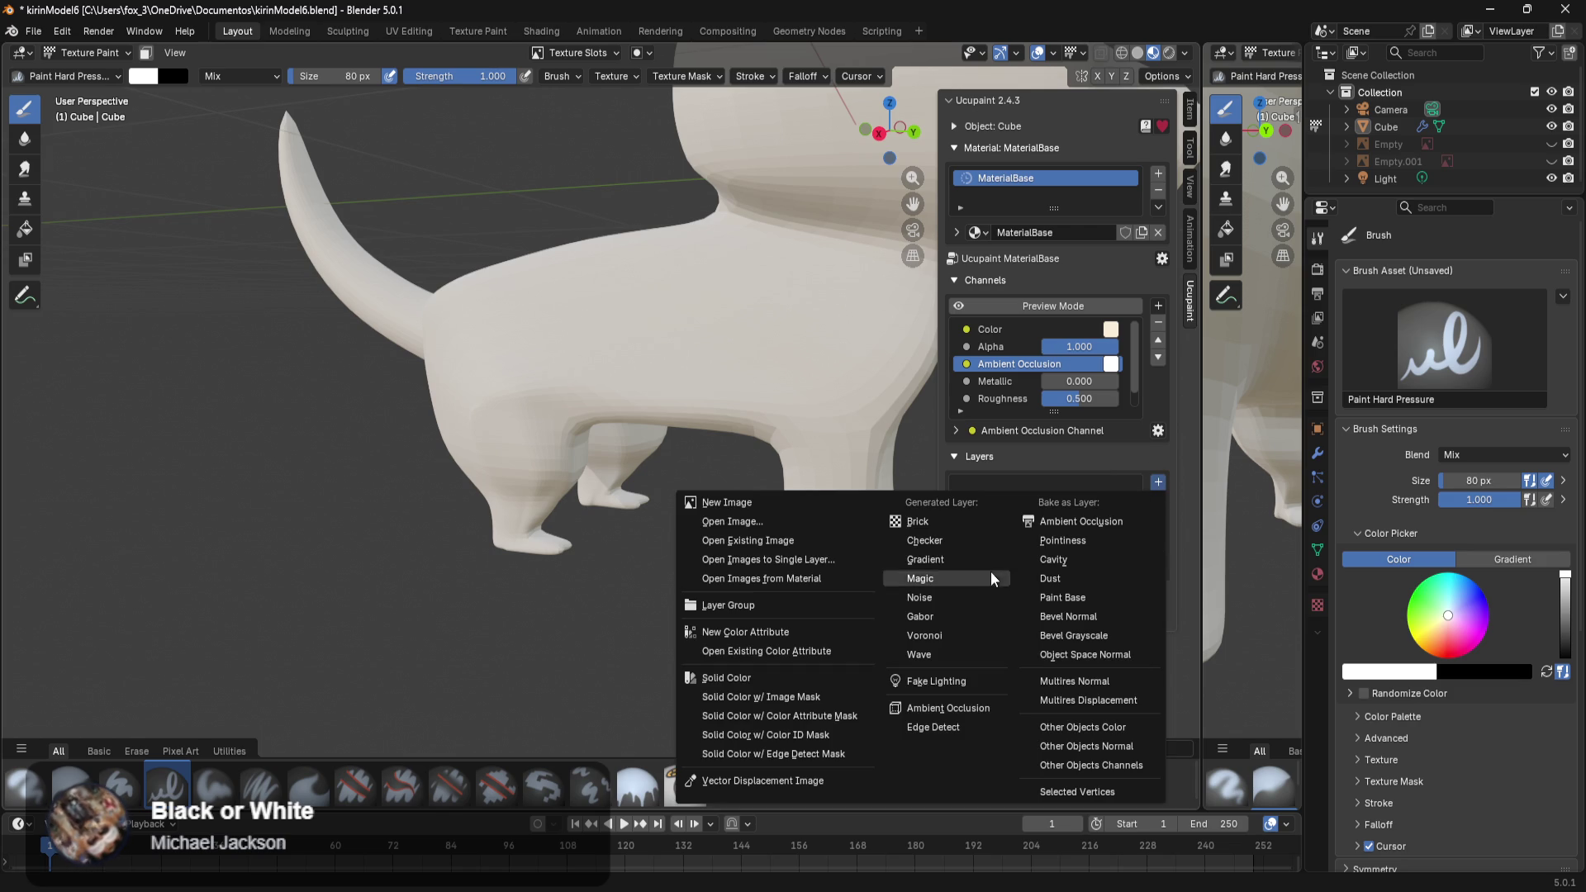
click(800, 697)
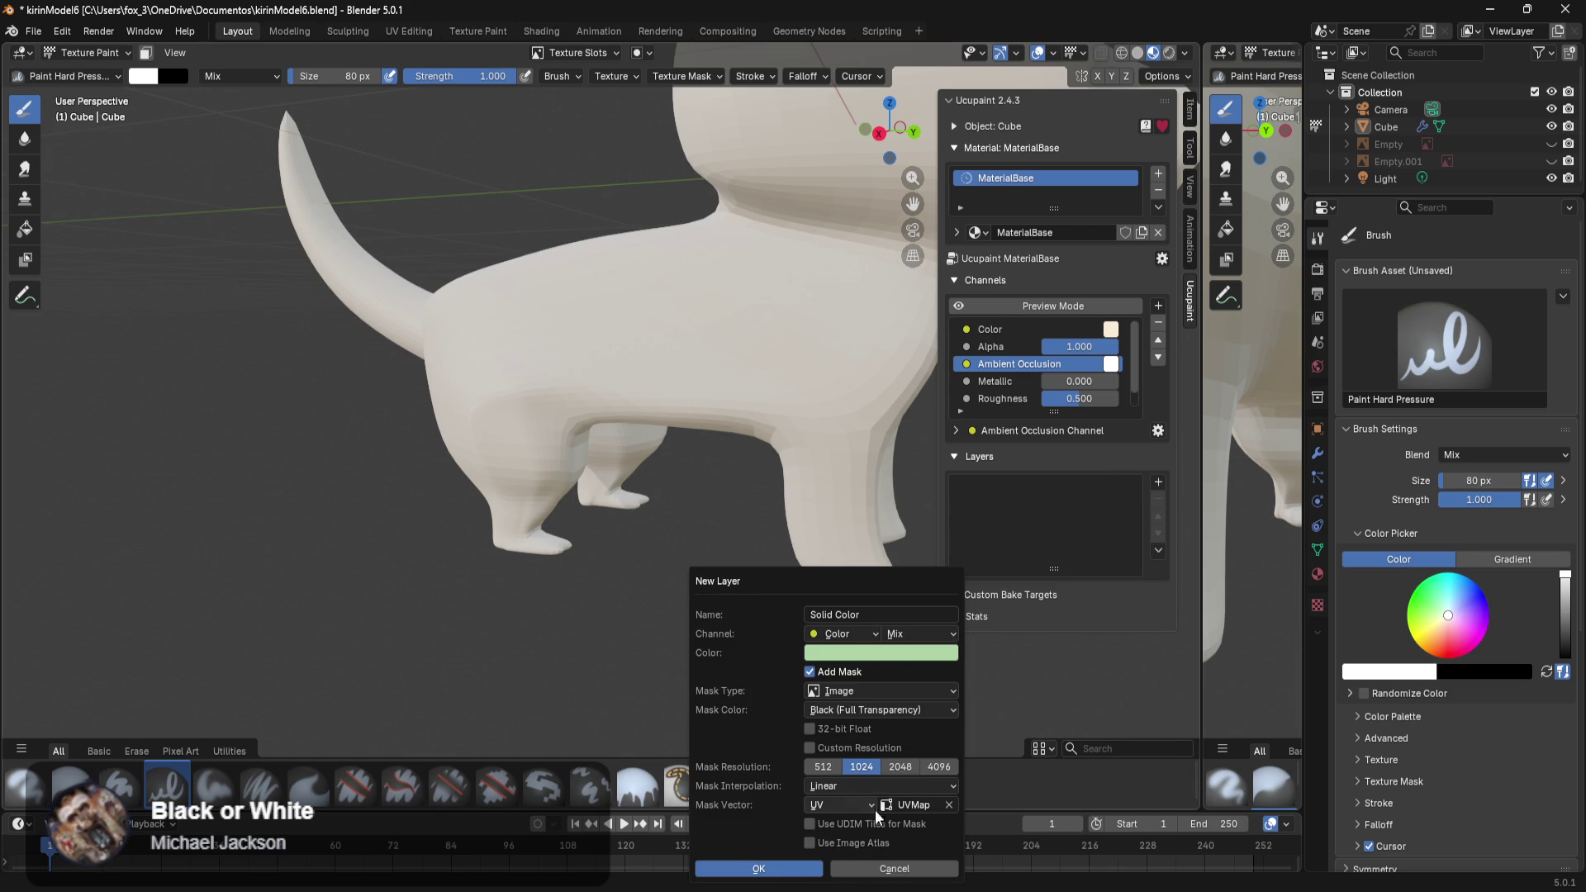
click(875, 711)
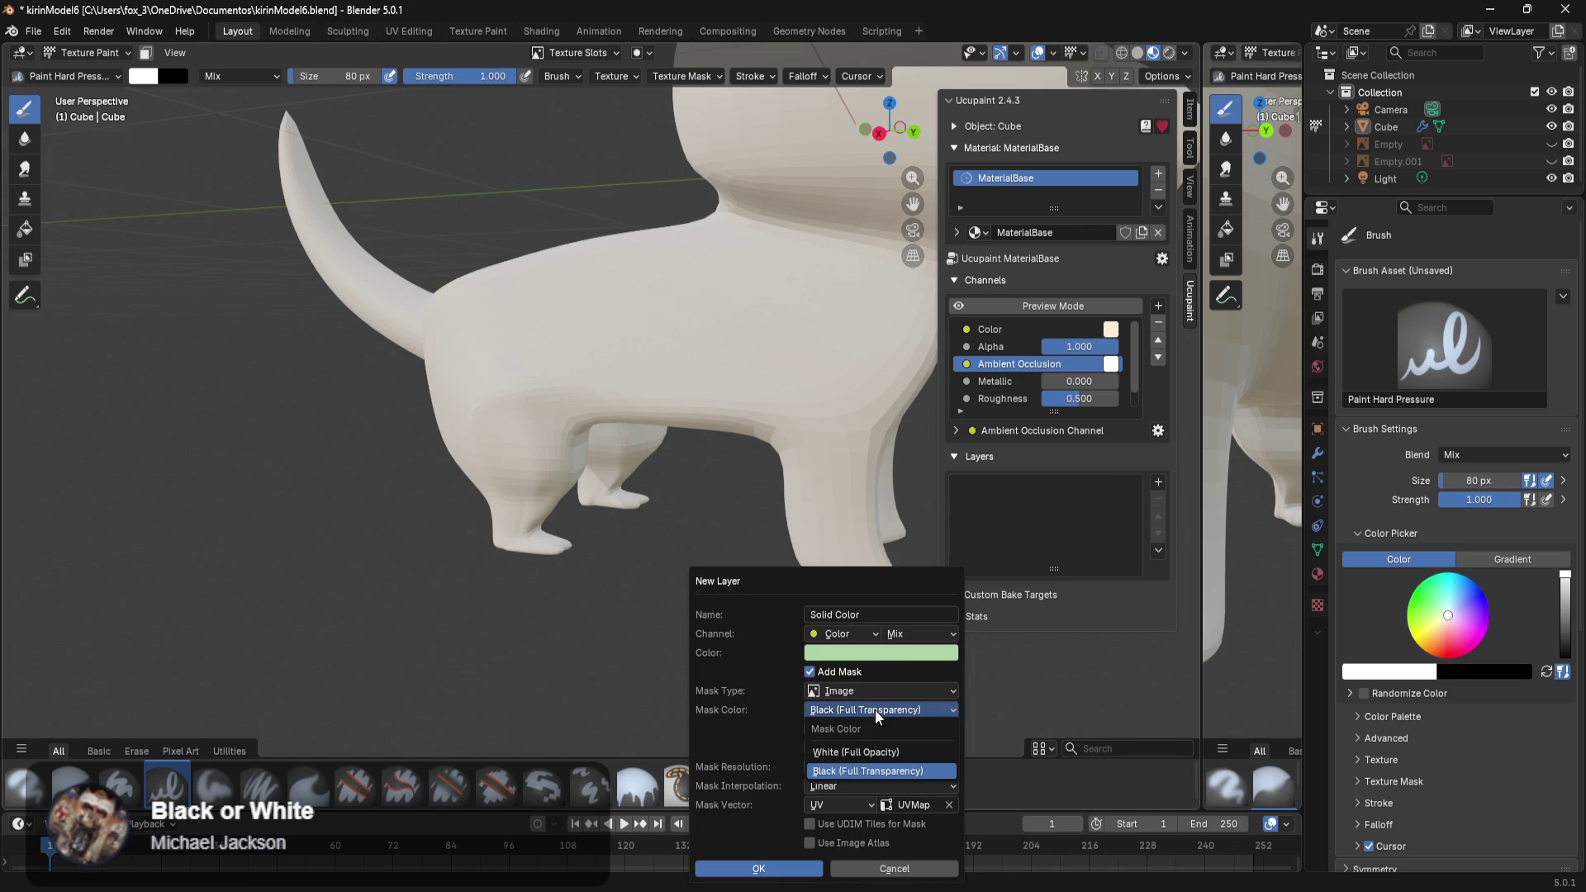
click(851, 751)
click(758, 868)
mouse_move(789, 661)
middle_down()
mouse_move(673, 651)
mouse_move(690, 630)
middle_up()
scroll(708, 546, up, 1)
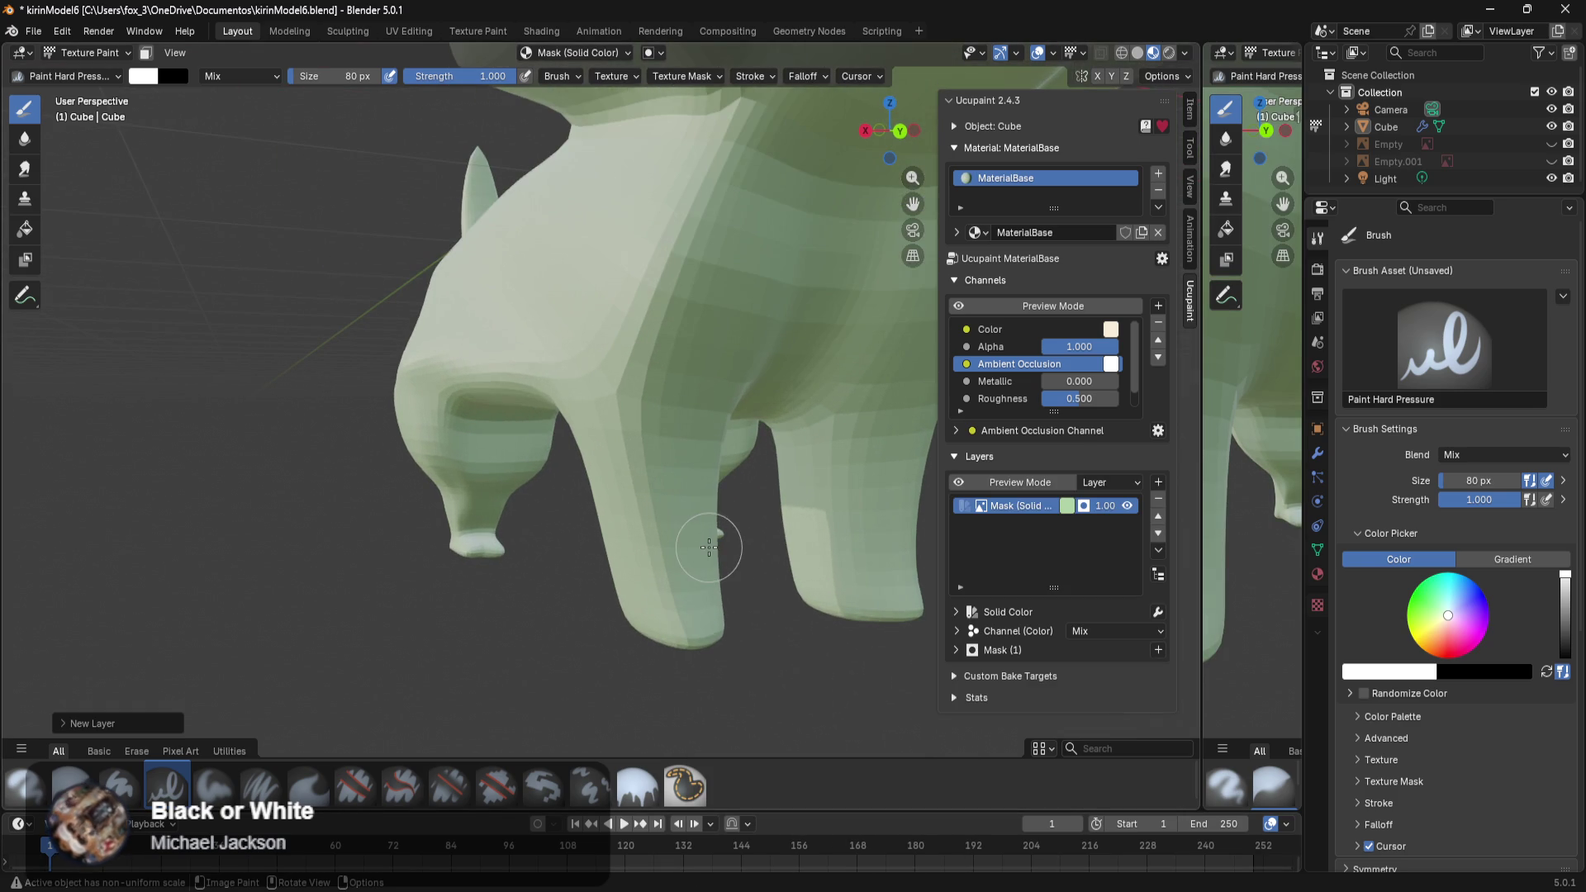
mouse_move(652, 482)
middle_down()
mouse_move(544, 455)
mouse_move(638, 430)
mouse_move(738, 505)
mouse_move(627, 531)
mouse_move(487, 504)
middle_up()
key(x)
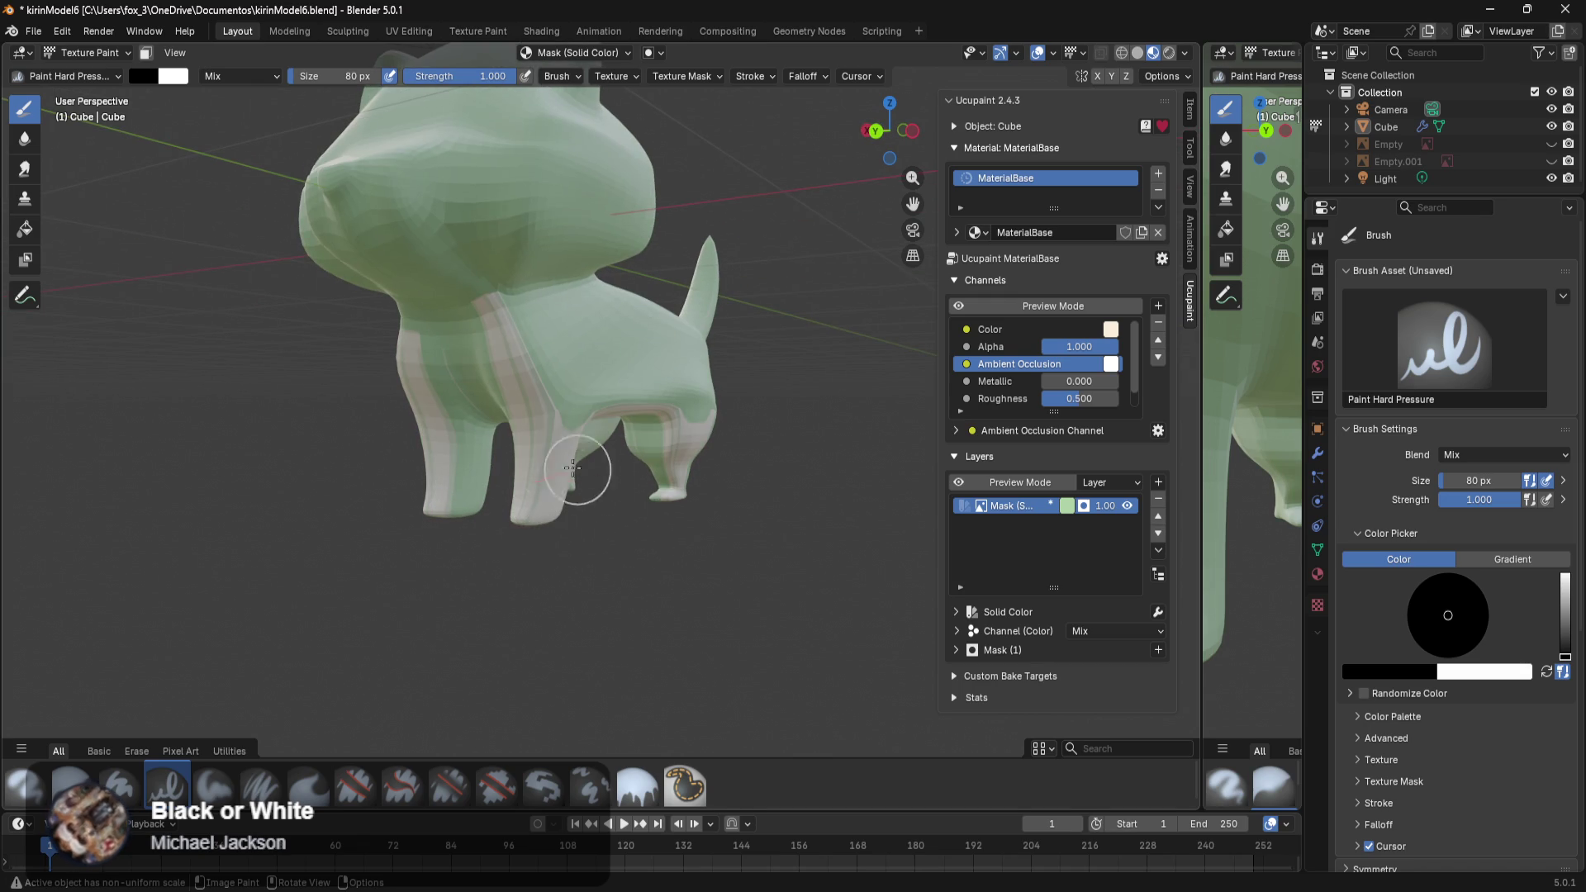
mouse_move(618, 459)
middle_down()
mouse_move(599, 438)
mouse_move(629, 480)
mouse_move(558, 392)
middle_up()
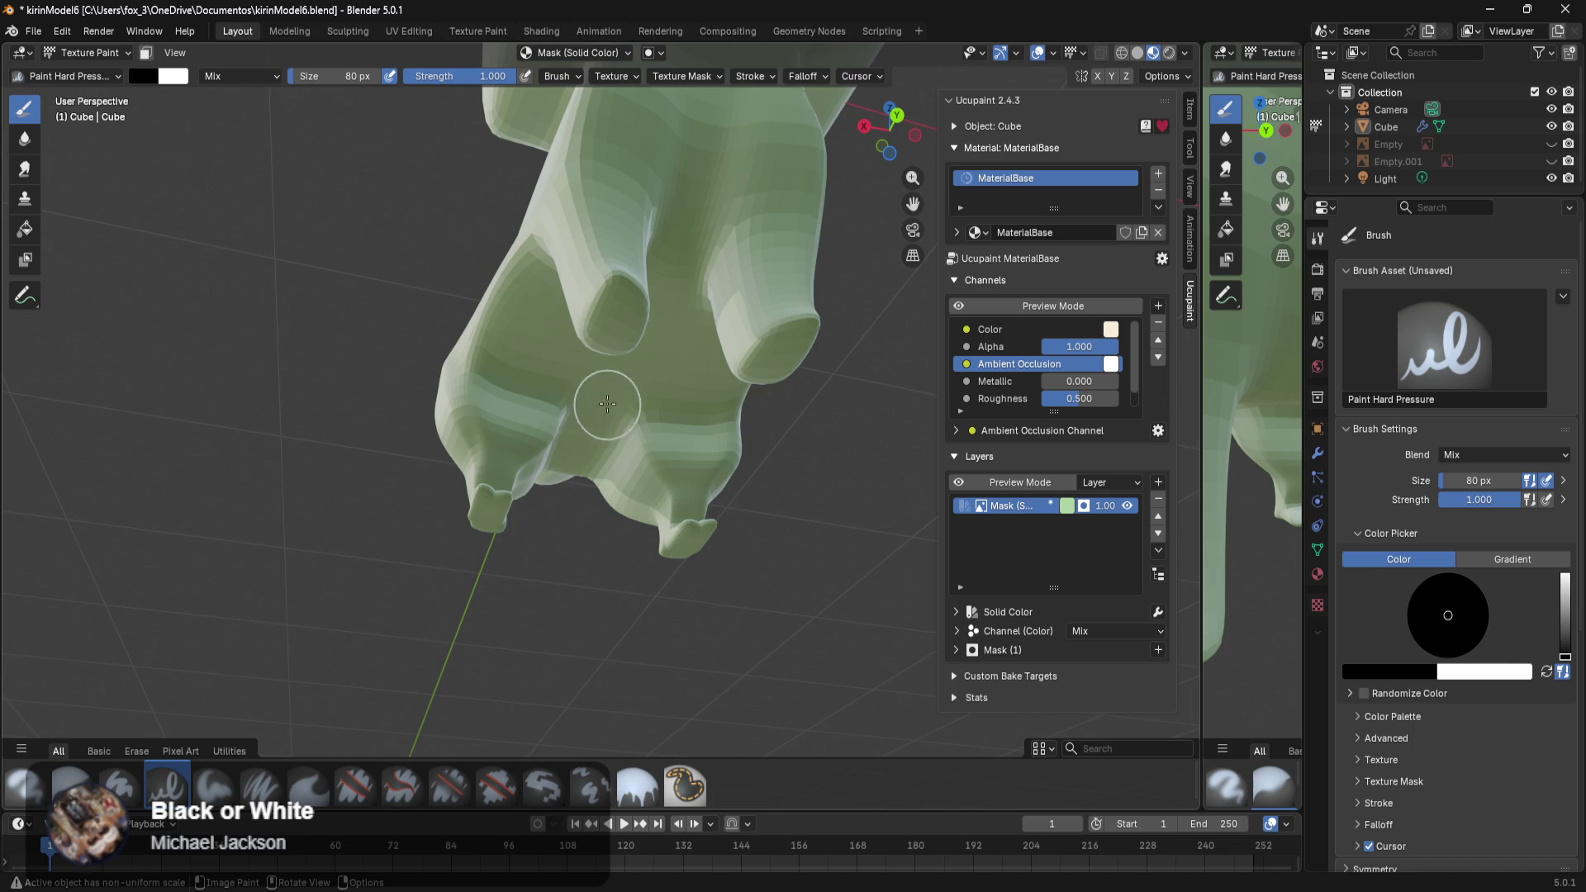
mouse_move(644, 355)
mouse_down()
mouse_move(672, 205)
mouse_move(697, 188)
mouse_move(652, 329)
mouse_move(690, 201)
mouse_up()
mouse_move(664, 256)
middle_down()
mouse_move(586, 448)
mouse_move(570, 393)
middle_up()
mouse_move(570, 394)
mouse_down()
mouse_move(628, 207)
mouse_move(607, 245)
mouse_up()
middle_drag(606, 245, 609, 312)
mouse_move(537, 363)
mouse_down()
mouse_move(548, 407)
mouse_move(488, 435)
mouse_up()
middle_drag(517, 486, 578, 209)
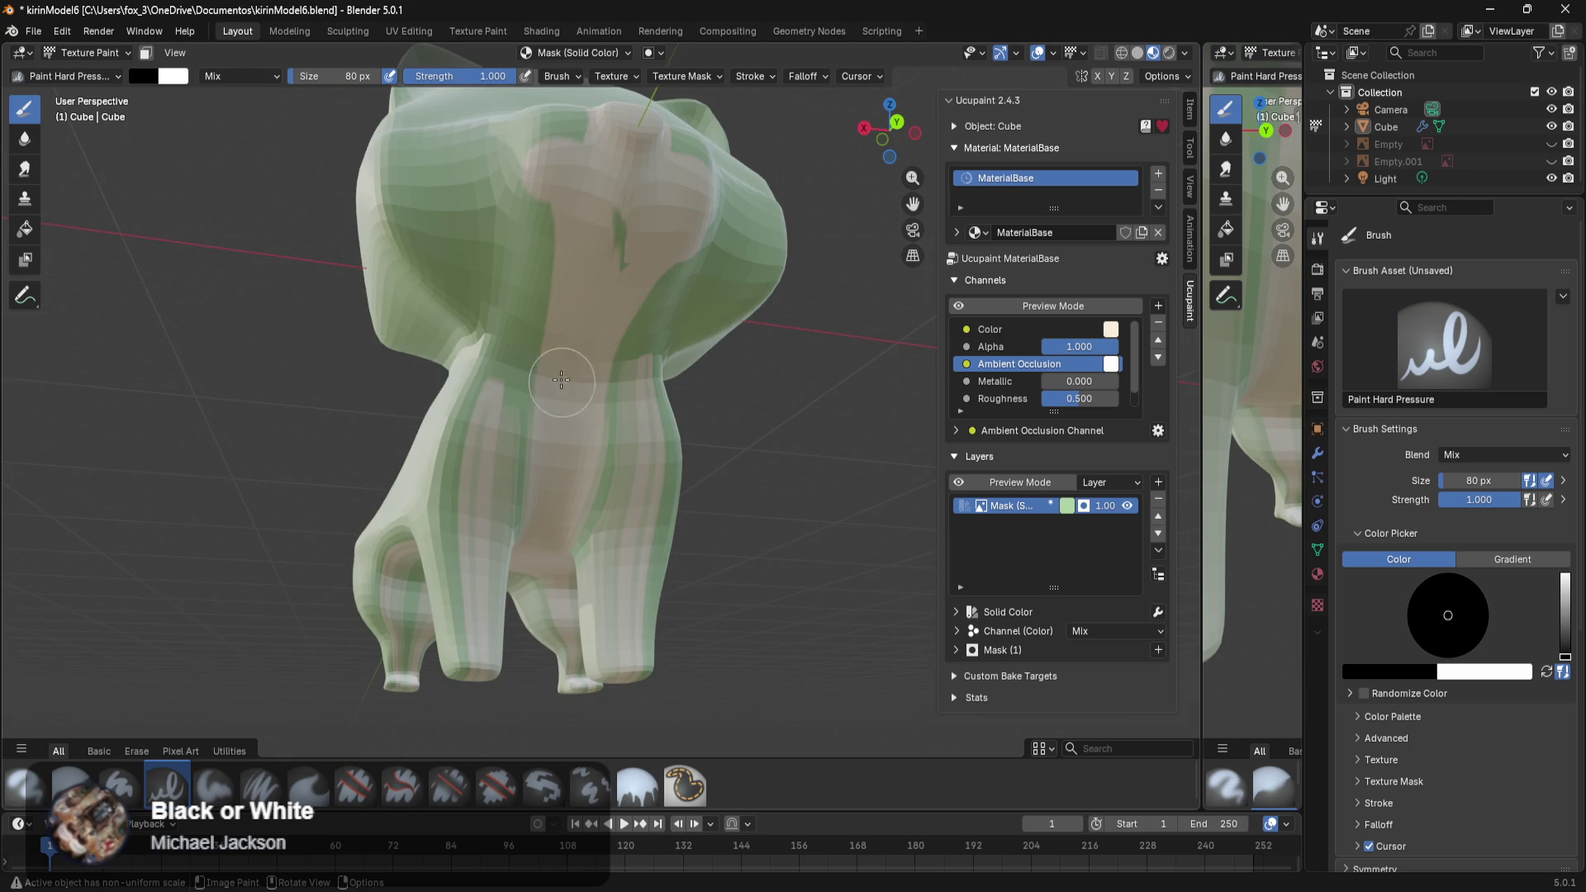
middle_drag(639, 303, 562, 487)
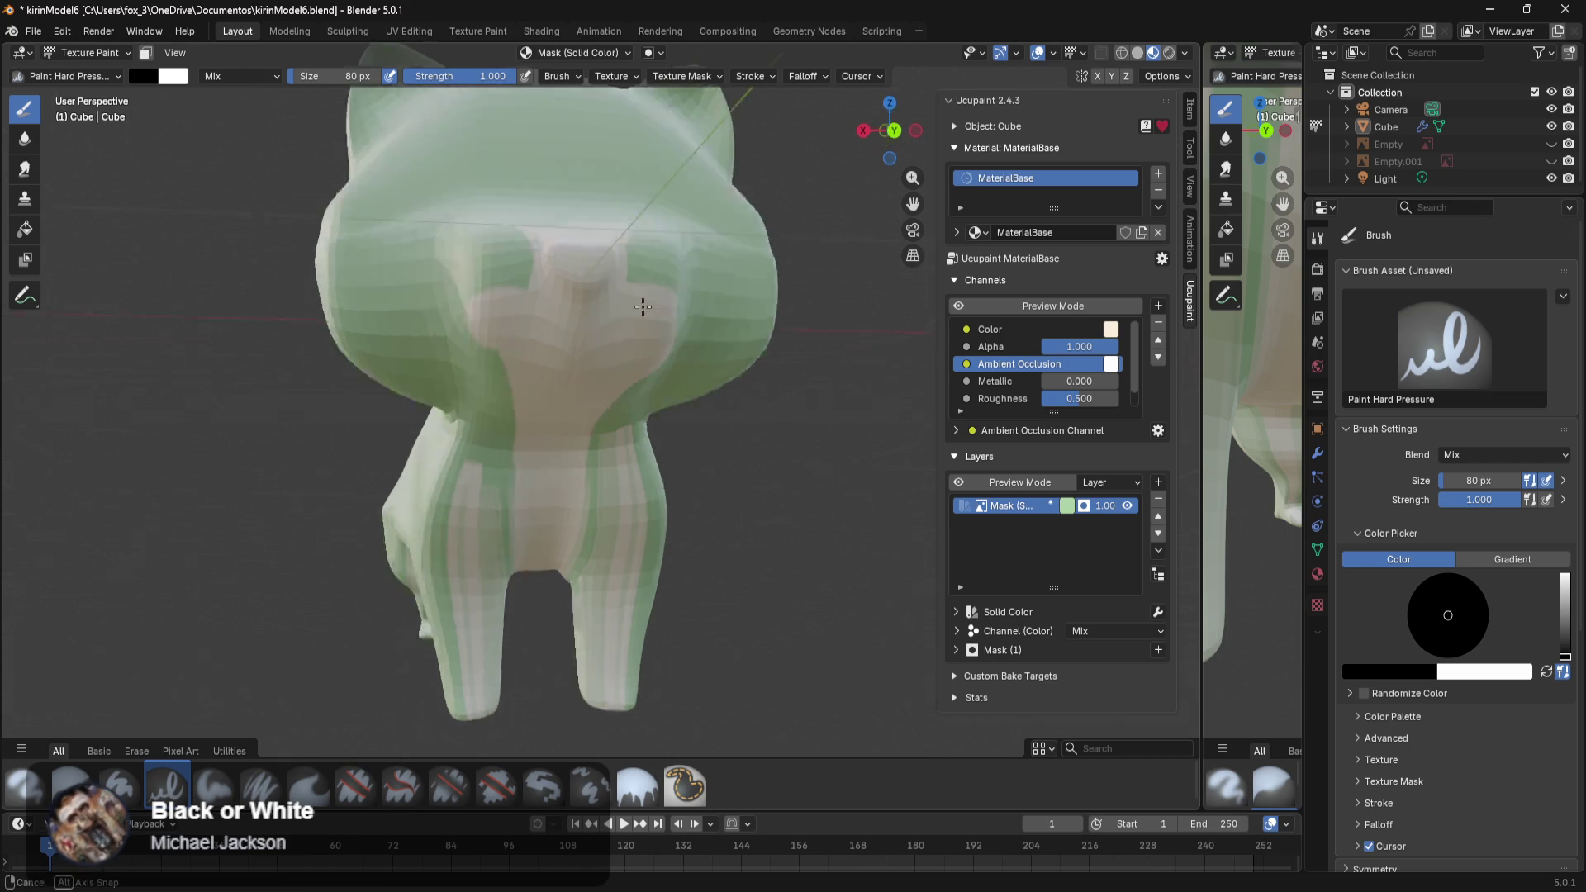
mouse_move(562, 487)
mouse_down()
mouse_move(580, 562)
mouse_move(578, 460)
mouse_move(591, 550)
mouse_up()
middle_drag(518, 530, 530, 483)
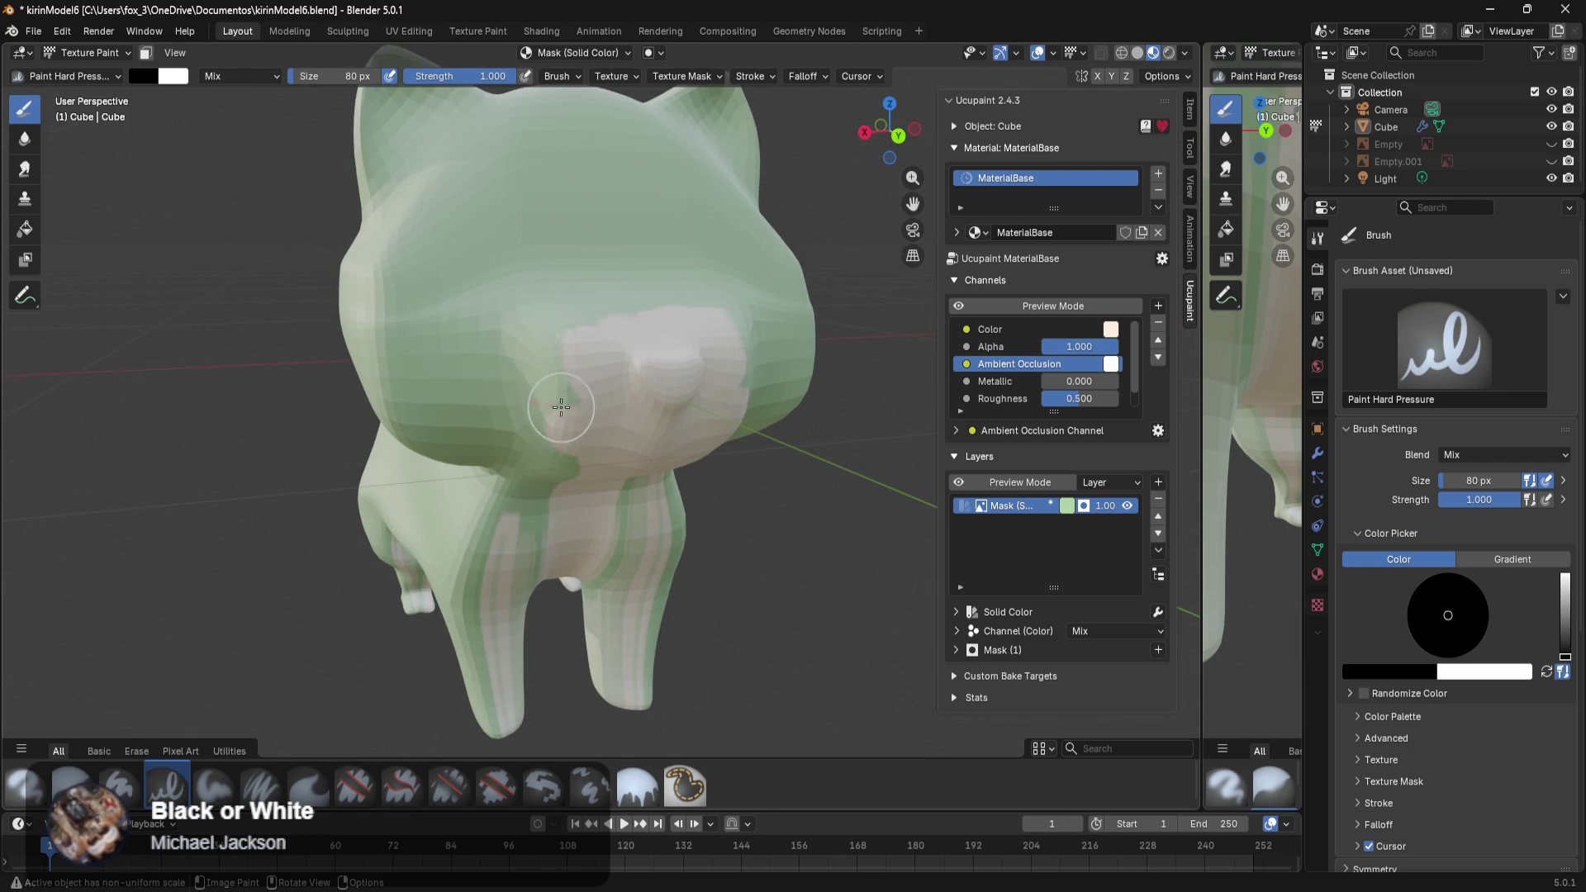
mouse_move(552, 432)
mouse_down()
mouse_move(548, 265)
mouse_move(662, 289)
mouse_up()
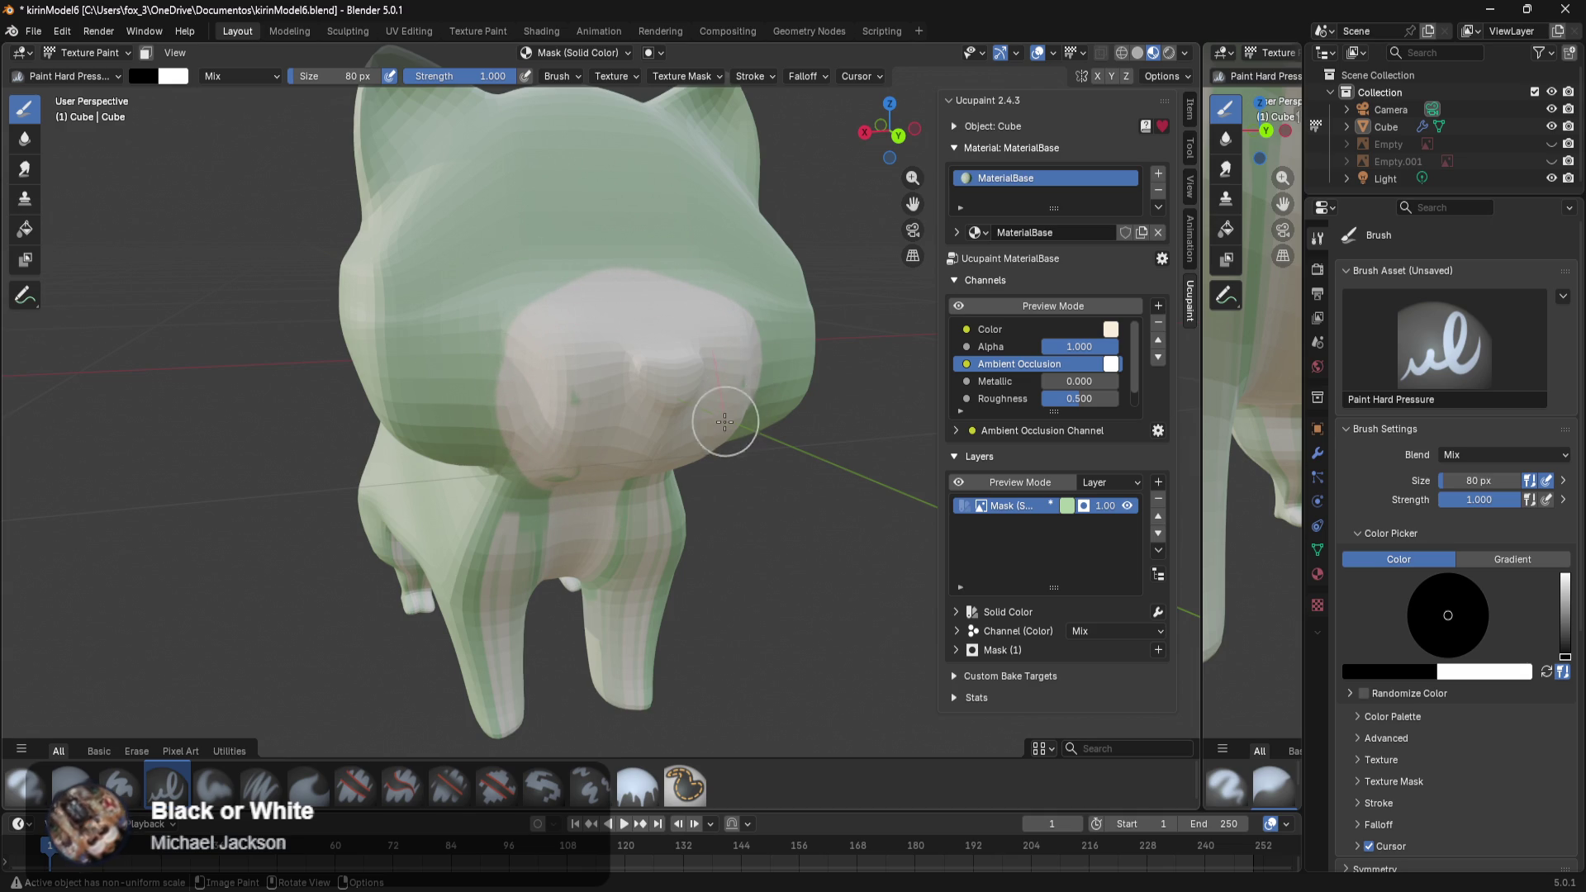
middle_drag(726, 418, 595, 318)
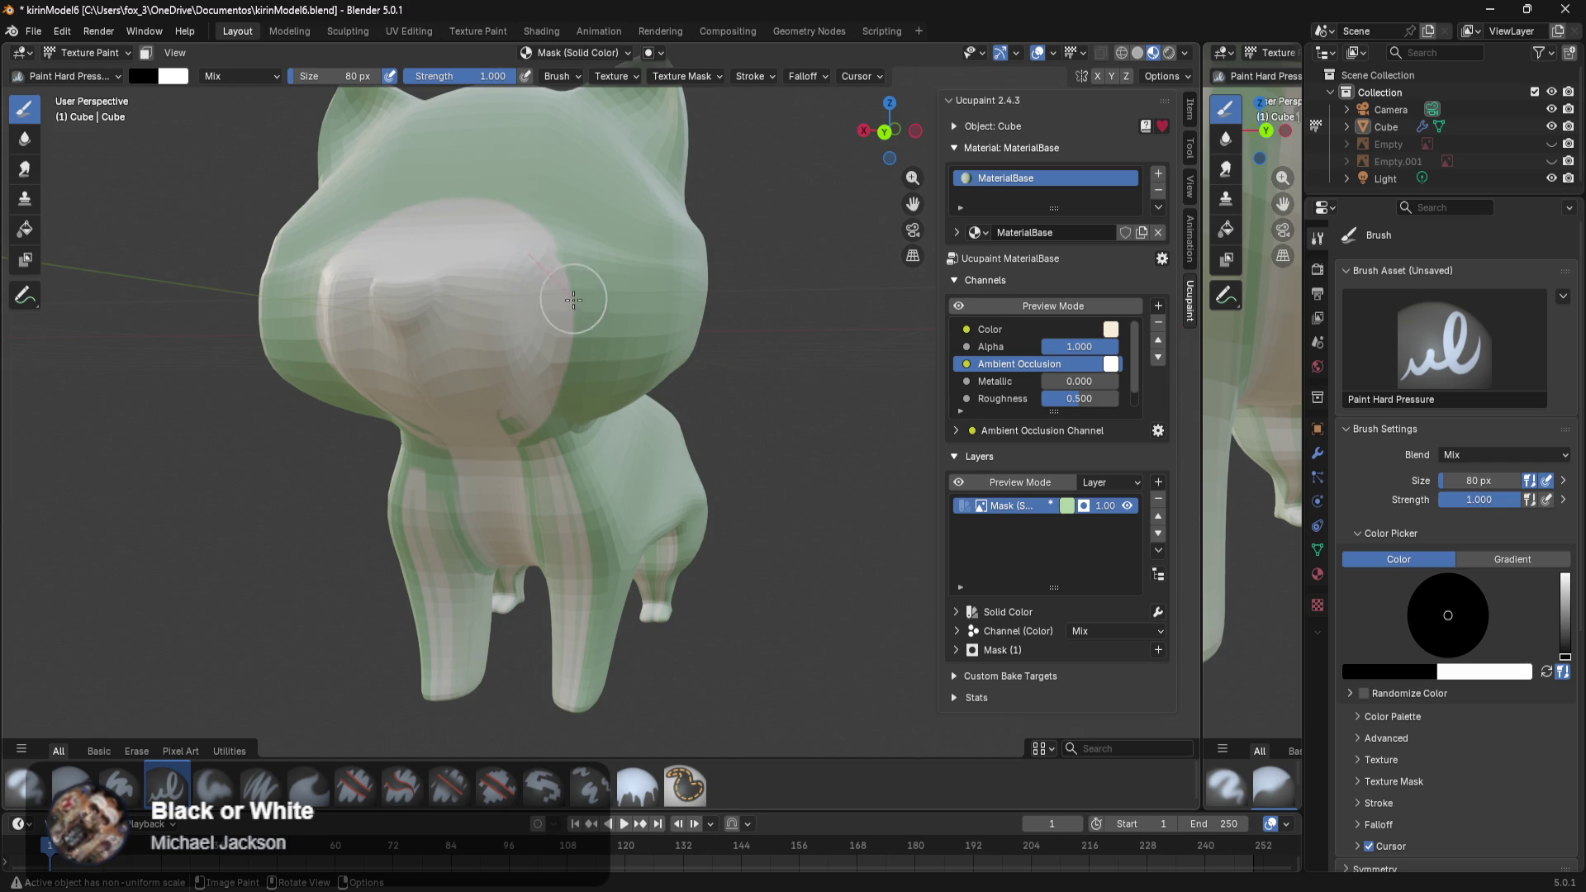
drag(490, 450, 518, 573)
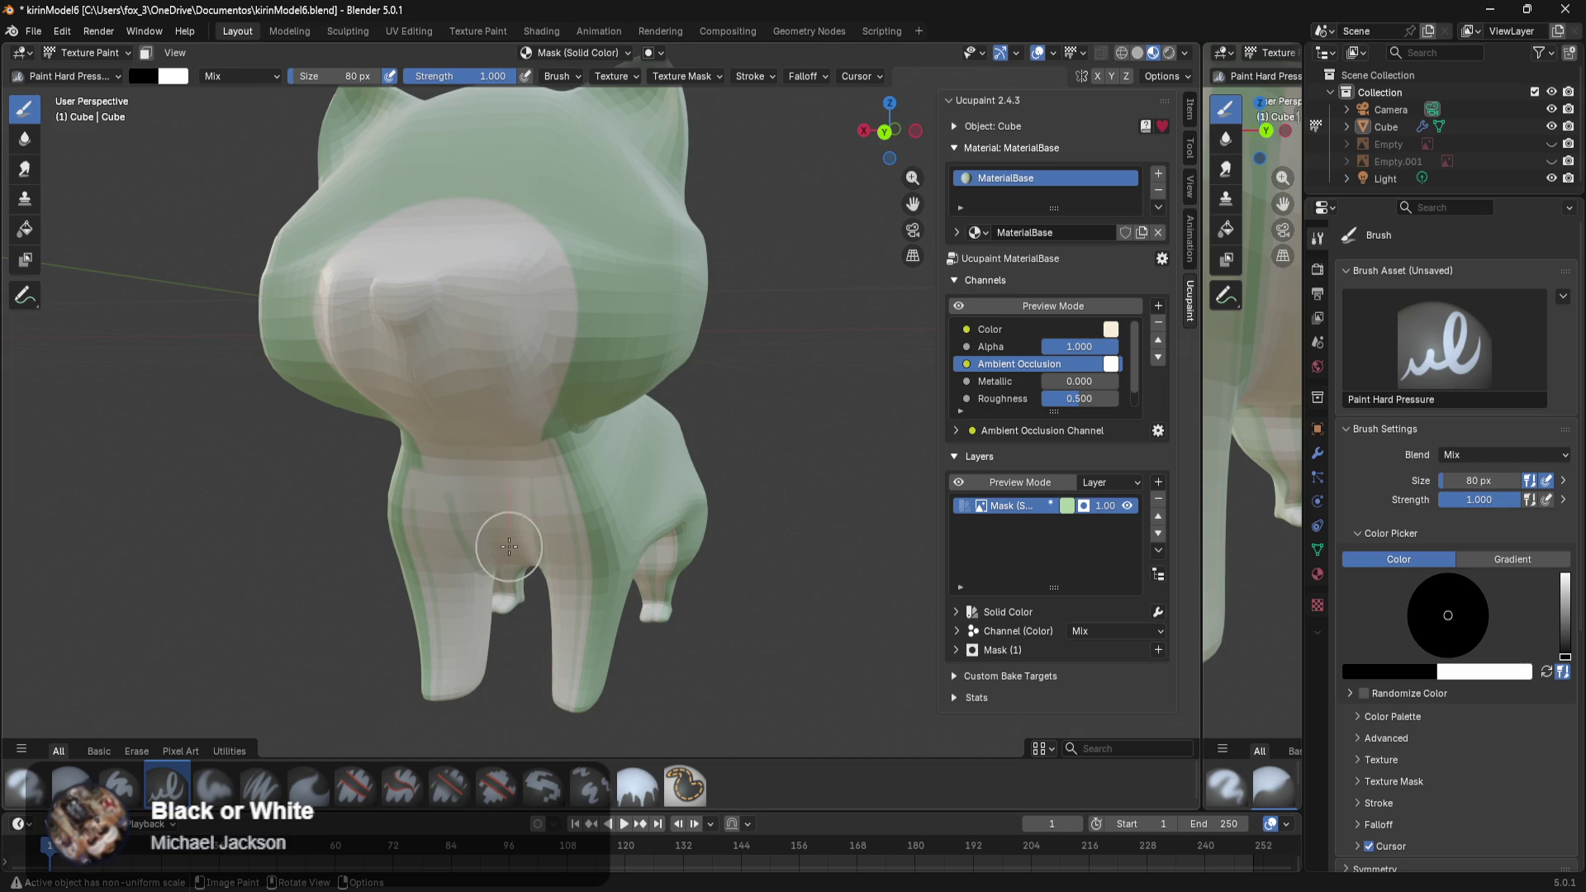
scroll(529, 545, up, 2)
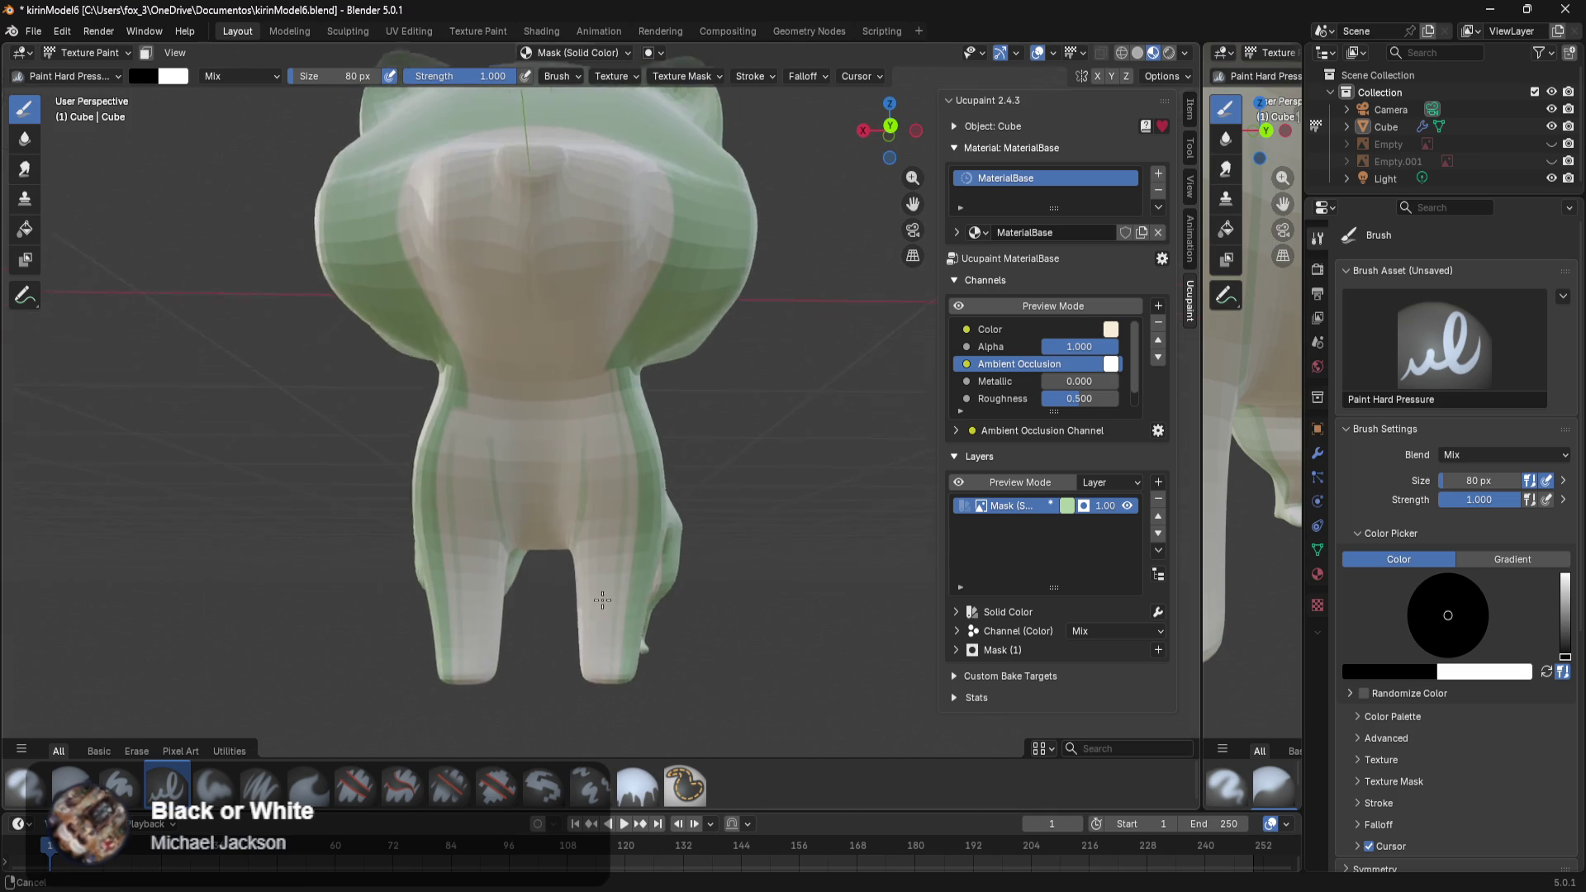
scroll(595, 331, up, 2)
scroll(624, 240, up, 2)
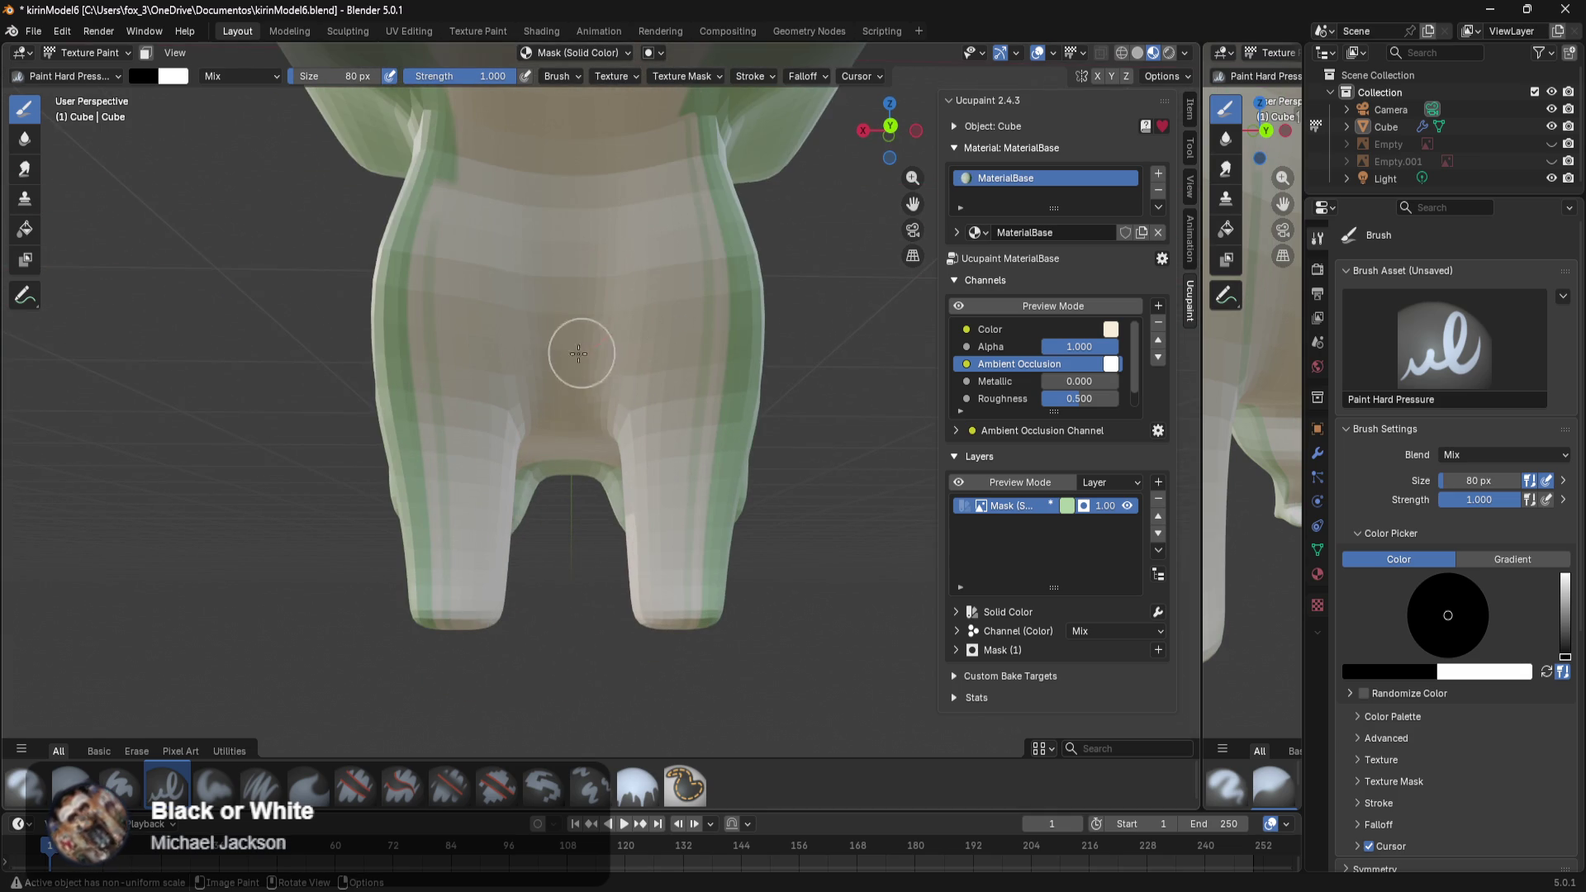
middle_drag(582, 353, 558, 416)
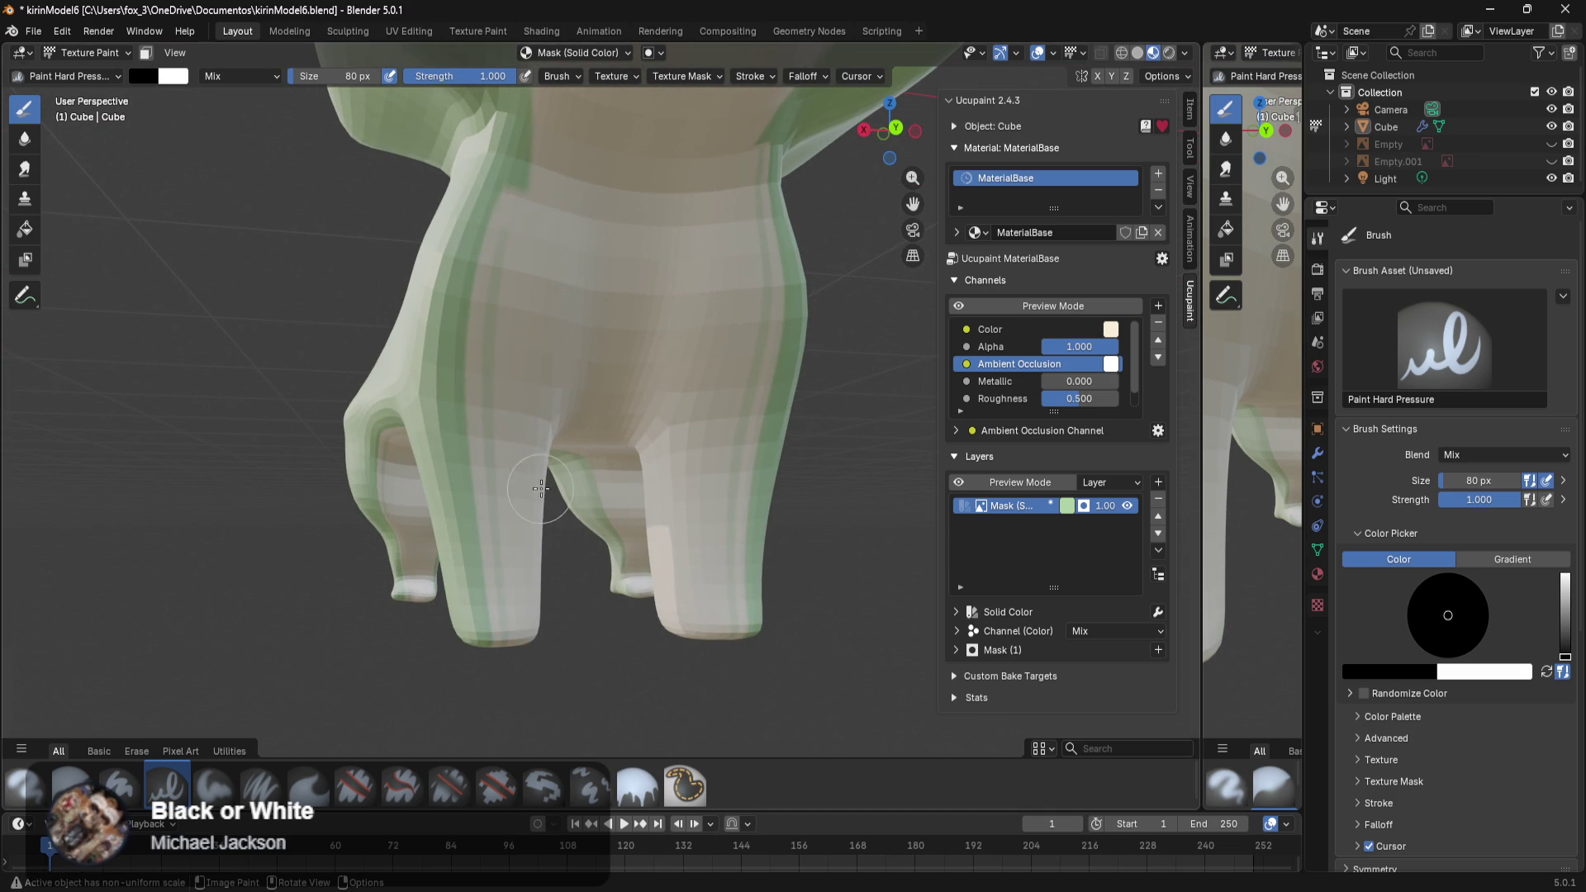
key(x)
drag(493, 226, 463, 216)
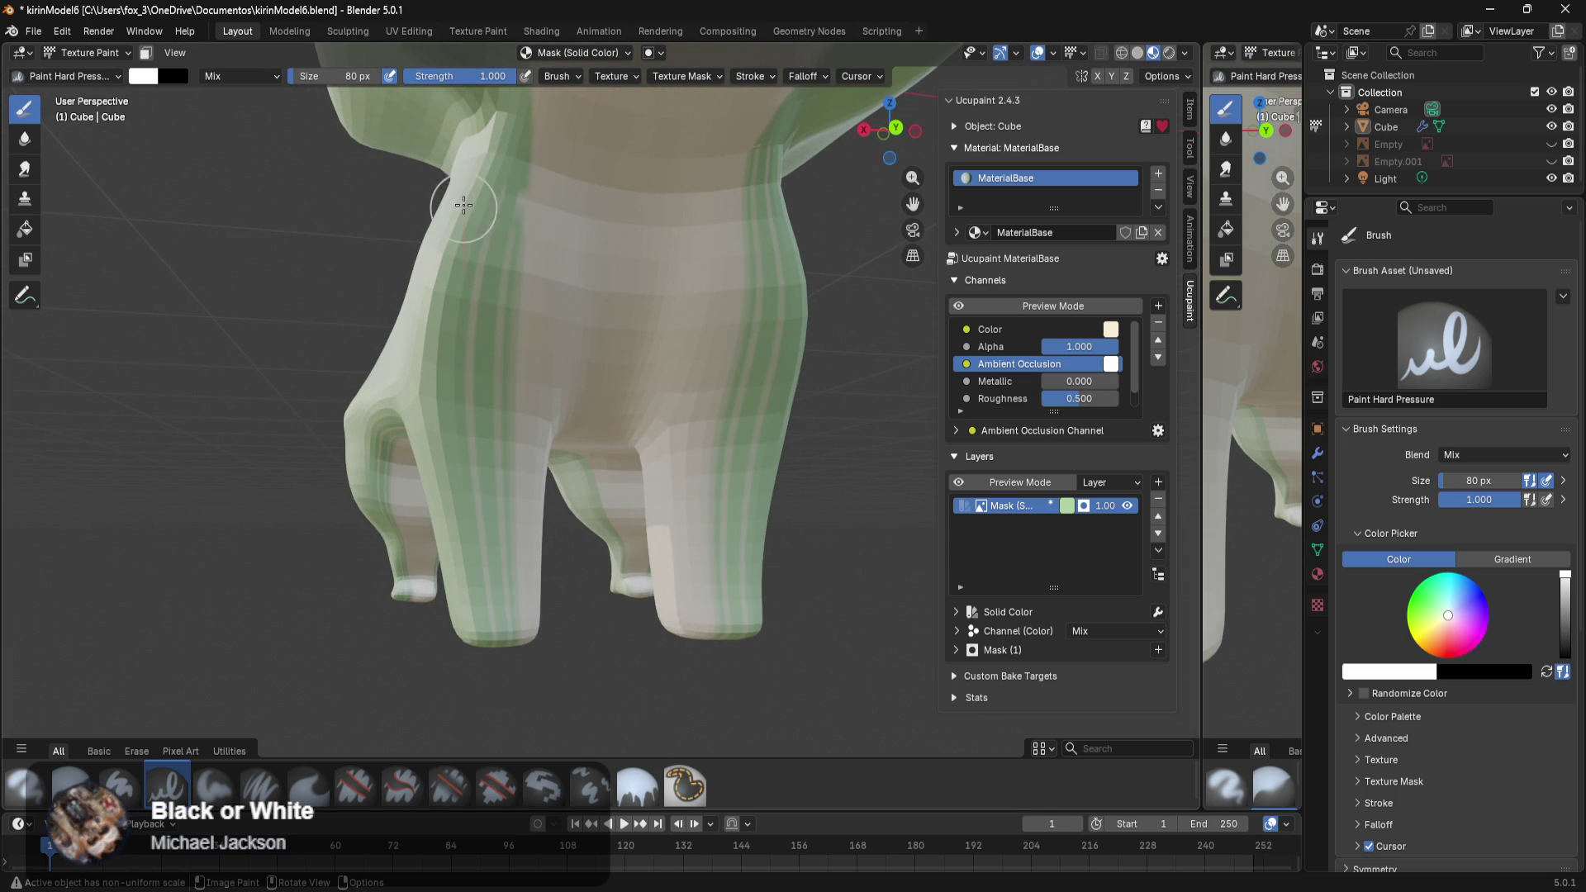
drag(507, 283, 478, 440)
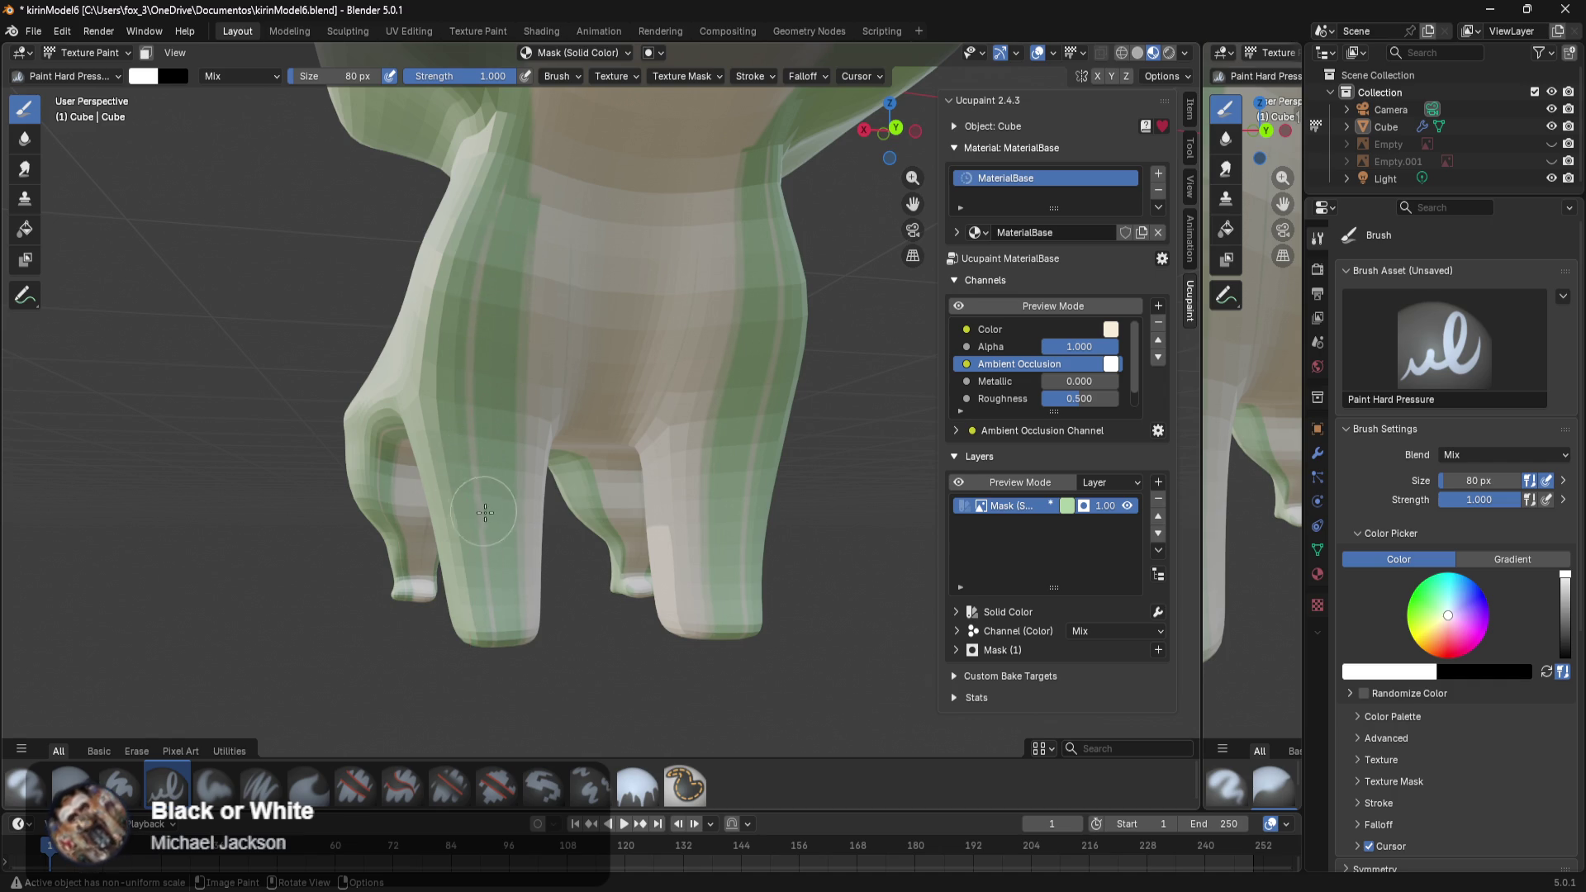
scroll(522, 566, up, 3)
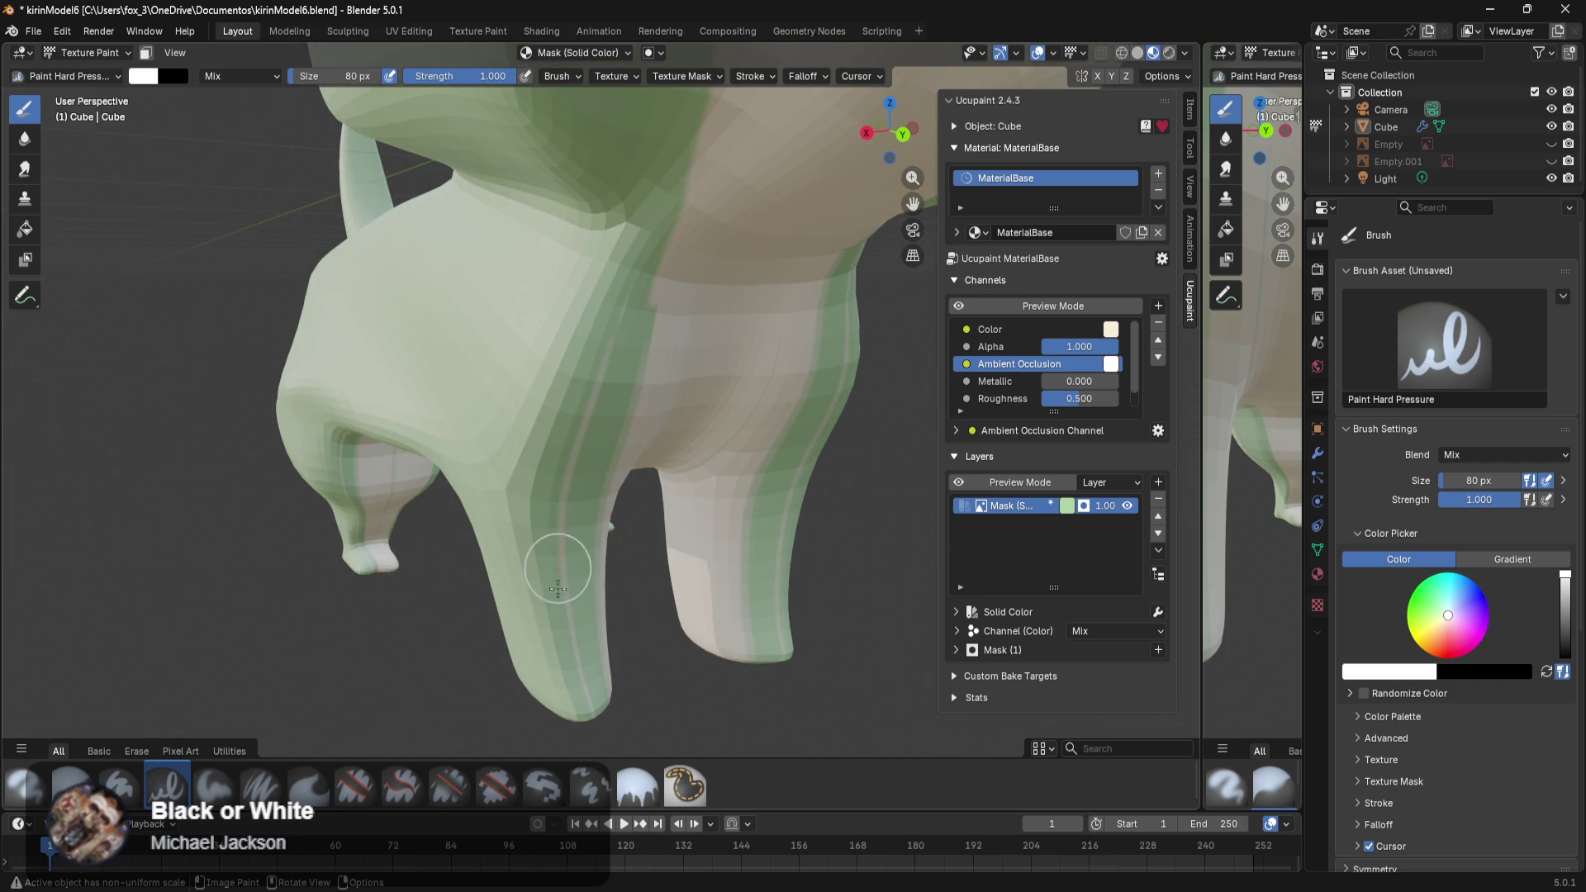
middle_drag(590, 723, 627, 666)
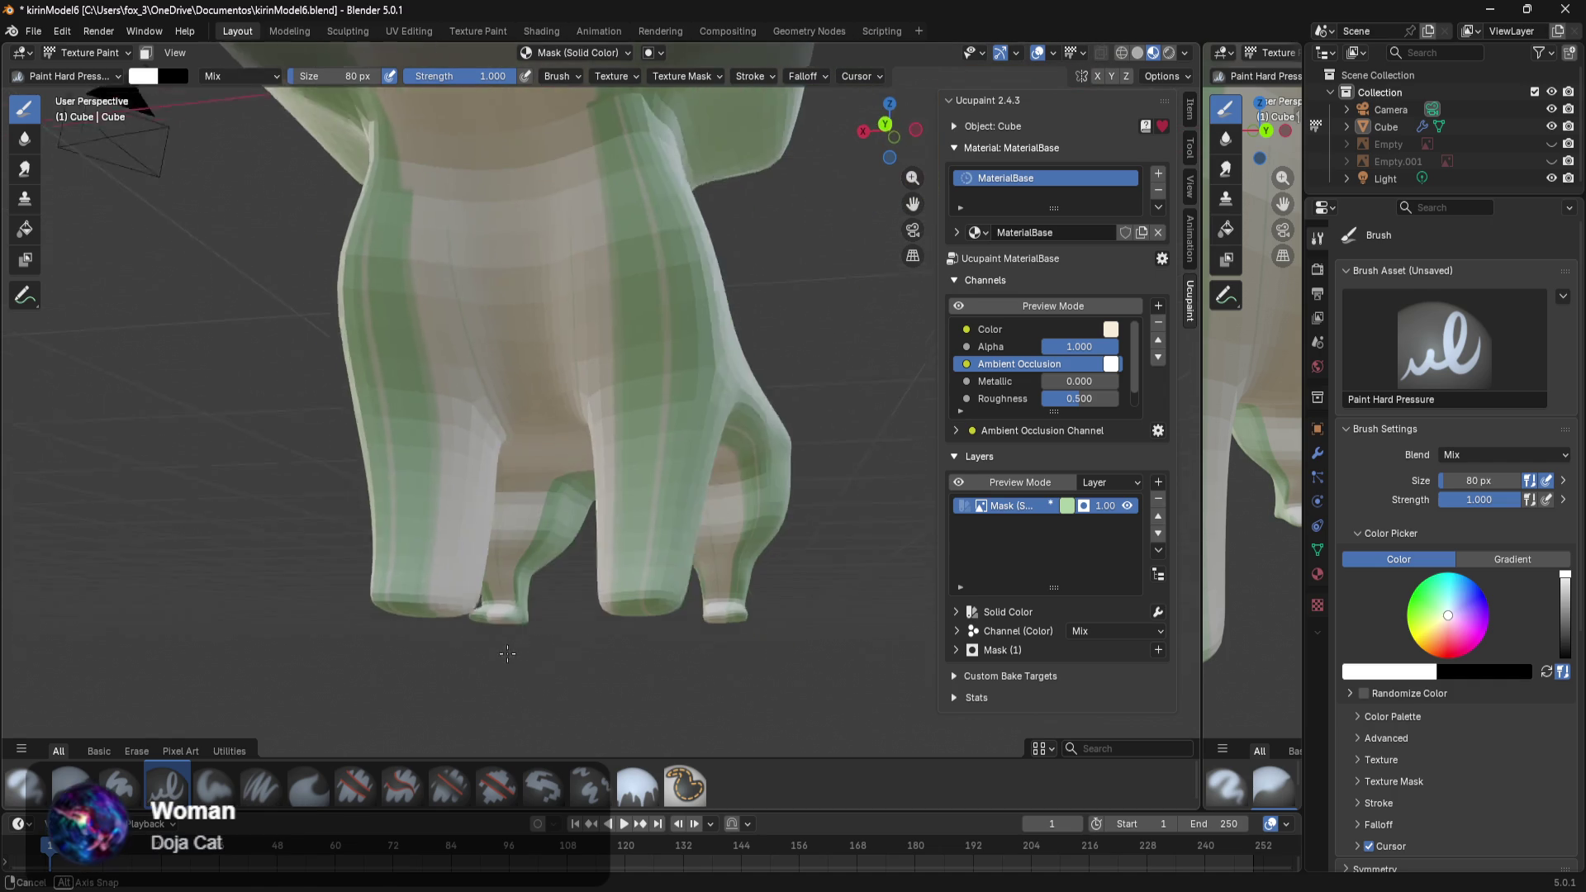
middle_drag(677, 506, 780, 441)
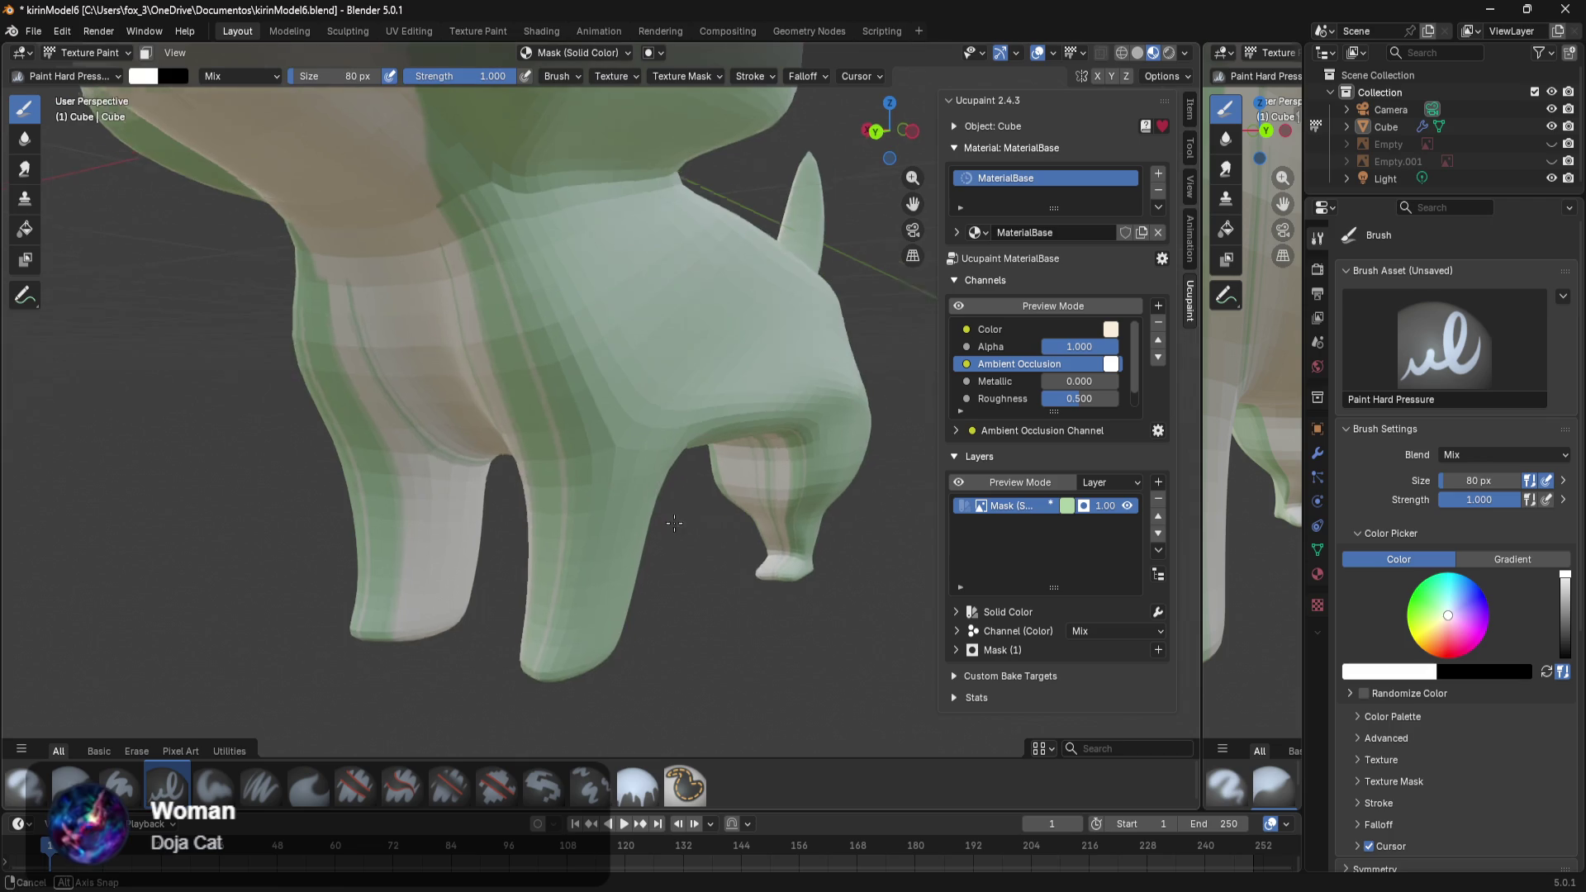
mouse_move(424, 454)
middle_down()
mouse_move(936, 483)
mouse_move(77, 457)
mouse_move(762, 465)
middle_up()
scroll(793, 463, down, 5)
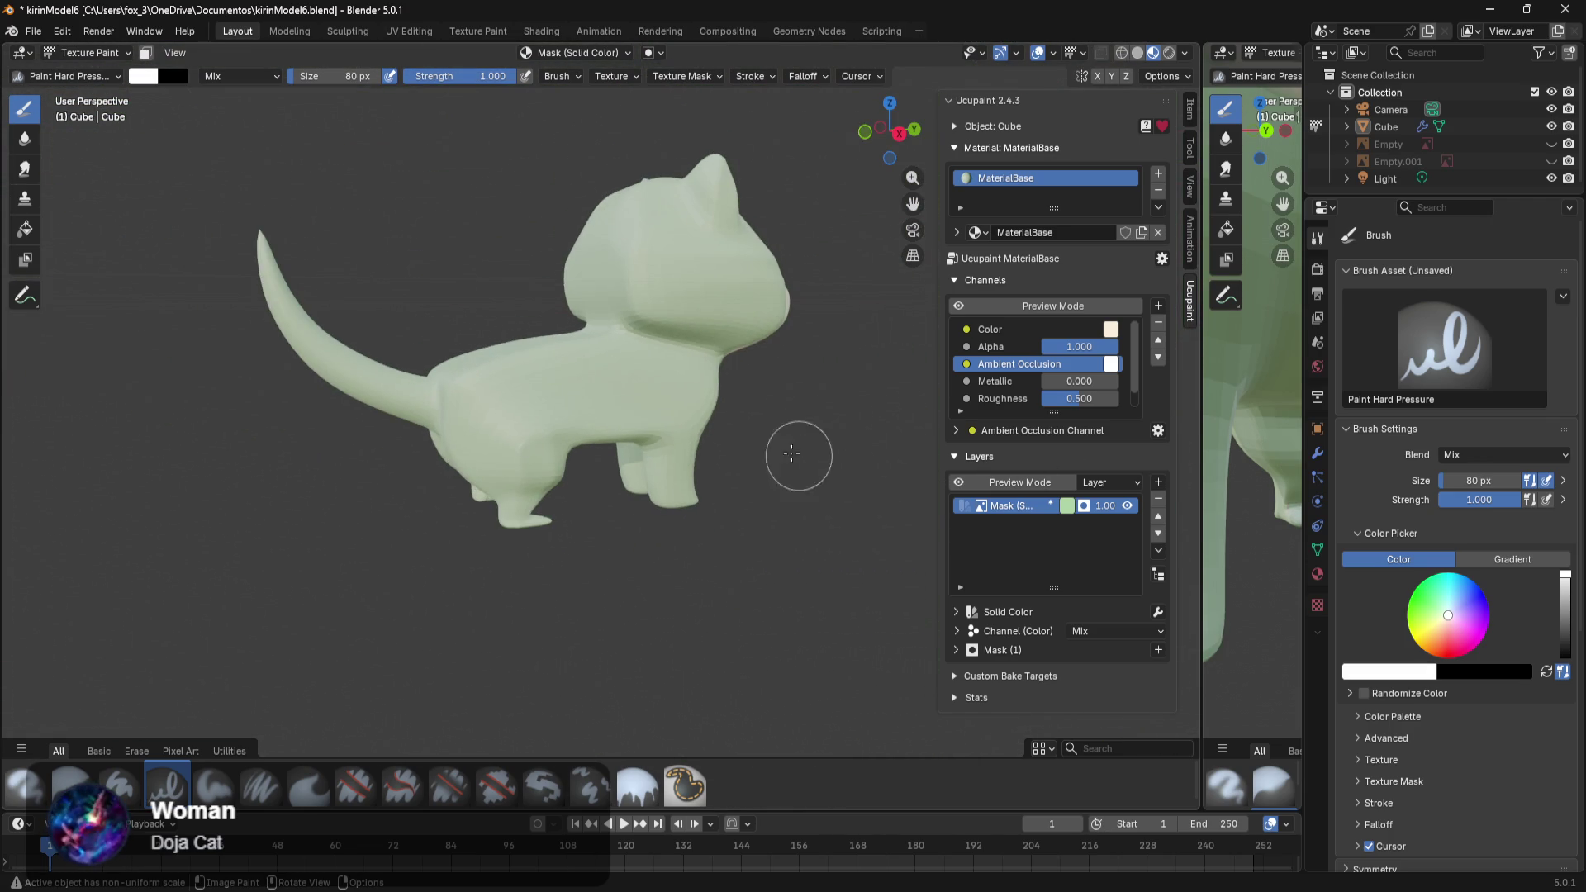
Open recent kirinModel4.blend, discarding the unsaved changes.
click(33, 31)
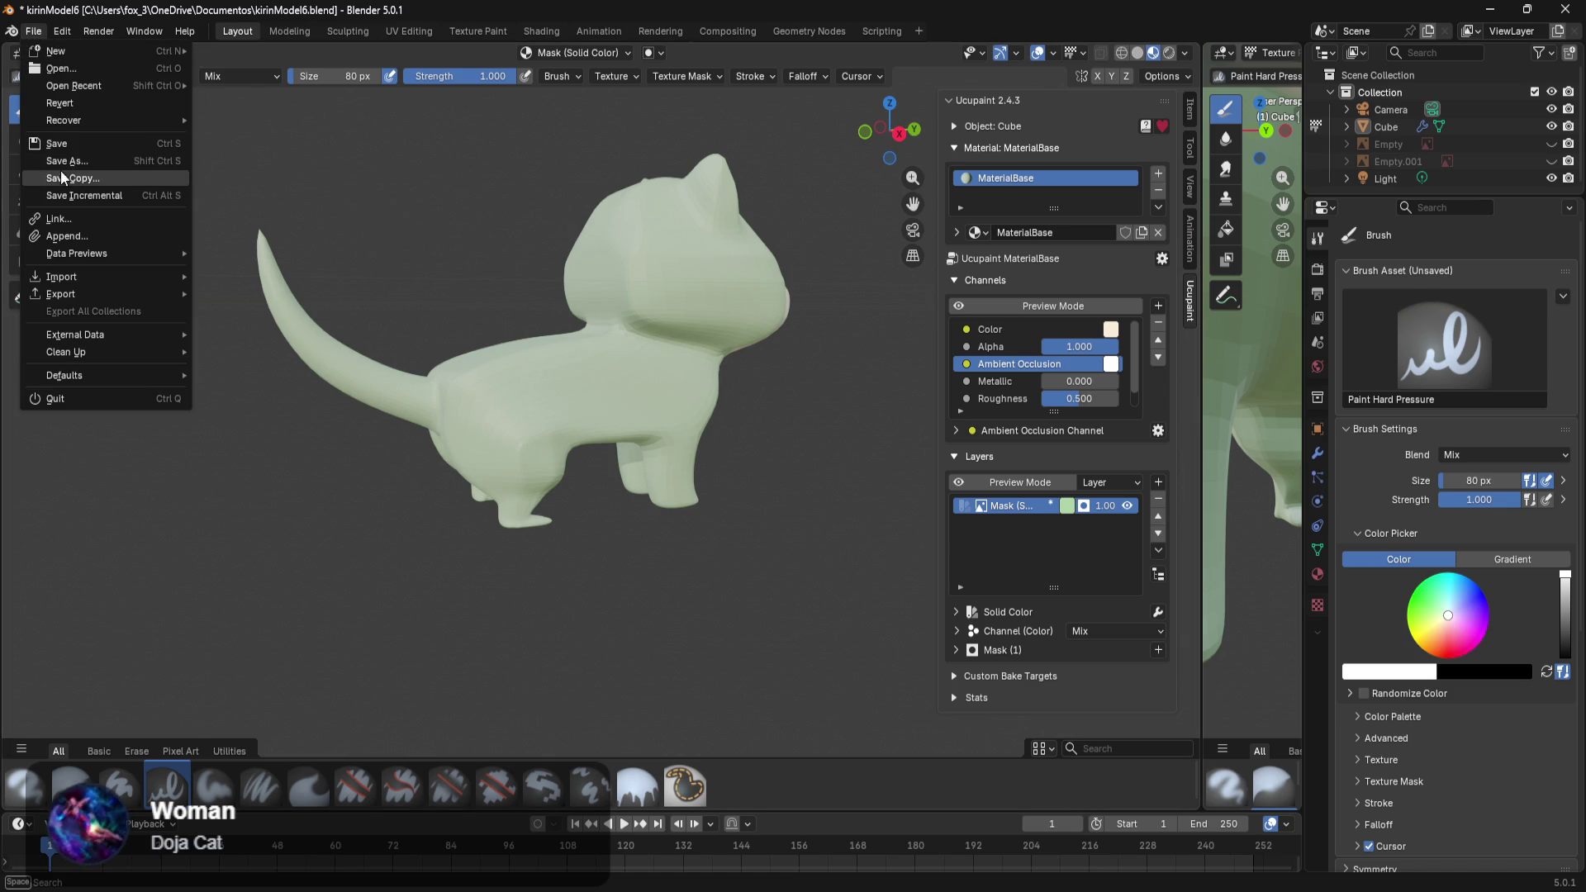
mouse_move(73, 84)
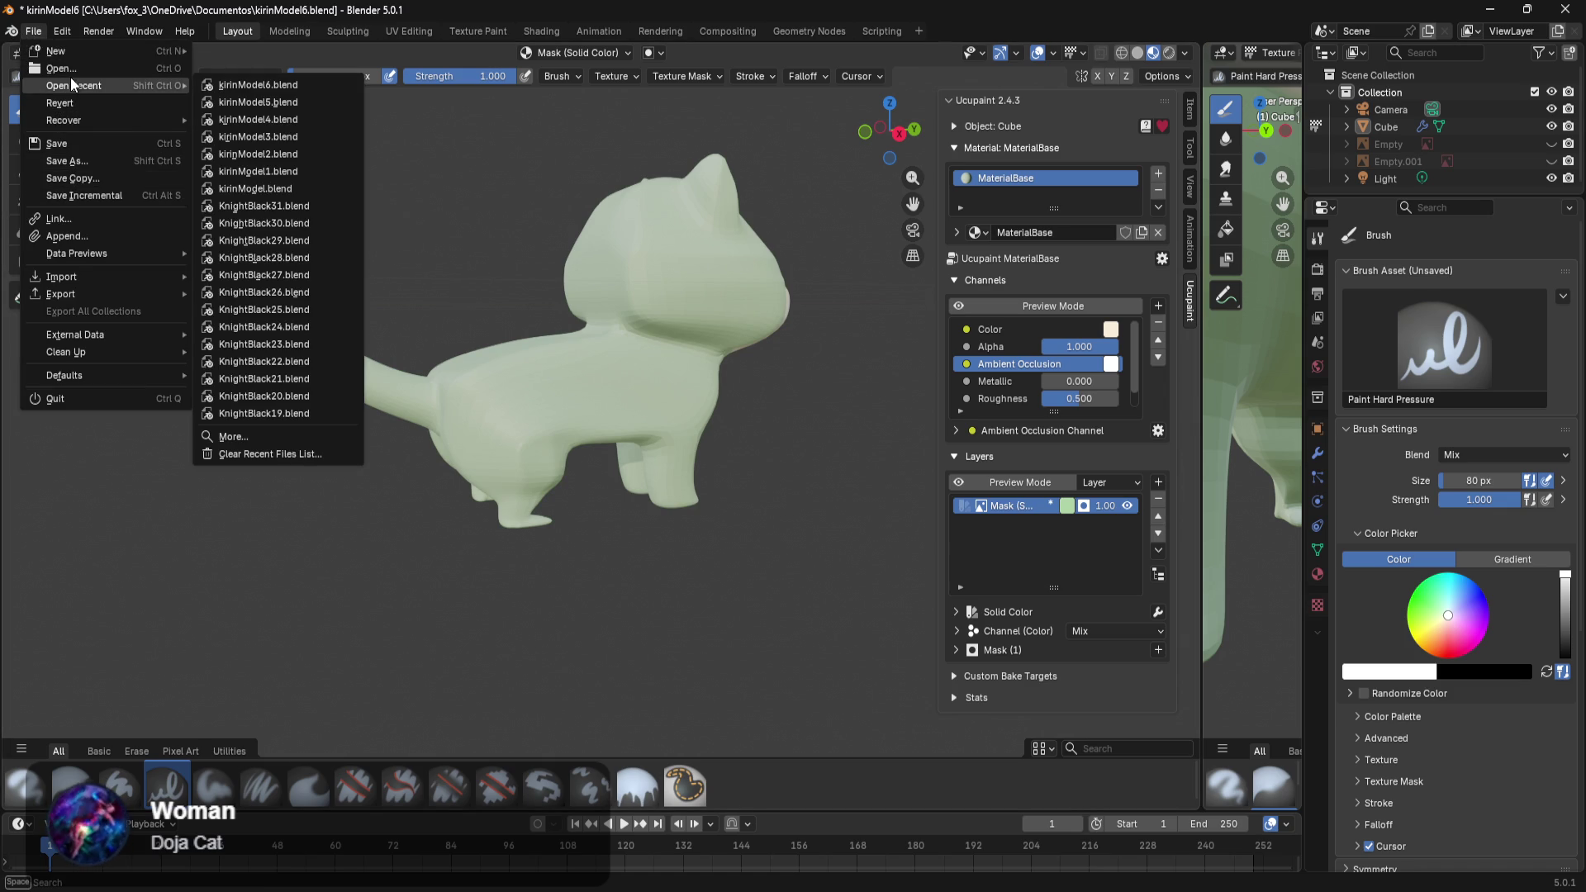
click(216, 127)
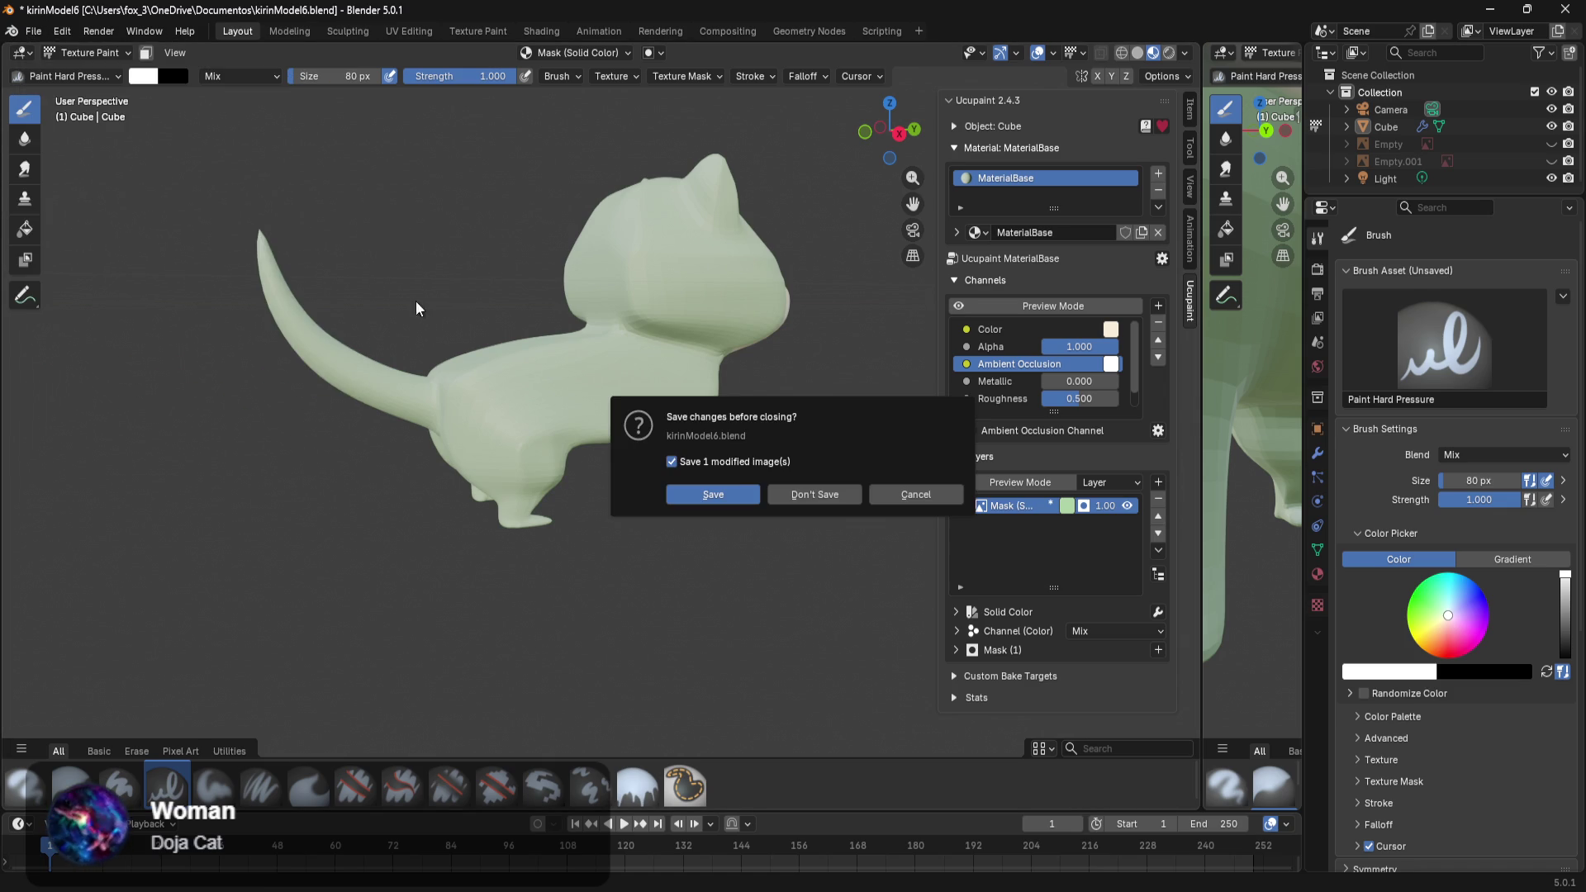
click(831, 493)
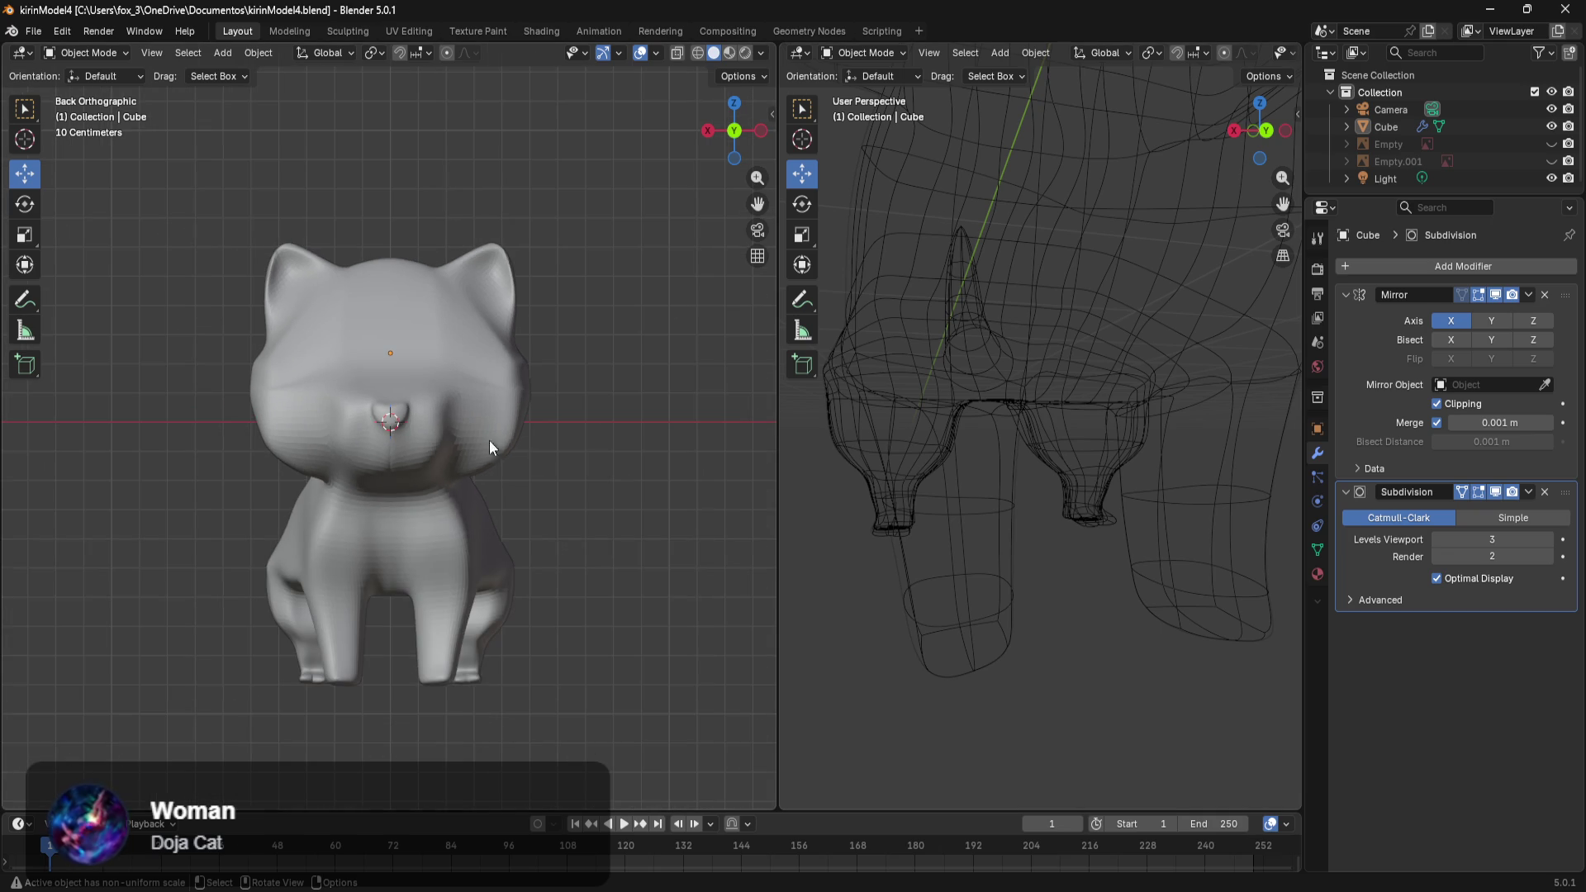
Open recent kirinModel5.blend and look over the grey kitten model.
click(33, 32)
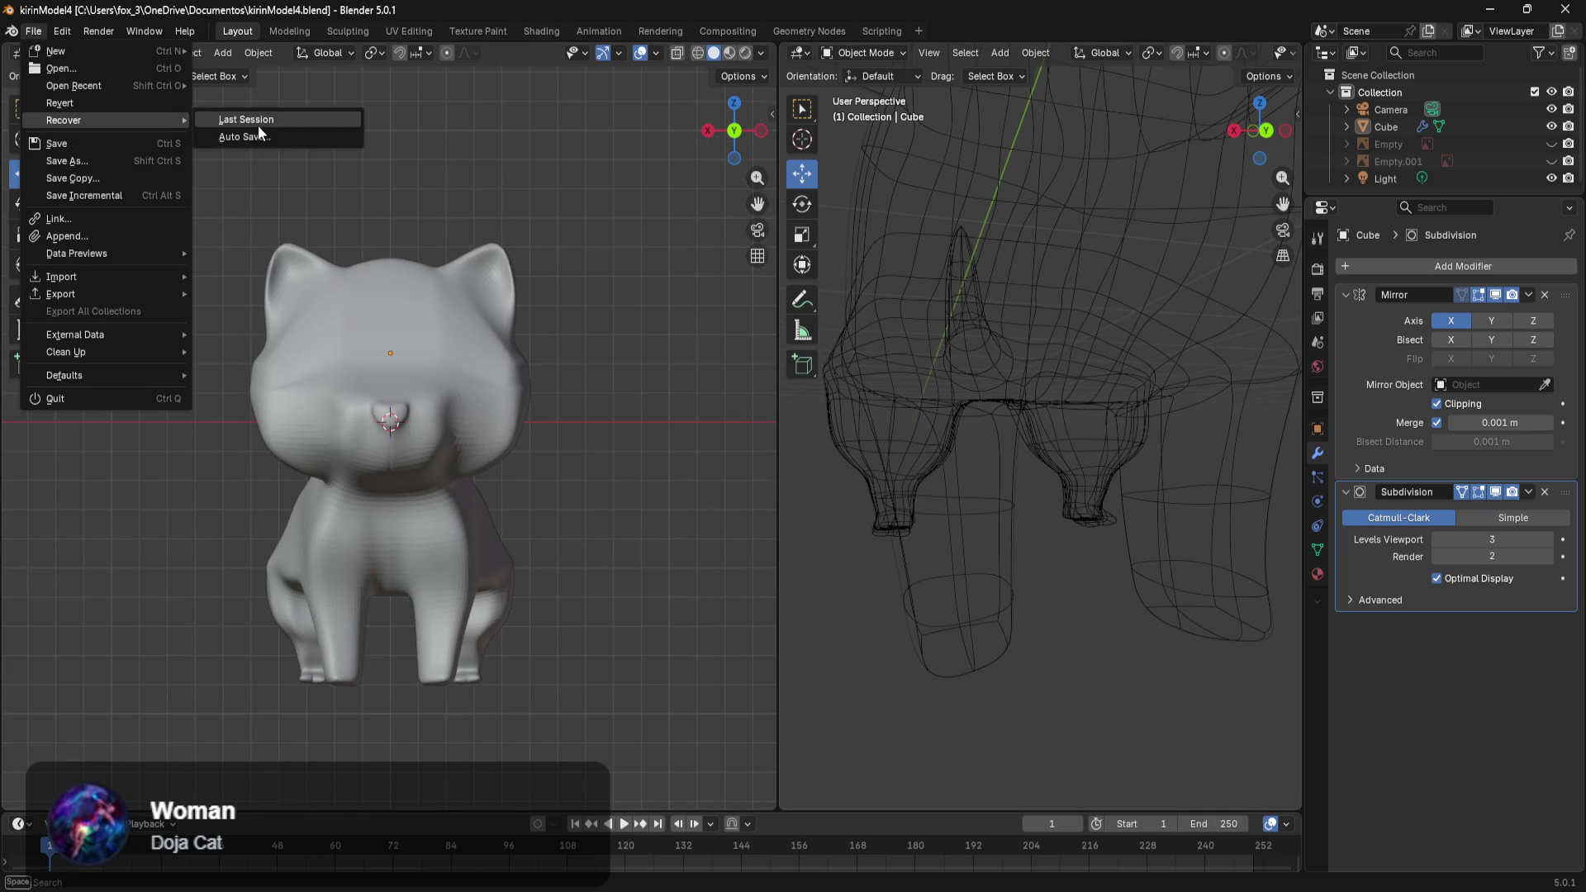
mouse_move(127, 91)
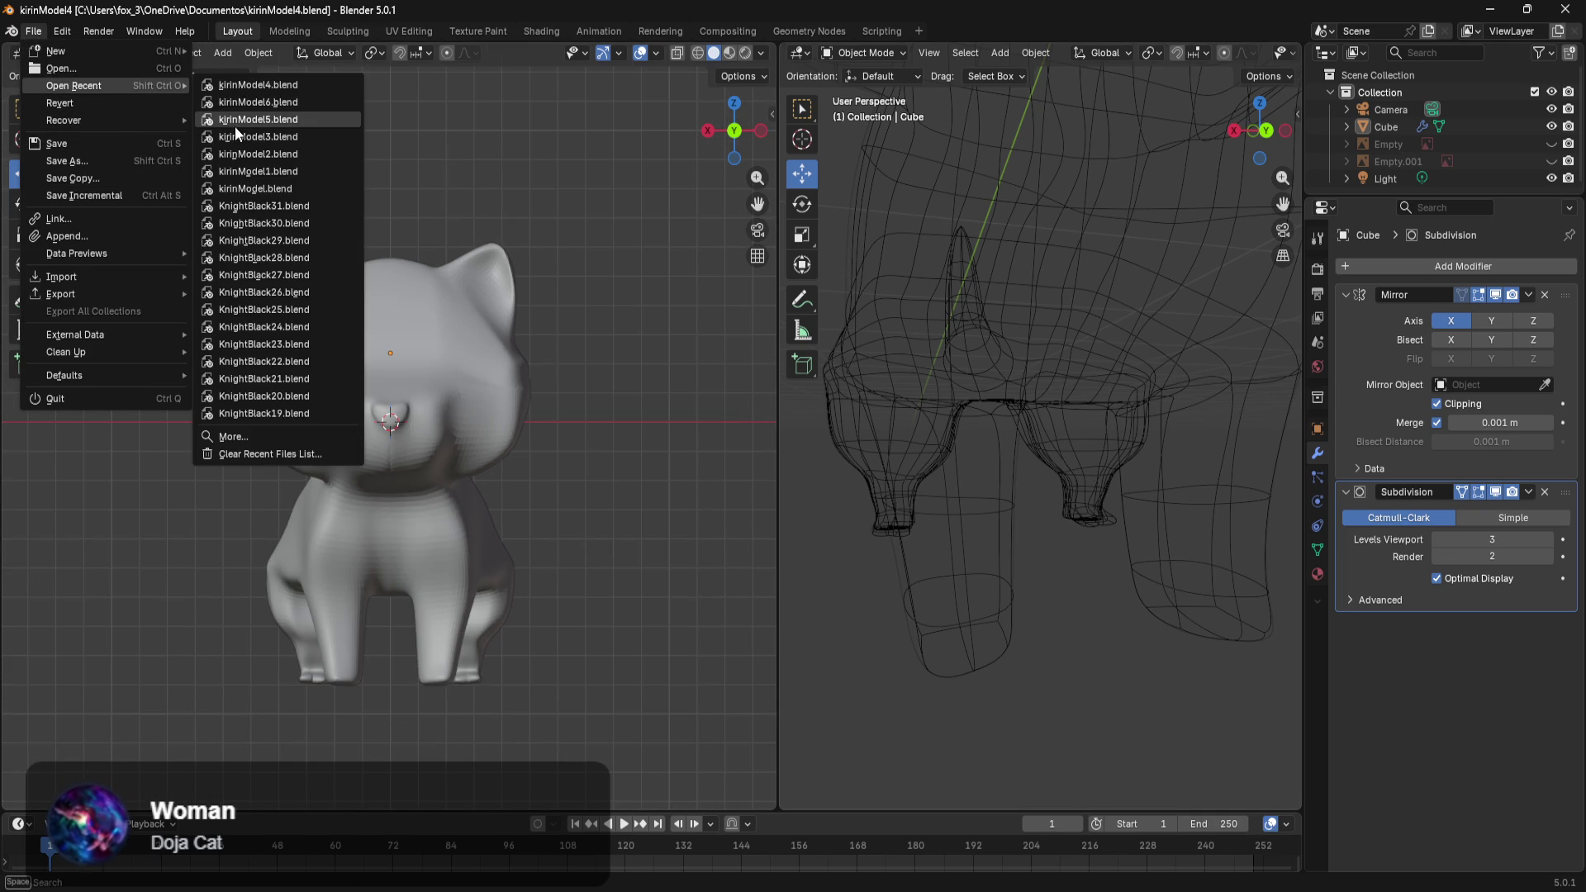
click(236, 124)
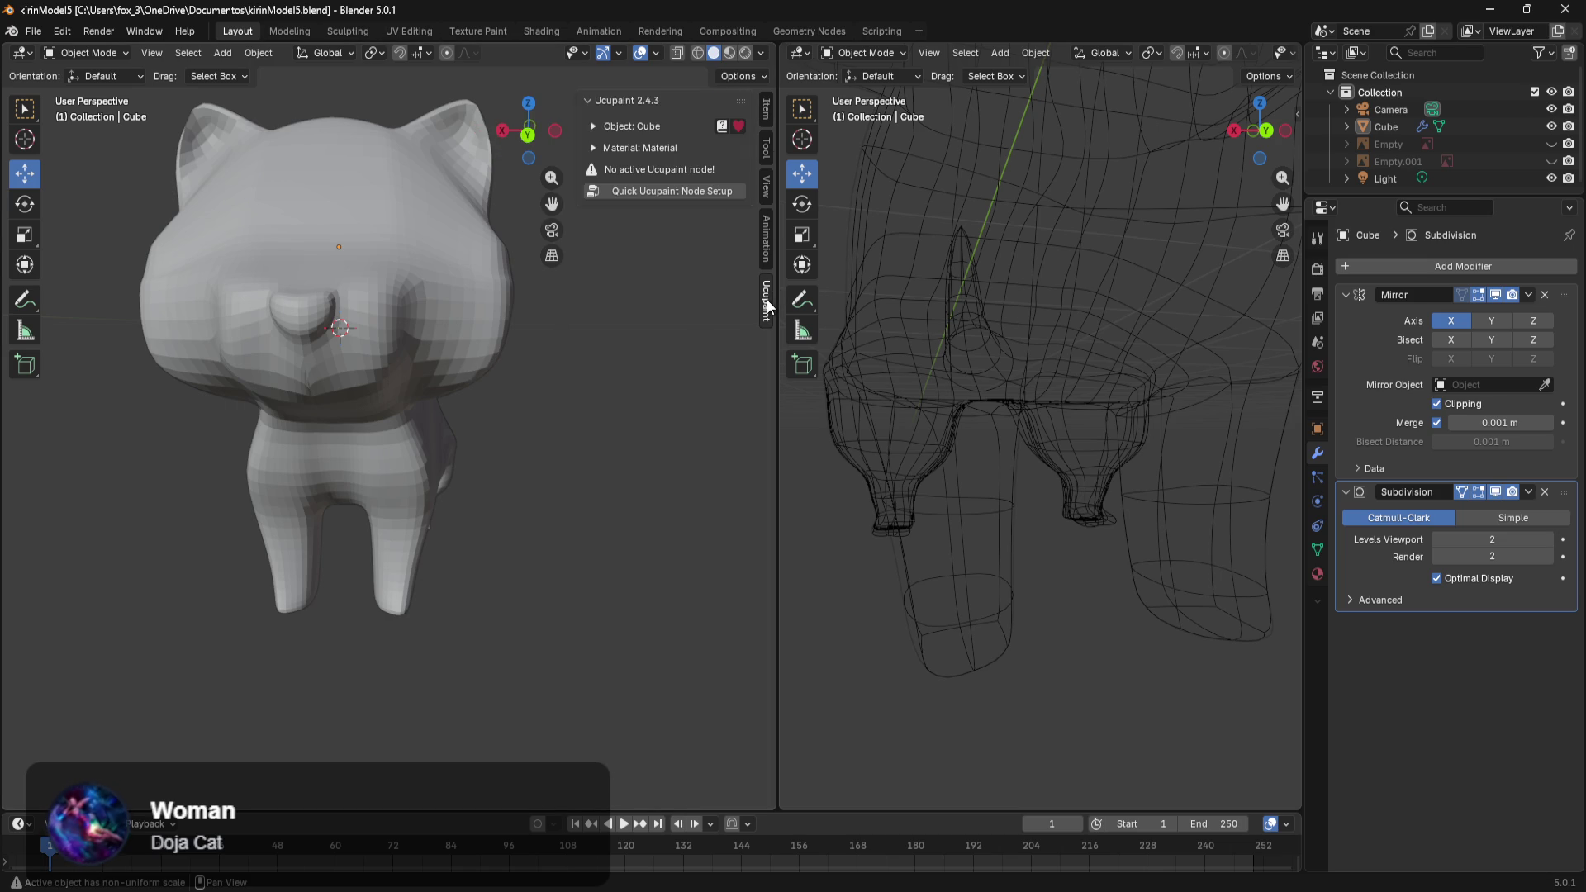
scroll(505, 304, down, 3)
middle_drag(506, 310, 603, 341)
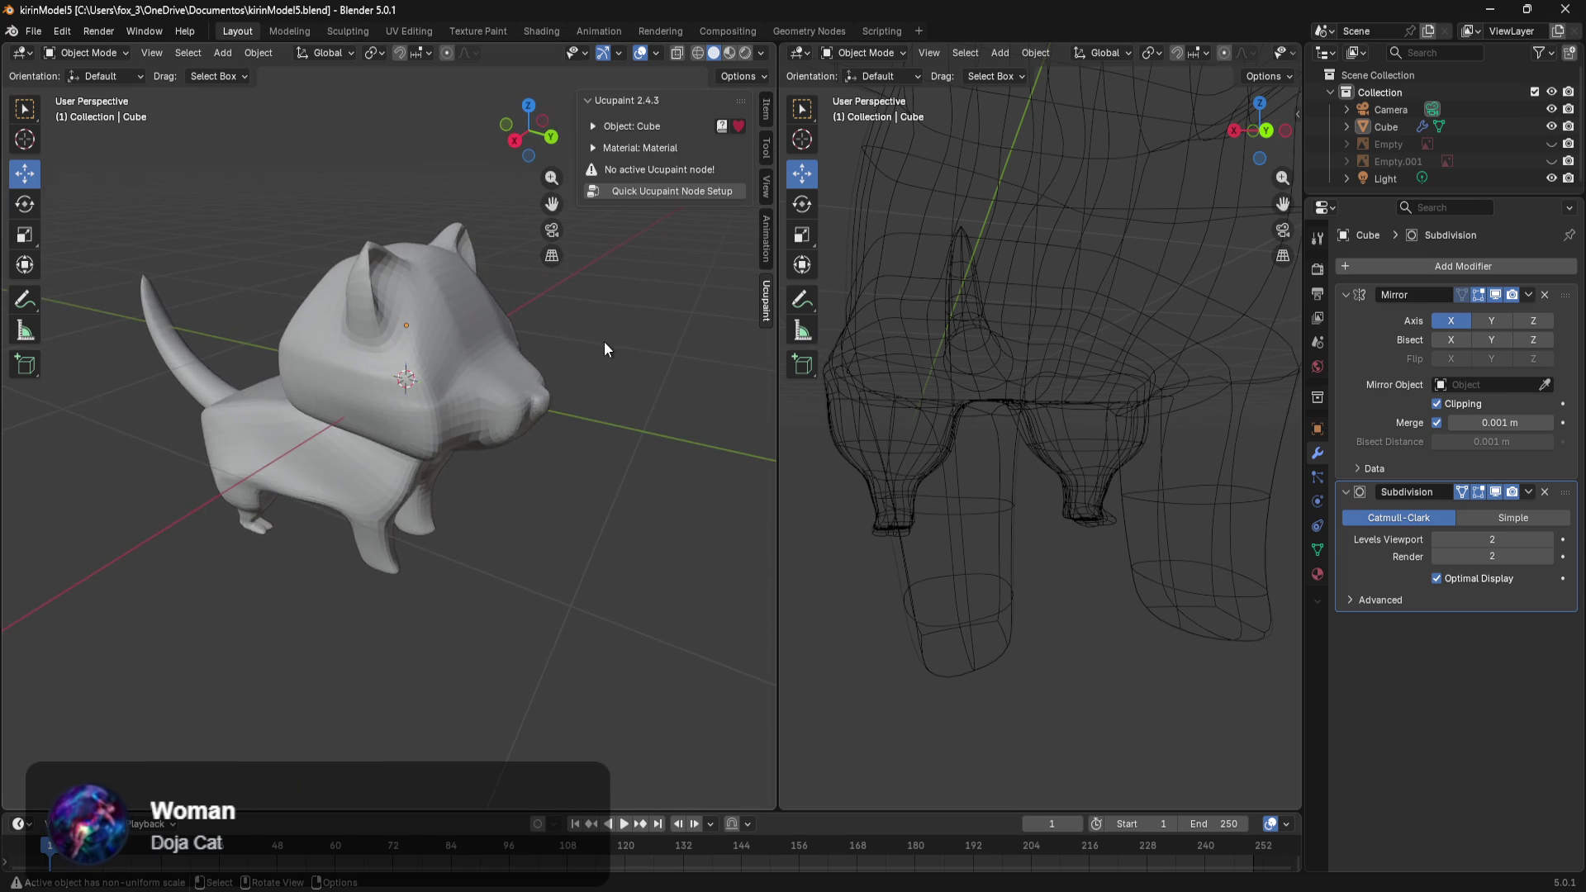
scroll(603, 340, up, 3)
scroll(613, 335, down, 1)
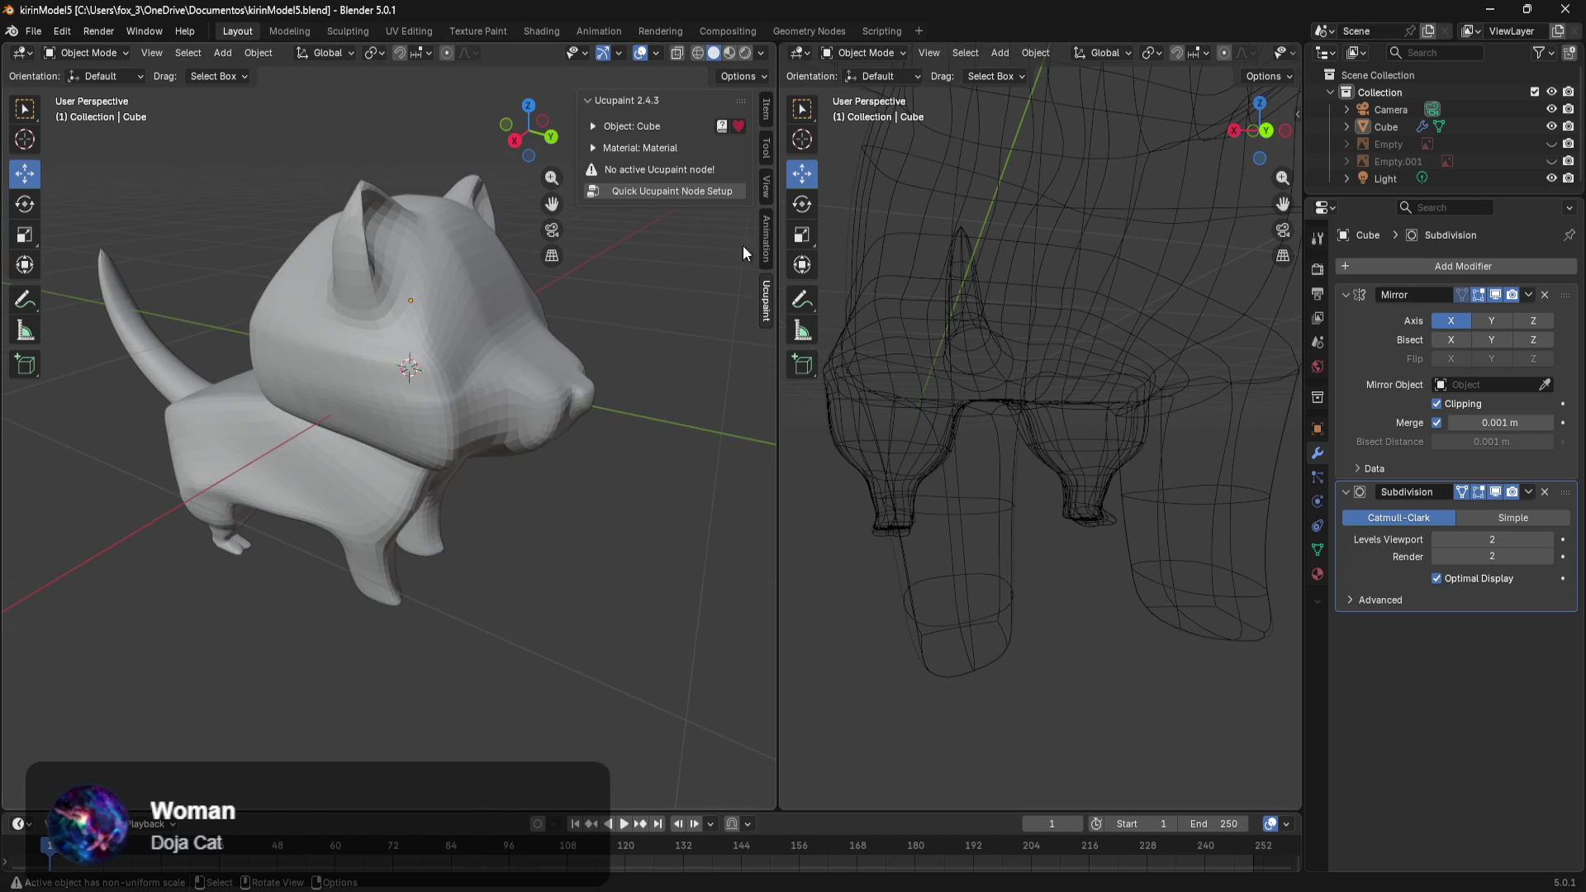
Hide the Ucupaint panel, select the cat mesh and enter Edit Mode.
click(770, 301)
mouse_move(508, 330)
middle_down()
mouse_move(497, 378)
mouse_move(468, 354)
mouse_move(601, 527)
mouse_move(570, 460)
middle_up()
click(476, 319)
key(Tab)
Zoom in on the cat's head and select a vertex on it.
scroll(612, 446, up, 3)
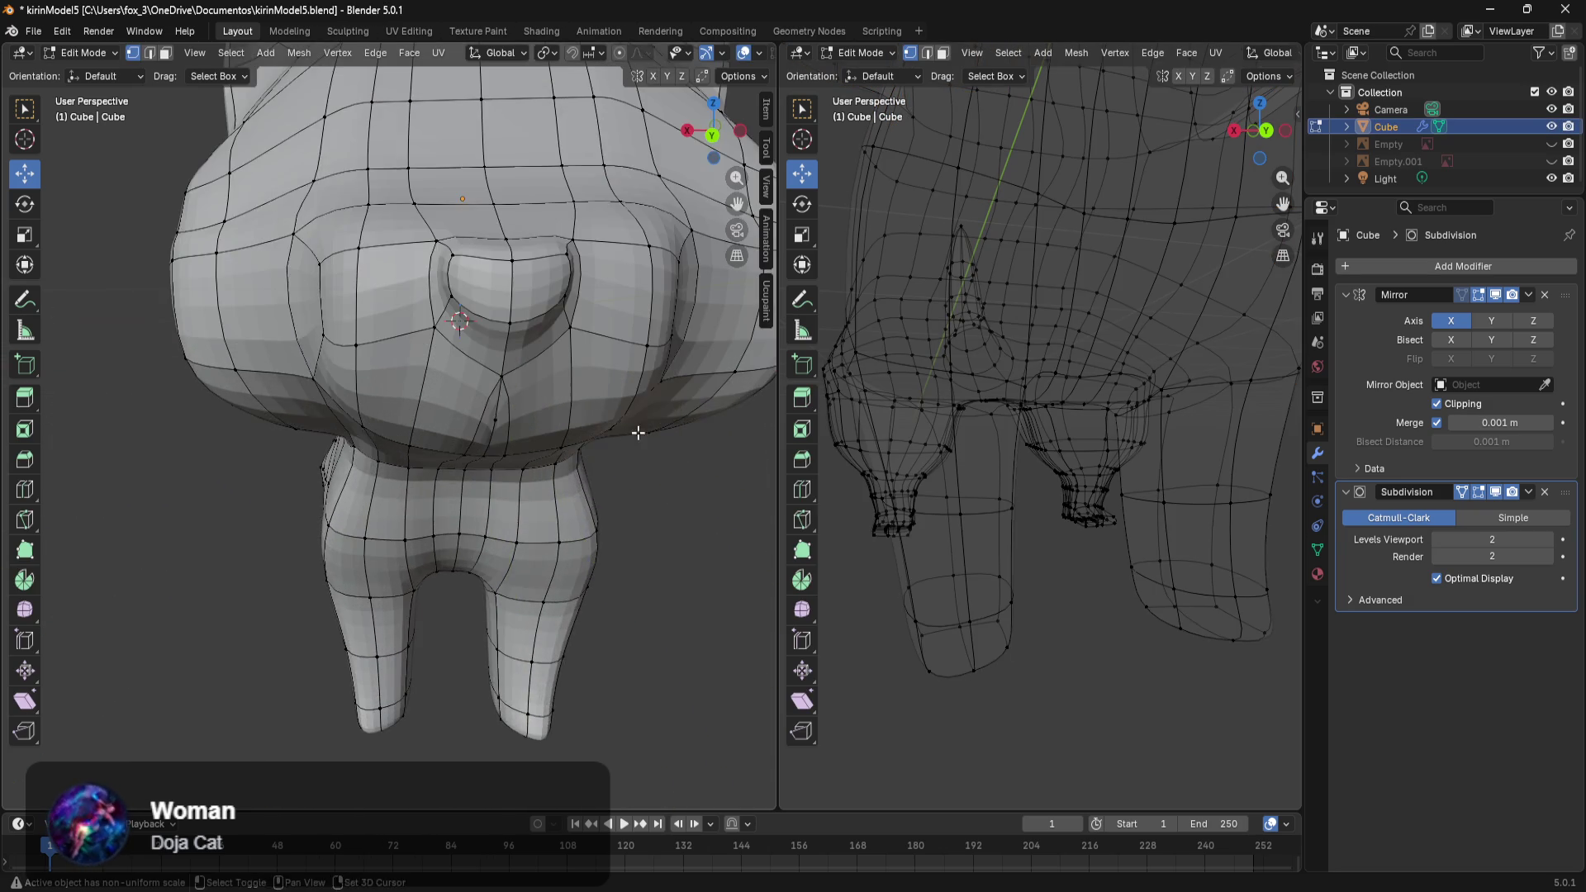
scroll(578, 388, up, 3)
scroll(528, 413, up, 1)
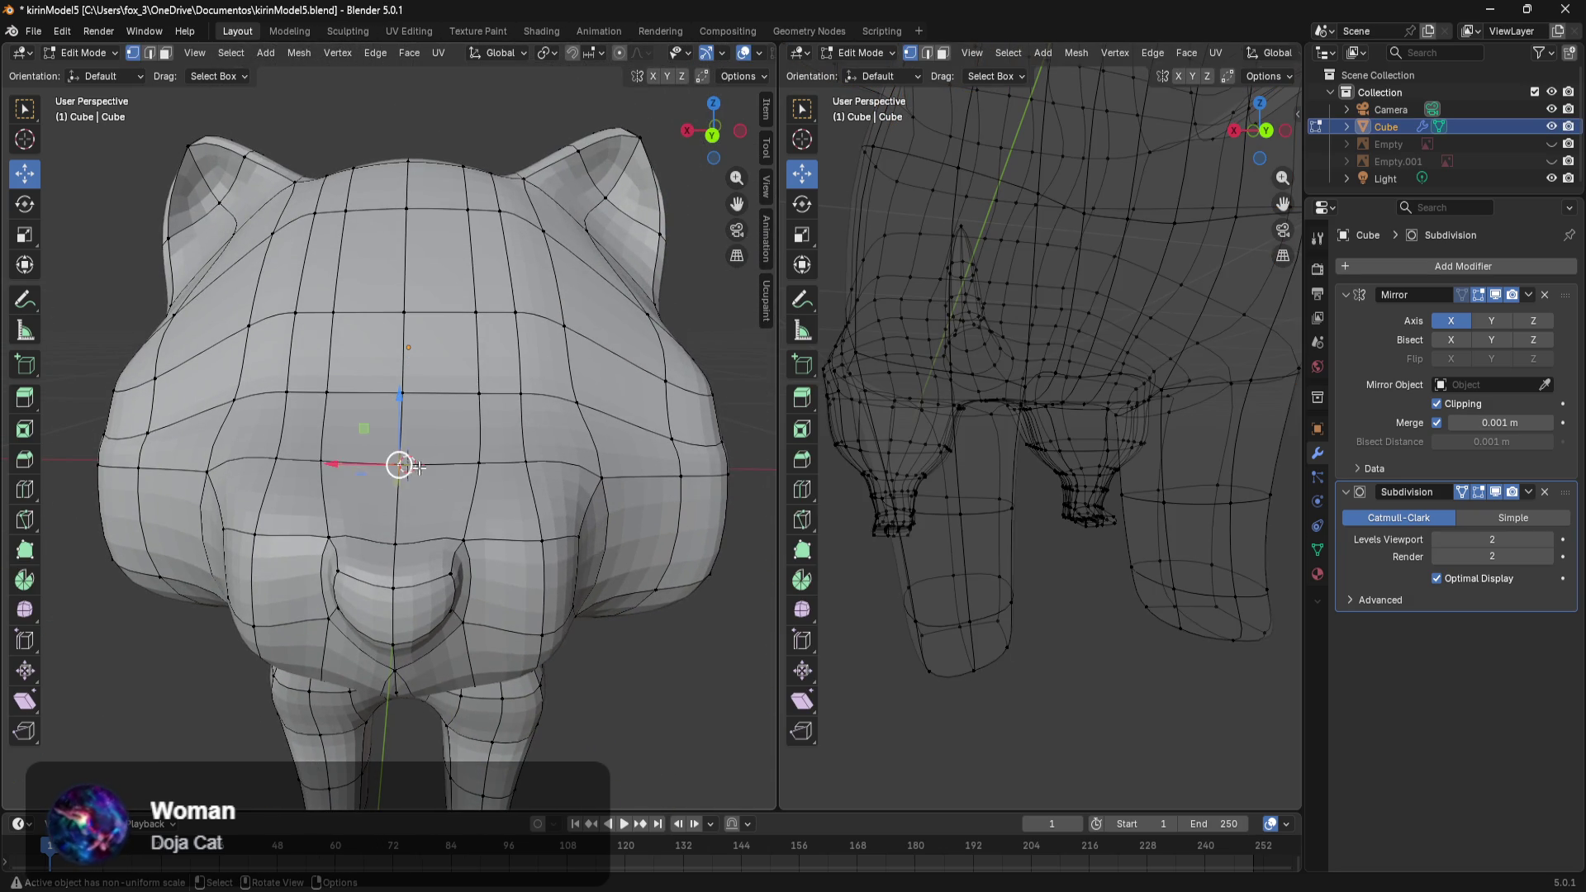
middle_drag(411, 467, 523, 490)
click(635, 421)
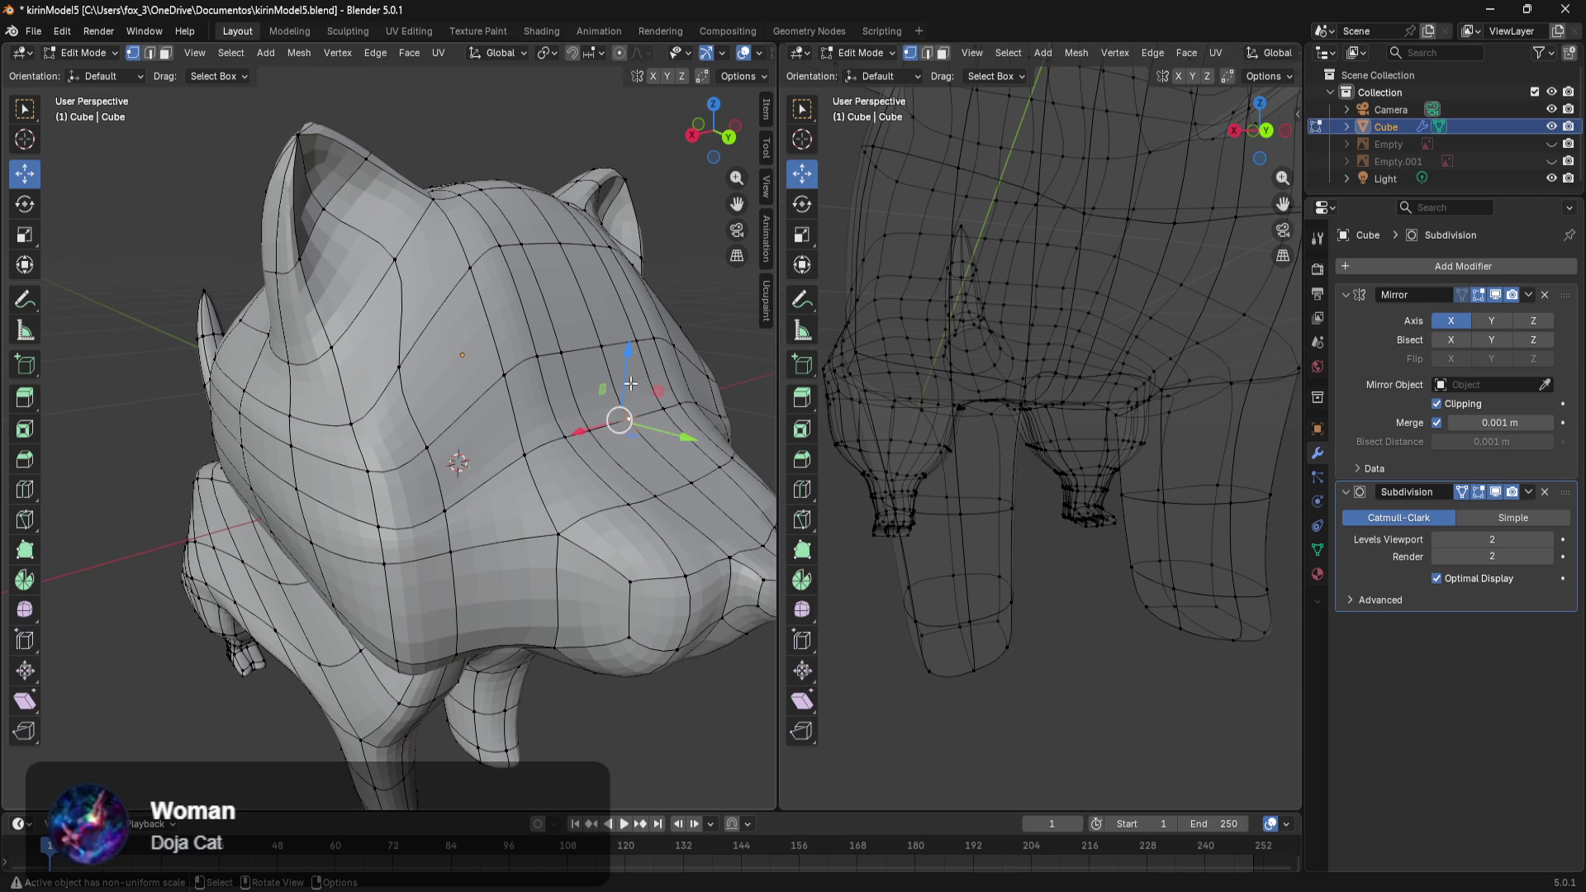
mouse_move(683, 369)
middle_down()
mouse_move(601, 337)
mouse_move(554, 393)
middle_up()
scroll(601, 338, up, 2)
scroll(600, 338, down, 3)
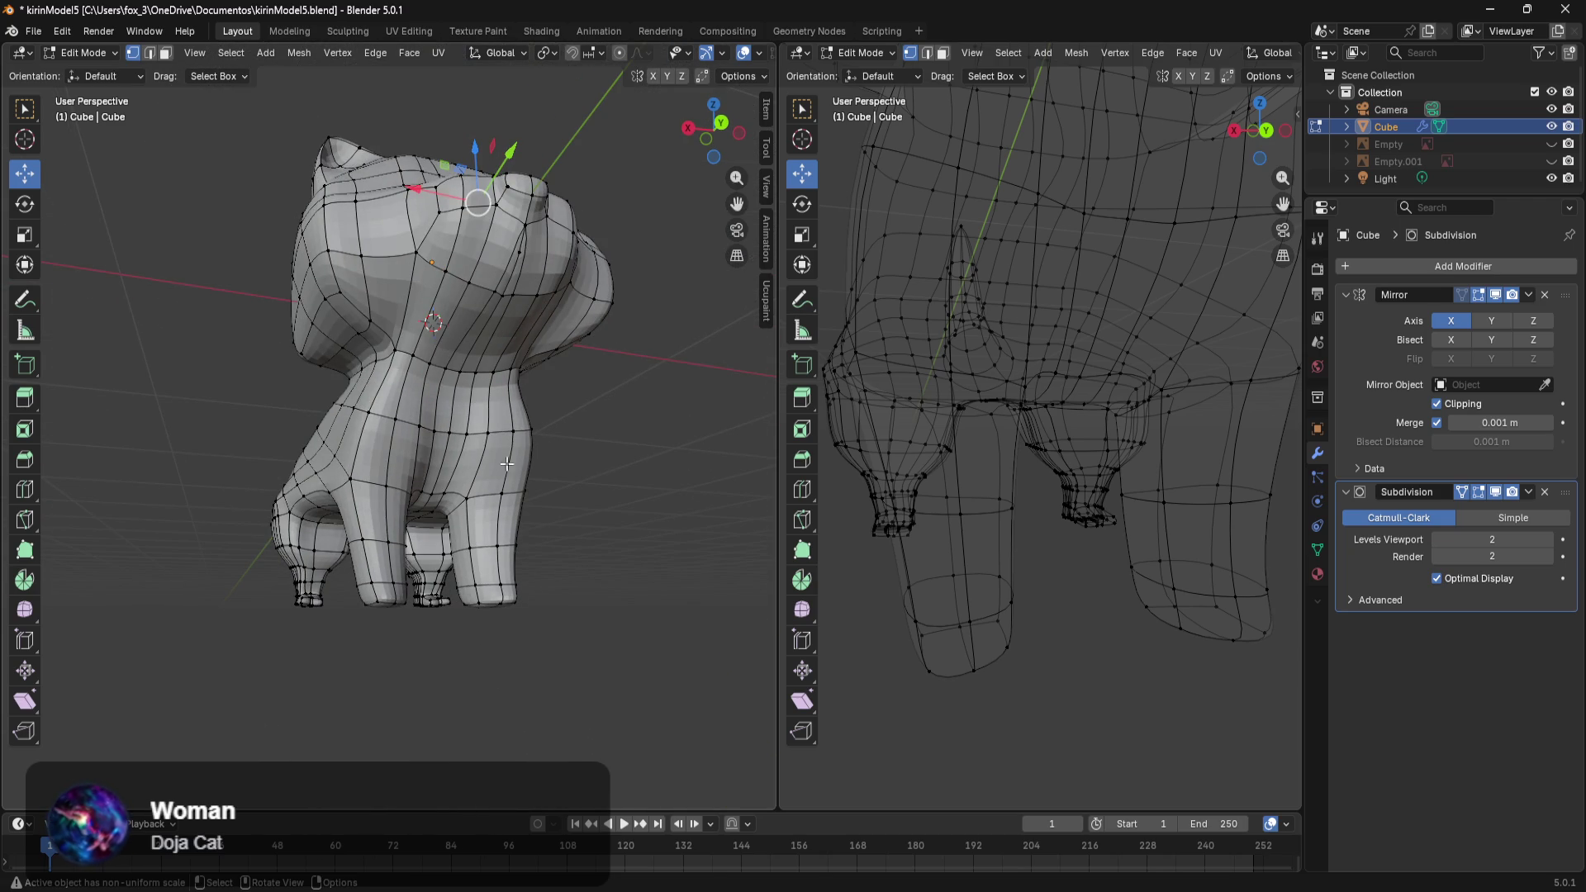
Switch to Material Preview shading and orbit so the tail faces the camera.
key(z)
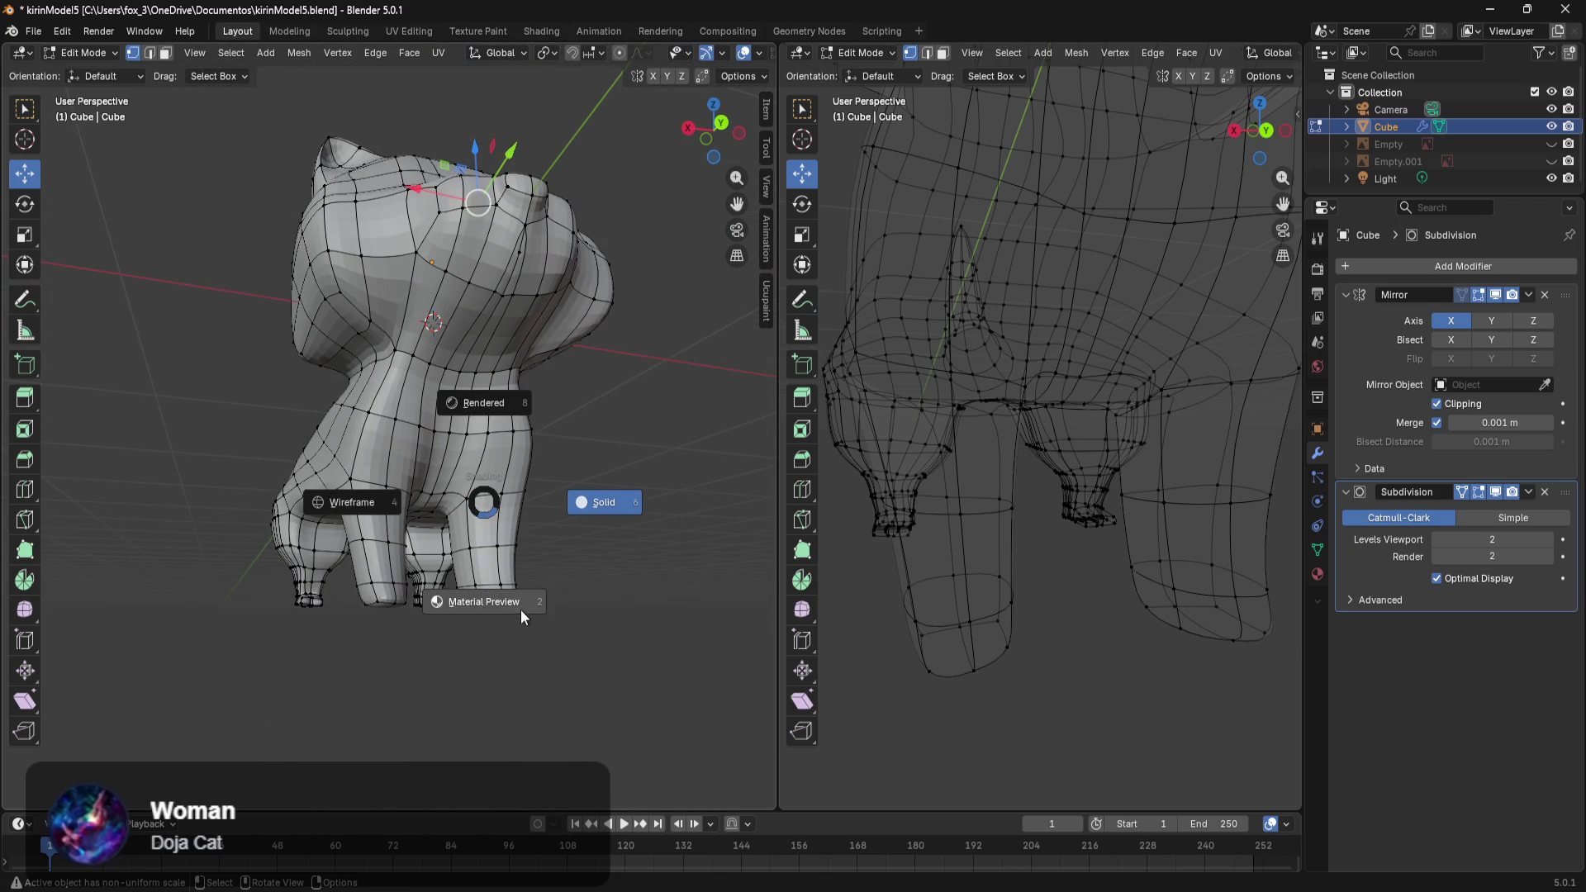
click(520, 608)
middle_drag(521, 563, 584, 644)
mouse_move(432, 637)
middle_down()
mouse_move(317, 611)
mouse_move(517, 571)
mouse_move(602, 630)
mouse_move(517, 608)
mouse_move(613, 643)
mouse_move(453, 661)
middle_up()
scroll(371, 616, up, 1)
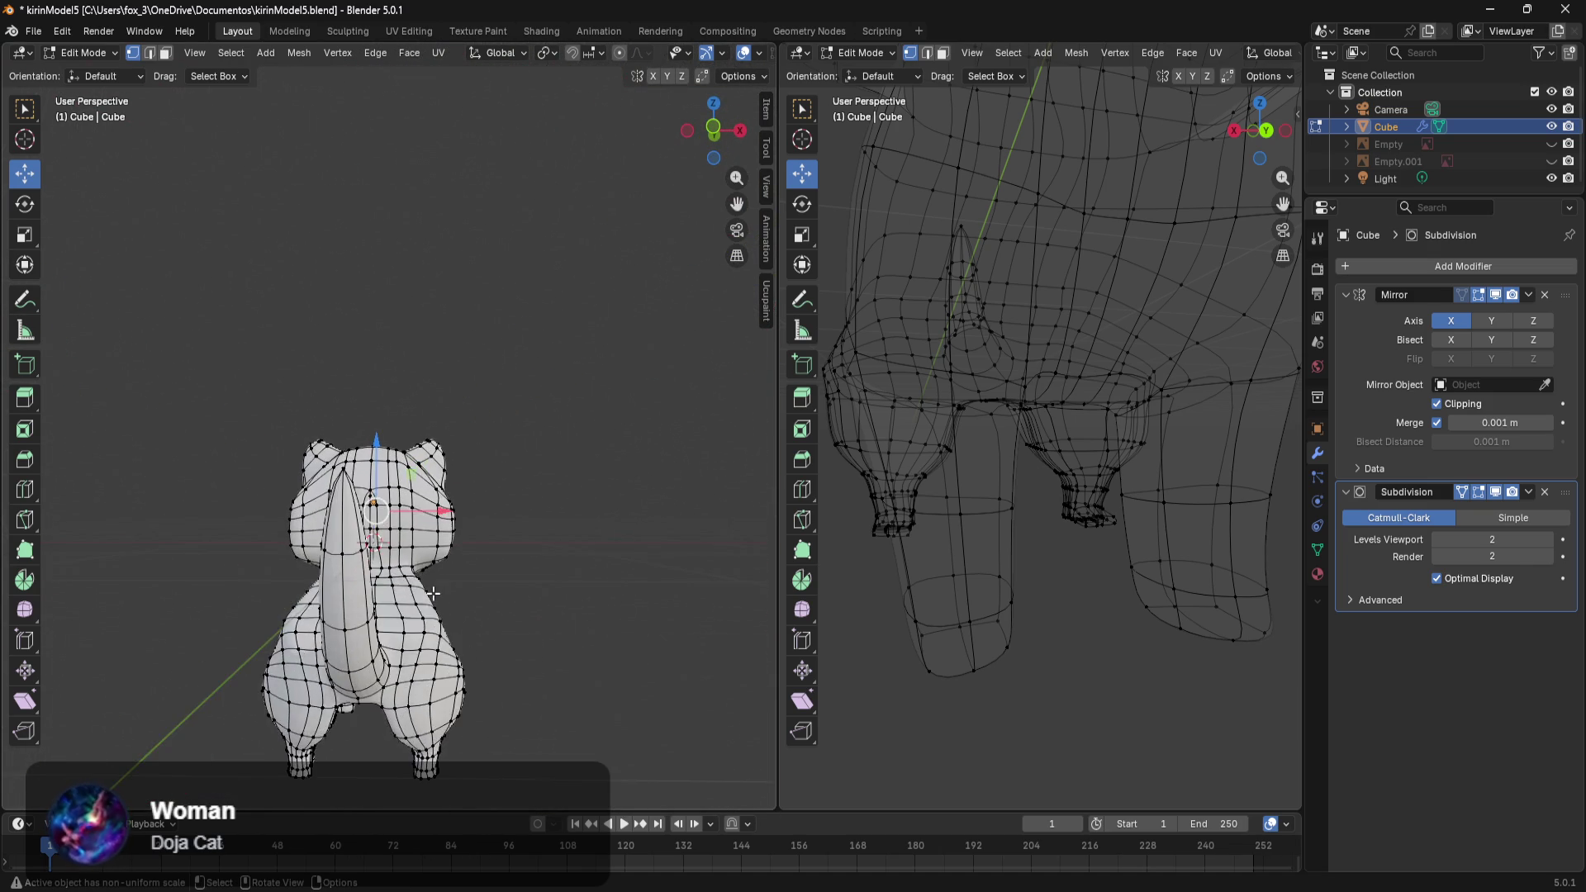
scroll(371, 617, up, 2)
scroll(371, 616, up, 2)
scroll(371, 617, down, 2)
mouse_move(371, 616)
middle_down()
mouse_move(499, 326)
mouse_move(672, 262)
middle_up()
scroll(442, 501, up, 2)
scroll(442, 501, up, 2)
middle_drag(442, 500, 496, 529)
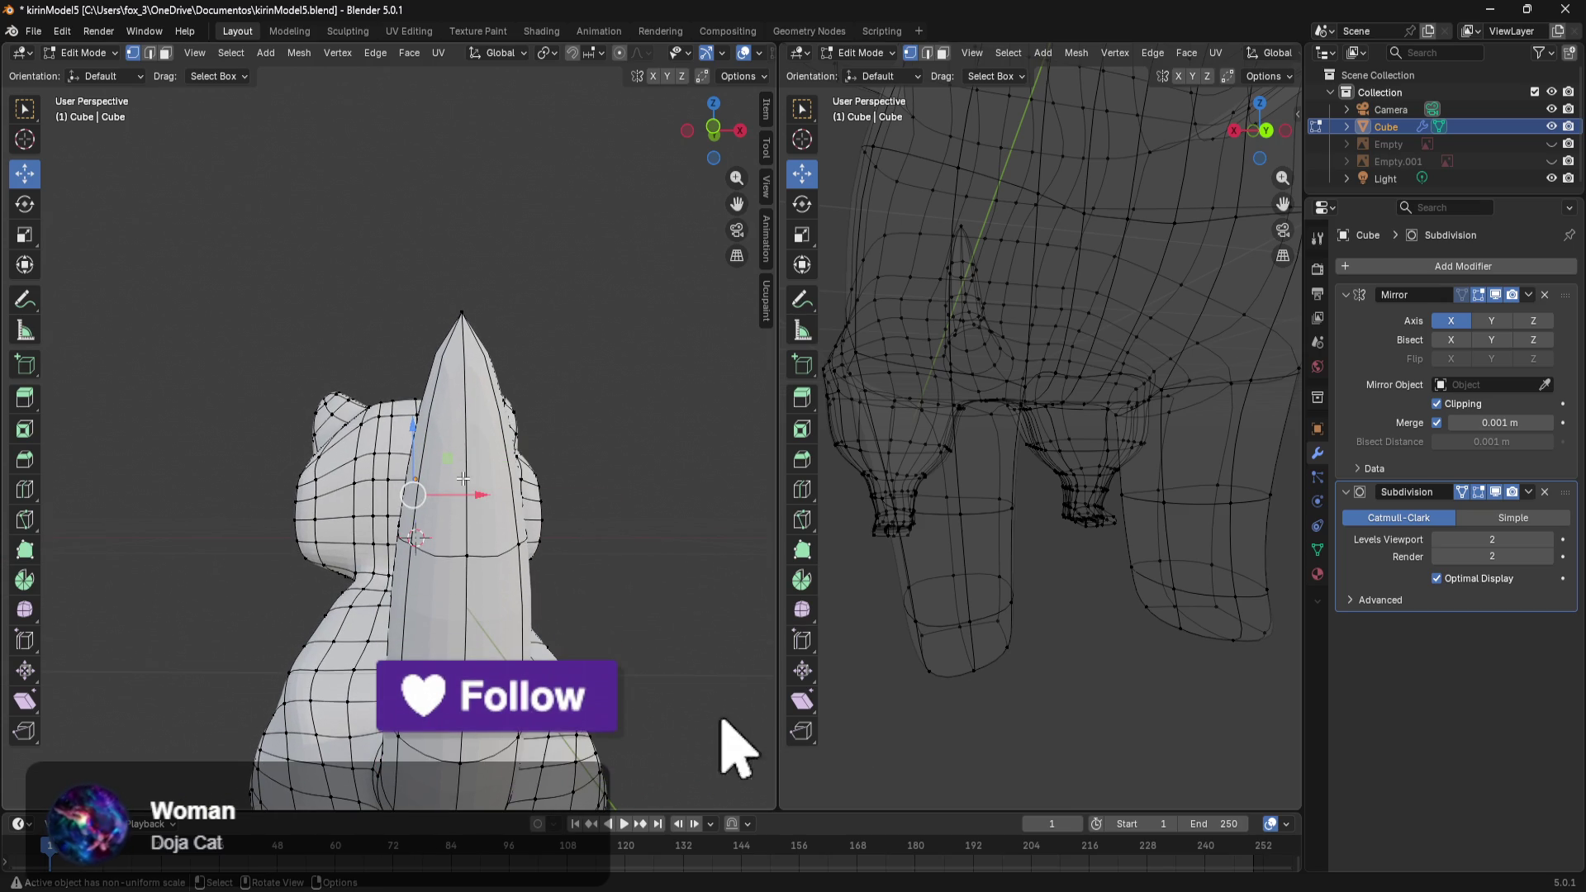
Add an edge loop across the tail, then select the tip vertex and side loop.
key(ctrl+r)
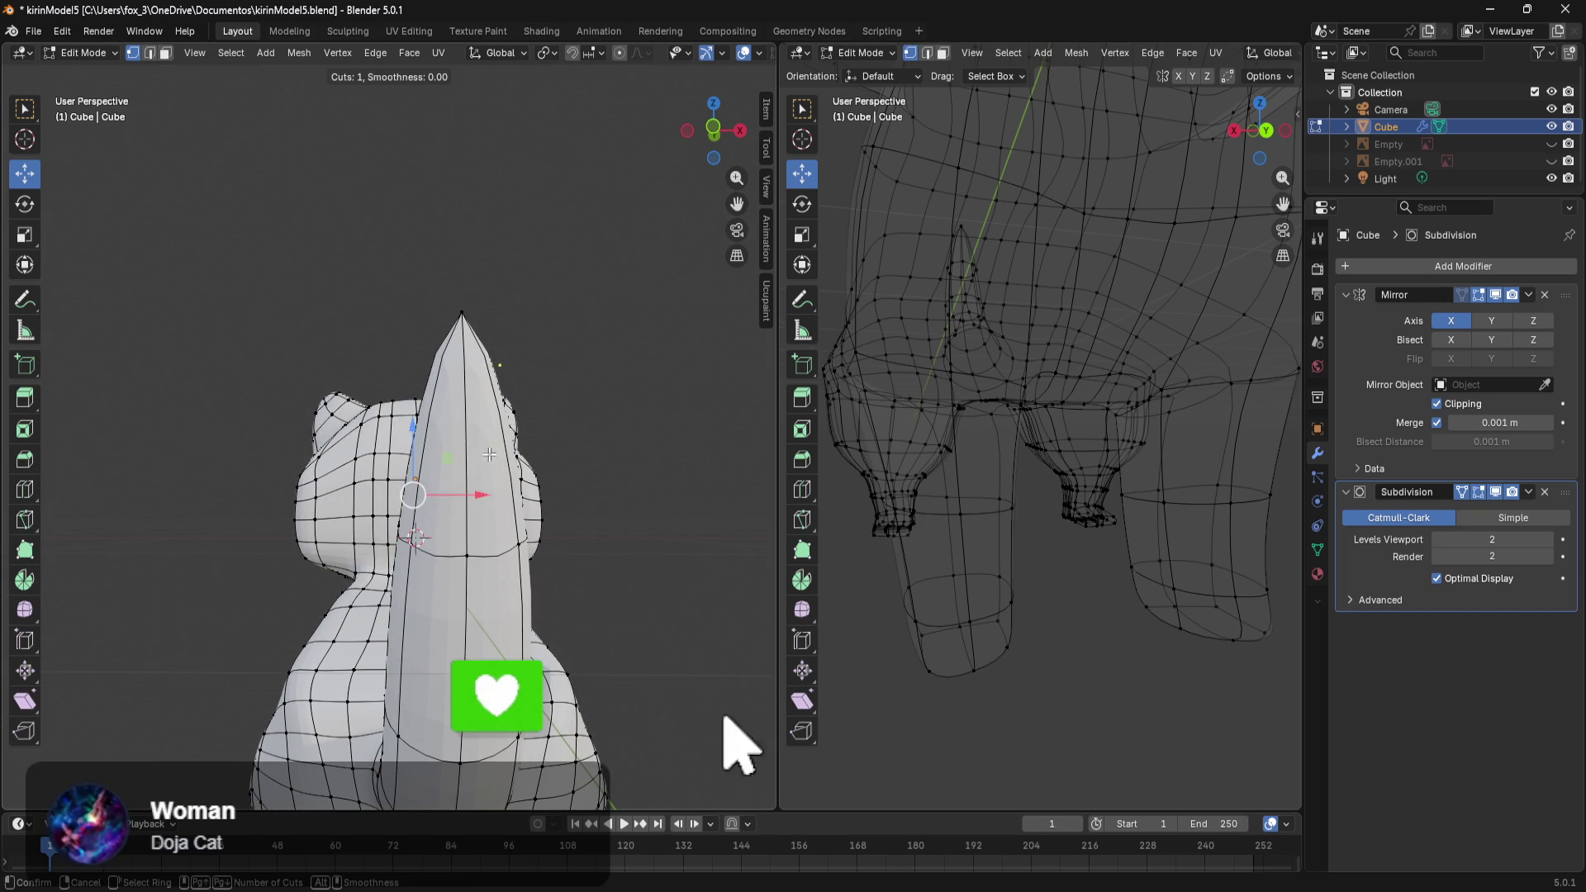
click(482, 491)
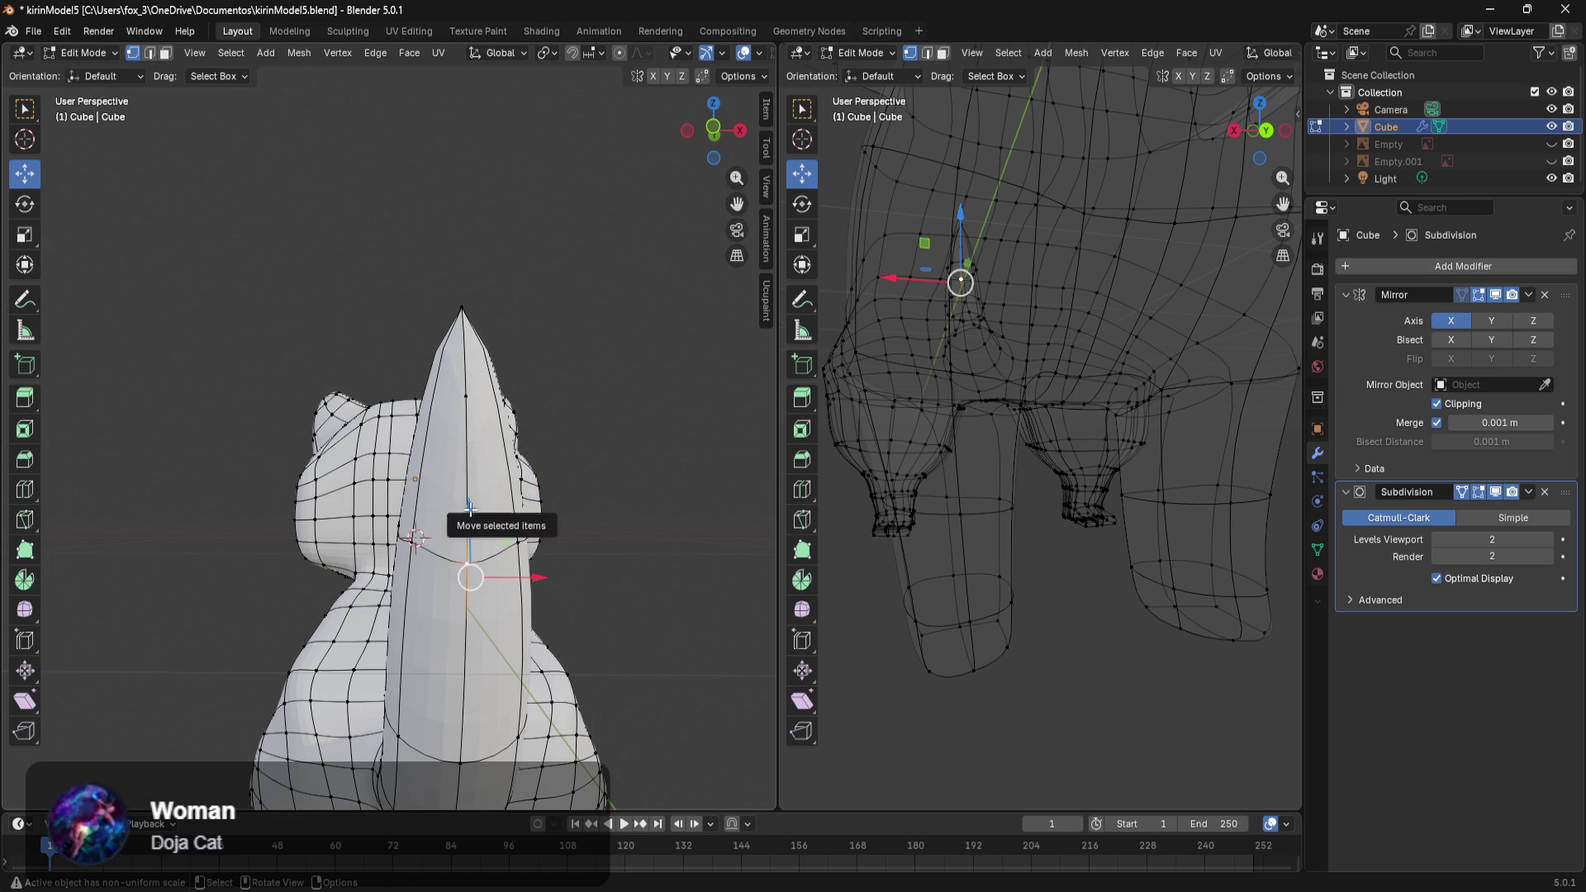
click(466, 402)
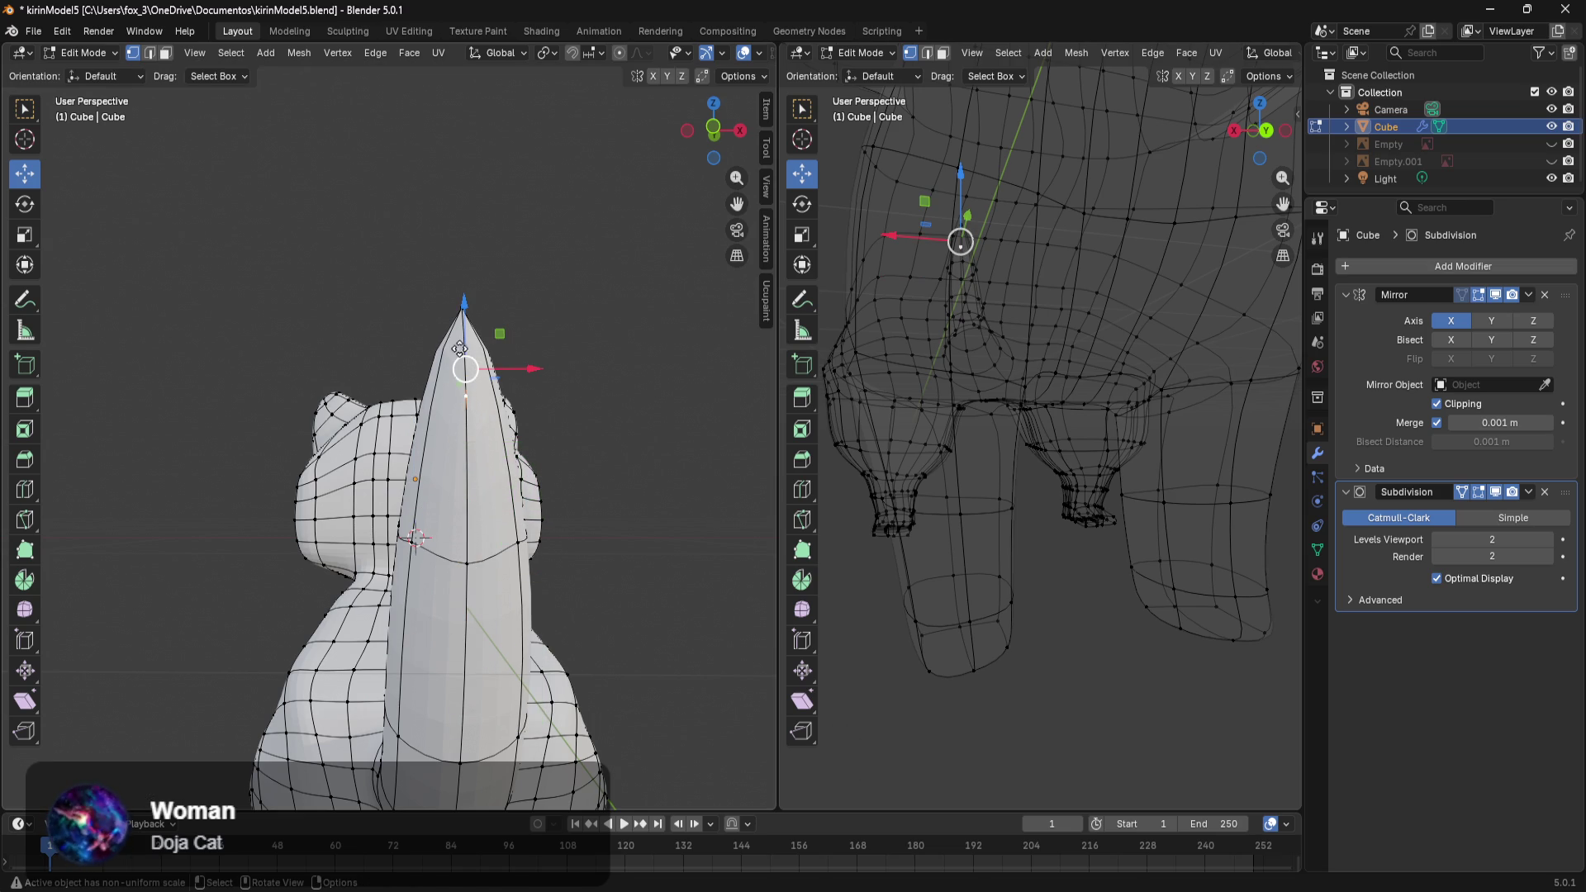
key(g)
right_click(485, 364)
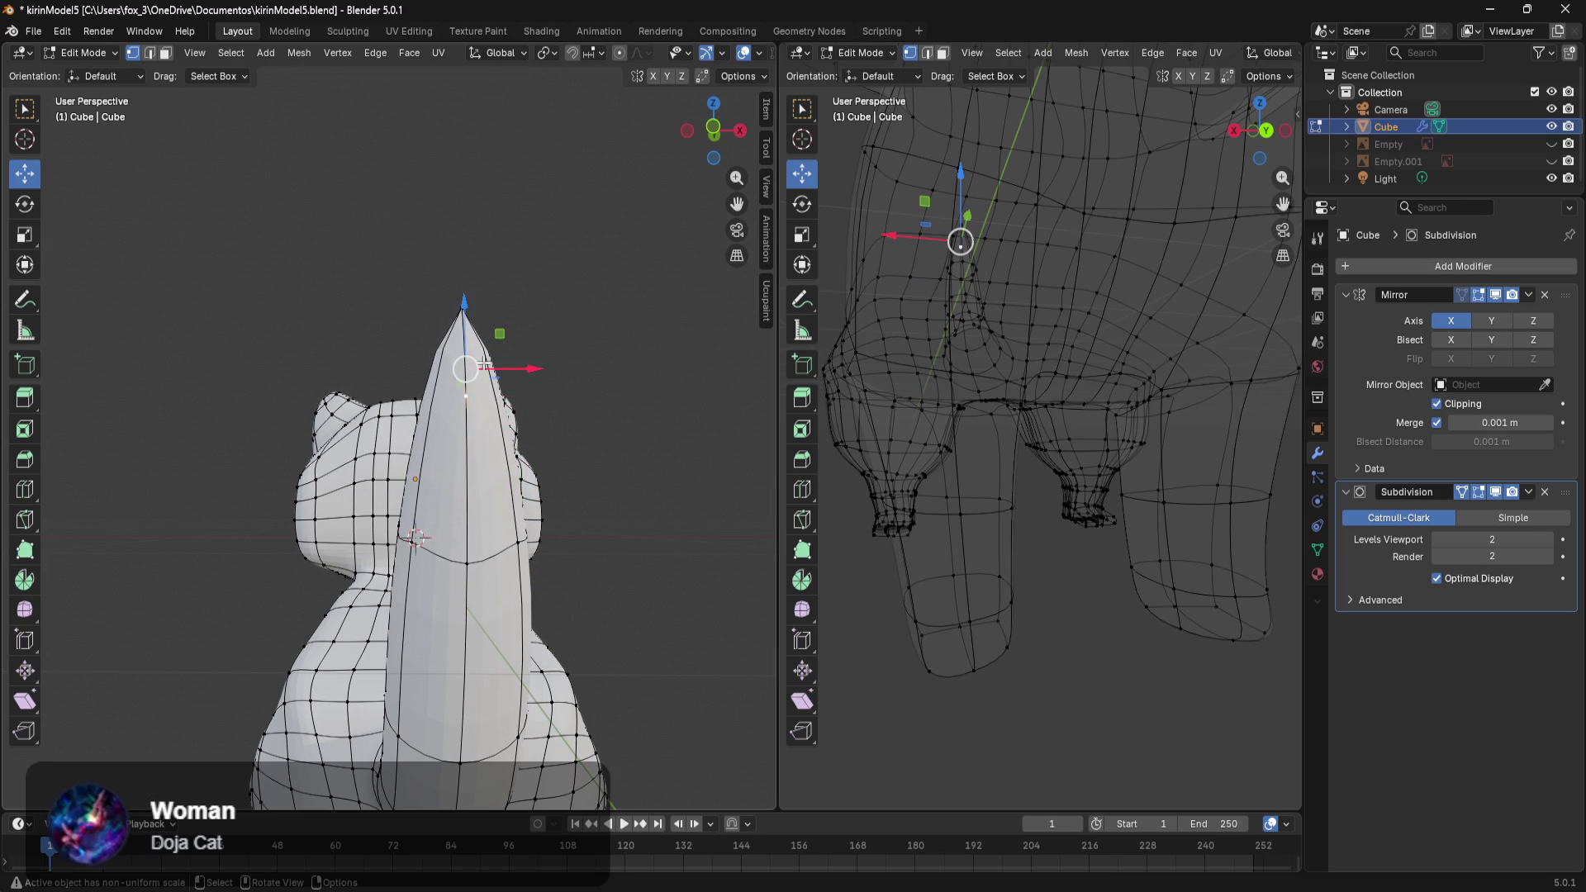
alt+shift+click(514, 545)
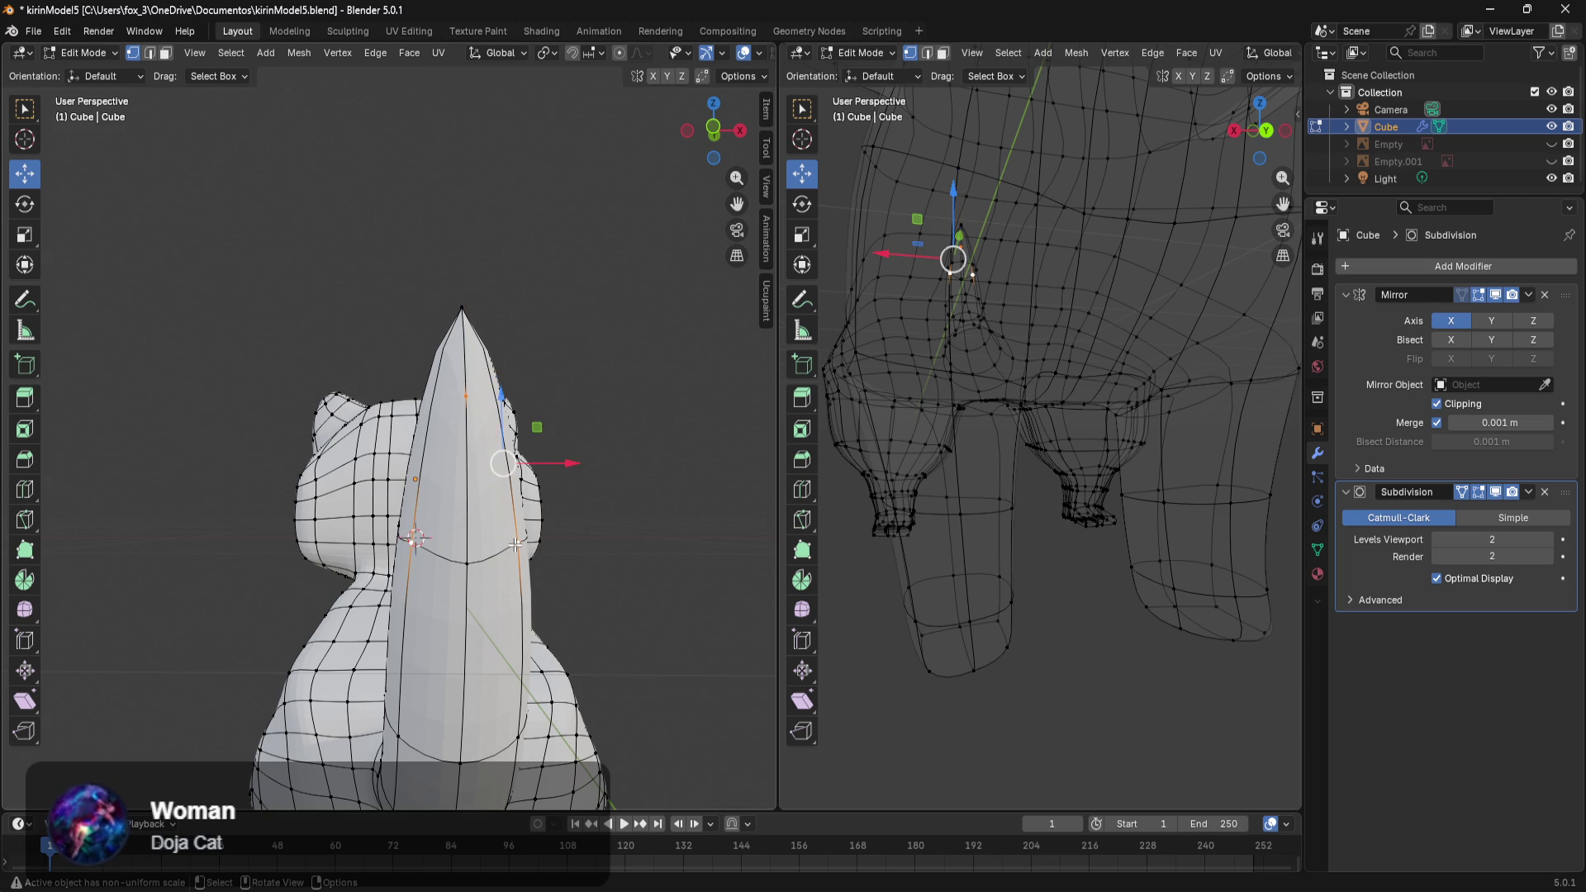
key(ctrl+z)
Slide a vertex on the tail's side along X, then along Y.
click(542, 561)
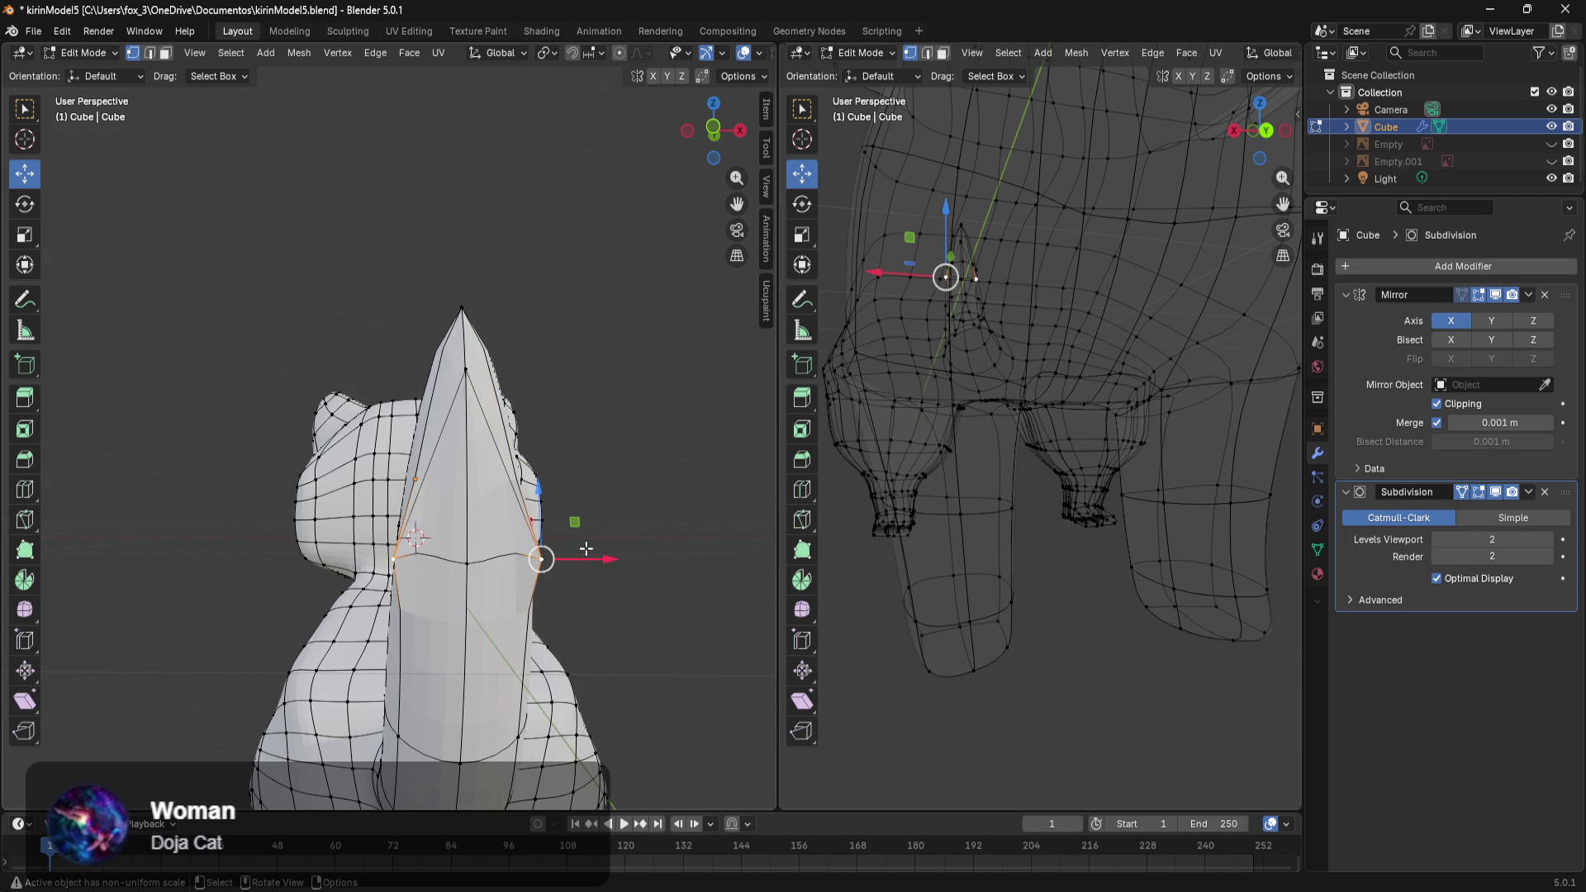
drag(607, 559, 571, 558)
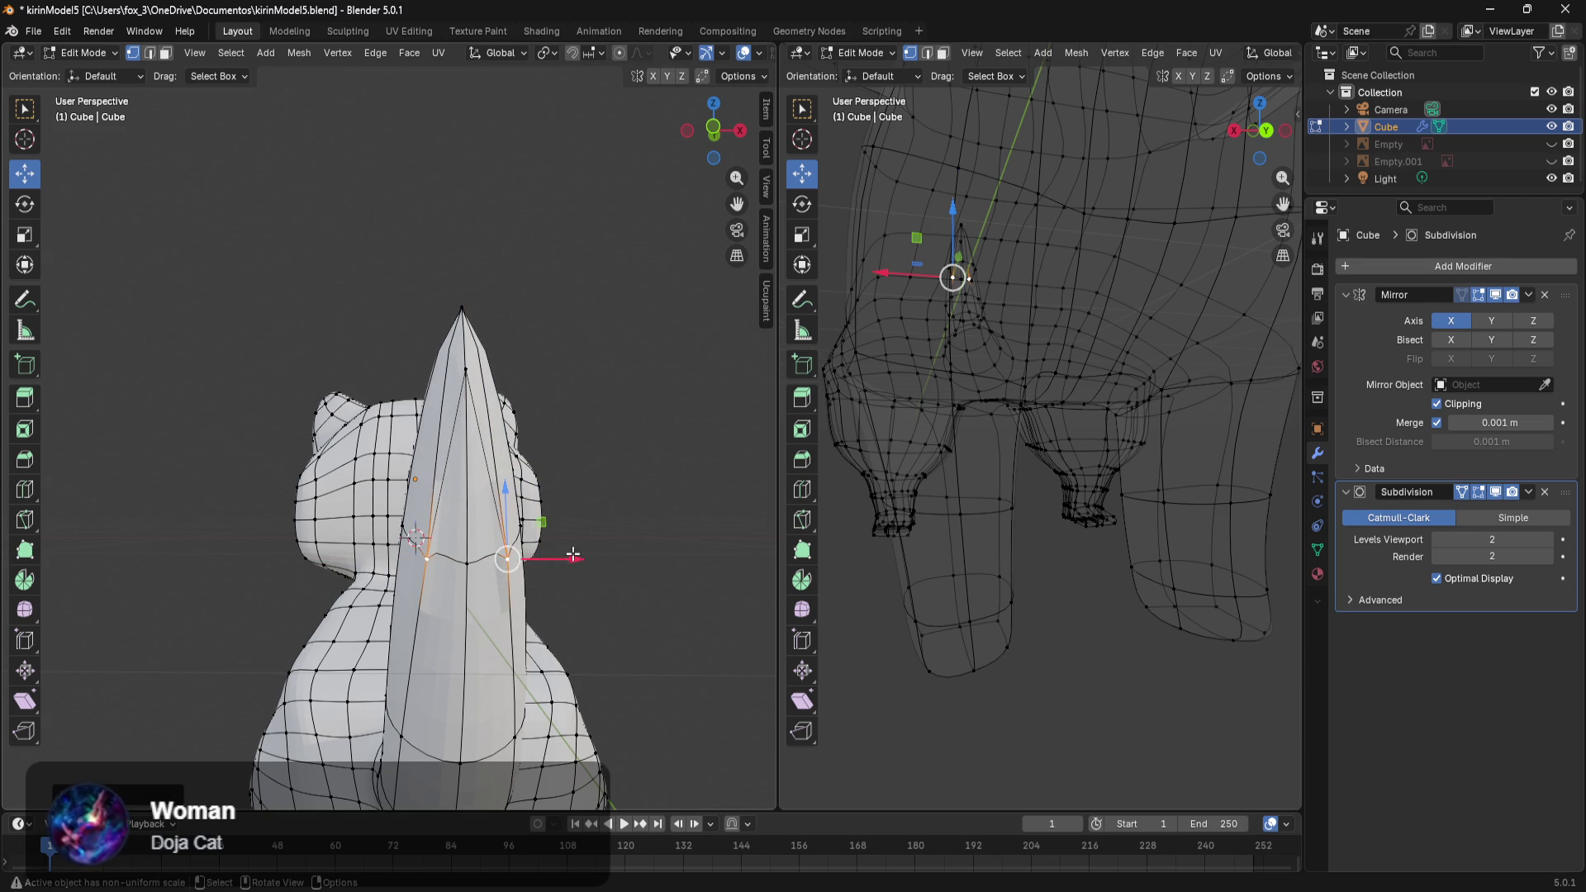
middle_drag(572, 558, 519, 569)
scroll(496, 648, down, 5)
mouse_move(496, 648)
middle_down()
mouse_move(391, 586)
mouse_move(609, 570)
mouse_move(506, 620)
mouse_move(566, 468)
mouse_move(562, 379)
middle_up()
scroll(608, 570, up, 5)
scroll(566, 468, up, 3)
middle_drag(592, 284, 427, 664)
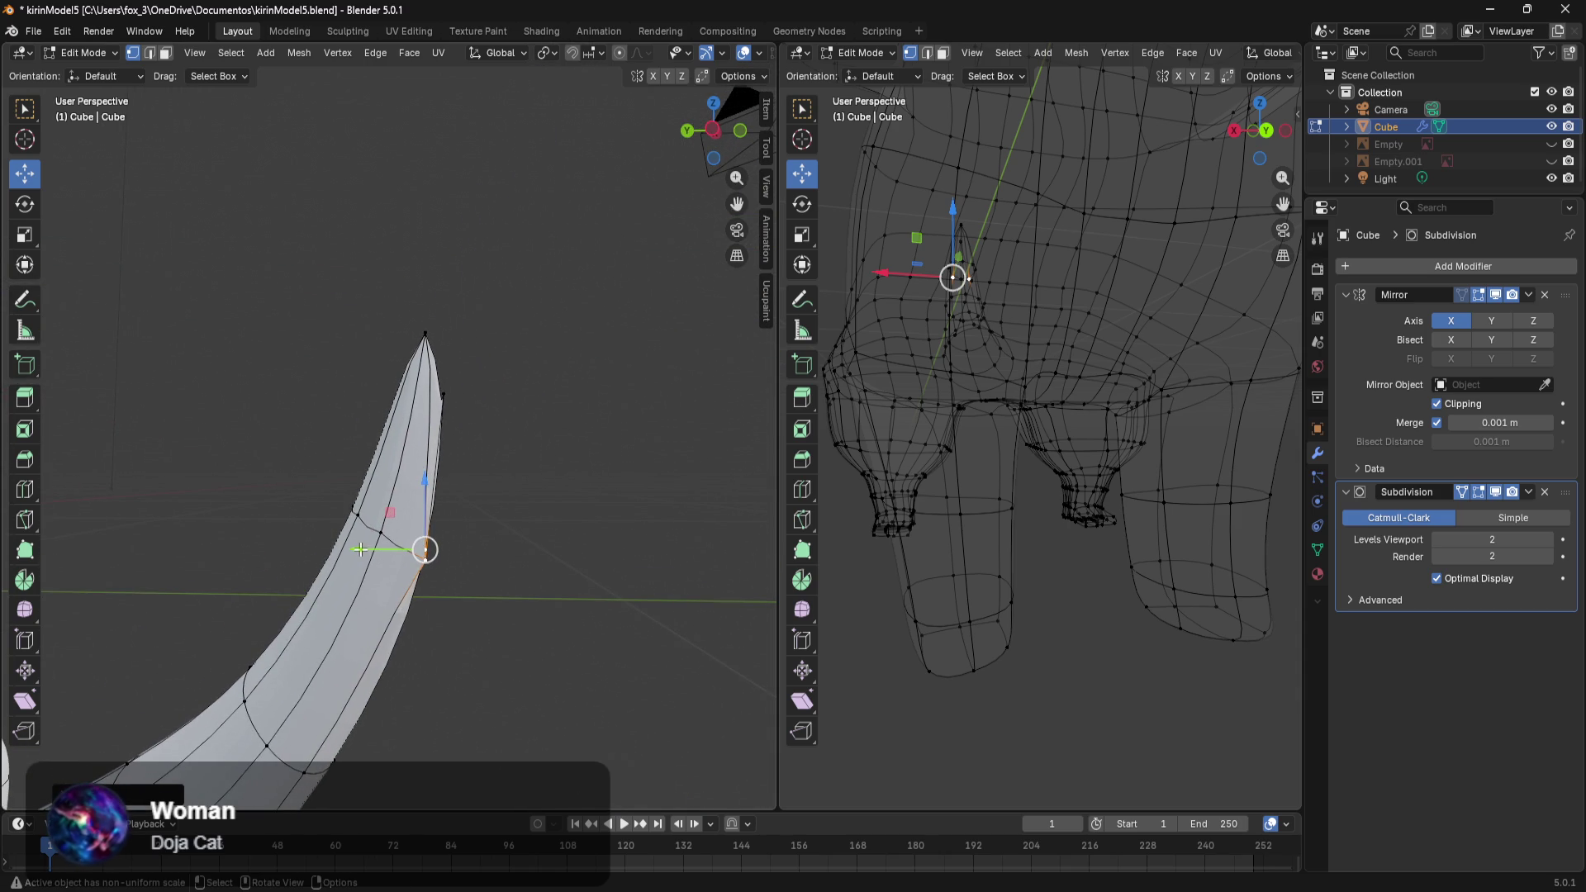
drag(361, 549, 339, 548)
Lower the tail-tip vertex along Z, adjust it along Y, then select a mid-tail vertex.
mouse_move(339, 549)
middle_down()
mouse_move(374, 547)
mouse_move(465, 446)
middle_up()
click(478, 387)
drag(482, 304, 482, 342)
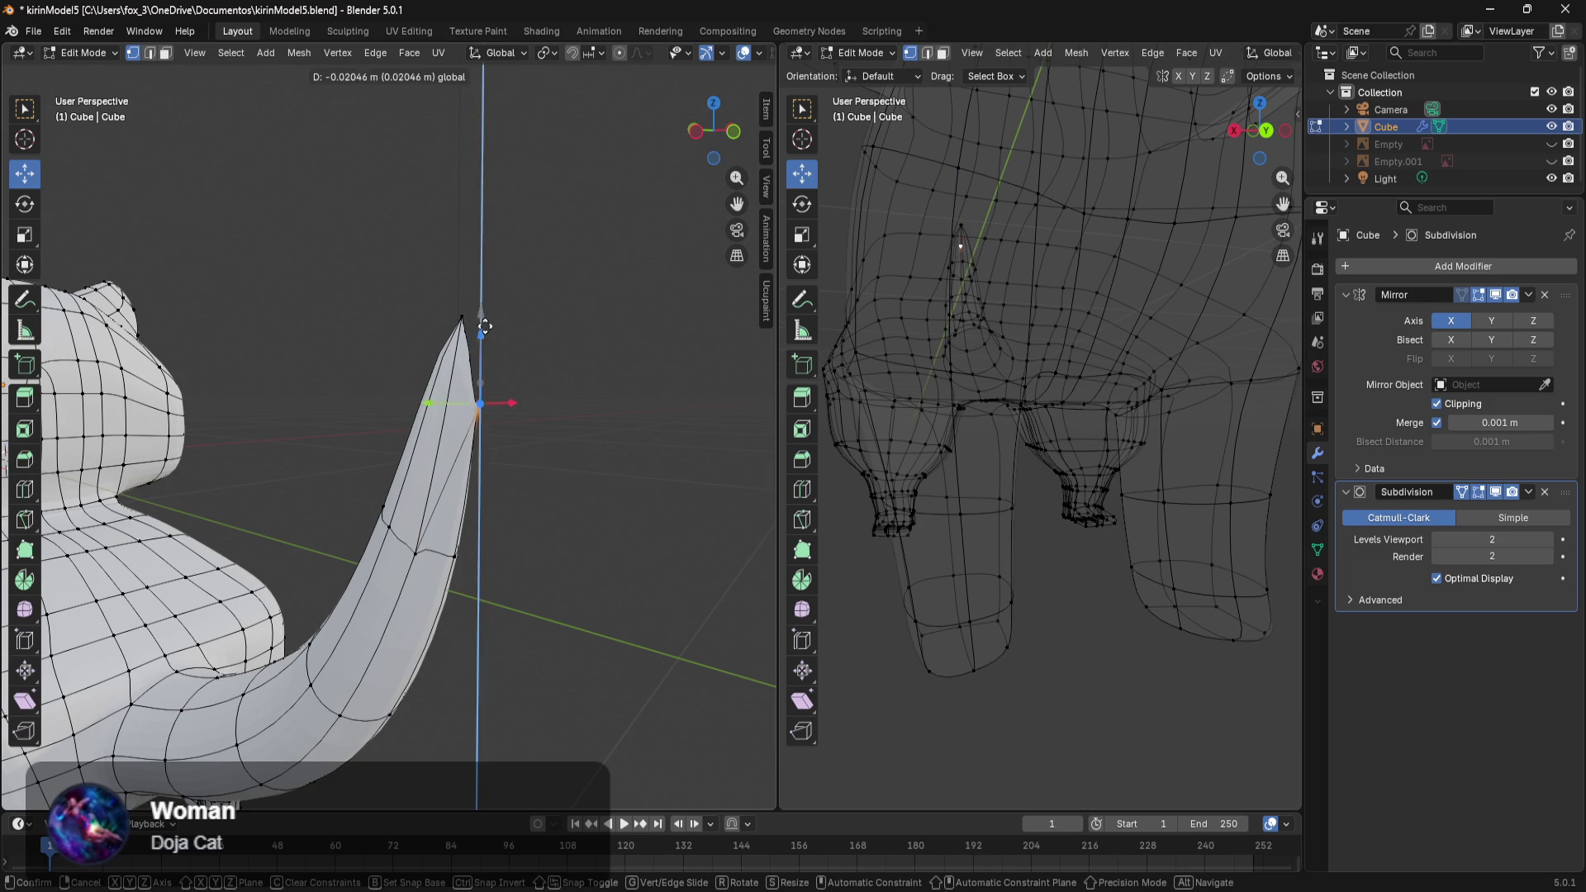
drag(447, 424, 431, 425)
mouse_move(431, 425)
middle_down()
mouse_move(392, 436)
mouse_move(411, 417)
middle_up()
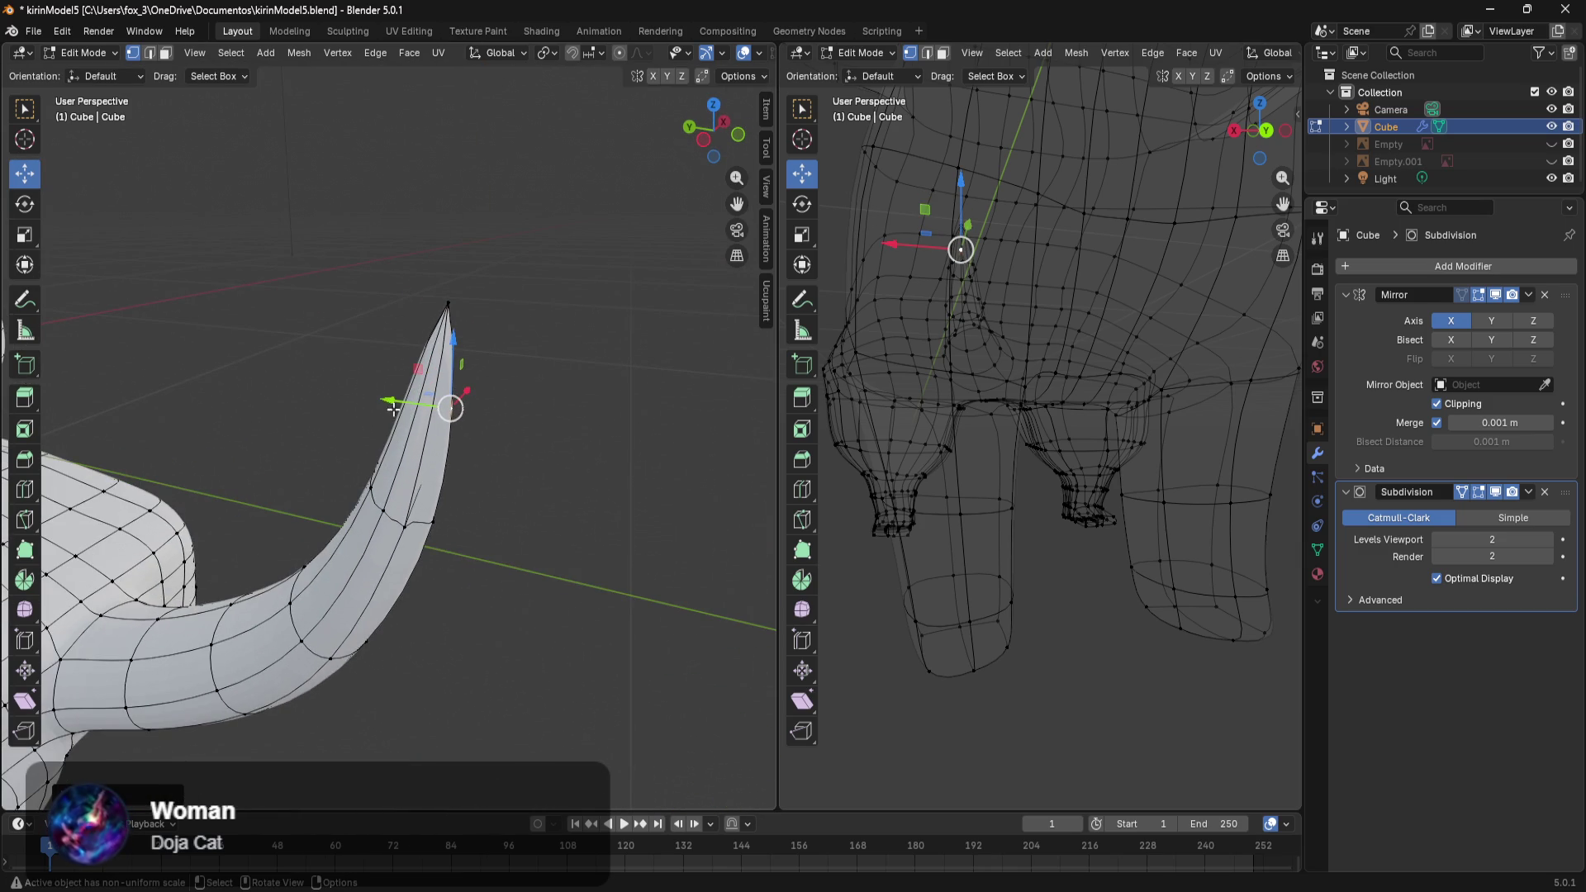
drag(382, 401, 393, 411)
middle_drag(393, 411, 270, 382)
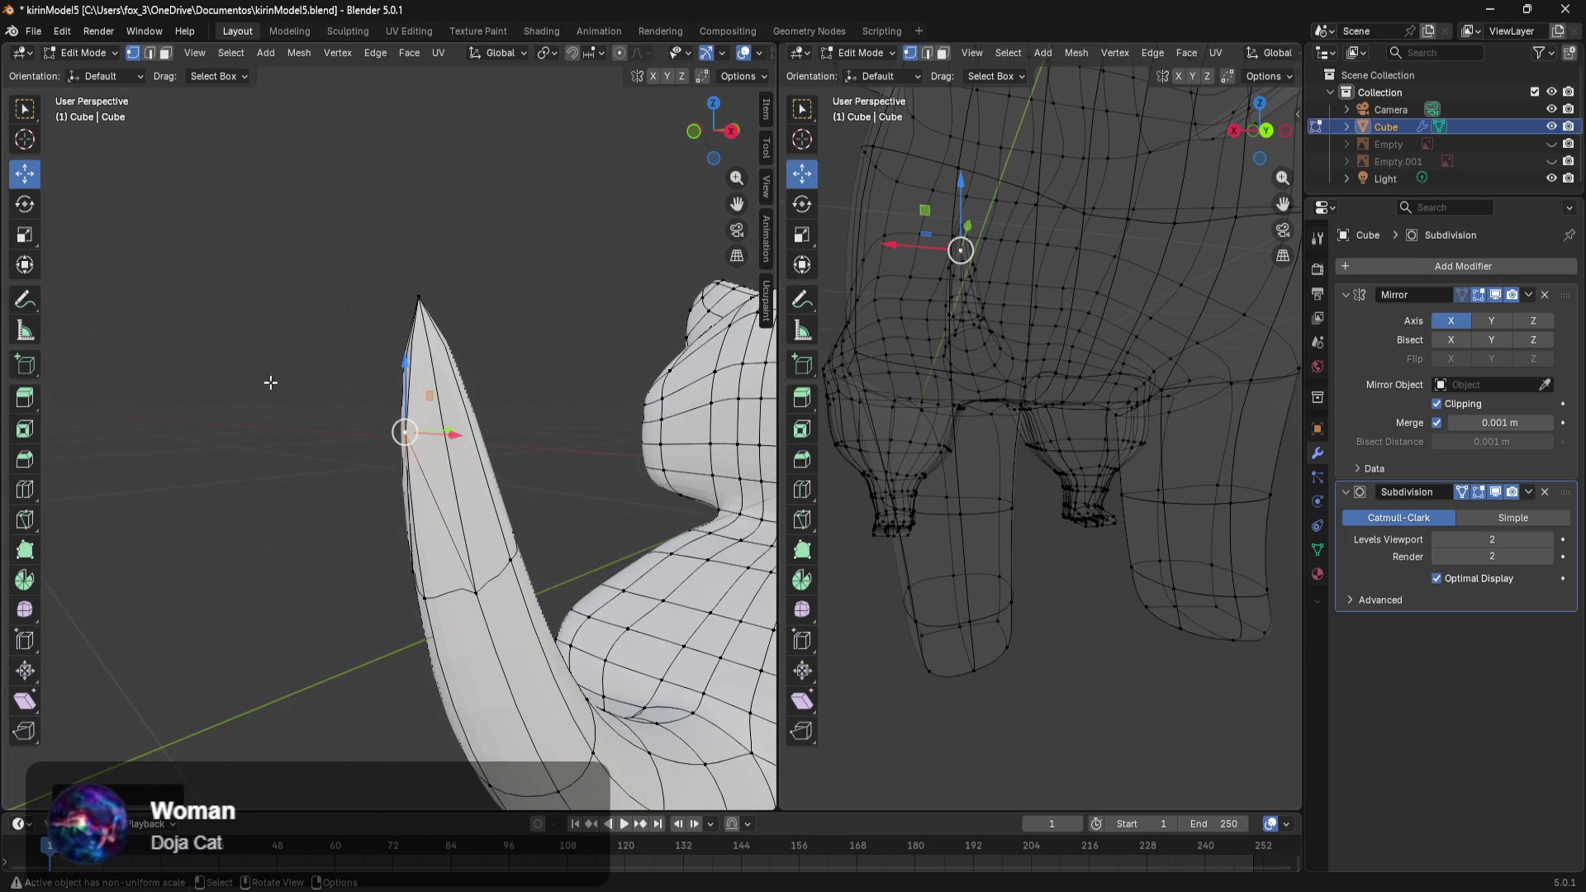
click(424, 593)
mouse_move(429, 601)
middle_down()
mouse_move(399, 631)
mouse_move(521, 559)
middle_up()
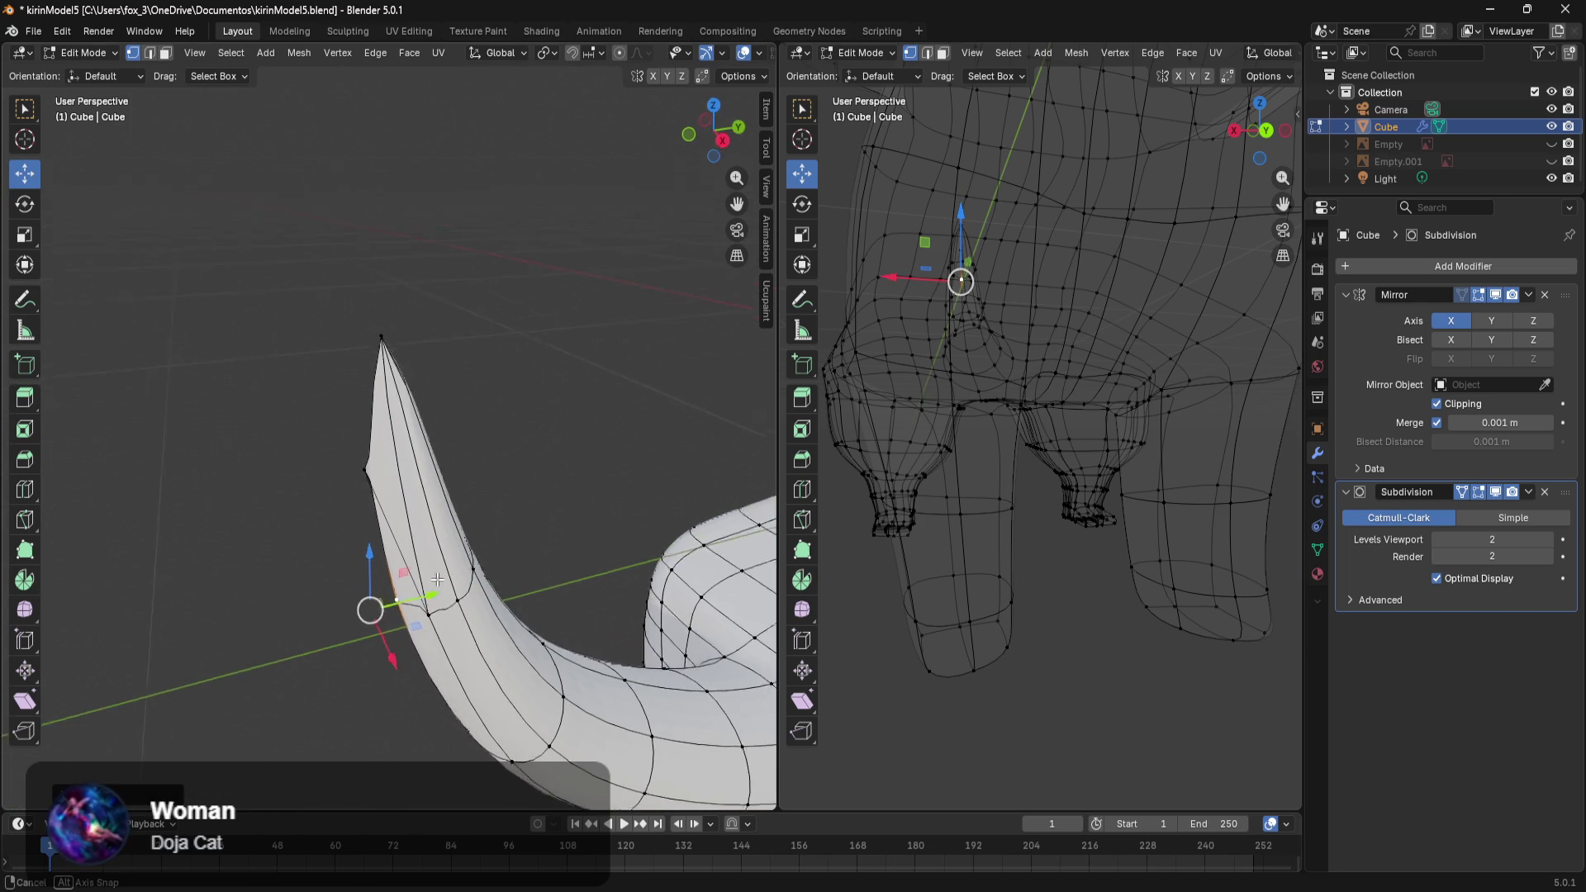
Slide a vertex higher up the tail along Y, then deselect and check the shape.
click(427, 421)
middle_drag(427, 421, 390, 477)
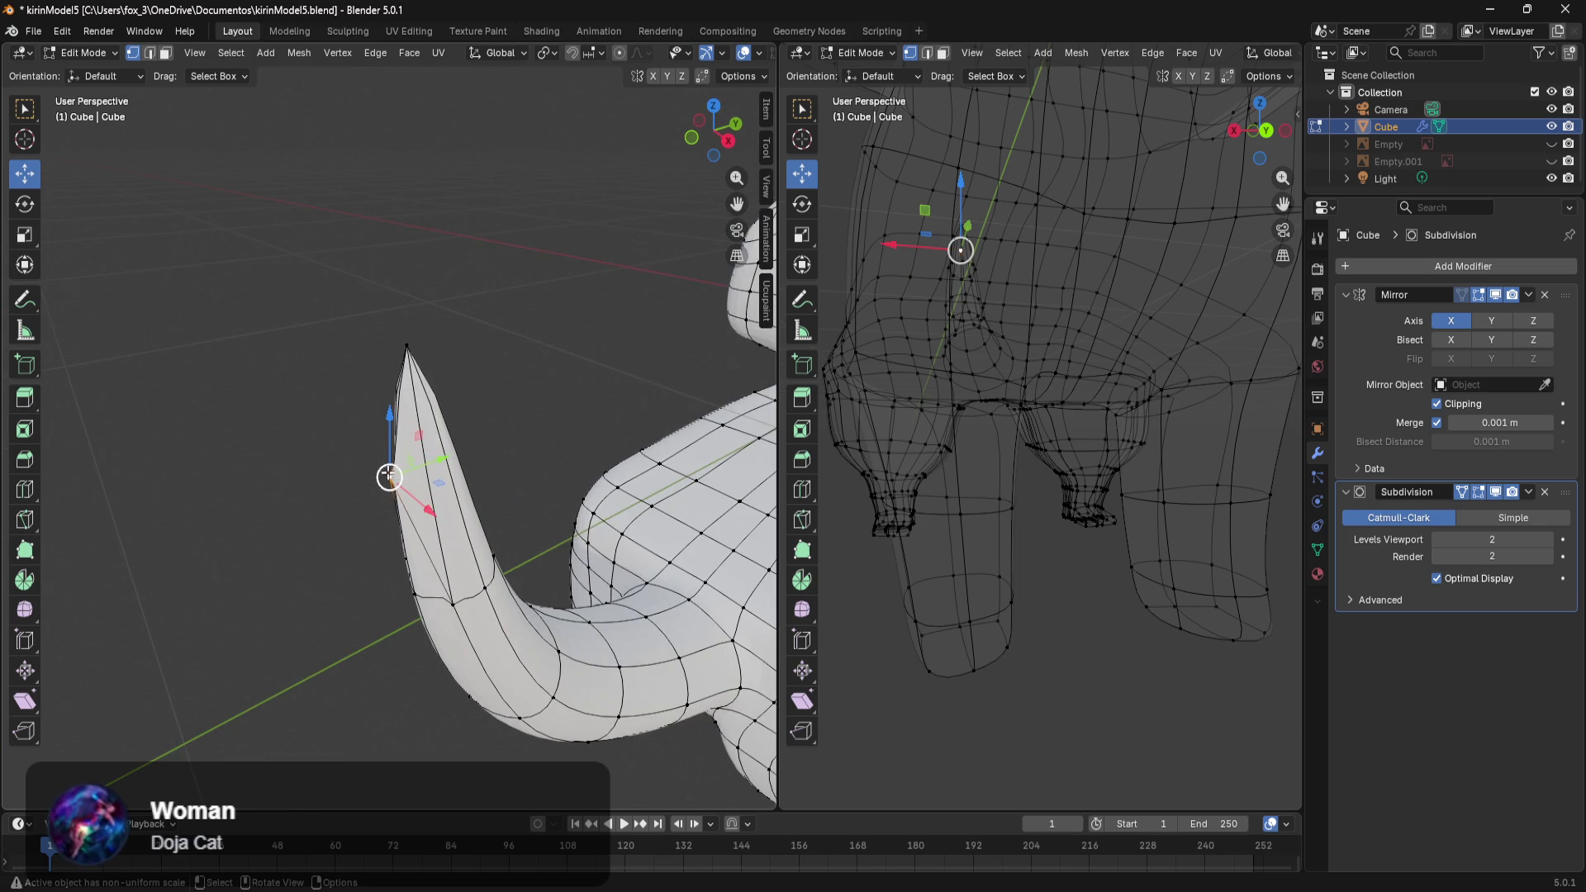
drag(437, 457, 457, 459)
middle_drag(457, 459, 634, 352)
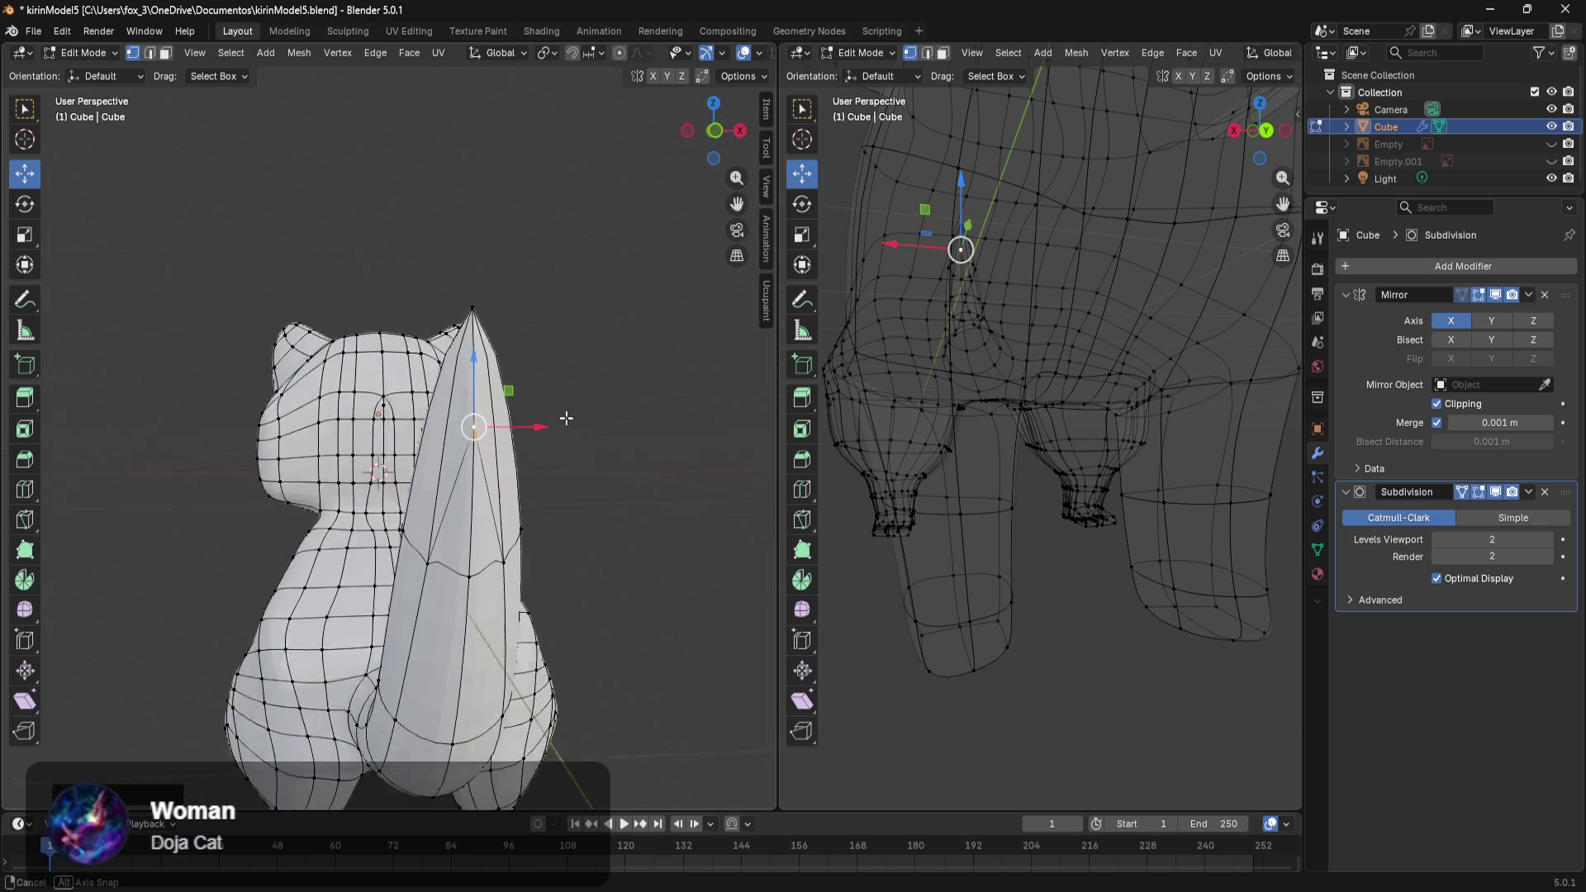
click(624, 472)
mouse_move(624, 473)
middle_down()
mouse_move(631, 460)
mouse_move(381, 384)
mouse_move(544, 418)
middle_up()
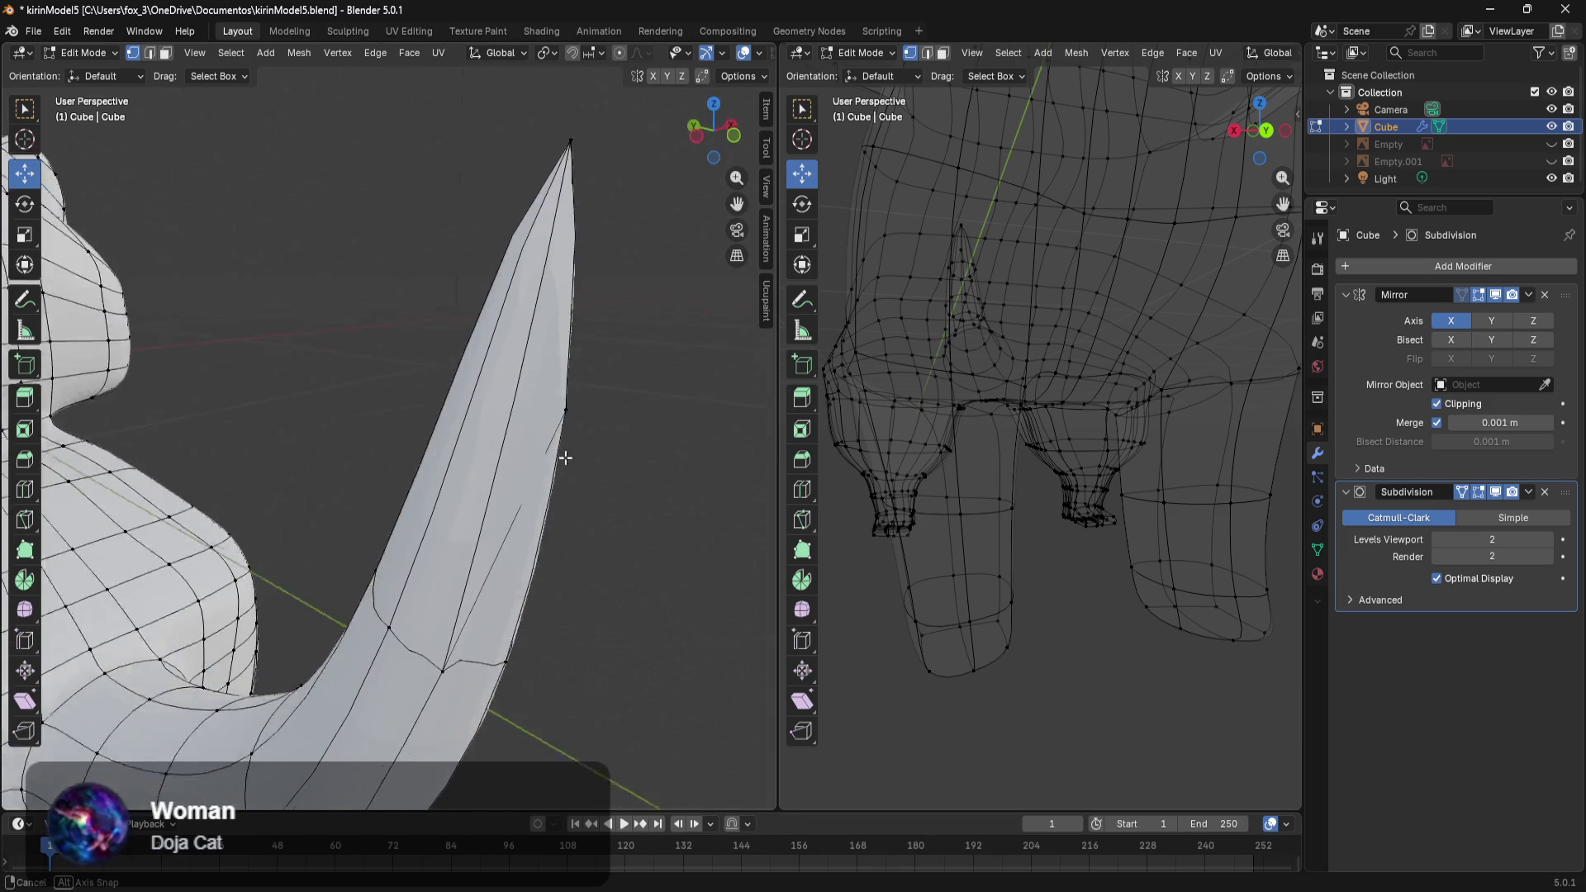
mouse_move(598, 442)
middle_down()
mouse_move(555, 675)
mouse_move(509, 427)
mouse_move(369, 559)
middle_up()
Select an edge path and face band up the tail, then undo back through earlier tail edits.
ctrl+click(359, 653)
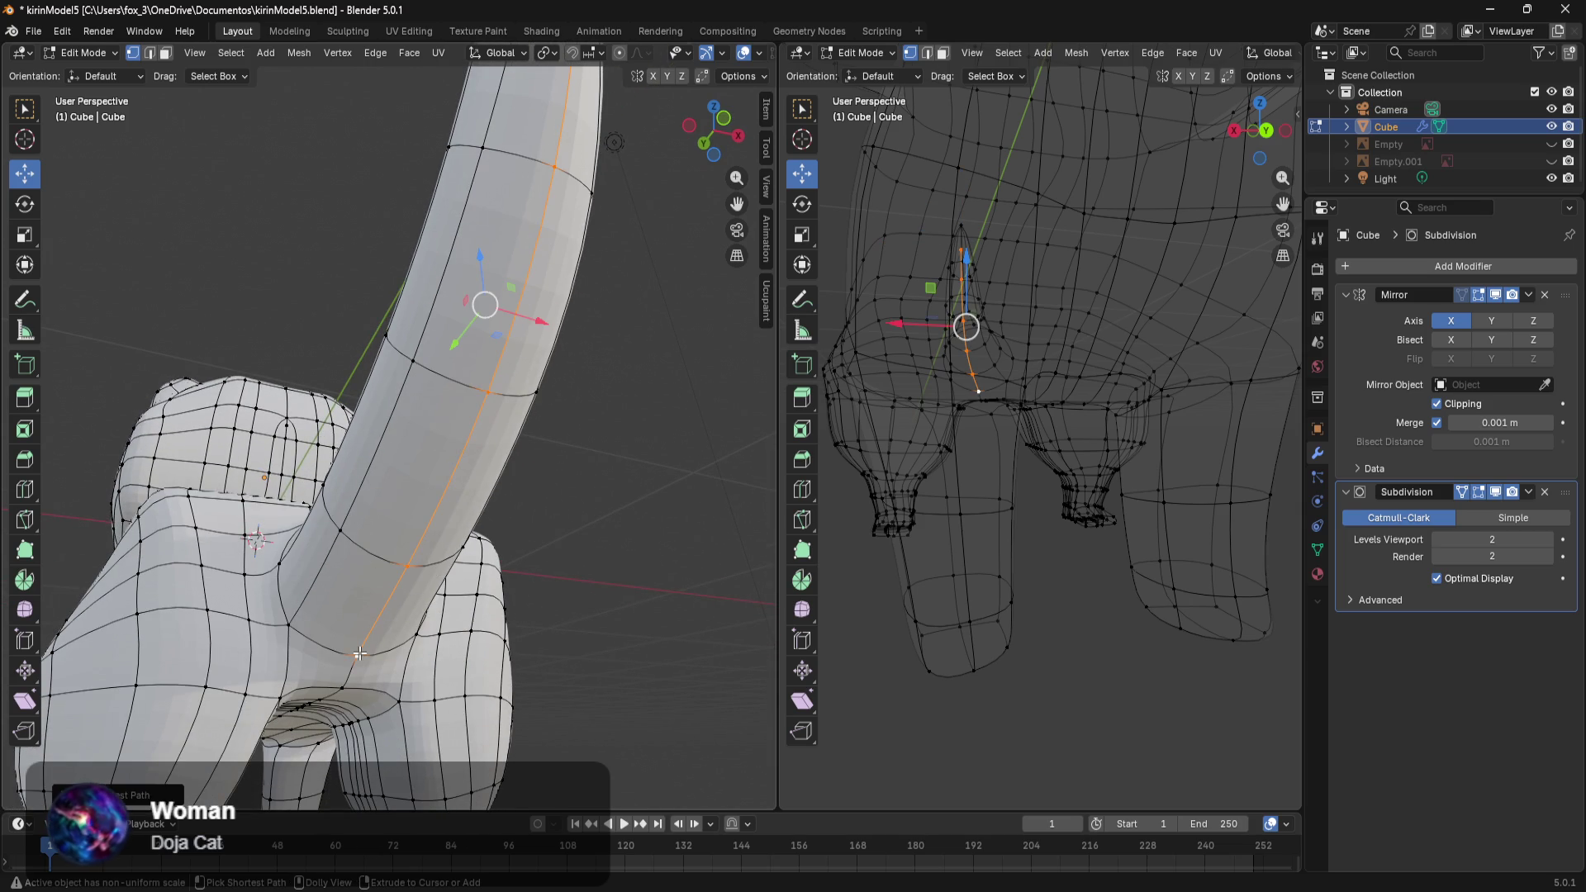
ctrl+click(291, 625)
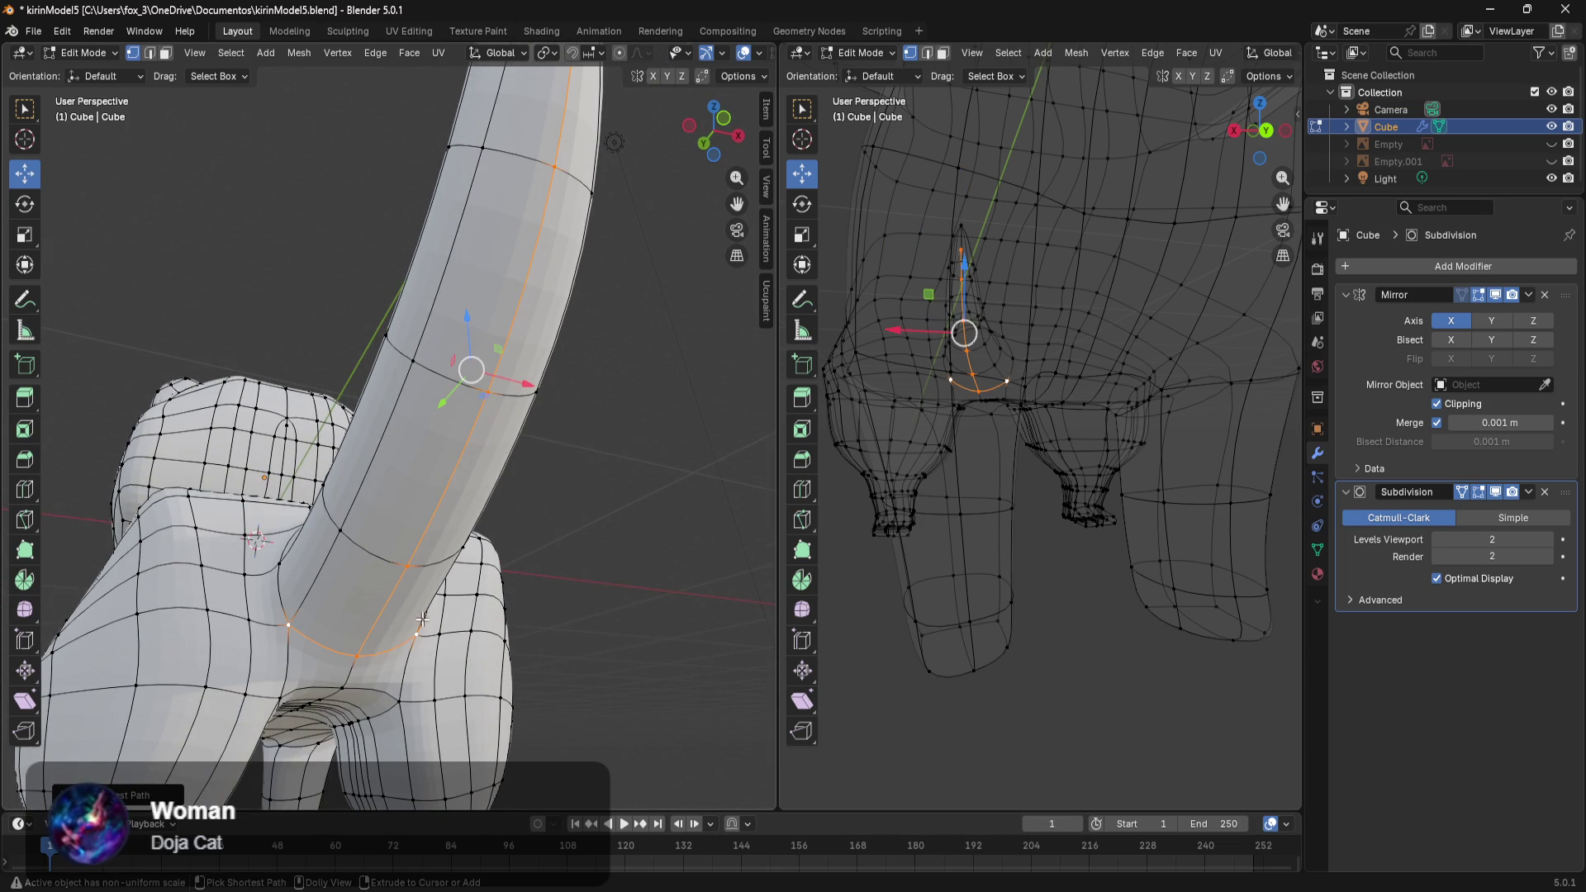
shift+middle_drag(528, 383, 372, 393)
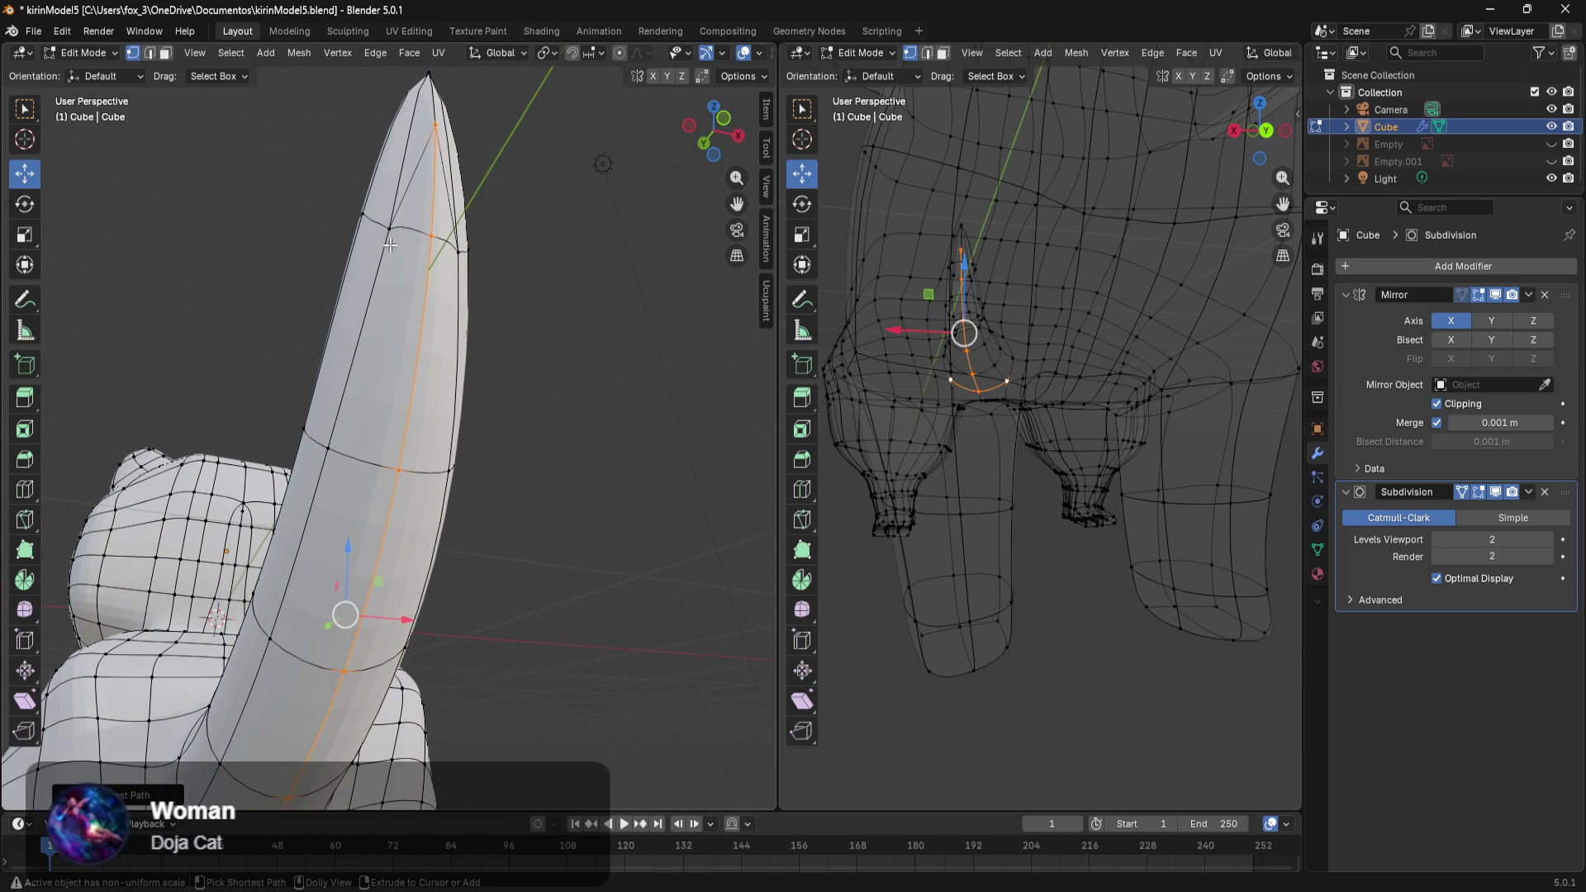
ctrl+shift+click(386, 243)
middle_drag(447, 258, 485, 608)
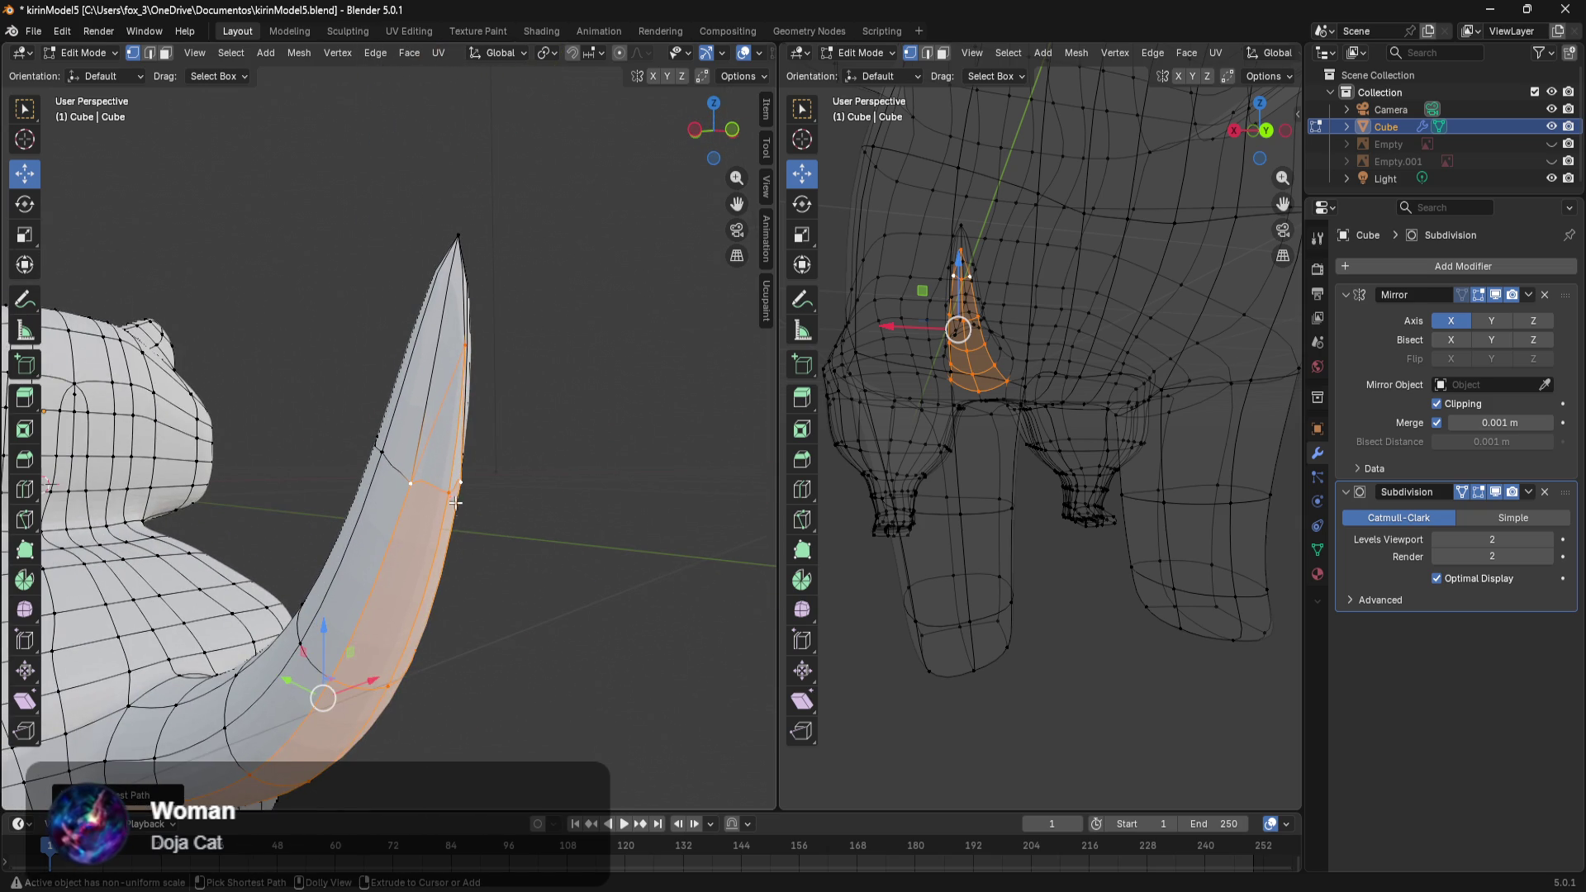
middle_drag(448, 484, 354, 513)
key(ctrl+z)
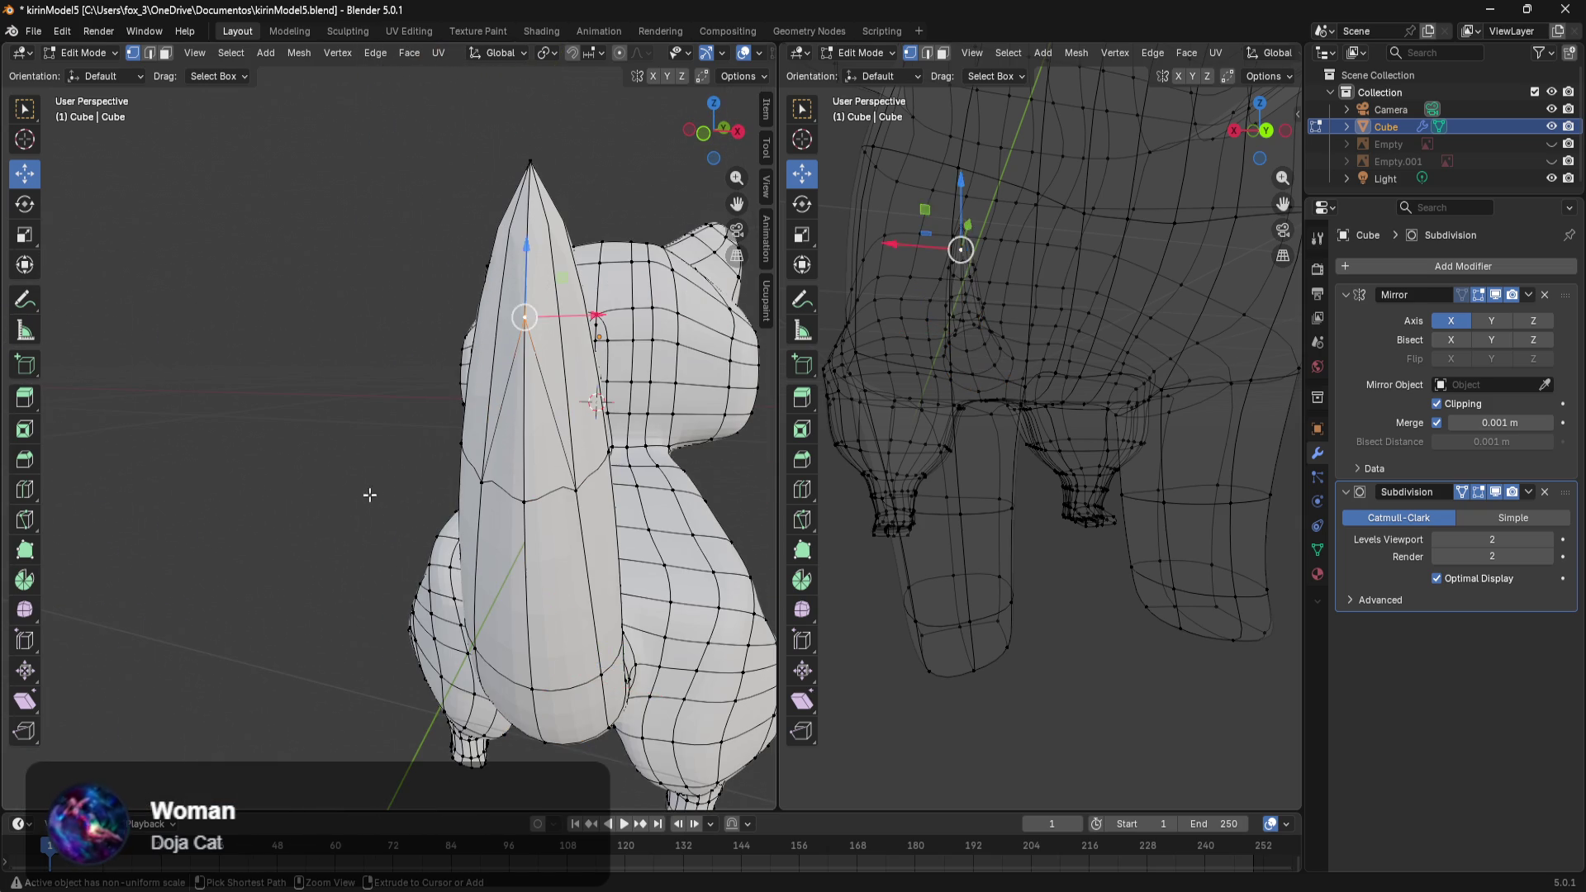
key(ctrl+z)
key(ctrl+z)
key(ctrl+z)
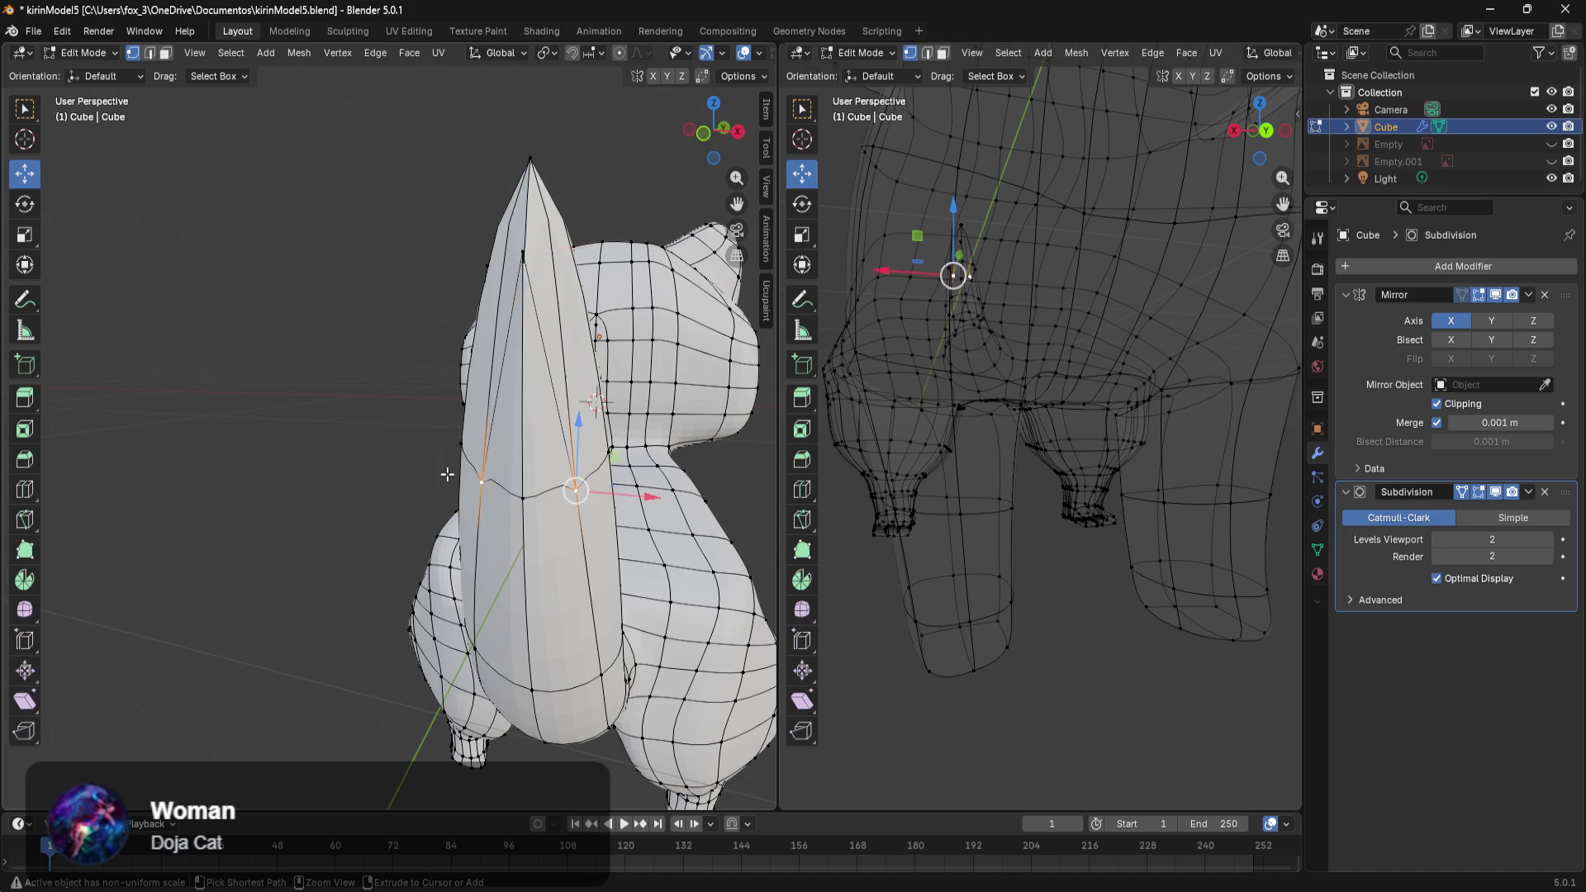
key(ctrl+z)
key(ctrl+z)
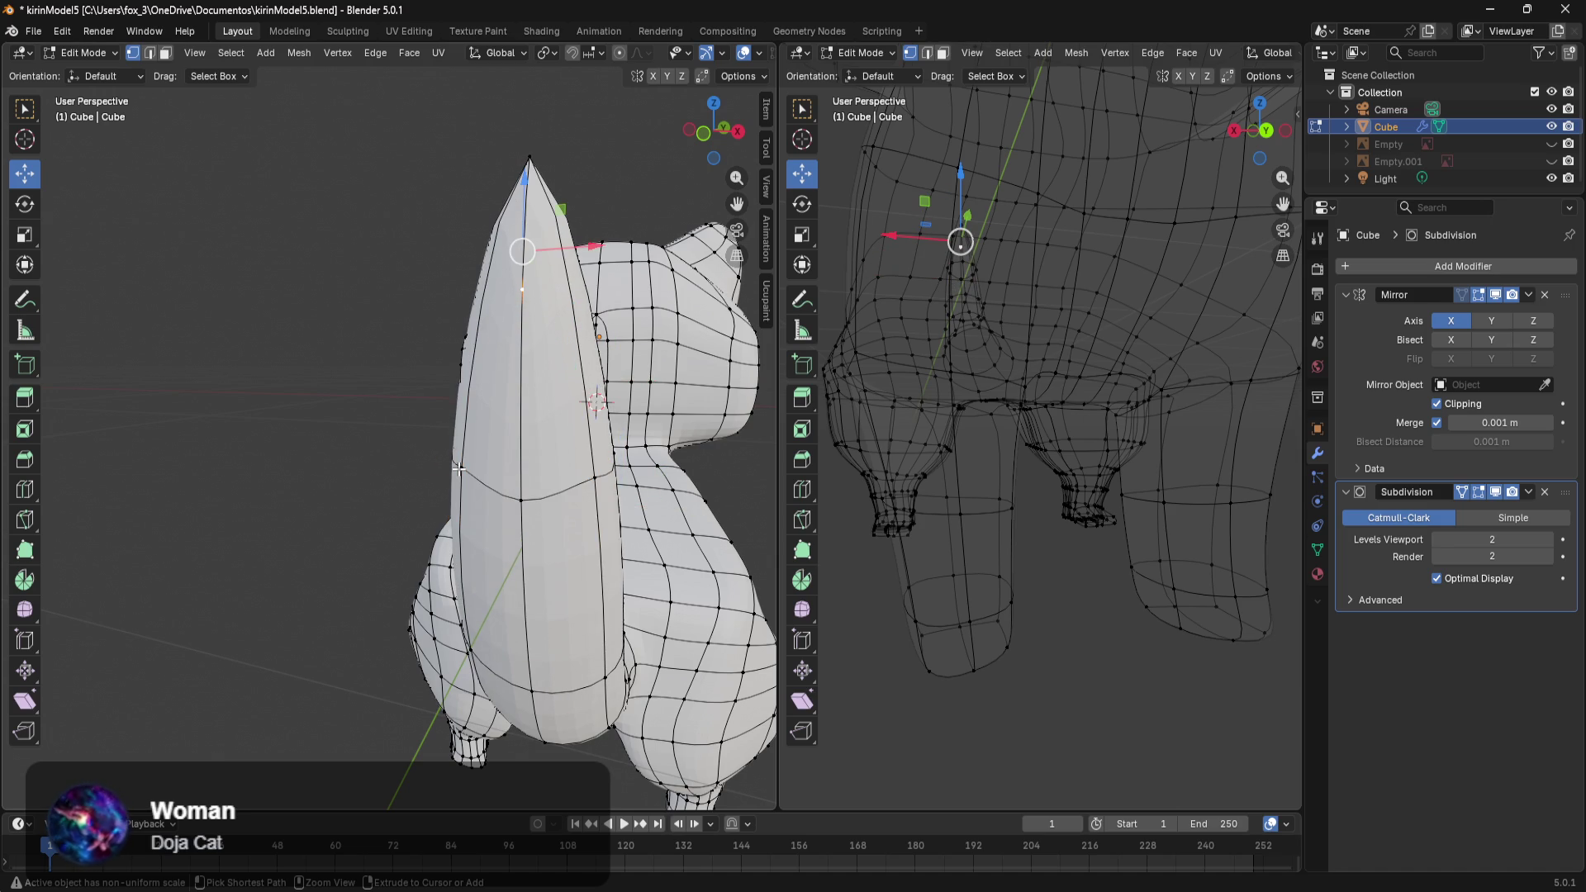
key(ctrl+z)
key(ctrl+z)
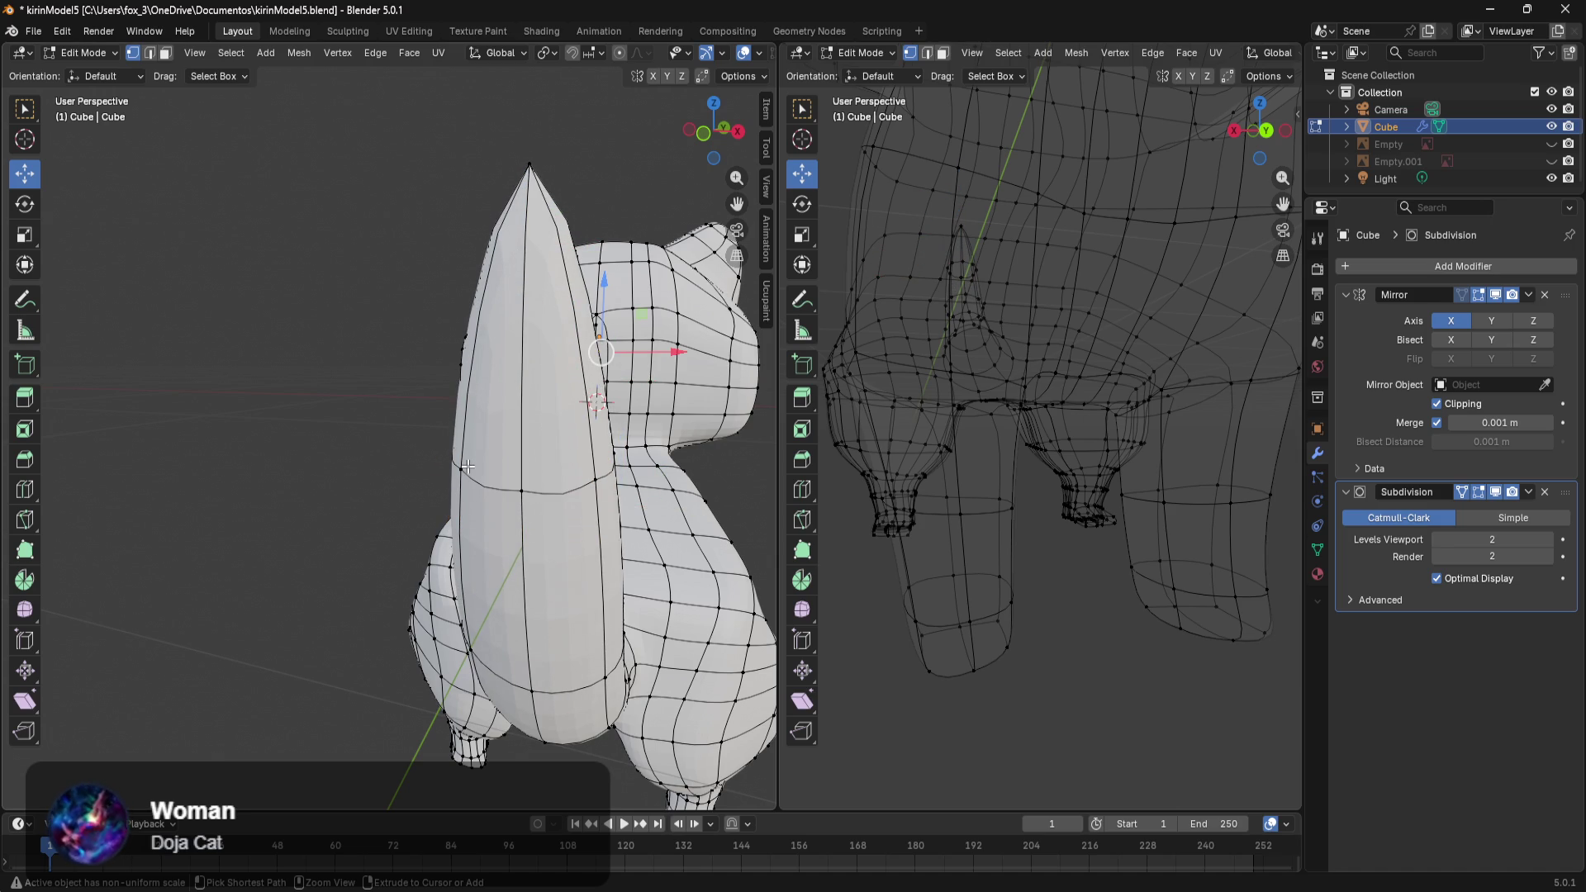
Select the tail's lengthwise edge loop, lower it along Z and shift it along Y.
mouse_move(498, 461)
middle_down()
mouse_move(611, 446)
mouse_move(517, 496)
middle_up()
scroll(701, 431, up, 5)
scroll(637, 336, up, 2)
scroll(550, 336, down, 4)
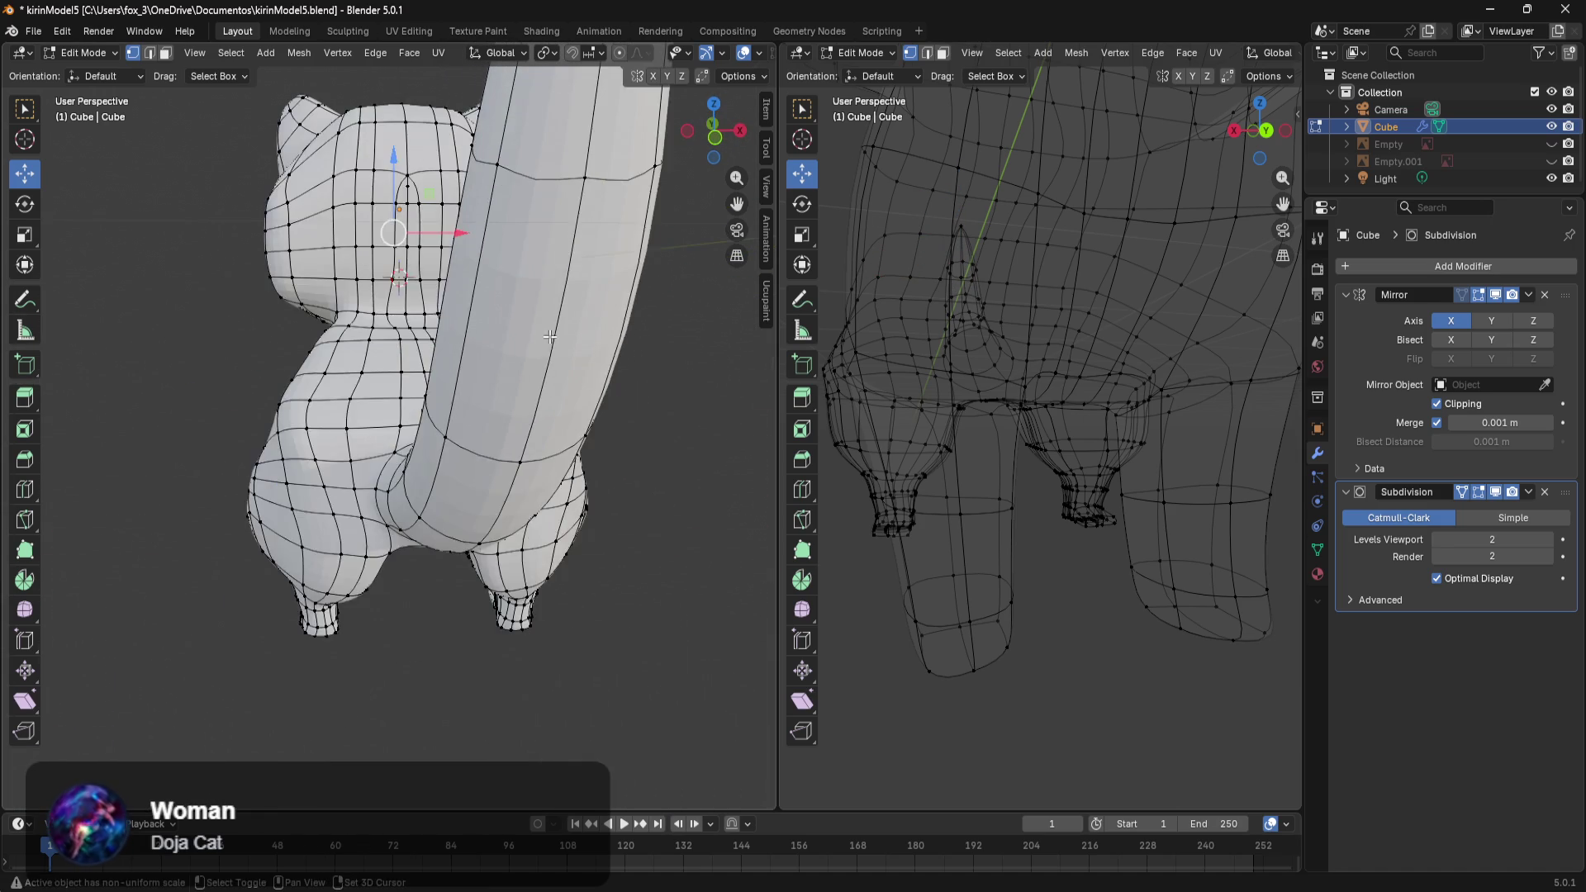
shift+middle_drag(550, 337, 574, 498)
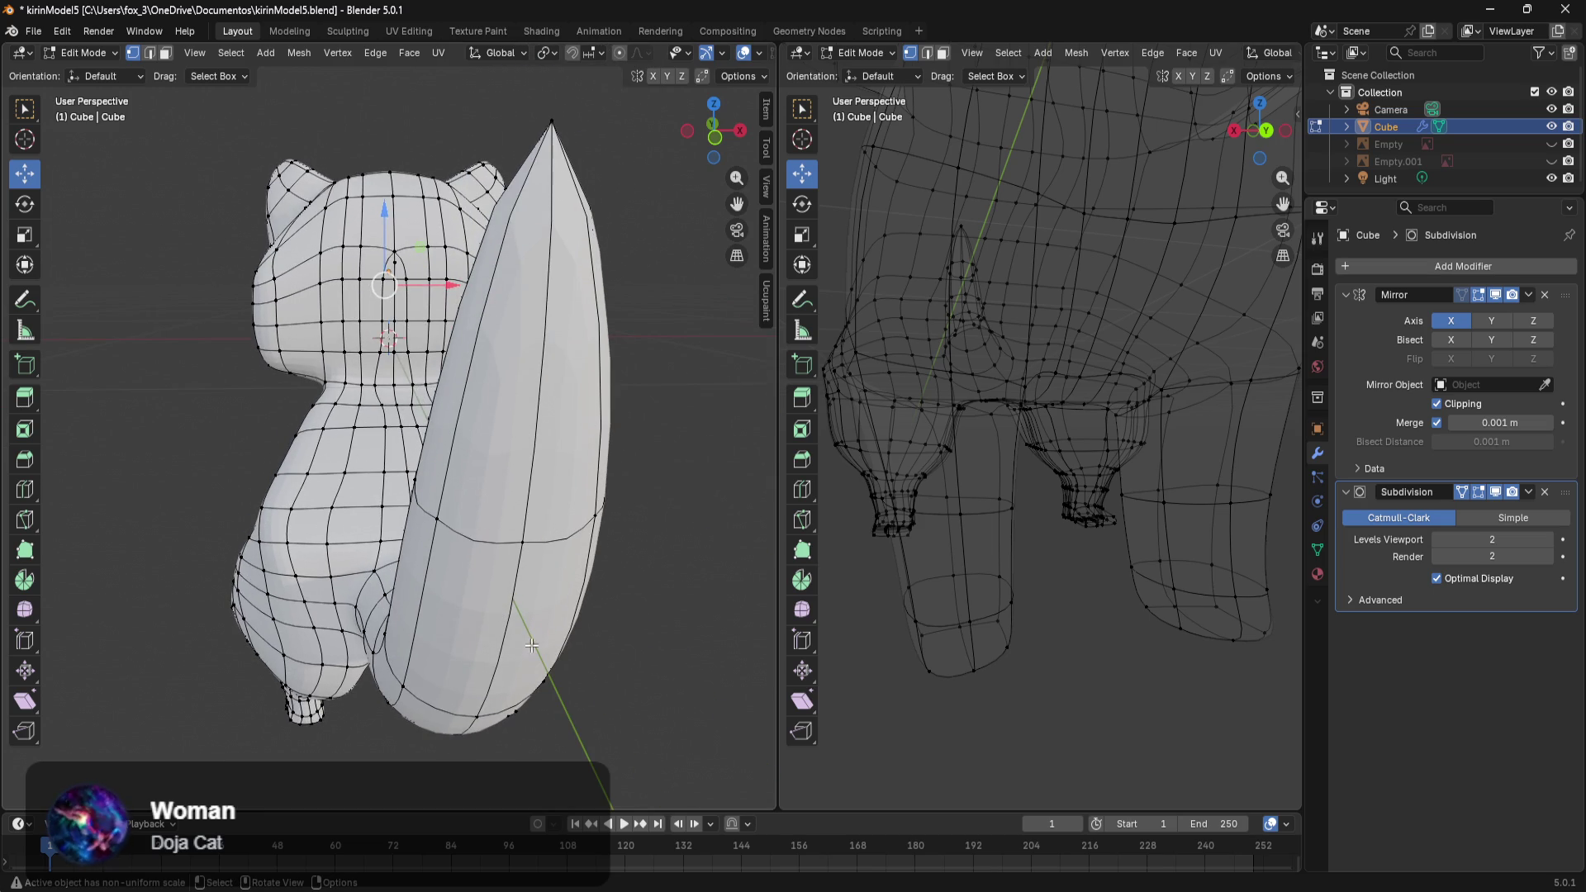
scroll(530, 627, up, 3)
middle_drag(530, 627, 509, 545)
alt+click(584, 374)
middle_drag(584, 373, 663, 483)
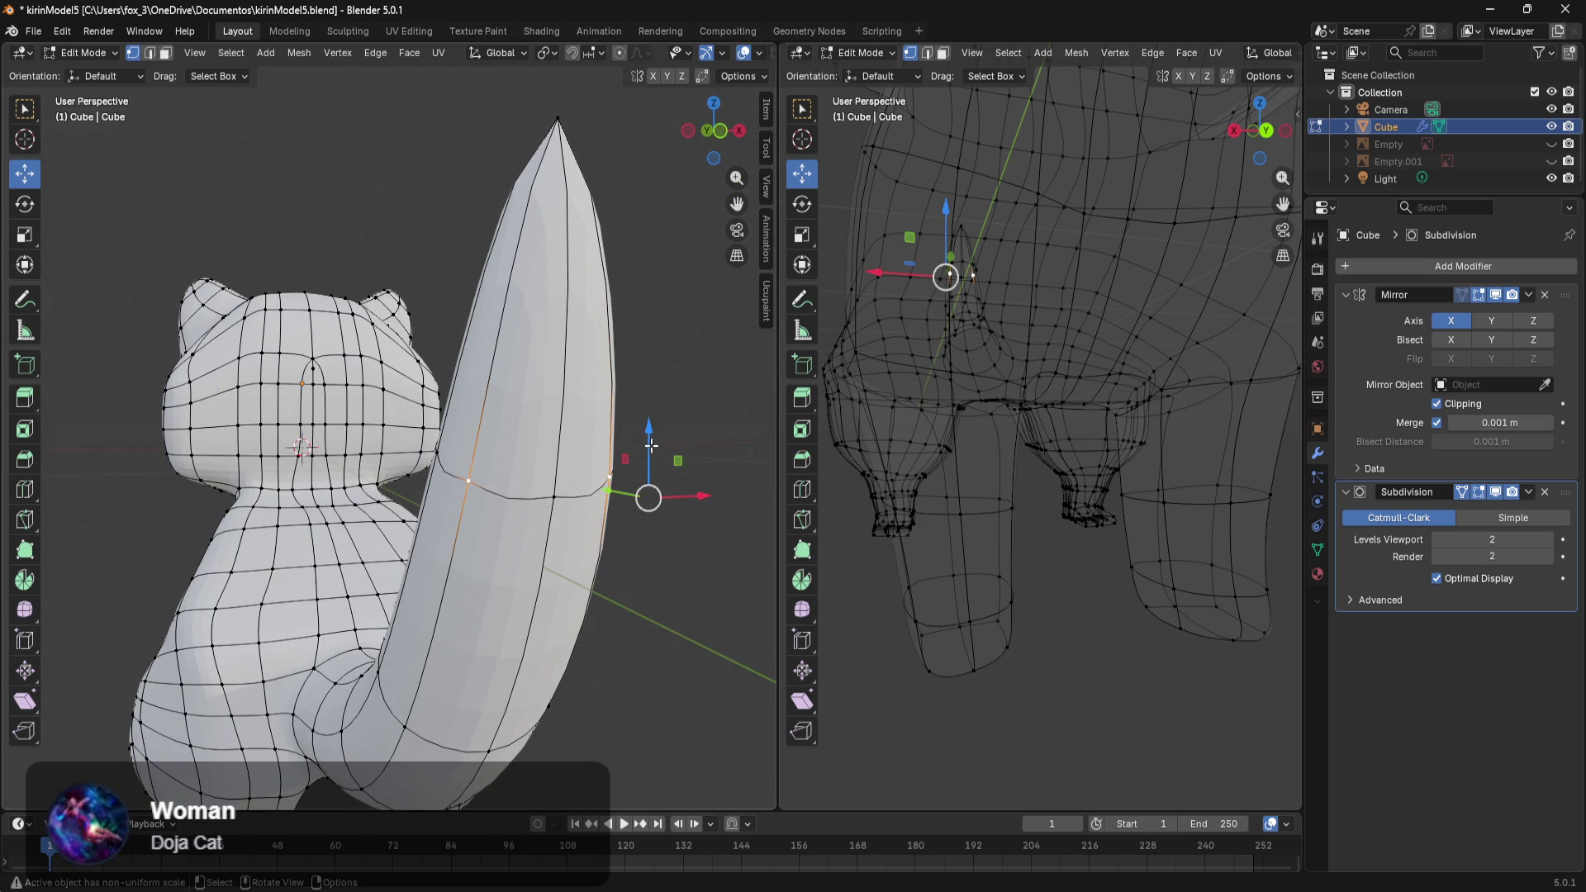
drag(652, 447, 615, 624)
mouse_move(616, 624)
middle_down()
mouse_move(631, 651)
mouse_move(571, 645)
middle_up()
drag(556, 727, 496, 711)
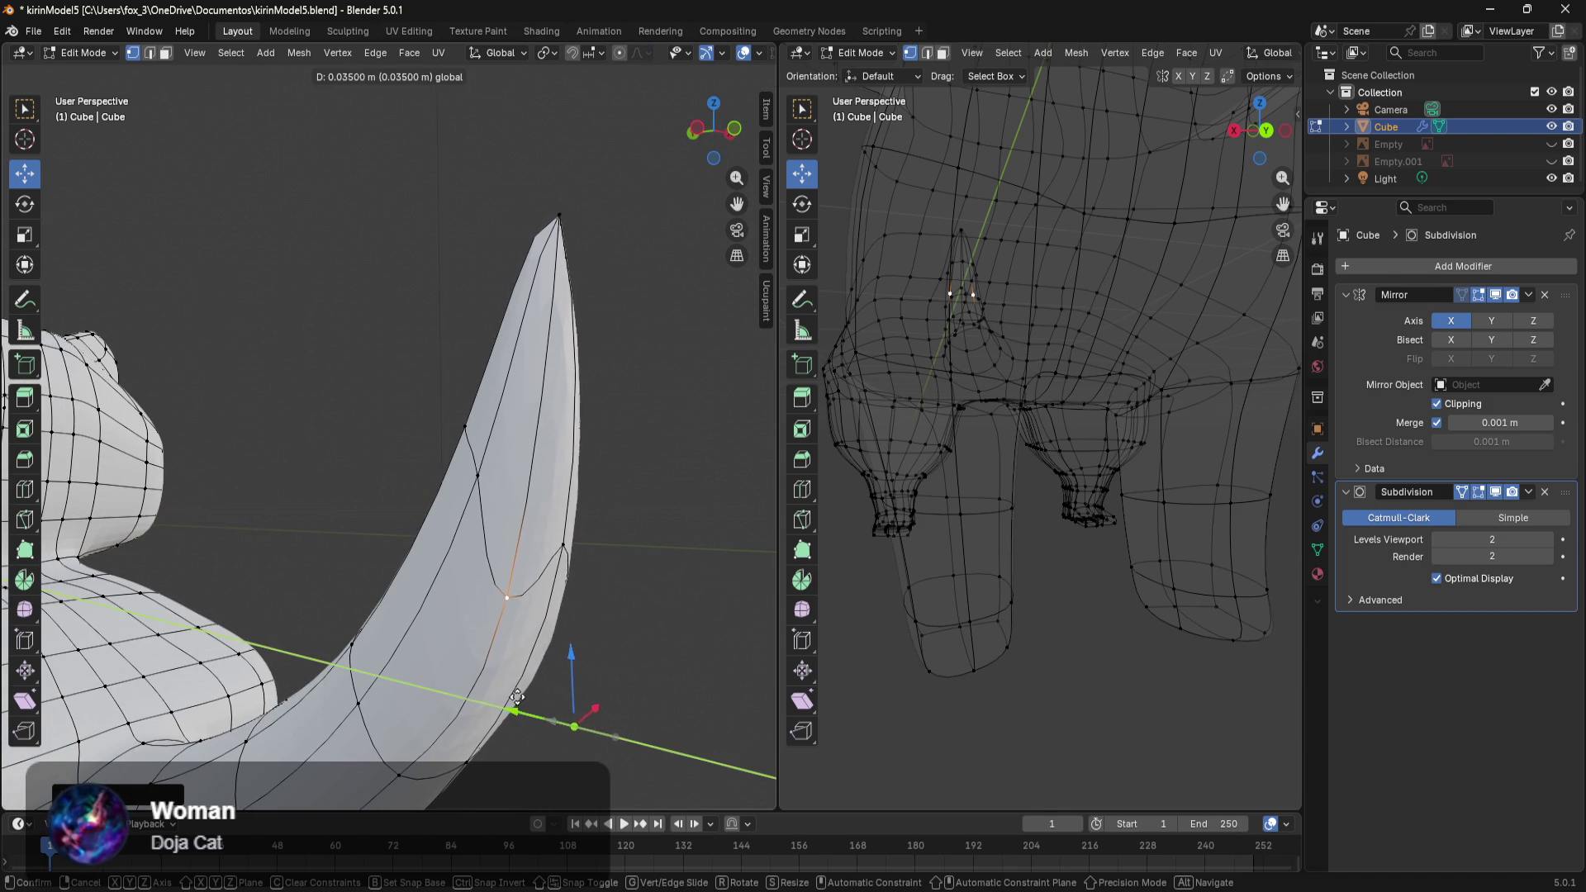
Undo that shift, raise the selected tail edge along Z and lift the tail-tip vertex slightly.
mouse_move(659, 634)
middle_down()
mouse_move(485, 559)
mouse_move(618, 528)
middle_up()
key(ctrl+z)
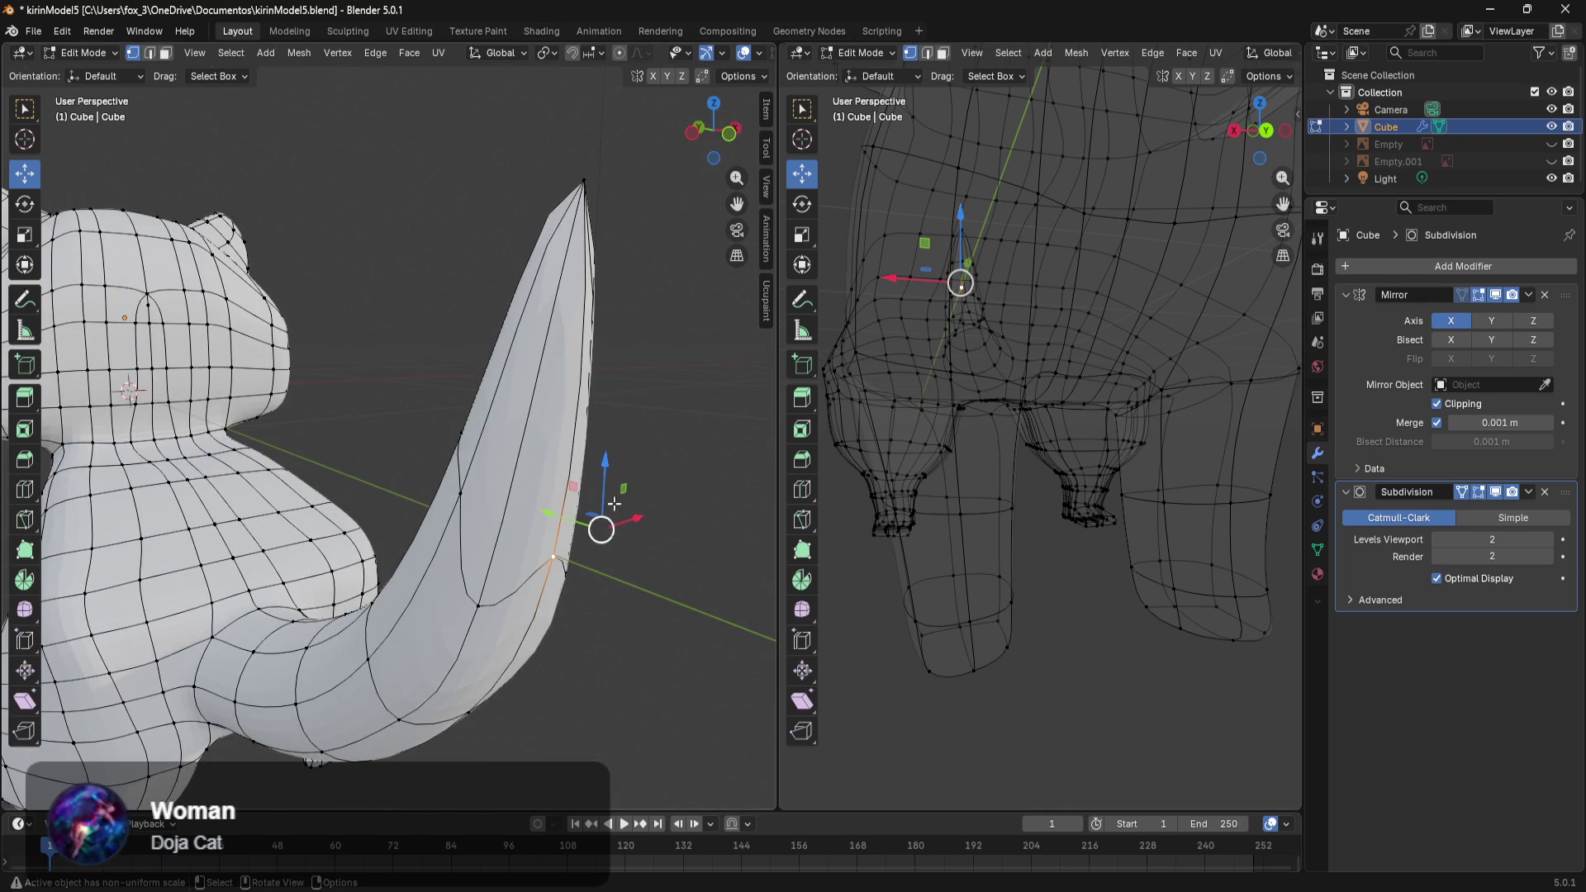
drag(605, 470, 576, 429)
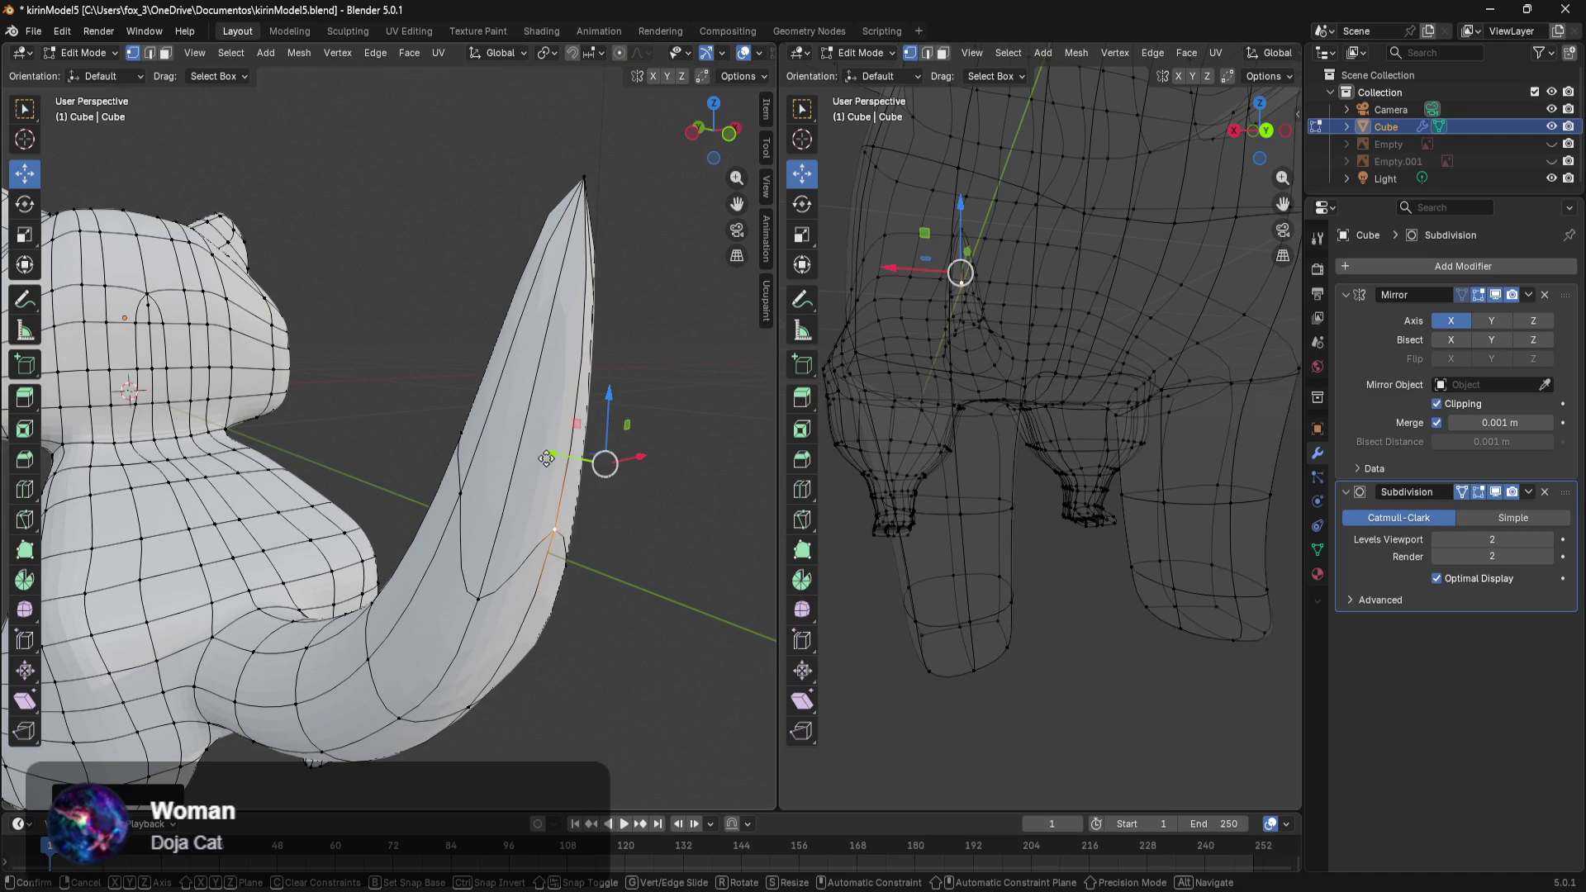
mouse_move(547, 460)
middle_down()
mouse_move(592, 550)
mouse_move(427, 559)
mouse_move(593, 610)
mouse_move(345, 574)
middle_up()
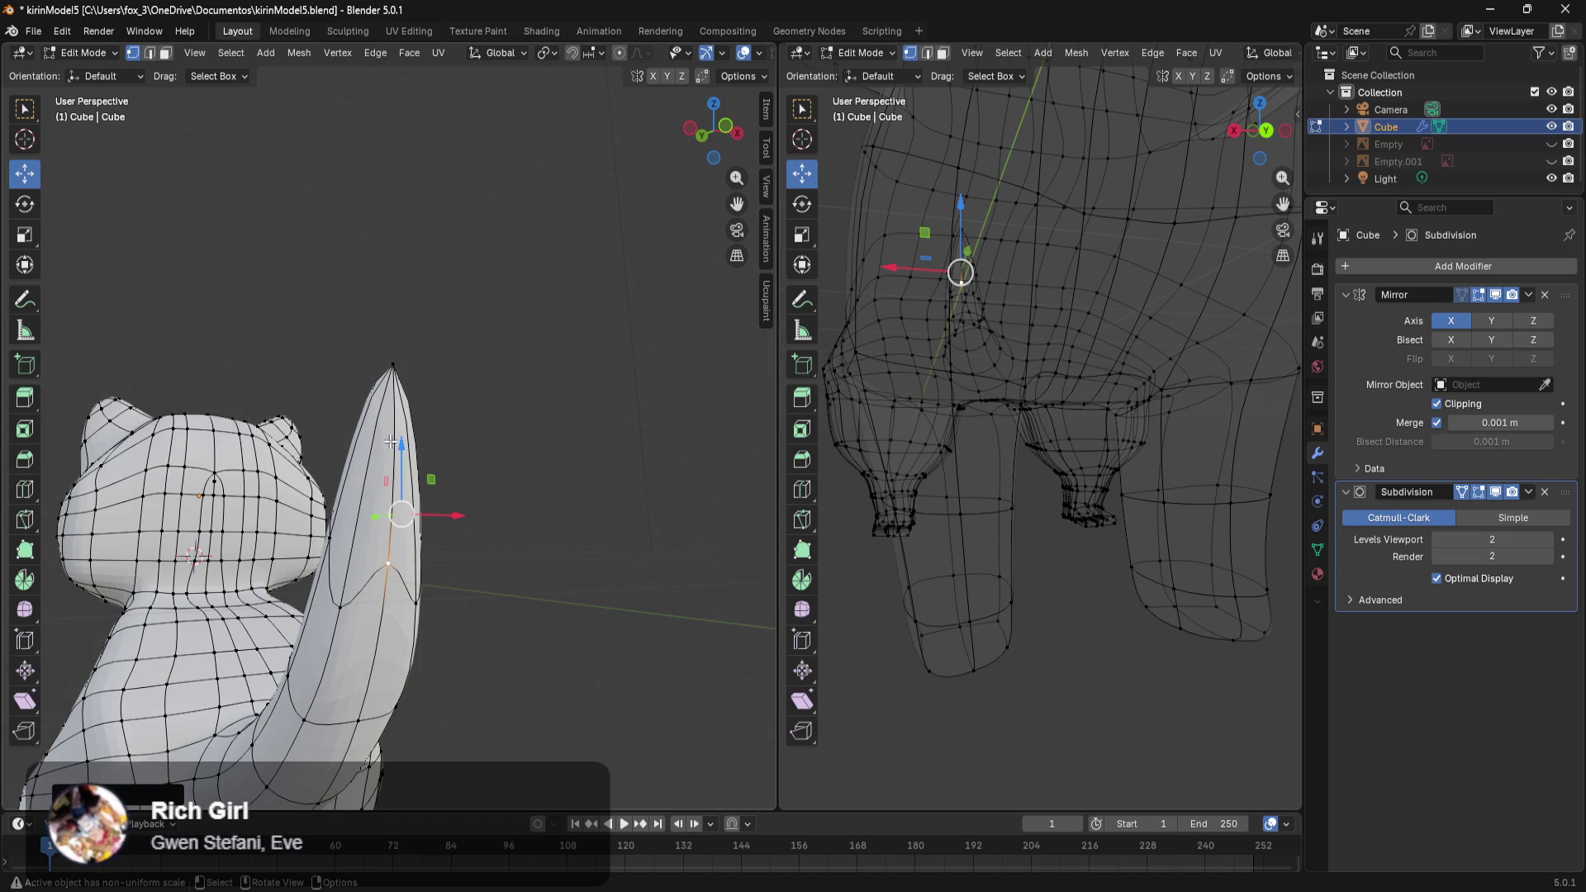
drag(405, 446, 407, 425)
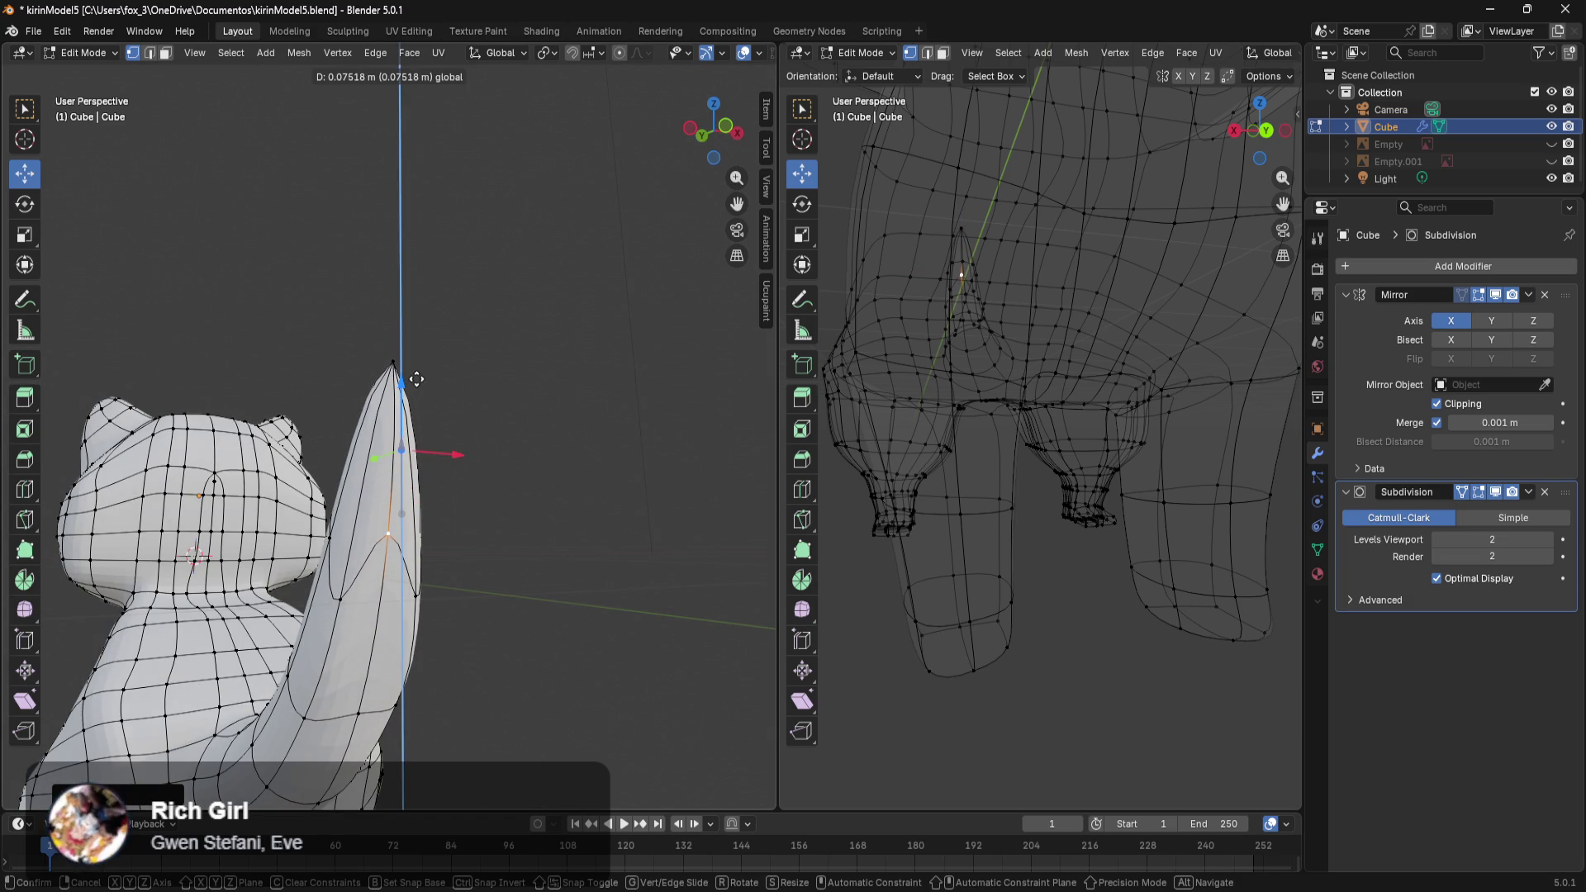
drag(416, 367, 417, 367)
mouse_move(416, 367)
middle_down()
mouse_move(467, 703)
mouse_move(439, 702)
middle_up()
Push lower tail vertices along Y and back, then nudge a higher tail vertex along Y.
click(365, 639)
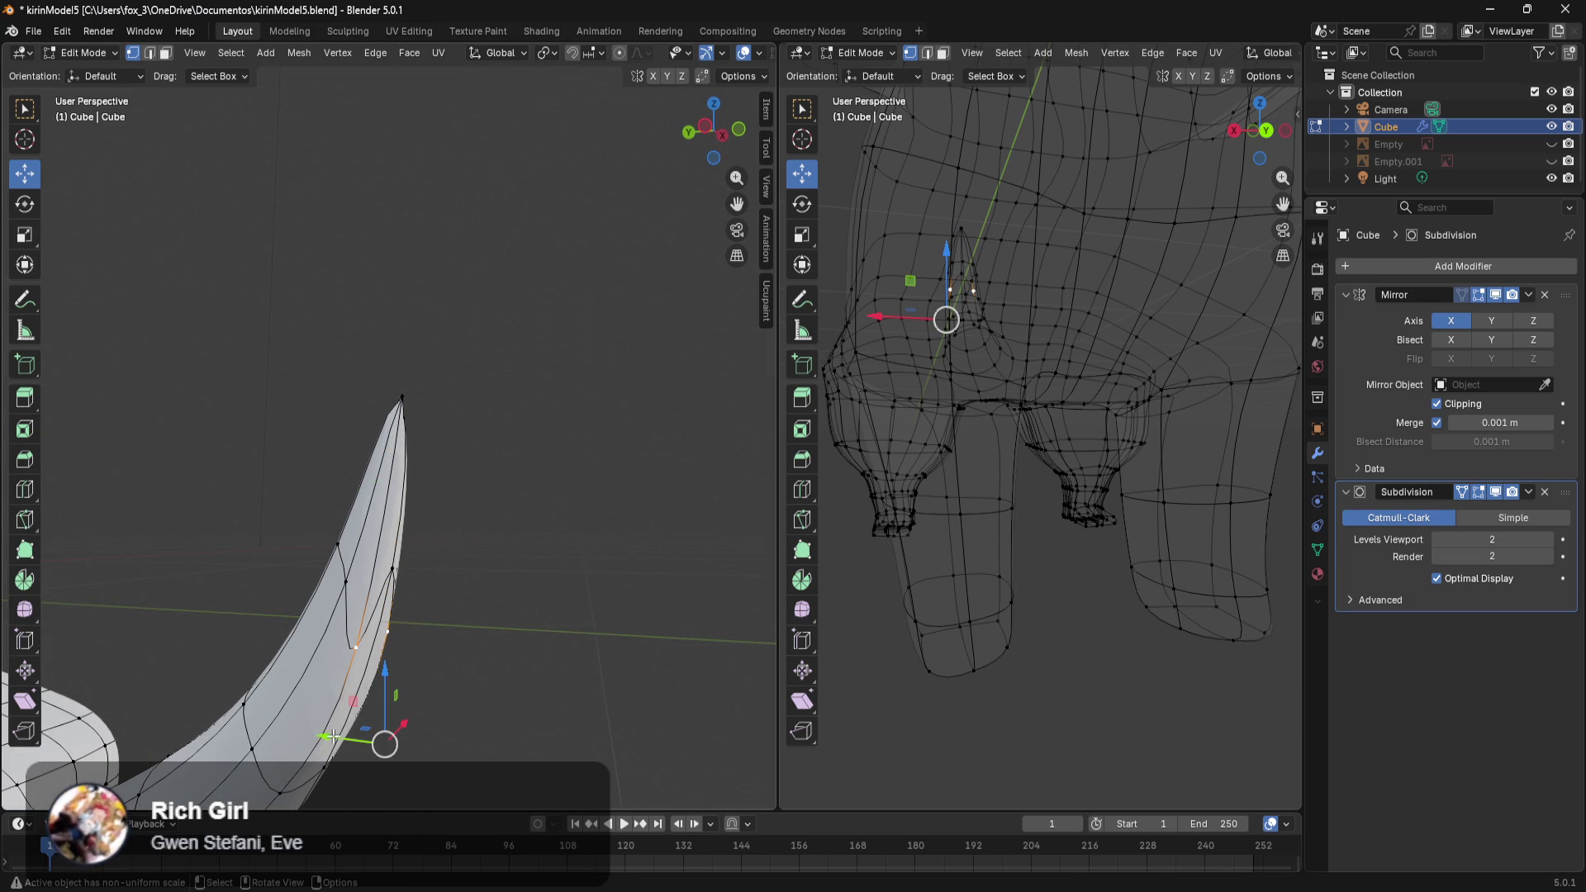
drag(326, 732, 296, 693)
mouse_move(296, 692)
middle_down()
mouse_move(459, 638)
mouse_move(368, 652)
middle_up()
scroll(369, 594, up, 6)
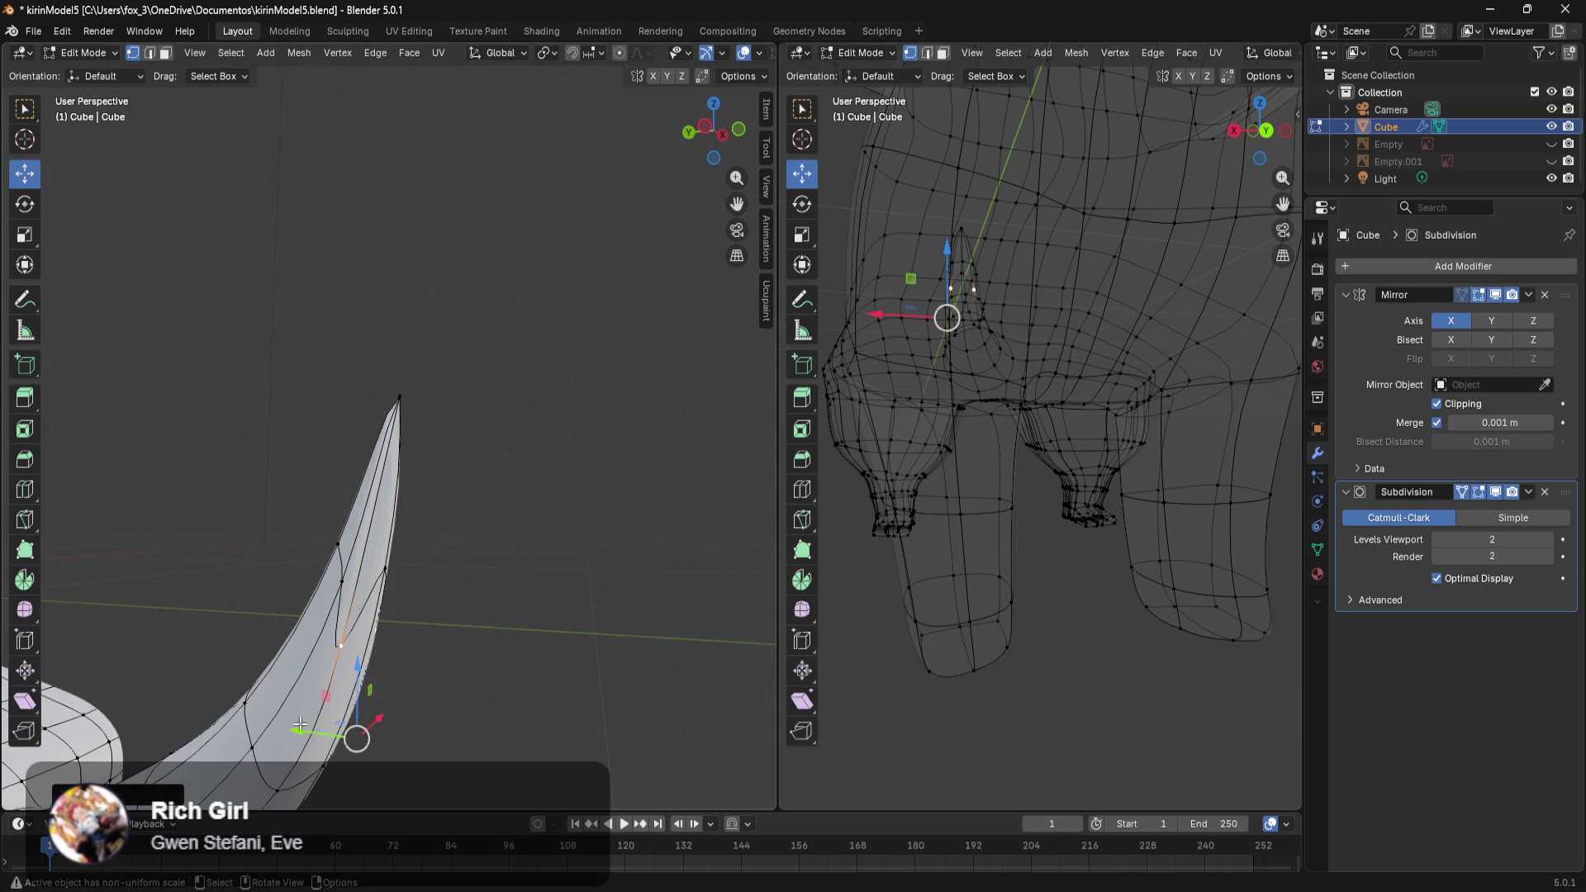
middle_drag(300, 725, 394, 678)
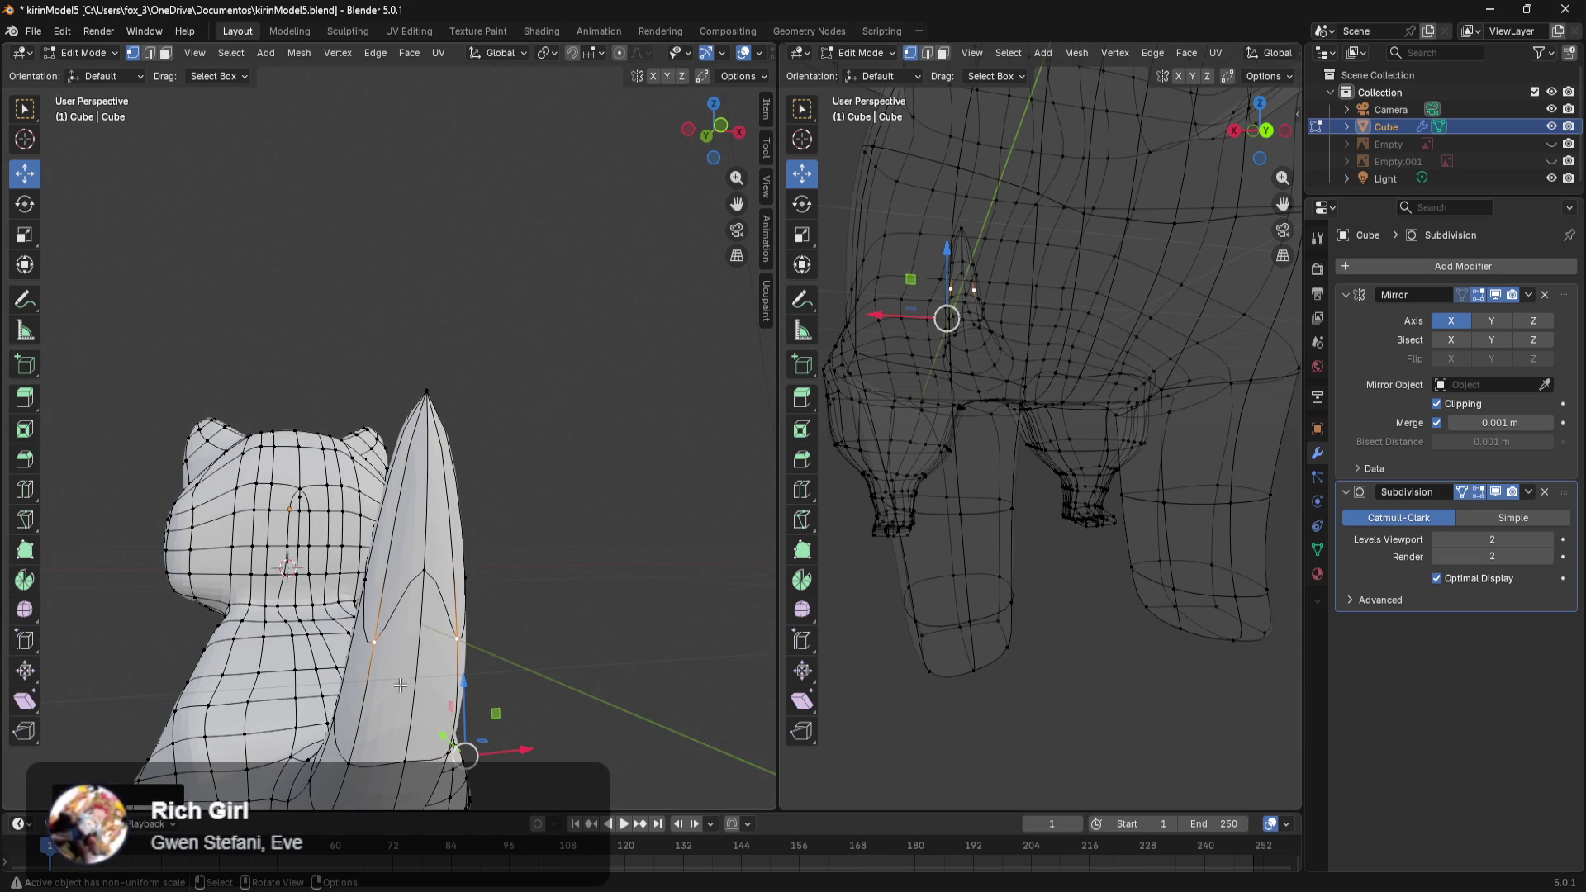
middle_drag(420, 753, 459, 774)
drag(323, 757, 331, 756)
click(404, 572)
drag(383, 479, 387, 478)
mouse_move(534, 573)
middle_down()
mouse_move(258, 589)
mouse_move(319, 609)
mouse_move(540, 585)
middle_up()
scroll(372, 630, down, 5)
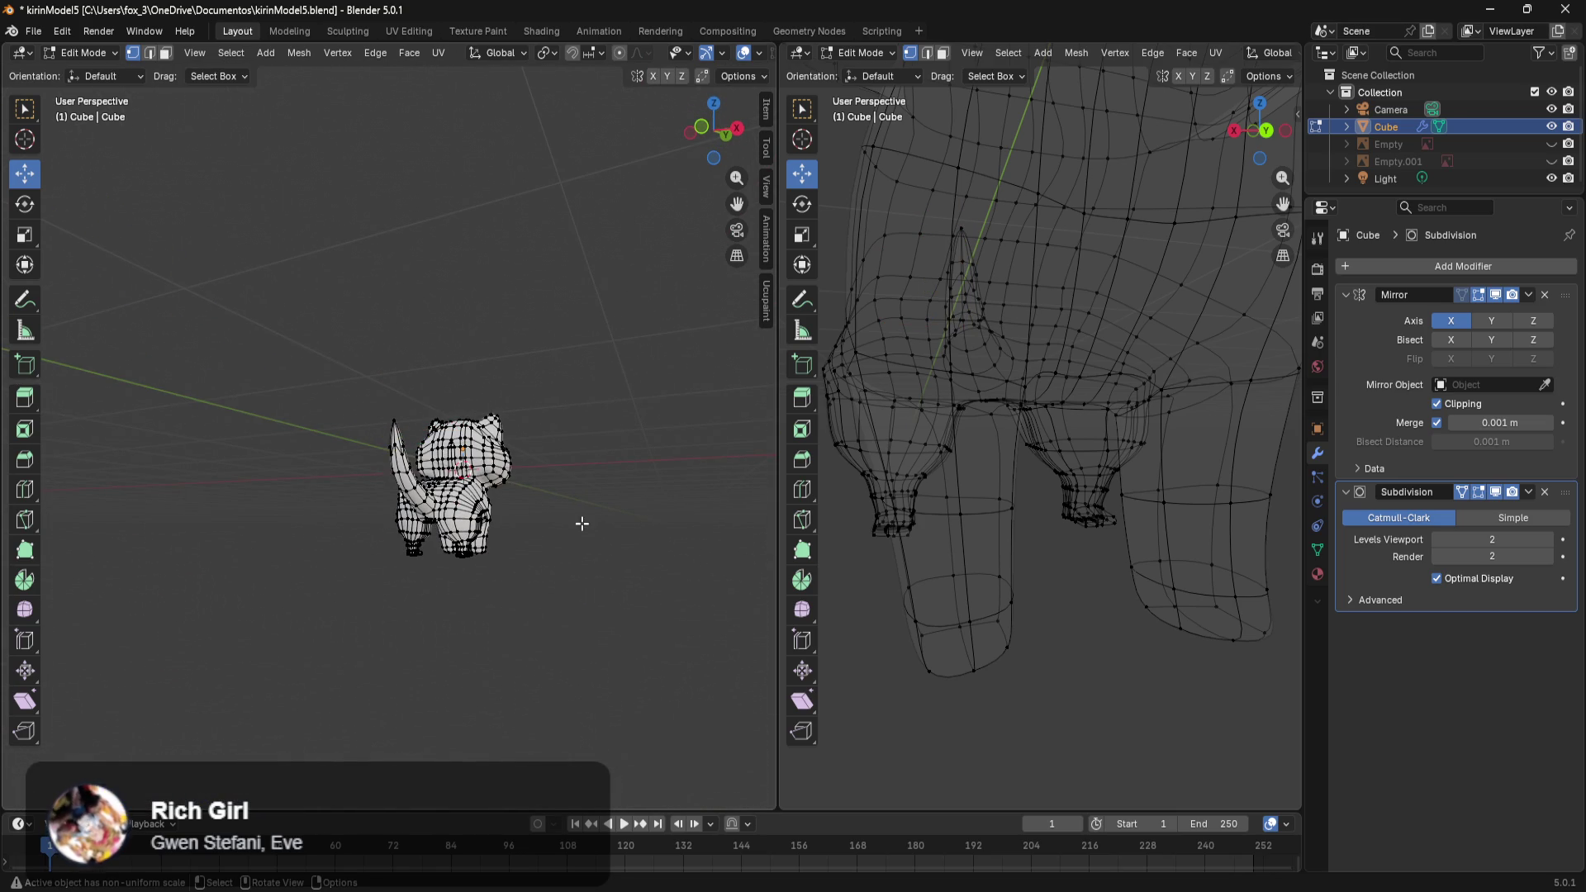
key(Tab)
scroll(562, 518, up, 7)
mouse_move(532, 522)
middle_down()
mouse_move(264, 629)
mouse_move(363, 653)
middle_up()
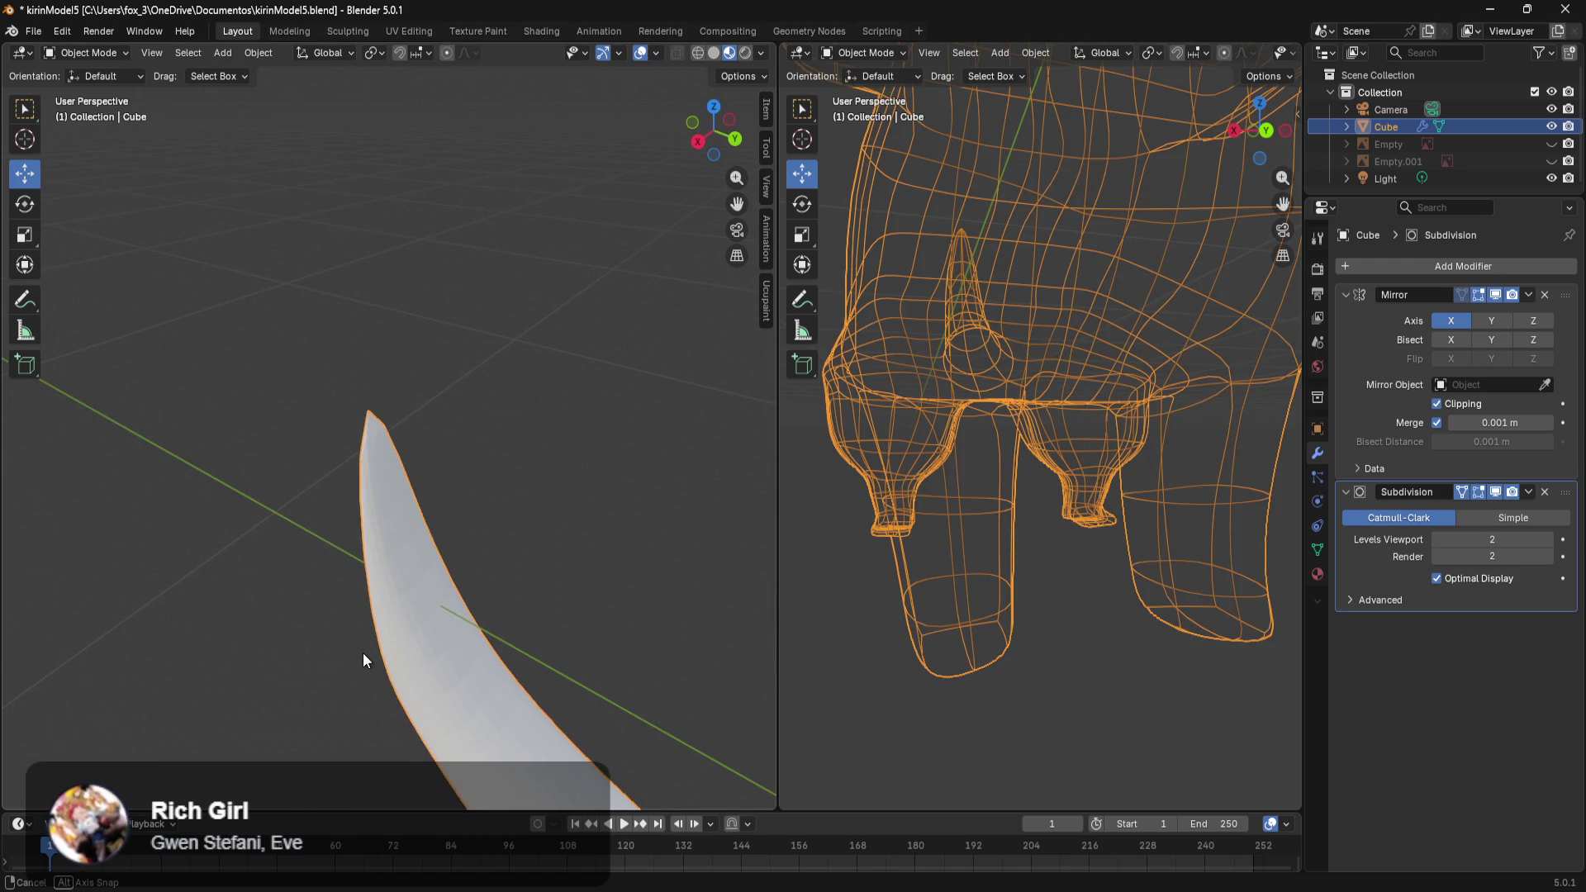
key(Tab)
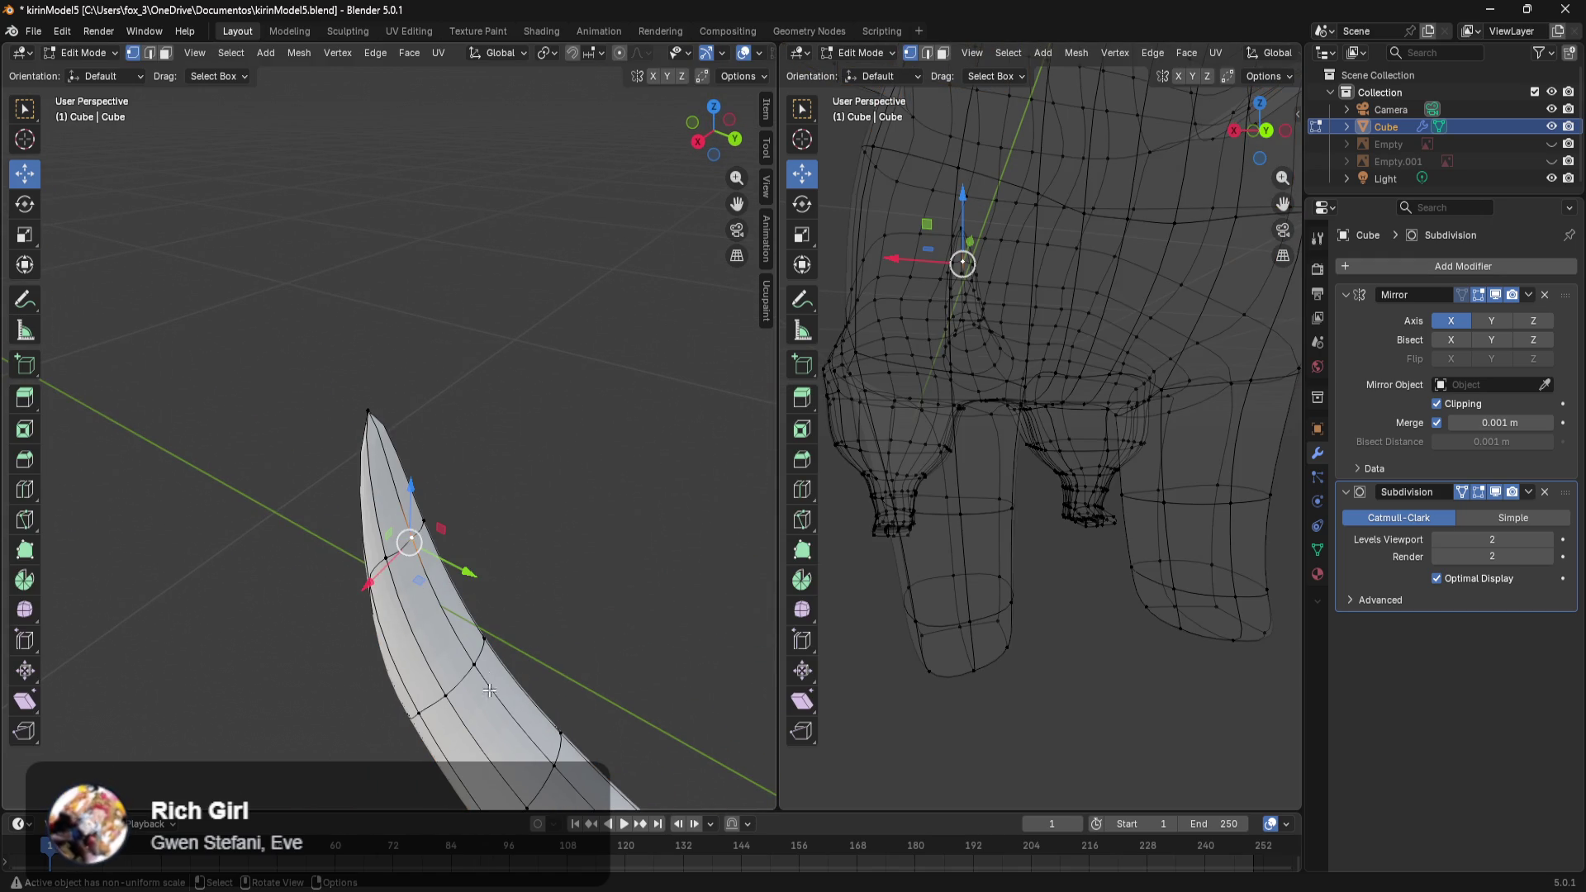
shift+middle_drag(483, 672, 524, 521)
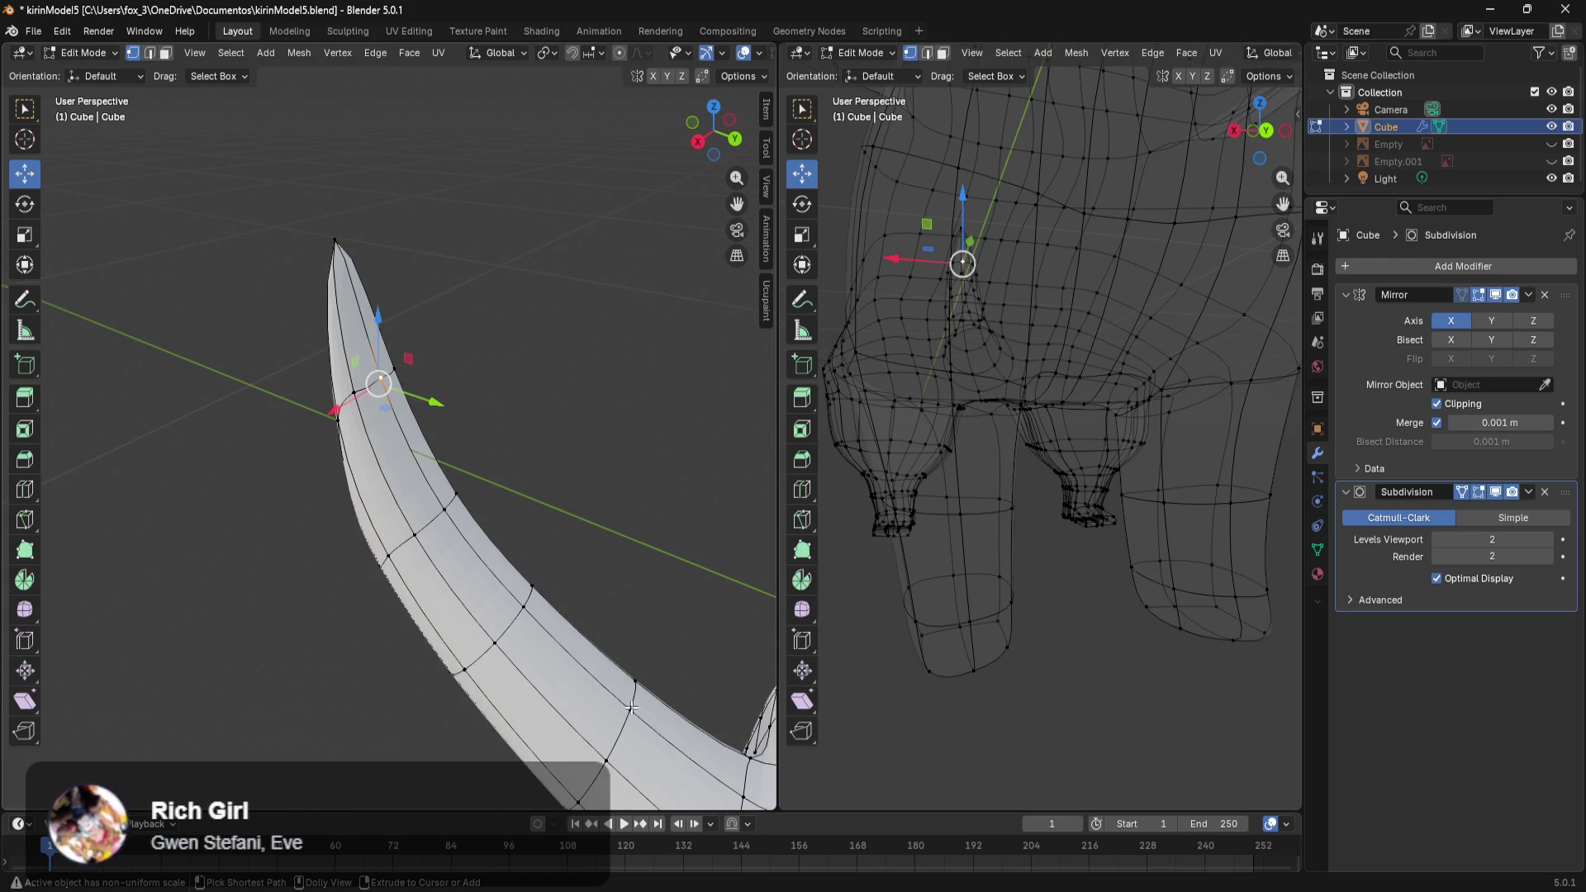
alt+click(631, 708)
drag(548, 569, 508, 503)
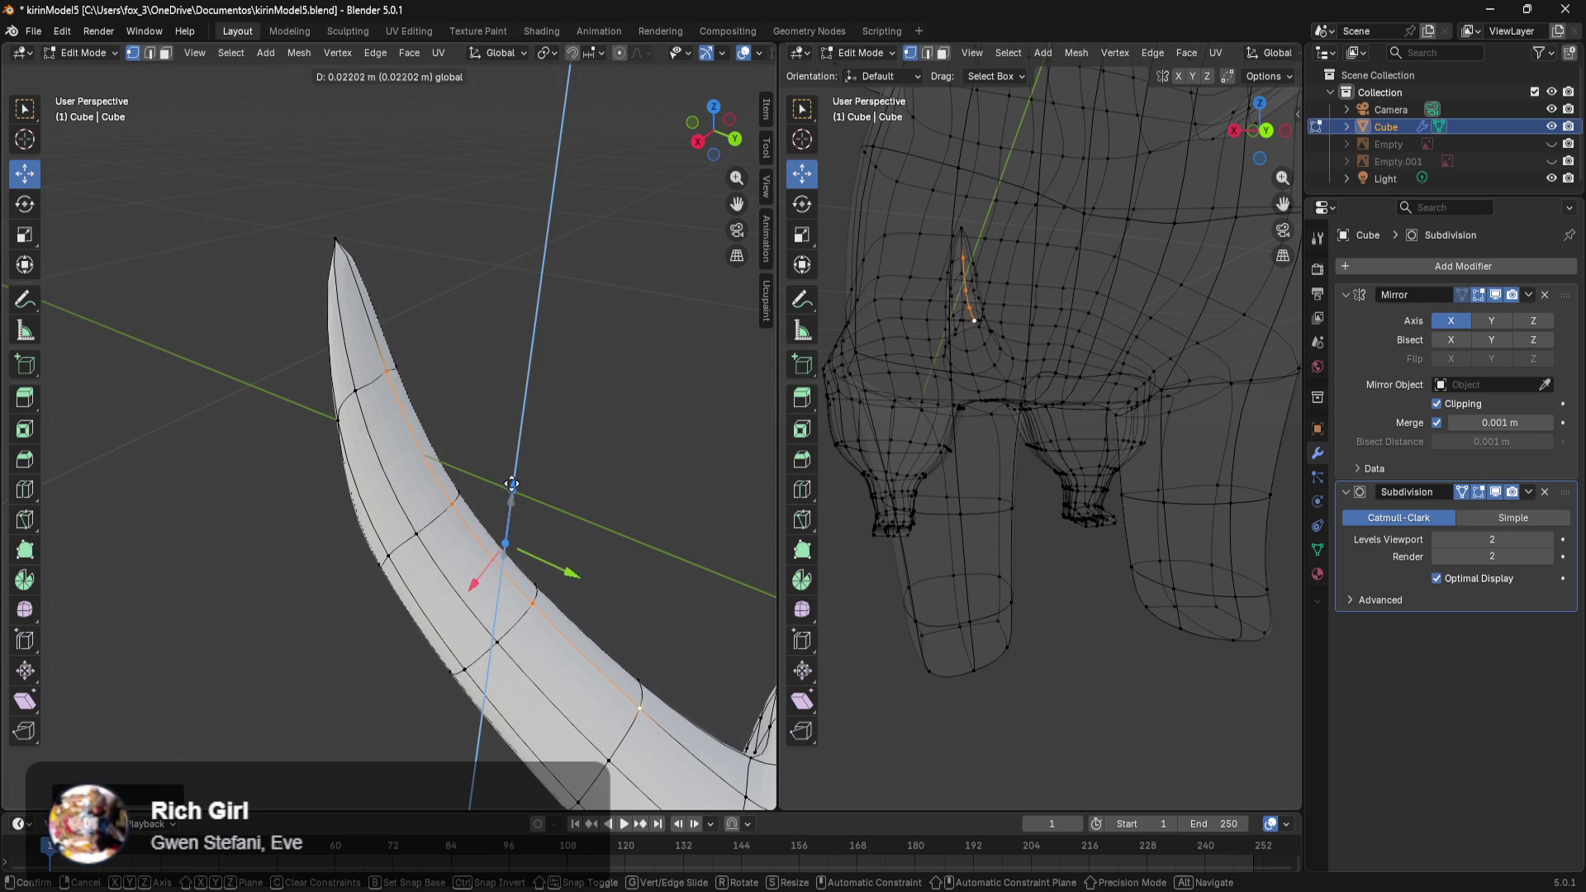
click(651, 476)
middle_drag(651, 477, 697, 479)
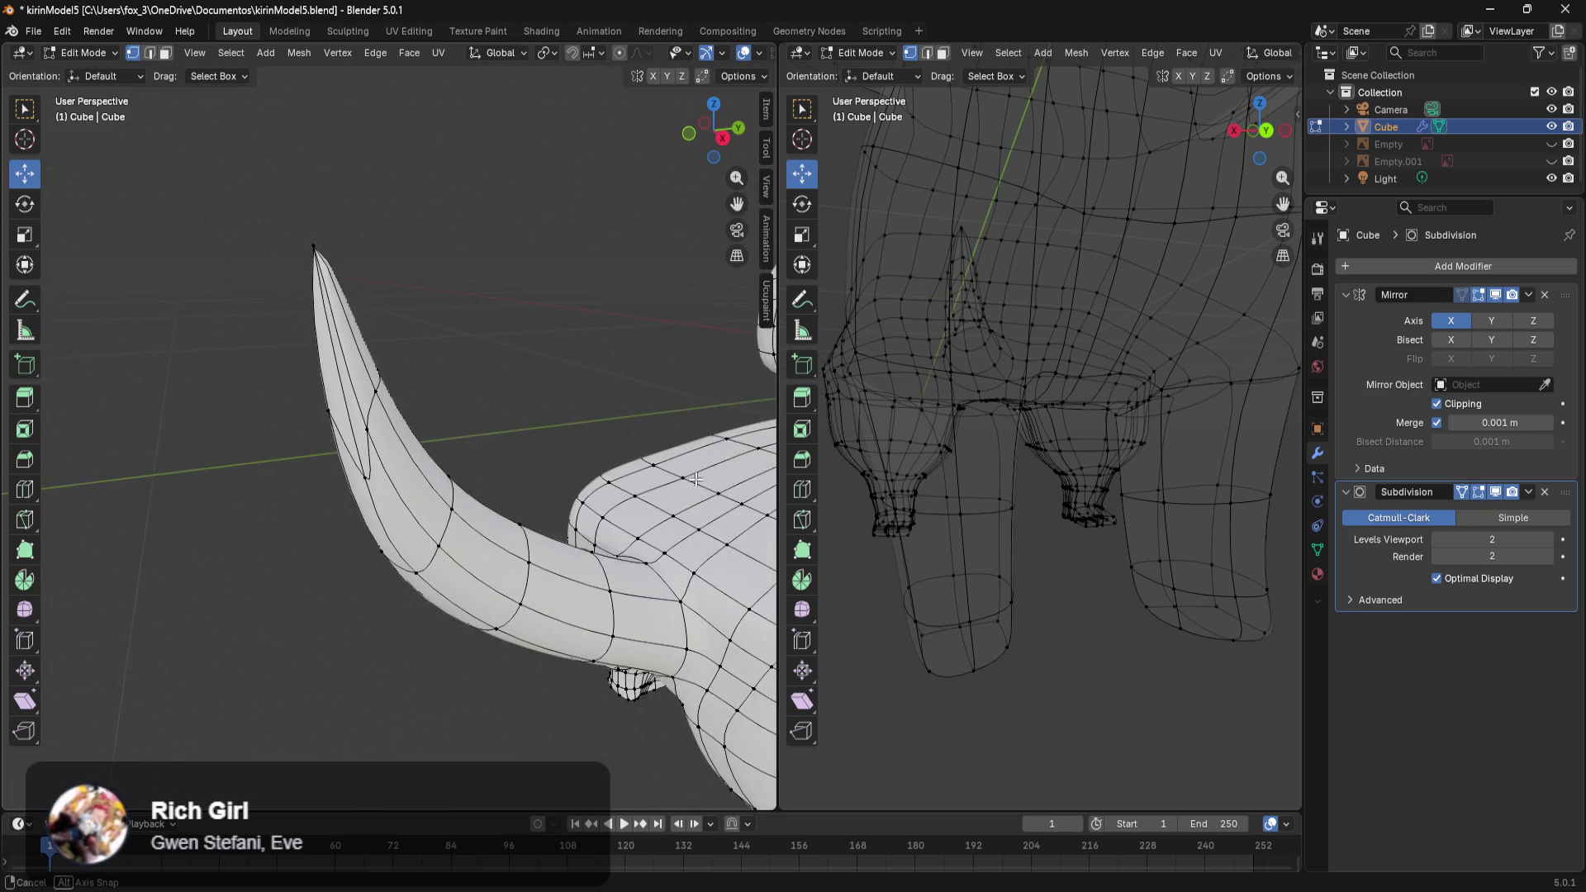
scroll(697, 479, down, 5)
scroll(726, 538, up, 5)
mouse_move(726, 538)
middle_down()
mouse_move(488, 487)
mouse_move(508, 545)
mouse_move(595, 521)
mouse_move(556, 540)
middle_up()
scroll(489, 487, down, 2)
scroll(507, 545, up, 2)
scroll(507, 546, up, 4)
mouse_move(363, 384)
middle_down()
mouse_move(512, 504)
mouse_move(505, 543)
middle_up()
scroll(513, 504, up, 3)
scroll(513, 535, down, 3)
scroll(513, 535, down, 3)
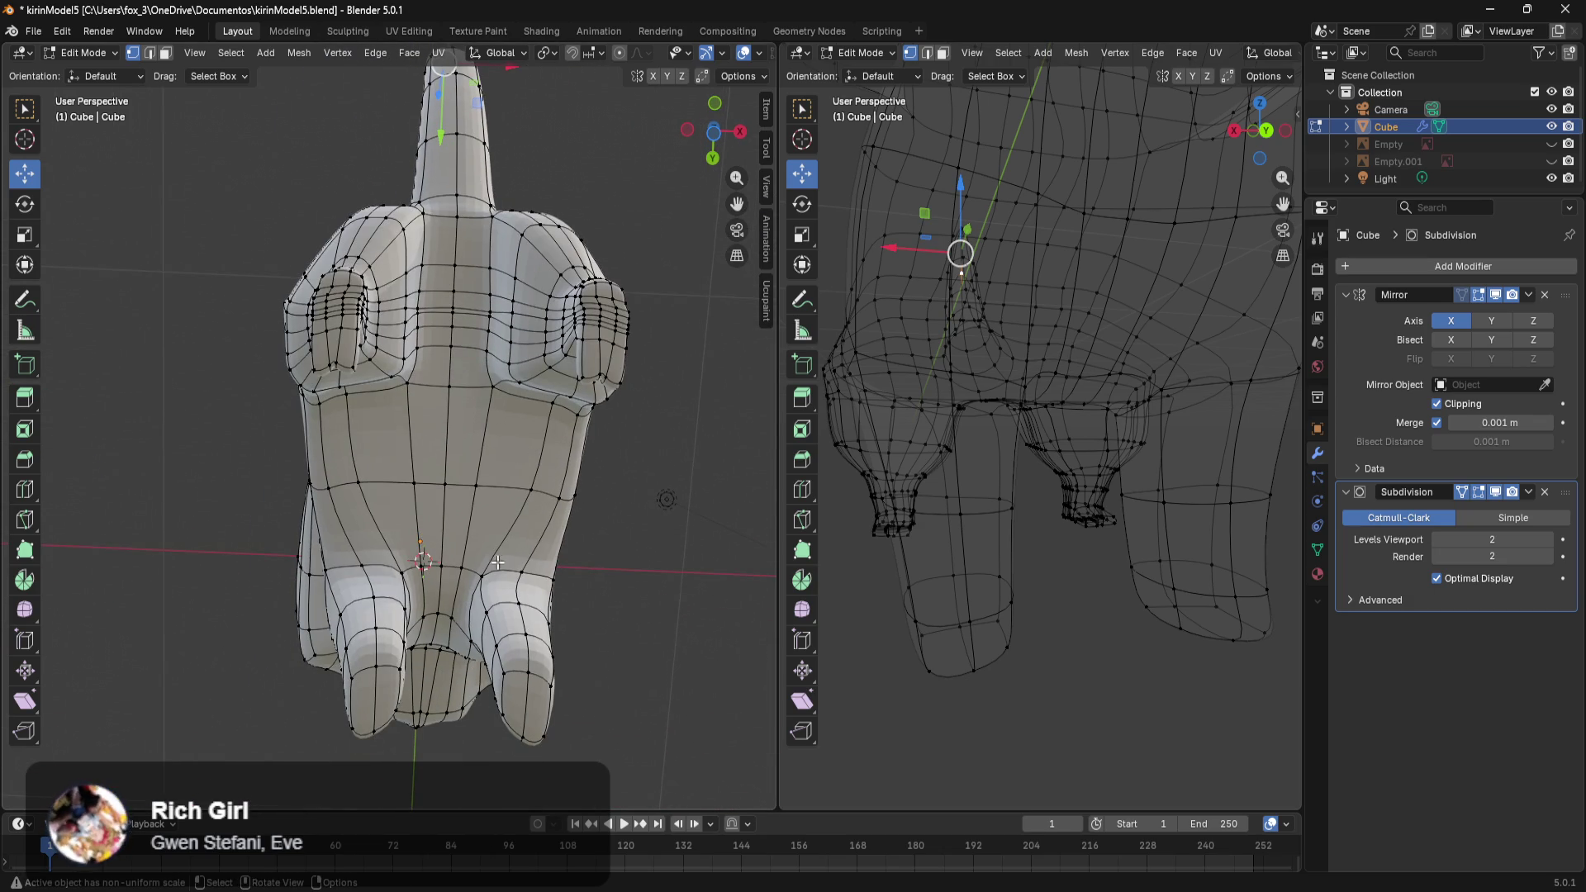
mouse_move(448, 667)
middle_down()
mouse_move(508, 583)
mouse_move(410, 772)
middle_up()
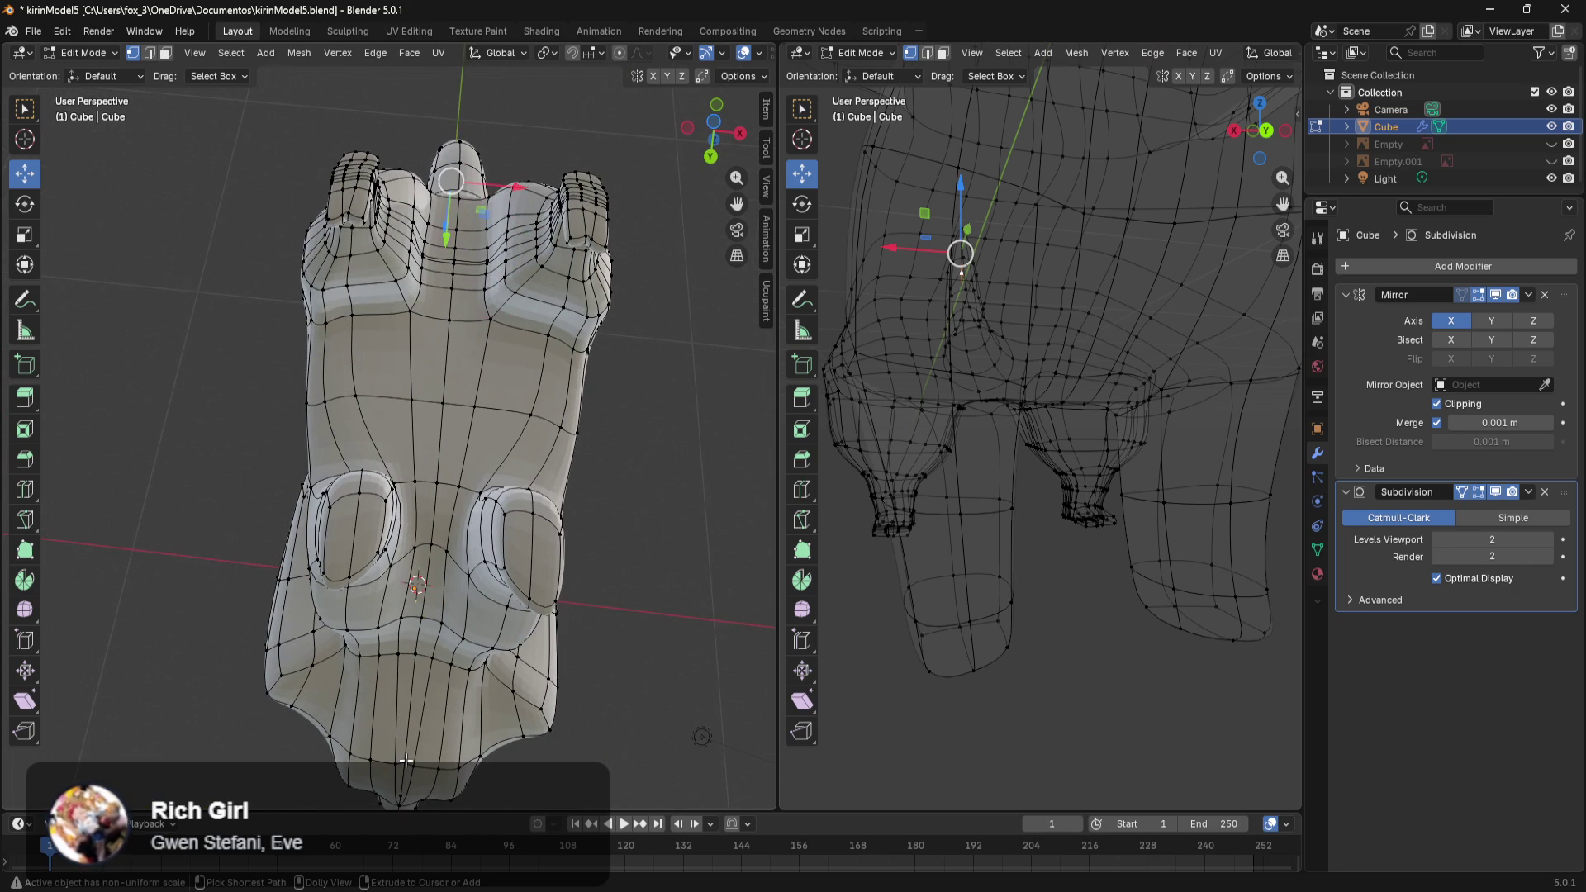
Select shortest vertex paths into a face strip running down the belly and up the tail.
ctrl+click(405, 760)
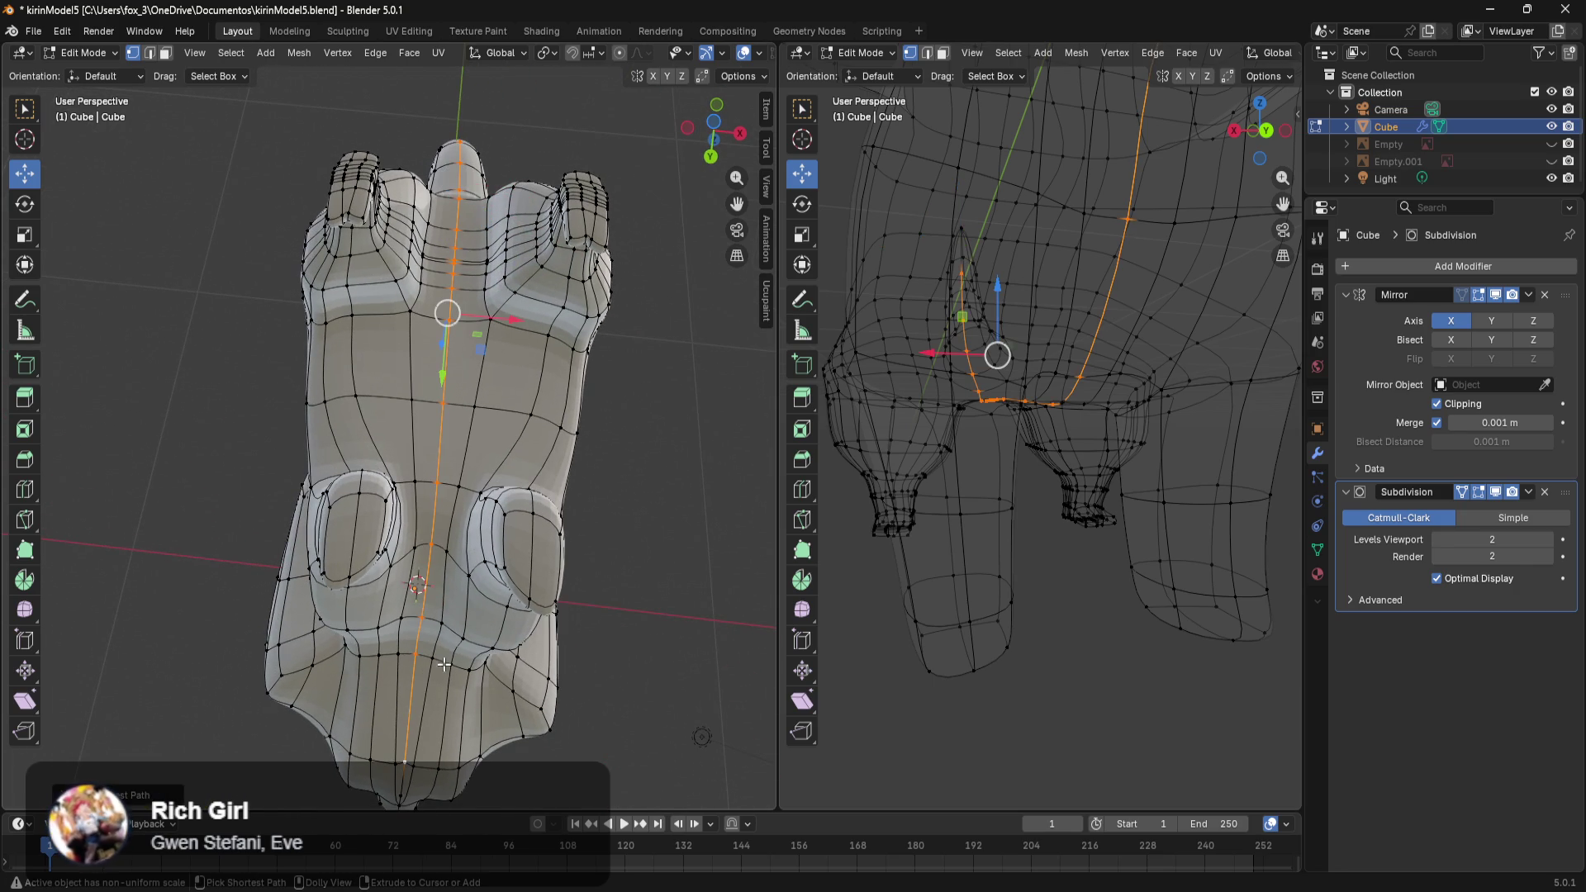
shift+click(410, 314)
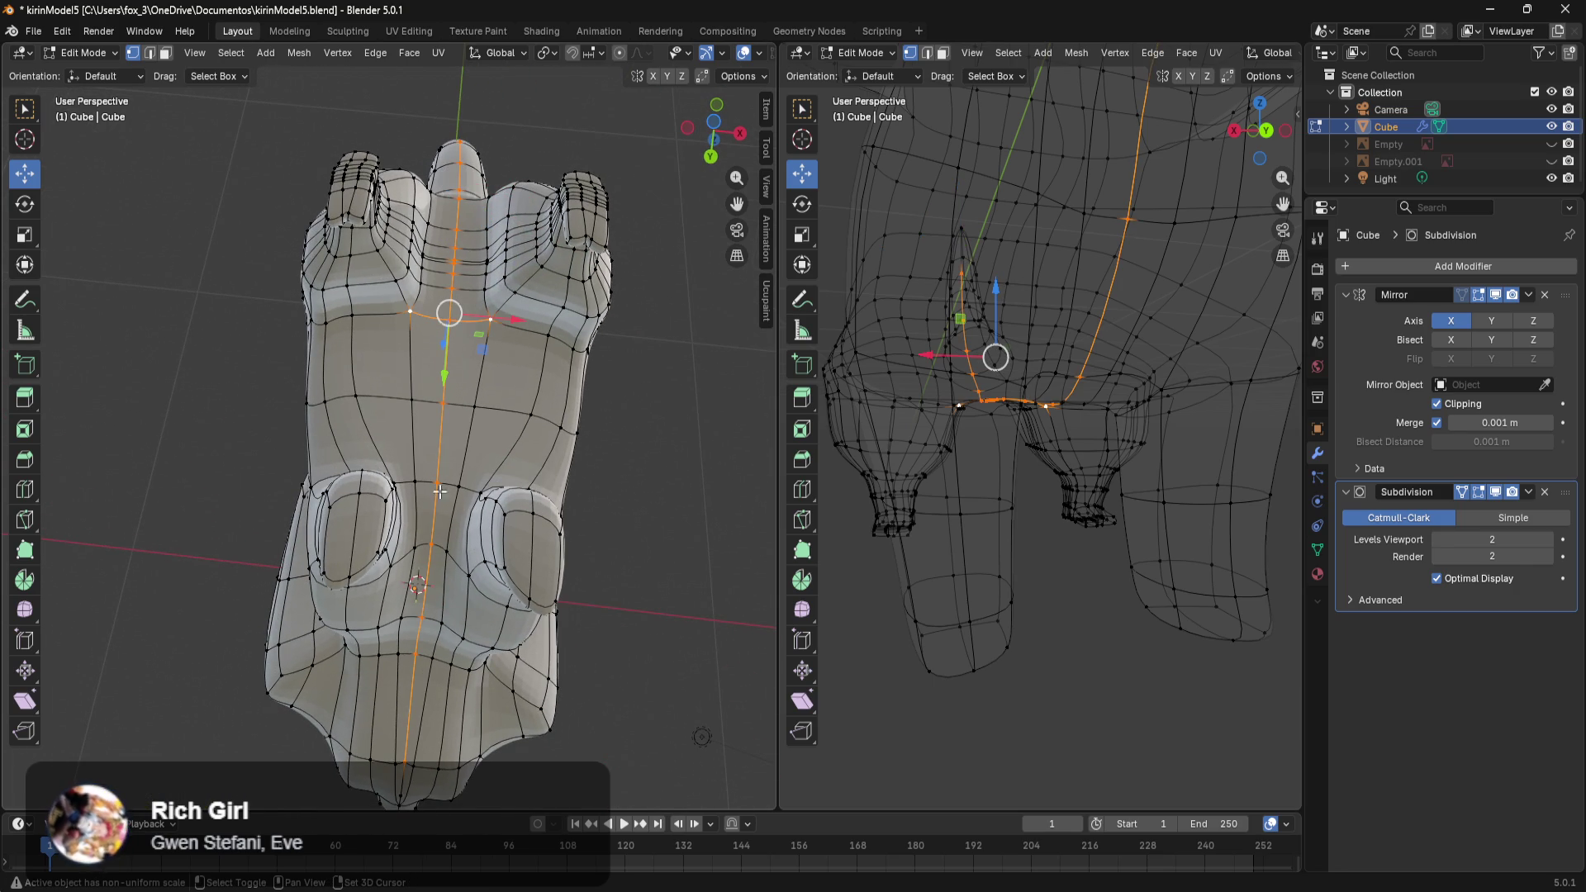
ctrl+shift+click(399, 760)
ctrl+click(400, 798)
mouse_move(471, 328)
middle_down()
mouse_move(465, 556)
mouse_move(492, 483)
middle_up()
ctrl+click(425, 515)
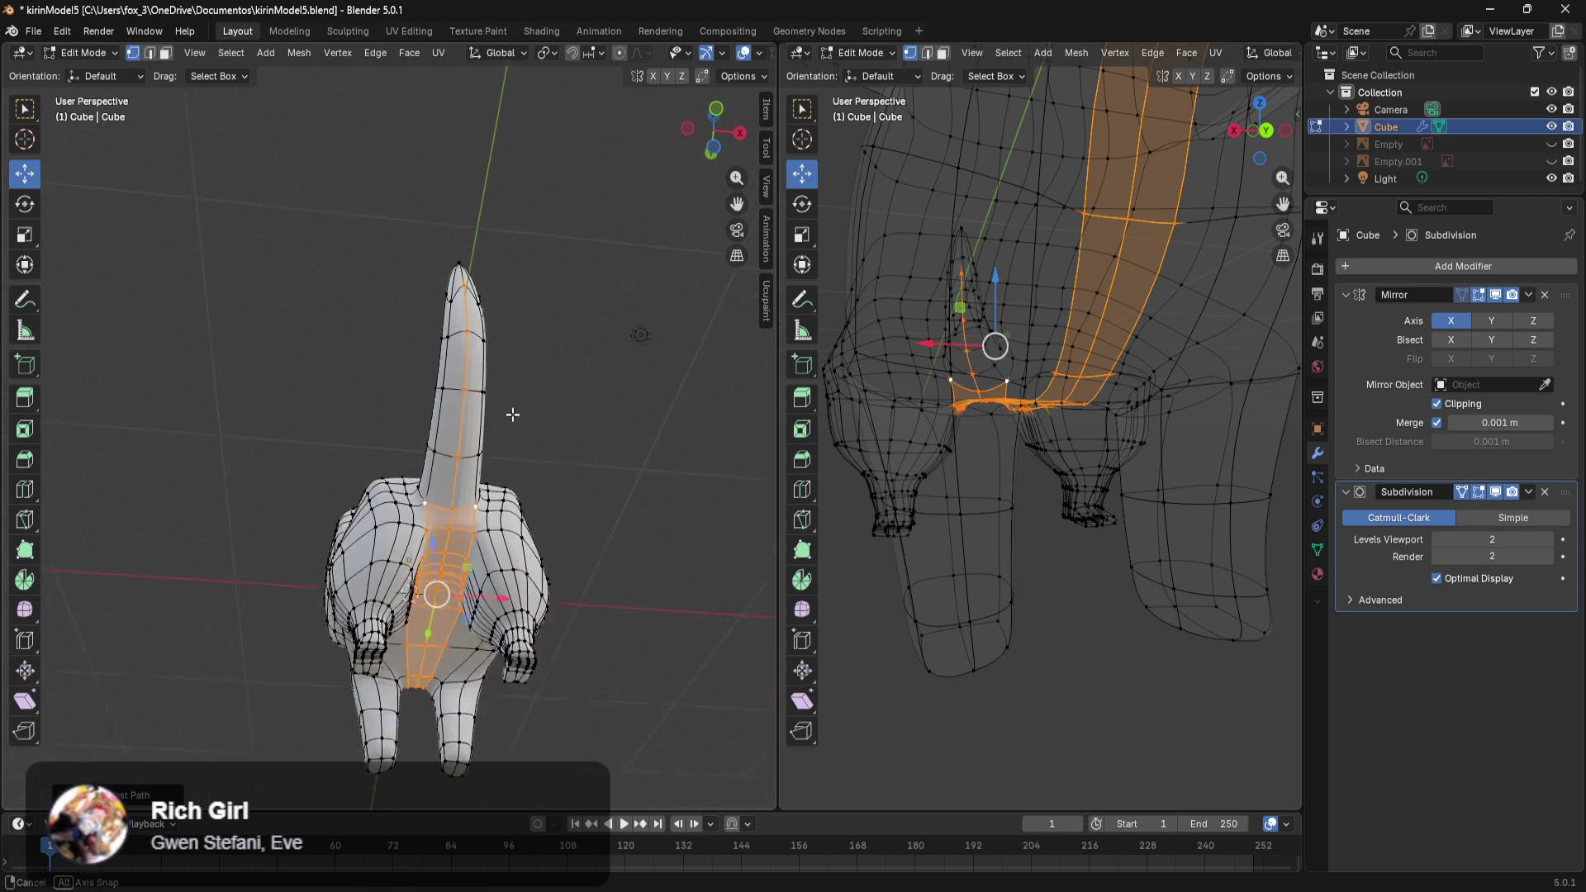
ctrl+click(449, 273)
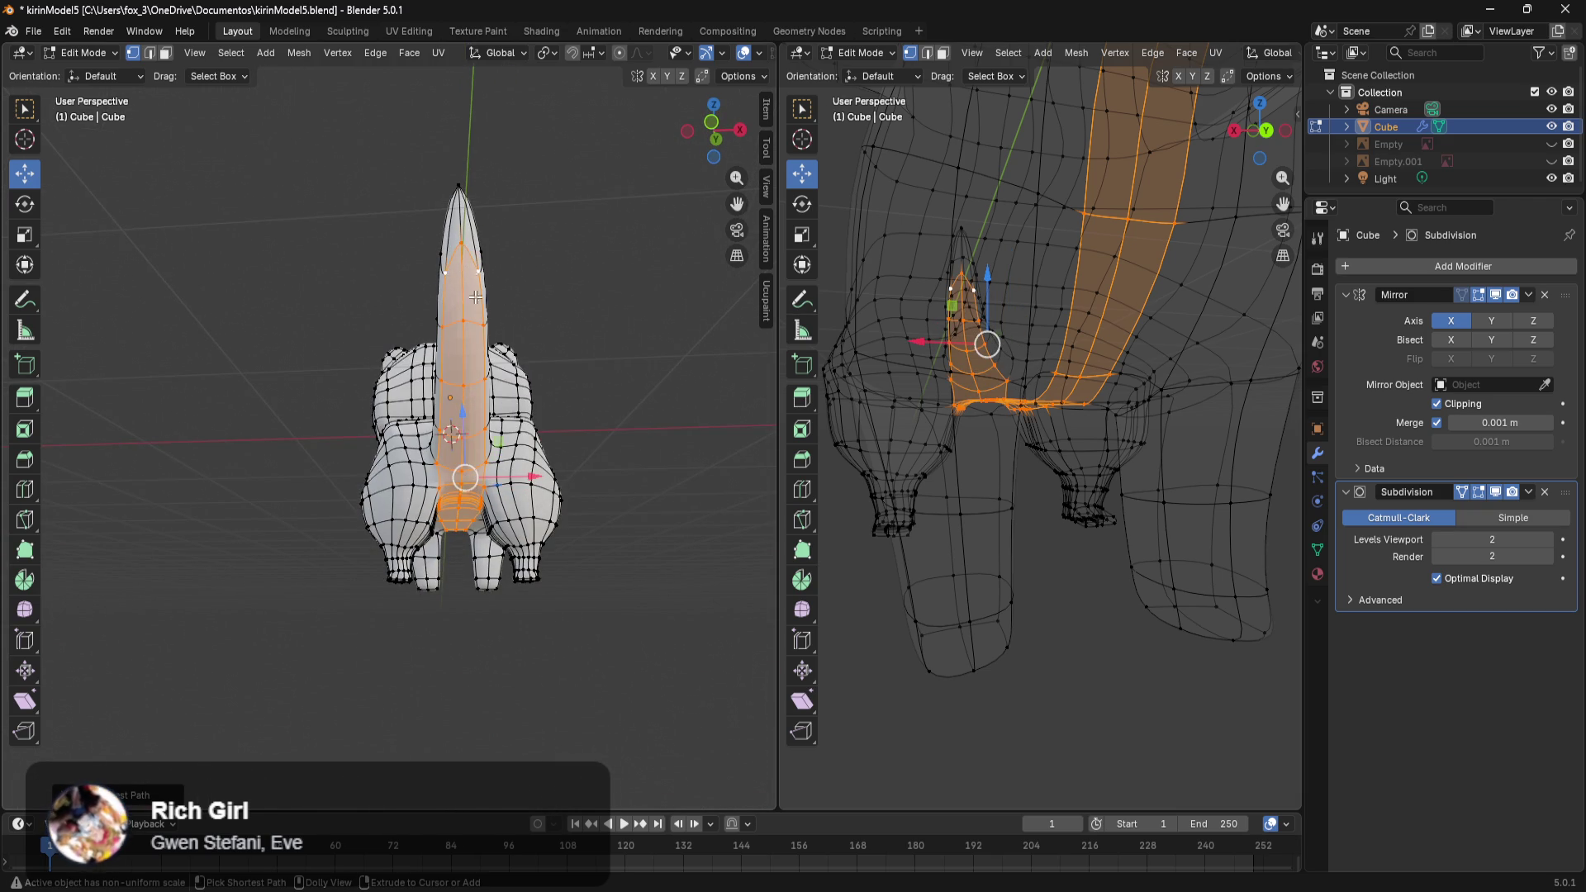
Add a horizontal edge path near the legs to the selection, then undo it.
middle_drag(471, 274, 524, 390)
scroll(314, 481, up, 5)
mouse_move(314, 481)
middle_down()
mouse_move(450, 555)
mouse_move(388, 426)
middle_up()
scroll(389, 425, down, 4)
middle_drag(389, 487, 418, 496)
scroll(438, 549, up, 5)
scroll(438, 570, down, 2)
middle_drag(438, 570, 467, 469)
ctrl+click(473, 407)
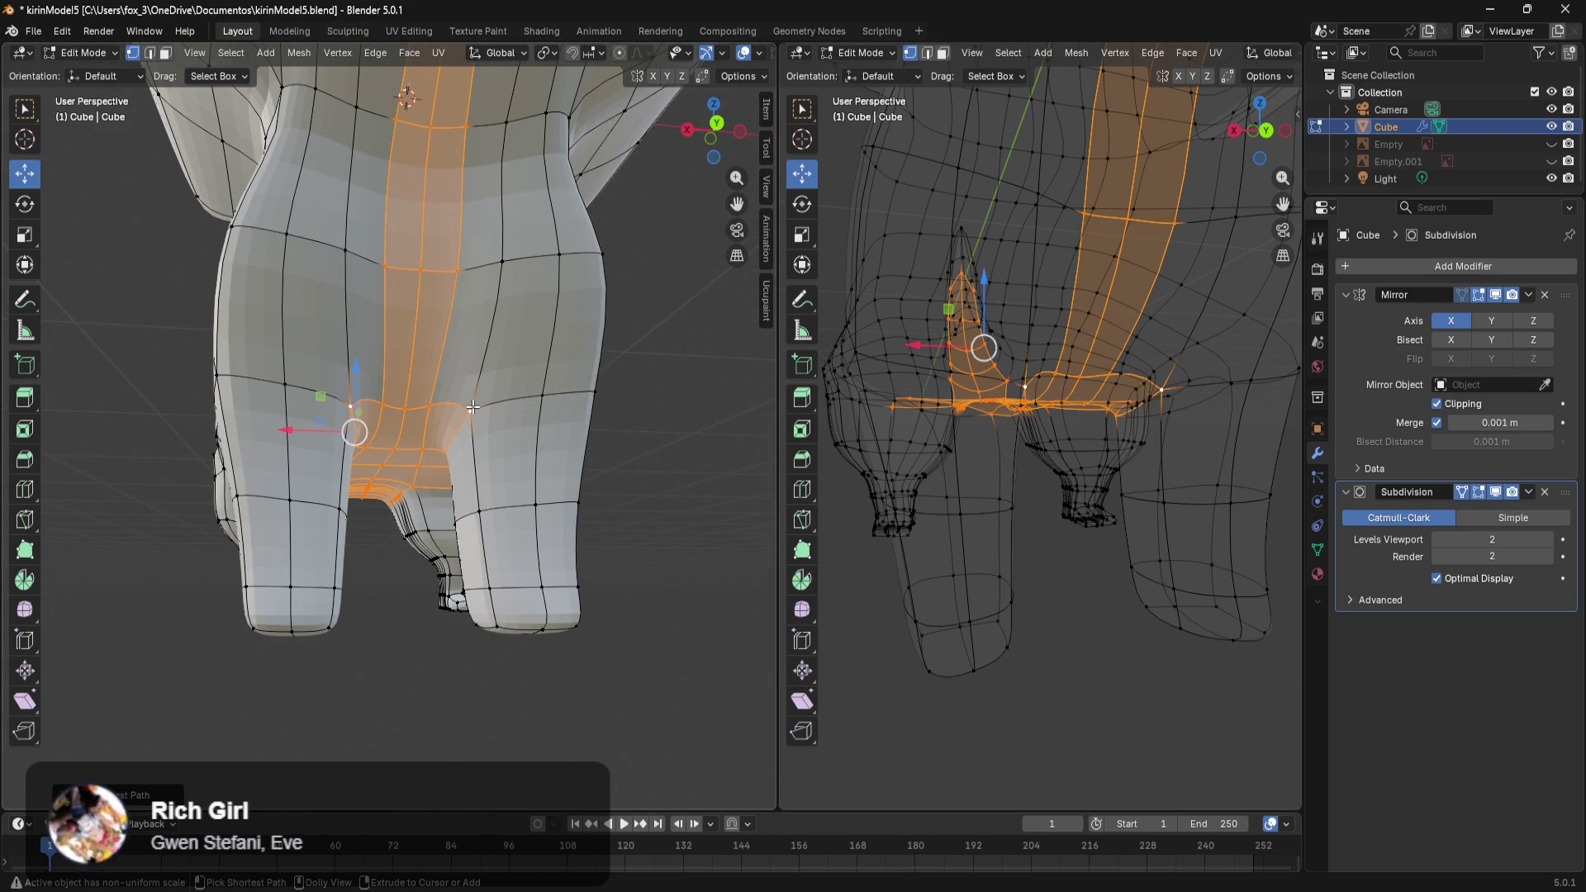
middle_drag(478, 477, 463, 430)
key(ctrl+z)
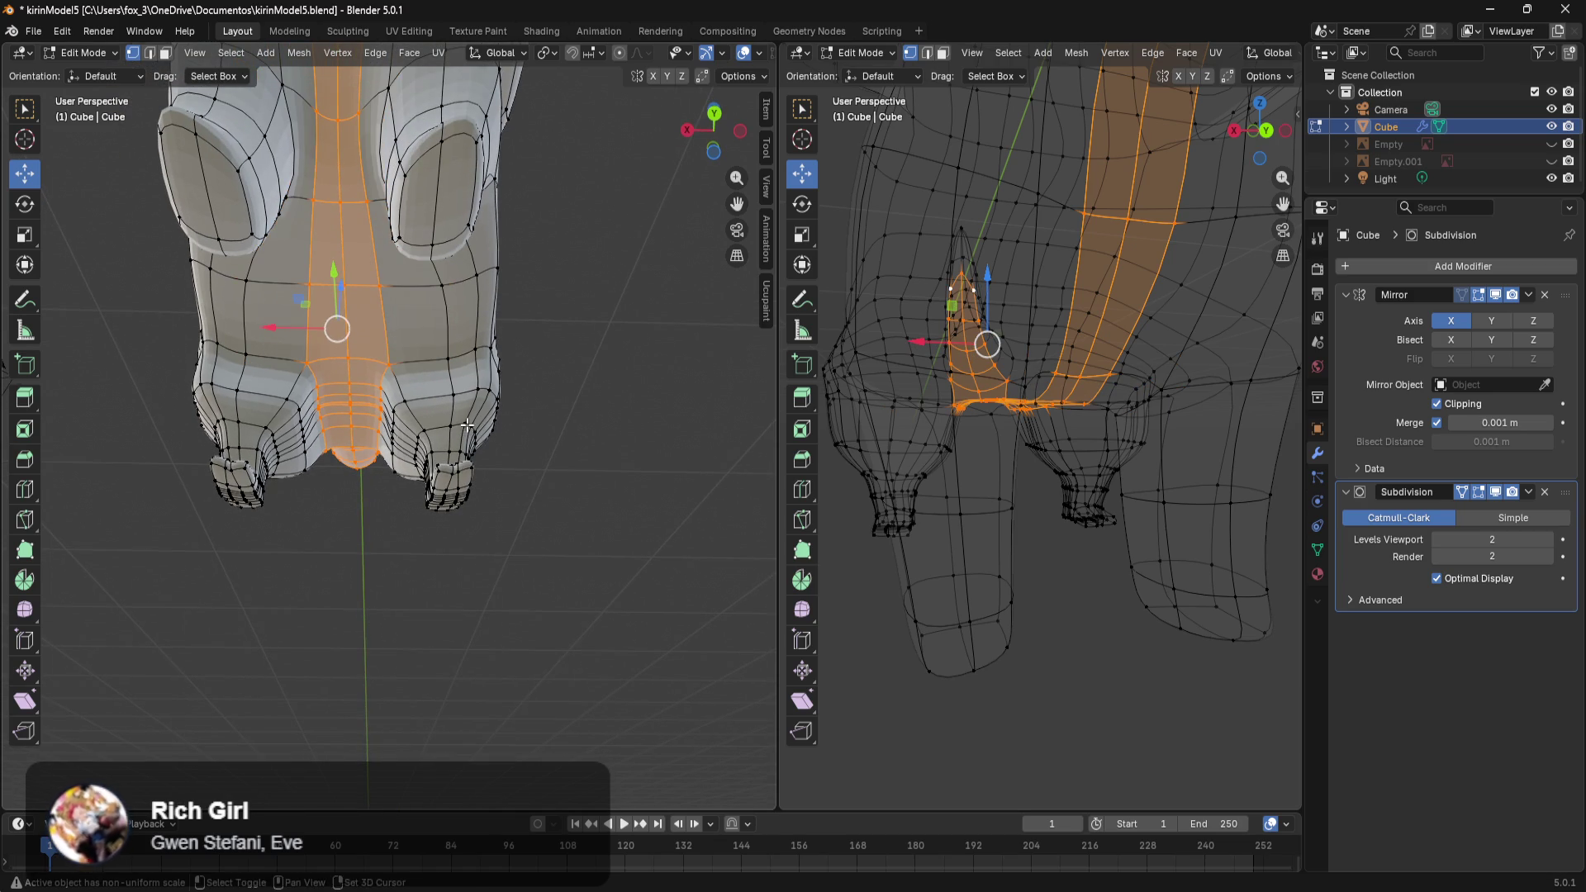
Widen the selection across the torso and upper body, adding the waist edge loop.
shift+scroll(467, 425, up, 1)
shift+scroll(430, 429, up, 4)
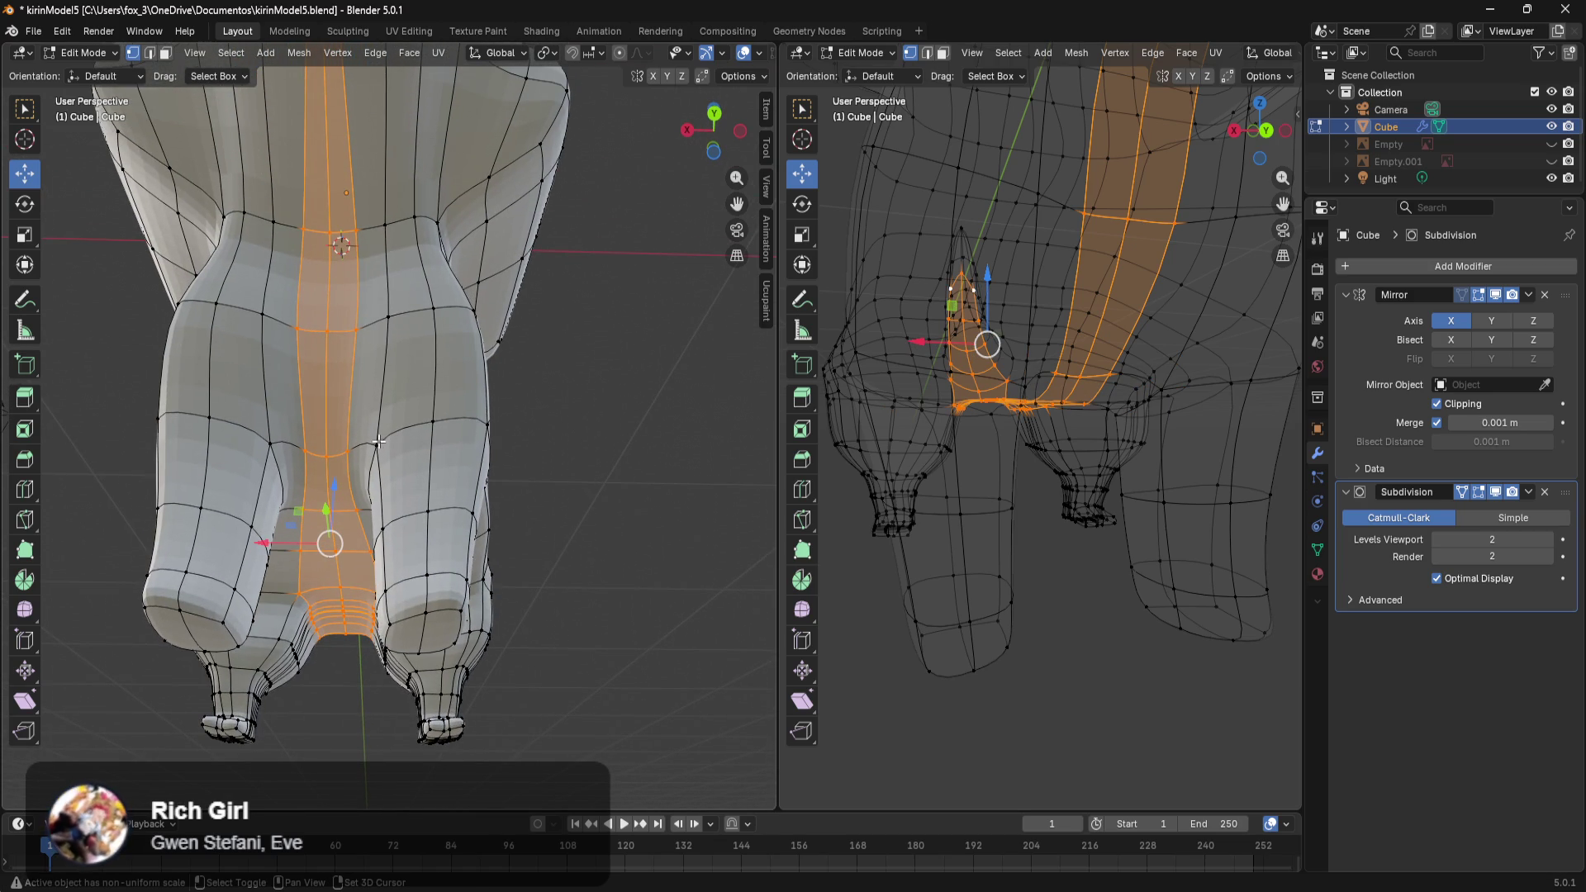
middle_drag(385, 500, 402, 478)
mouse_move(442, 344)
middle_down()
mouse_move(429, 393)
mouse_move(437, 366)
middle_up()
ctrl+shift+click(452, 351)
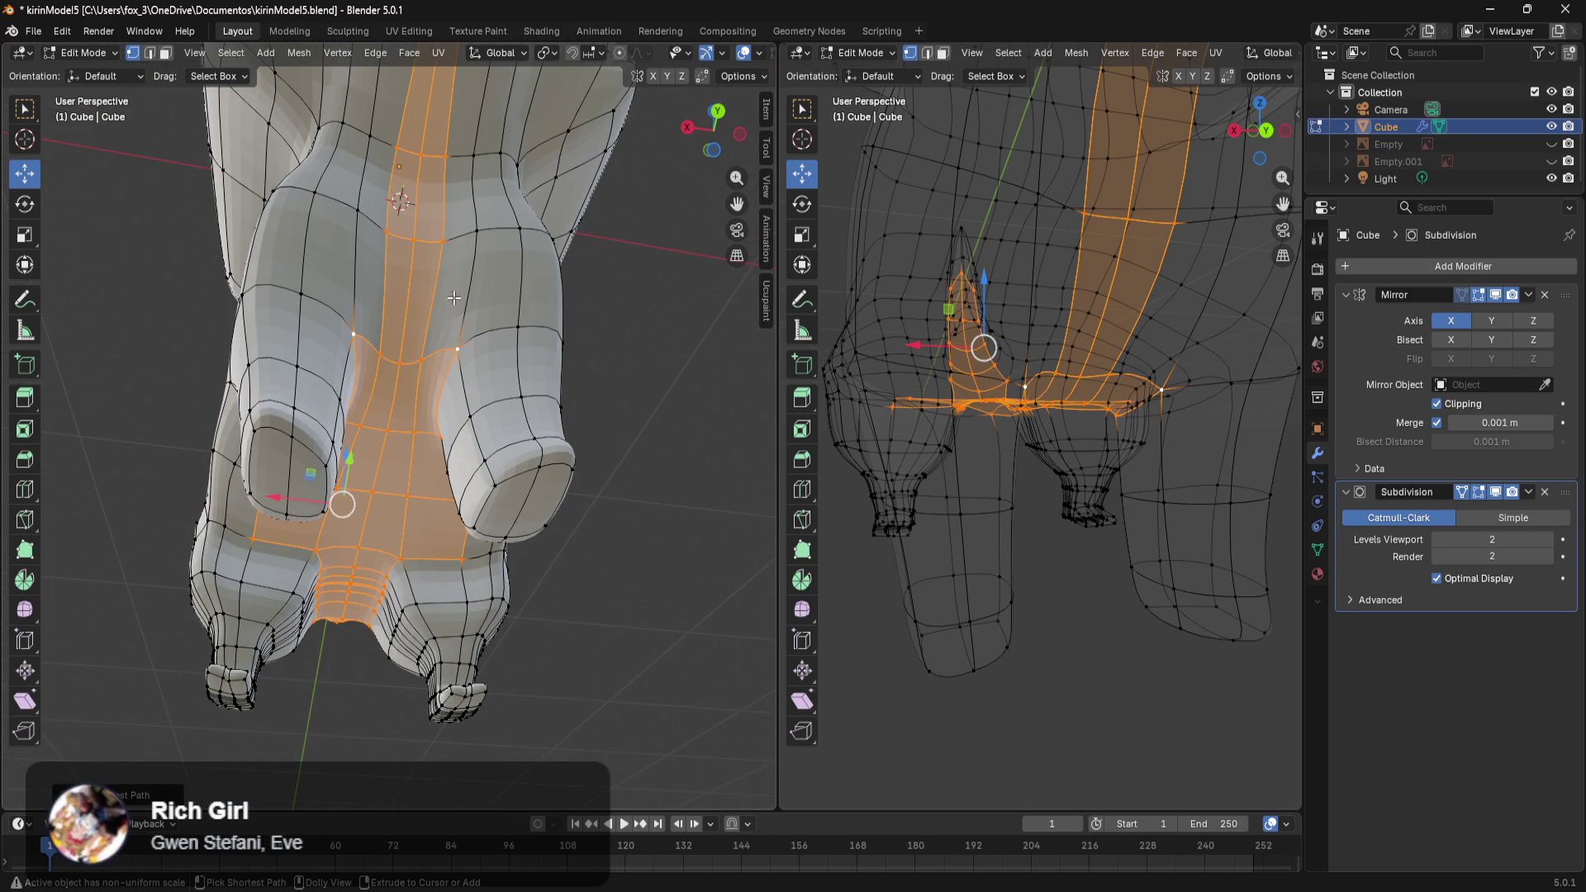
ctrl+shift+click(467, 160)
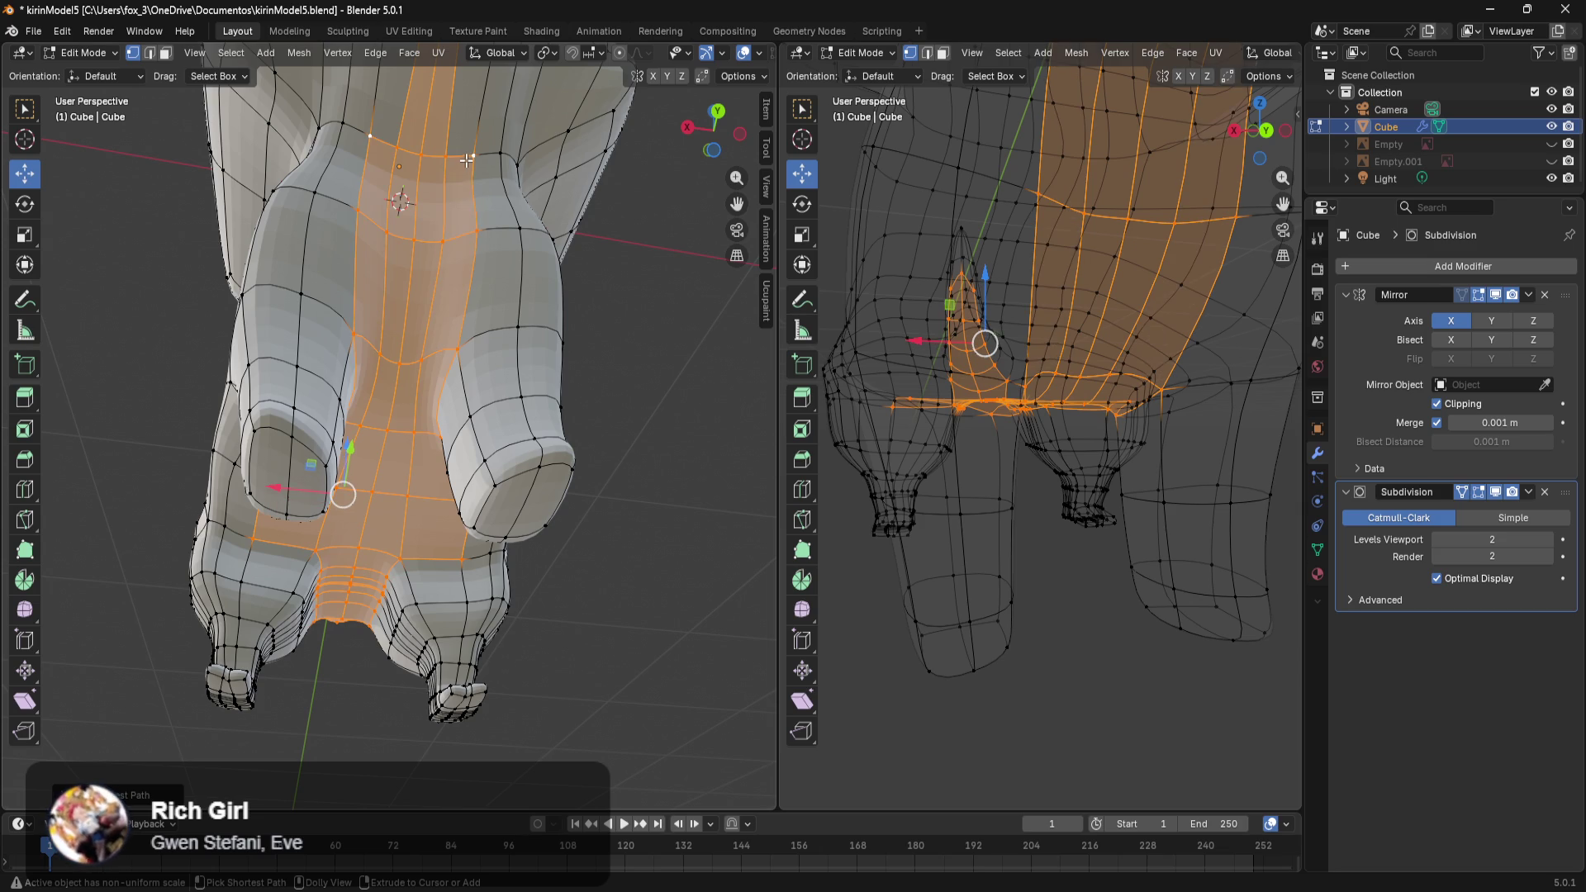
shift+middle_drag(471, 196, 496, 368)
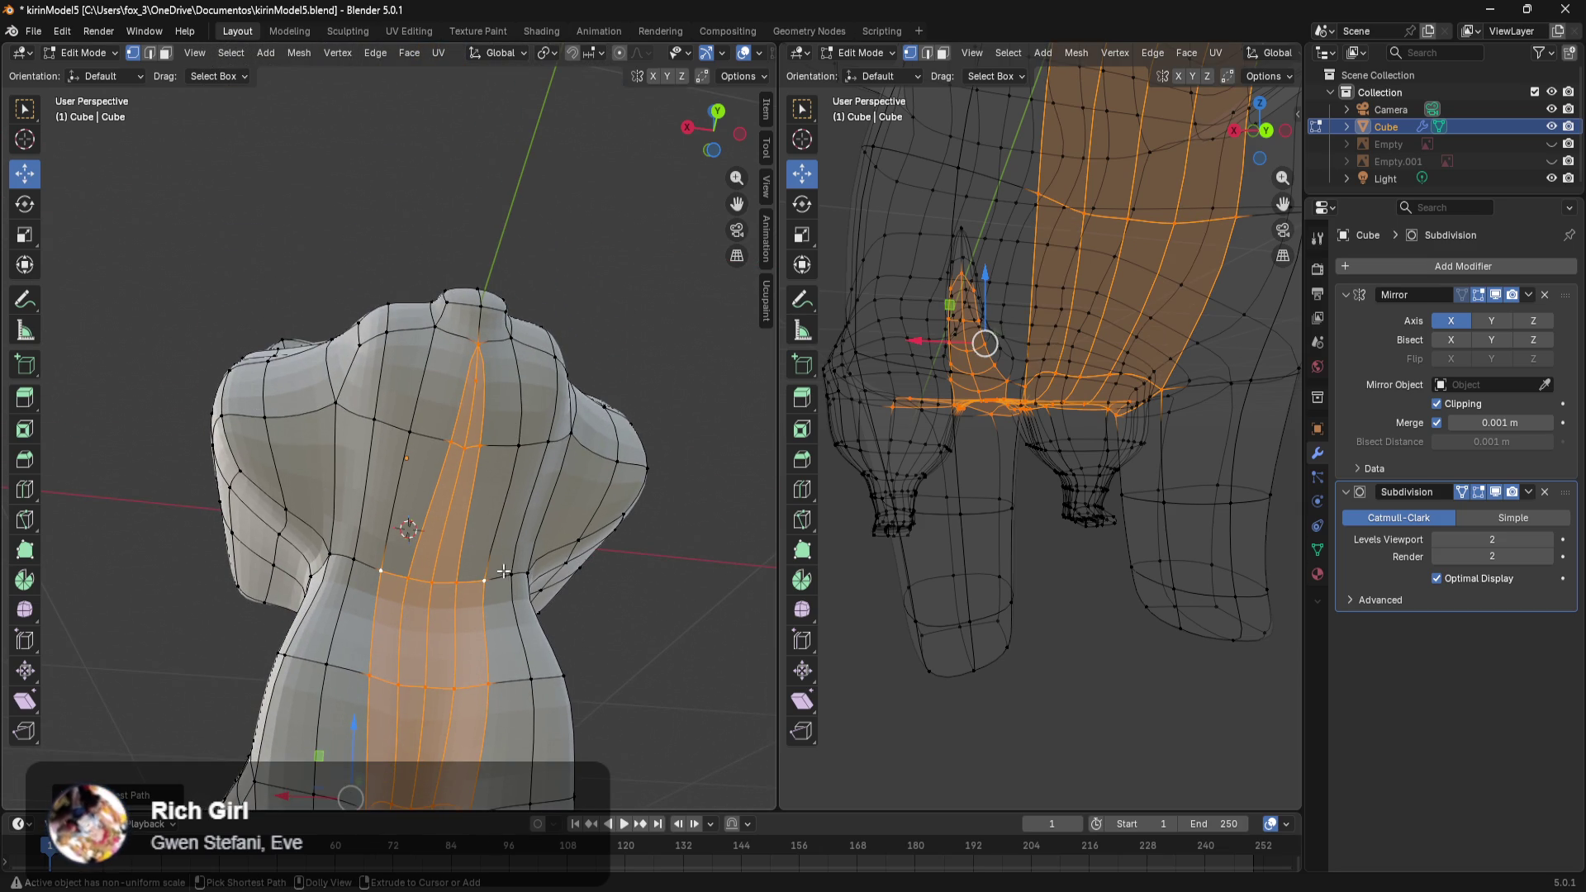
alt+shift+click(524, 675)
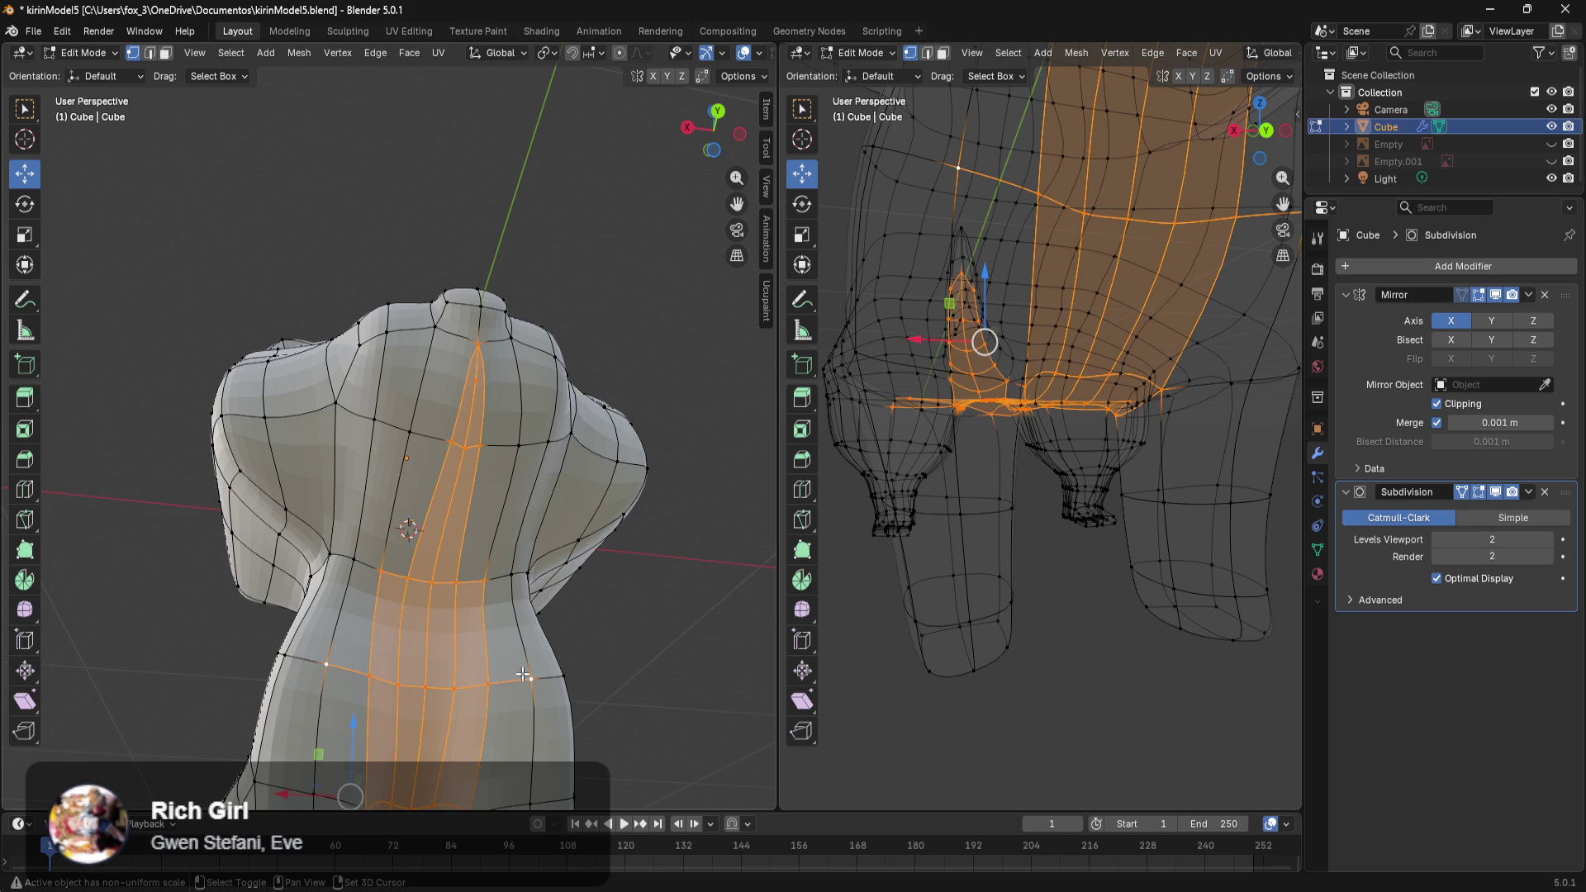
Fill faces between the strip and waist loop, add a strip up to the head, and nudge the selected vertices.
ctrl+shift+click(539, 434)
middle_drag(535, 364, 482, 515)
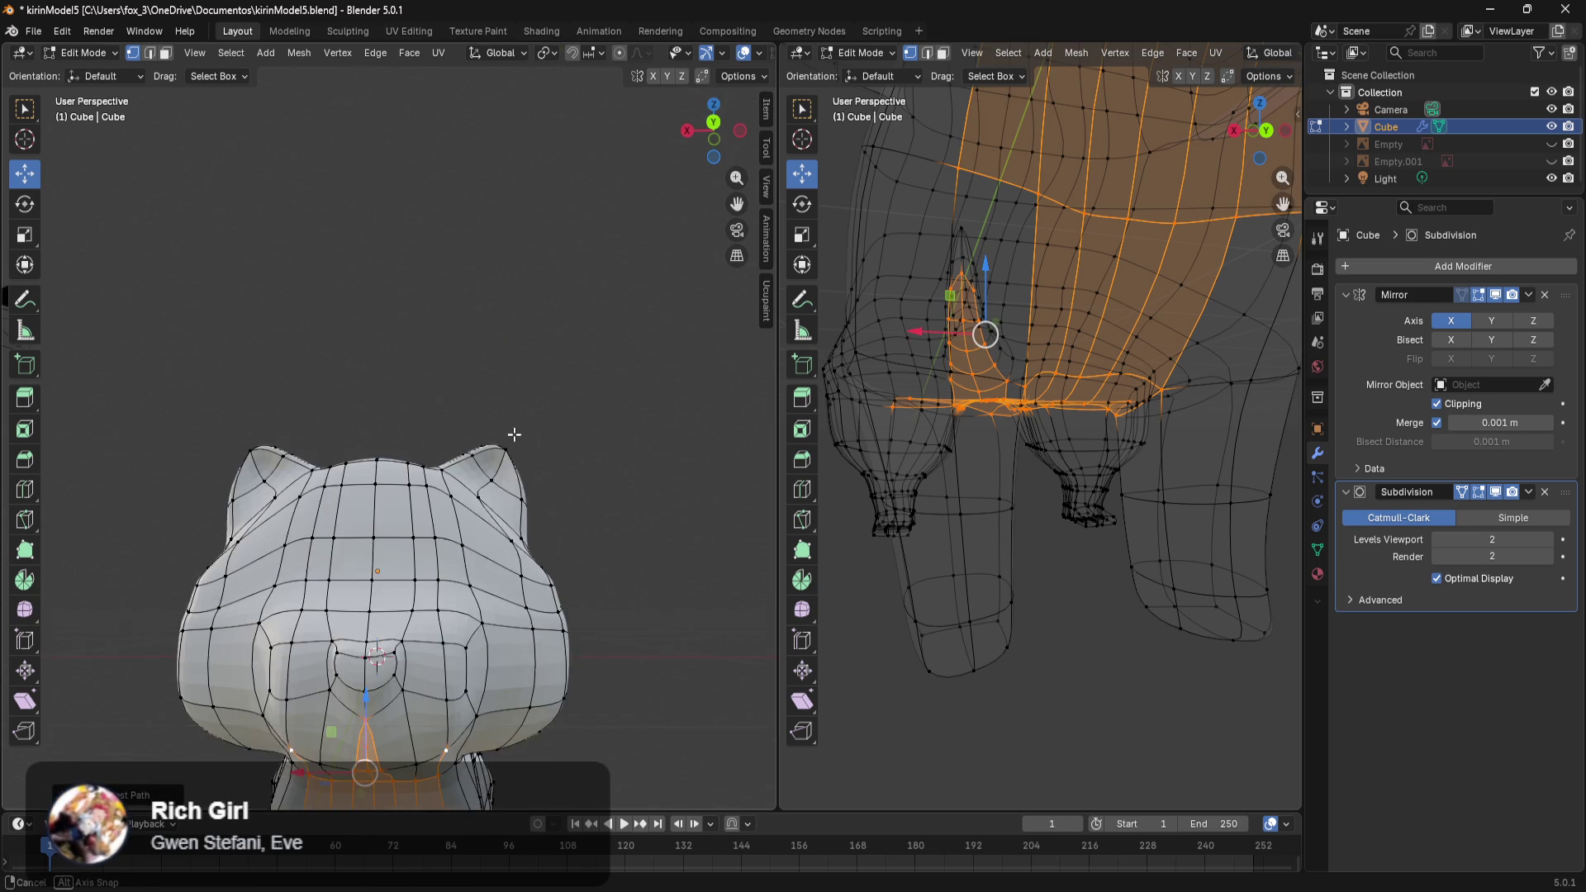
ctrl+shift+click(331, 579)
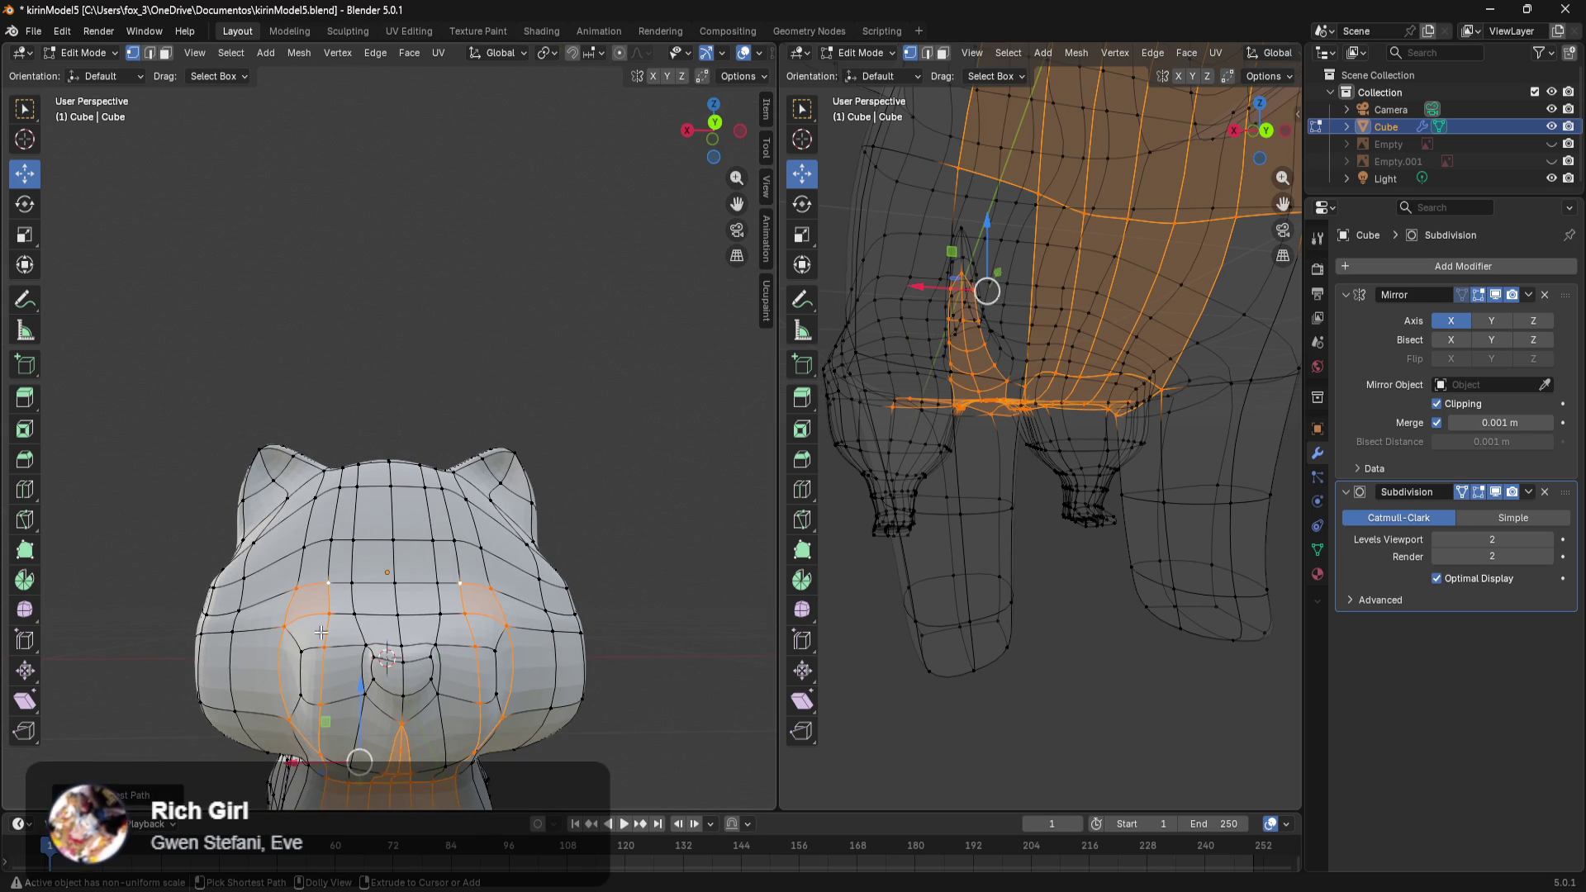
ctrl+shift+click(300, 695)
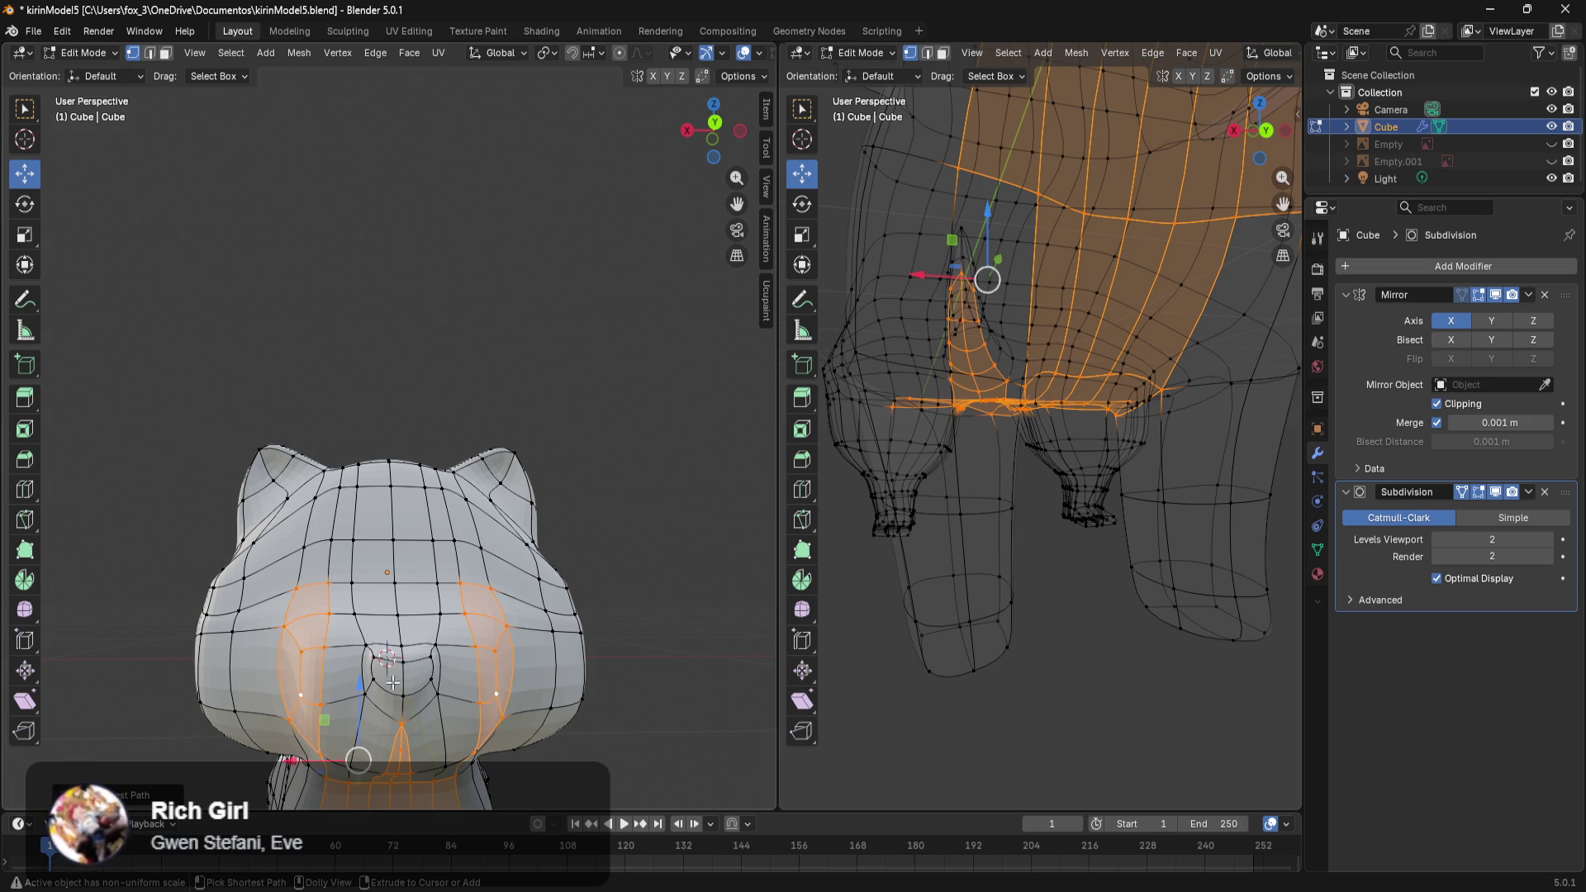
drag(429, 655, 404, 699)
drag(435, 763, 439, 762)
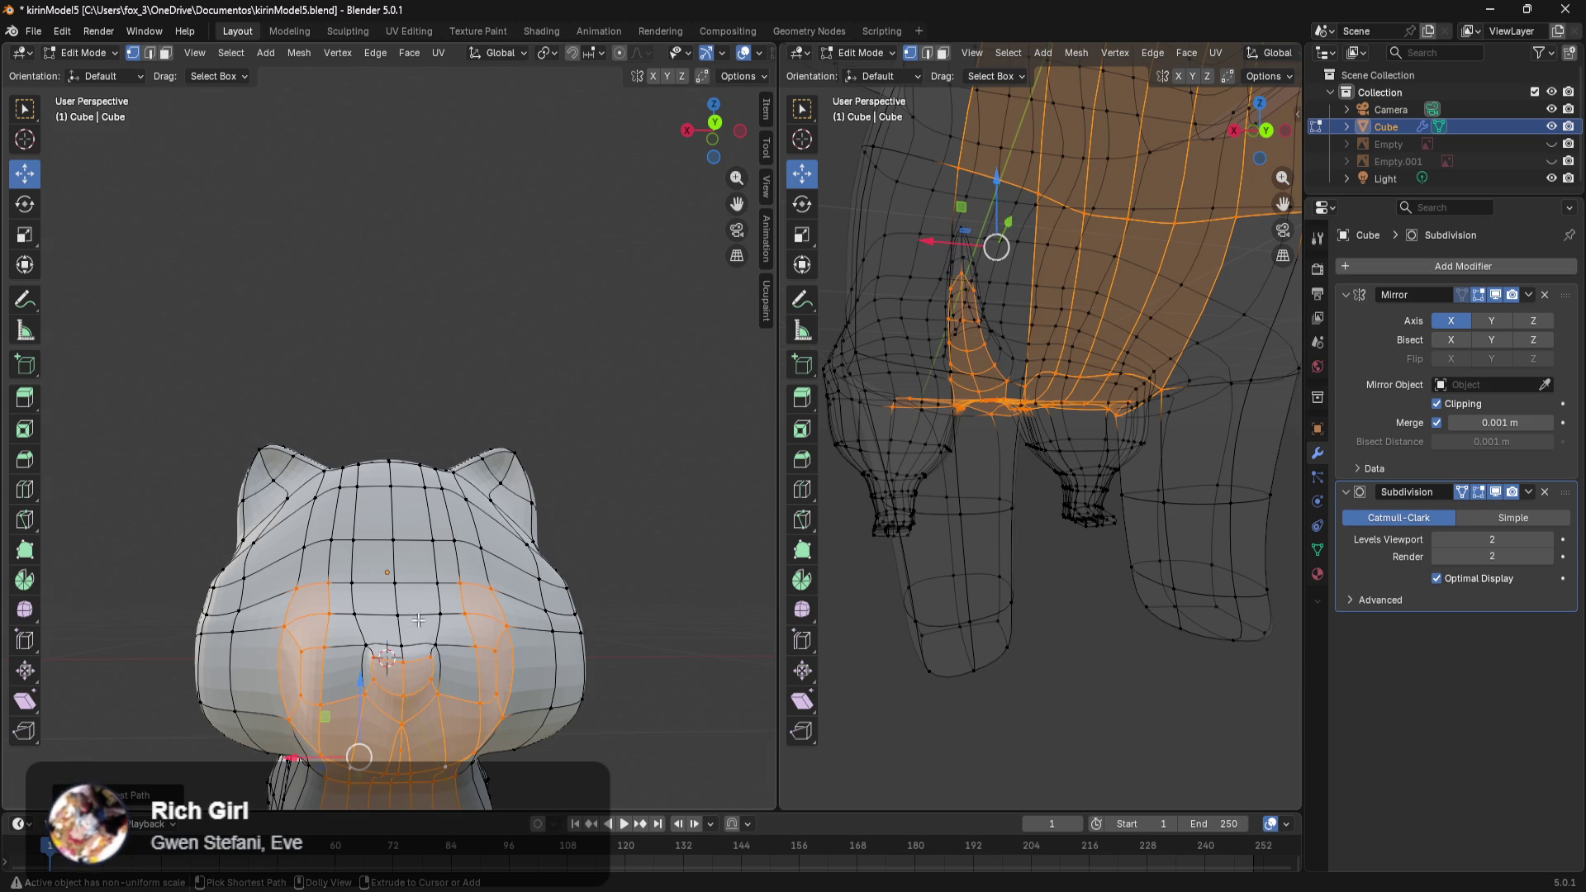
mouse_move(370, 596)
mouse_down()
mouse_move(361, 585)
mouse_move(395, 592)
mouse_move(400, 615)
mouse_up()
Add the band of faces above to the selection and view the whole body from three-quarters.
mouse_move(400, 615)
middle_down()
mouse_move(445, 700)
mouse_move(573, 587)
middle_up()
scroll(509, 630, up, 5)
scroll(509, 630, down, 7)
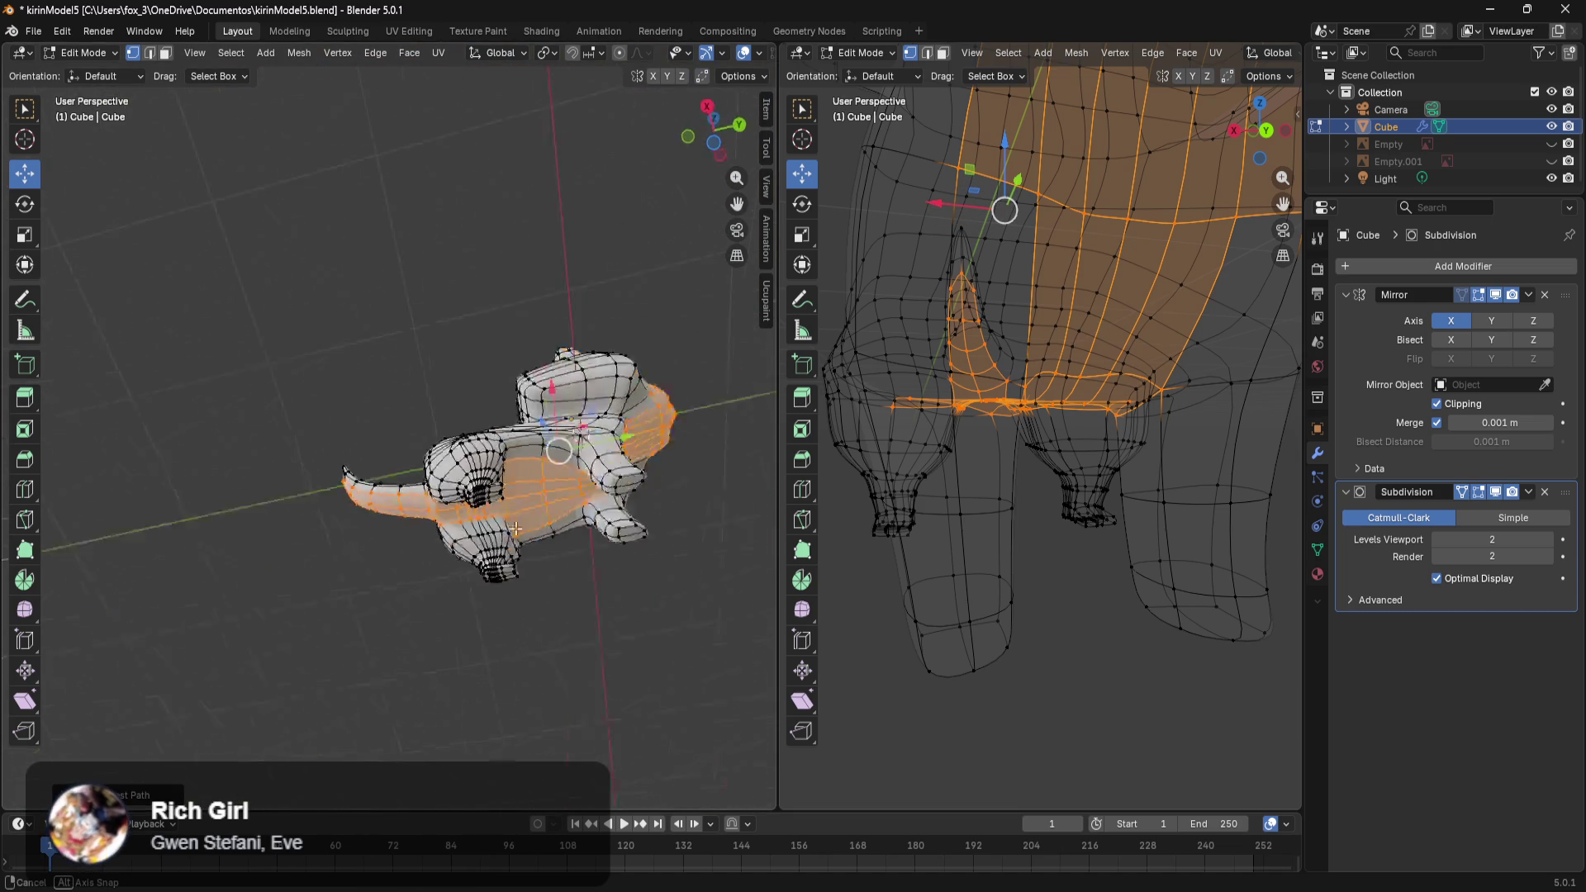
middle_drag(574, 587, 501, 618)
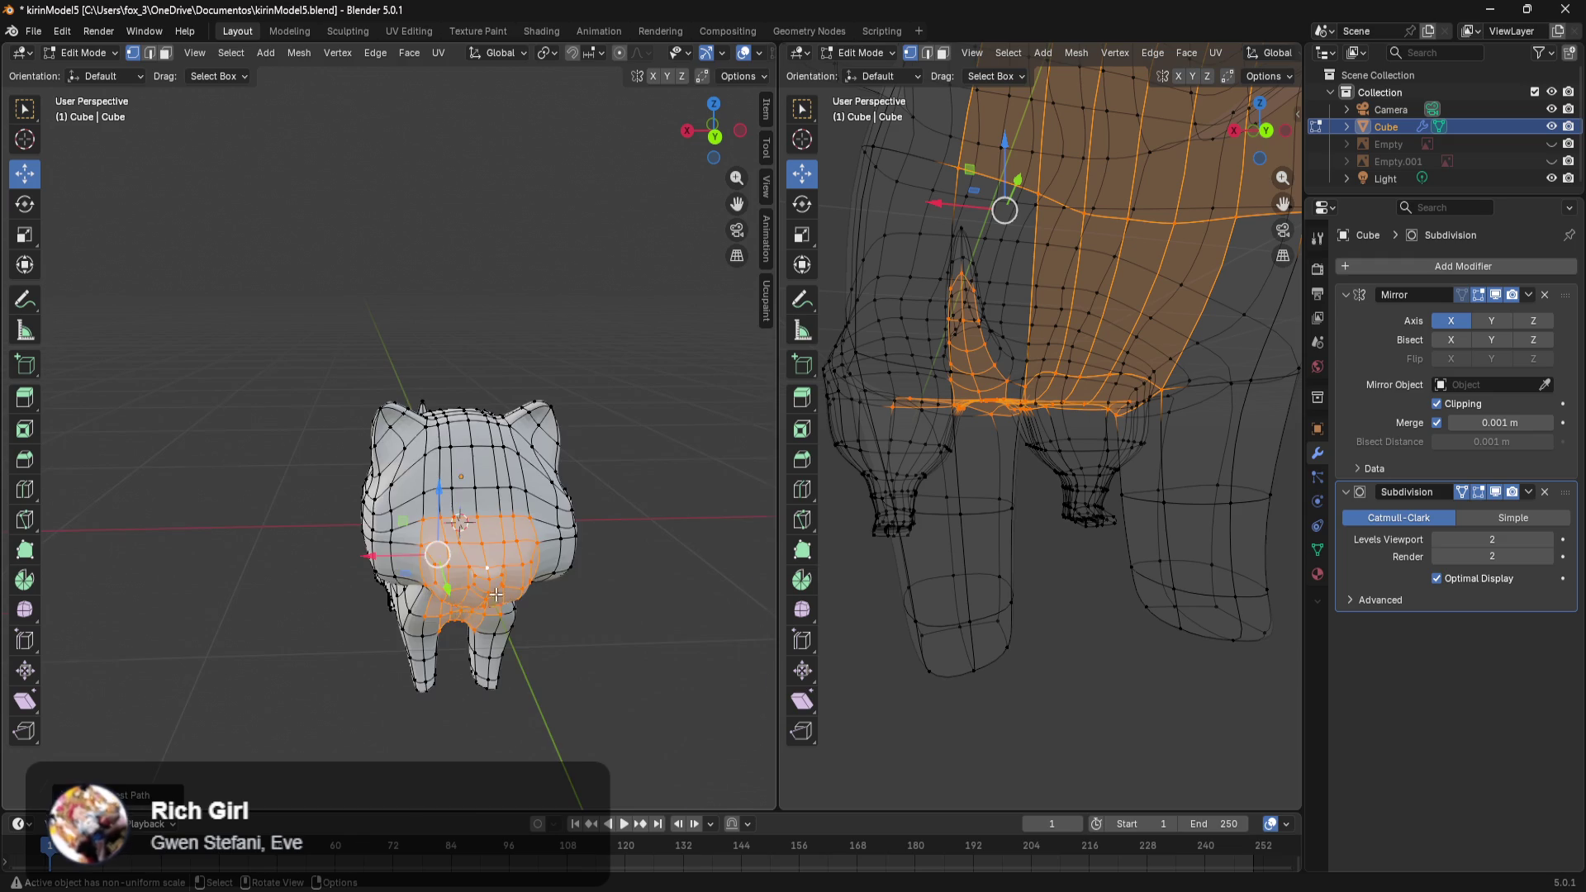
scroll(501, 618, up, 3)
ctrl+click(468, 567)
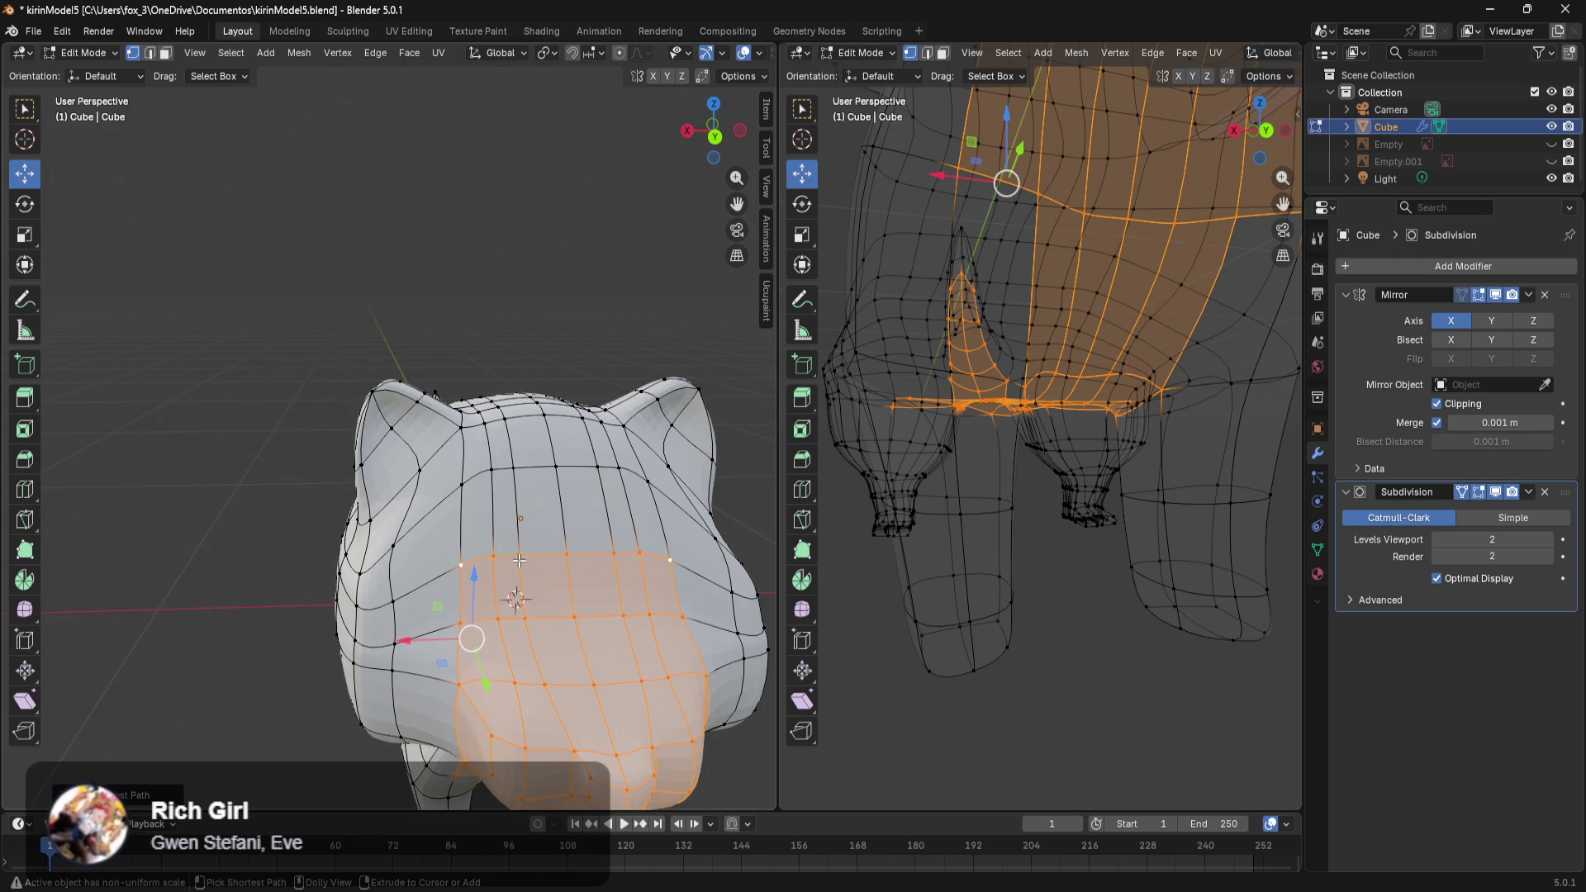
middle_drag(582, 561, 586, 606)
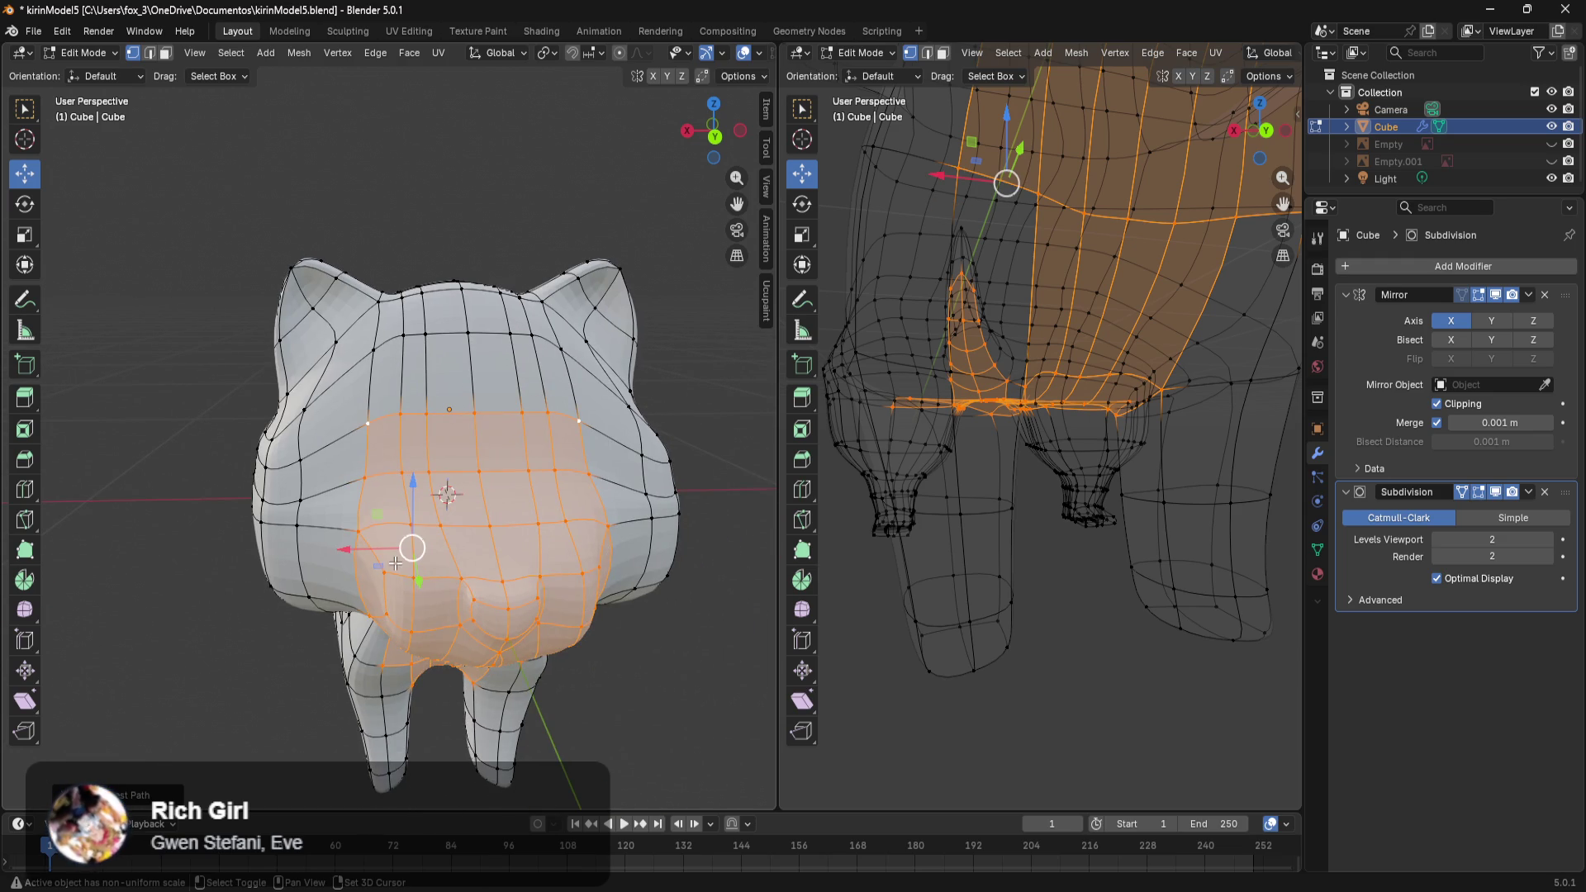
mouse_move(409, 554)
middle_down()
mouse_move(533, 550)
mouse_move(513, 553)
middle_up()
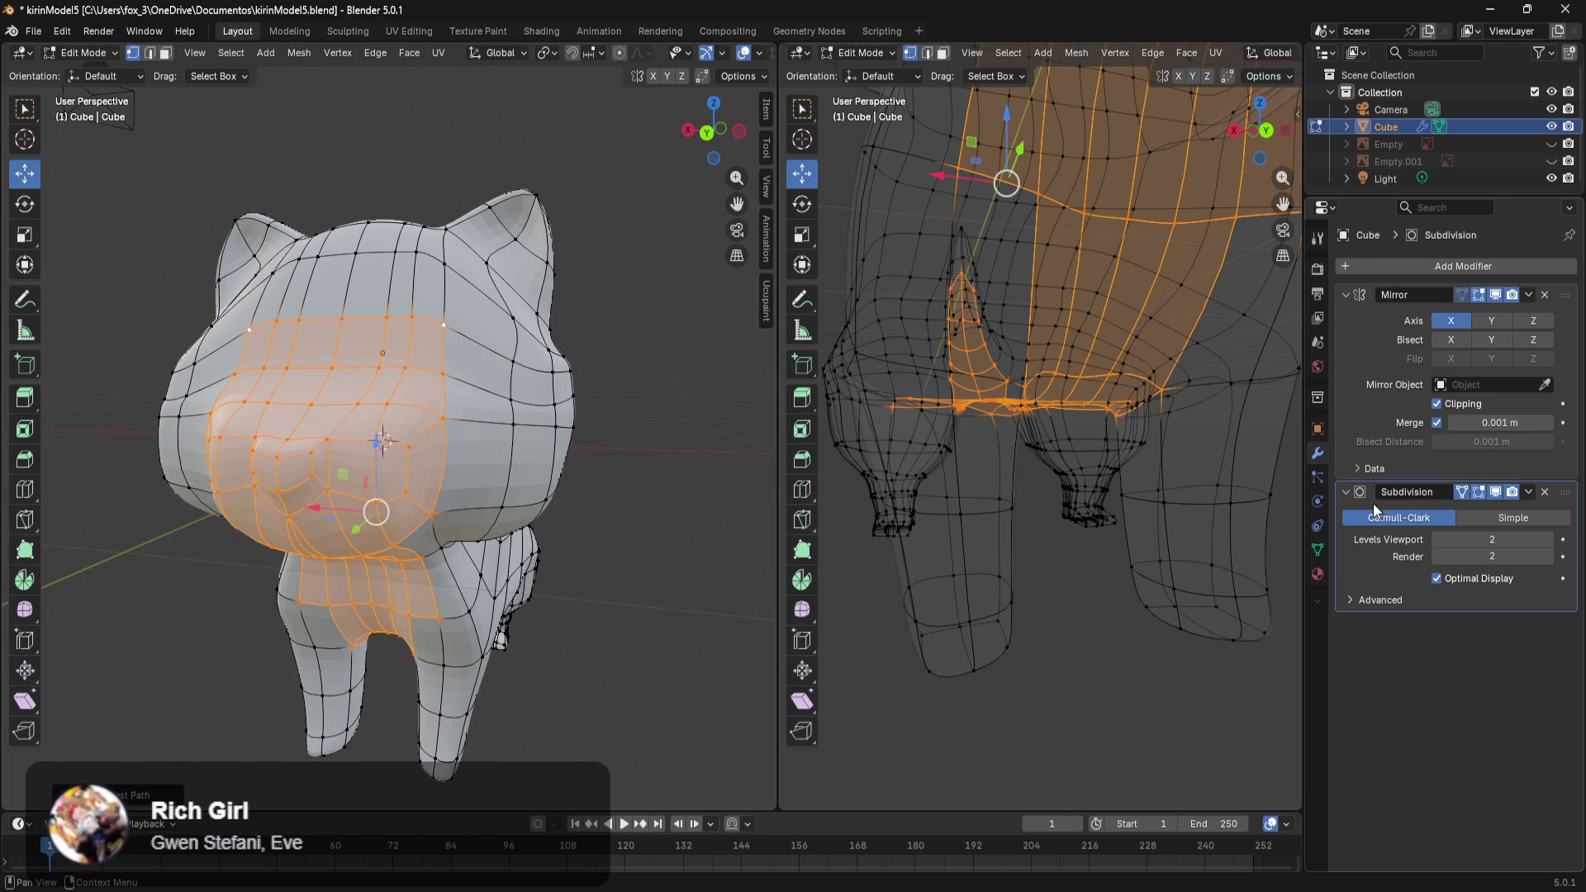
In Material Properties, add a second slot and create the new material Material.001.
click(1318, 574)
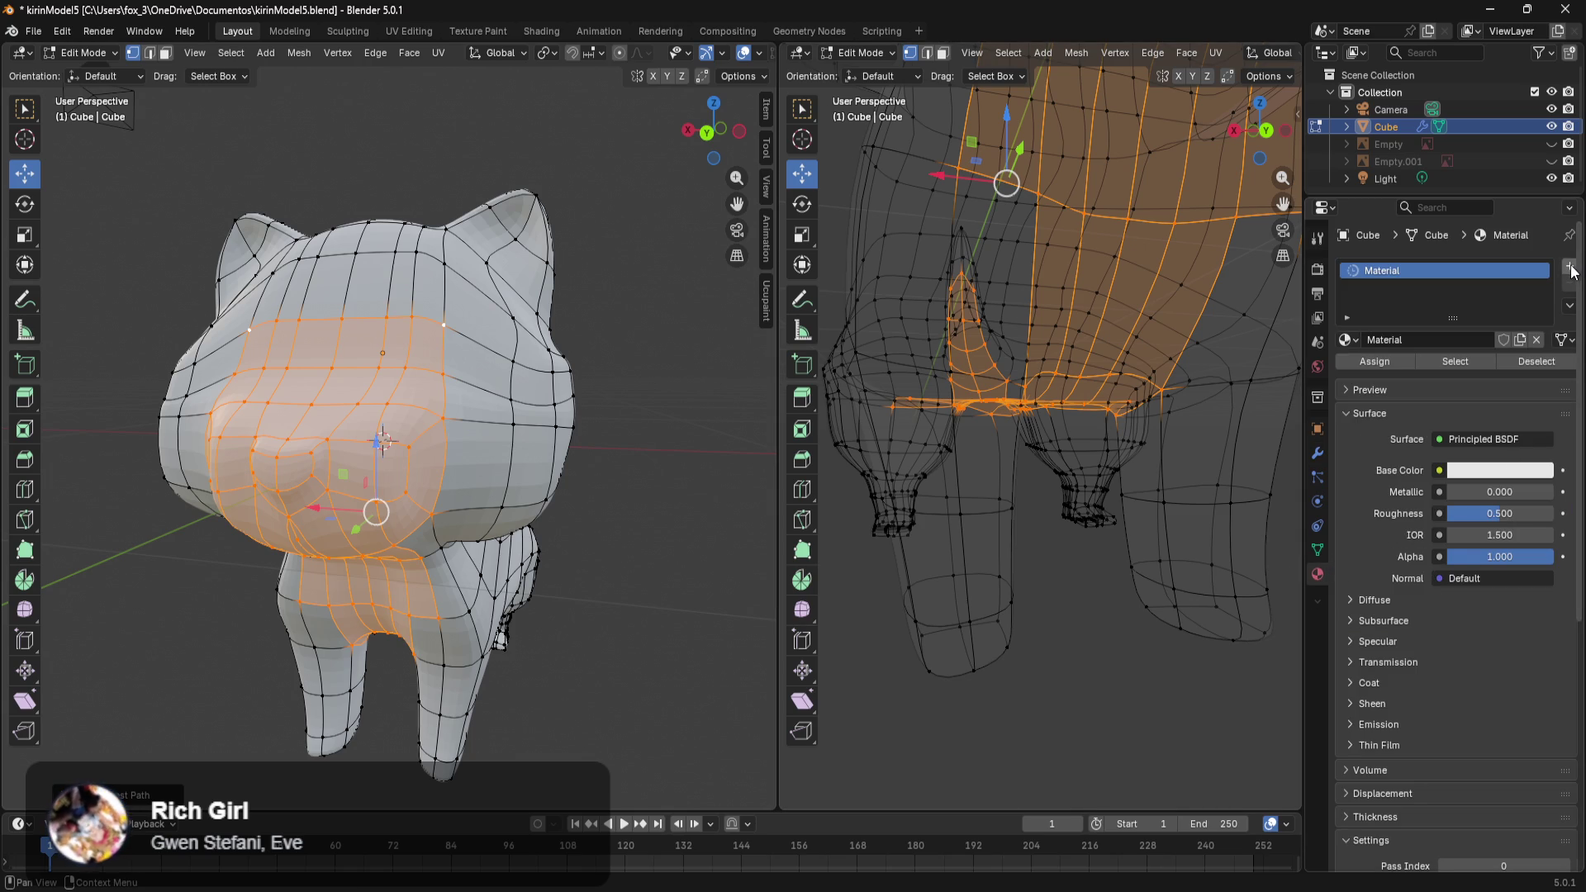
click(1444, 335)
click(1443, 335)
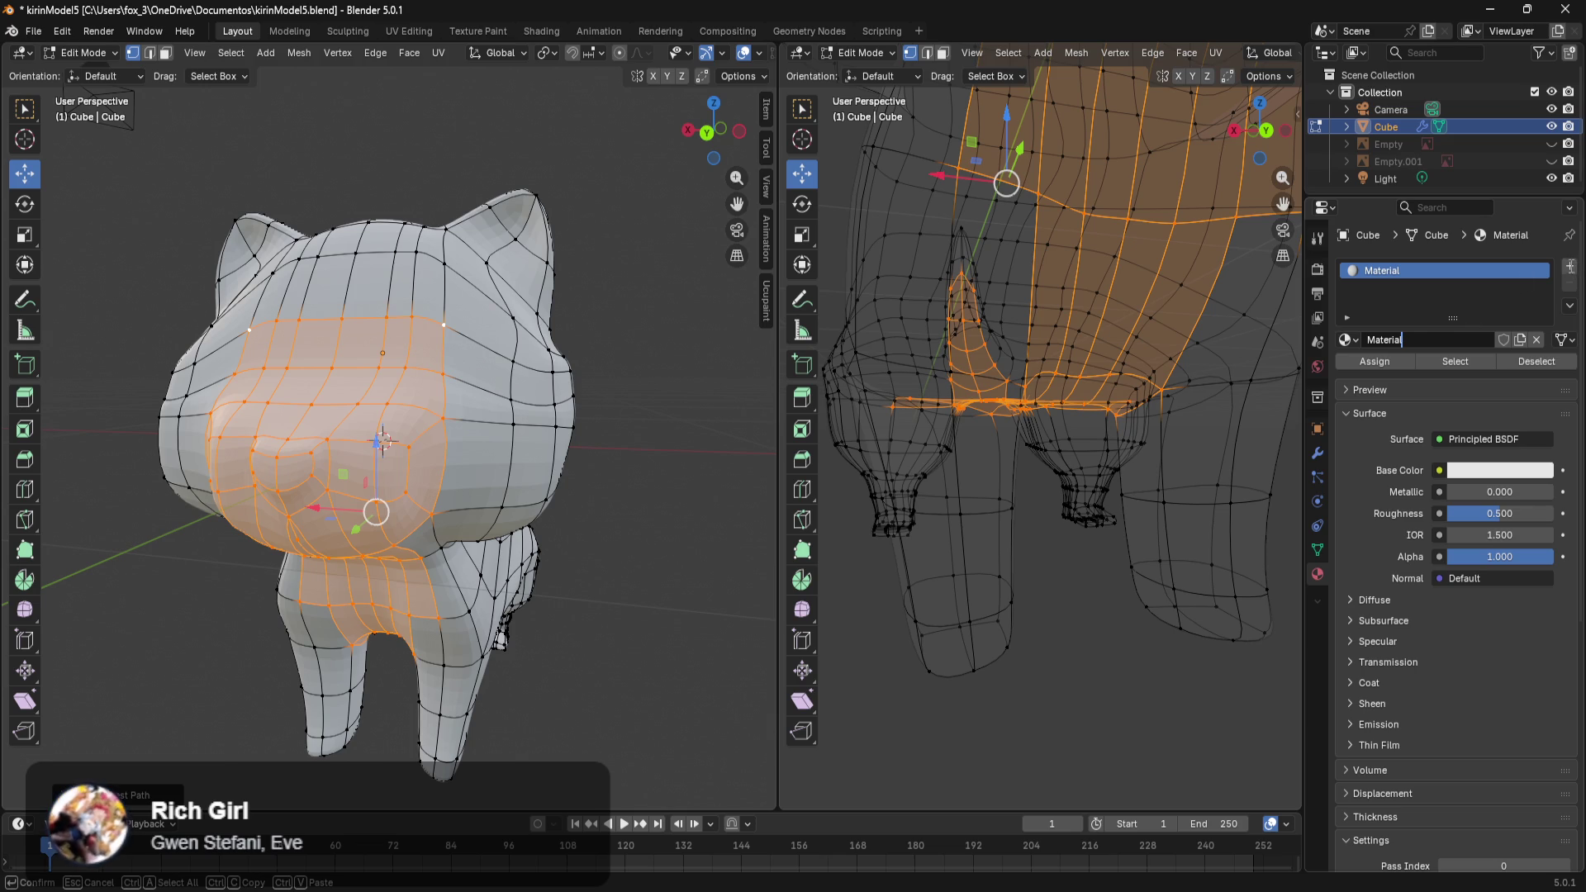
key(Return)
click(1569, 266)
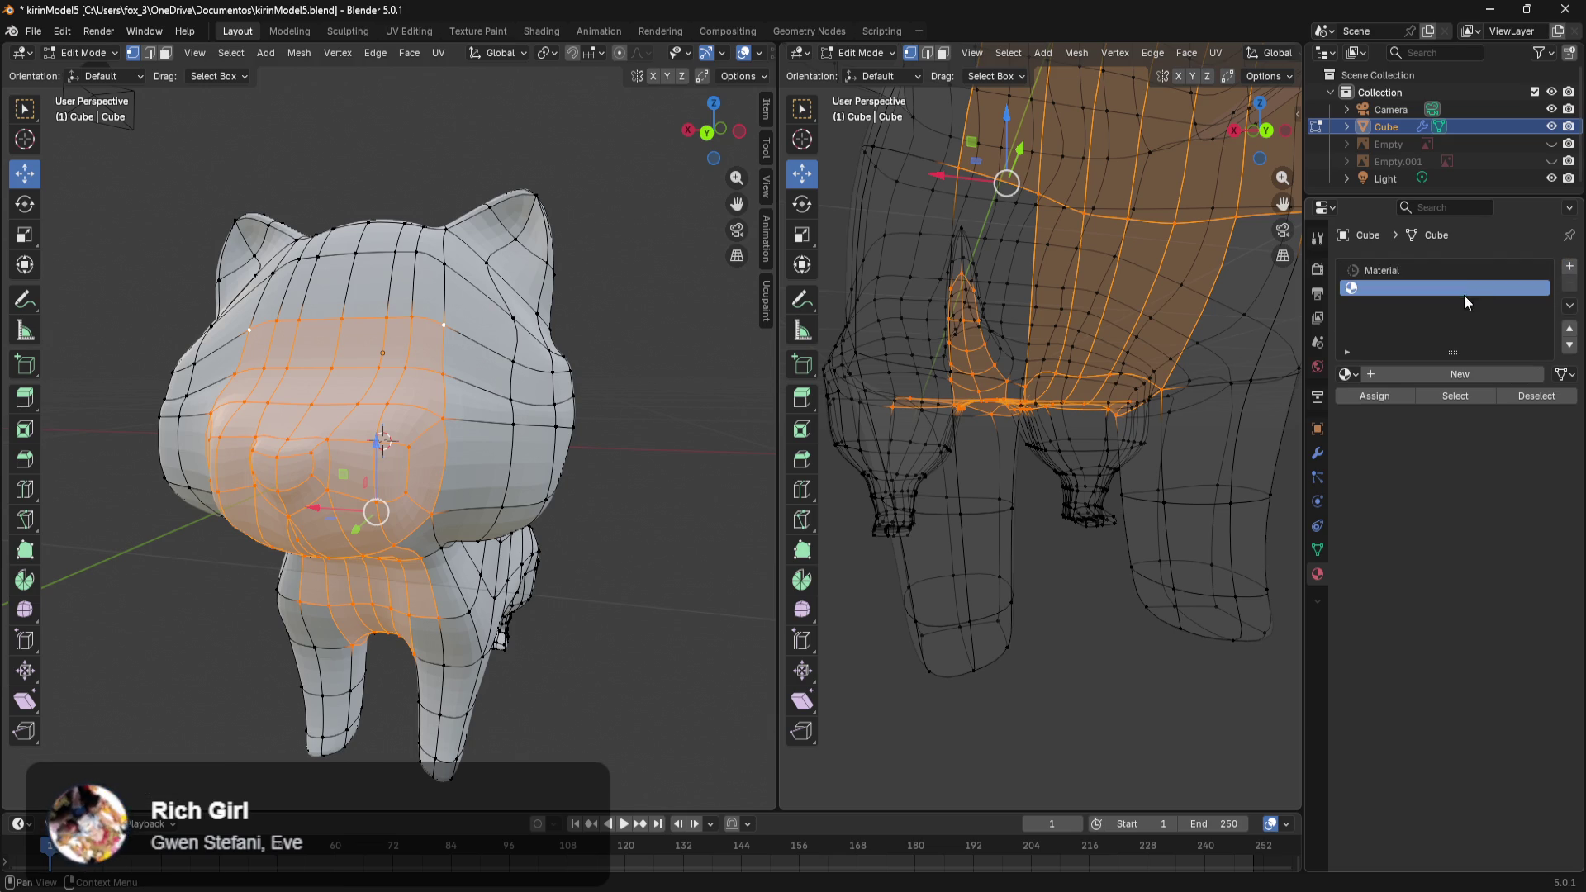
click(1426, 376)
click(1445, 374)
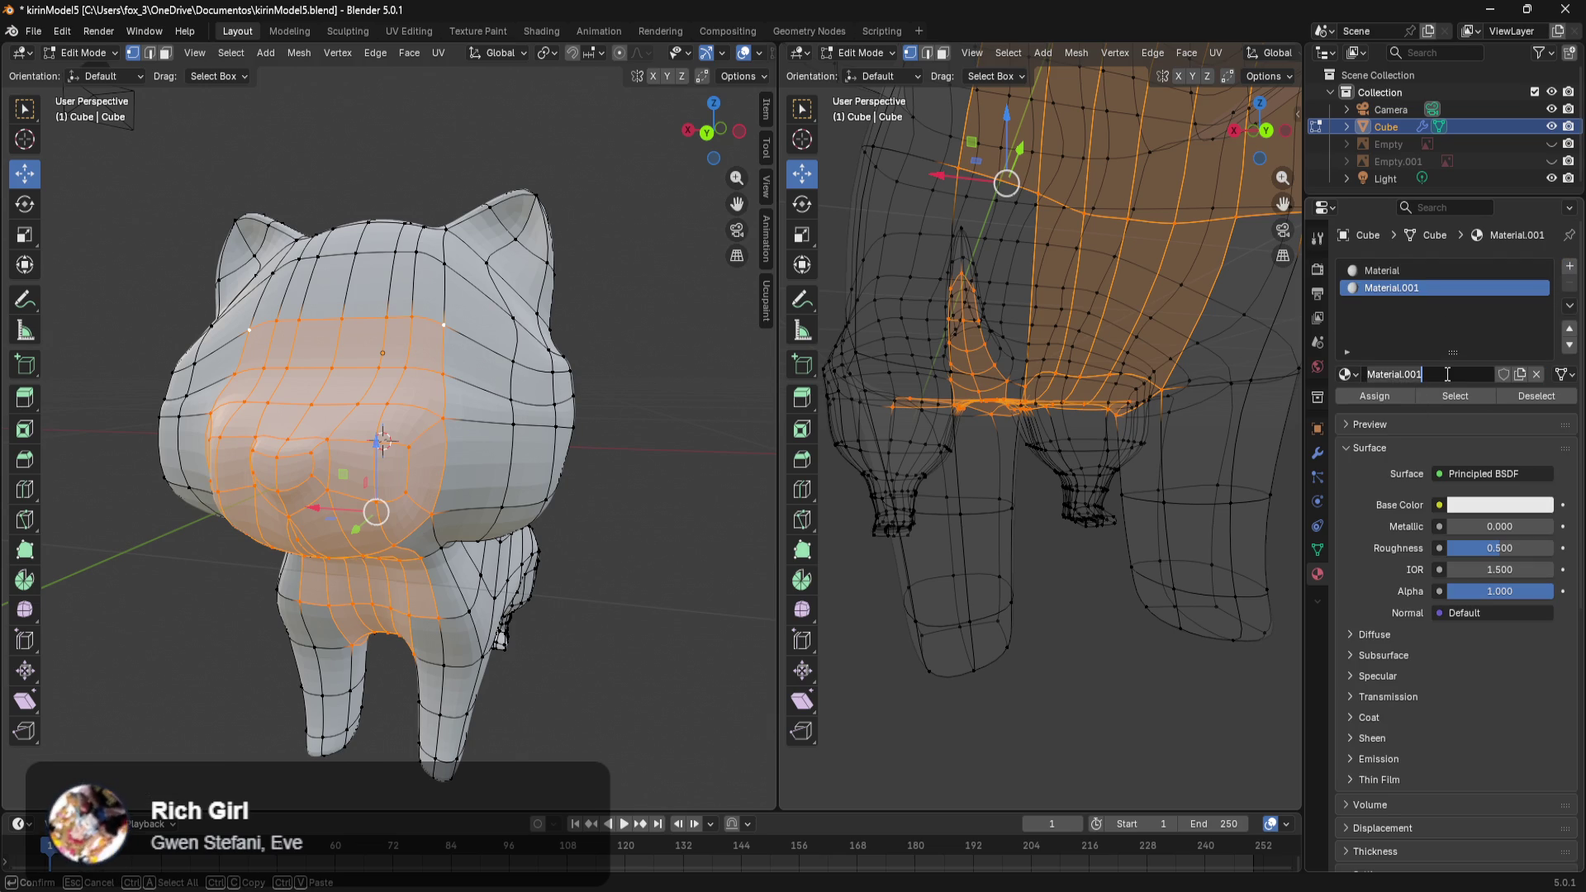